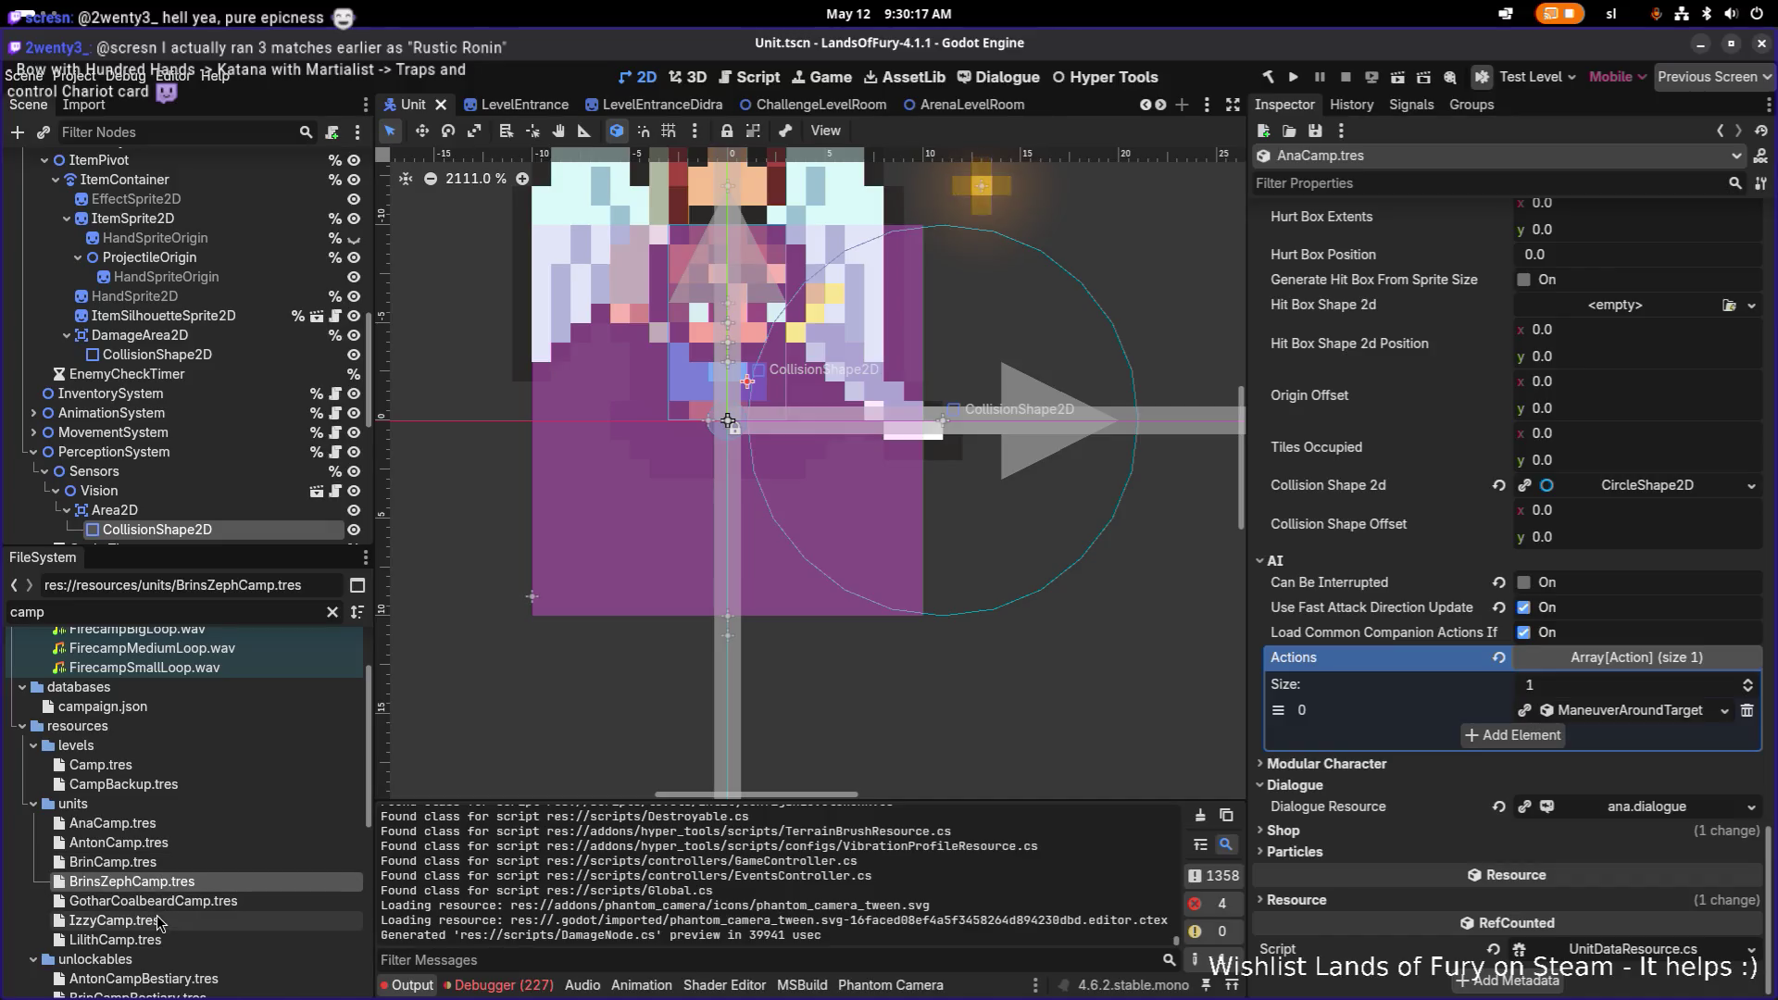
# Step: Browse the unit files, select BrinsZephCamp.tres and clear the Inspector property filter
pyautogui.click(173, 864)
pyautogui.click(176, 920)
pyautogui.click(176, 939)
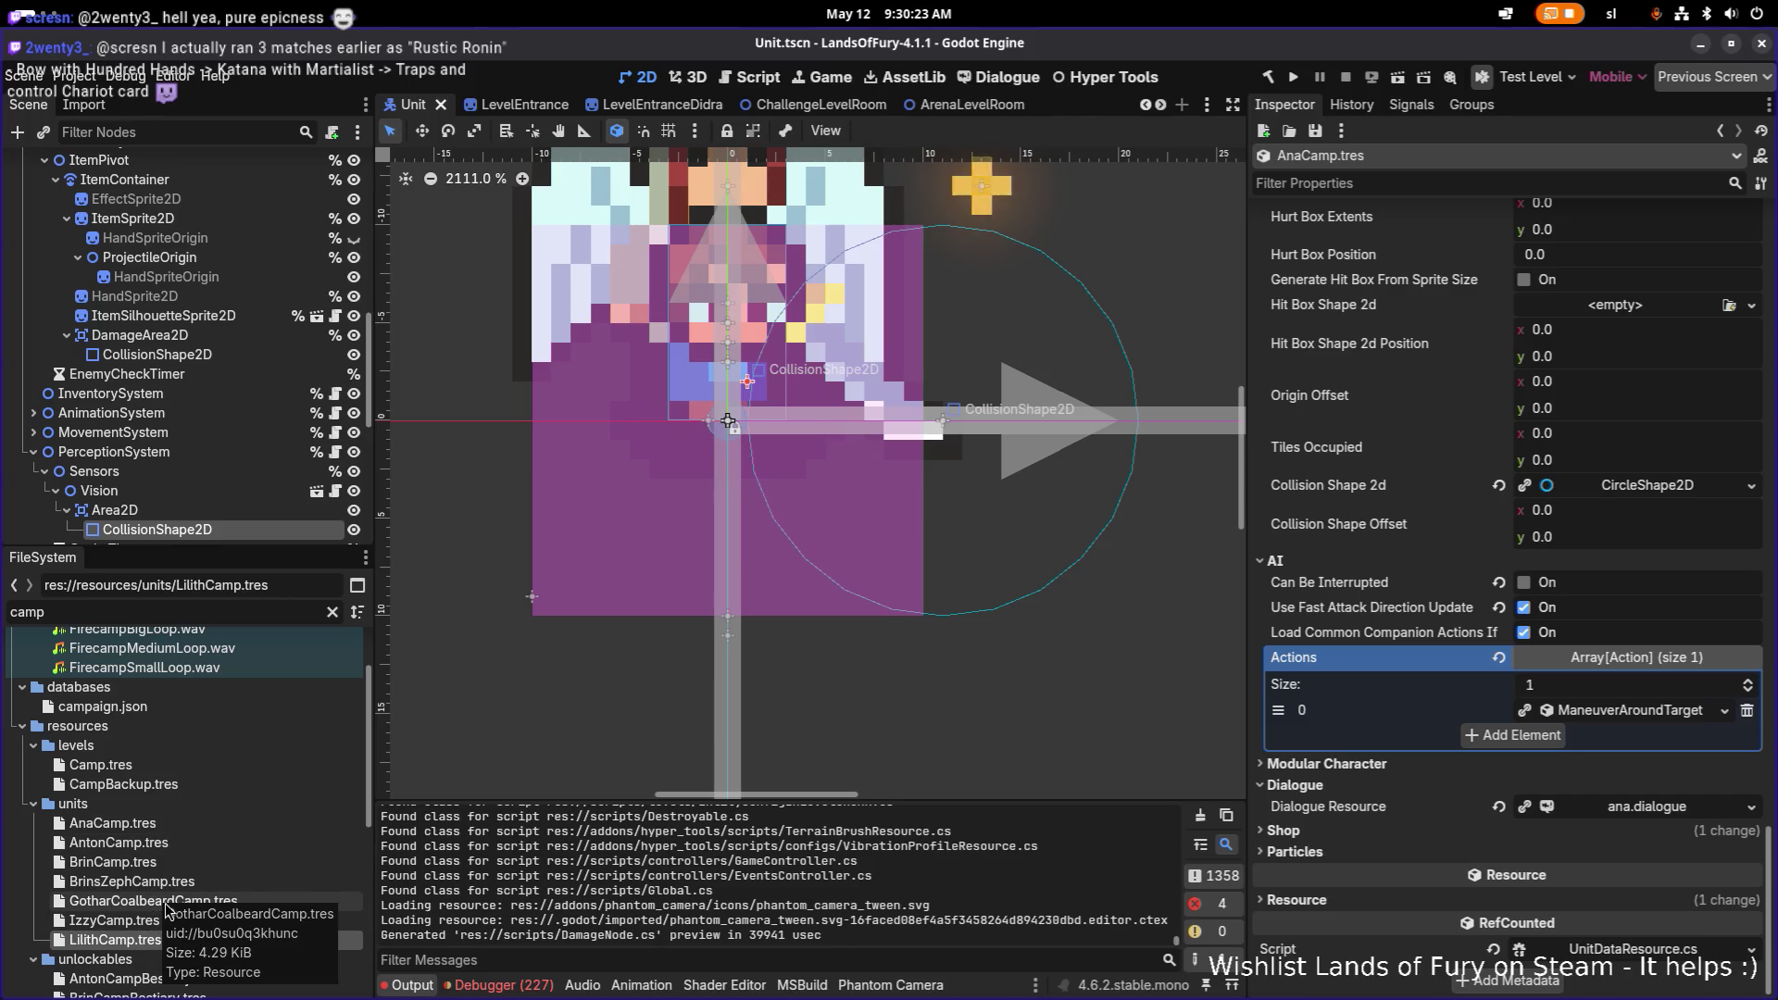
pyautogui.click(167, 614)
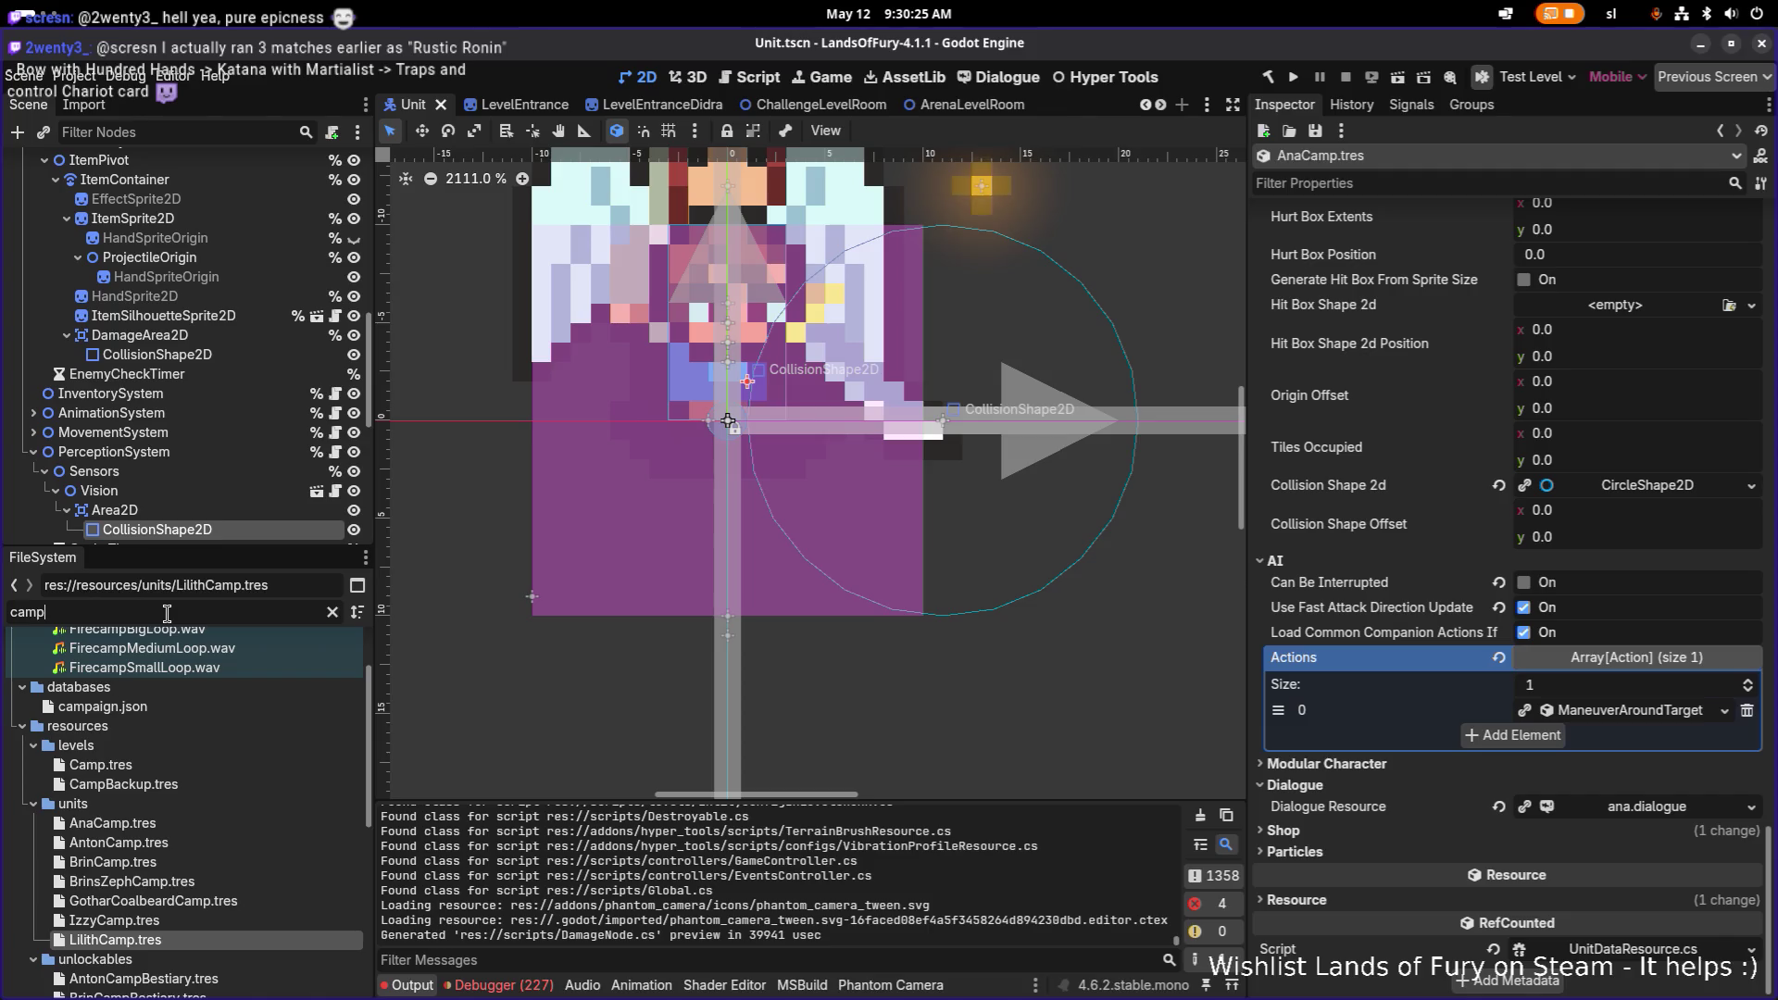
pyautogui.click(185, 885)
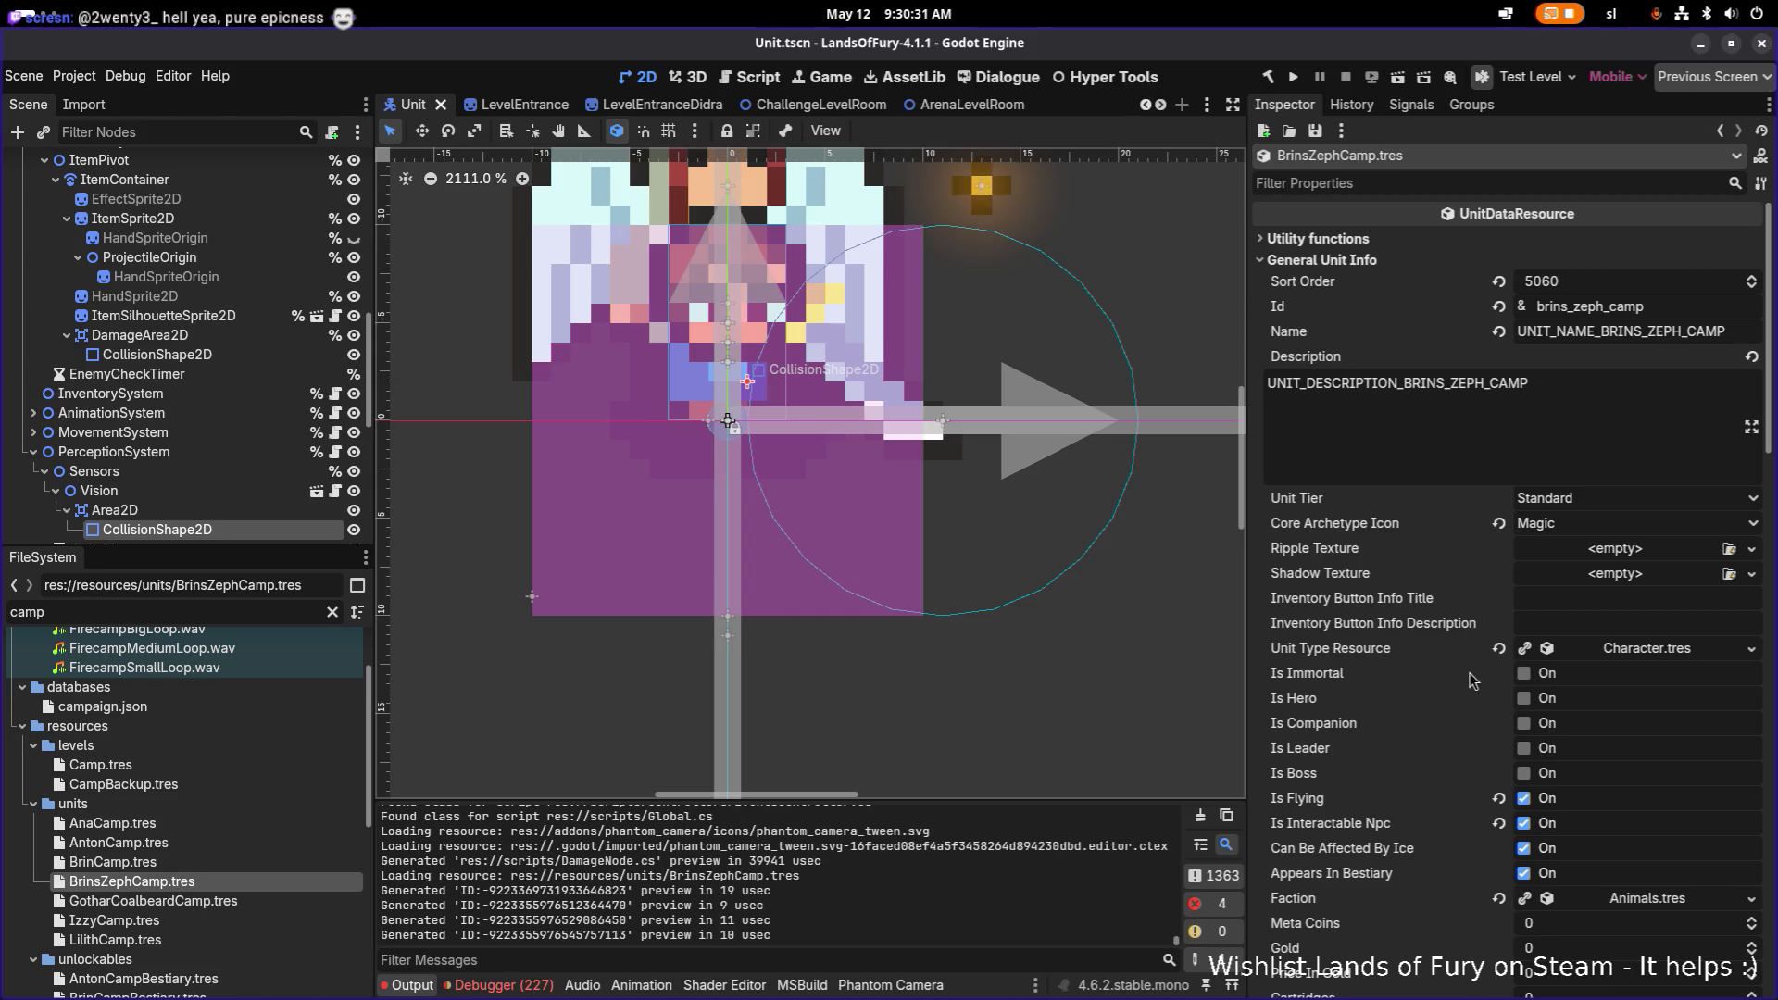
pyautogui.click(1429, 183)
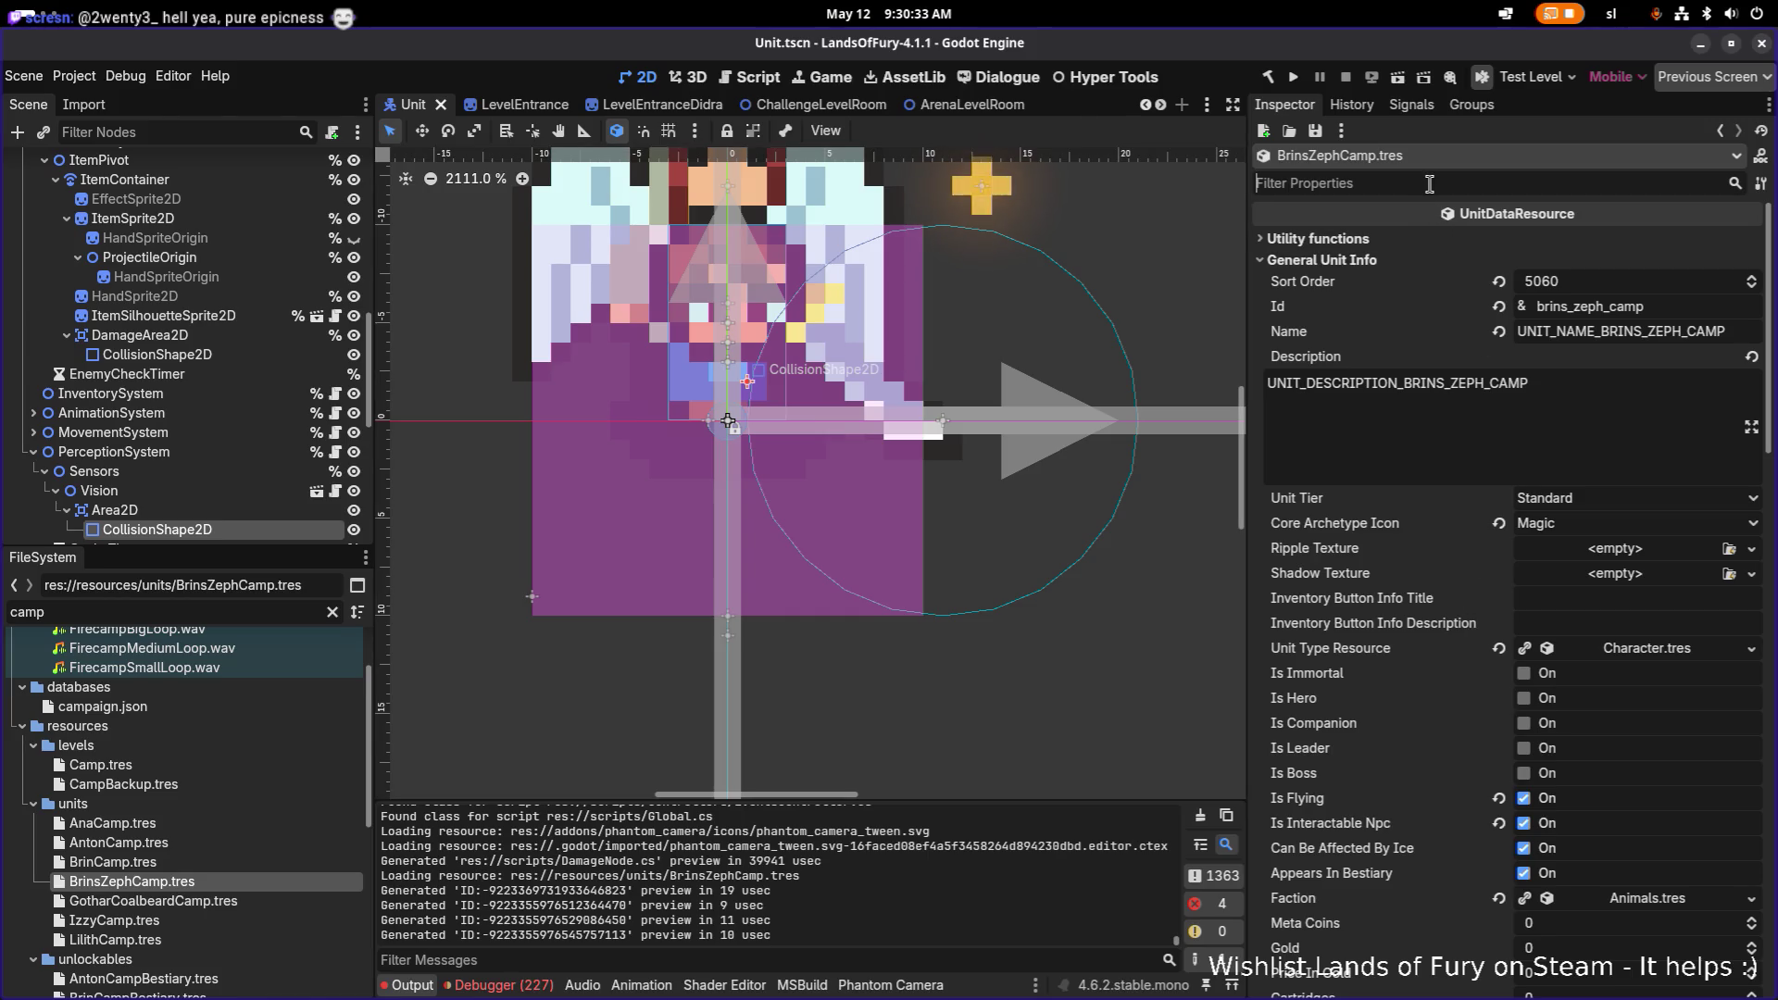
pyautogui.write('isfac')
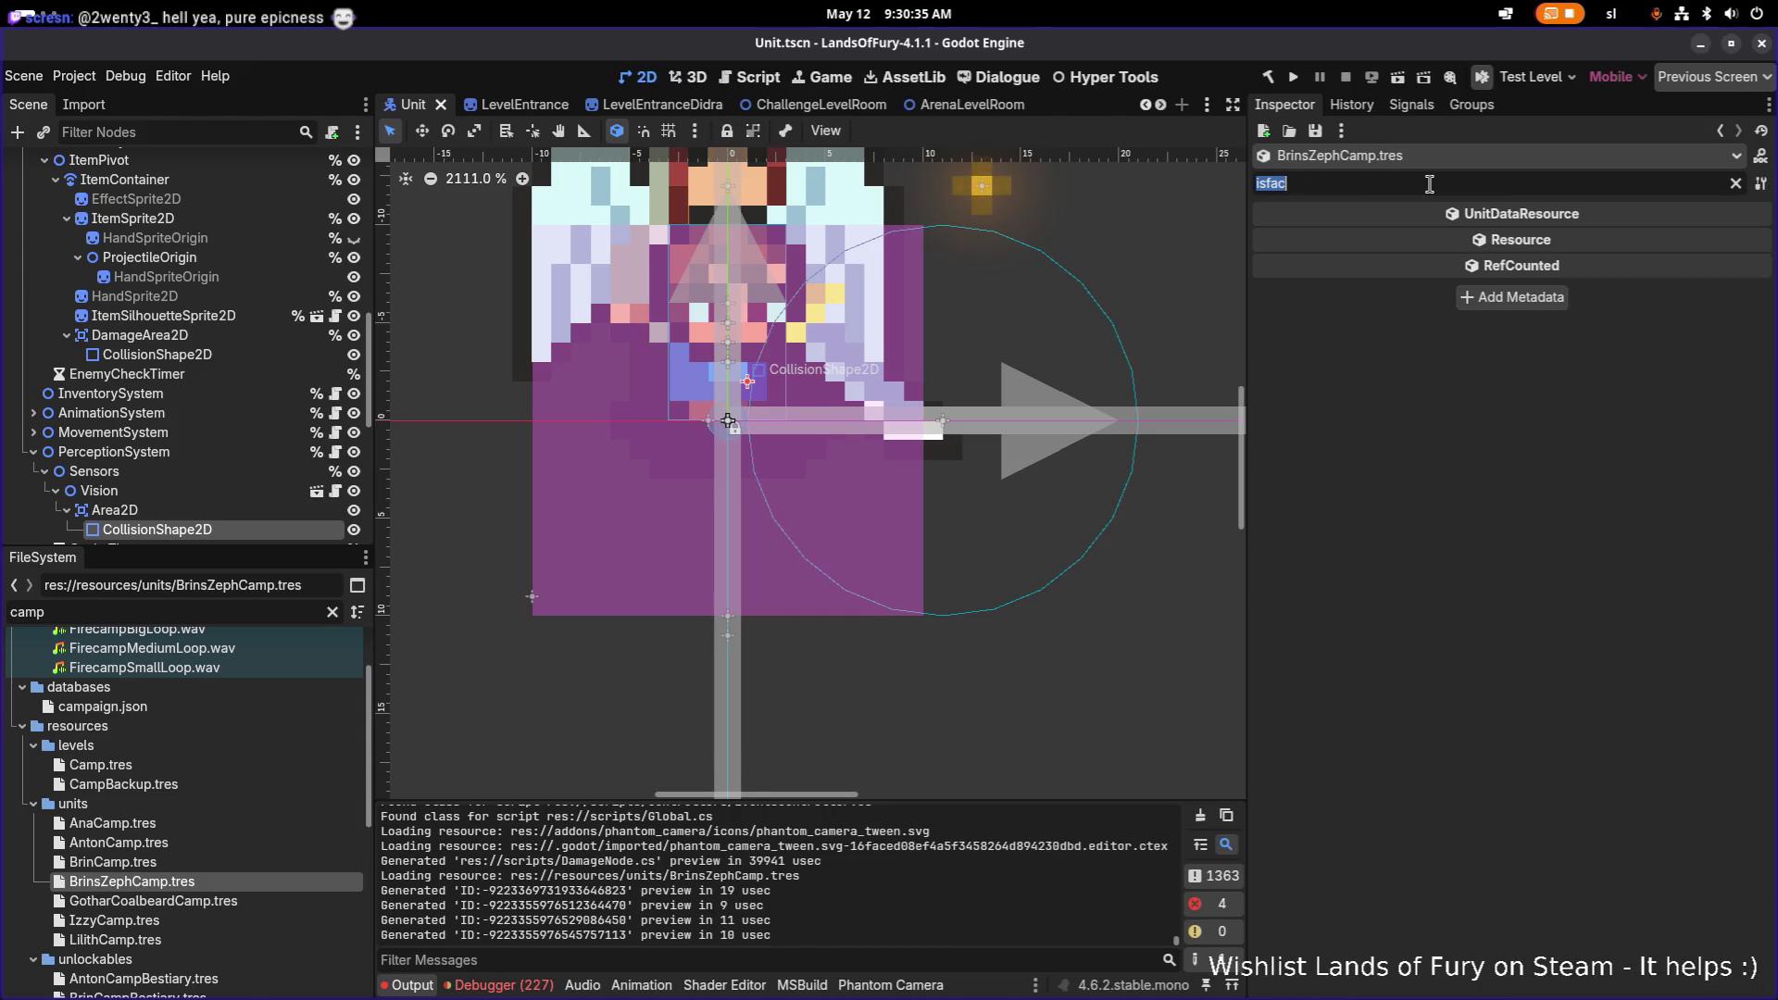
pyautogui.write('facelook')
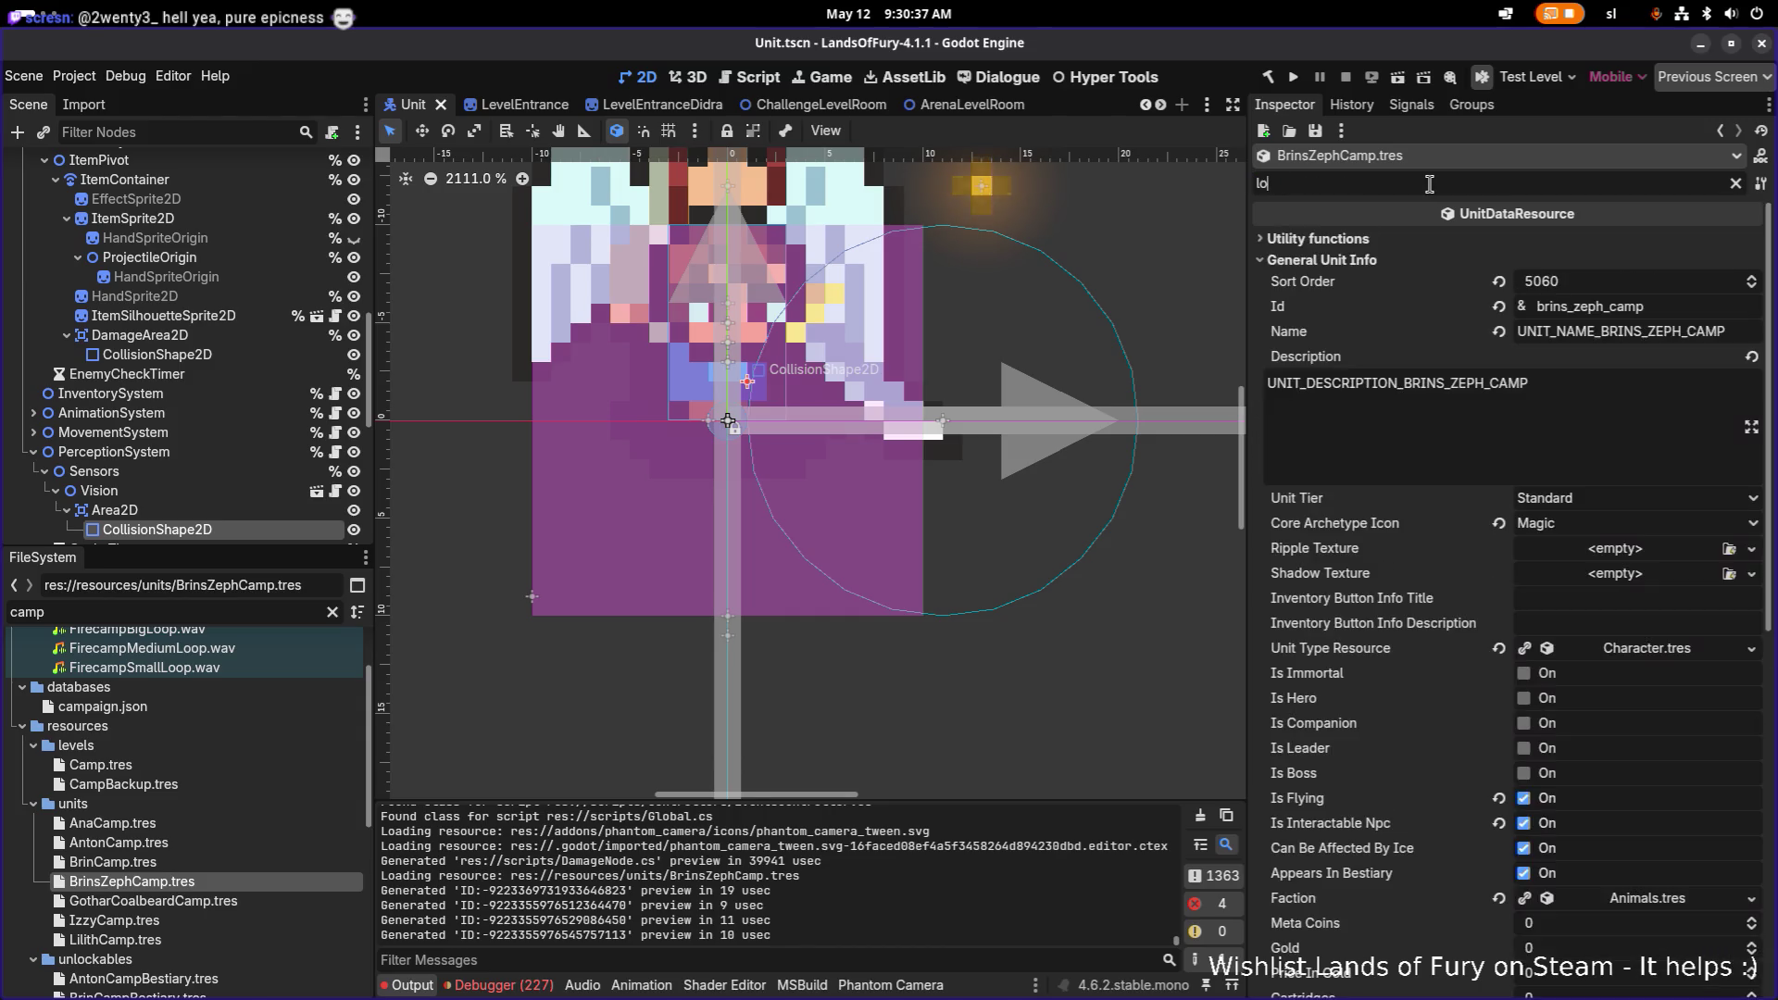
pyautogui.press('BackSpace')
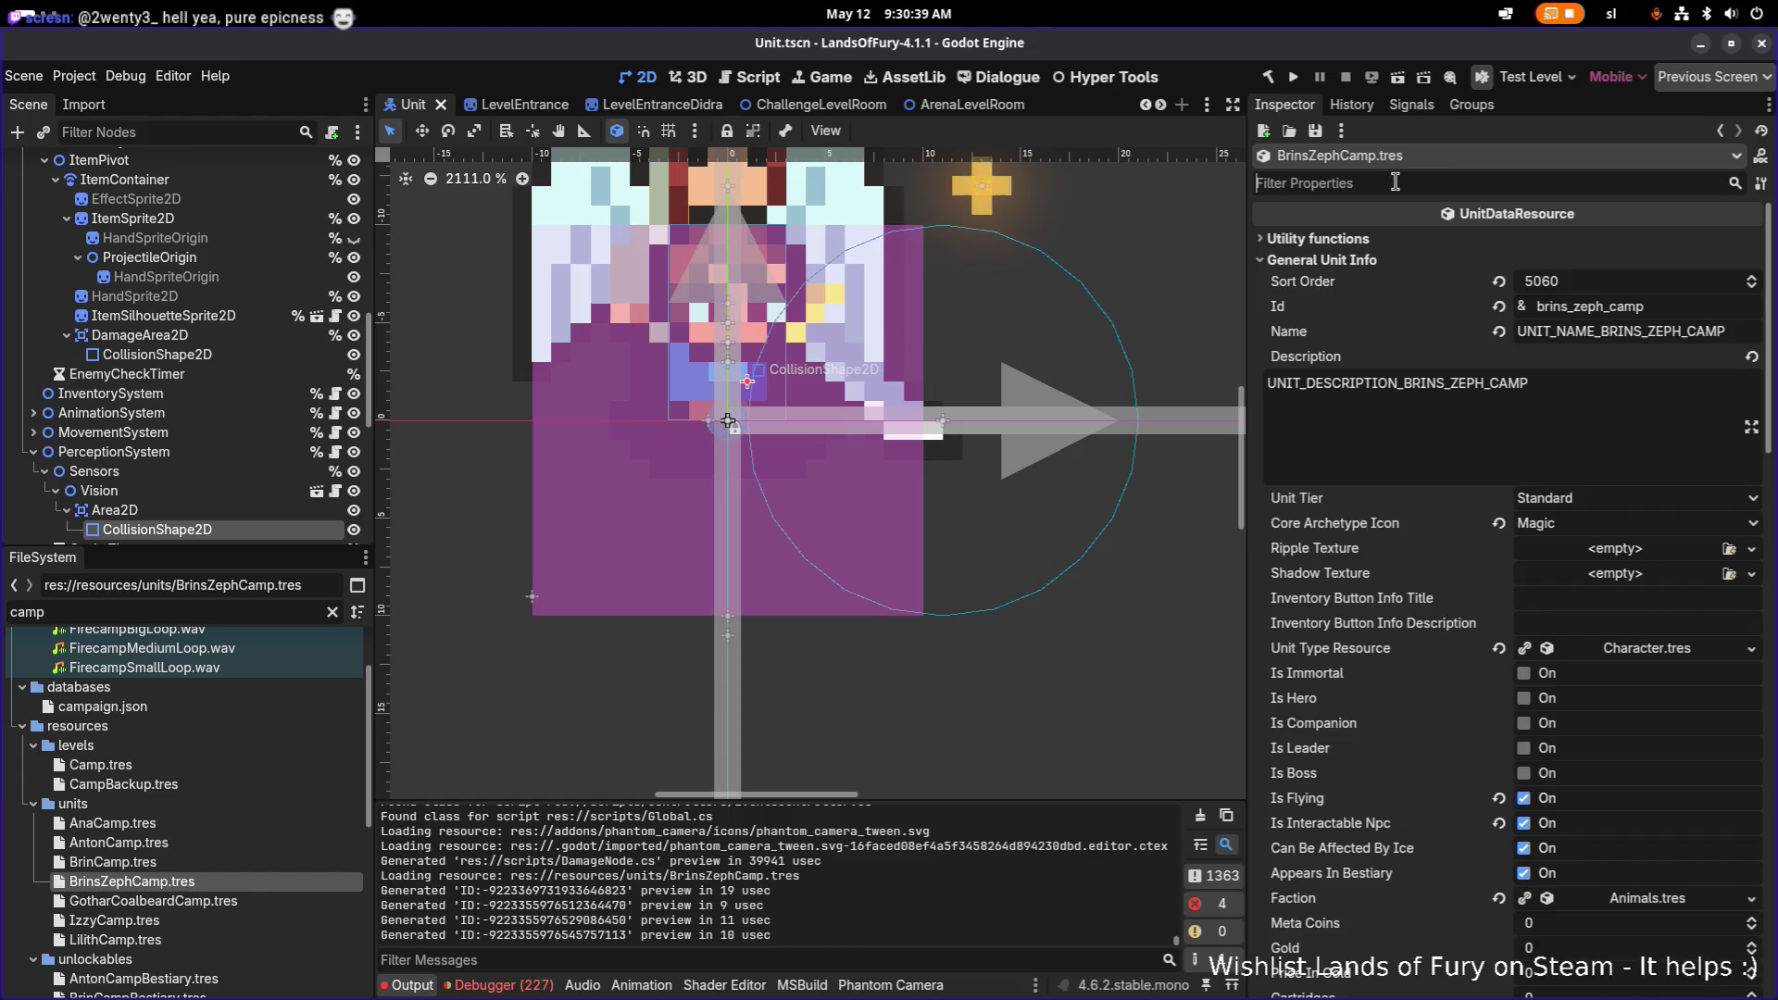
# Step: Open TestLevel.tscn through the quick scene finder
pyautogui.hotkey('ctrl', 'shift', 'o')
pyautogui.write('testl')
pyautogui.press('Return')
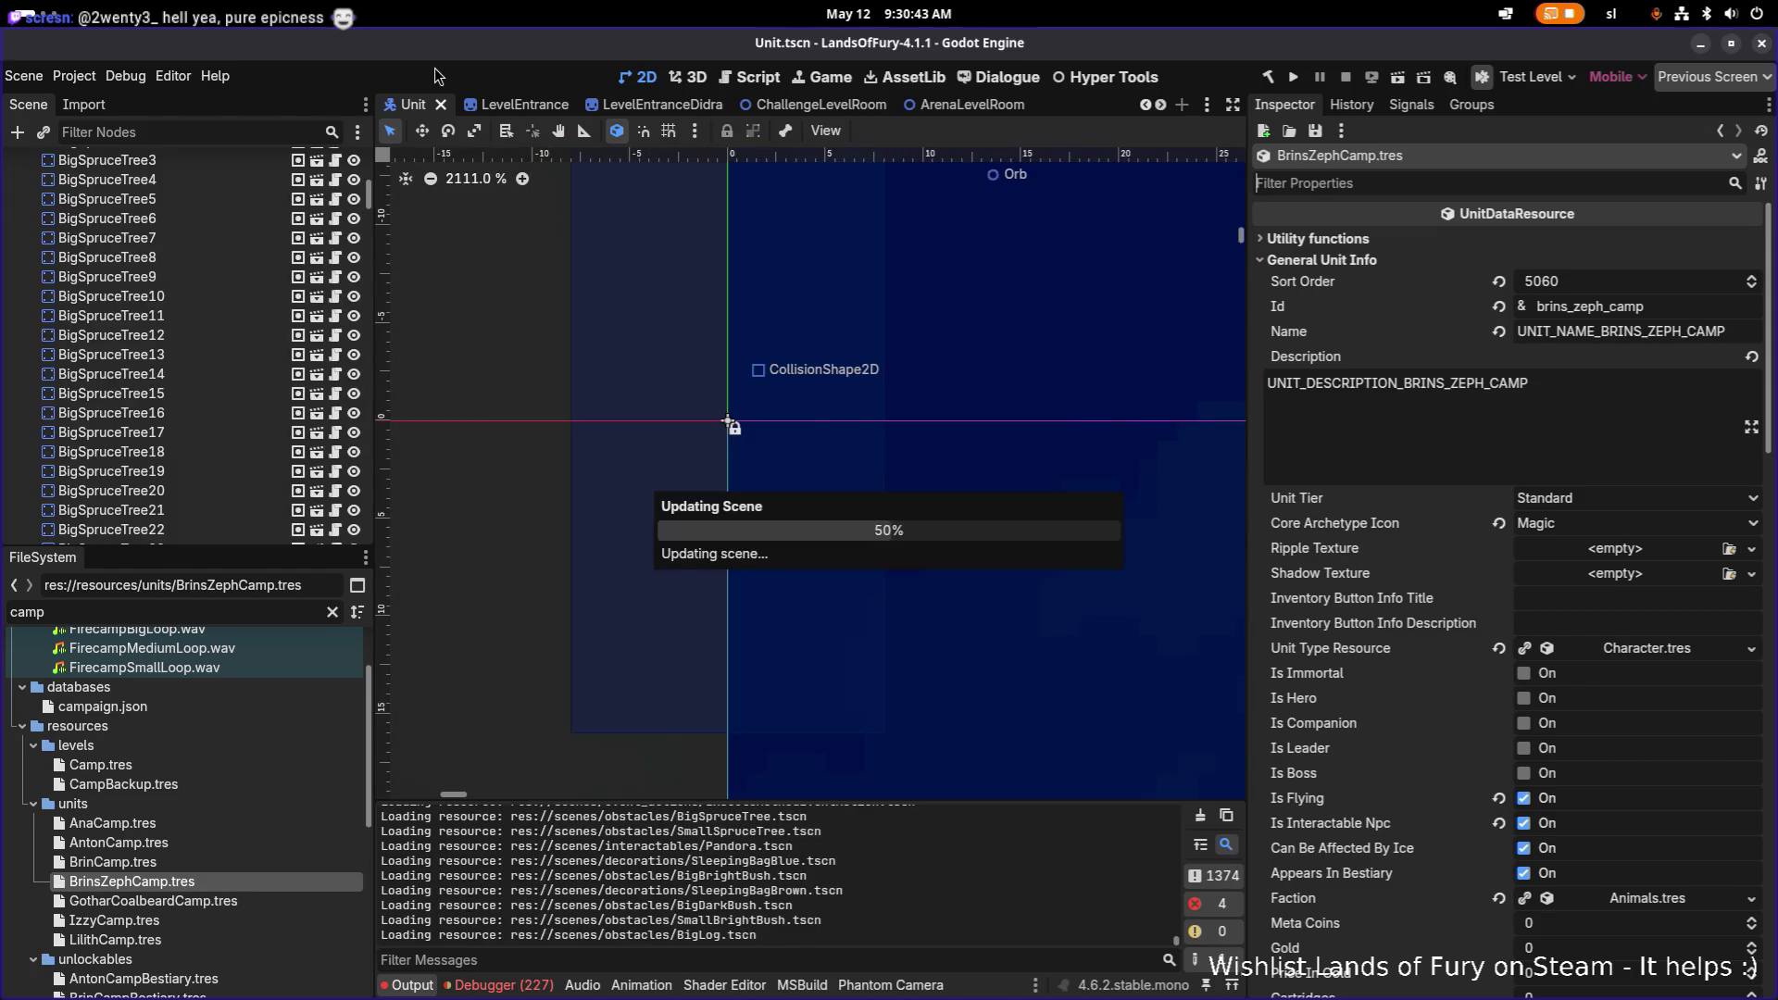
# Step: Uncheck On Spawn Face Left on BrinsZephCamp in TestLevel and run the game
pyautogui.scroll(5, 825, 520)
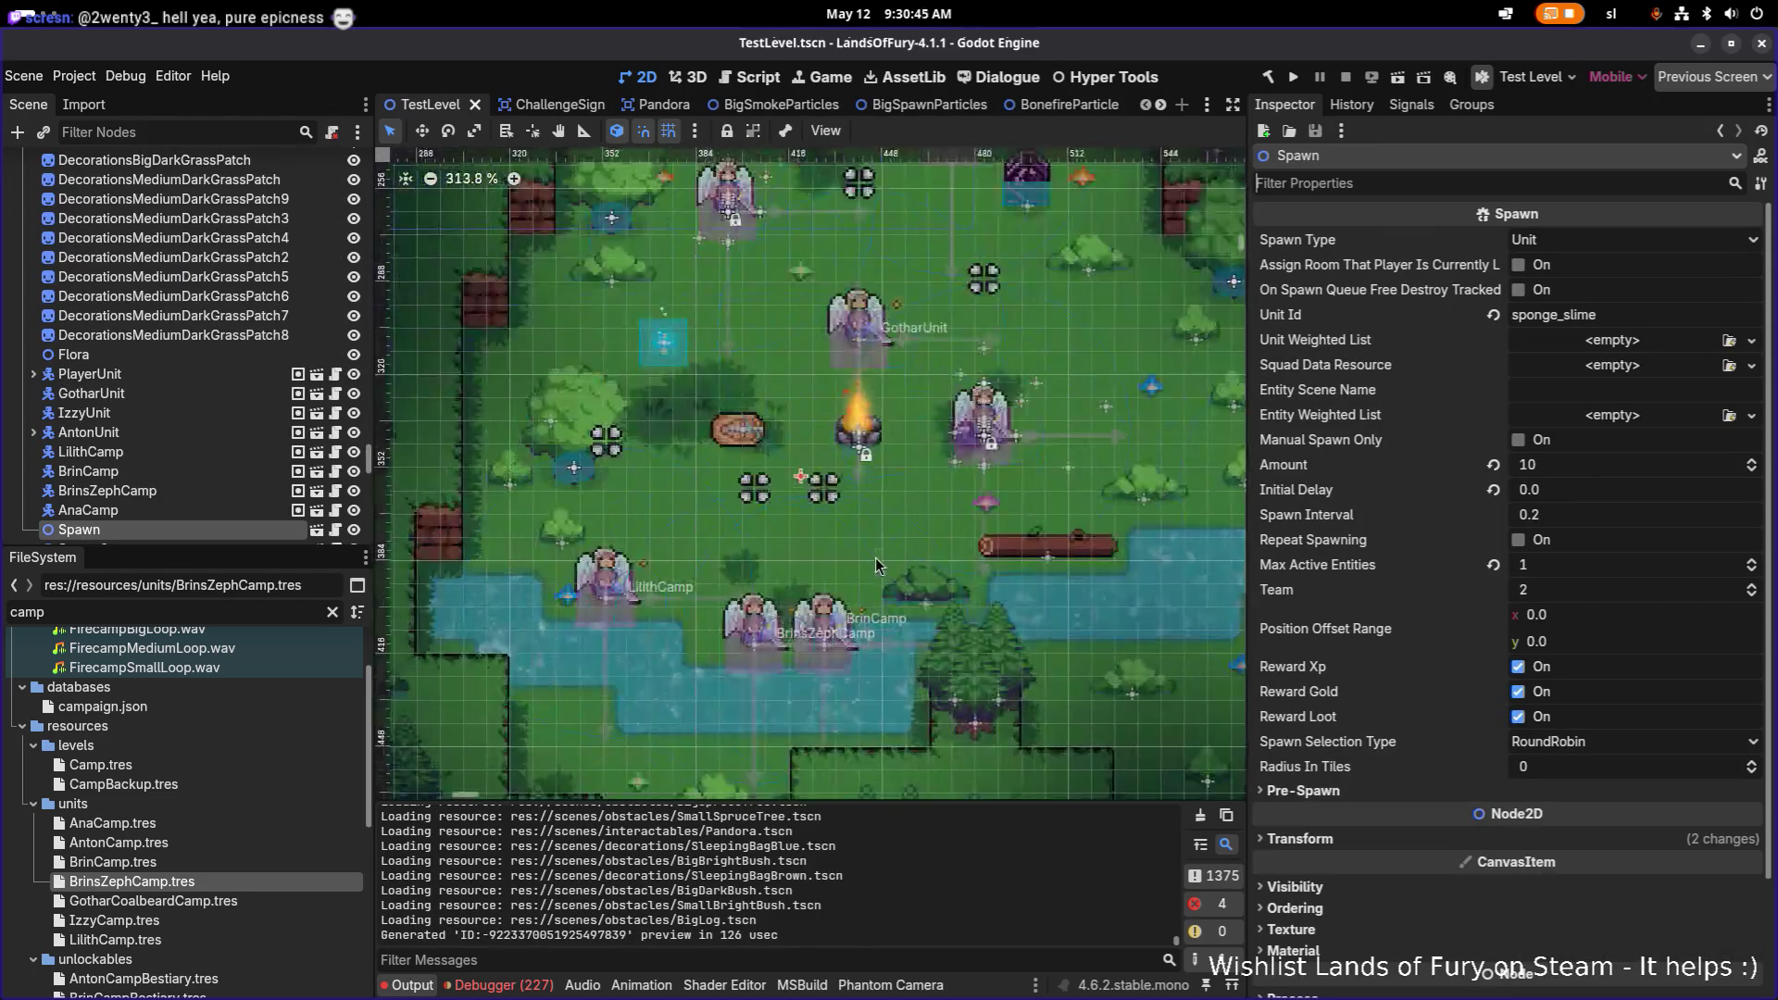
pyautogui.scroll(-1, 212, 462)
pyautogui.click(204, 438)
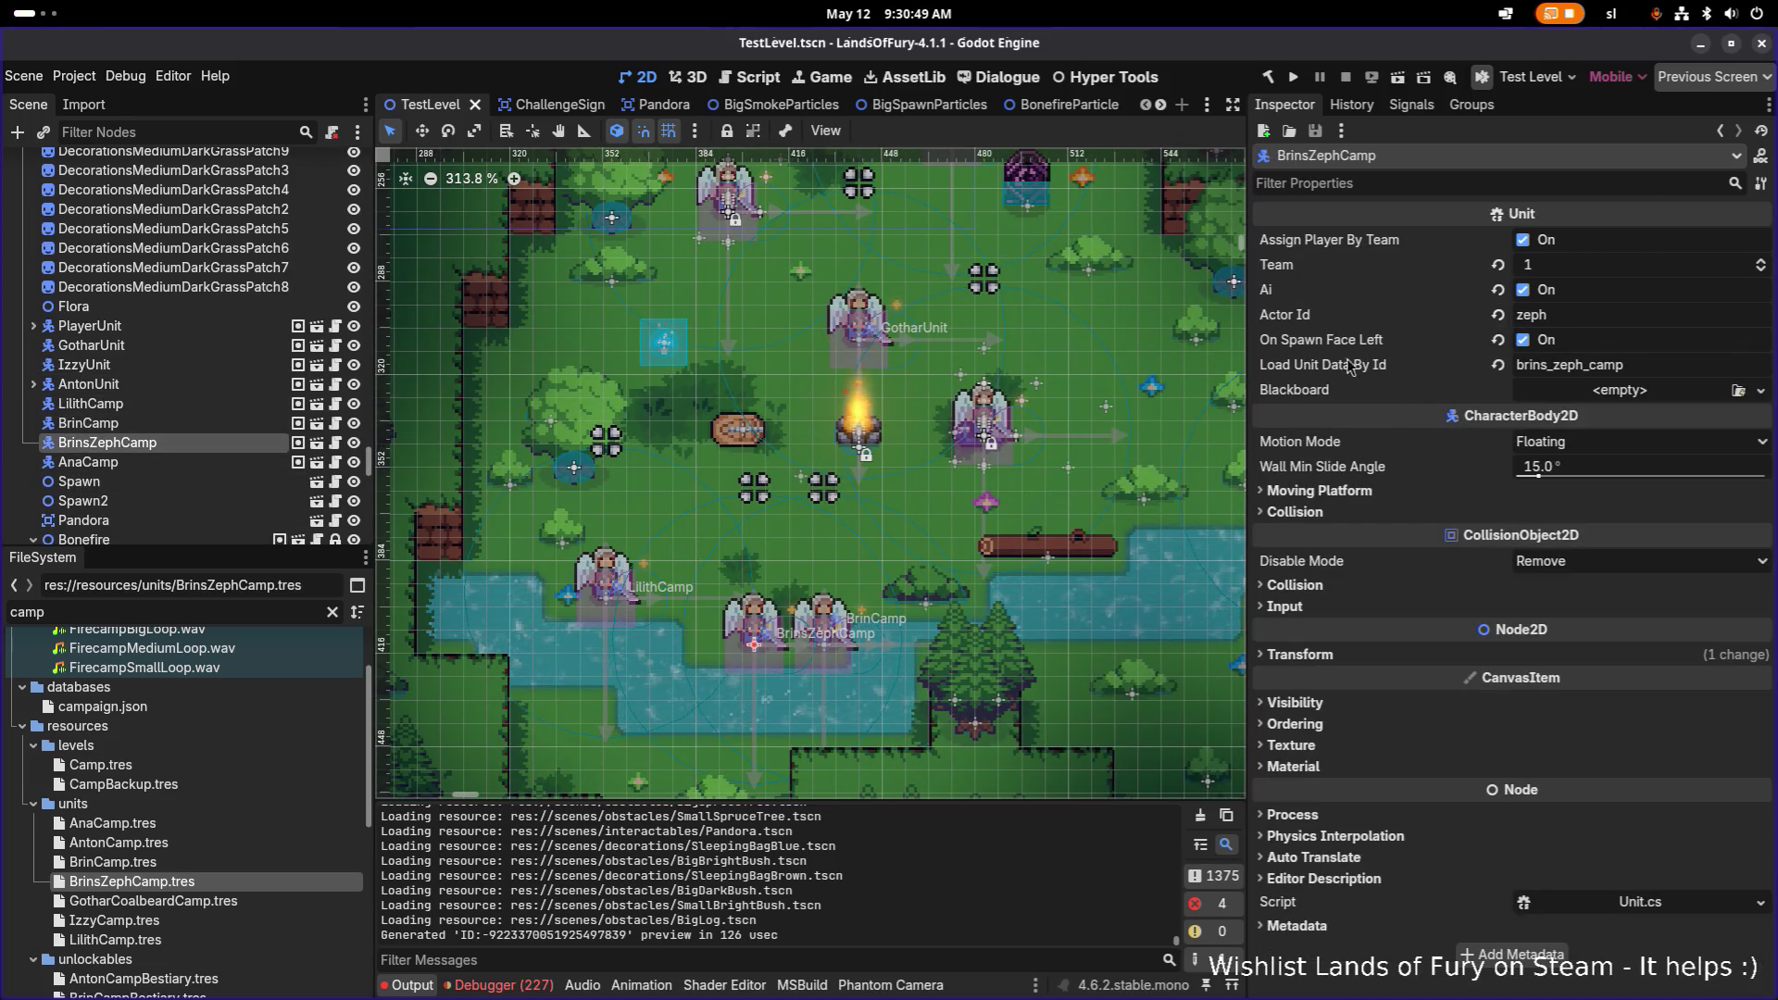
pyautogui.click(1523, 340)
pyautogui.click(1297, 74)
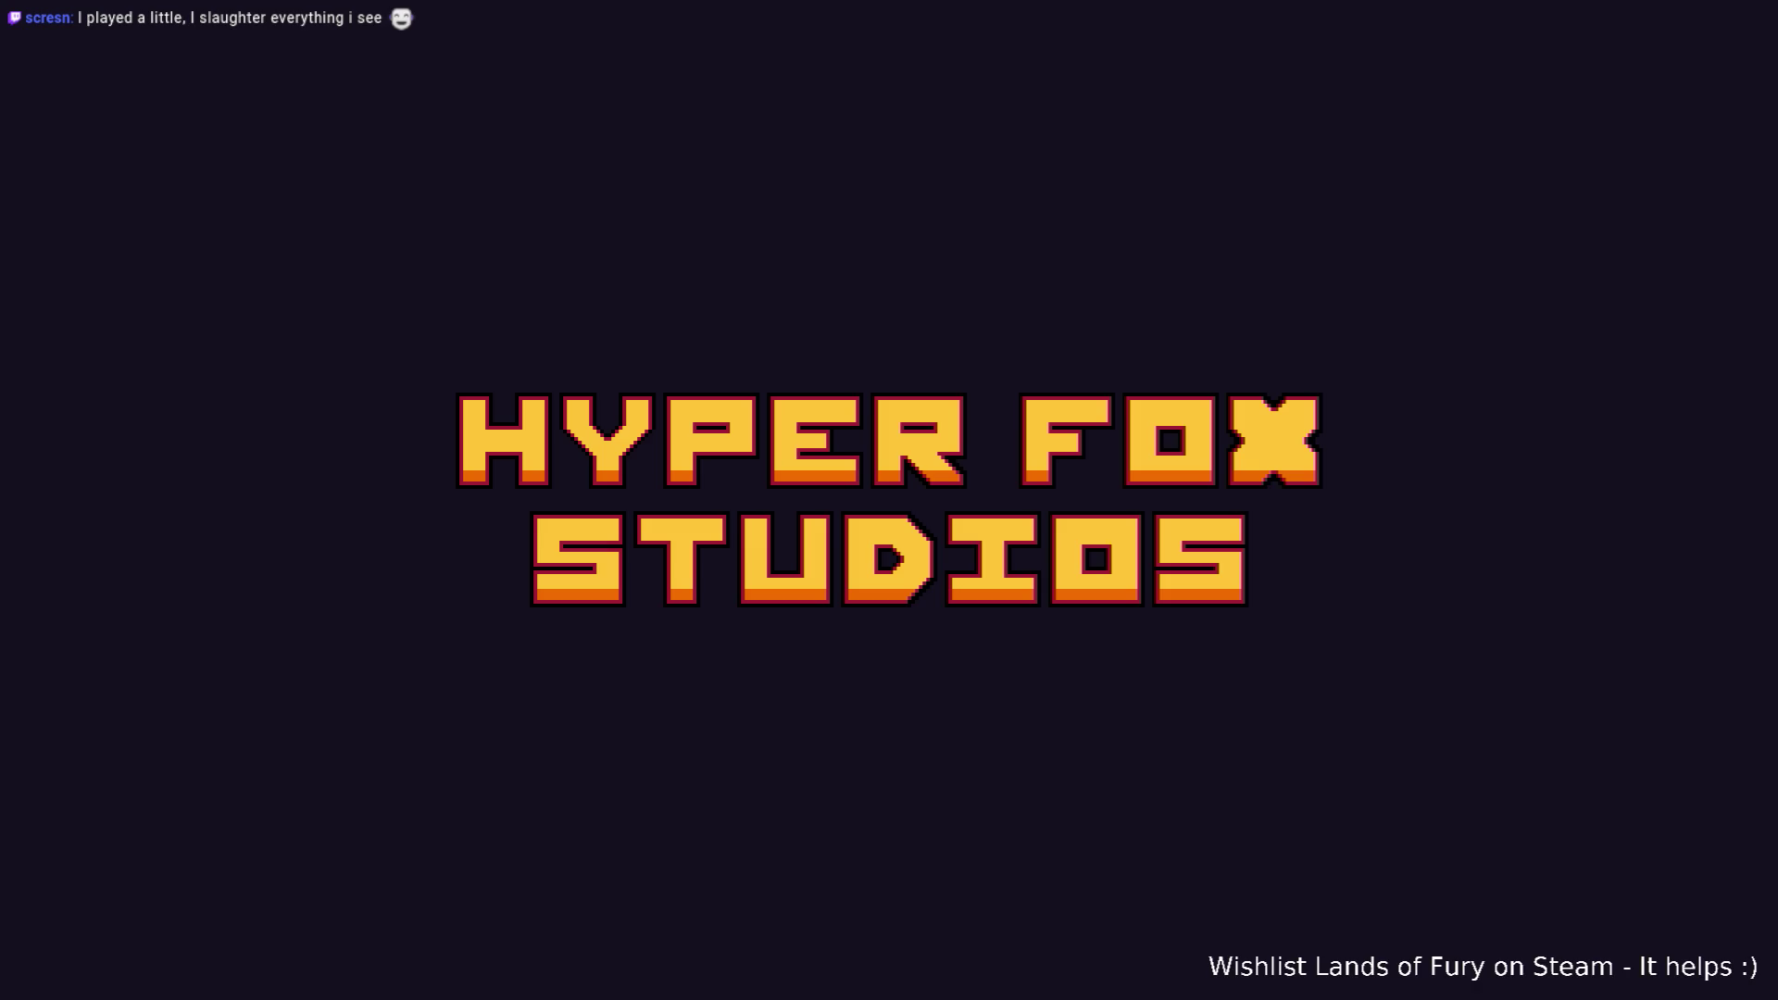
# Step: Load the first save profile and try entering the AddItem boomerang command in the console
pyautogui.press('Return')
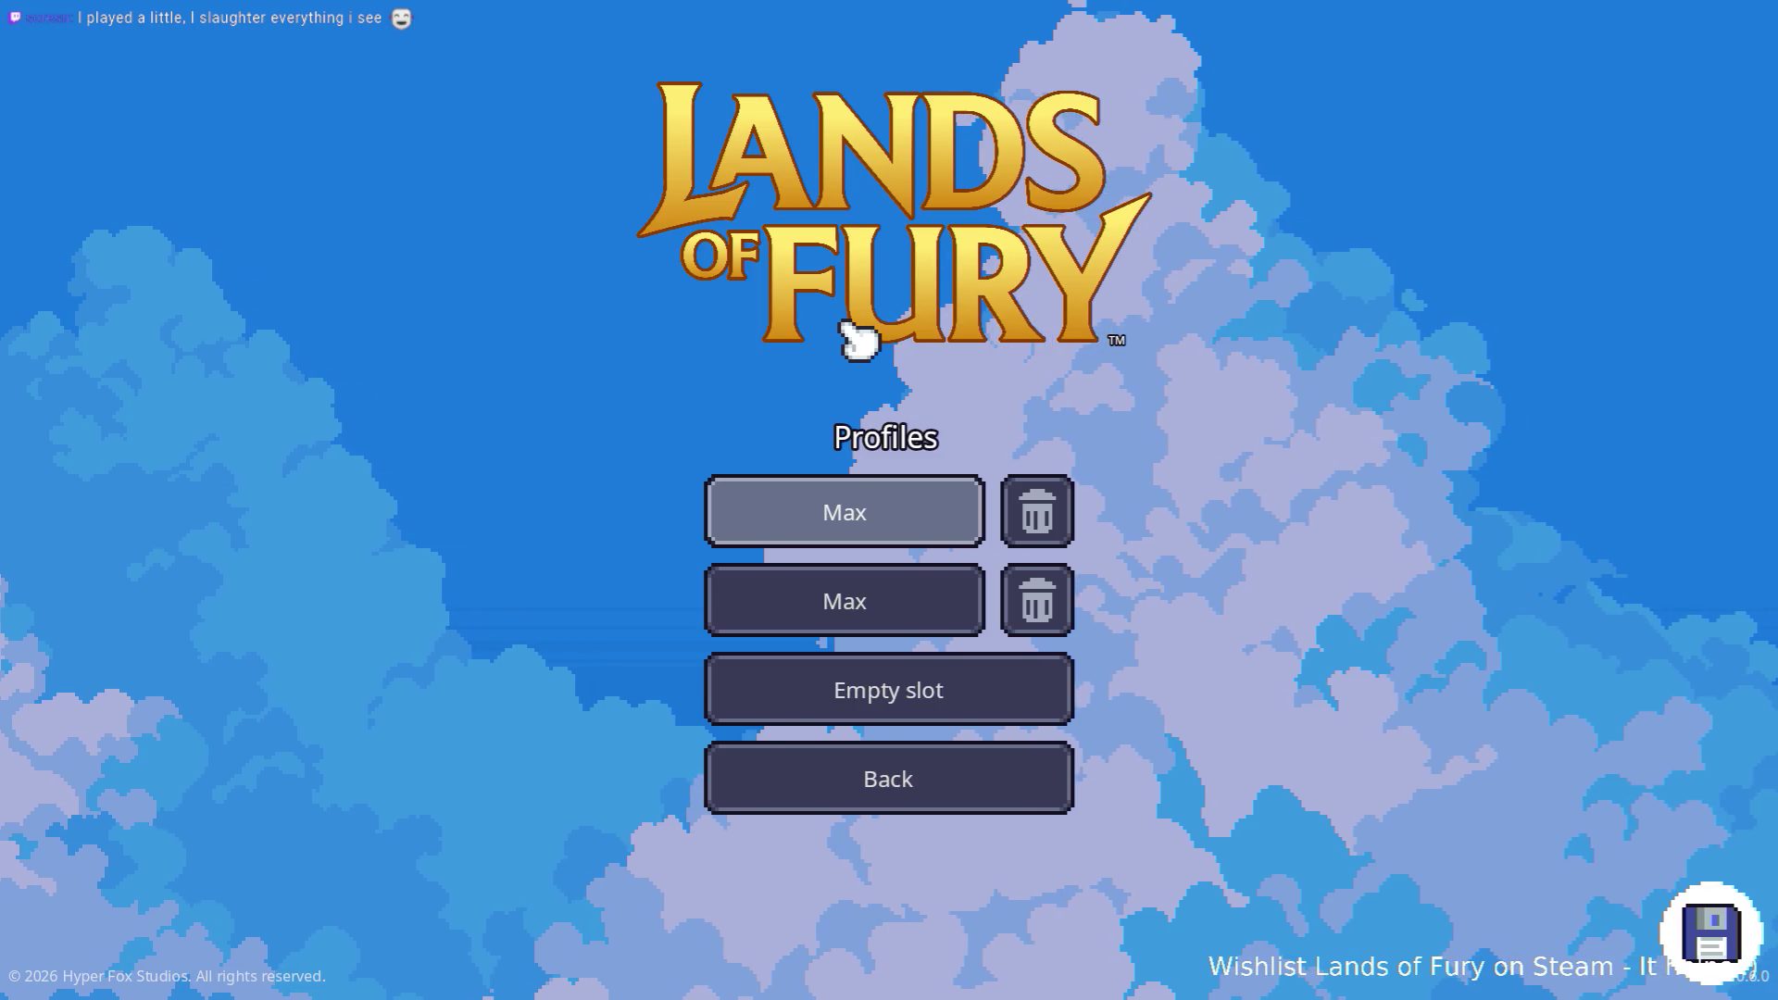
pyautogui.press('Return')
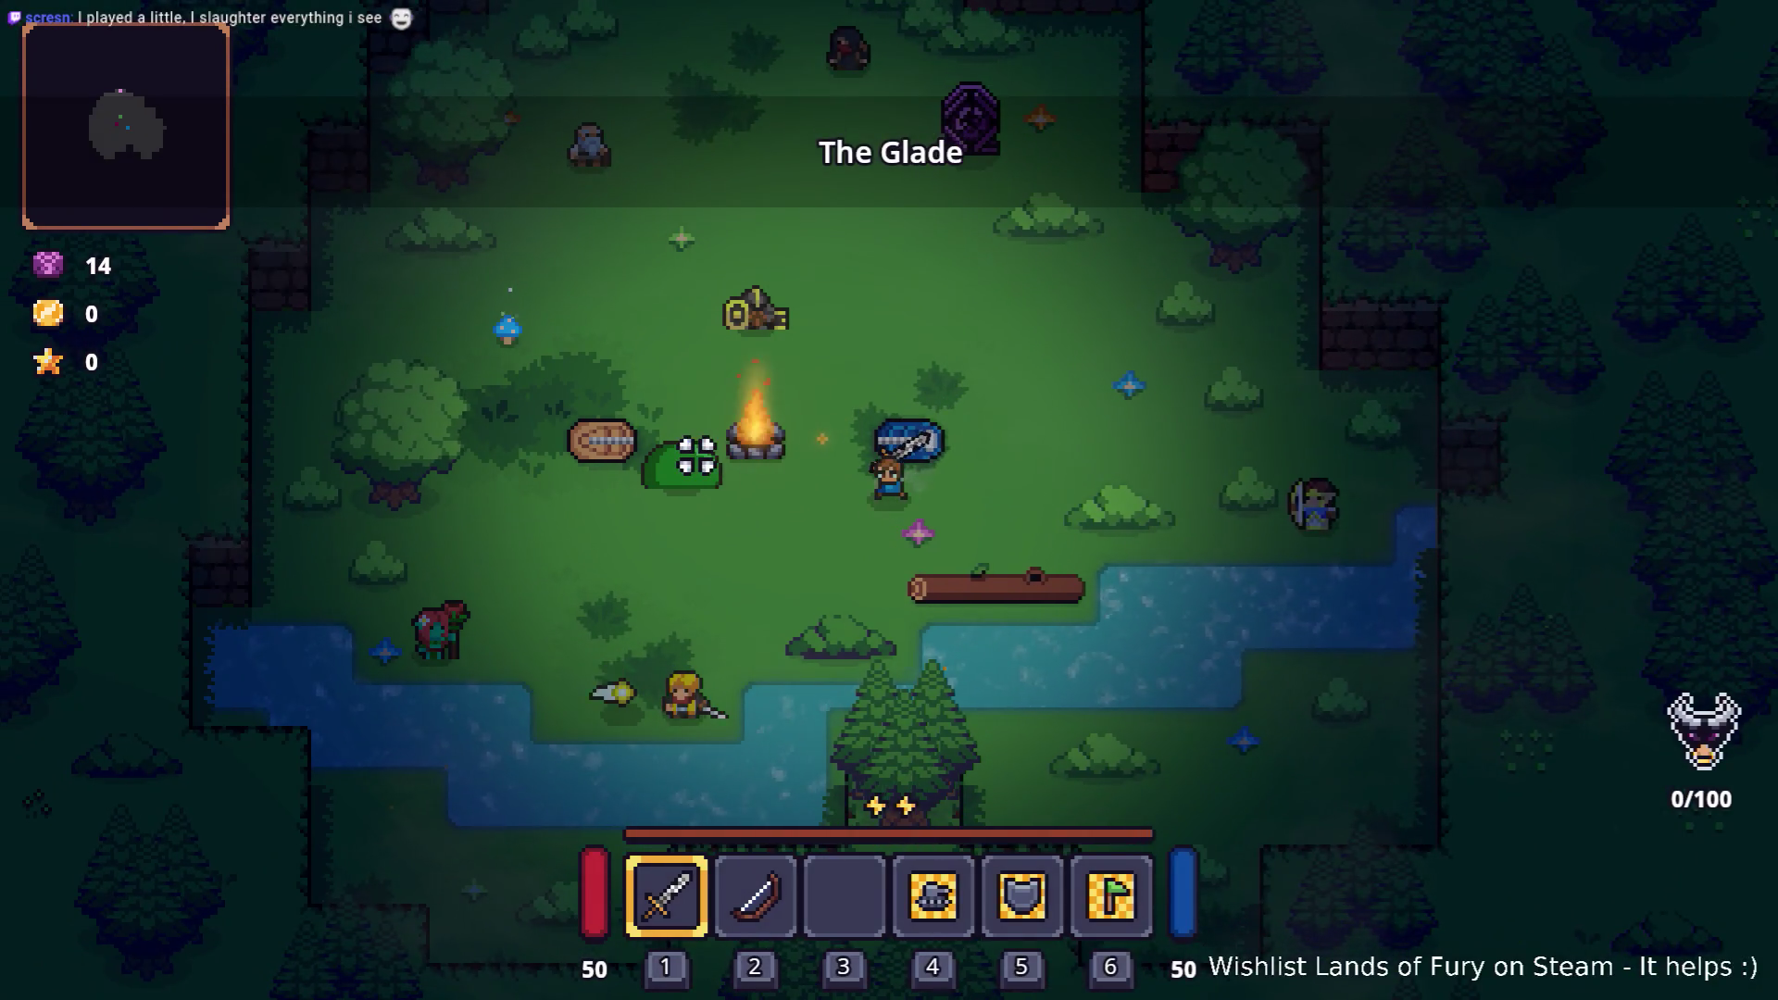
pyautogui.press('`')
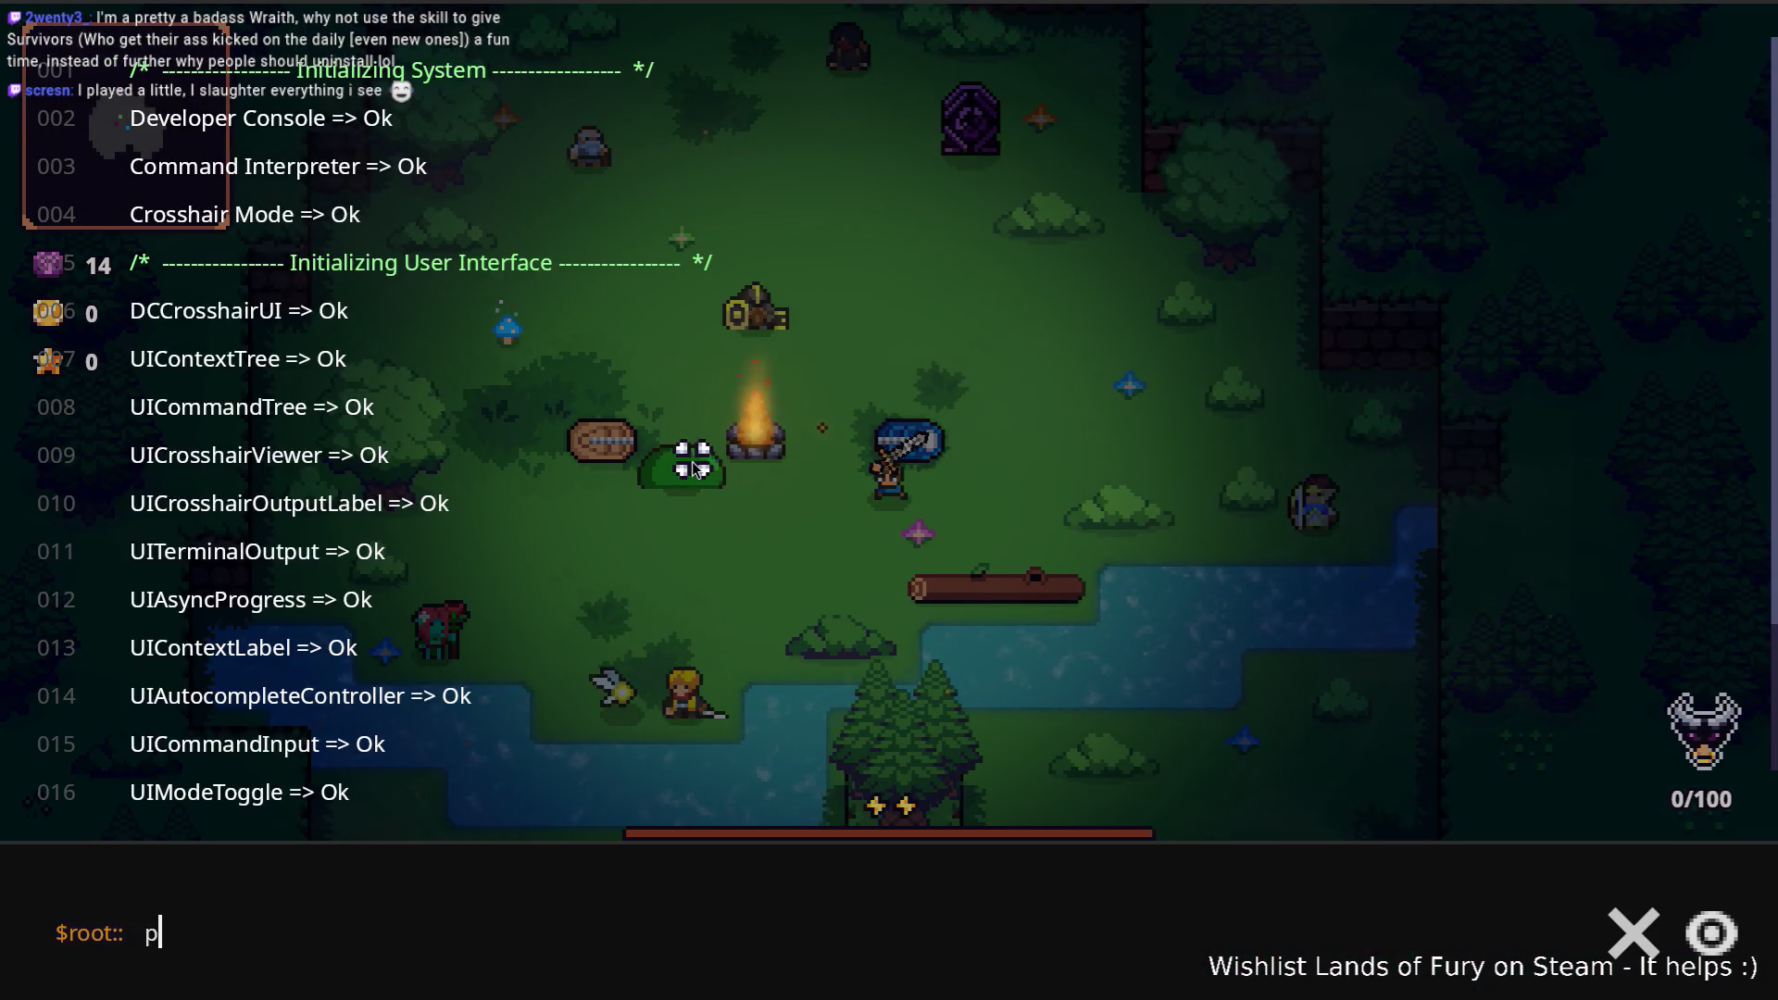
pyautogui.write('Player.Addboom')
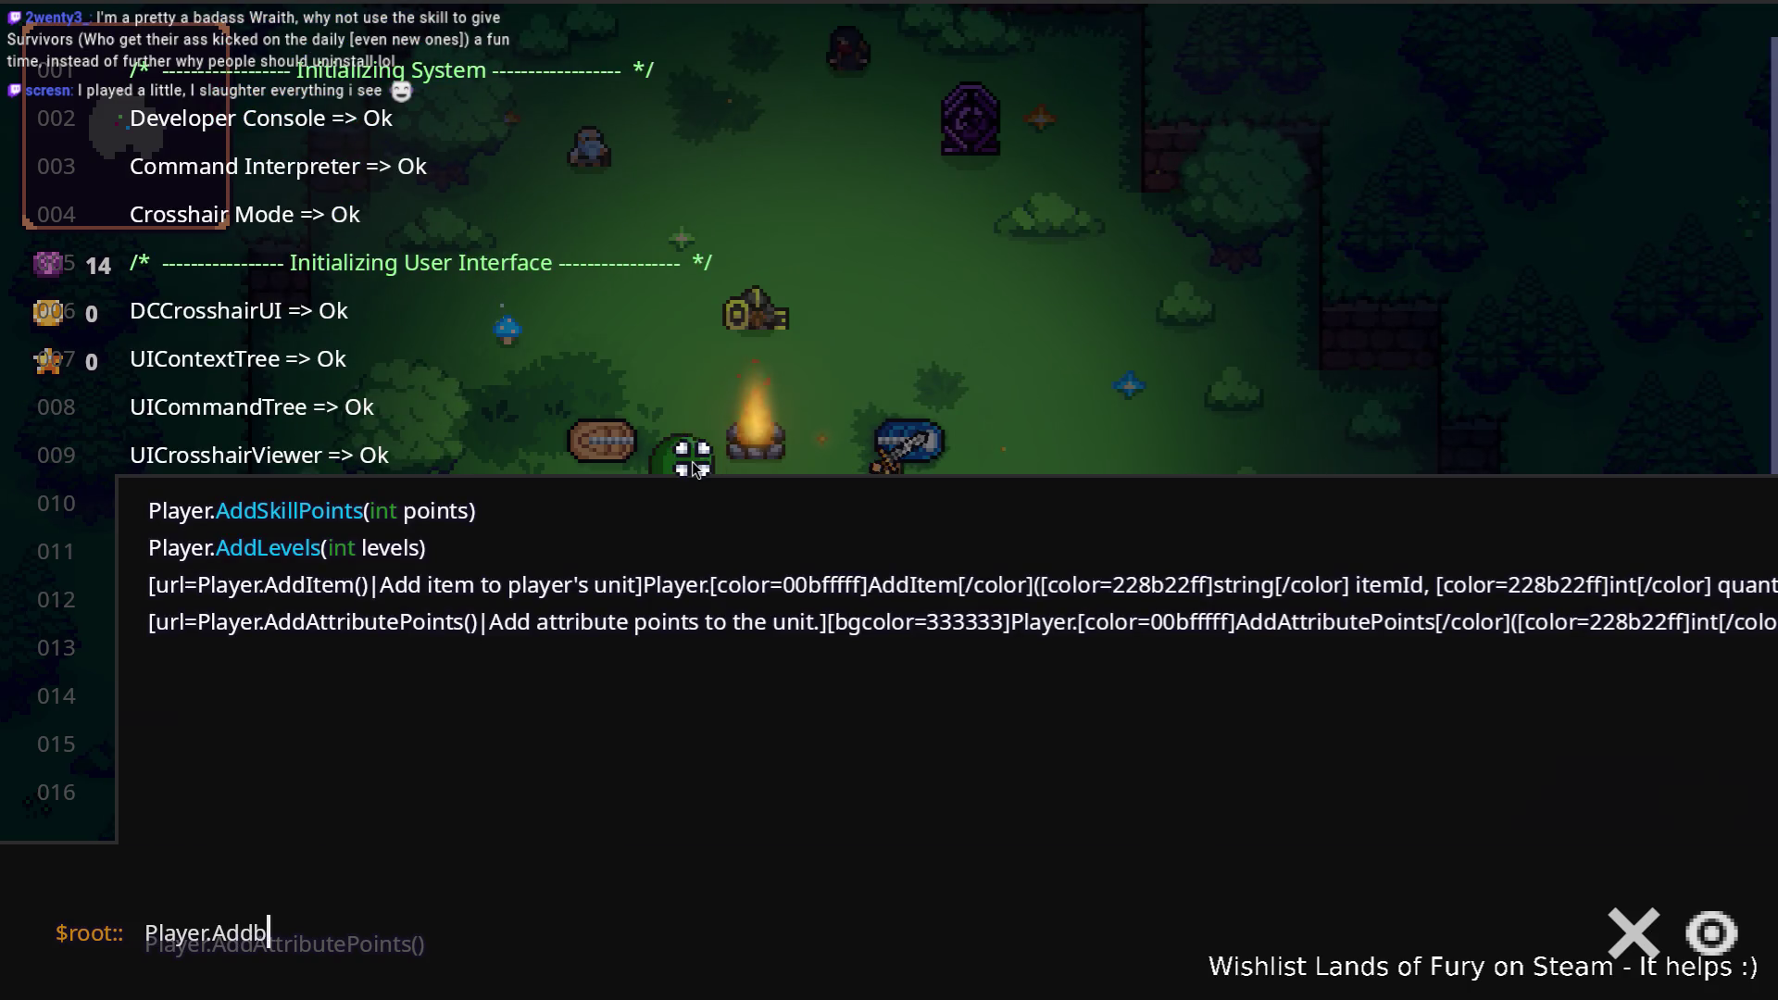
pyautogui.press('BackSpace')
pyautogui.write('(')
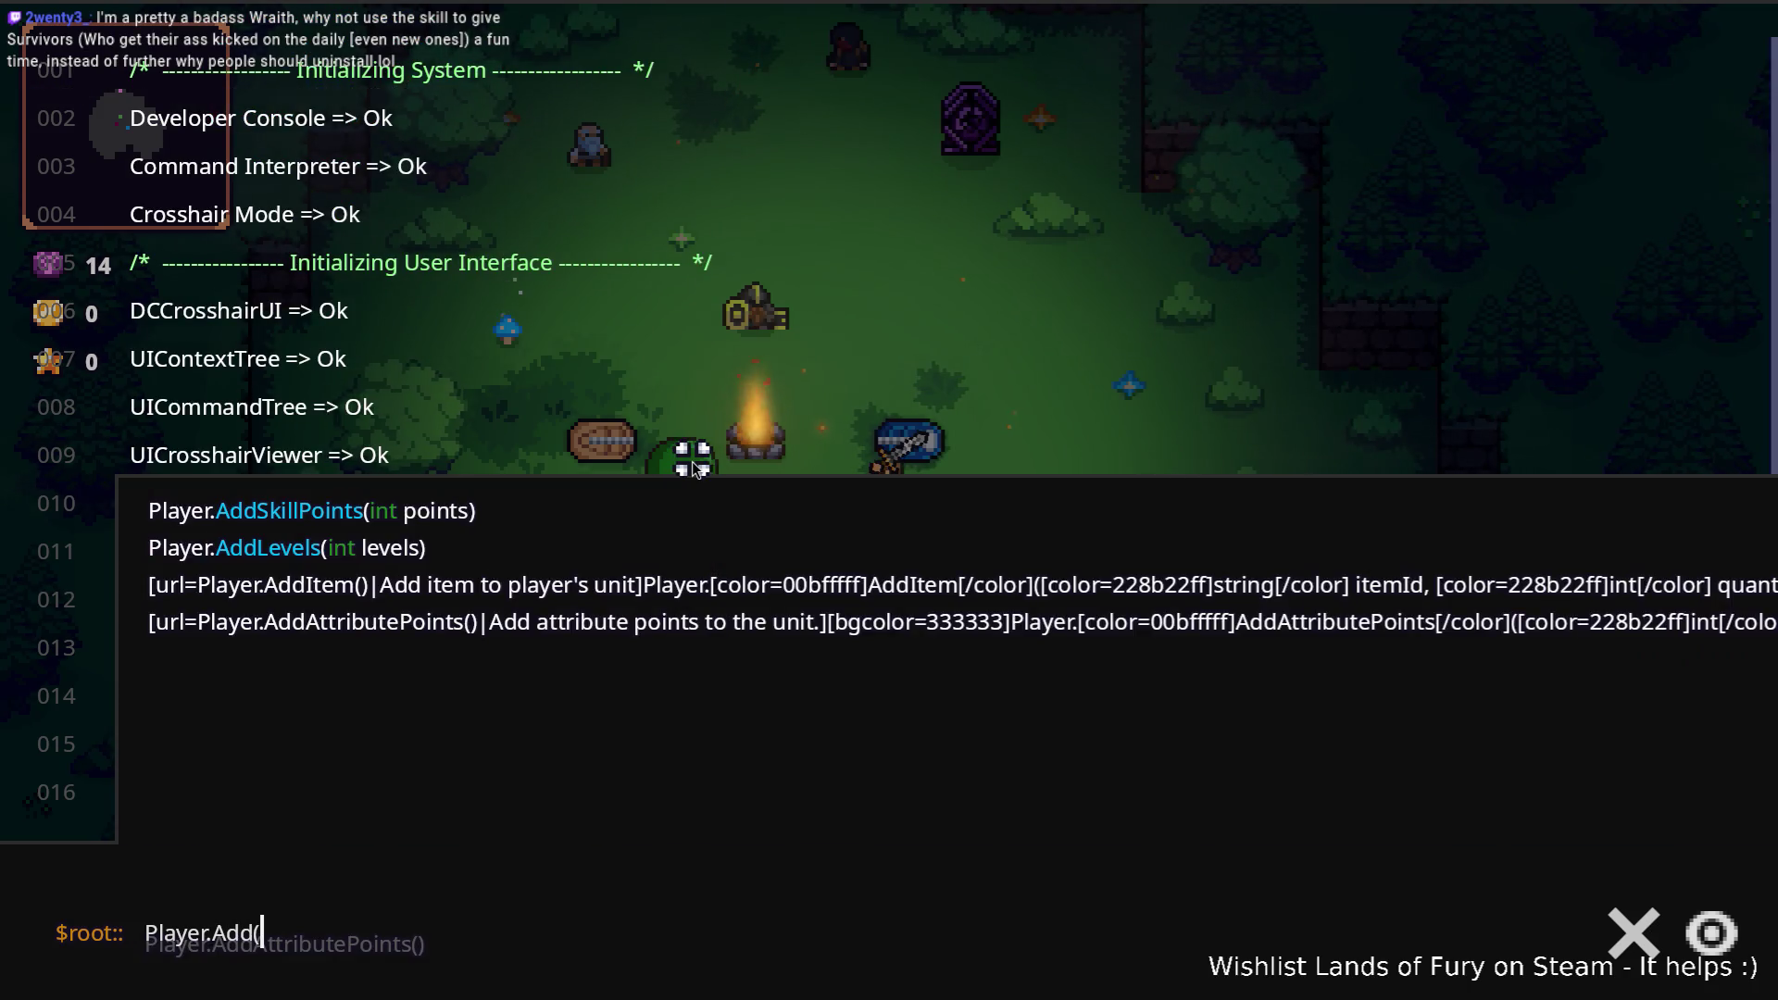
pyautogui.press('BackSpace')
pyautogui.write('Aboom')
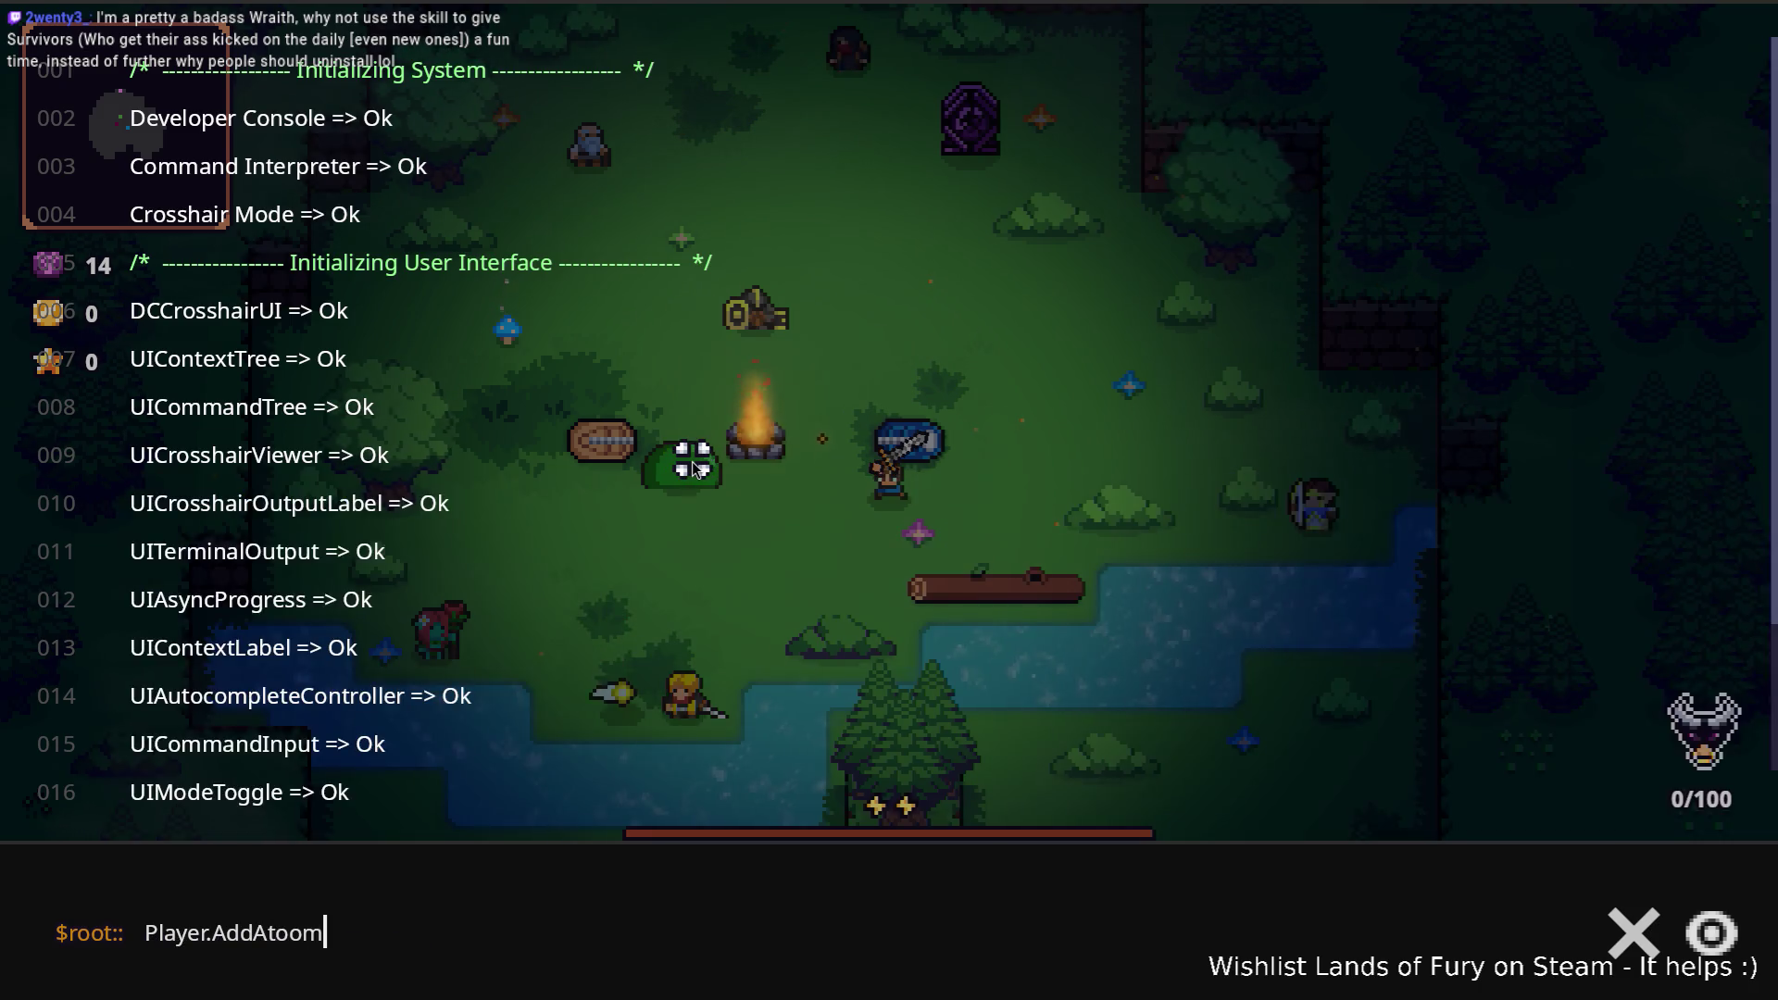
pyautogui.press('BackSpace')
pyautogui.press('BackSpace')
pyautogui.press('BackSpace')
pyautogui.press('BackSpace')
pyautogui.write('It')
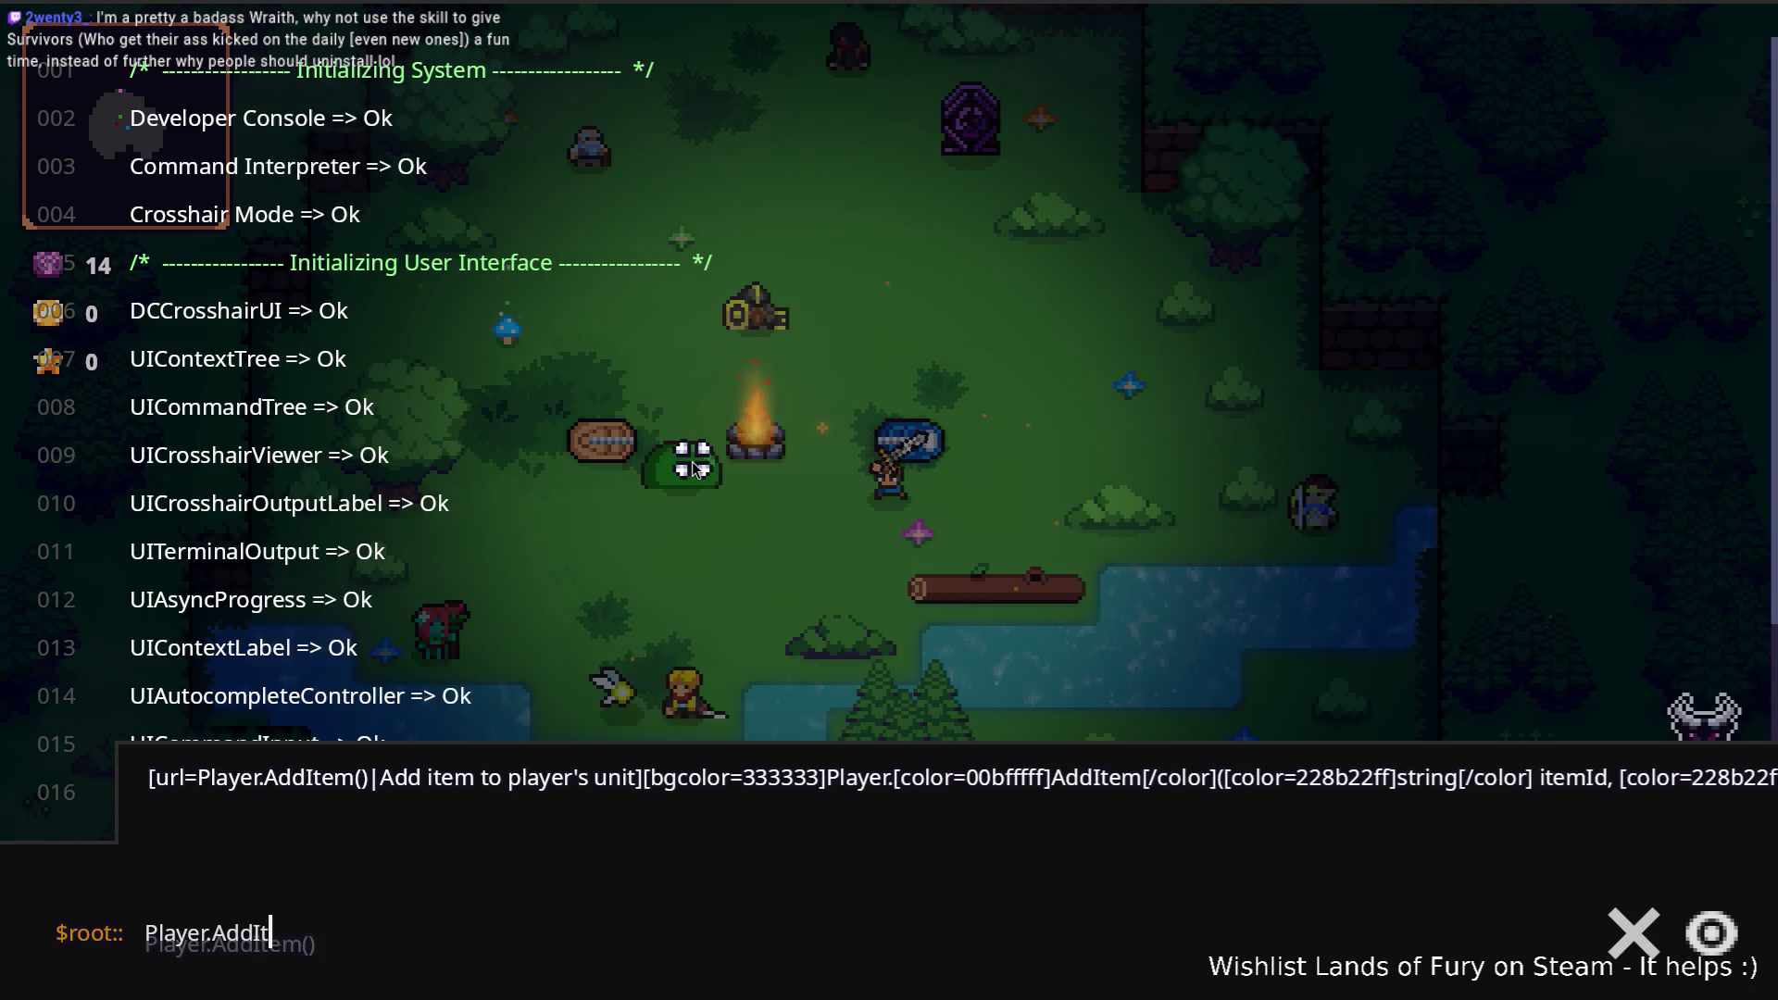
pyautogui.write('em(boomenr')
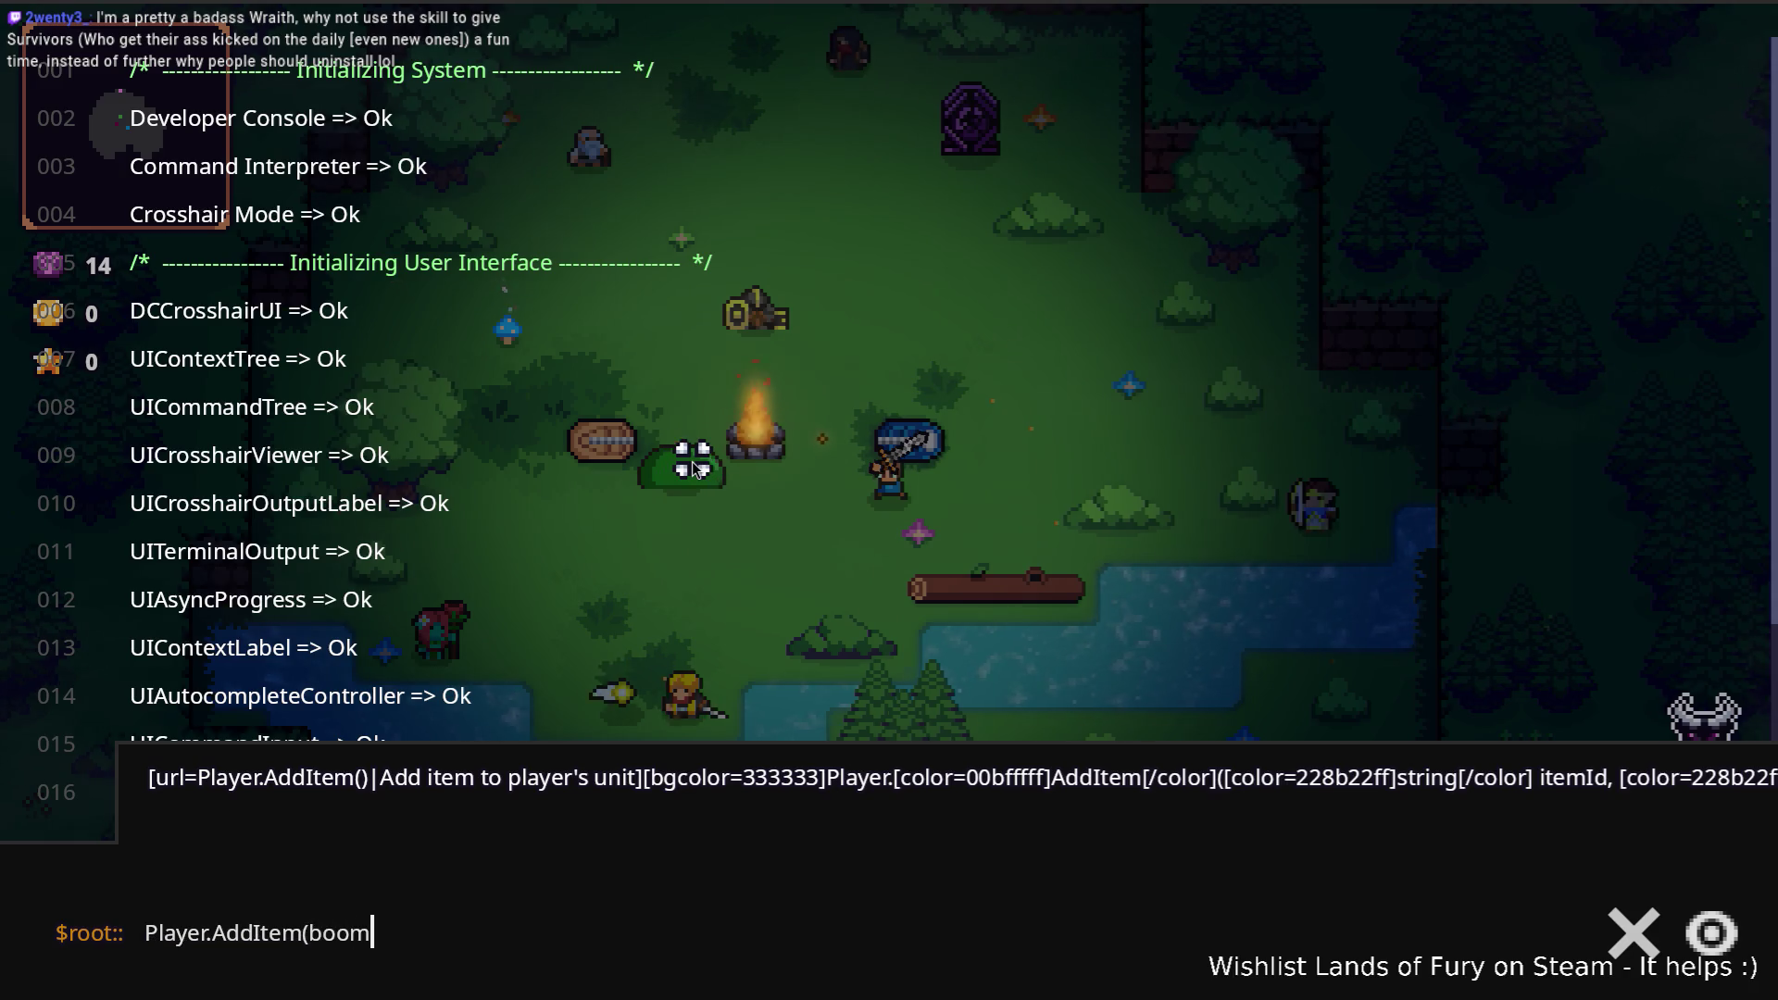
pyautogui.press('BackSpace')
pyautogui.write('ang')
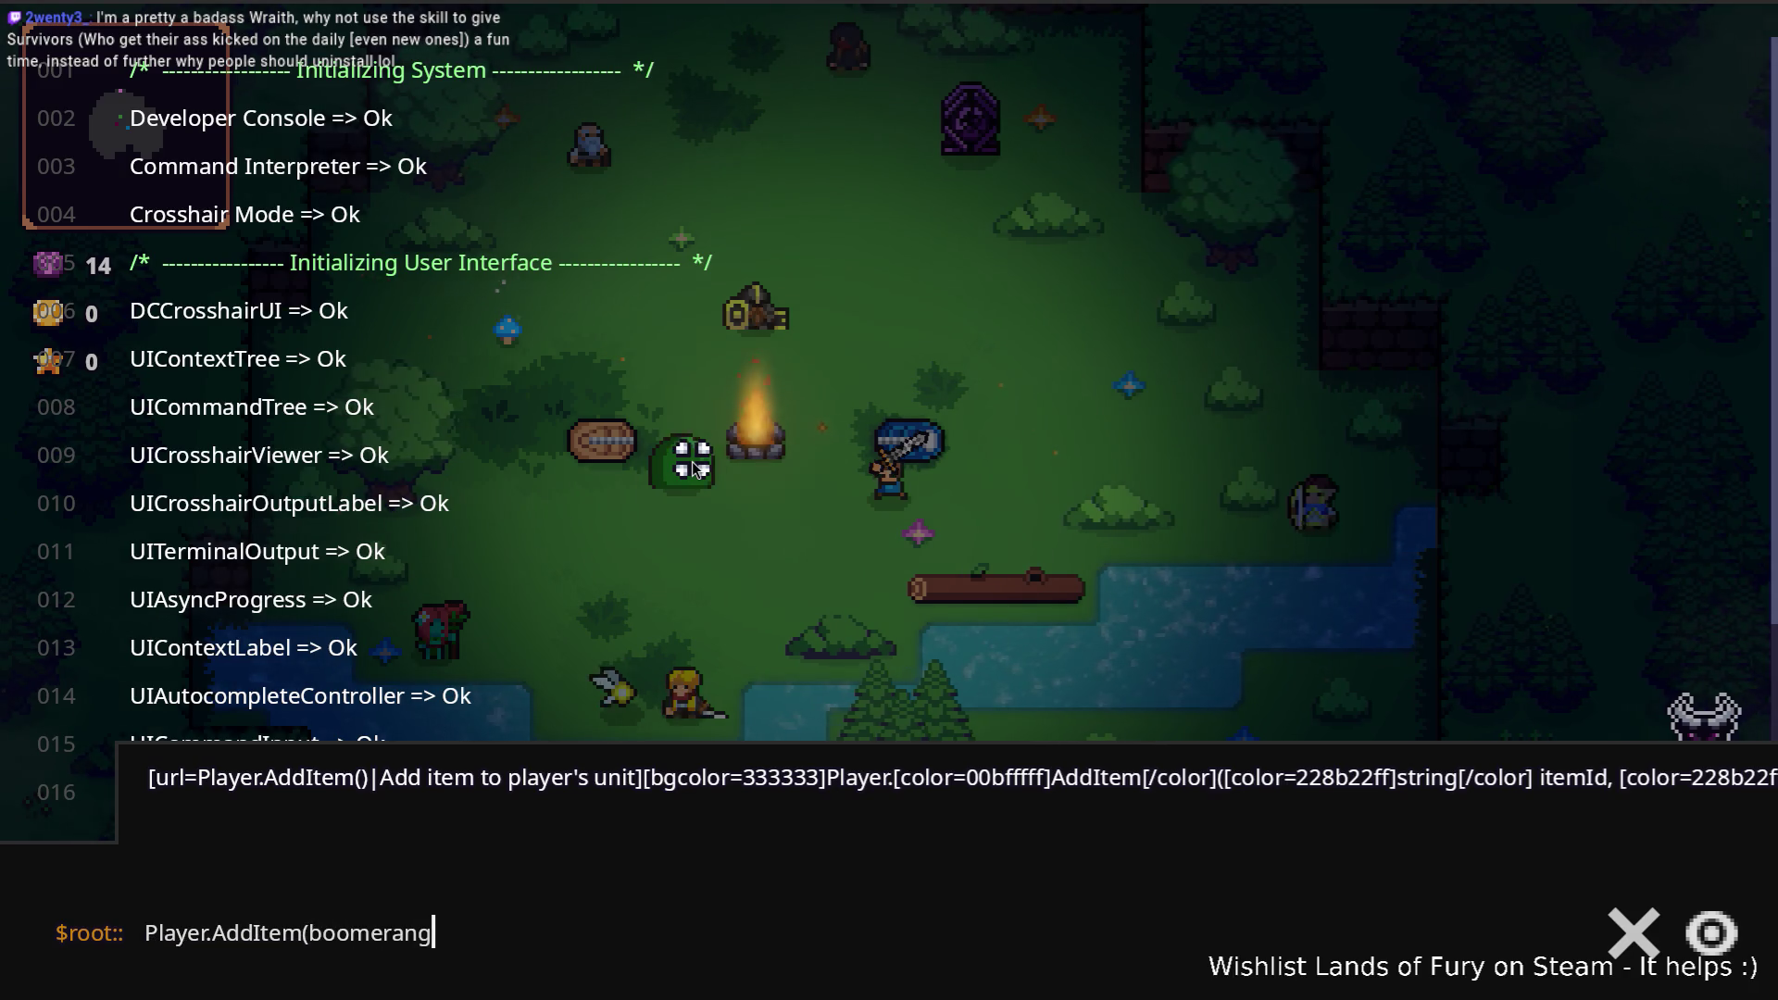
pyautogui.press('Return')
# Step: Run Player.AddItem(boomerang,1) in the developer console
pyautogui.press('`')
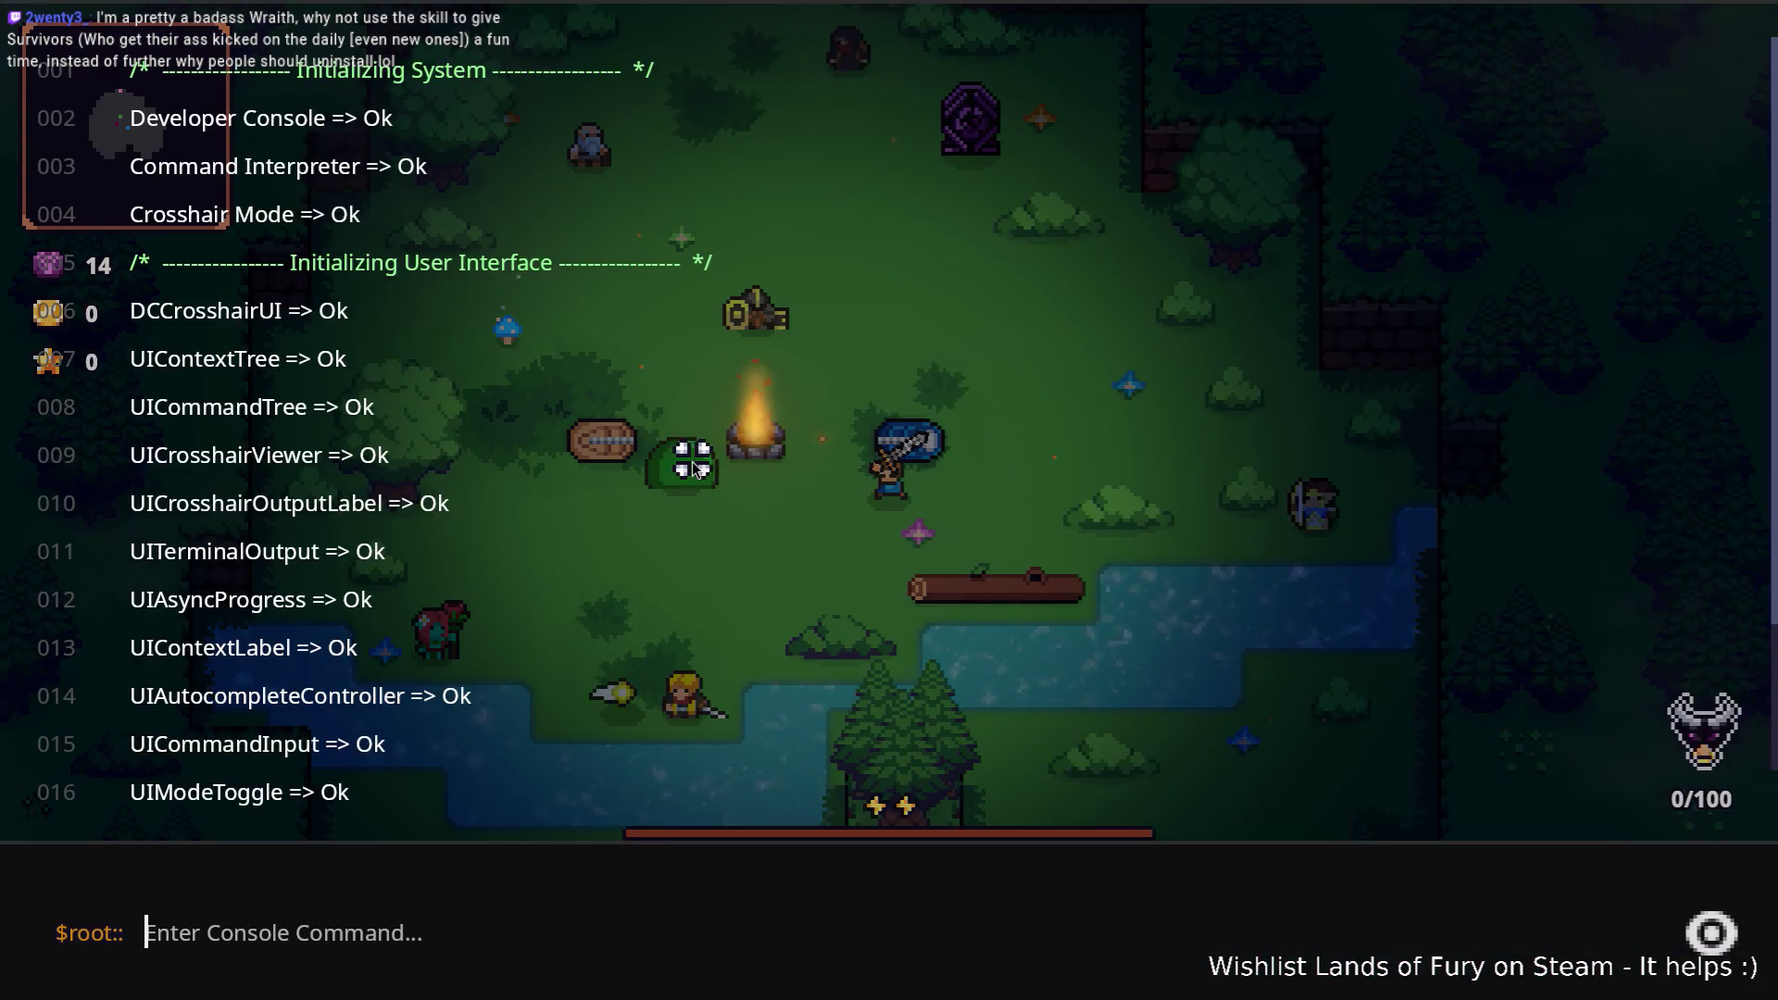
pyautogui.write('Player.a')
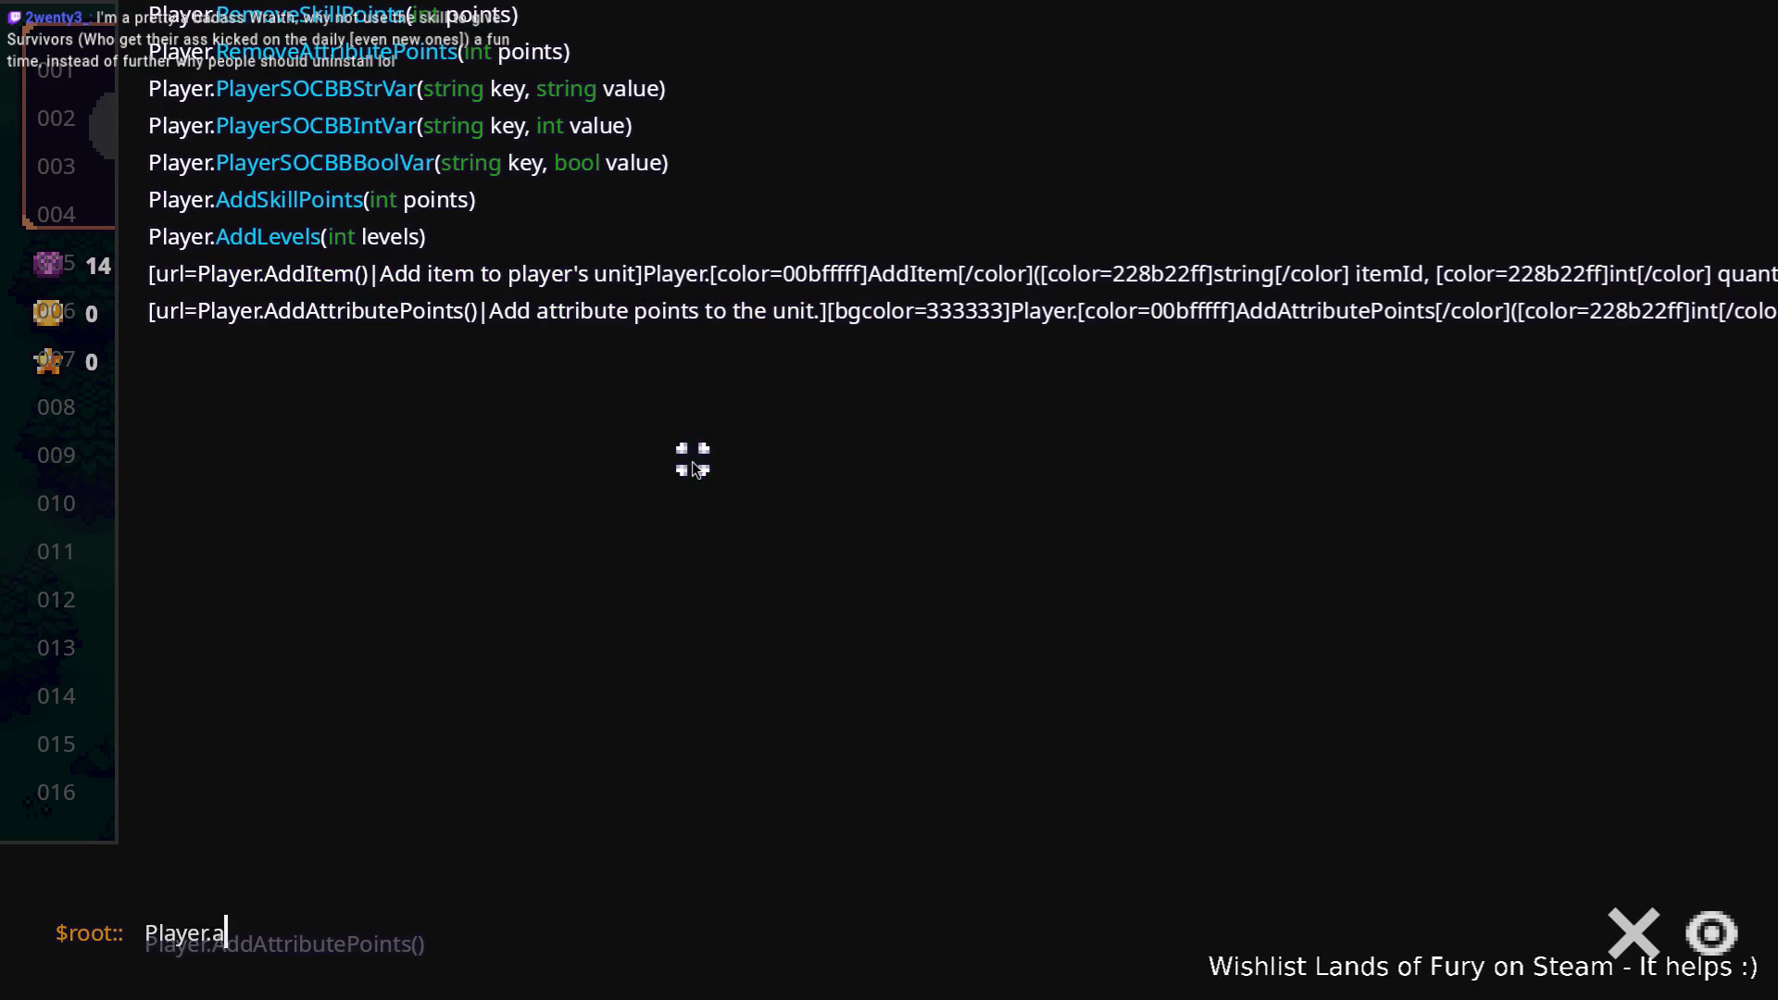
pyautogui.write('ddItem(boomerang,1)')
pyautogui.press('Return')
pyautogui.press('`')
# Step: Equip the boomerang from slot 3 and throw it at the slime while moving around
pyautogui.press('3')
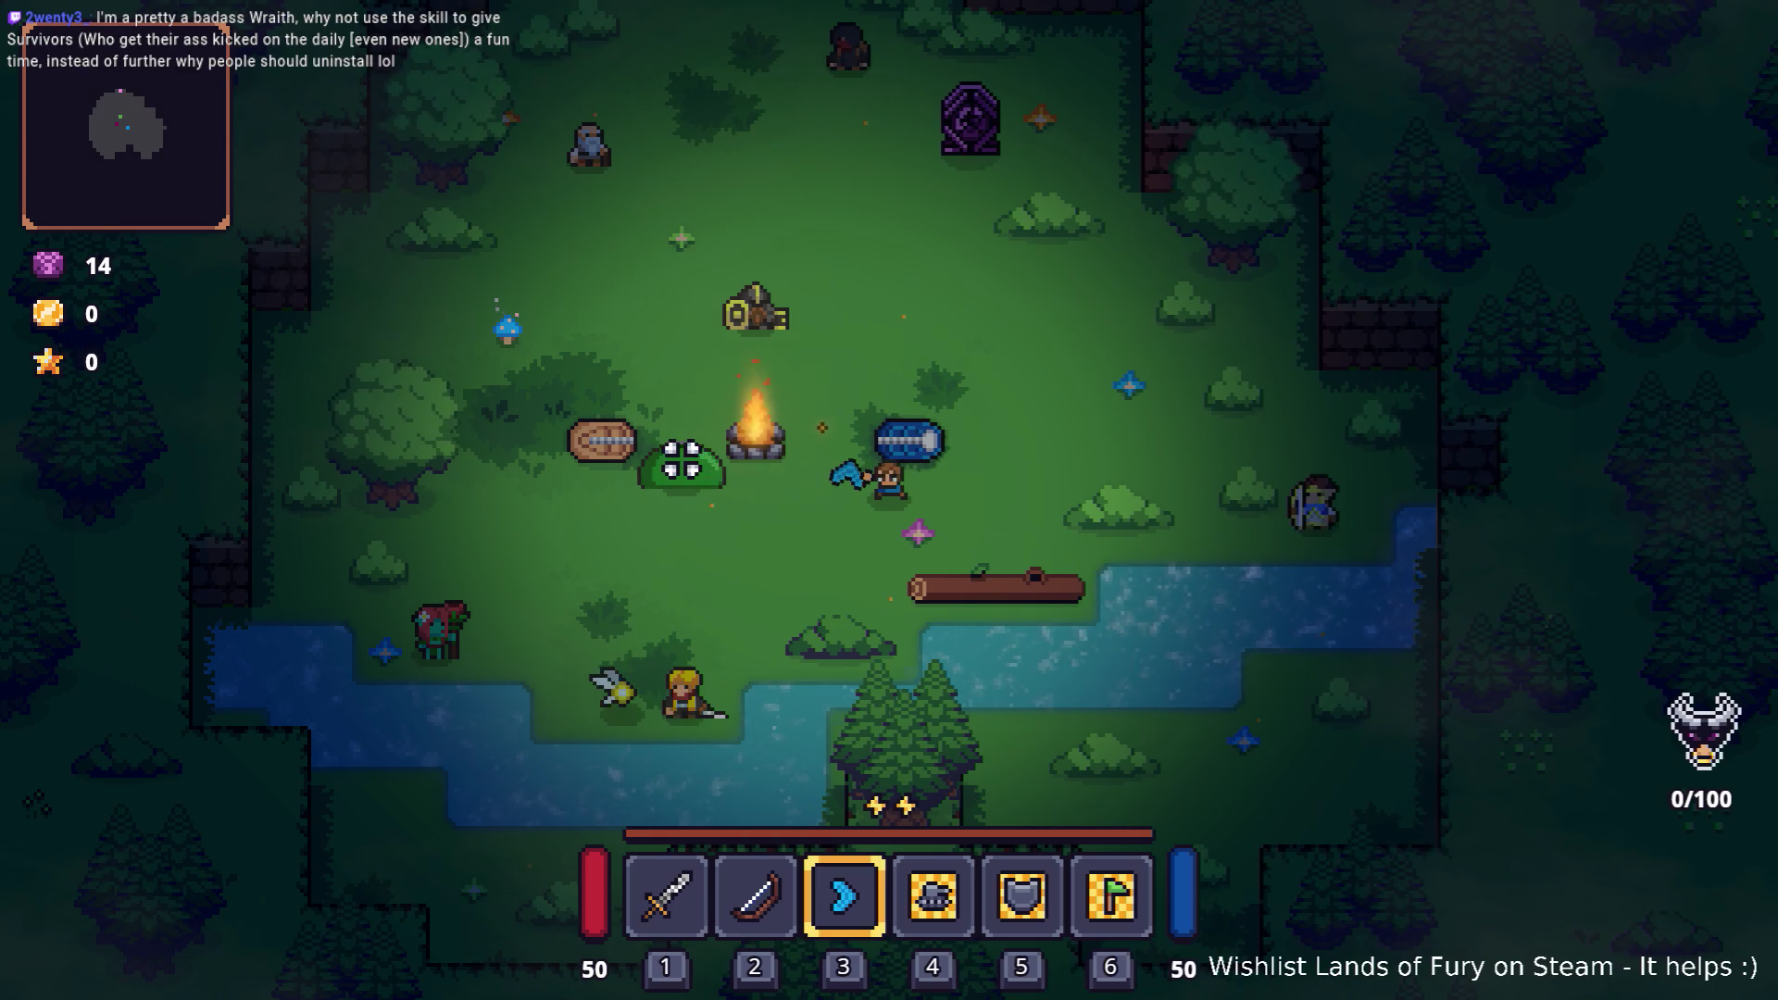
pyautogui.click(543, 469)
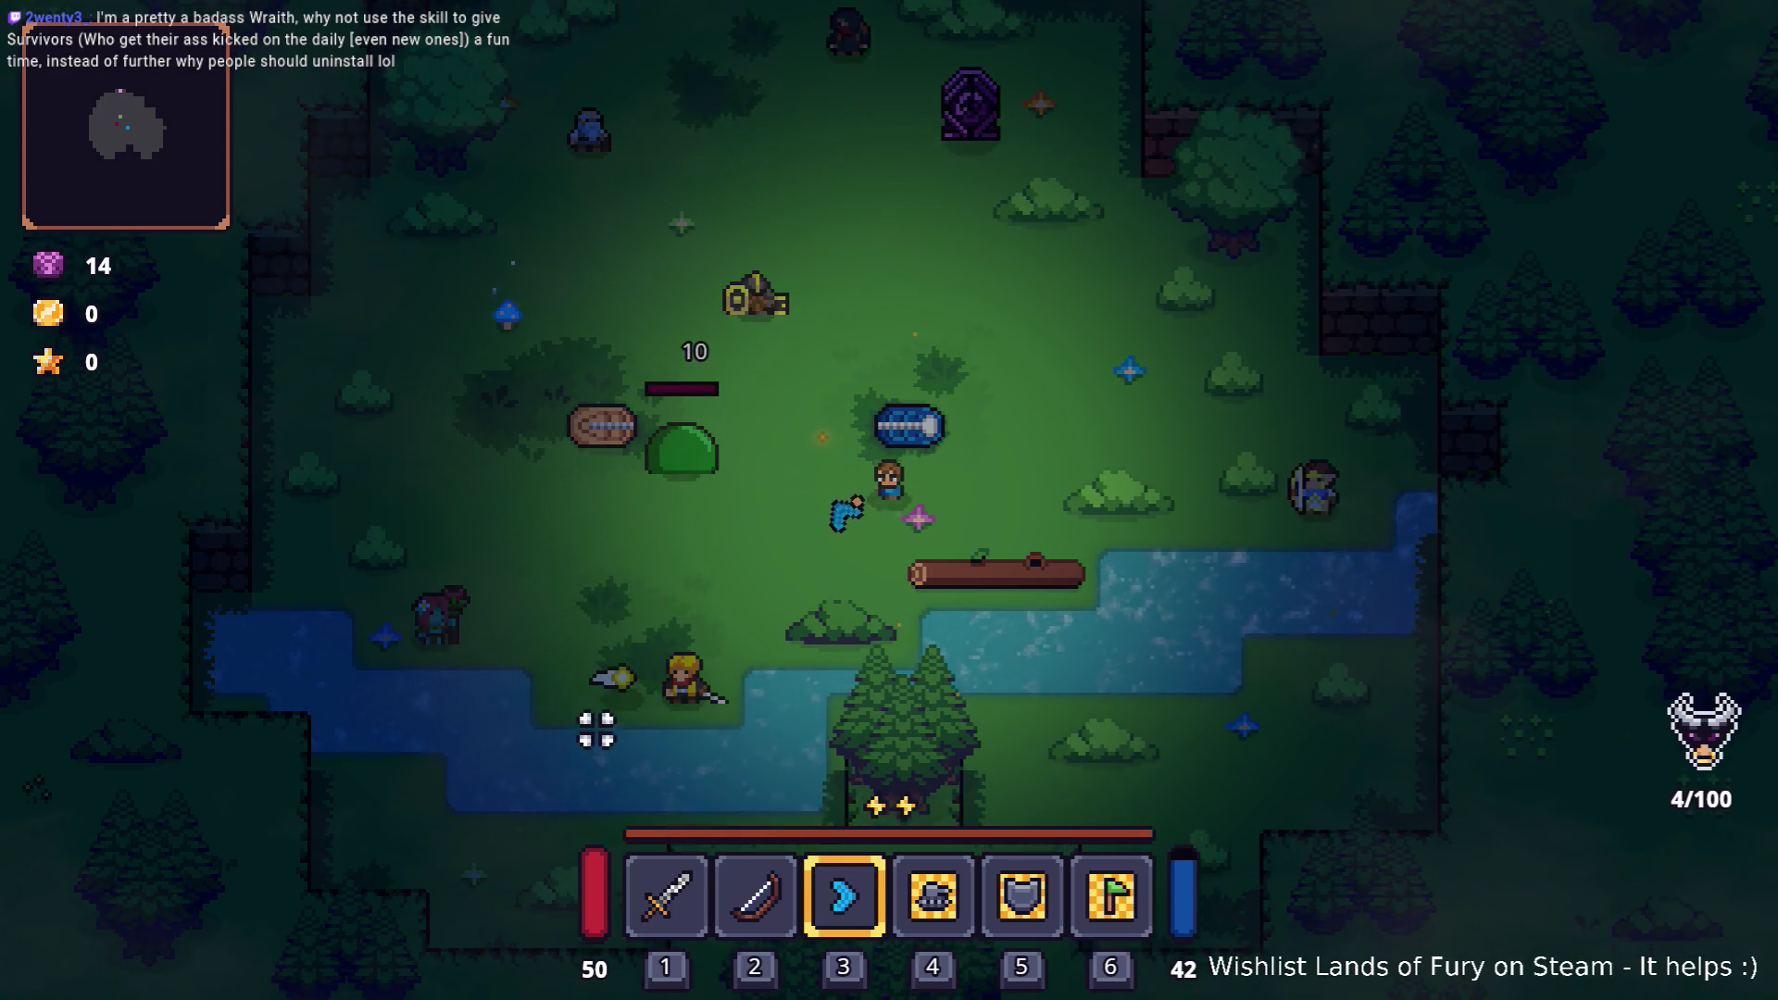
pyautogui.press('s')
pyautogui.press('a')
pyautogui.press('w')
pyautogui.press('d')
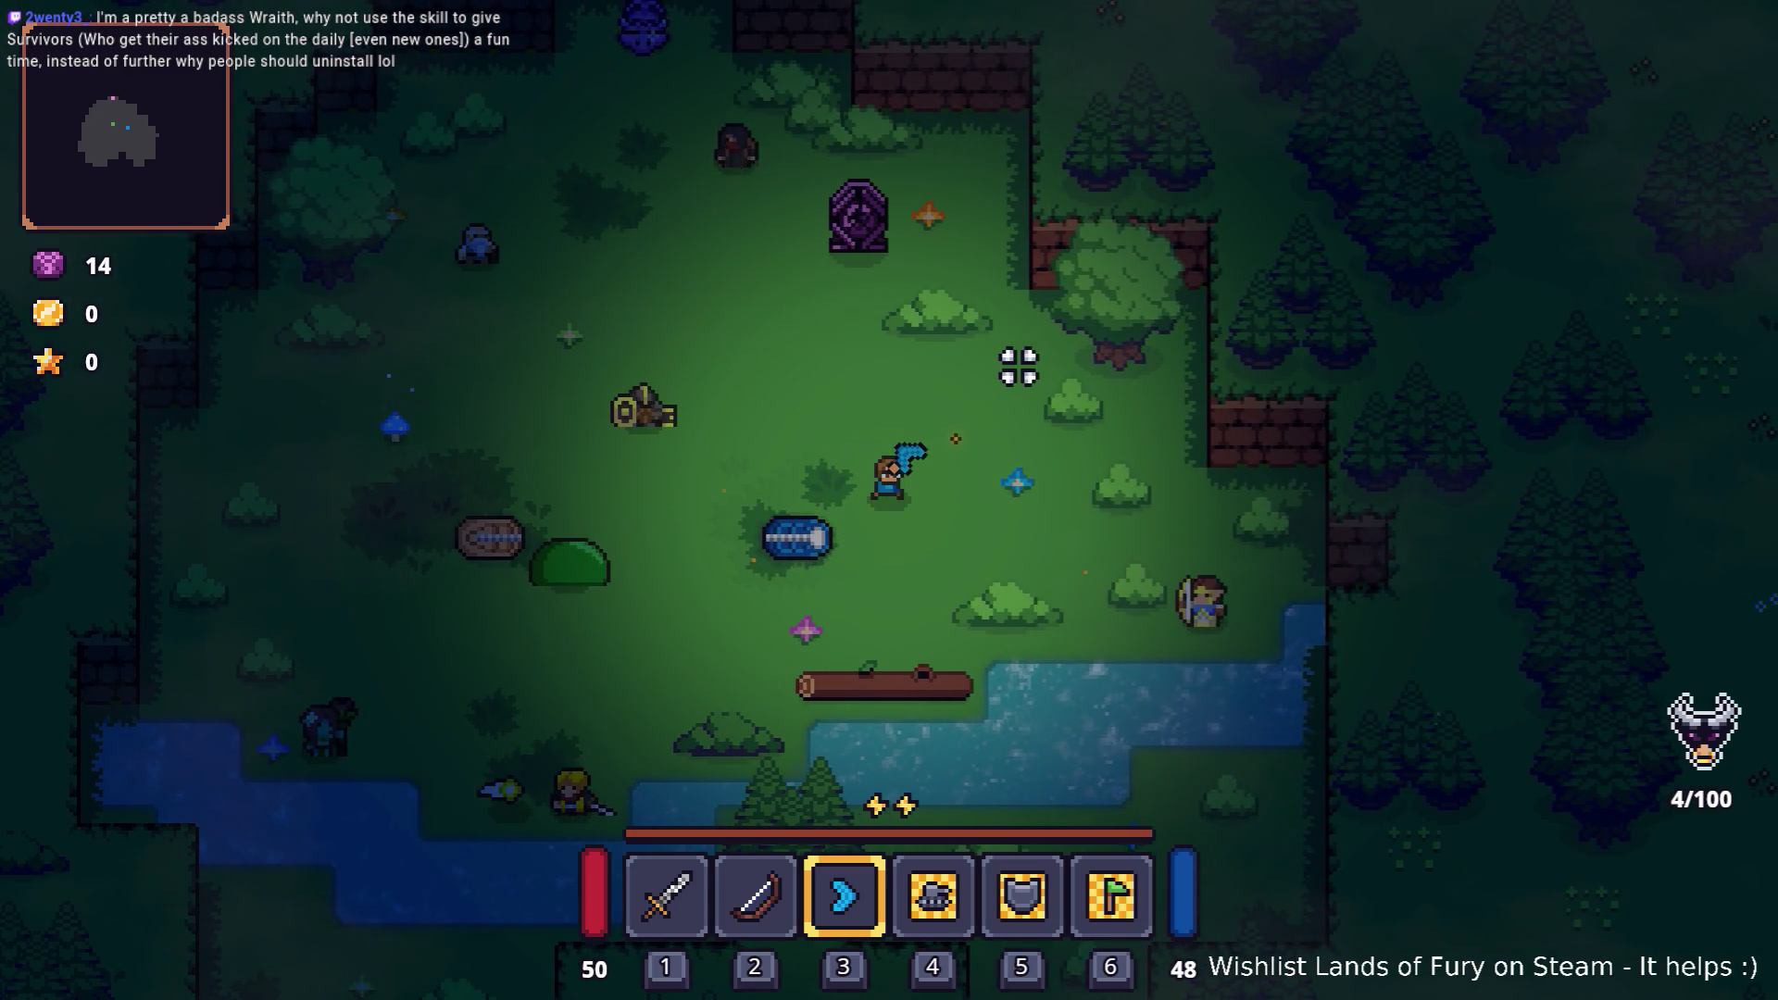
pyautogui.press('a')
pyautogui.press('s')
pyautogui.click(389, 520)
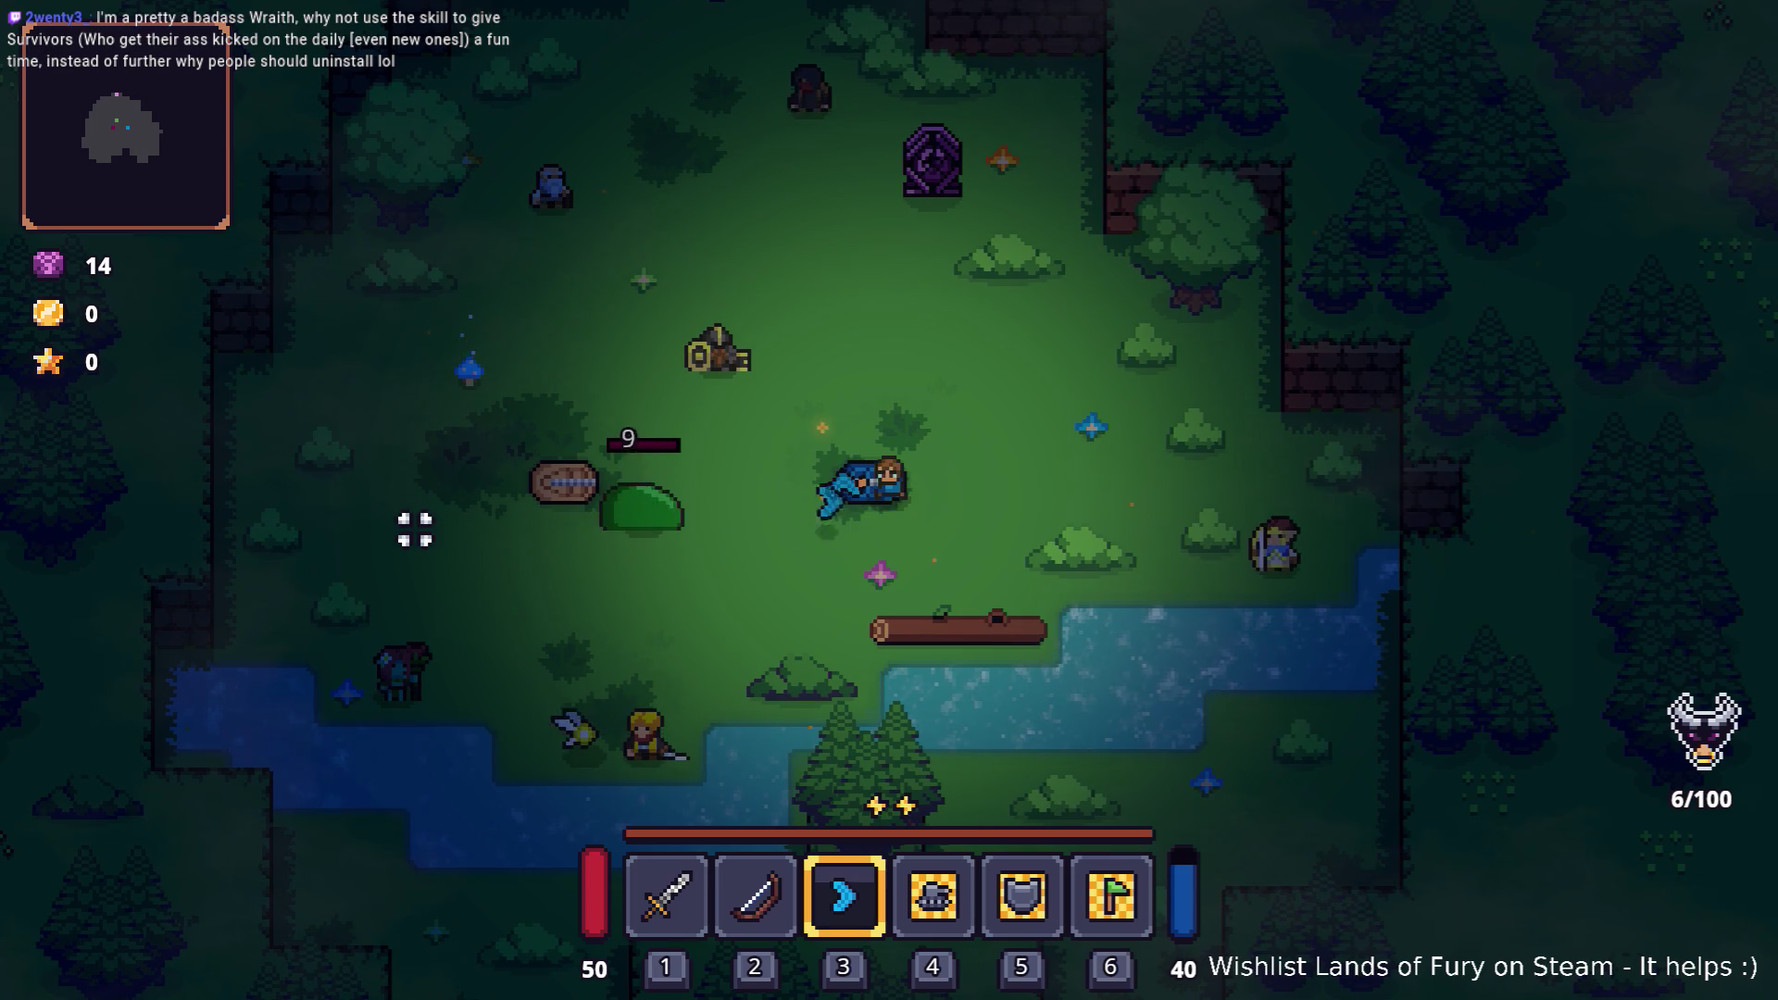
pyautogui.click(468, 517)
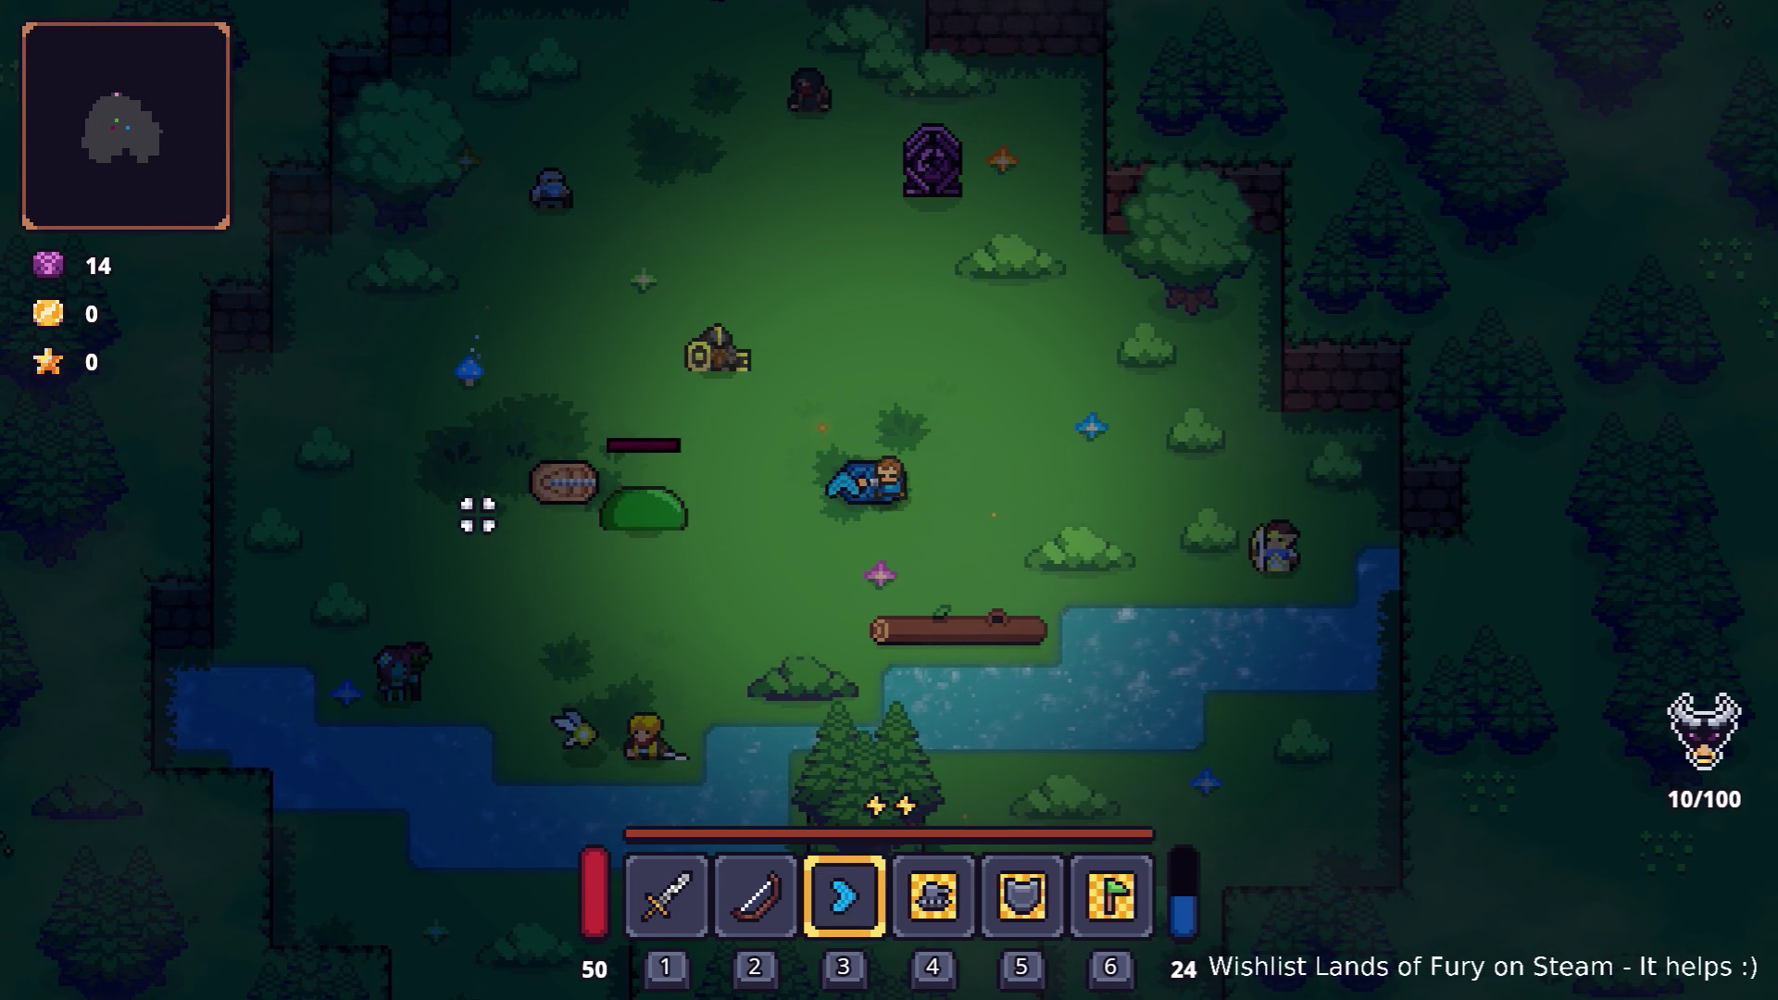
pyautogui.click(472, 516)
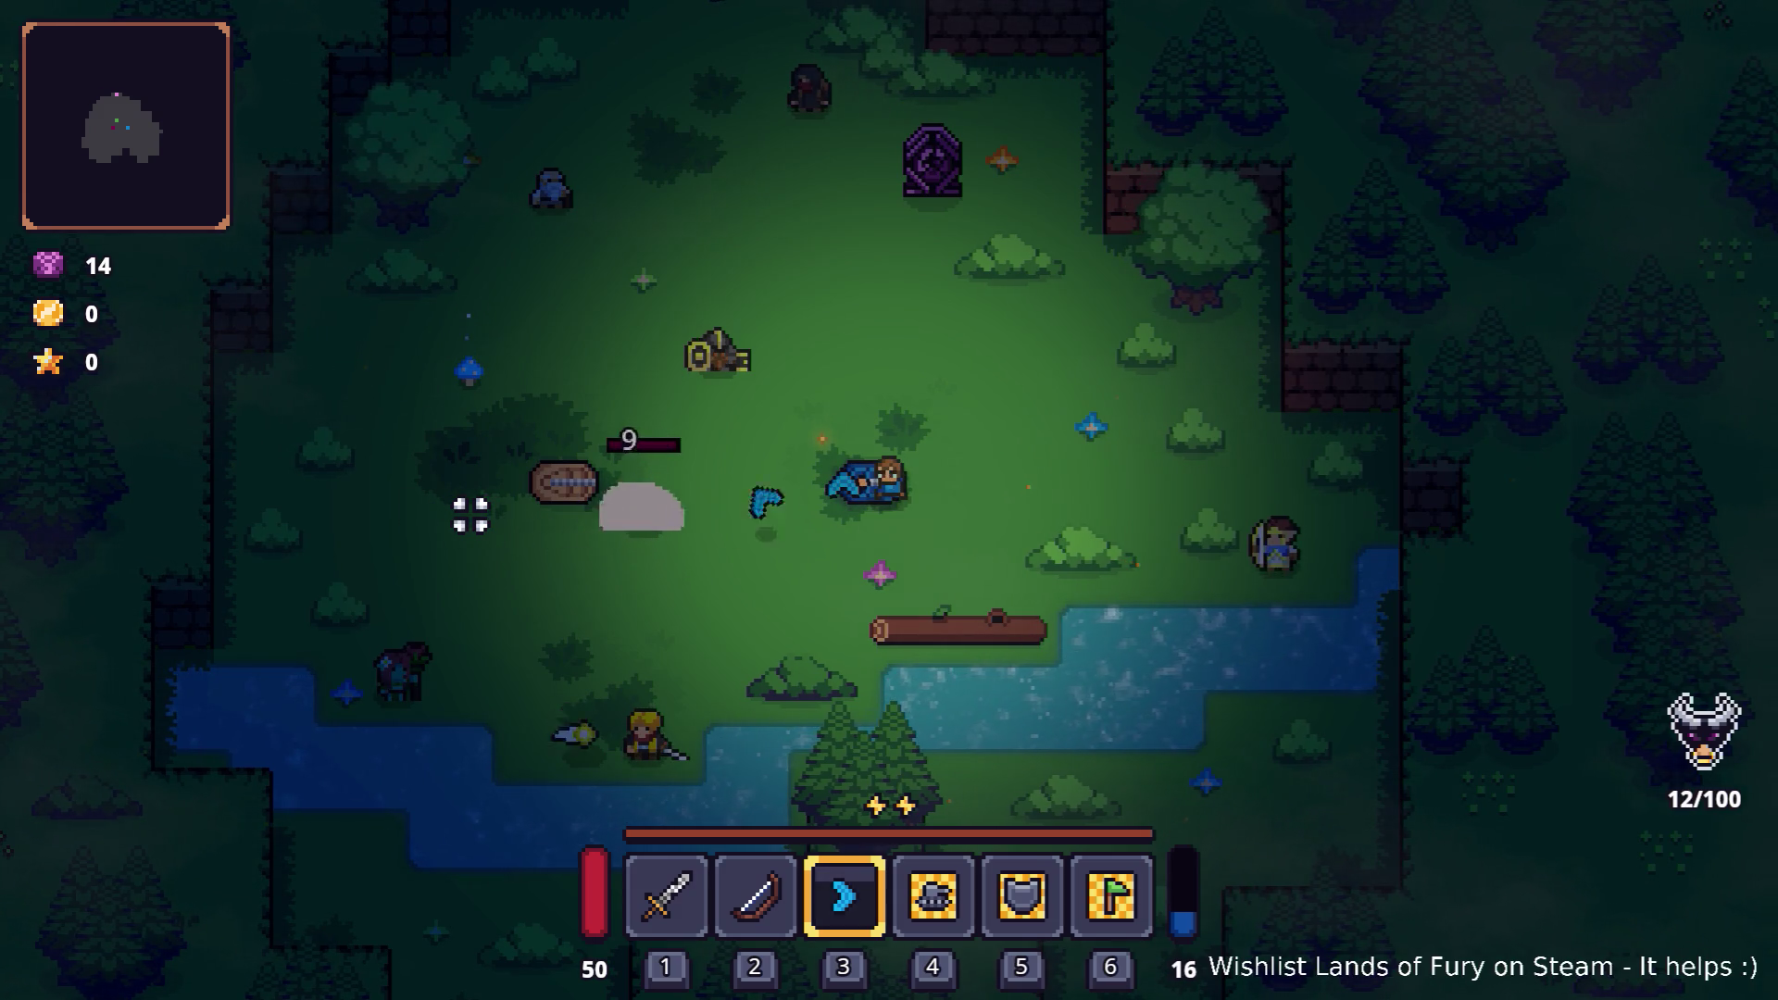
pyautogui.click(470, 516)
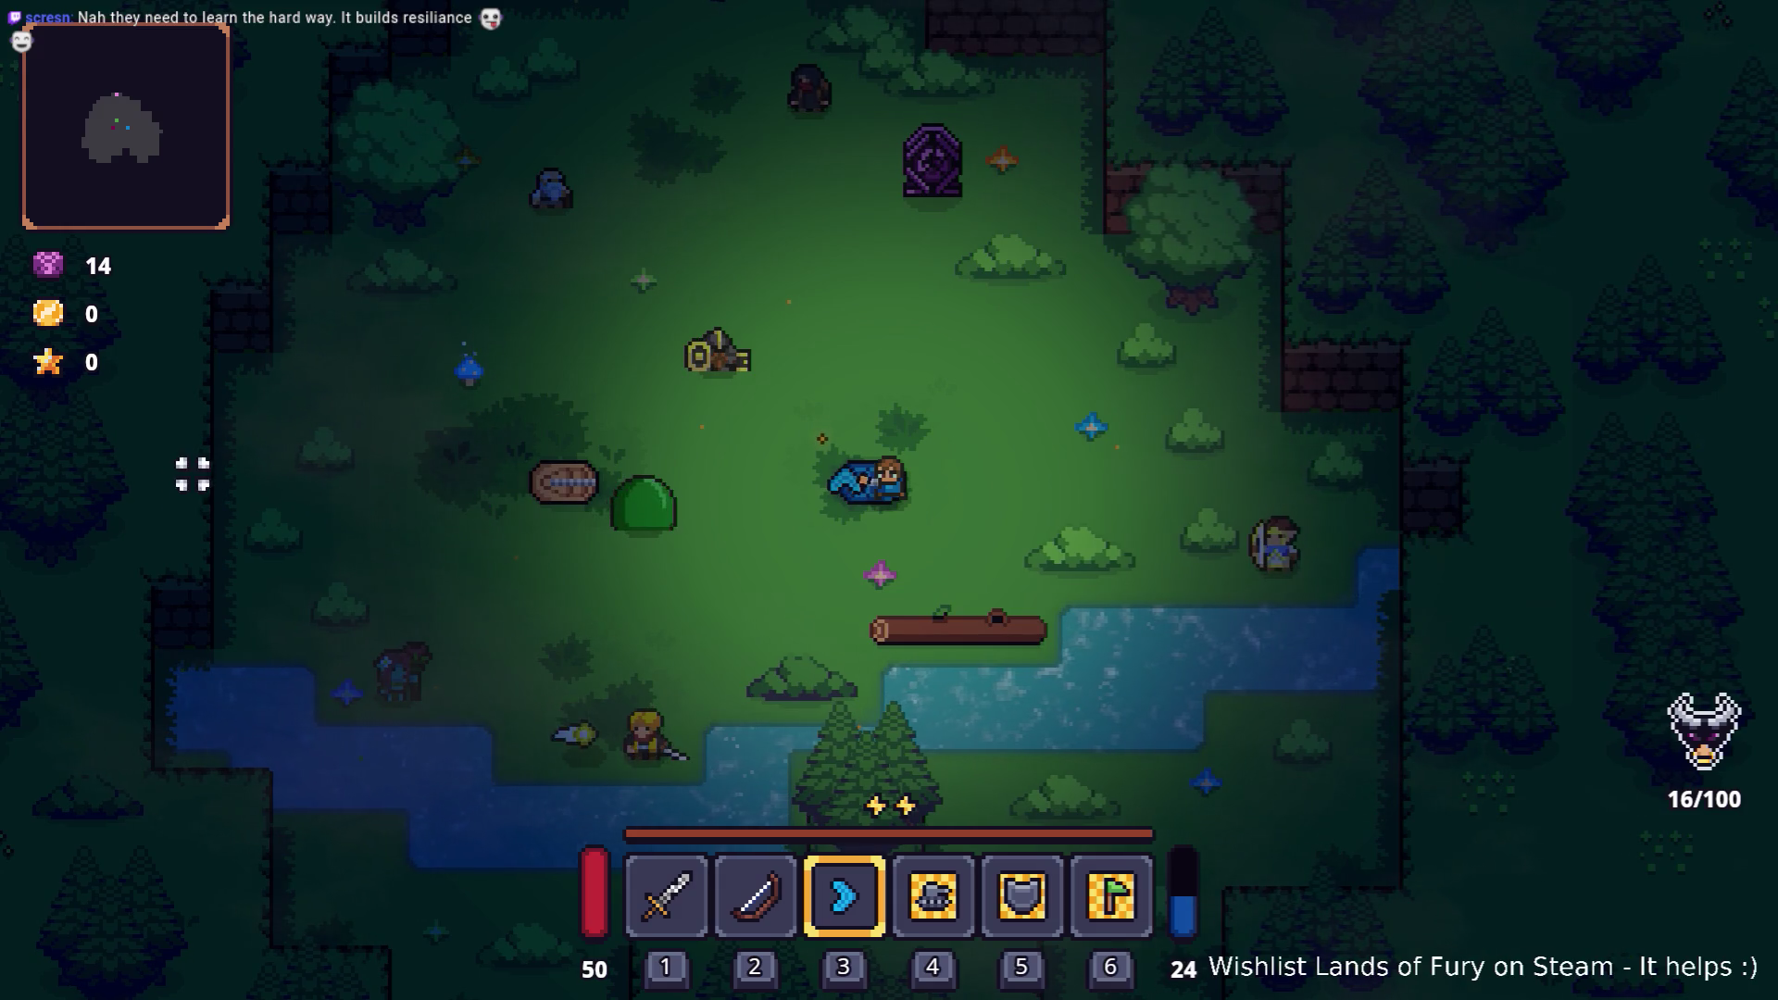
# Step: Keep throwing the boomerang at the slime, then check its stats in the inventory
pyautogui.click(482, 538)
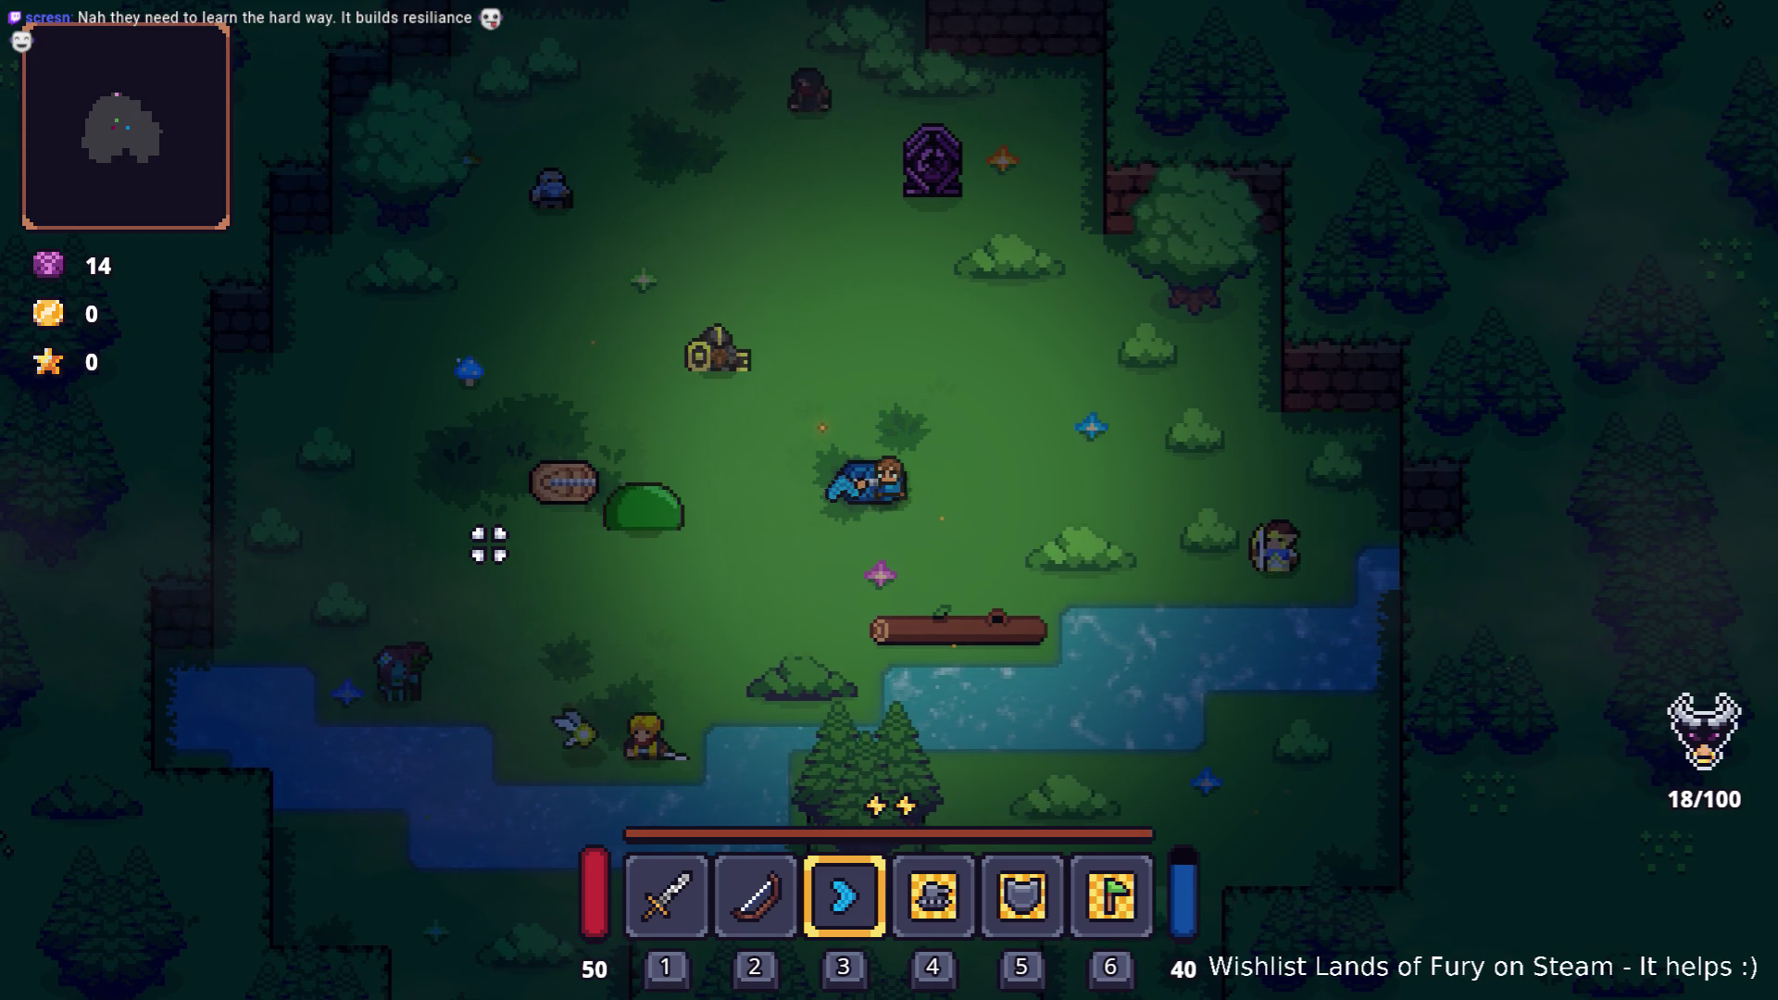
pyautogui.click(489, 544)
pyautogui.click(489, 544)
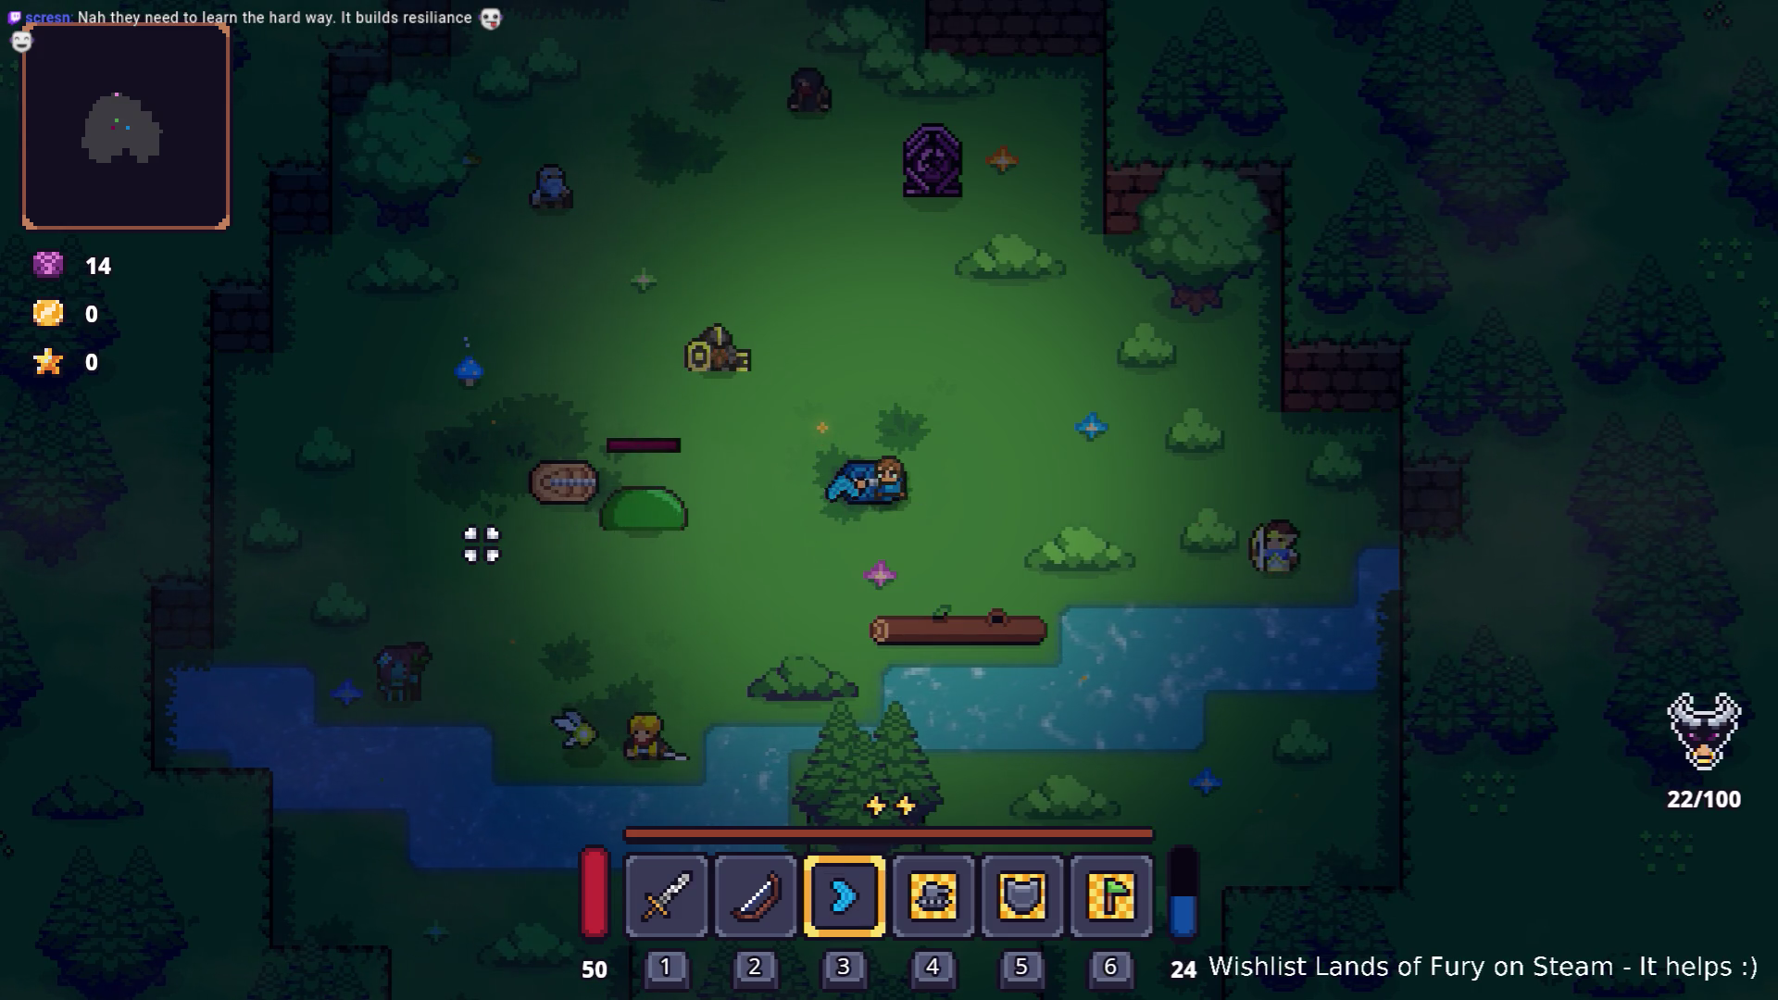
pyautogui.click(482, 544)
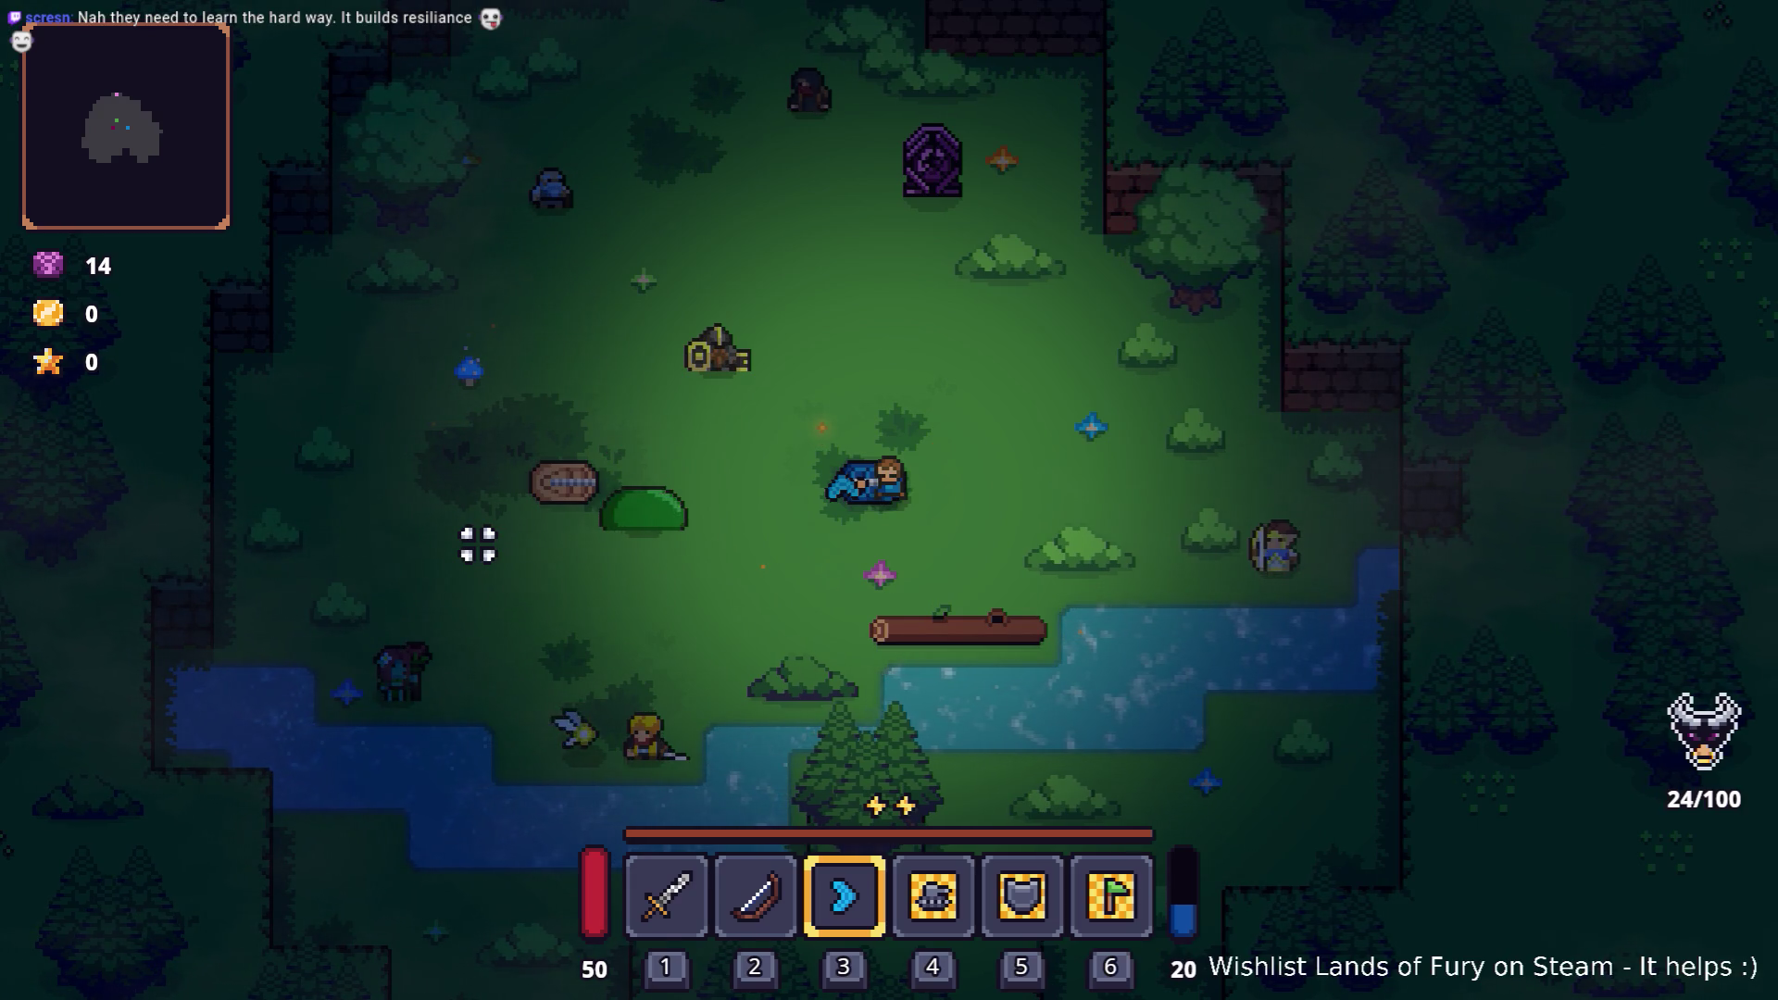
pyautogui.click(478, 544)
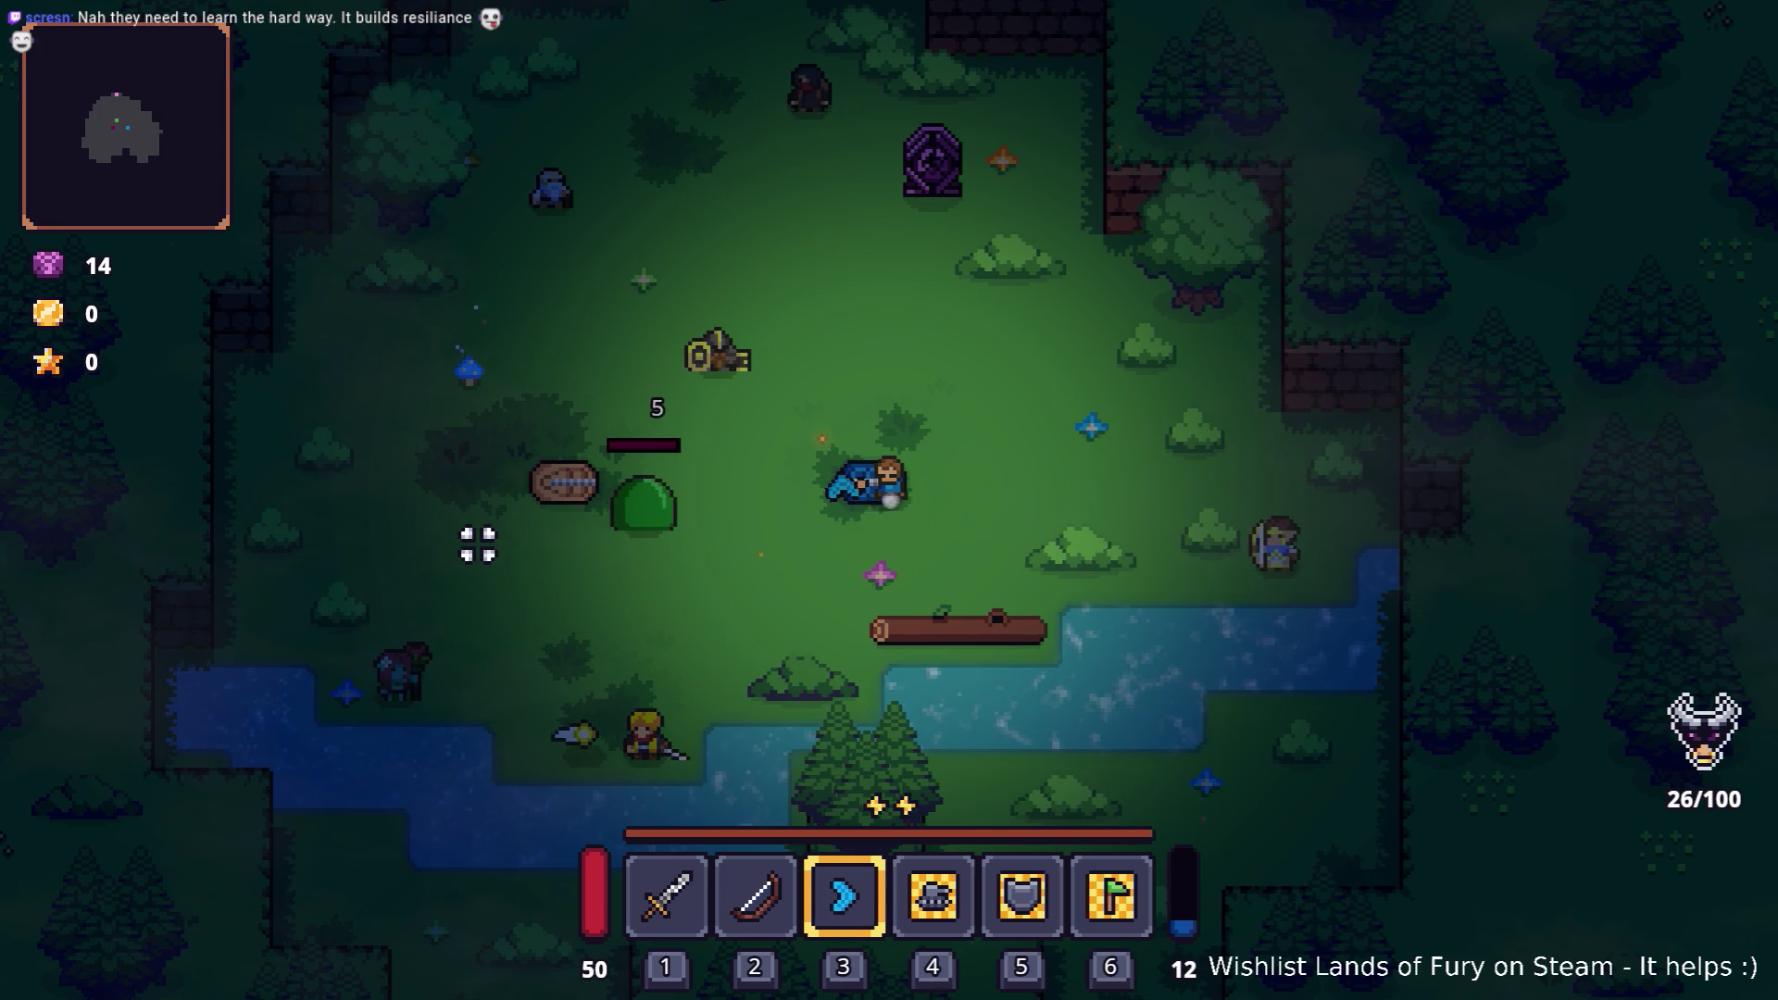
pyautogui.click(466, 550)
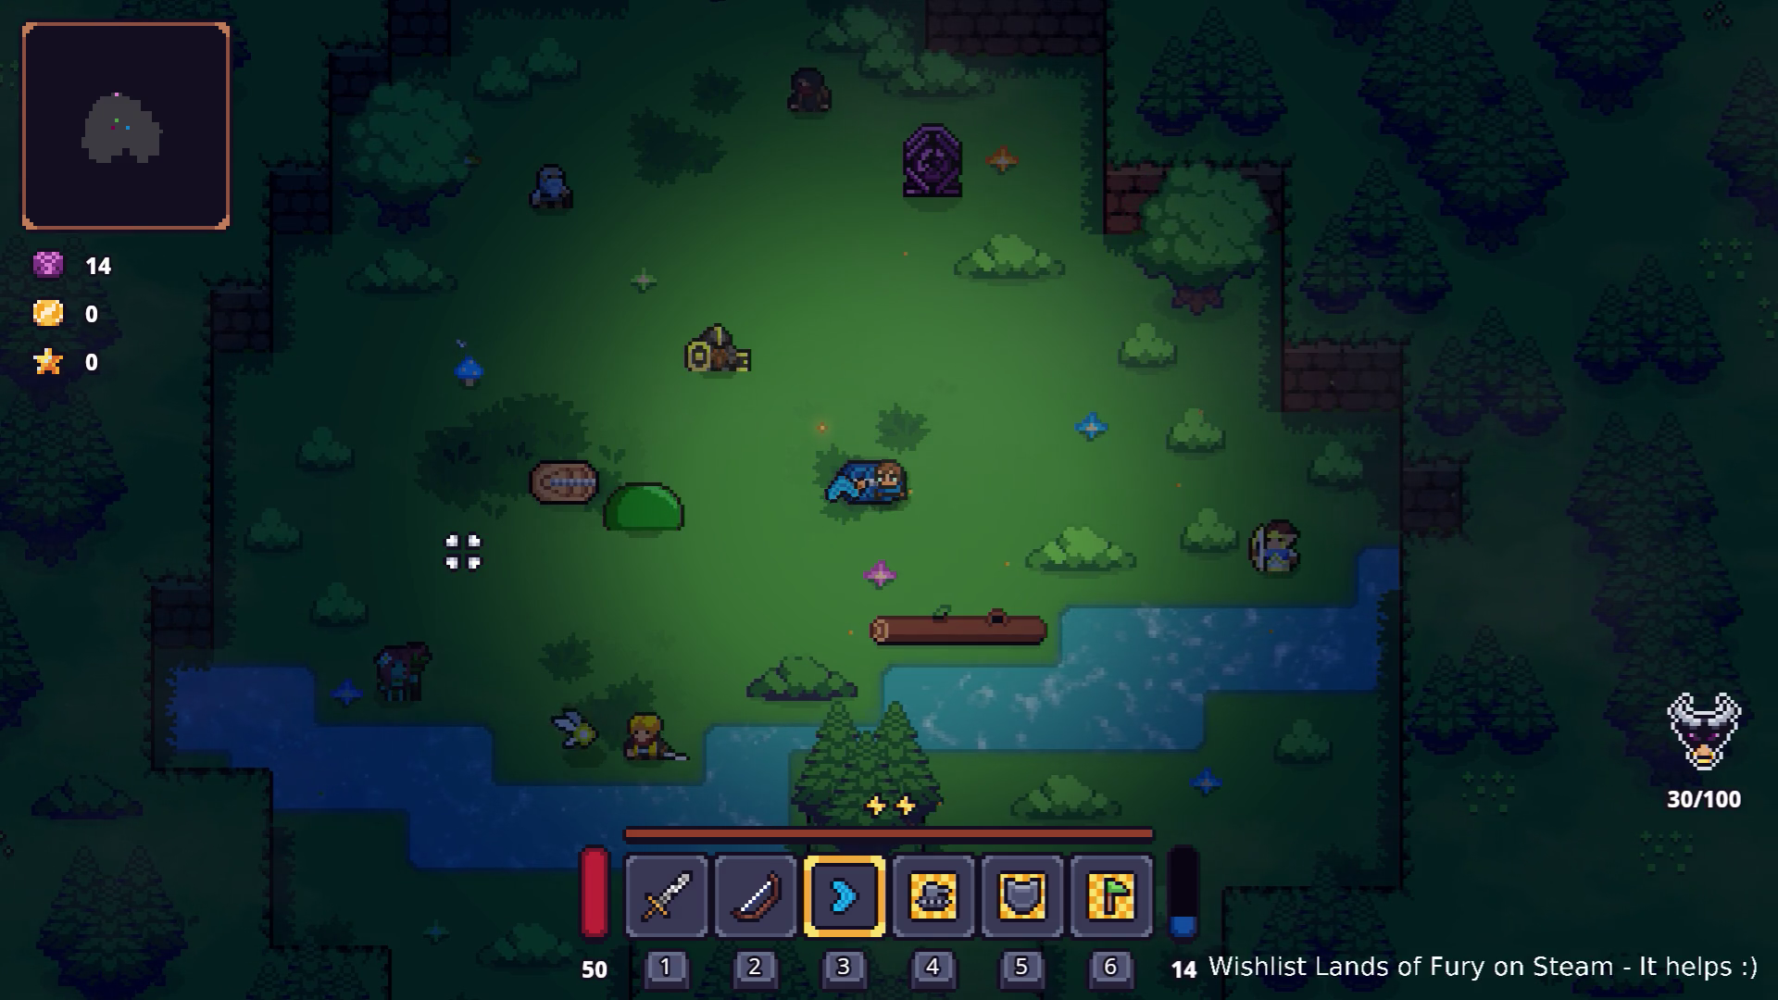
pyautogui.click(461, 552)
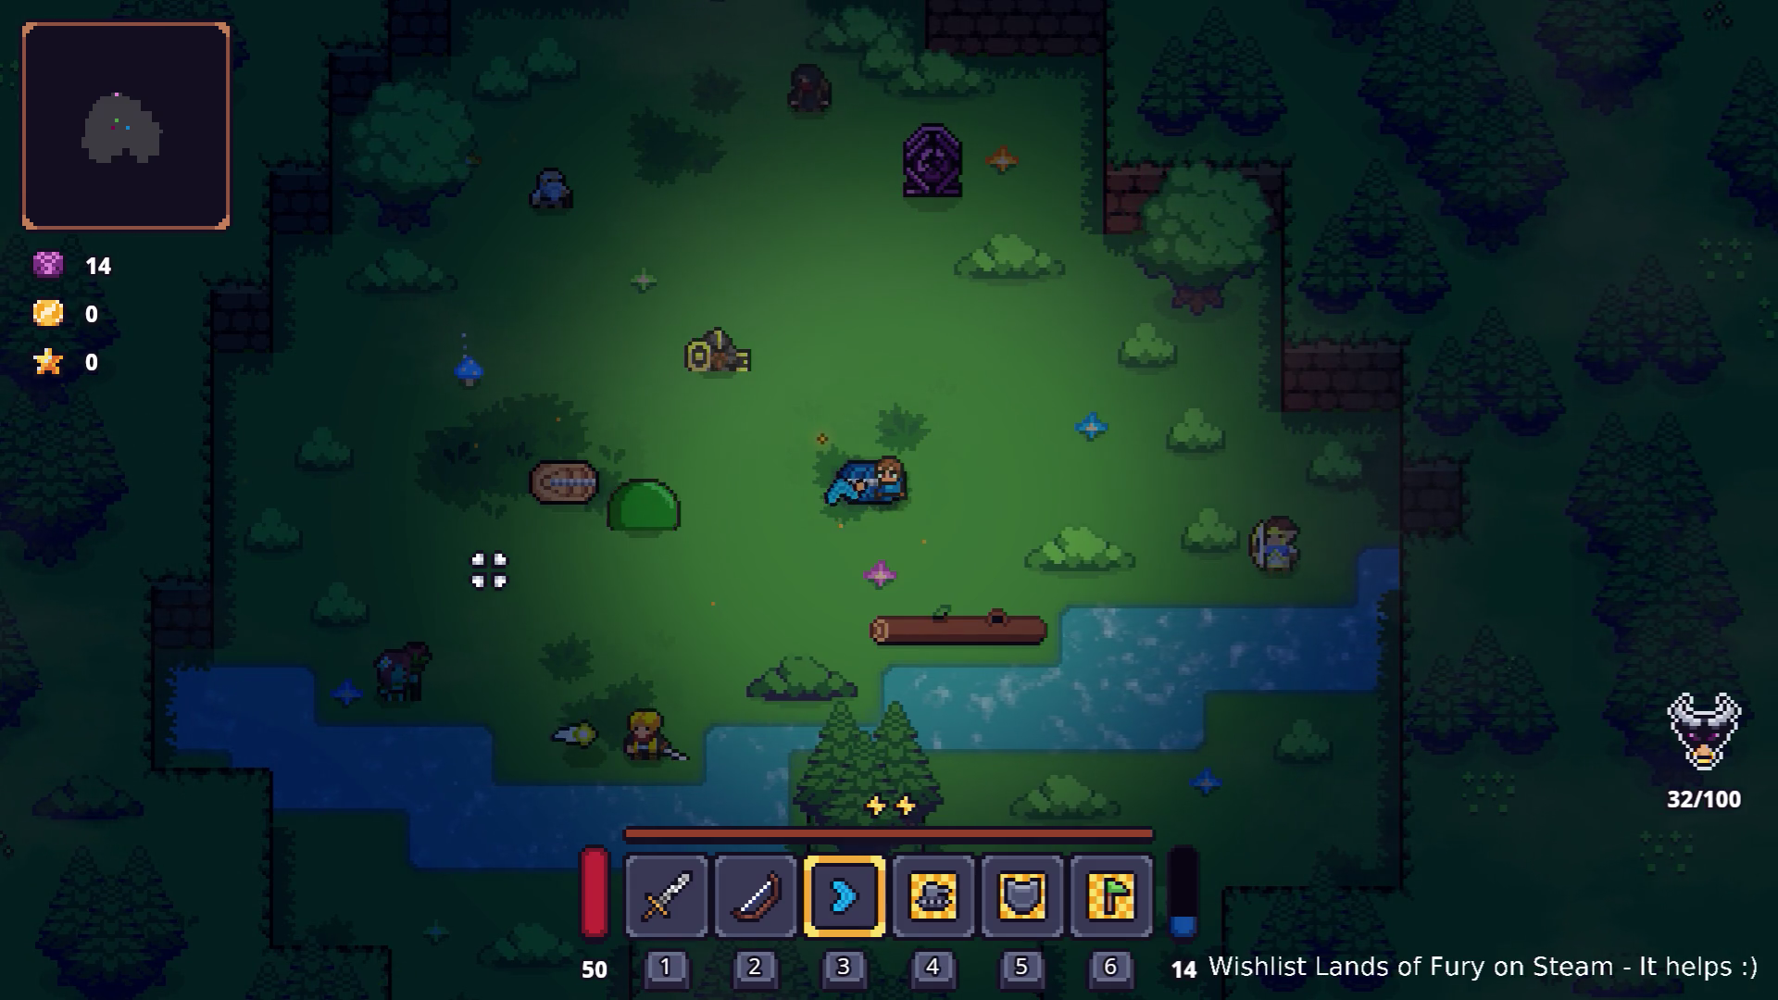
pyautogui.click(537, 545)
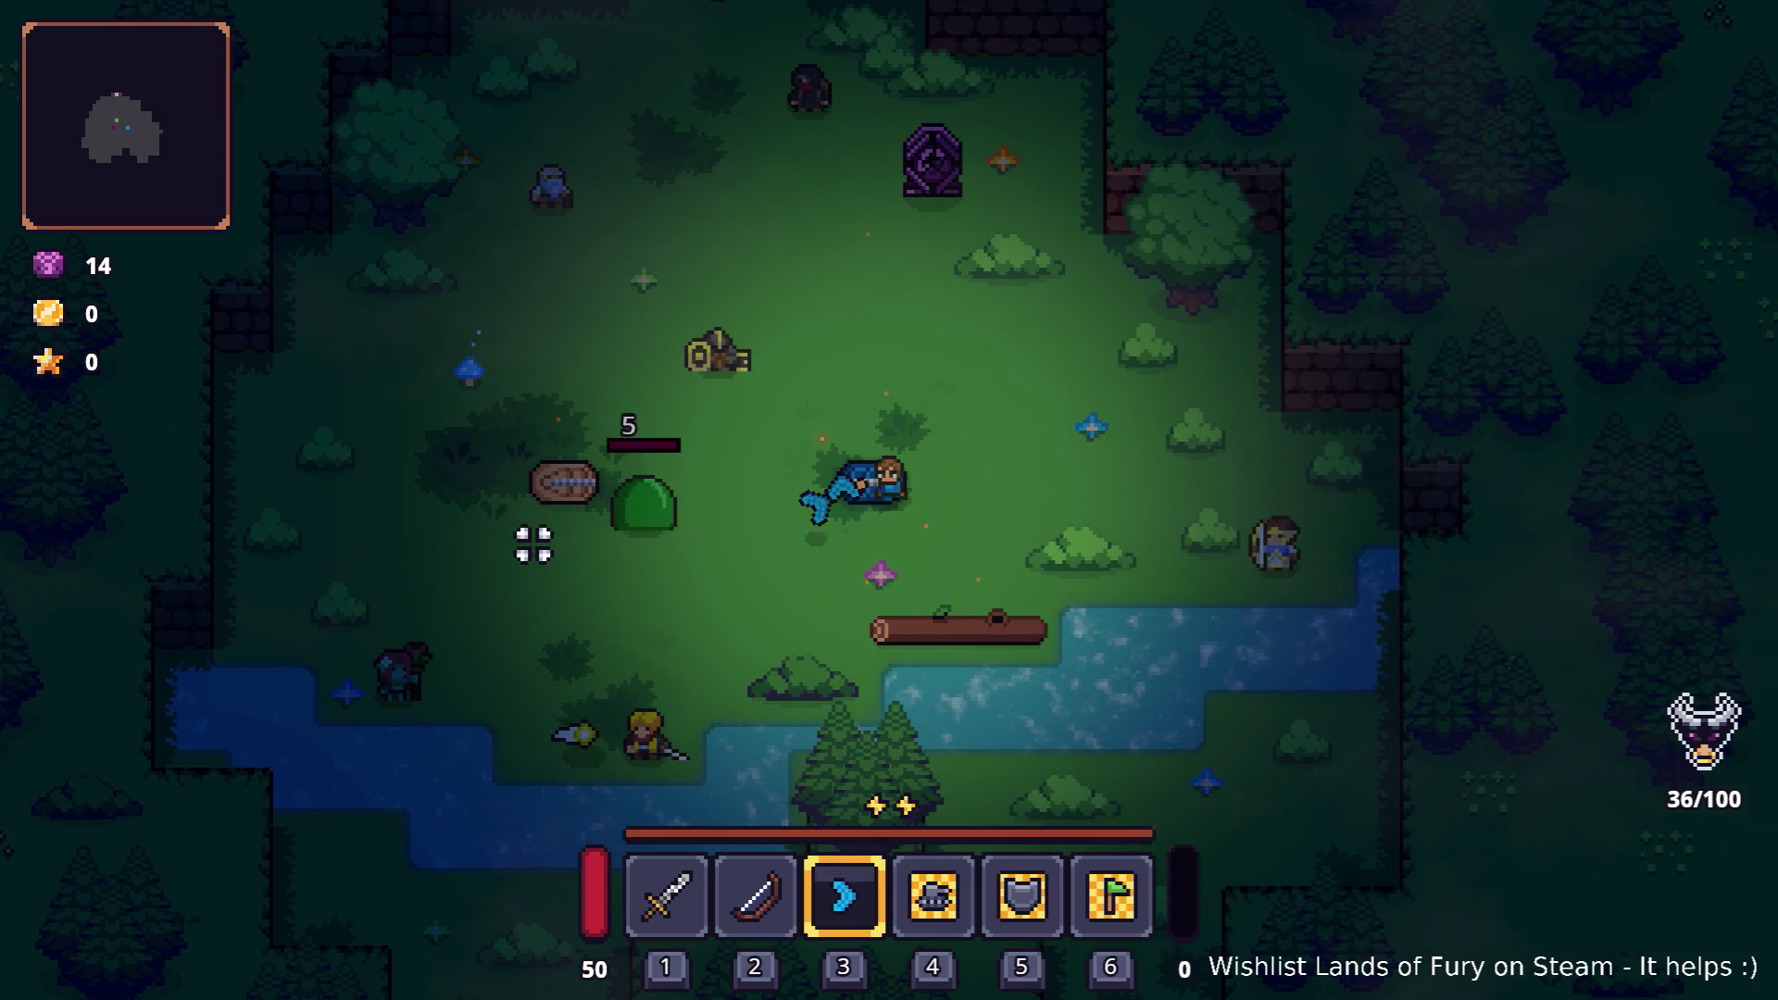
pyautogui.press('a')
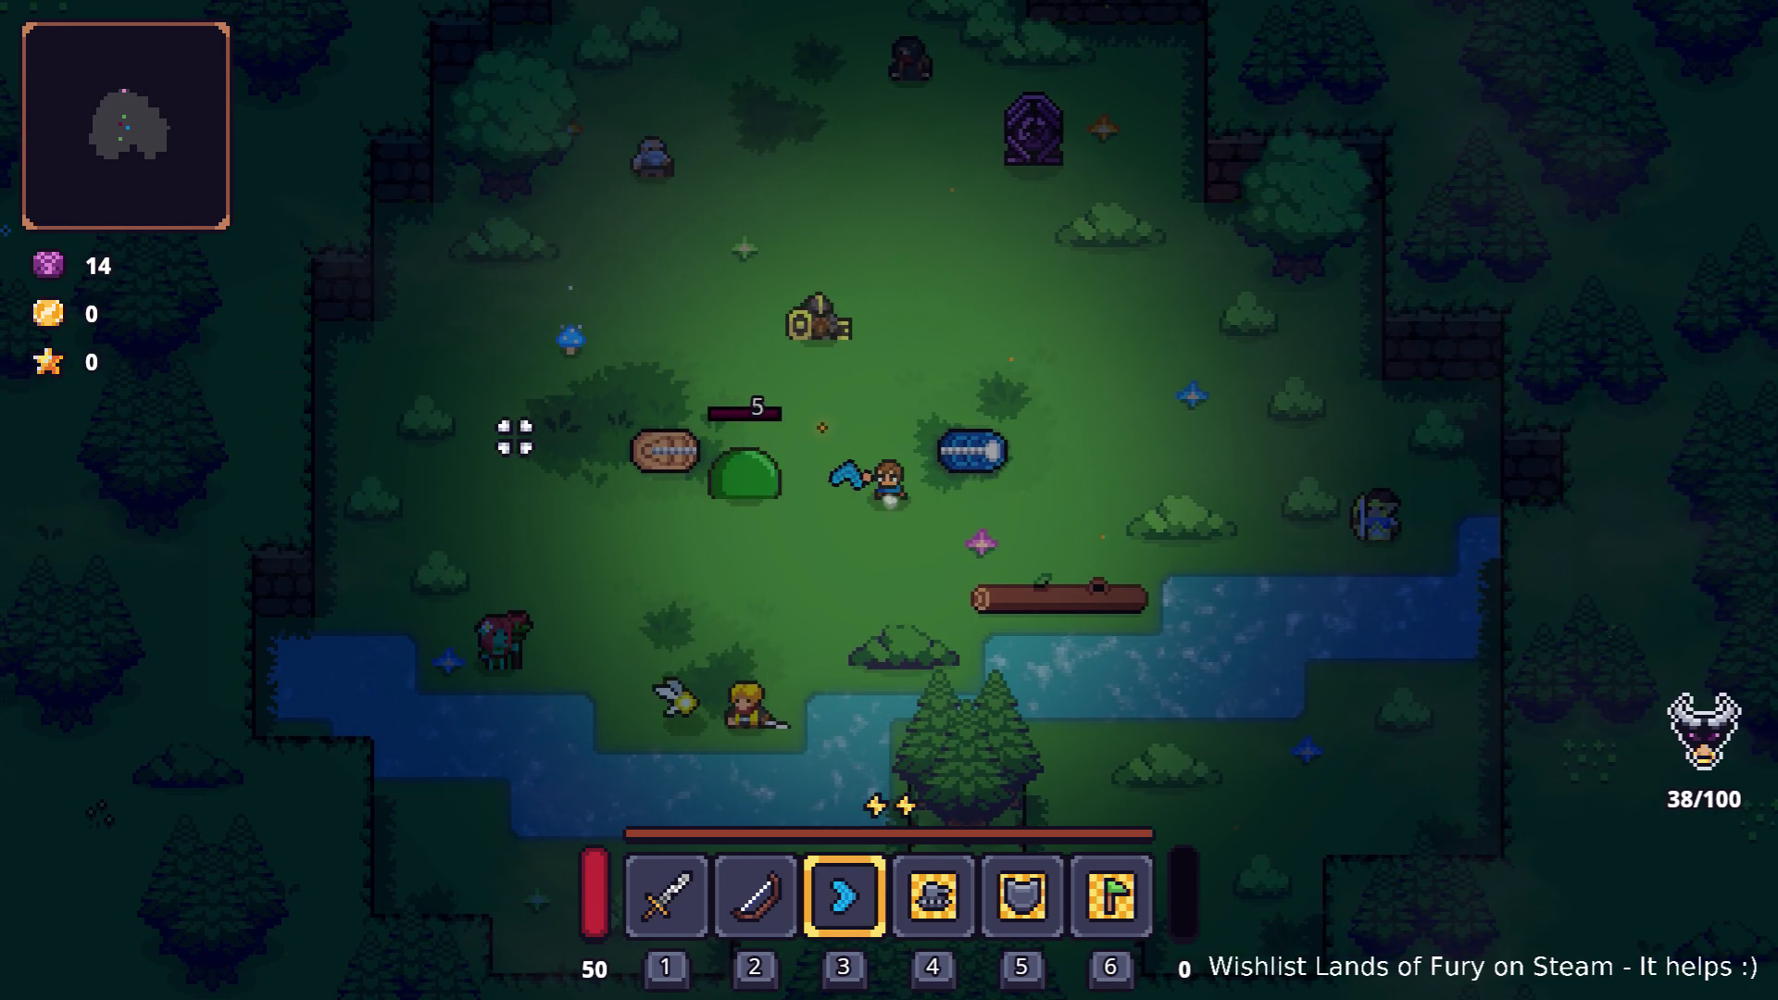
pyautogui.press('Tab')
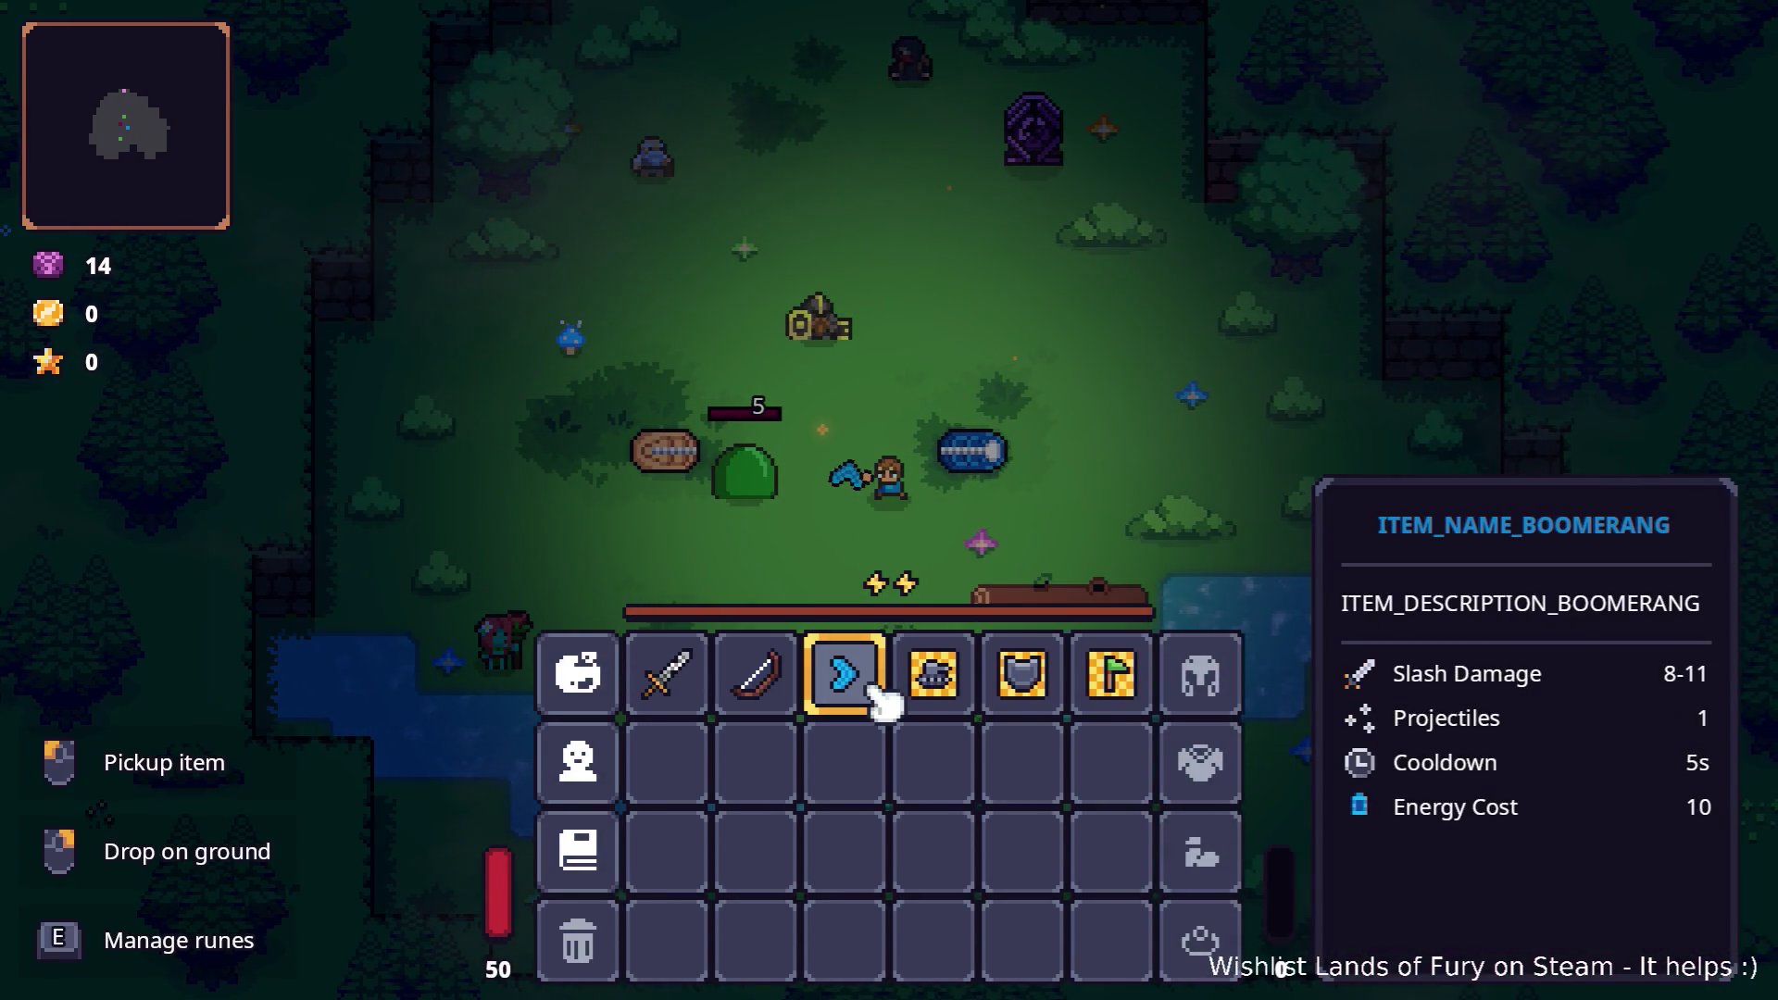
pyautogui.hotkey('alt', 'Tab')
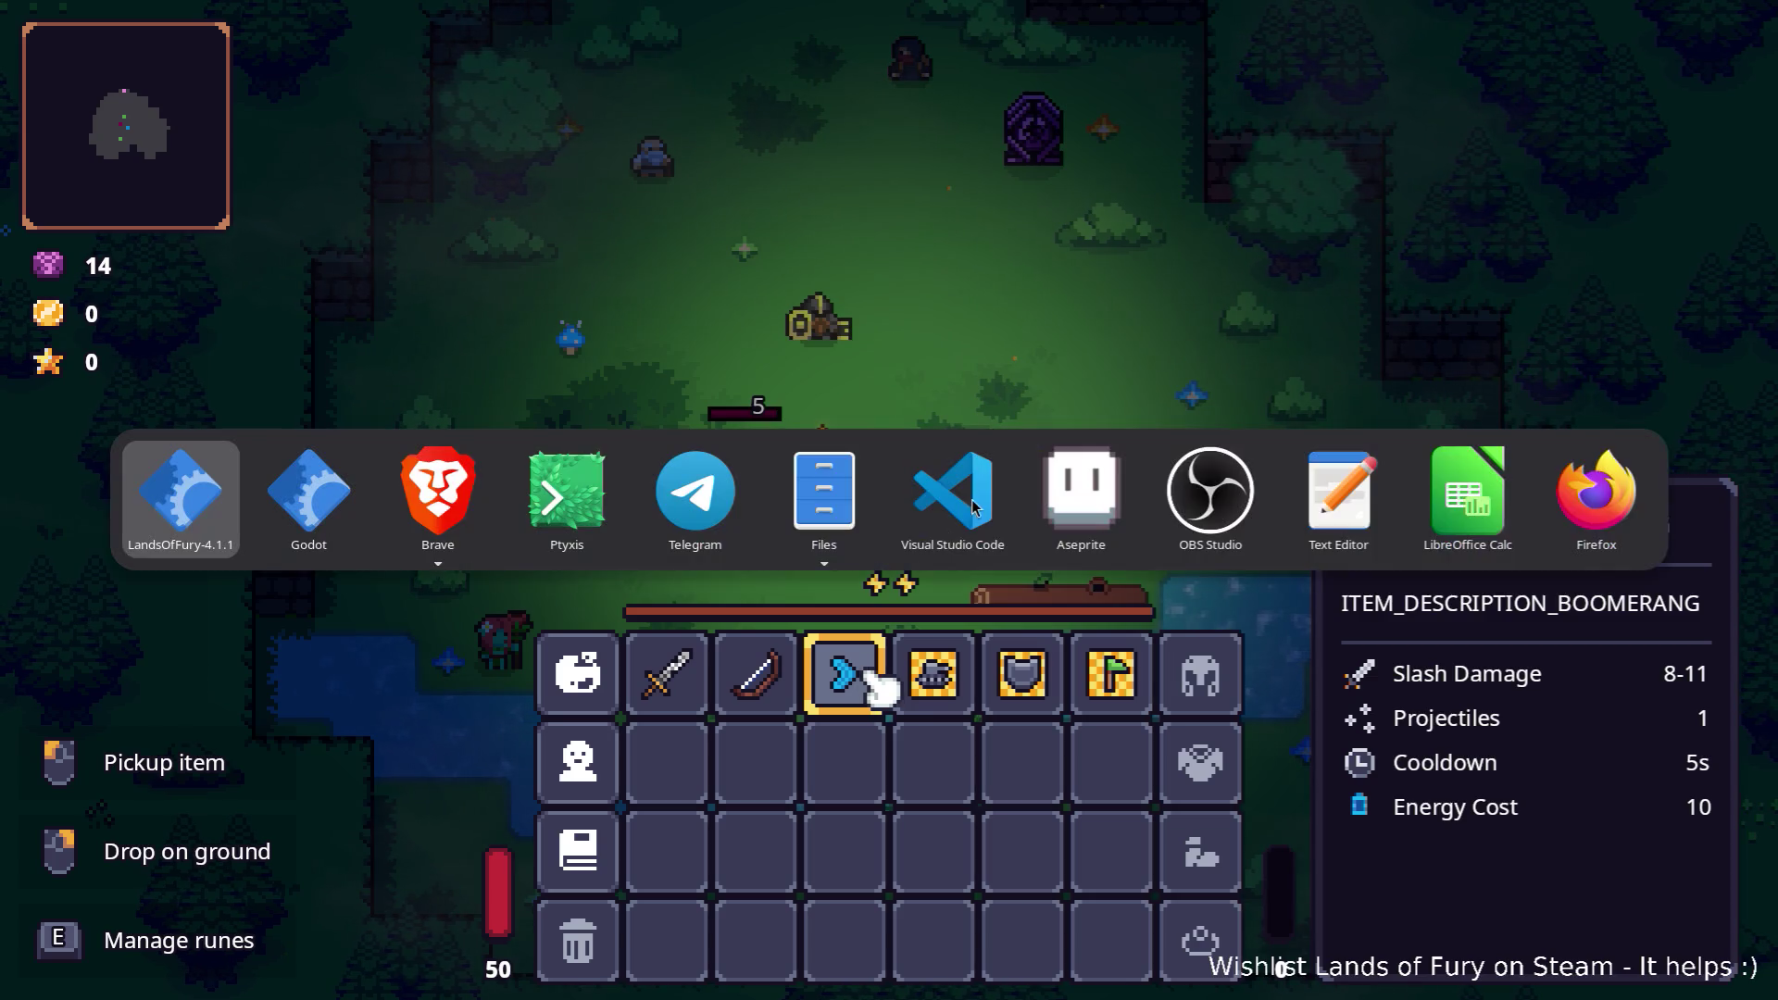
# Step: In Translations.csv, find 'boomerang' and copy the ITEM_NAME_BLADED_BOOMERANG key
pyautogui.hotkey('alt', 'Tab')
pyautogui.hotkey('alt', 'Tab')
pyautogui.hotkey('alt', 'Tab')
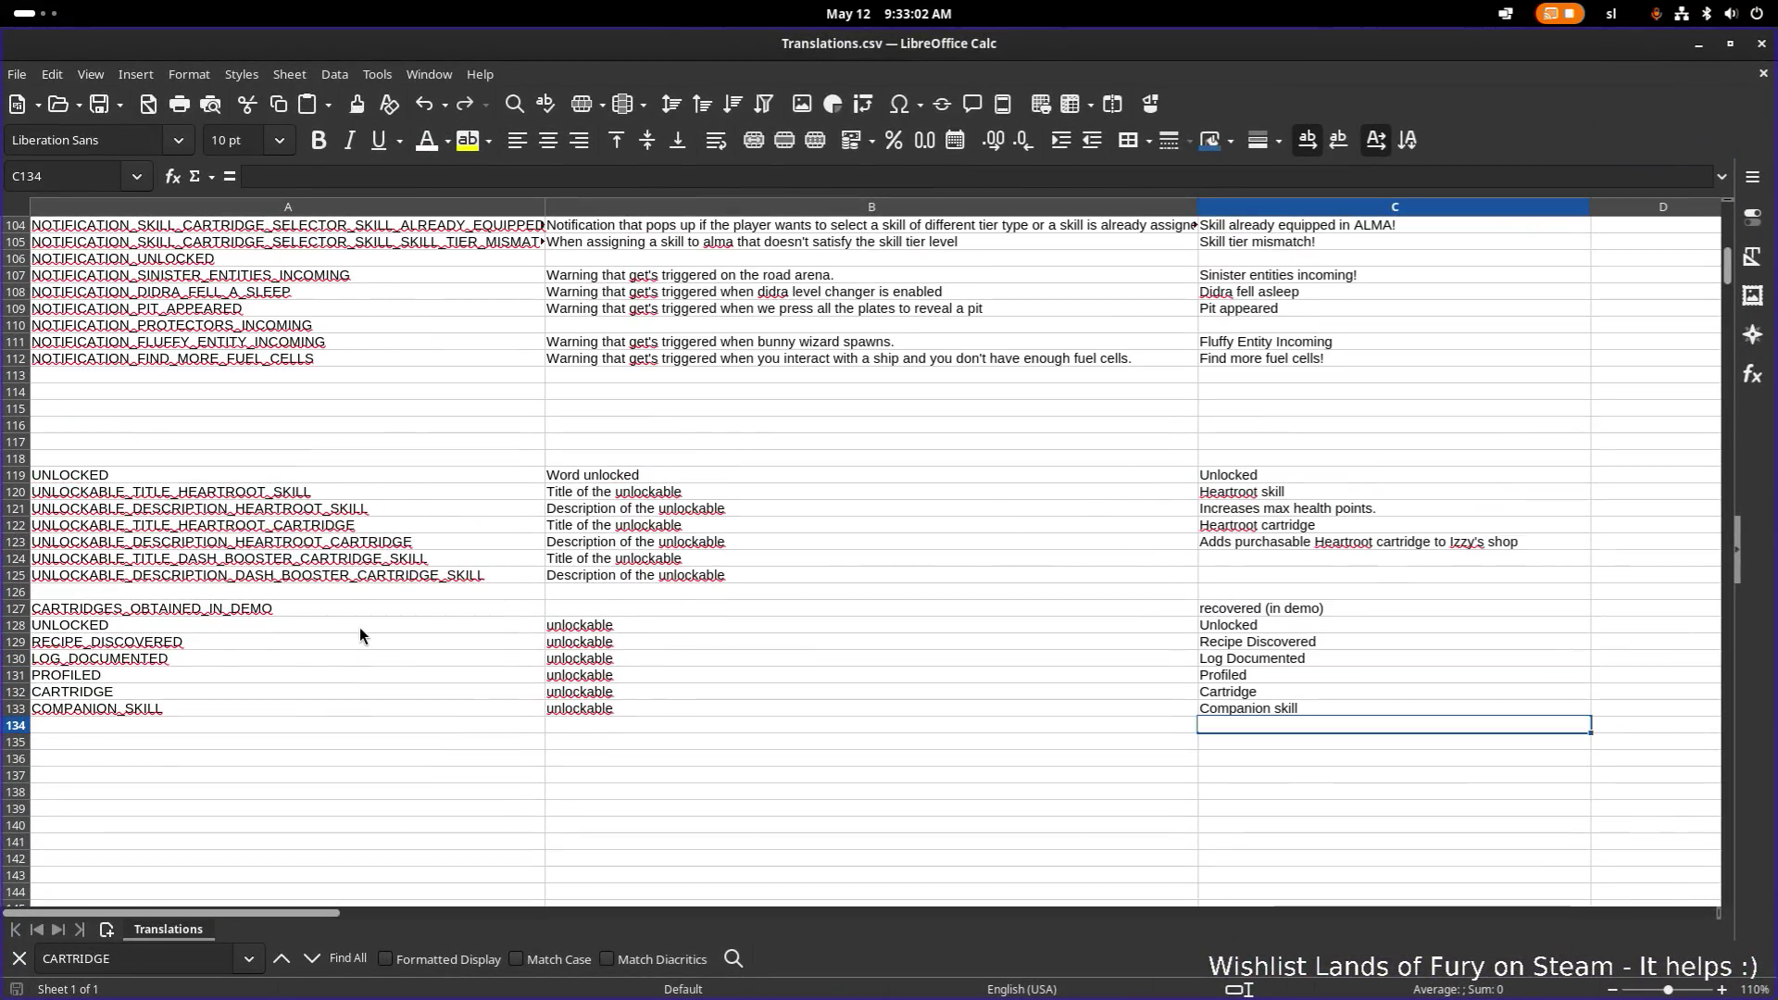
pyautogui.click(356, 626)
pyautogui.hotkey('ctrl', 'f')
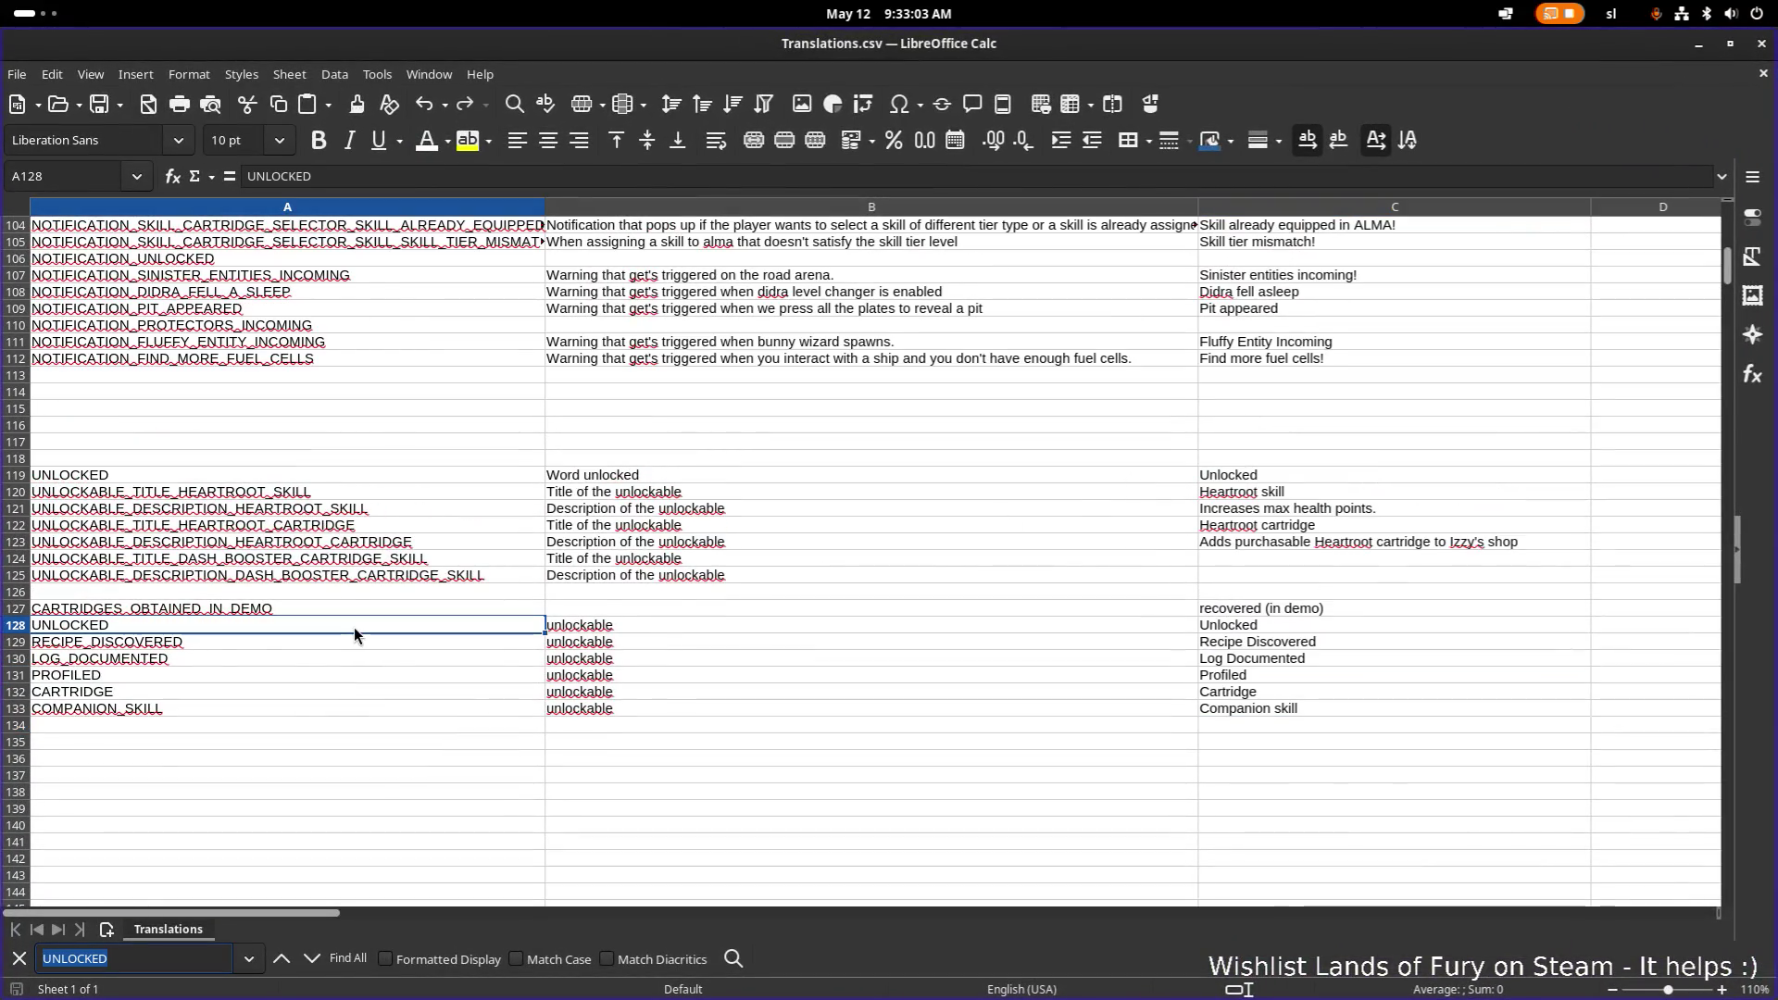
pyautogui.write('boomerang')
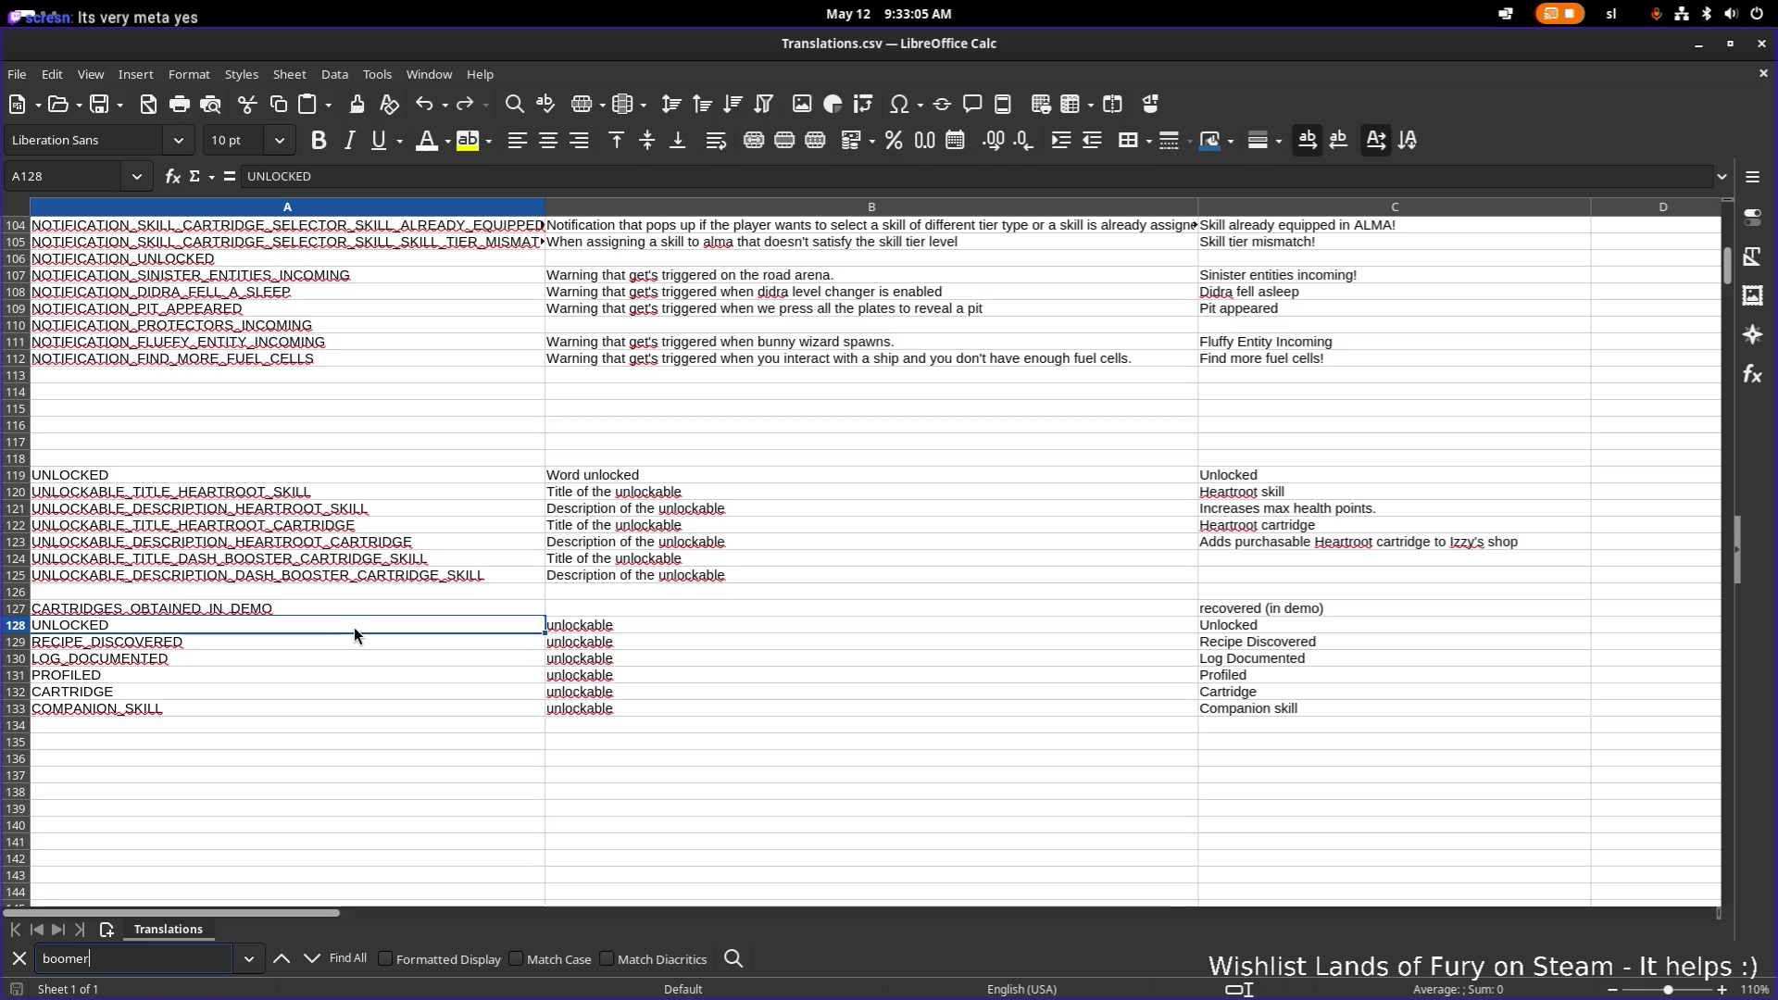
pyautogui.press('Return')
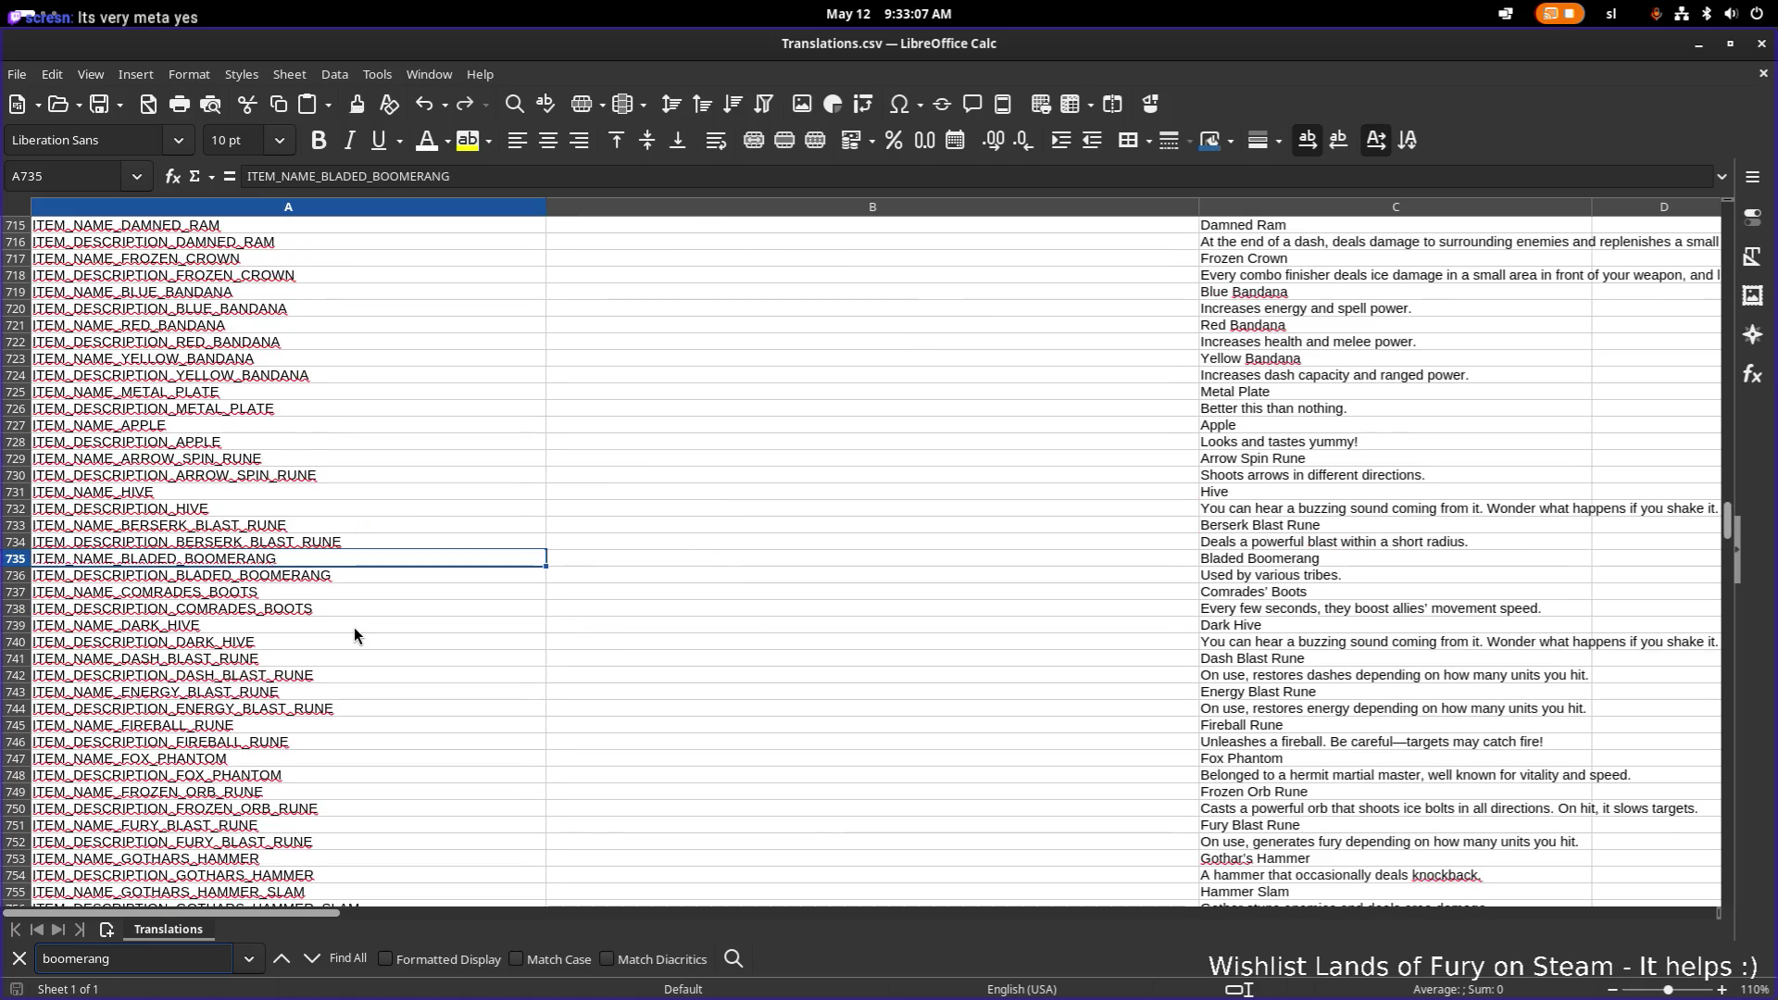
pyautogui.press('Return')
pyautogui.click(347, 565)
pyautogui.hotkey('ctrl', 'c')
# Step: Paste the key into A807 and turn it into ITEM_NAME_BOOMERANG
pyautogui.scroll(-20, 337, 582)
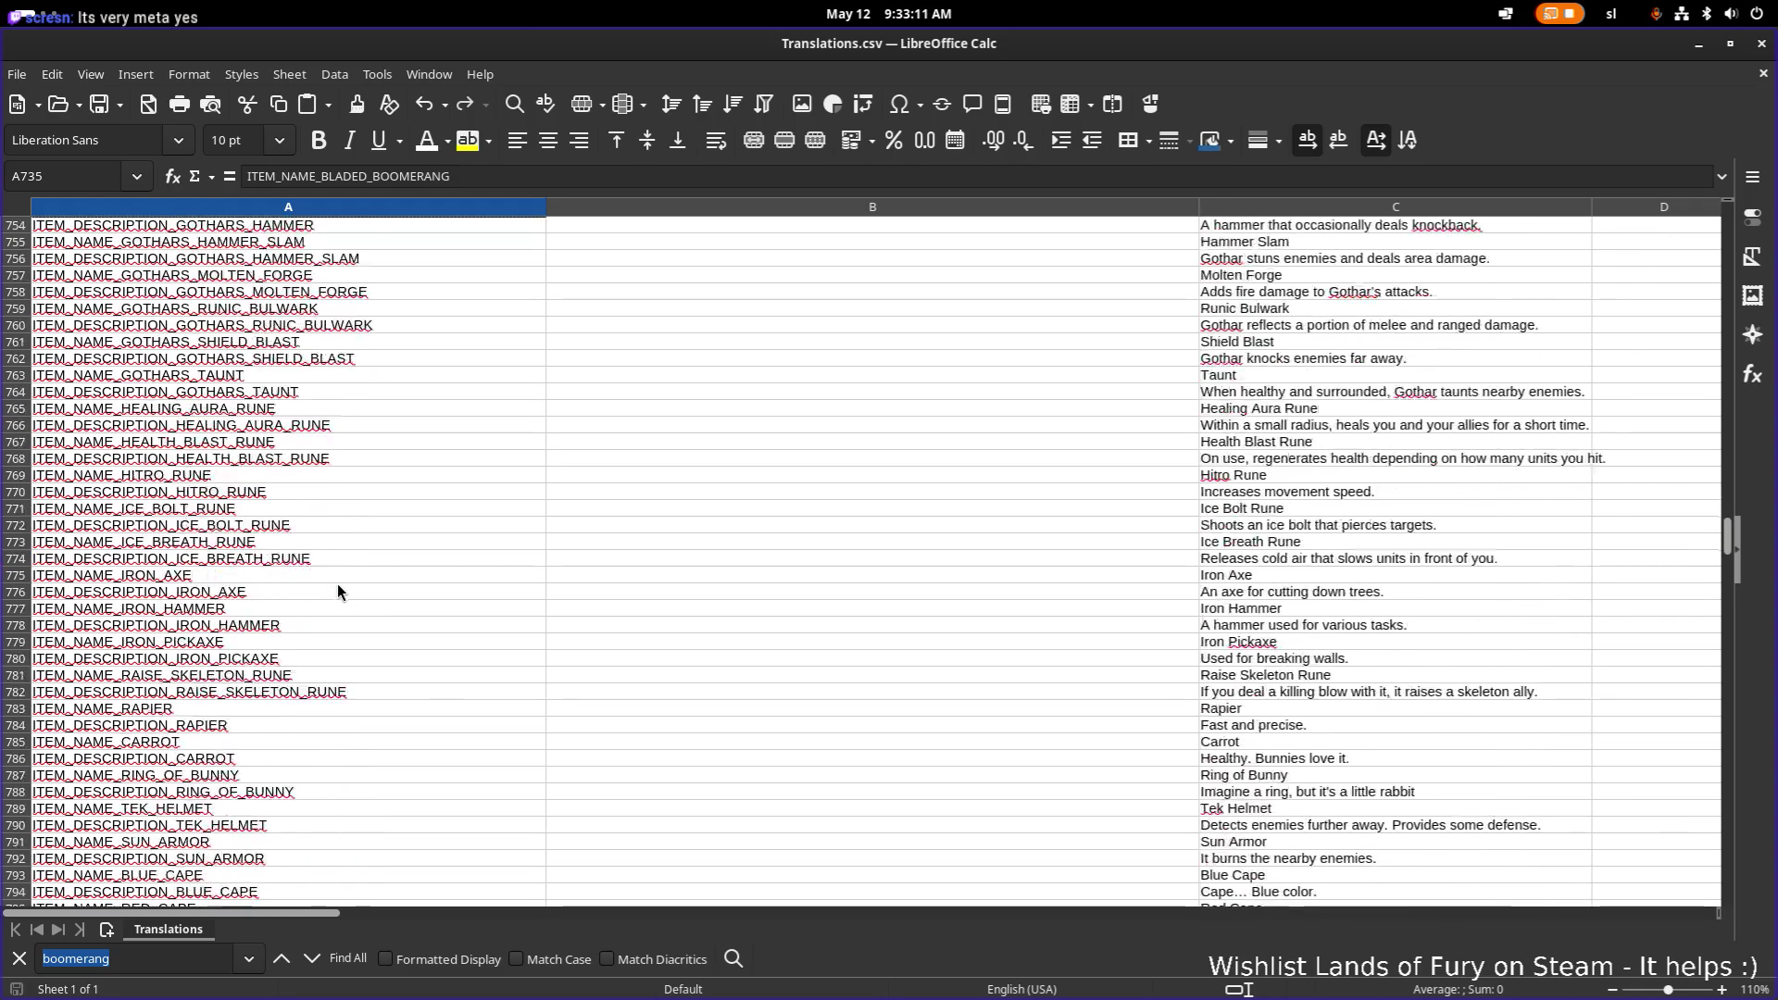
pyautogui.click(297, 609)
pyautogui.hotkey('ctrl', 'v')
pyautogui.doubleClick(159, 609)
pyautogui.doubleClick(150, 610)
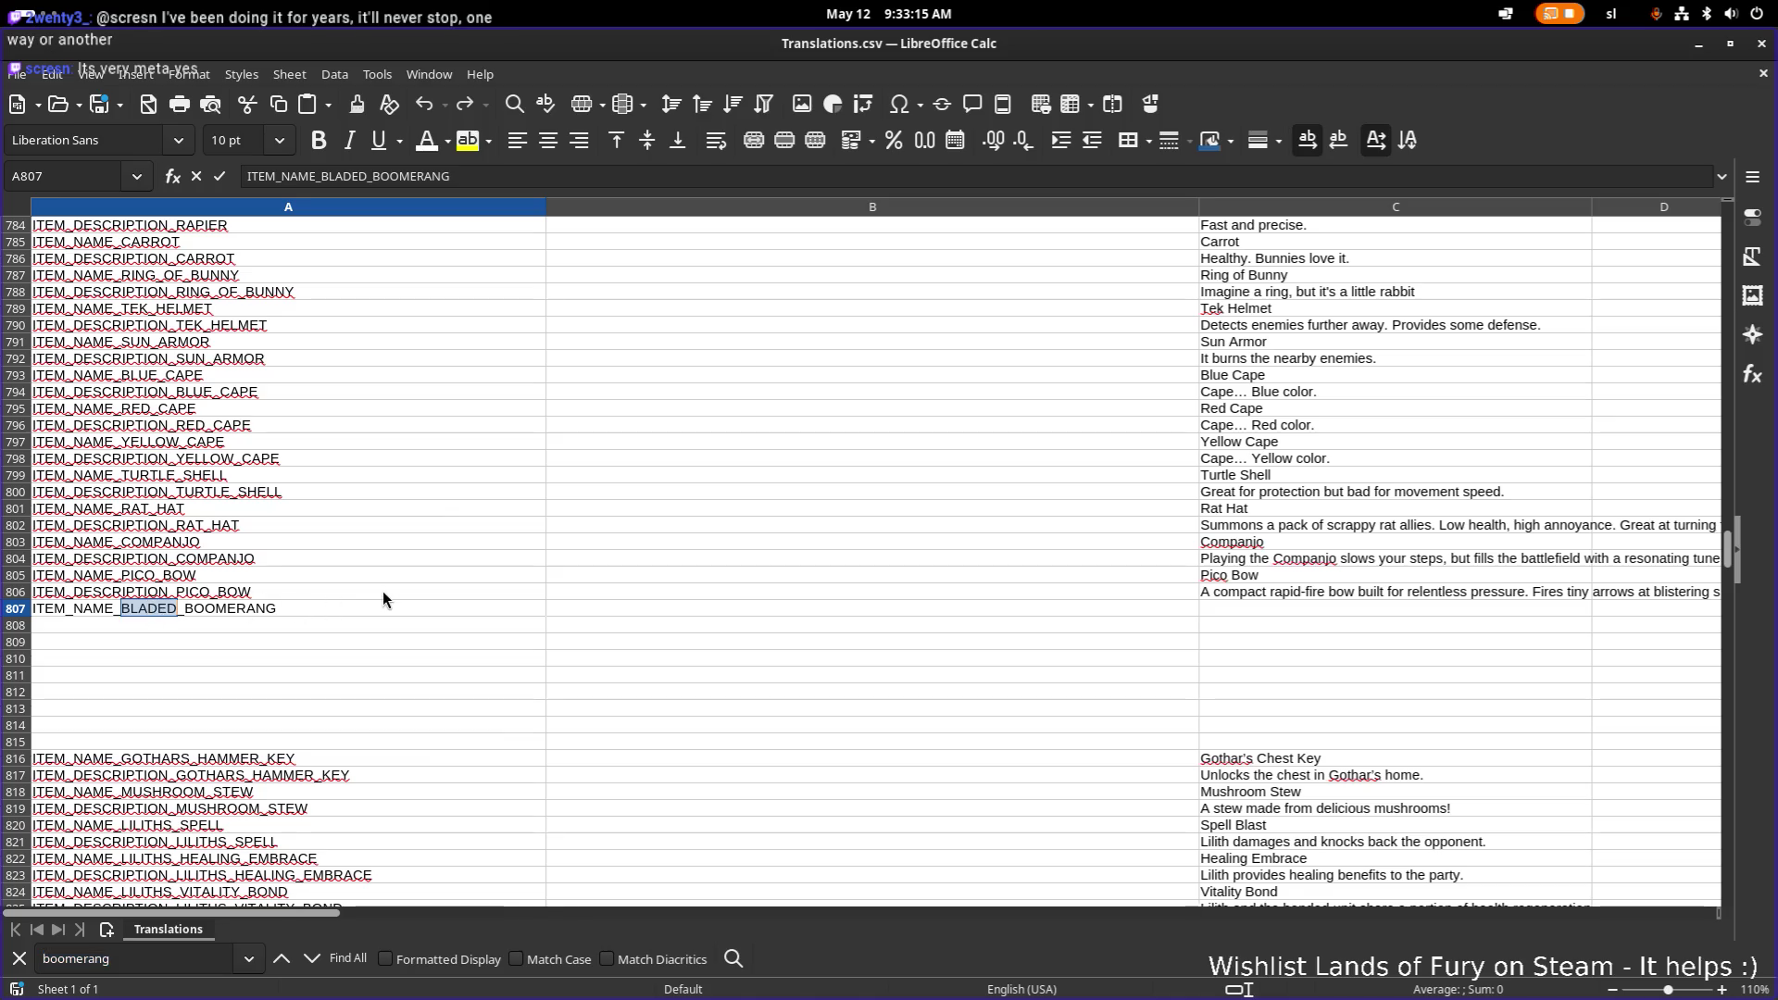
pyautogui.press('BackSpace')
pyautogui.press('BackSpace')
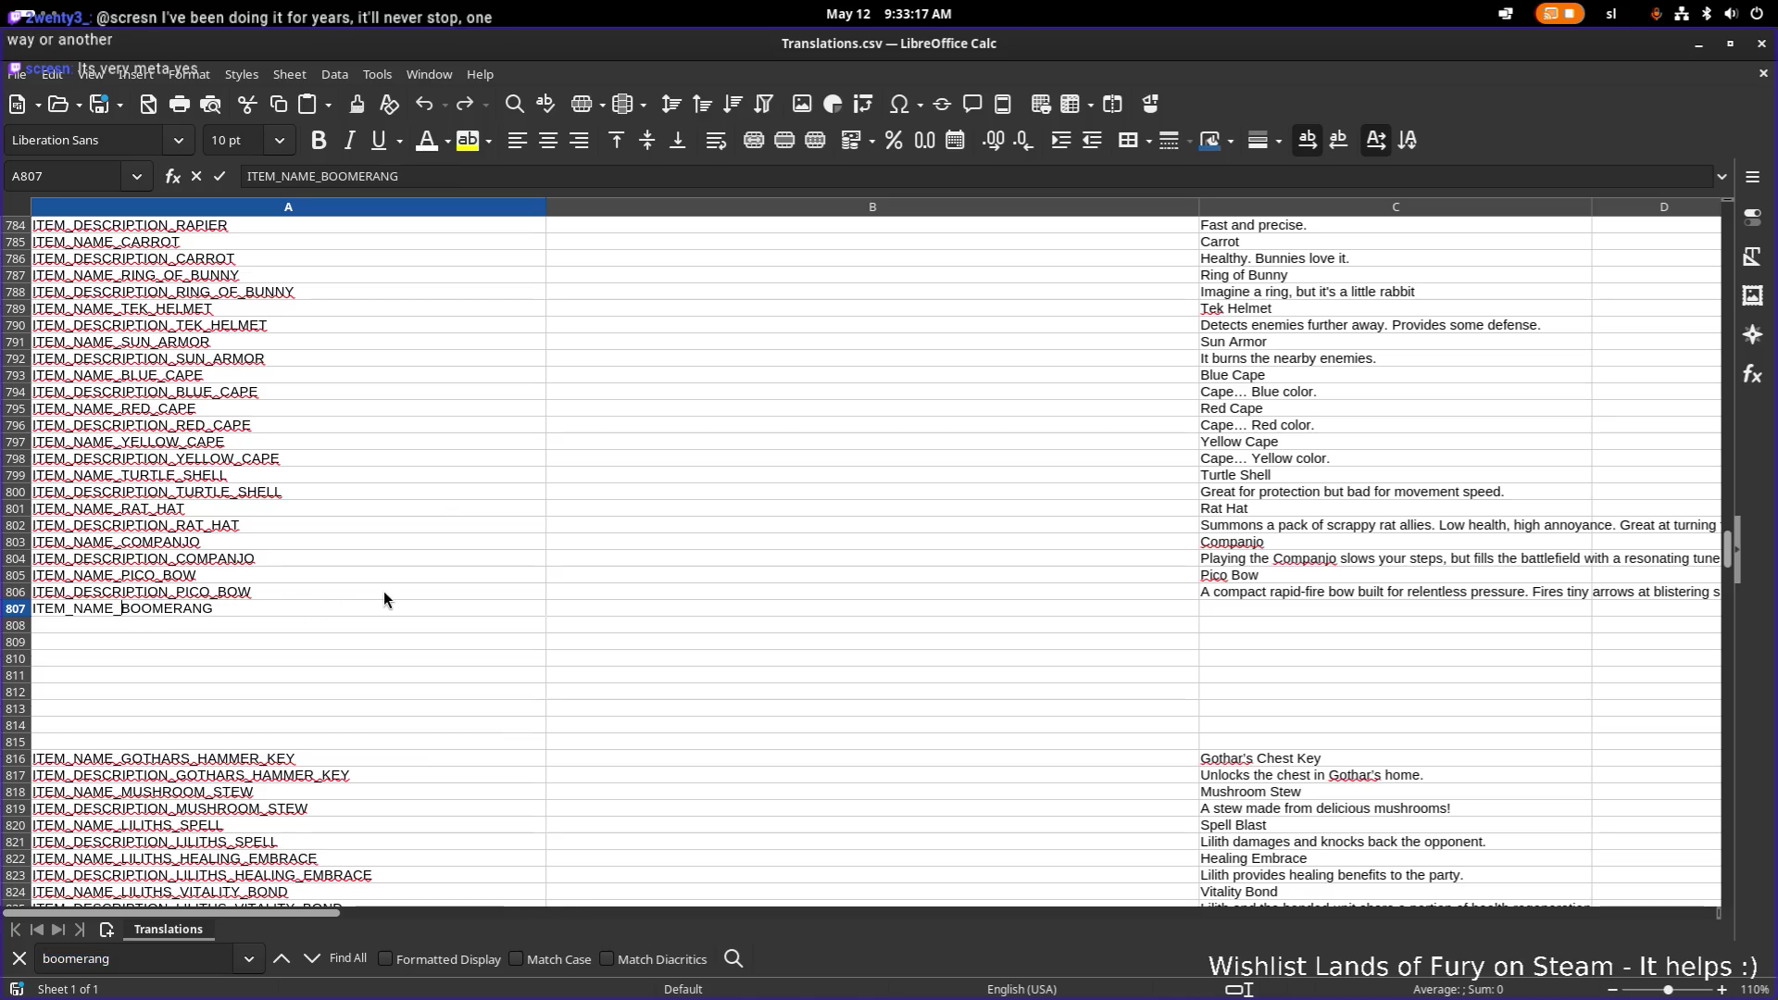
pyautogui.press('Up')
pyautogui.press('Up')
# Step: Copy the key into A808 and rename it ITEM_DESCRIPTION_BOOMERANG
pyautogui.click(268, 611)
pyautogui.hotkey('ctrl', 'c')
pyautogui.click(247, 624)
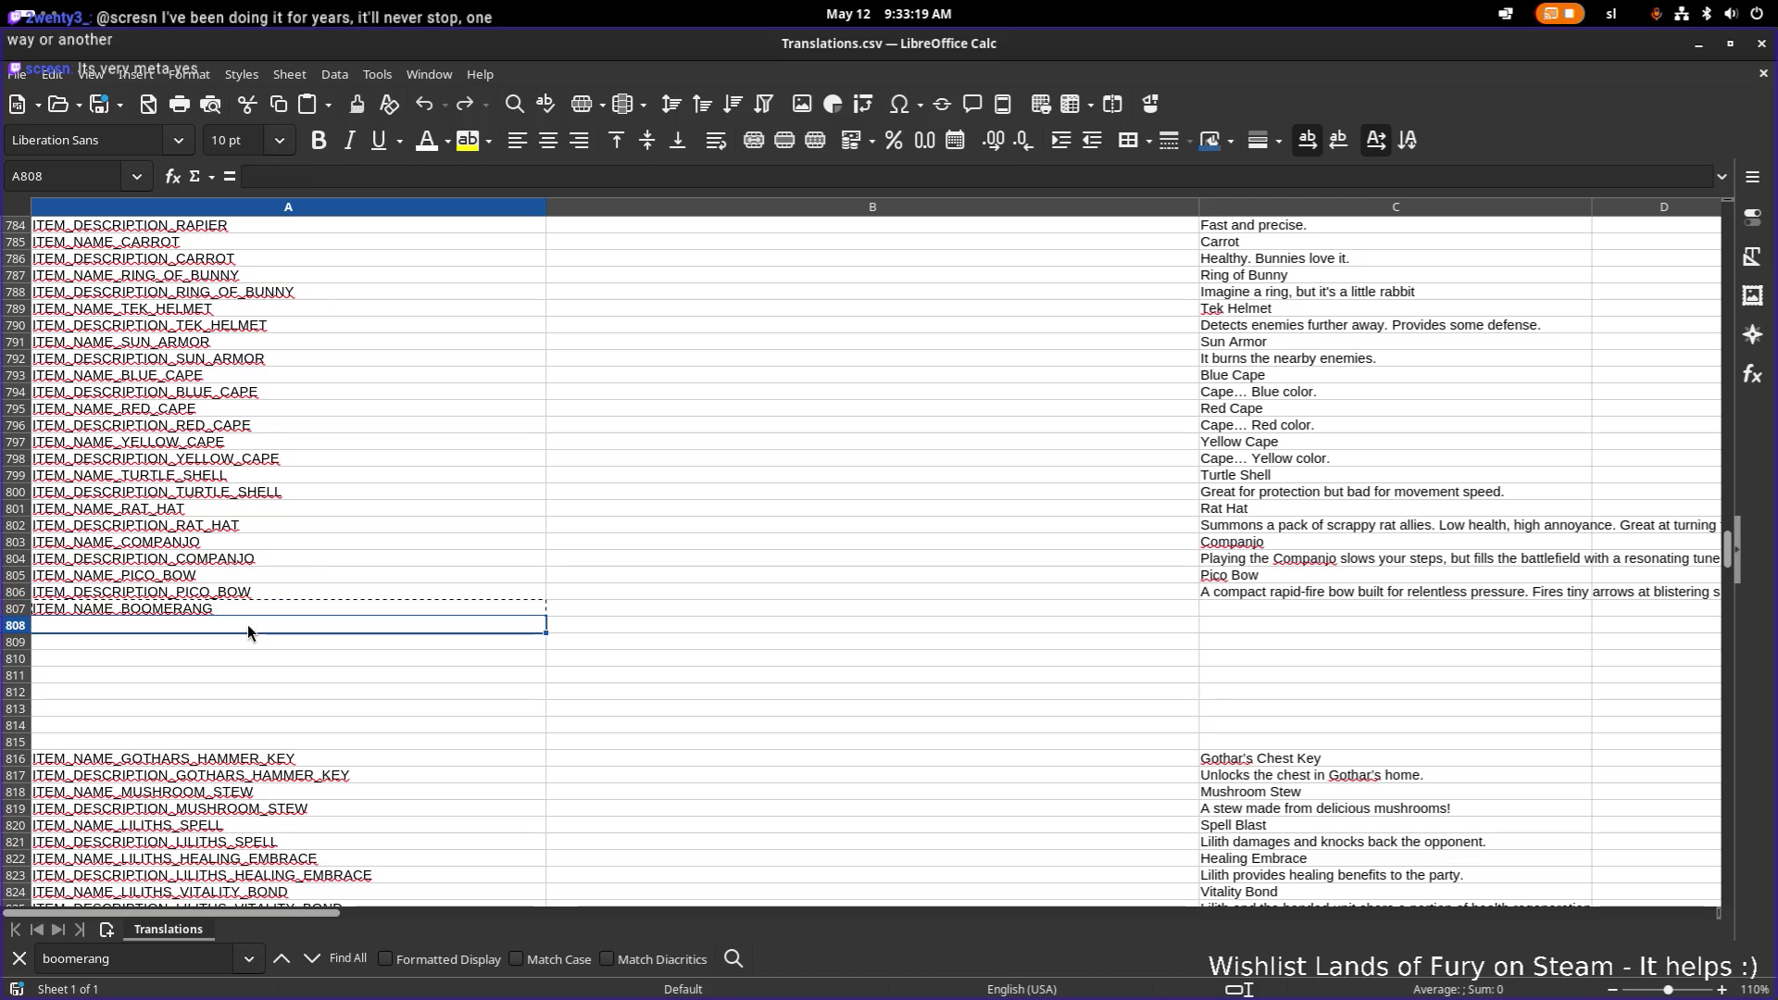
pyautogui.hotkey('ctrl', 'v')
pyautogui.hotkey('ctrl', 'v')
pyautogui.click(875, 437)
pyautogui.doubleClick(109, 626)
pyautogui.hotkey('shift', 'Left')
pyautogui.hotkey('shift', 'Left')
pyautogui.hotkey('shift', 'Left')
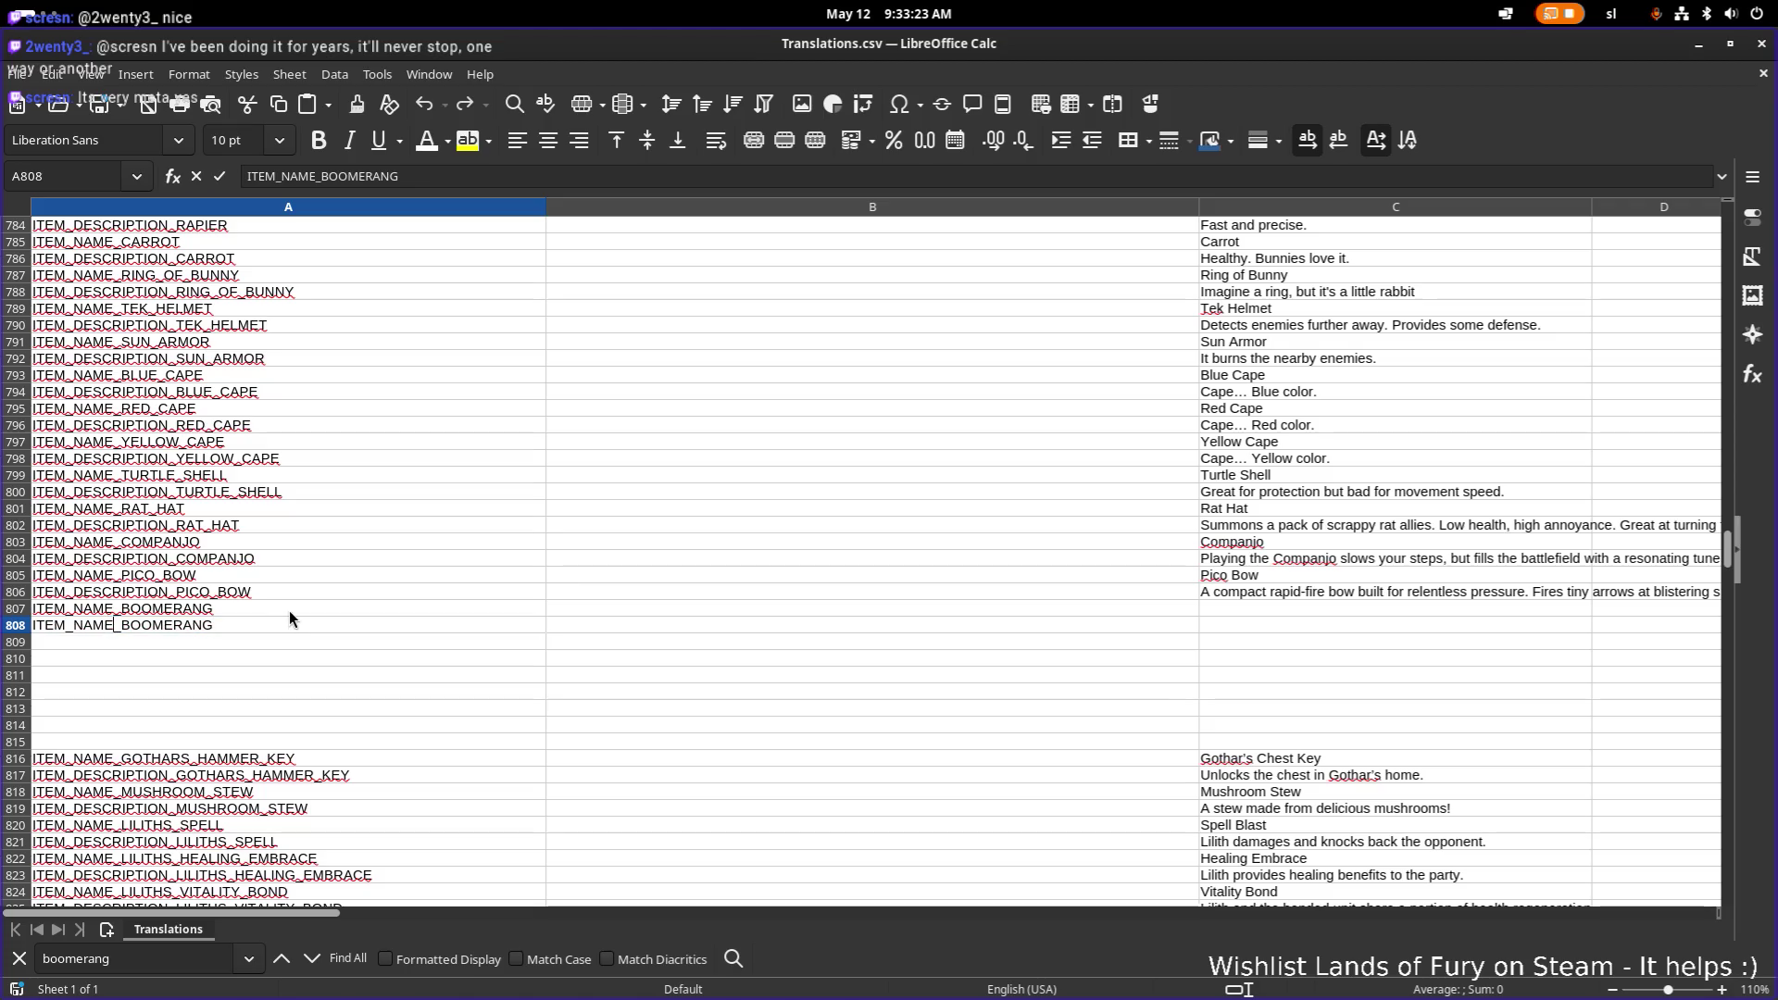
pyautogui.write('DESC')
pyautogui.write('RI')
pyautogui.press('BackSpace')
pyautogui.press('BackSpace')
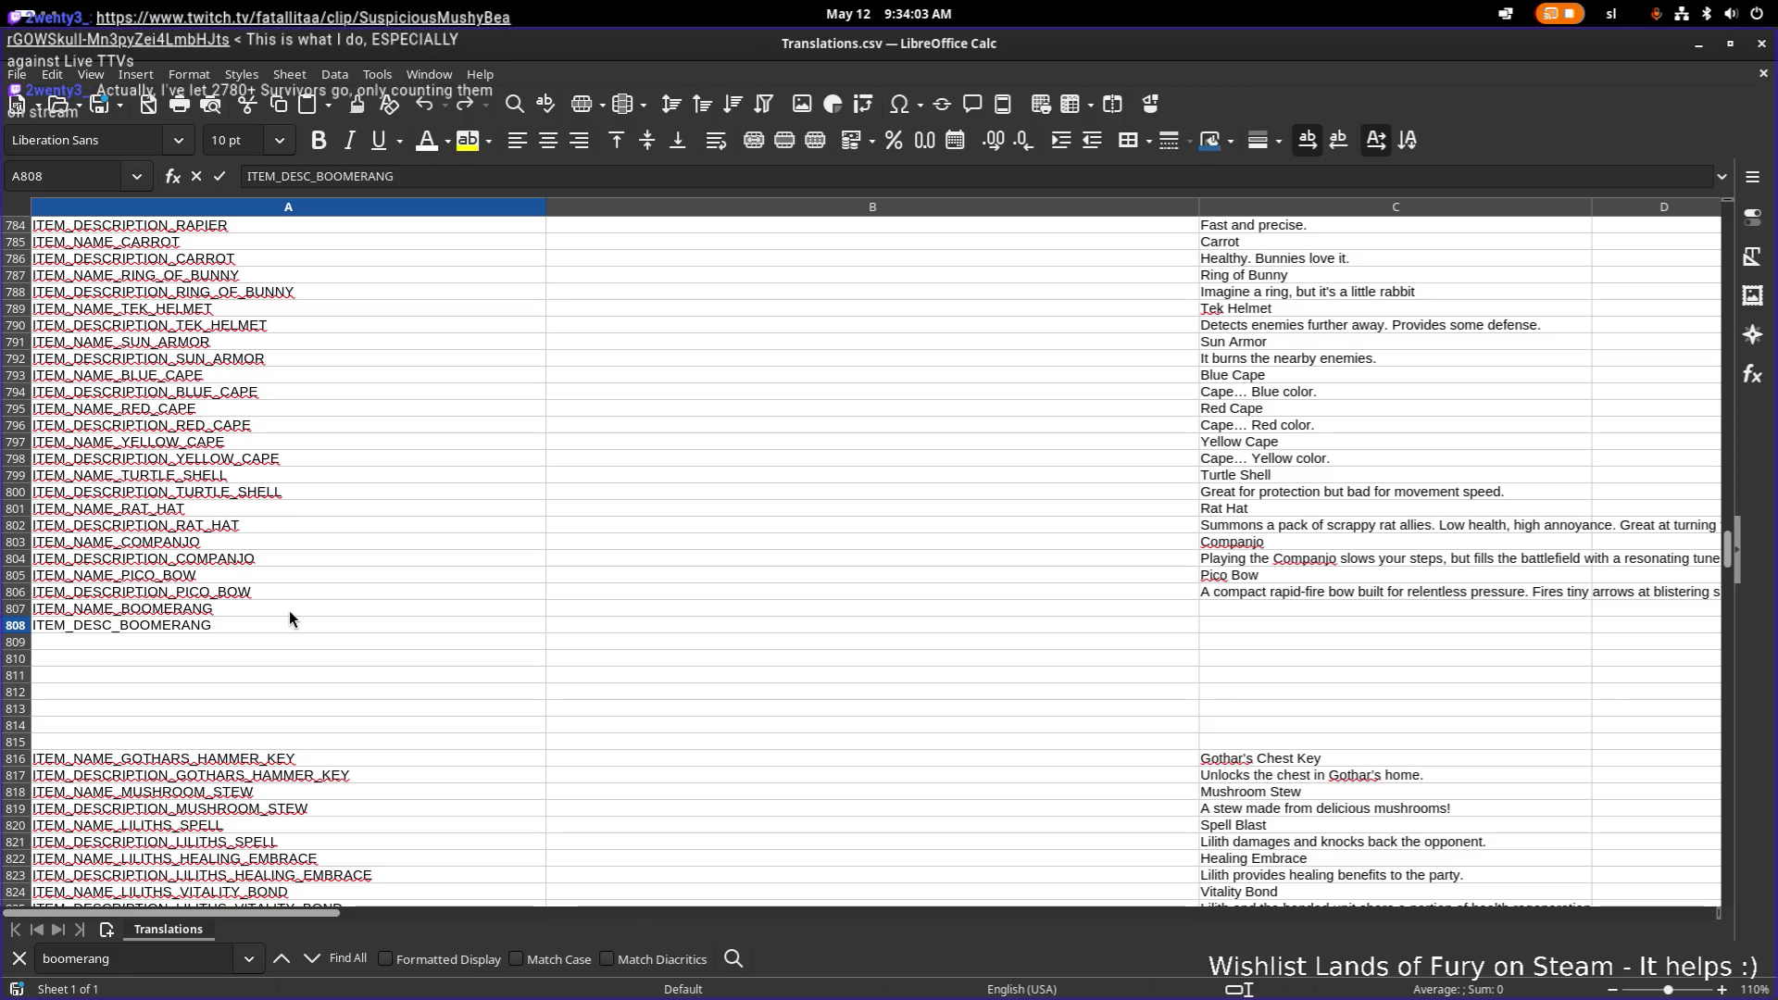
pyautogui.write('RIPTION')
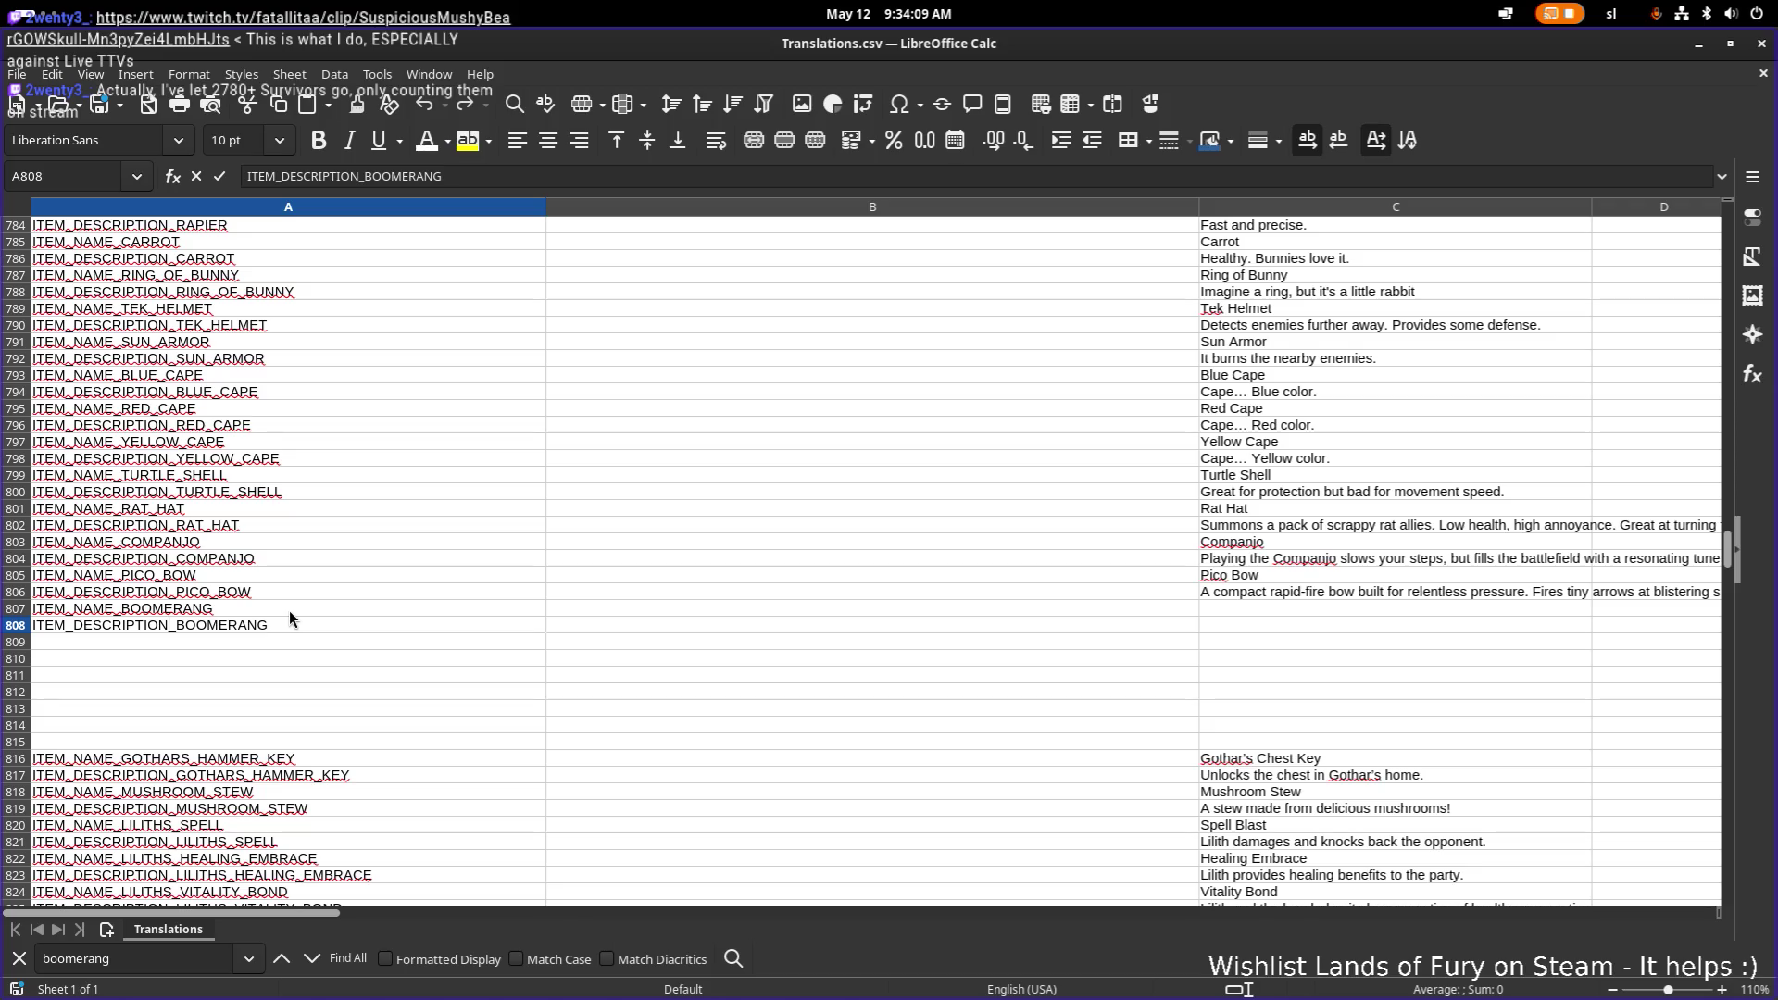
# Step: Enter 'Boomerang' as the English name in C807
pyautogui.click(1264, 609)
pyautogui.write('BOOM')
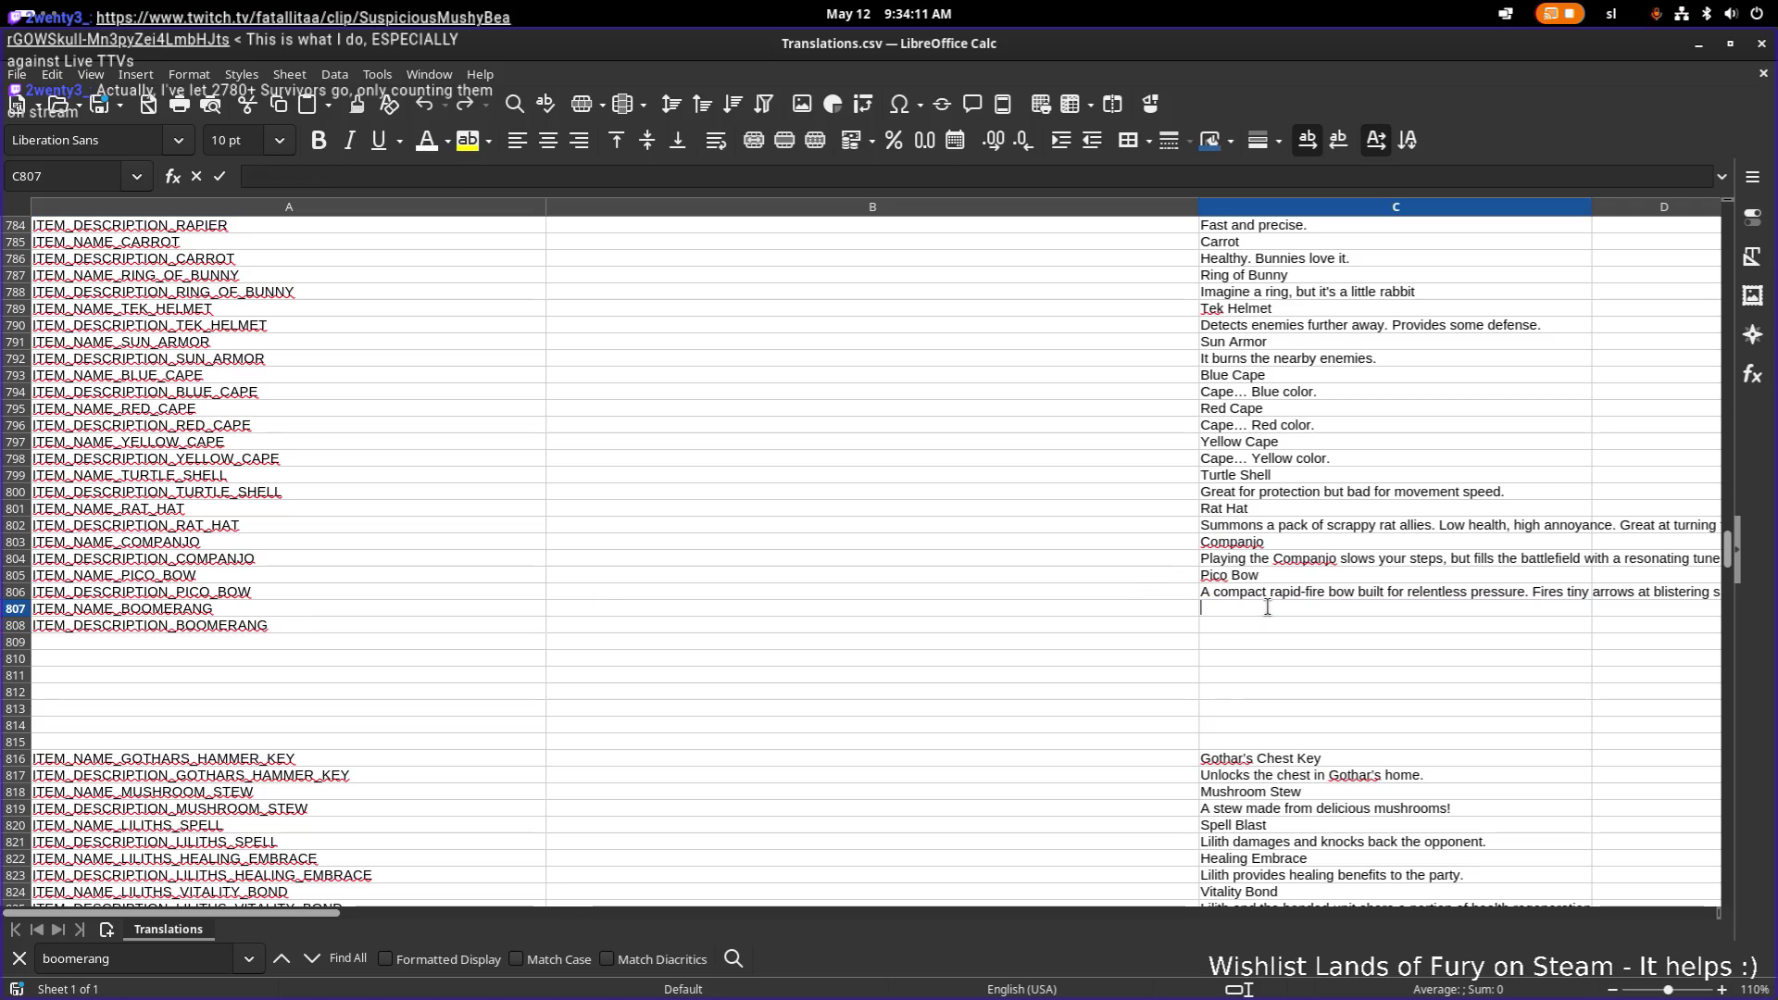
pyautogui.press('BackSpace')
pyautogui.press('BackSpace')
pyautogui.press('BackSpace')
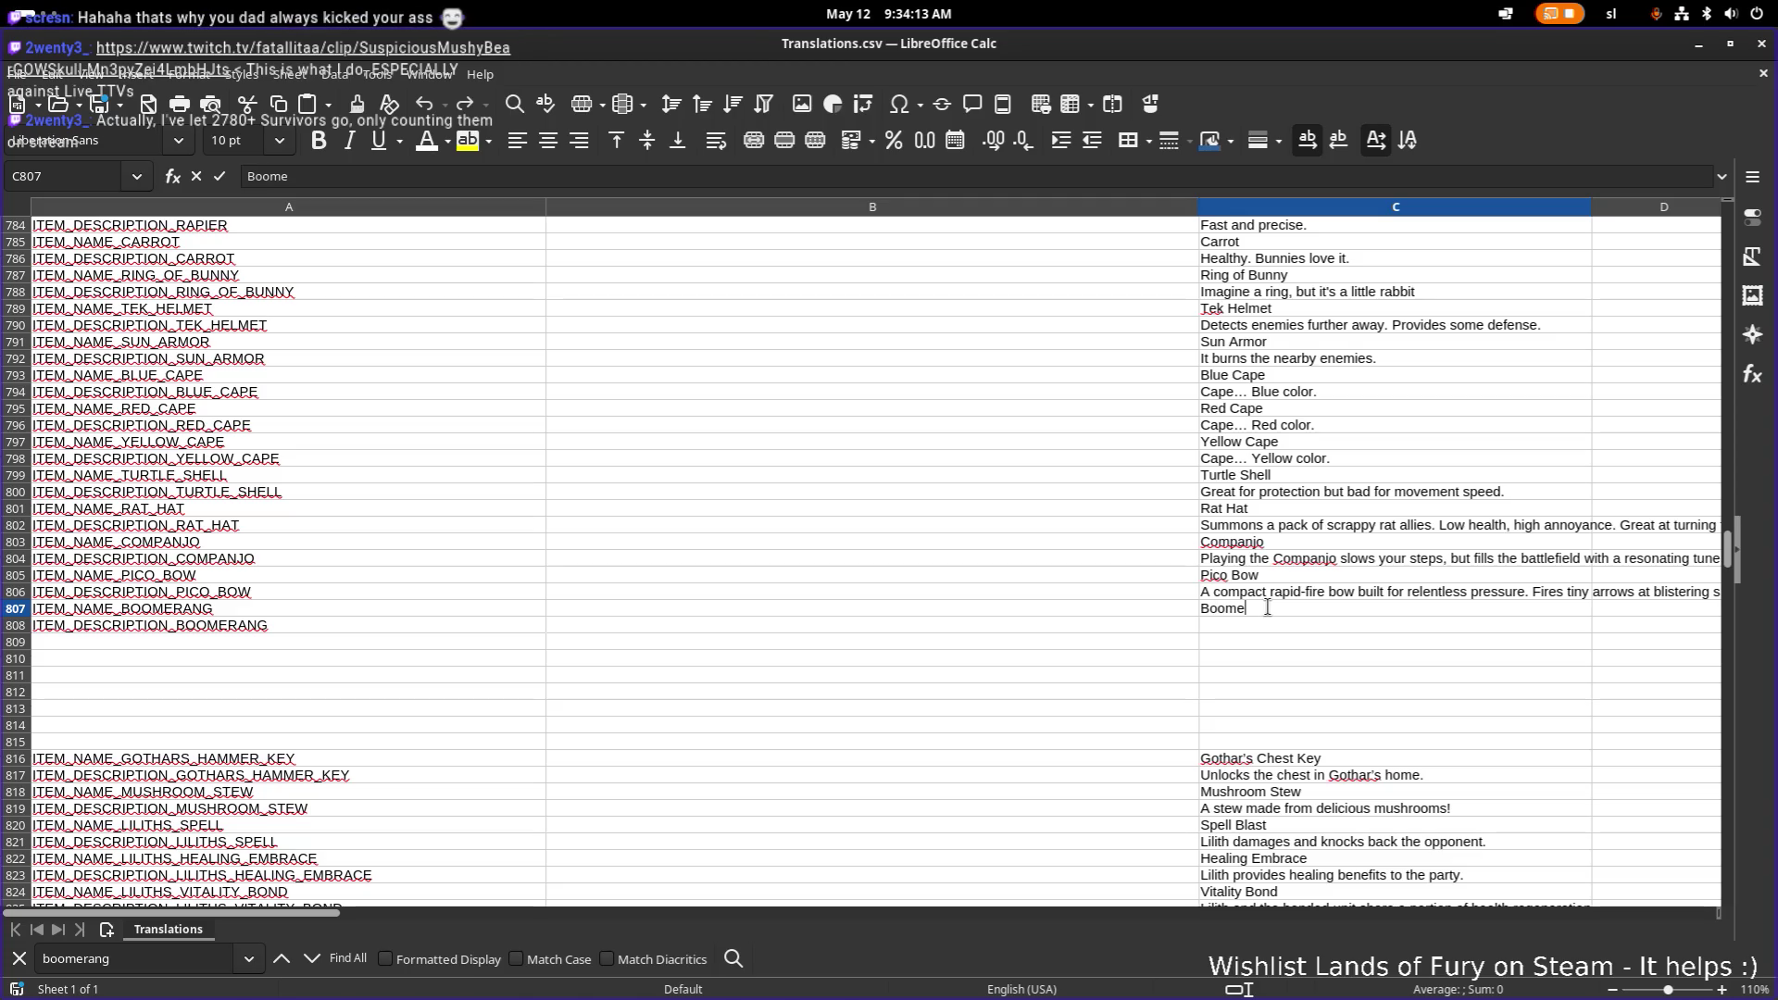
pyautogui.press('Return')
# Step: Enter 'Pierces through the enemies and travels a bit faster.' as the description in C808
pyautogui.write('Tra')
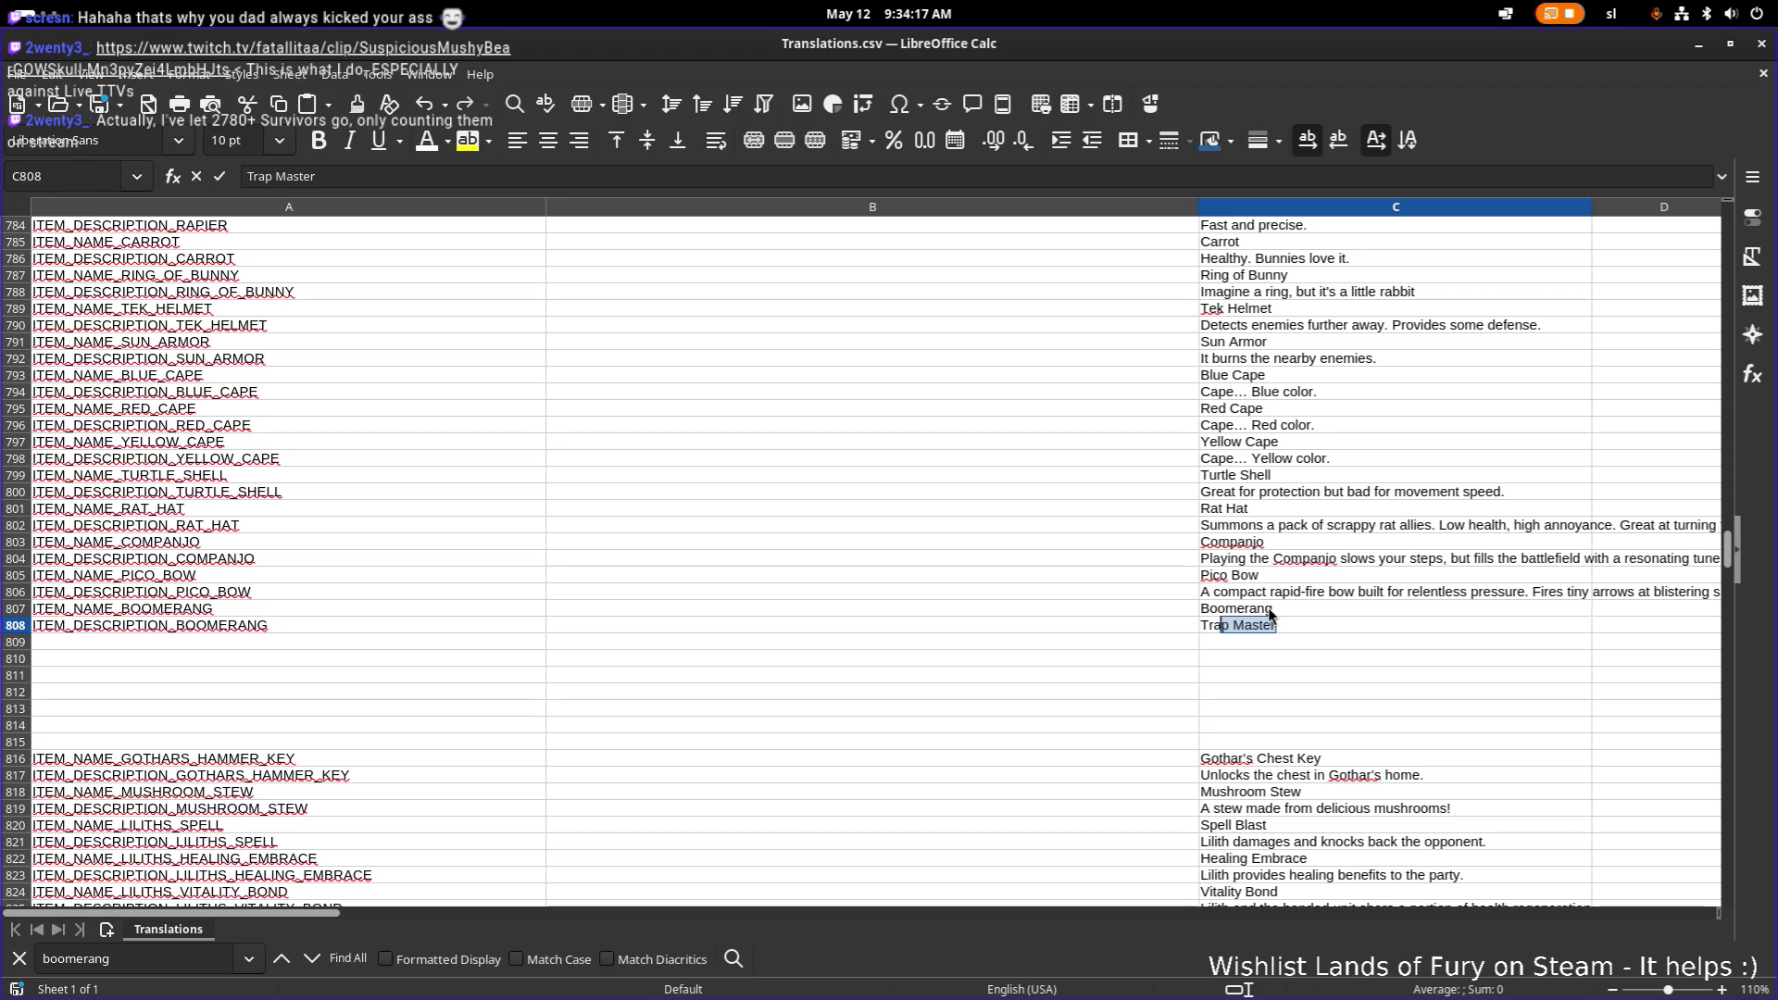
pyautogui.press('BackSpace')
pyautogui.write('Pierce')
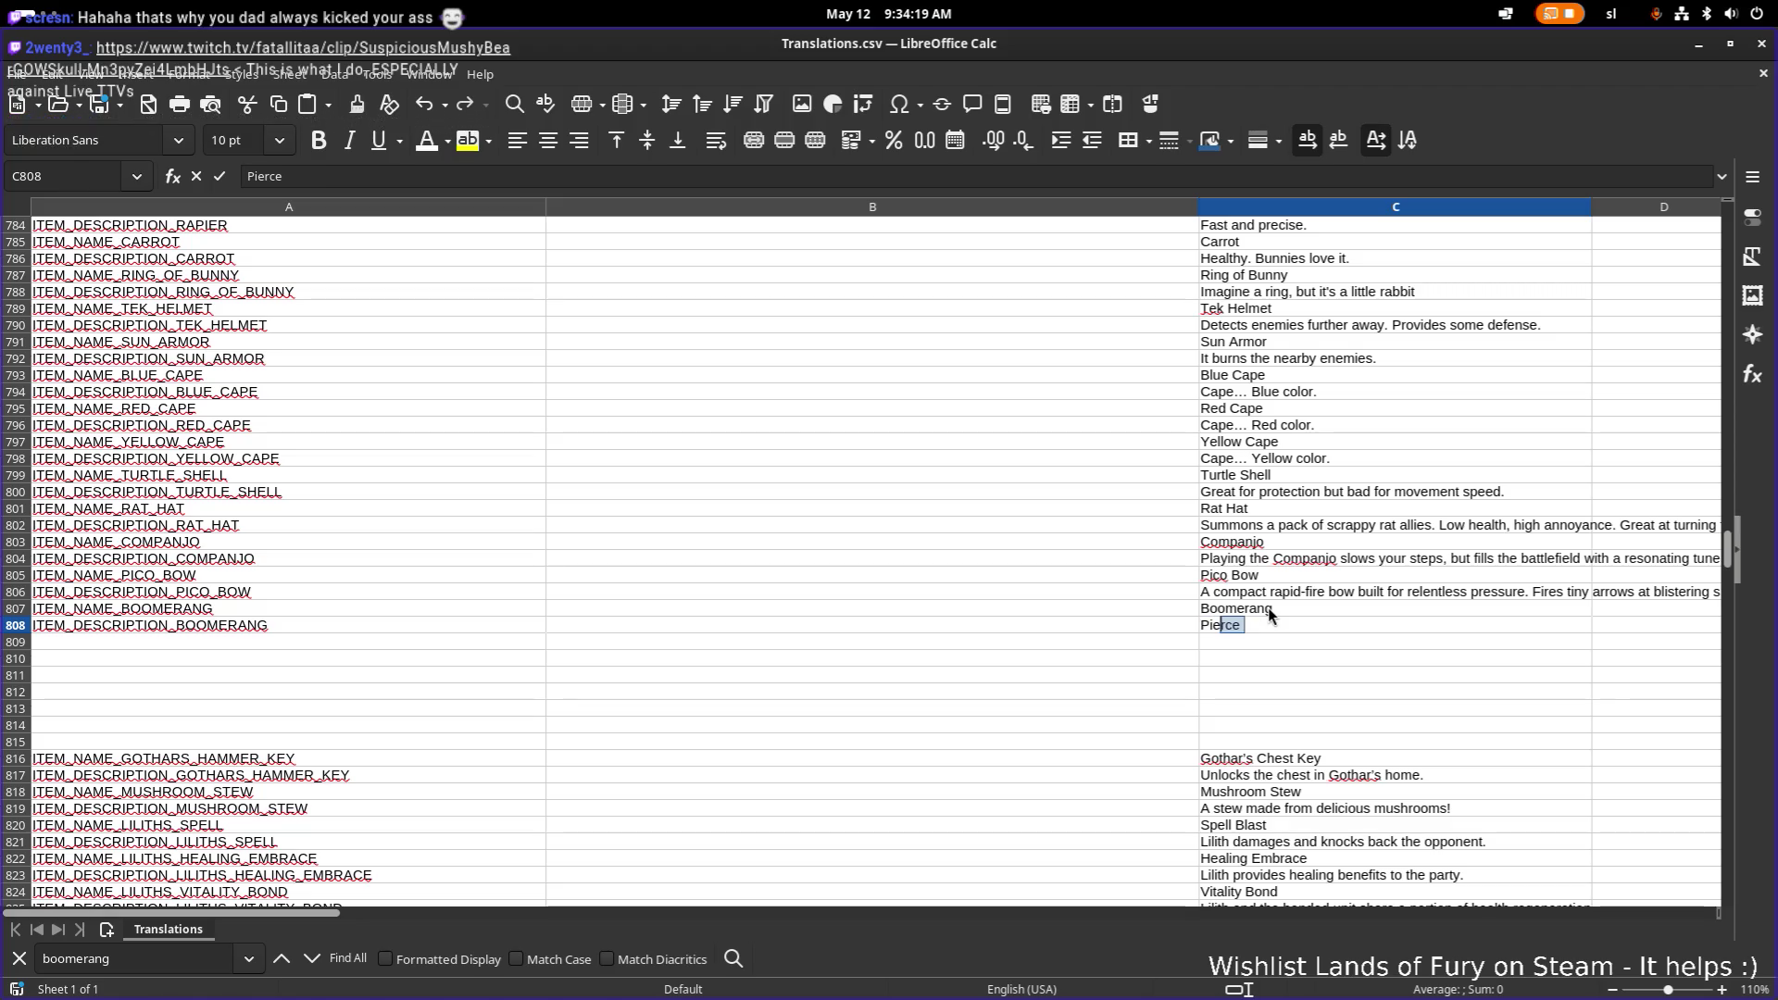
pyautogui.write('s through the enemies ')
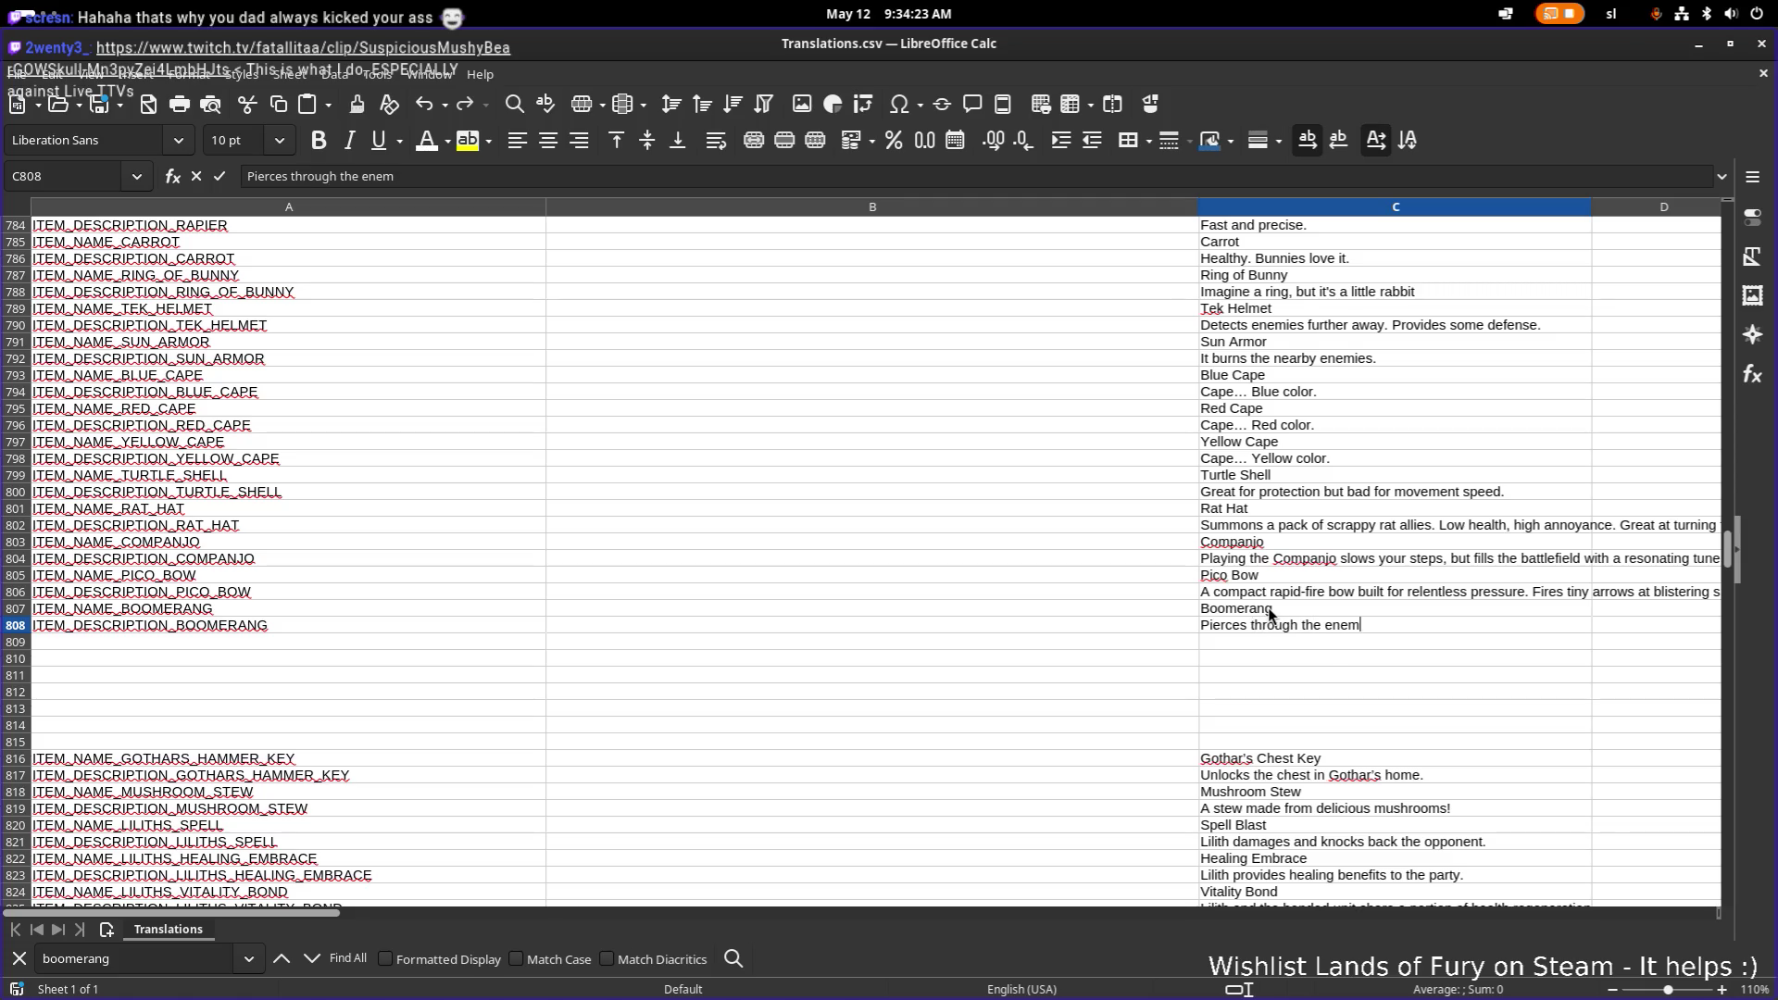
pyautogui.write('and trav')
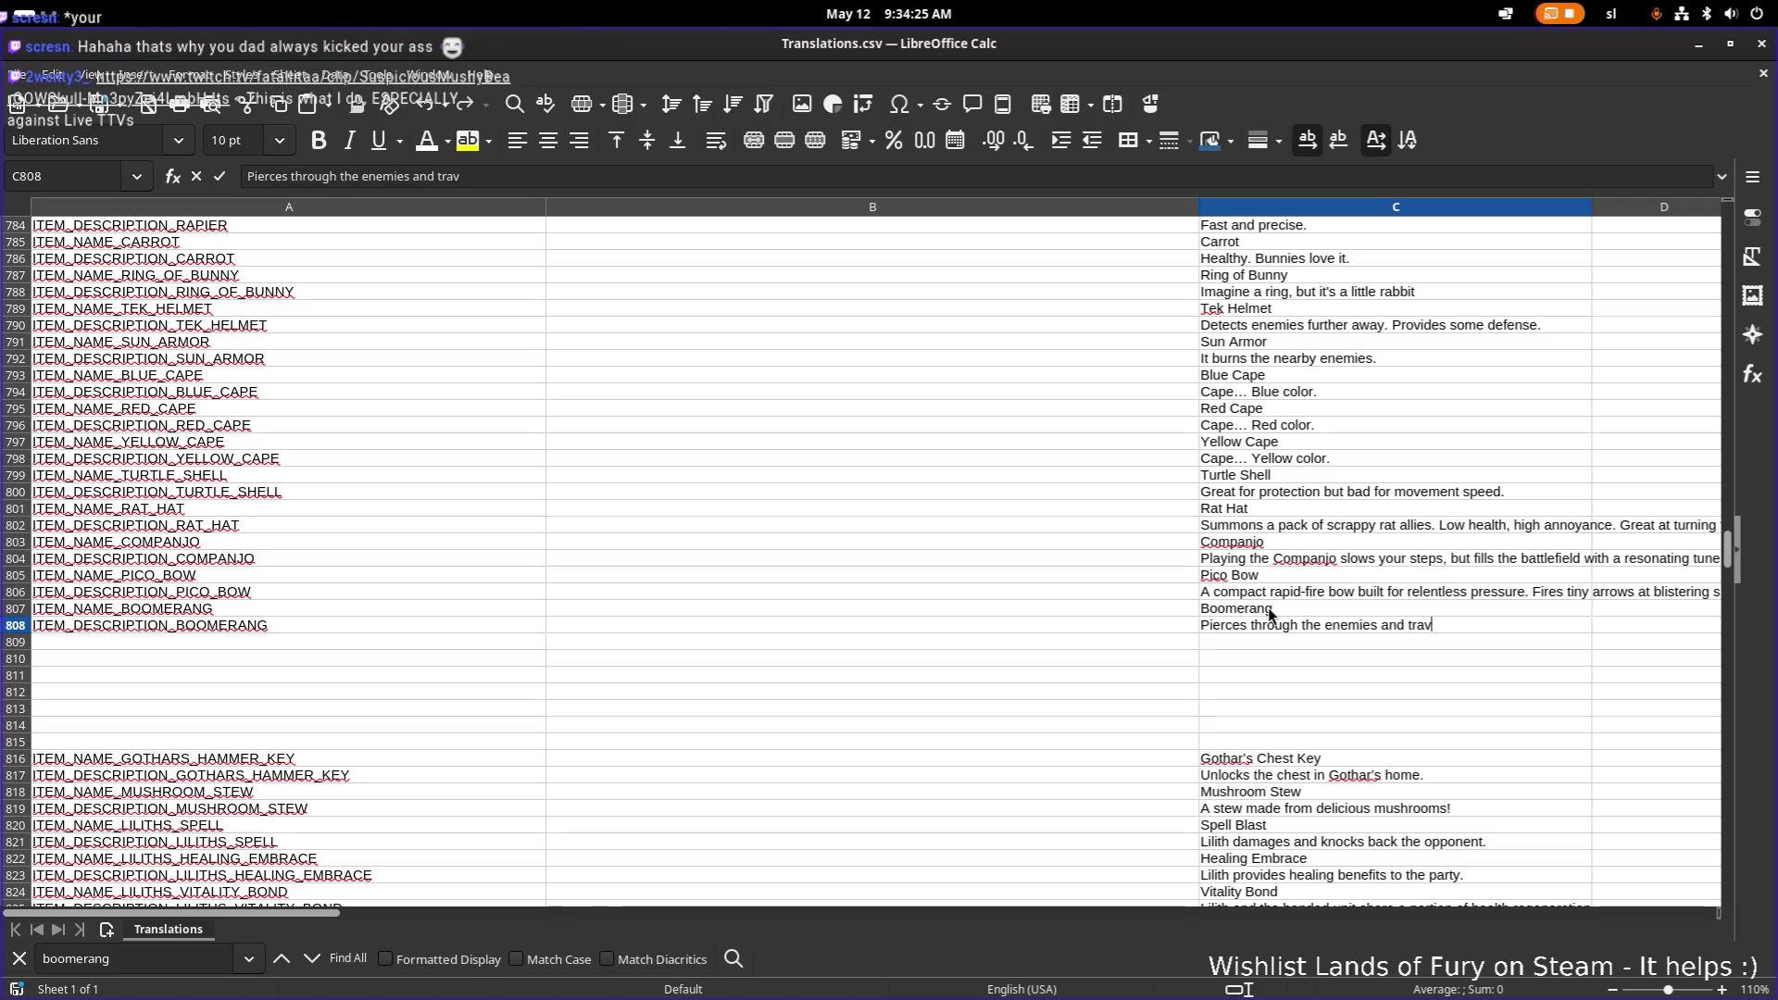
pyautogui.write('els a bit faster.')
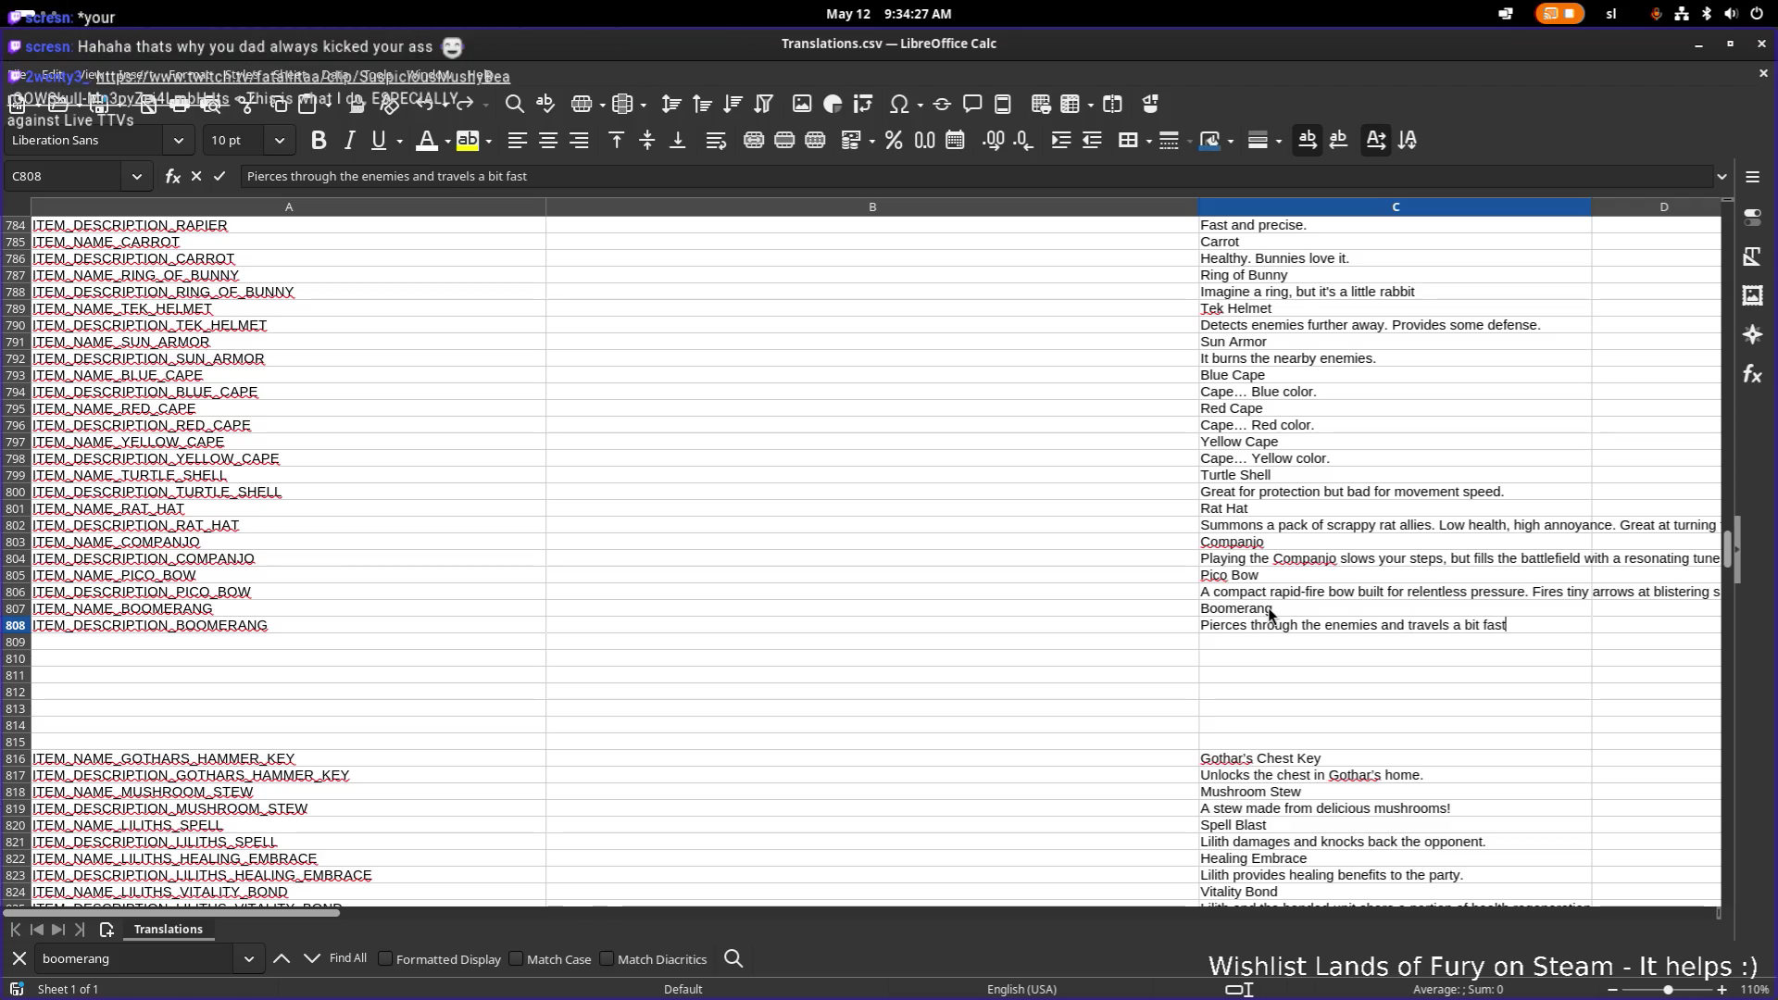
pyautogui.press('Return')
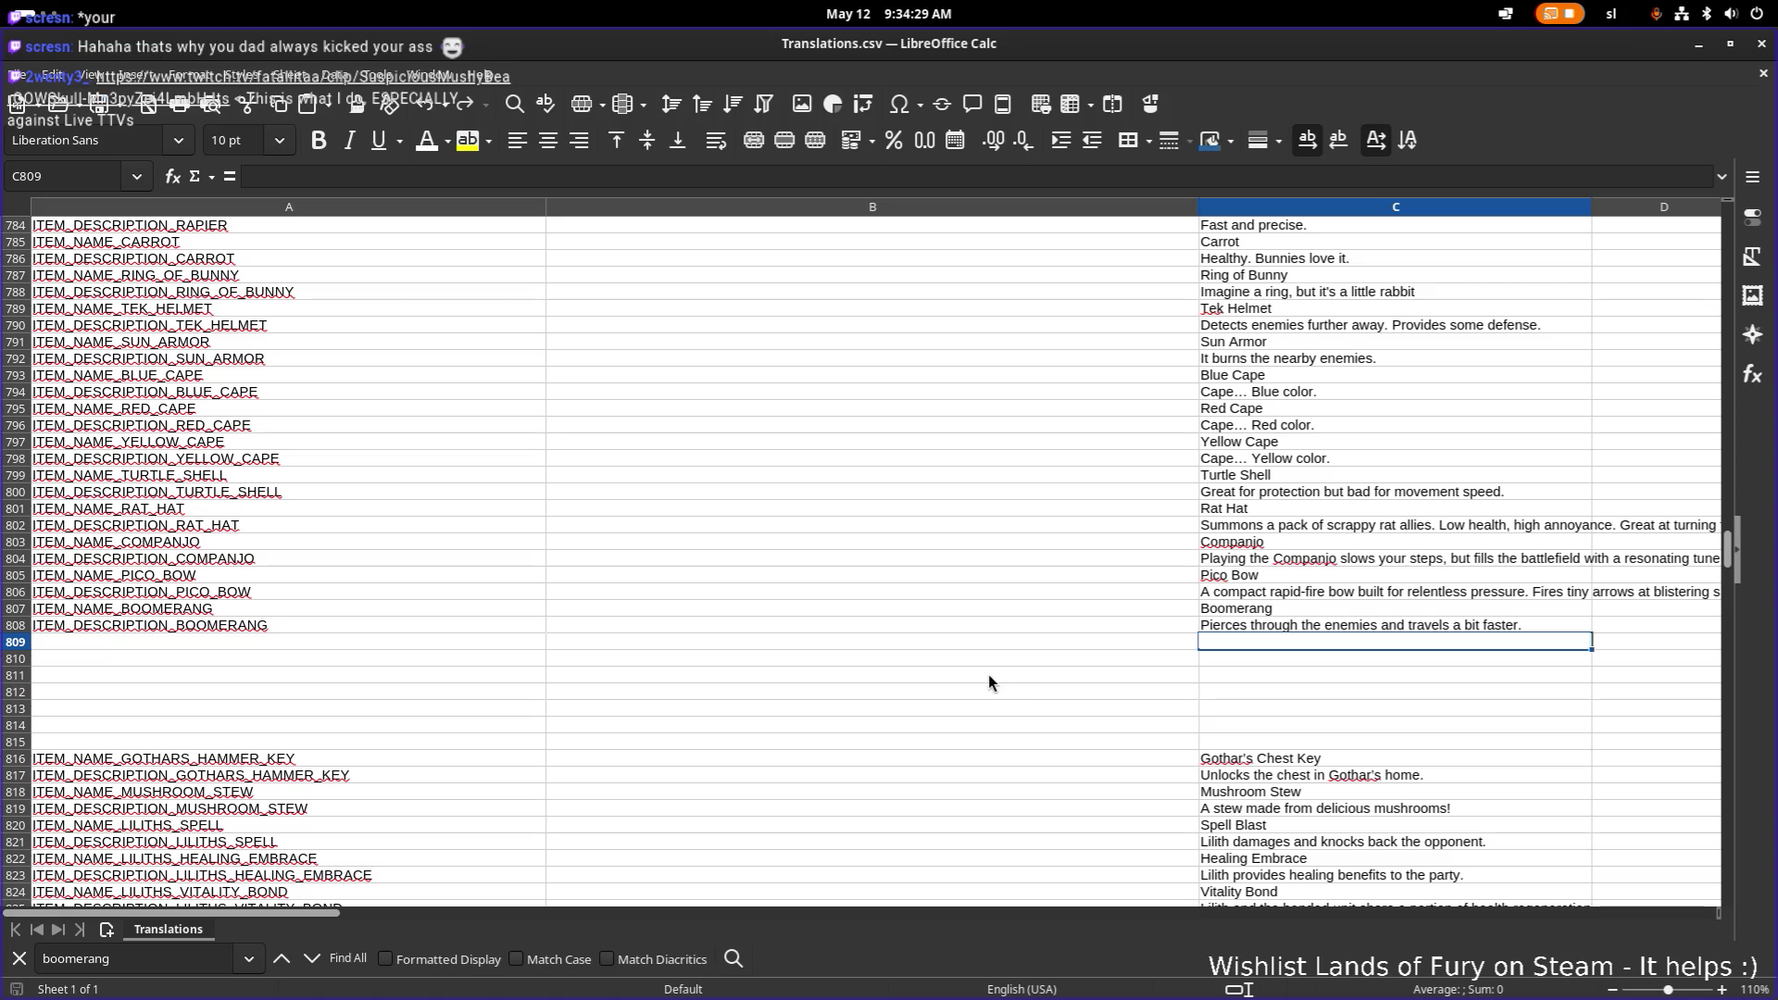
pyautogui.click(446, 557)
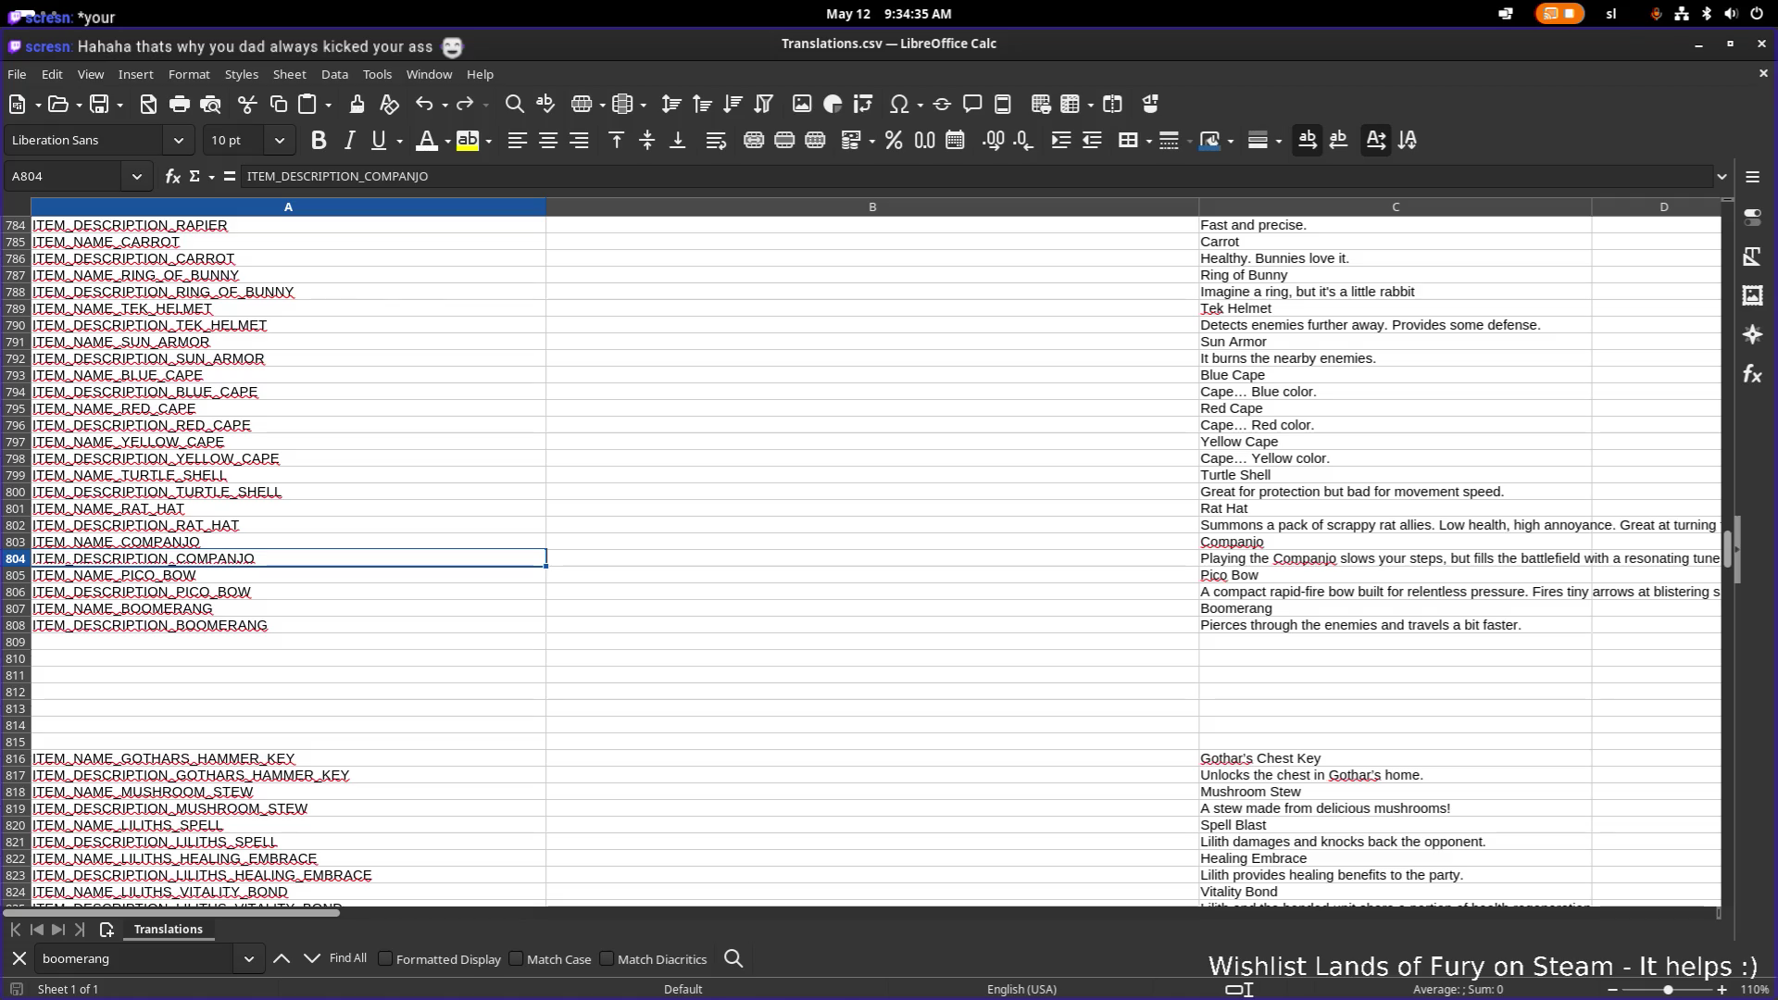
# Step: Switch from the Translations sheet to the Brave window playing the Twitch clip
pyautogui.click(672, 641)
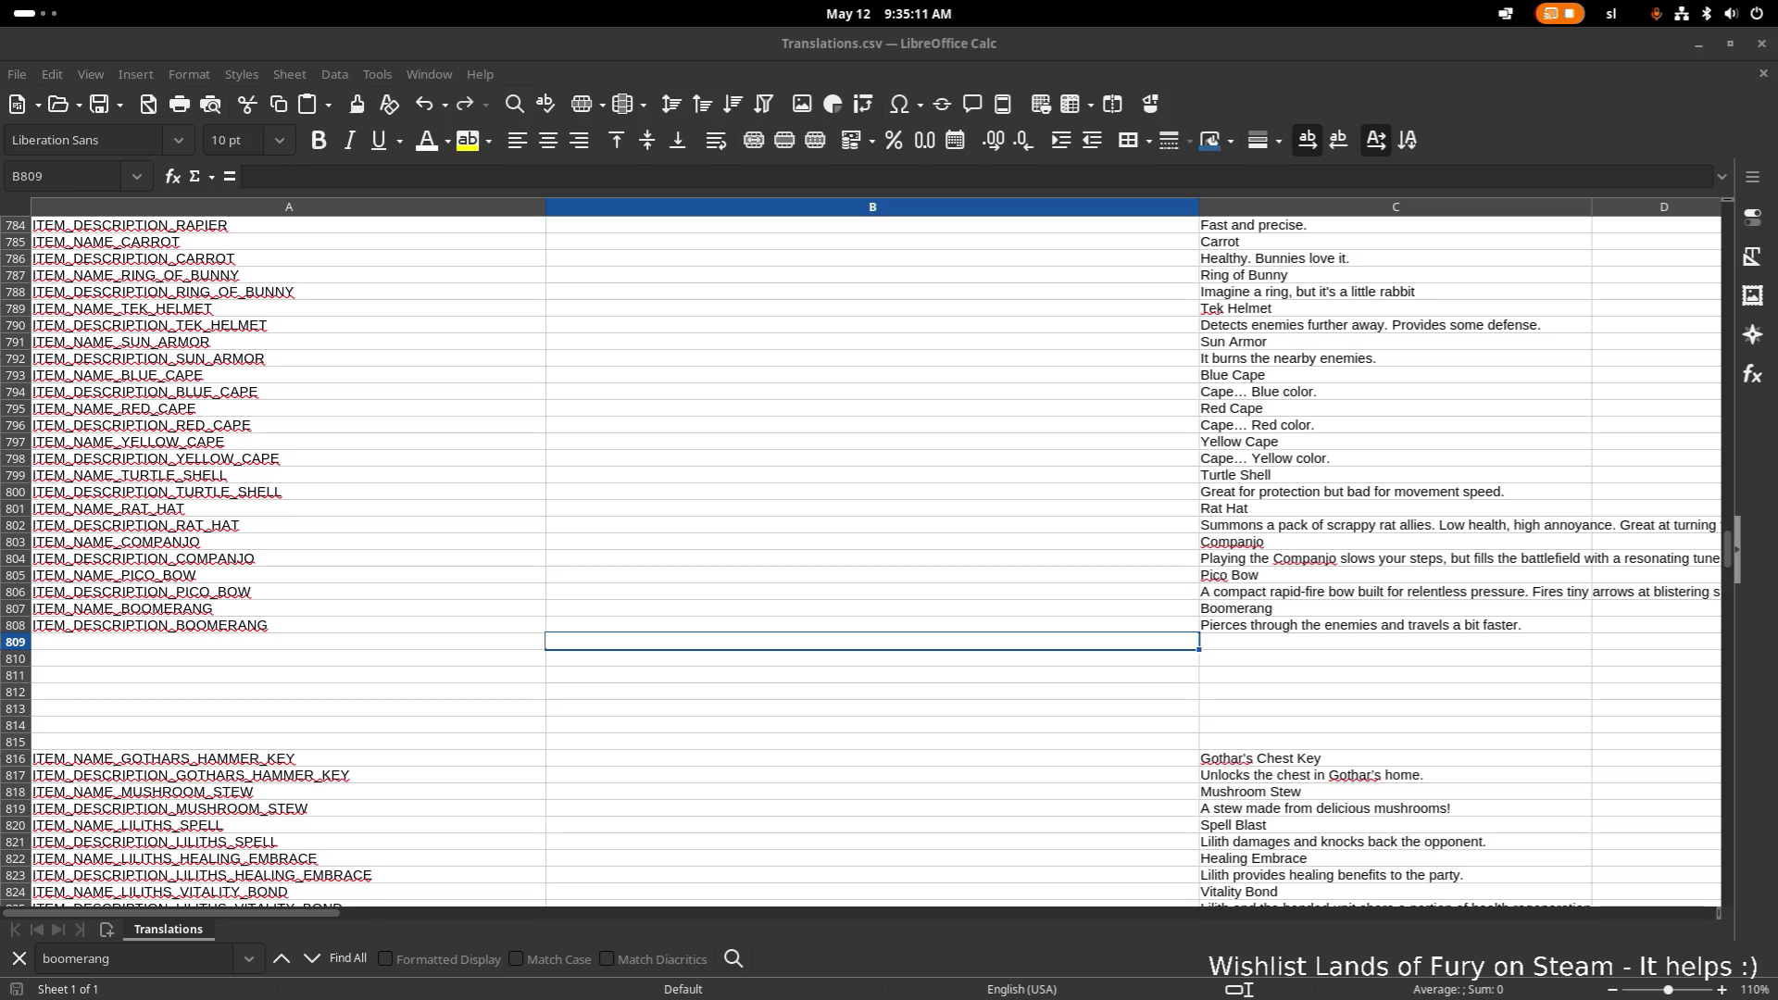
pyautogui.hotkey('alt', 'Tab')
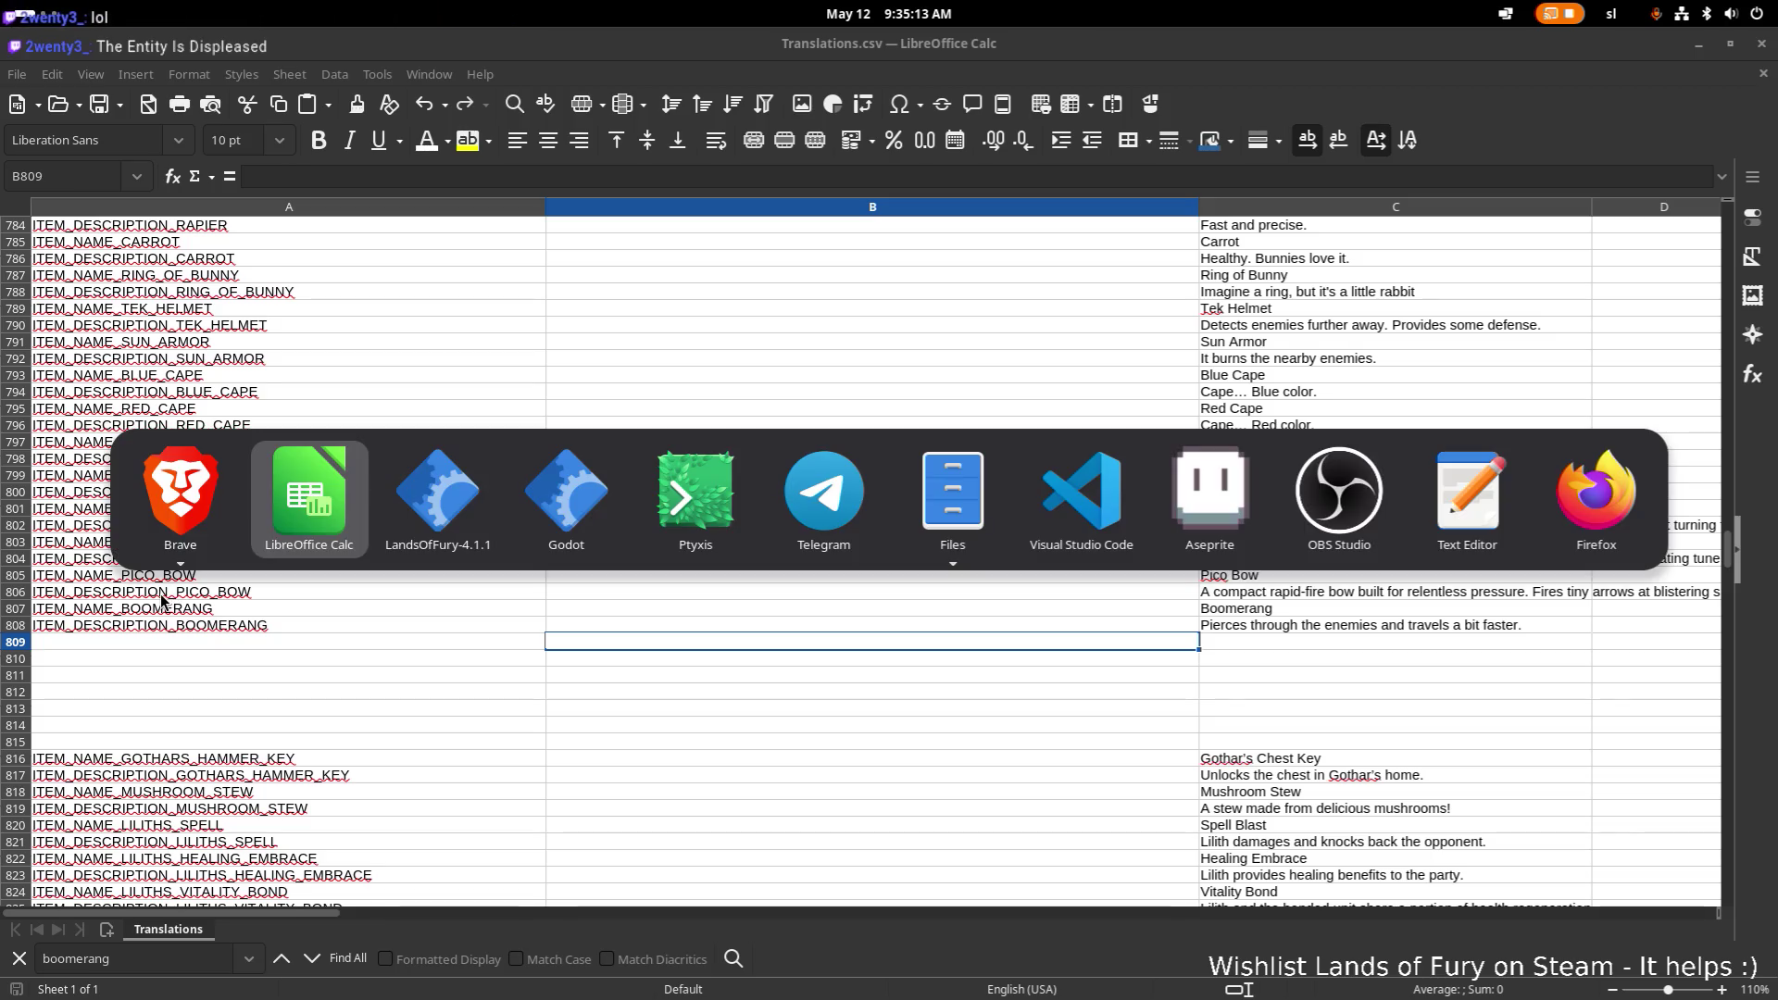
pyautogui.hotkey('alt', 'Tab')
pyautogui.press('Escape')
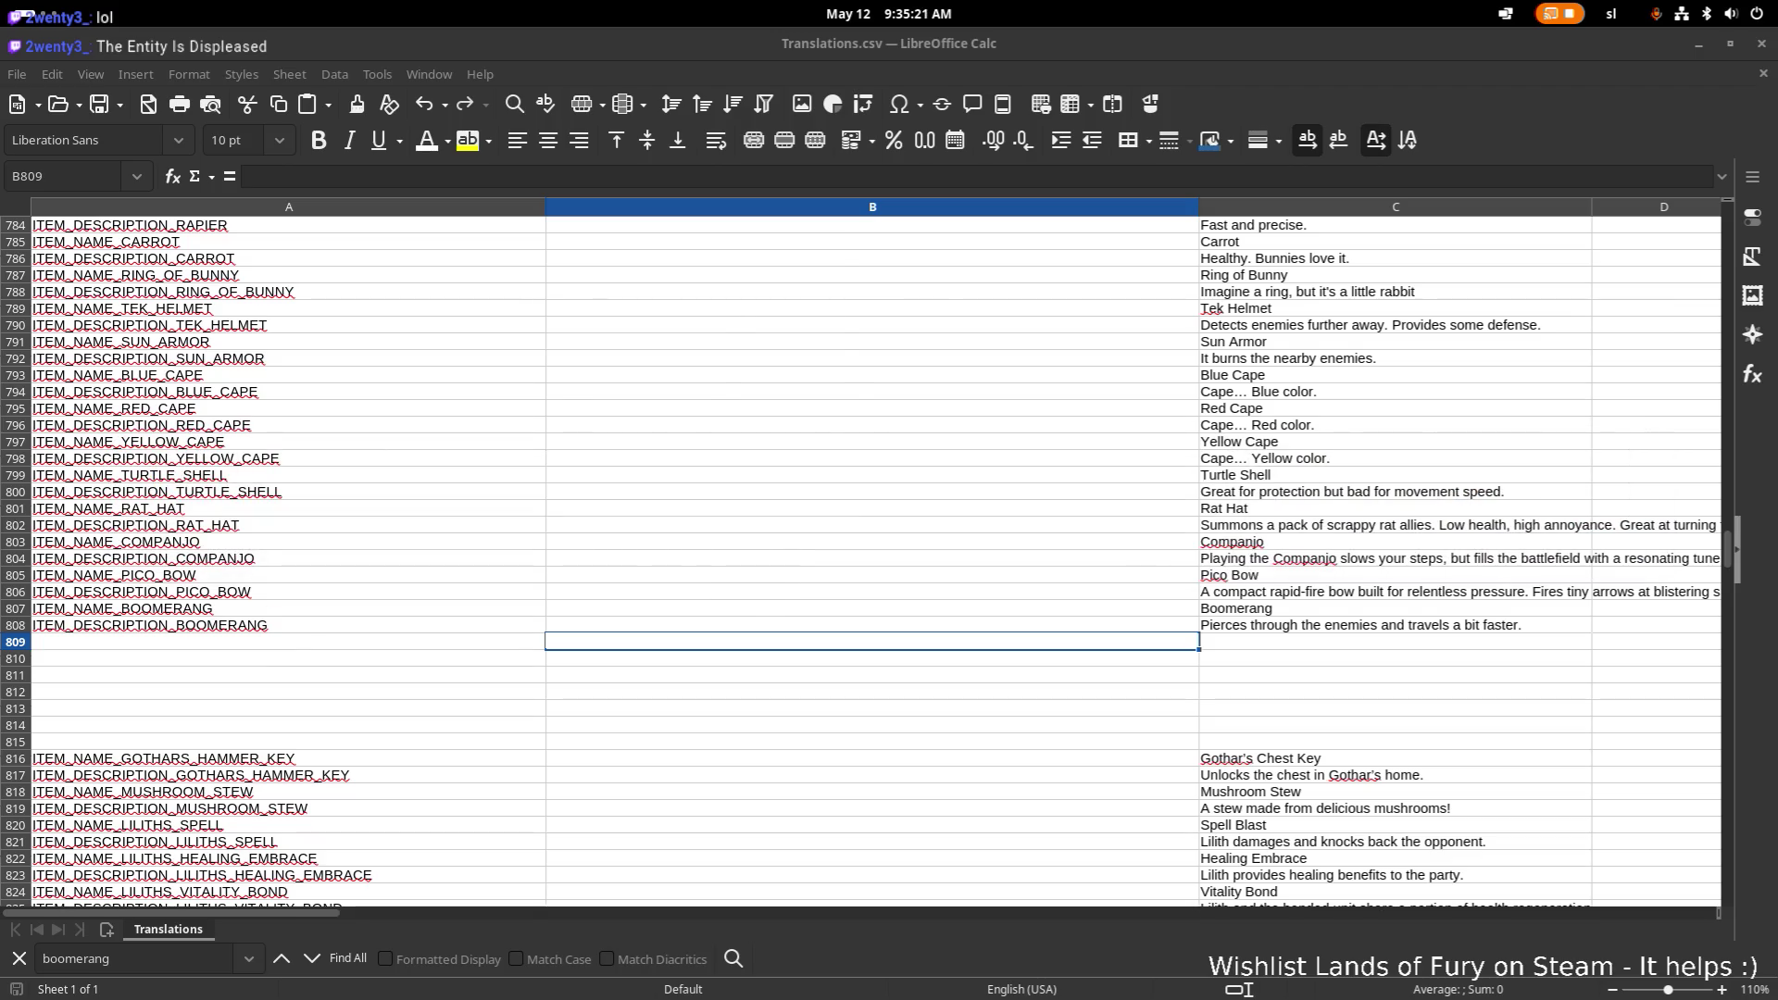
pyautogui.hotkey('alt', 'Tab')
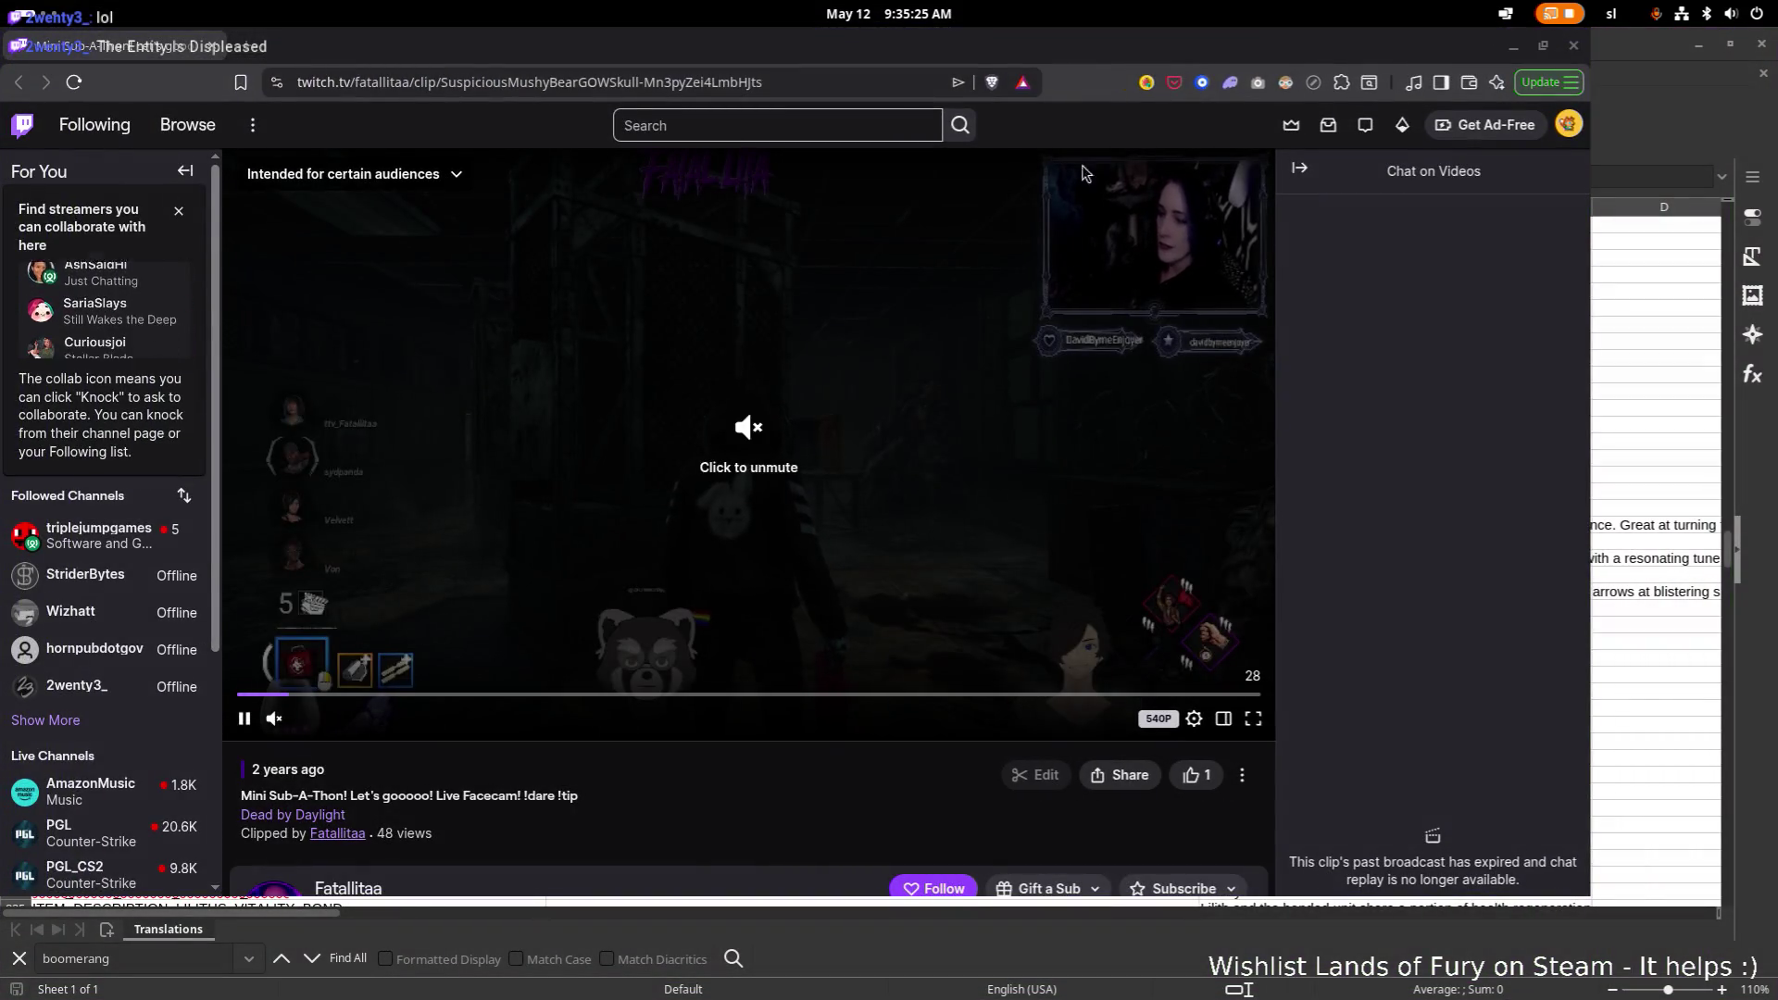
# Step: Raise the clip volume to 100%, replay it and skip ahead to about 0:10
pyautogui.hotkey('alt', 'Tab')
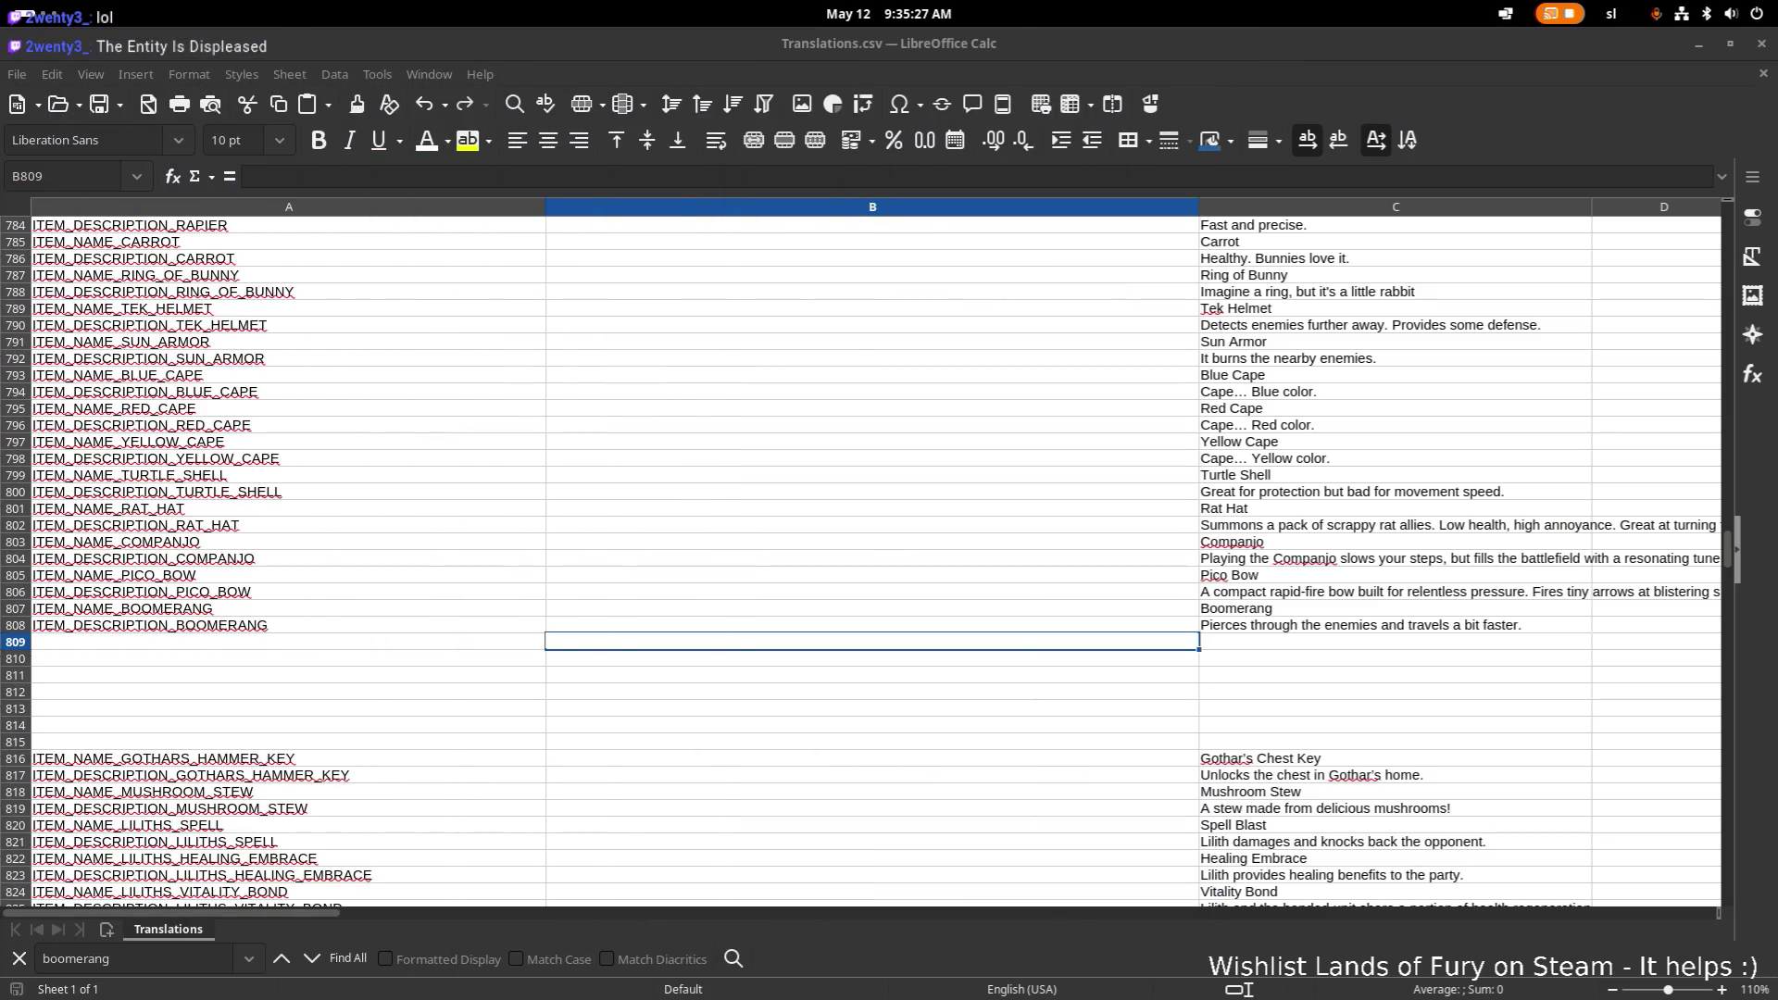
pyautogui.hotkey('alt', 'Tab')
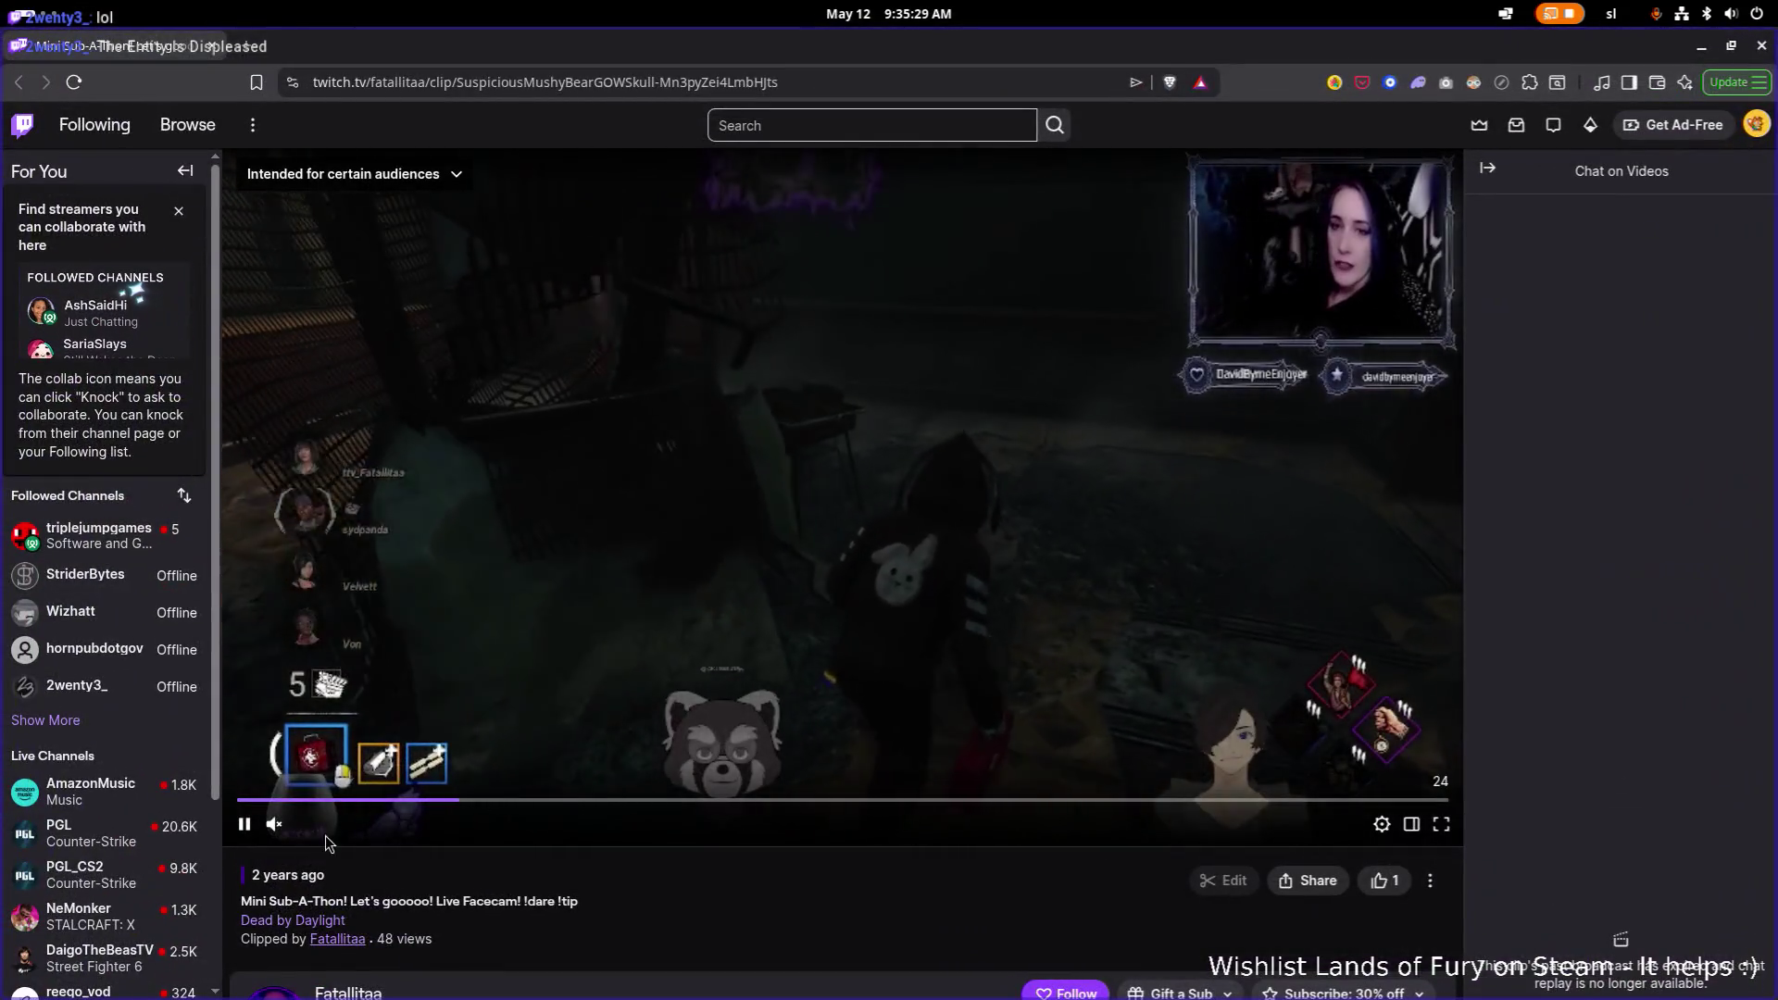
pyautogui.moveTo(297, 824); pyautogui.dragTo(400, 831)
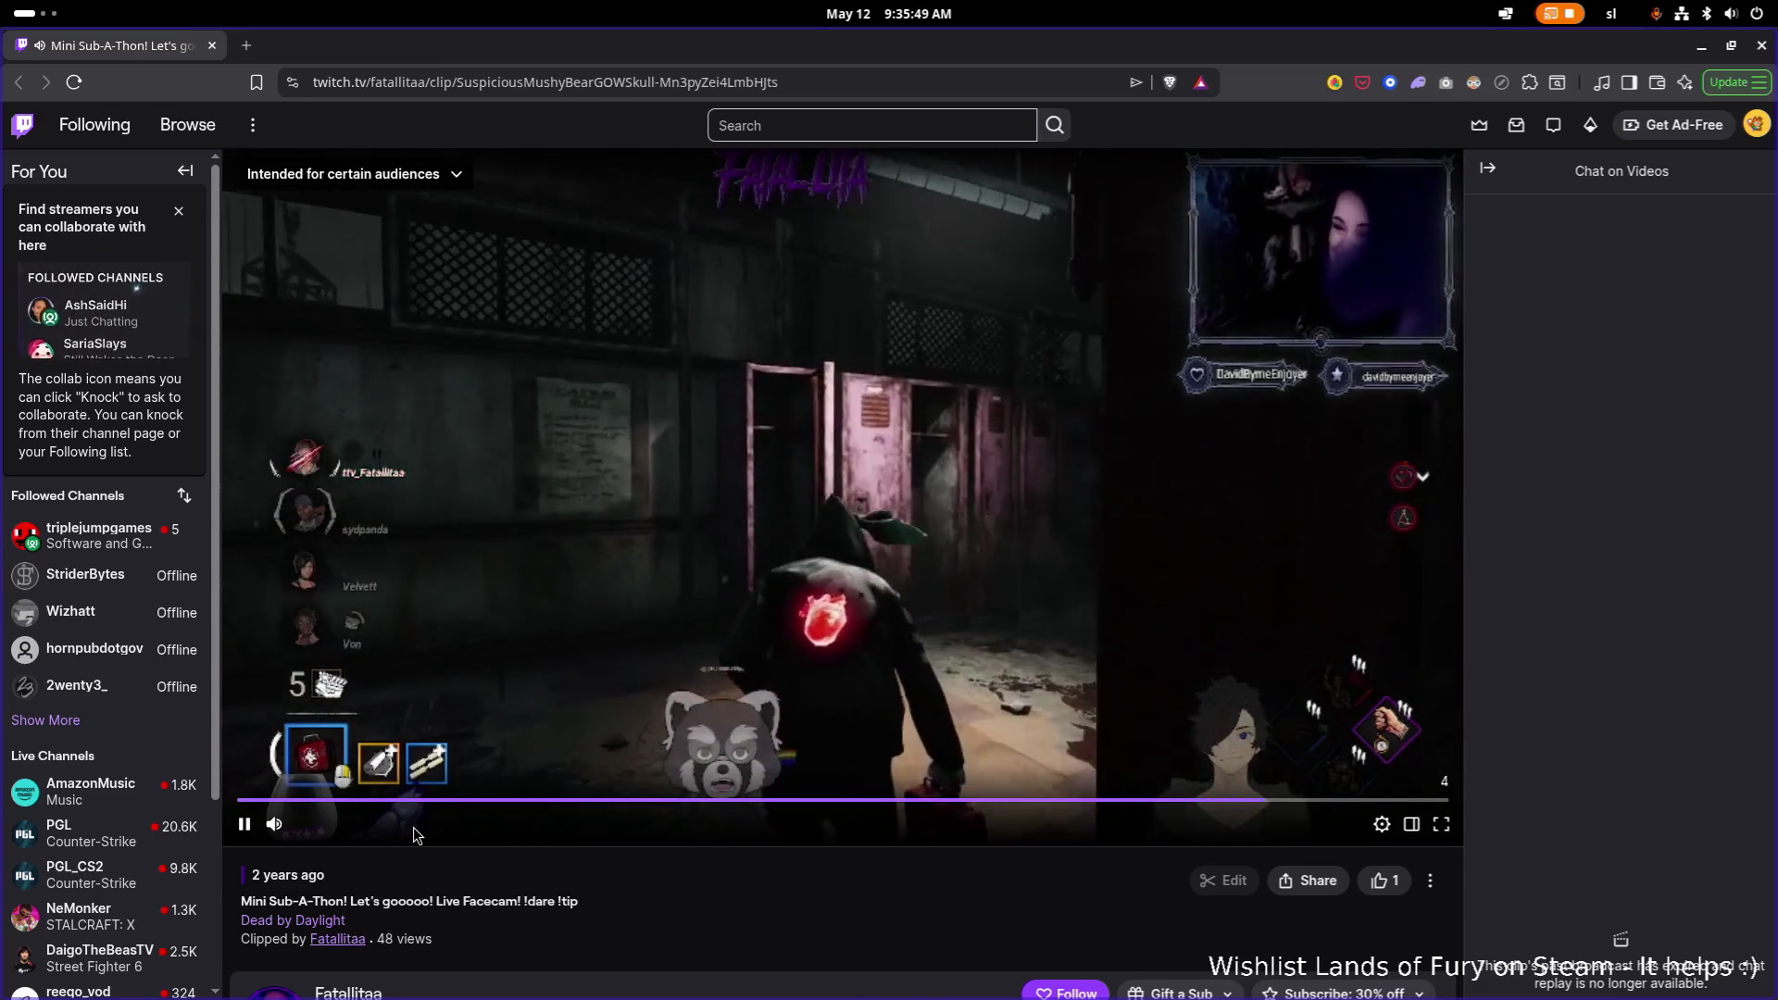
pyautogui.moveTo(364, 832)
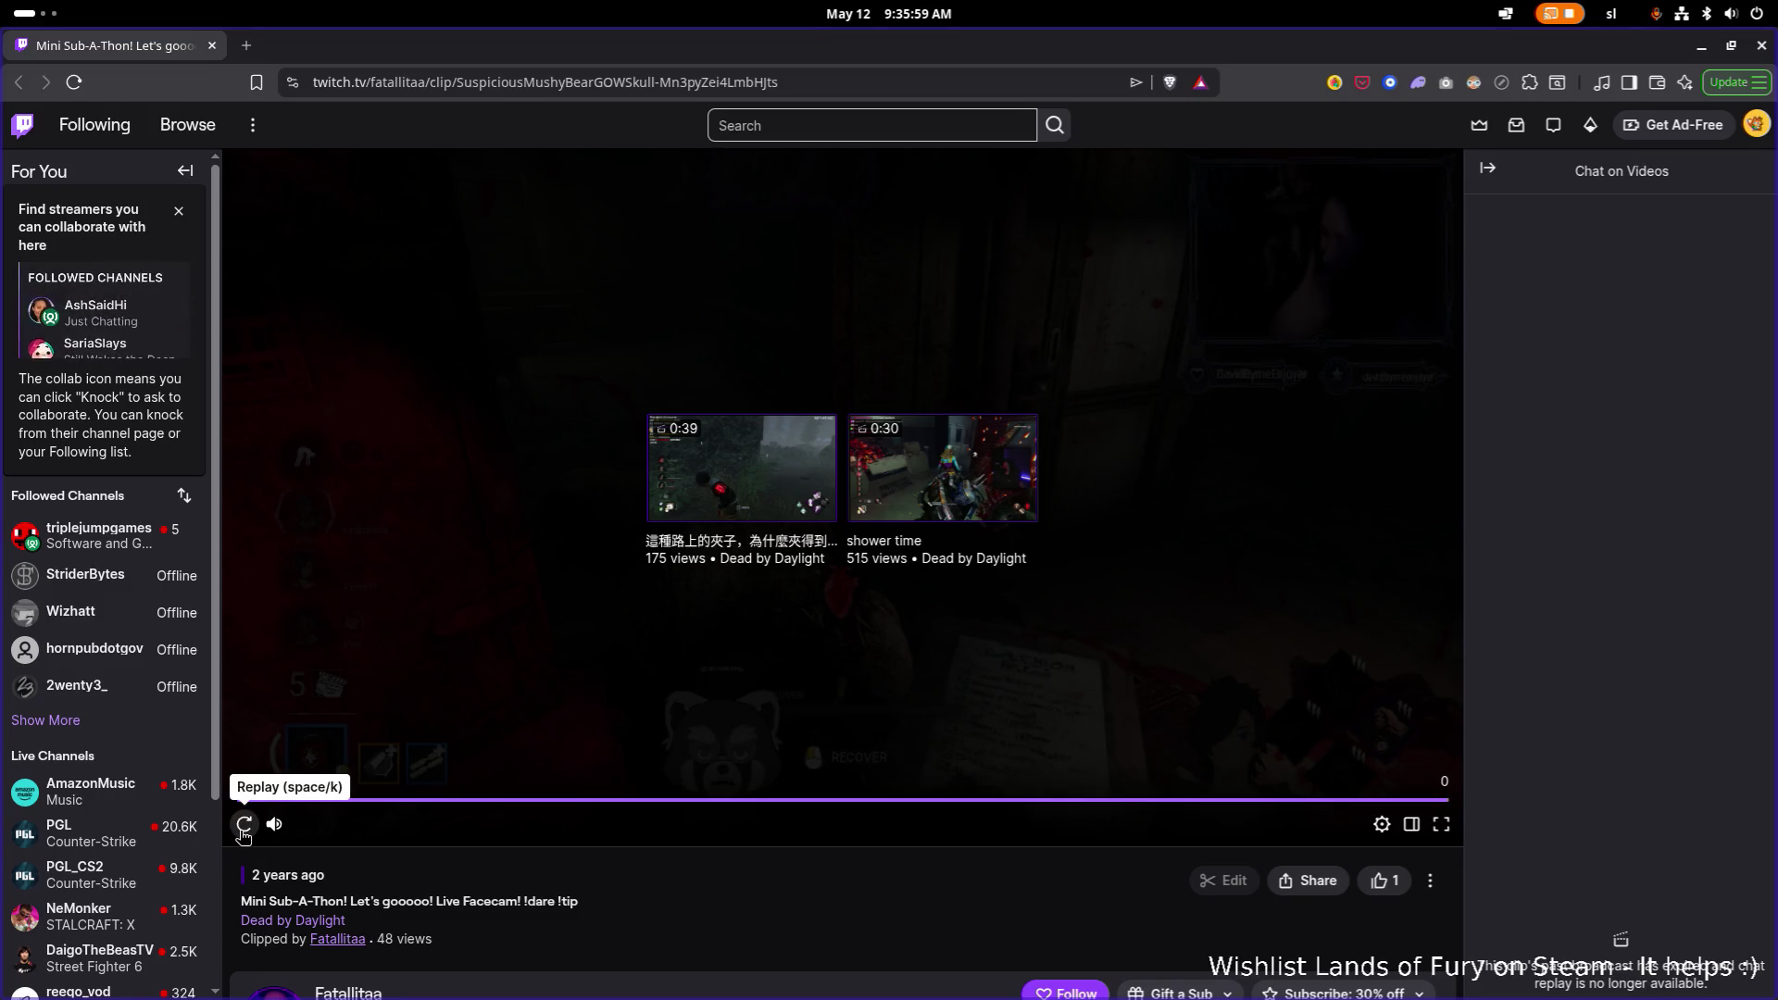
pyautogui.click(243, 824)
pyautogui.click(630, 799)
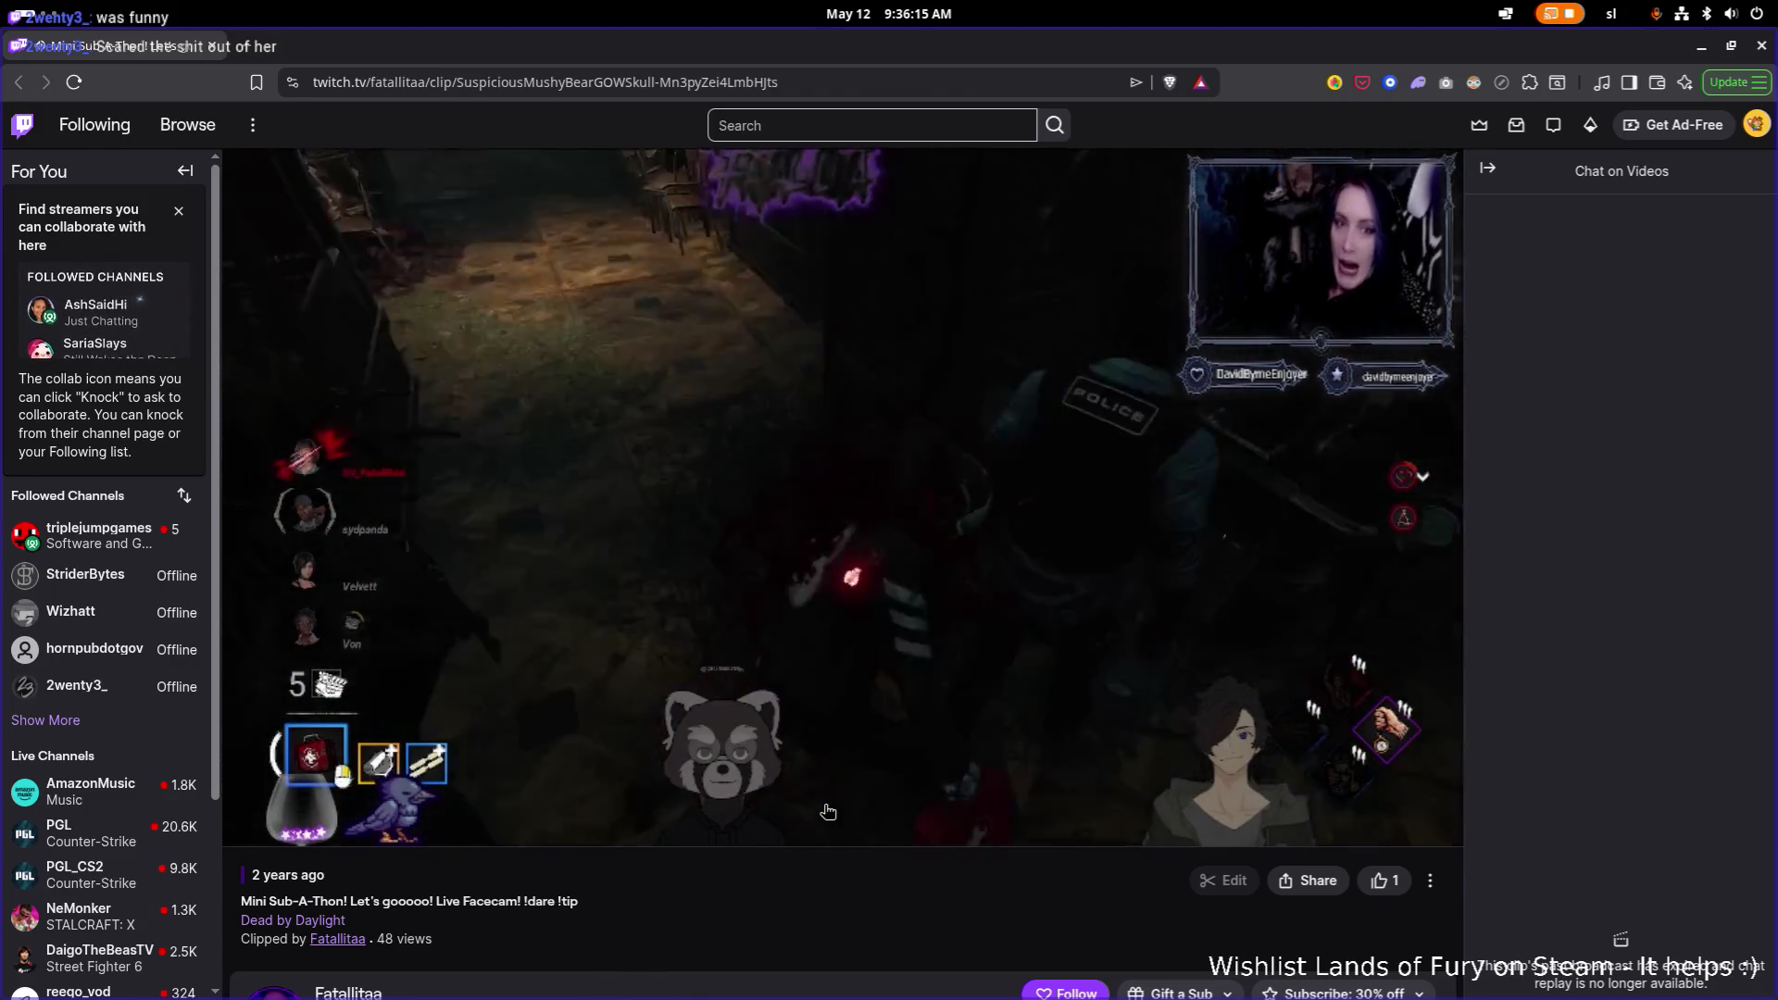
# Step: Go to the Twitch home page and switch back to the Translations spreadsheet
pyautogui.moveTo(288, 821)
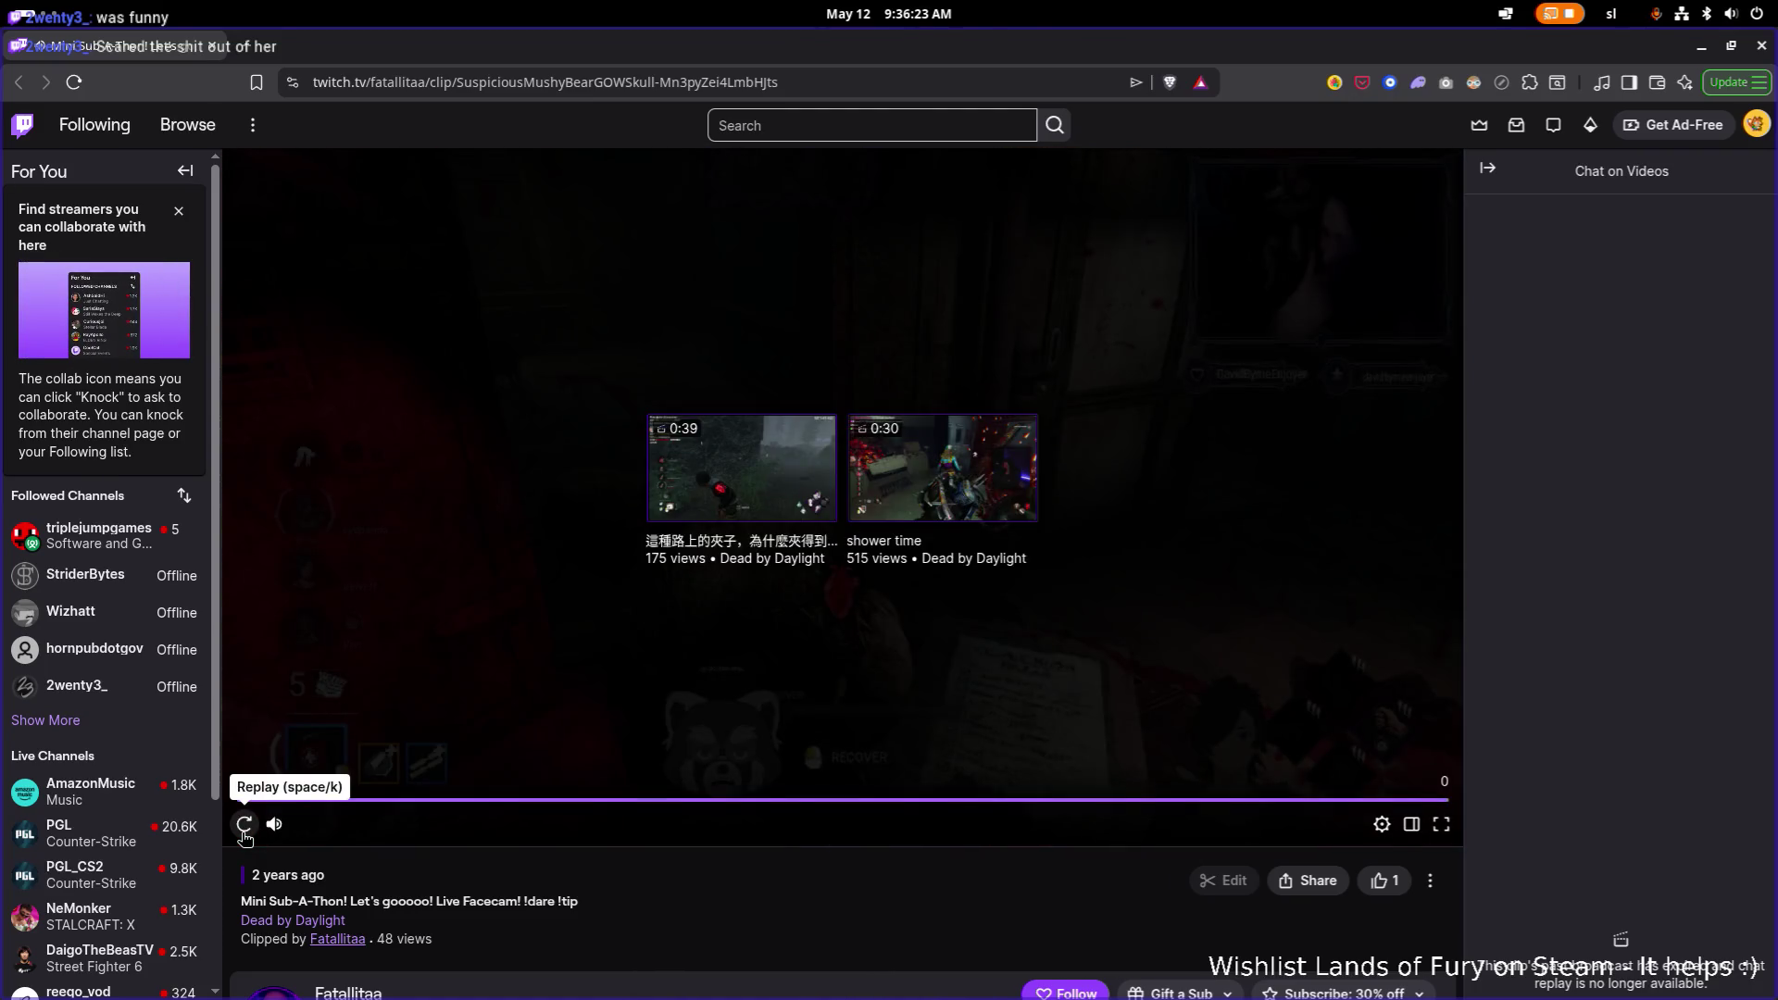
pyautogui.click(24, 134)
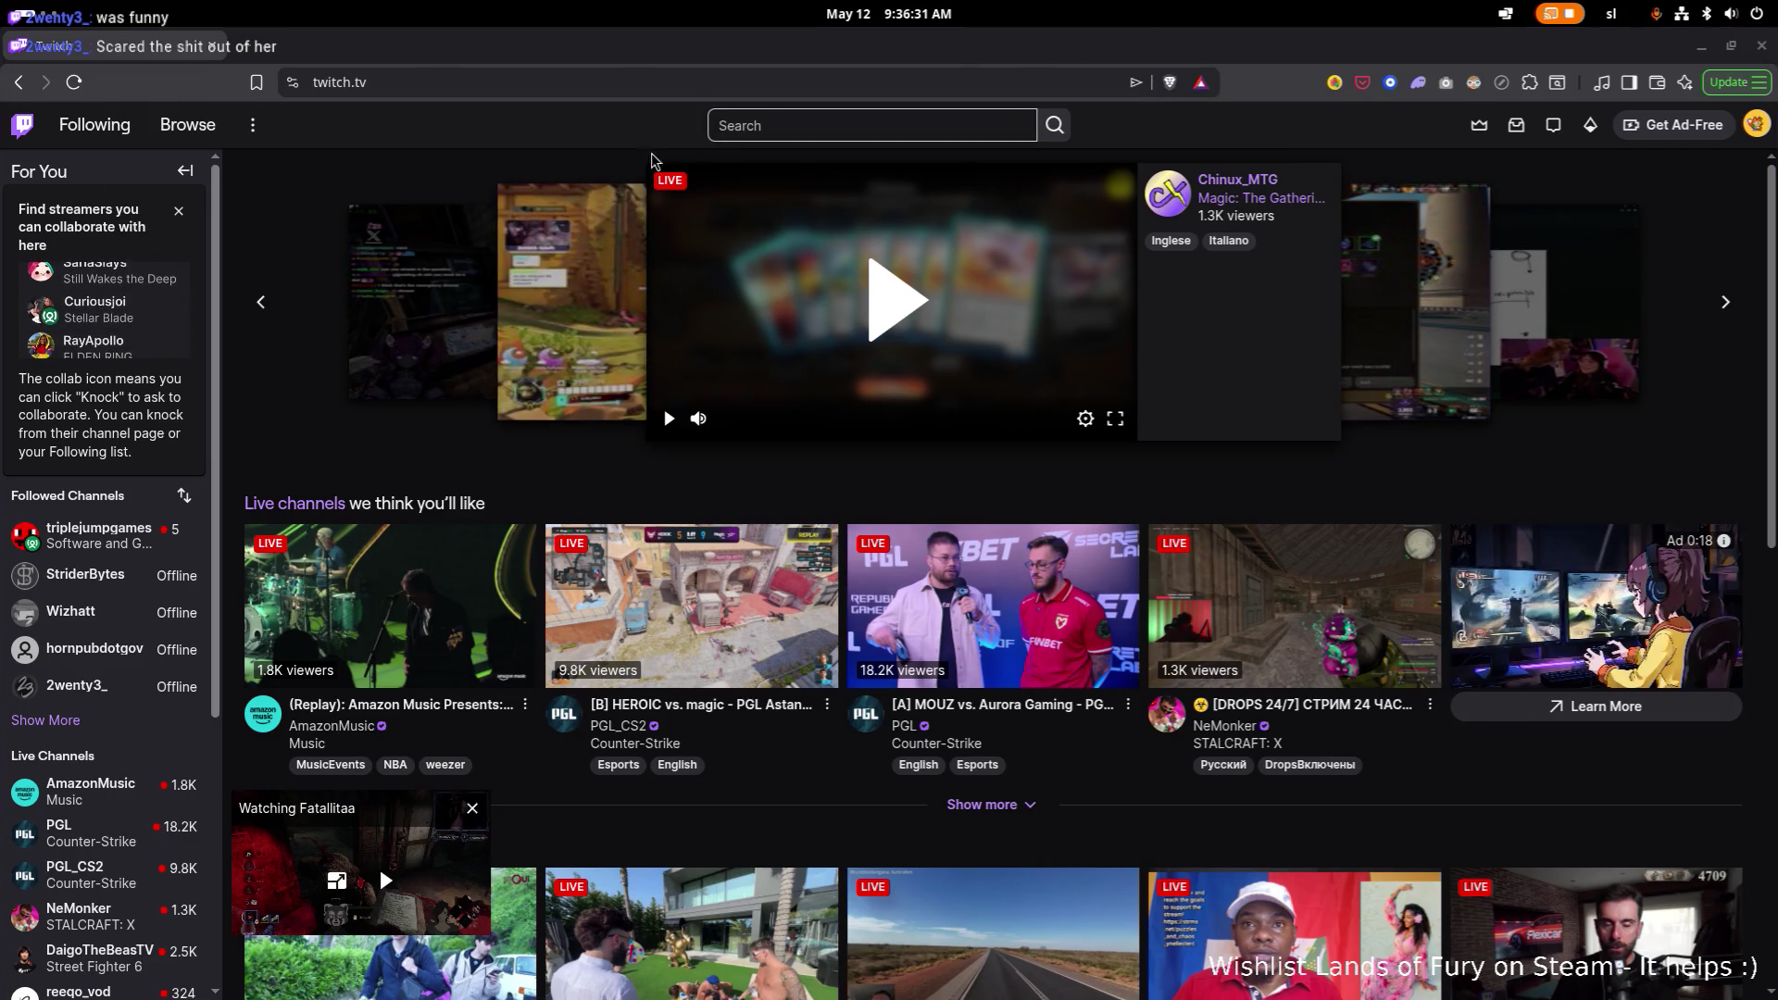
pyautogui.hotkey('alt', 'Tab')
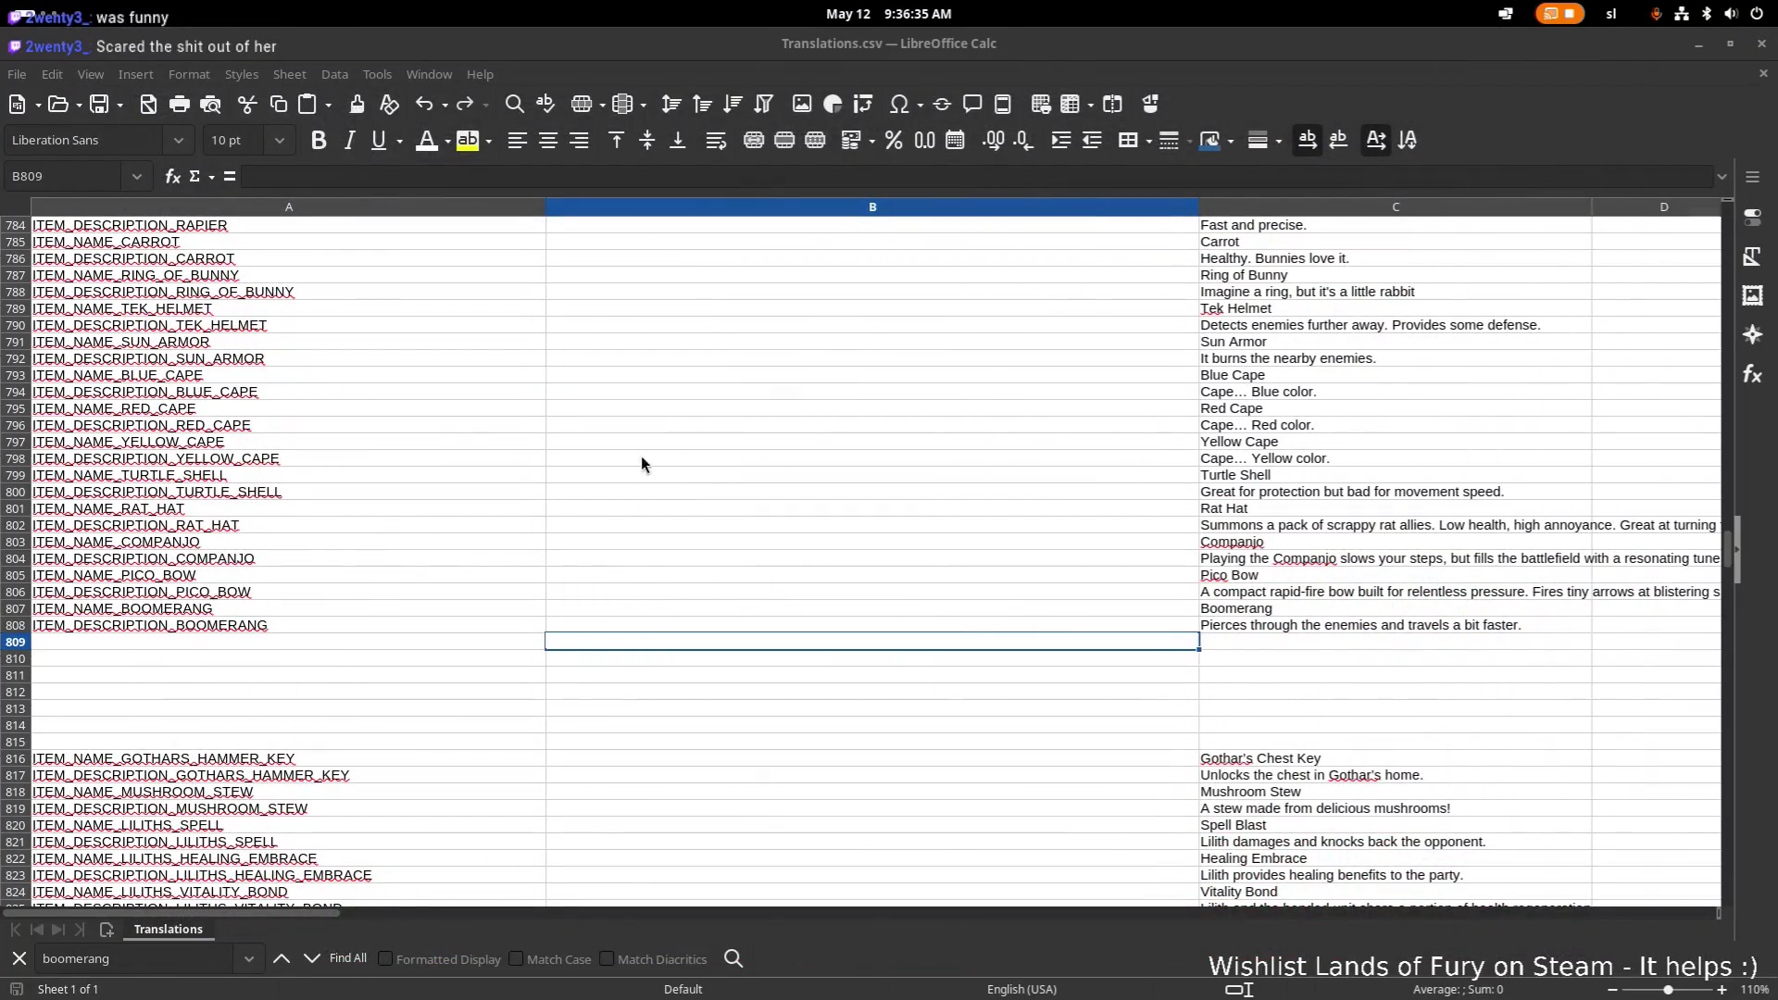
# Step: Select cells A809 and B800 in the Translations sheet
pyautogui.click(481, 525)
pyautogui.click(395, 608)
pyautogui.click(392, 643)
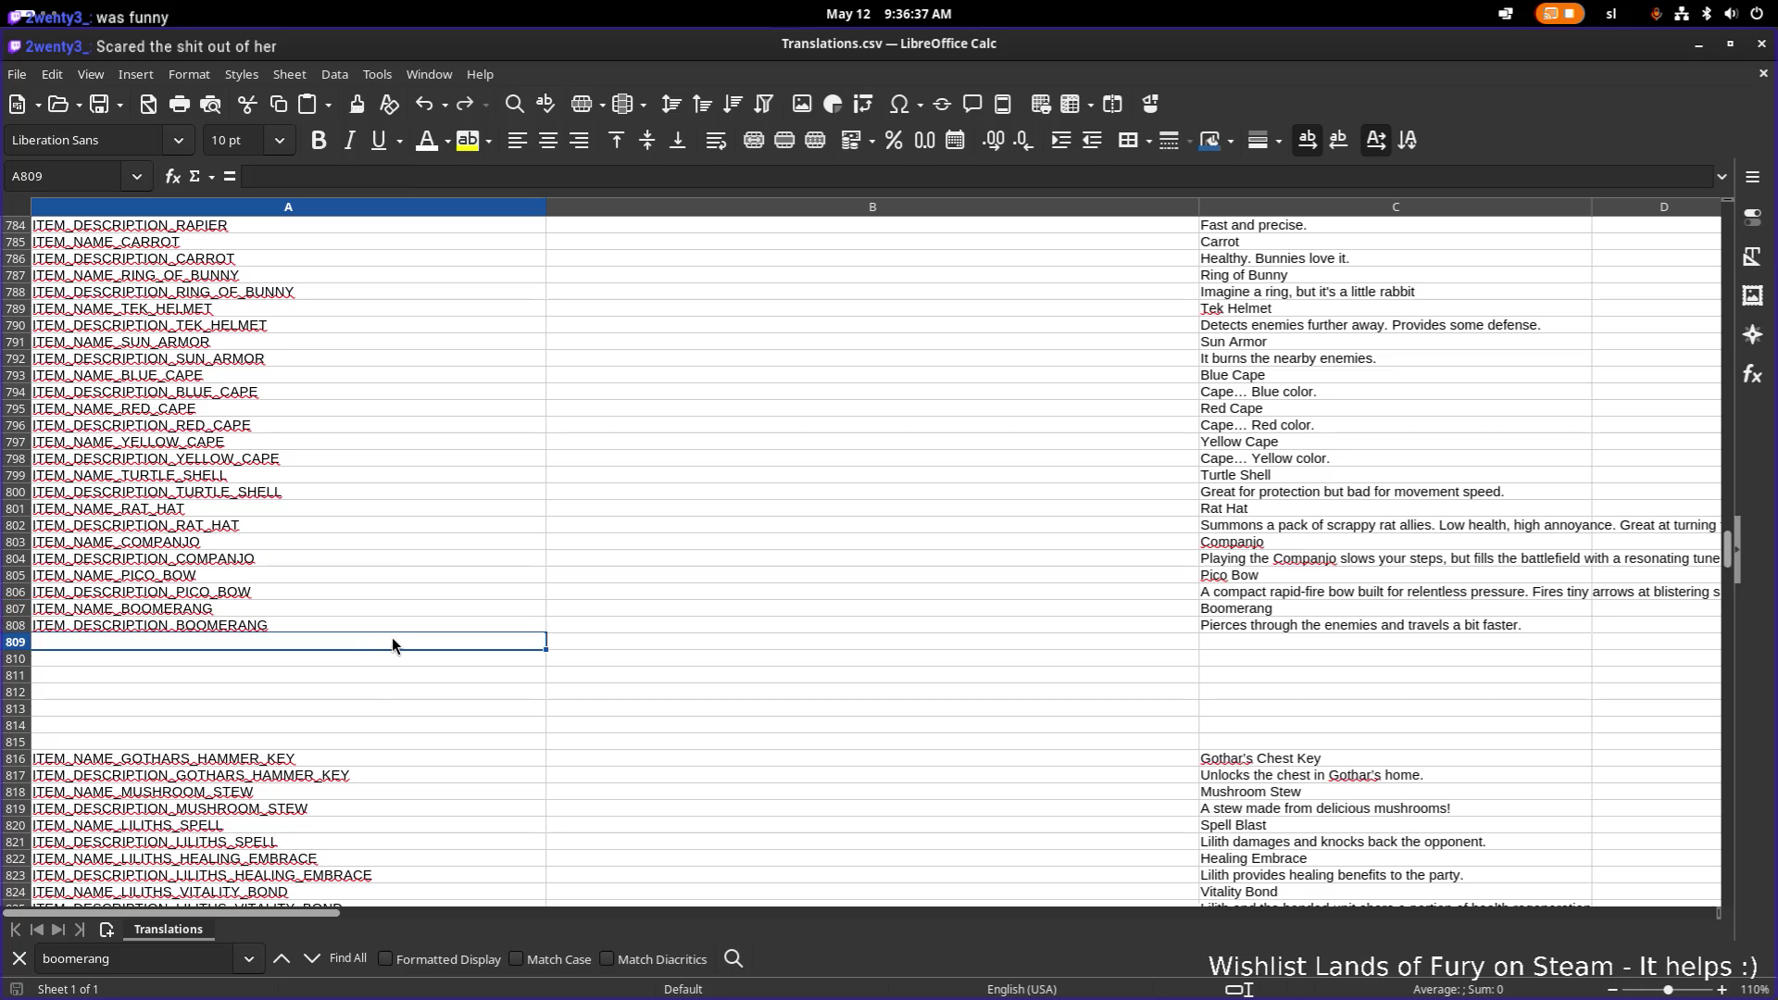
pyautogui.click(609, 514)
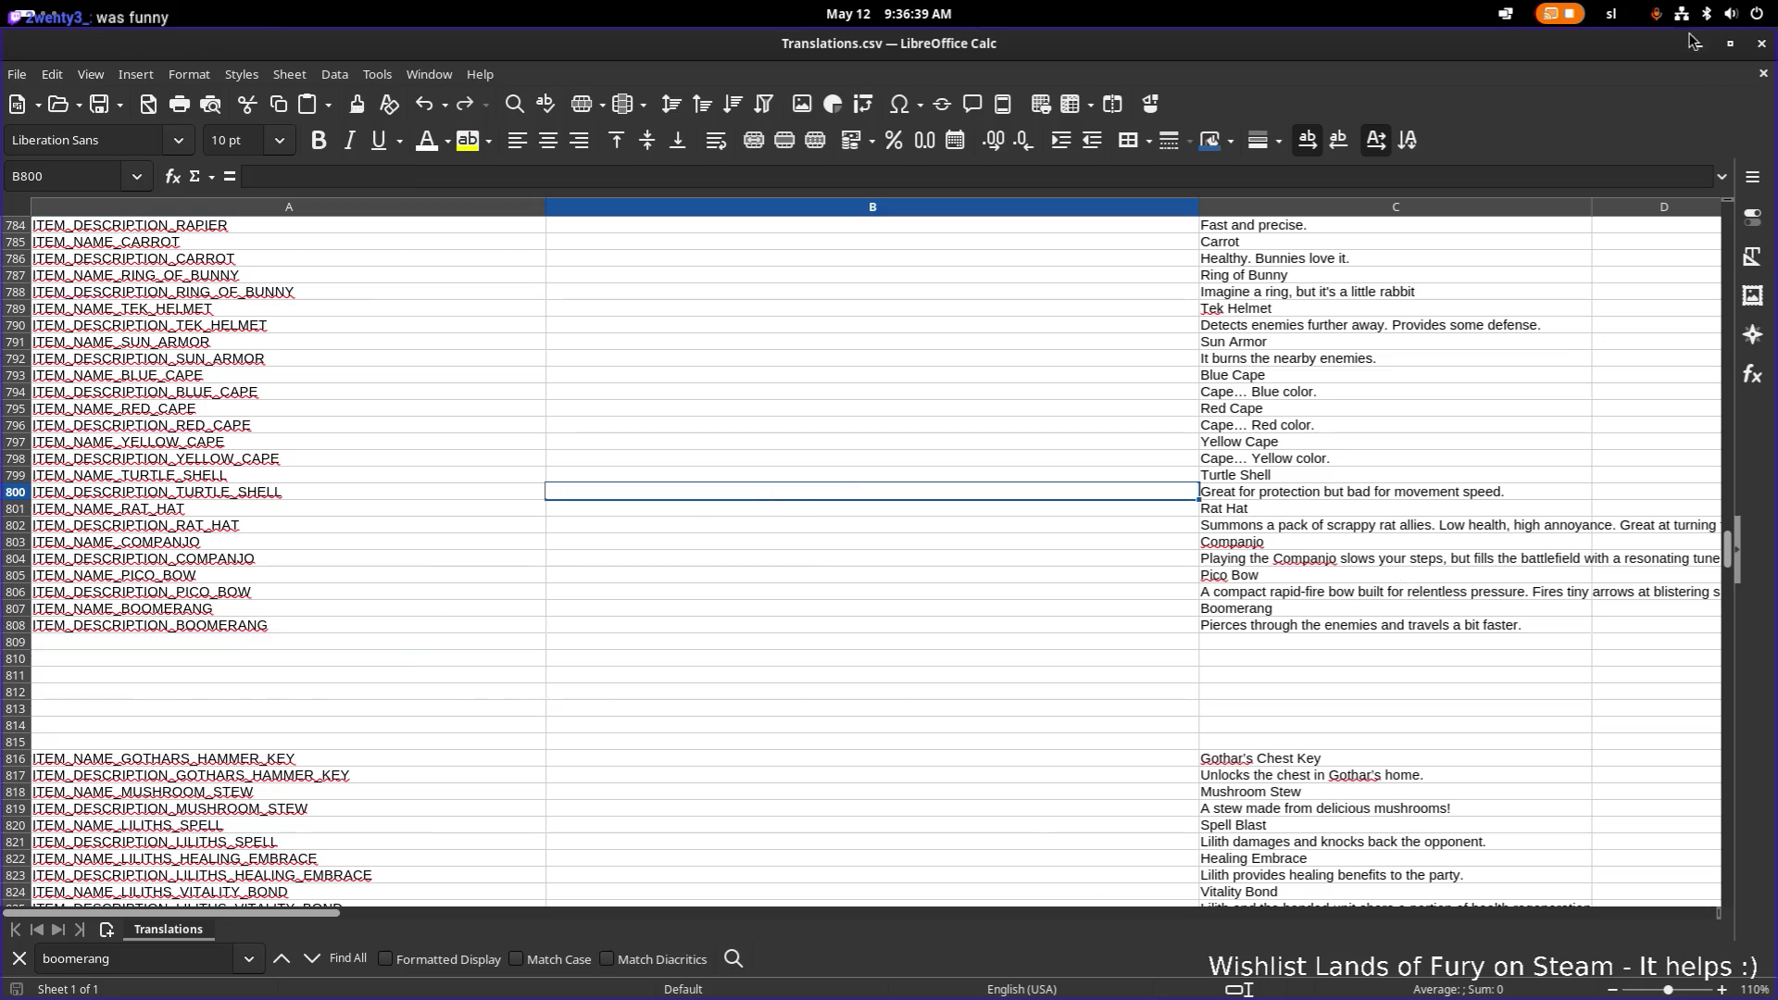
# Step: In the game, close the inventory, throw the boomerang at the slime and quit to desktop
pyautogui.hotkey('alt', 'Tab')
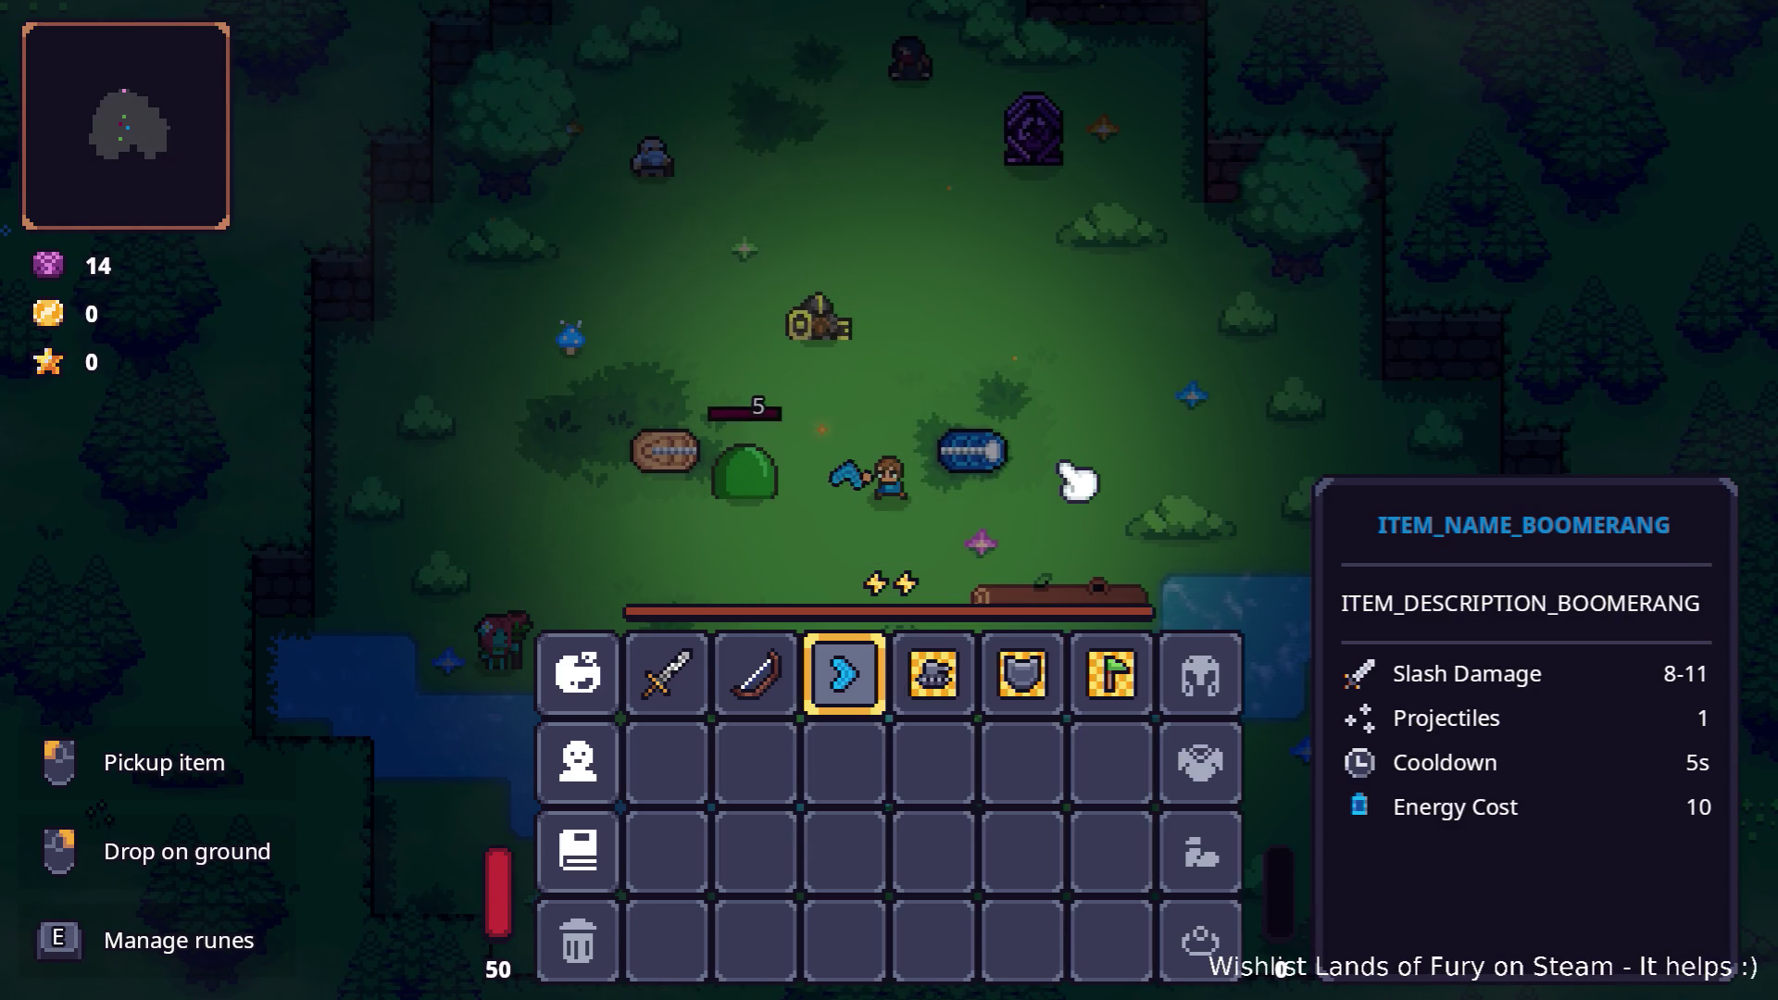
pyautogui.press('Tab')
pyautogui.click(595, 472)
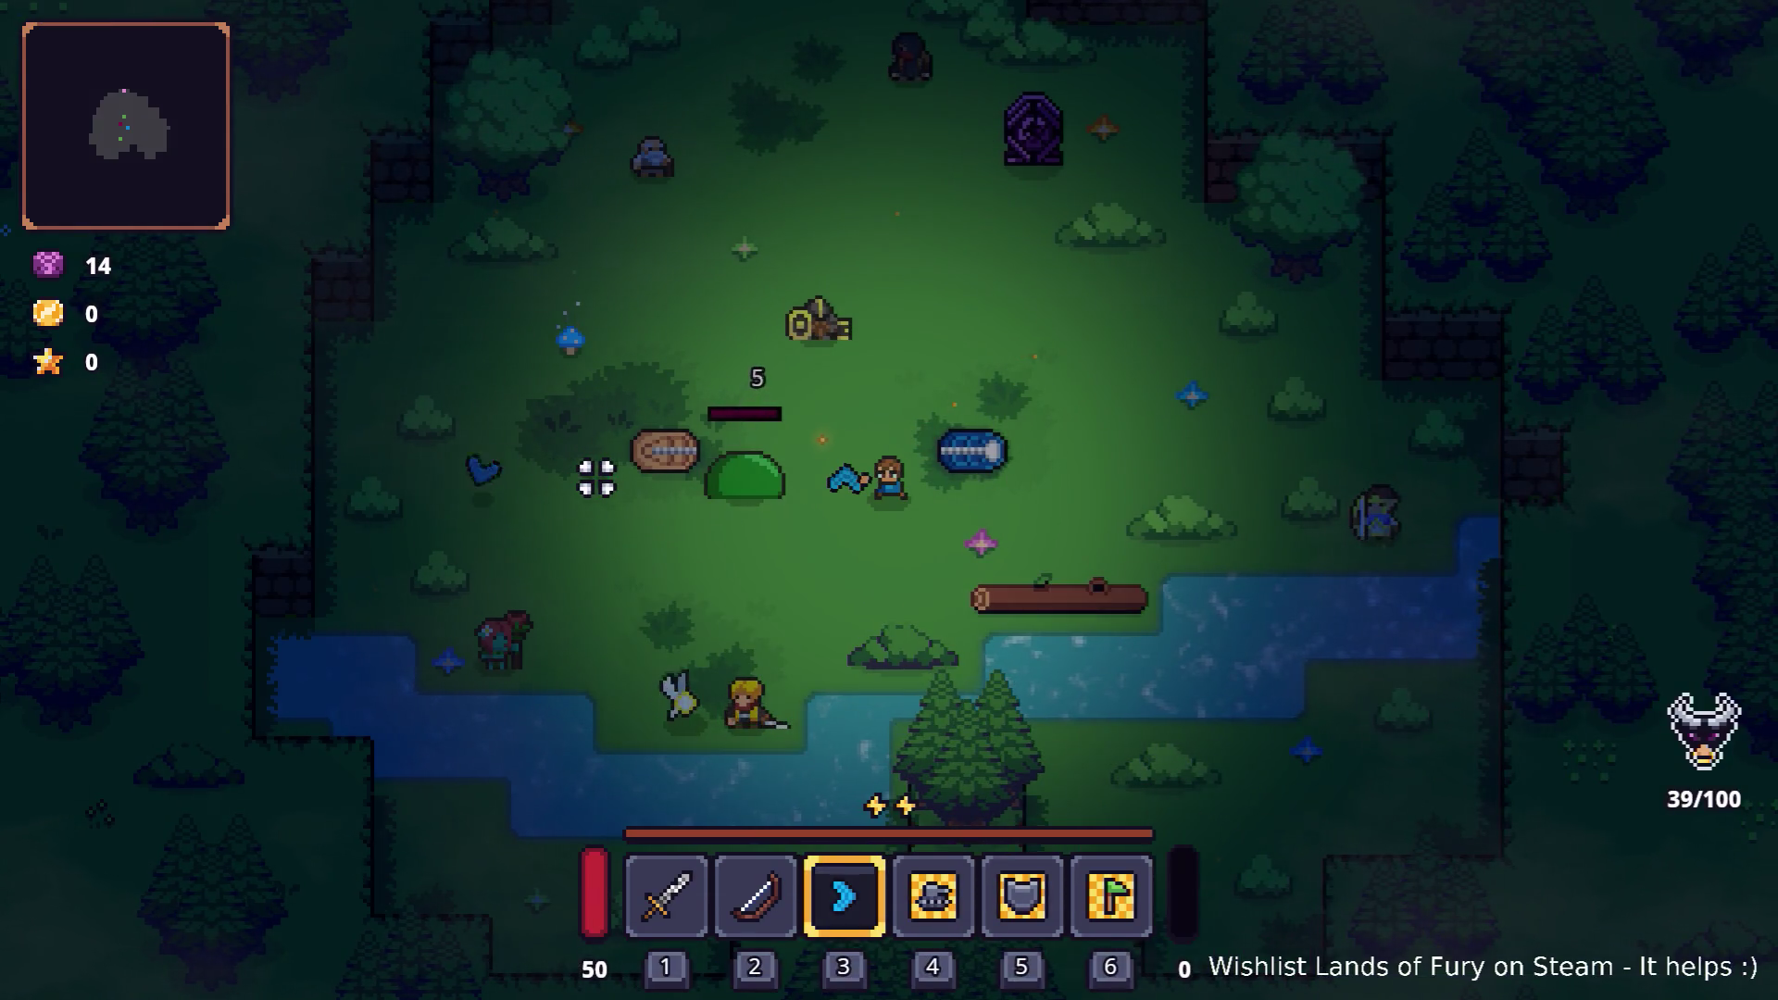
pyautogui.press('Escape')
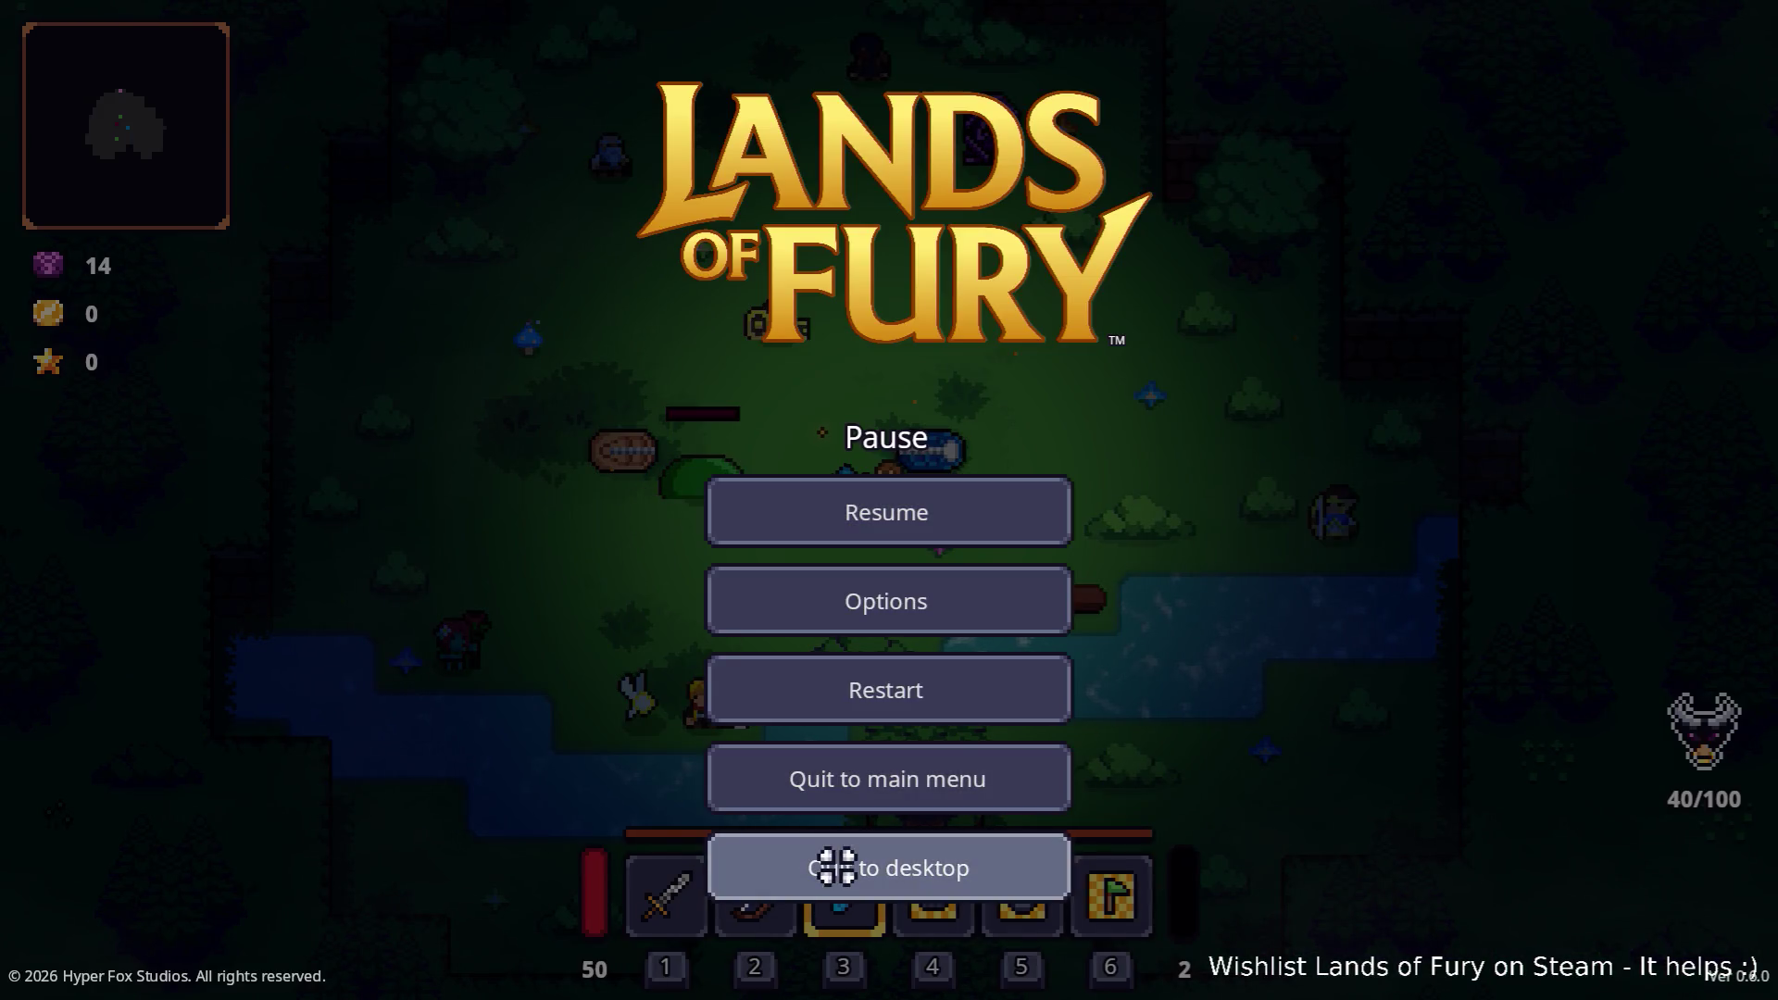
pyautogui.click(837, 866)
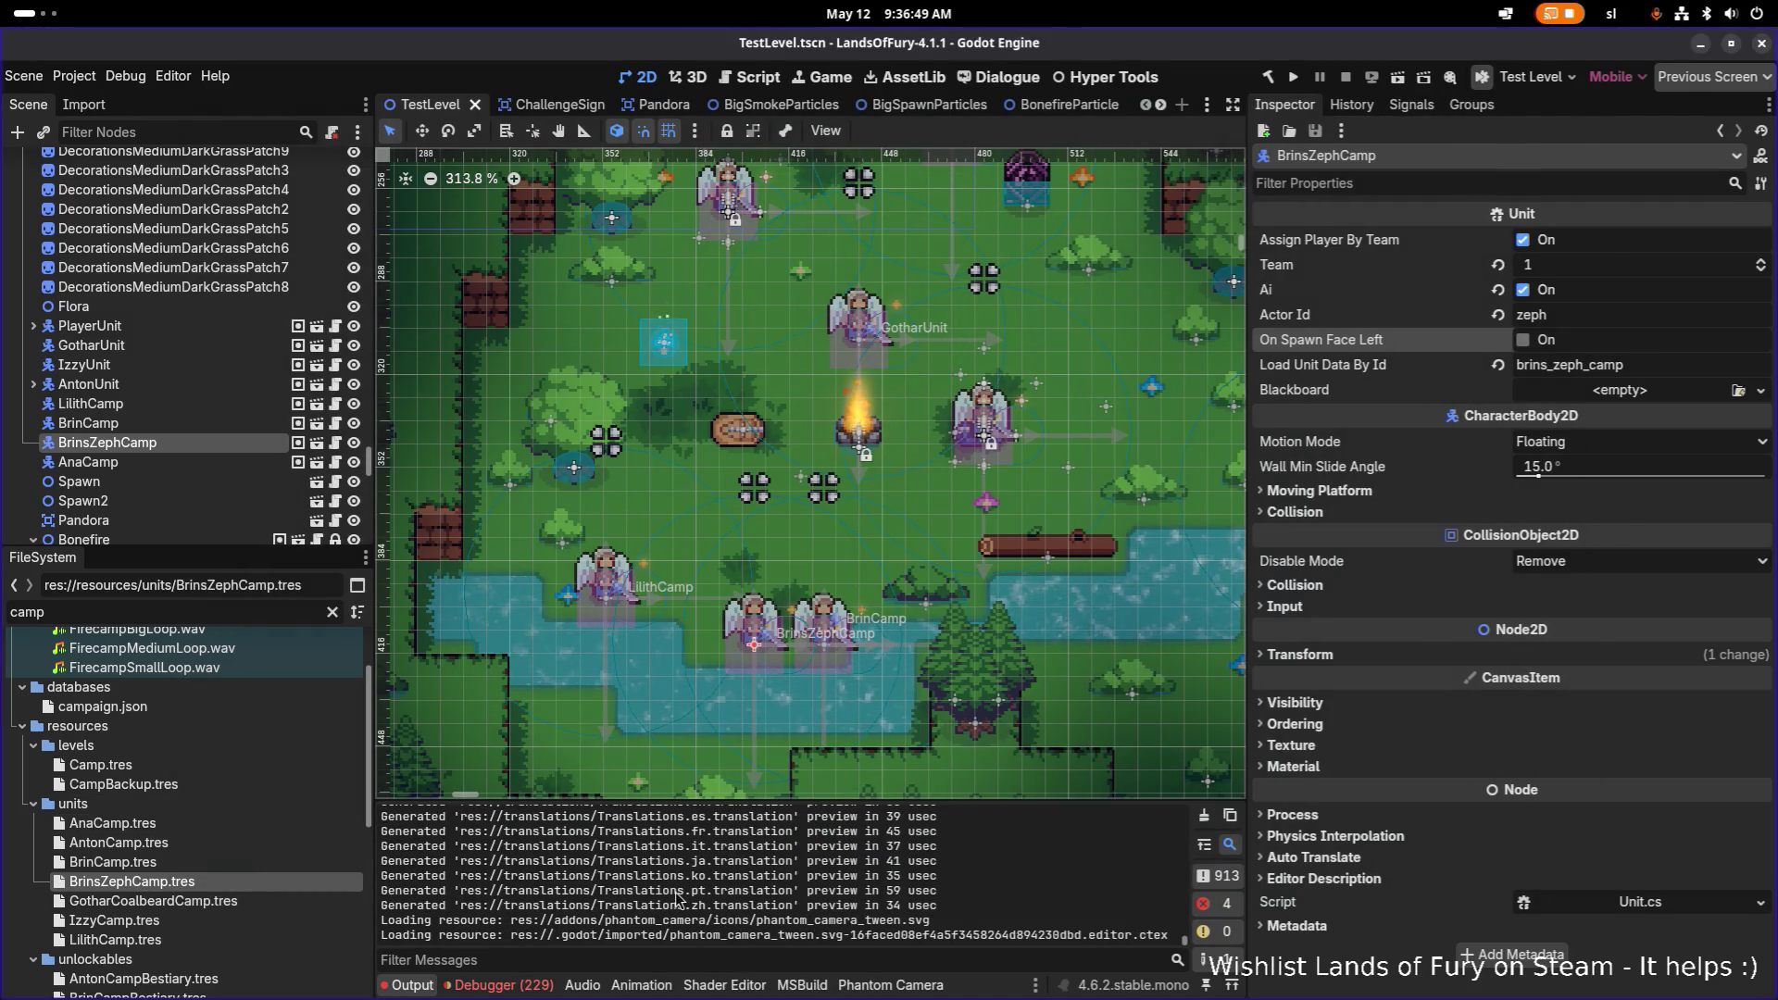
# Step: Filter FileSystem for 'glider' to locate GliderBoomerangProjectile.tres, then clear the filter
pyautogui.click(215, 614)
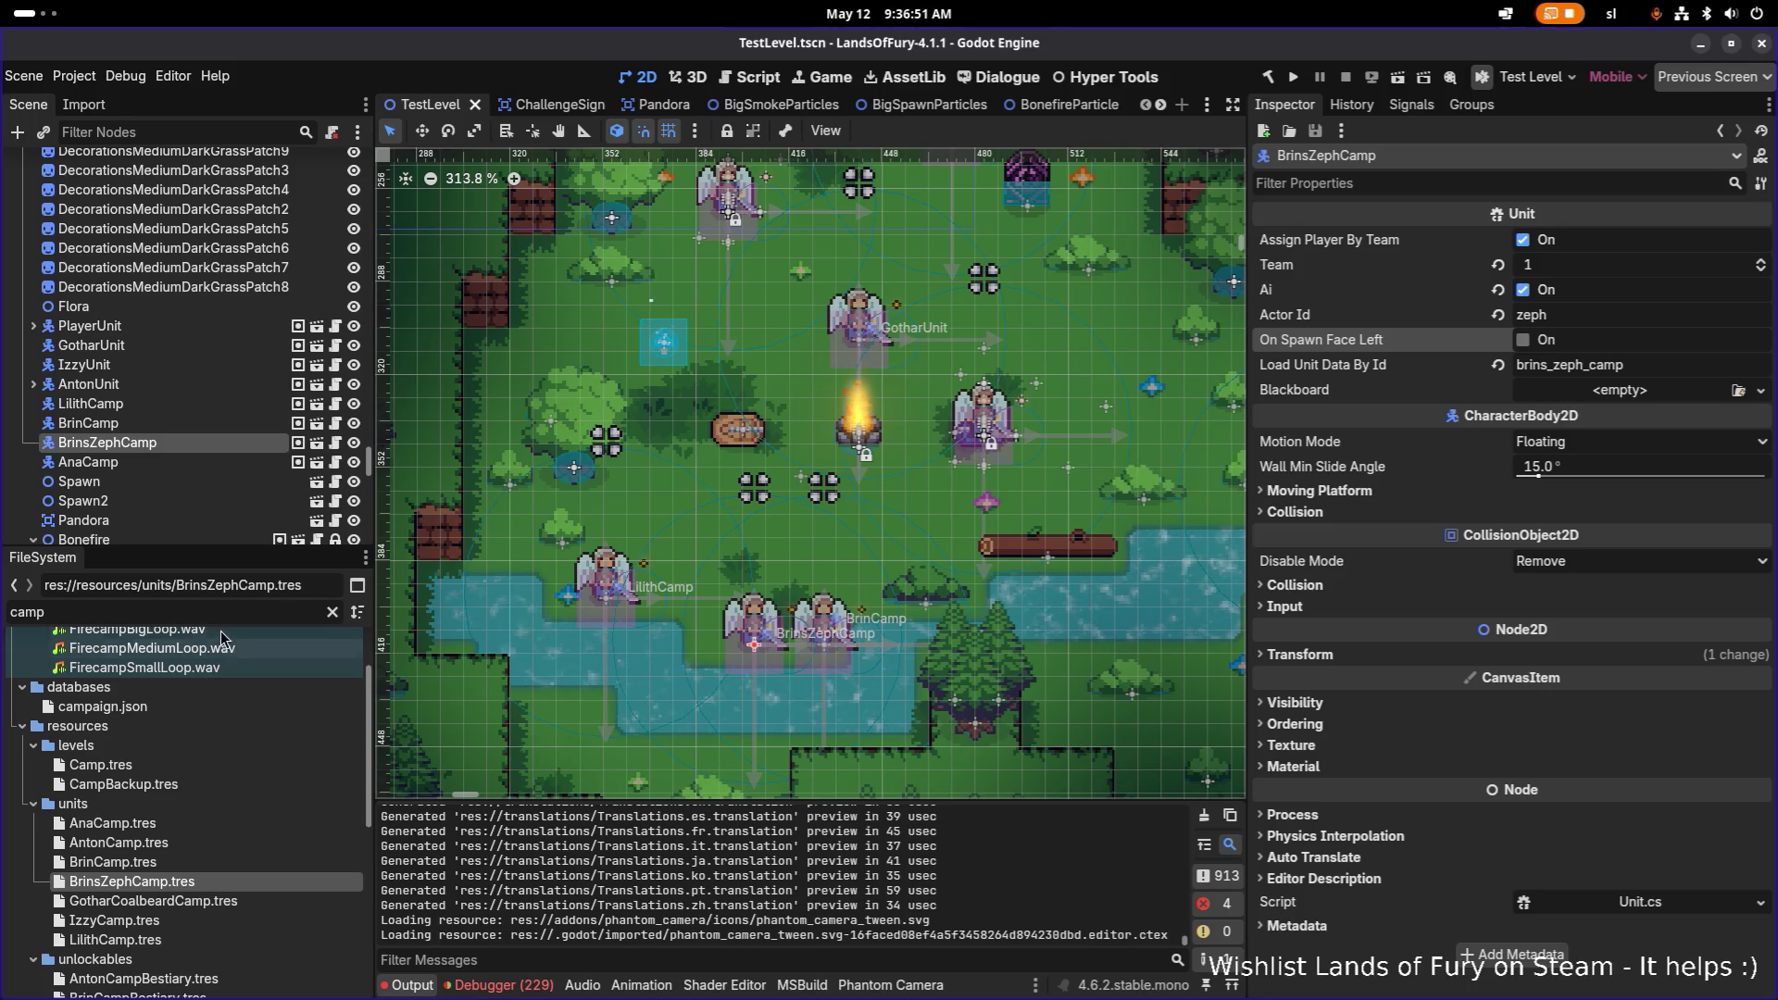
pyautogui.write('glider')
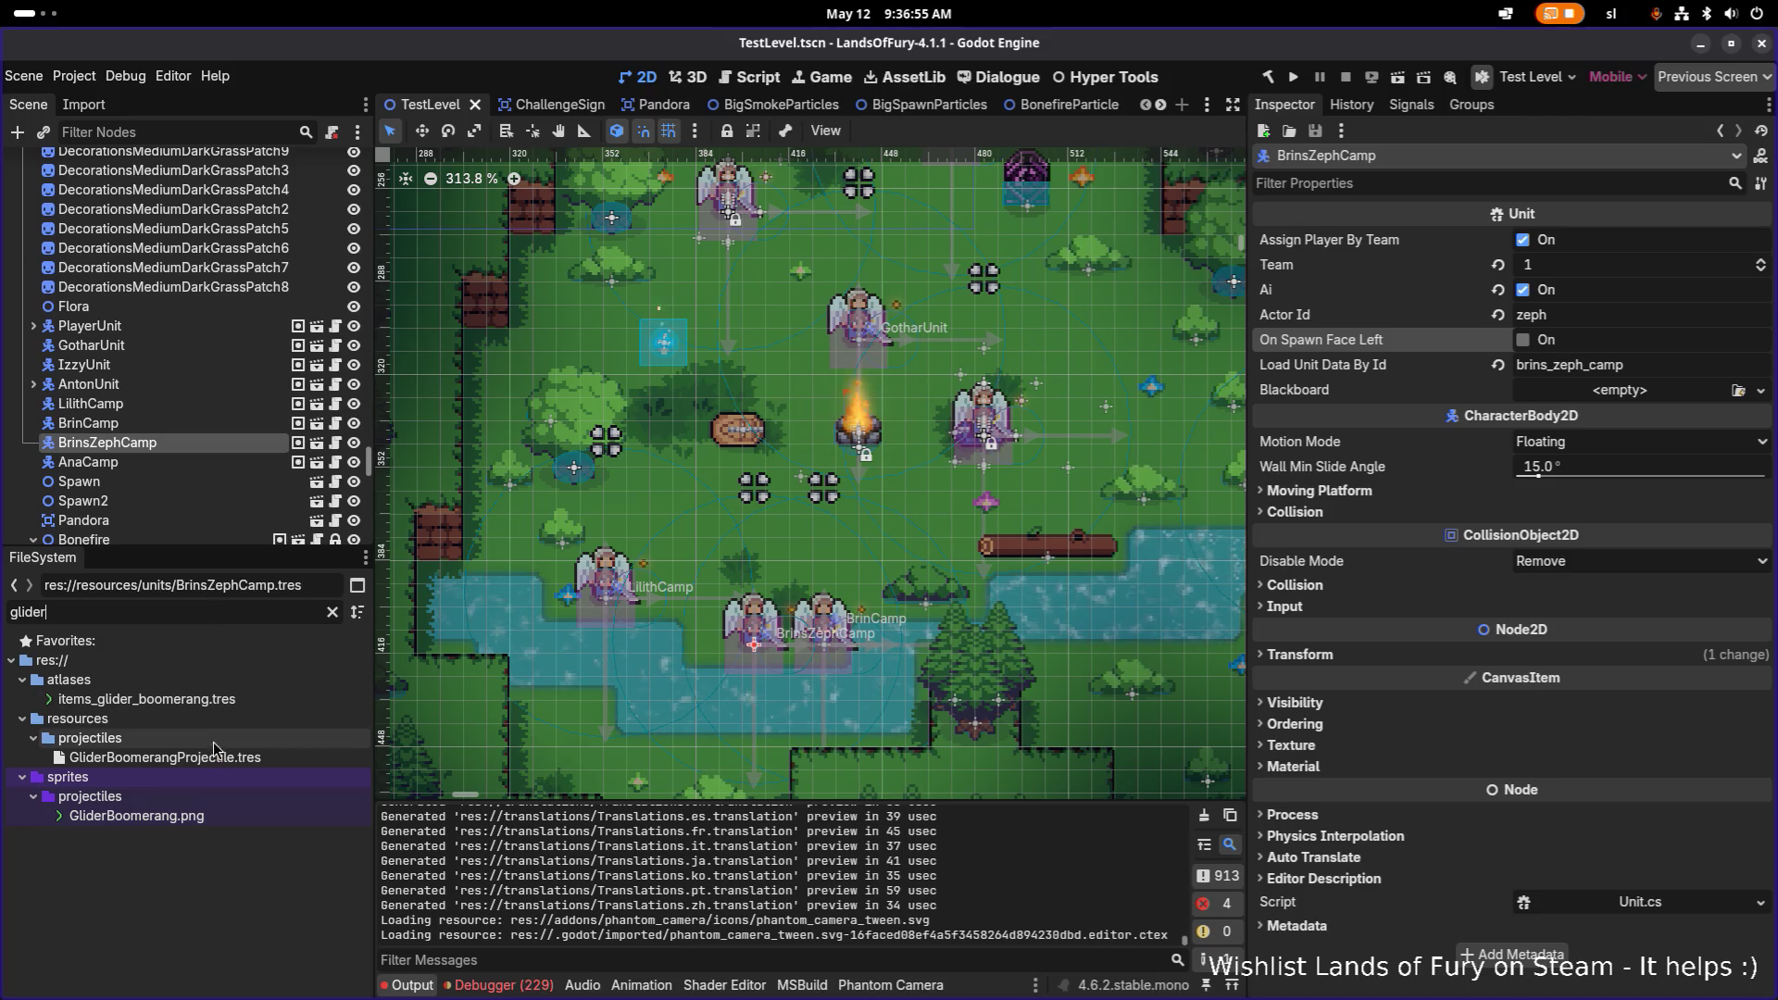
pyautogui.click(315, 757)
pyautogui.click(332, 611)
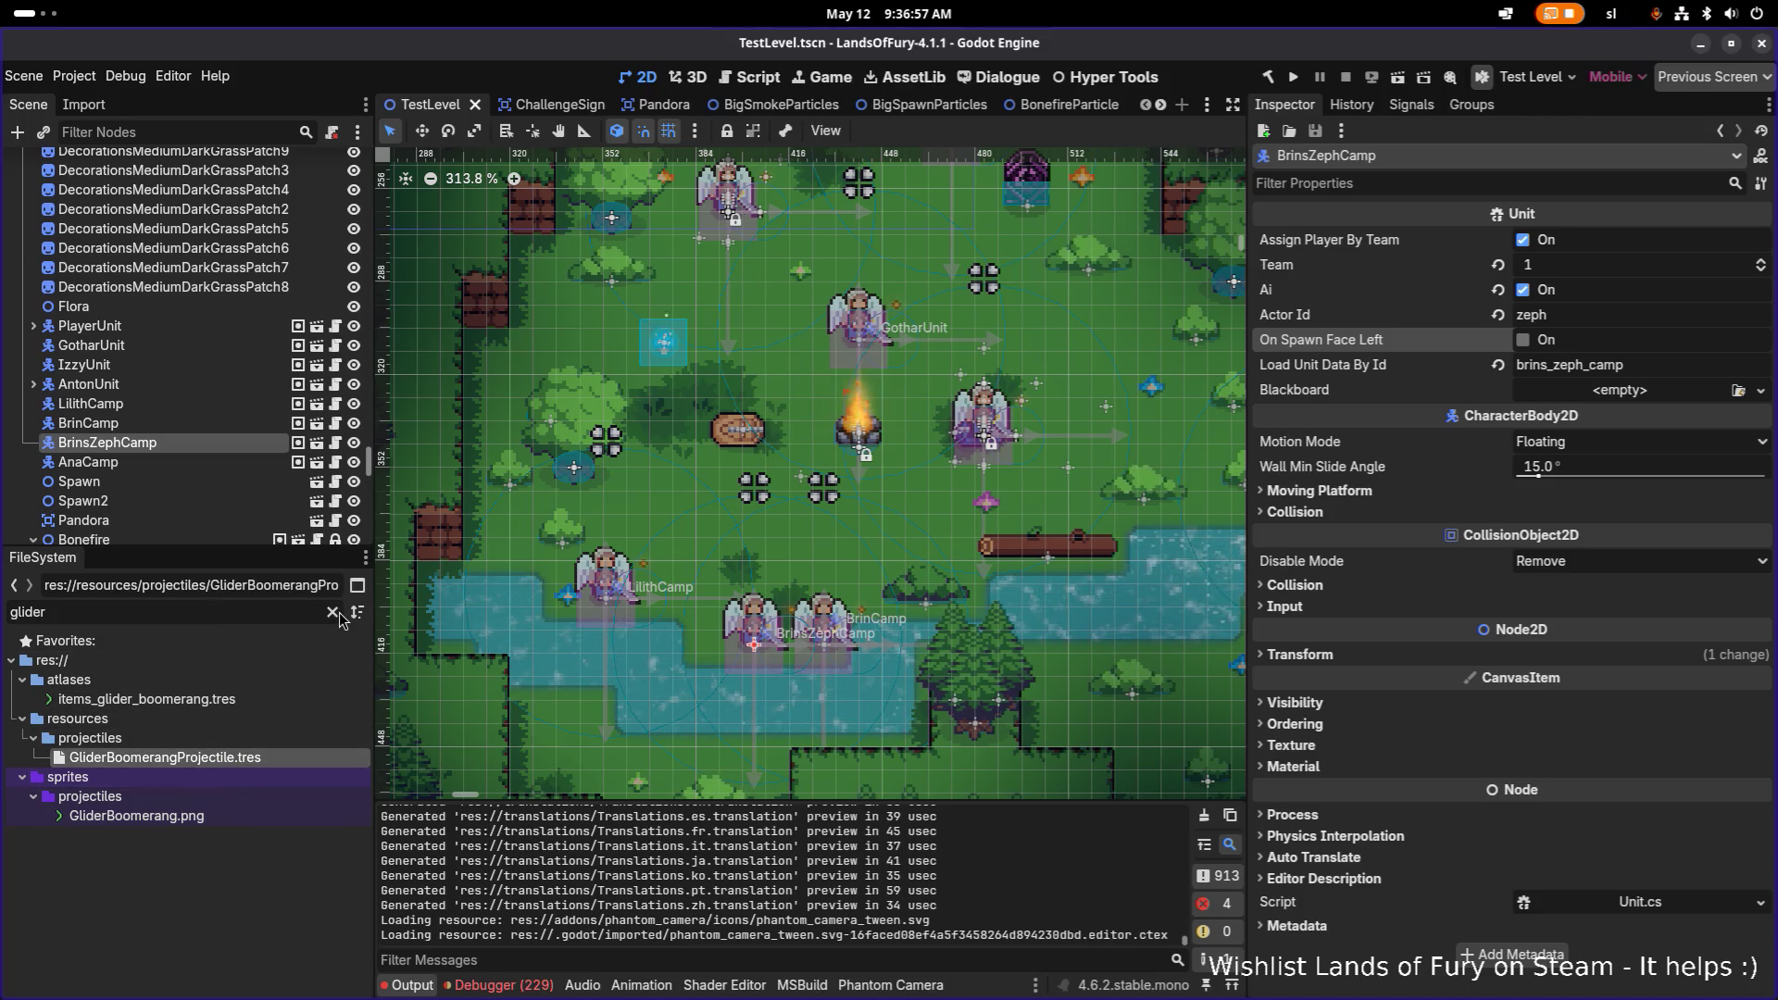
pyautogui.scroll(-2, 186, 861)
pyautogui.click(186, 874)
# Step: Filter for 'boomerang' and duplicate Boomerang.tres in resources/items
pyautogui.click(236, 613)
pyautogui.write('boomenra')
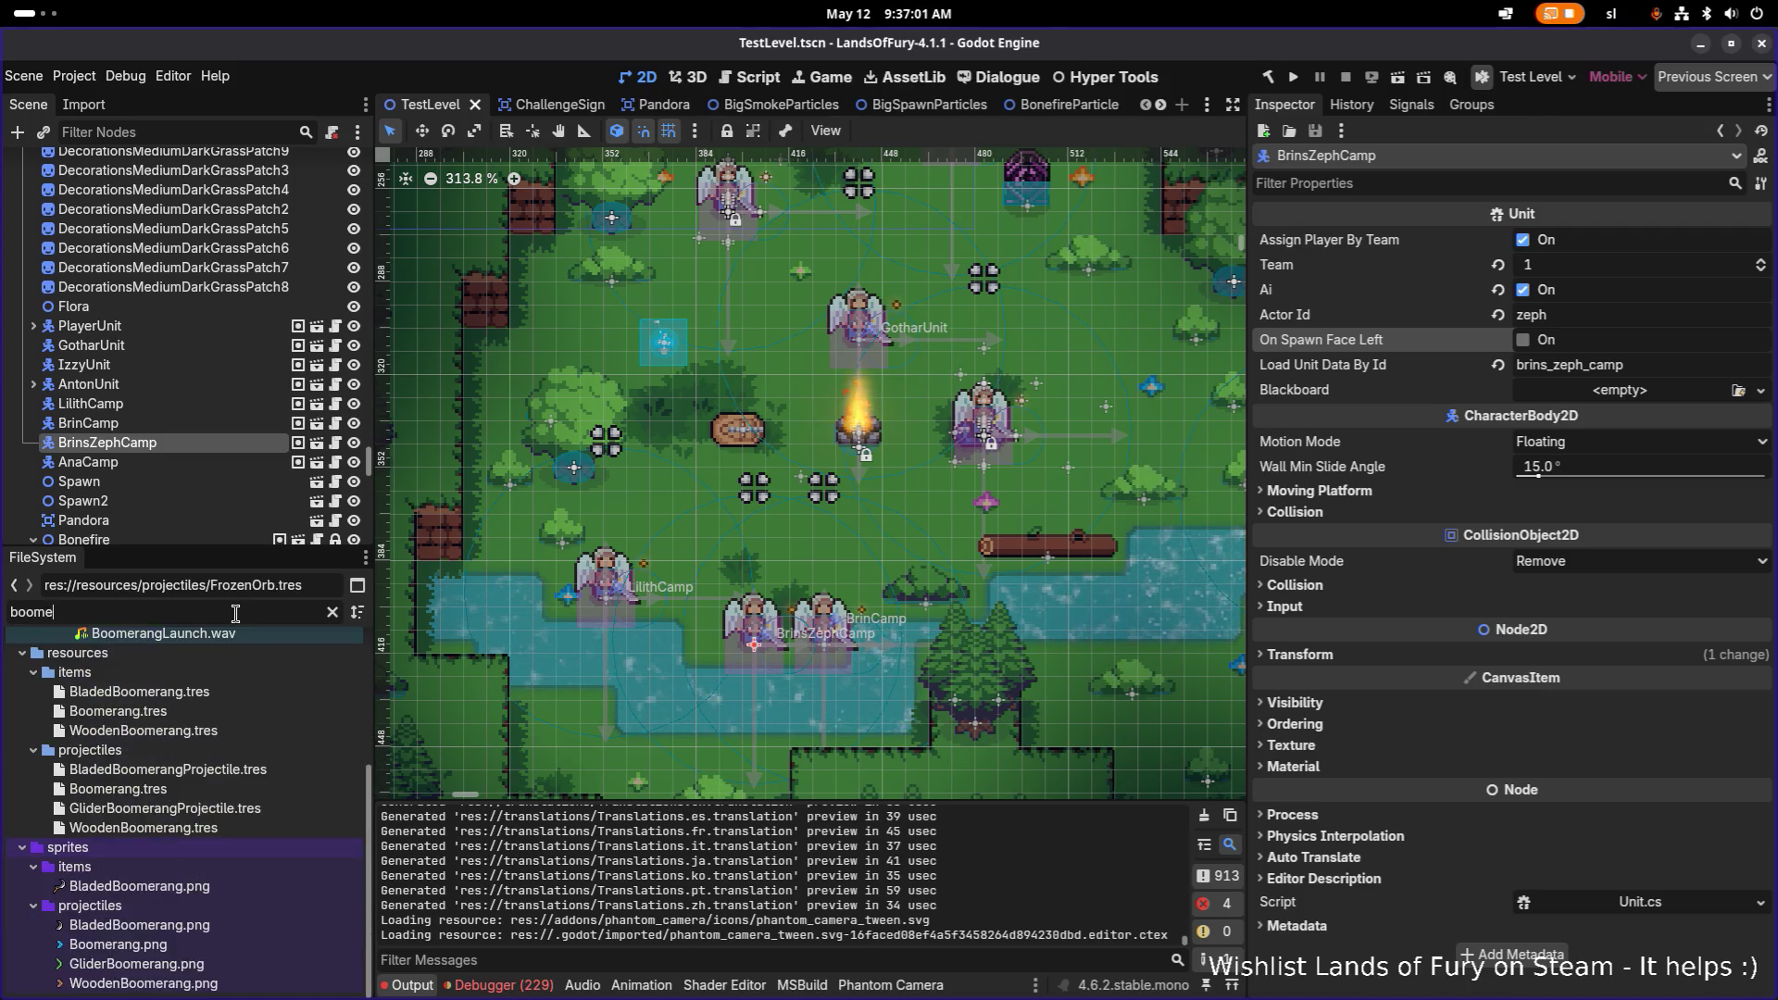
pyautogui.press('BackSpace')
pyautogui.press('BackSpace')
pyautogui.press('BackSpace')
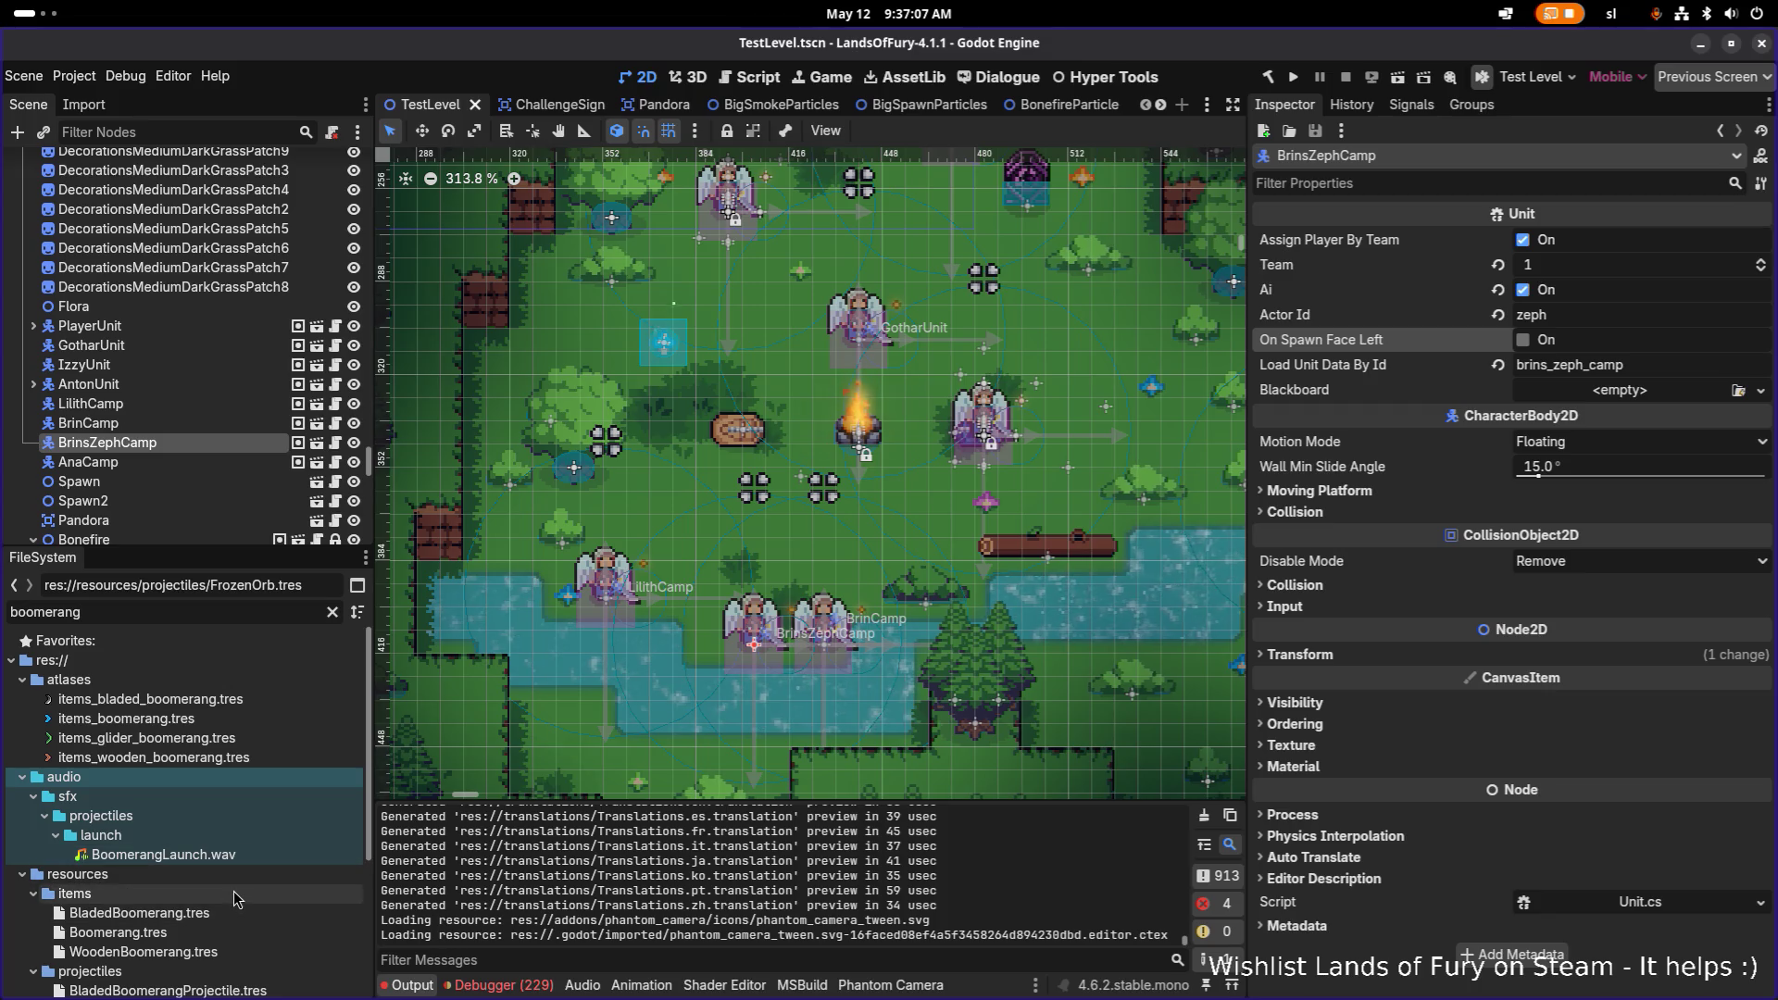
pyautogui.scroll(-3, 241, 873)
pyautogui.click(246, 798)
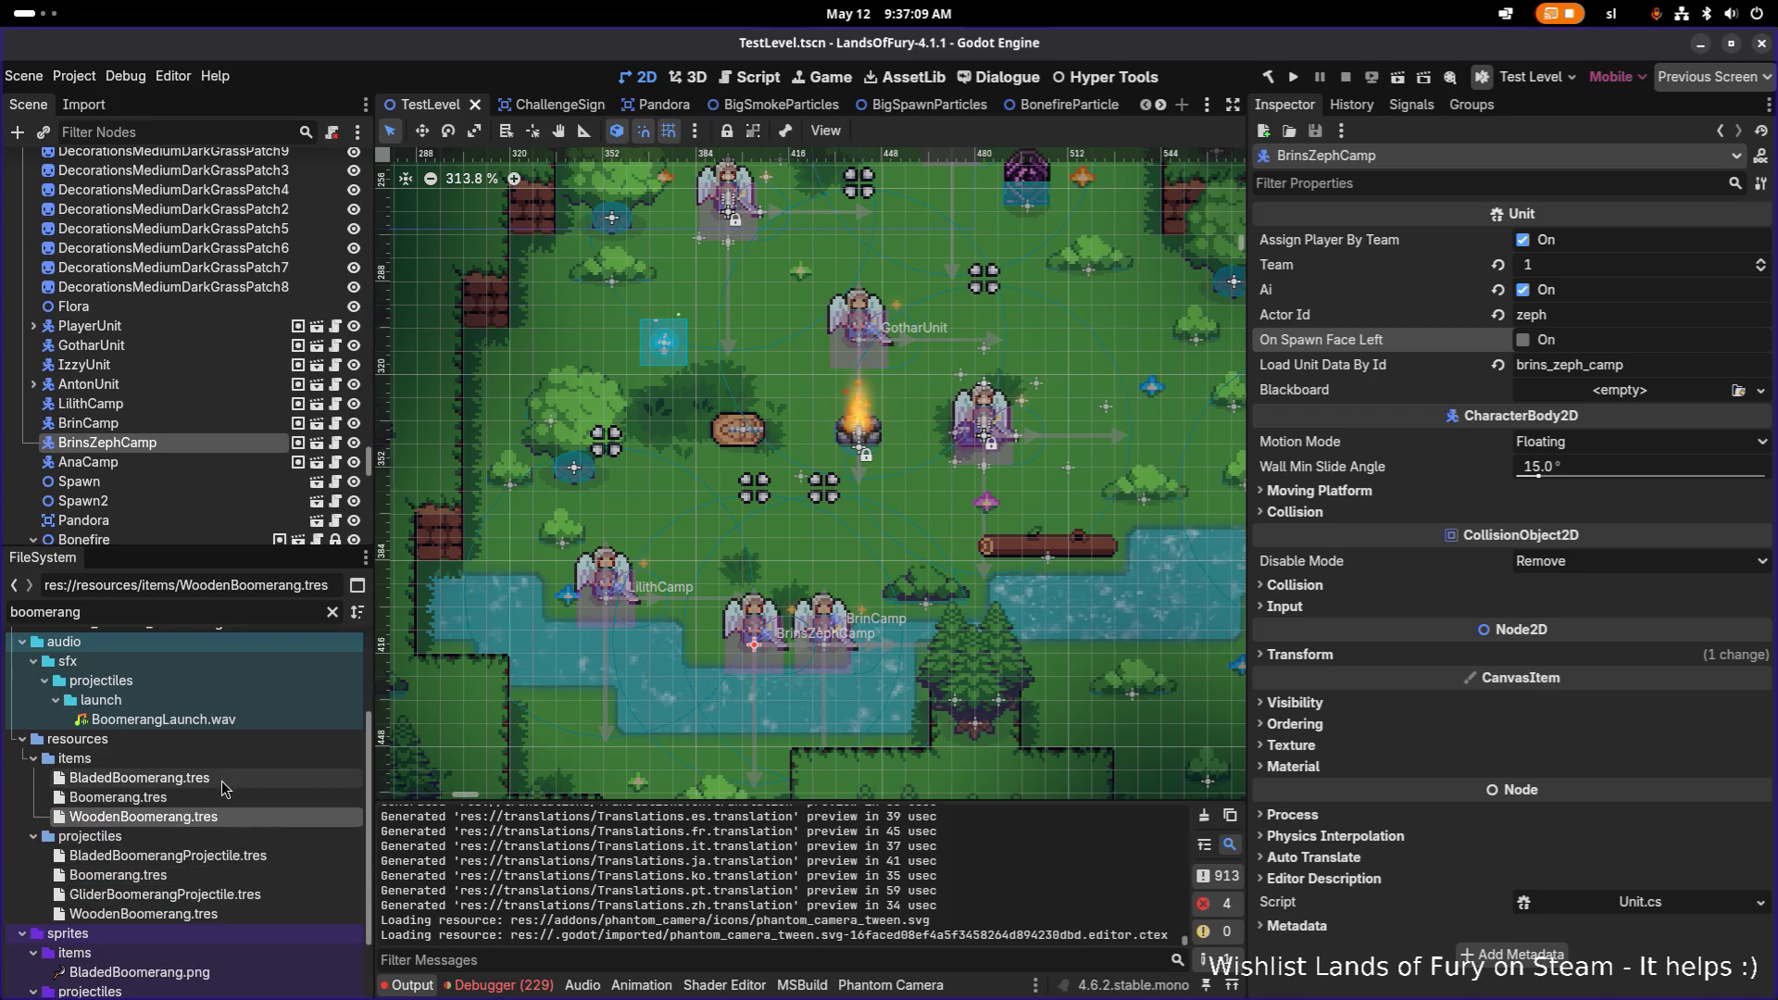
pyautogui.hotkey('ctrl', 'd')
# Step: Name the duplicated item resource GliderBoomerang.tres
pyautogui.press('Home')
pyautogui.write('Glider')
pyautogui.press('Home')
pyautogui.hotkey('ctrl', 'shift', 'Right')
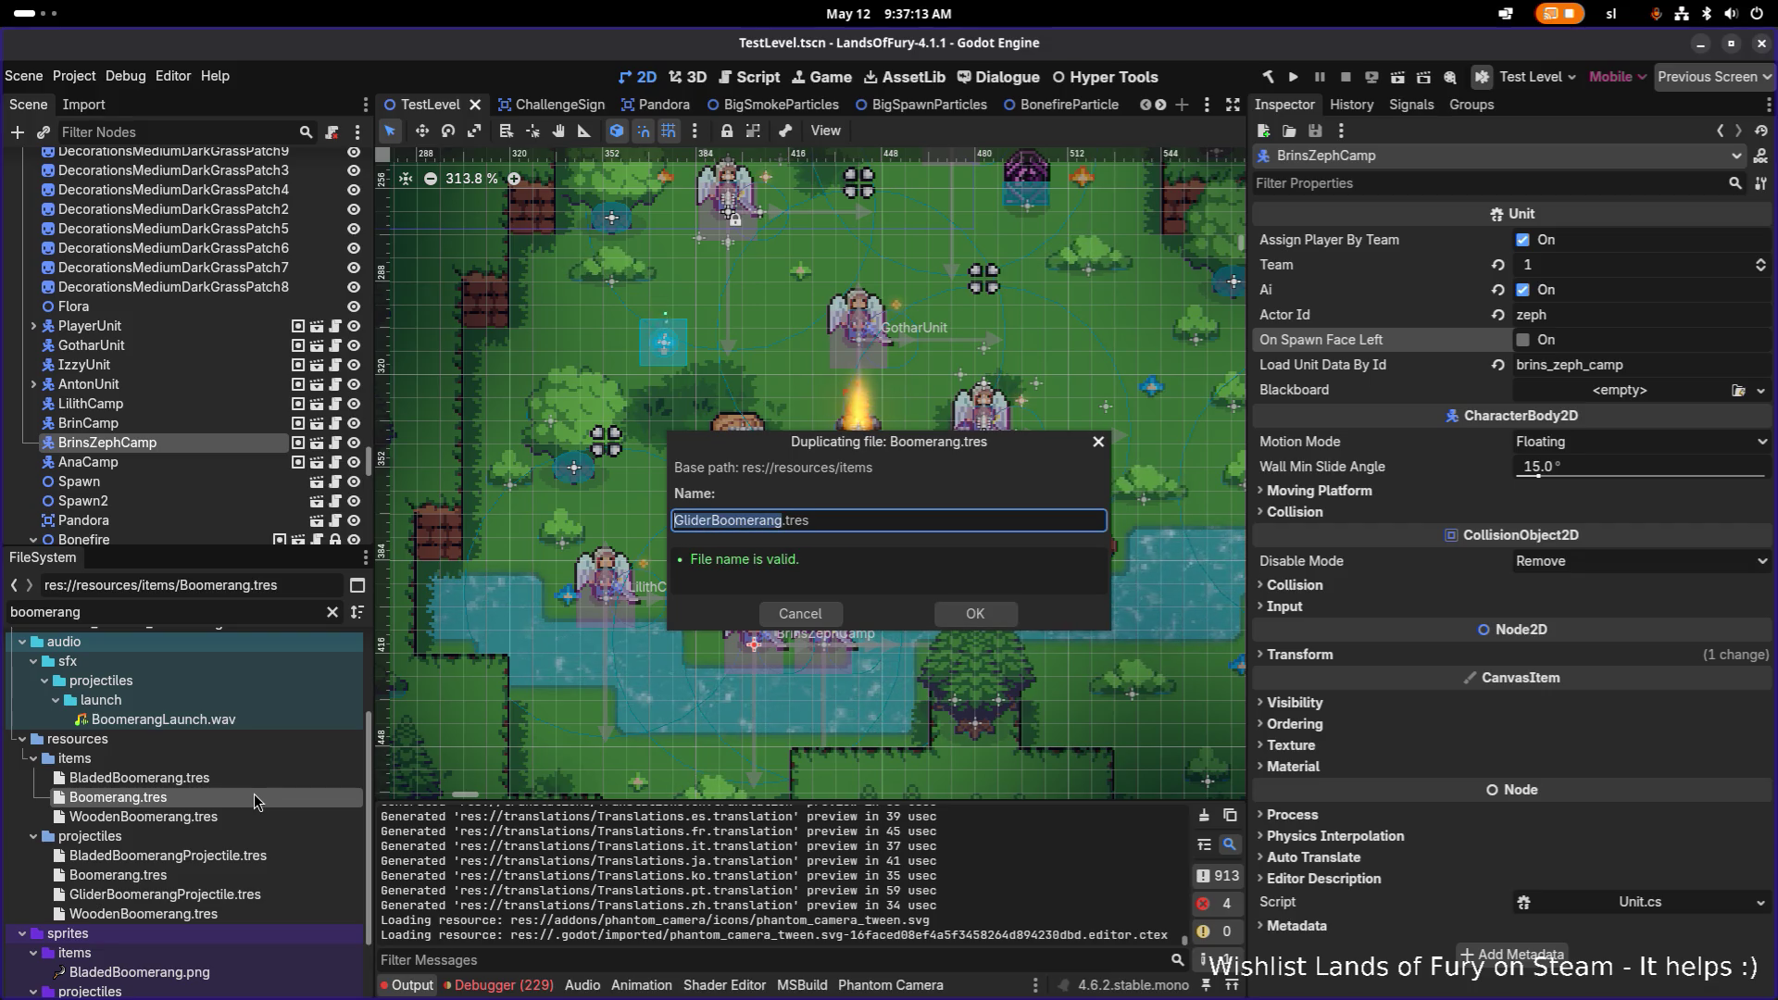
pyautogui.press('Return')
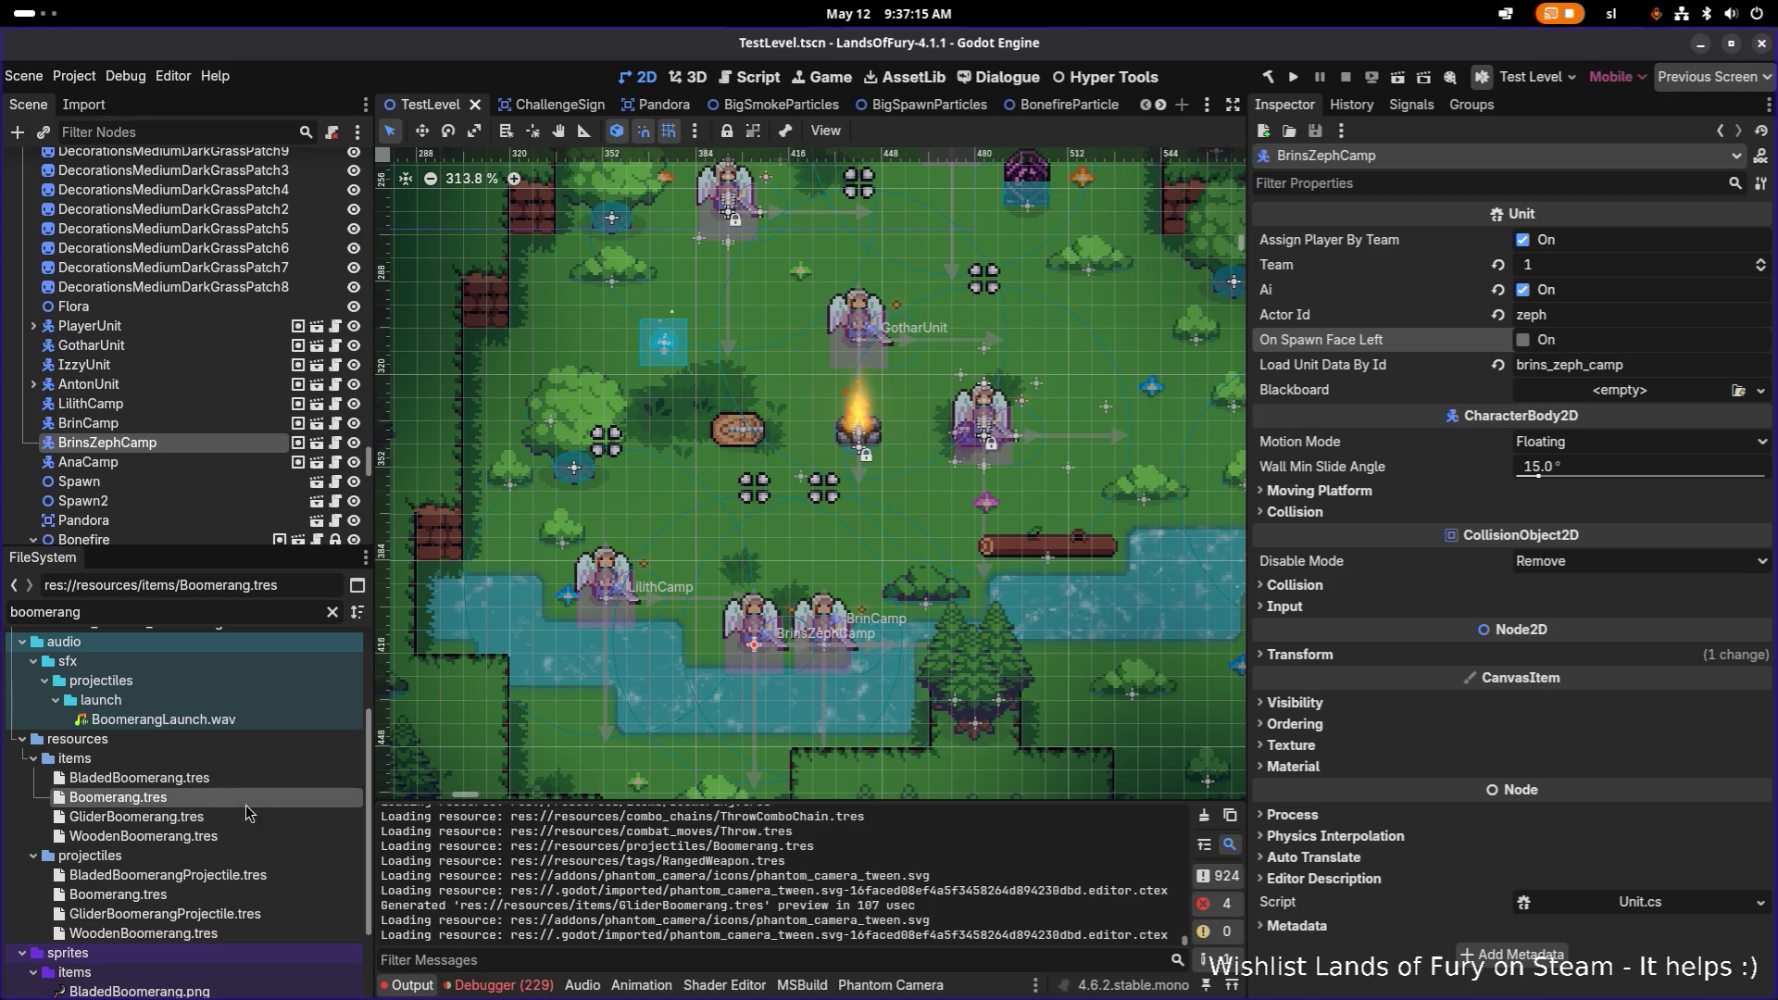
# Step: Open GliderBoomerang.tres and change its Id to glide_boomerang
pyautogui.doubleClick(278, 860)
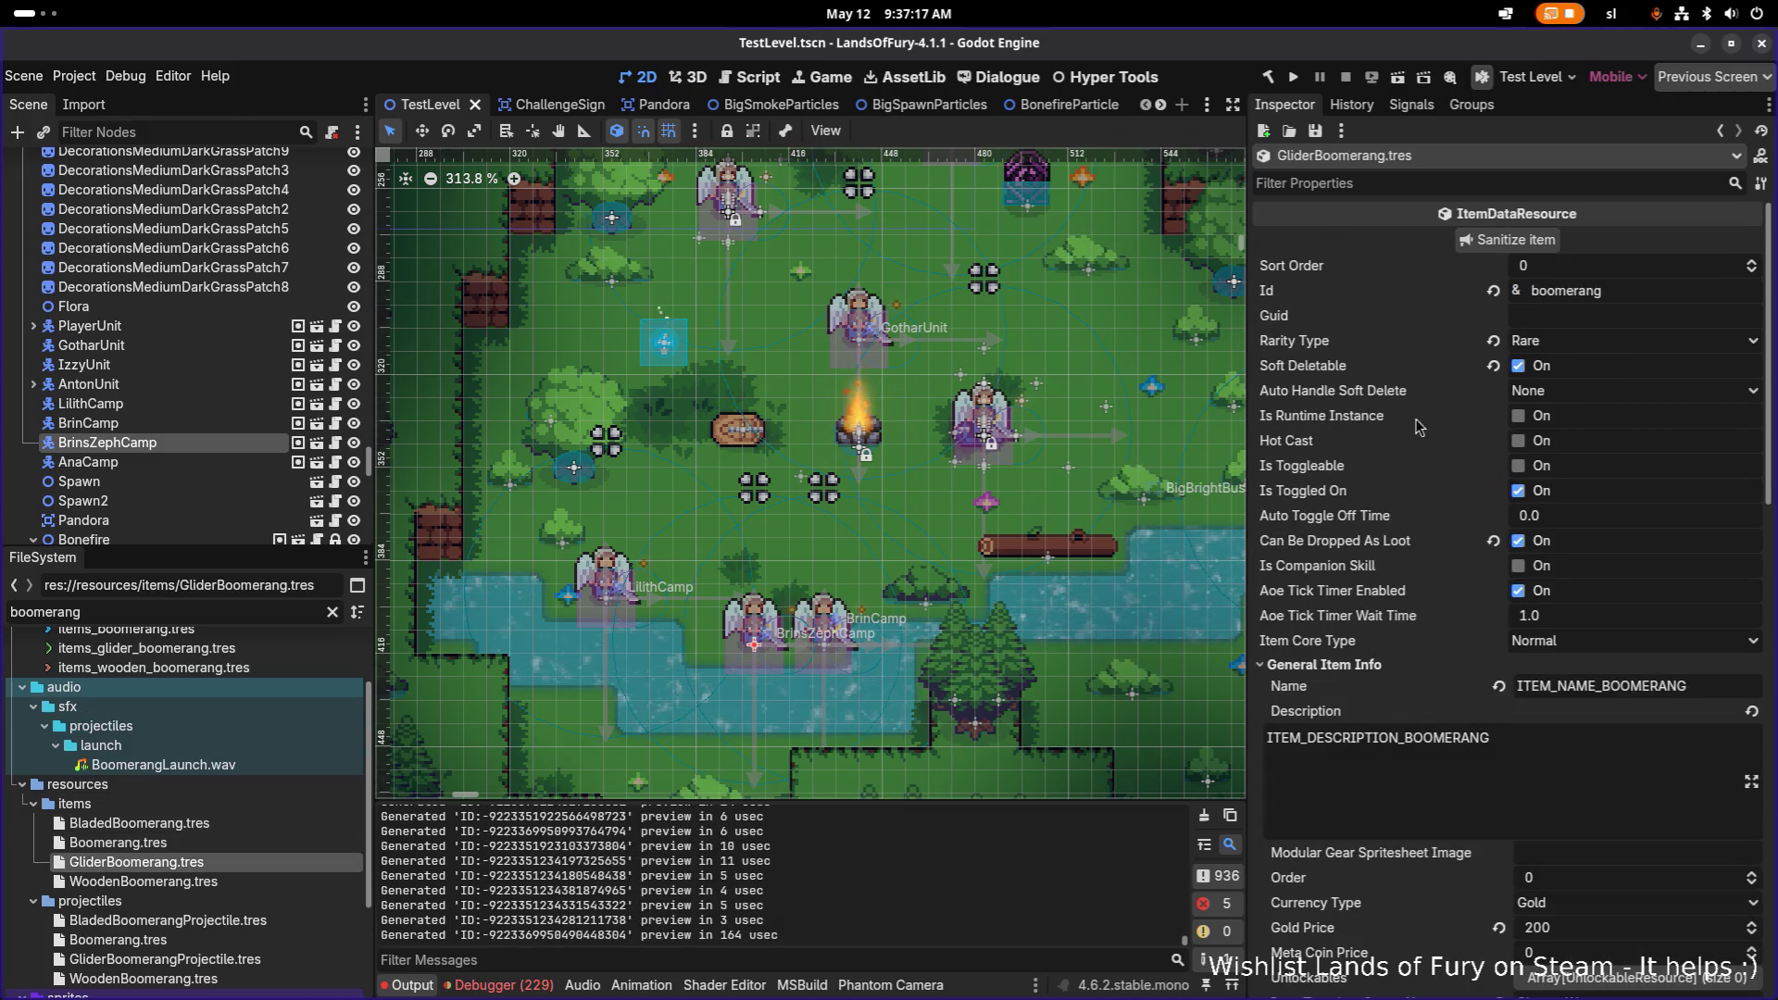
pyautogui.click(1657, 290)
pyautogui.hotkey('ctrl', 'a')
pyautogui.write('glide')
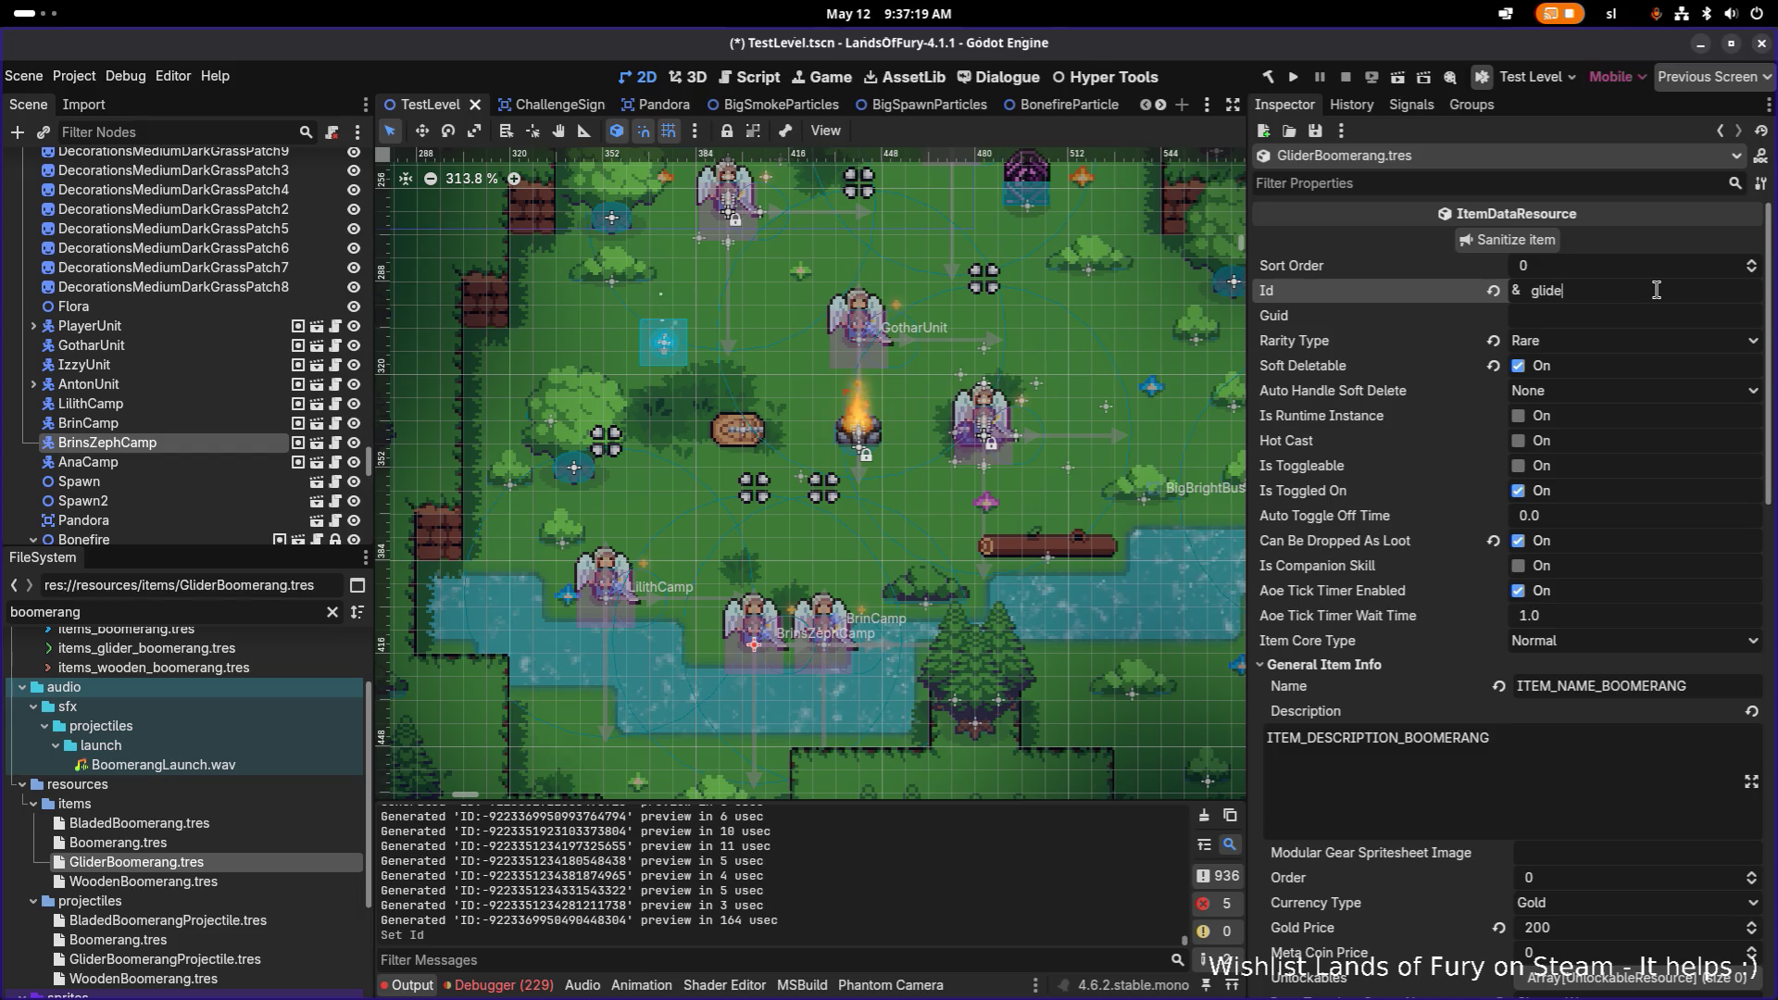
pyautogui.write('_boomerang')
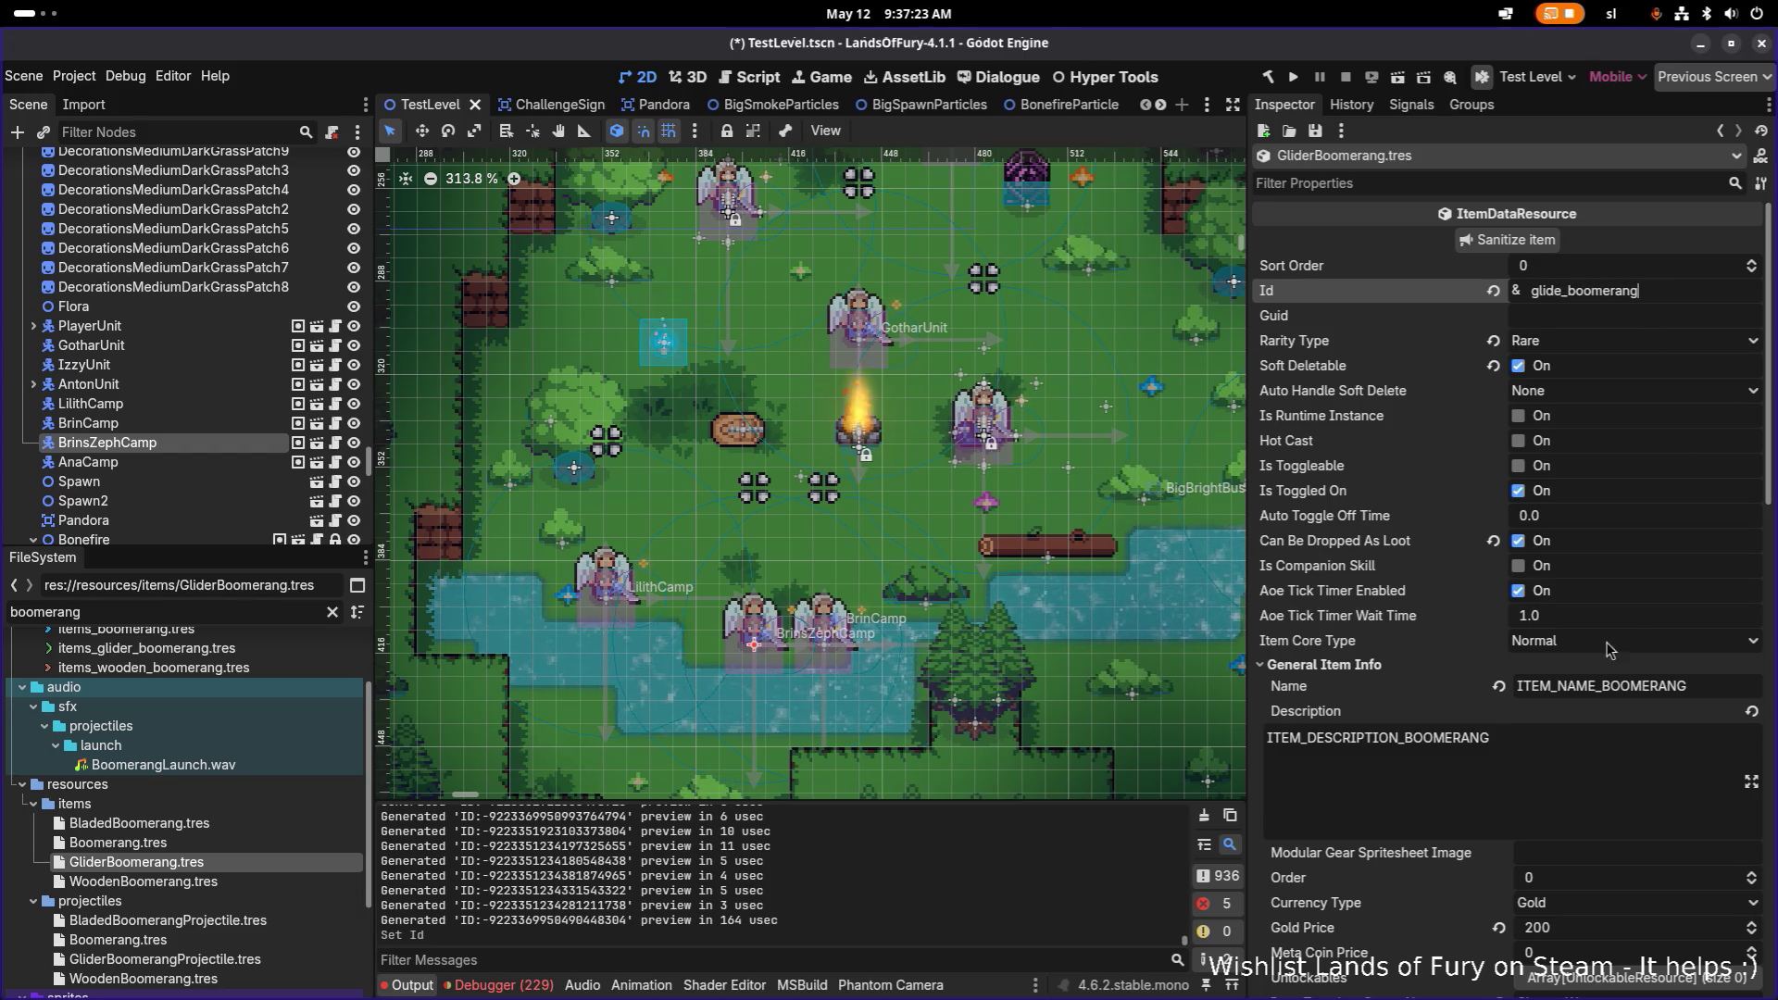
# Step: Set the name key to ITEM_NAME_GLIDER_BOOMERANG and description to ITEM_DESCRIPTION_GLIDER_BOOMERANG, then save
pyautogui.click(1609, 686)
pyautogui.write('GLIDER_')
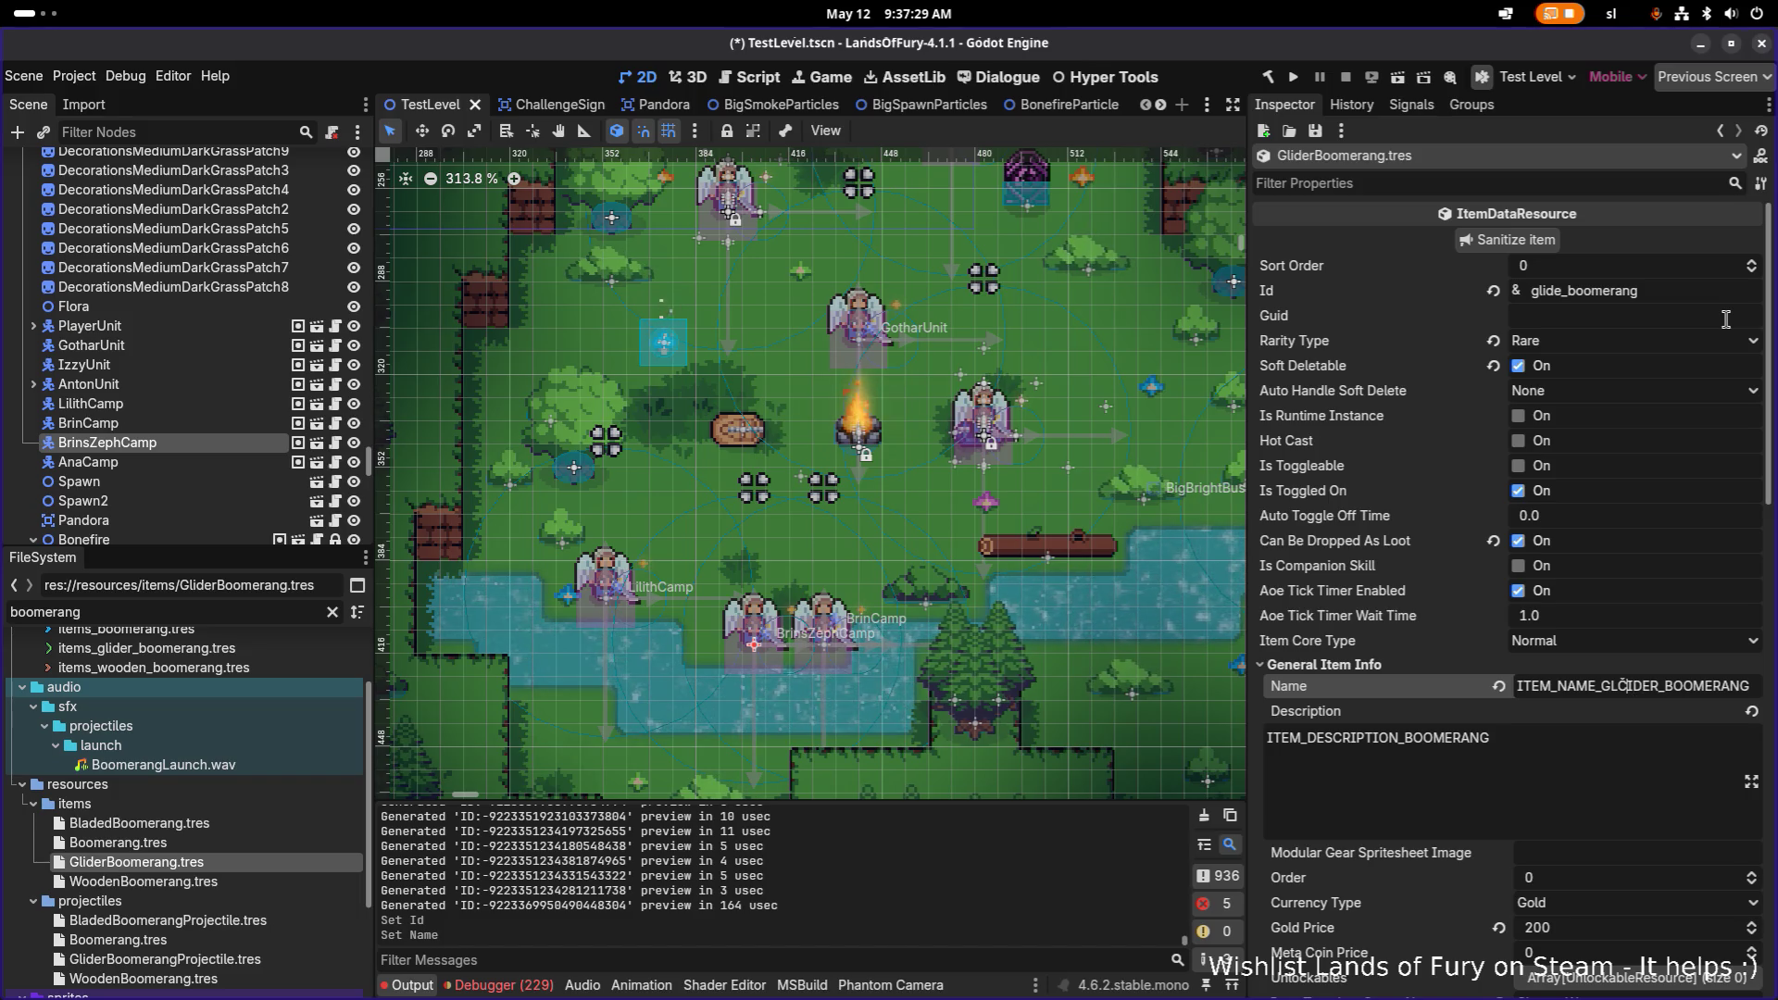
pyautogui.press('Return')
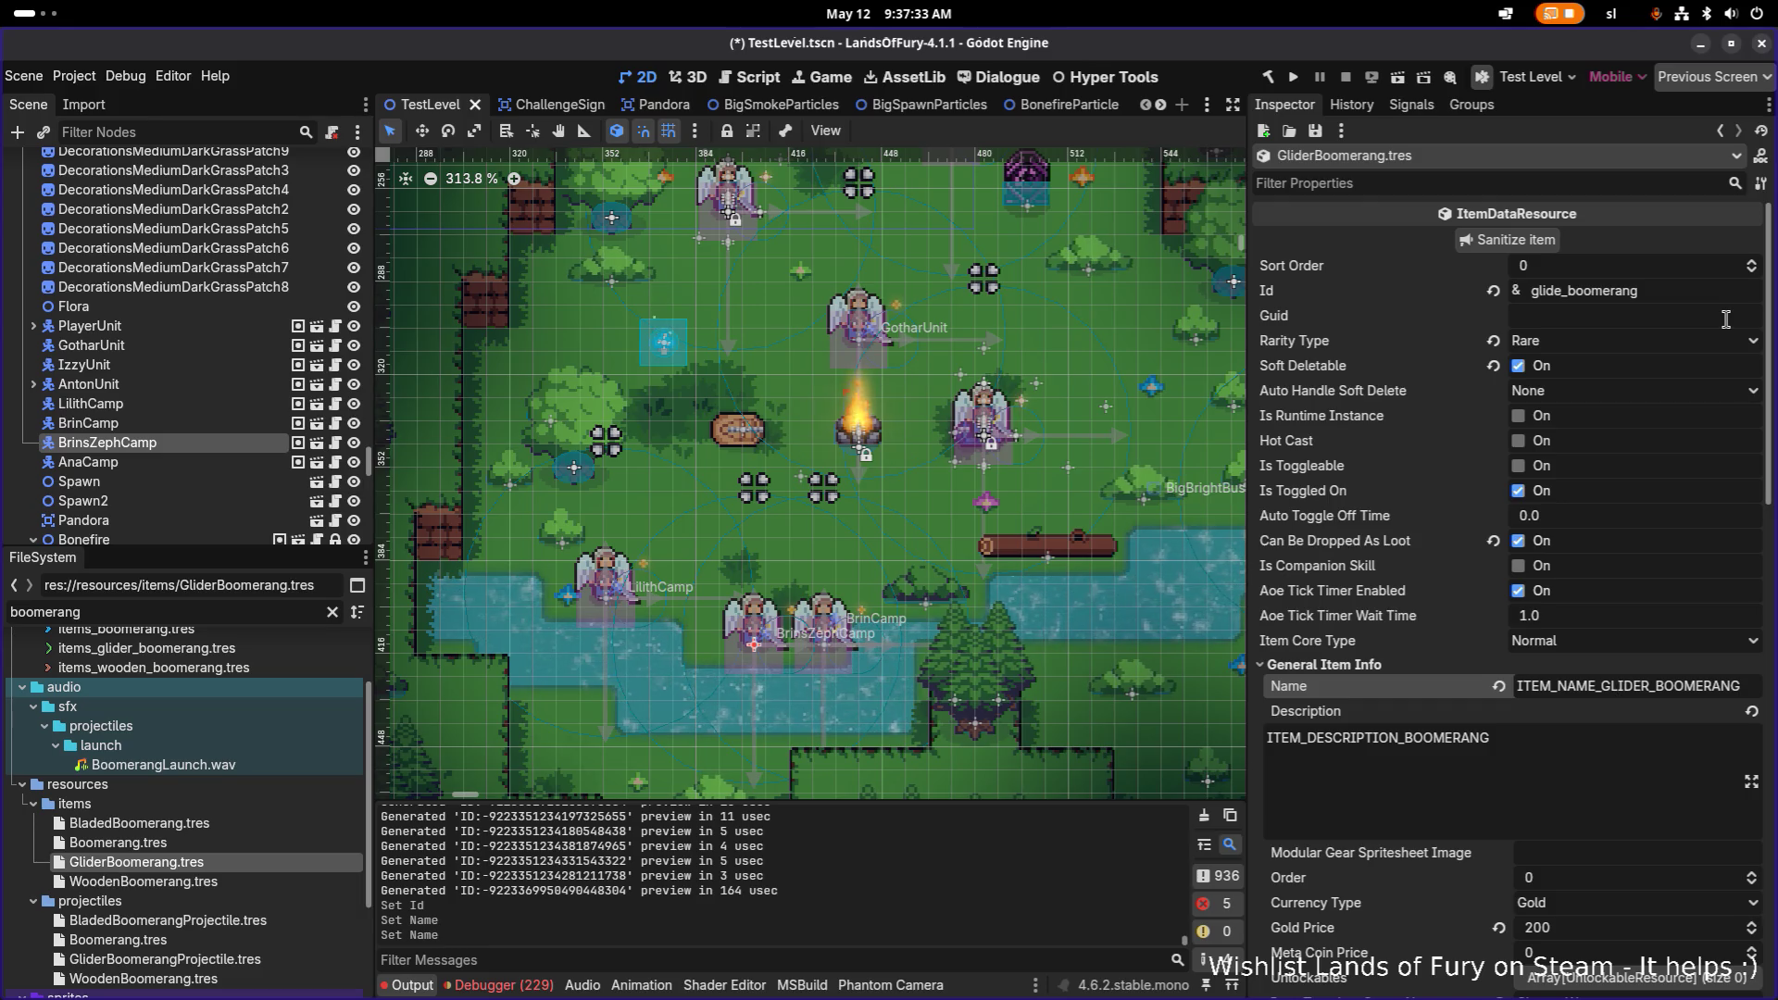
pyautogui.doubleClick(1605, 686)
pyautogui.hotkey('ctrl', 'c')
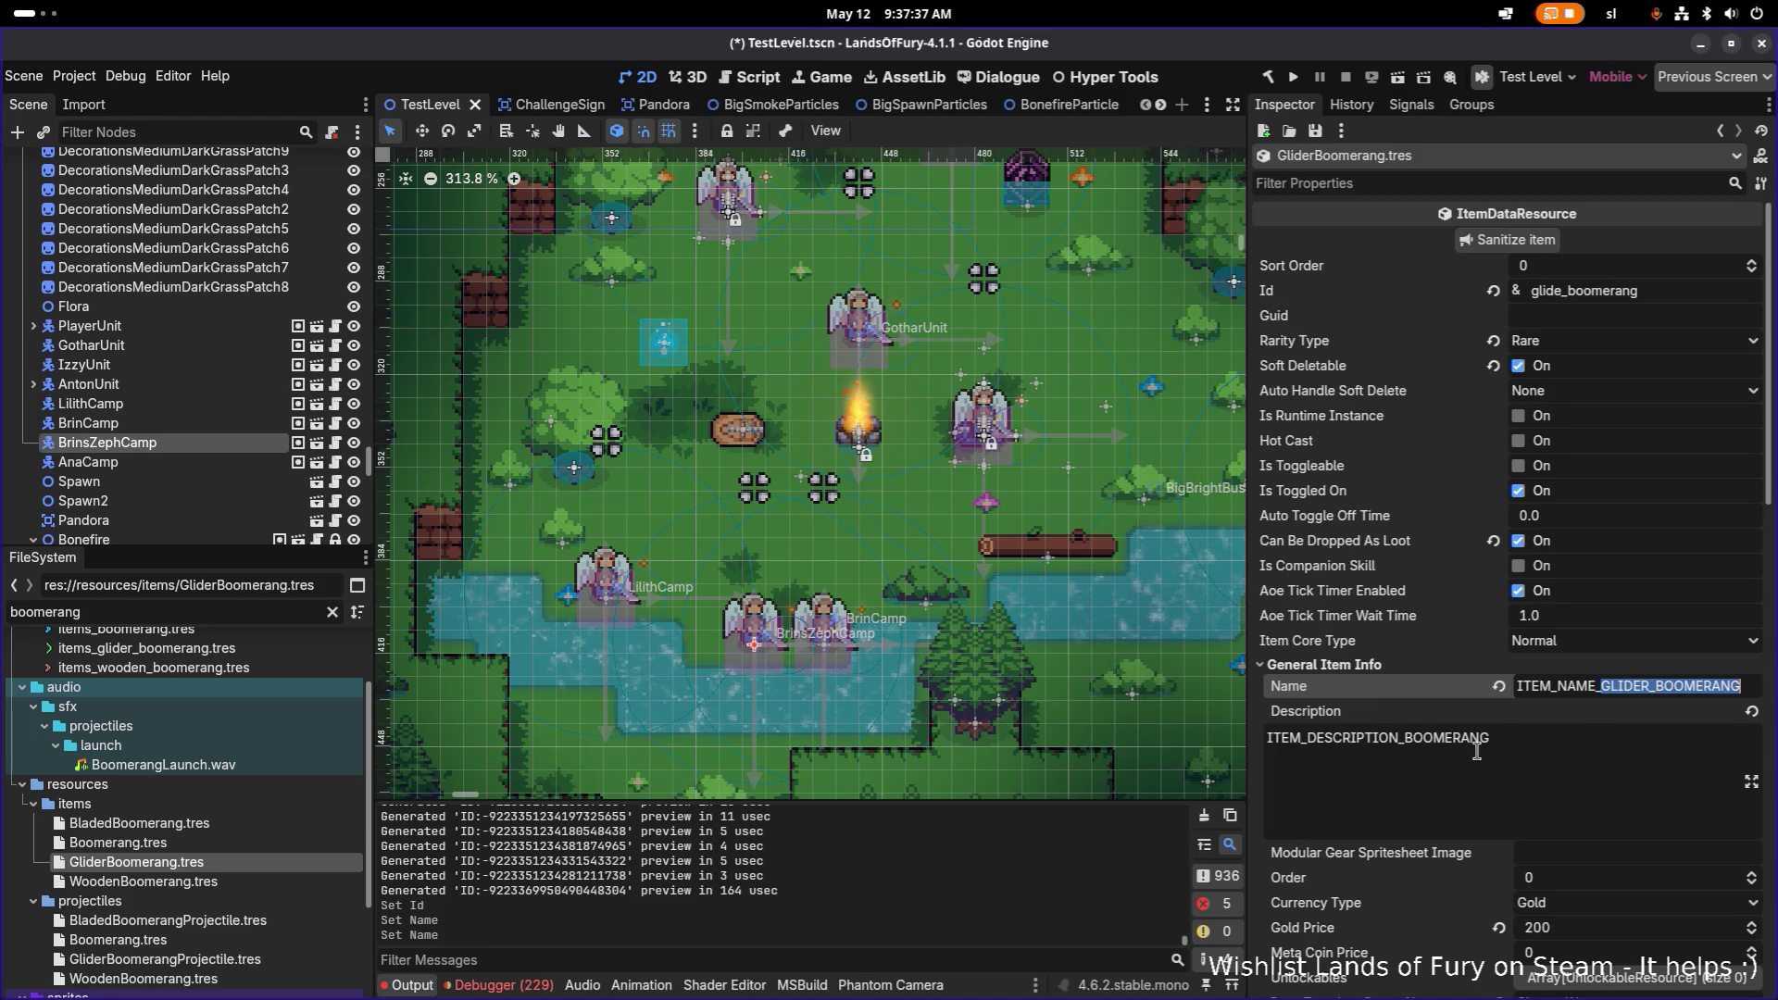
pyautogui.click(1480, 738)
pyautogui.moveTo(1411, 738); pyautogui.dragTo(1491, 738)
pyautogui.hotkey('ctrl', 'v')
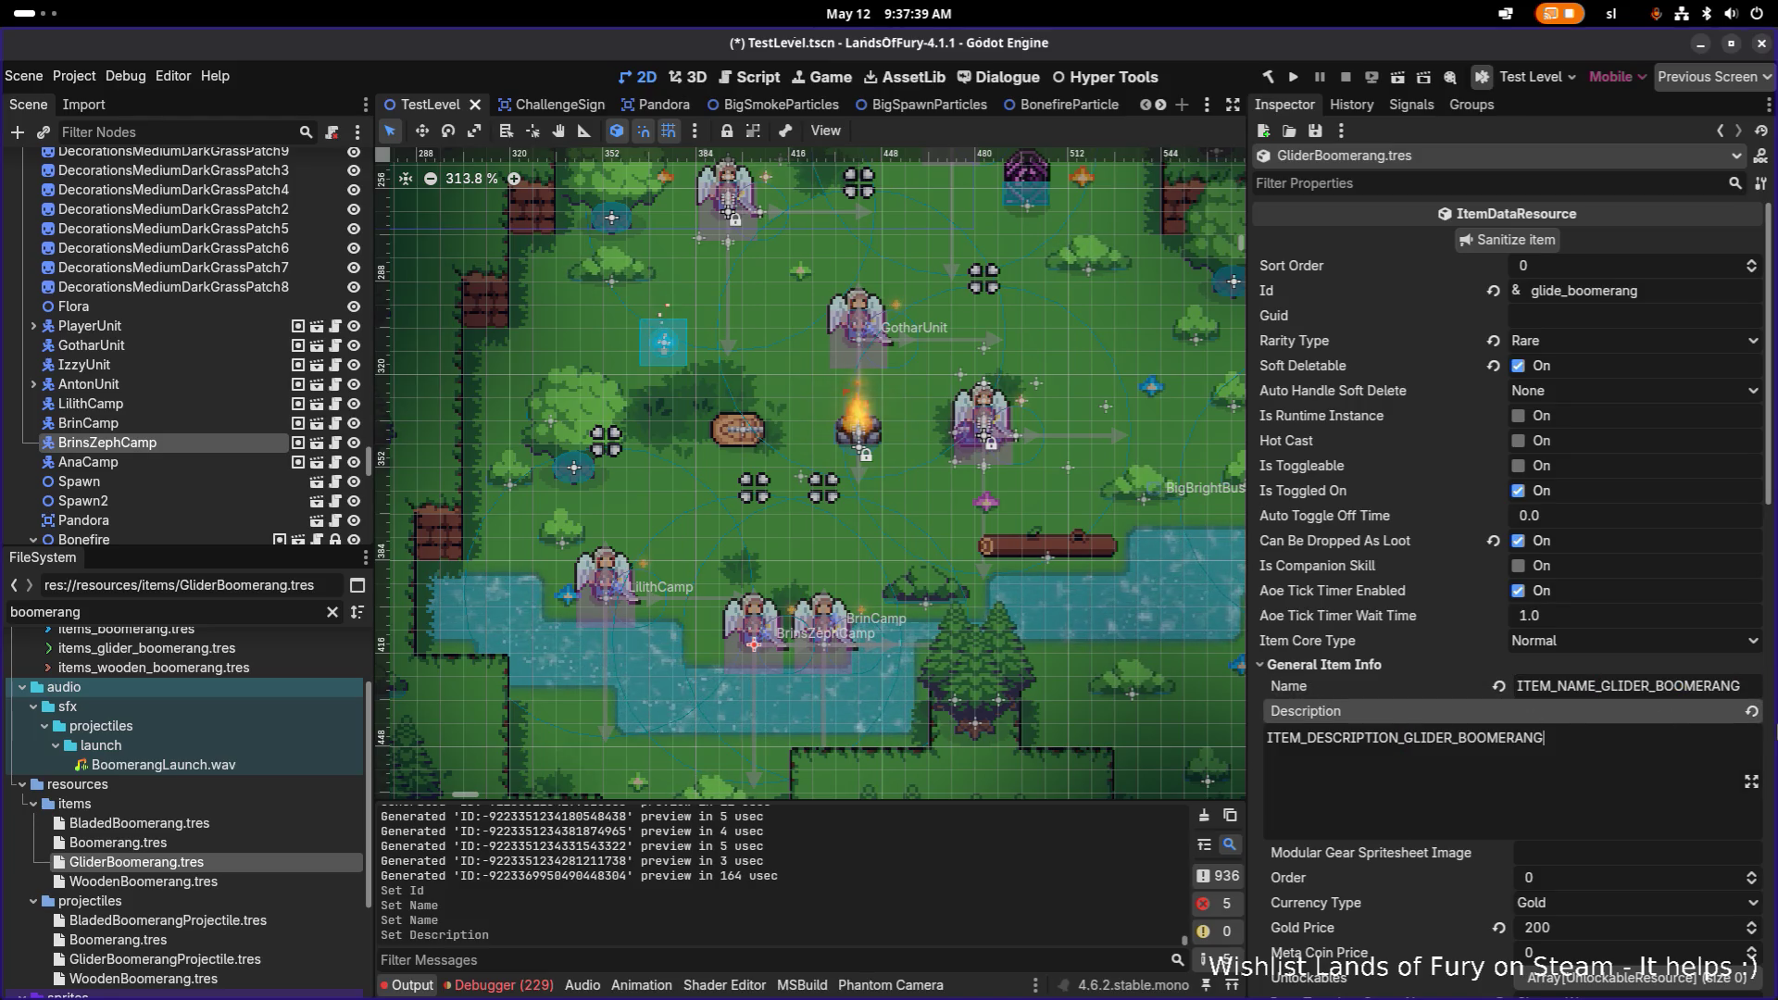
pyautogui.hotkey('ctrl', 's')
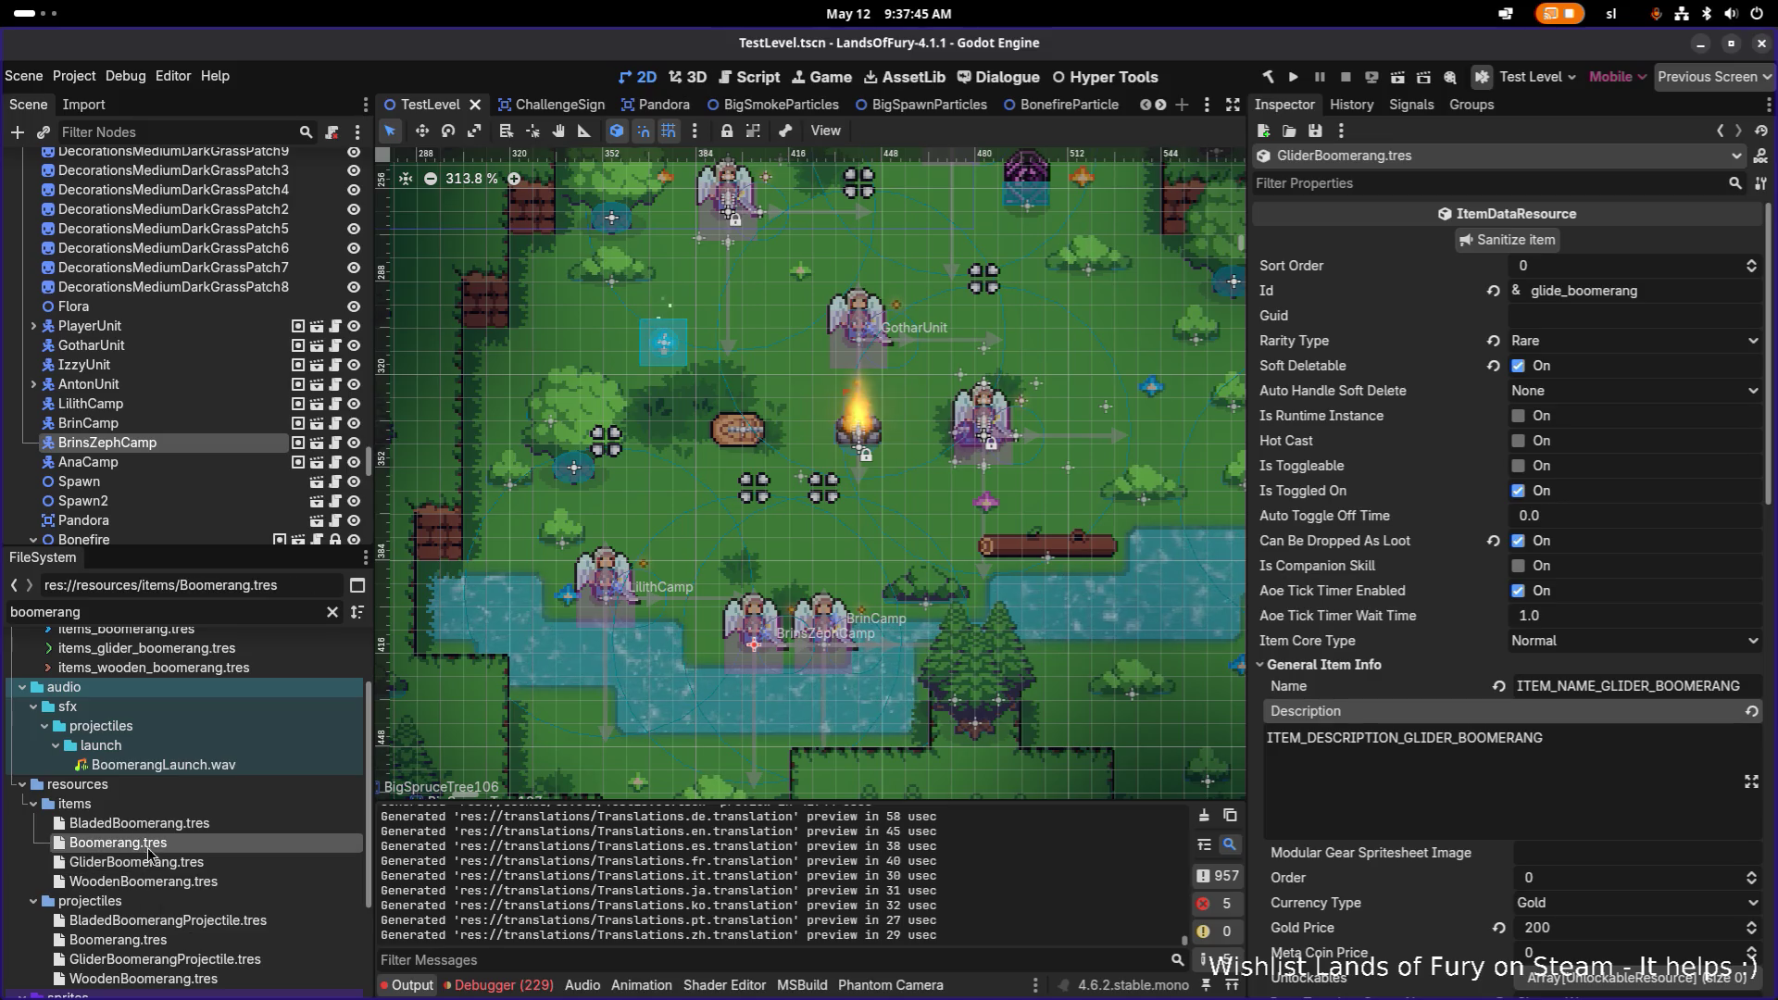
# Step: Open the Boomerang.tres item resource and select its Gold Price field
pyautogui.click(170, 880)
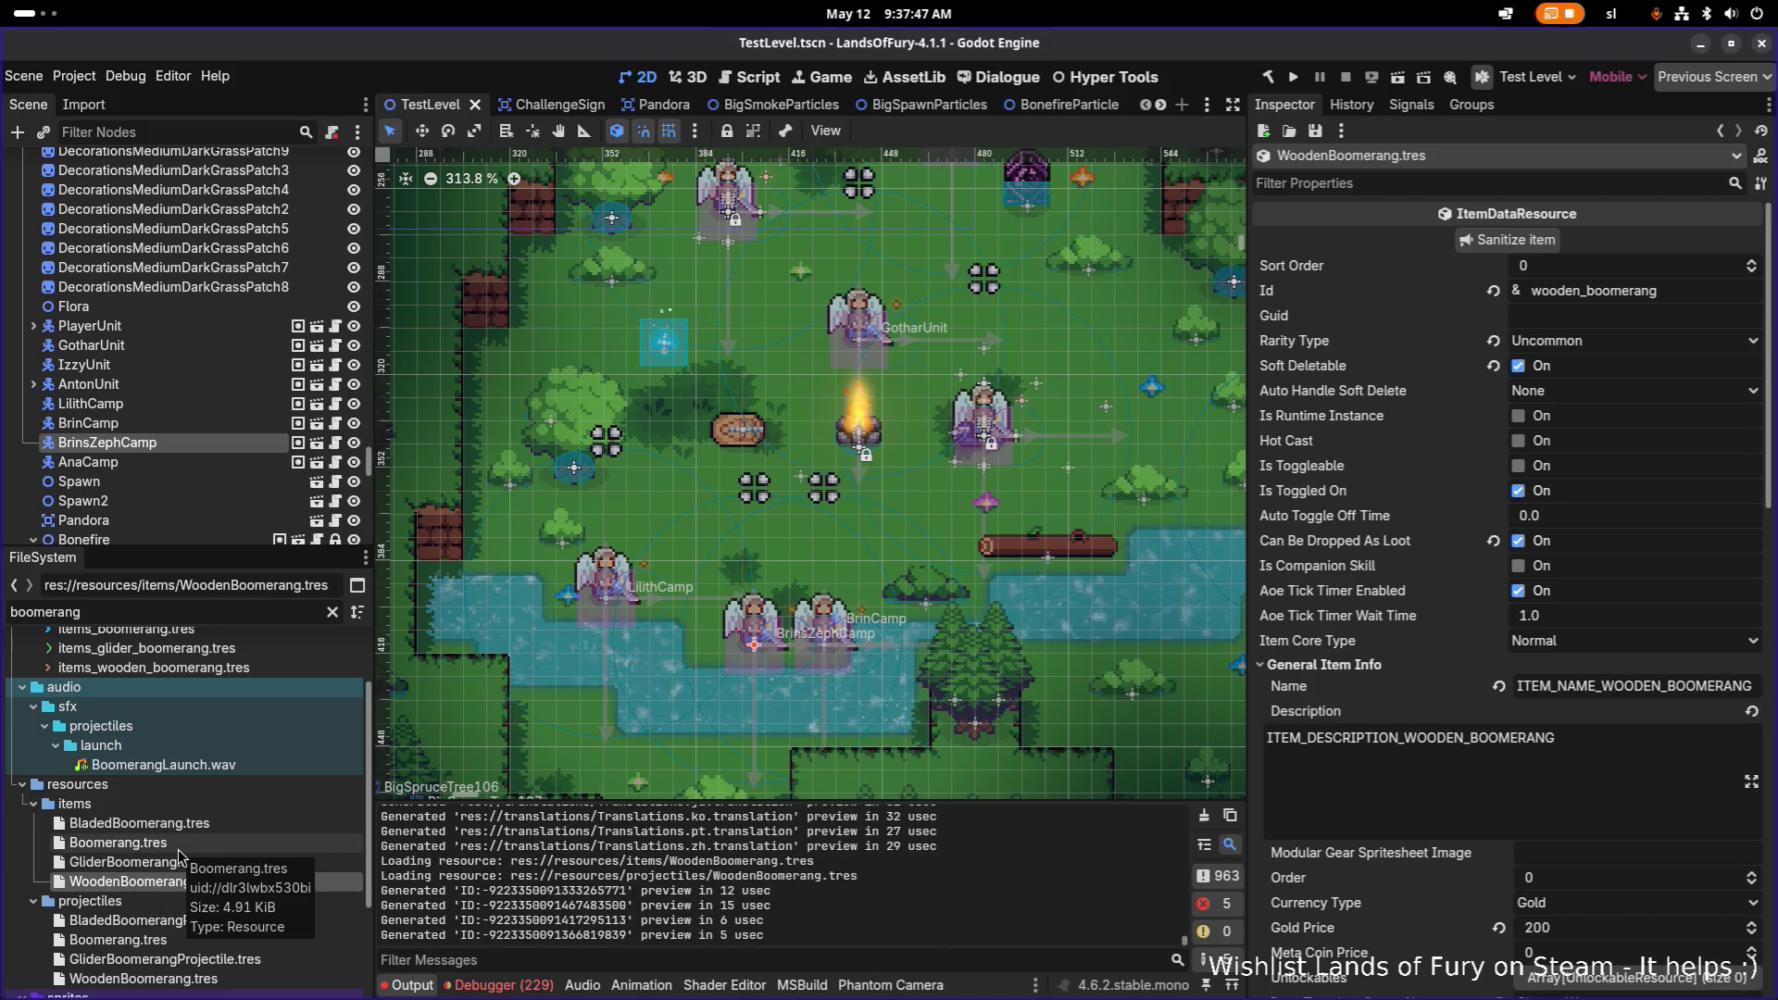
pyautogui.click(179, 852)
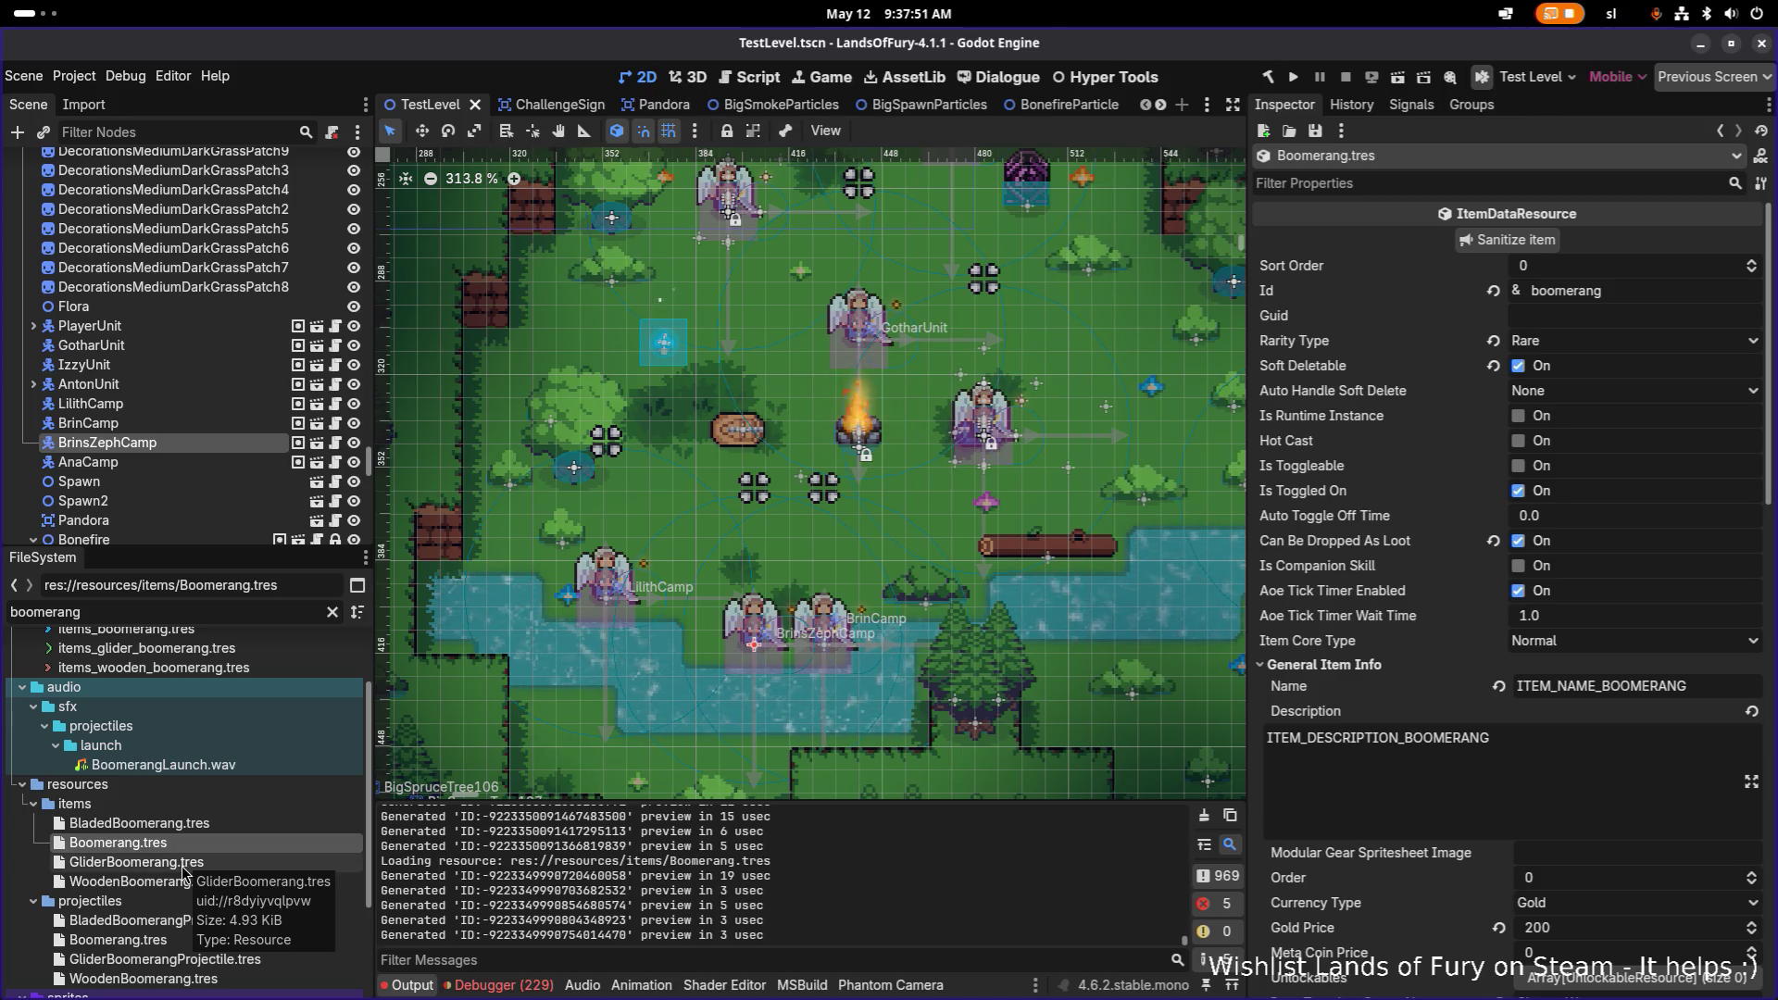
pyautogui.click(1564, 926)
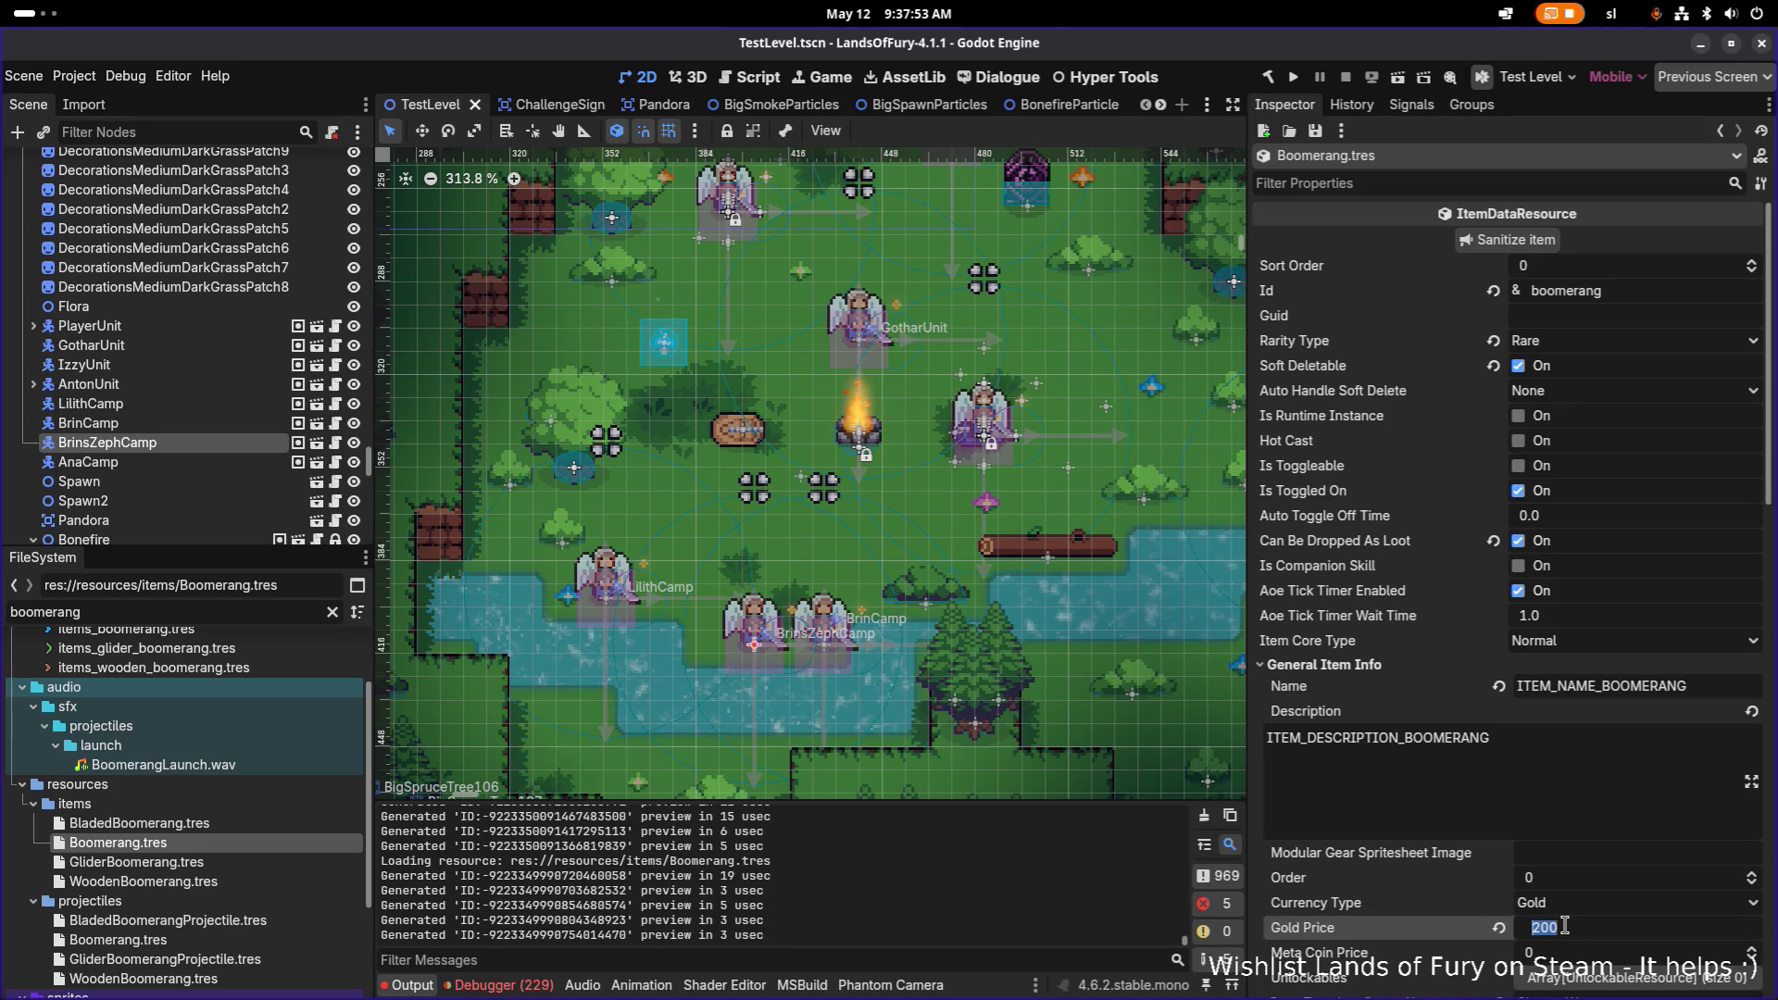
# Step: Set the Boomerang's Gold Price to 600 and save
pyautogui.write('600')
pyautogui.press('Return')
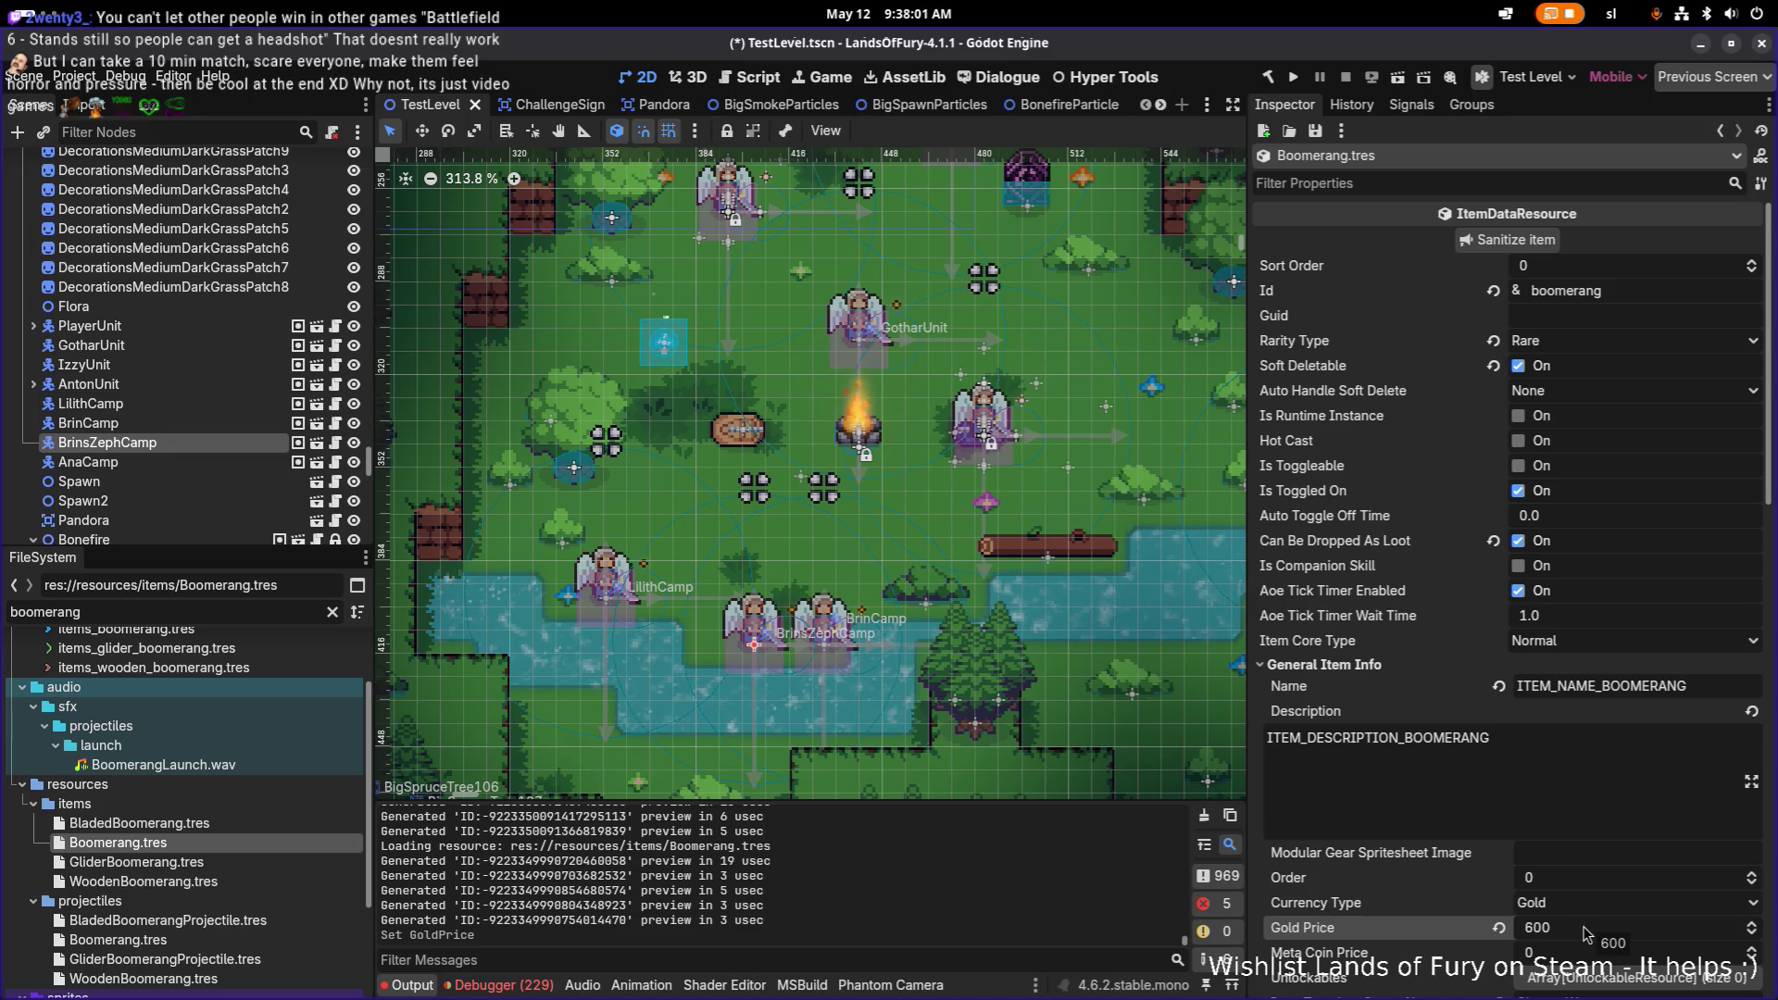
pyautogui.click(1582, 928)
pyautogui.hotkey('ctrl', 's')
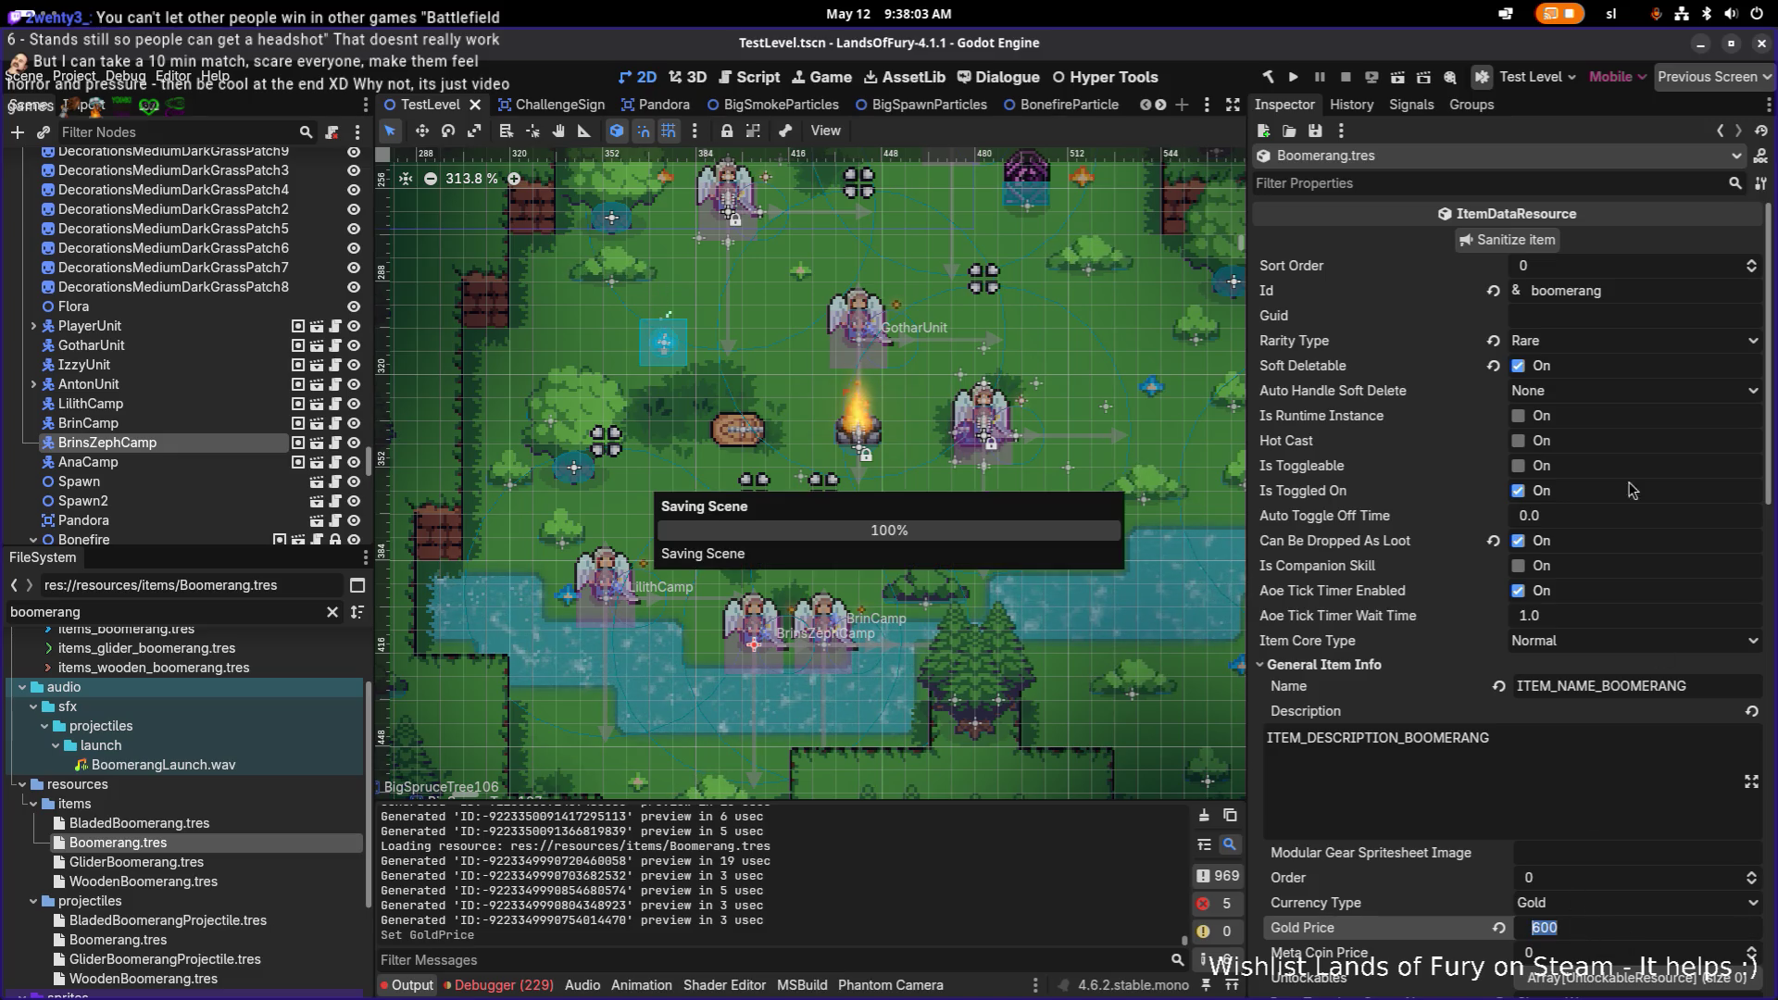
# Step: Open GliderBoomerang.tres and set its Gold Price to 750
pyautogui.click(213, 863)
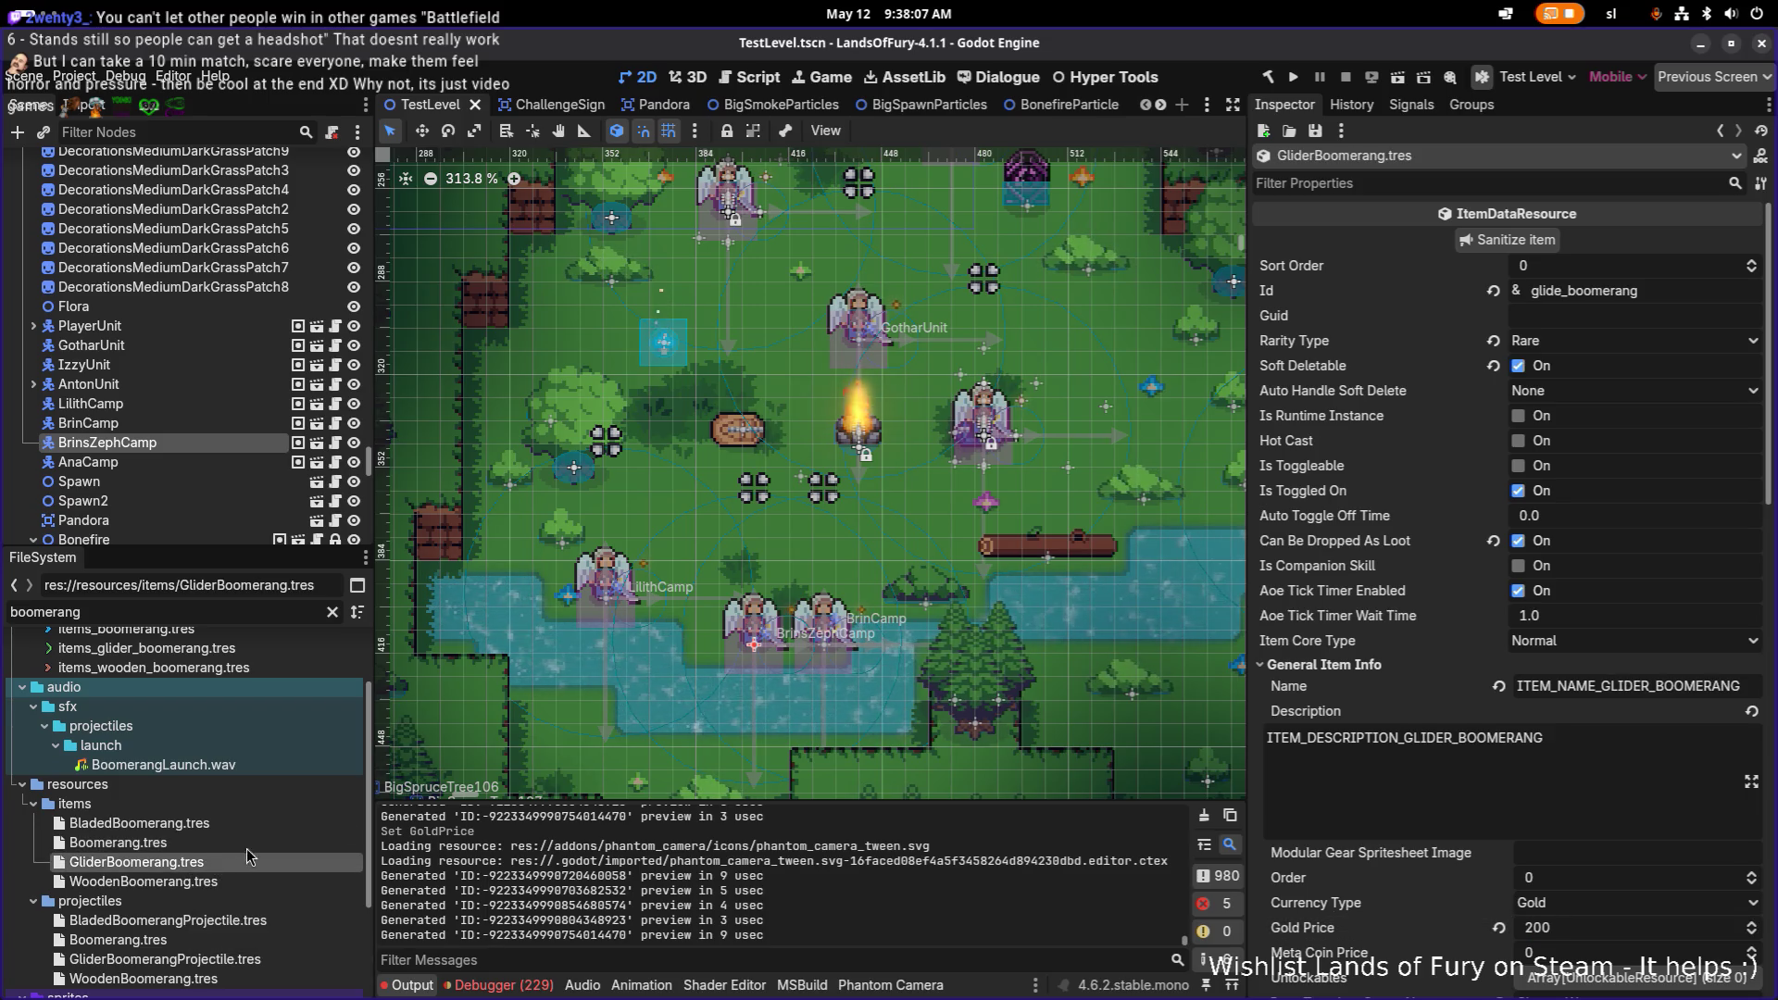
pyautogui.scroll(-2, 1602, 815)
pyautogui.click(1607, 829)
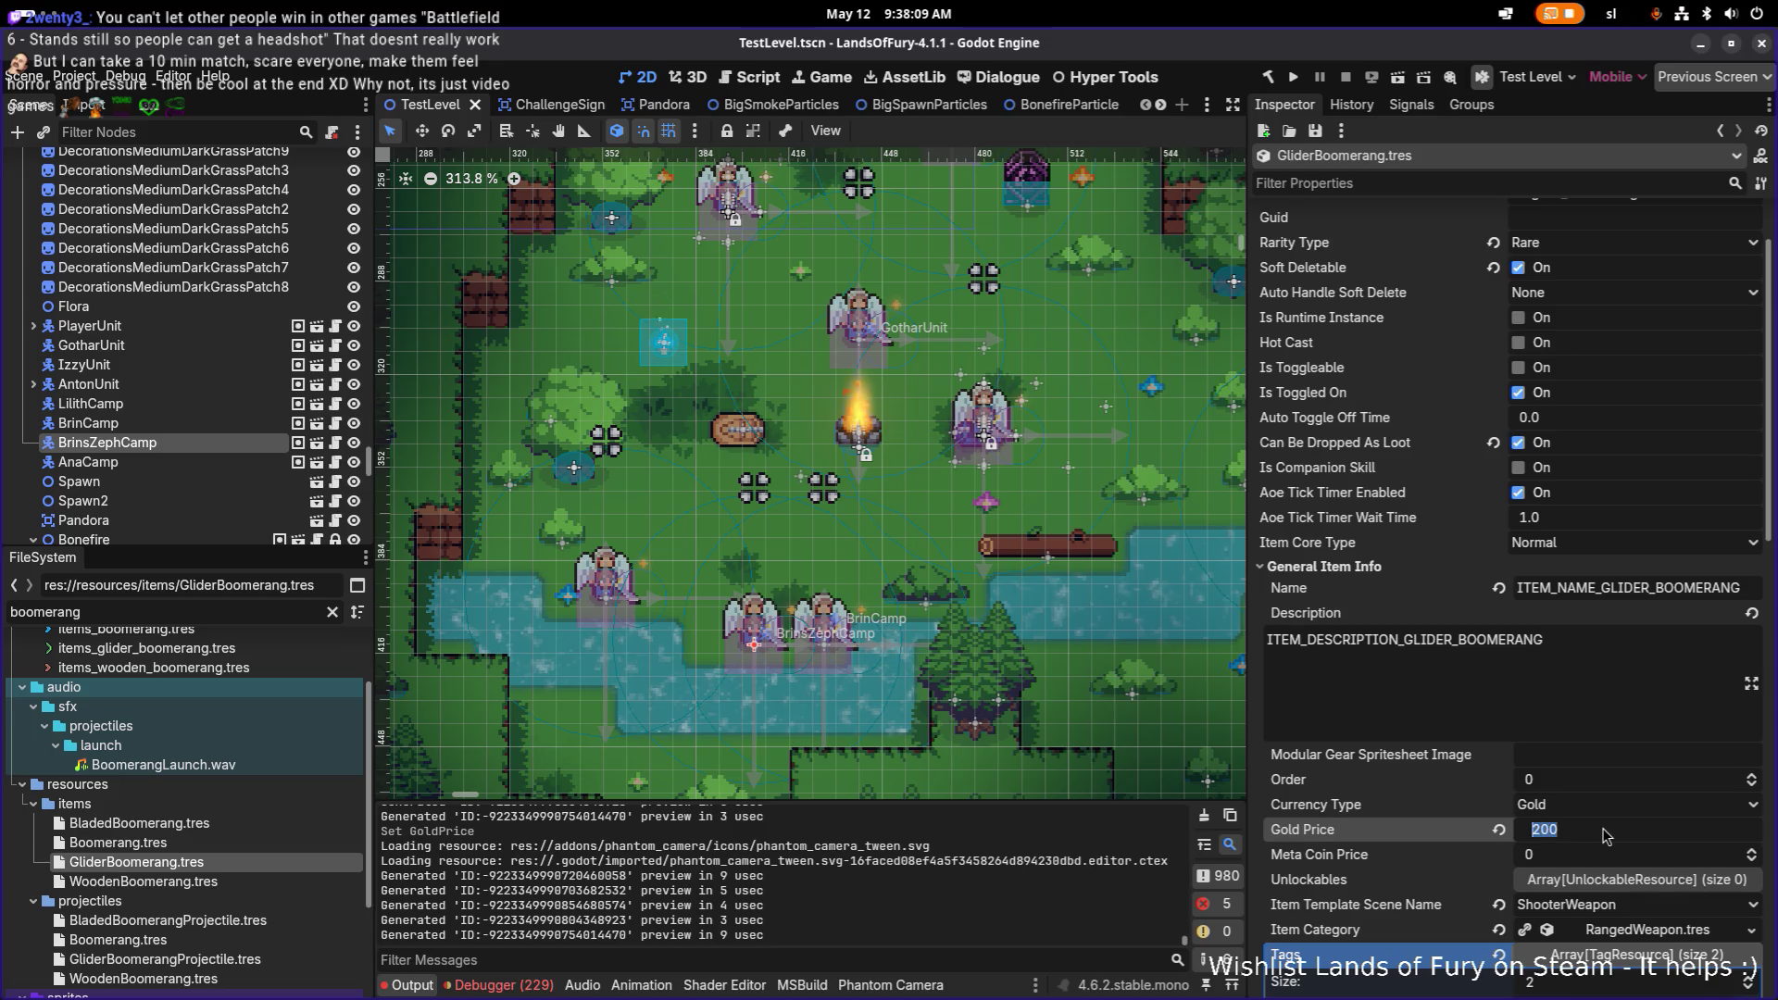
pyautogui.write('750')
pyautogui.press('Return')
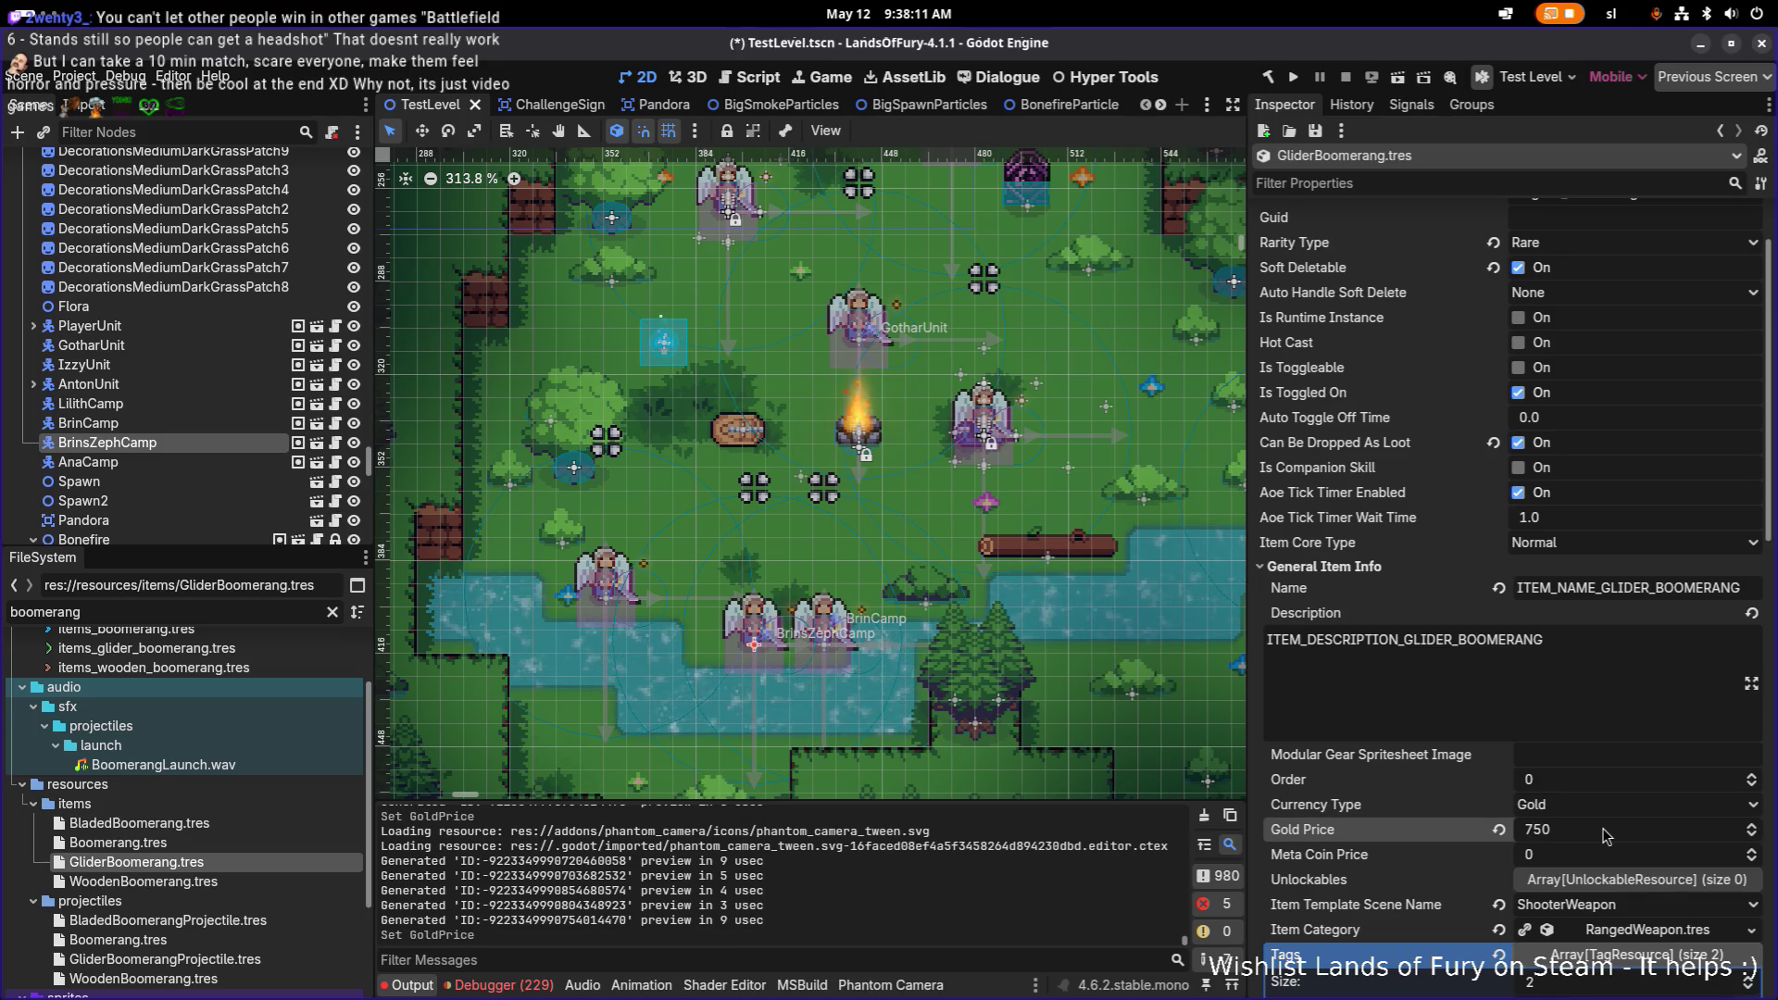
# Step: Check the glider's Rarity Type options, keep it at Rare, and save
pyautogui.scroll(2, 1574, 668)
pyautogui.scroll(-2, 1571, 669)
pyautogui.click(1592, 248)
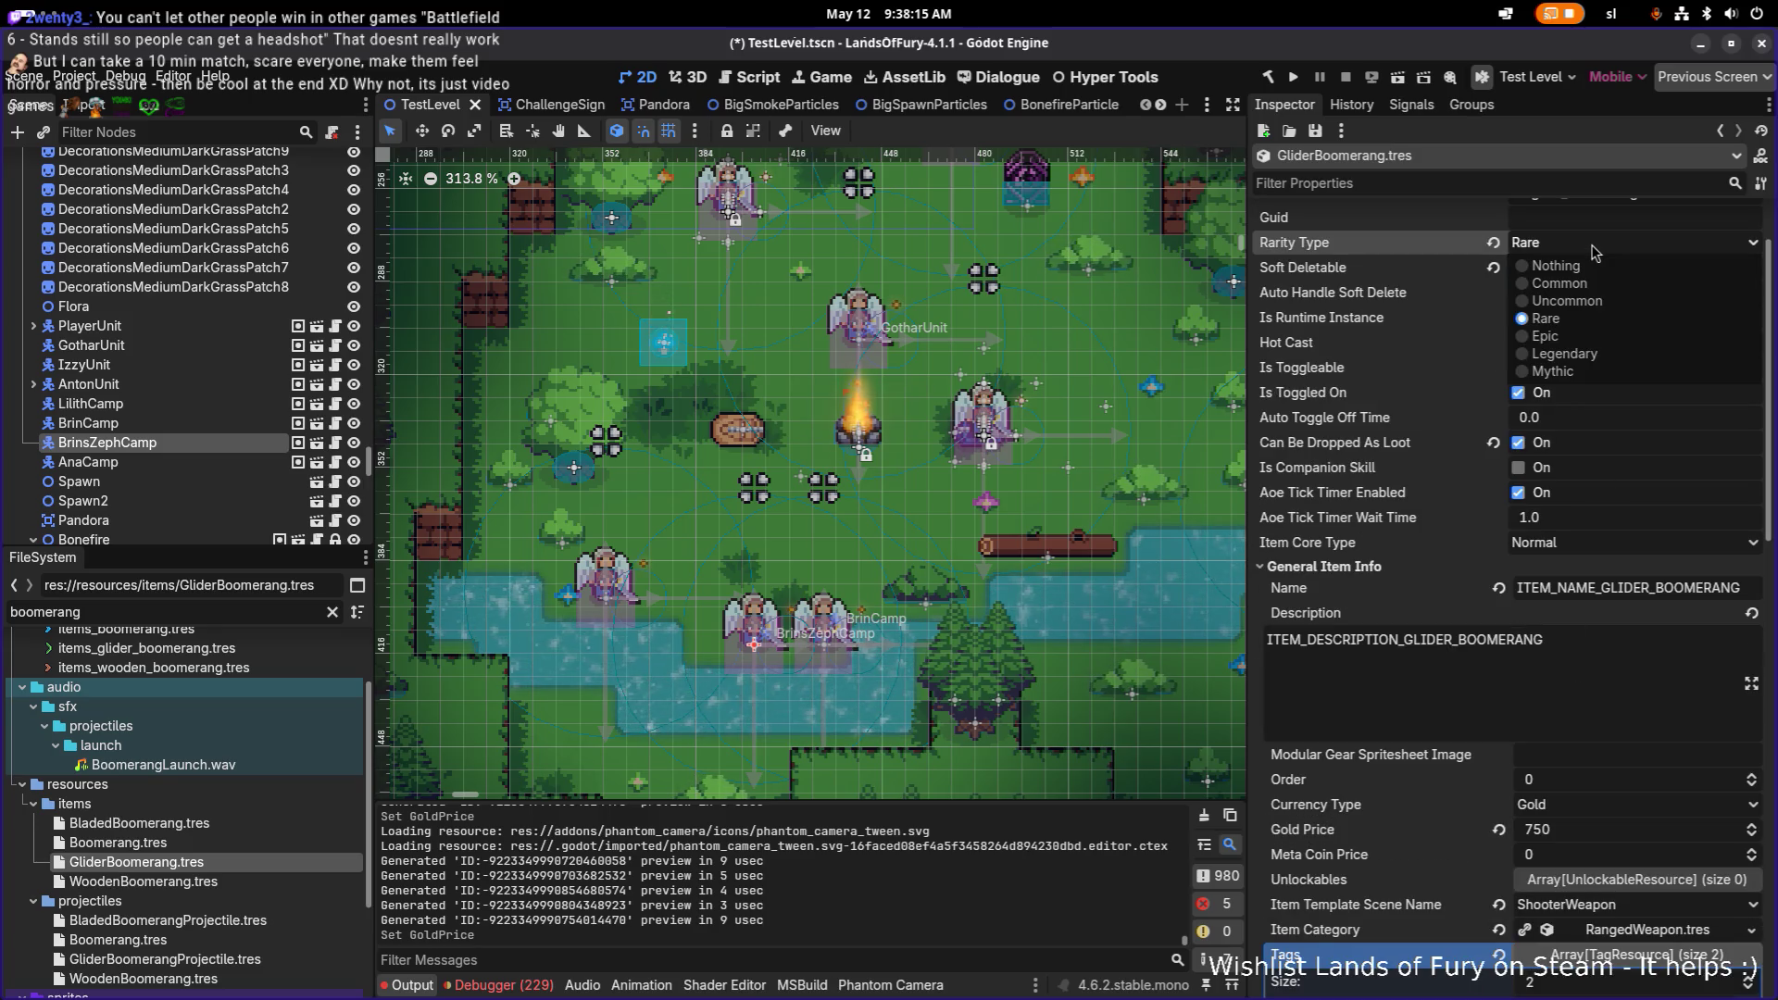
pyautogui.click(1592, 248)
pyautogui.hotkey('ctrl', 's')
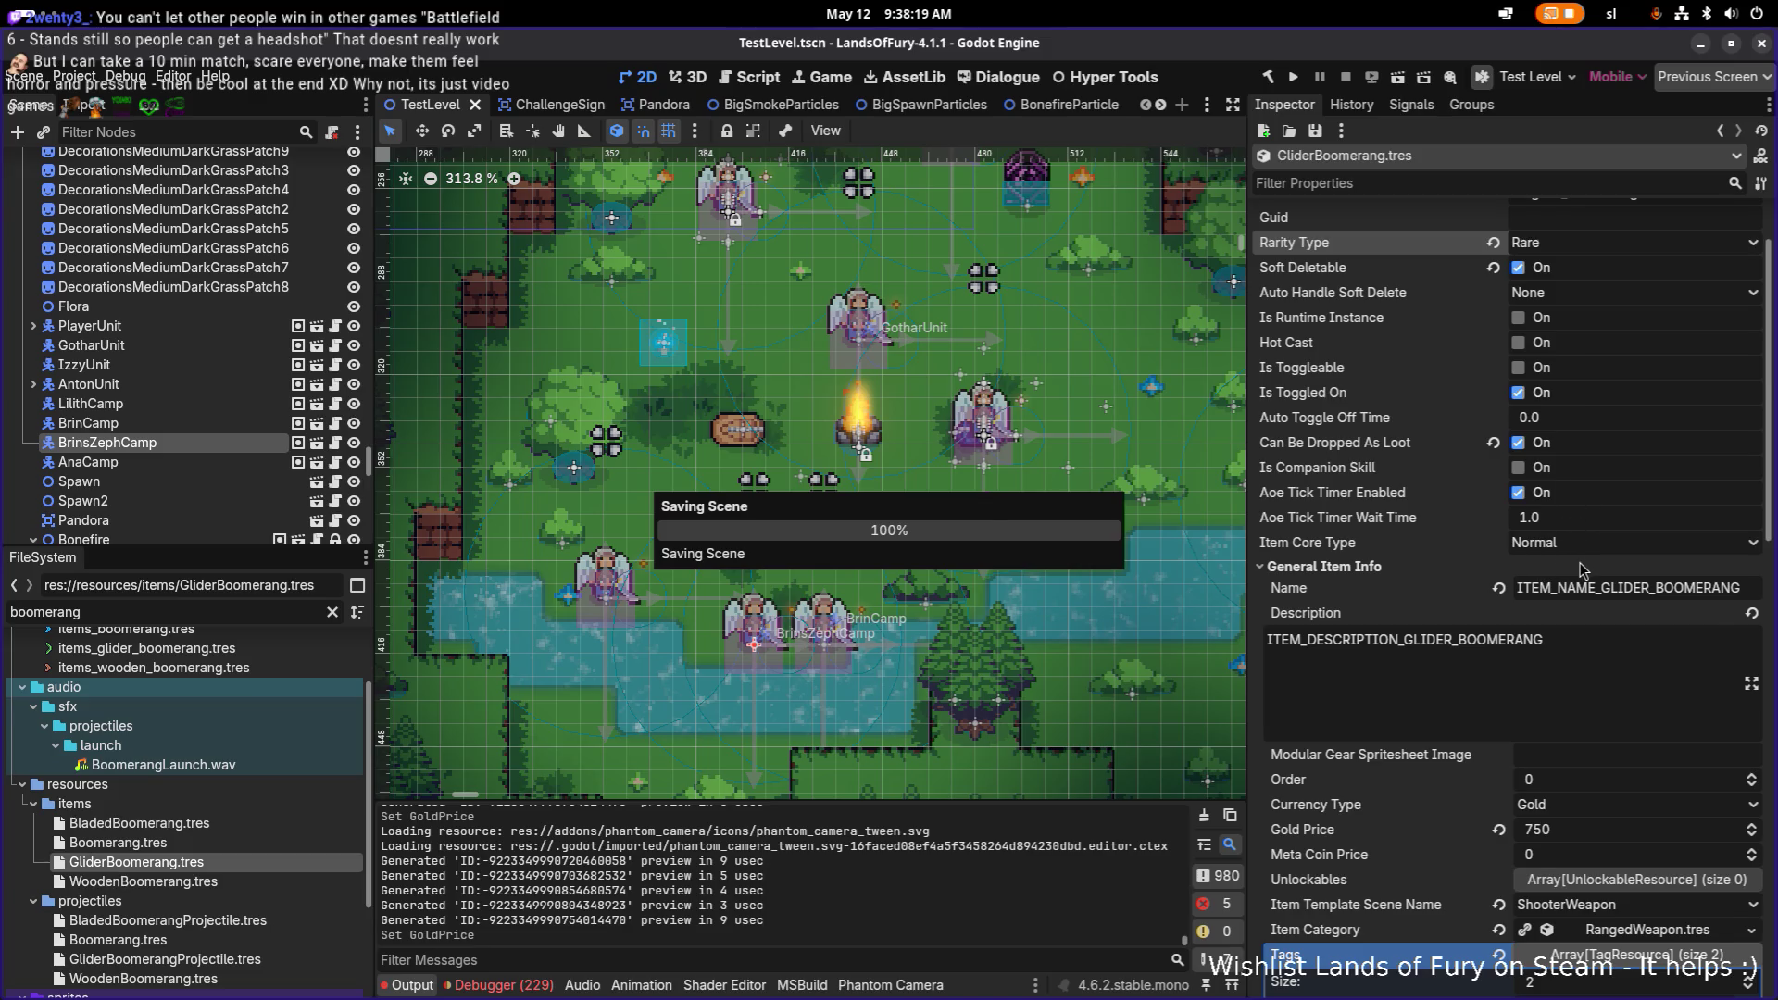
pyautogui.scroll(-10, 1560, 574)
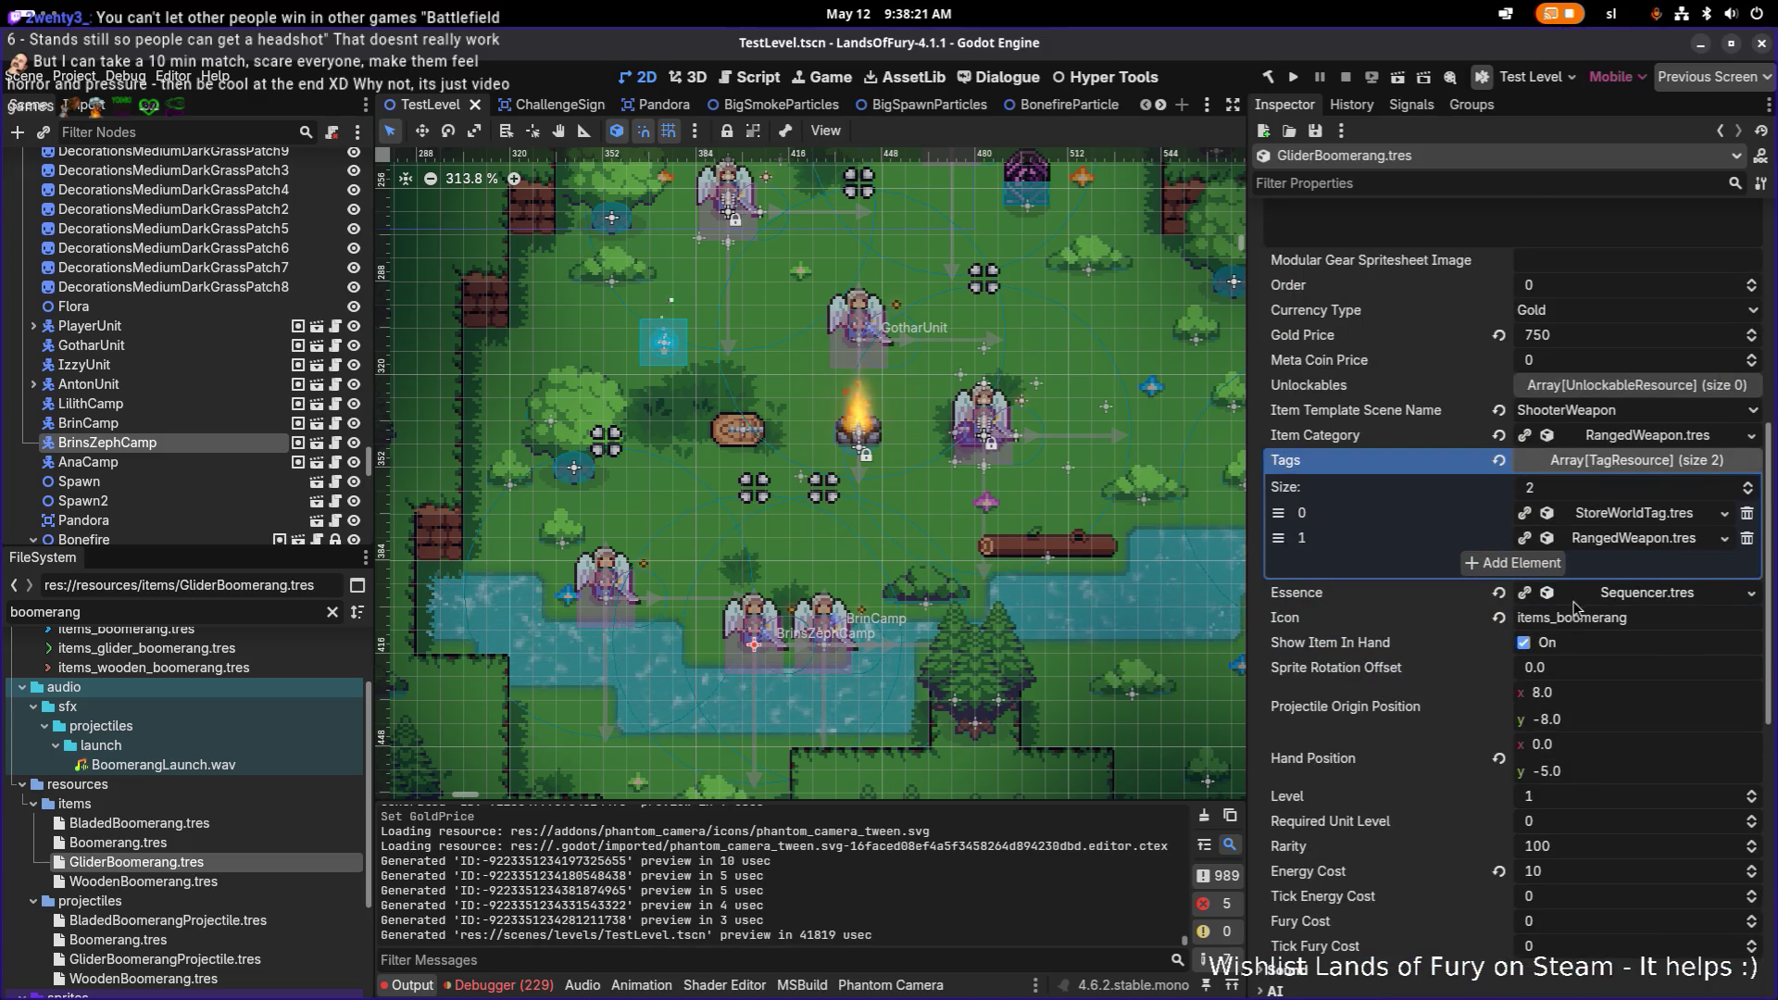
pyautogui.scroll(-14, 1528, 630)
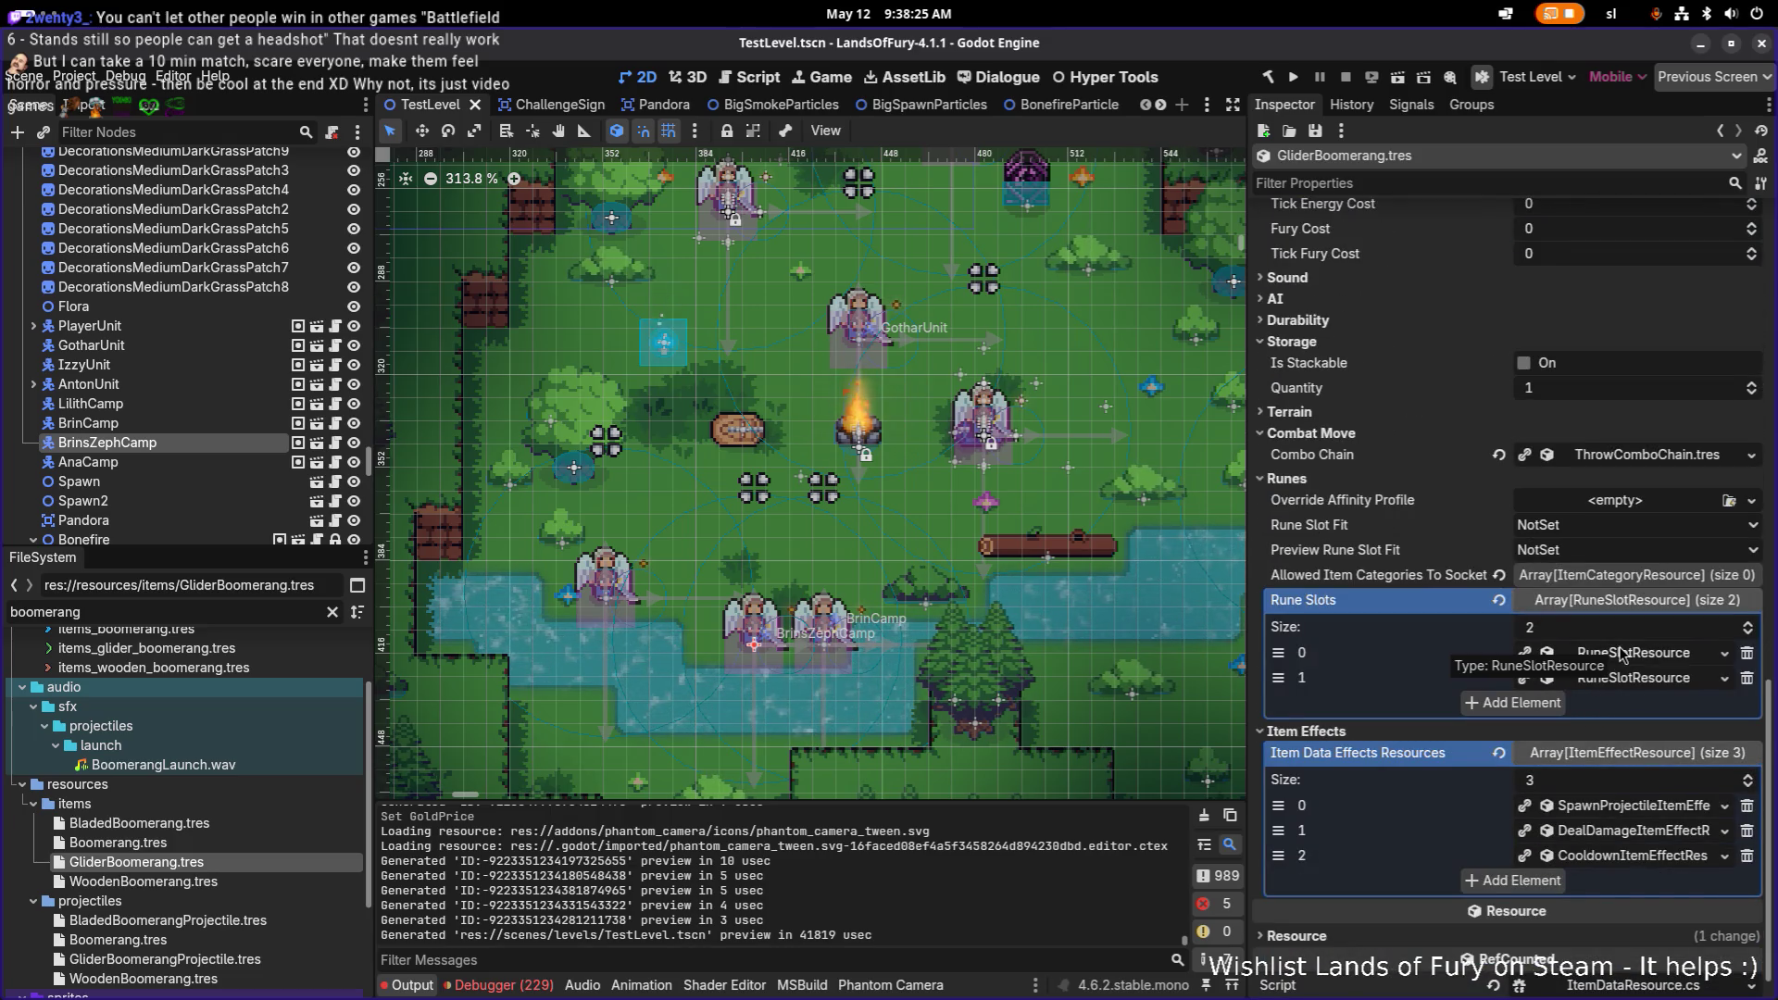
# Step: Make rune slots 0 and 1 unique
pyautogui.rightClick(1616, 654)
pyautogui.click(1671, 774)
pyautogui.rightClick(1602, 678)
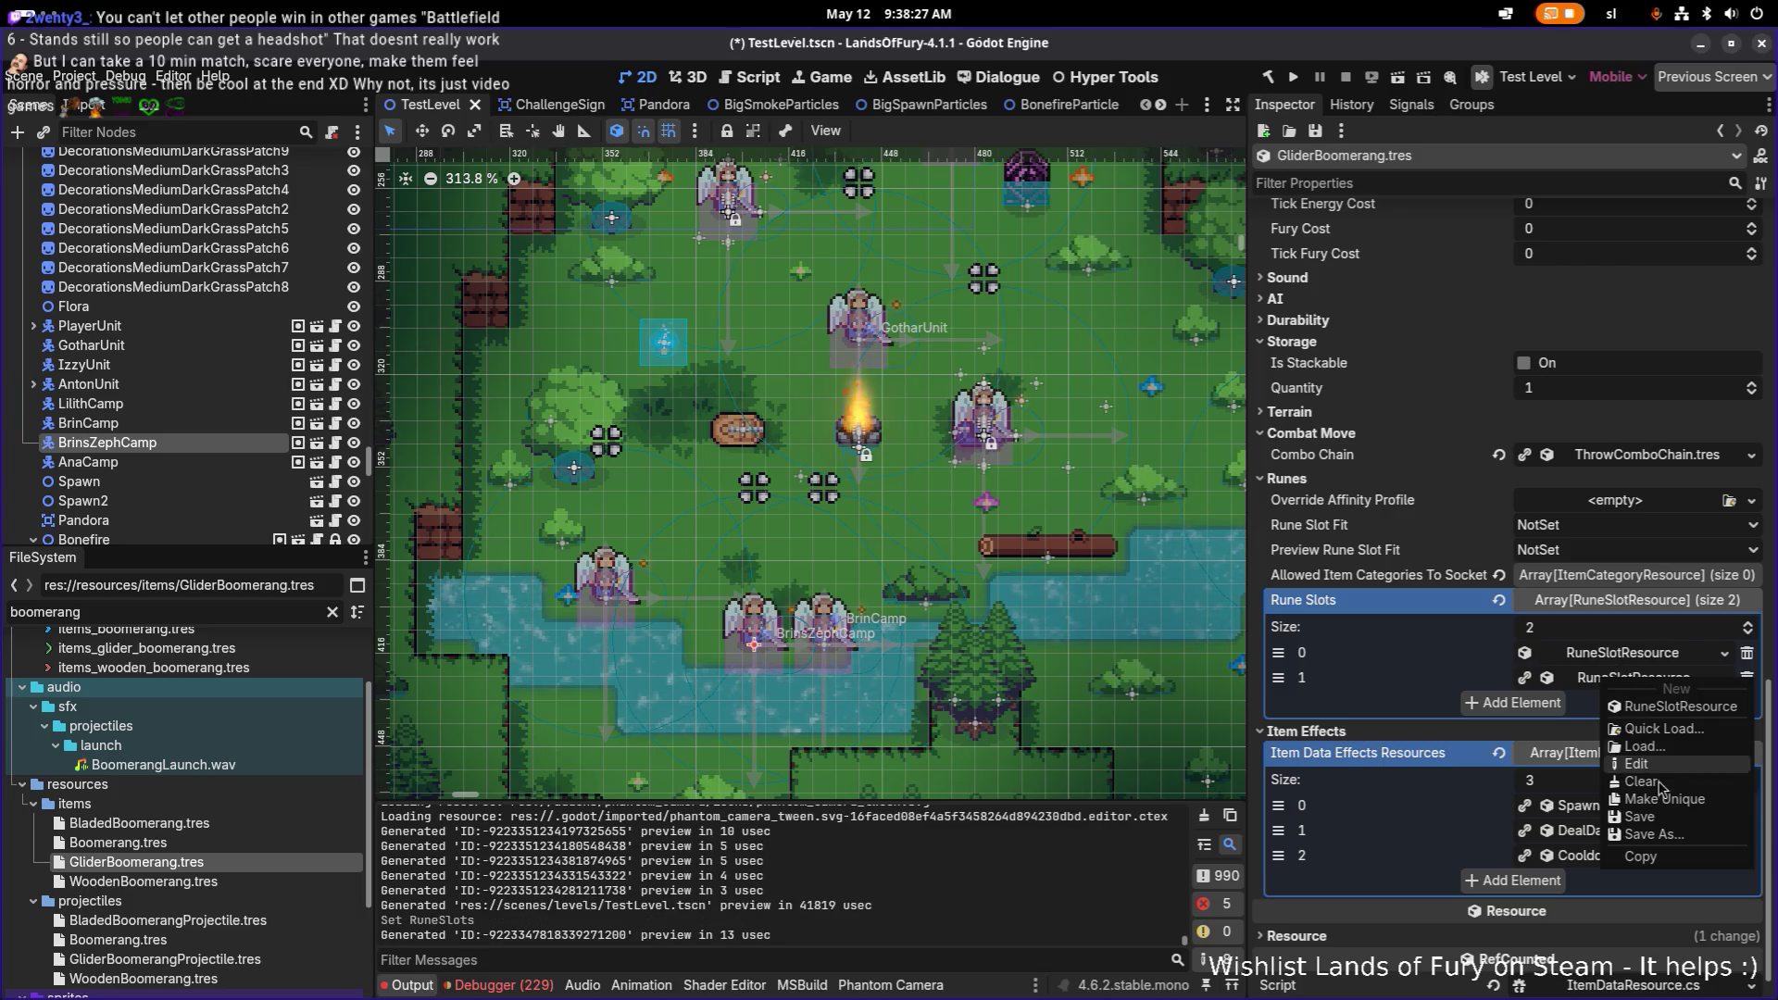
pyautogui.click(1657, 793)
# Step: Make all three item effects unique, including their sub-resources
pyautogui.rightClick(1622, 805)
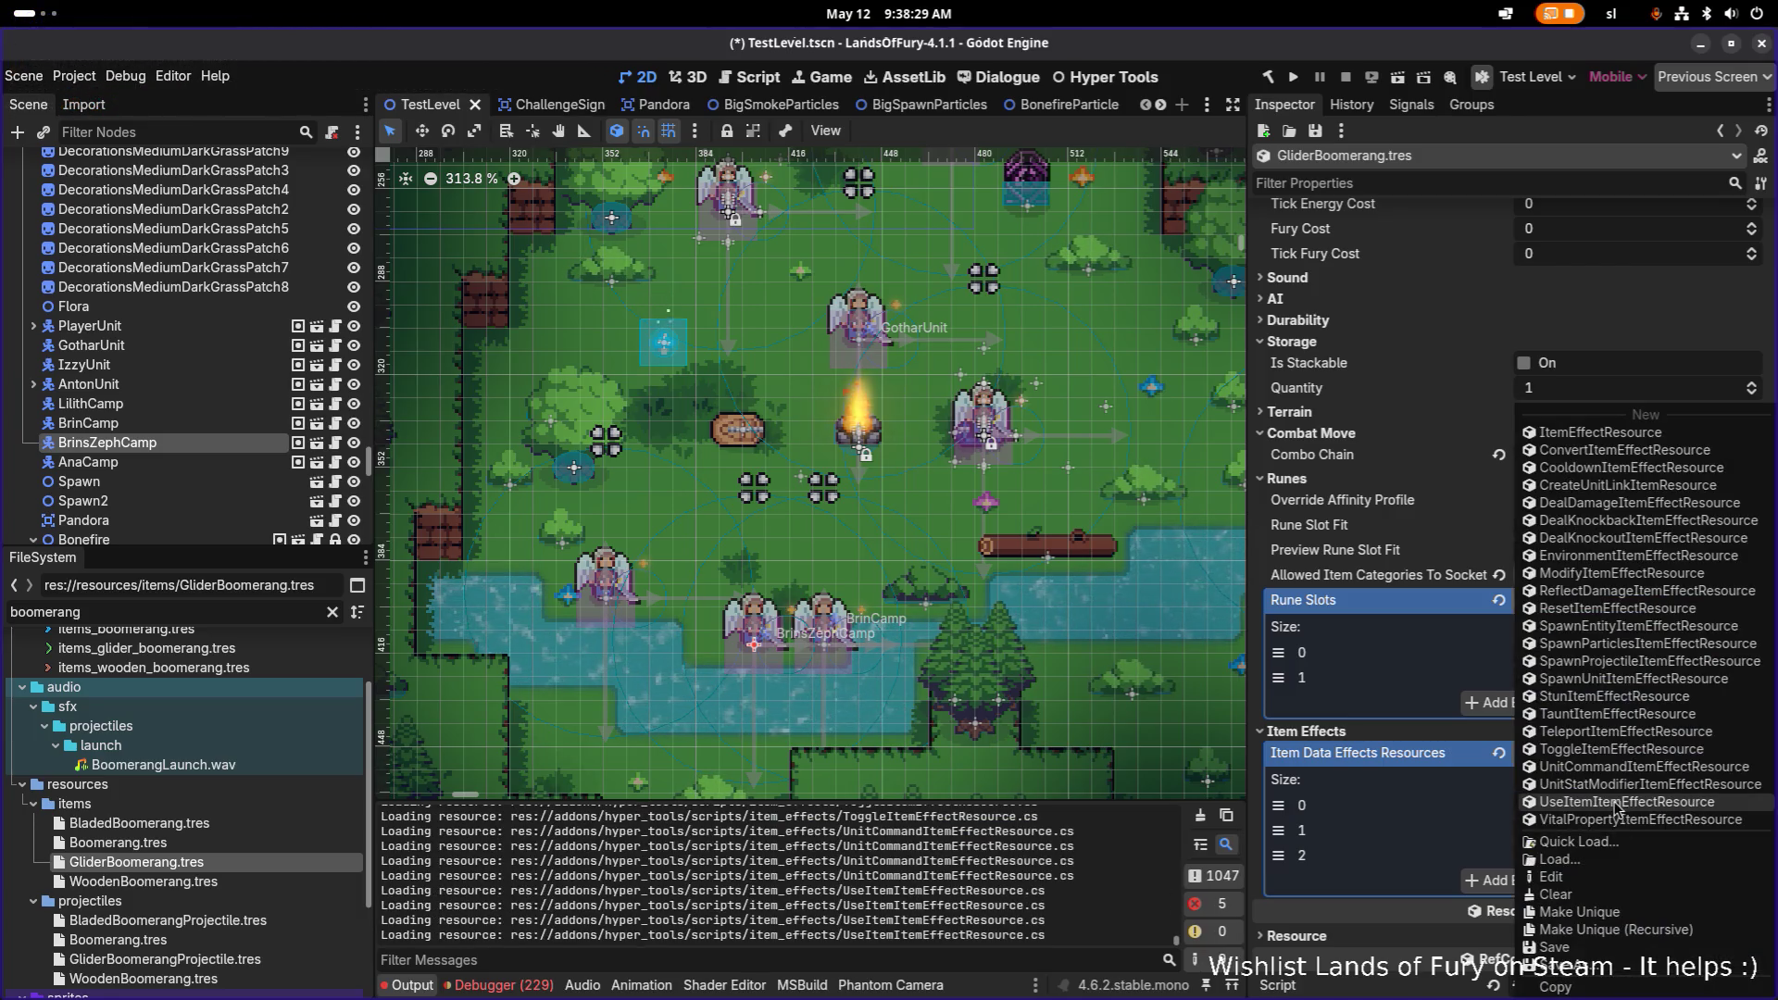
pyautogui.click(1690, 943)
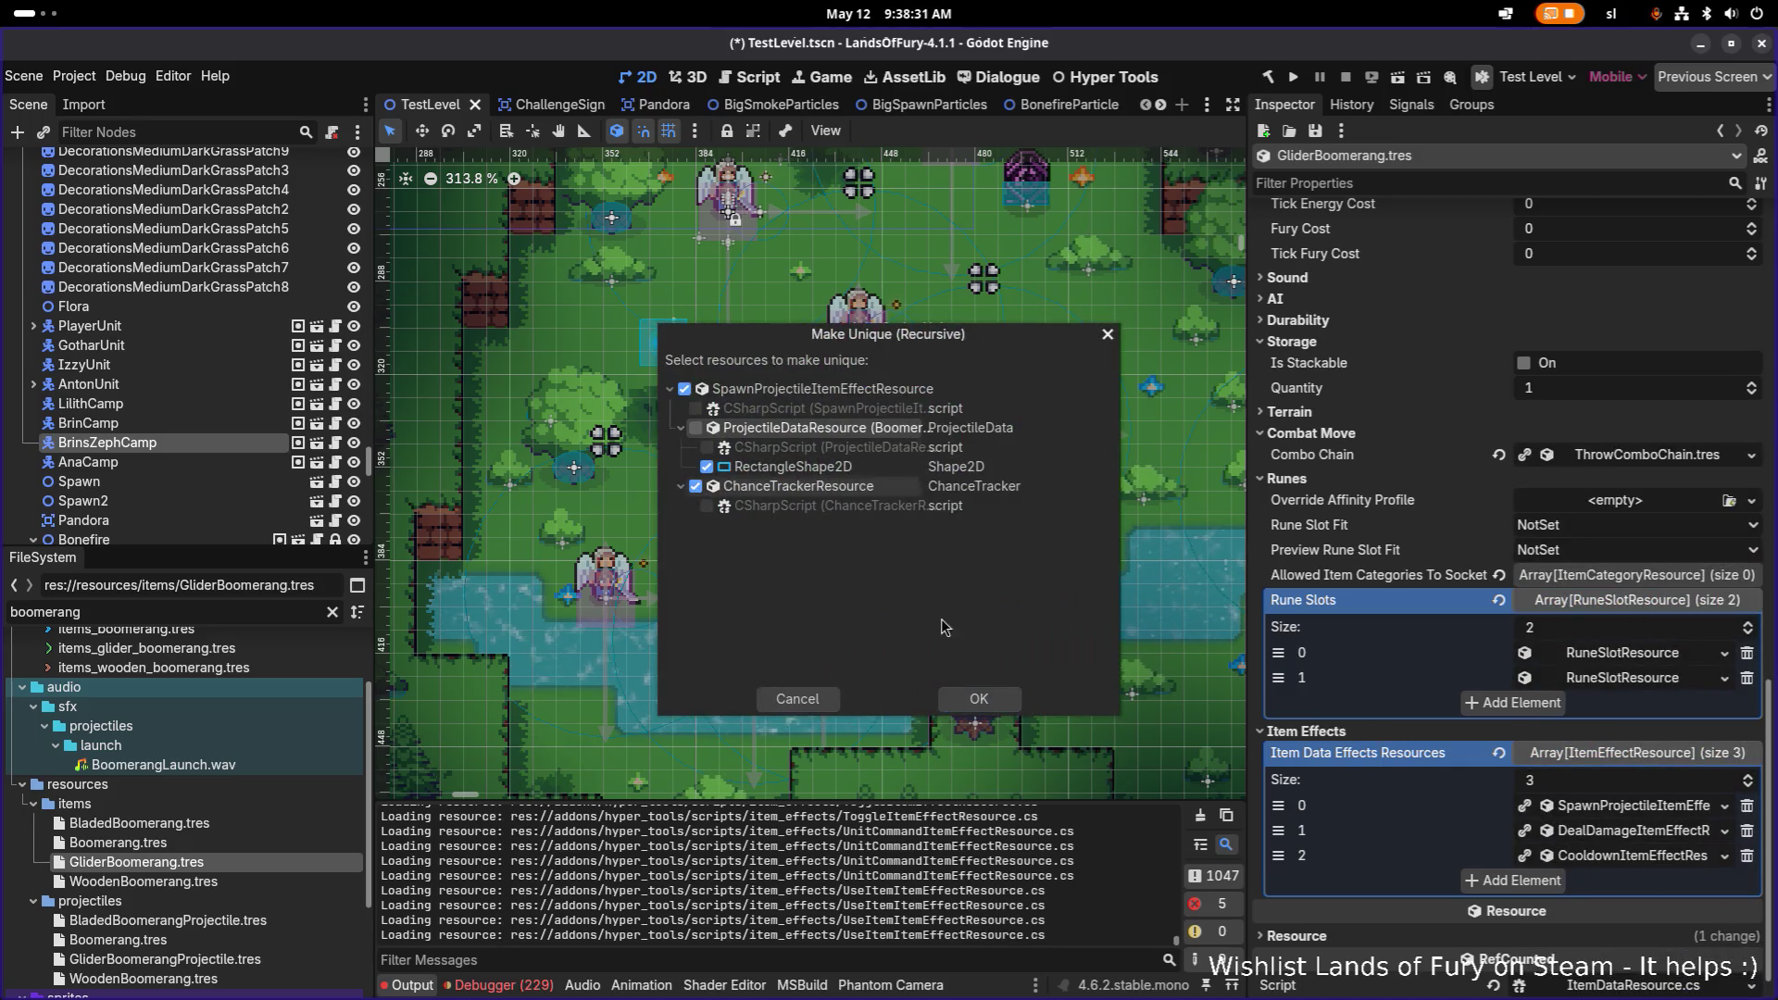
pyautogui.click(979, 699)
pyautogui.rightClick(1591, 830)
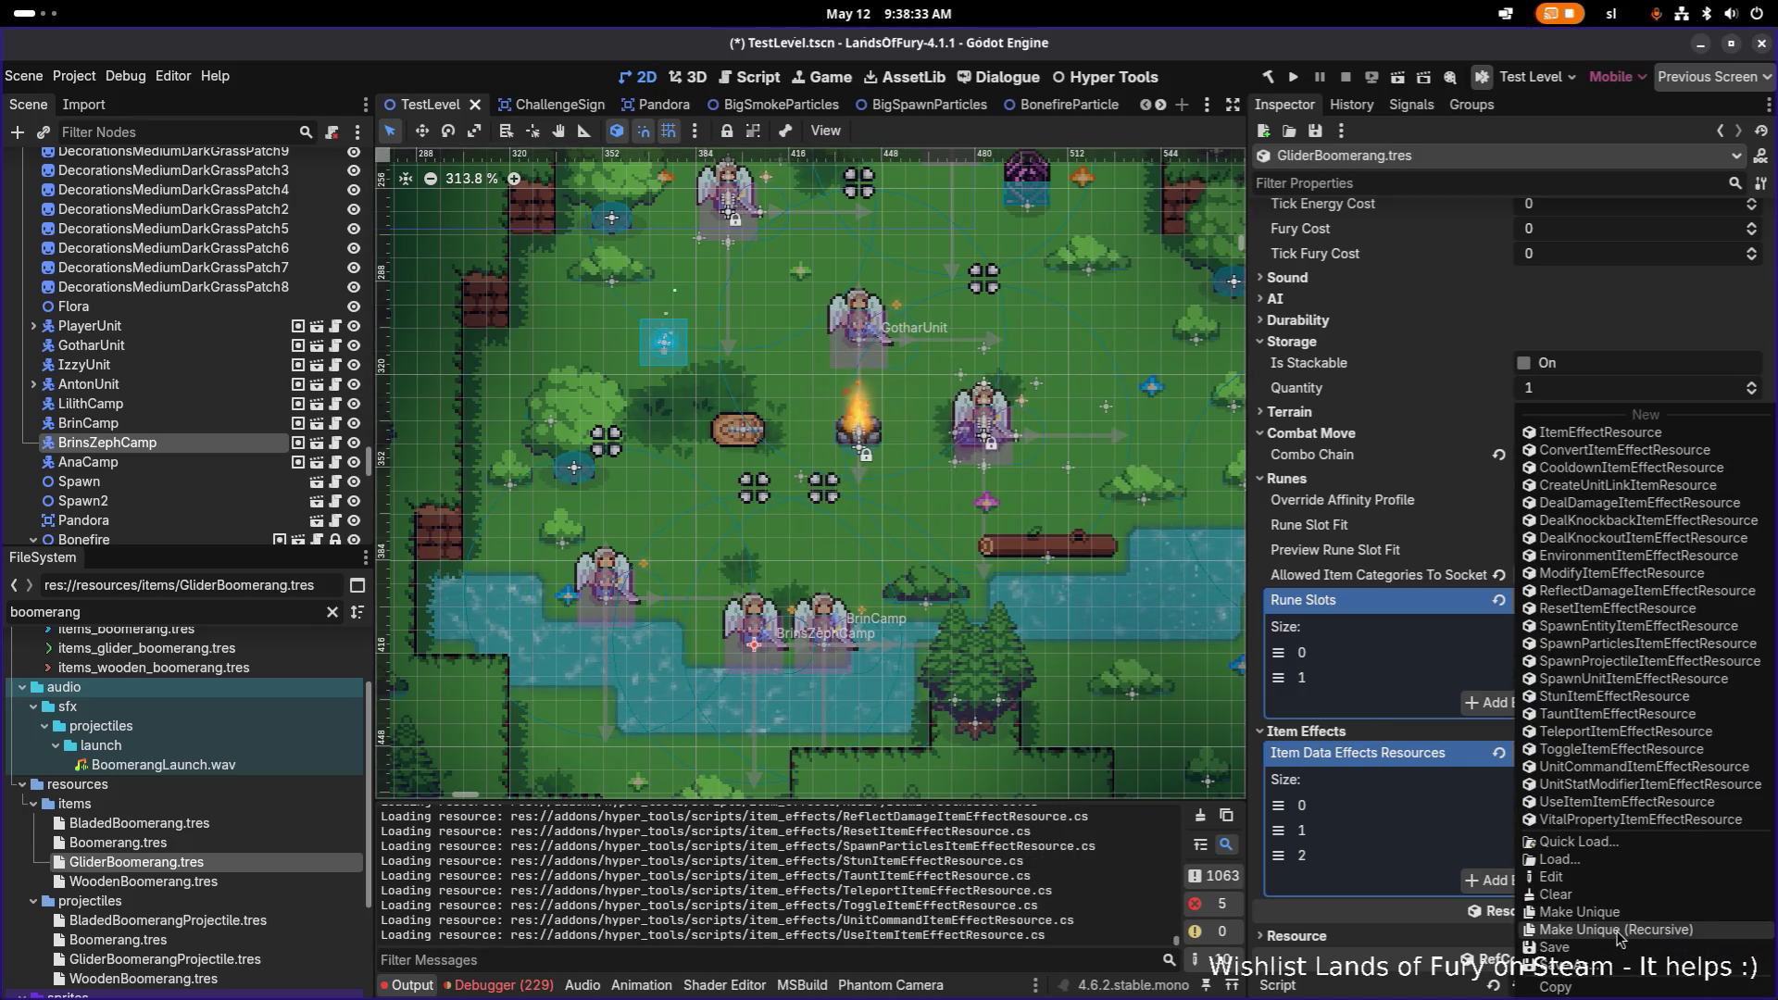
pyautogui.click(1619, 930)
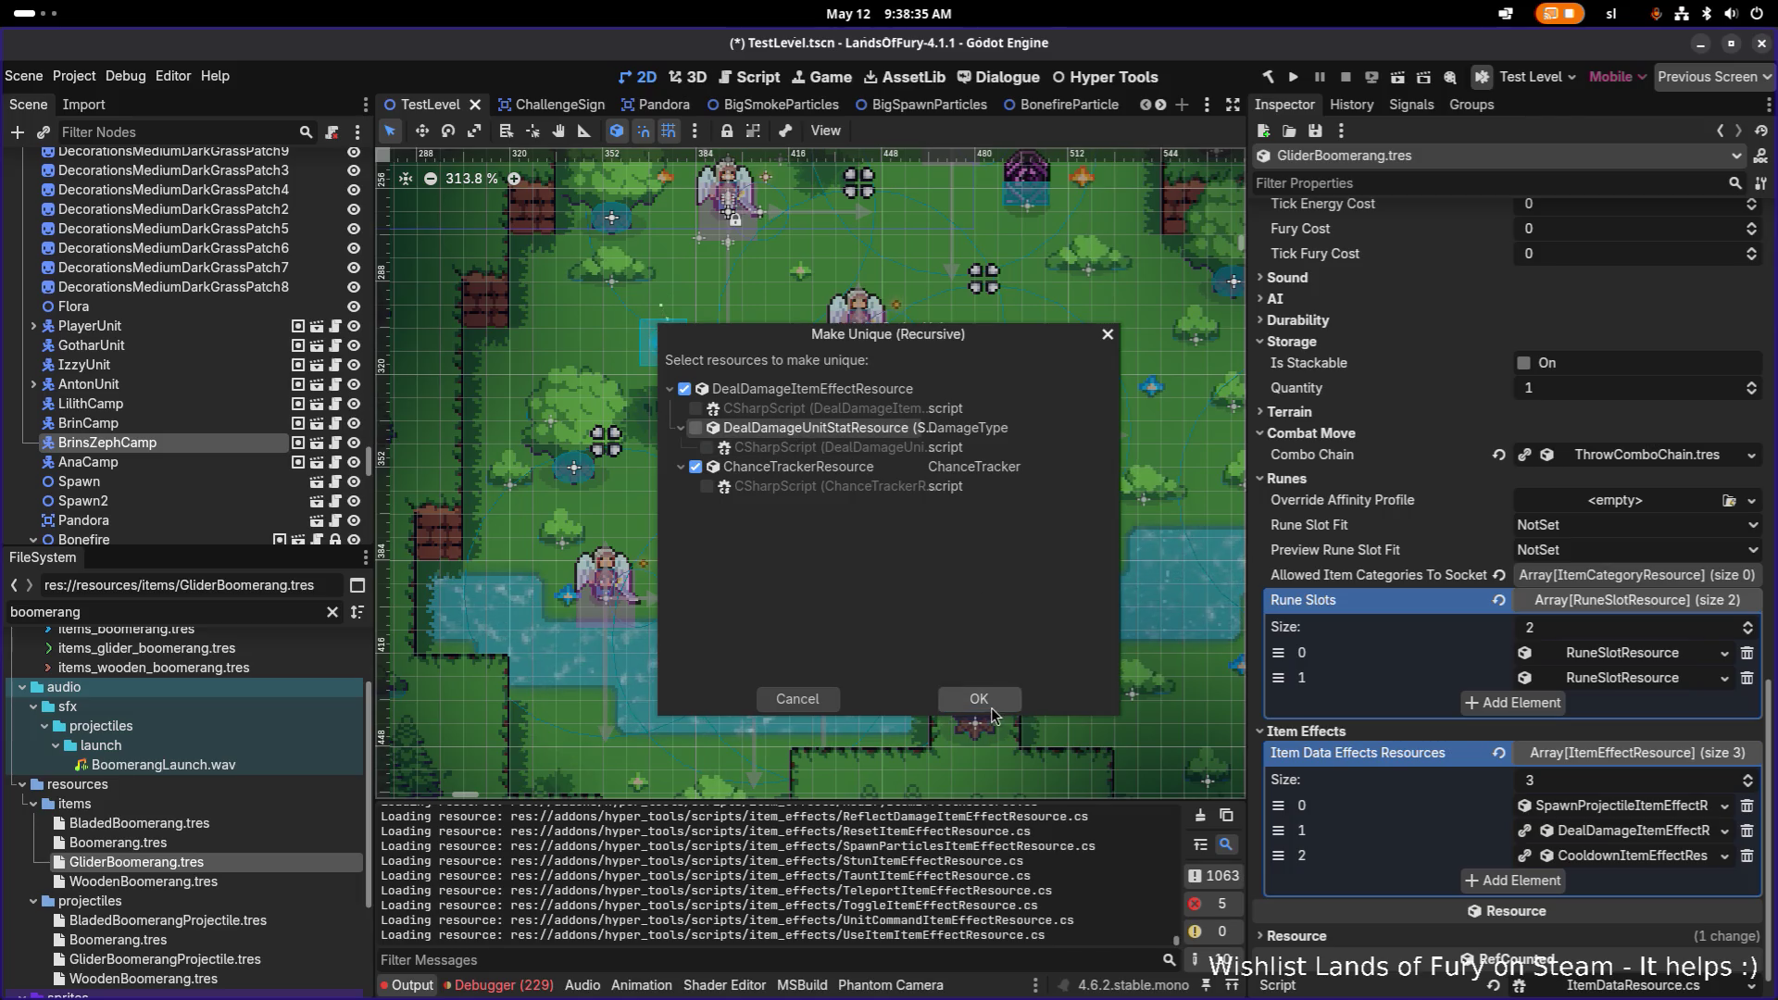
pyautogui.click(979, 700)
pyautogui.rightClick(1593, 857)
pyautogui.click(1615, 930)
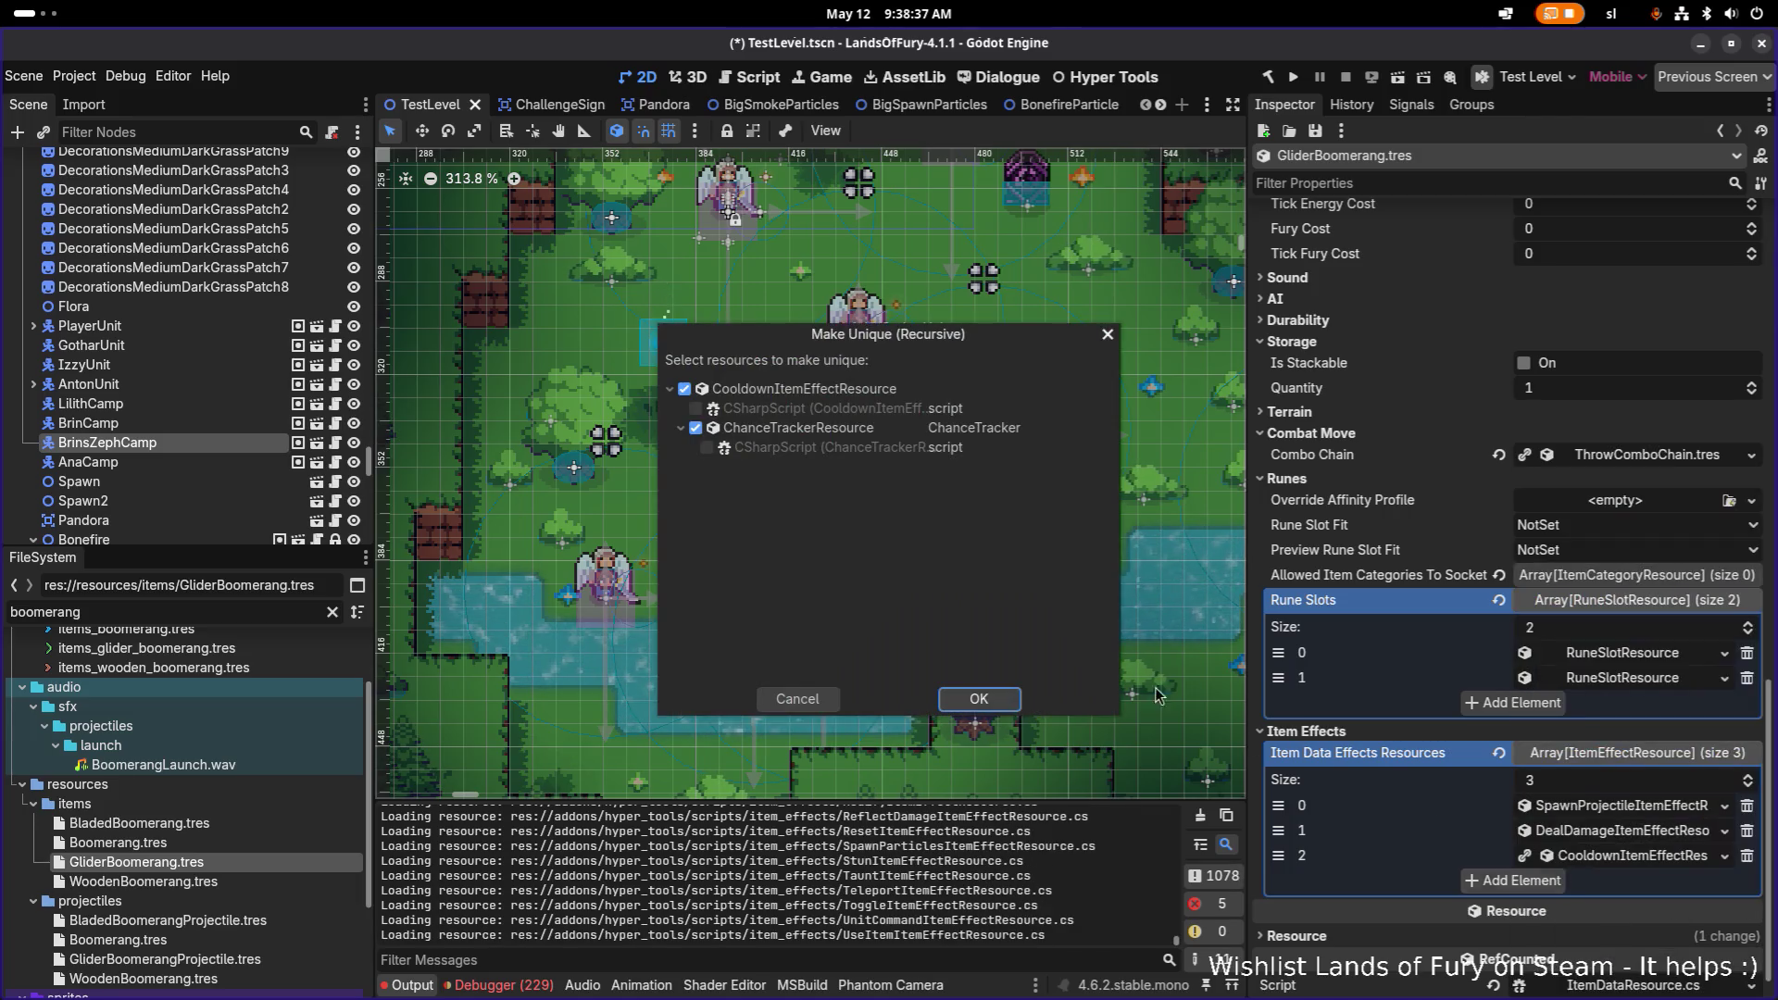
pyautogui.click(1014, 697)
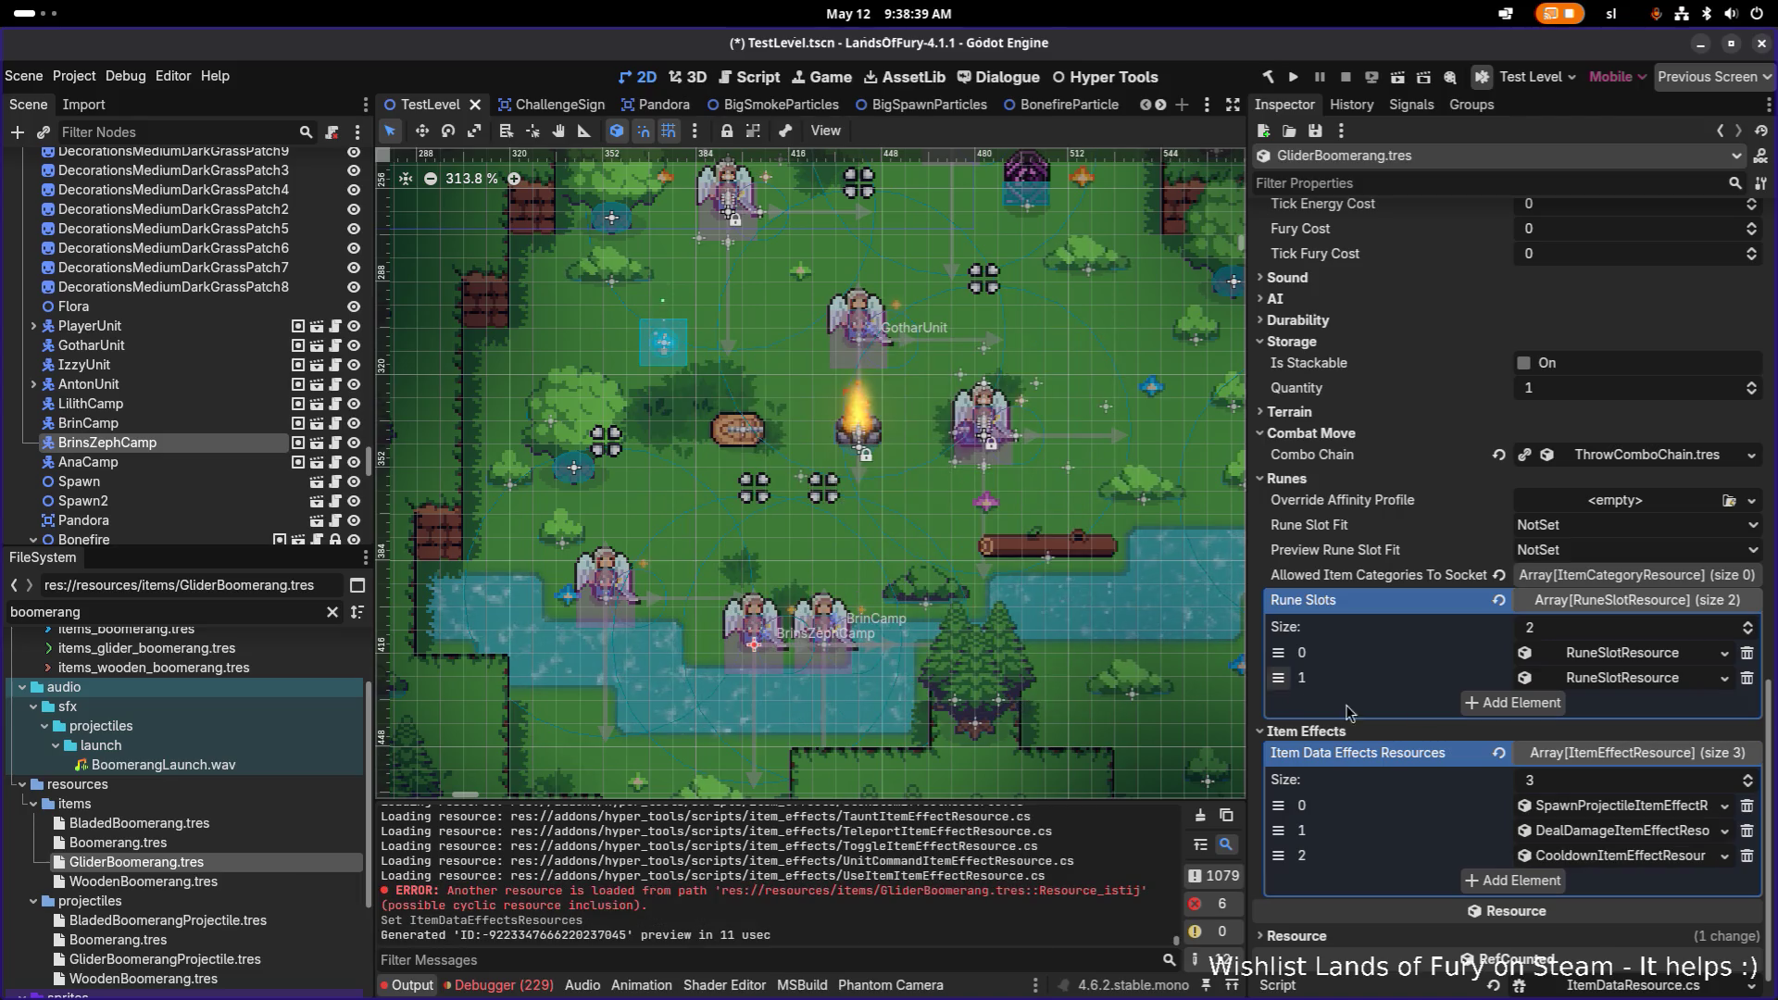
# Step: Add a third rune slot holding a new RuneSlotResource
pyautogui.click(1563, 704)
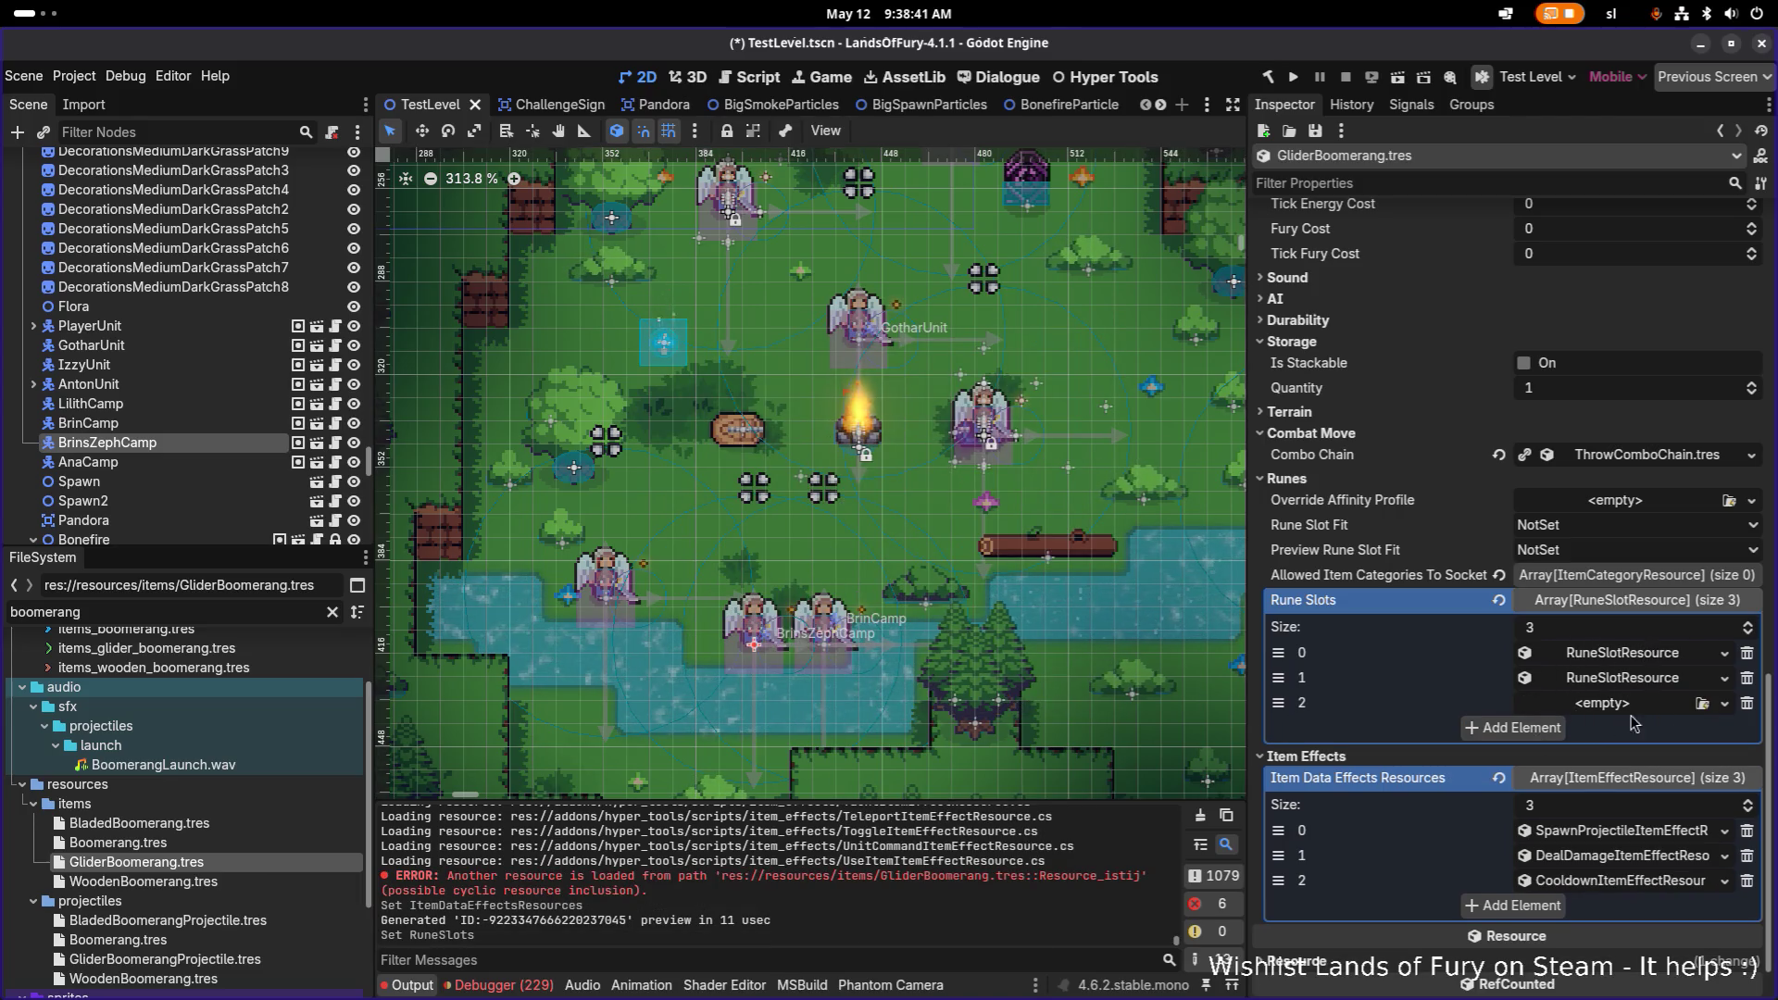
pyautogui.click(1657, 744)
pyautogui.click(1631, 706)
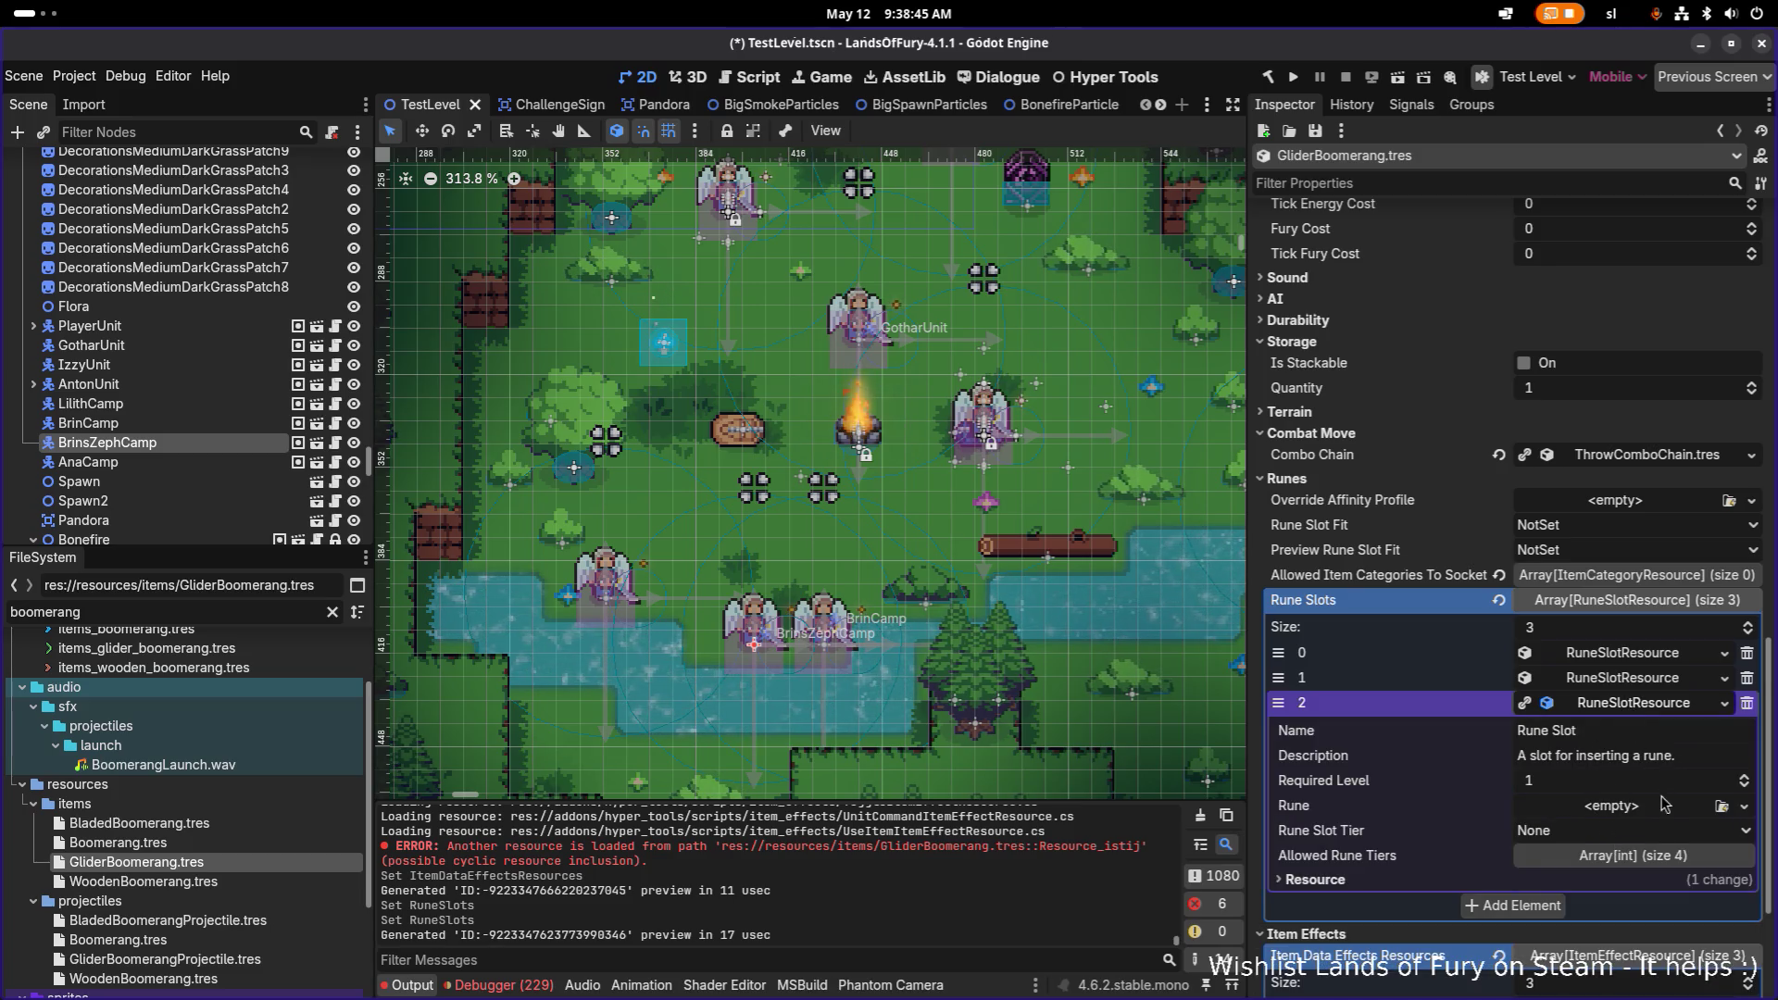
# Step: Set rune slot 1's tier to Novice, pick a tier for slot 2, and save
pyautogui.click(1634, 682)
pyautogui.scroll(-3, 1634, 690)
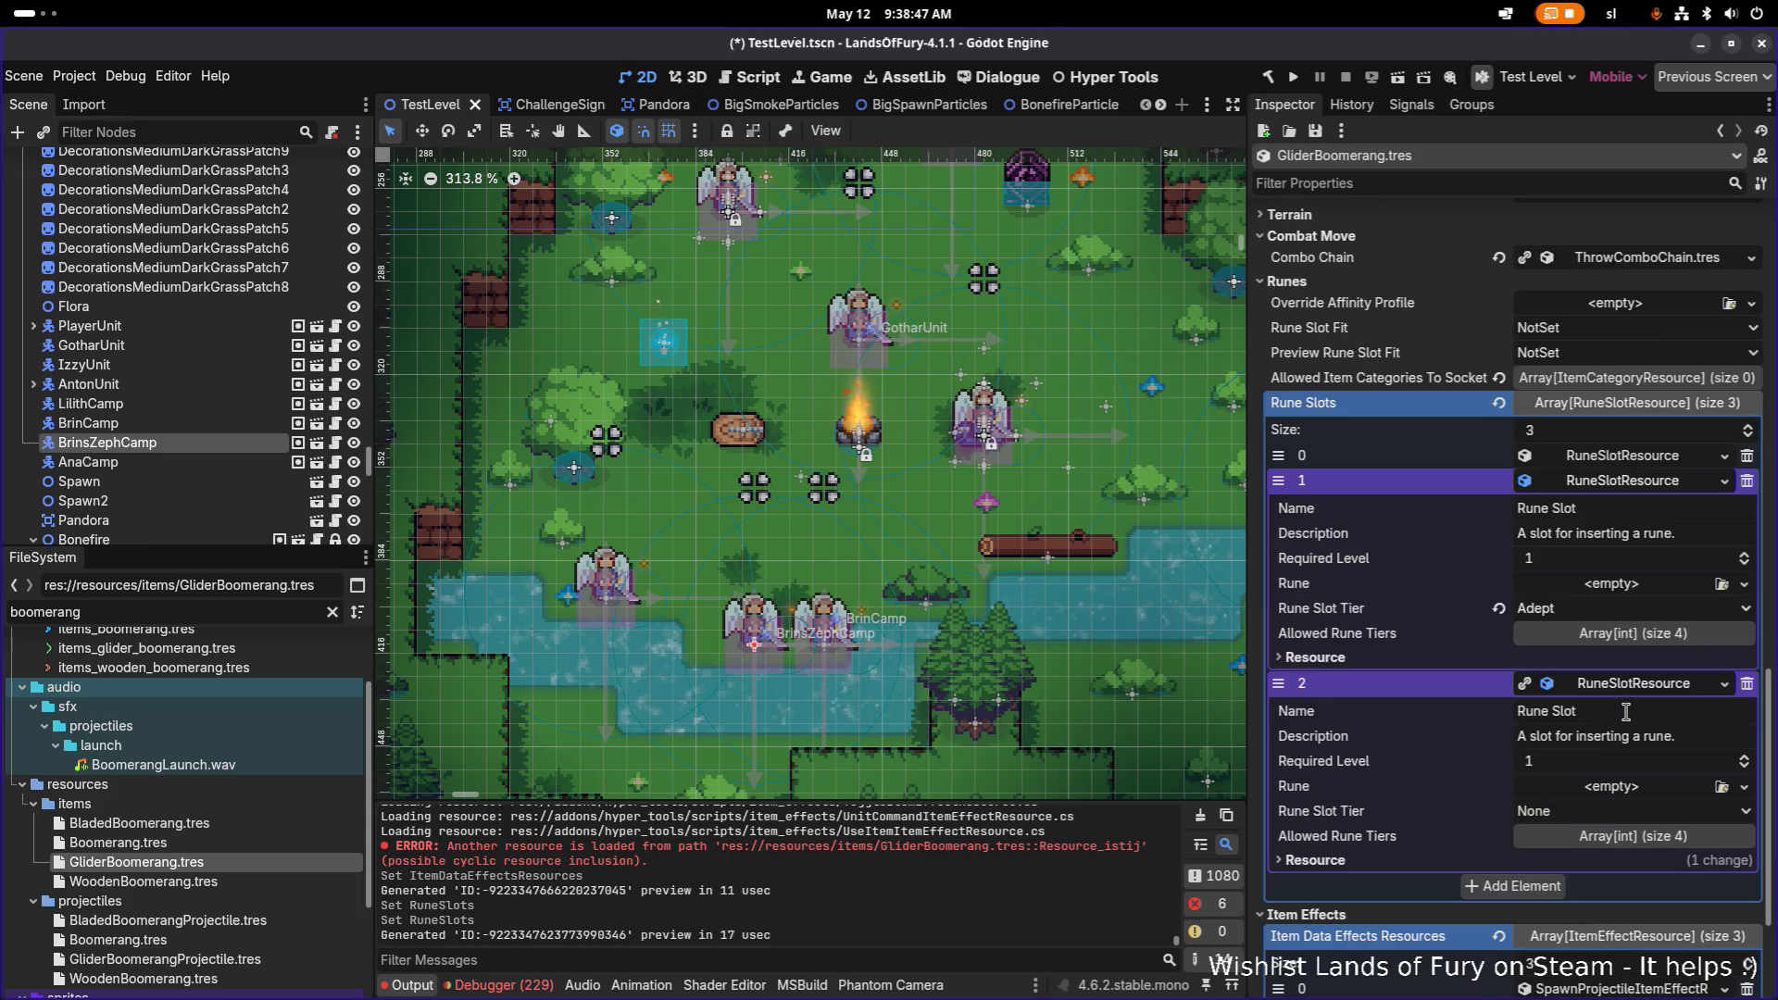
pyautogui.click(1602, 611)
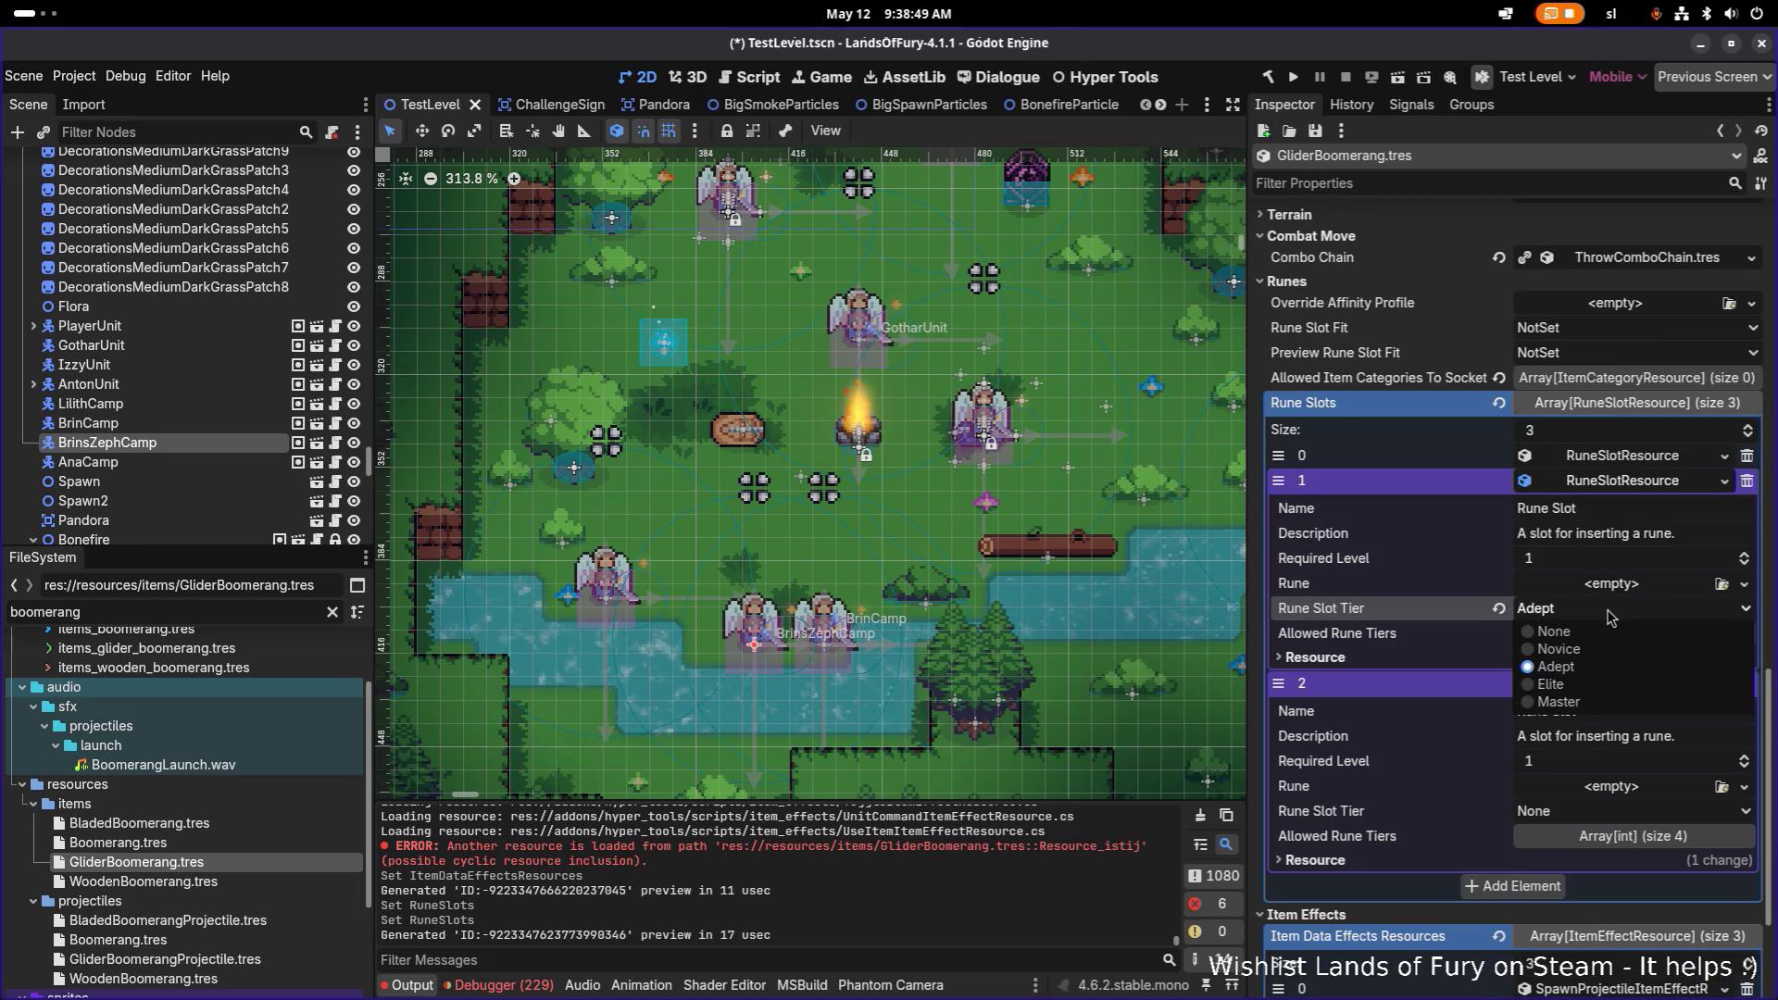
pyautogui.click(1593, 665)
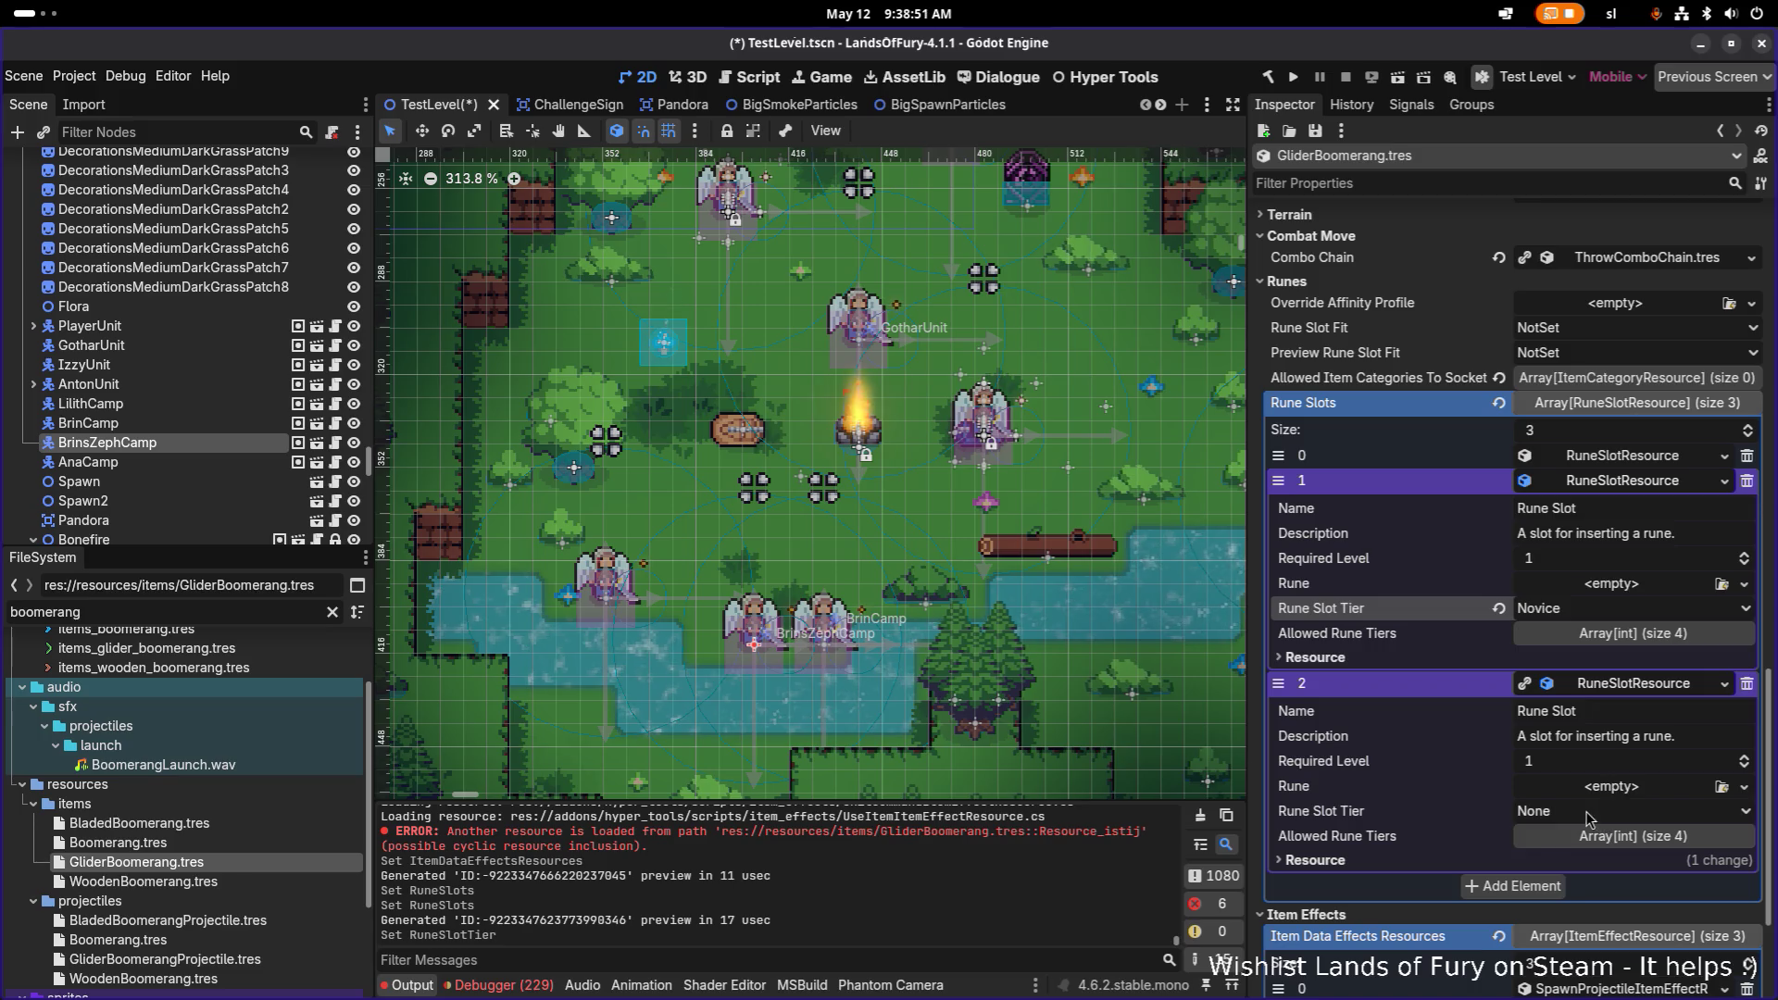
pyautogui.click(1590, 820)
pyautogui.click(1586, 855)
pyautogui.click(1634, 683)
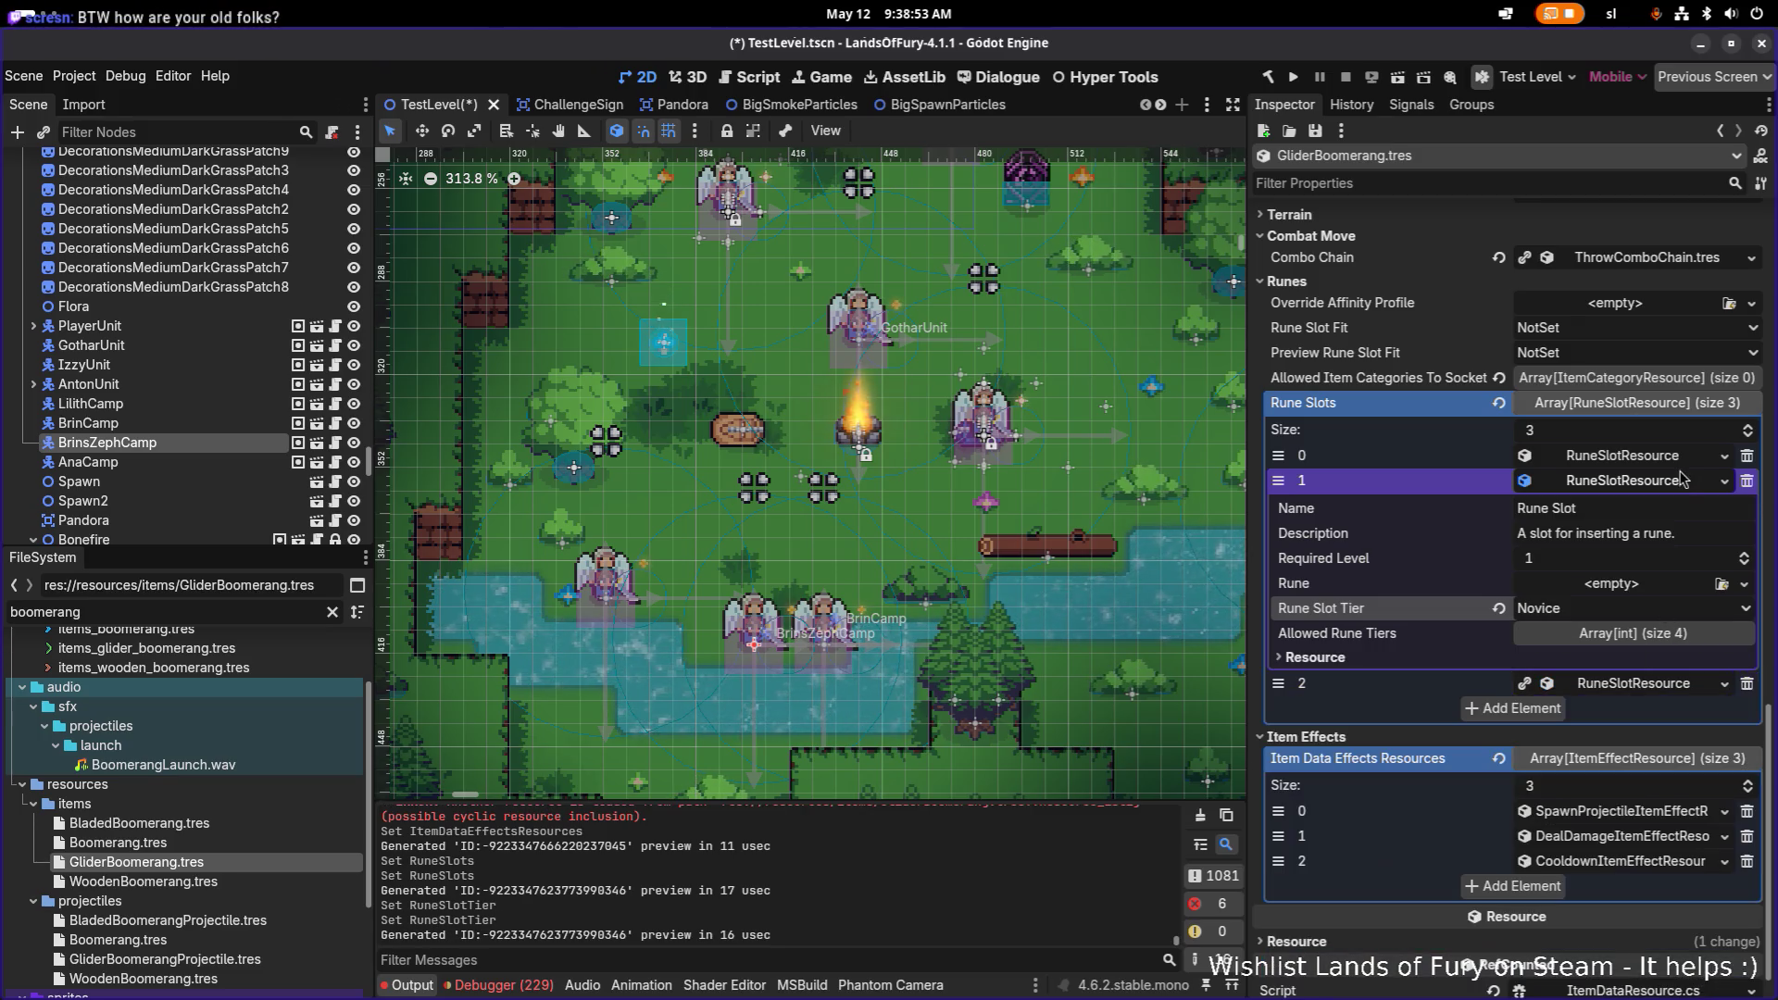
pyautogui.click(1672, 480)
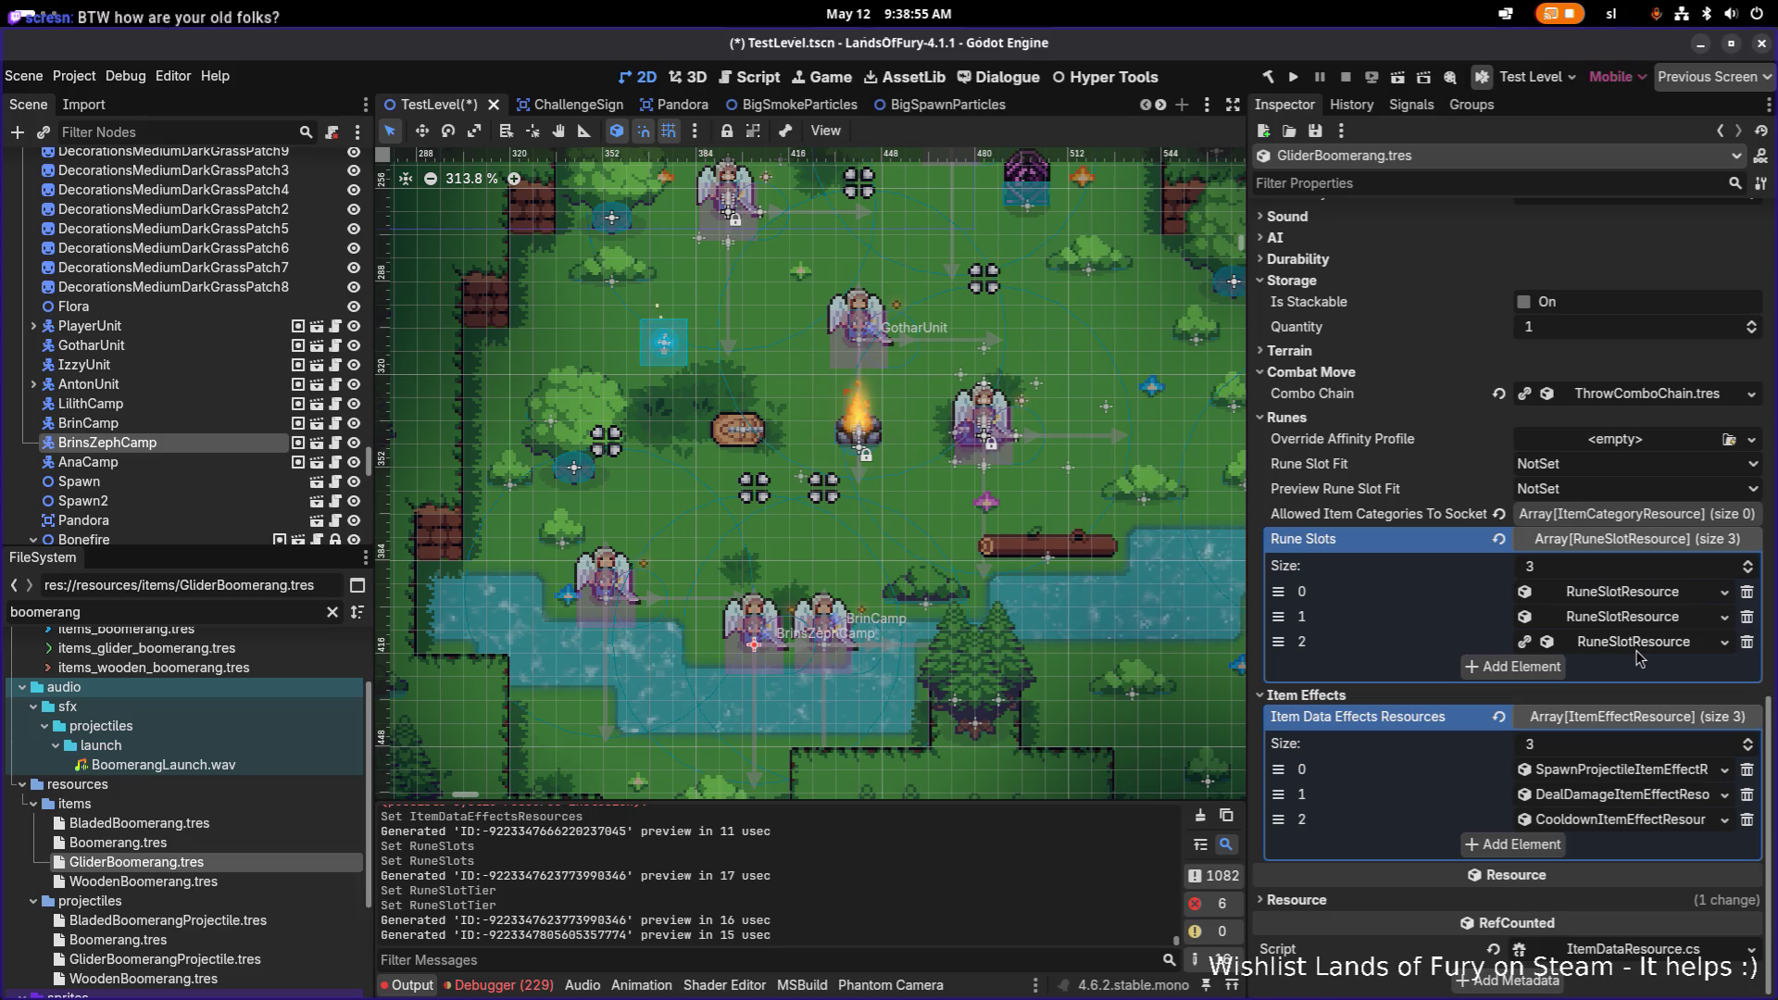
pyautogui.hotkey('ctrl', 's')
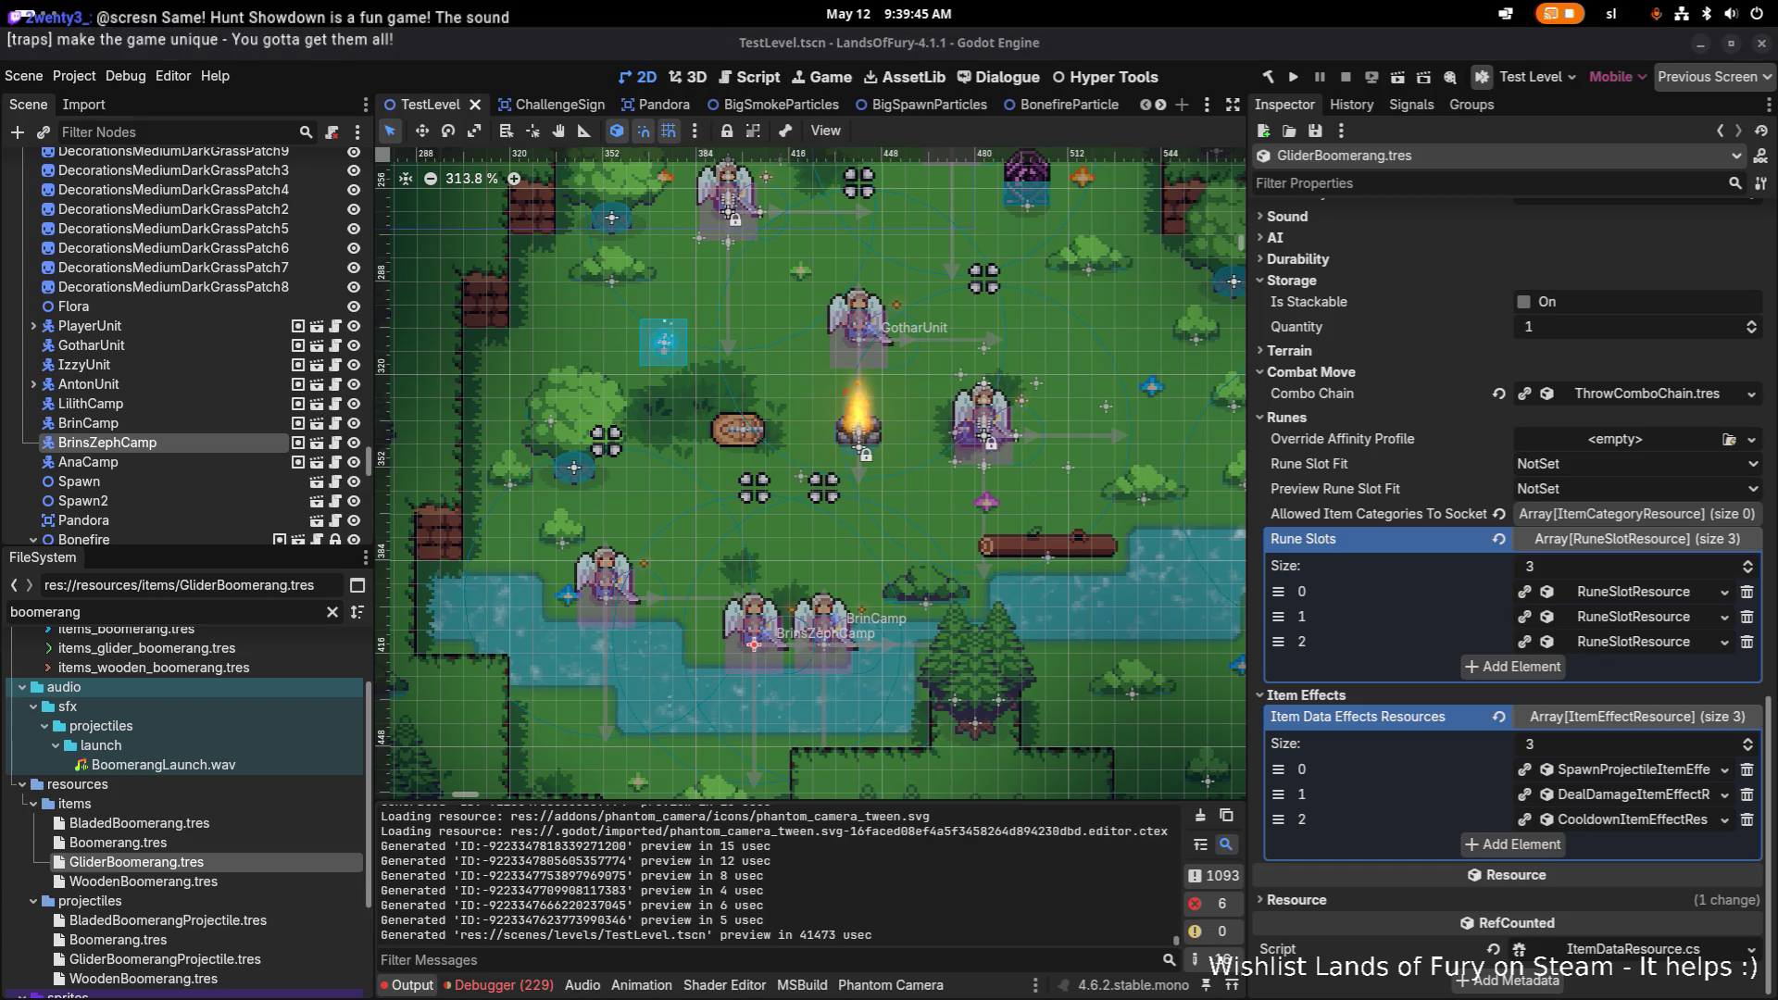
# Step: Expand the glider's DealDamage item effect entry in the Inspector
pyautogui.click(1634, 797)
# Step: Set the SpawnProjectileItemEffect's projectile Speed to 120
pyautogui.click(1632, 799)
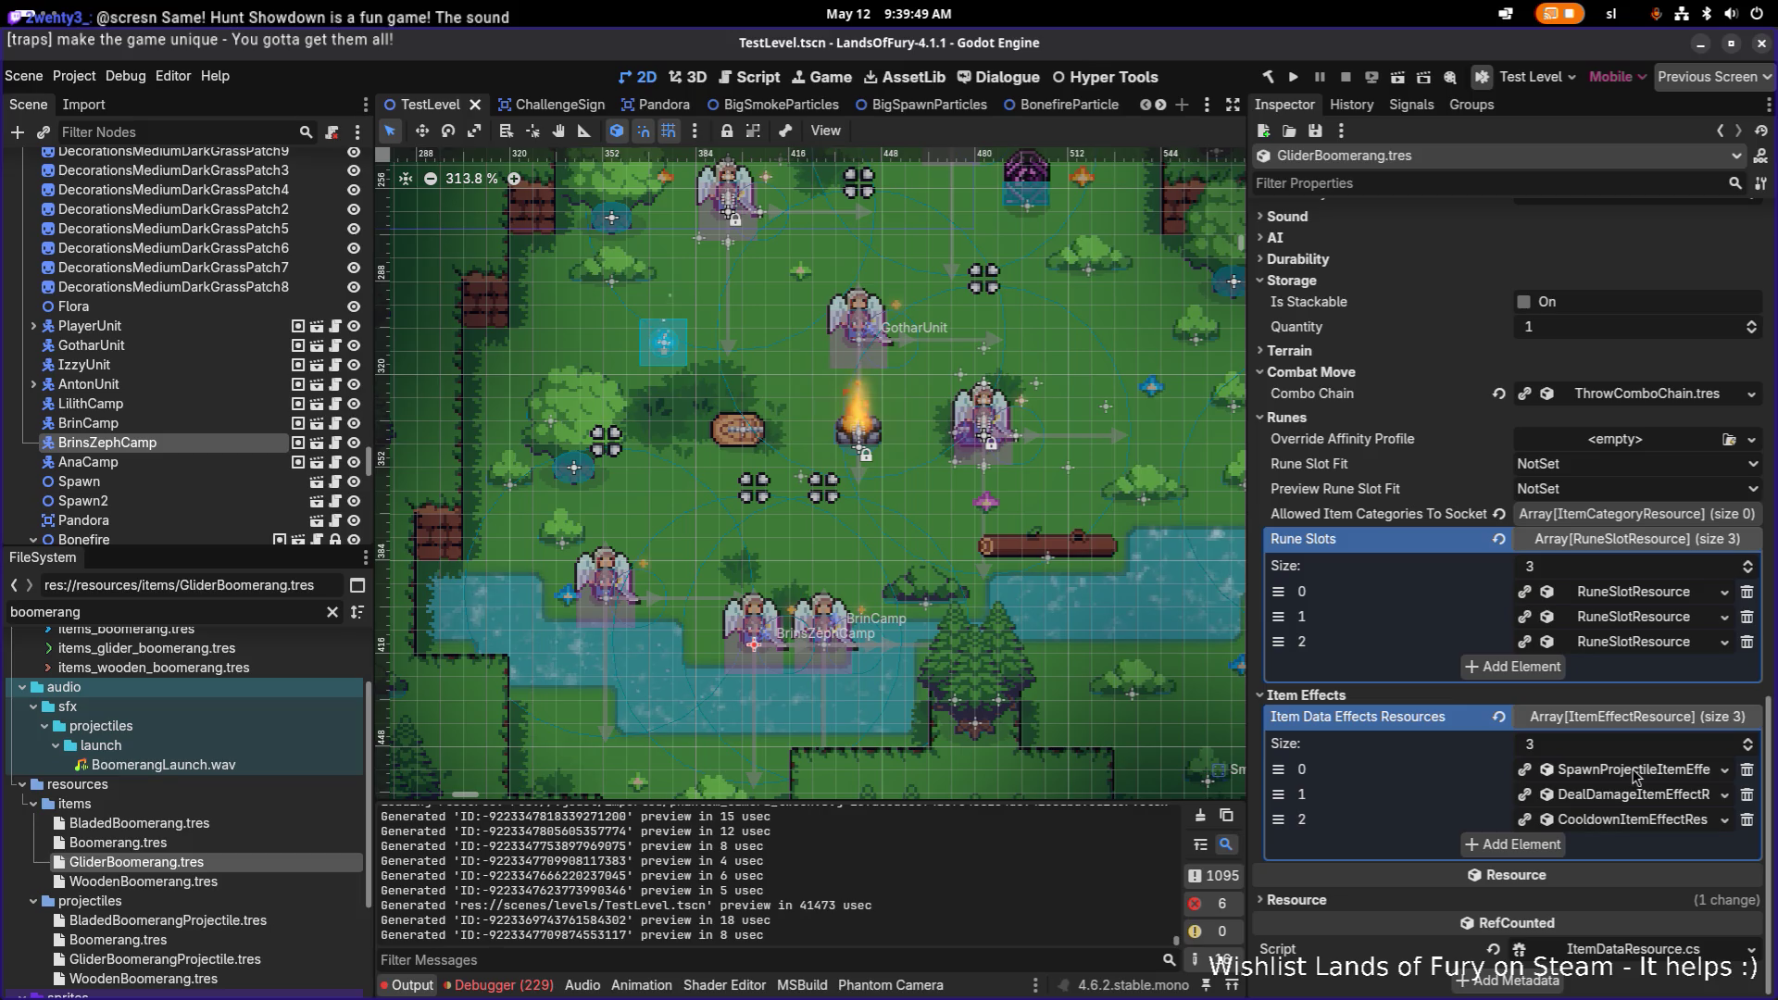
pyautogui.click(1630, 798)
pyautogui.scroll(-2, 1628, 741)
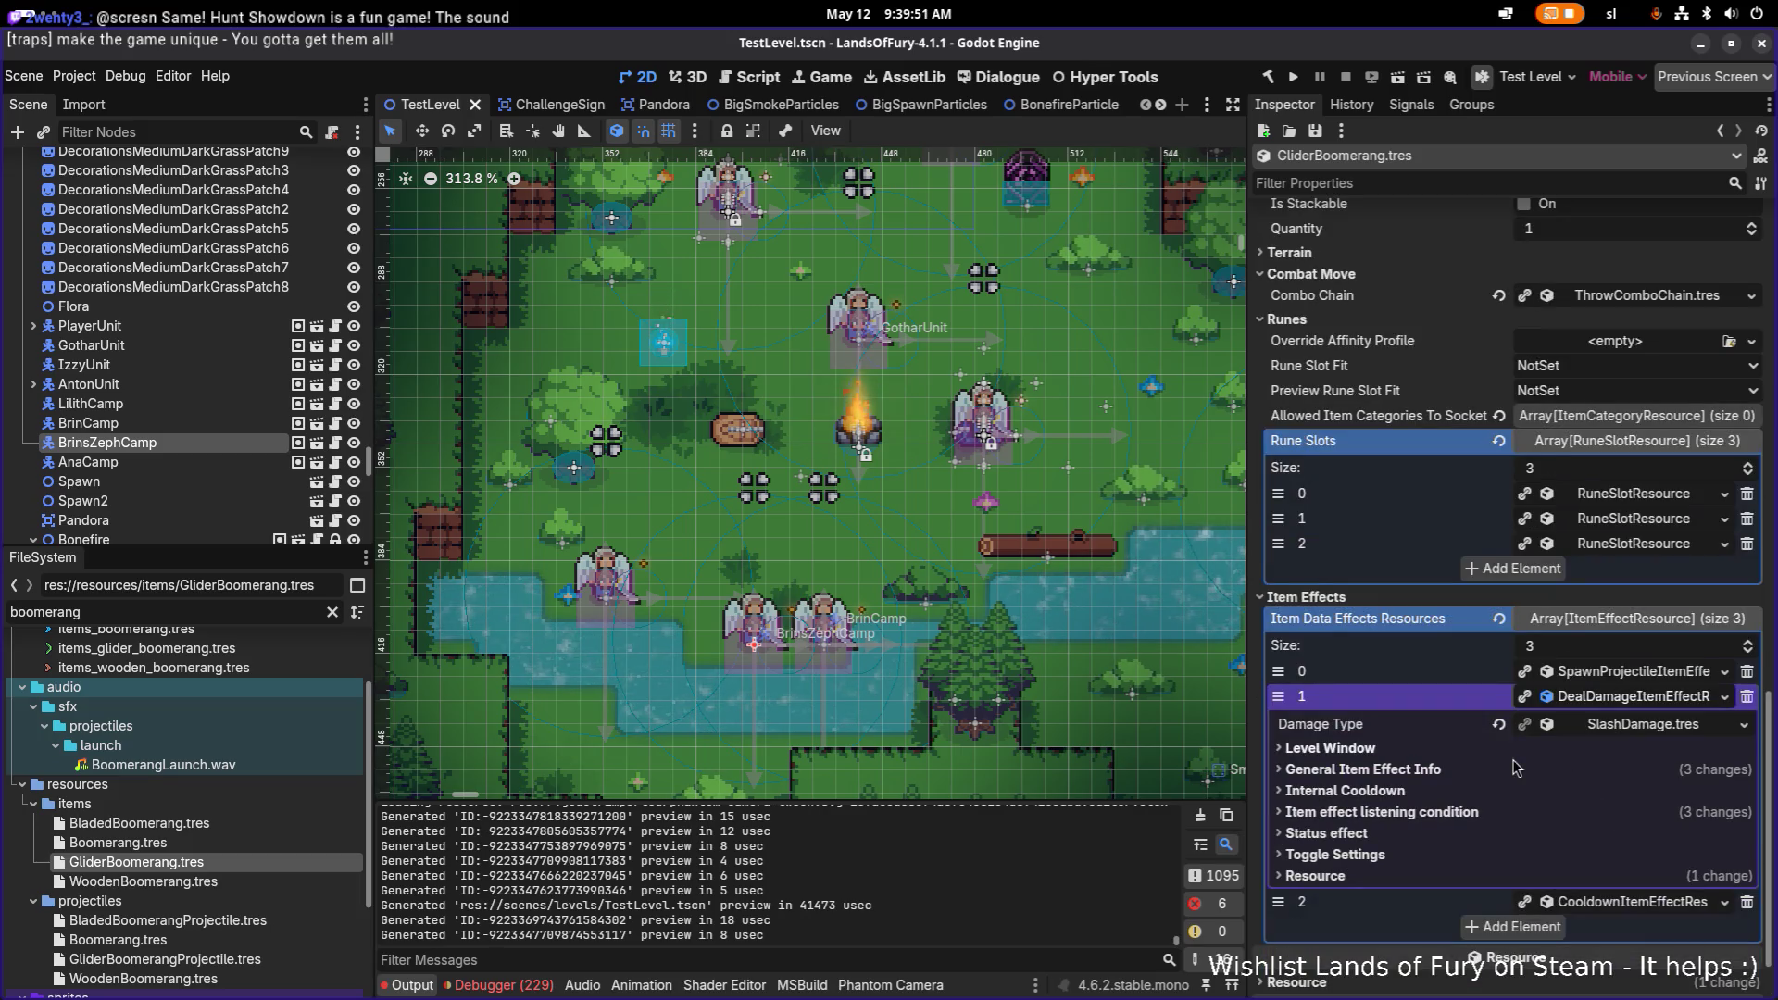
pyautogui.click(1632, 673)
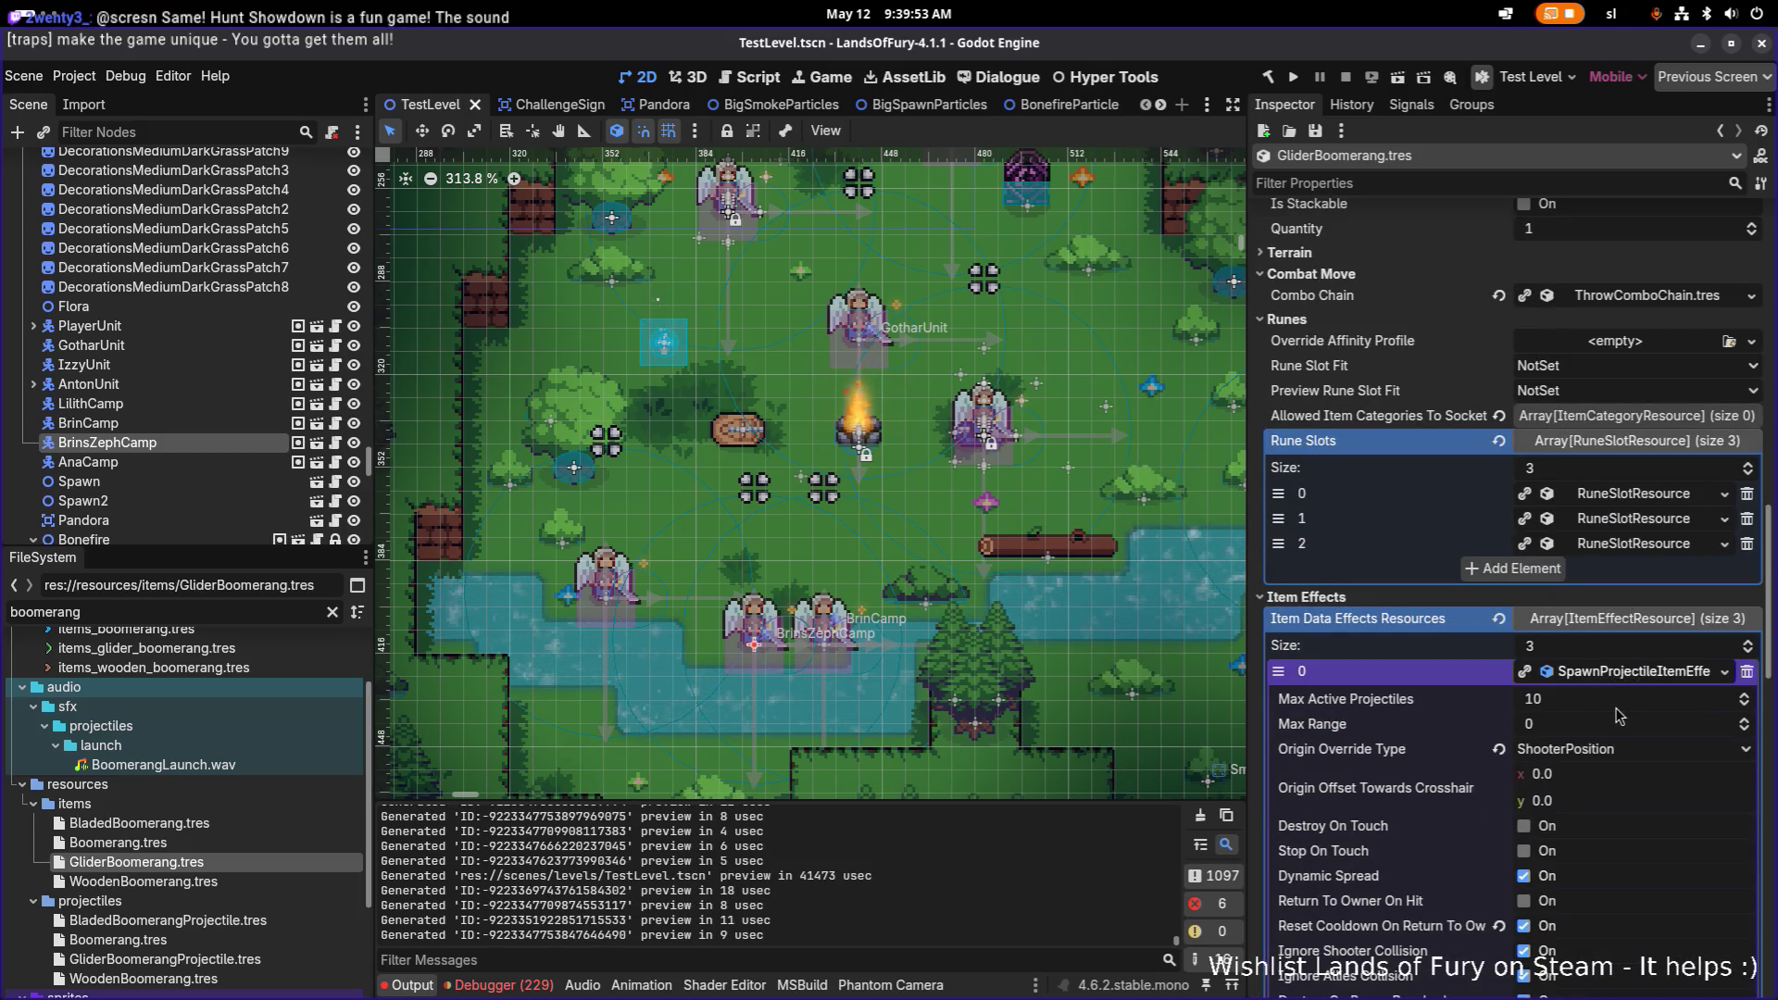
pyautogui.scroll(-5, 1616, 718)
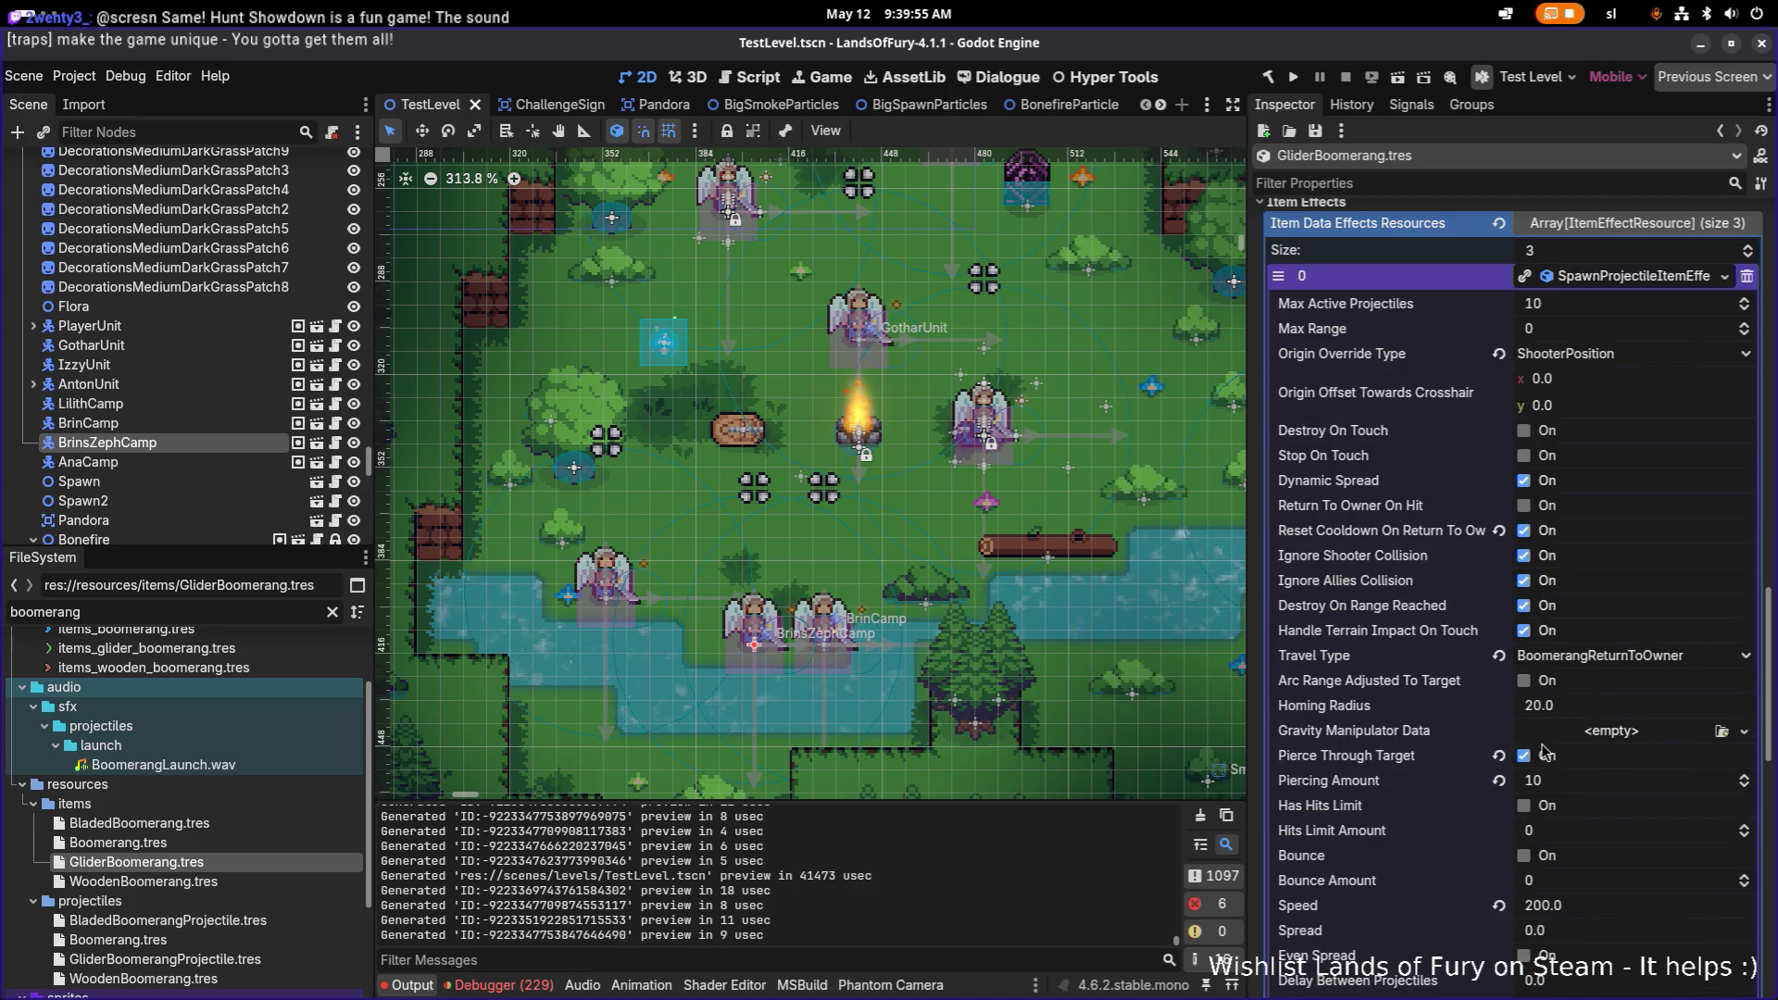
pyautogui.click(1582, 902)
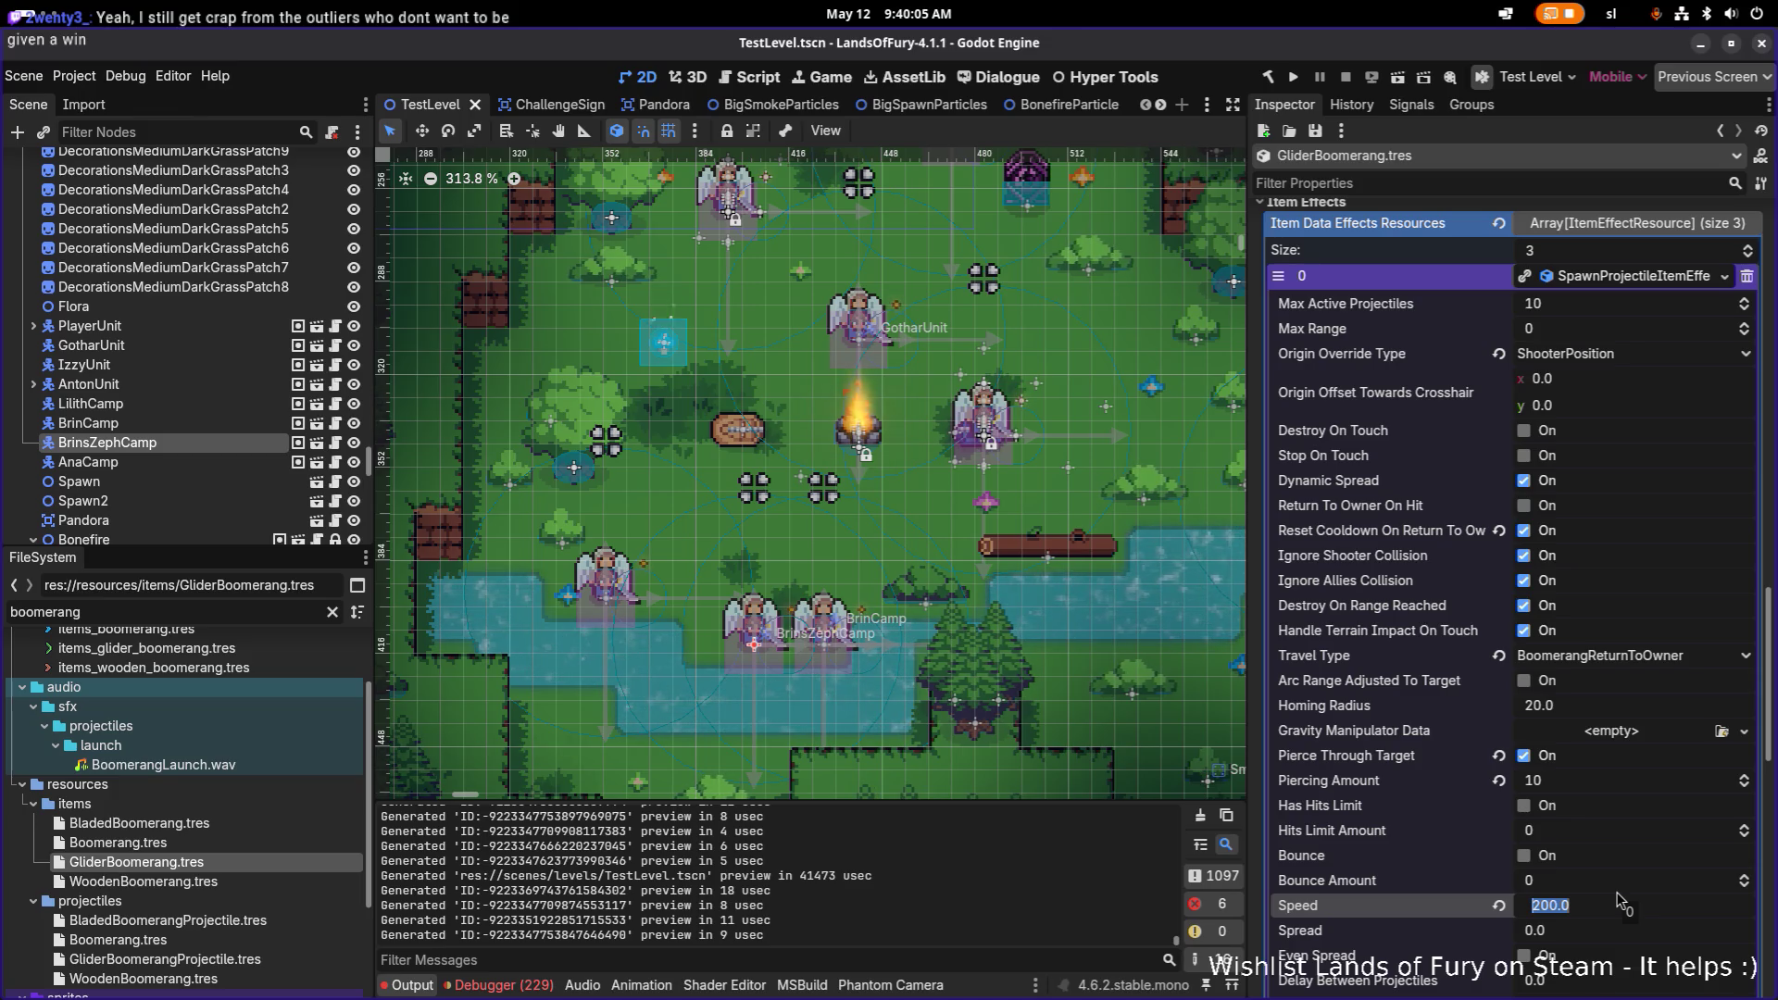
pyautogui.write('120')
pyautogui.press('Return')
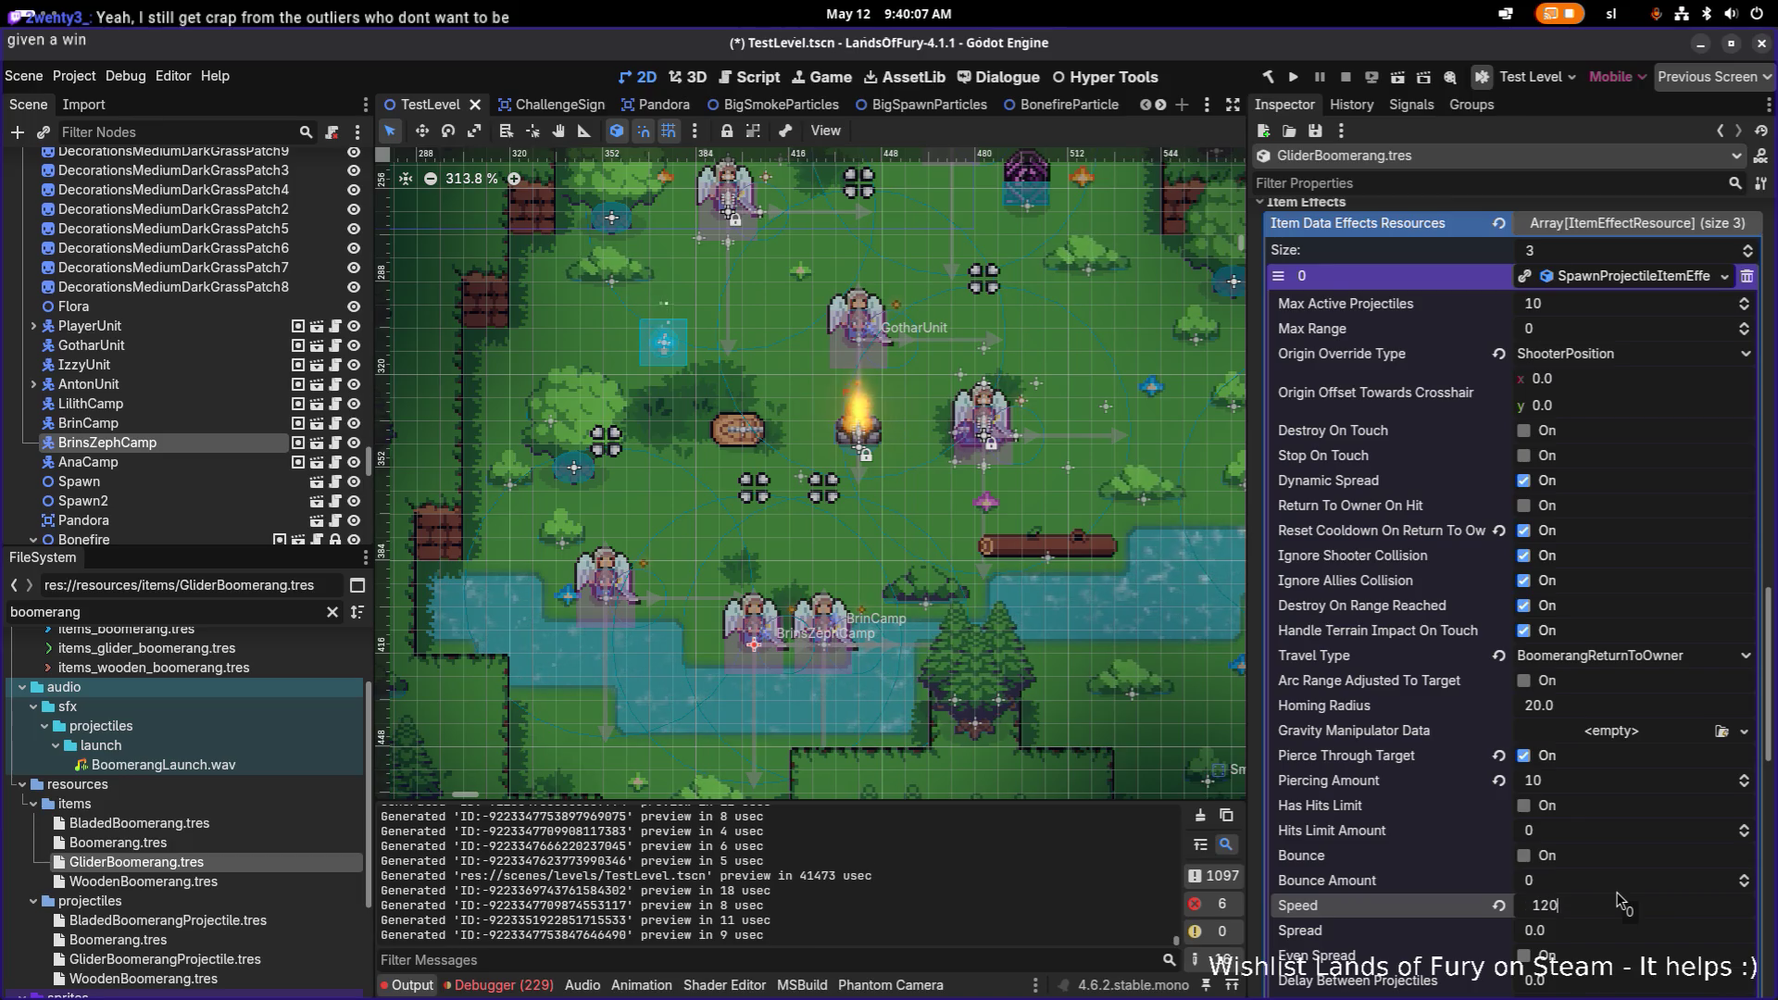
pyautogui.scroll(-2, 1645, 856)
pyautogui.scroll(-10, 1633, 832)
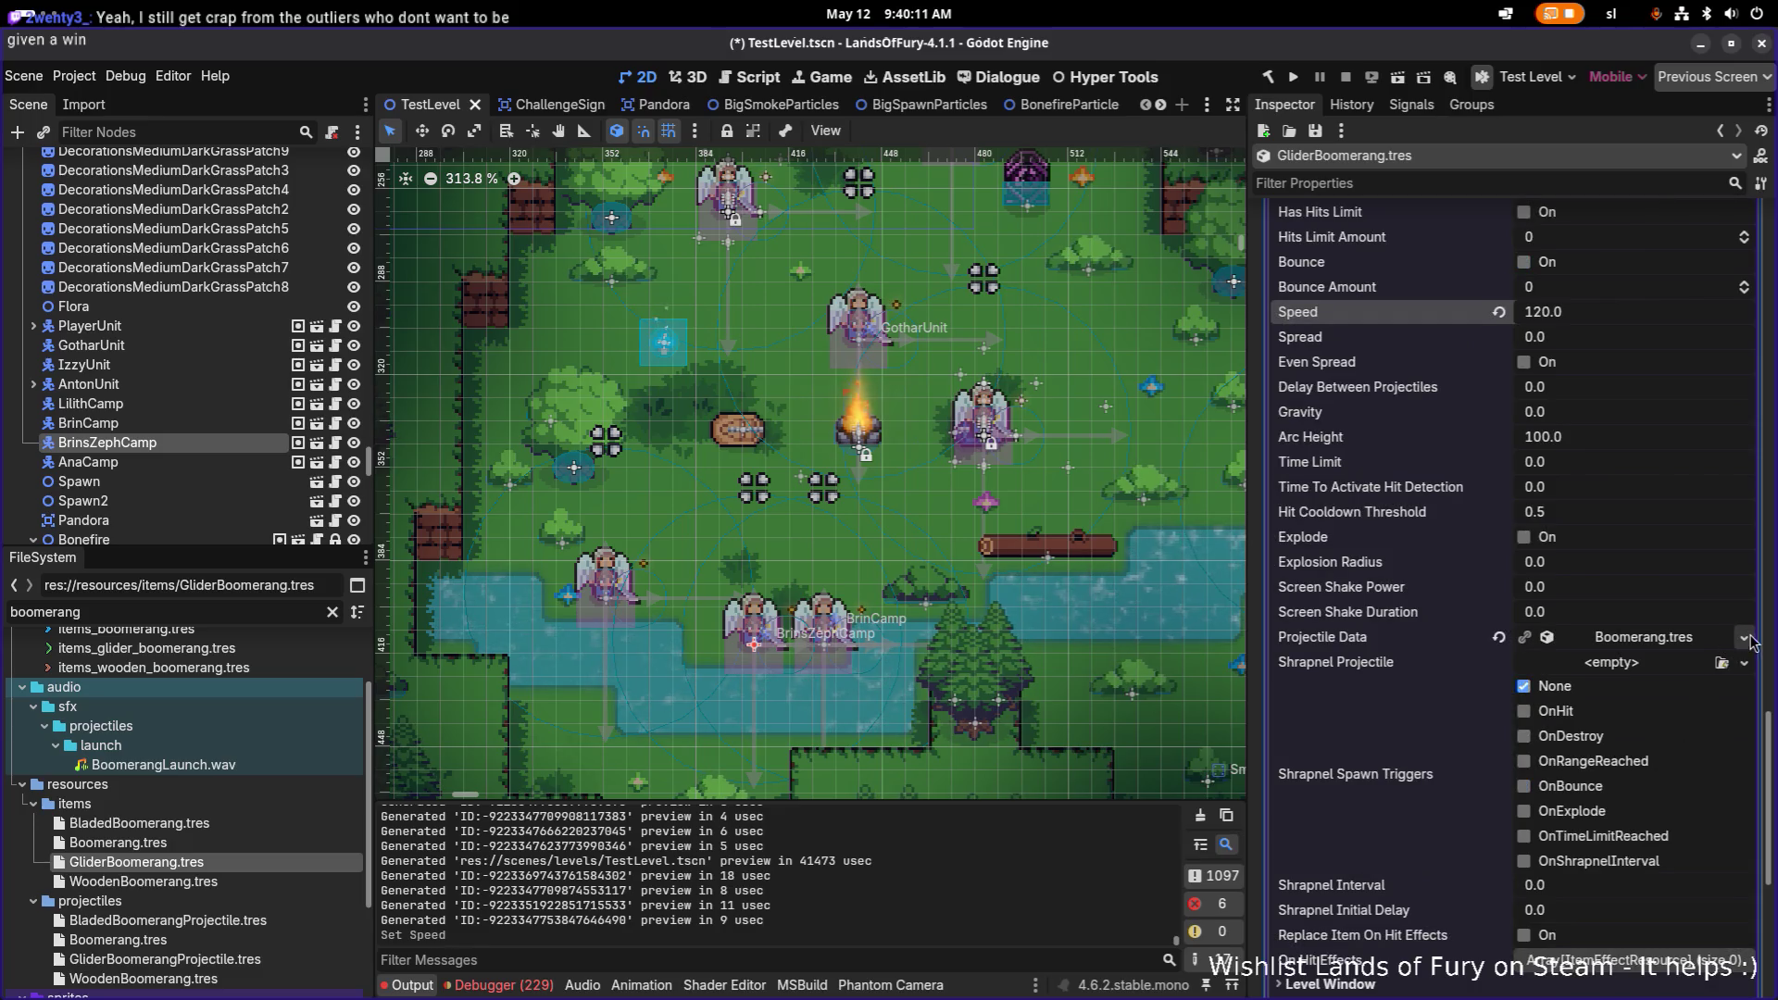
# Step: Quick Load GliderBoomerangProjectile.tres as the Projectile Data
pyautogui.click(1743, 662)
pyautogui.click(1700, 713)
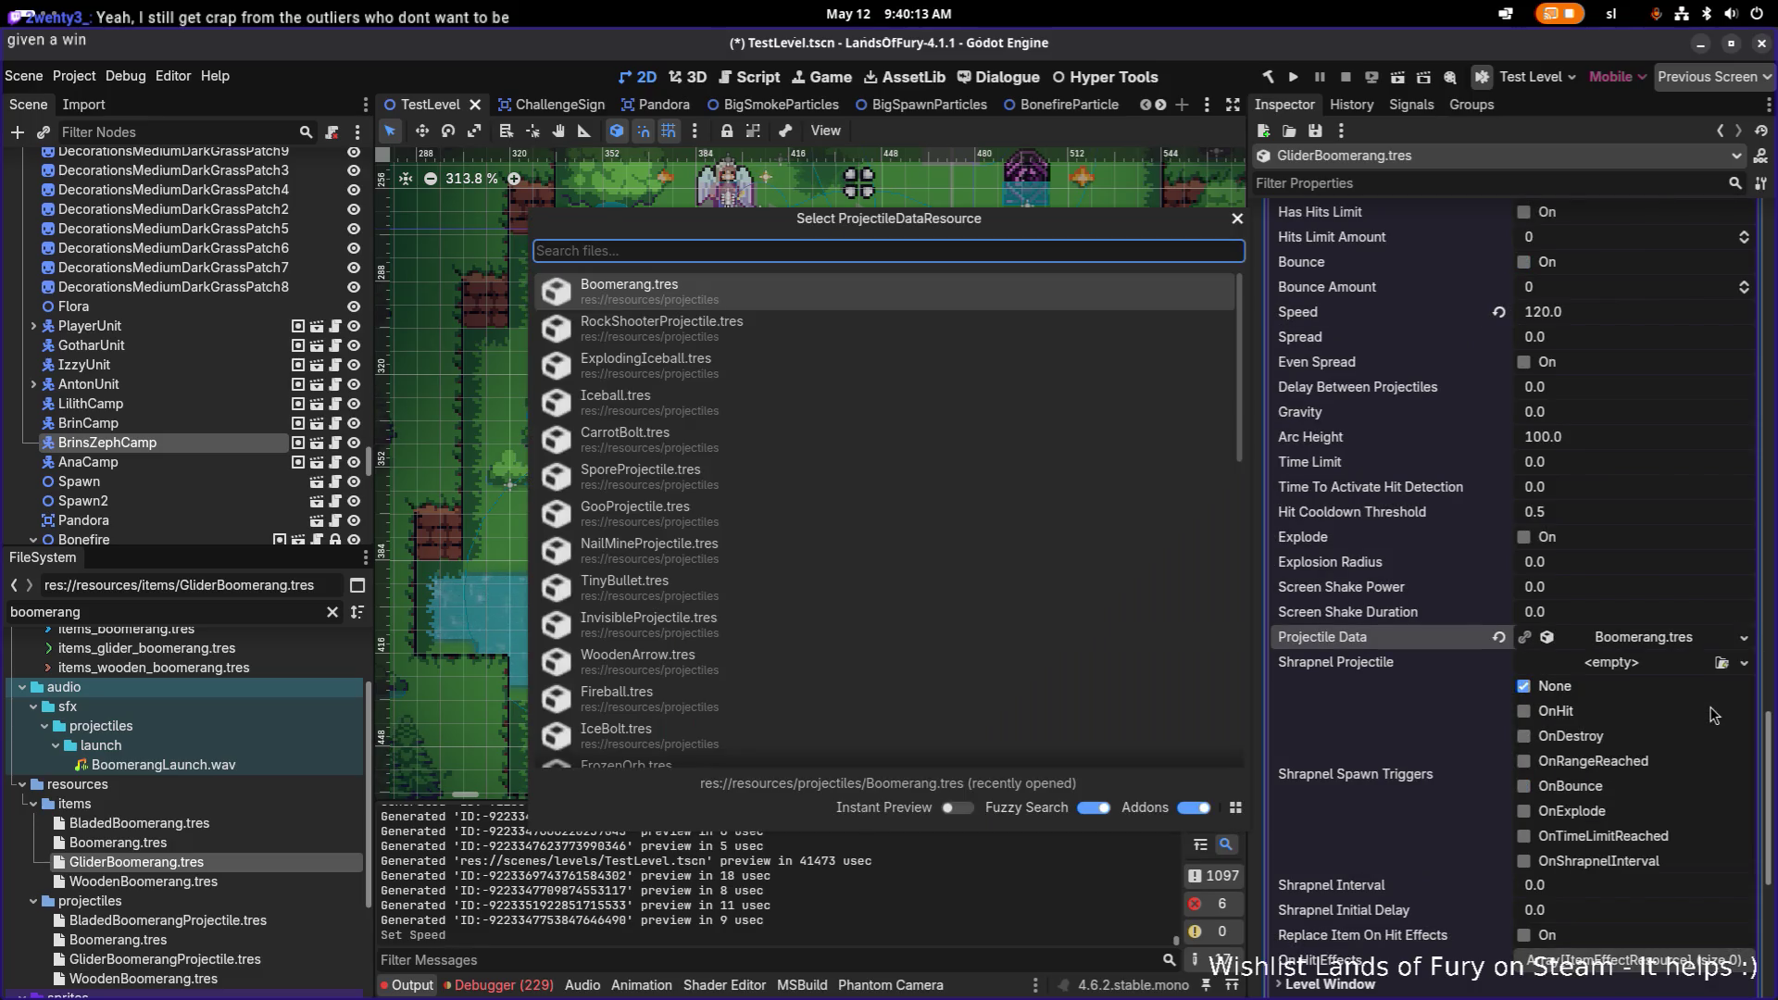
pyautogui.write('glider')
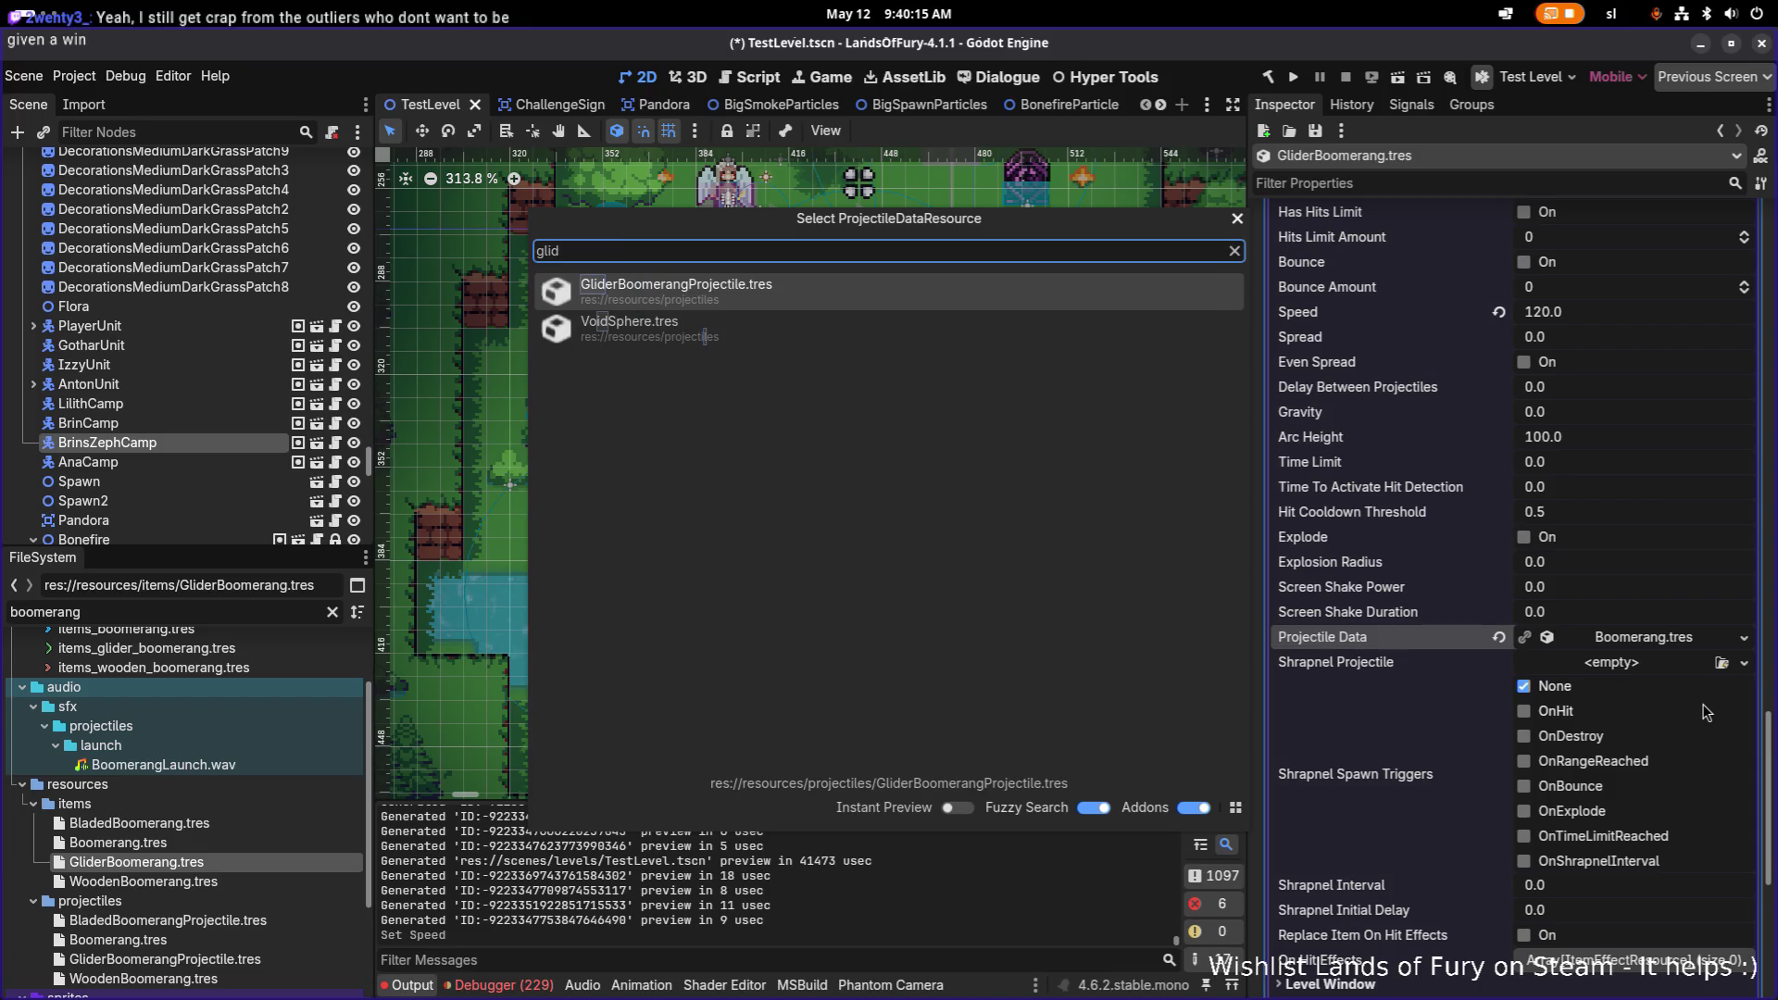
pyautogui.press('Return')
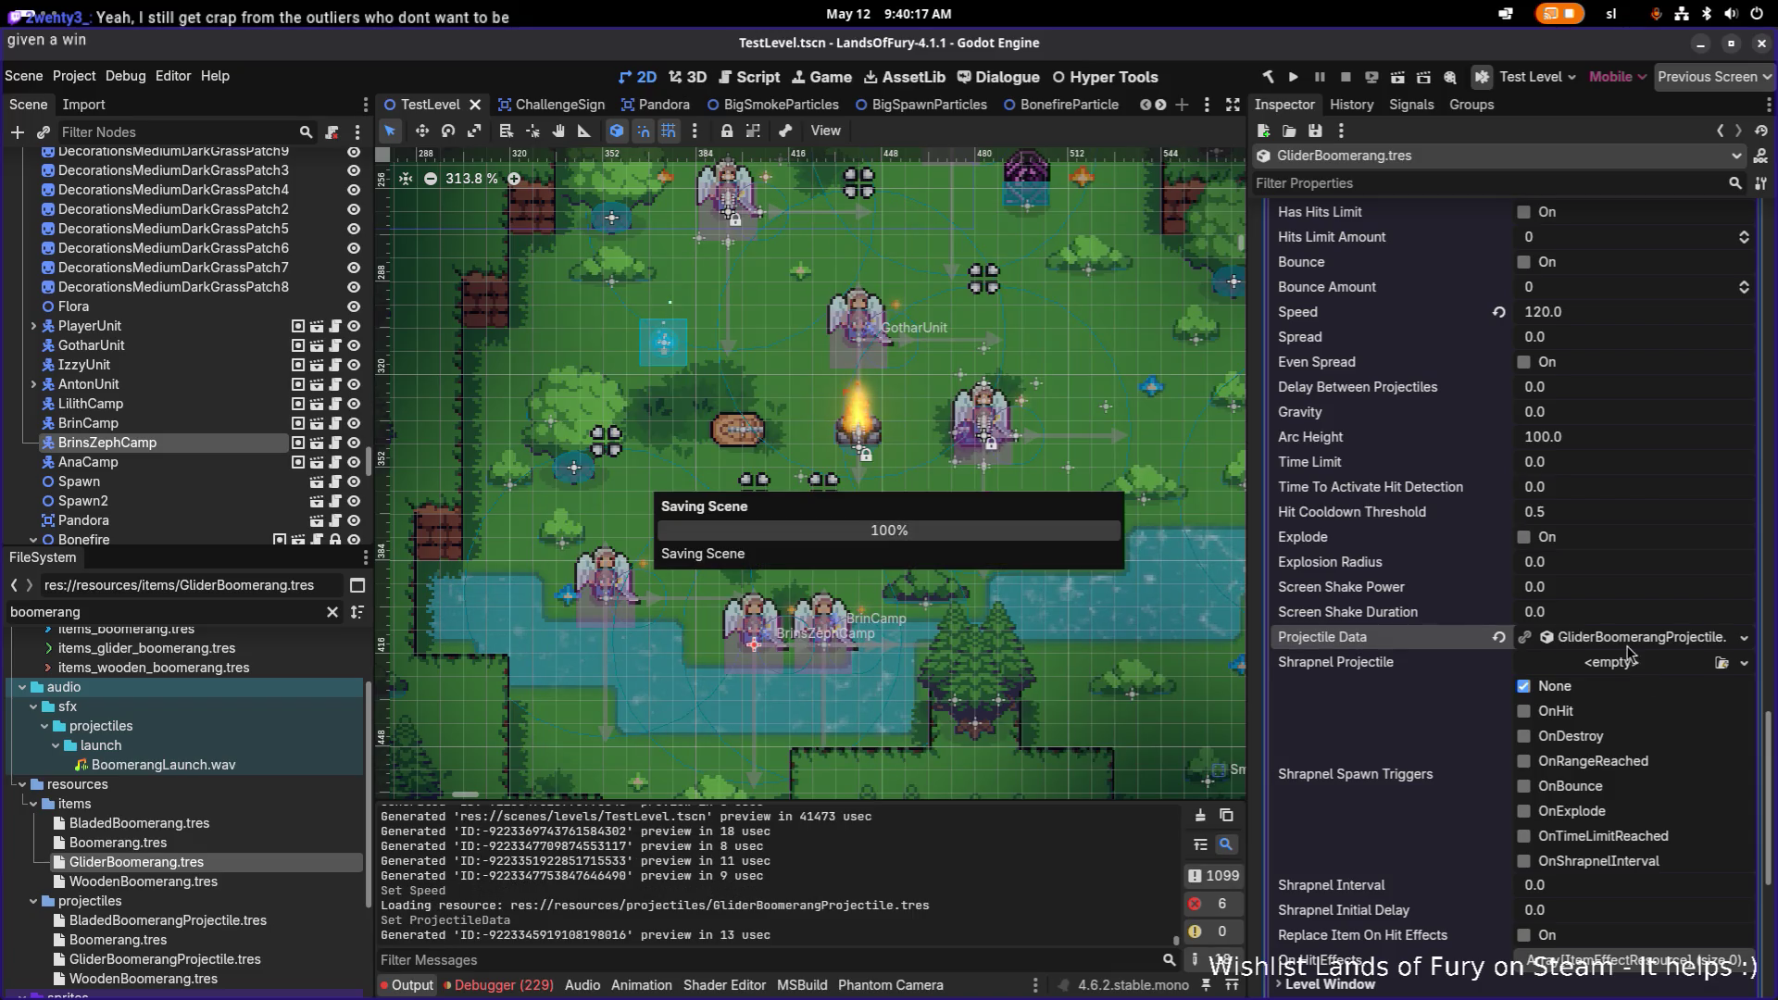
pyautogui.click(1639, 639)
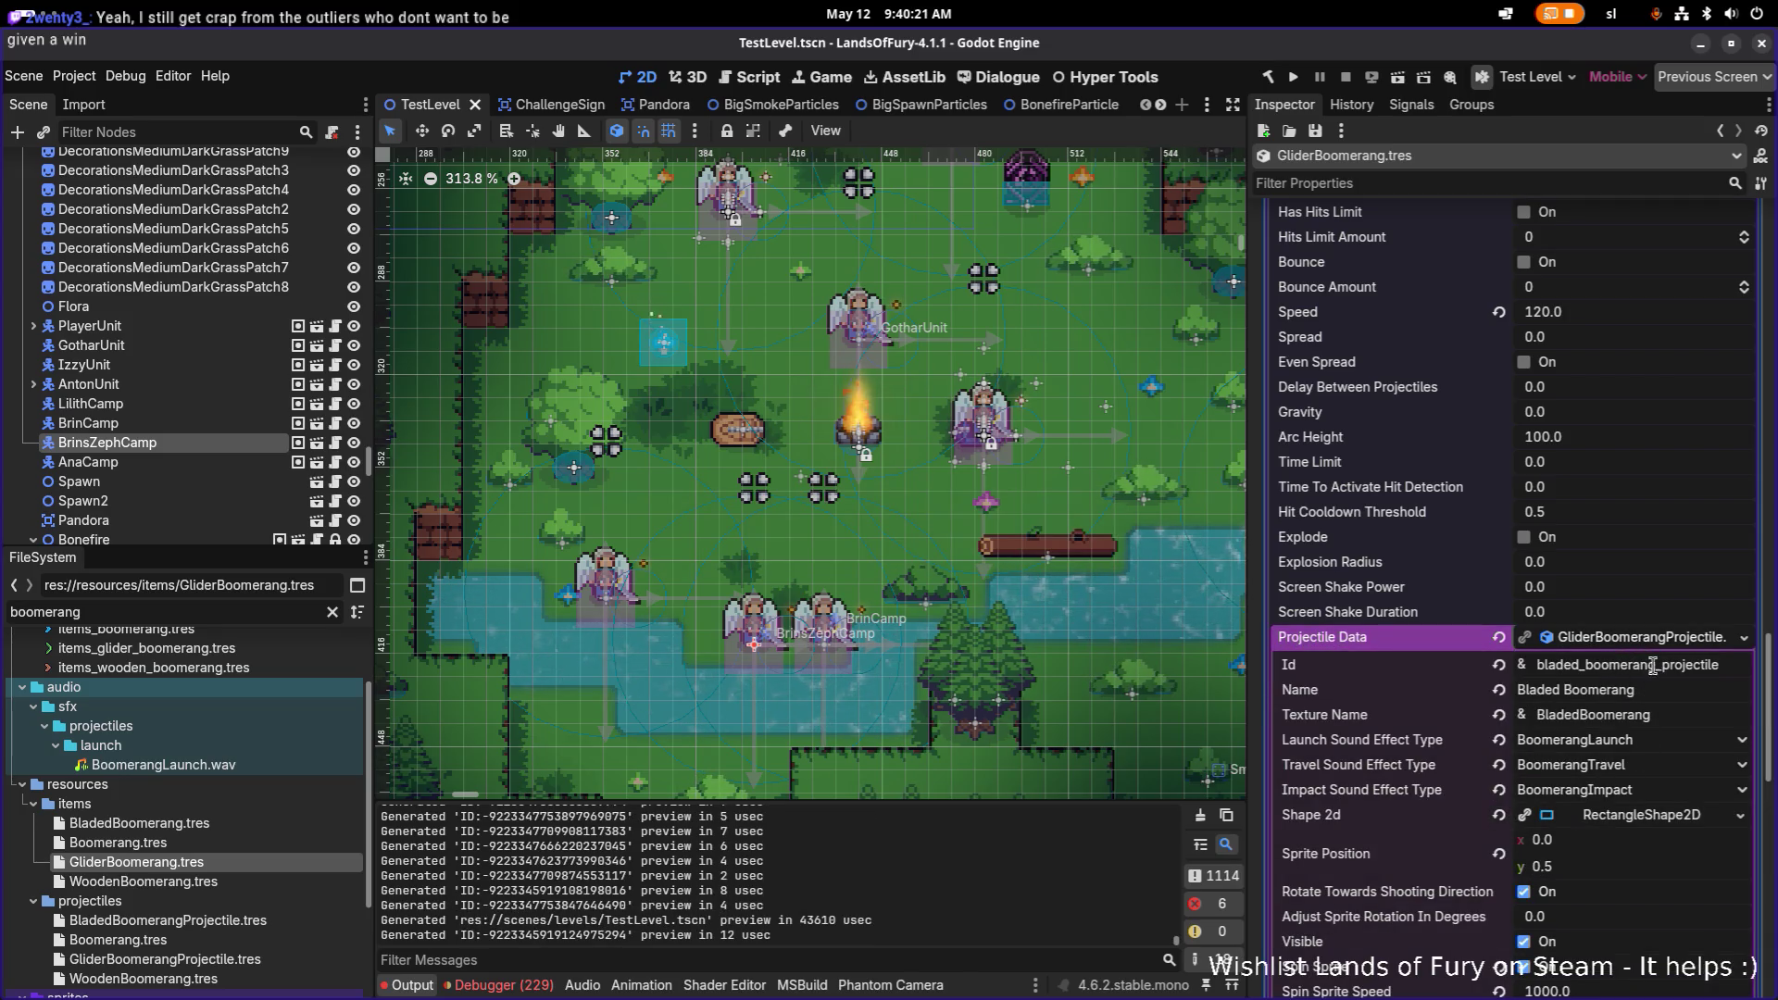
# Step: Replace Bladed with Glider in the projectile's Id, Name and Texture Name, and save
pyautogui.click(1580, 665)
pyautogui.hotkey('shift', 'Home')
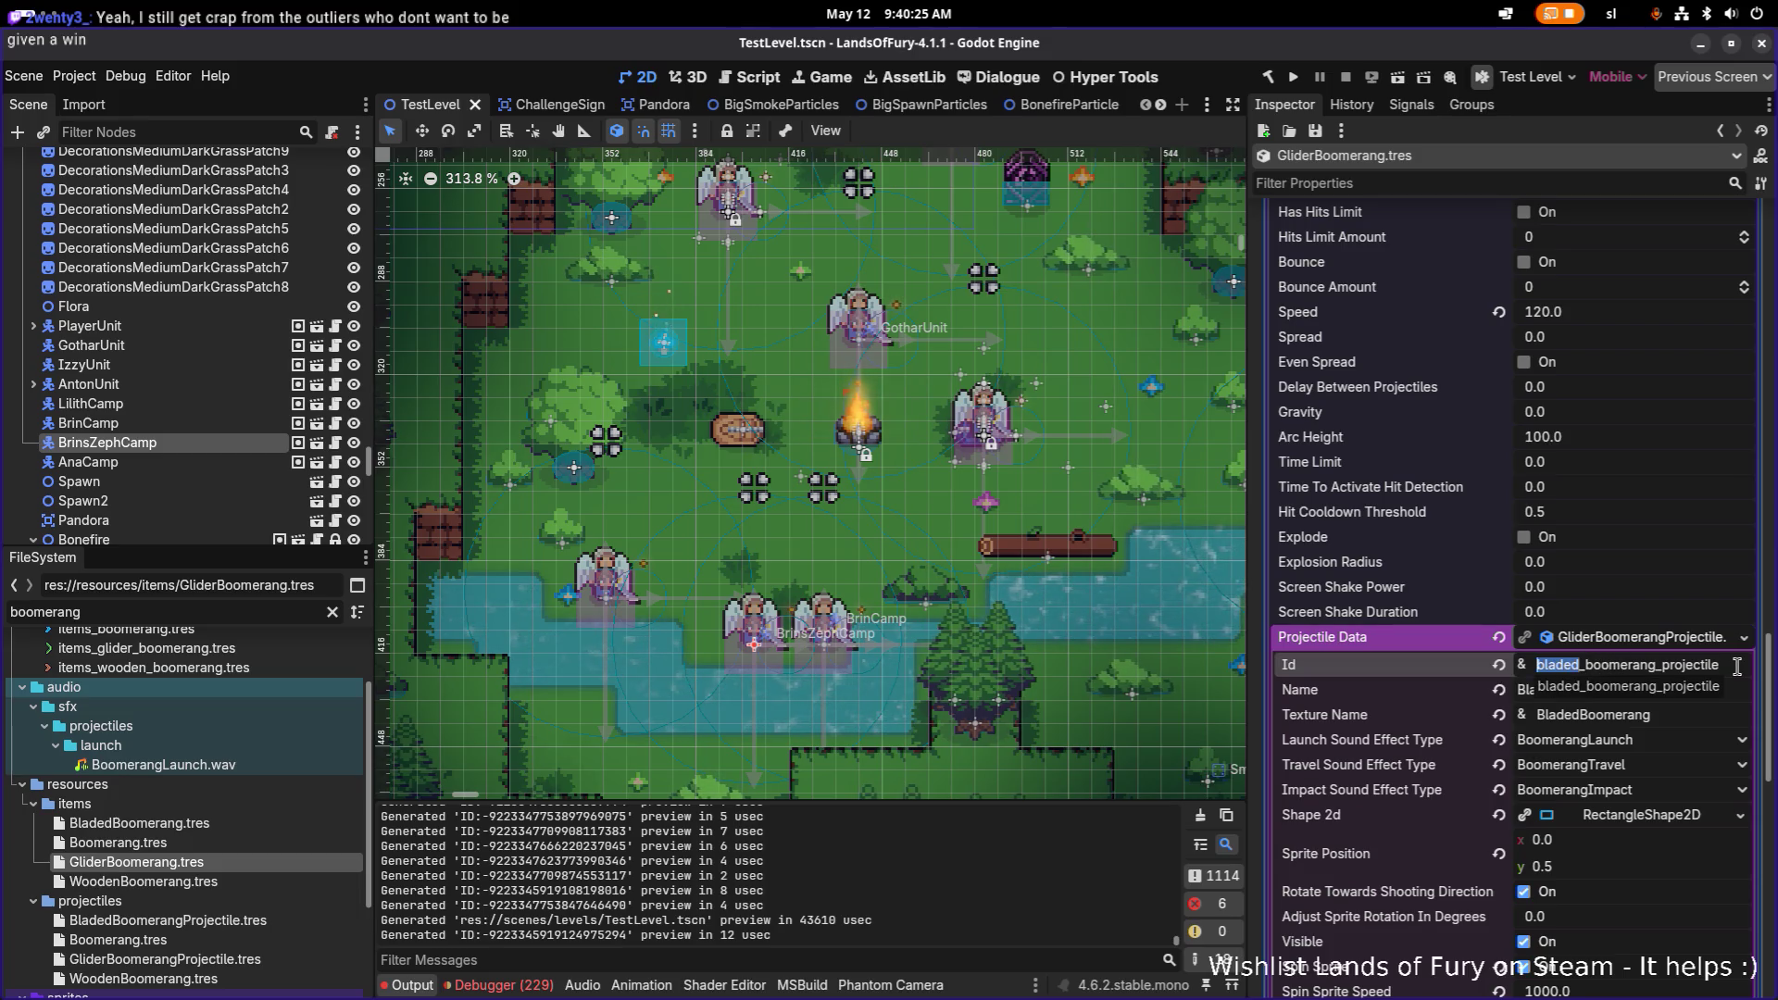
pyautogui.write('glider')
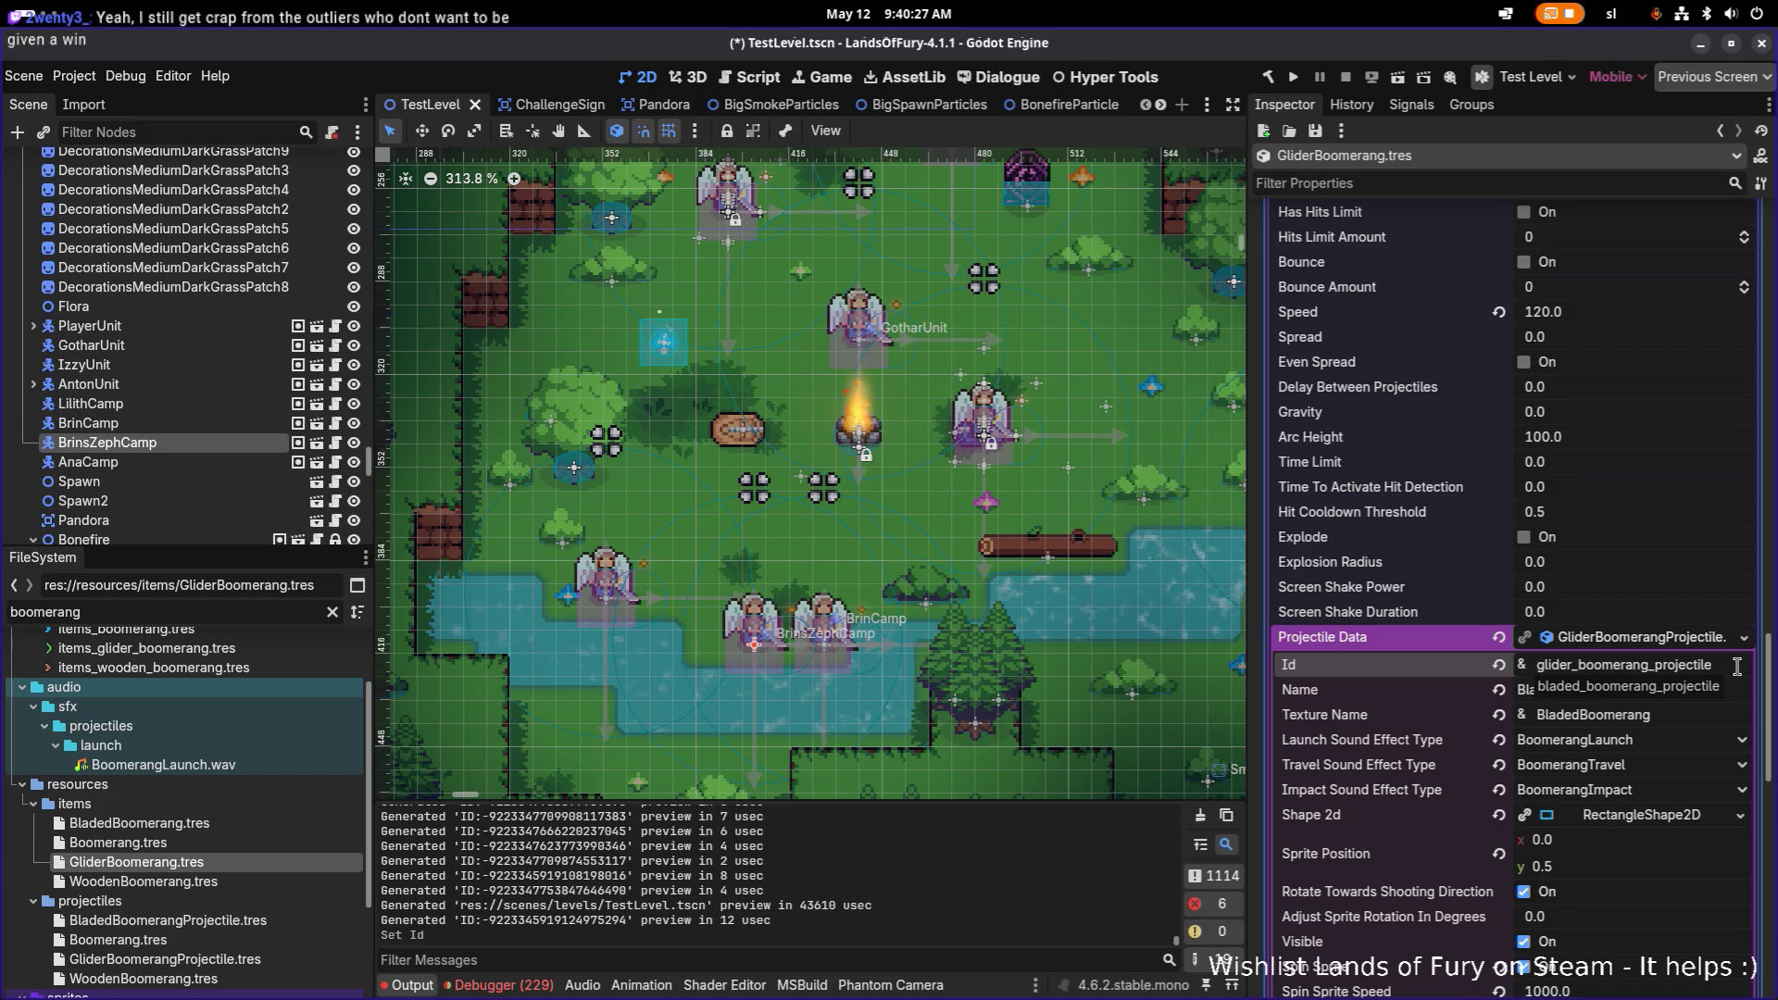
pyautogui.click(1651, 692)
pyautogui.hotkey('ctrl', 'shift', 'Right')
pyautogui.write('Glider')
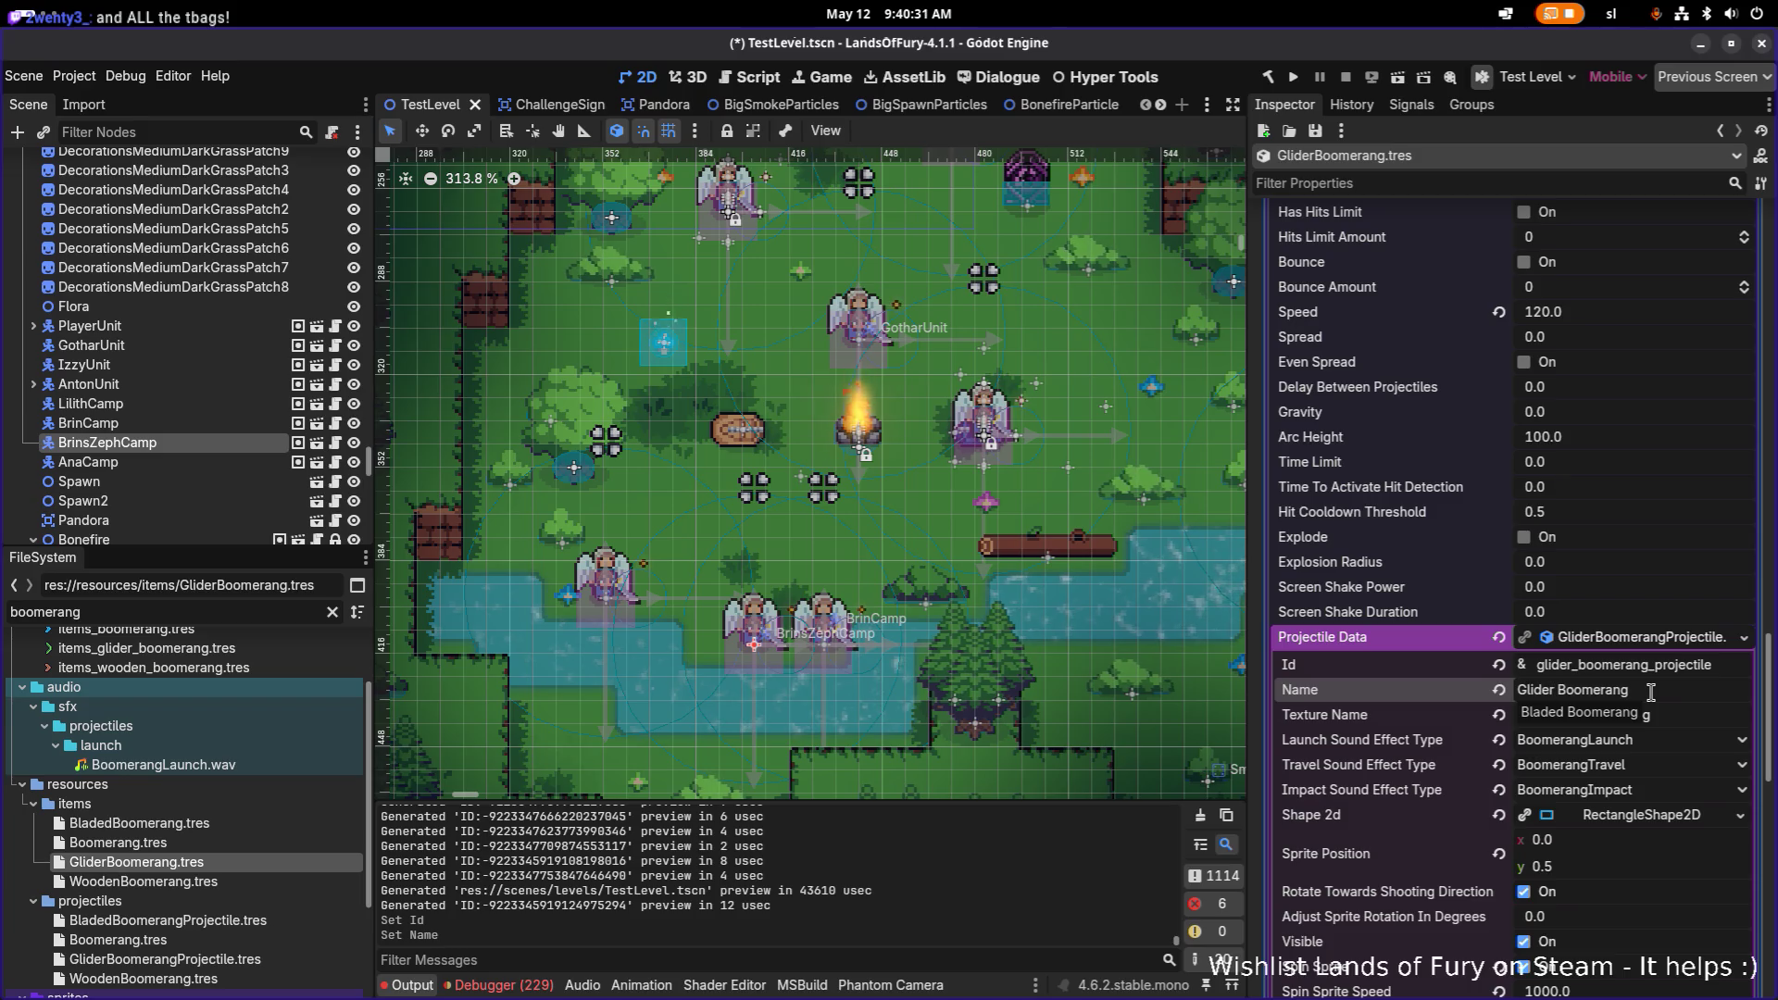
pyautogui.click(1575, 715)
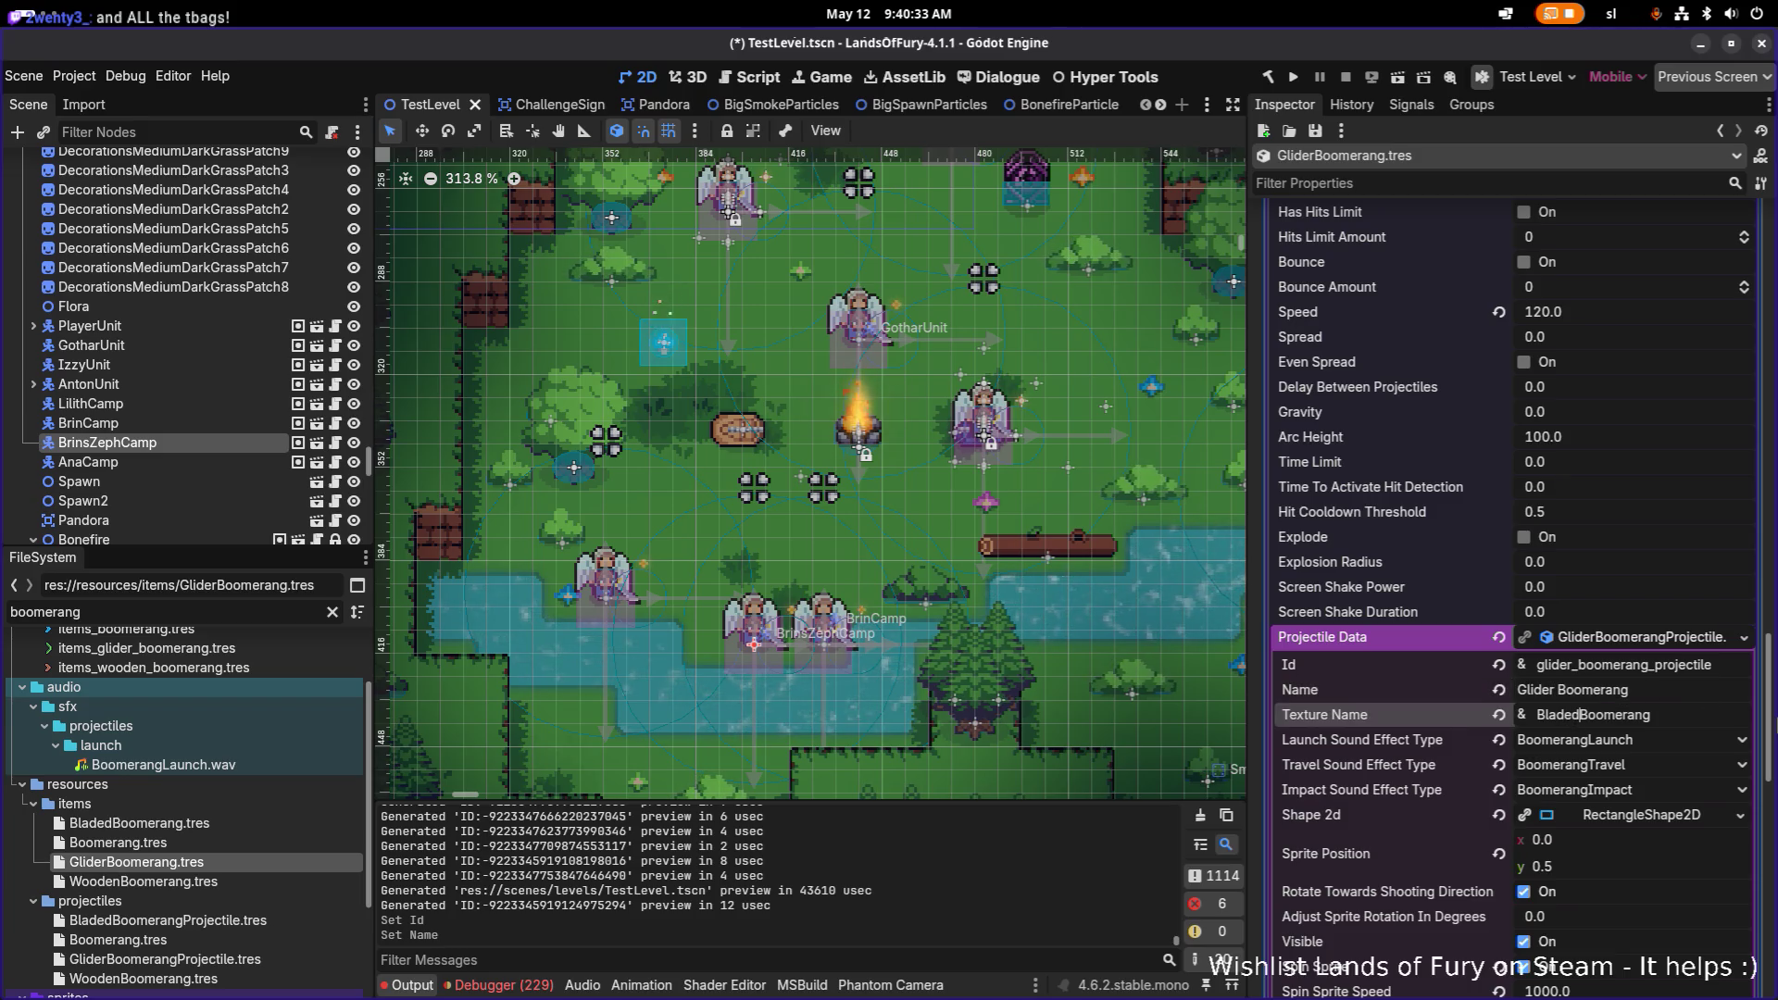
pyautogui.hotkey('ctrl', 'shift', 'Left')
pyautogui.write('Glider')
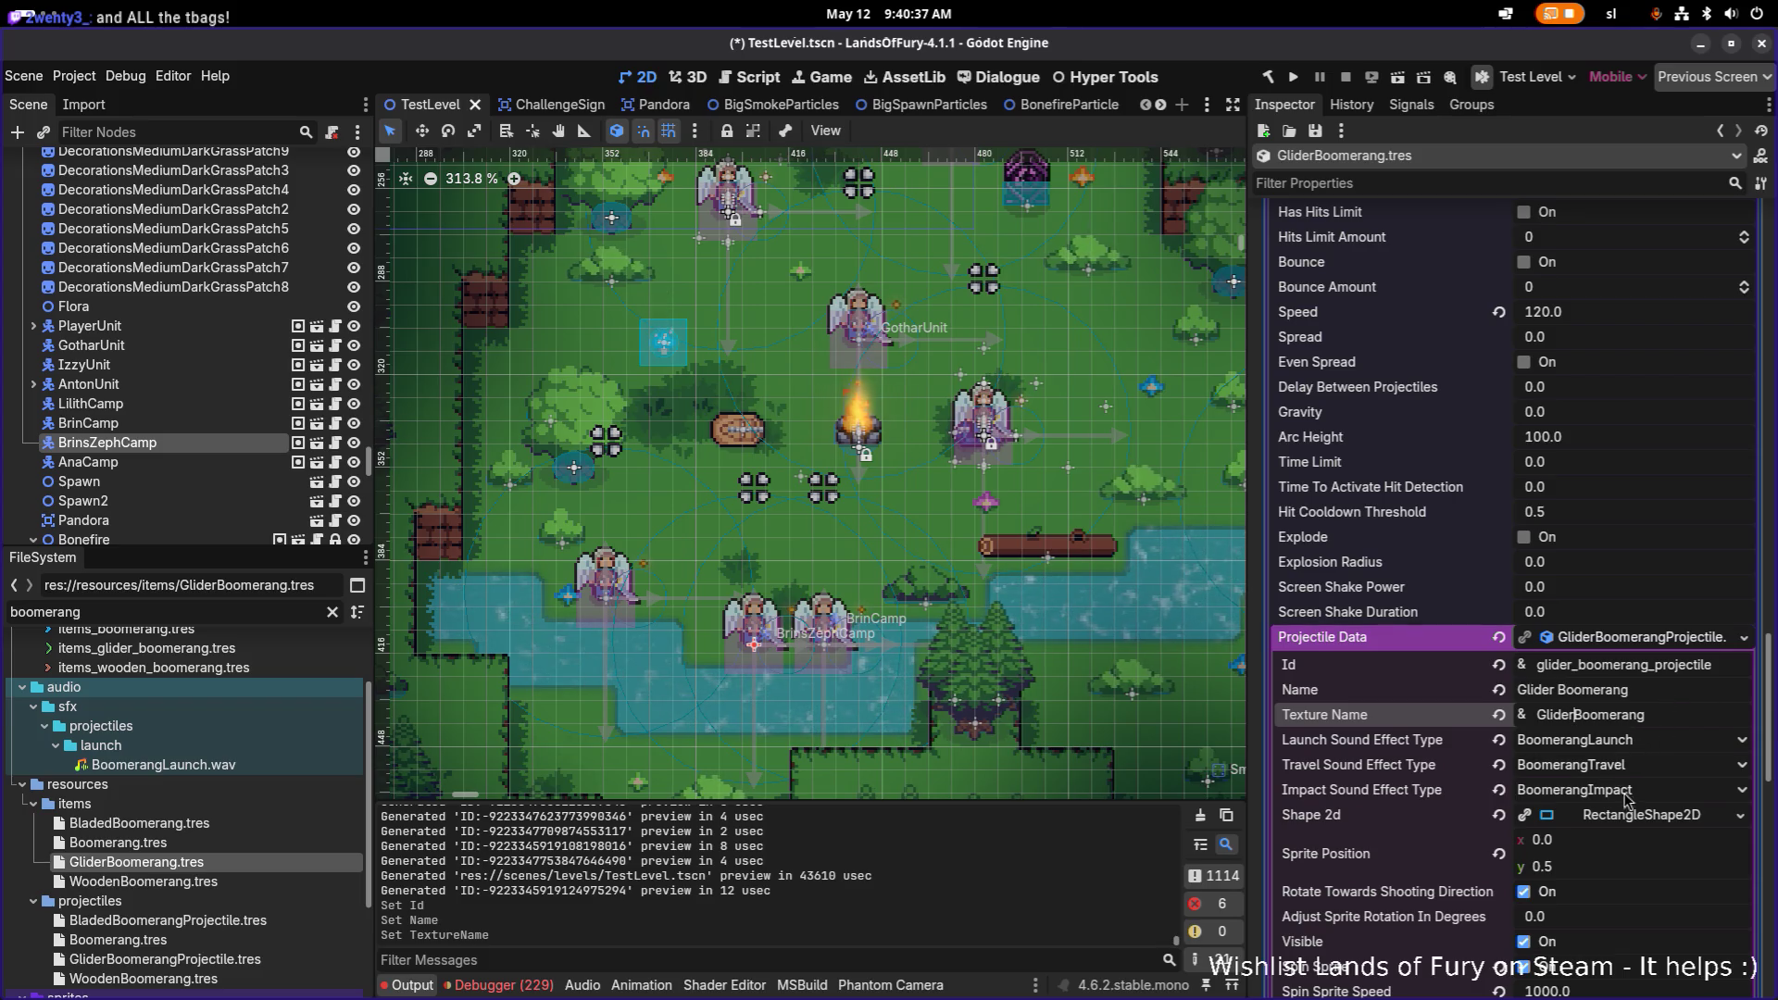
pyautogui.scroll(-5, 1620, 778)
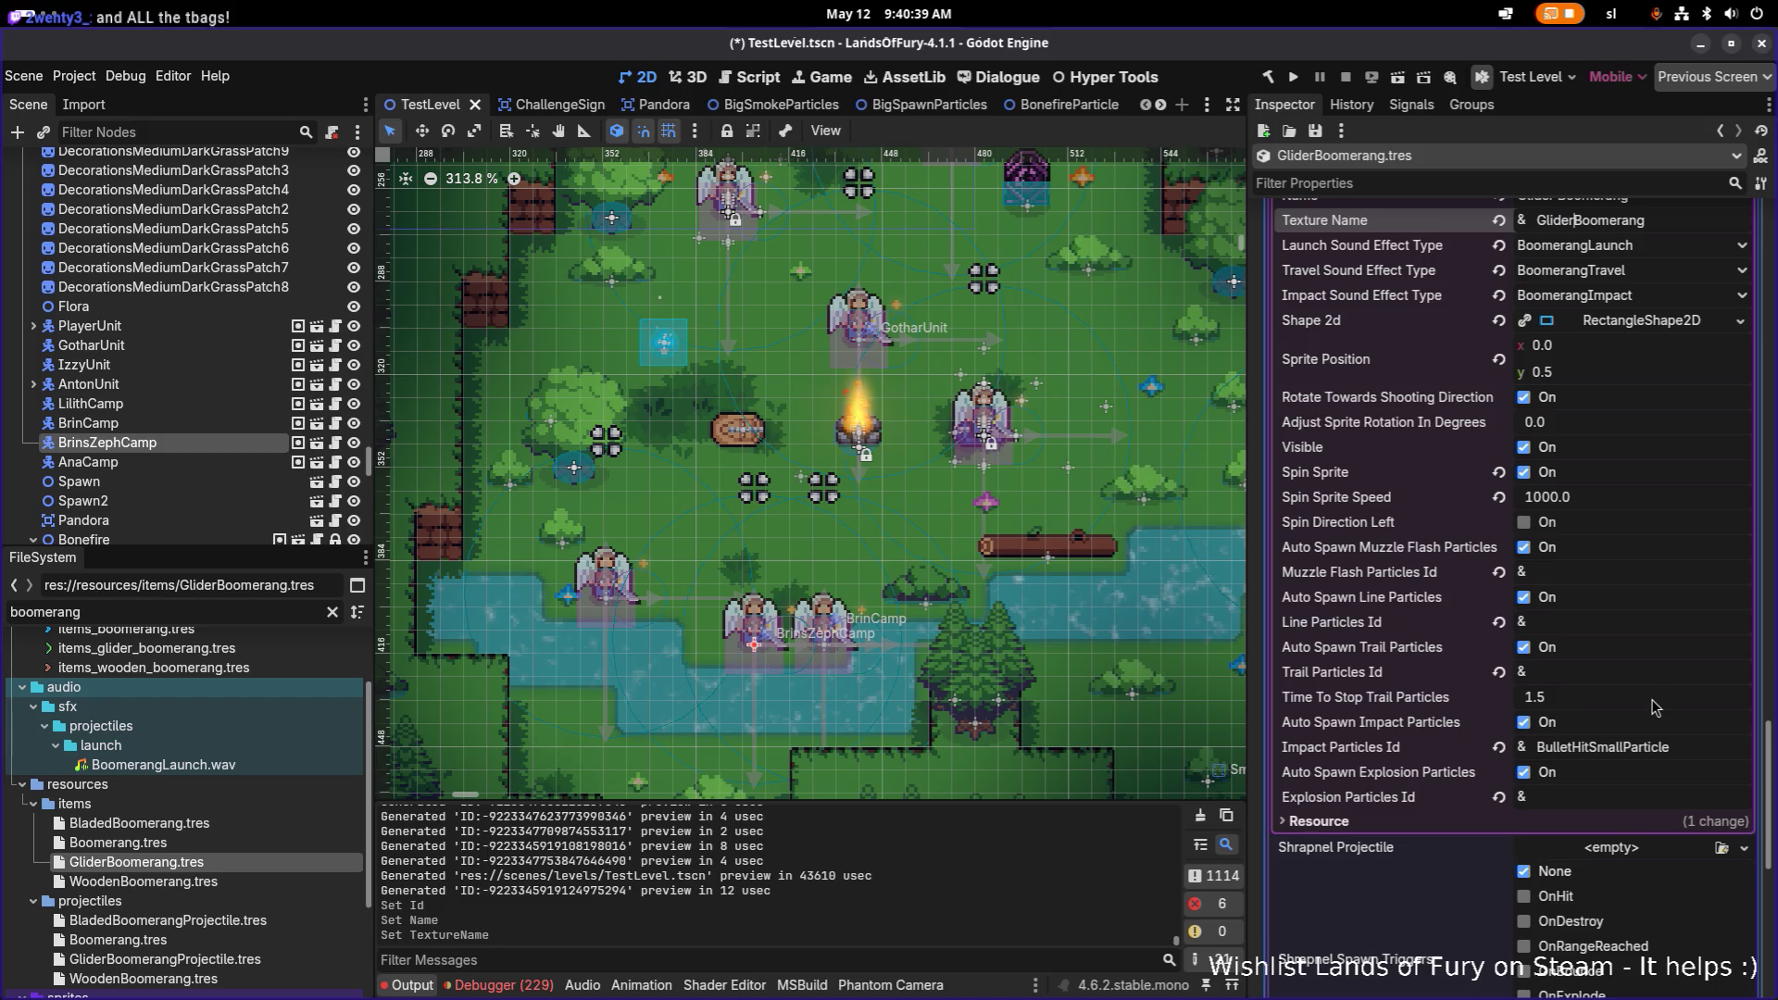
pyautogui.hotkey('ctrl', 's')
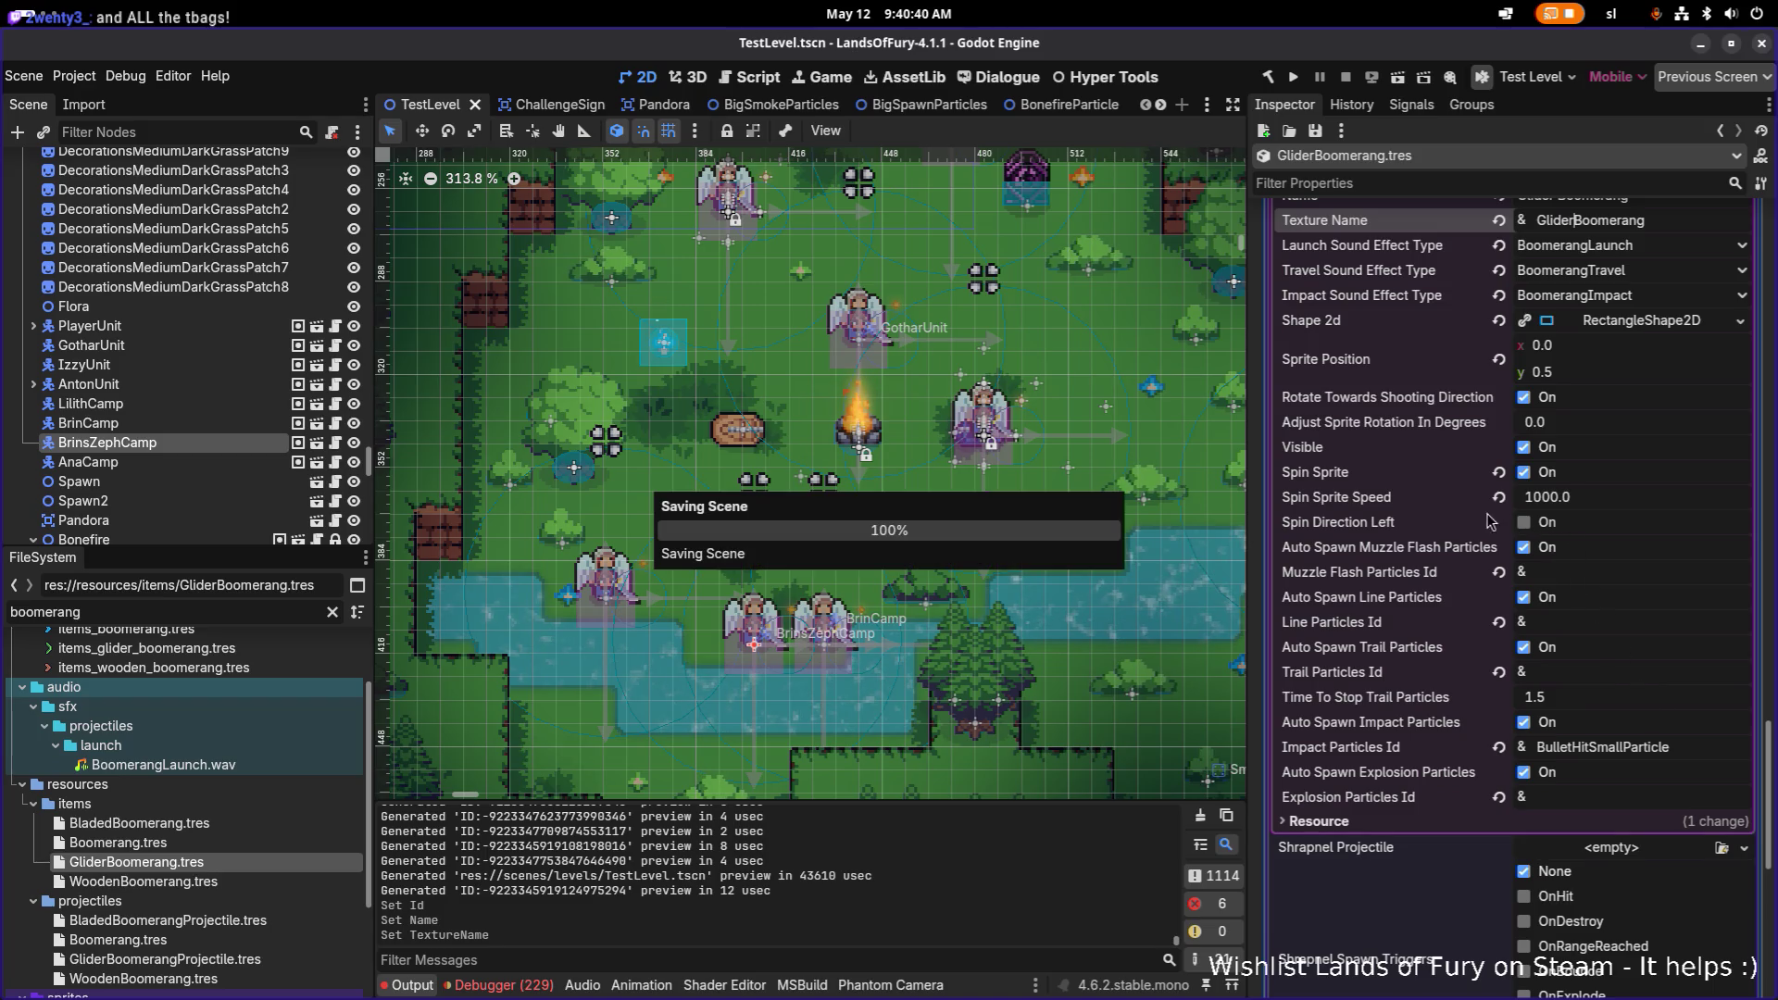
pyautogui.click(1600, 502)
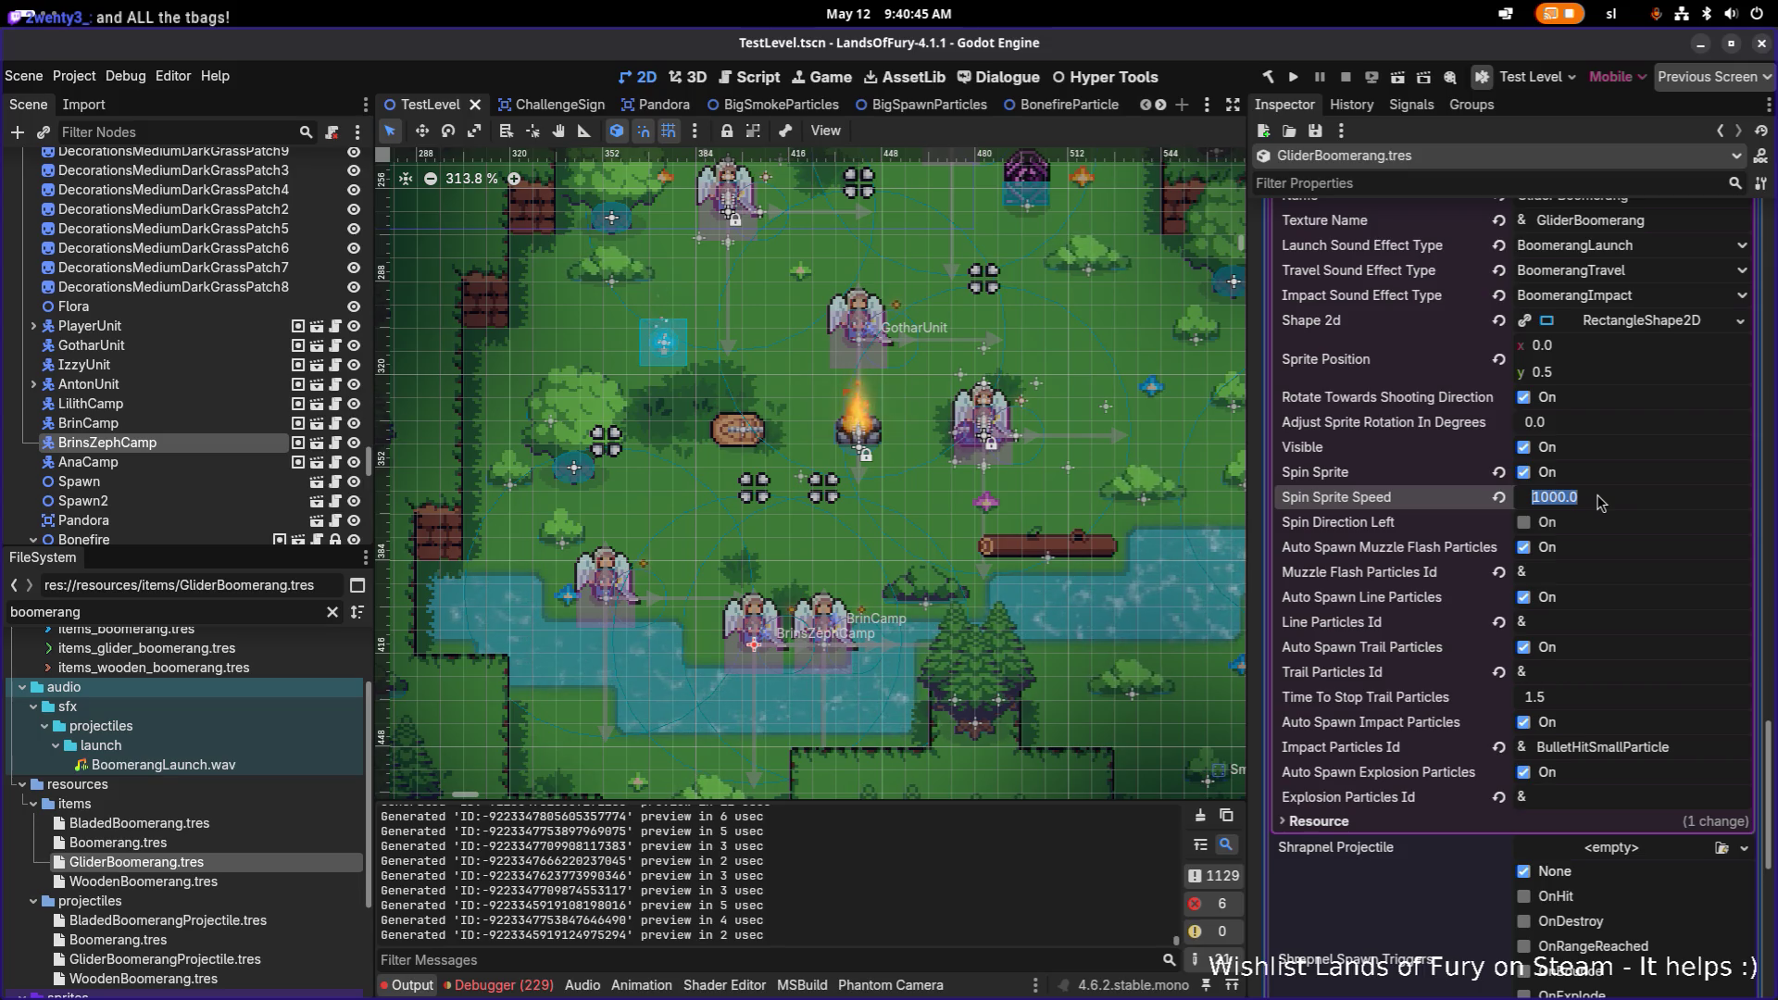
# Step: Set Spin Sprite Speed to 800 and save, then lower it to 500 and save
pyautogui.write('800')
pyautogui.press('Return')
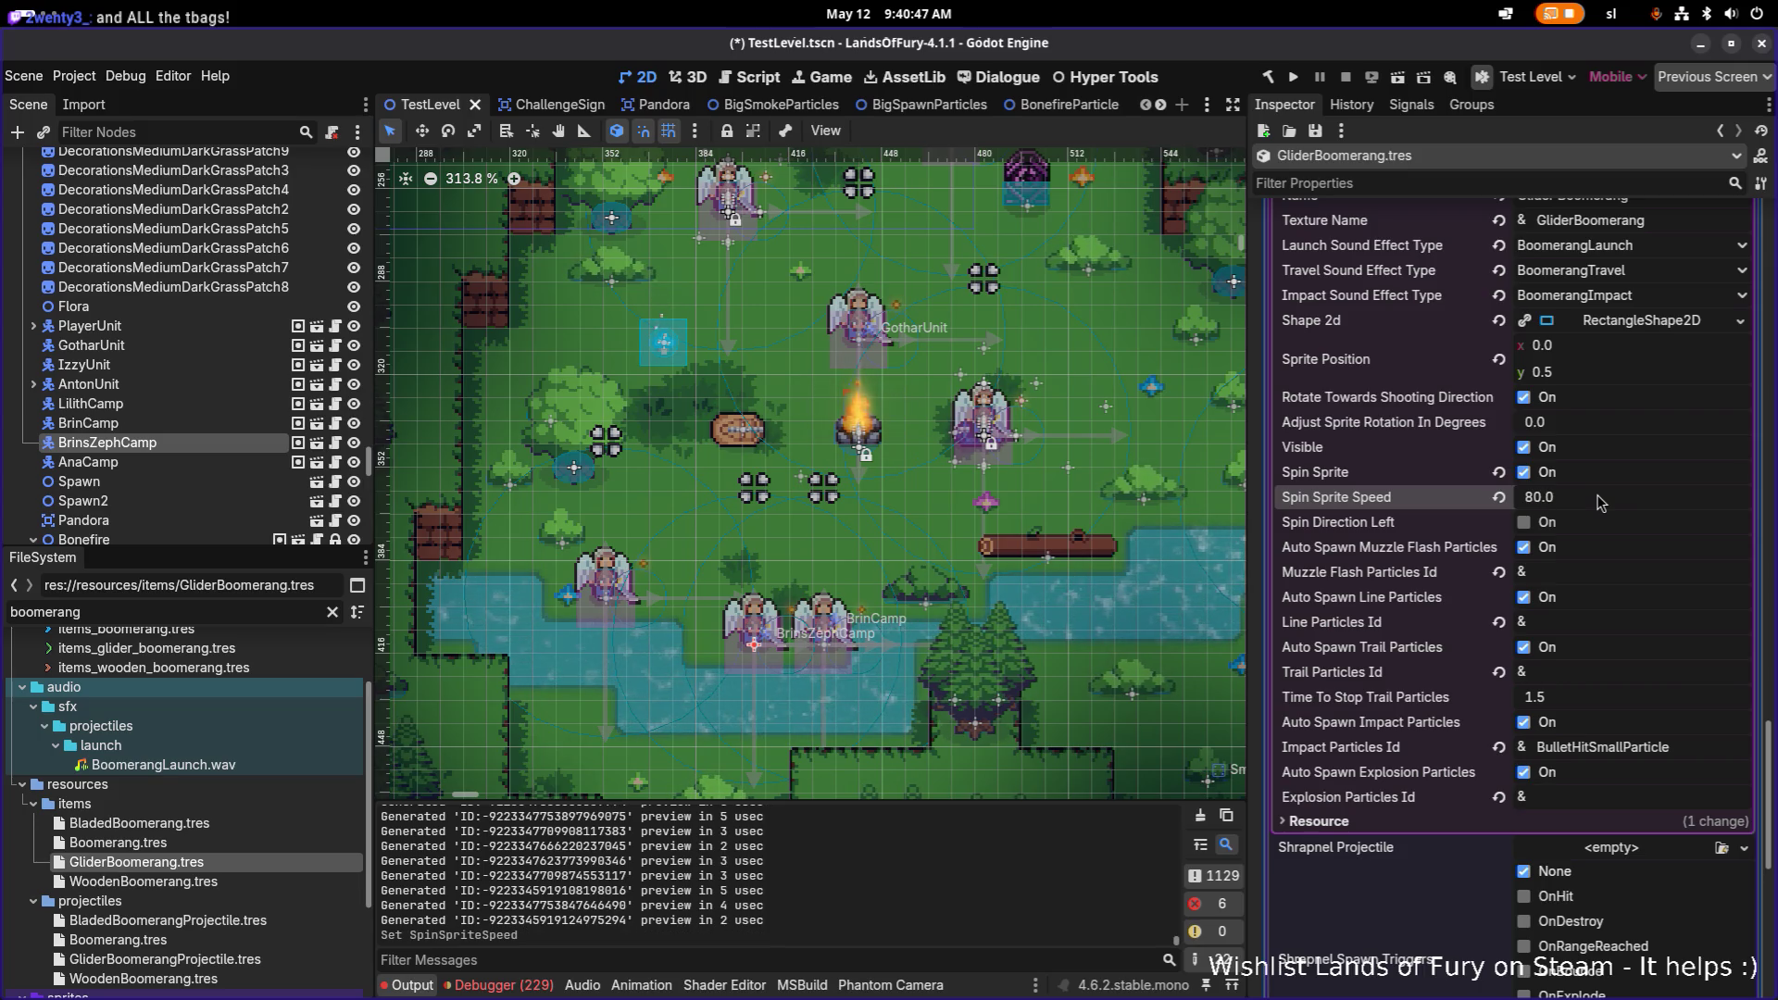
pyautogui.hotkey('ctrl', 's')
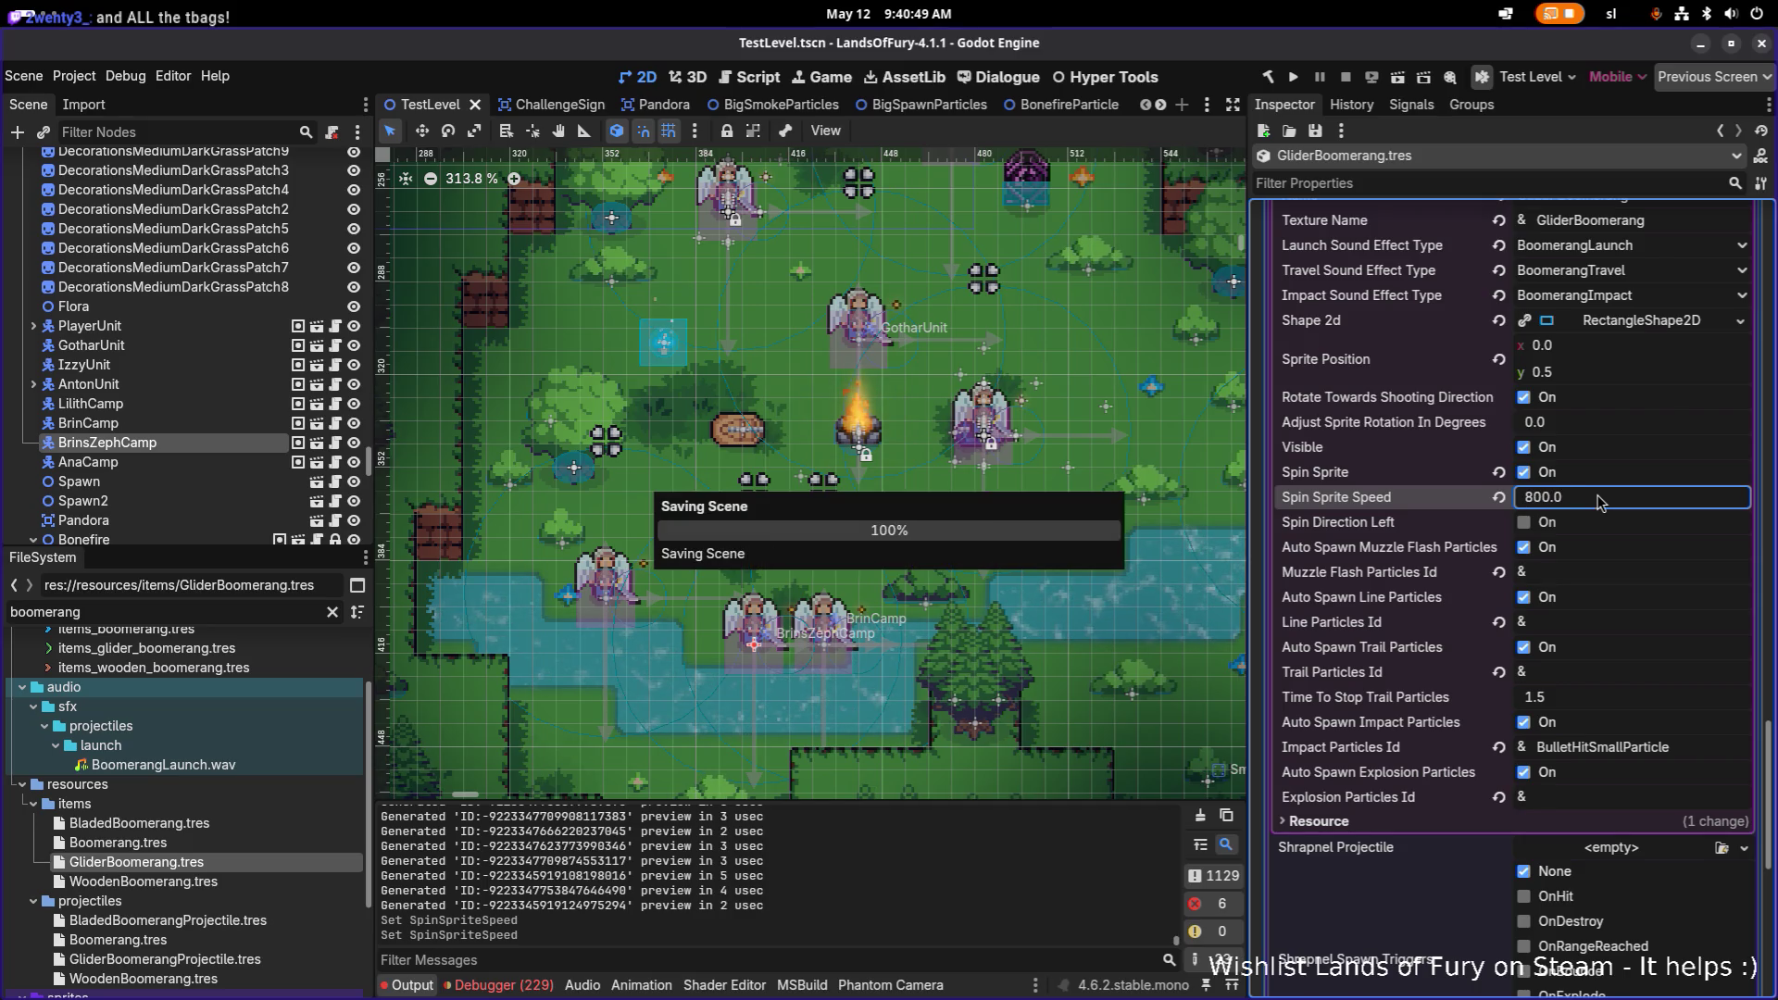
pyautogui.click(1654, 503)
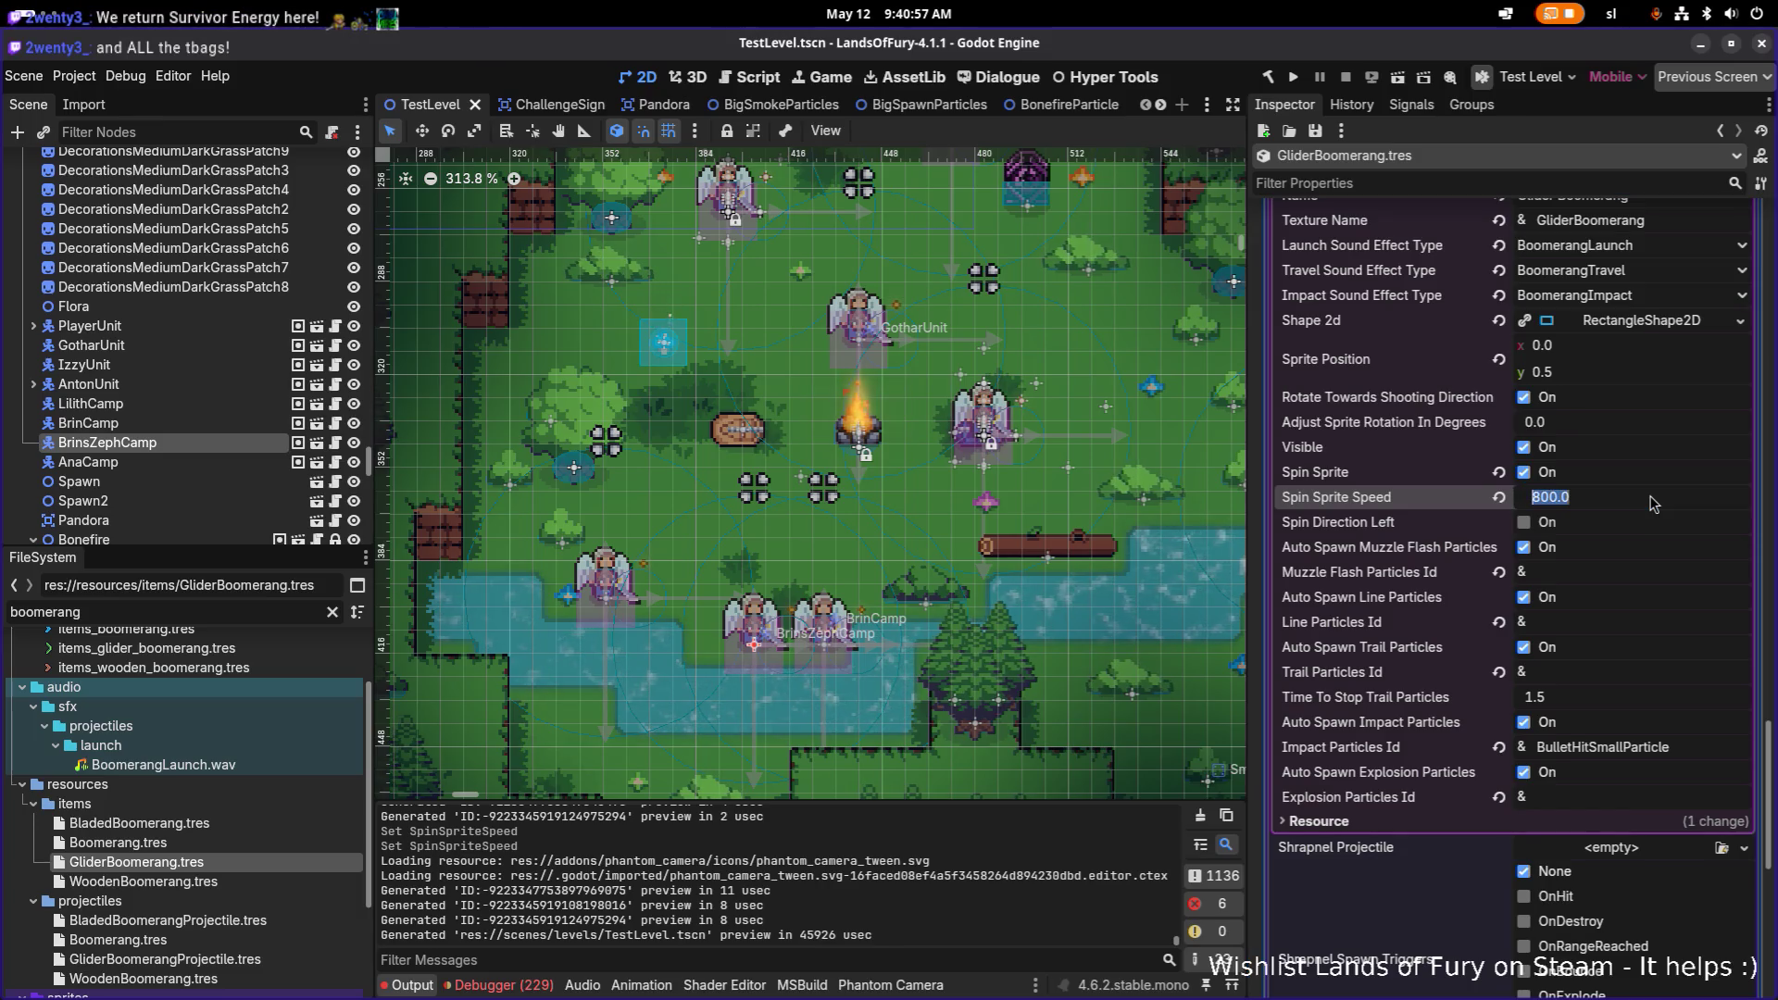
pyautogui.write('500')
pyautogui.press('Return')
pyautogui.hotkey('ctrl', 's')
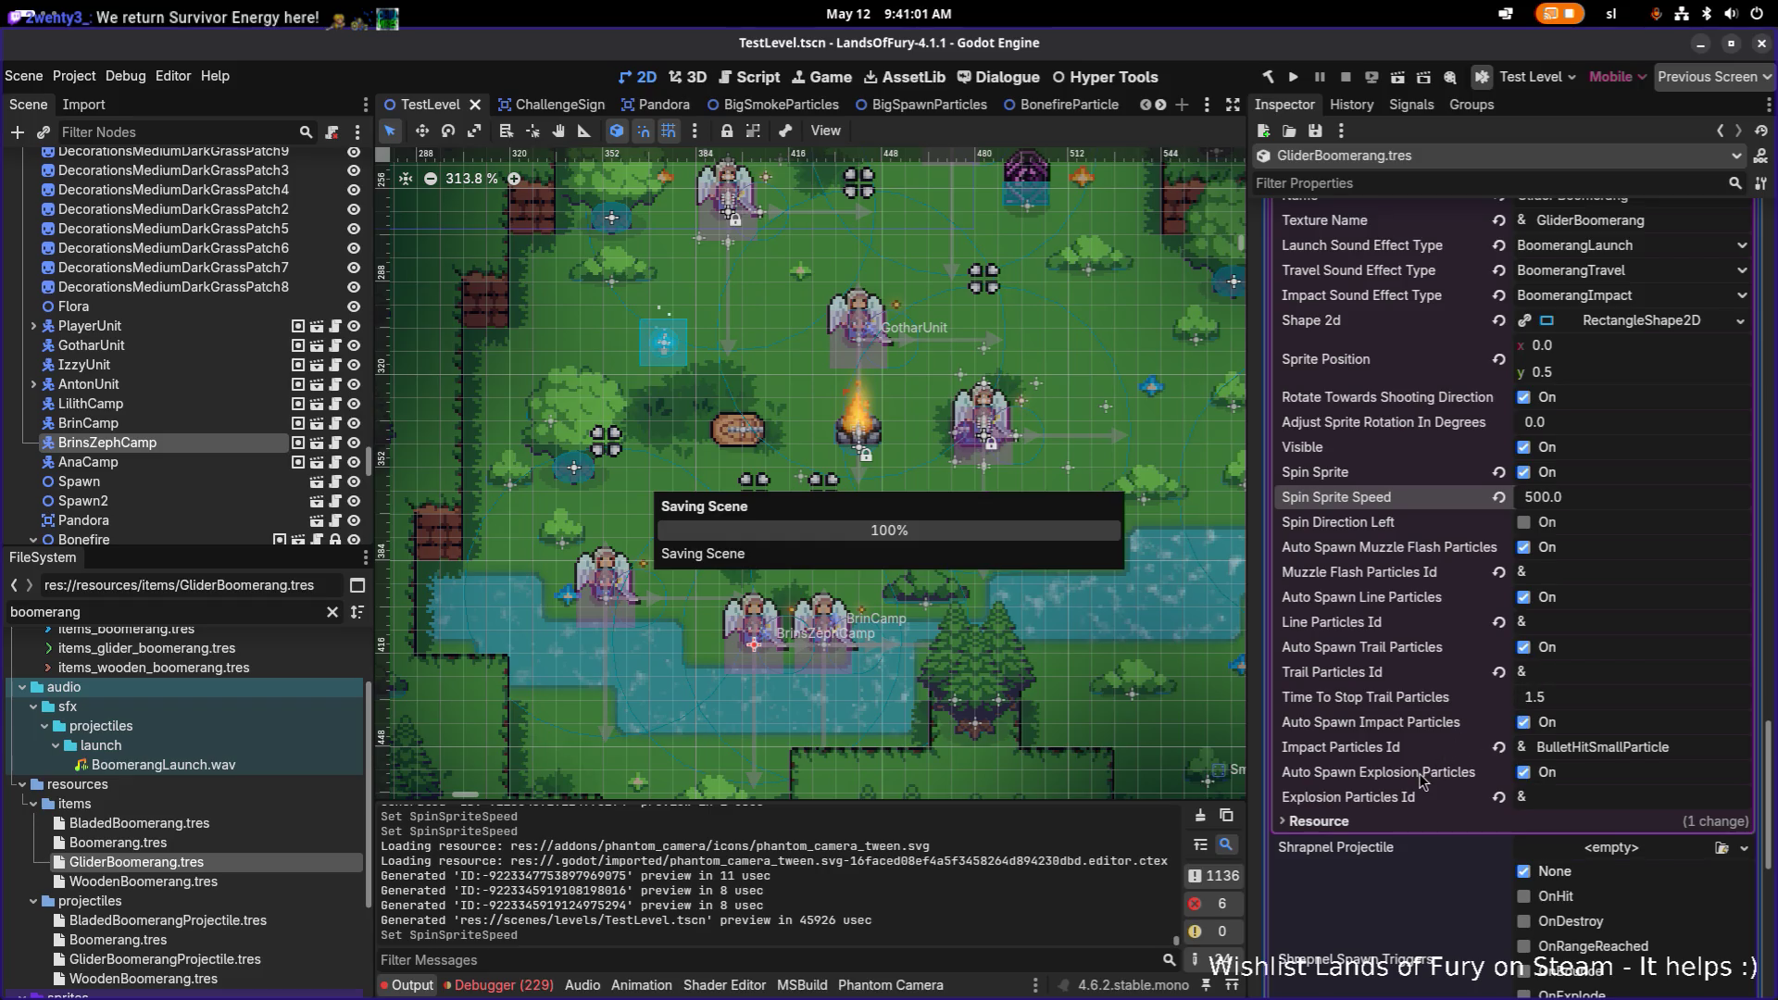
pyautogui.scroll(-4, 1420, 781)
pyautogui.scroll(-5, 1422, 782)
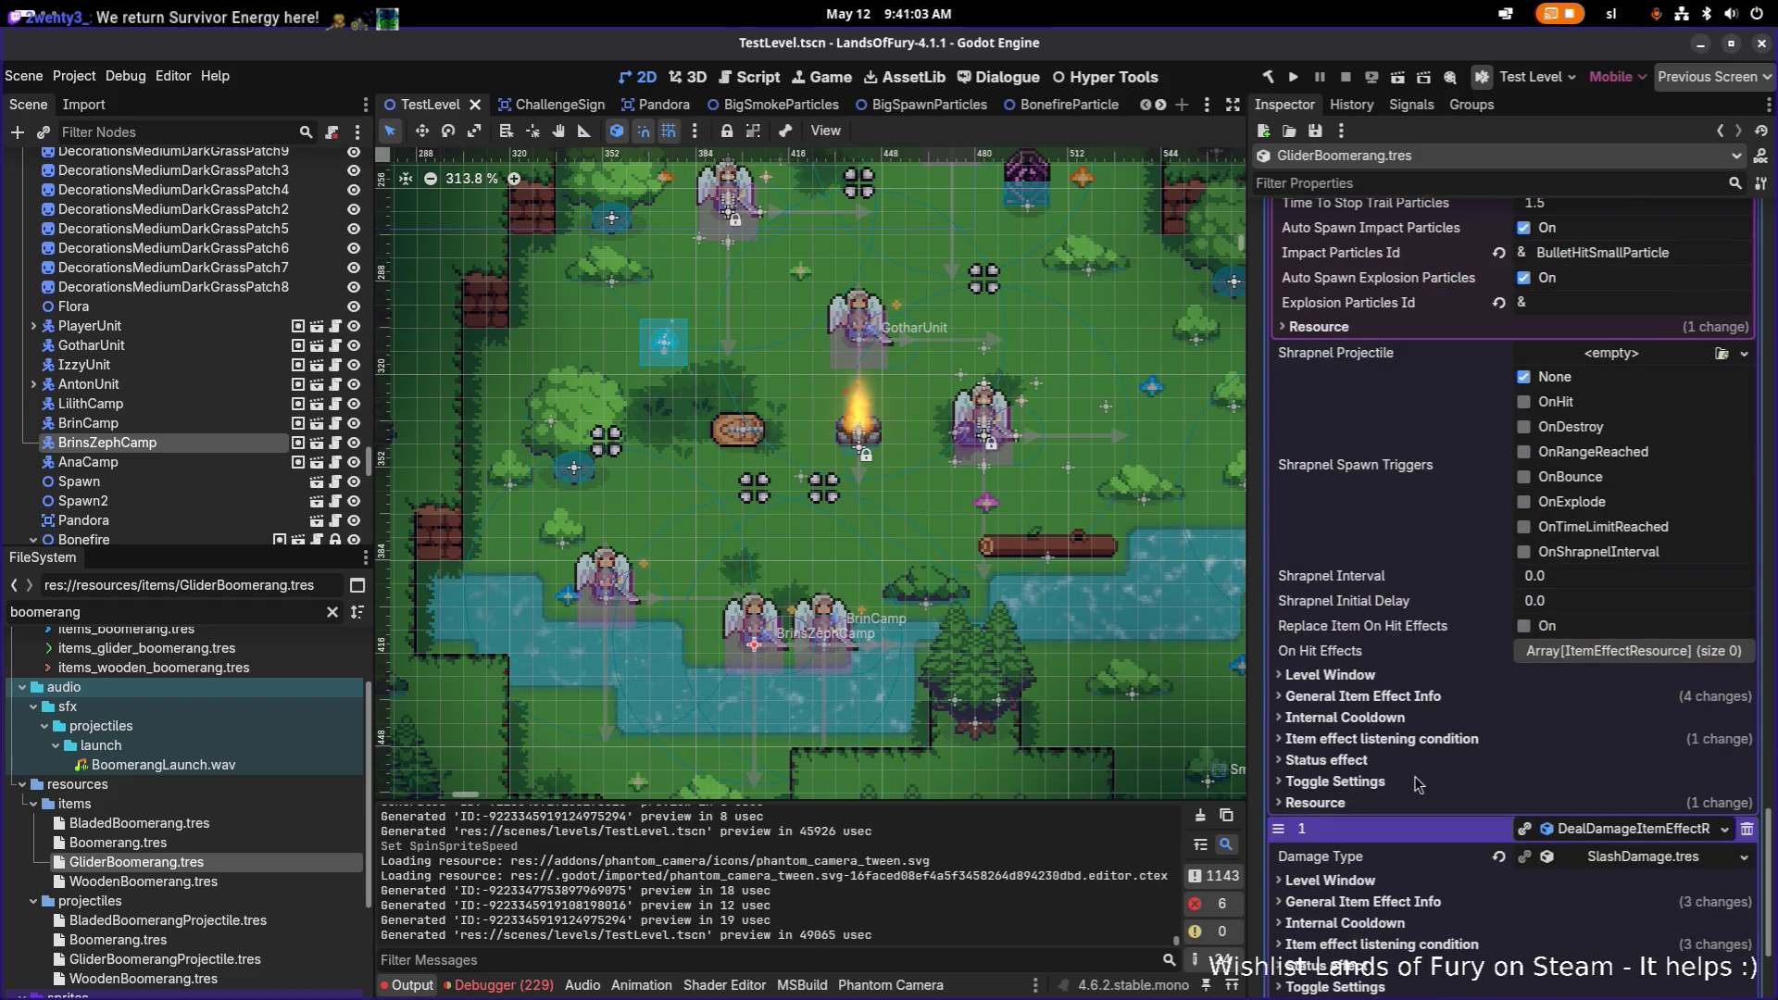
# Step: Set the DealDamage effect's Min Amount to 5 and Max Amount to 8, then save
pyautogui.scroll(-4, 1414, 776)
pyautogui.click(1437, 705)
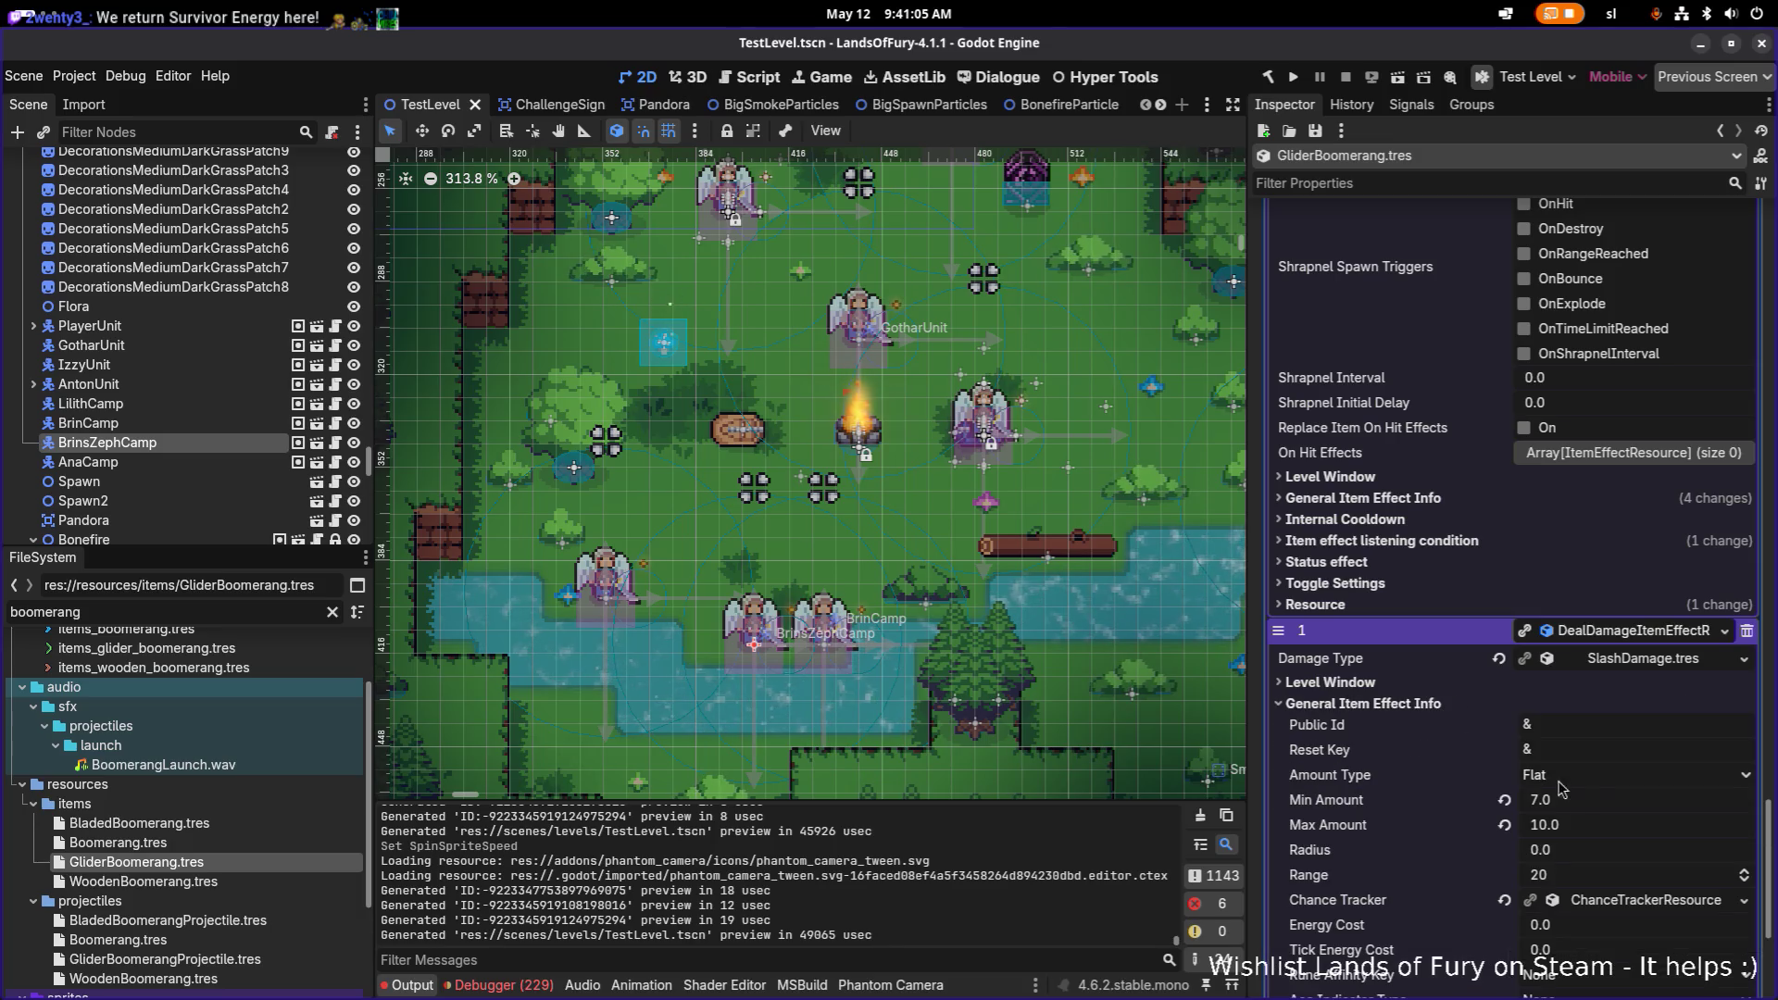
pyautogui.click(1609, 811)
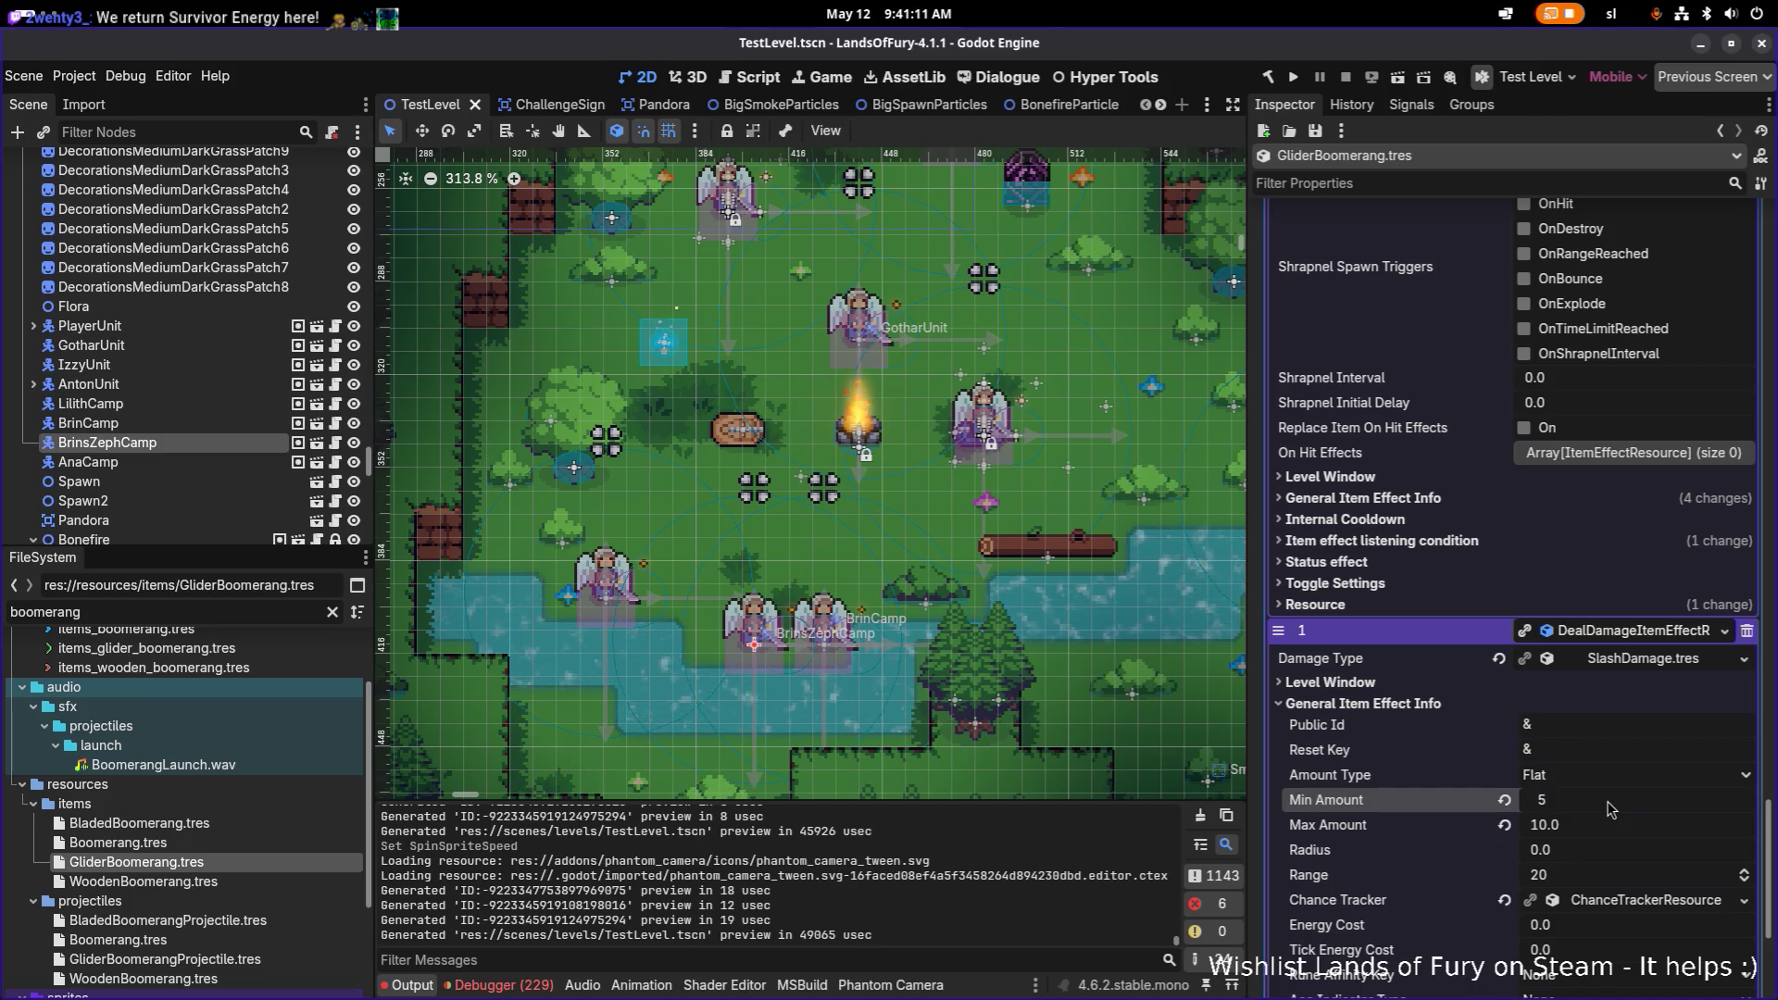
pyautogui.press('Tab')
pyautogui.write('8')
pyautogui.press('Return')
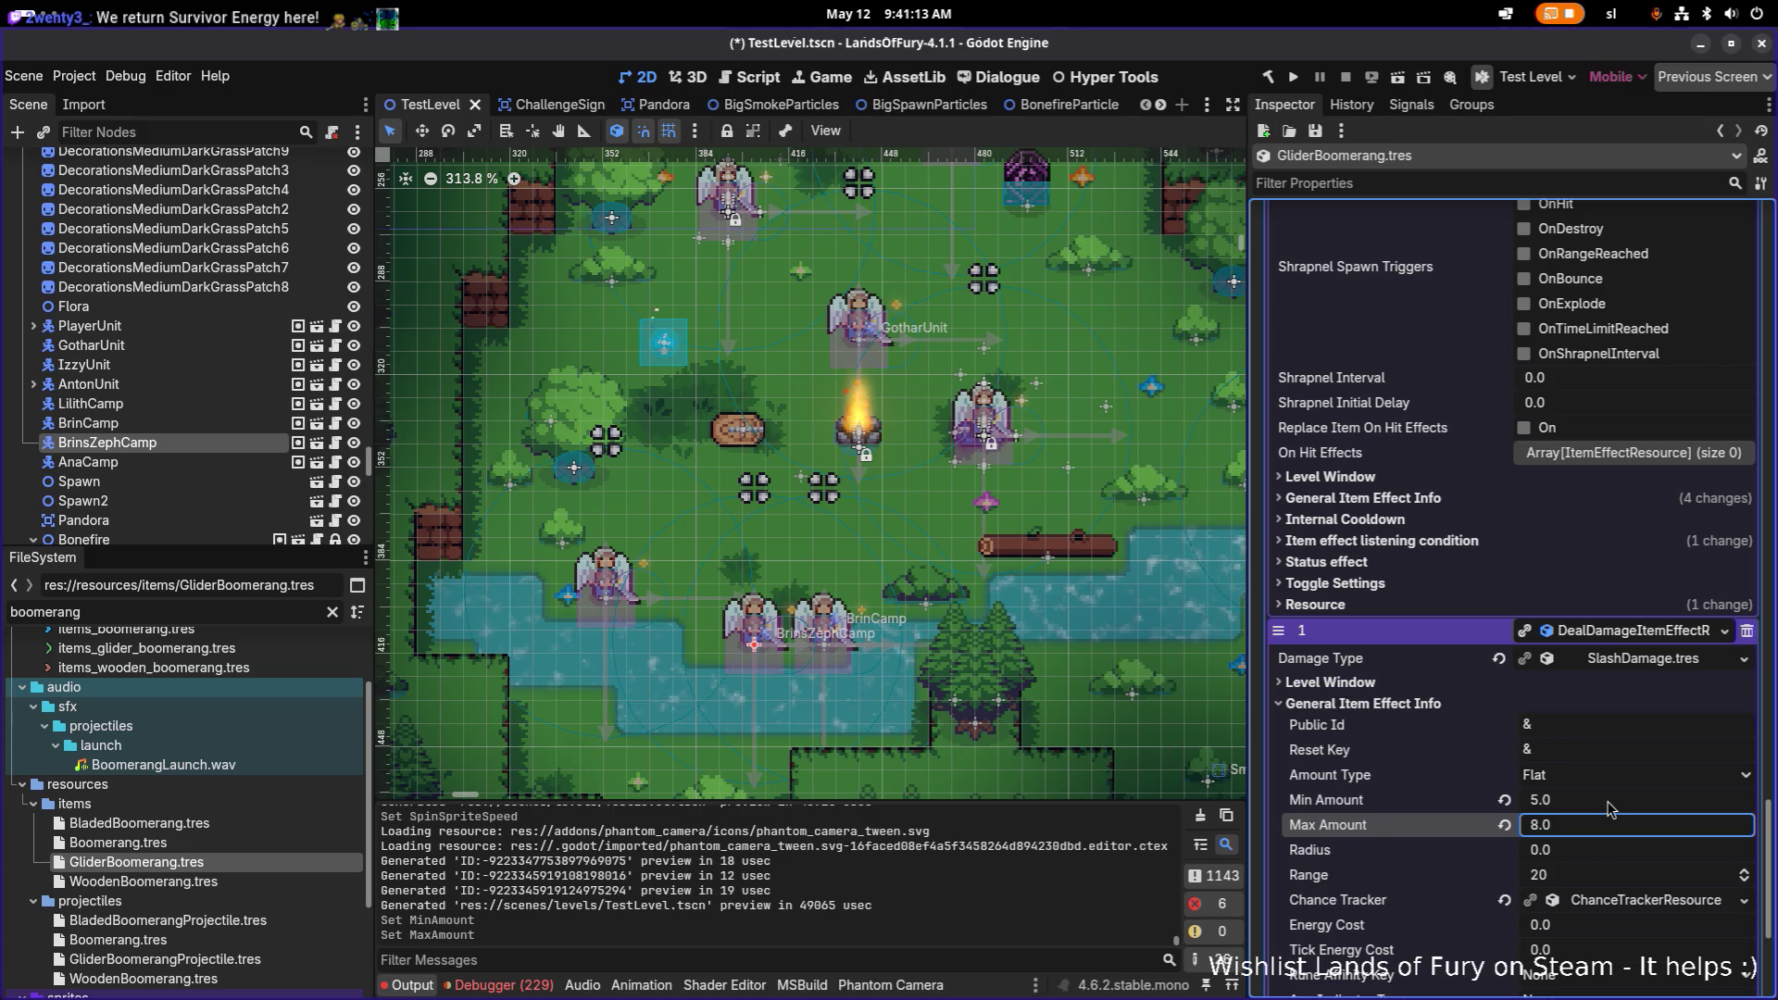
pyautogui.hotkey('ctrl', 's')
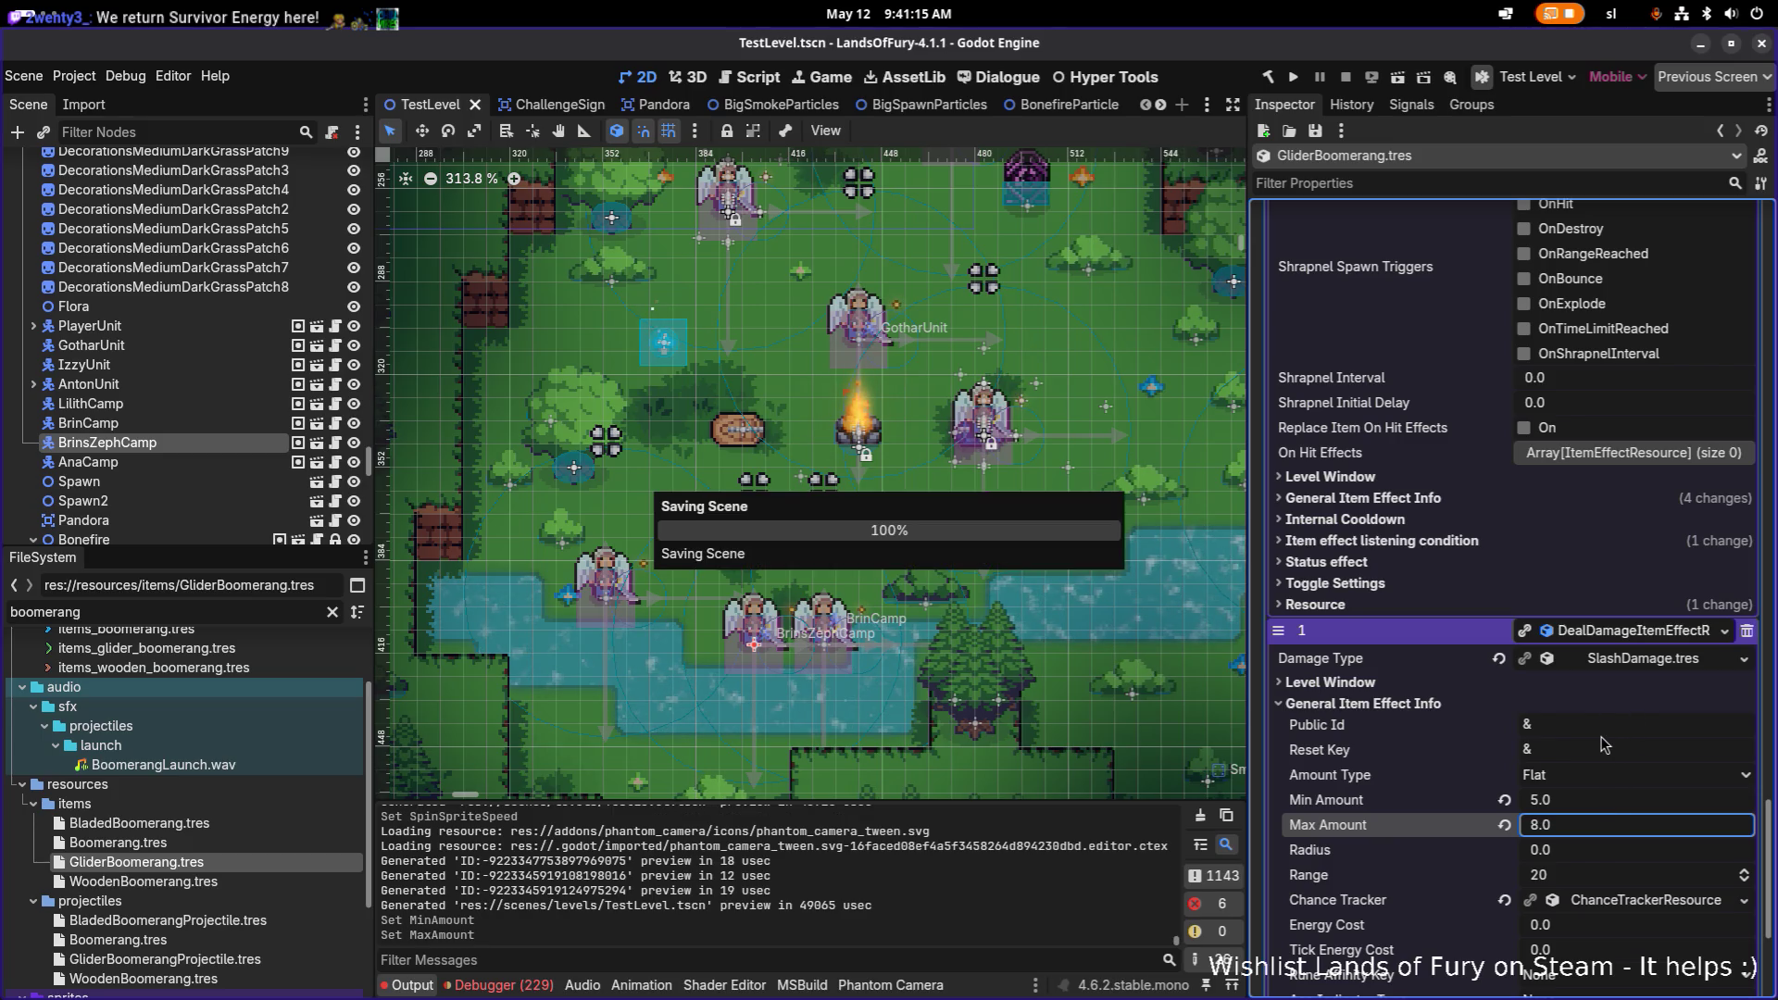
pyautogui.scroll(-3, 1602, 750)
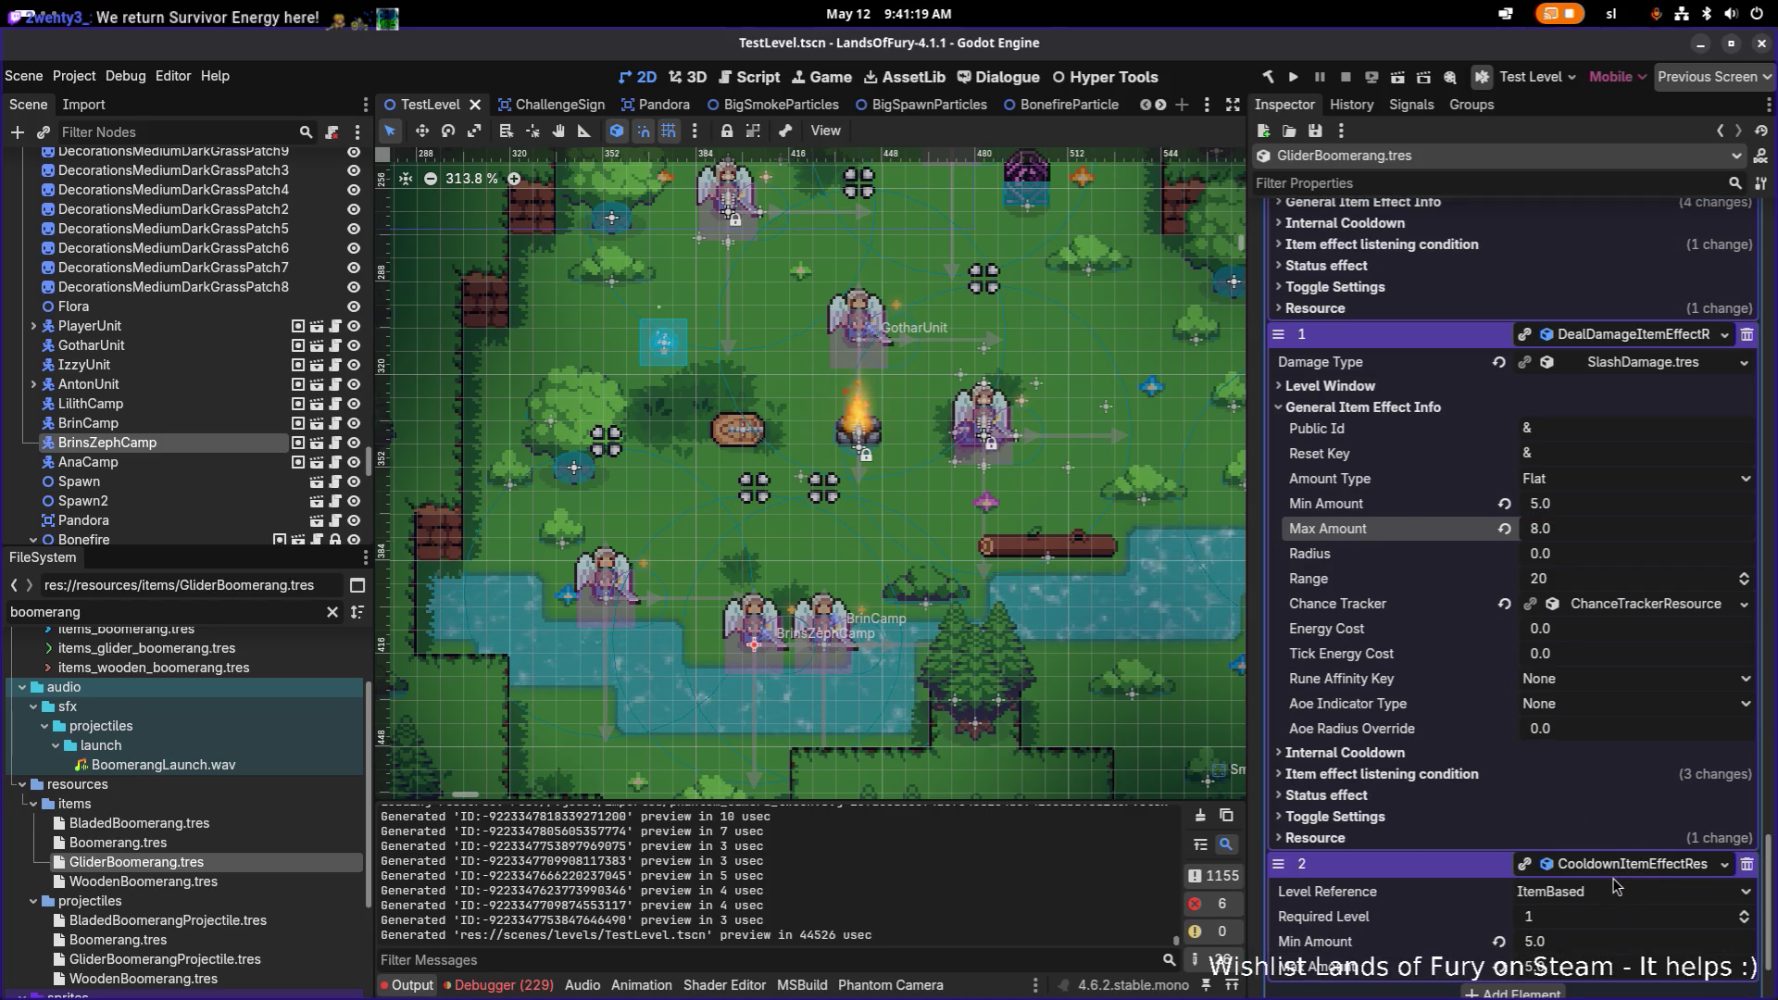
# Step: Filter the Inspector for 'energy', set Energy Cost to 12, and save
pyautogui.scroll(10, 1522, 619)
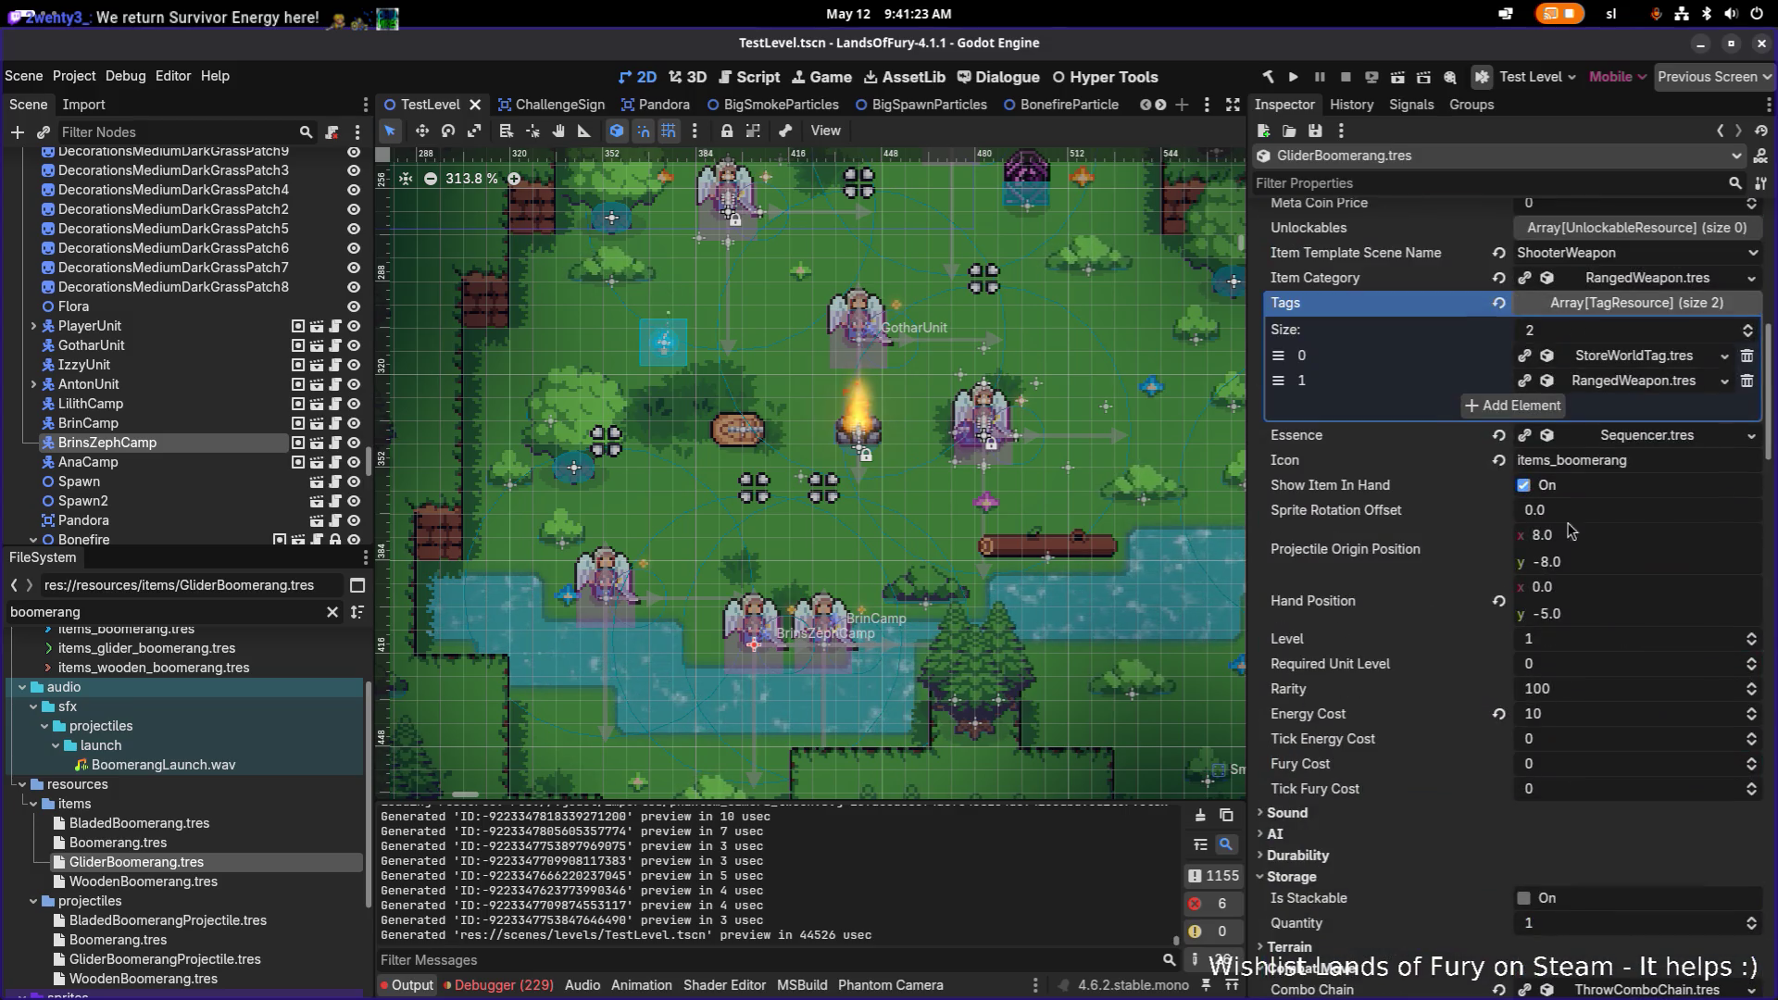
pyautogui.scroll(7, 1518, 519)
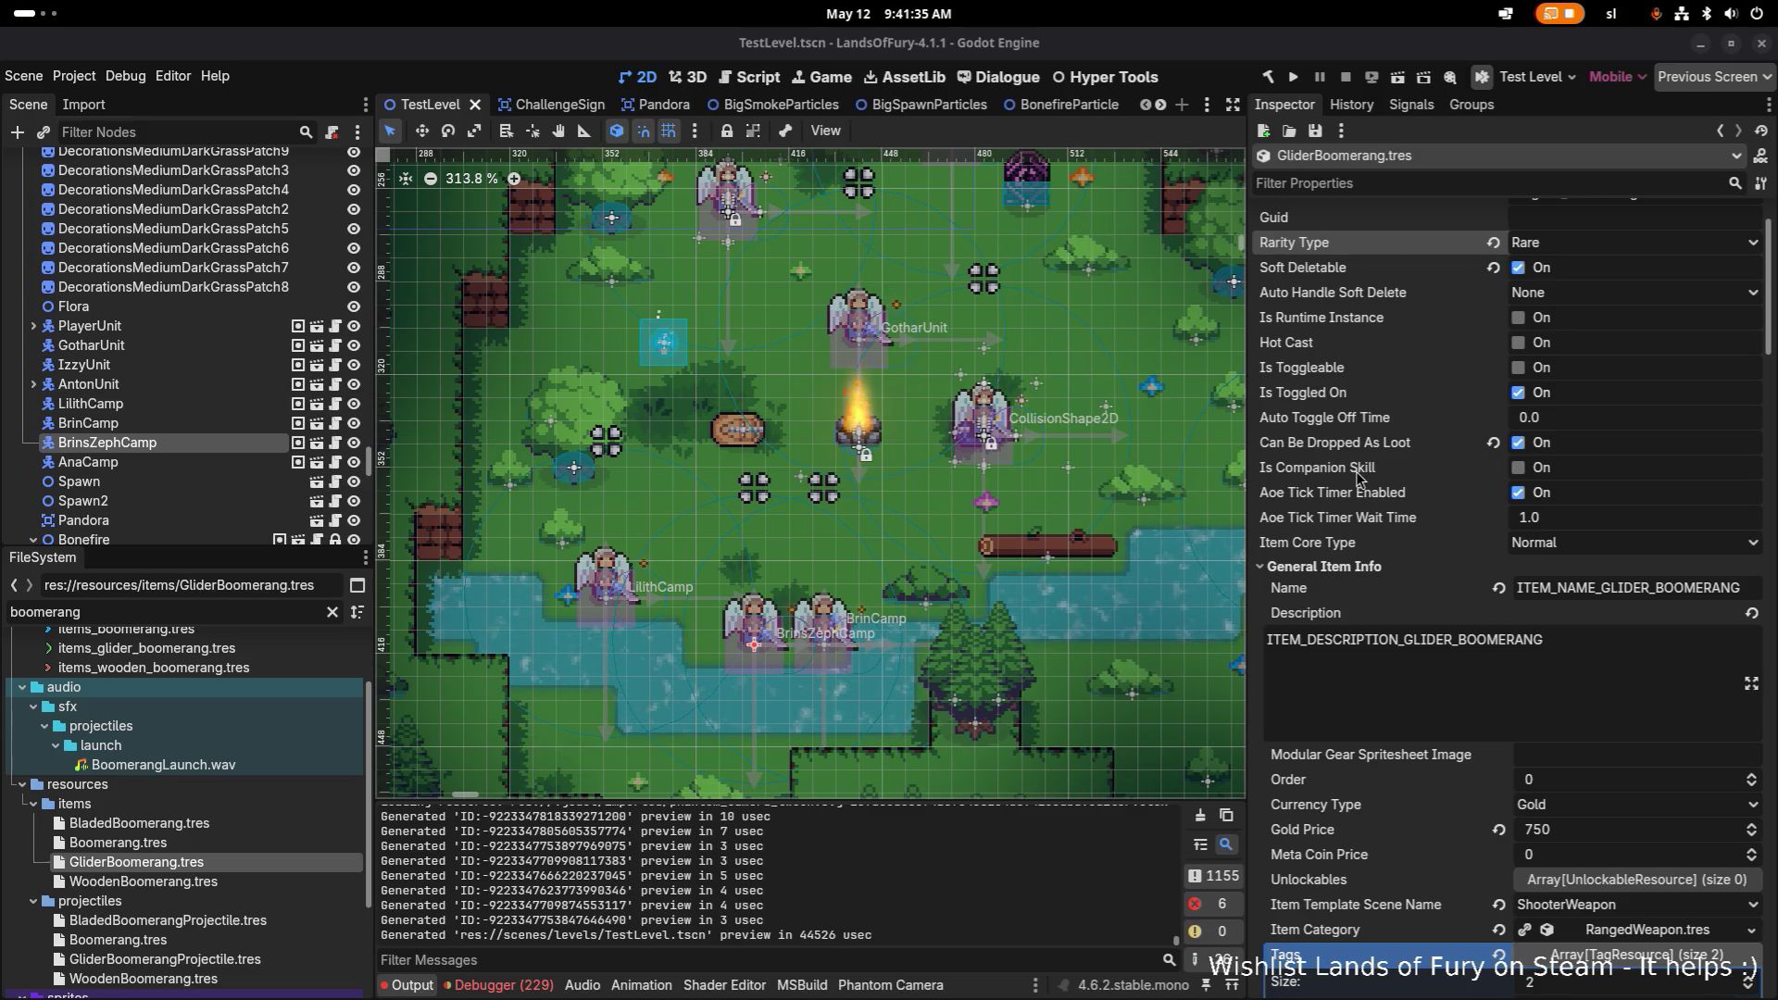
pyautogui.scroll(-5, 1449, 514)
pyautogui.scroll(-6, 1494, 529)
pyautogui.scroll(12, 1494, 529)
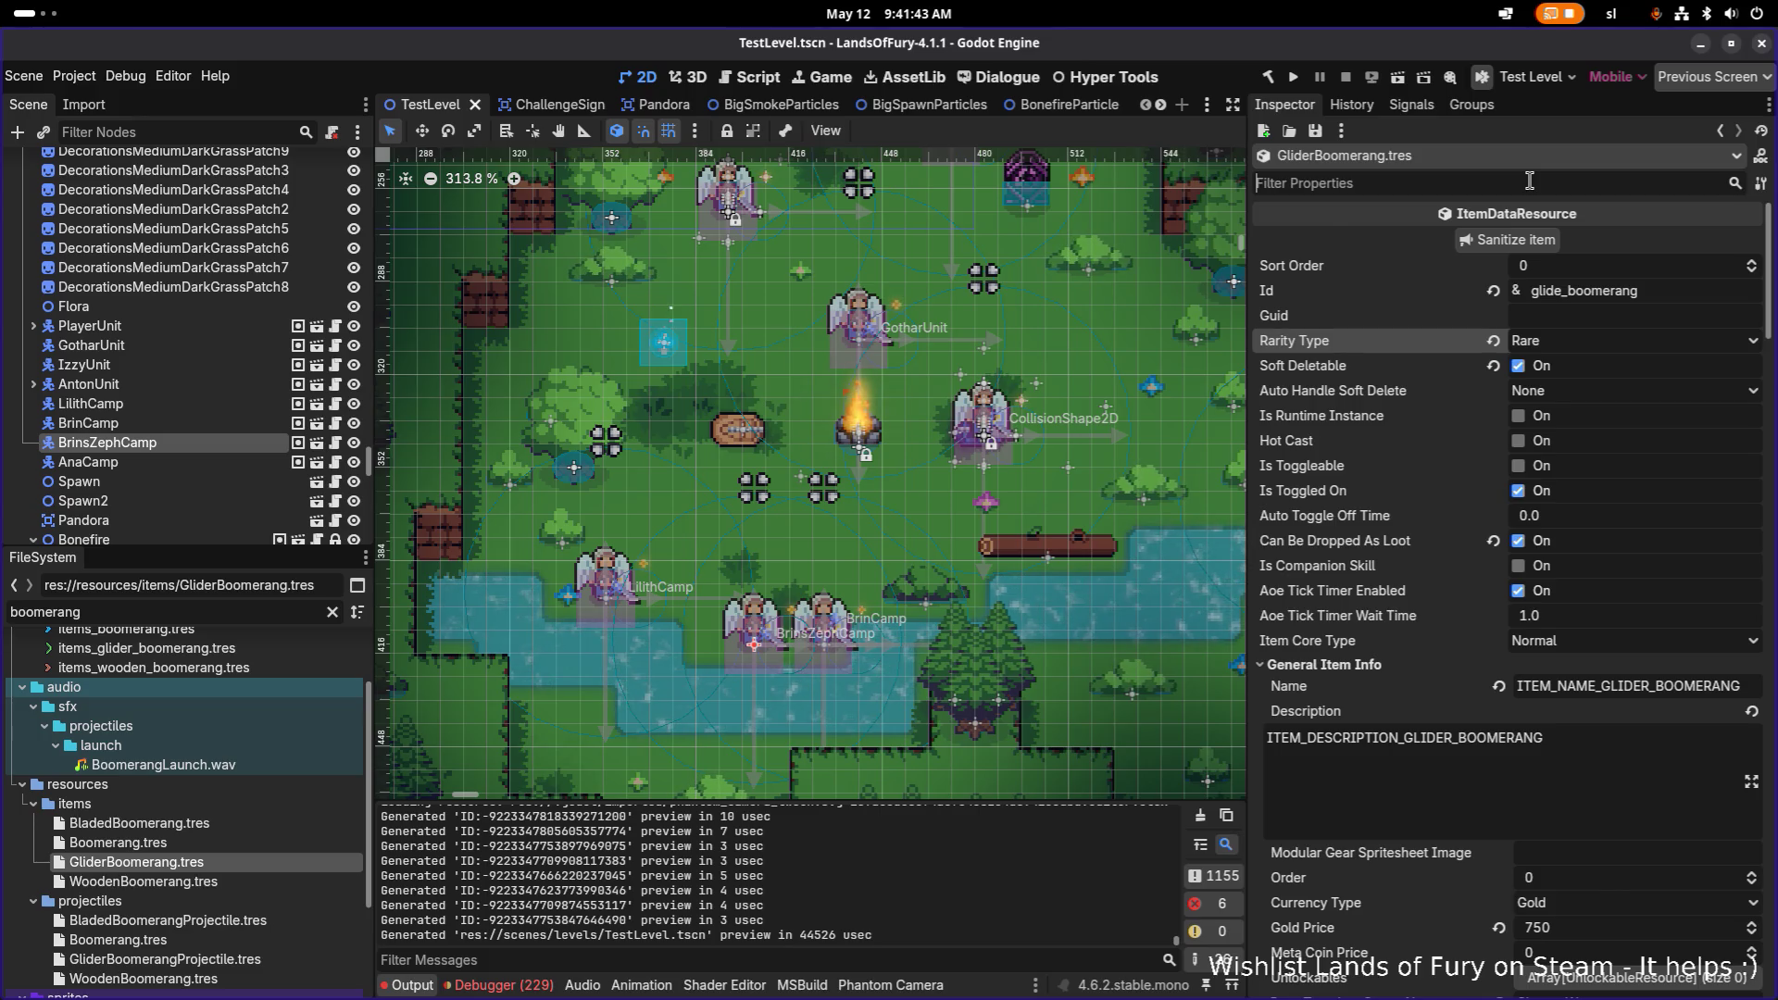
pyautogui.write('energy')
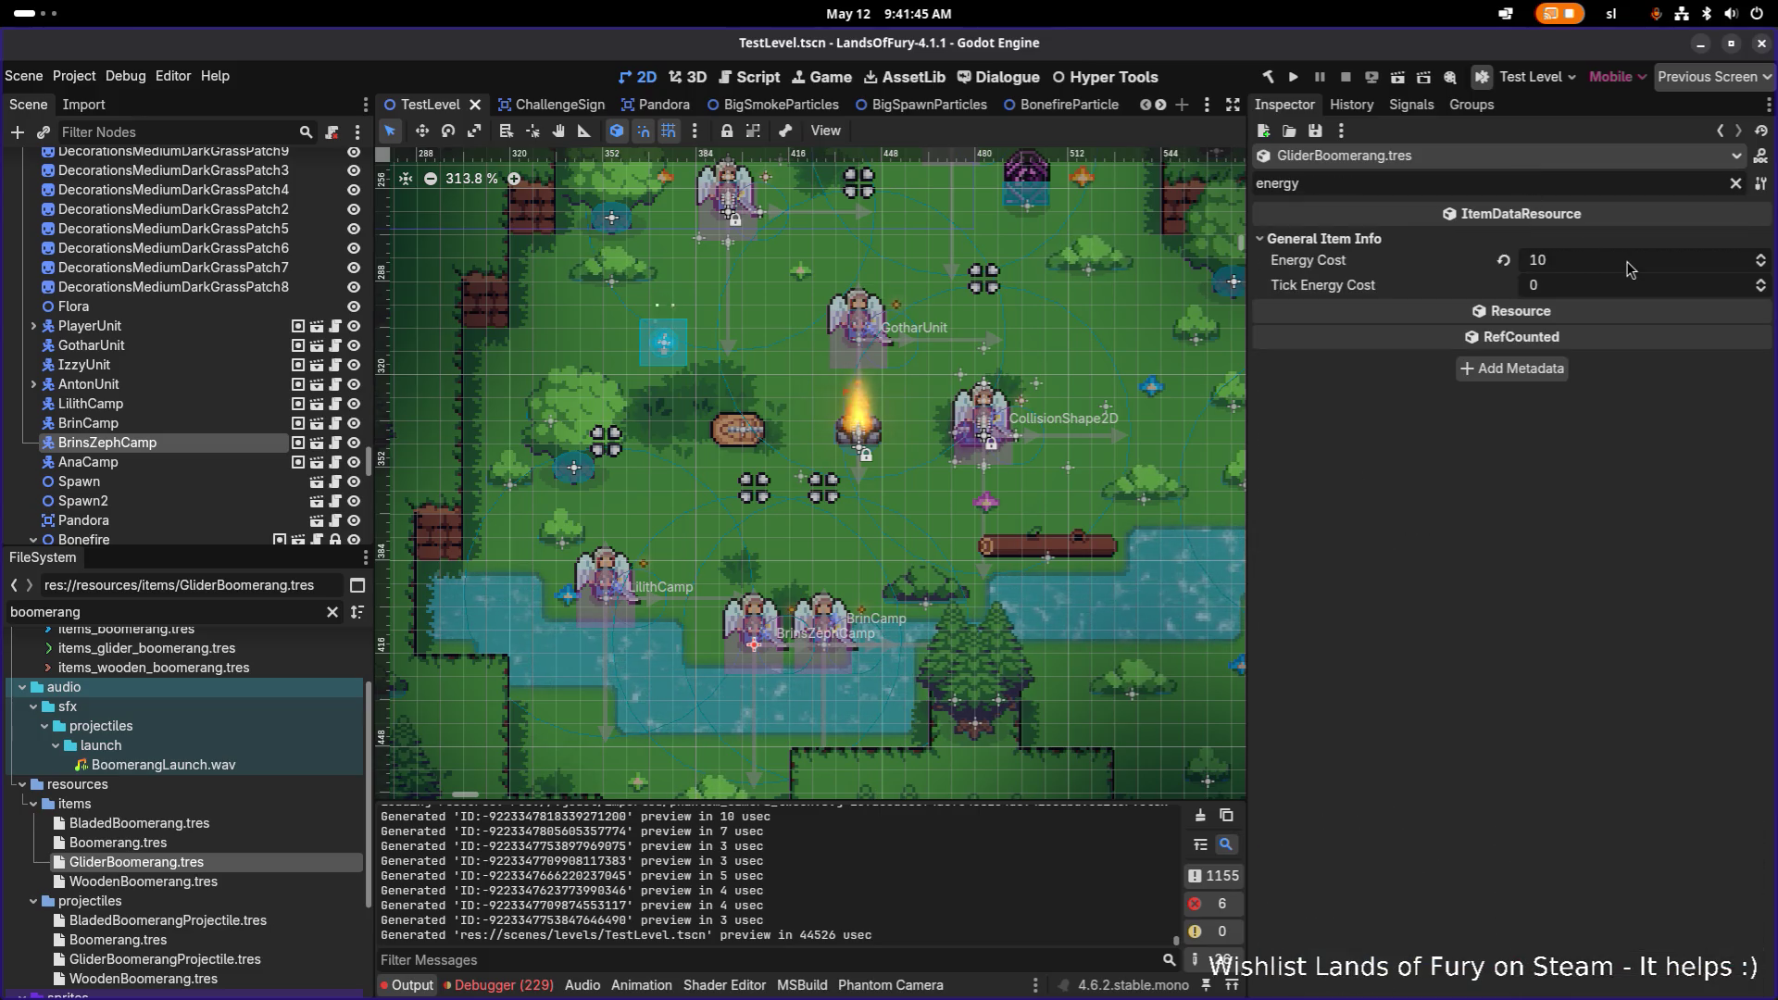
pyautogui.click(1629, 267)
pyautogui.write('1')
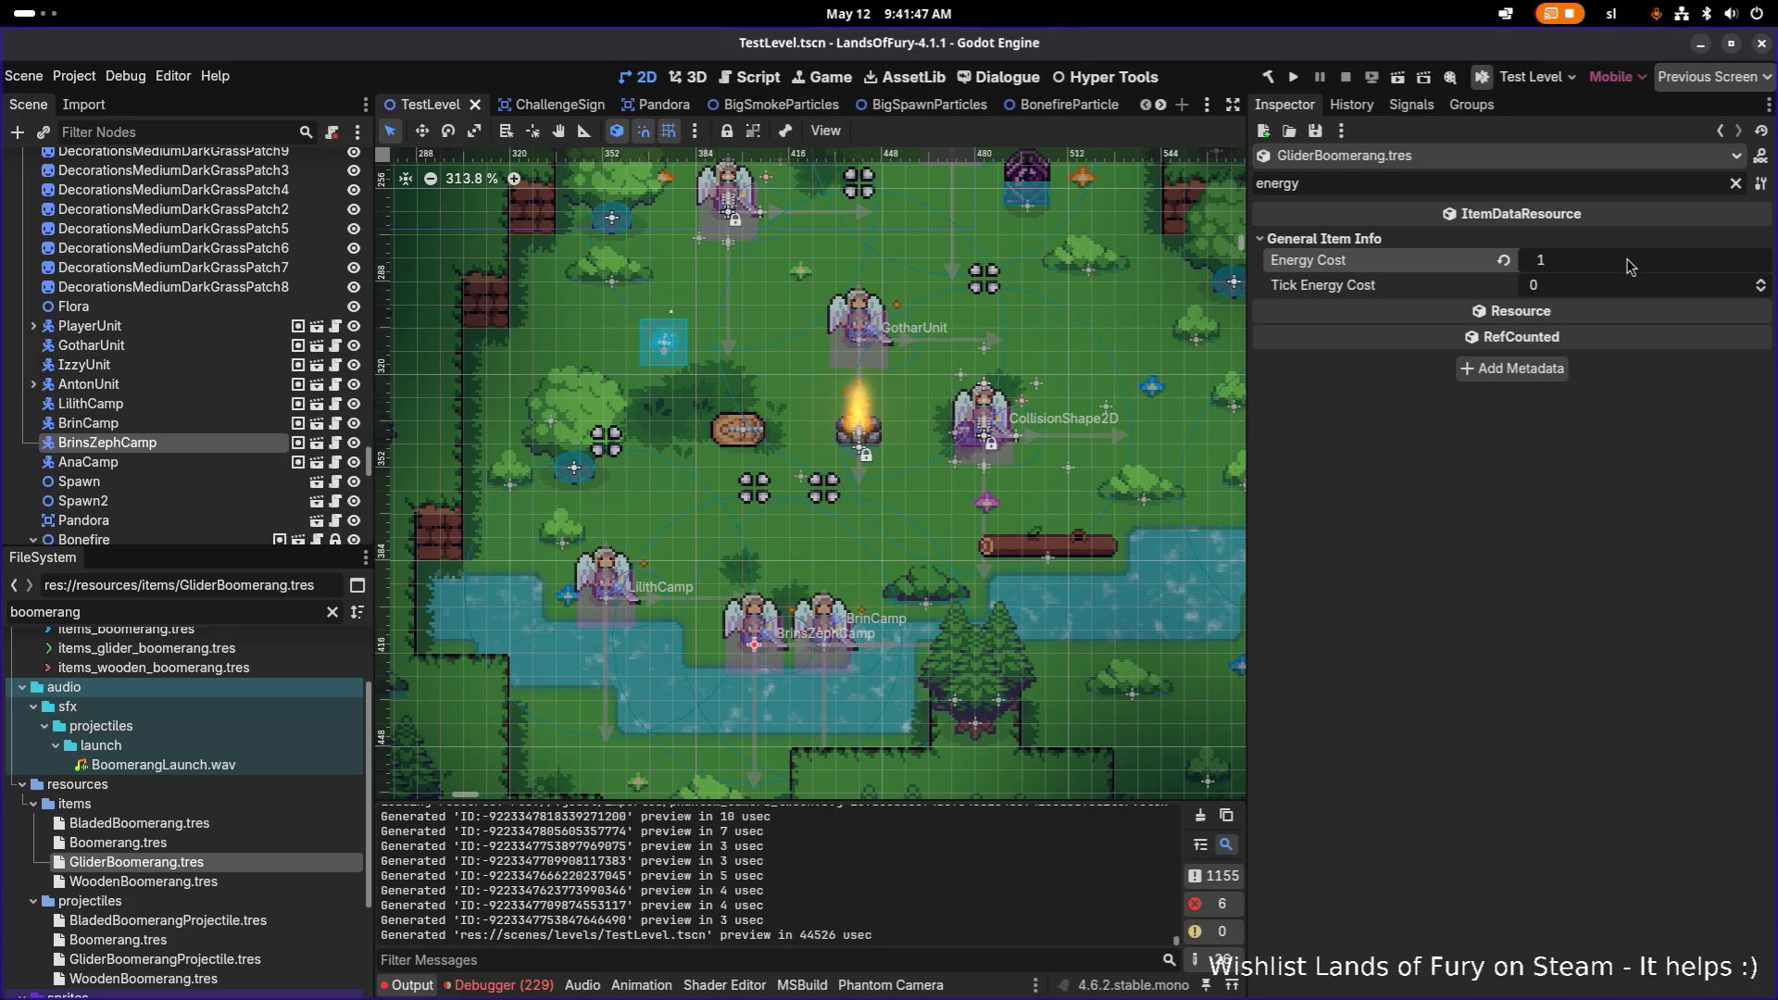
pyautogui.write('2')
pyautogui.press('Return')
pyautogui.hotkey('ctrl', 's')
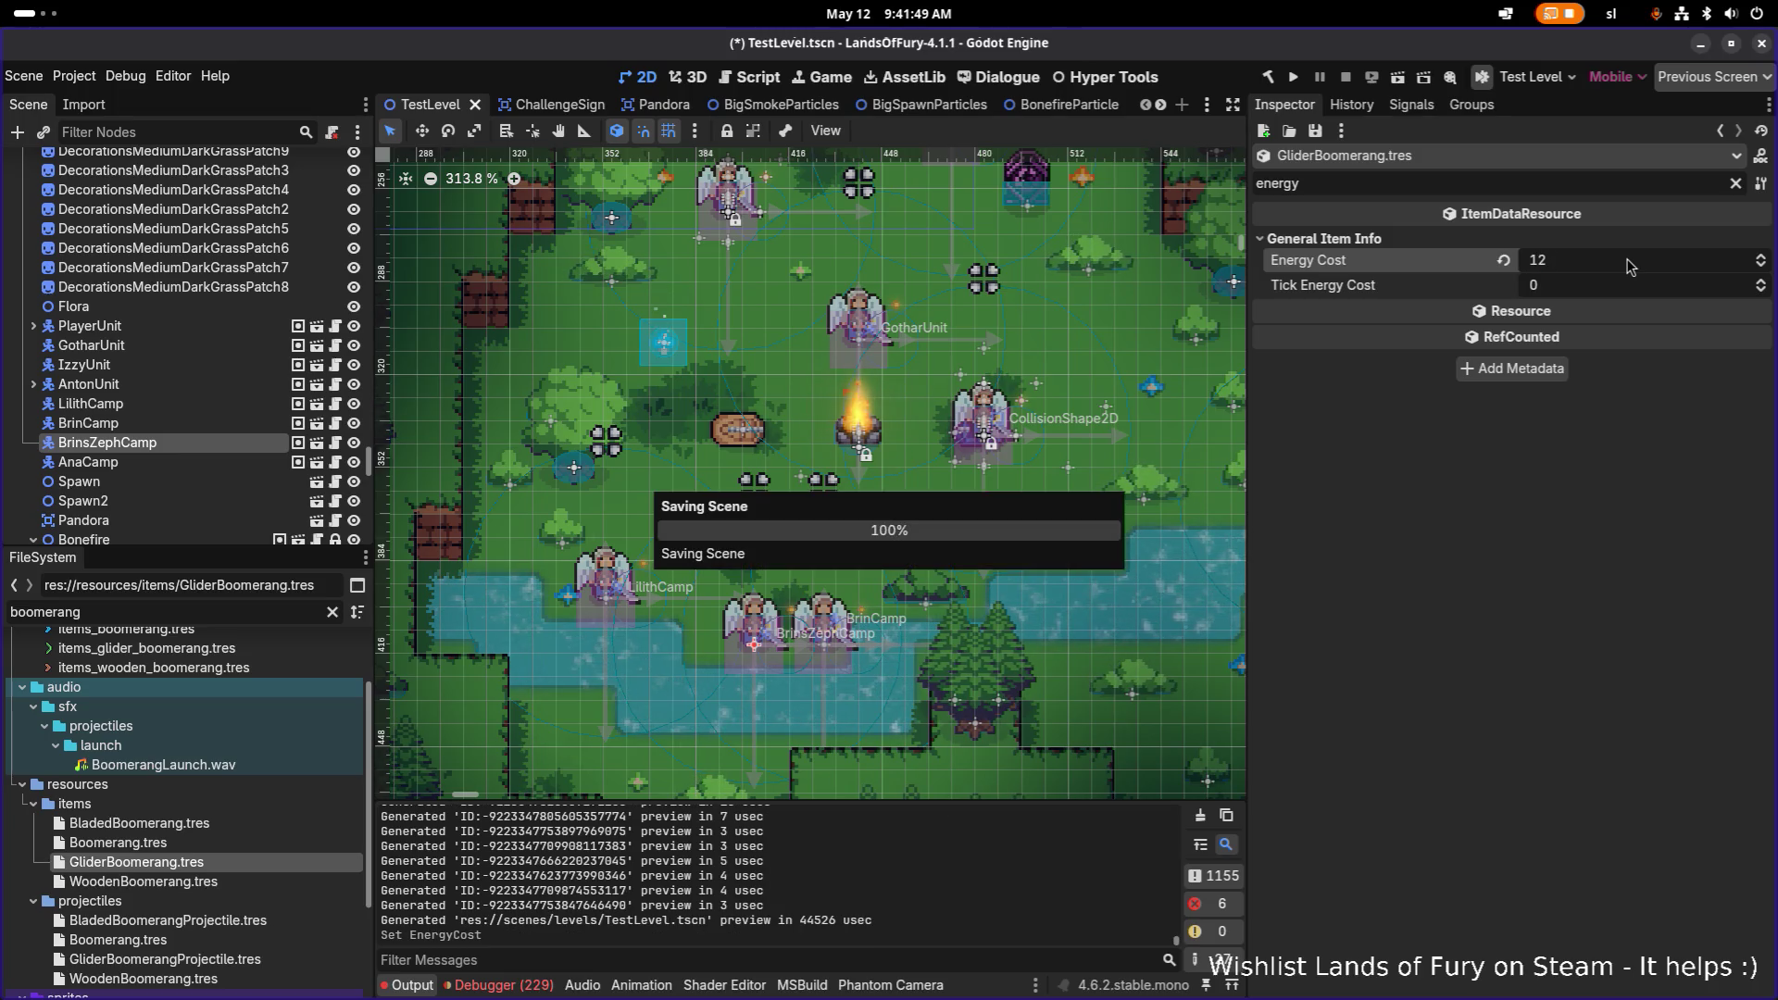
# Step: Launch Lands of Fury and load the save profile into The Glade
pyautogui.click(1298, 86)
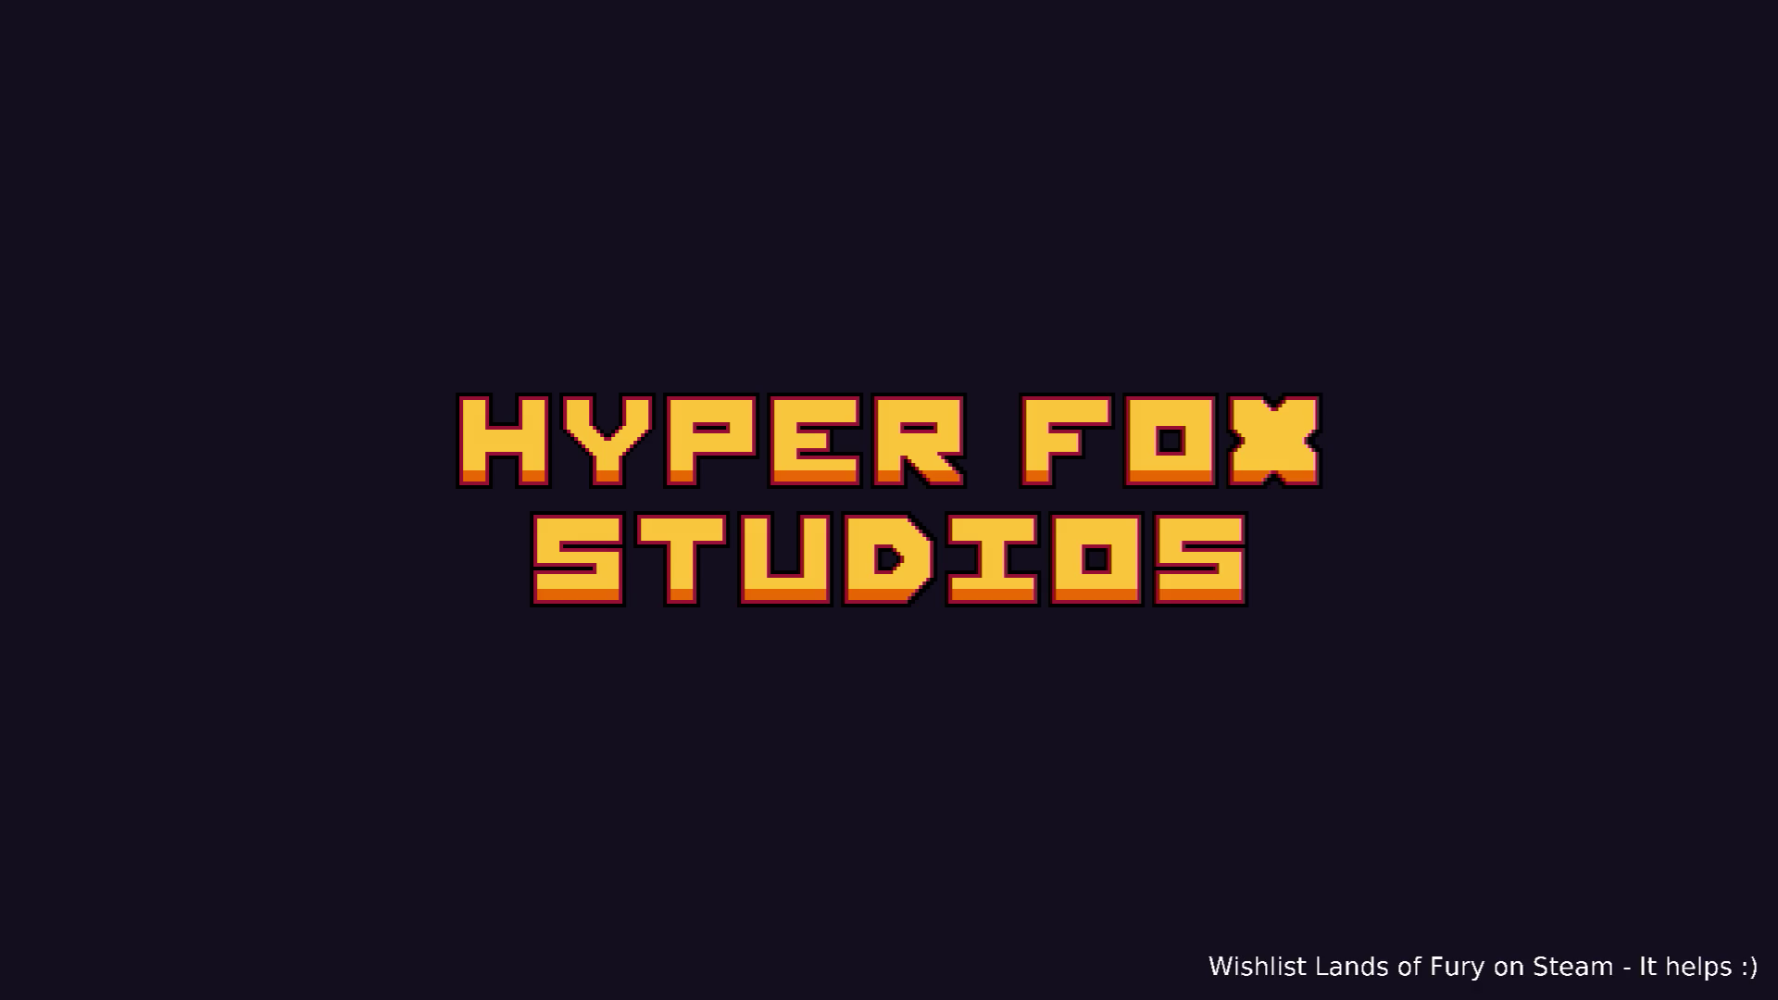
pyautogui.press('Return')
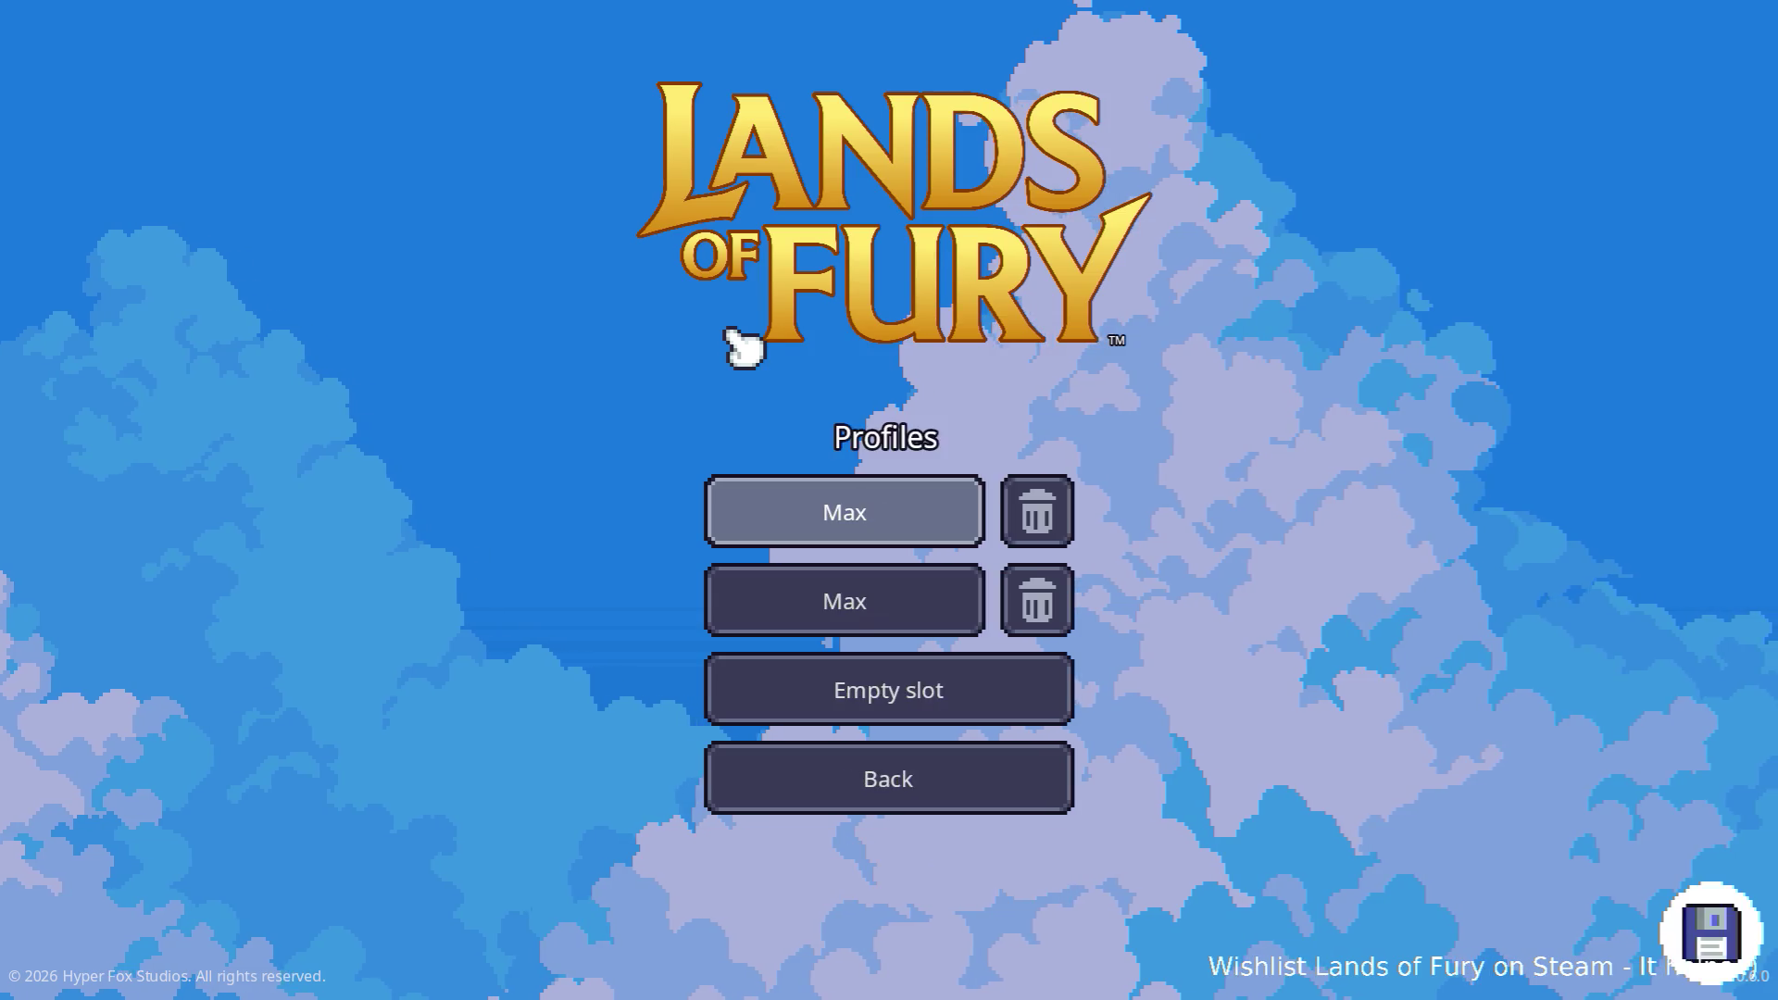
pyautogui.press('Return')
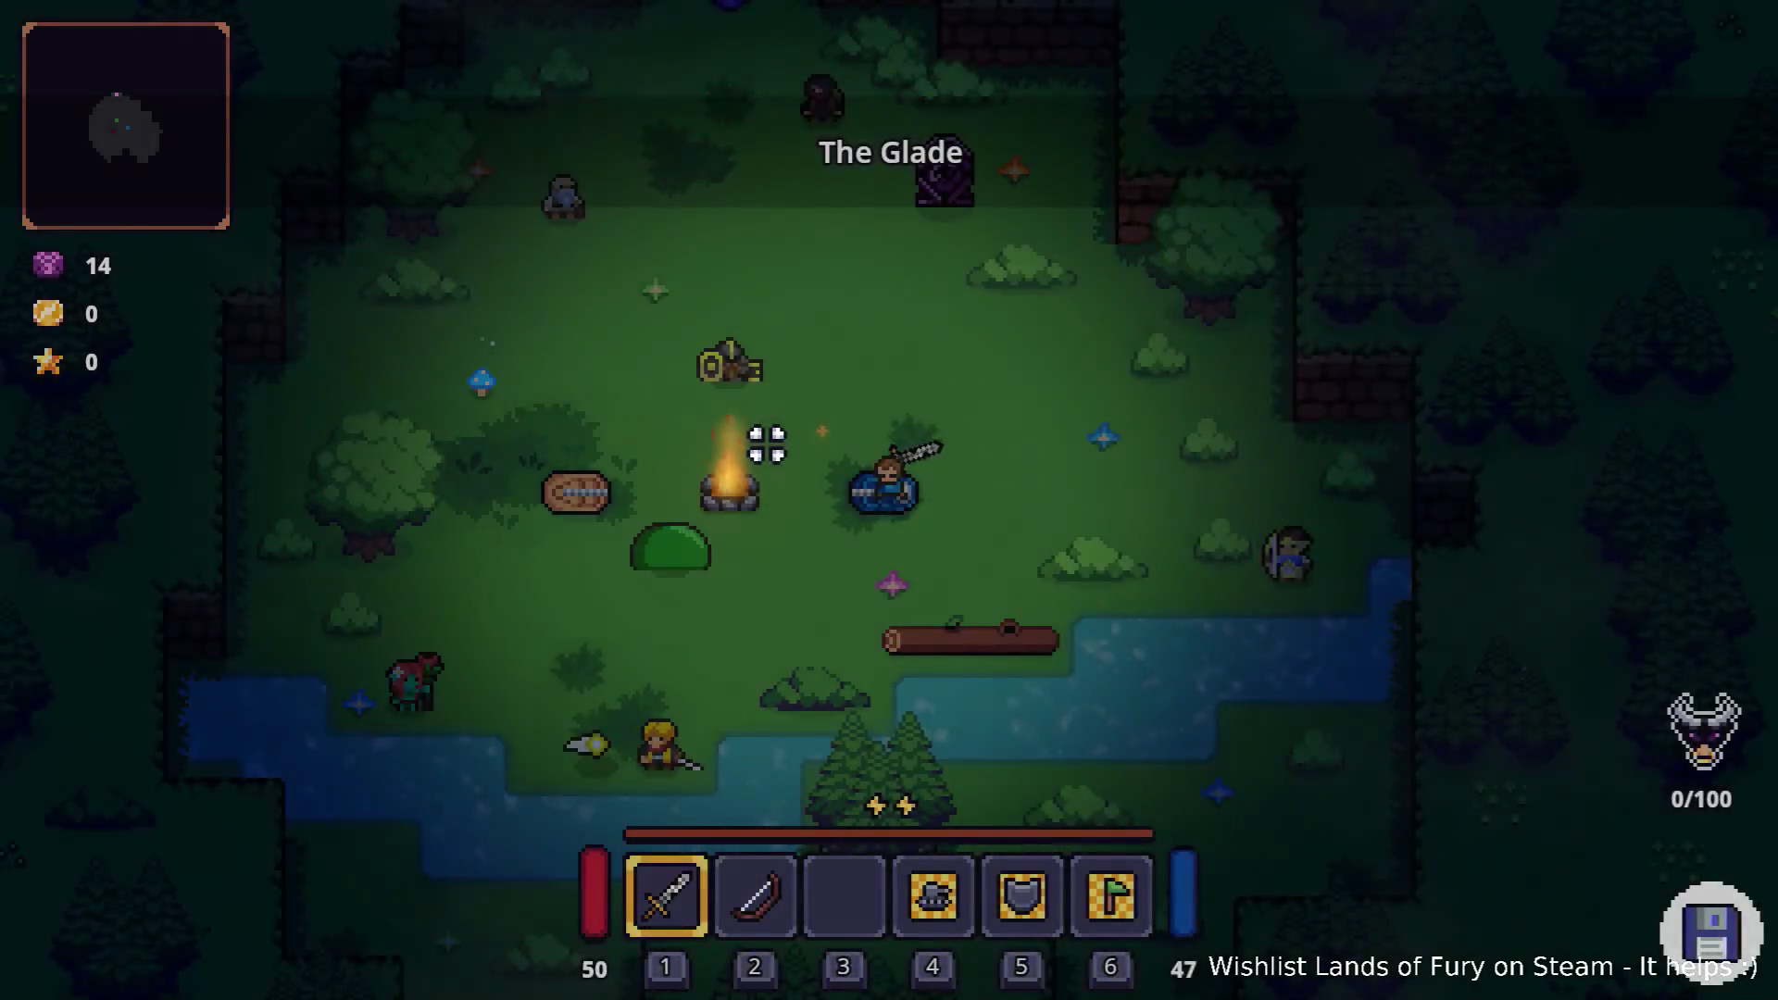
# Step: Run Player.AddItem(glider_boomerang,1) in the developer console, then recall the command
pyautogui.press('`')
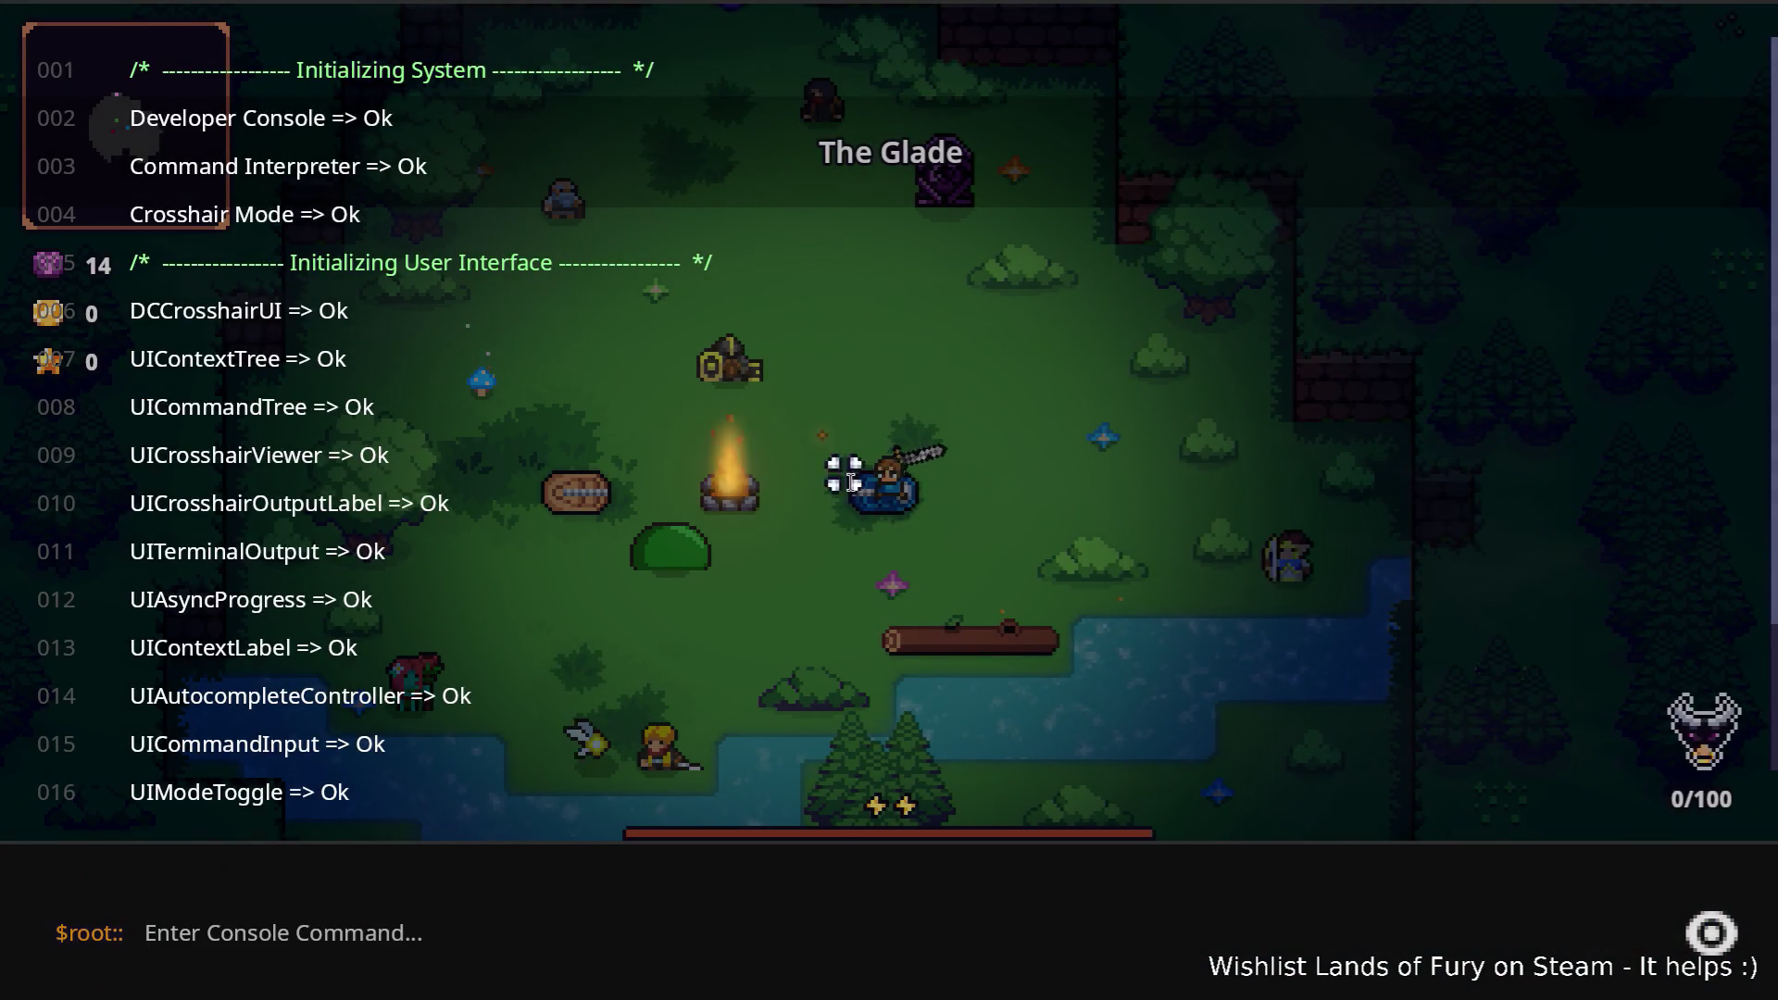
pyautogui.write('p')
pyautogui.press('BackSpace')
pyautogui.write('Player.')
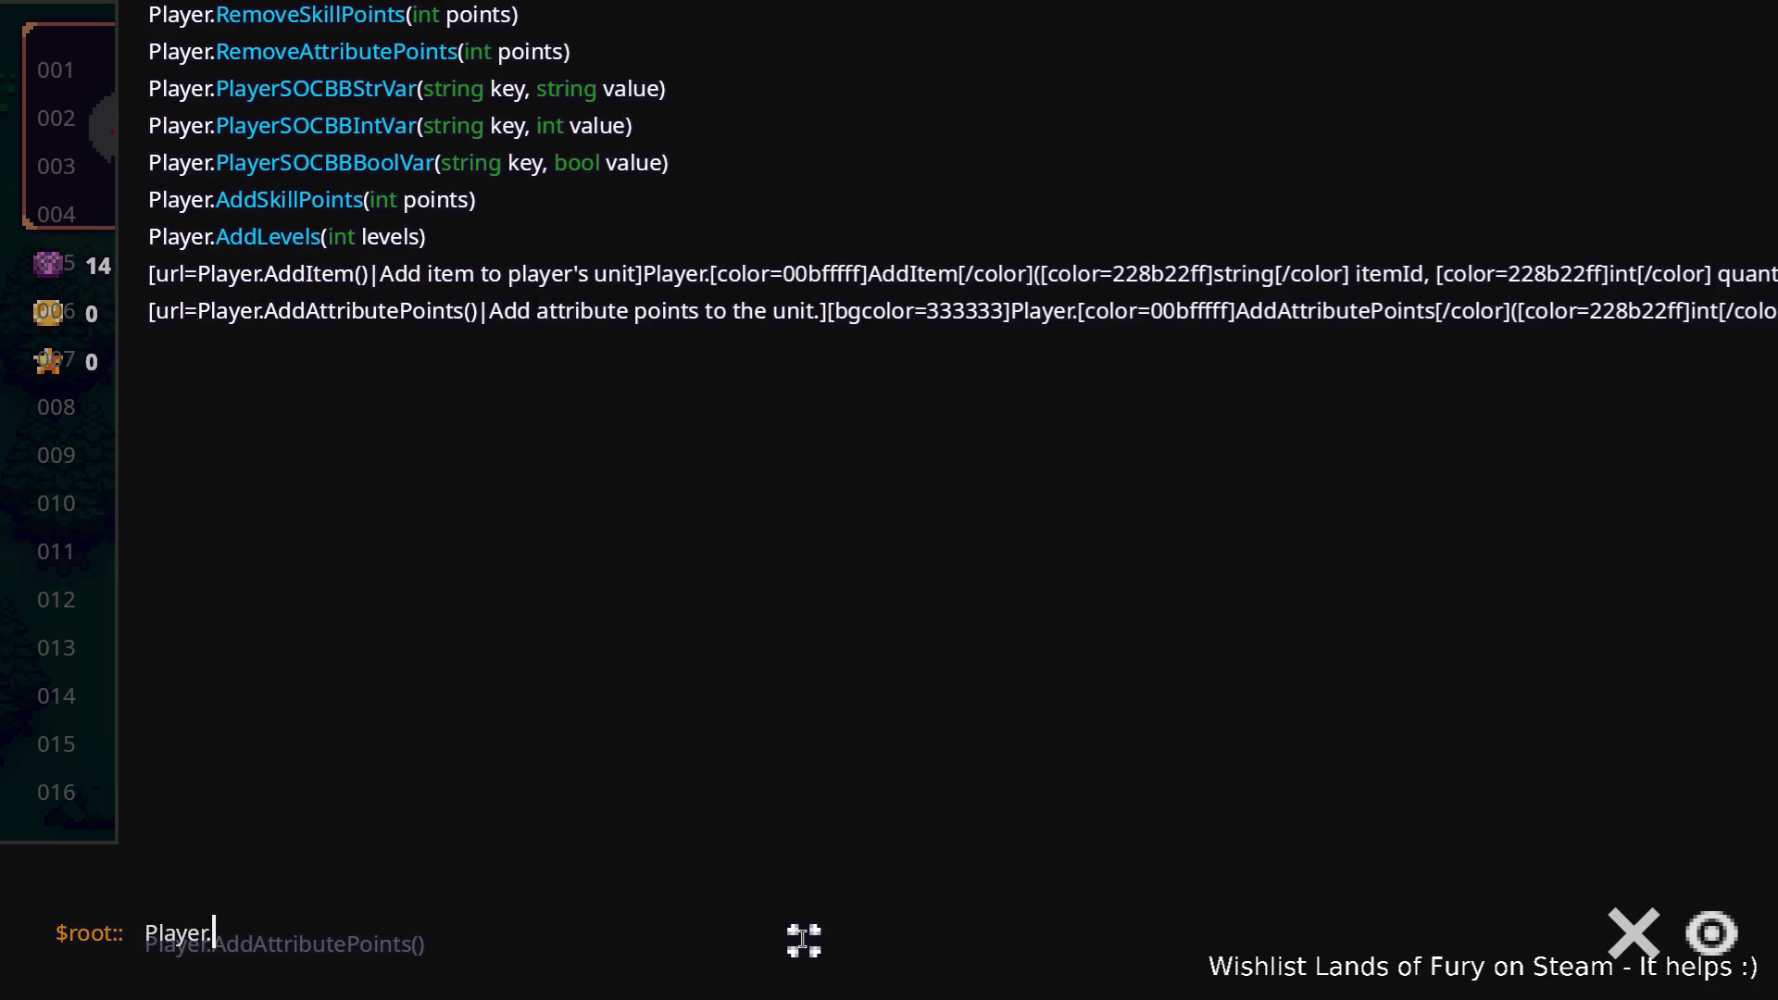
pyautogui.write('Ad')
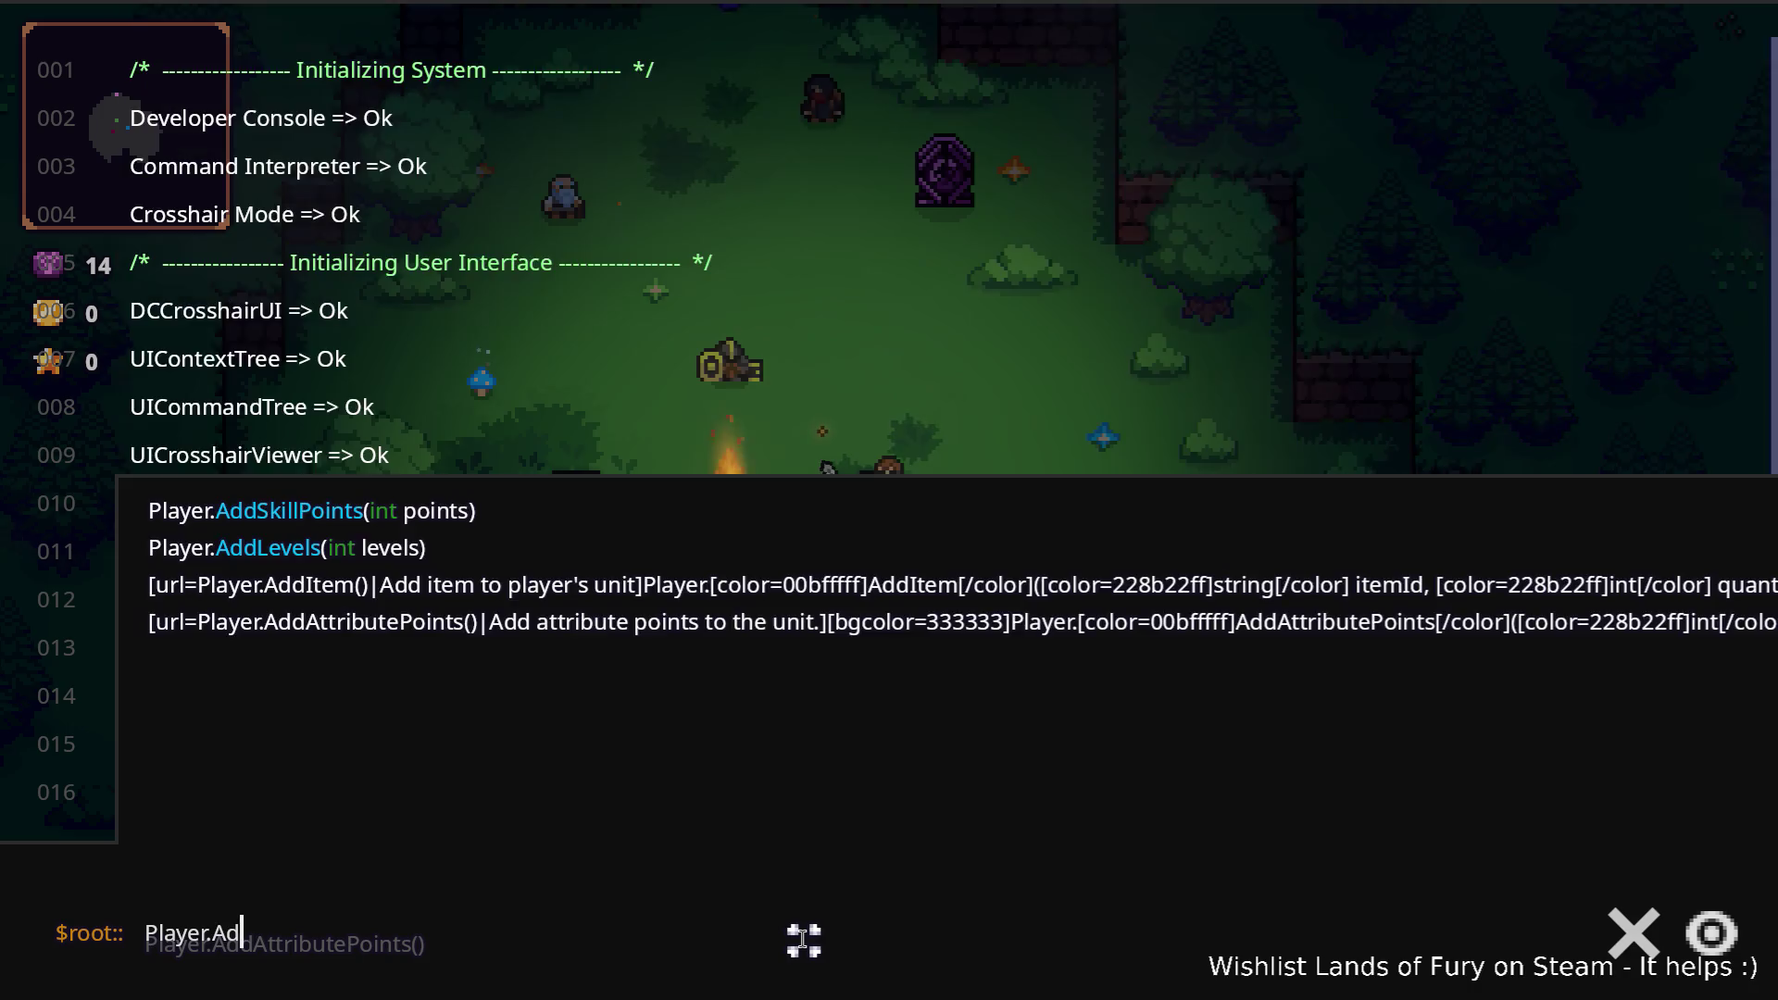
pyautogui.write('dItem(')
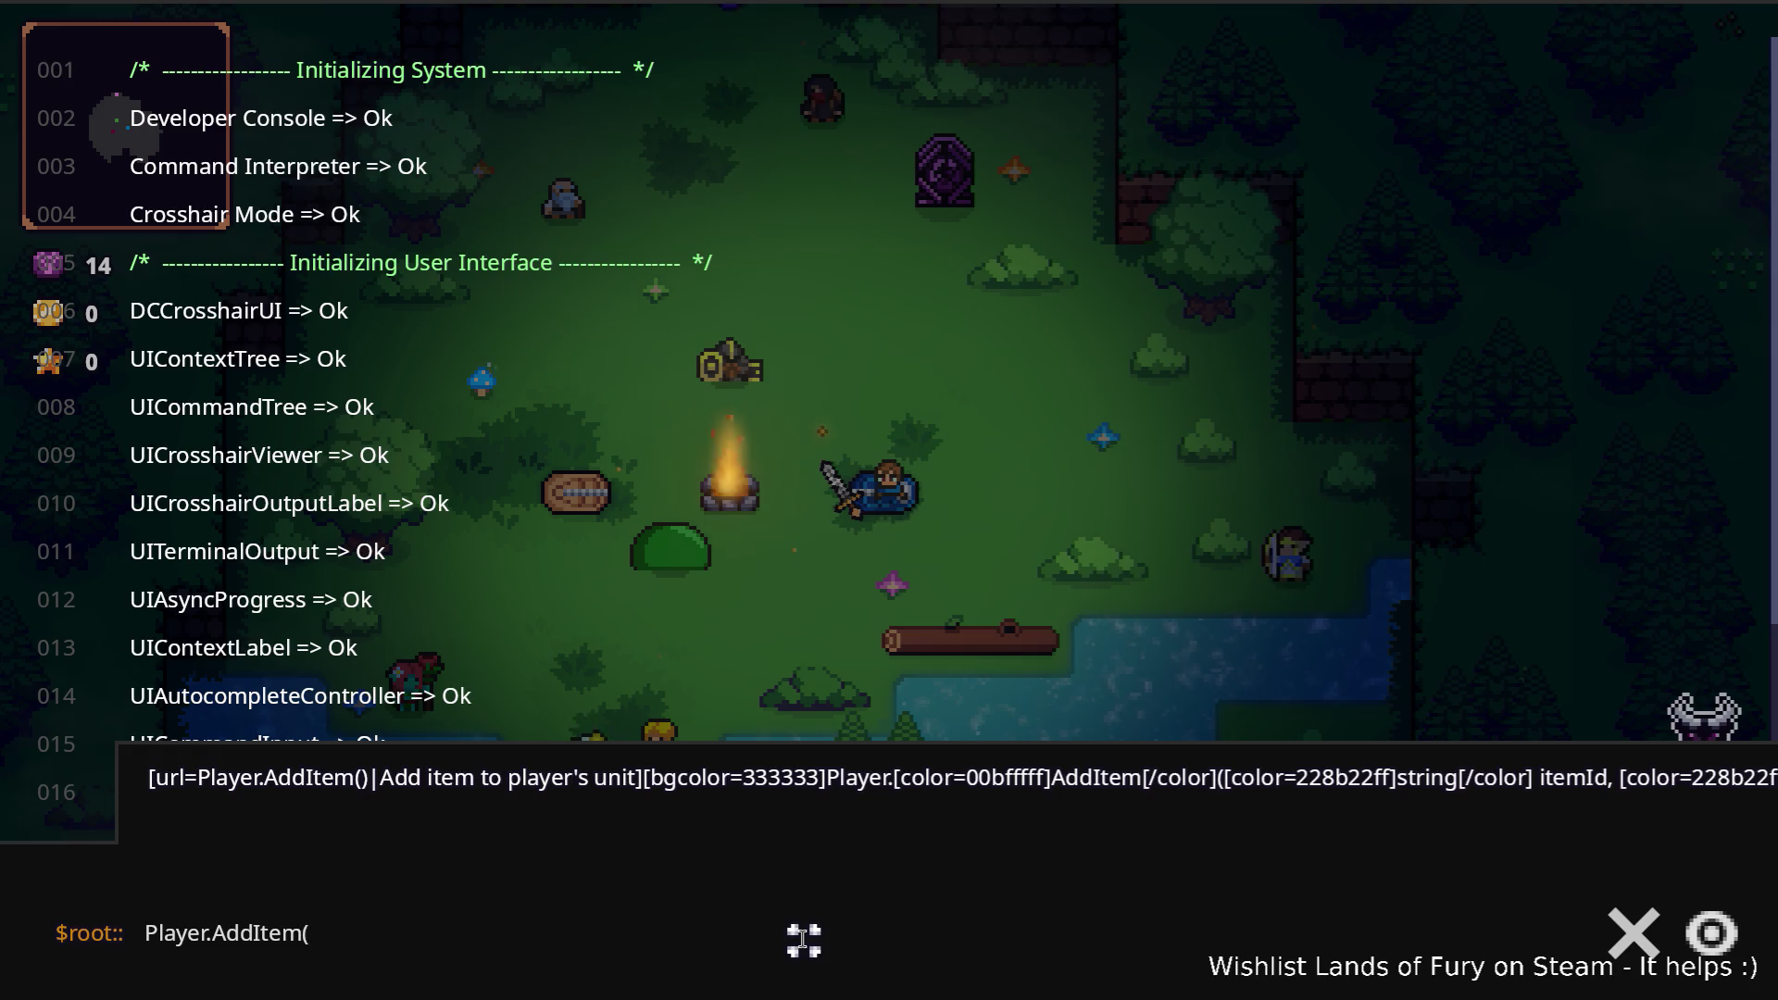
pyautogui.write('glide')
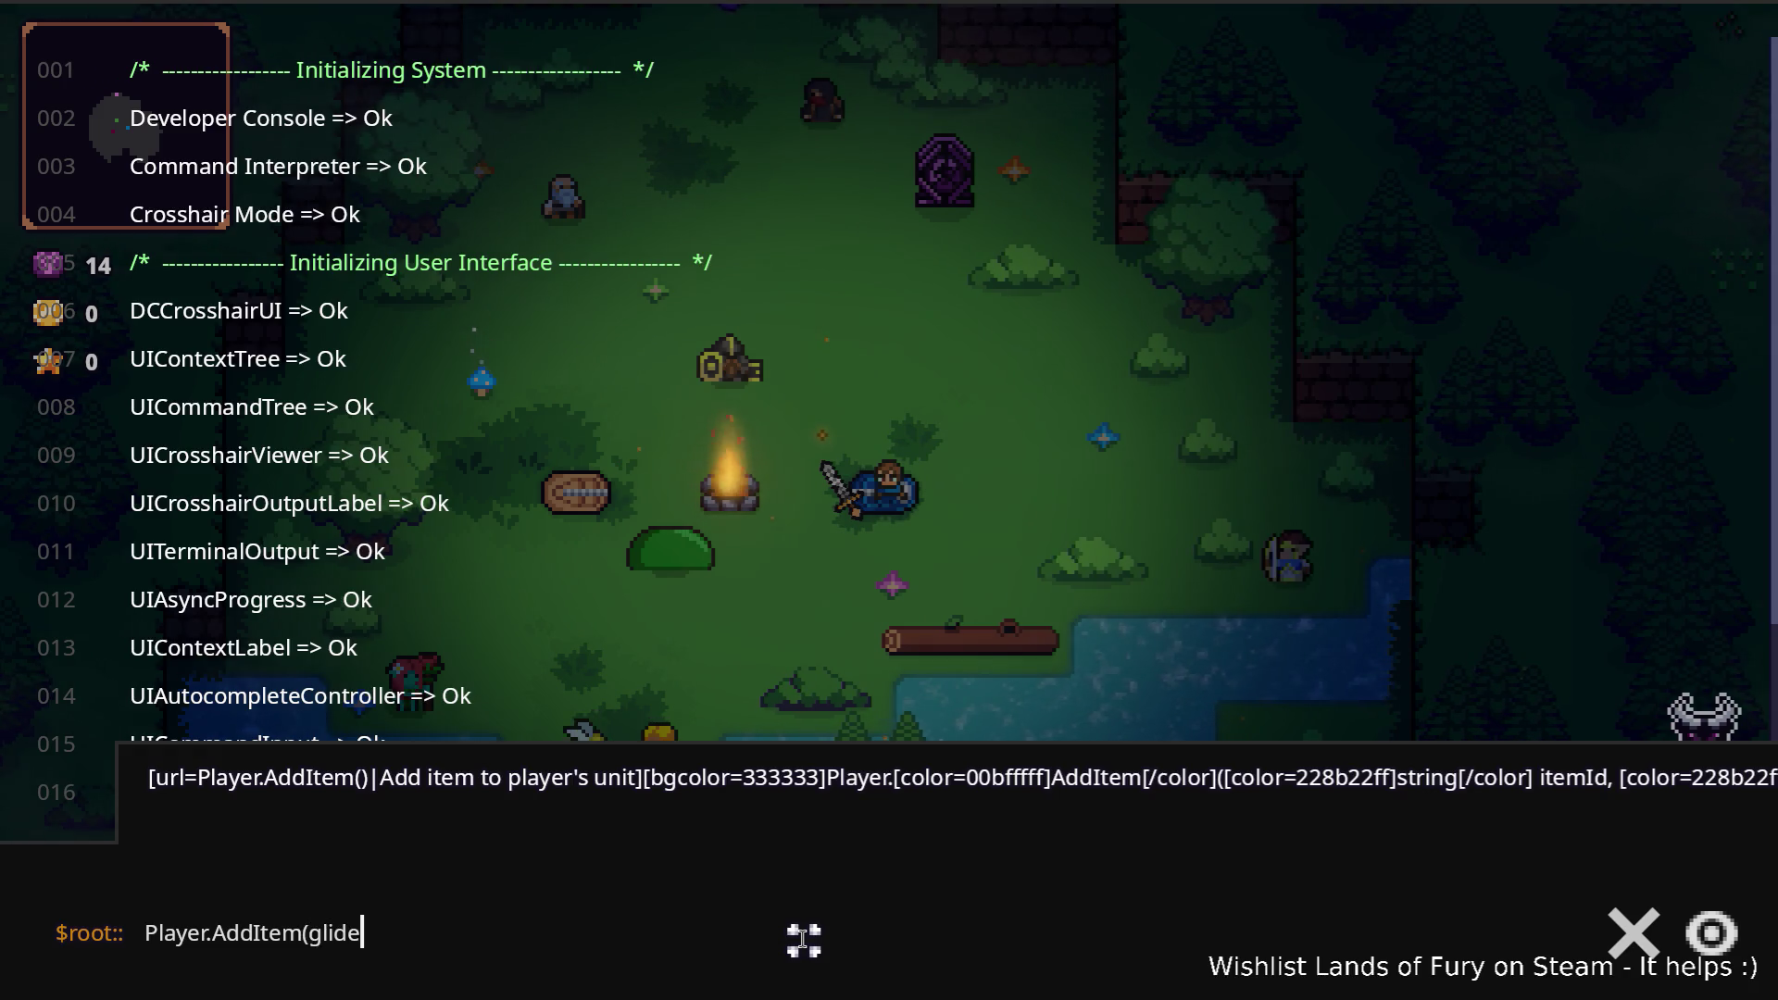
pyautogui.write('r_boomerang,1')
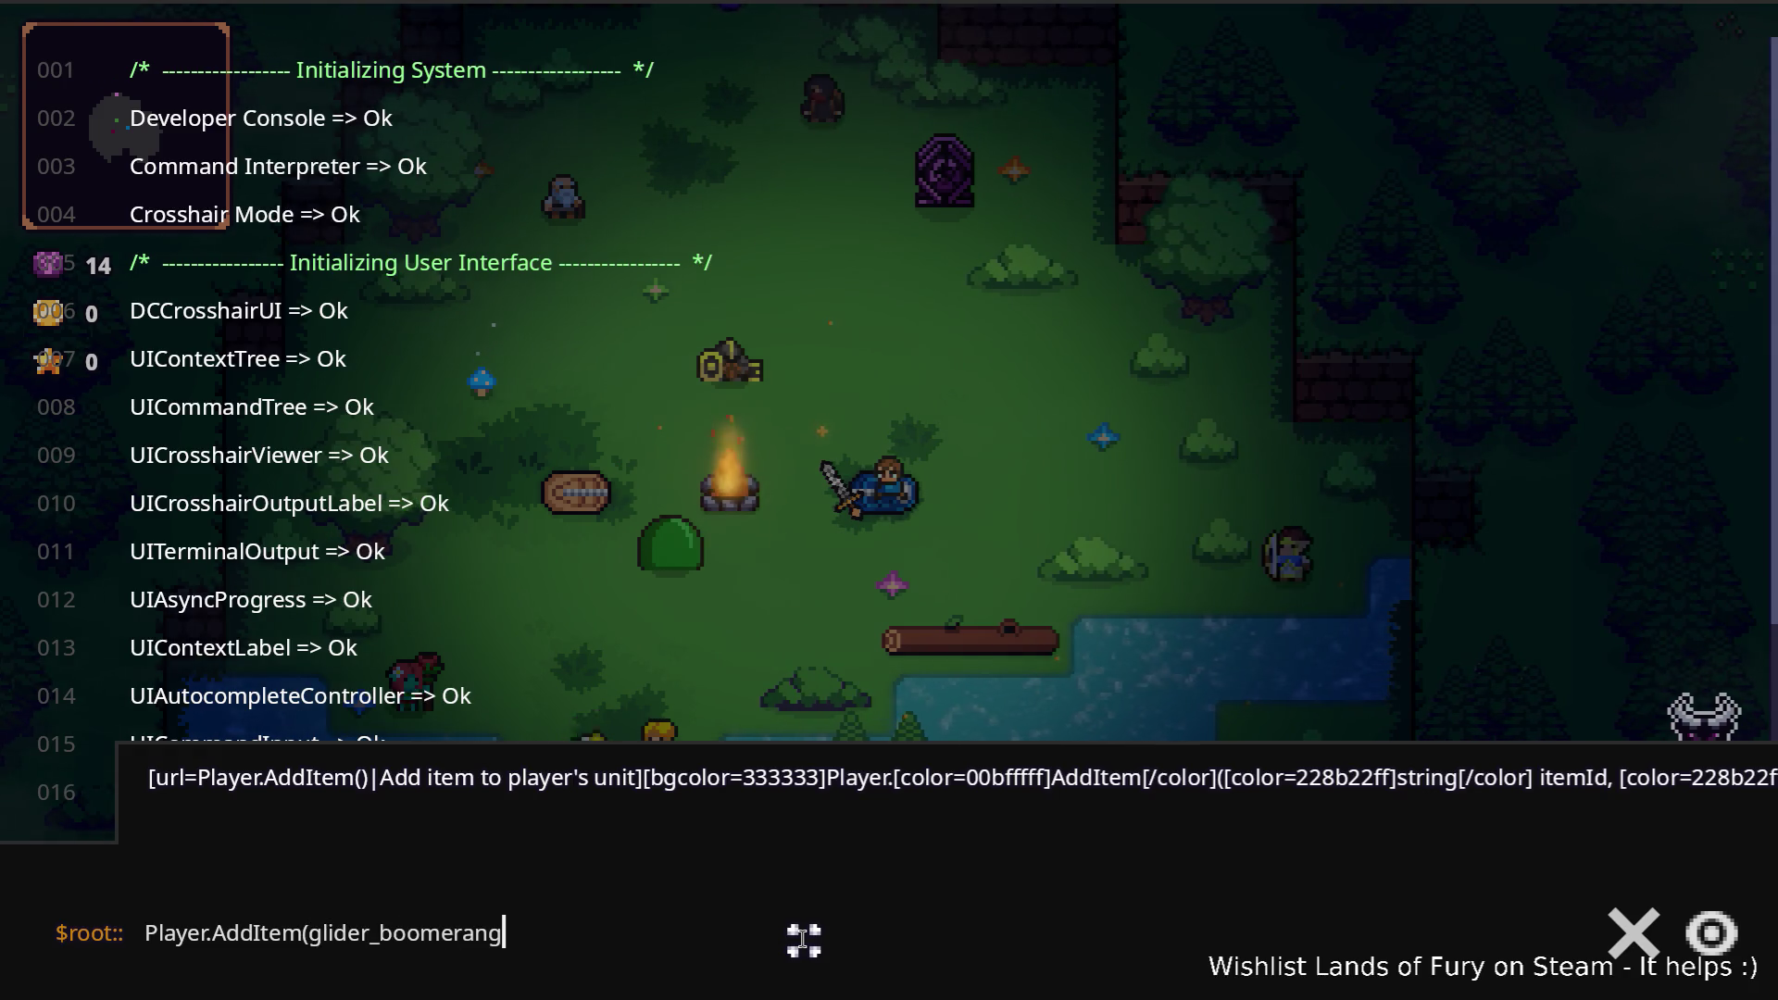
pyautogui.press('Return')
pyautogui.press('`')
pyautogui.press('`')
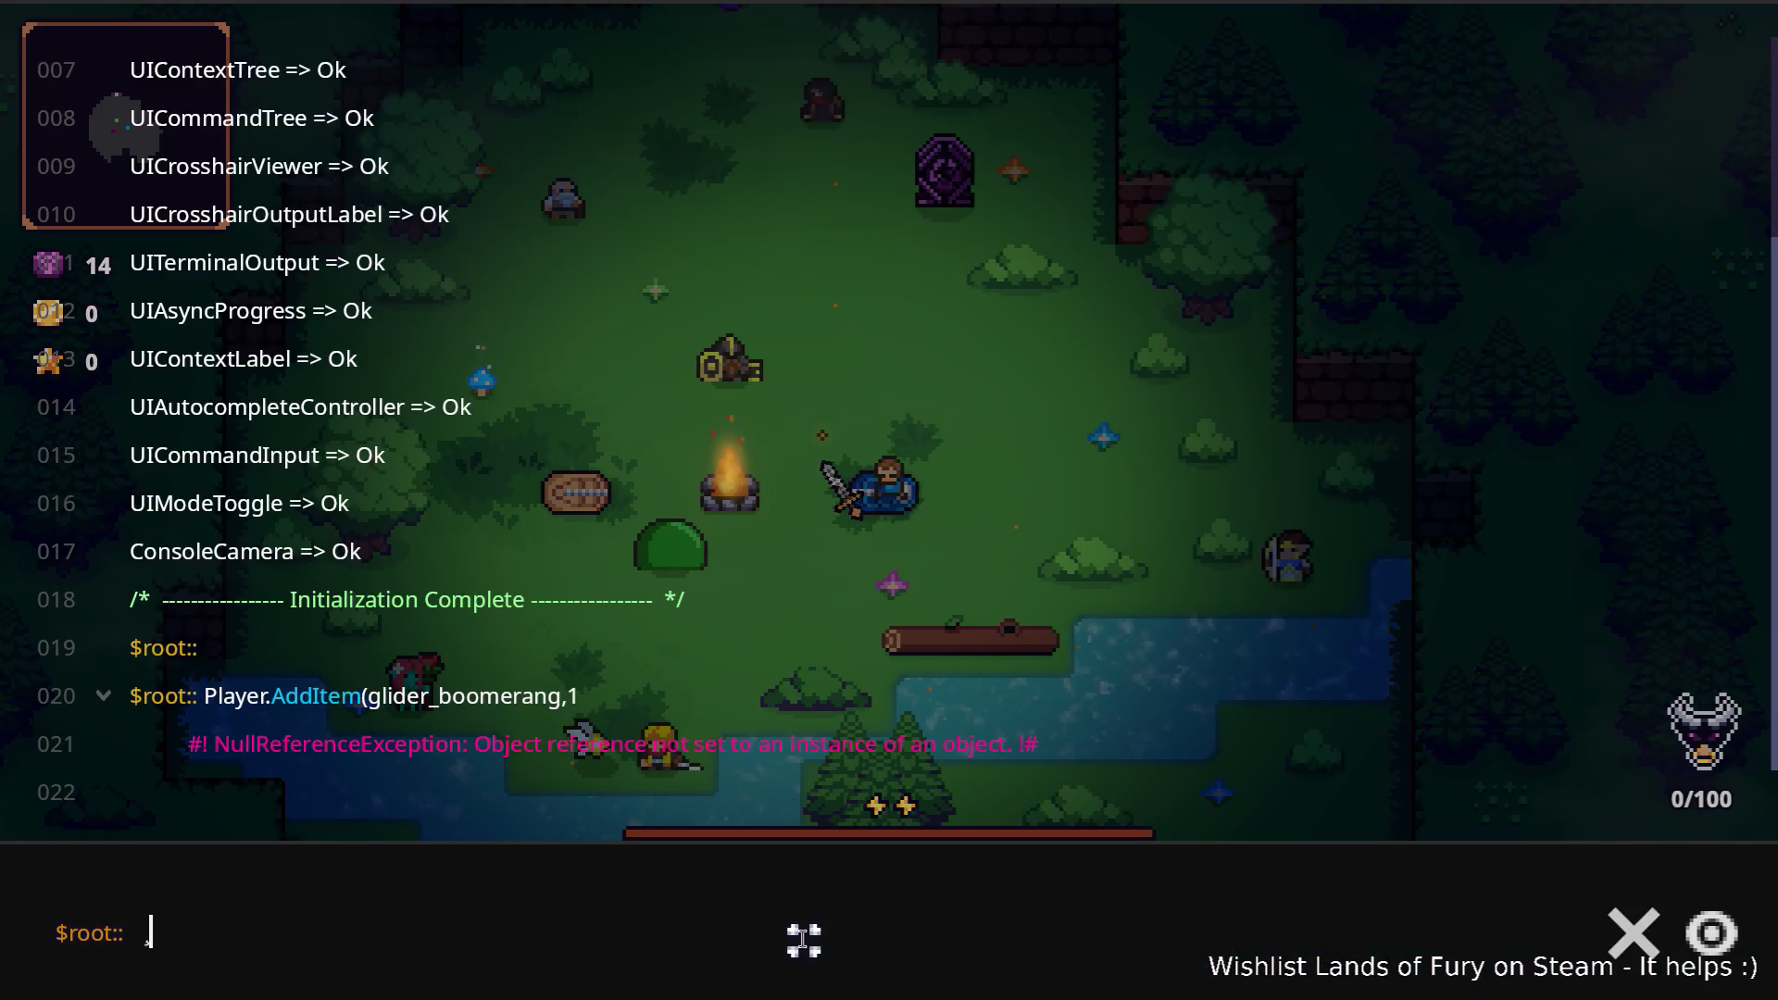
pyautogui.press('Up')
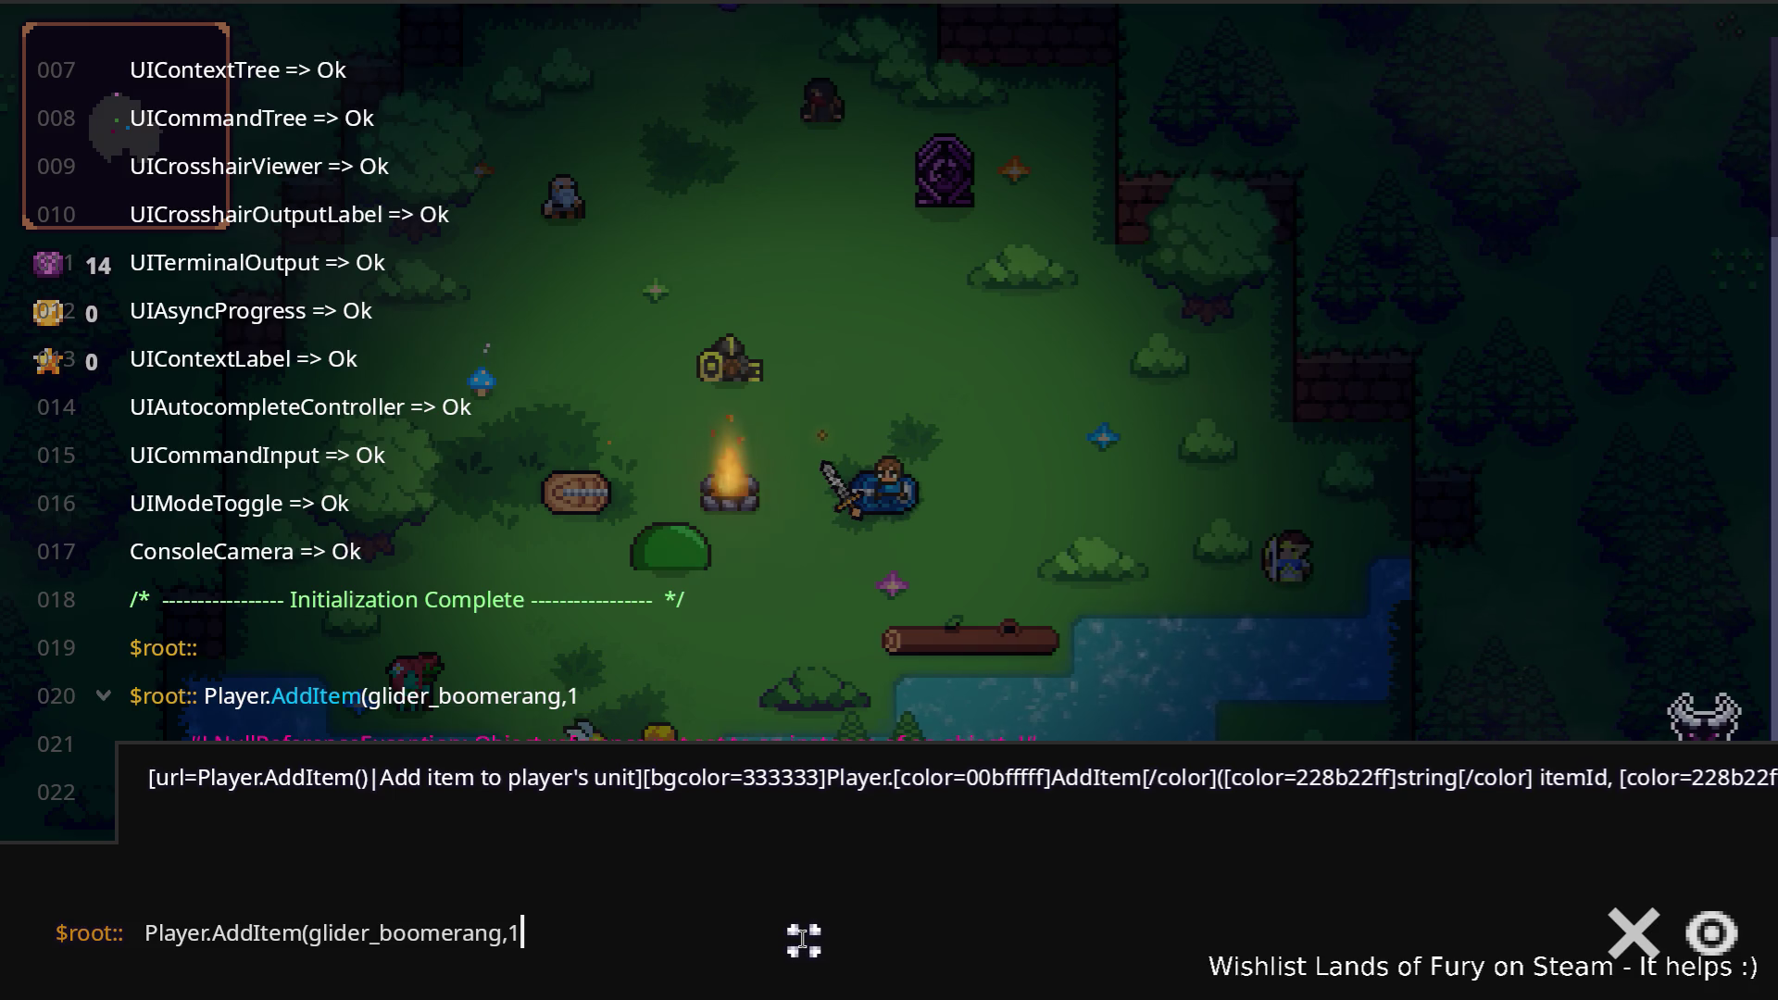
# Step: Switch back to the Godot editor
pyautogui.hotkey('alt', 'Tab')
pyautogui.hotkey('alt', 'Tab')
pyautogui.hotkey('alt', 'Tab')
pyautogui.hotkey('alt', 'Tab')
pyautogui.hotkey('alt', 'shift', 'Tab')
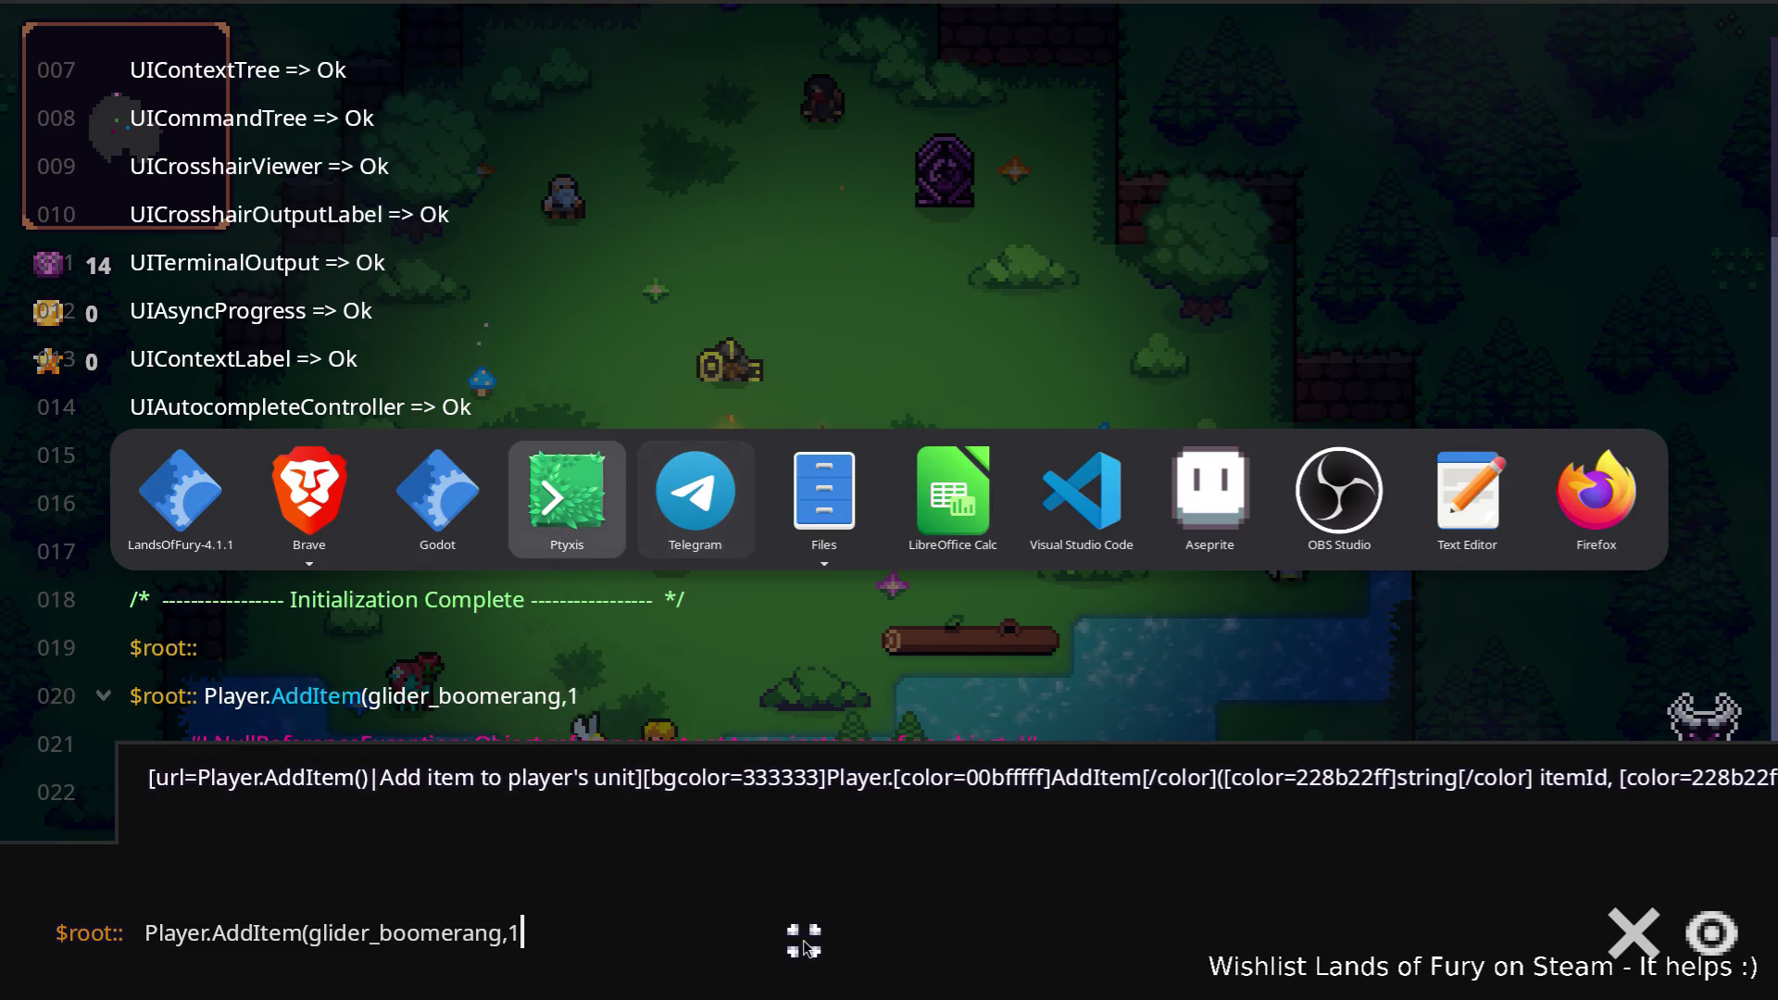
pyautogui.hotkey('alt', 'shift', 'Tab')
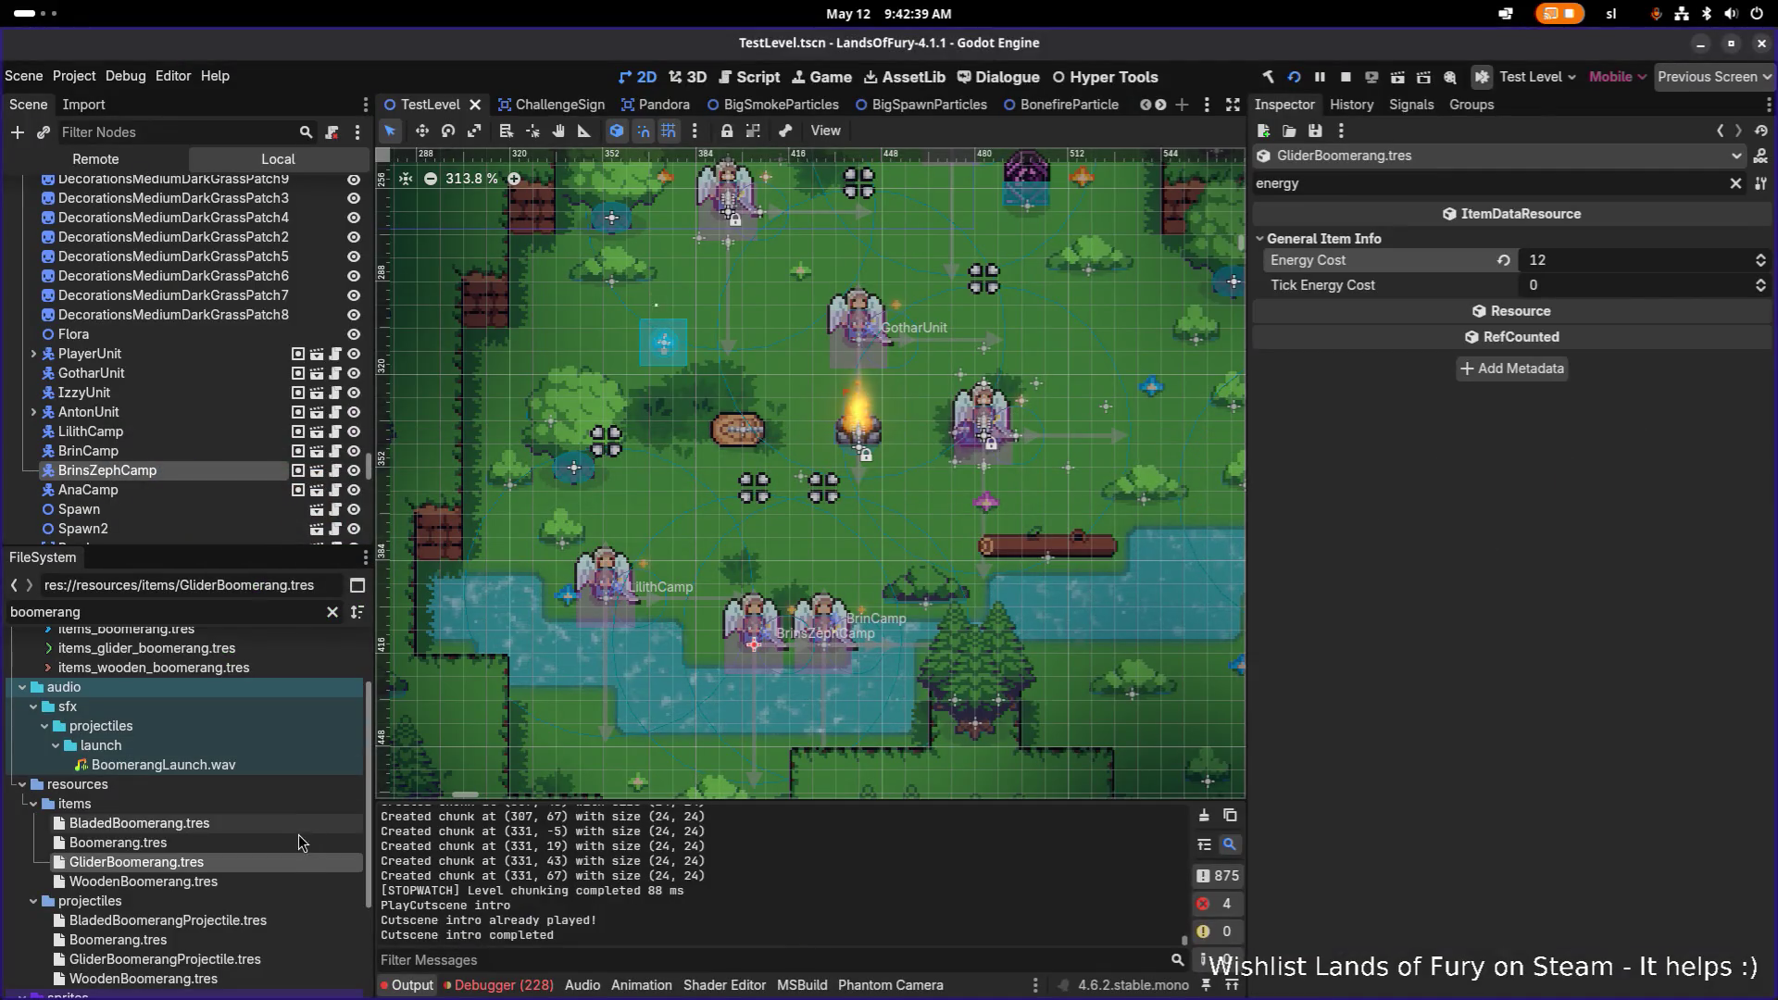
# Step: Correct the Glider Boomerang's Id to glider_boomerang and save the resource
pyautogui.click(1735, 183)
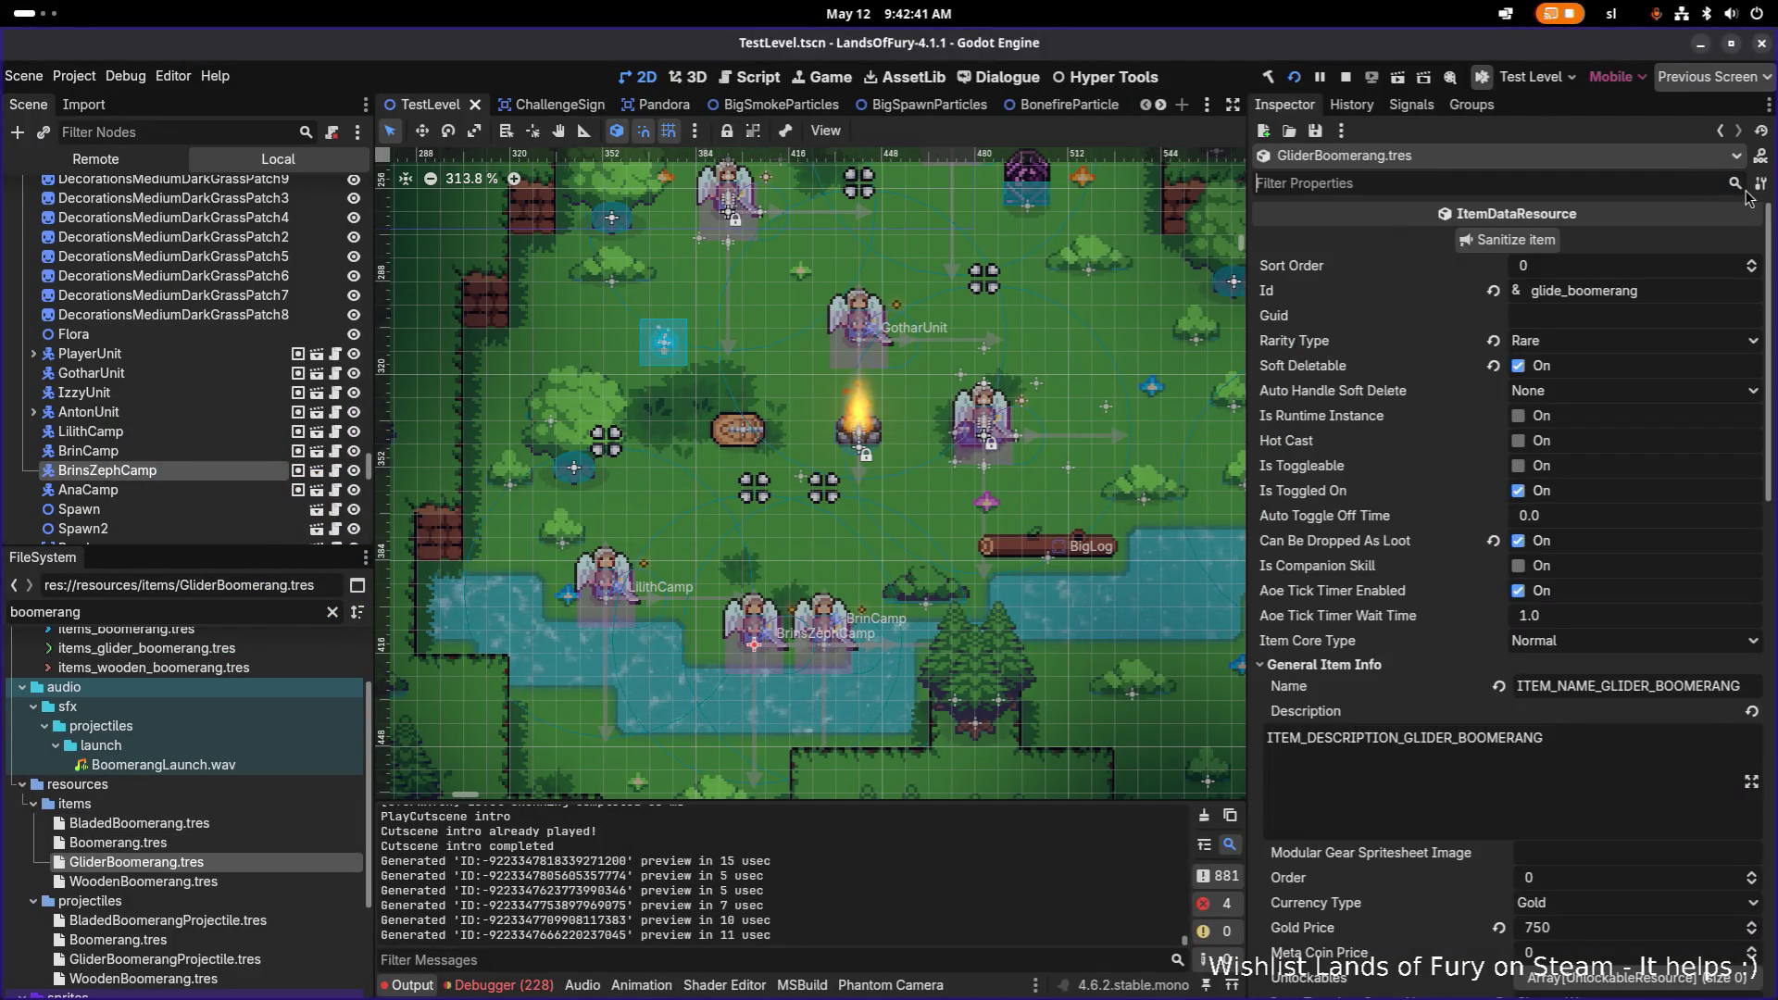
pyautogui.click(1556, 289)
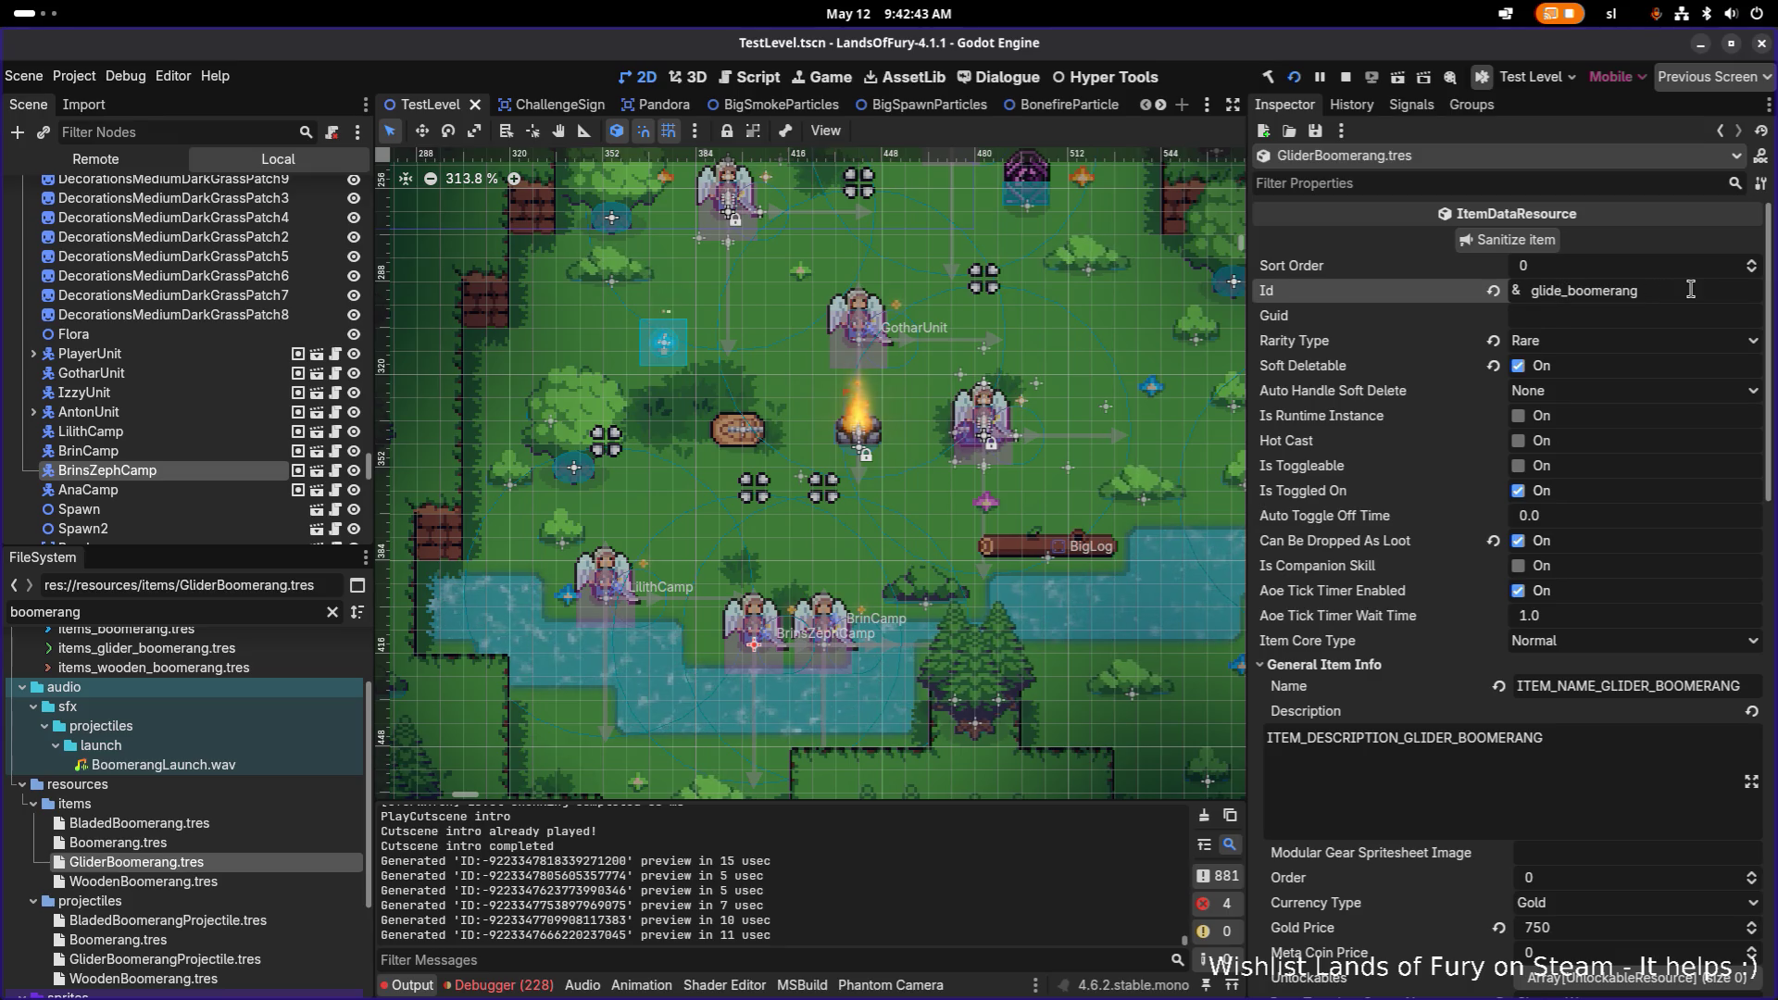
pyautogui.press('Return')
pyautogui.write('r')
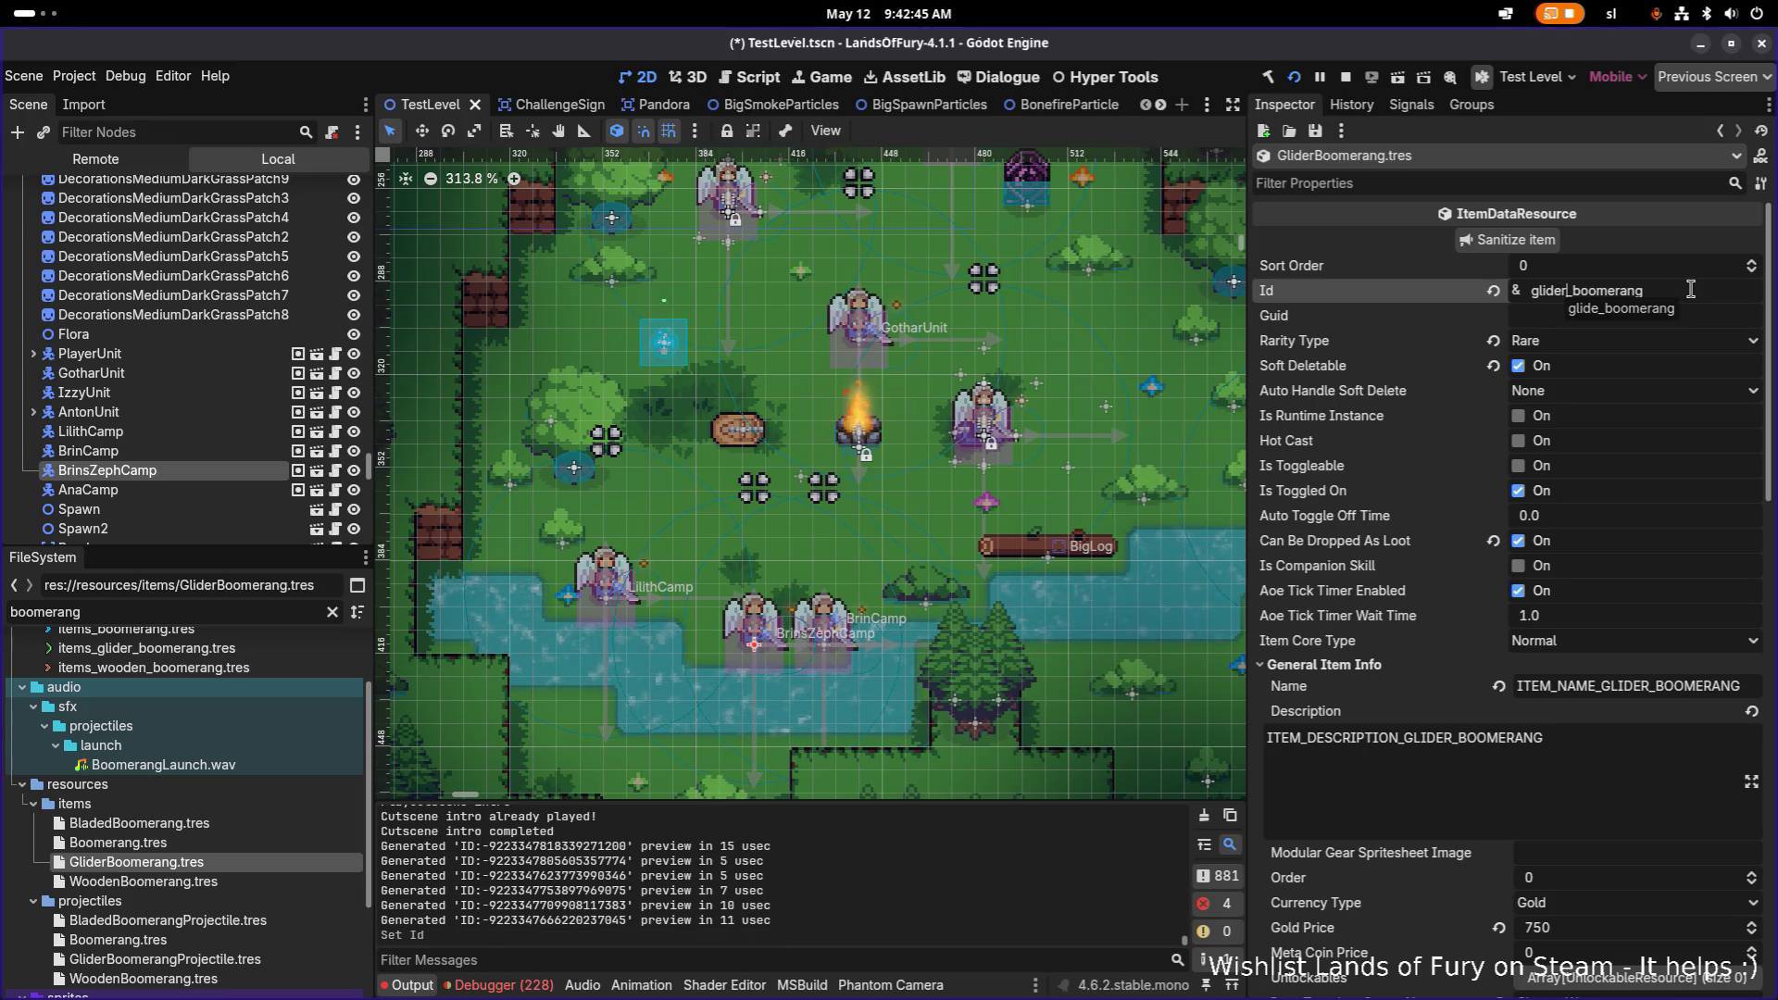
pyautogui.hotkey('ctrl', 's')
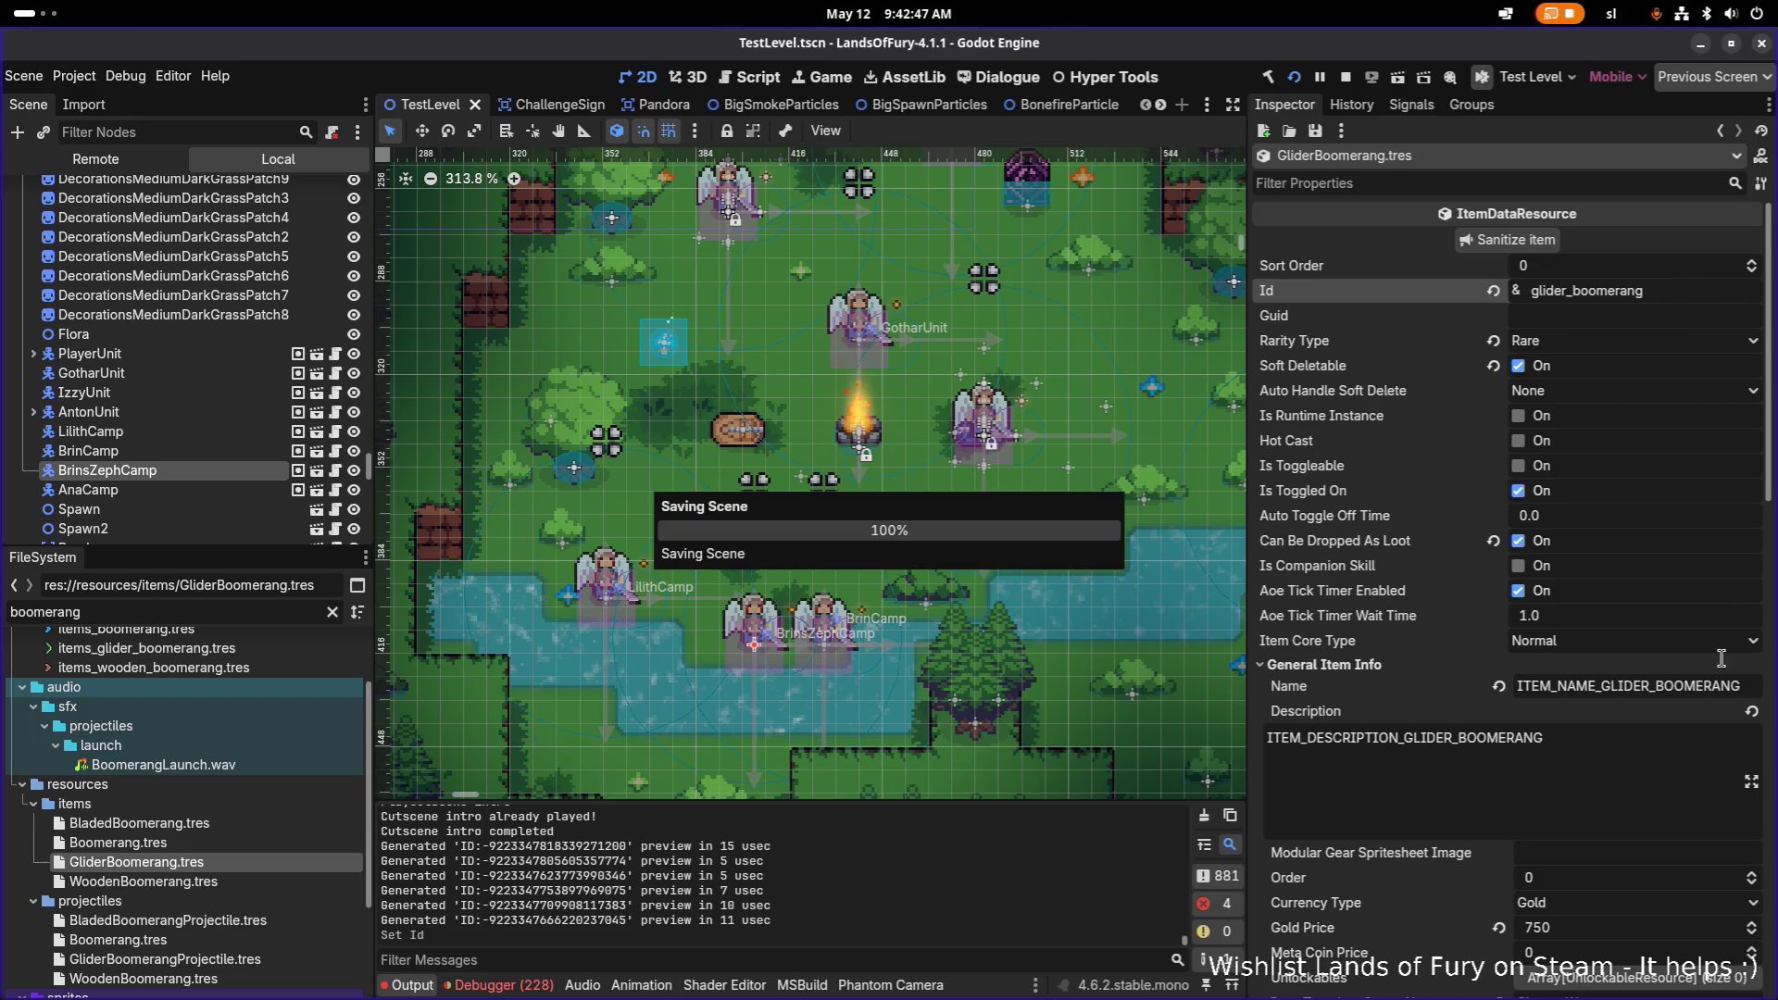
# Step: Stop the running game and copy the ITEM_NAME_GLIDER_BOOMERANG name key
pyautogui.doubleClick(1704, 690)
pyautogui.click(1347, 79)
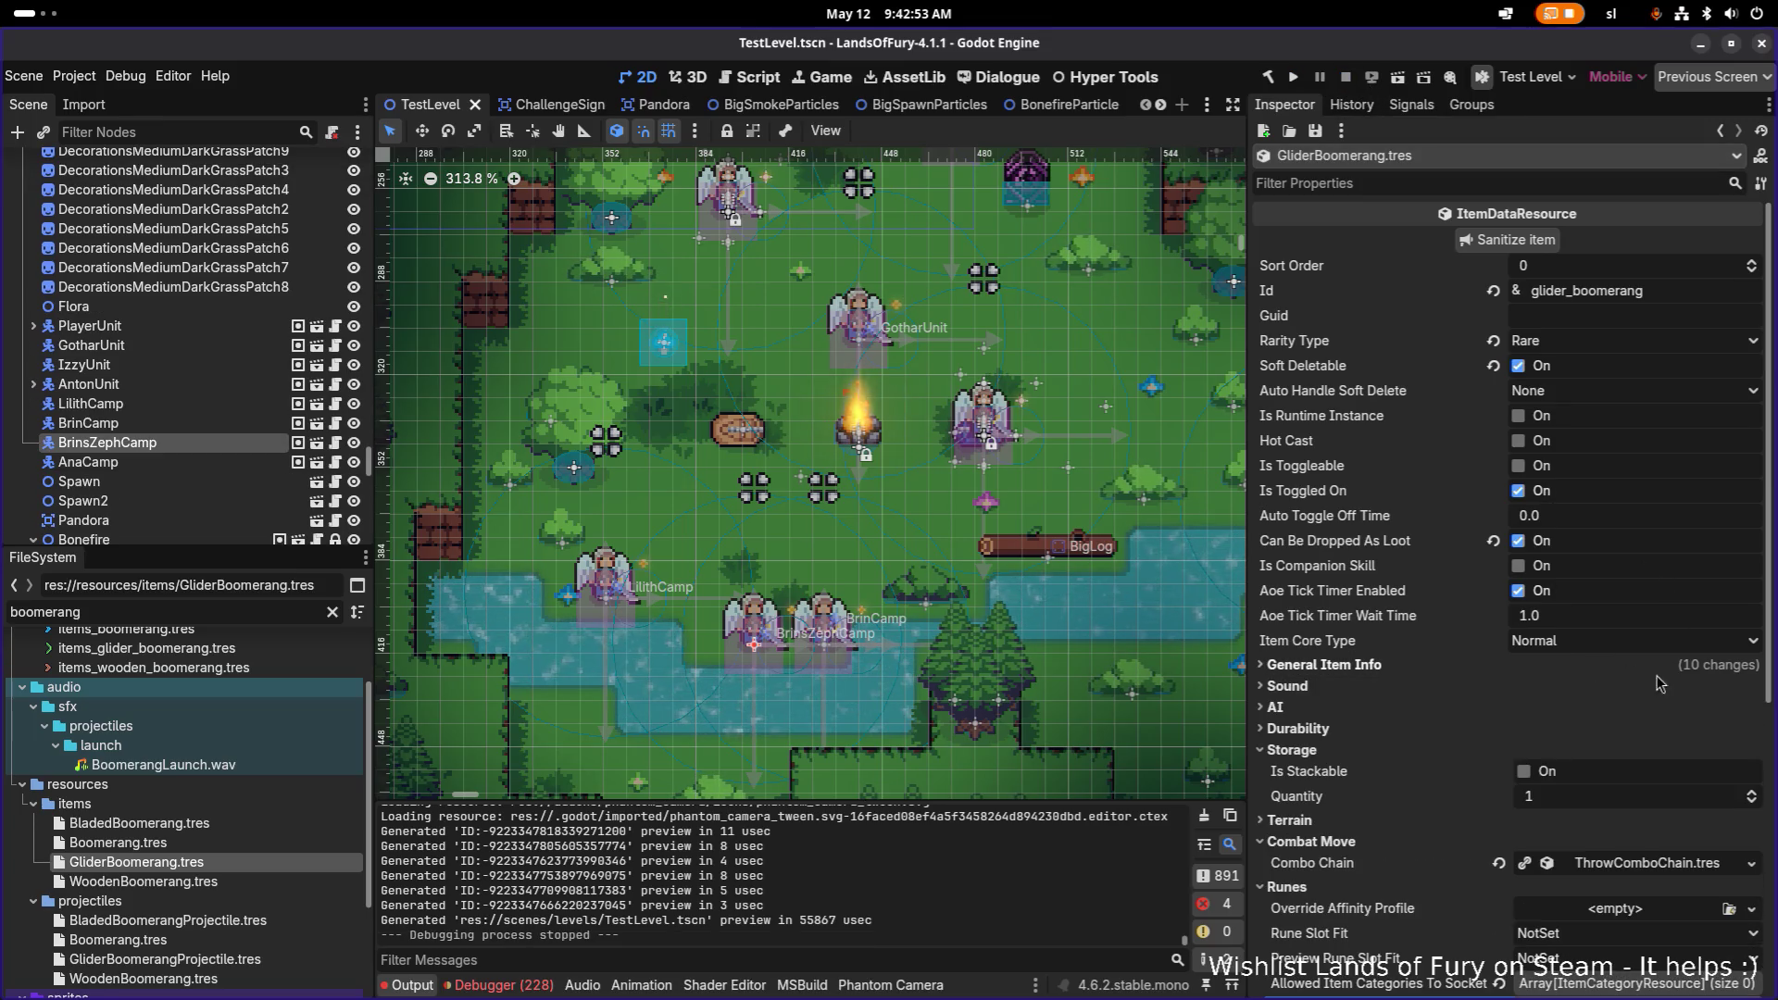
pyautogui.doubleClick(1656, 685)
pyautogui.hotkey('ctrl', 'c')
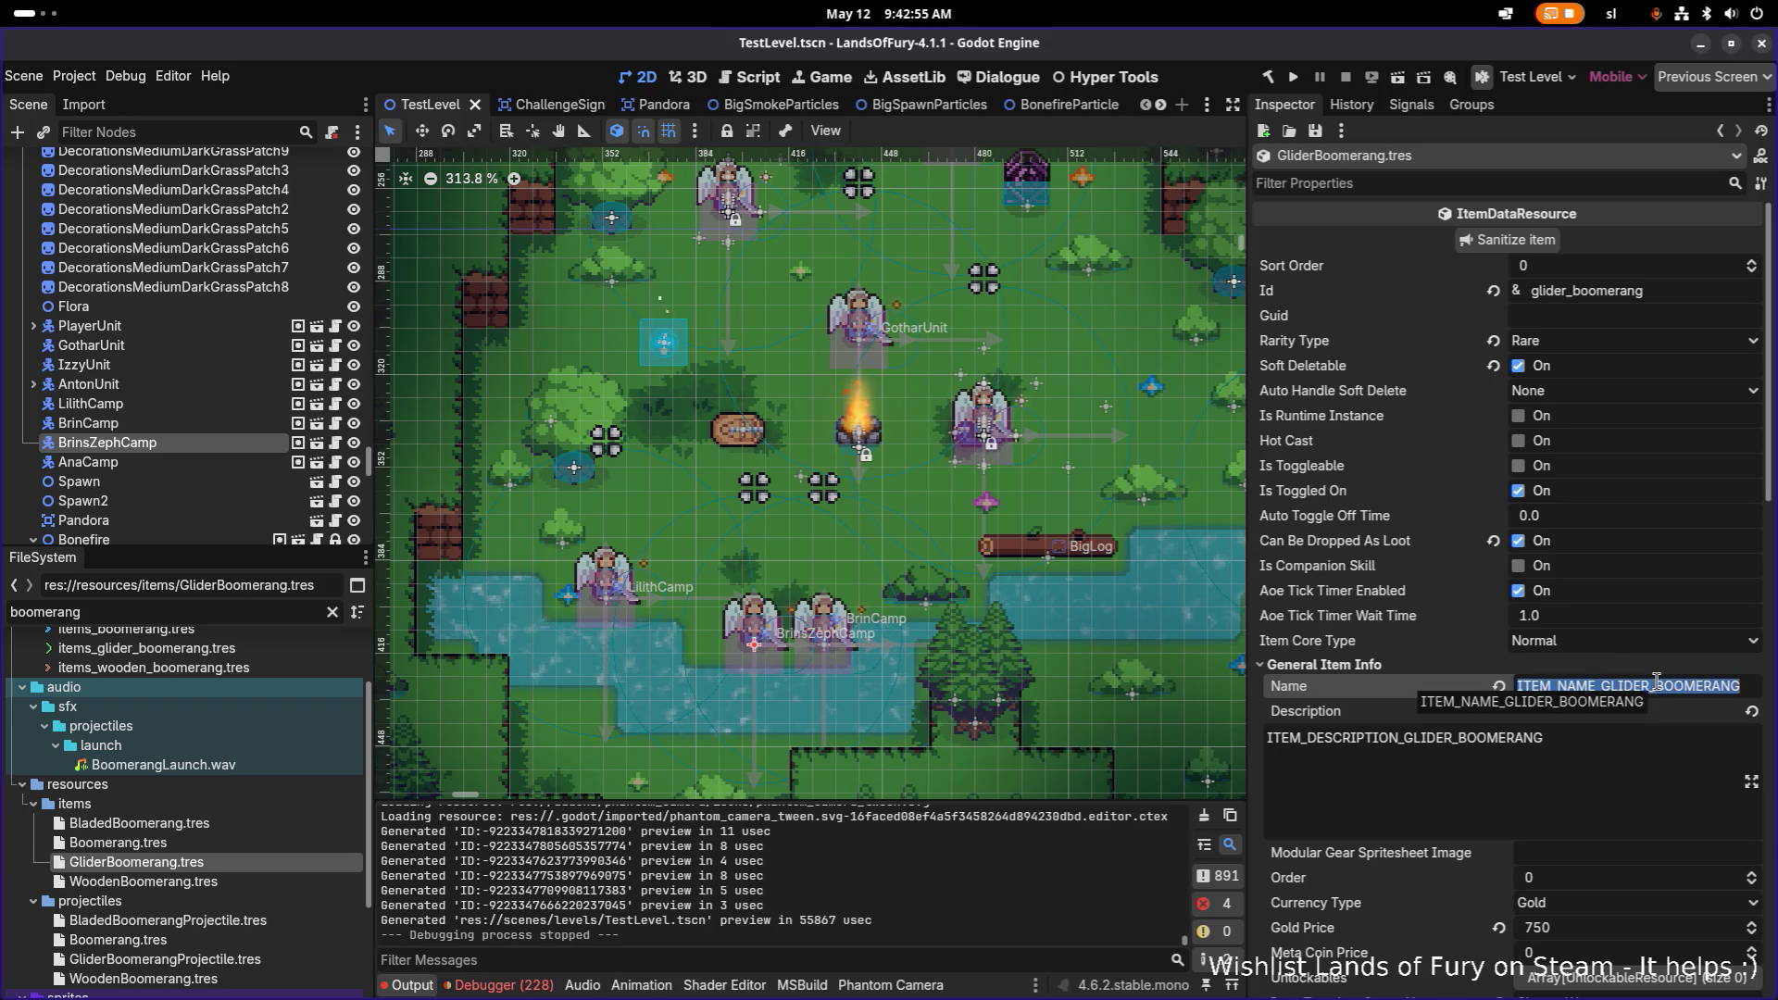
pyautogui.hotkey('alt', 'Tab')
pyautogui.hotkey('alt', 'Tab')
pyautogui.press('Tab')
pyautogui.press('Tab')
pyautogui.press('Tab')
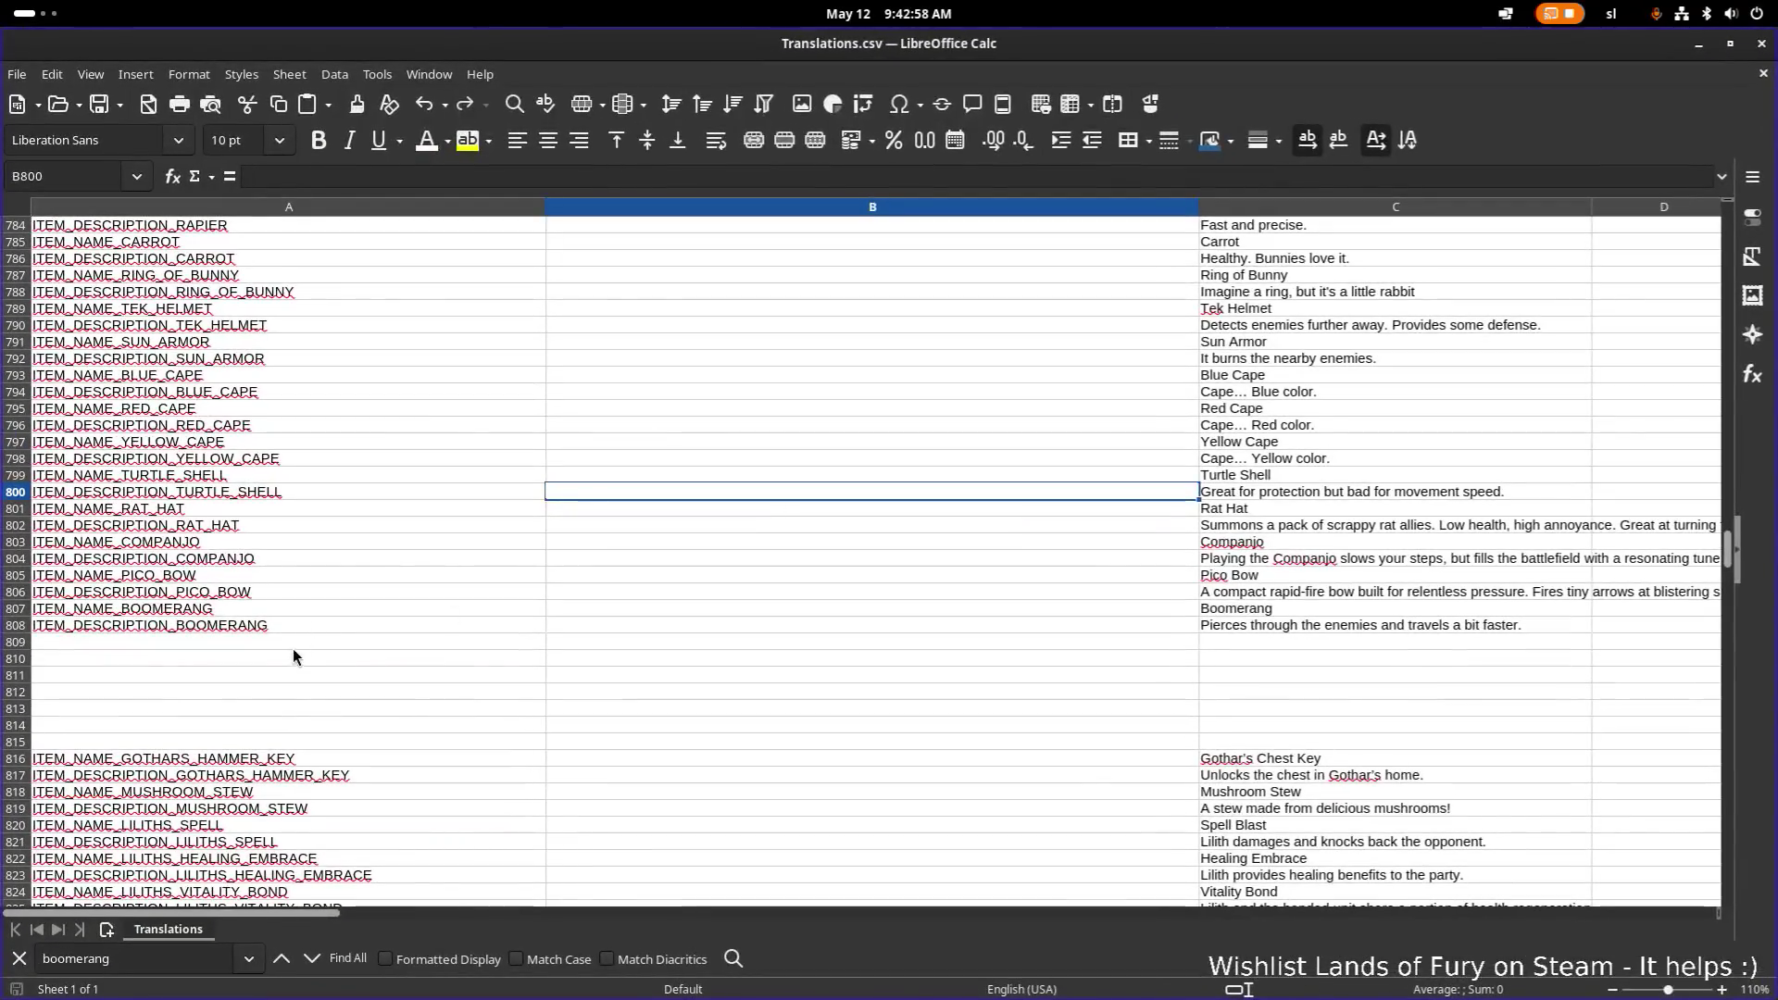
# Step: Paste the name key into A809 and A810, changing NAME to DESCRIPTION in A810
pyautogui.click(305, 646)
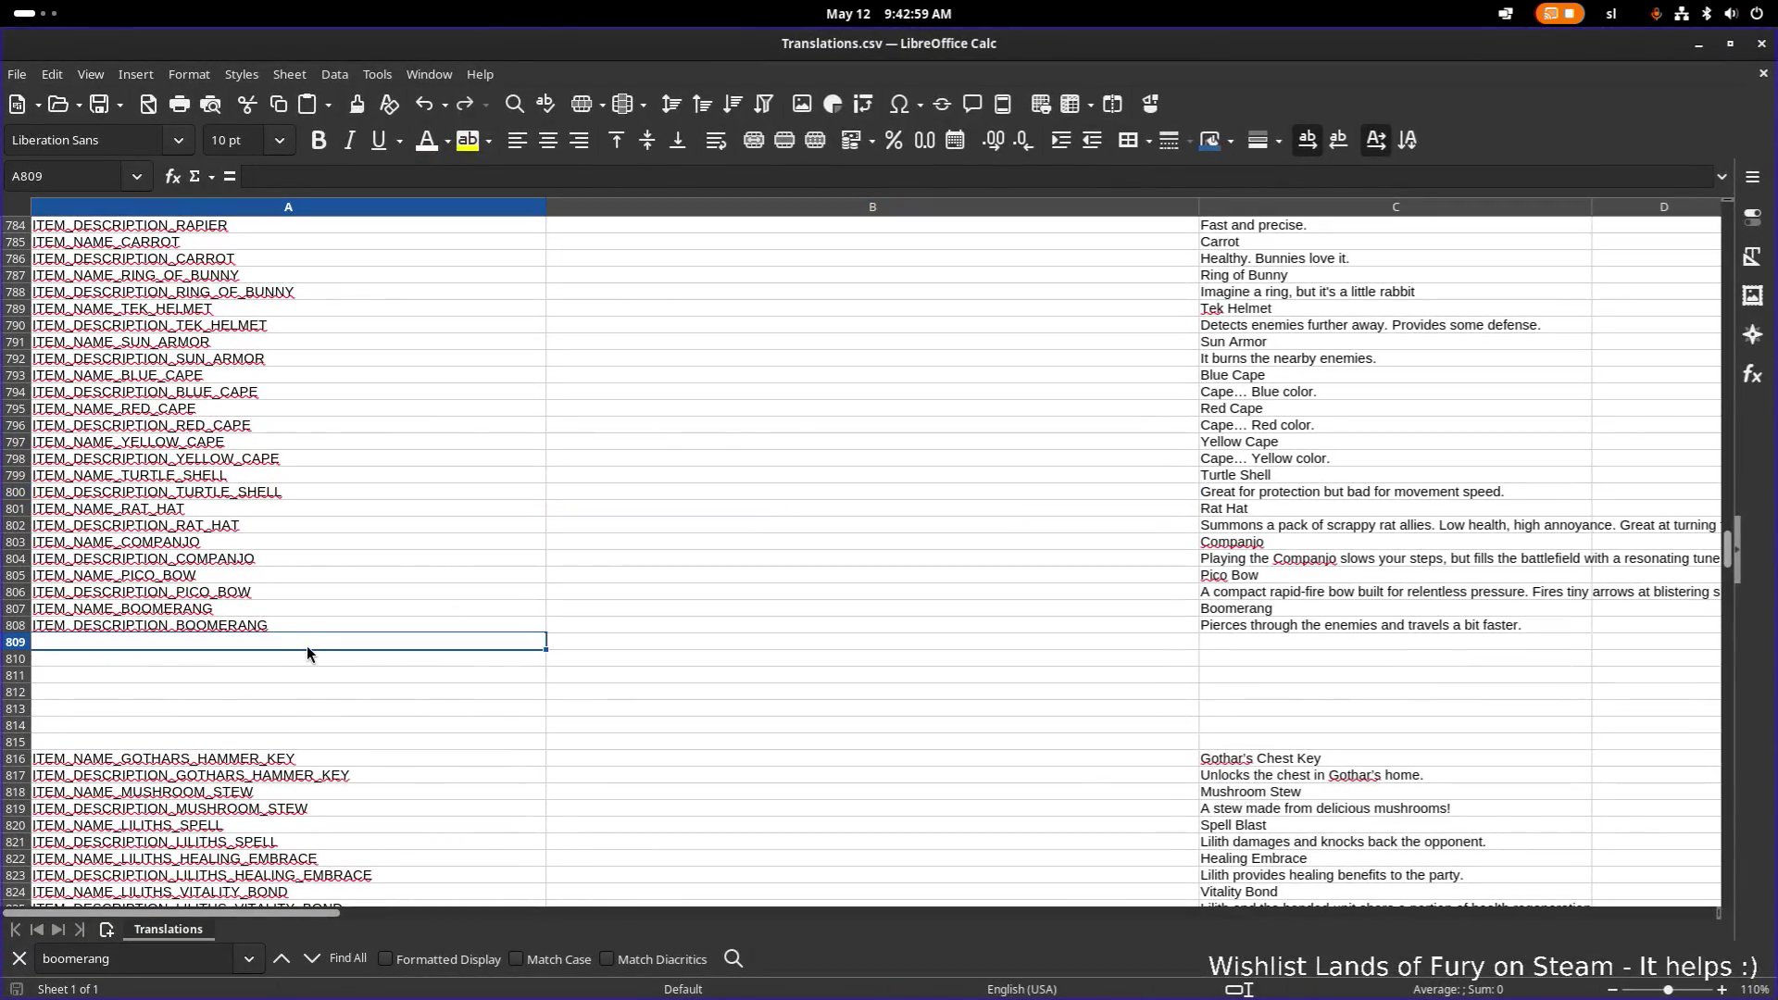
pyautogui.hotkey('ctrl', 'v')
pyautogui.click(296, 658)
pyautogui.hotkey('ctrl', 'v')
pyautogui.doubleClick(98, 658)
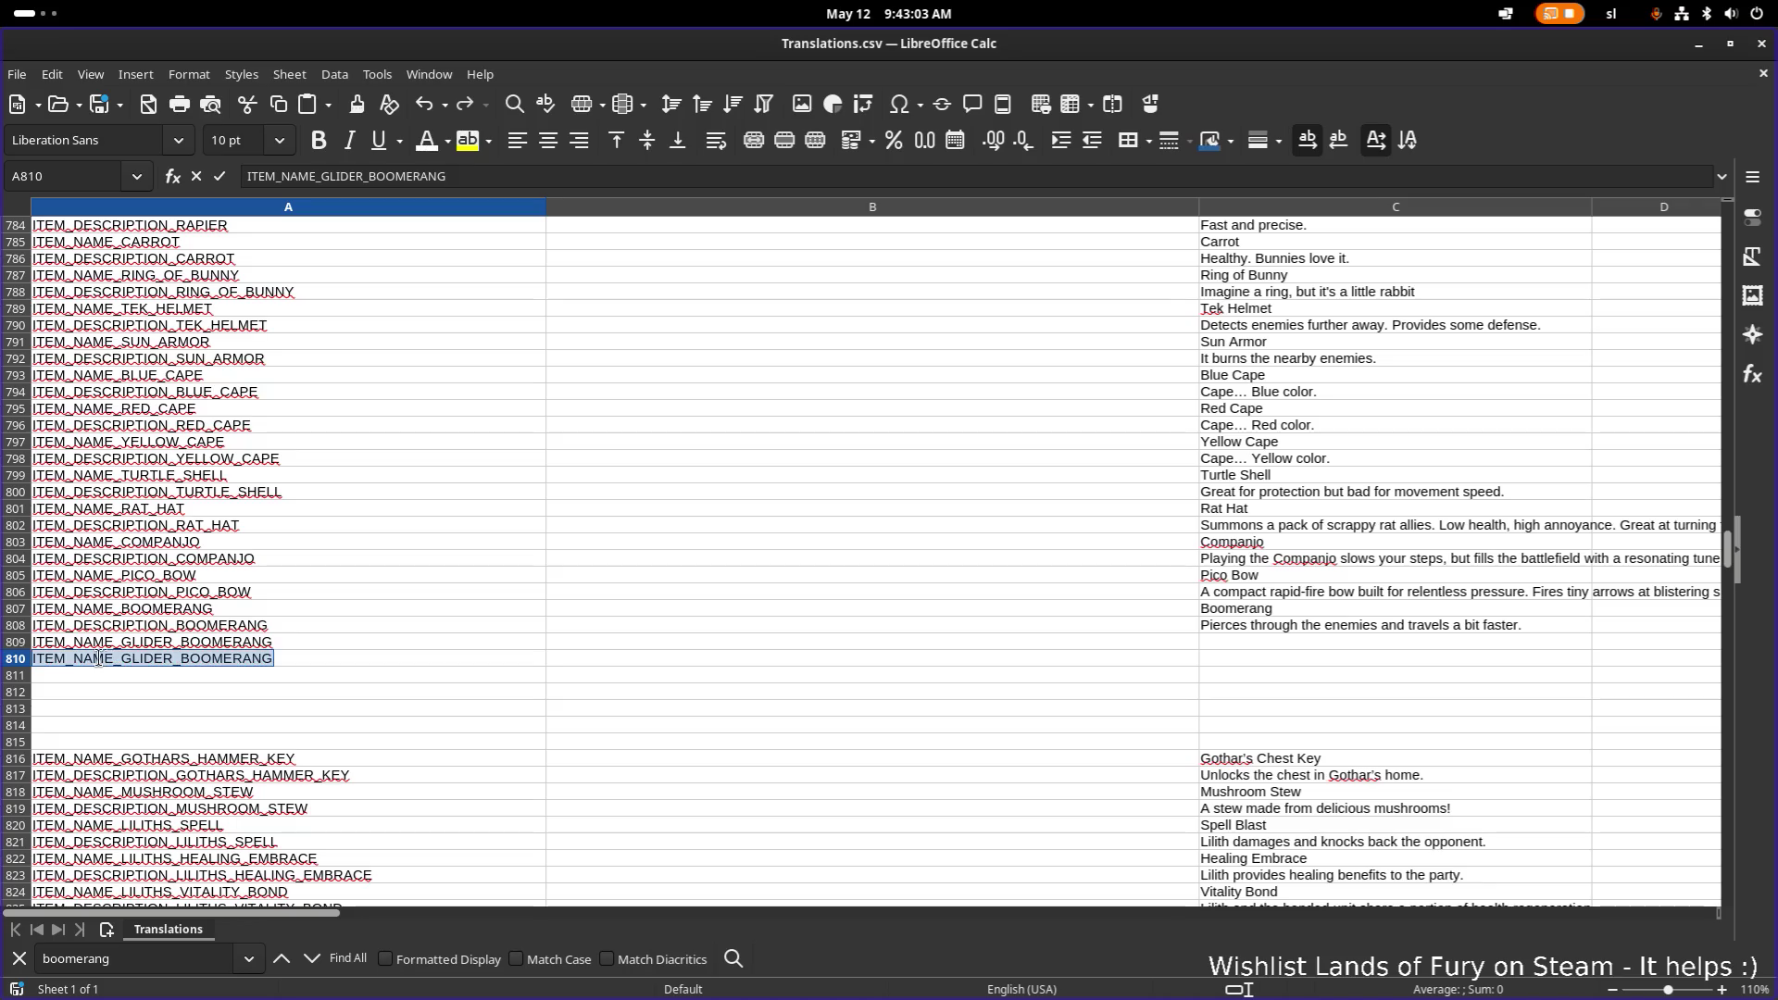
pyautogui.doubleClick(93, 658)
pyautogui.write('DESCRIPT')
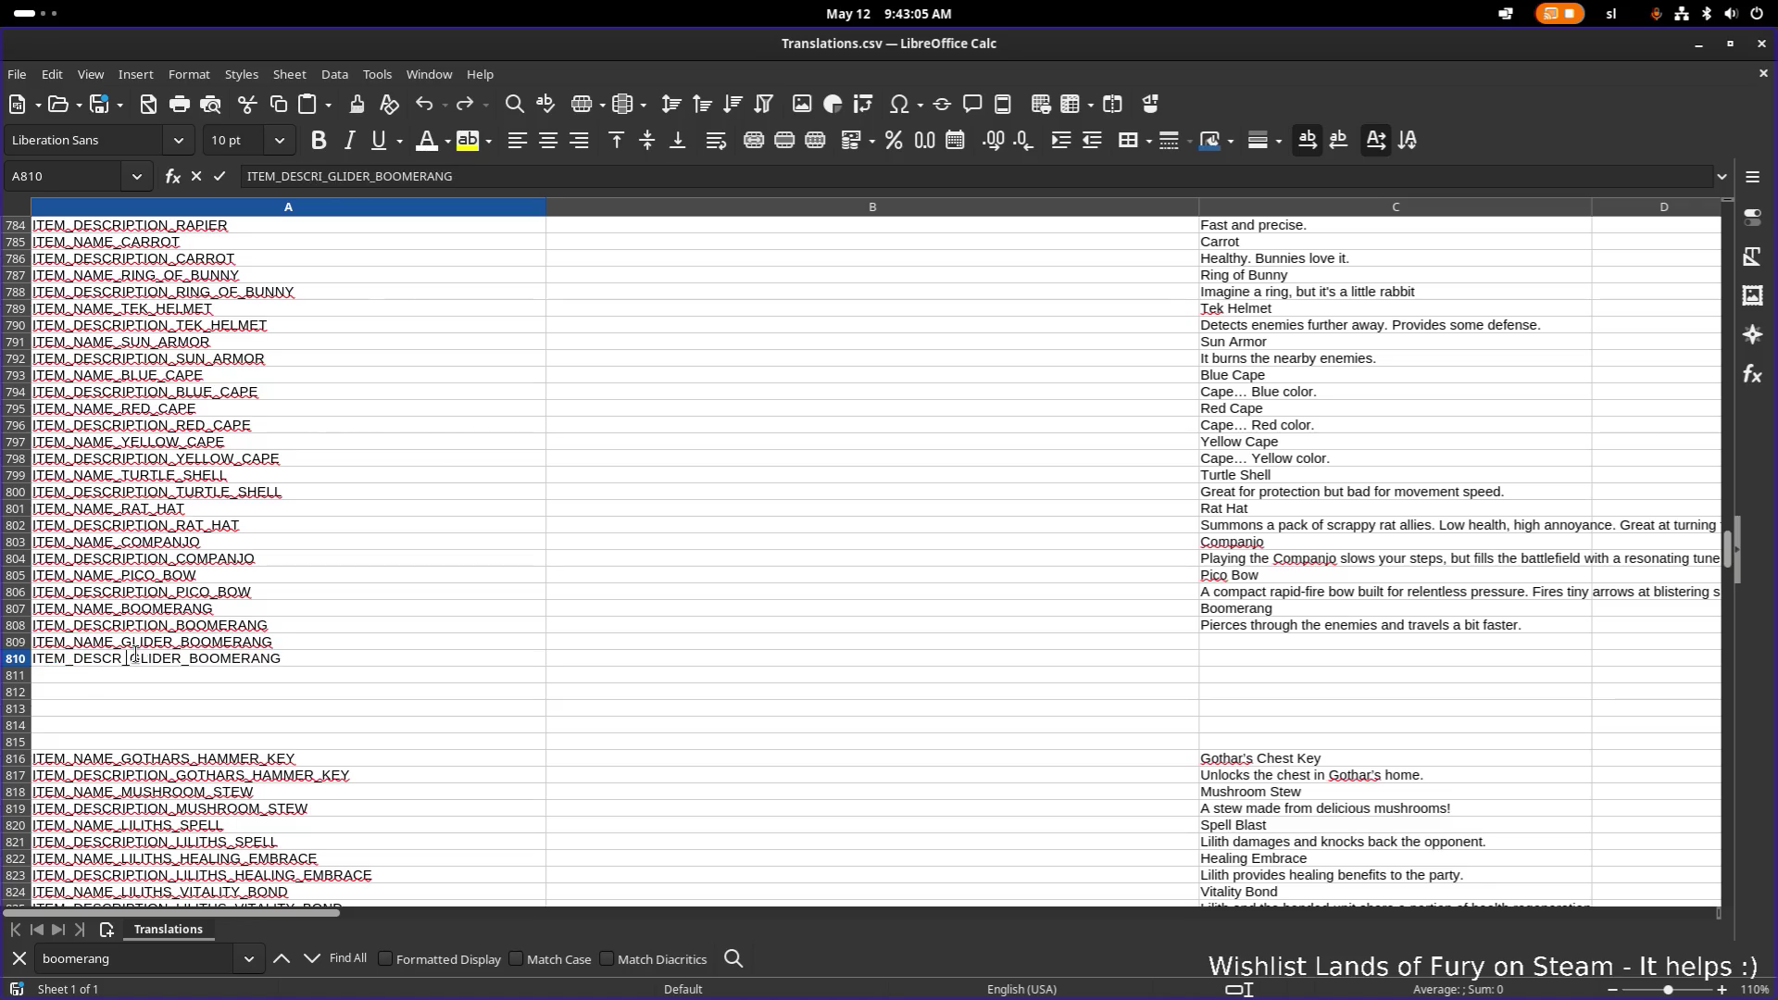
pyautogui.write('ION')
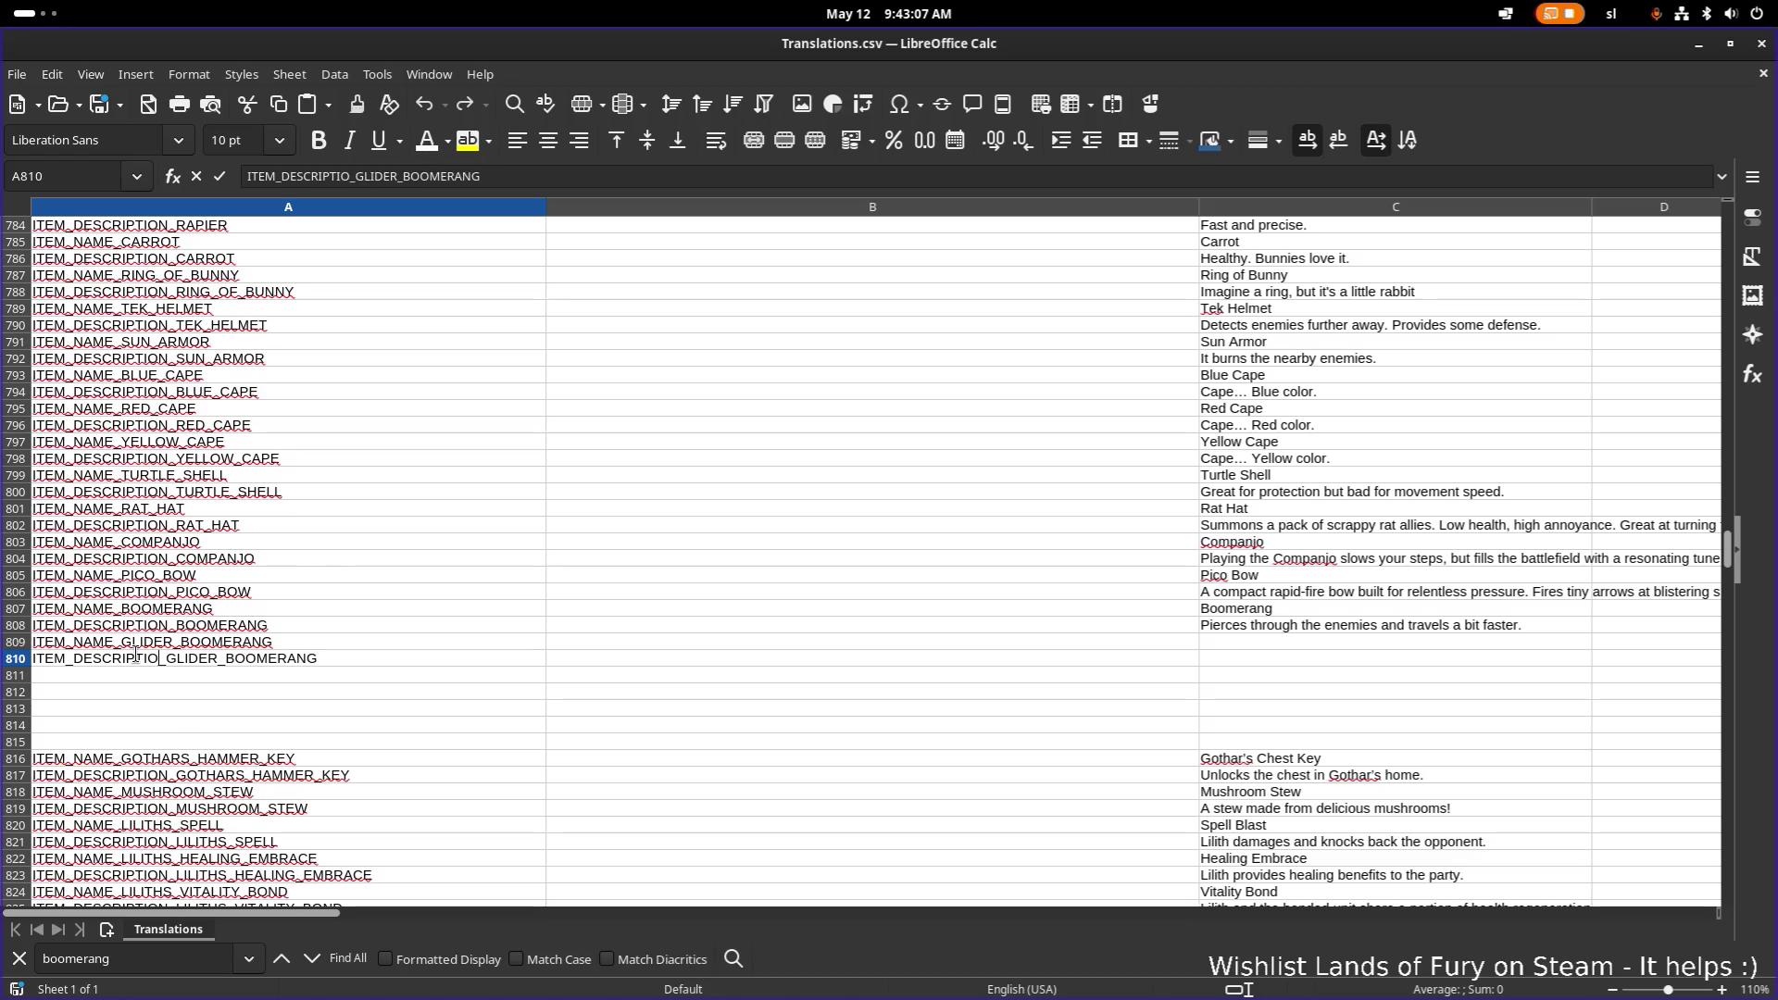
pyautogui.click(740, 642)
# Step: Enter 'Glider Boomerang' as the English name in cell C809
pyautogui.click(1259, 643)
pyautogui.write('Glider Boomerang')
pyautogui.press('Tab')
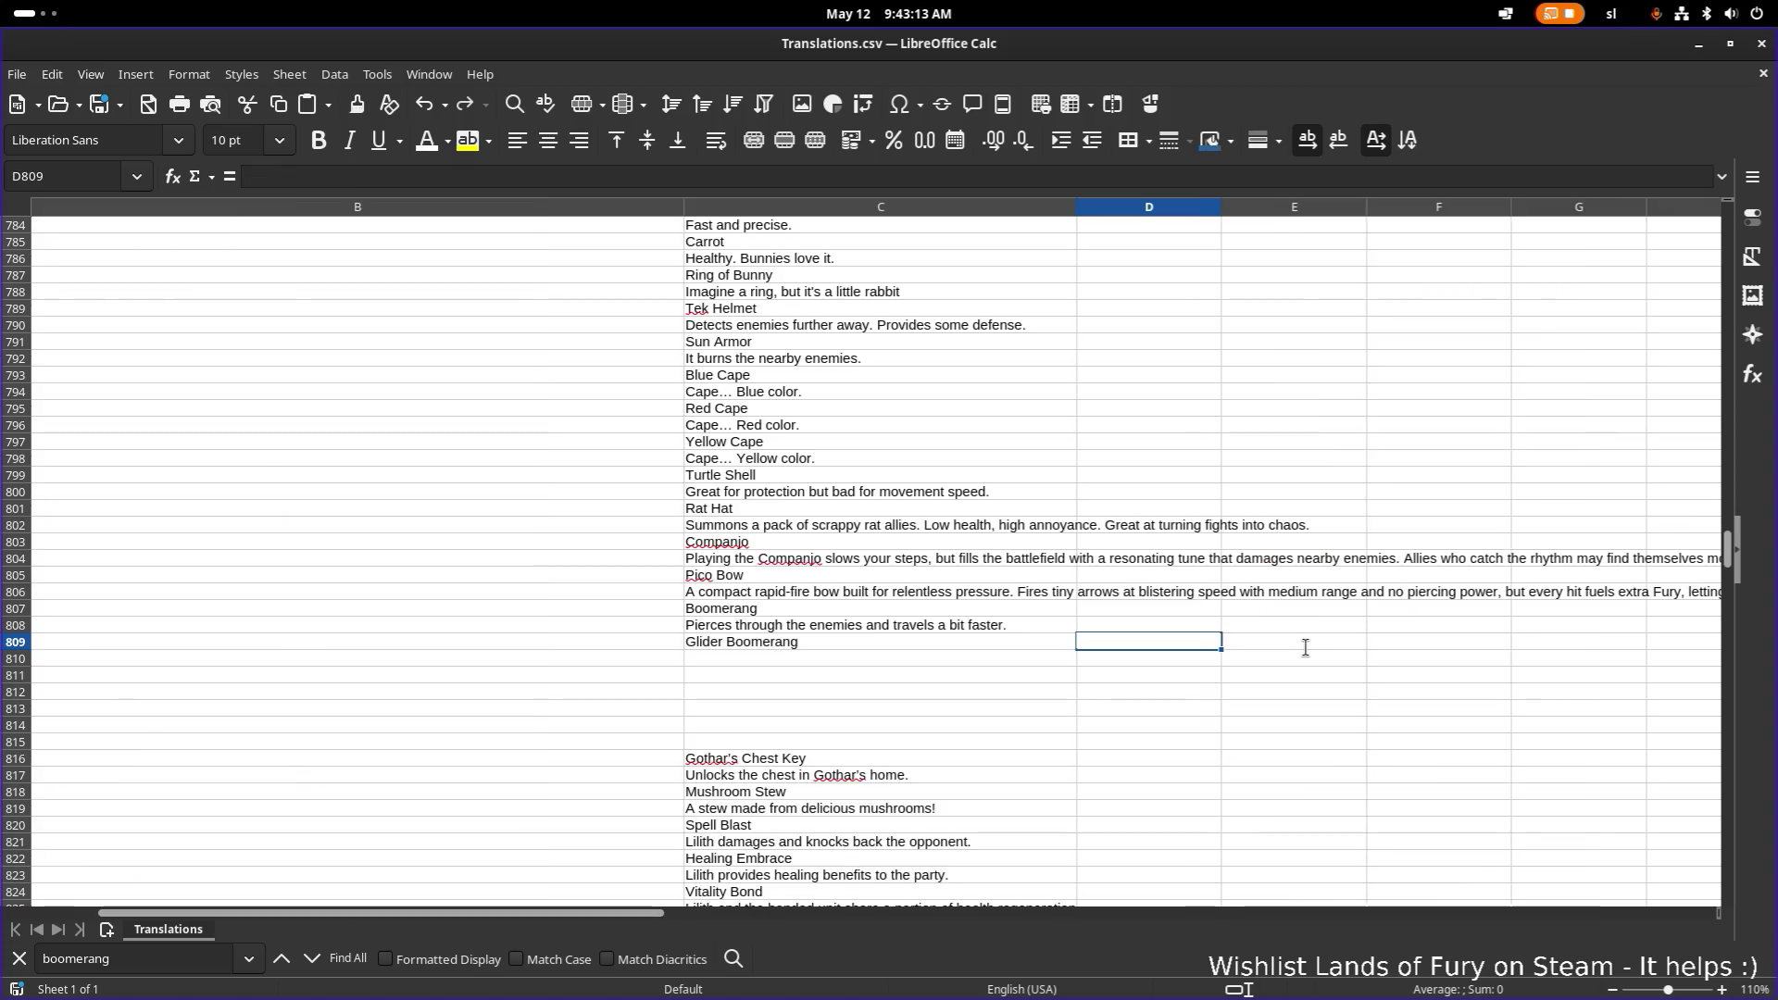
pyautogui.press('Left')
pyautogui.press('Left')
pyautogui.press('Left')
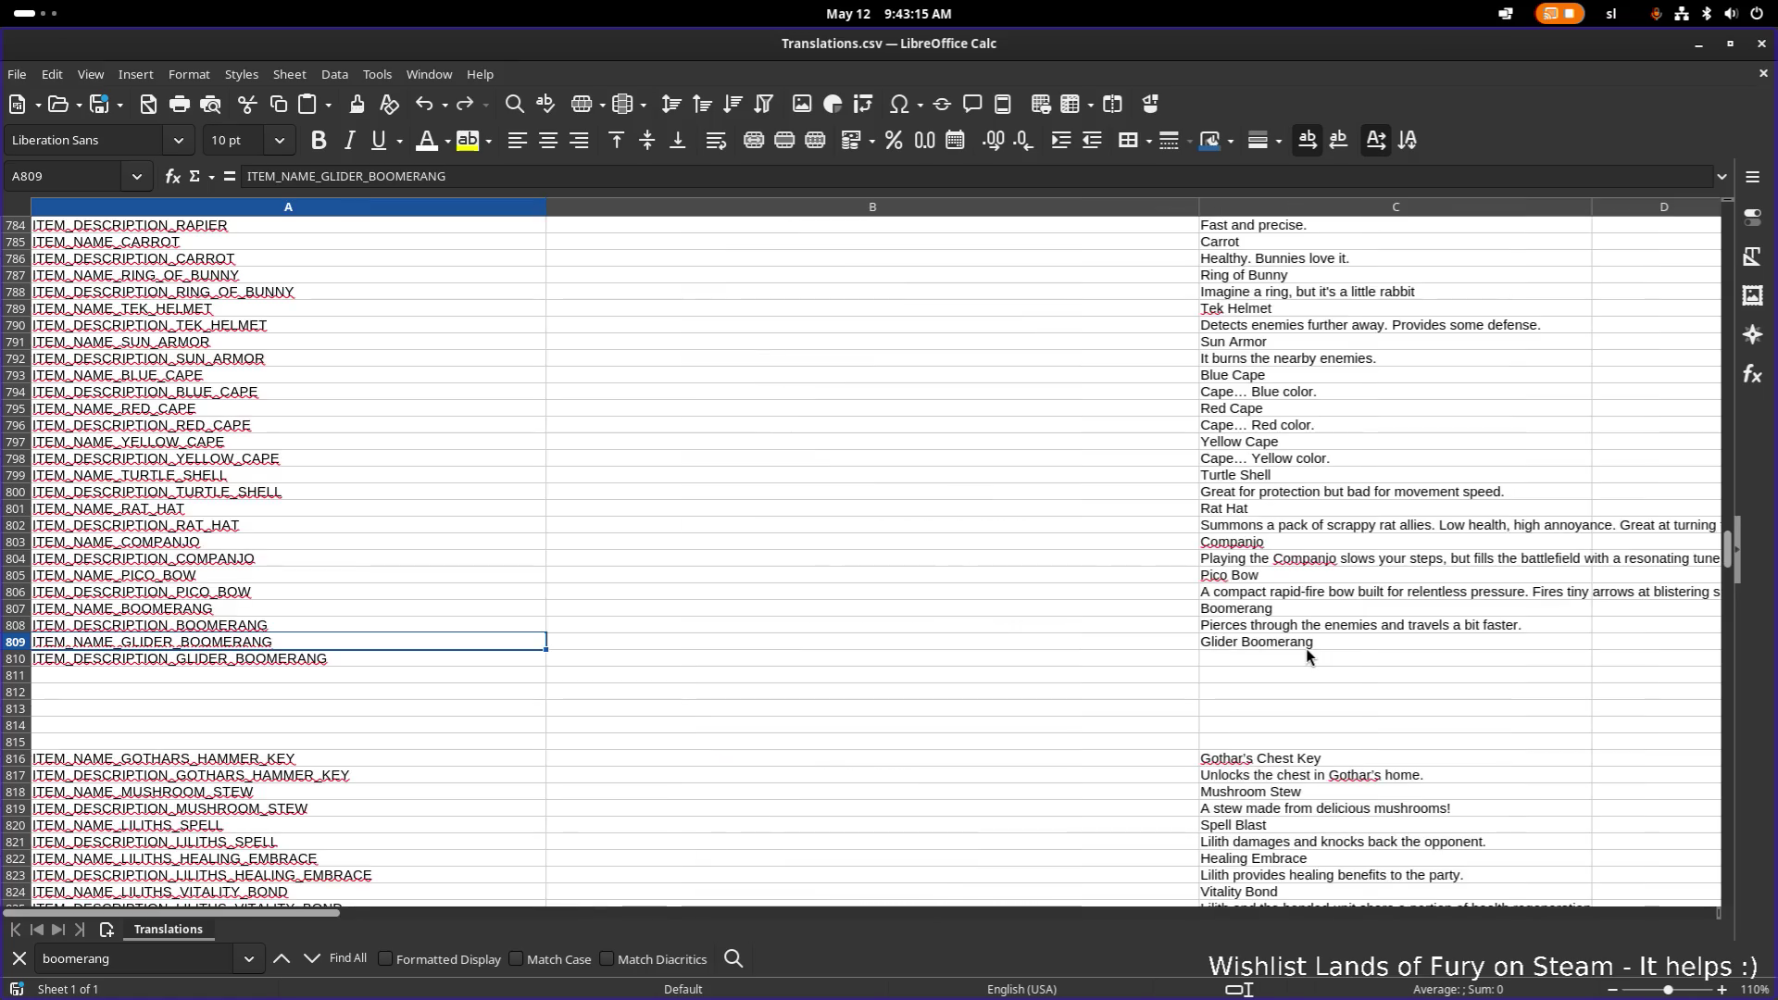
# Step: Write 'It slowly glides throught the air.' in C810, then minimise Calc
pyautogui.doubleClick(1291, 658)
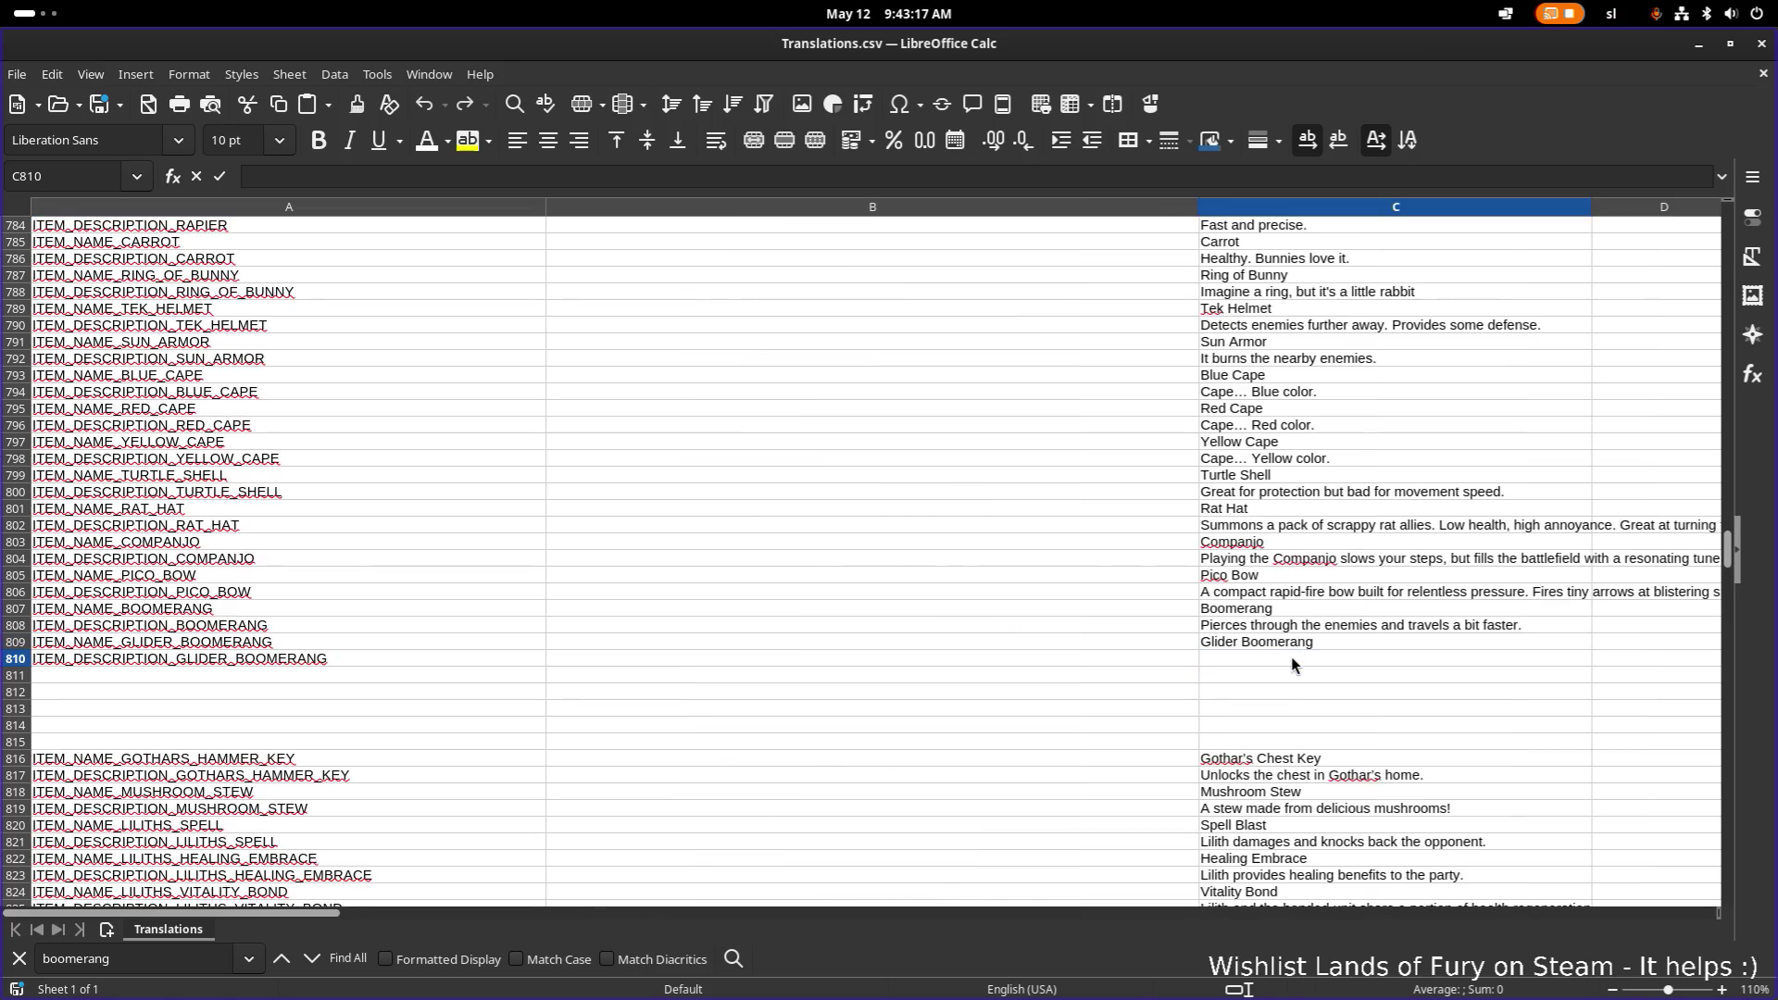
pyautogui.write('It slowl')
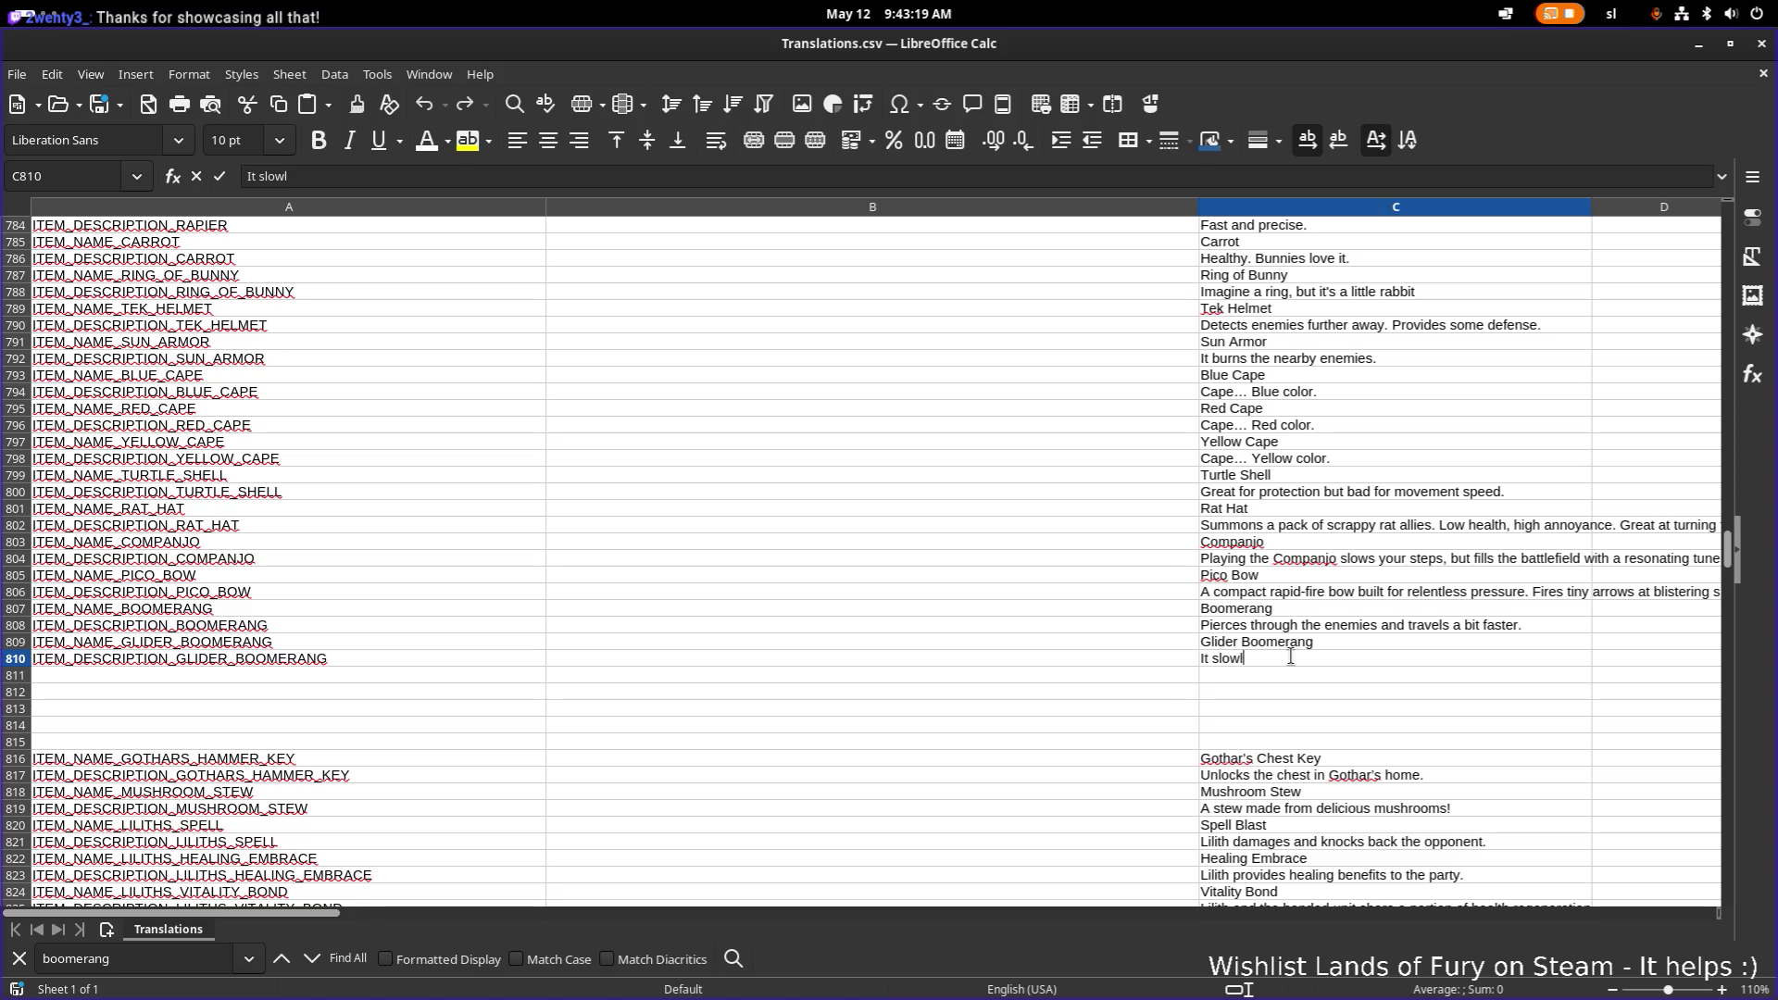
pyautogui.write('y glides throught')
pyautogui.write(' the a')
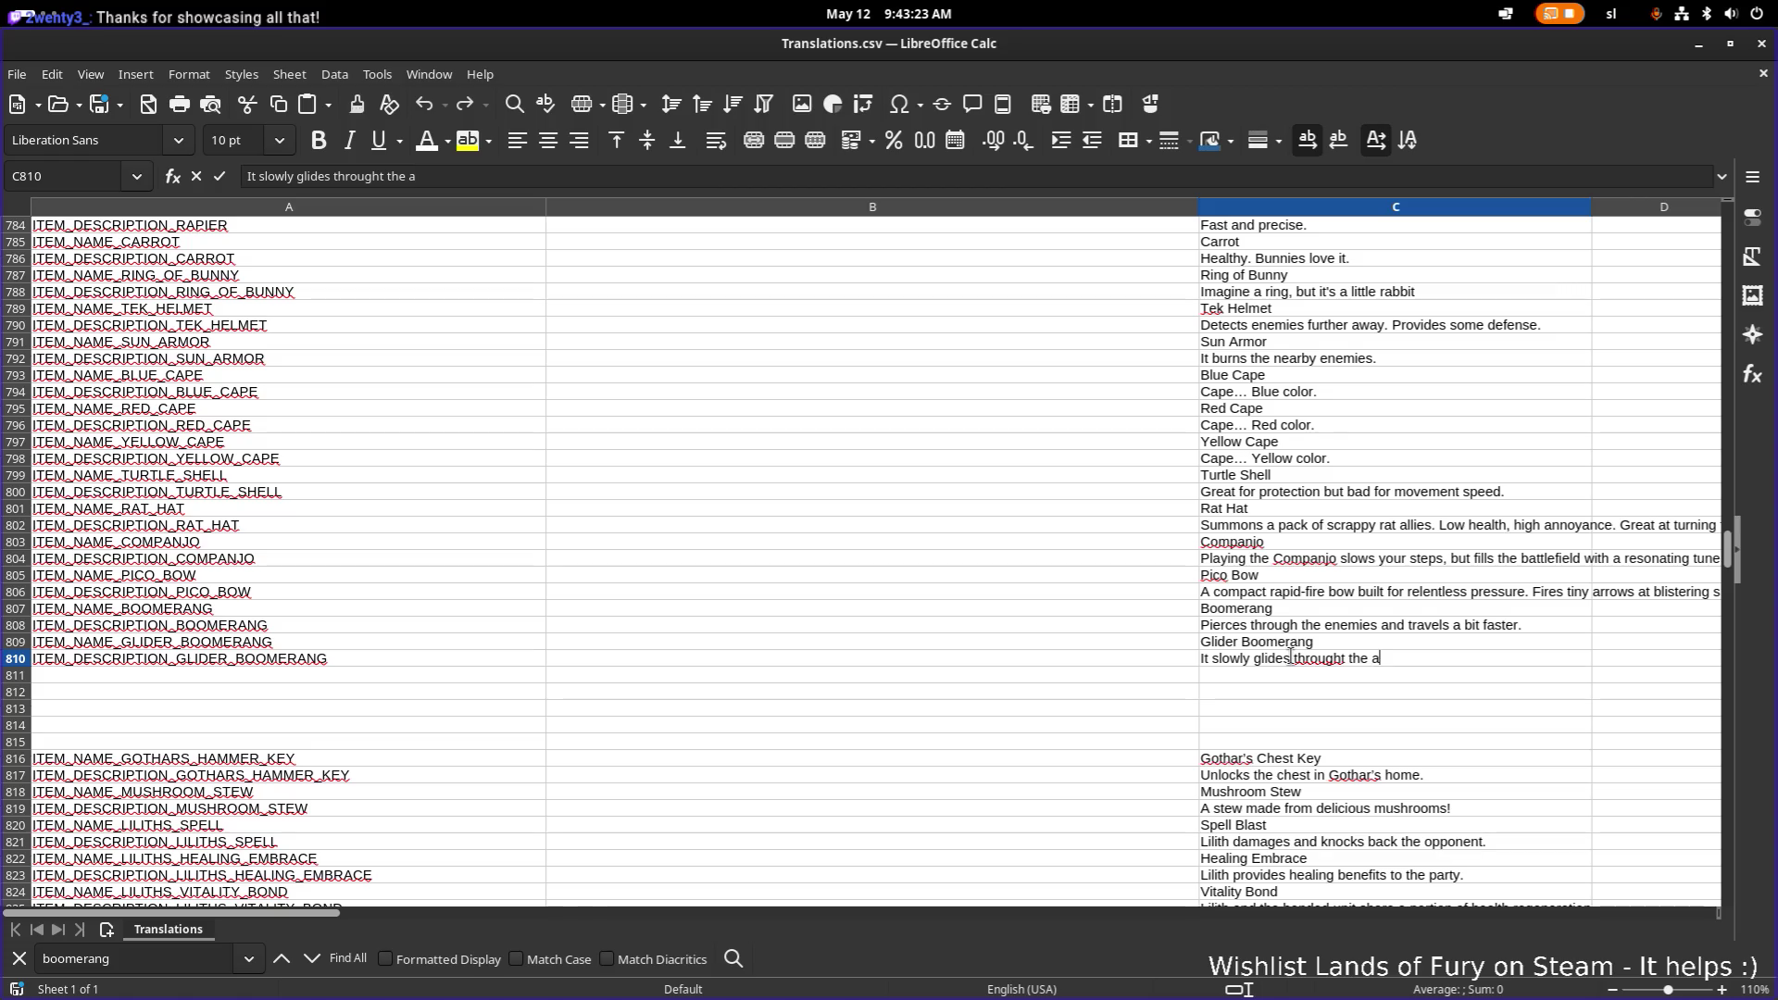
pyautogui.write('ir. H')
pyautogui.press('Return')
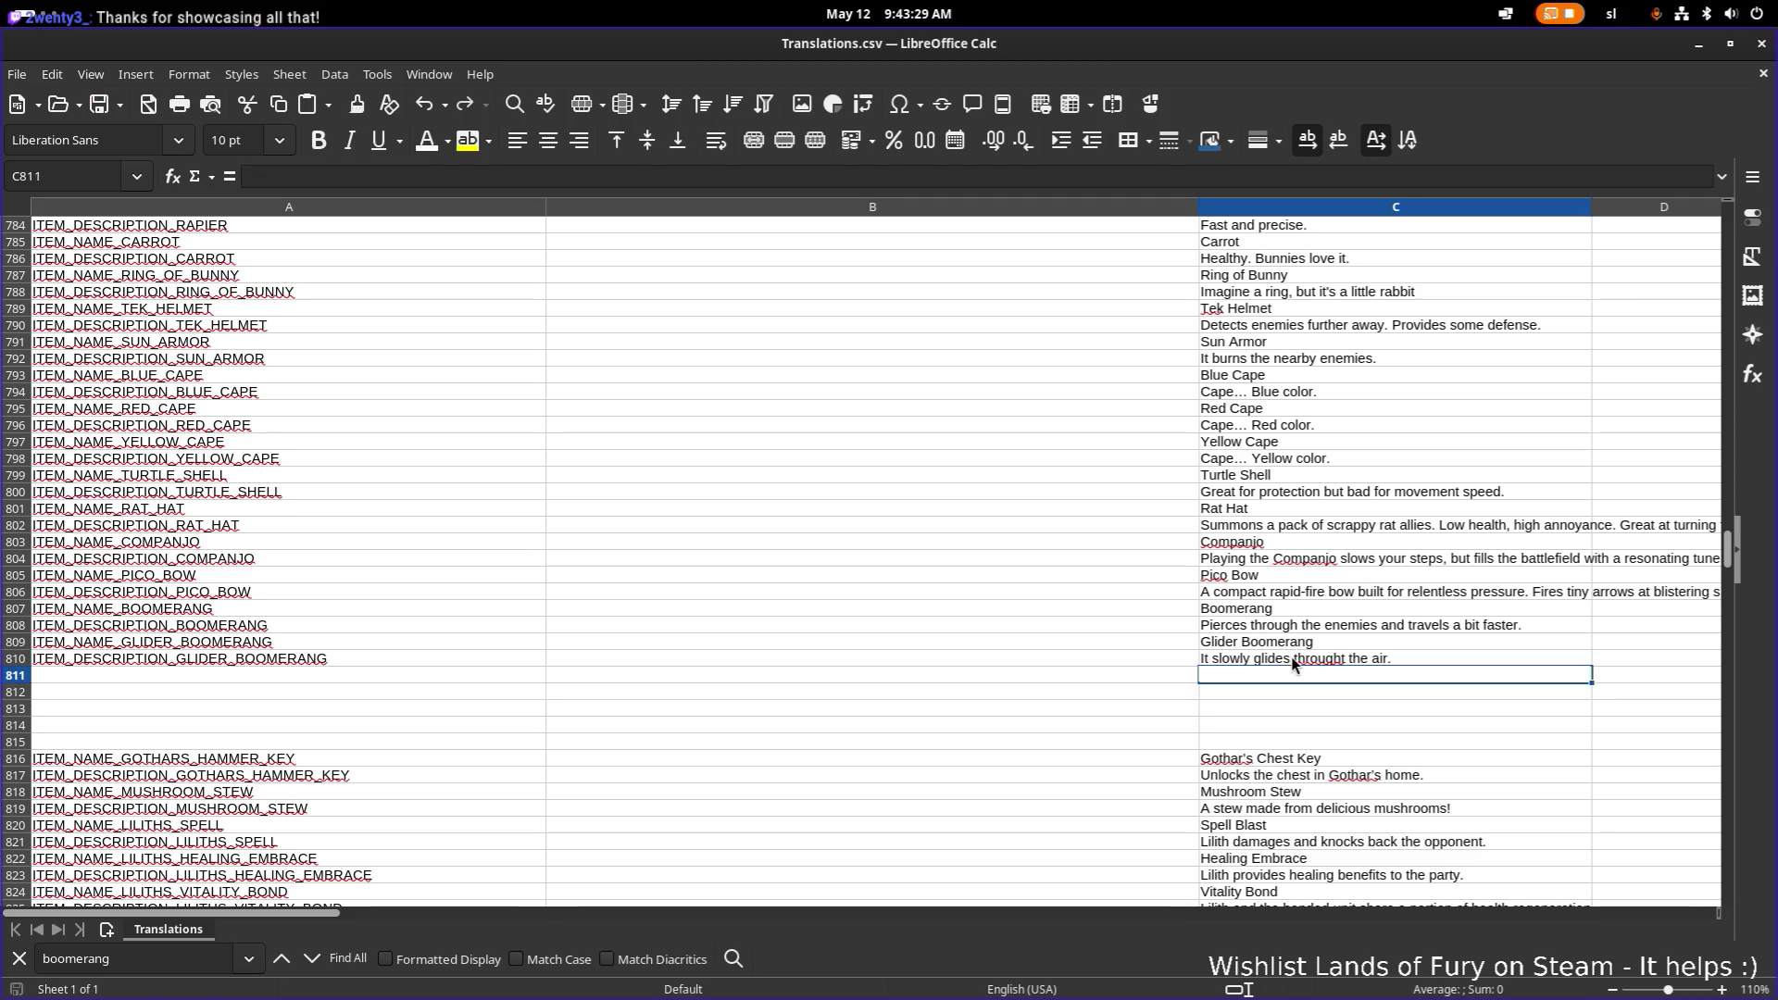
pyautogui.click(1329, 626)
pyautogui.click(1334, 646)
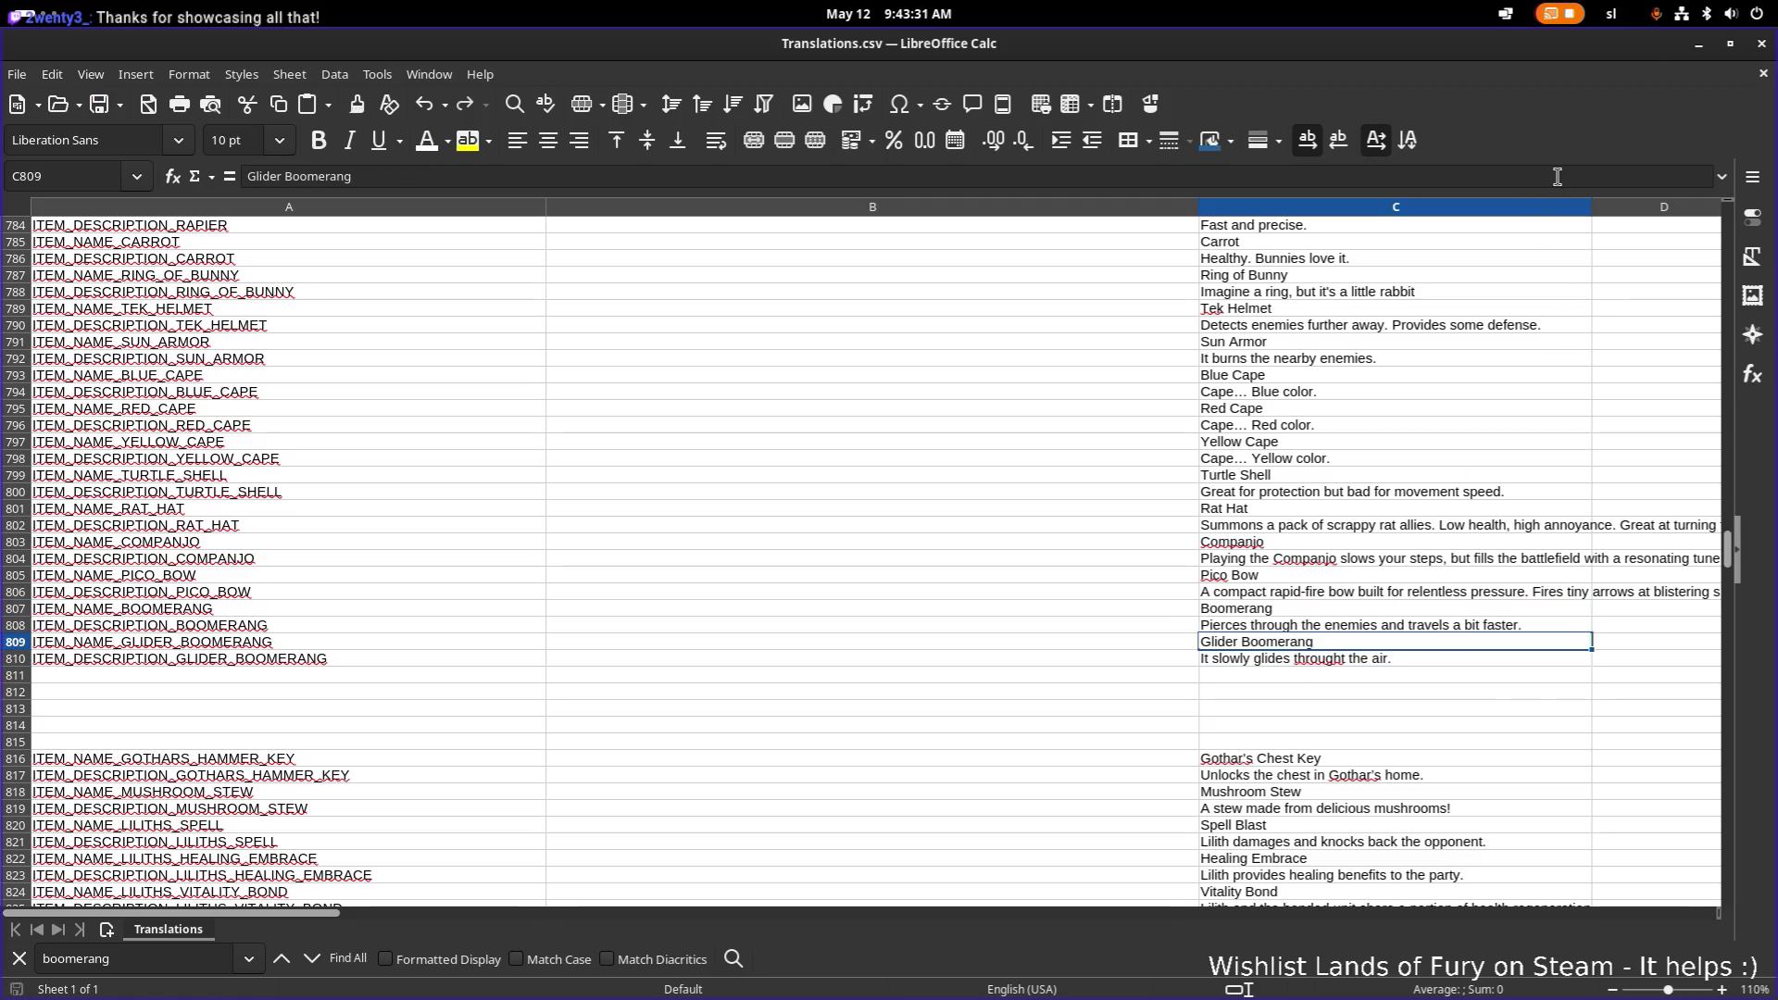
pyautogui.click(1713, 45)
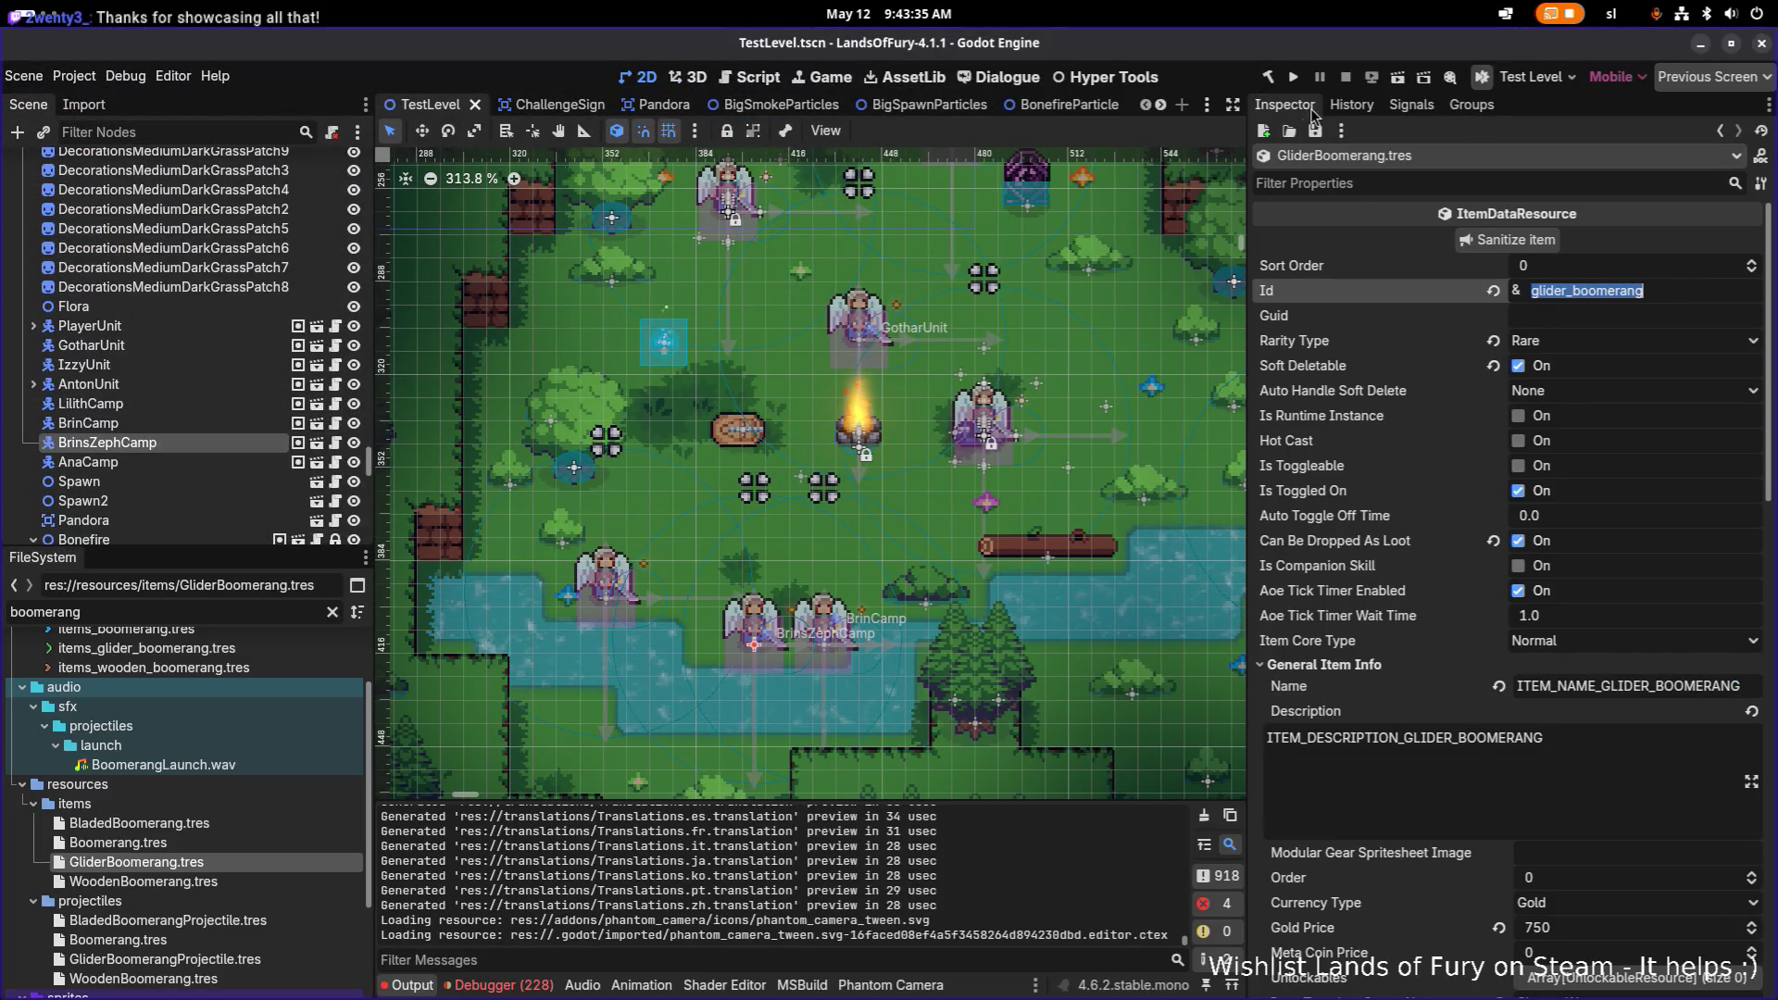
# Step: Run the project and start a new game from the main menu
pyautogui.click(1292, 79)
pyautogui.press('Escape')
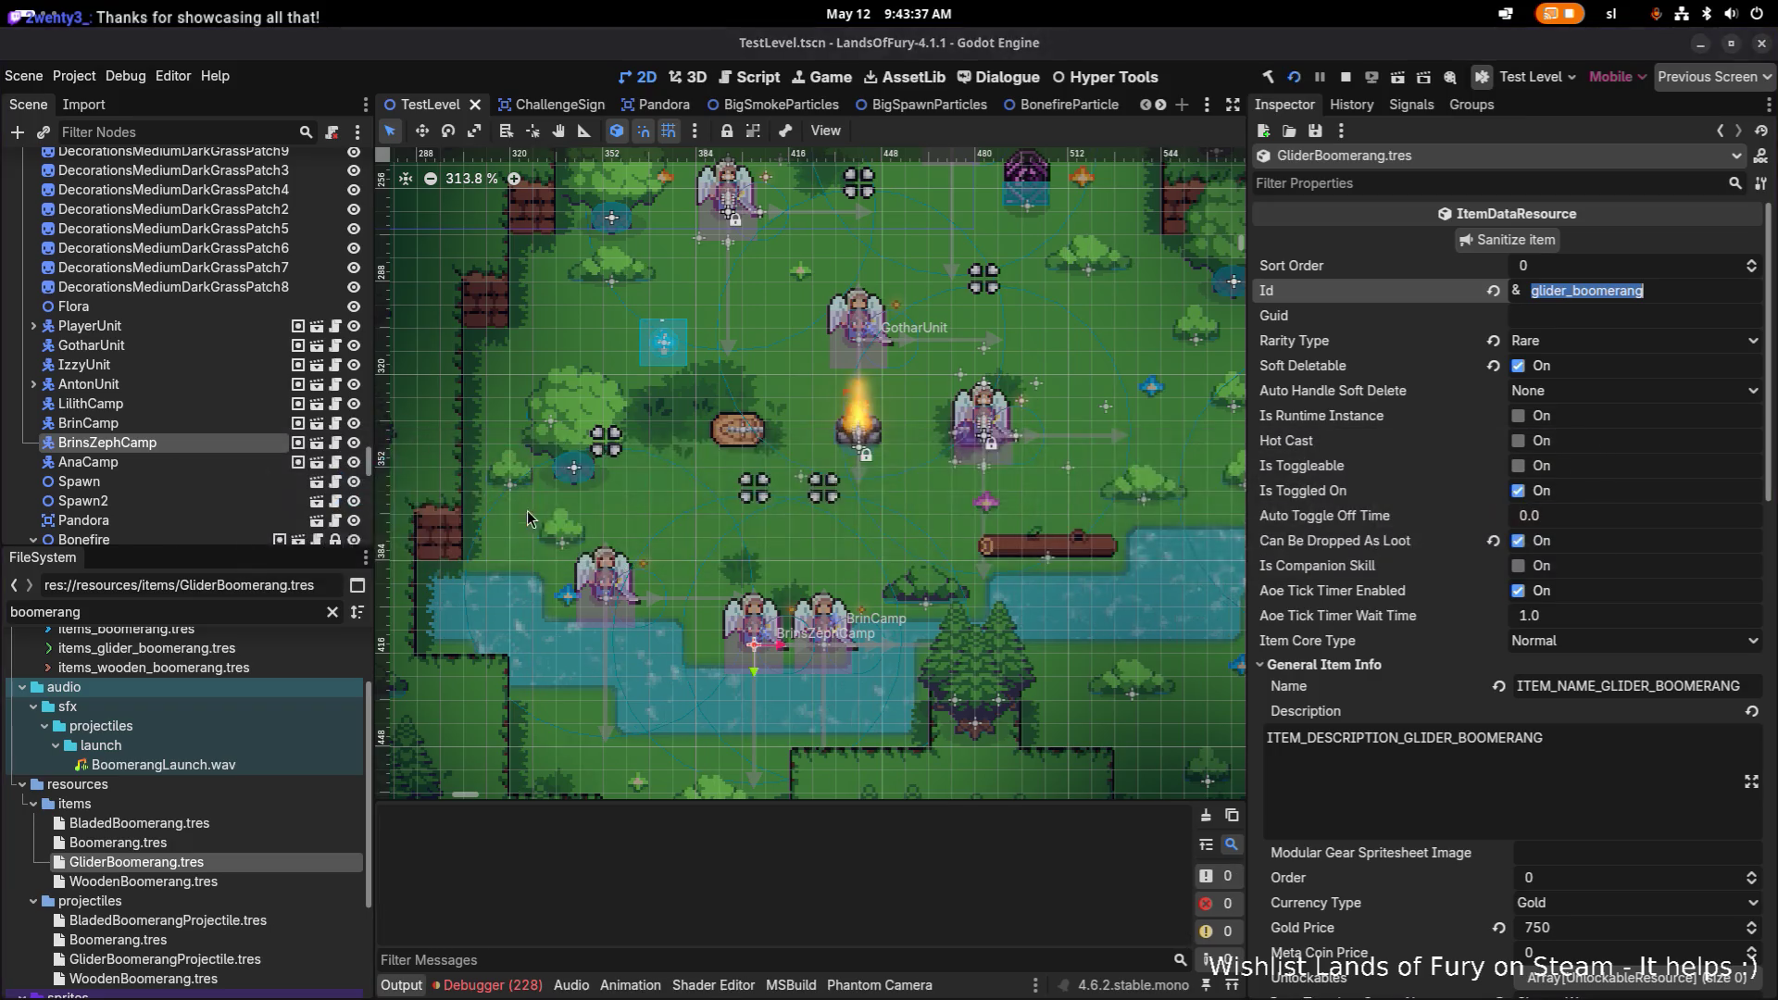
pyautogui.press('F5')
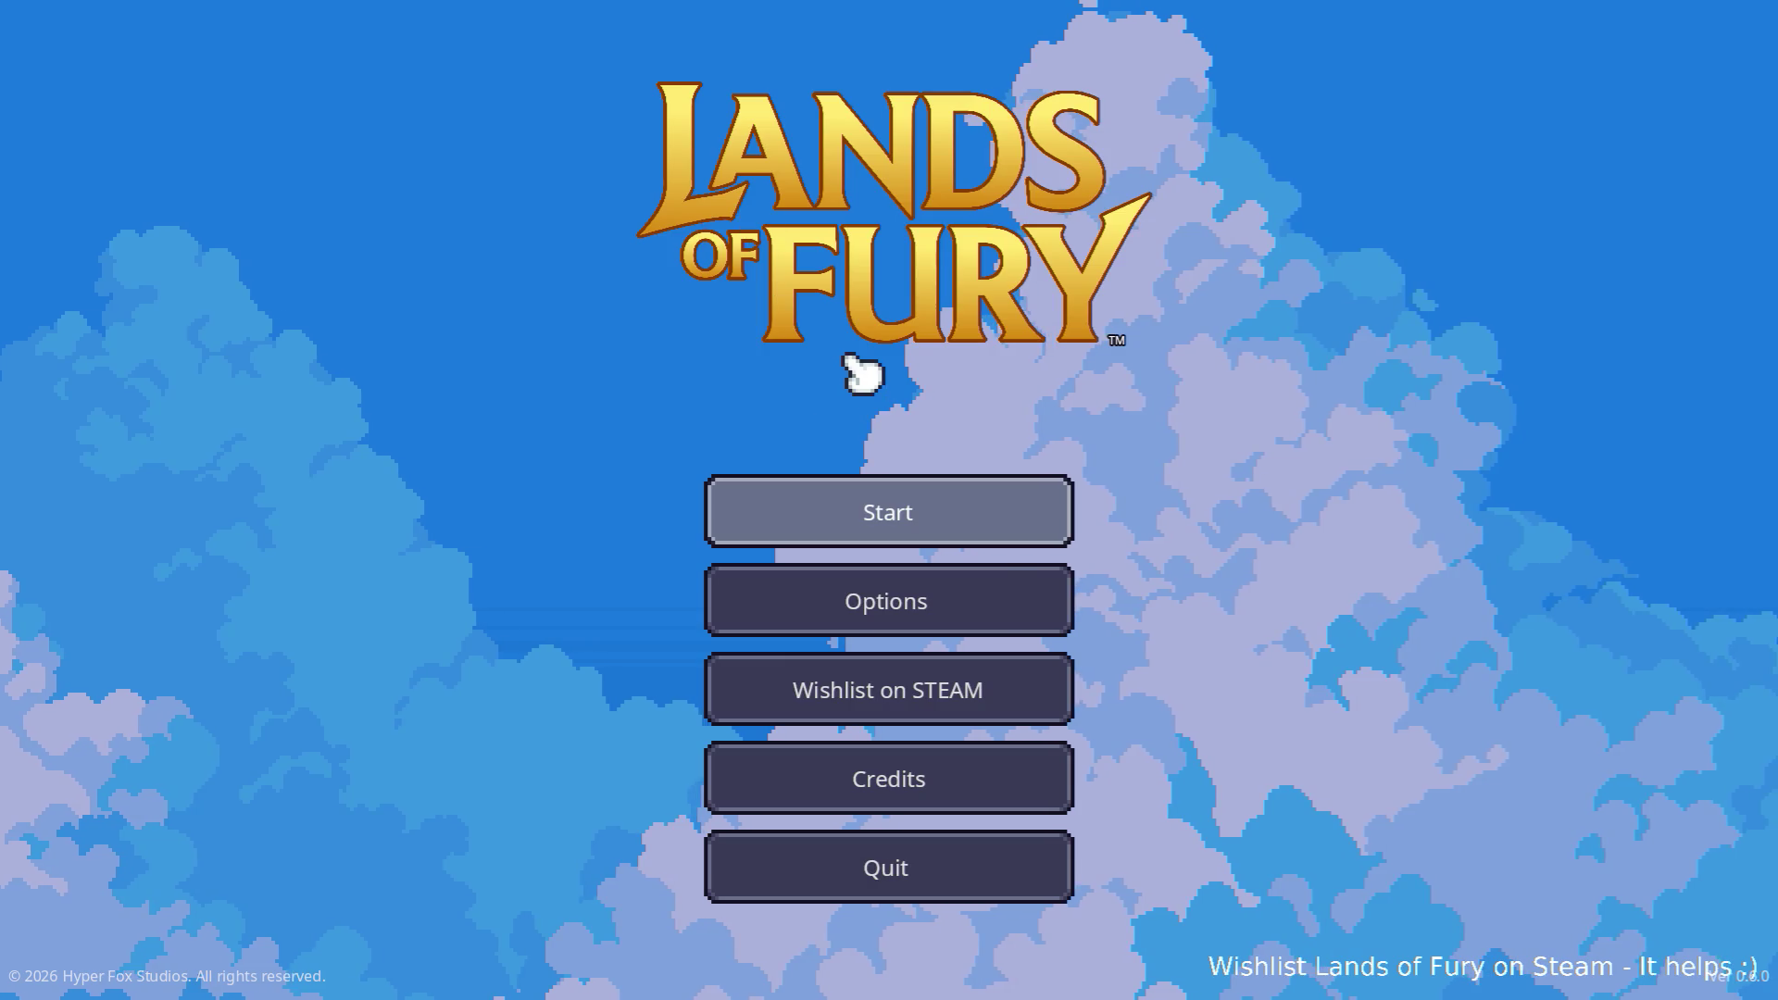
pyautogui.click(870, 508)
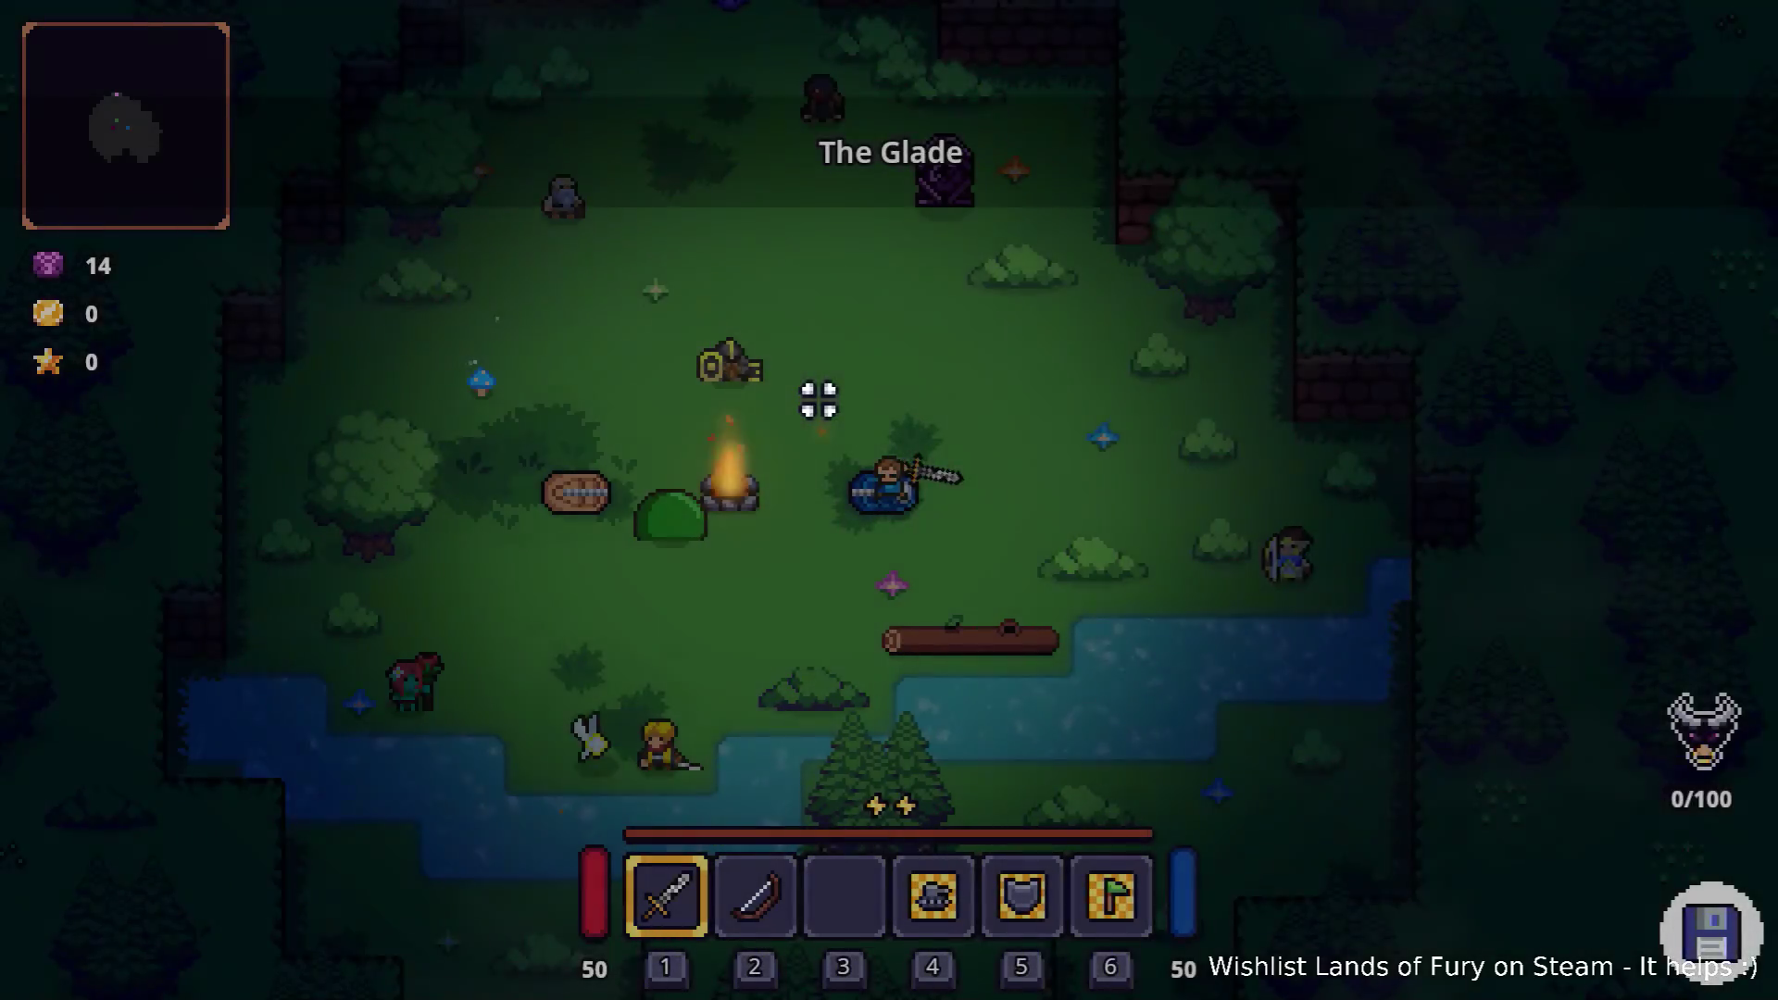
# Step: Enter Player.AddItem(glider_boomerang,1) in the developer console
pyautogui.press('`')
pyautogui.write('Play')
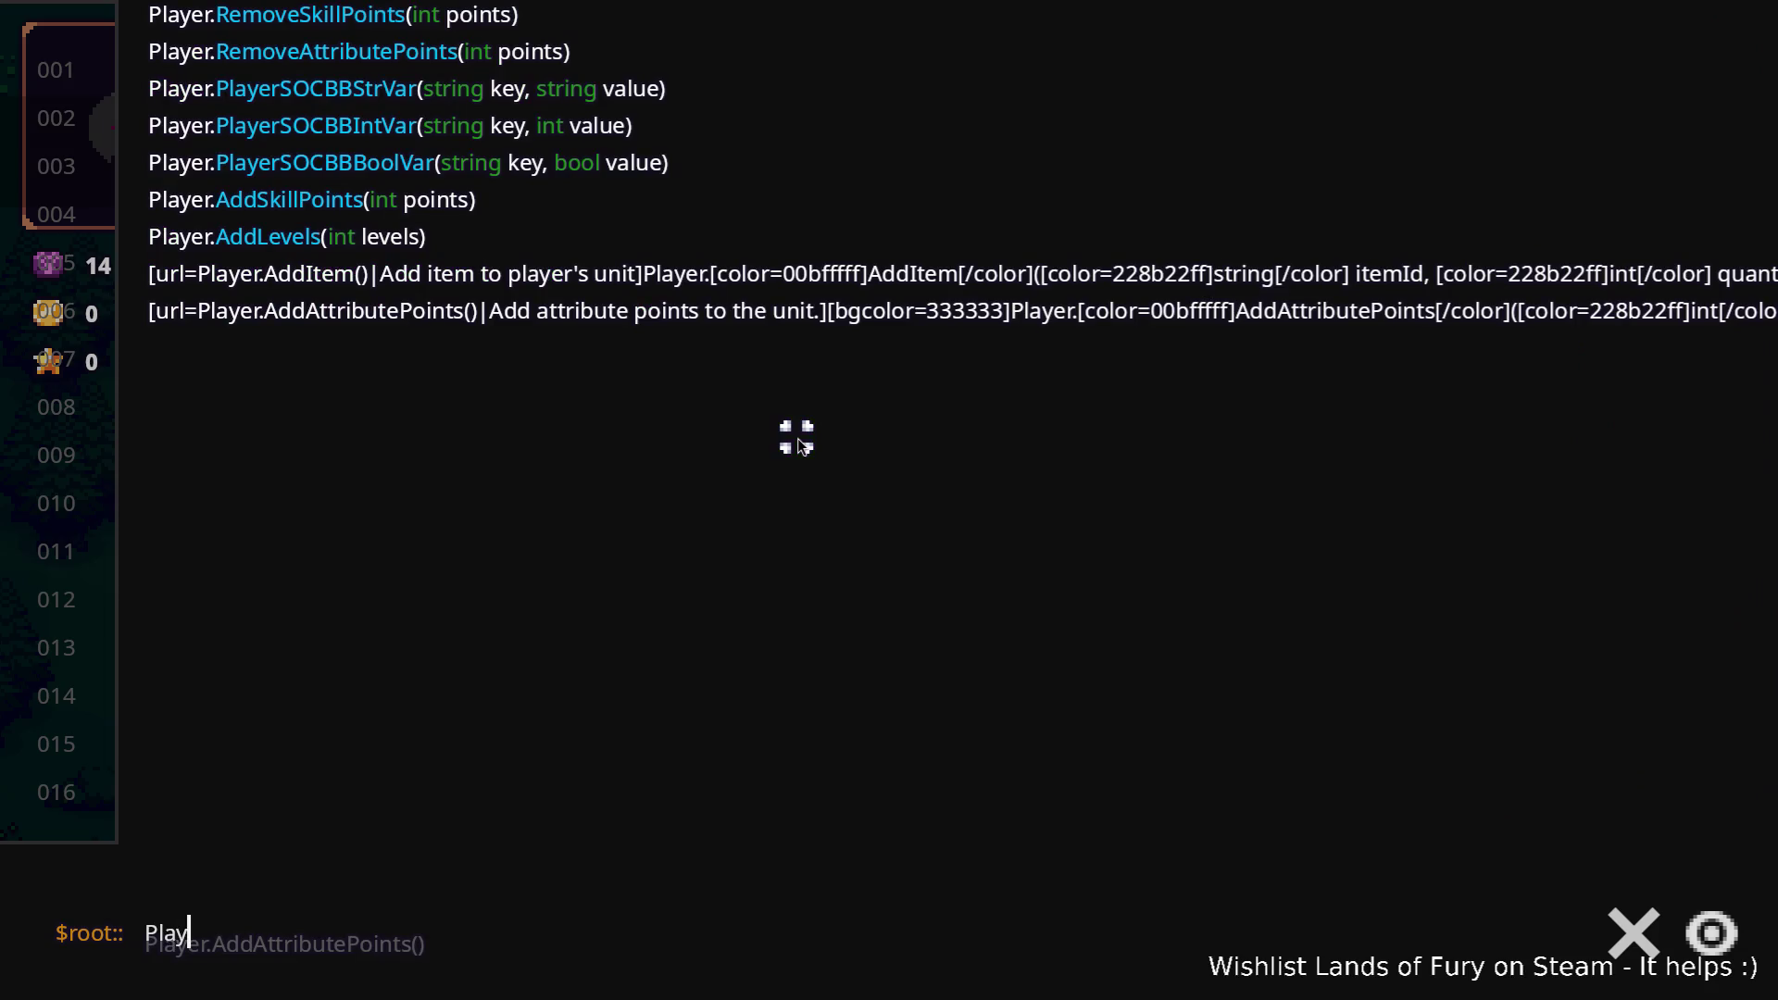
pyautogui.write('er.AddItem(')
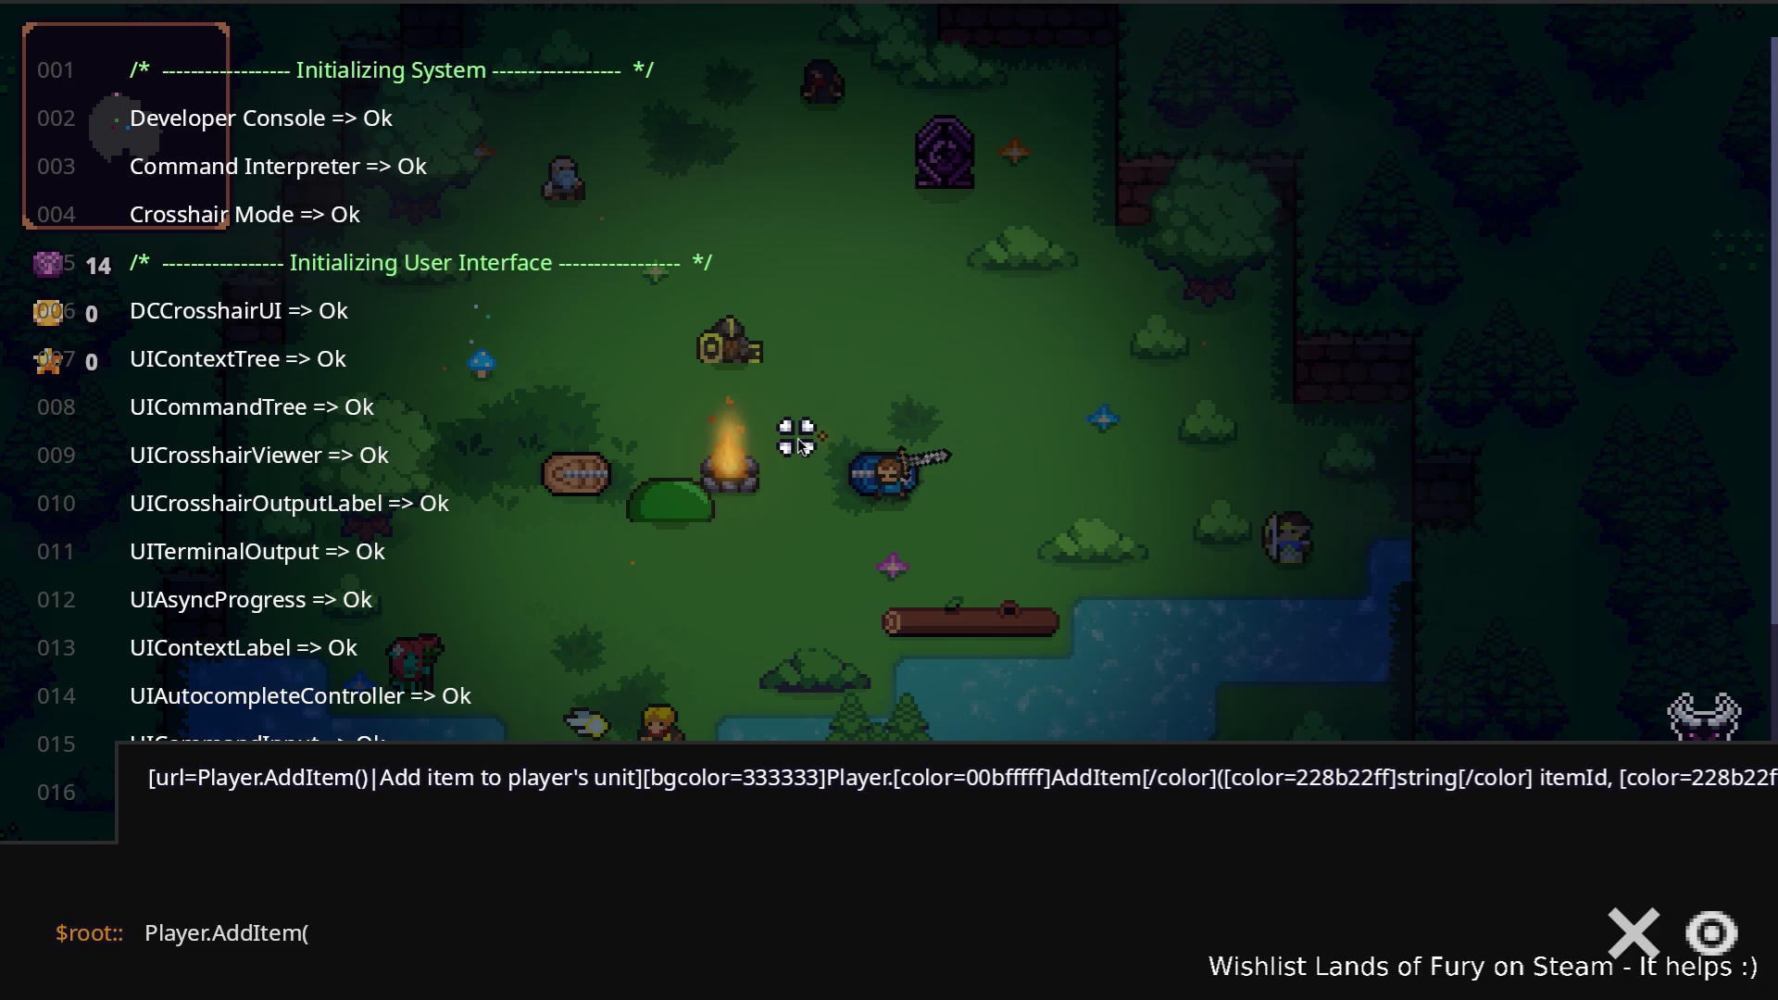
pyautogui.write('gl')
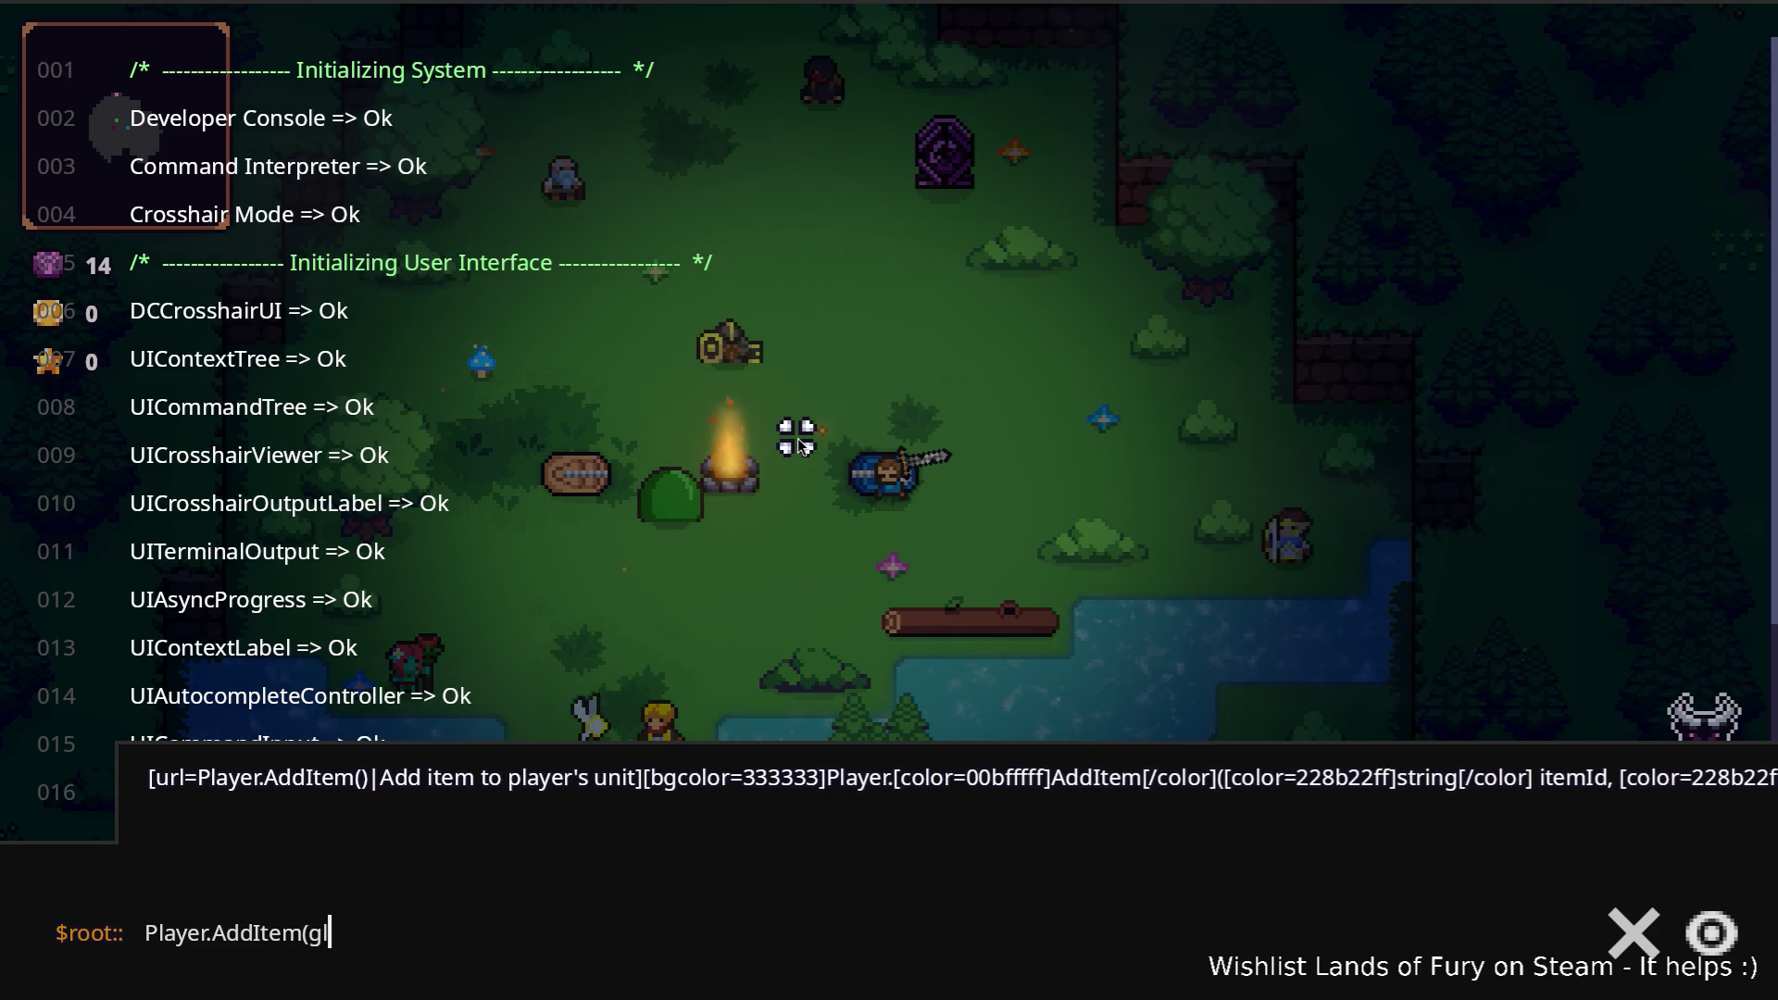
pyautogui.write('ider_')
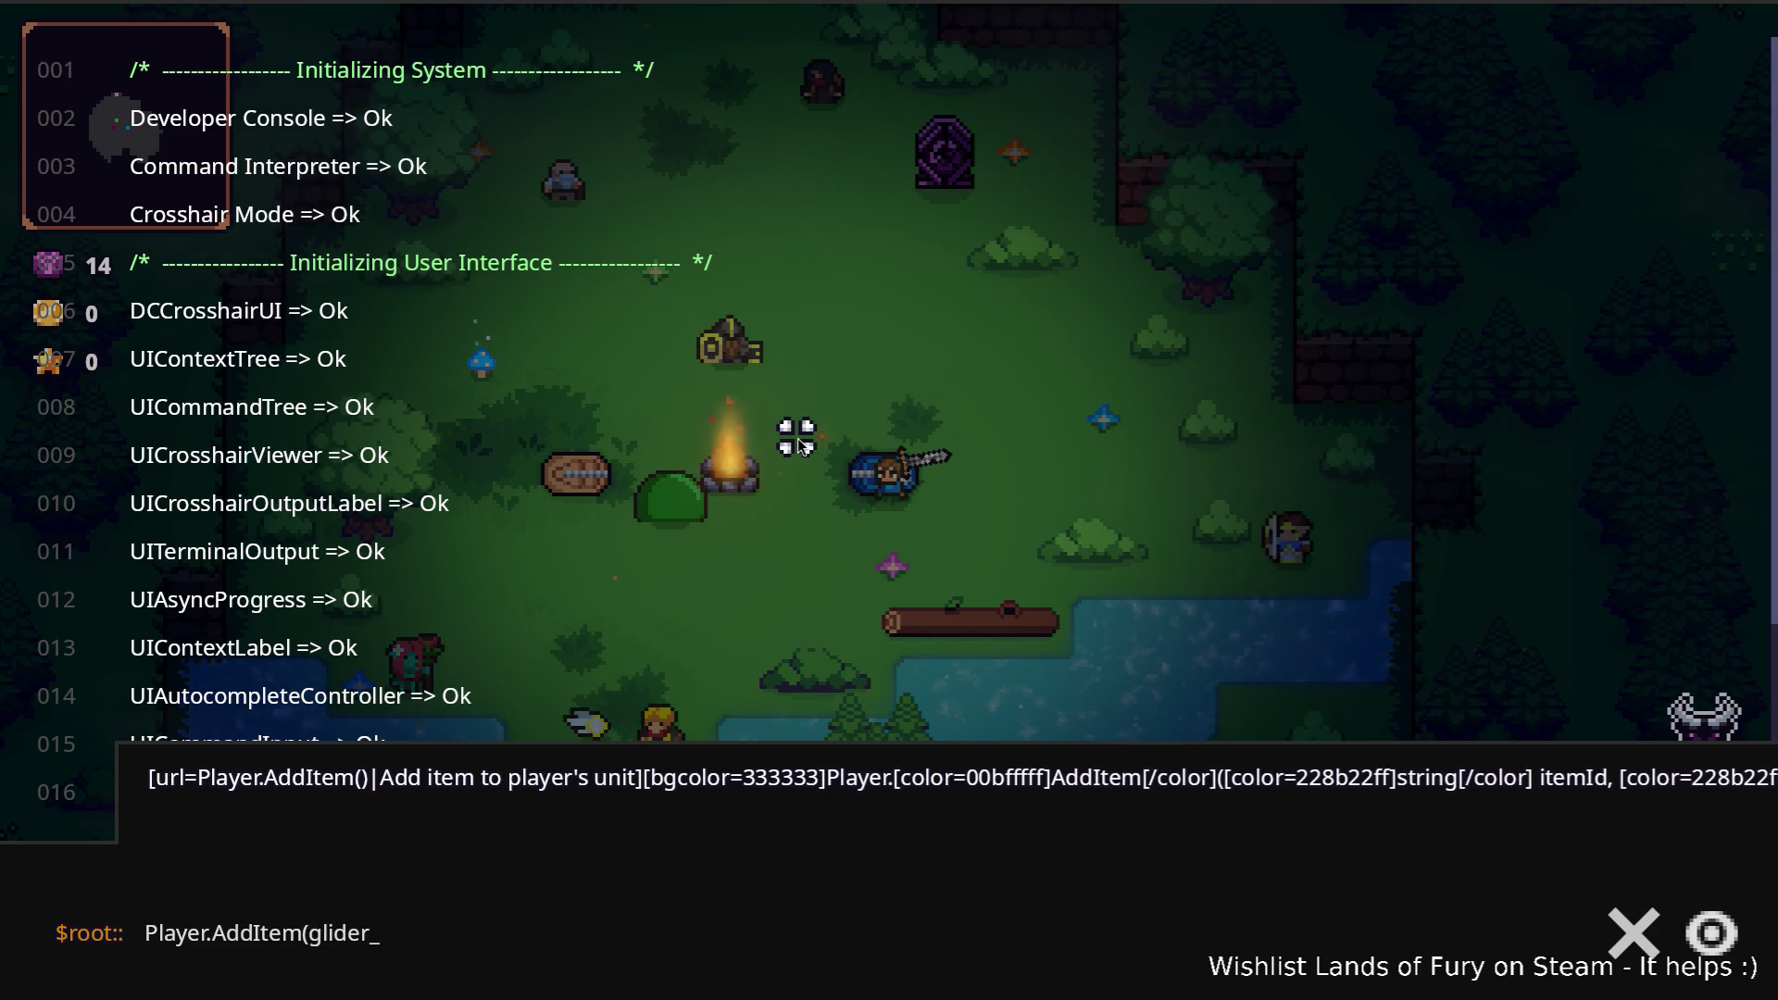
pyautogui.write('boomerab')
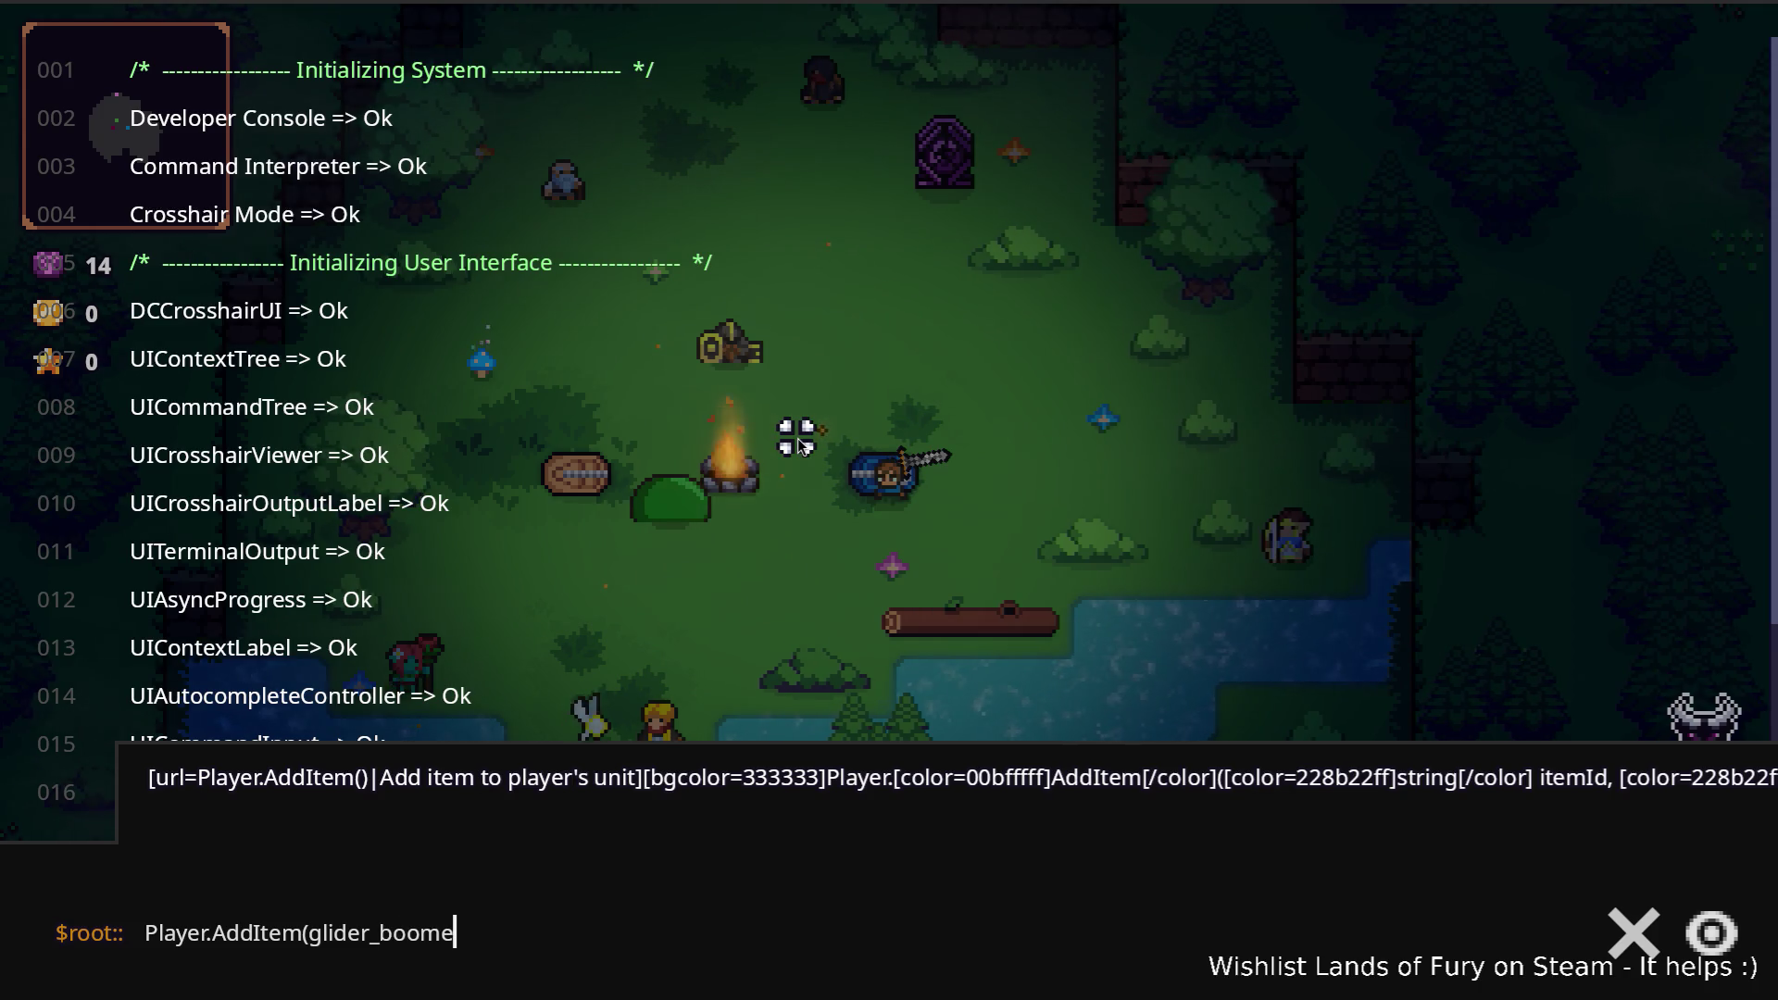
pyautogui.press('BackSpace')
pyautogui.write('ng,1')
pyautogui.press('Return')
pyautogui.press('Escape')
# Step: Equip the glider boomerang from slot 3, check the inventory, and throw it at the slime
pyautogui.press('3')
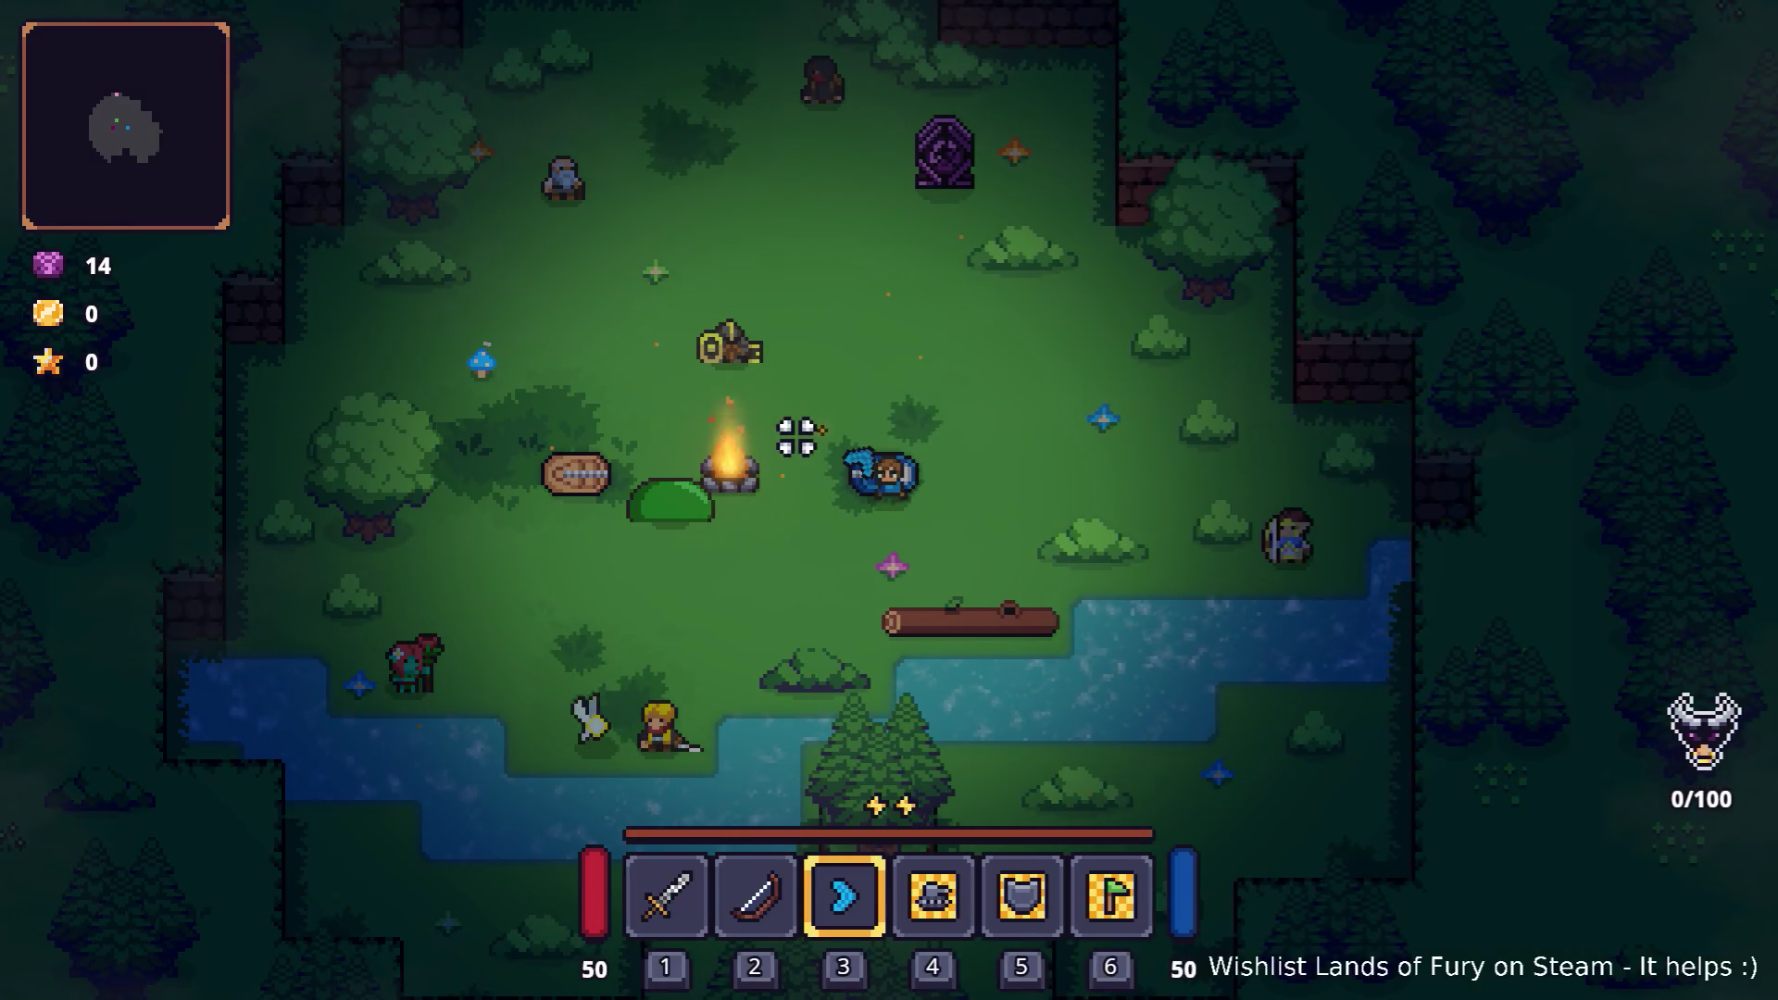
pyautogui.press('i')
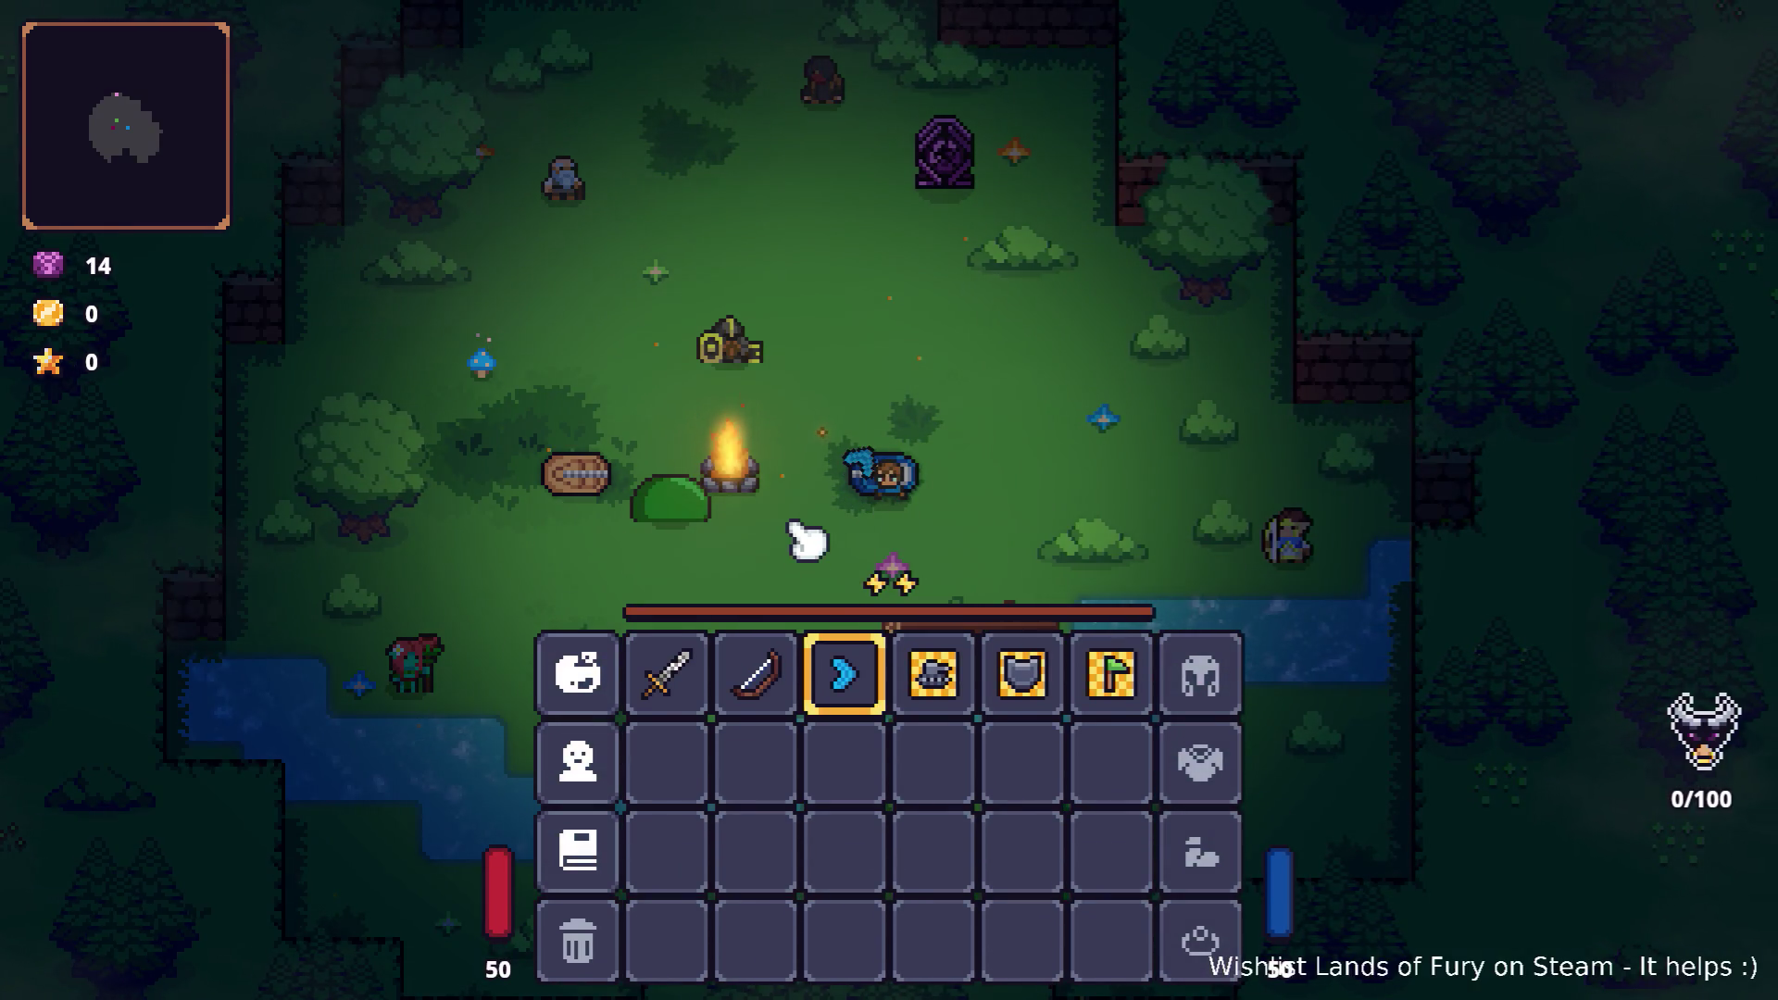
pyautogui.press('i')
pyautogui.press('d')
pyautogui.click(520, 517)
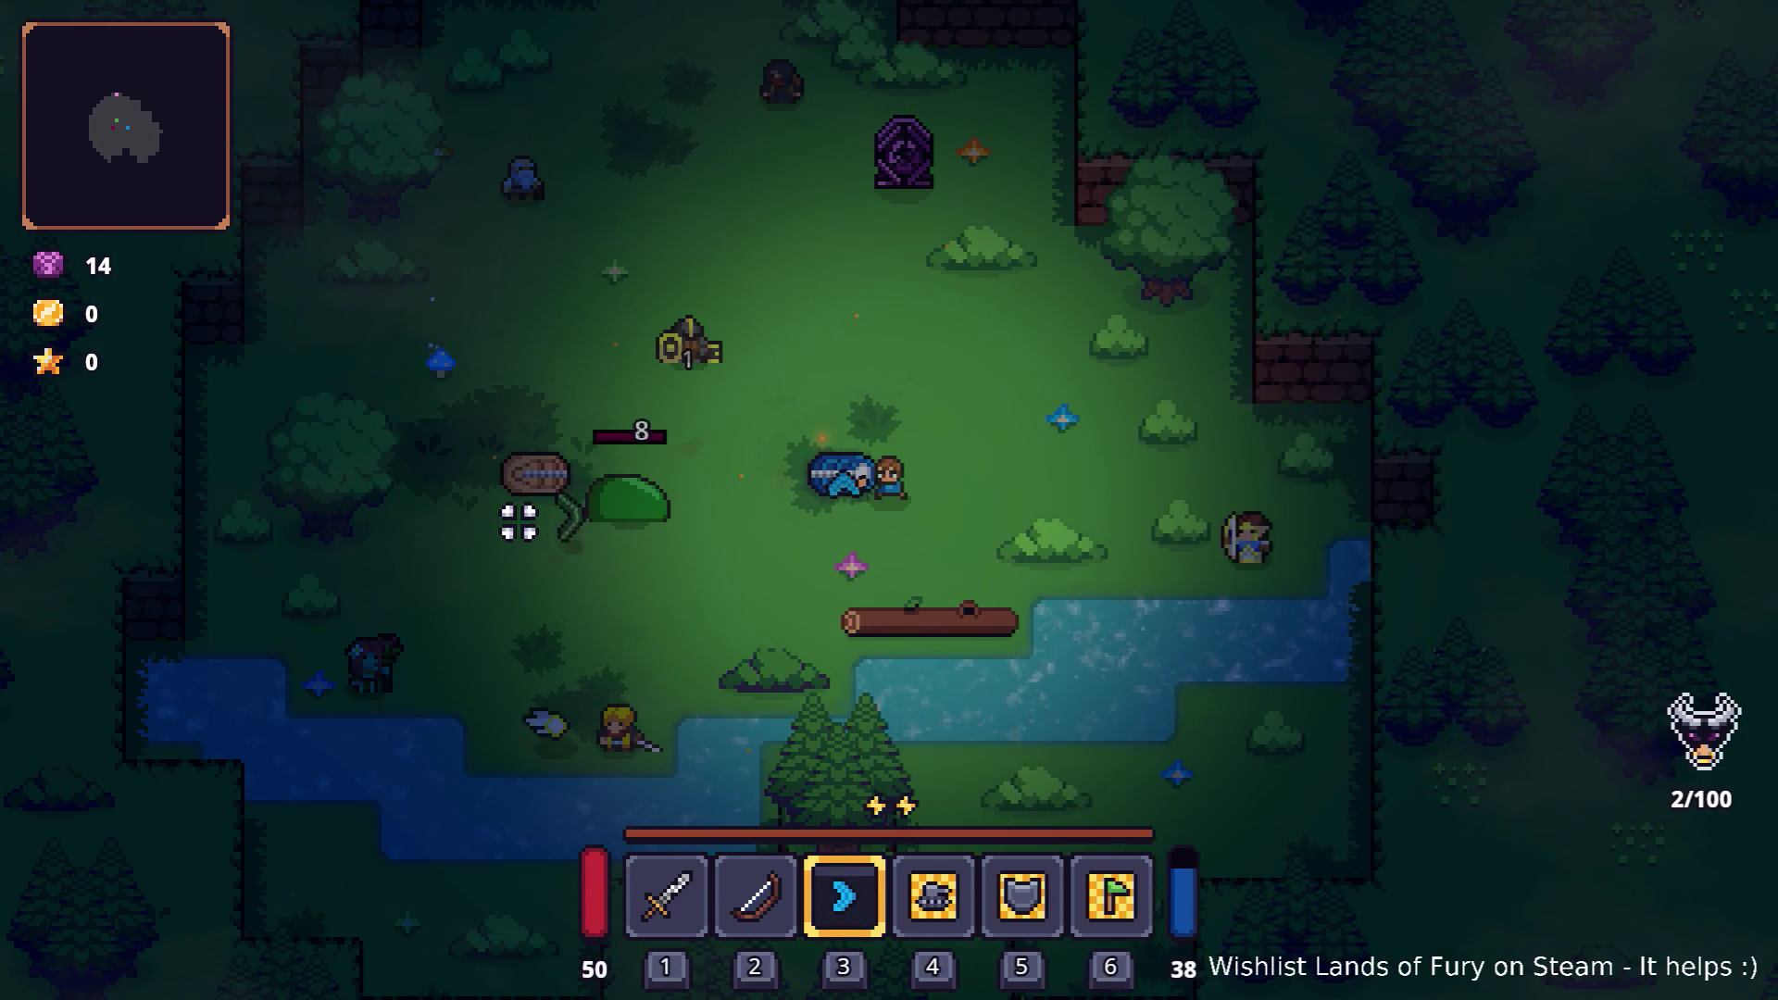
pyautogui.click(366, 519)
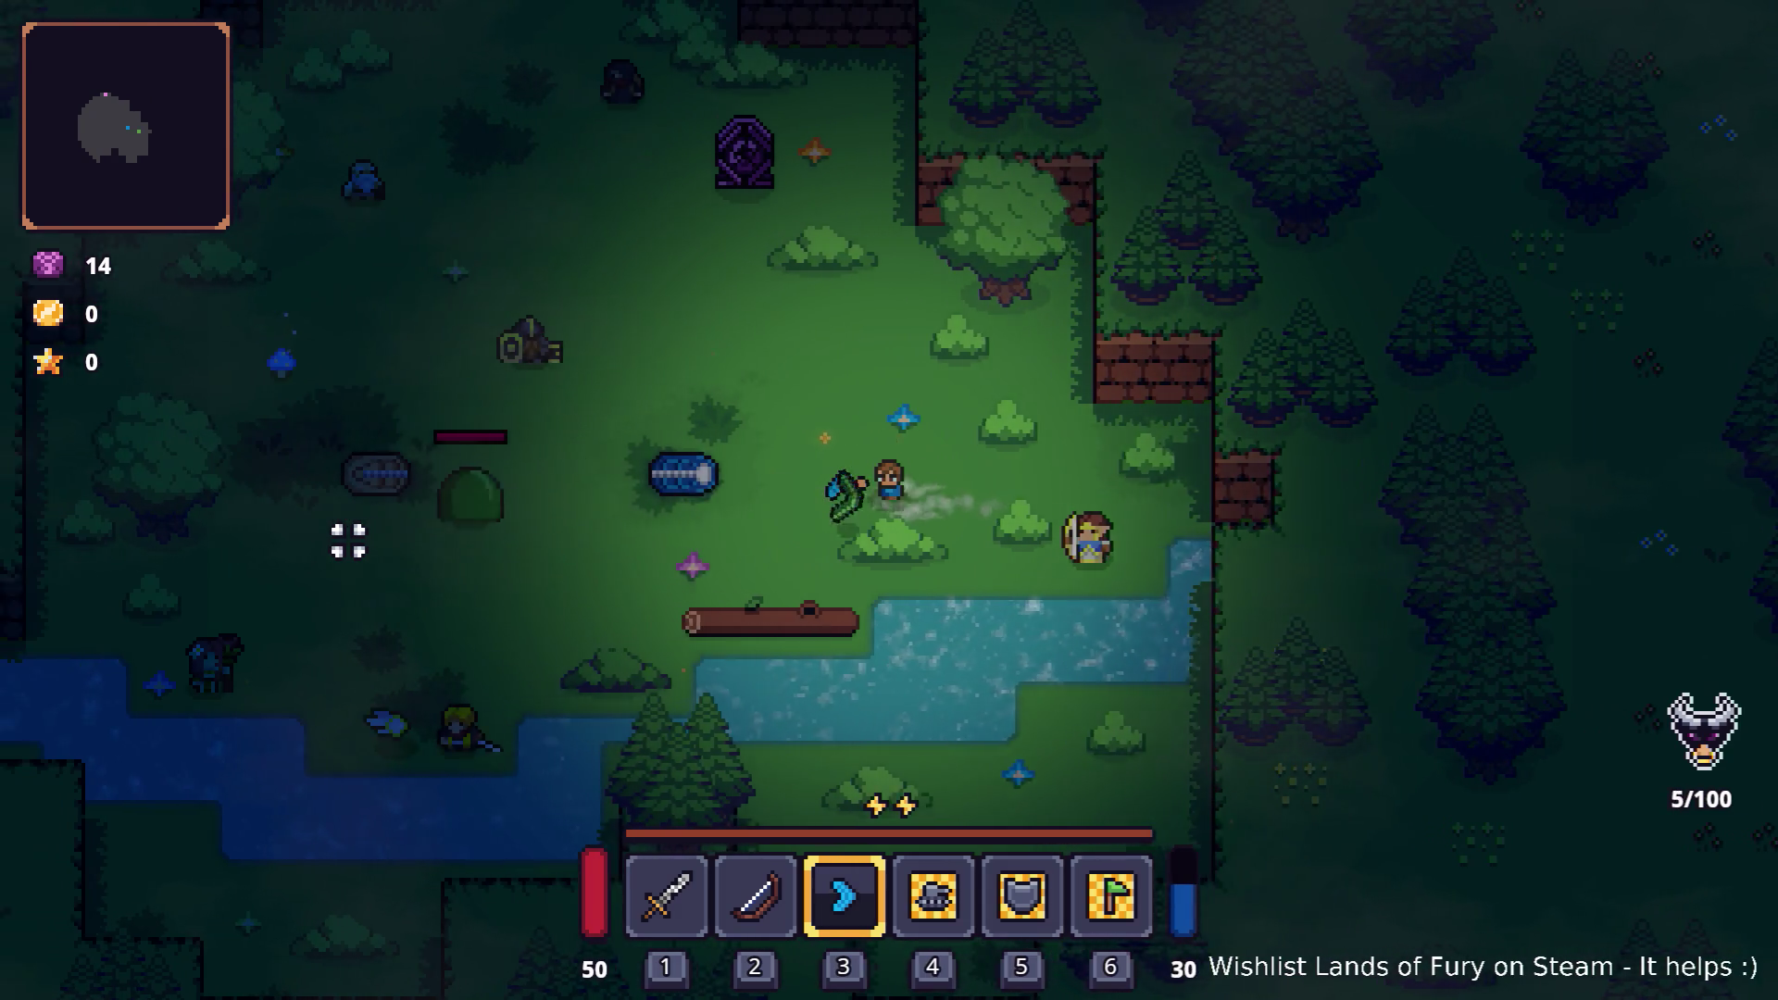
pyautogui.click(348, 541)
# Step: Move around the slime, throwing the glider boomerang at it repeatedly
pyautogui.press('d')
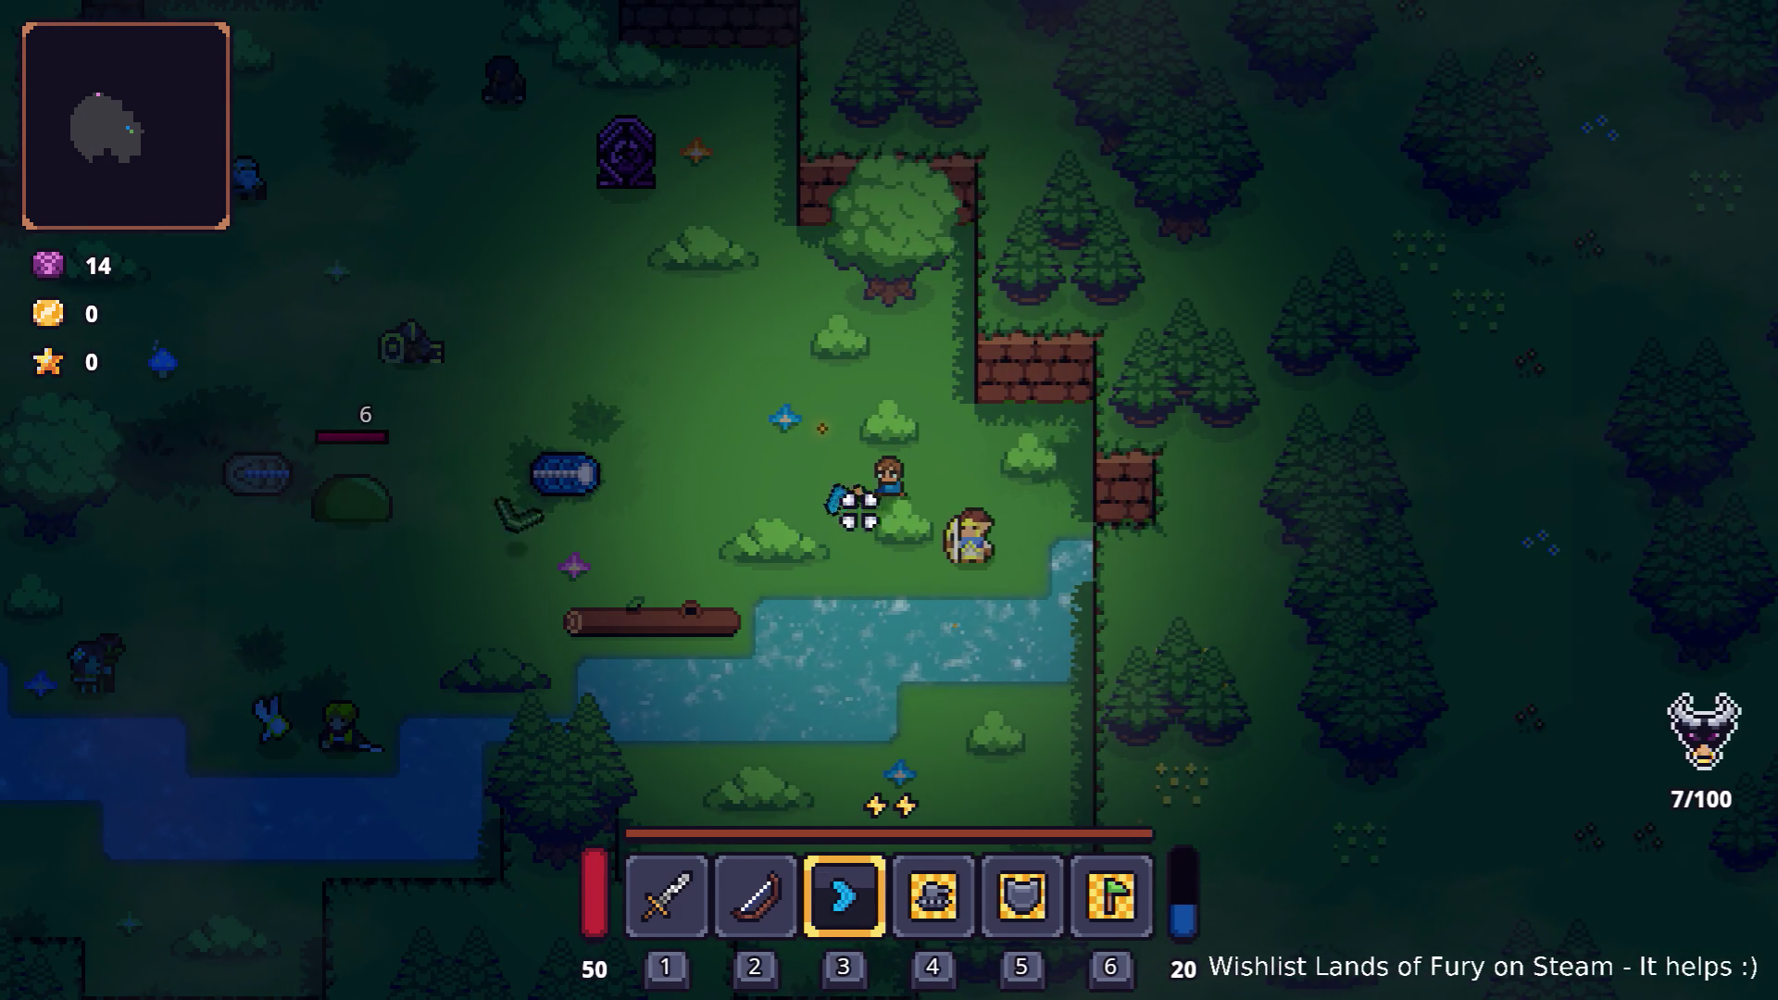
pyautogui.click(528, 504)
pyautogui.press('a')
pyautogui.click(588, 583)
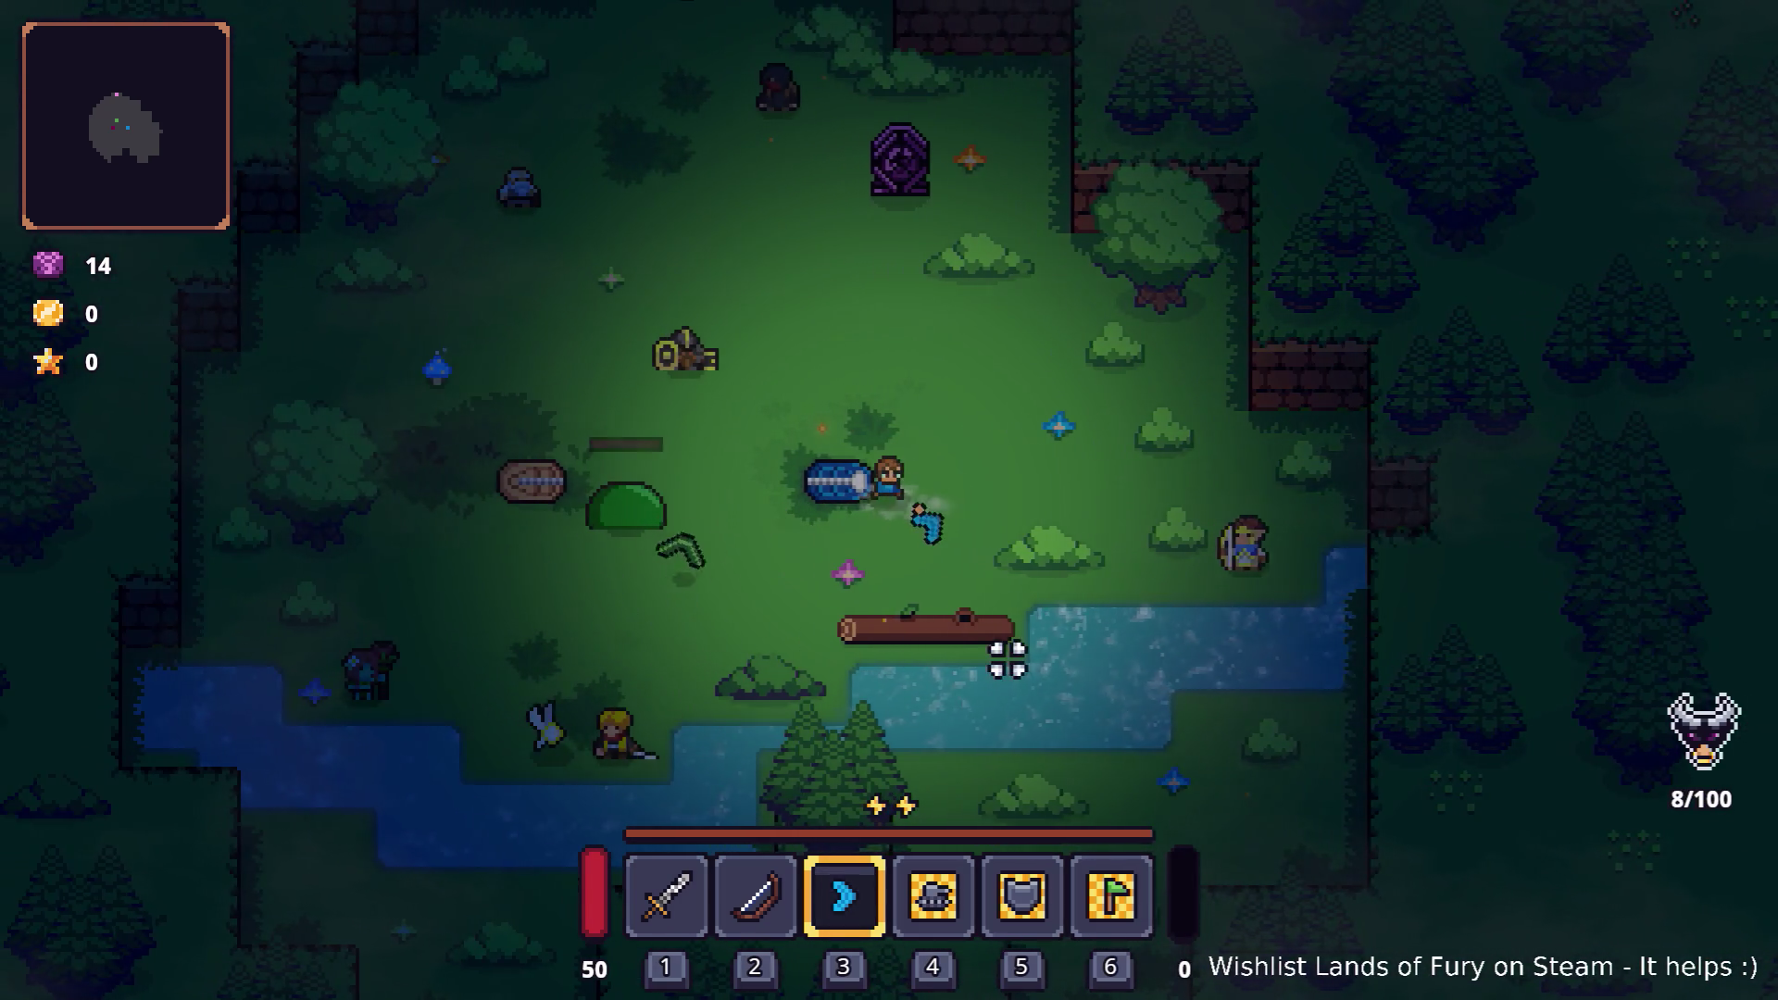
pyautogui.press('w')
pyautogui.press('a')
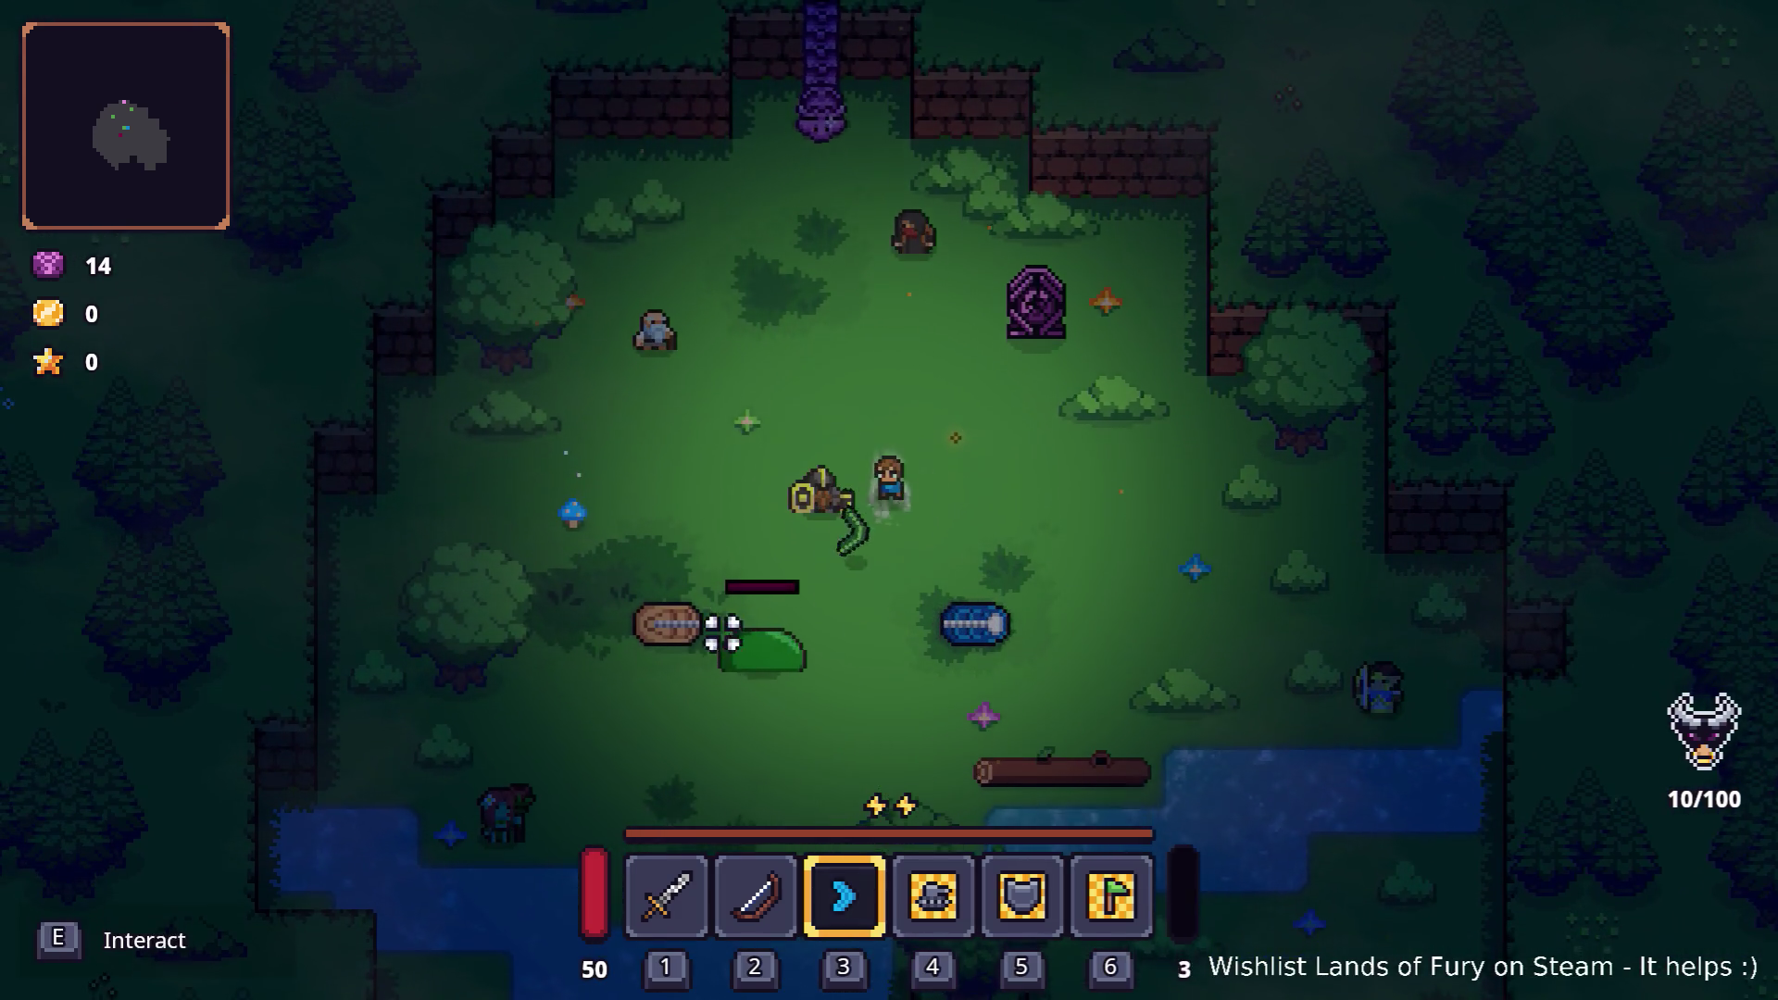
pyautogui.click(726, 634)
pyautogui.press('d')
pyautogui.press('w')
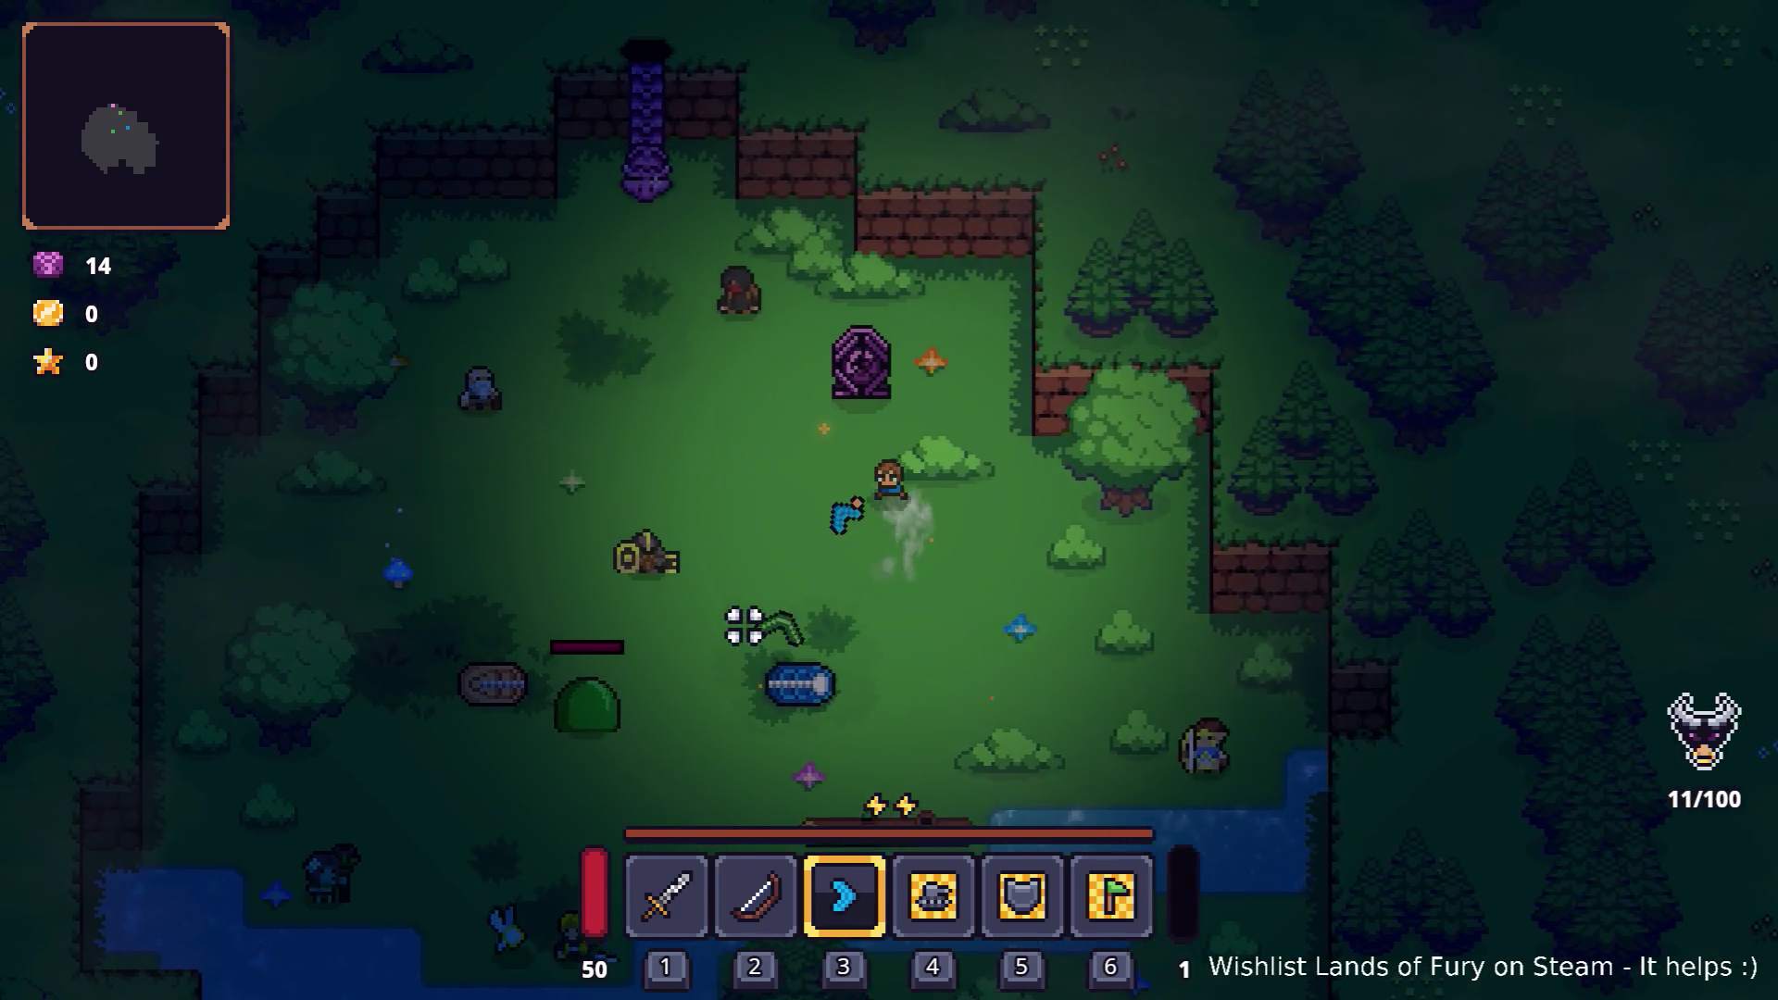
pyautogui.press('s')
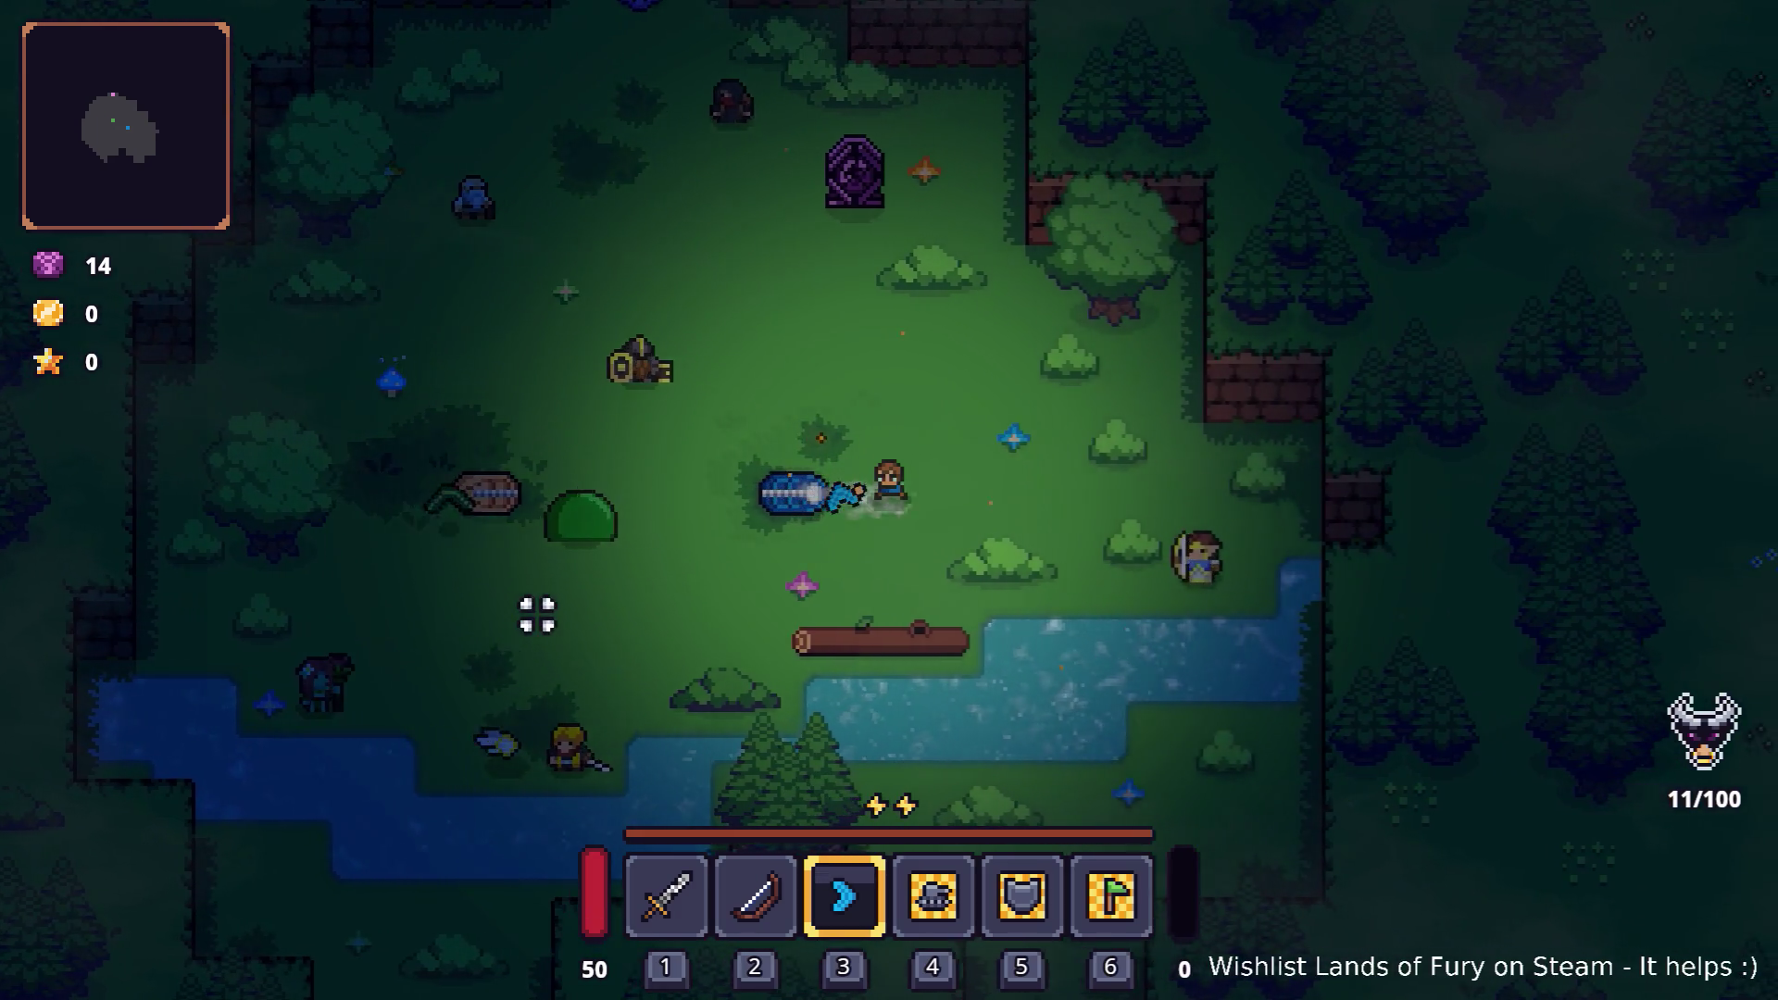
pyautogui.press('d')
pyautogui.press('a')
pyautogui.press('w')
pyautogui.click(581, 529)
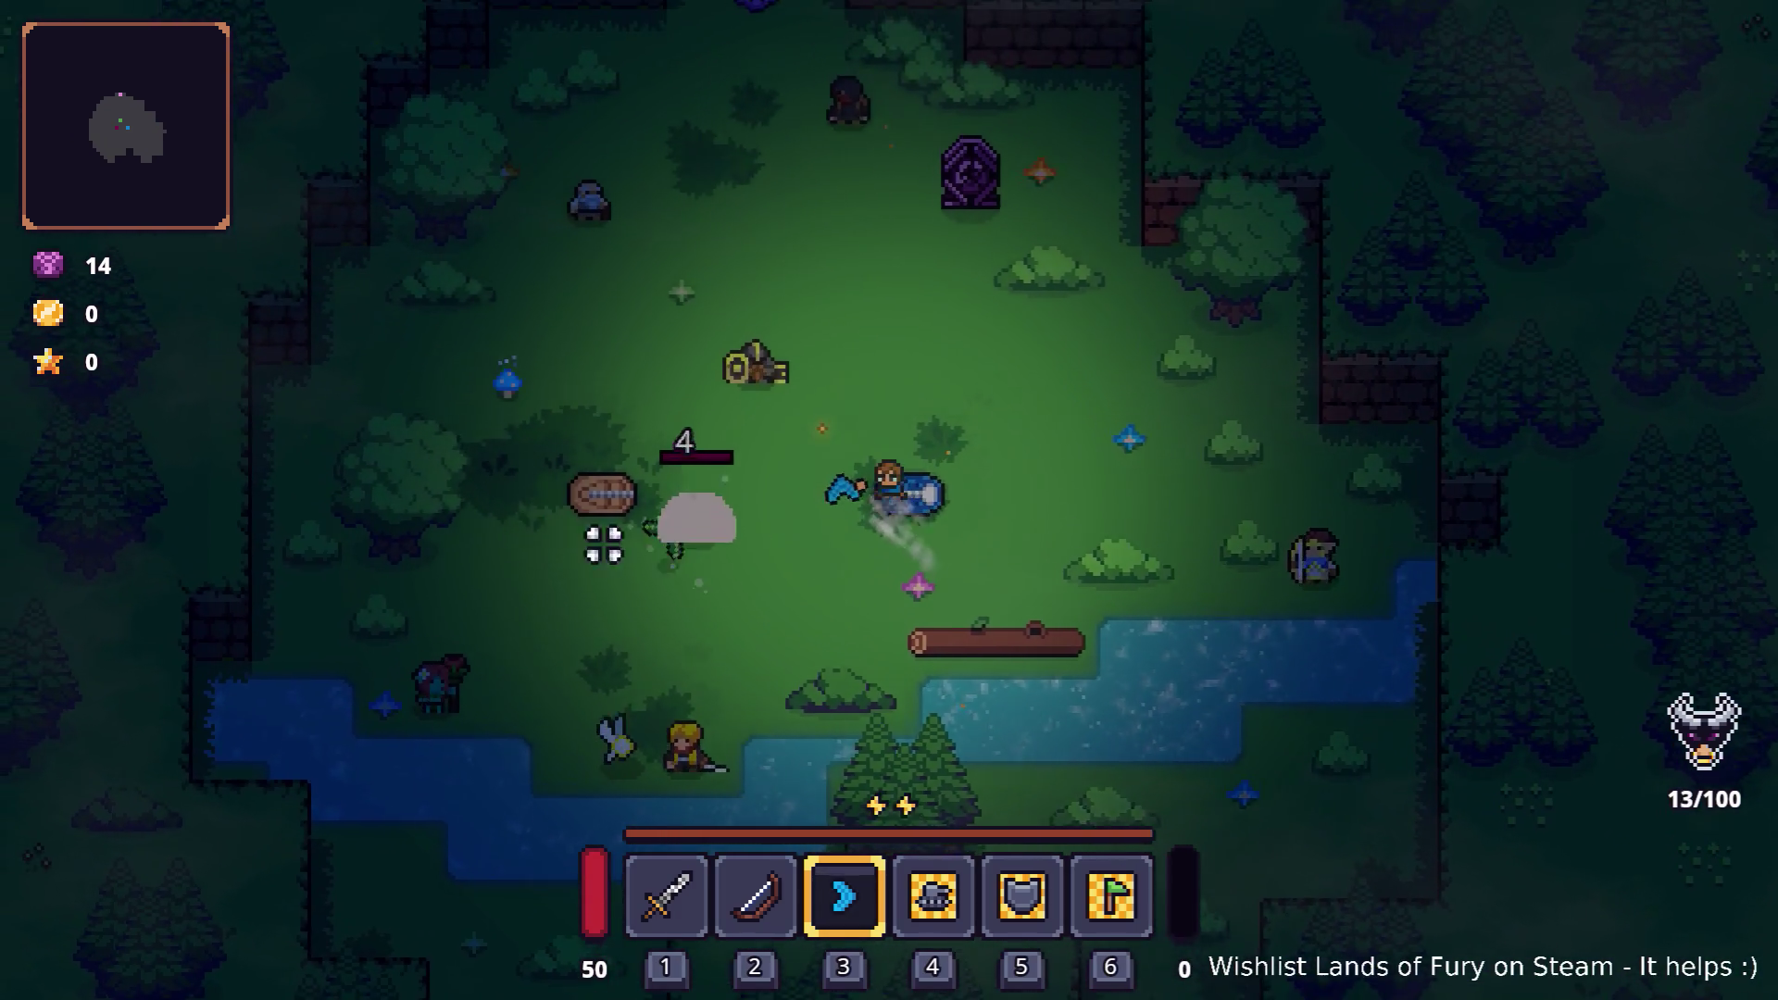
pyautogui.press('d')
pyautogui.press('w')
pyautogui.press('s')
pyautogui.press('a')
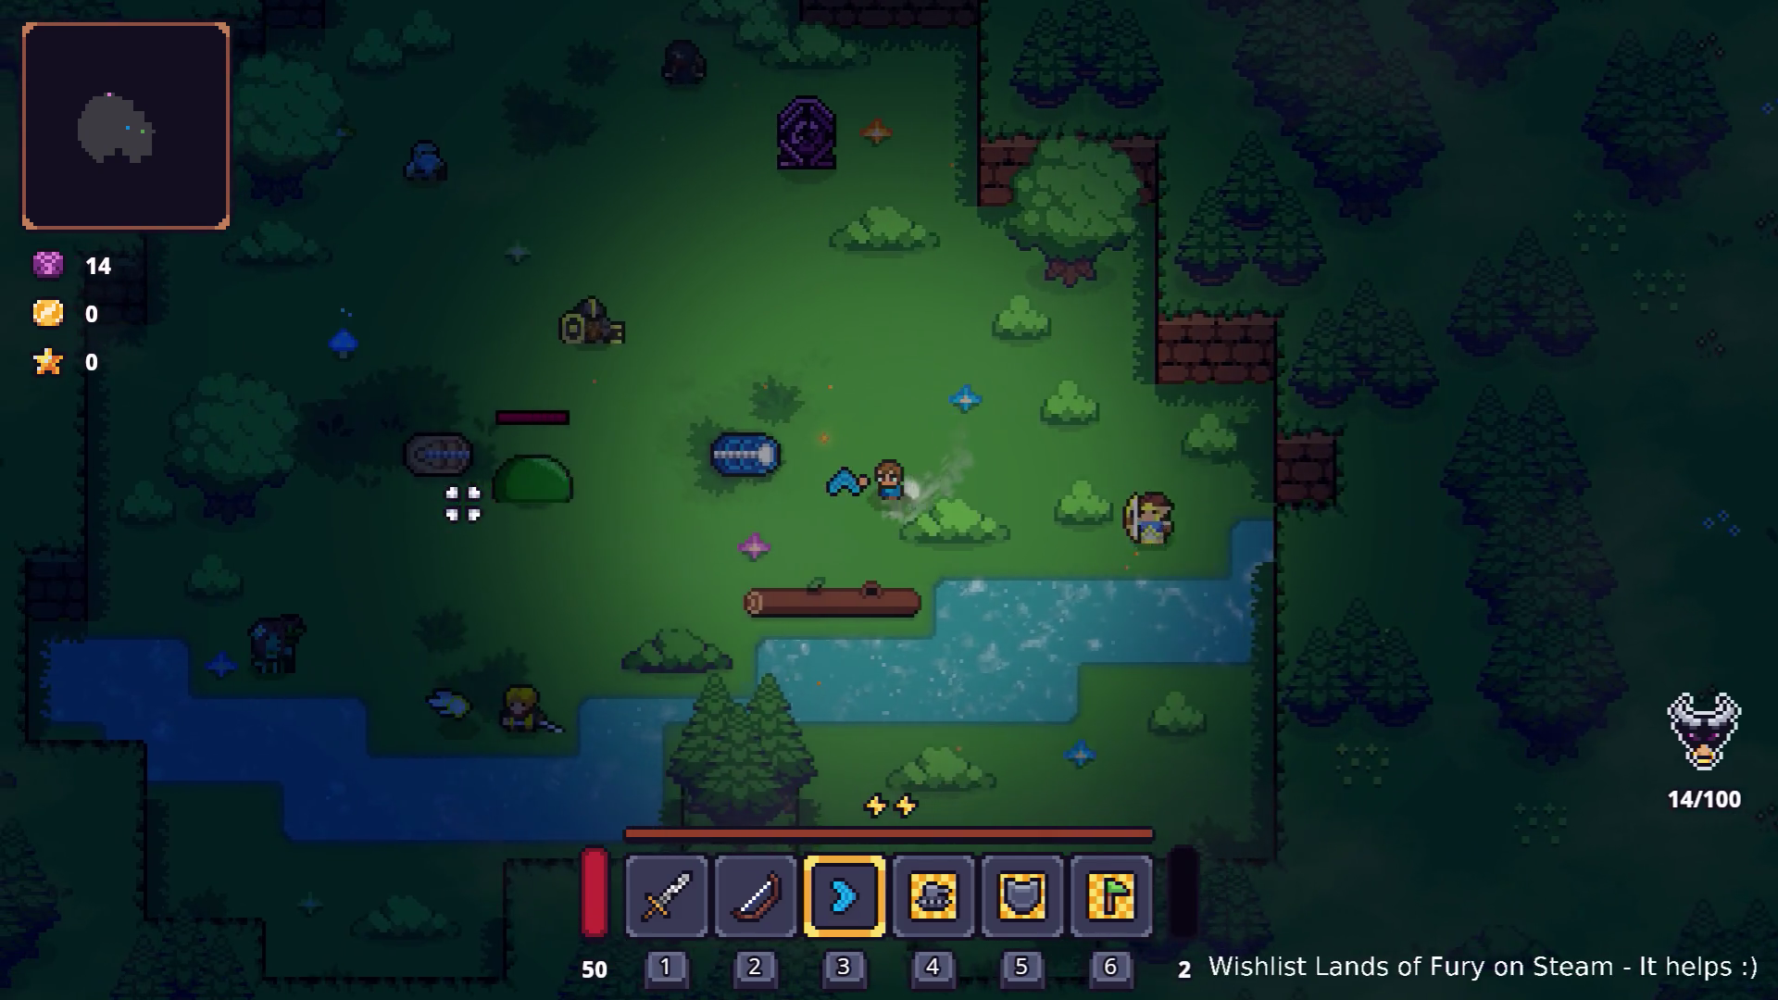
pyautogui.press('a')
pyautogui.click(500, 511)
pyautogui.press('s')
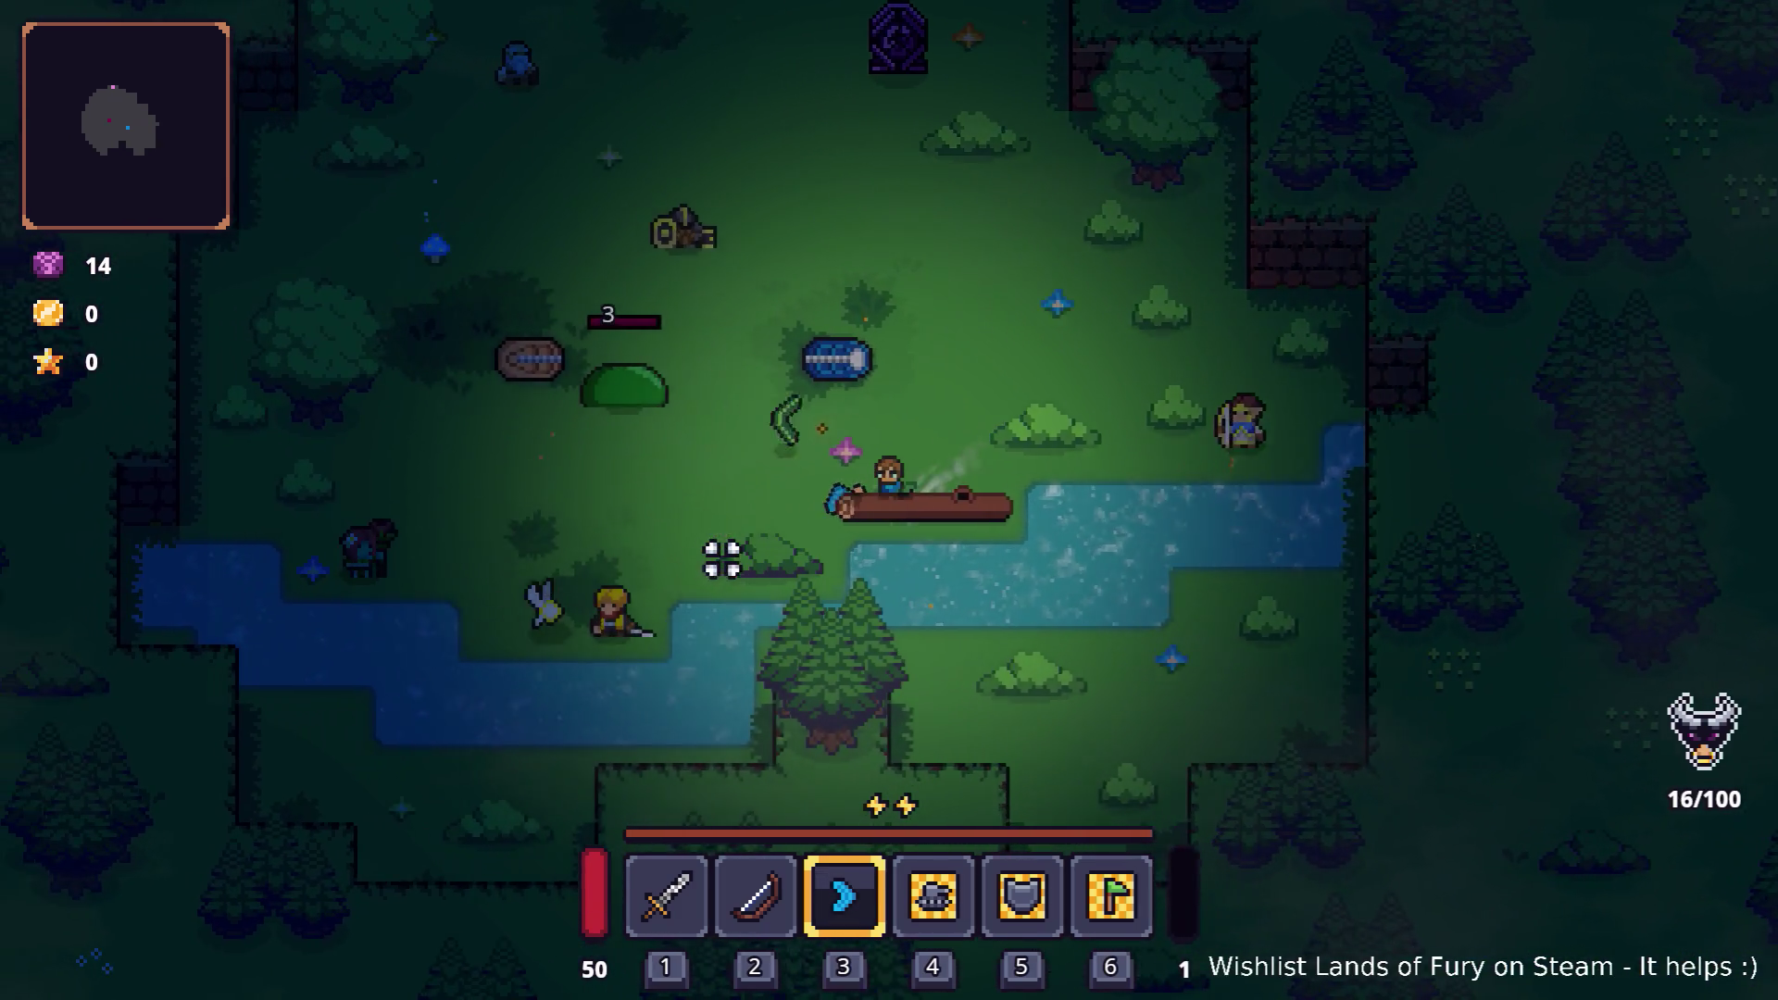
pyautogui.press('a')
pyautogui.click(708, 384)
pyautogui.press('s')
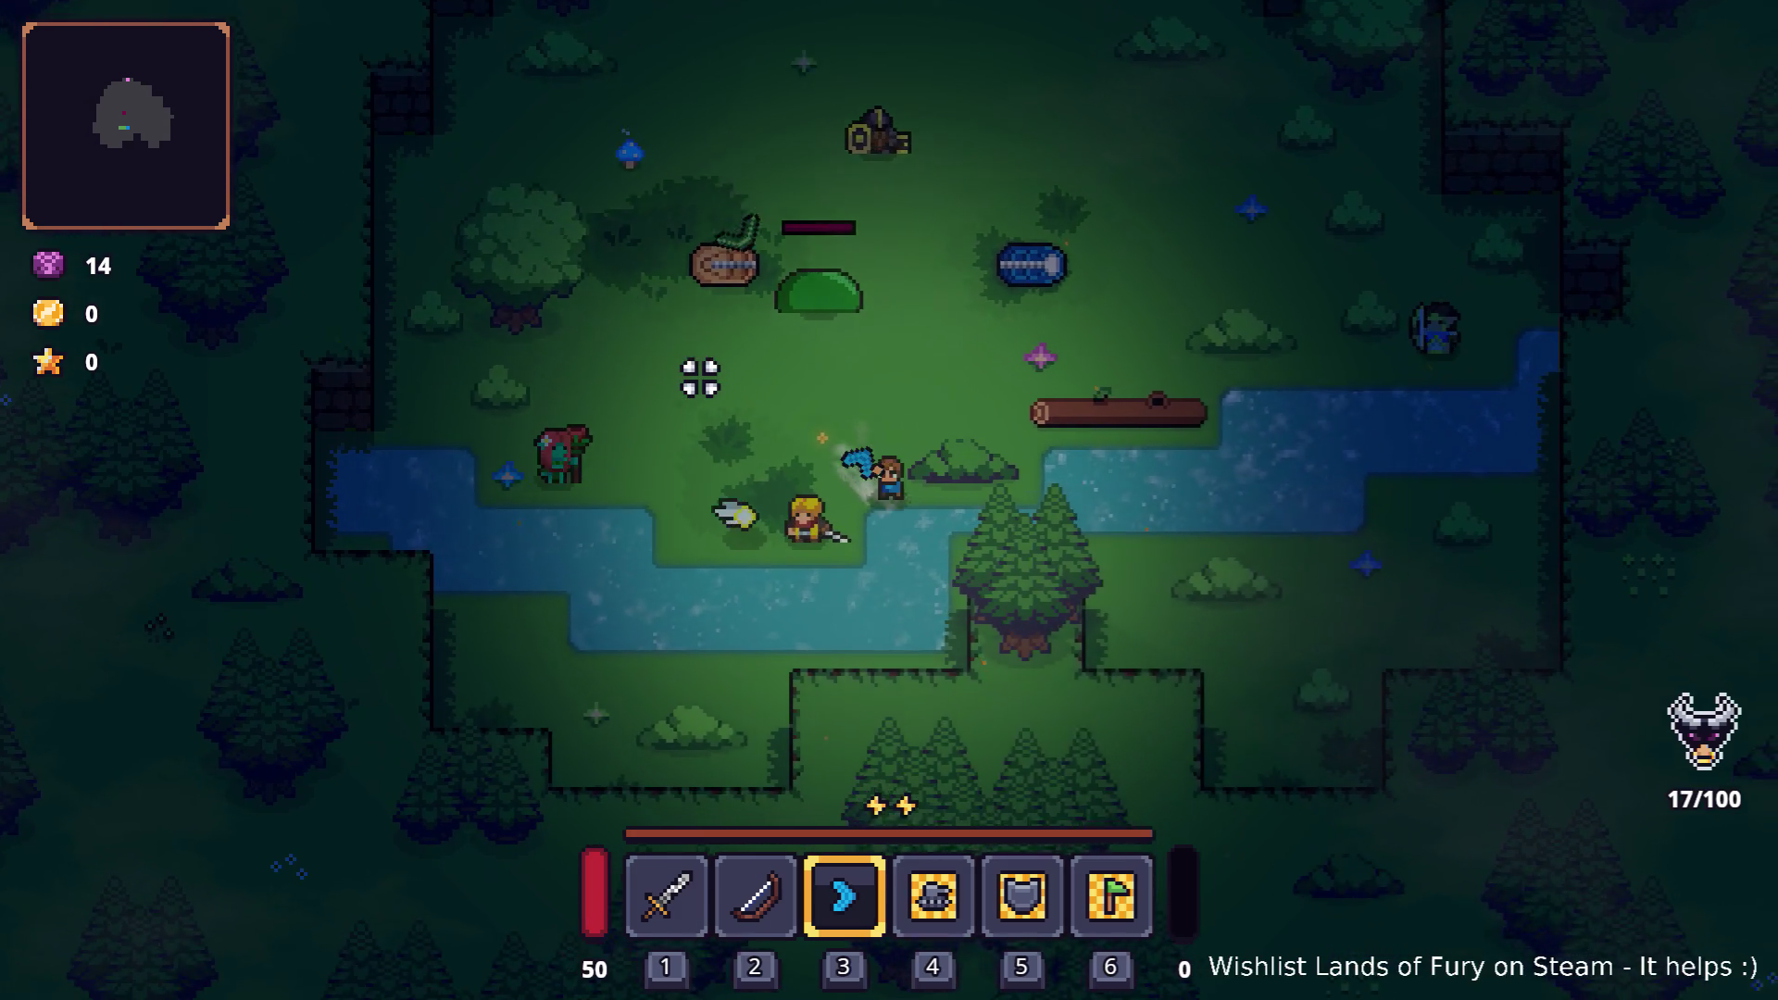
pyautogui.click(701, 377)
pyautogui.press('d')
pyautogui.press('w')
pyautogui.press('a')
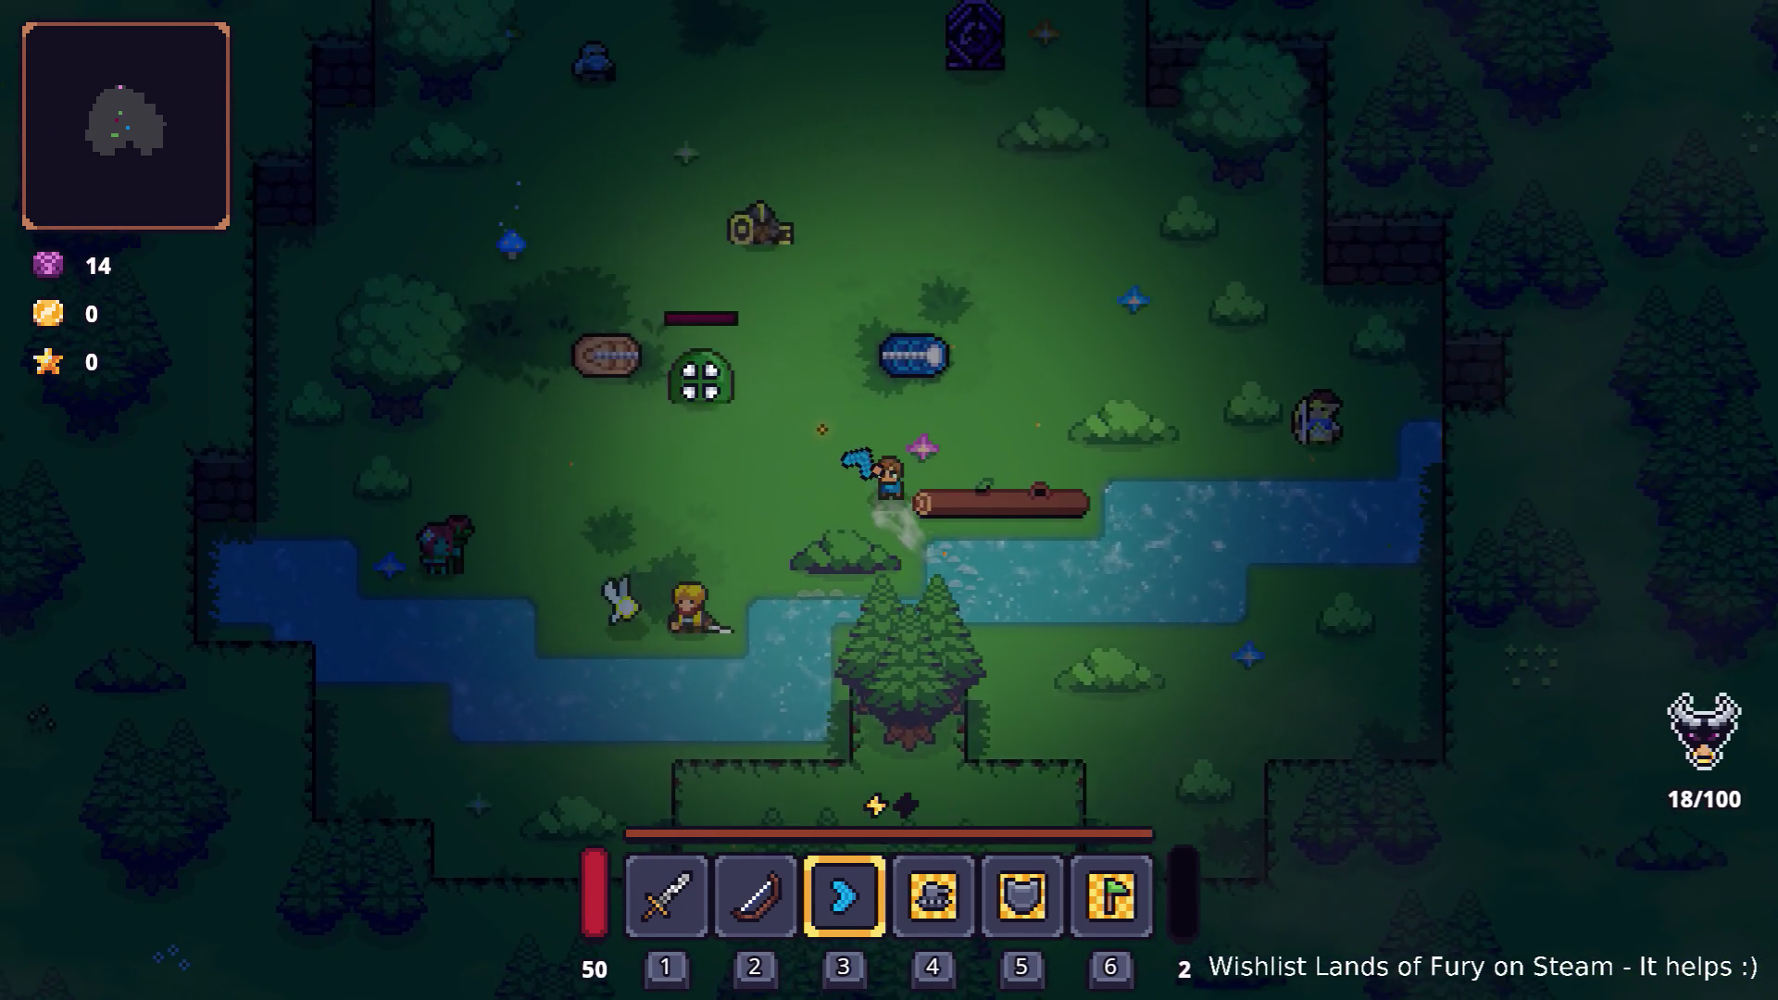
pyautogui.click(516, 408)
pyautogui.press('w')
pyautogui.press('d')
pyautogui.press('a')
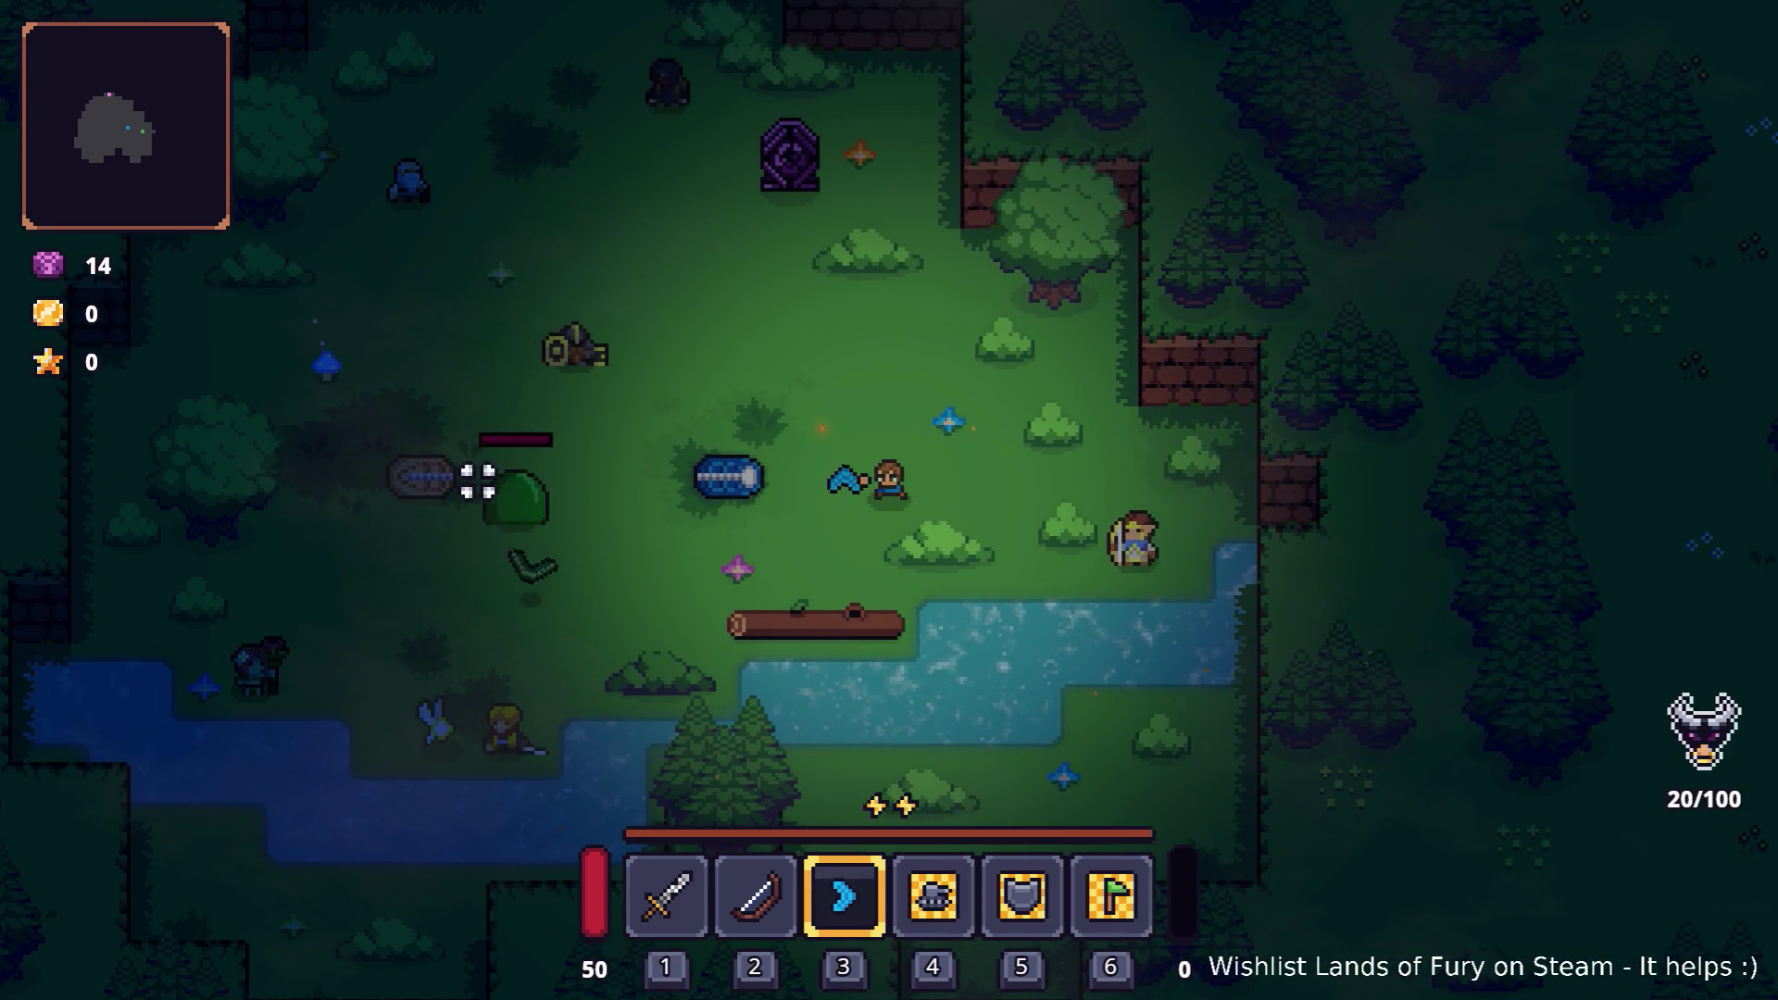
# Step: Rerun the glider_boomerang AddItem command from console history and check the inventory
pyautogui.press('`')
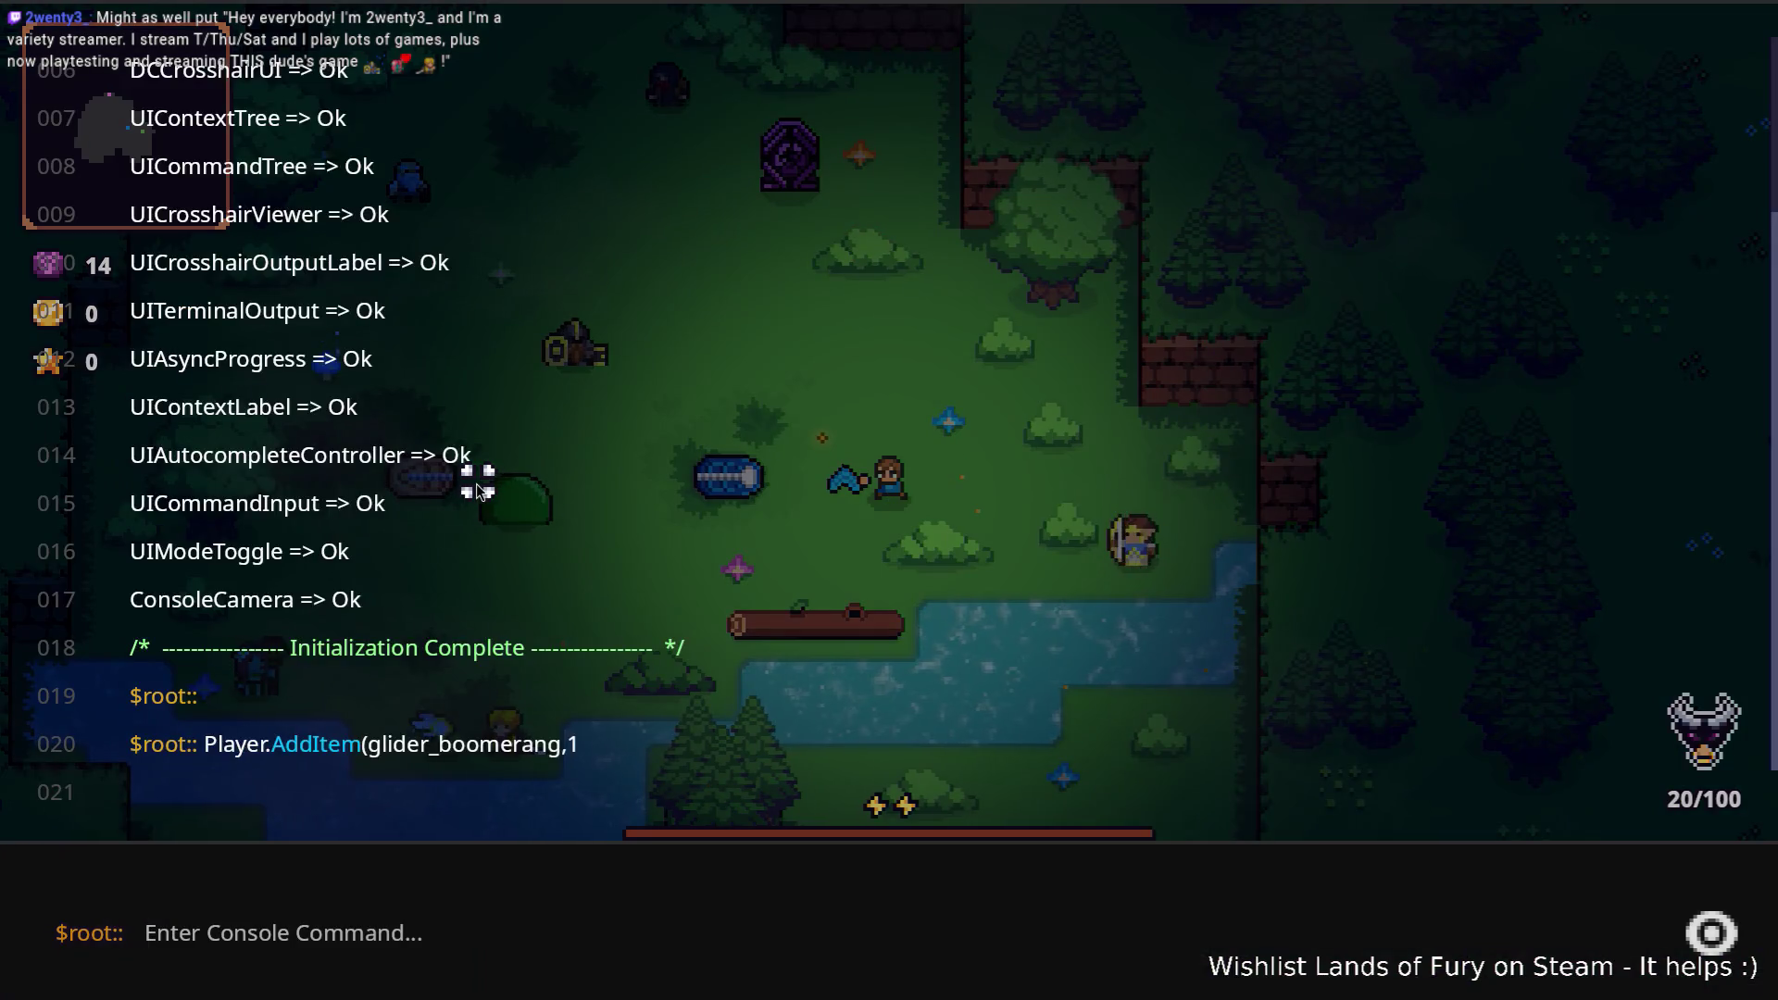
pyautogui.press('Up')
pyautogui.press('Left')
pyautogui.press('Left')
pyautogui.hotkey('ctrl', 'Left')
pyautogui.press('Delete')
pyautogui.press('Delete')
pyautogui.press('Delete')
pyautogui.press('Delete')
pyautogui.press('Delete')
pyautogui.press('Return')
pyautogui.press('`')
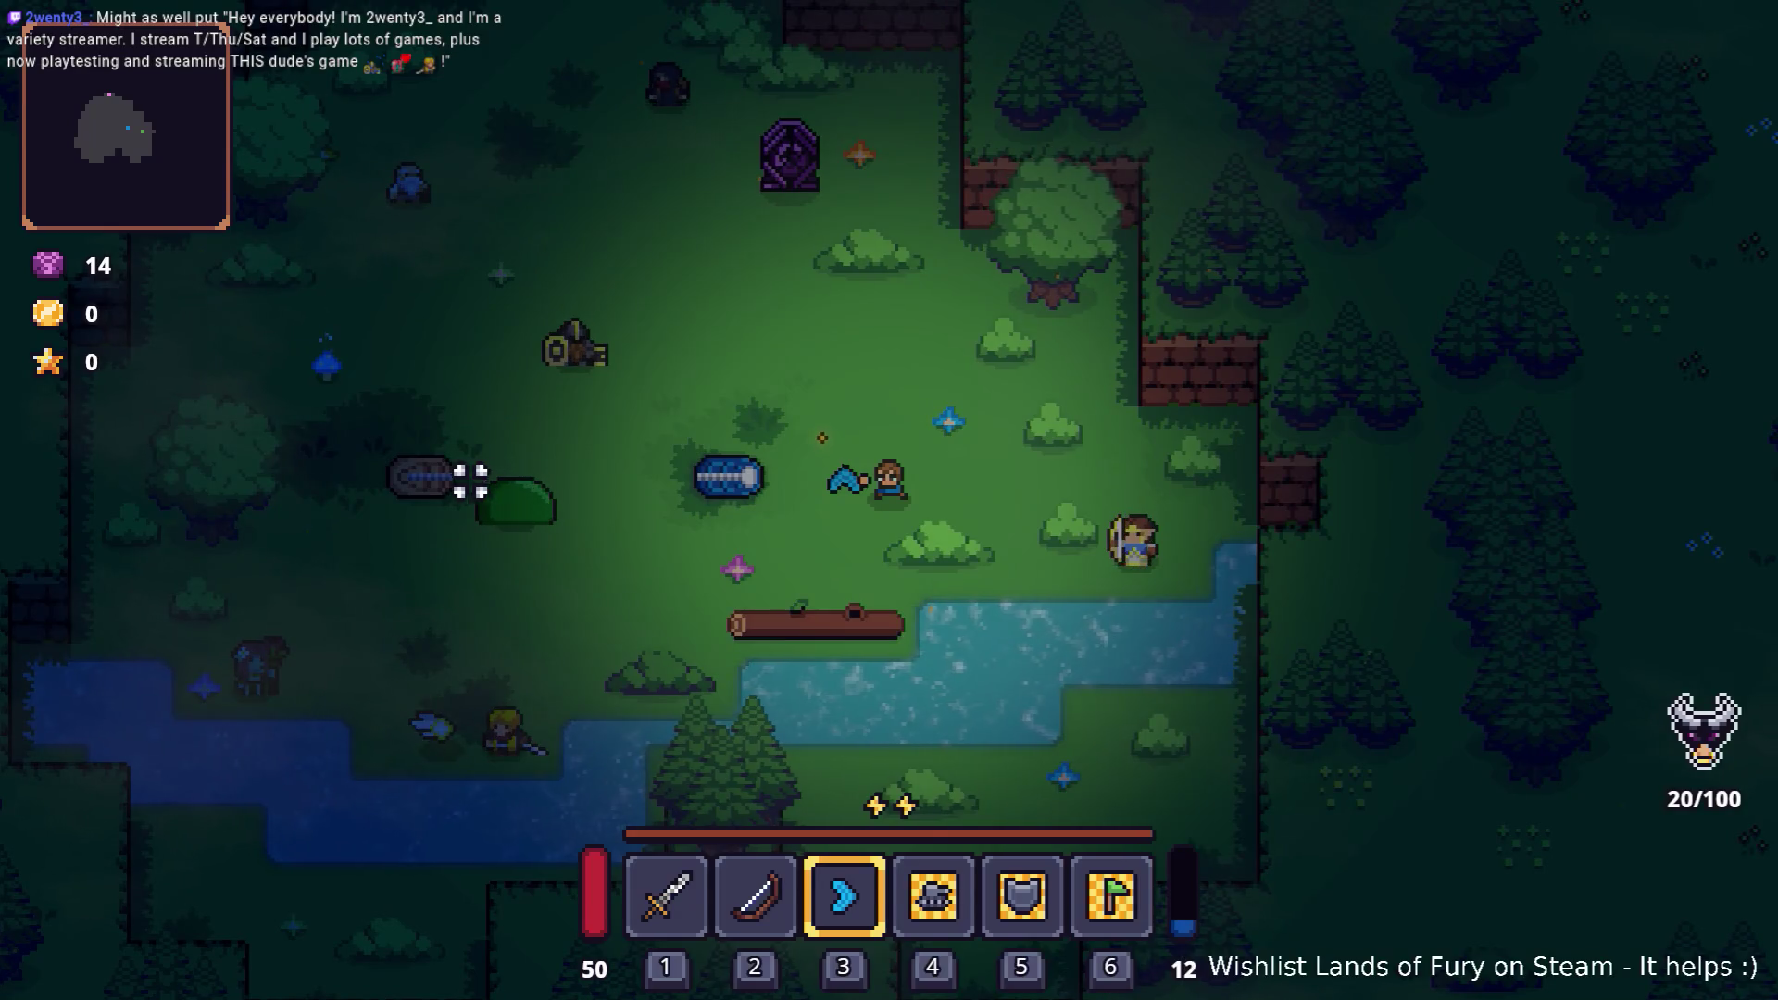
pyautogui.press('Tab')
pyautogui.press('Tab')
pyautogui.press('Tab')
pyautogui.press('Tab')
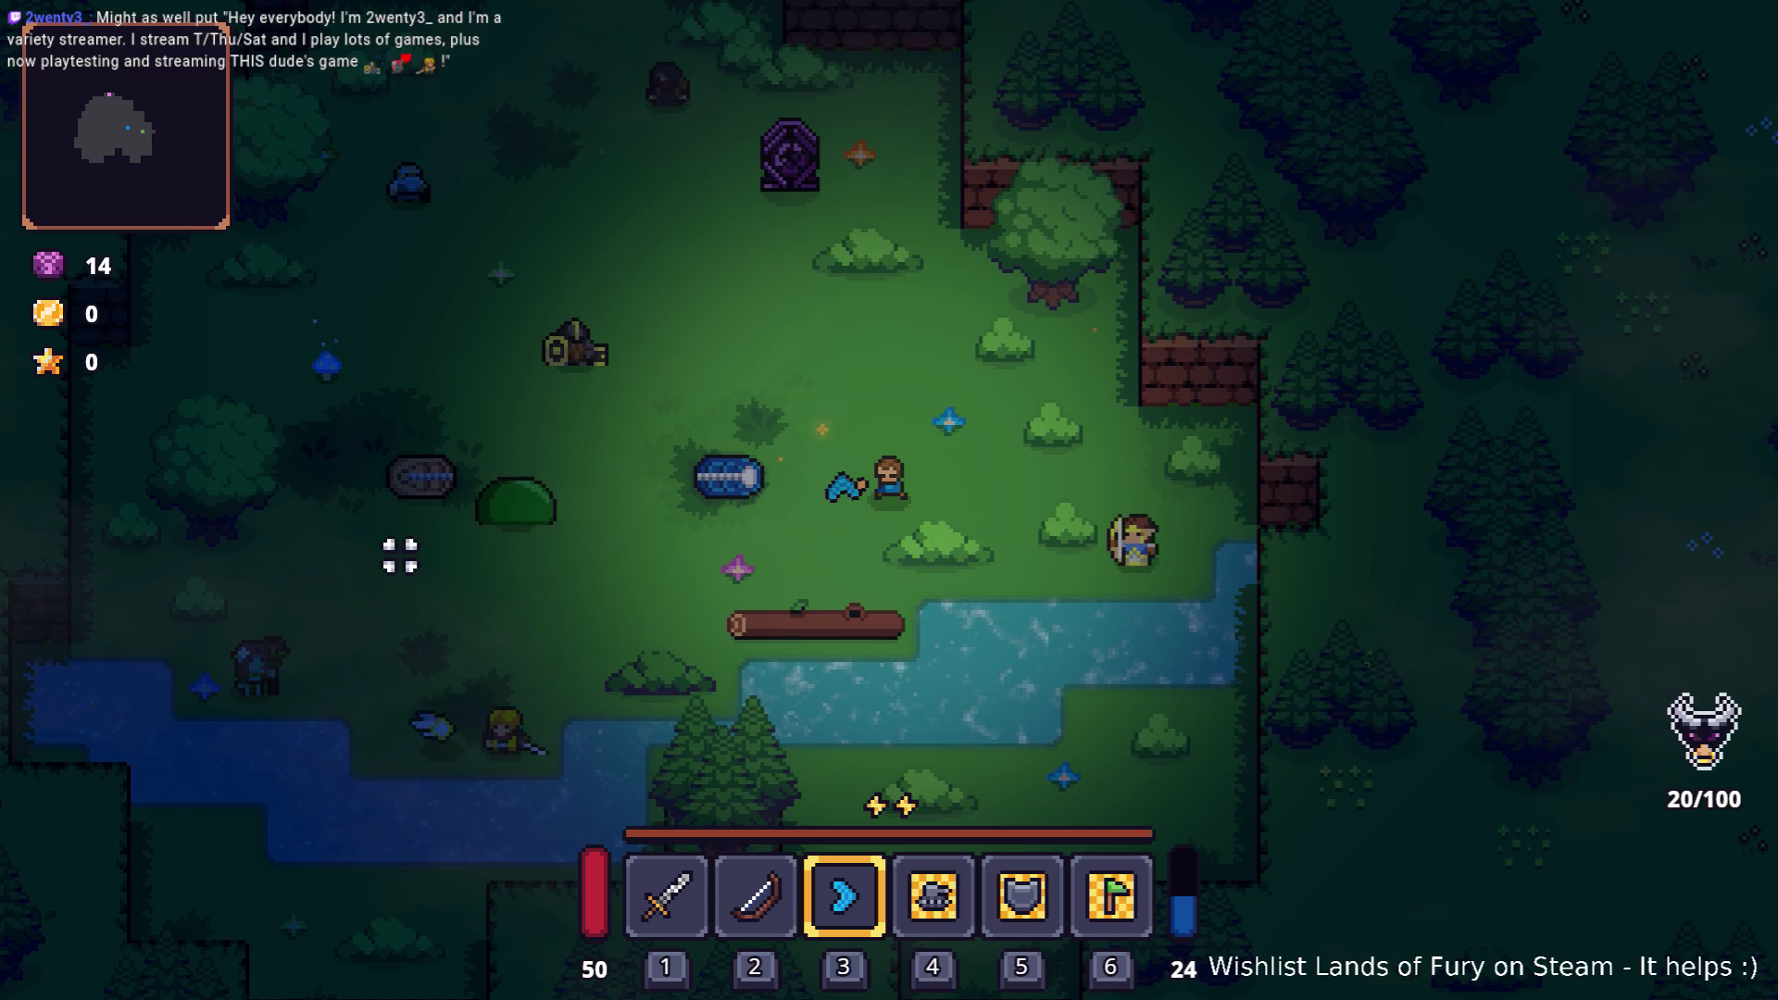
# Step: Throw the boomerang at the slime a few more times, then pause the game
pyautogui.click(365, 559)
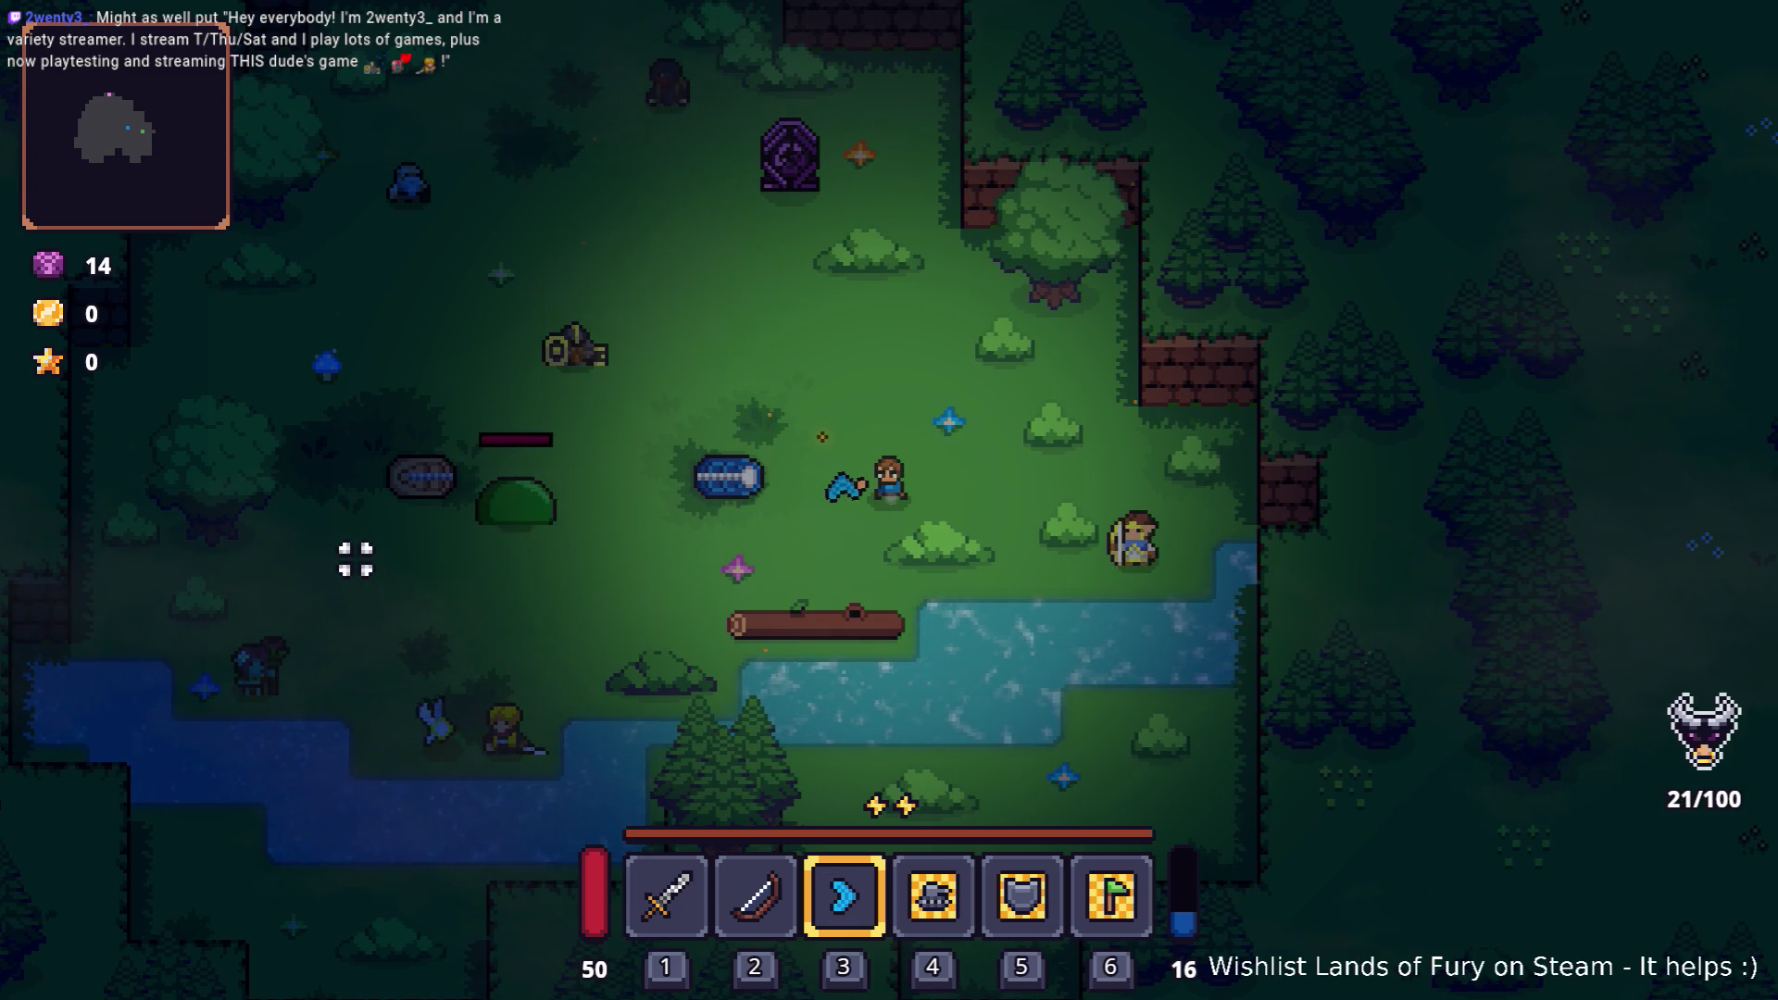
pyautogui.press('a')
pyautogui.click(382, 469)
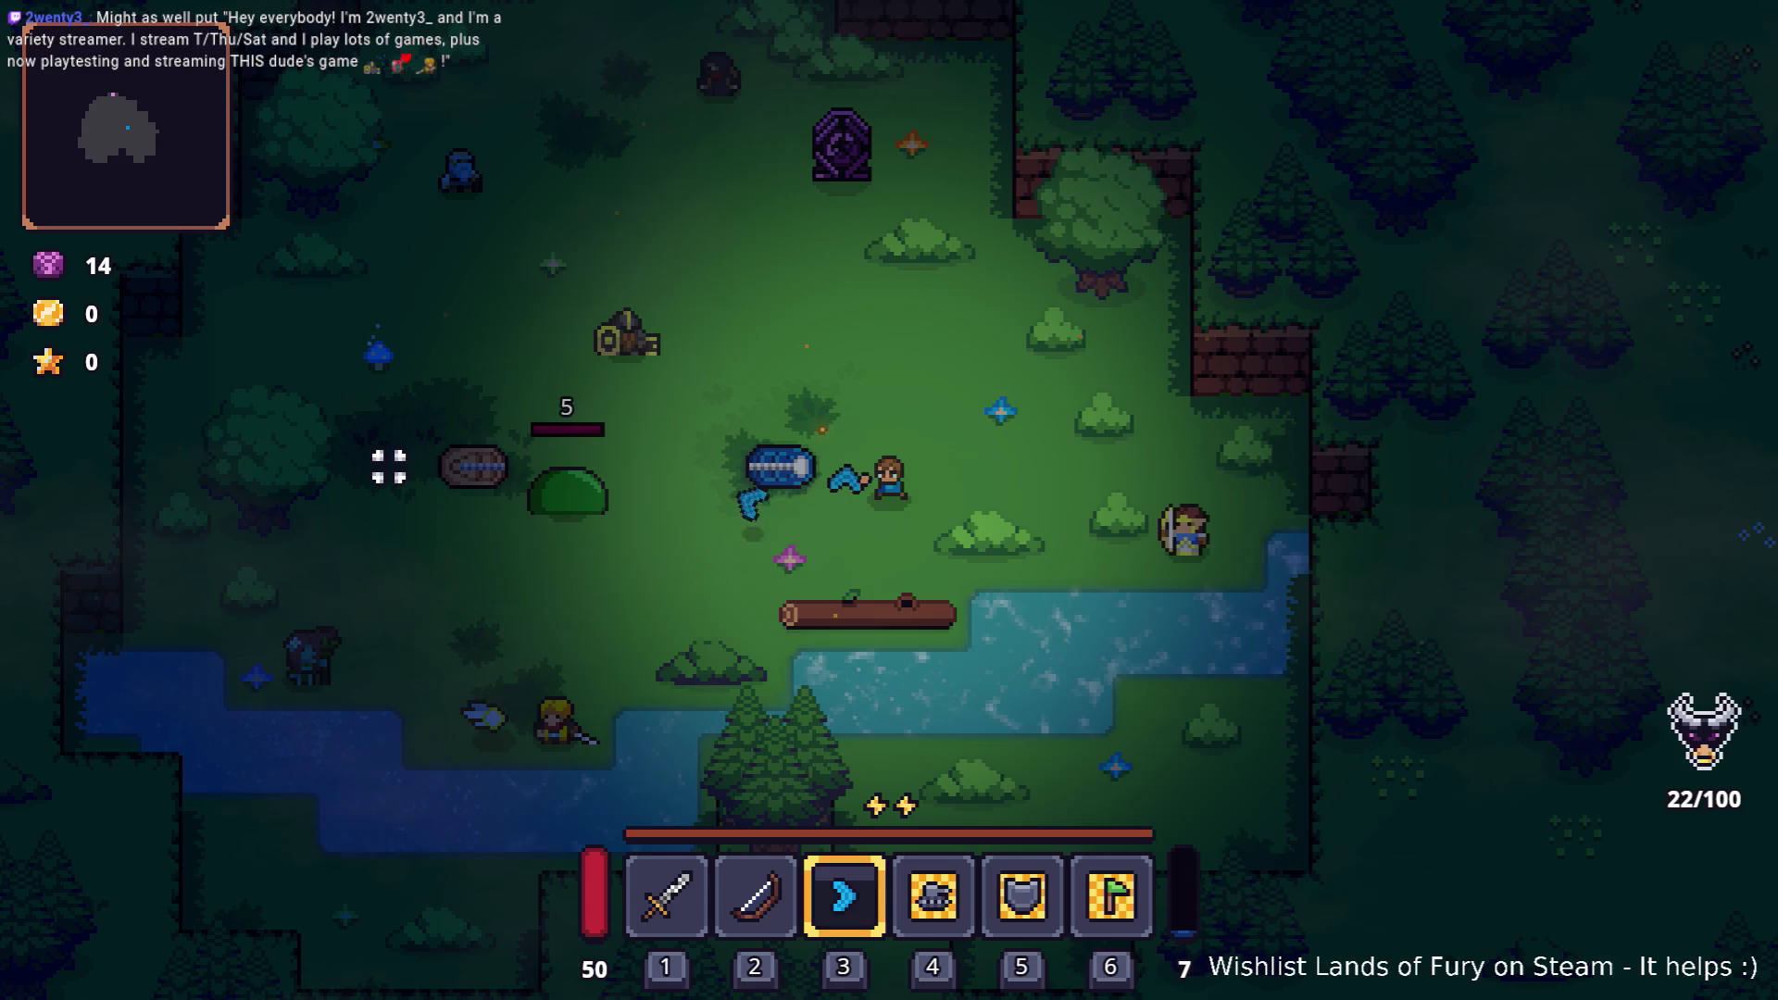
pyautogui.click(401, 460)
pyautogui.press('a')
pyautogui.press('s')
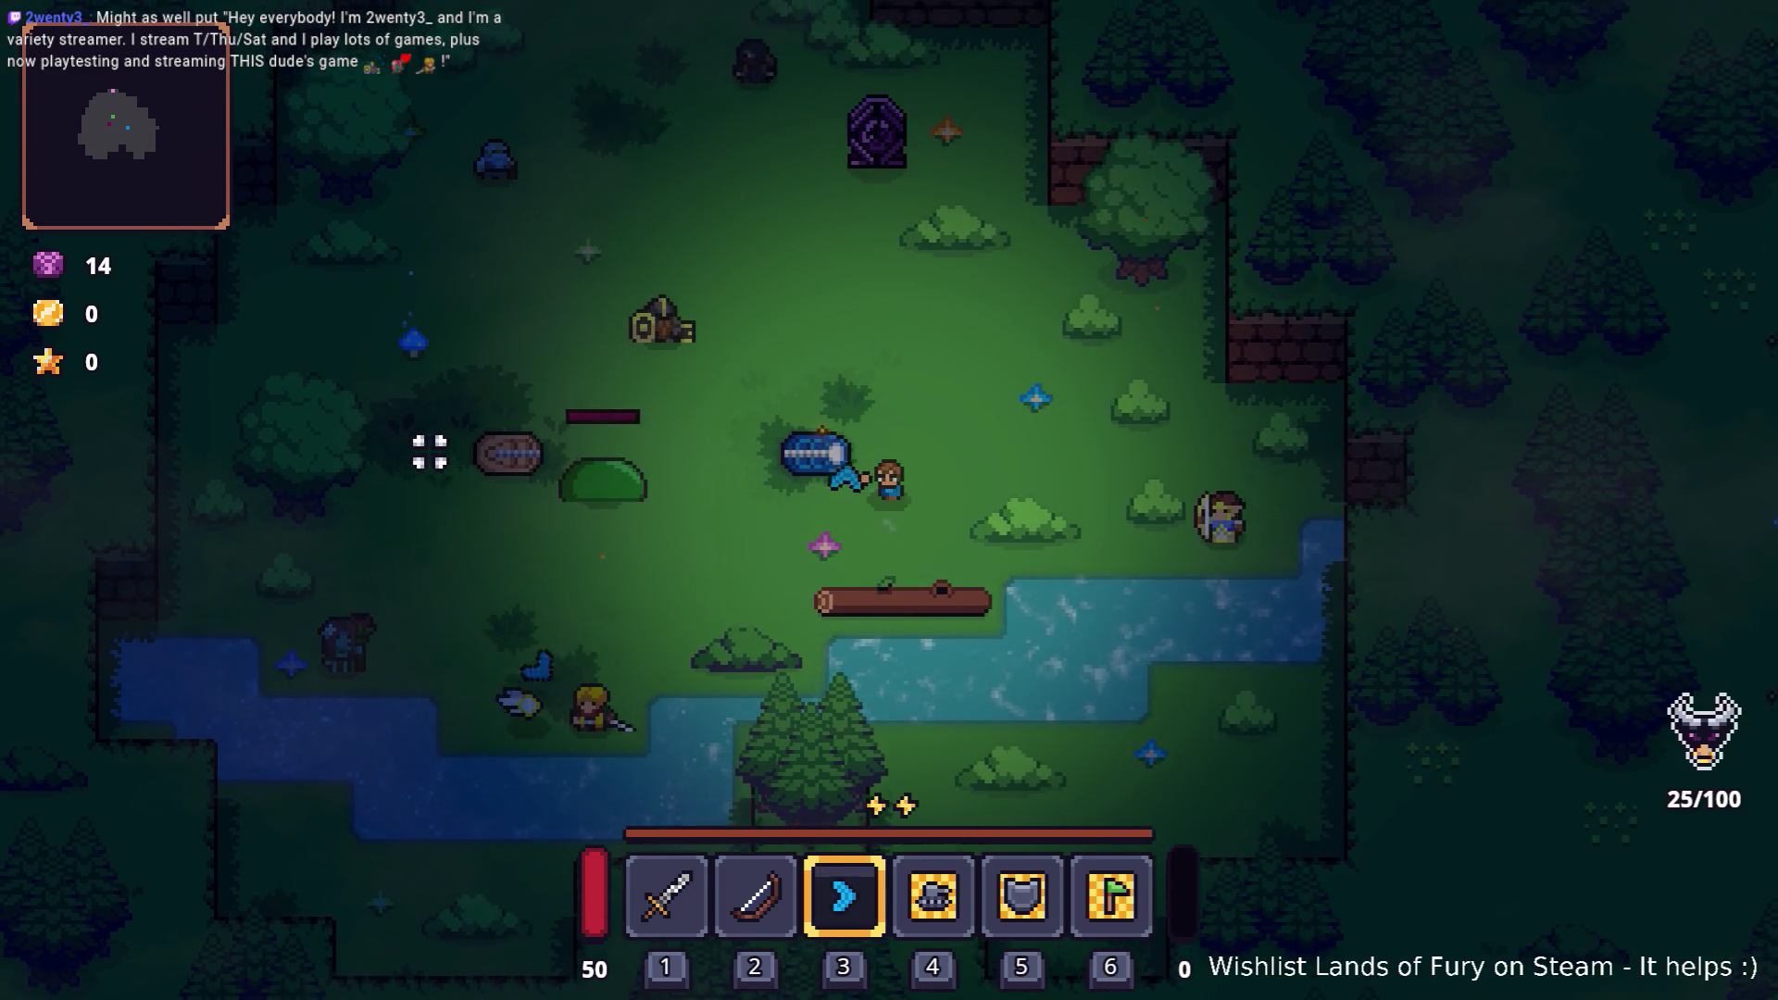
pyautogui.press('Escape')
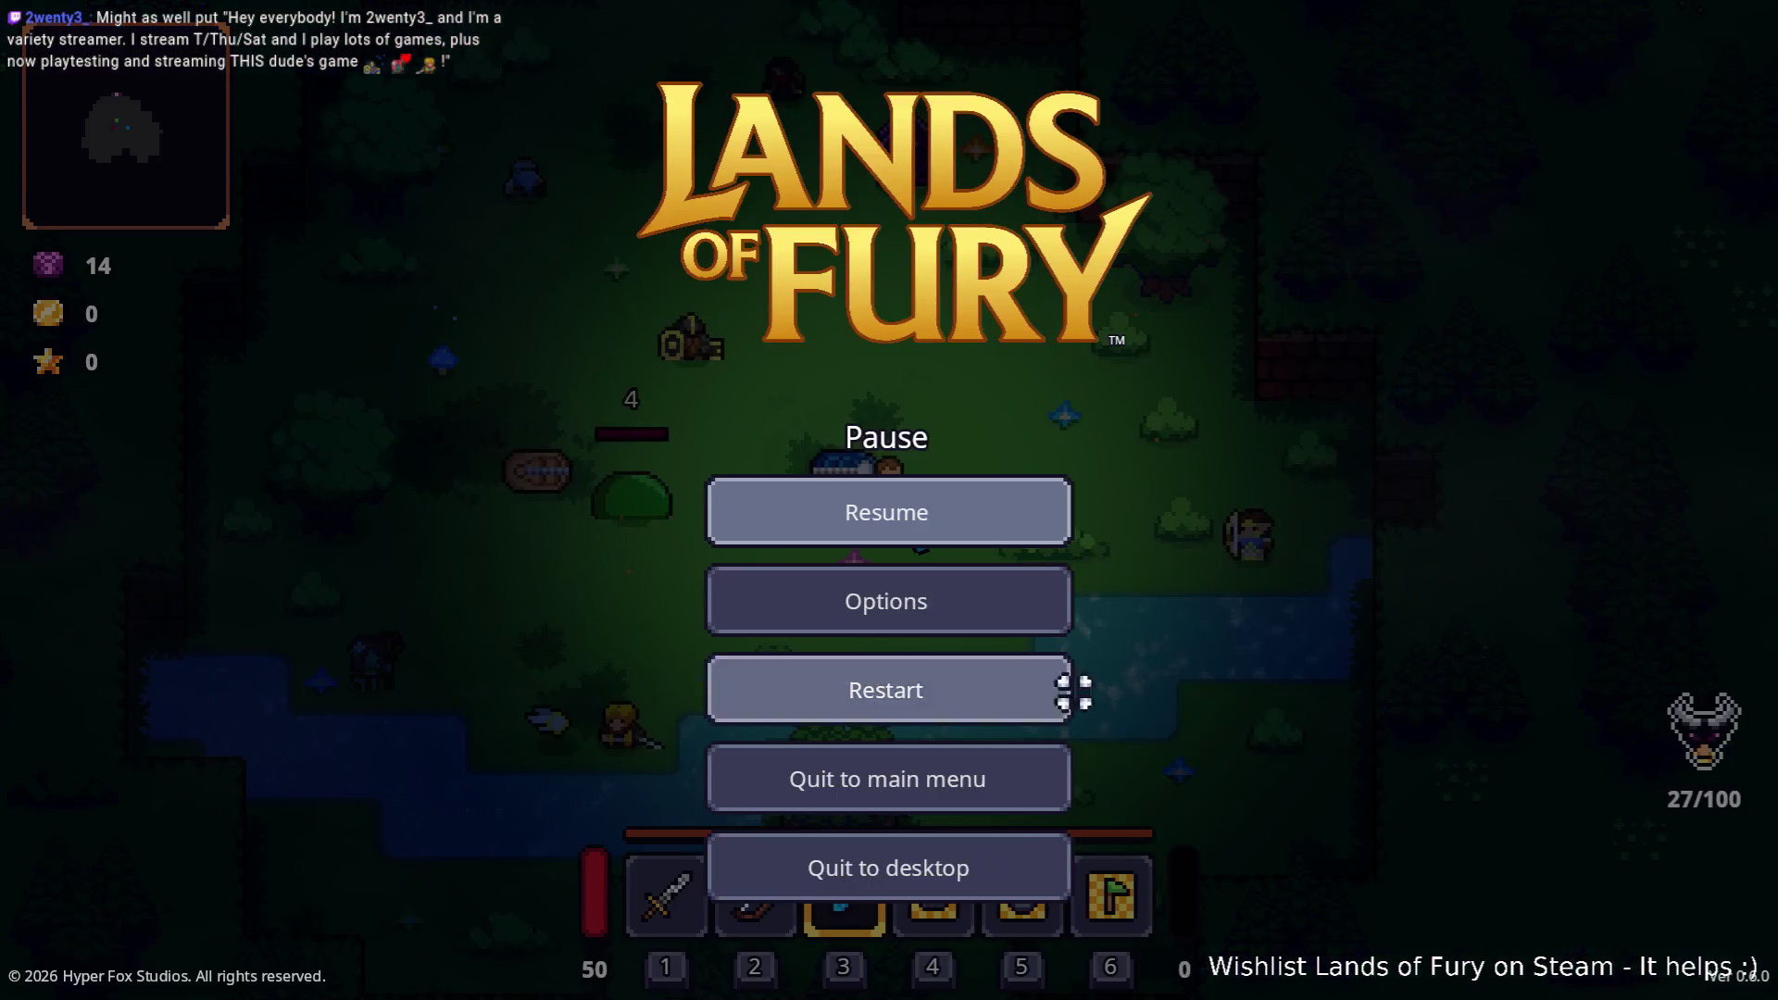
# Step: Quit to the editor, set GliderBoomerang's Icon to items_glider_boomerang, and save
pyautogui.click(985, 889)
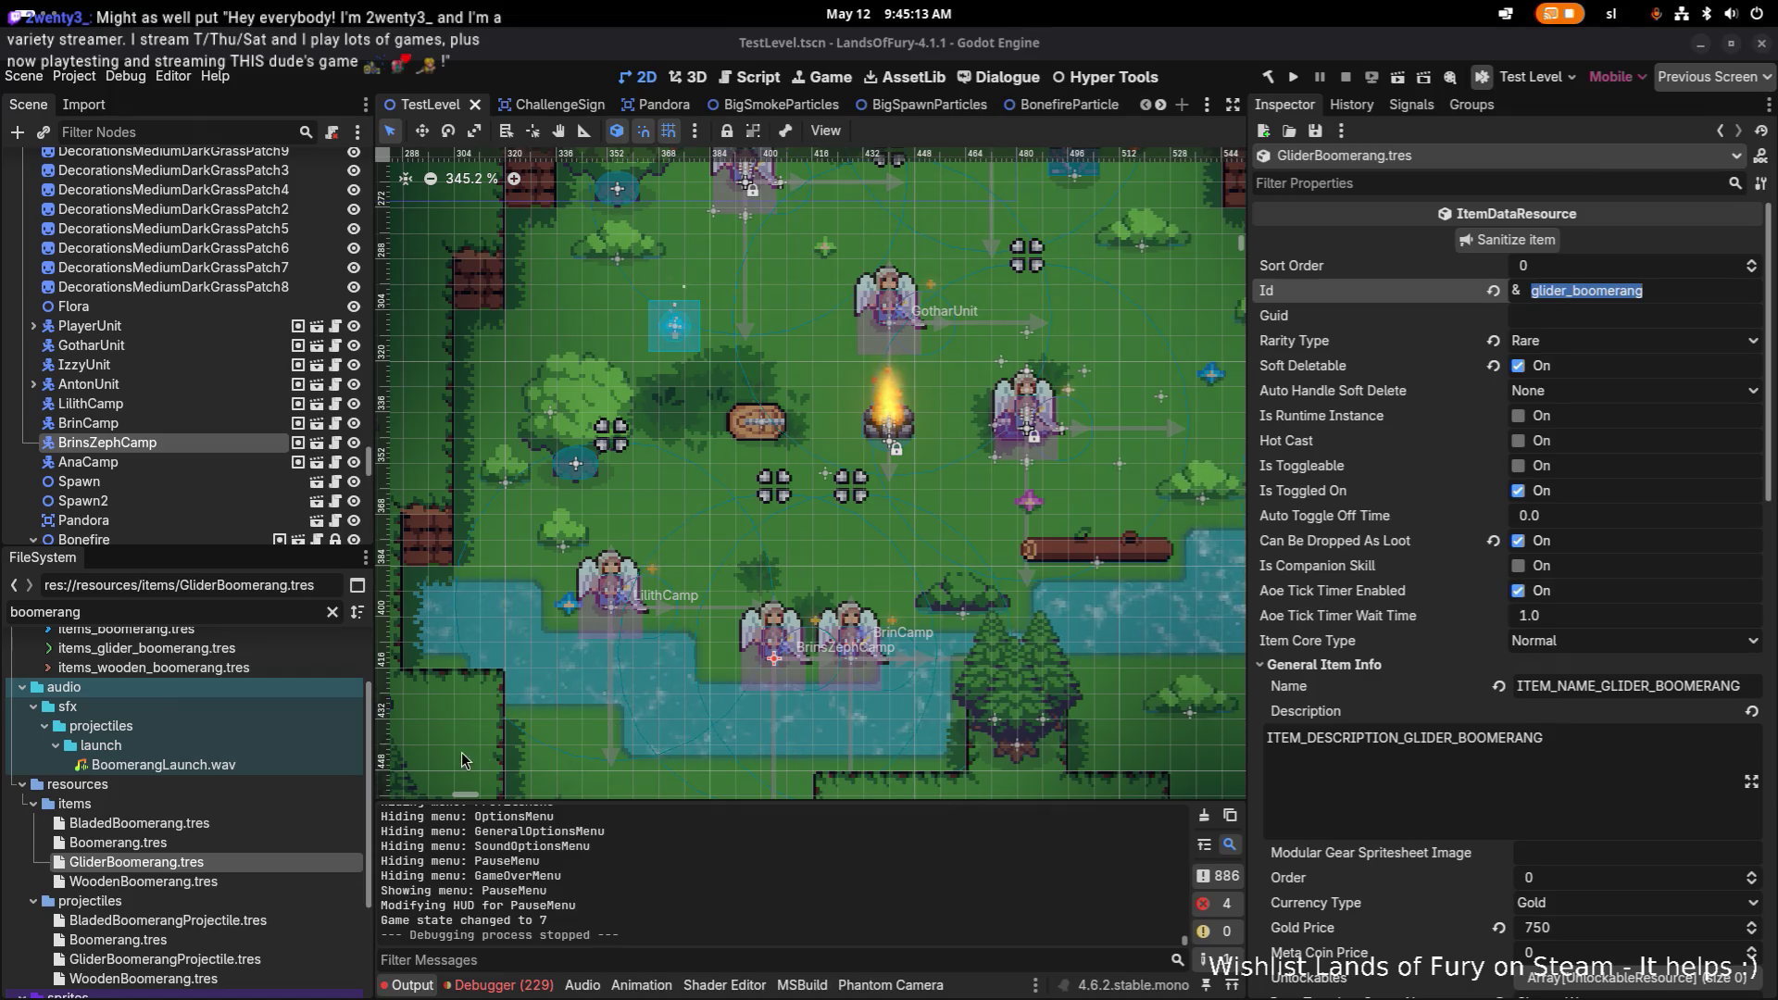
pyautogui.scroll(-5, 1544, 656)
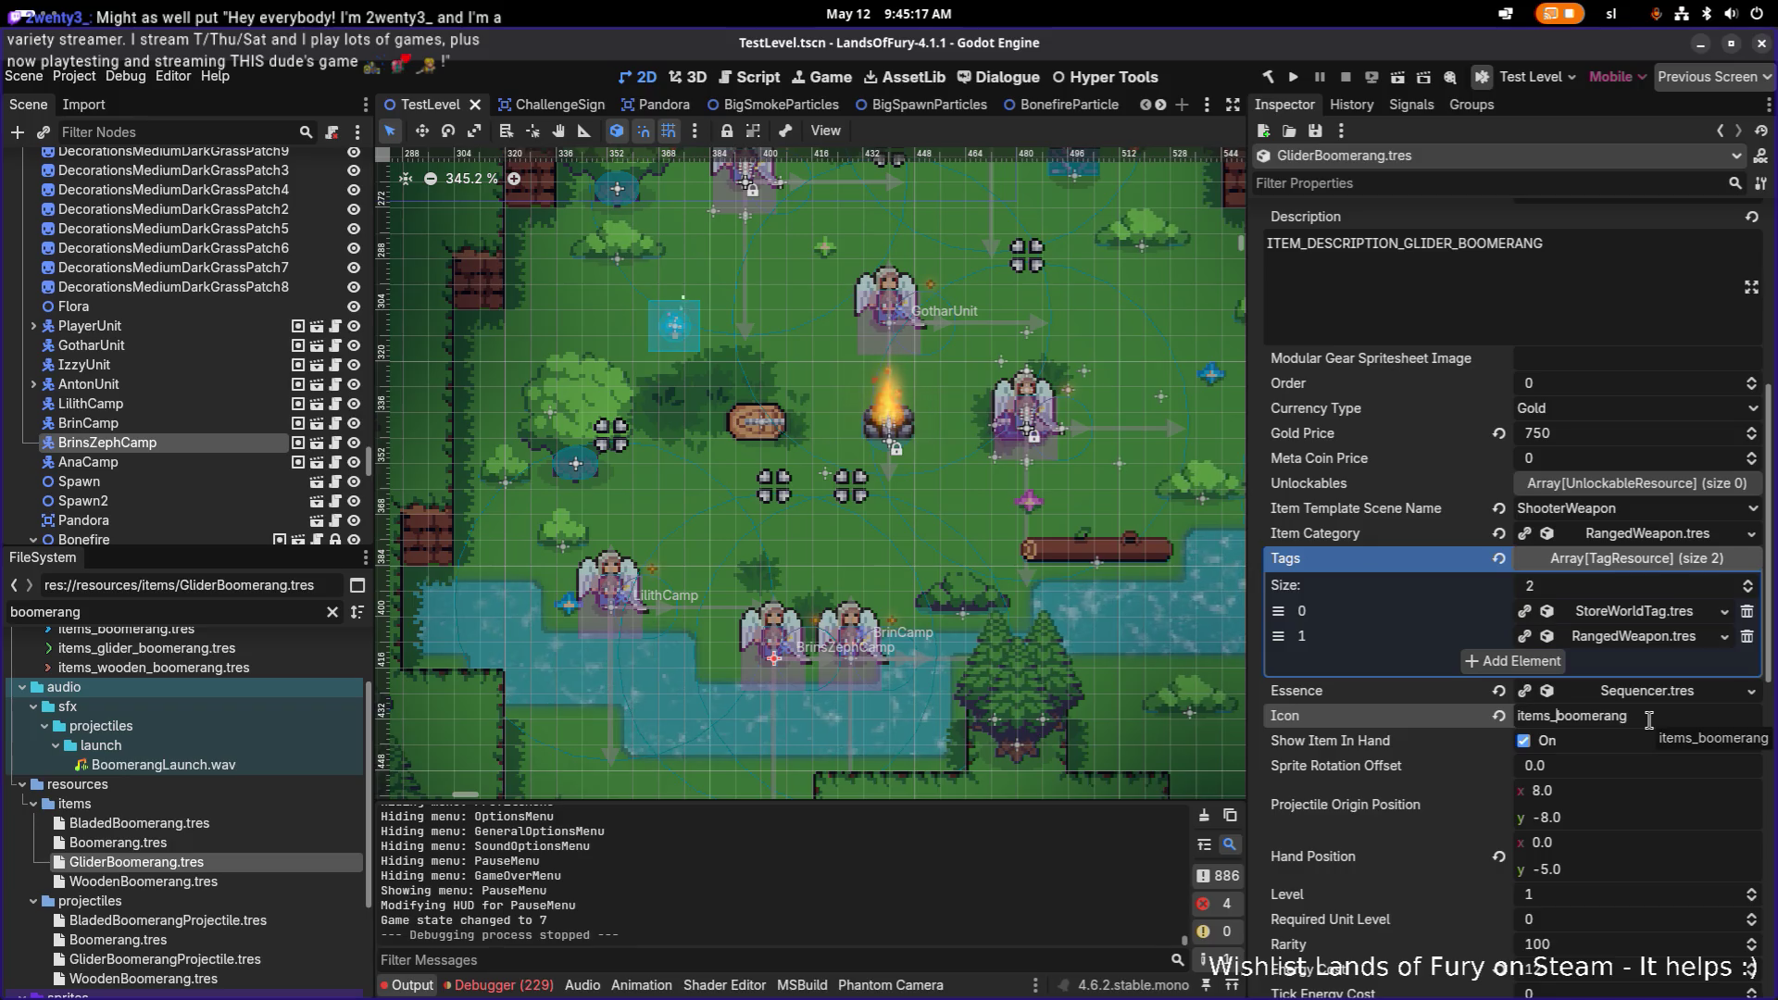
pyautogui.write('glider_')
pyautogui.hotkey('ctrl', 's')
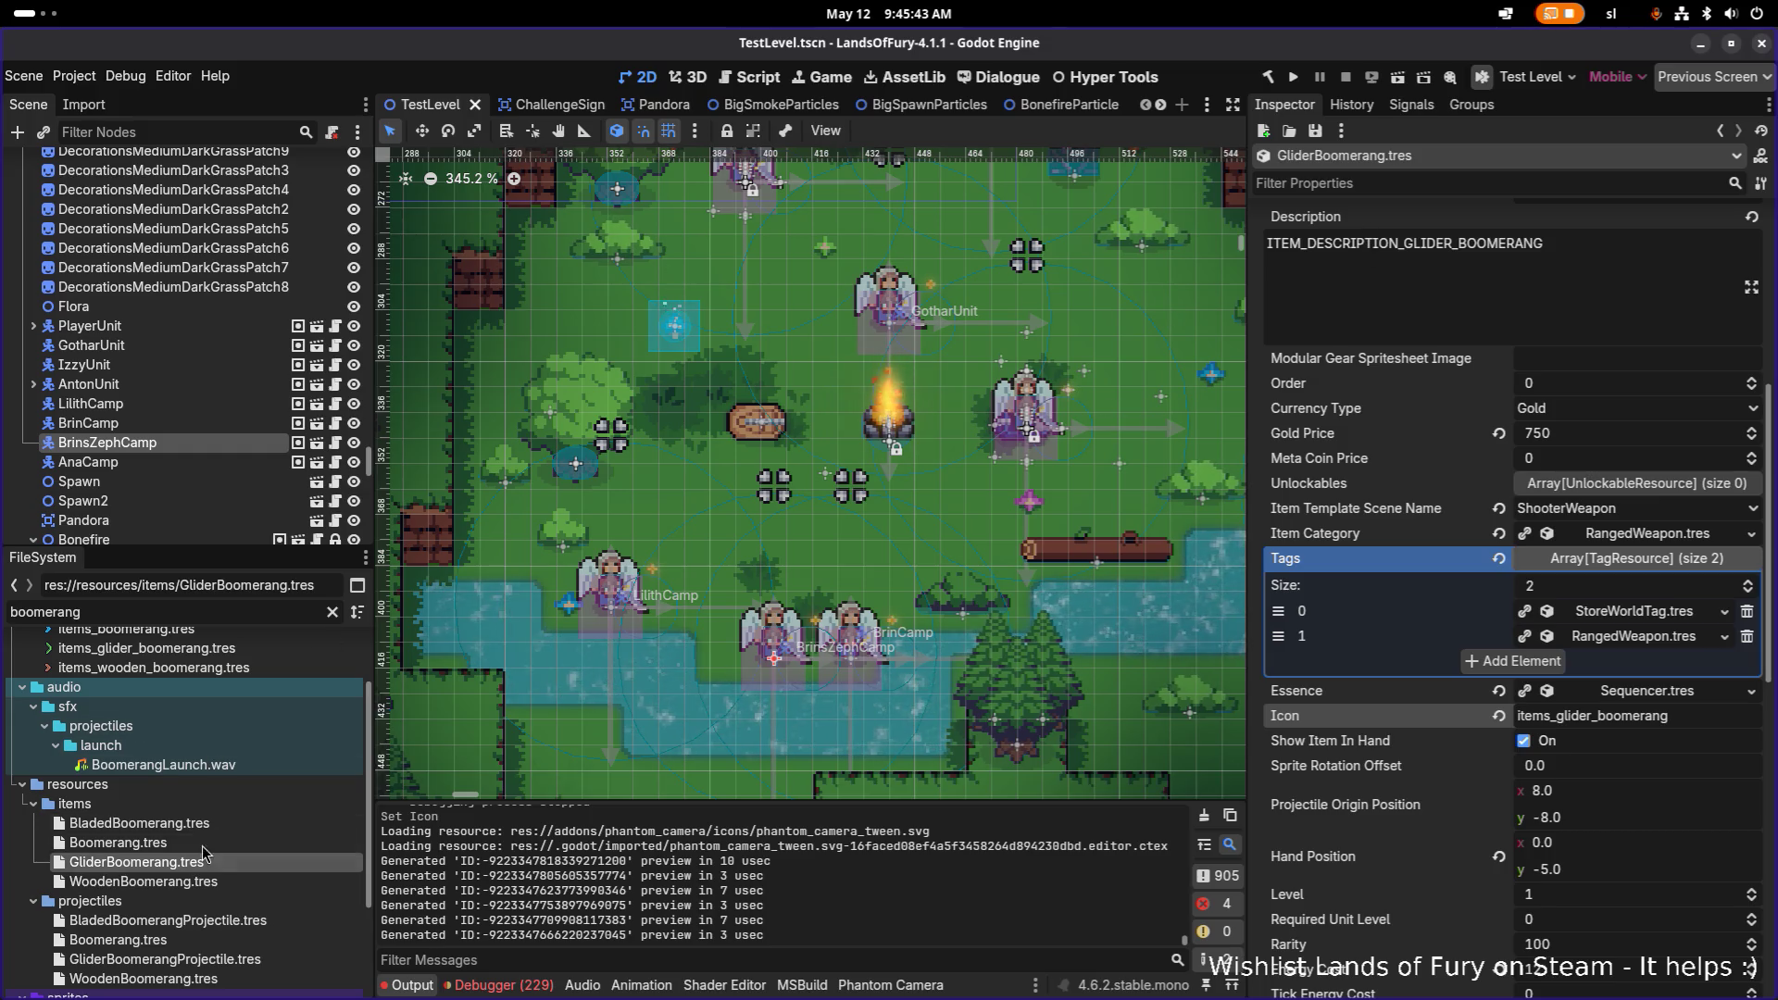
pyautogui.click(226, 823)
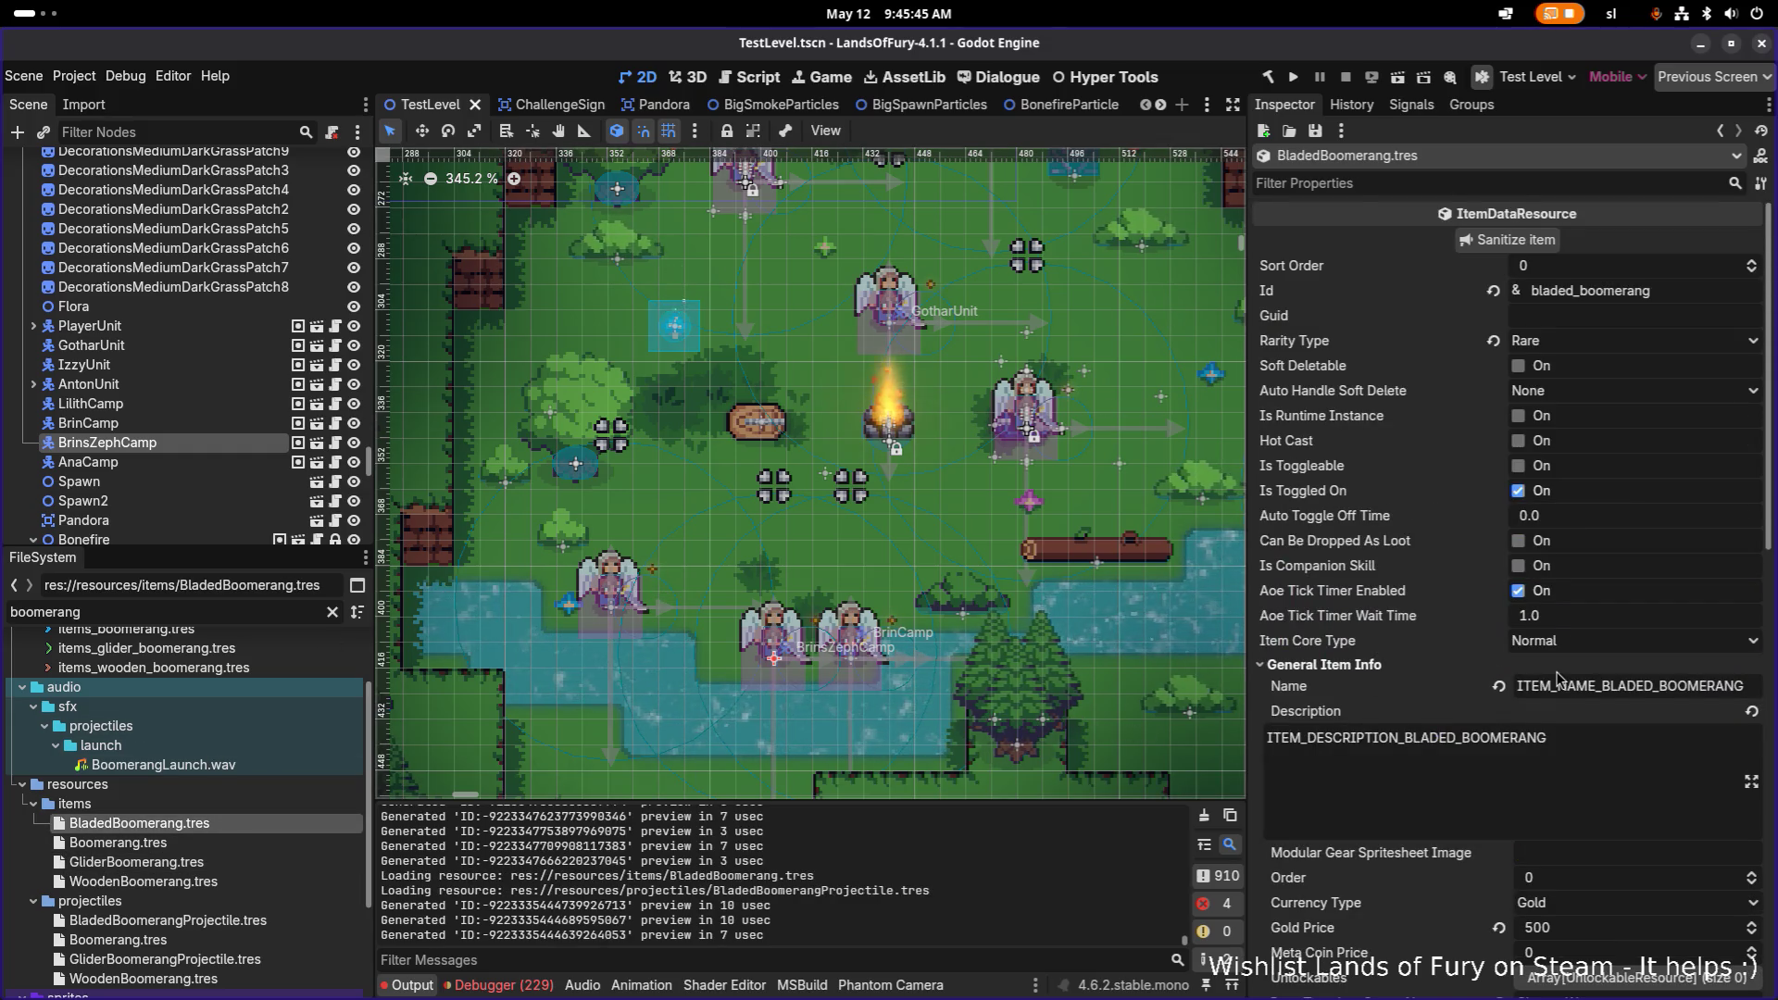
# Step: Set the bladed boomerang's Gold Price to 800 and save
pyautogui.scroll(-5, 1598, 650)
pyautogui.click(1609, 535)
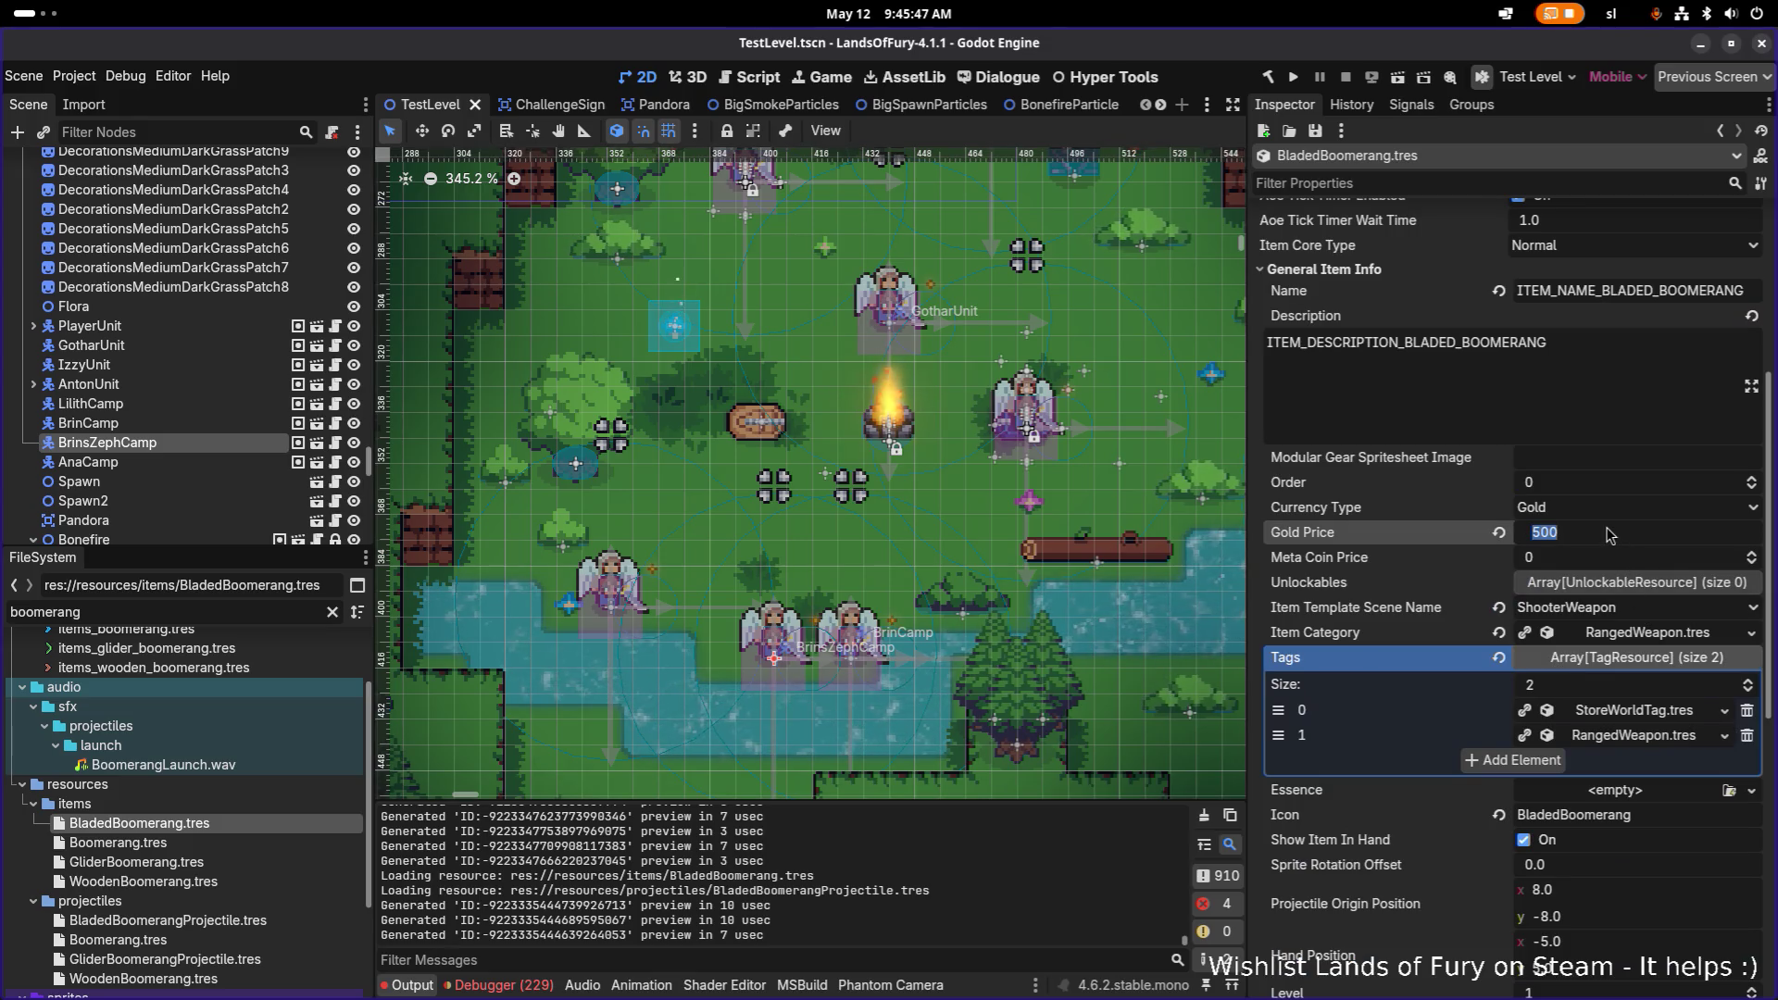
pyautogui.write('8')
pyautogui.press('Return')
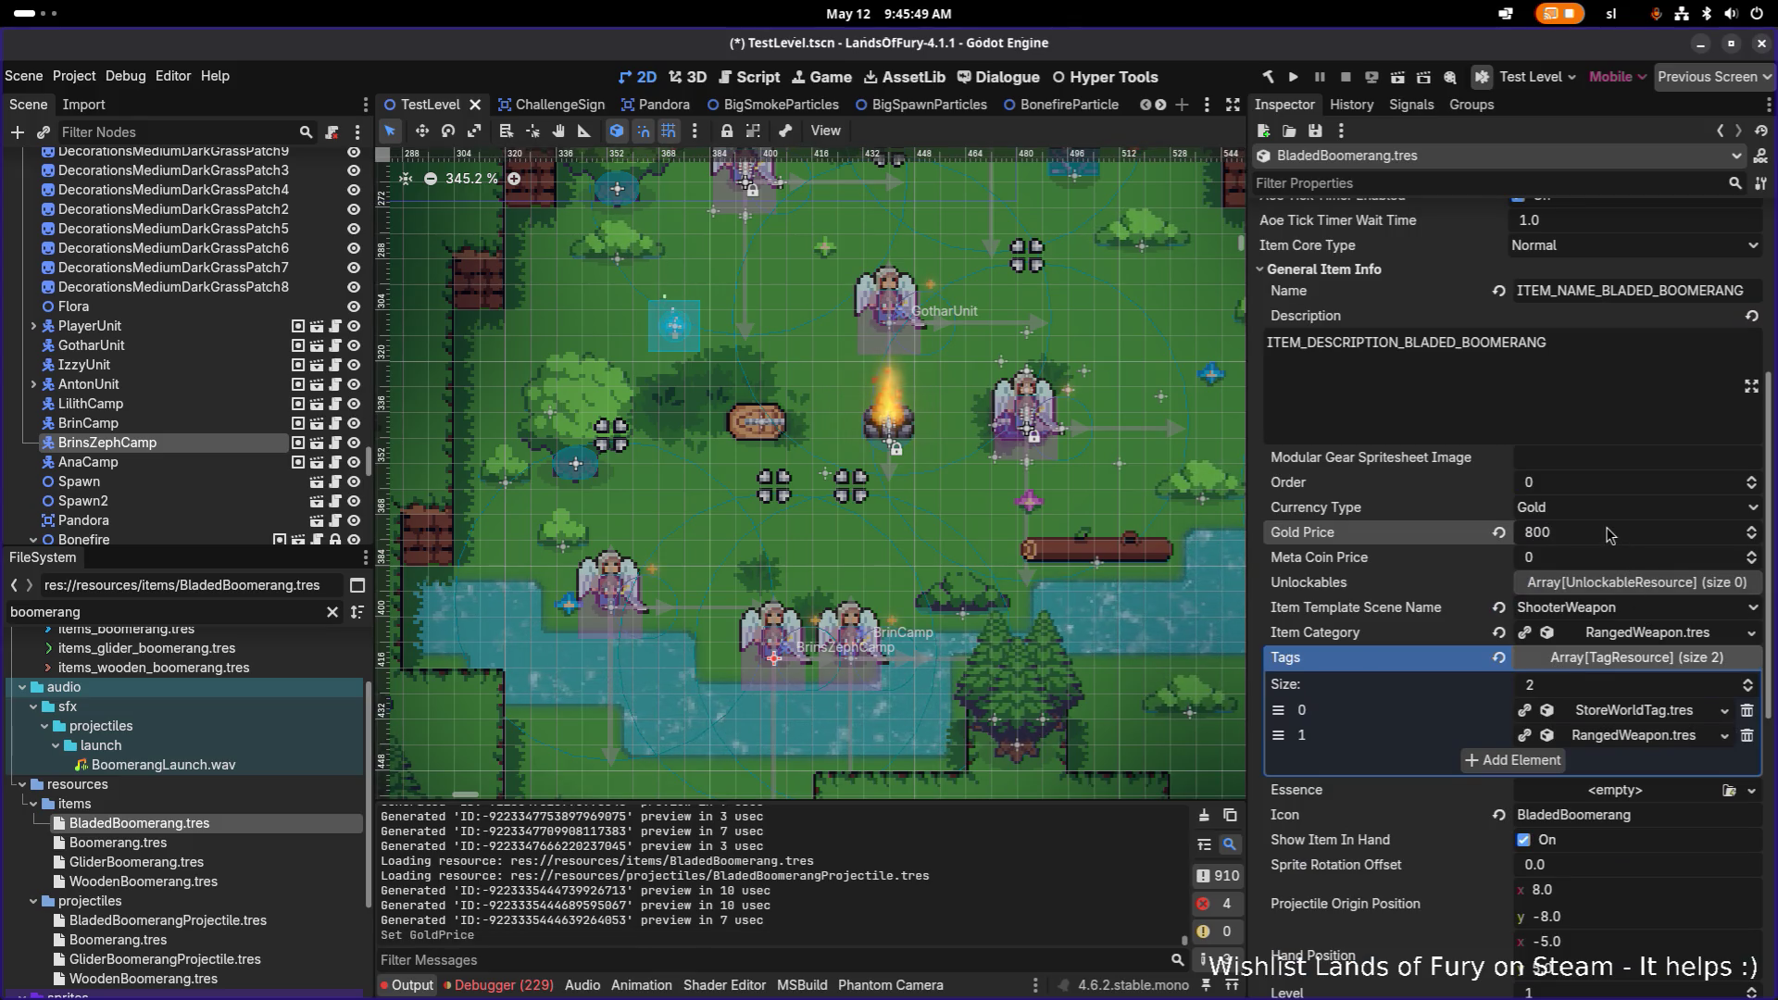
pyautogui.hotkey('ctrl', 's')
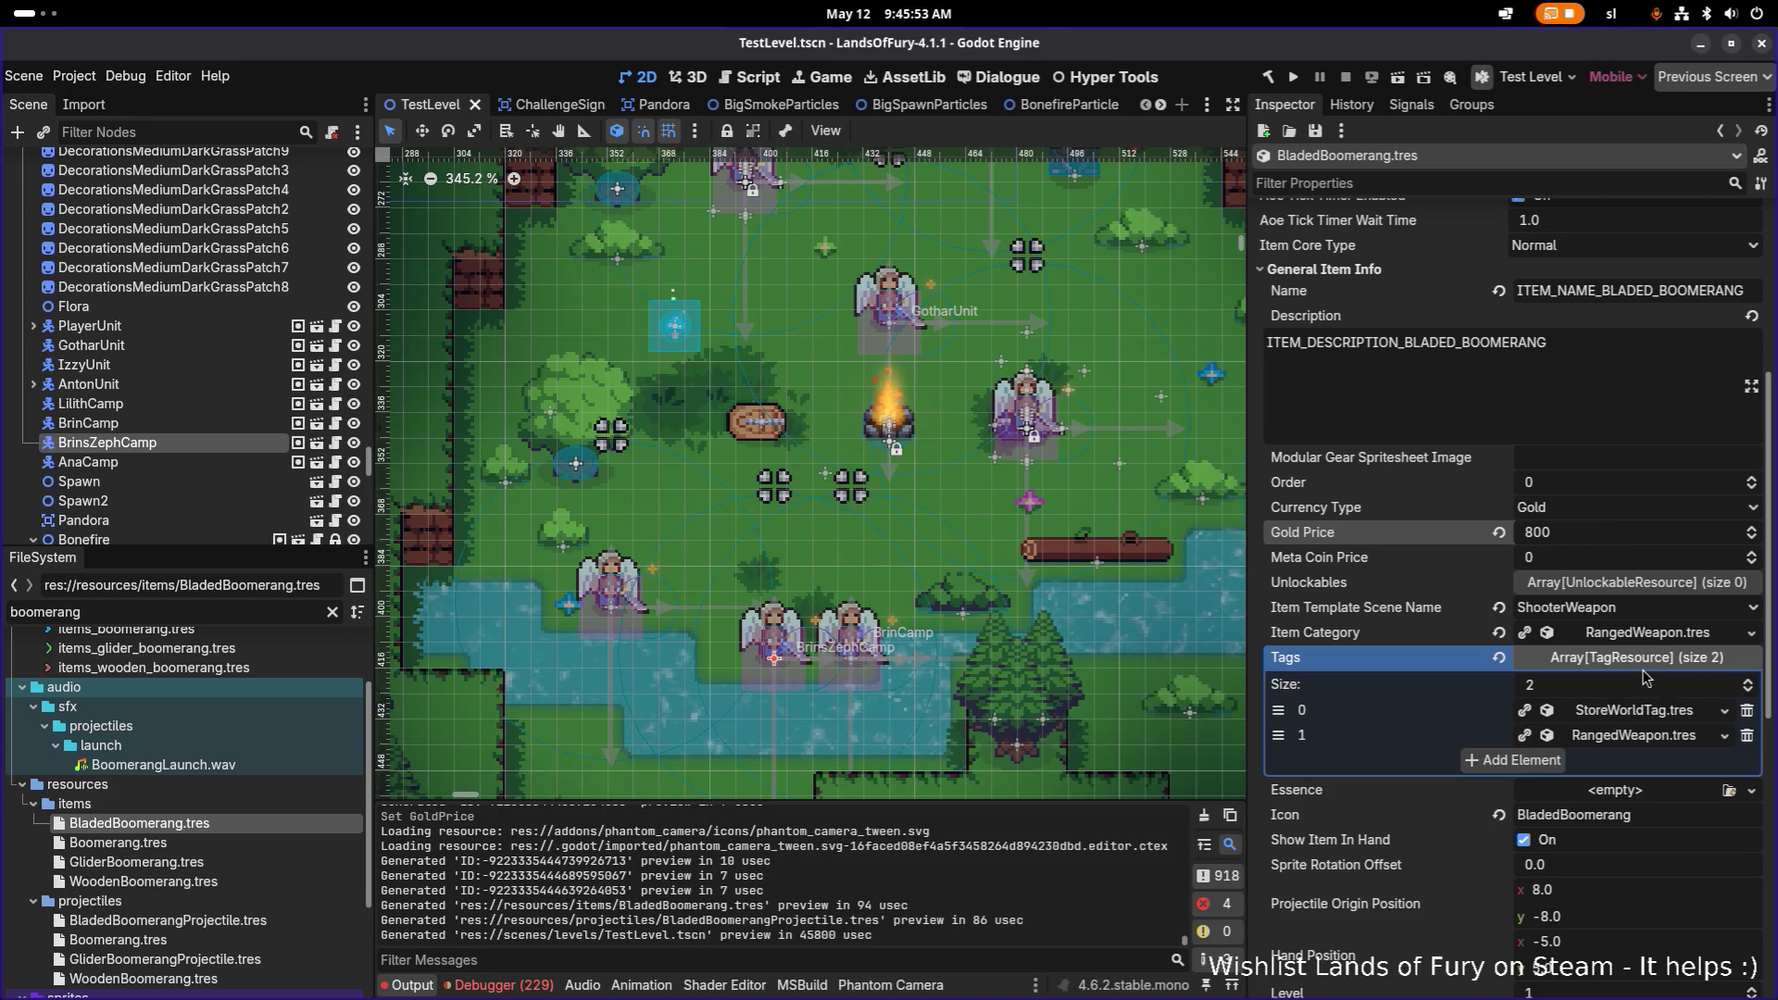
# Step: Expand the spawn projectile effect and set its Speed to 350, then save
pyautogui.scroll(-8, 1682, 712)
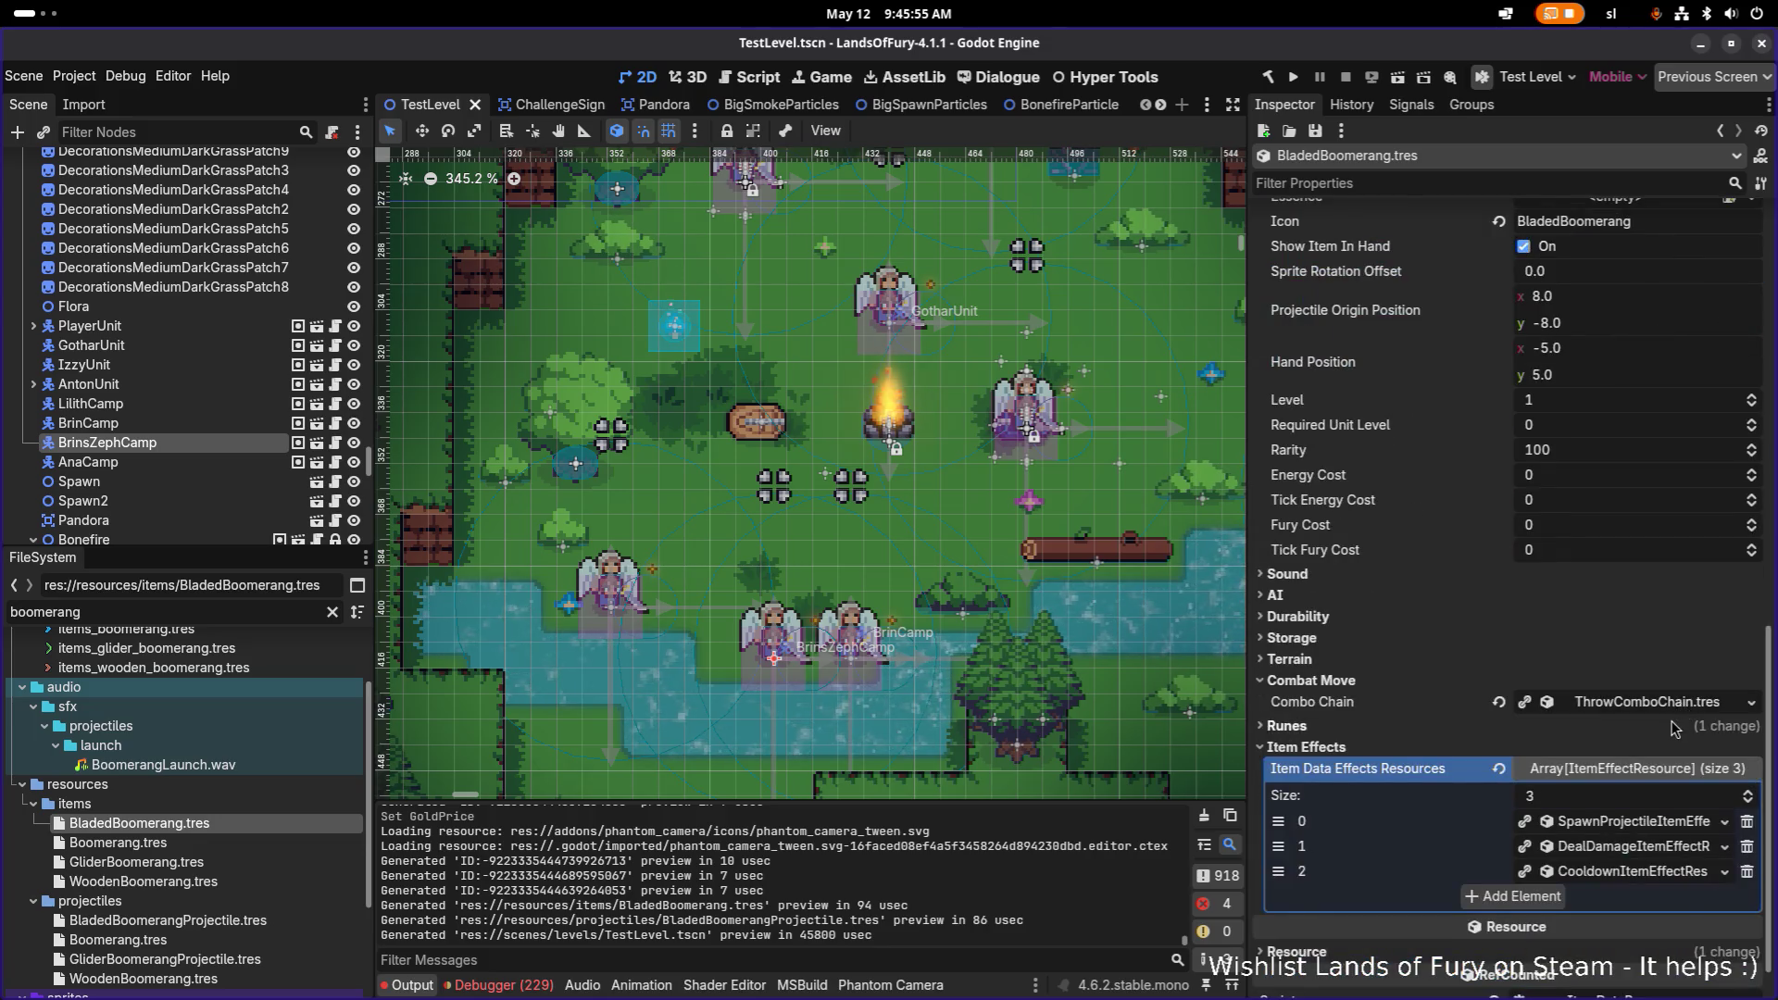
pyautogui.click(1663, 774)
pyautogui.scroll(-5, 1658, 781)
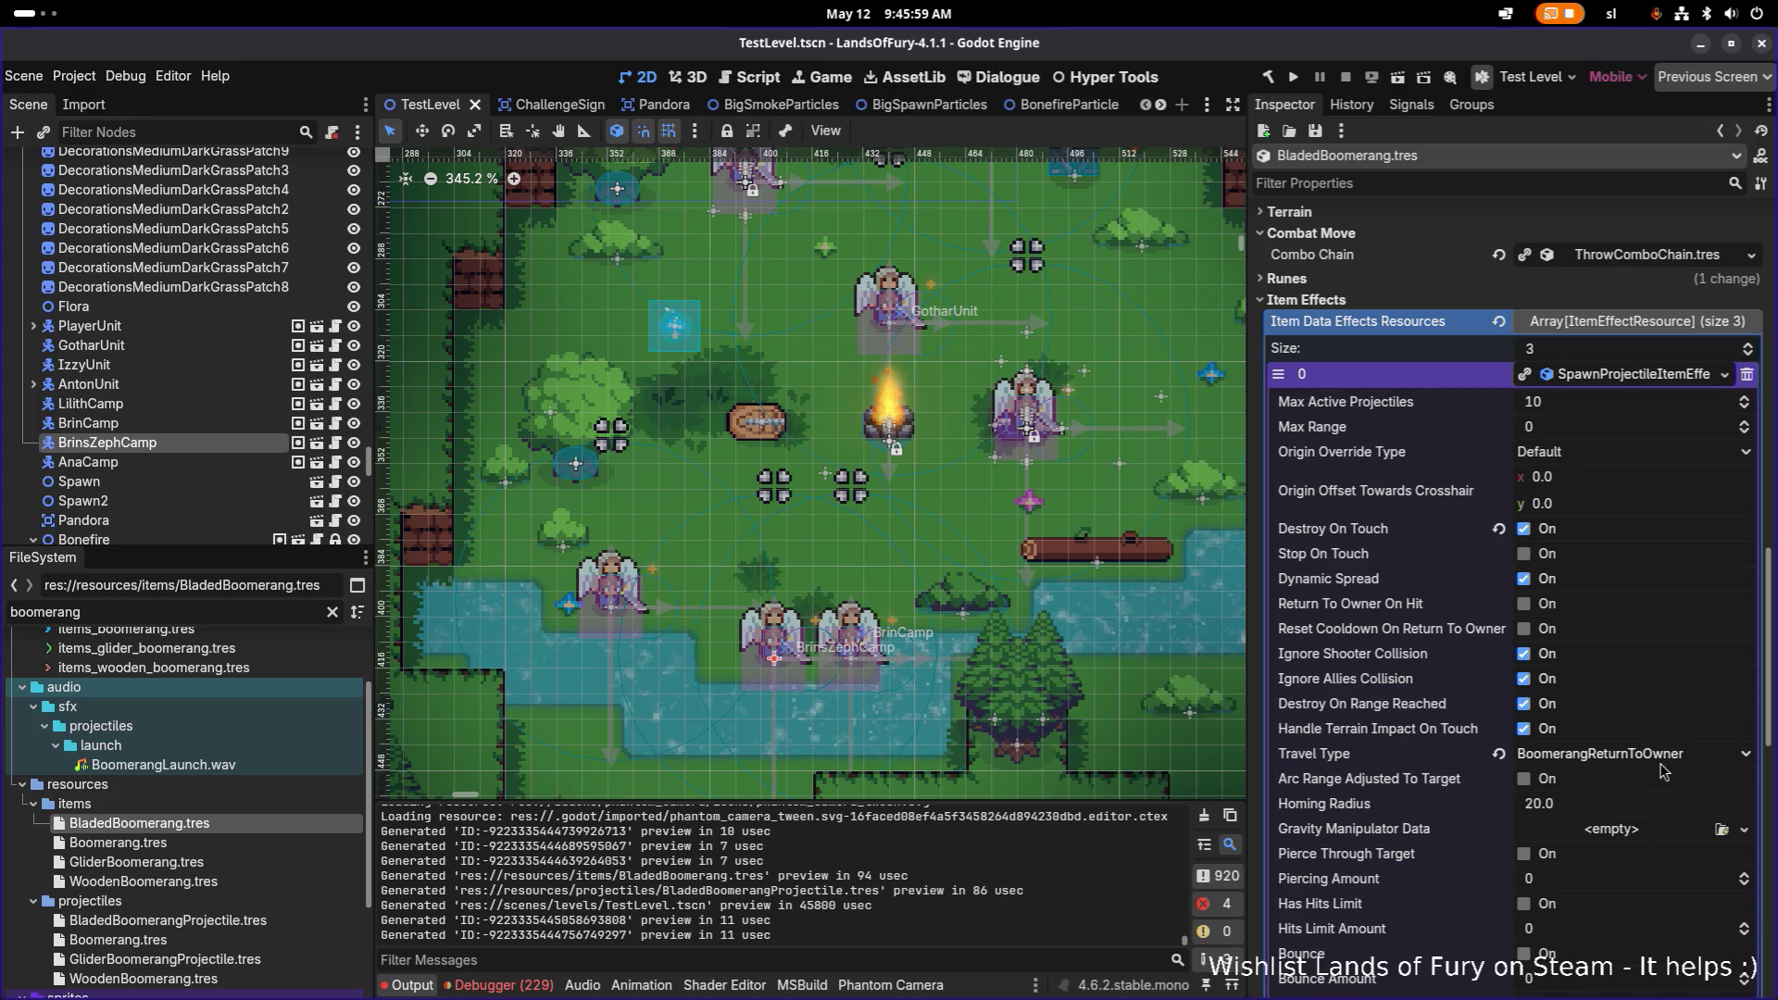
pyautogui.scroll(-1, 1657, 769)
pyautogui.scroll(-3, 1647, 764)
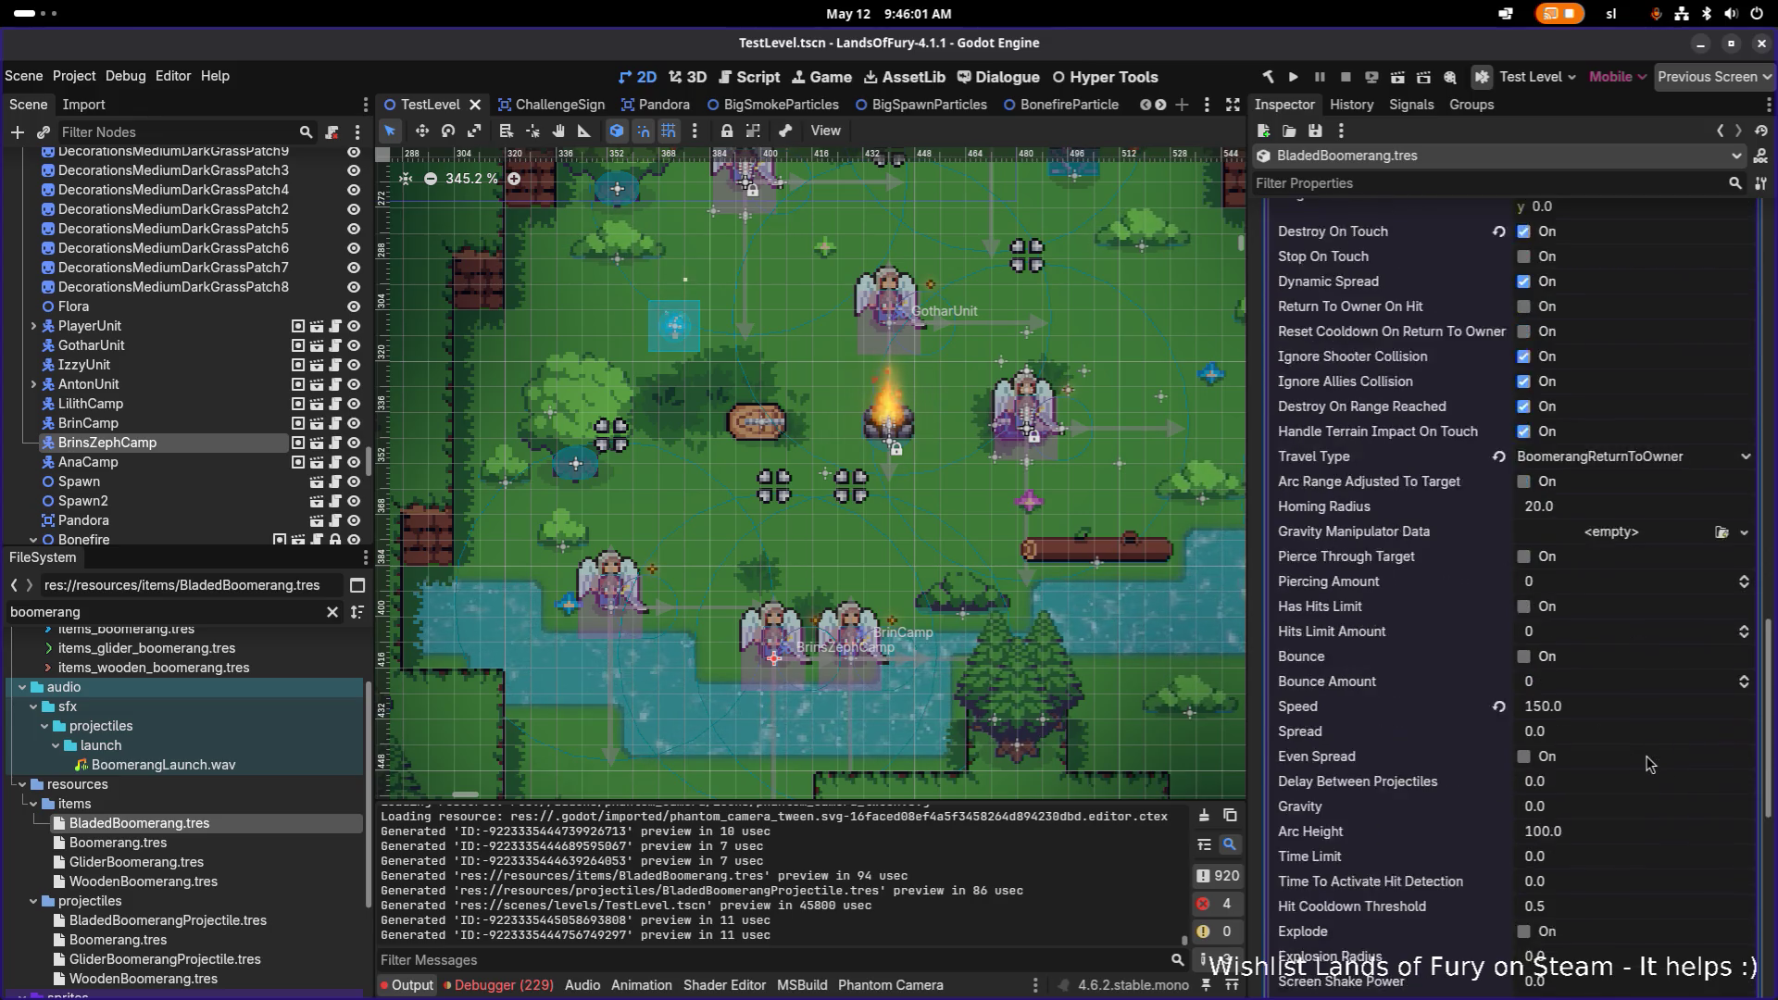
pyautogui.click(1600, 614)
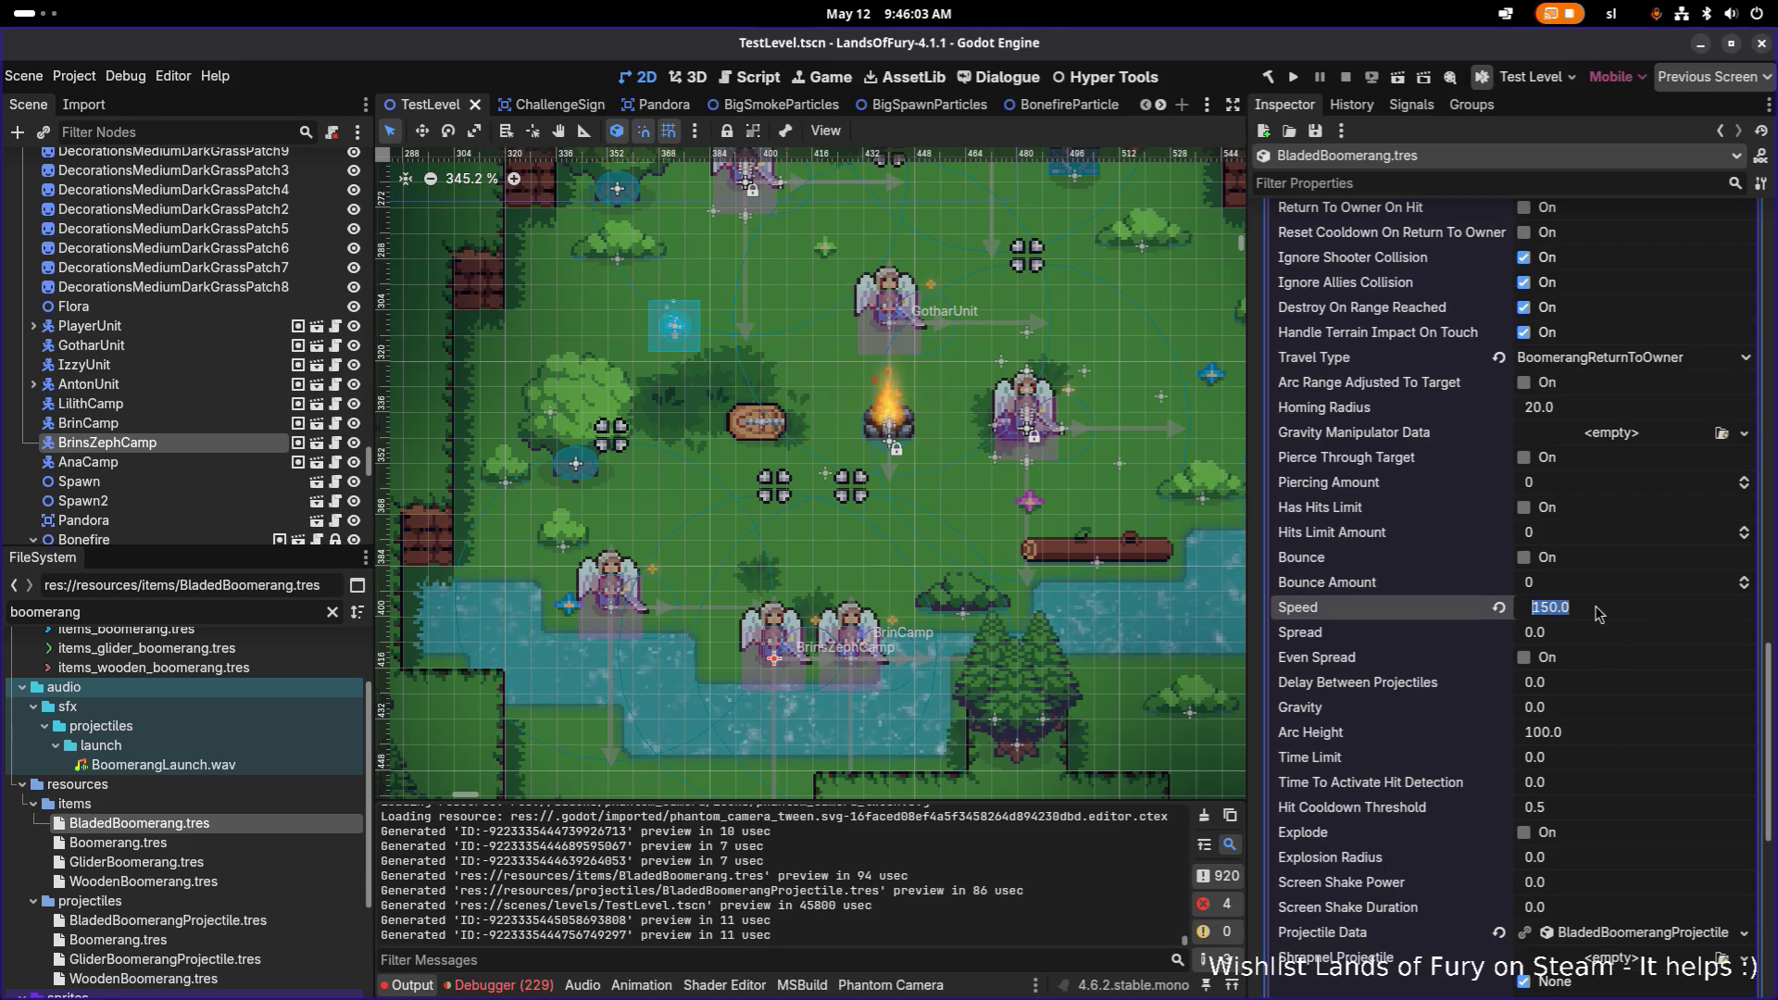
pyautogui.write('350')
pyautogui.press('Return')
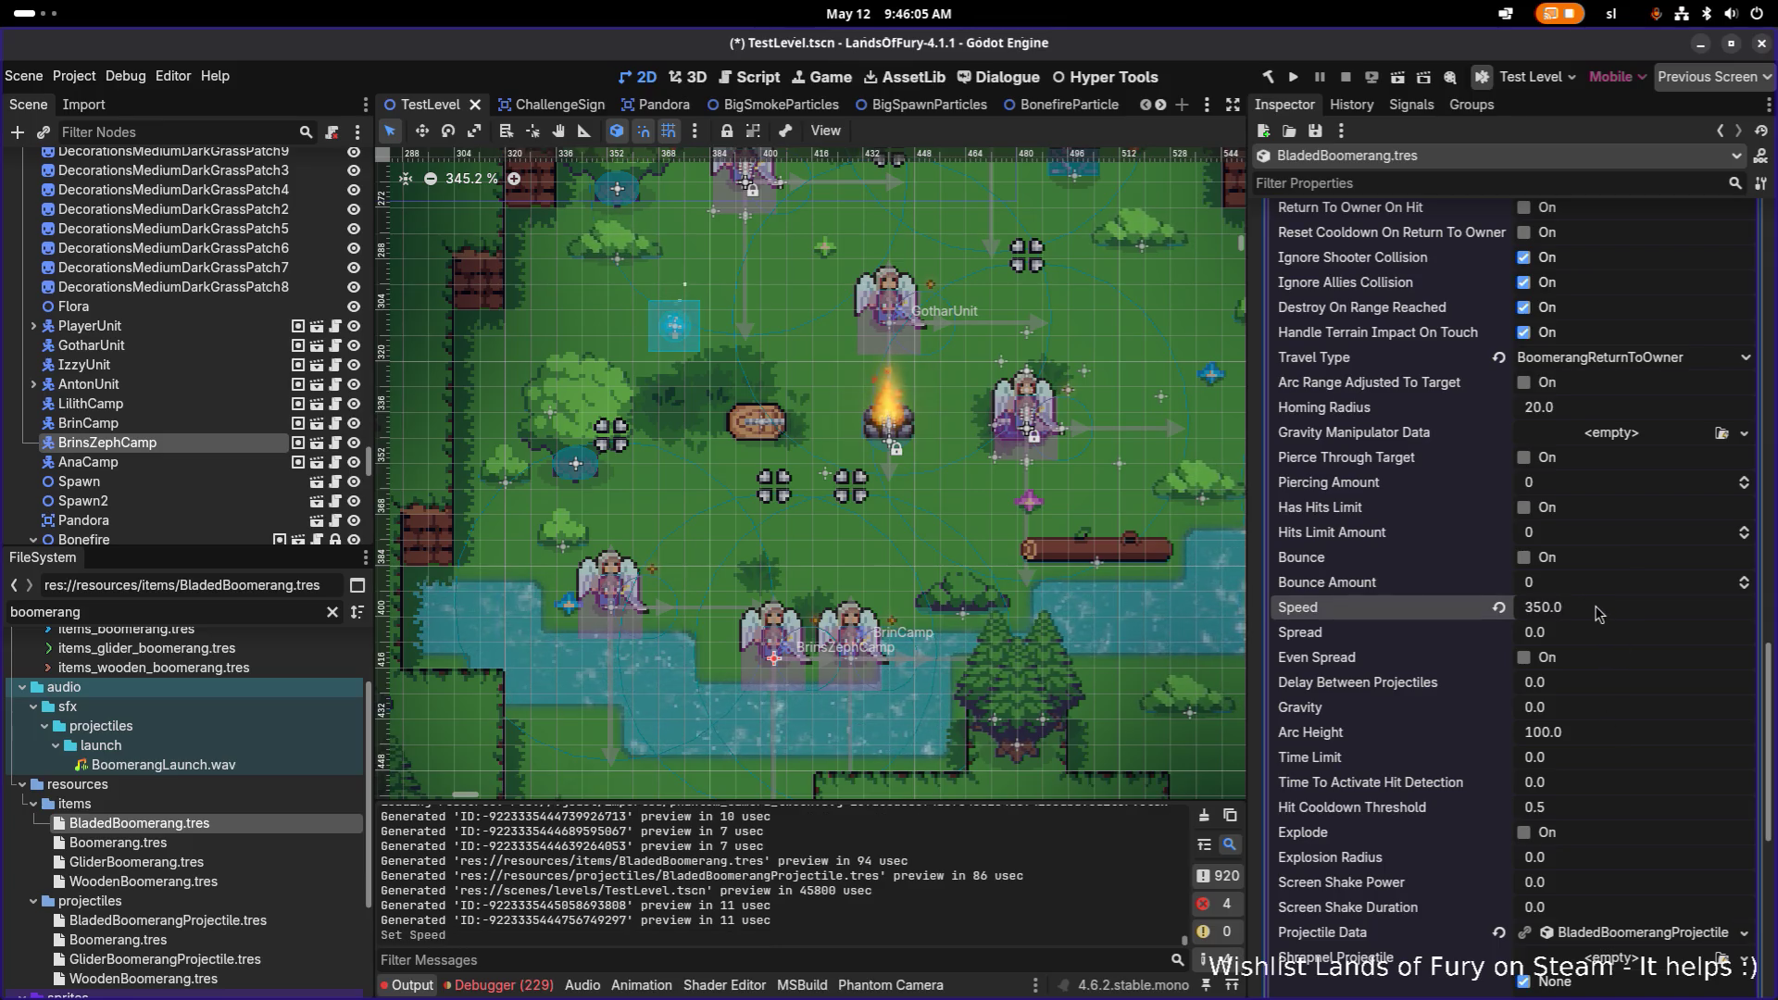
pyautogui.hotkey('ctrl', 's')
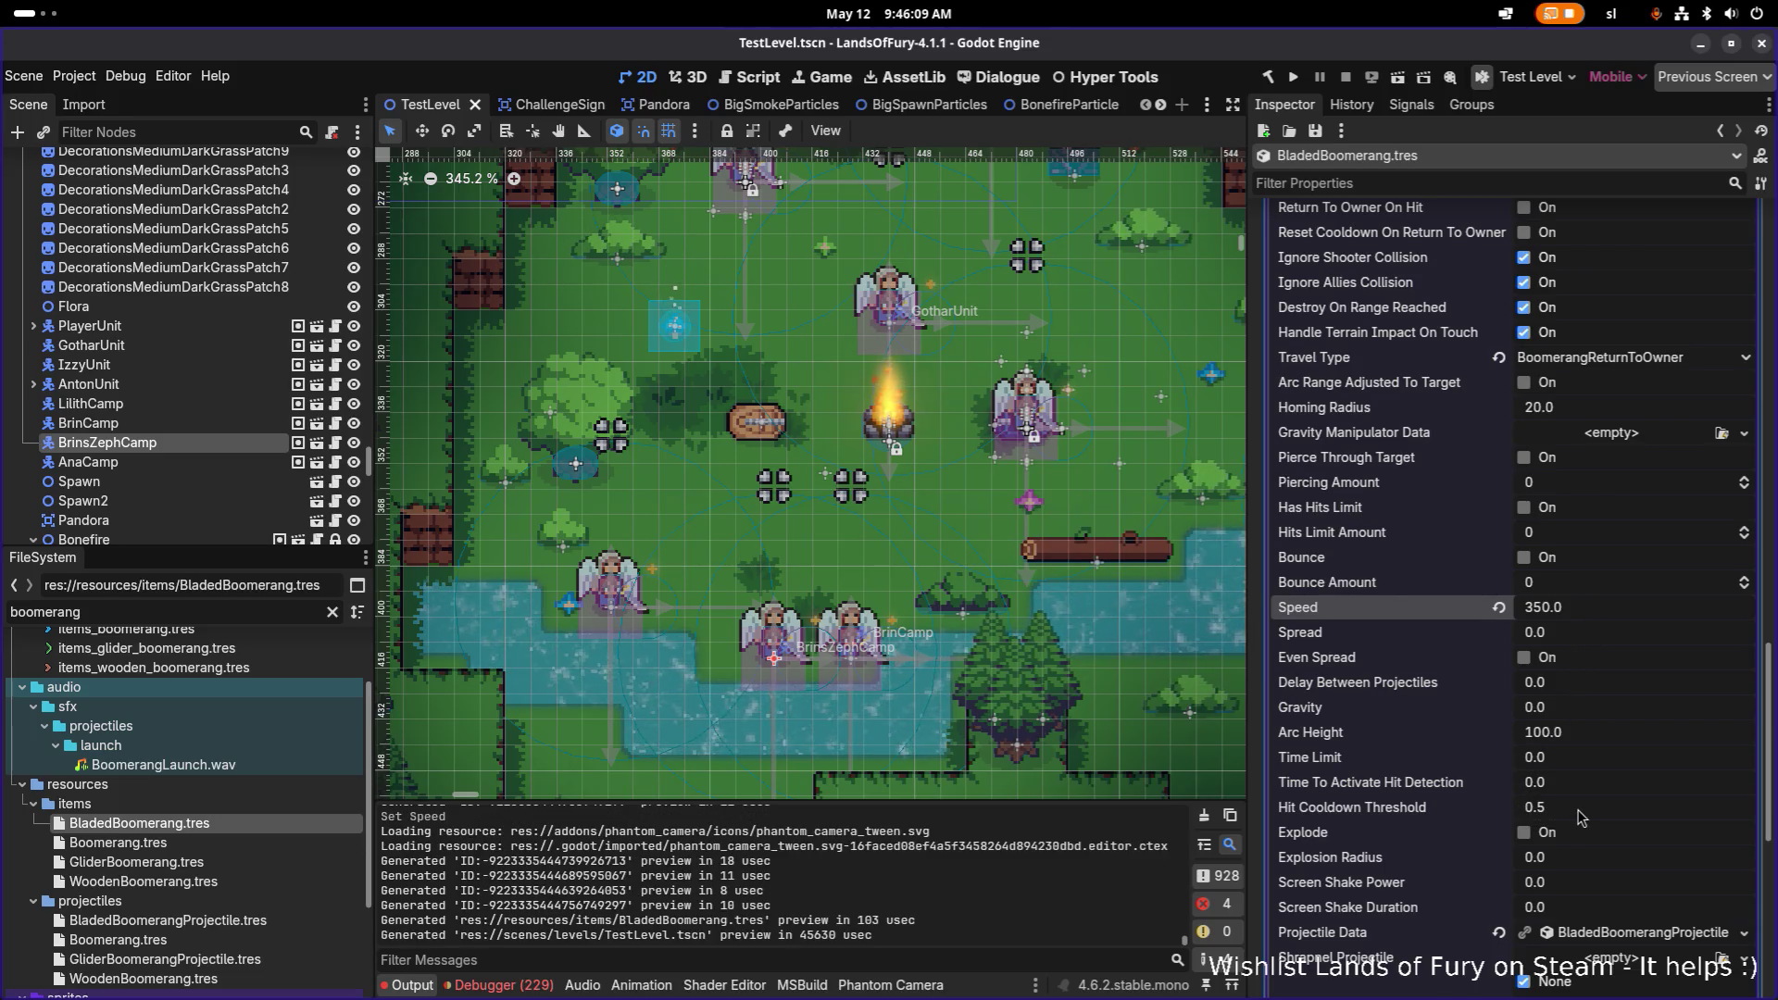
# Step: Lower the Hit Cooldown Threshold from 0.5 to 0.25 and save
pyautogui.click(1534, 811)
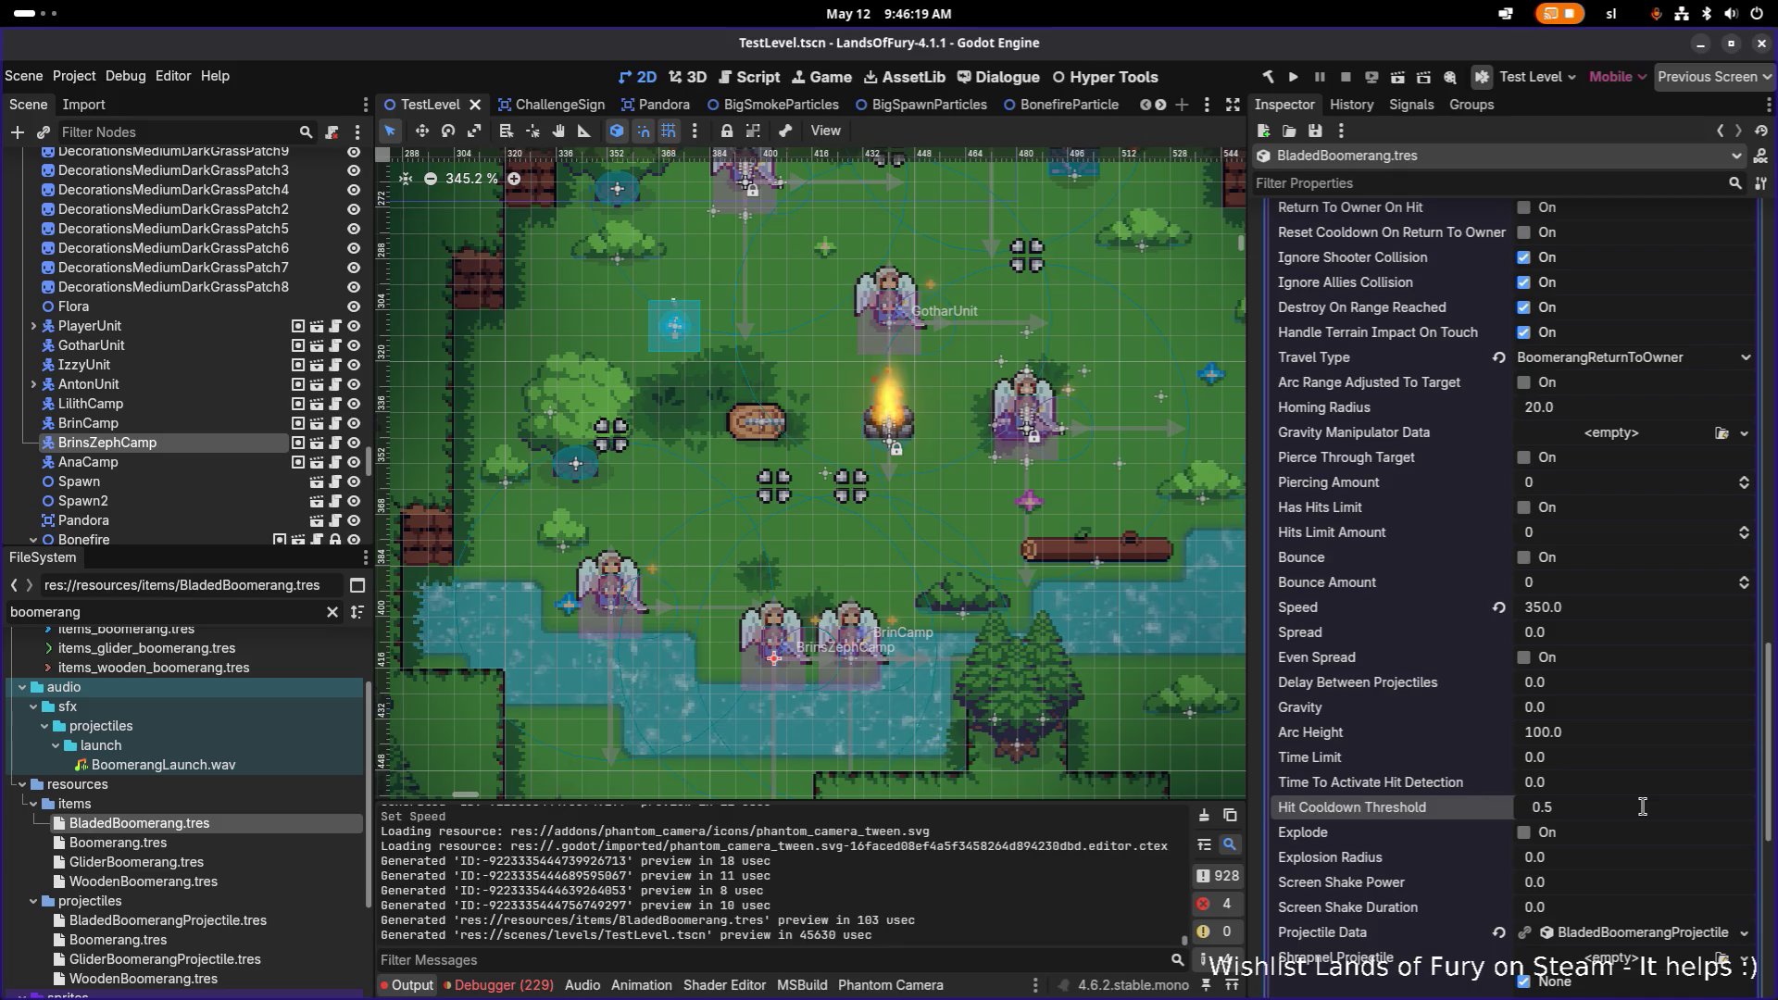
pyautogui.write('0.25')
pyautogui.press('Return')
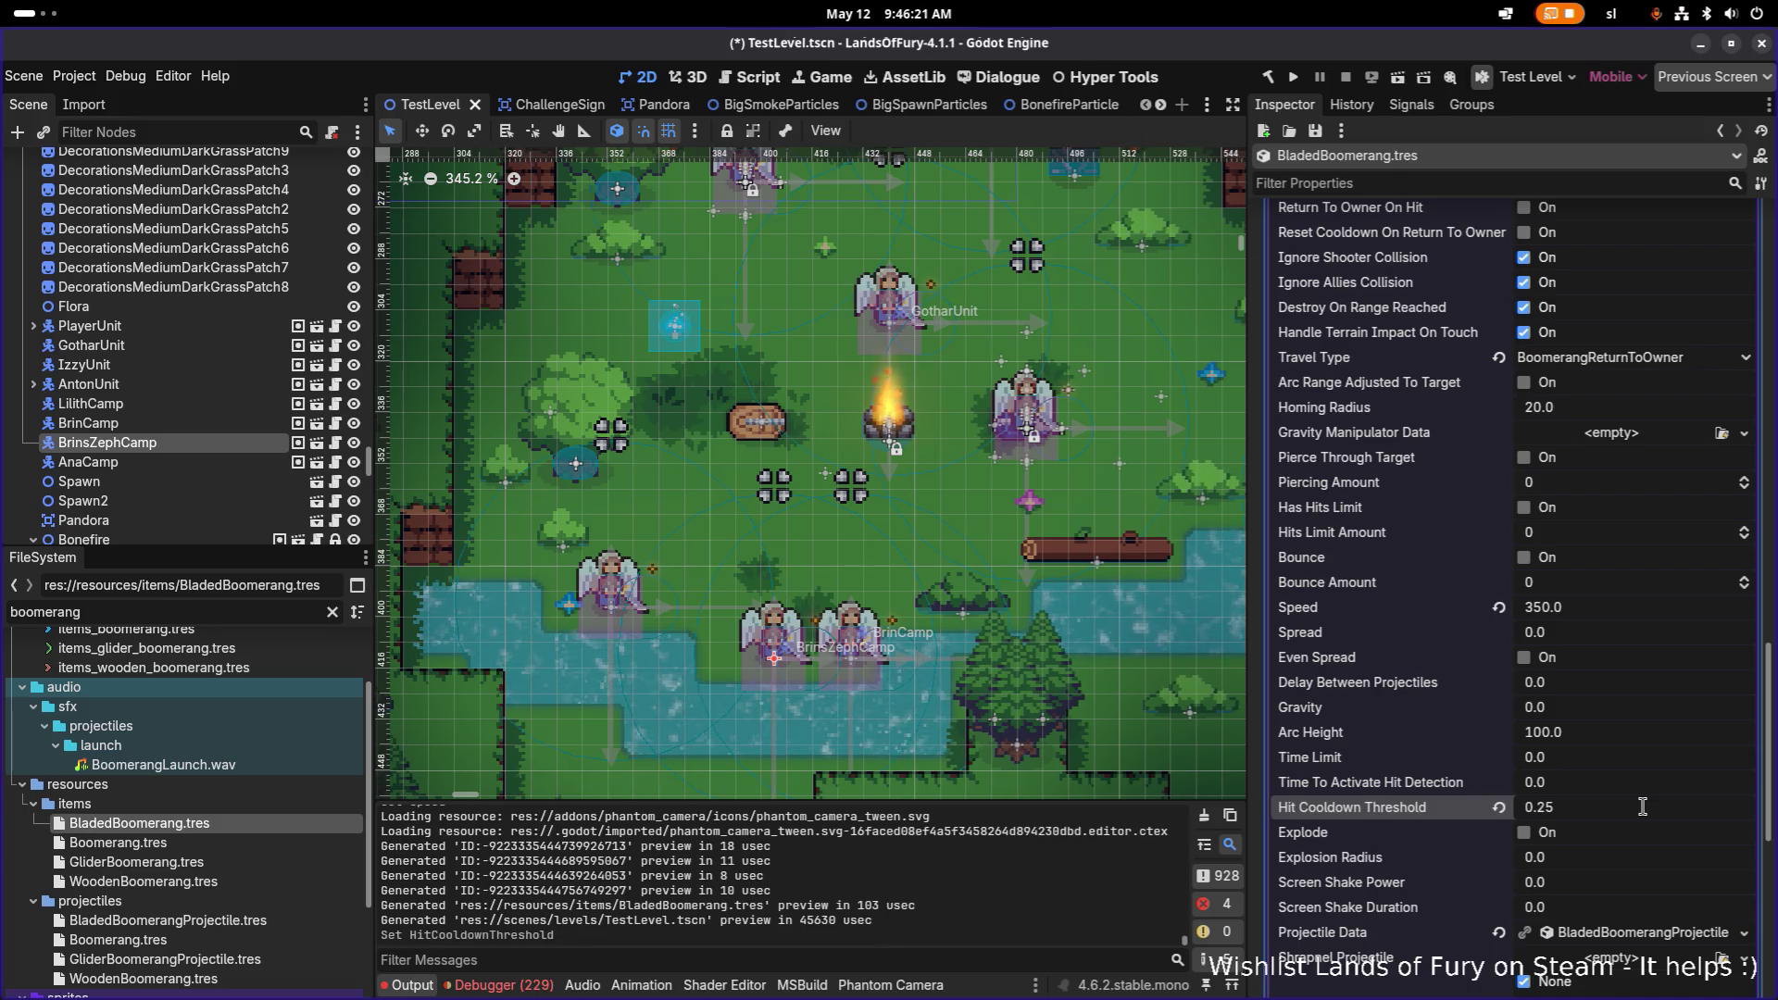
pyautogui.click(1632, 814)
pyautogui.hotkey('ctrl', 's')
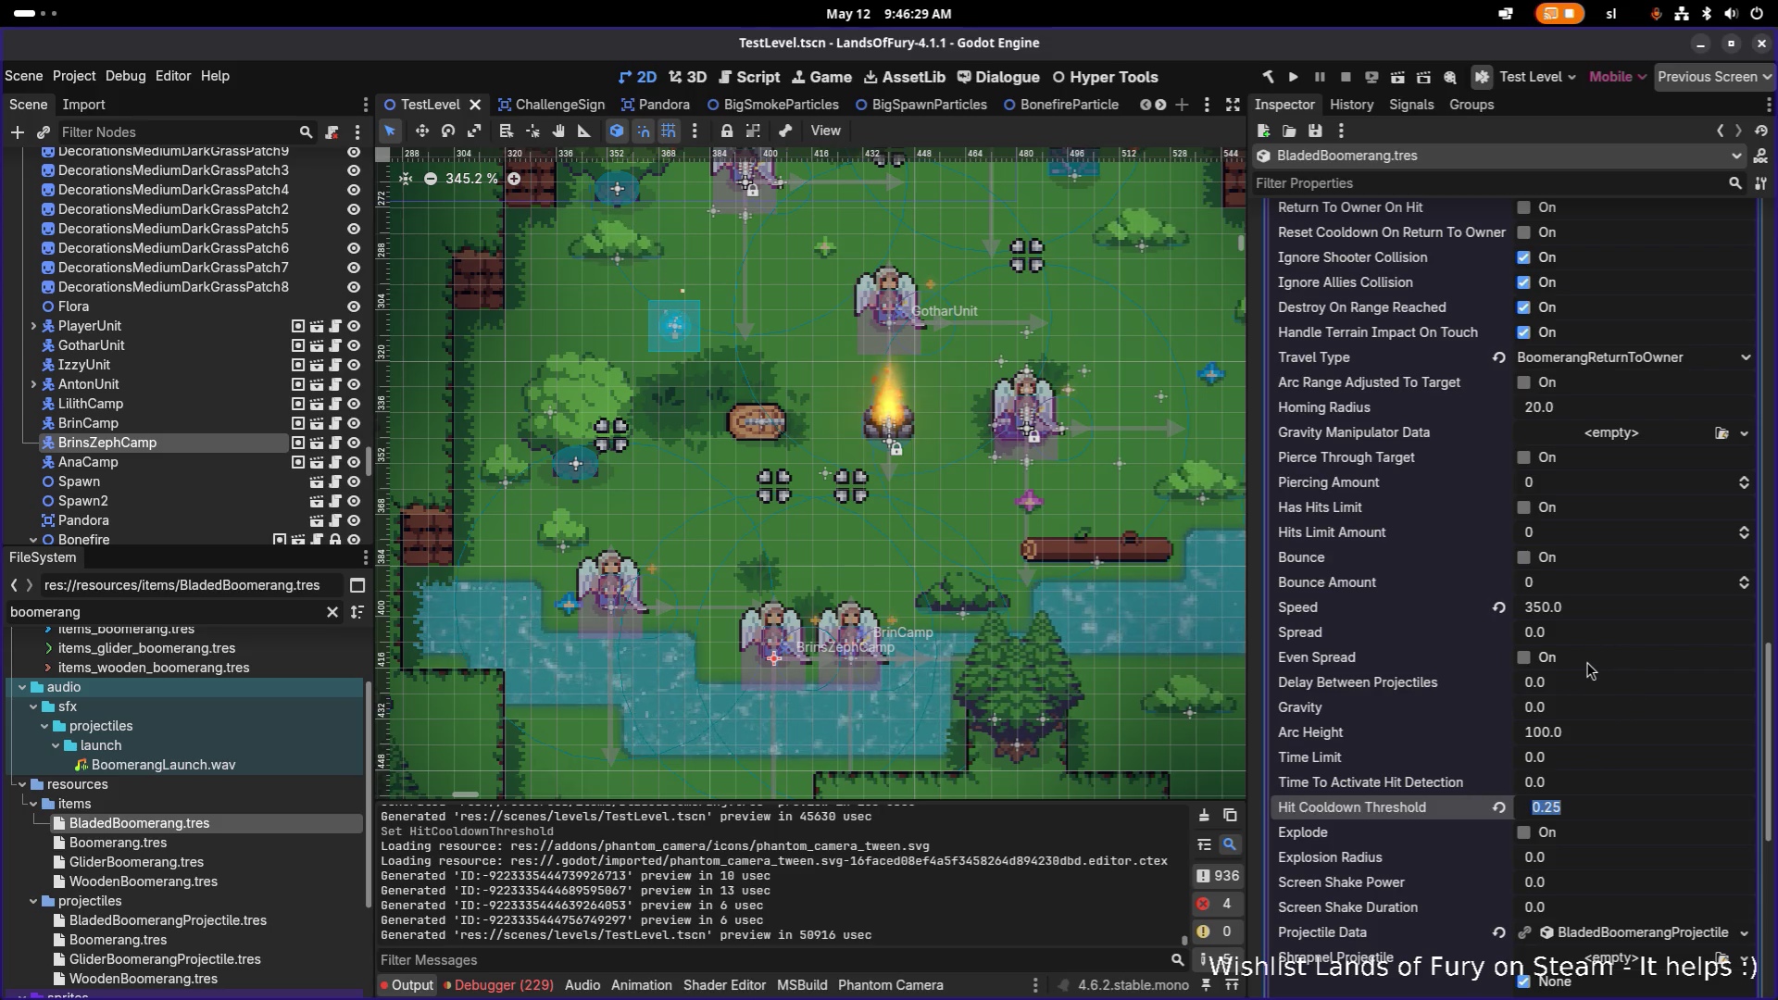
# Step: Under General Item Effect Info > Level Window, change Range from 250 to 160 and save
pyautogui.scroll(5, 1589, 669)
pyautogui.scroll(-8, 1581, 644)
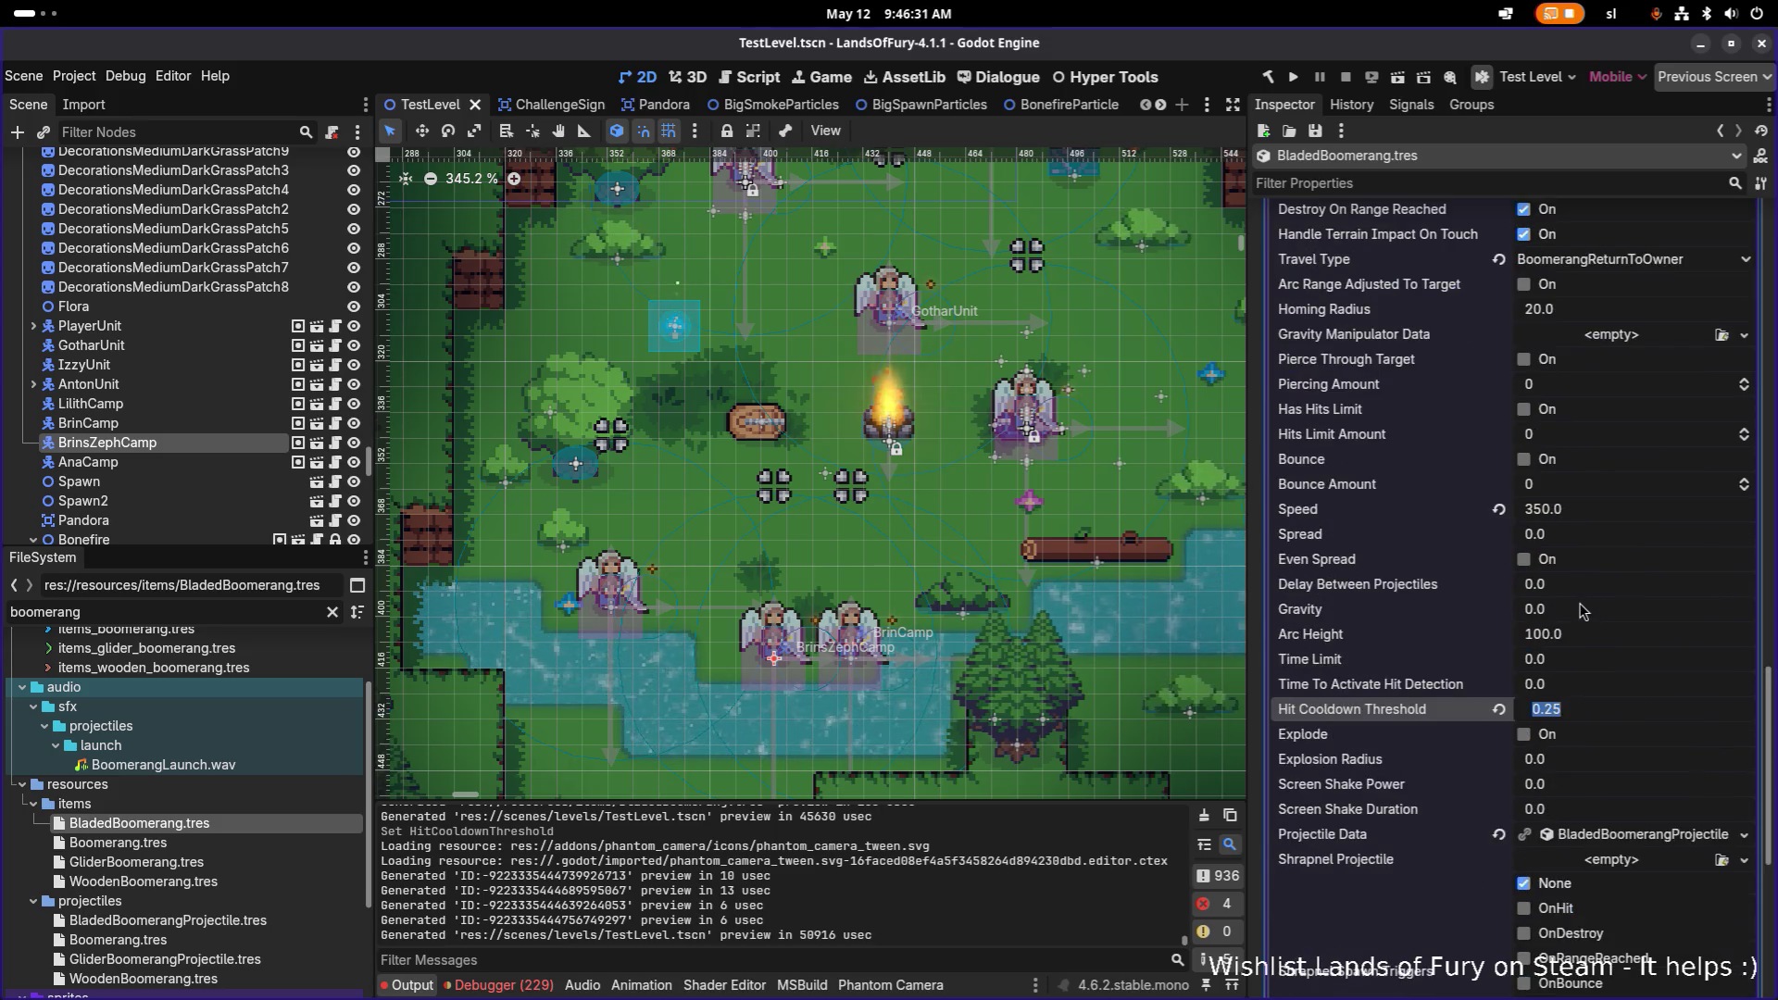
pyautogui.click(1418, 808)
pyautogui.click(1426, 787)
pyautogui.scroll(-2, 1430, 792)
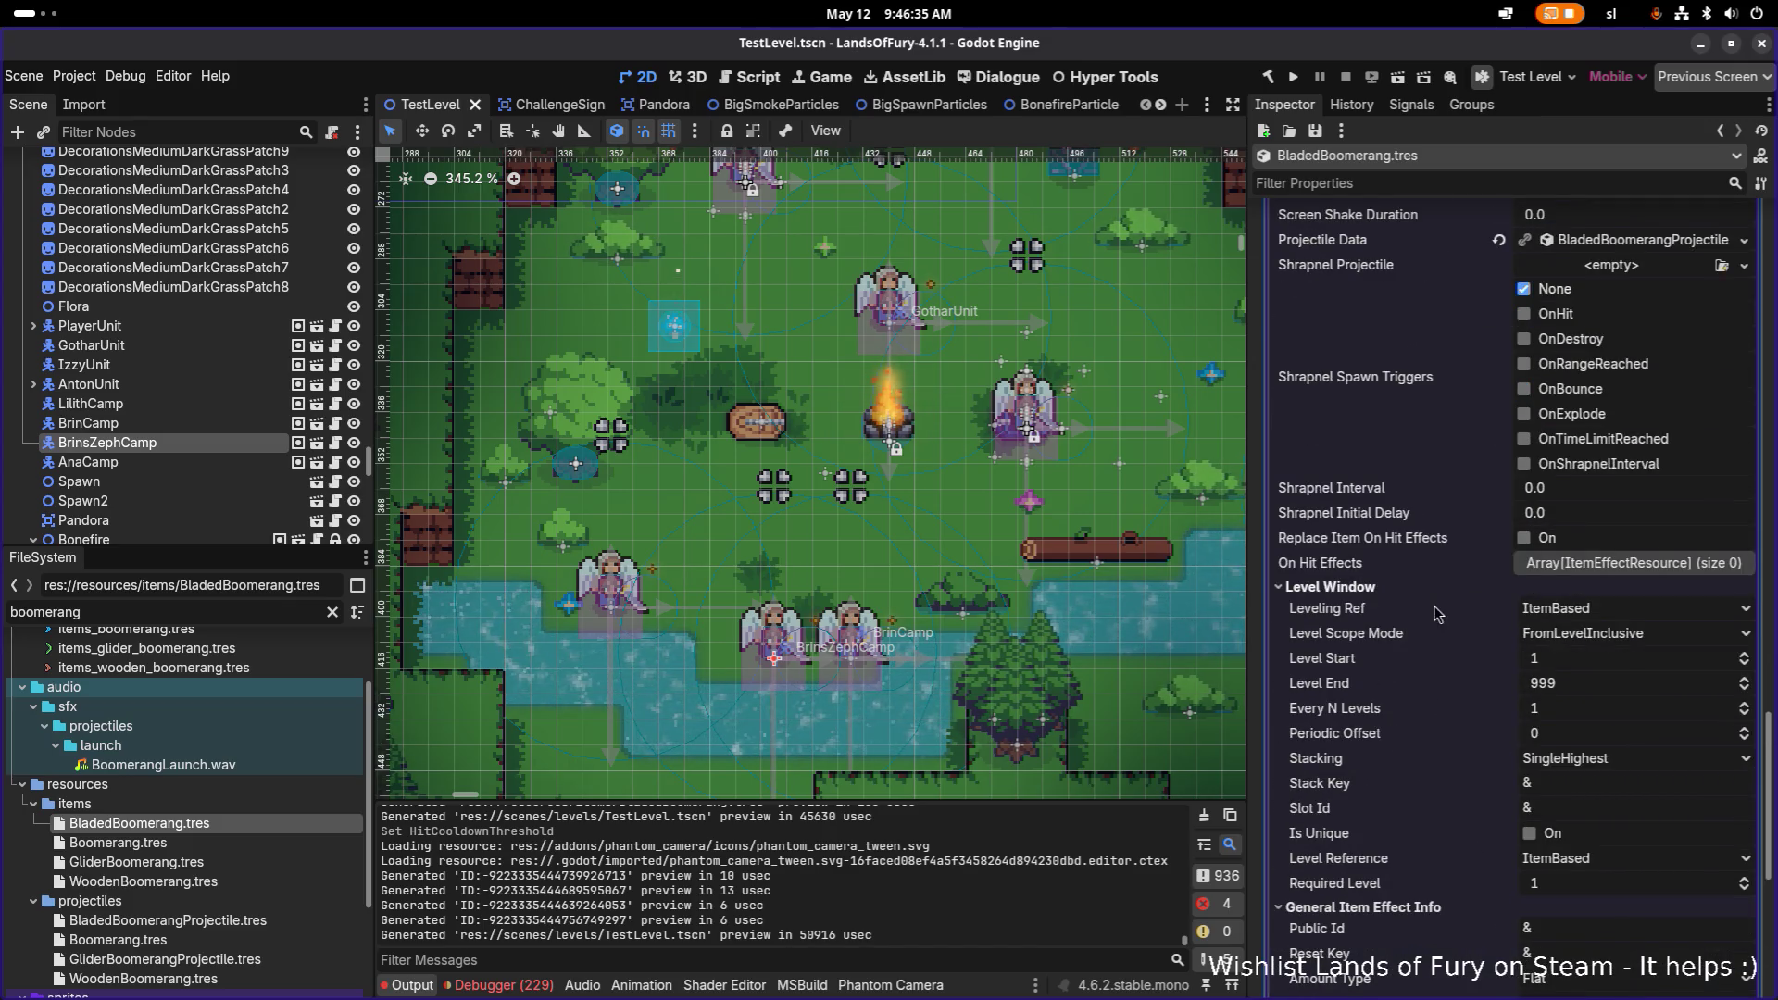
pyautogui.scroll(-2, 1426, 791)
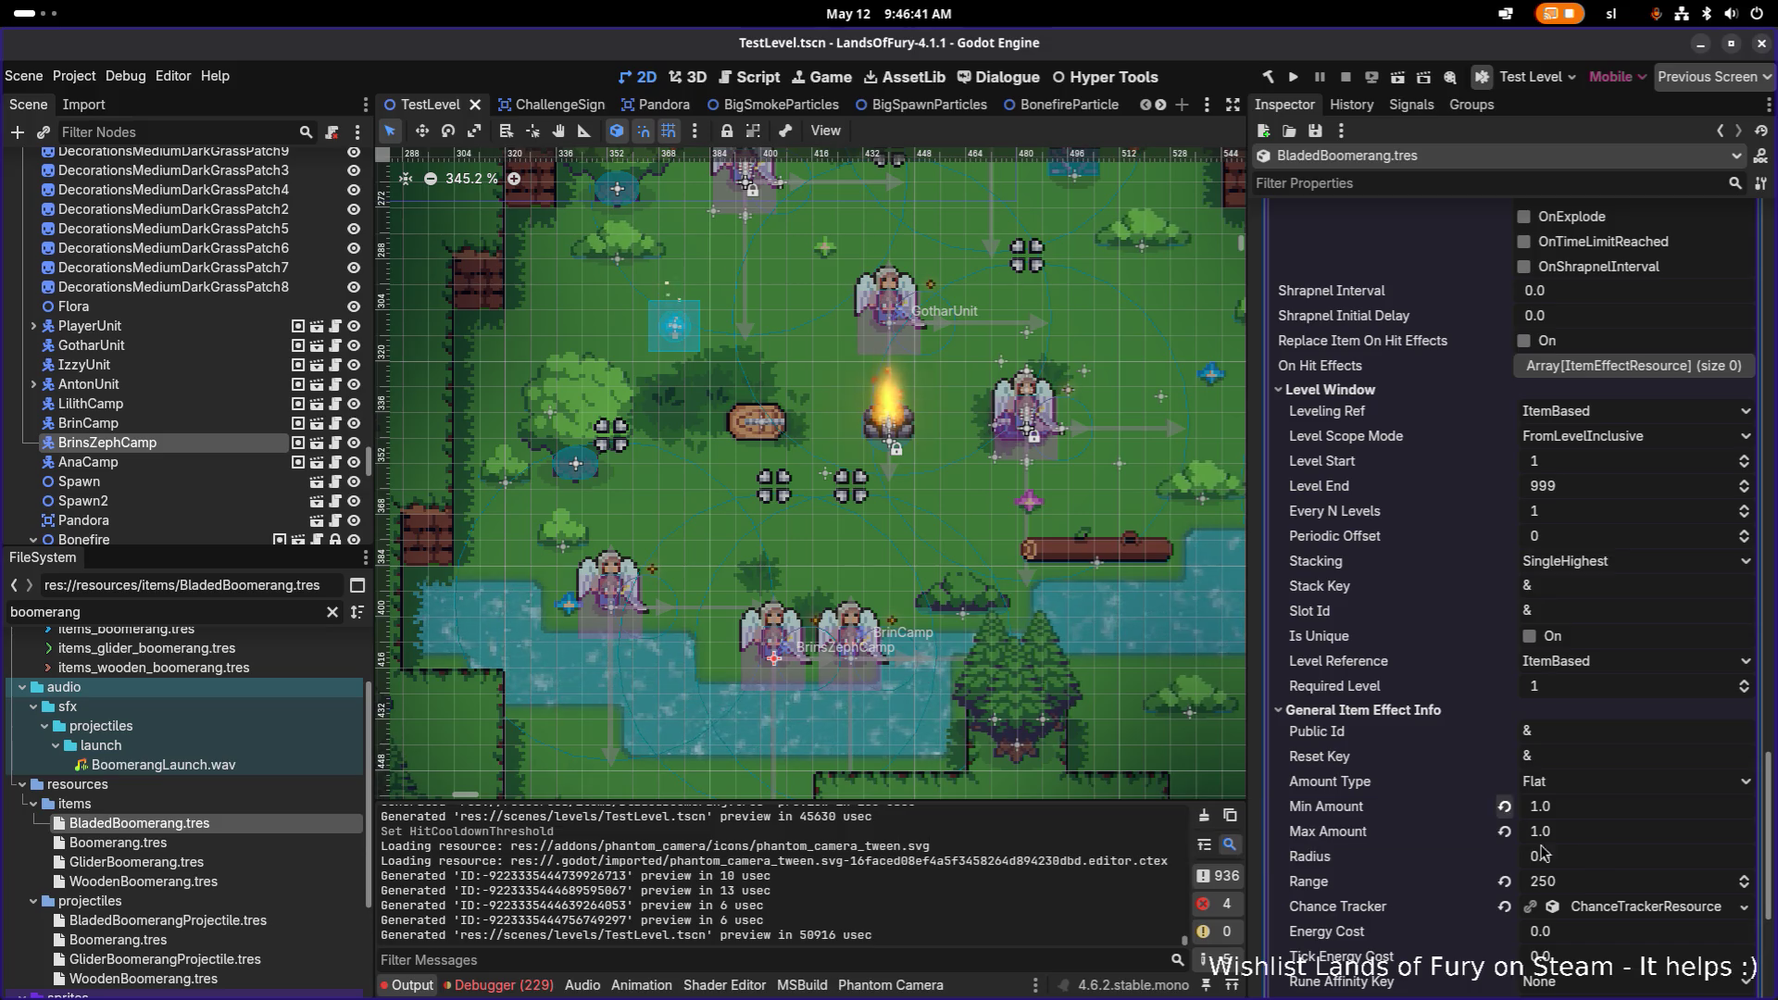
pyautogui.click(1609, 887)
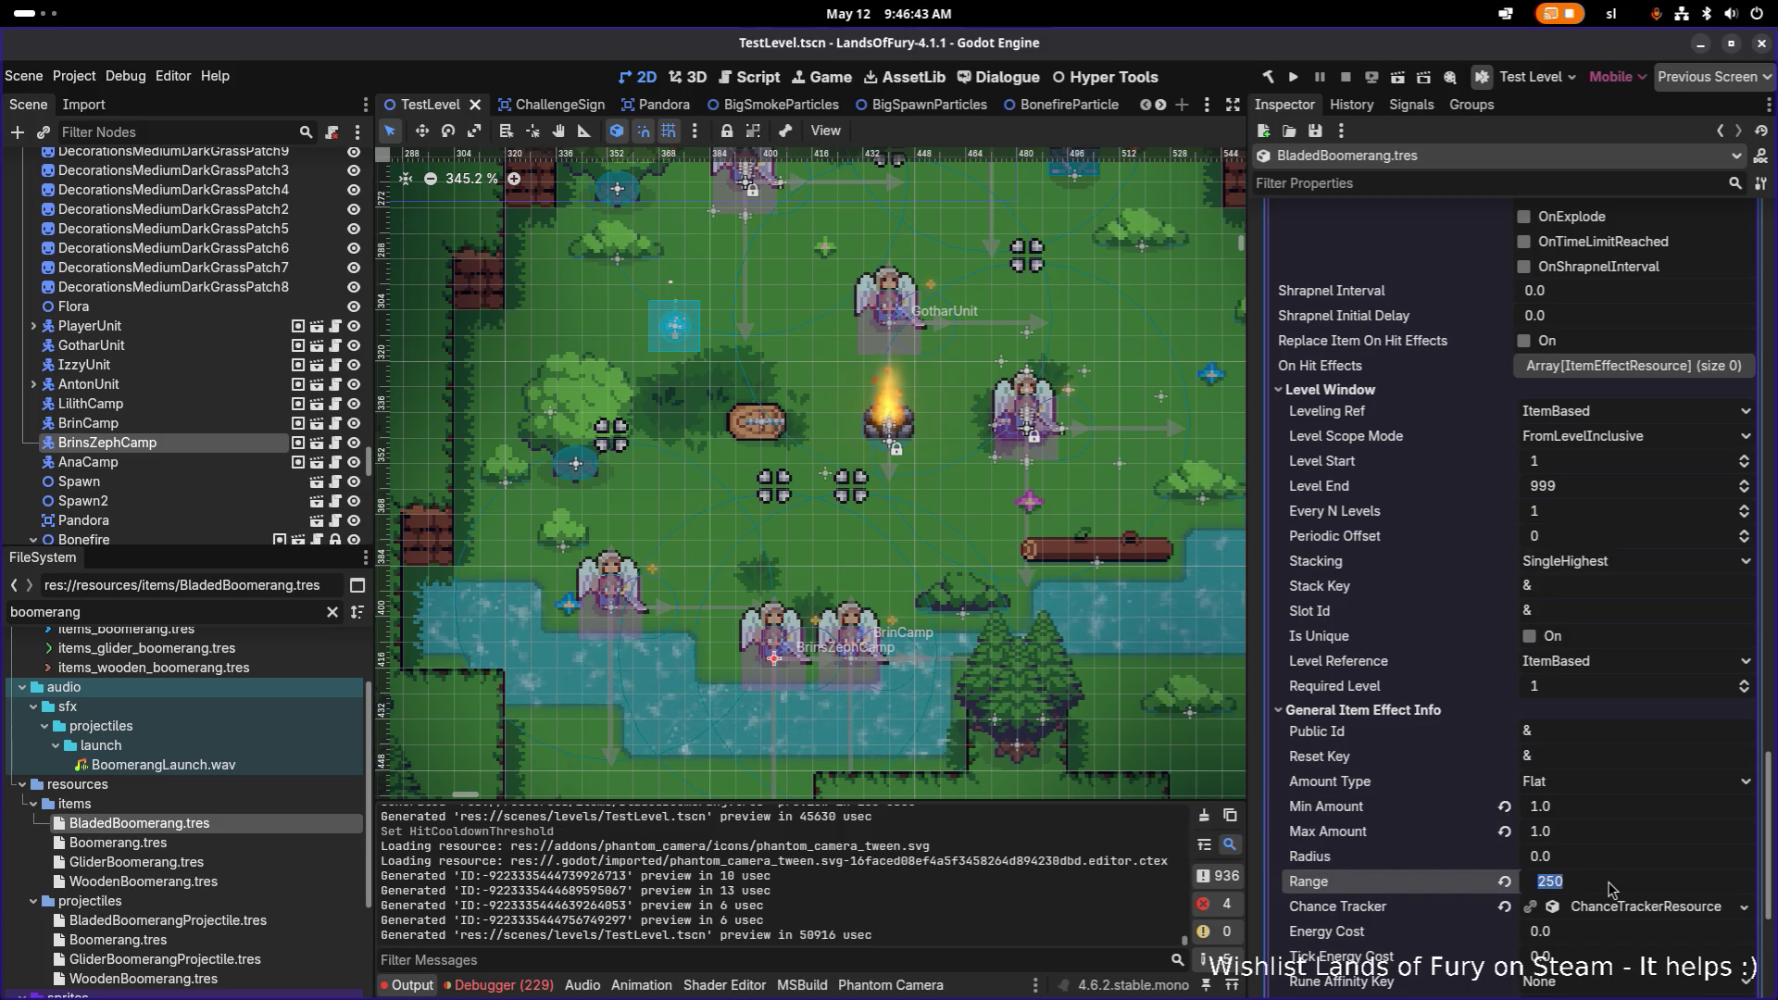
pyautogui.write('160')
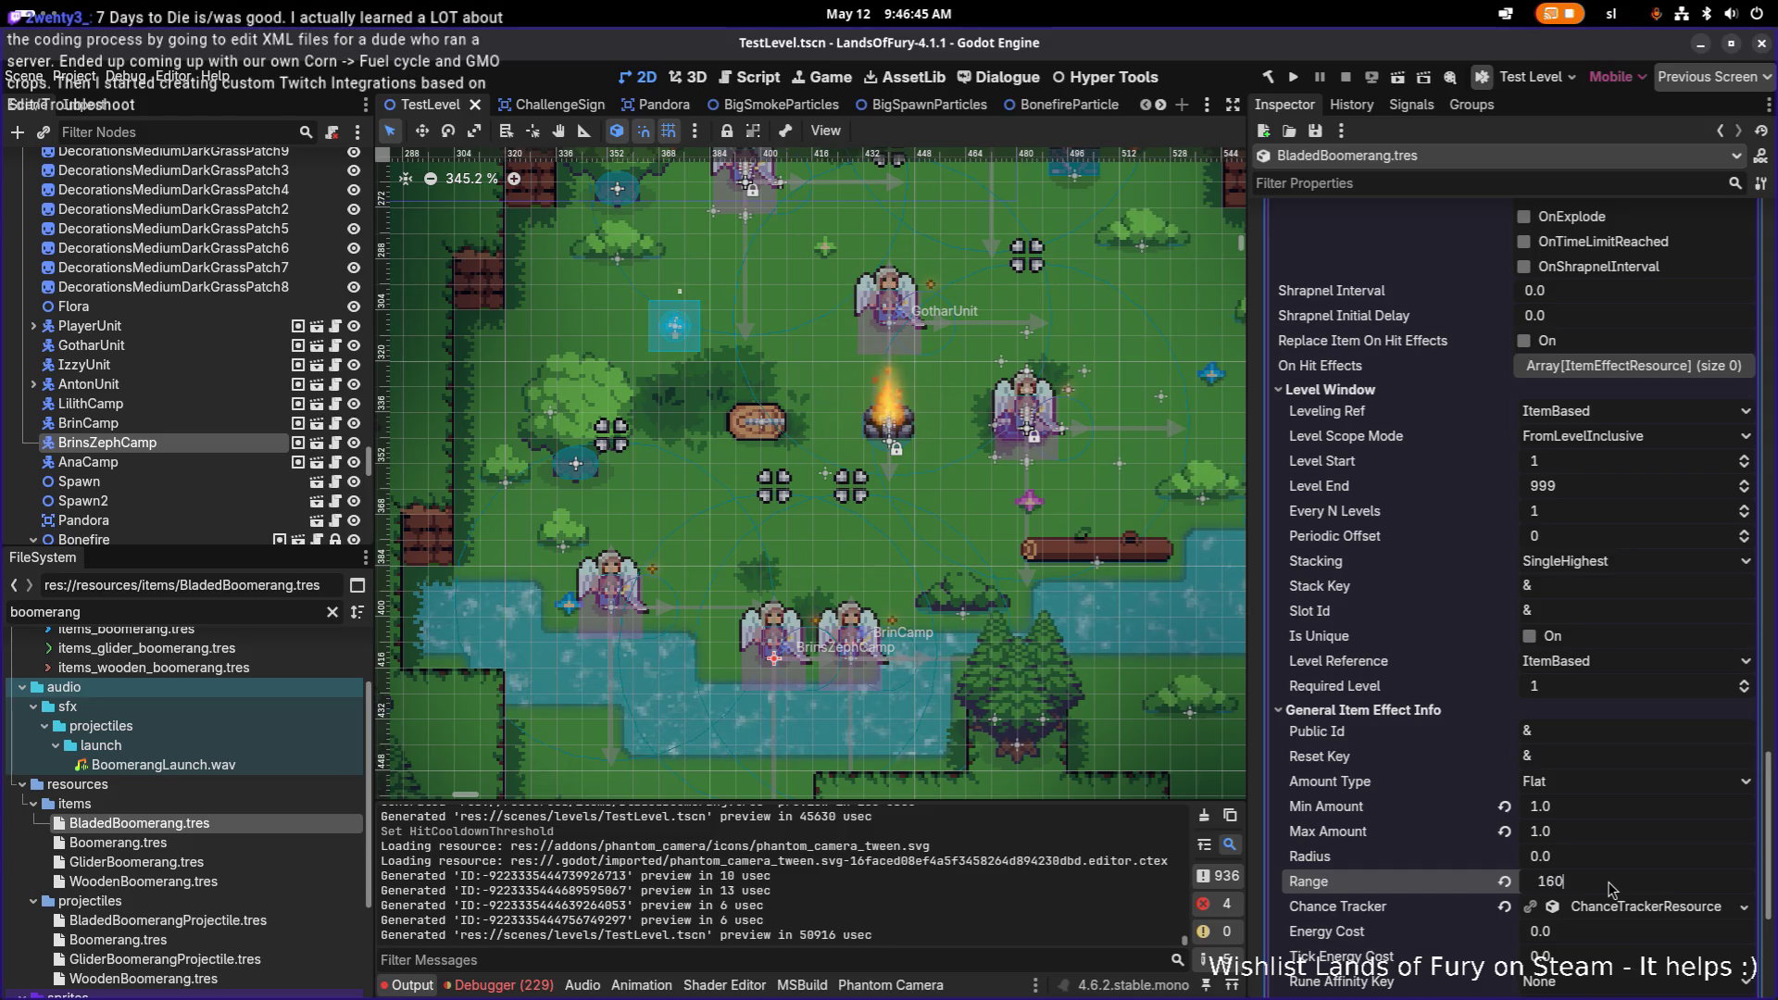
pyautogui.press('Return')
pyautogui.hotkey('ctrl', 's')
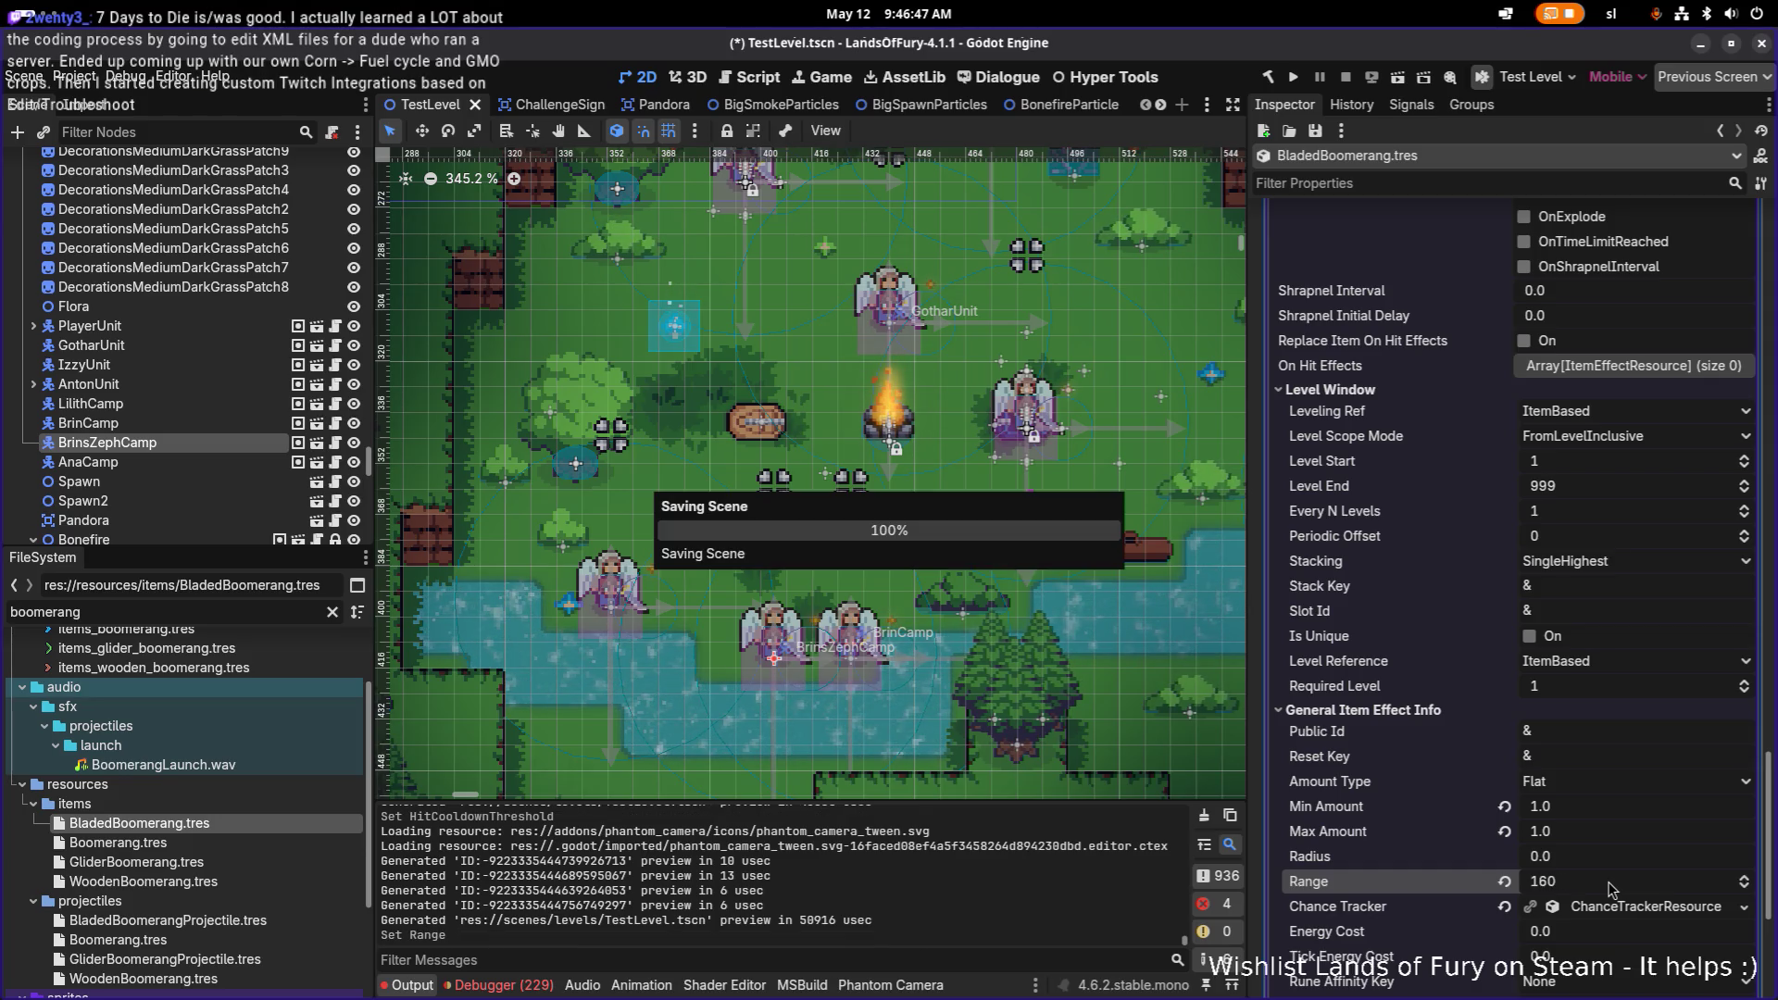
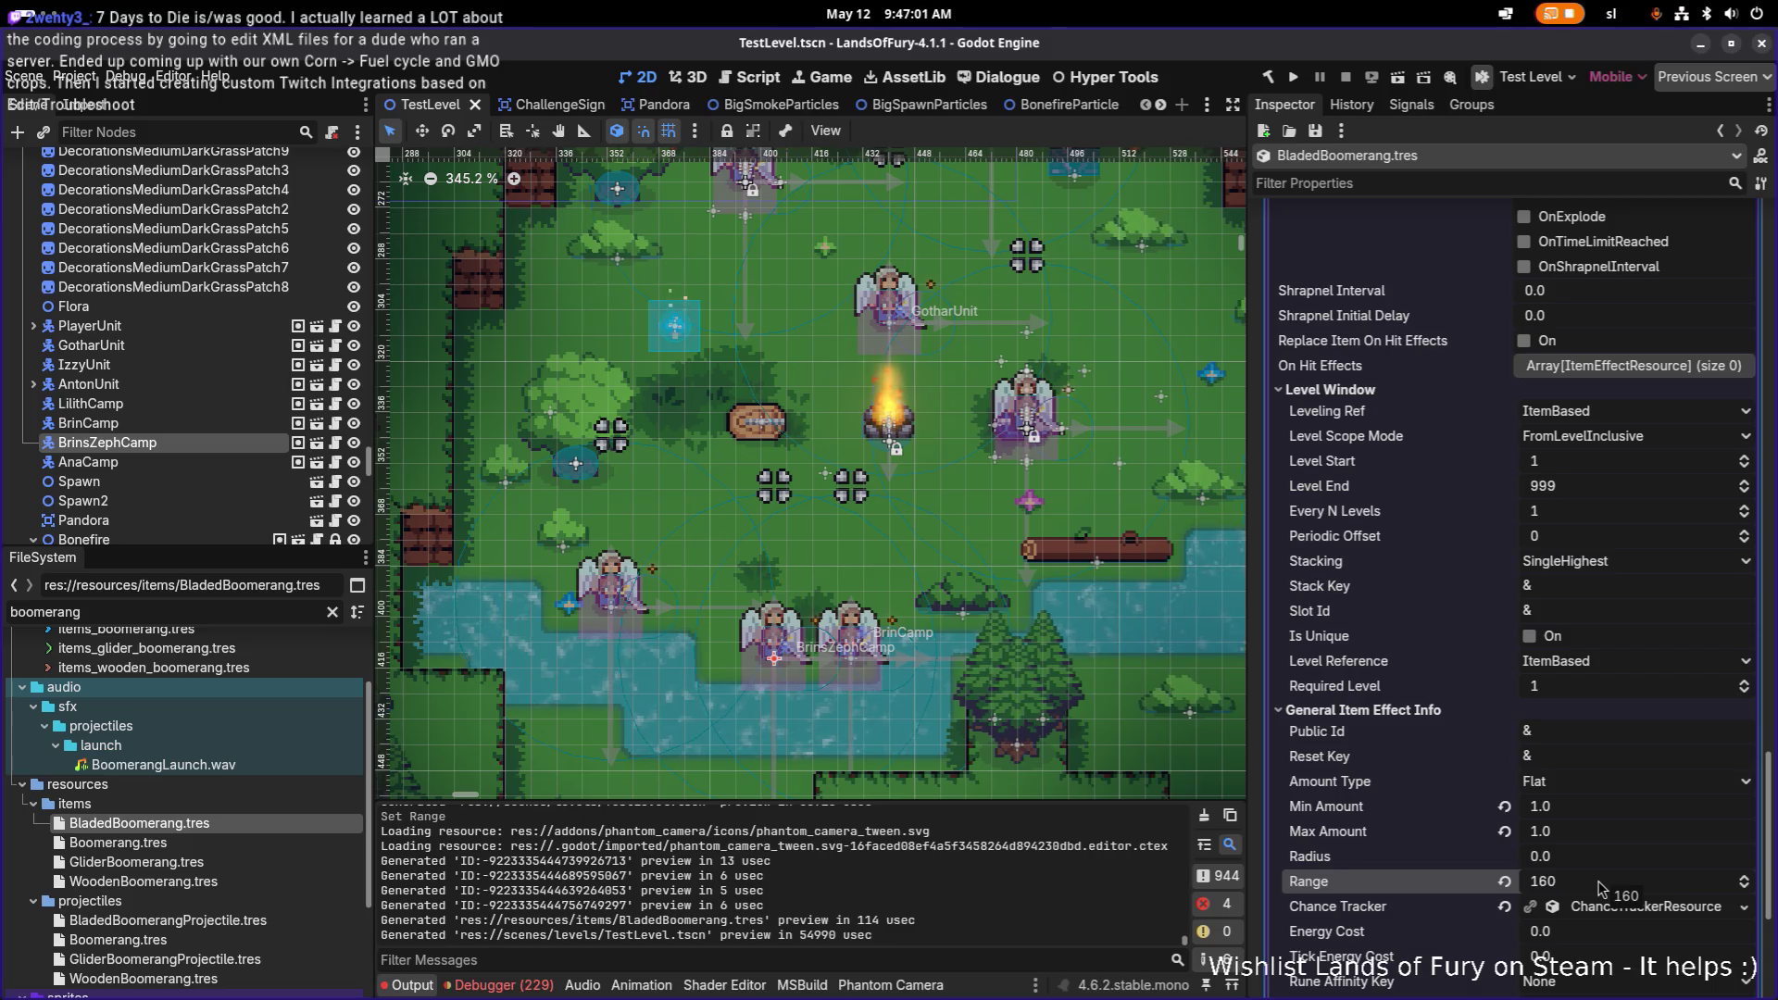
# Step: Add two rune slot elements, each filled with a New RuneSlotResource
pyautogui.scroll(-5, 1601, 884)
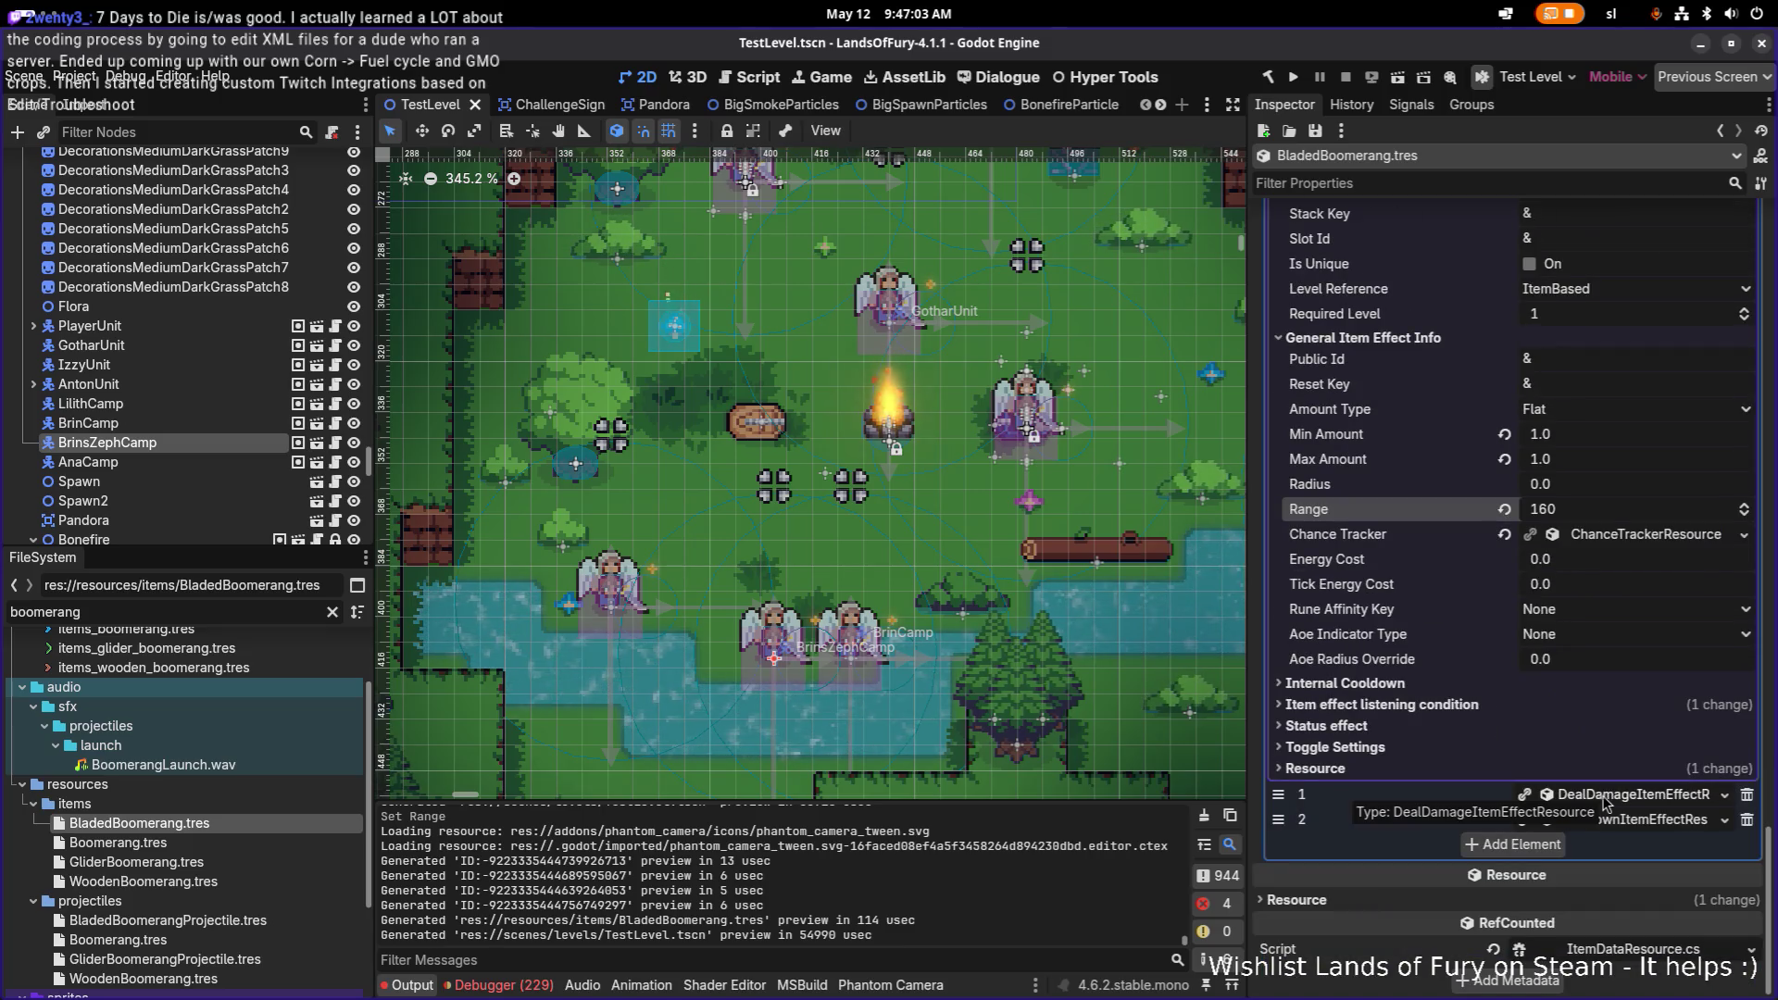
pyautogui.scroll(8, 1616, 822)
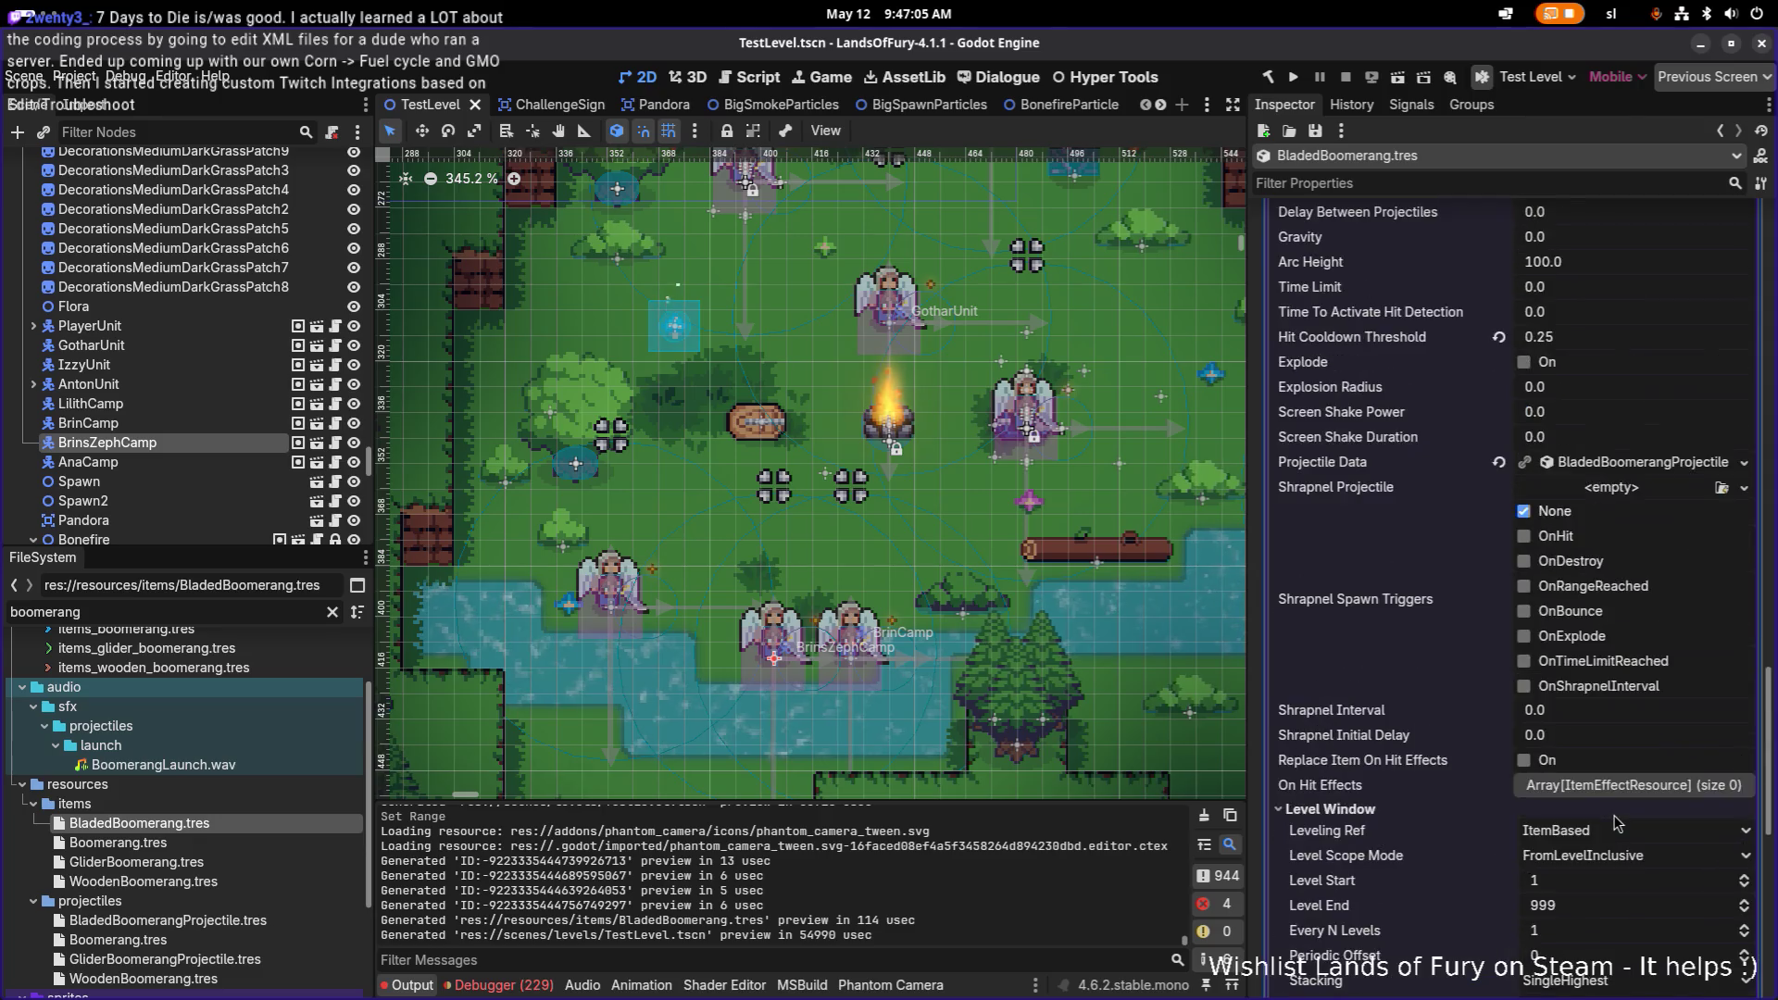
pyautogui.scroll(10, 1616, 822)
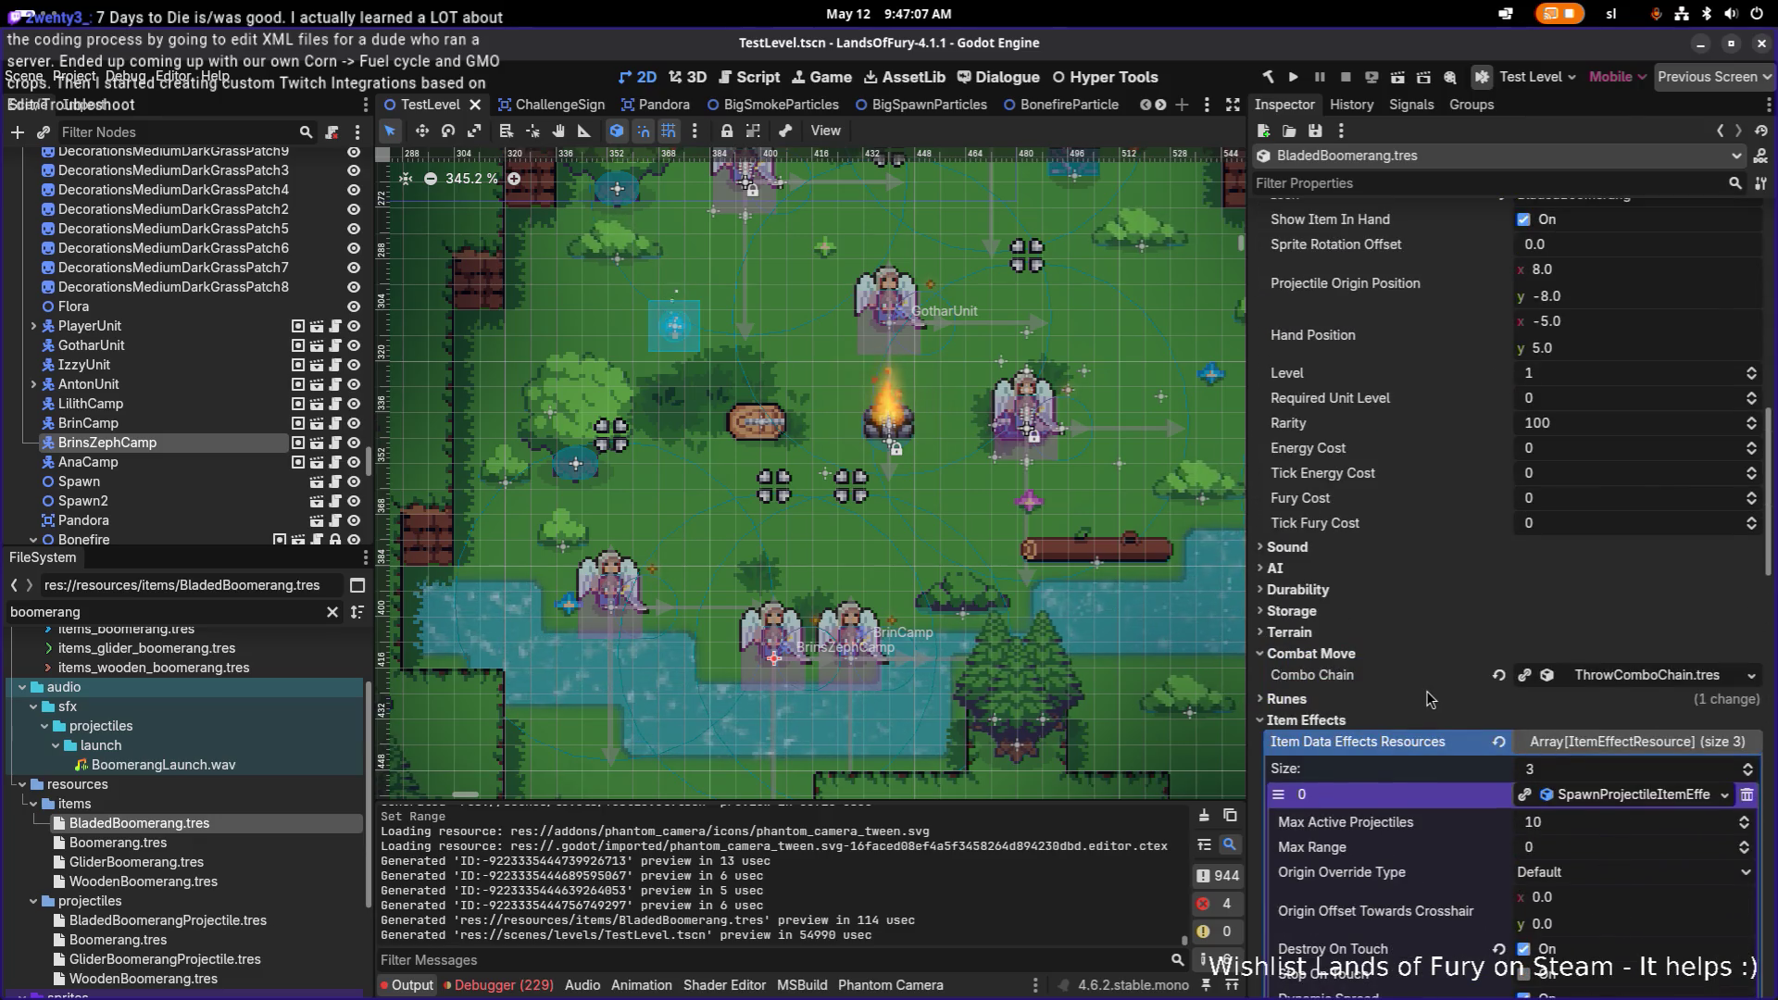
pyautogui.scroll(-3, 1450, 697)
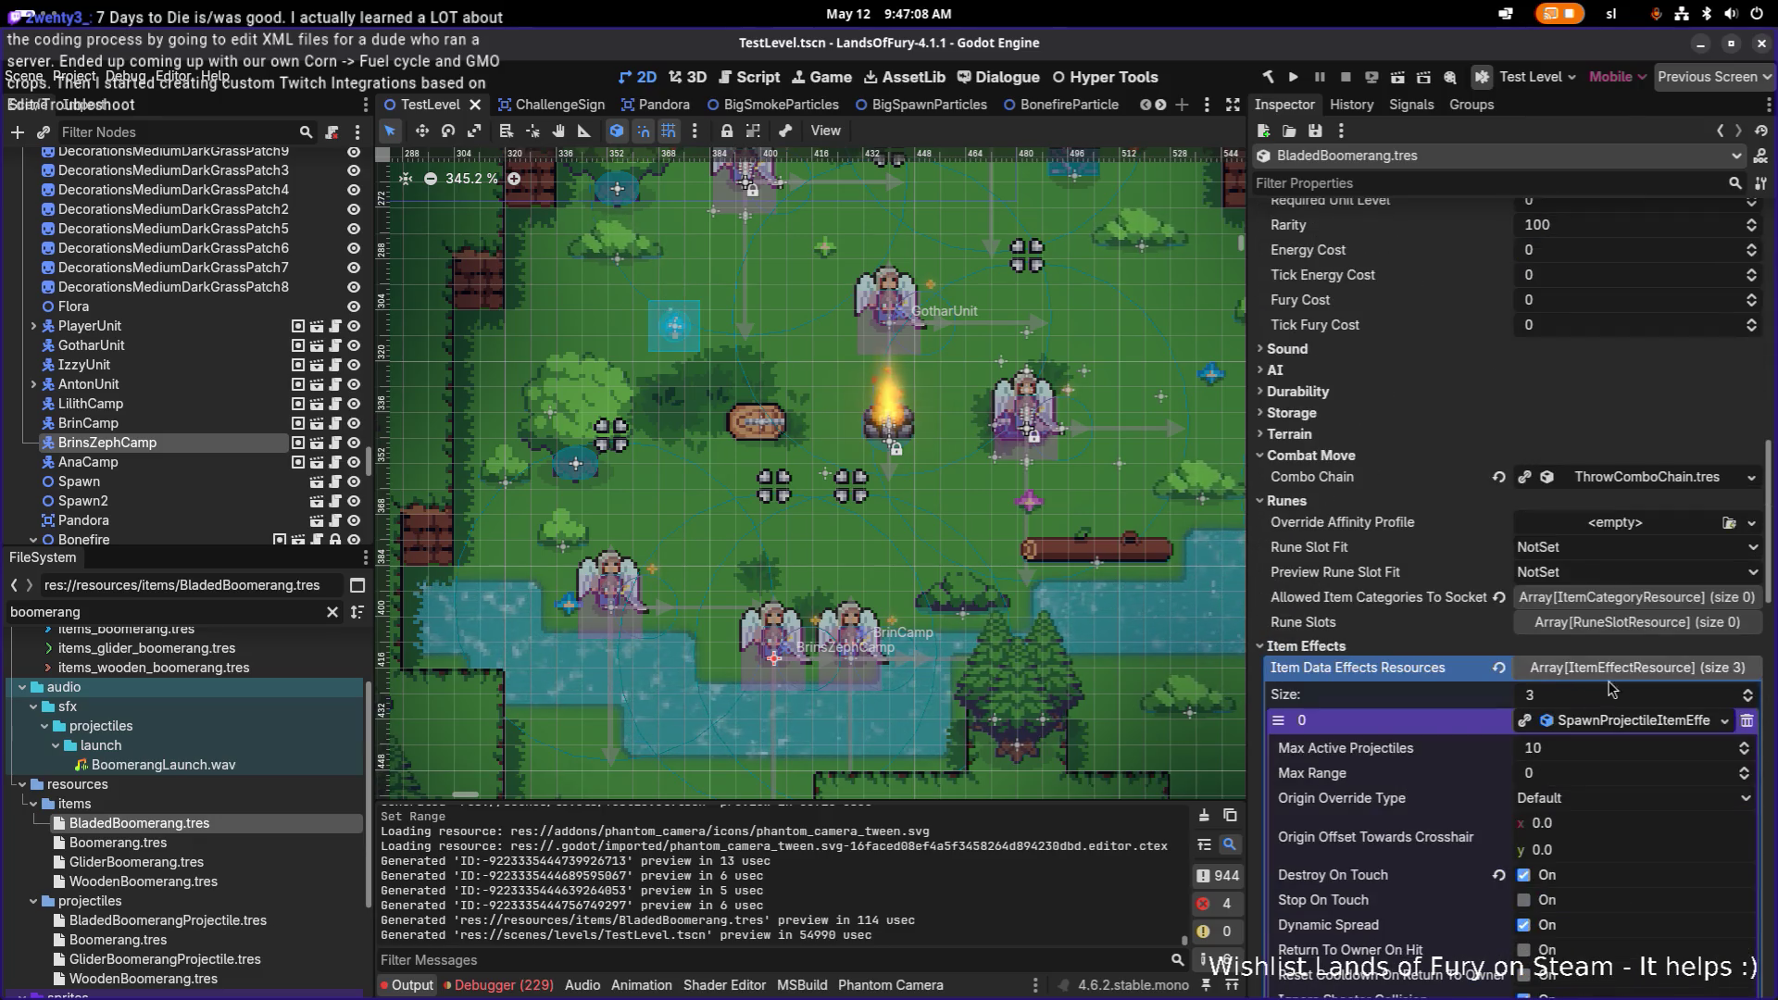
pyautogui.click(1649, 622)
pyautogui.click(1519, 683)
pyautogui.click(1524, 708)
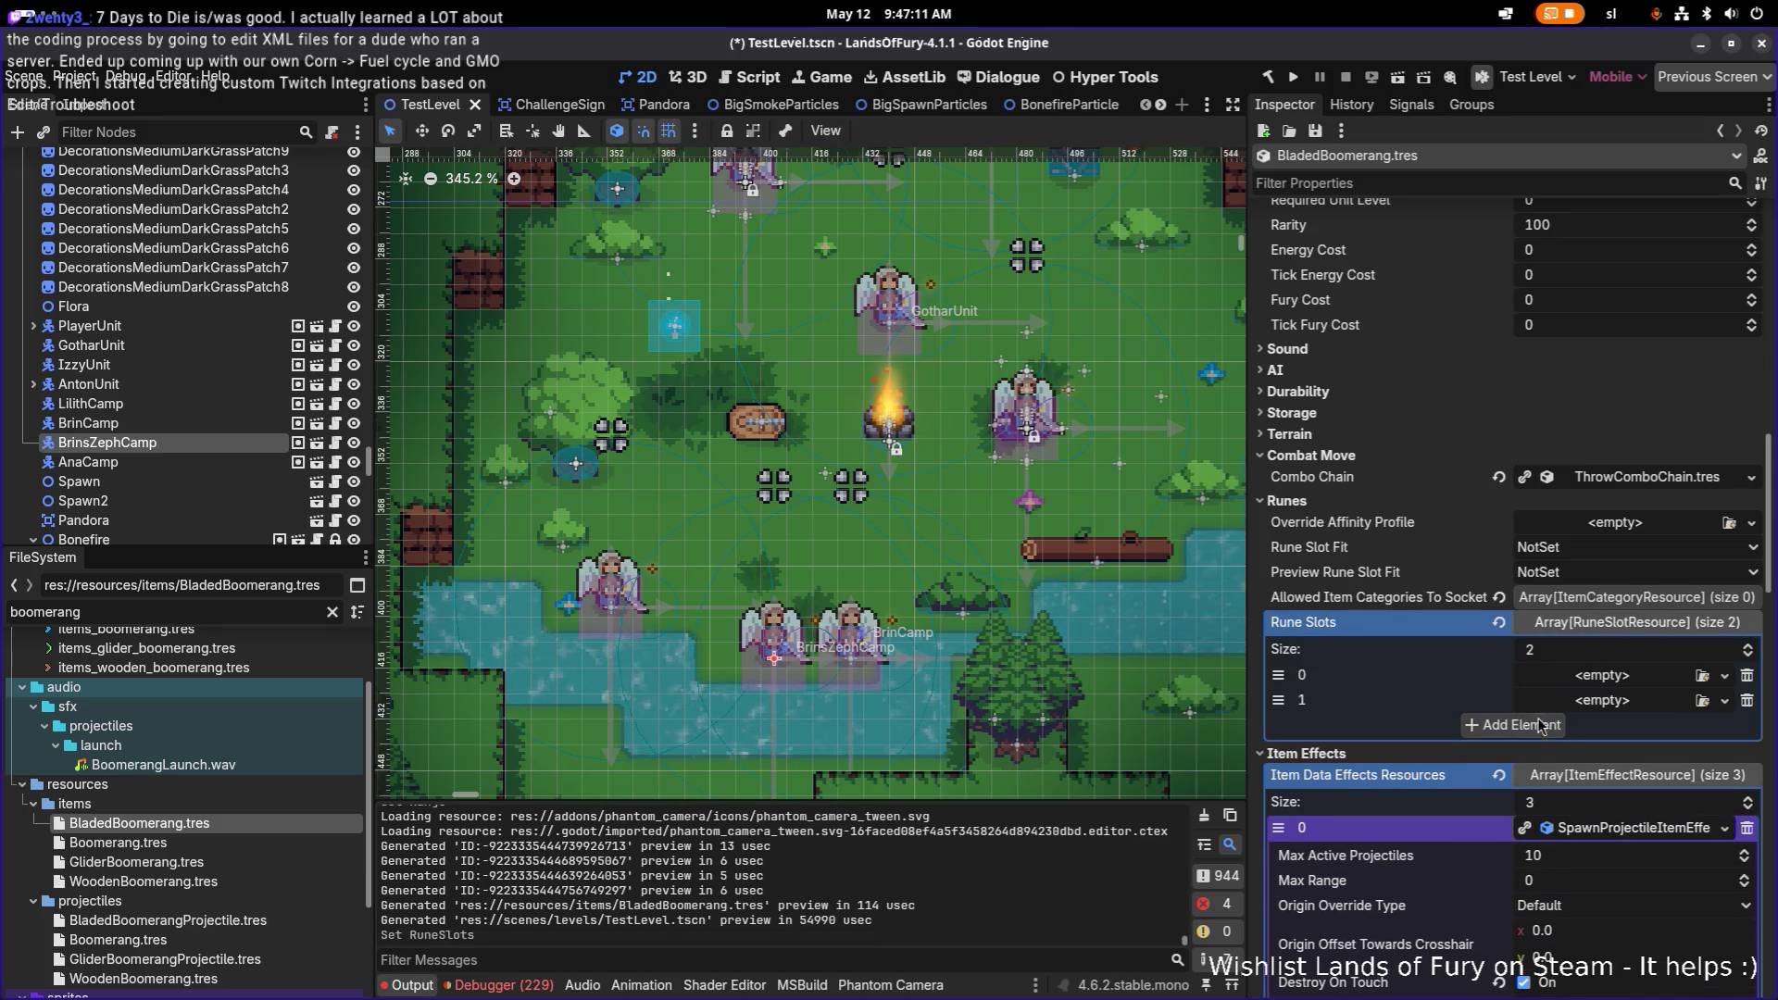
pyautogui.click(1613, 679)
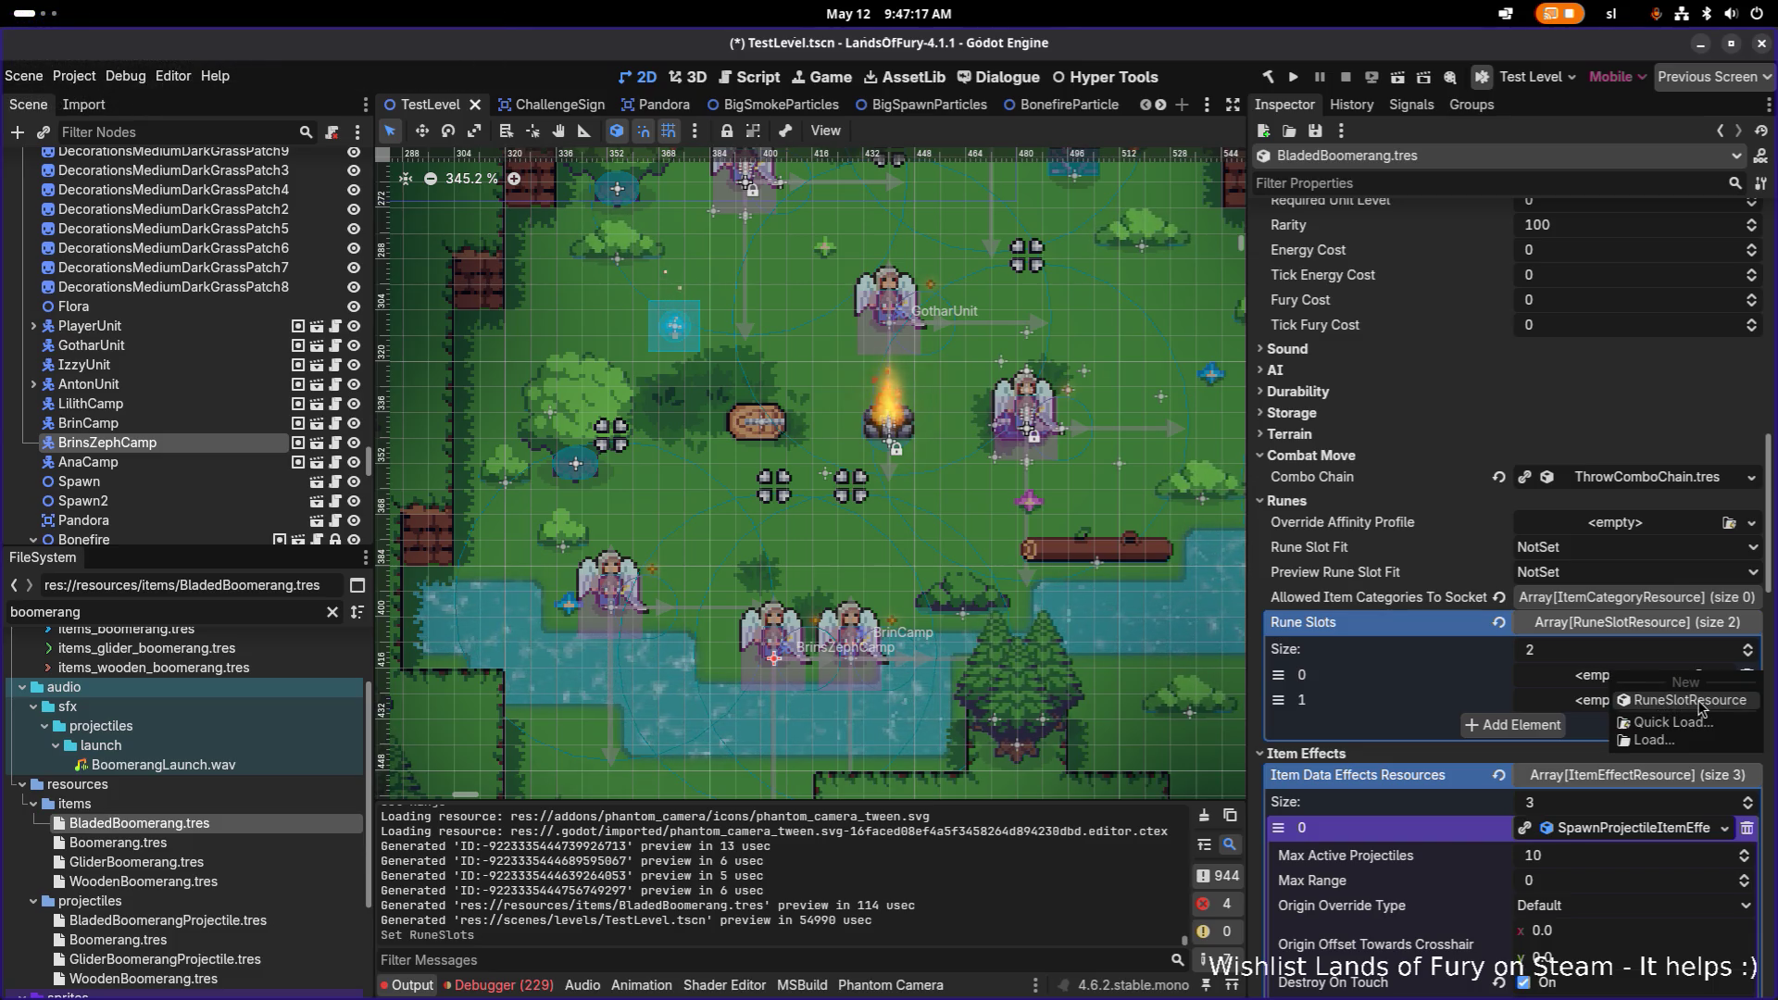
pyautogui.click(1687, 701)
pyautogui.click(1620, 702)
pyautogui.click(1648, 728)
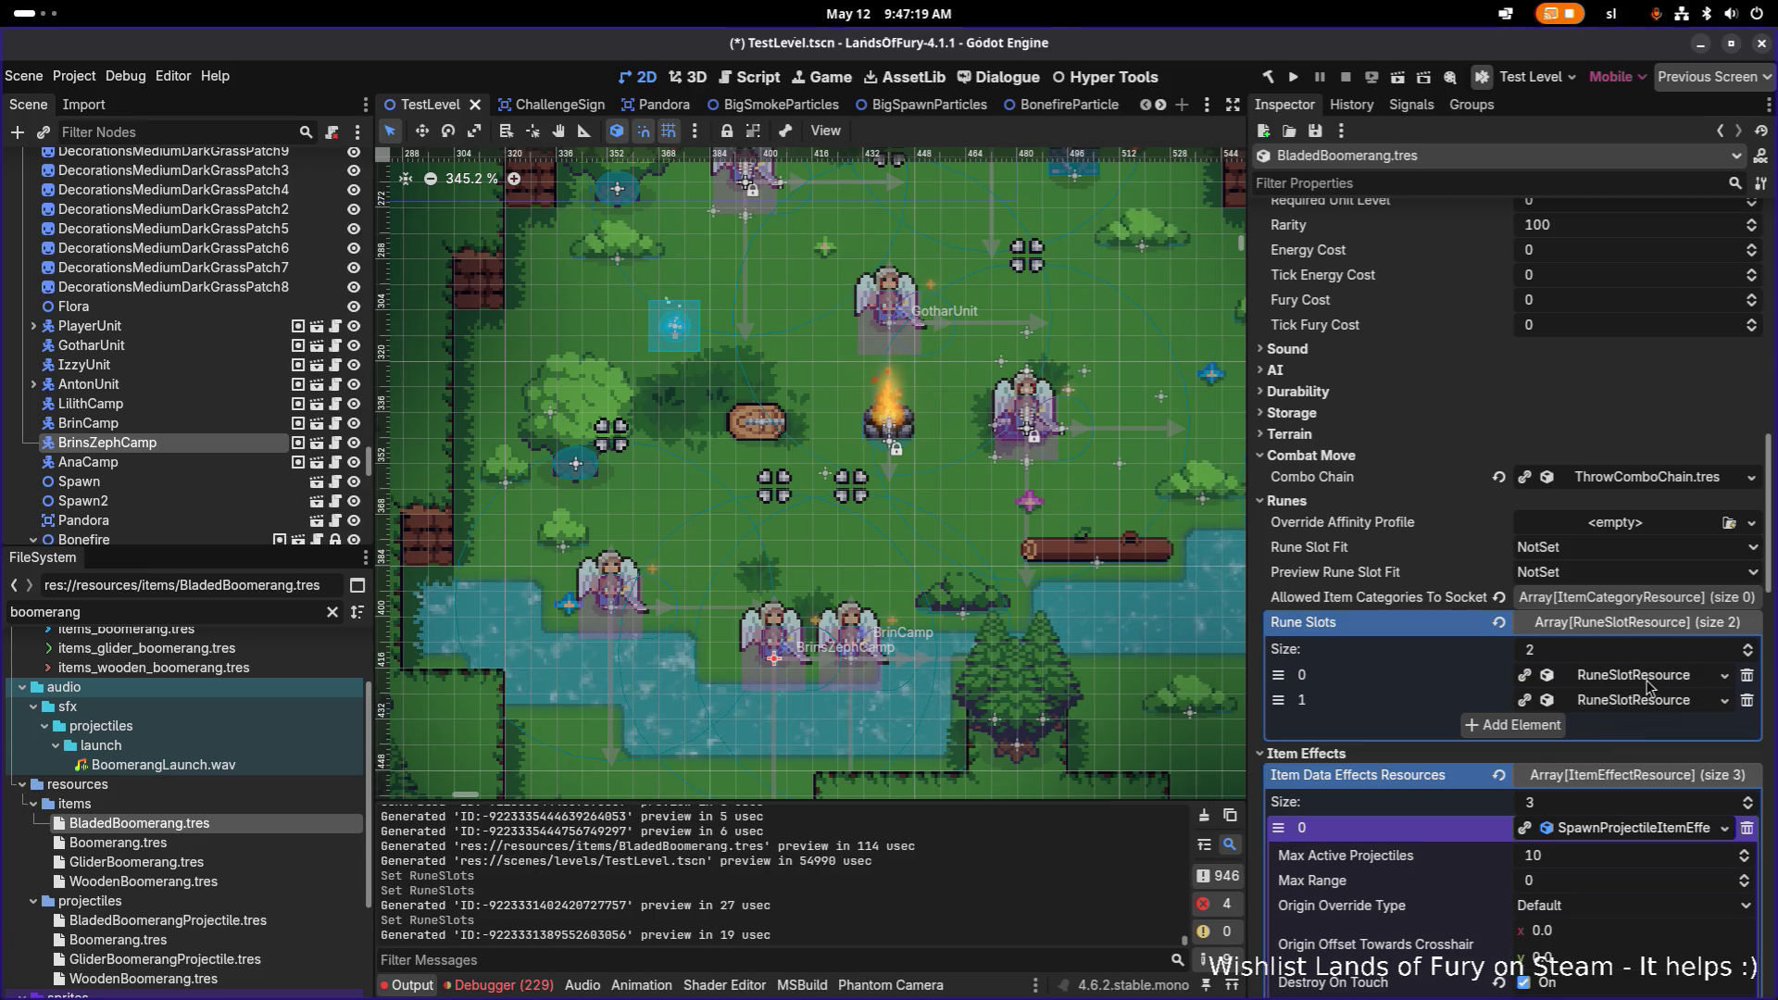
# Step: Set both rune slots' Rune Slot Tier to Elite
pyautogui.click(1631, 680)
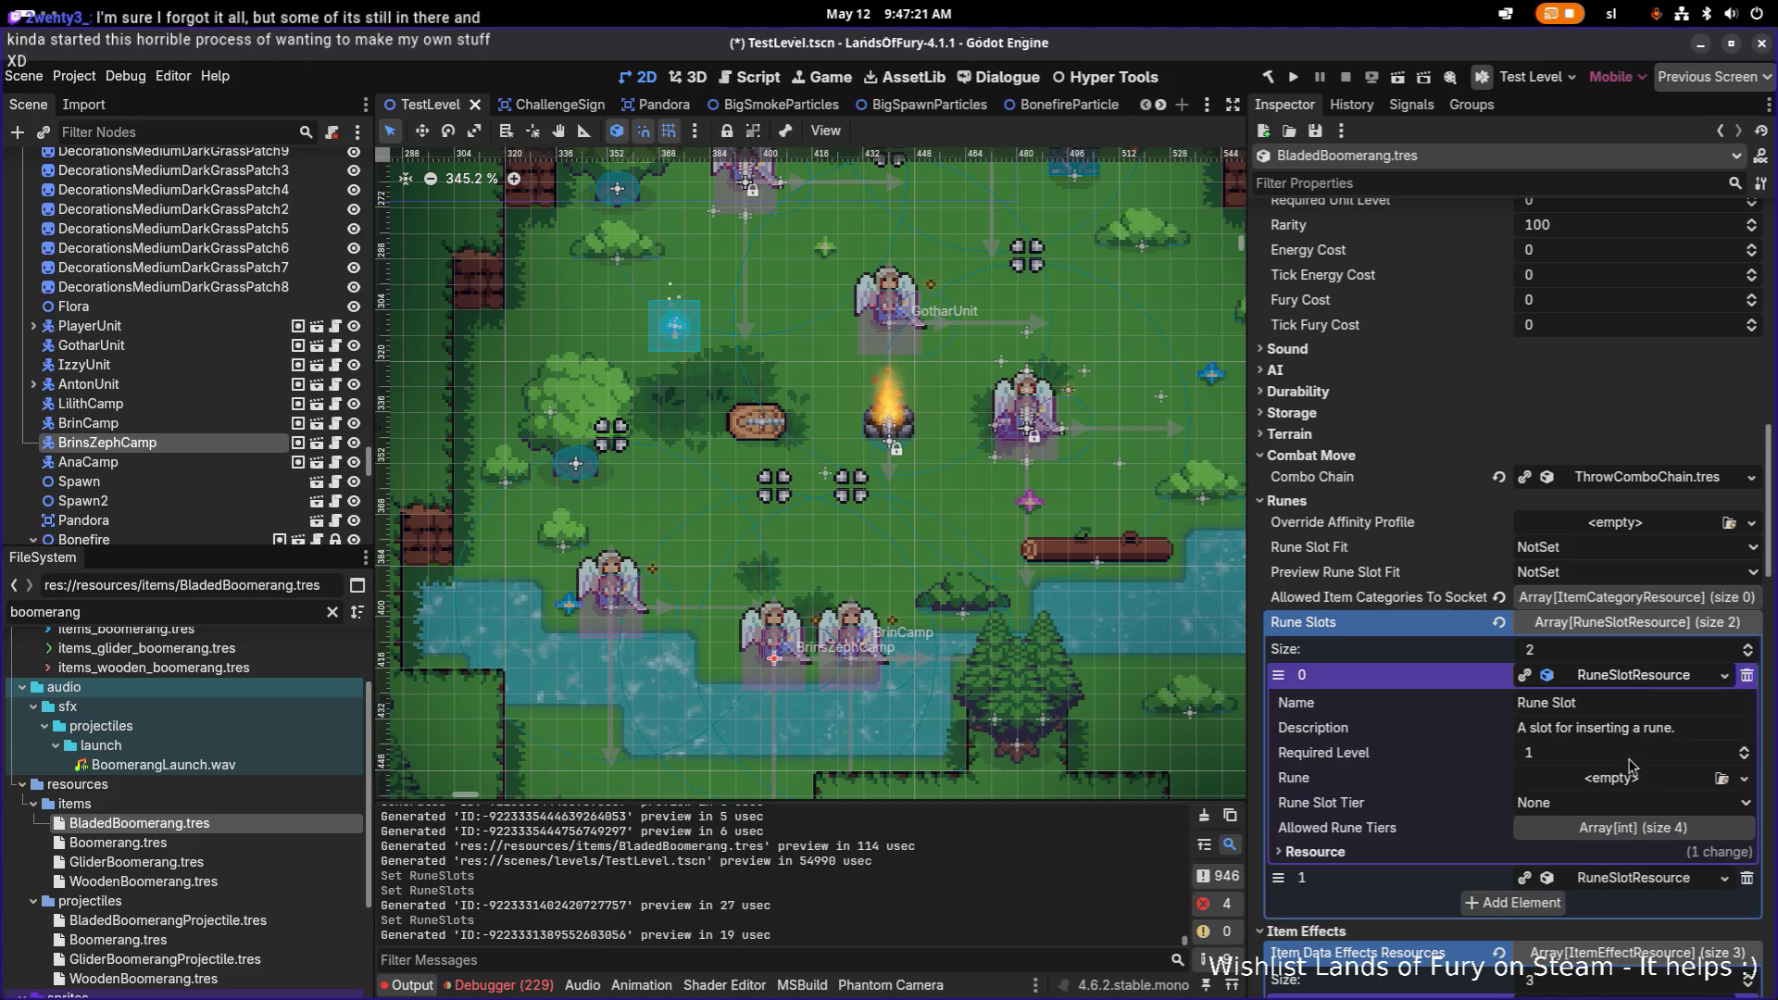
pyautogui.click(1601, 805)
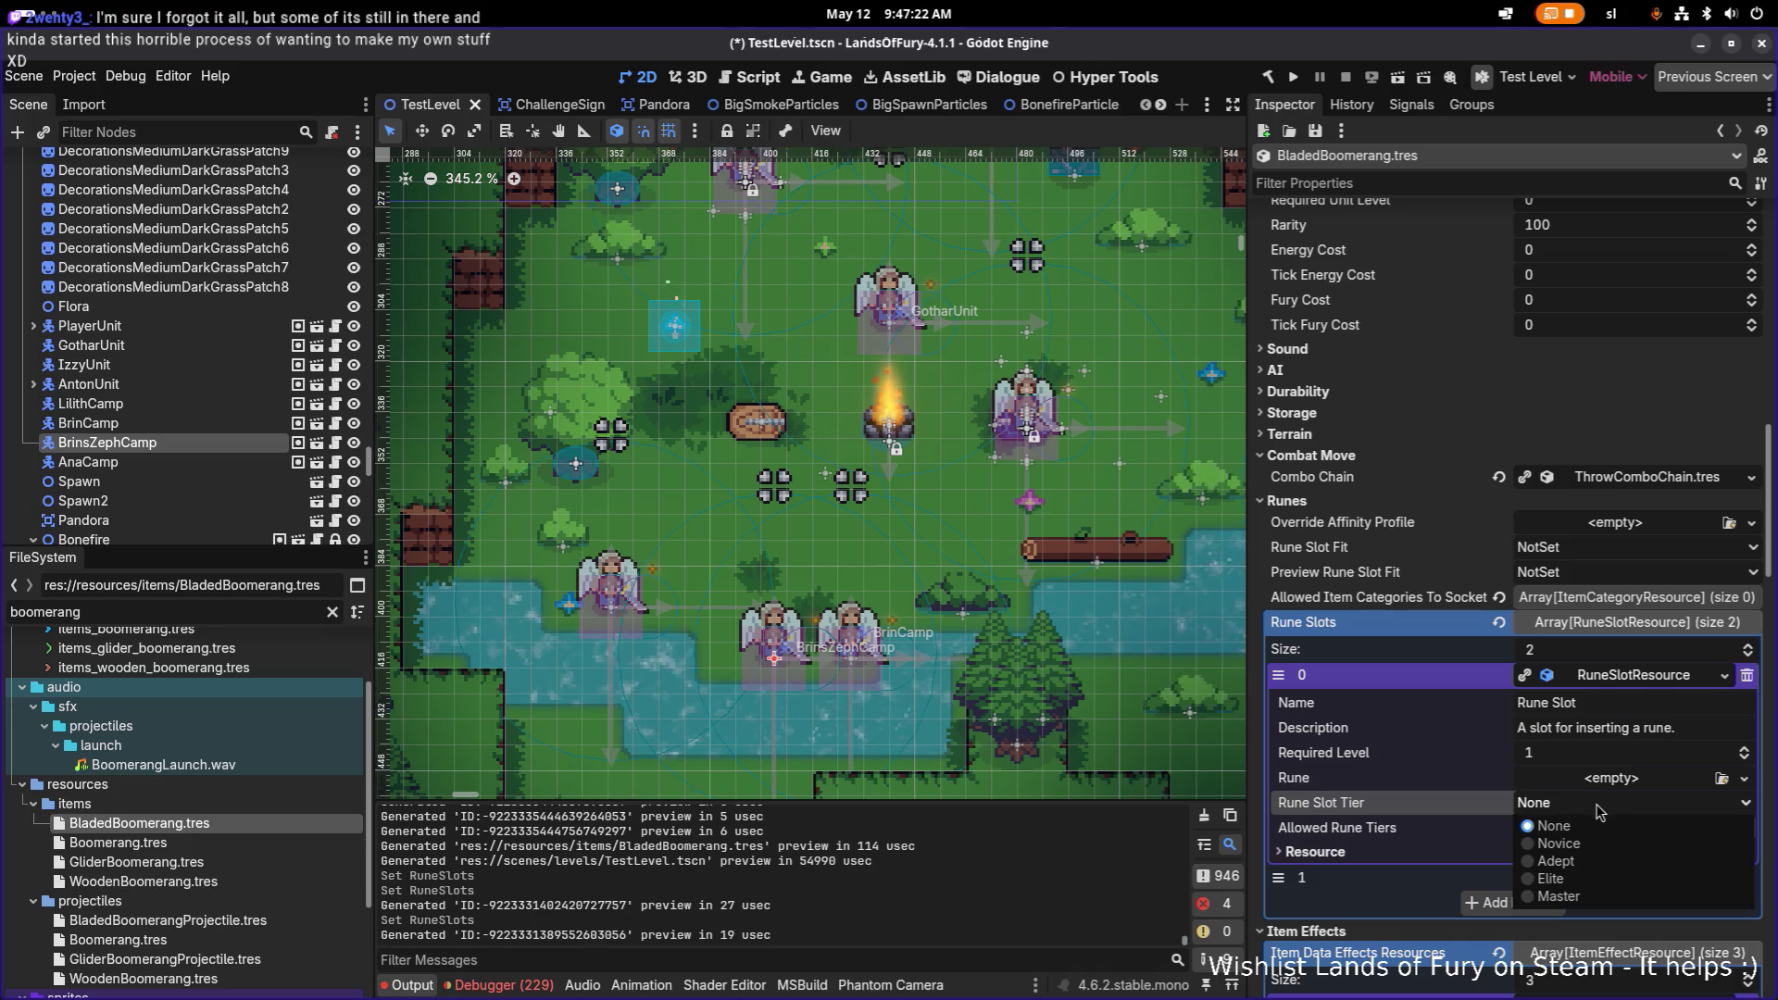
pyautogui.click(1572, 887)
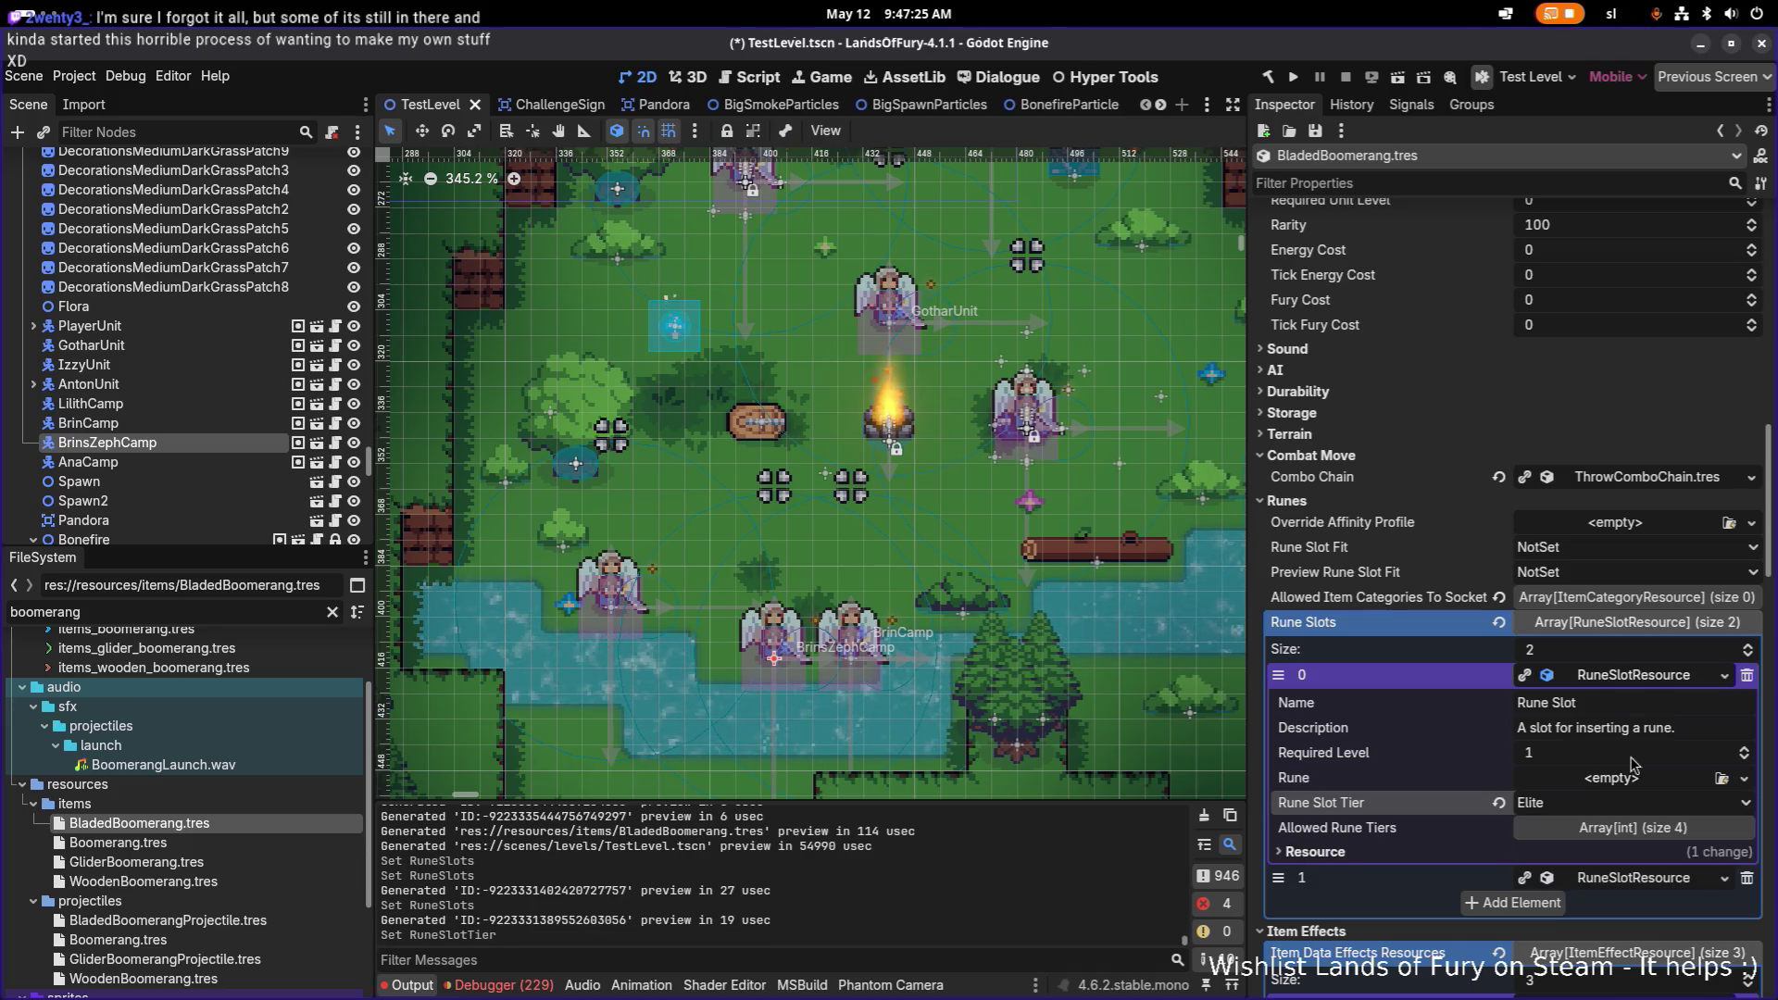
pyautogui.click(1646, 685)
pyautogui.click(1644, 701)
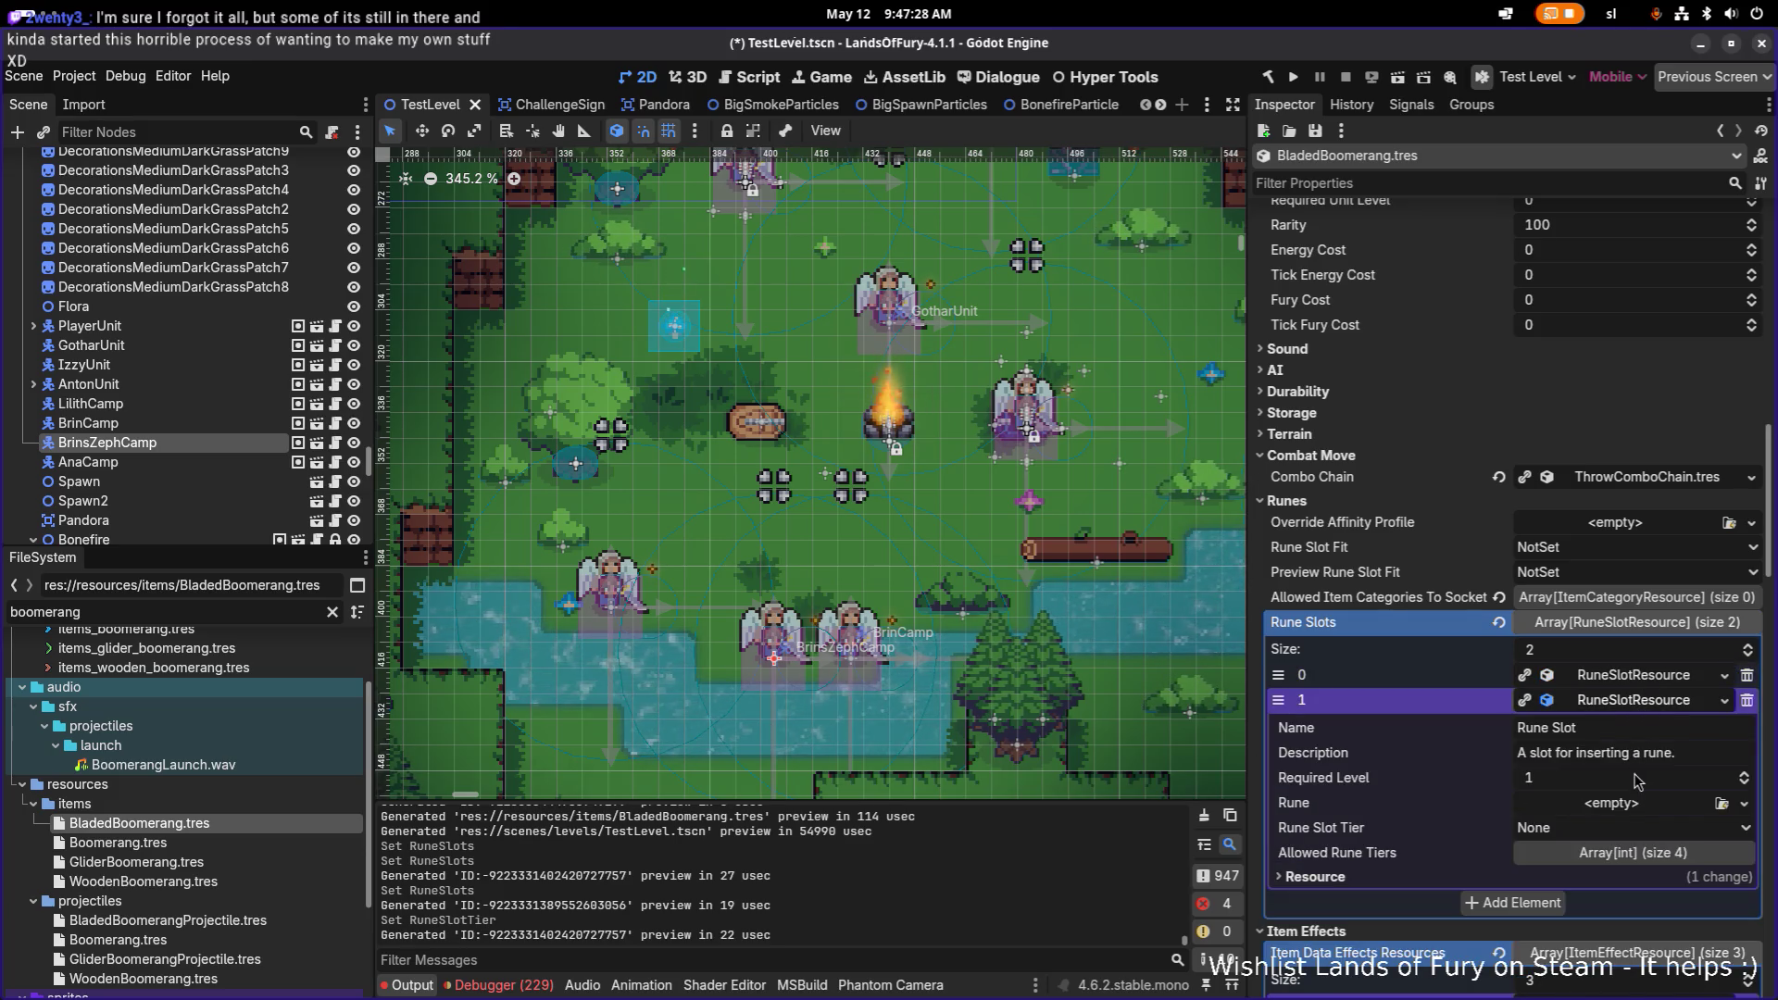
pyautogui.click(1602, 829)
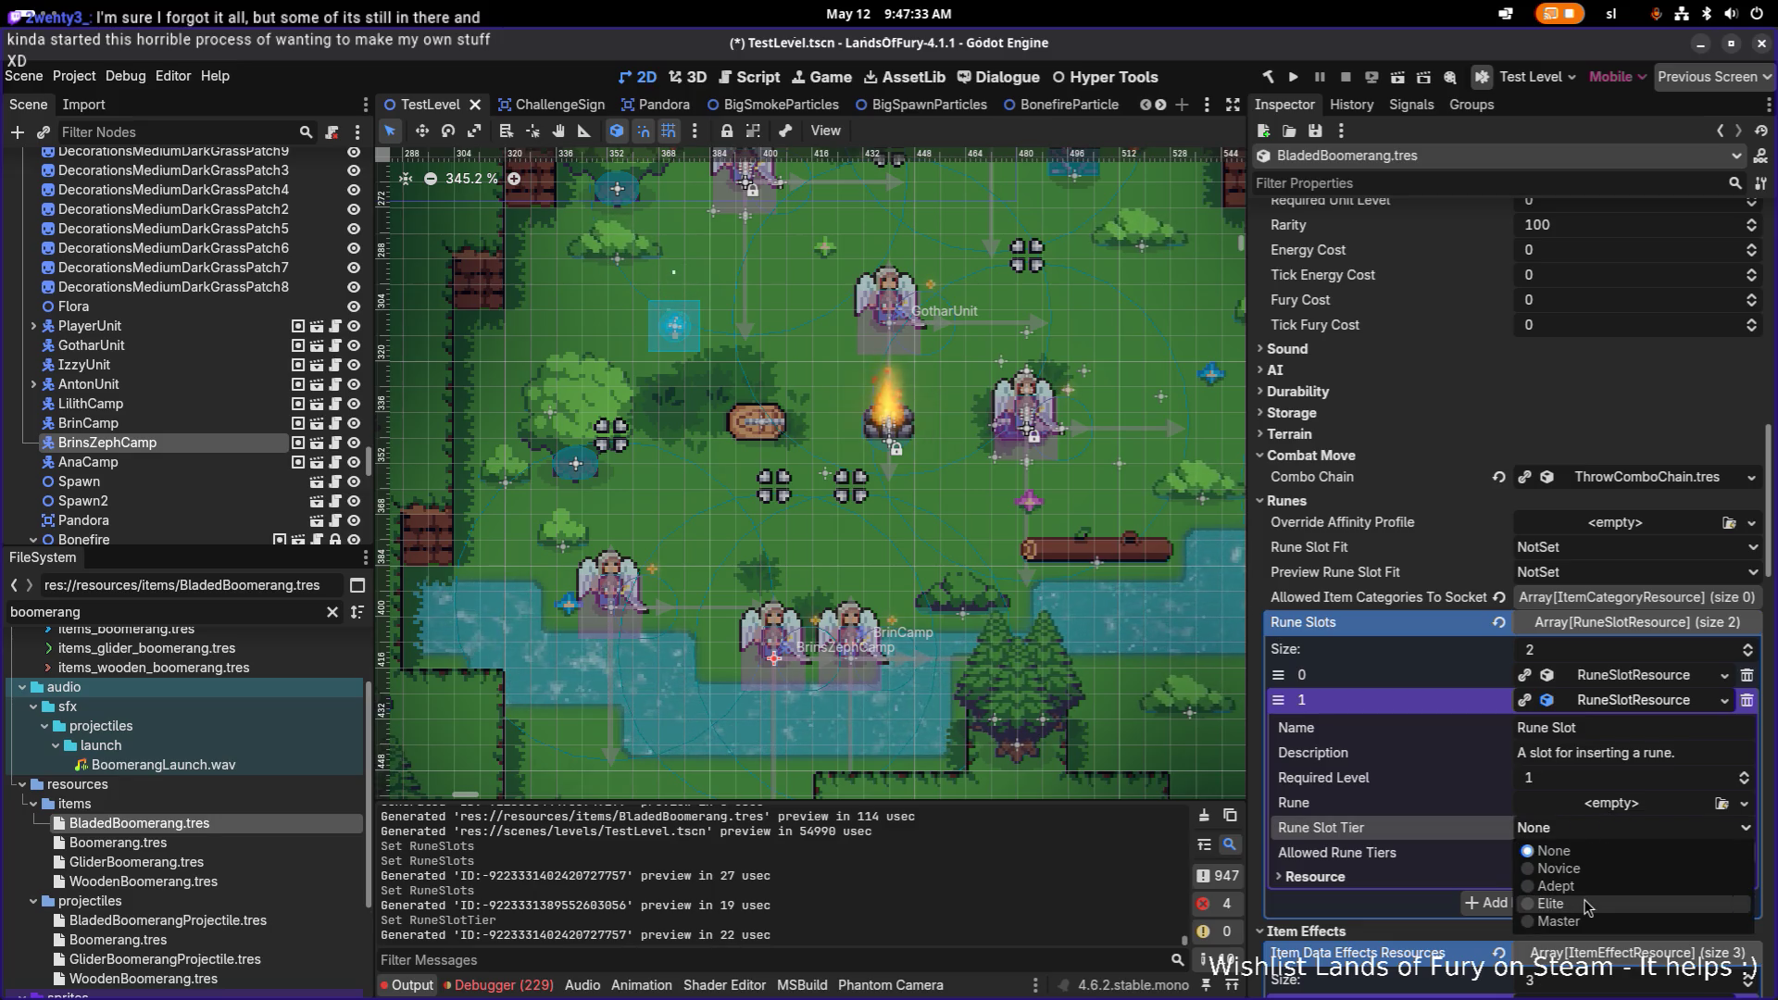
pyautogui.click(1602, 893)
pyautogui.click(1633, 701)
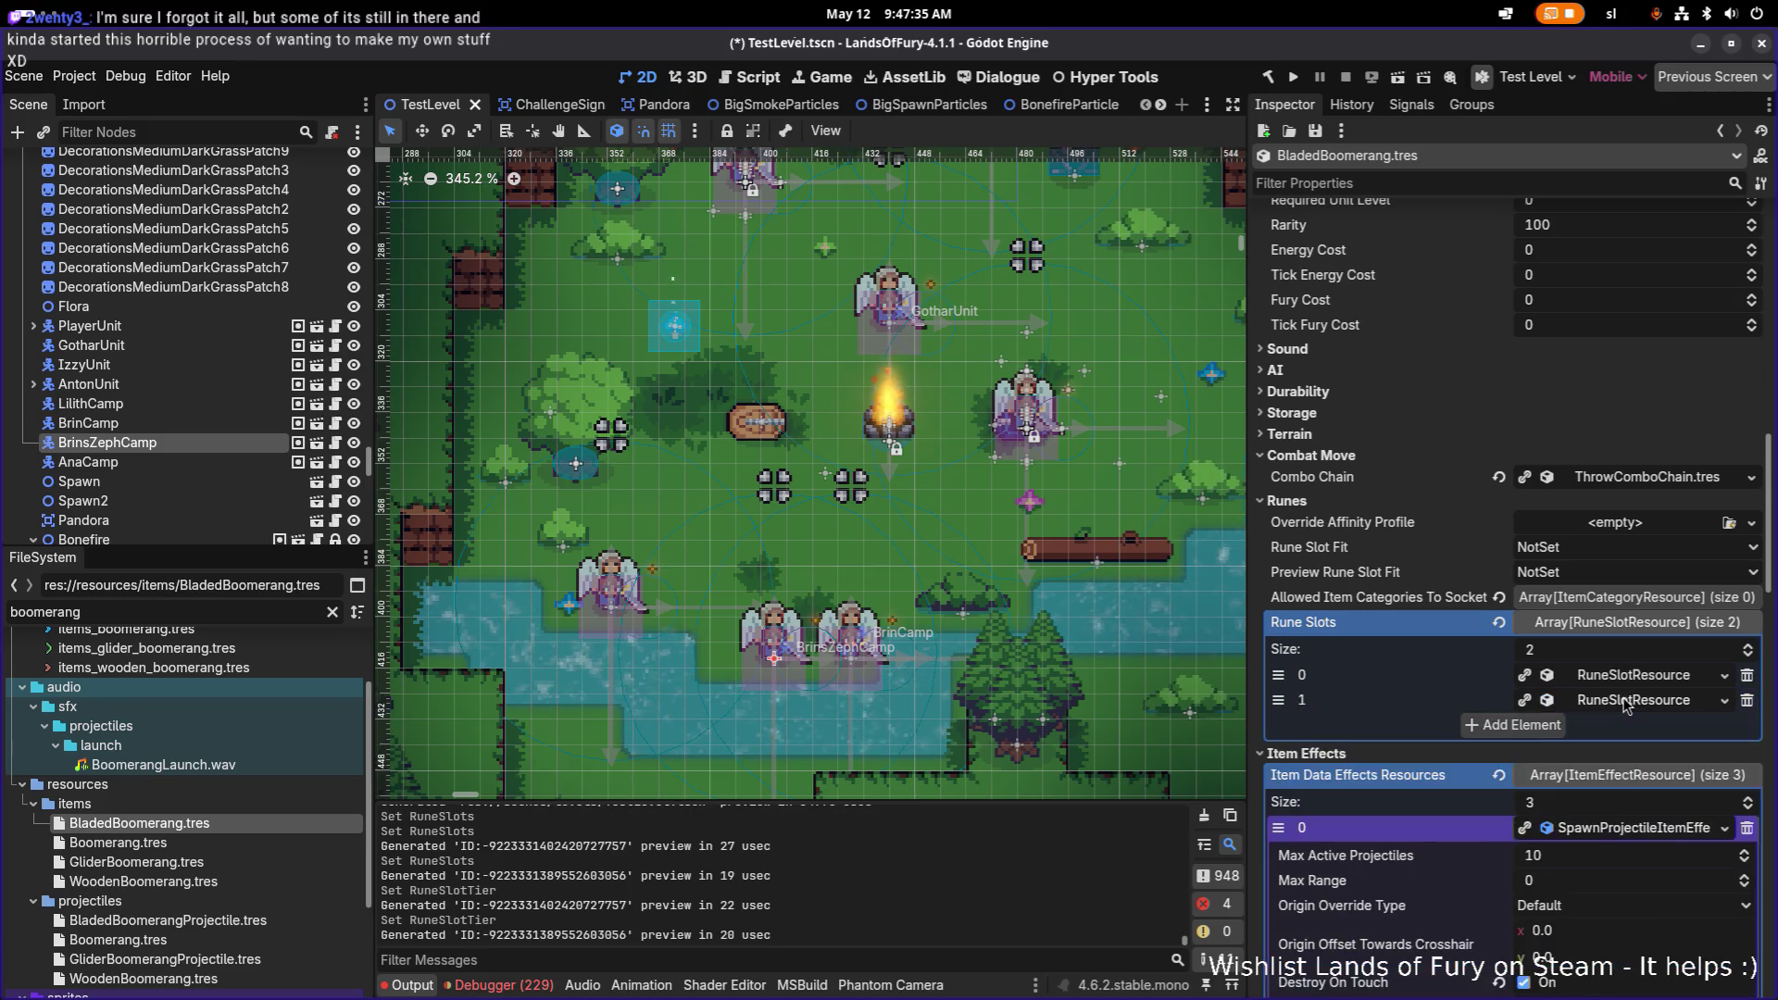
pyautogui.scroll(-5, 1629, 706)
pyautogui.scroll(-8, 1627, 706)
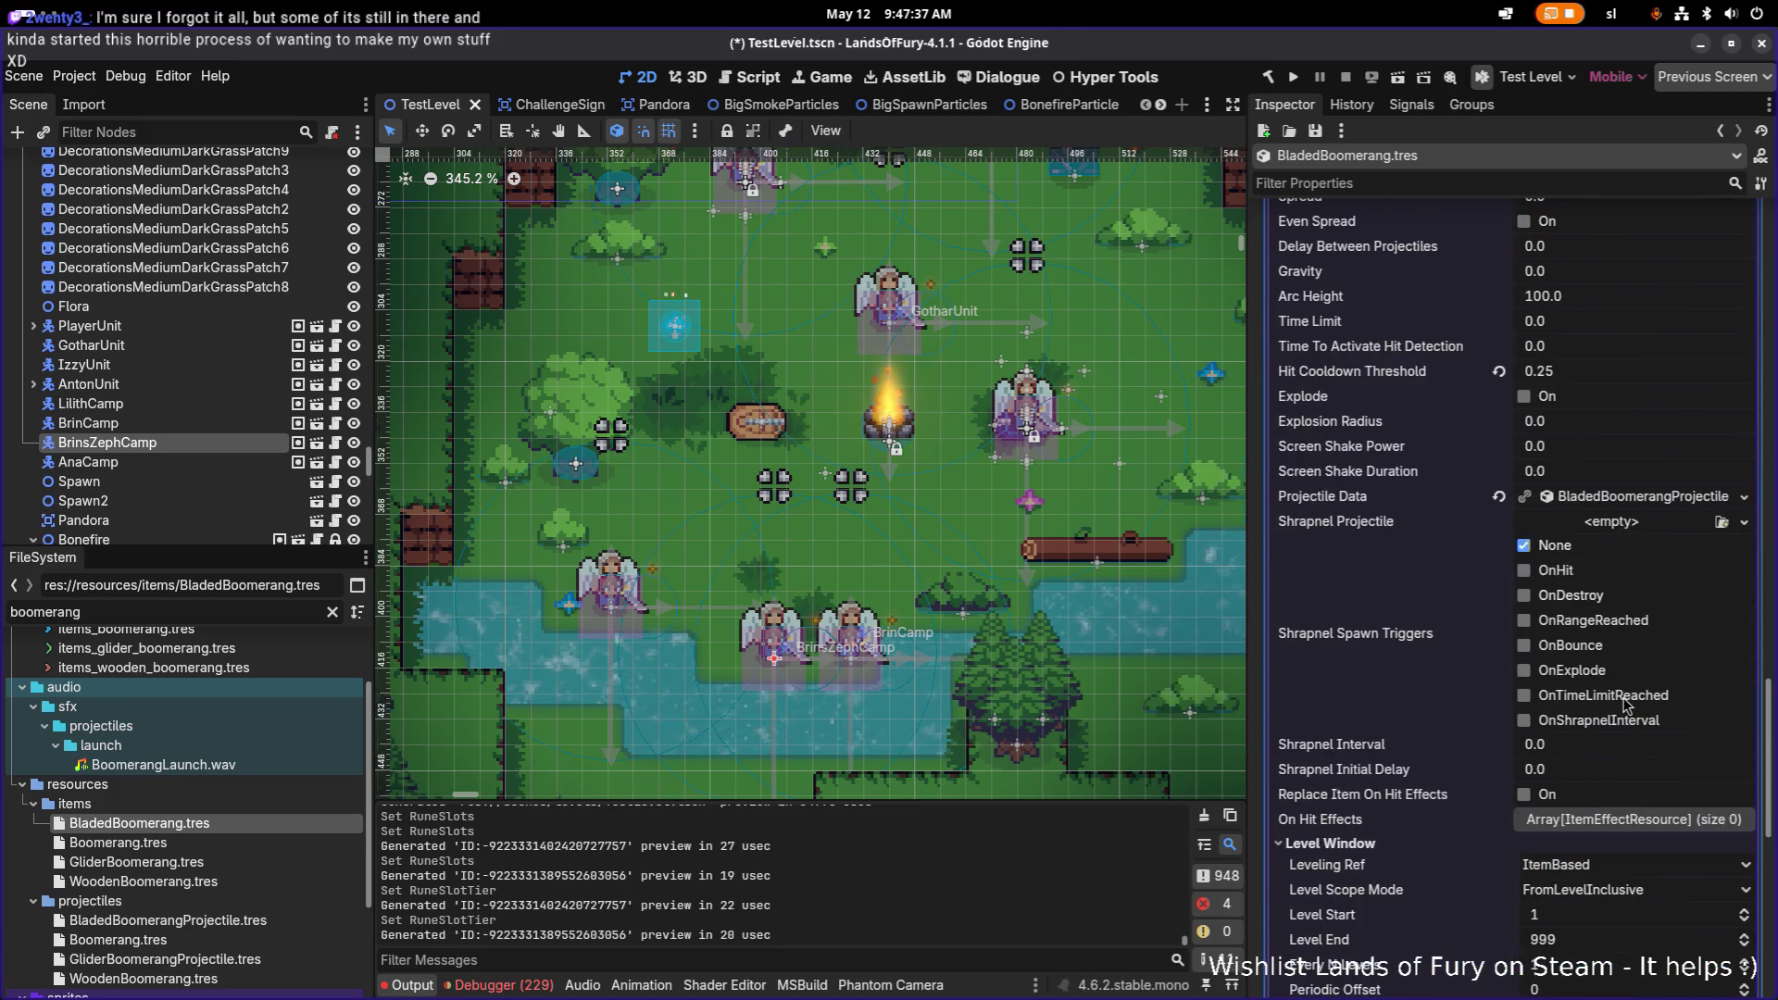
# Step: In the SpawnProjectile effect, uncheck Destroy On Touch and check Reset Cooldown On Return To Owner
pyautogui.scroll(8, 1625, 704)
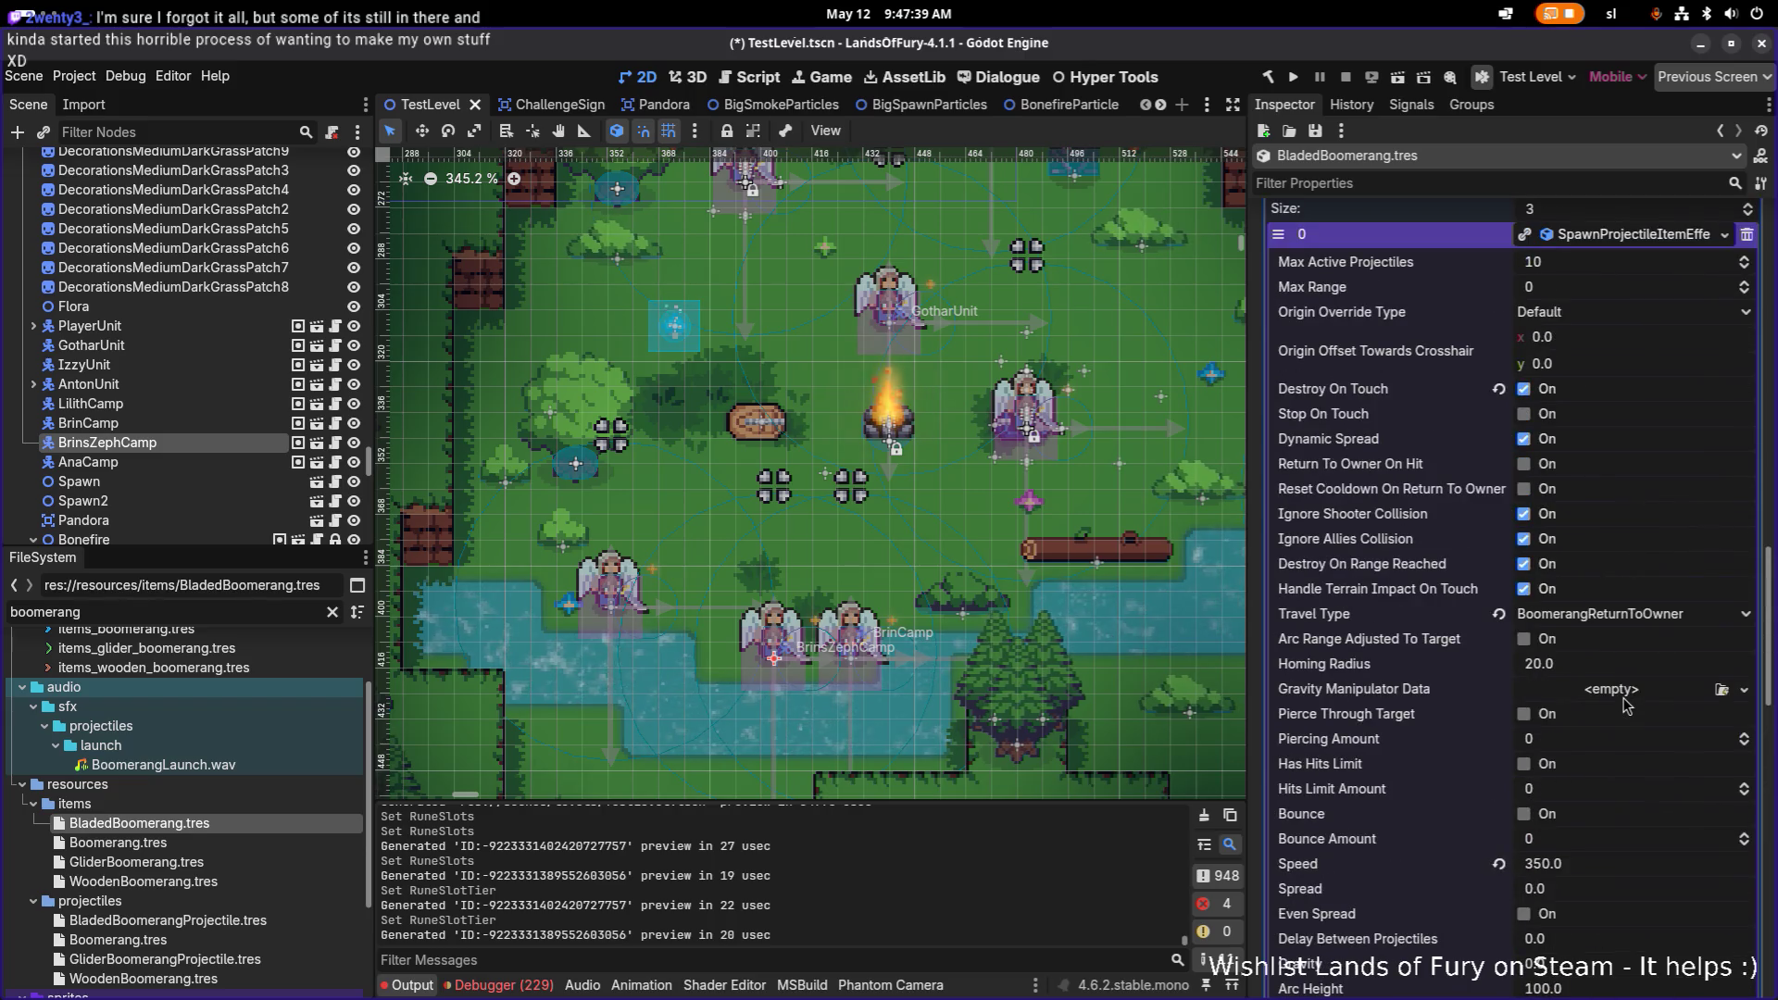
pyautogui.click(1524, 393)
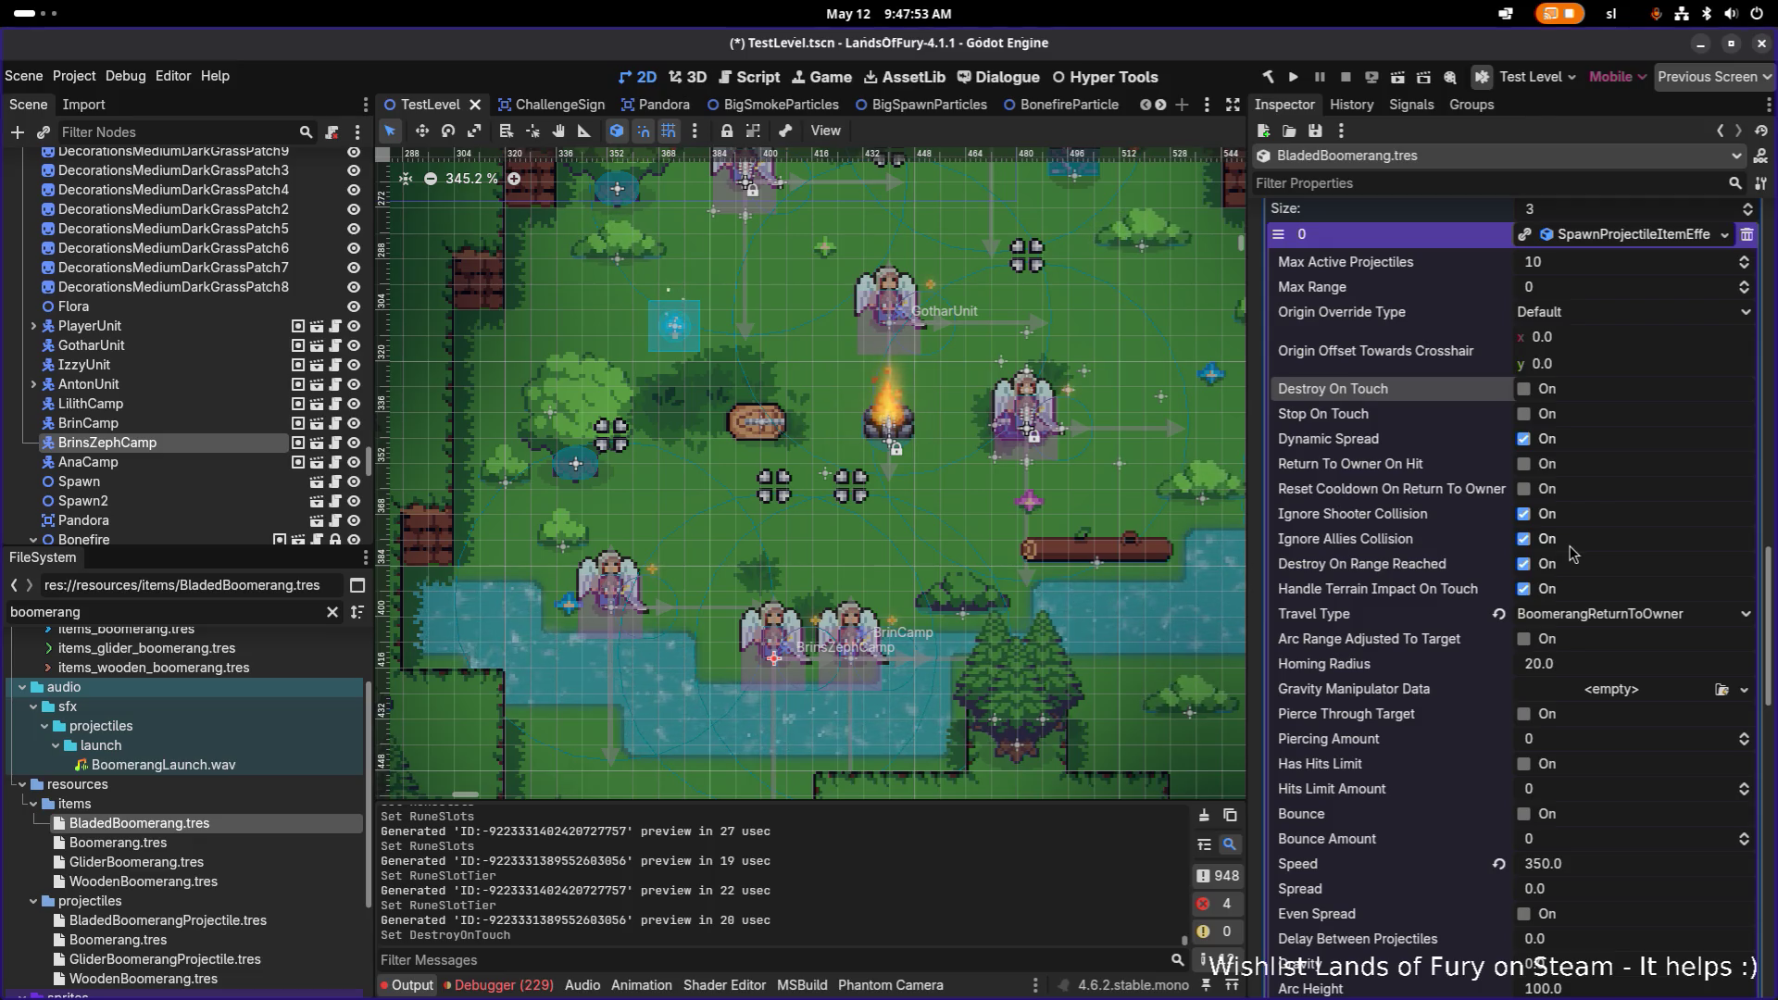
pyautogui.scroll(-5, 1571, 554)
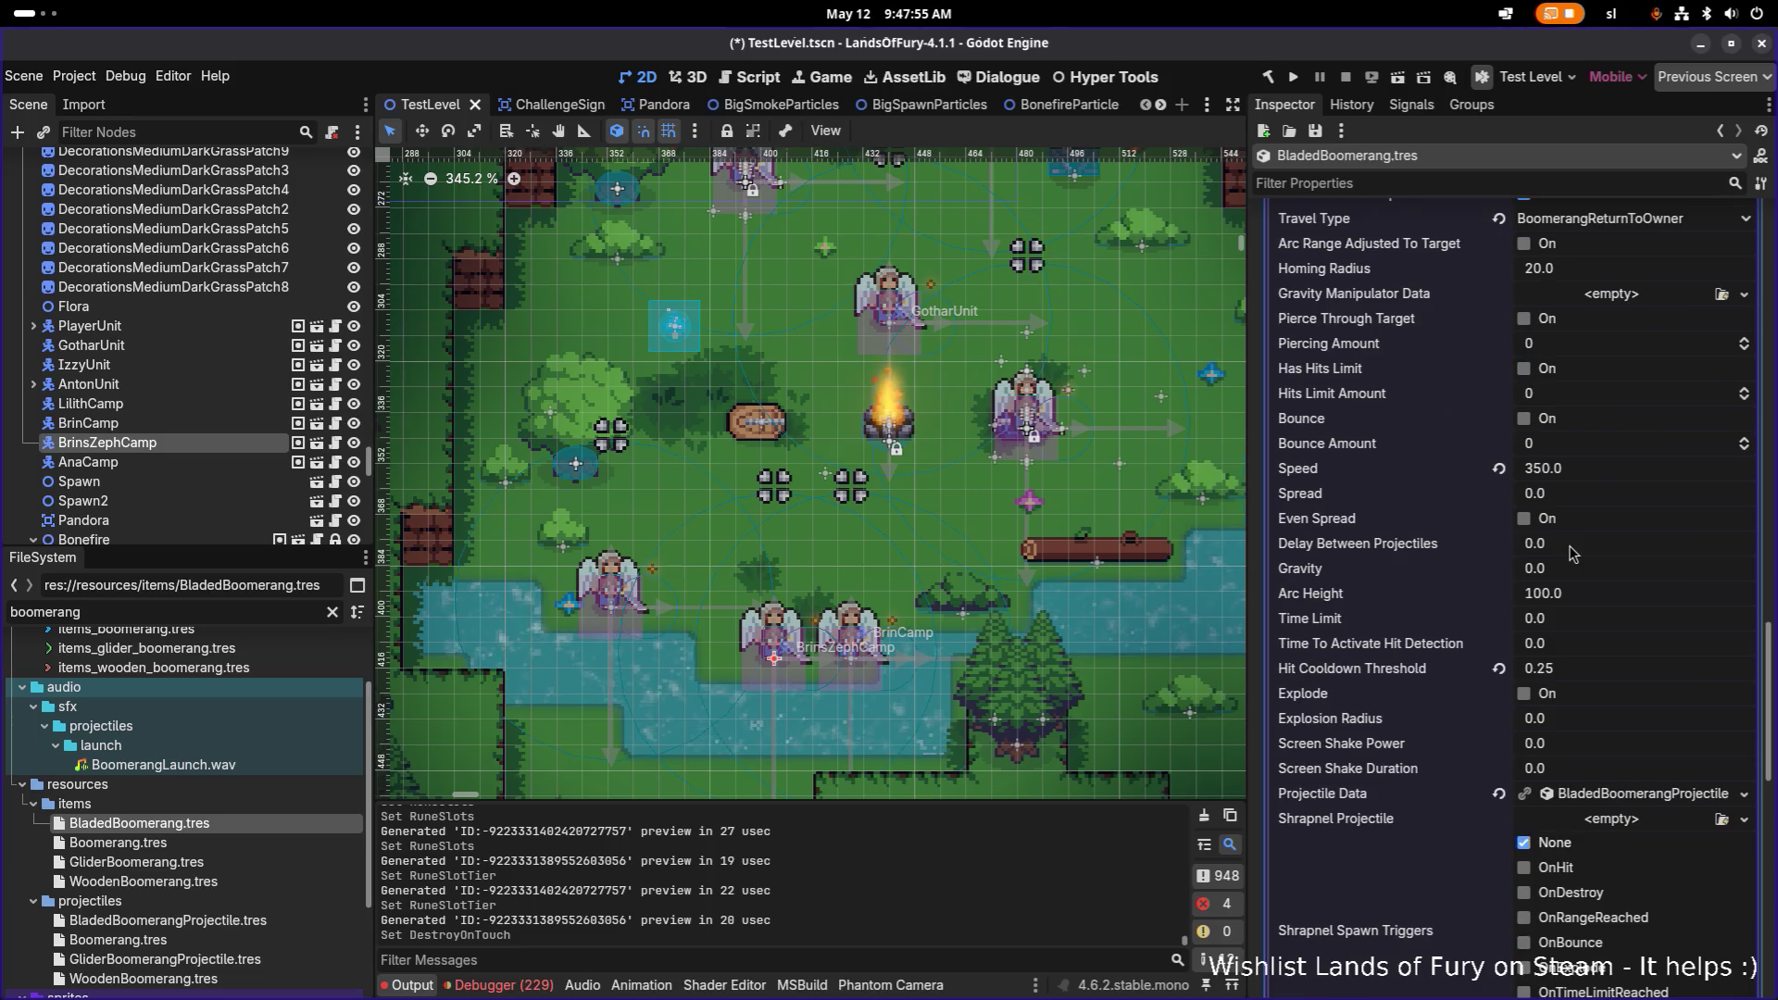
pyautogui.scroll(7, 1572, 554)
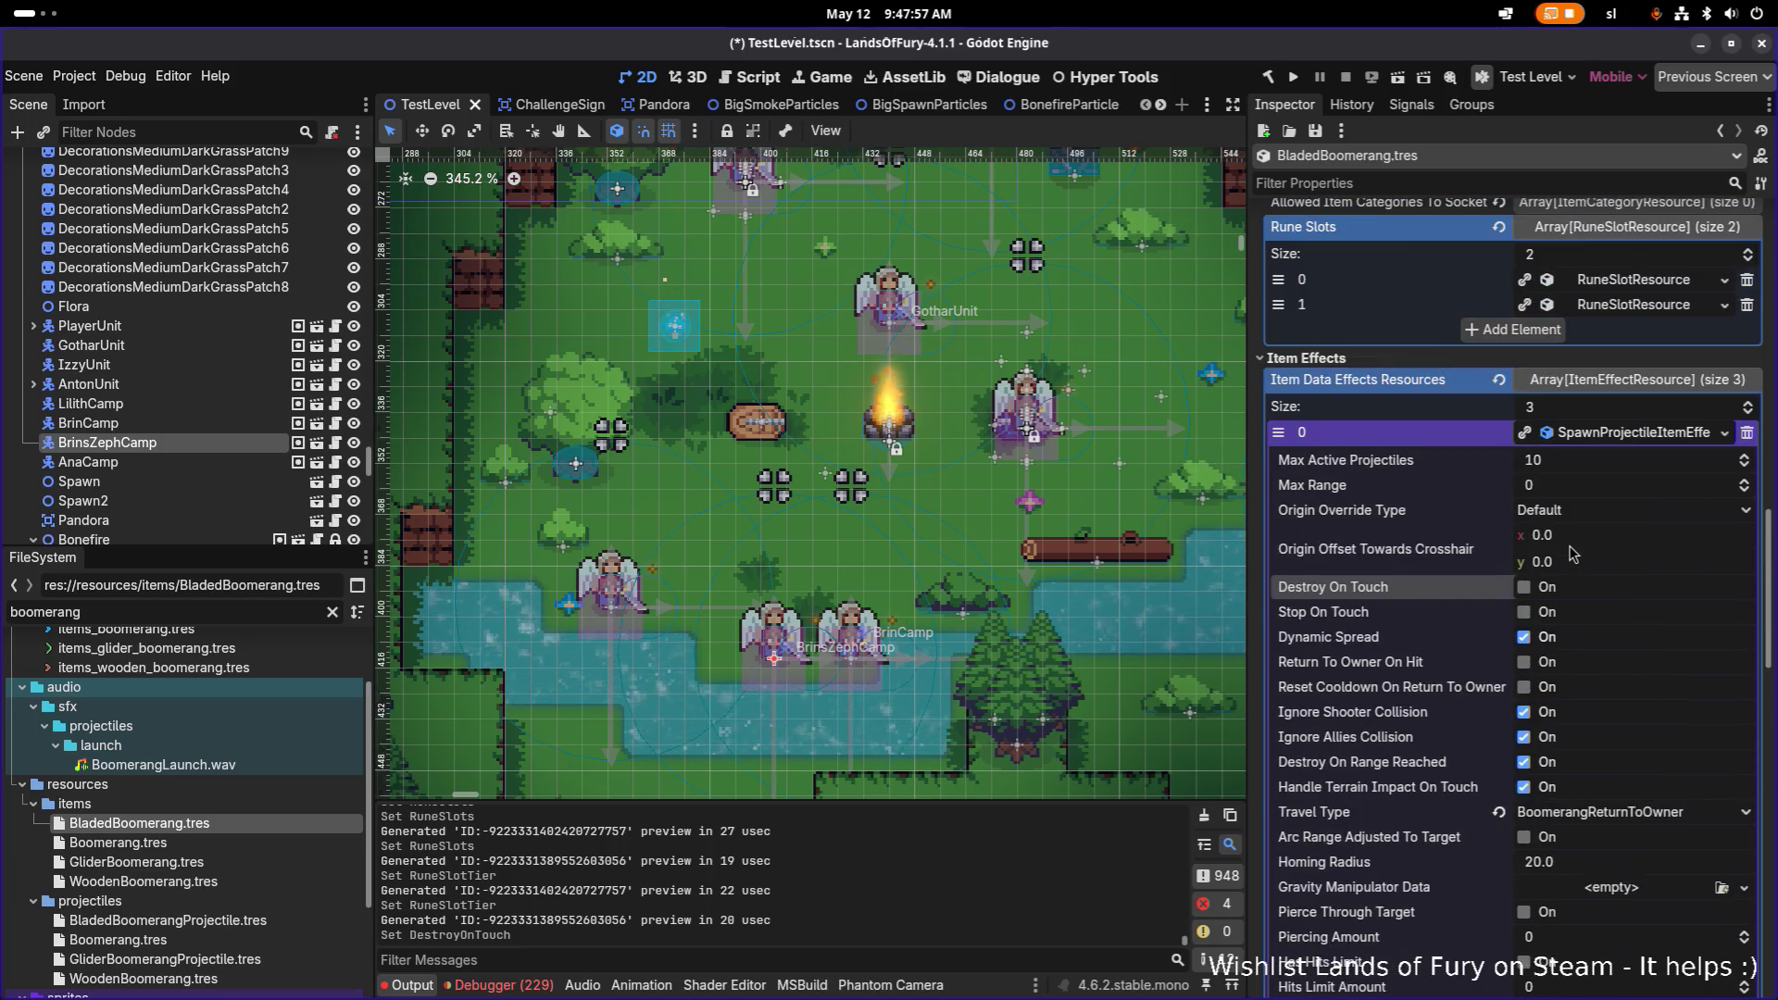
pyautogui.click(1545, 687)
pyautogui.scroll(-10, 1577, 665)
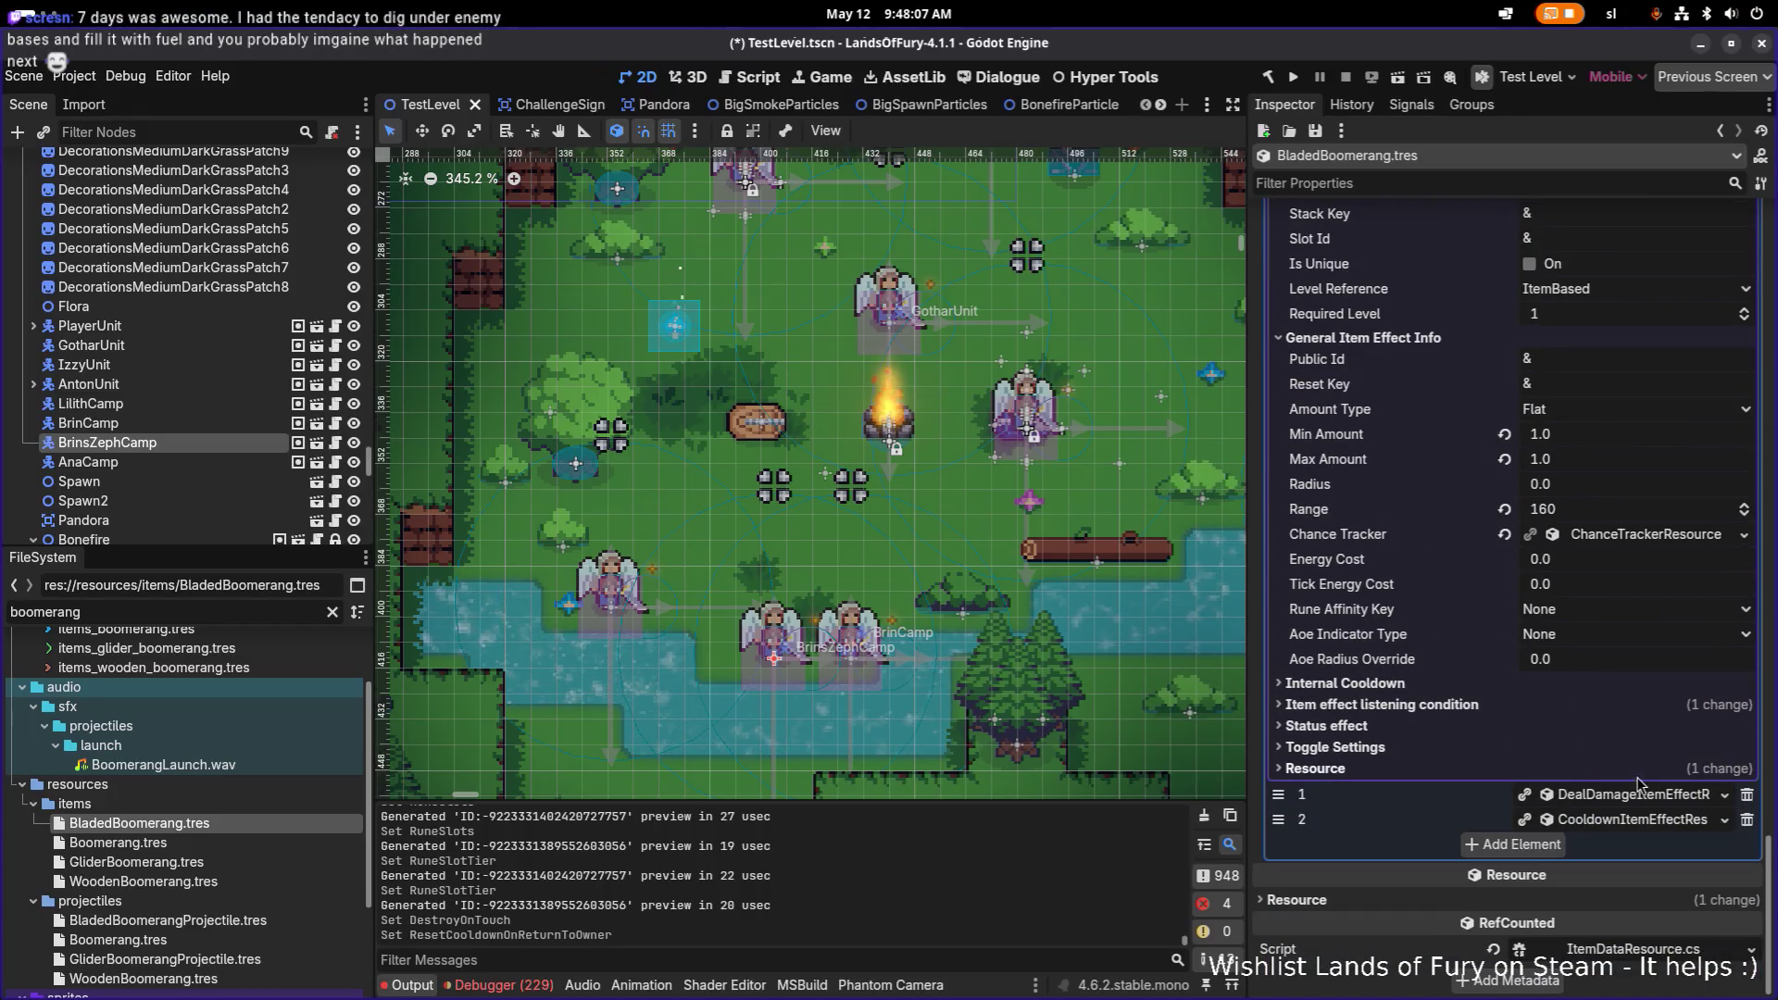
# Step: Change the DealDamage effect's Damage Type to SlashDamage.tres via Quick Load
pyautogui.click(1635, 795)
pyautogui.click(1637, 796)
pyautogui.click(1636, 796)
pyautogui.scroll(-2, 1653, 750)
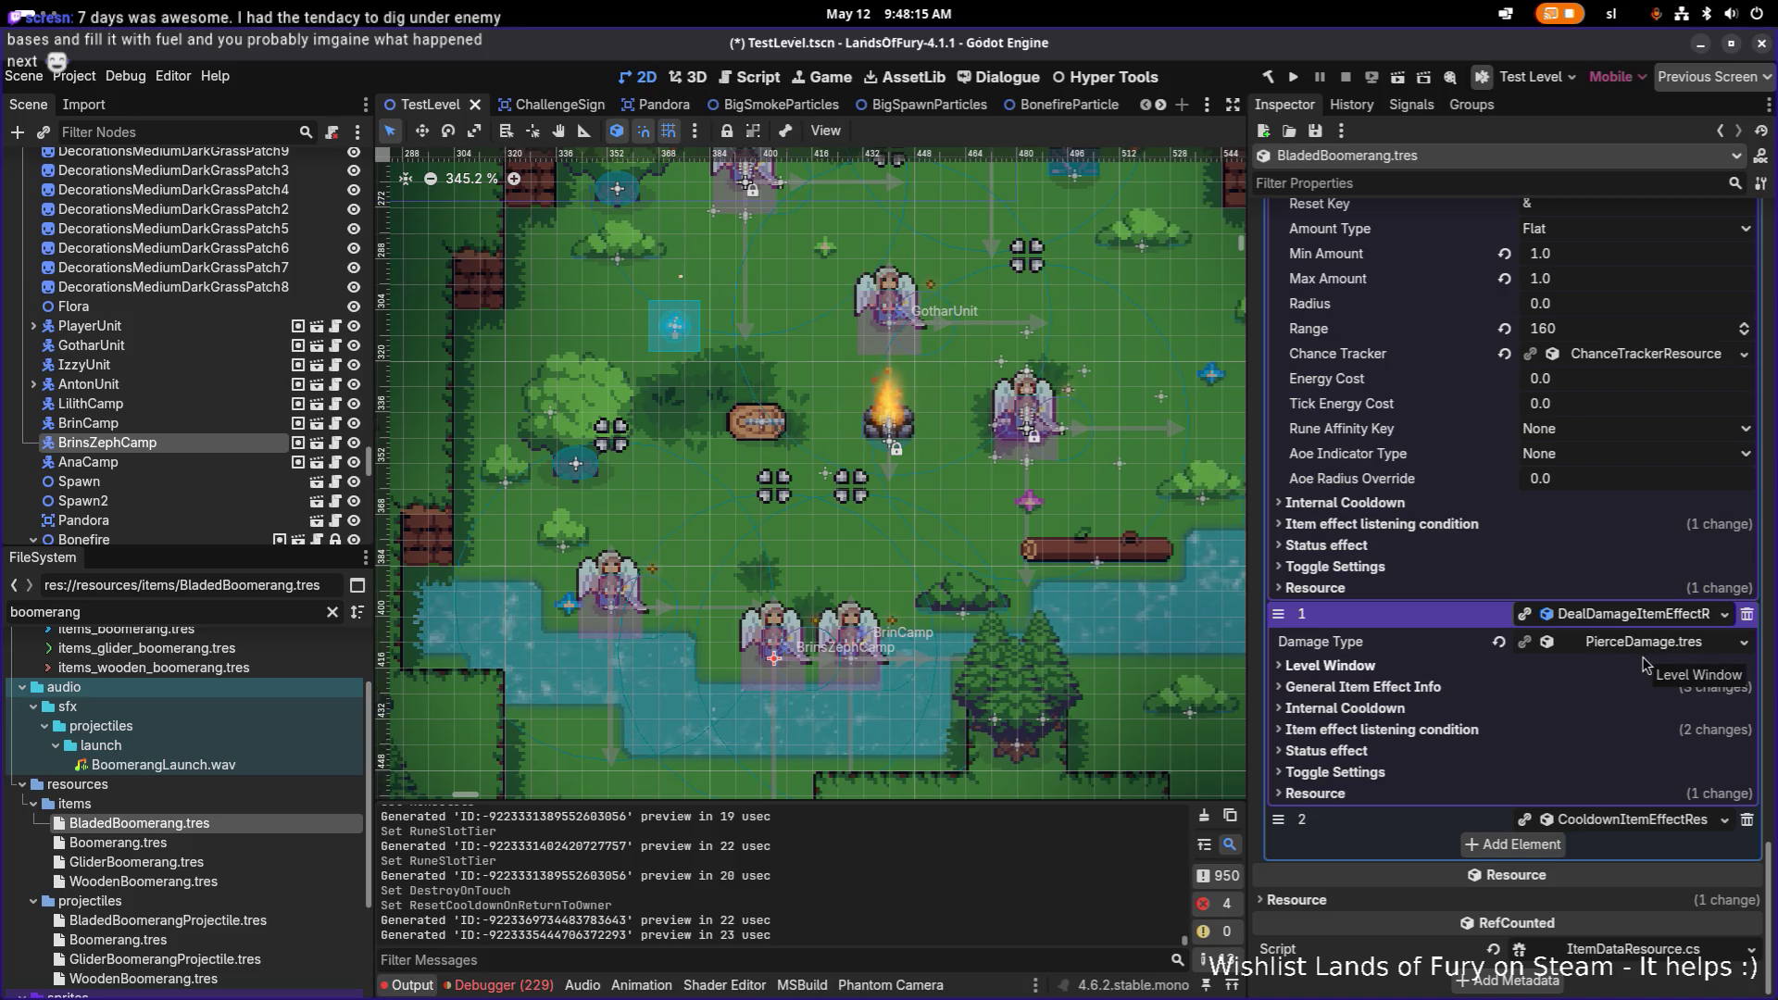
pyautogui.click(1744, 642)
pyautogui.click(1634, 720)
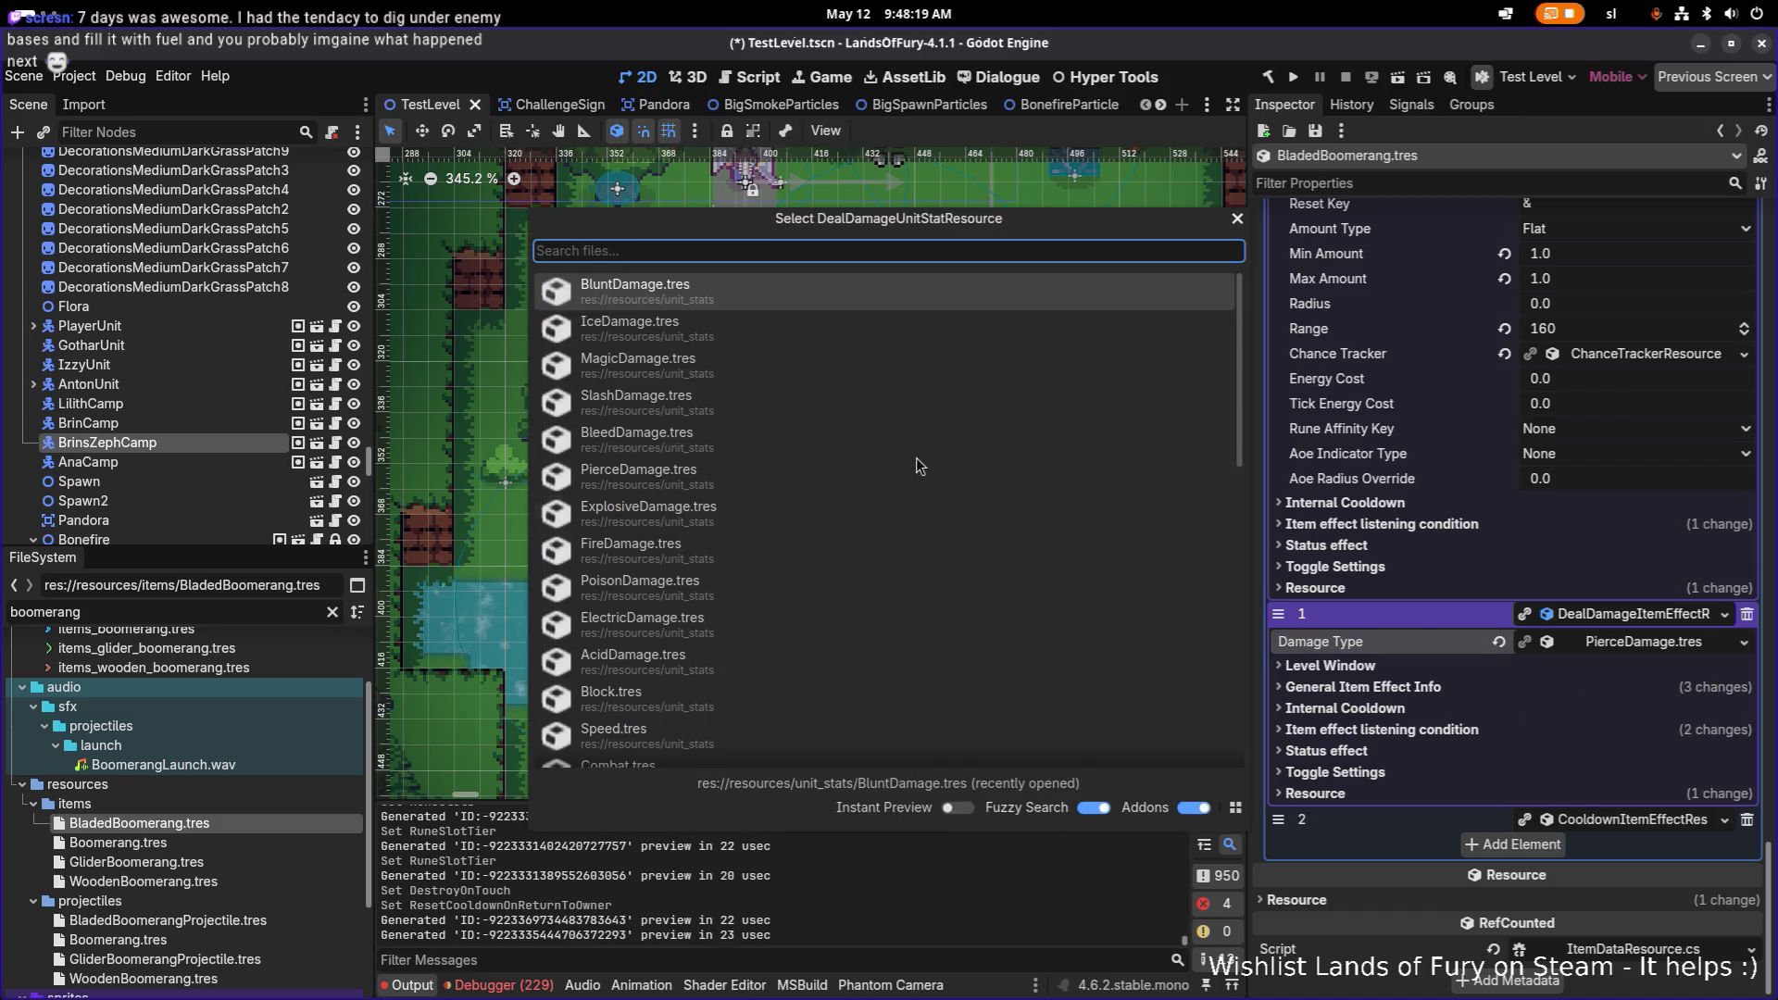
pyautogui.click(748, 400)
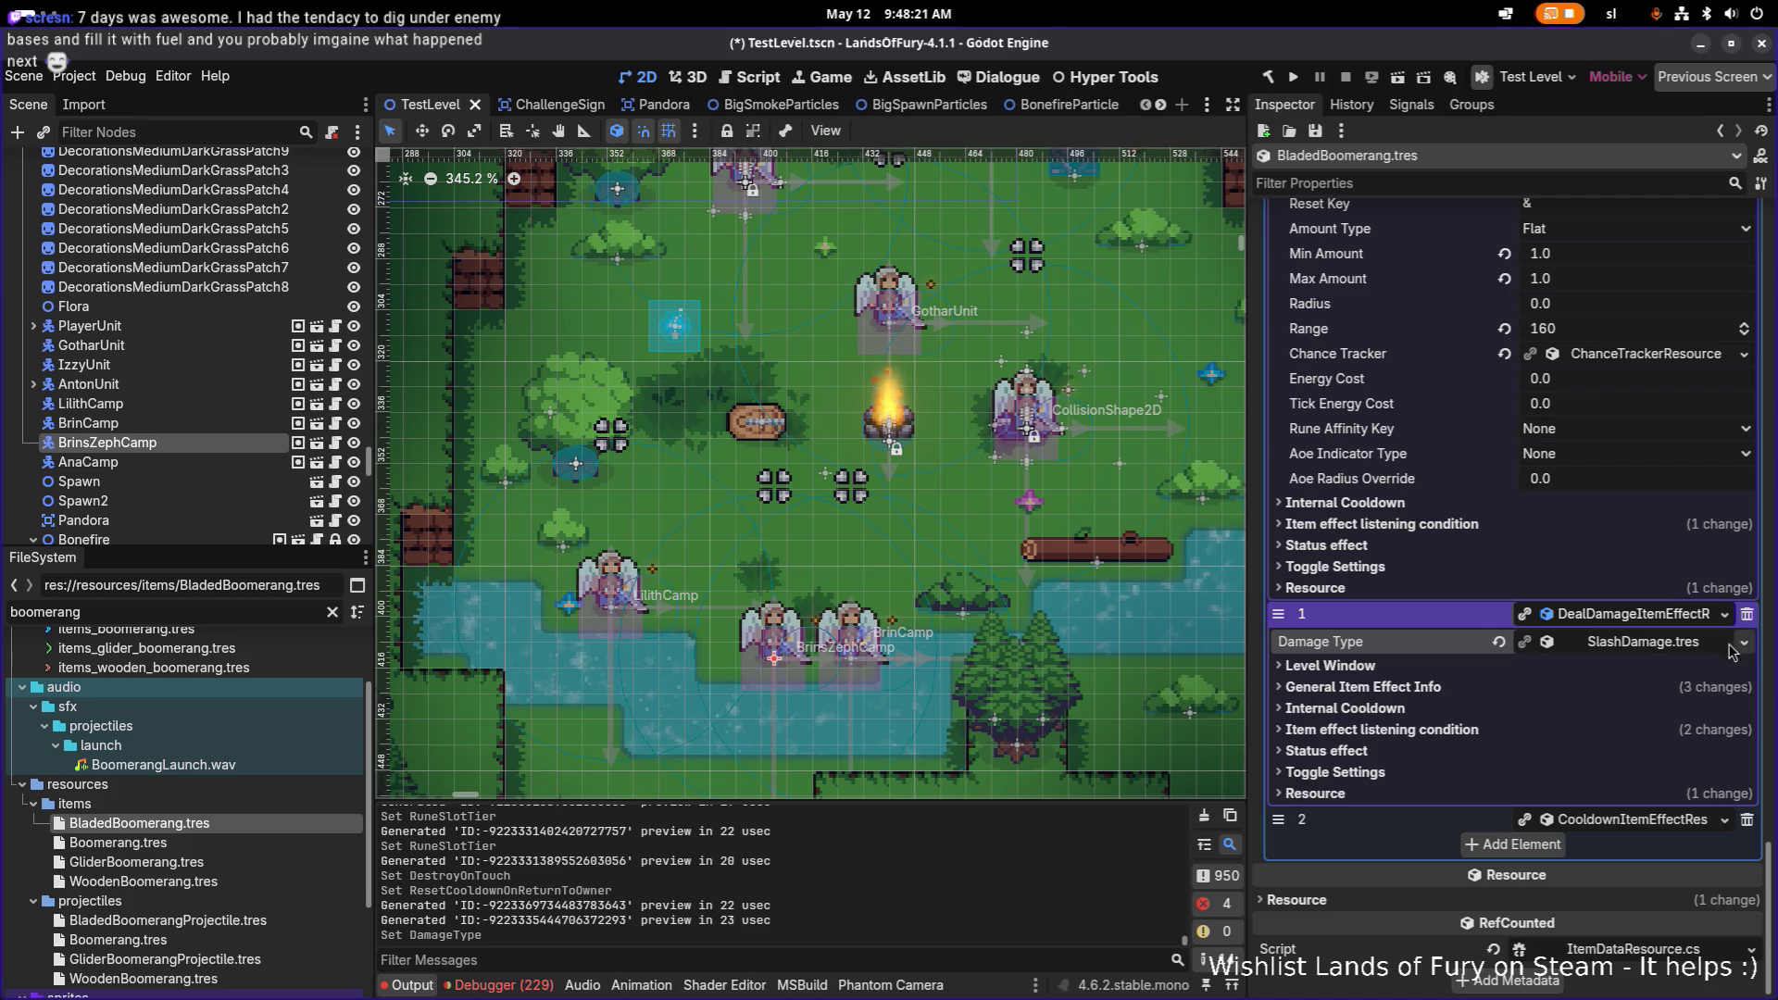
pyautogui.click(1648, 617)
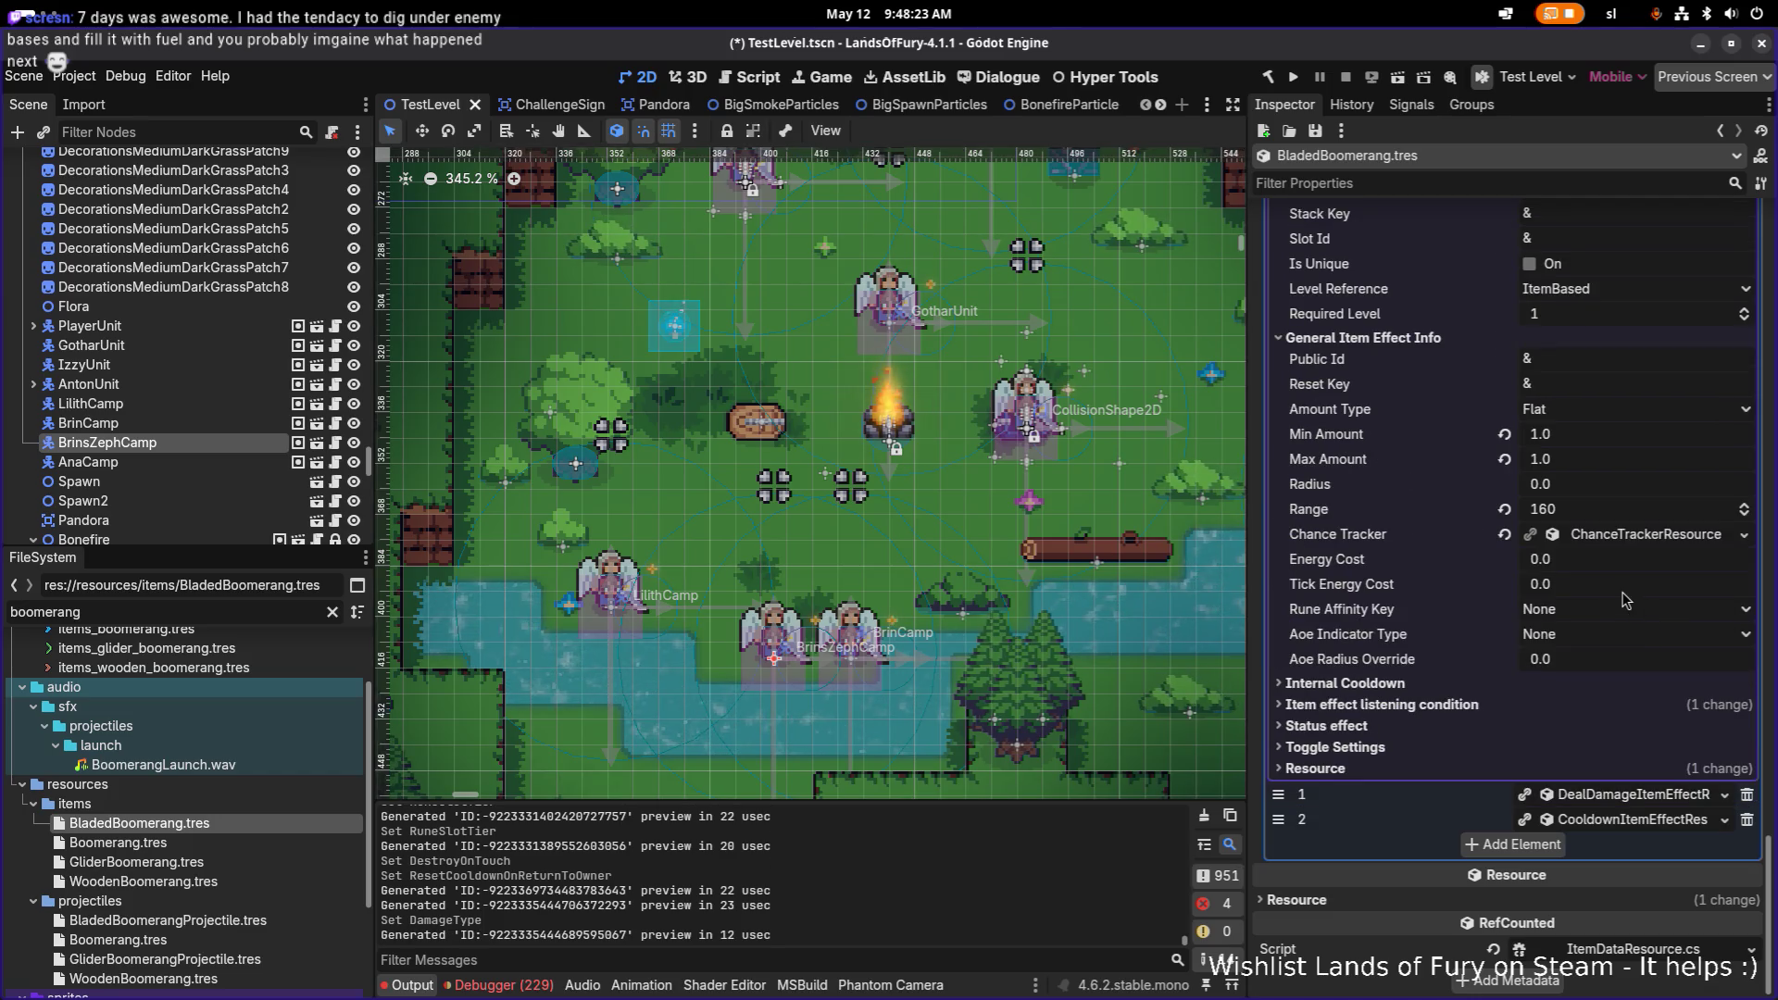
# Step: Review the damage effect's listening condition and general info values
pyautogui.scroll(10, 1627, 444)
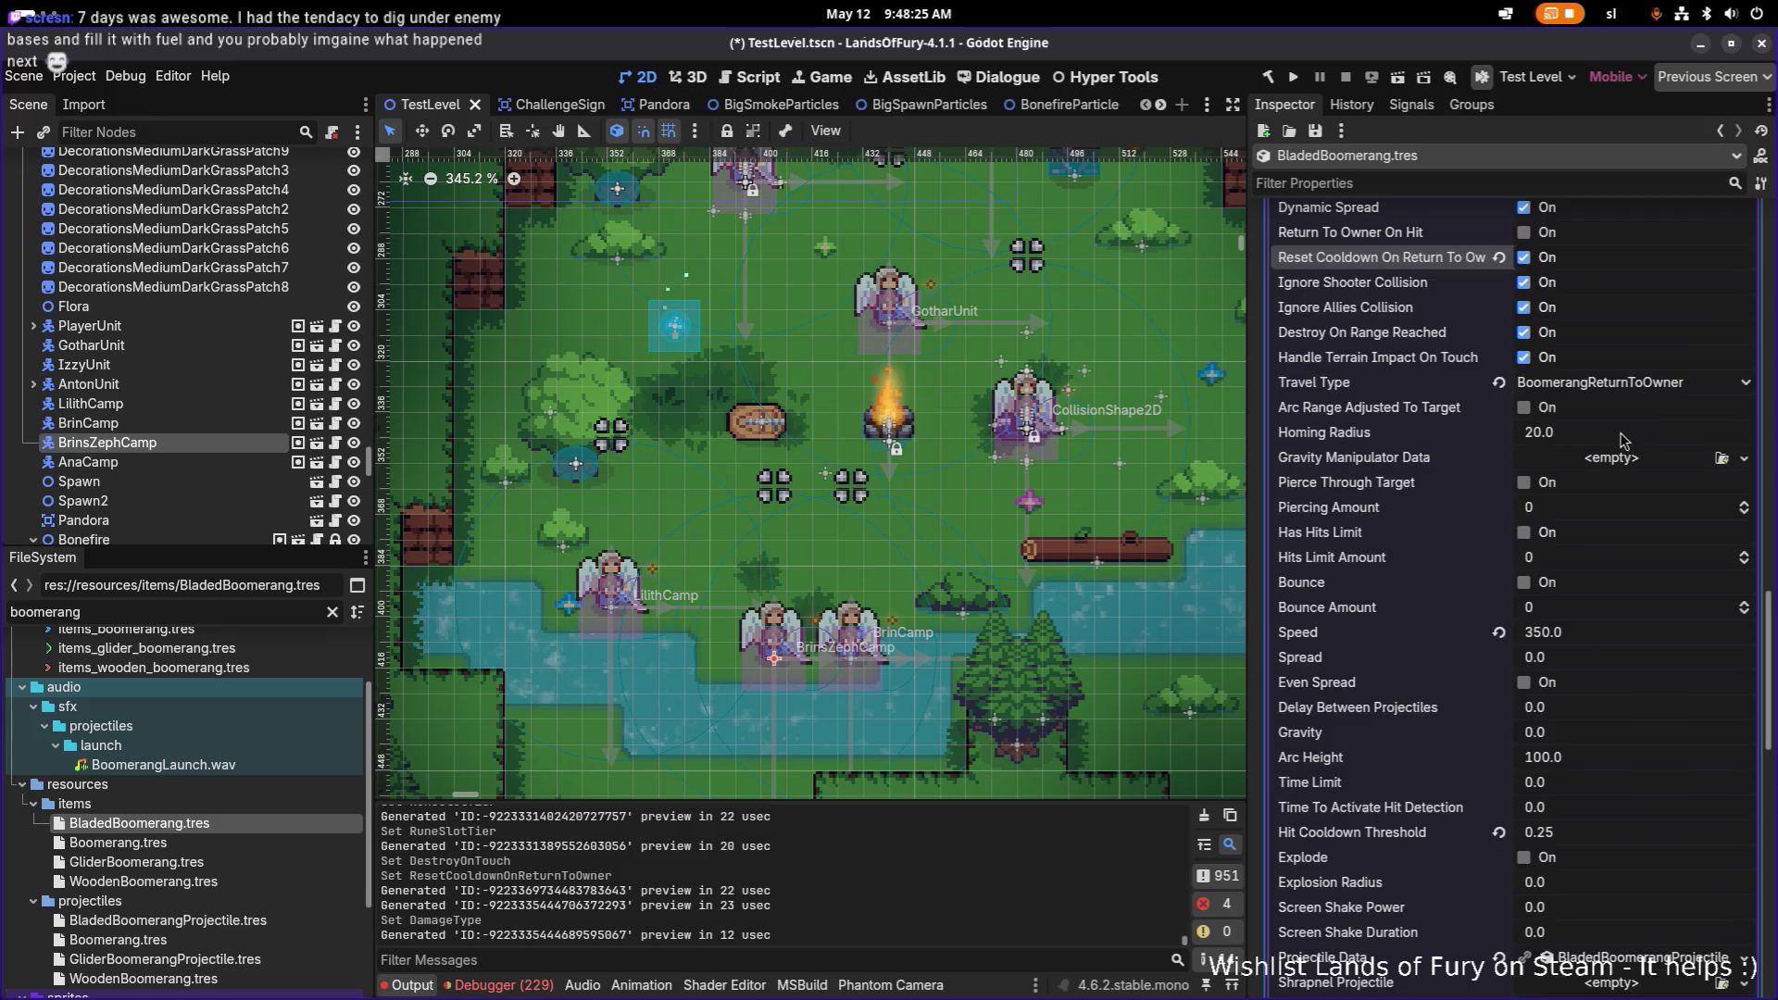
pyautogui.scroll(3, 1625, 441)
pyautogui.click(1621, 611)
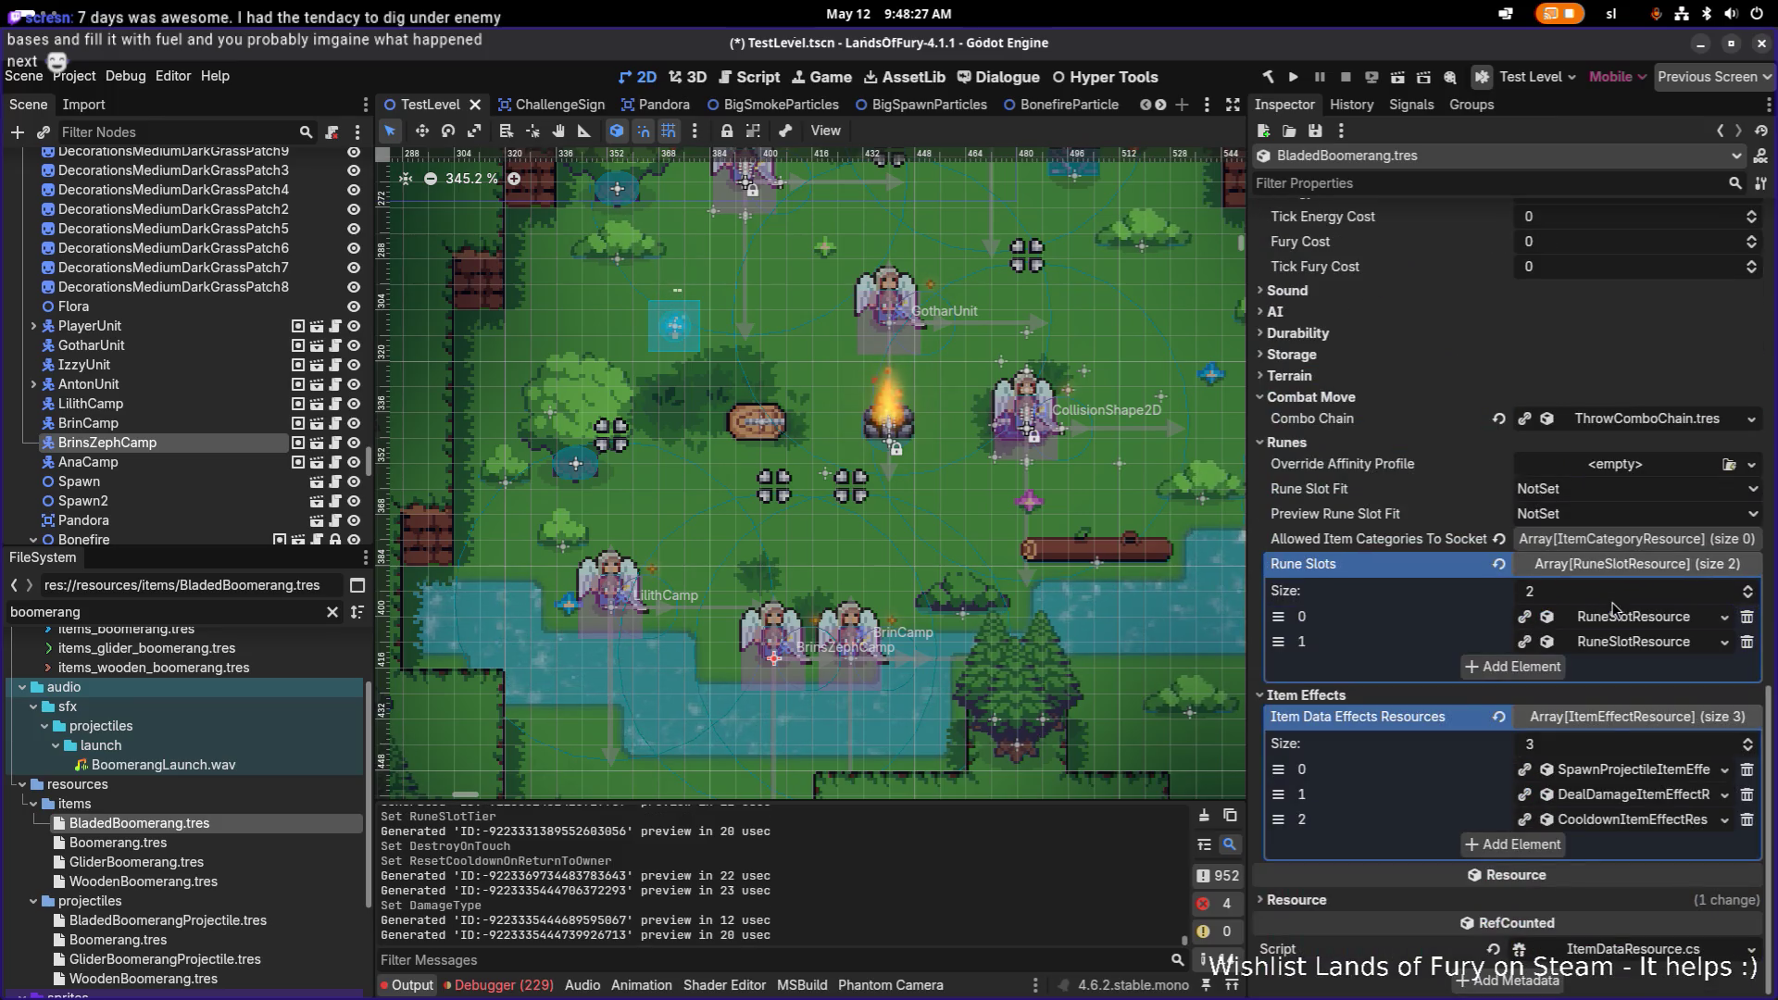
pyautogui.click(1609, 796)
pyautogui.scroll(-3, 1608, 797)
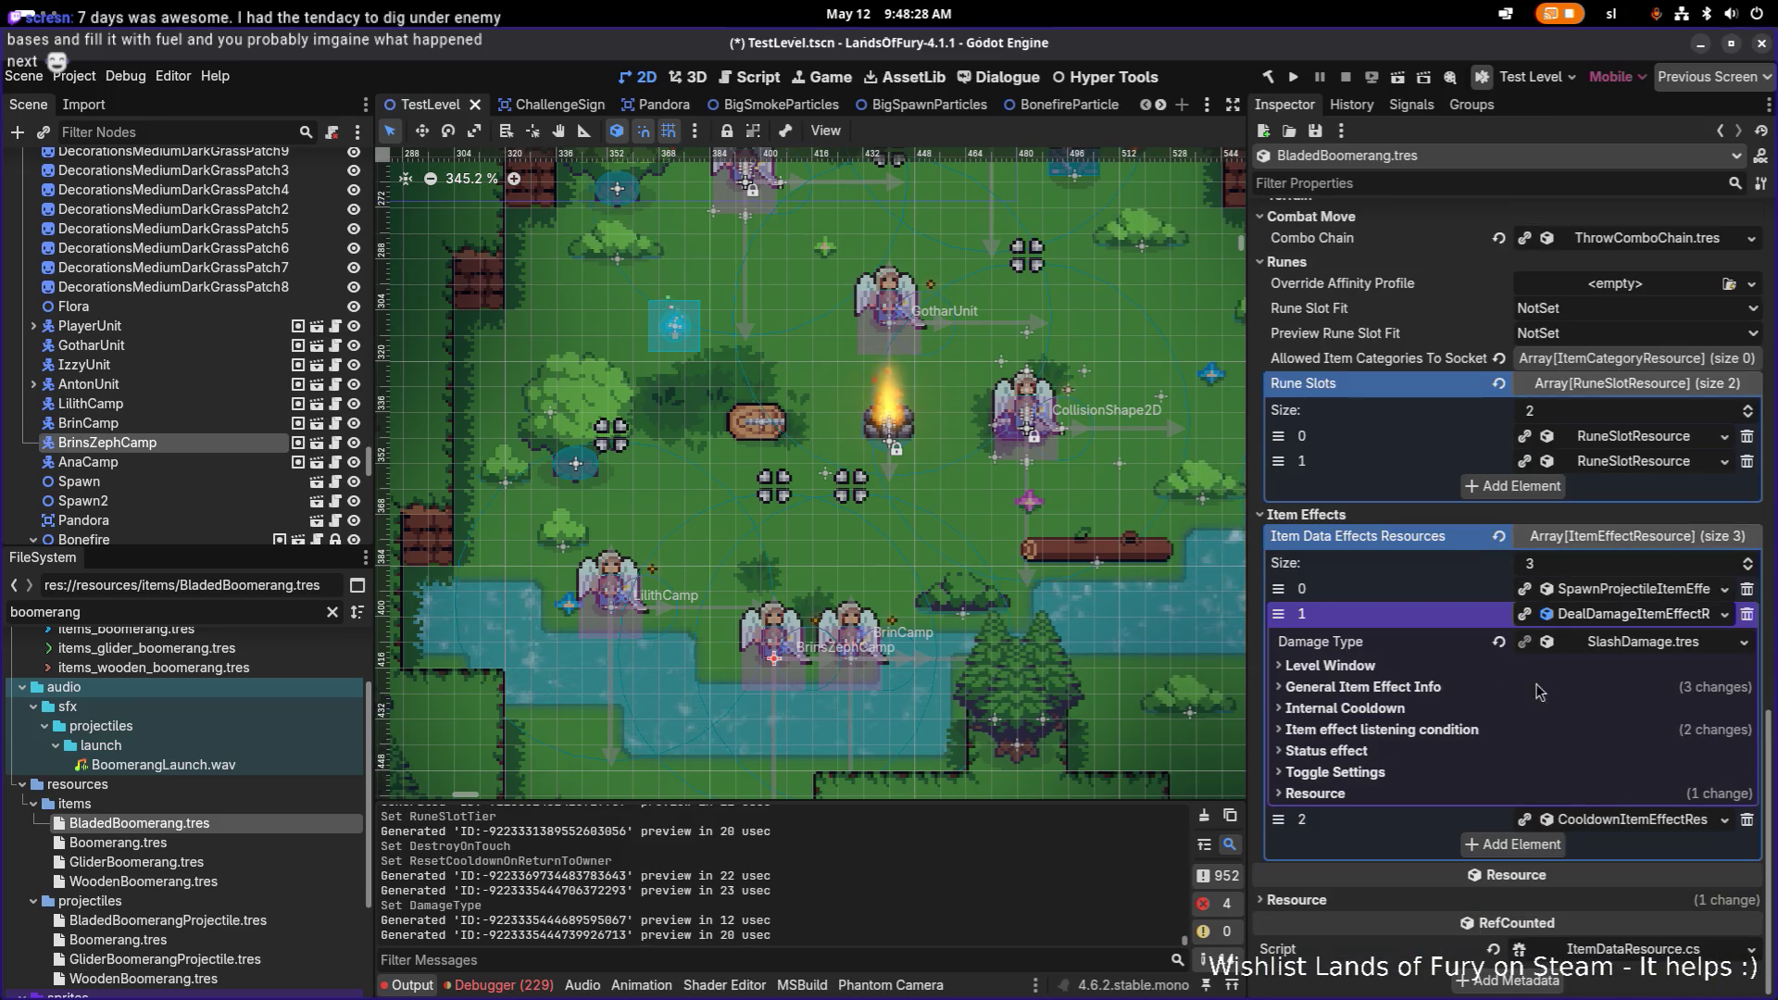
pyautogui.click(1460, 730)
pyautogui.scroll(-3, 1460, 732)
pyautogui.click(1480, 492)
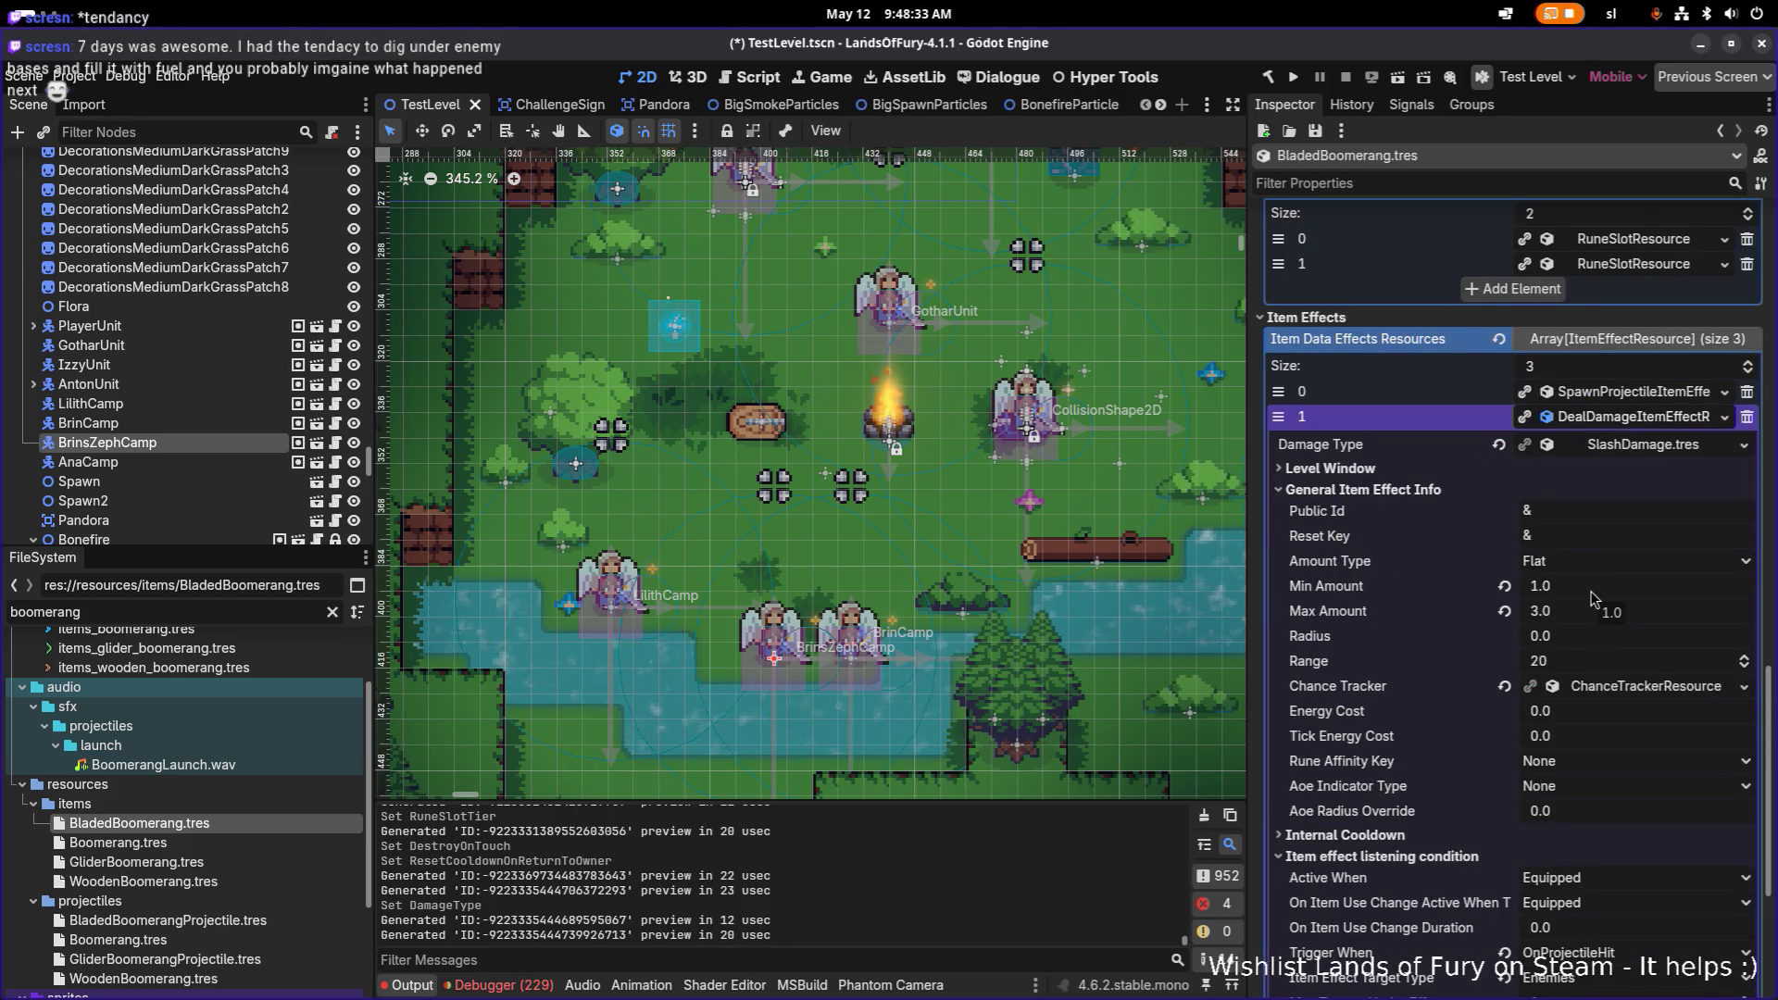
pyautogui.click(1627, 425)
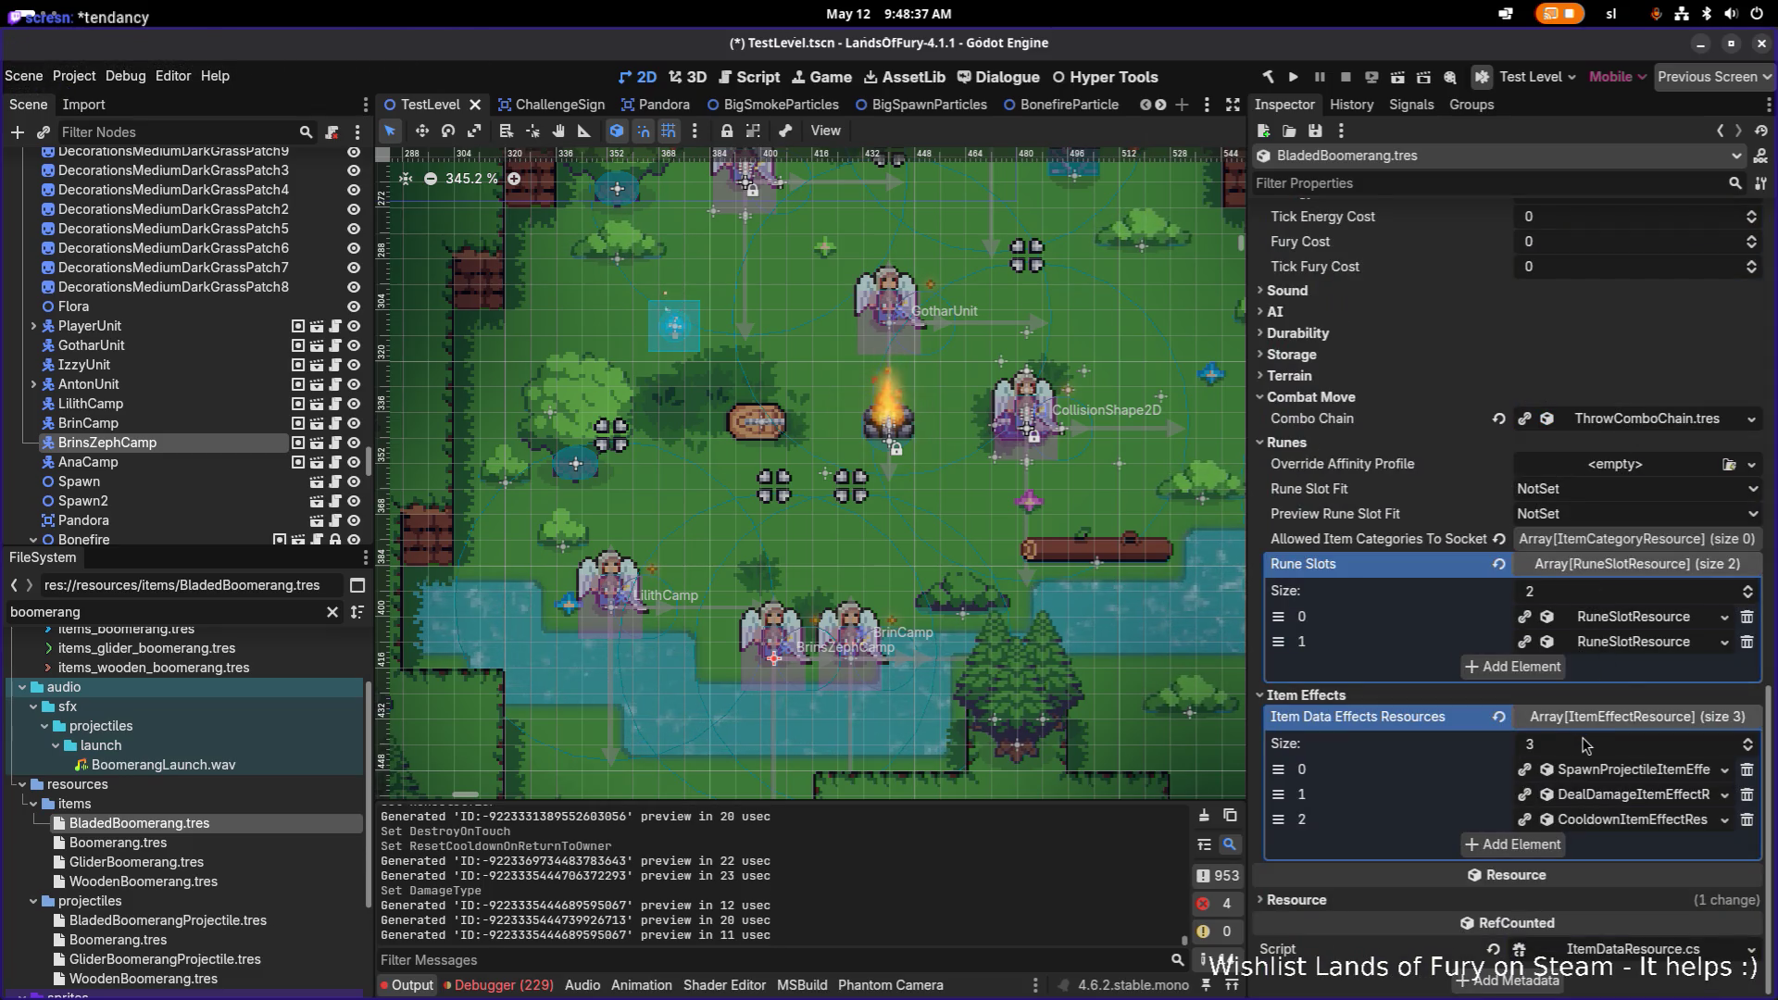
# Step: Save the changes and filter the FileSystem for spiked club items
pyautogui.hotkey('ctrl', 's')
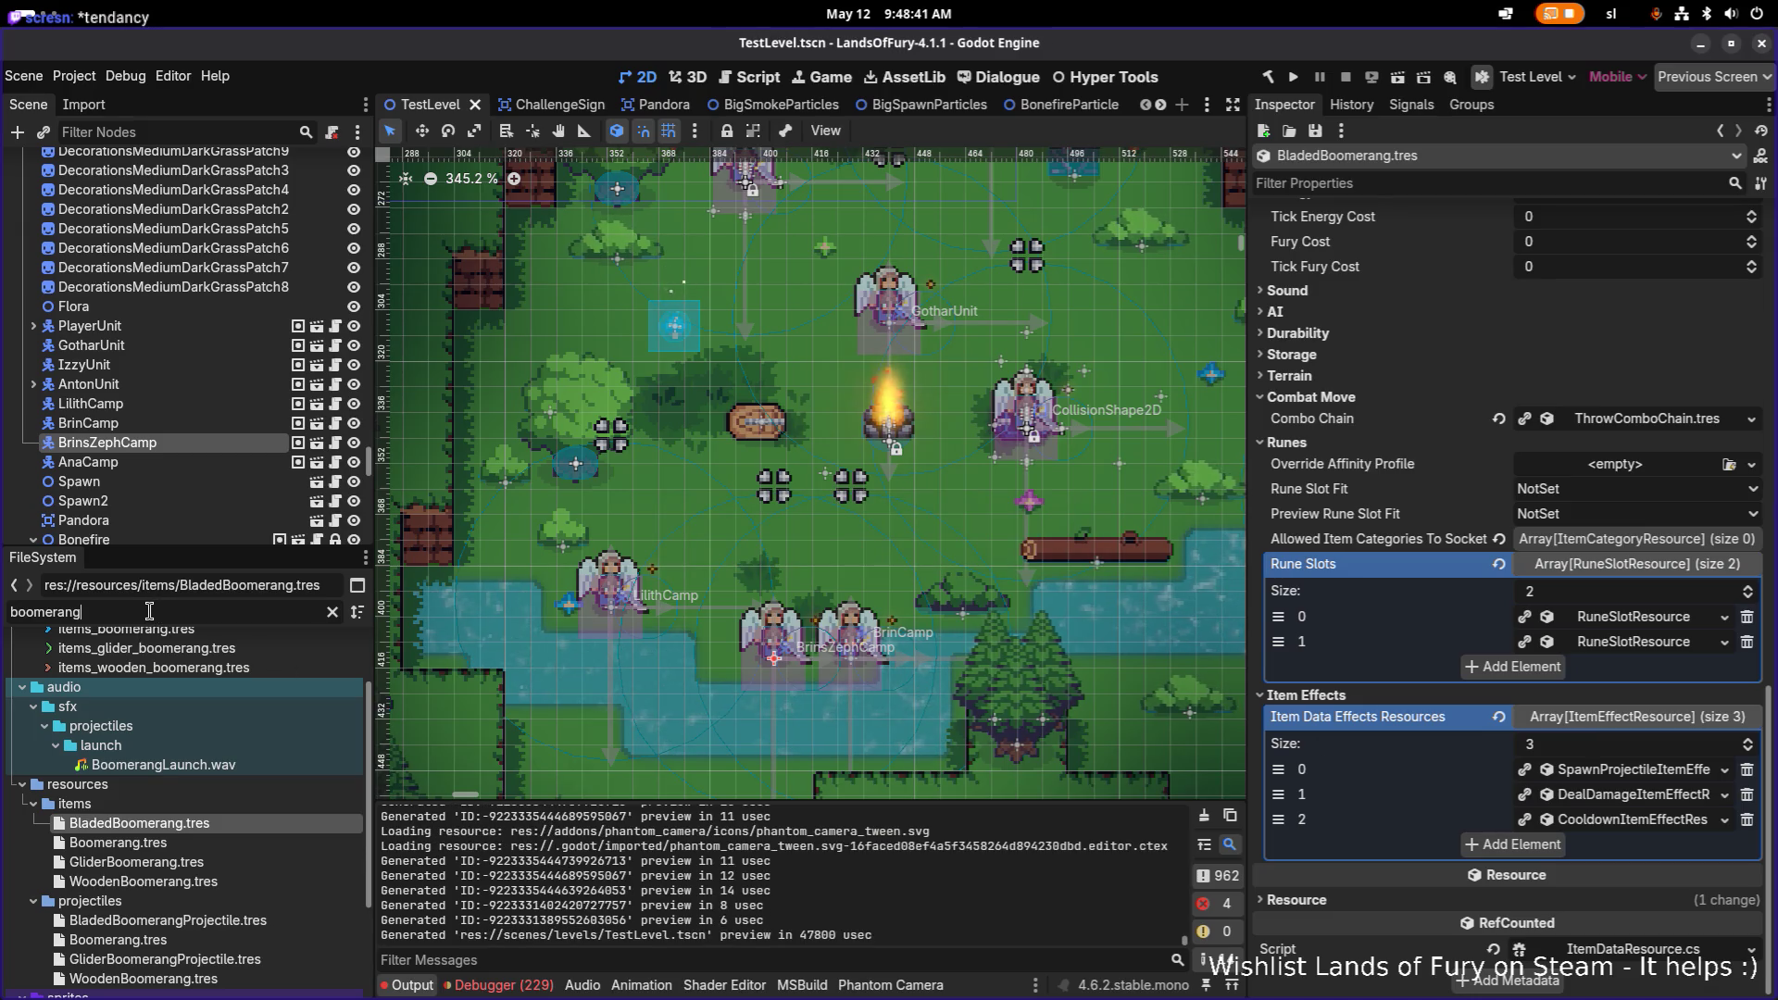
pyautogui.doubleClick(149, 611)
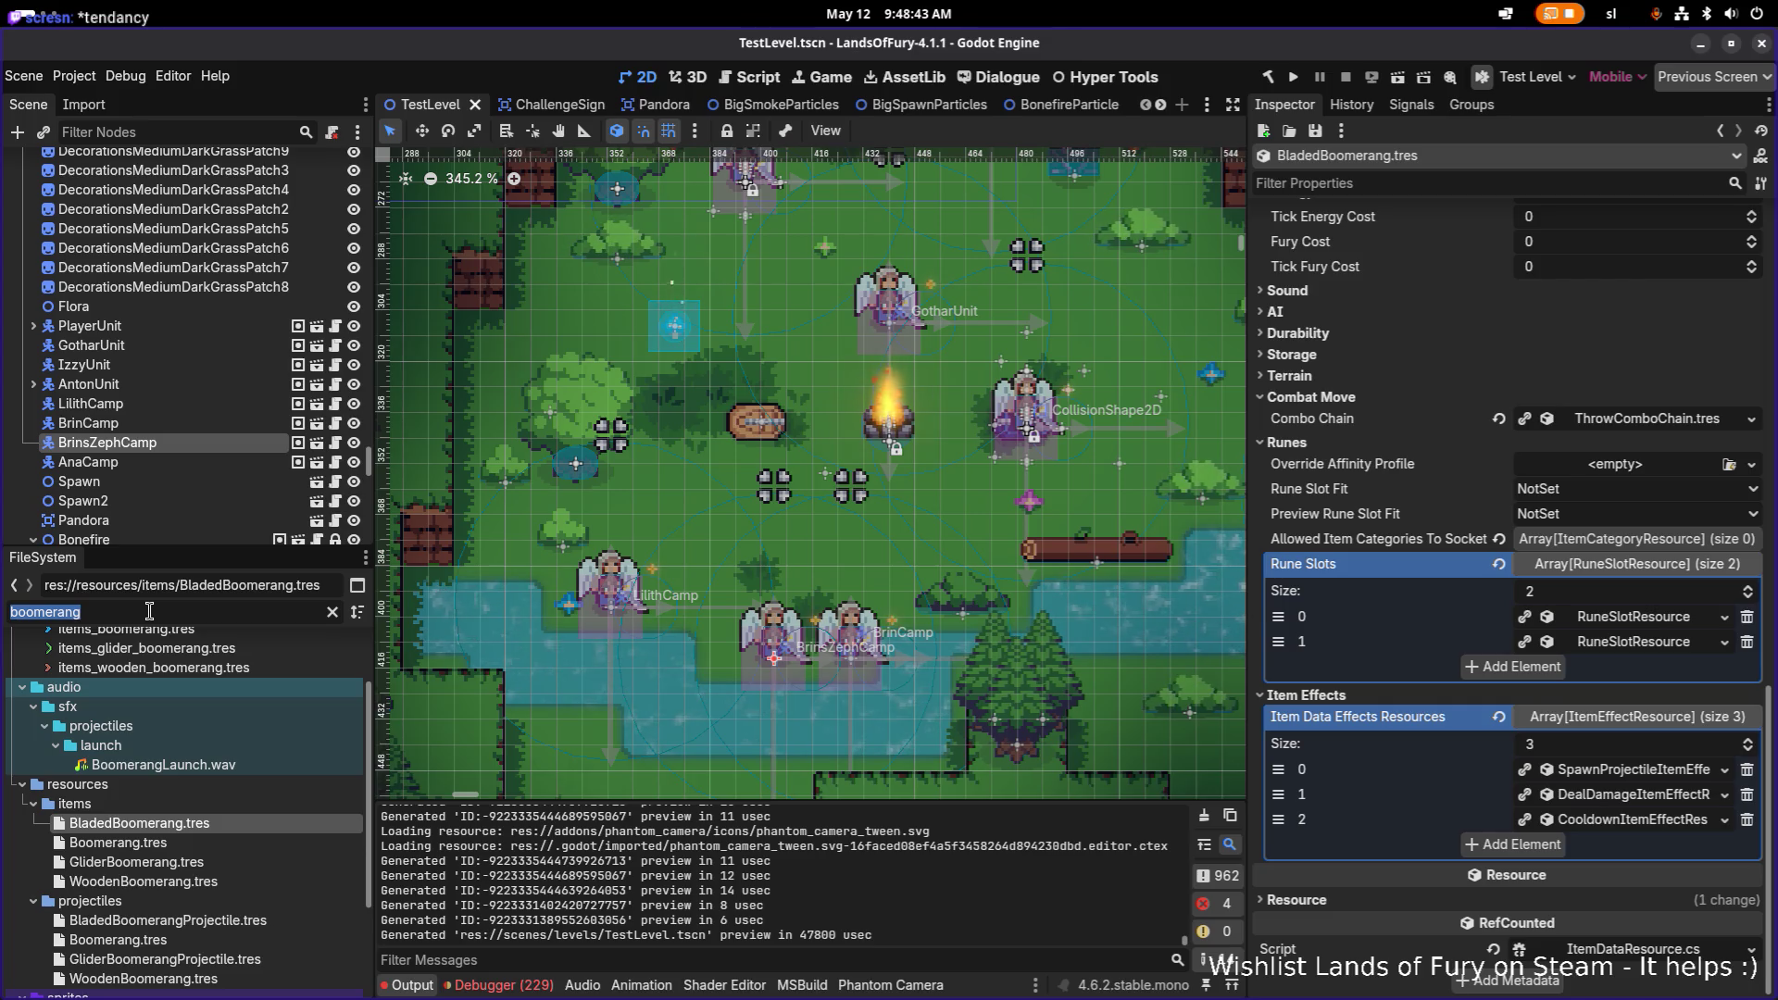
pyautogui.press('BackSpace')
pyautogui.write('spikedcl')
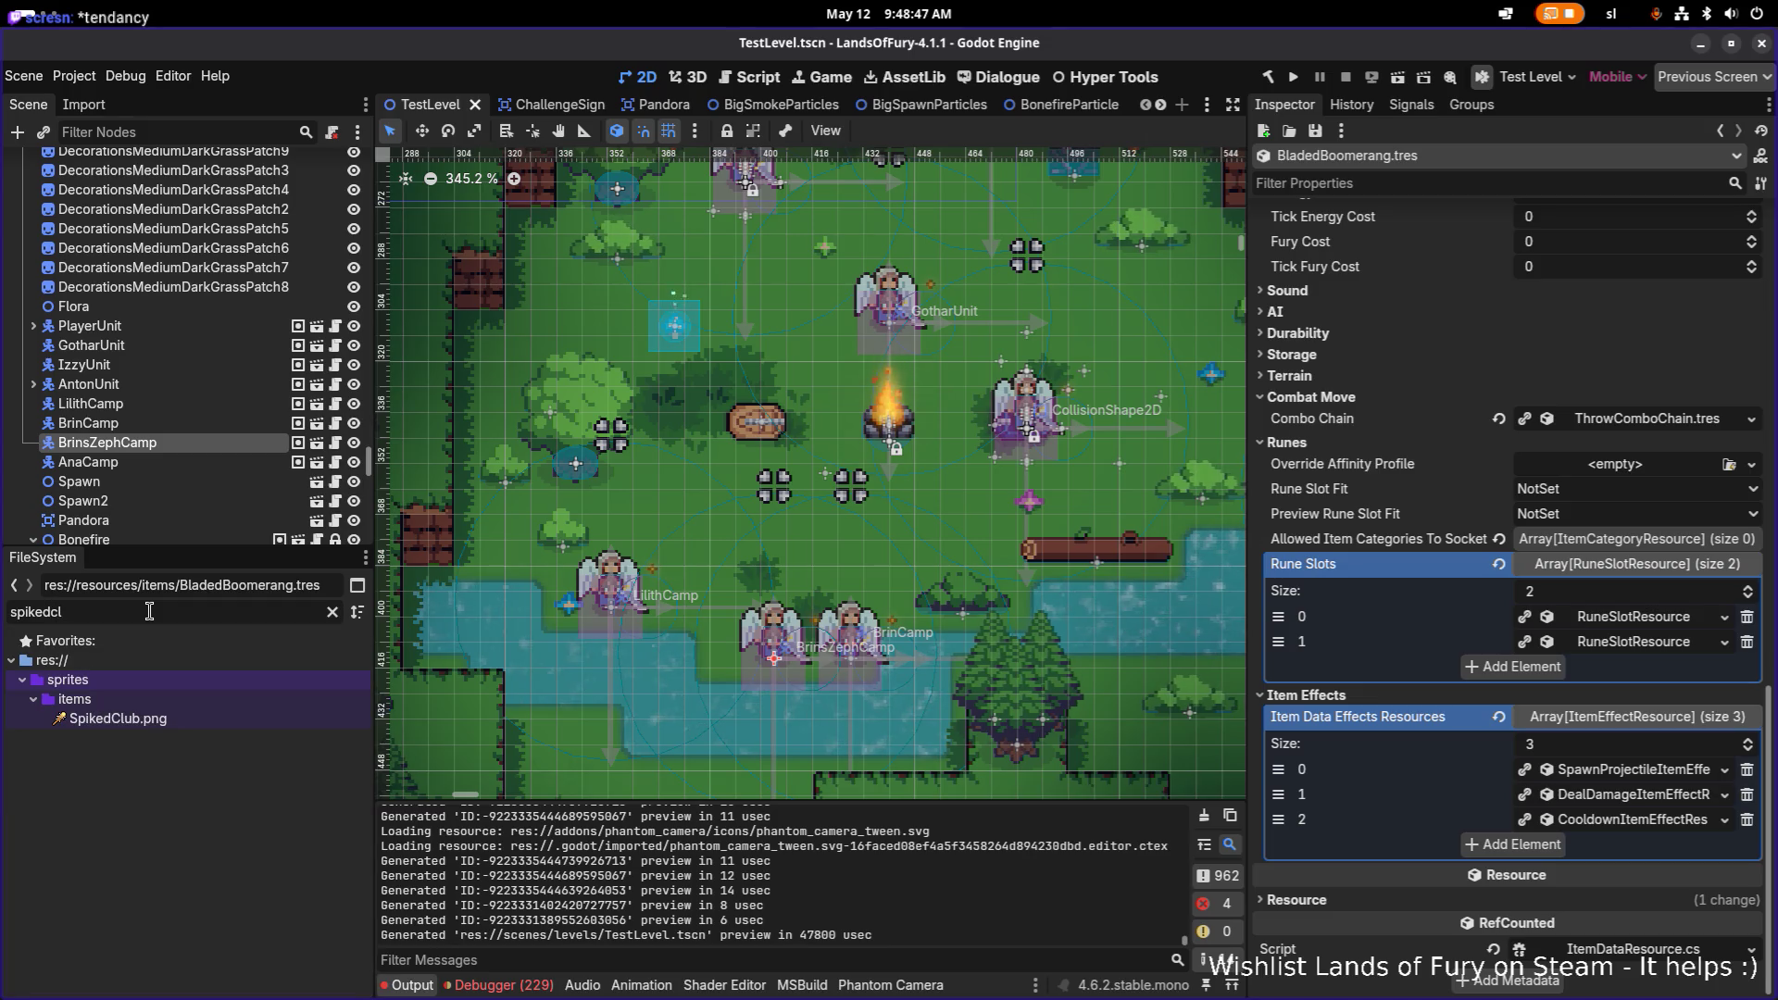
pyautogui.press('BackSpace')
pyautogui.press('BackSpace')
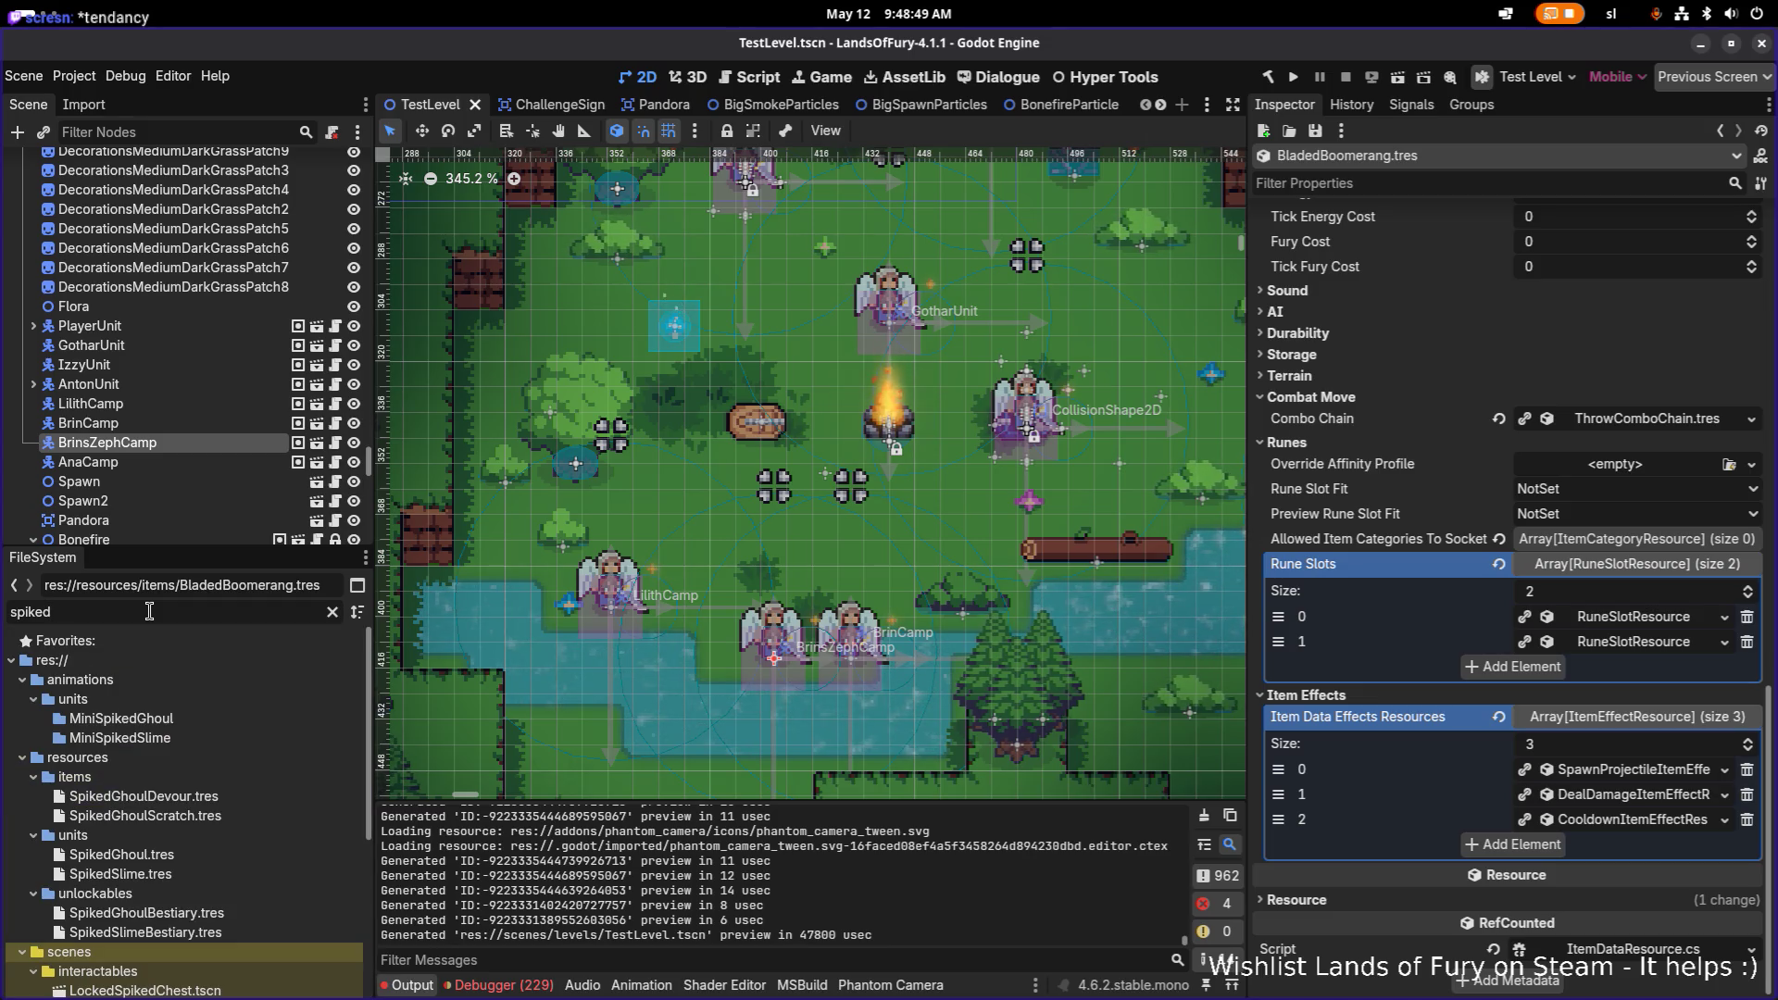
# Step: Filter the FileSystem by 'nail' and open NailedClub.tres
pyautogui.scroll(-3, 207, 804)
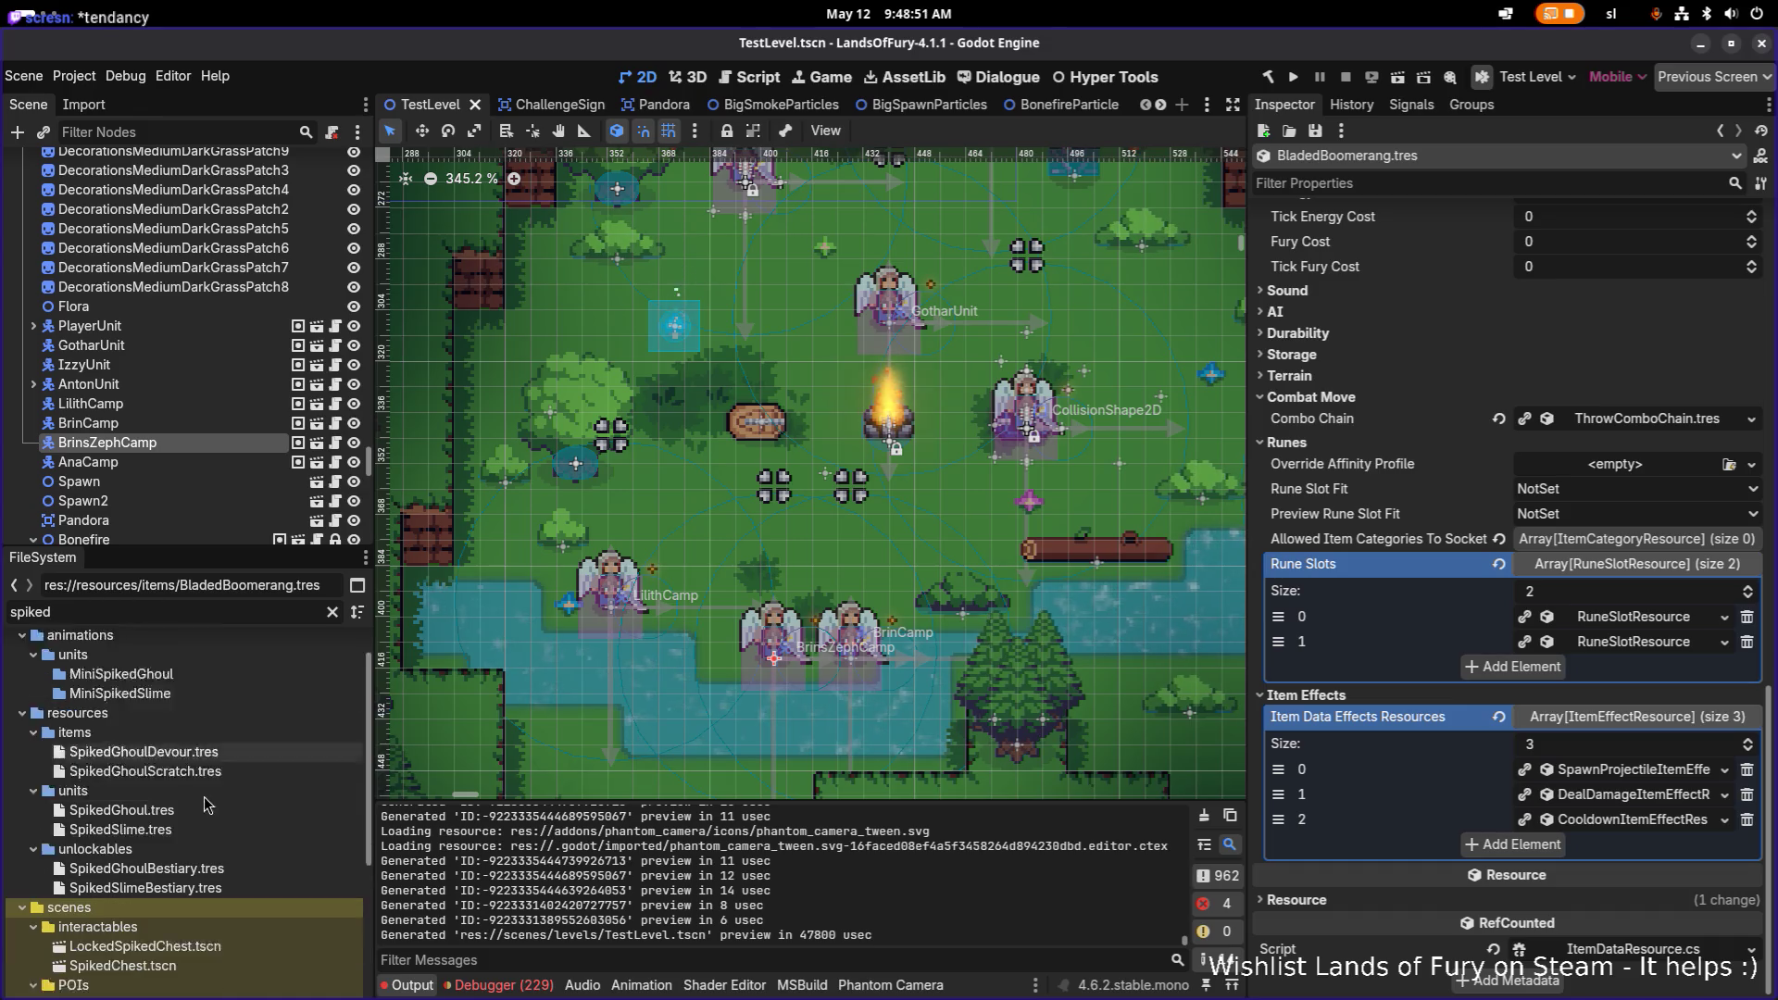
pyautogui.scroll(-3, 188, 863)
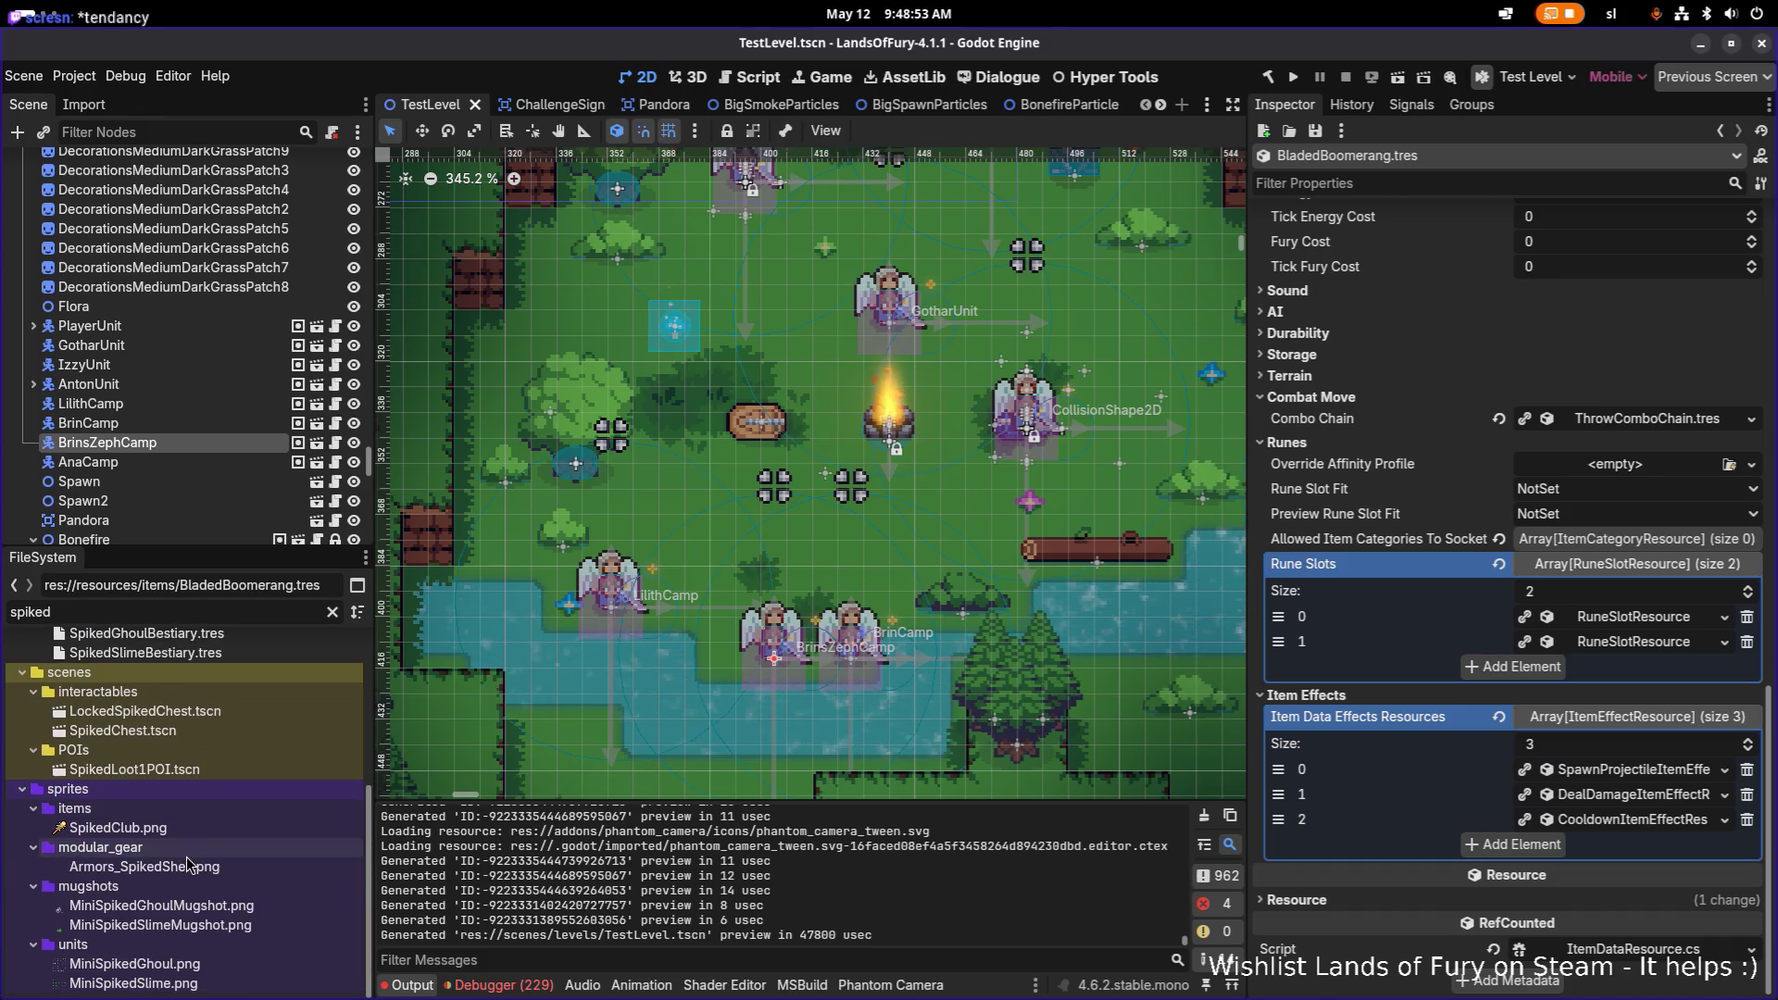
pyautogui.moveTo(209, 833)
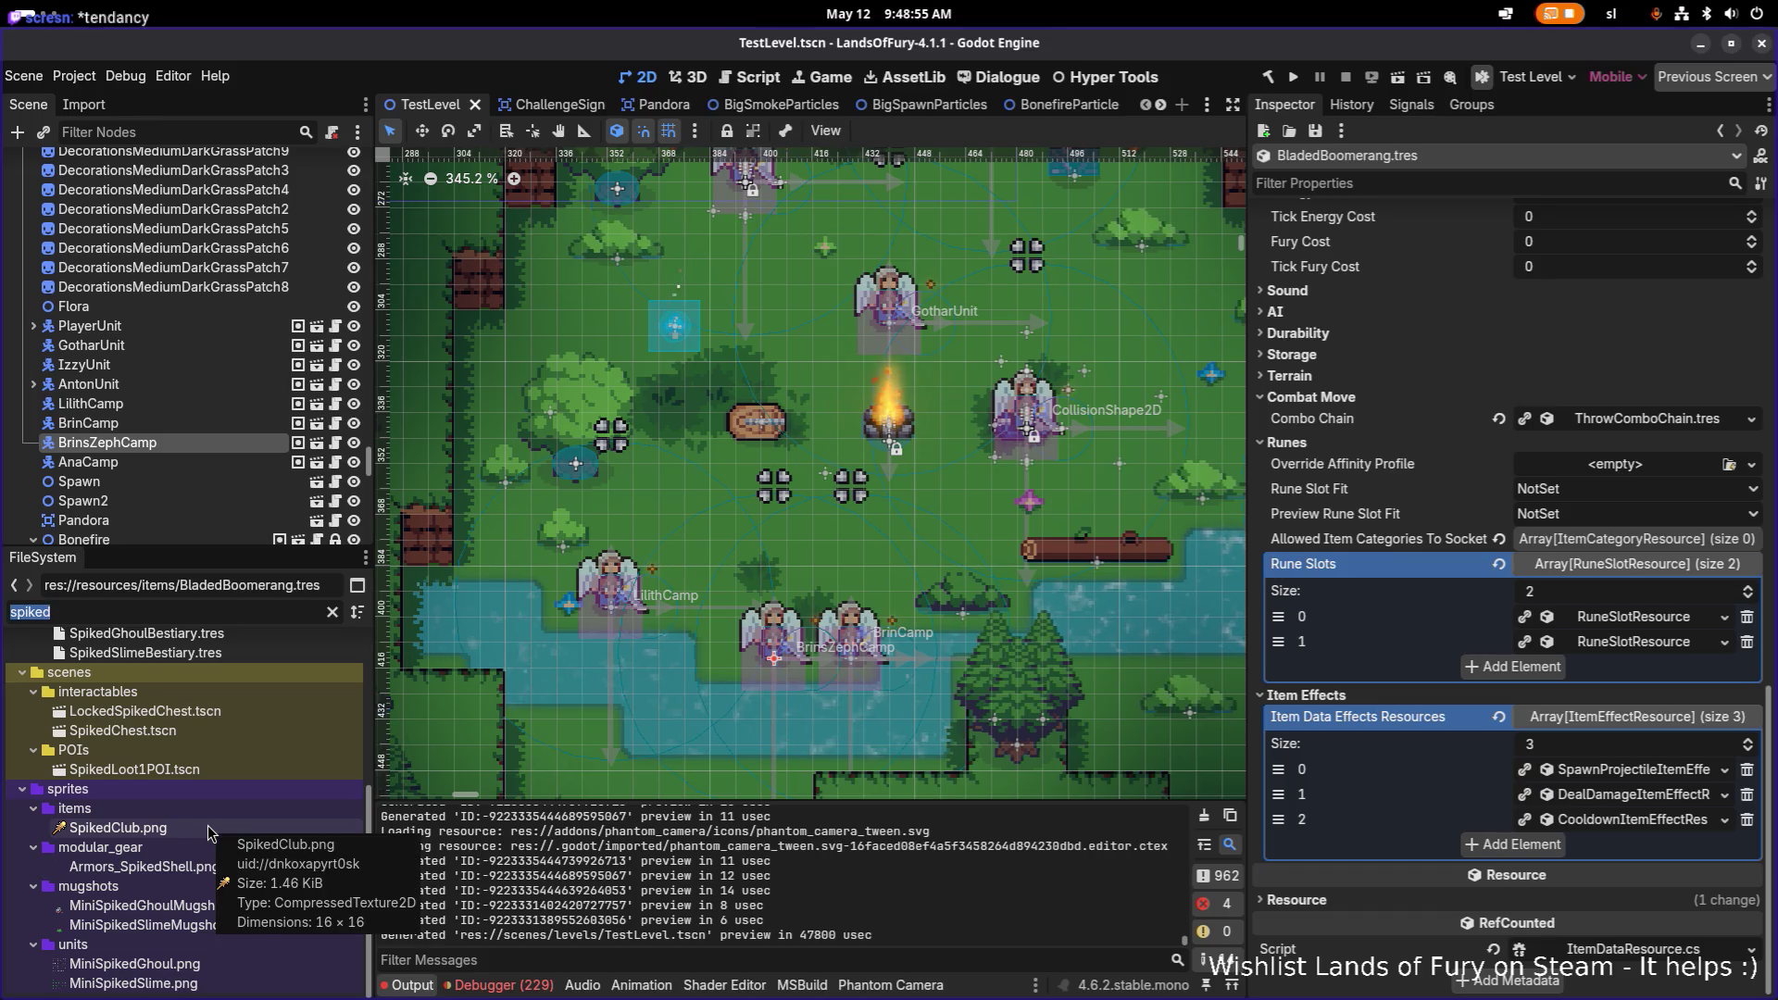
pyautogui.write('spikecl')
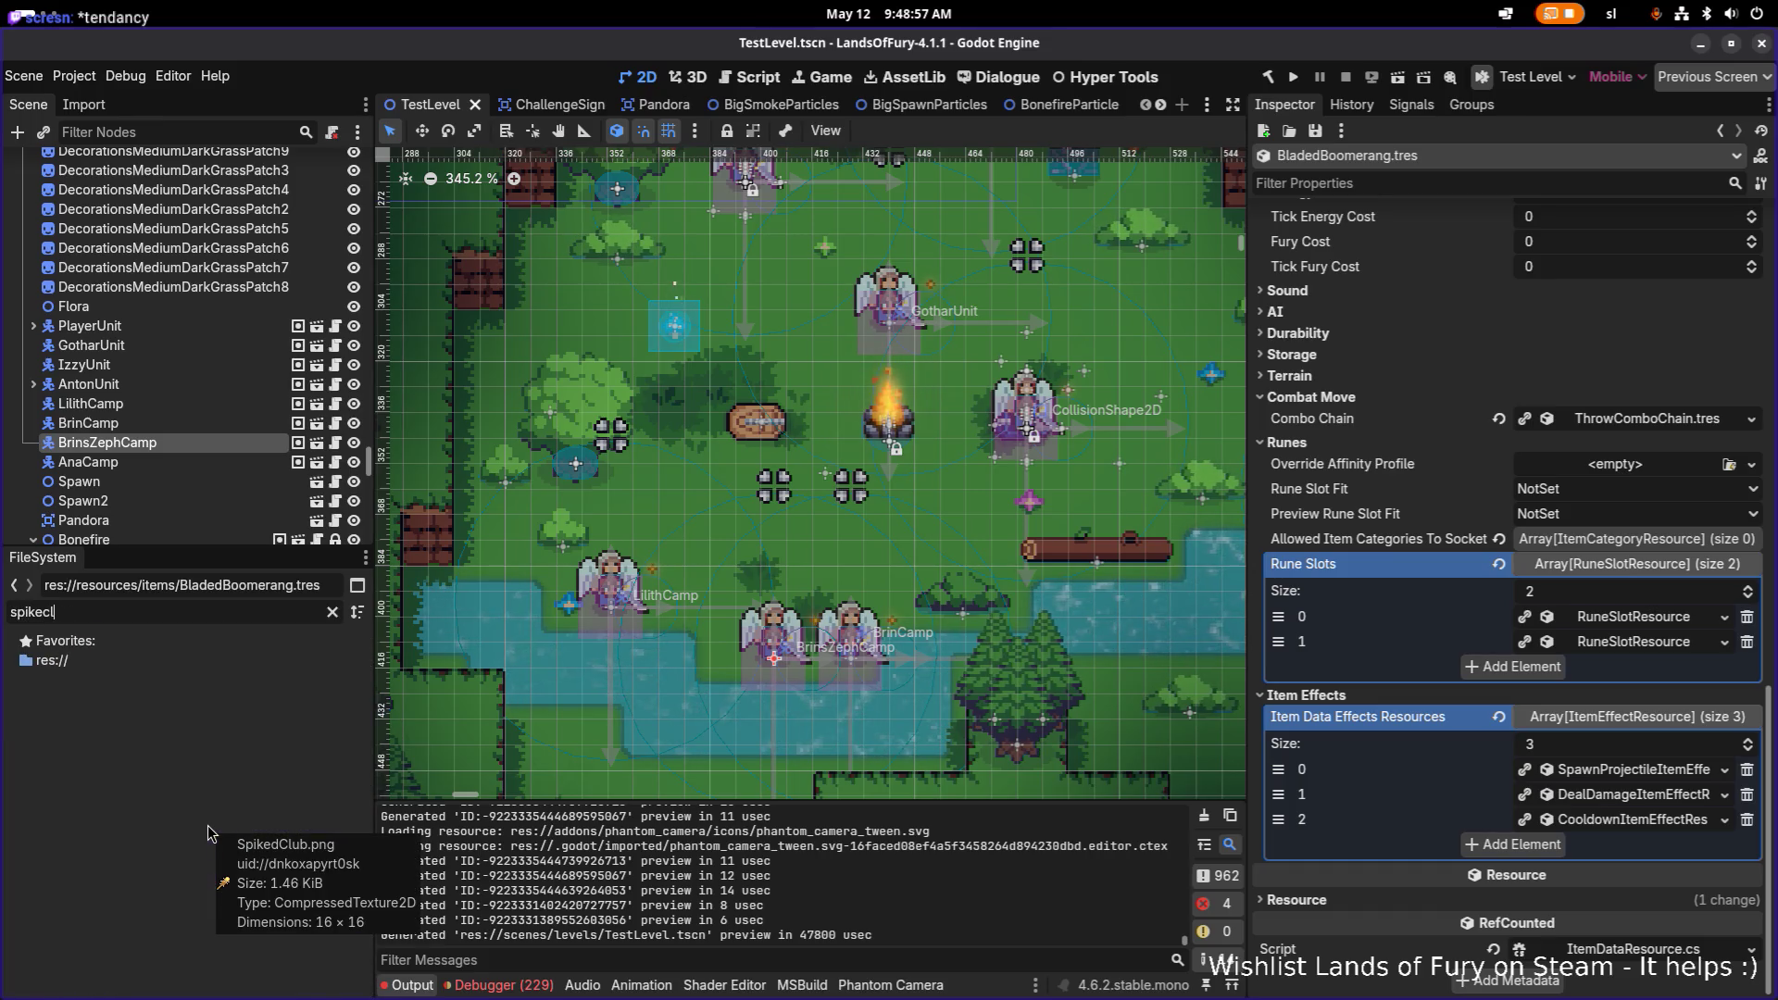
pyautogui.hotkey('ctrl', 'a')
pyautogui.write('nail')
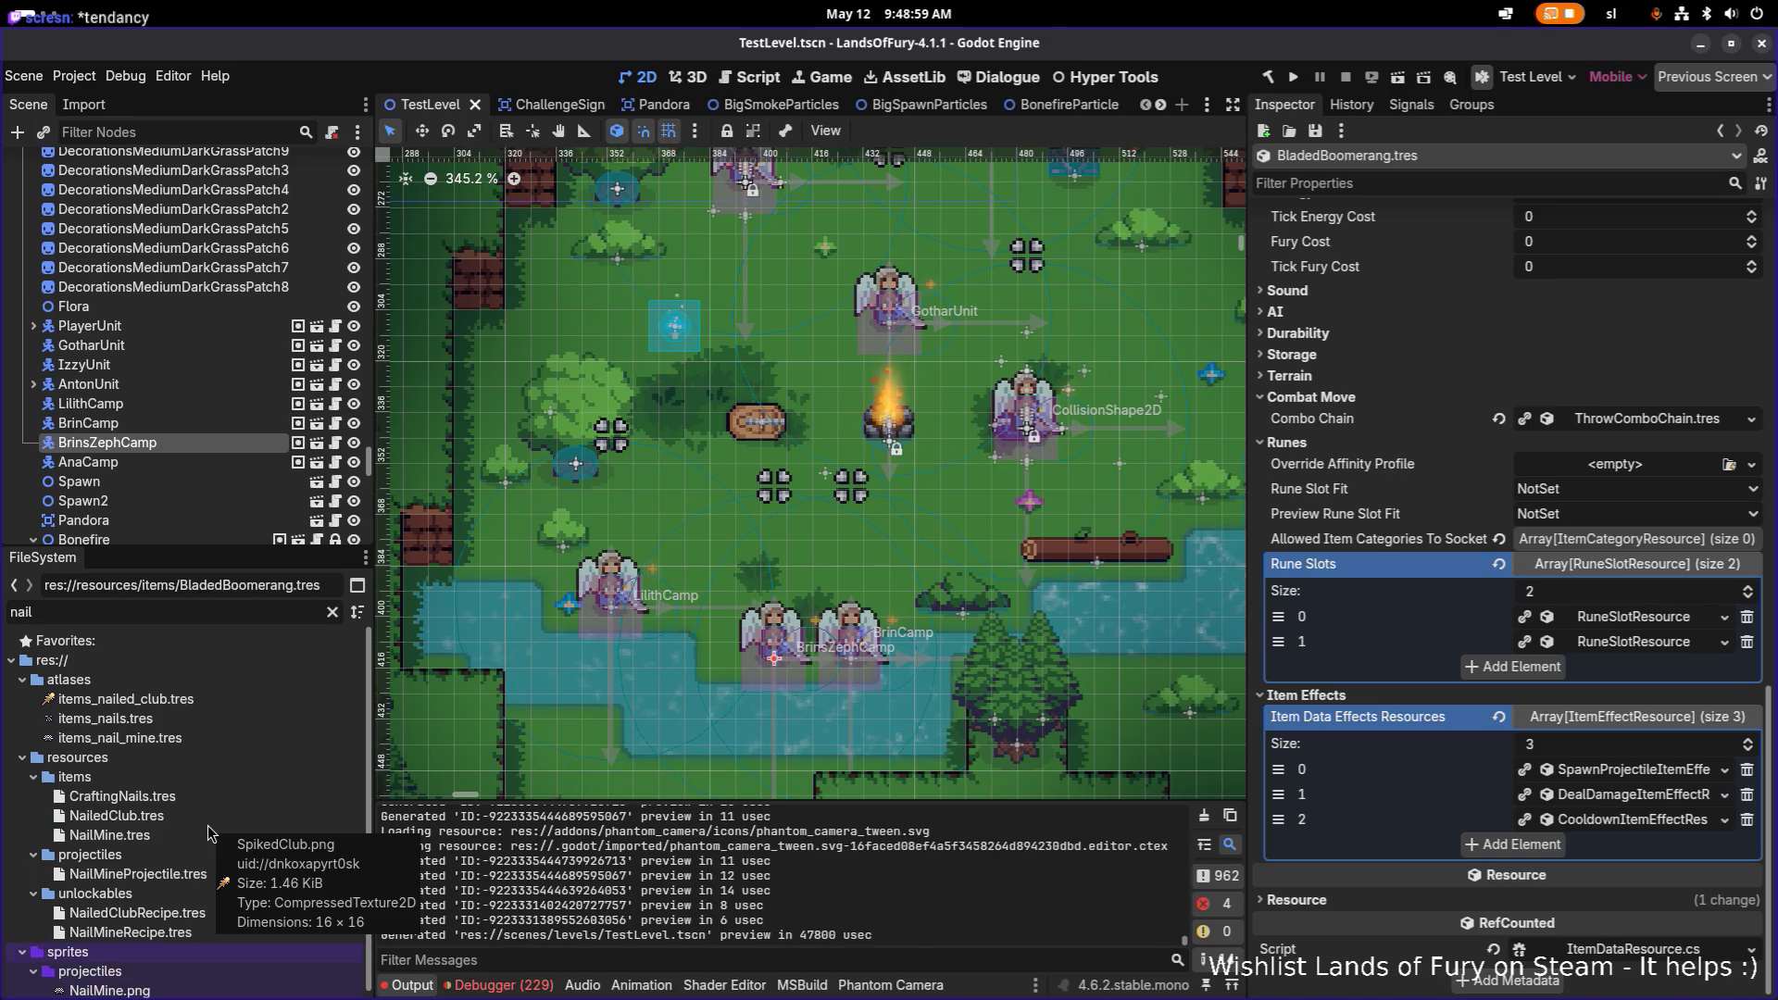
pyautogui.click(176, 816)
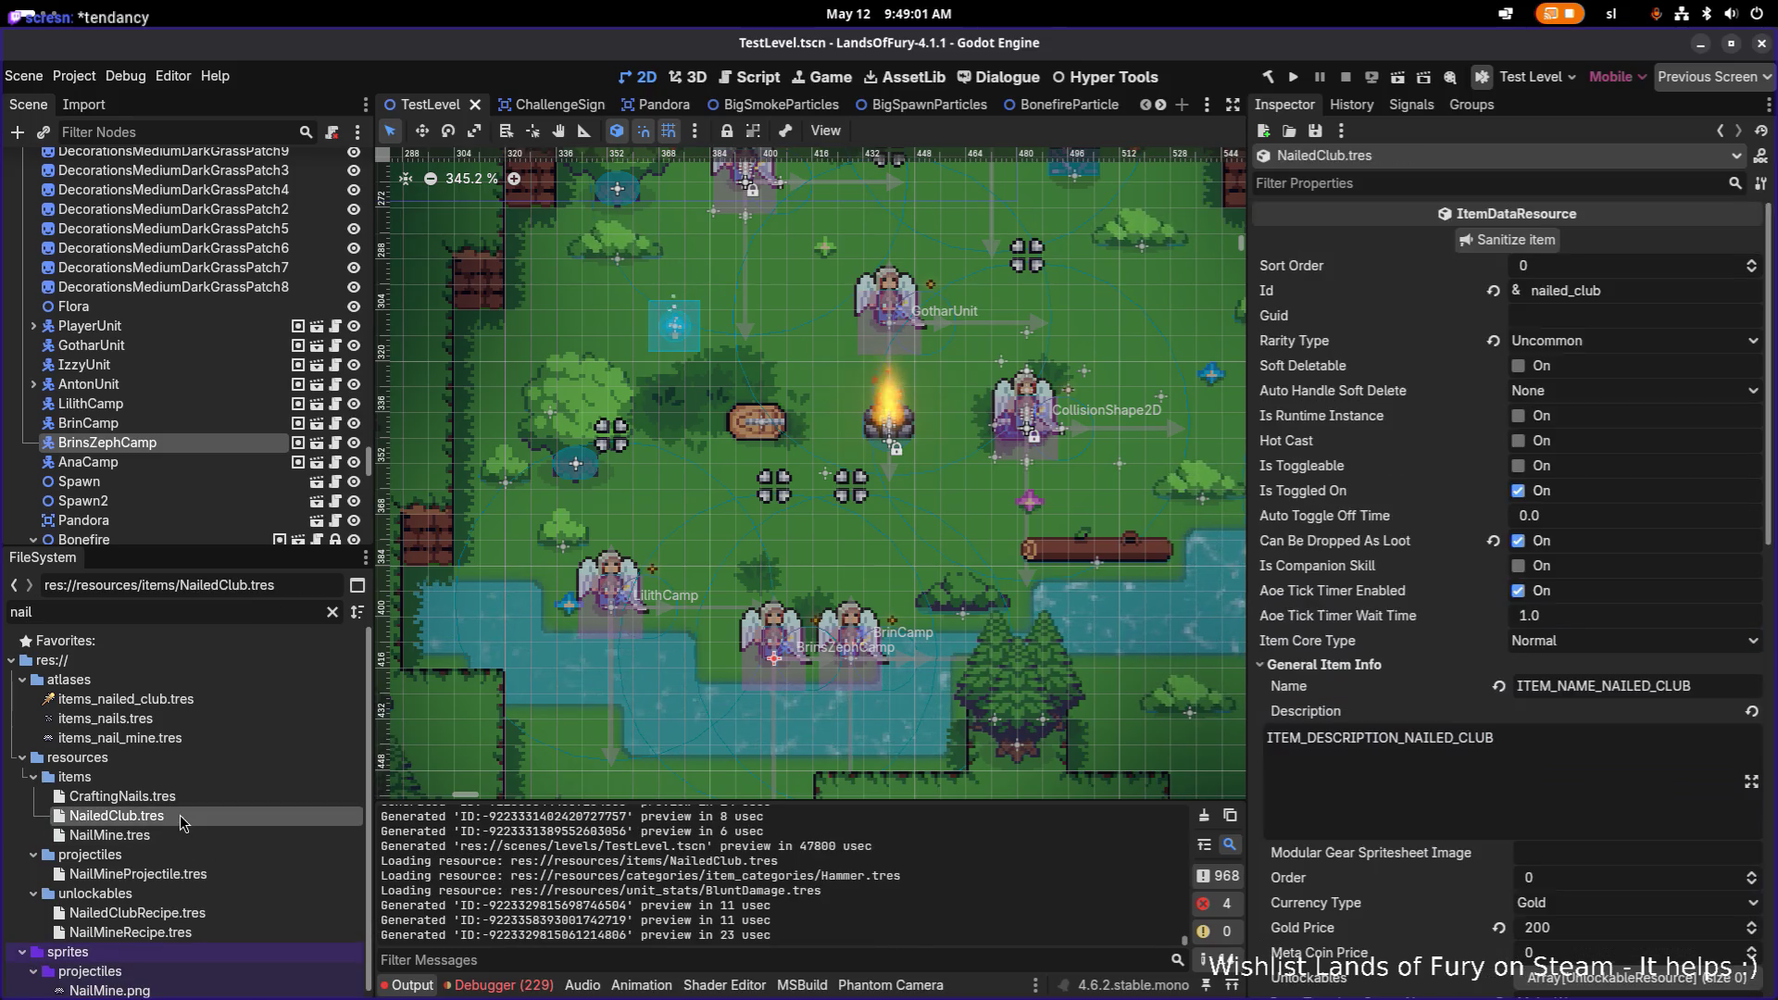
# Step: Expand the NailedClub's item effects and copy the fourth damage effect
pyautogui.scroll(-10, 1630, 648)
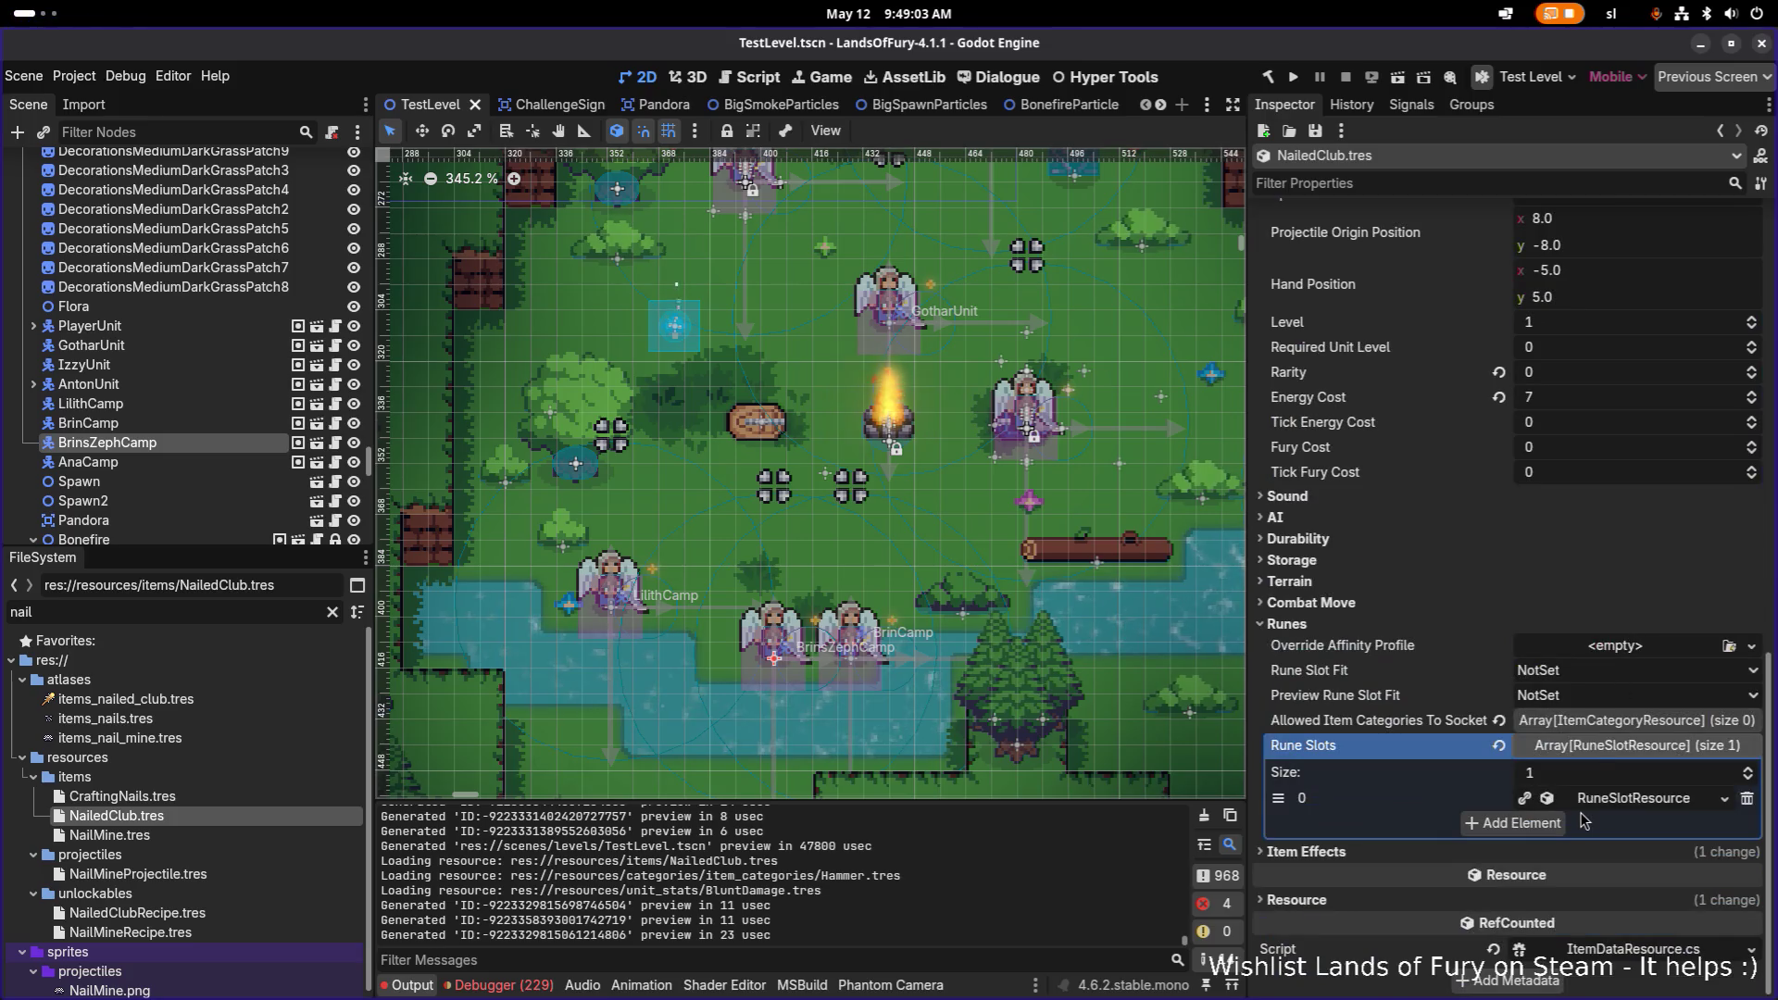
pyautogui.click(1481, 852)
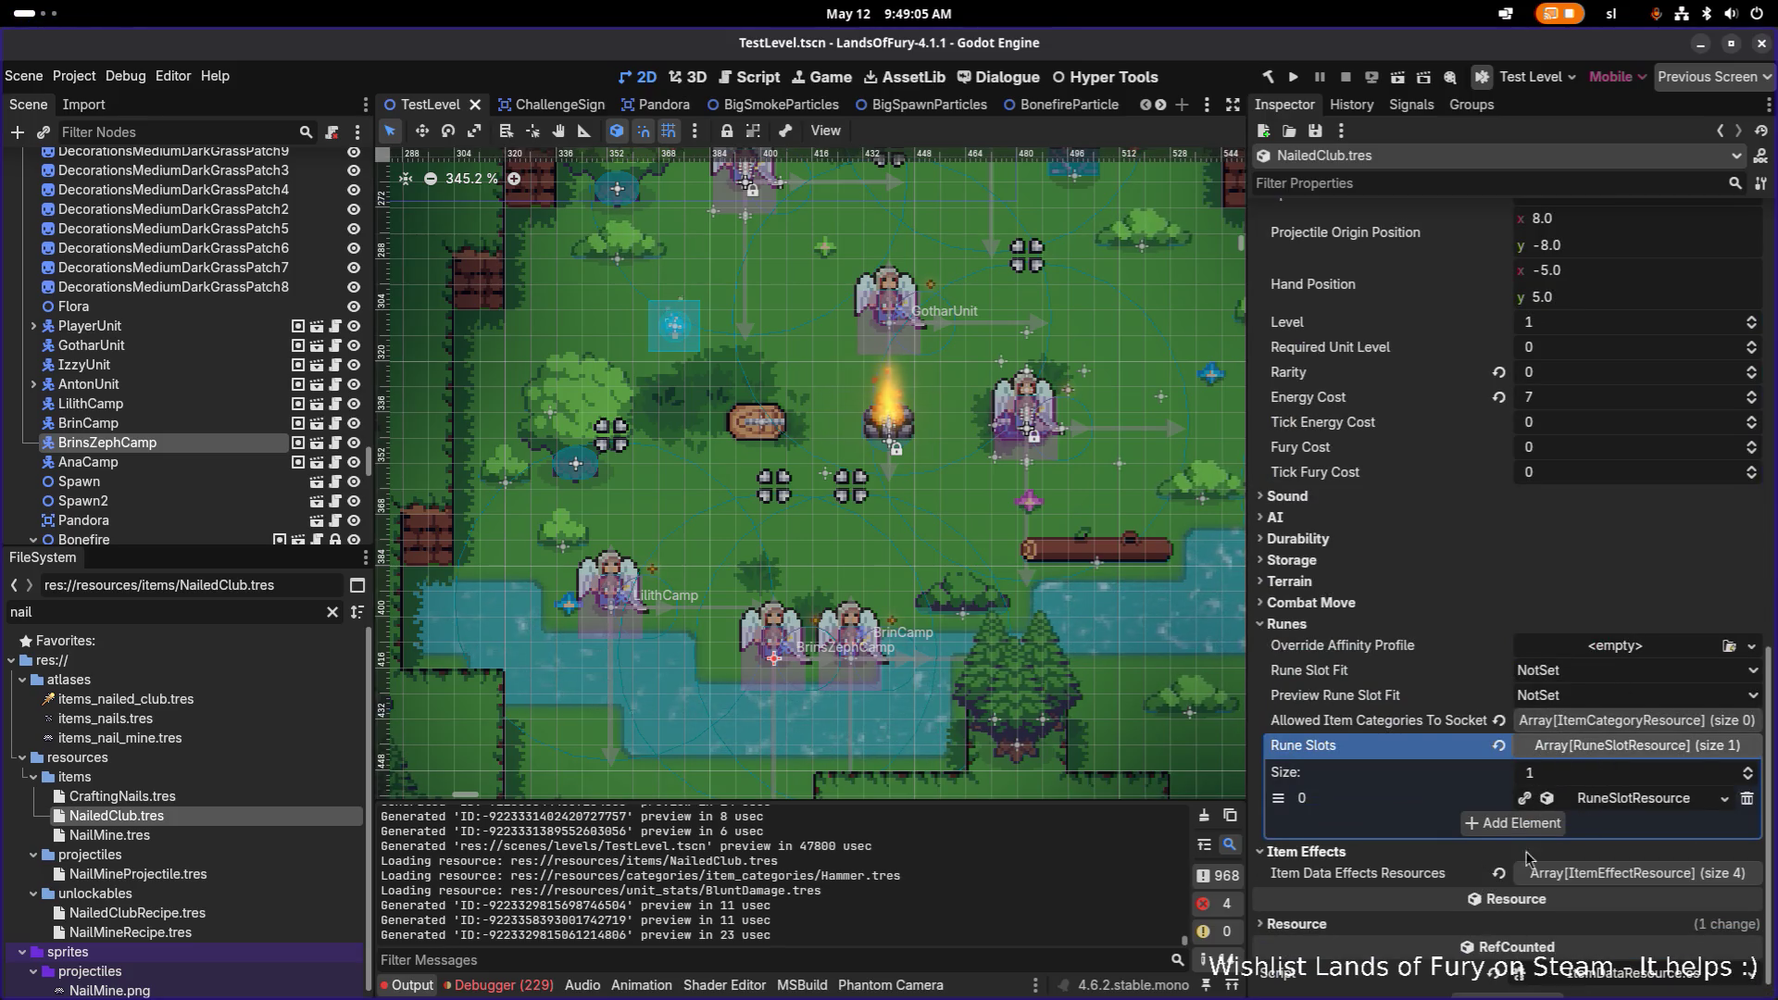
pyautogui.click(1643, 849)
pyautogui.scroll(-2, 1648, 838)
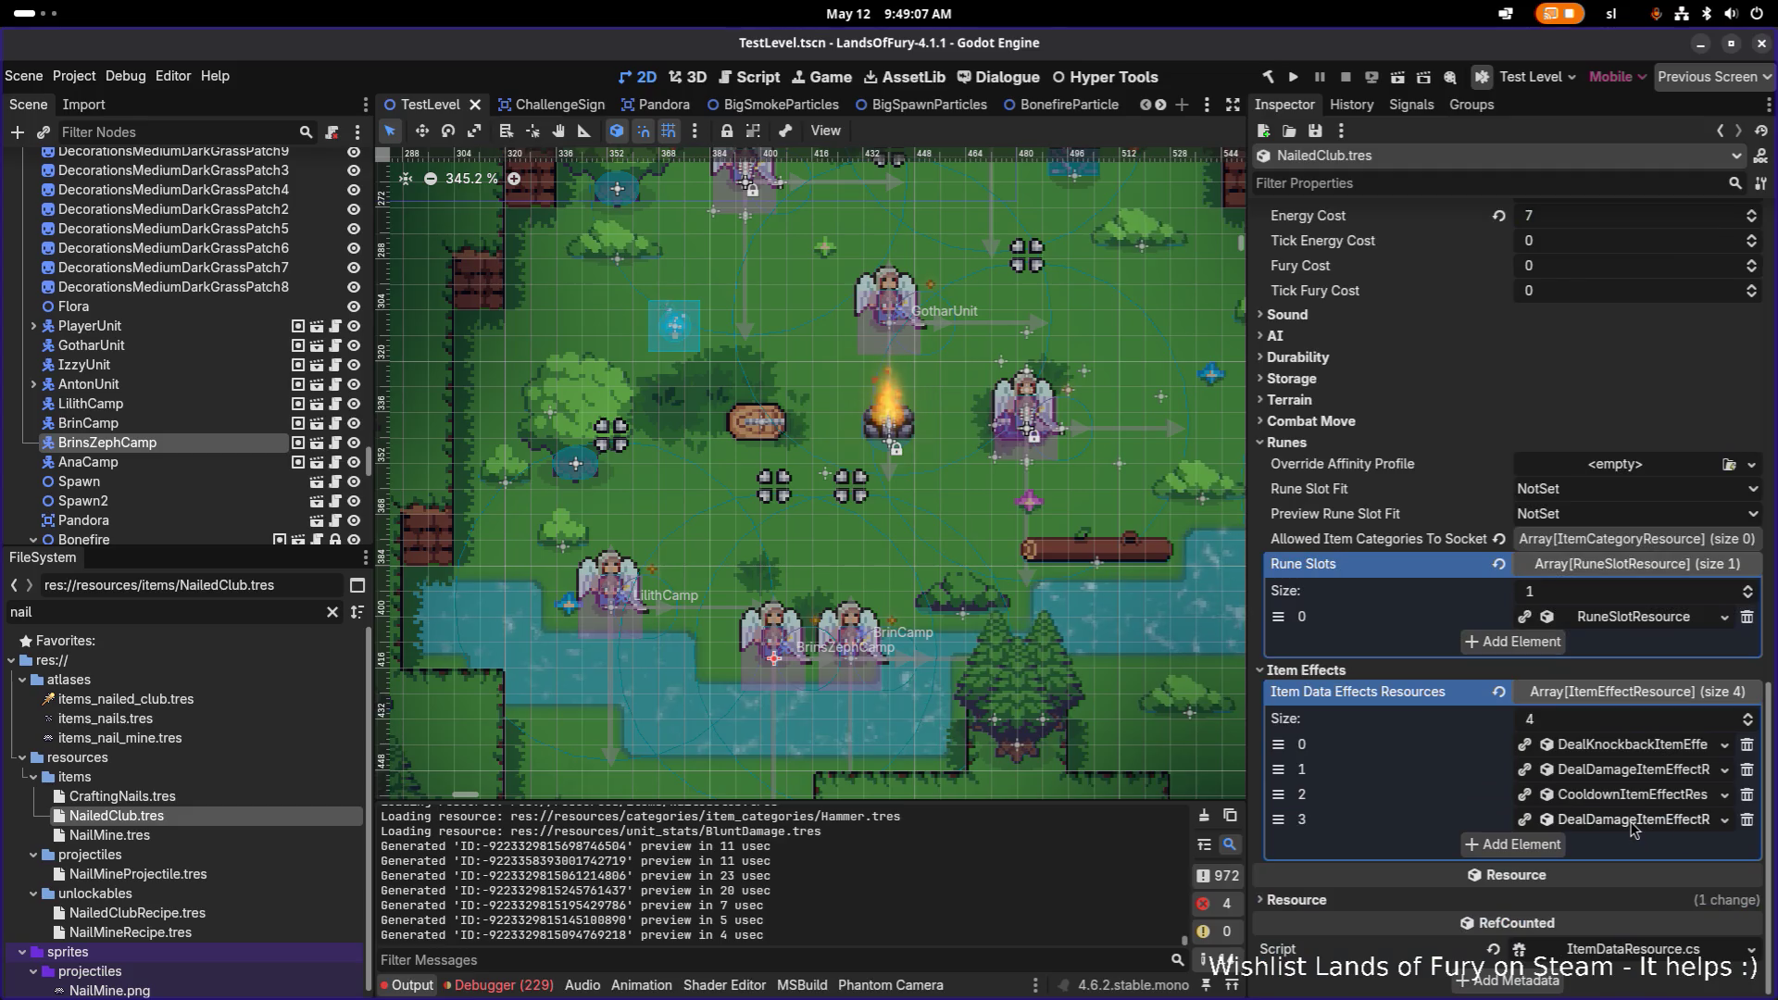
pyautogui.click(1632, 820)
pyautogui.click(1632, 819)
pyautogui.rightClick(1632, 819)
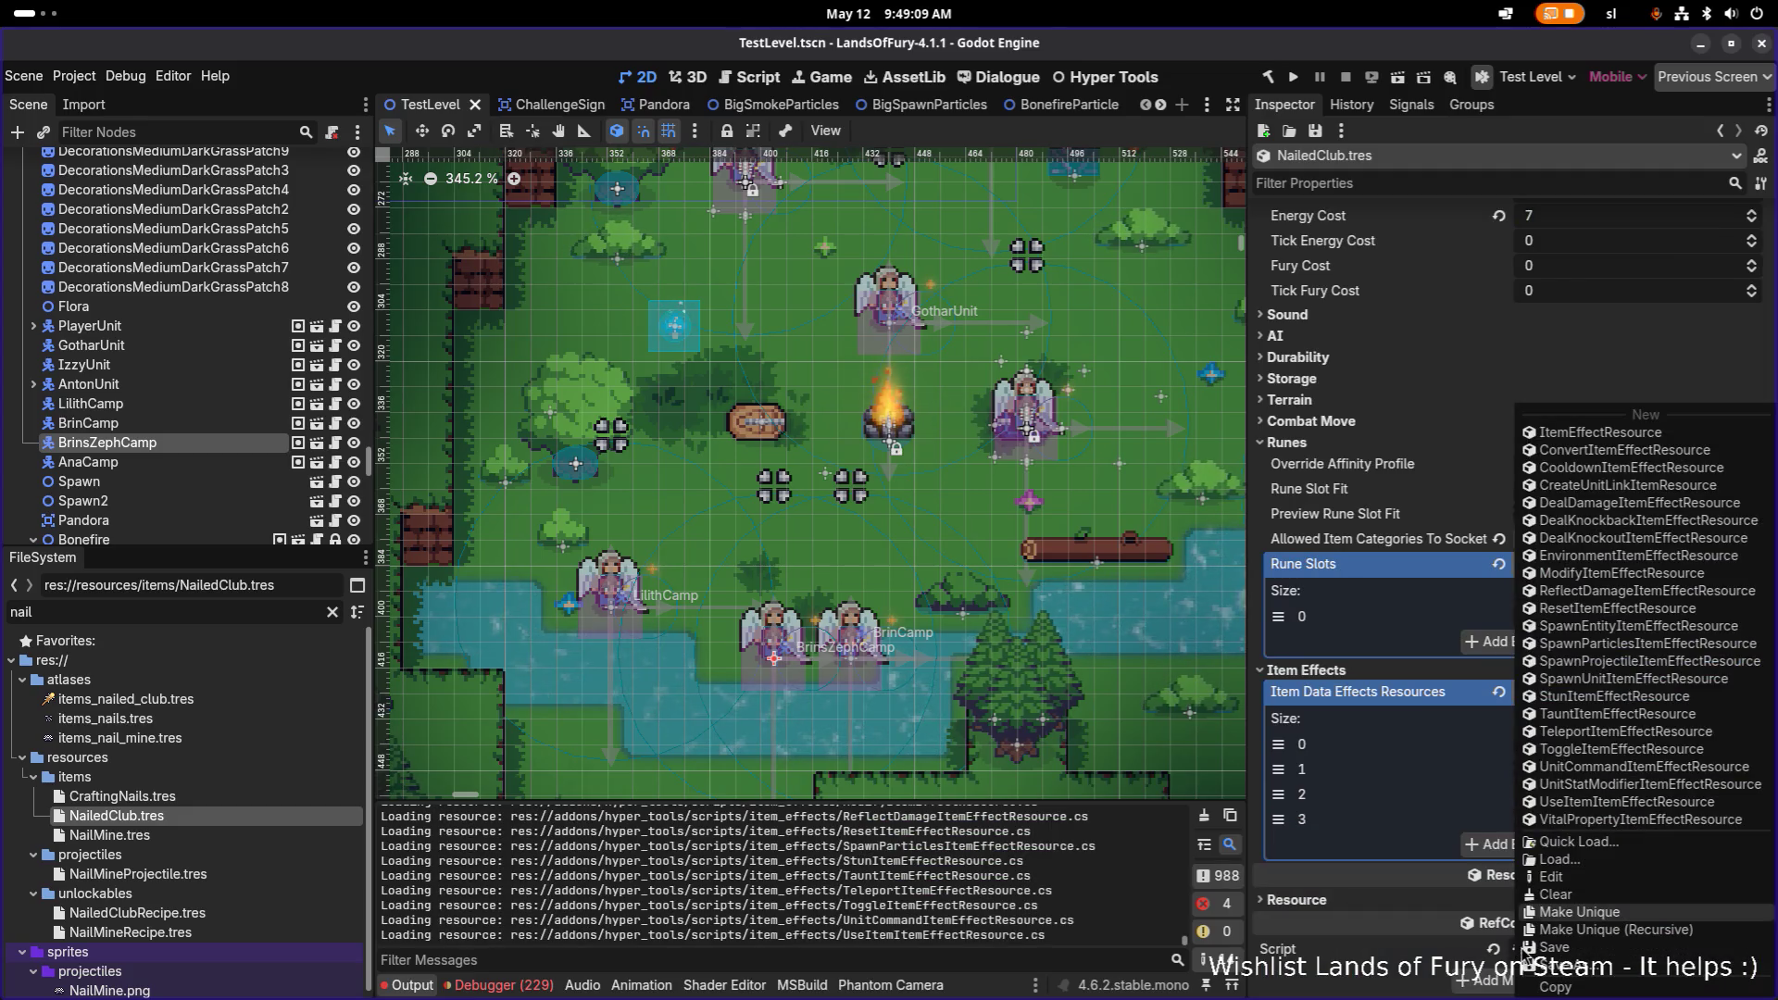
pyautogui.click(1489, 985)
# Step: Filter the FileSystem by 'bladed' and open BladedBoomerang.tres
pyautogui.doubleClick(66, 621)
pyautogui.write('bladed')
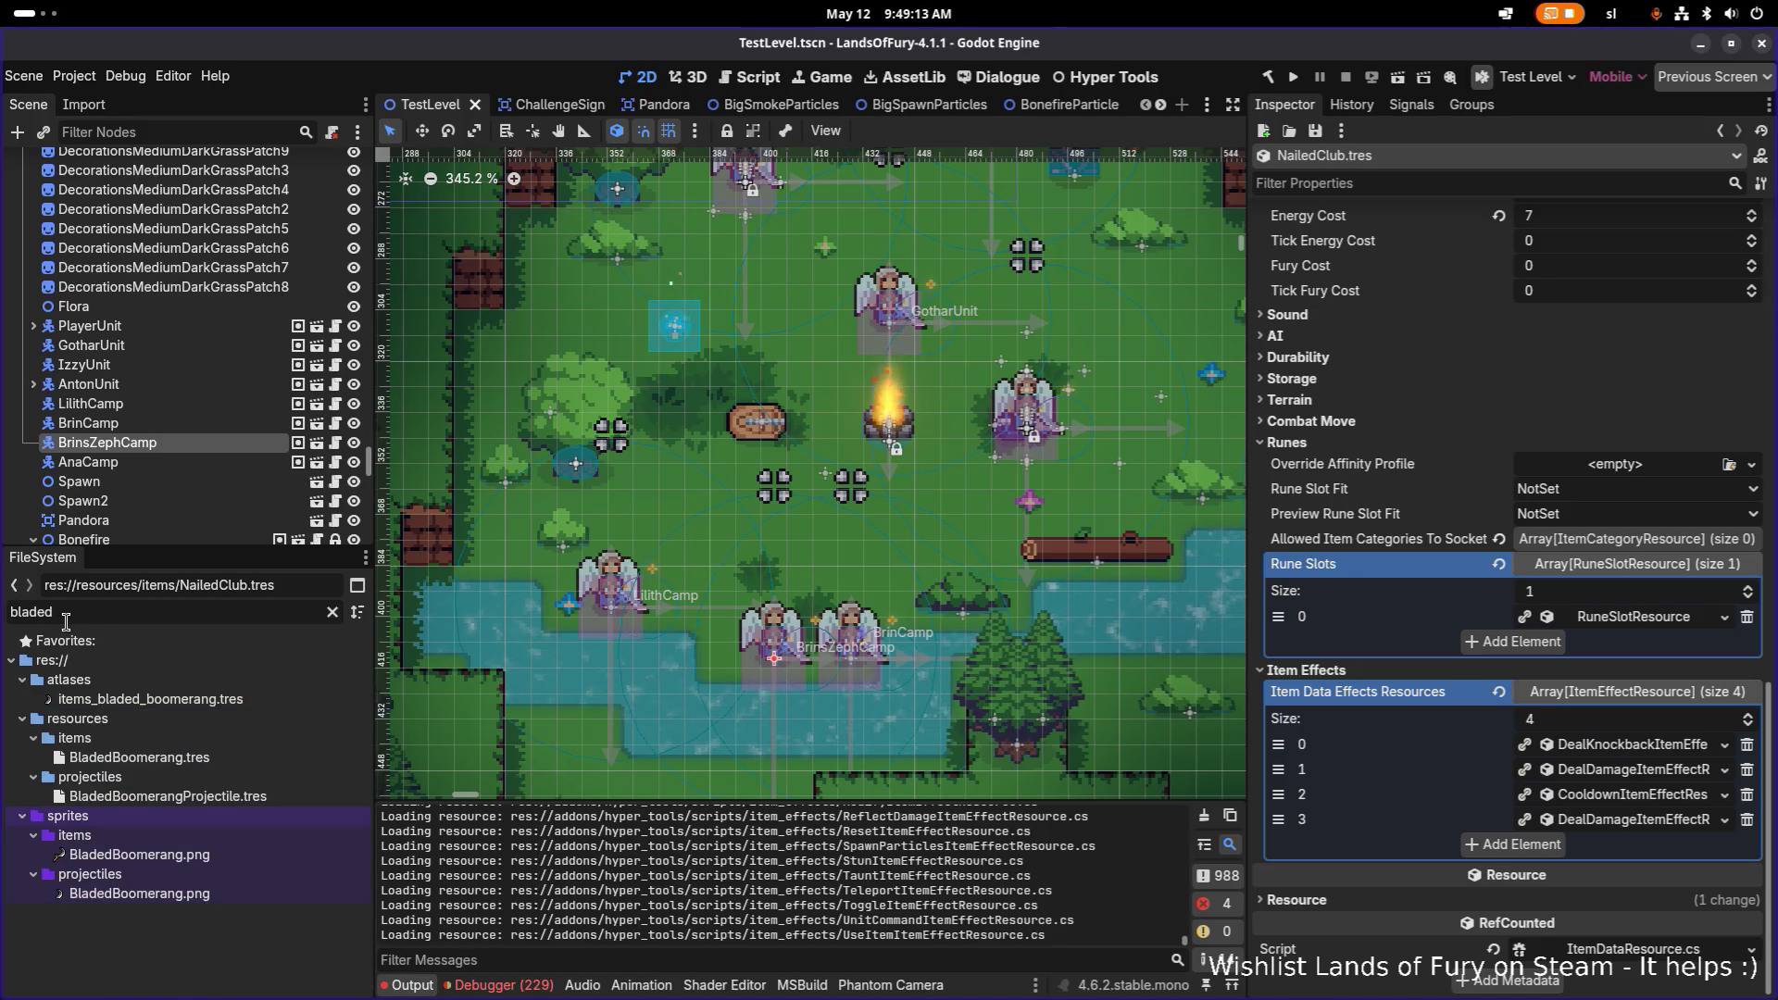
pyautogui.click(139, 757)
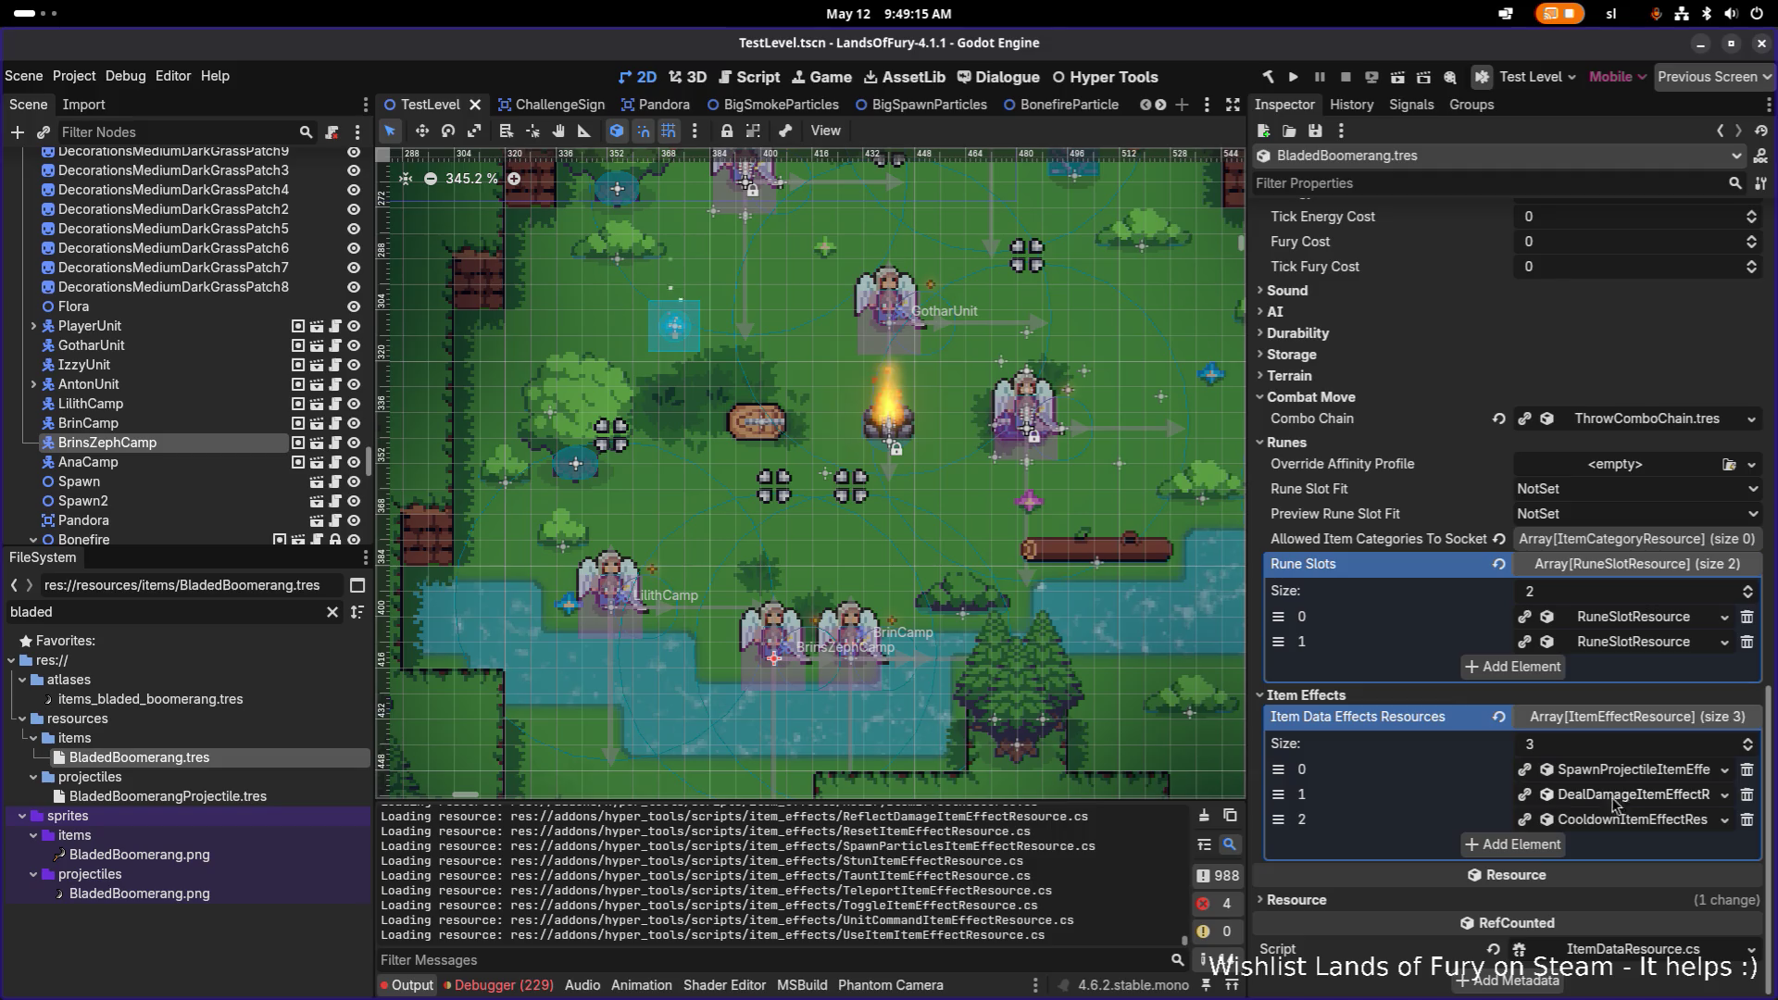
# Step: Paste the copied damage effect into a new fourth item effect slot, made unique
pyautogui.click(1523, 845)
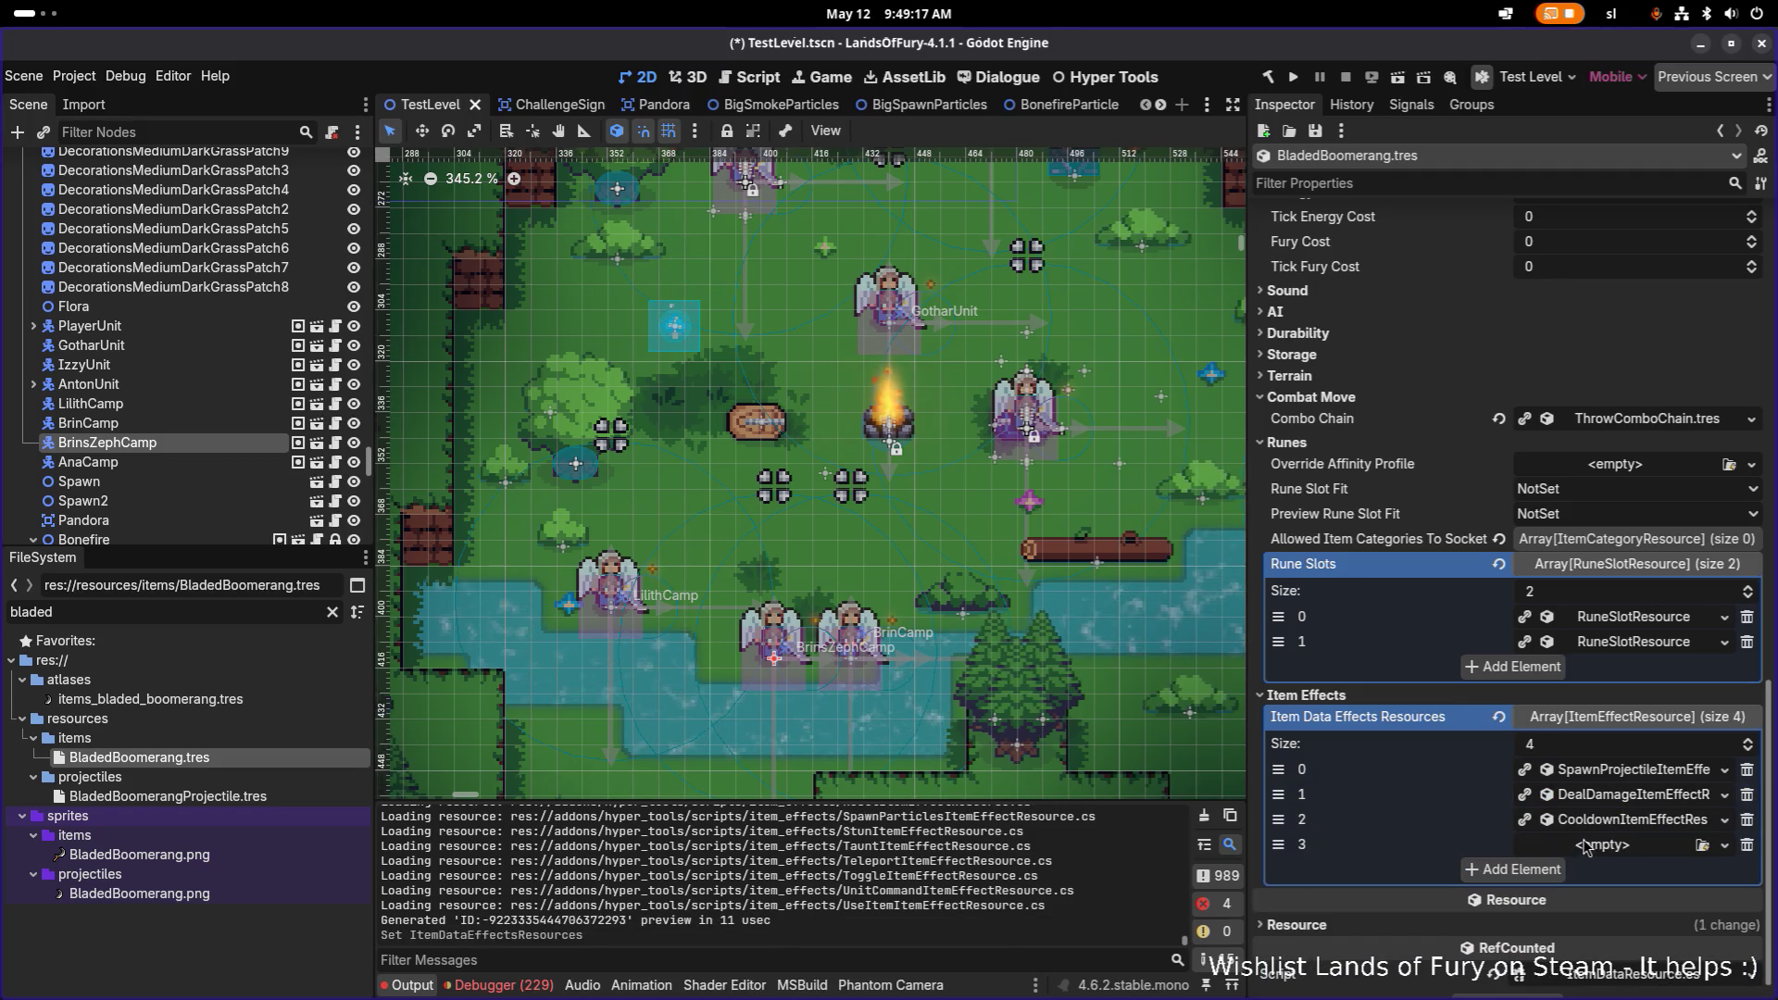
pyautogui.click(1585, 845)
pyautogui.click(1623, 979)
pyautogui.click(746, 426)
pyautogui.click(1006, 707)
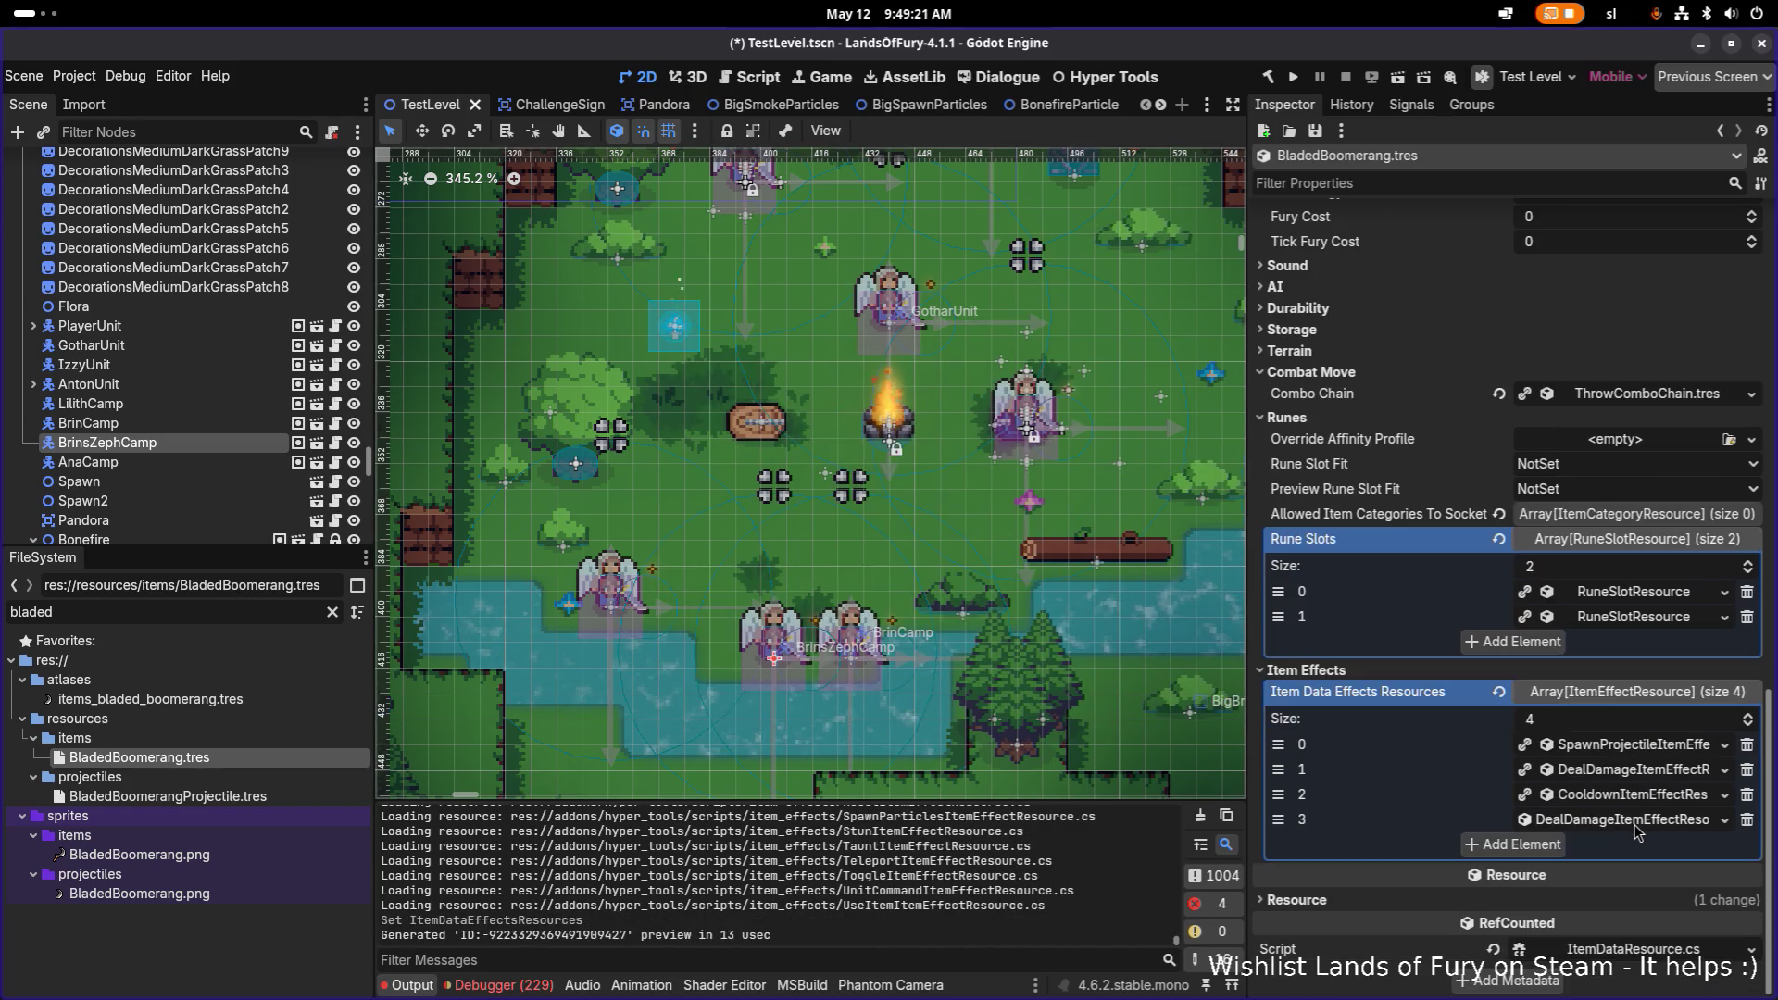
# Step: Set Status Effect Apply Tick Limit to 2 and Duration to 2.0, then save
pyautogui.scroll(-3, 1635, 822)
pyautogui.click(1556, 712)
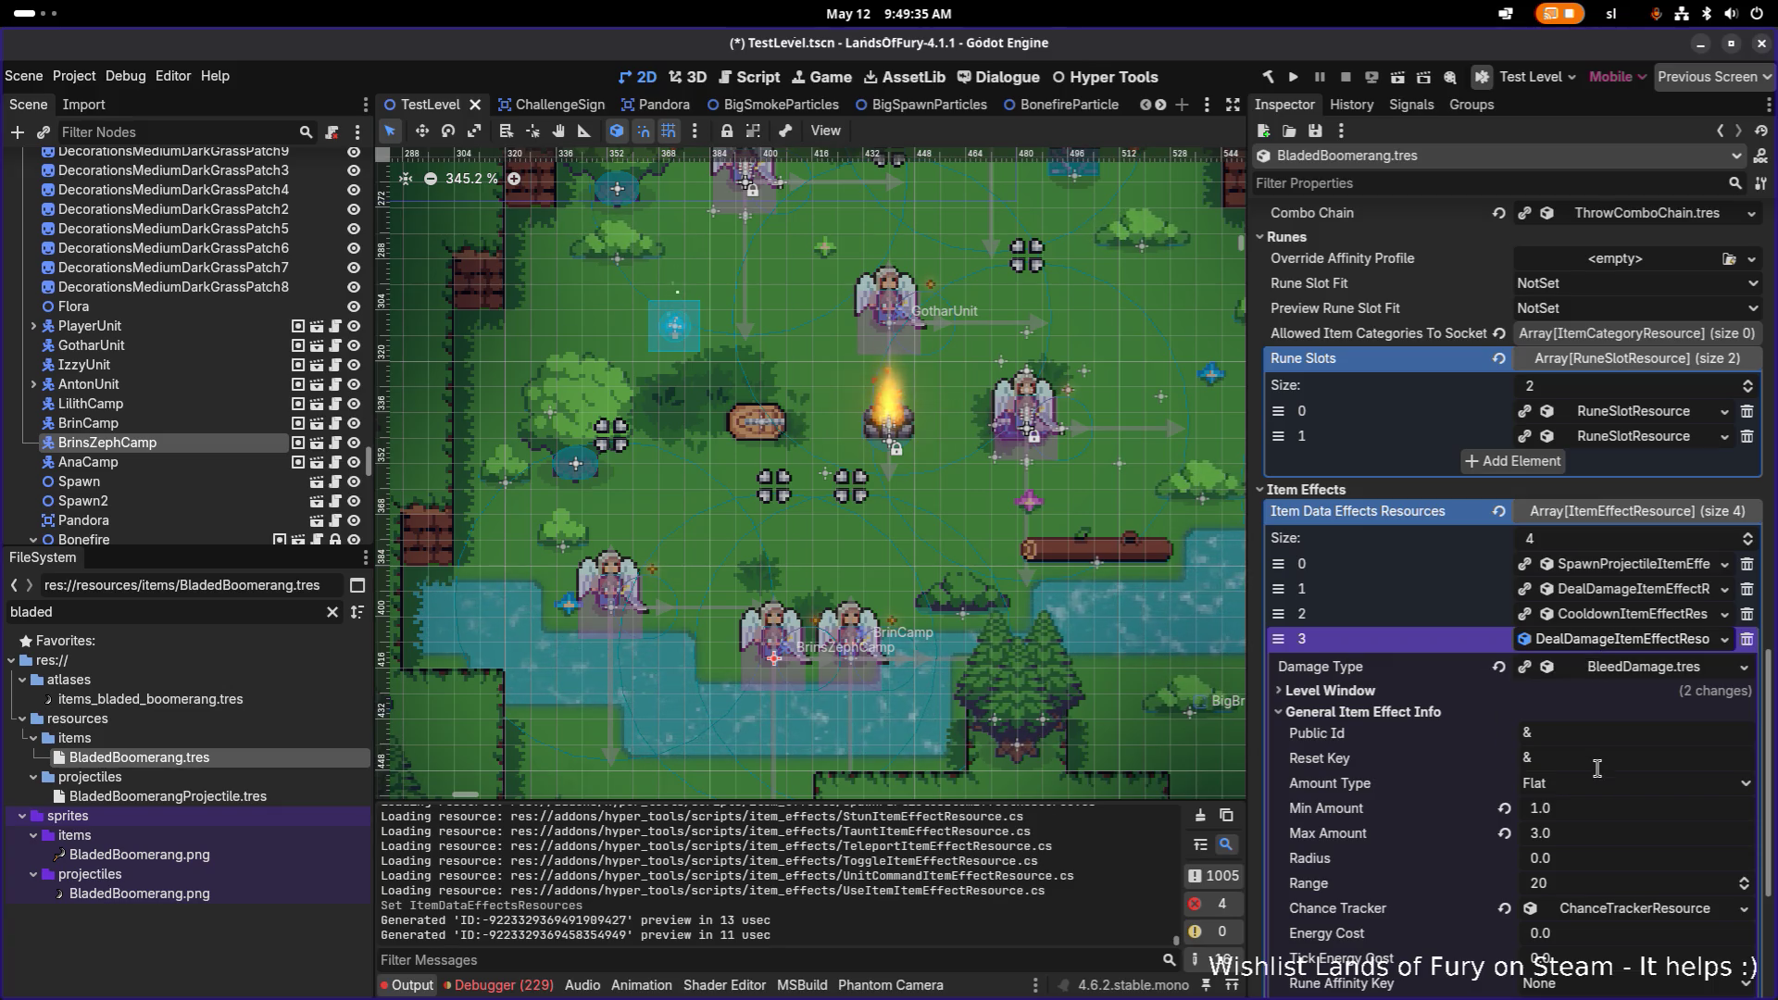
pyautogui.scroll(-3, 1528, 834)
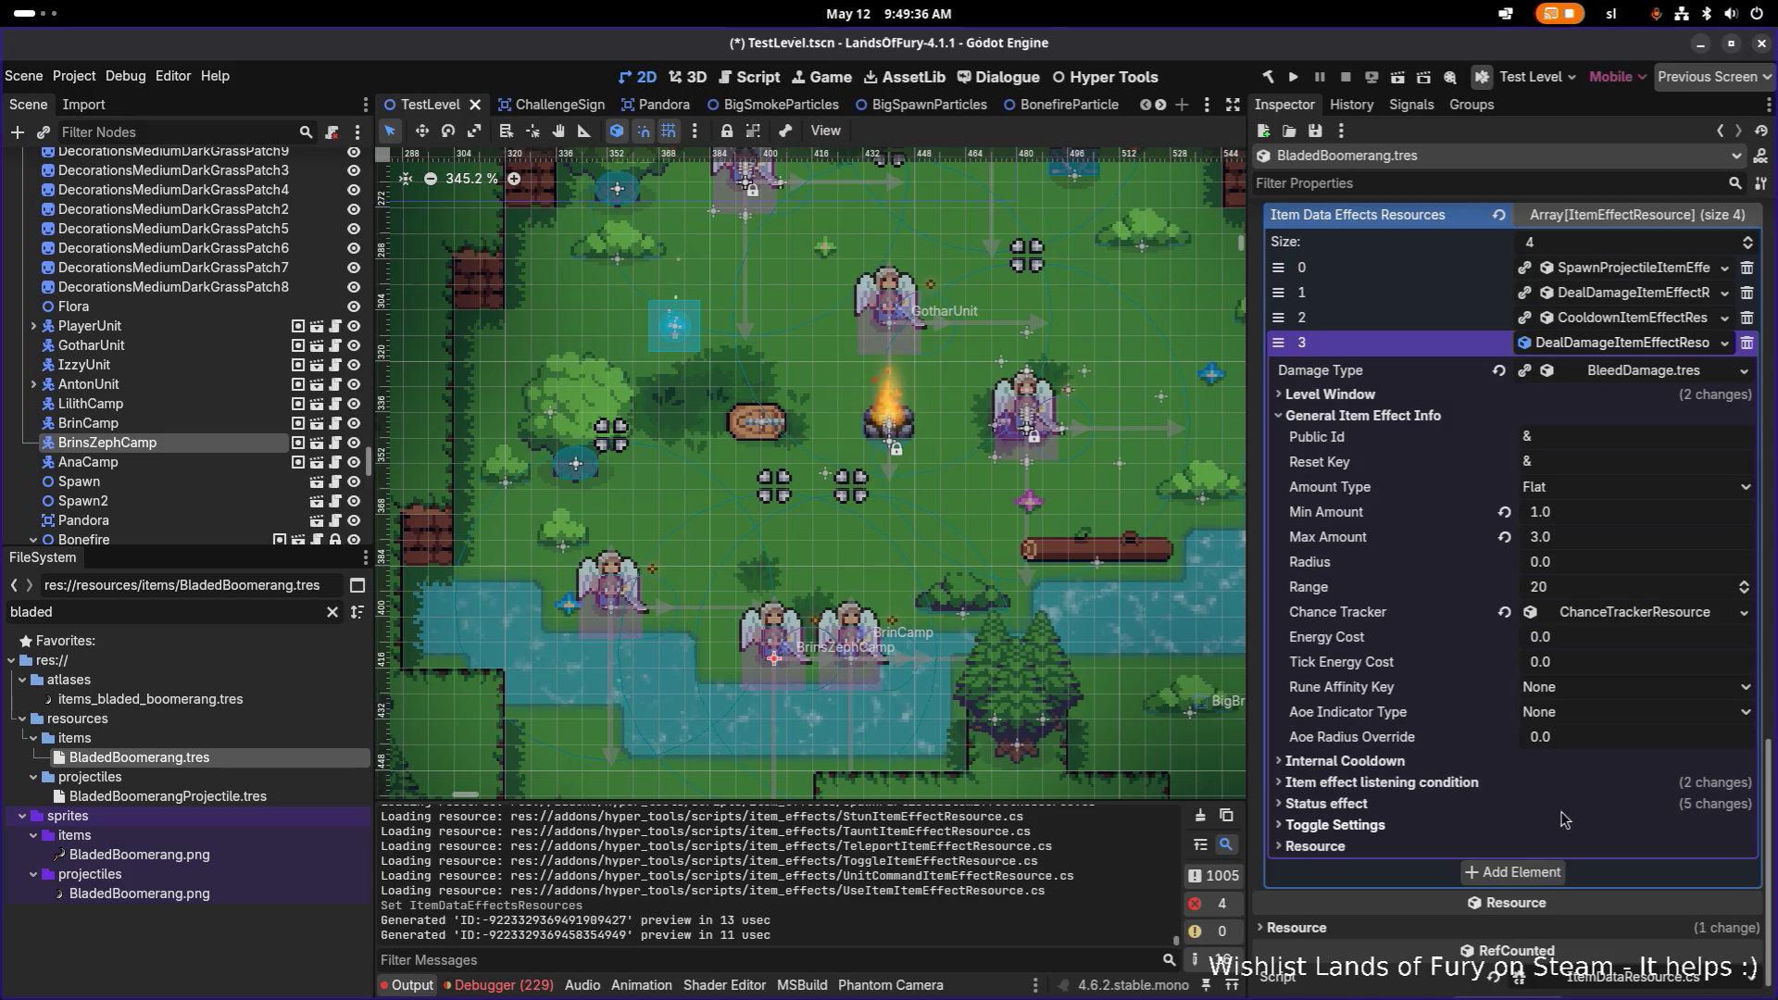
pyautogui.click(1421, 804)
pyautogui.scroll(-4, 1533, 806)
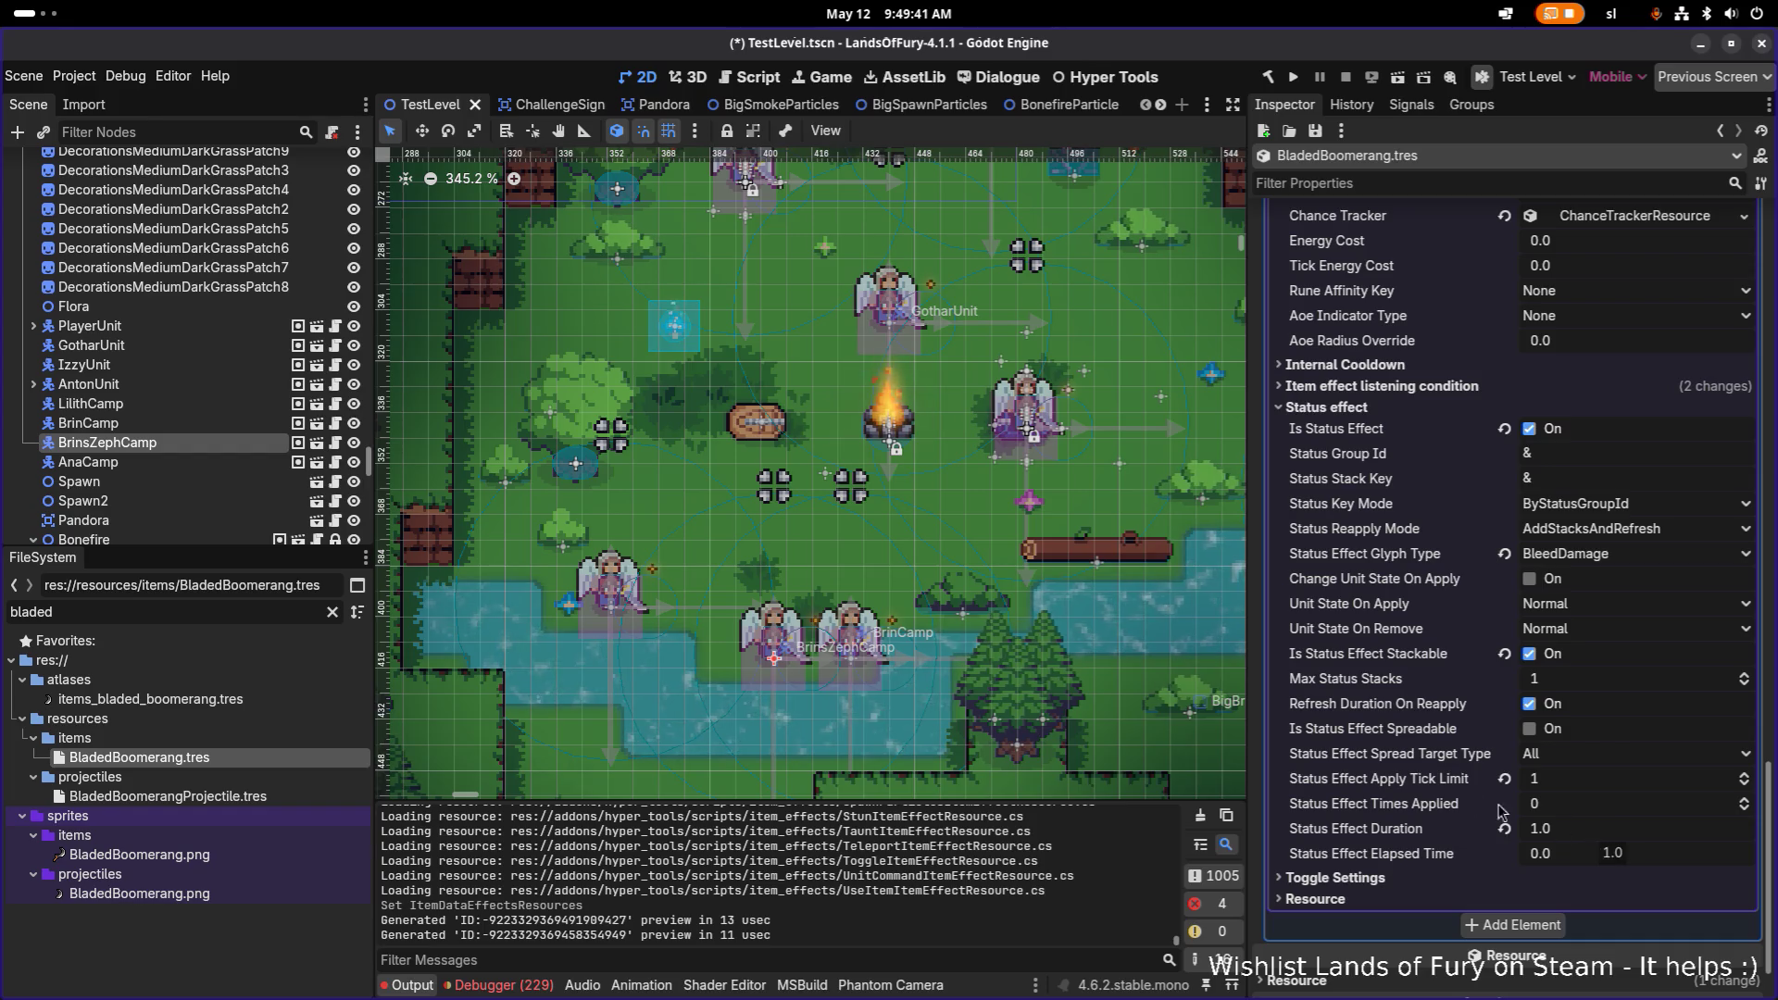
pyautogui.click(1561, 782)
pyautogui.write('2')
pyautogui.click(1563, 829)
pyautogui.write('2')
pyautogui.press('Return')
pyautogui.hotkey('ctrl', 's')
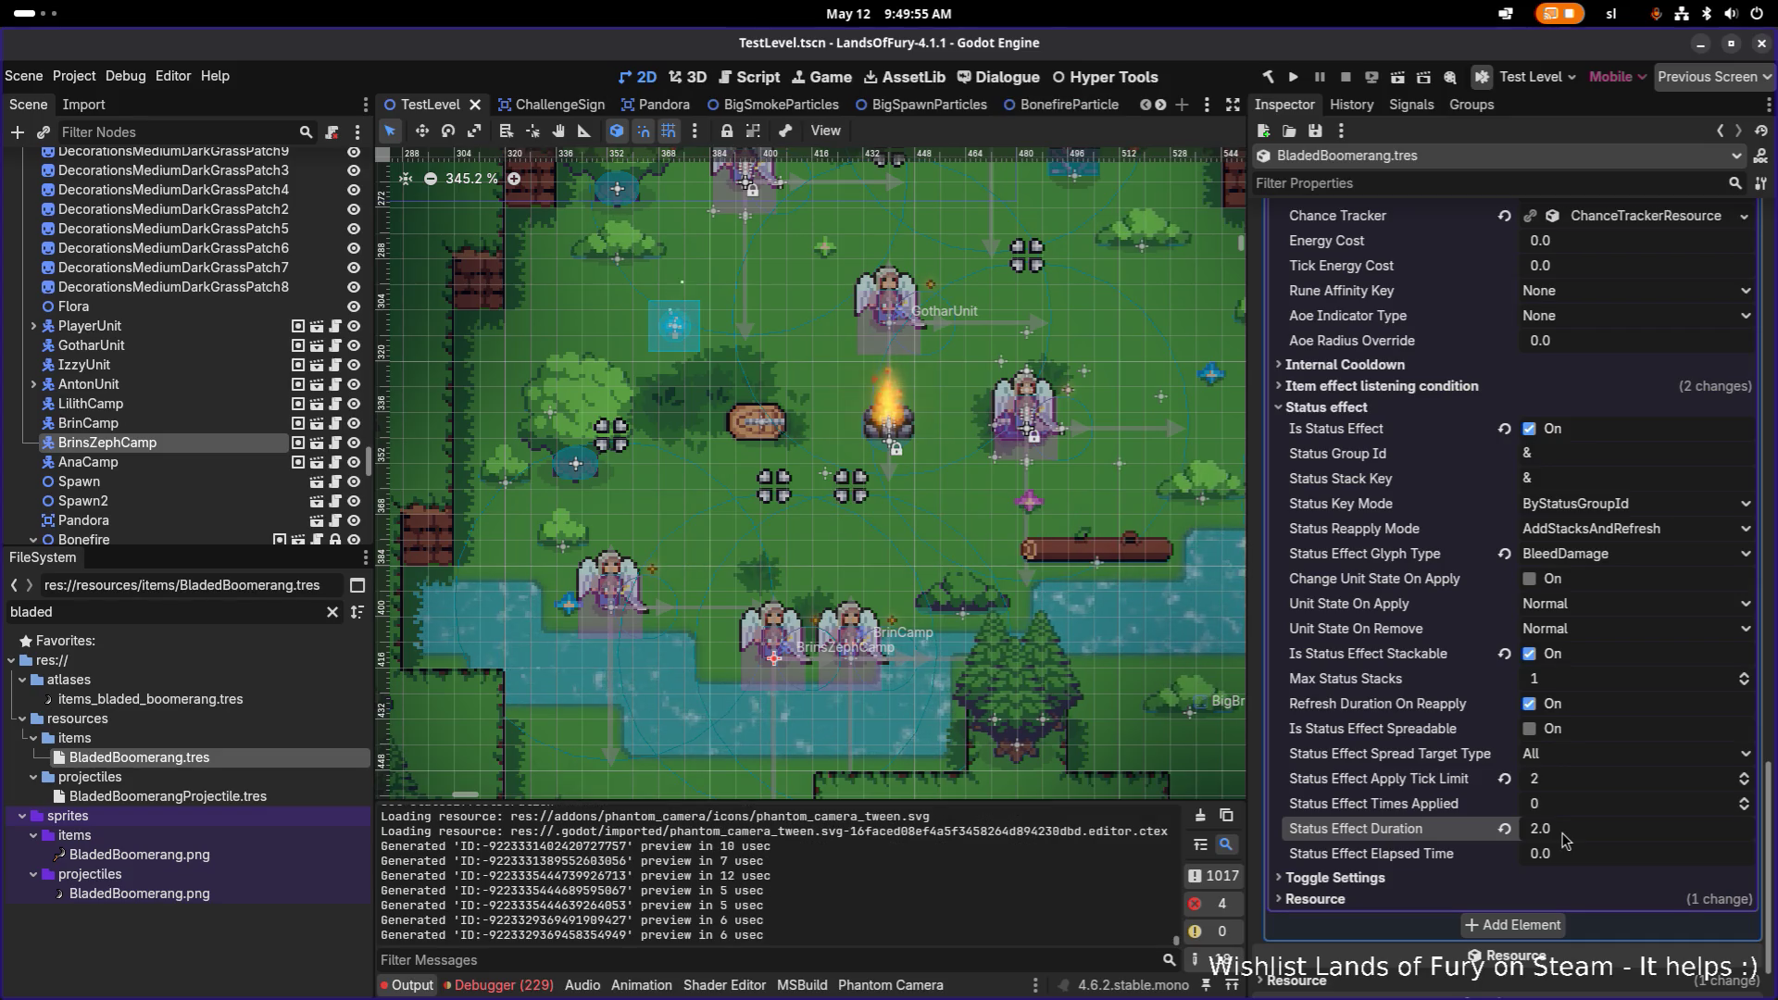
# Step: Save the scene and resources
pyautogui.scroll(15, 1525, 706)
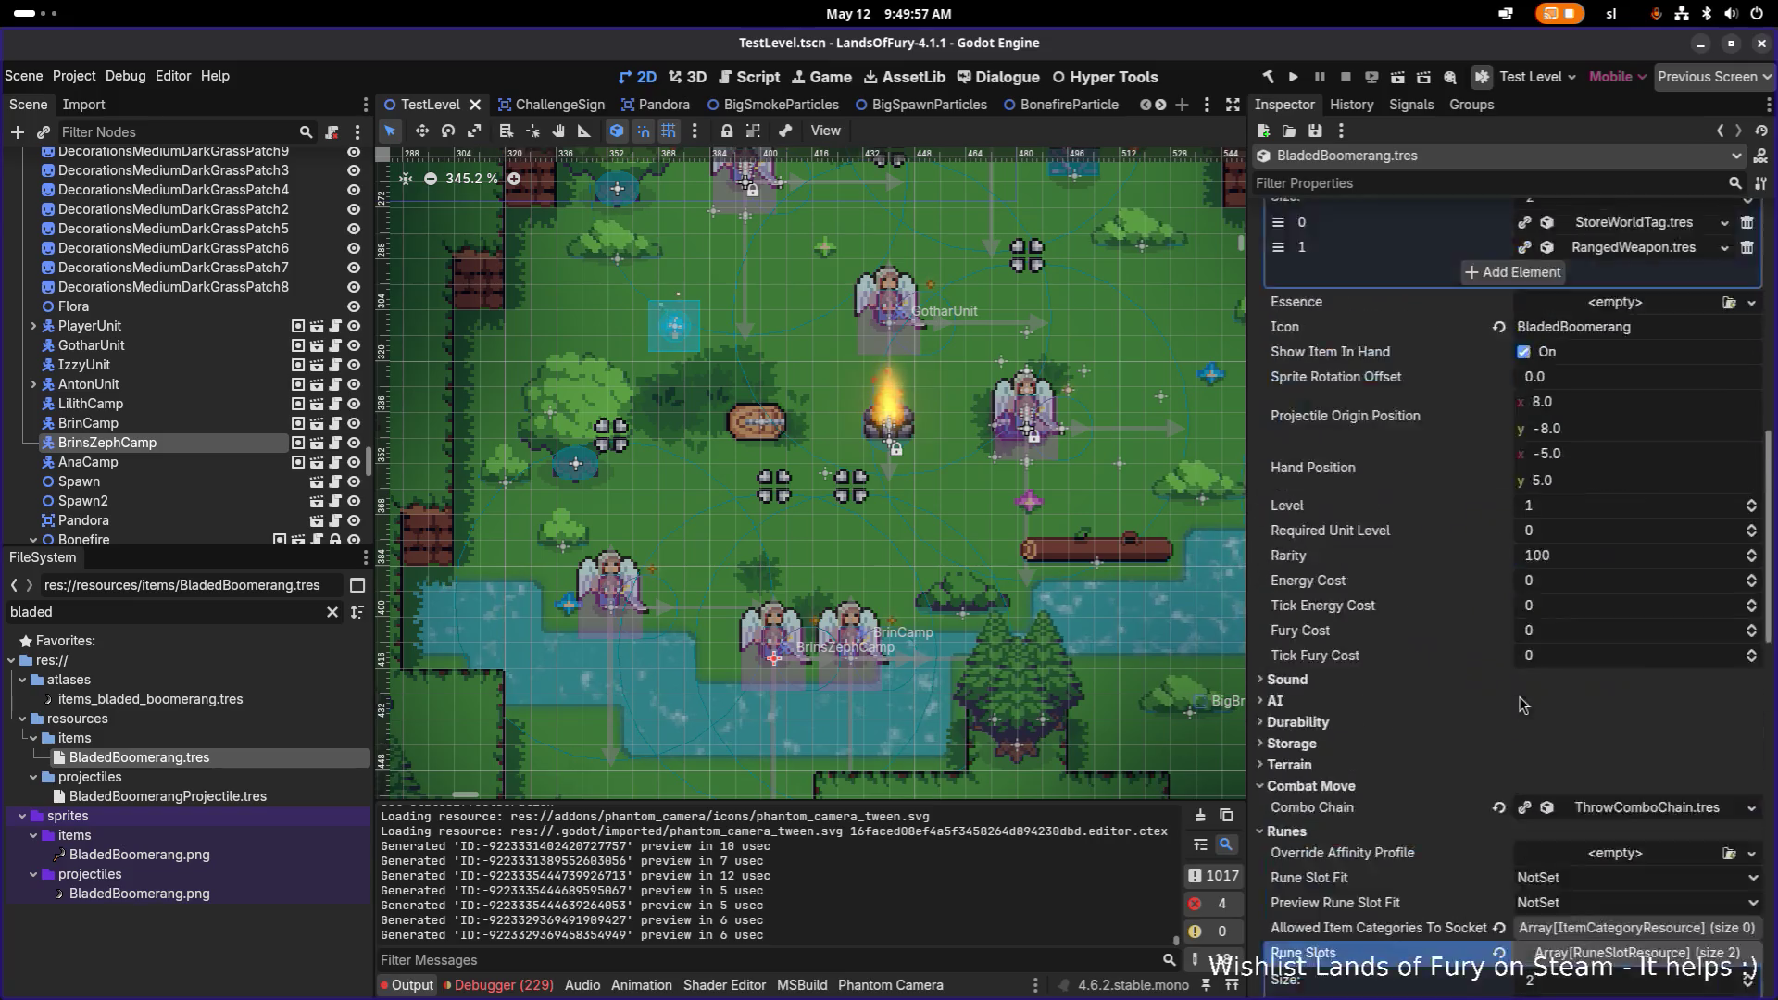
pyautogui.scroll(-3, 1630, 740)
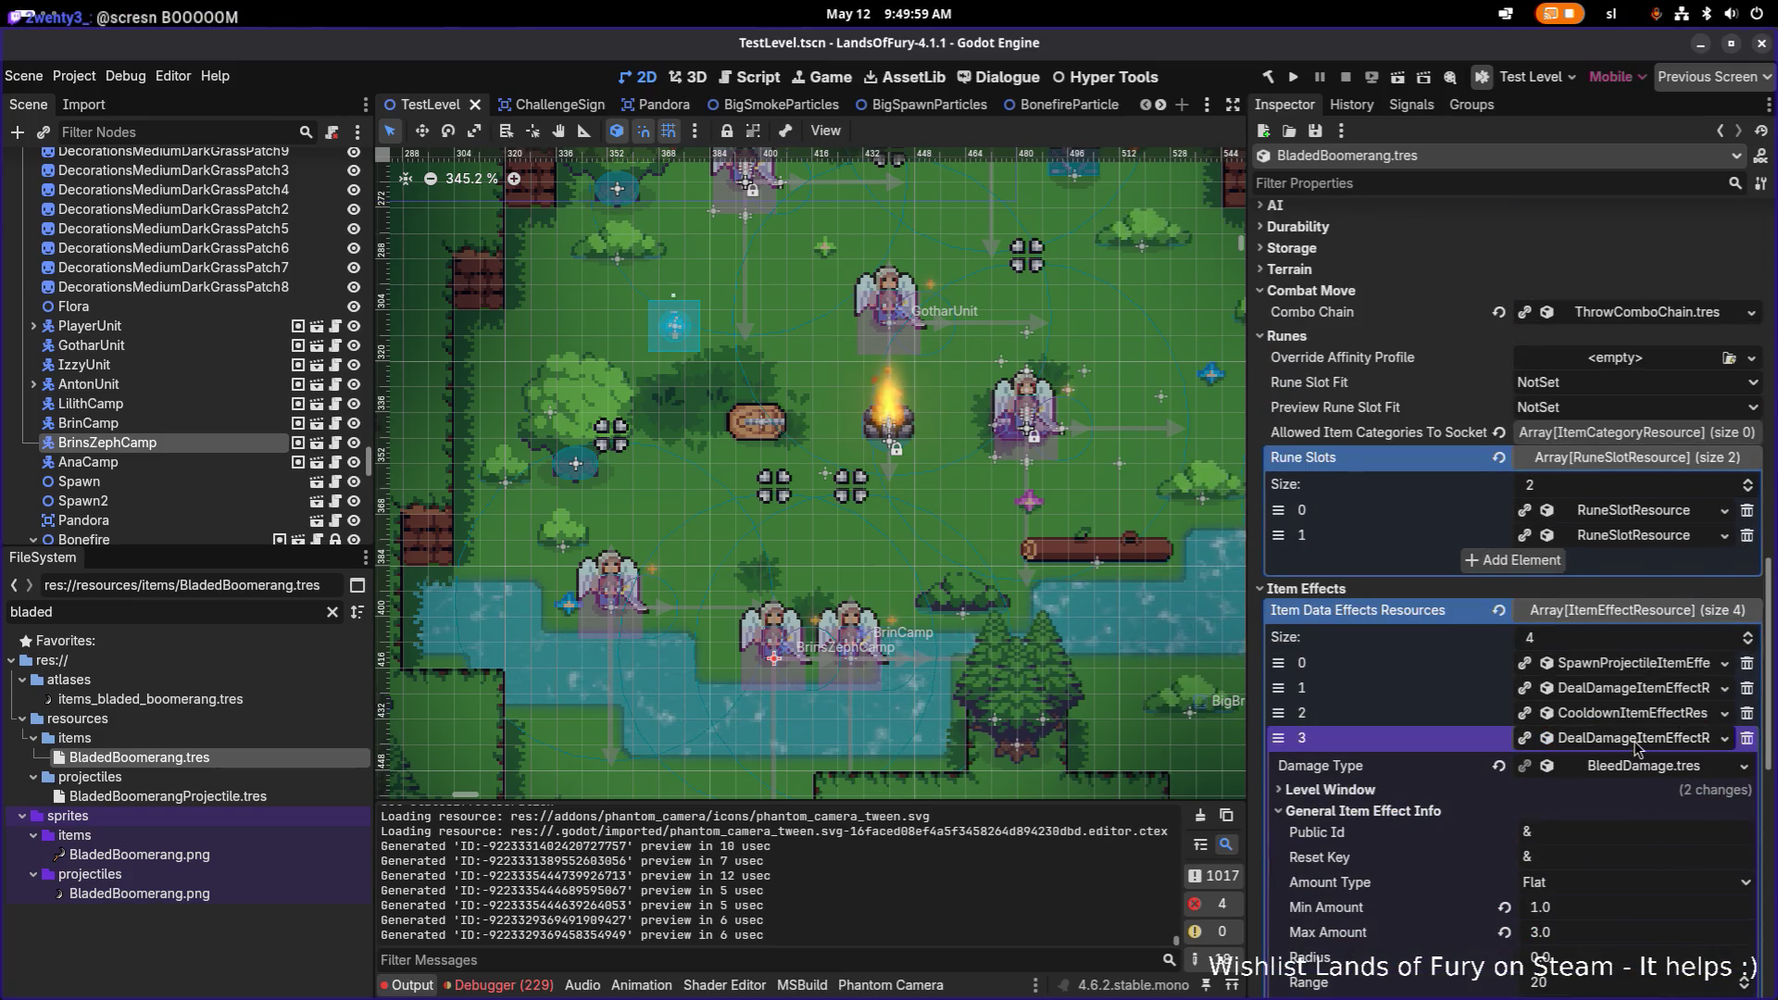
pyautogui.scroll(1, 1627, 750)
pyautogui.hotkey('ctrl', 's')
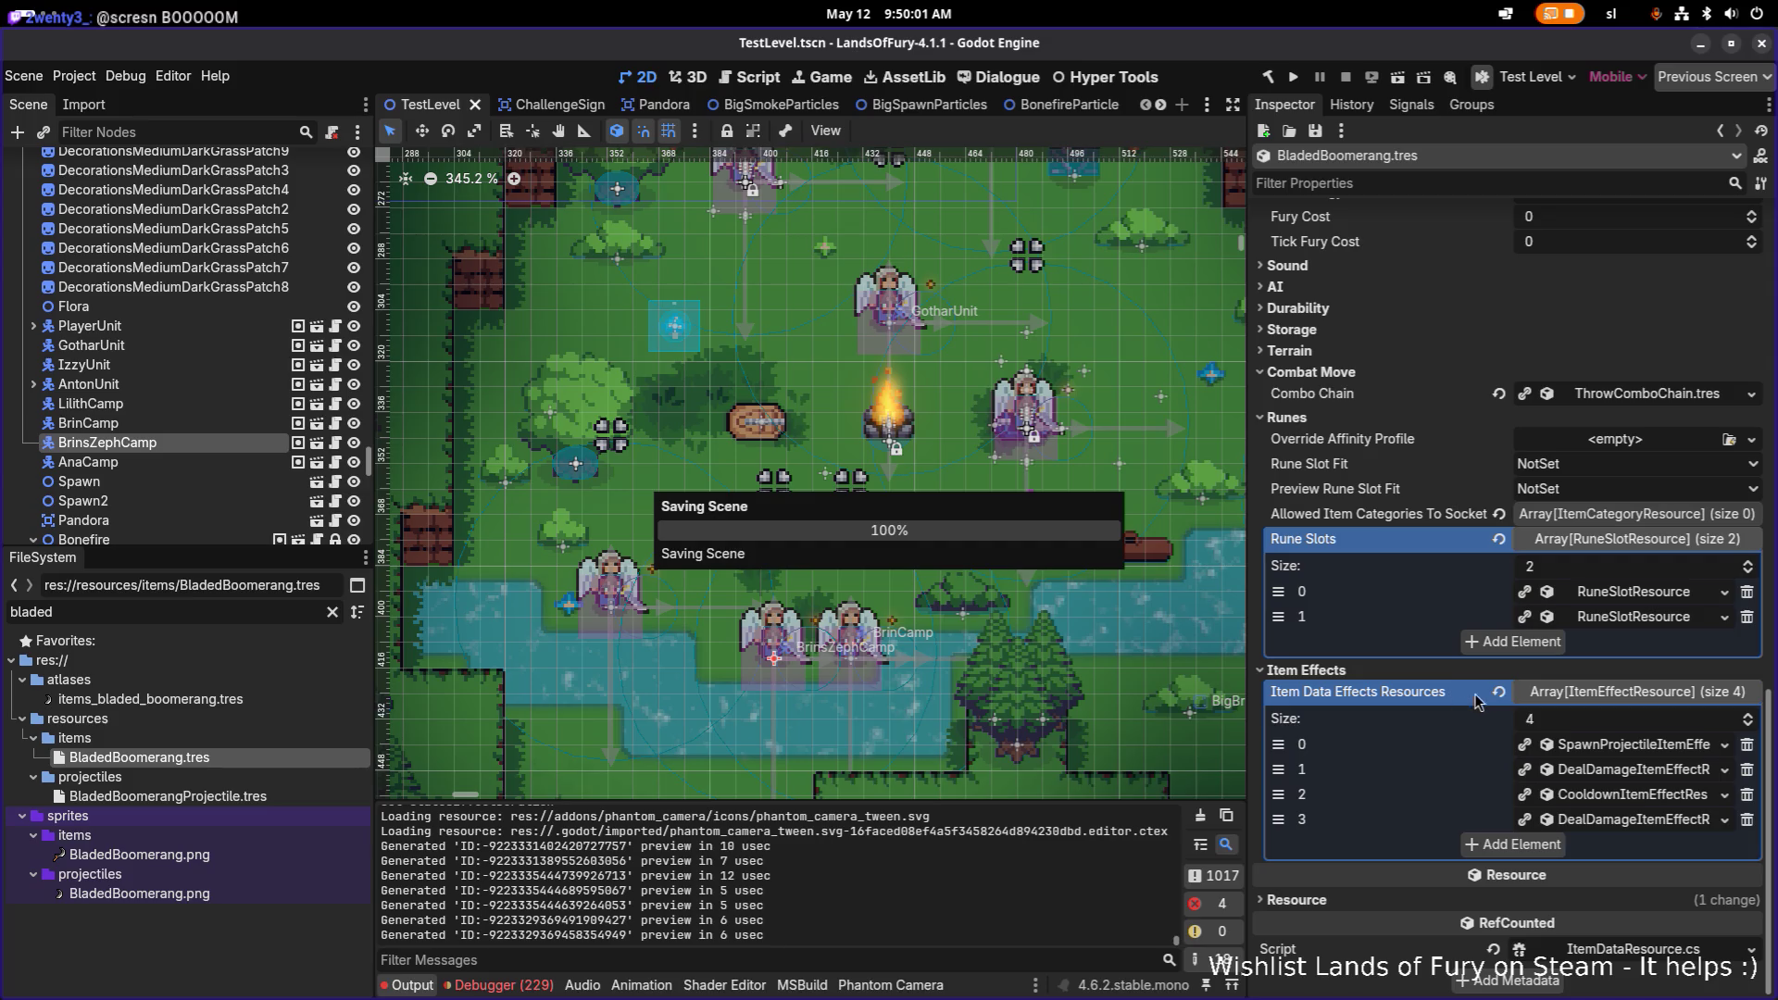
# Step: Set the Icon to 'items_bladed_boomerang', search the files for it, and save
pyautogui.scroll(5, 1518, 689)
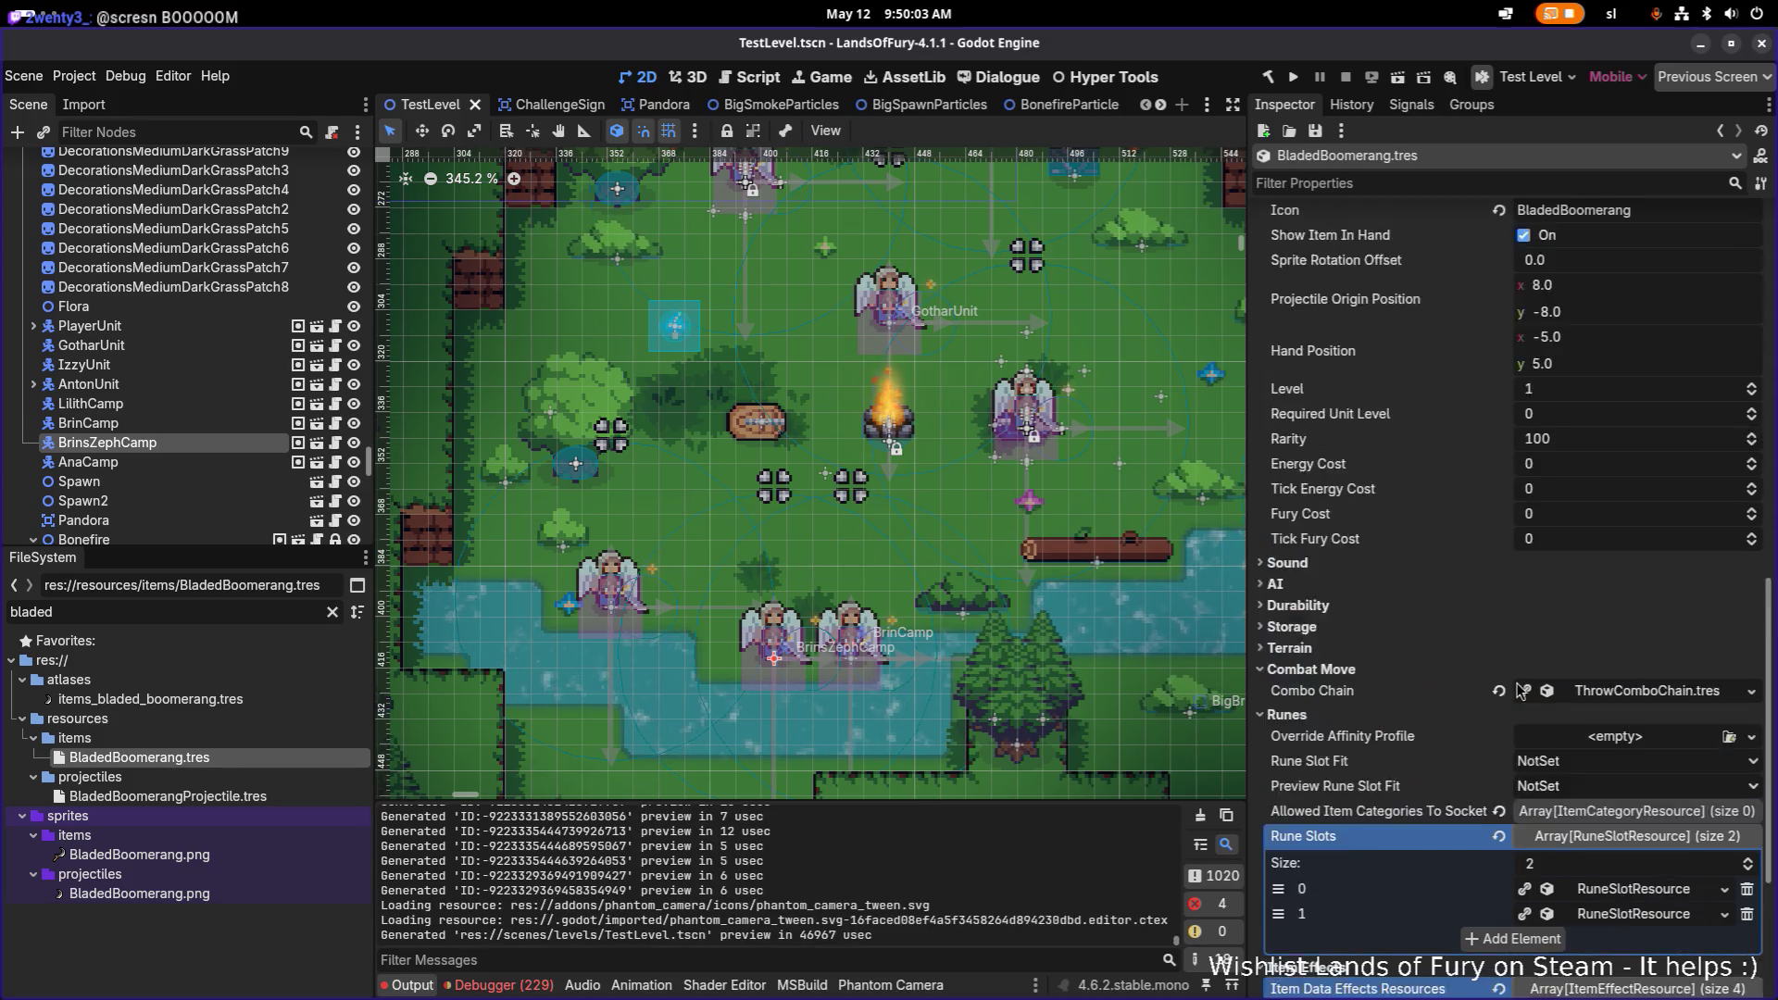
pyautogui.scroll(2, 1505, 694)
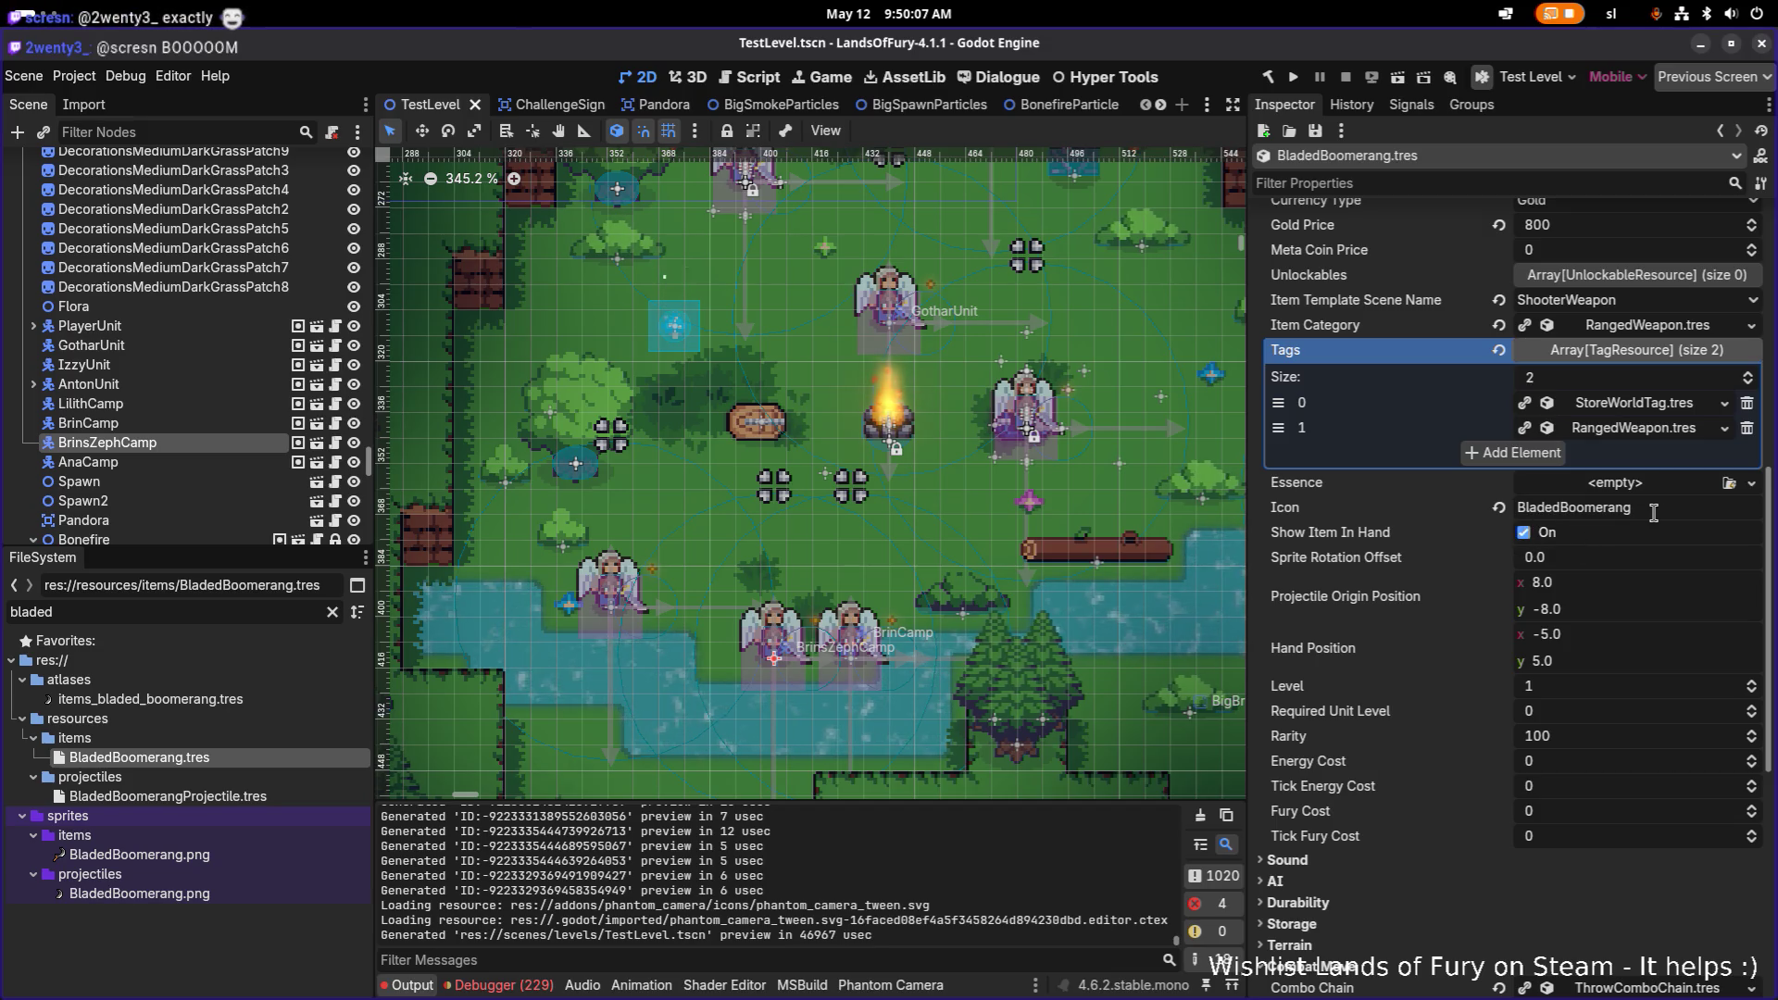
pyautogui.scroll(2, 1623, 553)
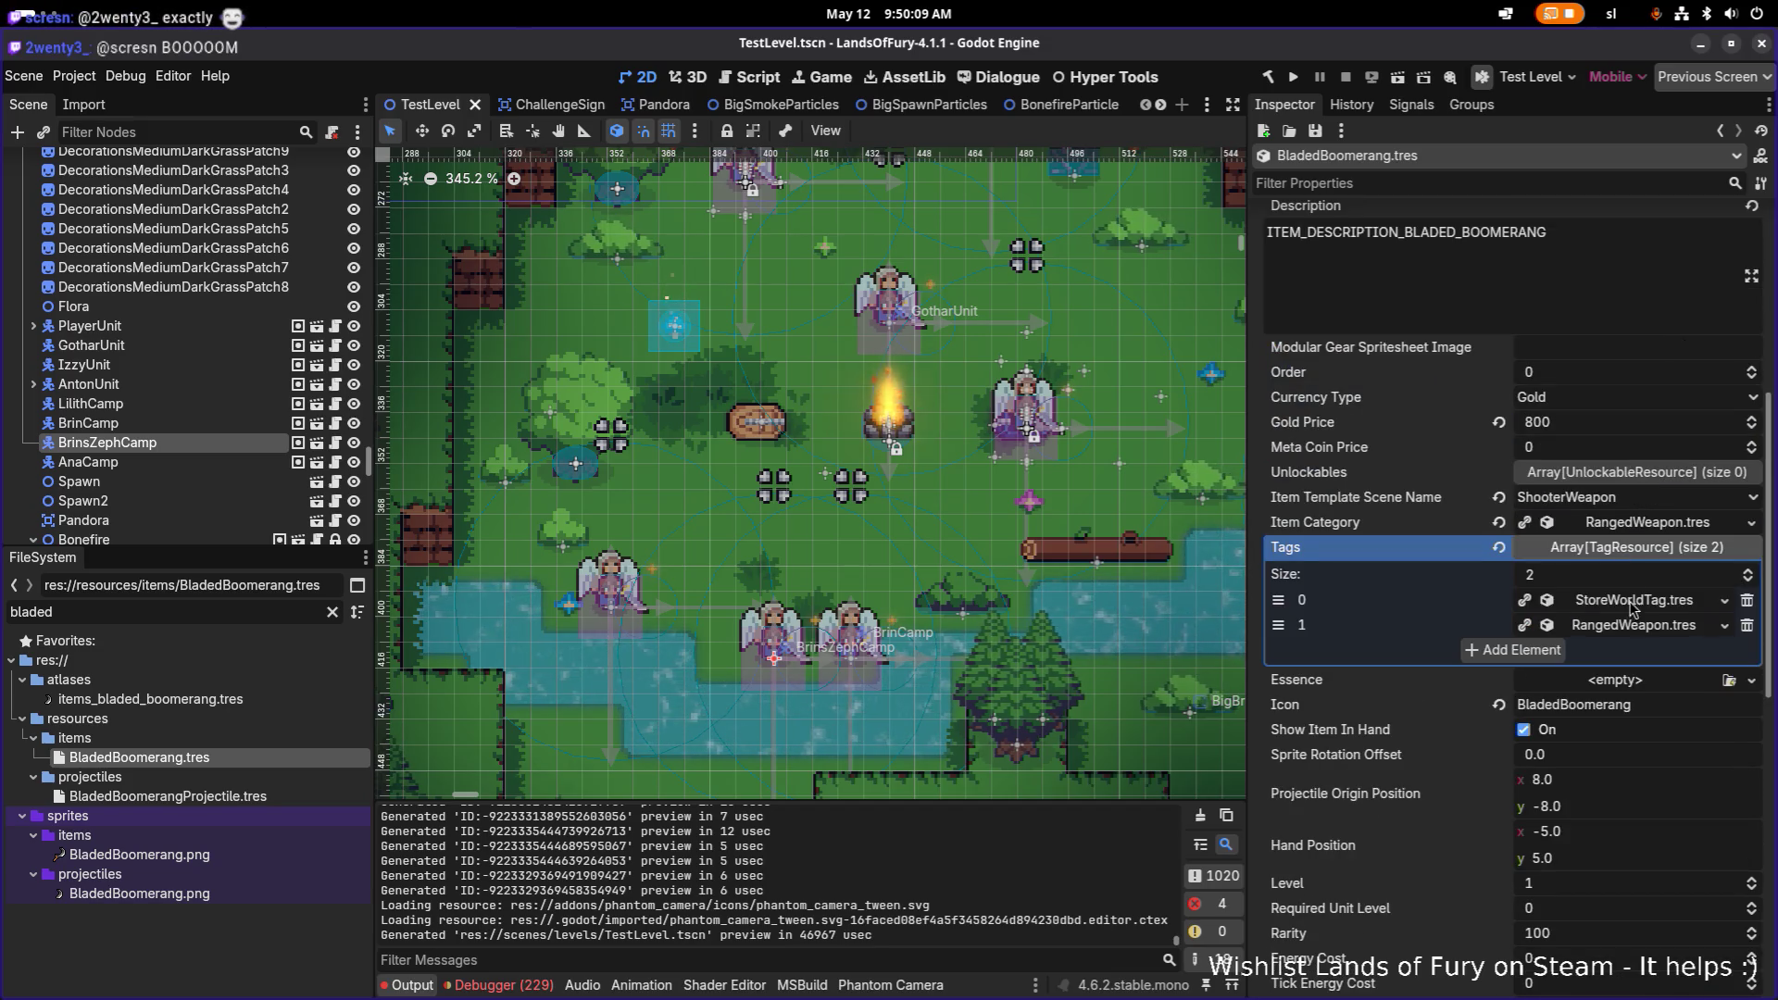
pyautogui.doubleClick(1646, 704)
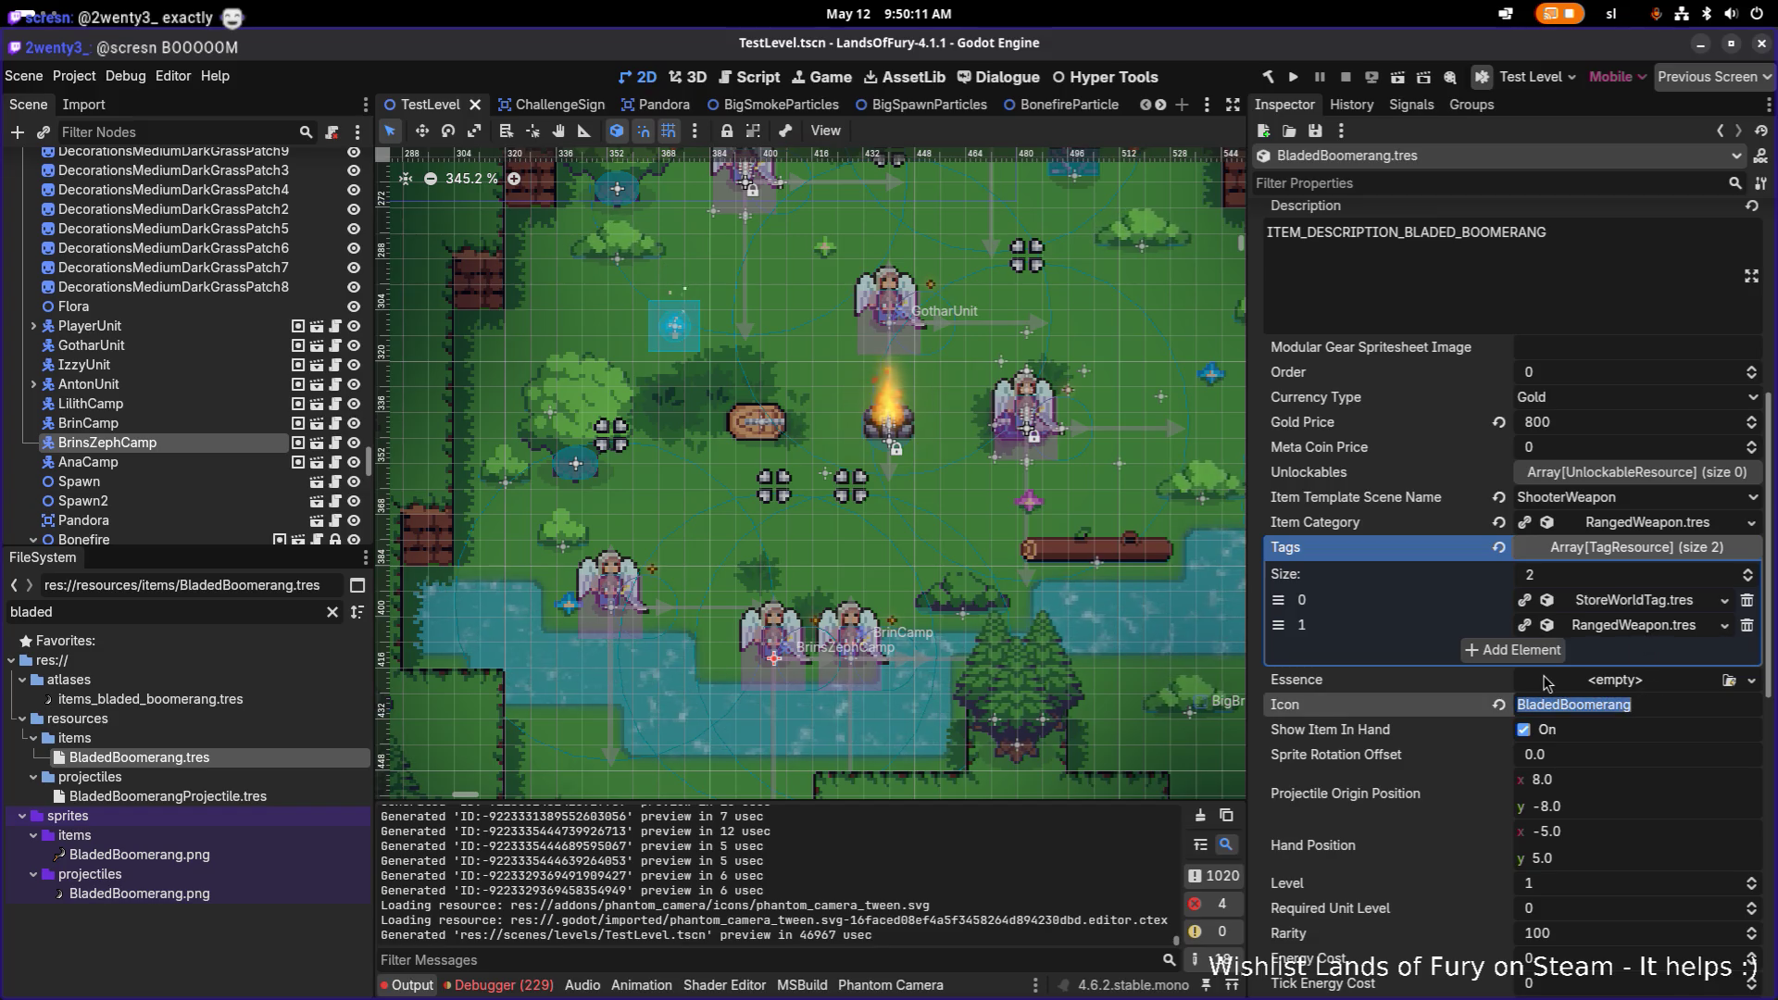
pyautogui.write('items_blad')
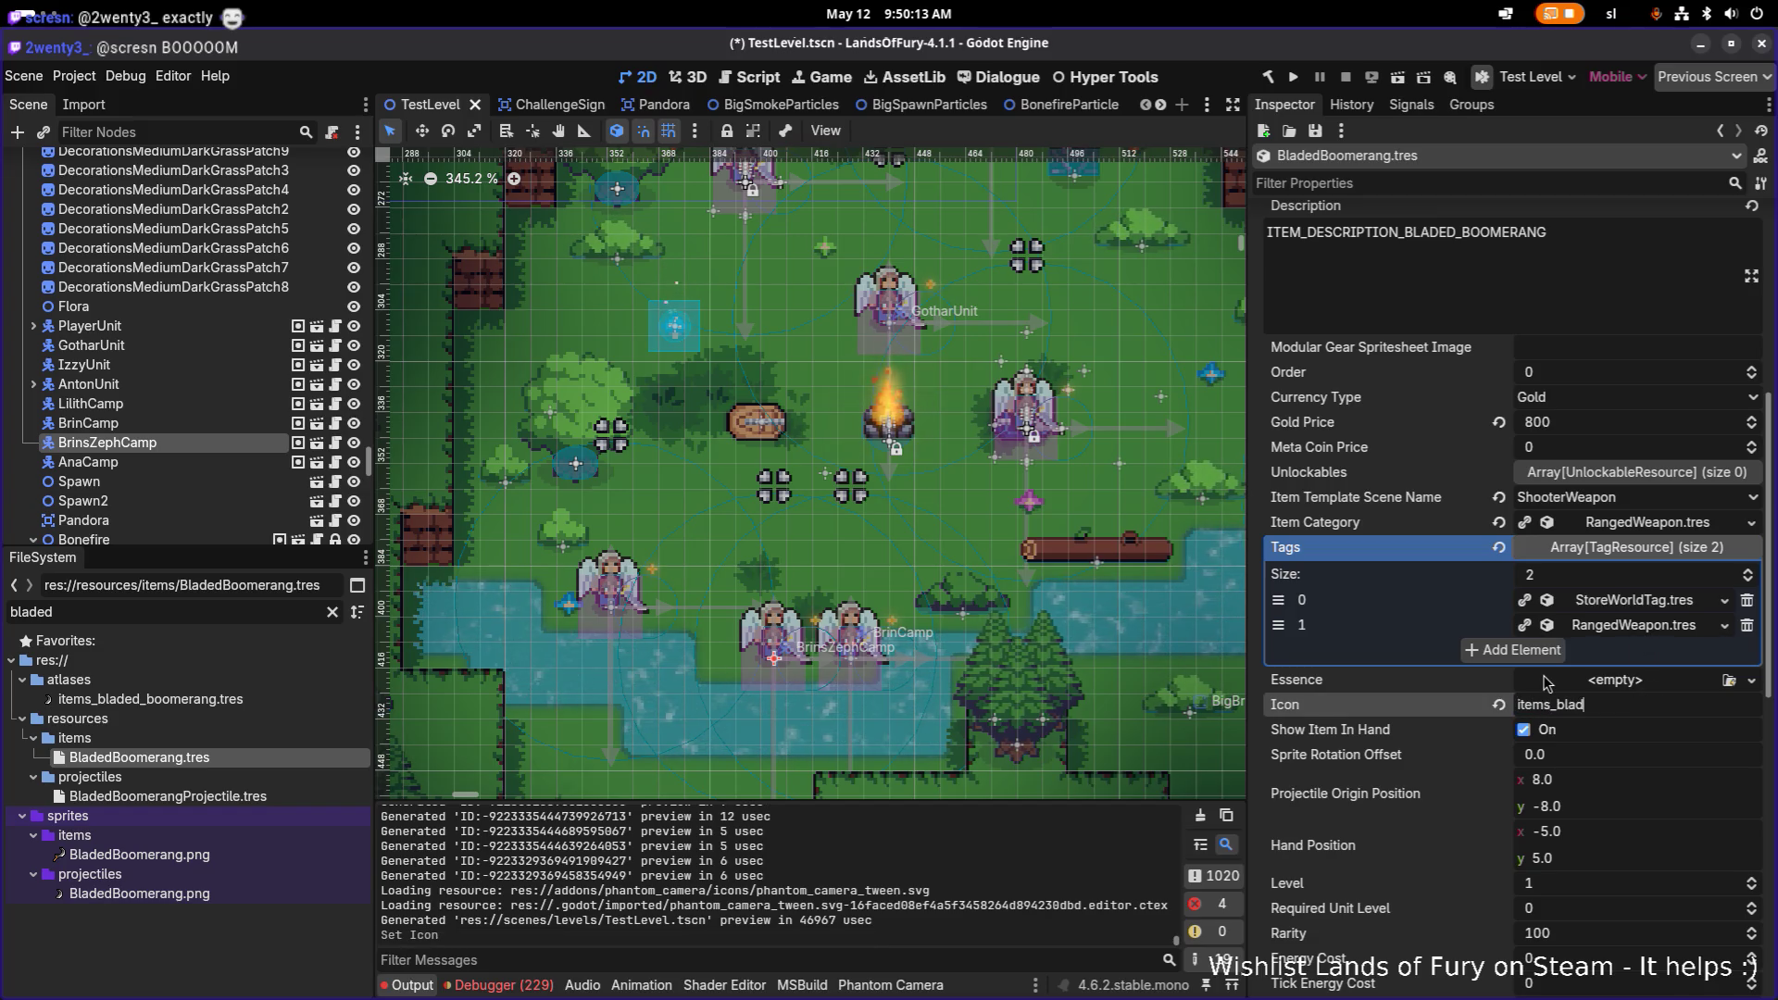
pyautogui.write('ed_boomerang')
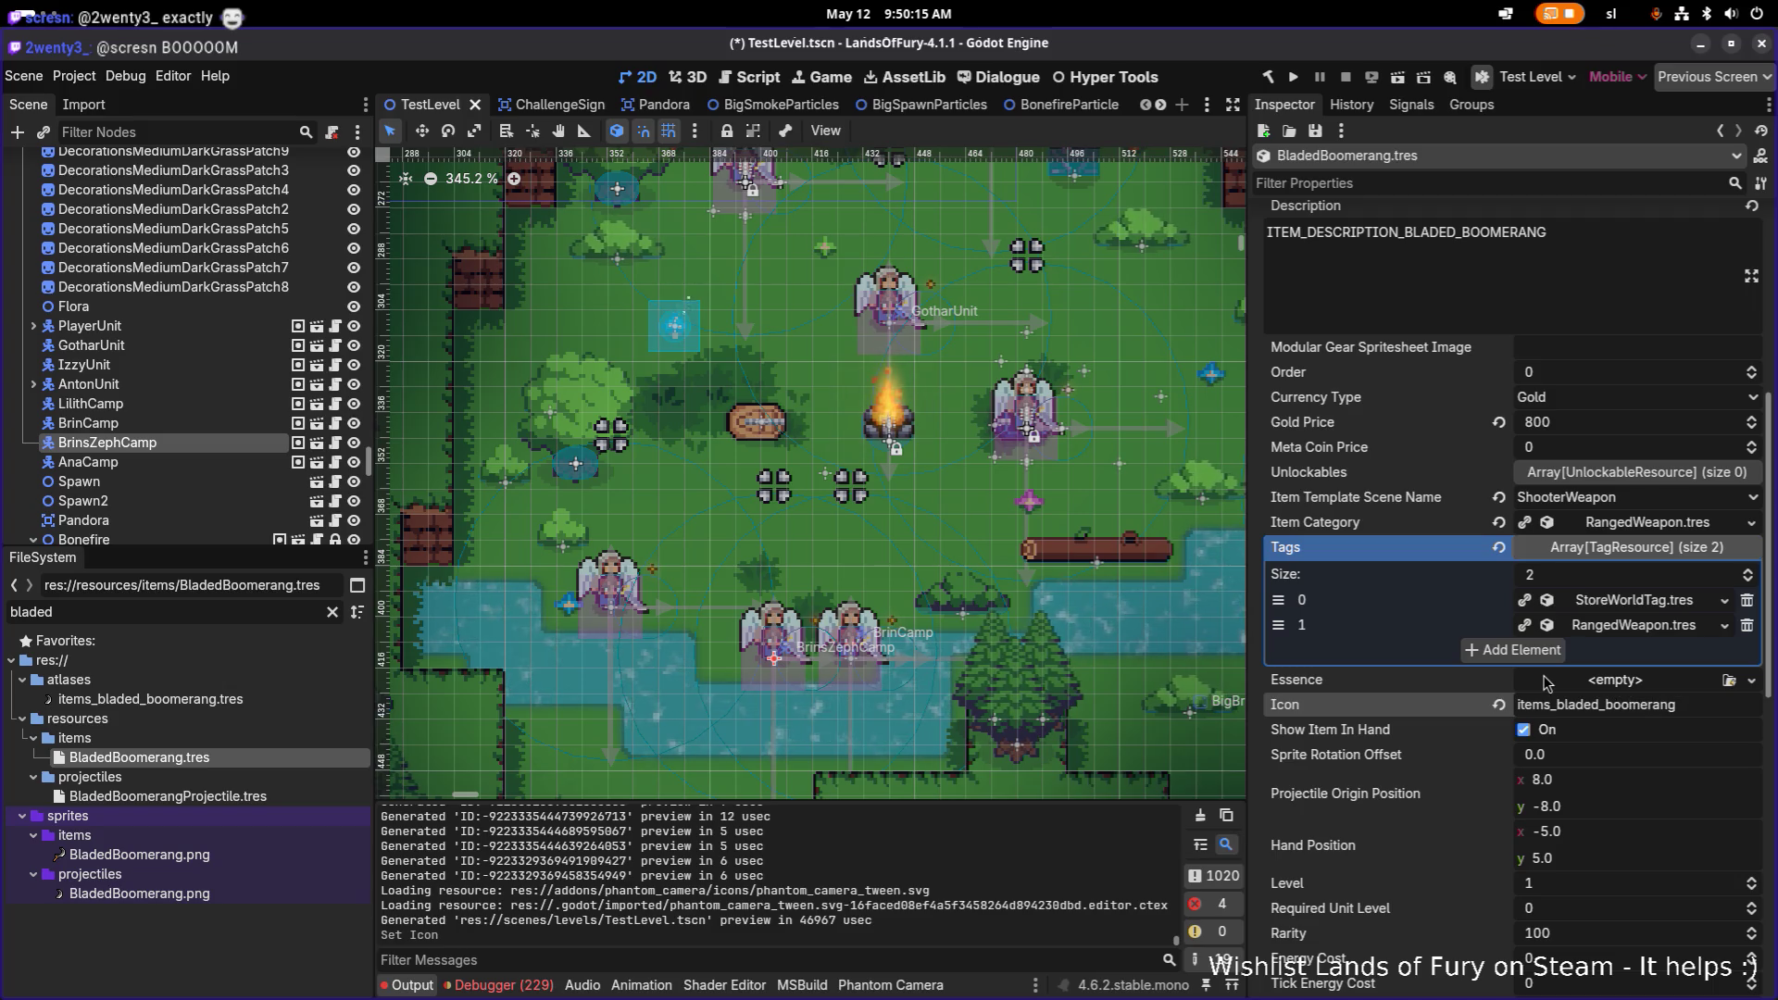
pyautogui.press('Return')
pyautogui.doubleClick(230, 612)
pyautogui.write('items_bladed_boomerang')
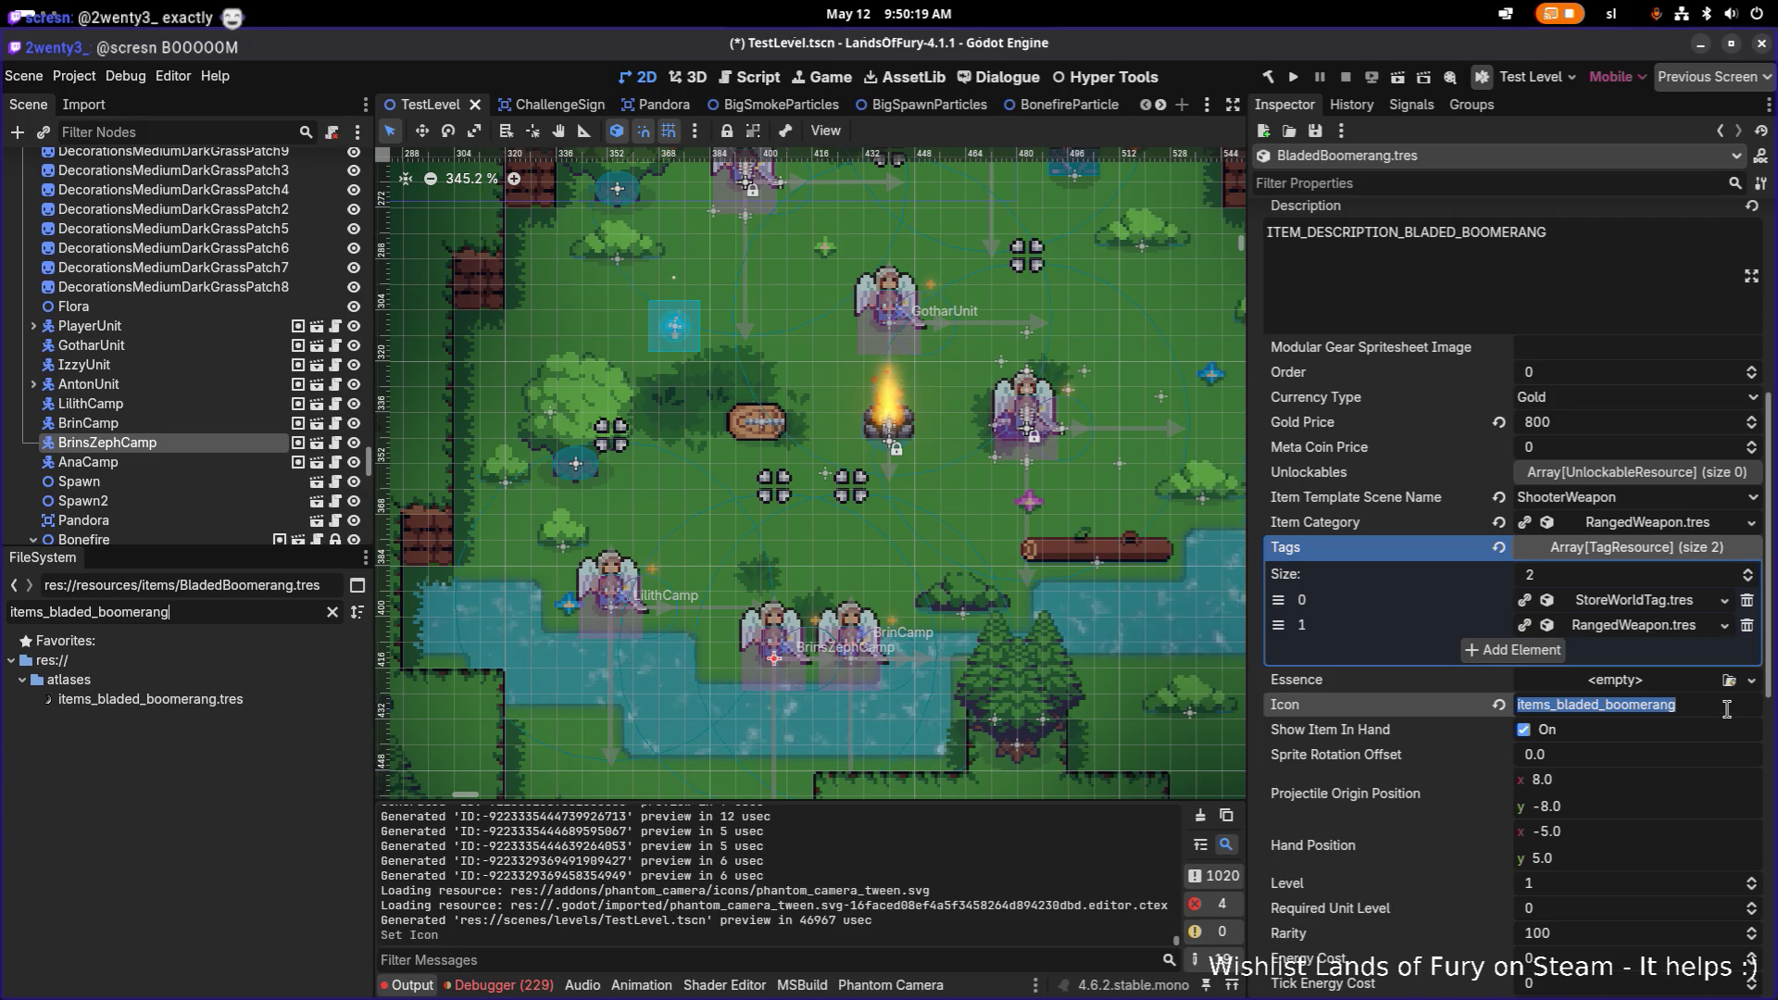
pyautogui.click(1711, 704)
pyautogui.hotkey('ctrl', 's')
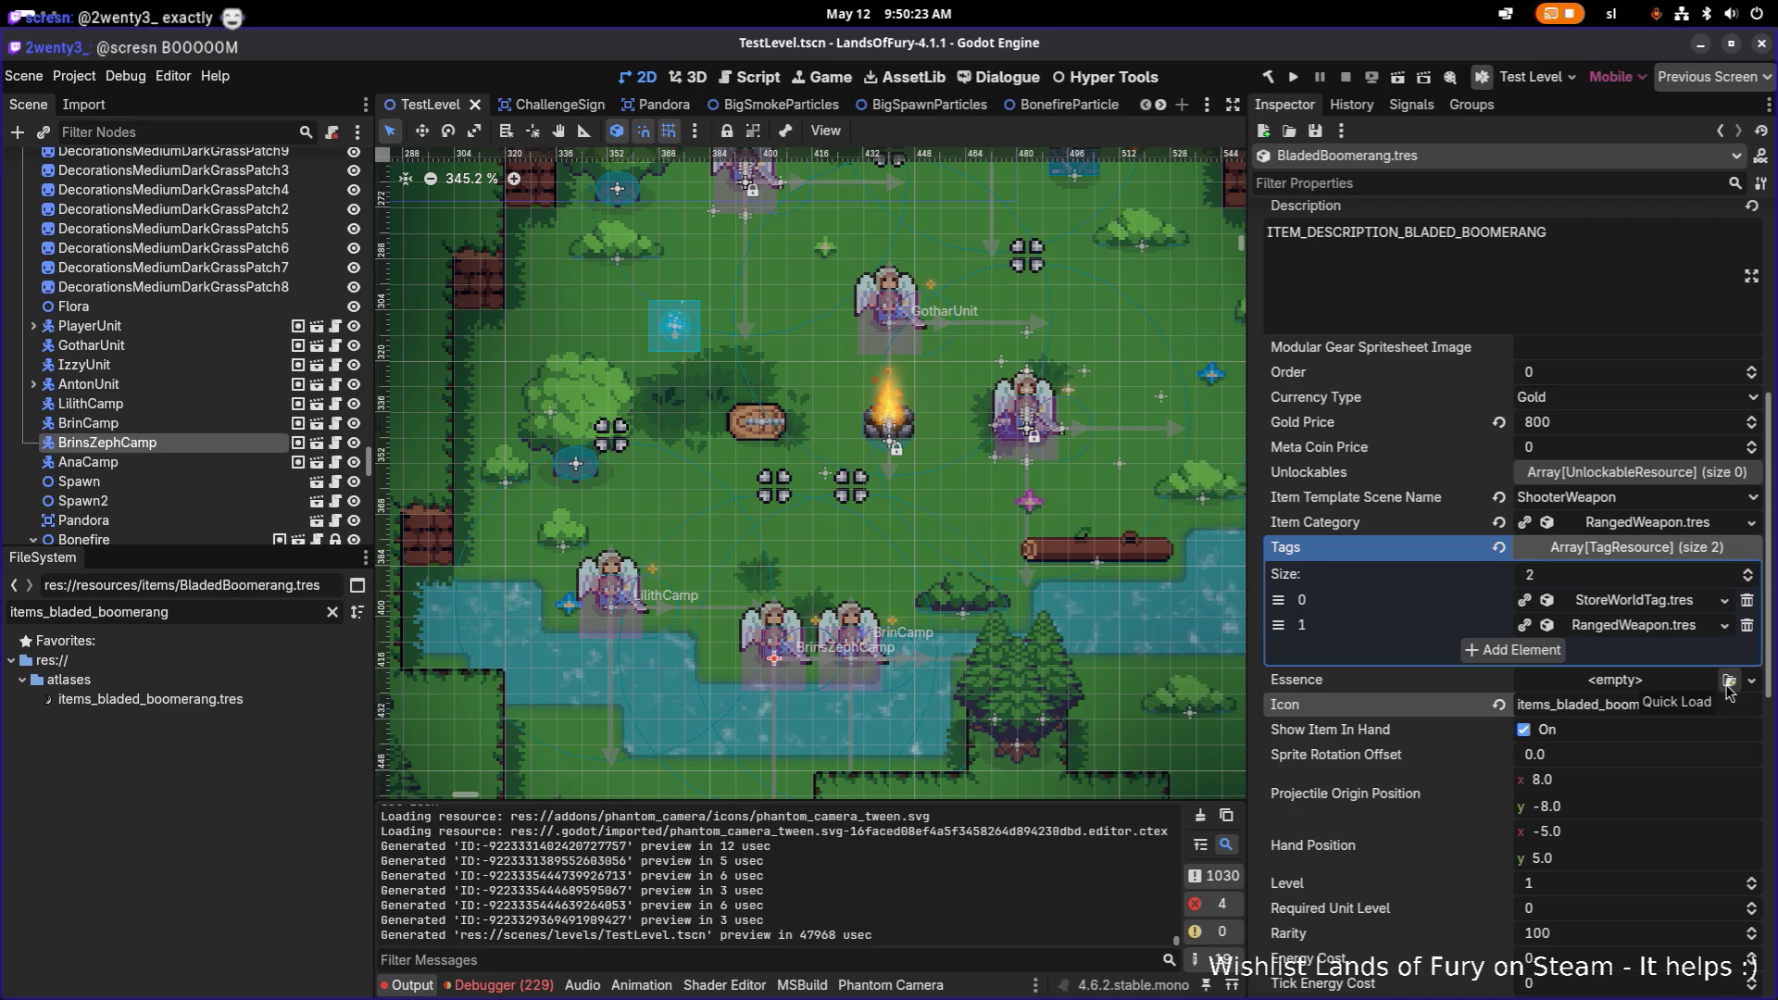
# Step: Choose Sequencer.tres as the essence and remove the extra empty tag, leaving two tags
pyautogui.click(1728, 680)
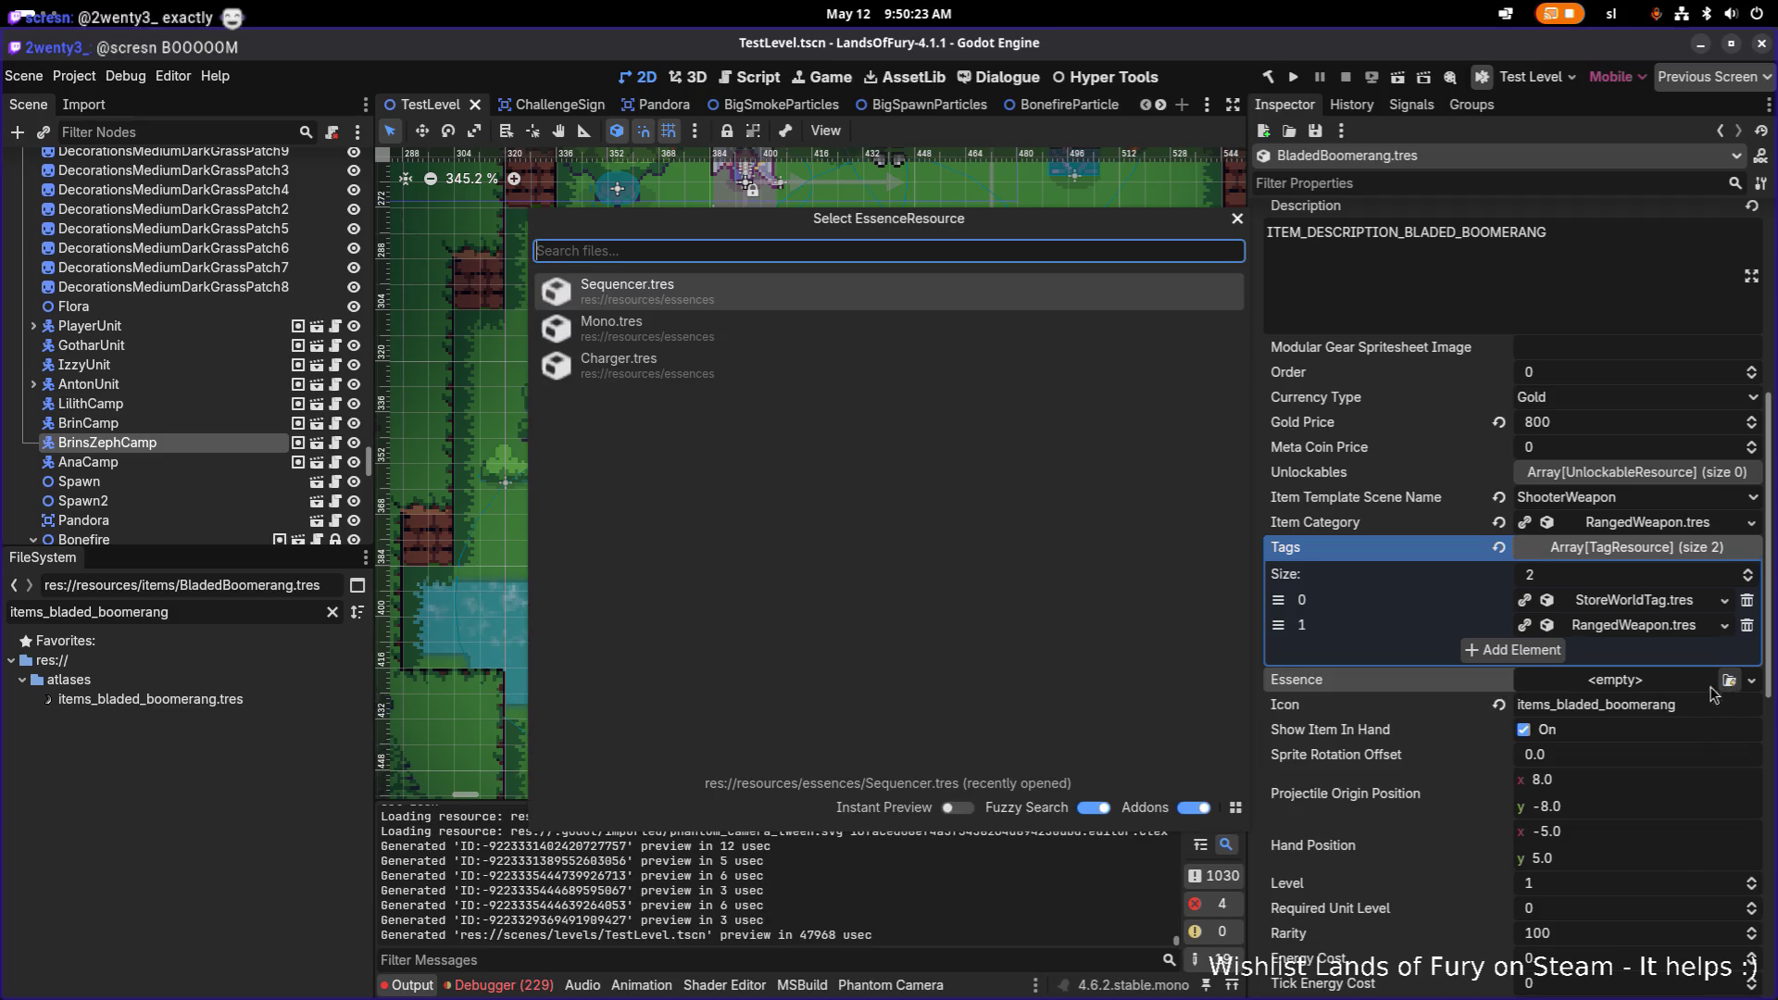
pyautogui.click(941, 300)
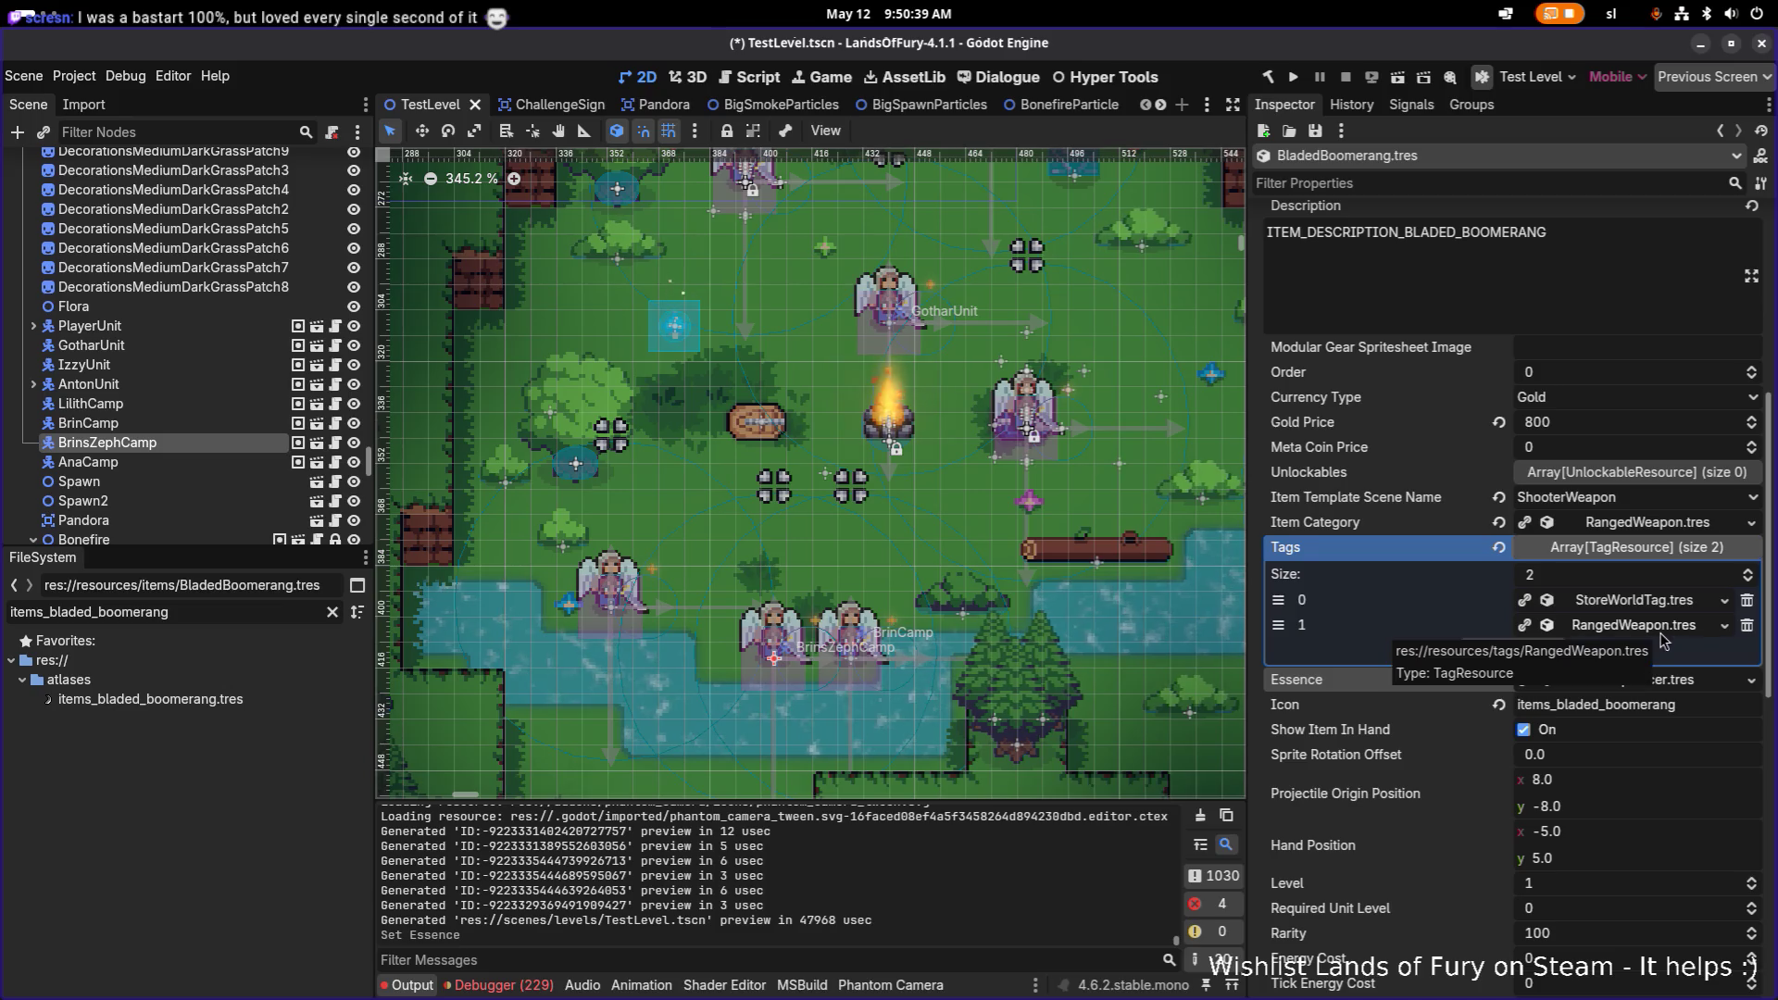
pyautogui.click(1556, 651)
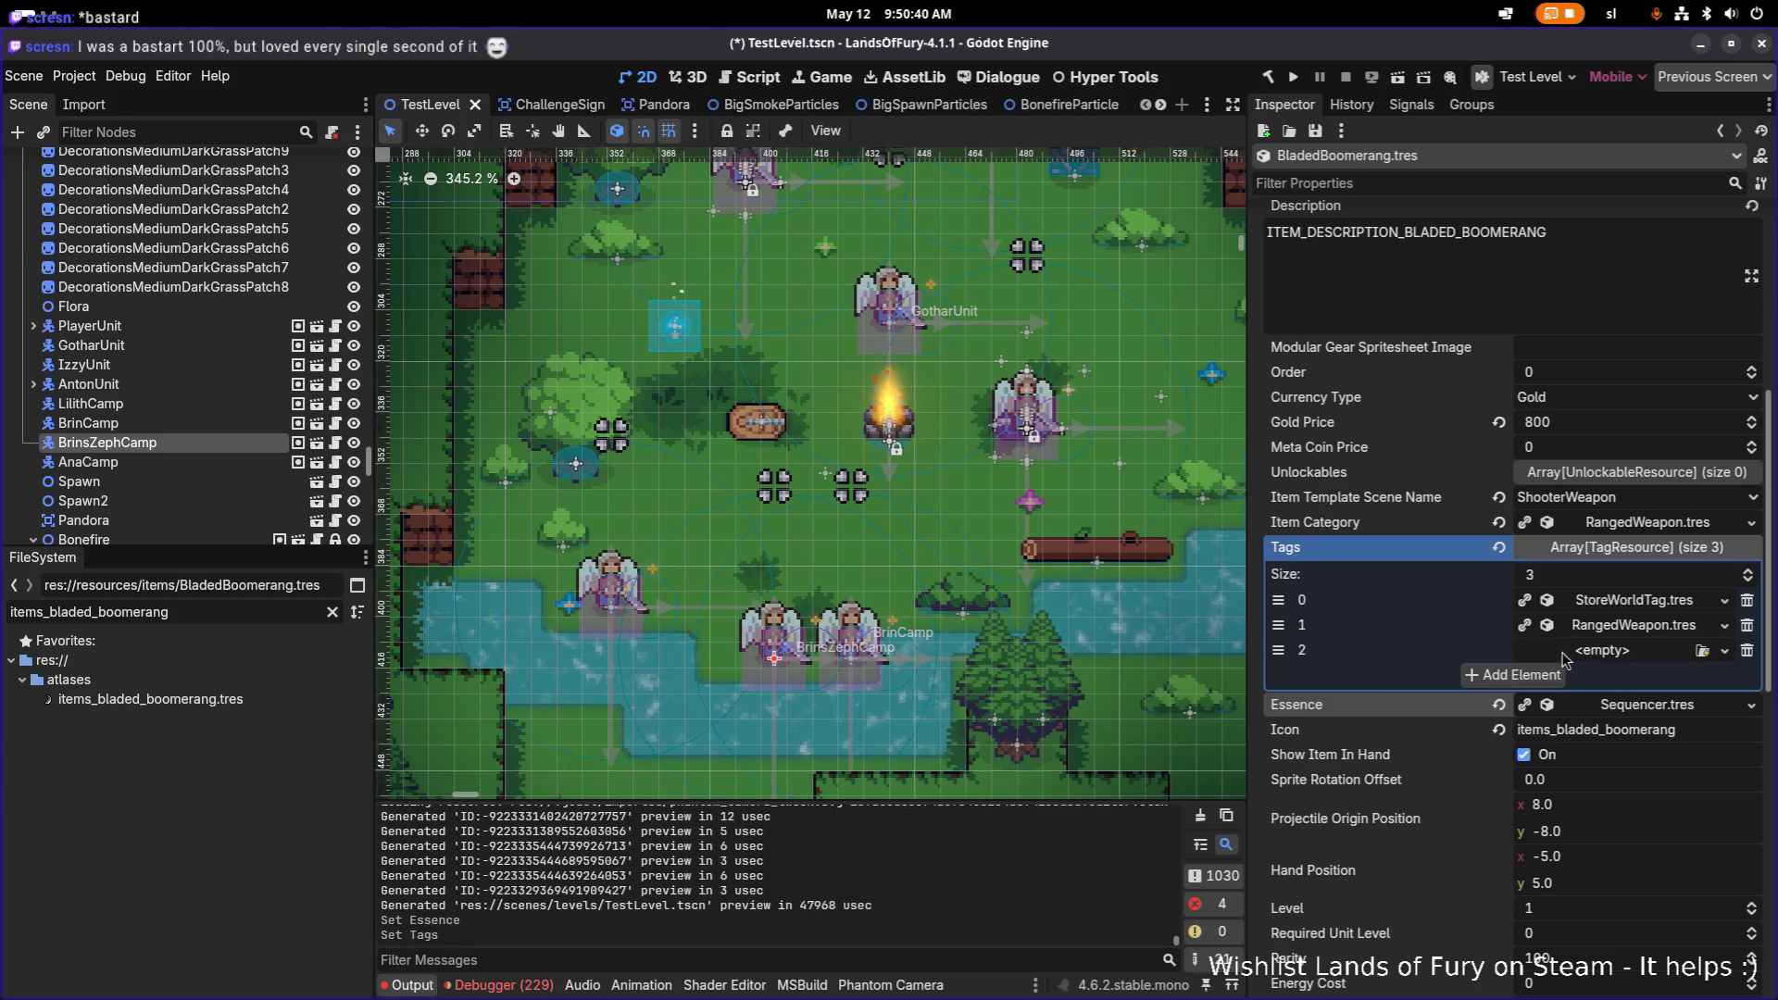
pyautogui.click(1644, 653)
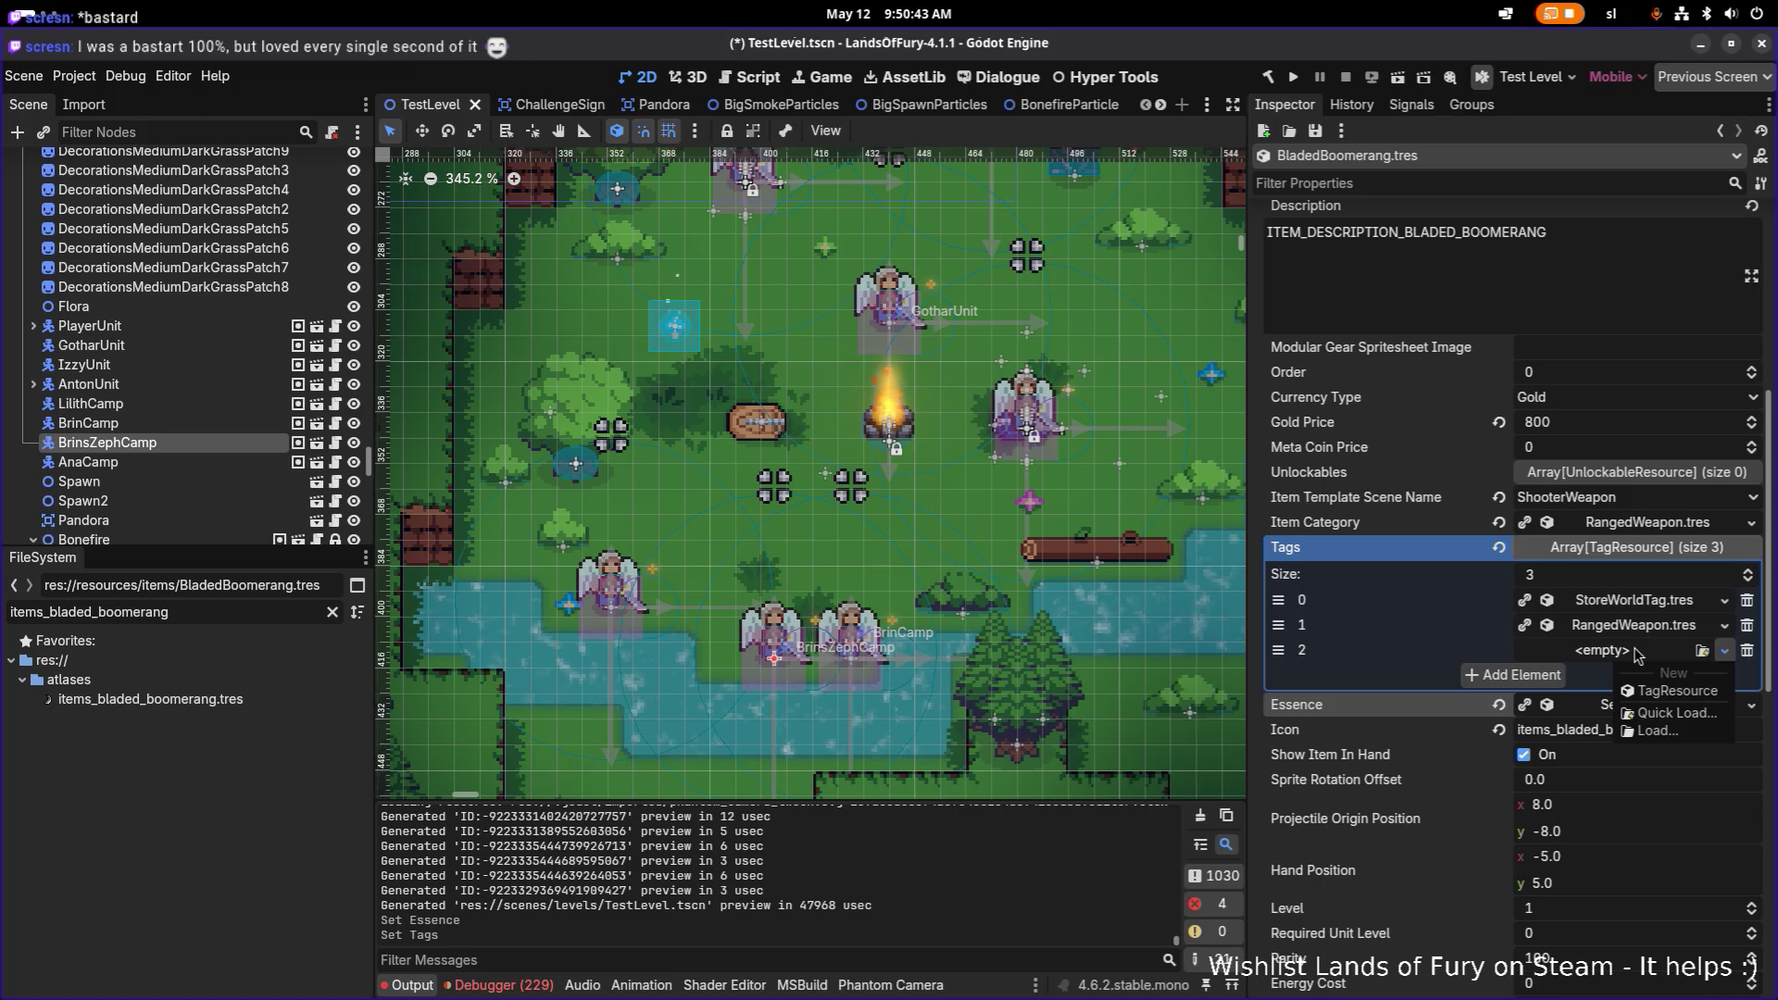
pyautogui.click(1447, 687)
pyautogui.click(1747, 651)
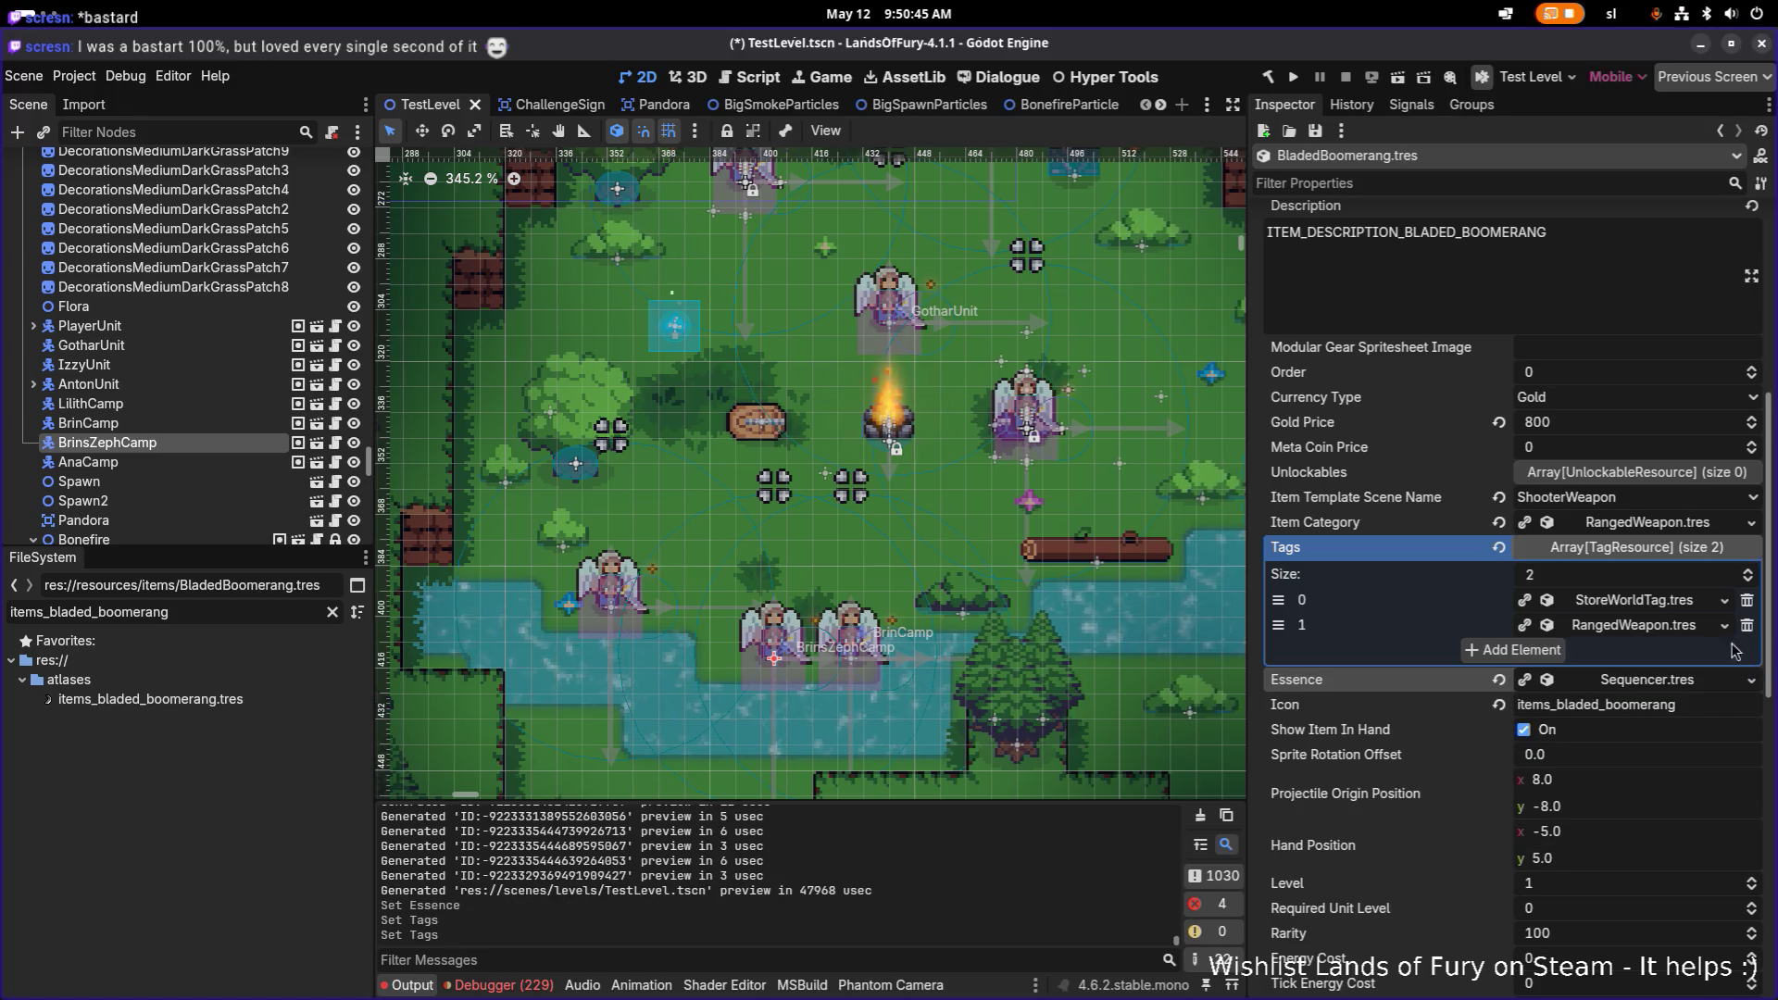
pyautogui.scroll(2, 1585, 579)
pyautogui.scroll(5, 1585, 579)
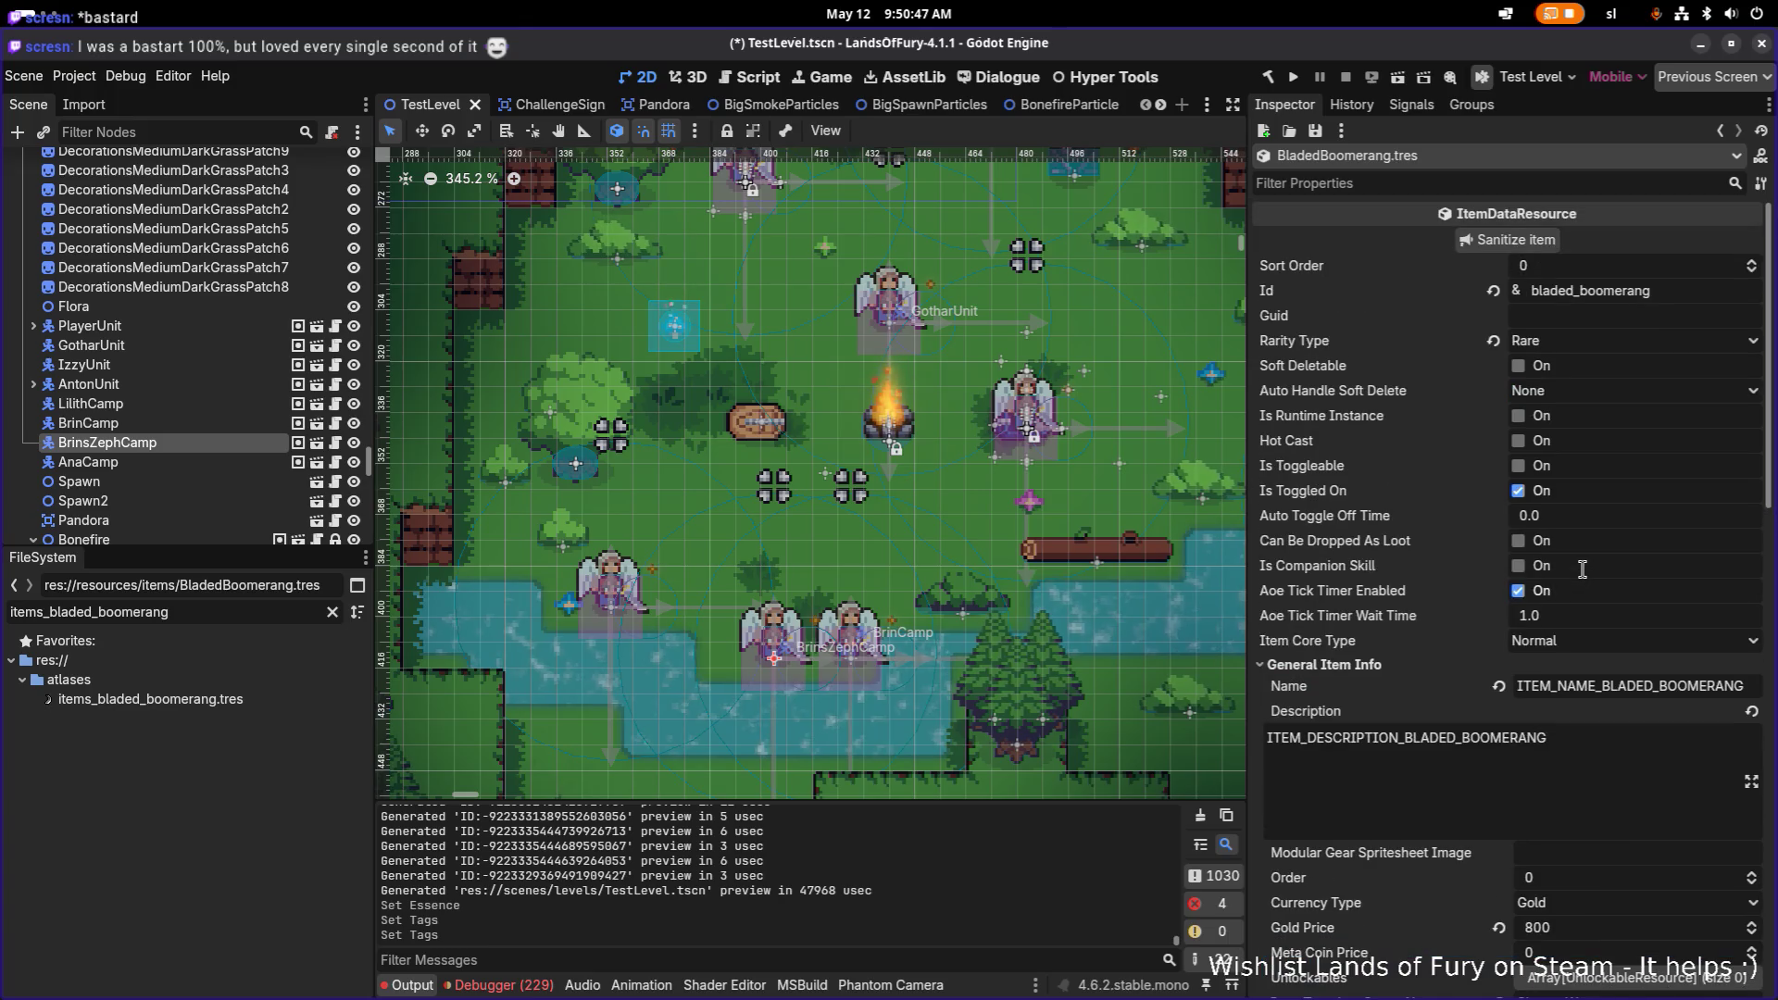
pyautogui.scroll(-2, 1589, 579)
pyautogui.scroll(-2, 1587, 578)
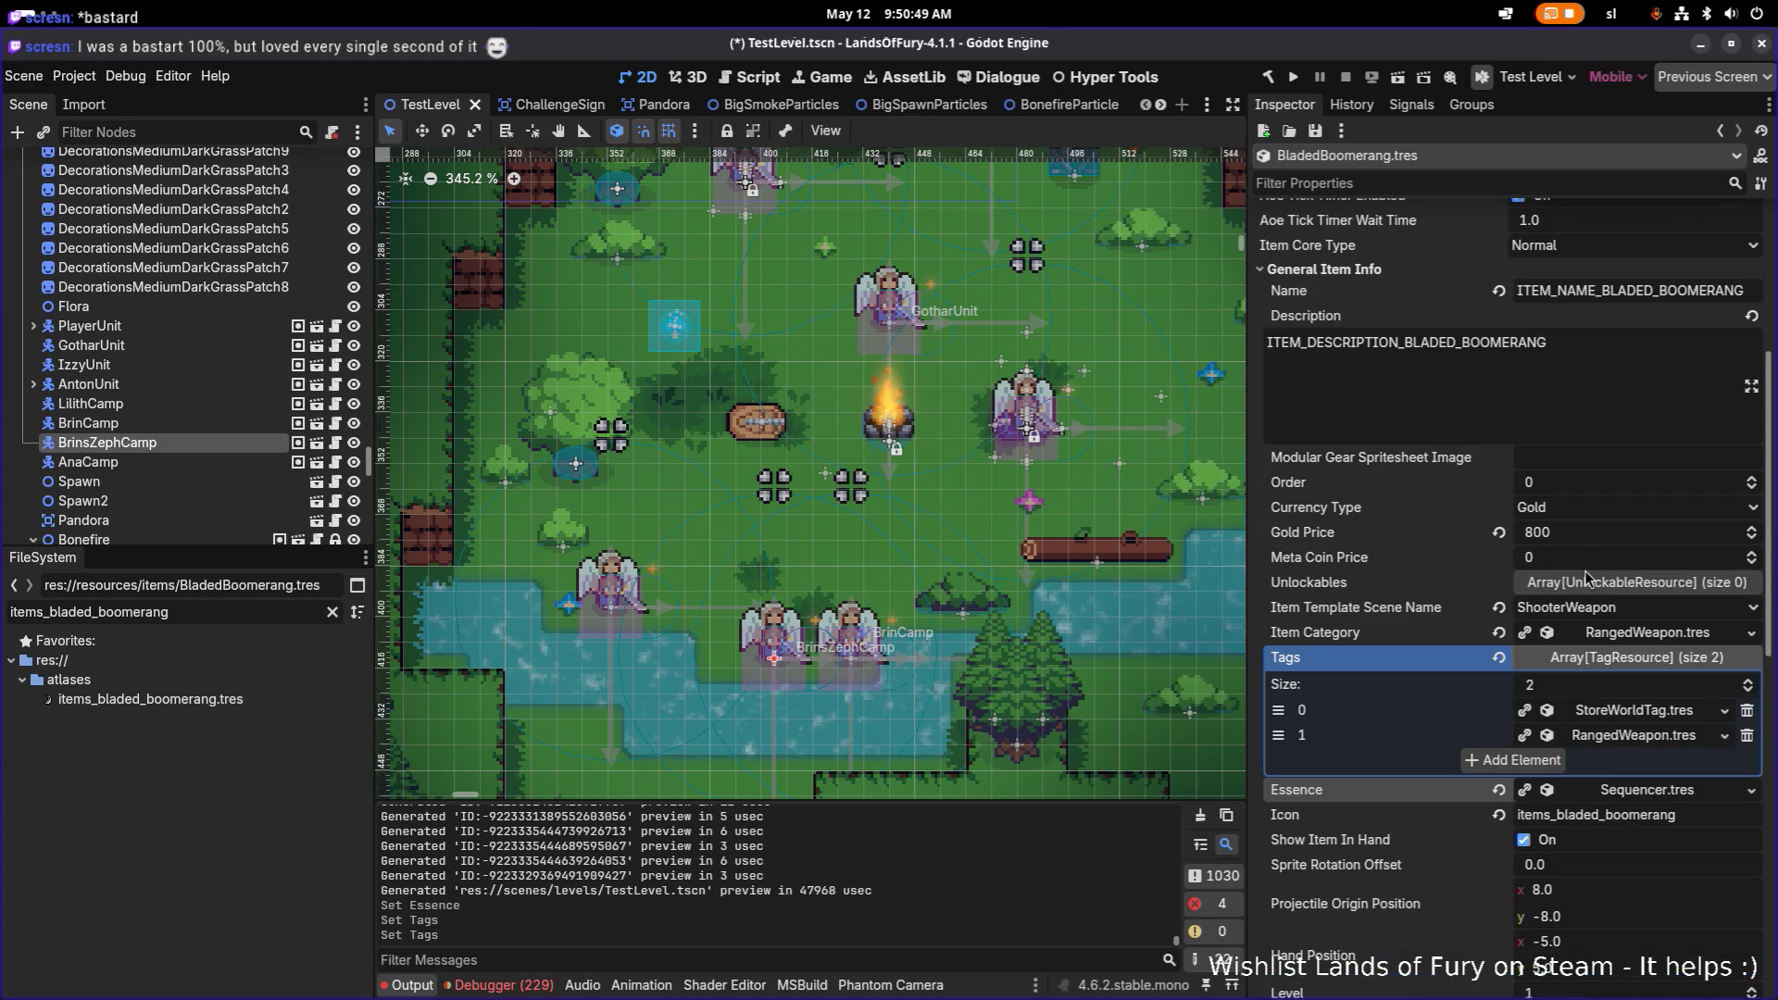
# Step: Search the item categories for 'boomera', cancel, and save the scene
pyautogui.click(1750, 633)
pyautogui.click(1678, 695)
pyautogui.write('boome')
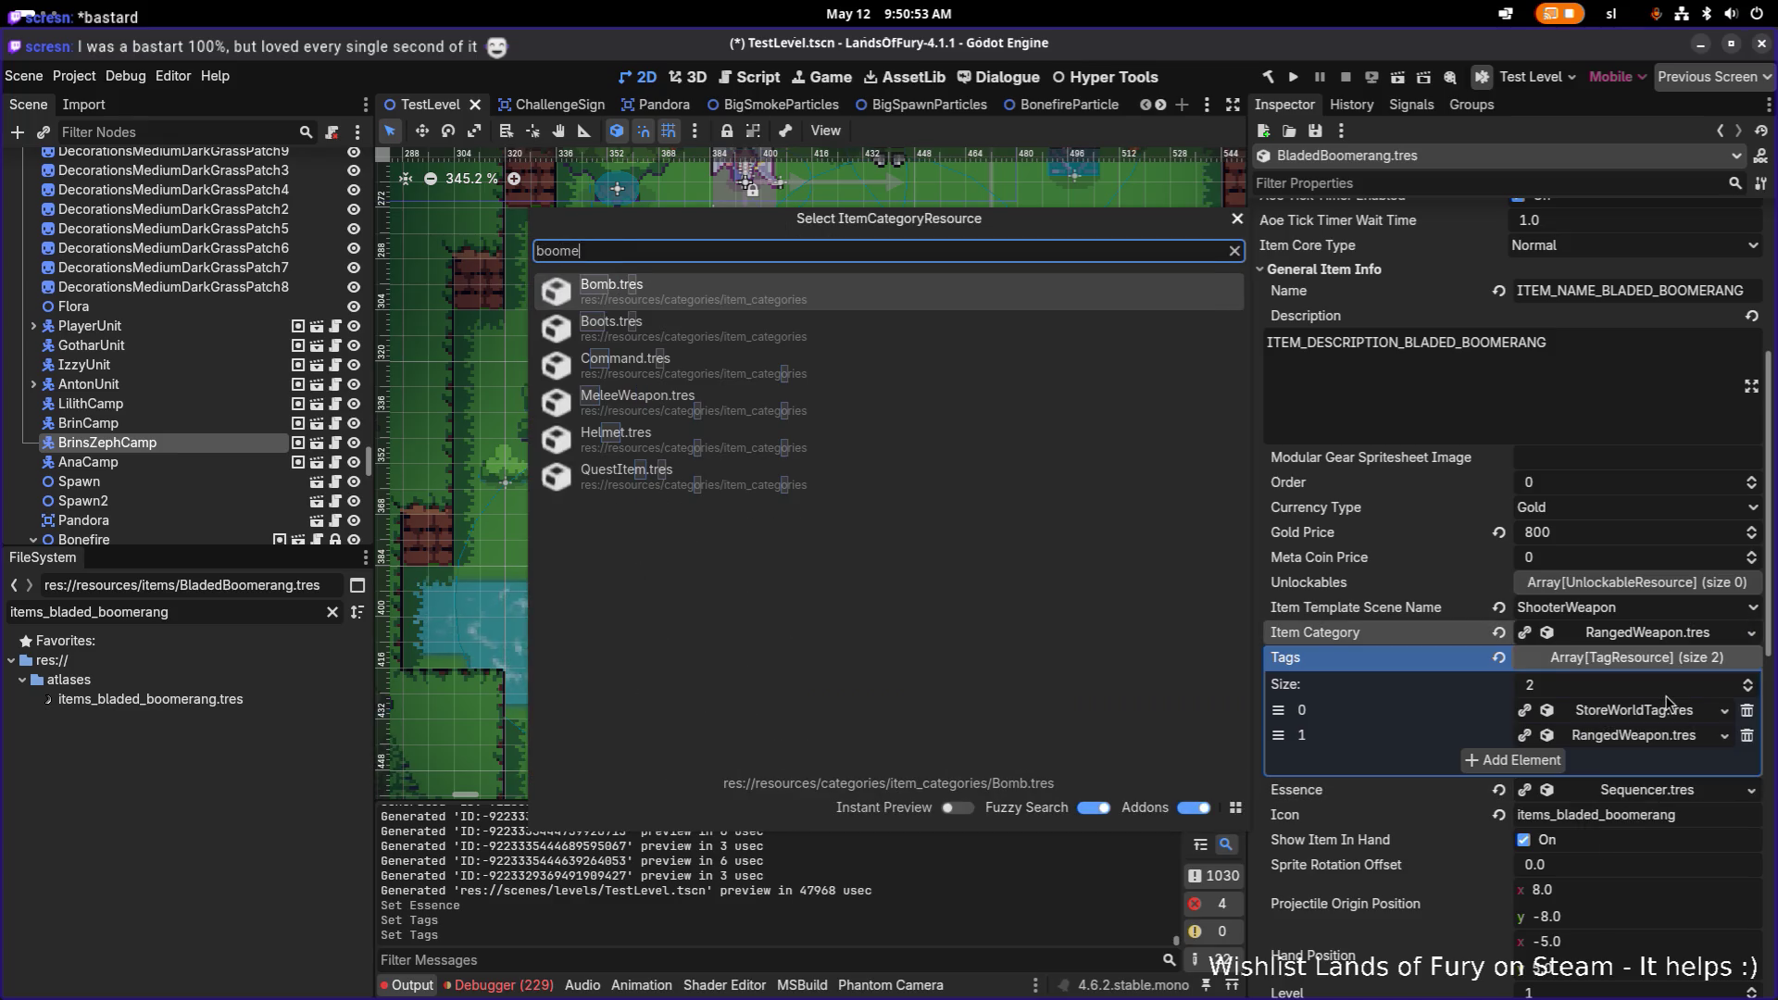
pyautogui.write('ra')
pyautogui.press('Escape')
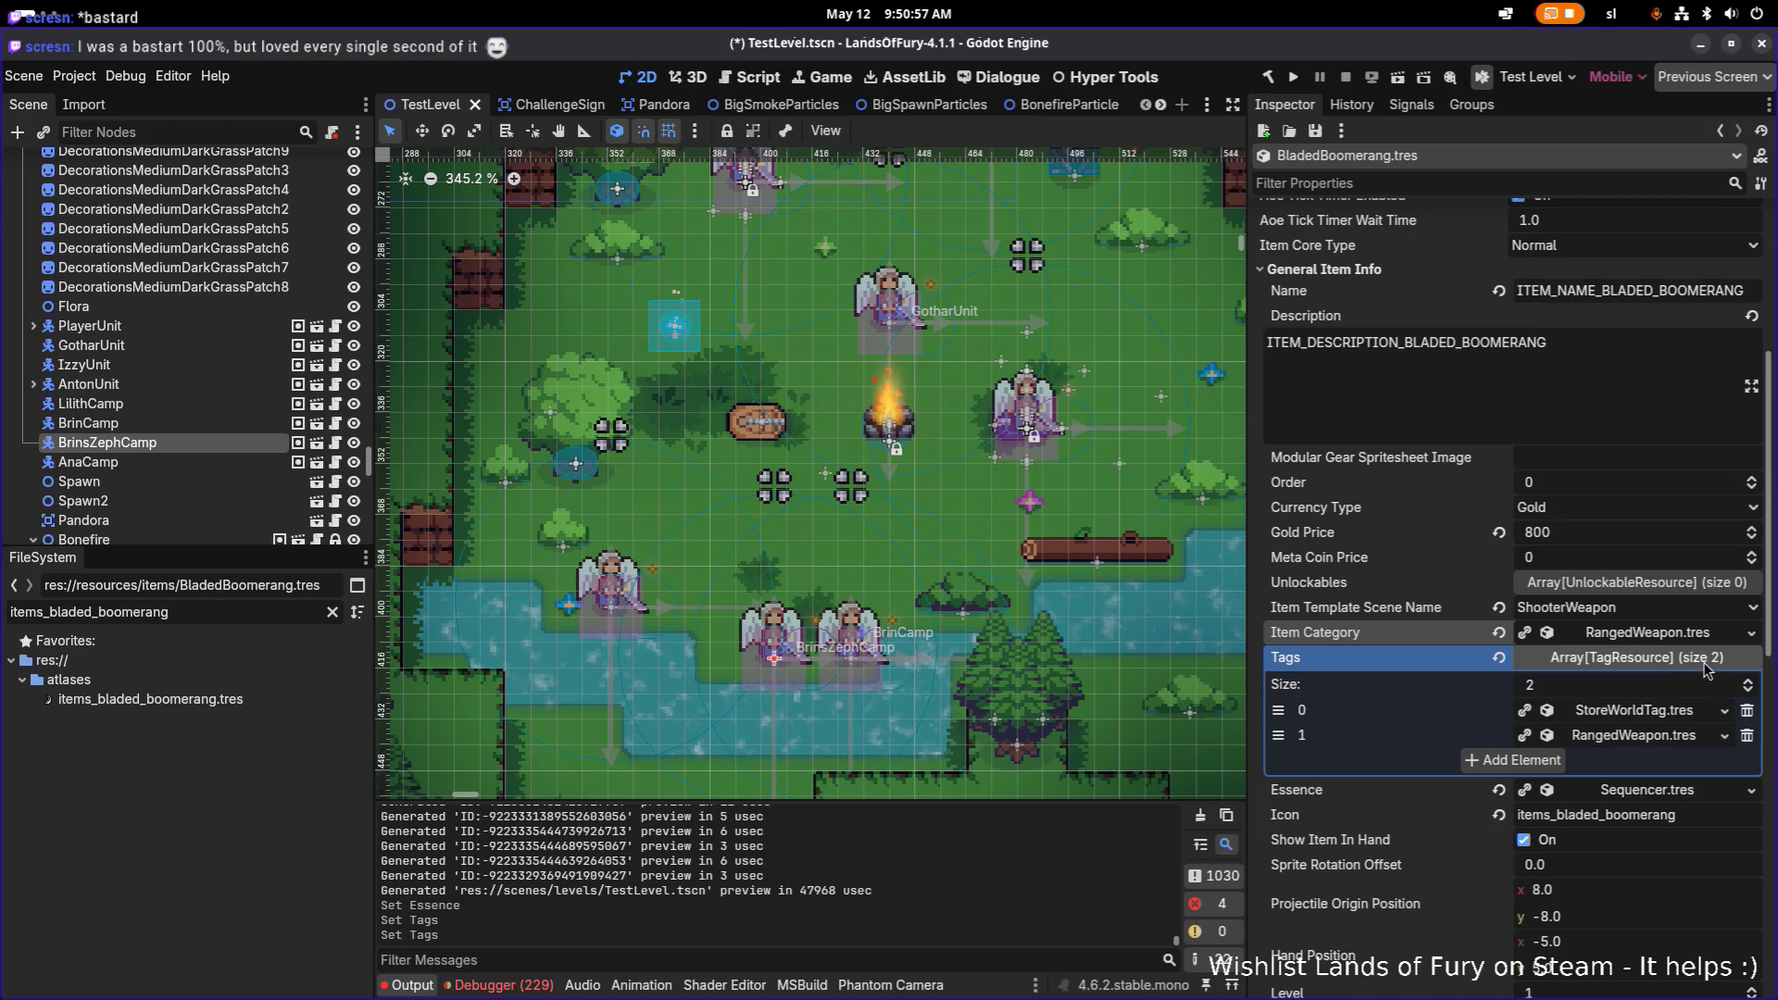
pyautogui.hotkey('ctrl', 's')
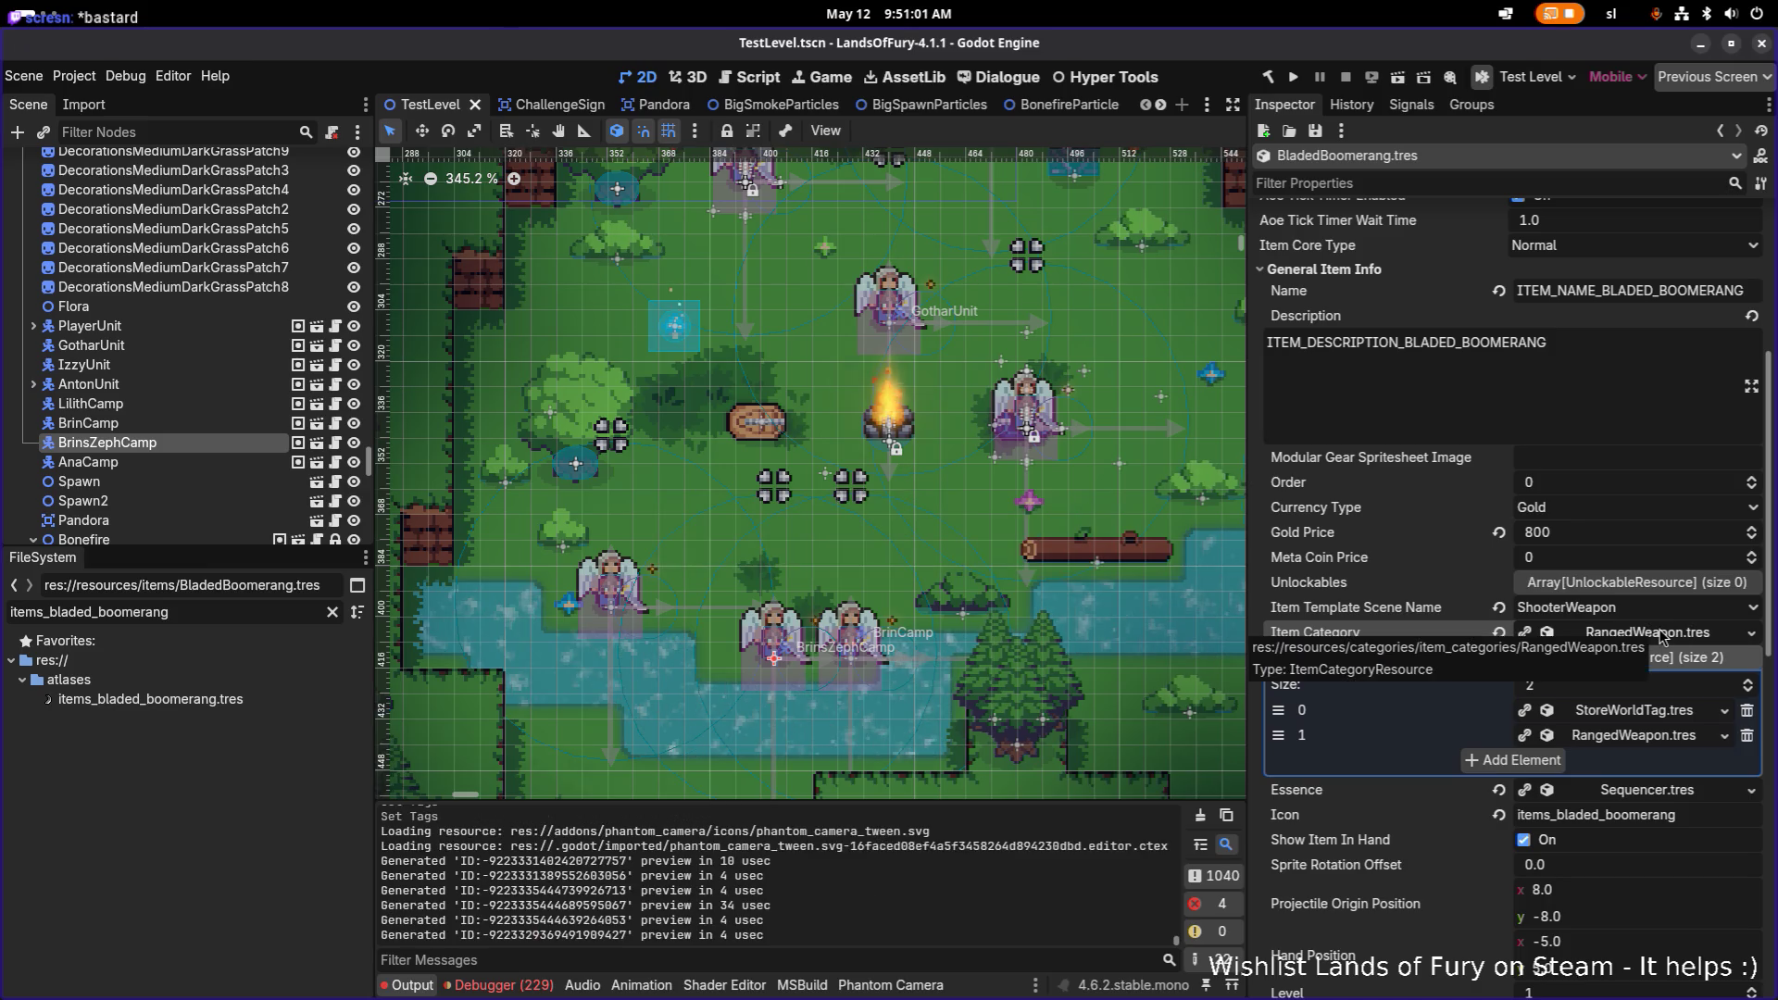
# Step: Duplicate RangedWeapon.tres in the FileSystem as Boomerang.tres
pyautogui.rightClick(1662, 635)
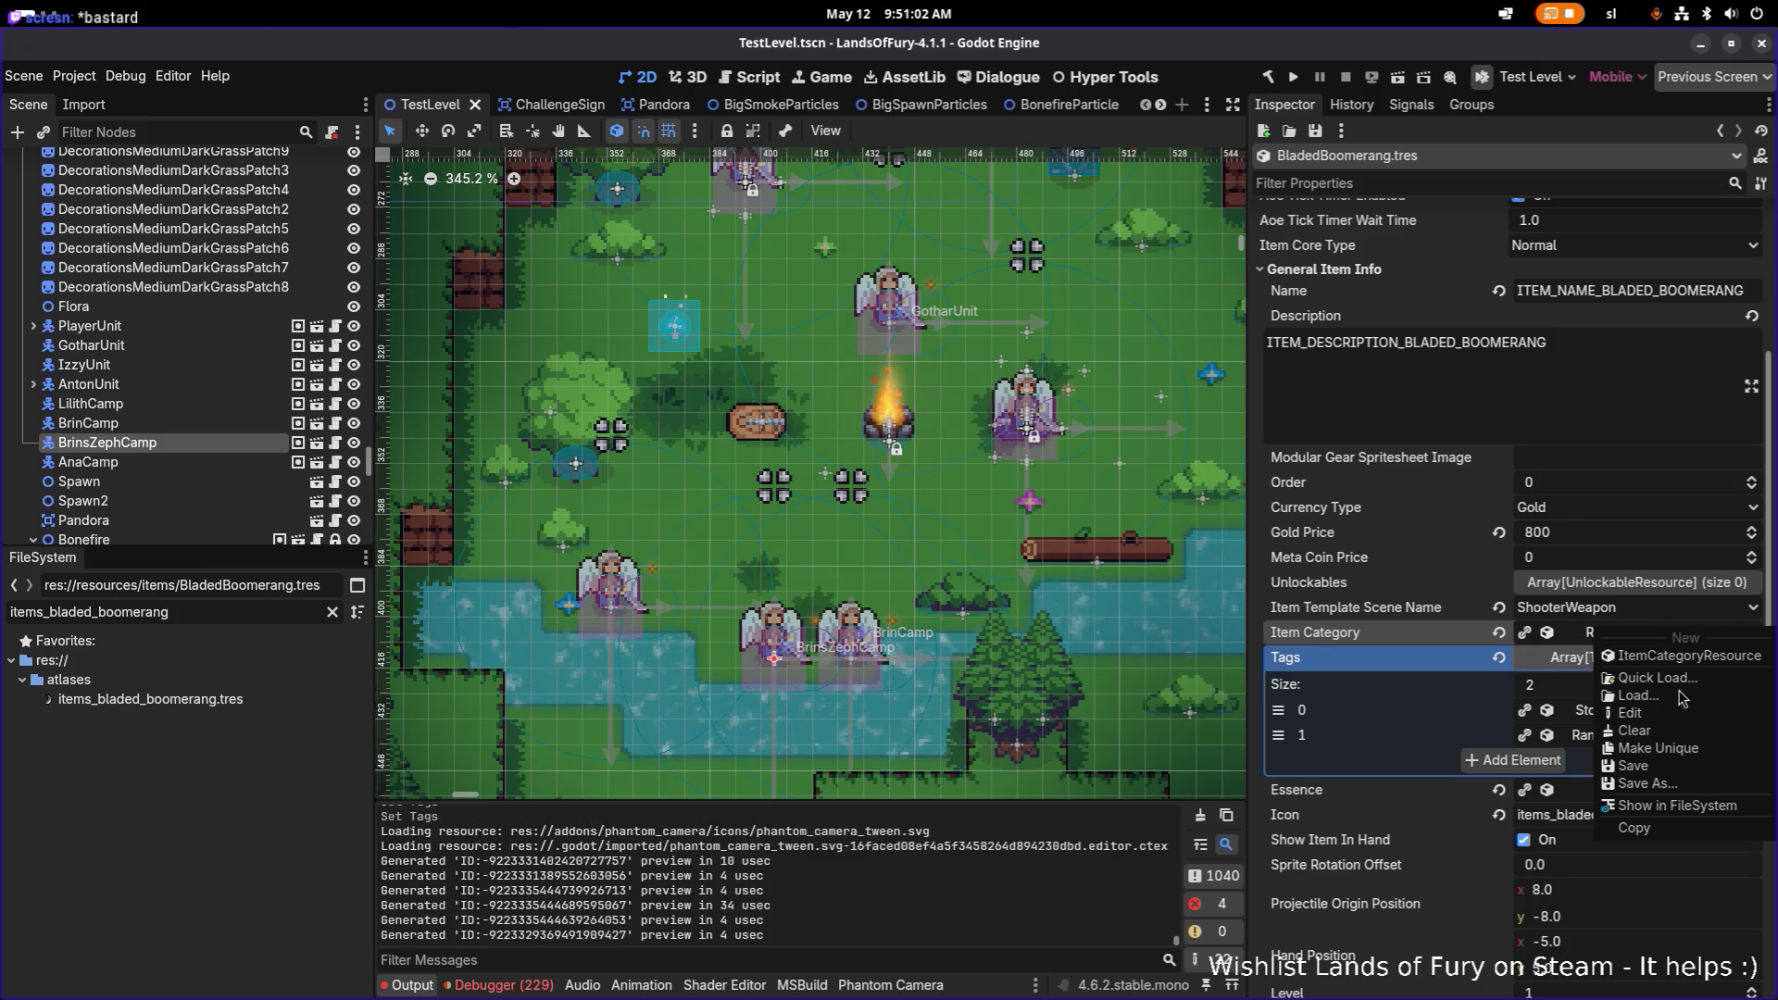
pyautogui.click(1676, 806)
pyautogui.click(1651, 795)
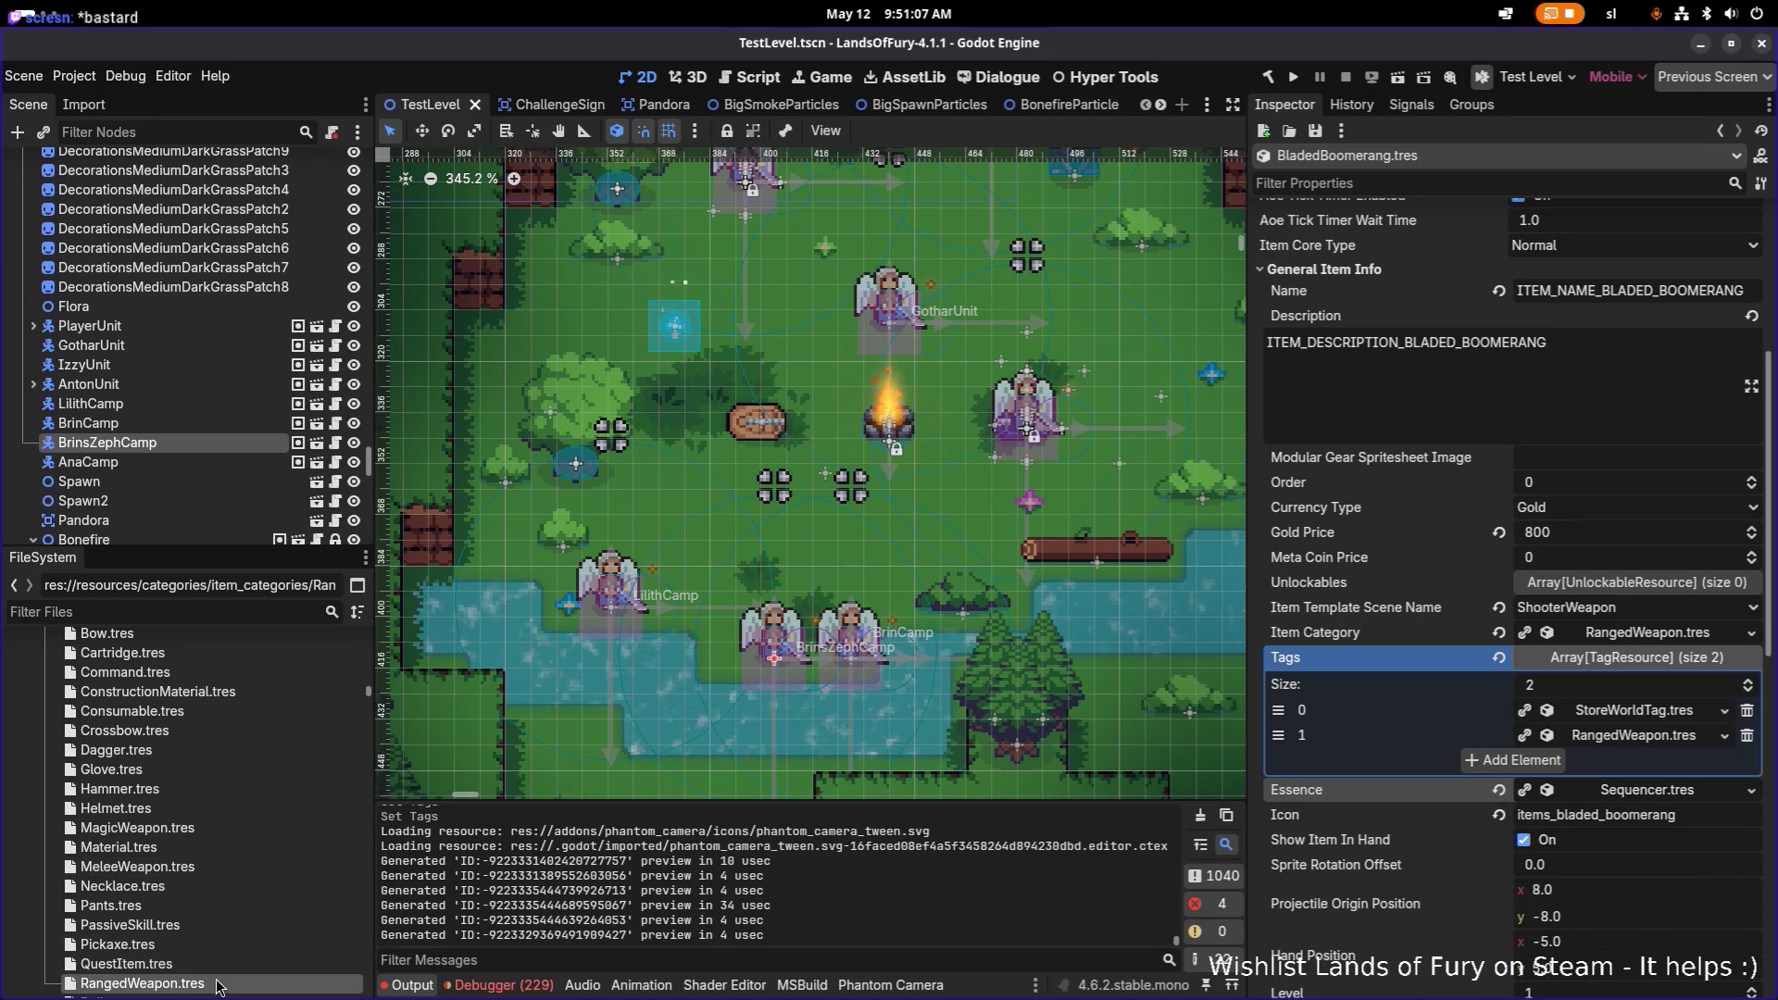
pyautogui.hotkey('ctrl', 'd')
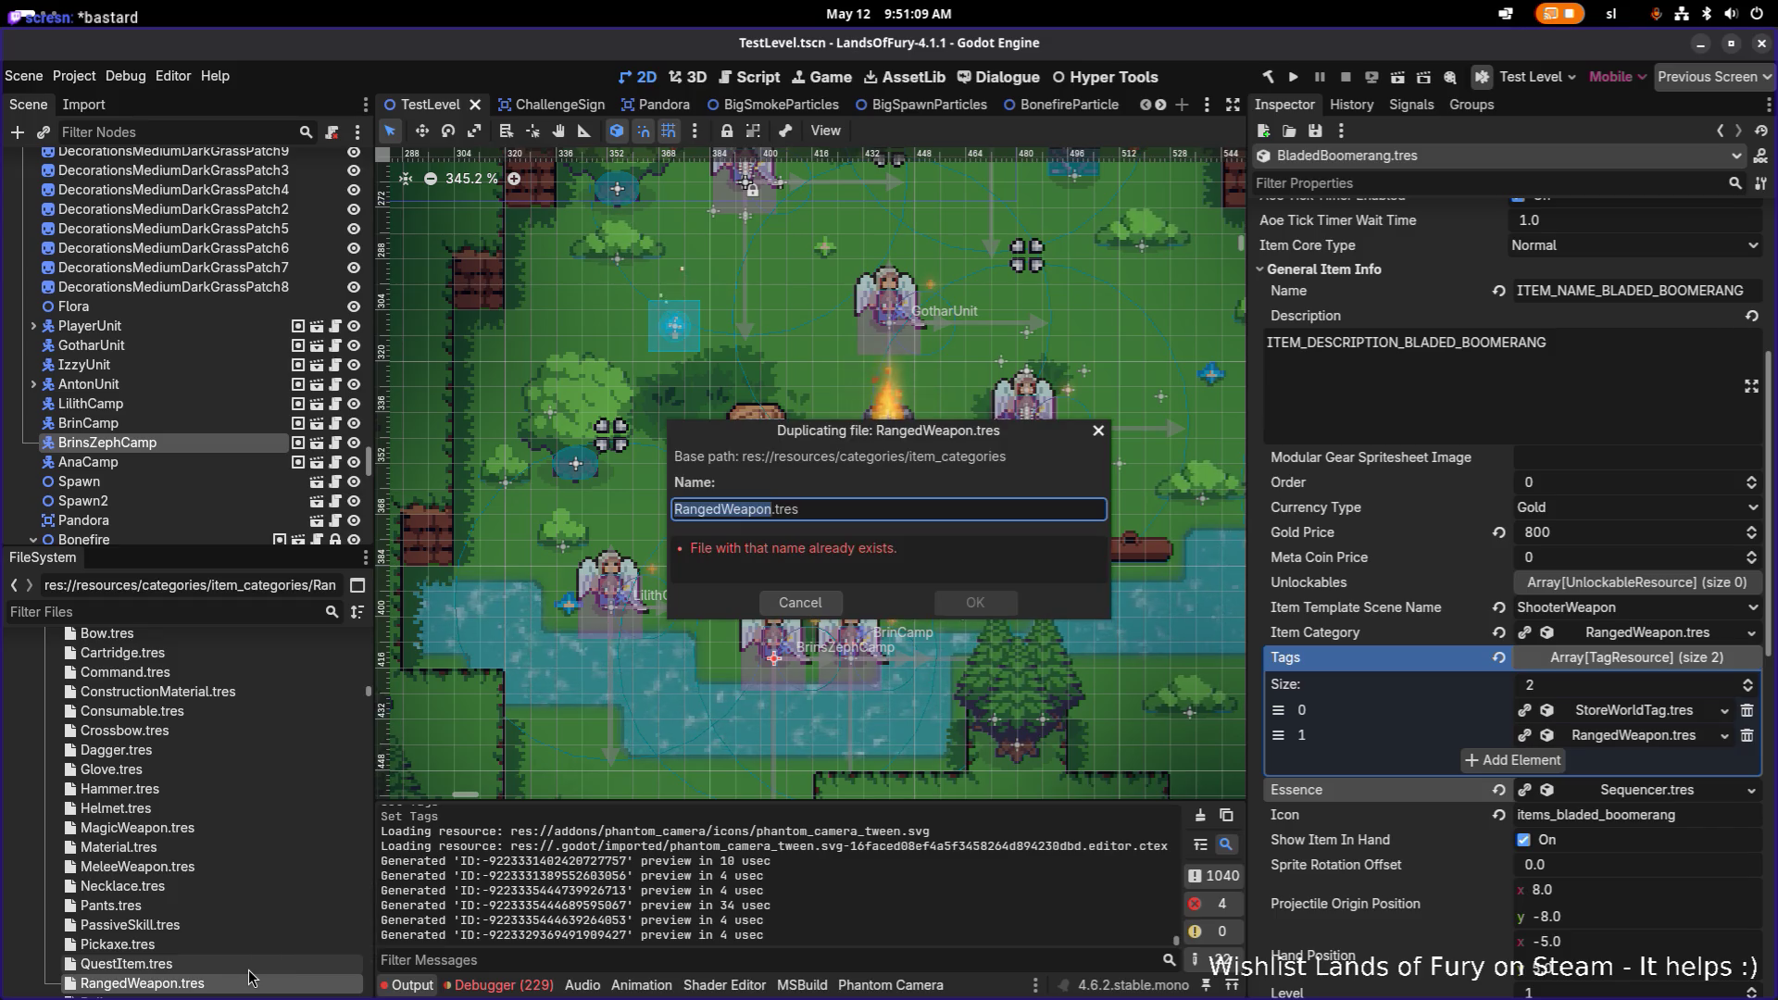
pyautogui.write('Bo')
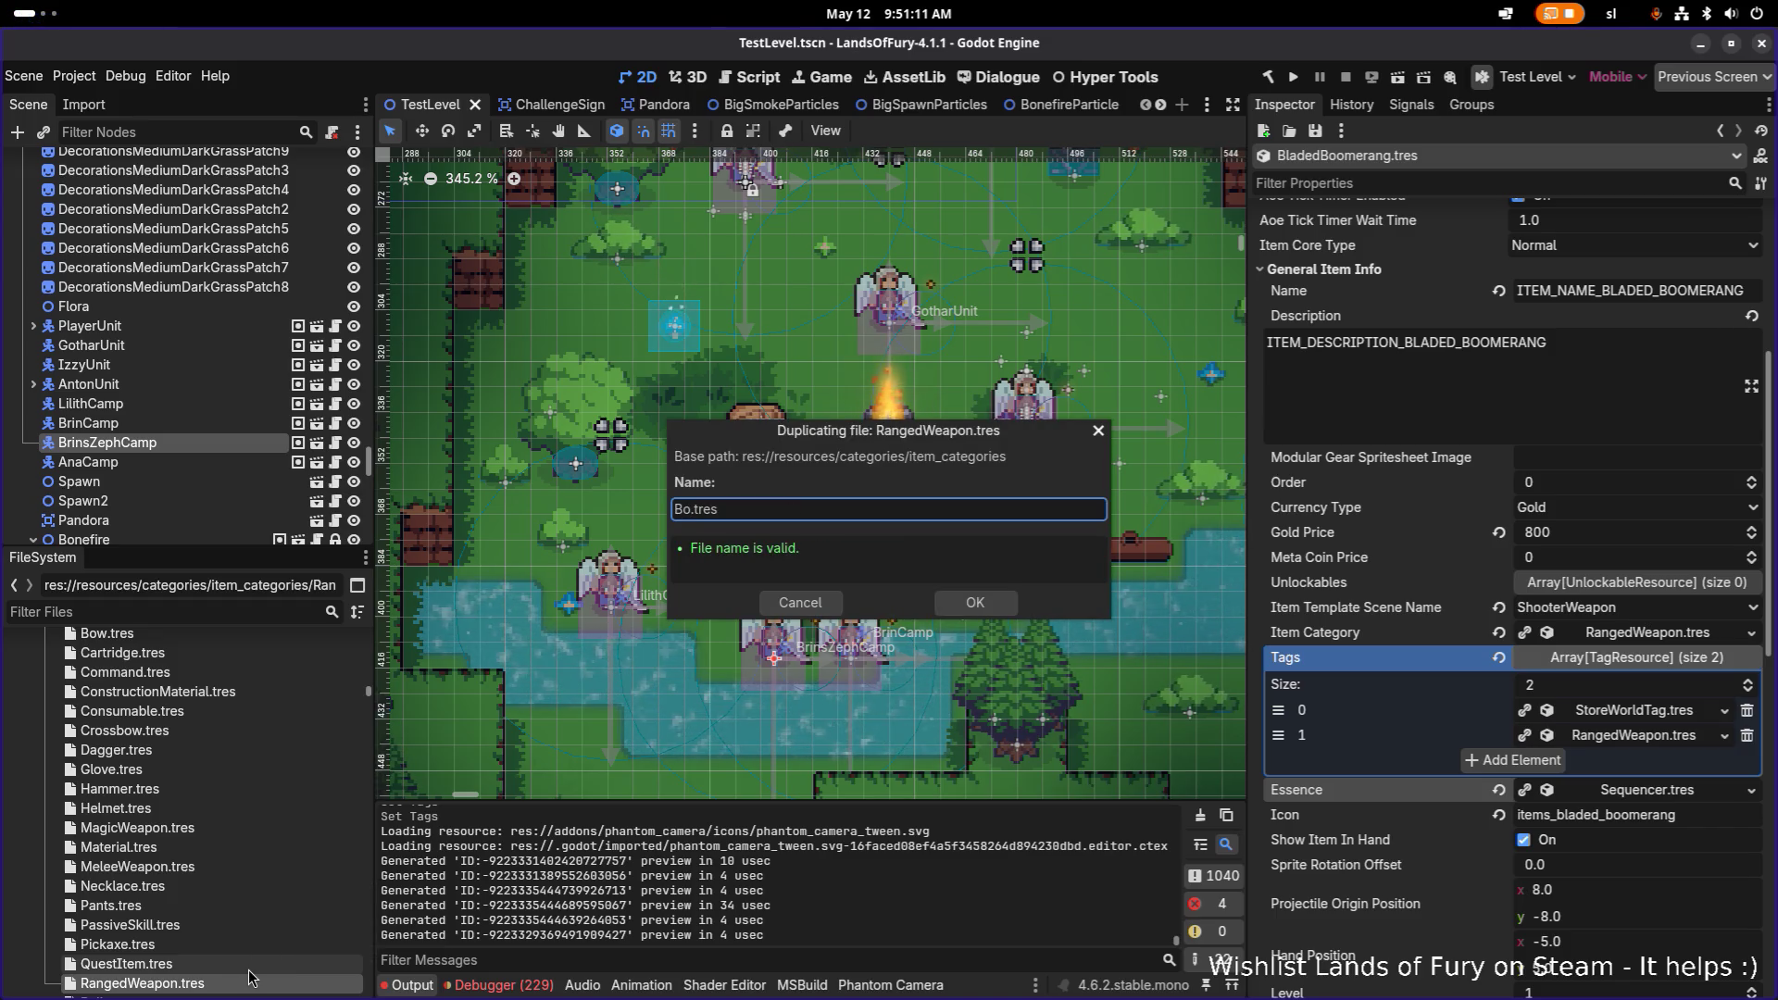
pyautogui.write('omer')
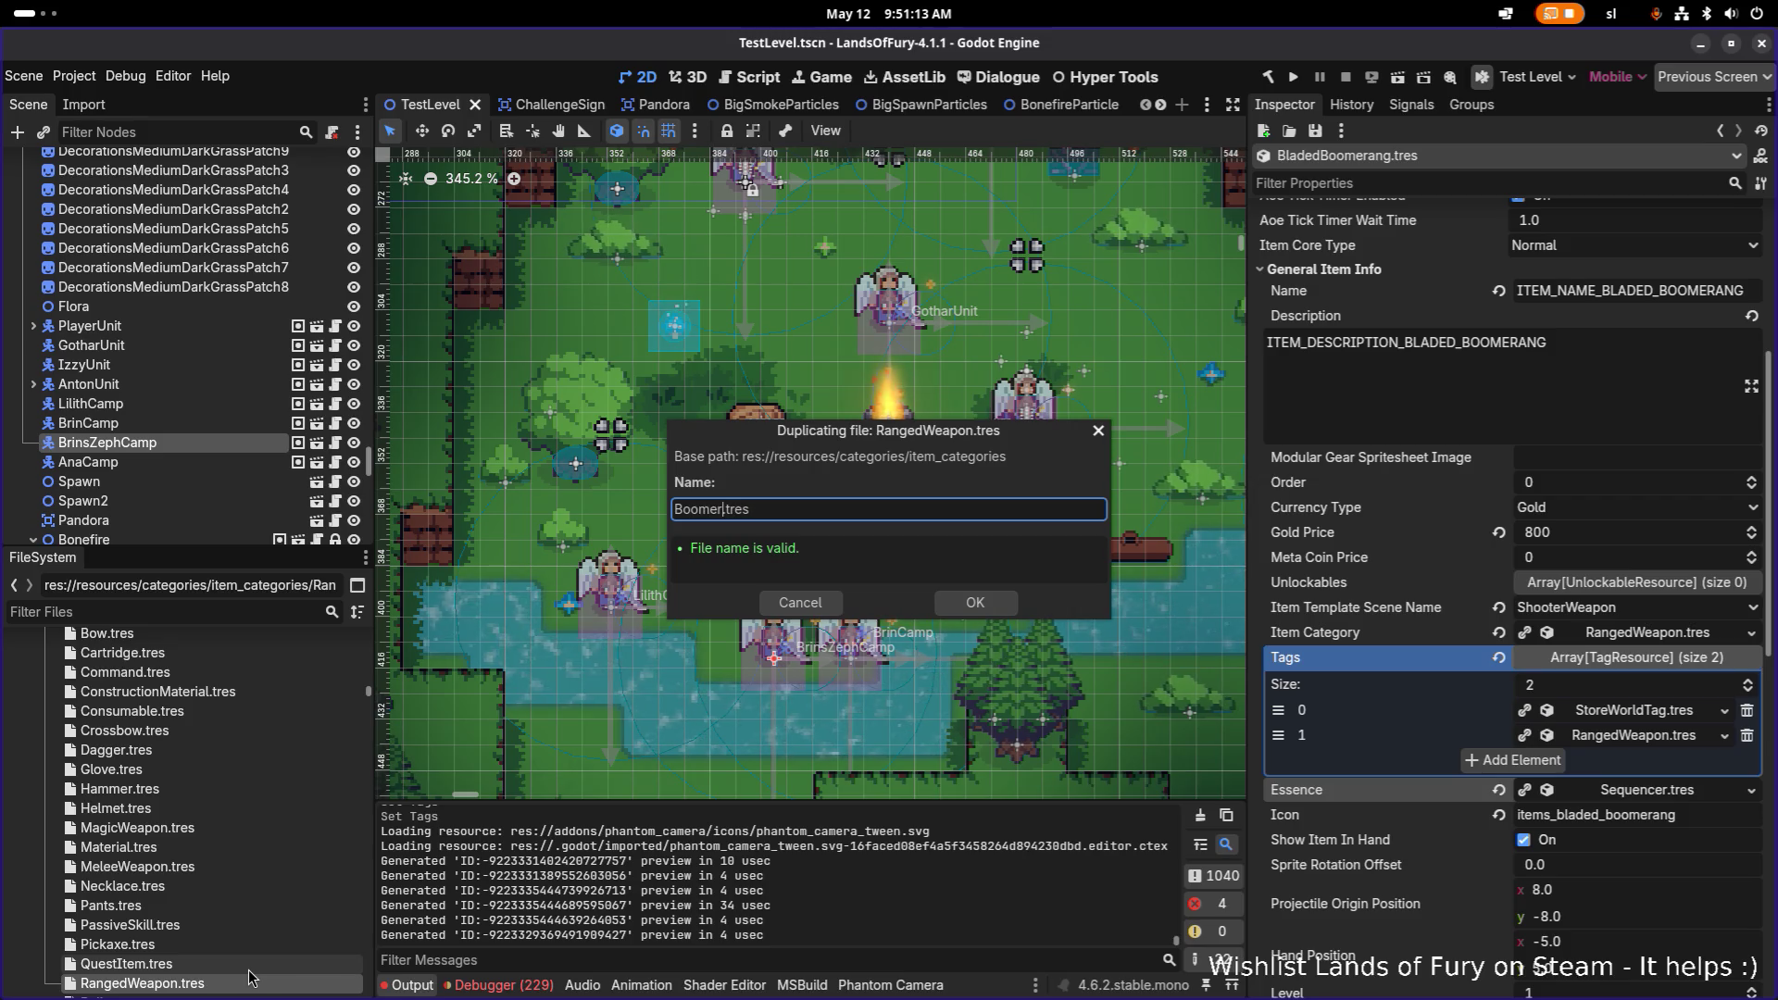
pyautogui.write('ang')
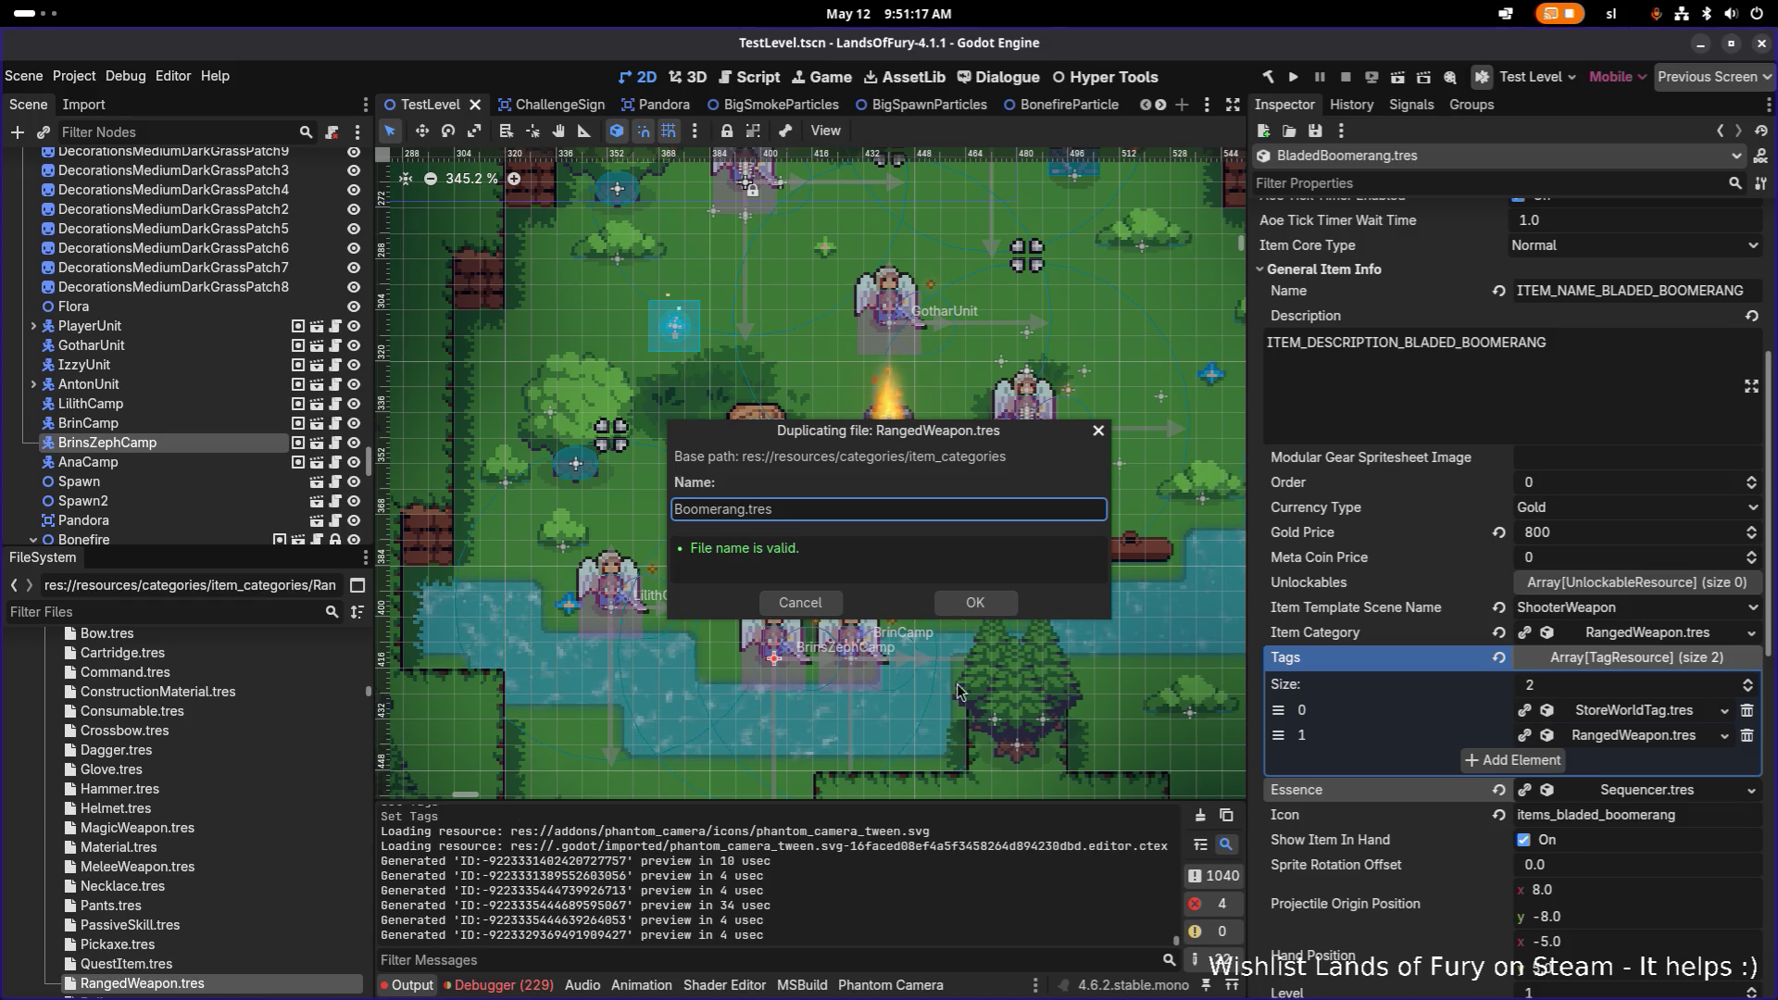
pyautogui.click(974, 603)
pyautogui.scroll(3, 176, 769)
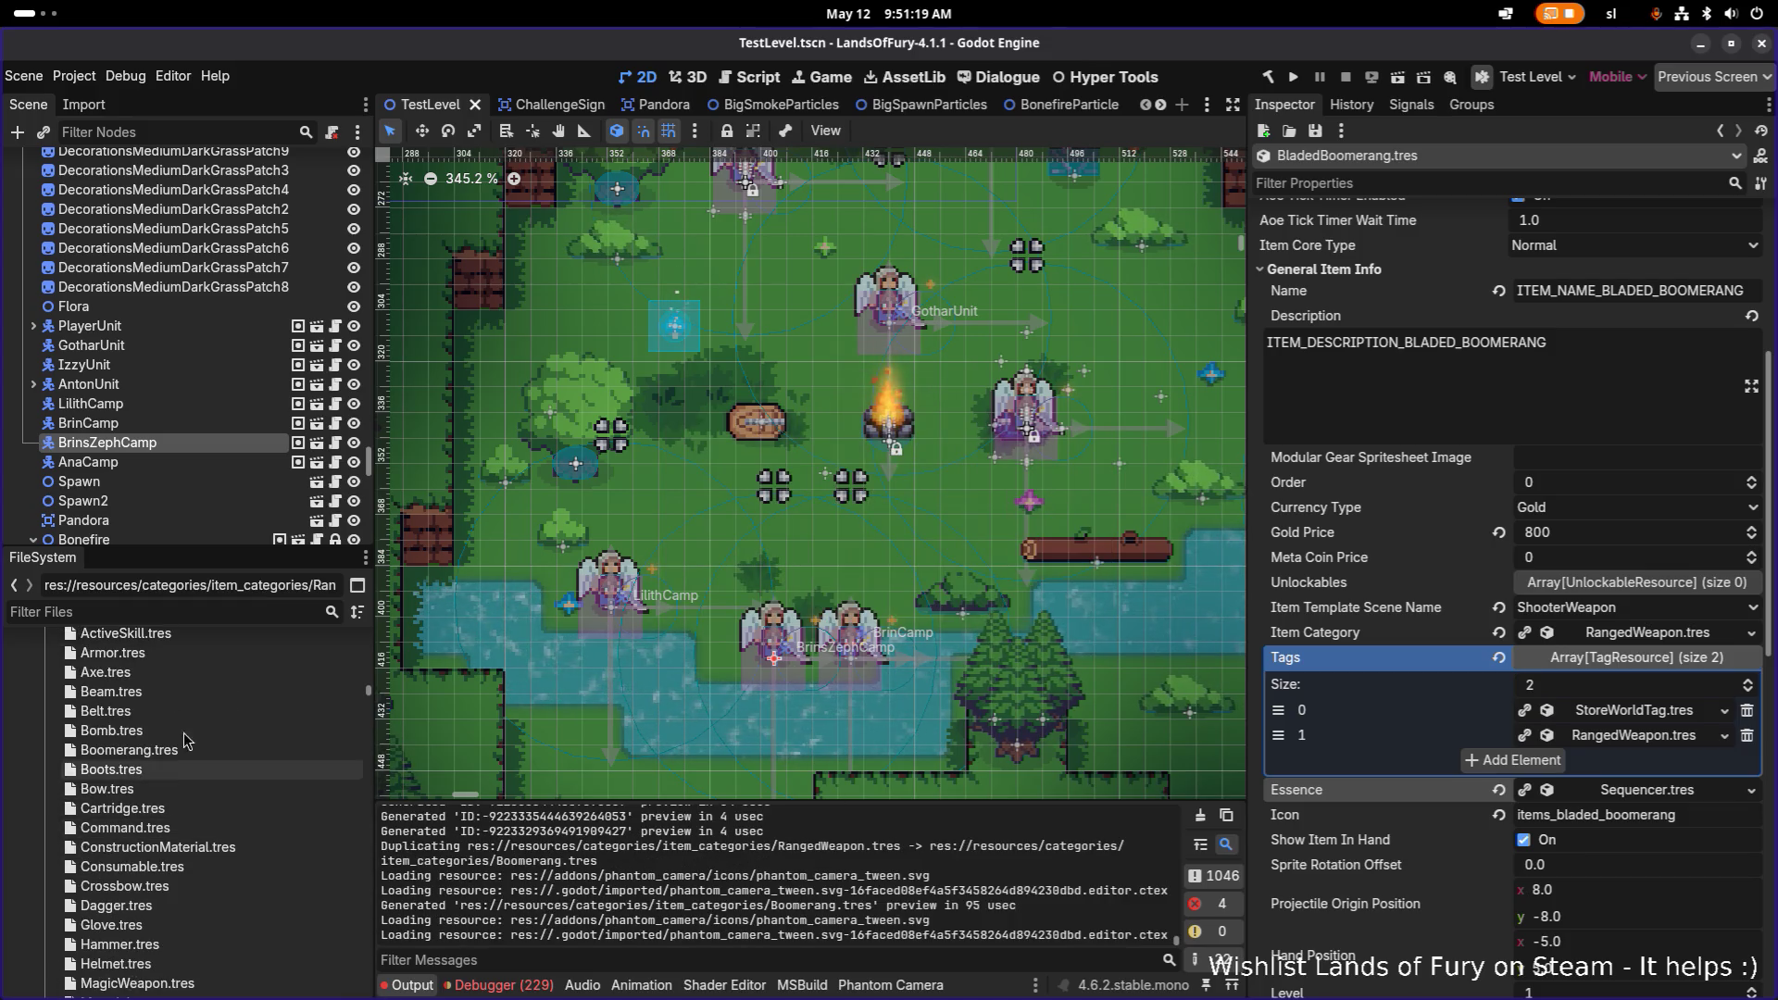
pyautogui.click(179, 751)
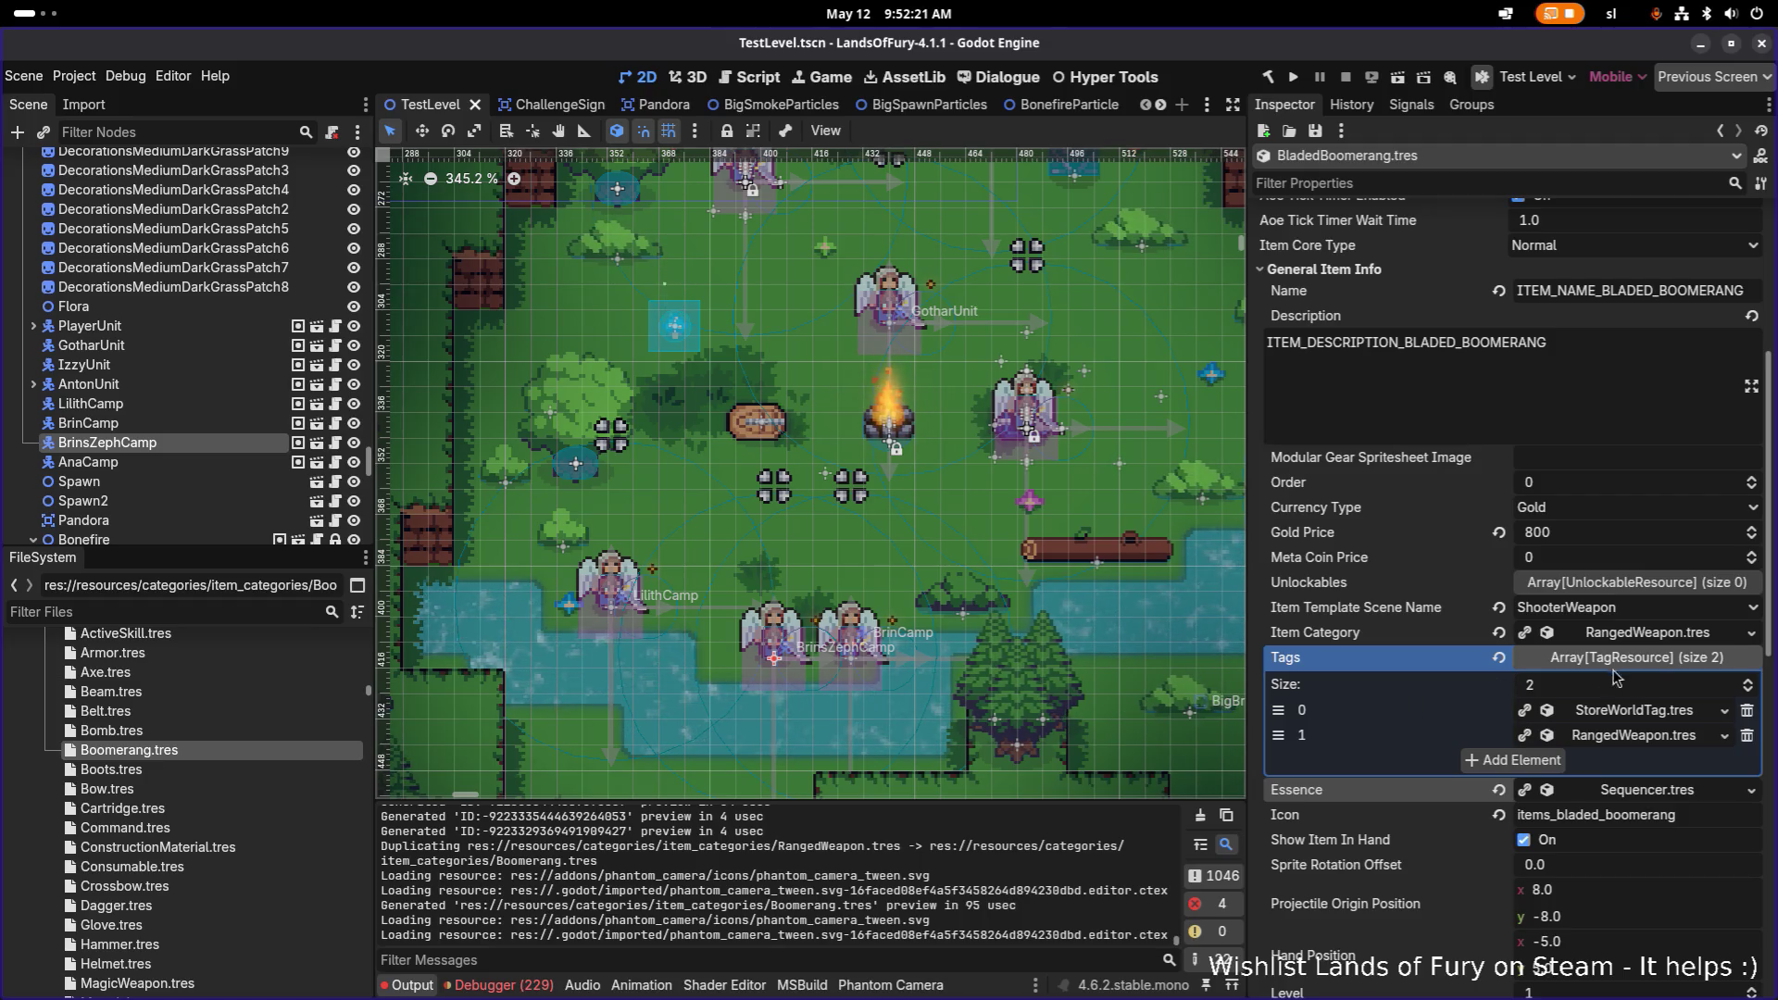
# Step: Drag Boomerang.tres from the FileSystem onto the Item Category field
pyautogui.click(1660, 658)
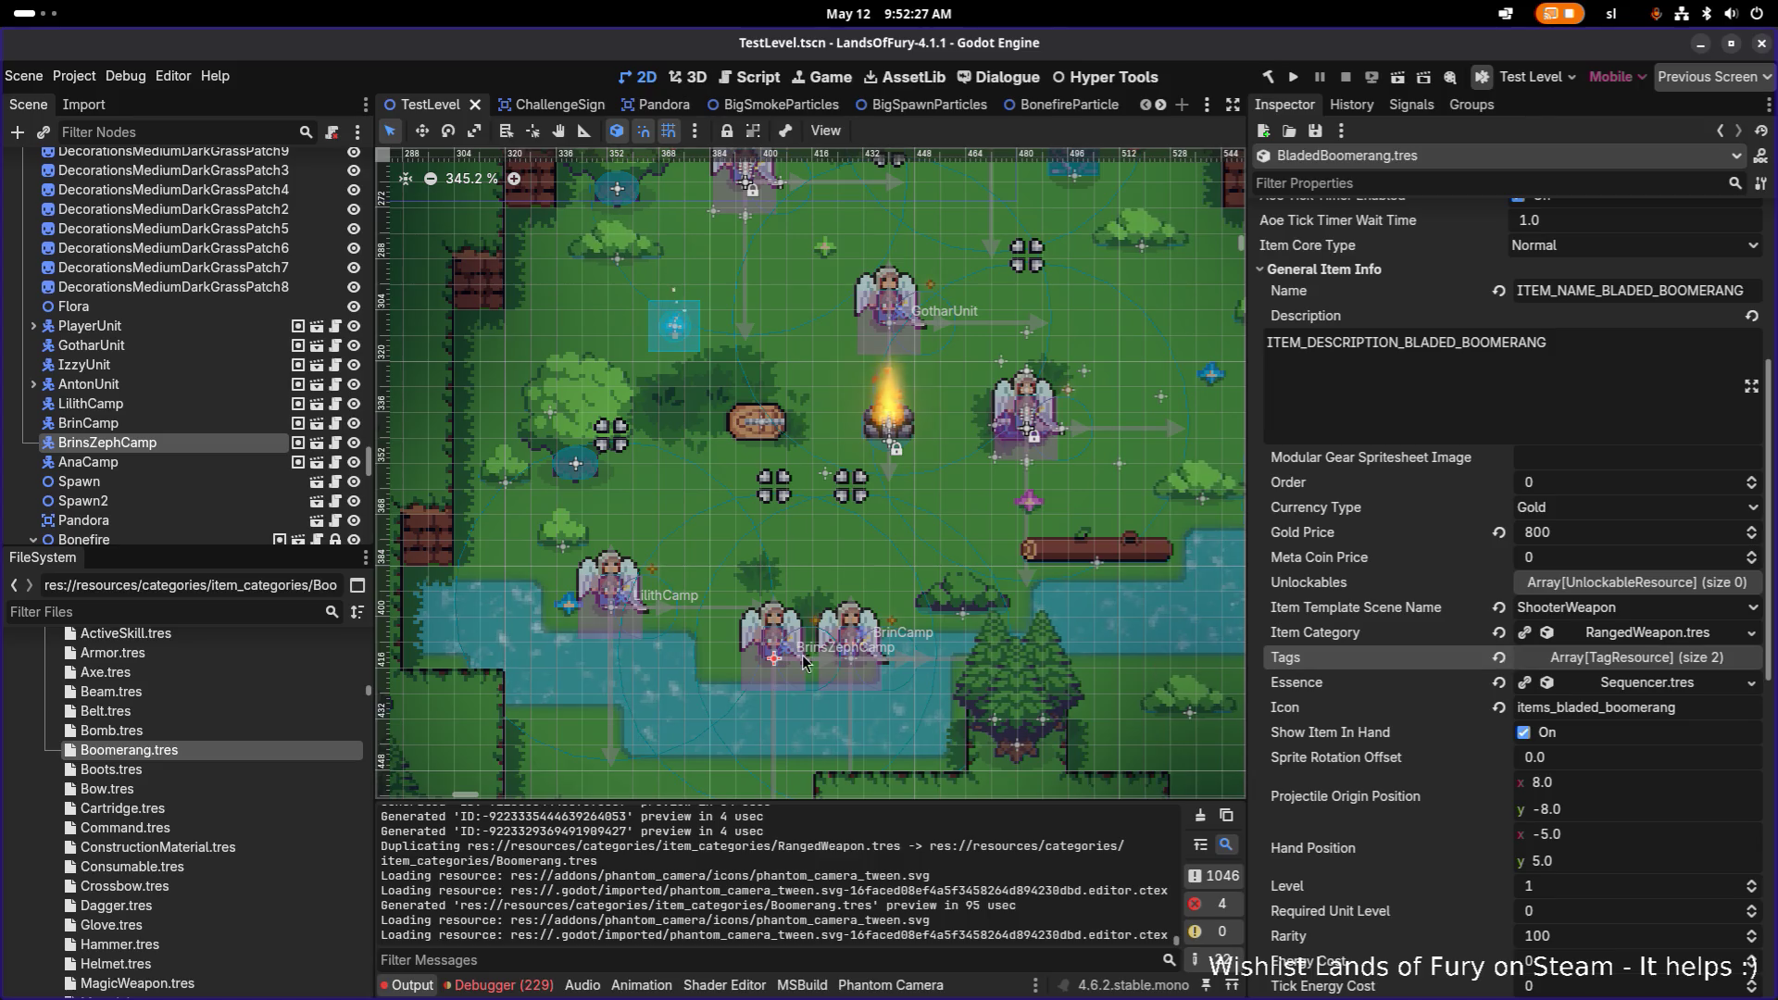
pyautogui.moveTo(305, 752); pyautogui.dragTo(1645, 635)
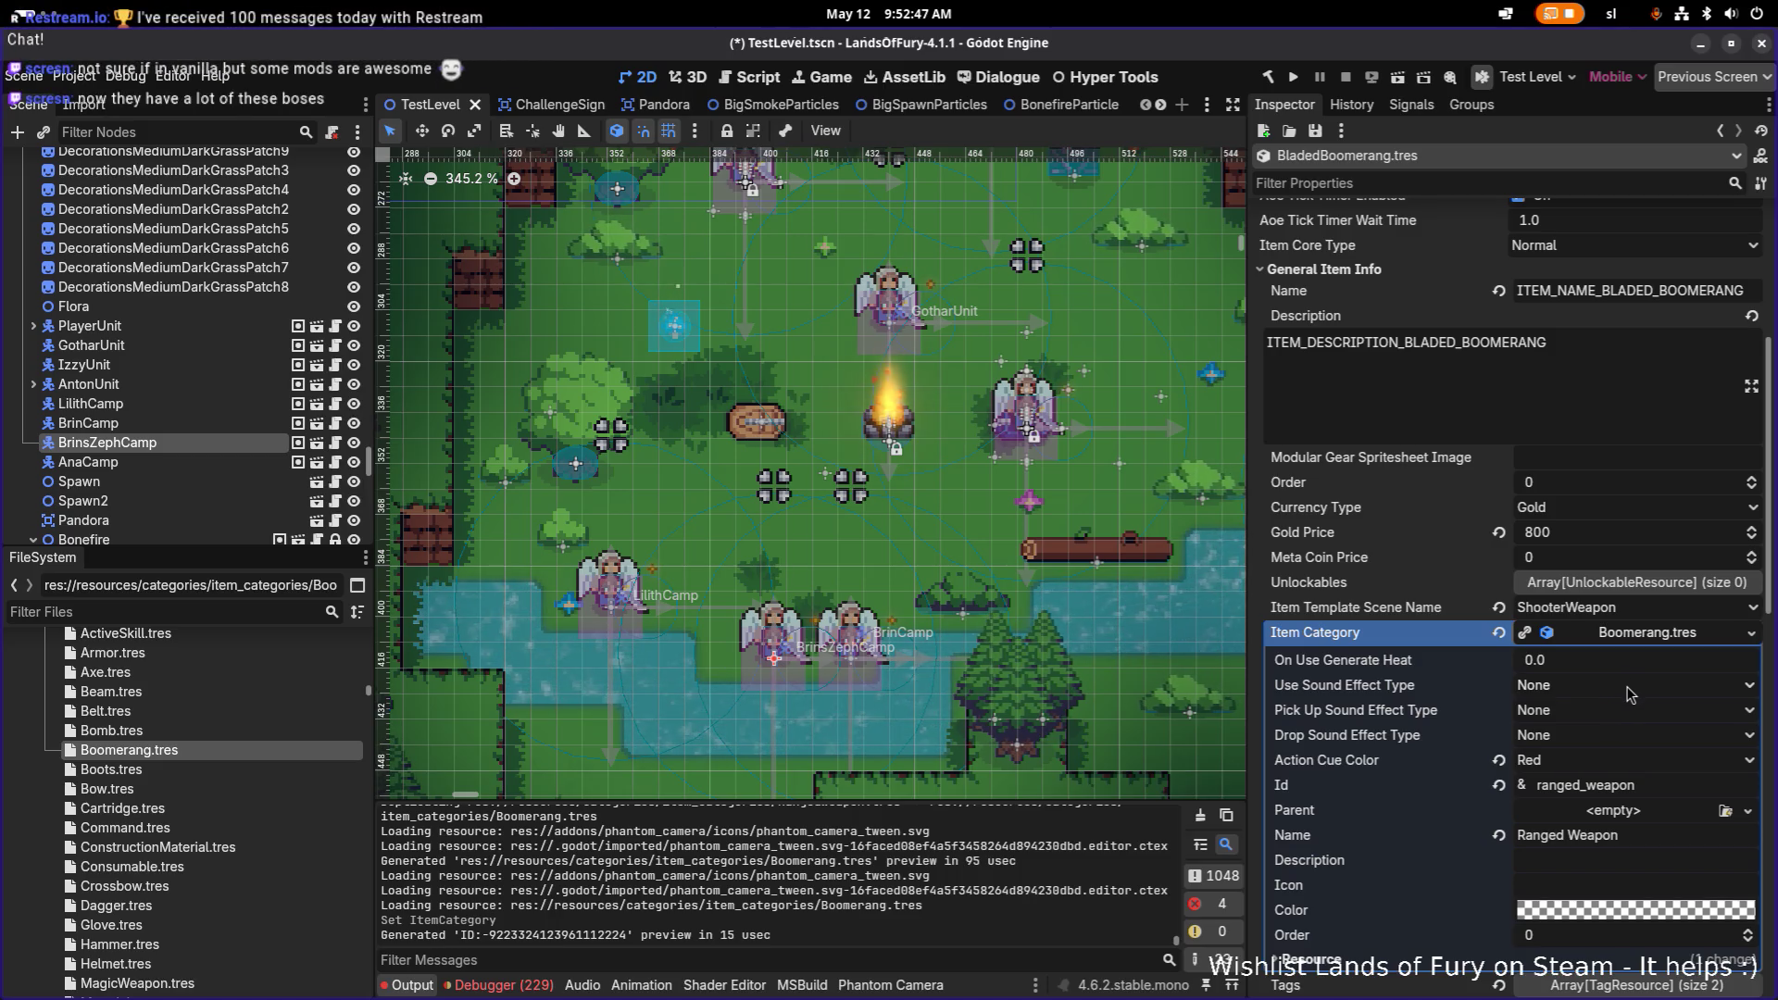
# Step: Set the Boomerang category's parent to RangedWeapon.tres
pyautogui.click(1725, 811)
pyautogui.write('range')
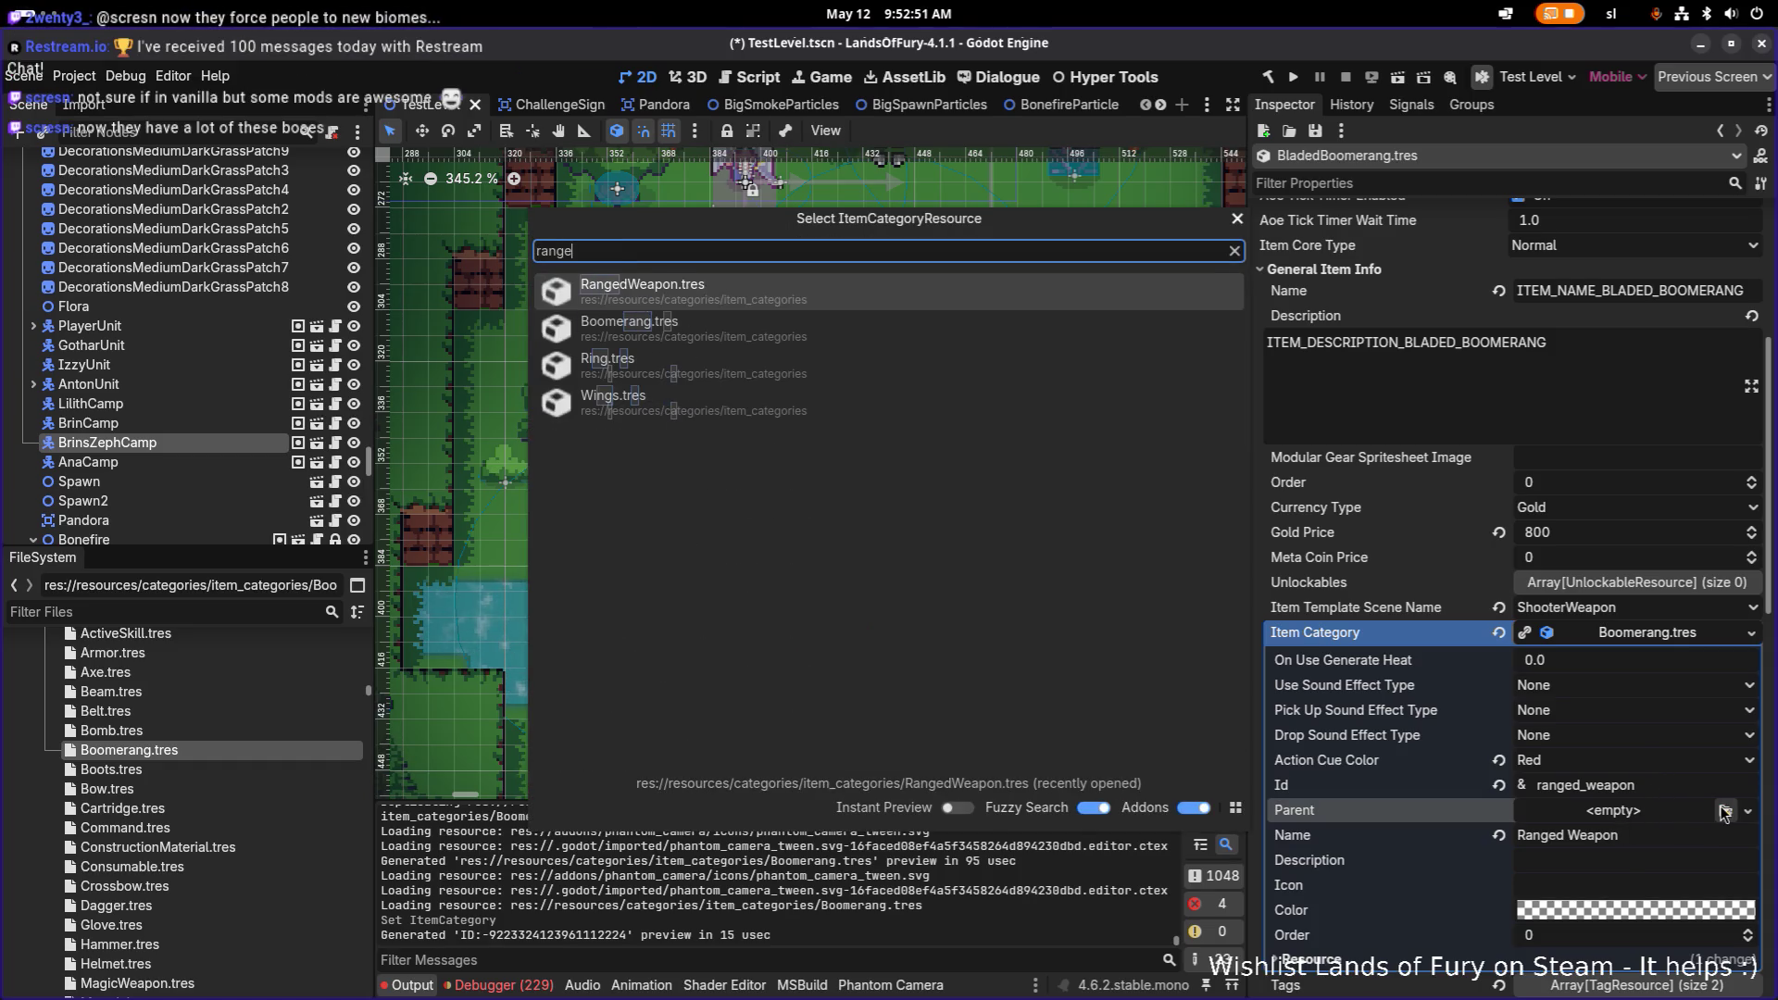
pyautogui.press('Return')
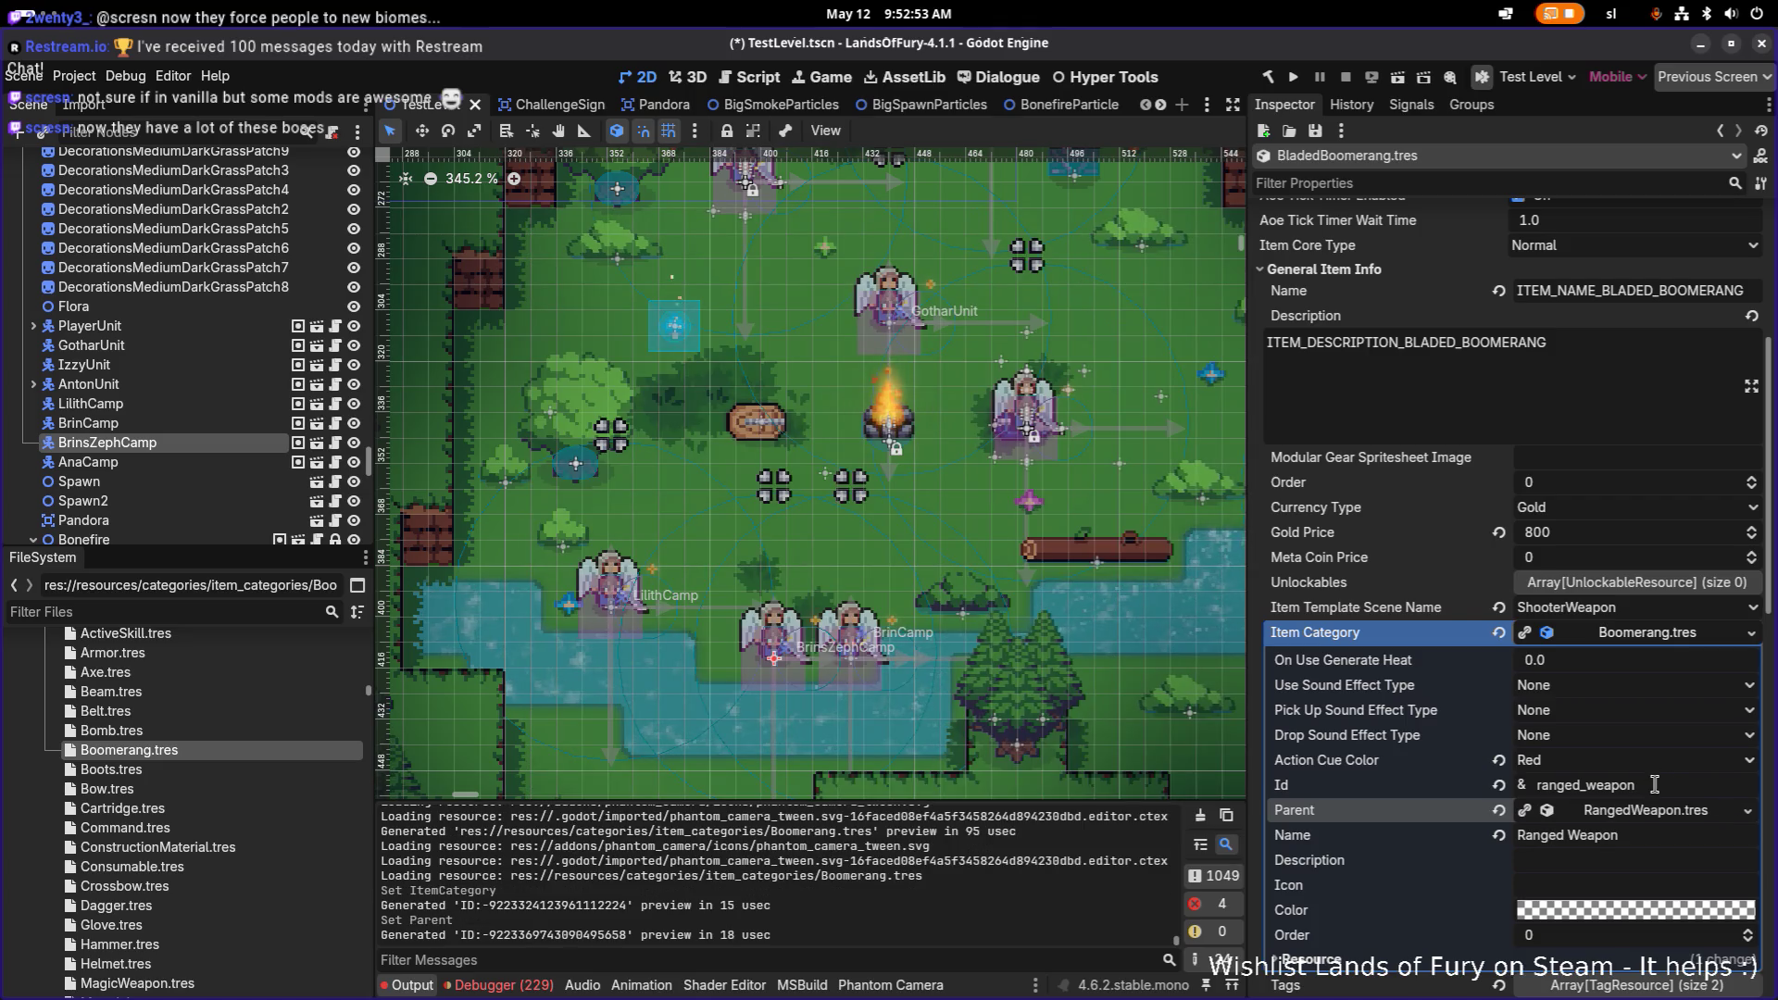
# Step: Change the category Id to boomerang and Name to Boomerang, then save the scene
pyautogui.doubleClick(1658, 785)
pyautogui.write('boome')
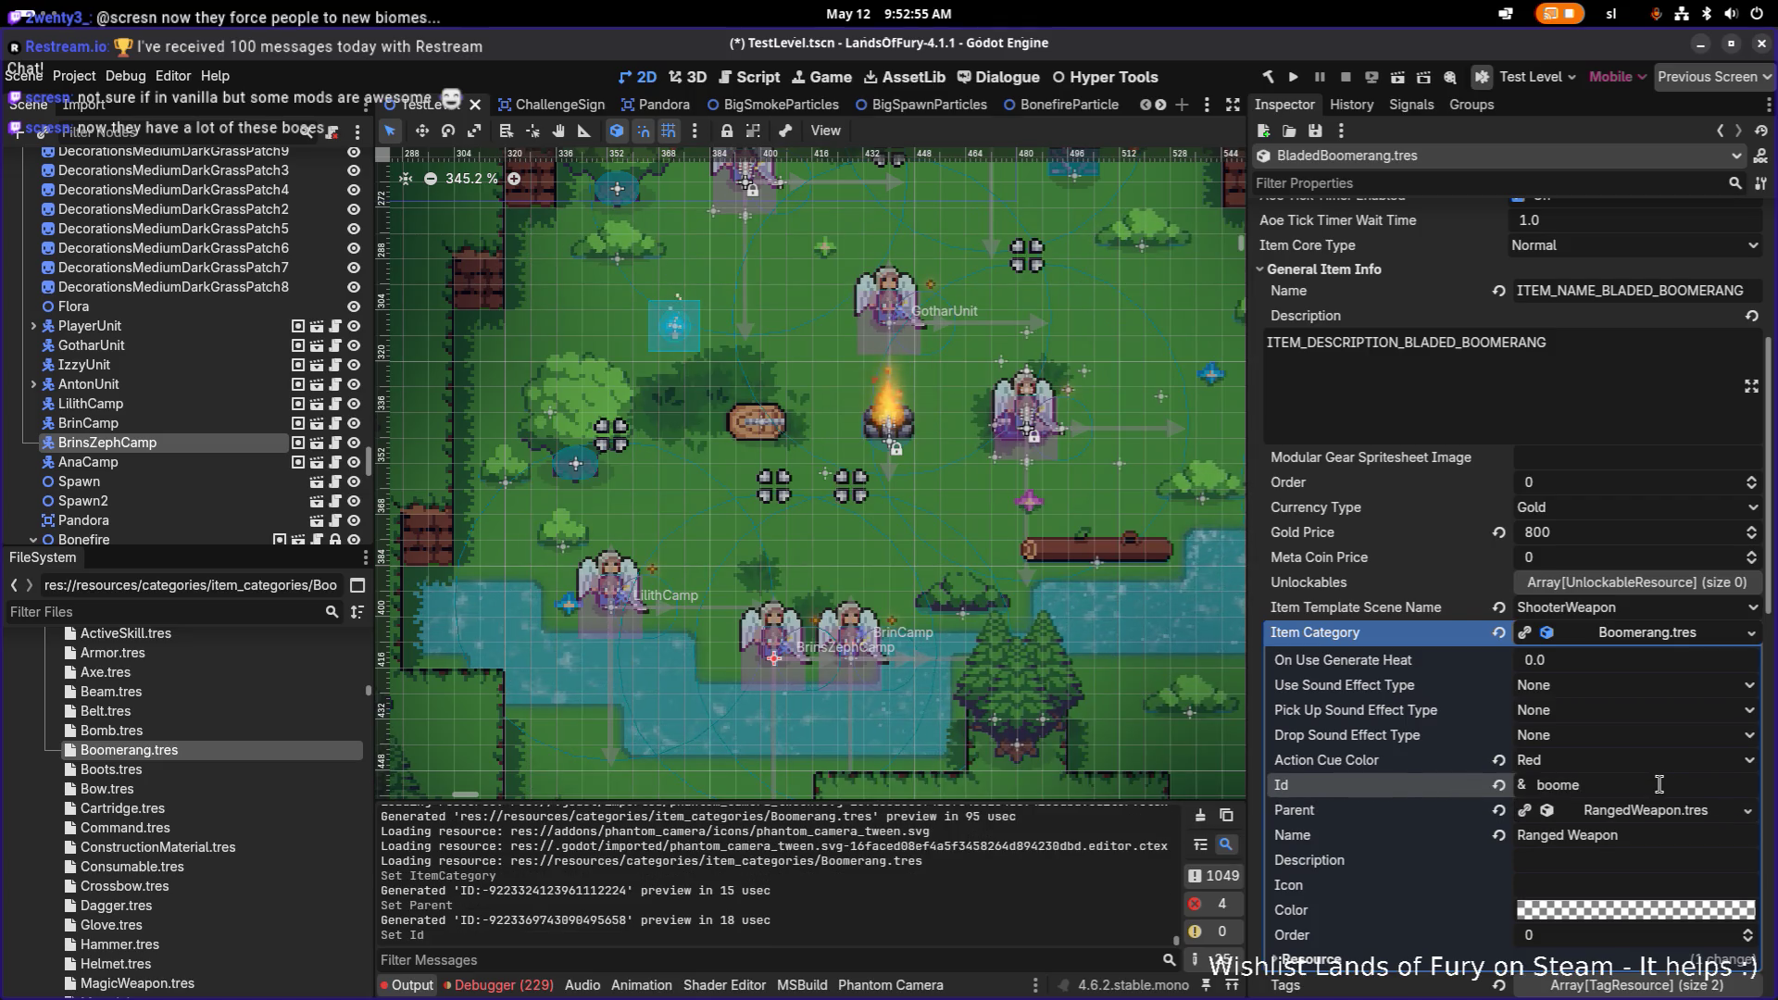
pyautogui.write('rang')
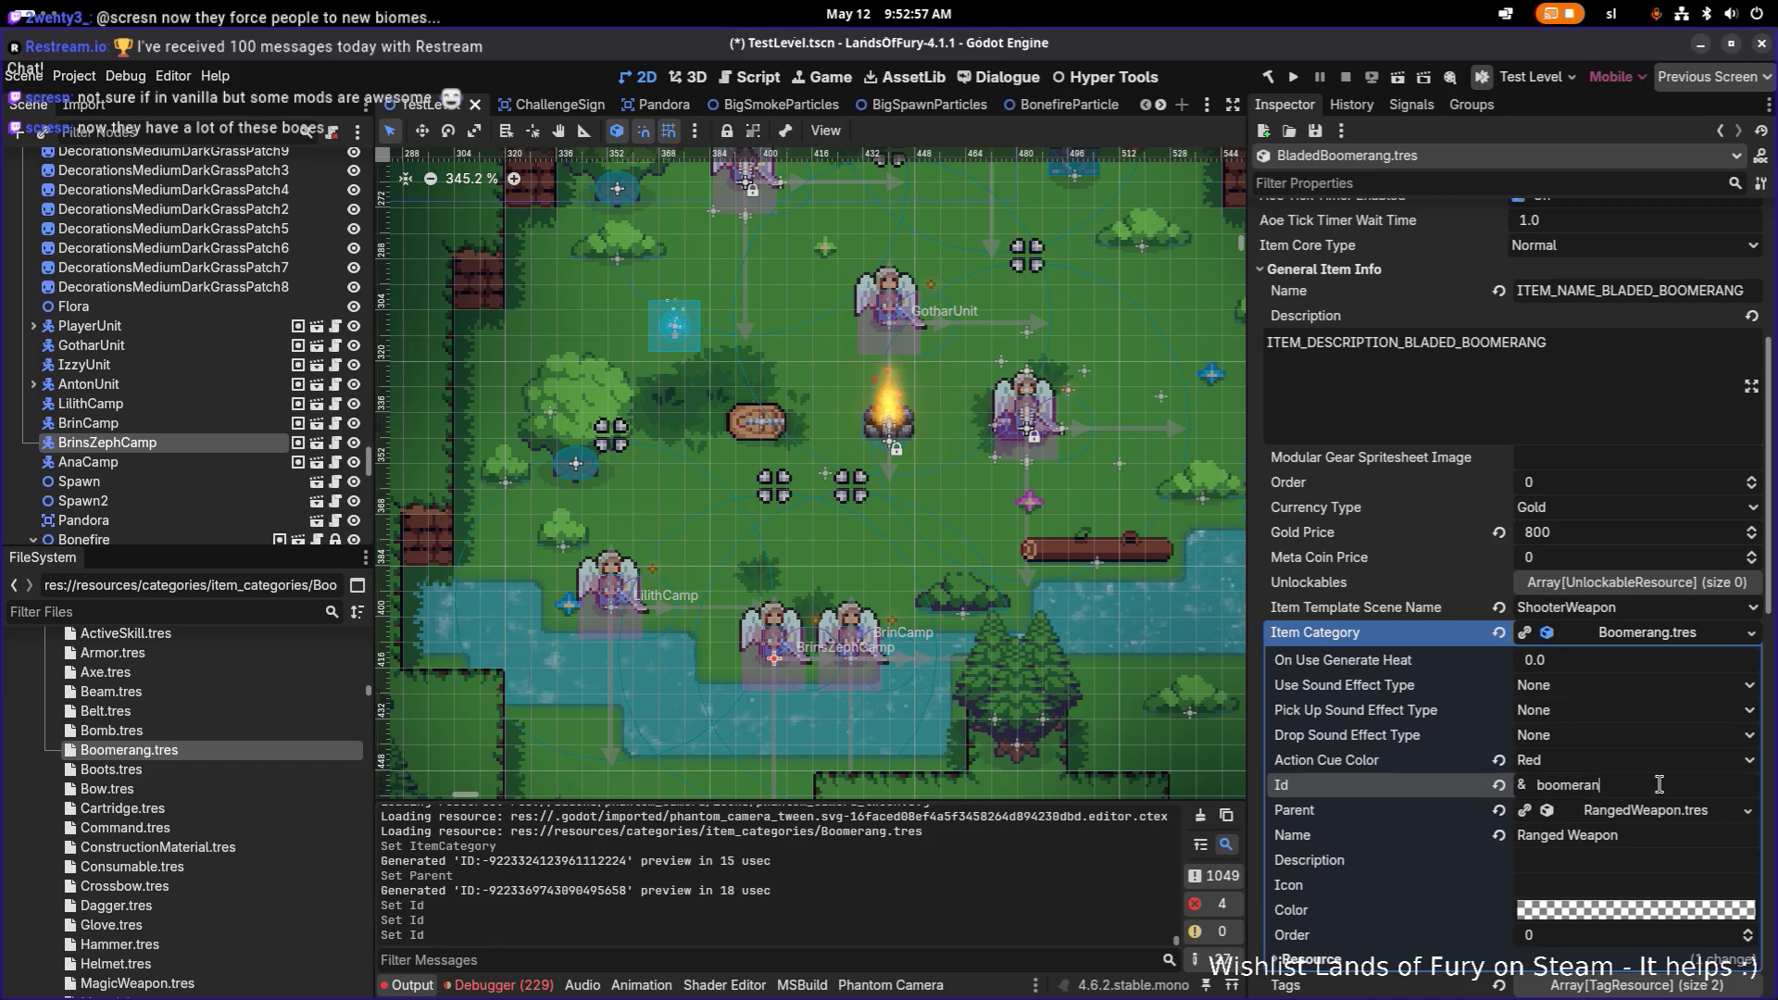
pyautogui.click(1659, 835)
pyautogui.hotkey('ctrl', 'a')
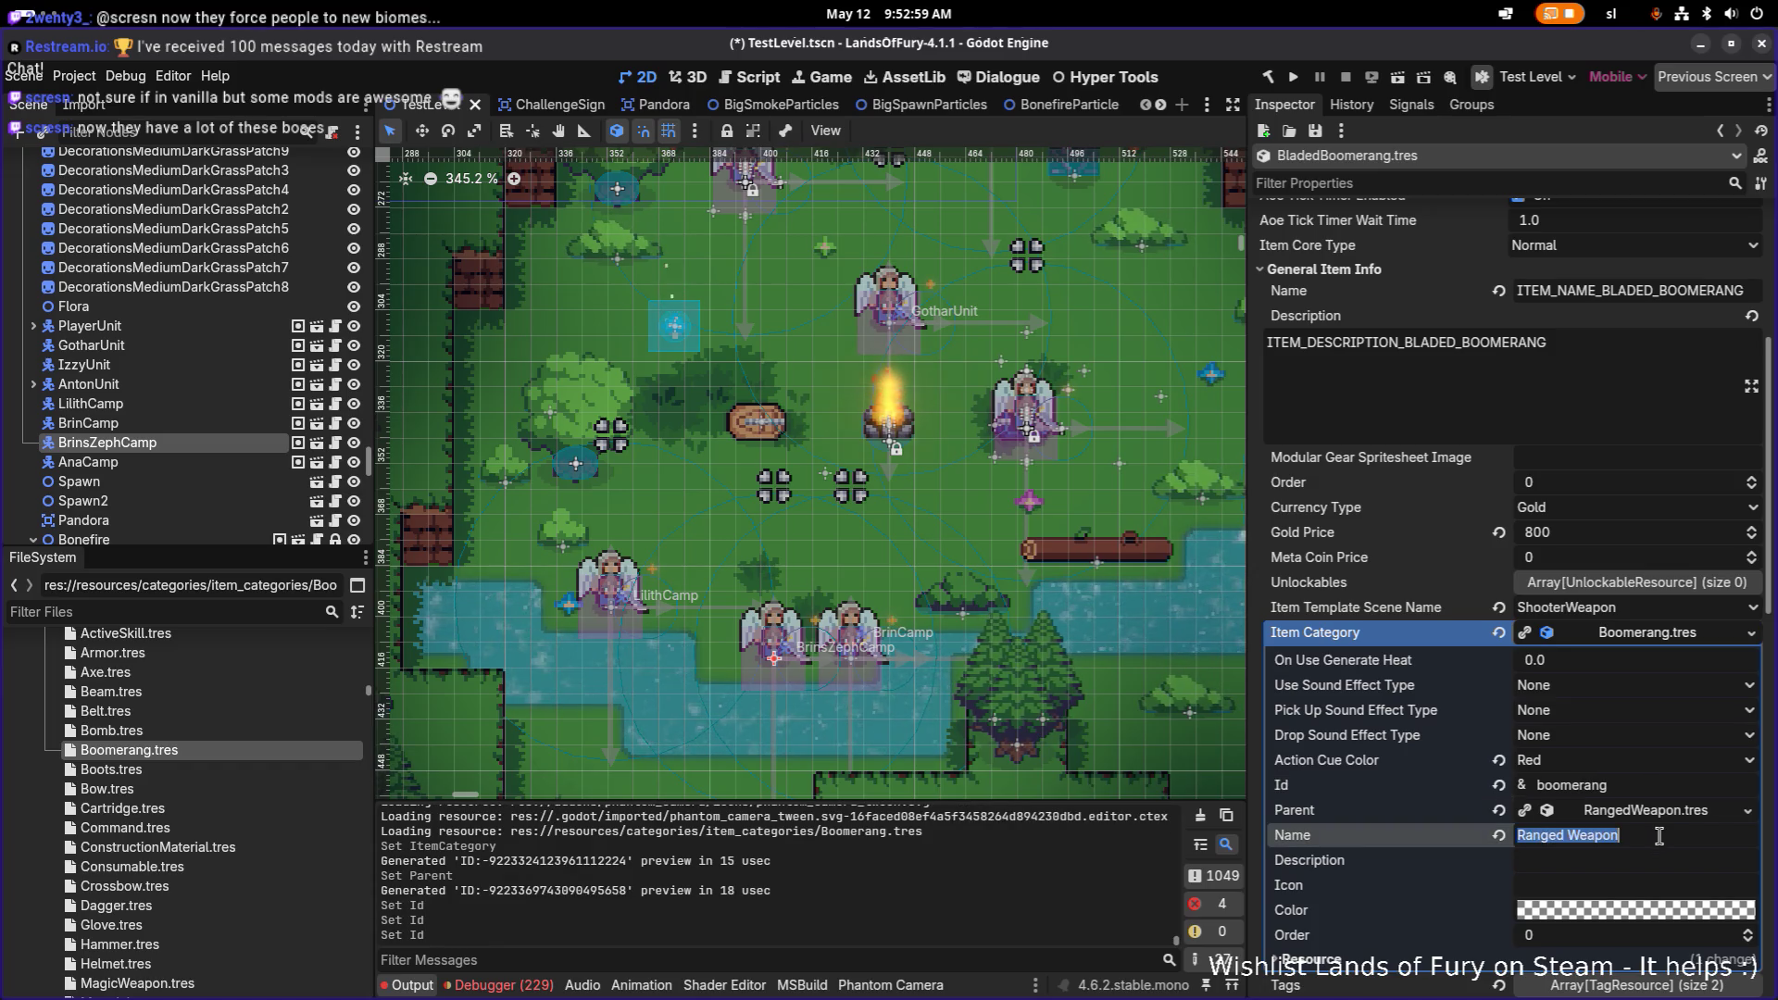
pyautogui.write('Boomerang')
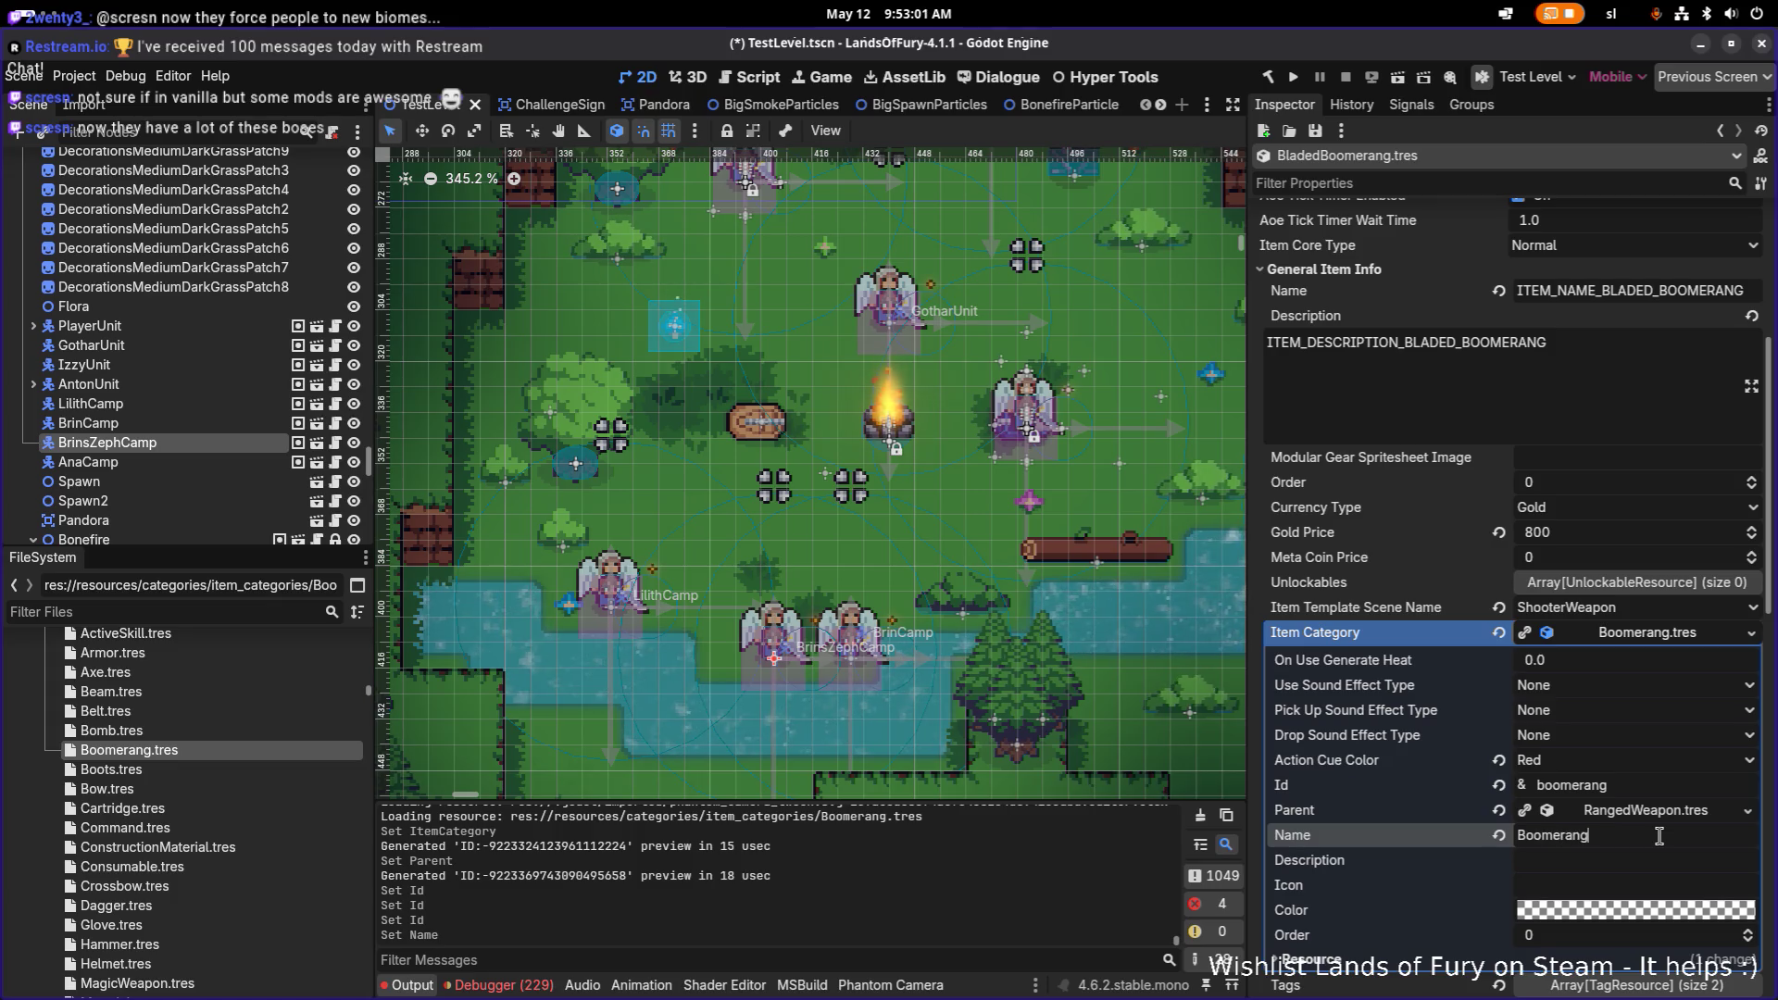
pyautogui.hotkey('ctrl', 's')
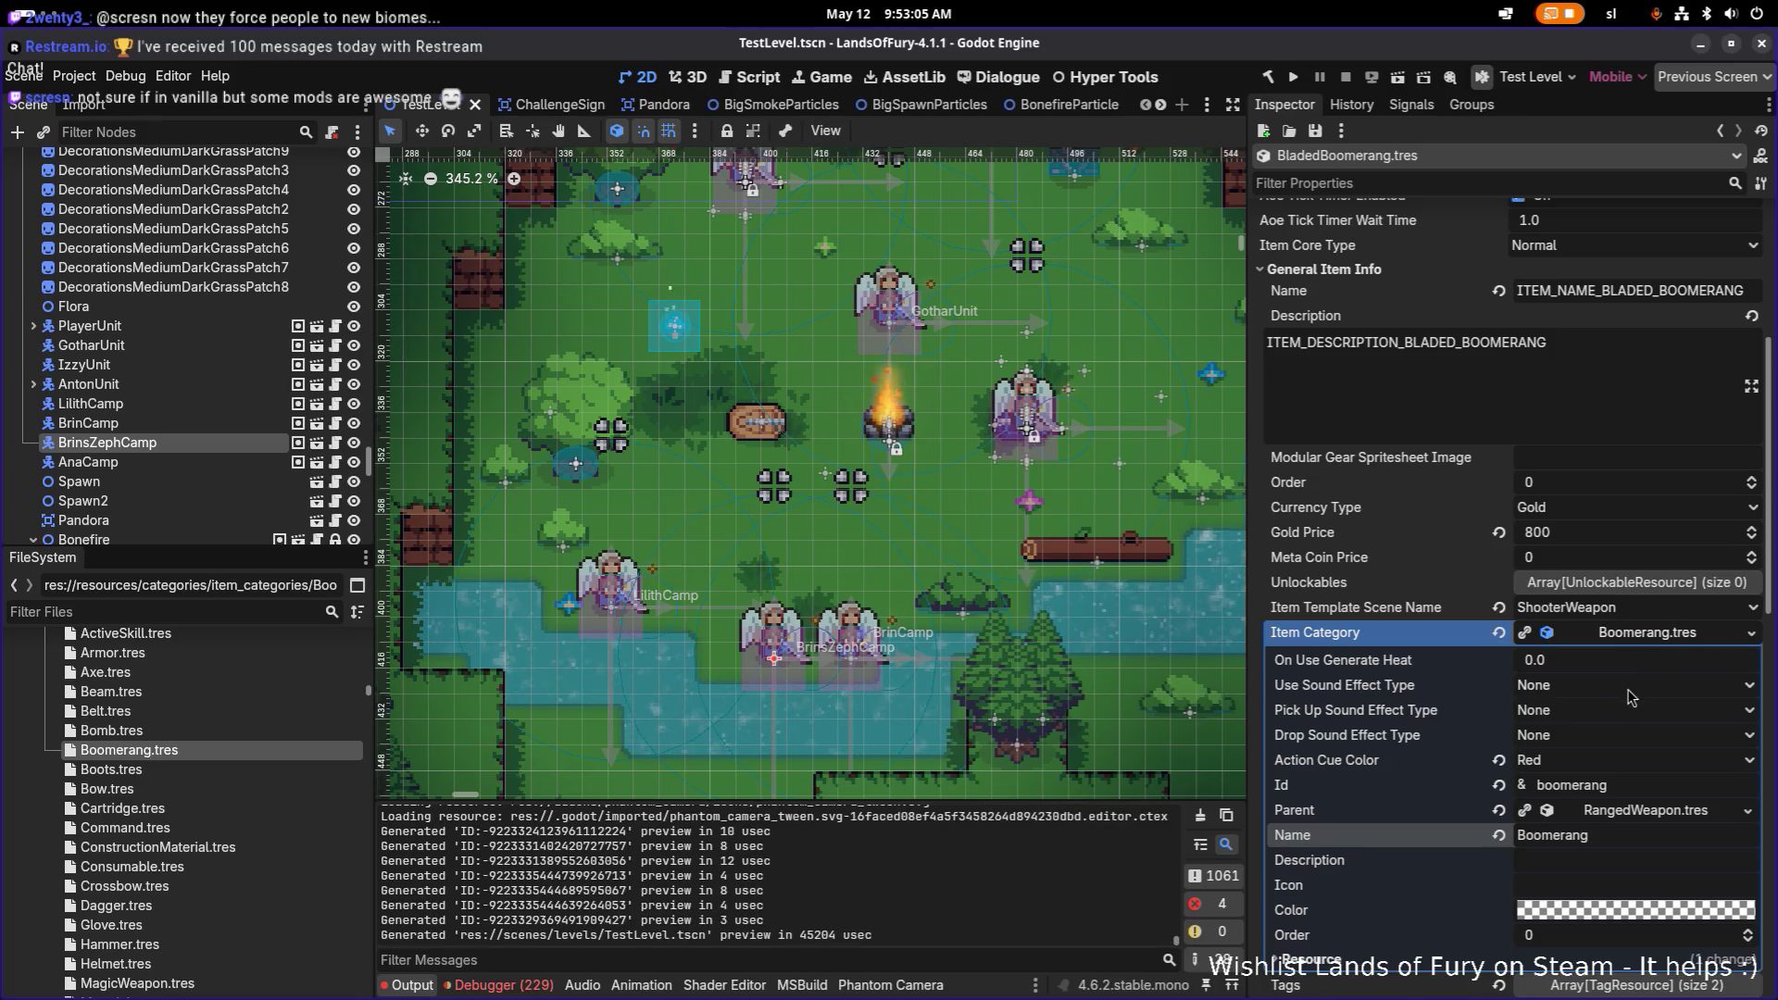
pyautogui.click(1646, 633)
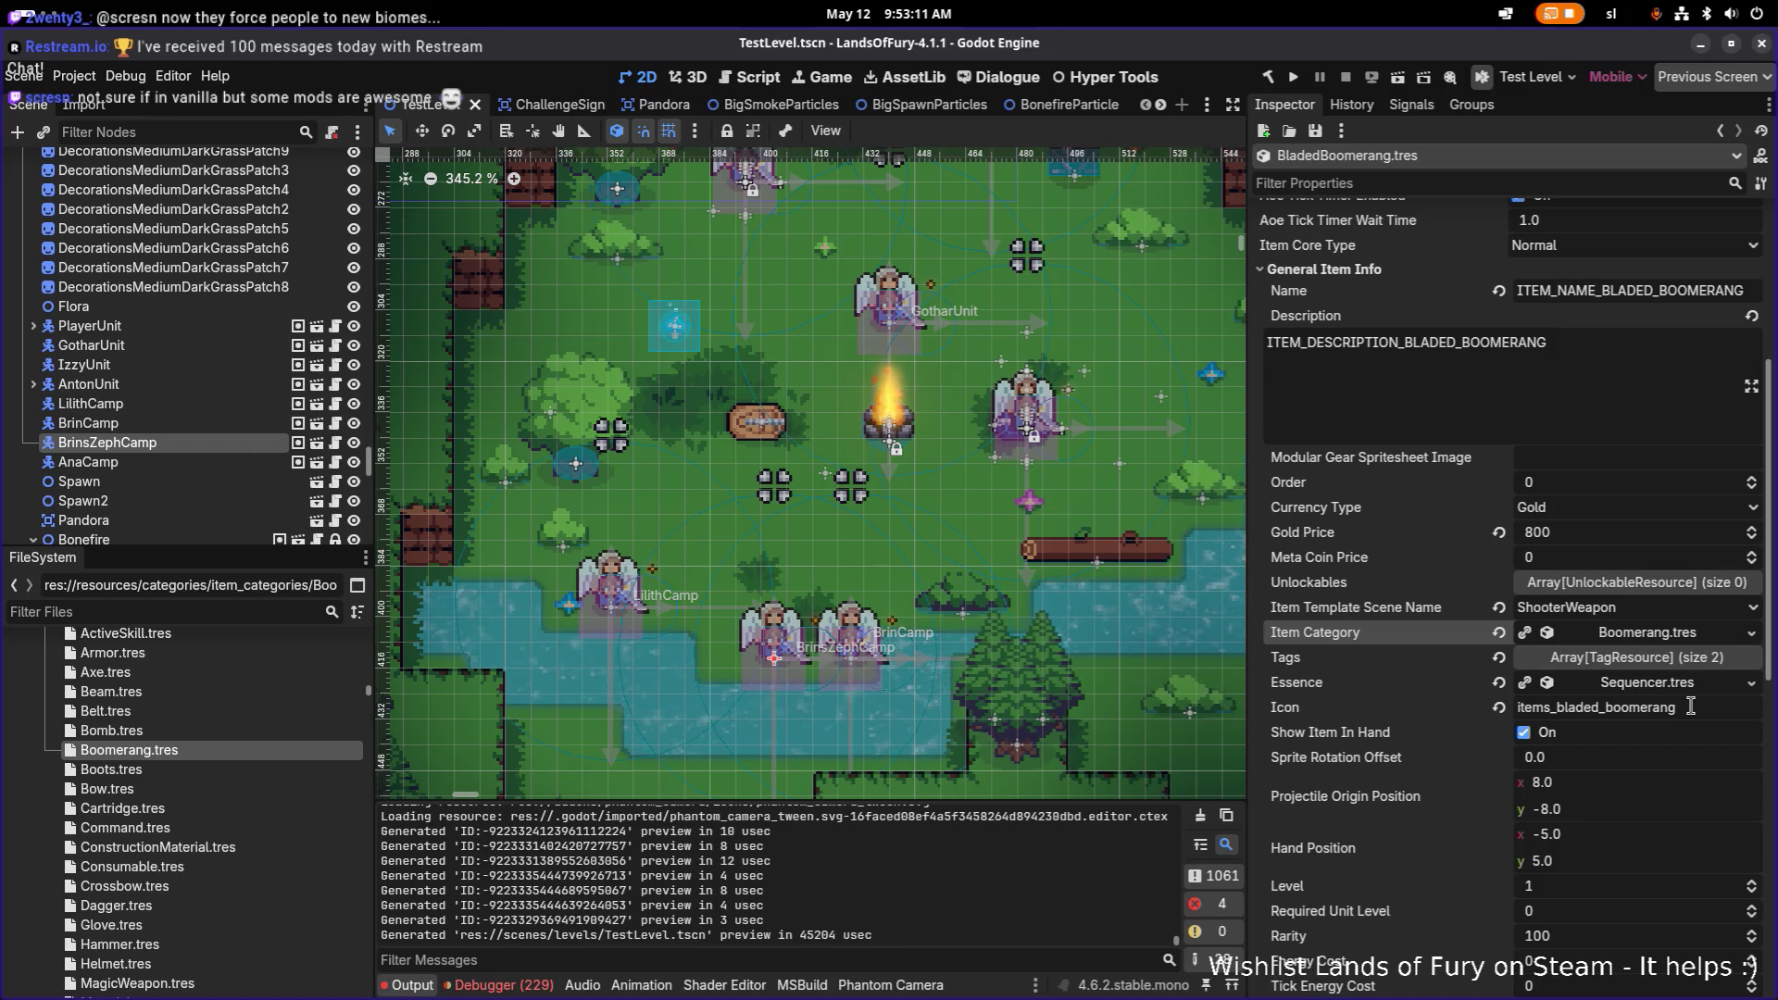
pyautogui.scroll(-2, 1664, 714)
pyautogui.scroll(-6, 1664, 714)
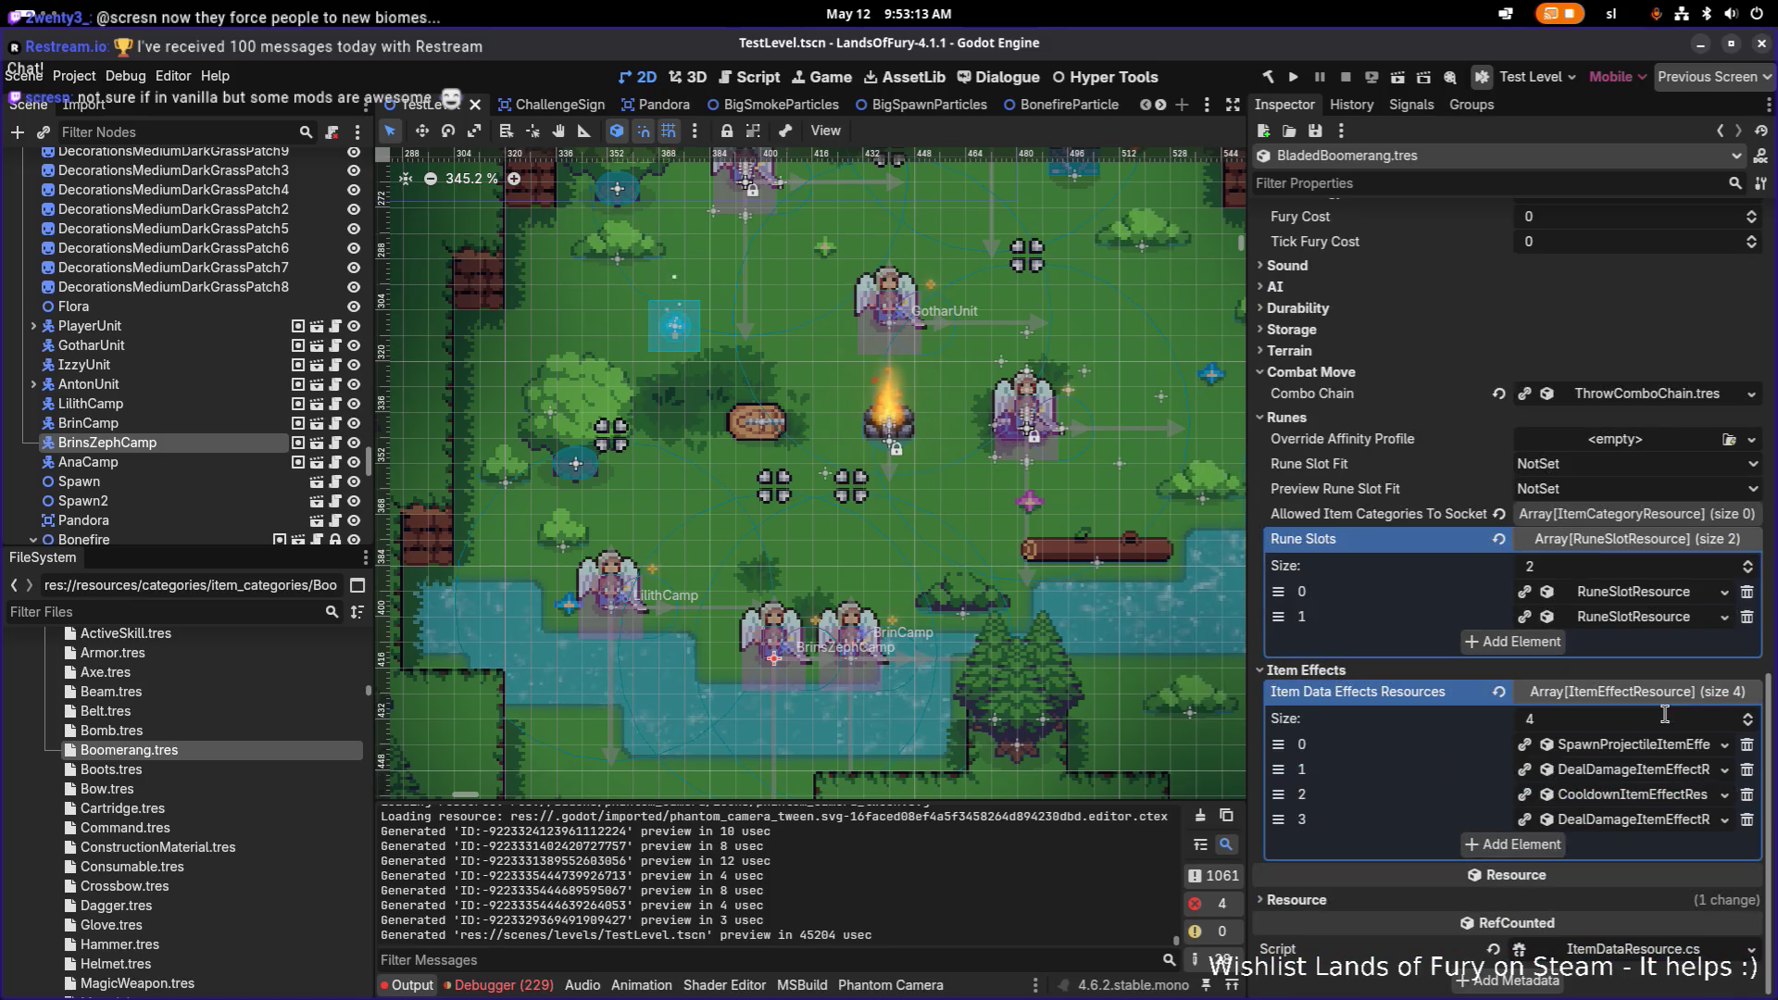
pyautogui.hotkey('ctrl', 's')
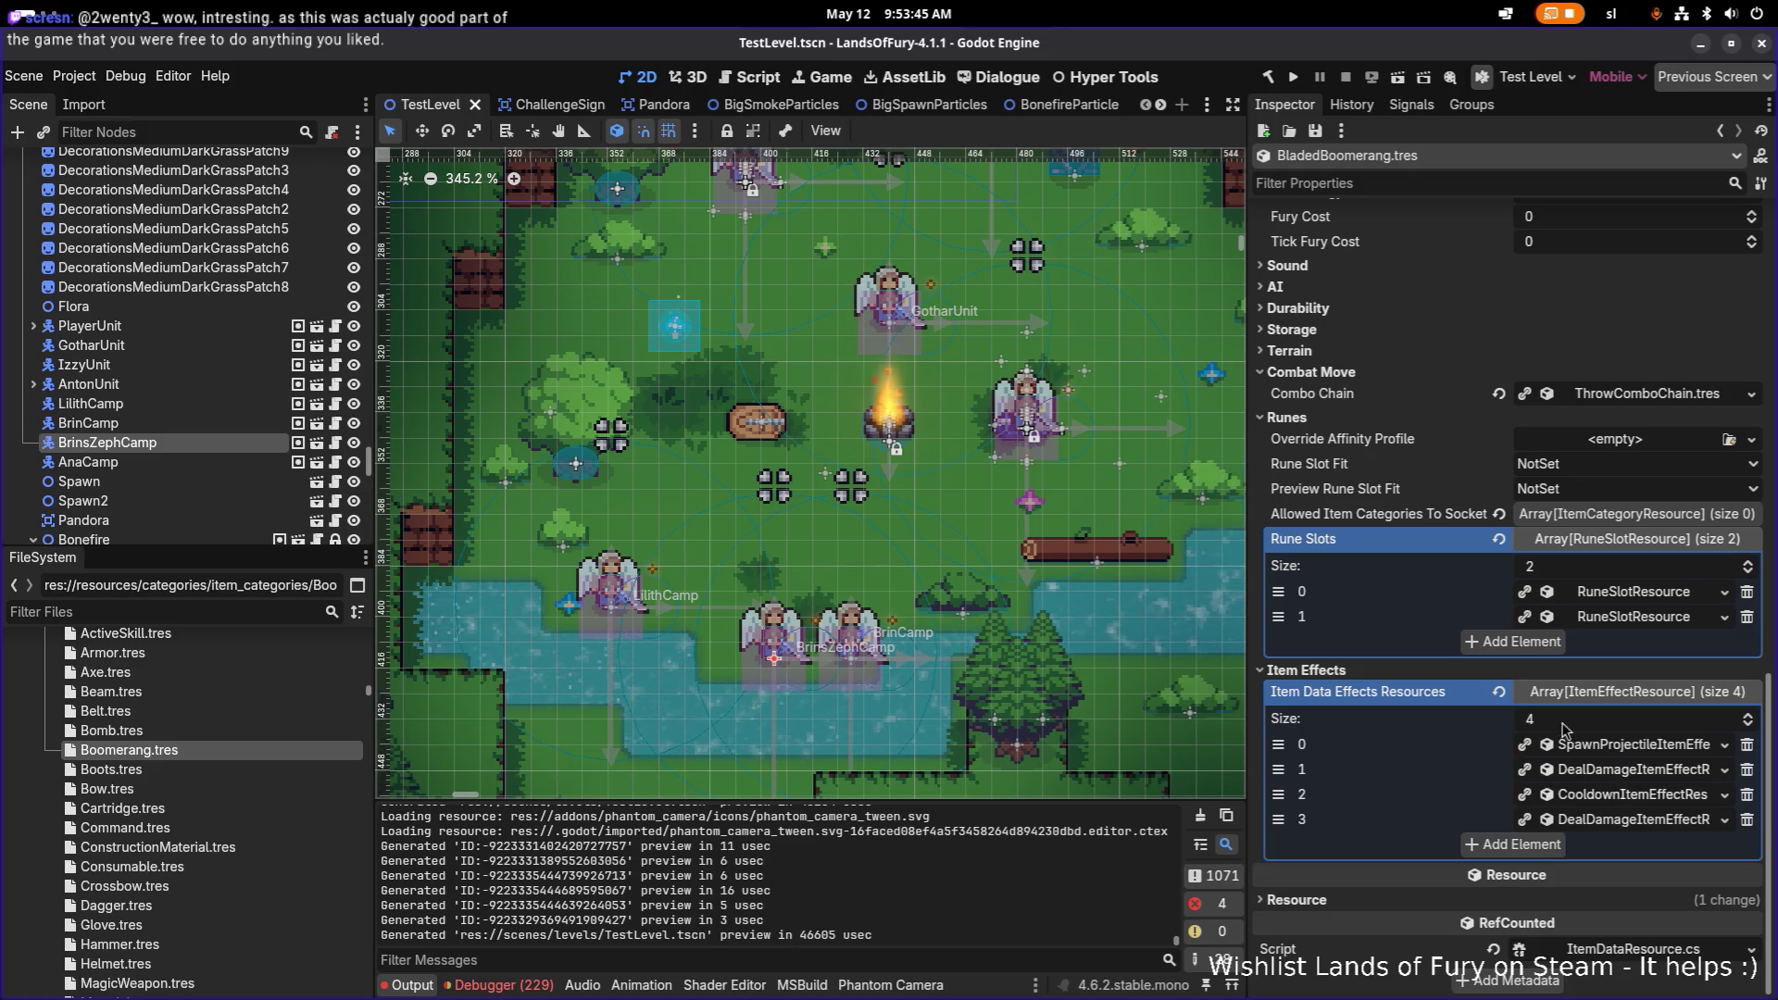
pyautogui.scroll(3, 1413, 635)
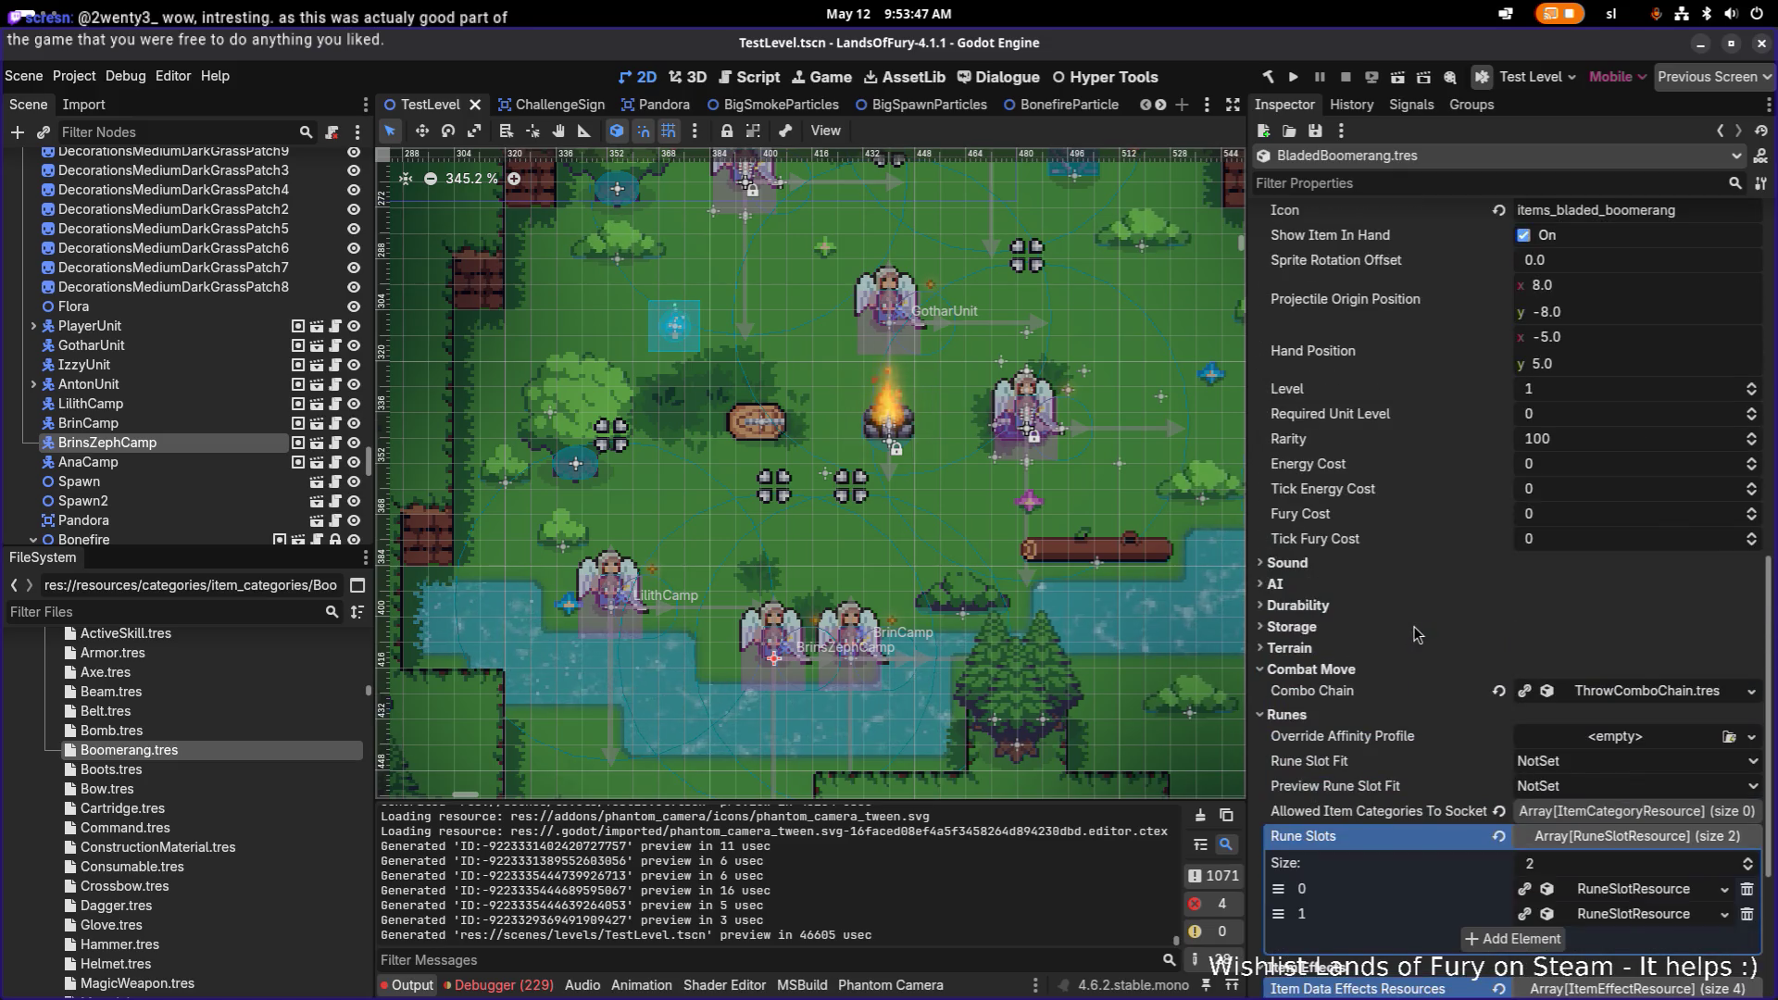
pyautogui.scroll(3, 1413, 626)
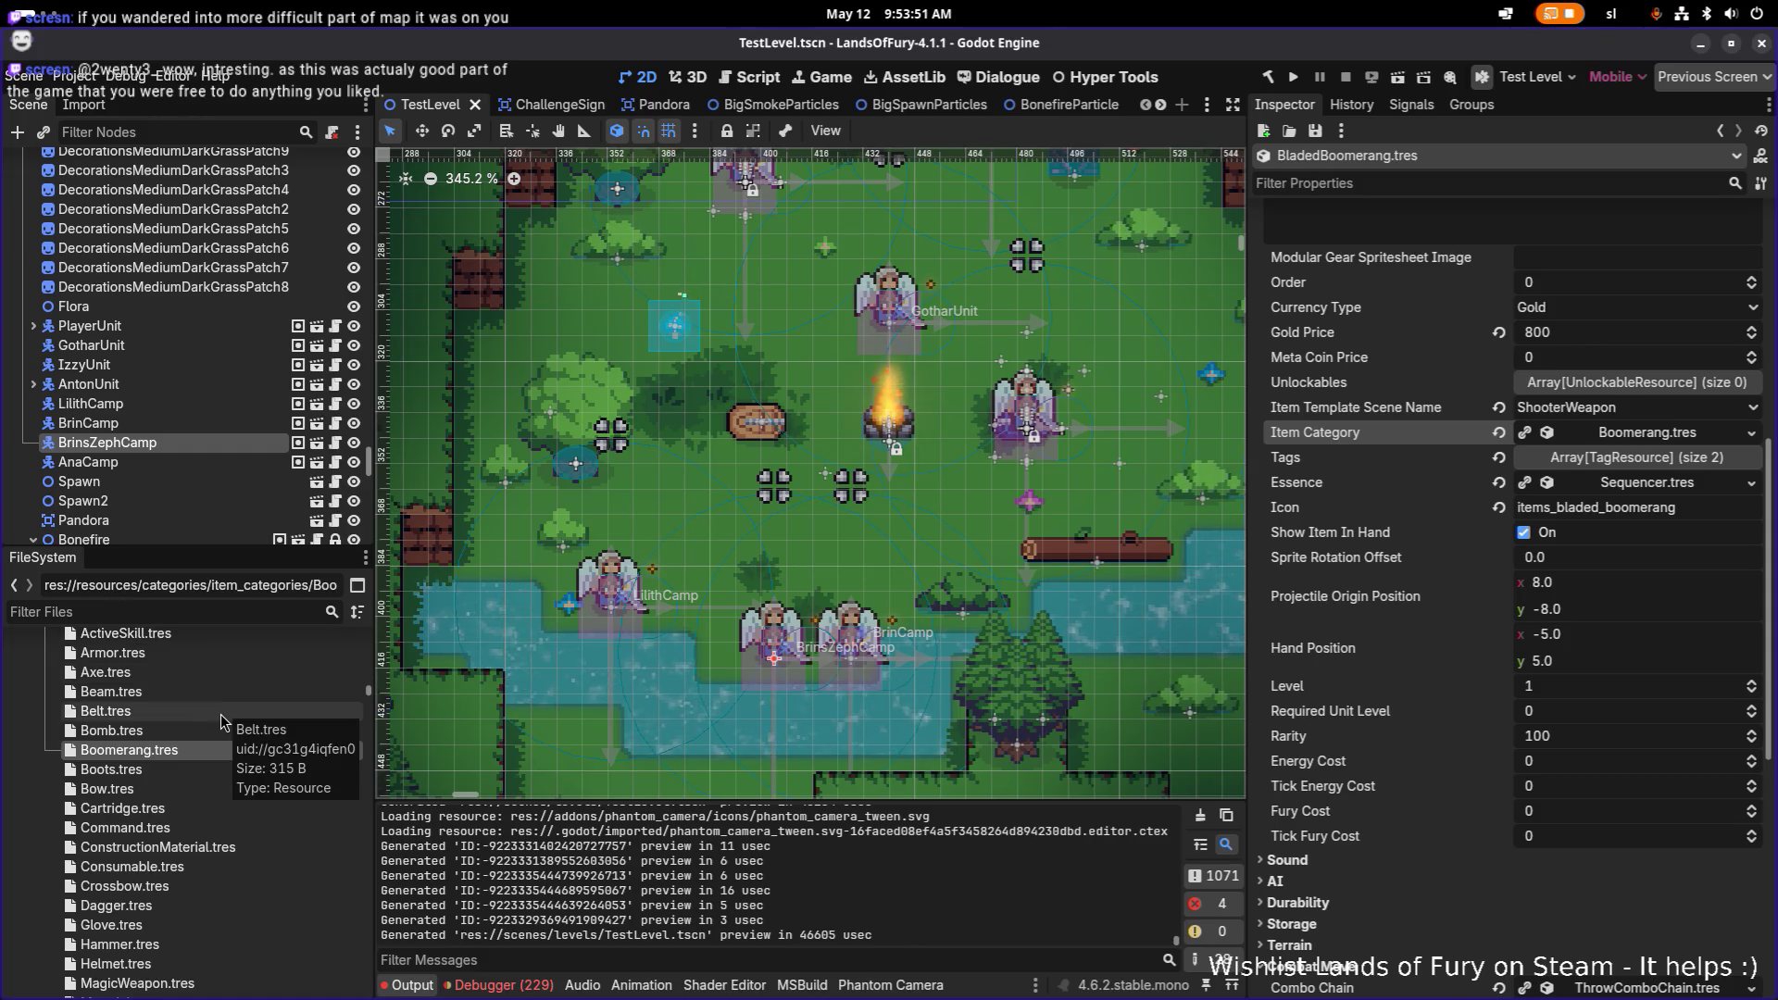
pyautogui.scroll(6, 1407, 331)
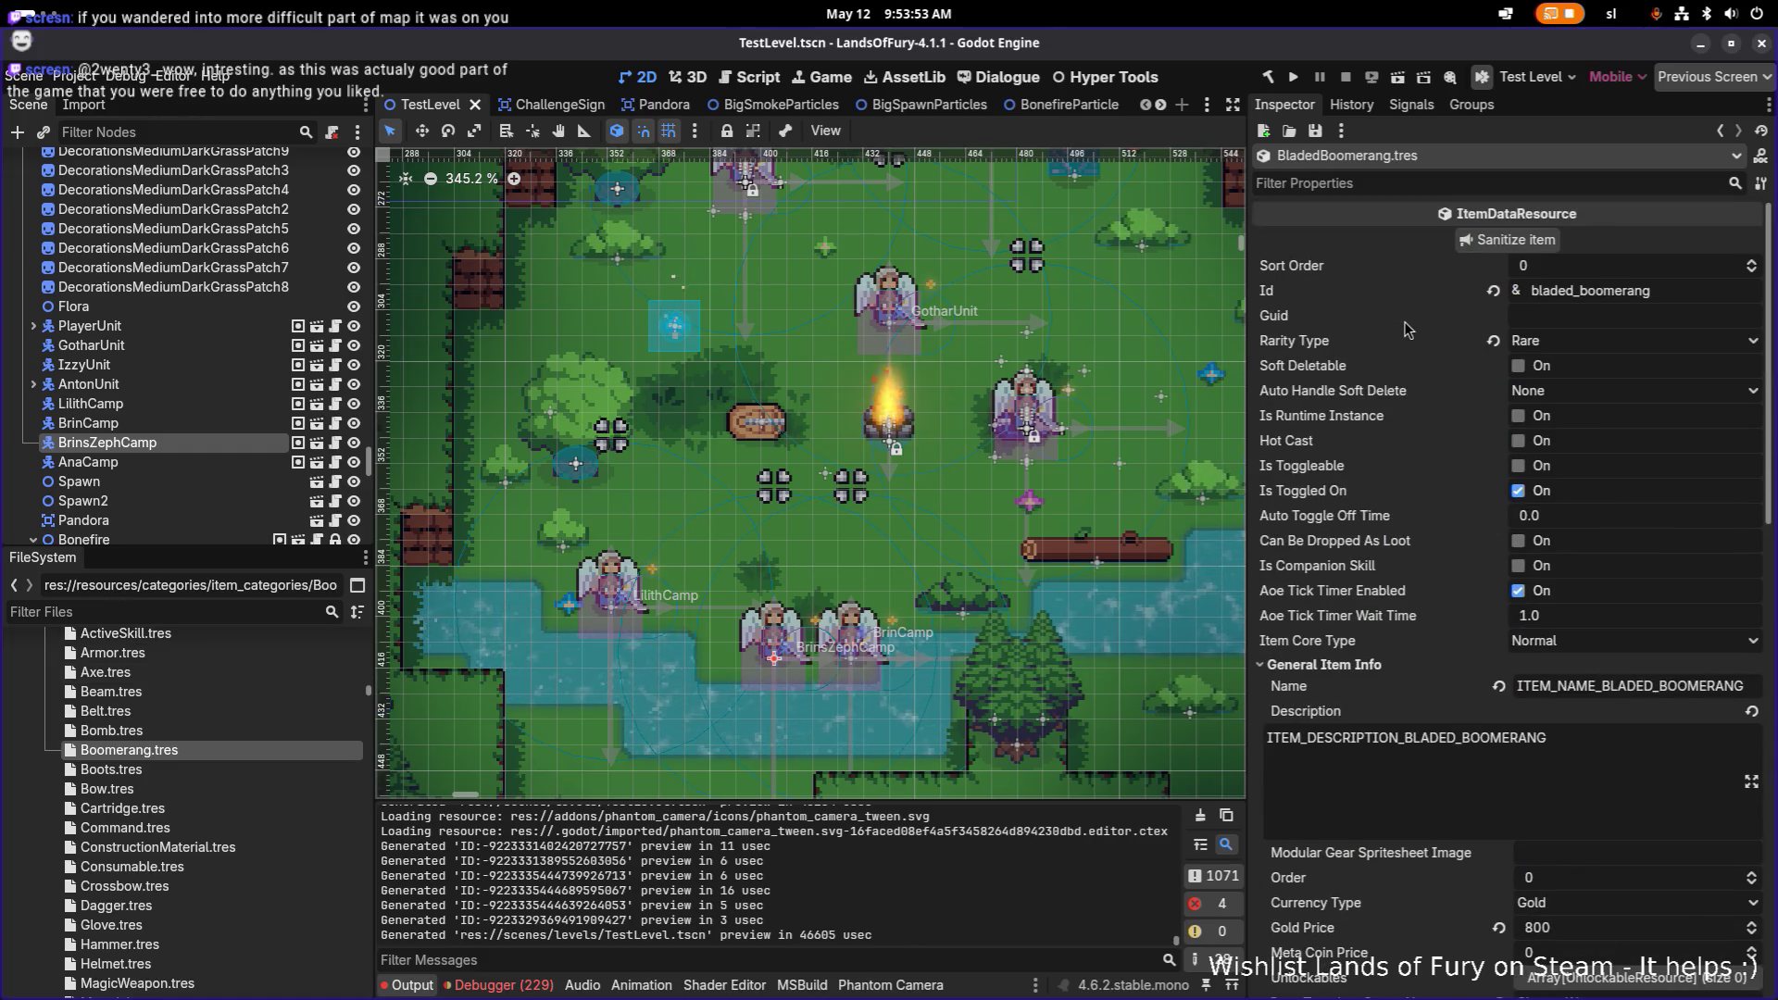
pyautogui.hotkey('ctrl', 's')
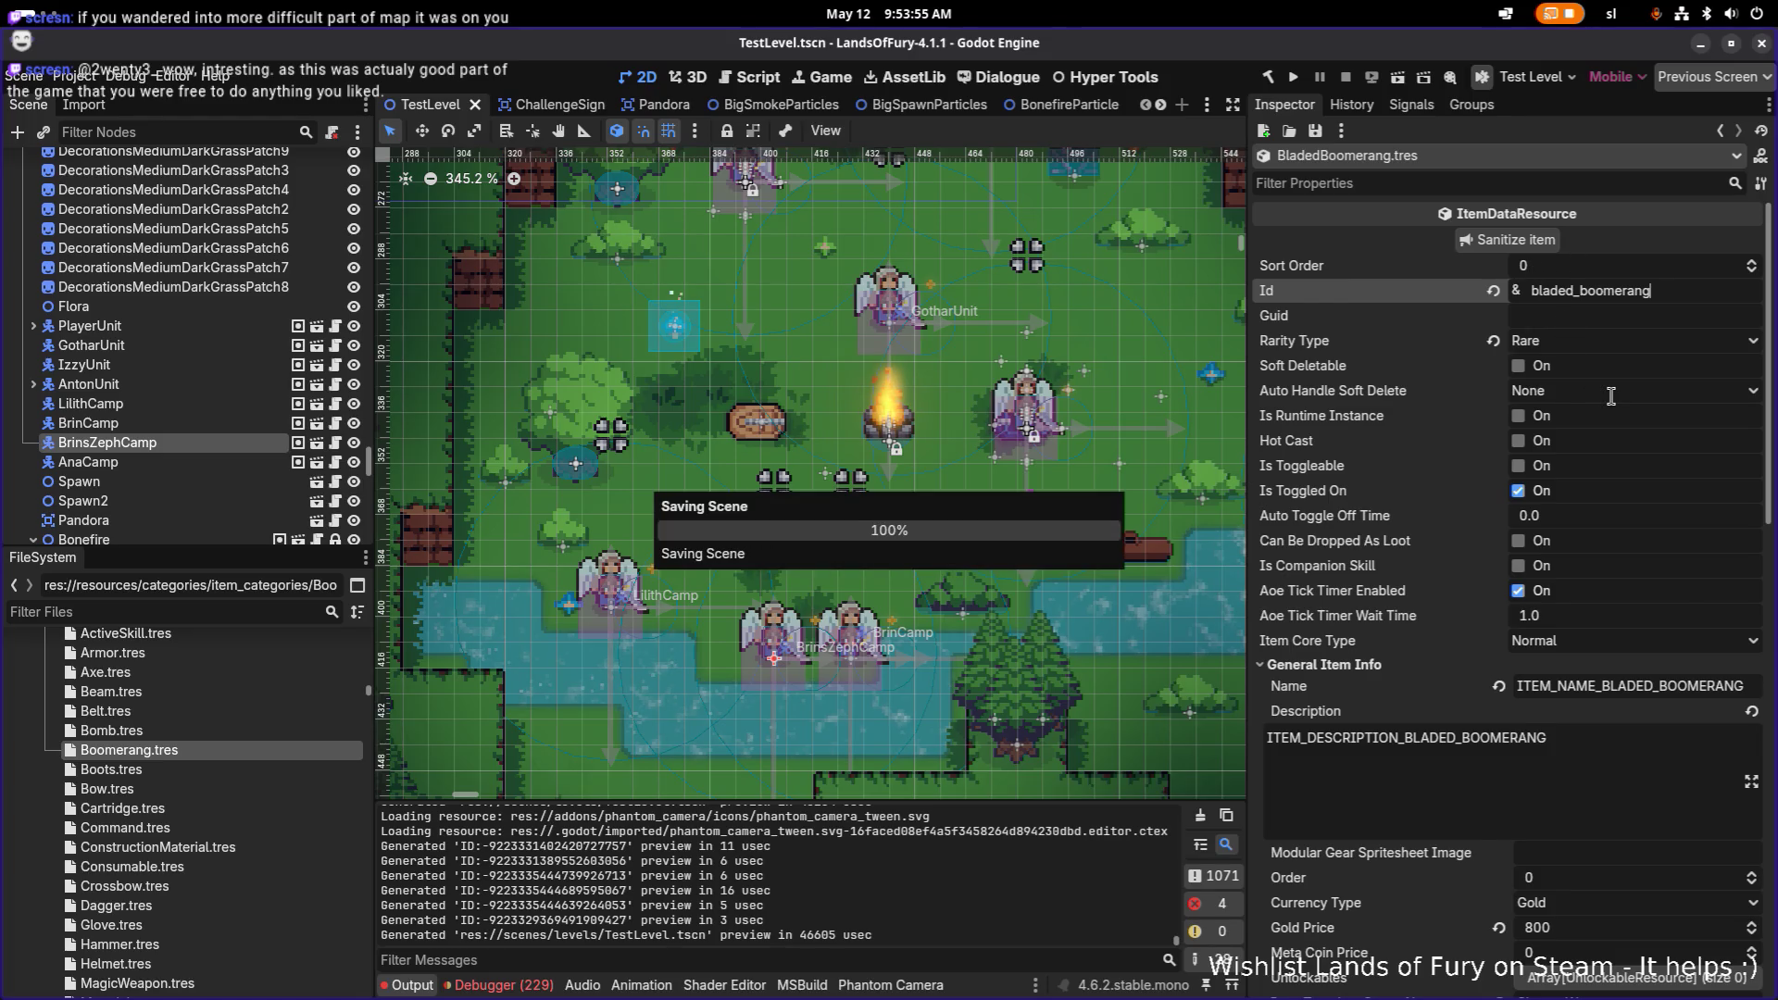
pyautogui.scroll(-10, 1611, 396)
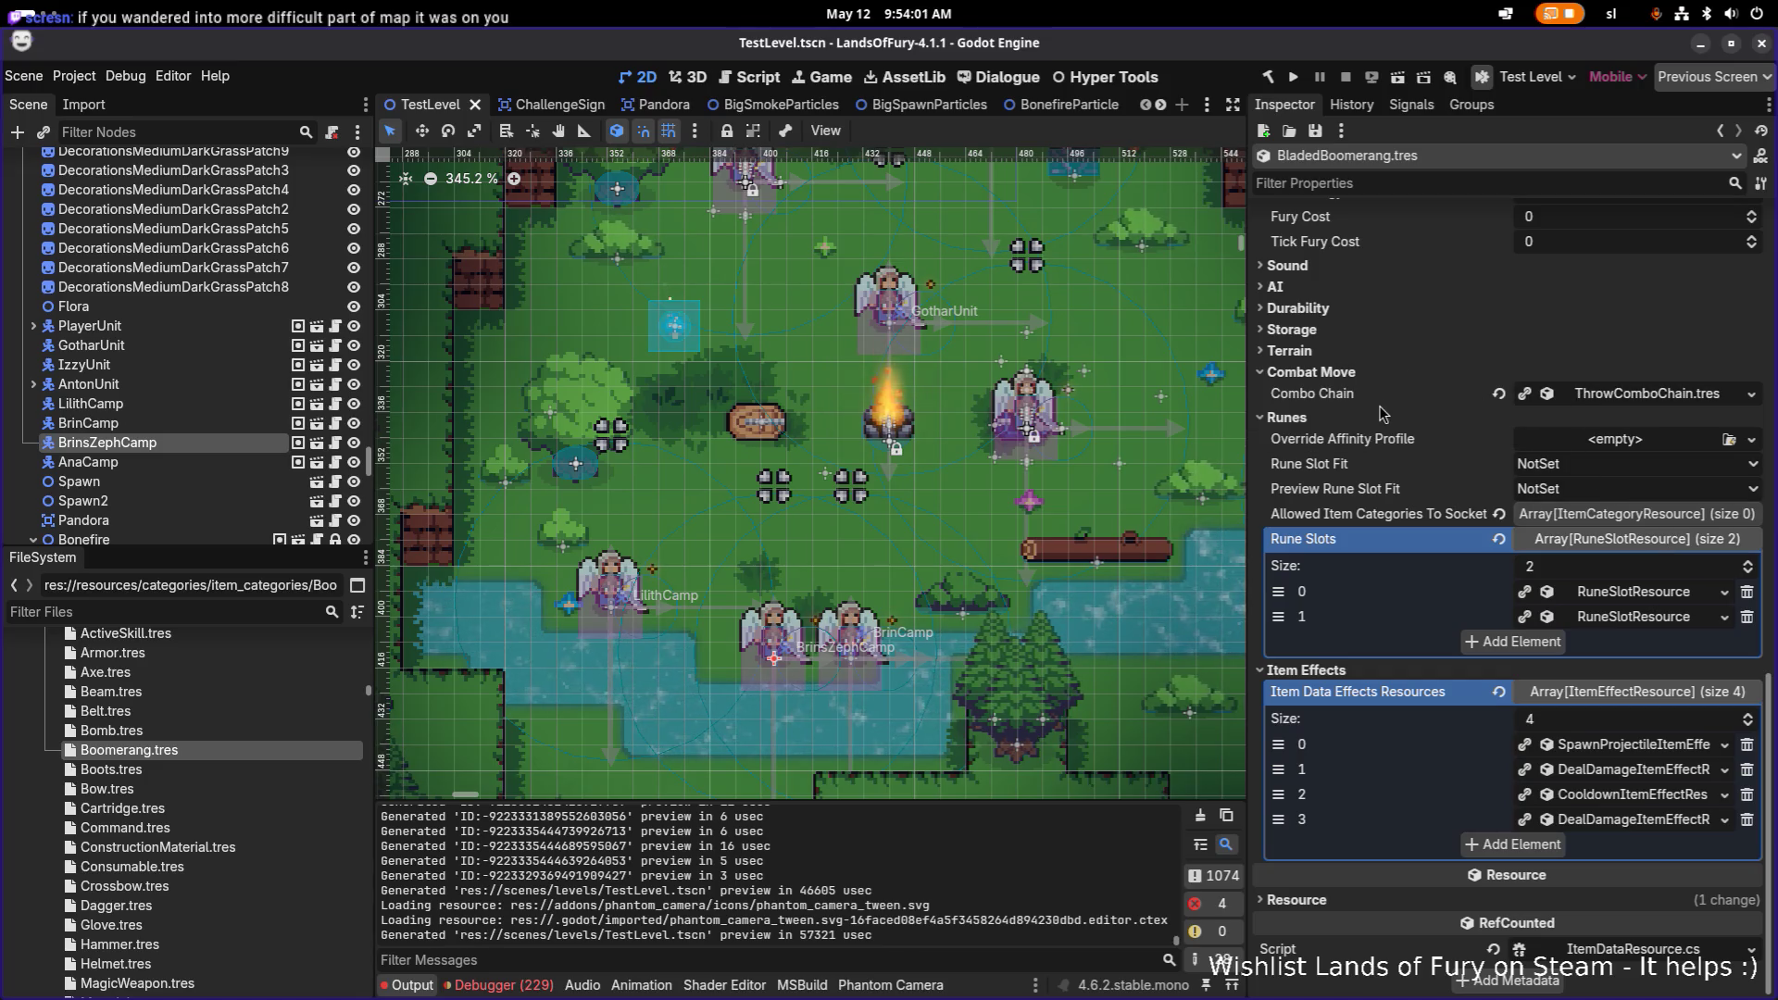
pyautogui.scroll(10, 1382, 413)
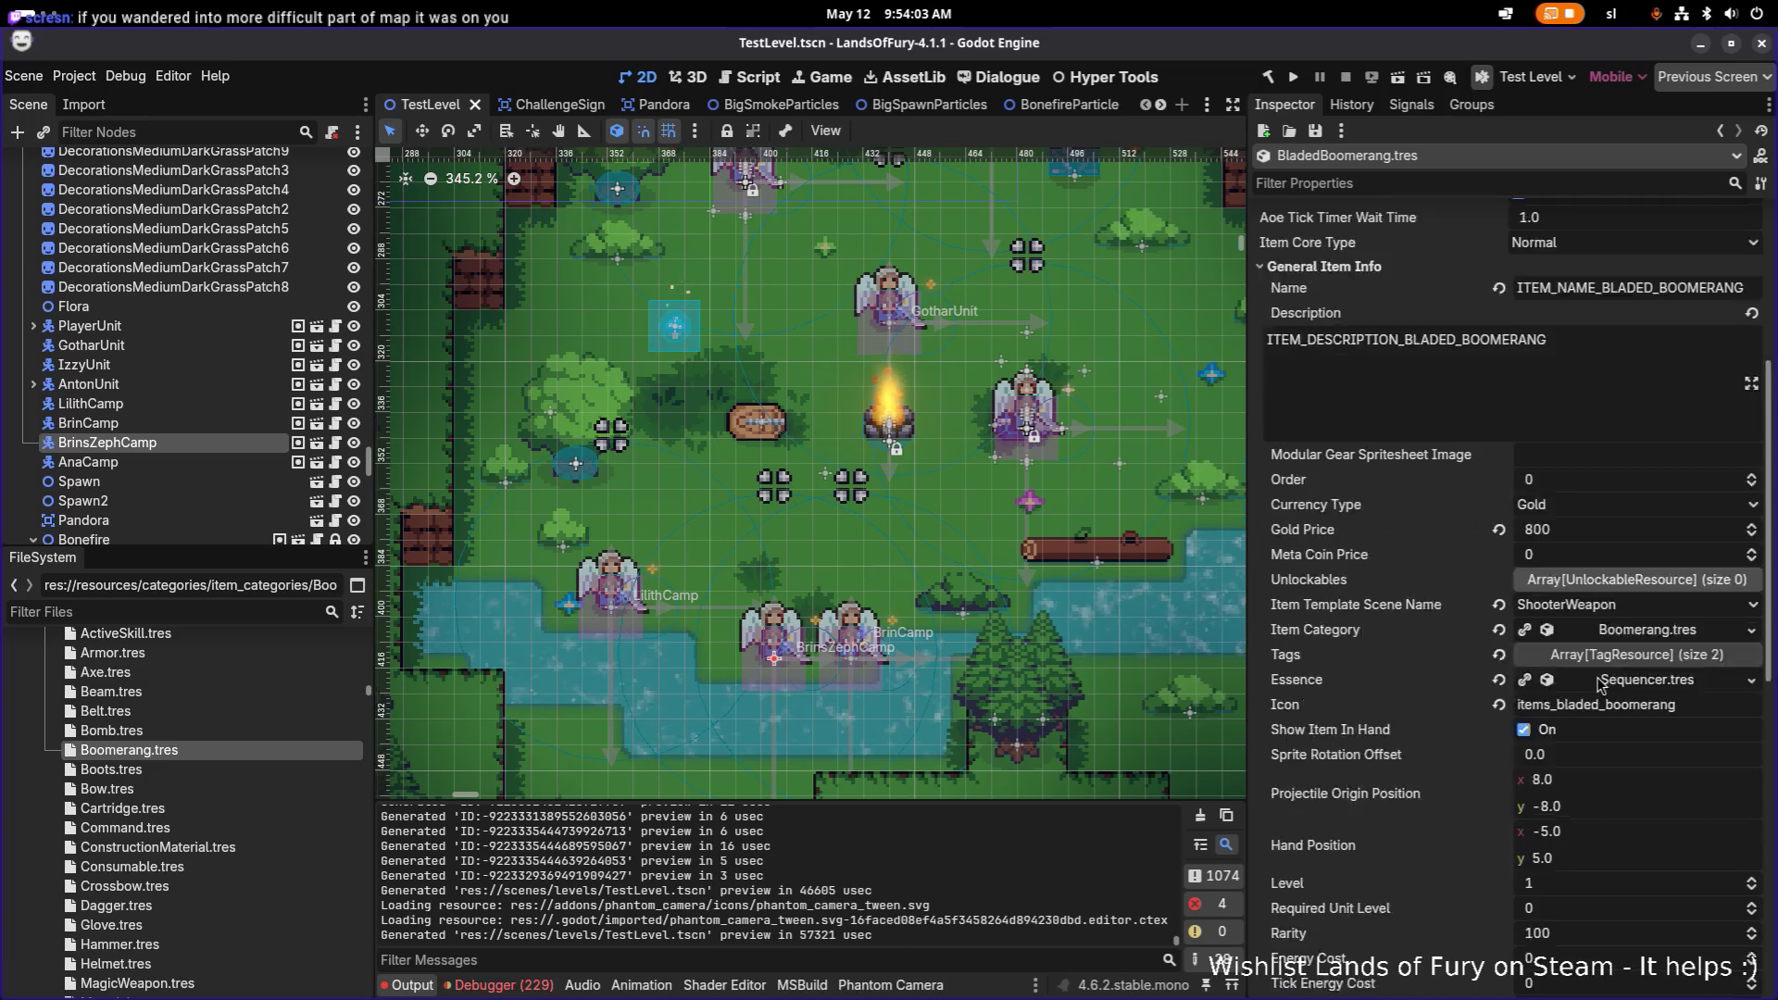
pyautogui.scroll(-2, 1601, 685)
pyautogui.click(1649, 537)
pyautogui.scroll(-4, 1643, 545)
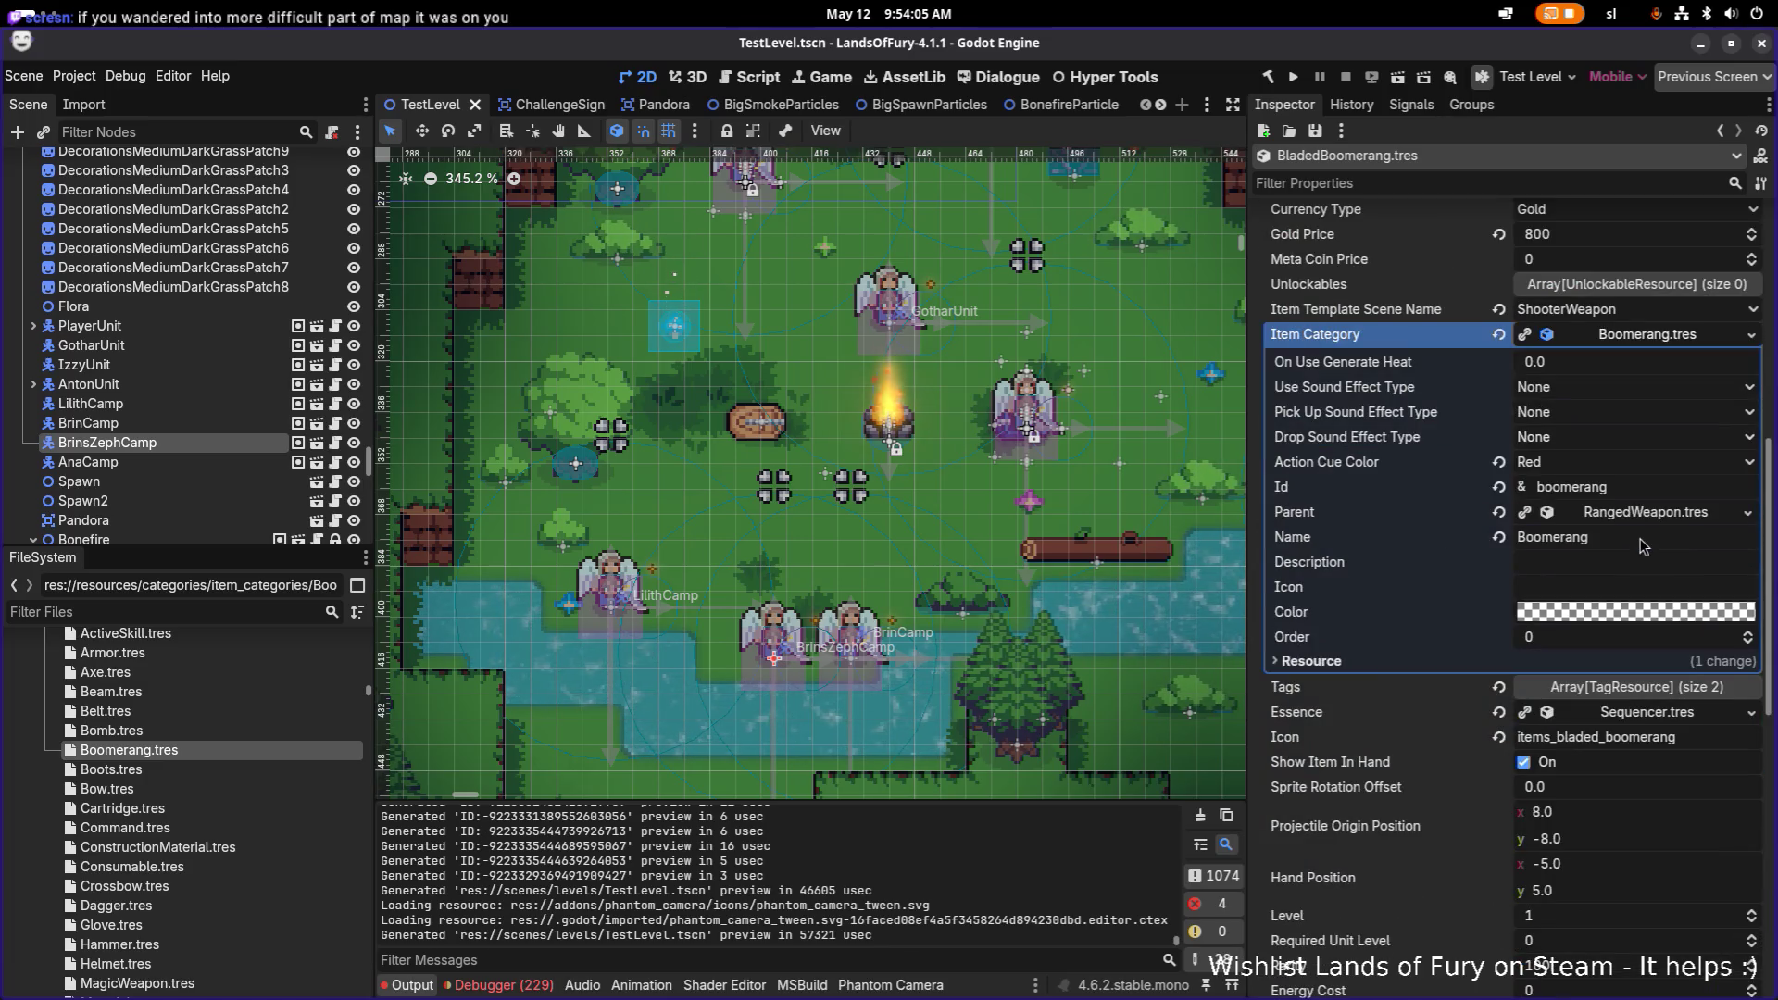
pyautogui.click(1627, 343)
pyautogui.scroll(4, 1601, 408)
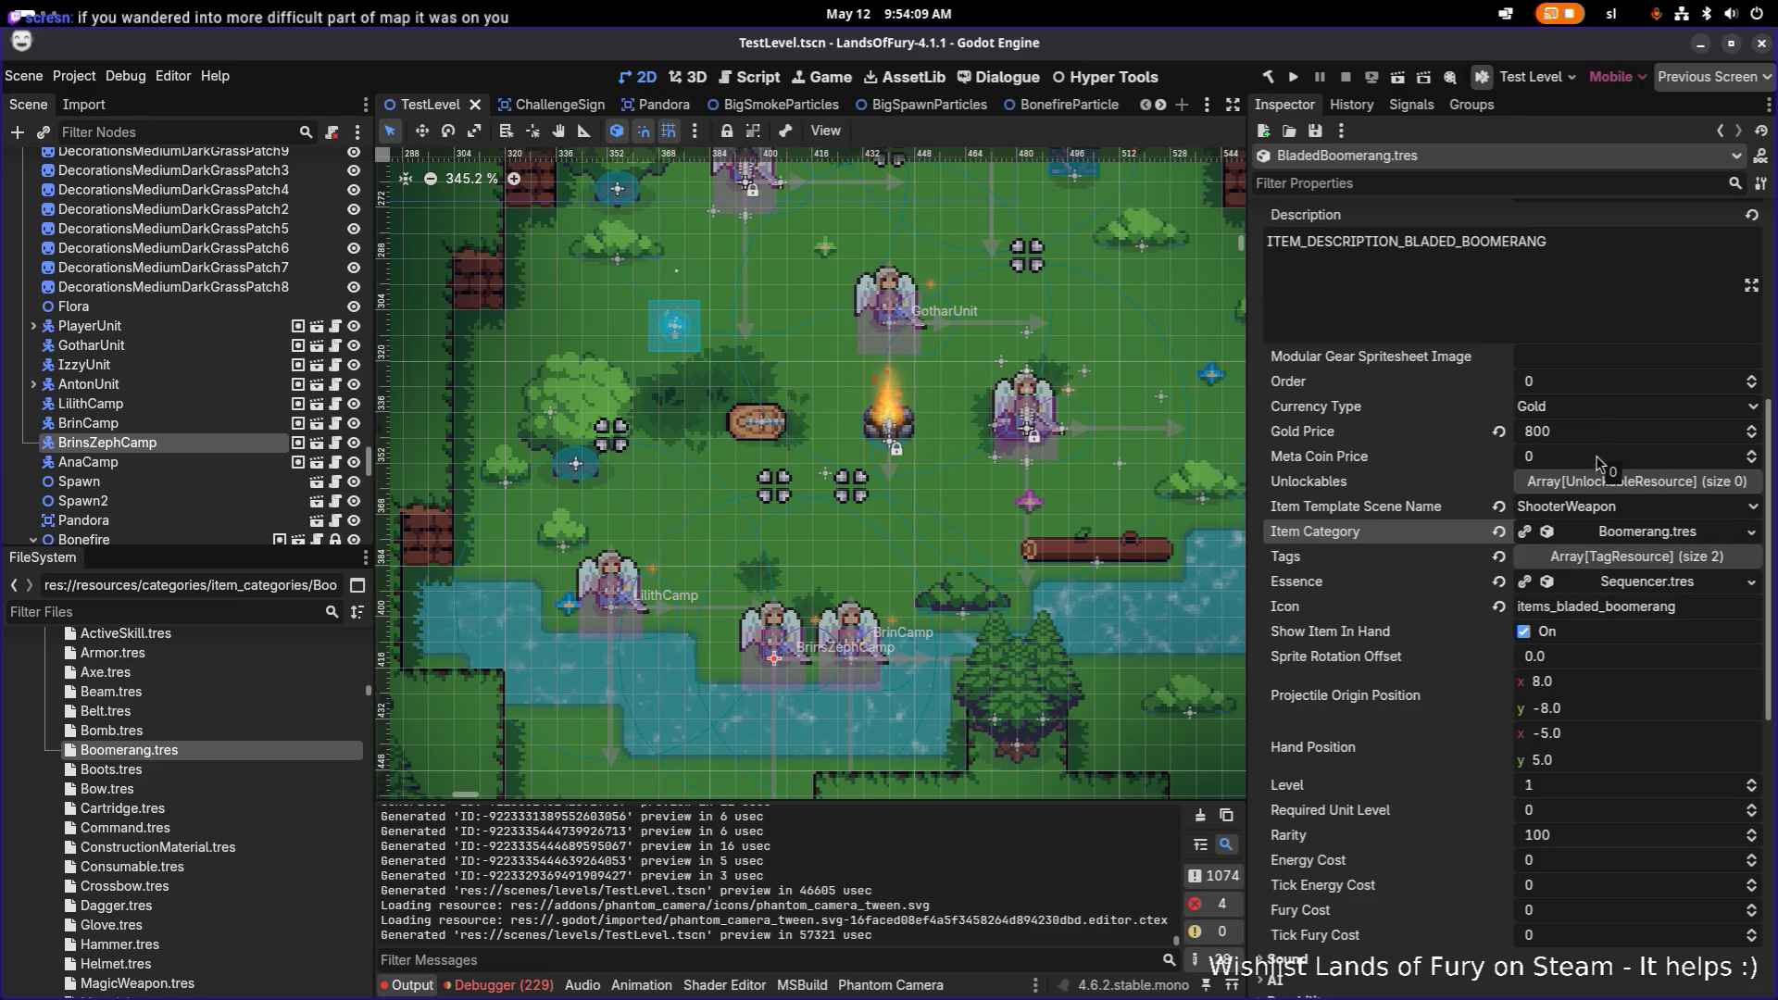
pyautogui.scroll(-12, 1597, 491)
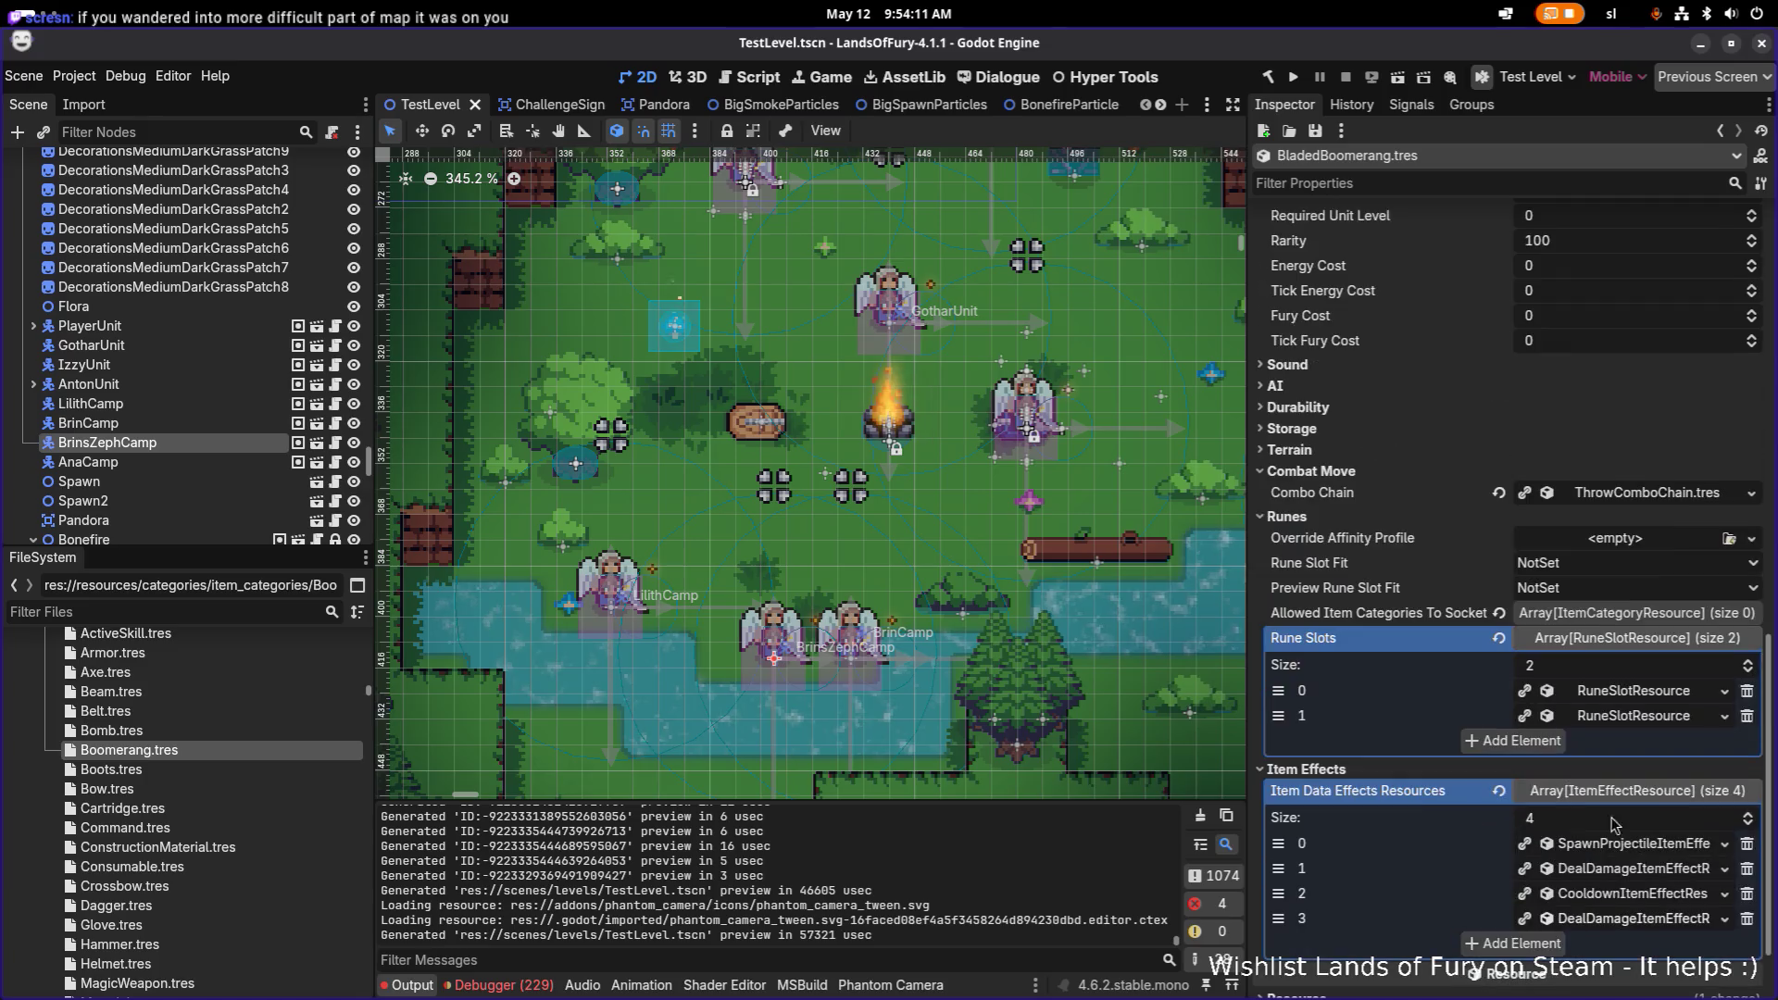
# Step: Set Spin Sprite Speed to 2500 in Projectile Data under Item Effects element 0
pyautogui.click(1640, 844)
pyautogui.scroll(-8, 1634, 838)
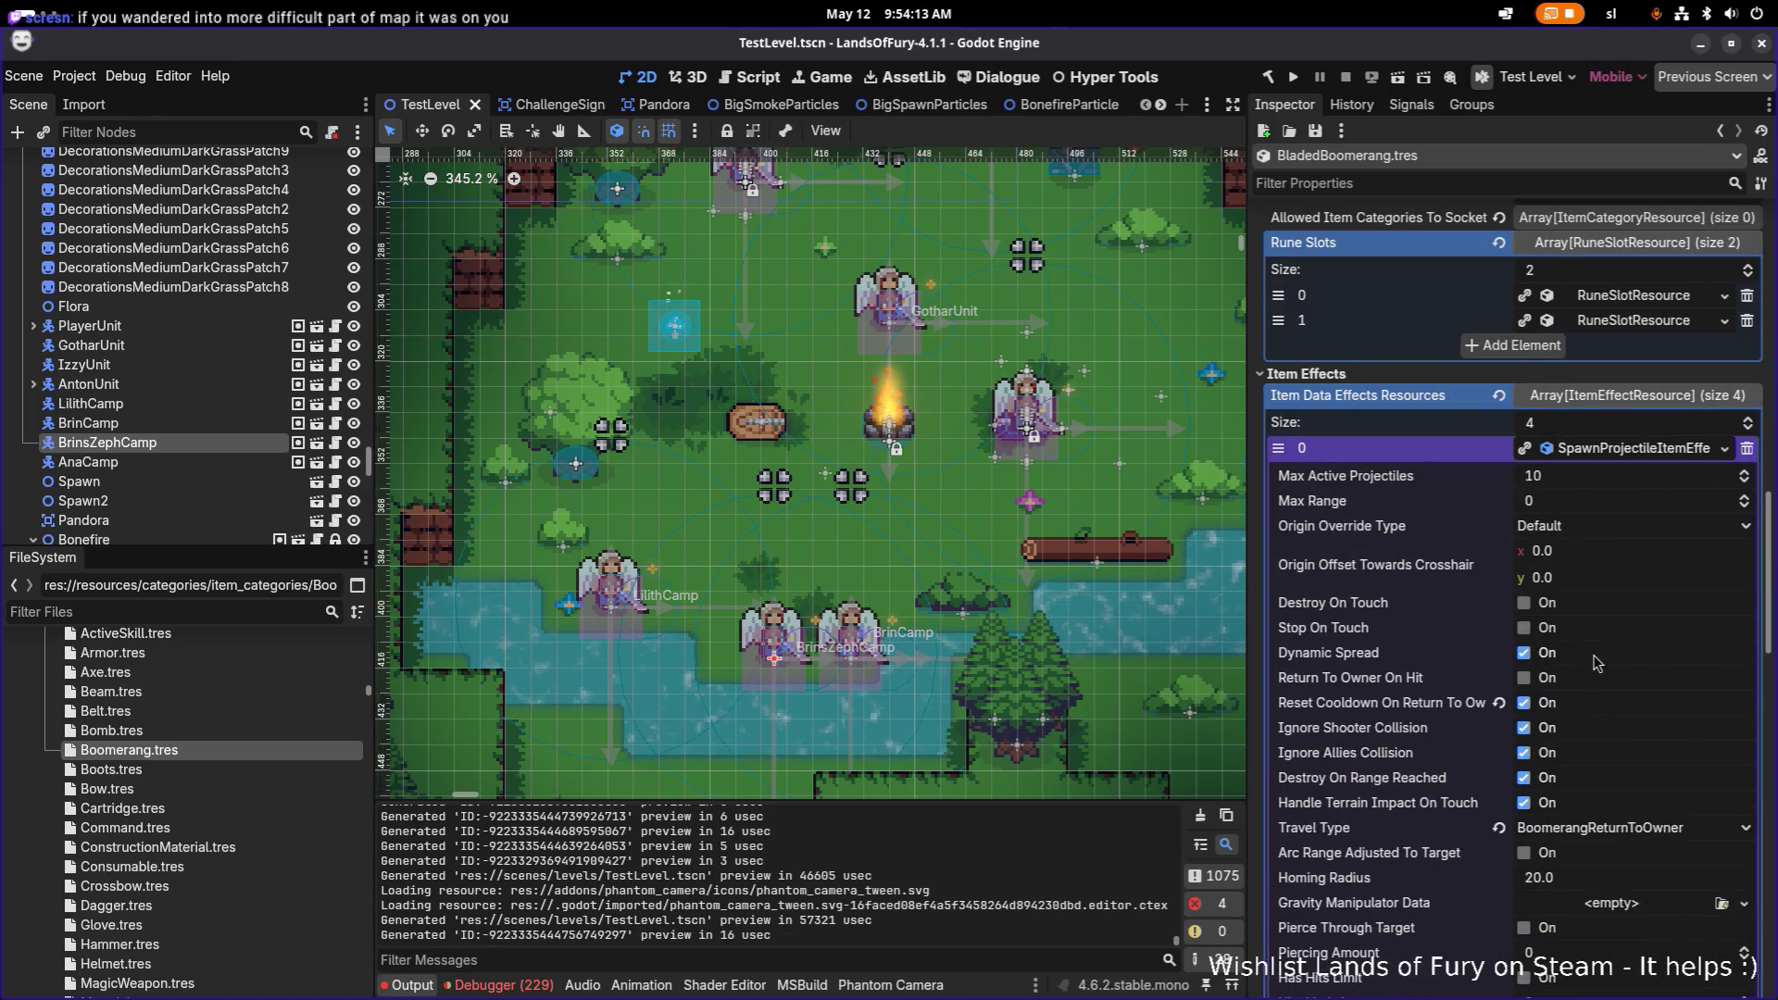
pyautogui.scroll(-8, 1611, 692)
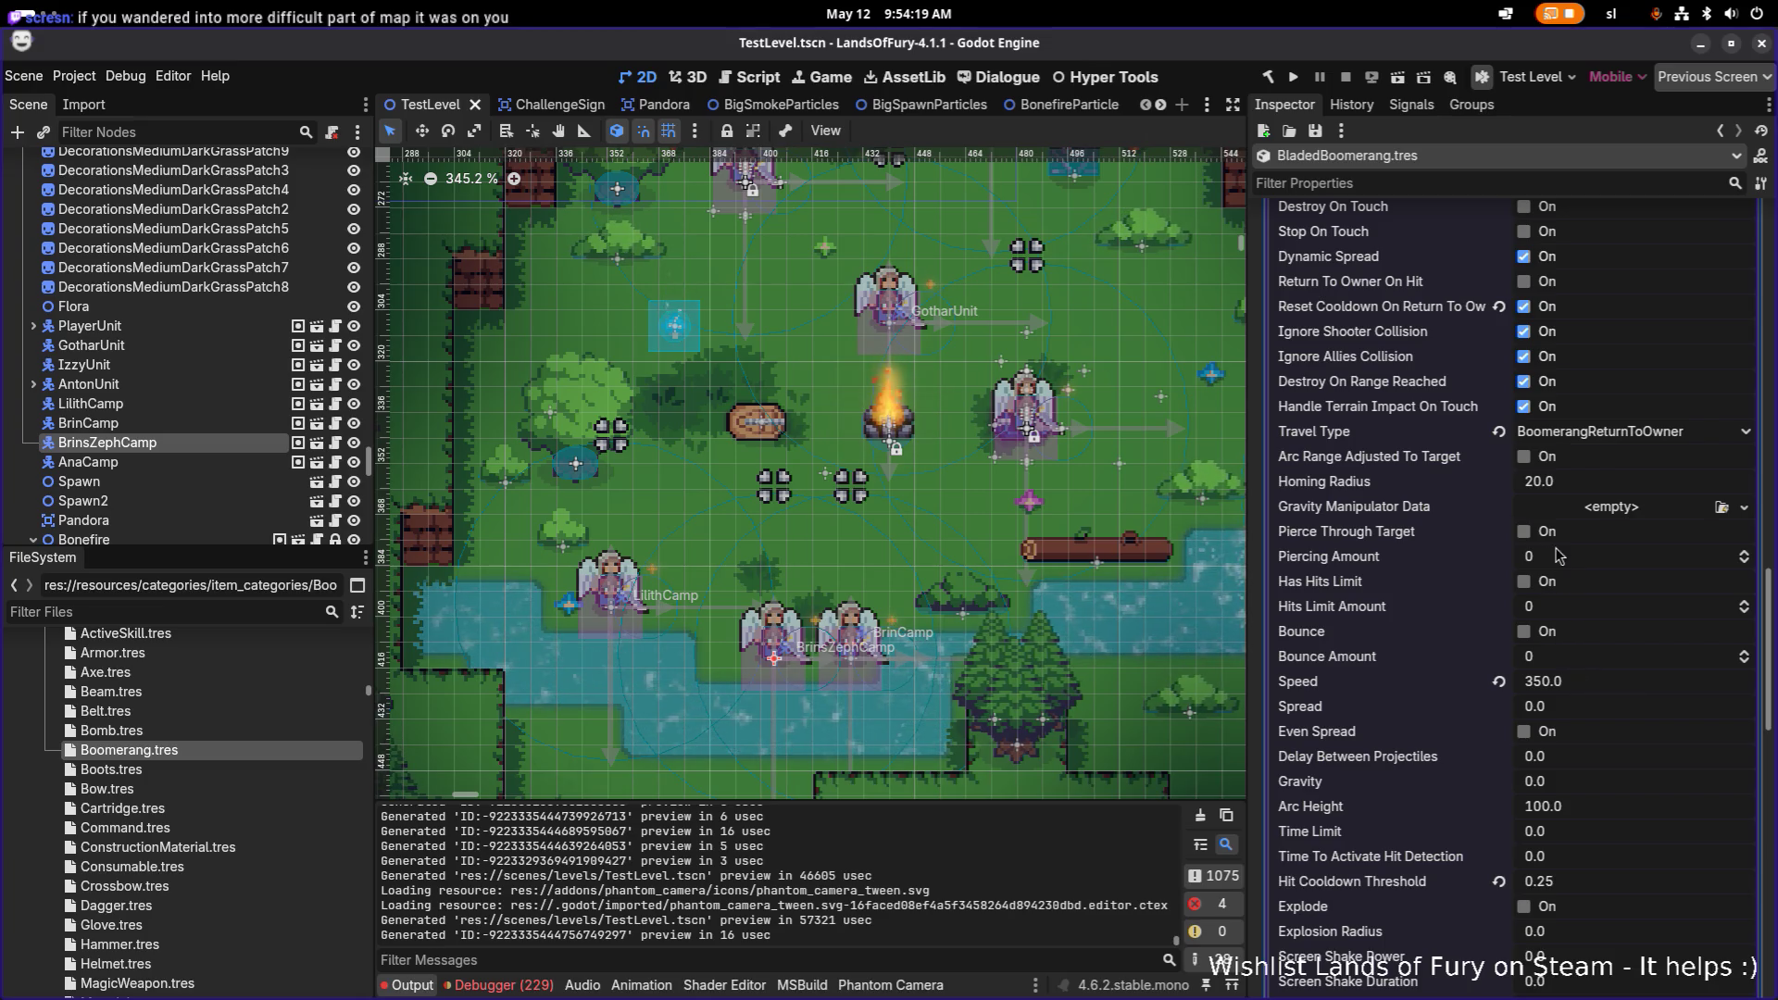
pyautogui.scroll(6, 1559, 556)
pyautogui.scroll(-10, 1596, 659)
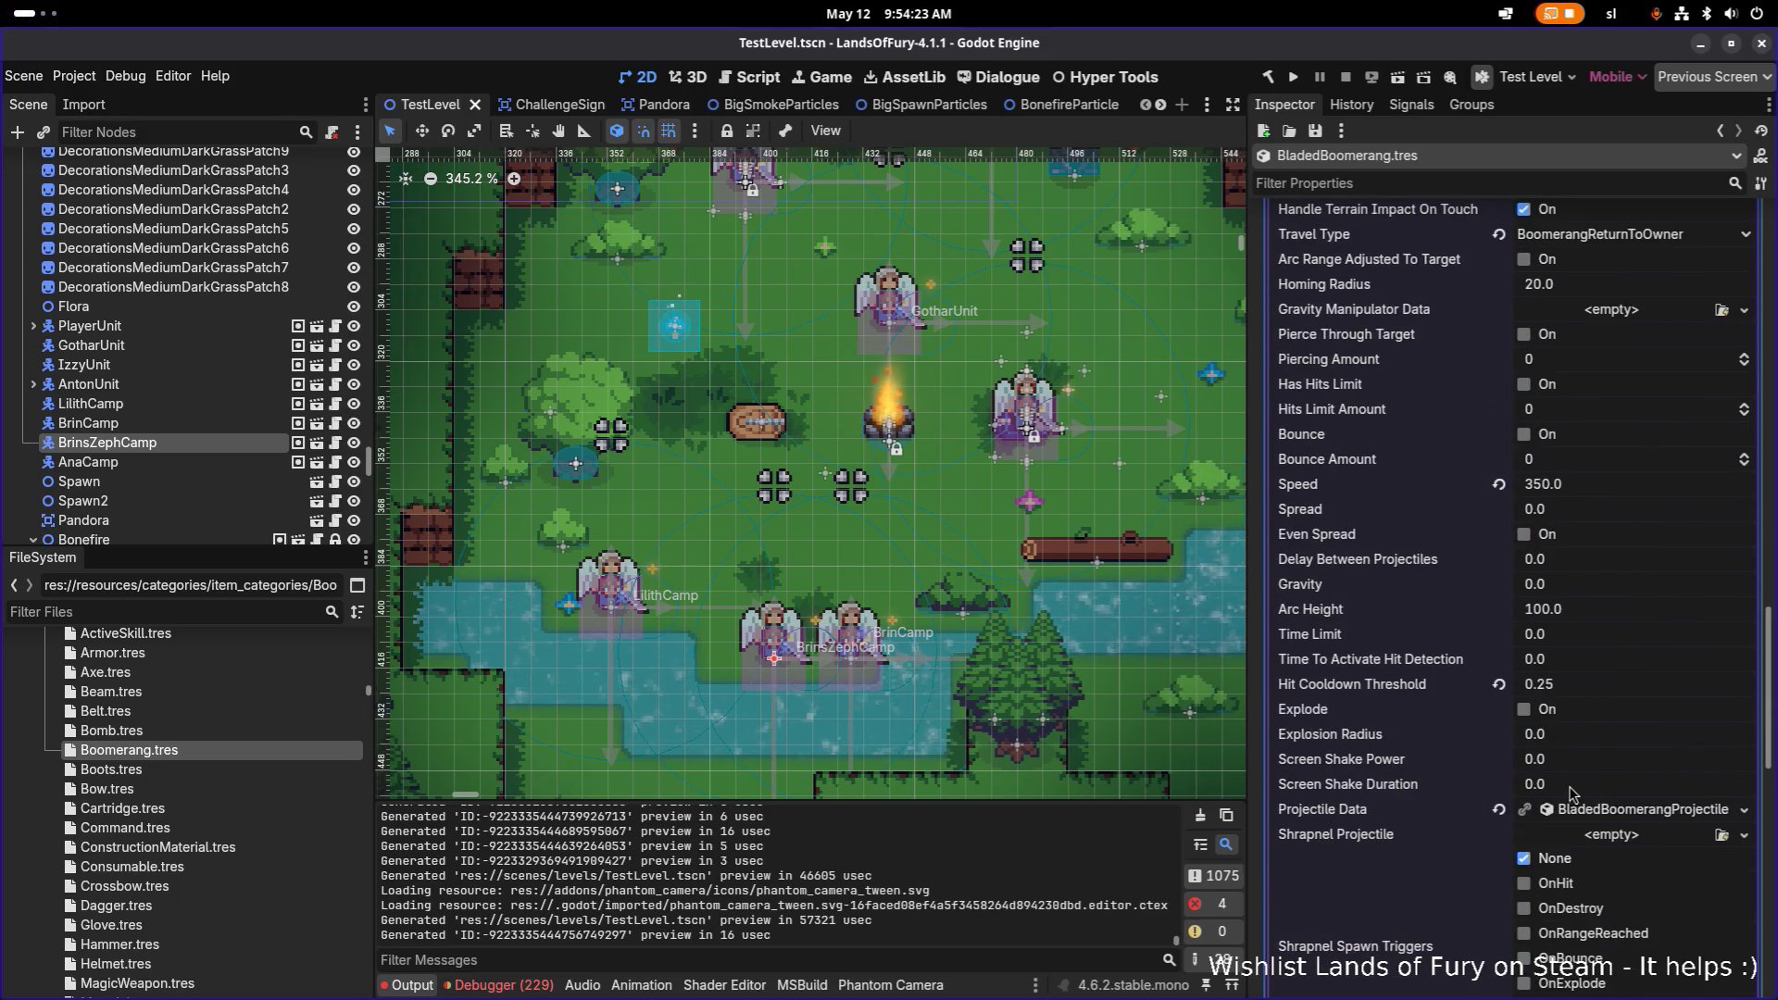
pyautogui.click(1574, 808)
pyautogui.scroll(-8, 1586, 770)
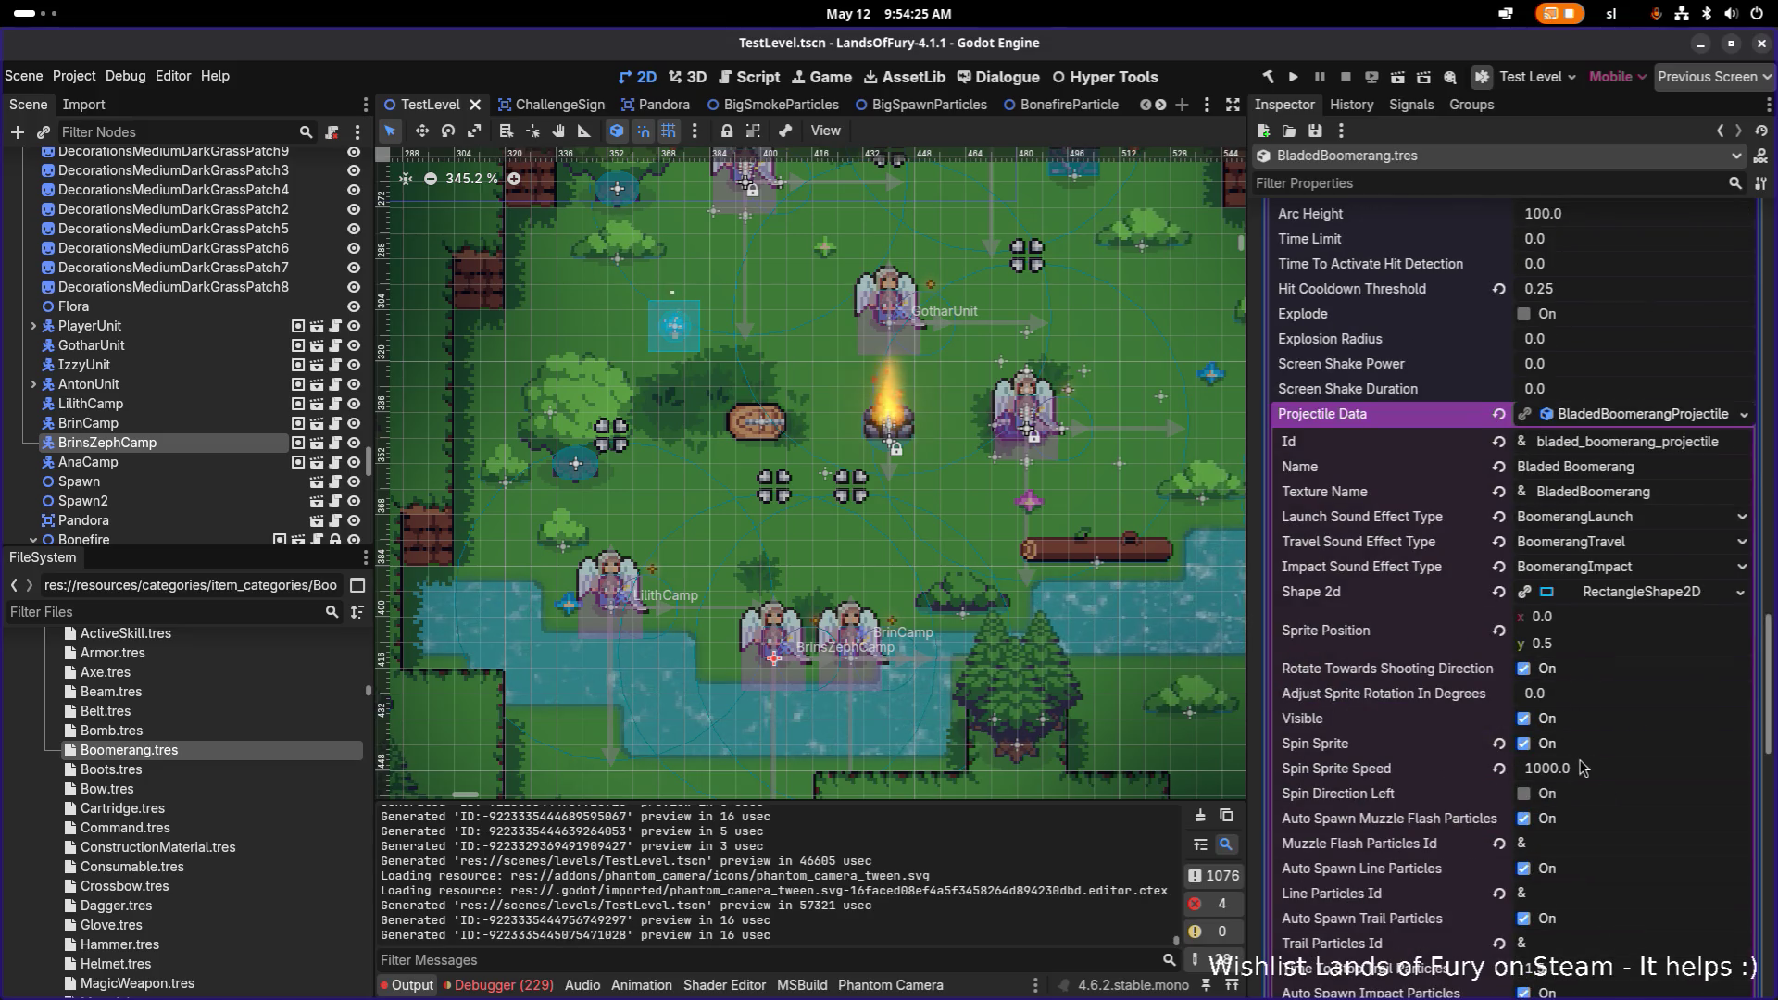
pyautogui.click(1633, 777)
pyautogui.write('25000')
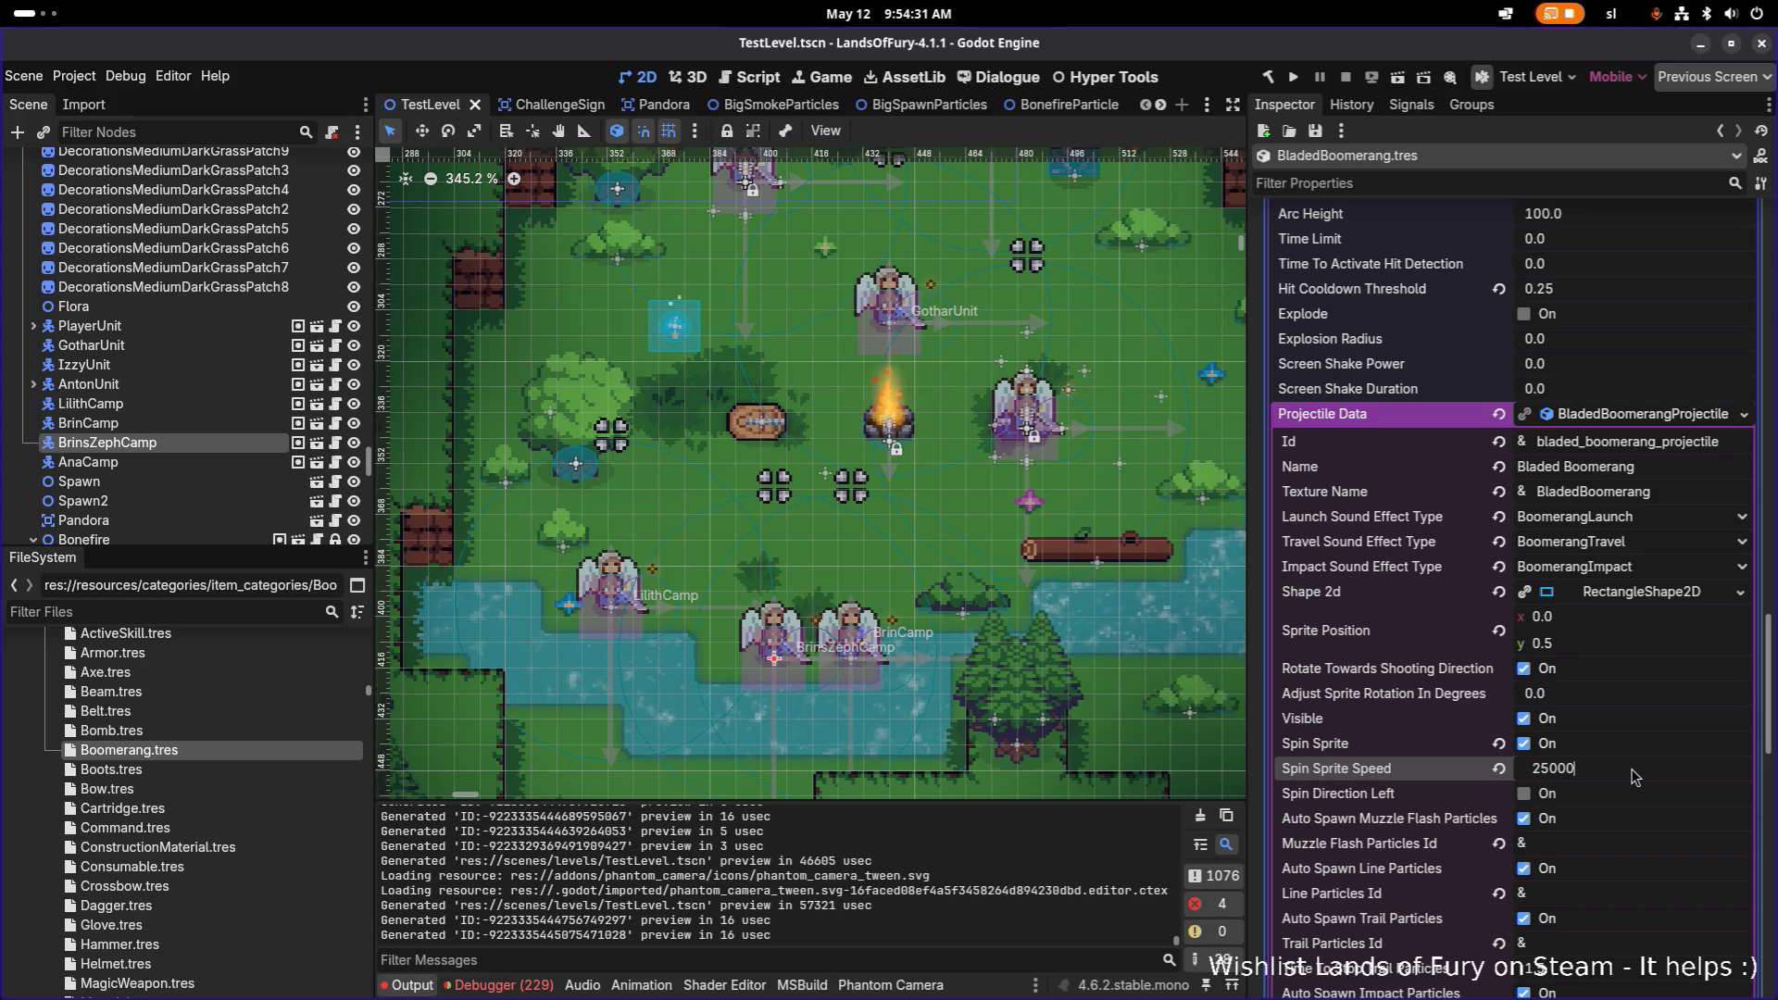
pyautogui.press('BackSpace')
pyautogui.press('Return')
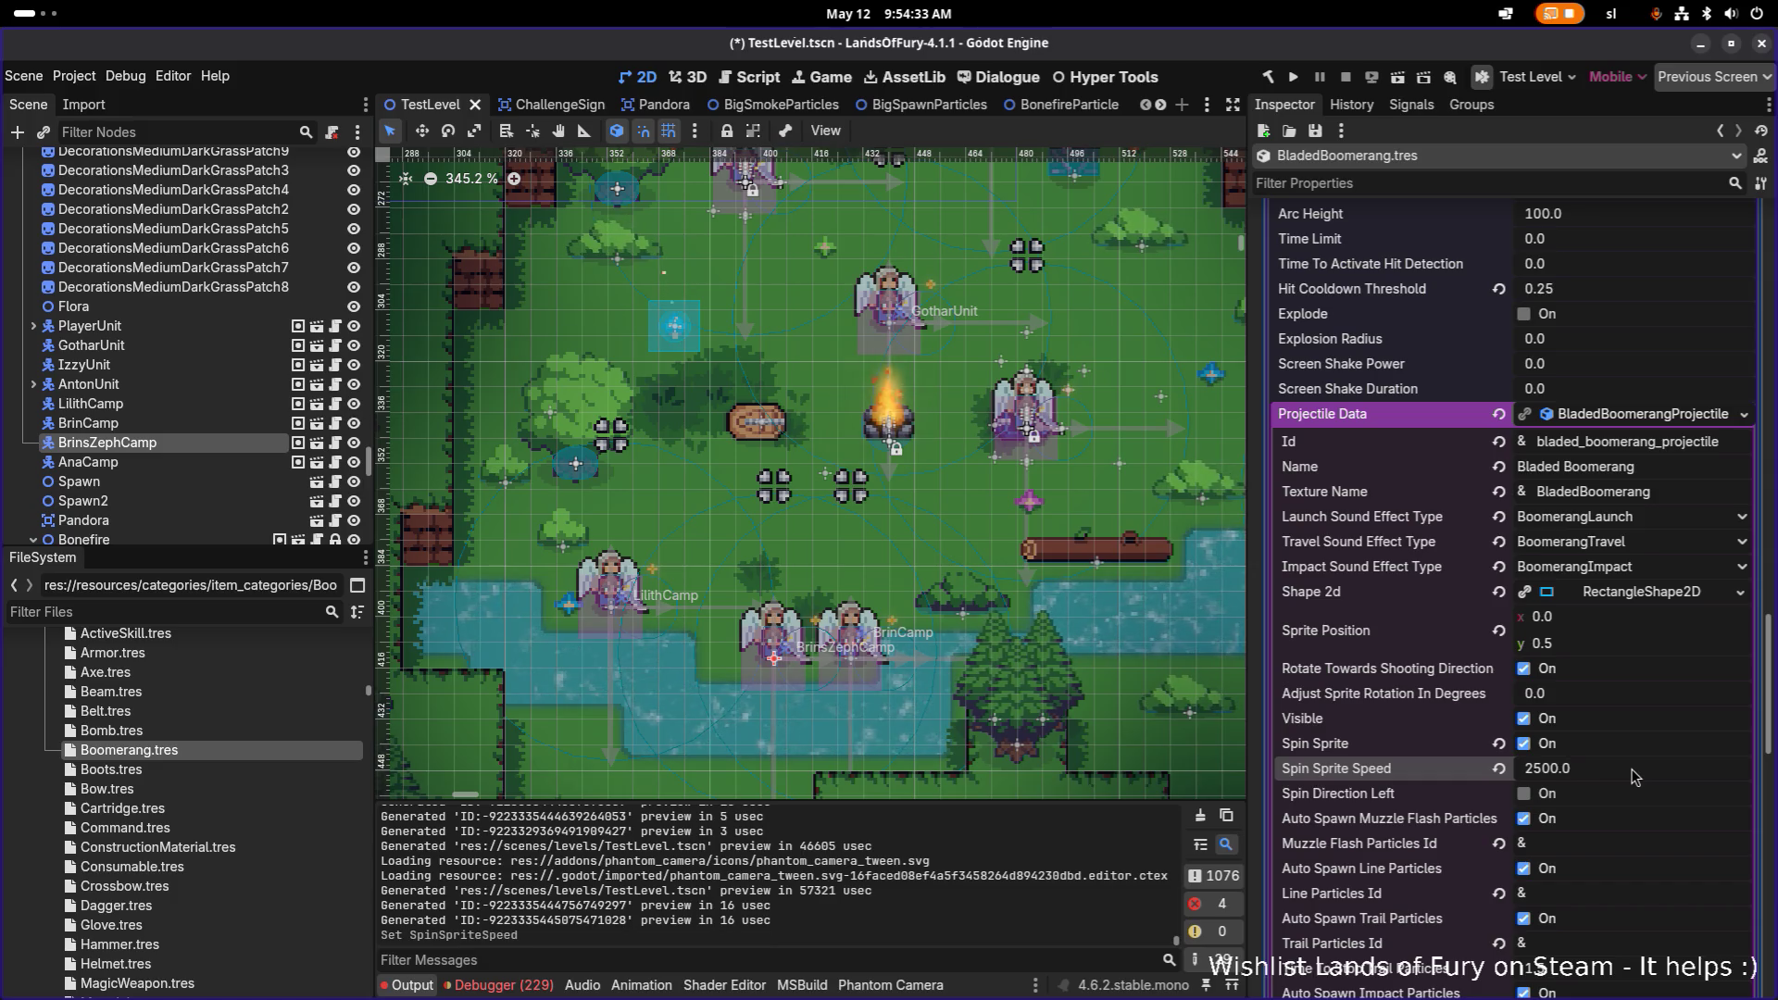
# Step: Save the change and run the project
pyautogui.hotkey('ctrl', 's')
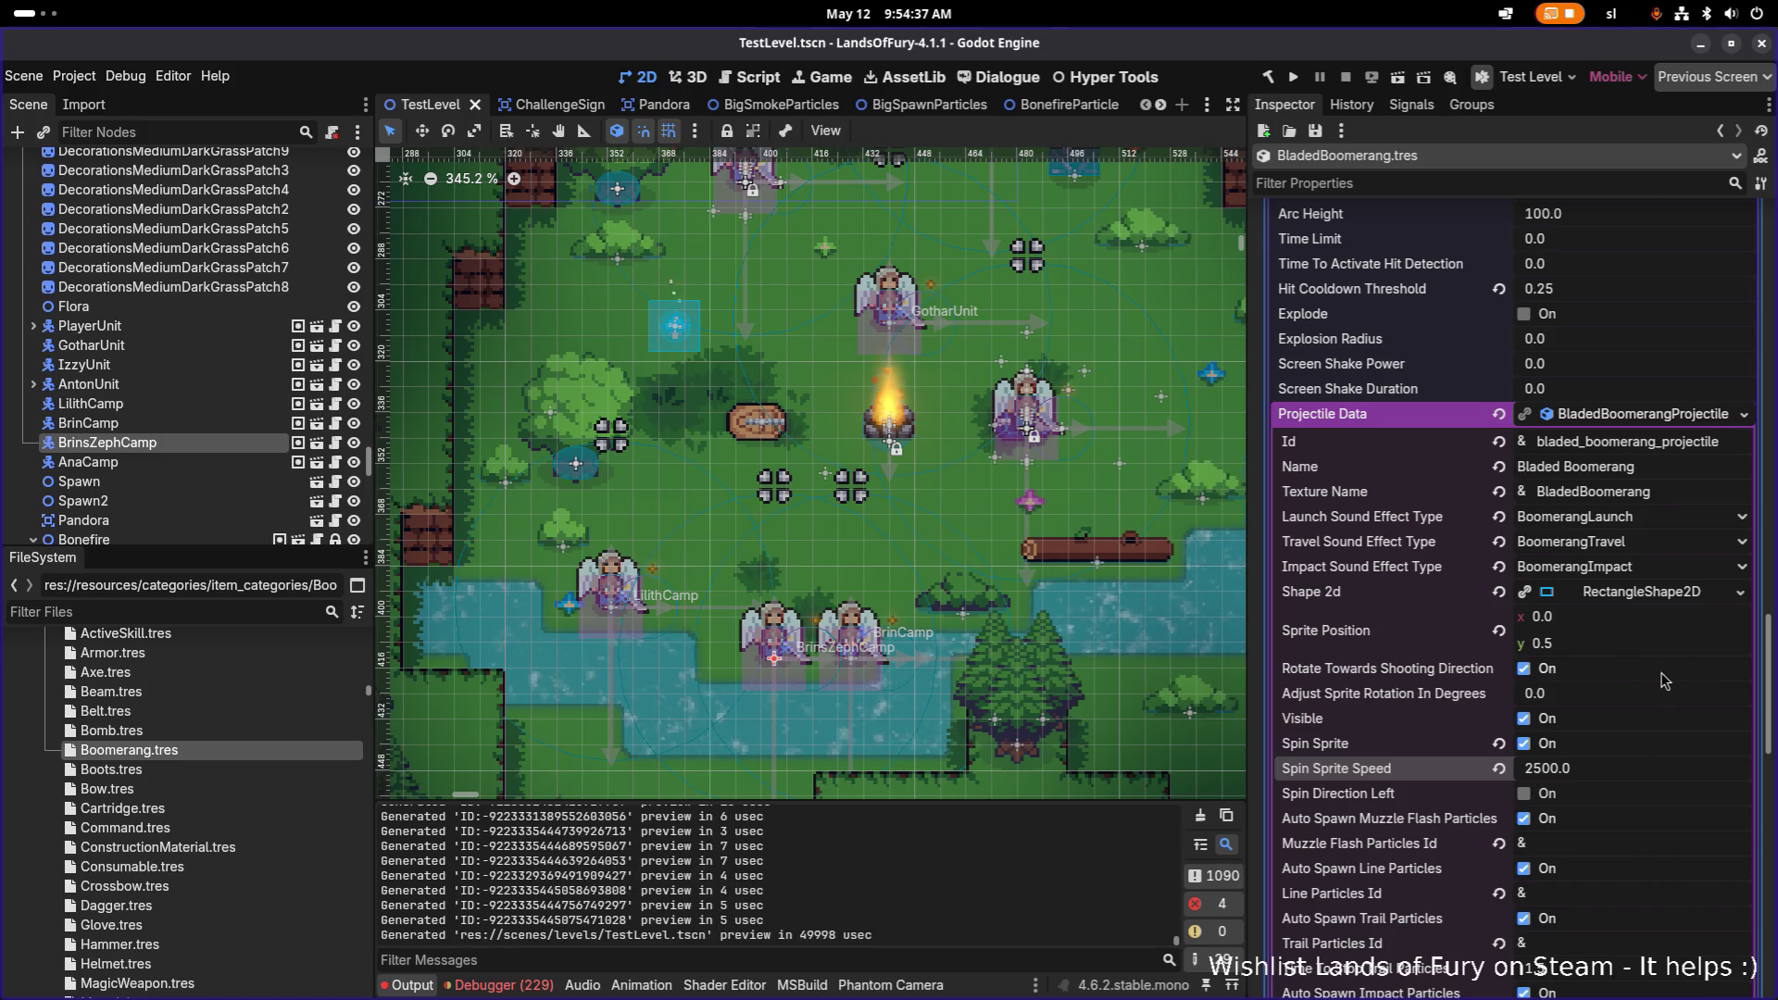
pyautogui.scroll(-3, 1656, 683)
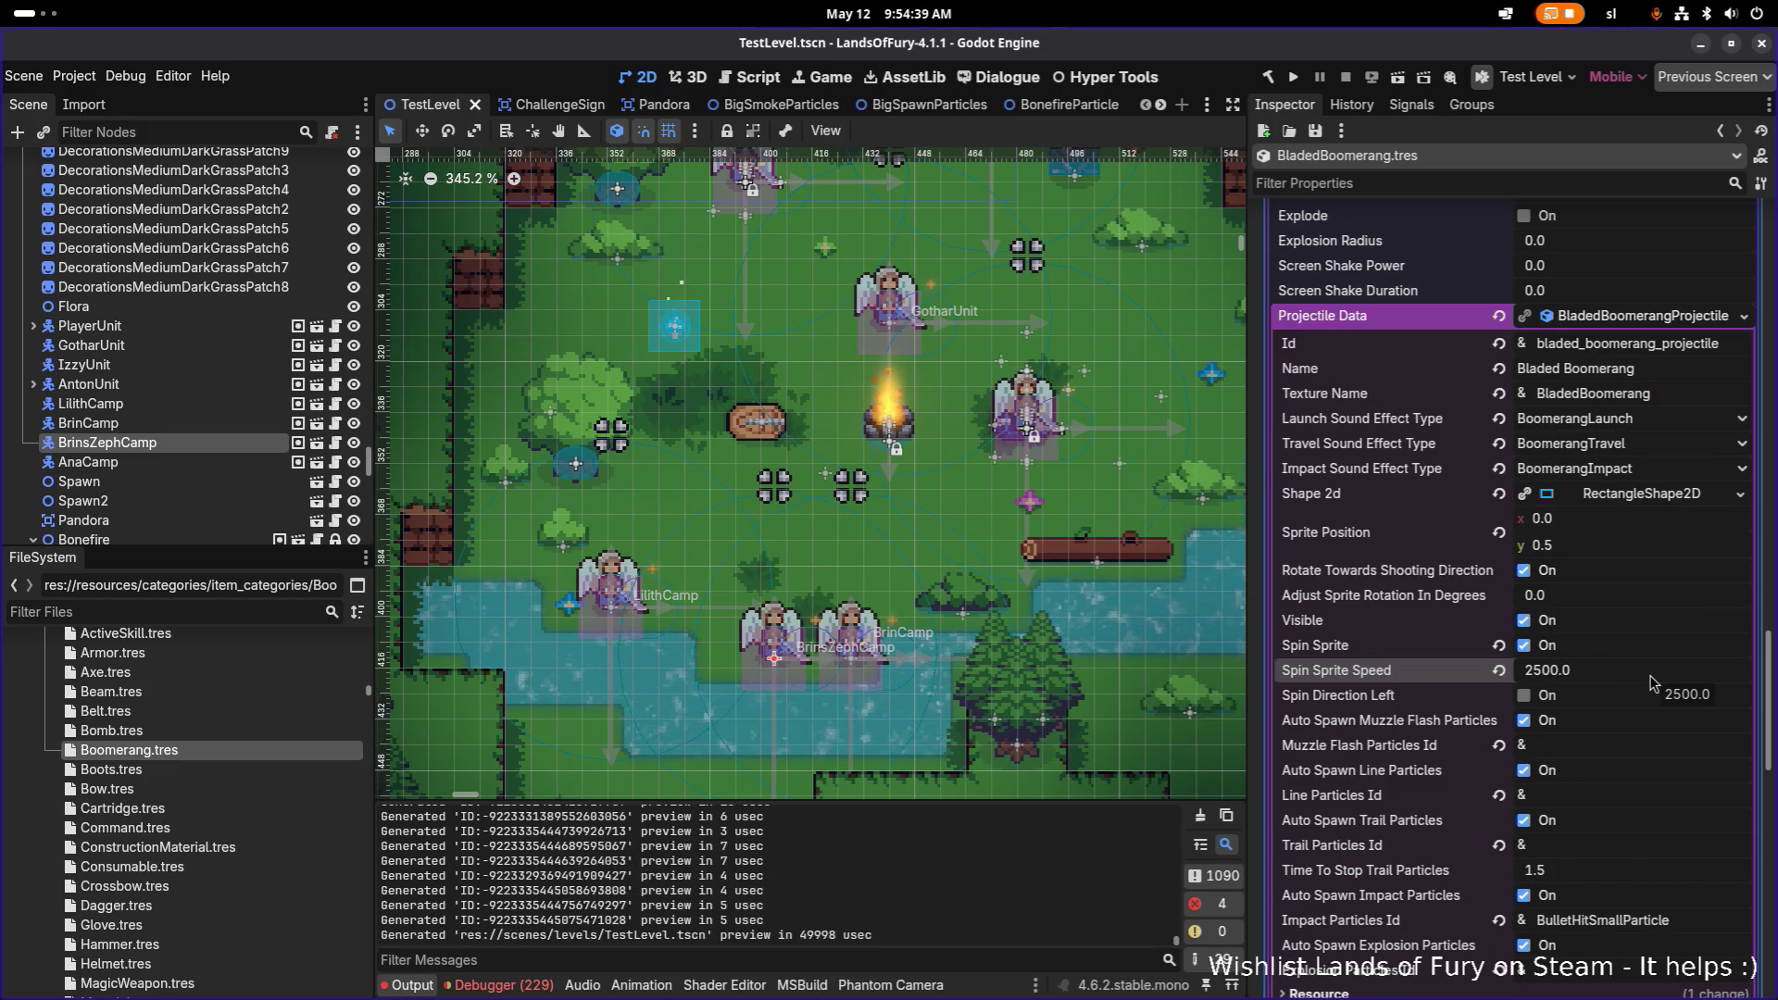
pyautogui.scroll(-3, 1654, 683)
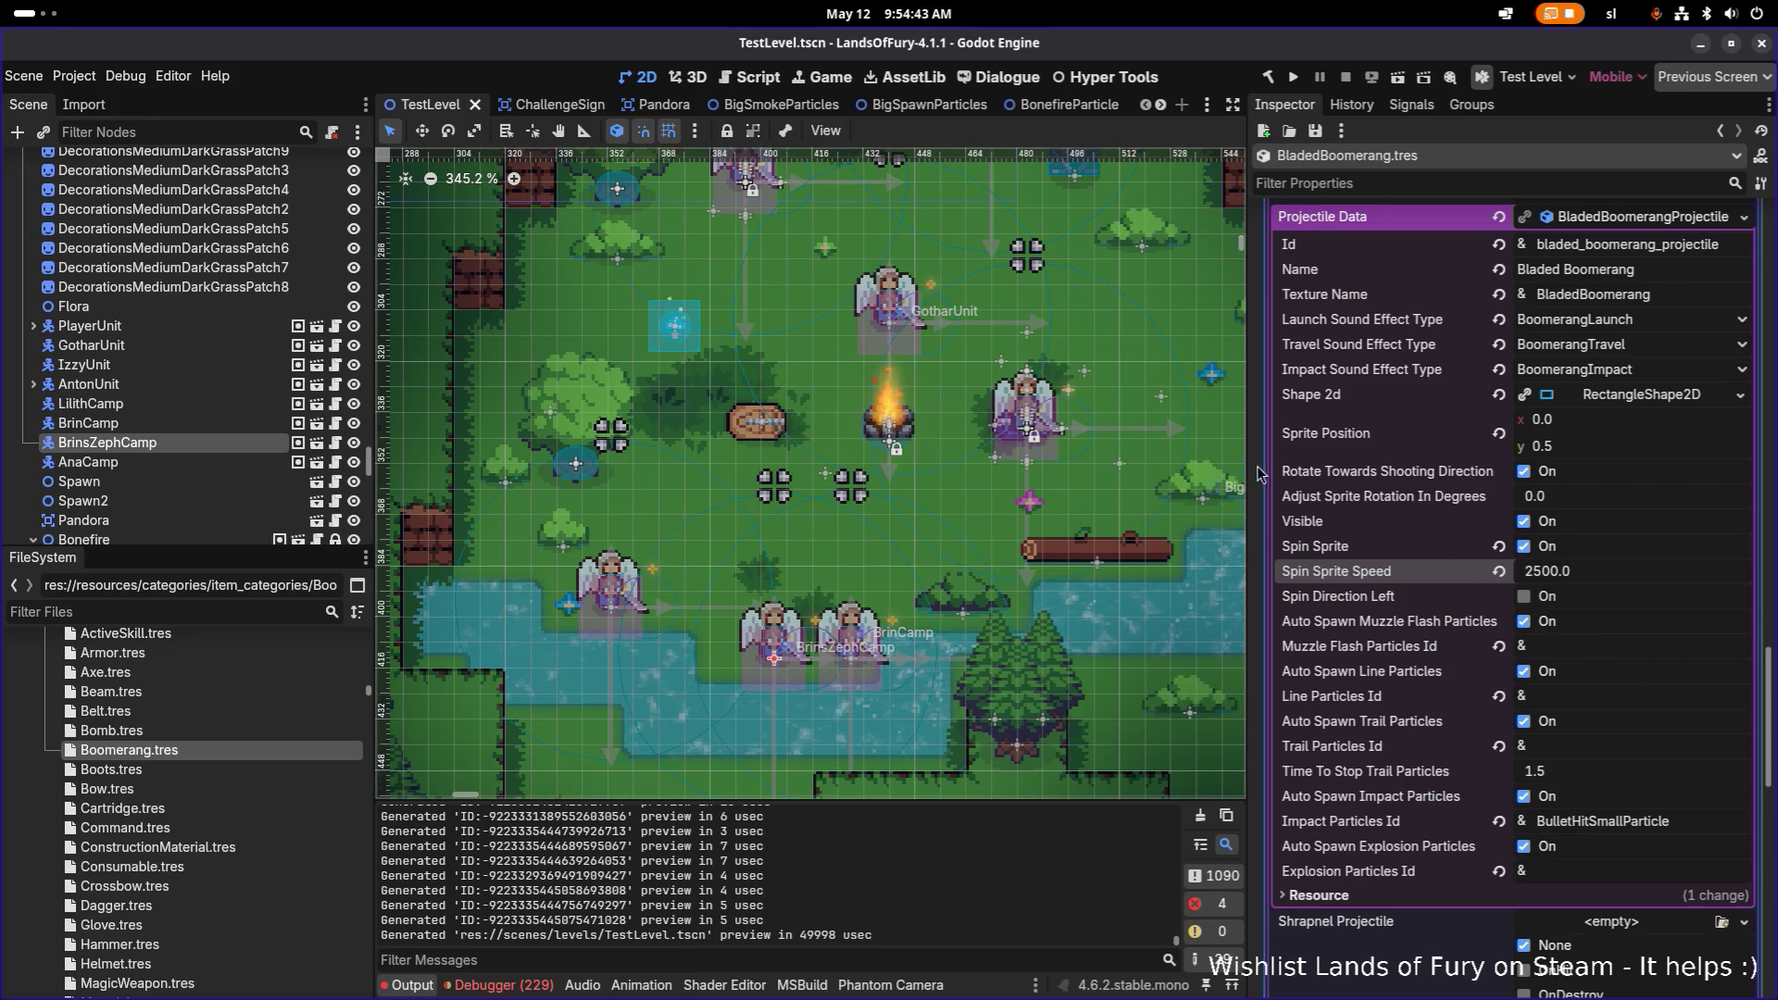
pyautogui.click(1292, 81)
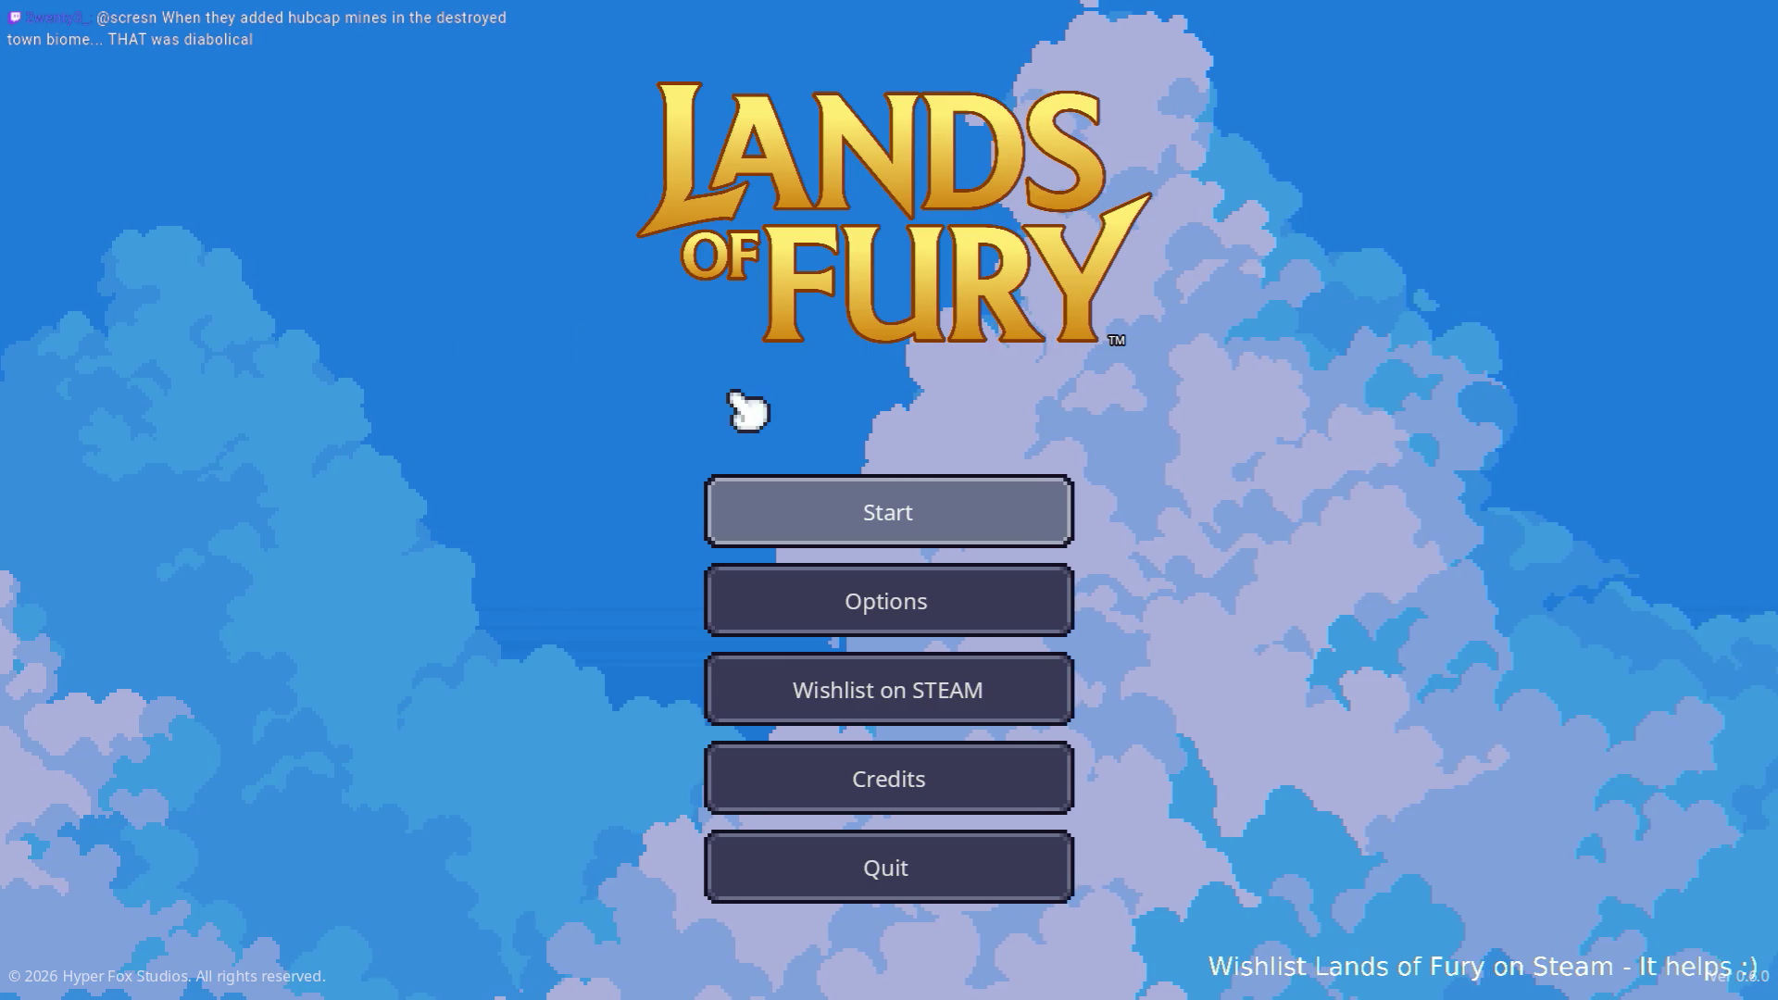
# Step: Start a game and run Player.AddItem(bladed_boomerang,1) in the developer console
pyautogui.click(841, 515)
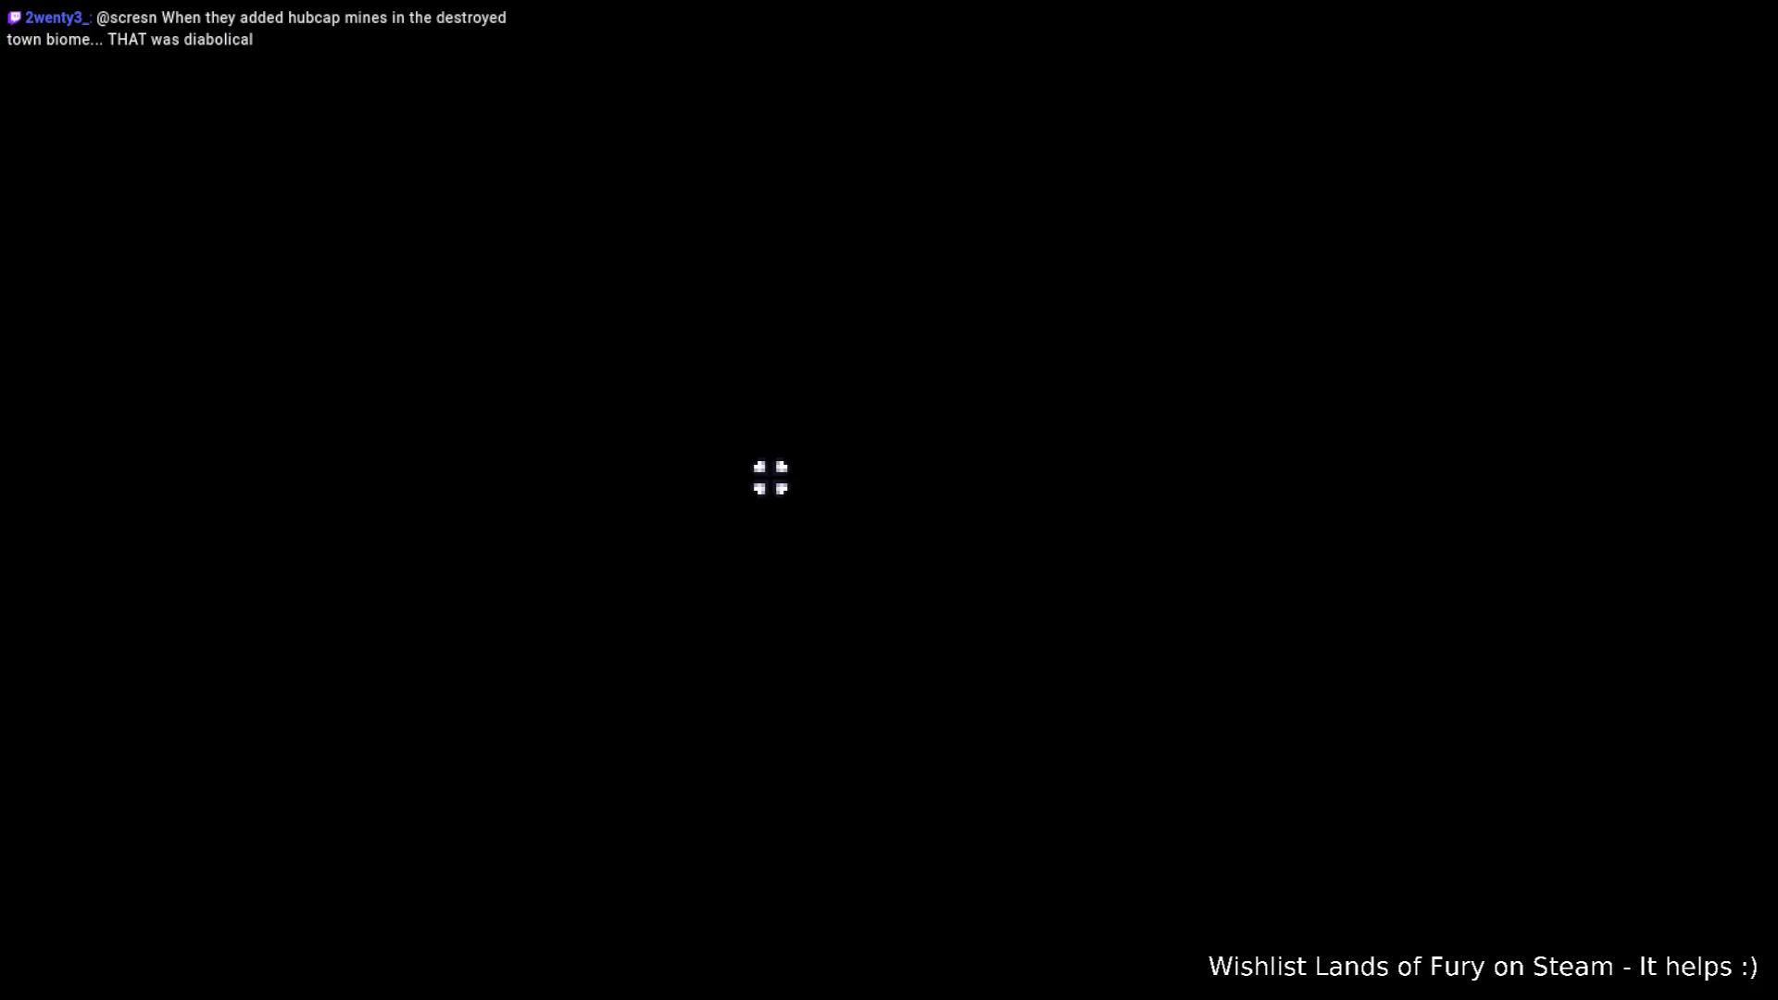
pyautogui.press('`')
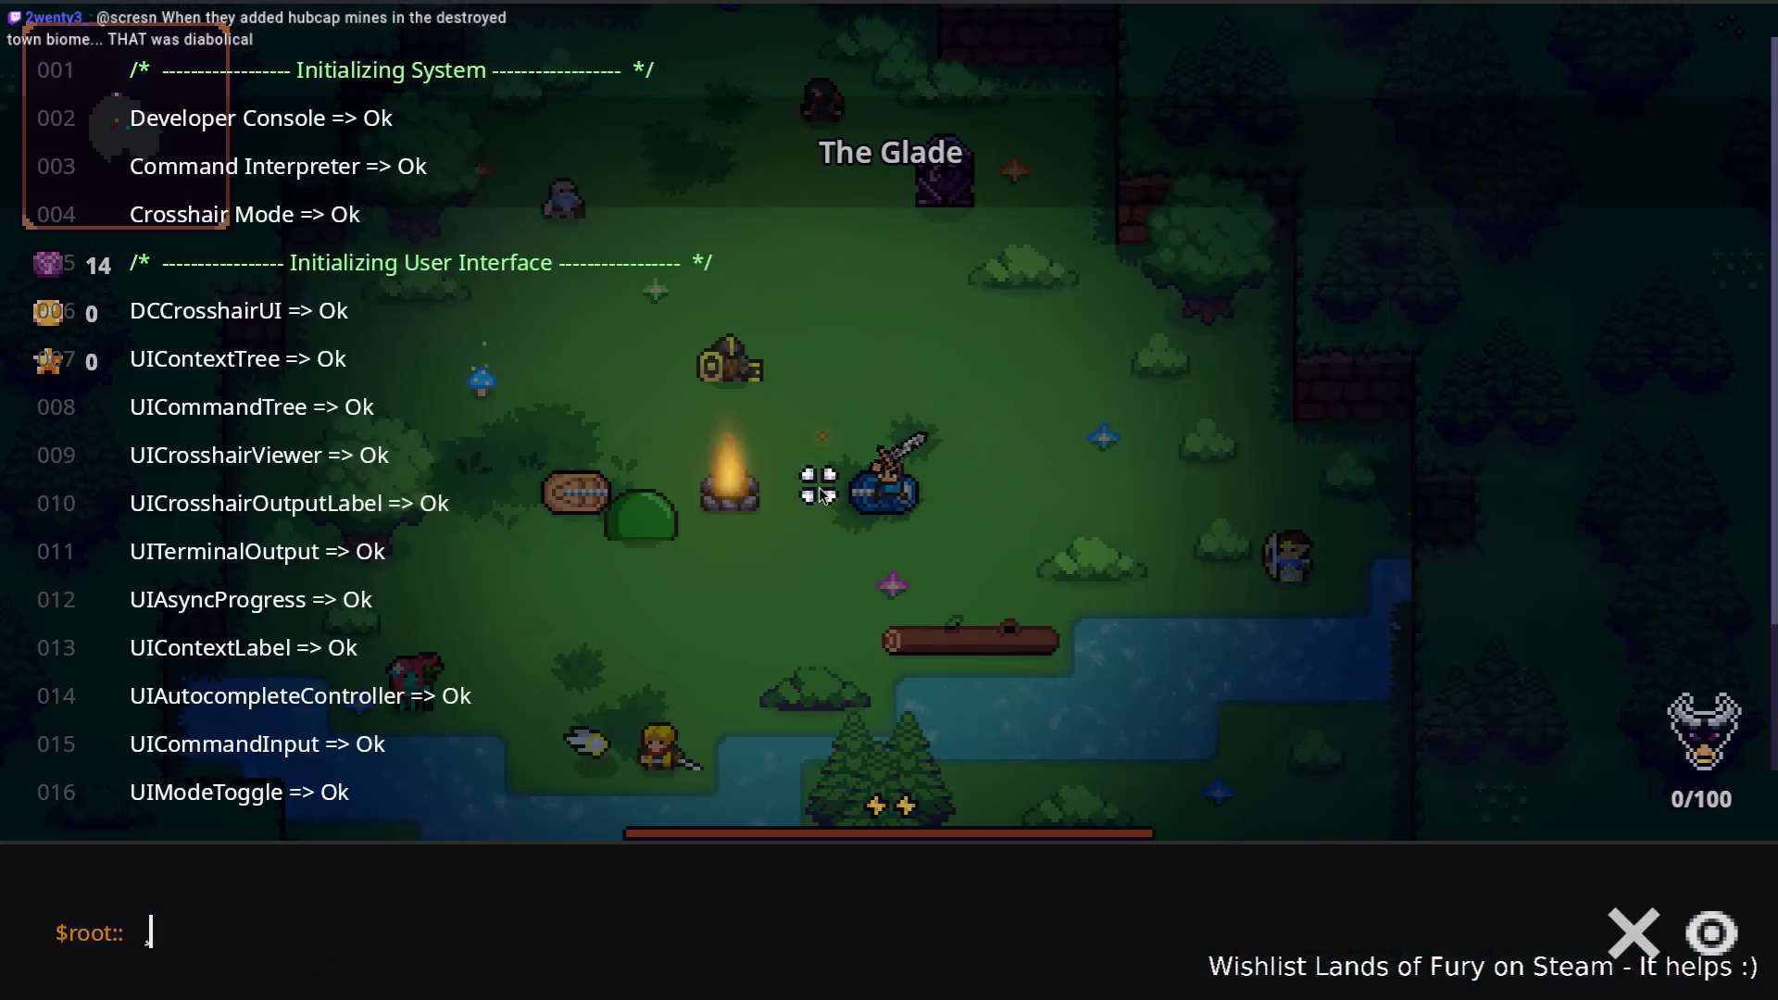
pyautogui.write('Palyer')
pyautogui.hotkey('ctrl', 'a')
pyautogui.write('Play')
pyautogui.write('Add')
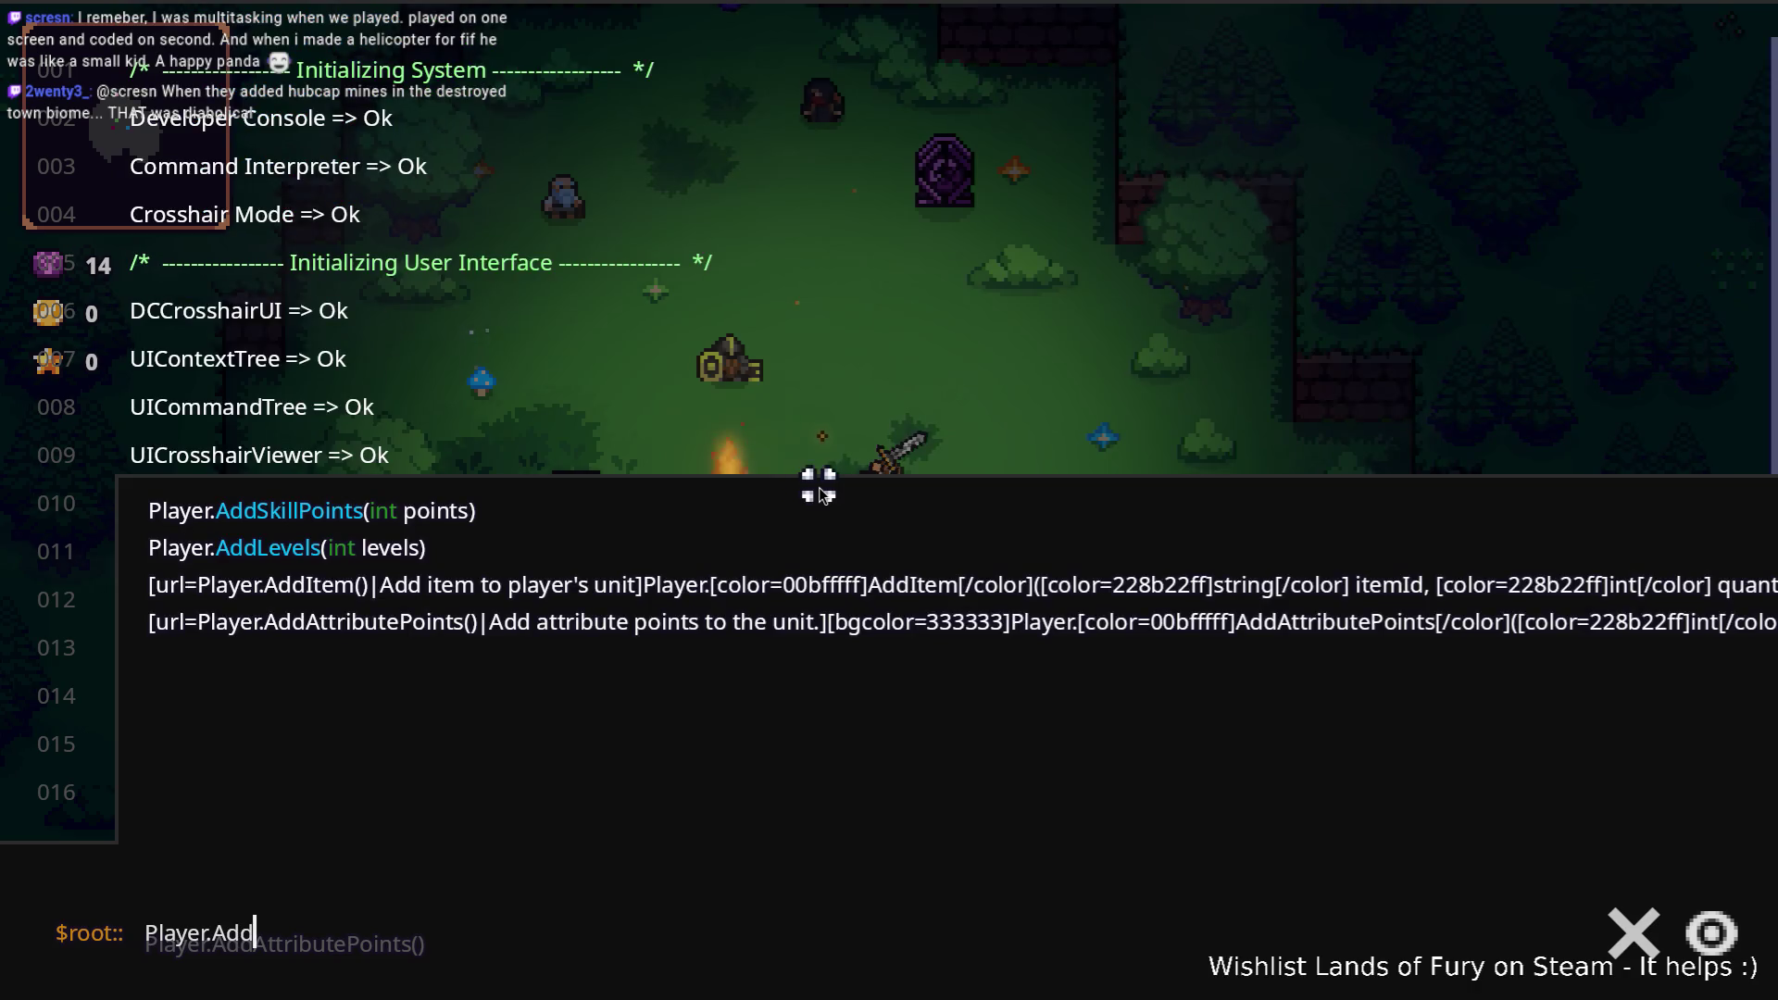
pyautogui.write('Item(')
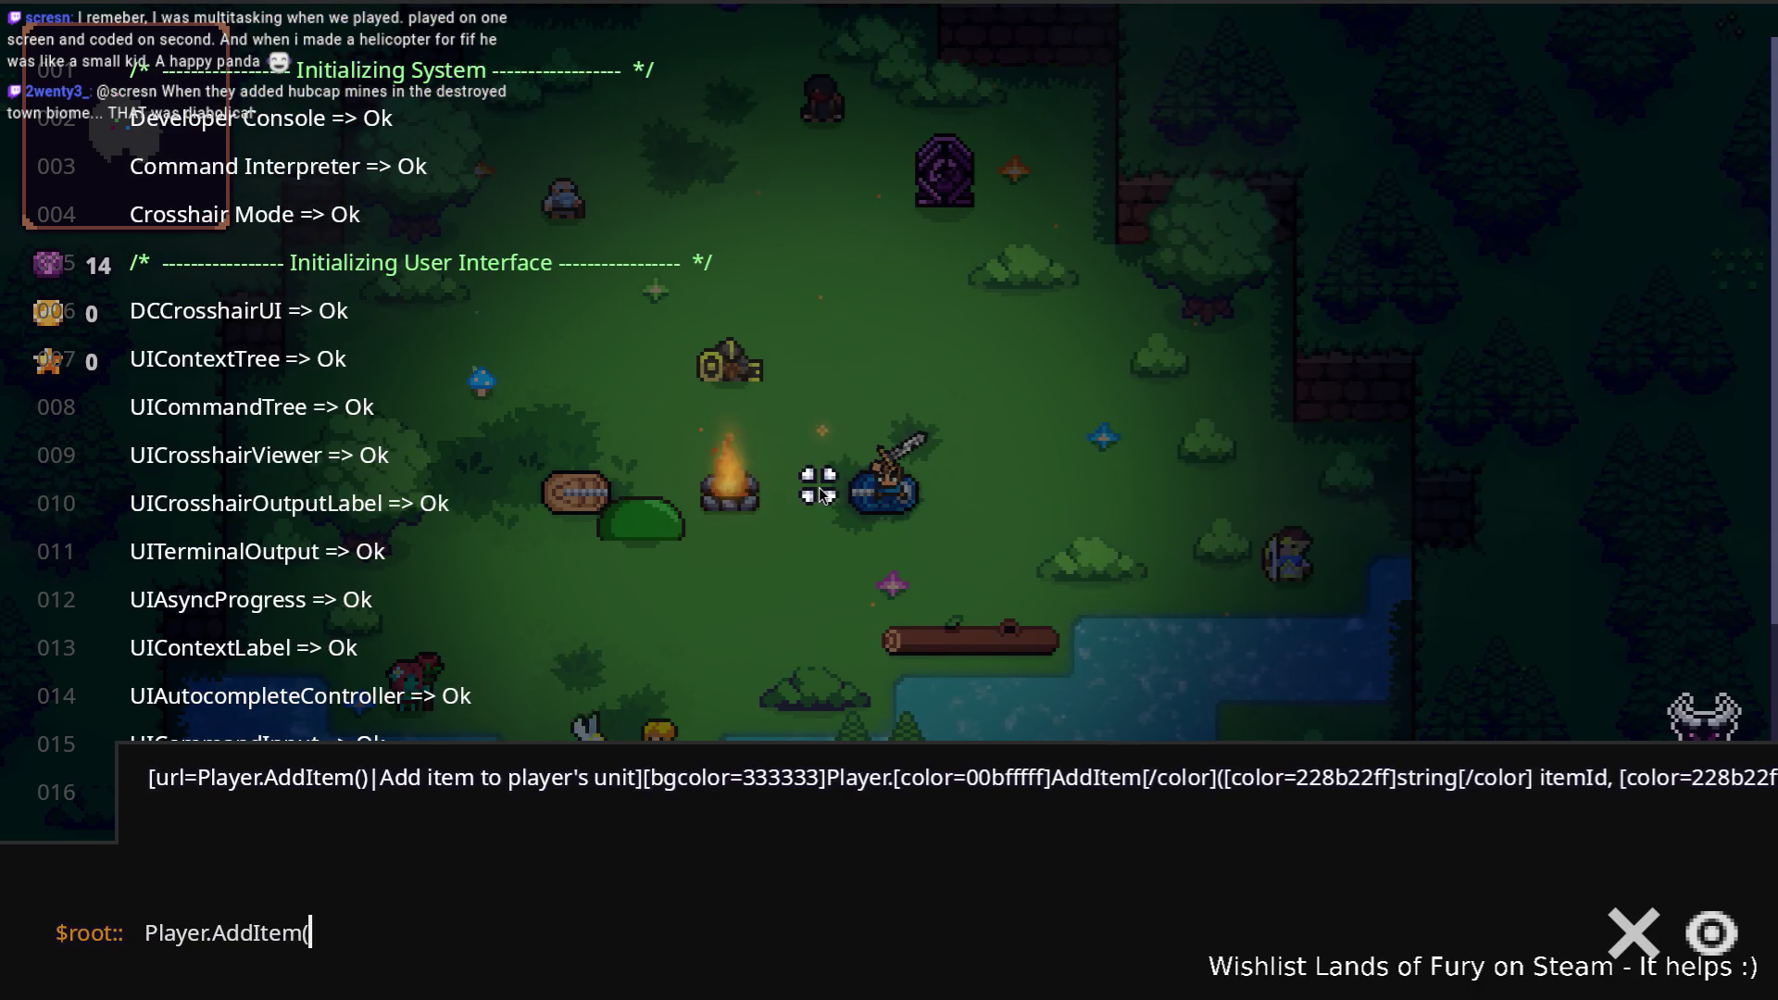
pyautogui.write('"bbladed_boome')
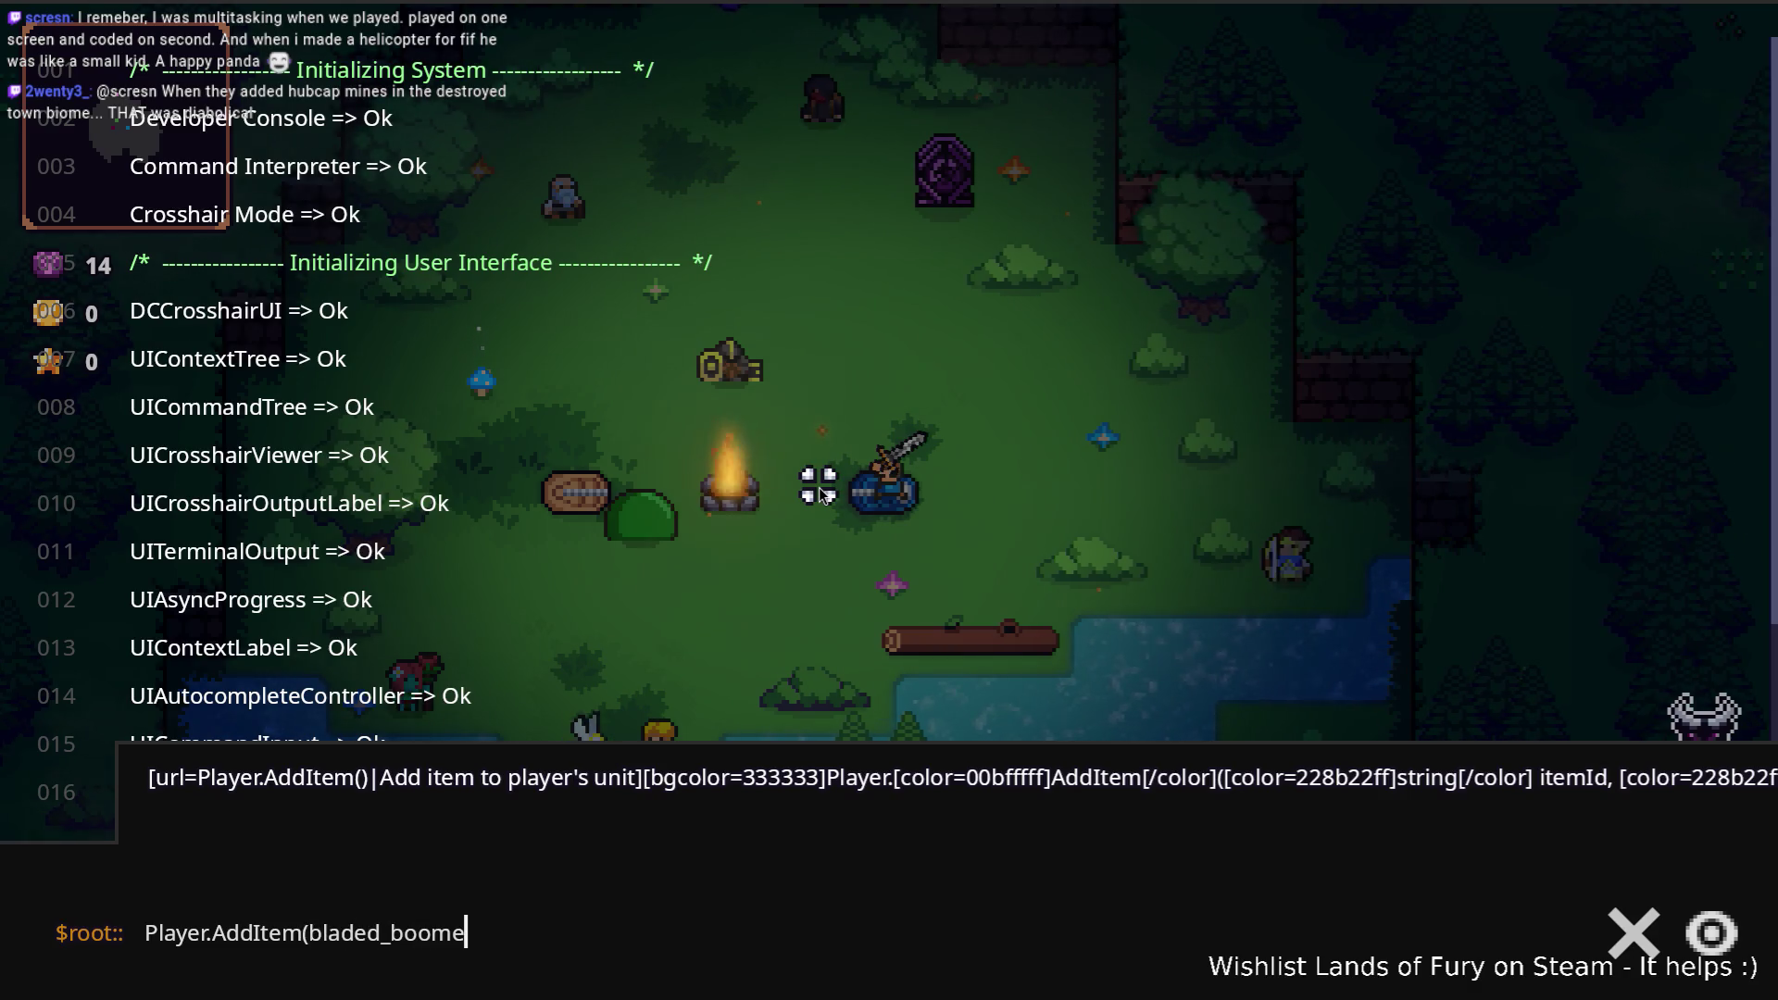
pyautogui.write('ang,1')
pyautogui.press('Return')
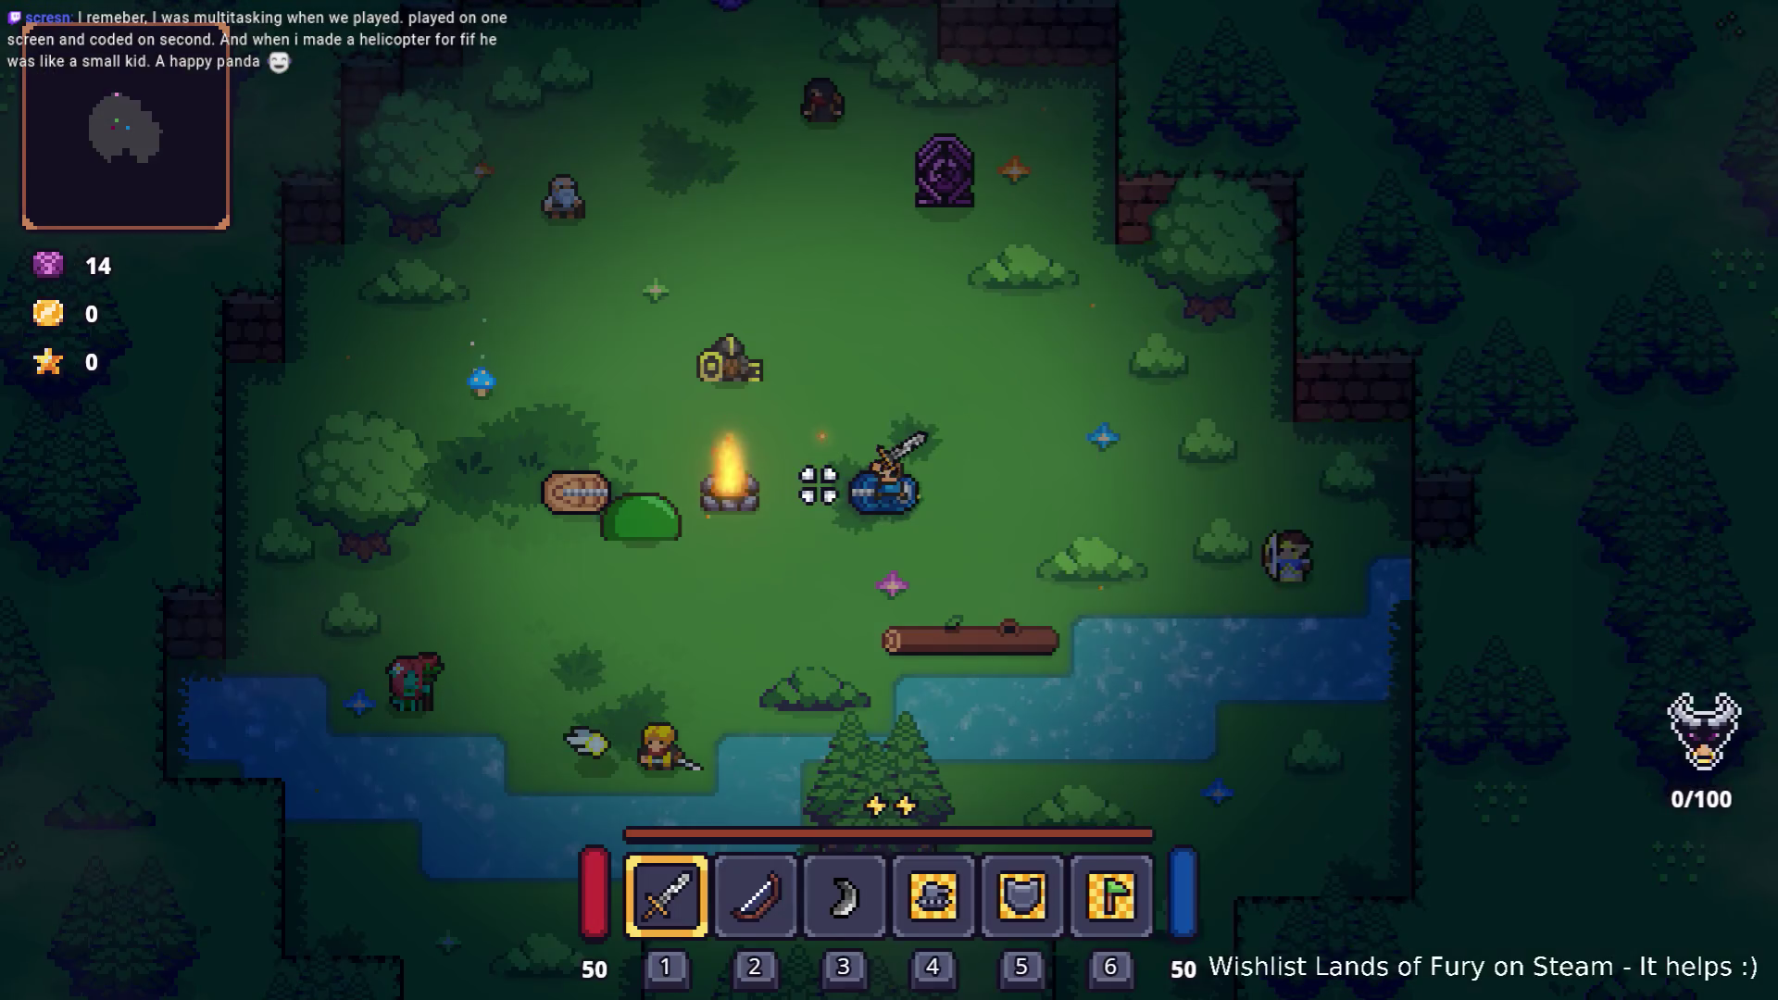
# Step: Equip the boomerang from hotbar slot 3 and throw it repeatedly at the green slime
pyautogui.press('3')
pyautogui.click(615, 423)
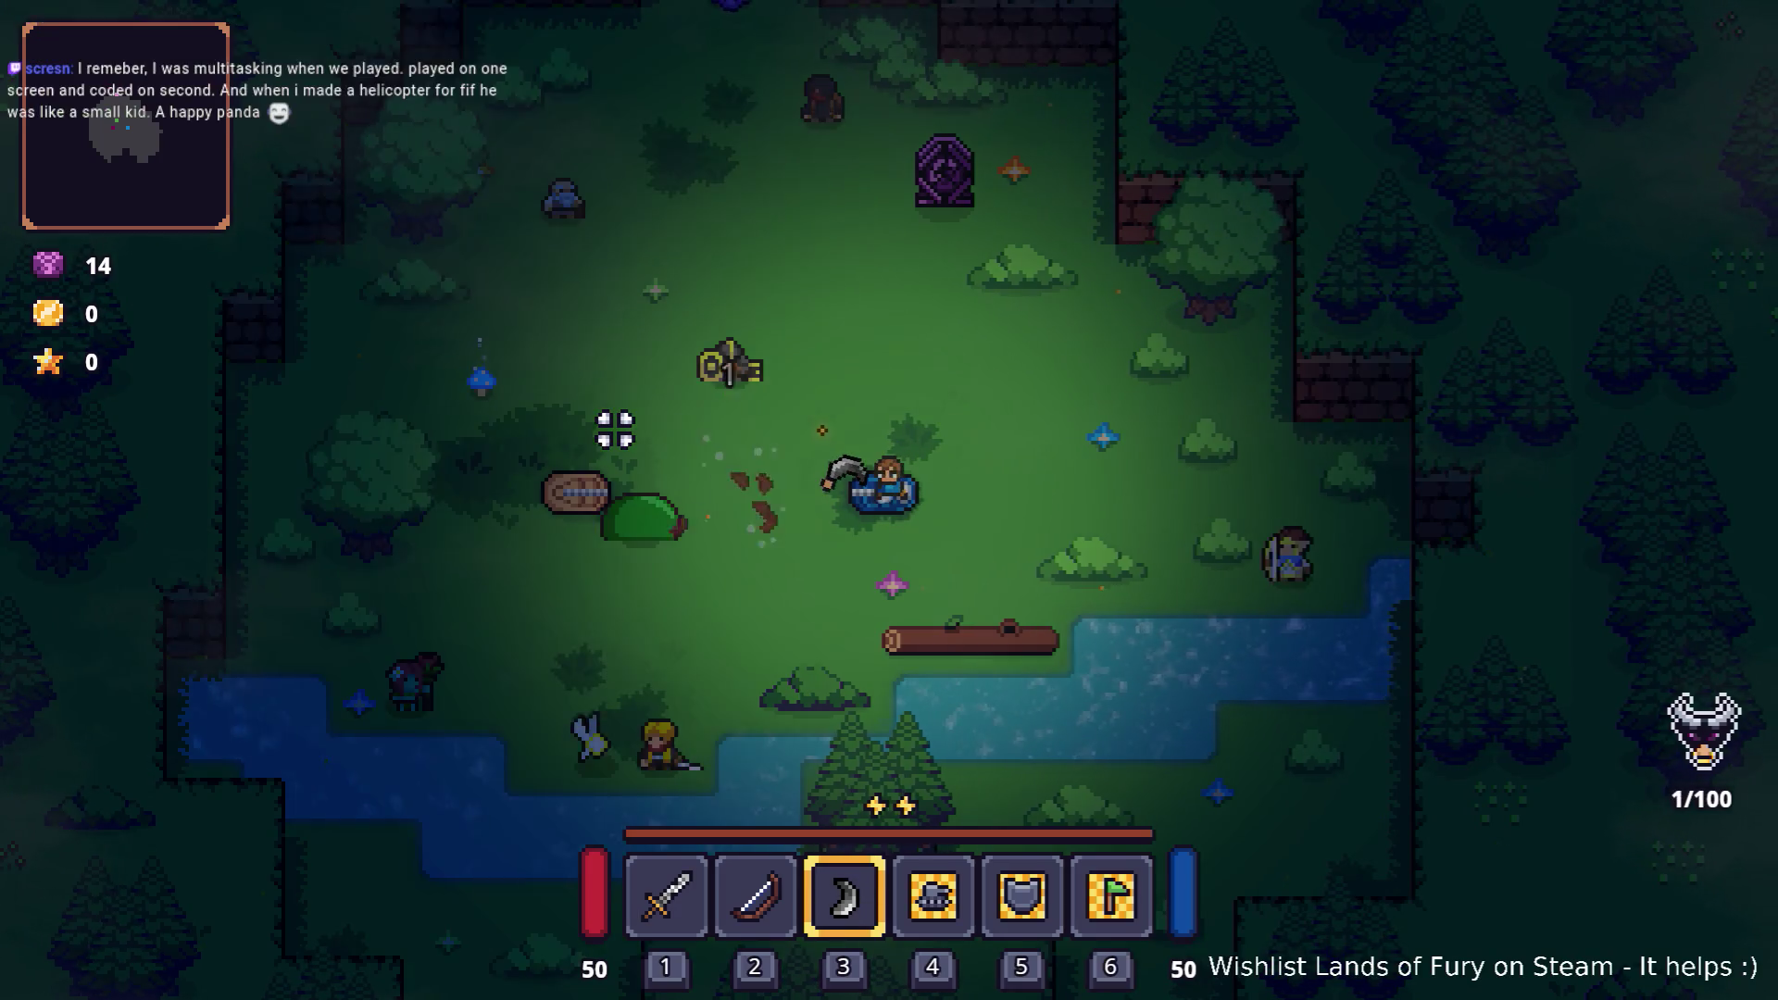
pyautogui.click(492, 571)
pyautogui.click(489, 574)
pyautogui.press('d')
pyautogui.click(505, 569)
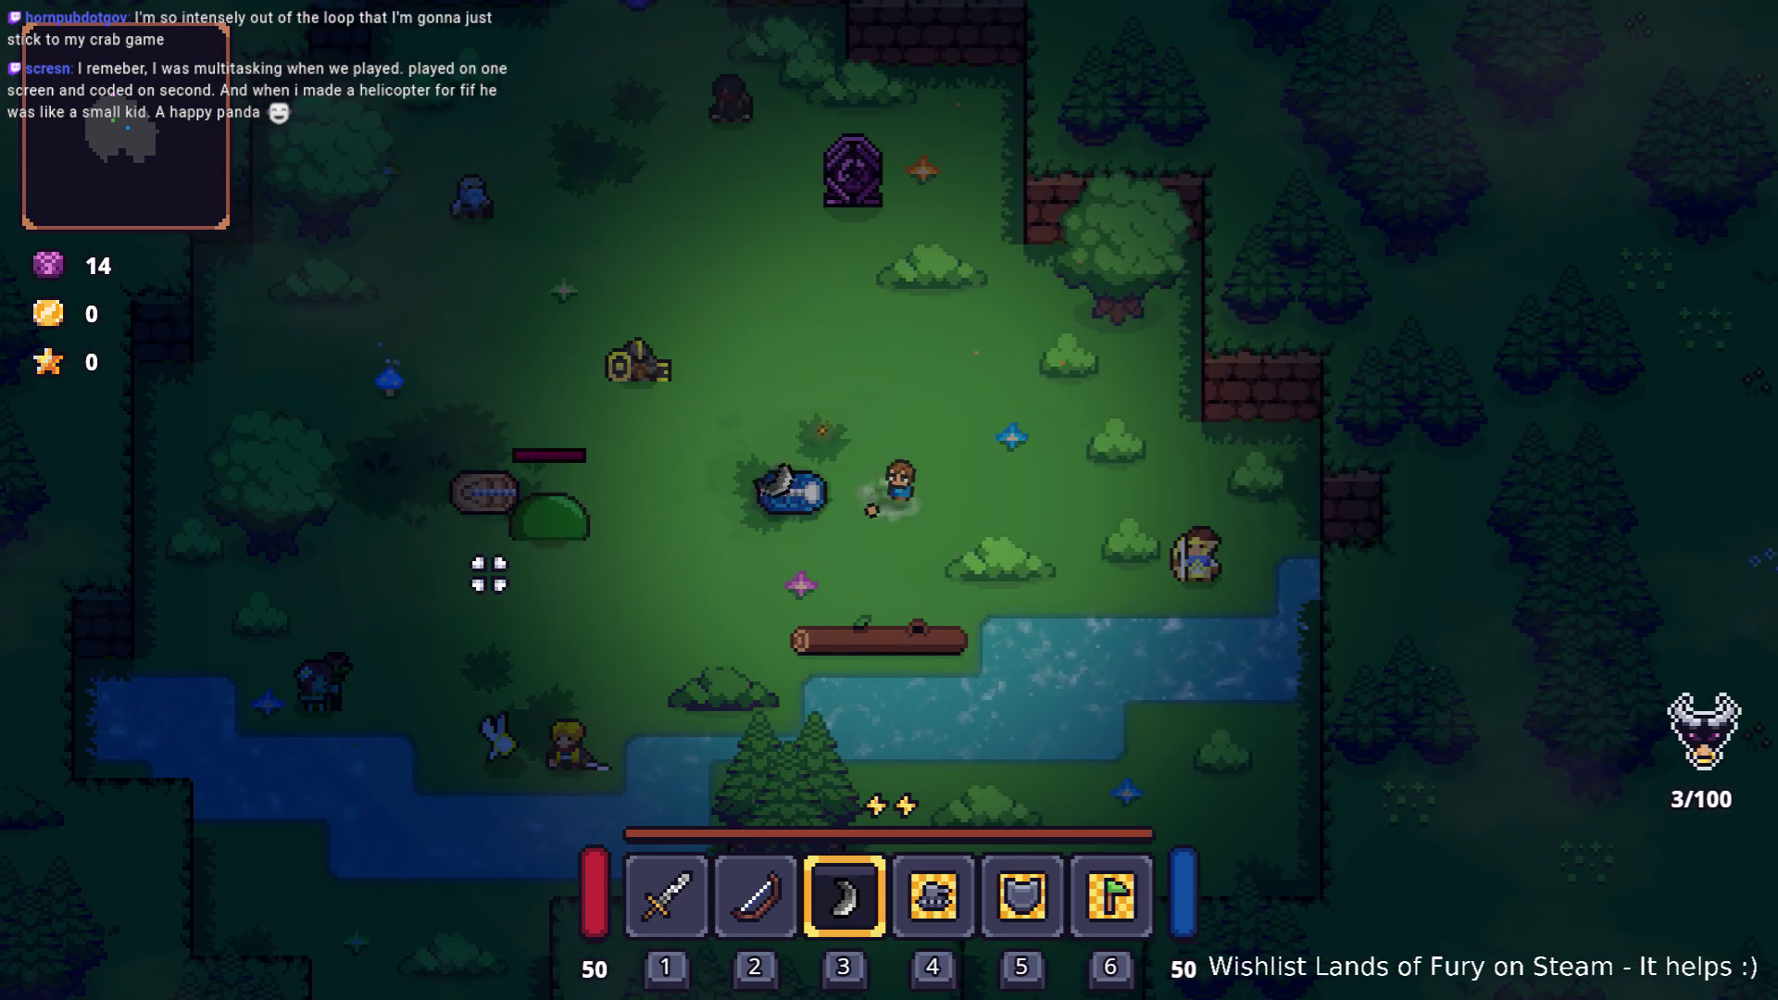
pyautogui.press('a')
pyautogui.click(509, 568)
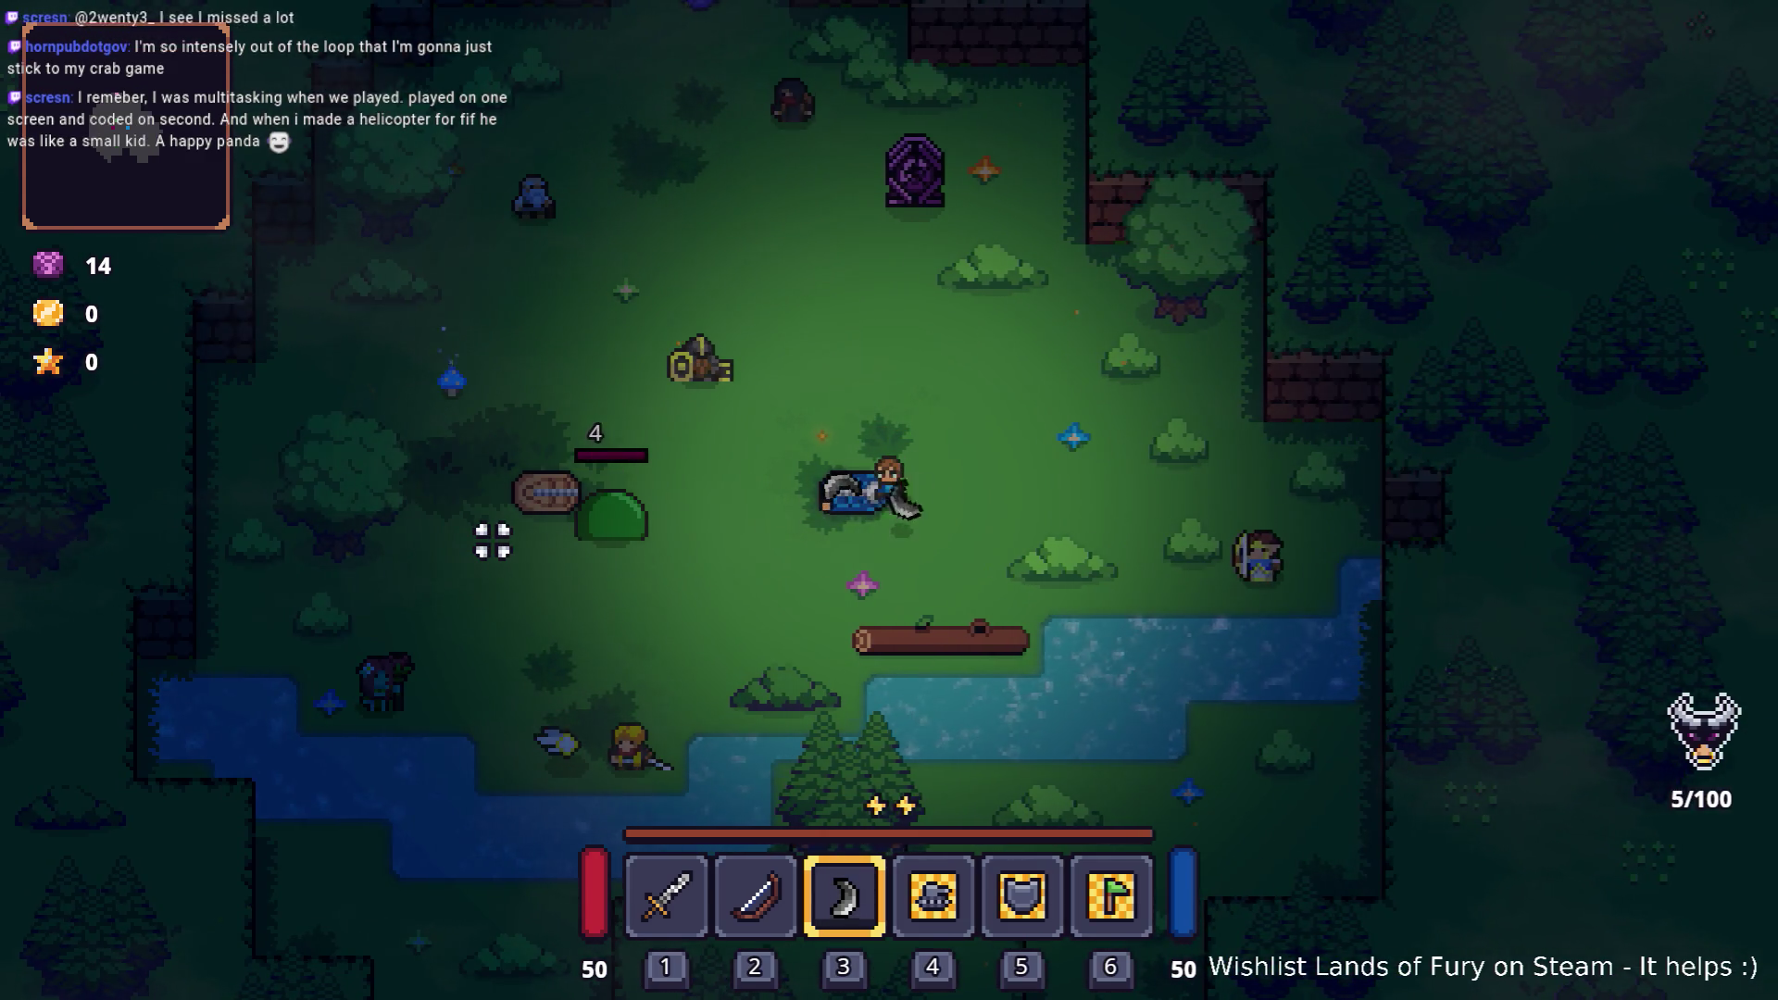
pyautogui.press('a')
pyautogui.click(476, 575)
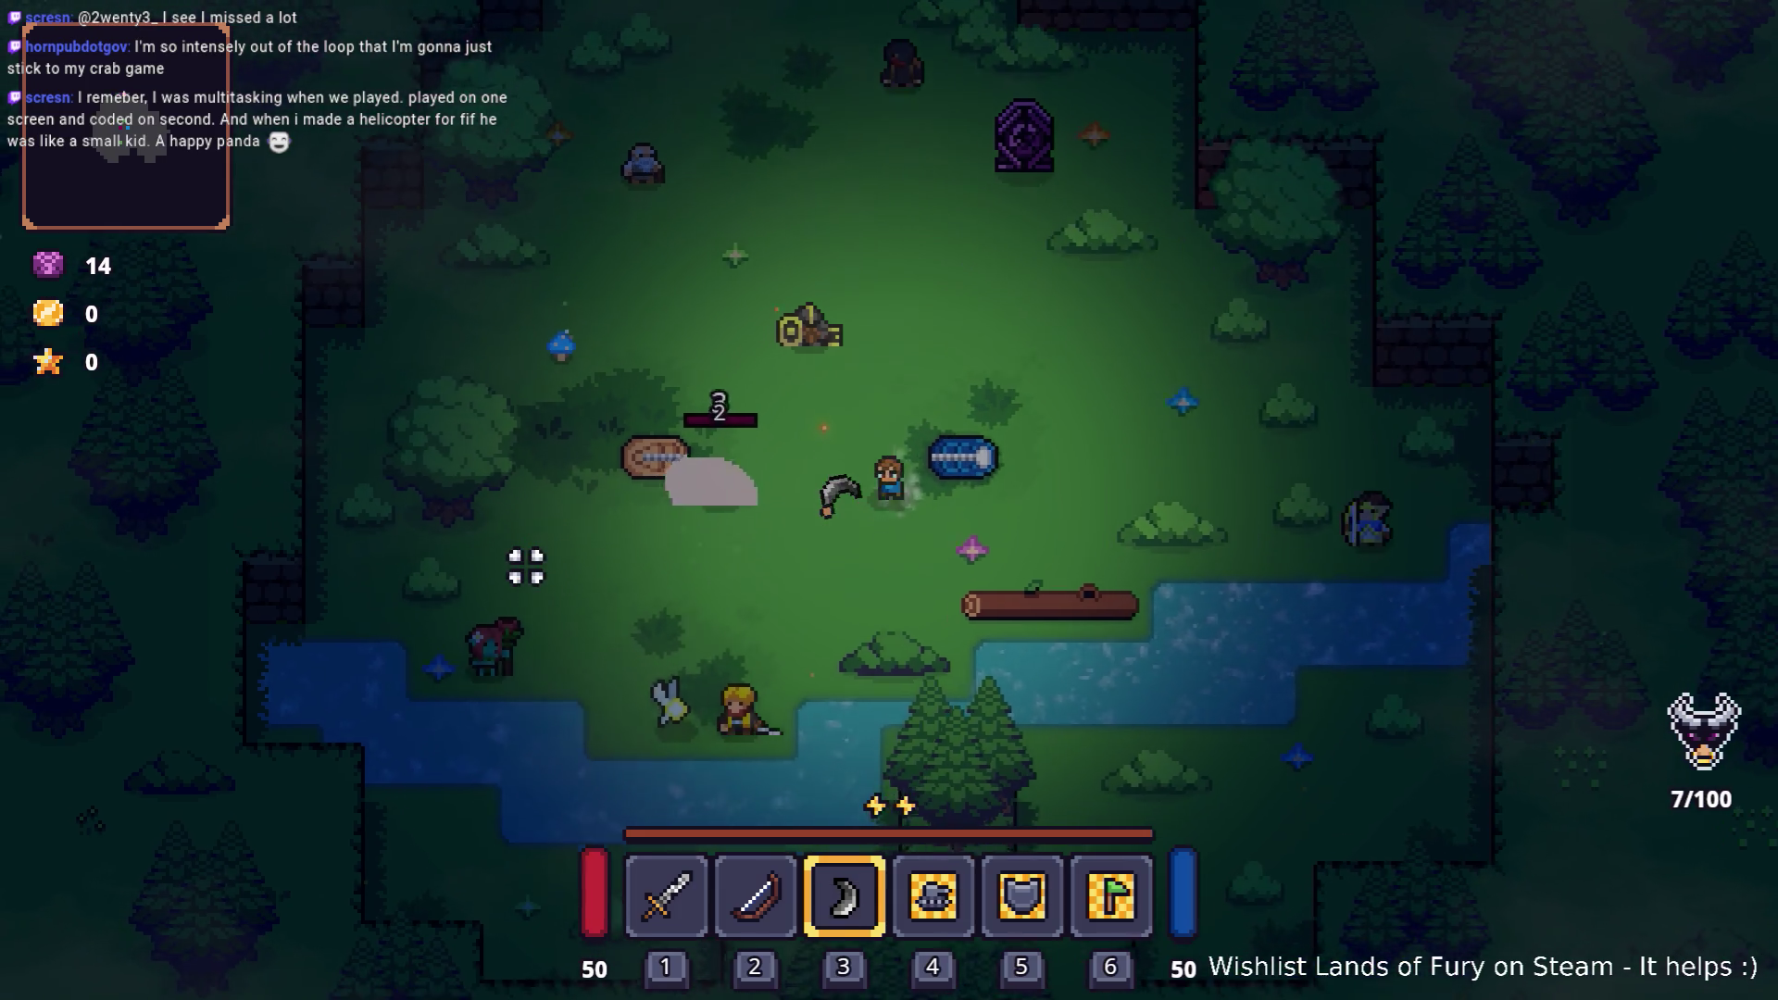
pyautogui.press('d')
# Step: Keep hitting the slime with the bladed boomerang to stack bleed
pyautogui.click(556, 496)
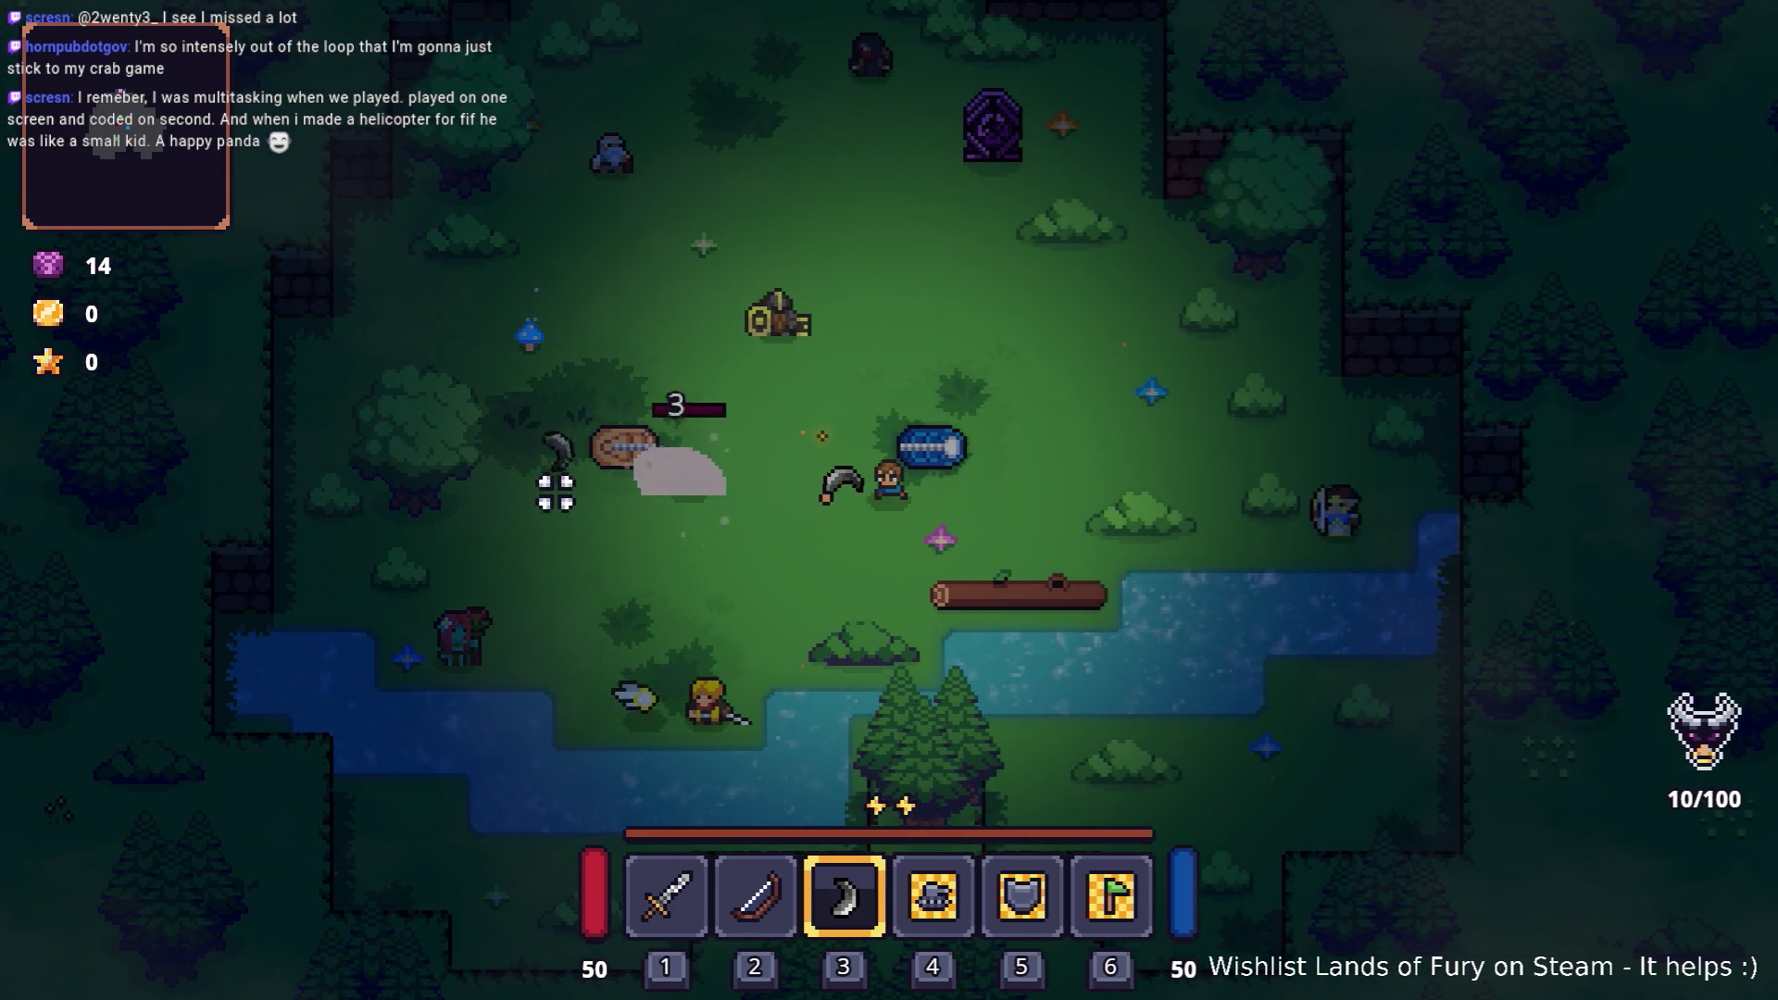
pyautogui.press('d')
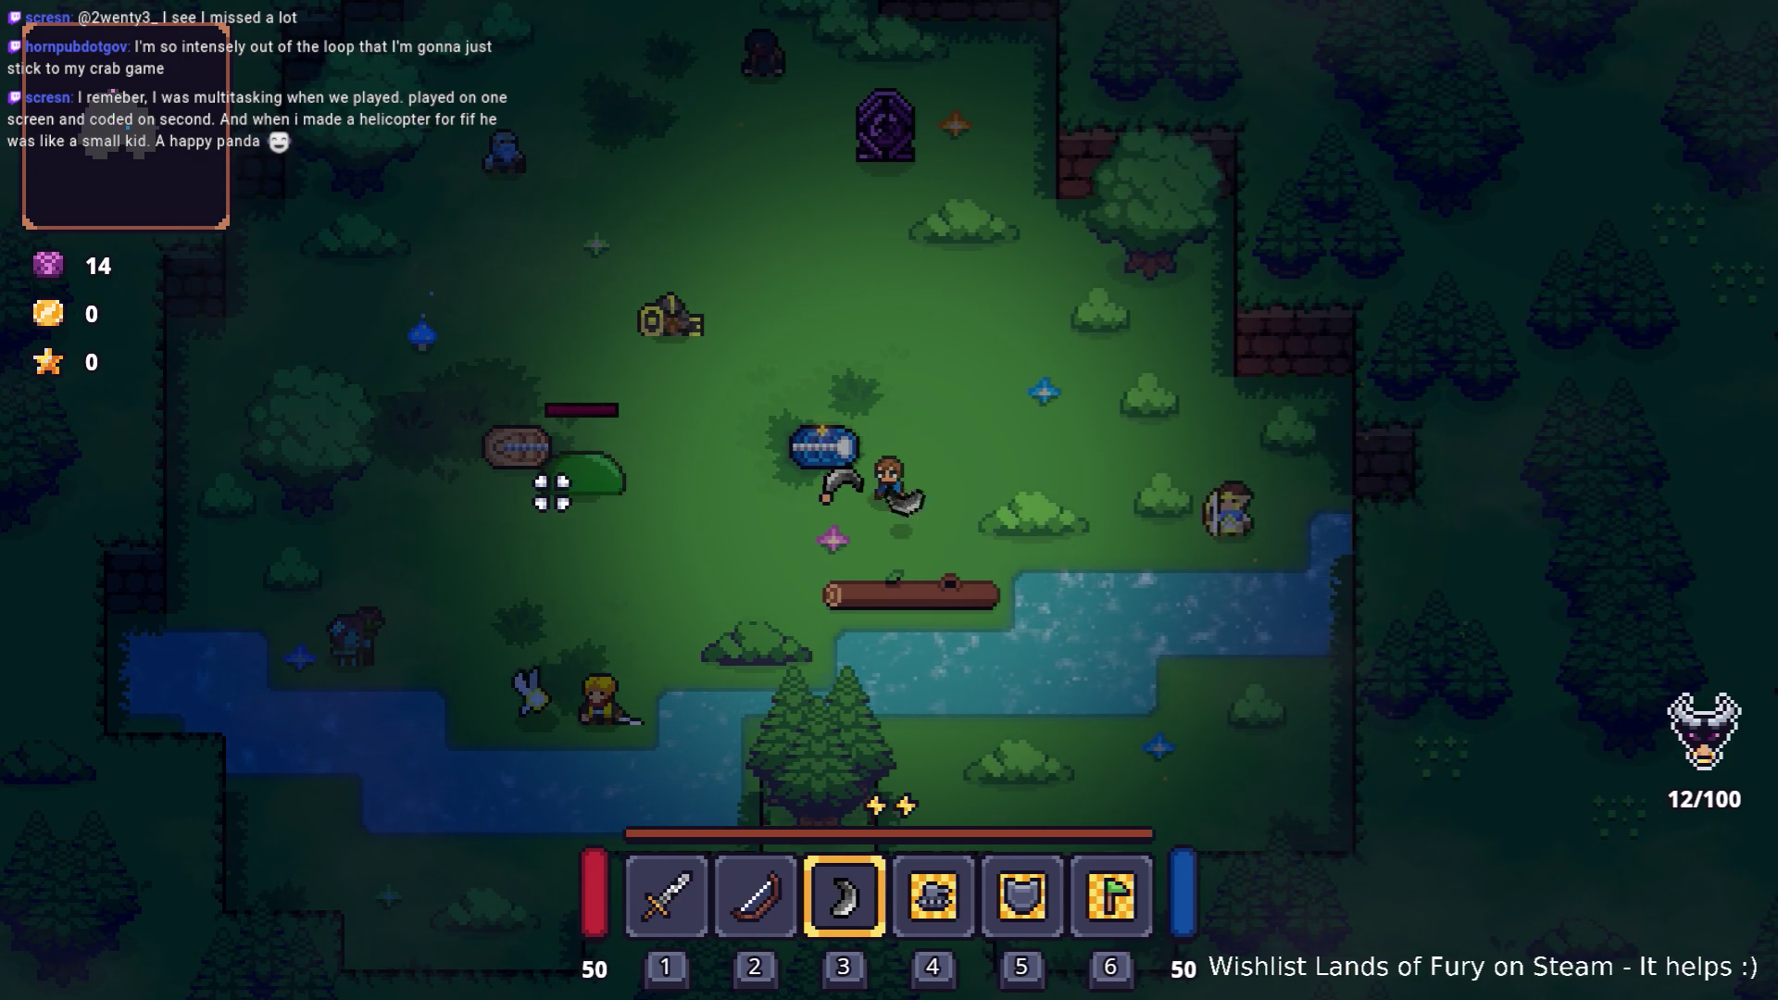
pyautogui.click(552, 492)
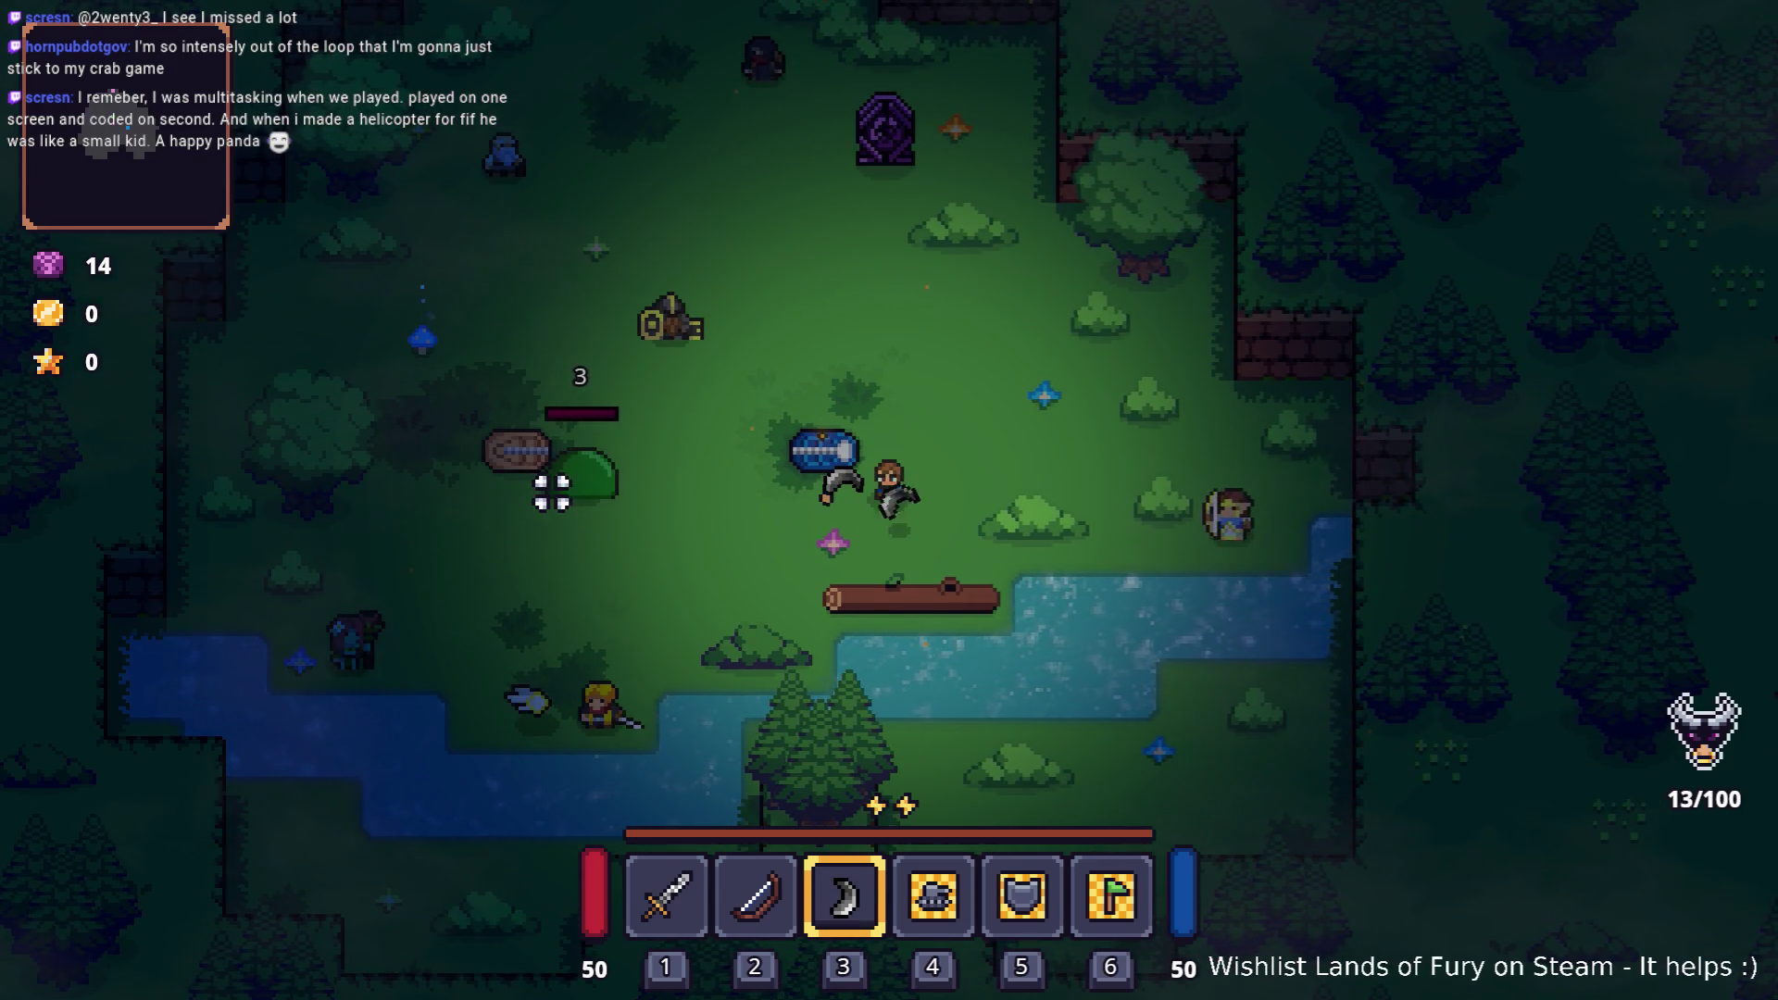
pyautogui.press('a')
pyautogui.click(550, 494)
pyautogui.press('d')
pyautogui.click(549, 495)
pyautogui.click(548, 496)
pyautogui.click(547, 497)
pyautogui.click(547, 497)
pyautogui.click(547, 497)
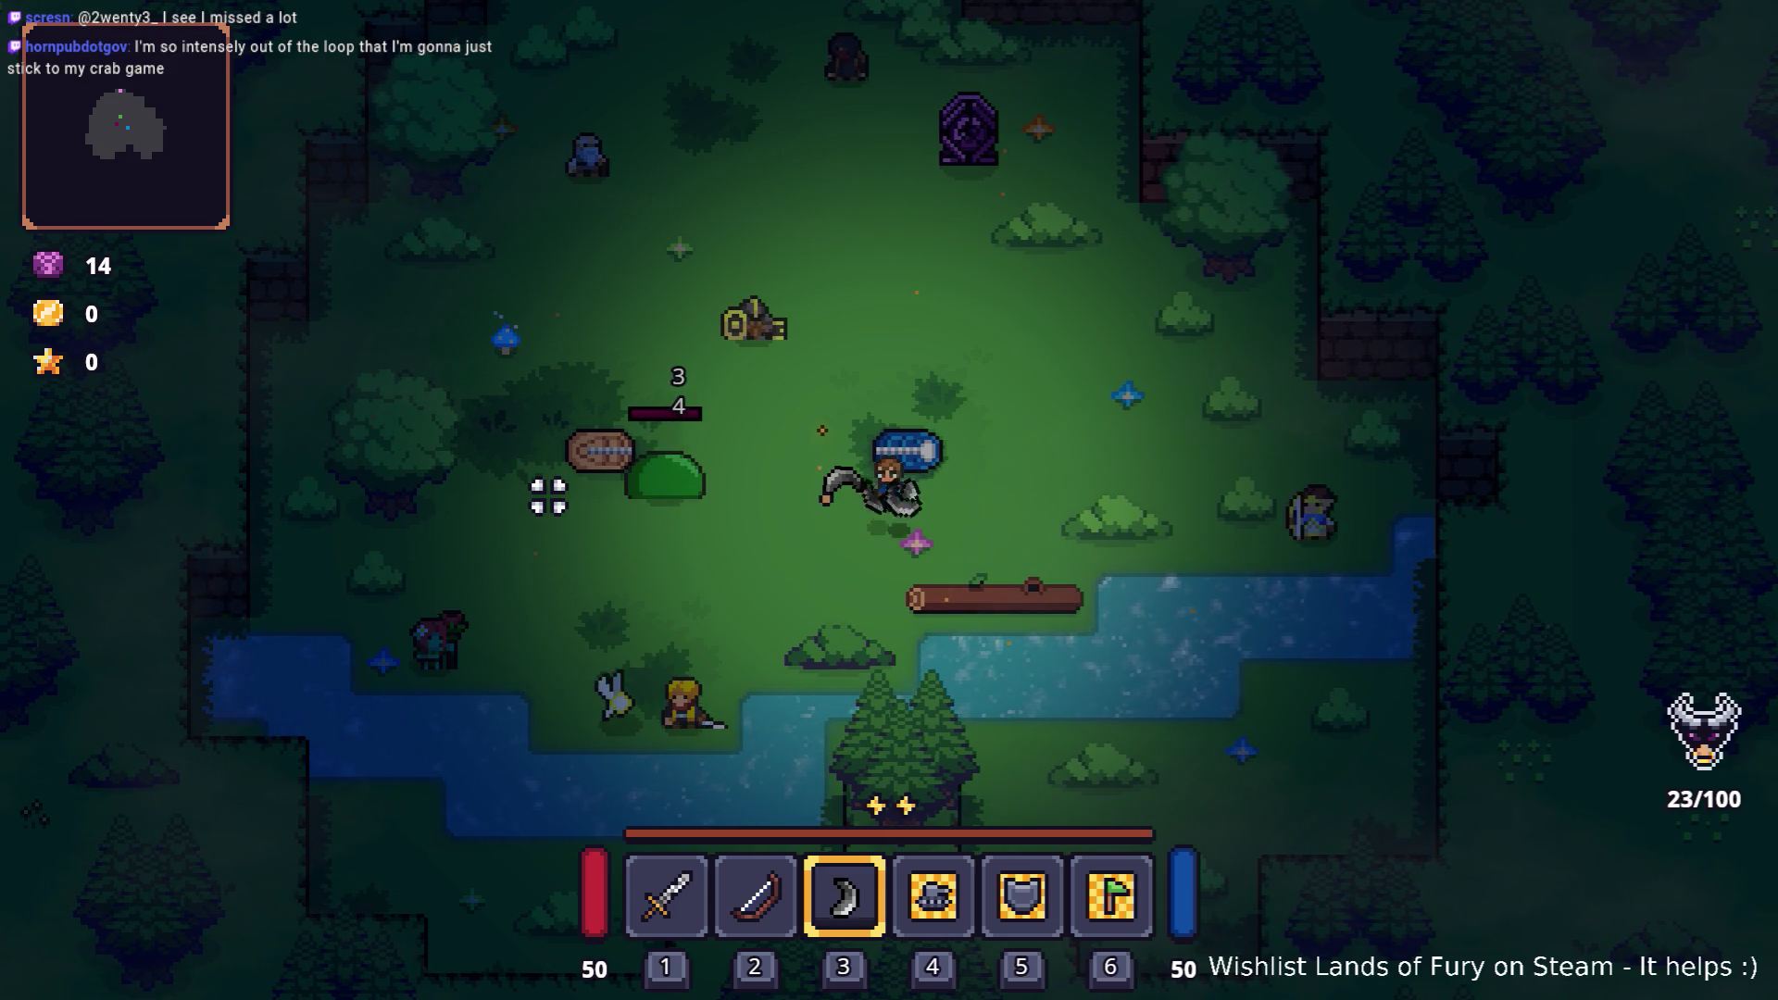
pyautogui.press('a')
pyautogui.click(547, 496)
pyautogui.click(548, 496)
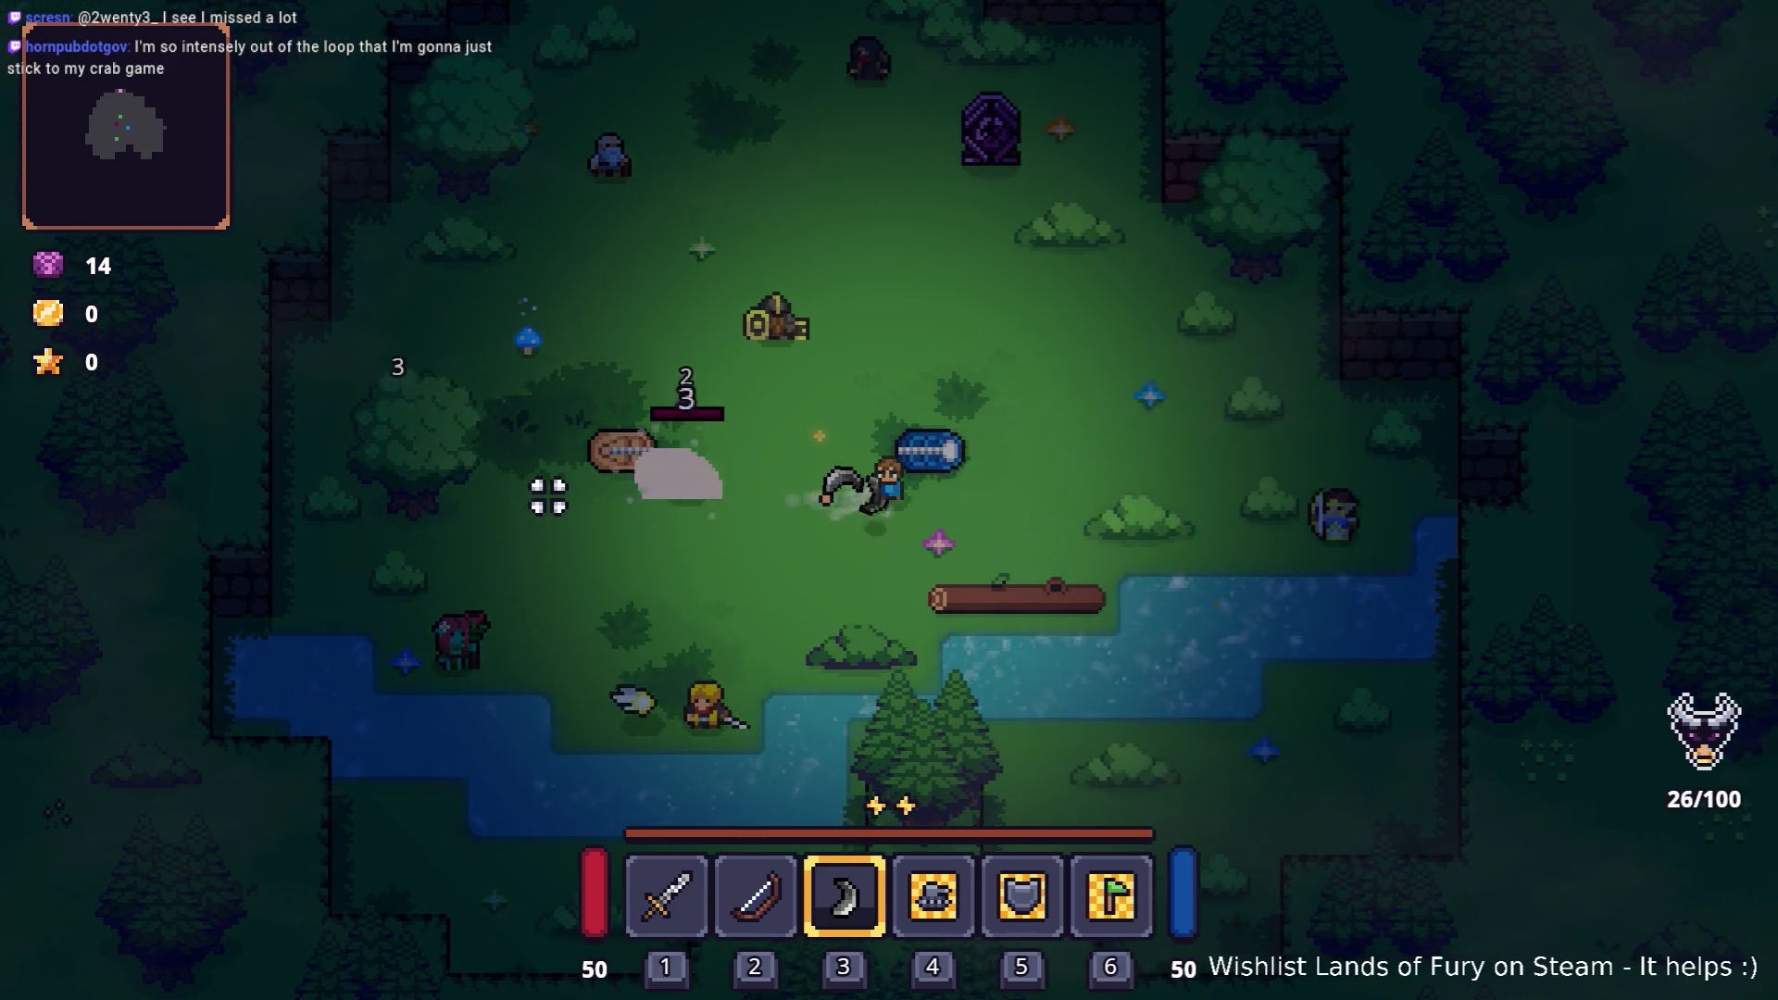
# Step: Land more bladed boomerang hits on the slime while circling around it
pyautogui.press('w')
pyautogui.press('d')
pyautogui.click(545, 497)
pyautogui.click(544, 556)
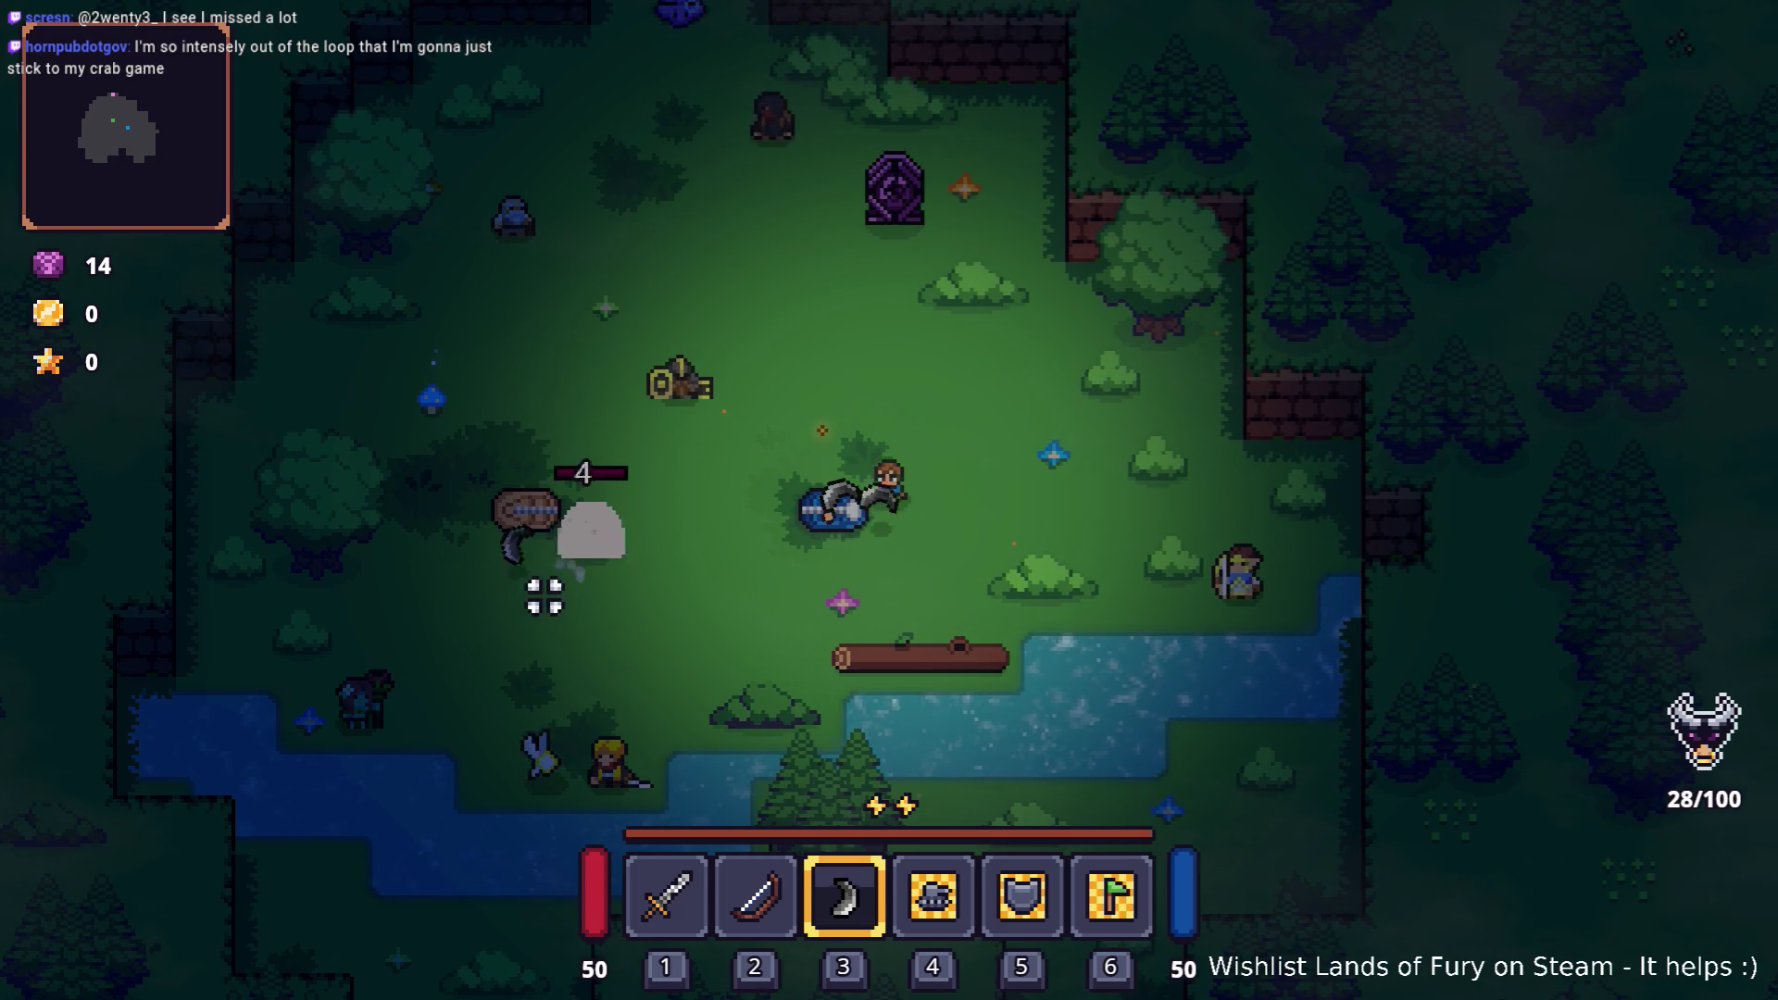
pyautogui.press('d')
pyautogui.press('s')
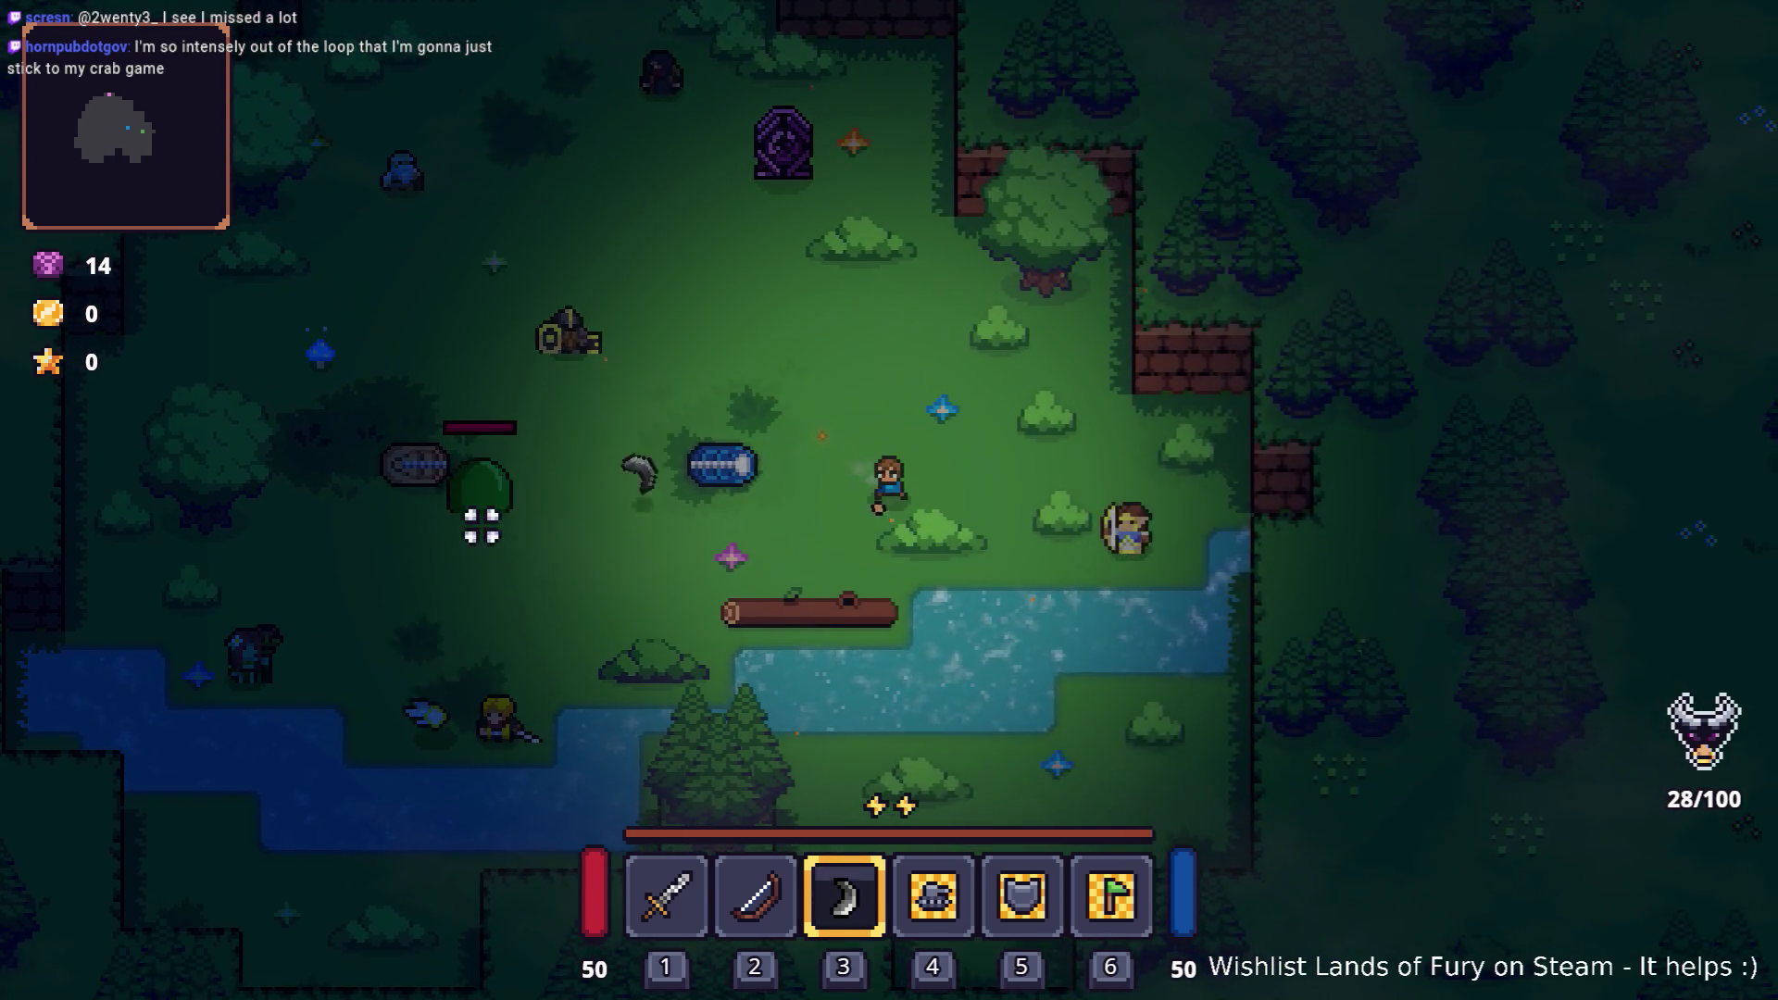
pyautogui.press('a')
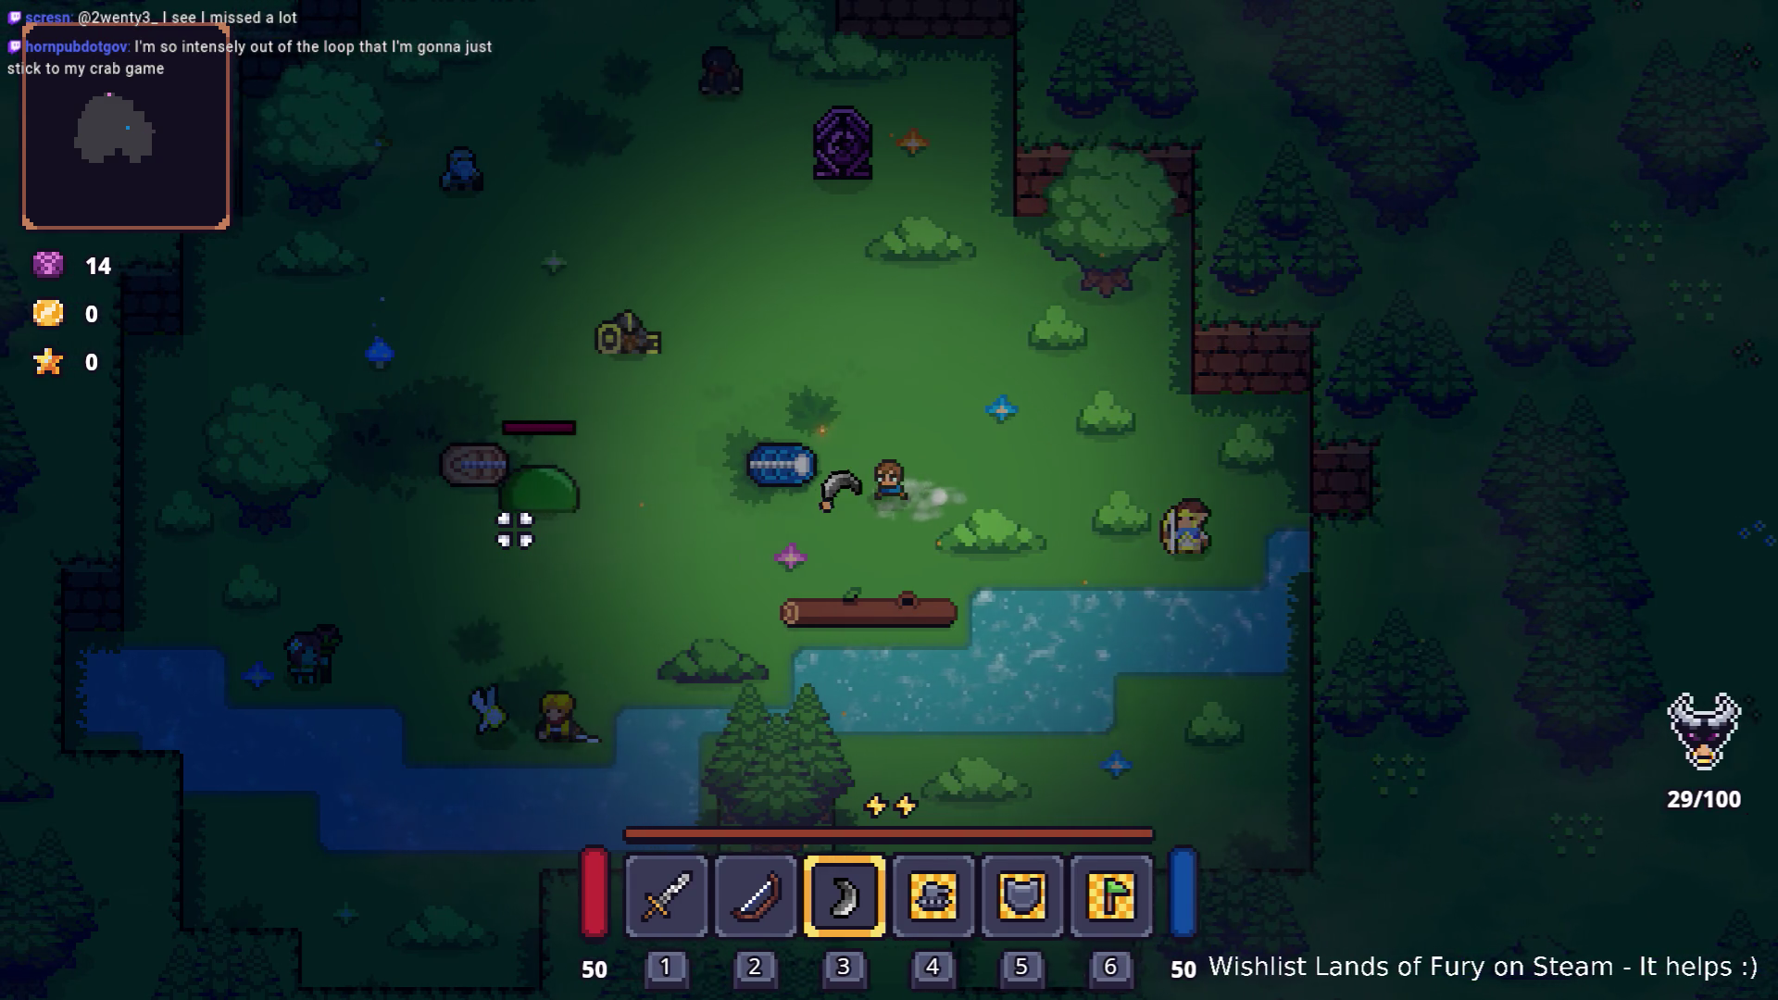
pyautogui.click(533, 511)
pyautogui.press('w')
pyautogui.press('d')
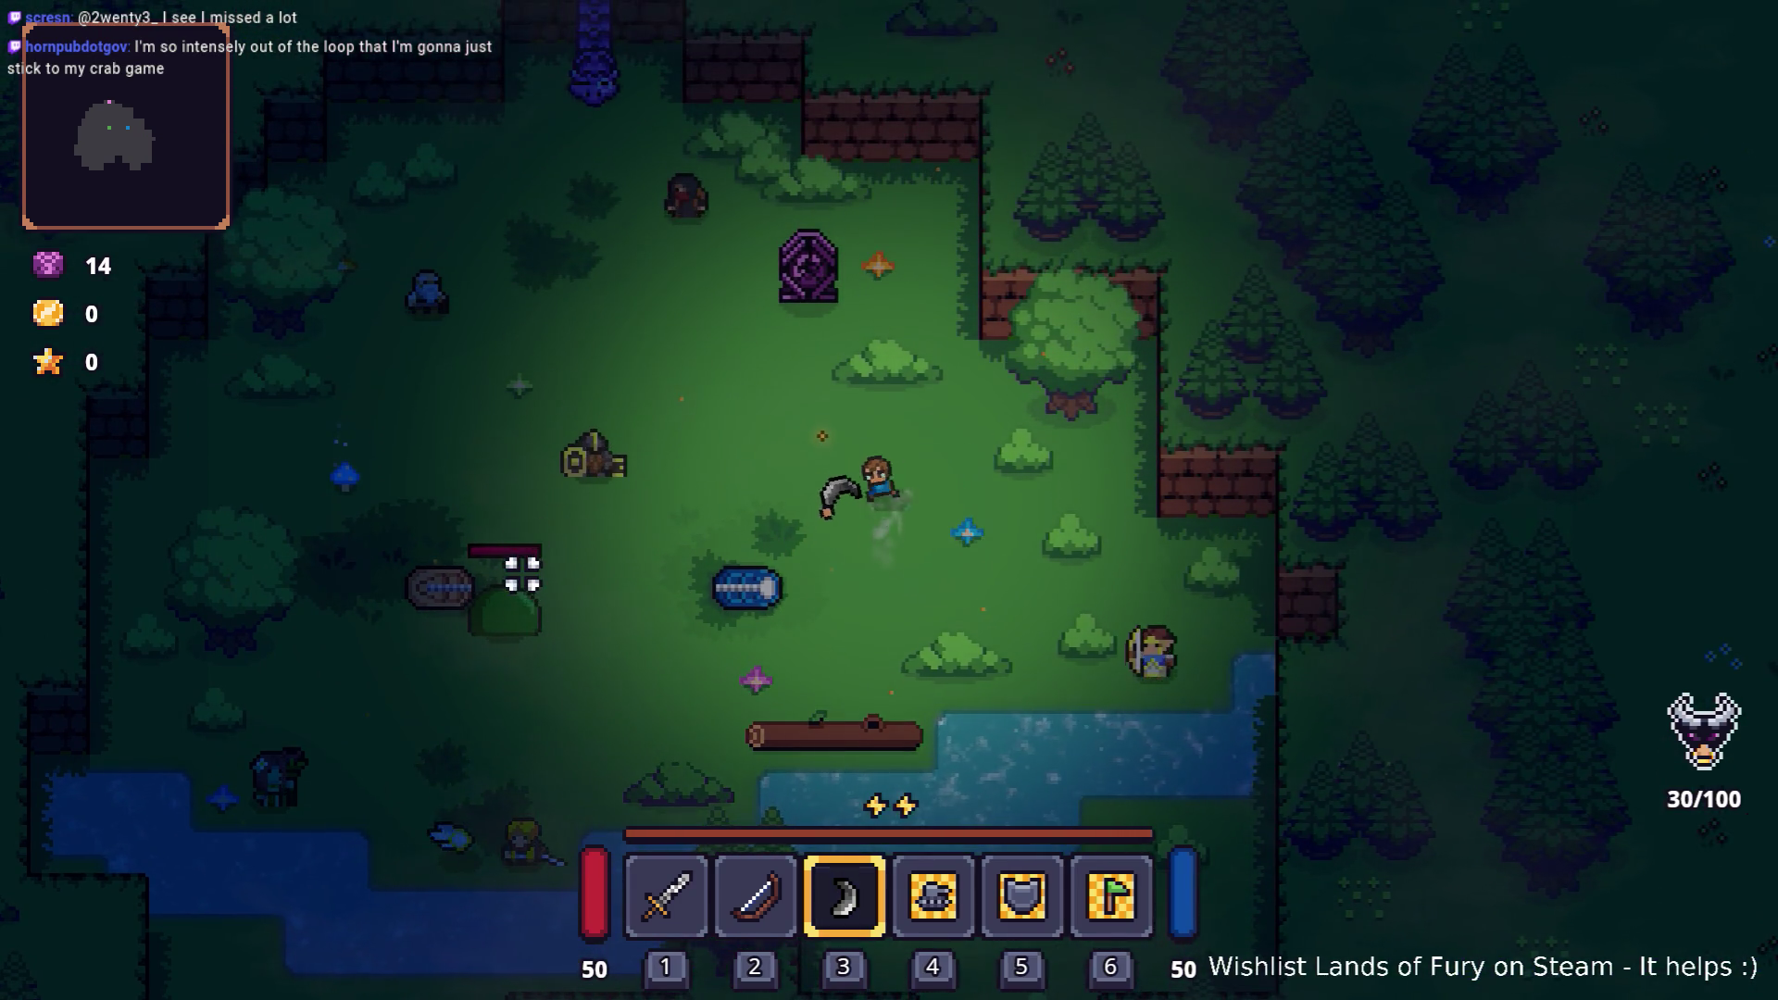
pyautogui.press('a')
pyautogui.press('s')
# Step: Add a plain boomerang by removing 'bladed_' from the recalled Player.AddItem console command
pyautogui.press('`')
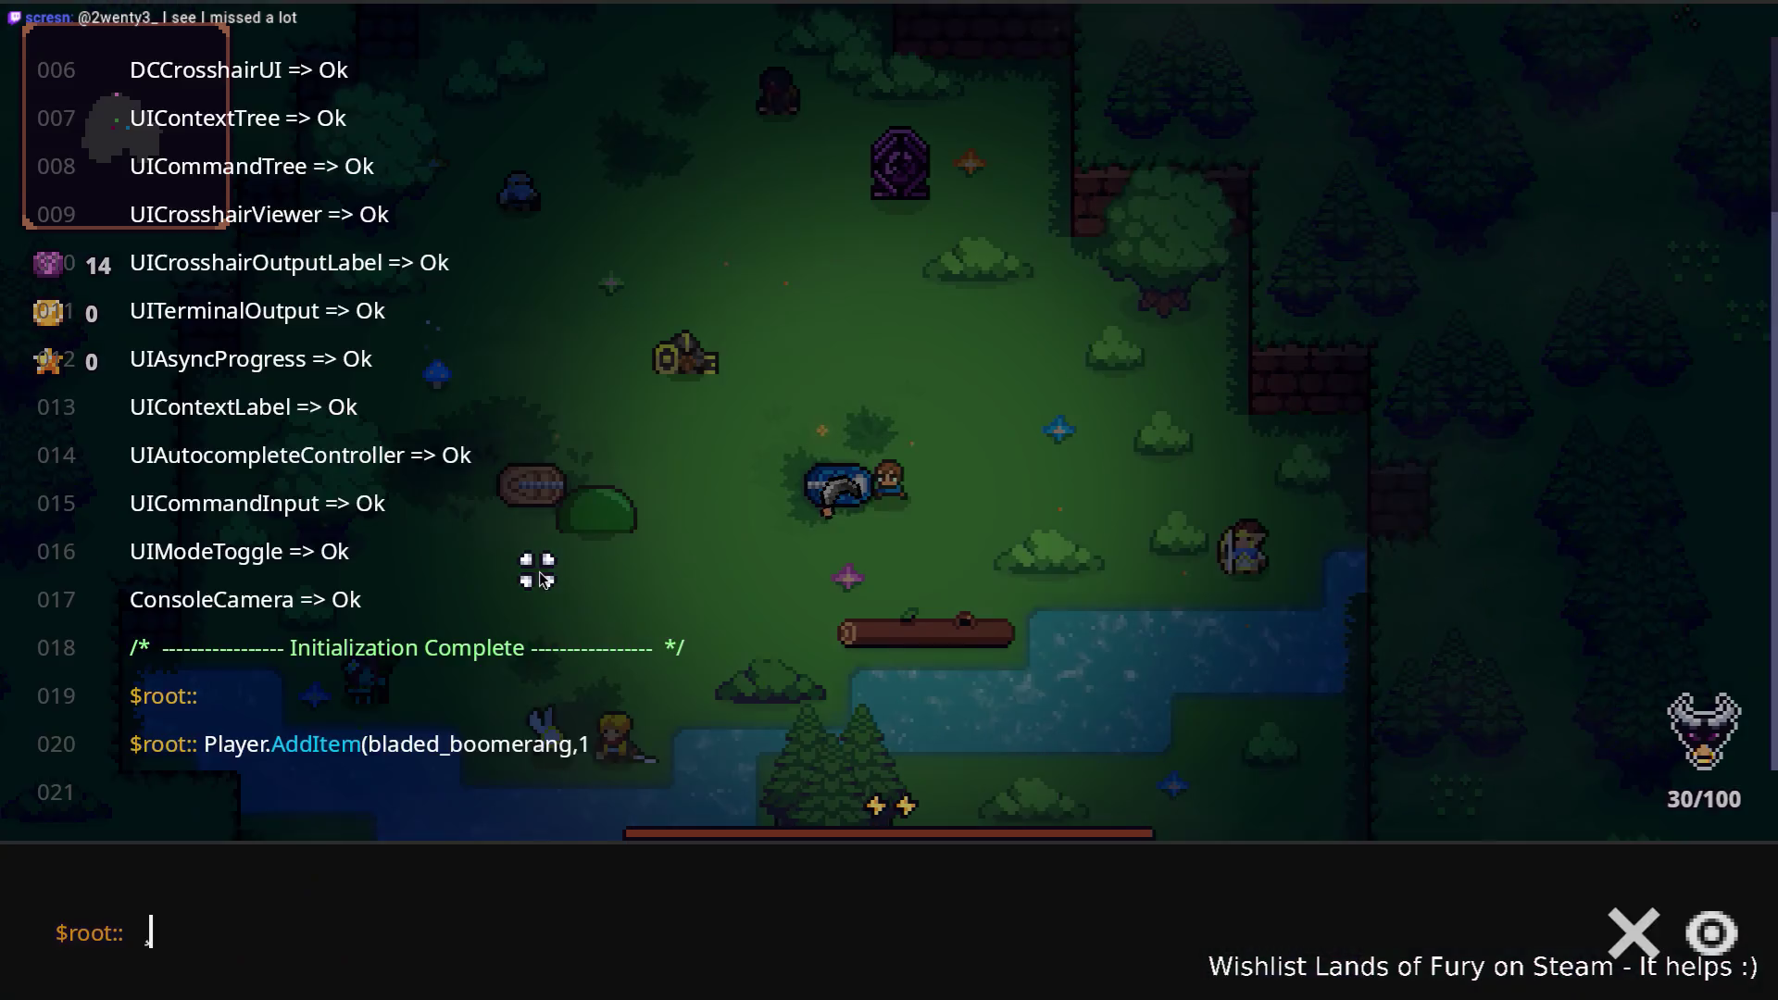
pyautogui.press('Up')
pyautogui.press('Right')
pyautogui.press('Right')
pyautogui.press('Right')
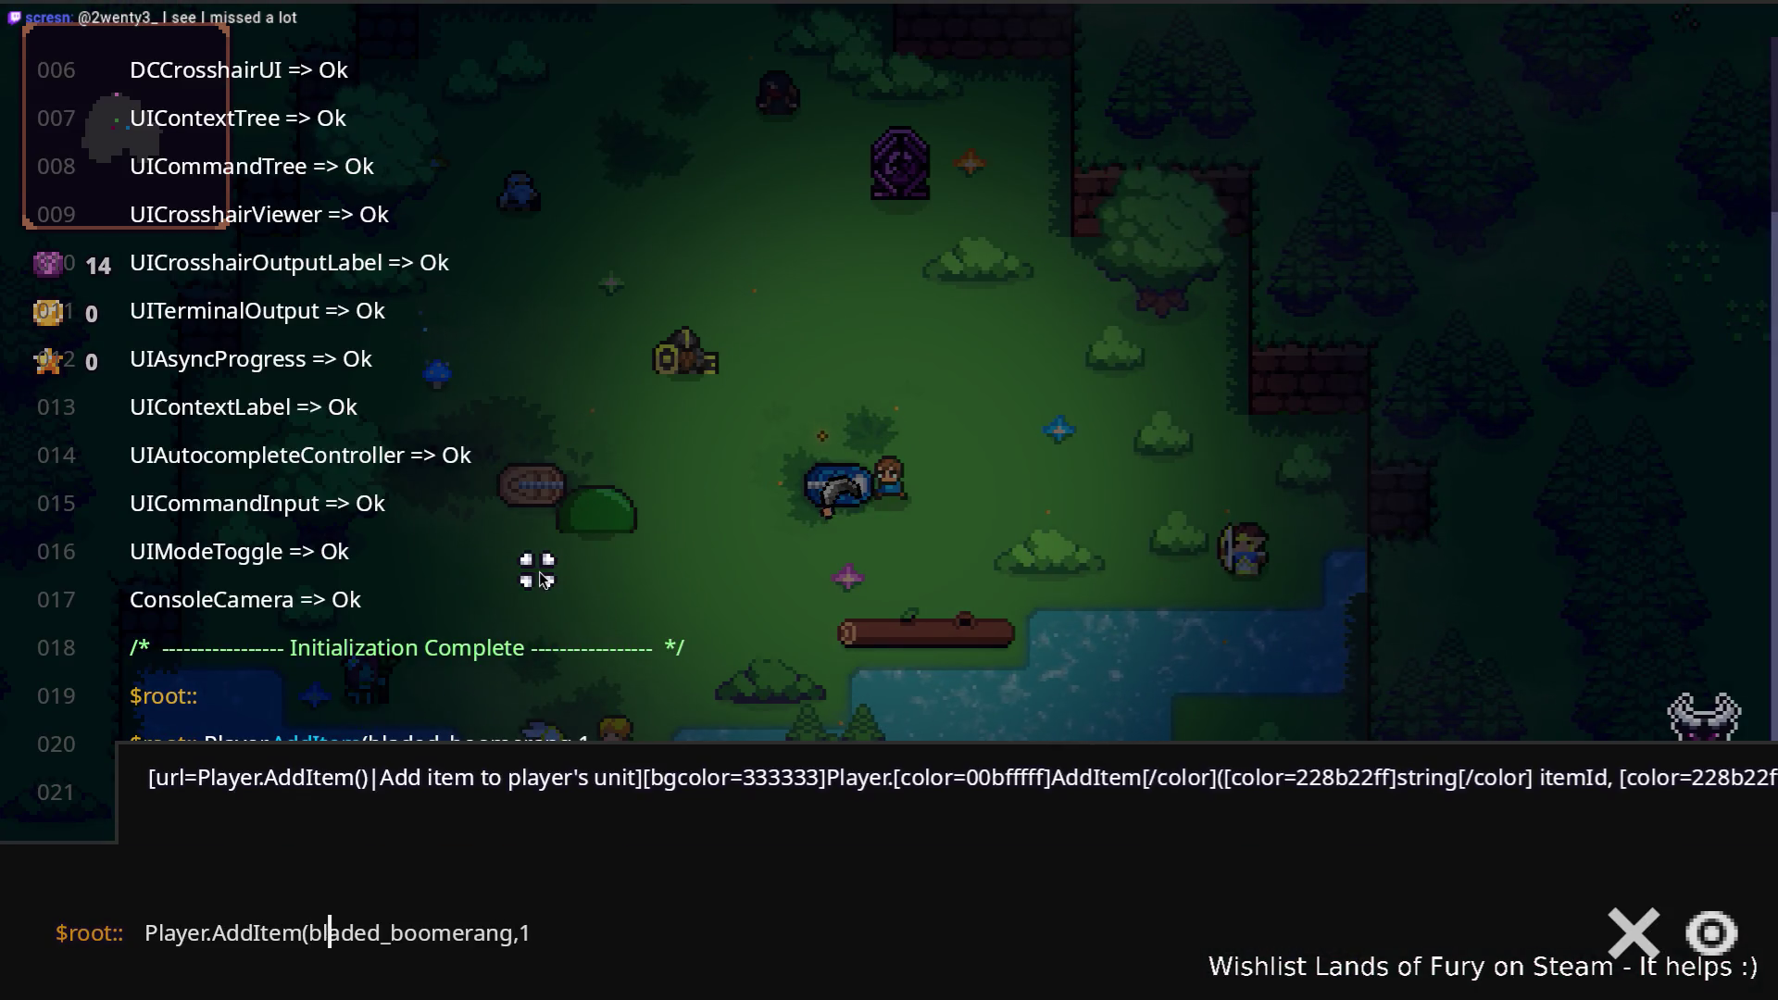
pyautogui.hotkey('ctrl', 'shift', 'Left')
pyautogui.press('BackSpace')
pyautogui.press('Return')
pyautogui.press('`')
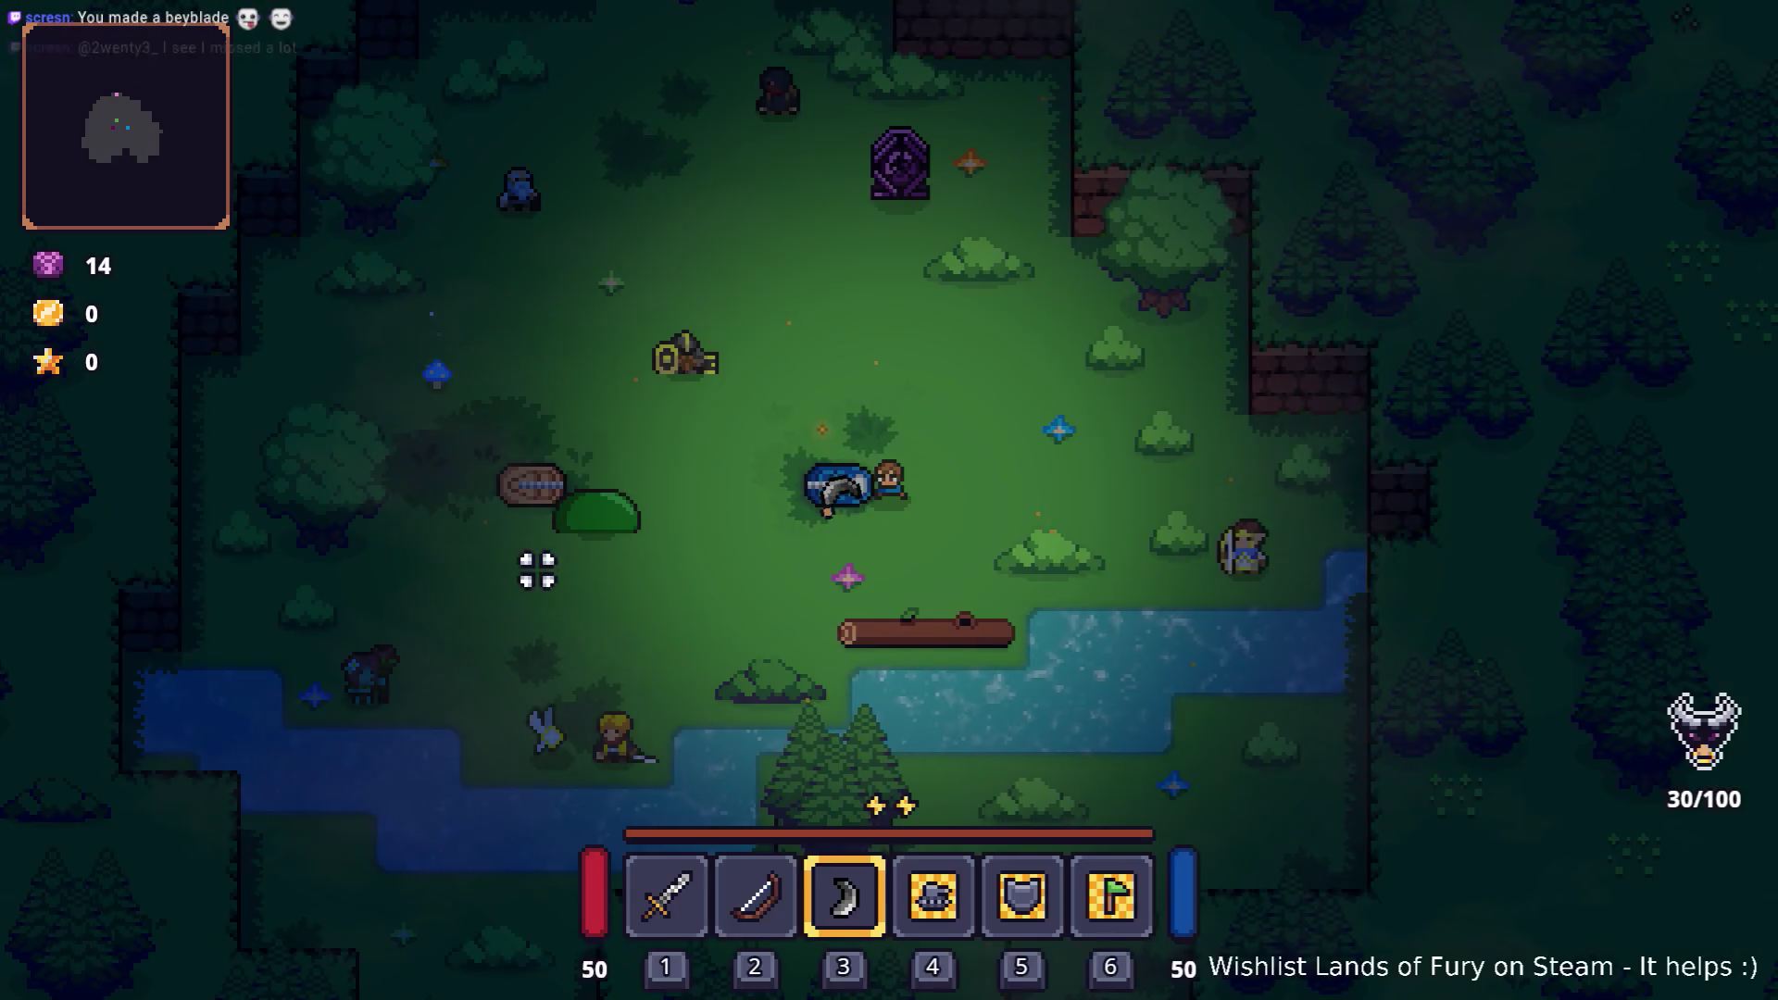
# Step: Equip the plain boomerang in hotbar slot 2 in place of the bow and throw it at the slime
pyautogui.press('i')
pyautogui.moveTo(682, 782); pyautogui.dragTo(741, 699)
pyautogui.press('i')
pyautogui.press('2')
pyautogui.click(565, 505)
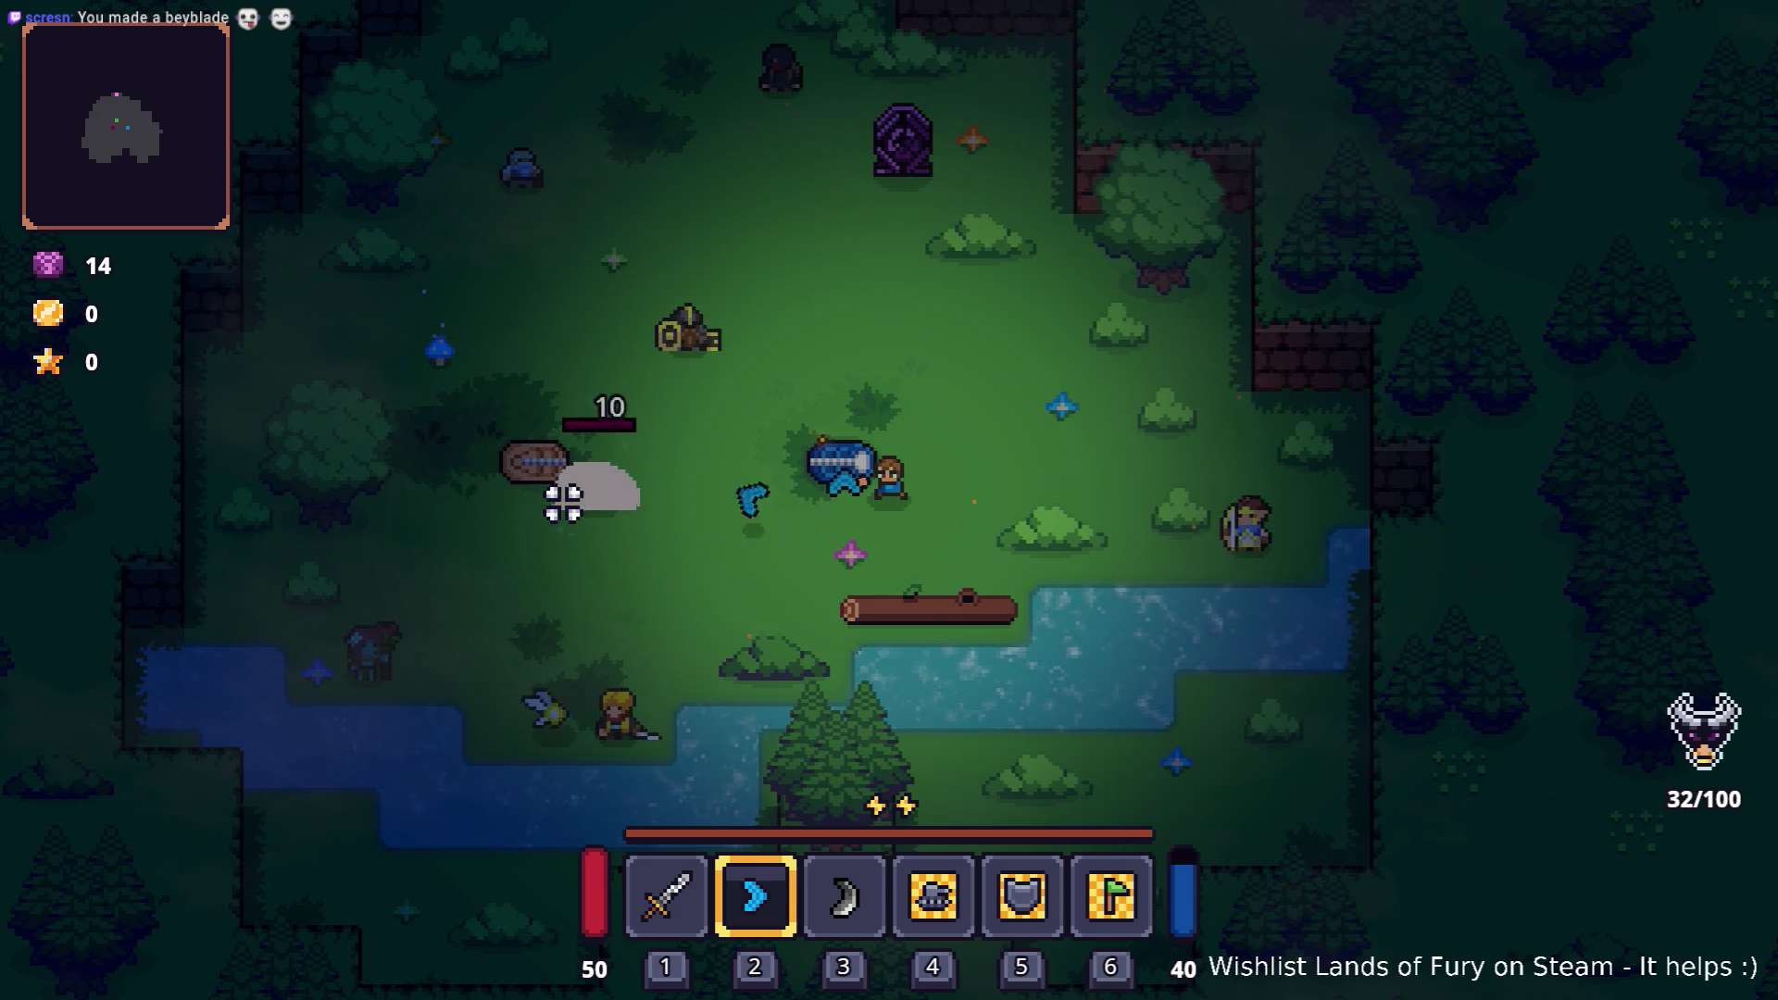
pyautogui.click(563, 504)
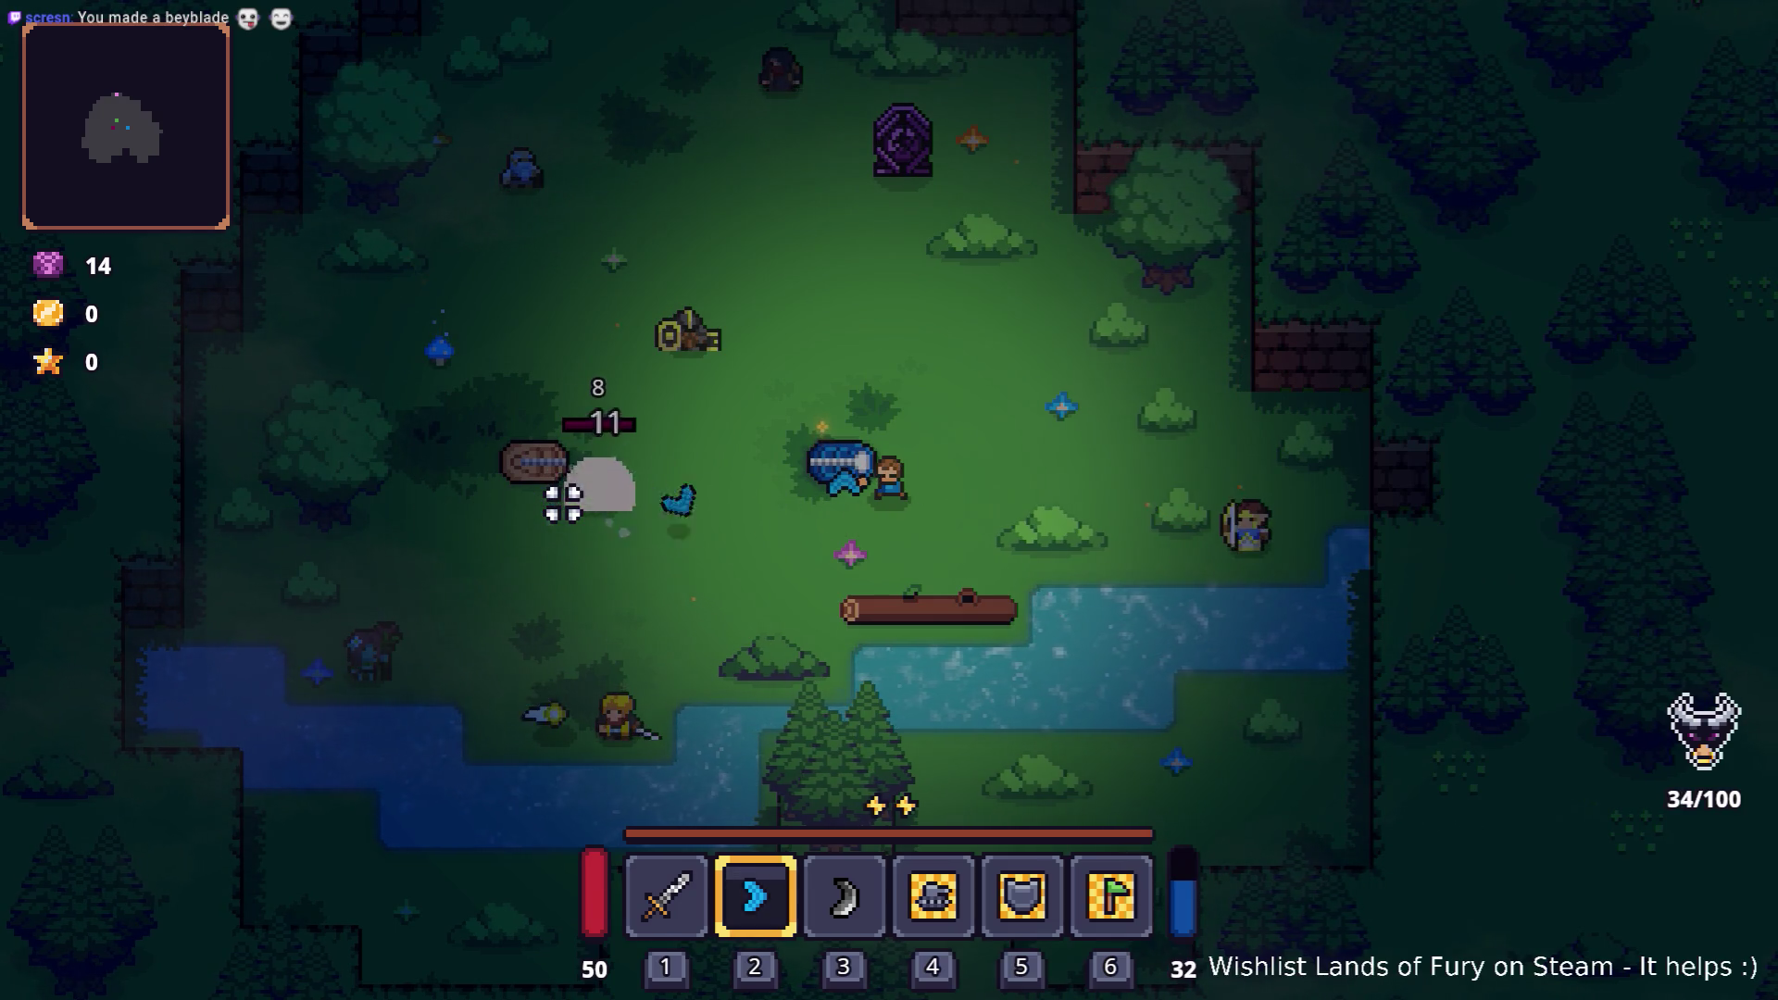
# Step: Alternate bladed (slot 3) and plain (slot 2) boomerang throws at the slime to compare hits
pyautogui.press('3')
pyautogui.click(562, 504)
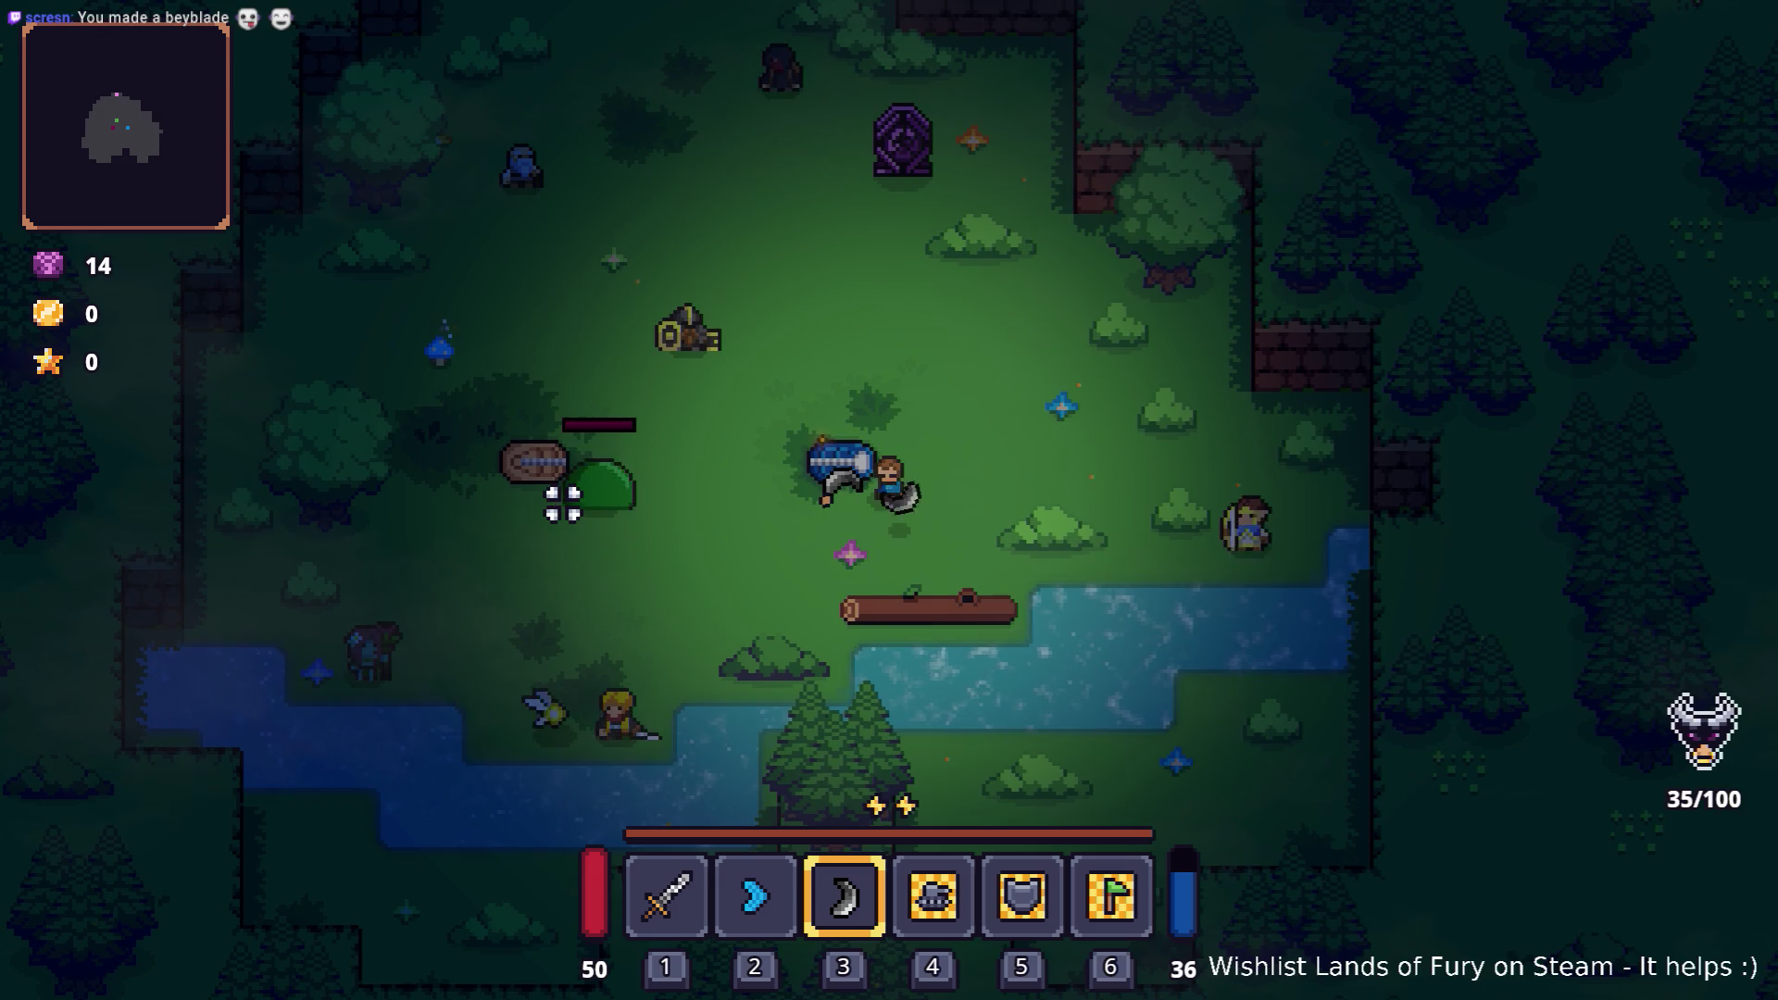
pyautogui.click(562, 503)
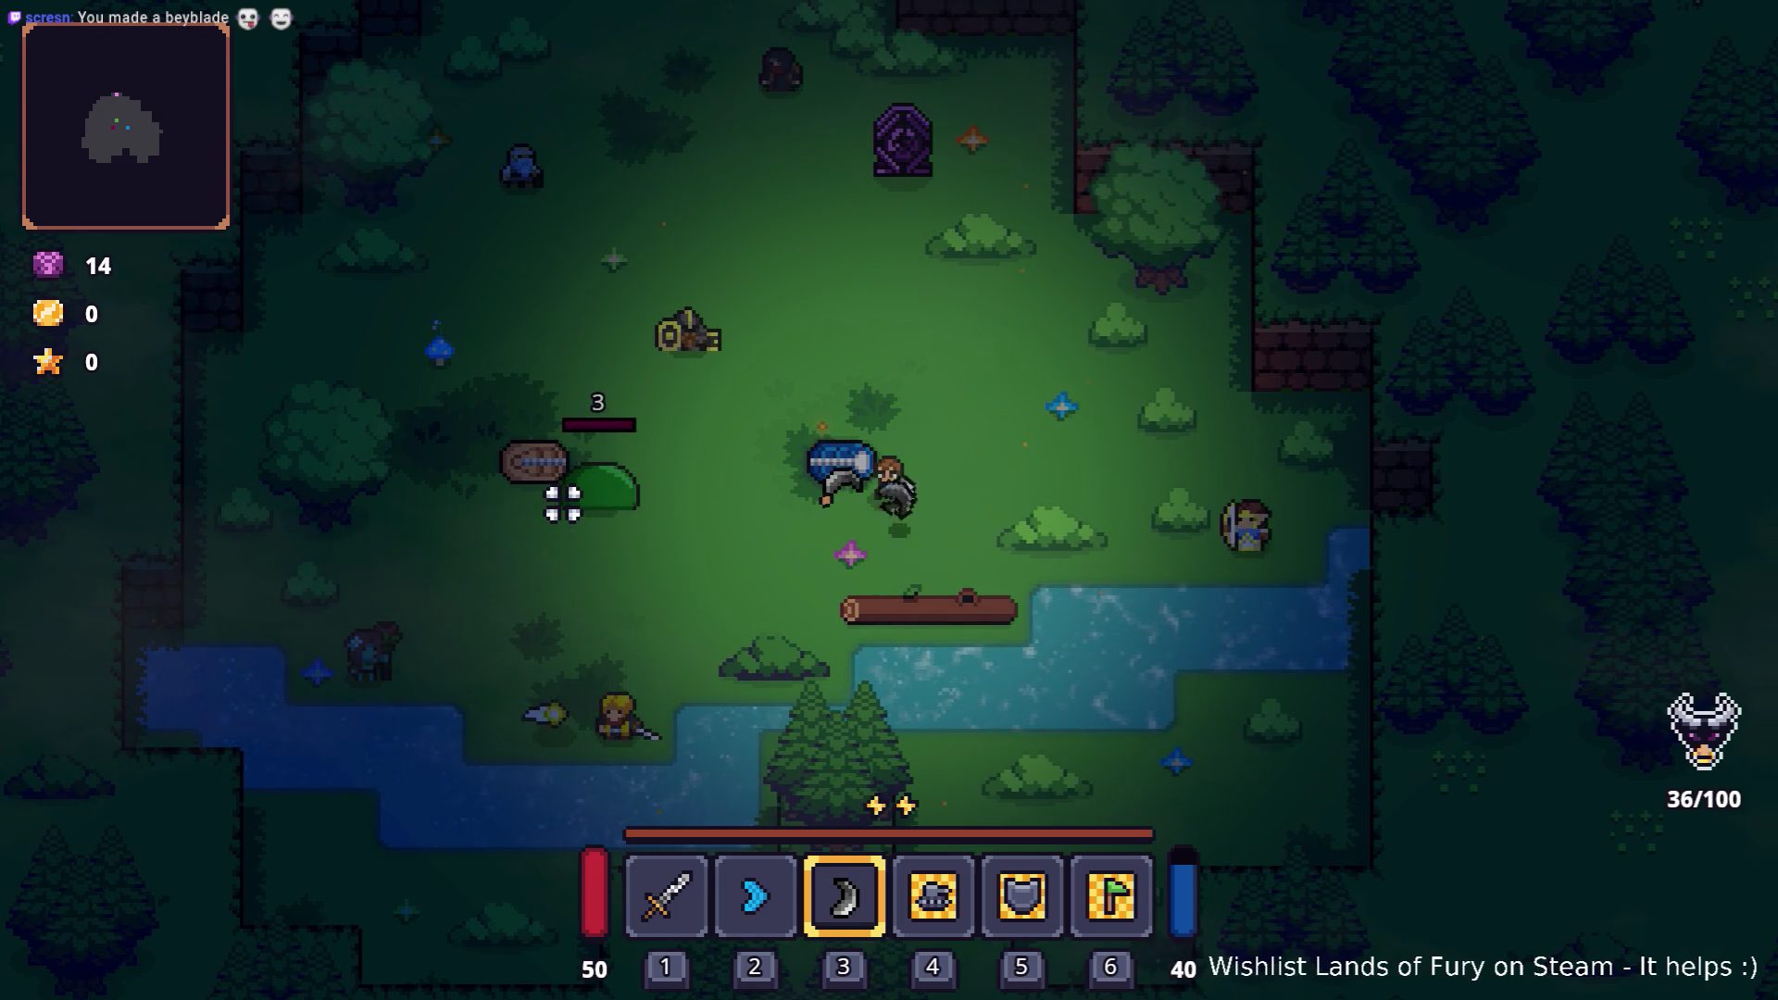
pyautogui.click(559, 500)
pyautogui.press('w')
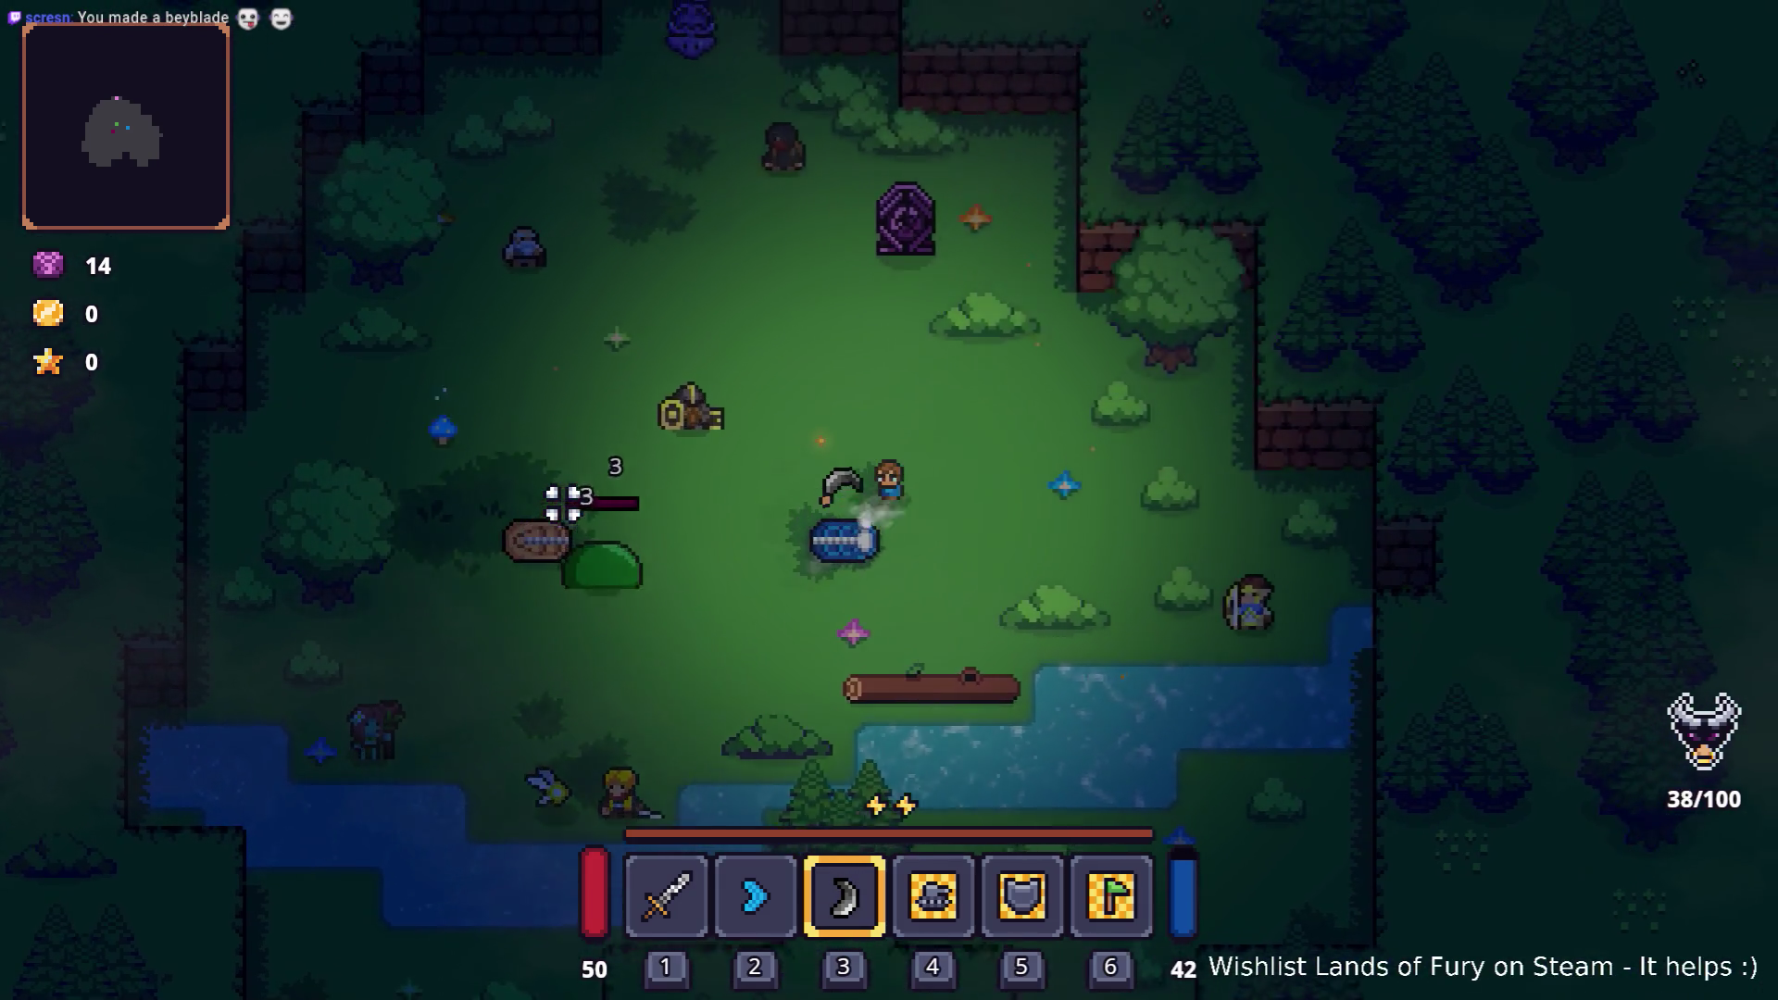
pyautogui.click(547, 589)
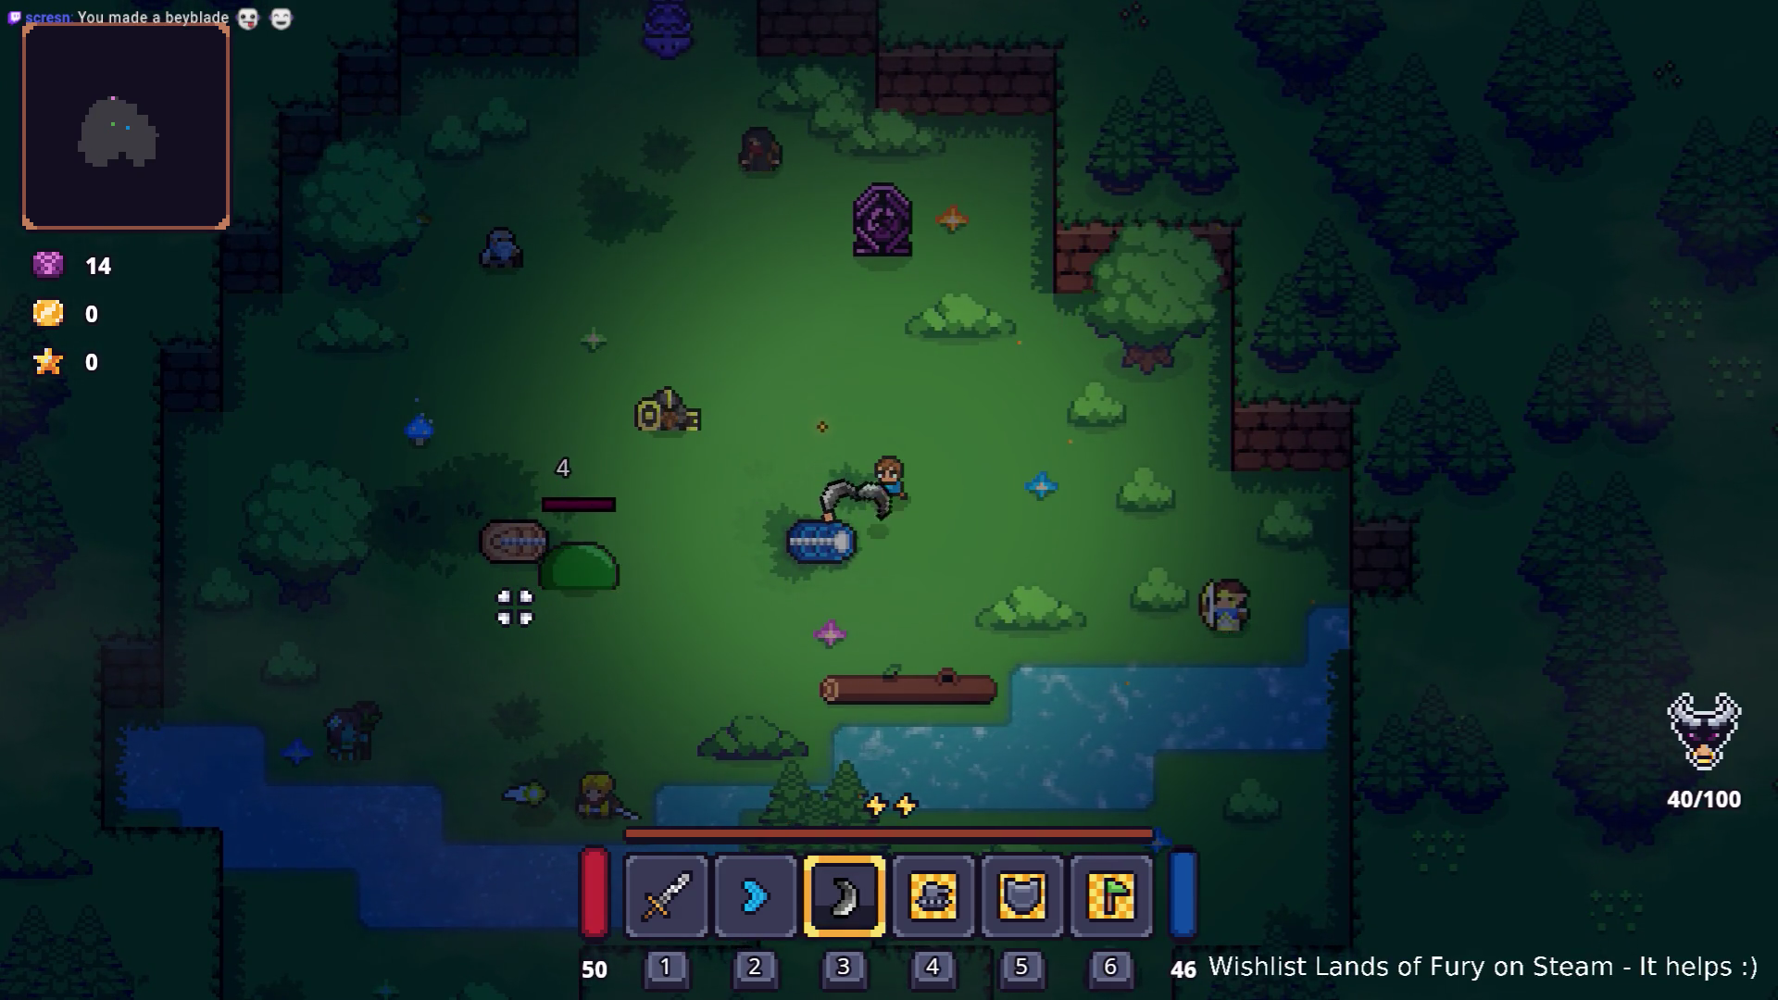
pyautogui.press('a')
pyautogui.press('s')
pyautogui.press('2')
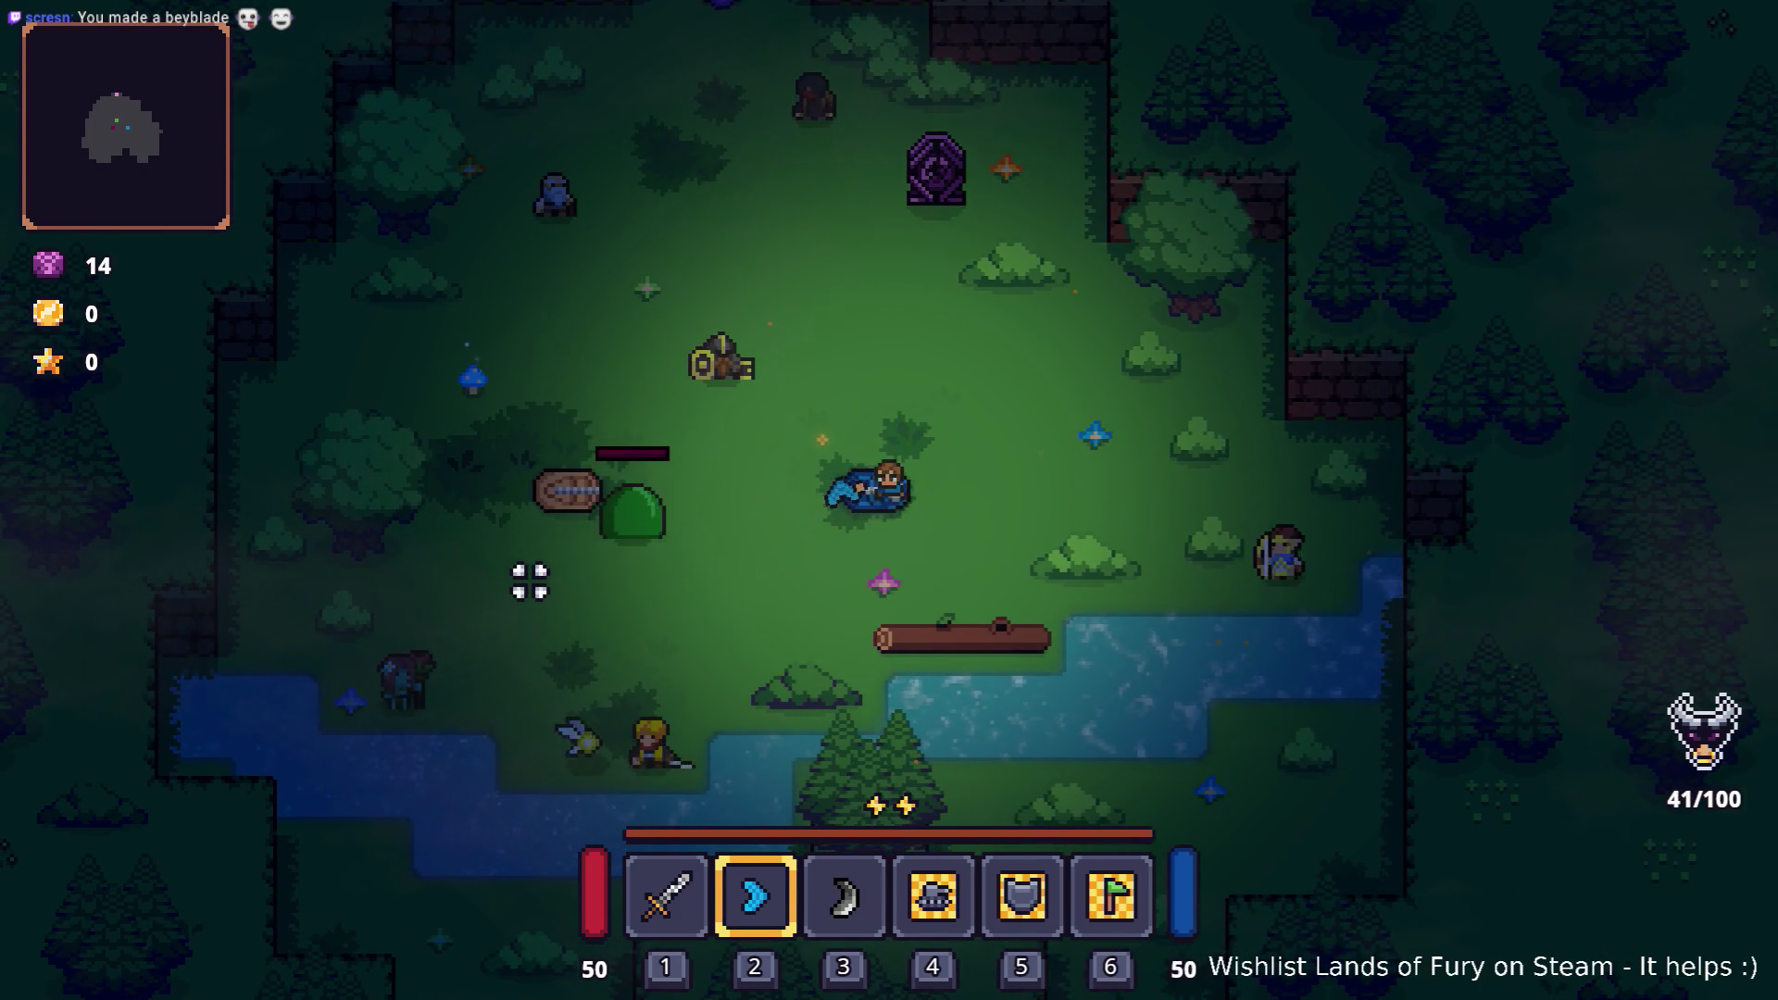
pyautogui.click(528, 579)
# Step: Add a glider boomerang by inserting 'glider_' into the recalled add-item console command
pyautogui.press('`')
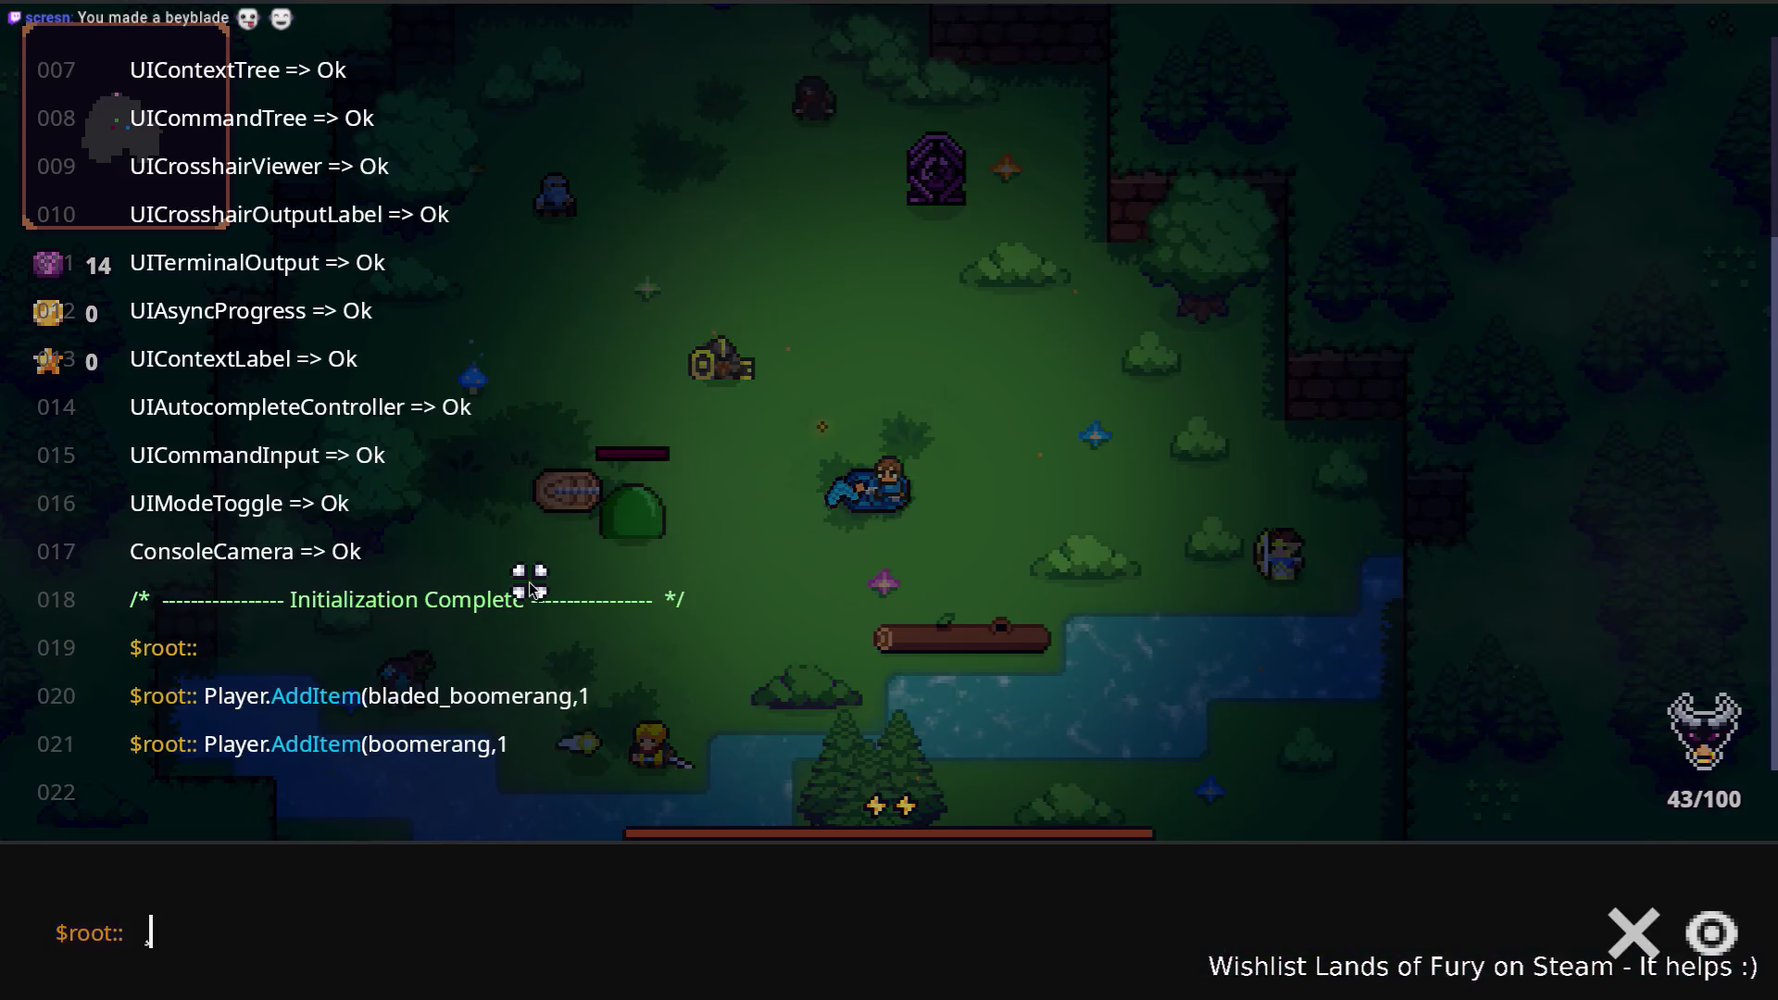
pyautogui.press('Up')
pyautogui.press('Left')
pyautogui.press('Left')
pyautogui.write('glider_')
pyautogui.press('Return')
pyautogui.press('`')
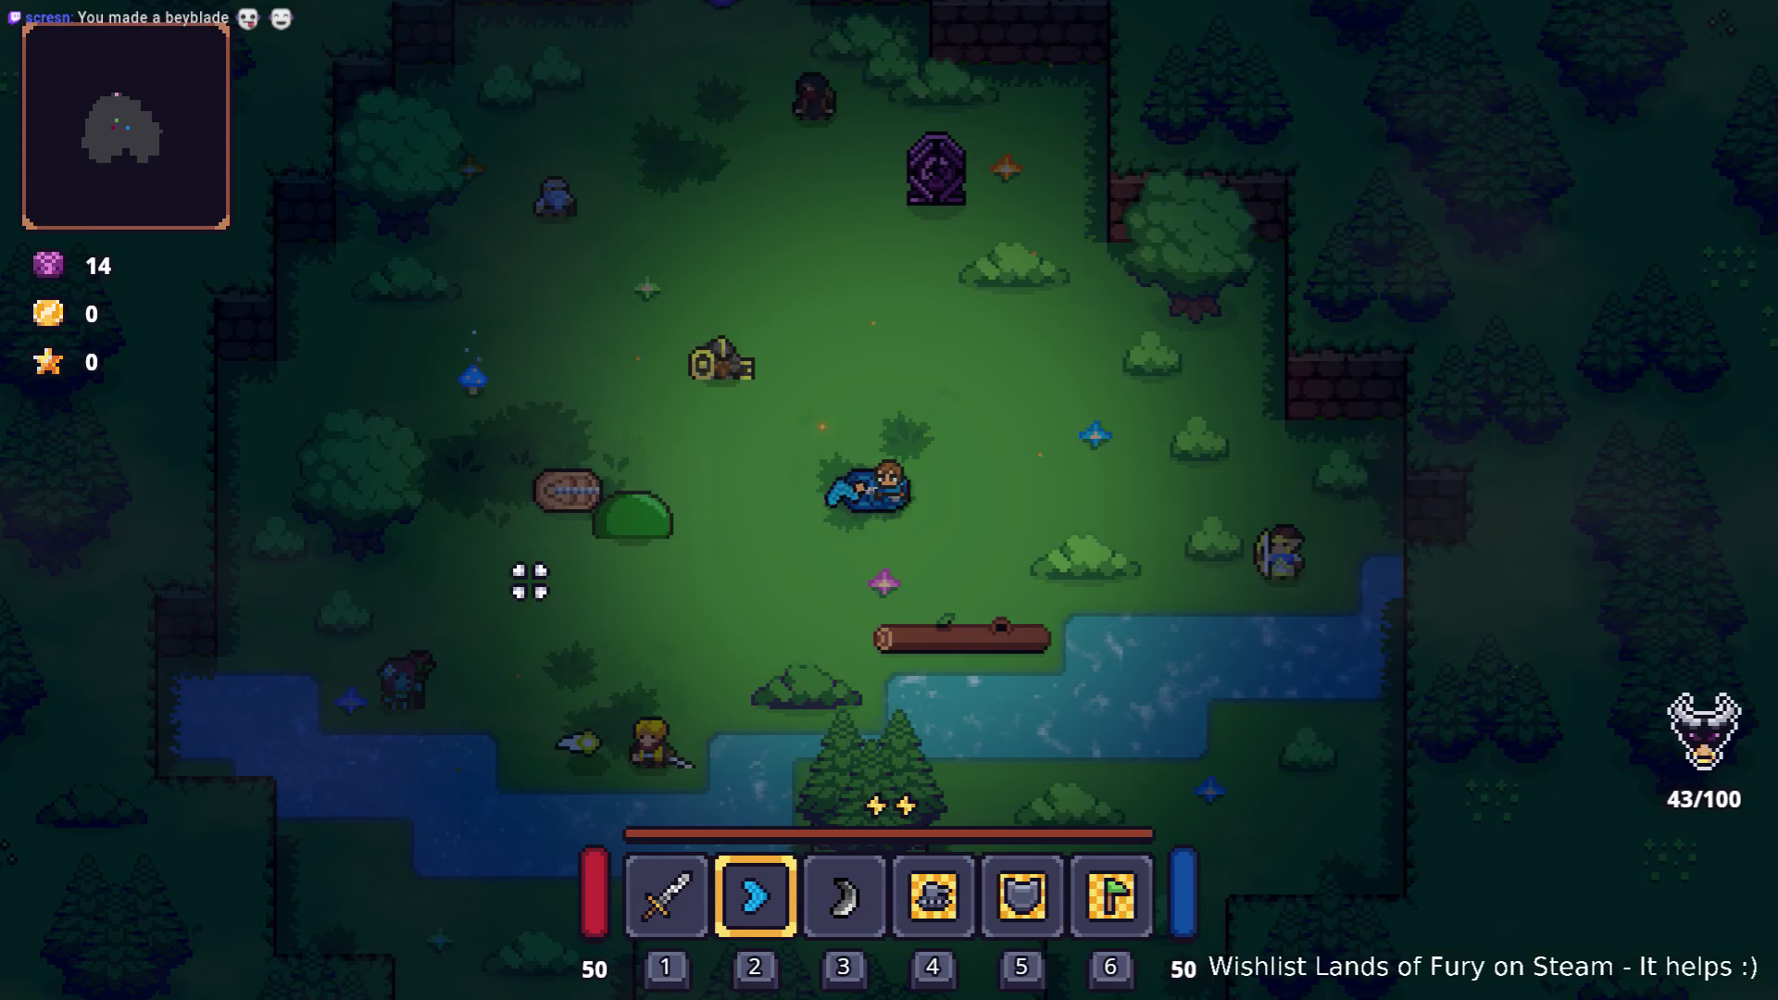
# Step: Equip the Glider Boomerang in hotbar slot 1 and throw it at the slime
pyautogui.press('i')
pyautogui.moveTo(746, 647)
pyautogui.mouseDown()
pyautogui.moveTo(747, 746)
pyautogui.moveTo(655, 555)
pyautogui.mouseUp()
pyautogui.press('i')
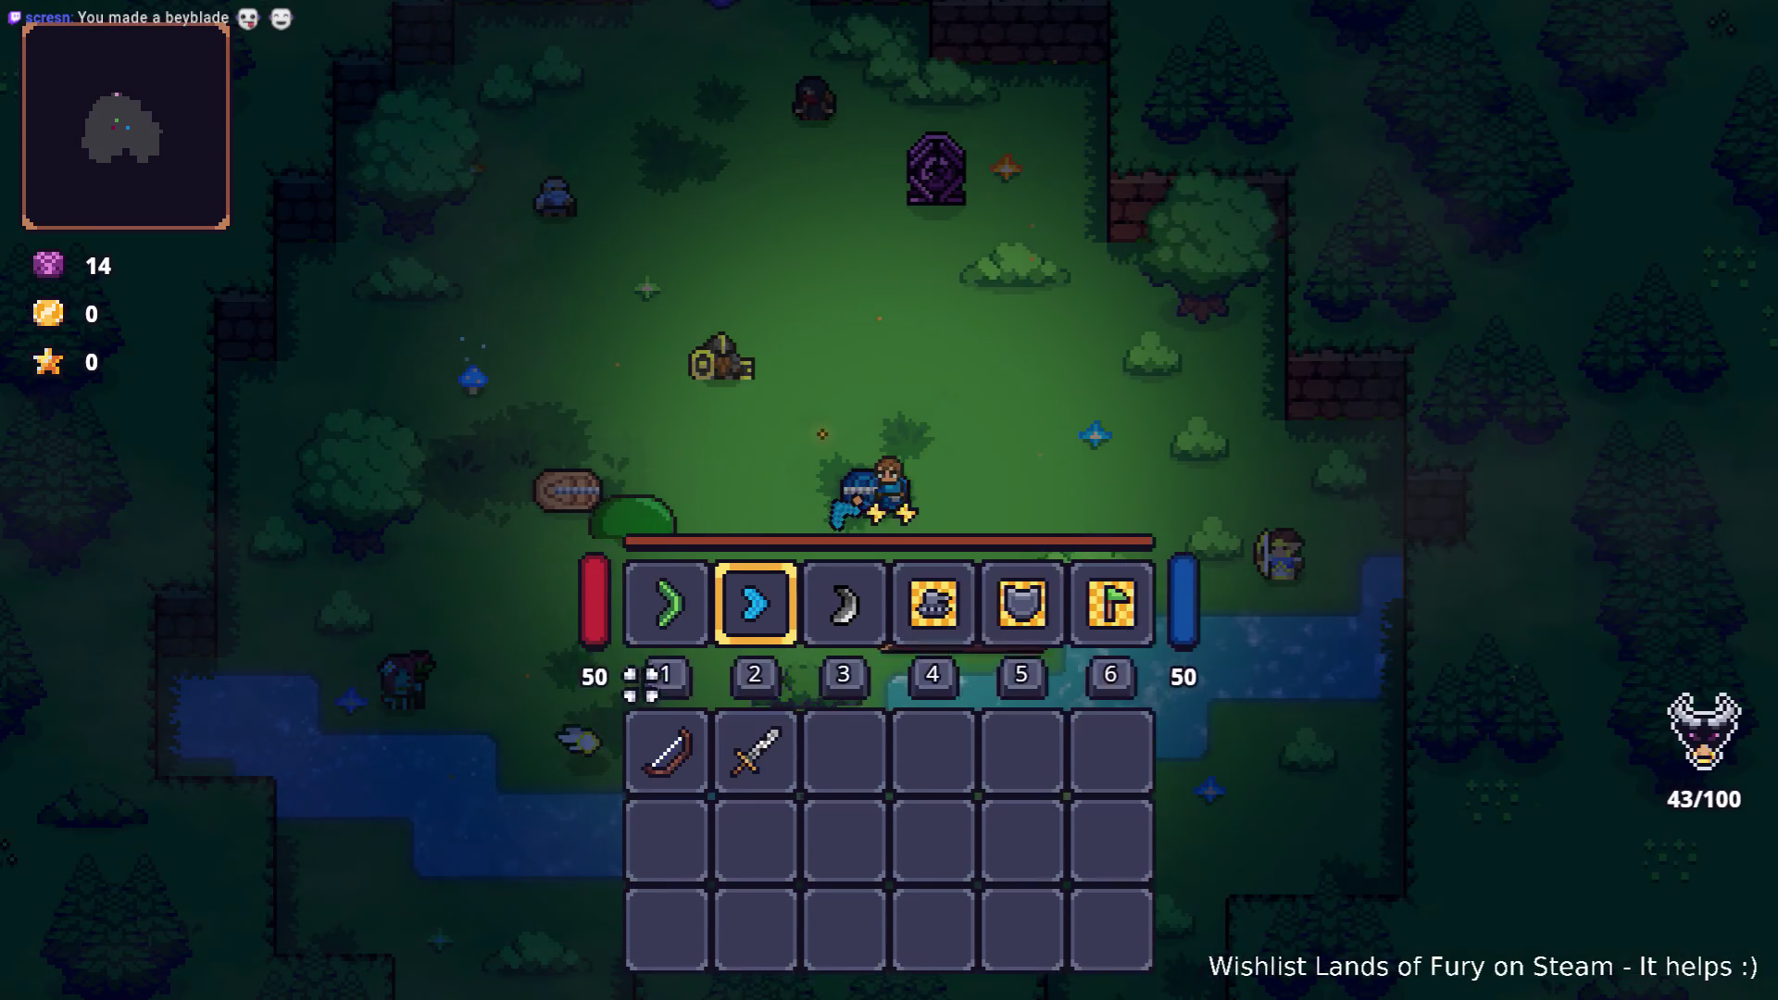
pyautogui.press('1')
pyautogui.click(469, 520)
pyautogui.press('d')
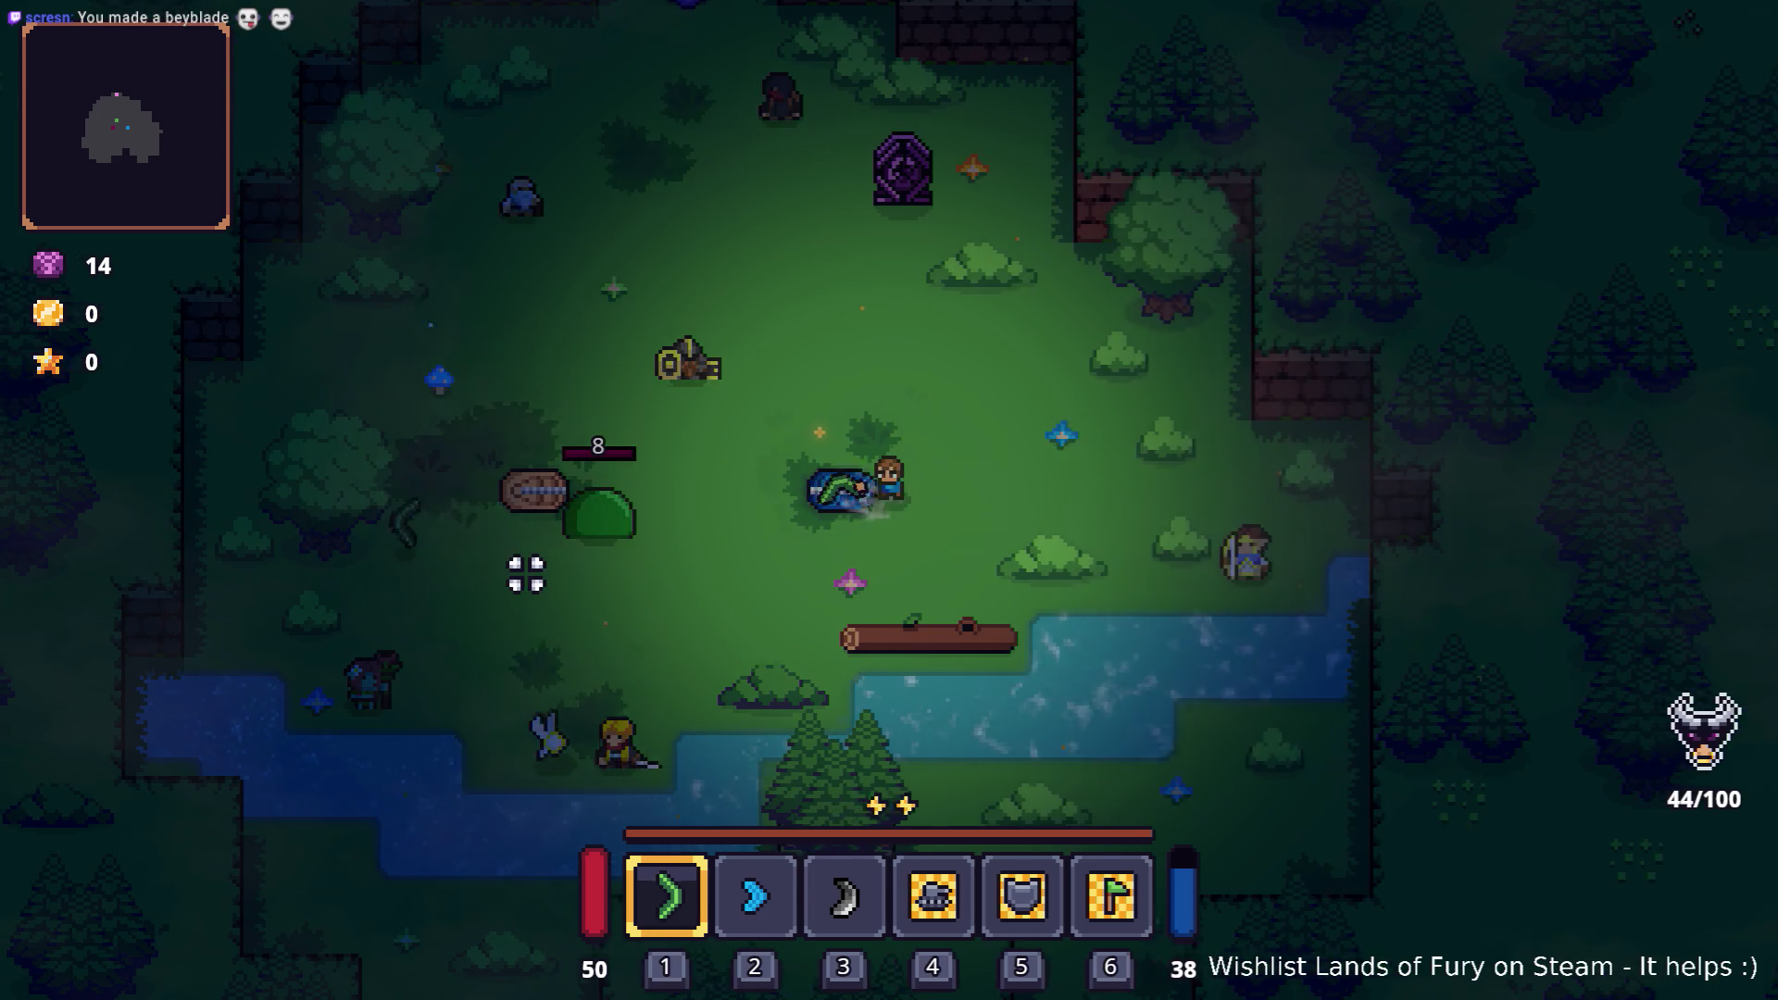
pyautogui.press('a')
pyautogui.click(526, 574)
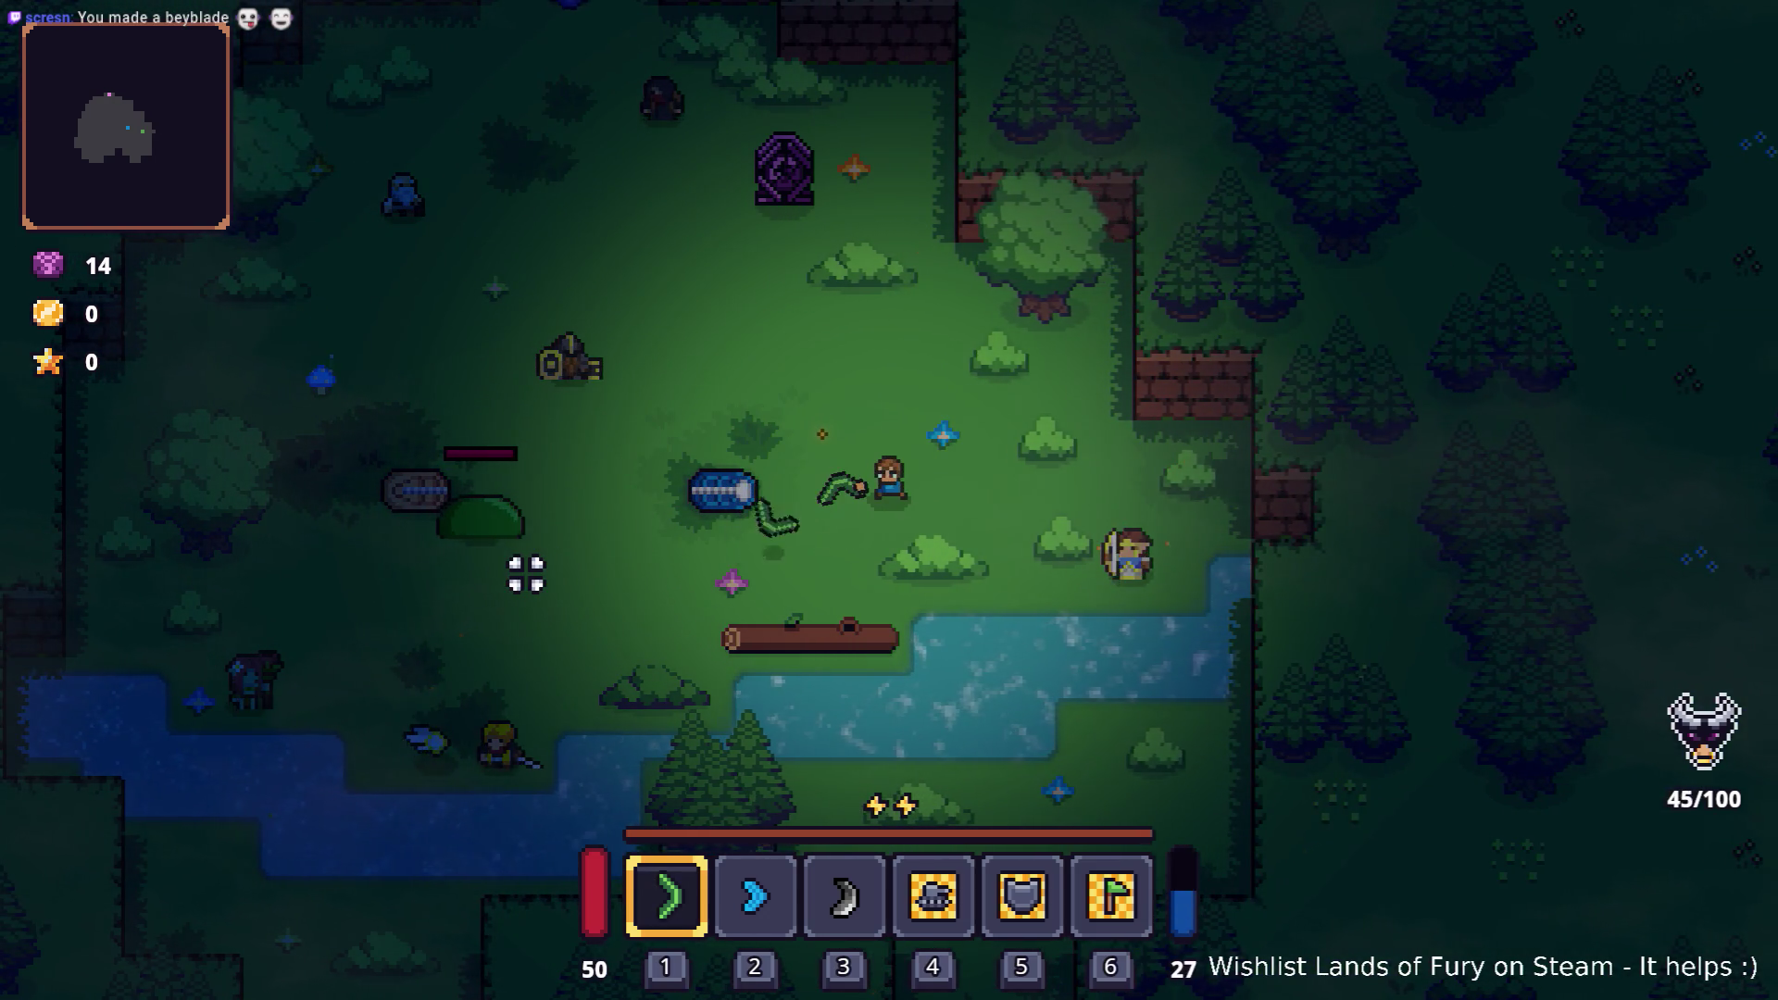
pyautogui.press('w')
pyautogui.press('a')
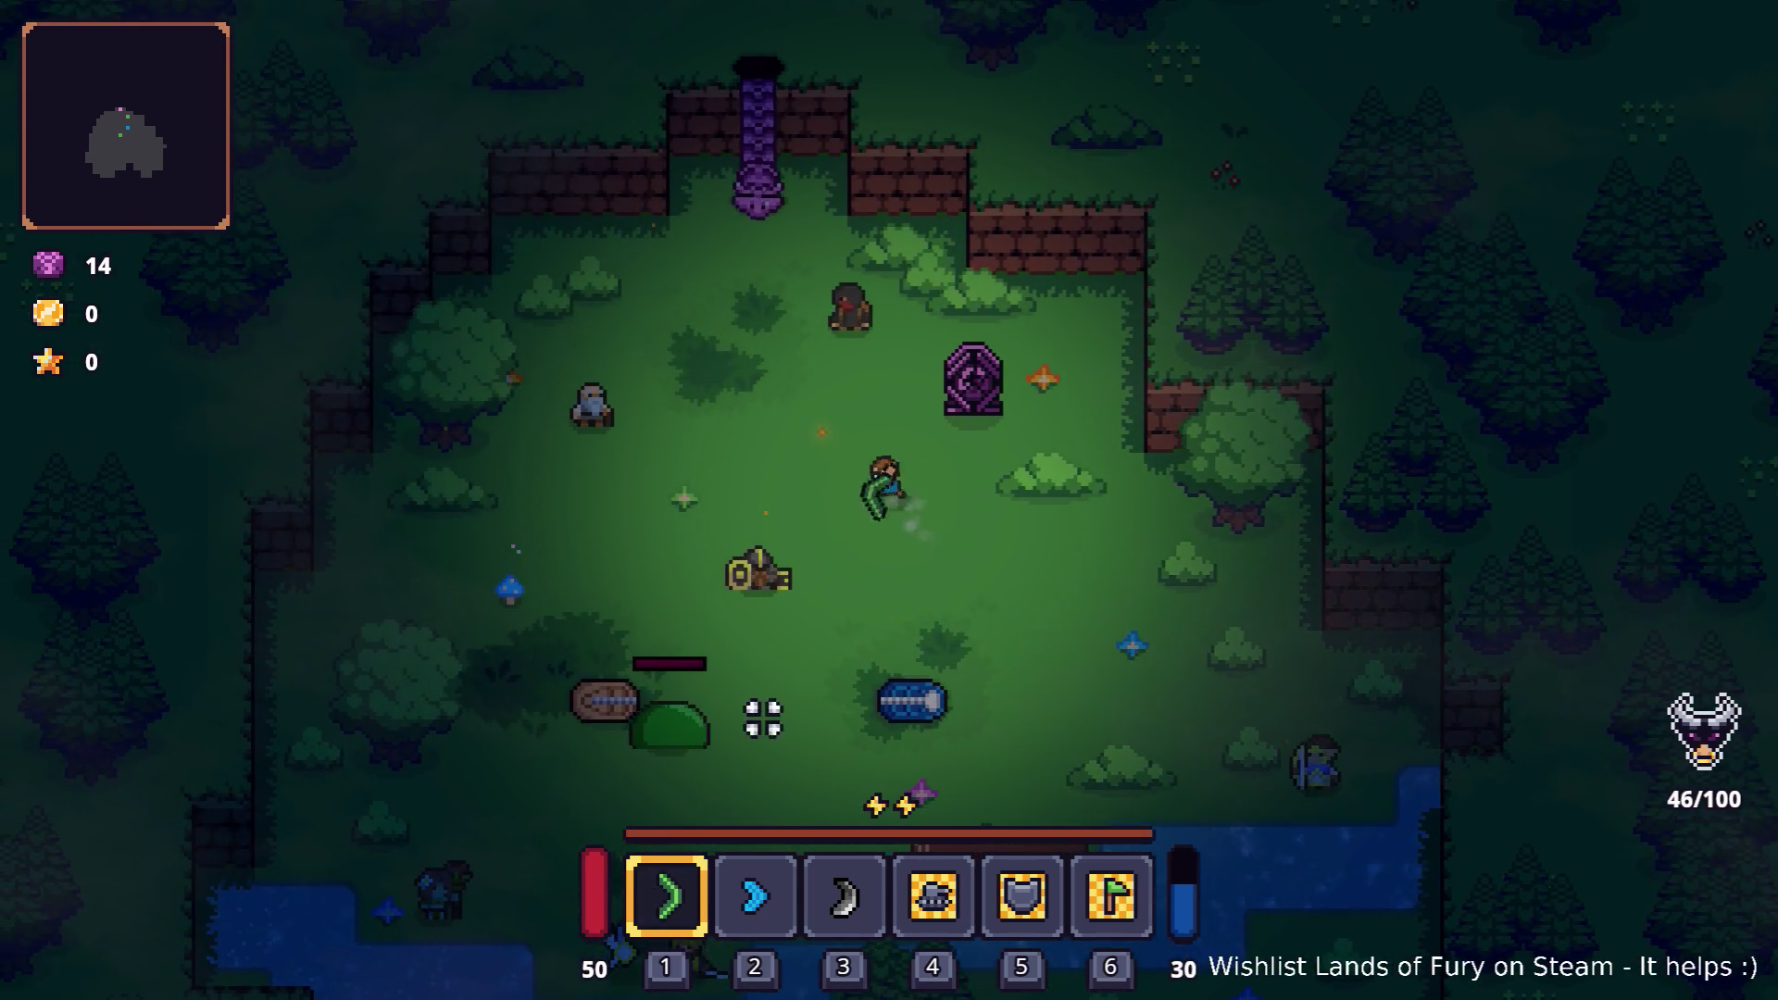
pyautogui.click(703, 717)
# Step: Keep throwing glider boomerangs while walking around the clearing
pyautogui.press('d')
pyautogui.press('s')
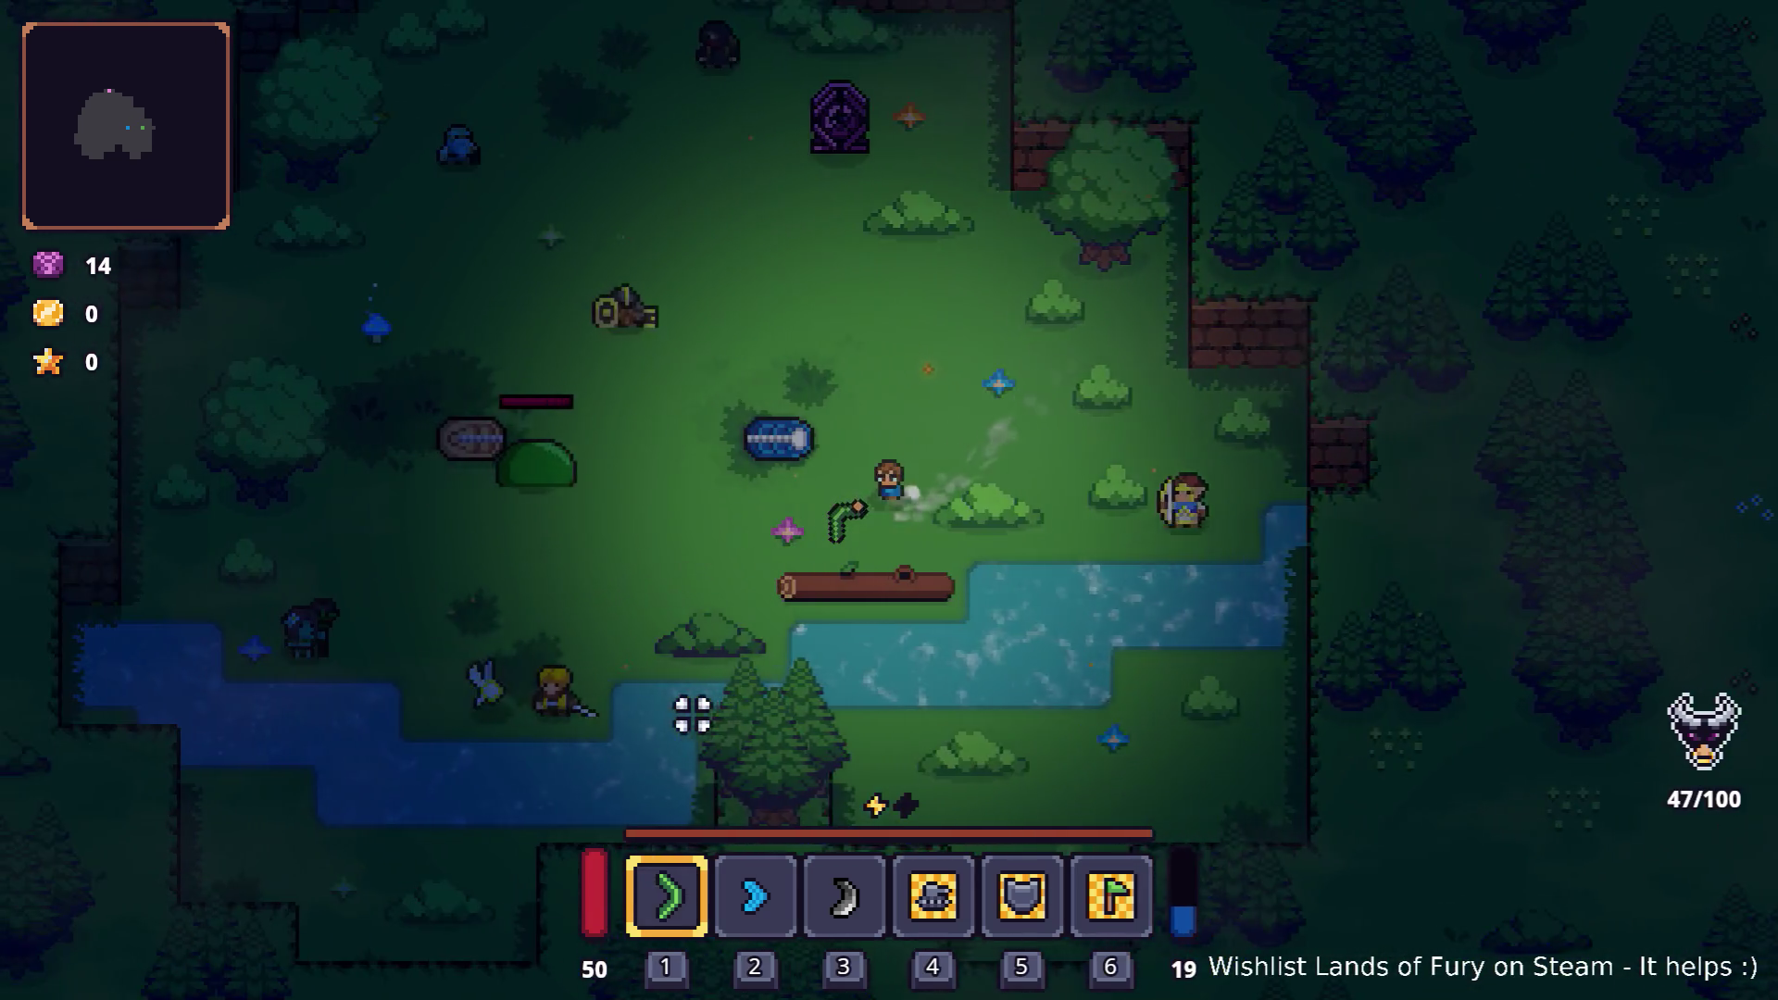
pyautogui.press('w')
pyautogui.press('a')
pyautogui.click(563, 597)
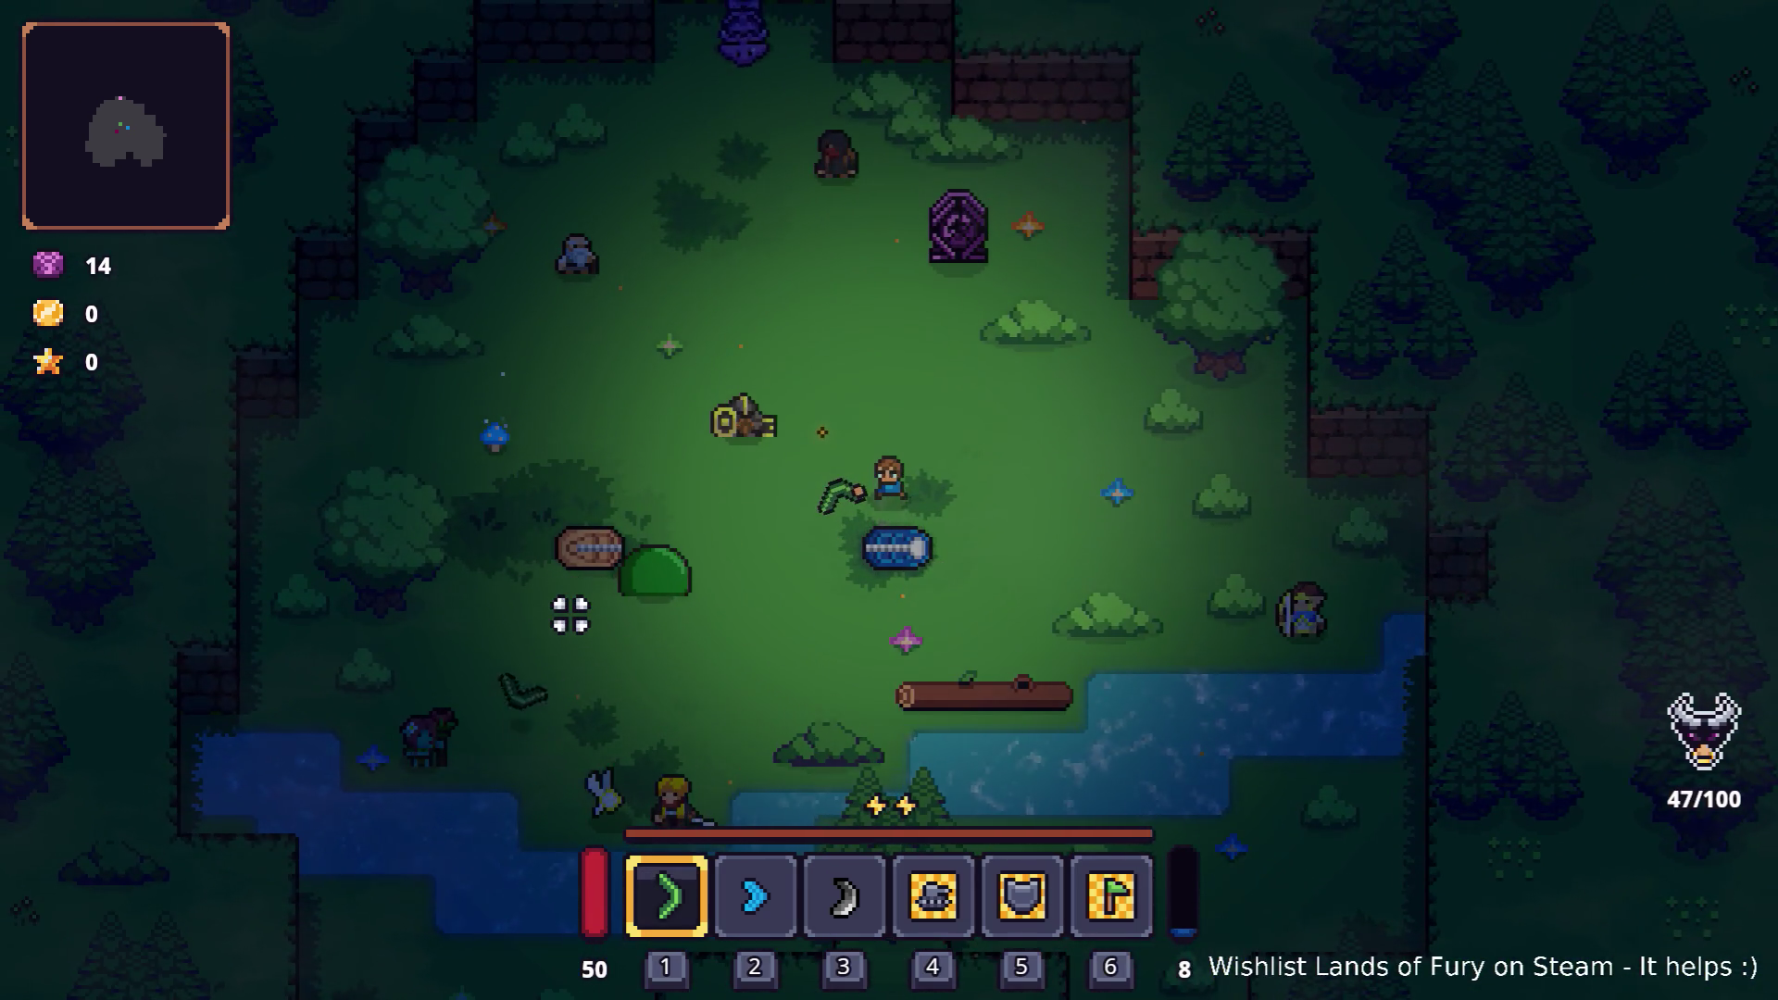
pyautogui.press('s')
pyautogui.press('a')
pyautogui.click(575, 647)
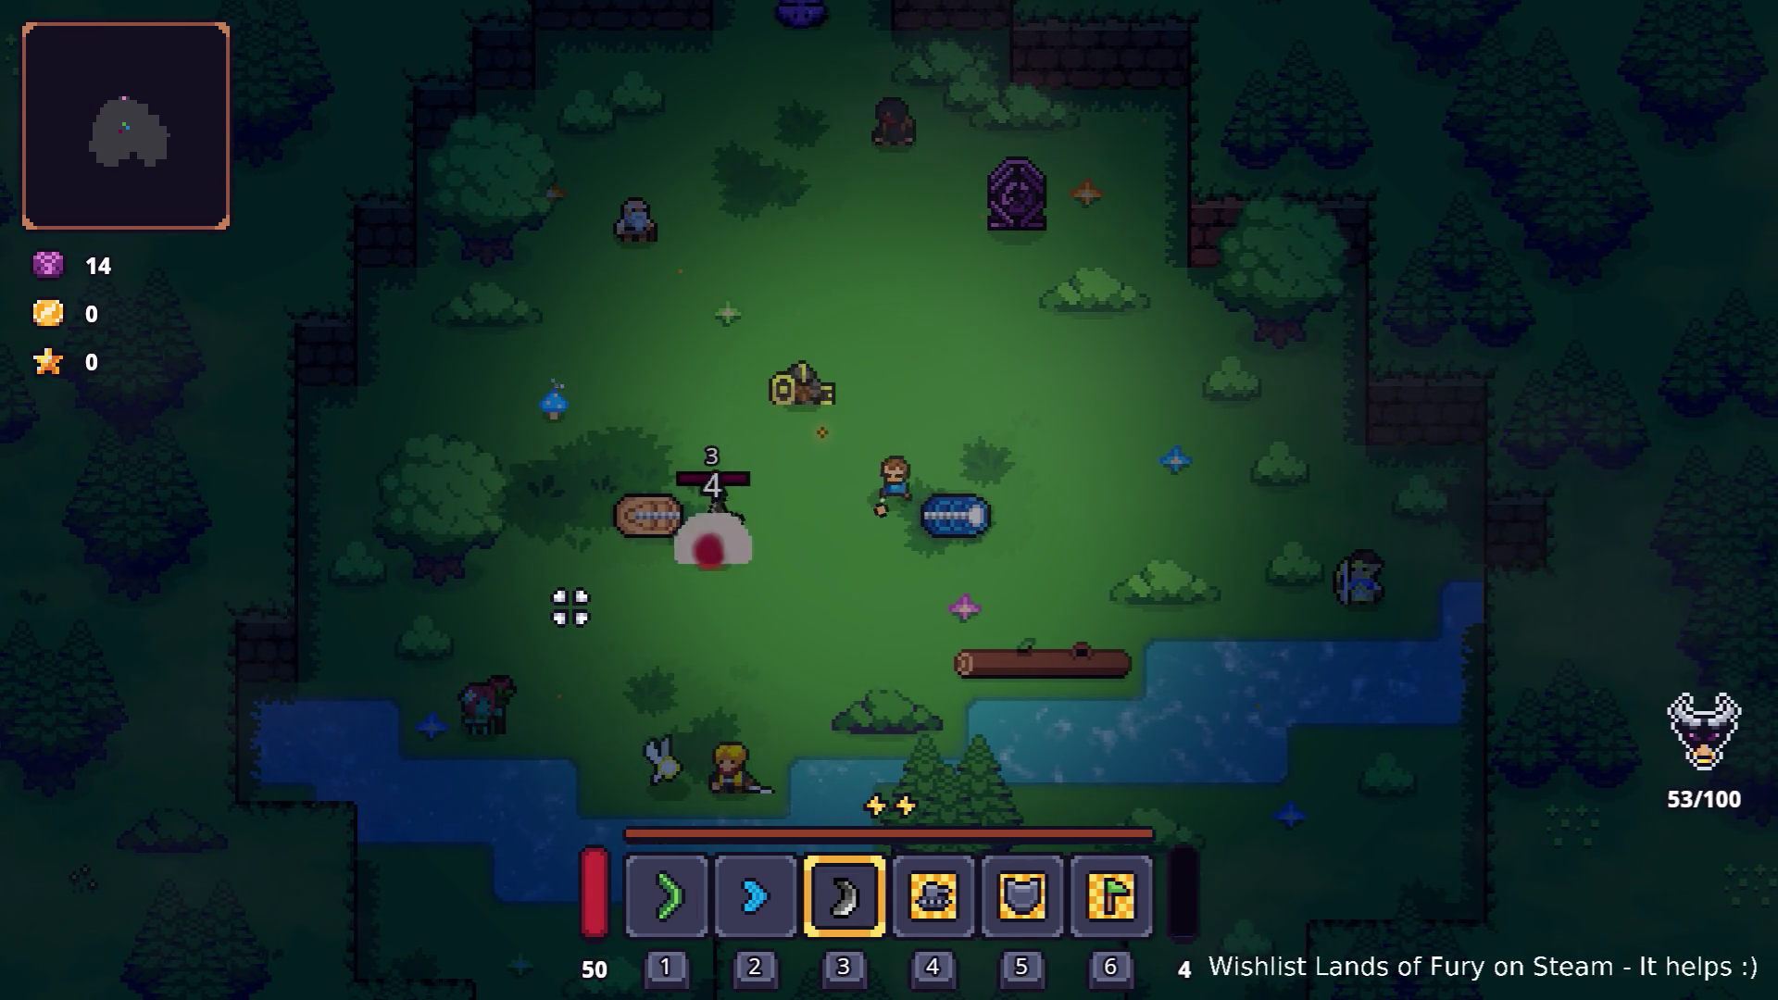
pyautogui.press('a')
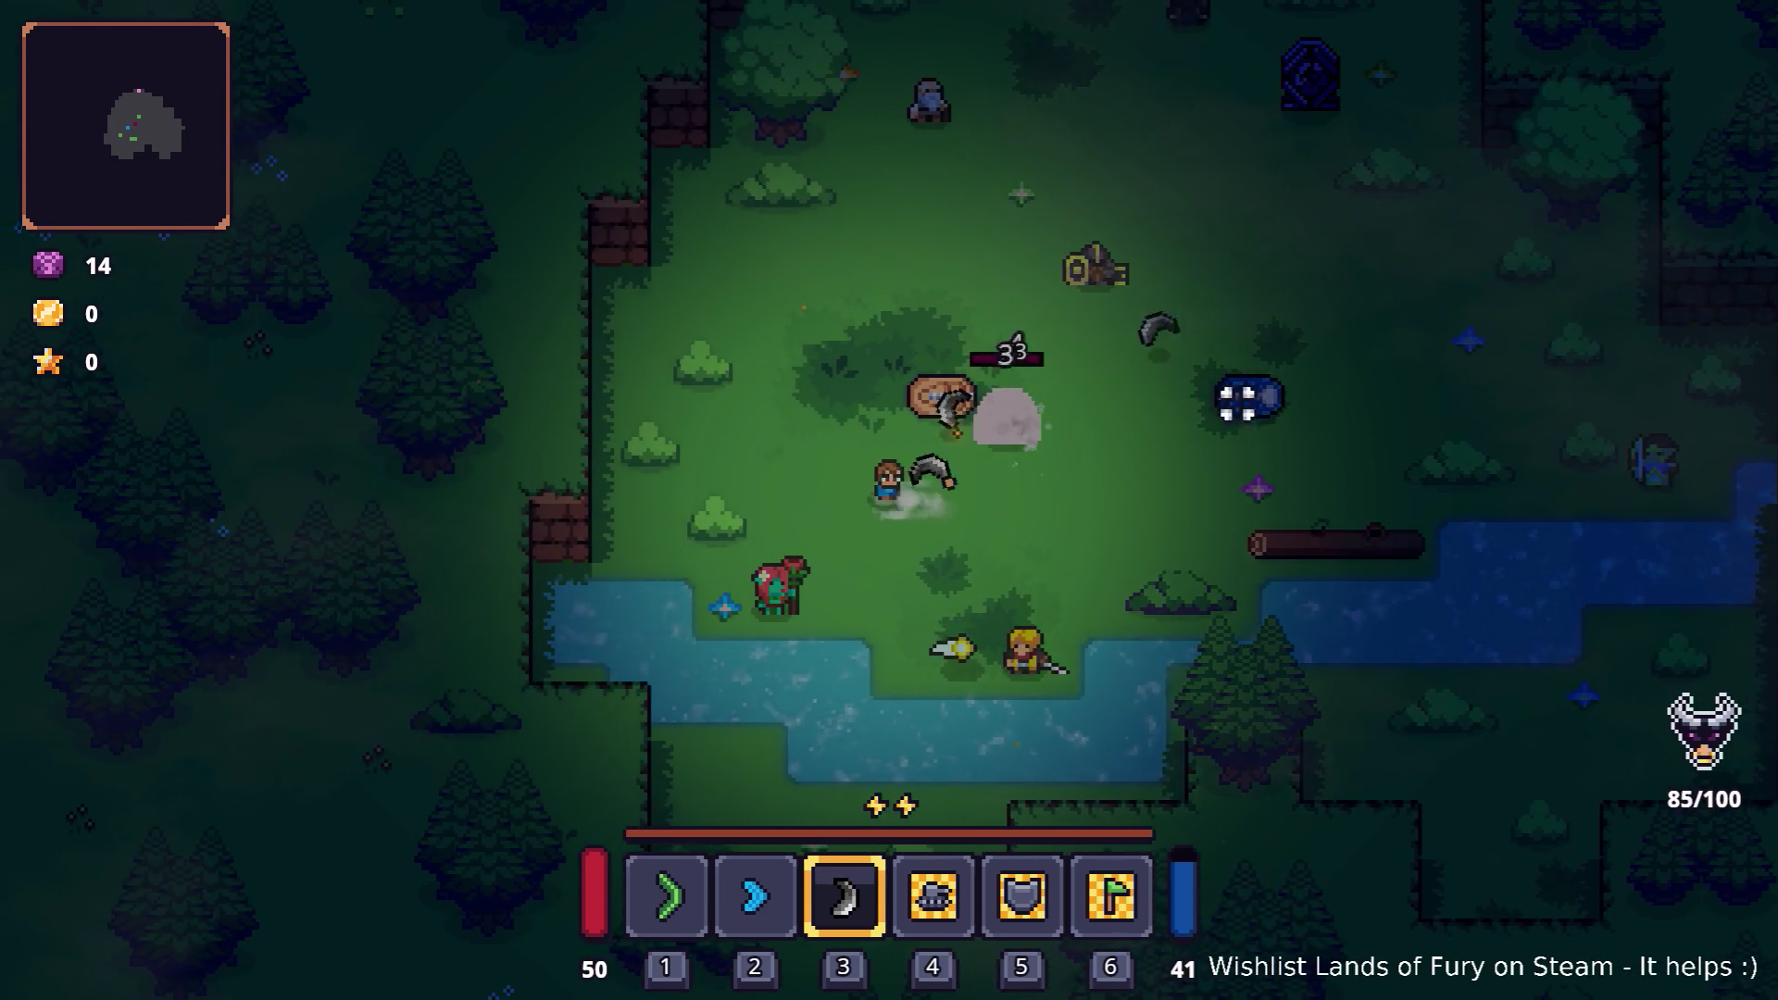
# Step: Switch between hotbar slots 2 and 3 and attack toward the training dummy
pyautogui.press('w')
pyautogui.press('2')
pyautogui.click(1227, 658)
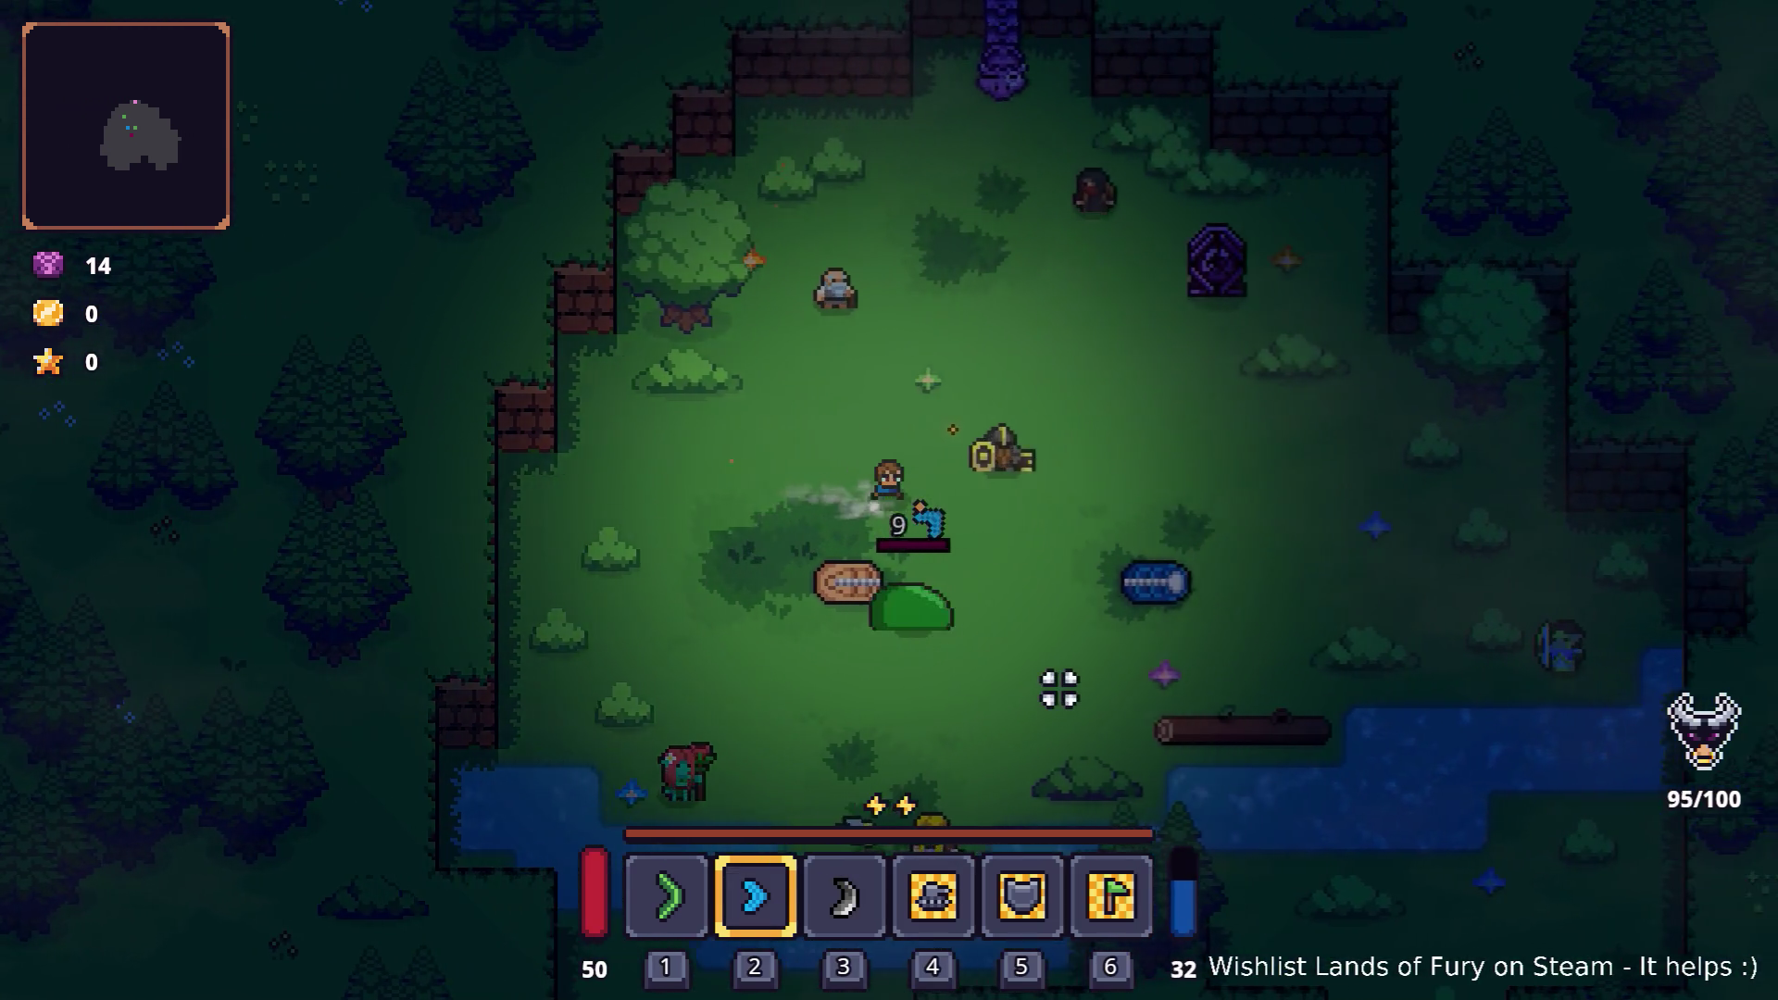
pyautogui.press('d')
pyautogui.press('3')
pyautogui.press('2')
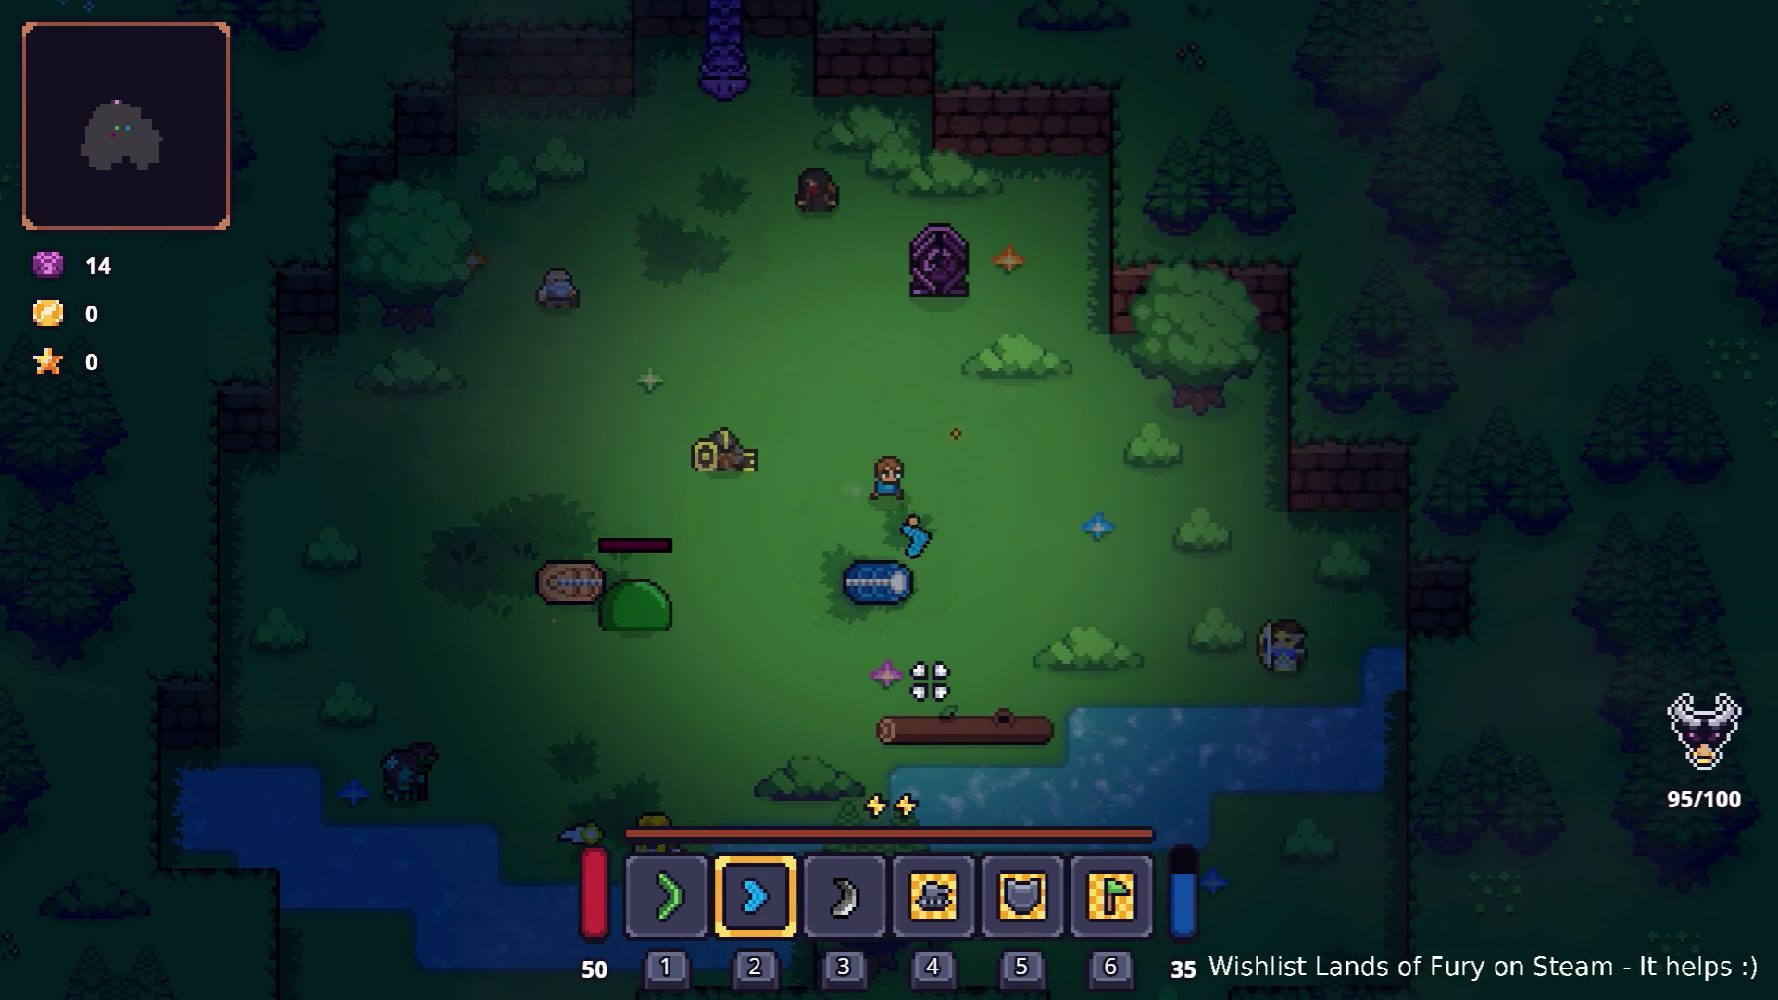
# Step: Throw the boomerang at the log dummy while circling it, then pause the game
pyautogui.press('3')
pyautogui.press('s')
pyautogui.press('a')
pyautogui.click(647, 568)
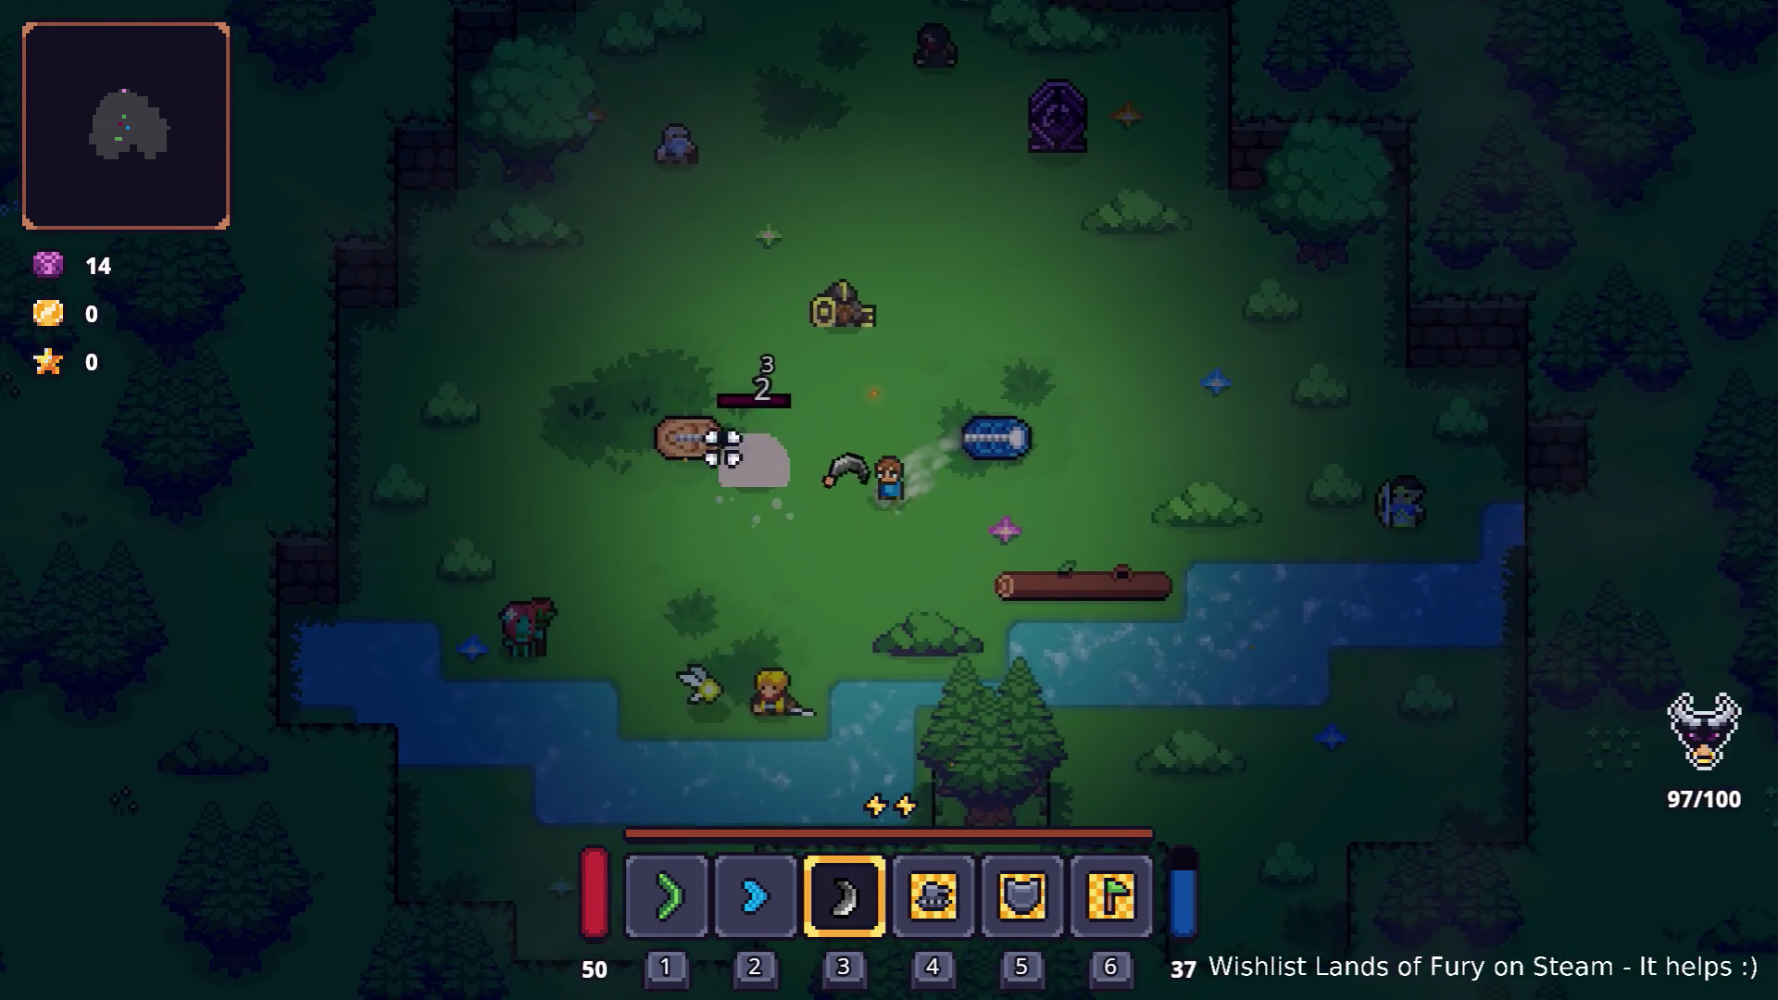
pyautogui.press('w')
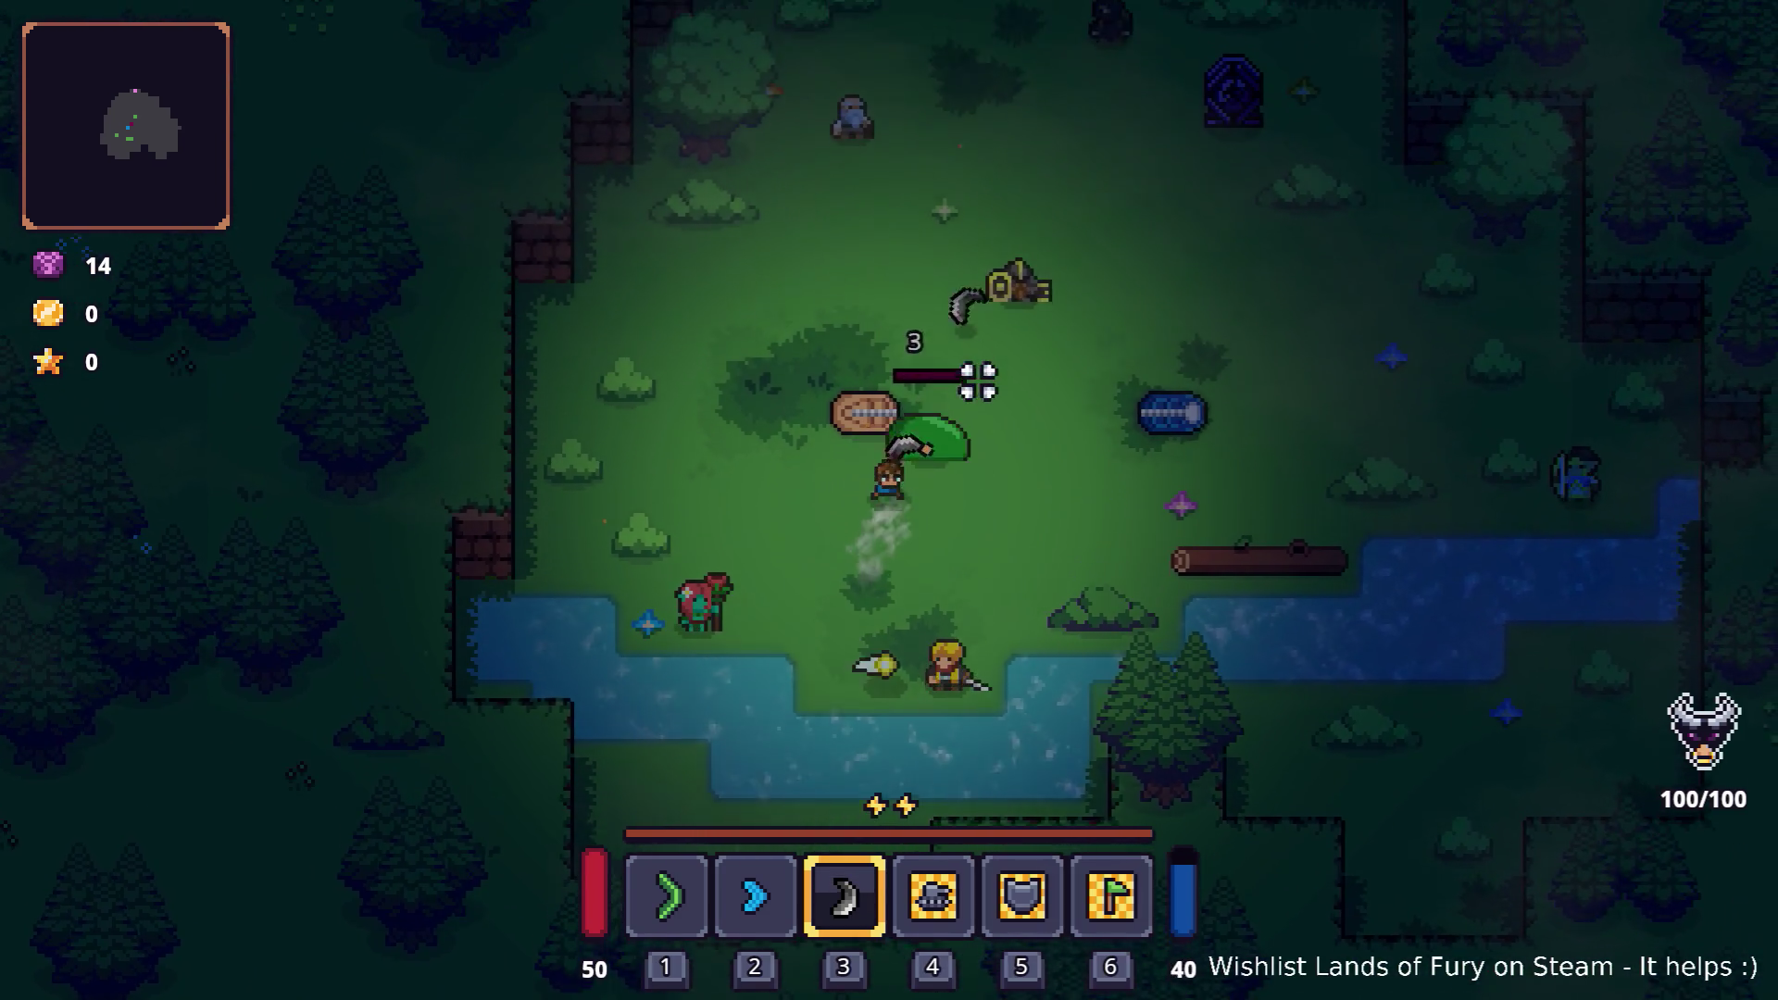
pyautogui.press('a')
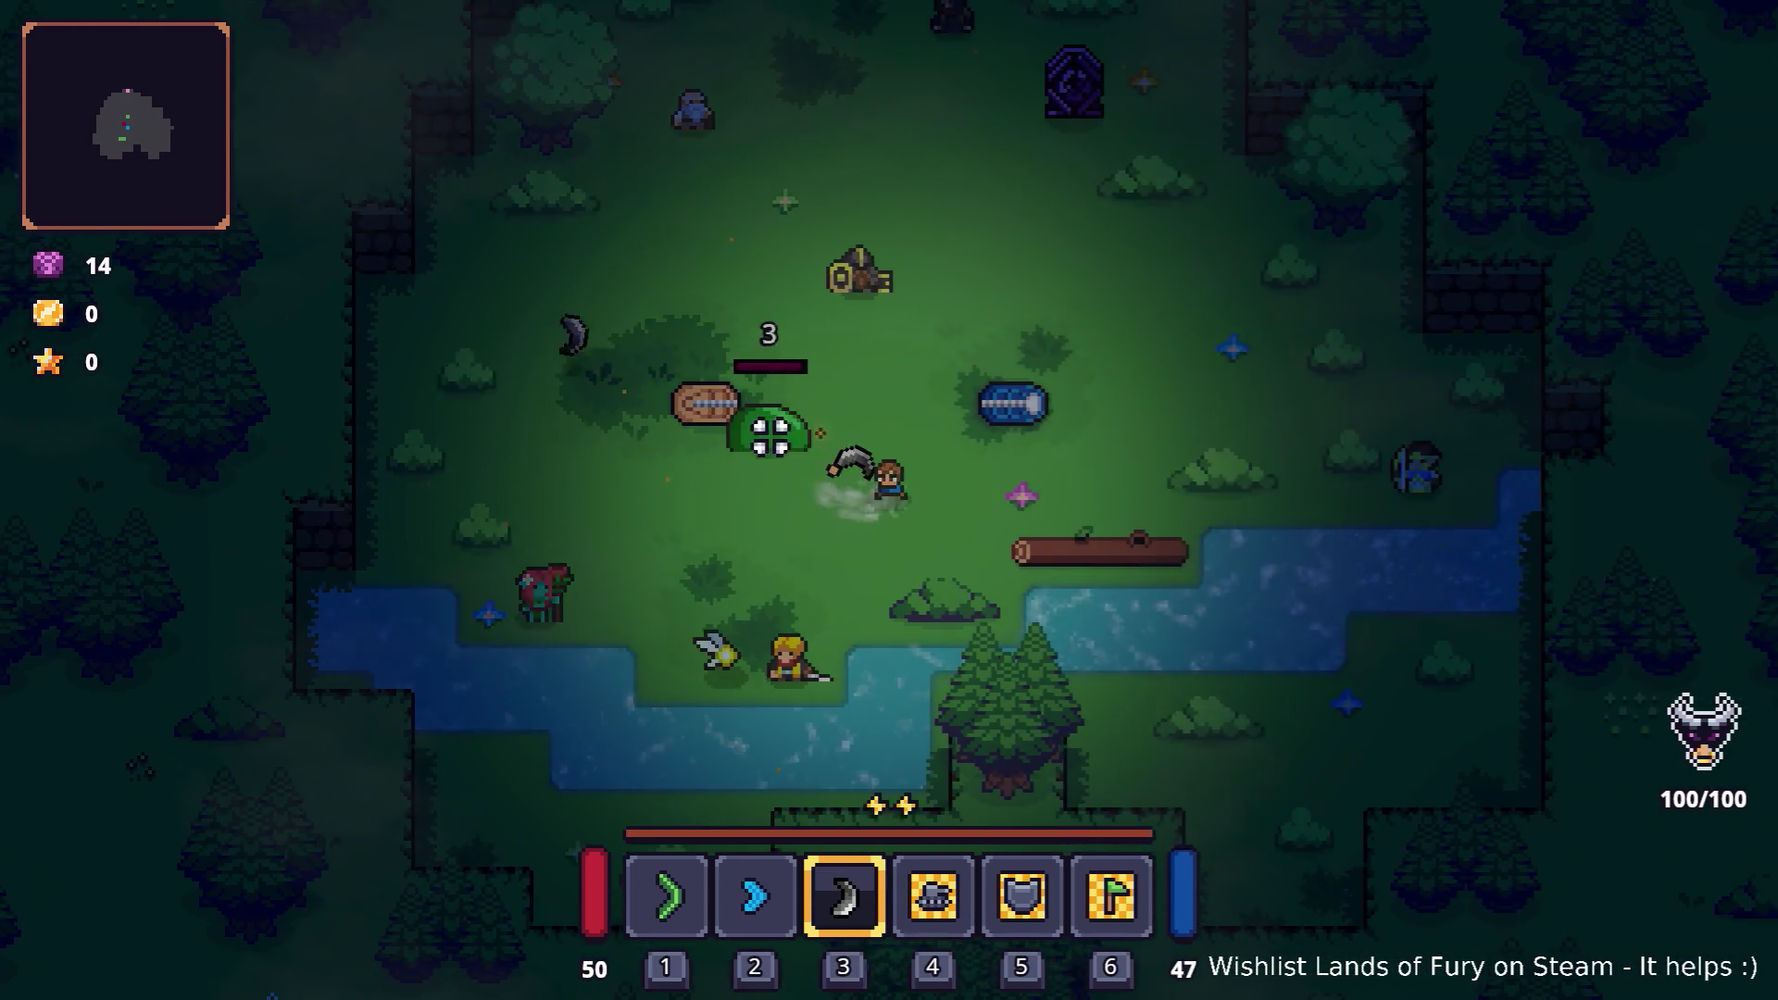
pyautogui.press('a')
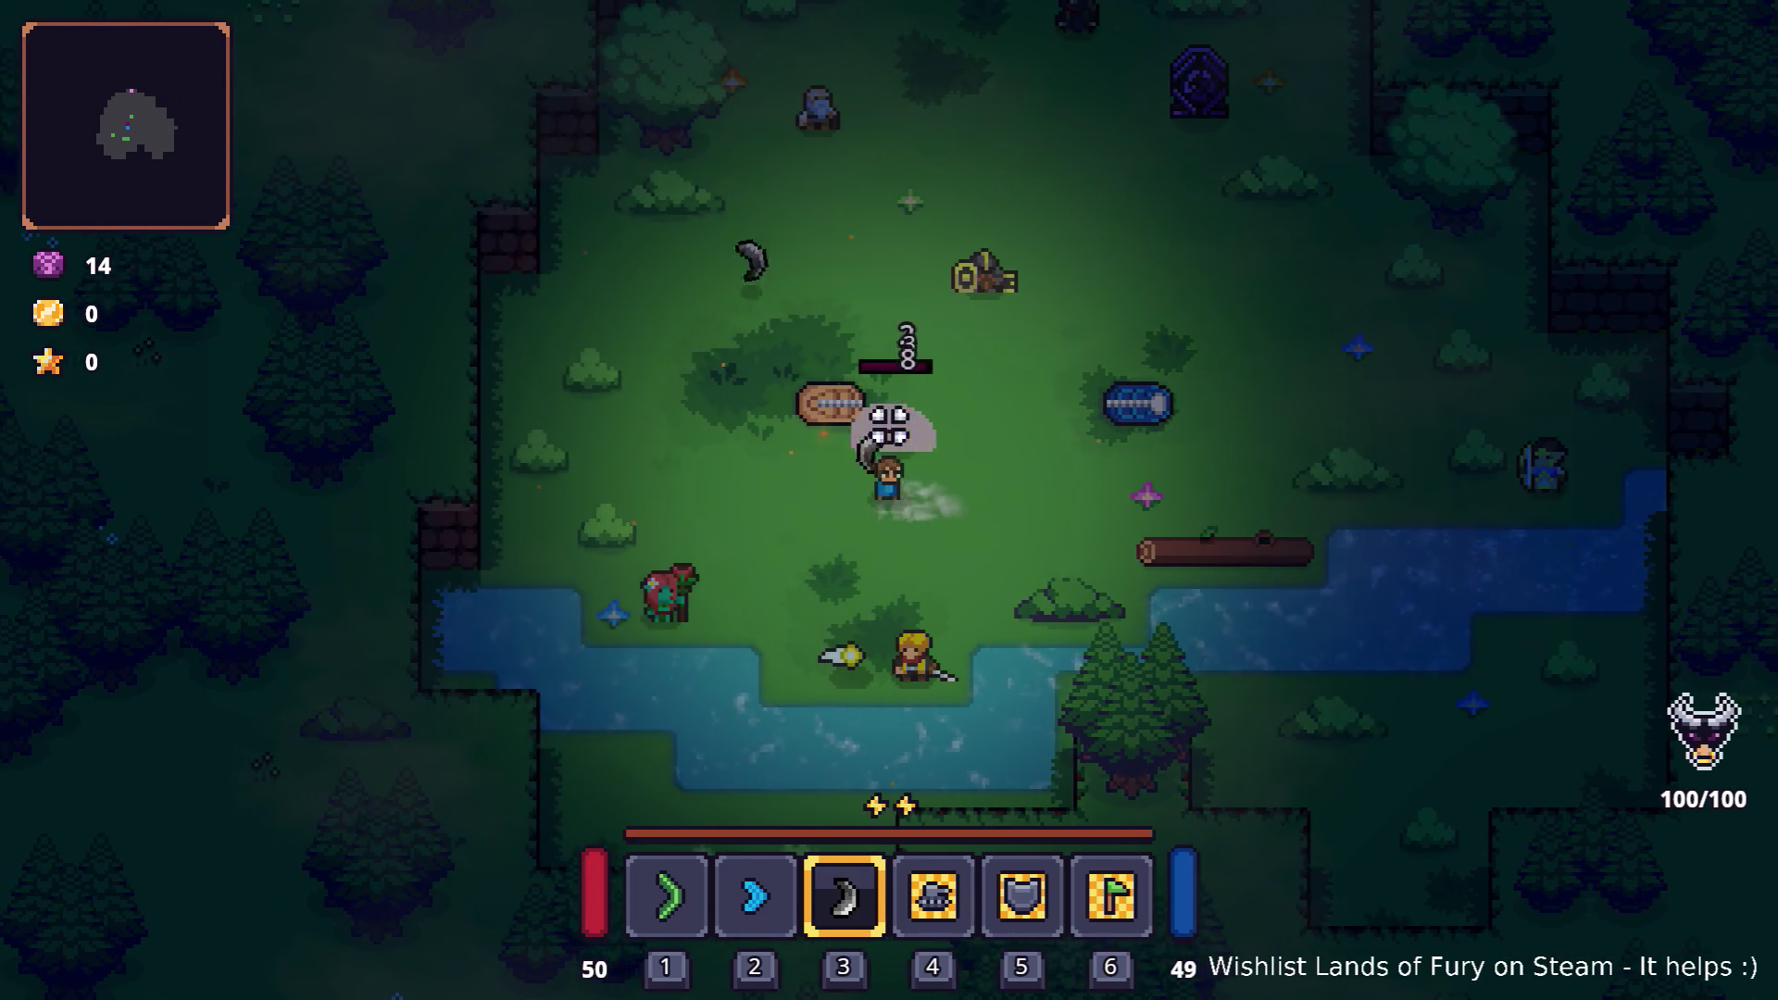
pyautogui.press('Escape')
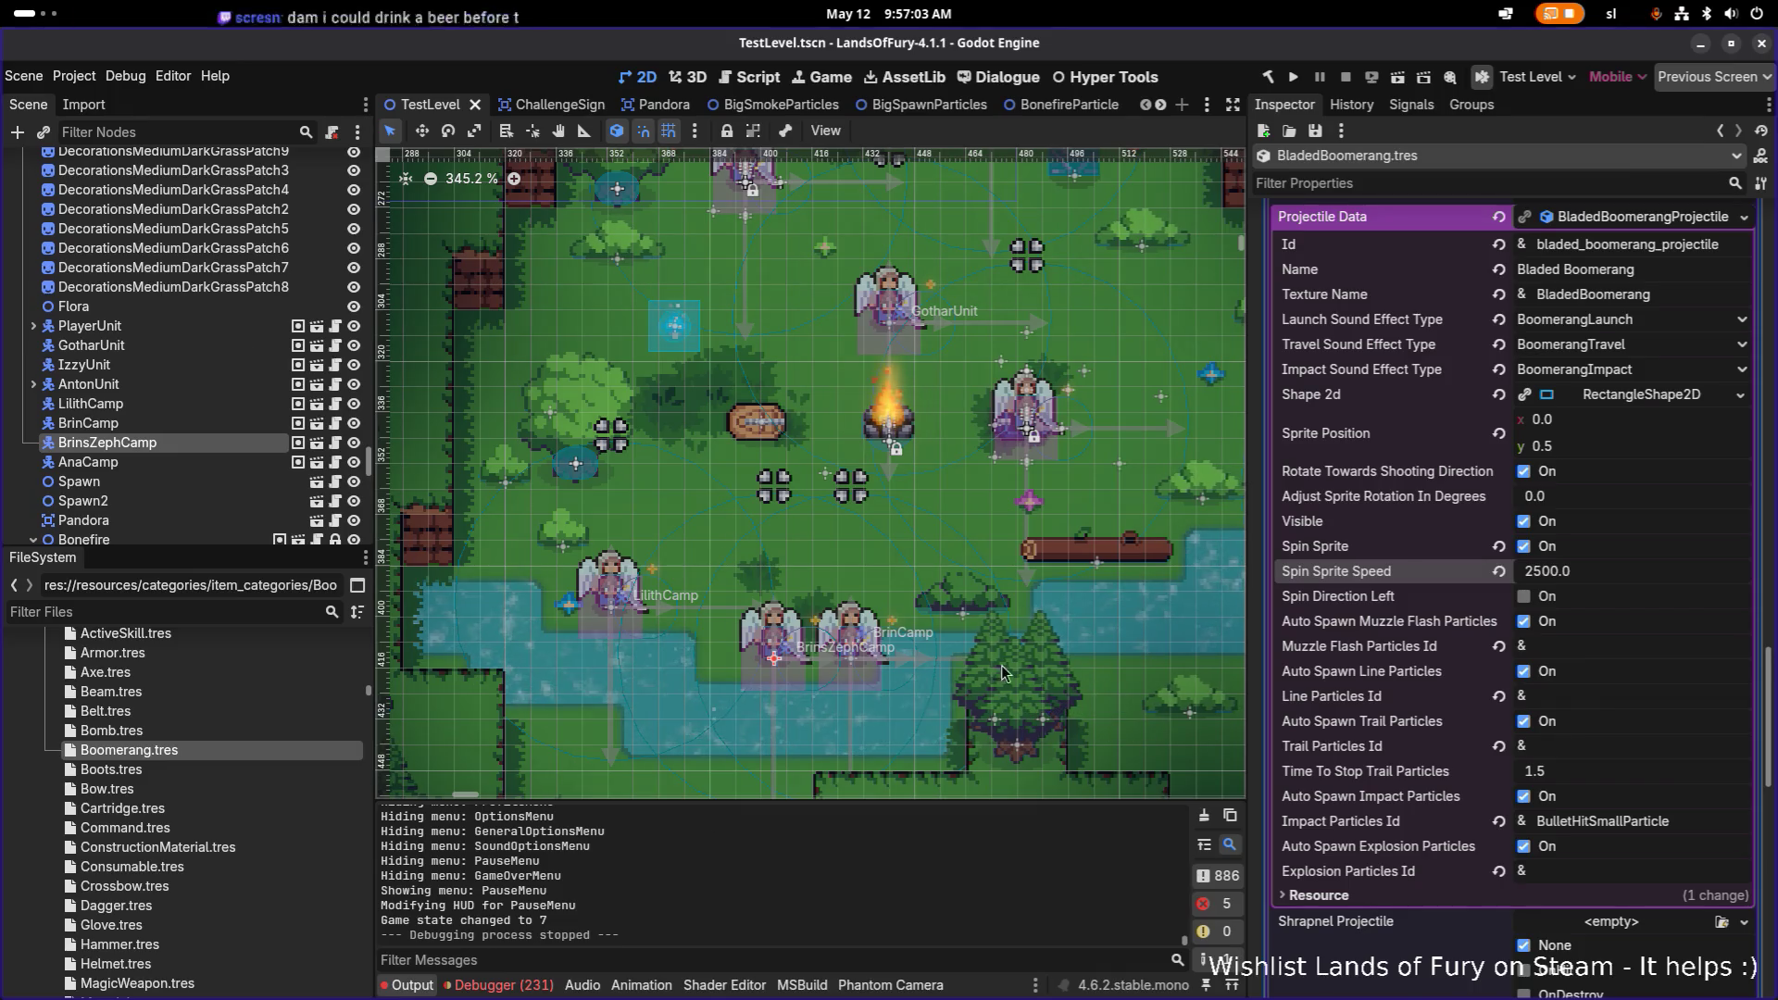
# Step: Leave Spin Sprite Speed at 2500, then select Boomerang.tres in the FileSystem dock
pyautogui.click(1540, 583)
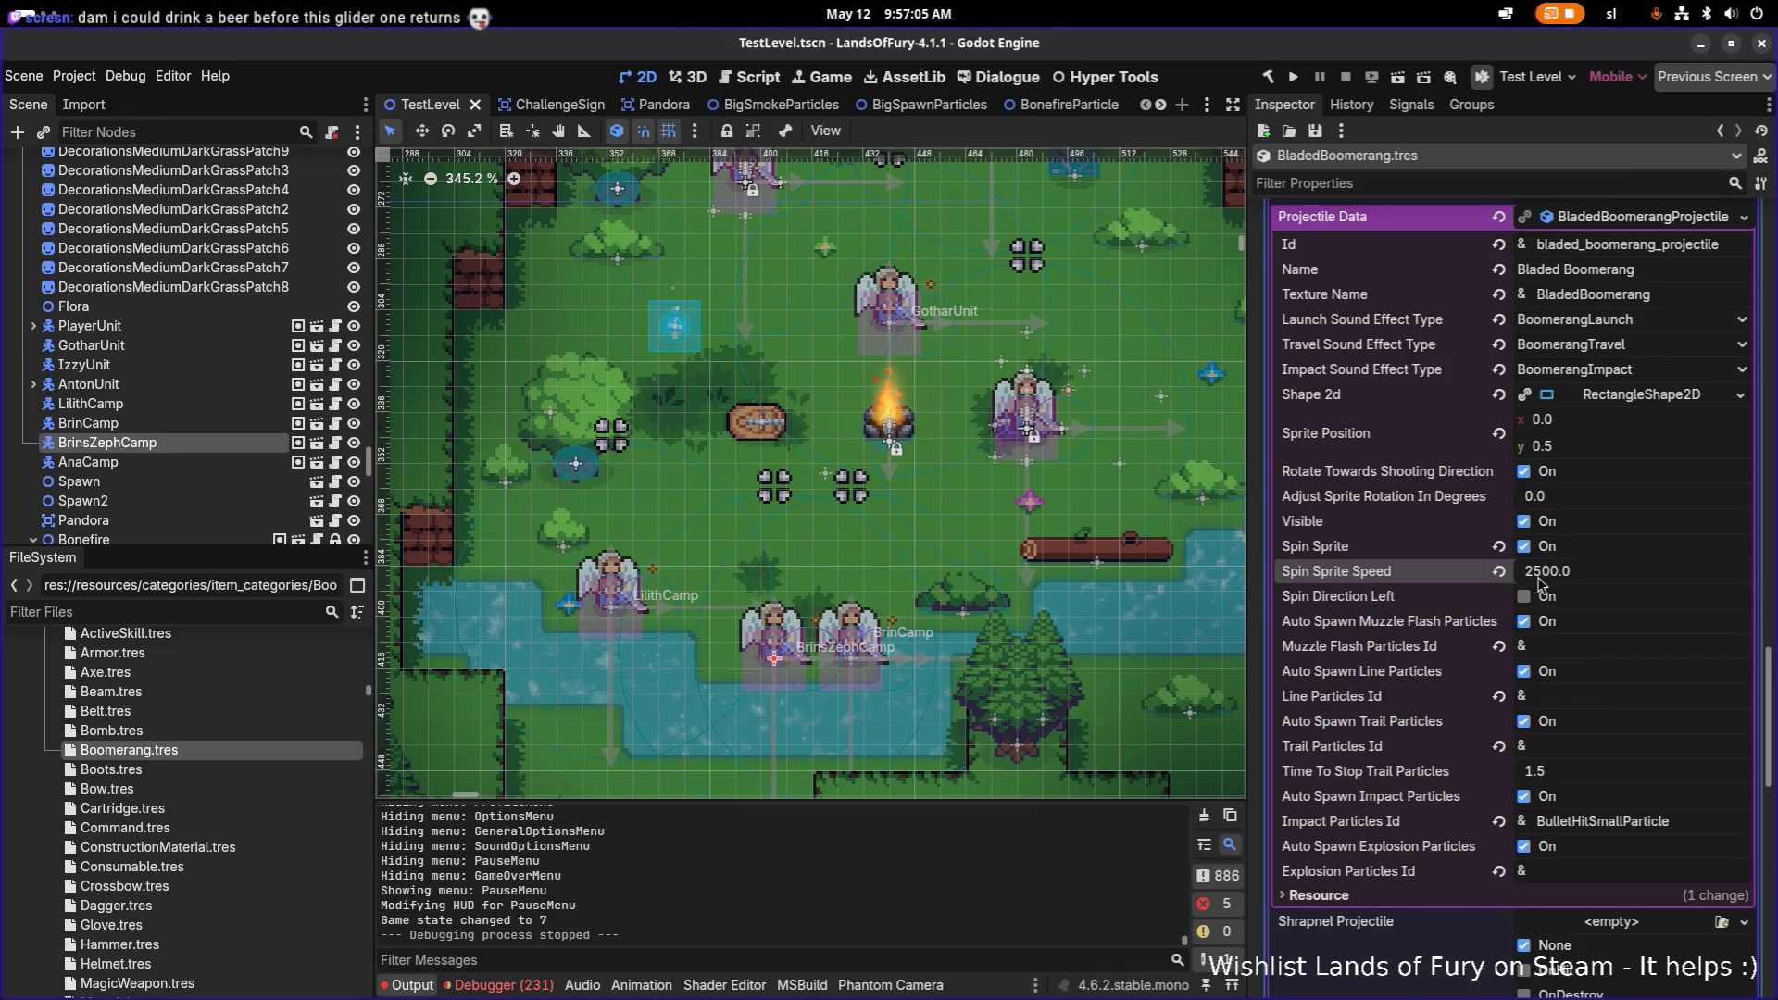
pyautogui.click(1626, 567)
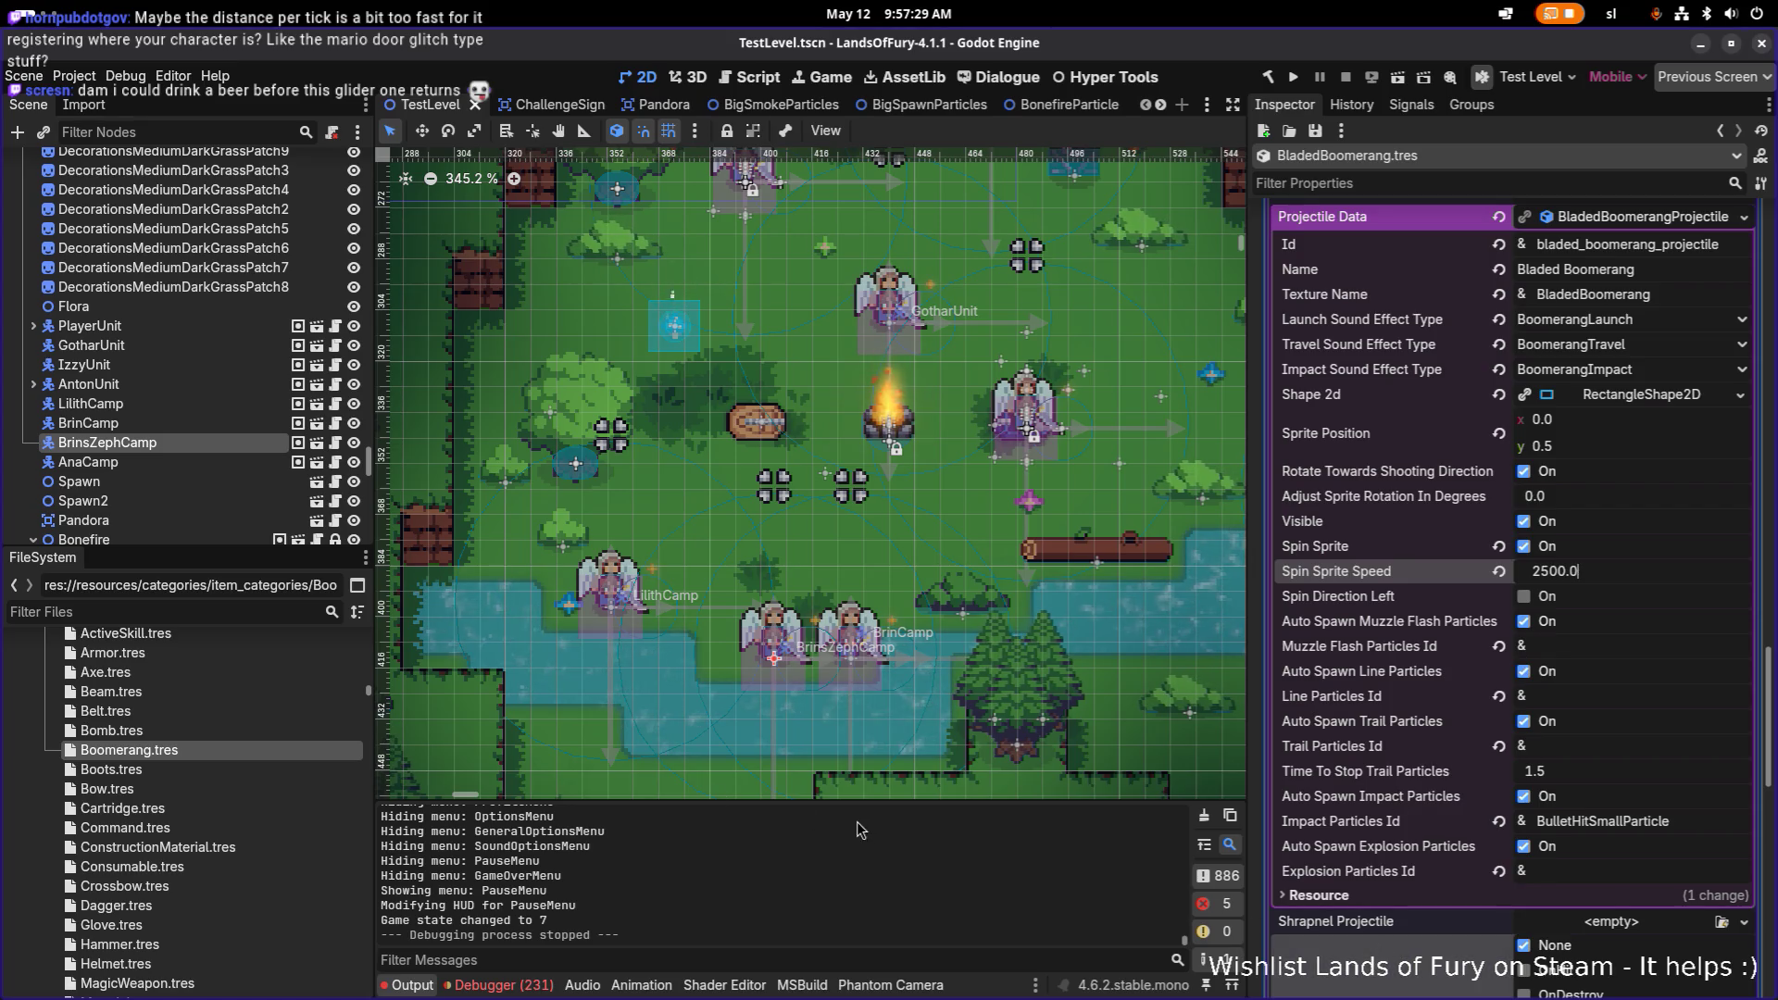
pyautogui.click(263, 729)
pyautogui.click(259, 747)
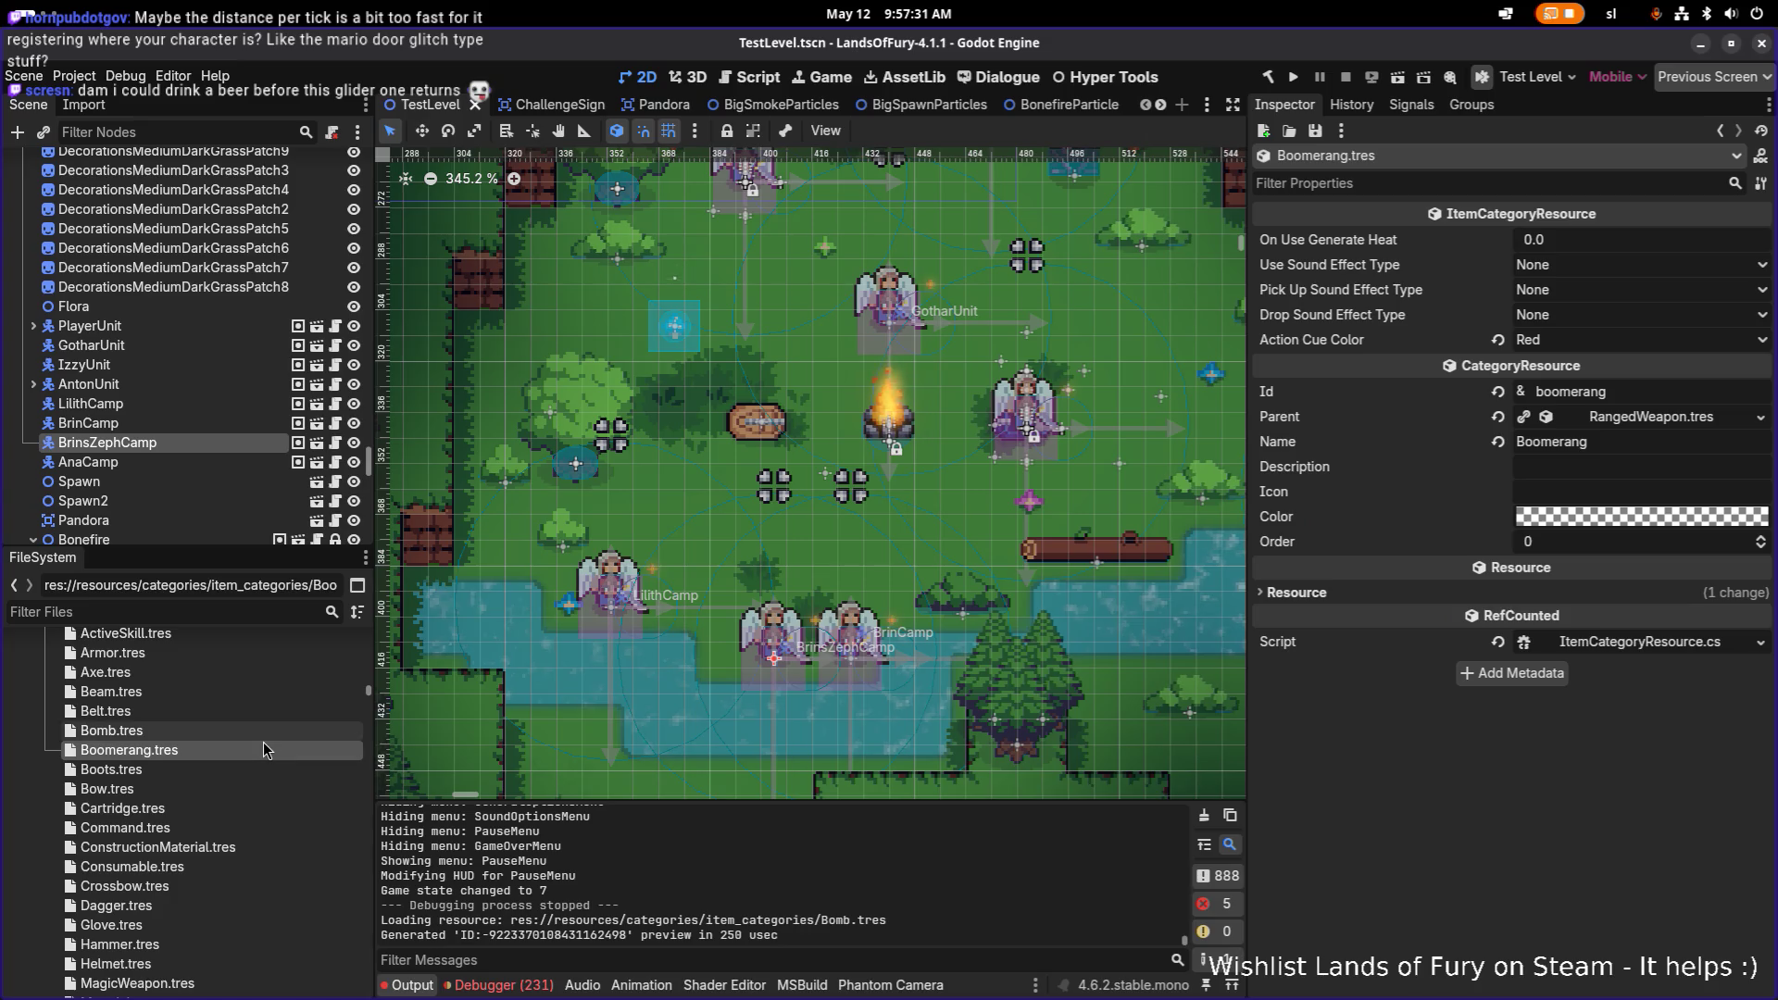
# Step: Filter the FileSystem for 'bladed' and open BladedBoomerang.tres
pyautogui.click(243, 611)
pyautogui.write('bl')
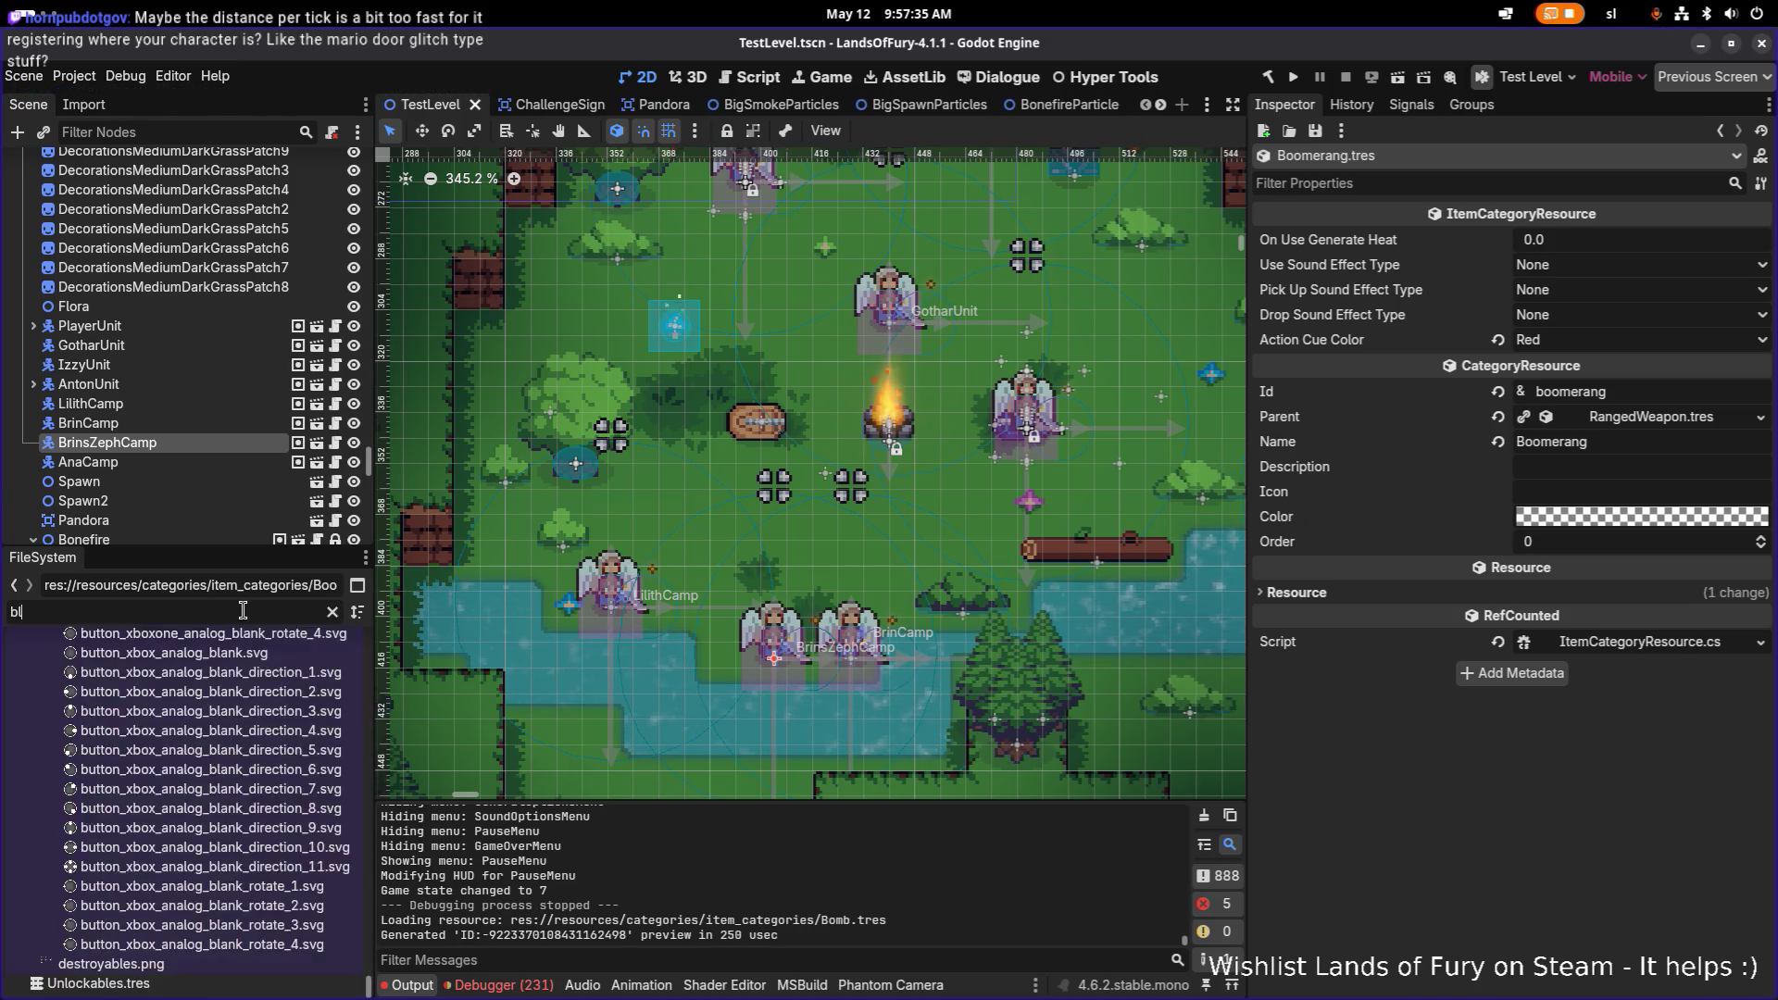
pyautogui.write('a')
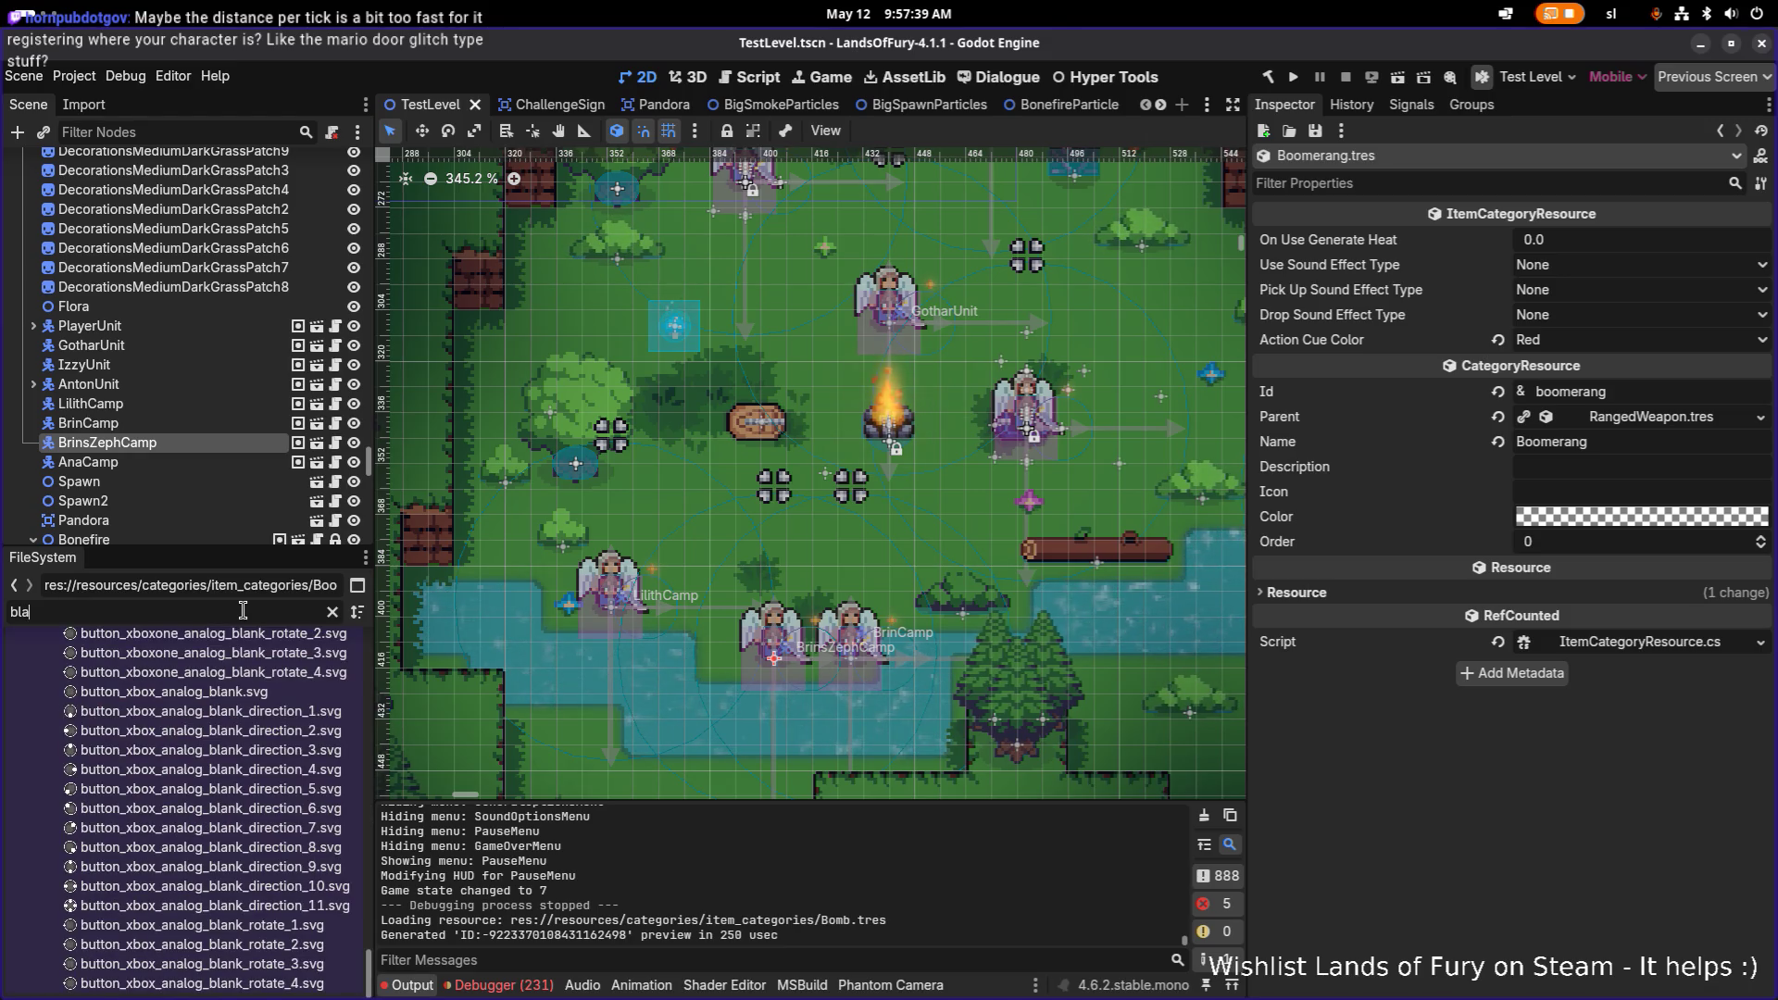
pyautogui.write('ded')
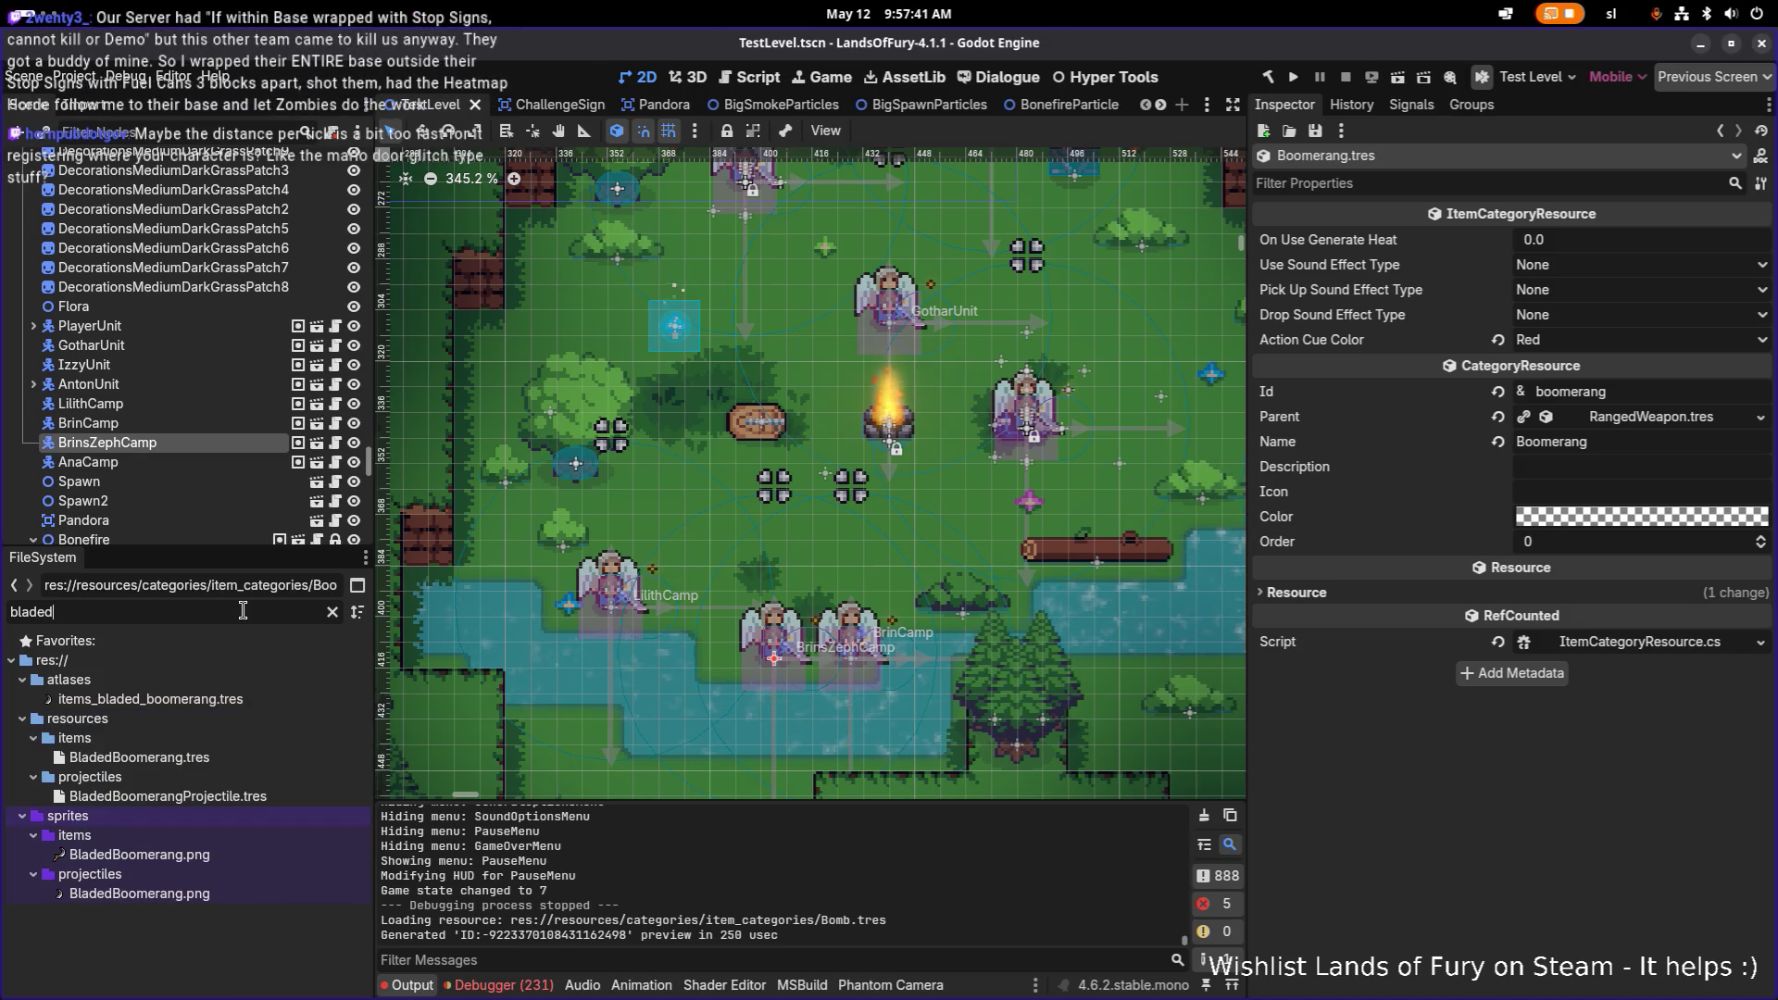
pyautogui.click(139, 757)
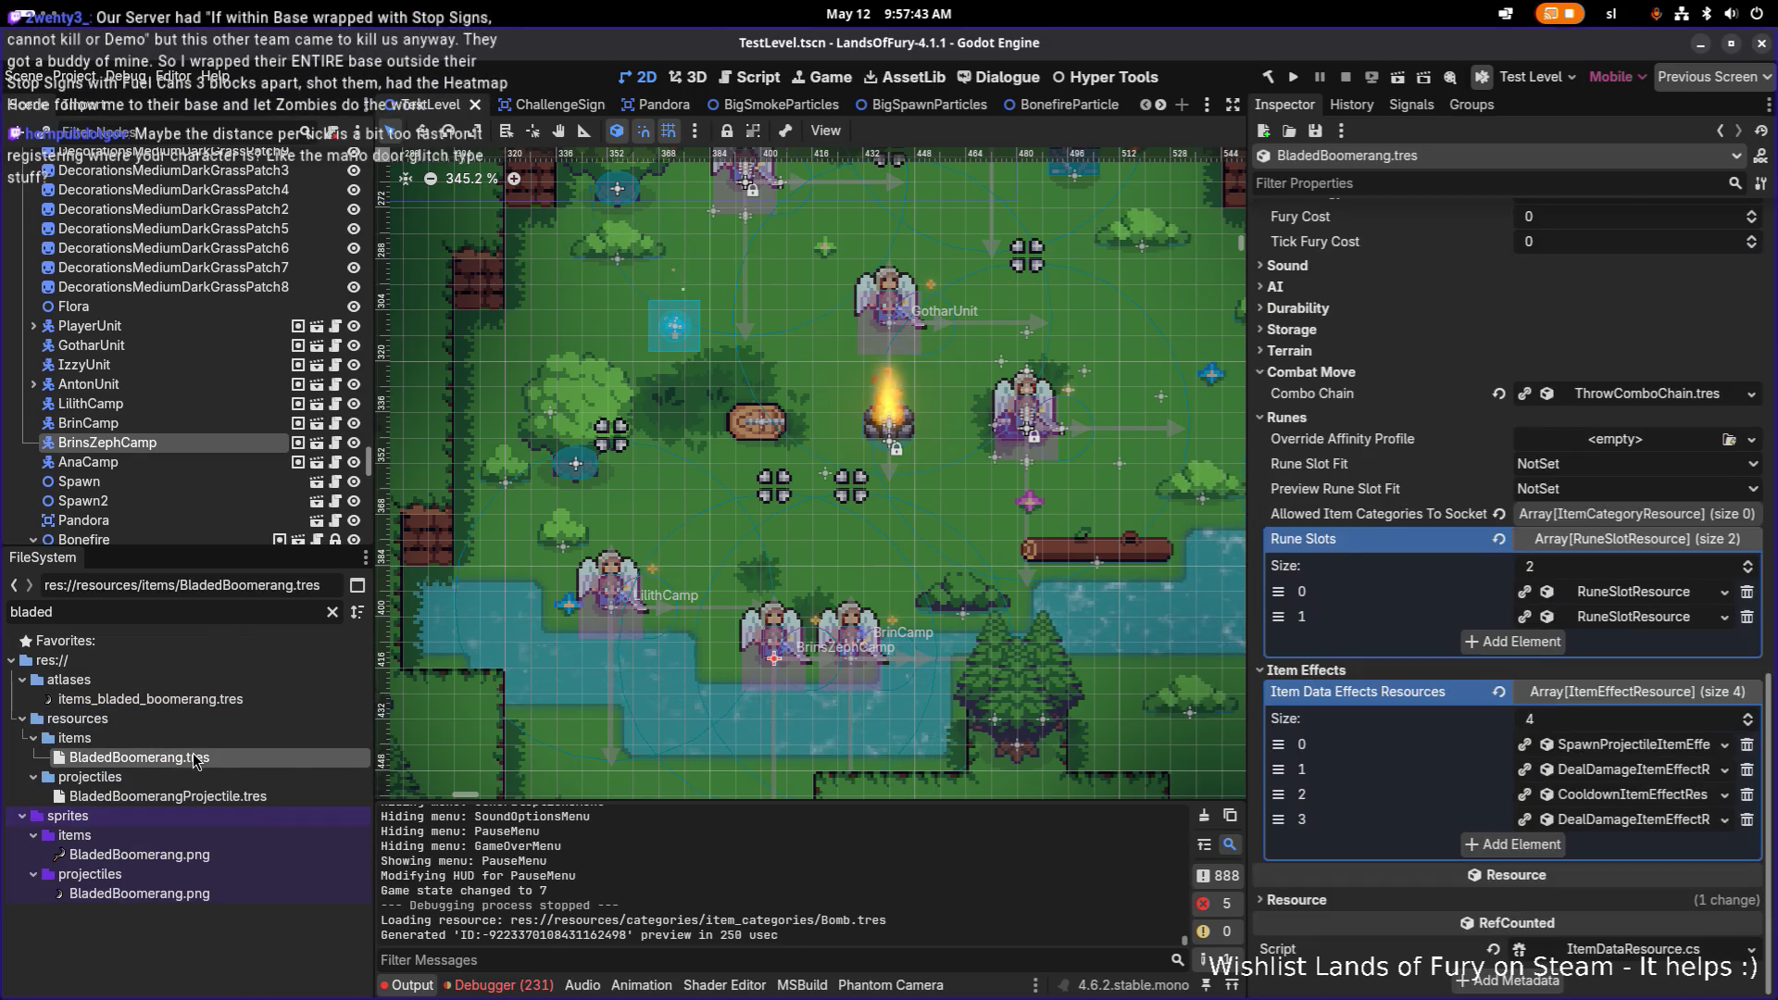
# Step: Expand Item Data Effects entry 0 to show the spawn-projectile settings and start a screen capture
pyautogui.click(1605, 745)
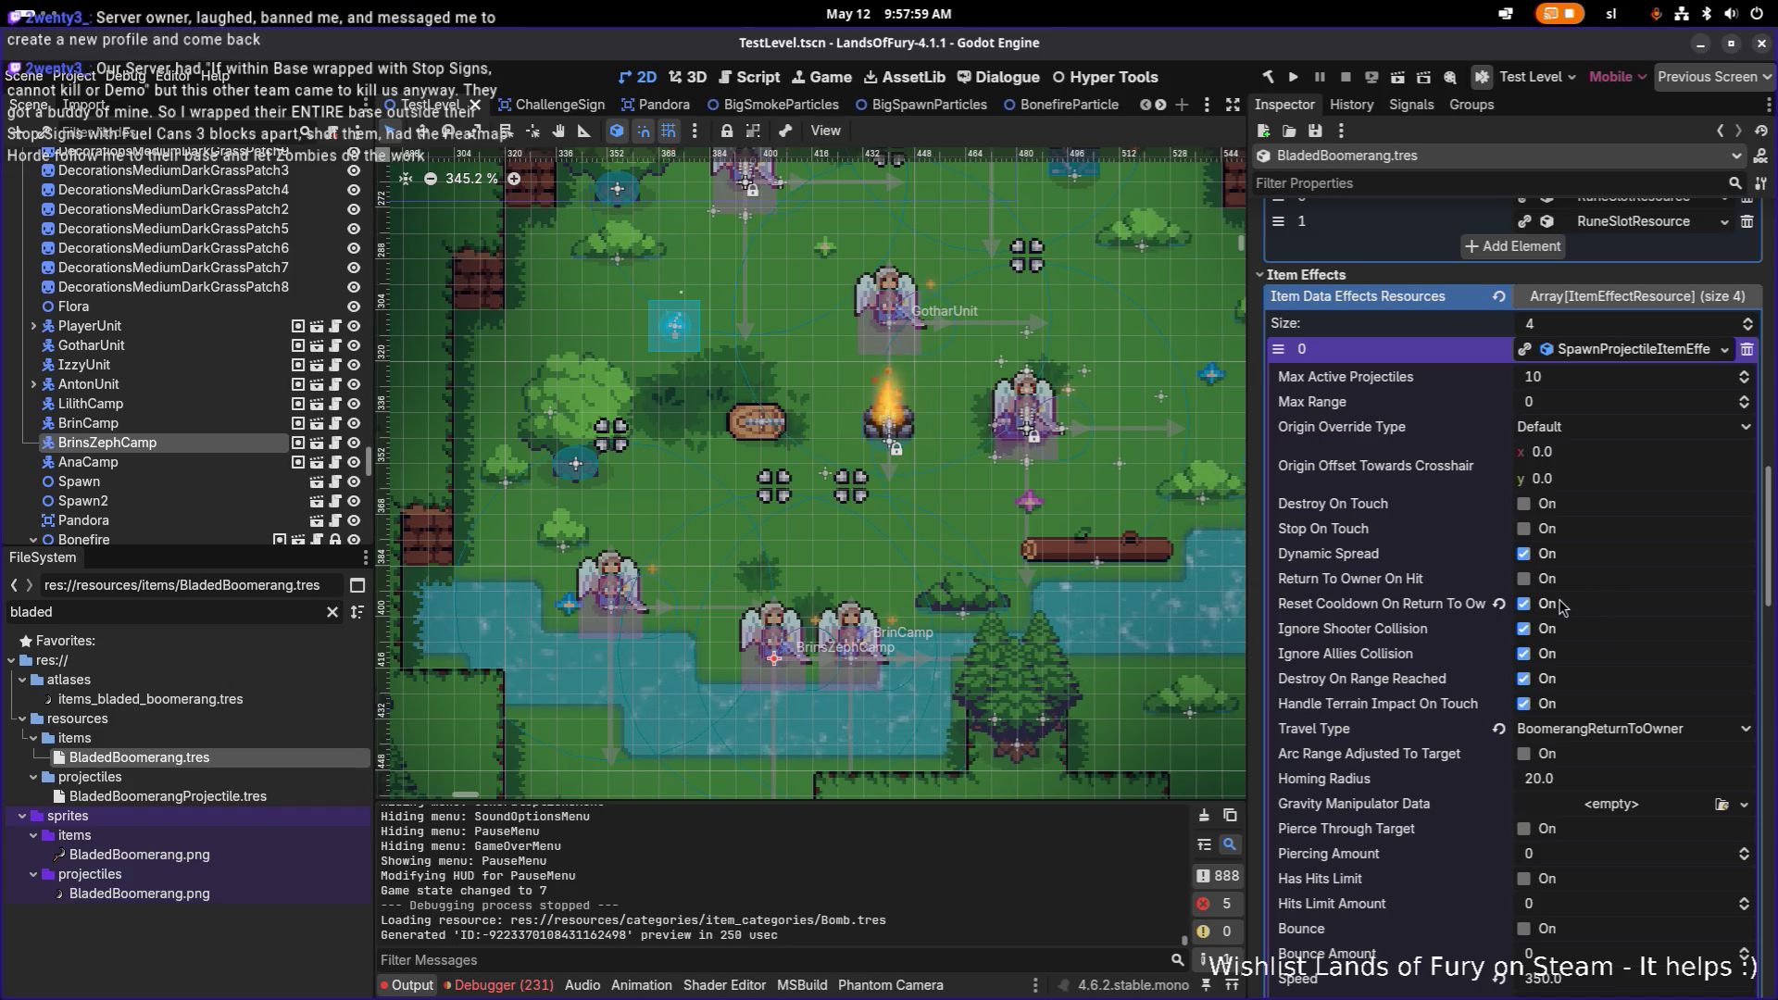
pyautogui.scroll(-4, 1330, 592)
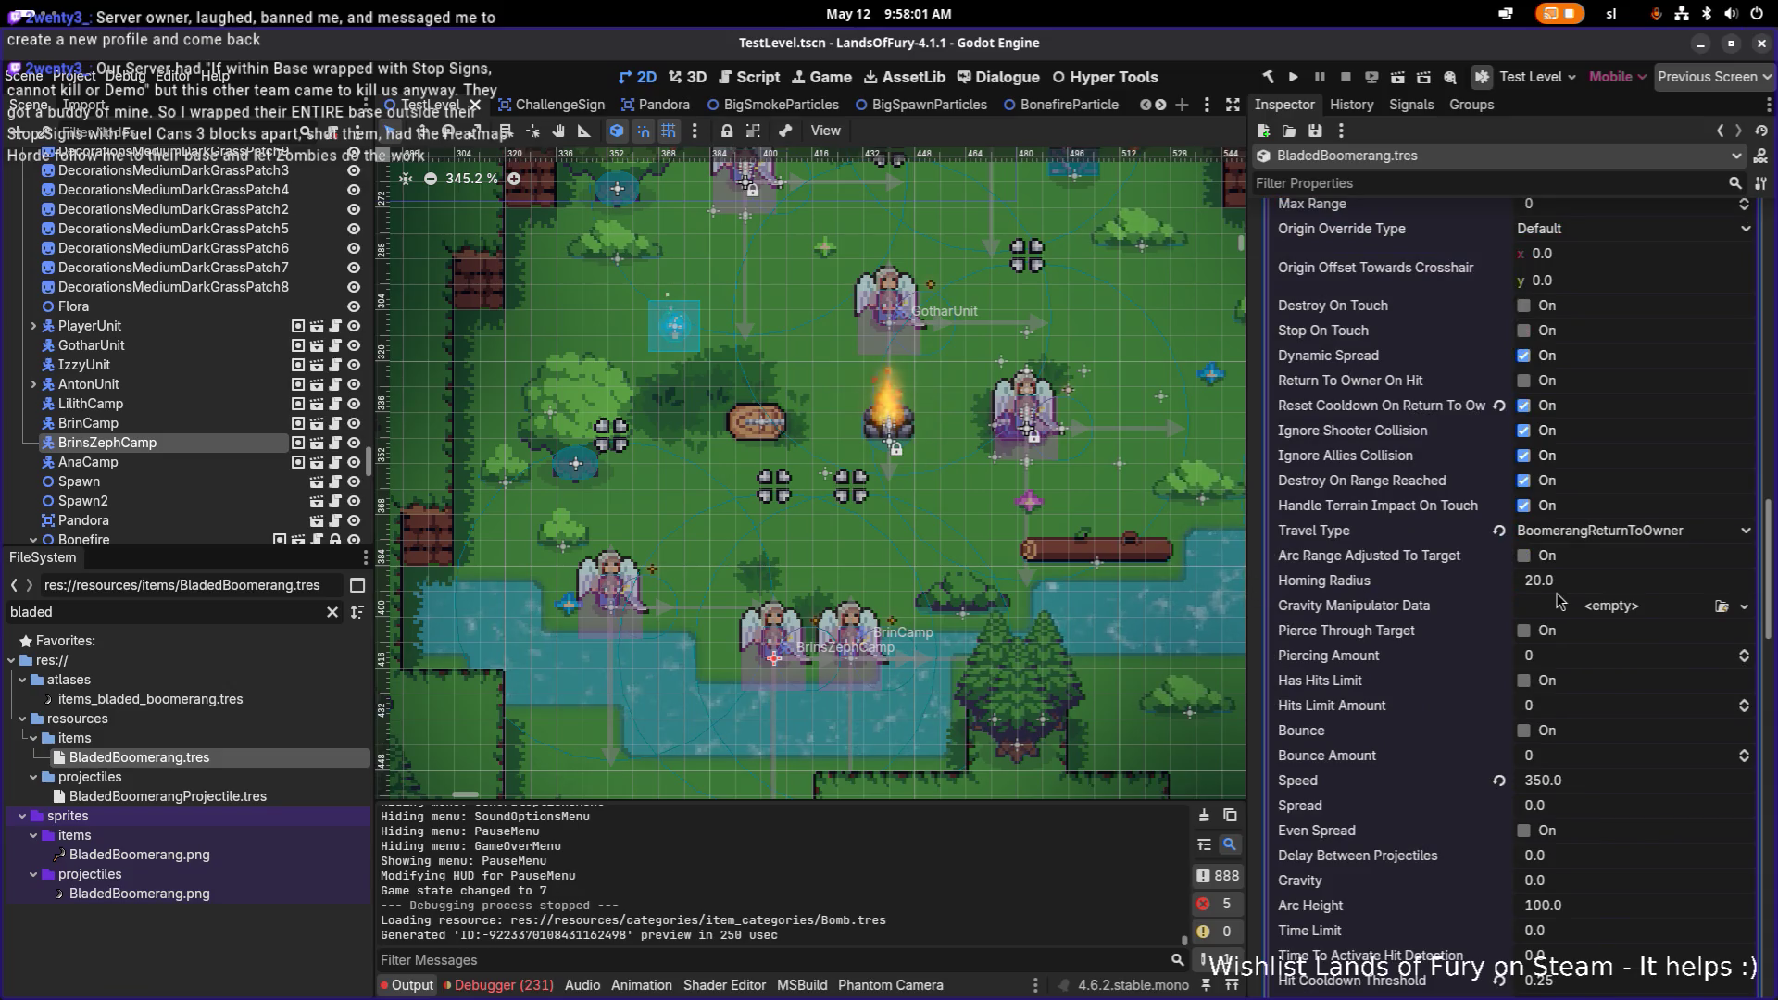
pyautogui.scroll(2, 1546, 605)
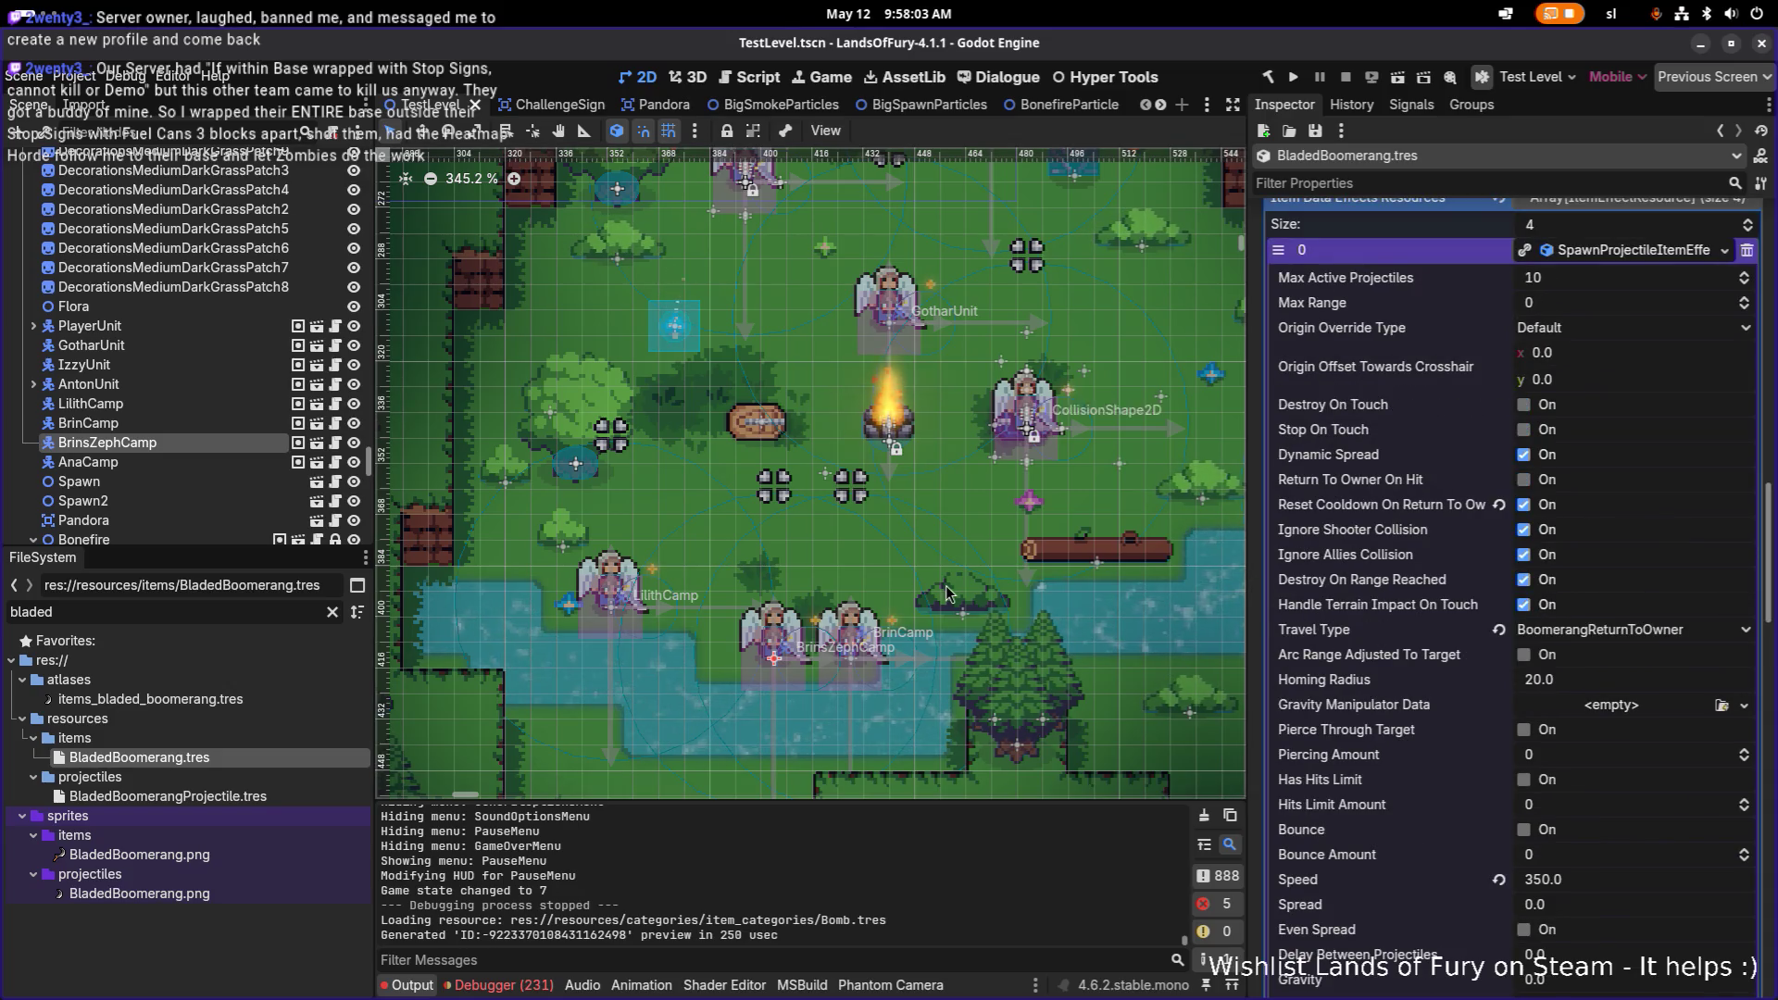
pyautogui.press('Print')
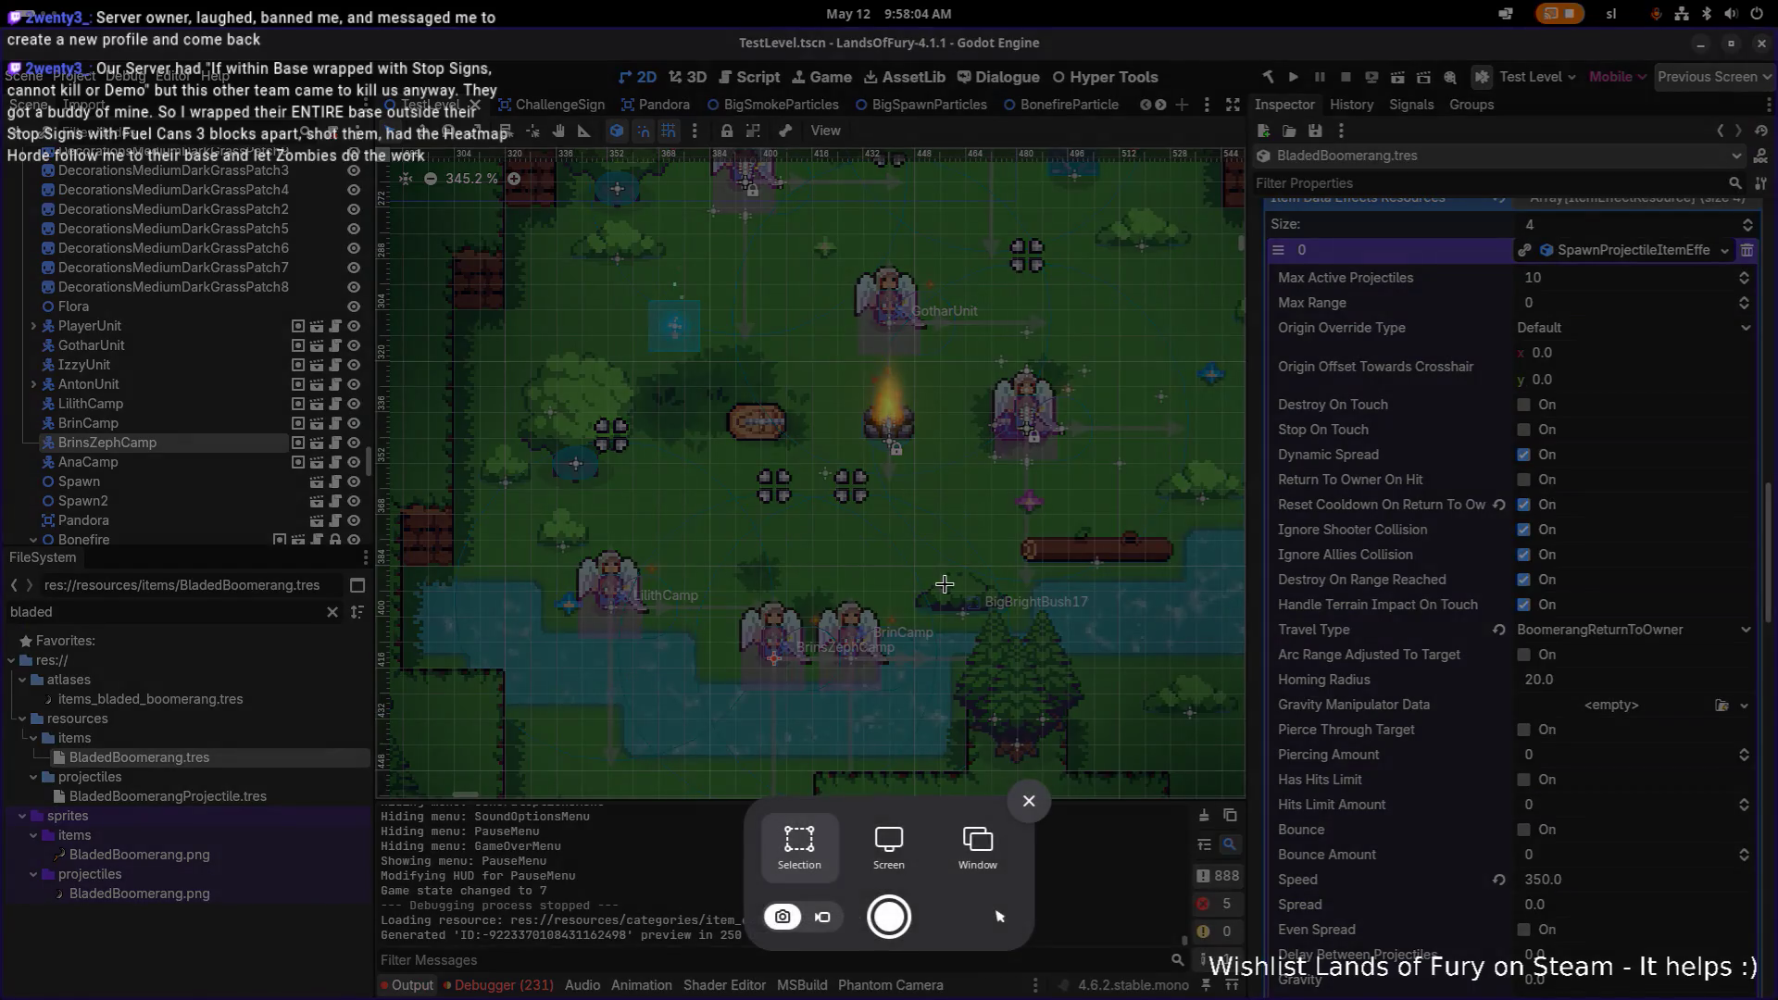
# Step: Capture the Inspector's spawn-projectile settings and check the image in Pictures/Screenshots
pyautogui.moveTo(1263, 226); pyautogui.dragTo(1764, 995)
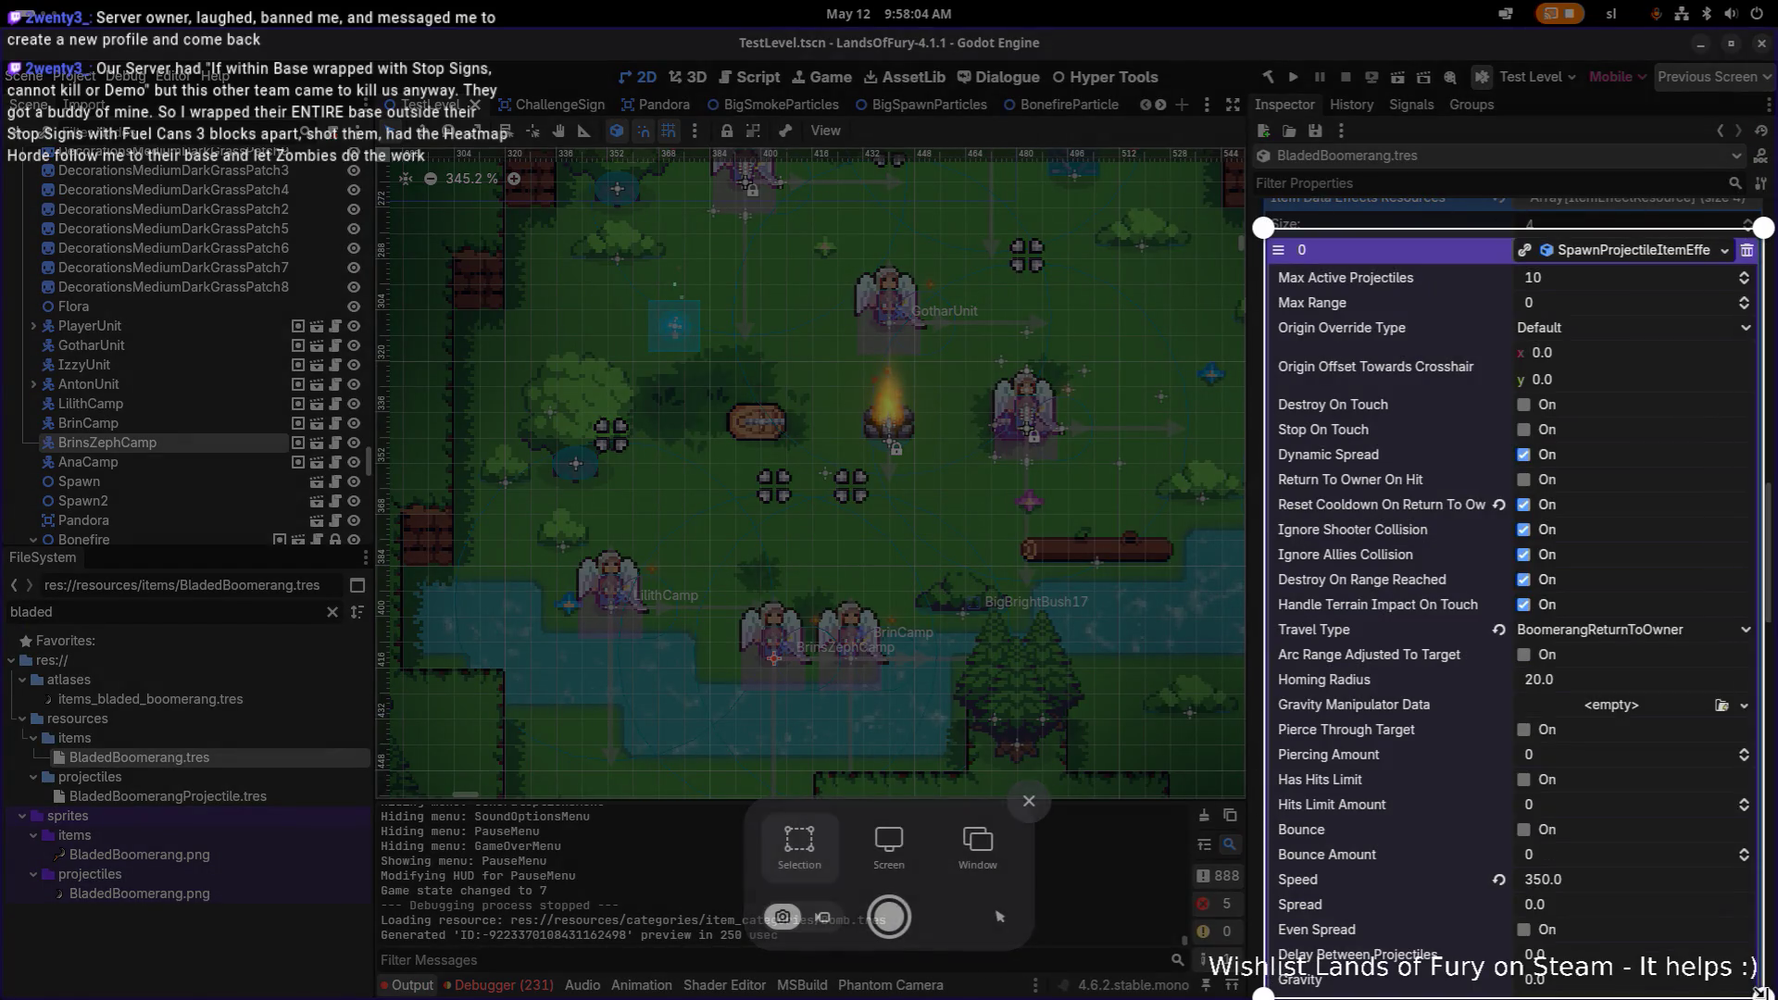
pyautogui.press('Return')
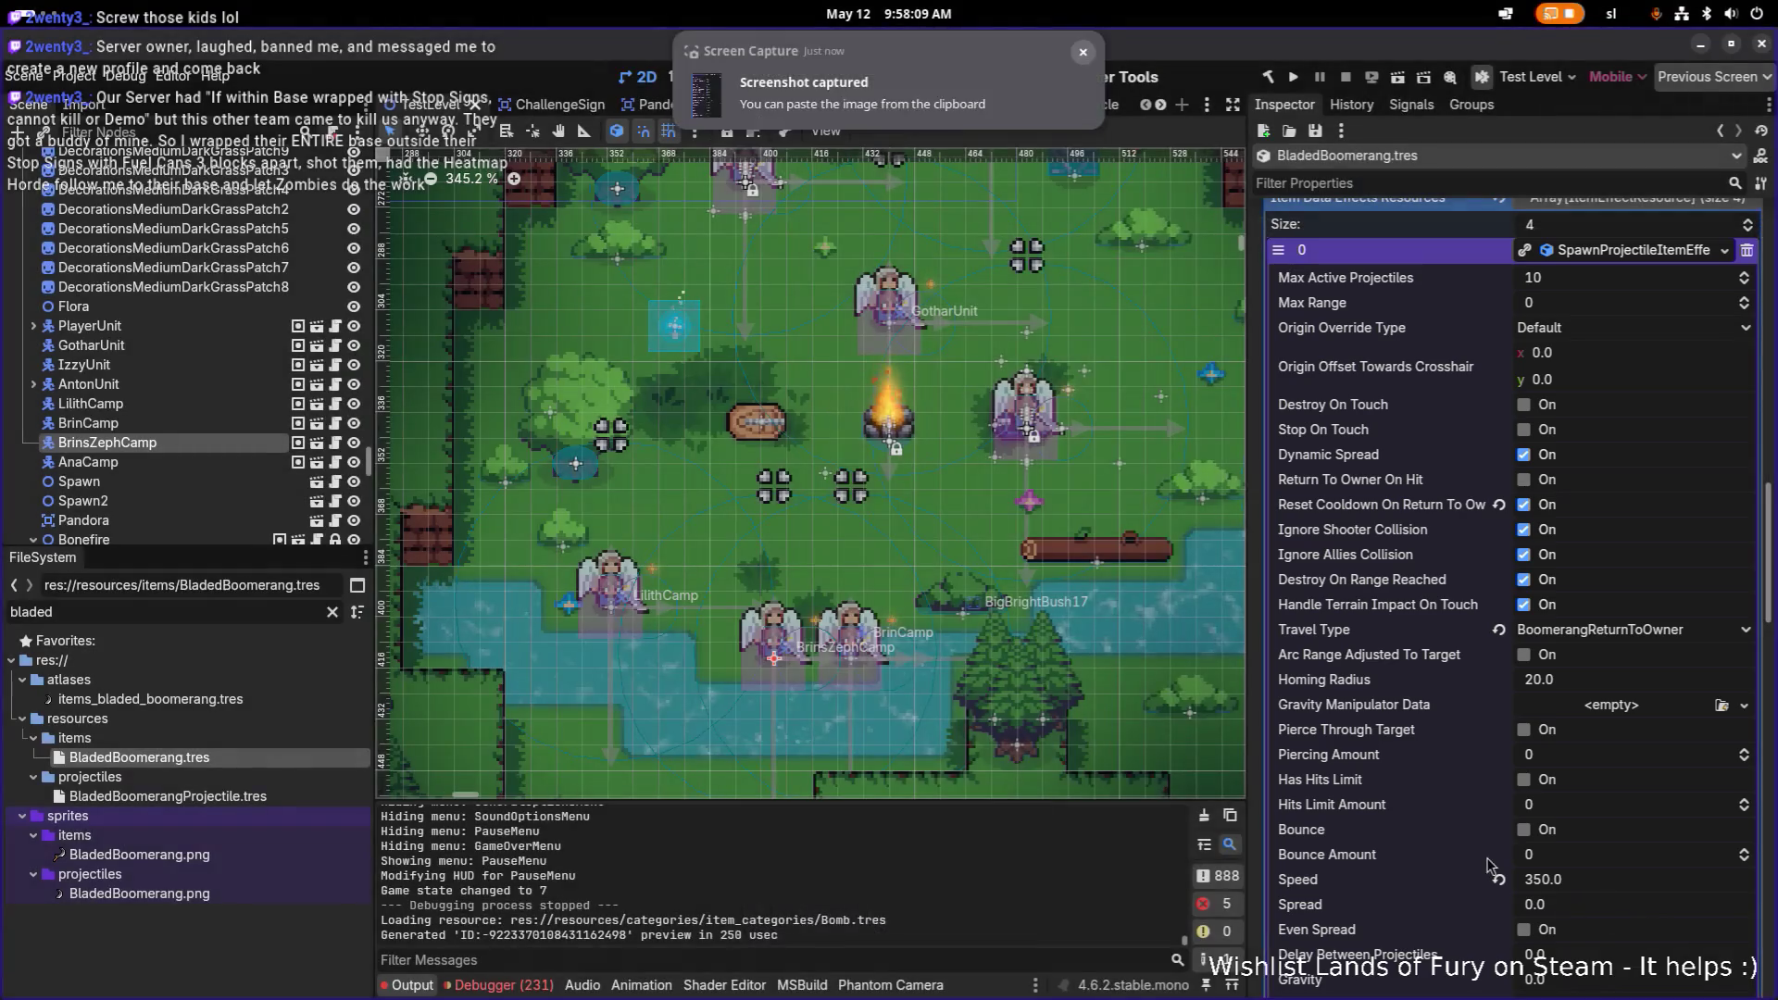
pyautogui.click(824, 141)
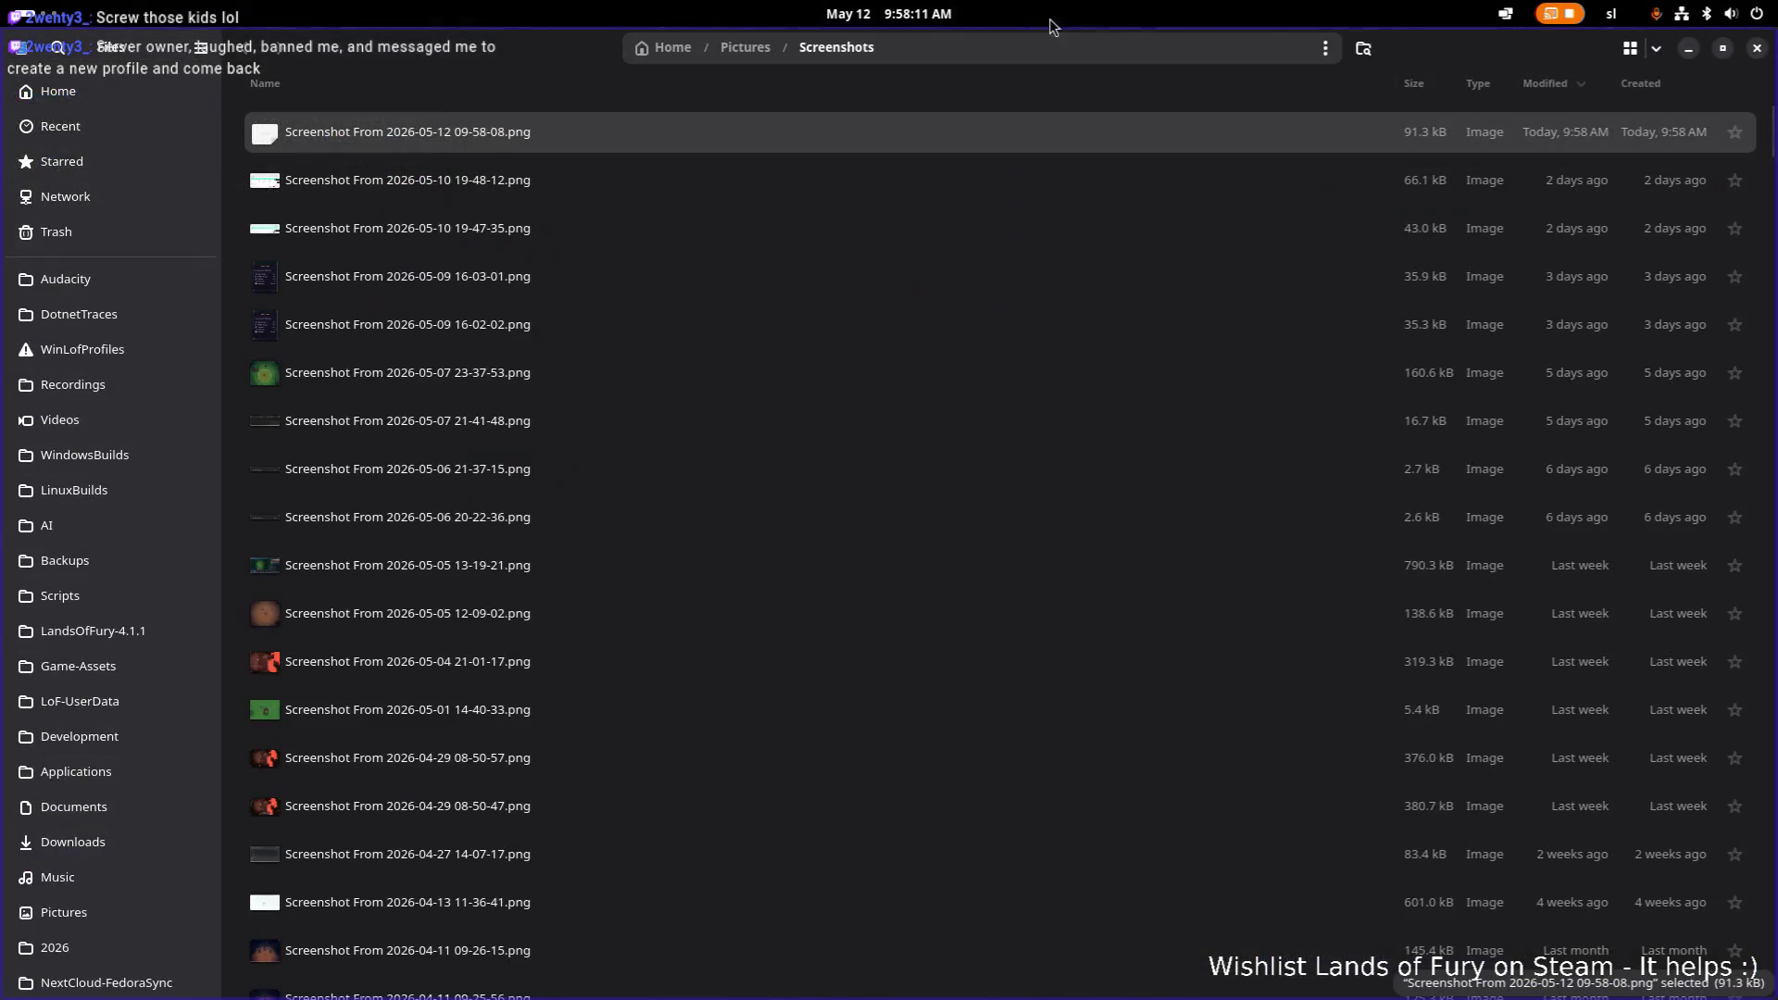
pyautogui.hotkey('ctrl', 'w')
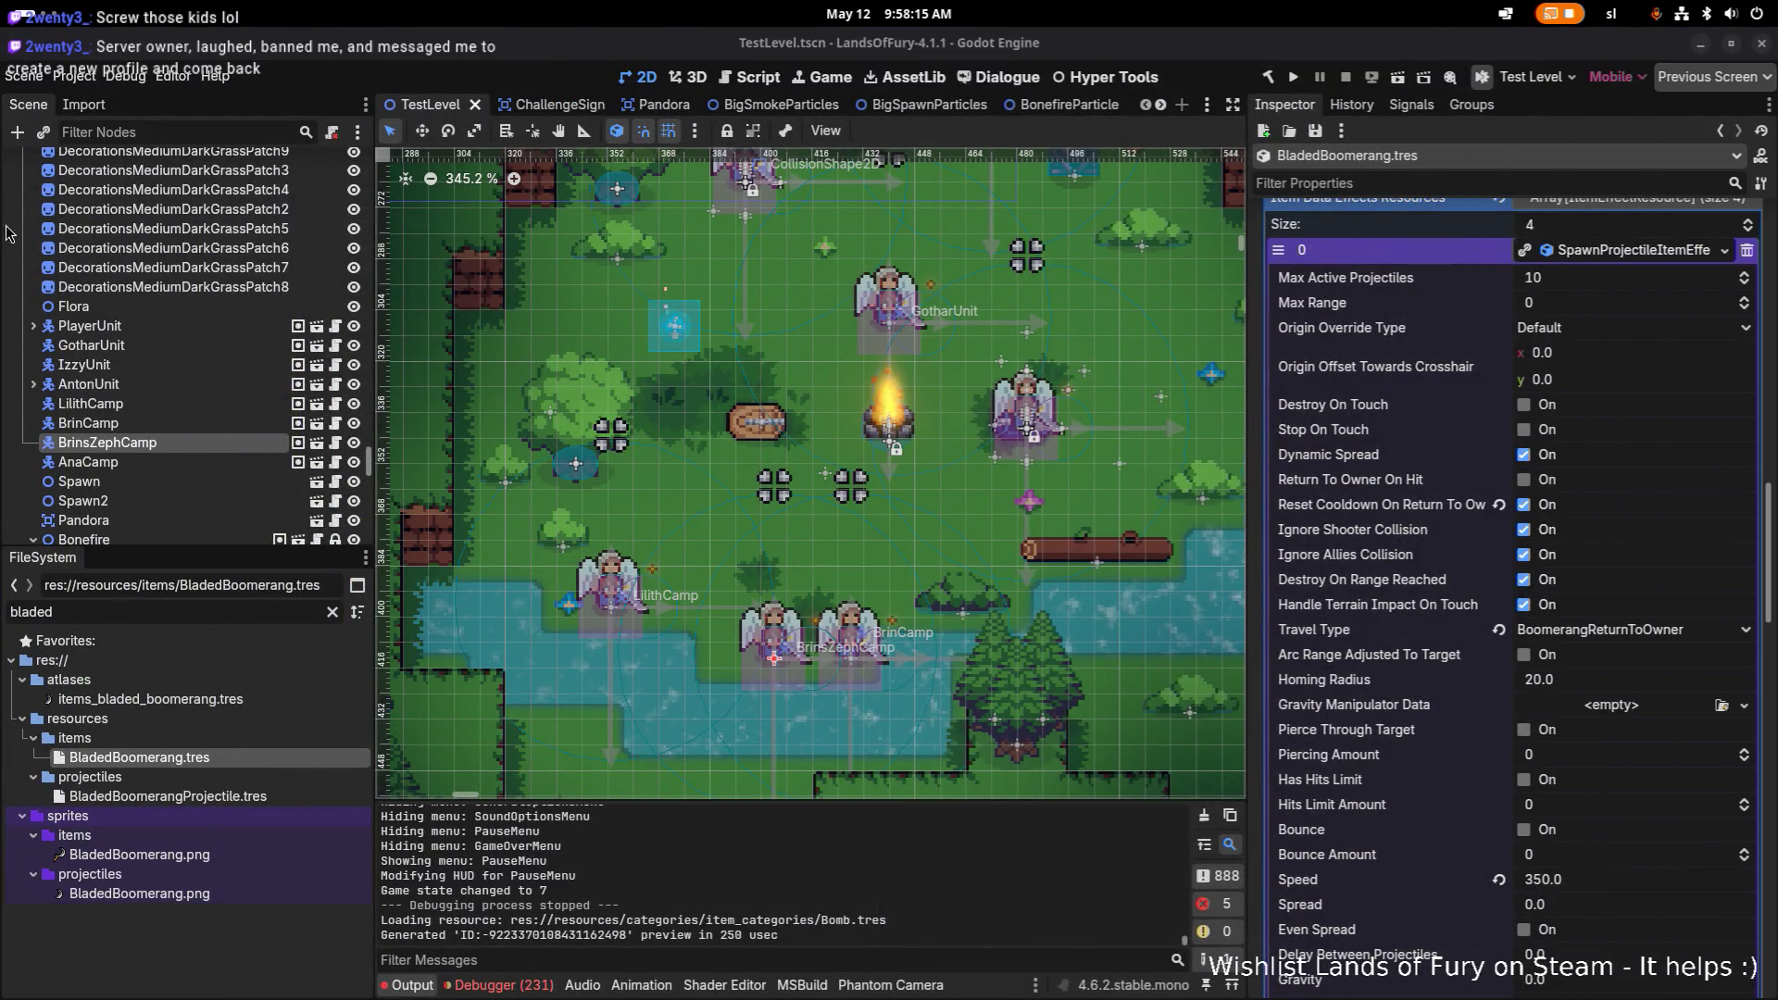
pyautogui.click(277, 613)
# Step: Search 'boome' and inspect the original Boomerang item's spawn-projectile effect for comparison
pyautogui.hotkey('ctrl', 'a')
pyautogui.write('boome')
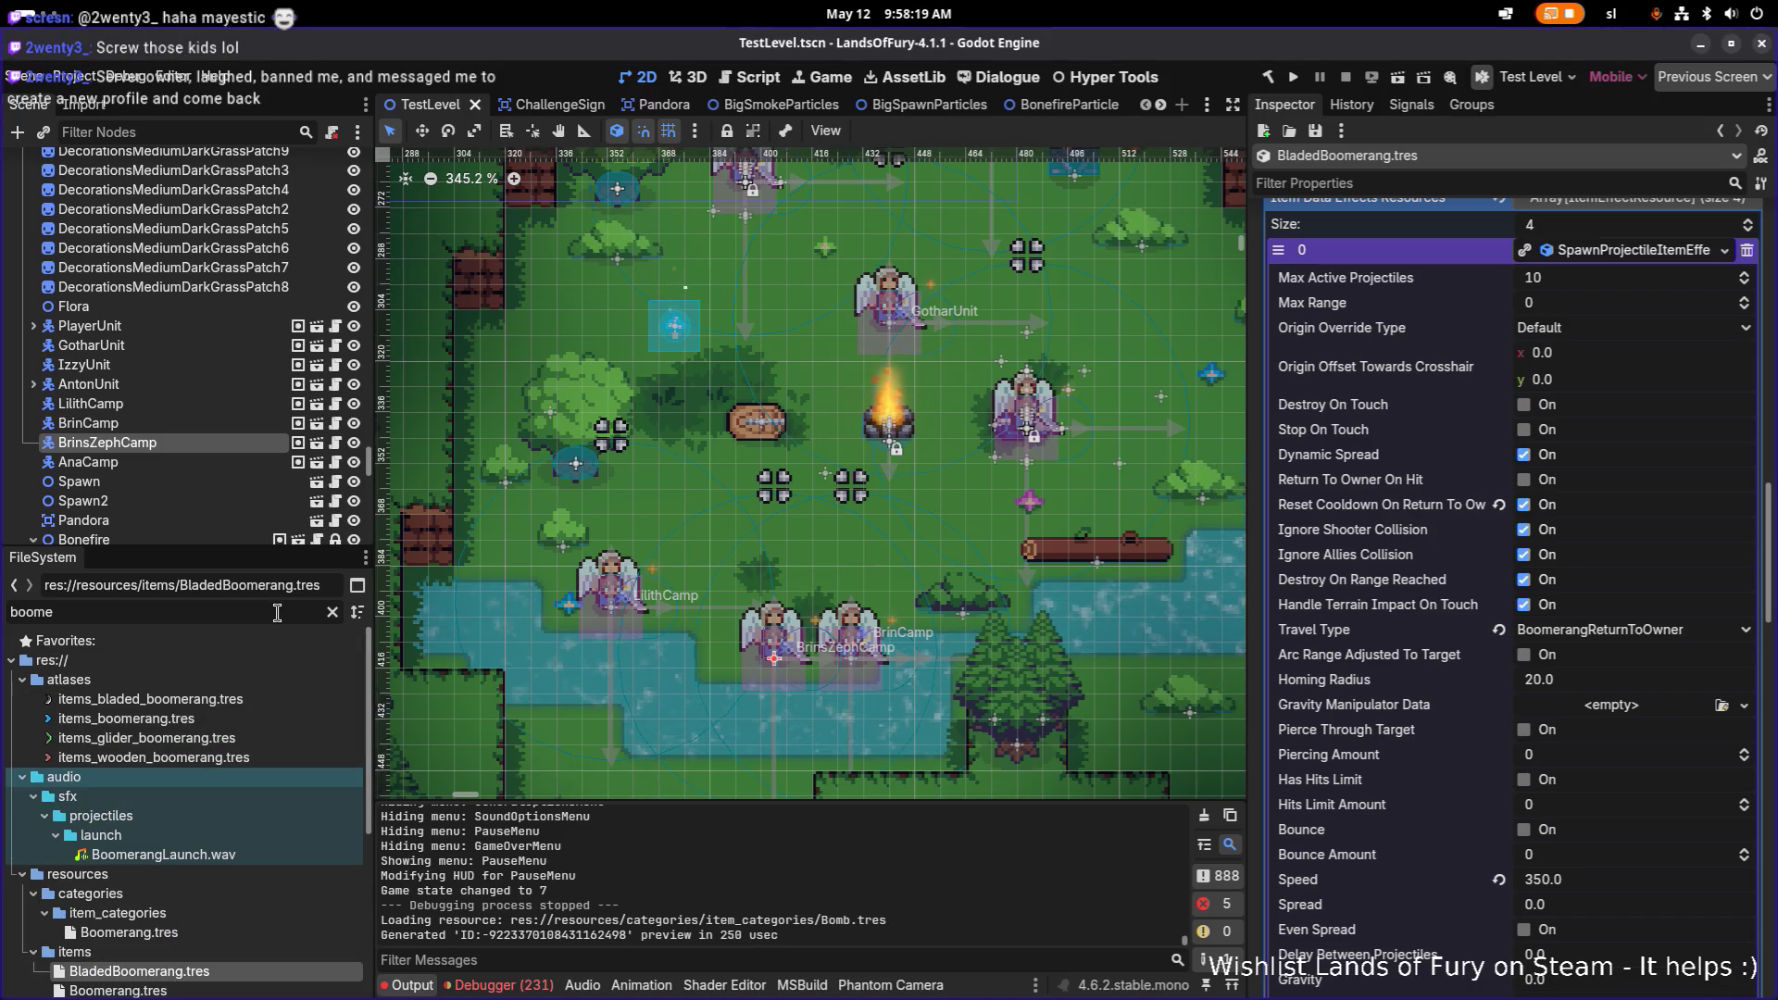
pyautogui.click(246, 929)
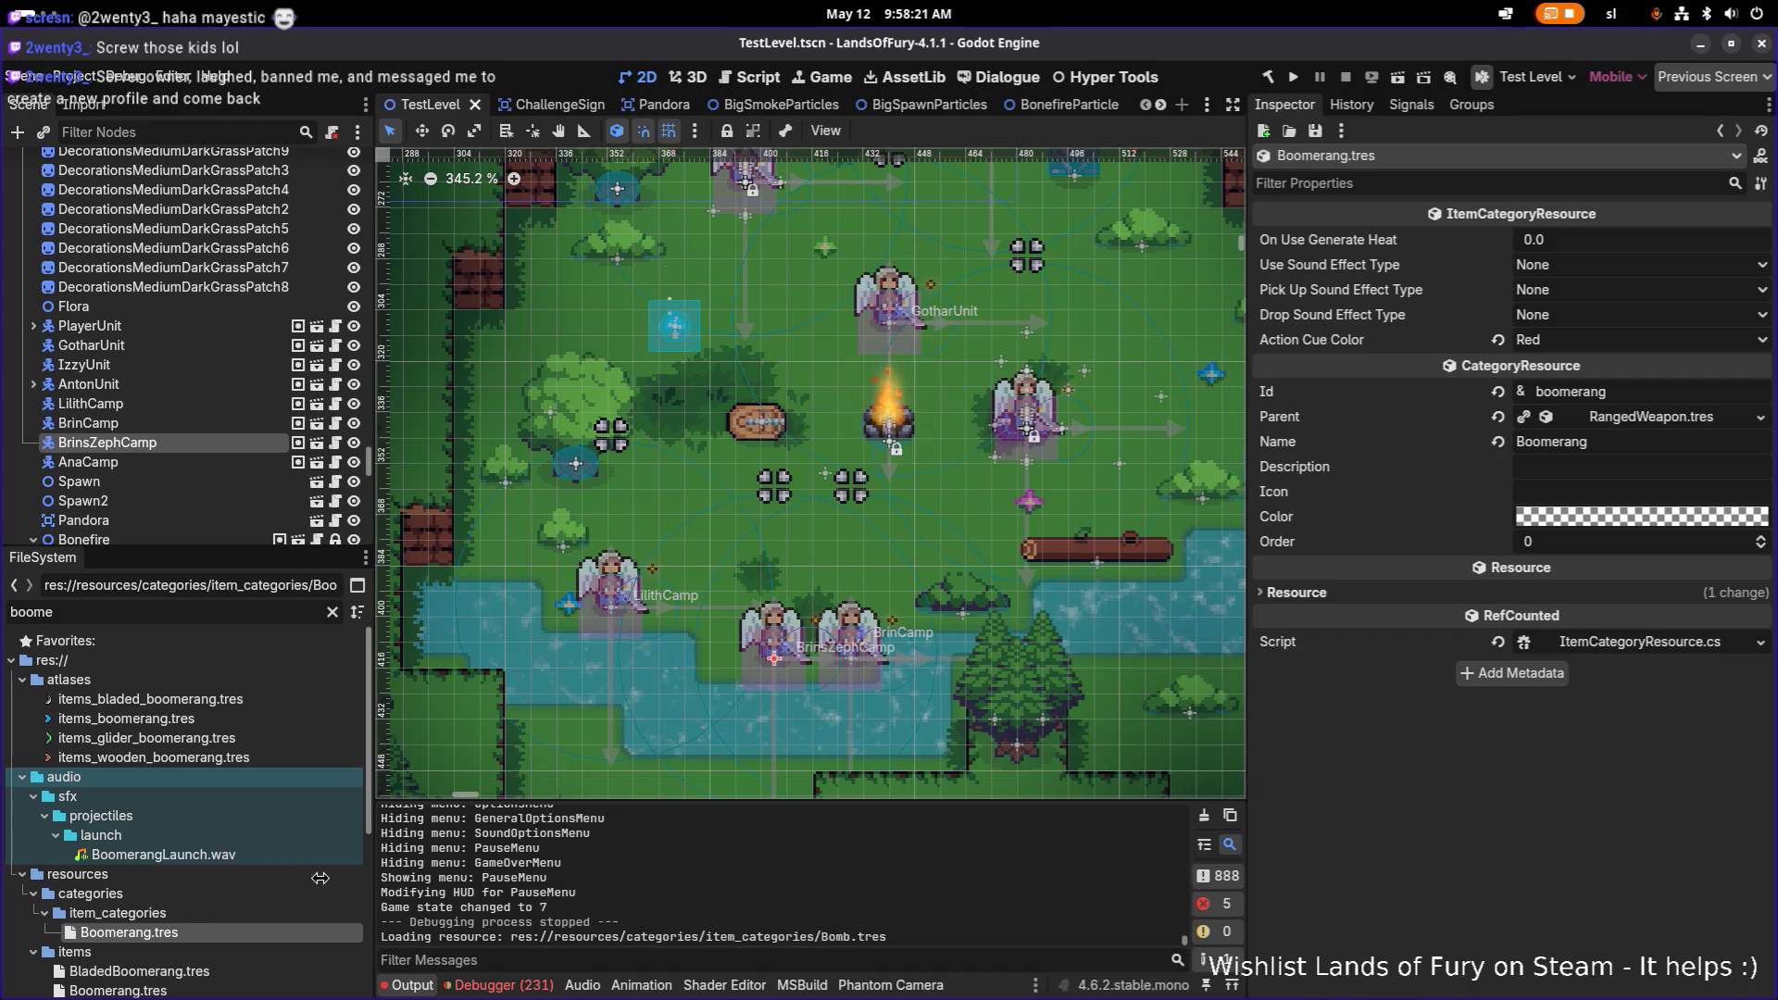
pyautogui.scroll(-3, 186, 833)
pyautogui.click(119, 855)
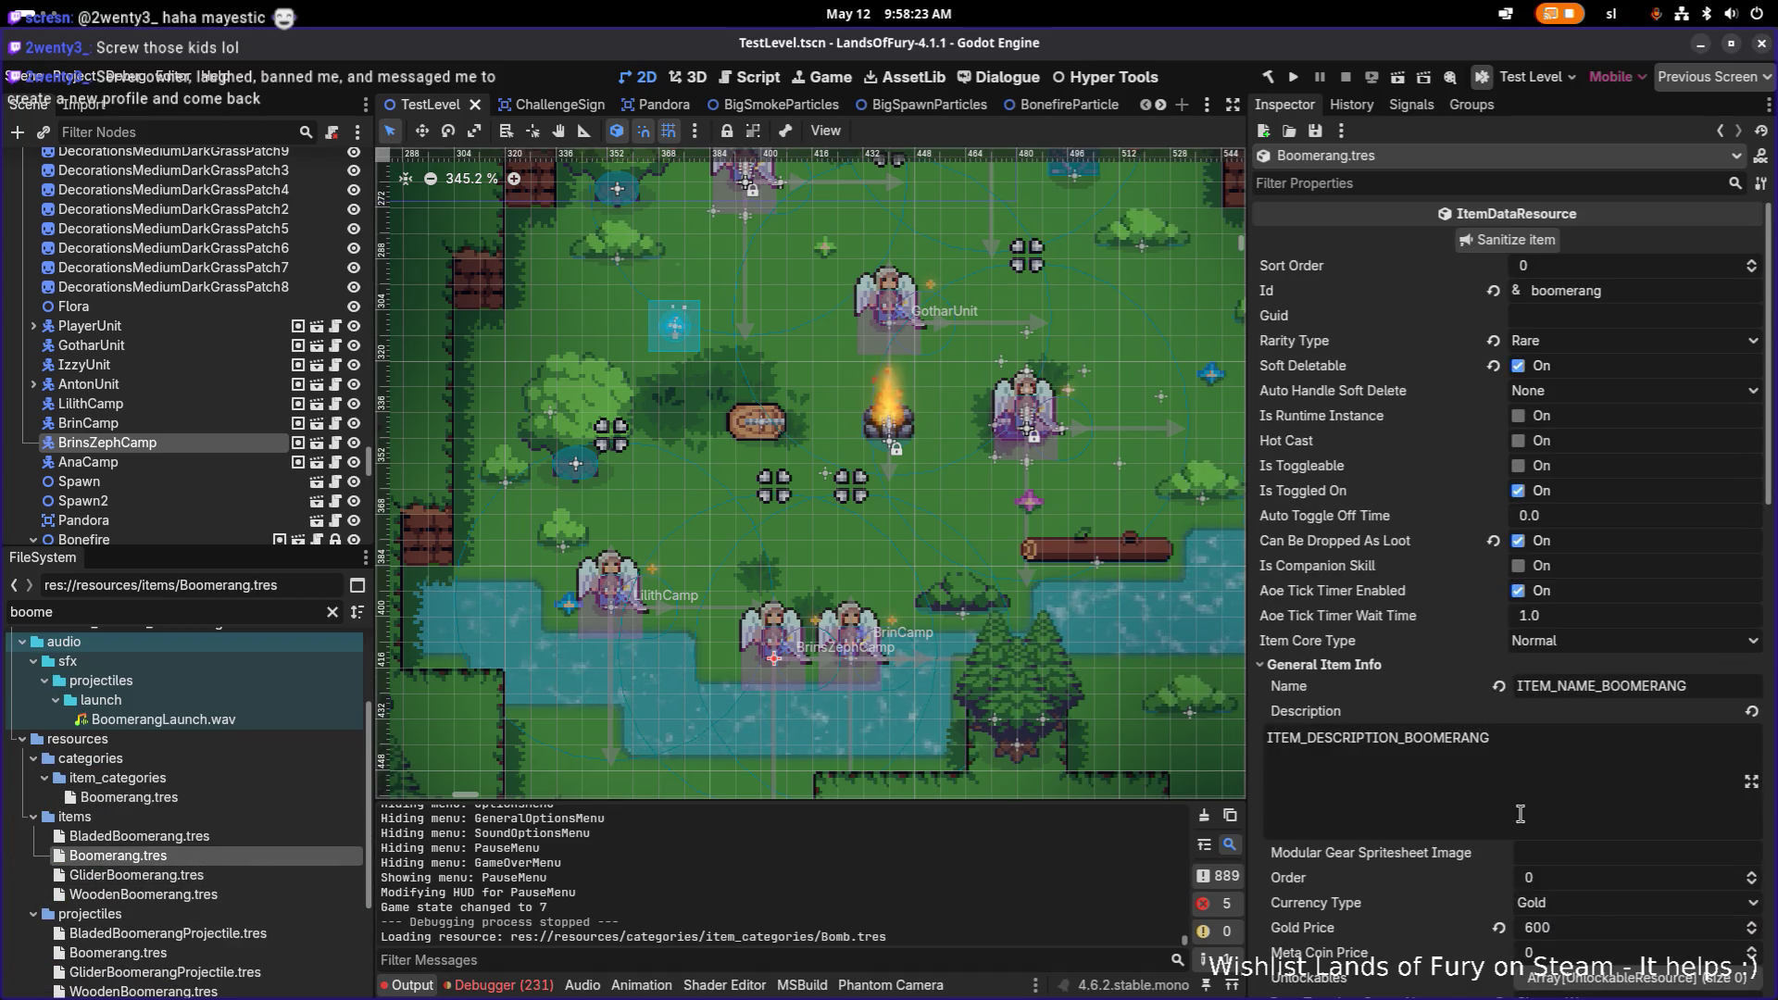
pyautogui.scroll(-10, 1519, 813)
pyautogui.click(1664, 712)
pyautogui.scroll(-5, 1647, 778)
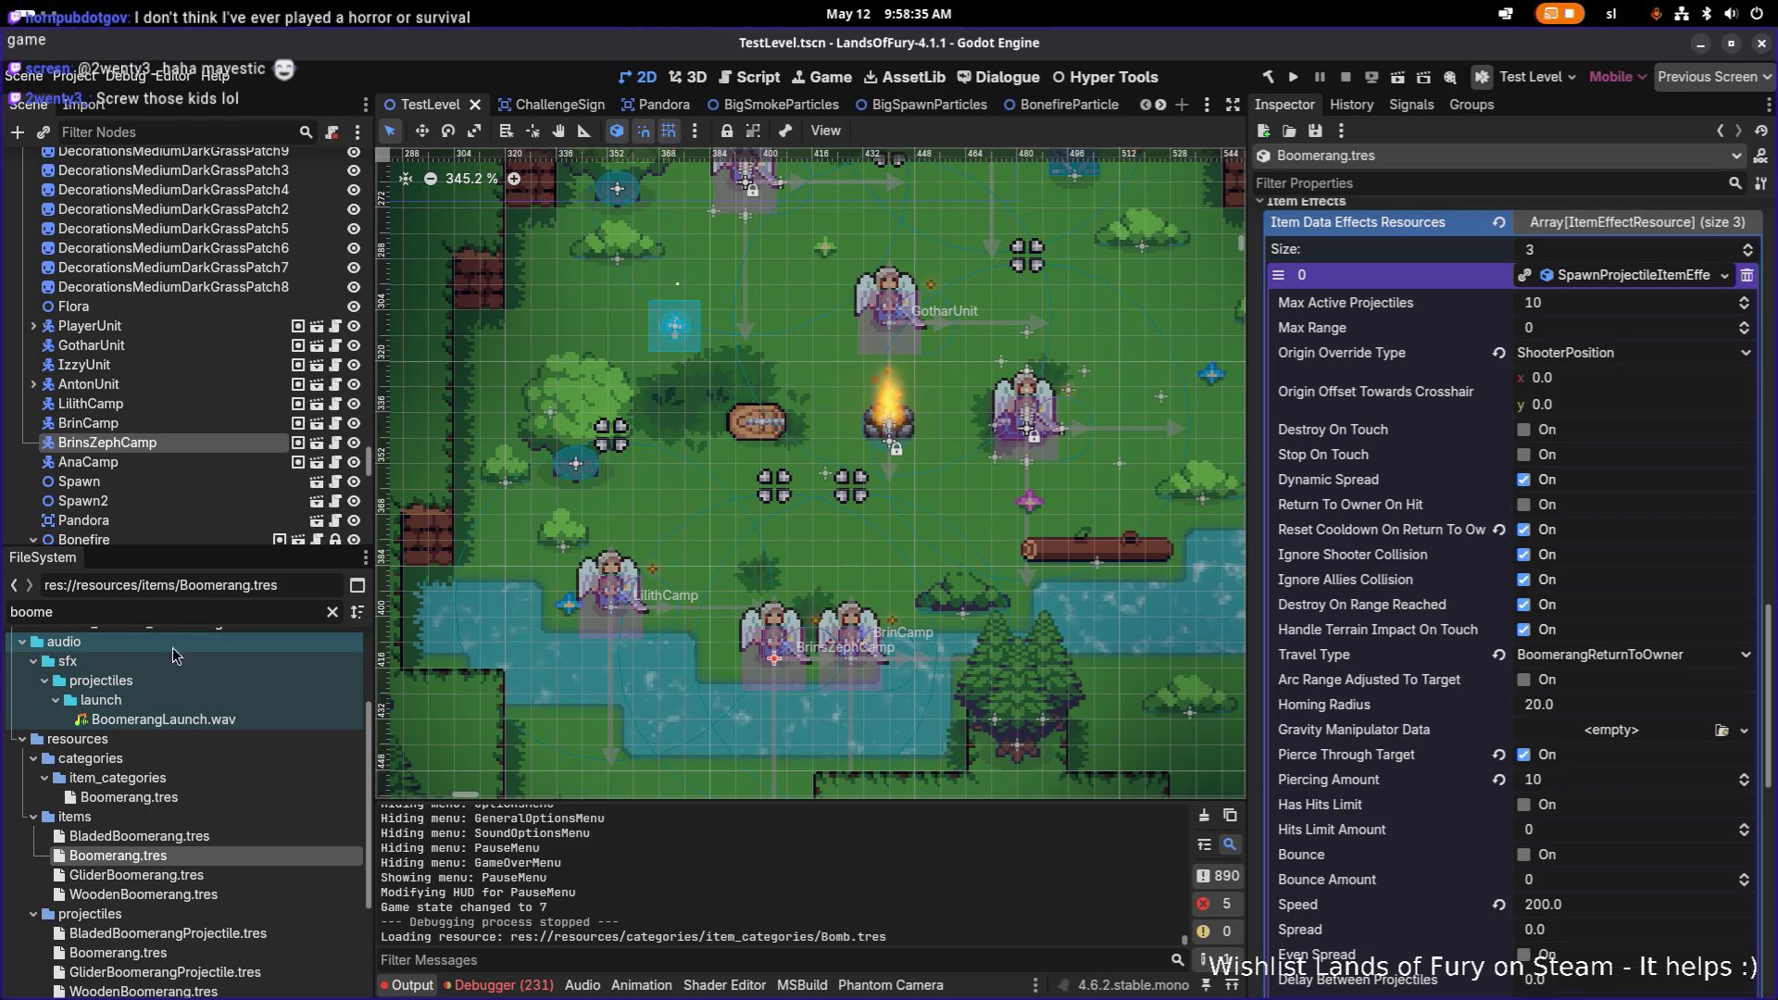
# Step: Reopen BladedBoomerang, expand its spawn-projectile effect and collapse the Projectile Data section
pyautogui.click(139, 836)
pyautogui.scroll(5, 1610, 665)
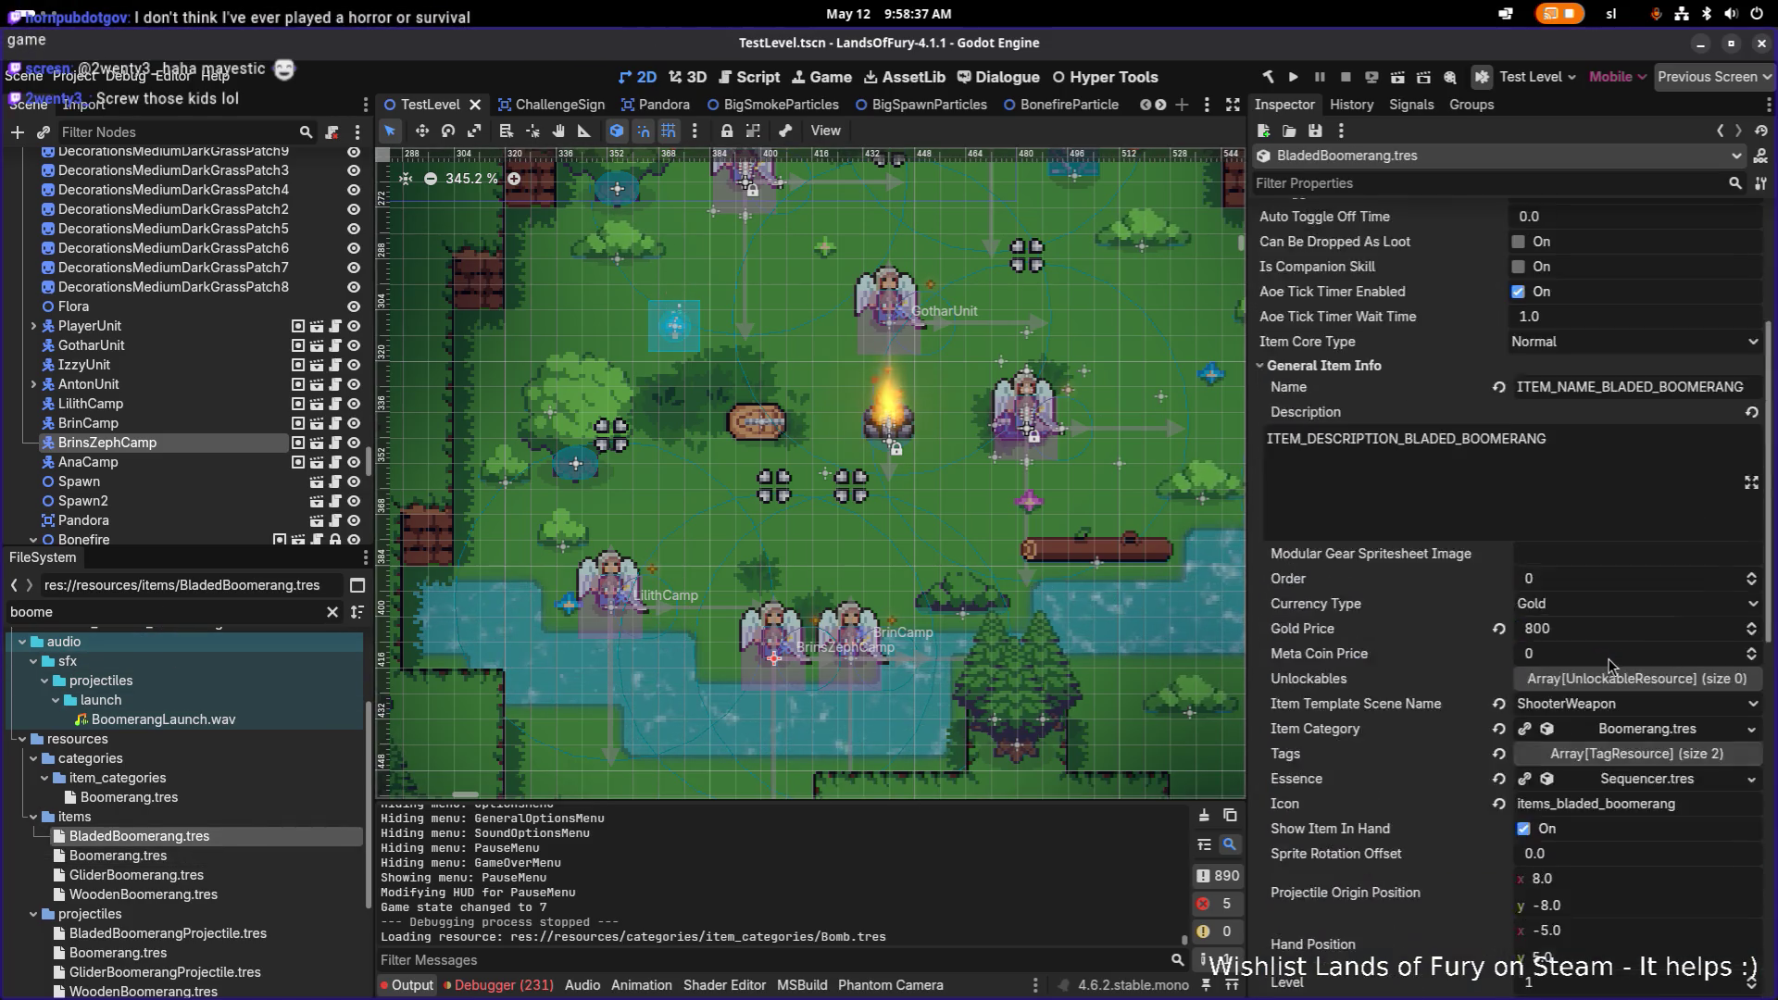
pyautogui.scroll(2, 1610, 665)
pyautogui.scroll(-10, 1620, 741)
pyautogui.click(1632, 748)
pyautogui.scroll(-10, 1632, 758)
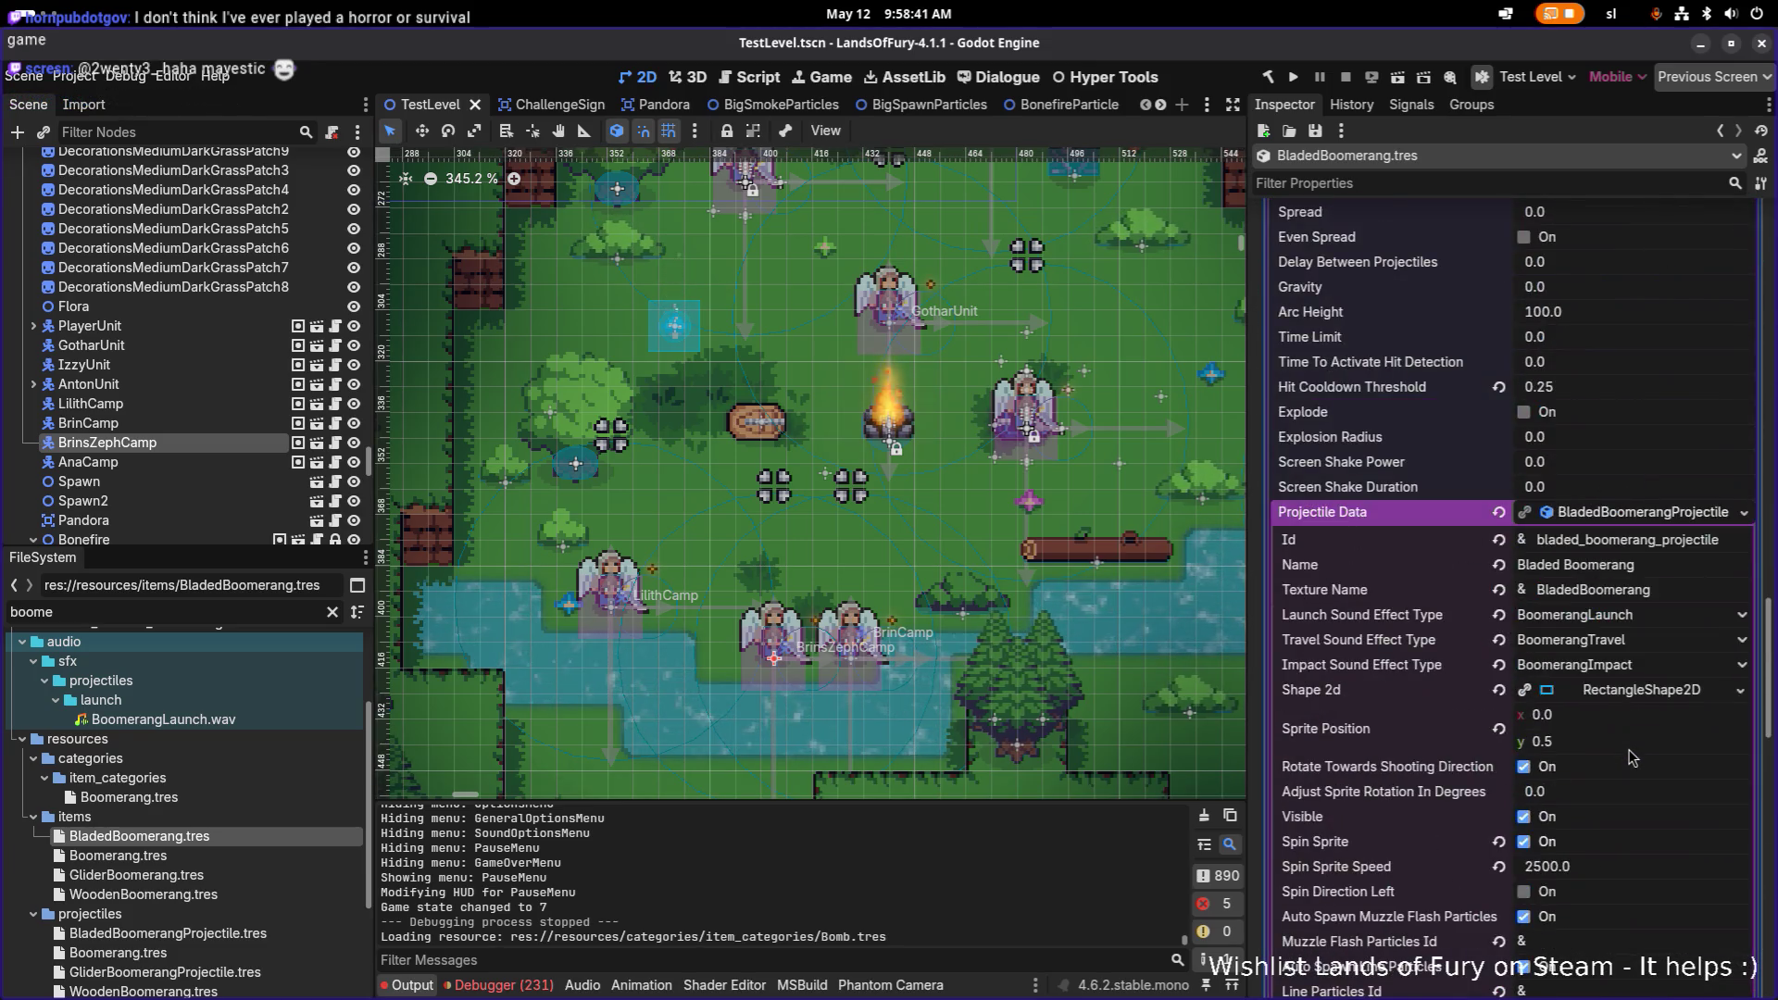
pyautogui.scroll(-4, 1631, 758)
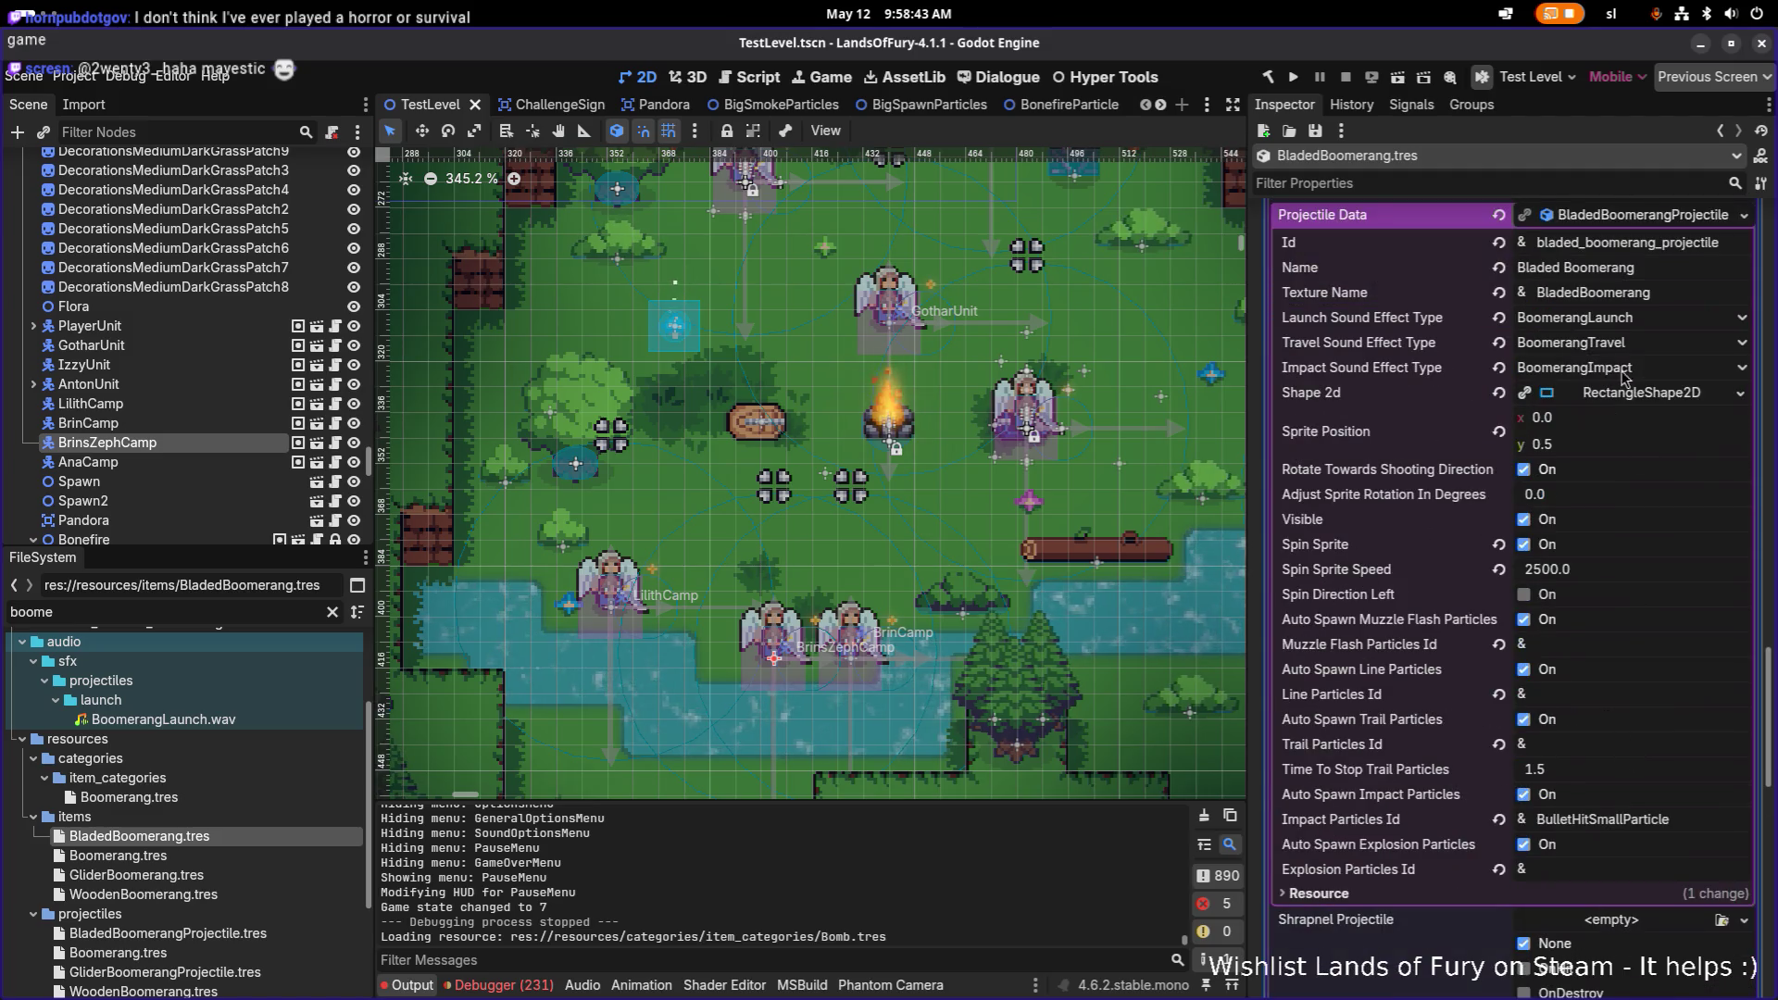
pyautogui.scroll(3, 1630, 408)
pyautogui.click(1636, 415)
pyautogui.scroll(7, 1633, 491)
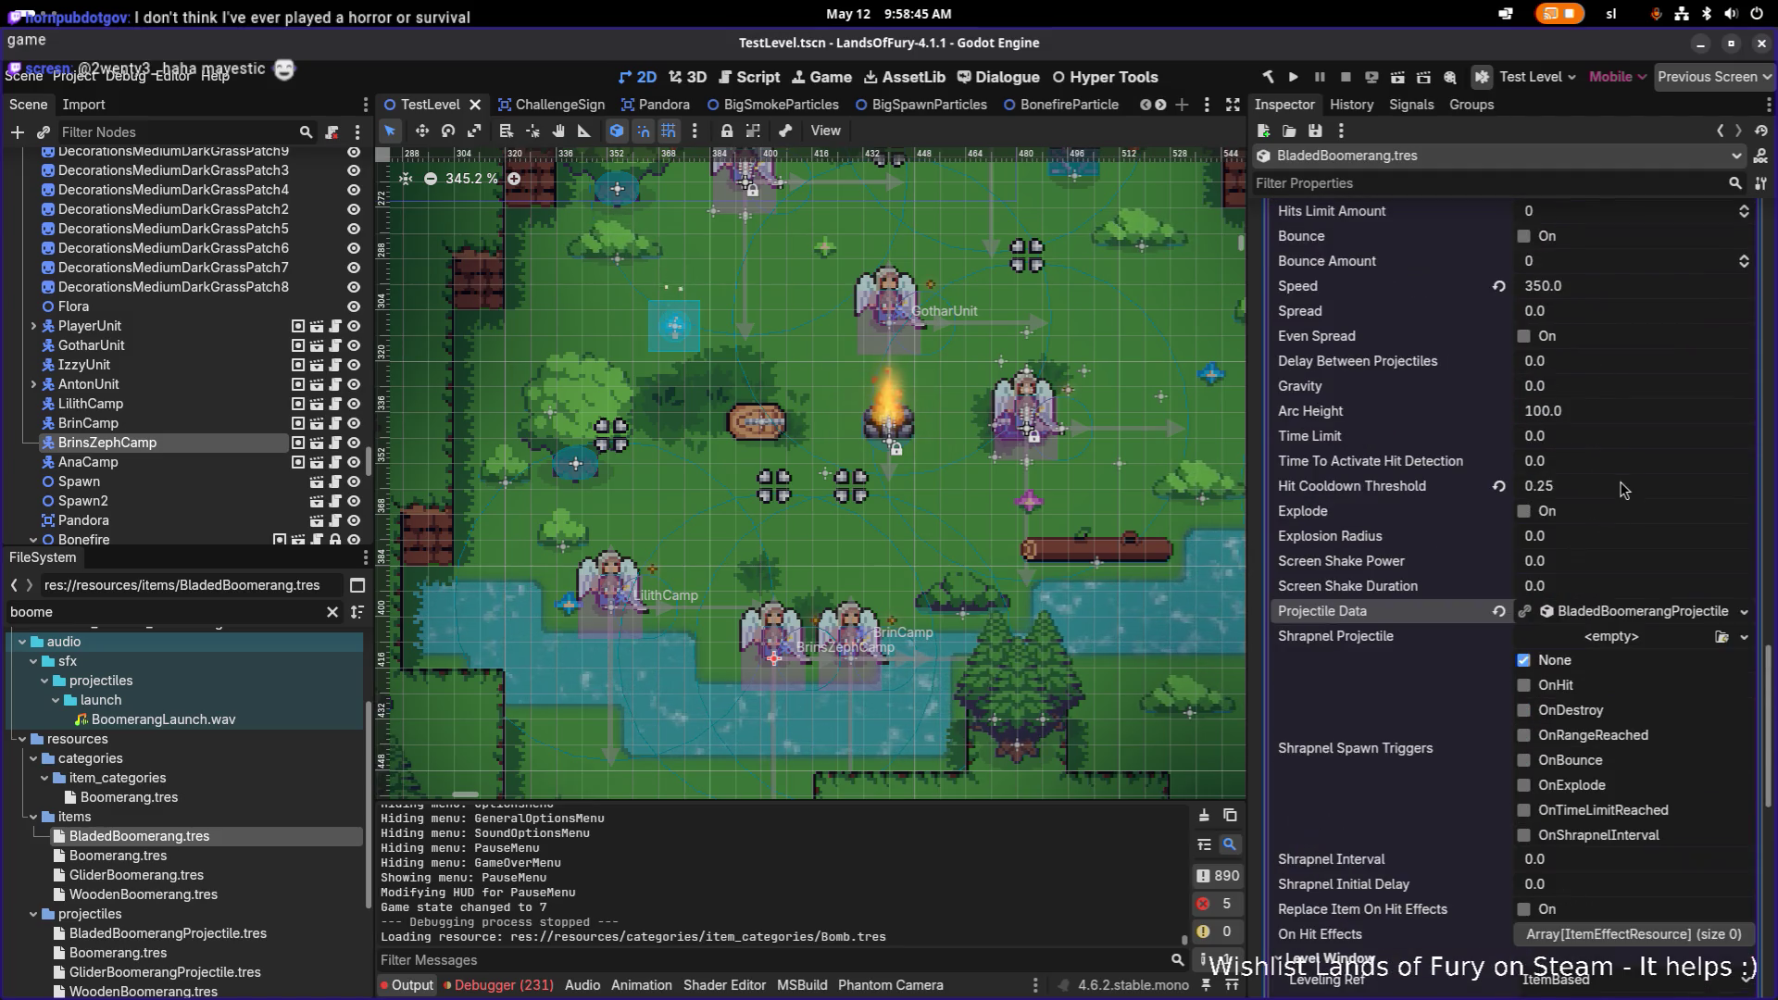
pyautogui.scroll(4, 1633, 539)
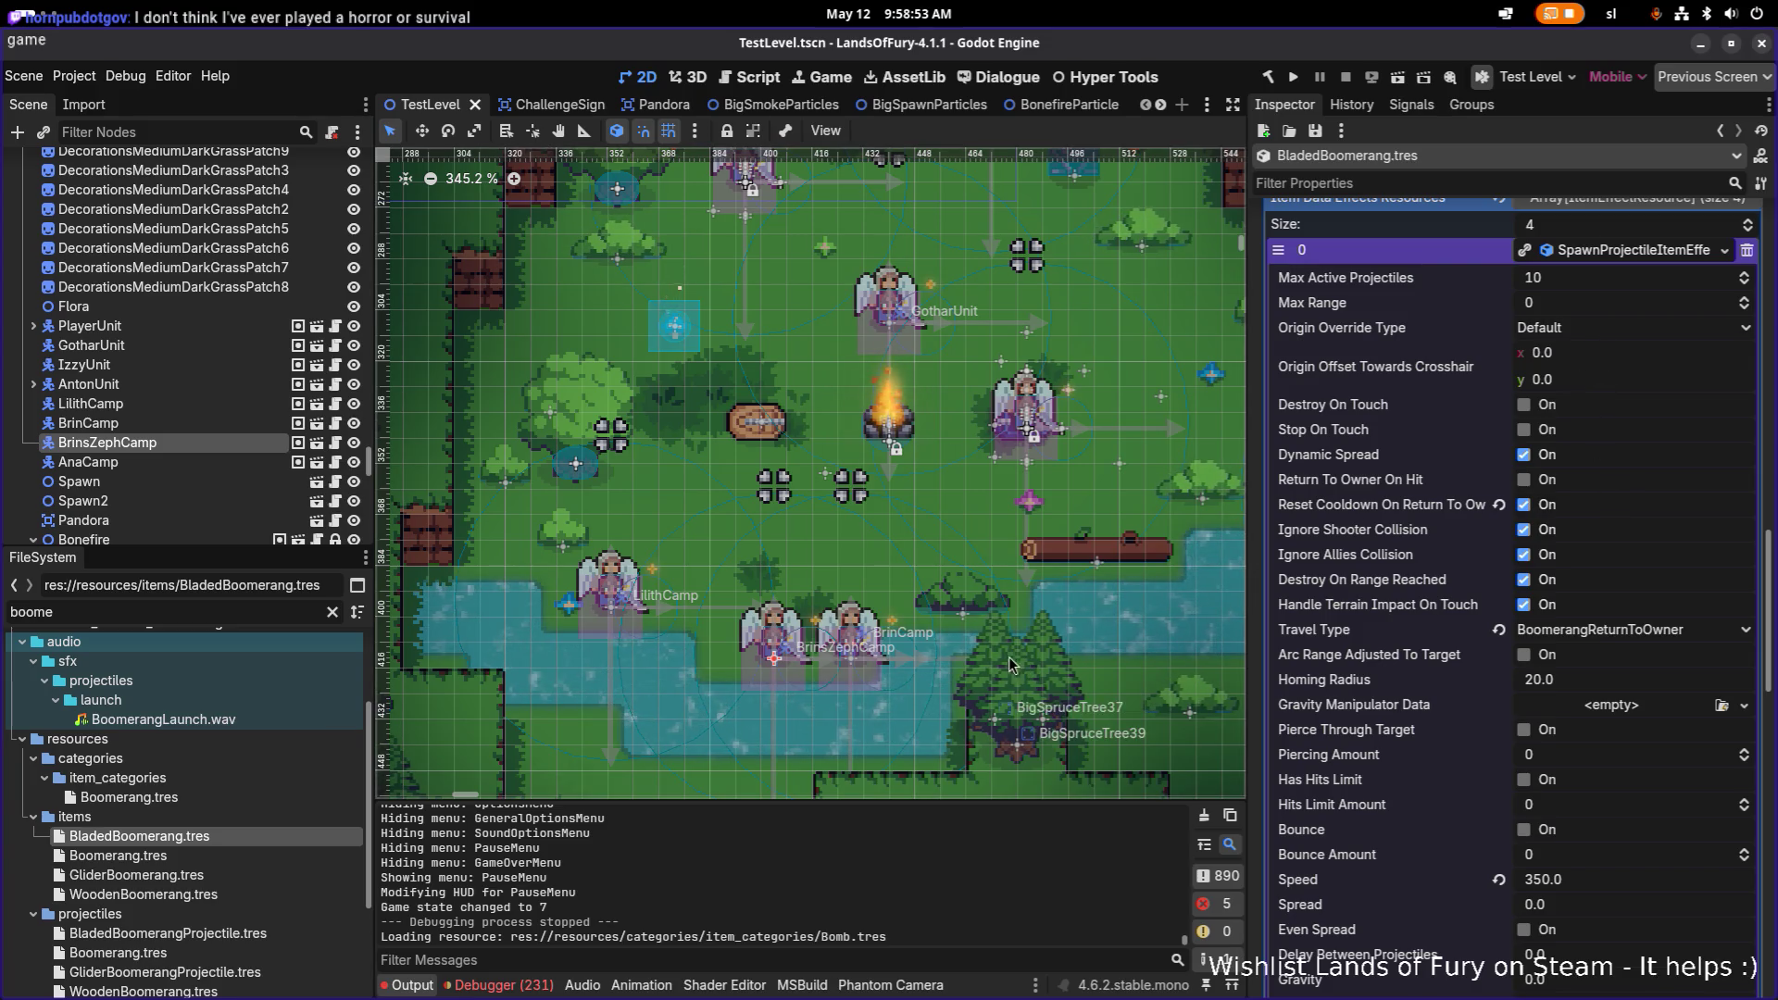
# Step: Set Origin Override Type to ShooterPosition and save
pyautogui.click(1635, 331)
pyautogui.click(1630, 368)
pyautogui.hotkey('ctrl', 's')
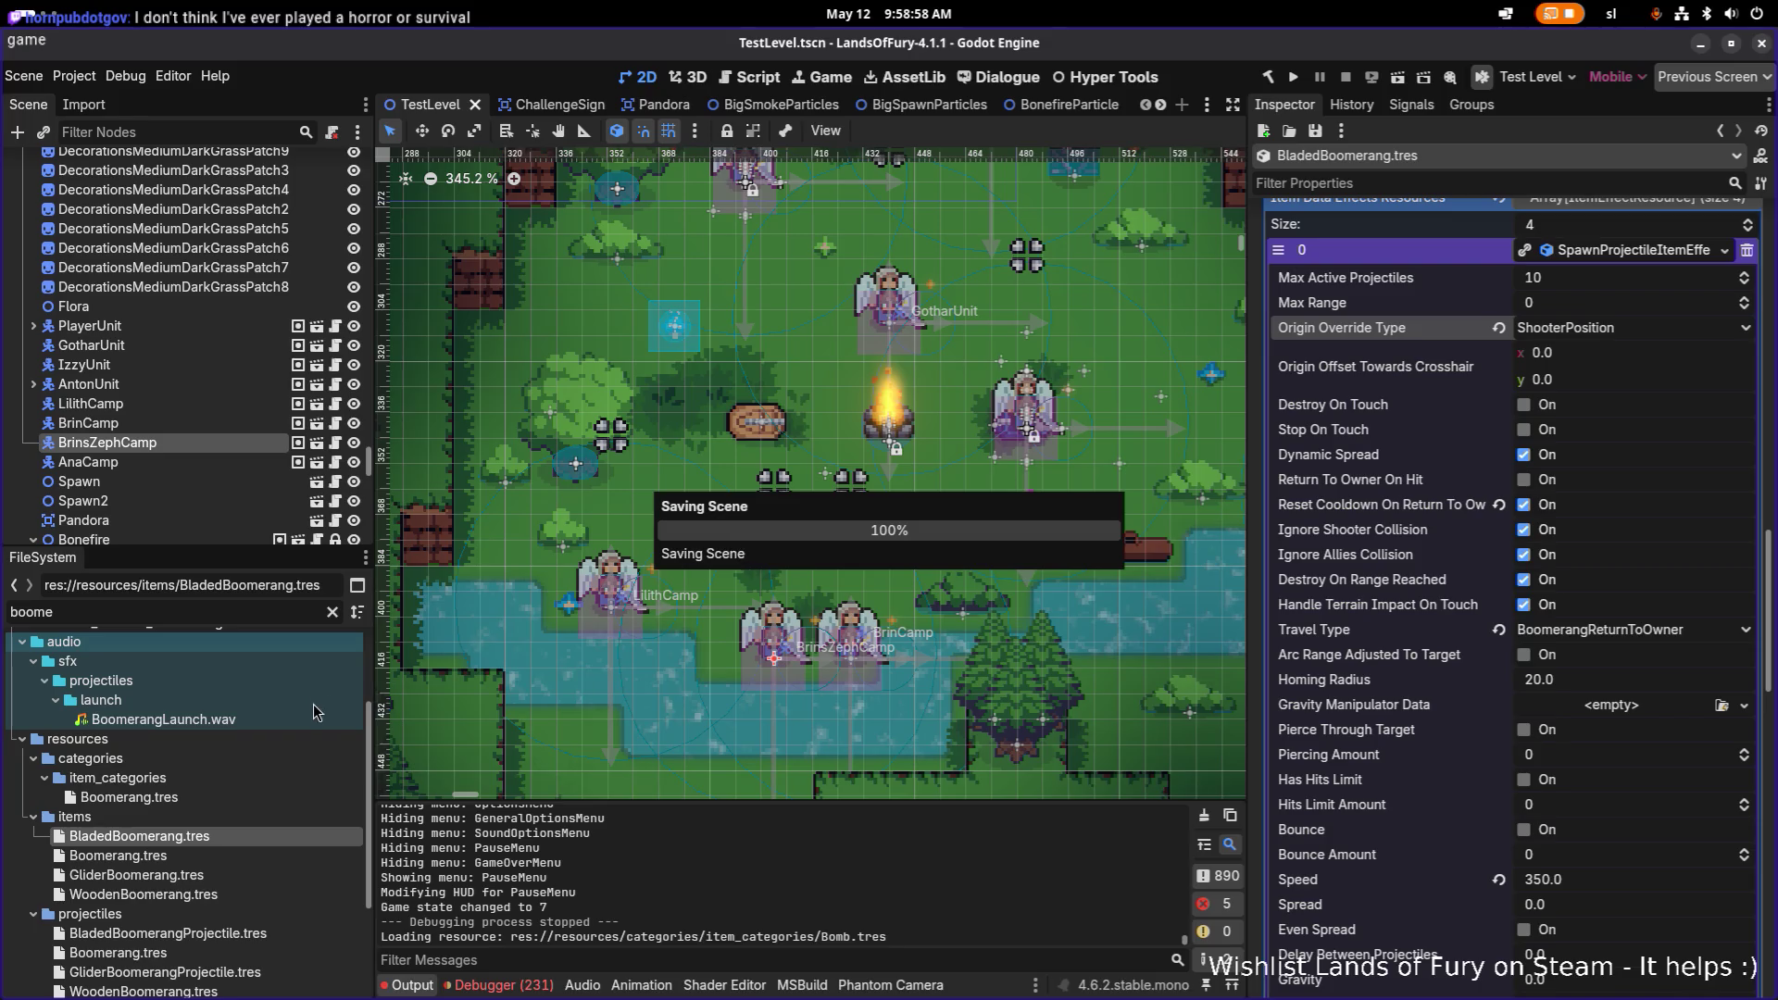
pyautogui.scroll(-1, 312, 718)
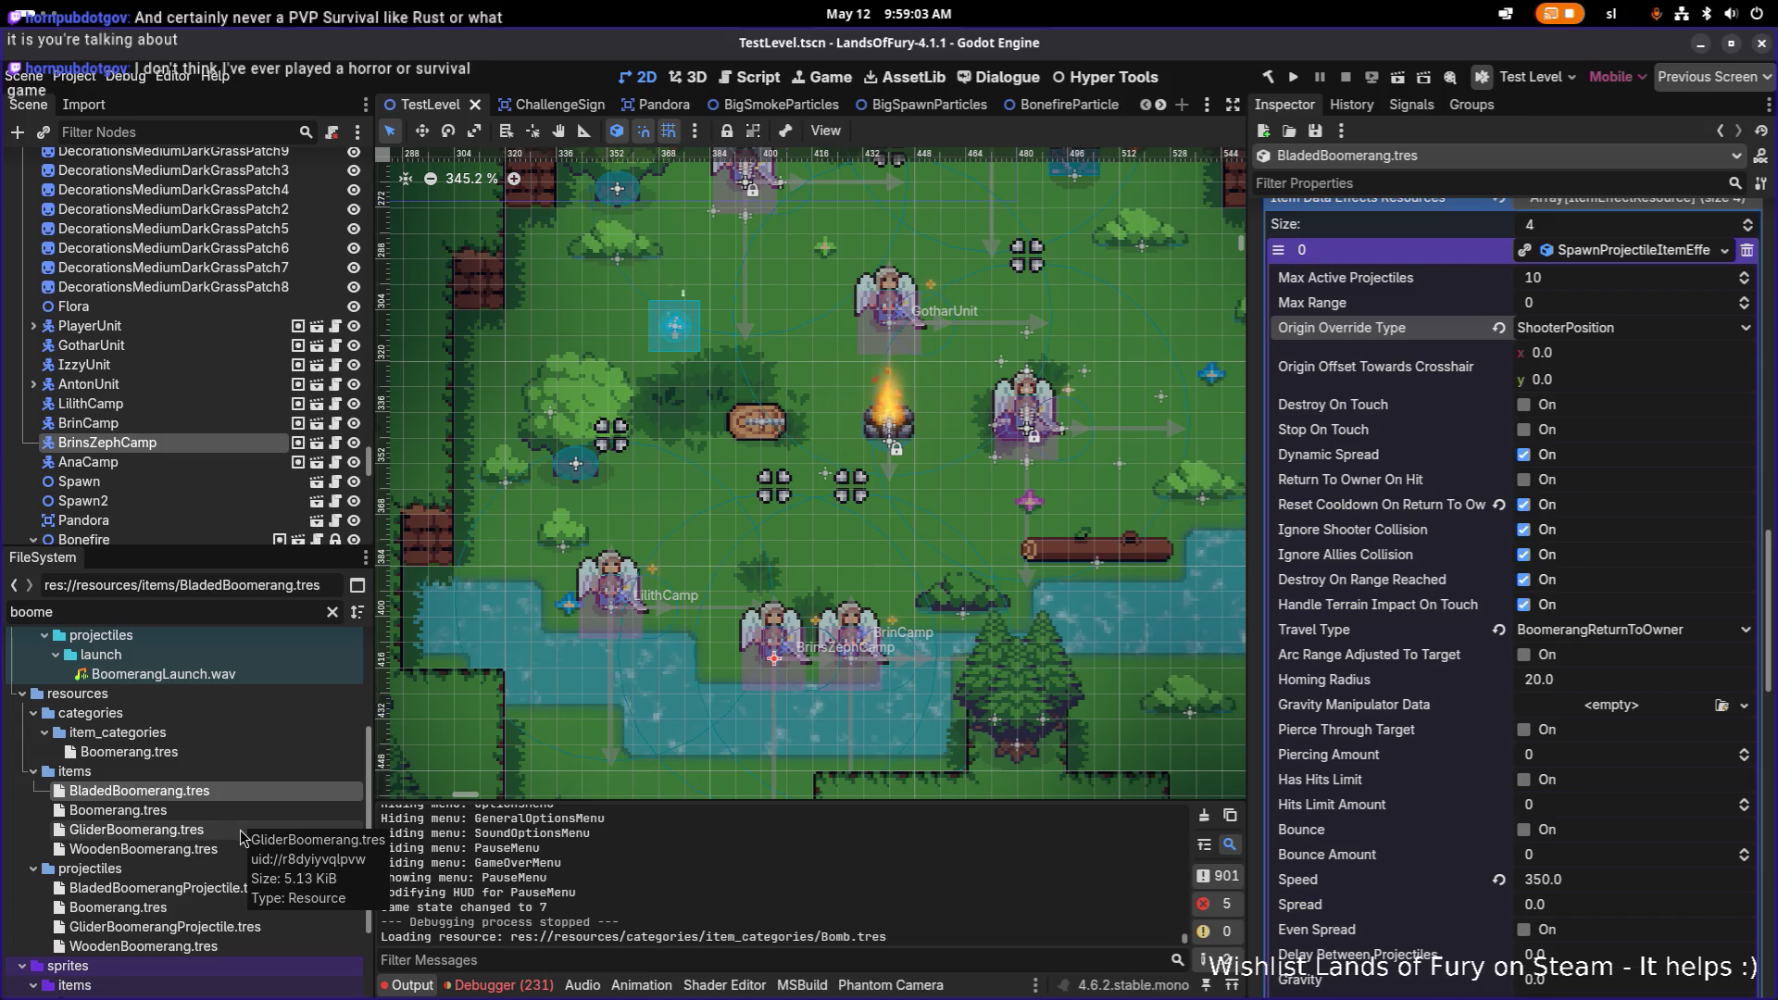
pyautogui.click(214, 810)
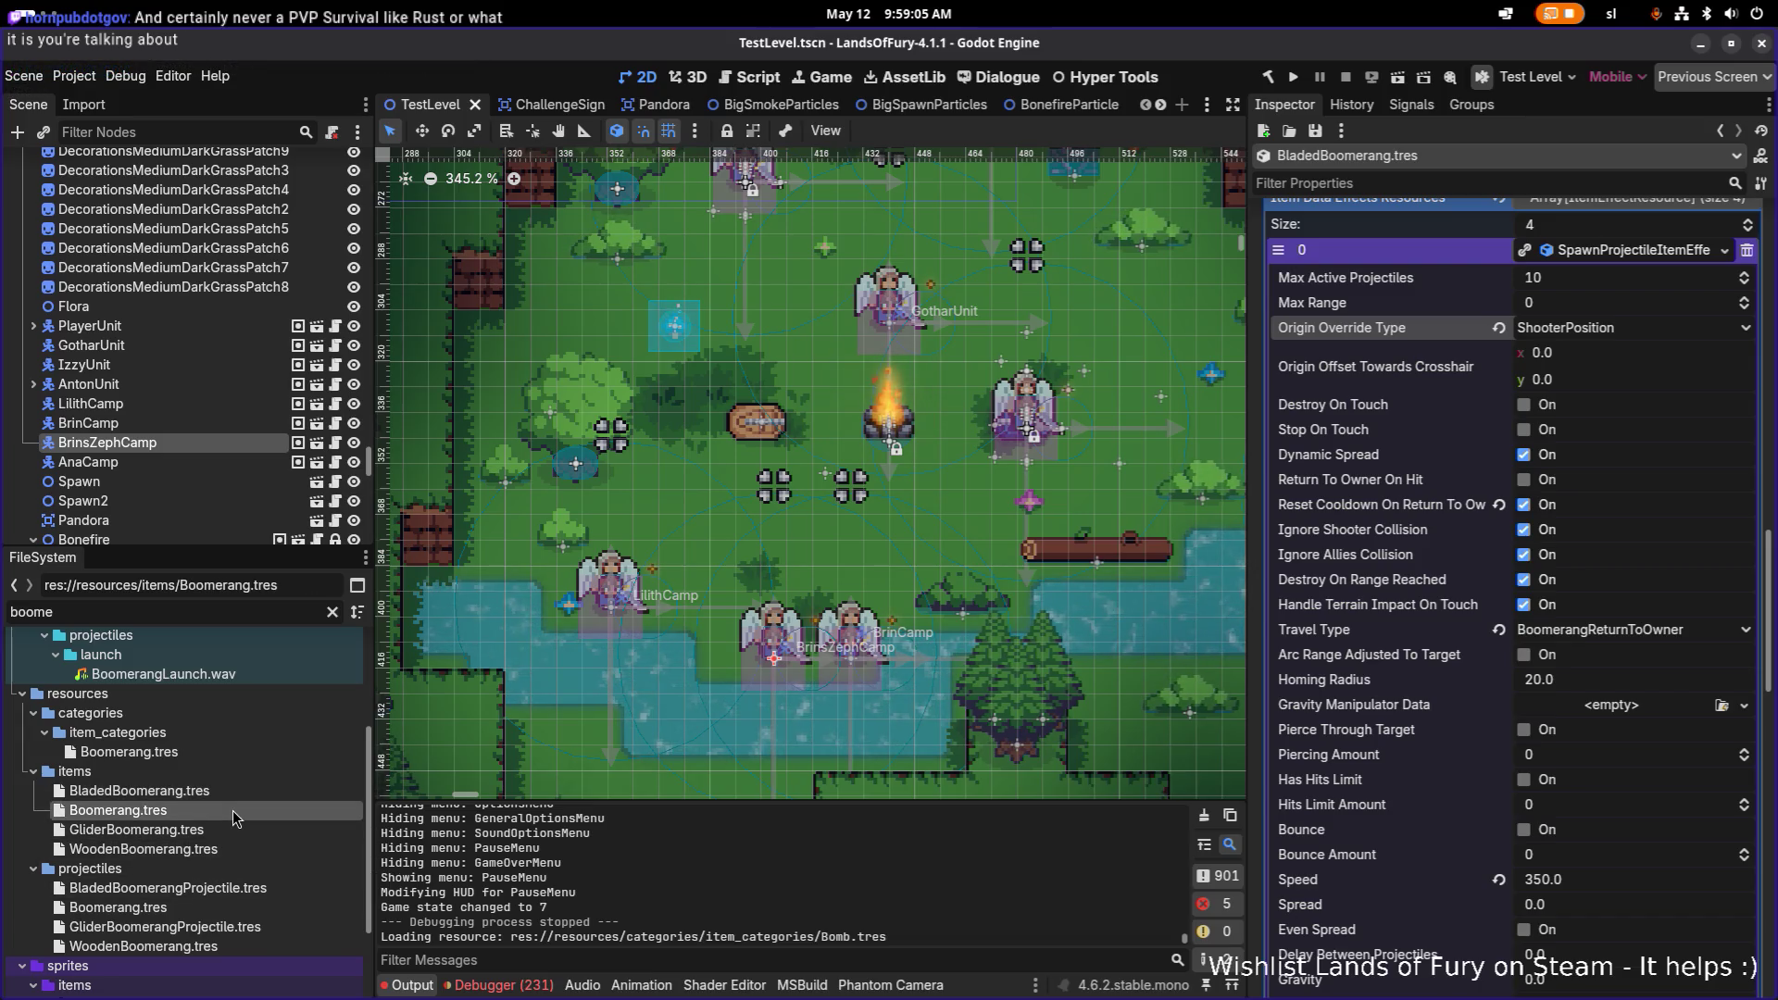
pyautogui.click(1686, 774)
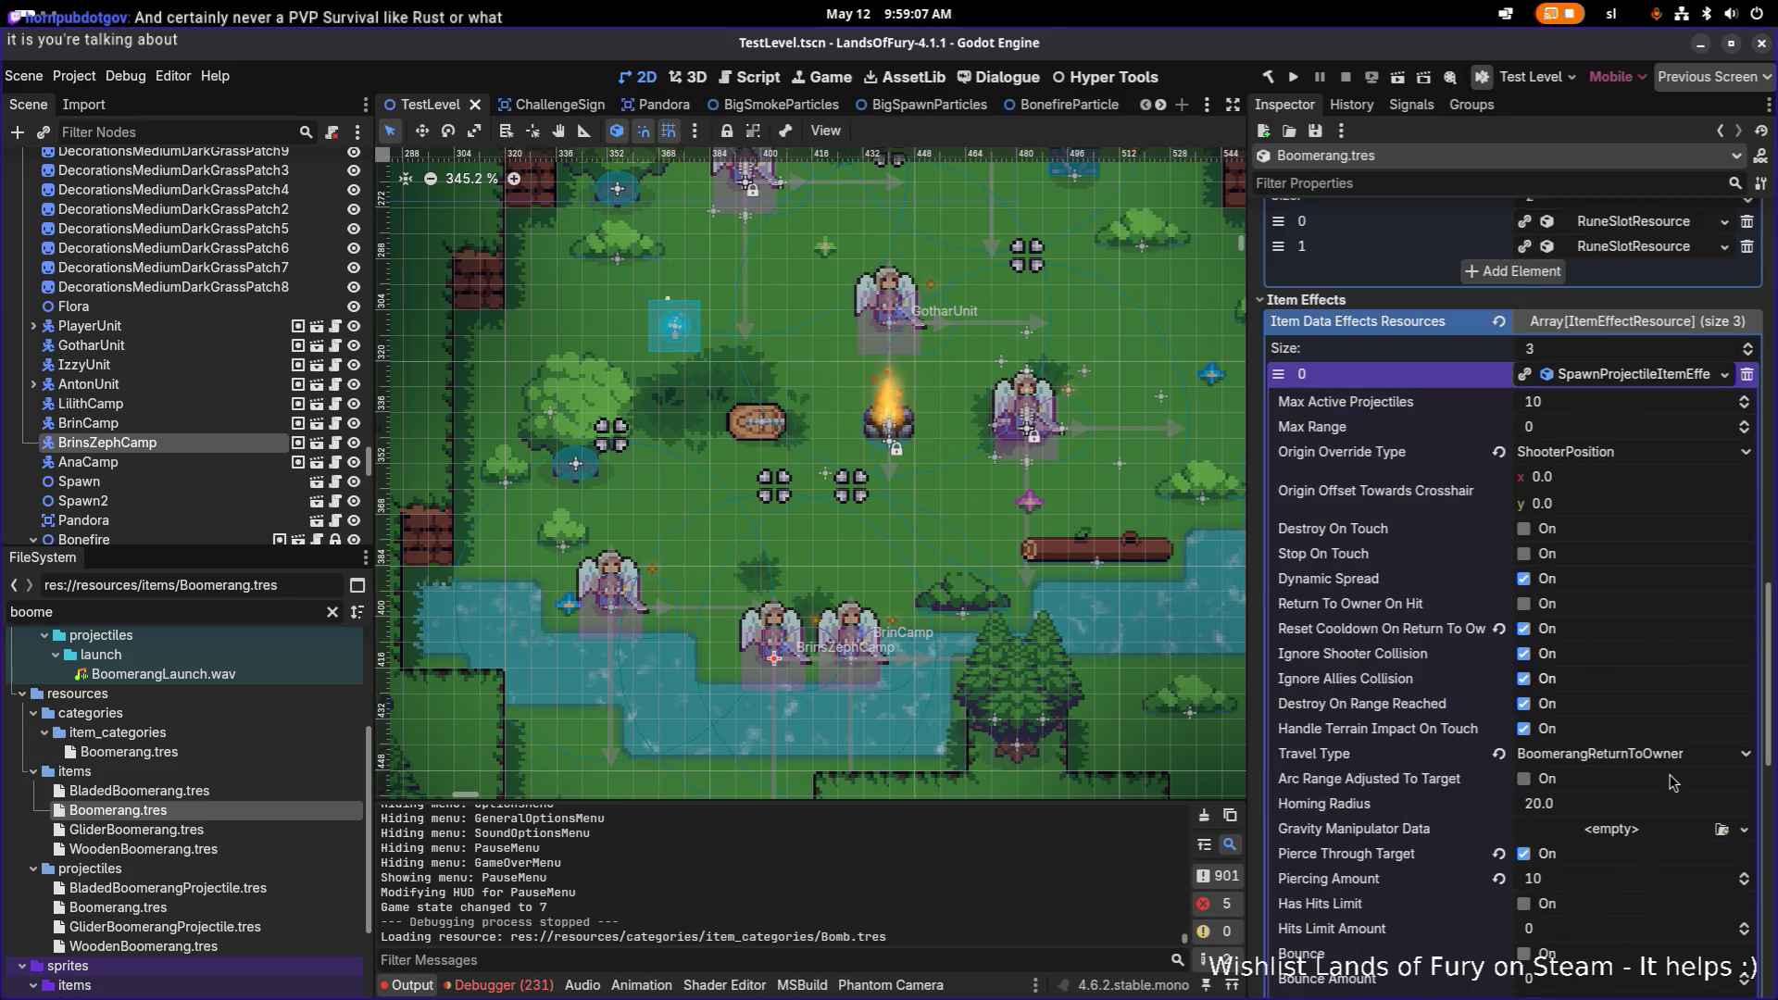
pyautogui.scroll(-1, 1673, 784)
pyautogui.scroll(-1, 1672, 783)
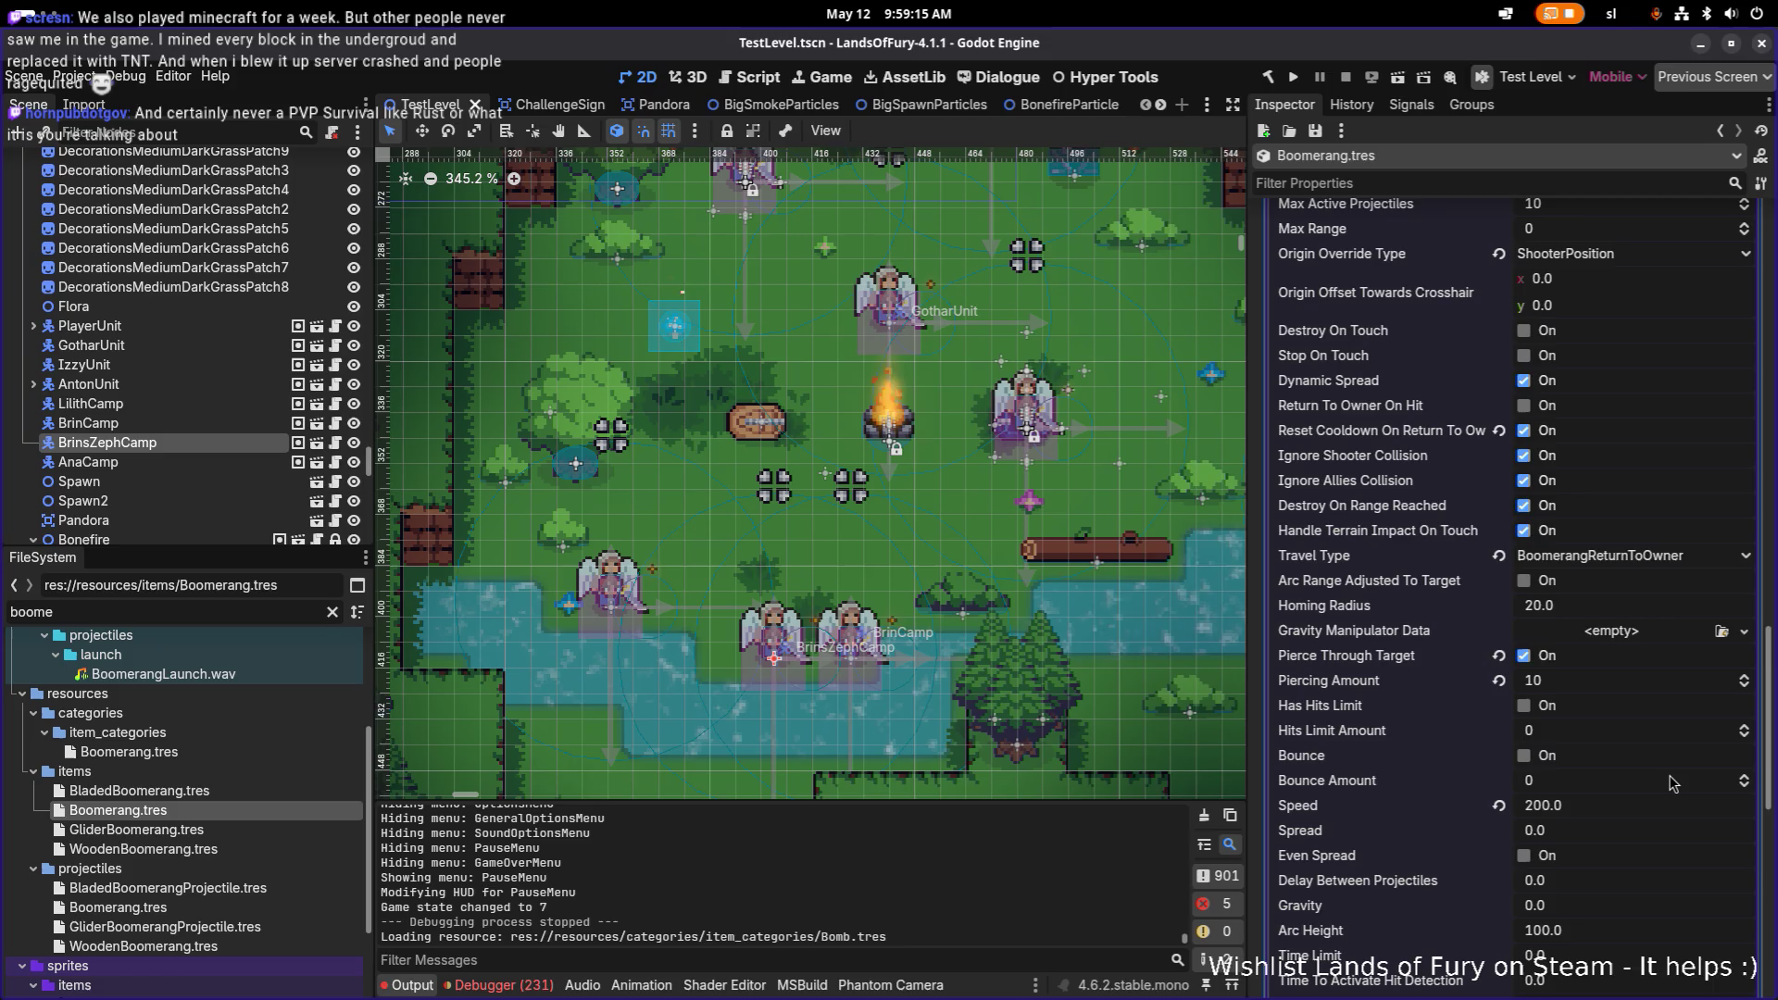
pyautogui.scroll(-2, 1672, 783)
pyautogui.scroll(-2, 1672, 783)
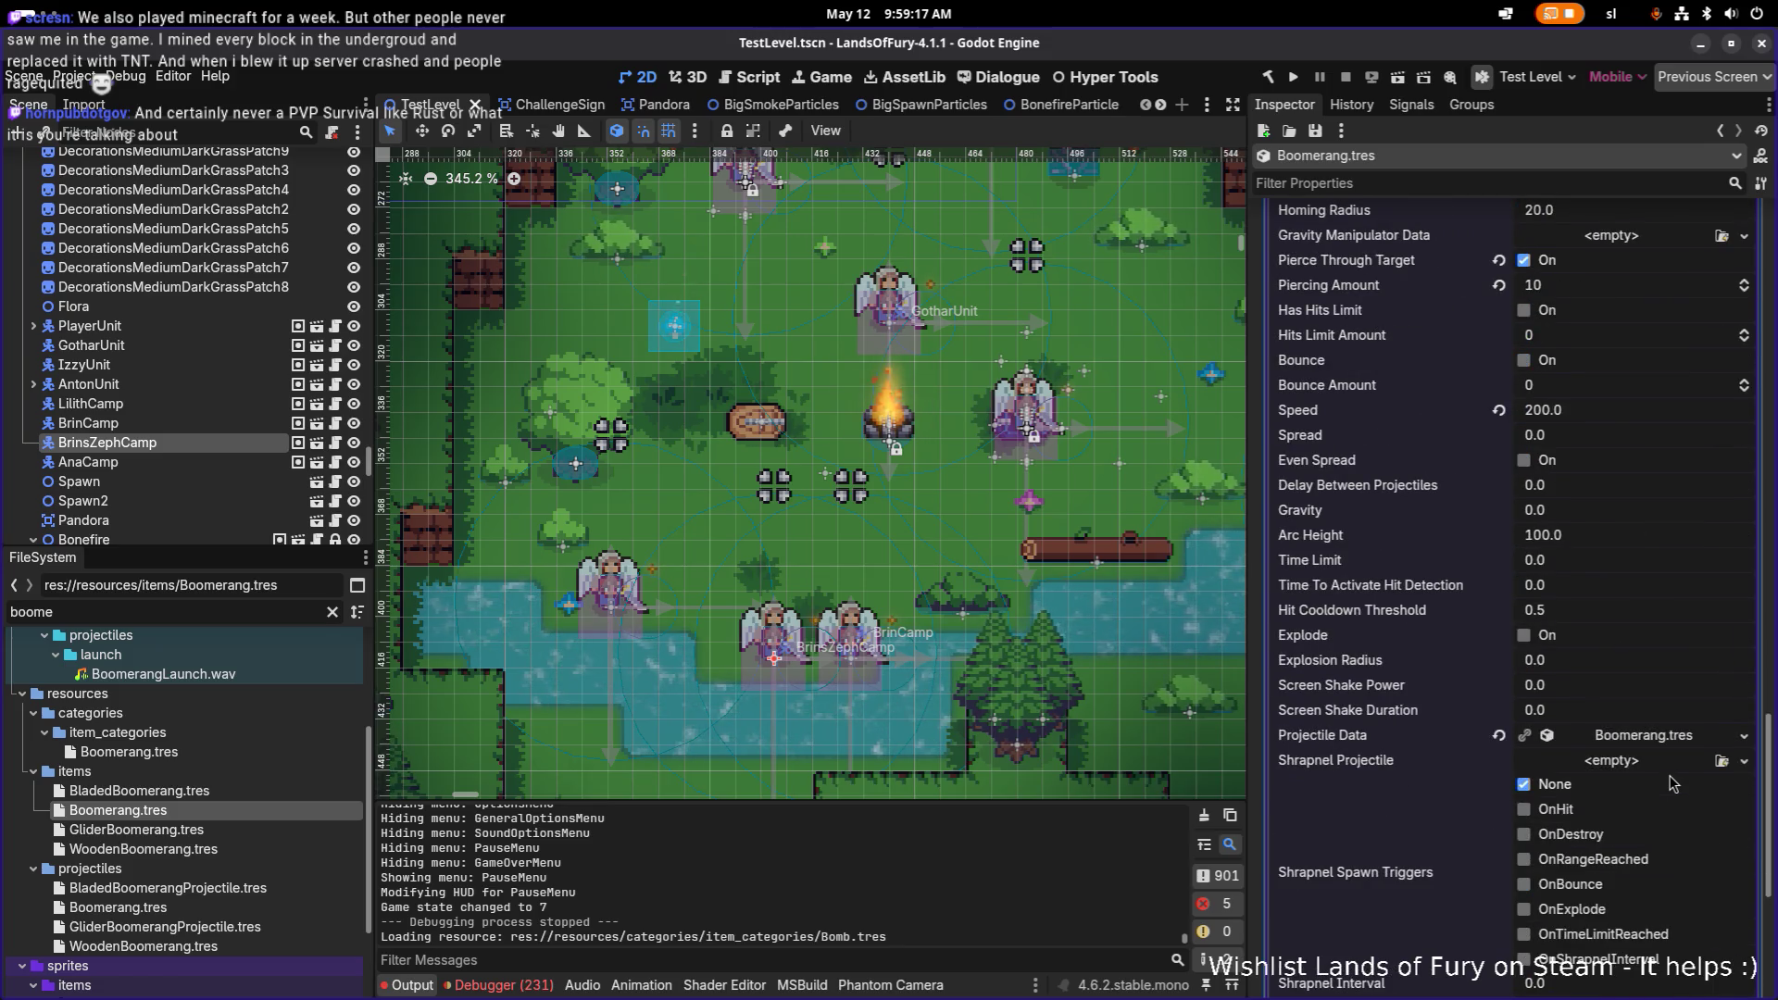
pyautogui.scroll(2, 1672, 784)
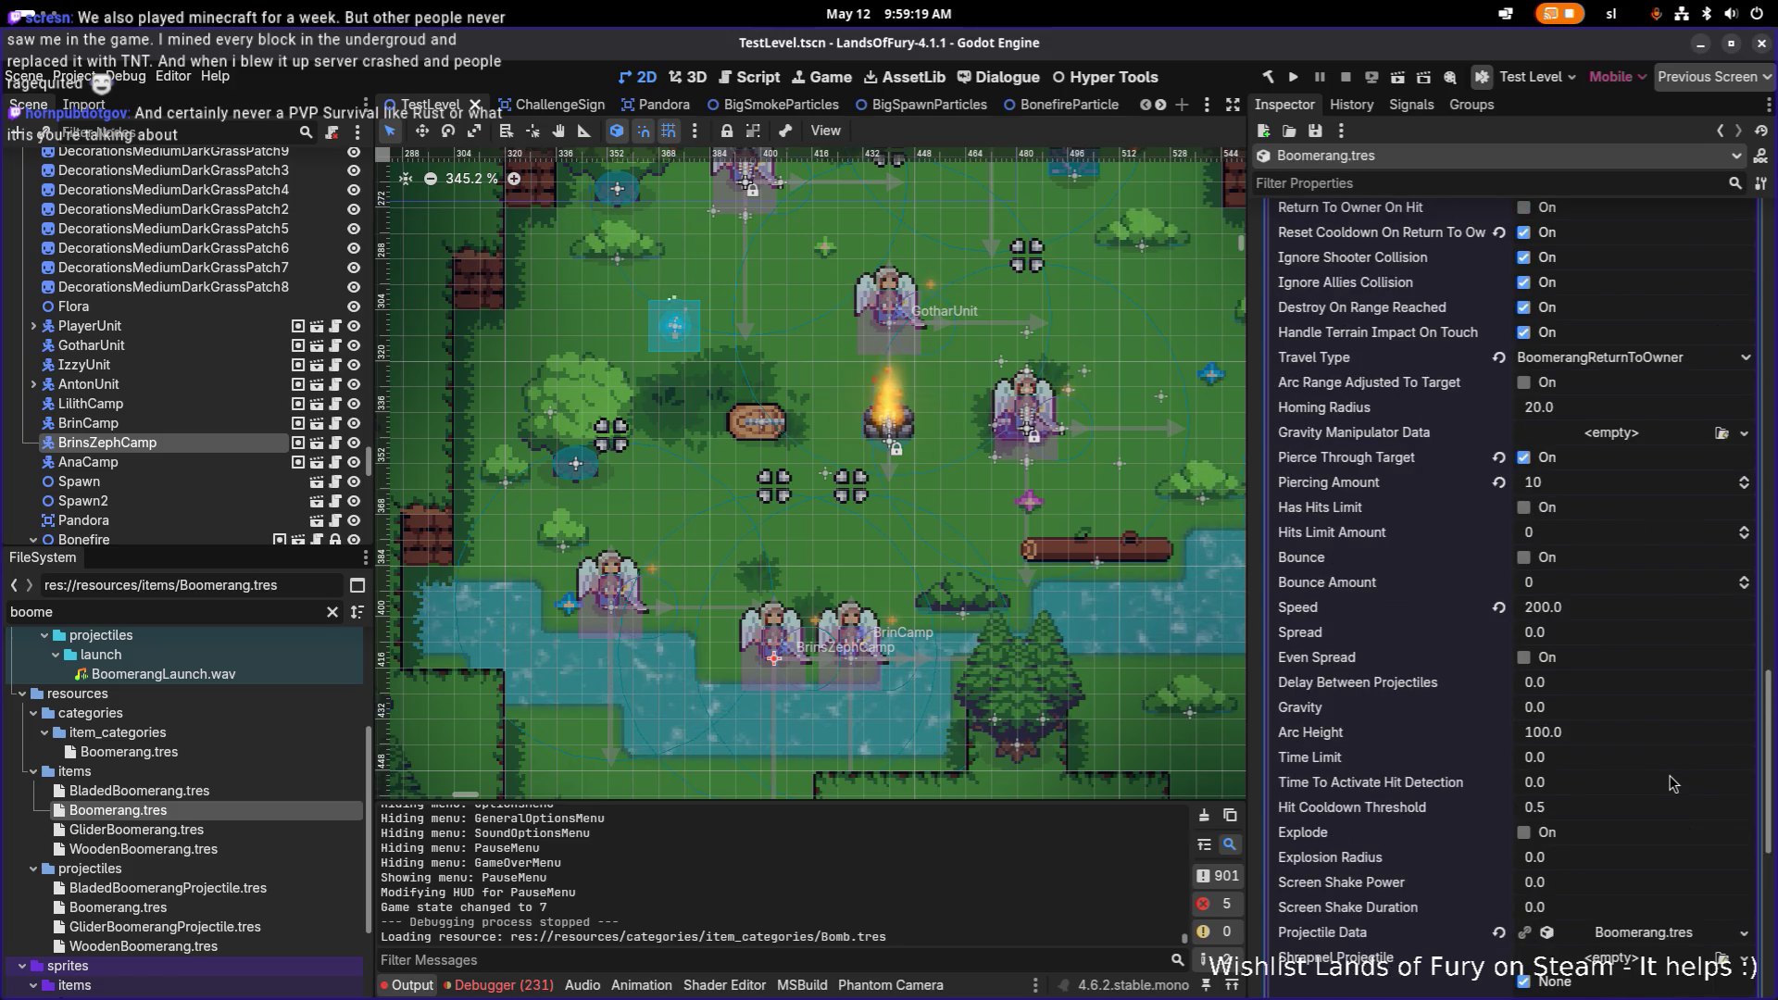
pyautogui.scroll(-1, 1672, 785)
pyautogui.scroll(-1, 1672, 786)
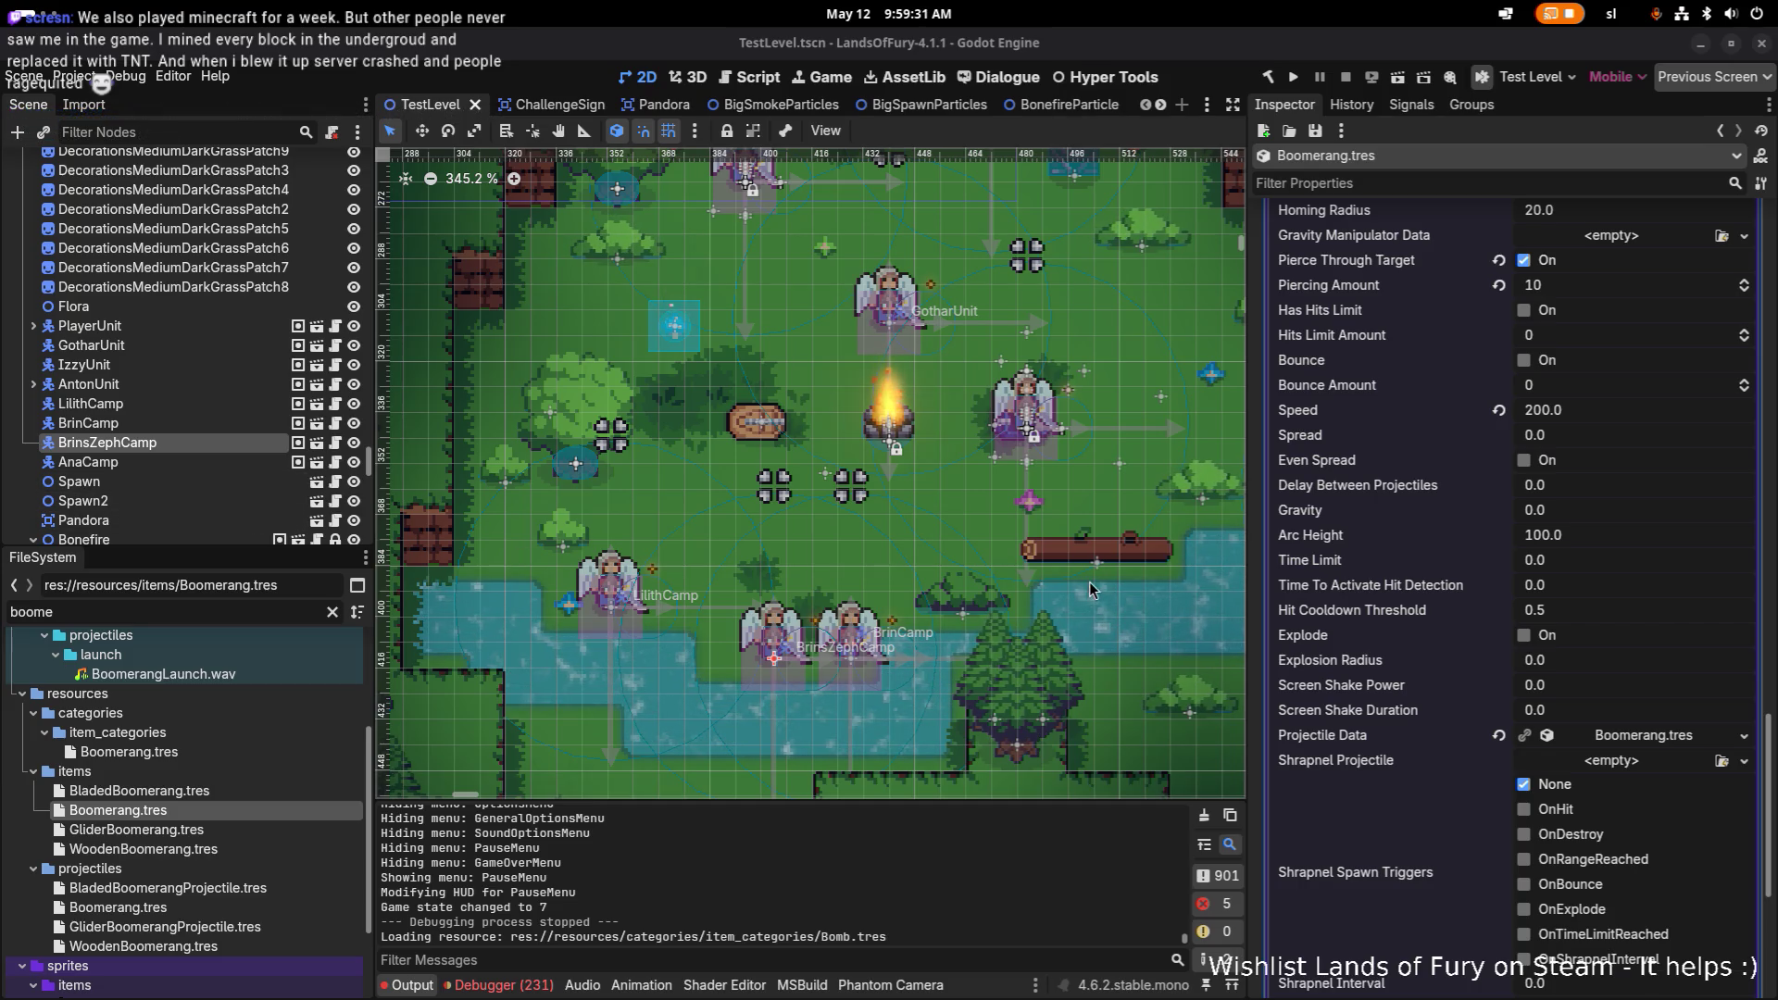
pyautogui.scroll(-5, 1674, 651)
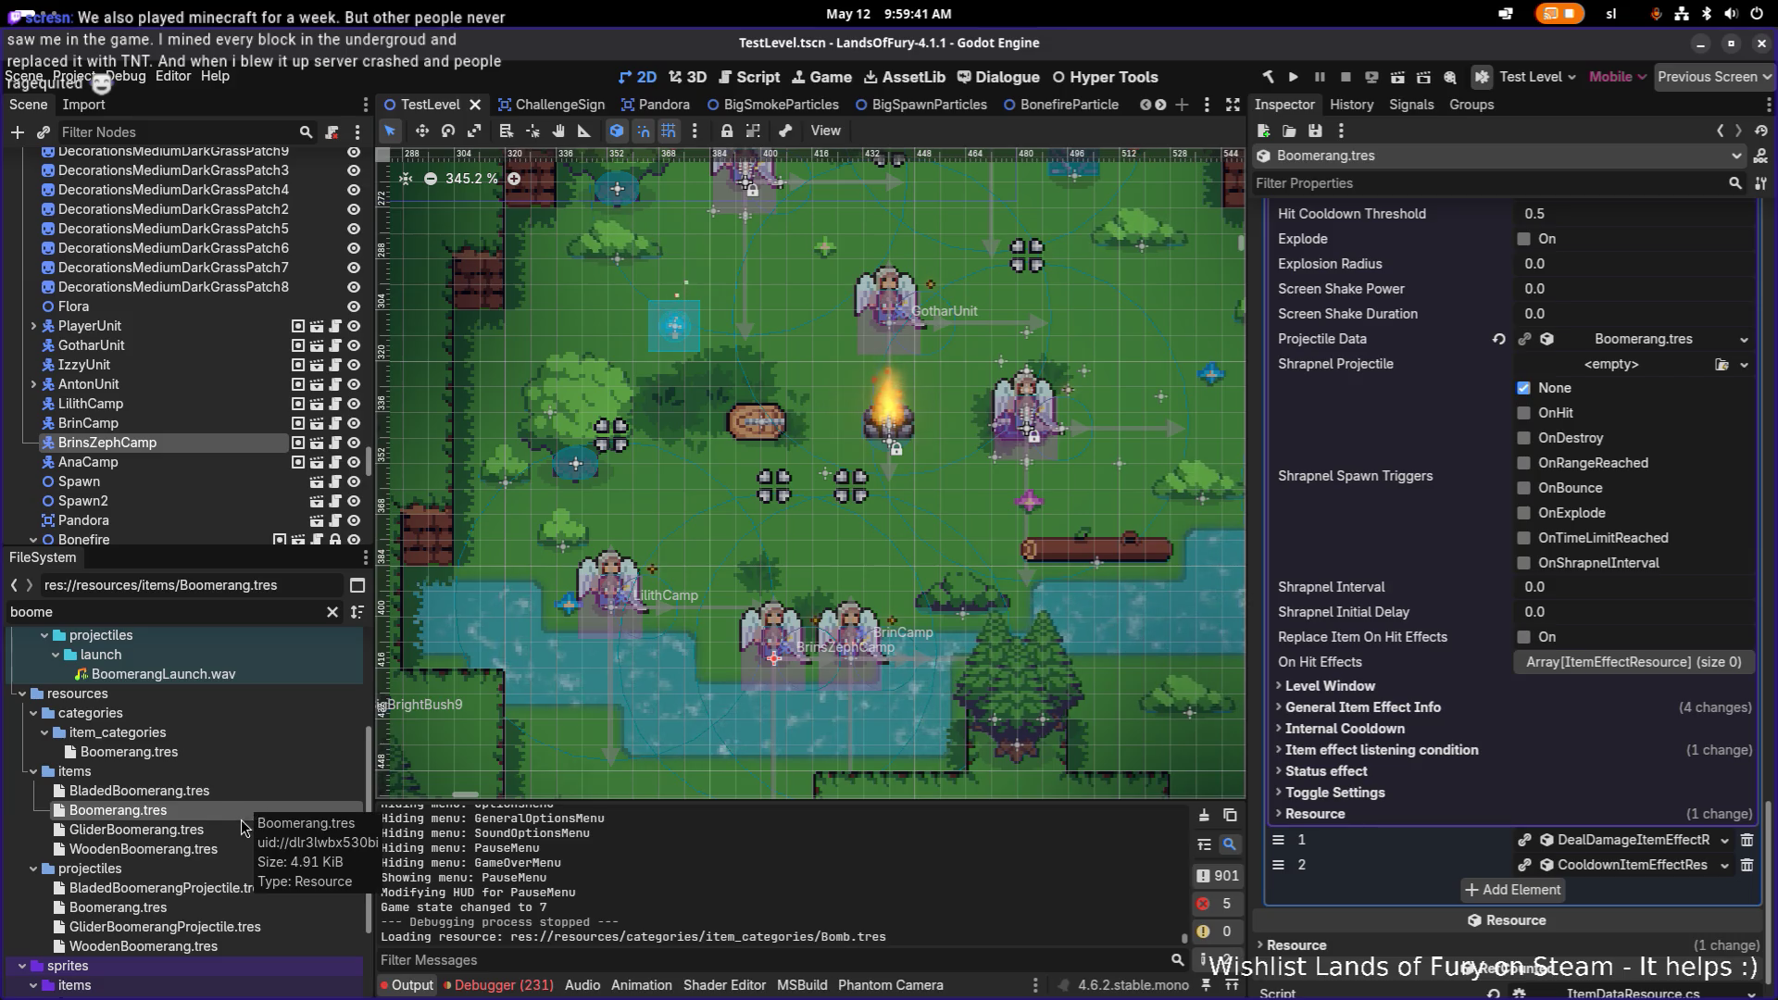
pyautogui.click(139, 791)
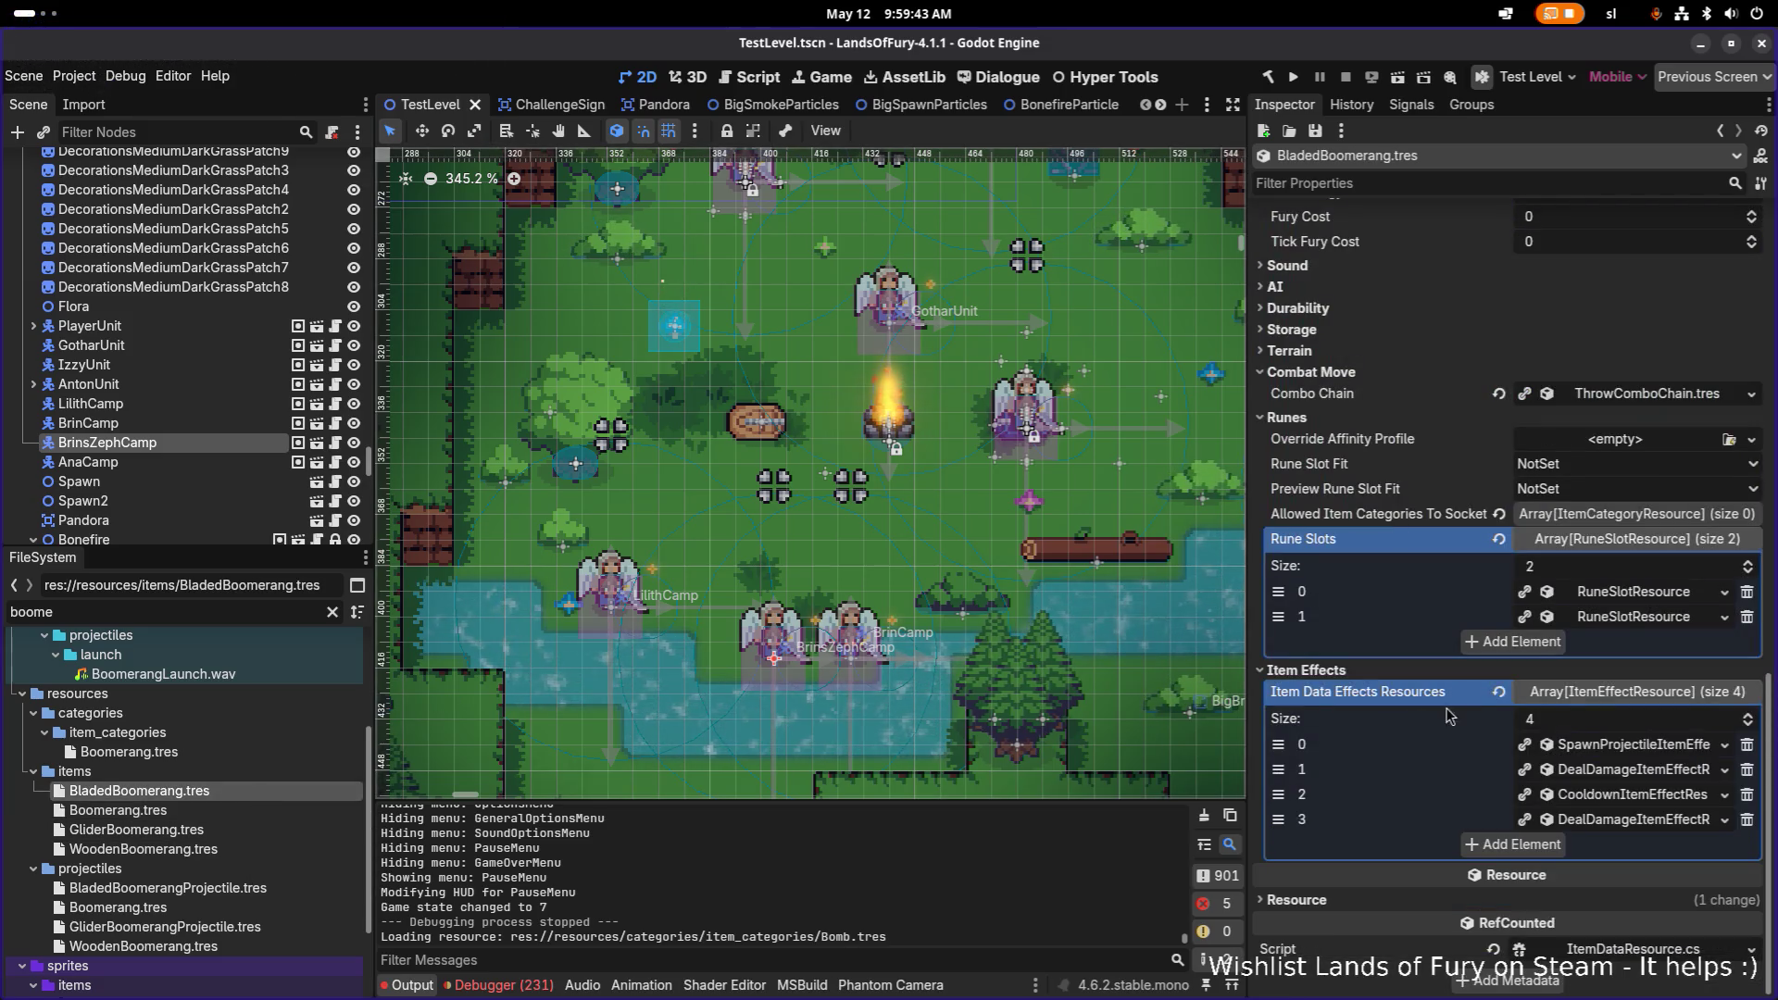
# Step: In the spawn-projectile effect, change Speed from 350.0 to 300 and save
pyautogui.click(1631, 748)
pyautogui.scroll(-5, 1631, 756)
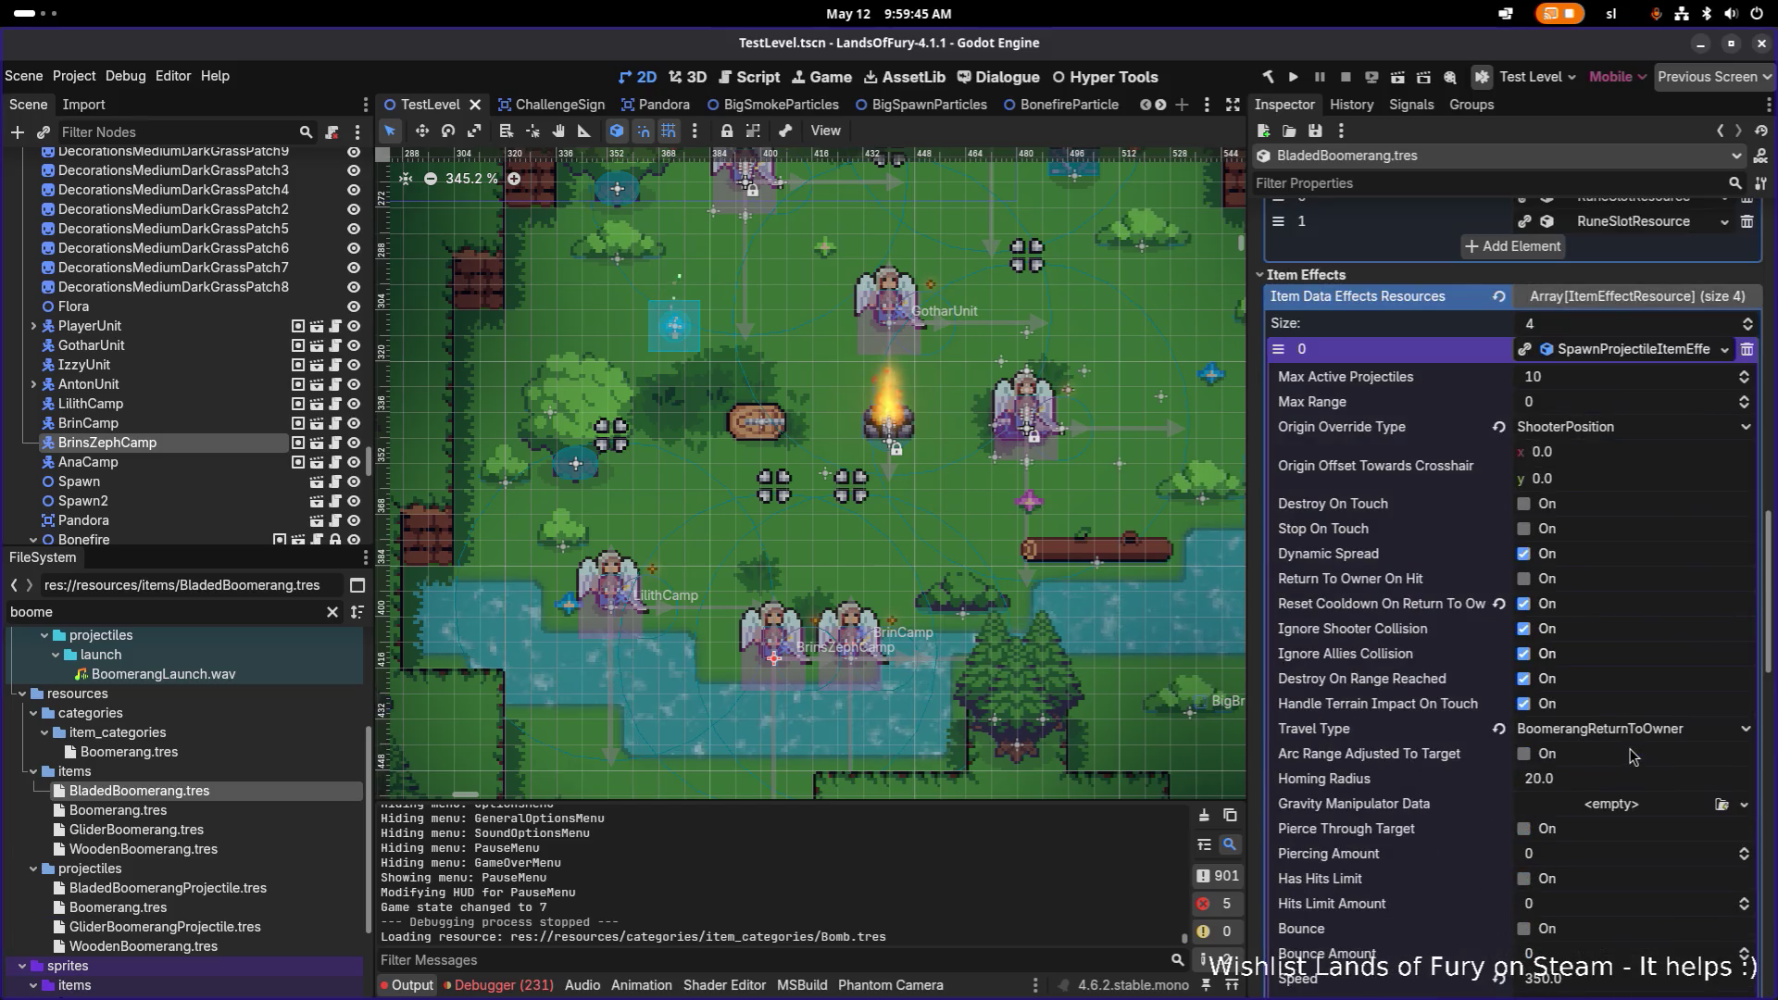
pyautogui.scroll(-6, 1632, 755)
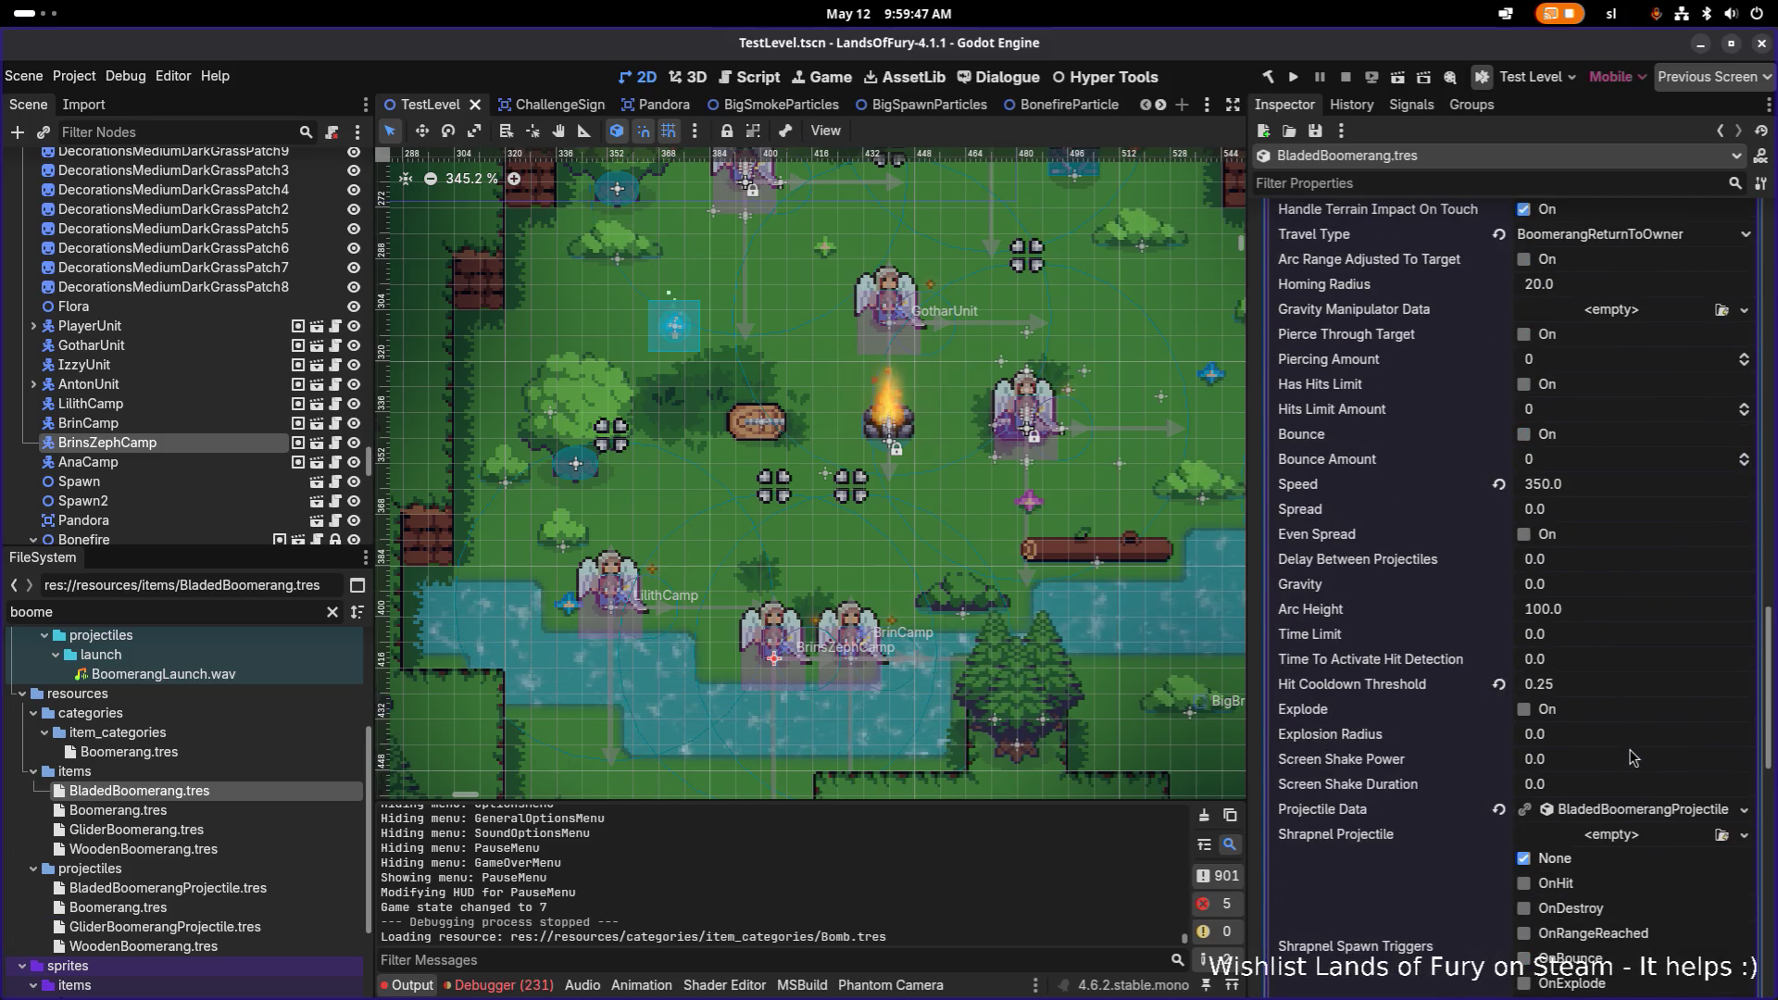
pyautogui.click(1612, 490)
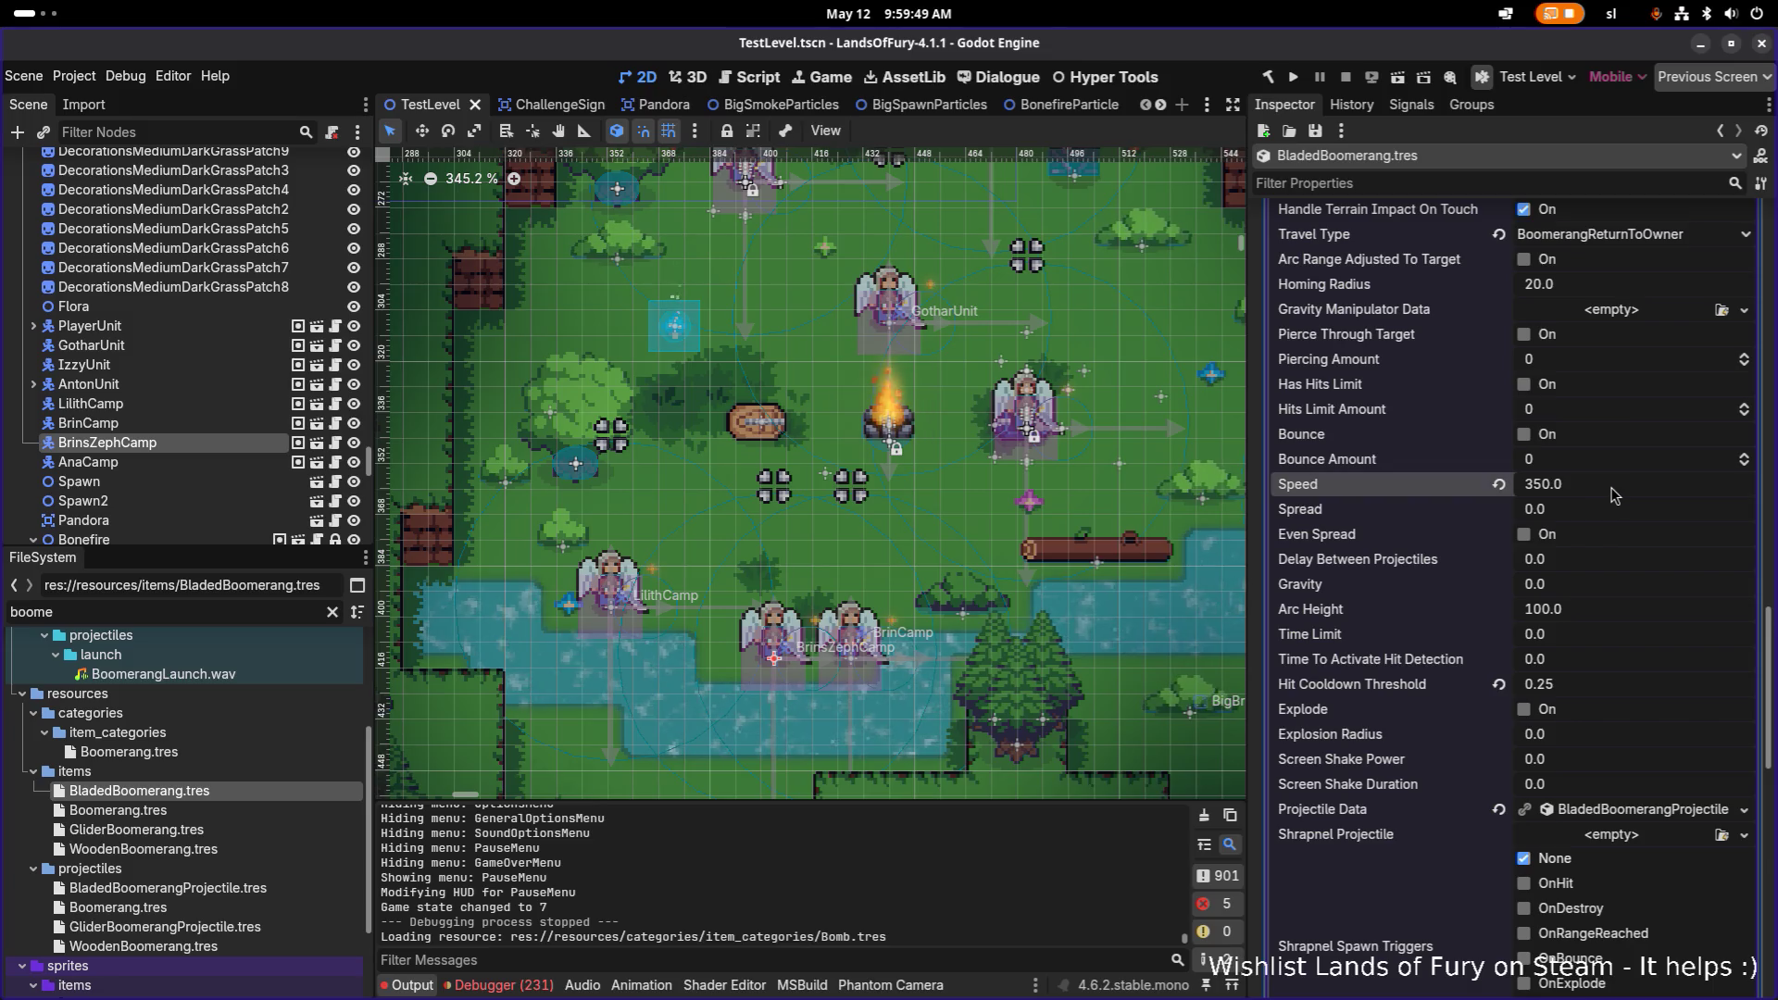
pyautogui.write('3')
pyautogui.press('Return')
pyautogui.hotkey('ctrl', 's')
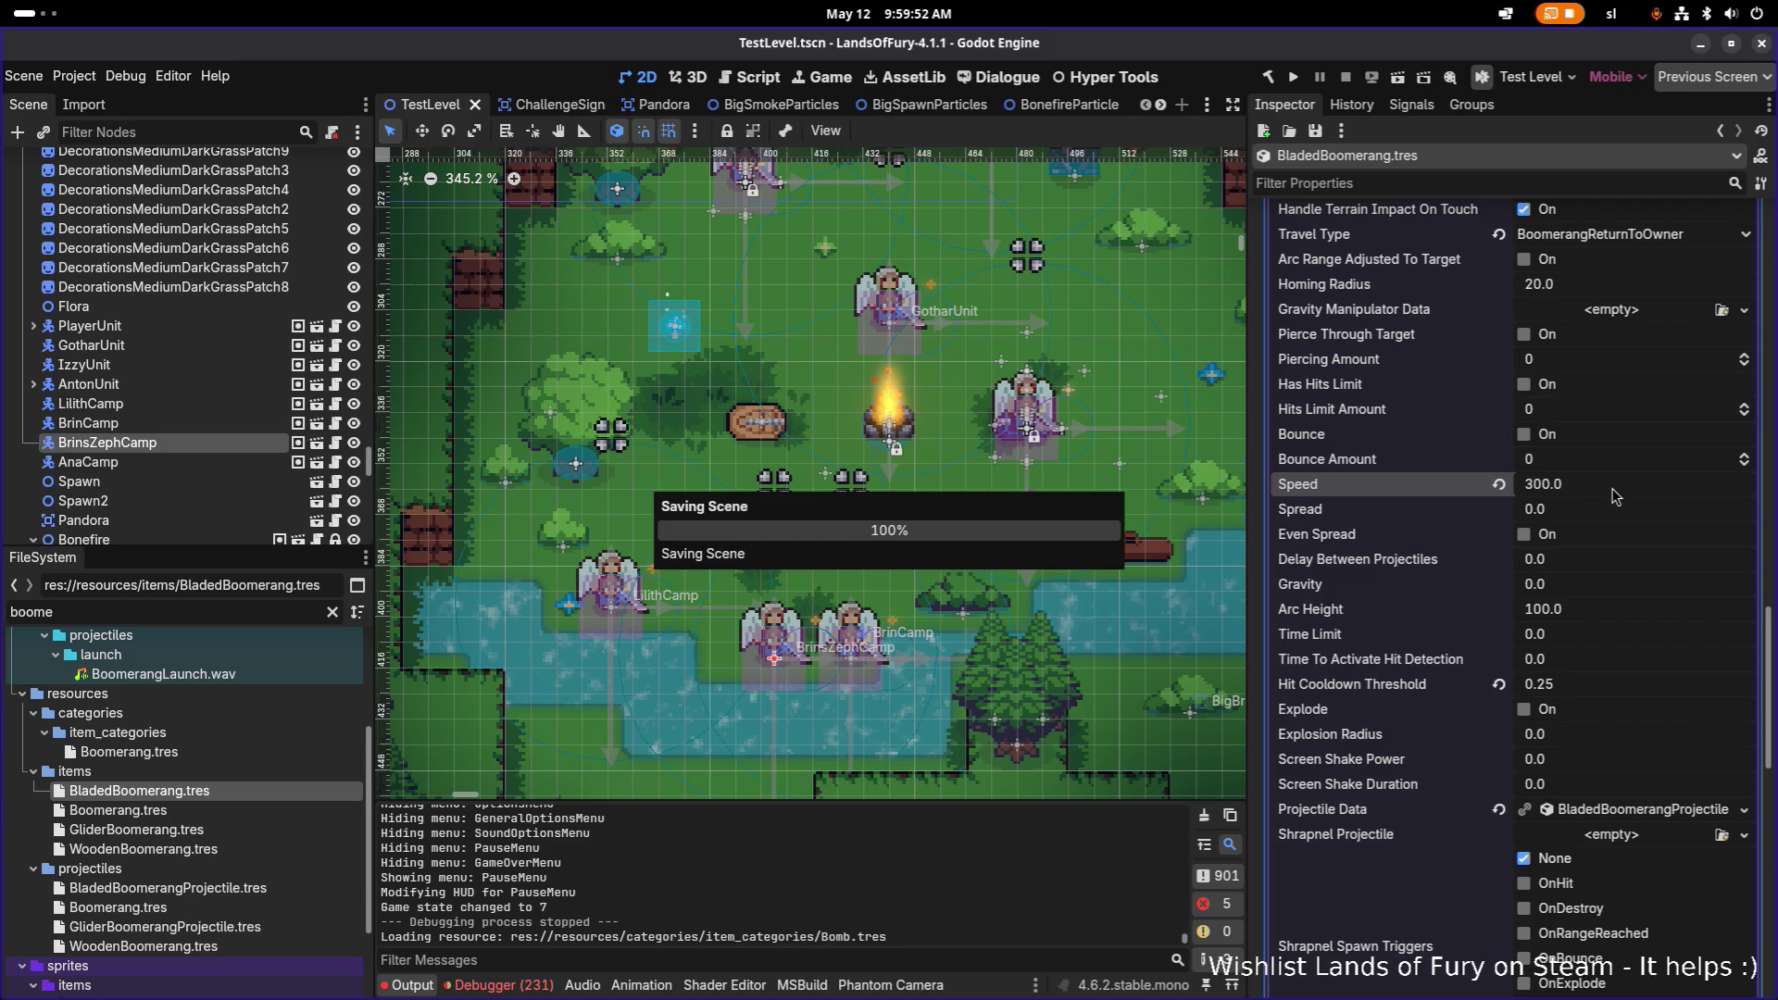
pyautogui.scroll(-10, 1621, 503)
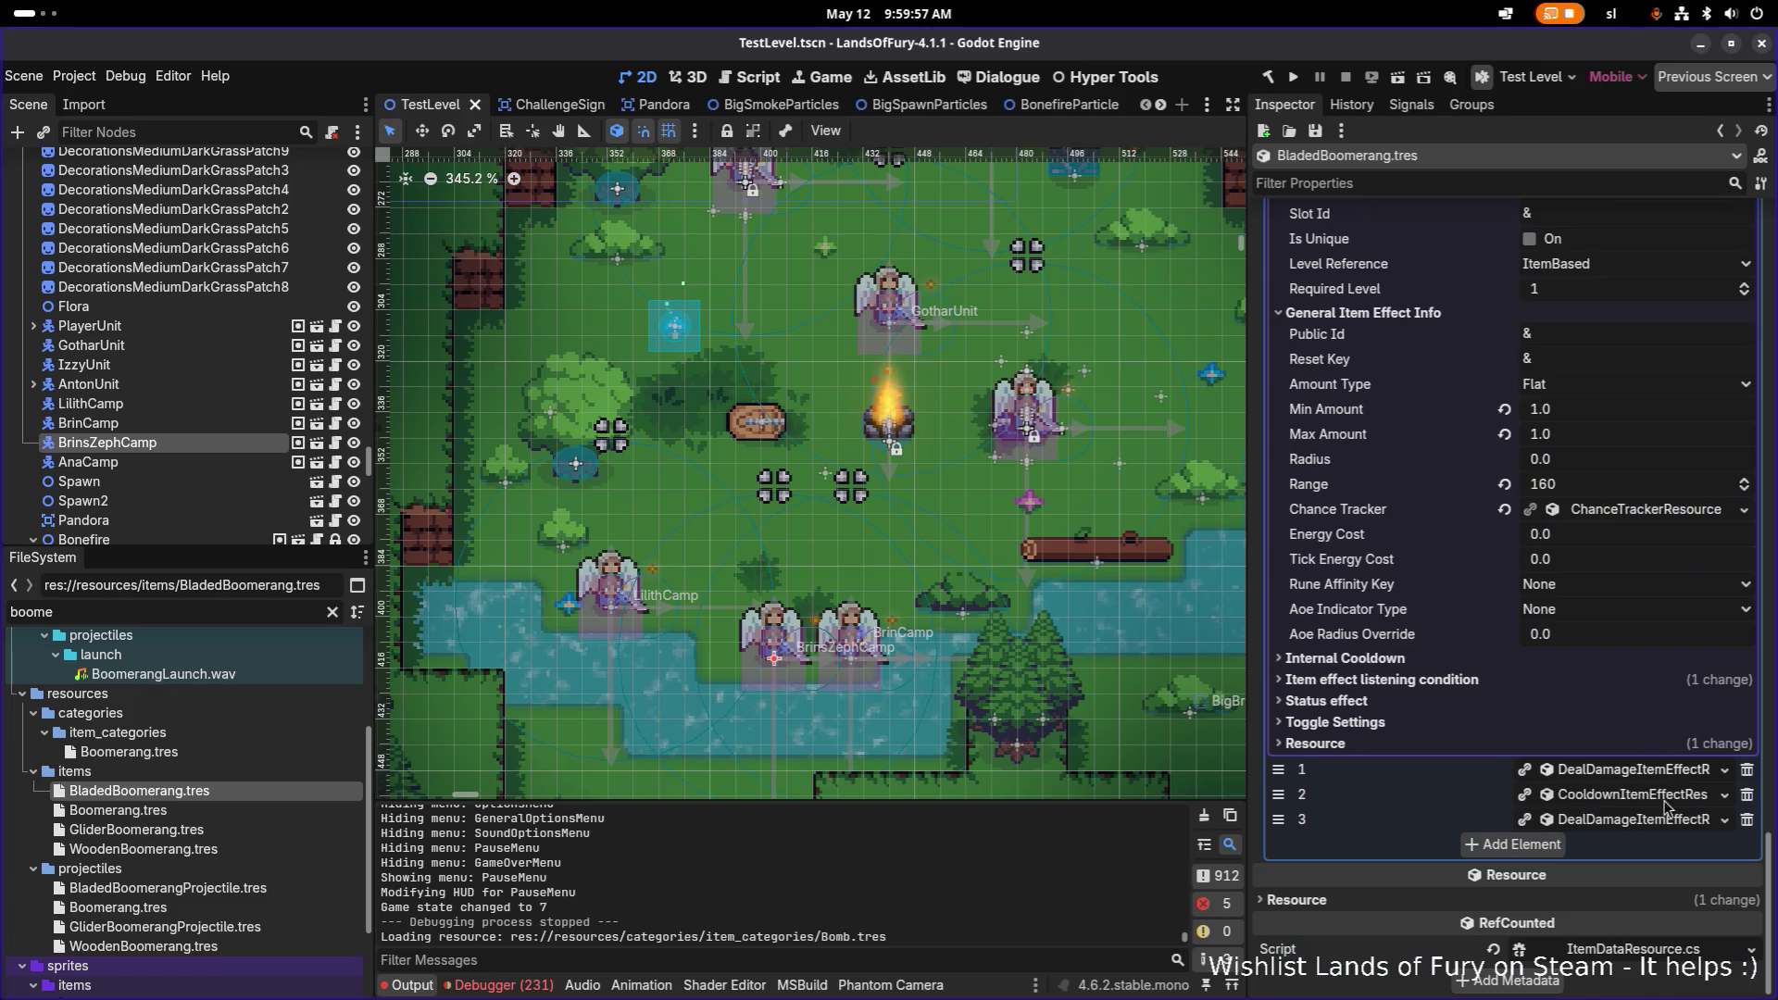
# Step: Set the bleed effect's listening condition Trigger When to OnProjectileHit and save
pyautogui.click(1658, 822)
pyautogui.scroll(-5, 1657, 822)
pyautogui.scroll(-5, 1632, 783)
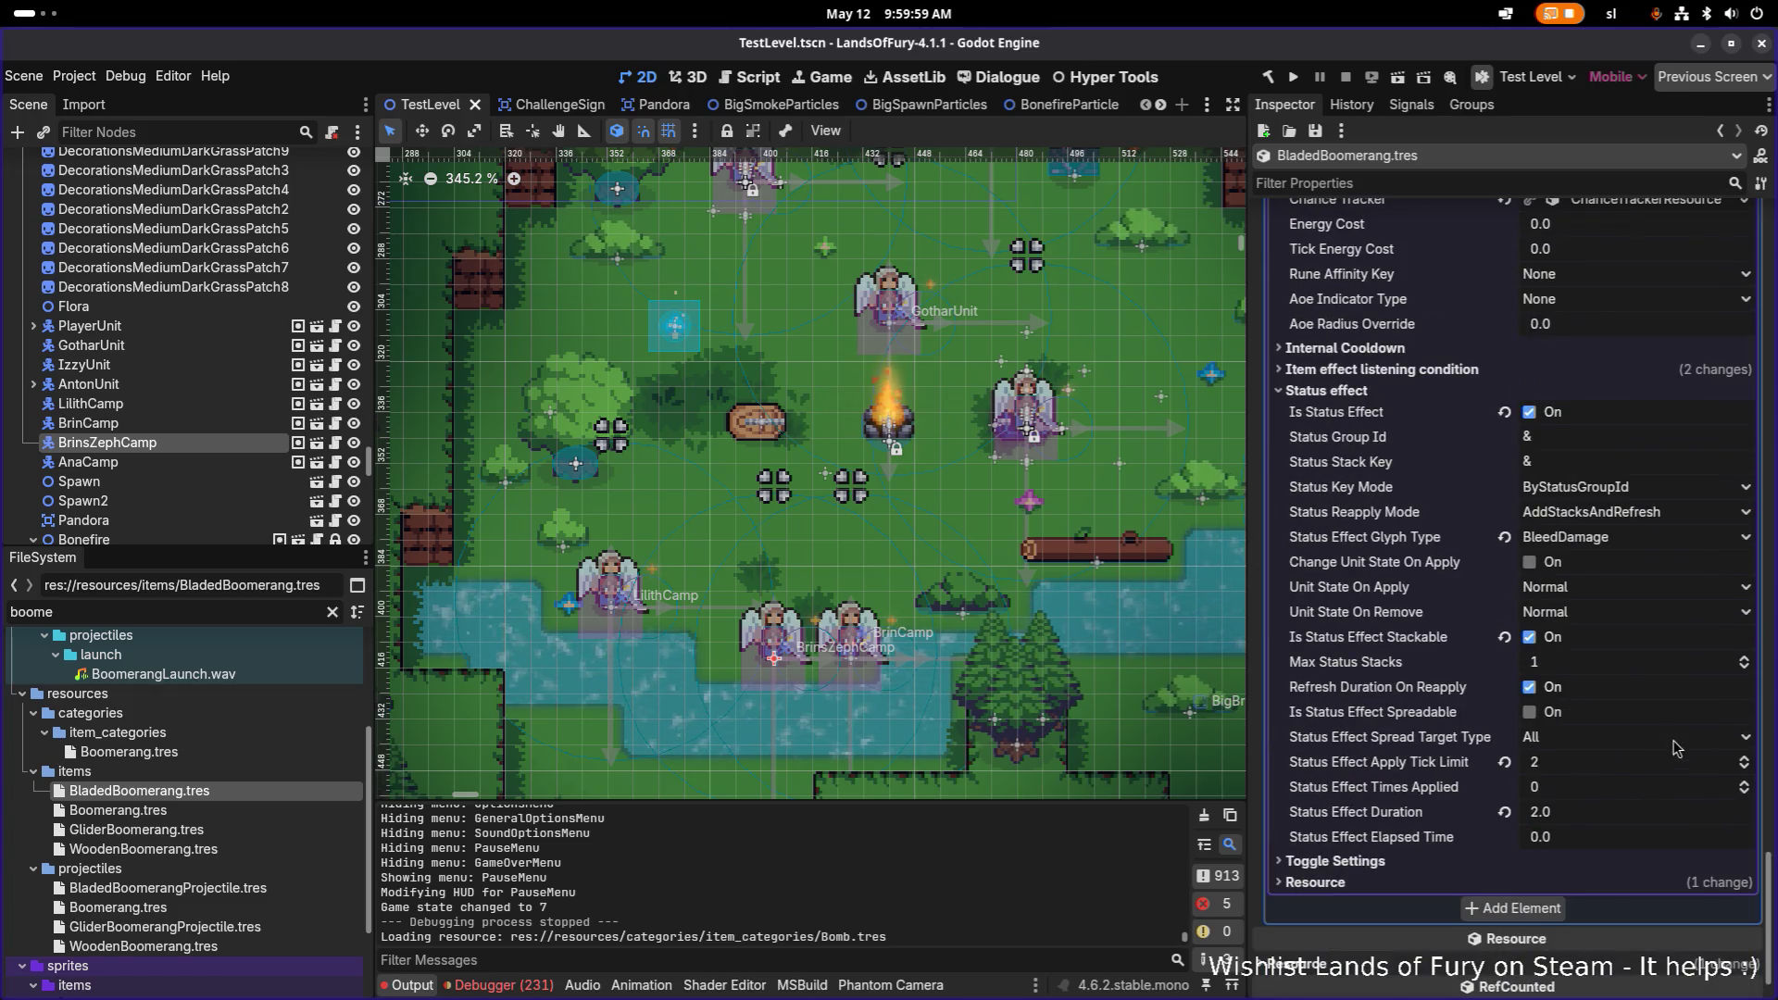
pyautogui.click(1394, 370)
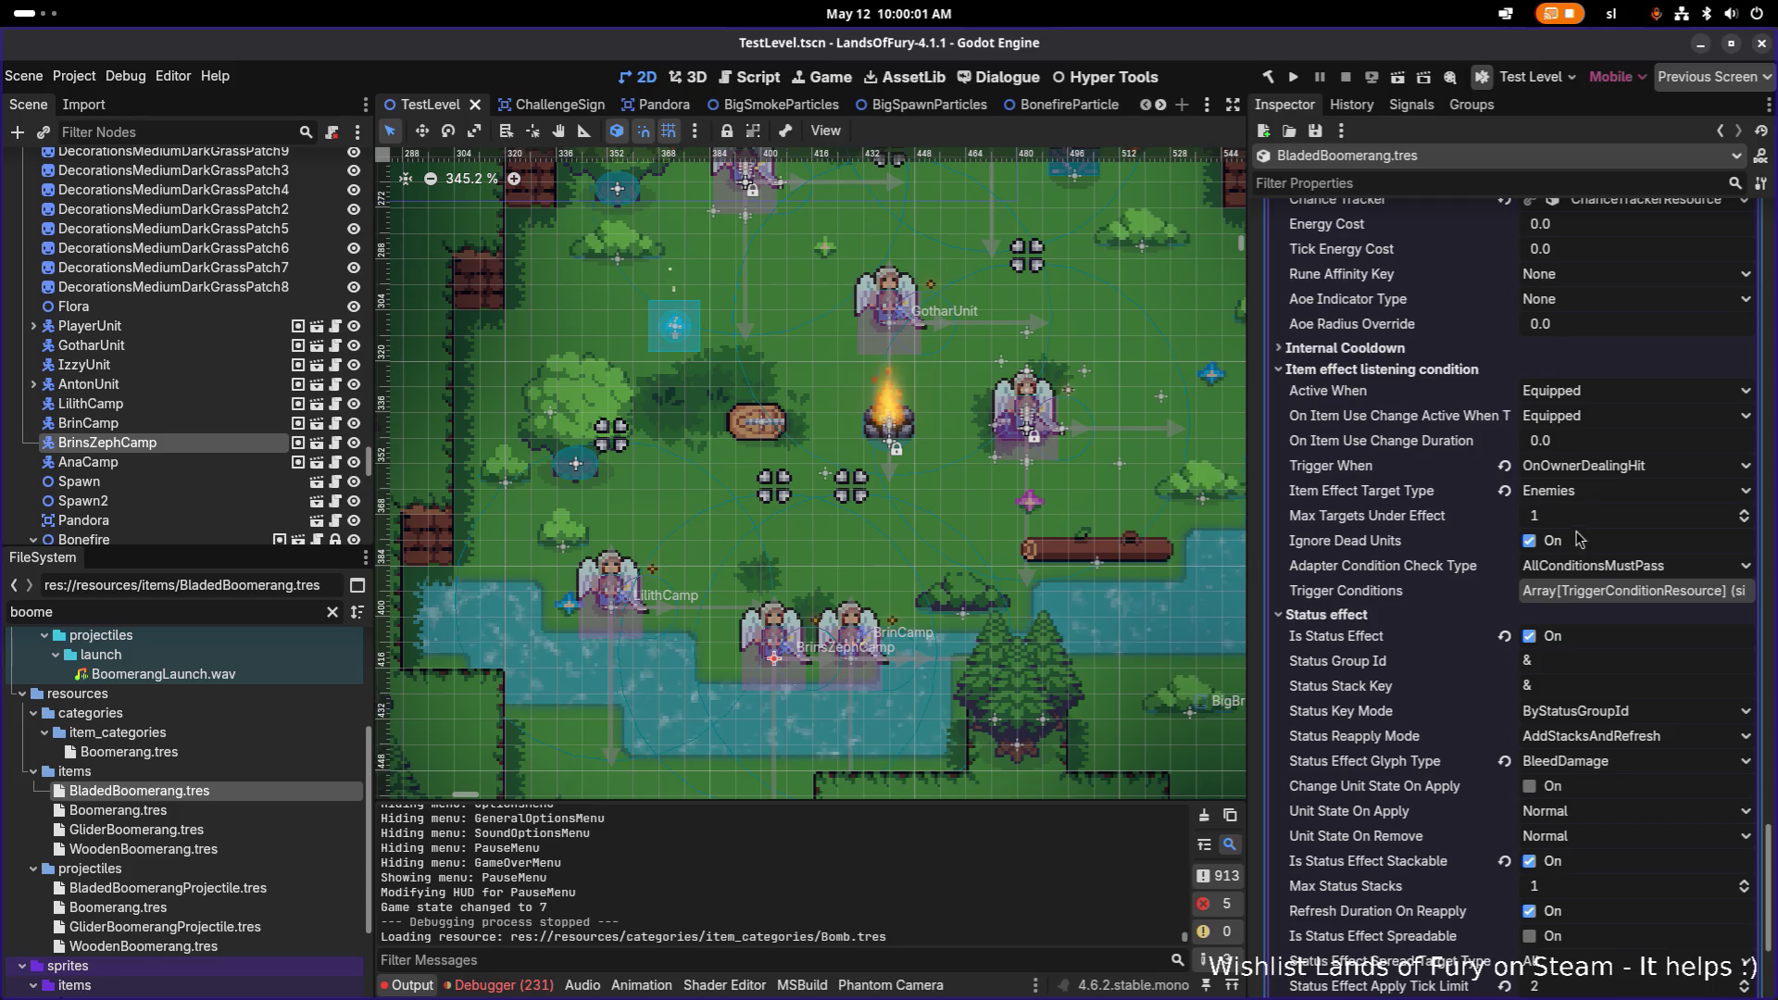
pyautogui.click(1653, 472)
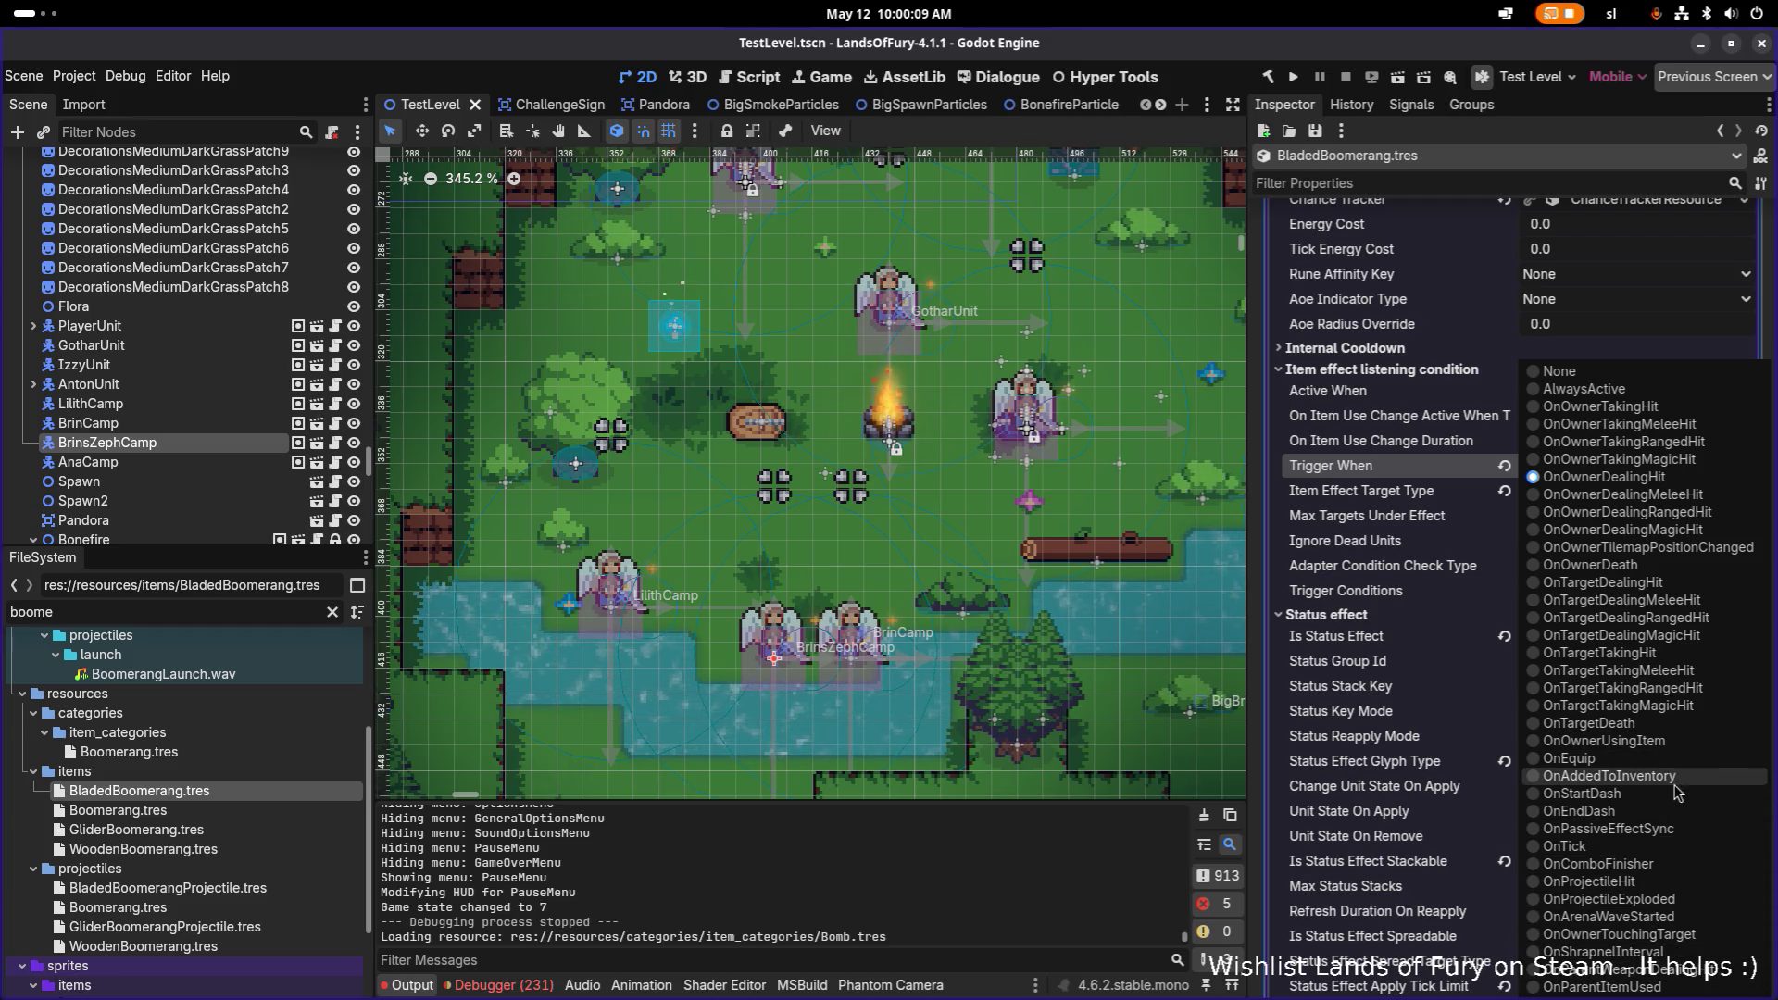
pyautogui.click(1678, 881)
pyautogui.hotkey('ctrl', 's')
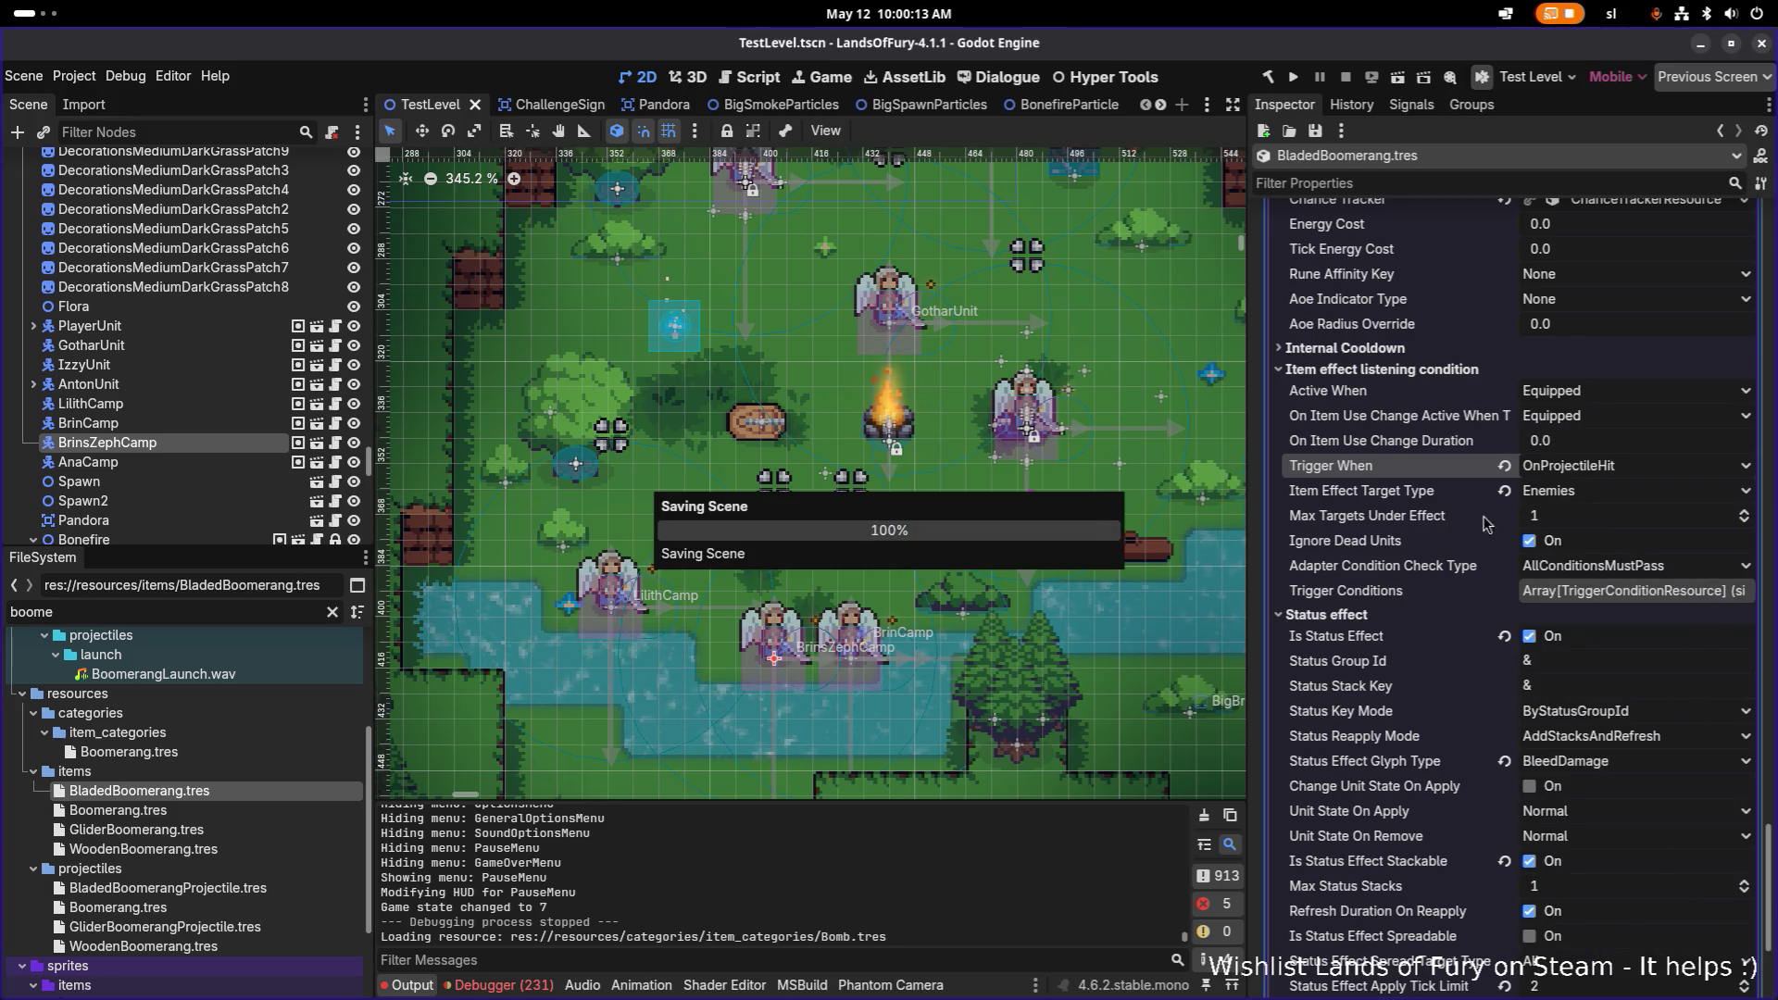
# Step: Set Max Targets Under Effect to 100 and save
pyautogui.click(1581, 515)
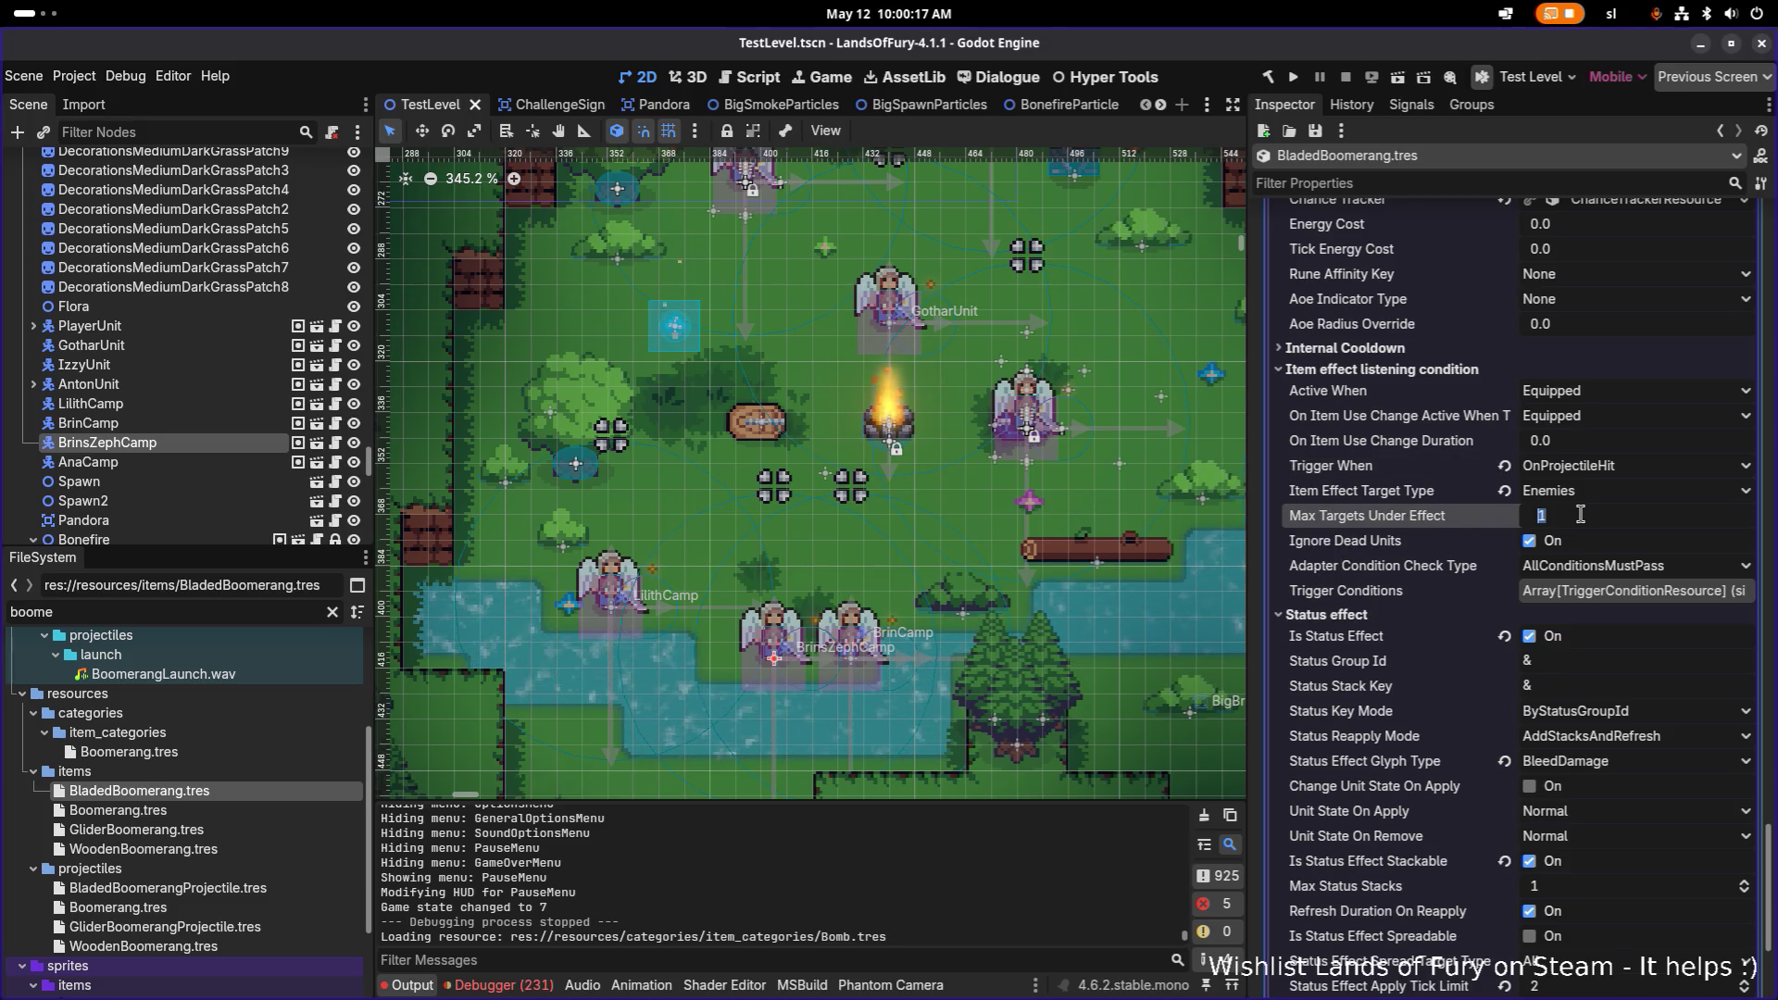
pyautogui.write('100')
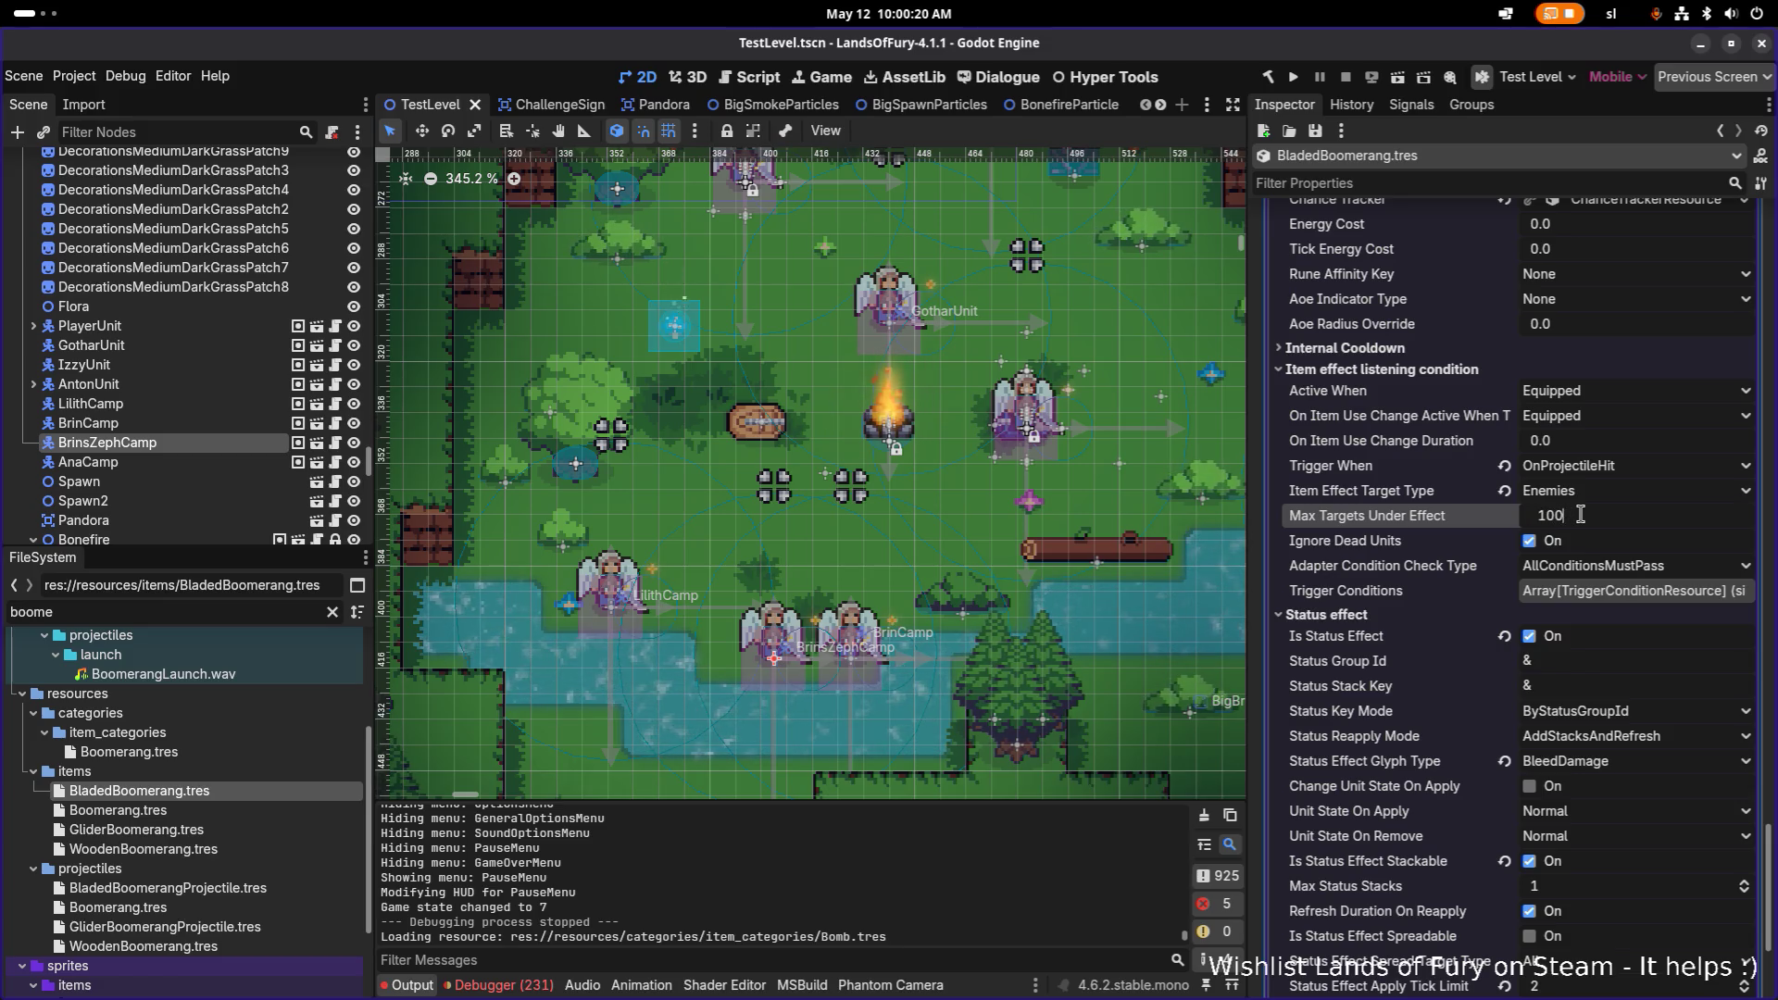
pyautogui.press('Return')
pyautogui.hotkey('ctrl', 's')
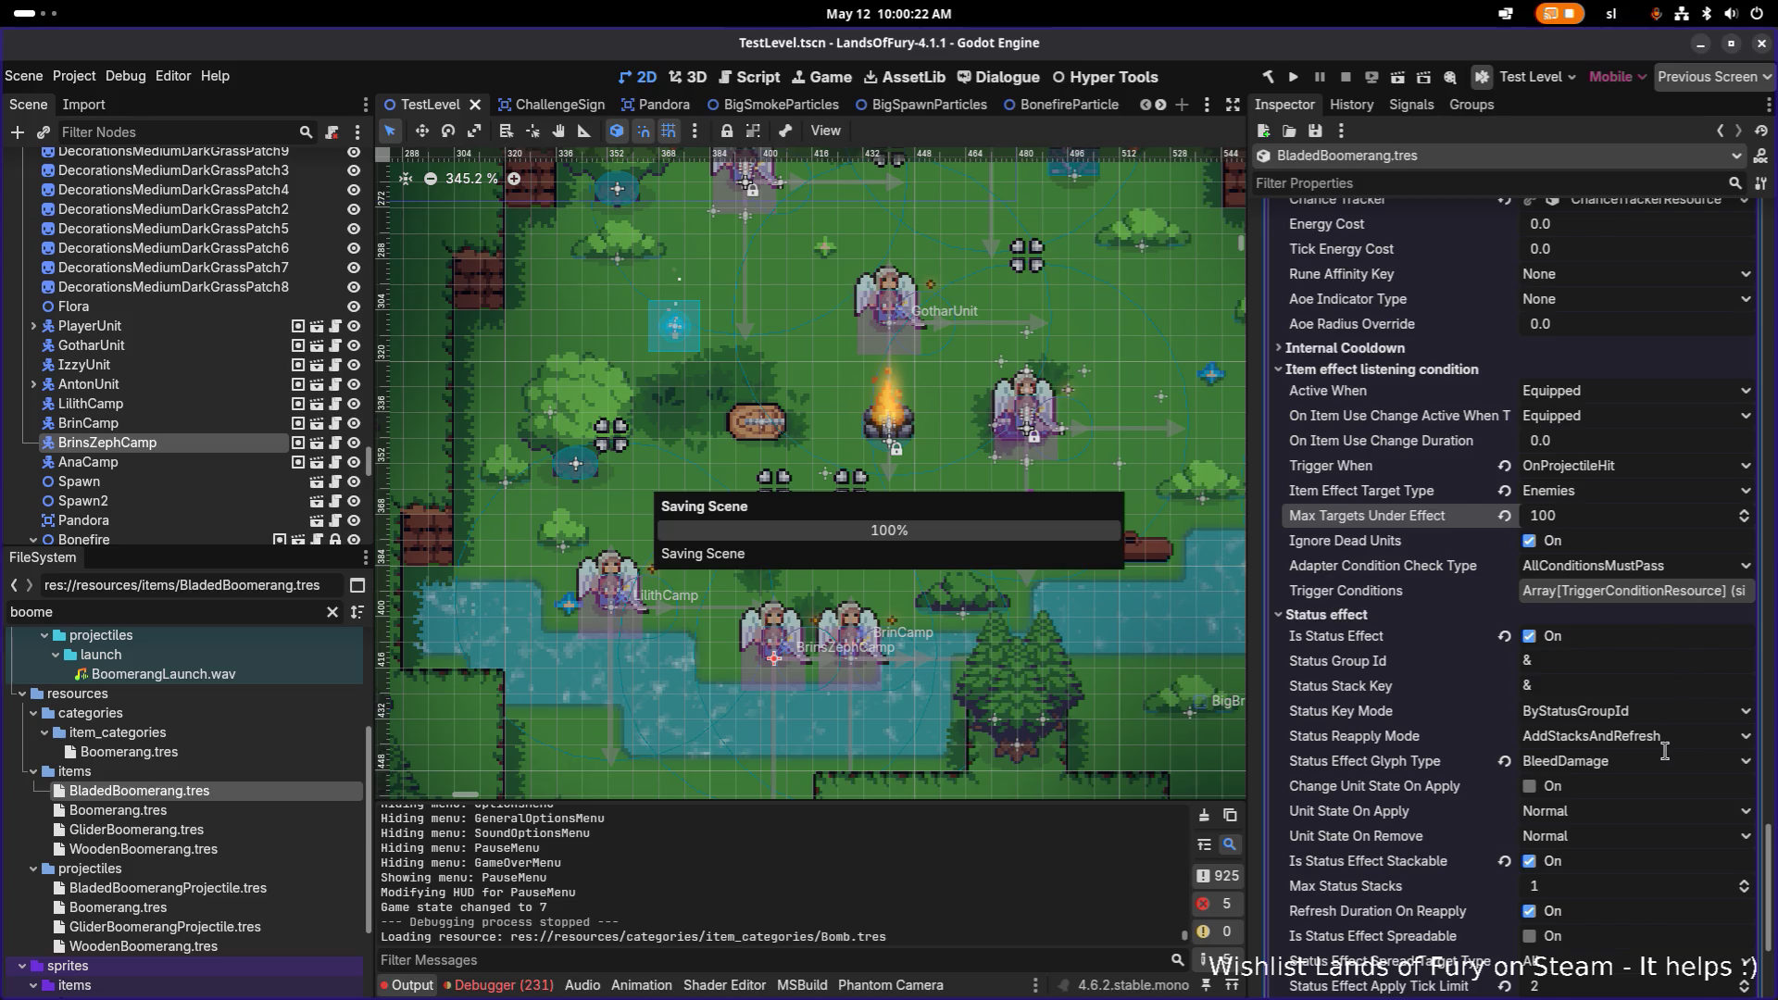
# Step: Set Max Status Stacks to 5 and save
pyautogui.scroll(-5, 1688, 758)
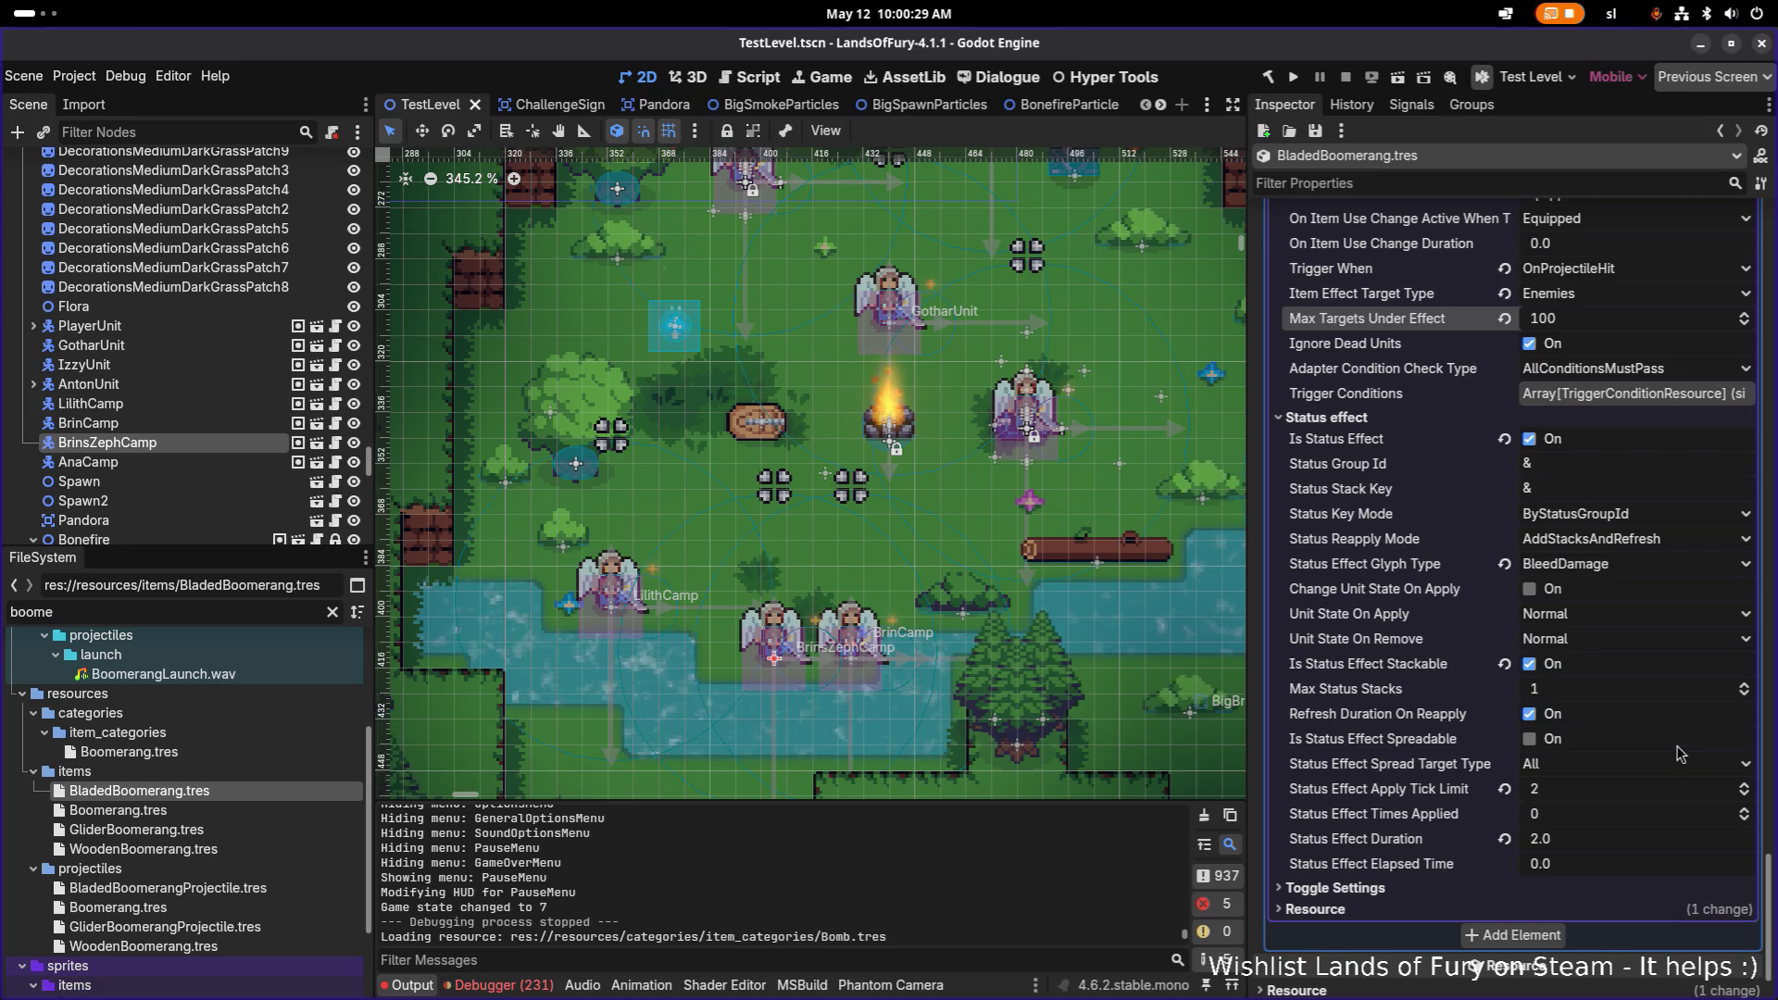
pyautogui.click(1576, 692)
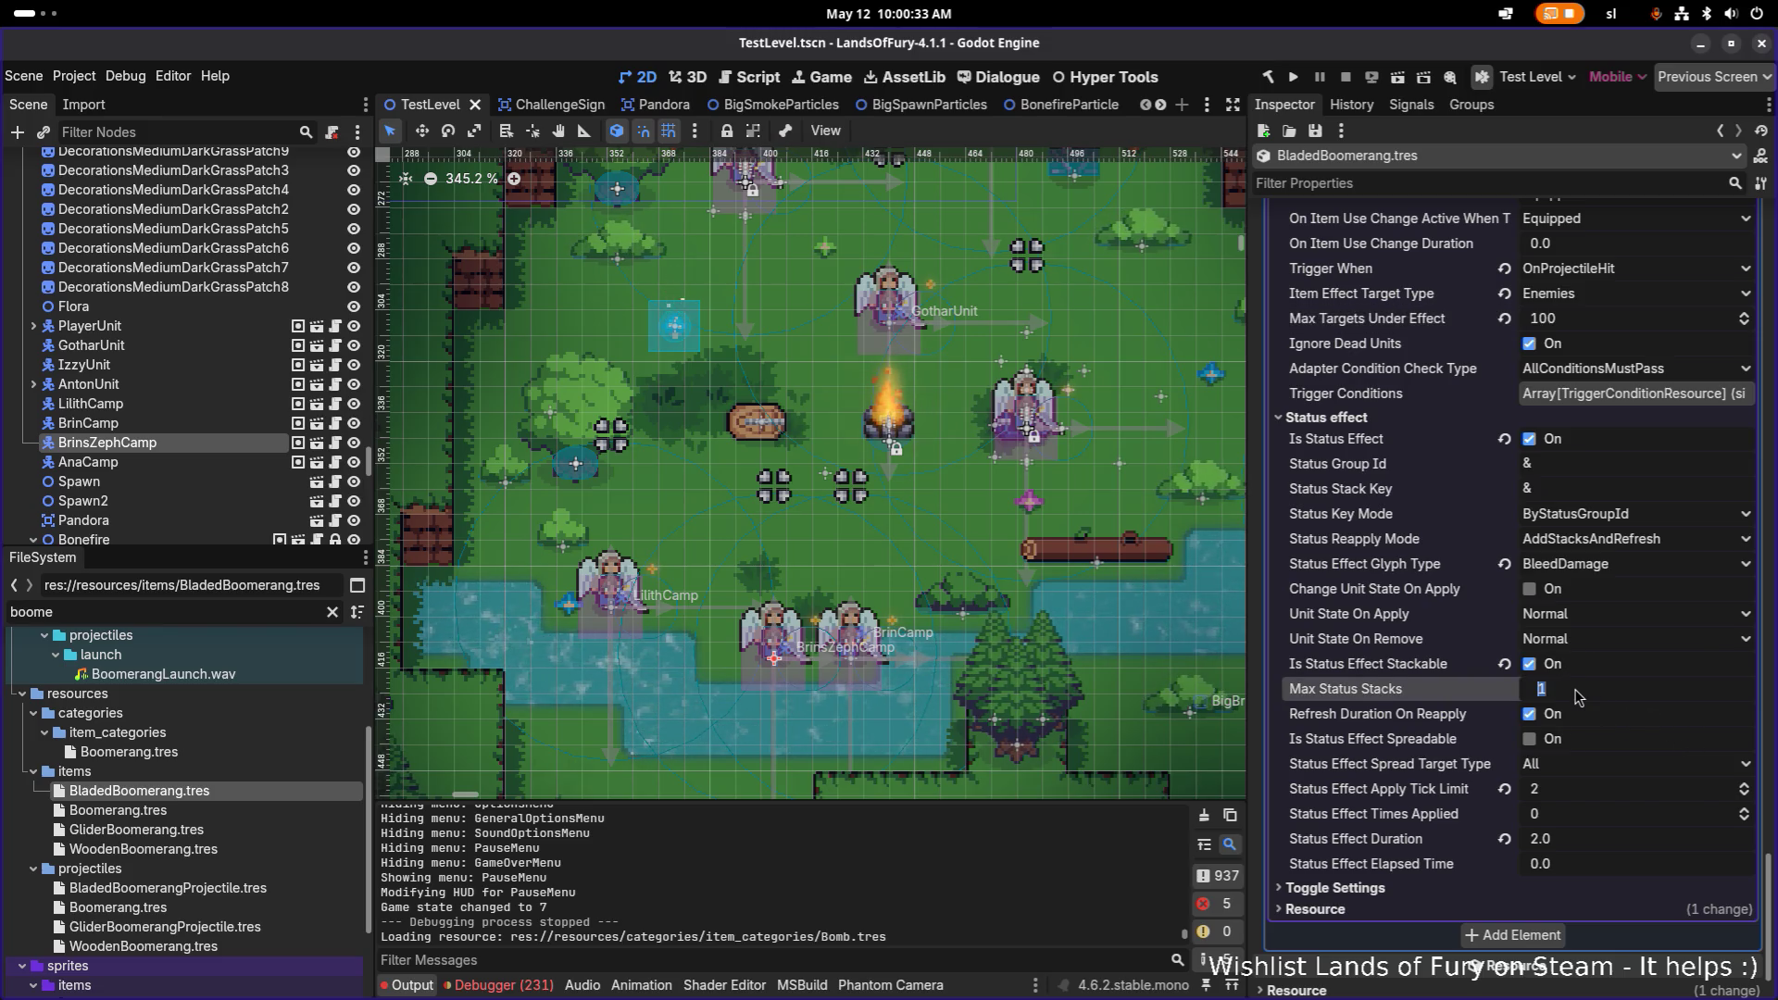
pyautogui.write('5')
pyautogui.press('Return')
pyautogui.hotkey('ctrl', 's')
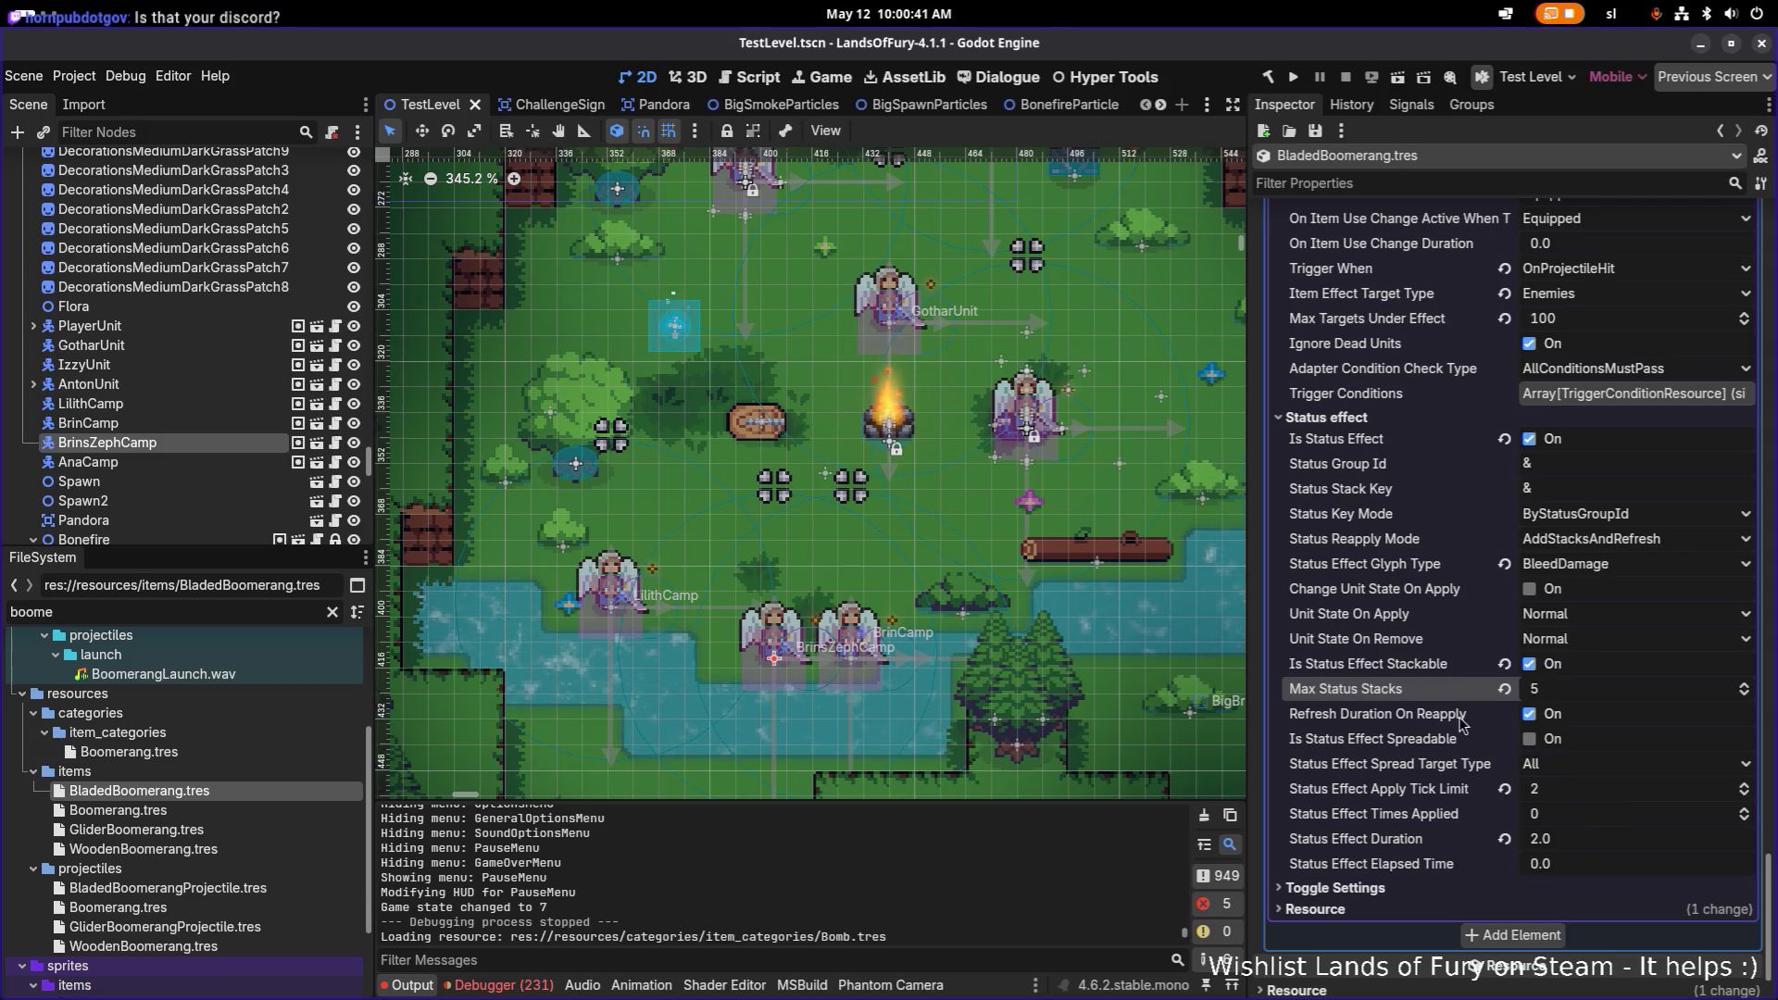
# Step: Collapse General Item Effect Info and run the project
pyautogui.scroll(5, 1464, 724)
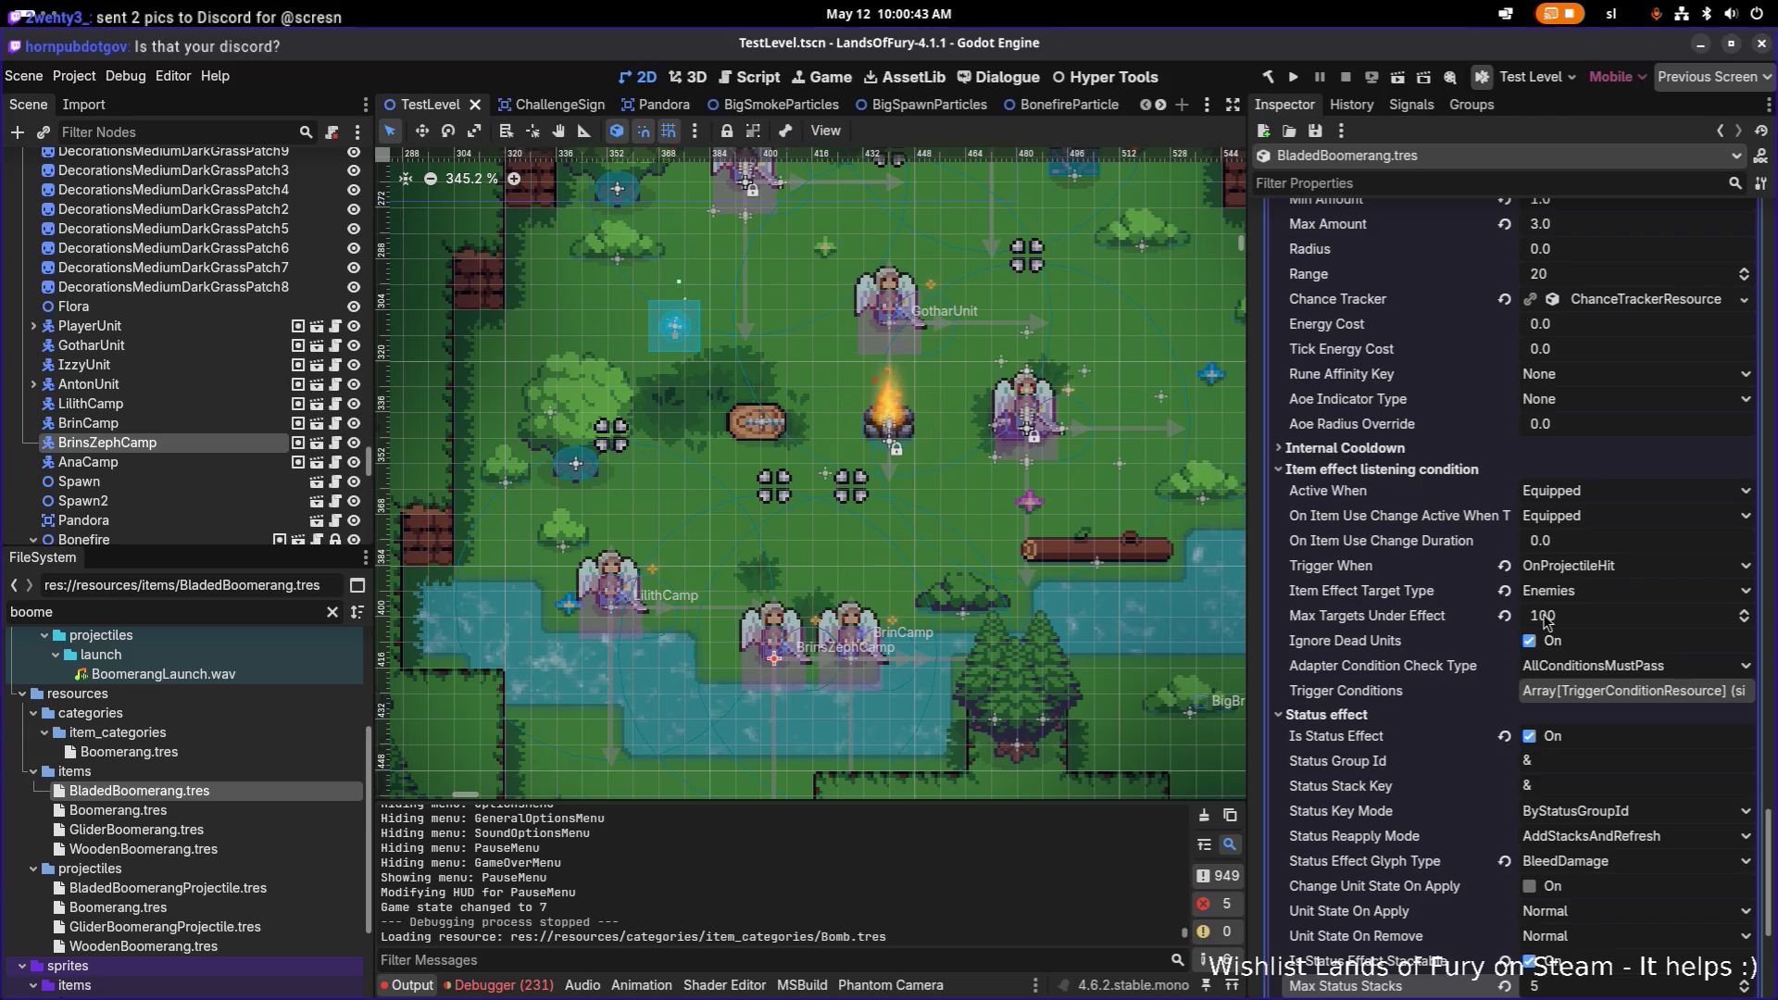
pyautogui.scroll(4, 1426, 612)
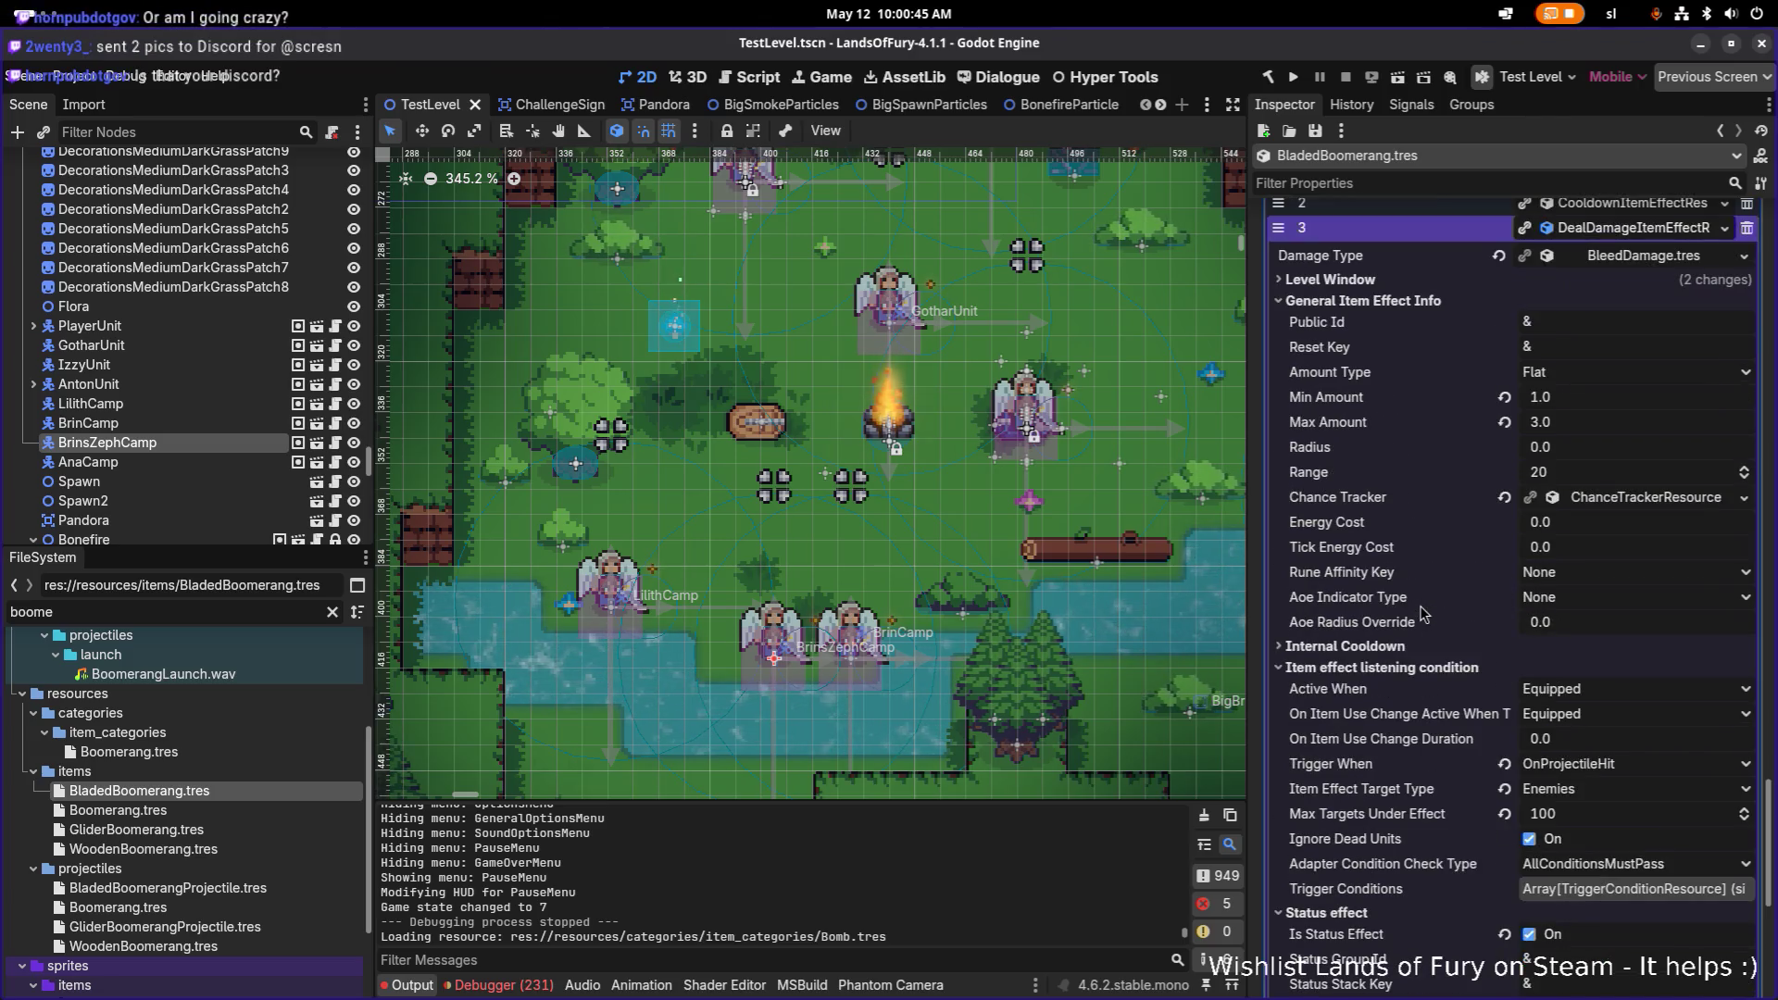
pyautogui.click(1402, 300)
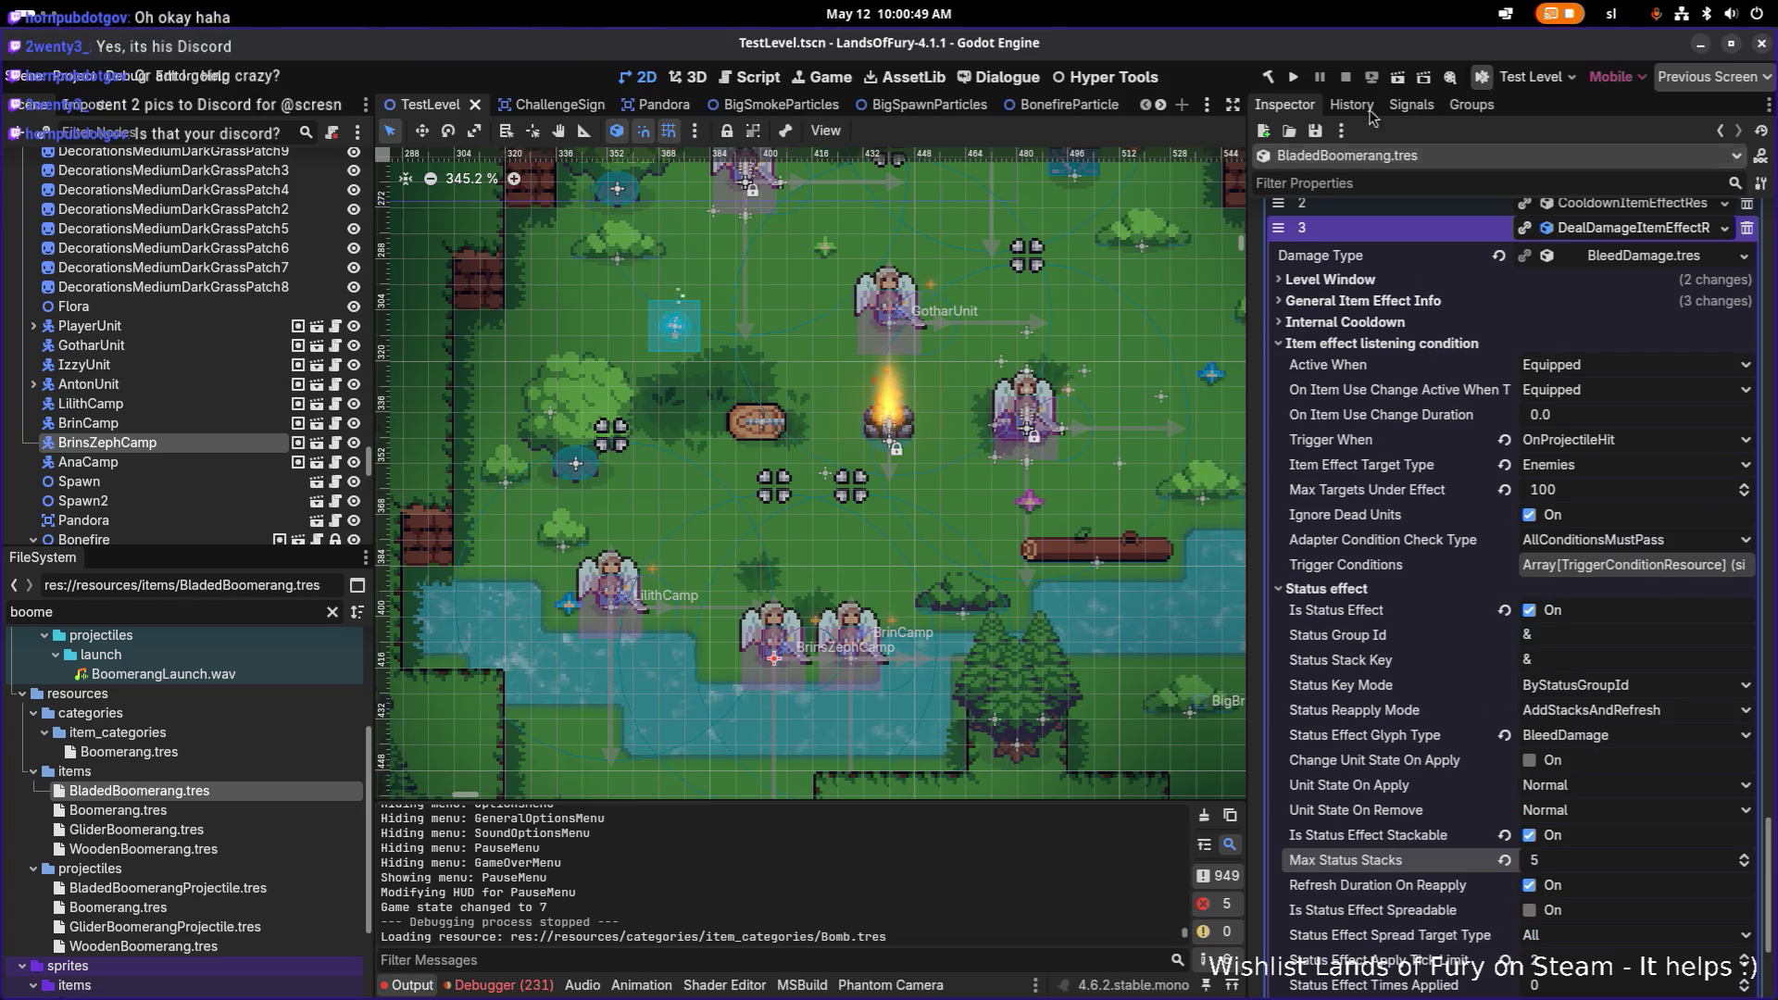
pyautogui.click(1296, 79)
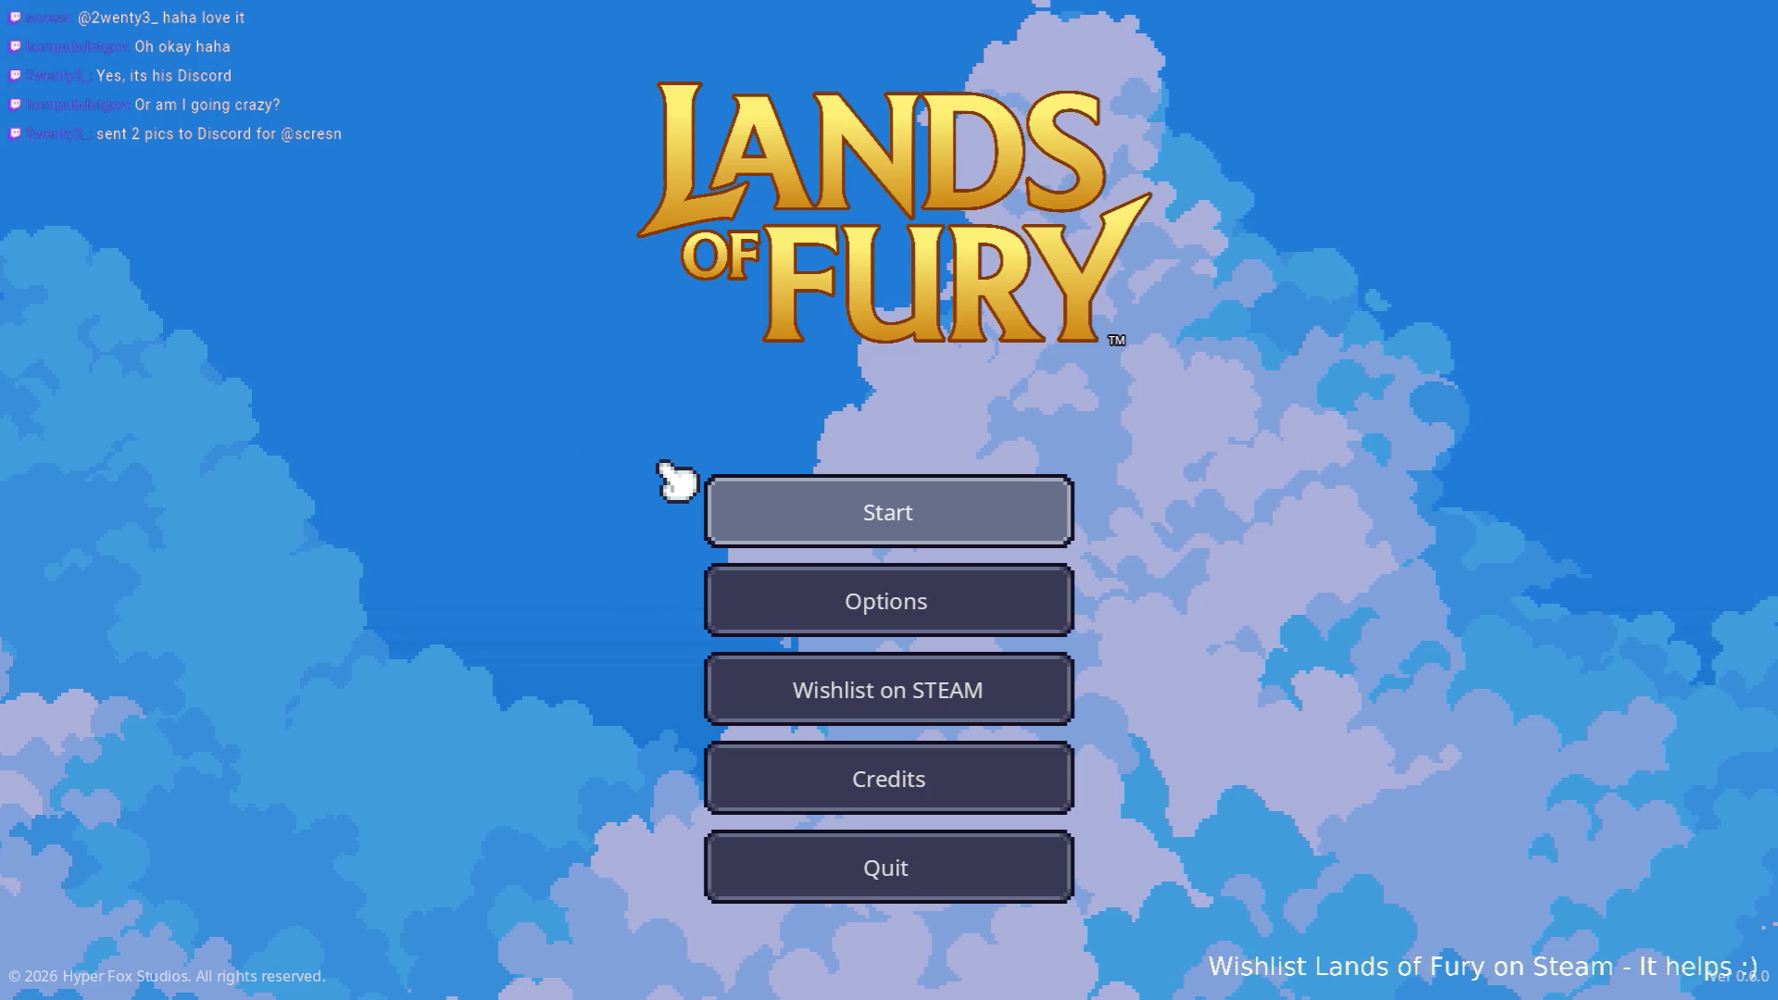
# Step: Start the game and load the first saved profile slot
pyautogui.click(868, 517)
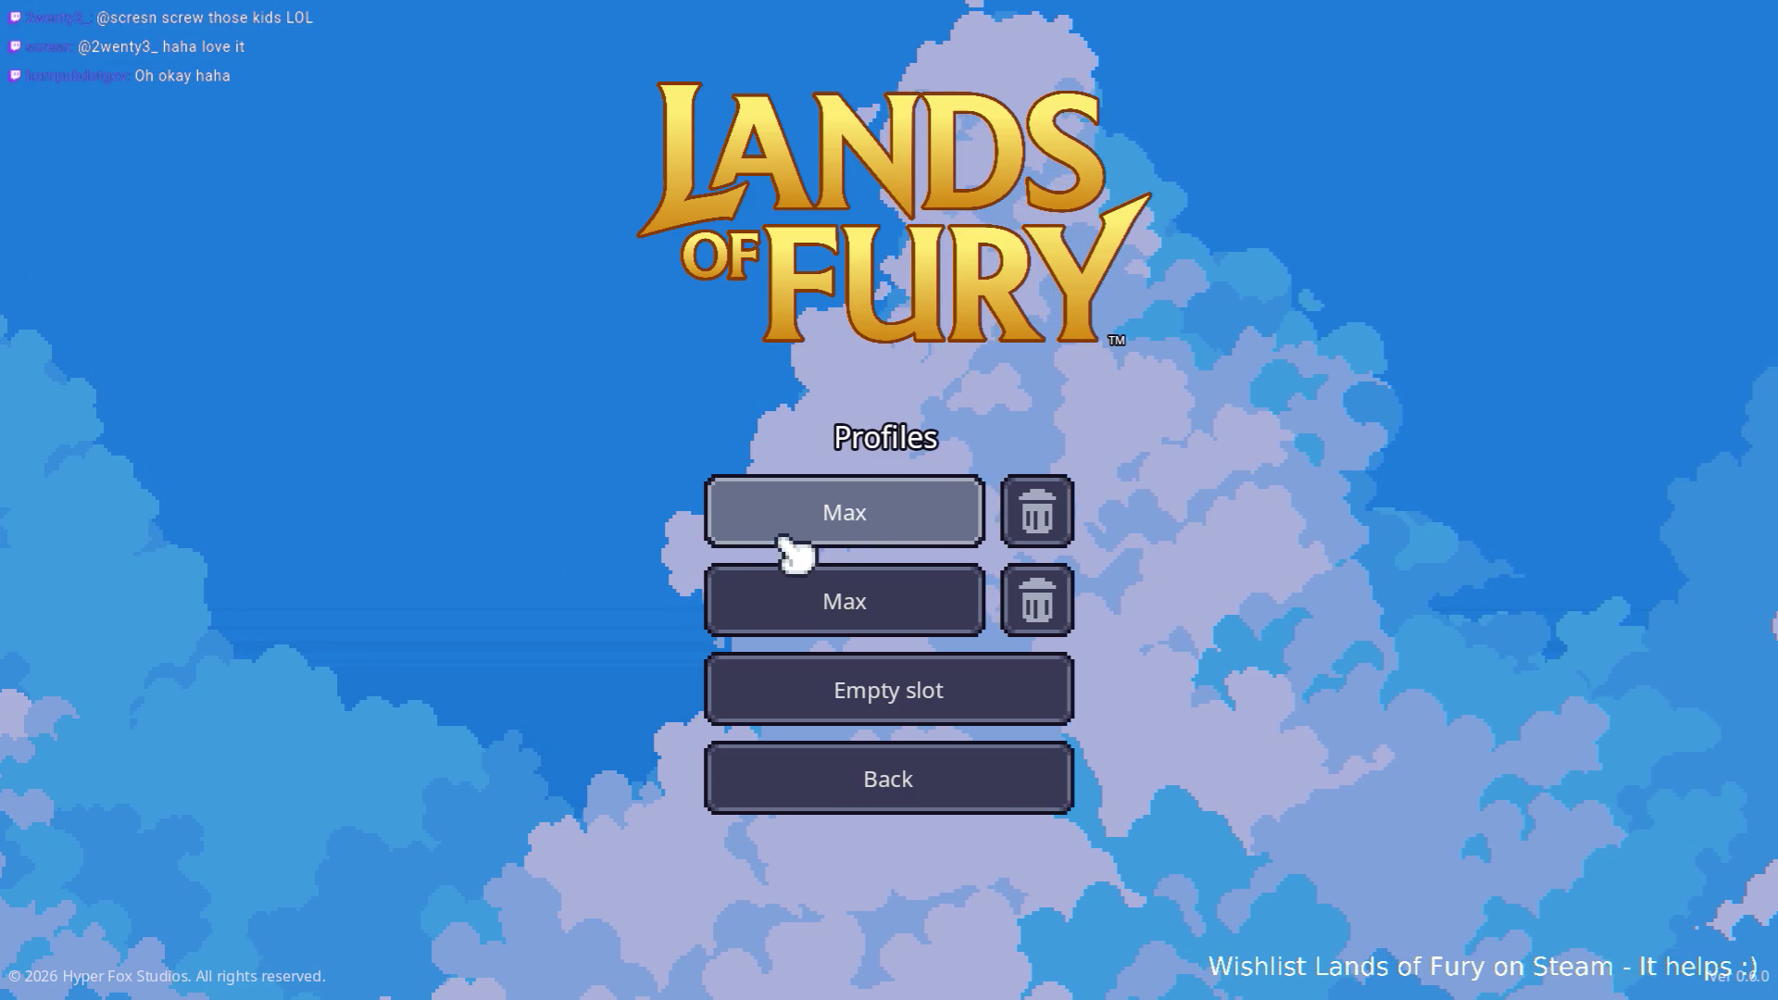
pyautogui.click(908, 532)
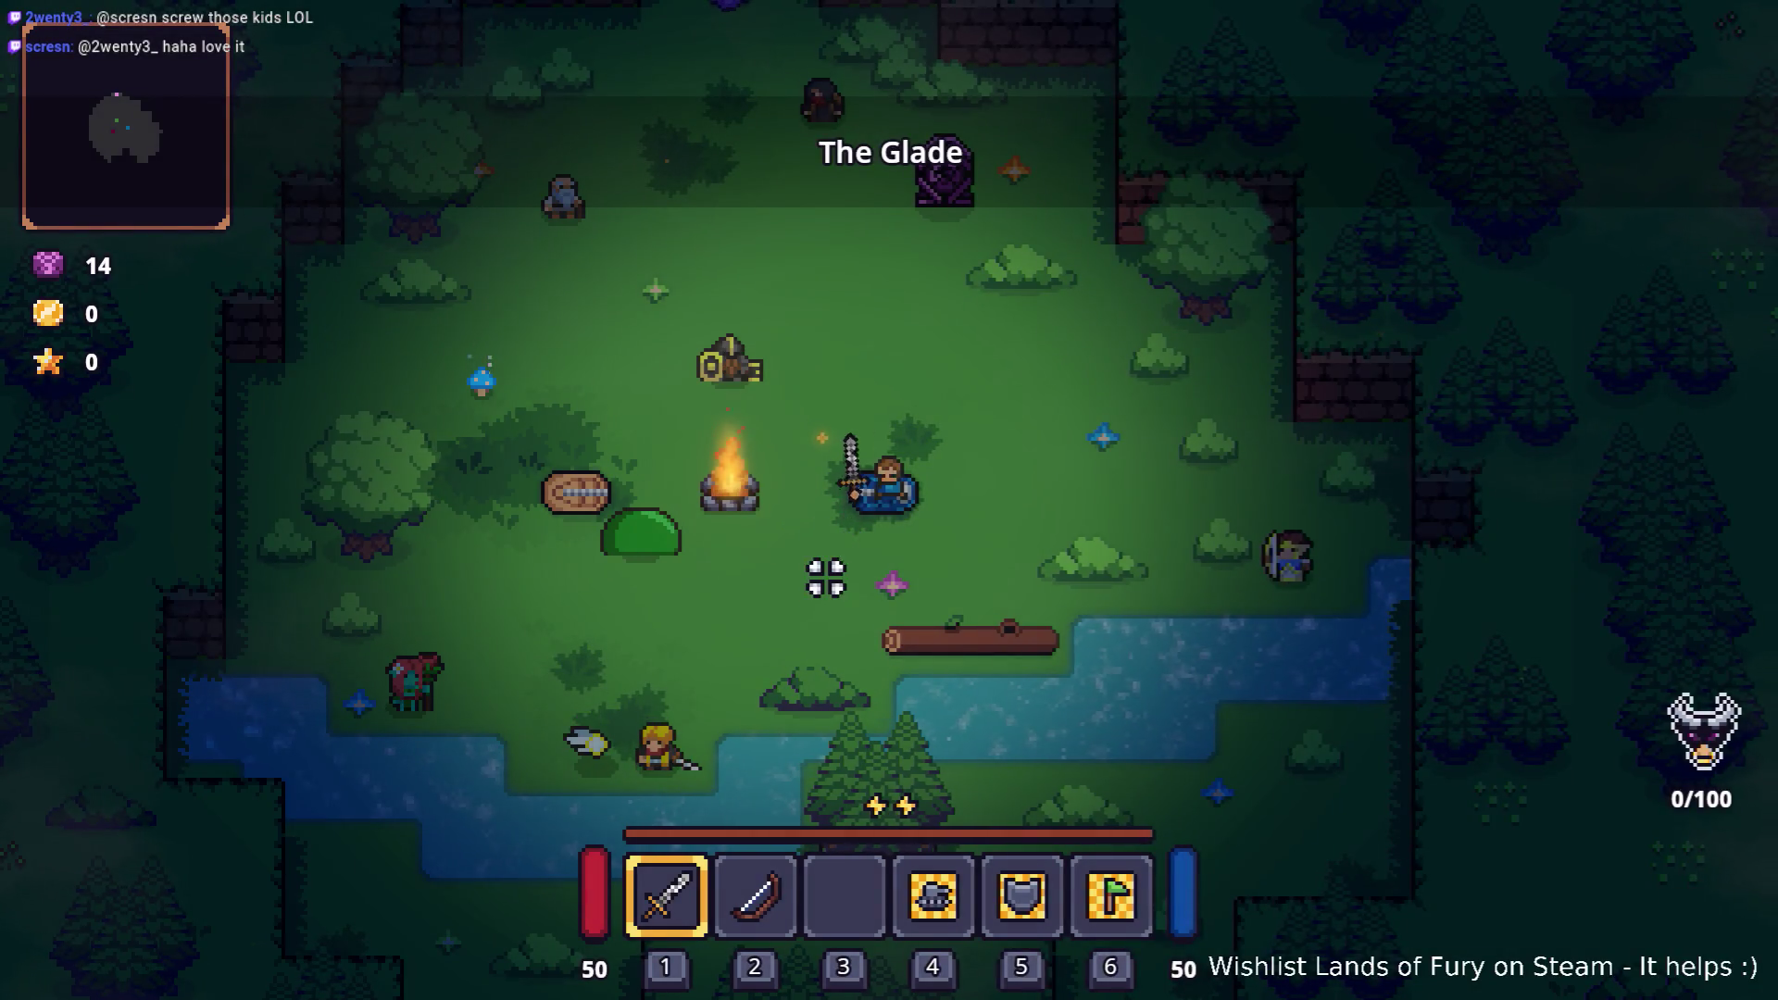
# Step: Add a bladed boomerang to the player with a Player.AddItem console command
pyautogui.press('s')
pyautogui.press('`')
pyautogui.write('Player.AddItem')
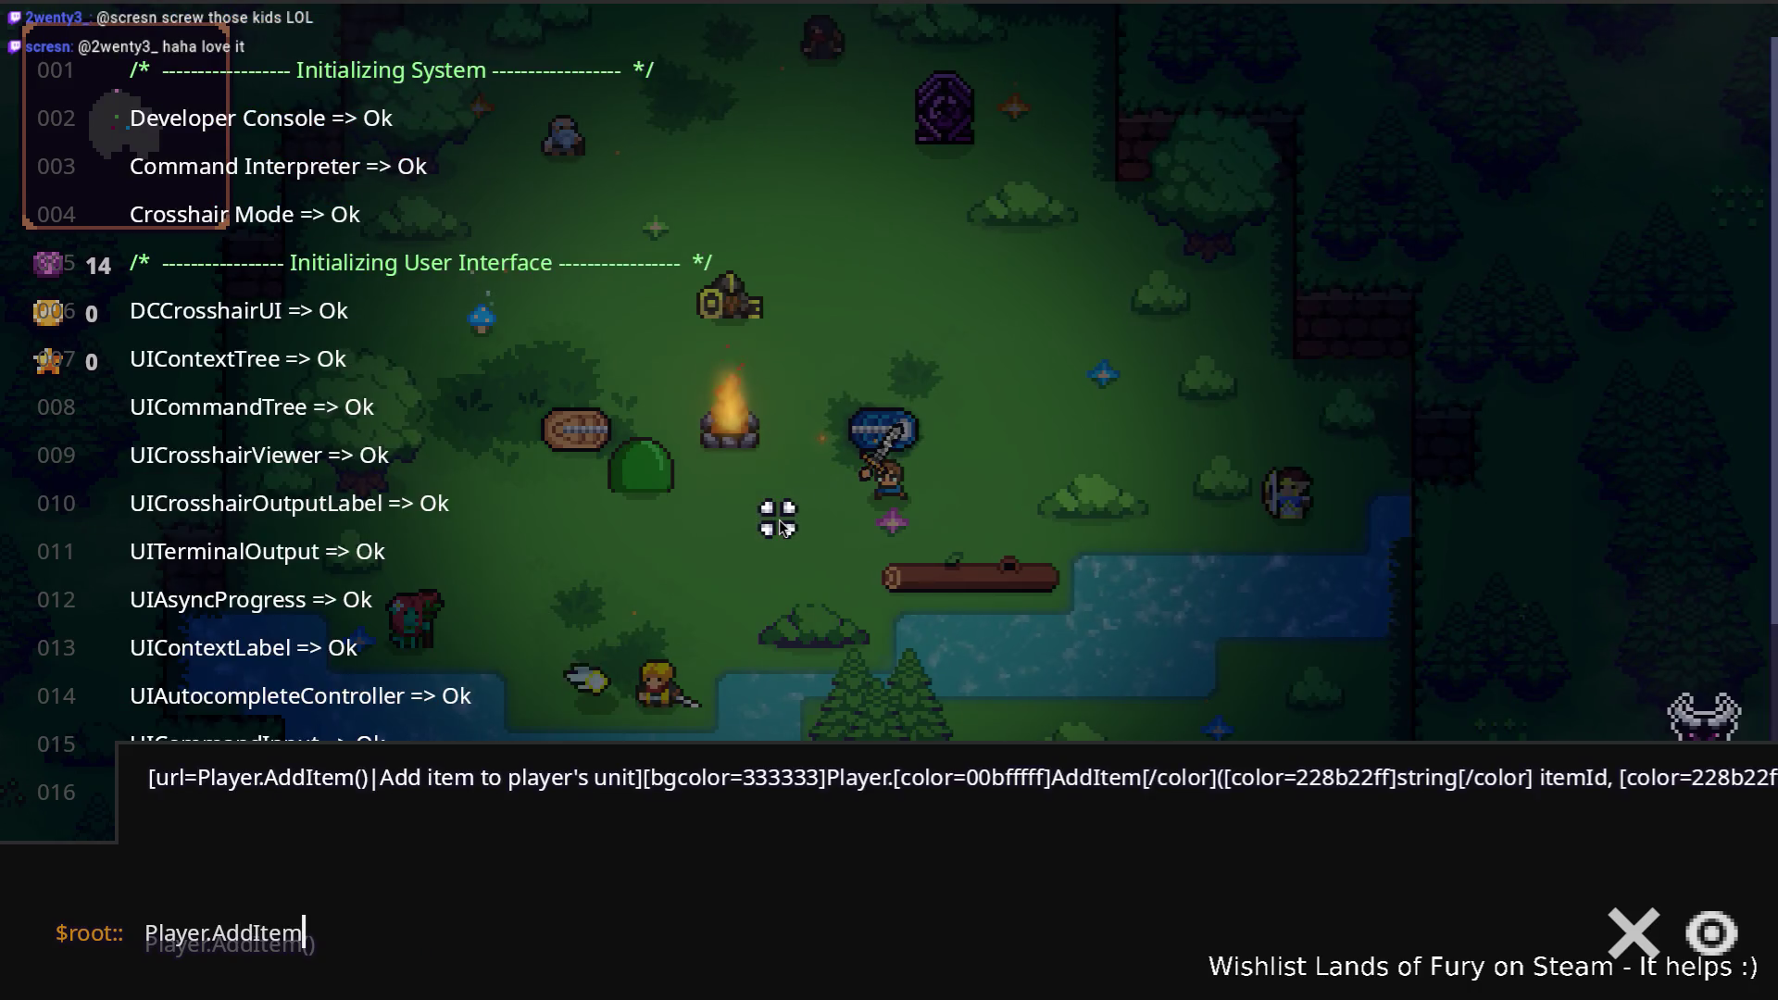
pyautogui.write('(bladed_boomerang,')
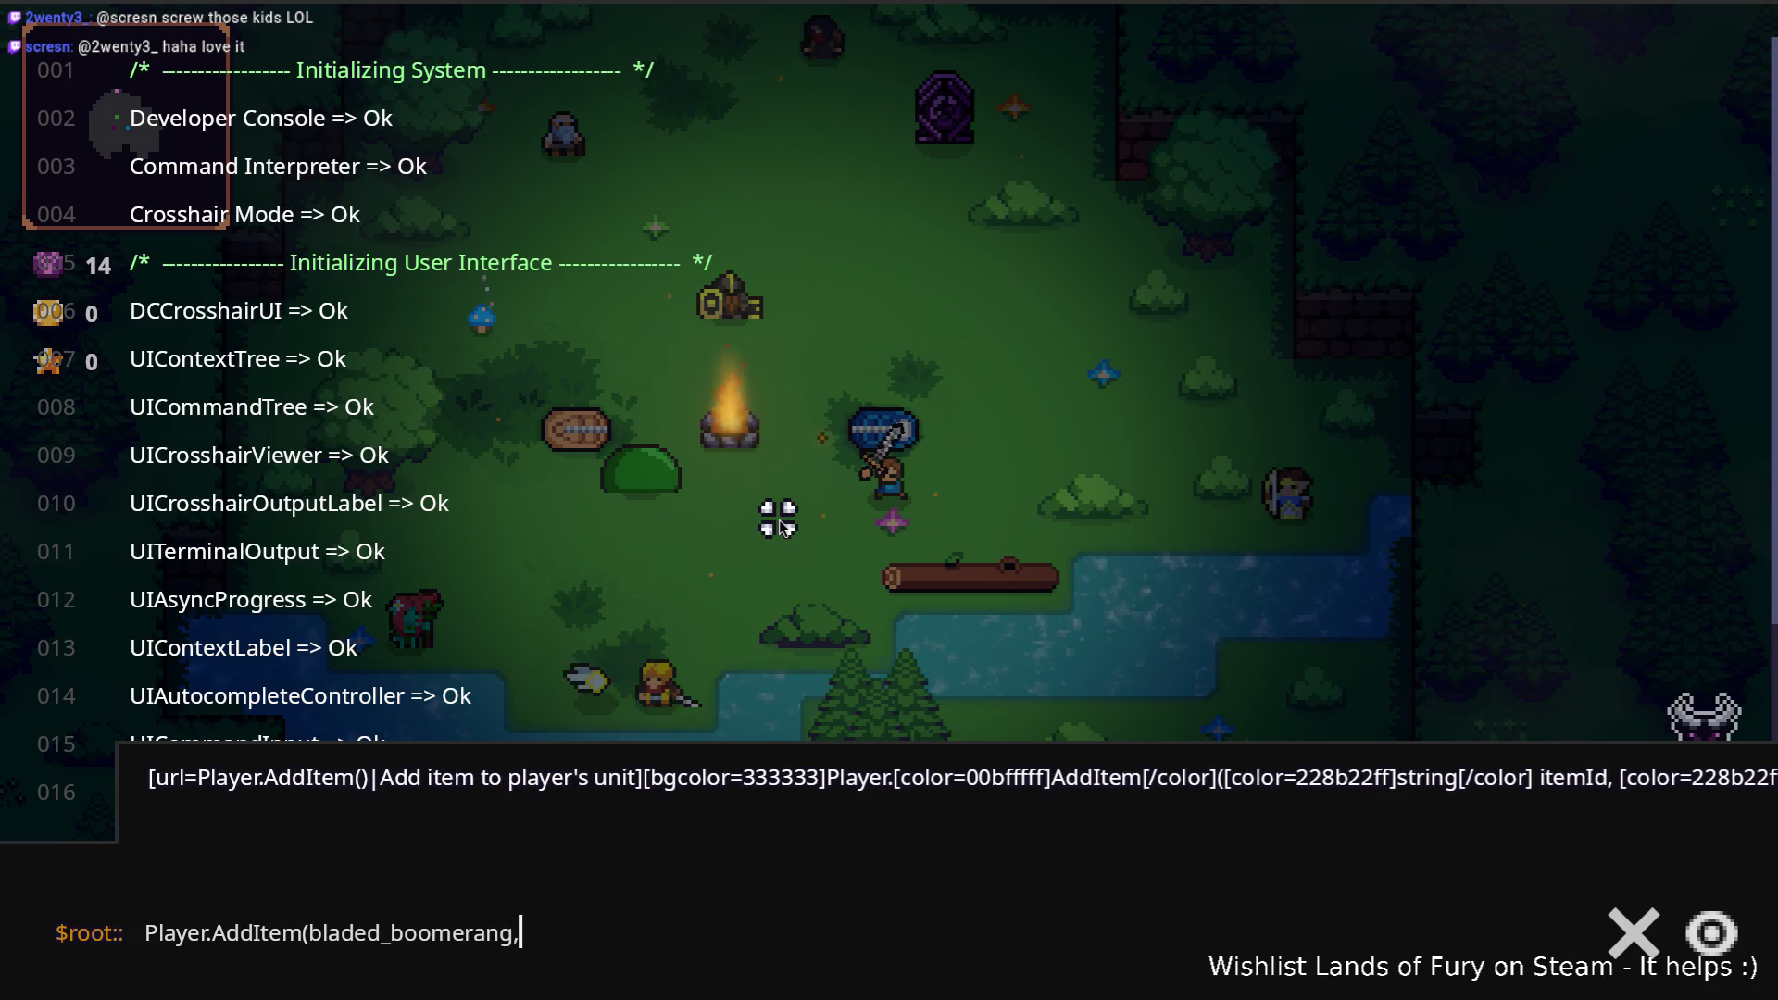
pyautogui.write('1)')
pyautogui.press('Return')
pyautogui.press('`')
# Step: Throw the boomerang repeatedly at the slime dummy while moving around it
pyautogui.click(602, 491)
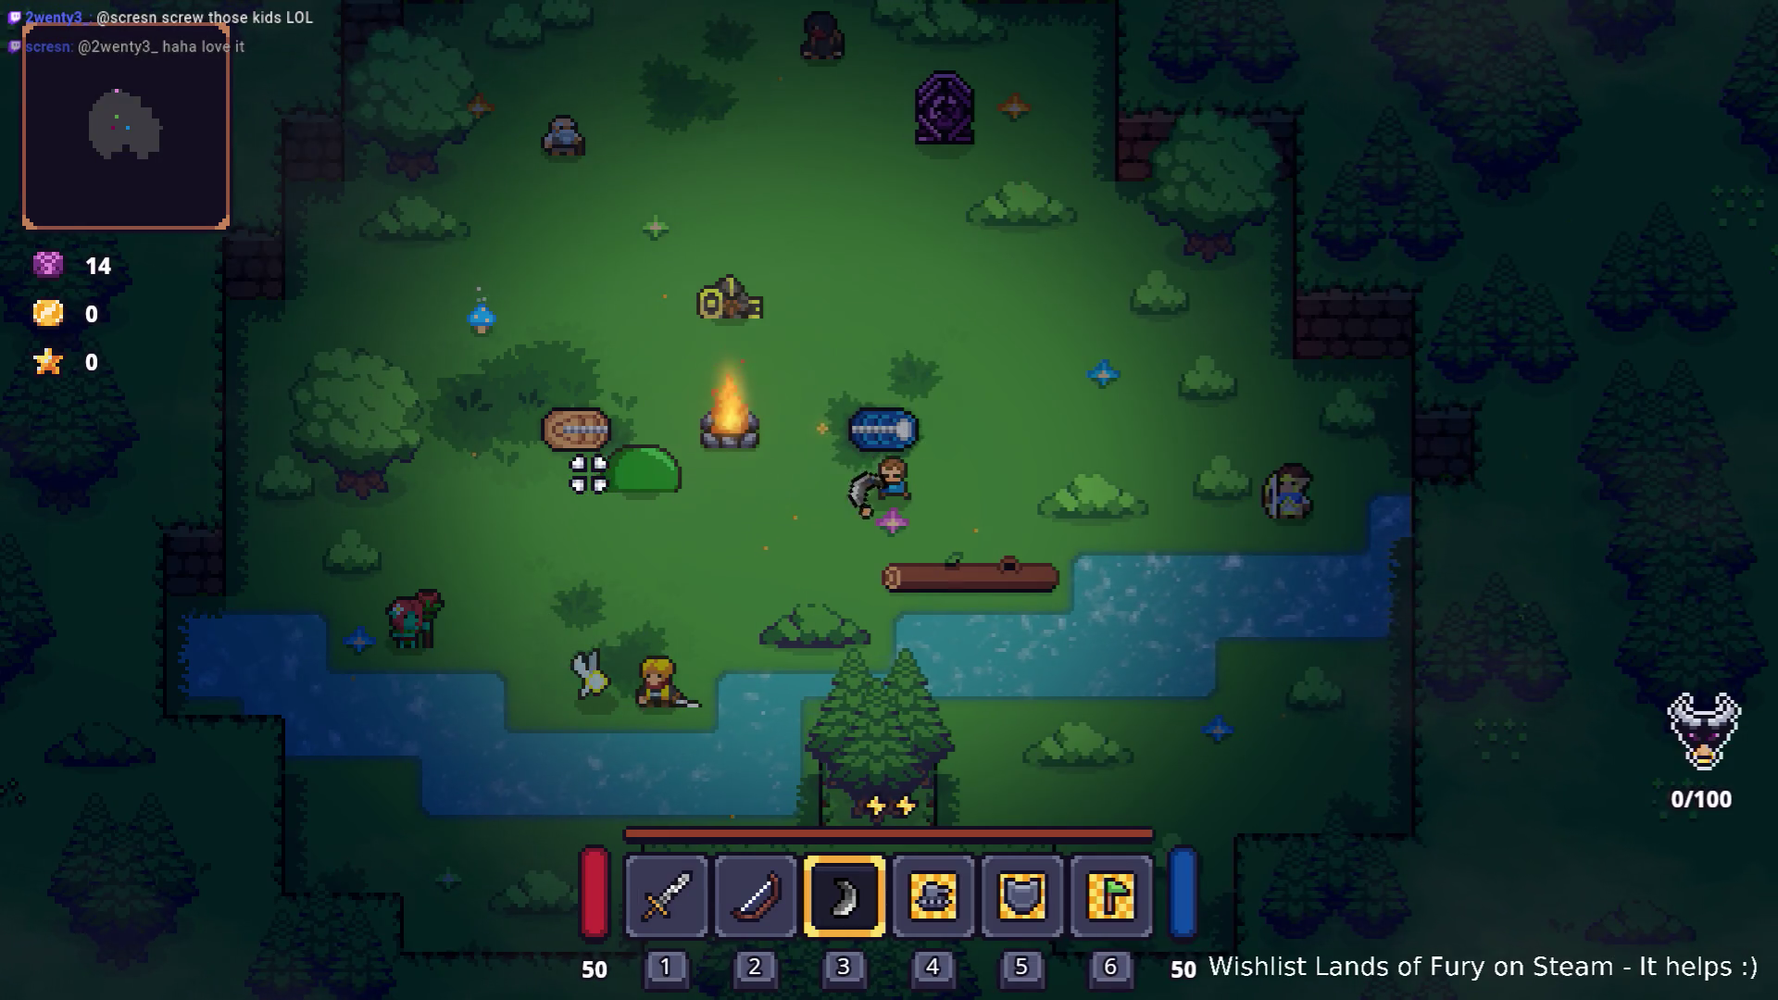
pyautogui.click(588, 477)
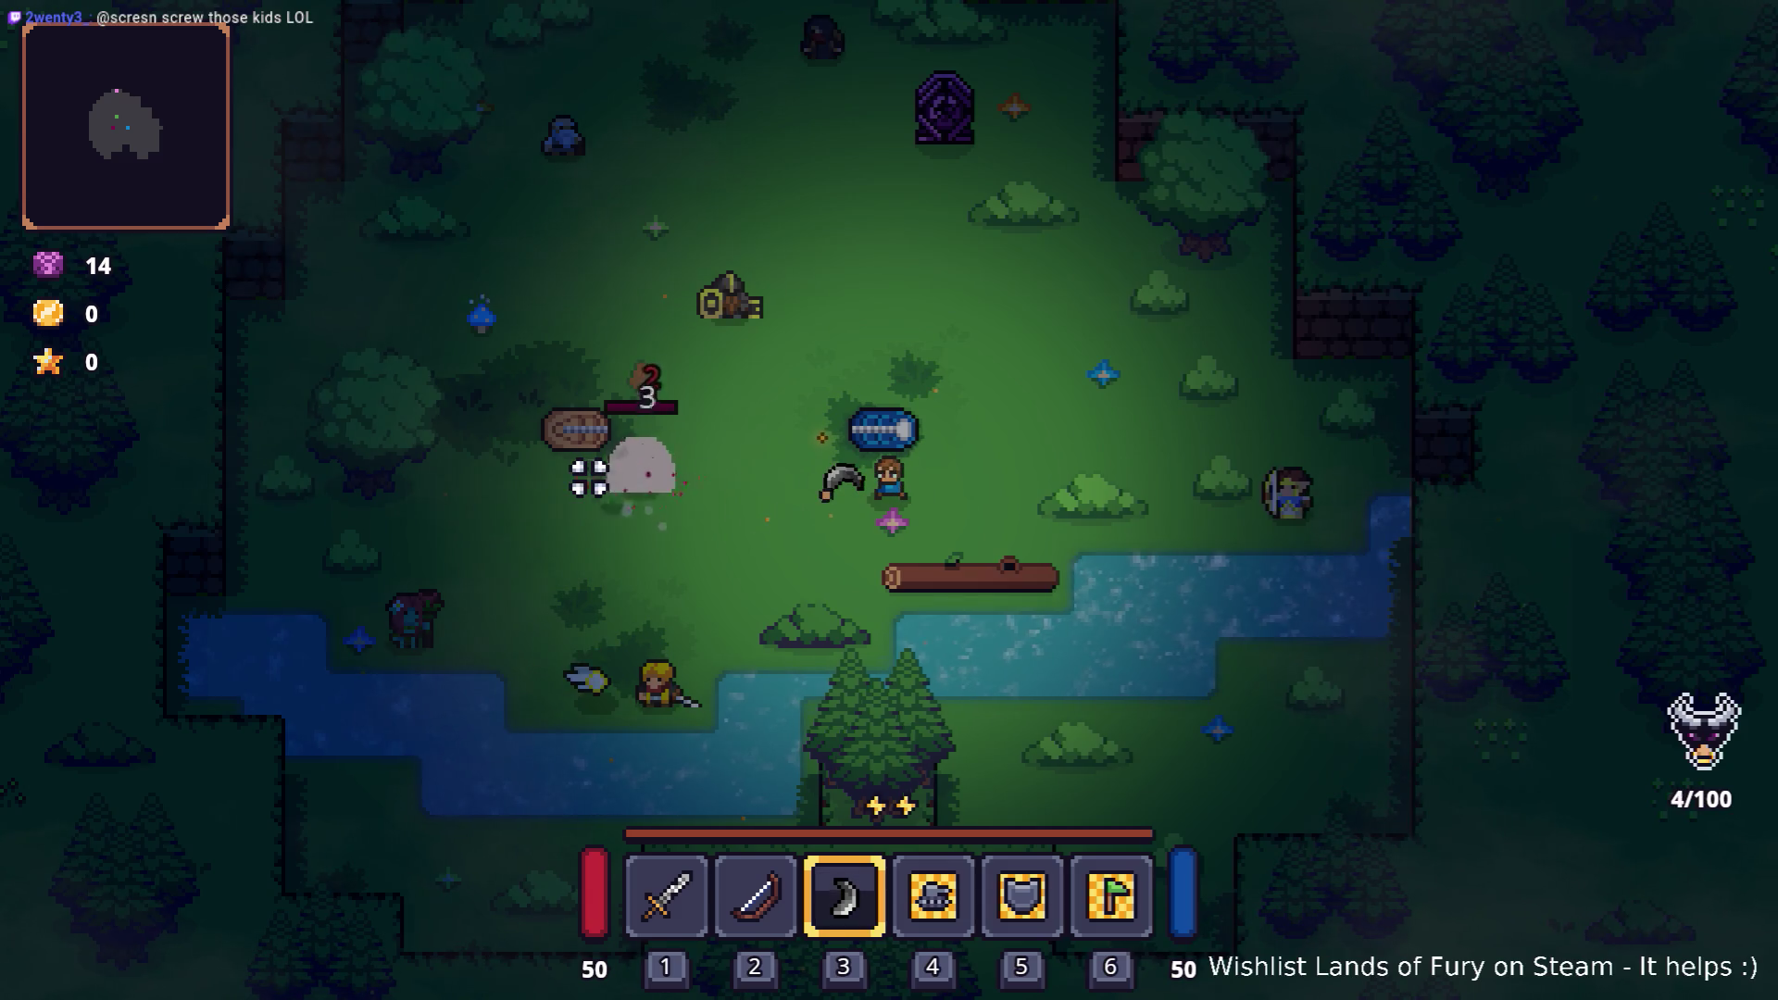
pyautogui.press('d')
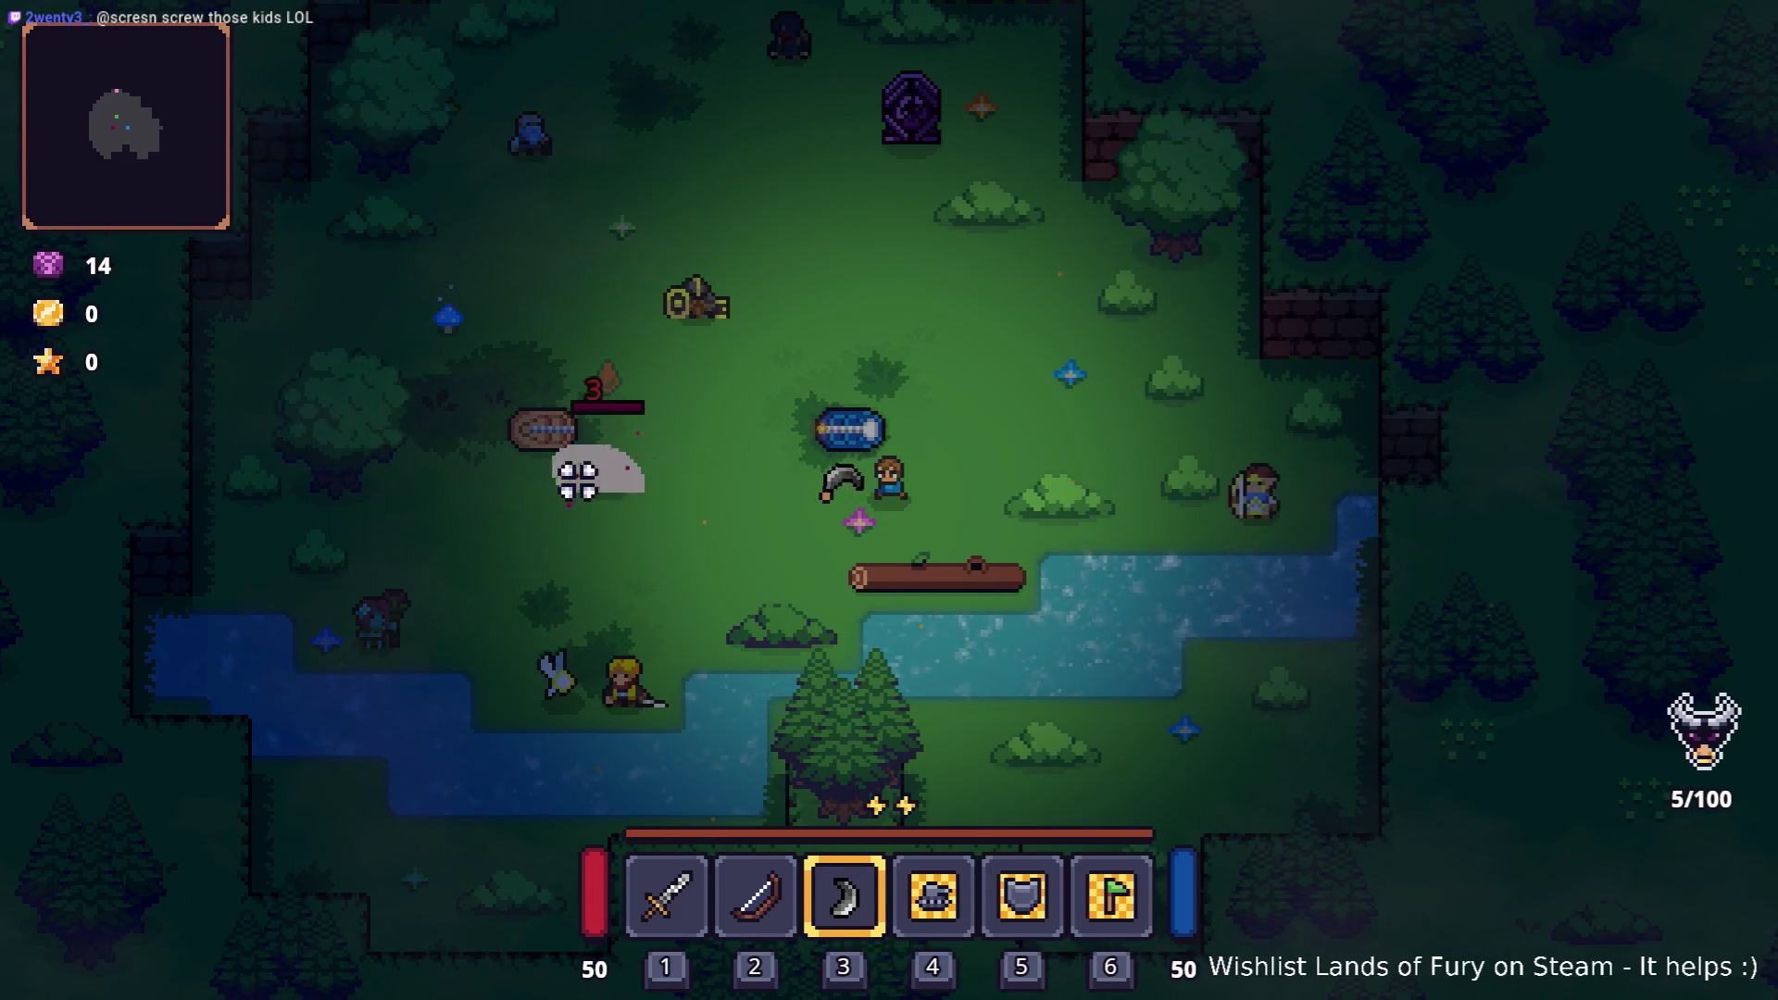
pyautogui.press('a')
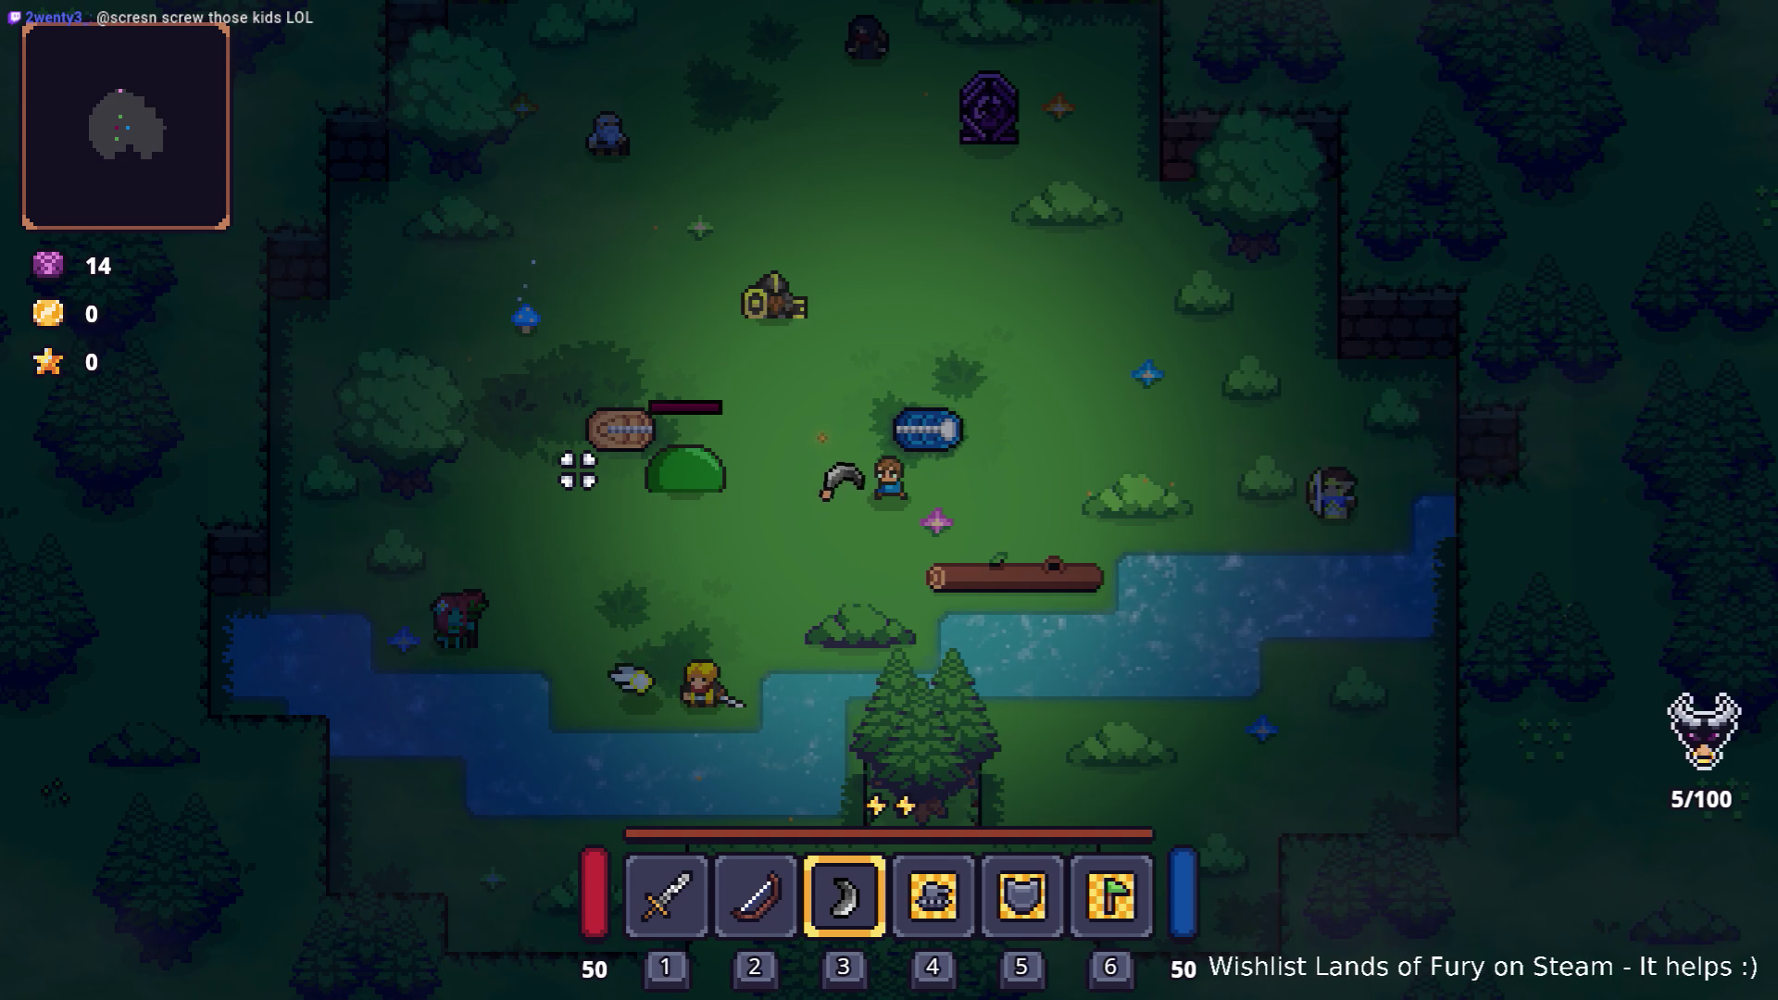
pyautogui.press('a')
pyautogui.click(582, 452)
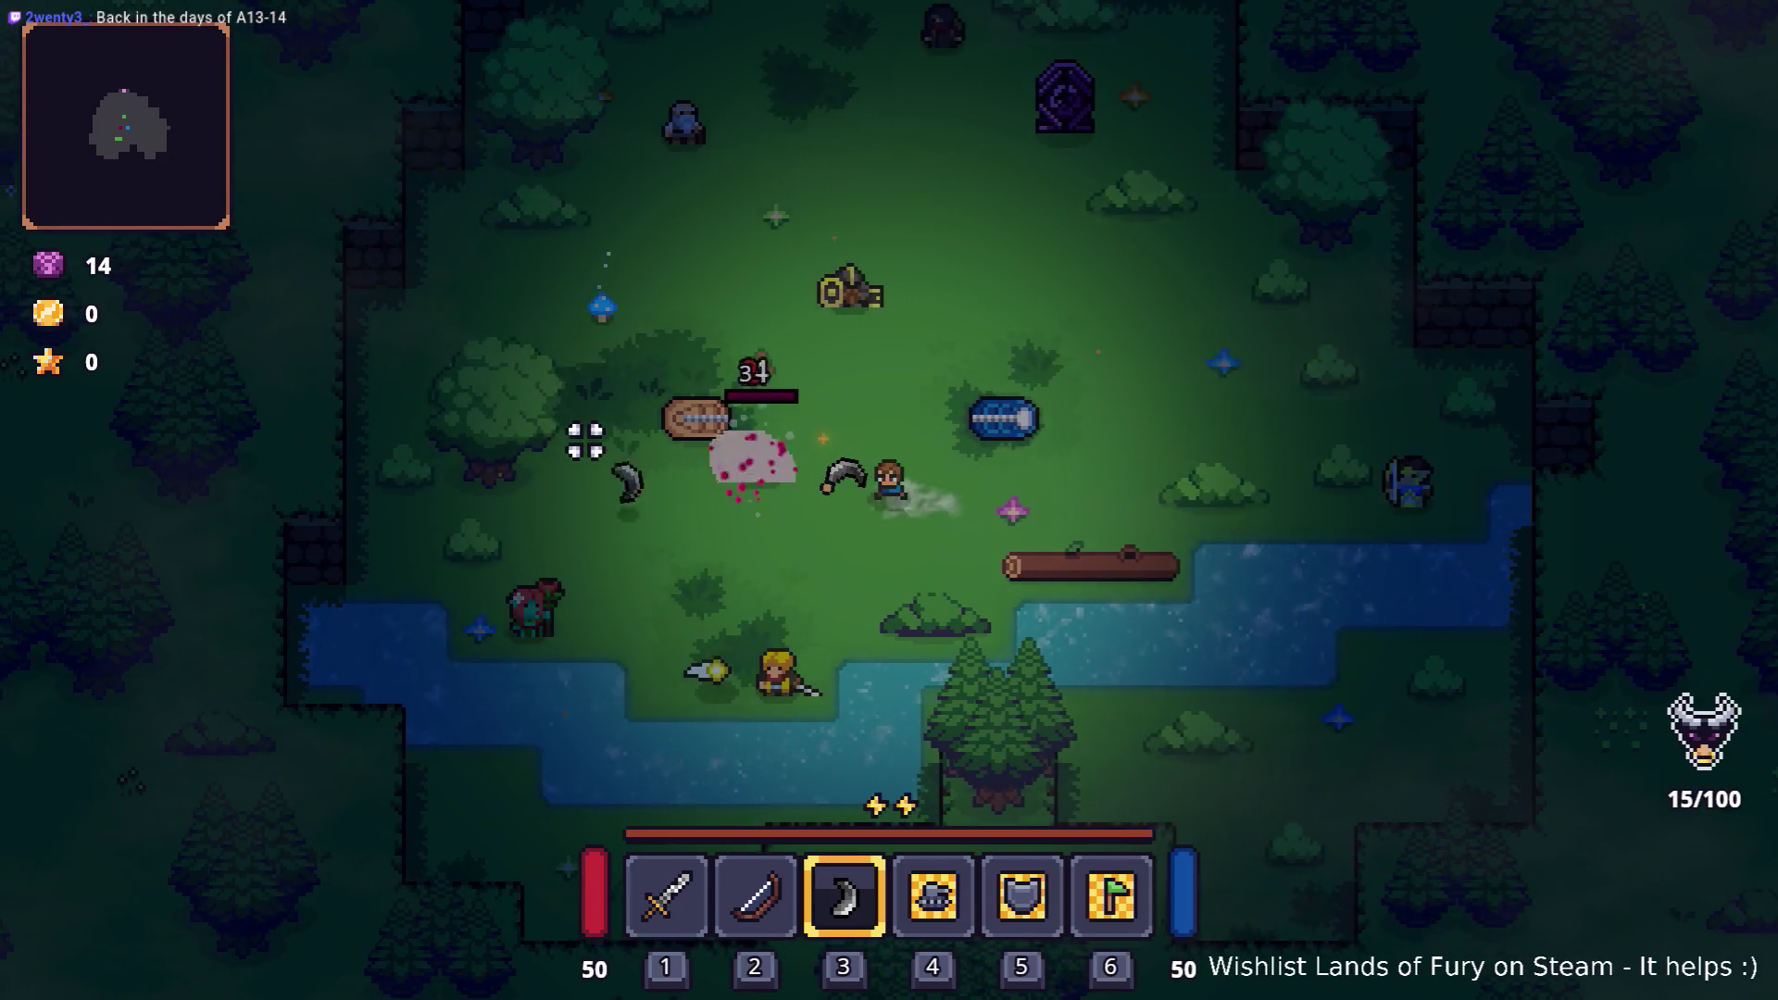
# Step: Keep circling the slime dummy while the bleed ticks and the boomerang returns
pyautogui.press('a')
pyautogui.press('w')
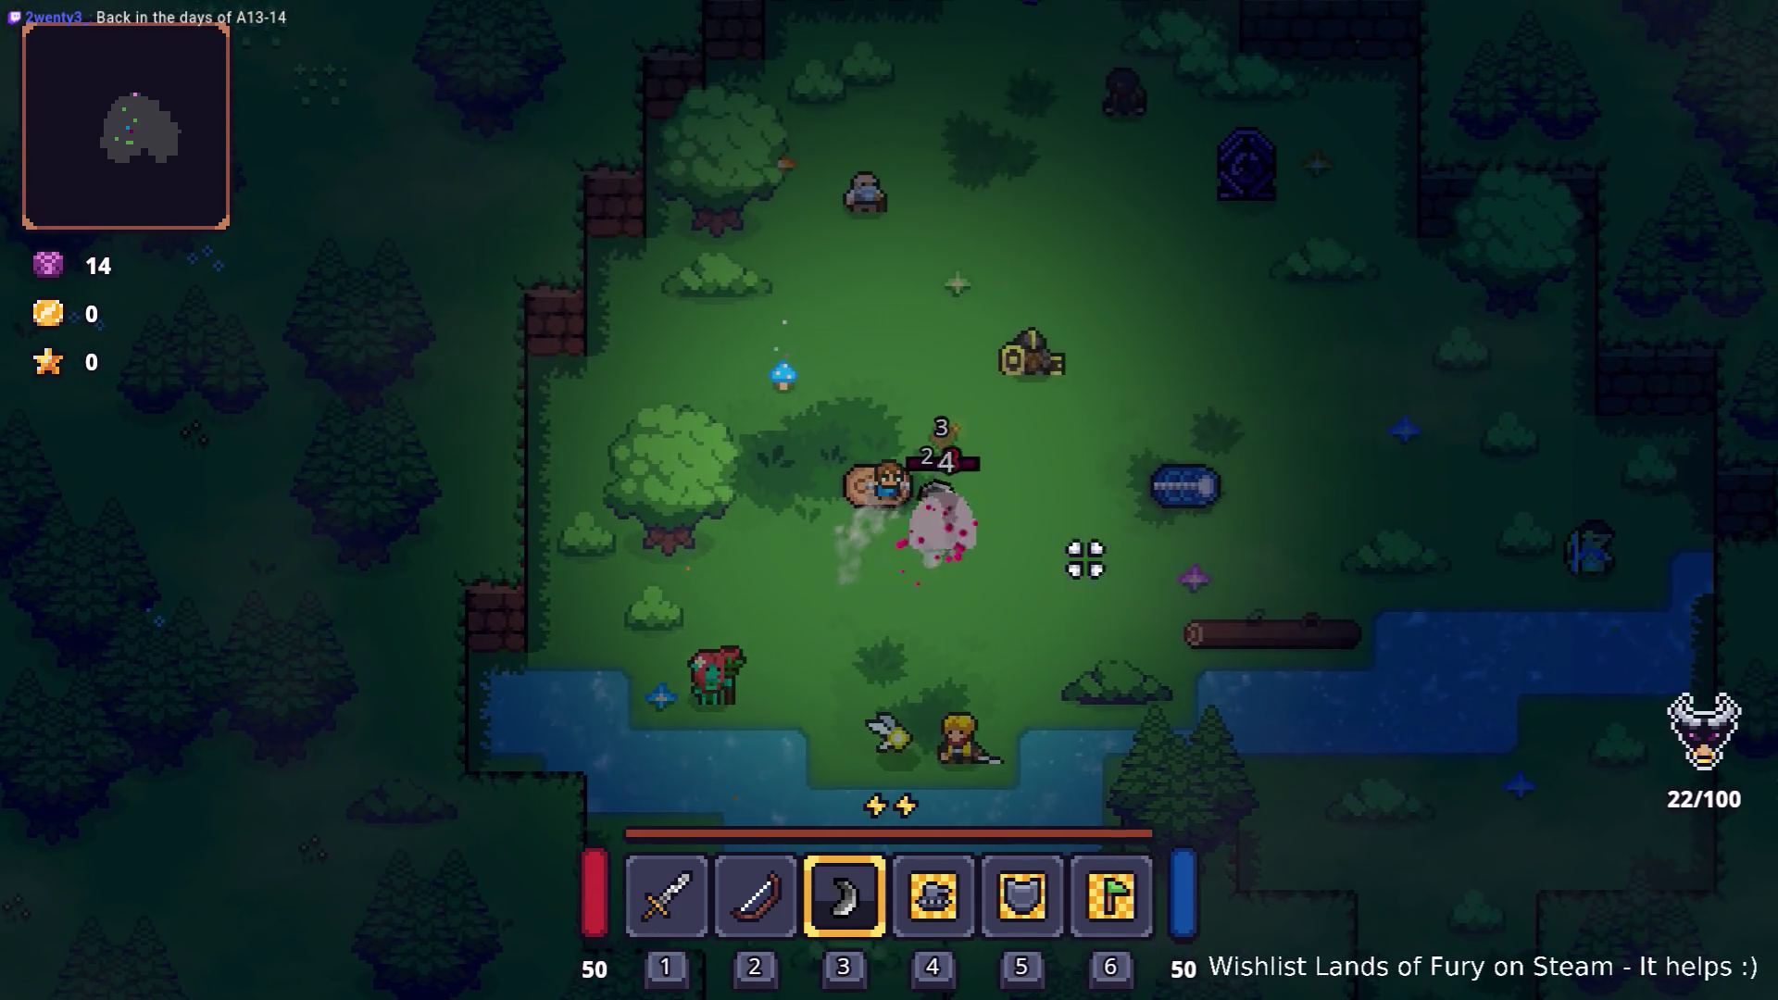
pyautogui.press('s')
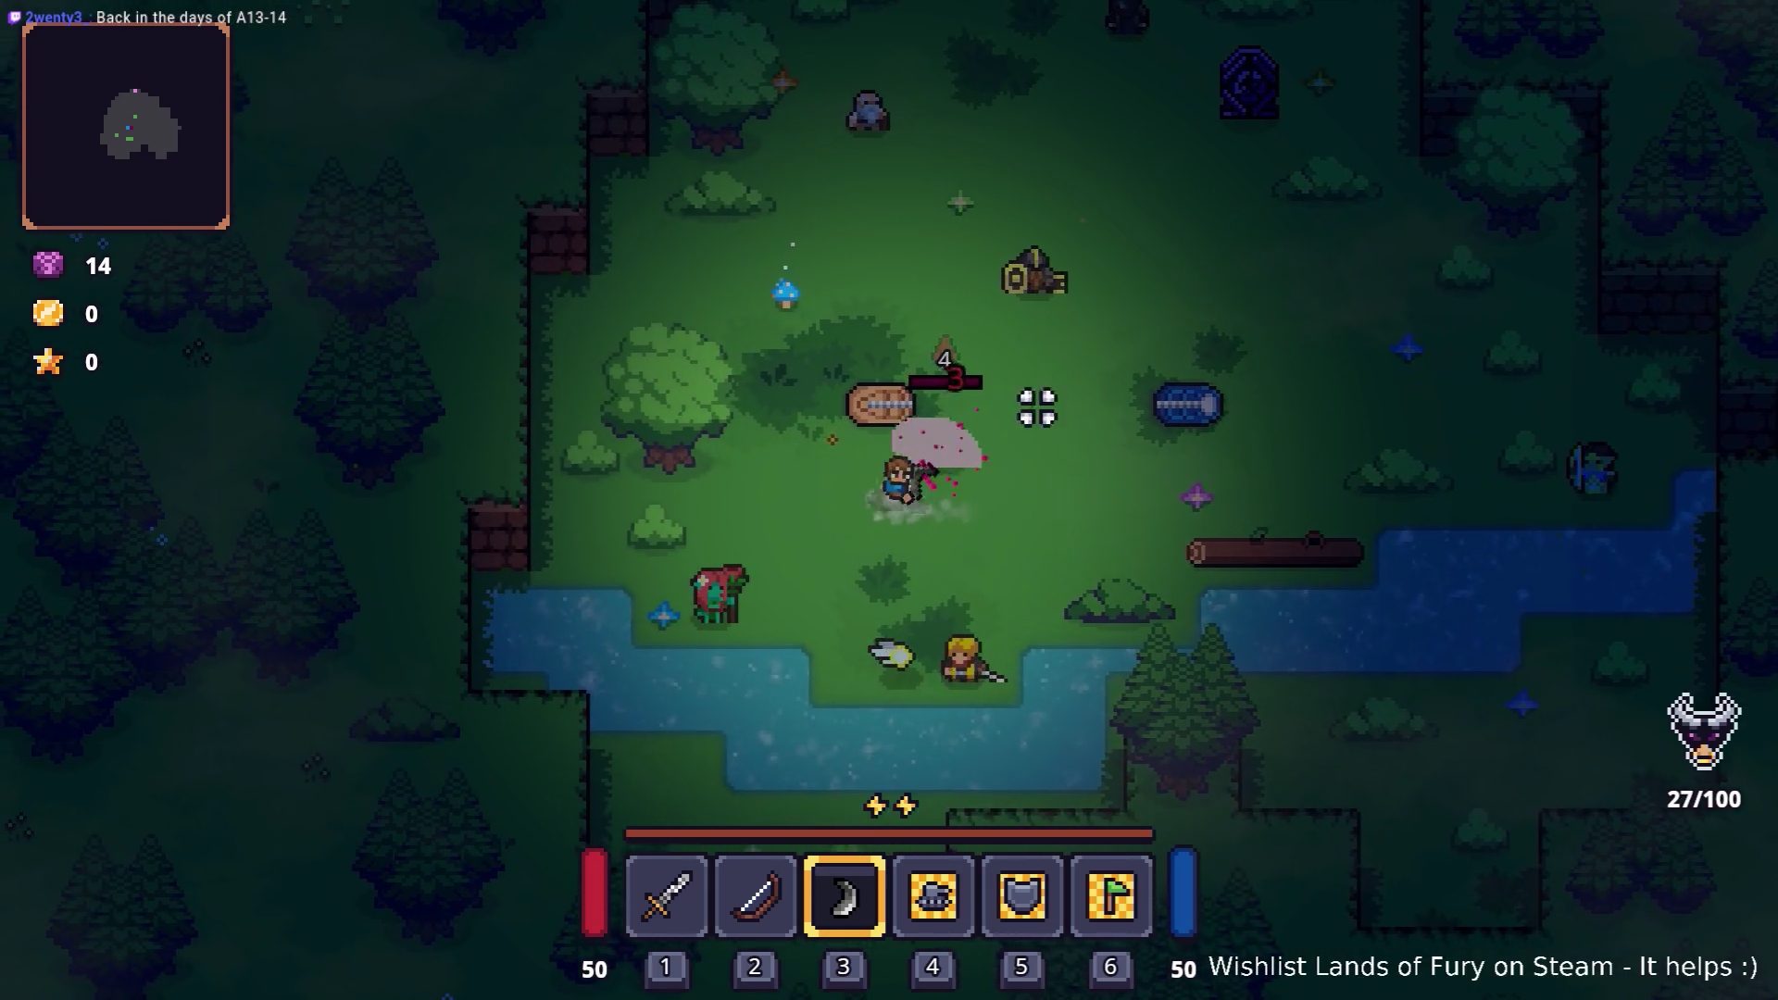
pyautogui.press('w')
pyautogui.press('d')
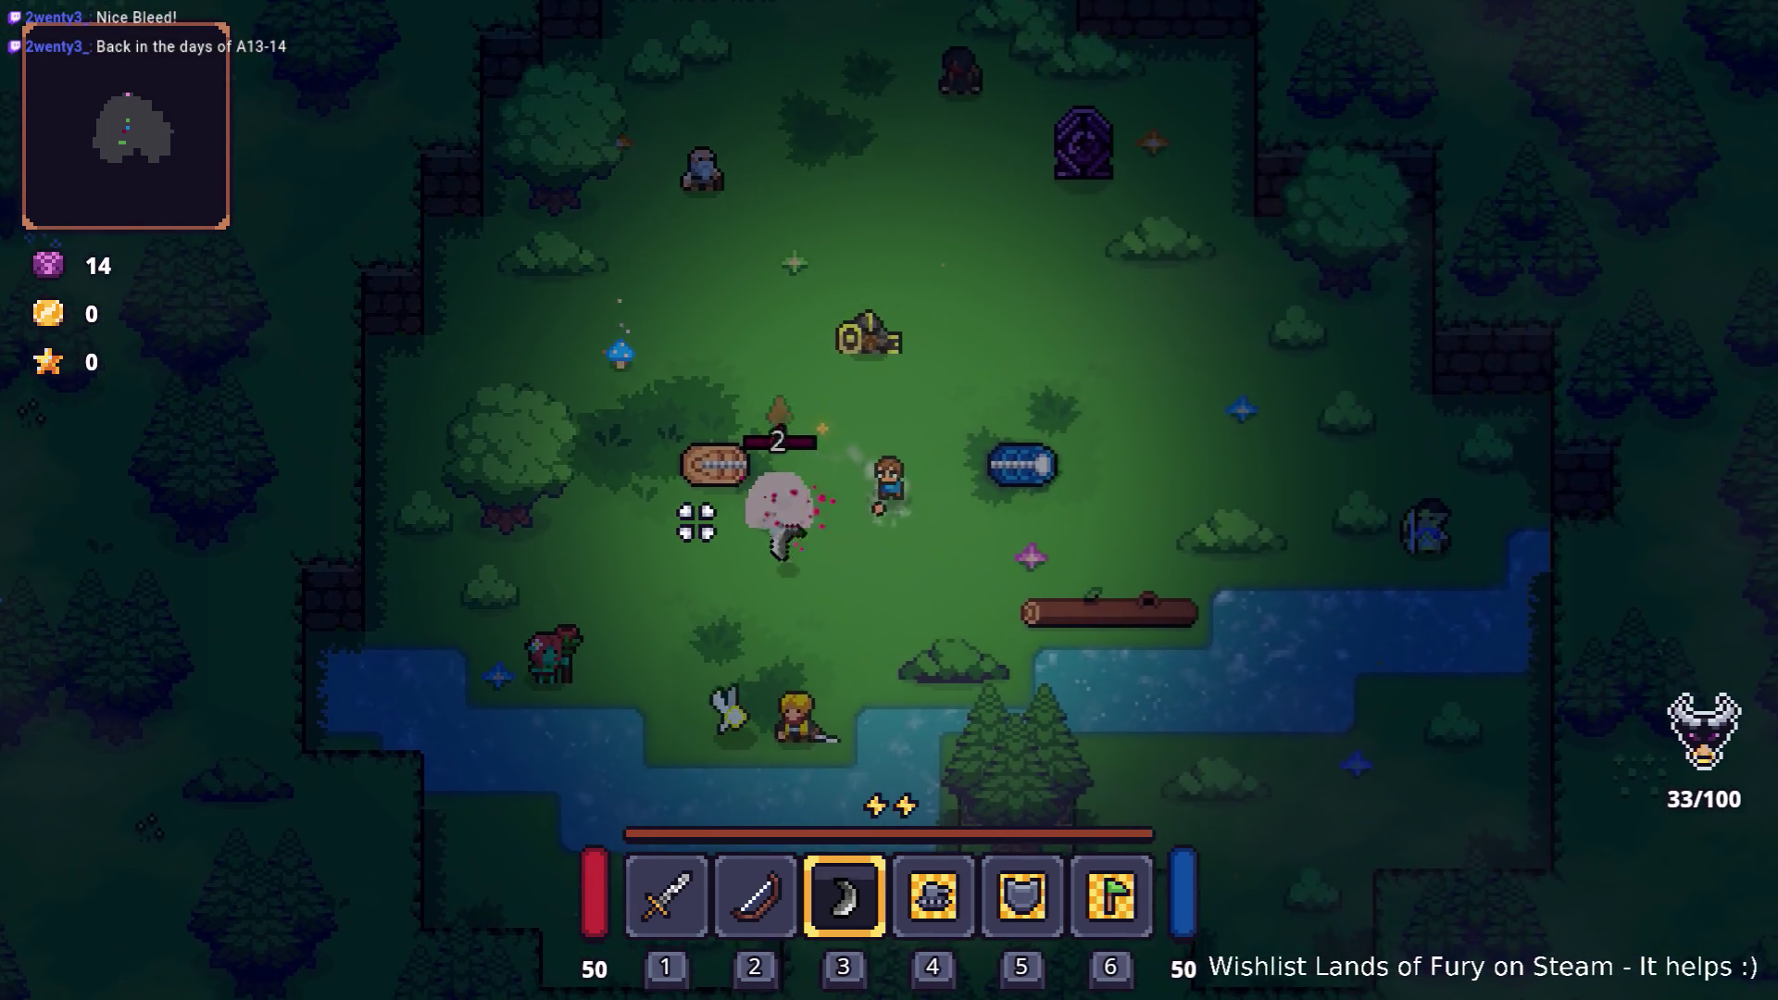
pyautogui.press('a')
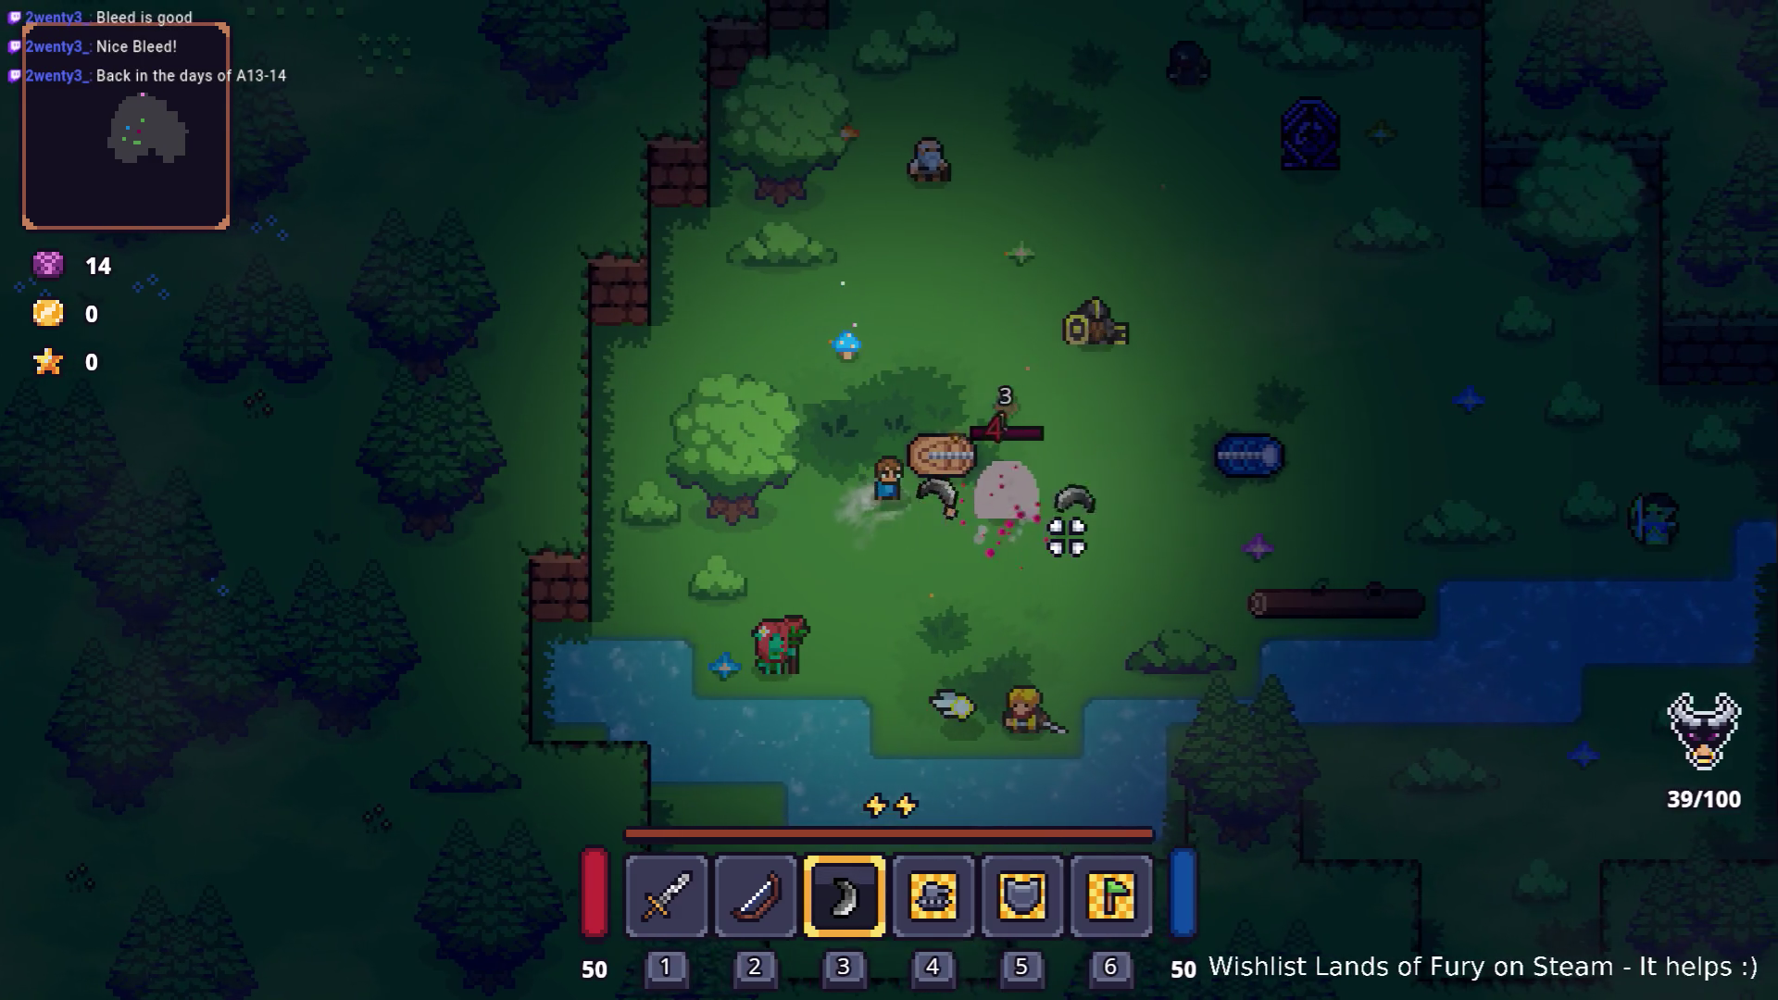
pyautogui.press('d')
pyautogui.press('s')
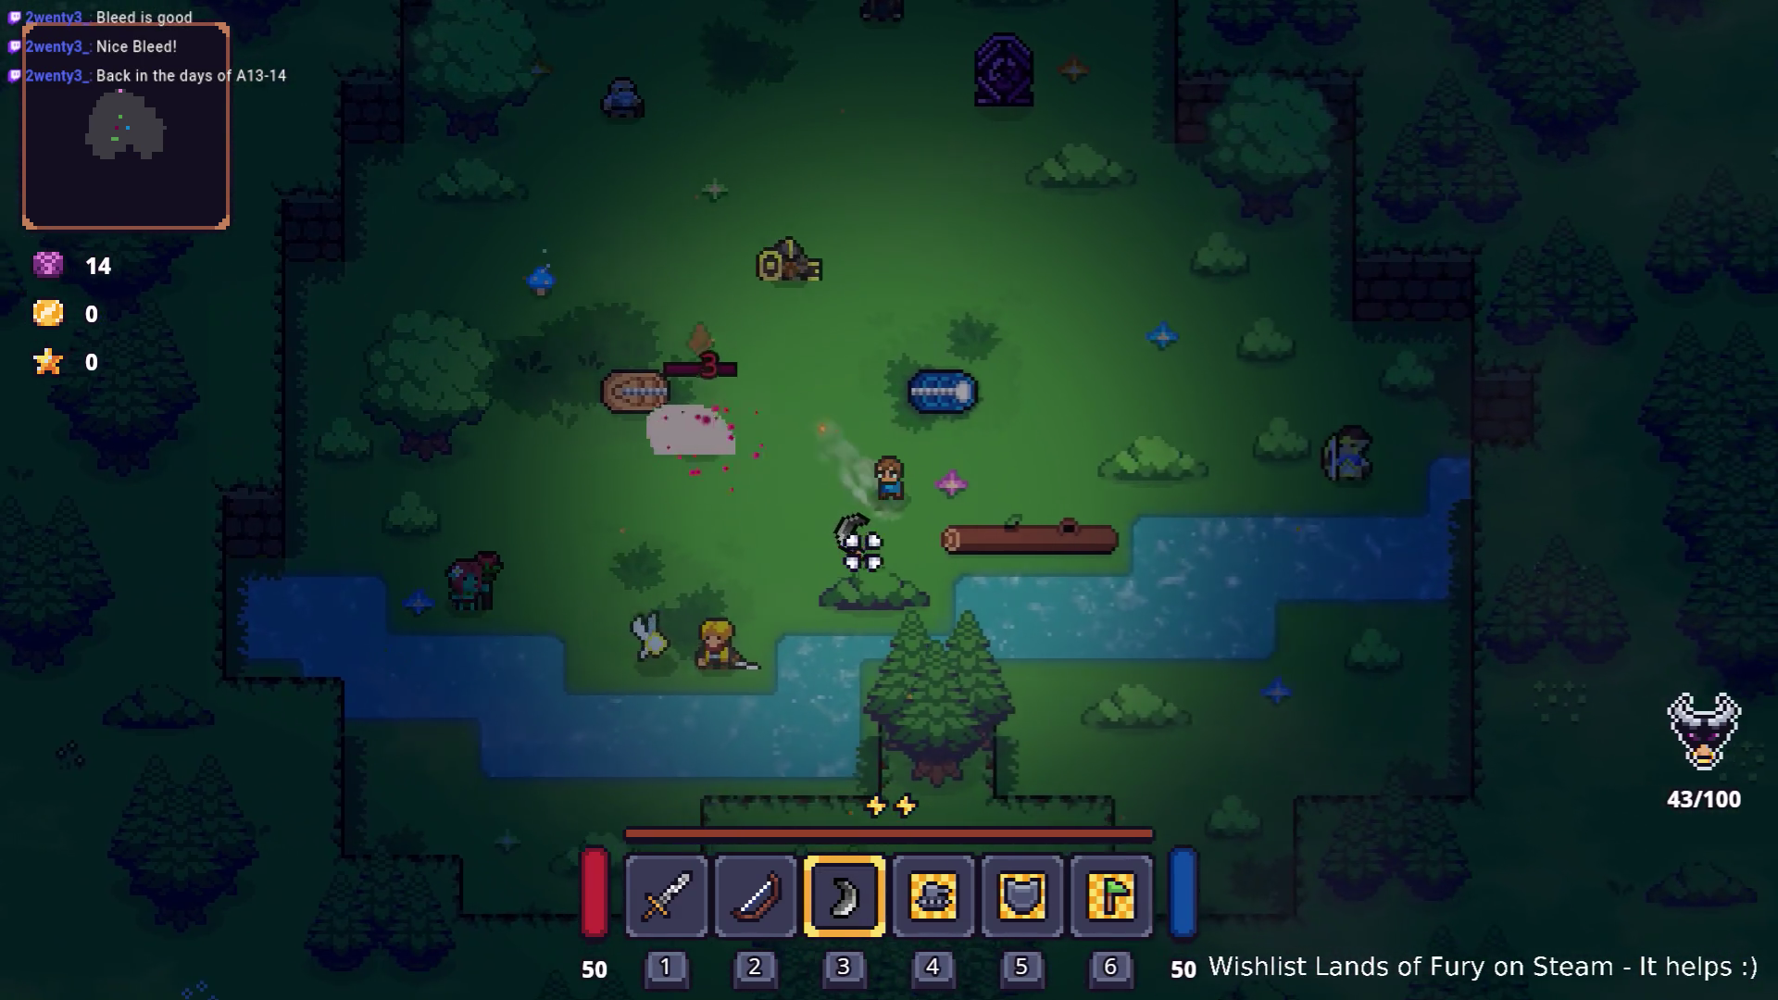
pyautogui.press('d')
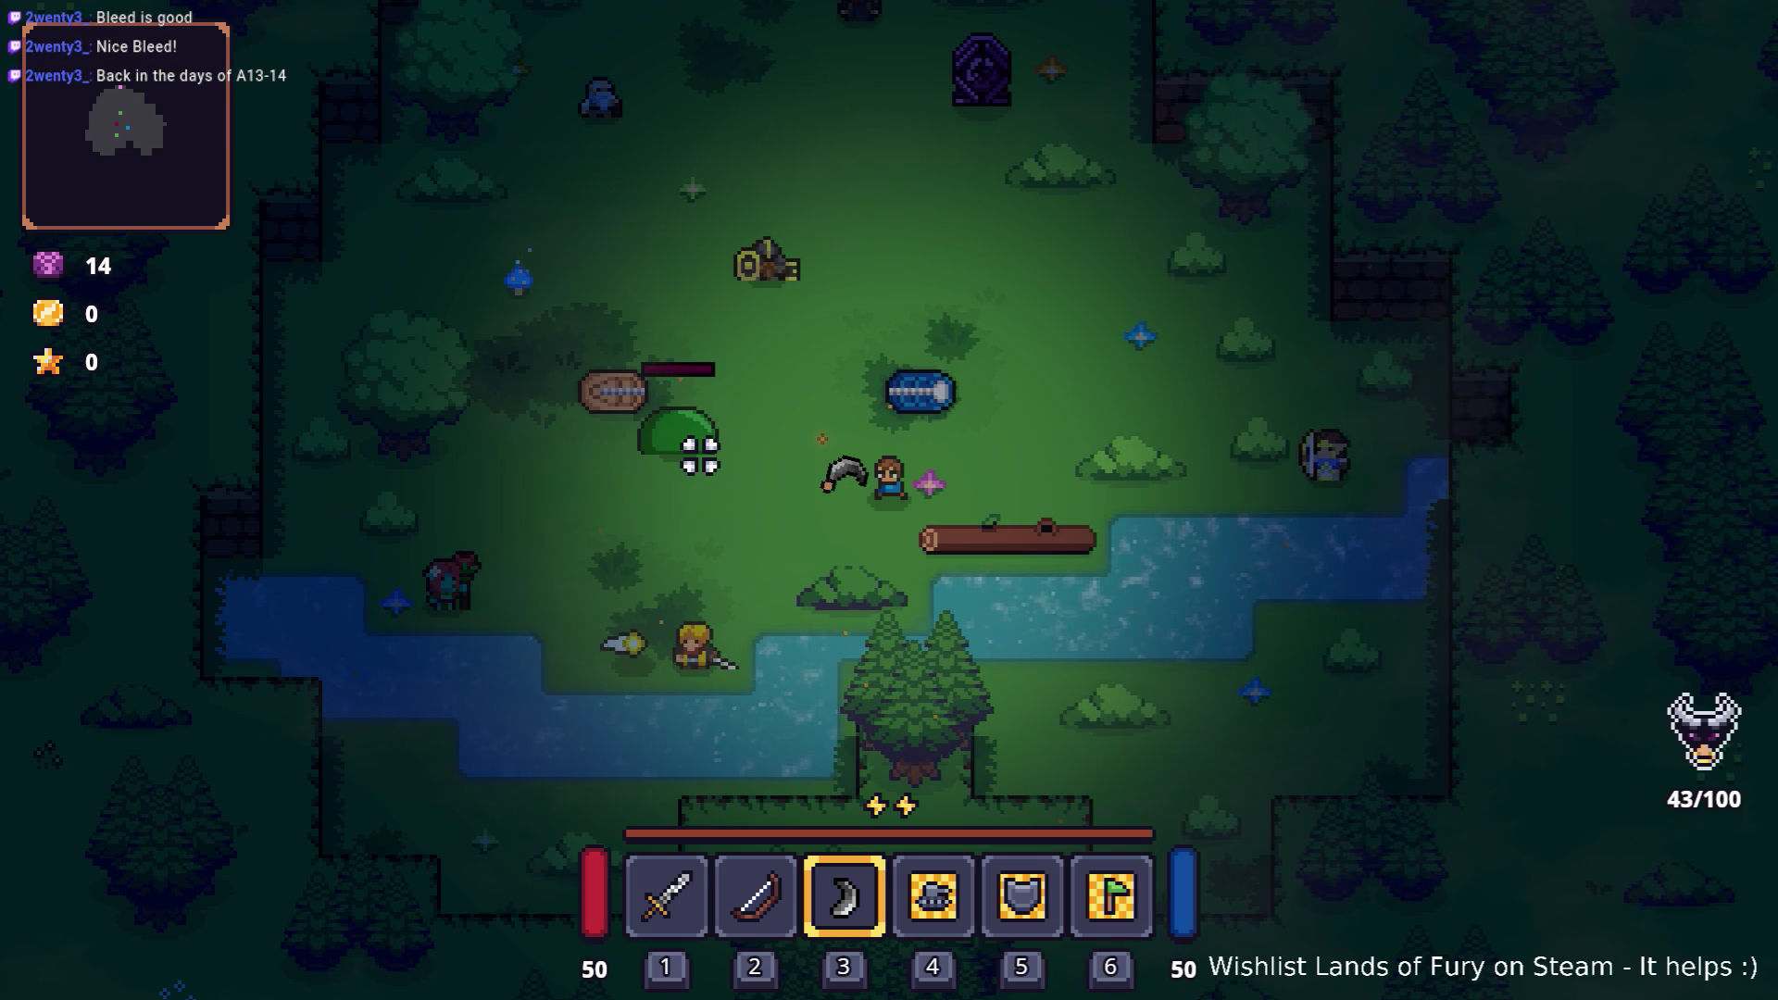
# Step: Check the boomerang's rune slots in the inventory, finding no runes to pick
pyautogui.press('i')
pyautogui.rightClick(841, 695)
pyautogui.click(833, 517)
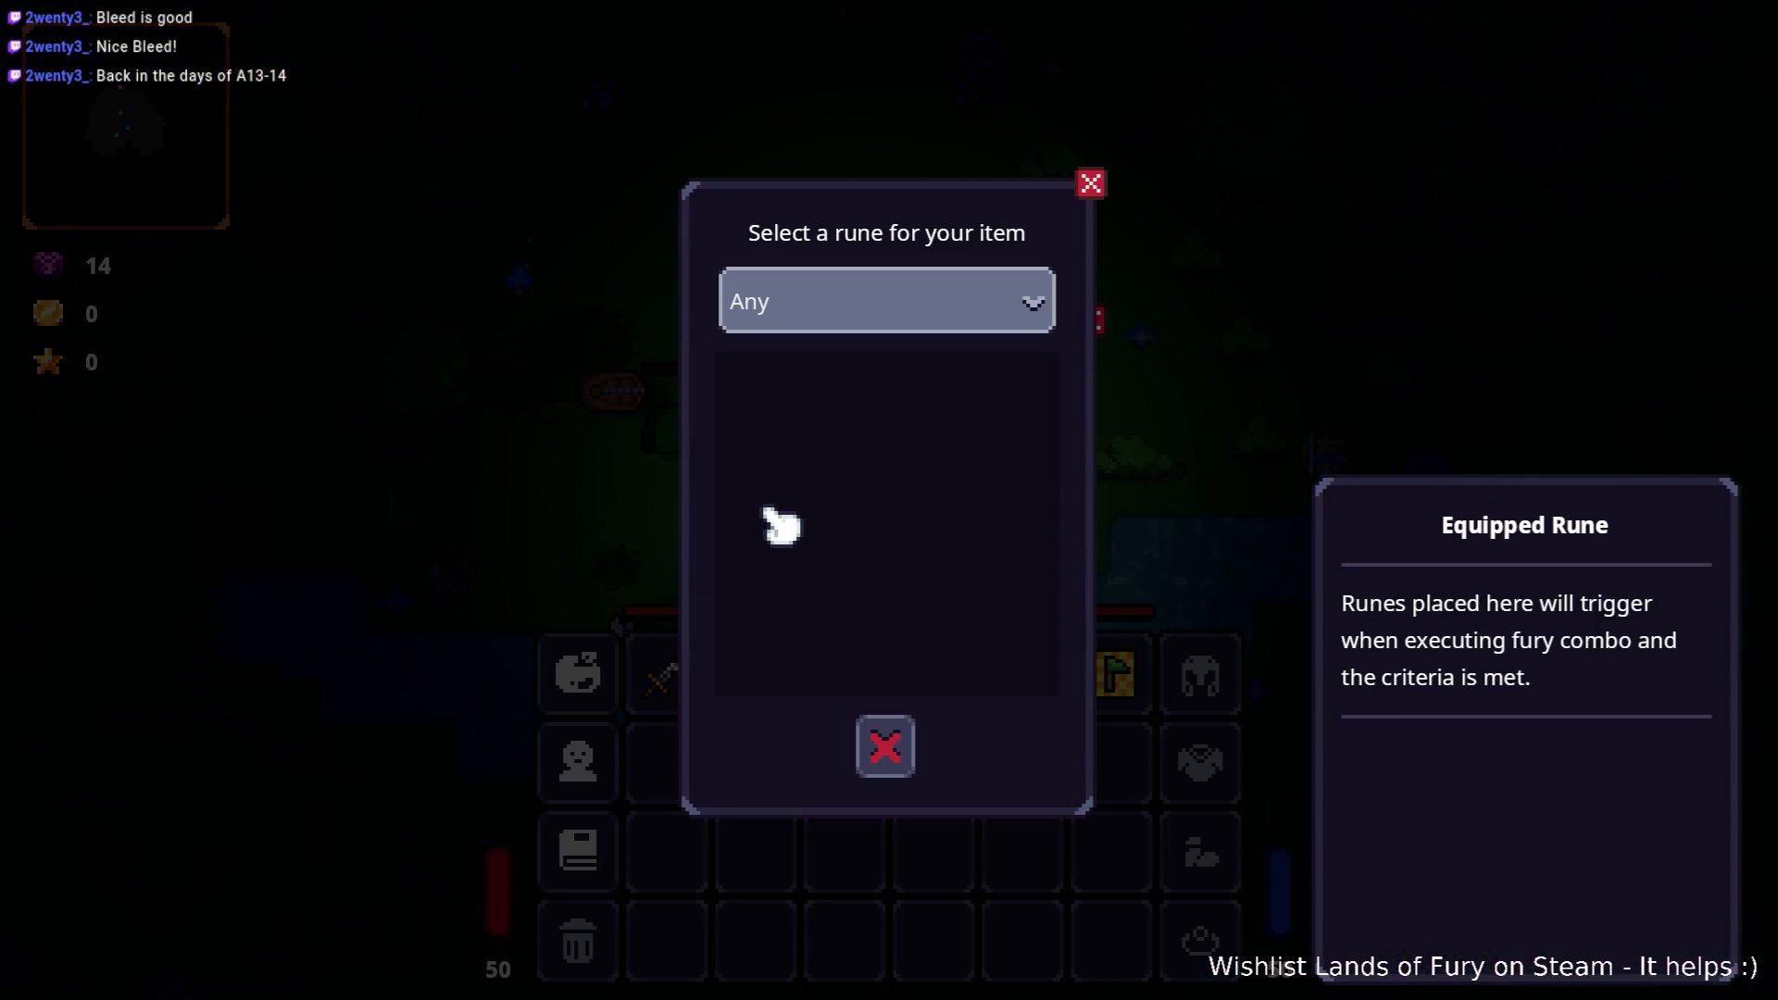
pyautogui.click(903, 747)
pyautogui.click(907, 621)
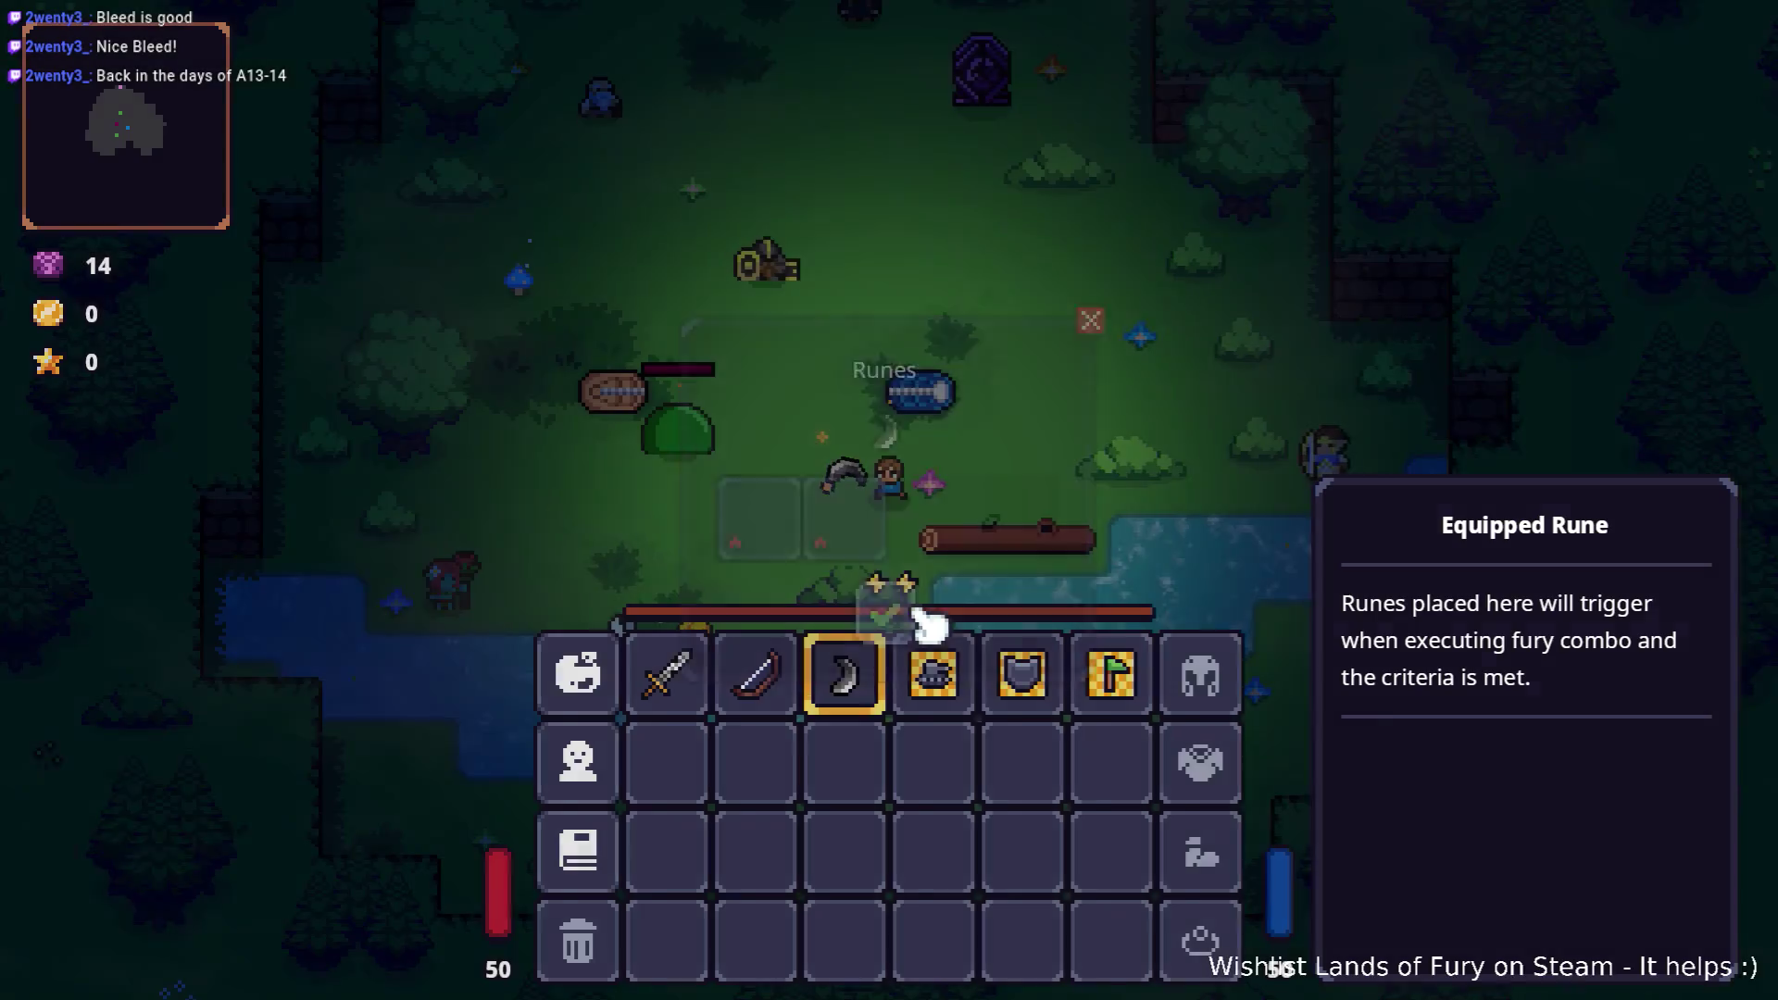
pyautogui.press('i')
# Step: Add a bleeding_slash_rune through the console's Player.AddItem command
pyautogui.press('`')
pyautogui.press('Up')
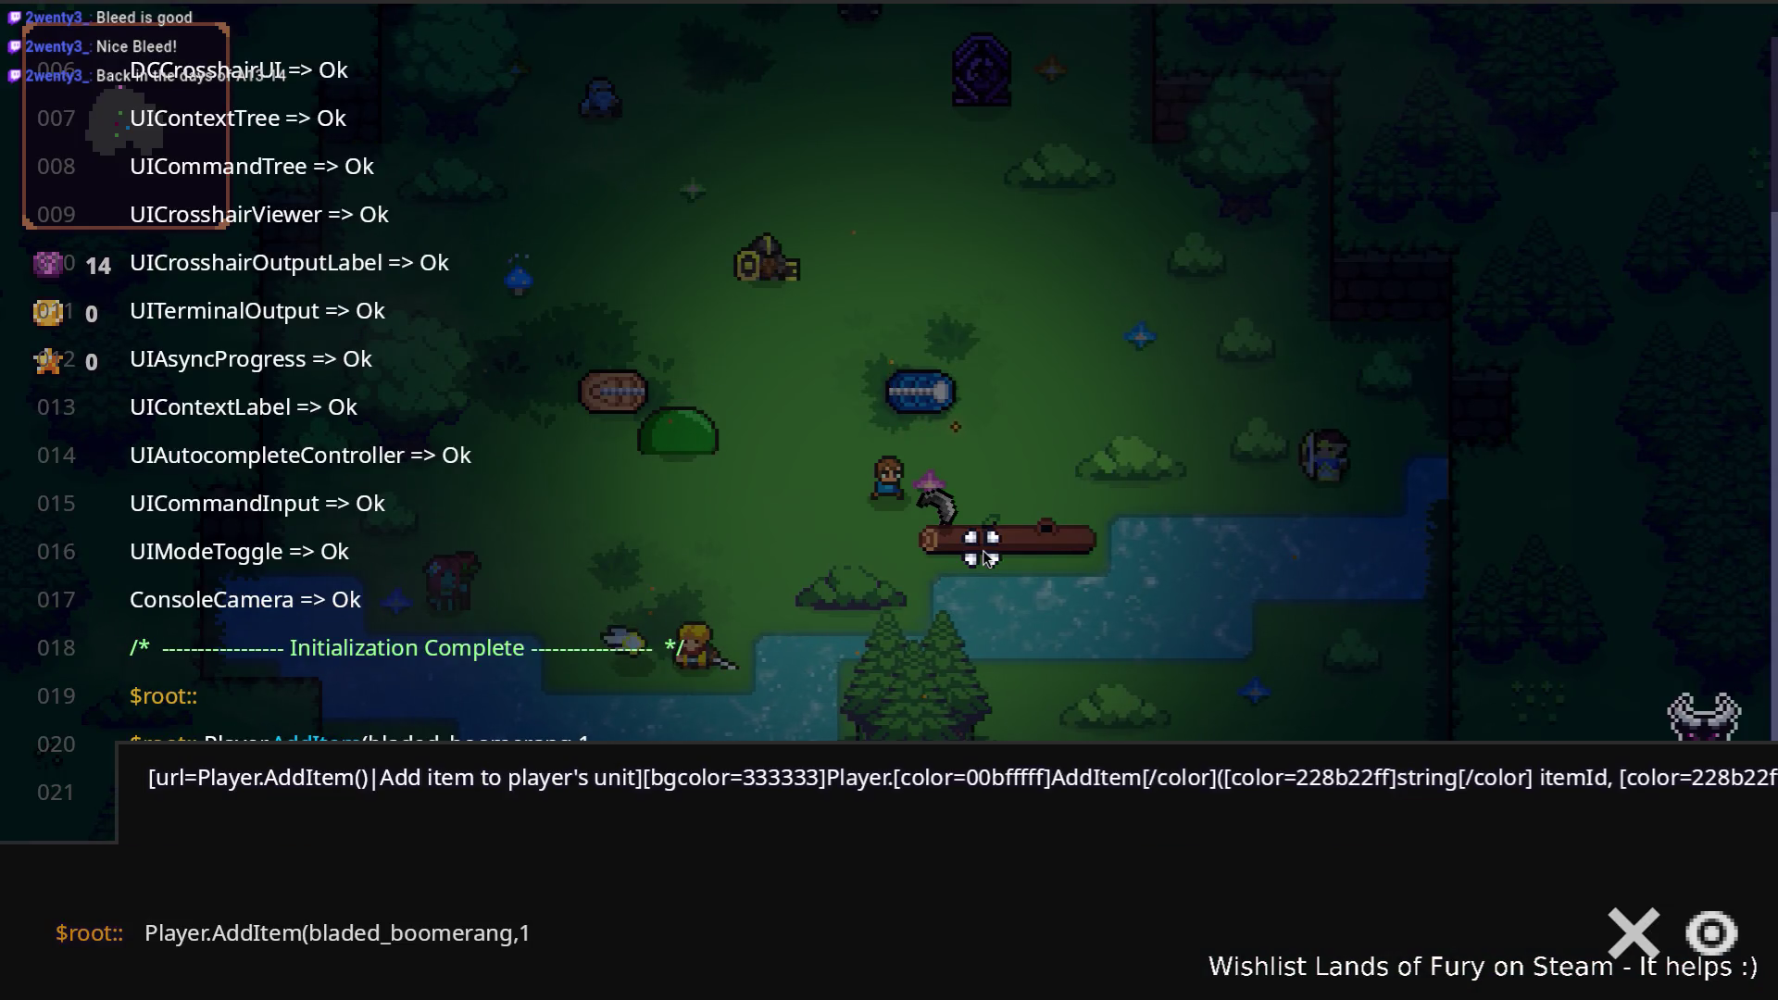
pyautogui.hotkey('ctrl', 'shift', 'Left')
pyautogui.write('bleedi')
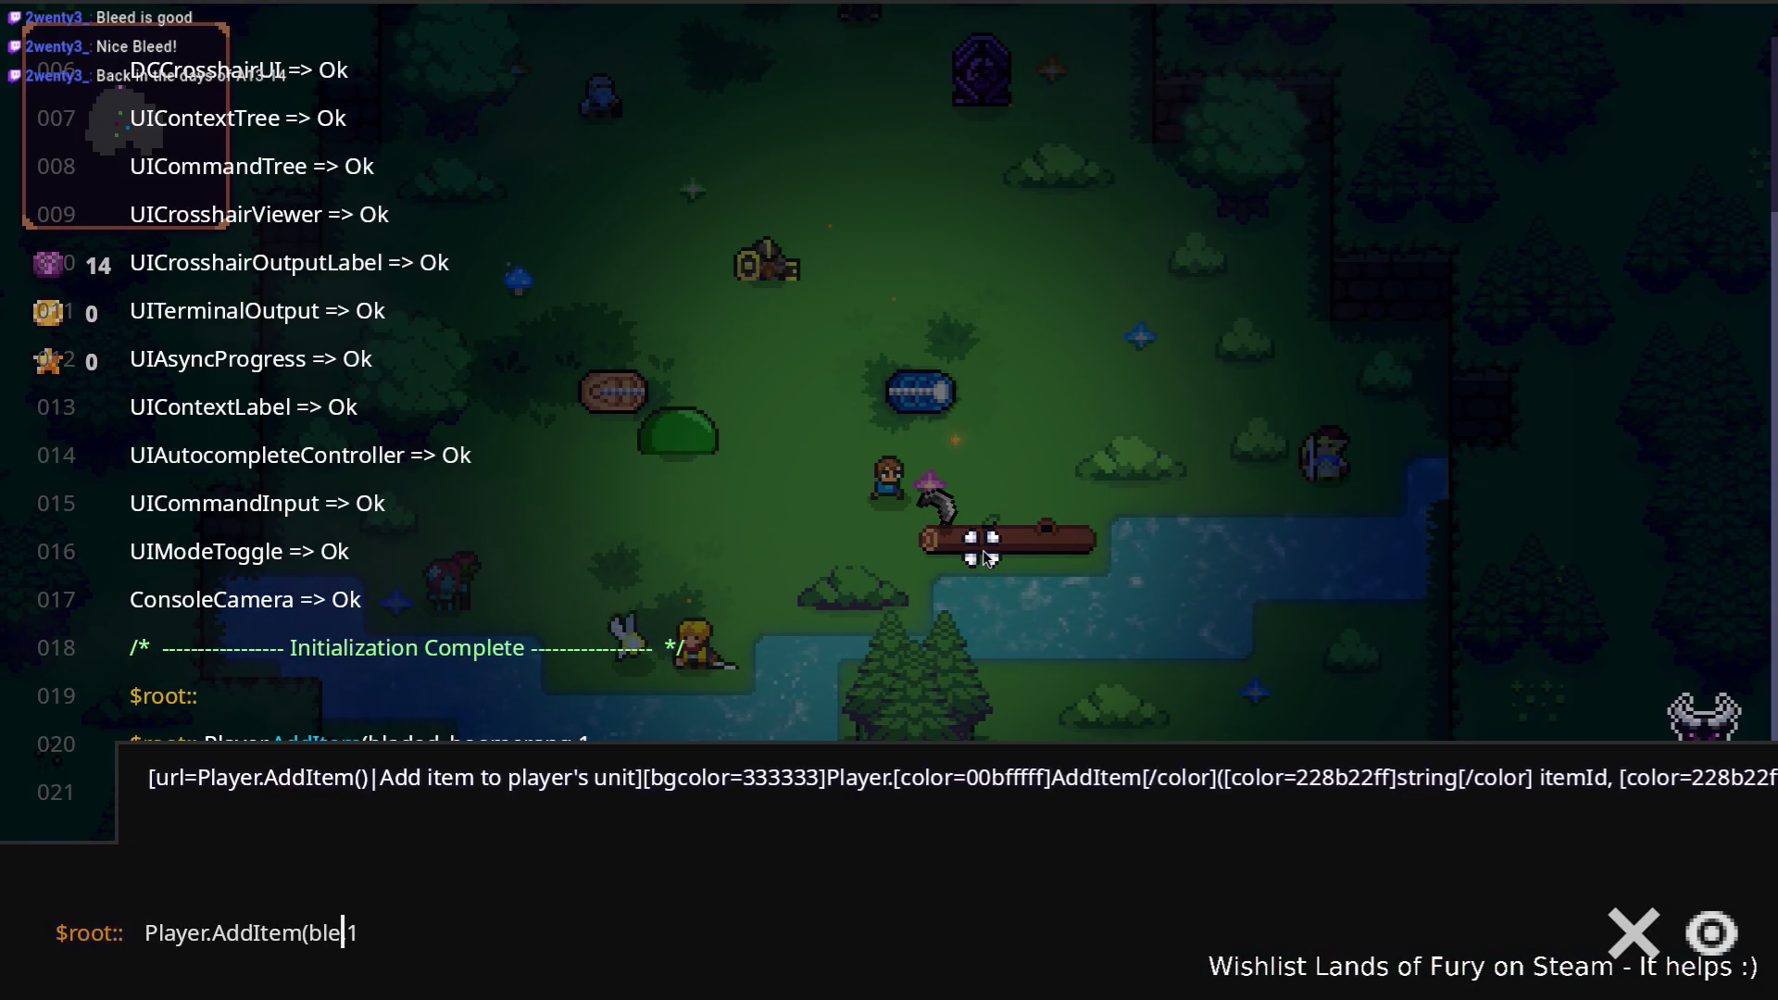
pyautogui.write('ng_slash_')
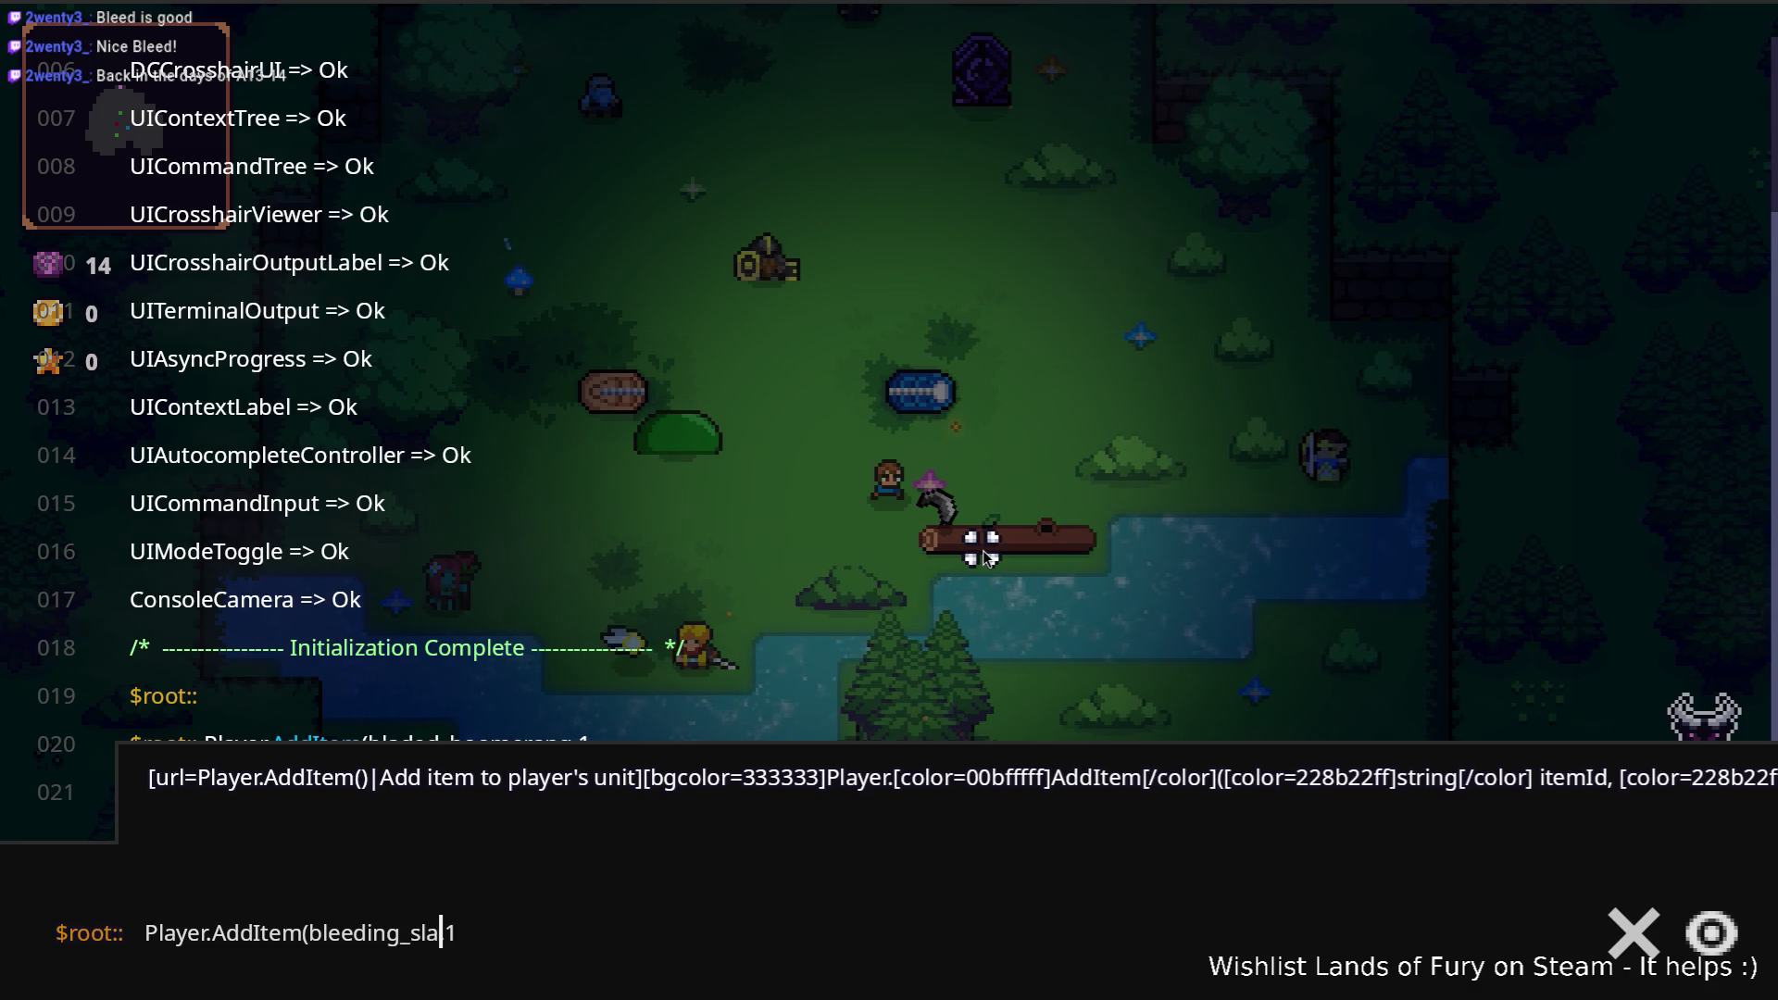
pyautogui.write('rune,')
pyautogui.press('Return')
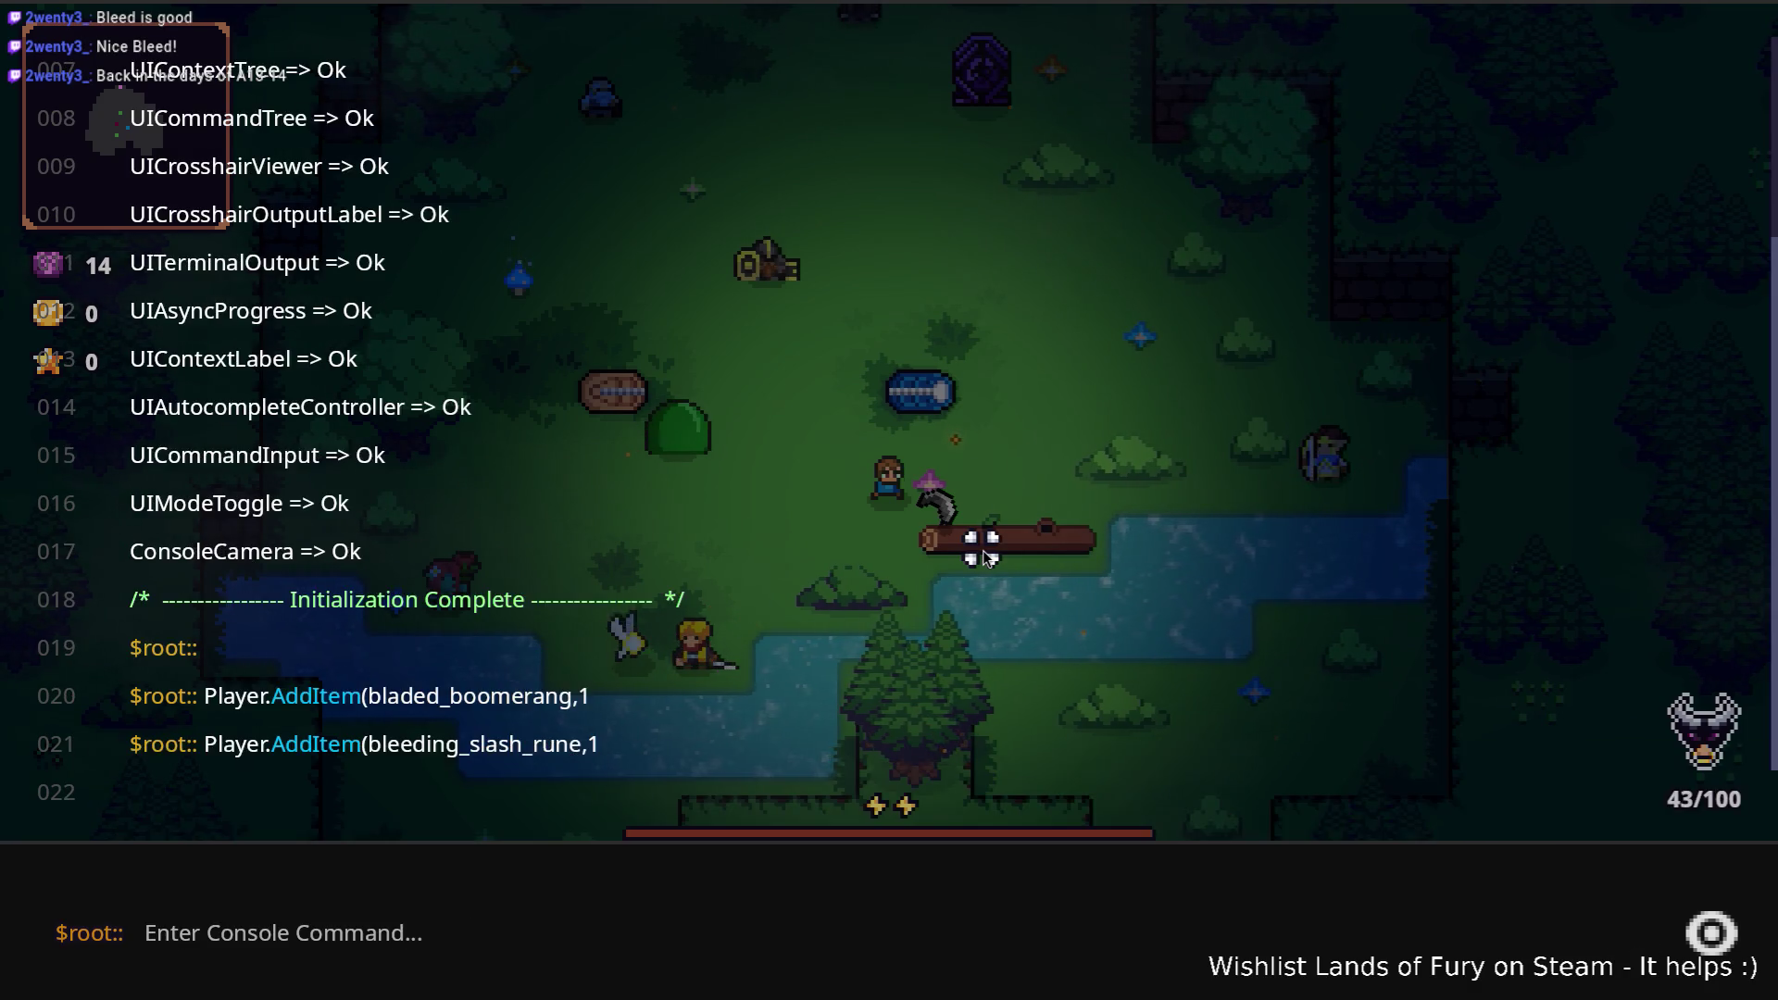
pyautogui.press('`')
pyautogui.press('i')
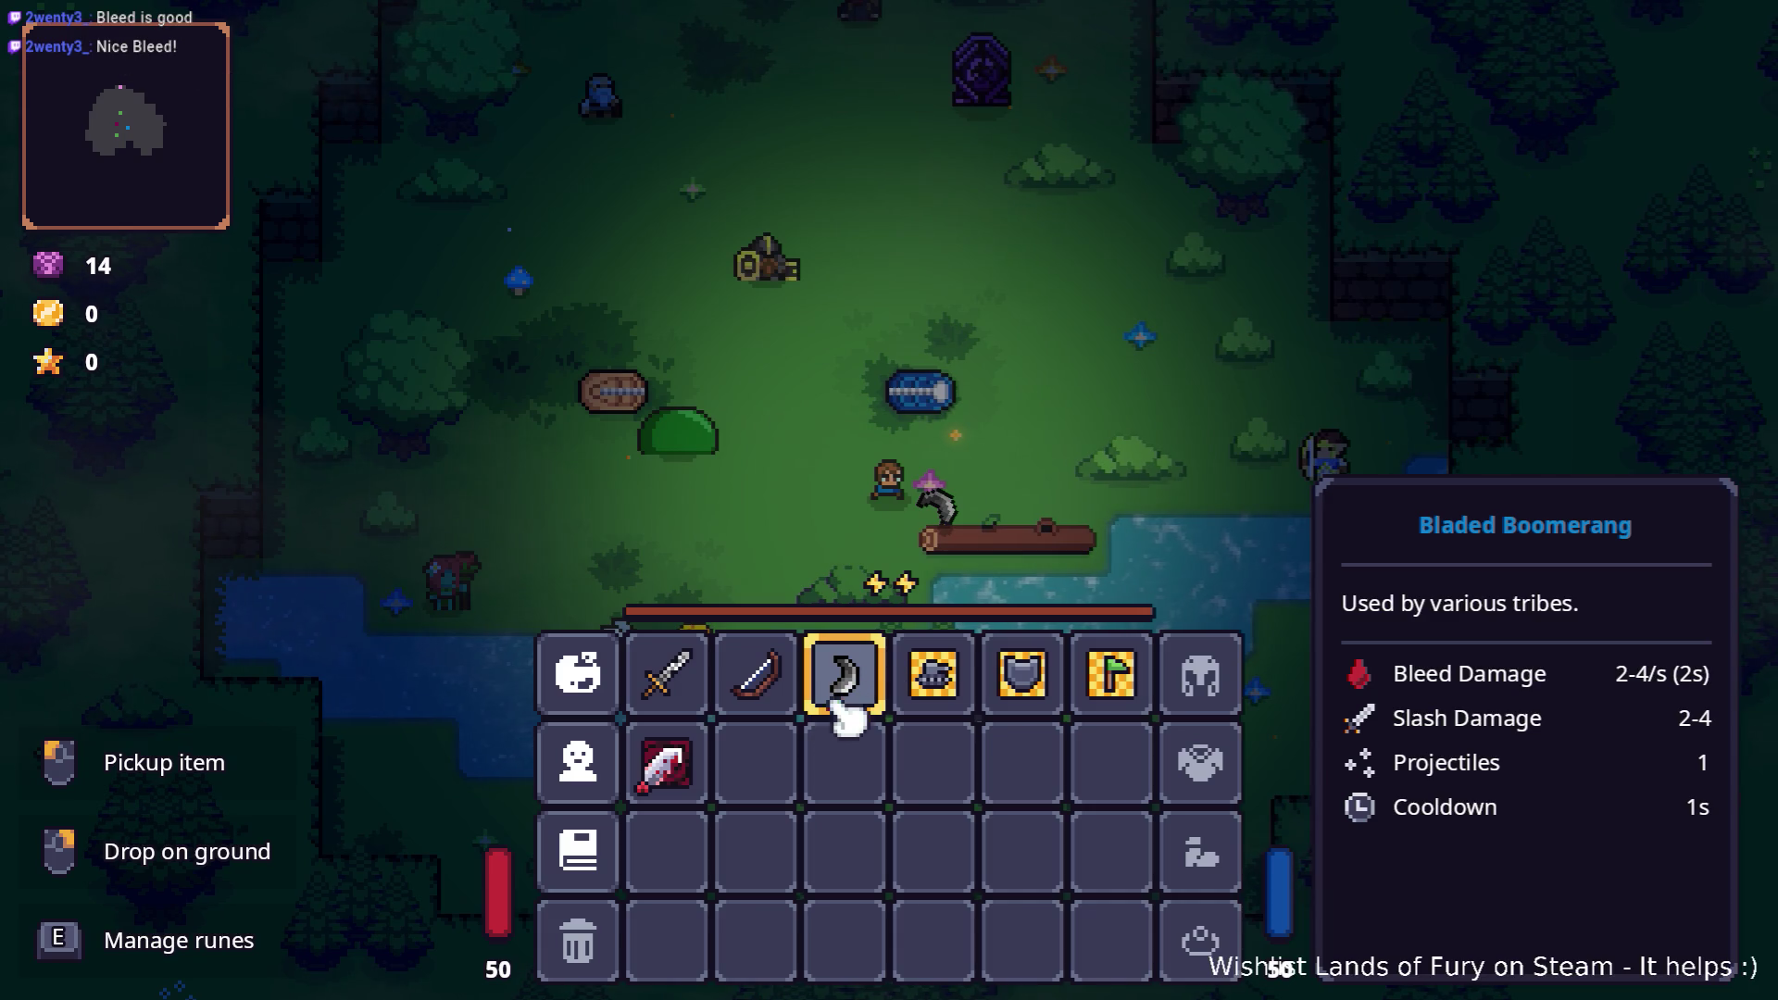
pyautogui.press('e')
pyautogui.press('`')
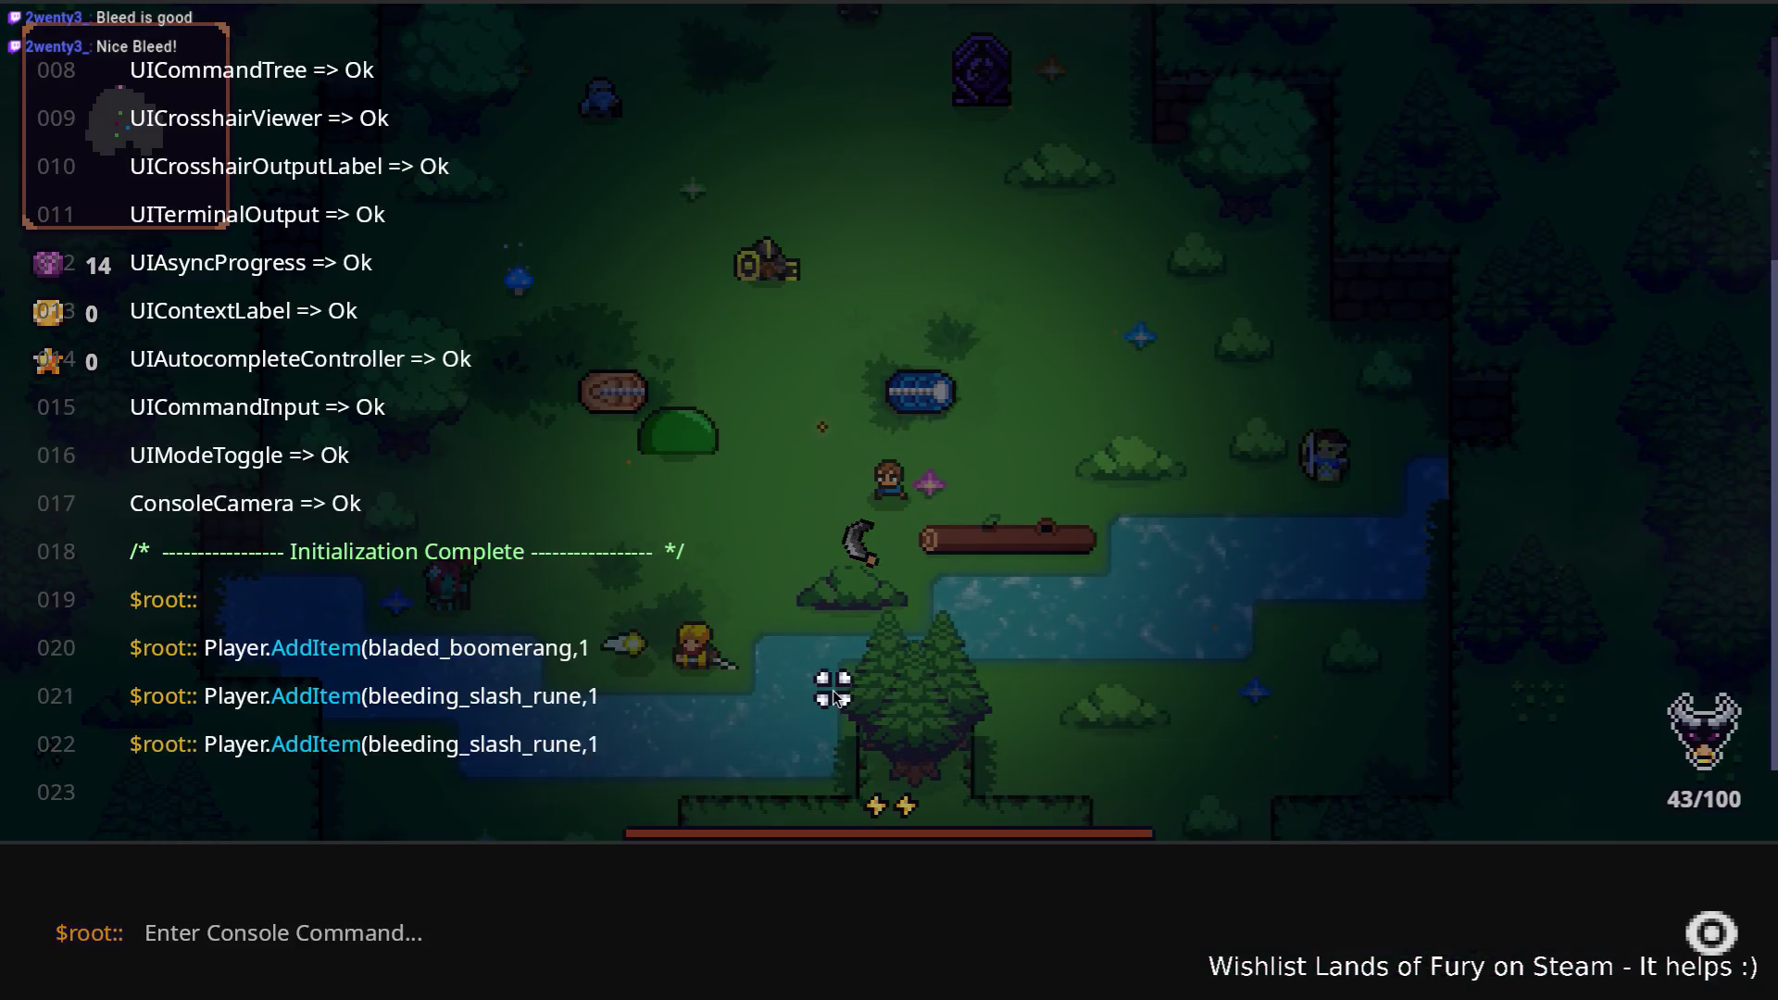
pyautogui.press('Escape')
# Step: Reopen the boomerang's rune slots and close them without assigning a rune
pyautogui.press('i')
pyautogui.click(844, 646)
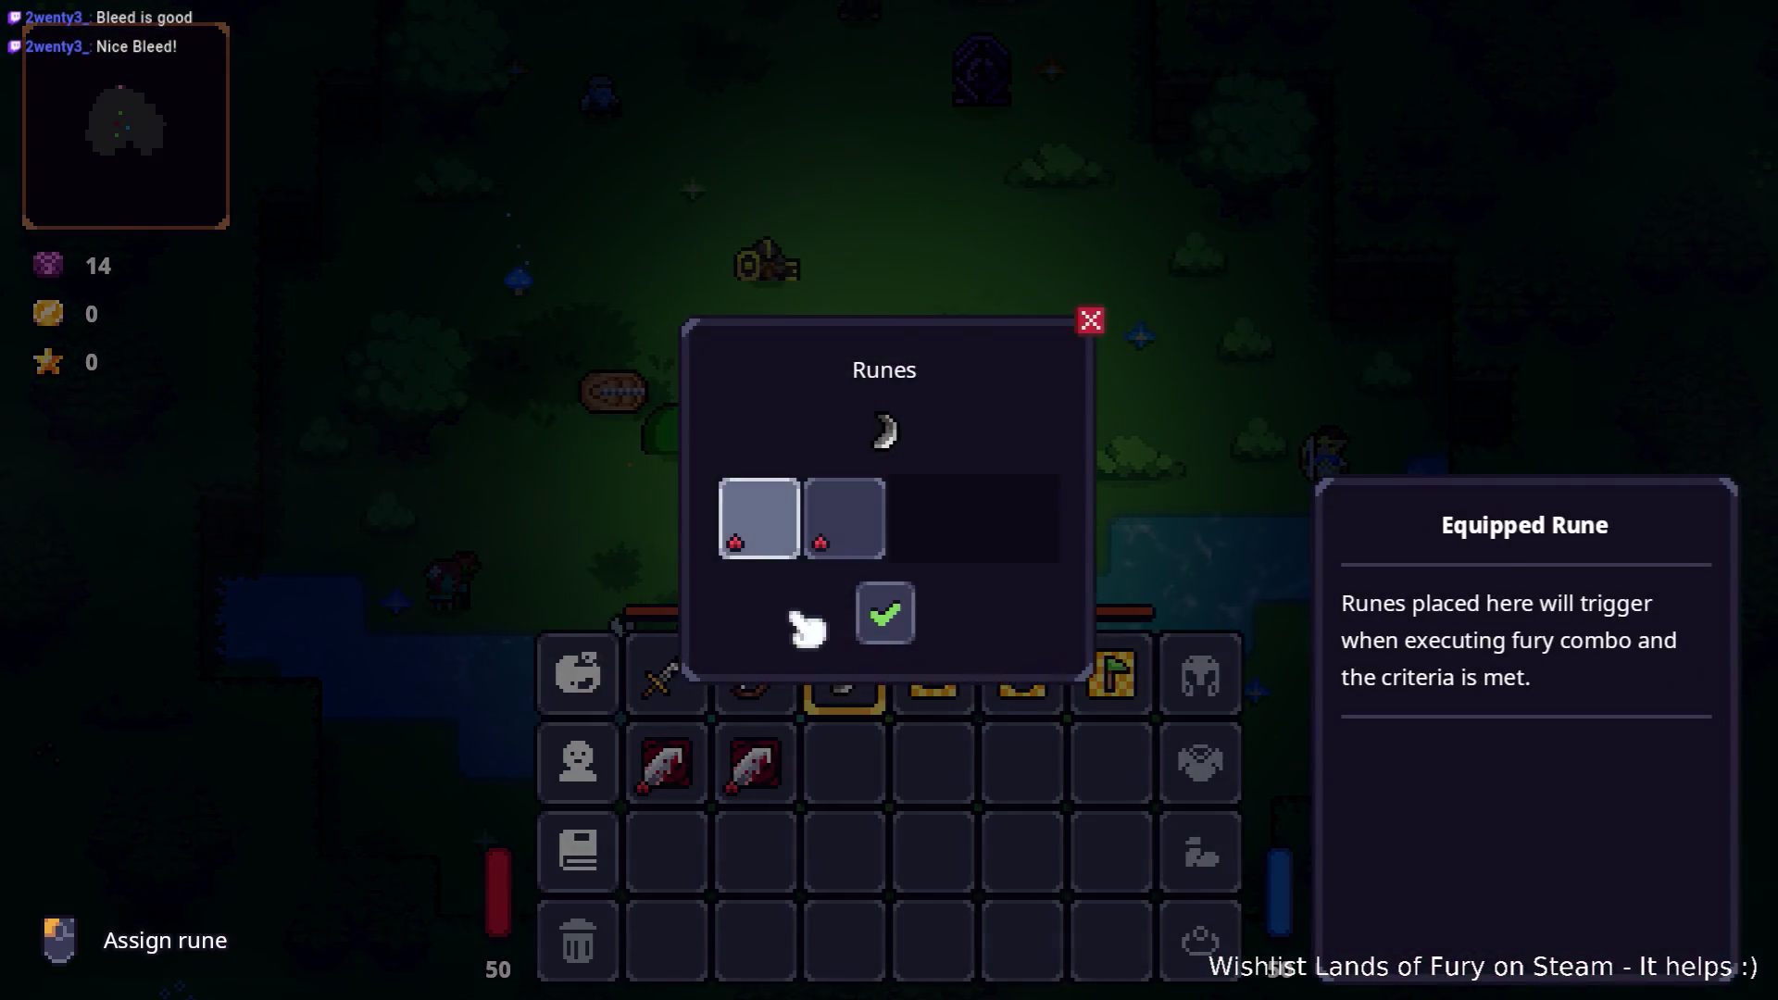
pyautogui.click(759, 518)
pyautogui.click(894, 749)
pyautogui.click(884, 607)
pyautogui.press('i')
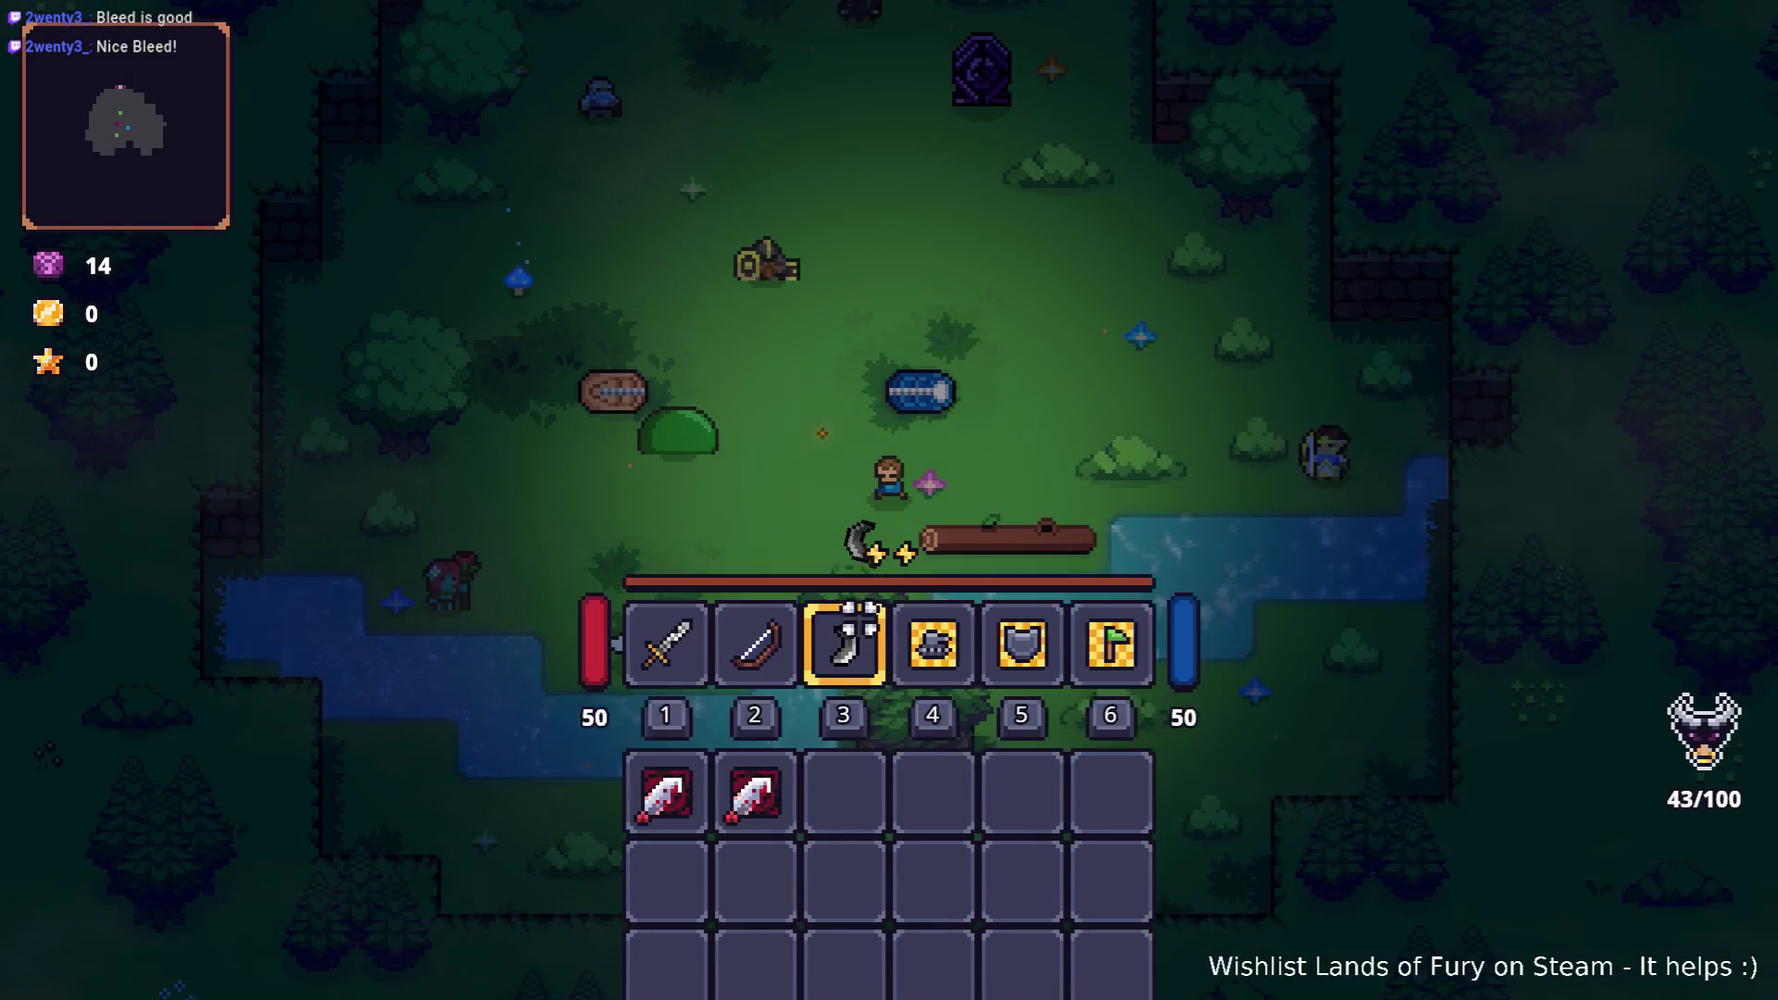
# Step: Edit the recalled console command to add a shrapnel_shot_rune instead
pyautogui.press('`')
pyautogui.press('Up')
pyautogui.press('Left')
pyautogui.press('Left')
pyautogui.press('Left')
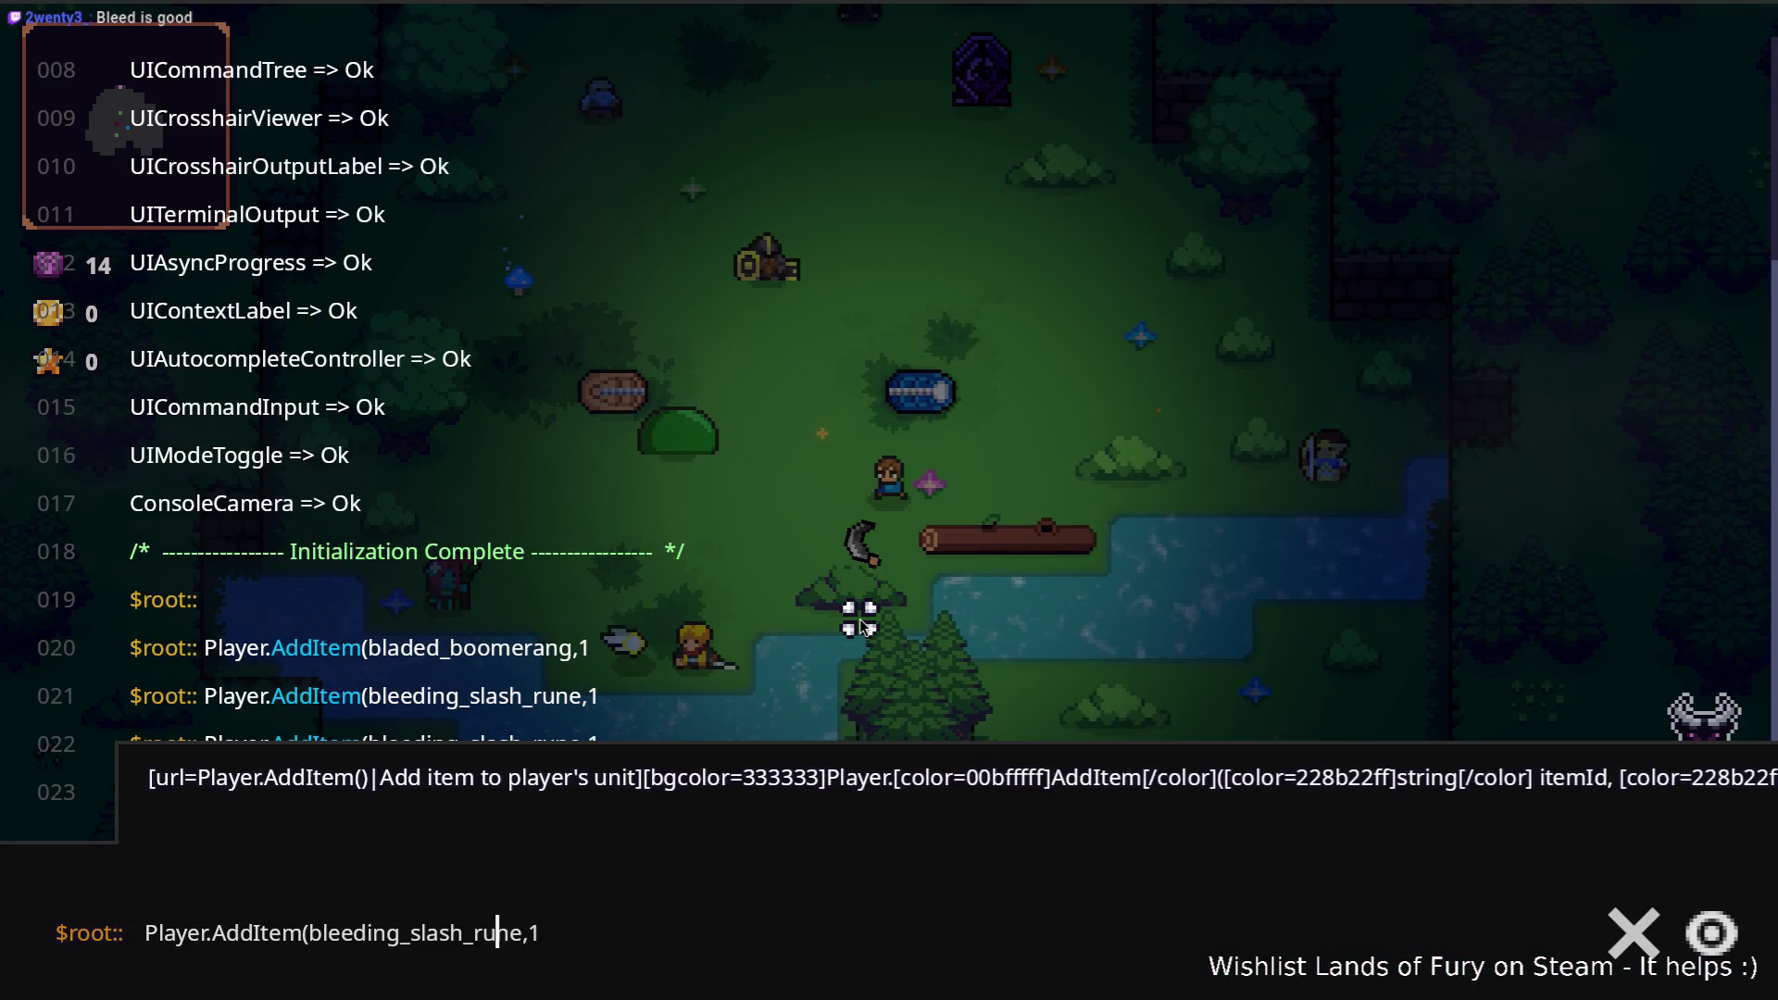
pyautogui.hotkey('ctrl', 'shift', 'Left')
pyautogui.write('shrapnel')
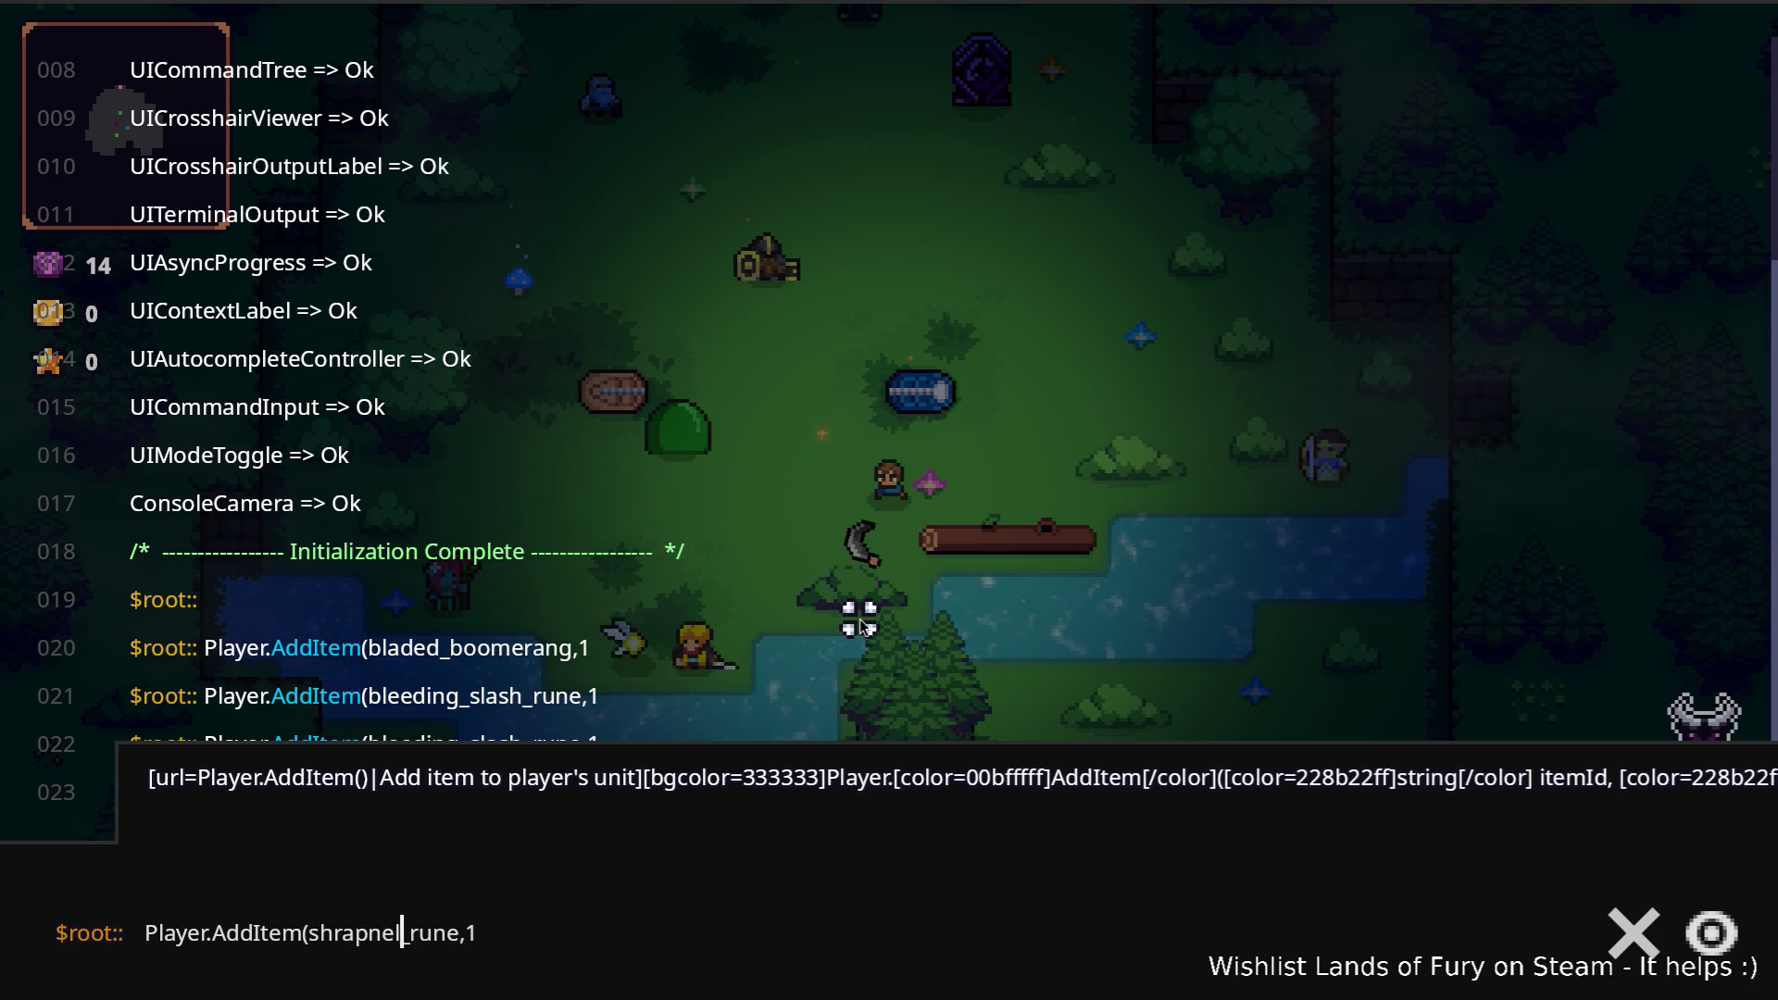
pyautogui.write('_shot')
pyautogui.press('Return')
pyautogui.press('Escape')
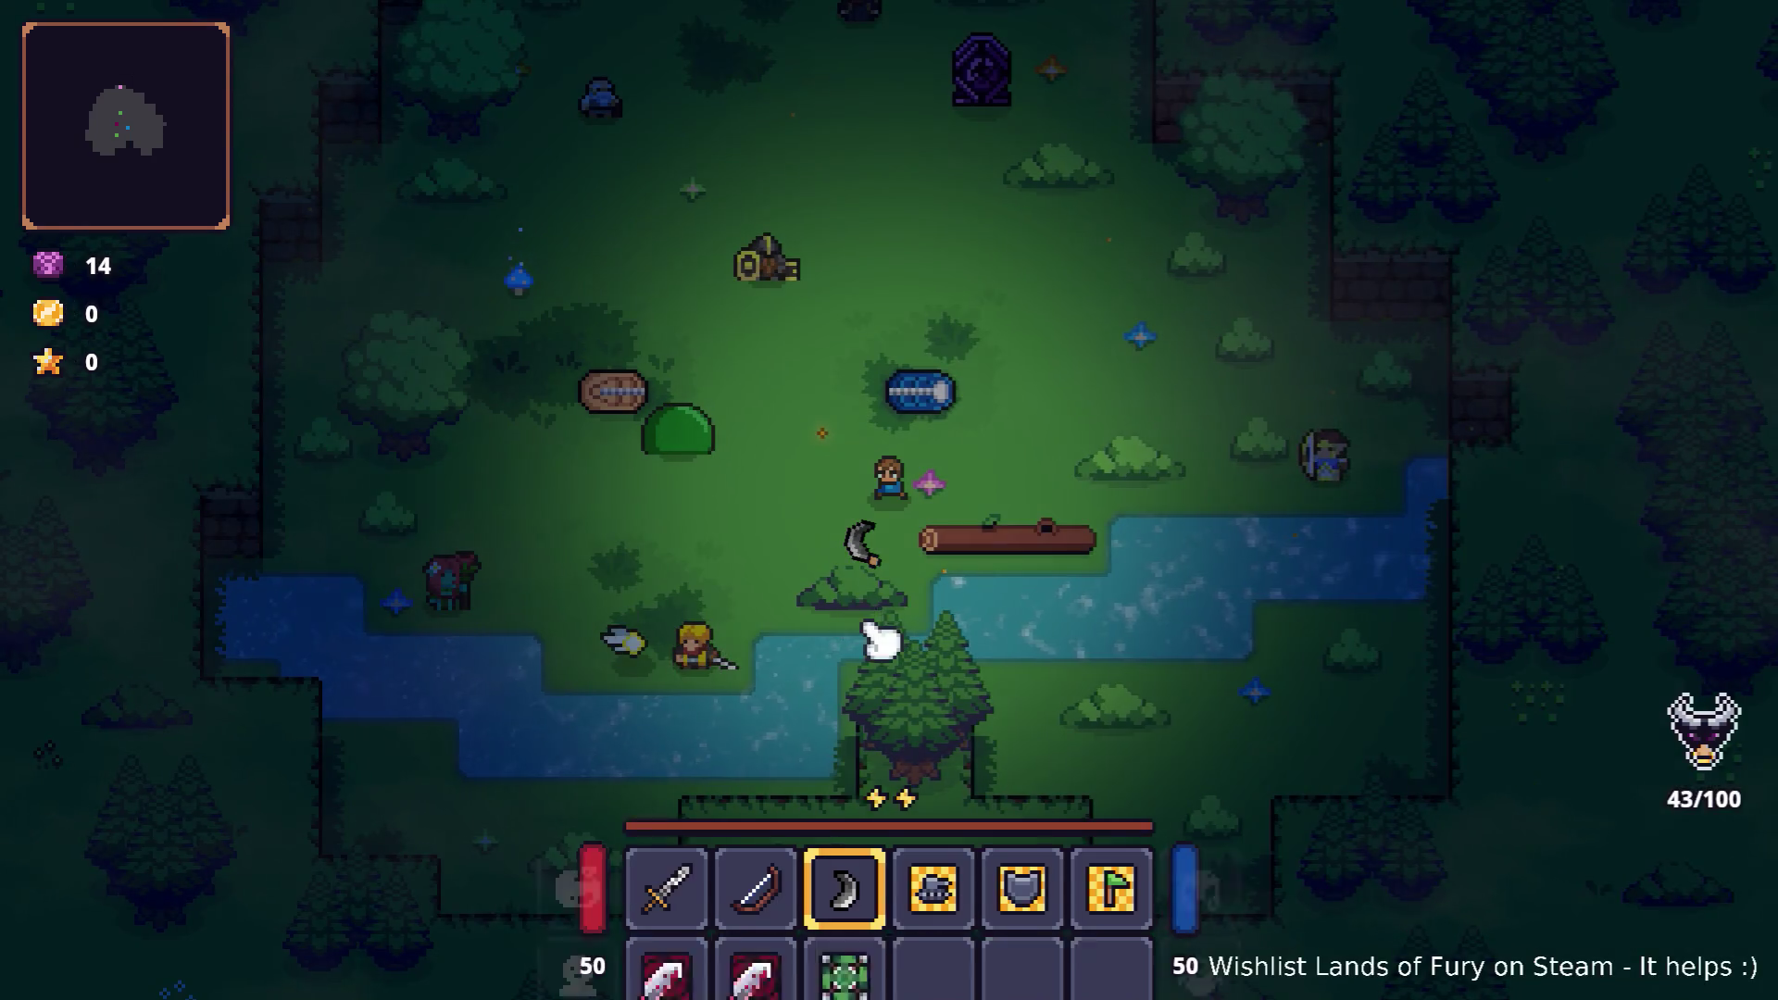
# Step: Socket the Shrapnel Shot rune into the boomerang and confirm
pyautogui.press('i')
pyautogui.rightClick(842, 668)
pyautogui.click(787, 519)
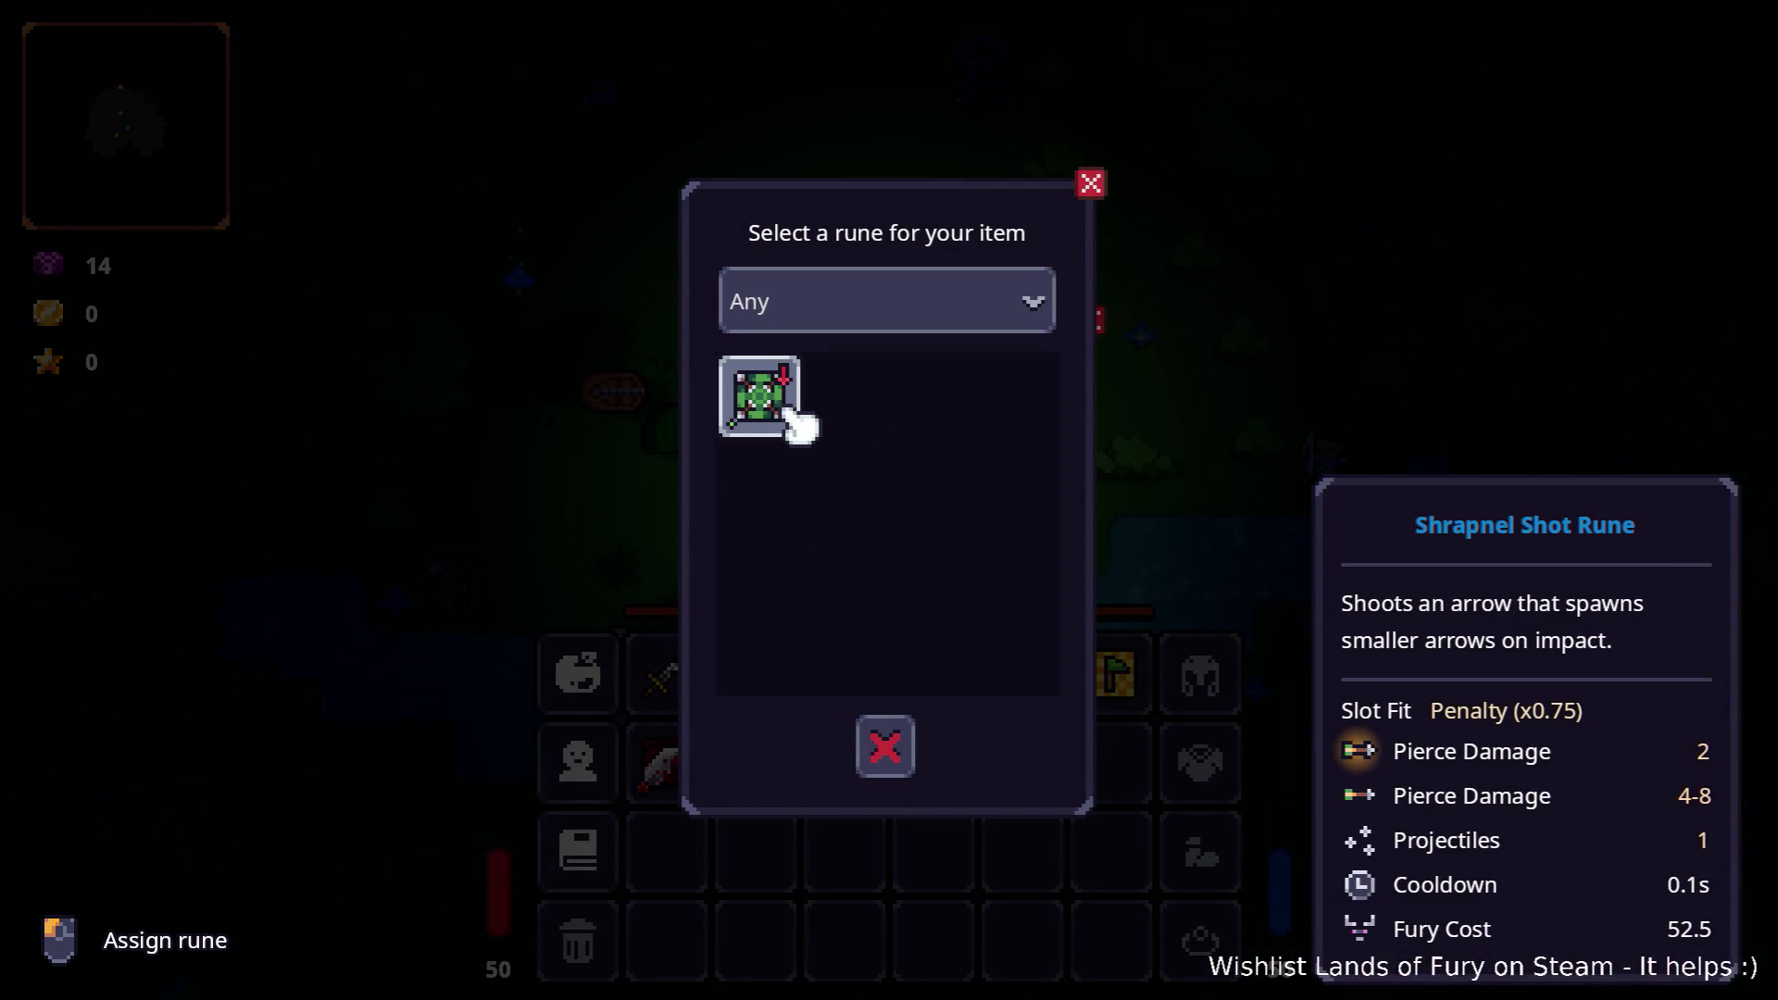
pyautogui.click(794, 419)
pyautogui.click(885, 607)
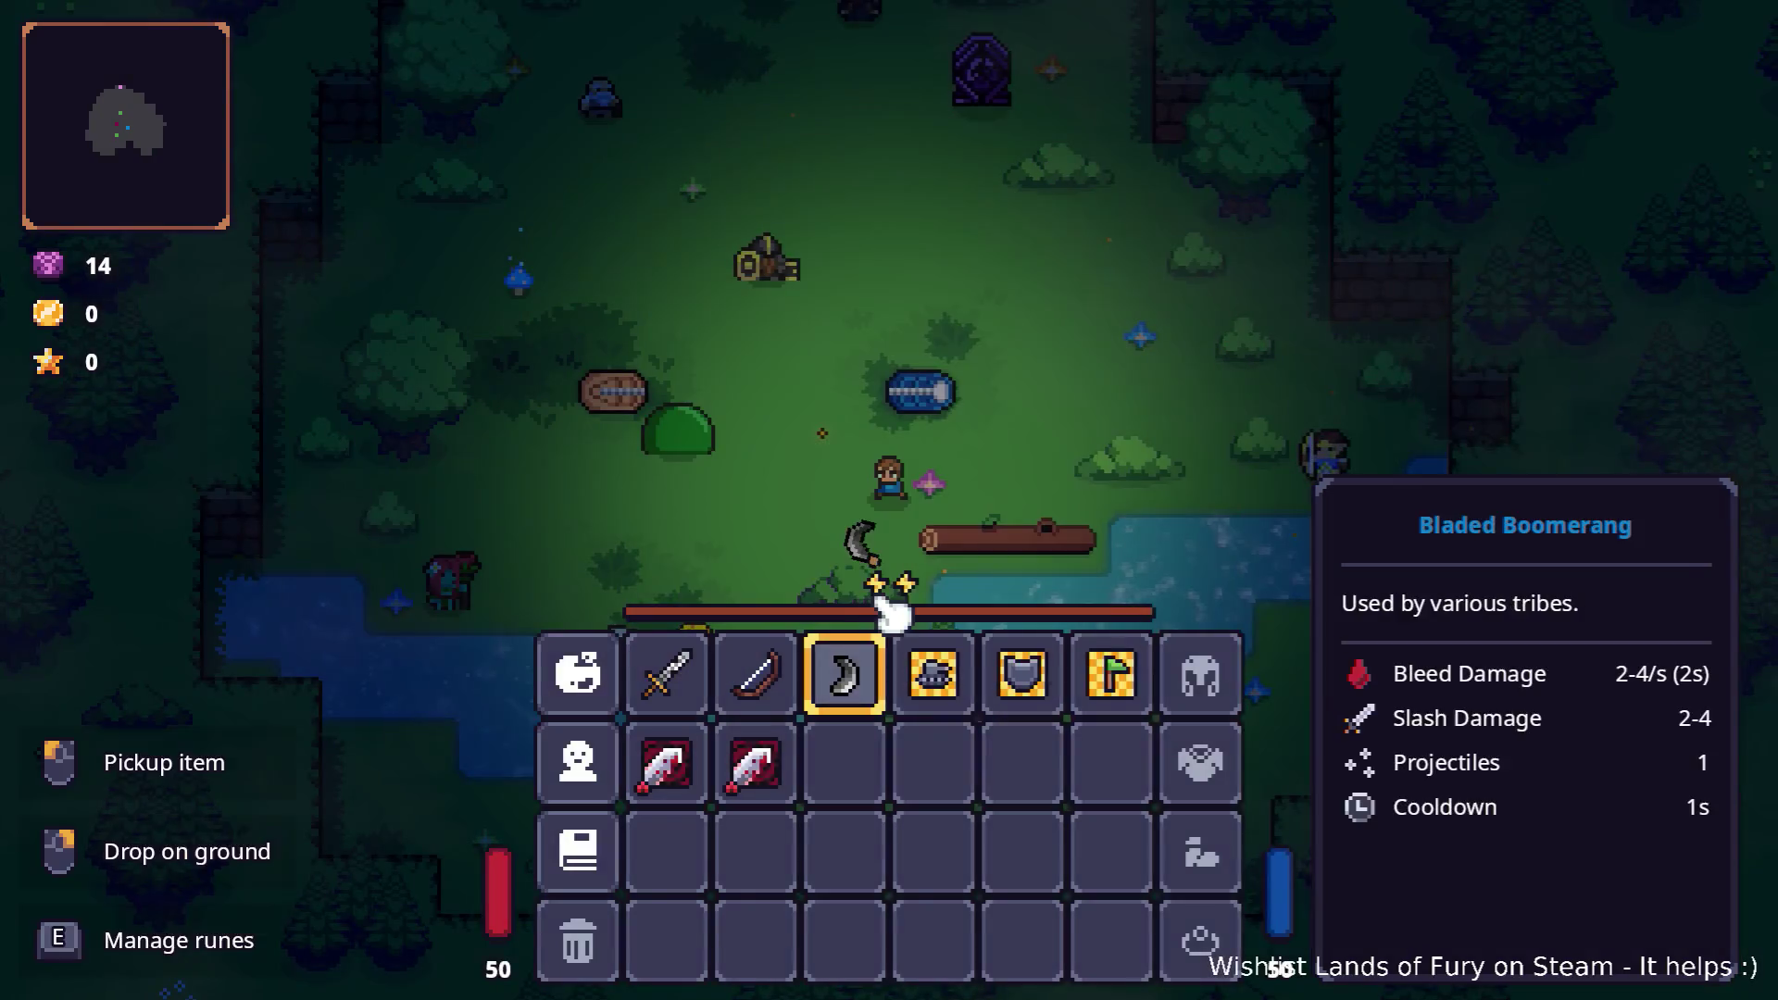
pyautogui.press('i')
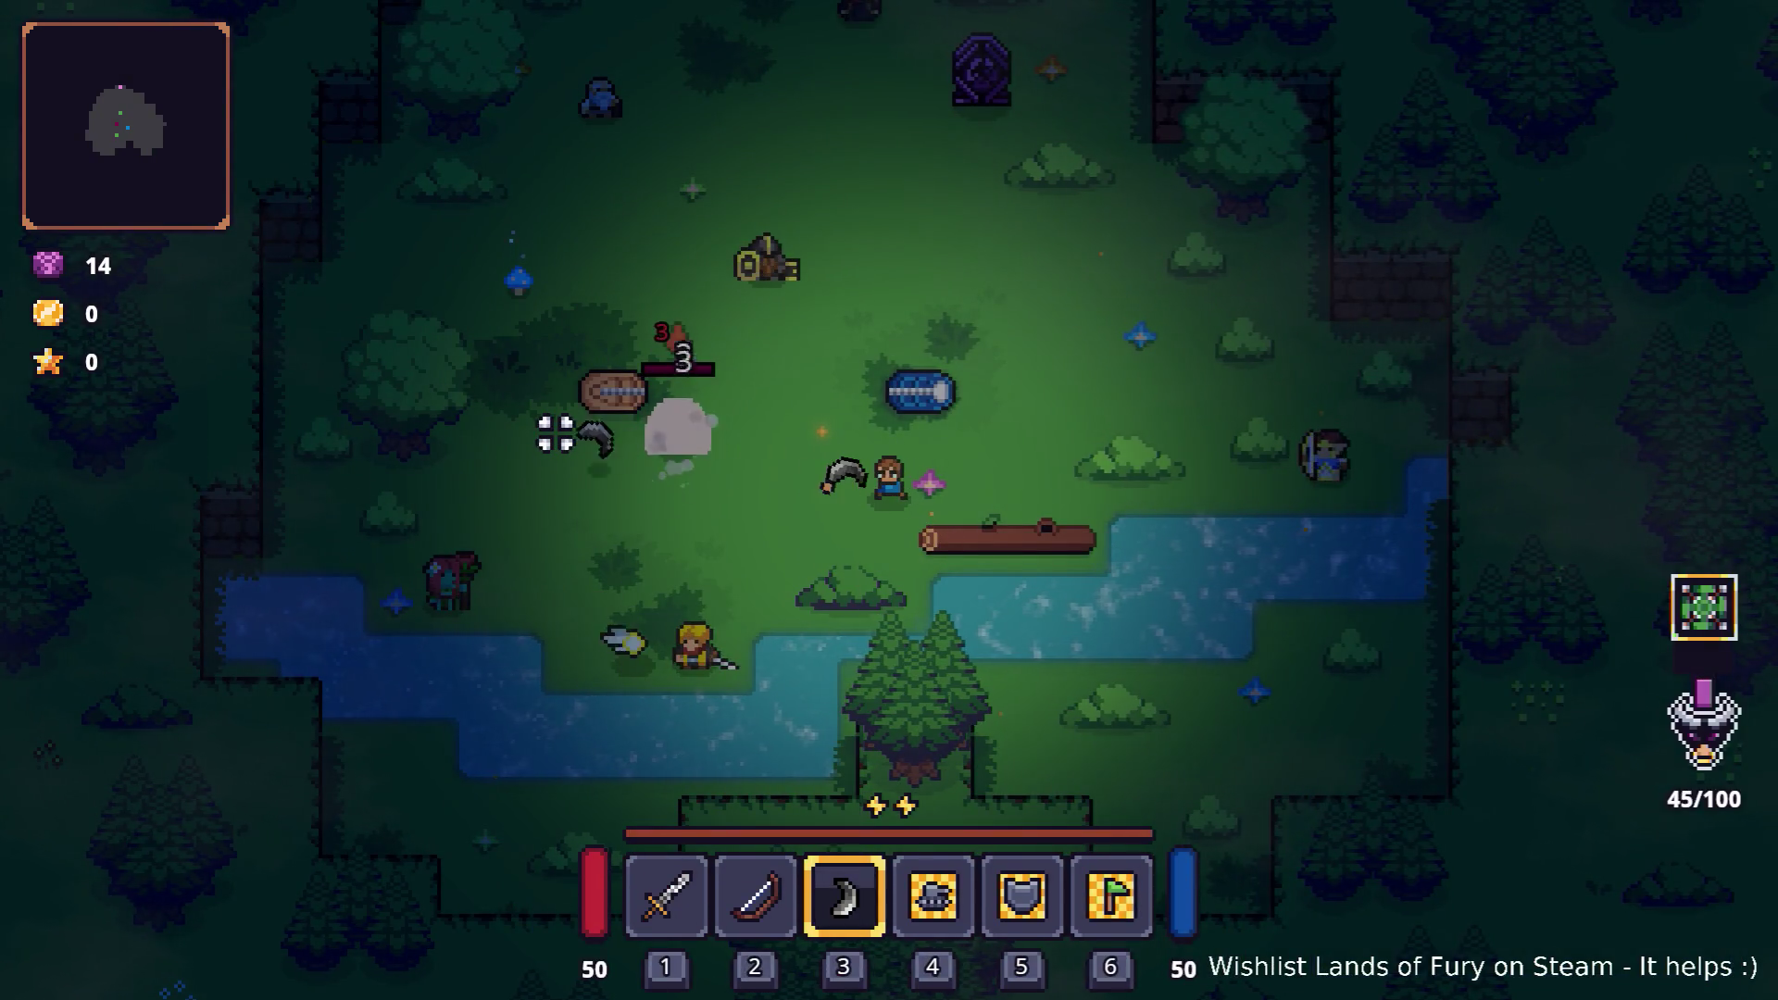
# Step: Add another shrapnel shot rune and place it in the boomerang's second rune slot
pyautogui.press('`')
pyautogui.press('Up')
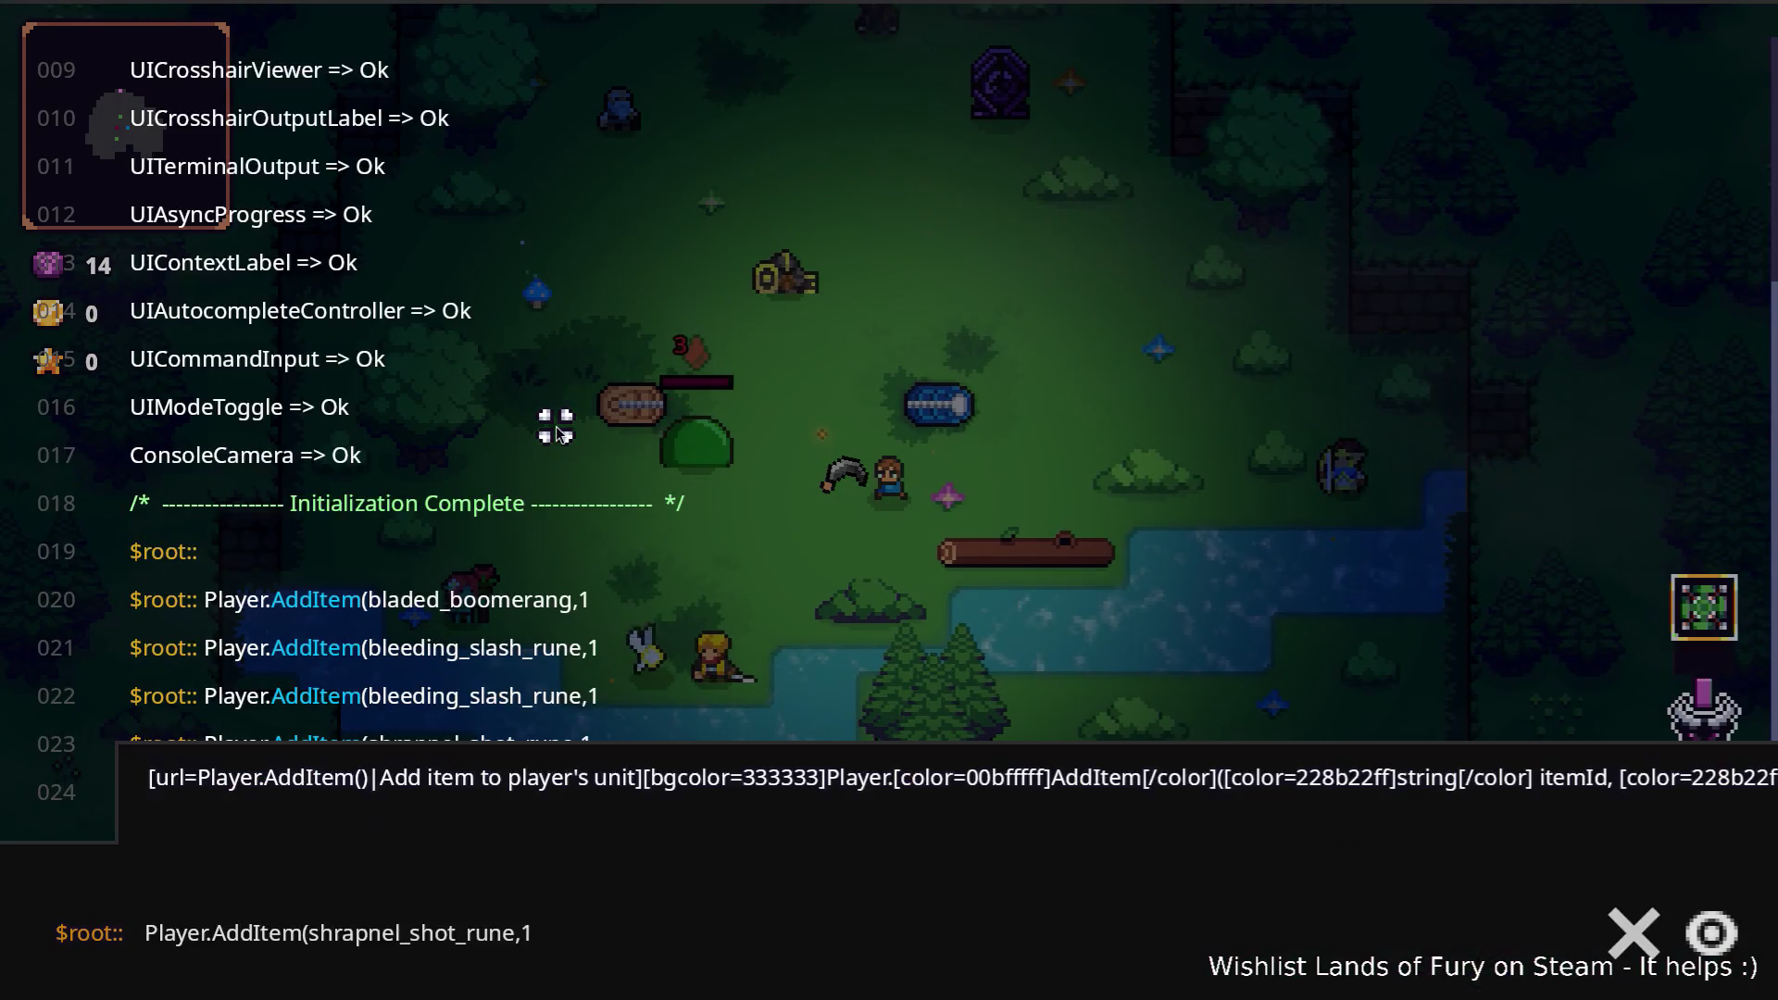
pyautogui.press('Return')
pyautogui.press('`')
pyautogui.press('i')
pyautogui.rightClick(875, 669)
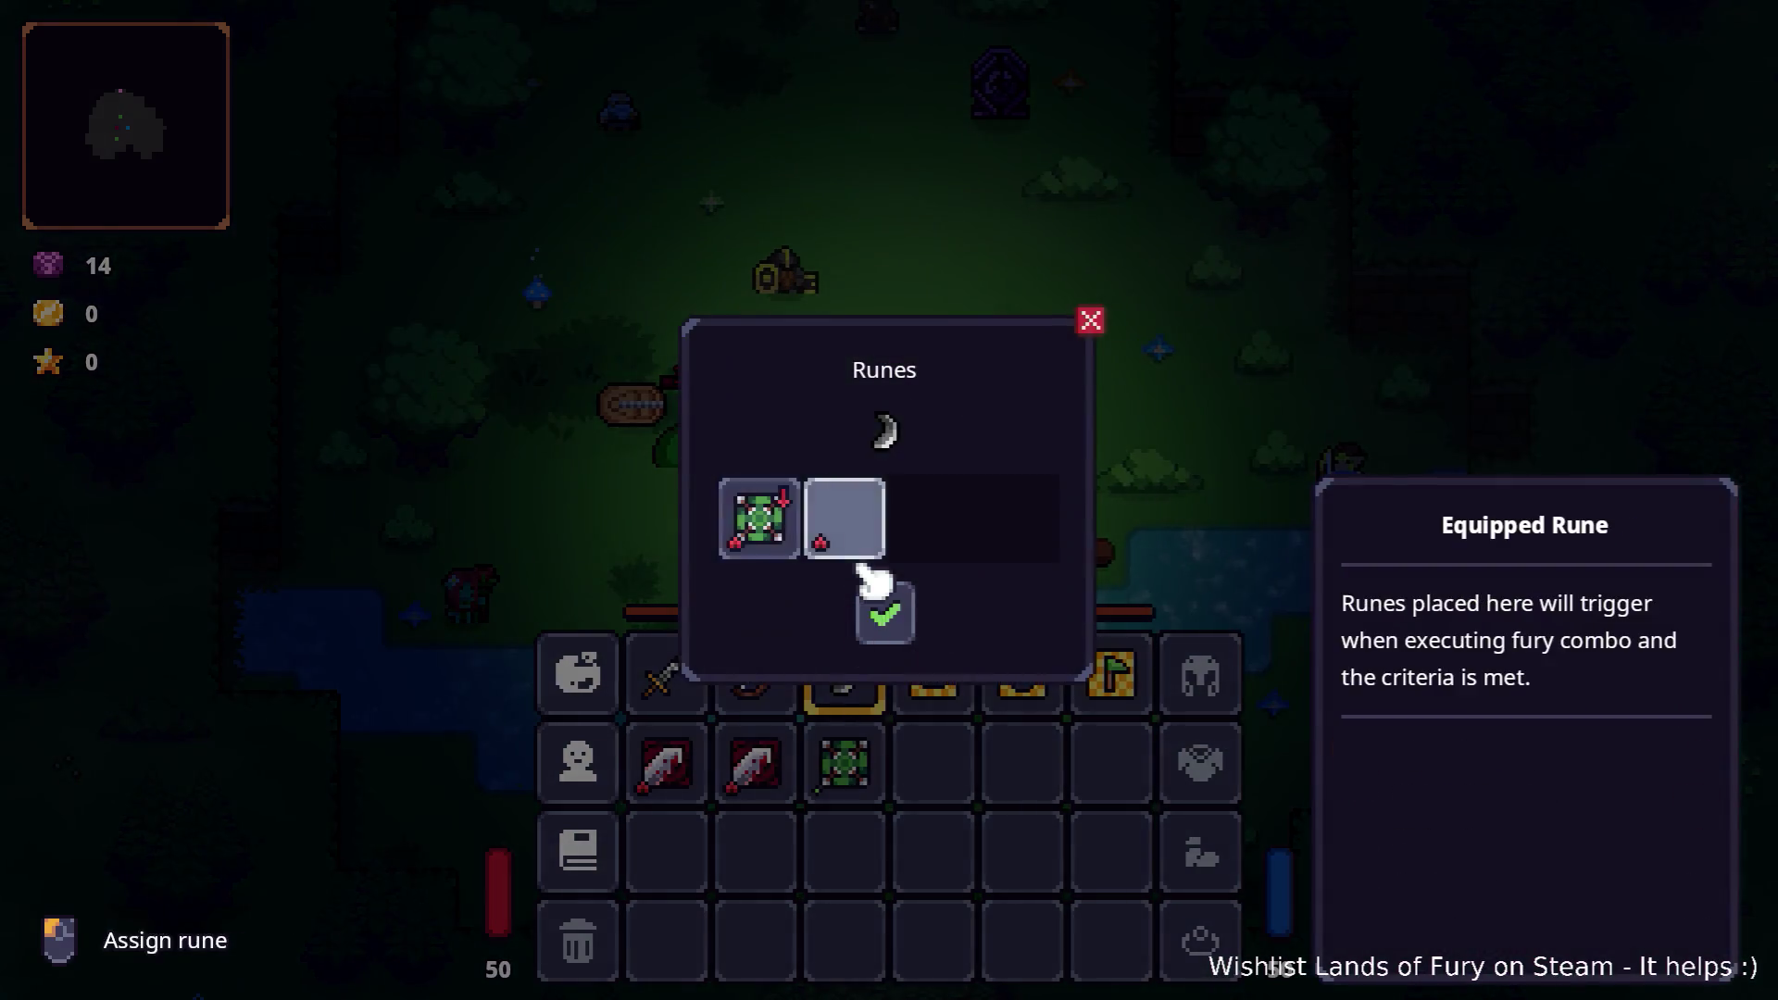
pyautogui.click(847, 537)
pyautogui.click(766, 403)
pyautogui.click(879, 604)
# Step: Return to play and throw the runed Bladed Boomerang at the training dummy several times
pyautogui.press('i')
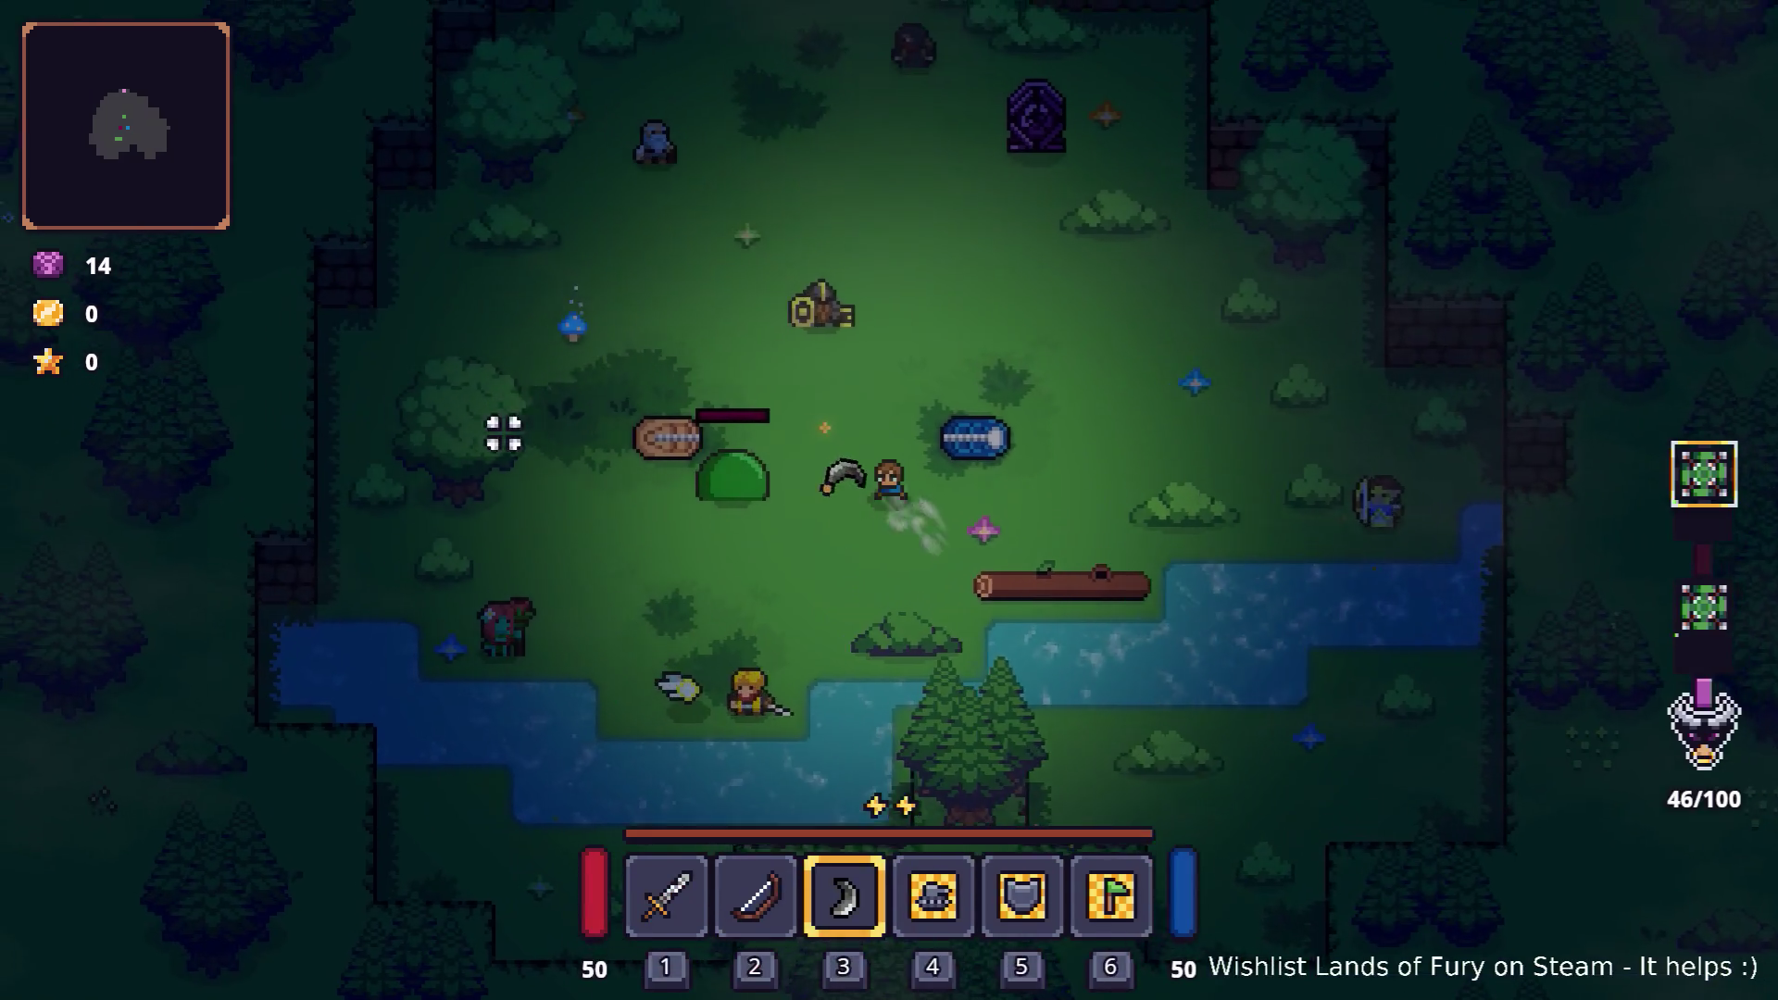
pyautogui.click(492, 464)
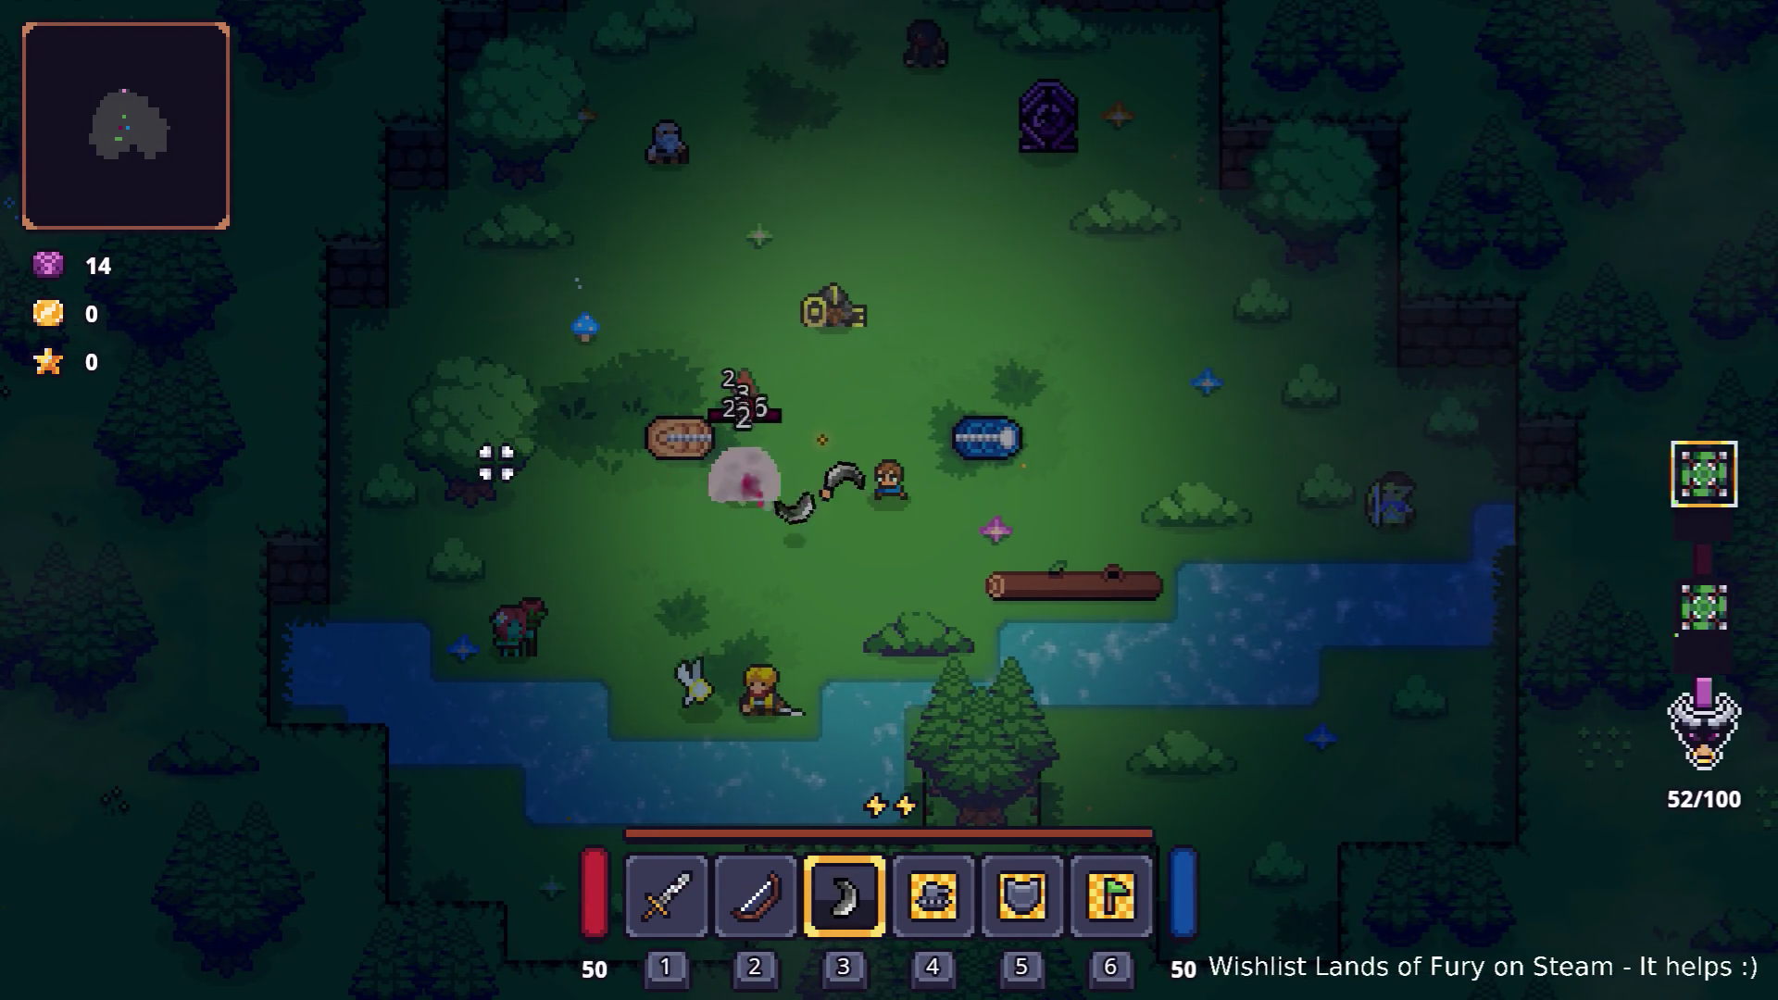
pyautogui.click(485, 445)
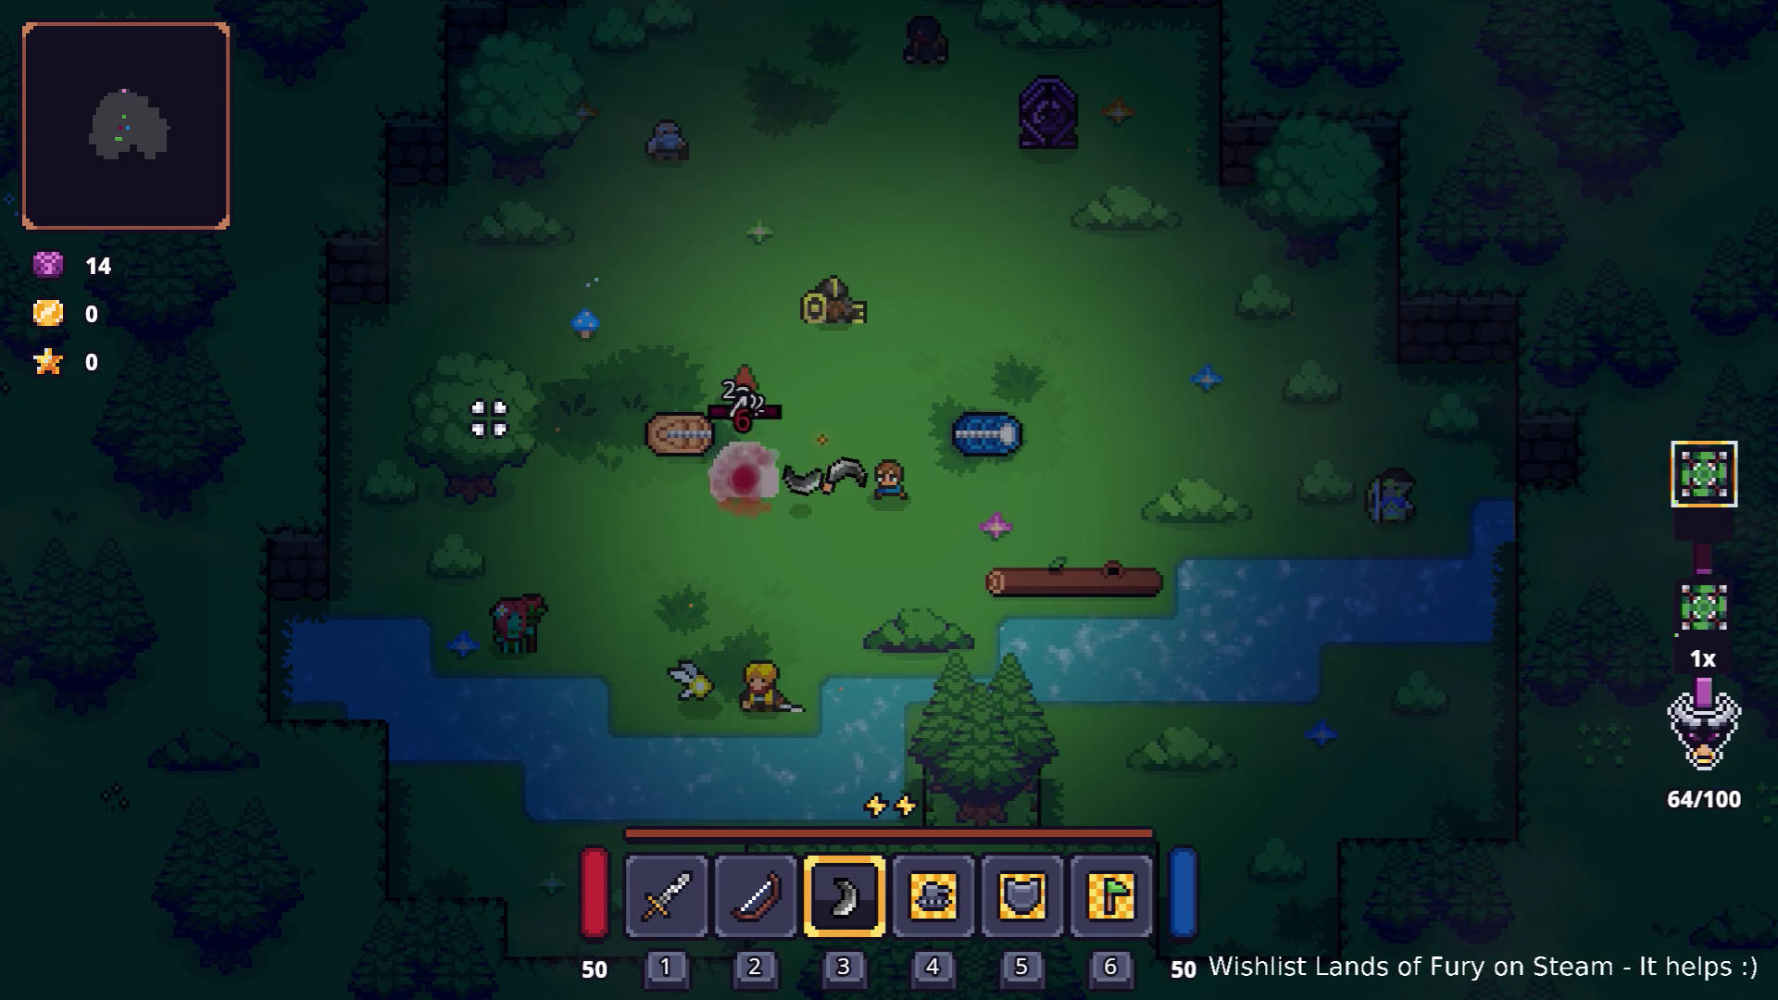
pyautogui.press('d')
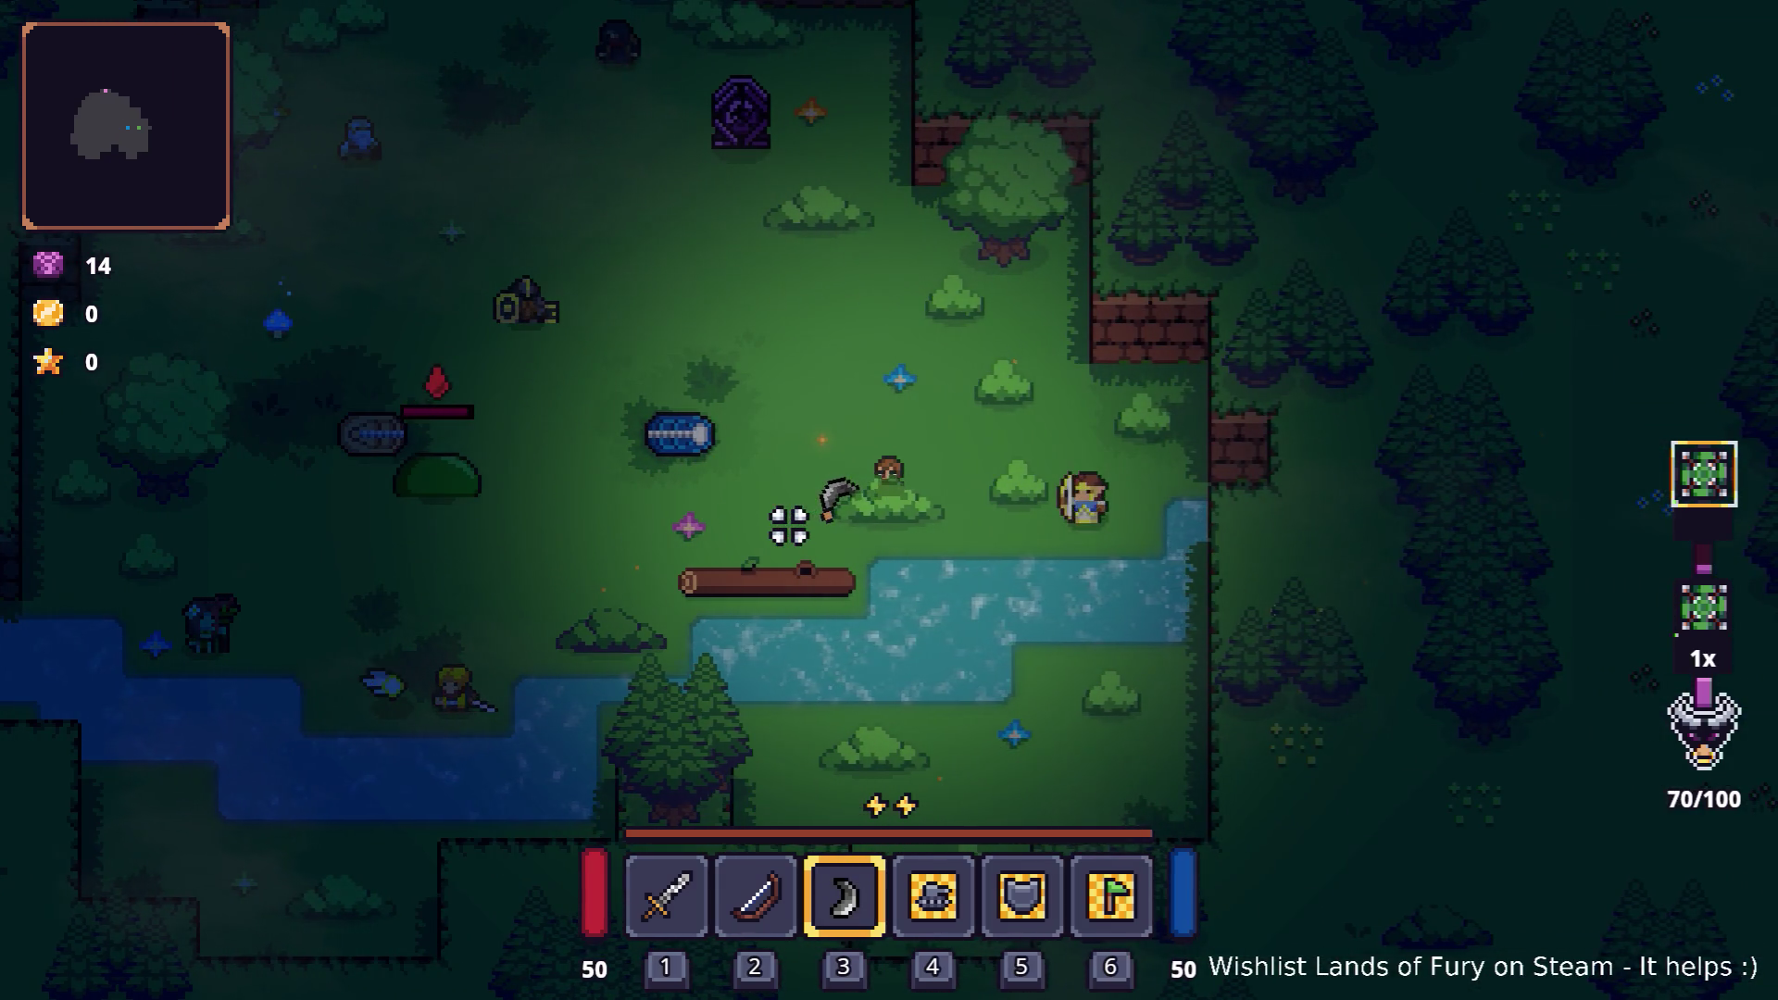
pyautogui.press('a')
pyautogui.click(575, 448)
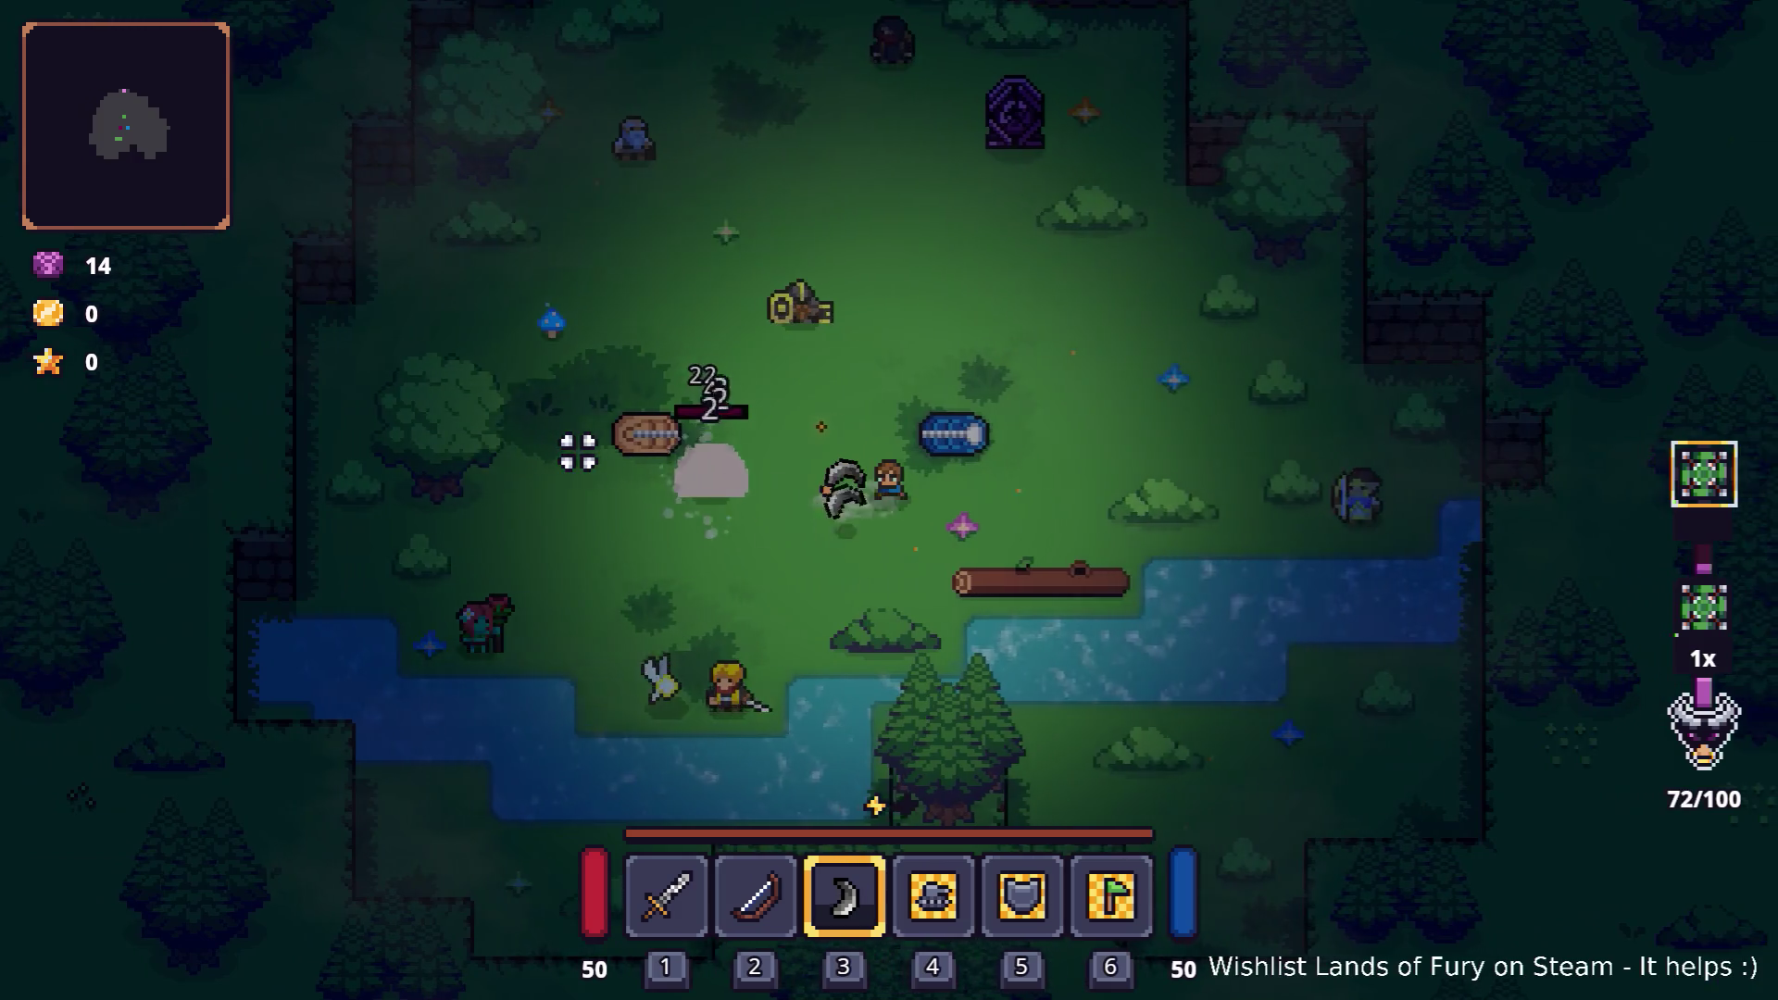
pyautogui.press('a')
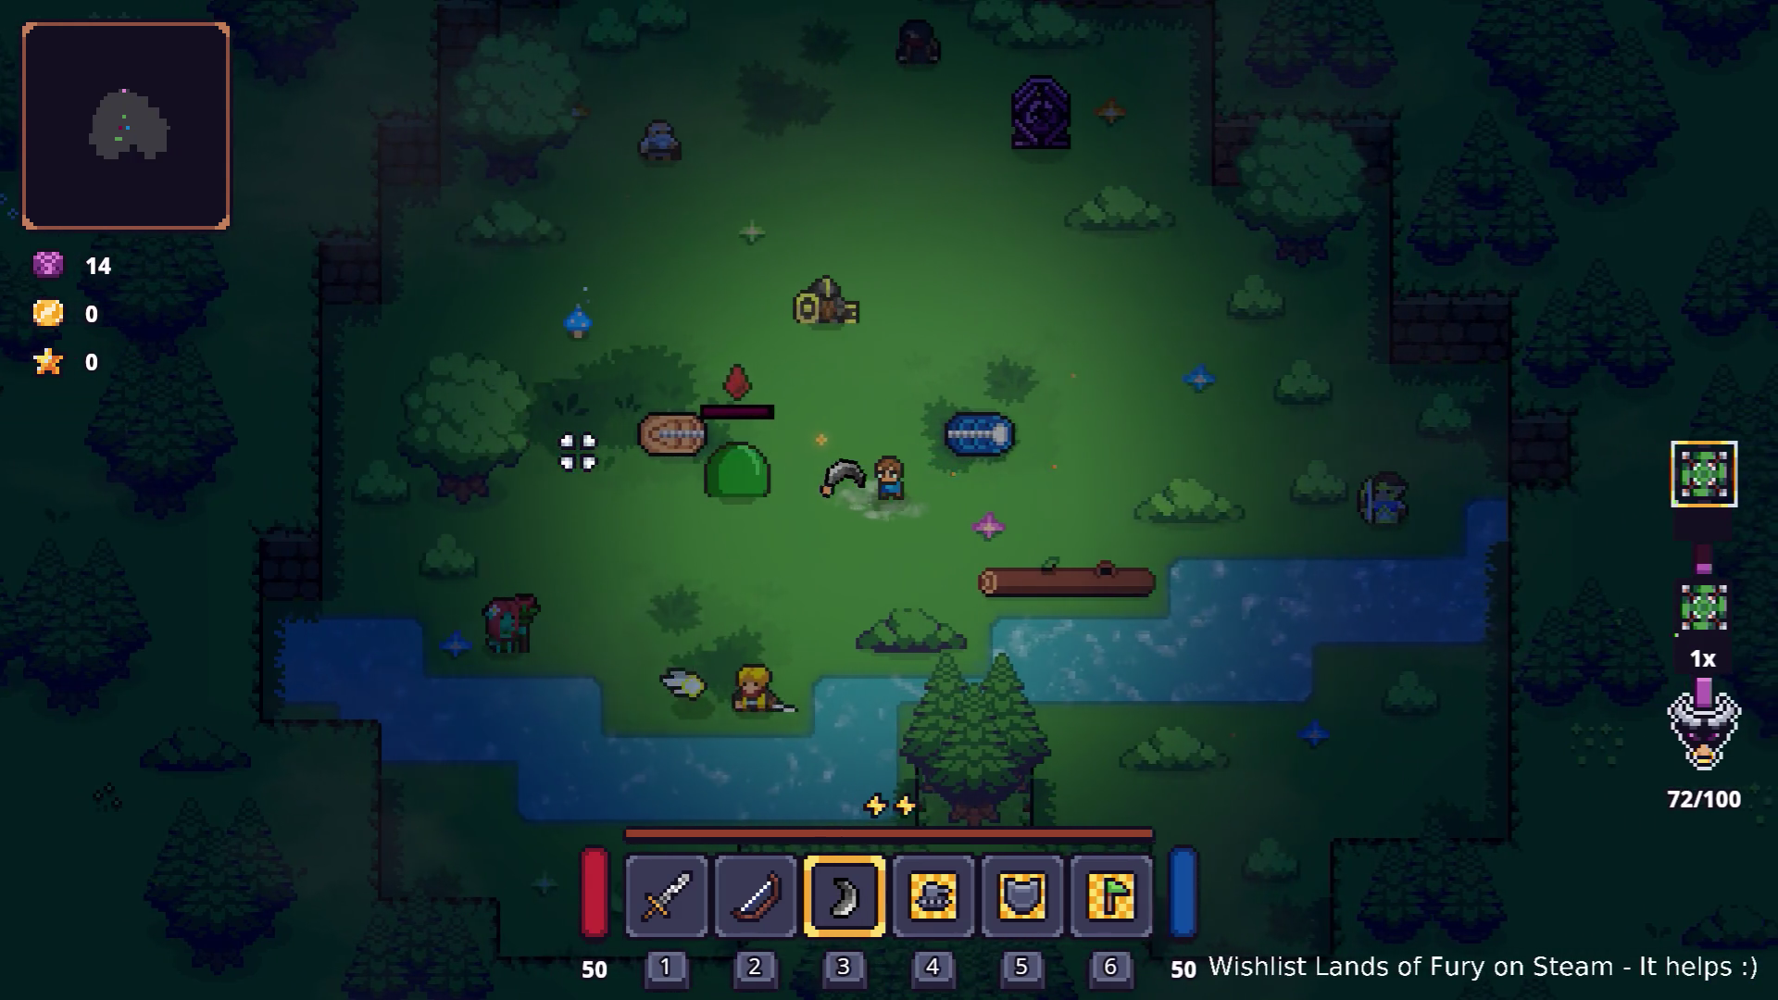
pyautogui.press('d')
pyautogui.press('w')
pyautogui.press('a')
pyautogui.click(575, 453)
# Step: Keep repositioning around the slime dummy with WASD while landing repeated boomerang hits
pyautogui.press('d')
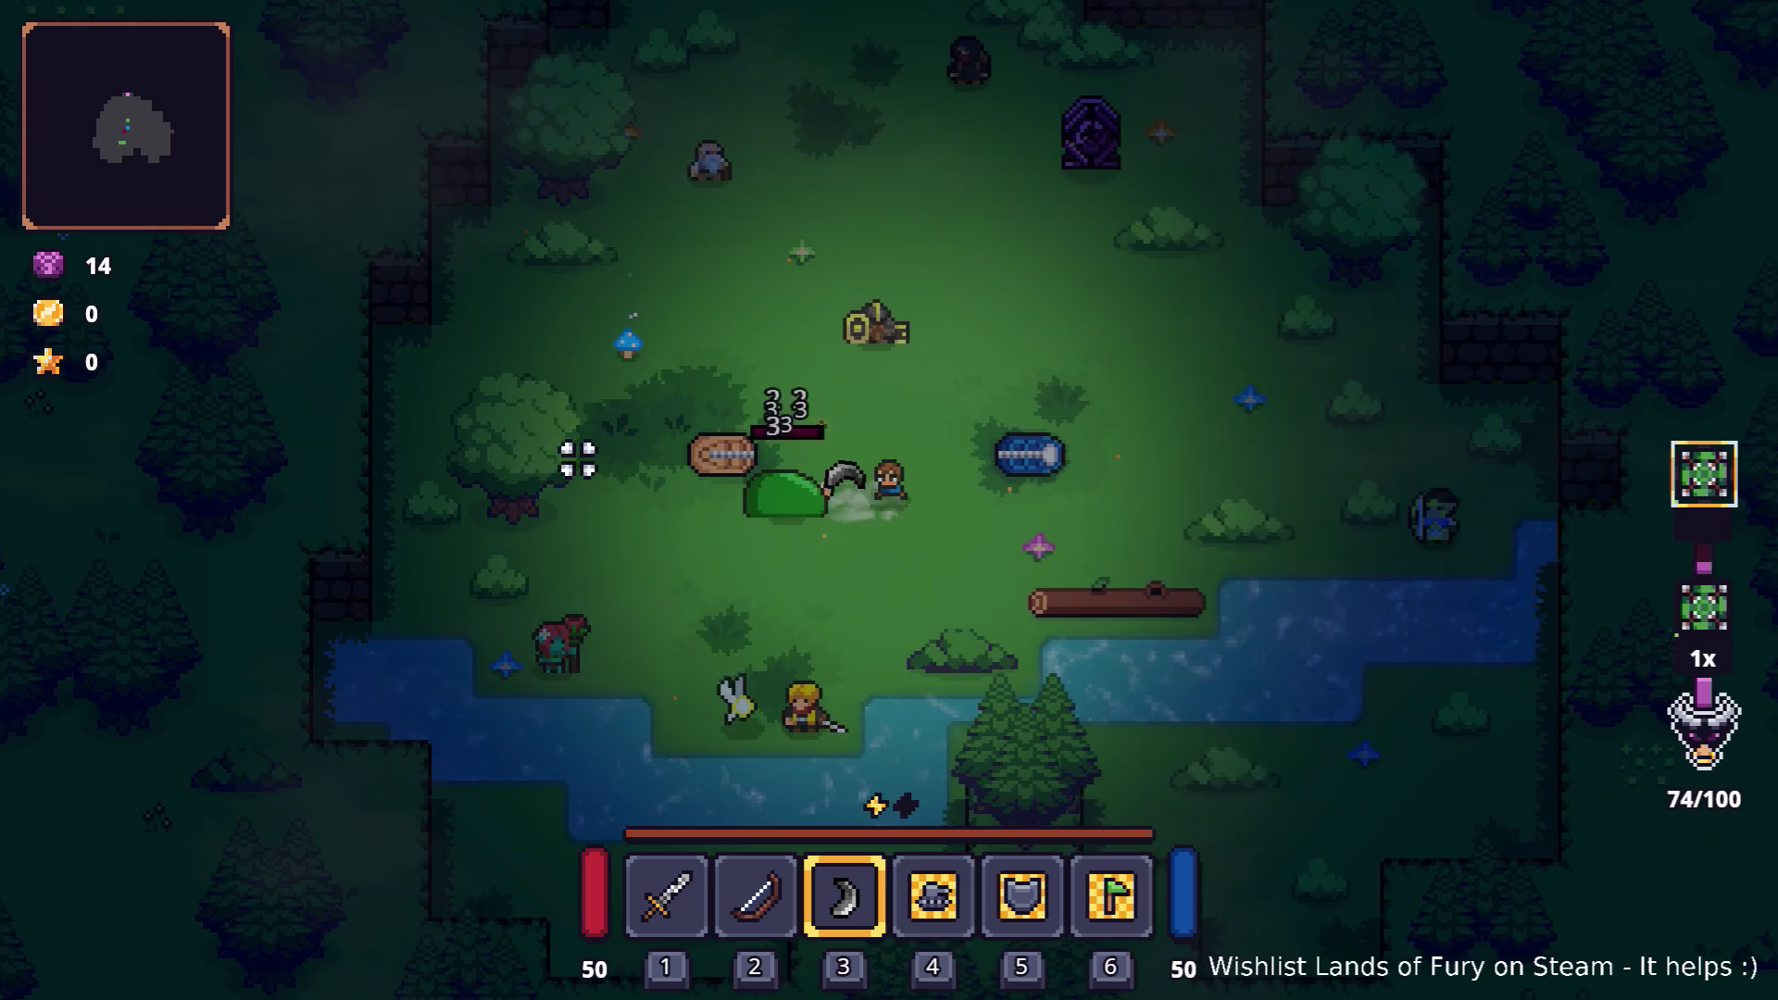
pyautogui.press('s')
pyautogui.press('a')
pyautogui.click(593, 452)
pyautogui.press('d')
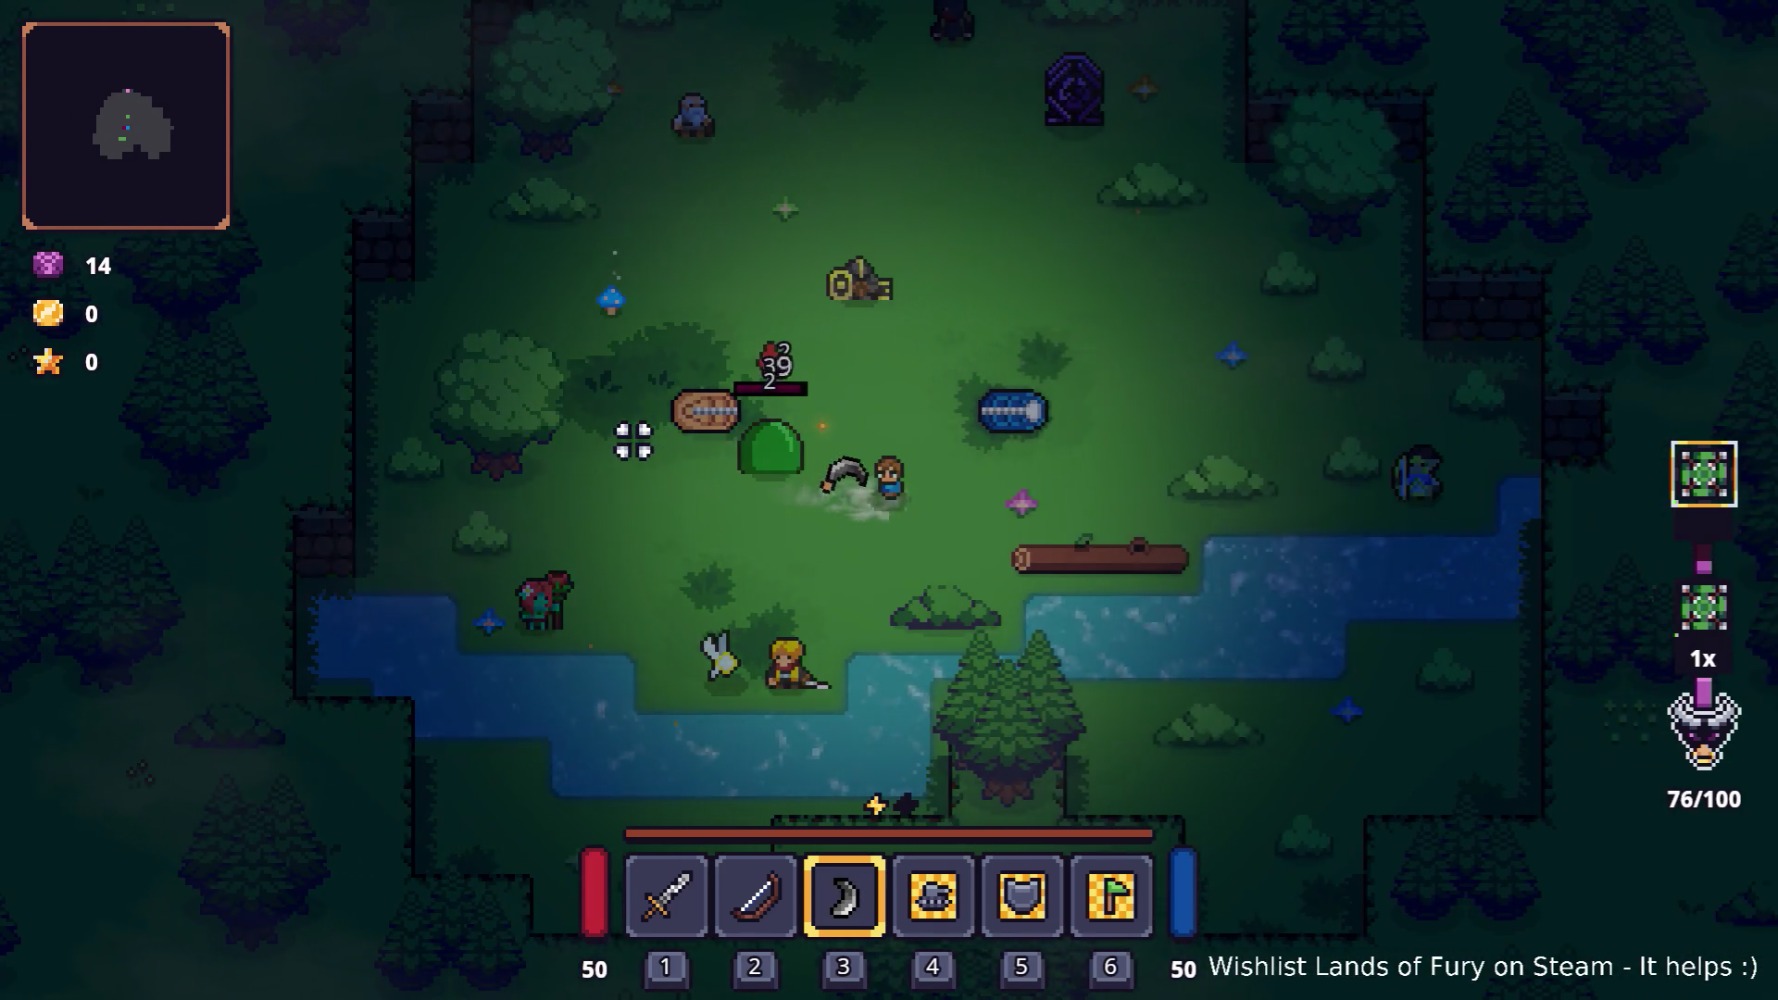
pyautogui.press('d')
pyautogui.press('w')
pyautogui.press('a')
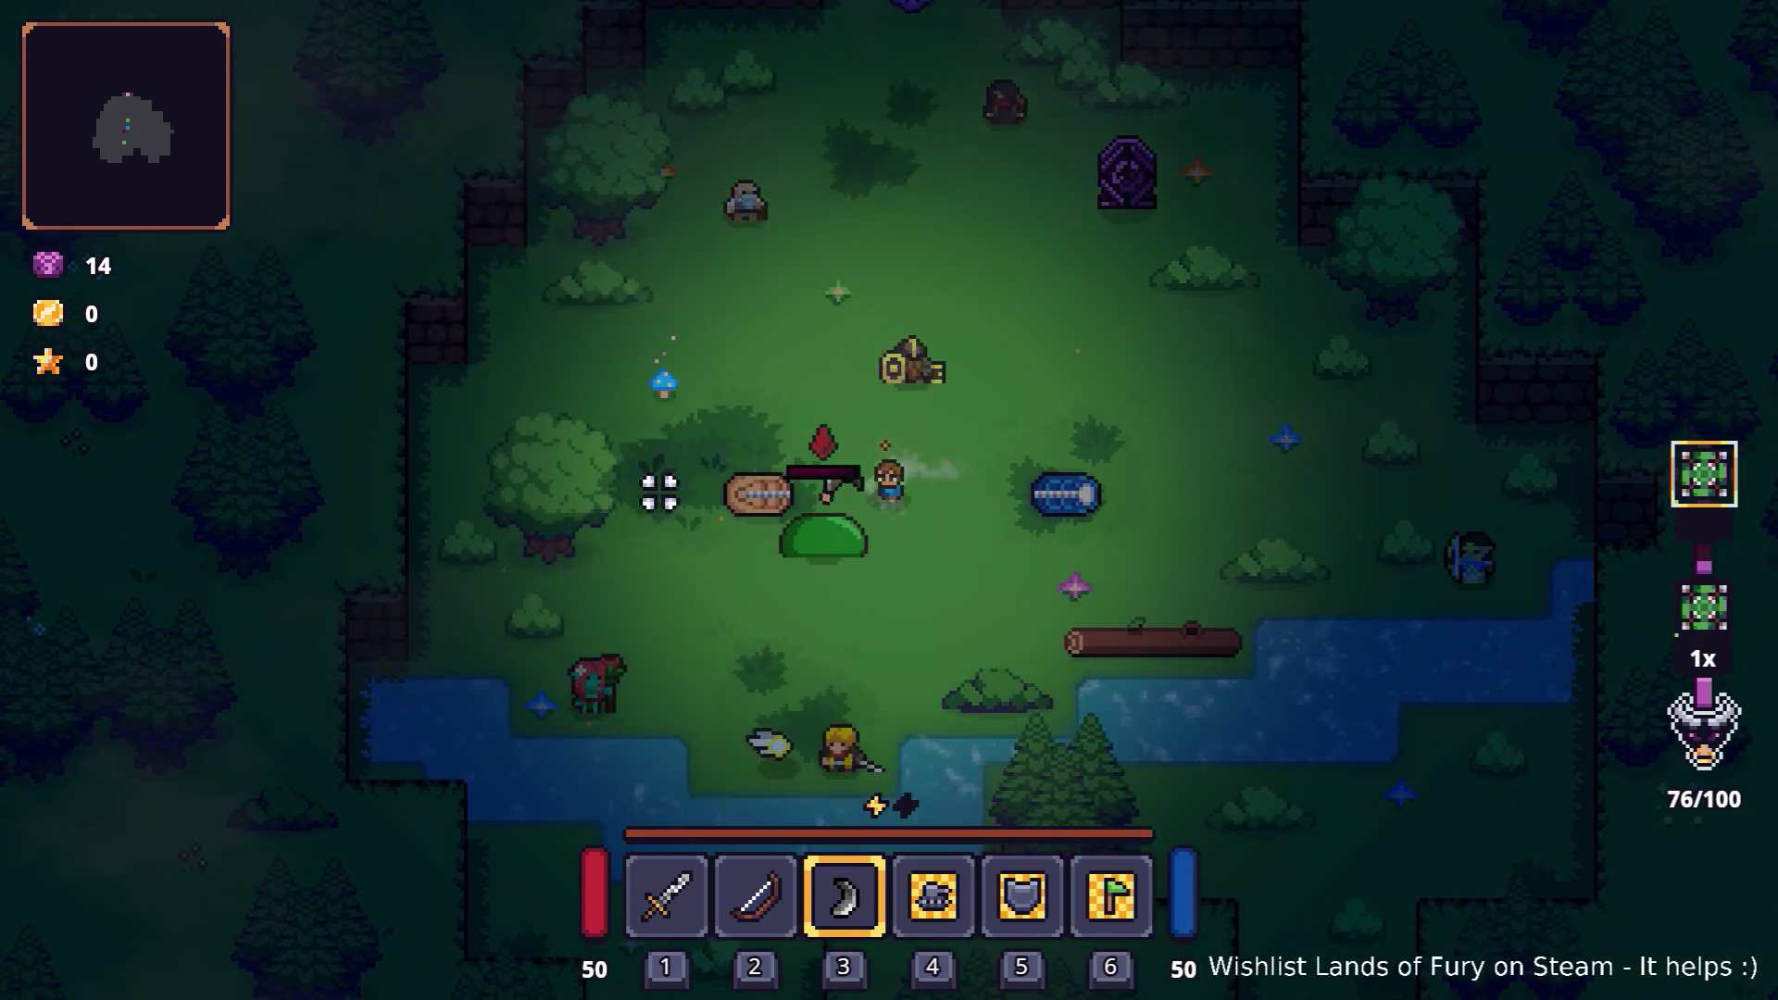
pyautogui.press('s')
pyautogui.click(684, 456)
pyautogui.press('d')
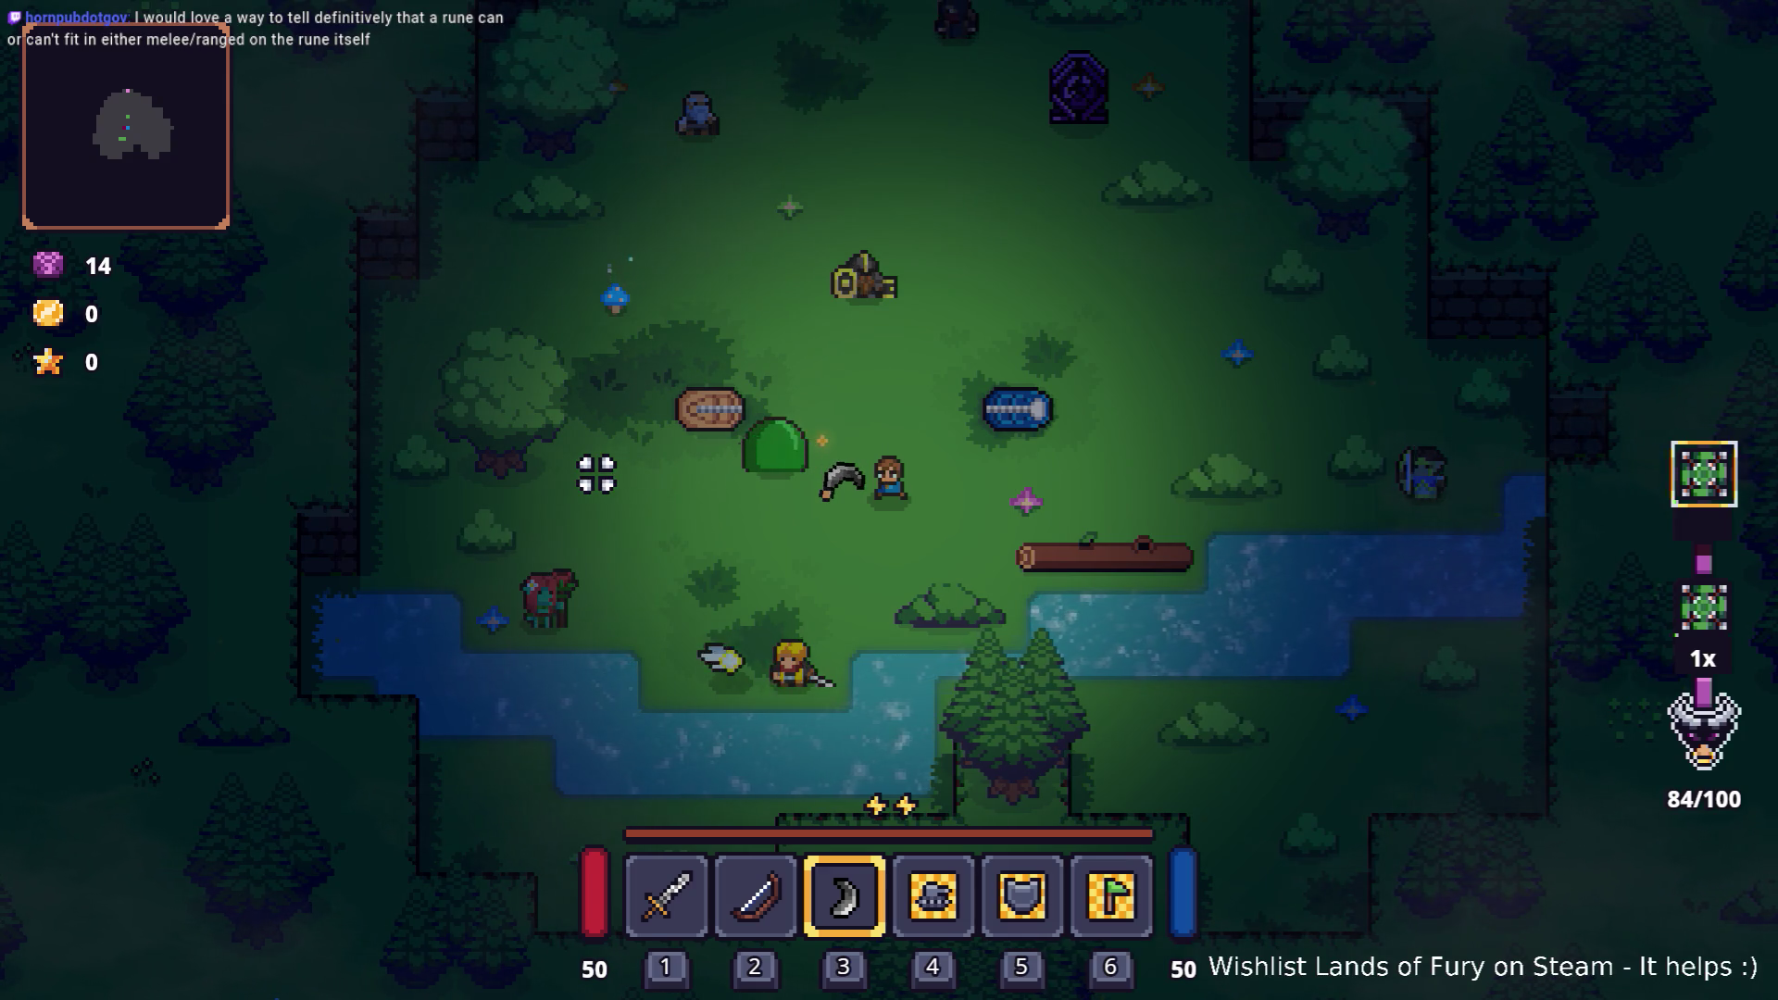
pyautogui.click(576, 407)
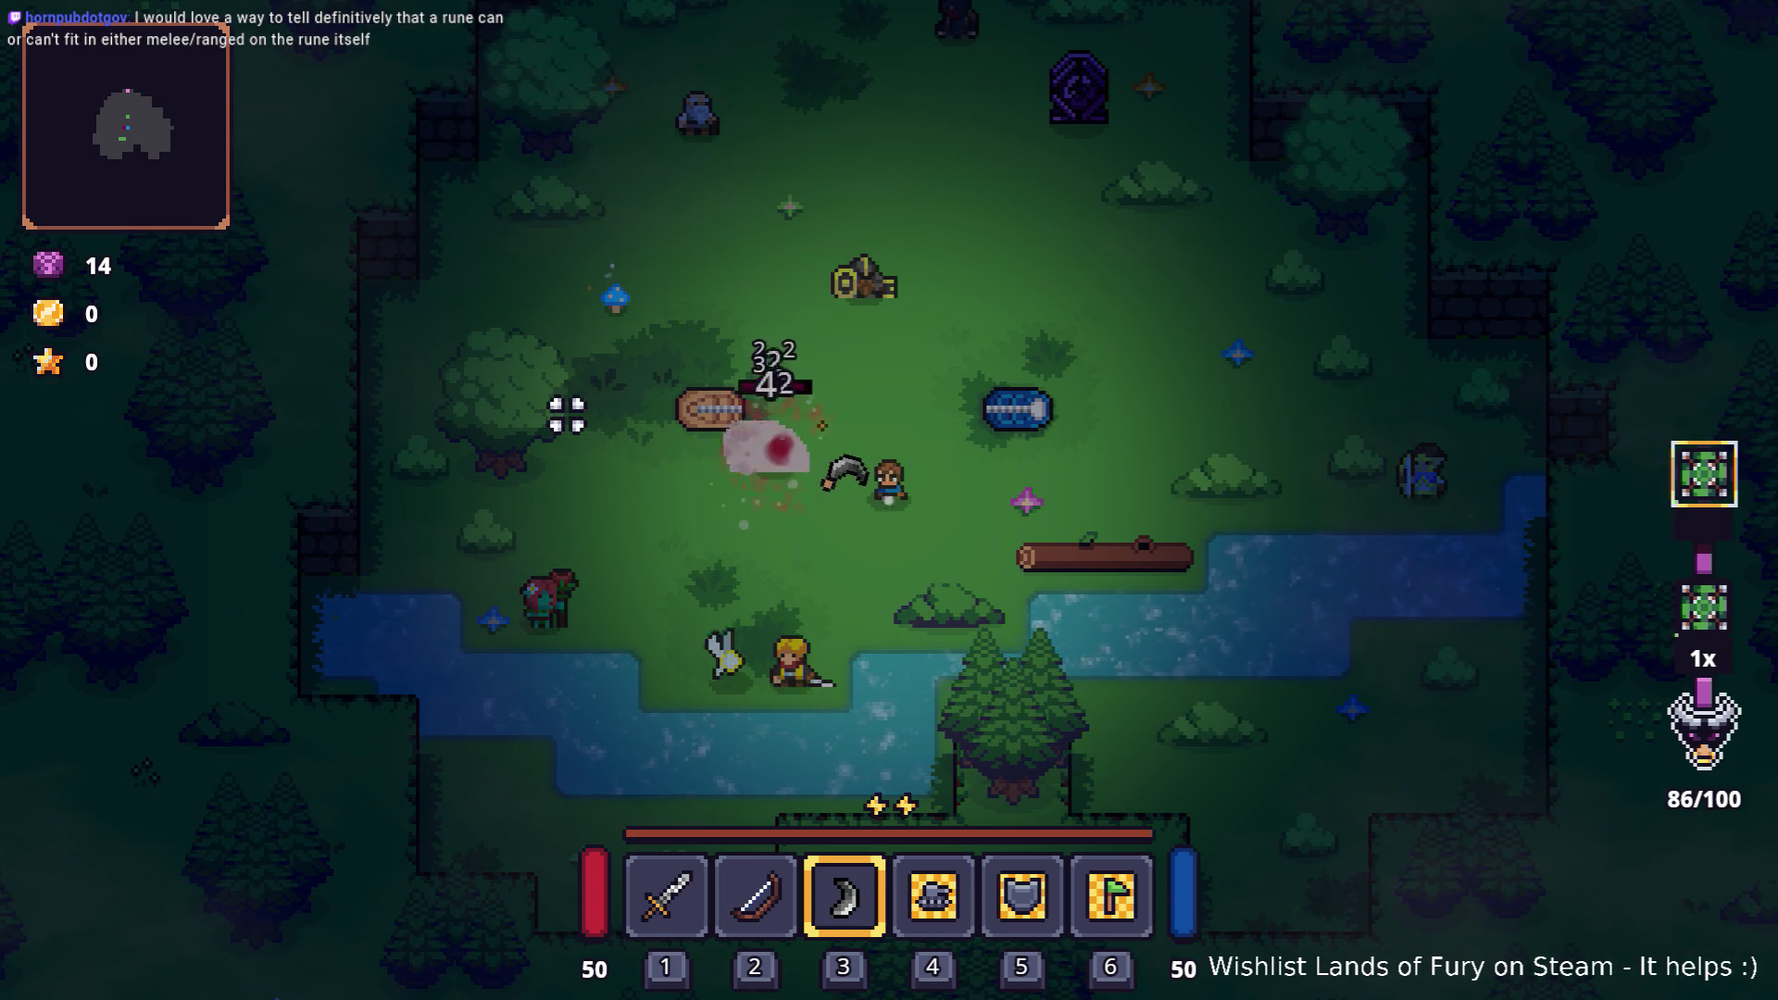
pyautogui.press('a')
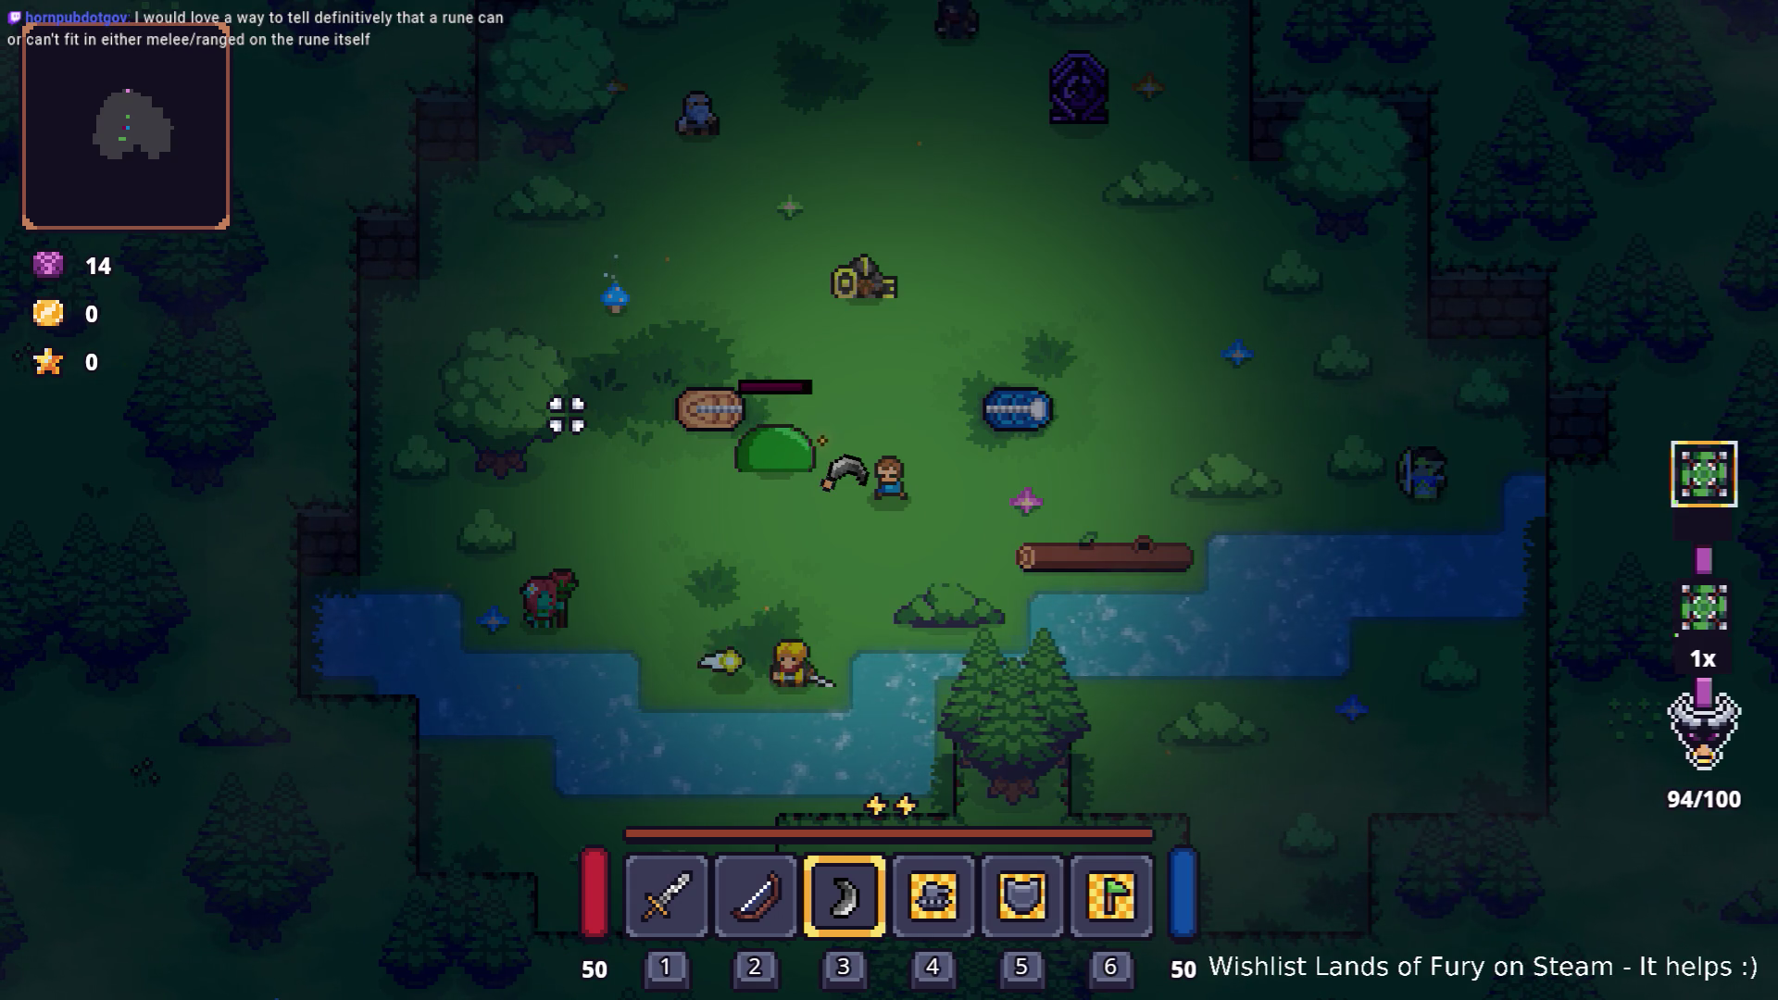
# Step: Check the boomerang's inventory tooltip, cast two cloud bursts and attack, then quit the game
pyautogui.press('Tab')
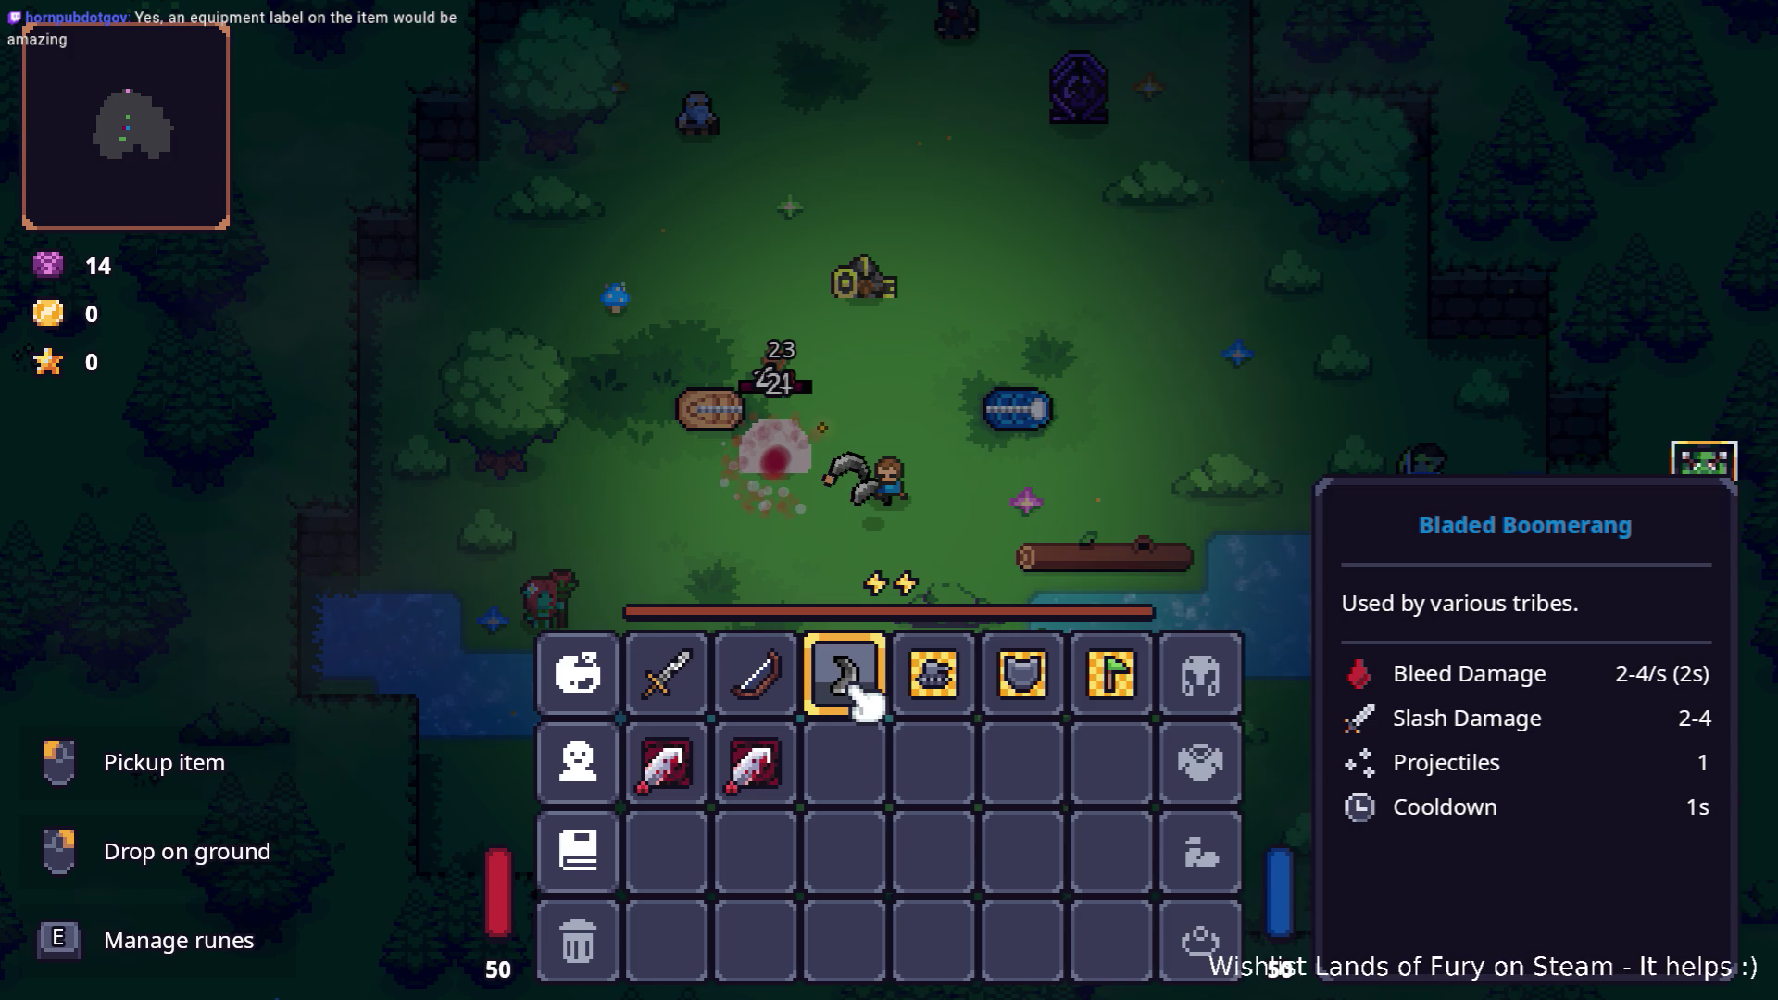
pyautogui.press('i')
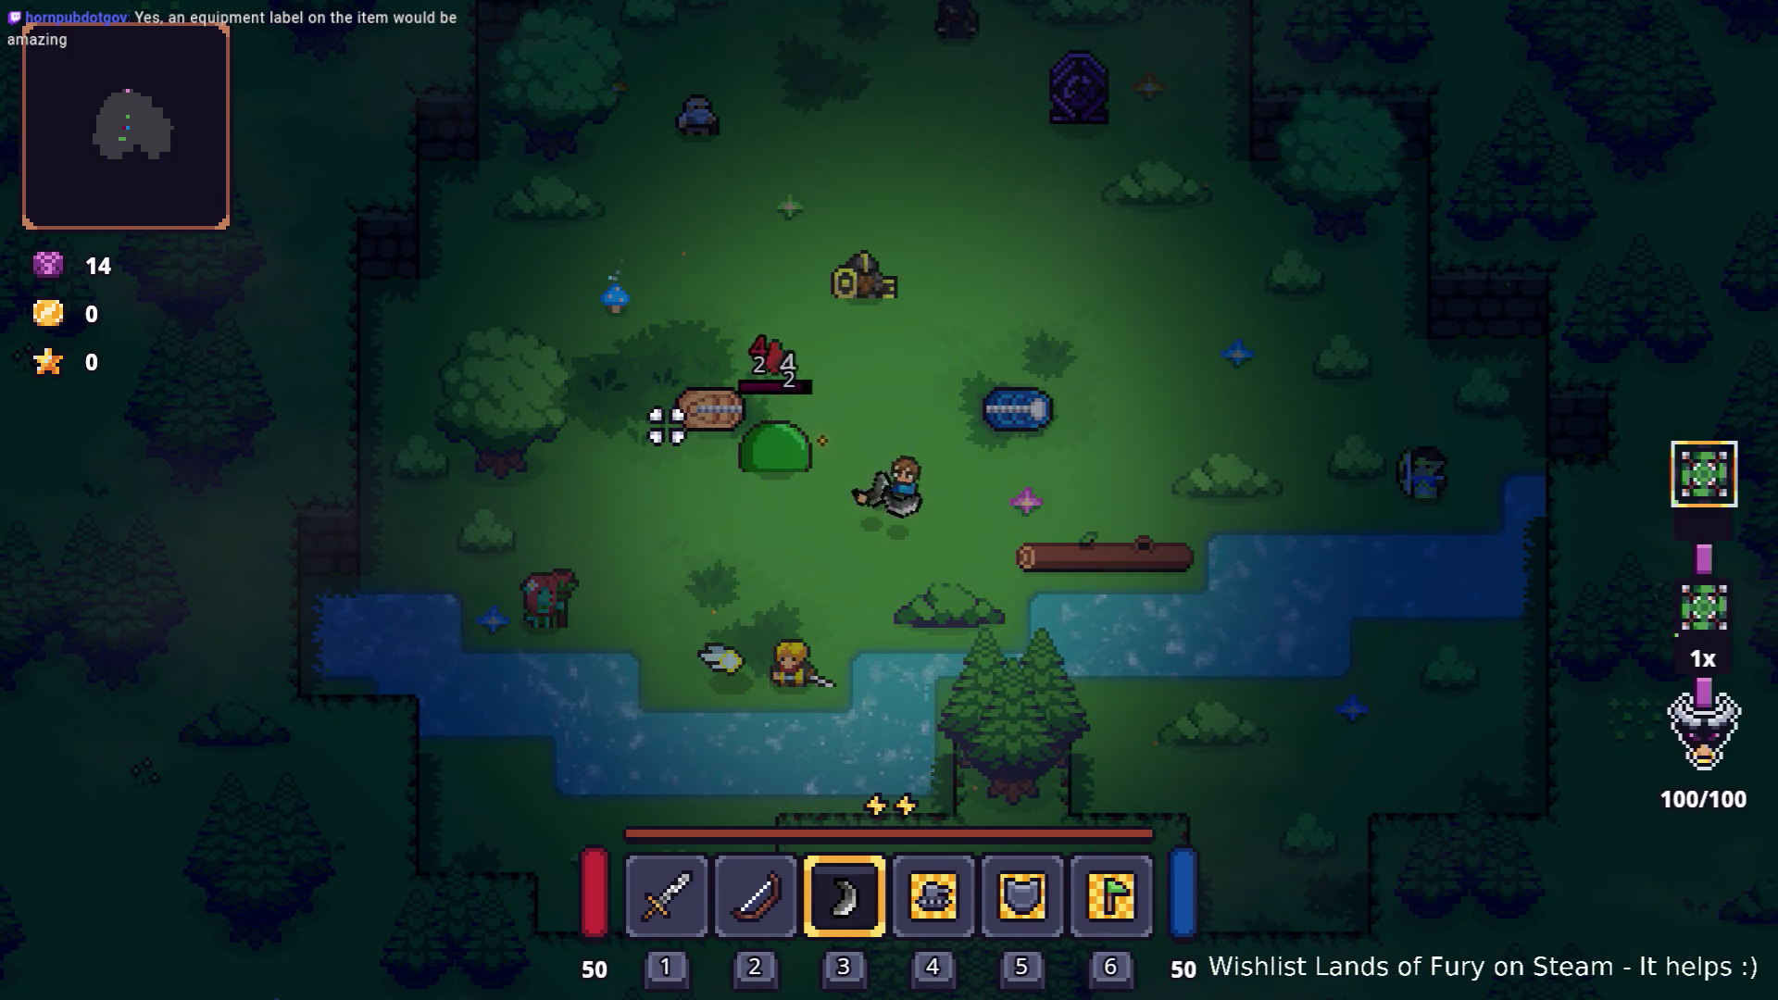
pyautogui.rightClick(619, 426)
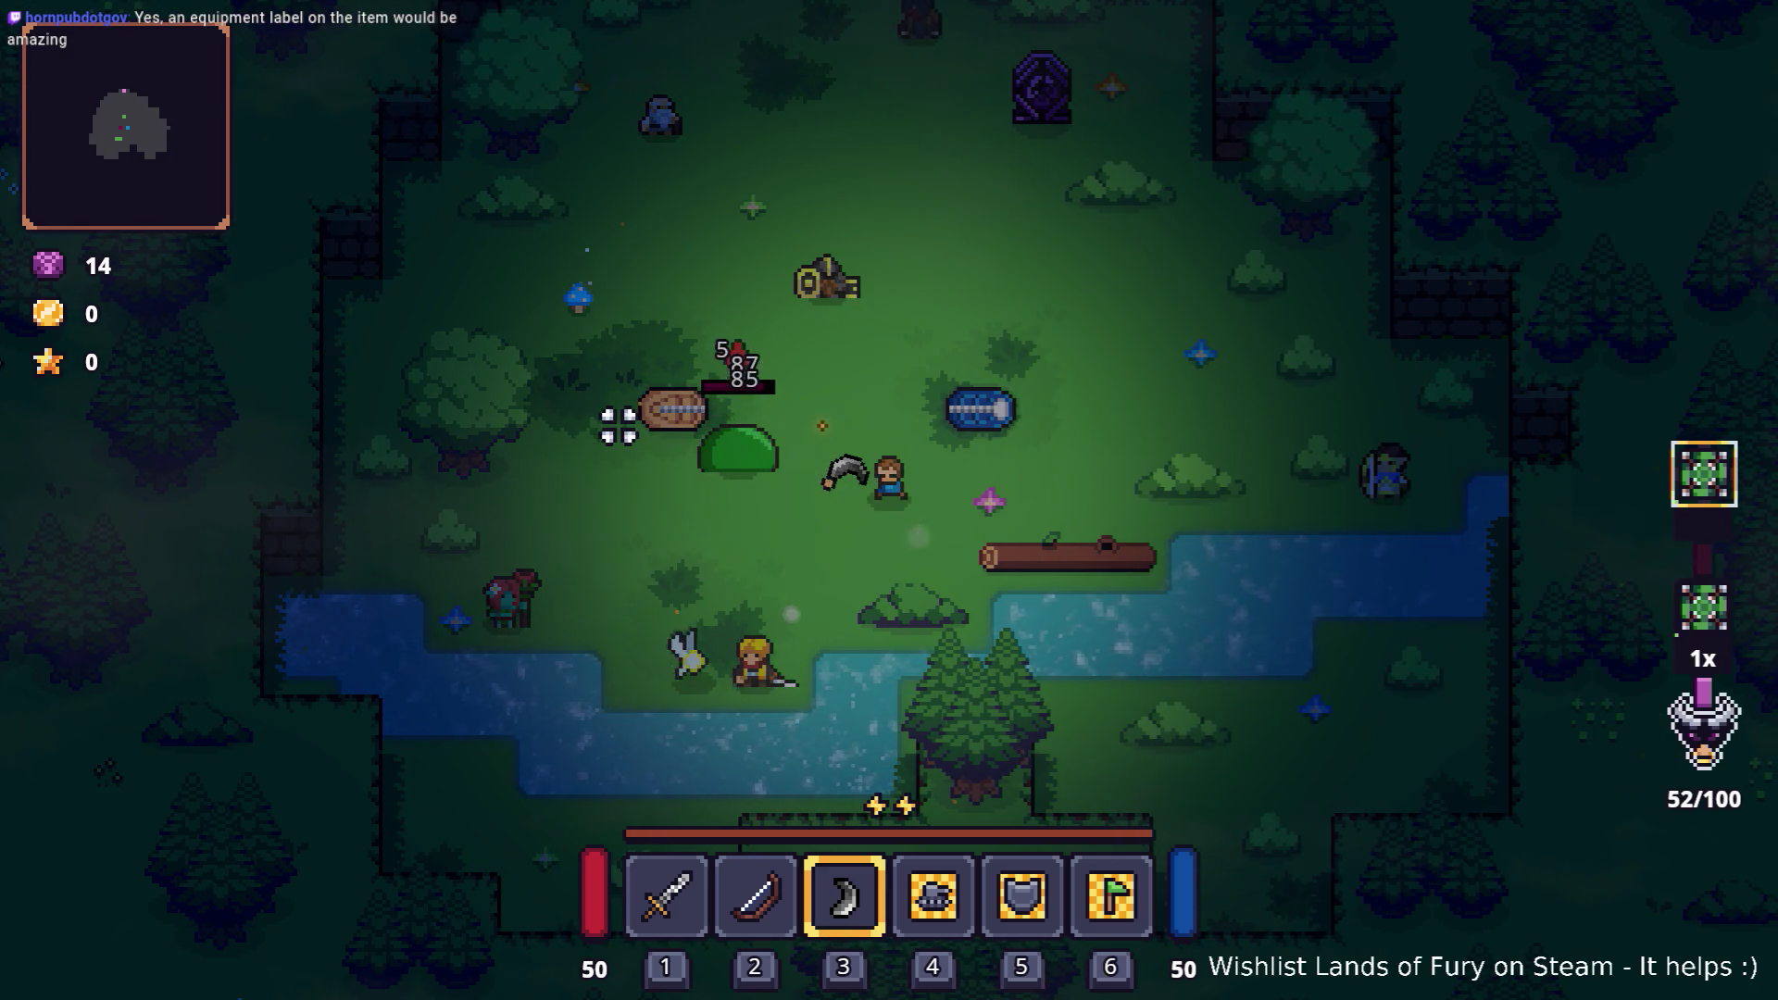
pyautogui.rightClick(616, 426)
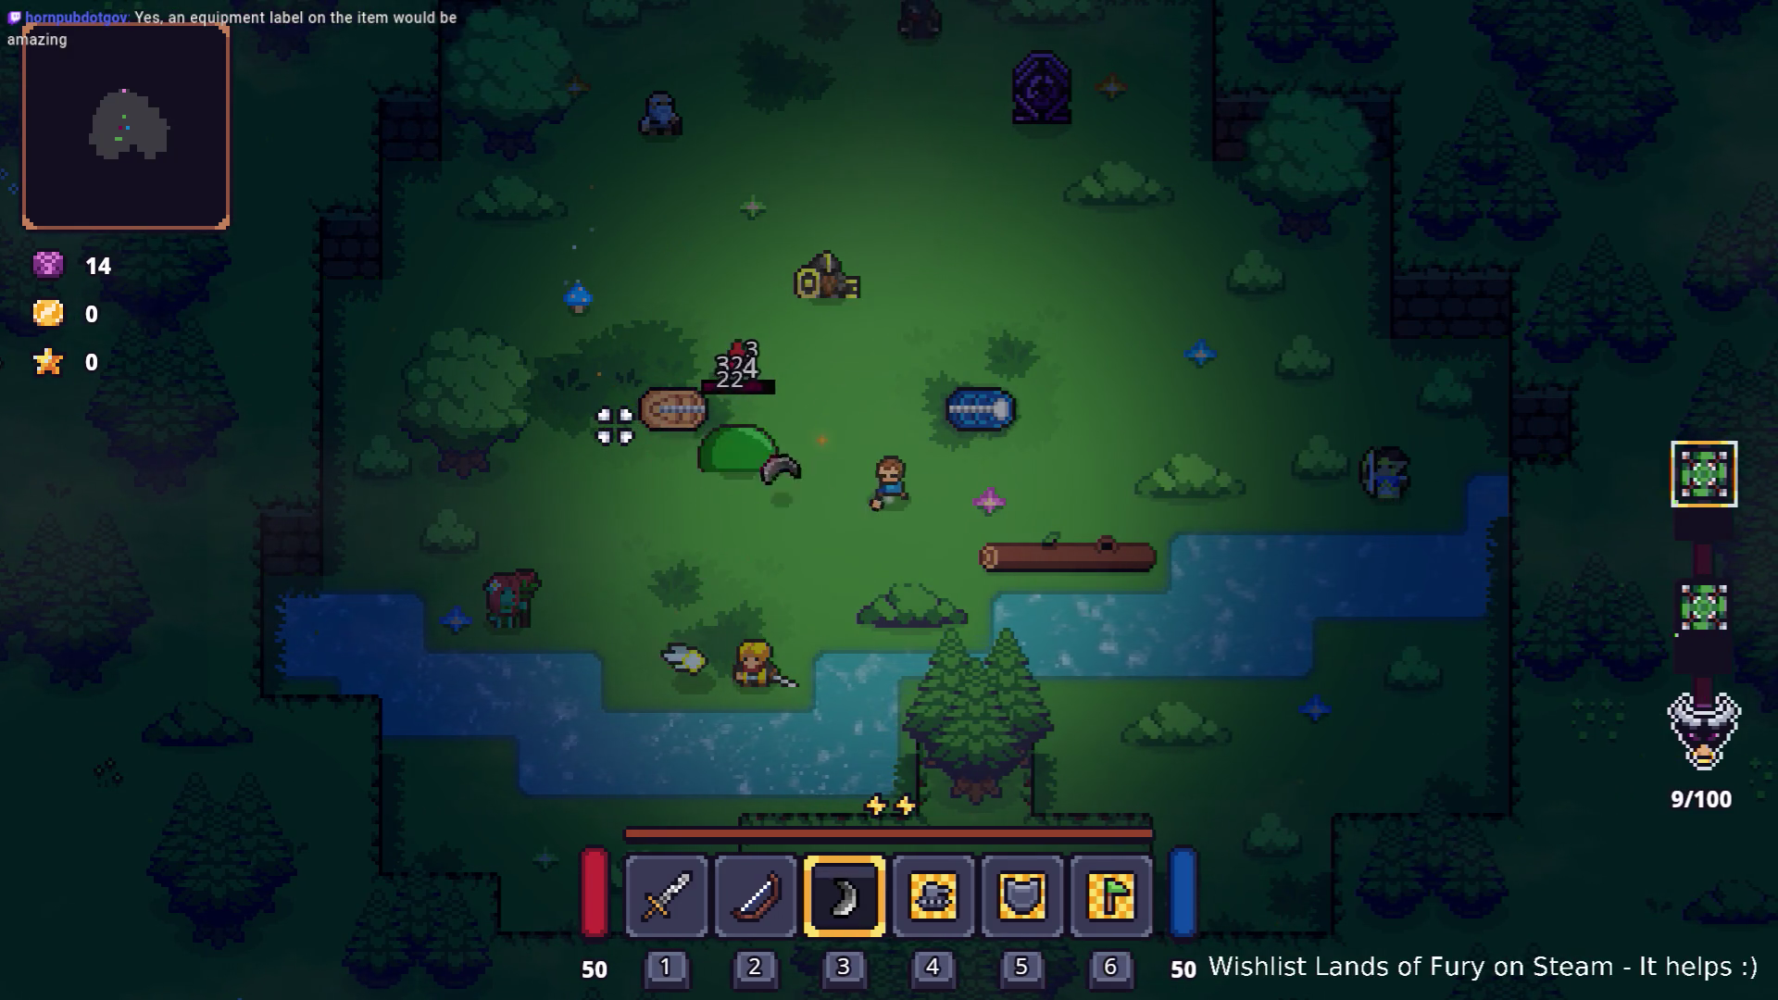
pyautogui.click(614, 426)
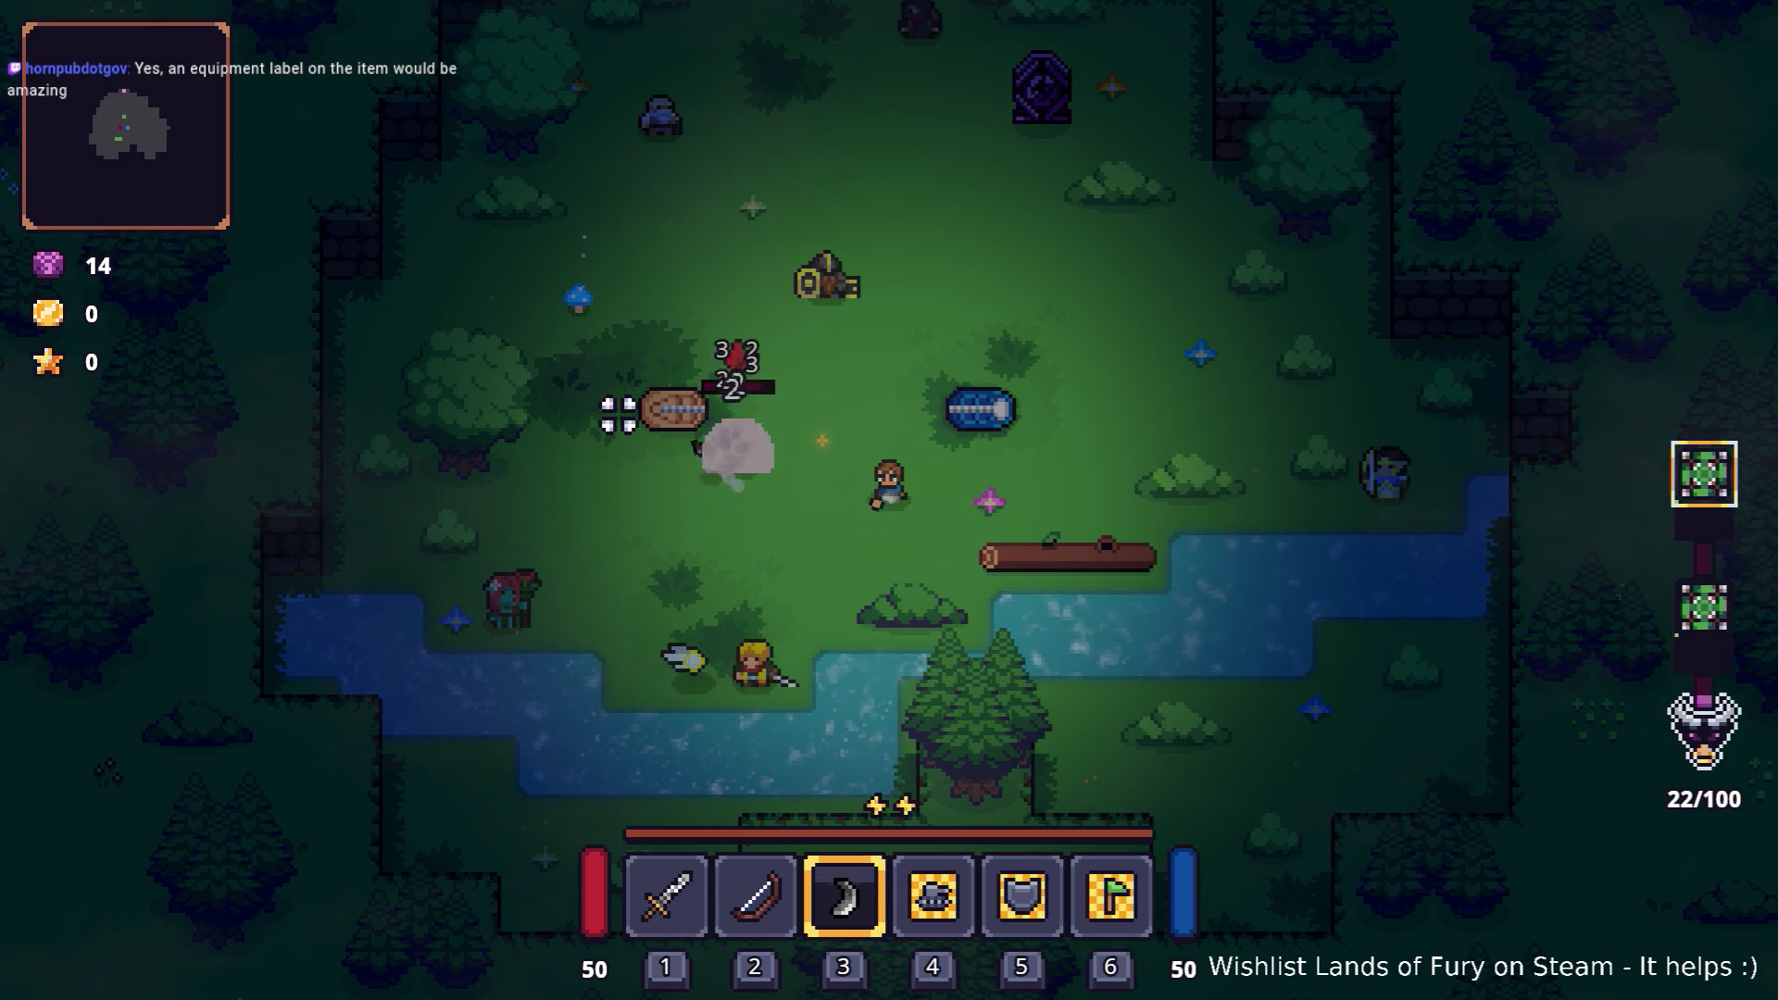
pyautogui.click(625, 414)
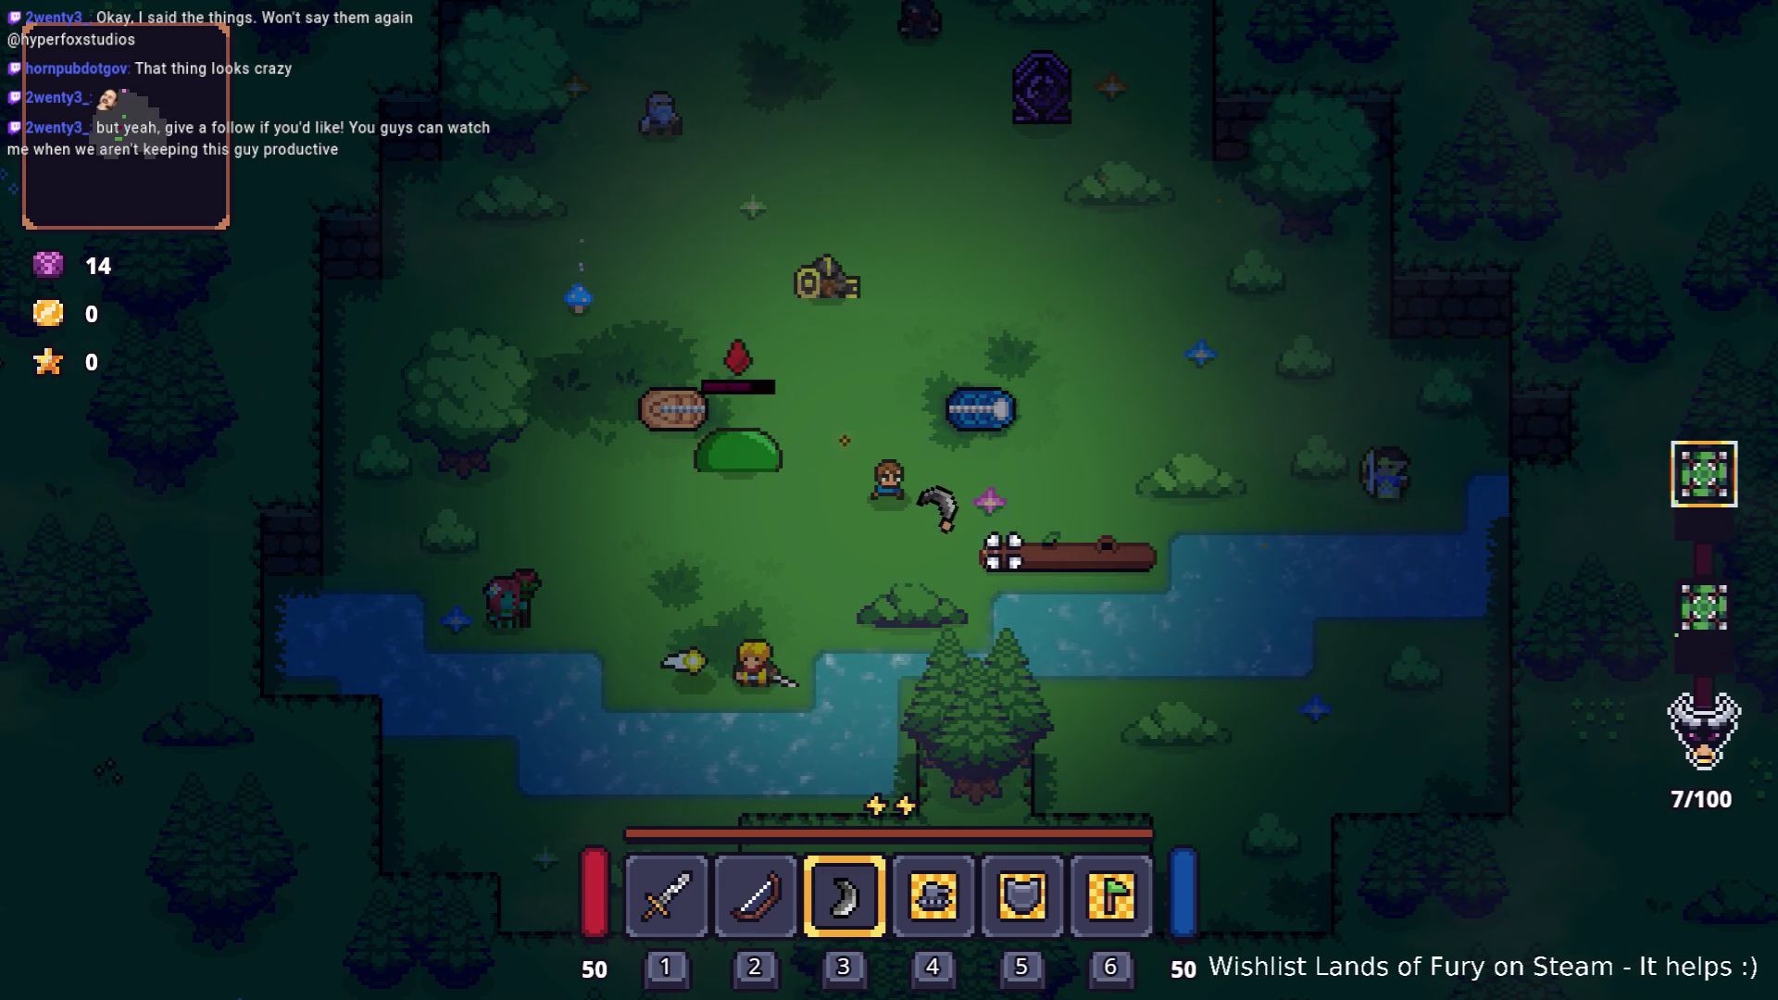
pyautogui.press('Escape')
pyautogui.click(897, 829)
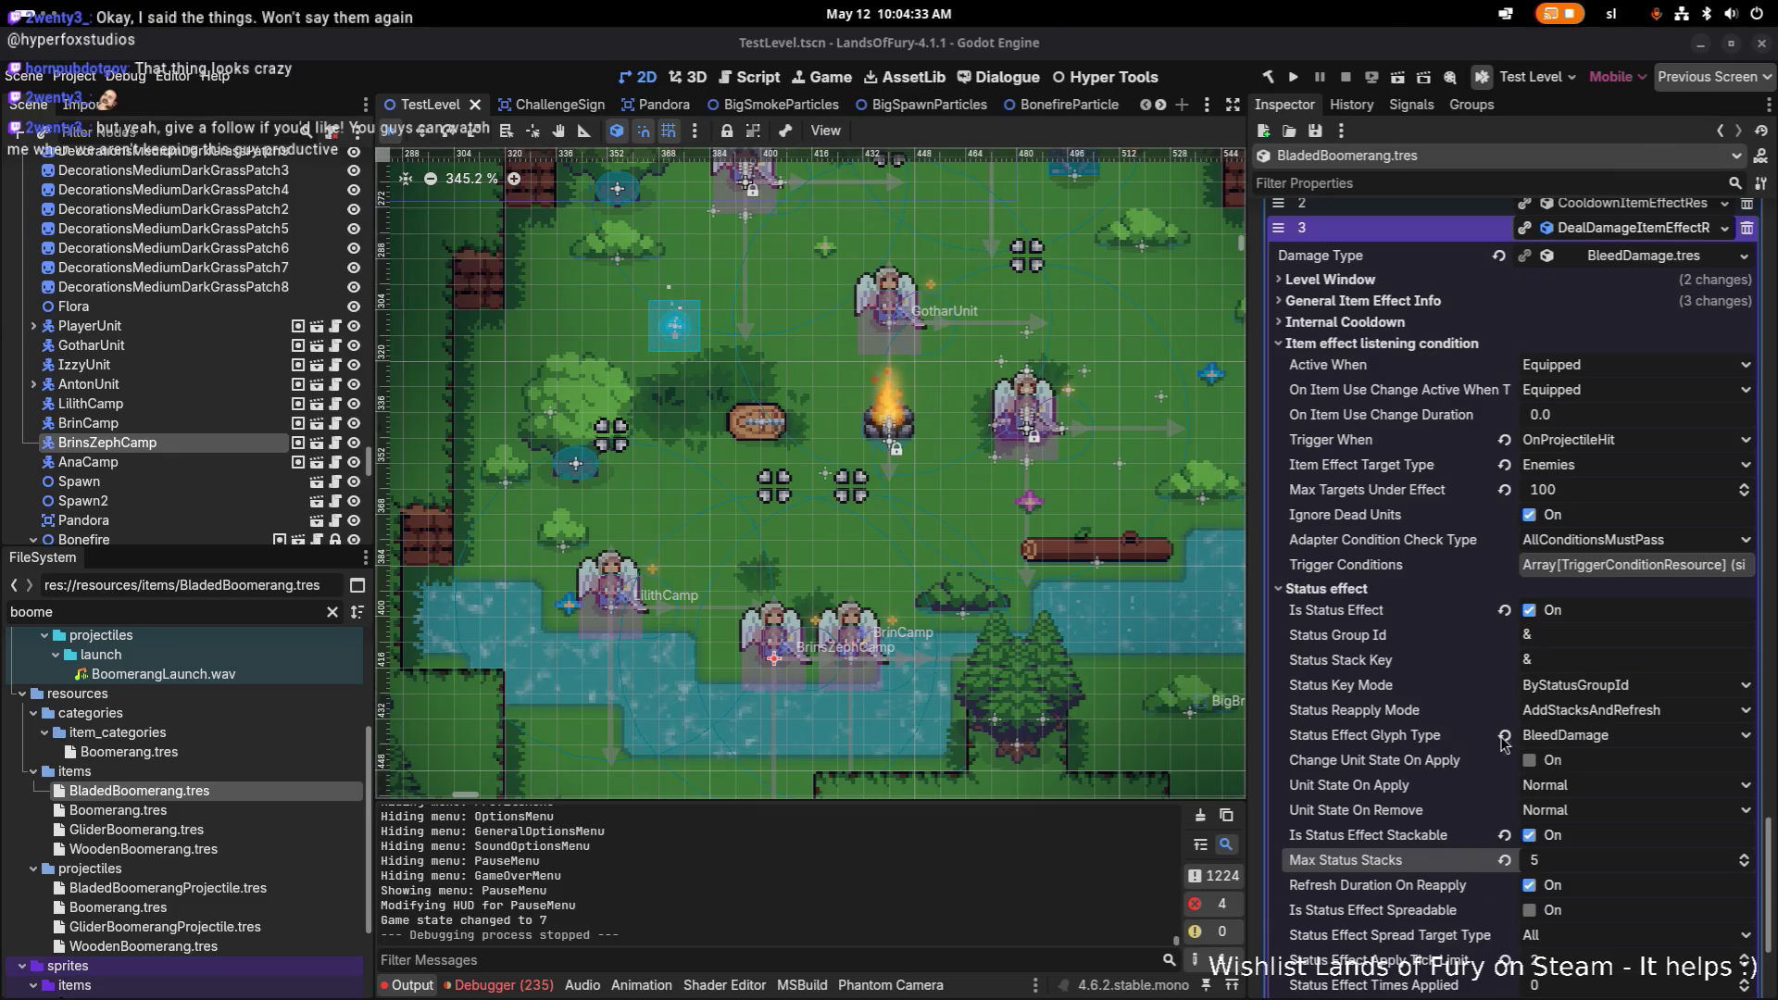
# Step: Set the bleed's Status Reapply Mode to AddNewInstance, keeping Status Key Mode ByStatusGroupId
pyautogui.scroll(-5, 1567, 754)
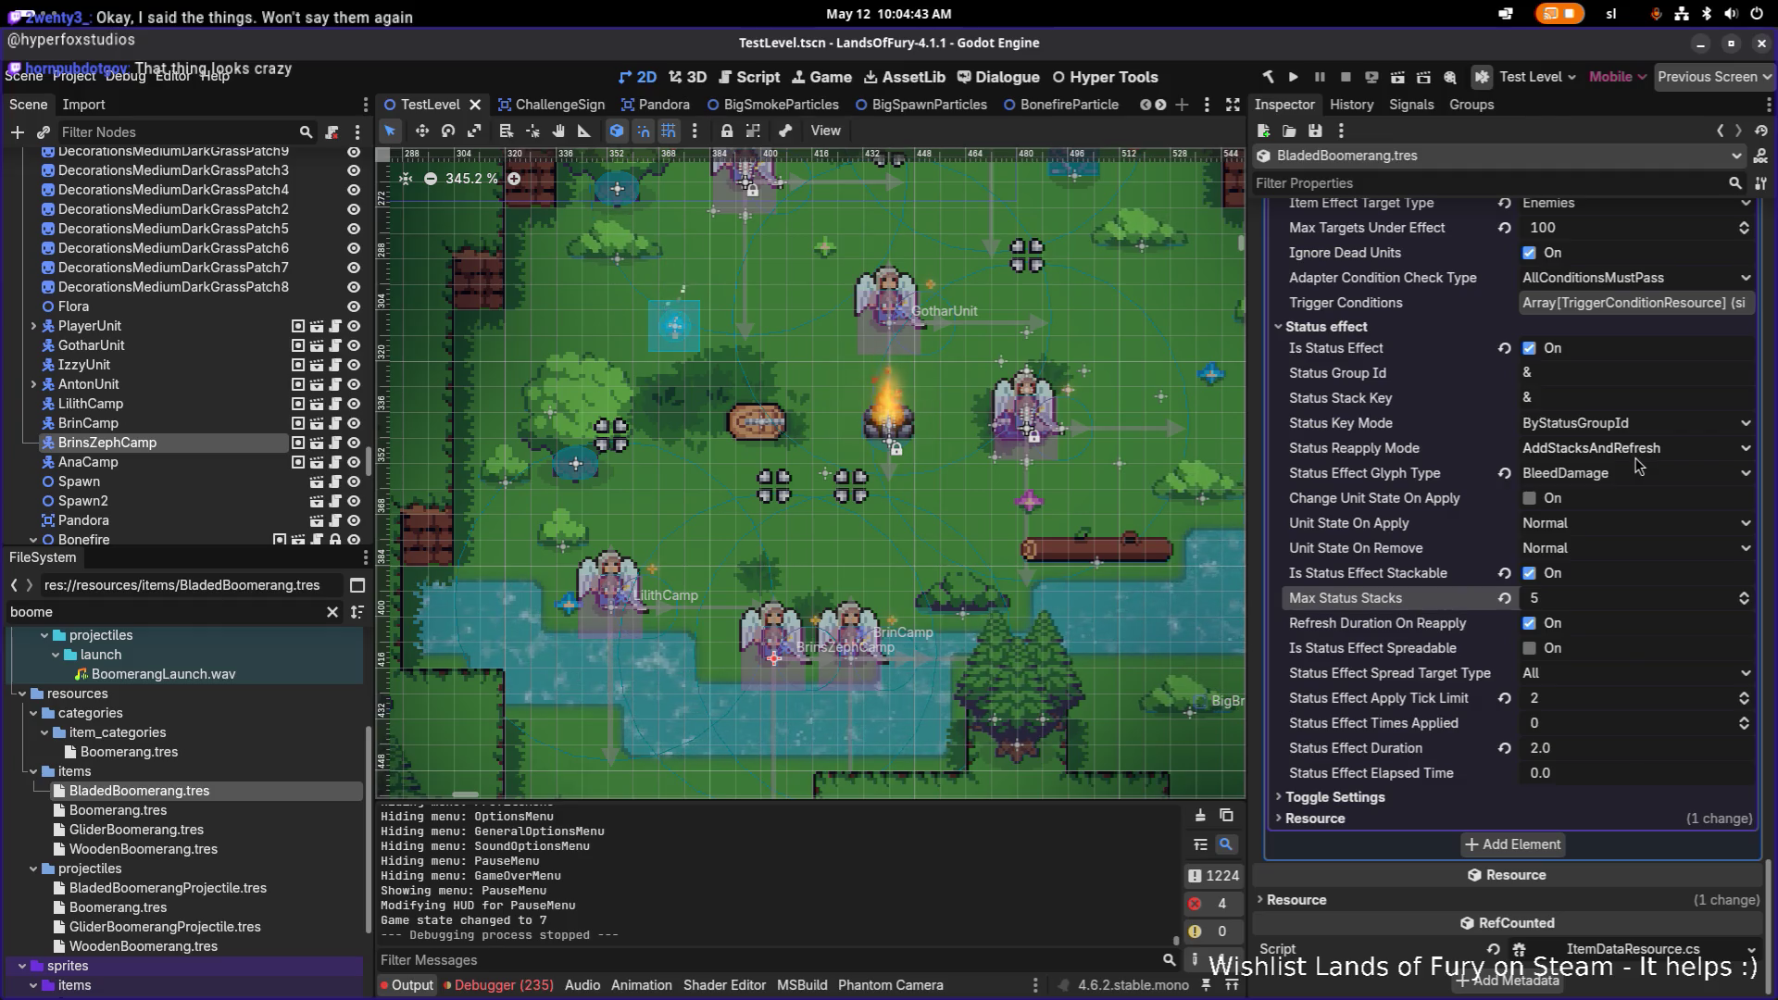
pyautogui.click(1665, 434)
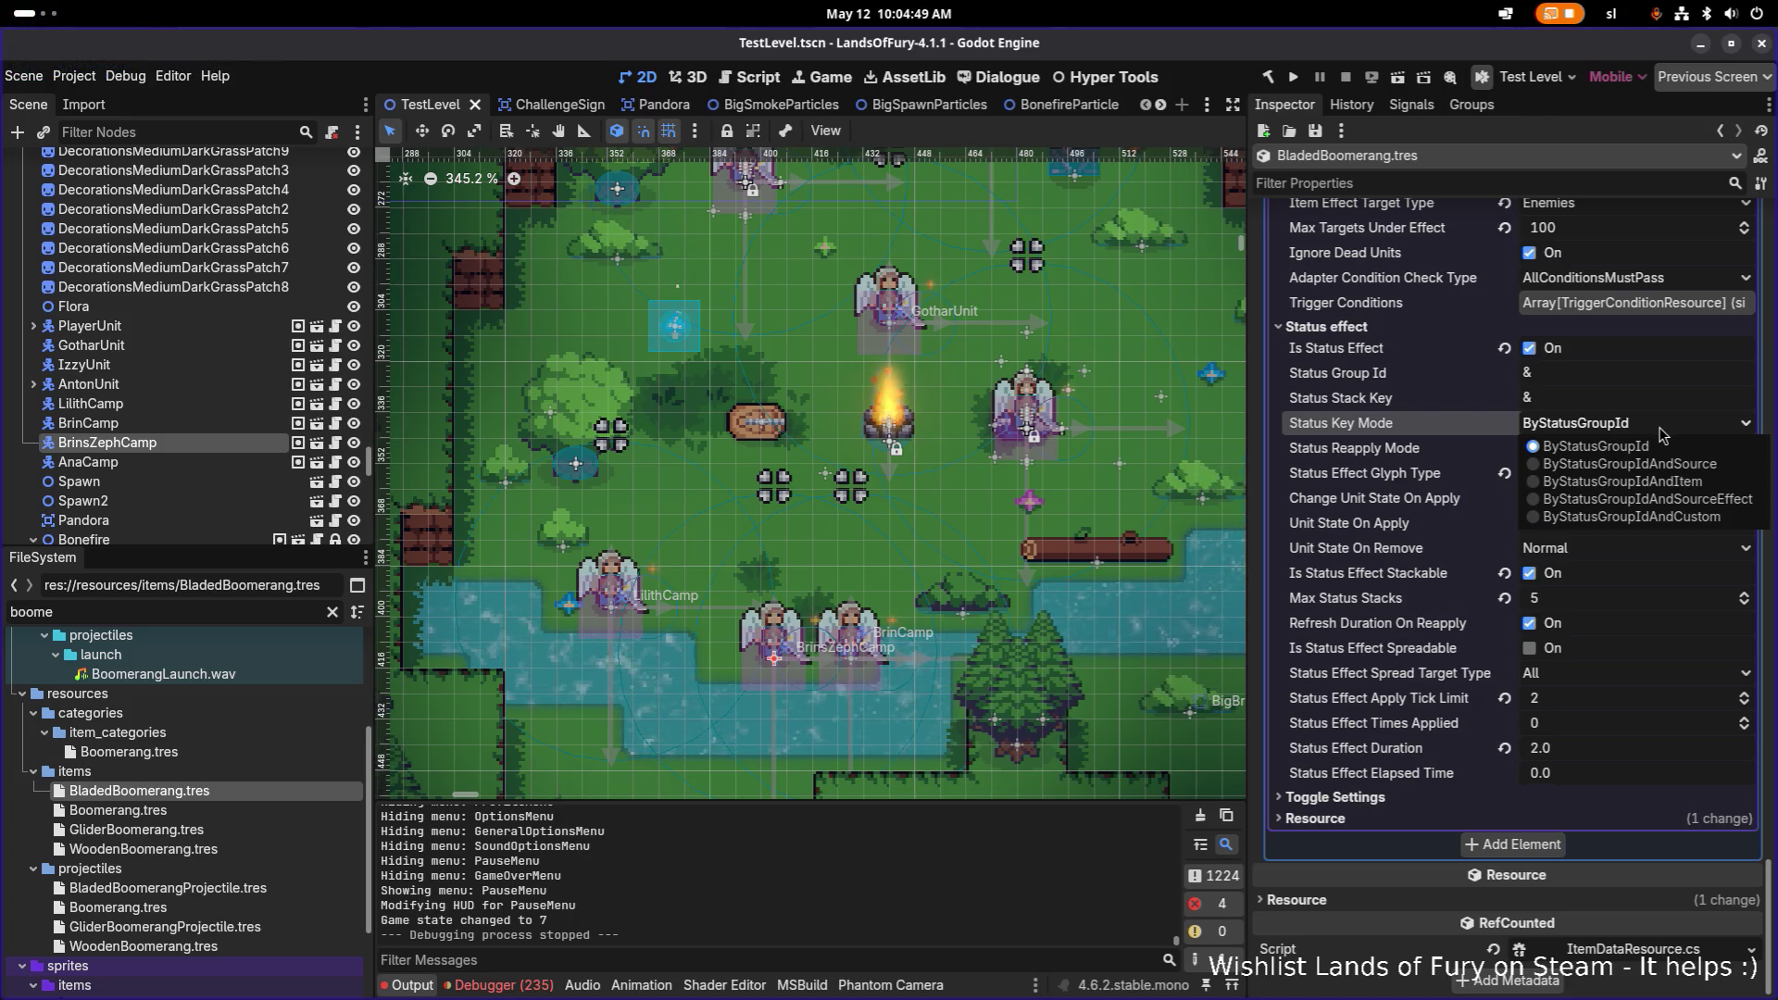
pyautogui.click(1681, 482)
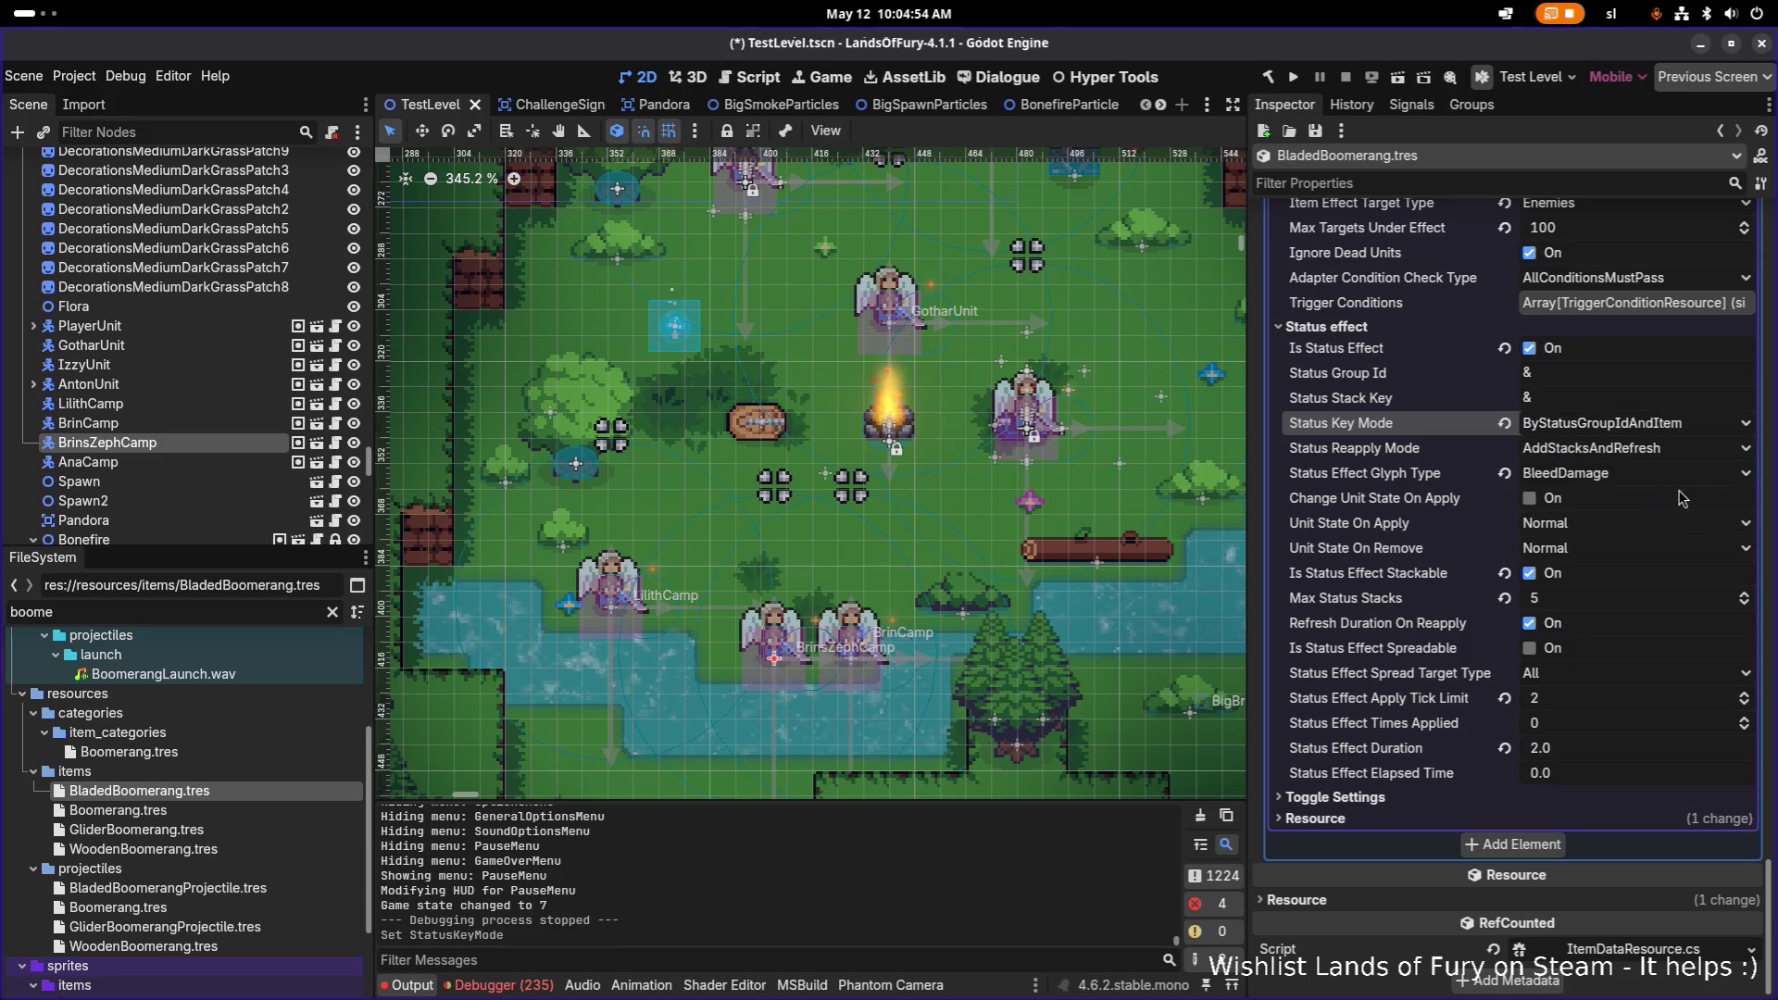
pyautogui.click(1603, 451)
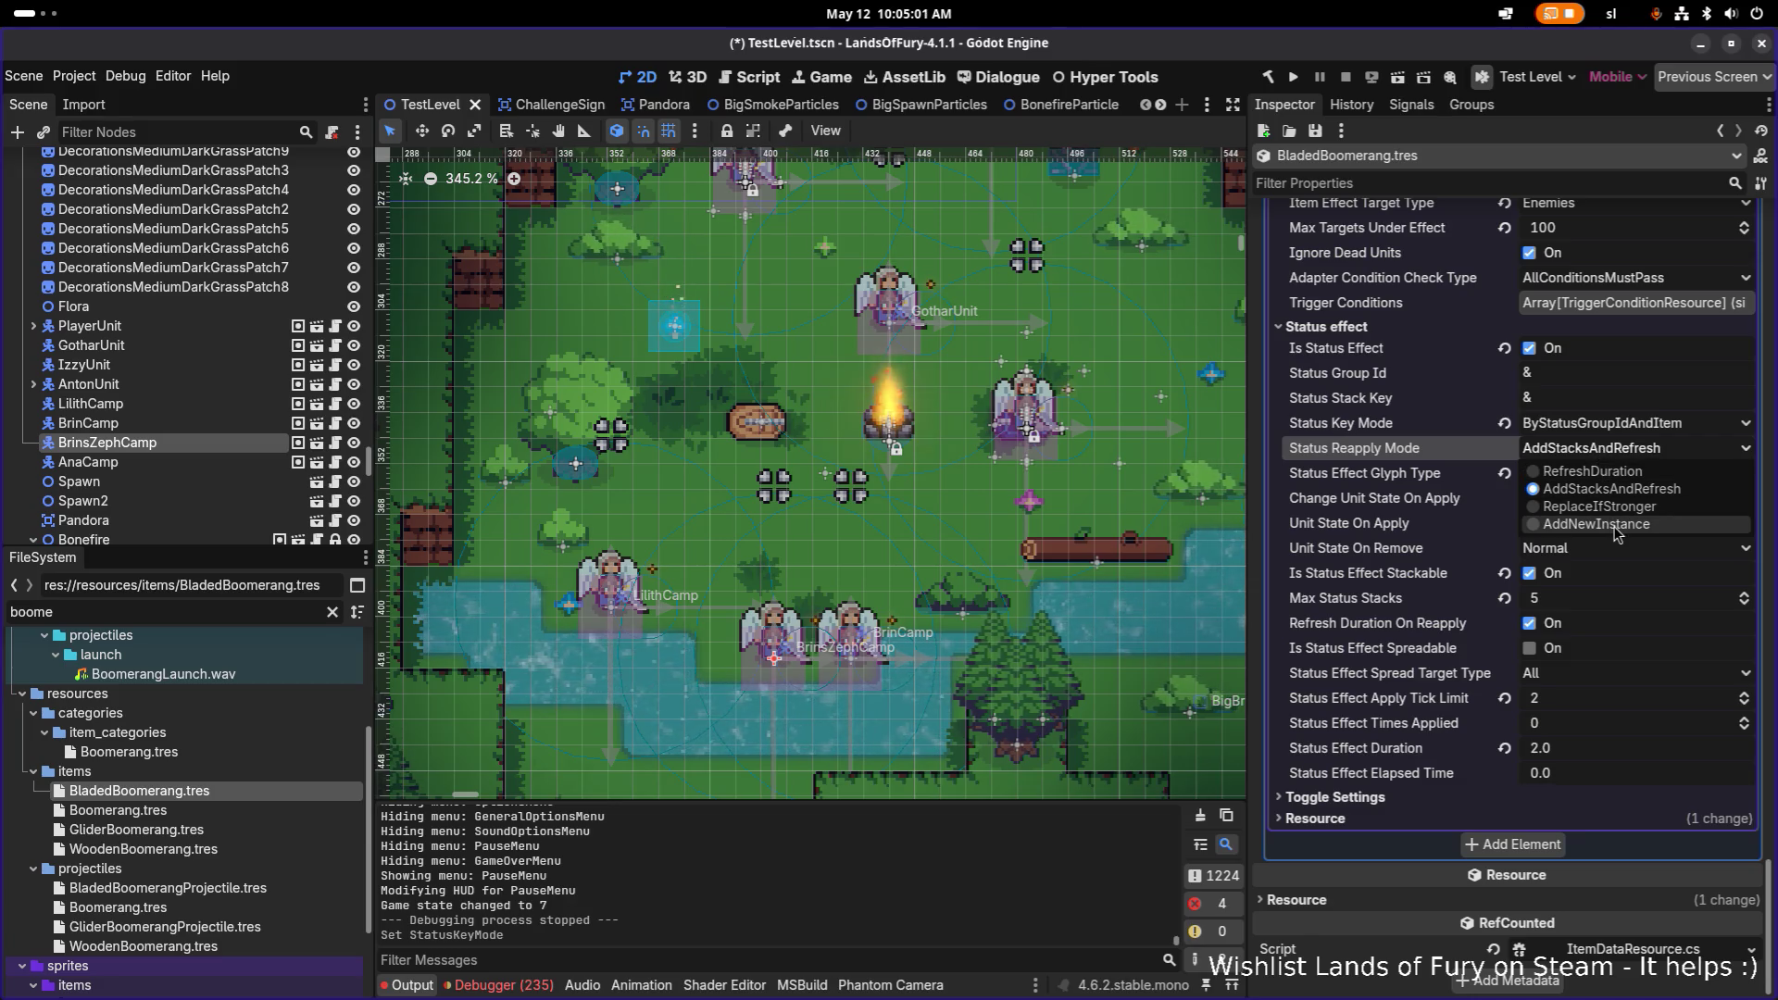
pyautogui.click(1614, 525)
pyautogui.click(1612, 428)
pyautogui.click(1607, 447)
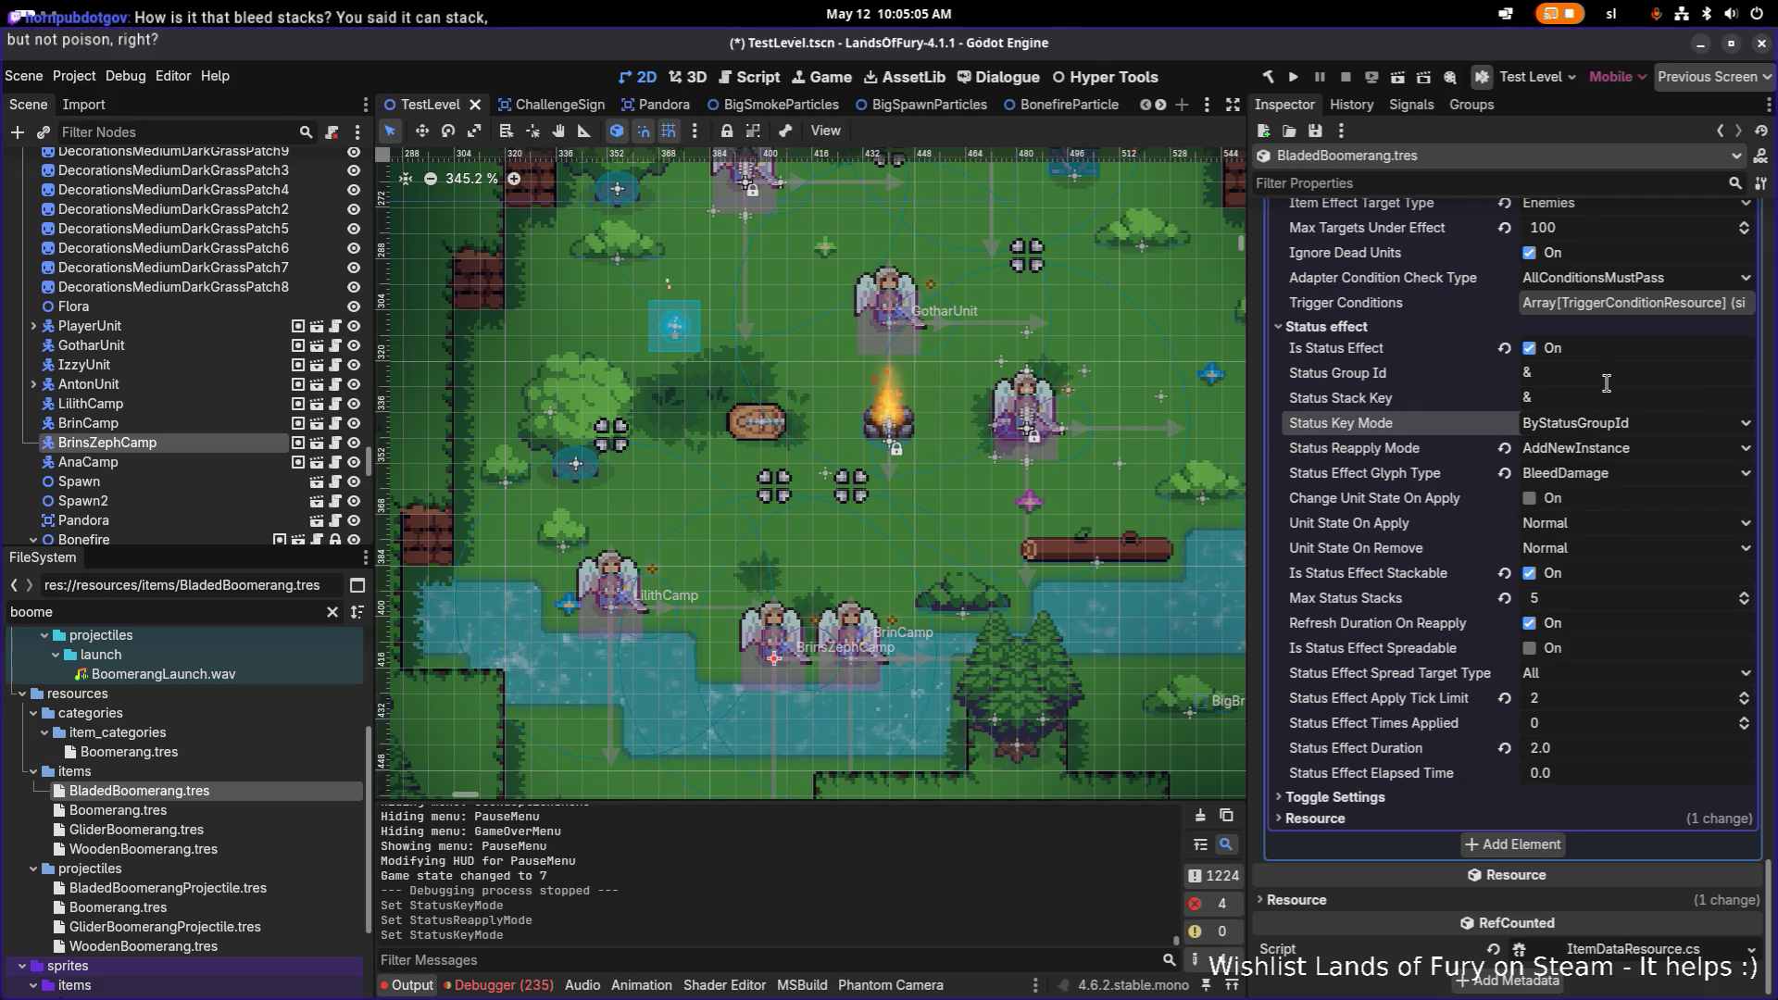
# Step: Save the scene with Ctrl+S and run the project again
pyautogui.click(1608, 378)
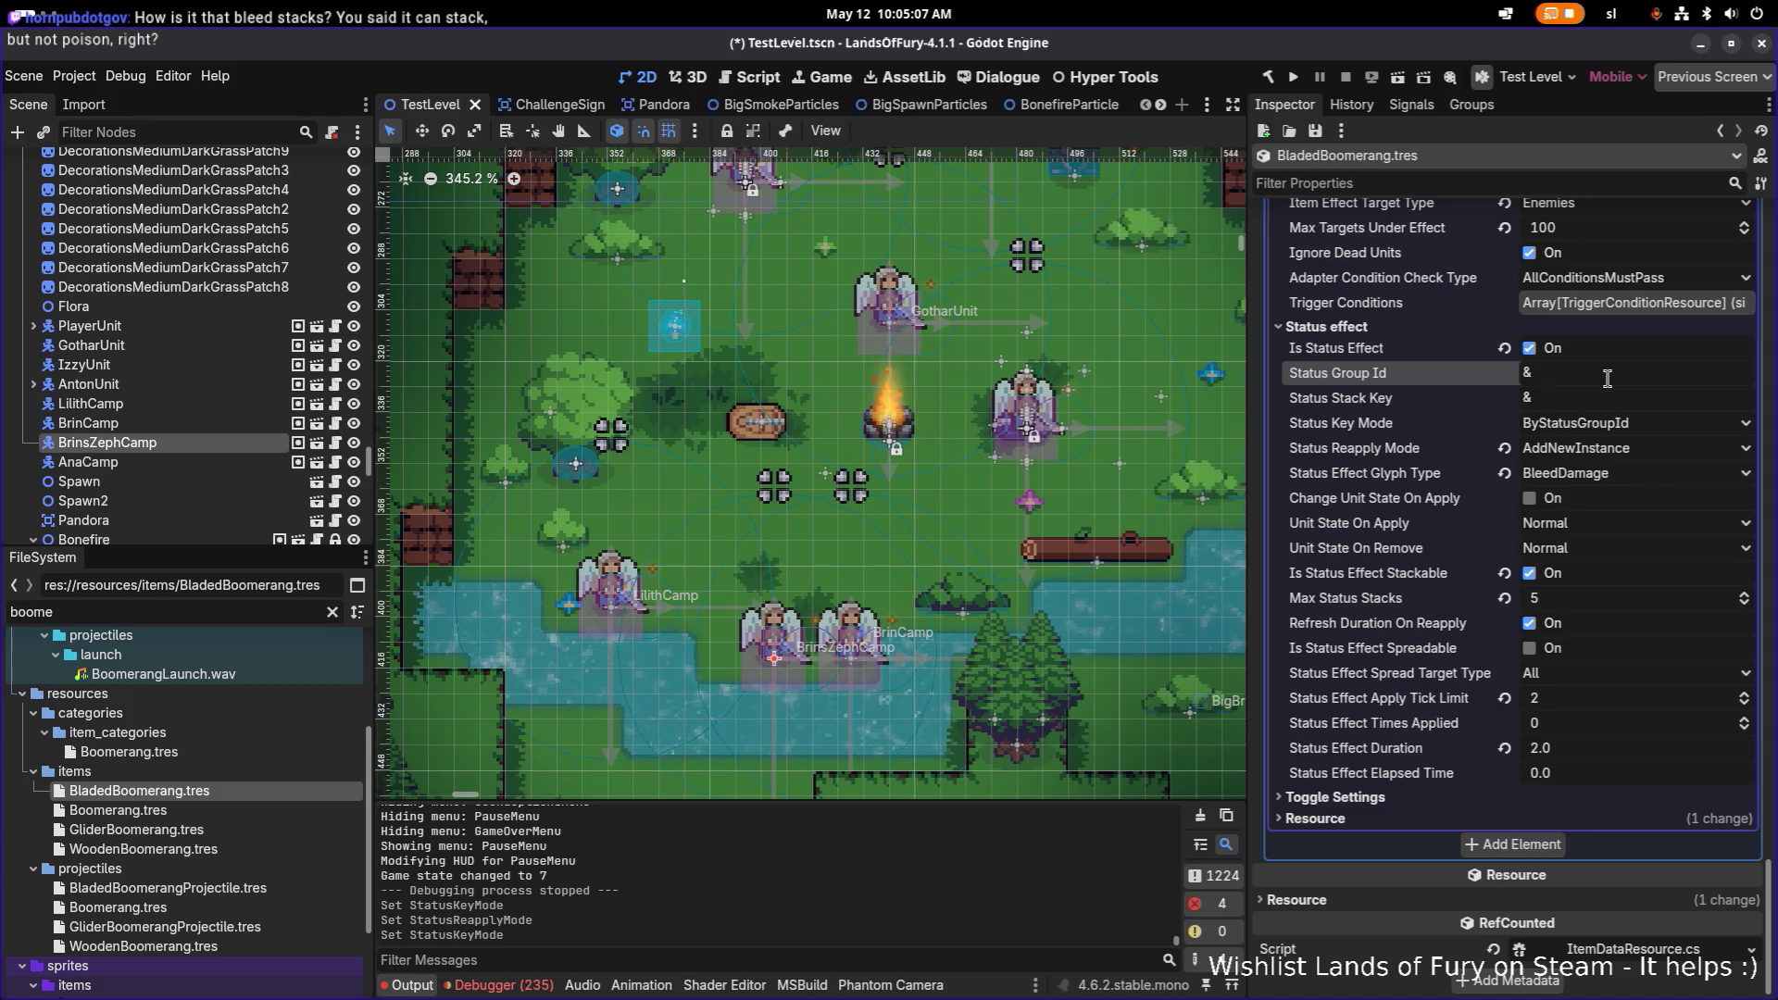
pyautogui.hotkey('ctrl', 's')
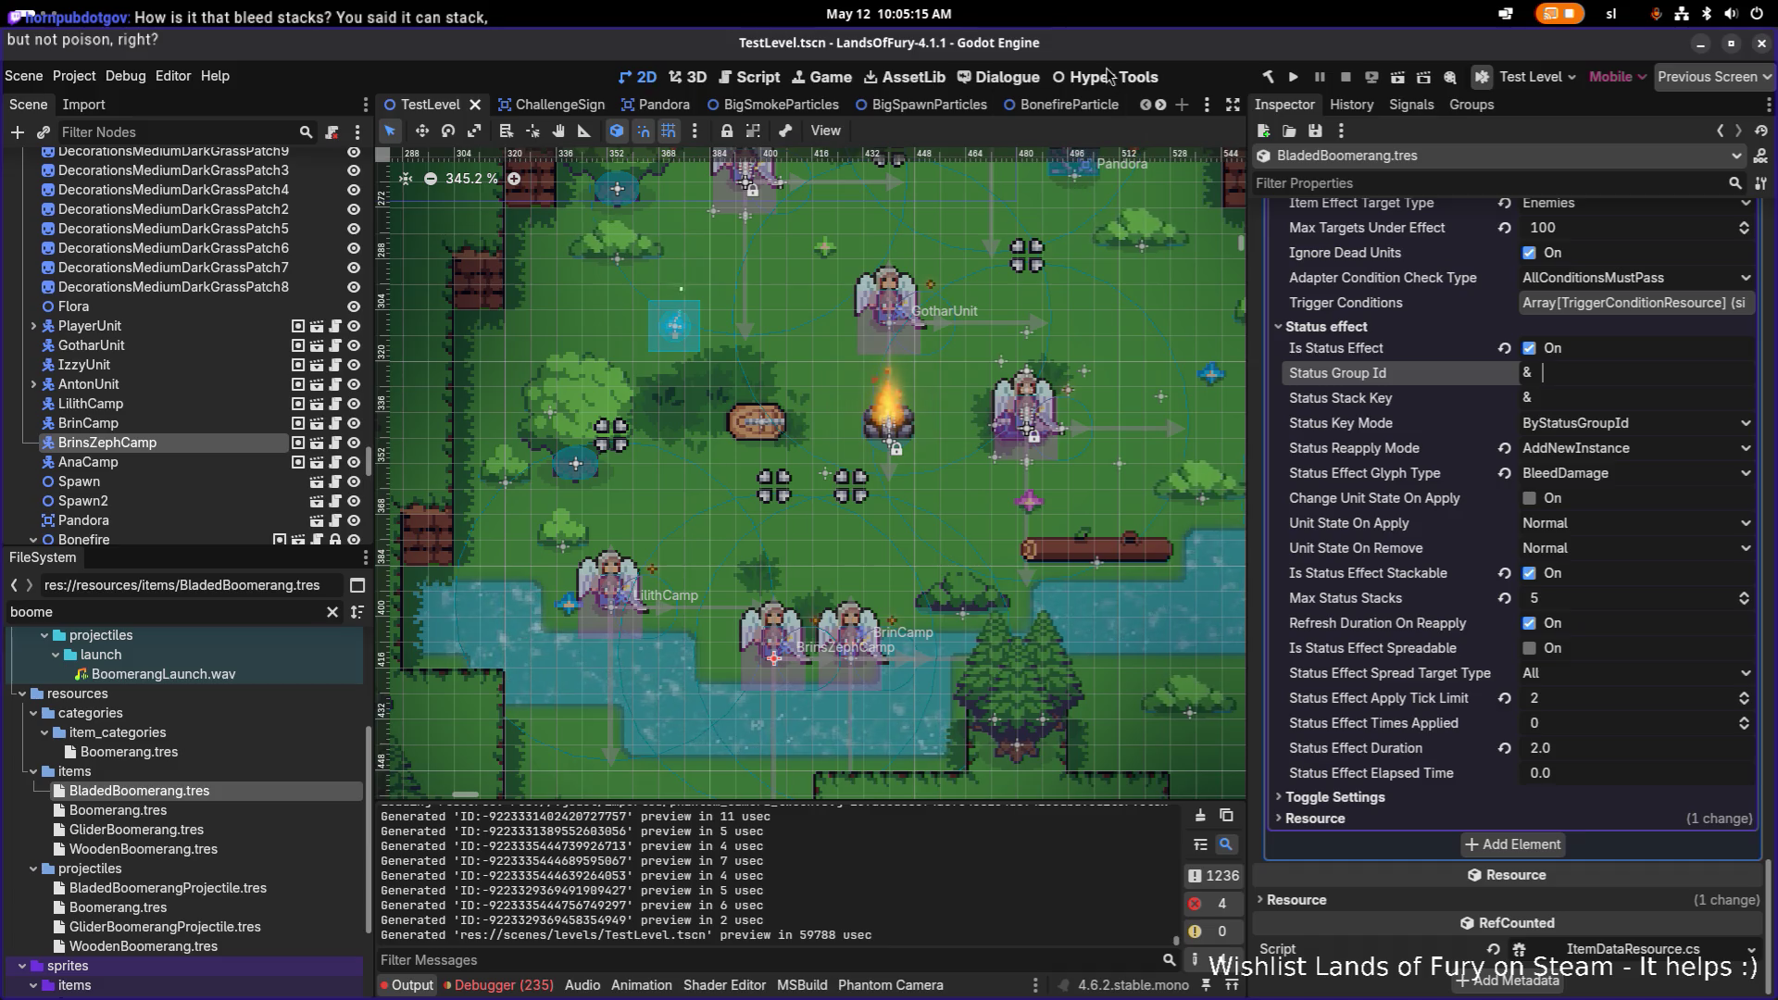
pyautogui.click(1292, 80)
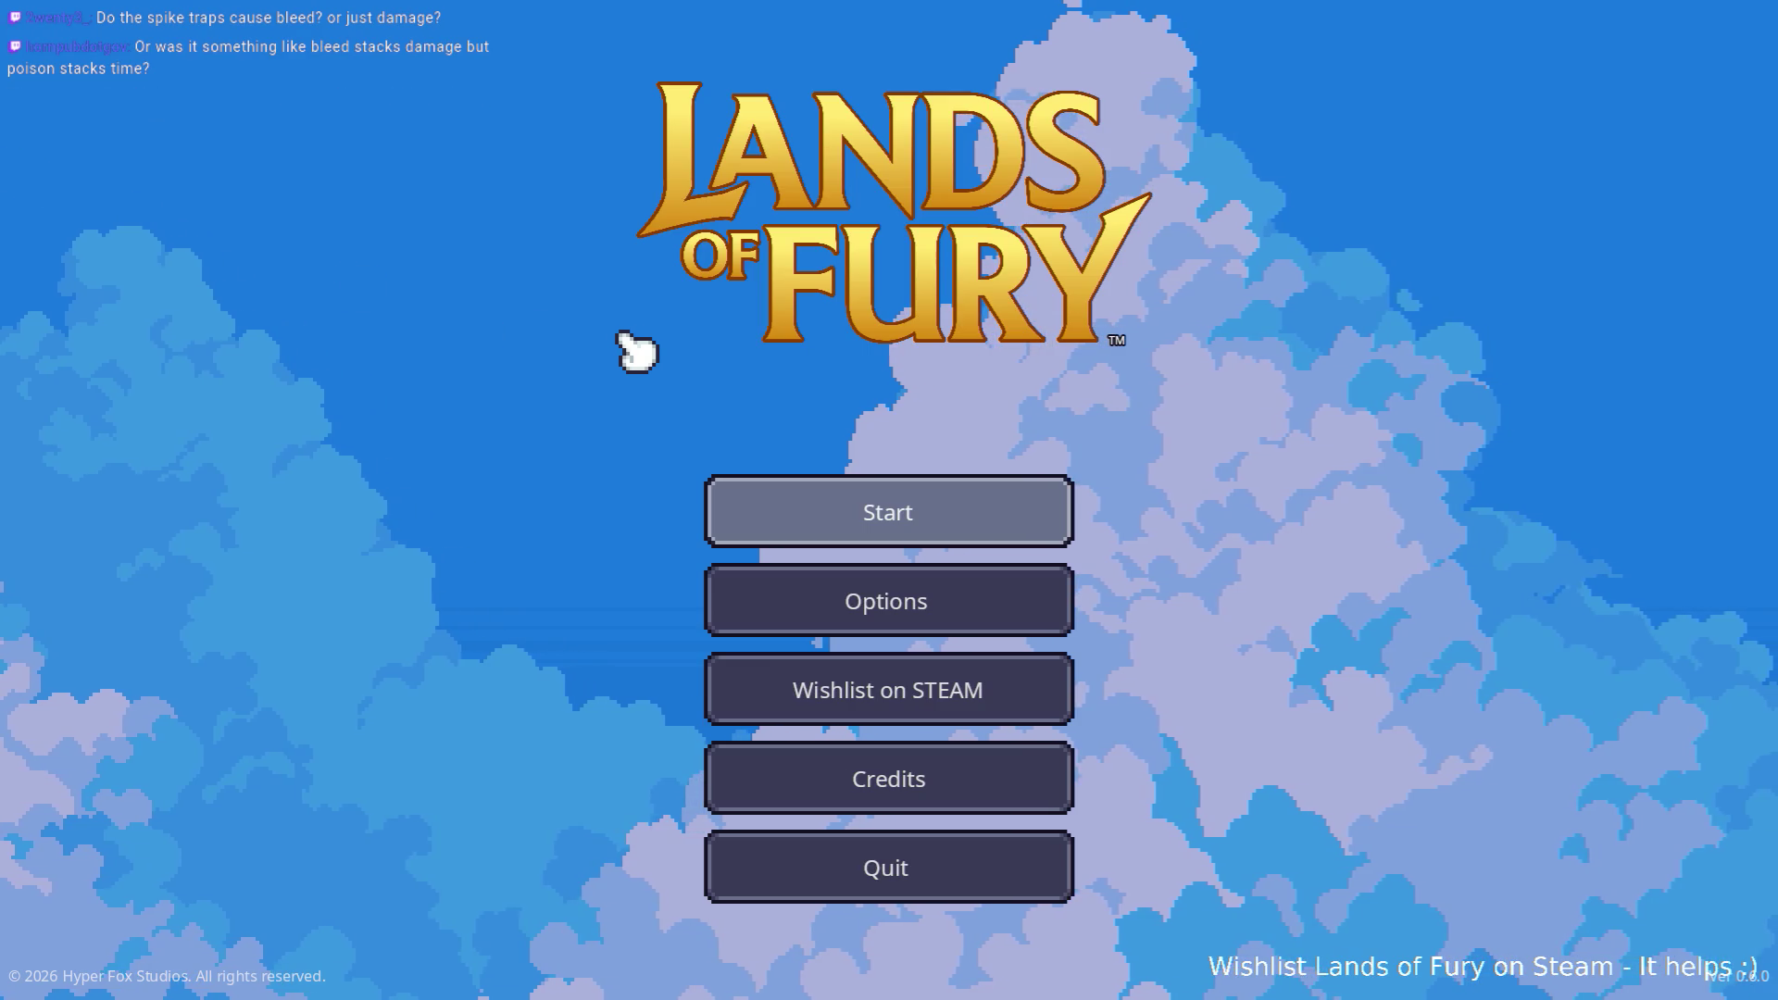
# Step: Start a new game into The Glade and open the developer console
pyautogui.press('Return')
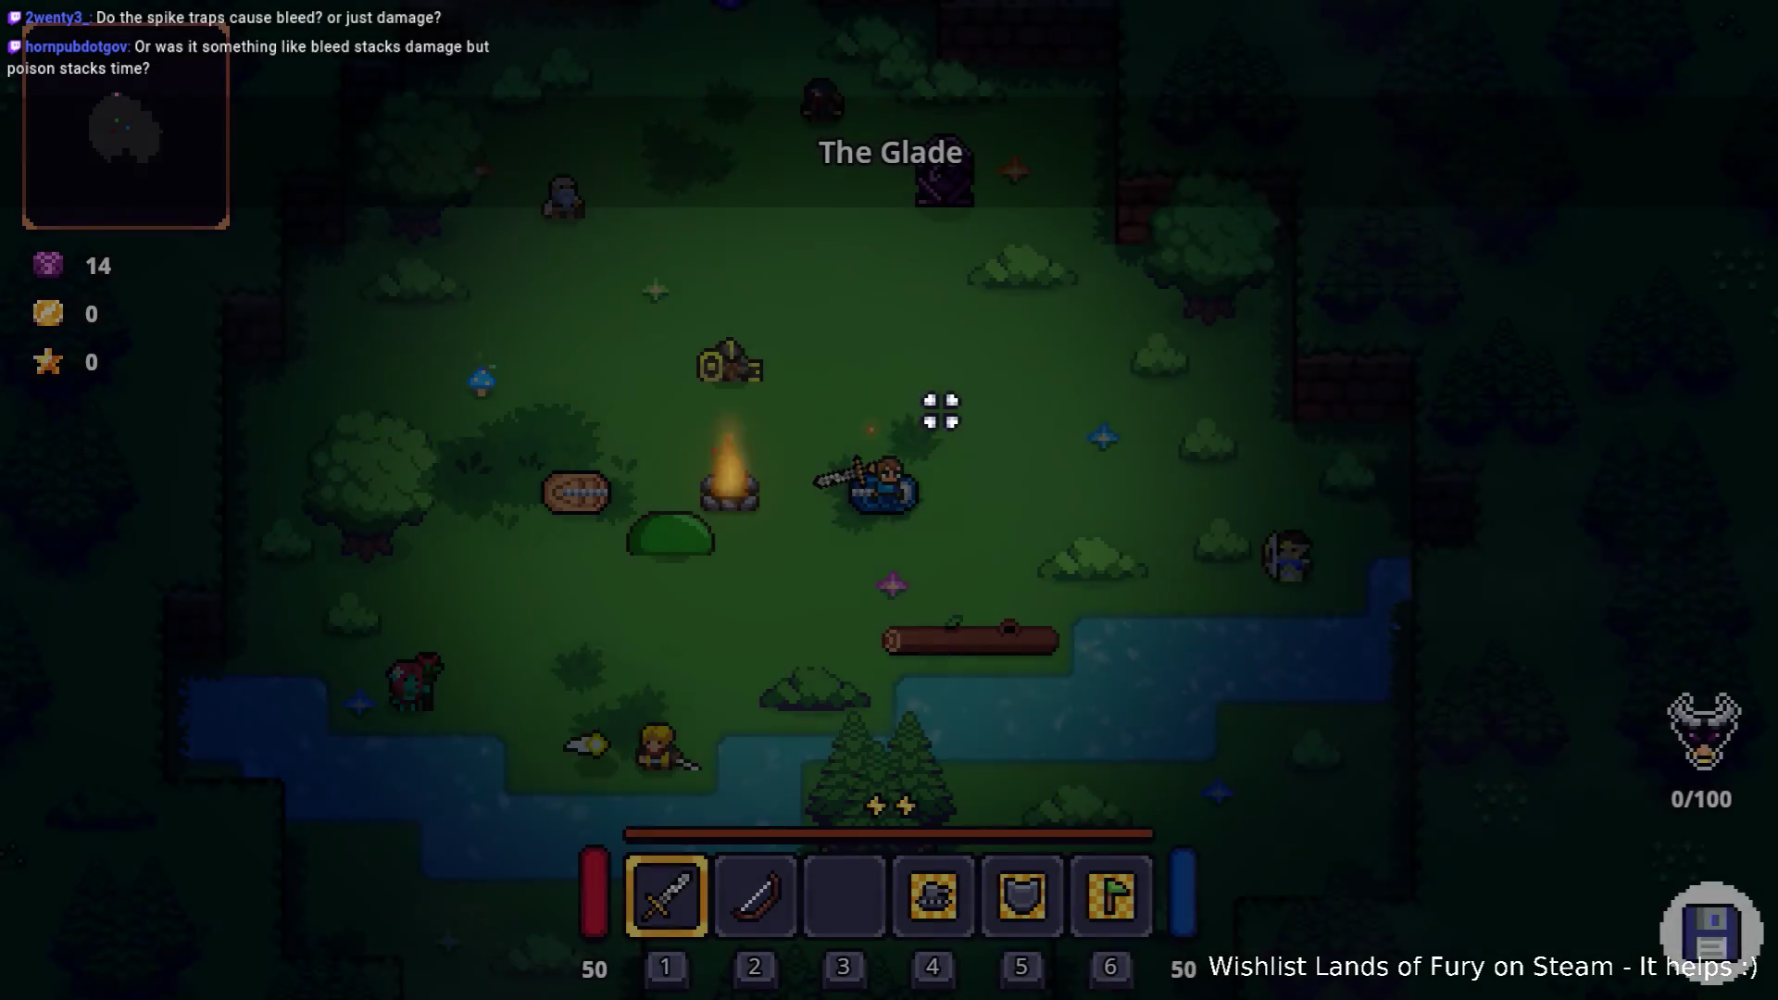
pyautogui.press('`')
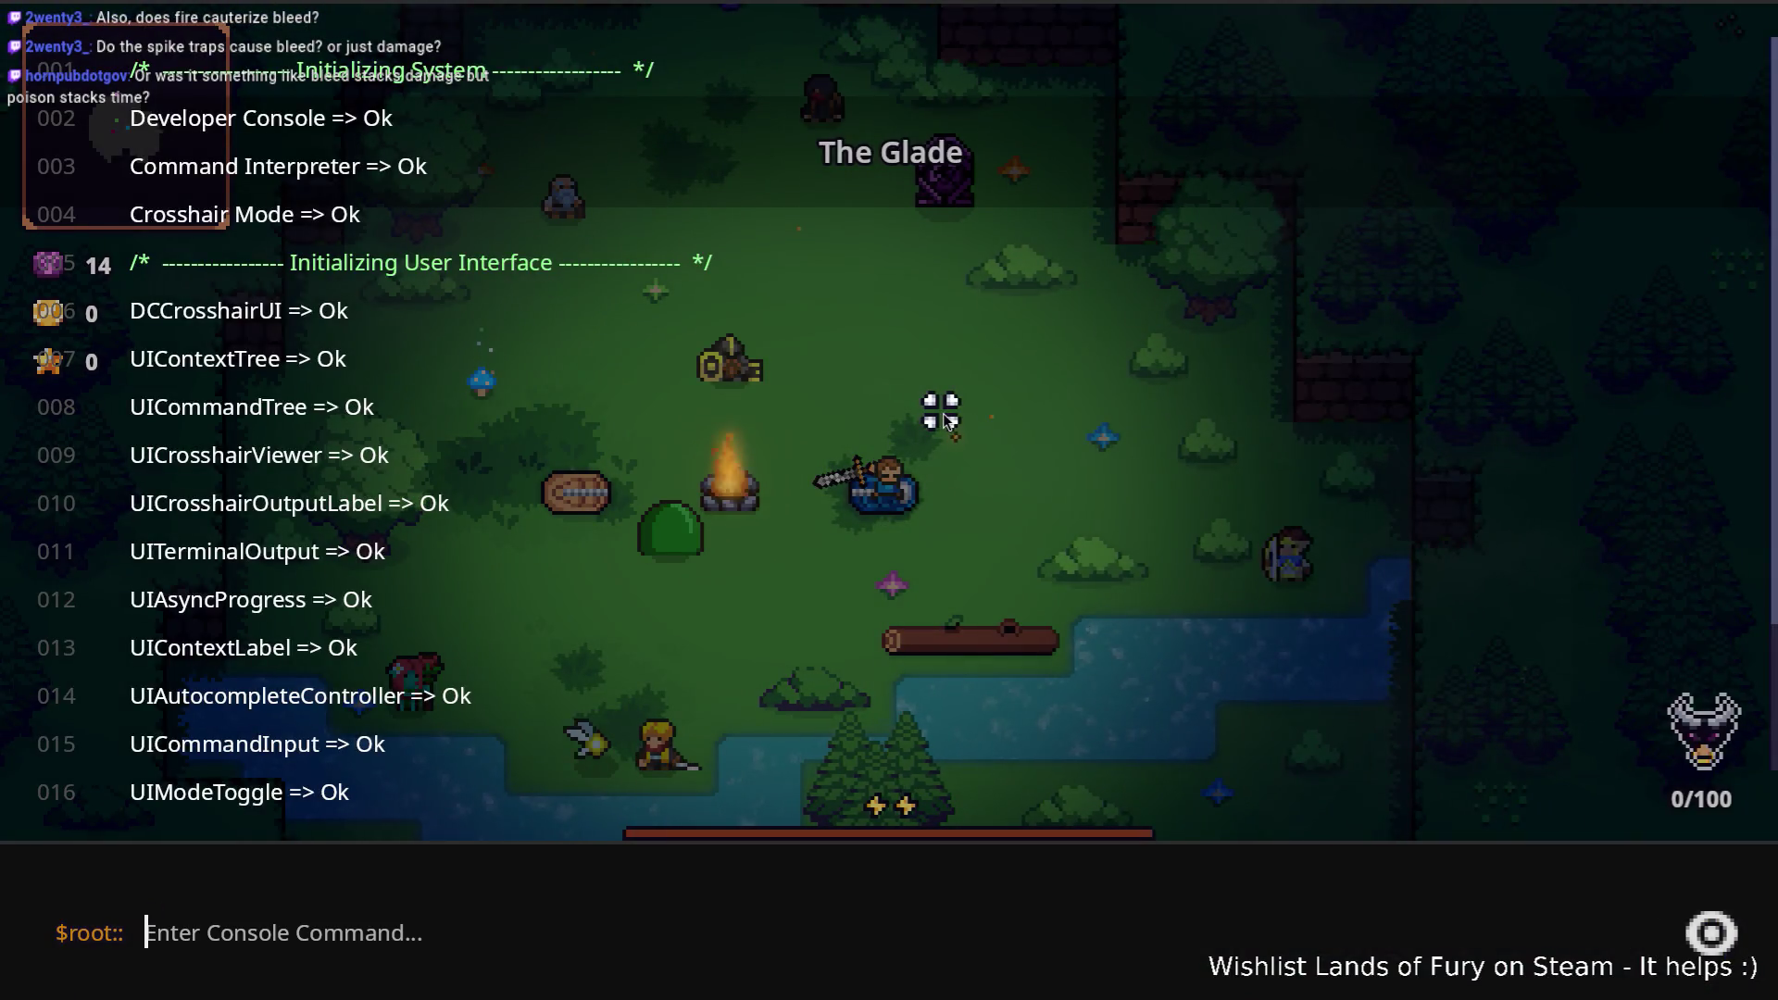
# Step: Run the console command Player.AddItem(bladed_boomerang) to give the player the boomerang
pyautogui.write('Player.Ad')
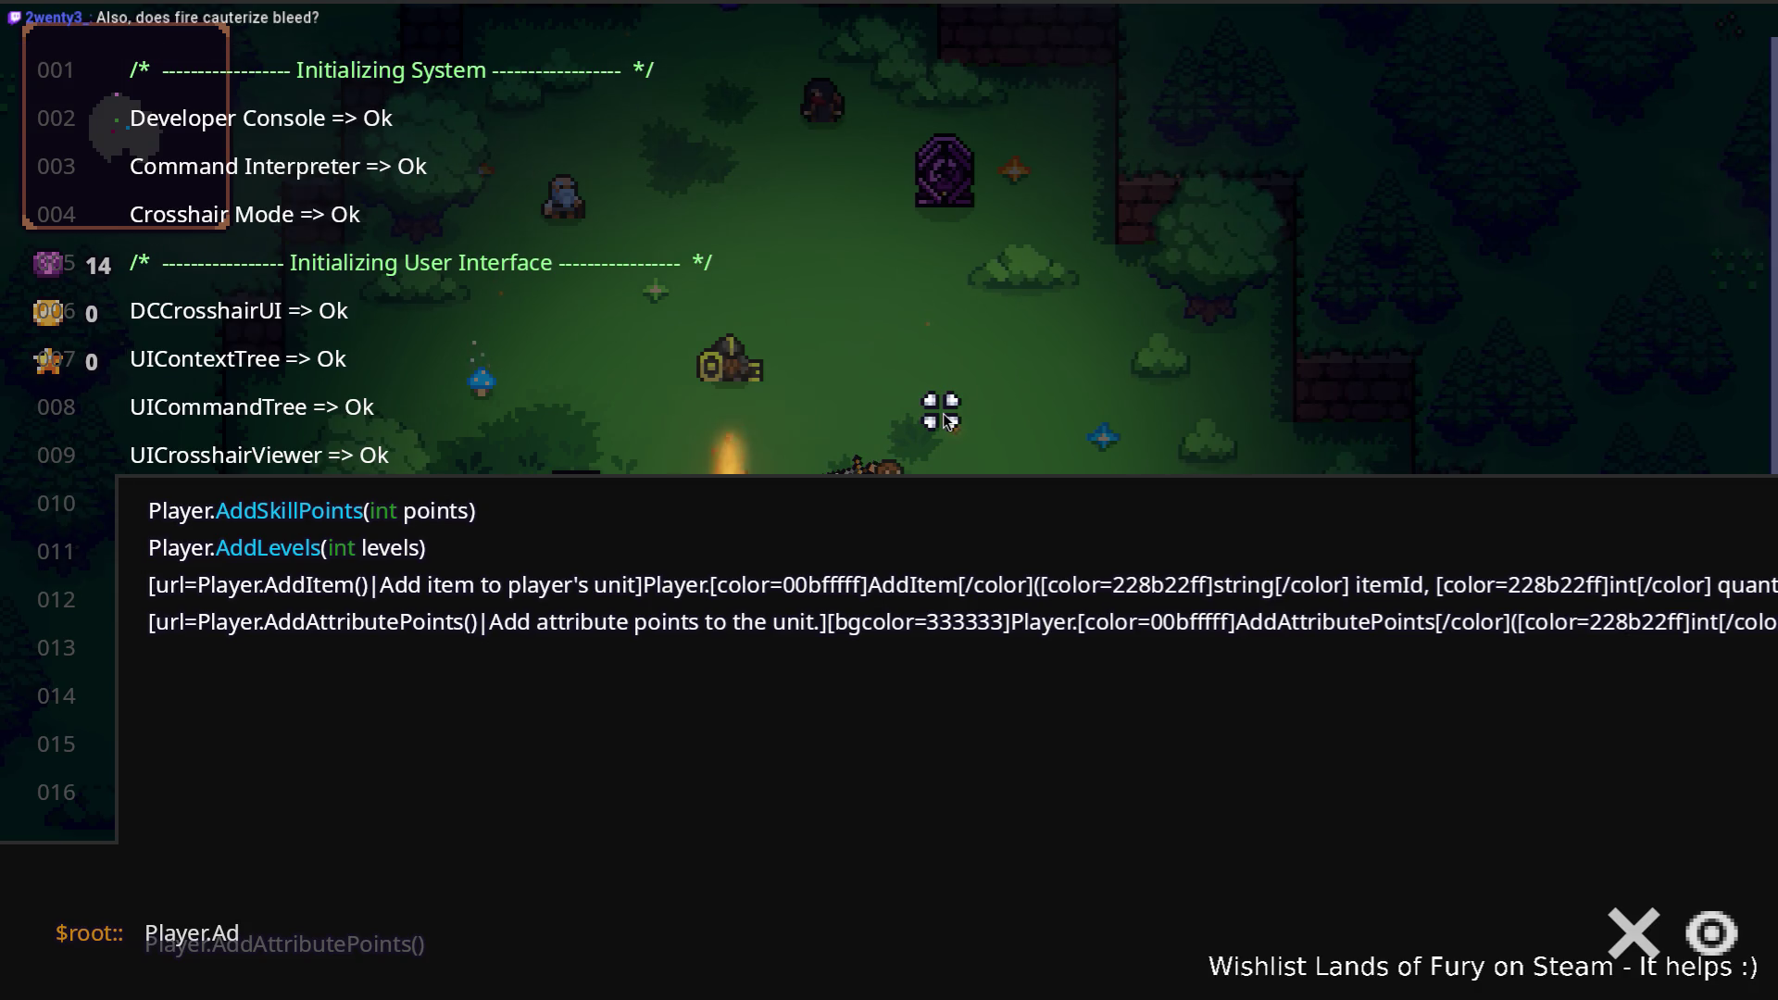
pyautogui.write('dIt')
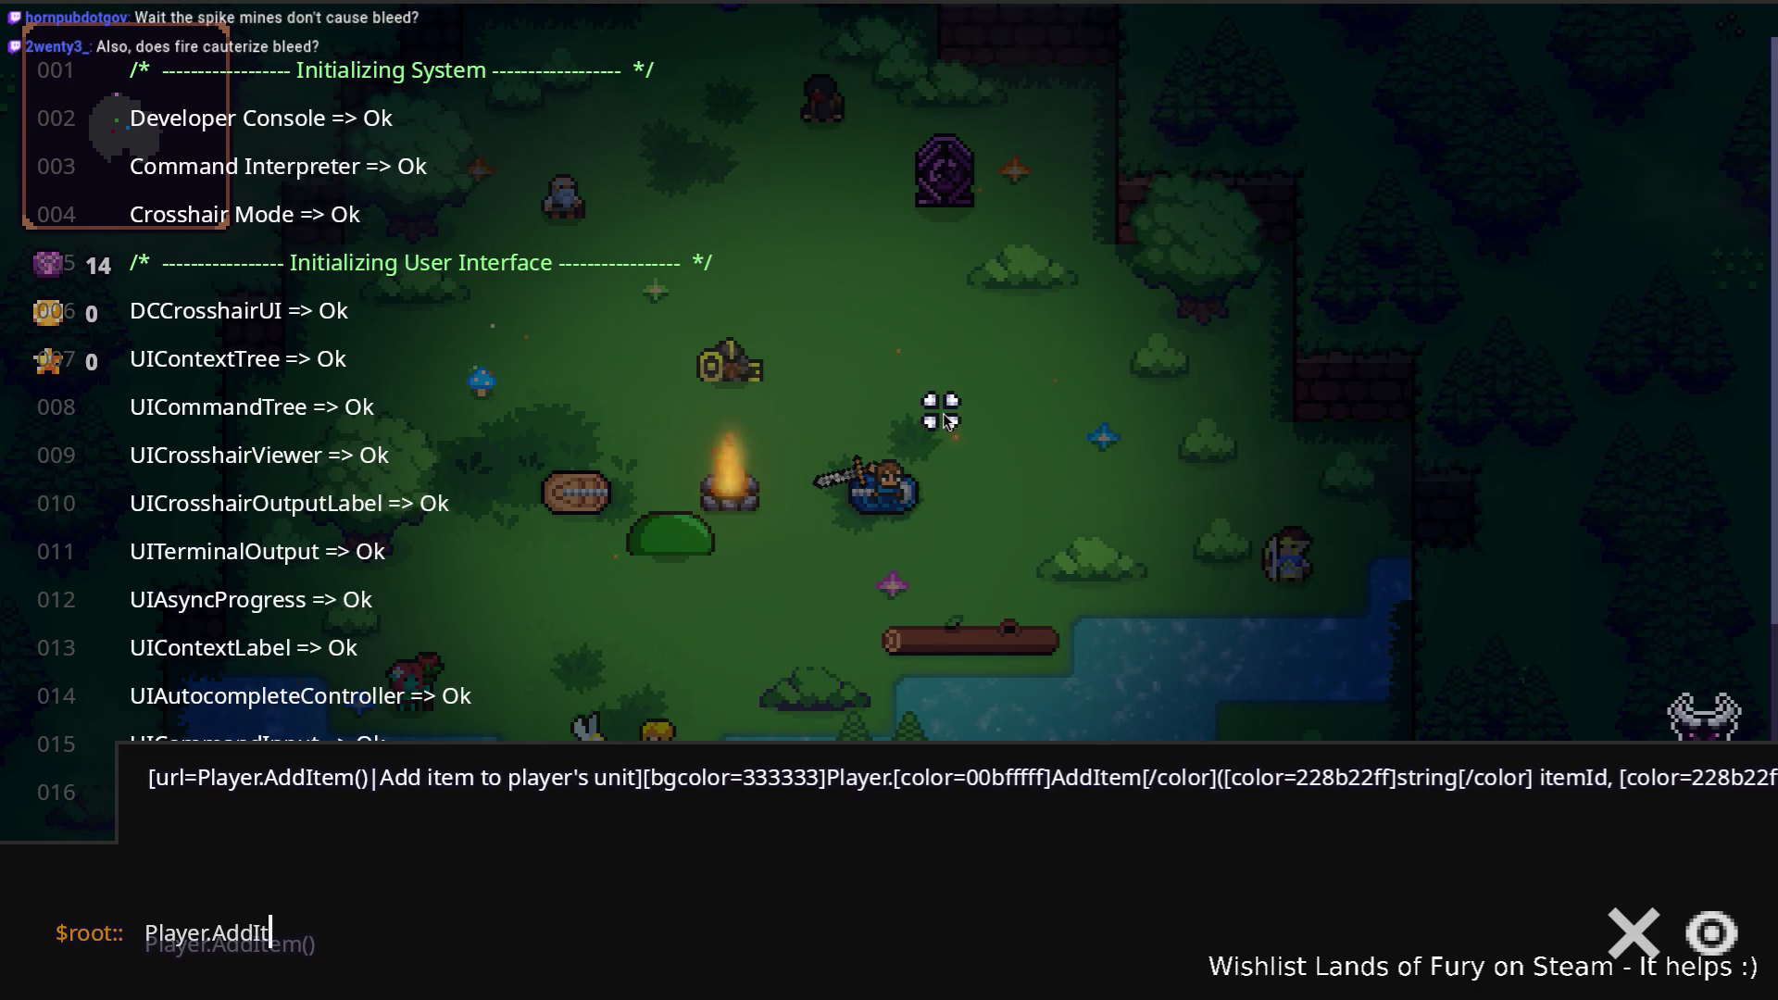
pyautogui.write('(')
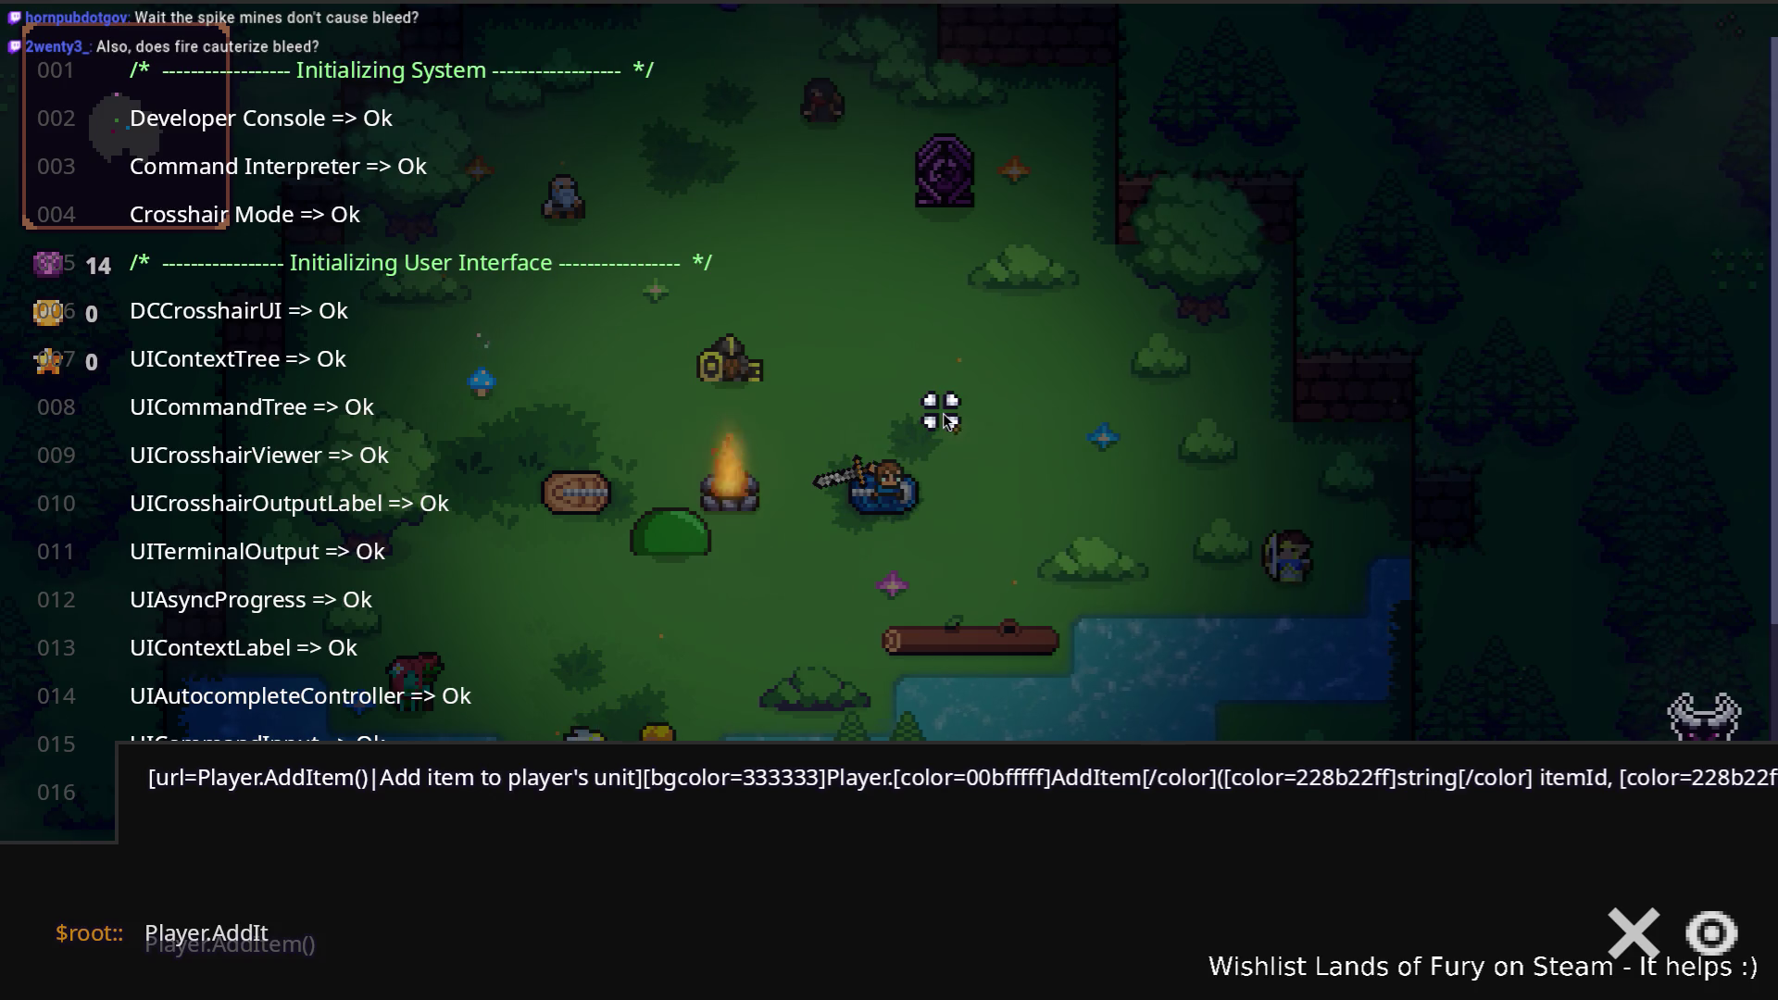
pyautogui.write('im')
pyautogui.press('BackSpace')
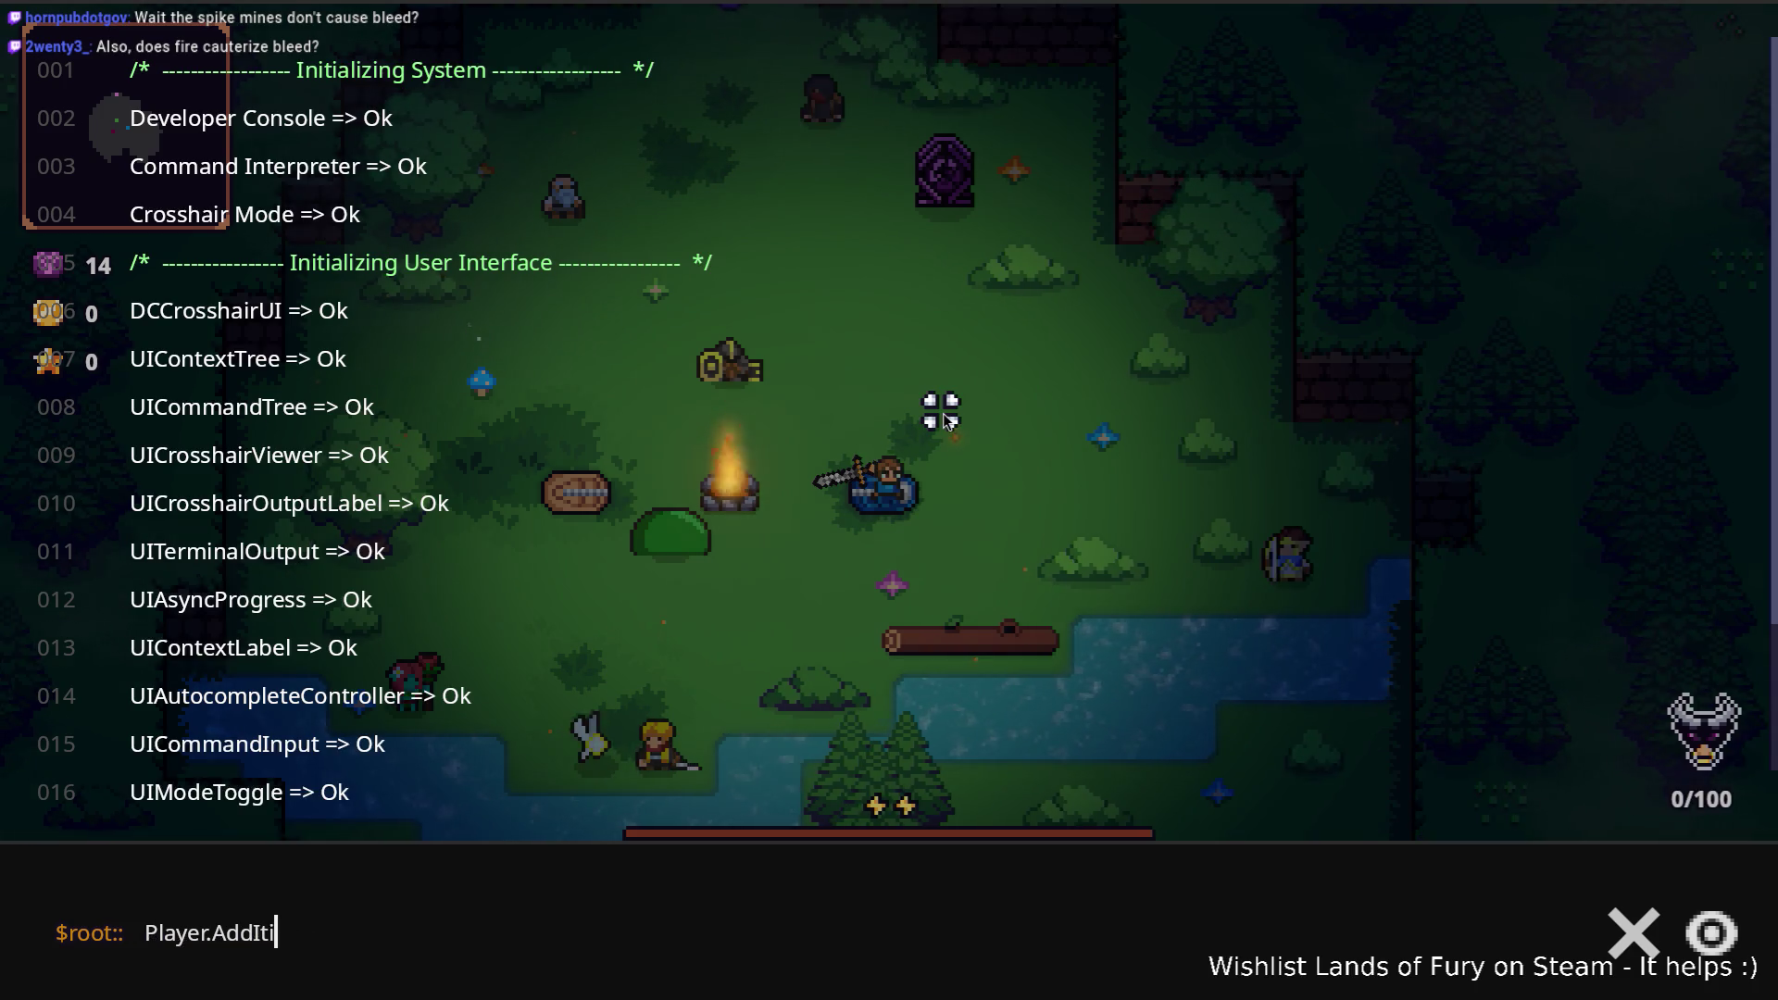
pyautogui.press('BackSpace')
pyautogui.write('em(')
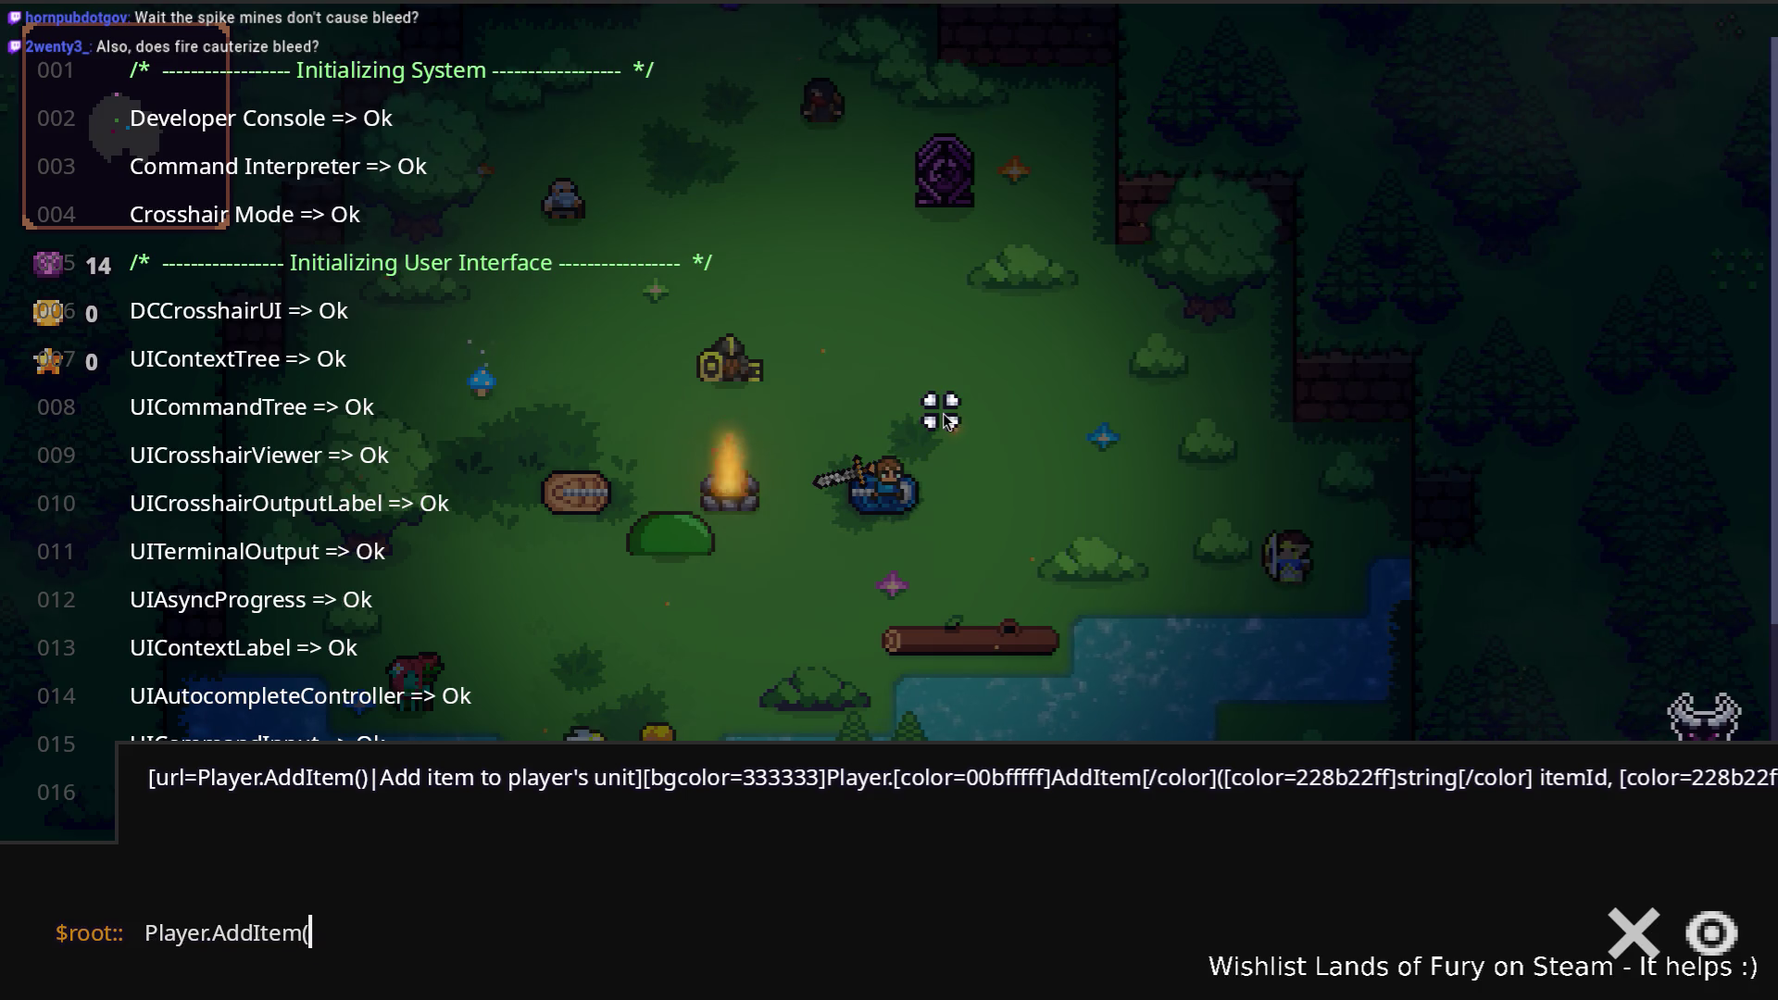
pyautogui.write('bladed_')
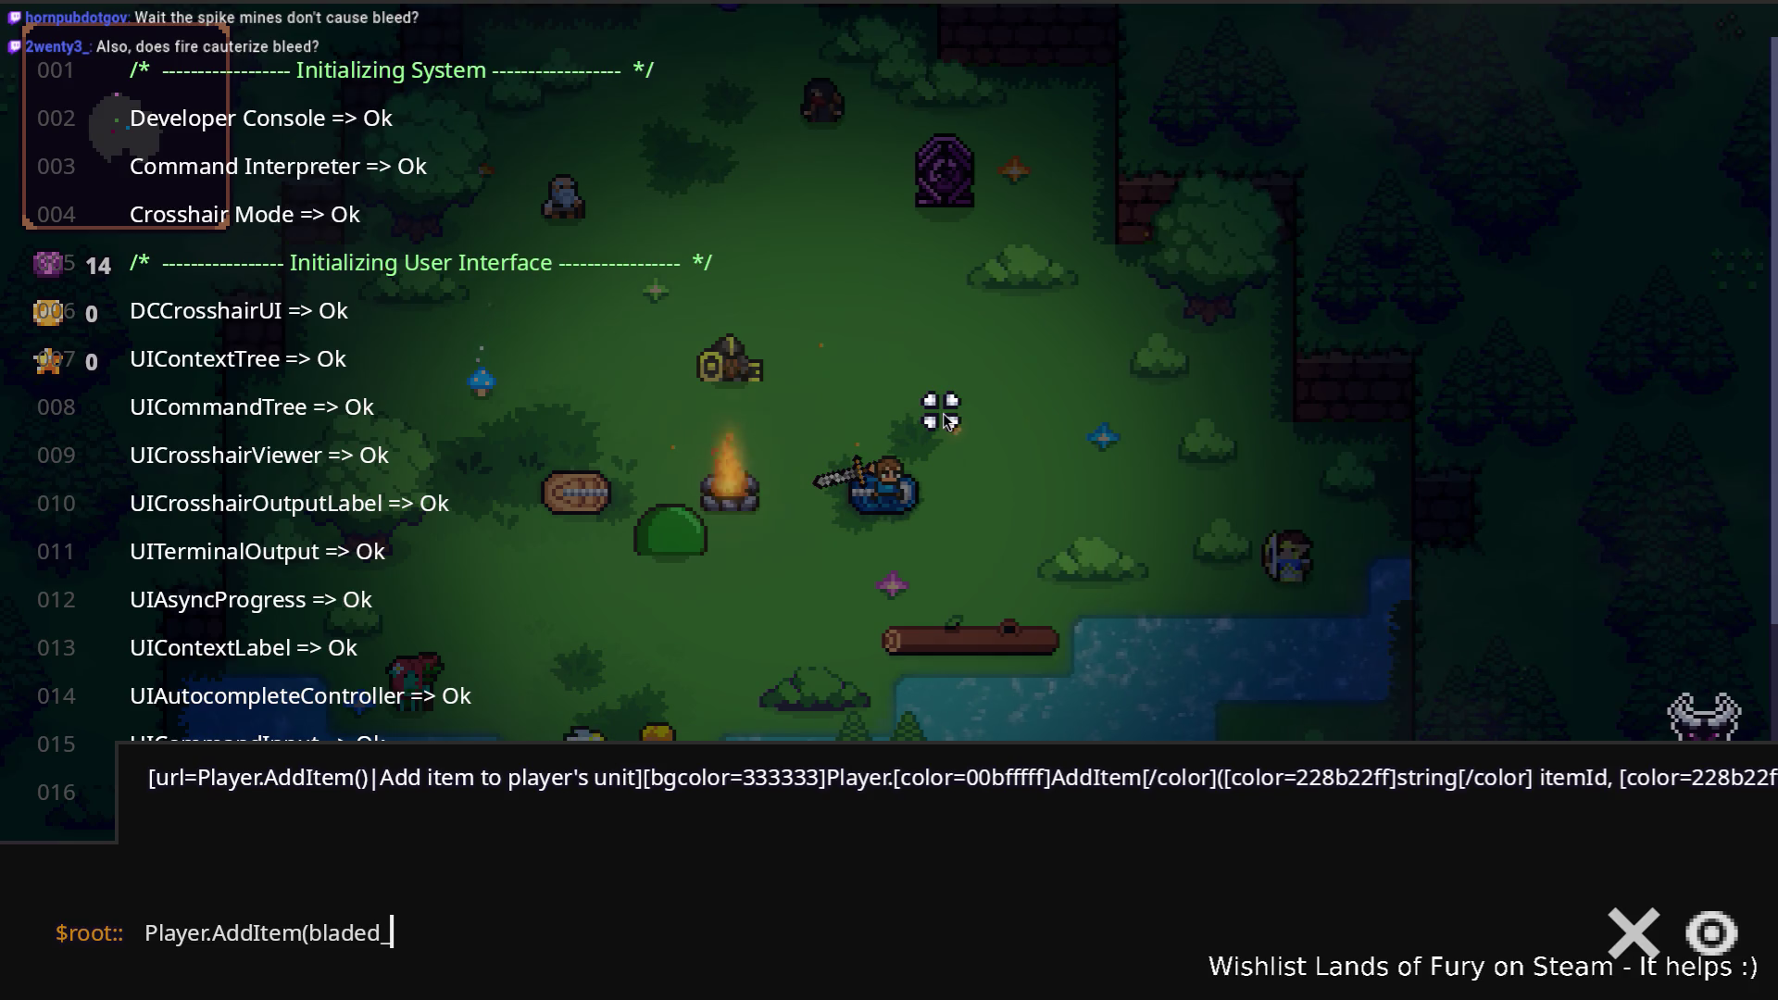
pyautogui.write('boome')
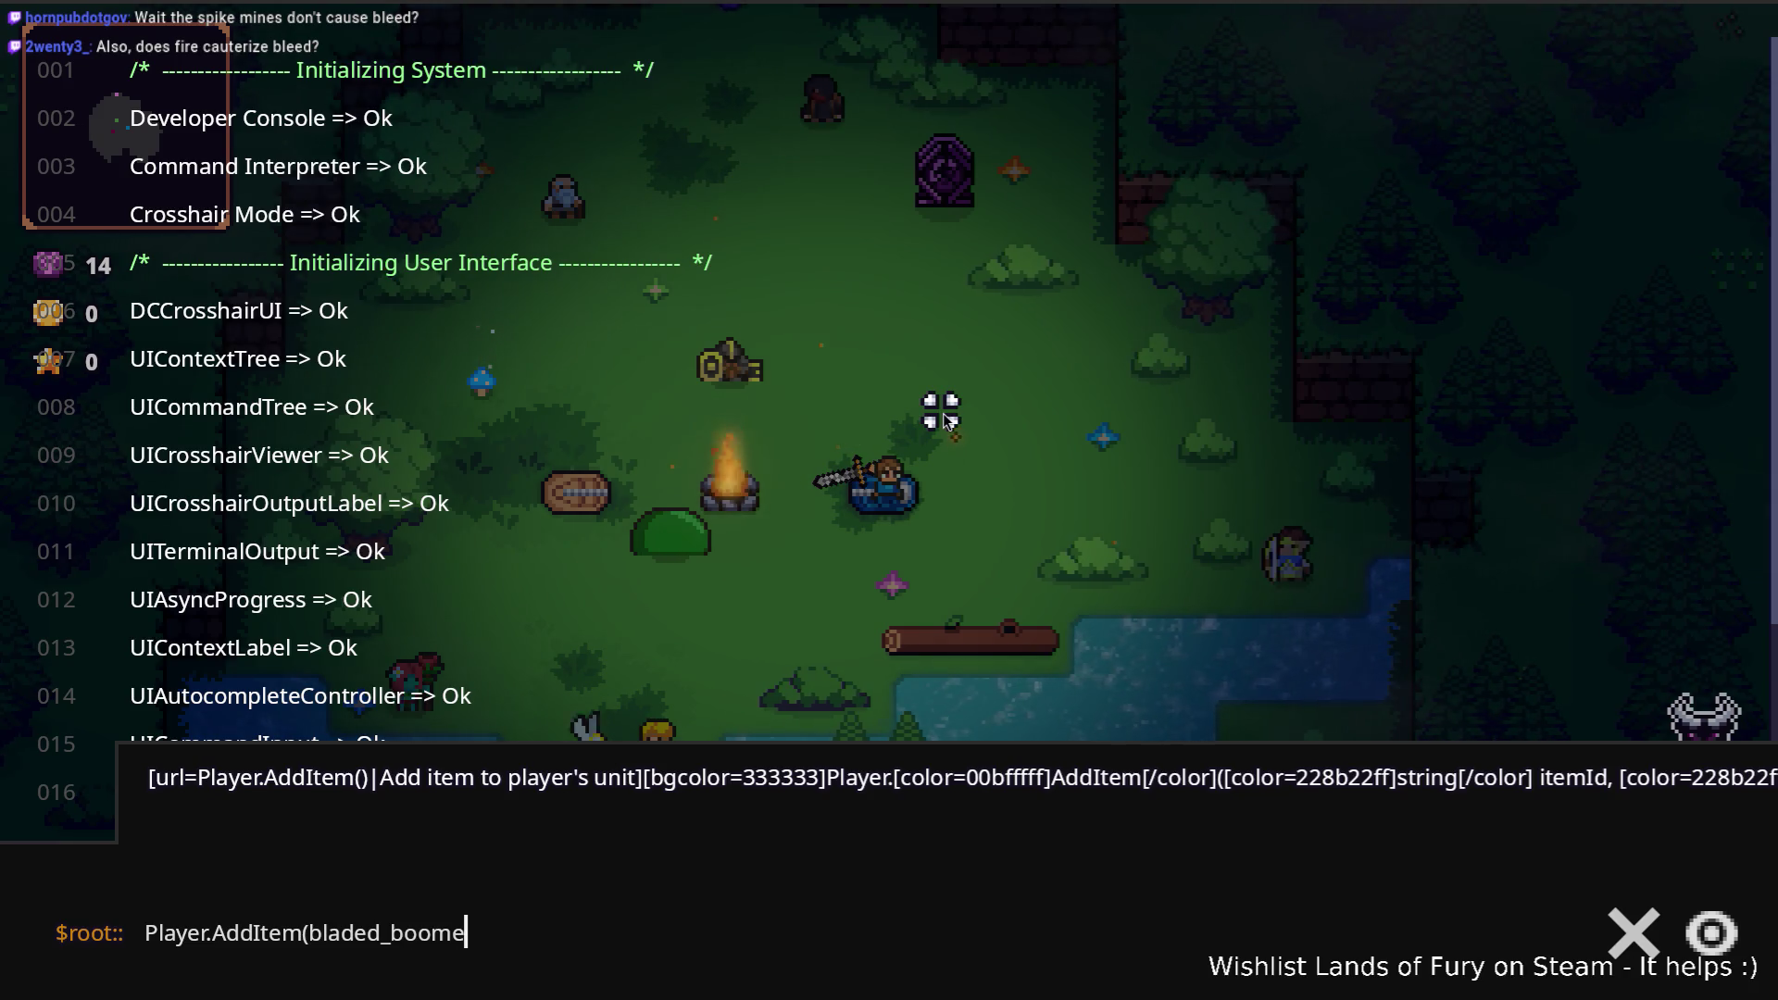
pyautogui.write('rang)')
pyautogui.press('Return')
# Step: Equip hotbar slot 3 and throw the bladed boomerang at the slime
pyautogui.press('3')
pyautogui.click(575, 524)
pyautogui.press('a')
pyautogui.press('s')
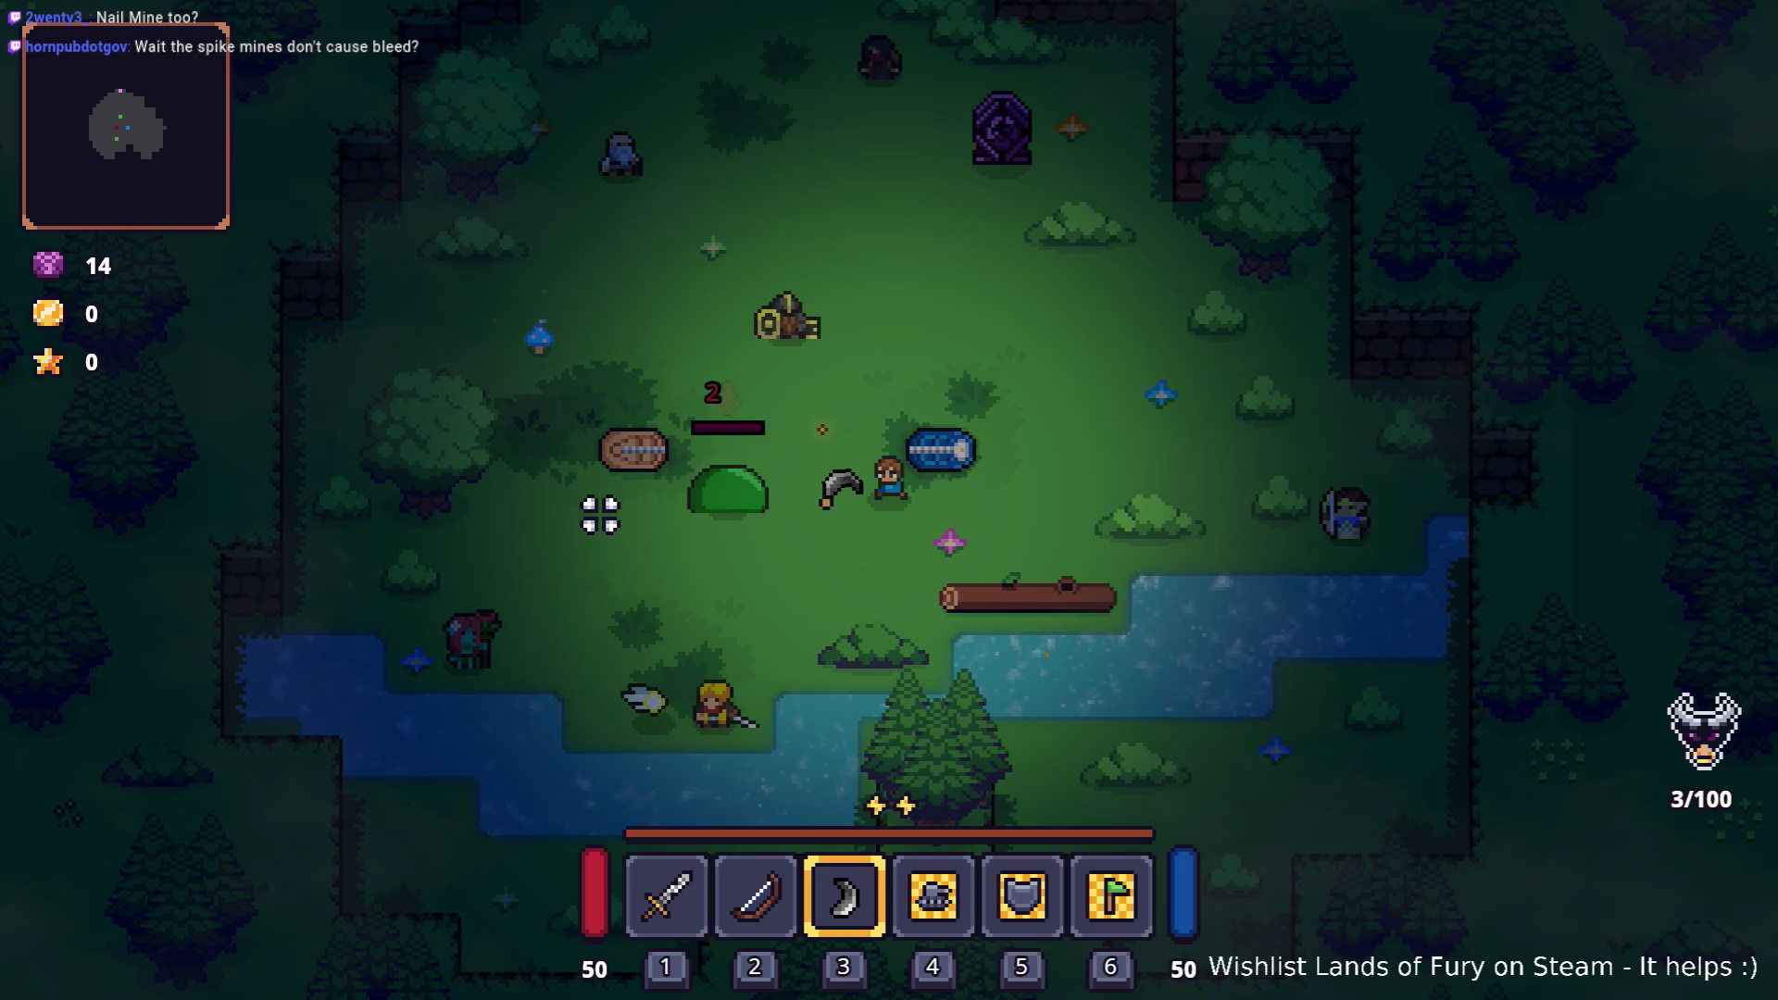
# Step: Throw boomerangs repeatedly at the slime while moving with WASD to build bleed stacks
pyautogui.press('space')
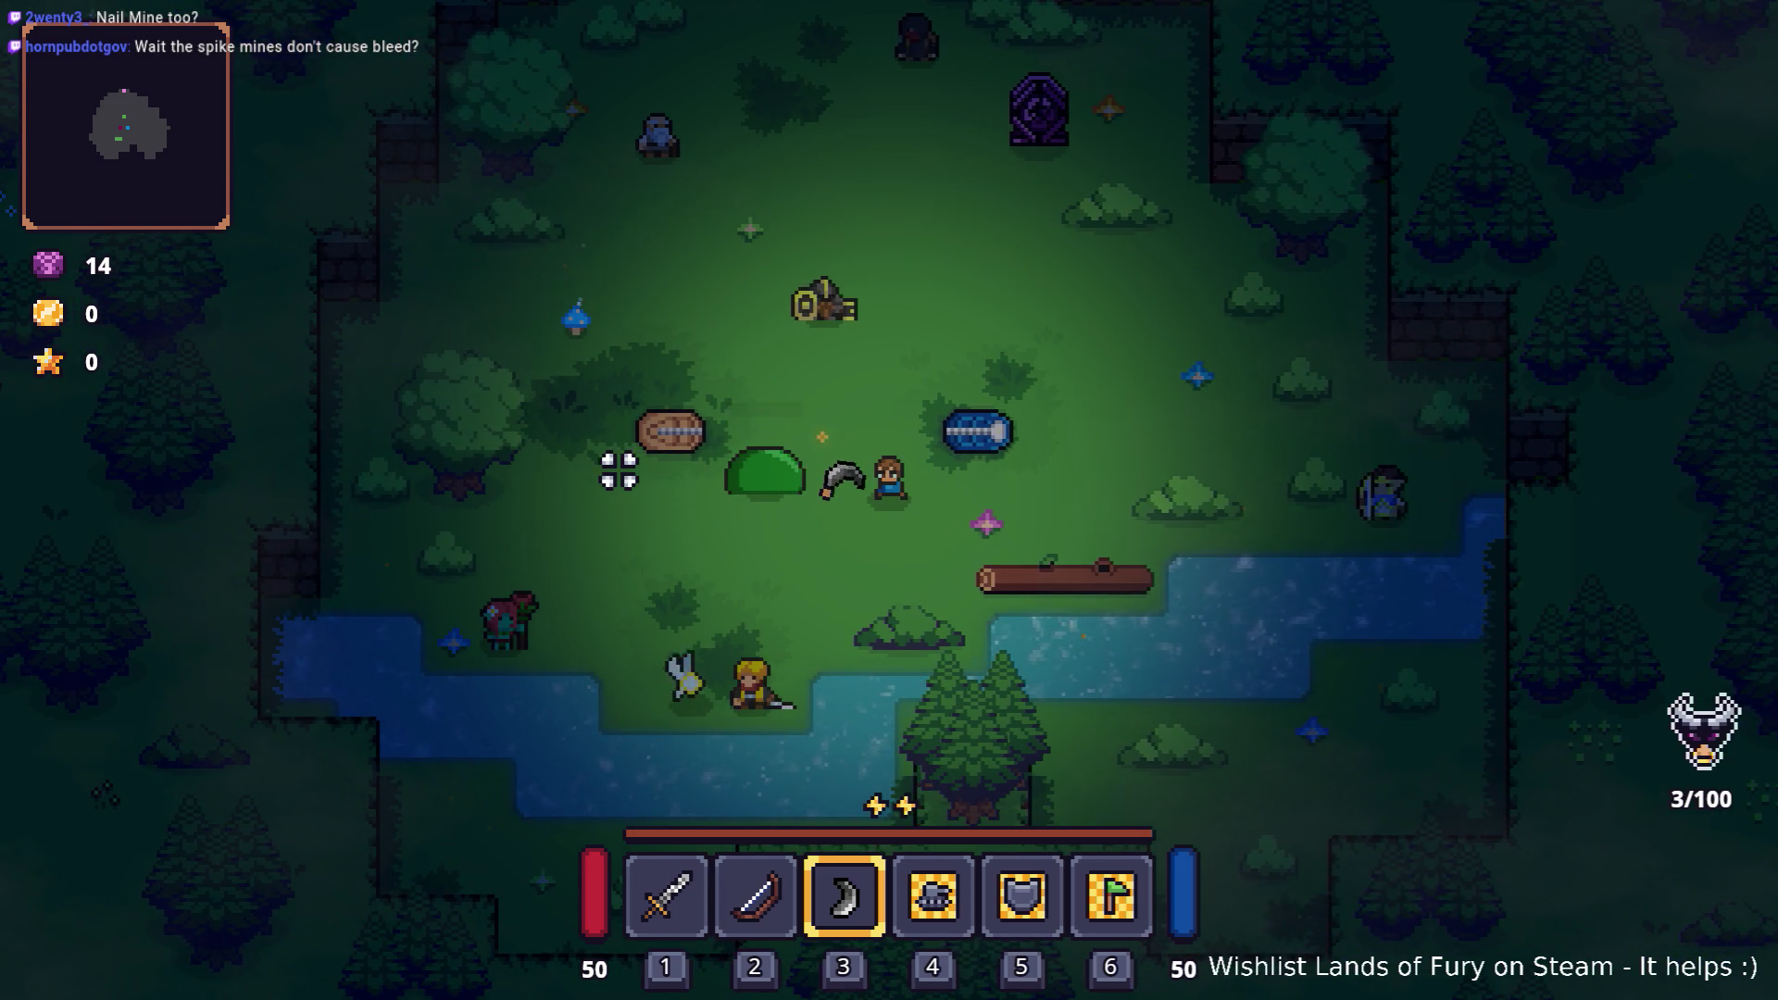
pyautogui.click(624, 469)
pyautogui.click(625, 467)
pyautogui.click(625, 467)
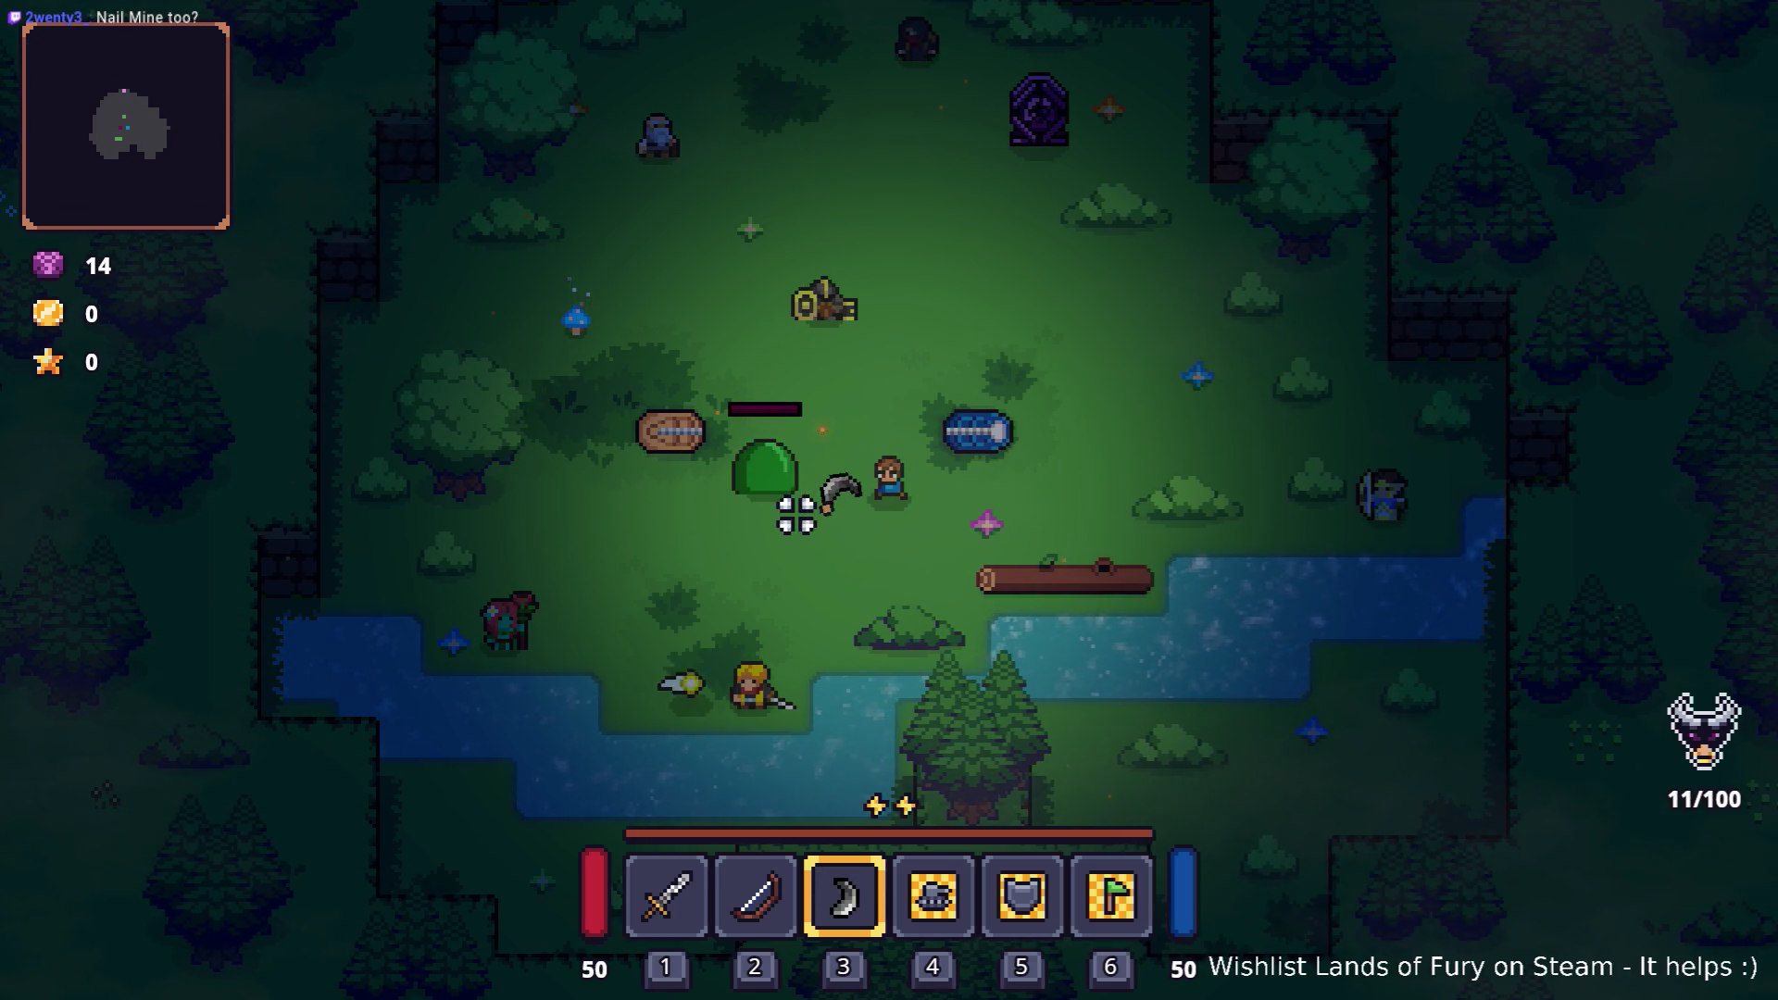
pyautogui.press('a')
pyautogui.press('d')
pyautogui.click(822, 432)
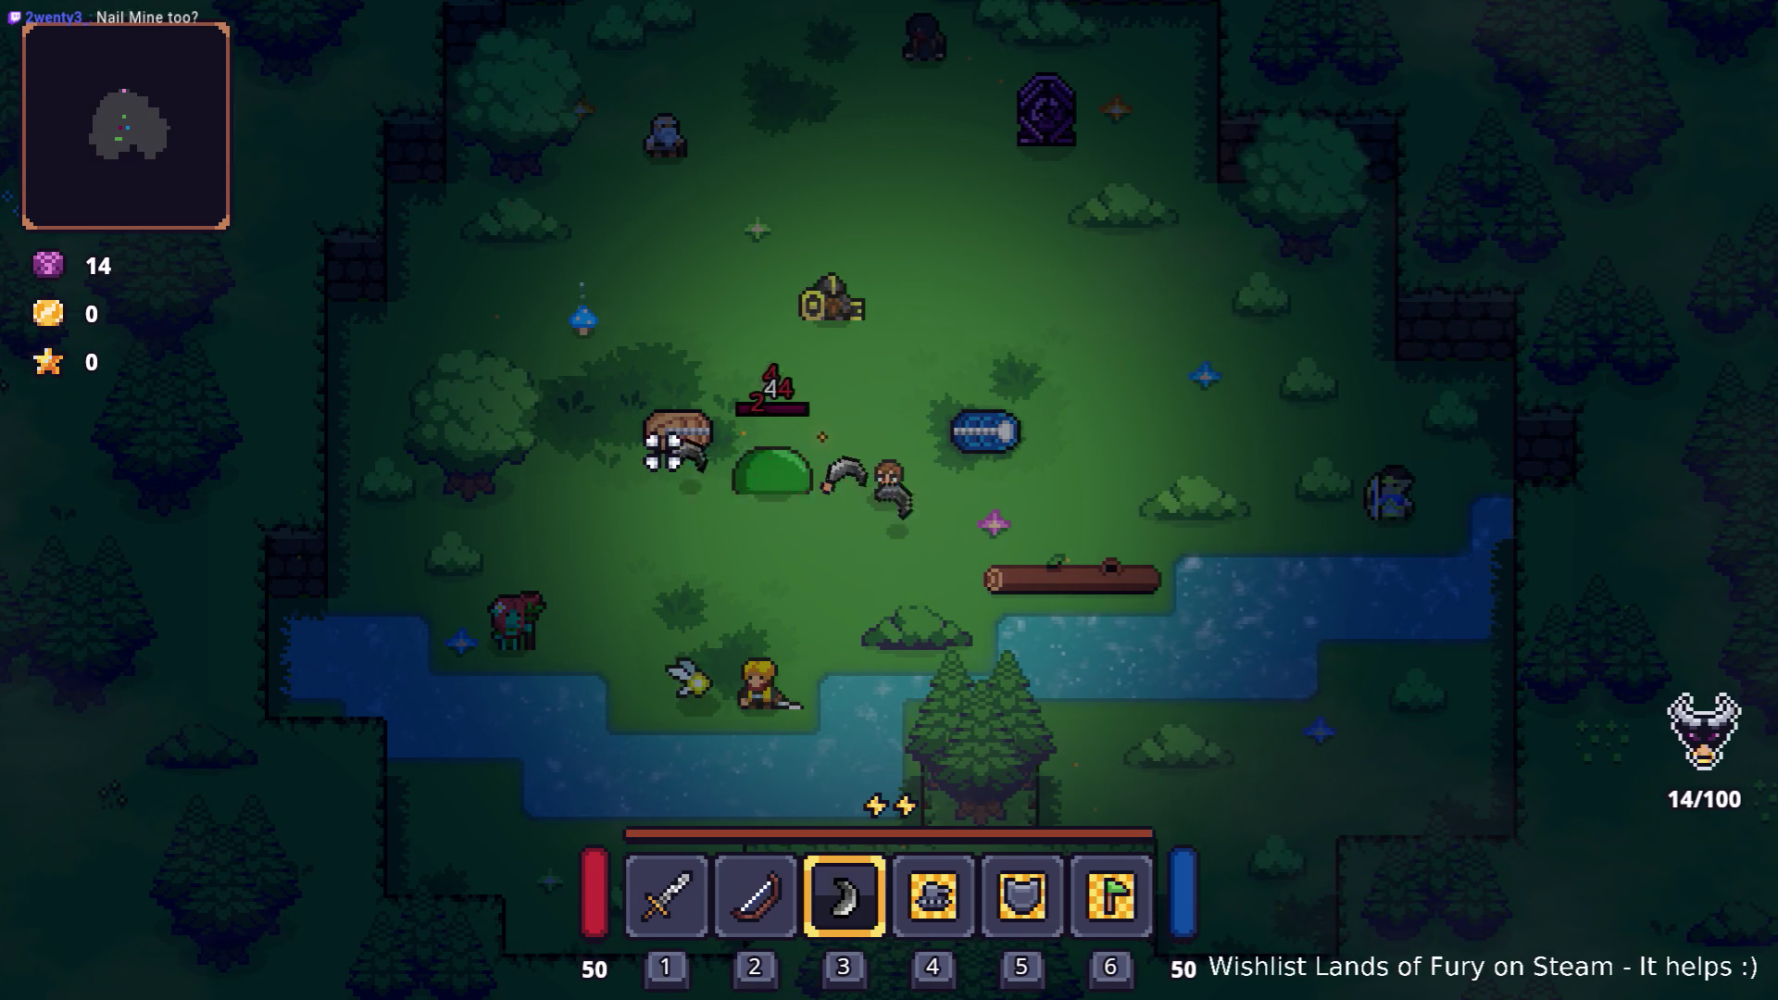
pyautogui.press('a')
pyautogui.click(663, 451)
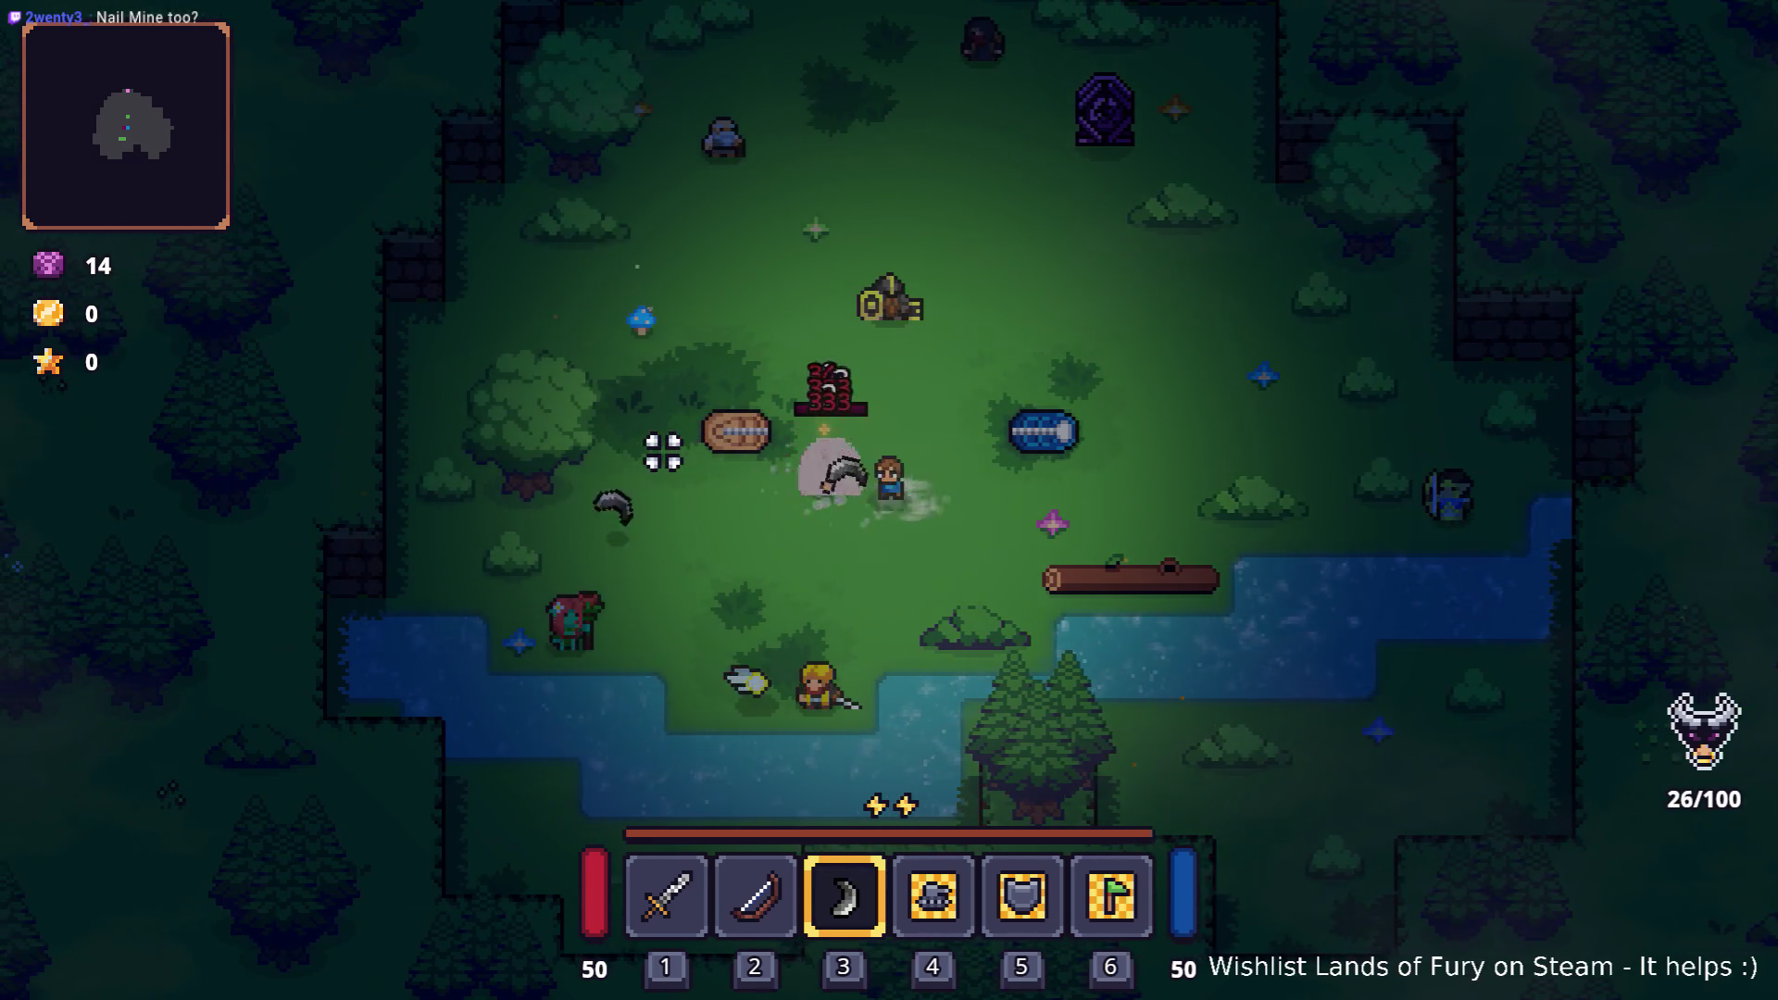
pyautogui.press('d')
pyautogui.click(674, 437)
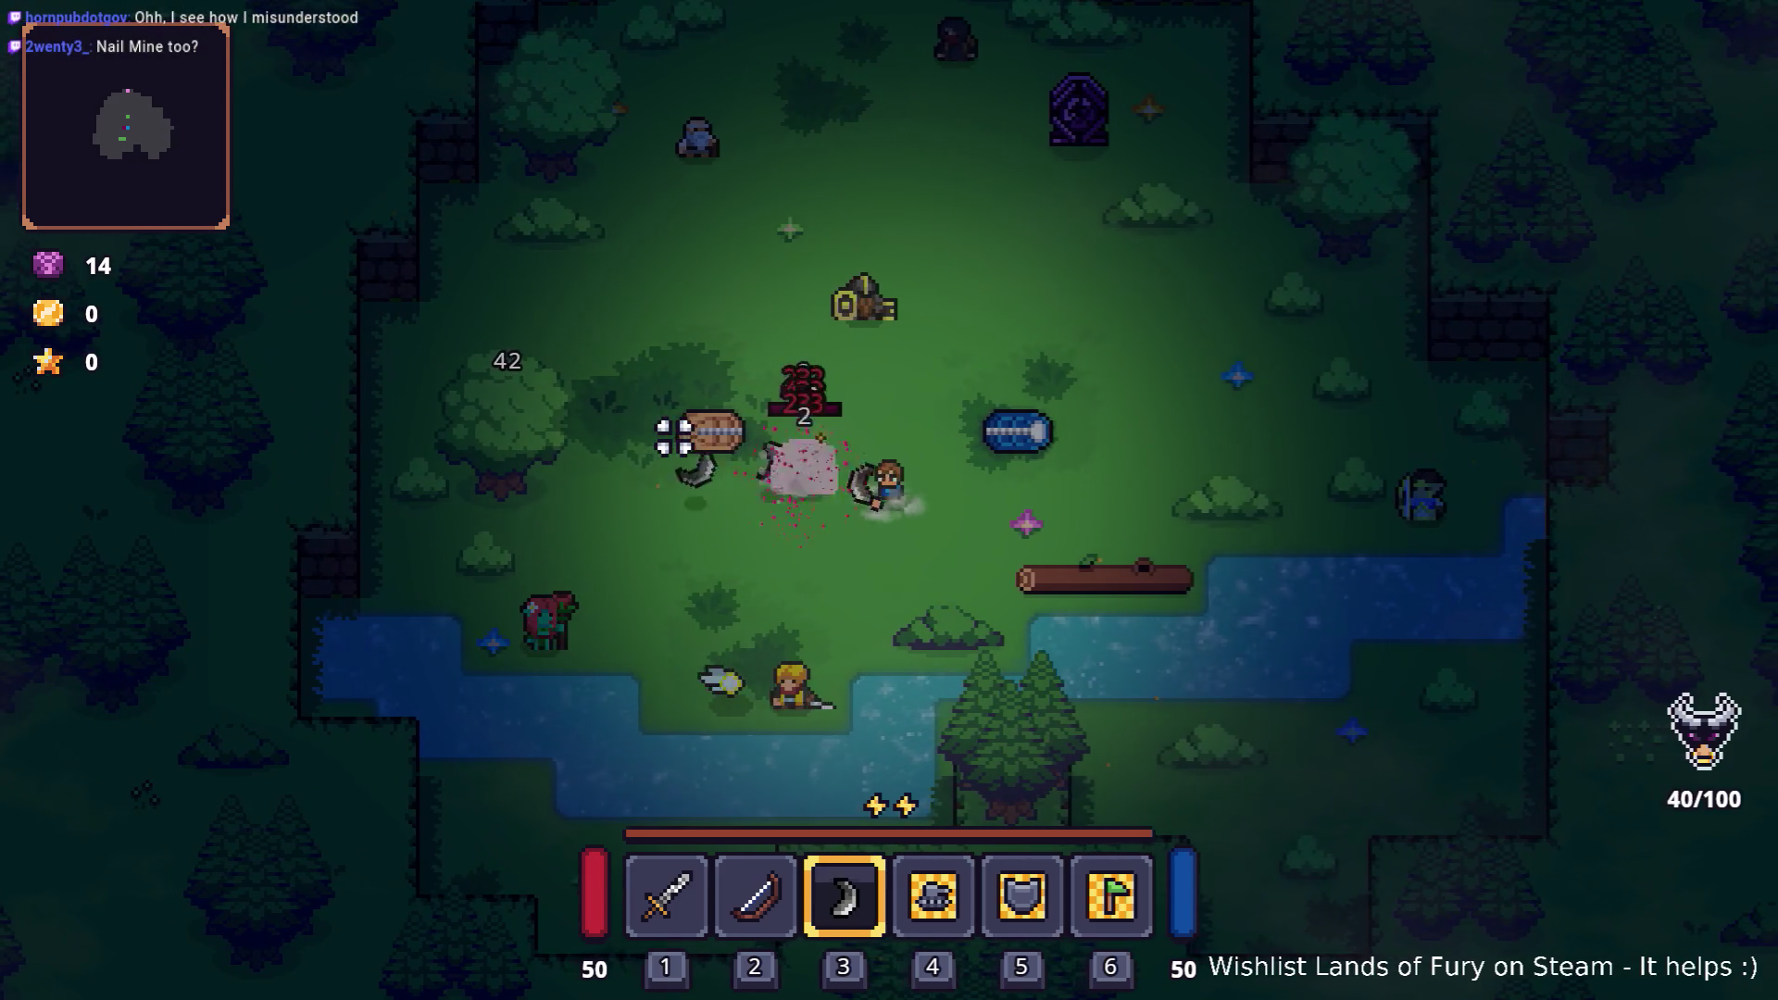
pyautogui.press('a')
pyautogui.click(673, 438)
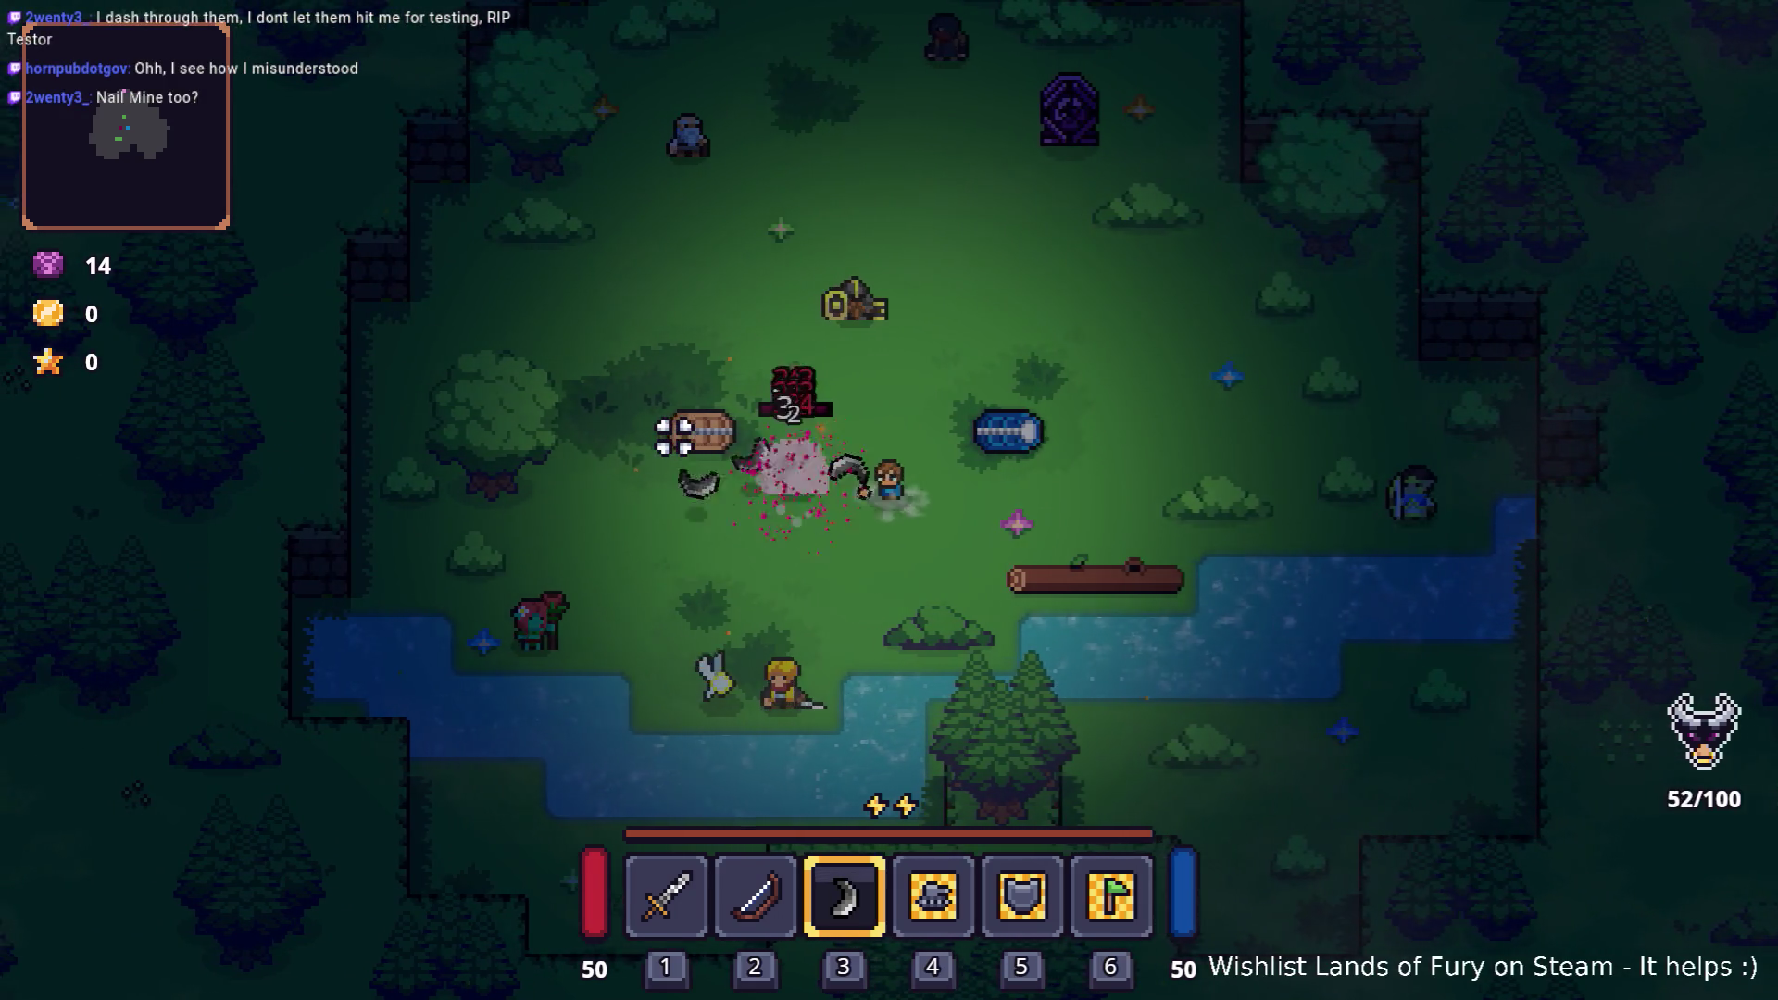
pyautogui.press('d')
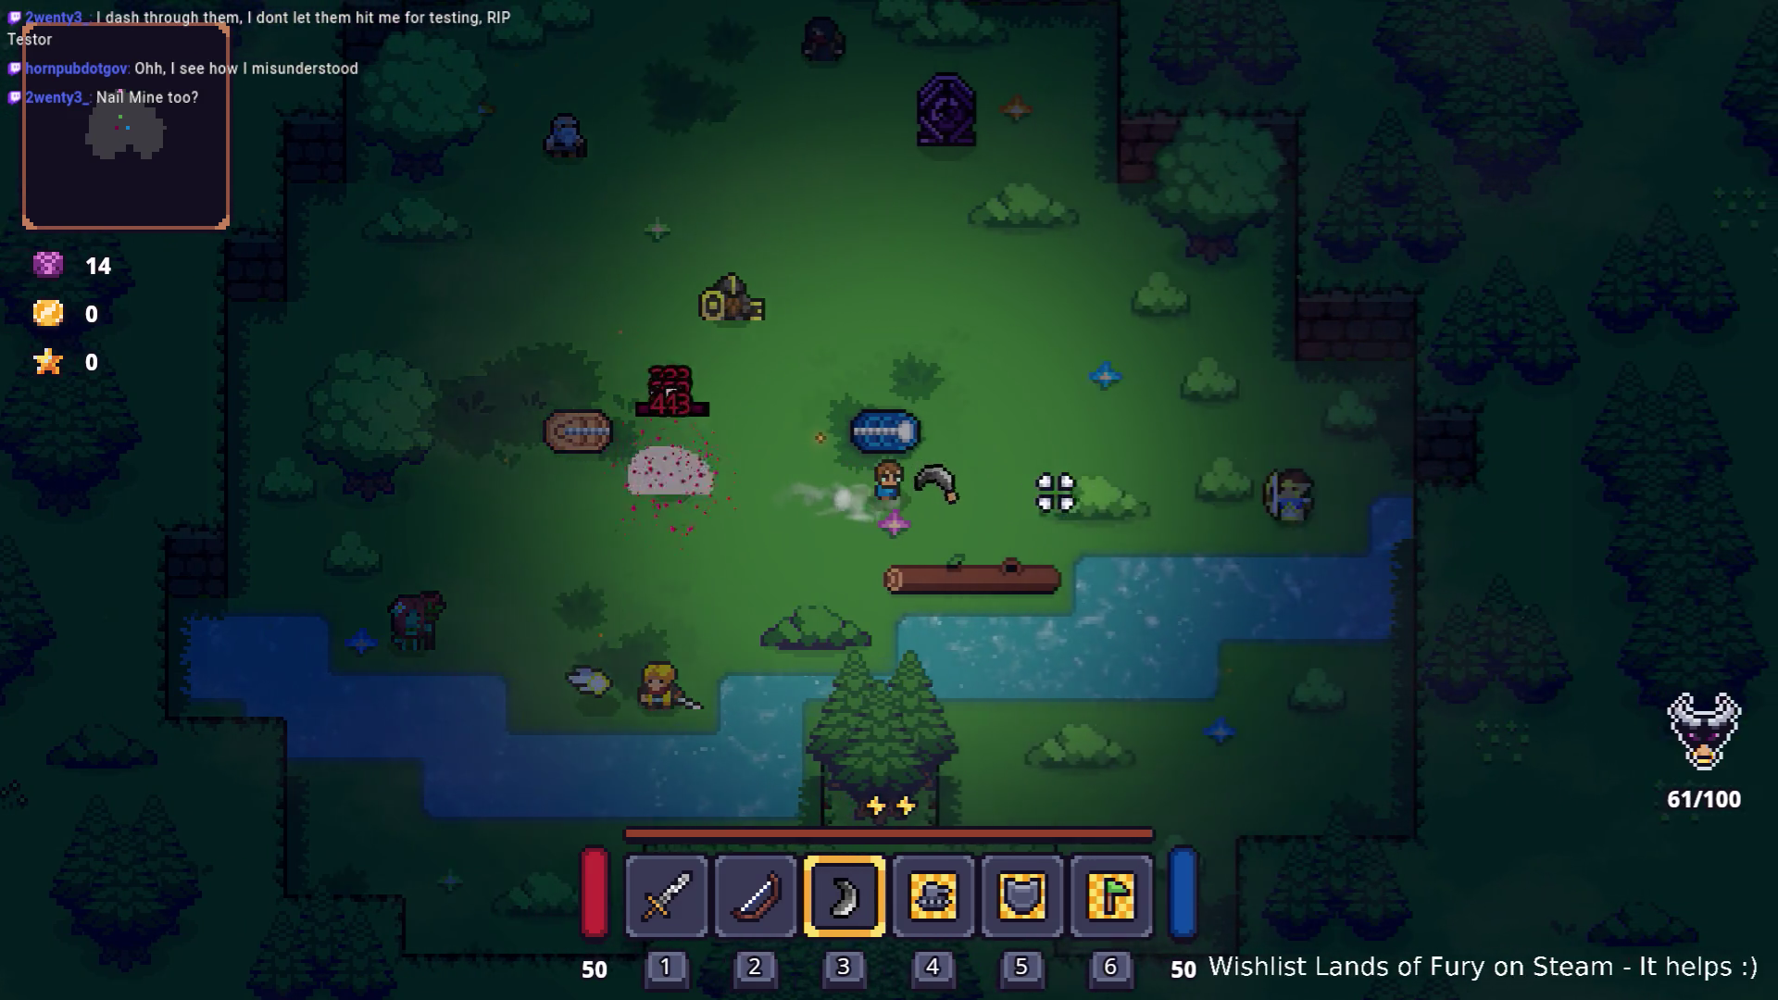
pyautogui.click(1033, 495)
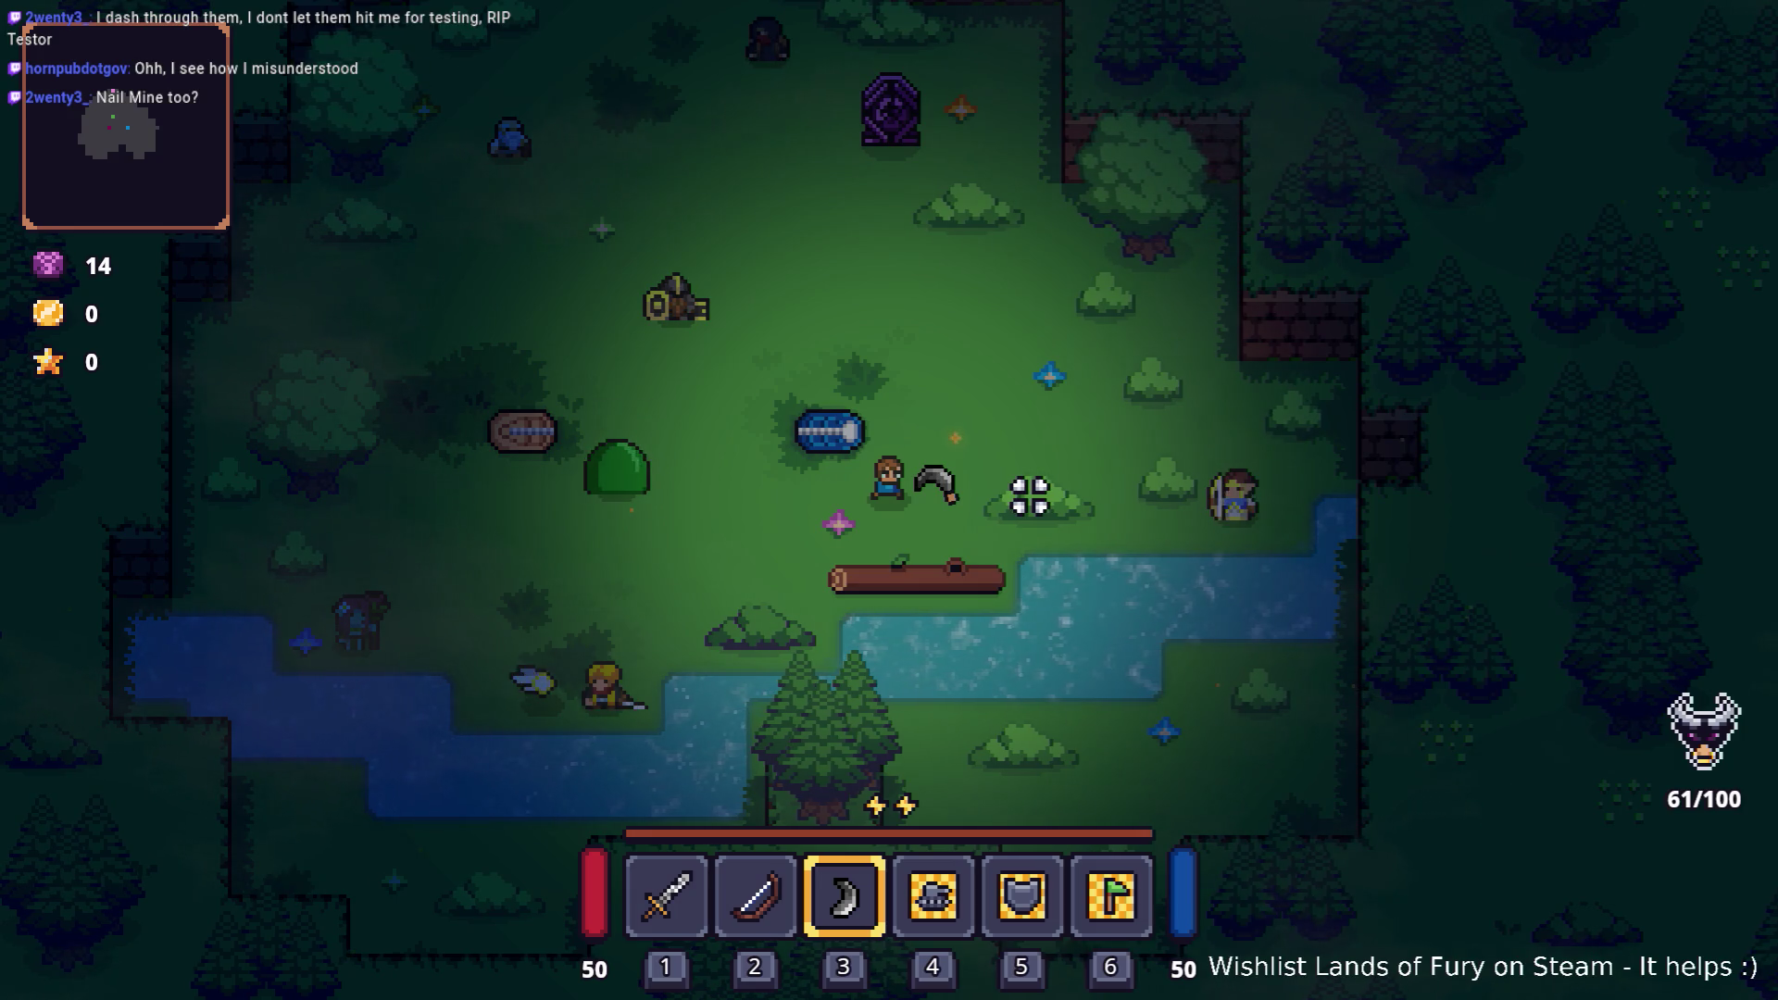
# Step: Glance at the editor's item settings, then return to the game and resume throwing
pyautogui.hotkey('alt', 'Tab')
pyautogui.hotkey('alt', 'Tab')
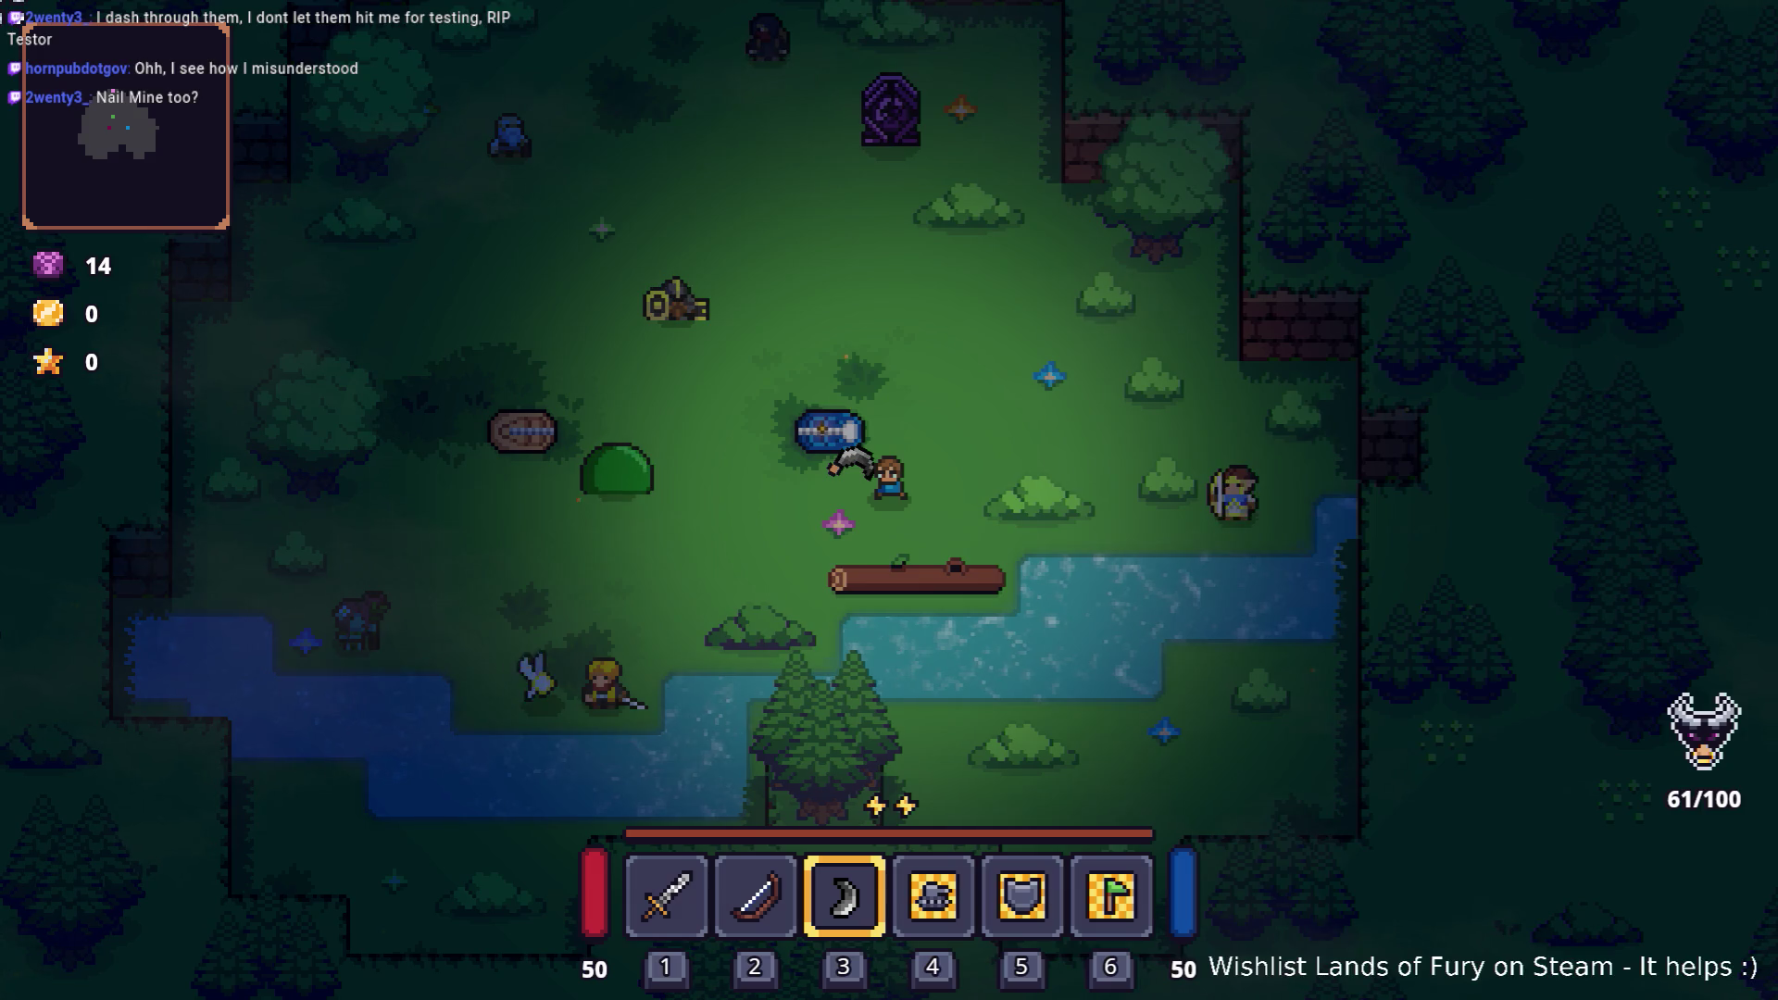
pyautogui.click(363, 389)
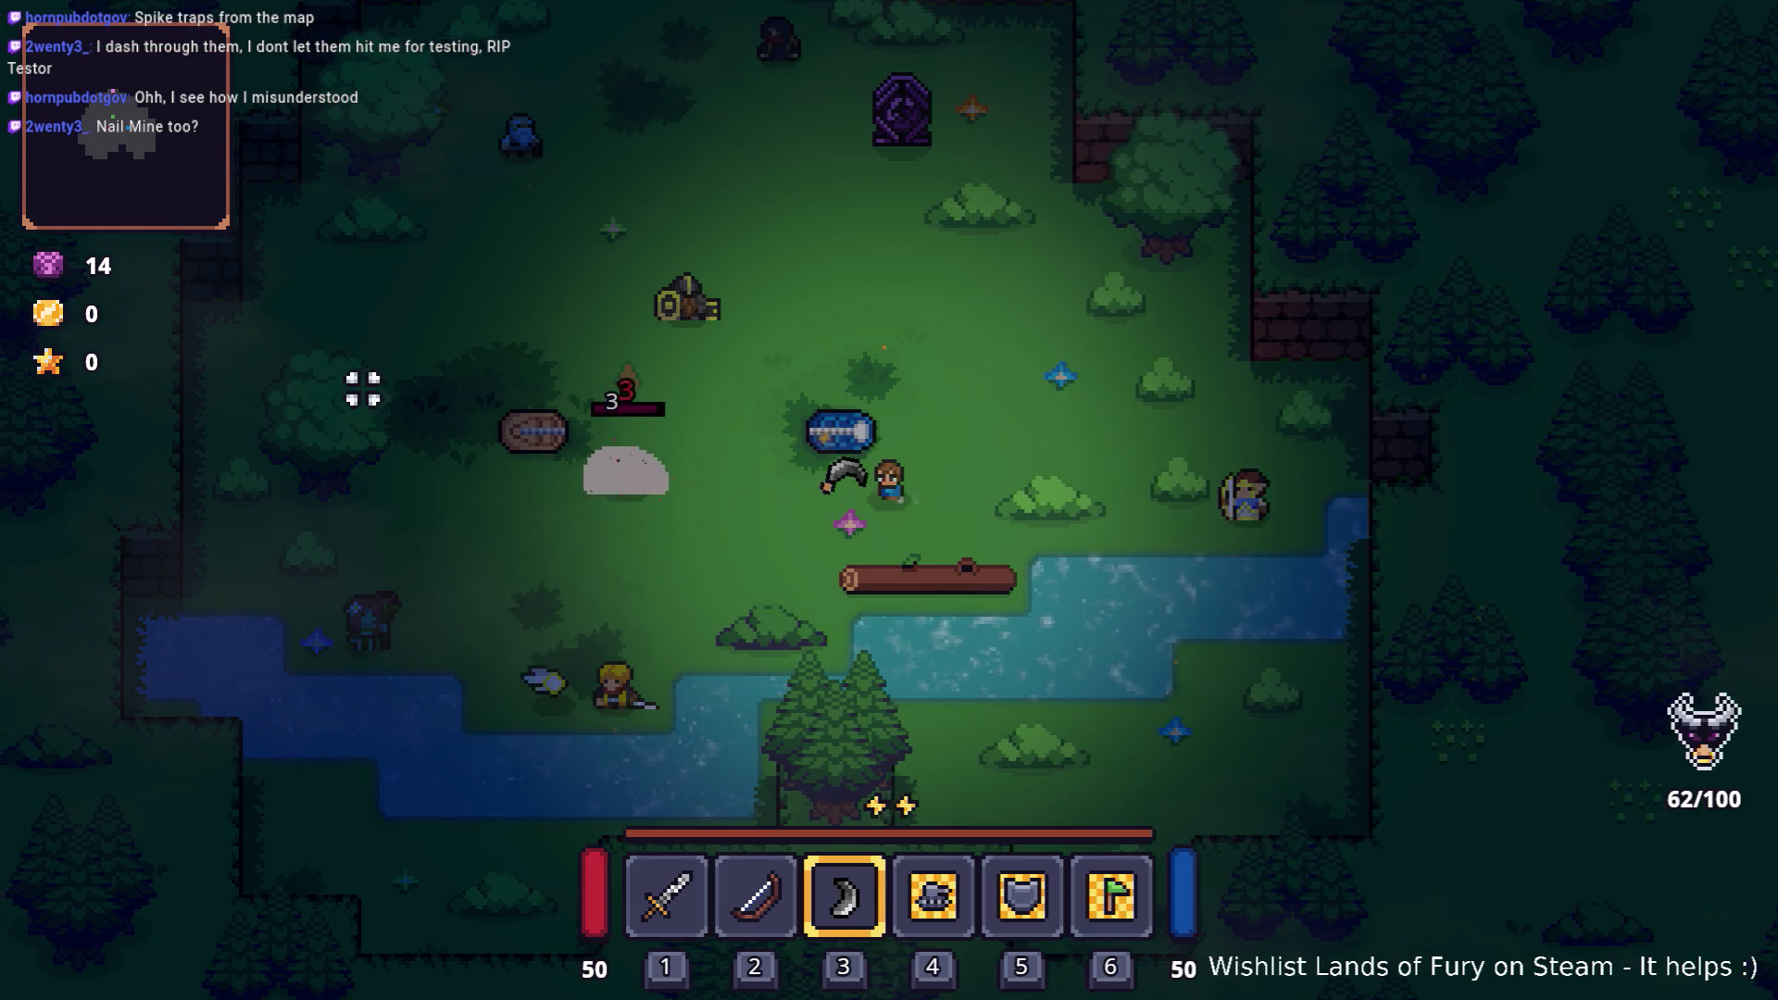
pyautogui.press('a')
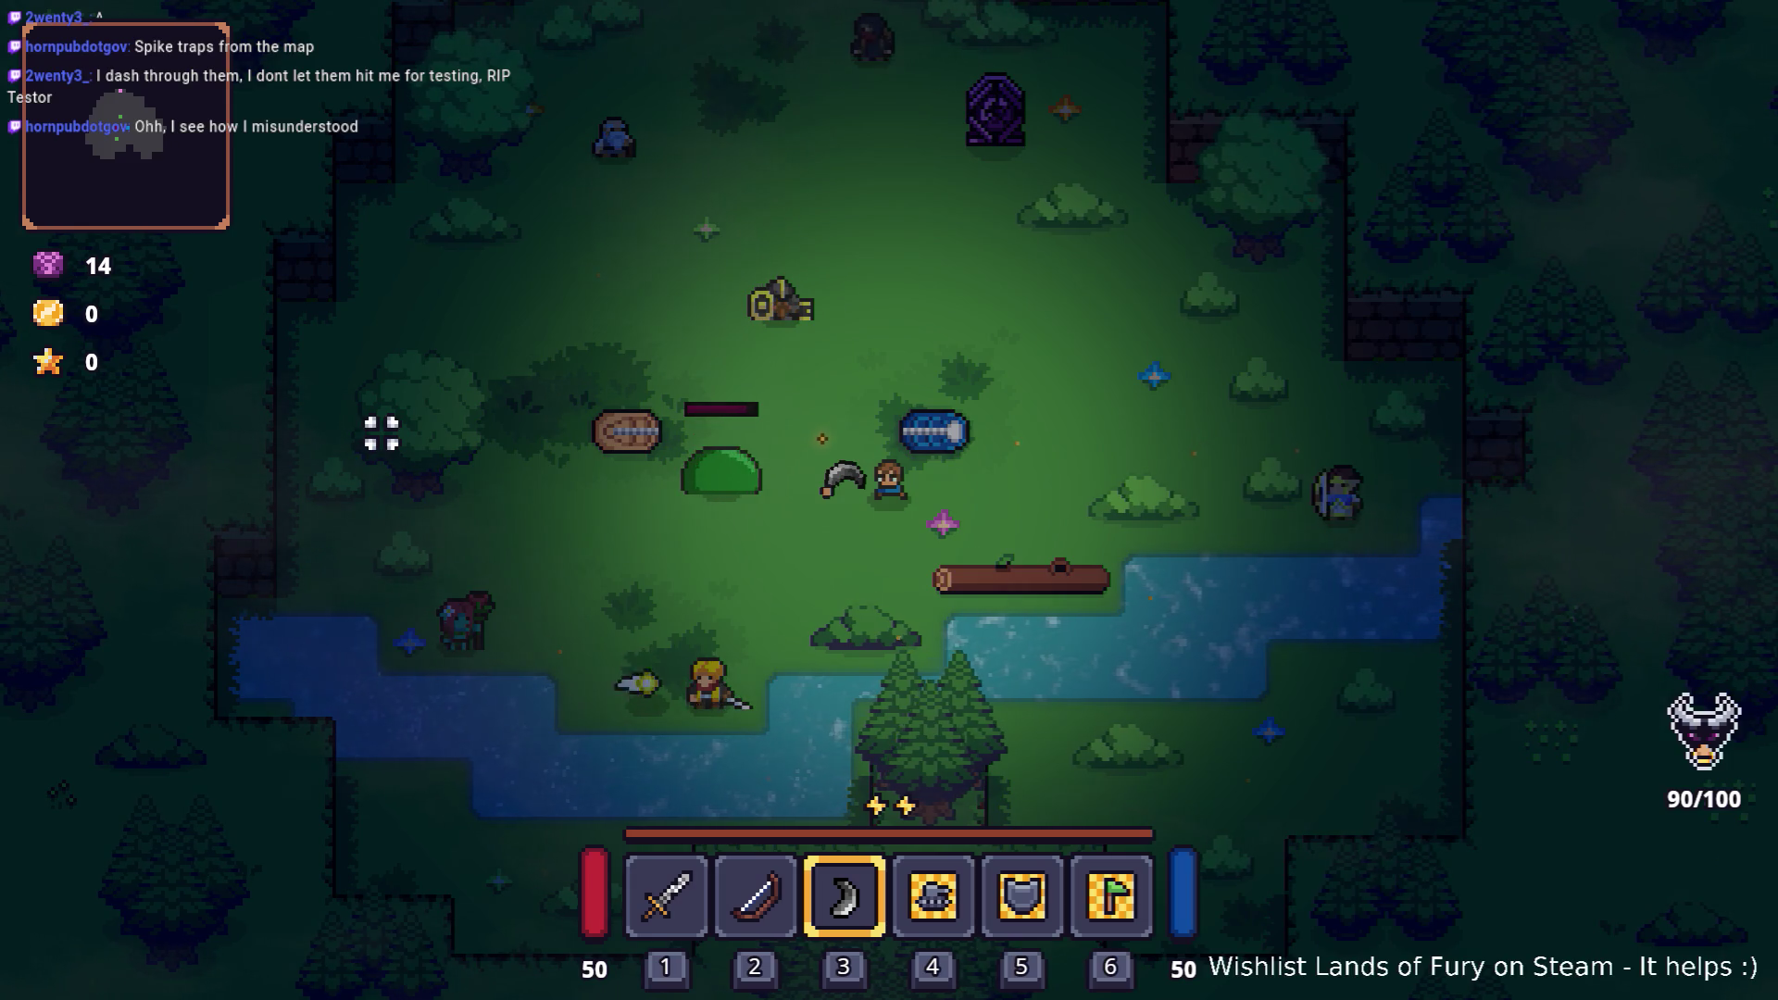
pyautogui.press('a')
pyautogui.press('s')
pyautogui.click(936, 287)
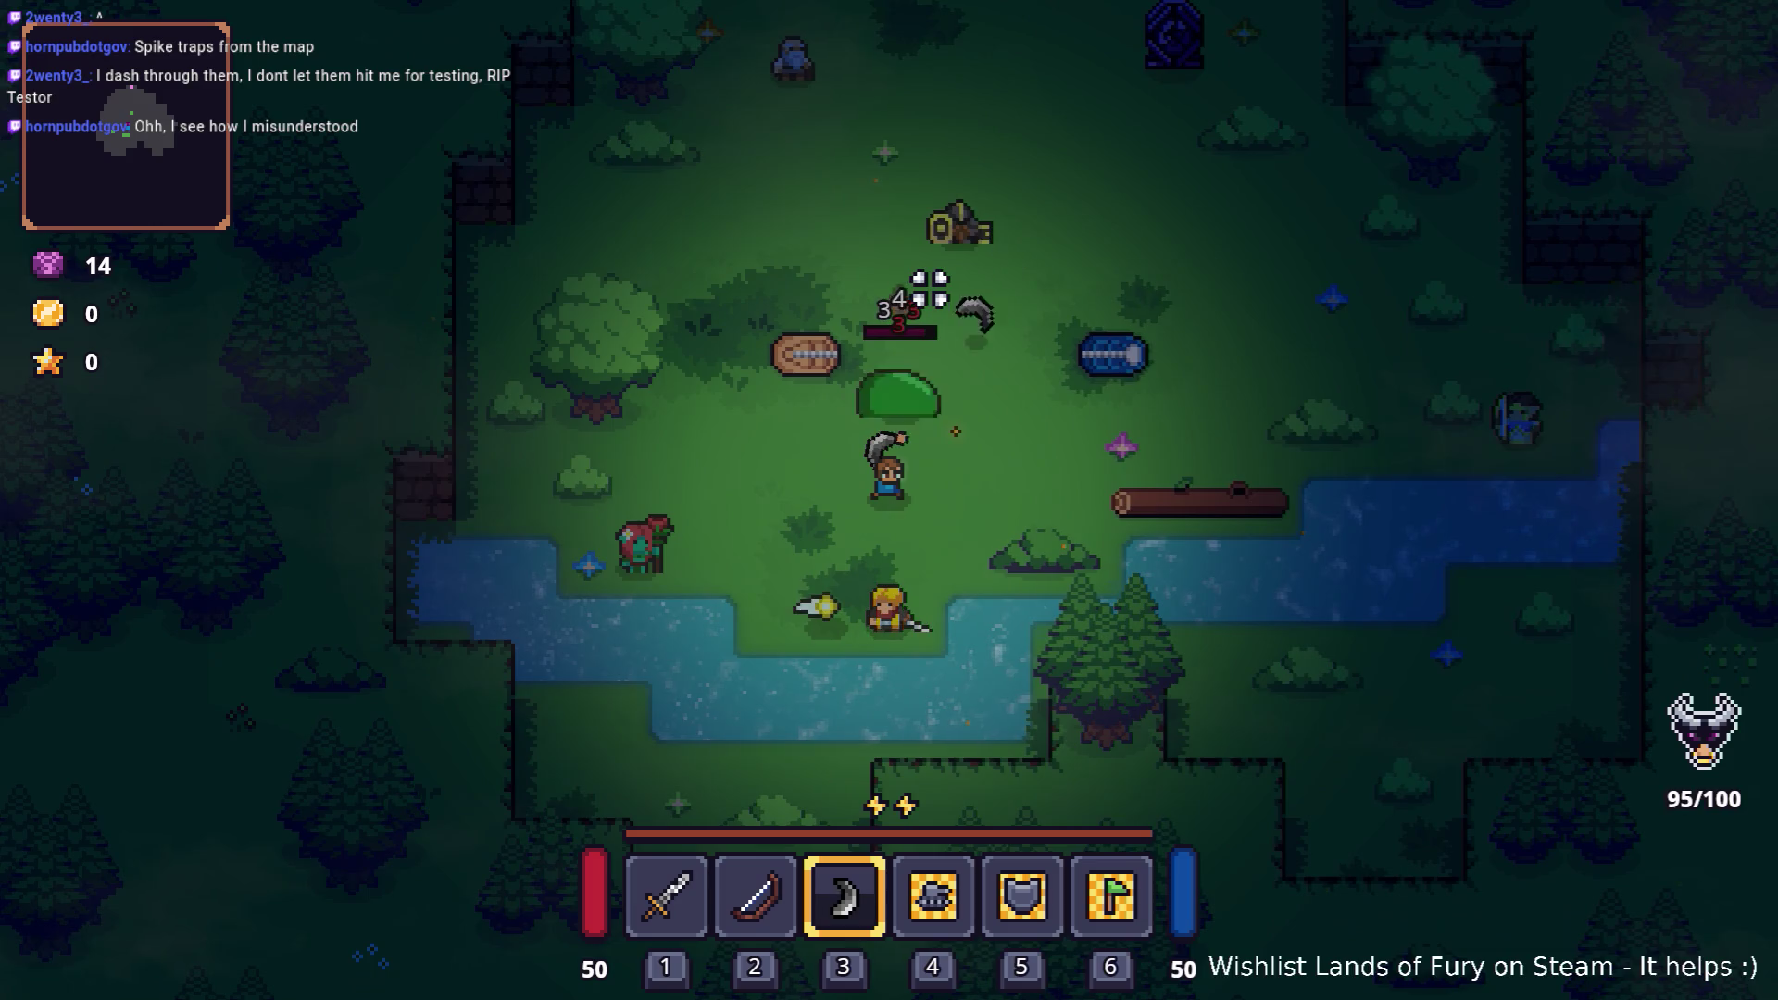
pyautogui.press('a')
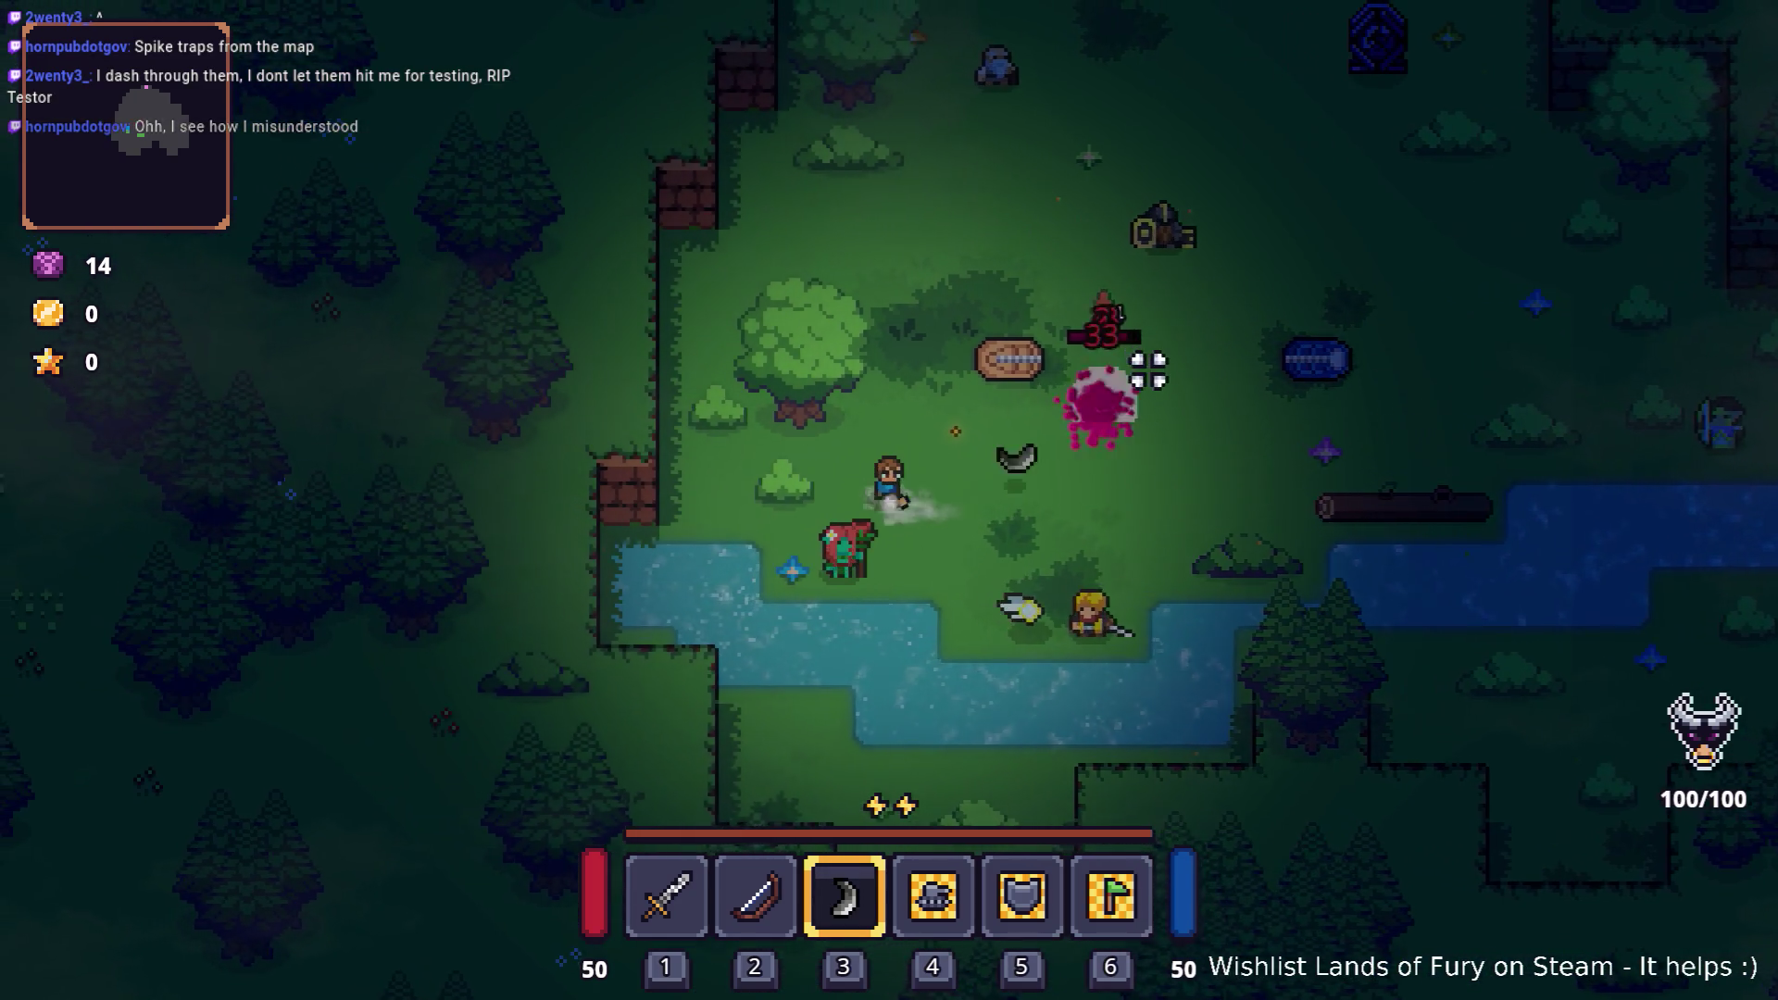
pyautogui.press('w')
pyautogui.press('d')
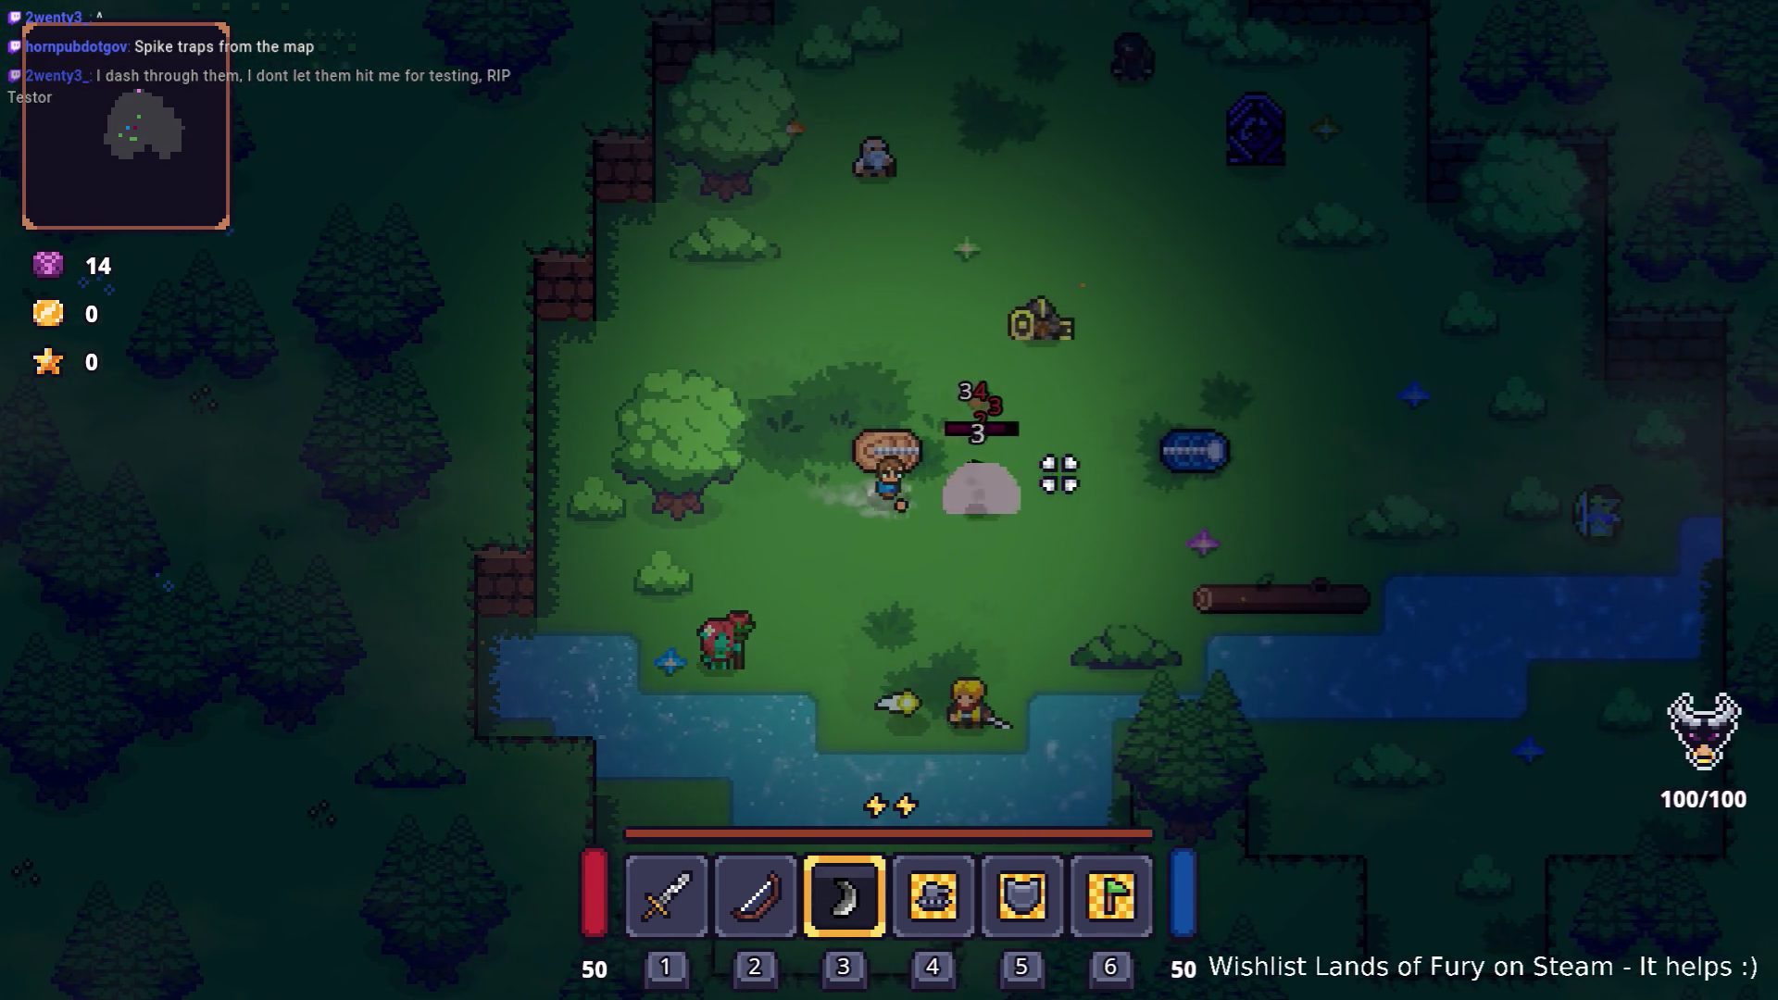
# Step: Land the final boomerang hits on the slime, then pause and quit to the editor
pyautogui.press('a')
pyautogui.click(1102, 468)
pyautogui.press('d')
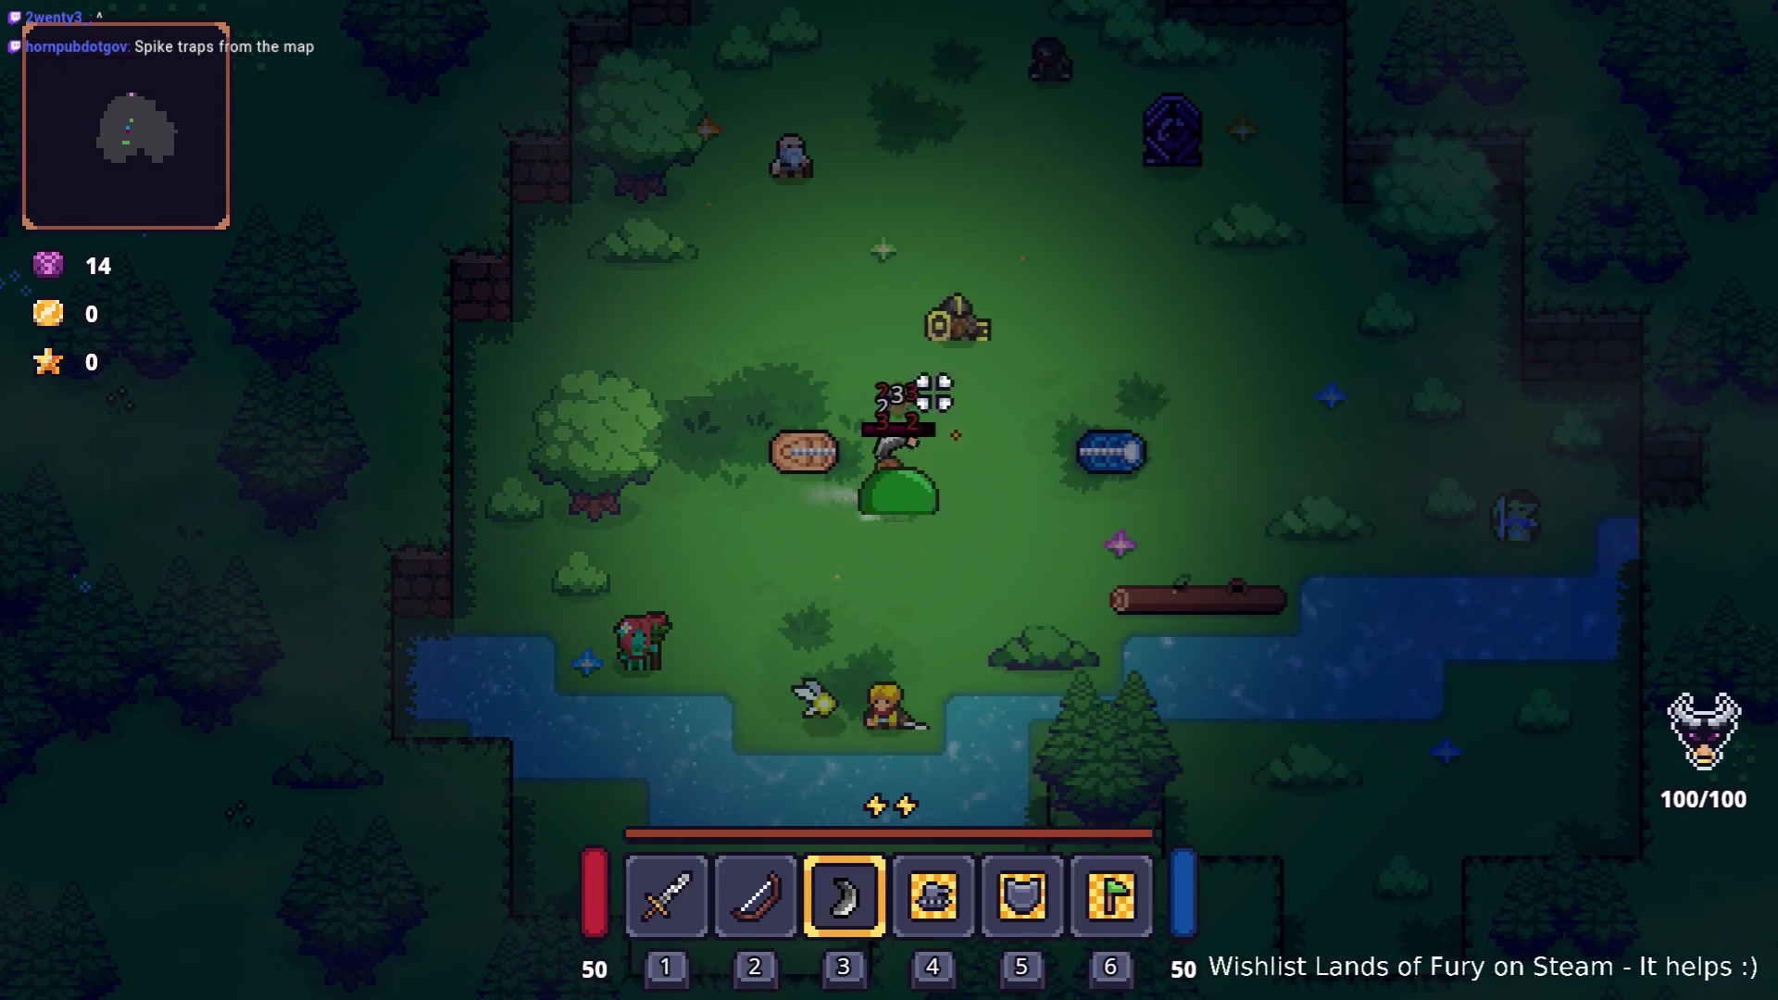
pyautogui.click(794, 349)
pyautogui.press('d')
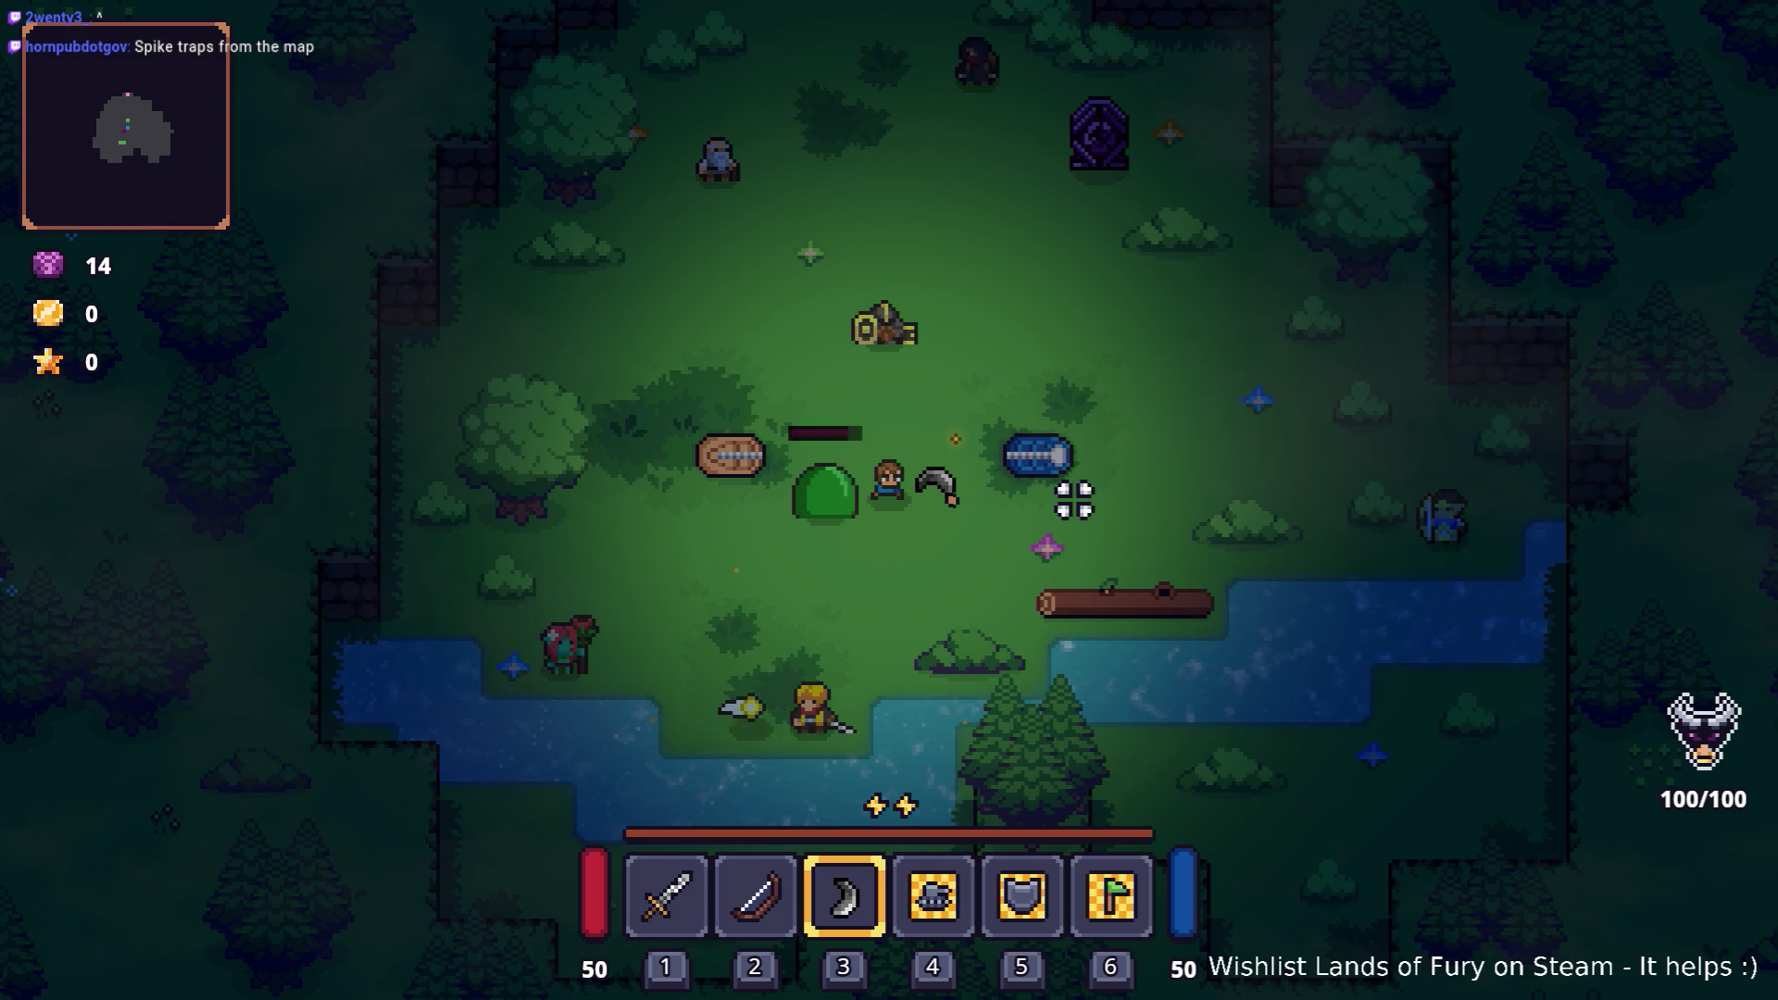
pyautogui.click(1077, 467)
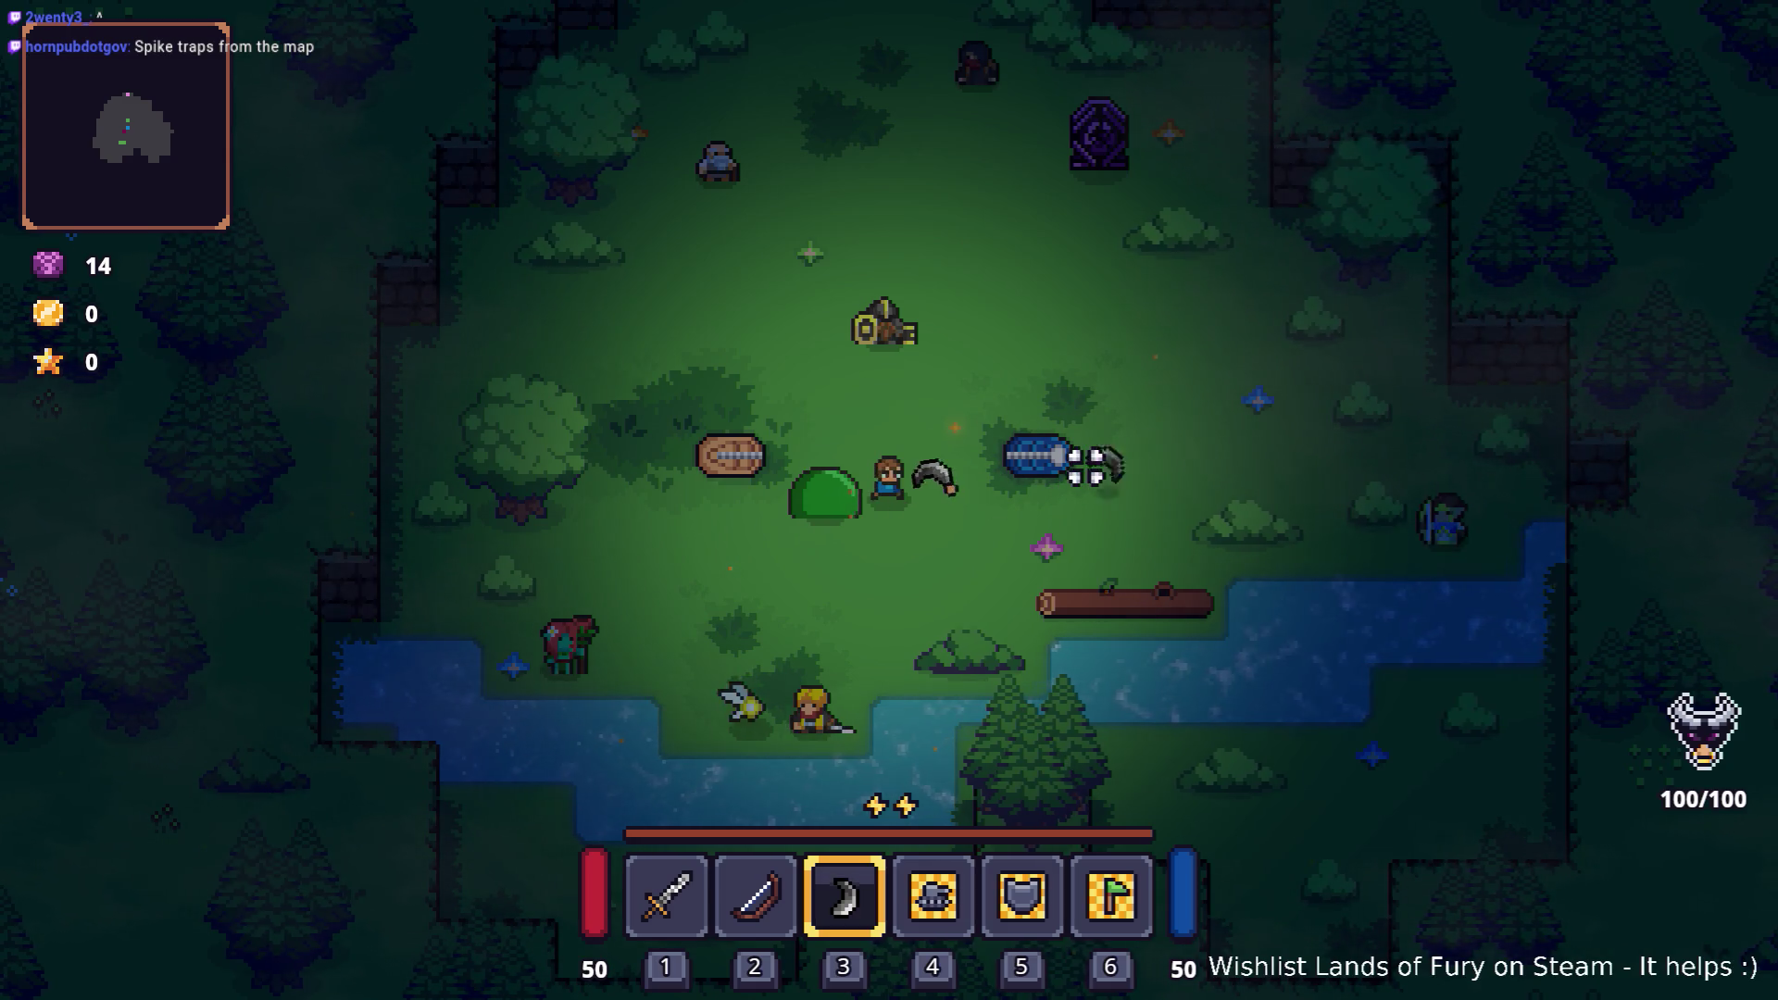
pyautogui.press('Escape')
pyautogui.click(933, 863)
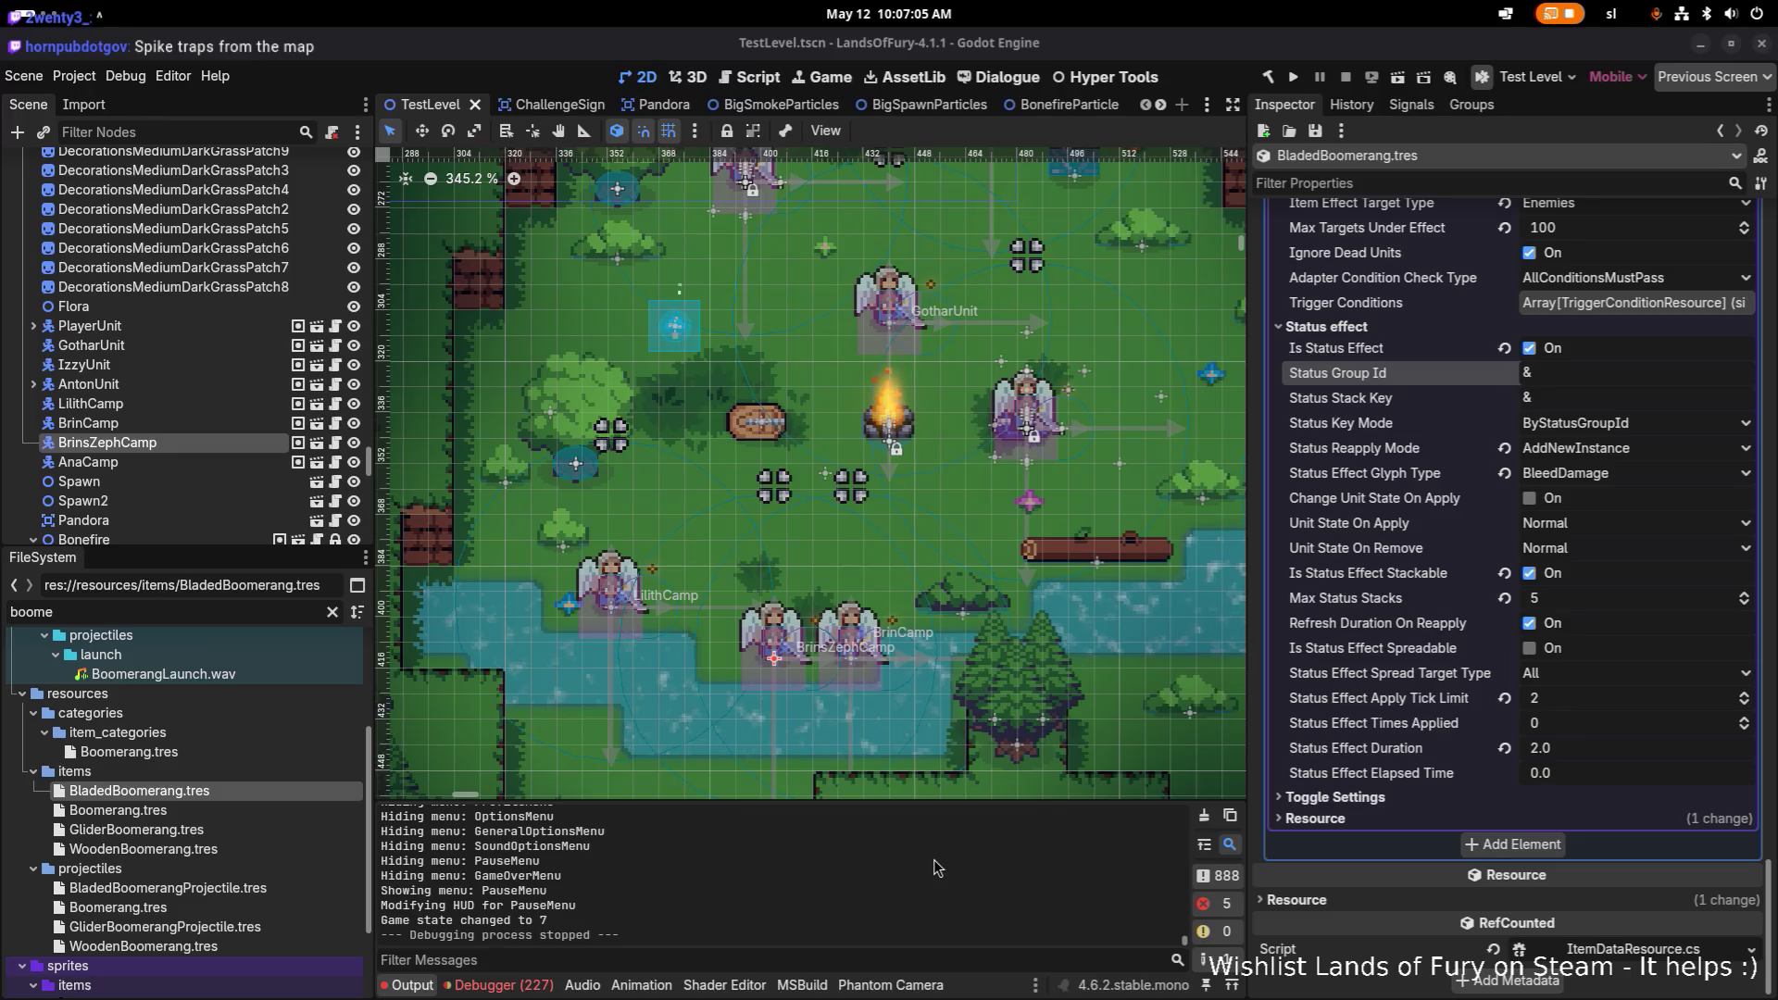
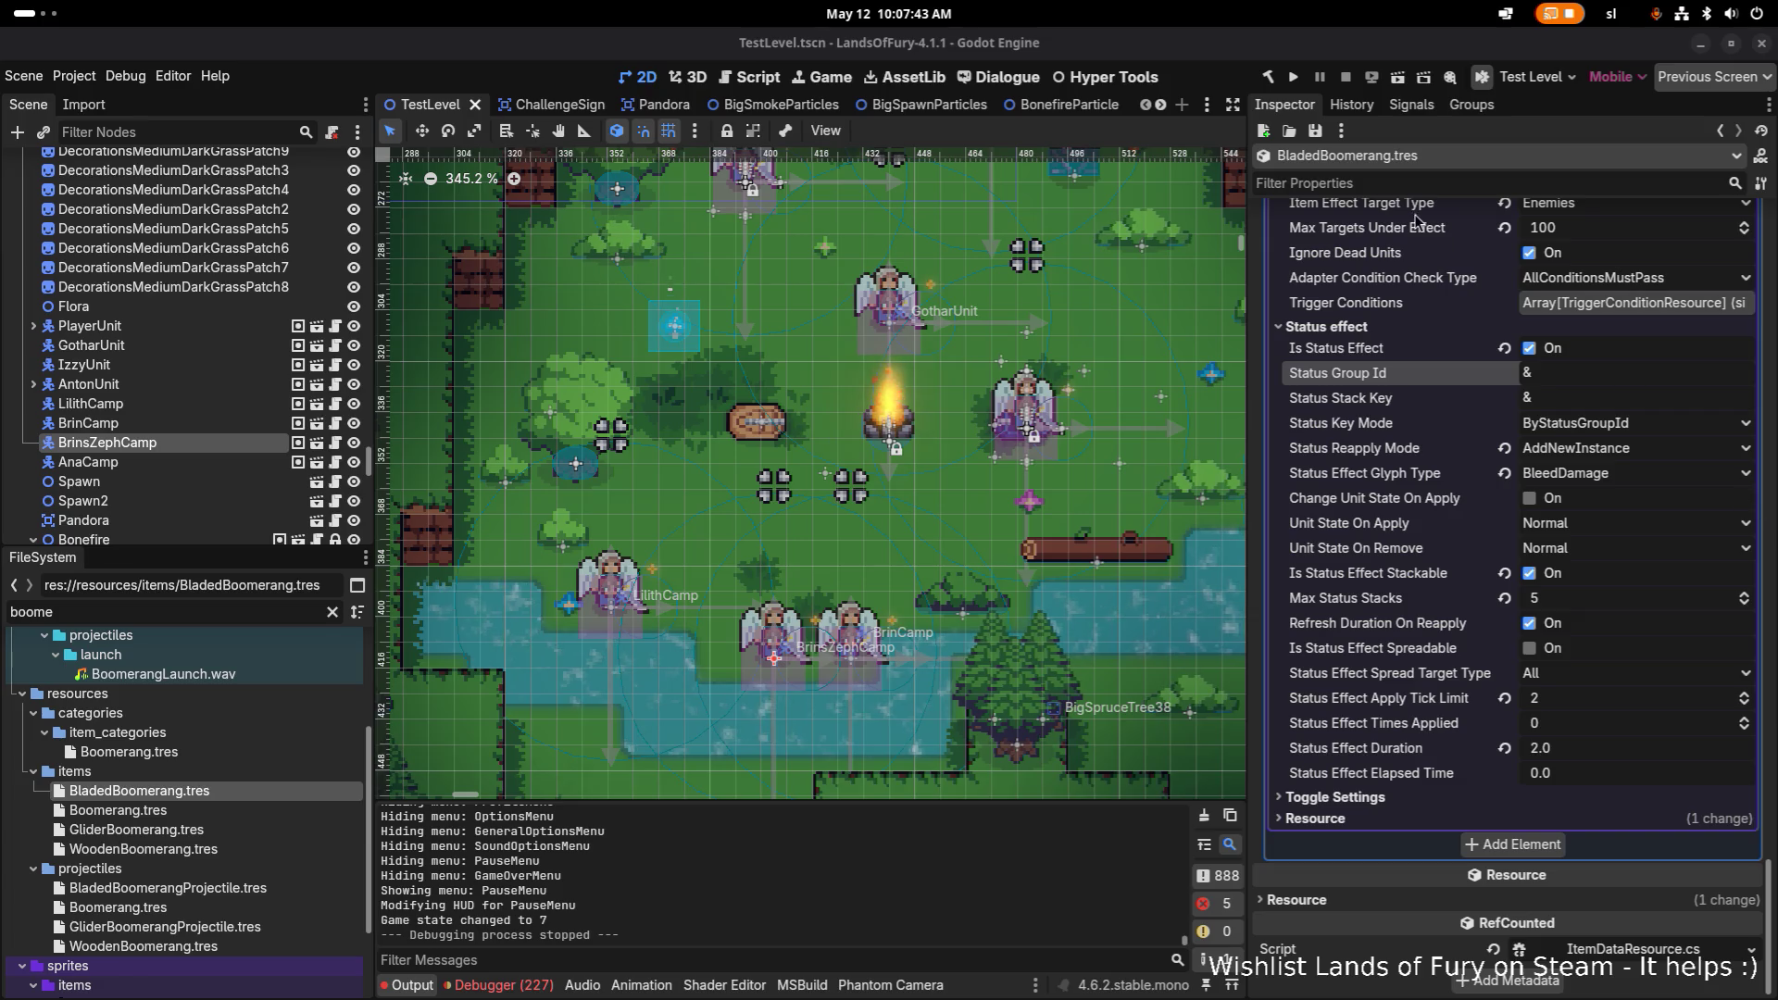
# Step: Filter the Inspector for 'energy' and set the BladedBoomerang's Energy Cost to 10
pyautogui.click(1432, 183)
pyautogui.write('energy')
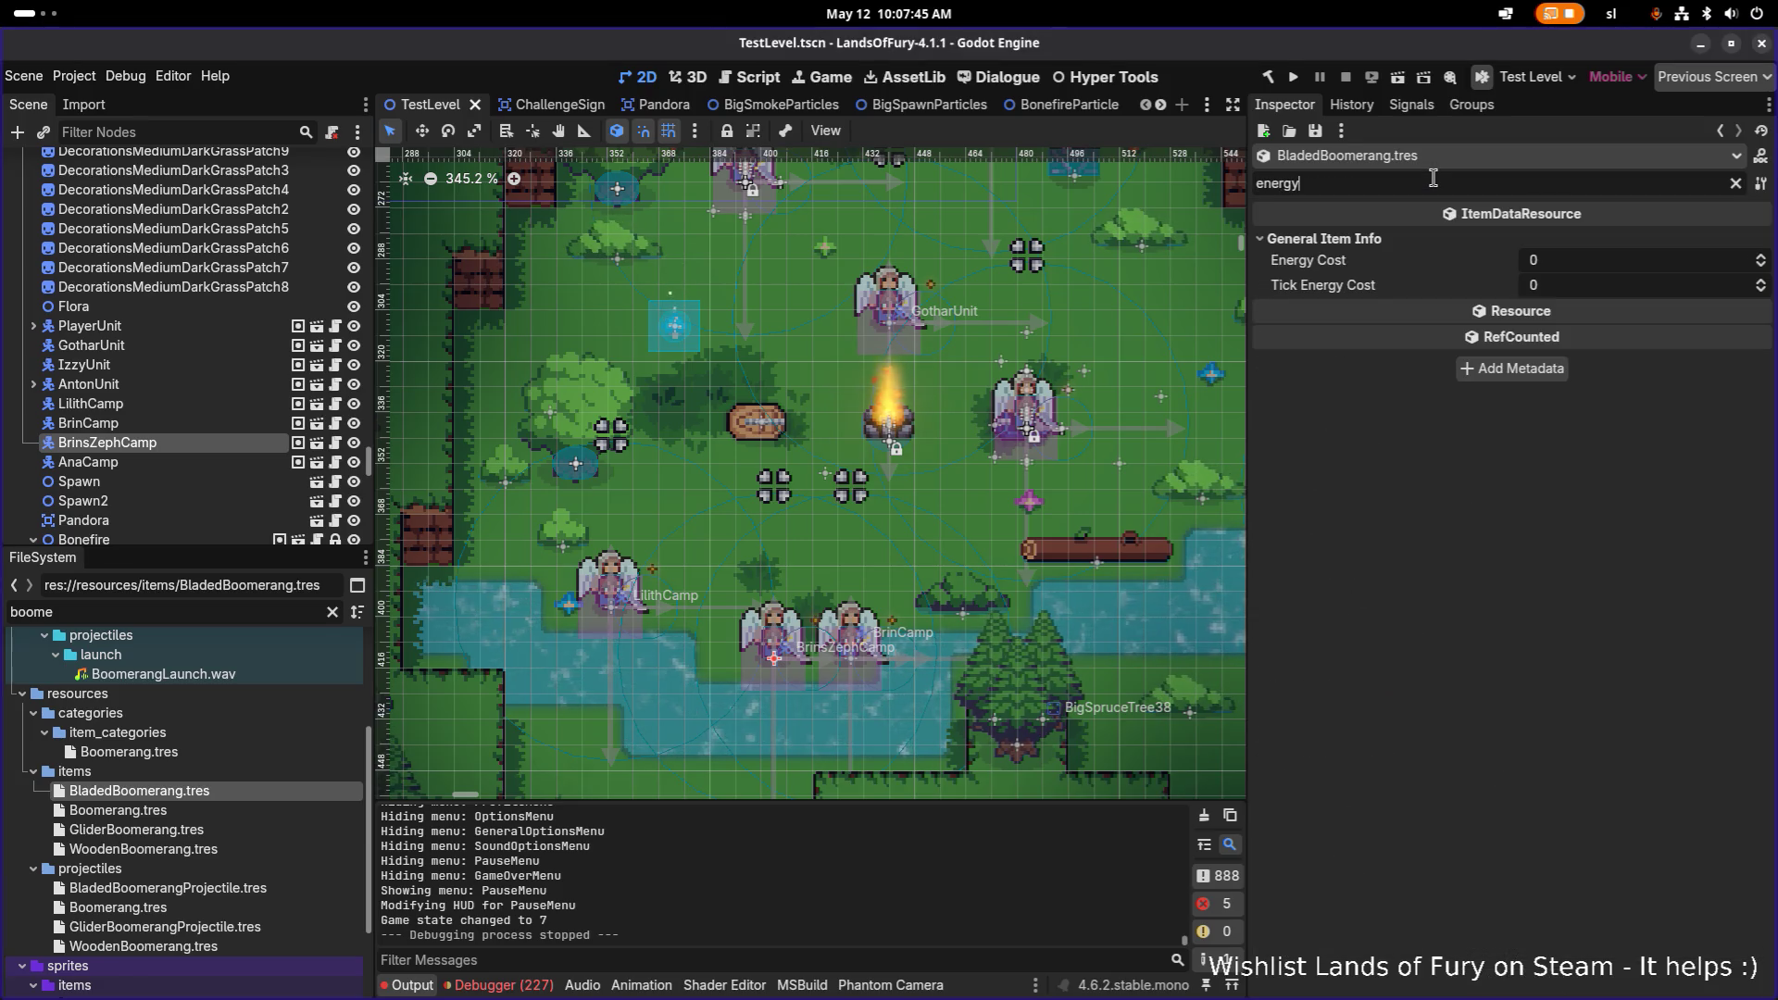
pyautogui.click(1627, 260)
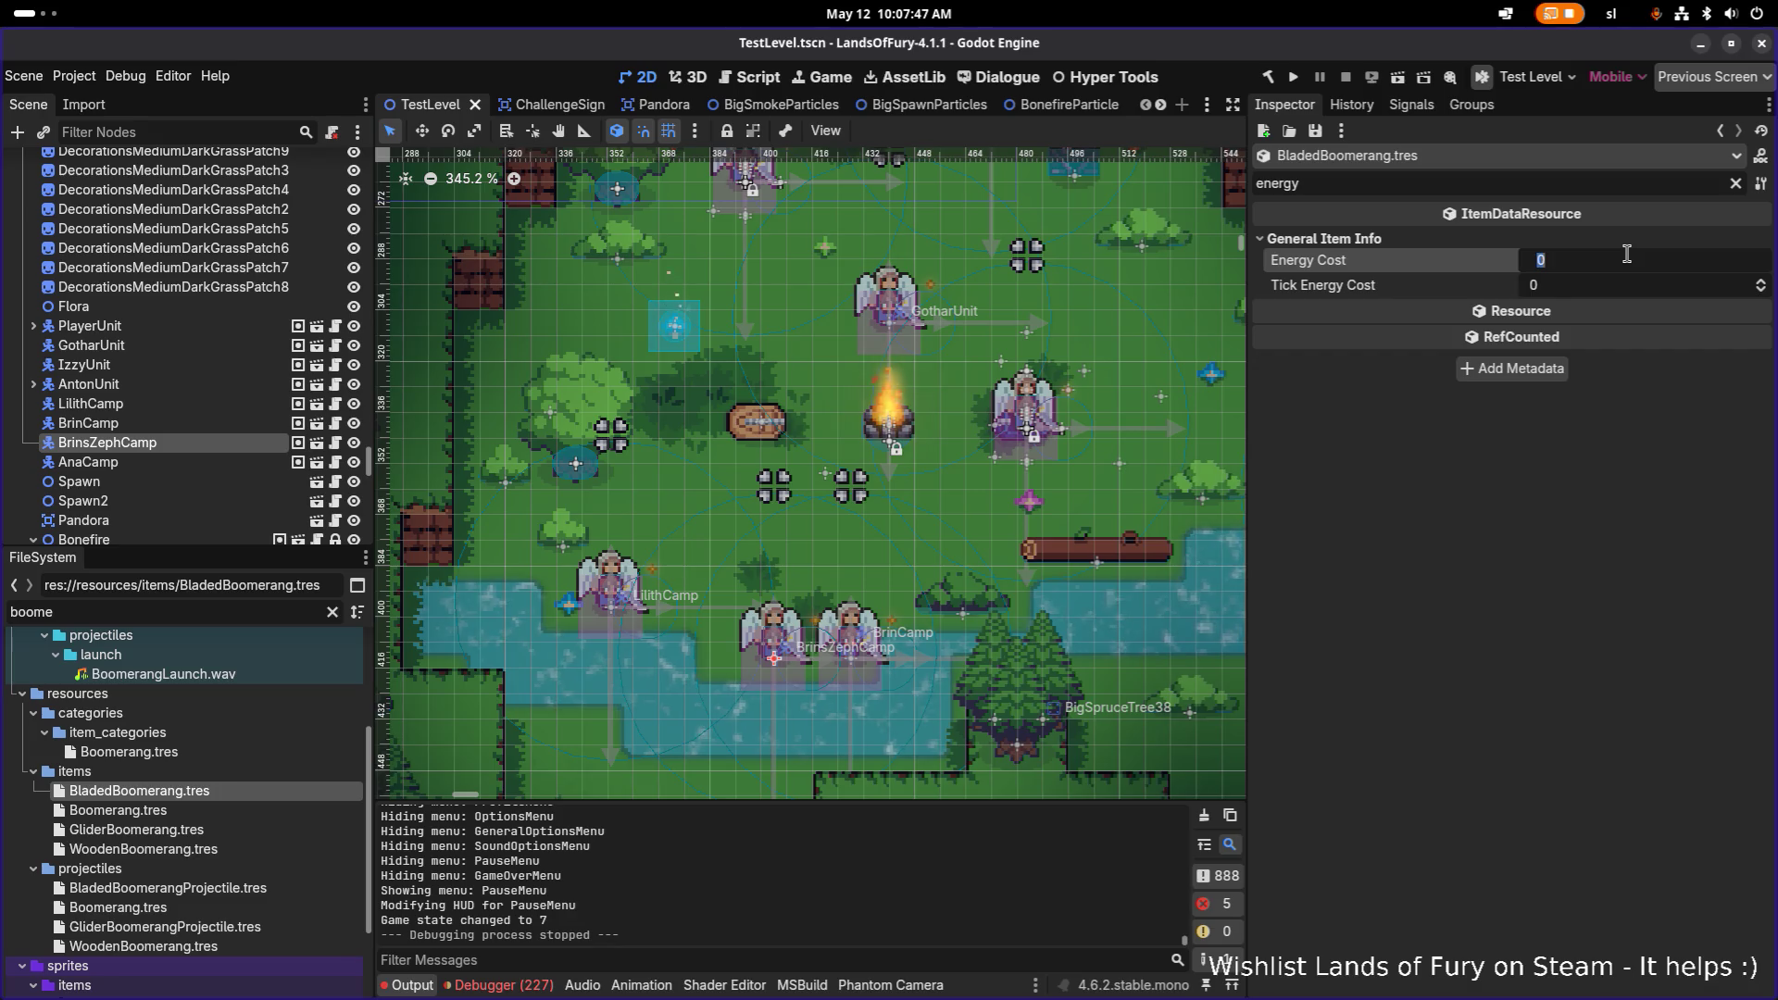
pyautogui.write('10')
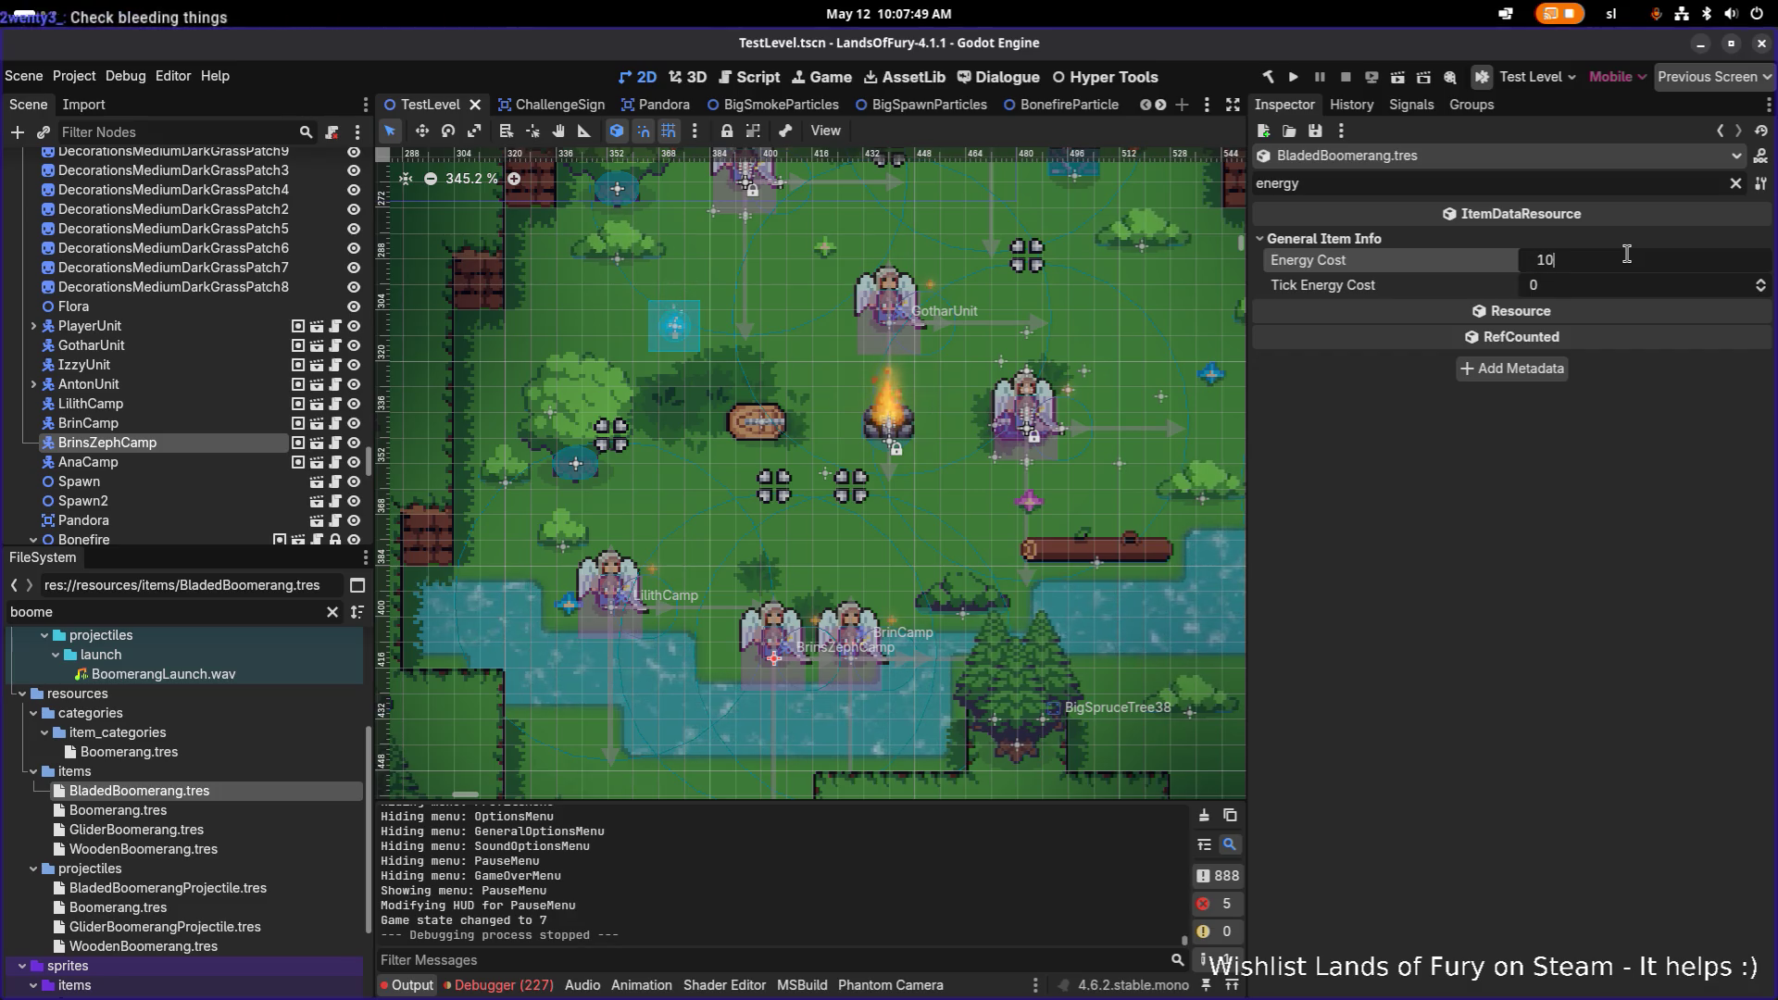
pyautogui.press('Return')
# Step: Save the item, launch the game, and search the FileSystem for 'spiketrap'
pyautogui.hotkey('ctrl', 's')
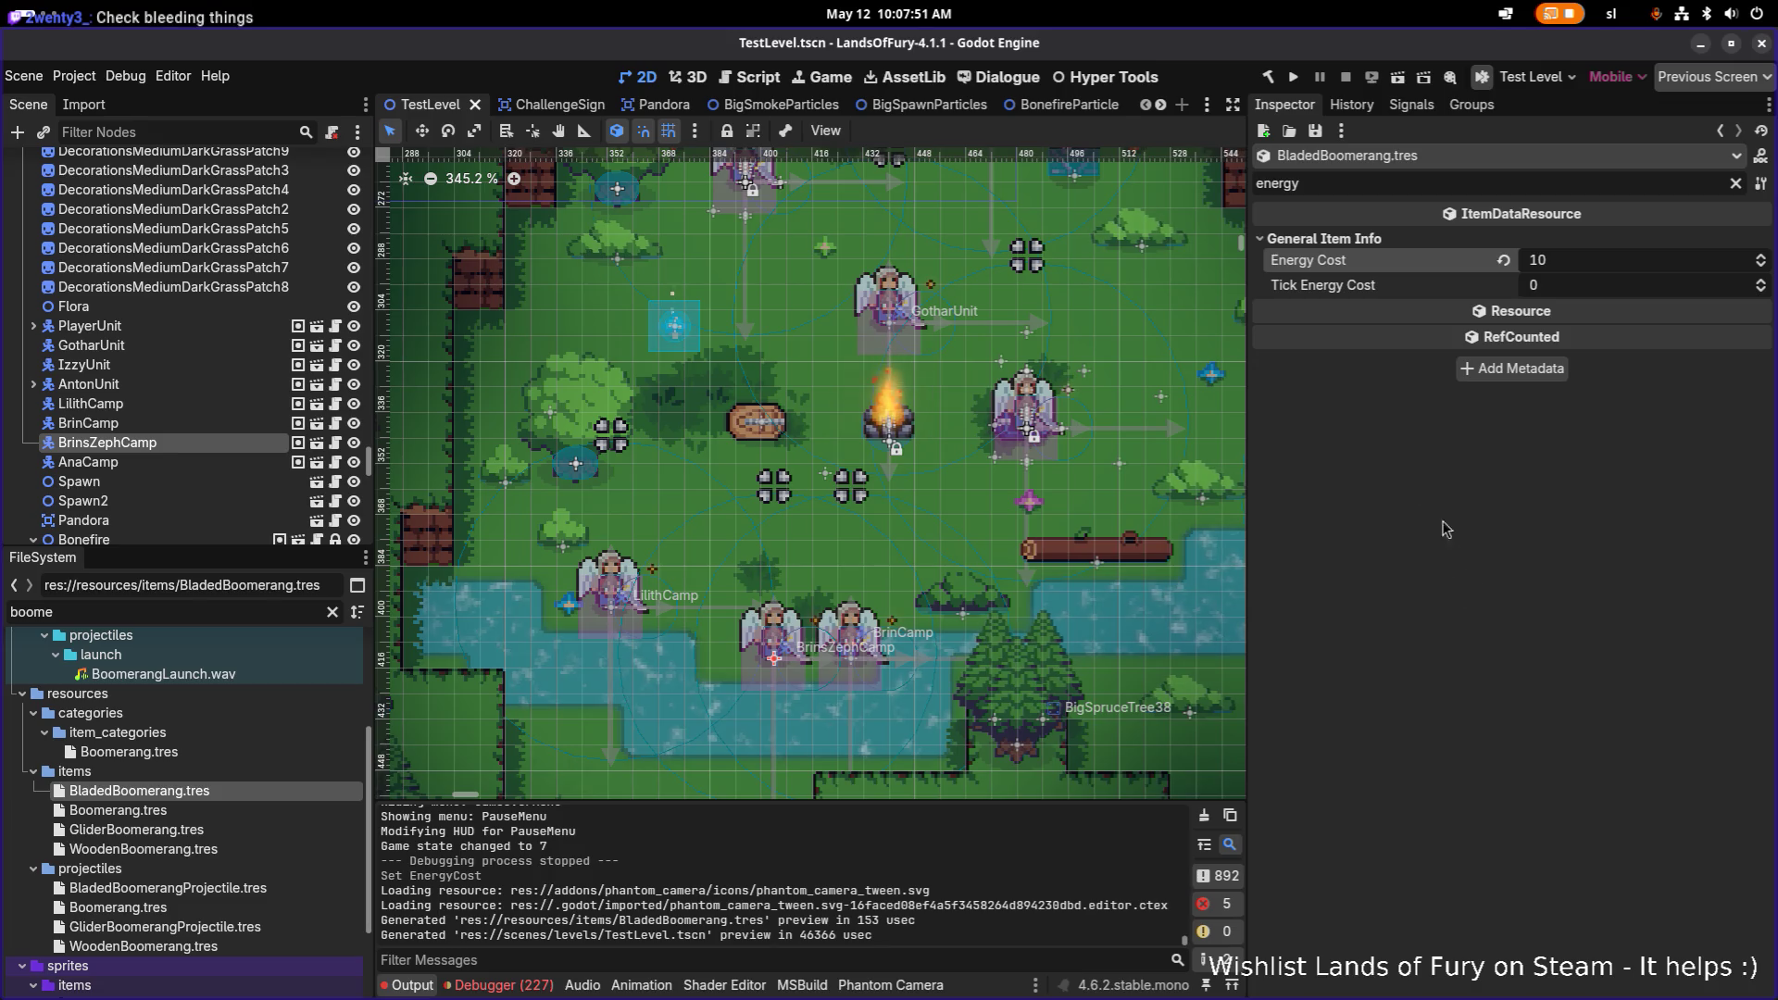
pyautogui.click(1293, 77)
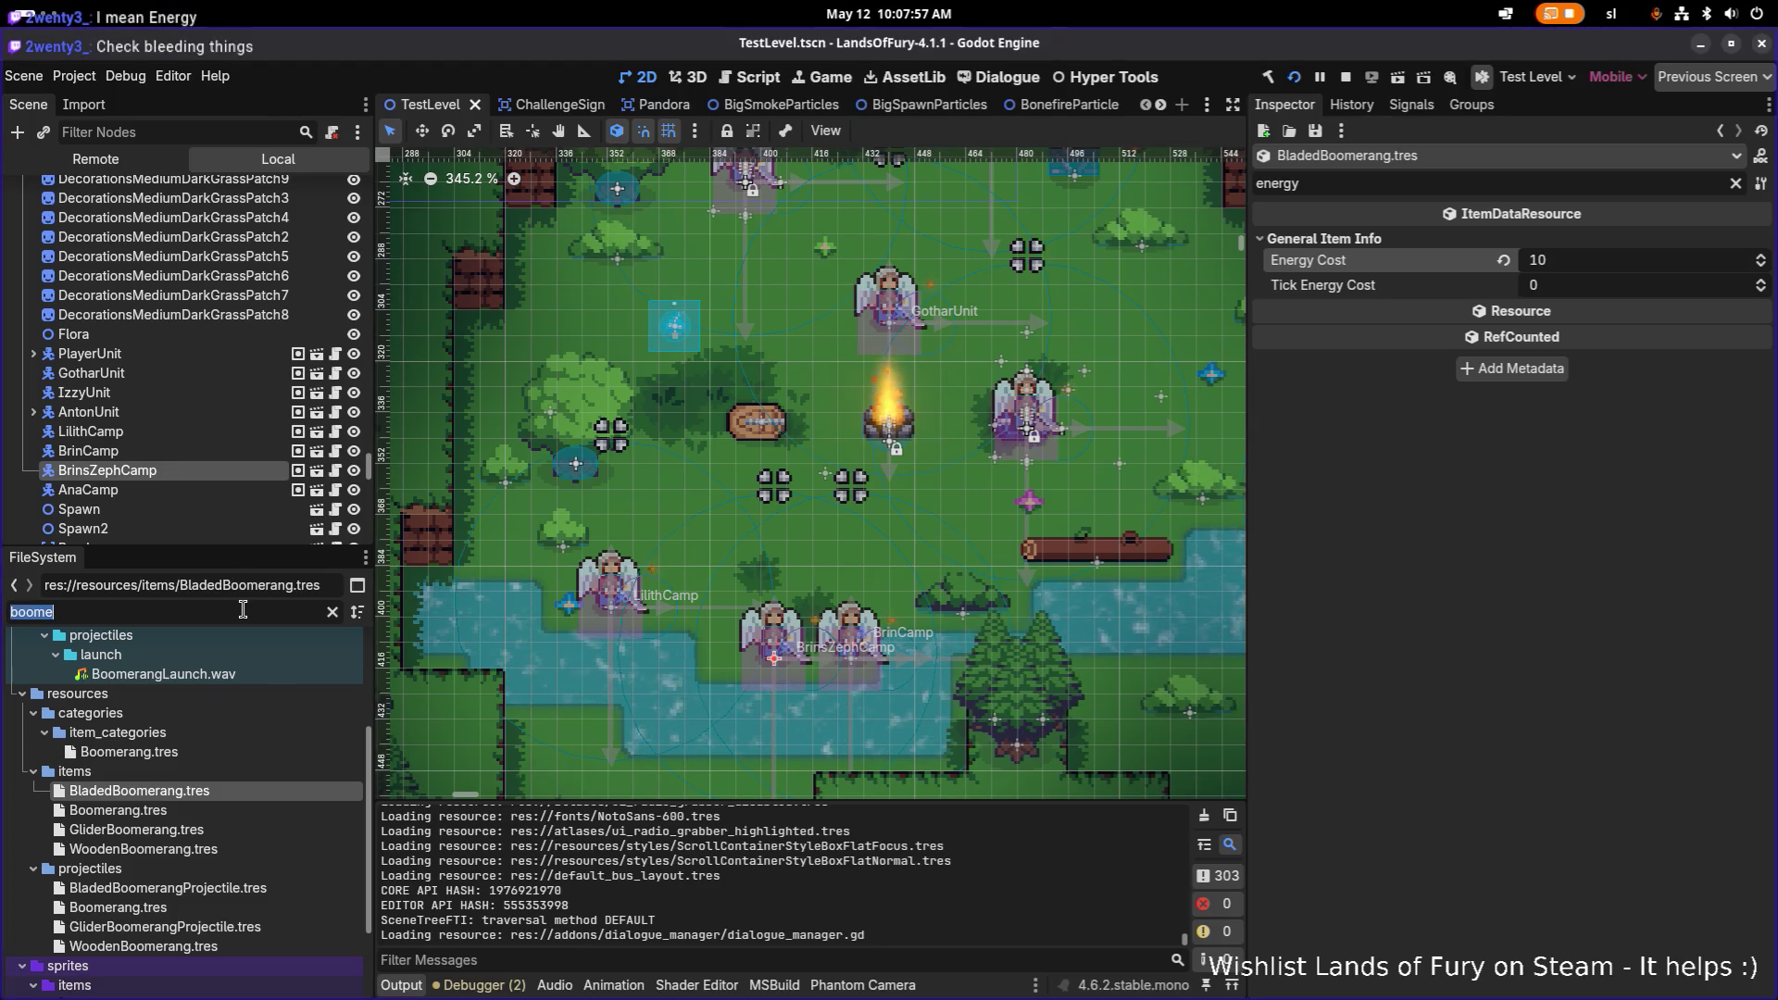
pyautogui.write('spiketrap')
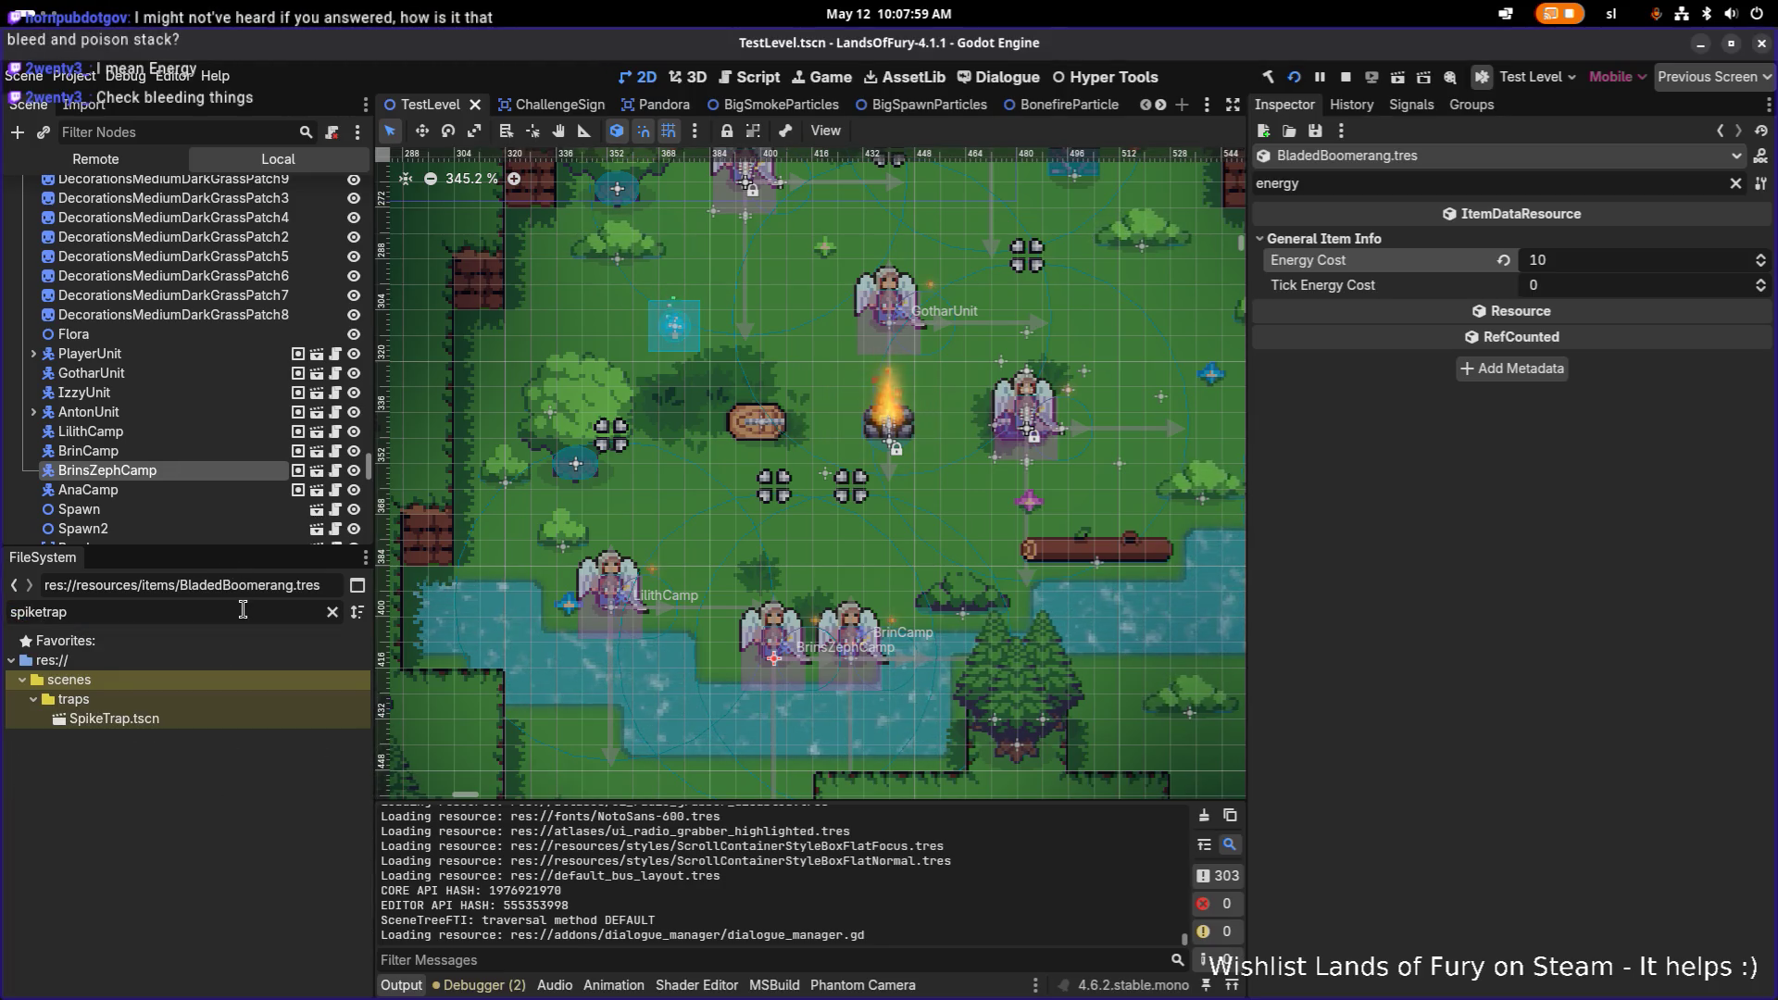
# Step: Open SpikeTrap.tscn and inspect its SensorComponent, NavigationObstacleComponent, Sprite2D and Area2D nodes
pyautogui.doubleClick(209, 720)
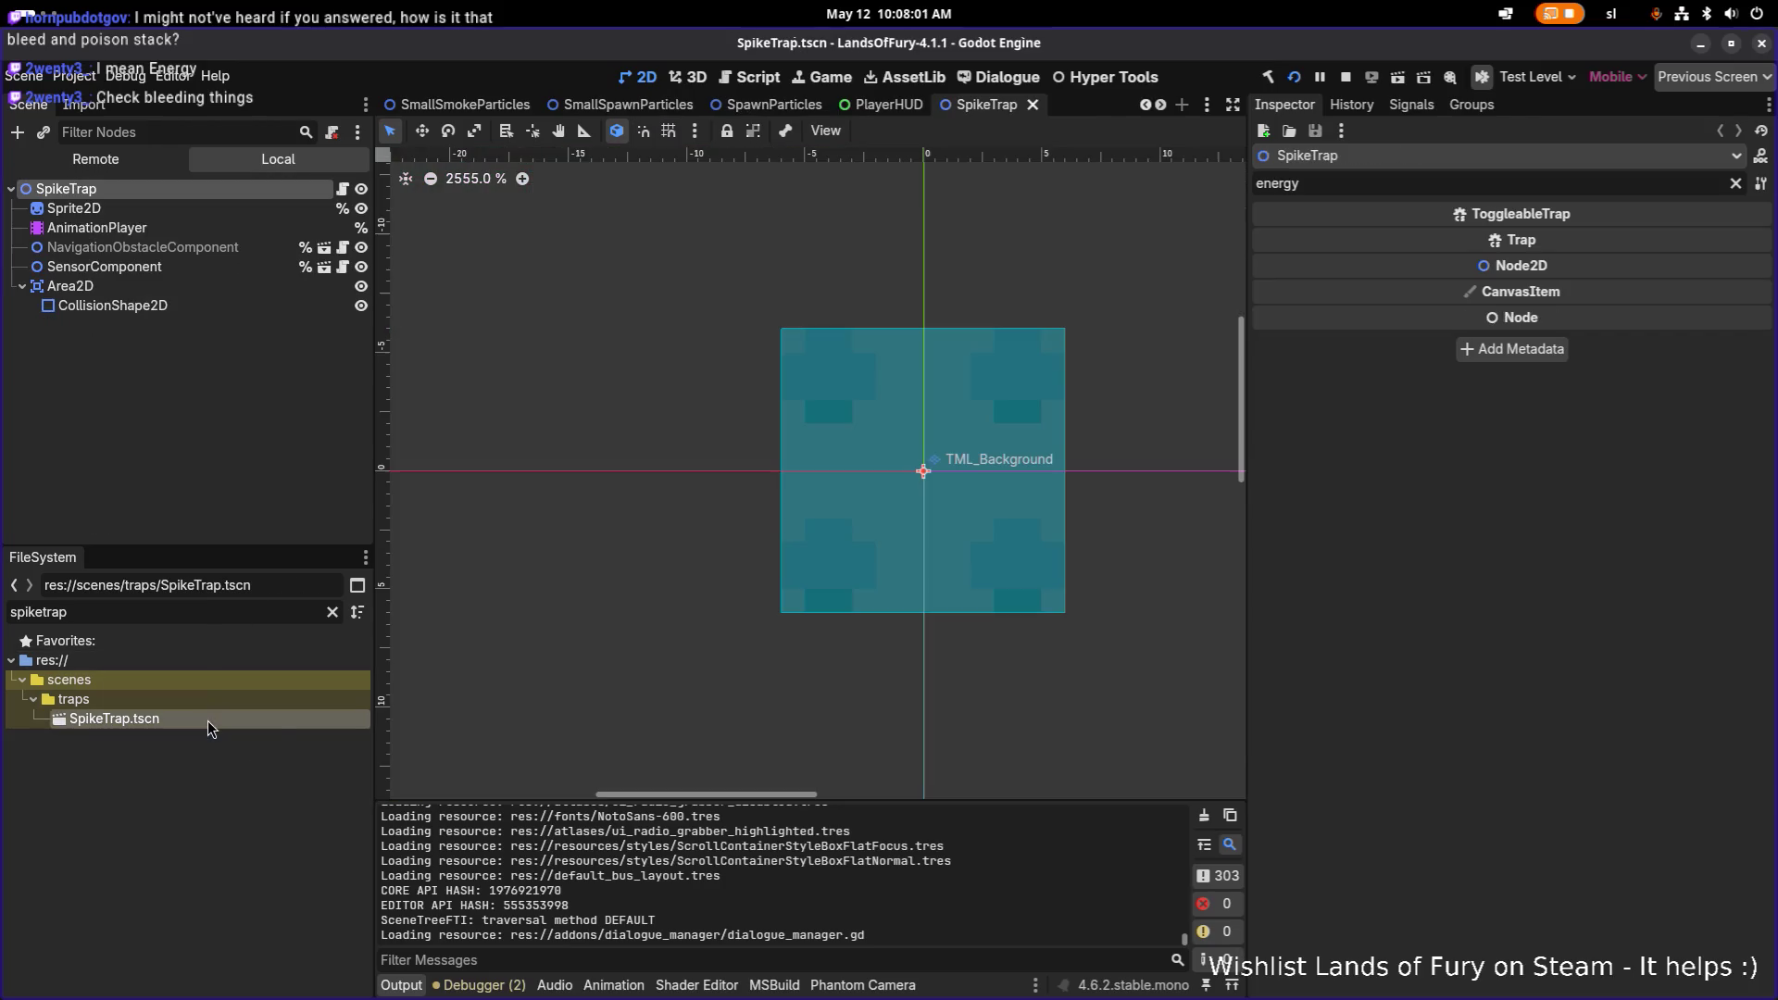
pyautogui.click(200, 266)
pyautogui.click(186, 250)
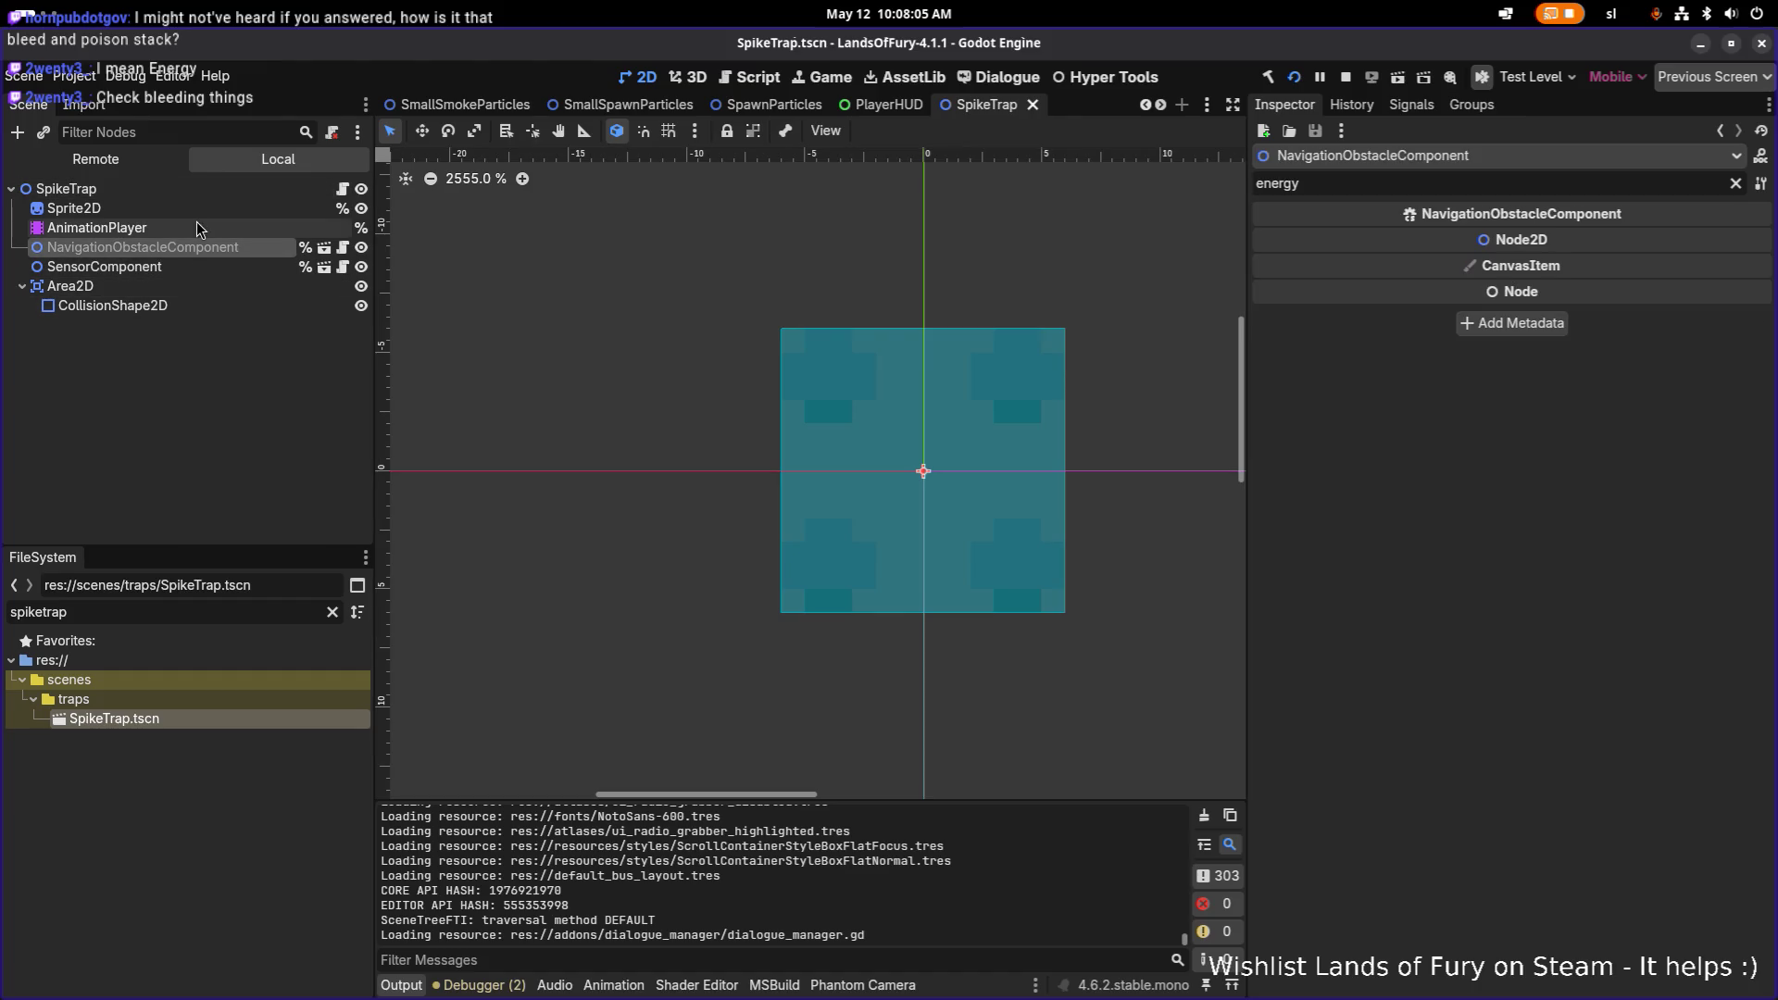
pyautogui.click(197, 207)
pyautogui.click(198, 269)
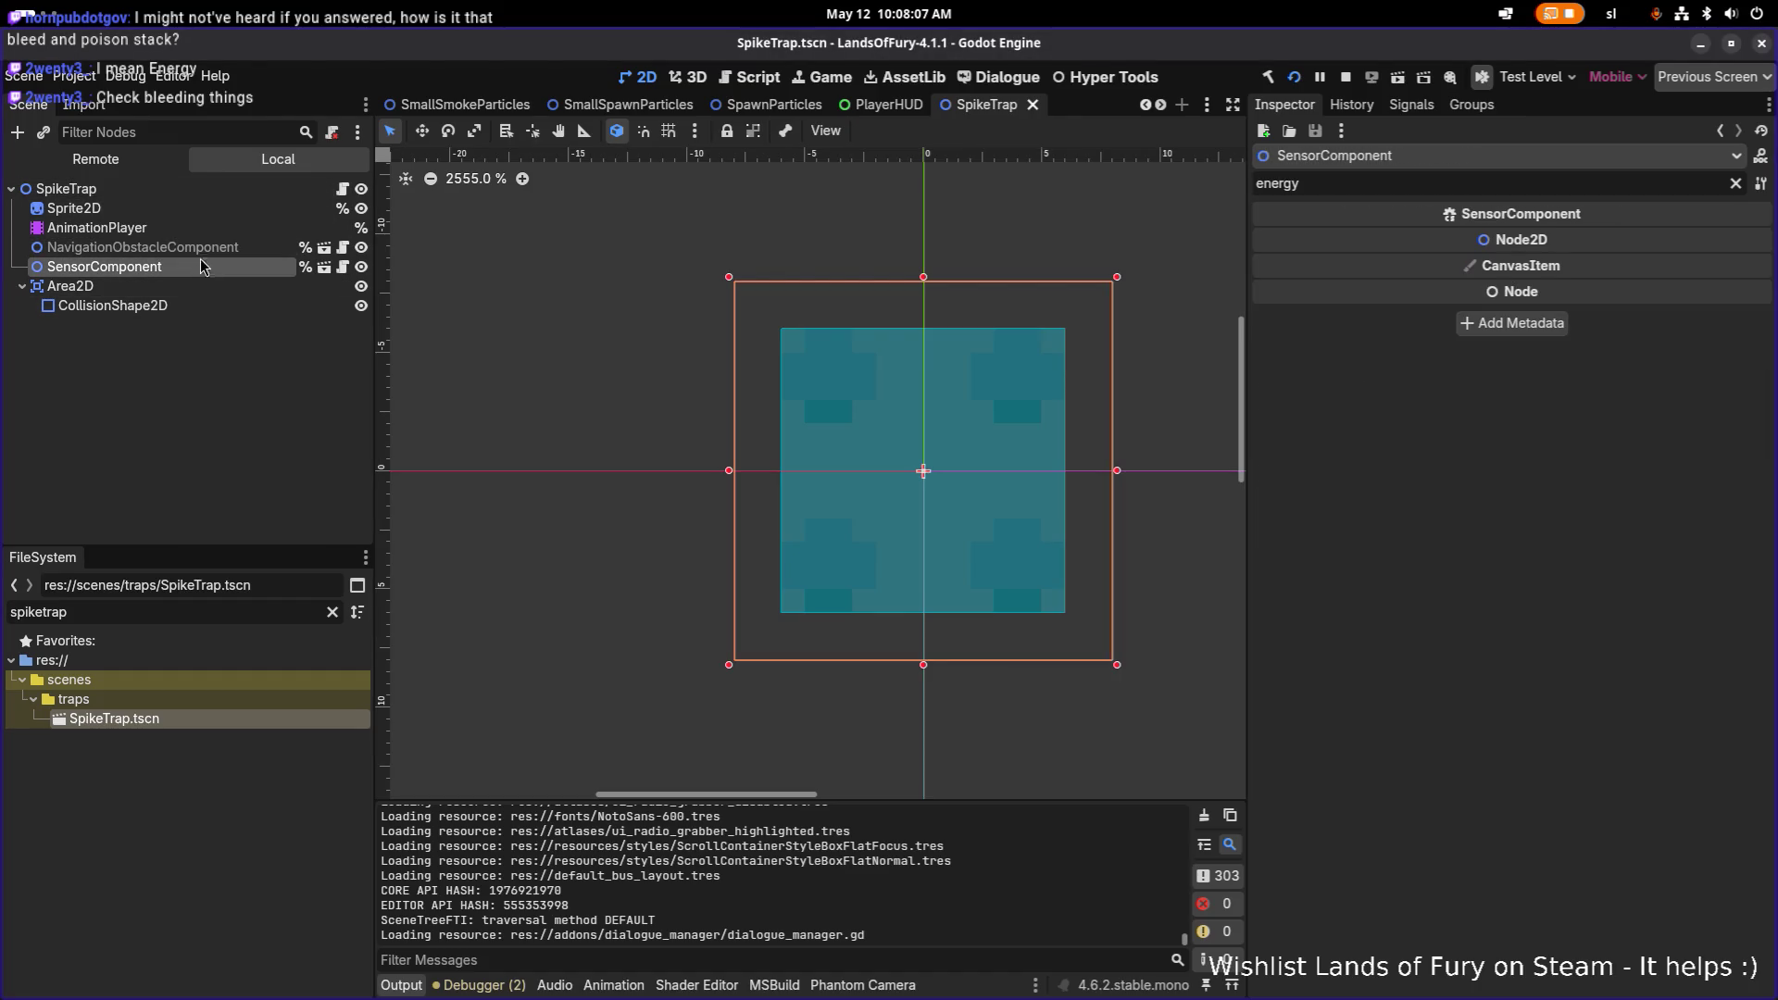
pyautogui.click(191, 286)
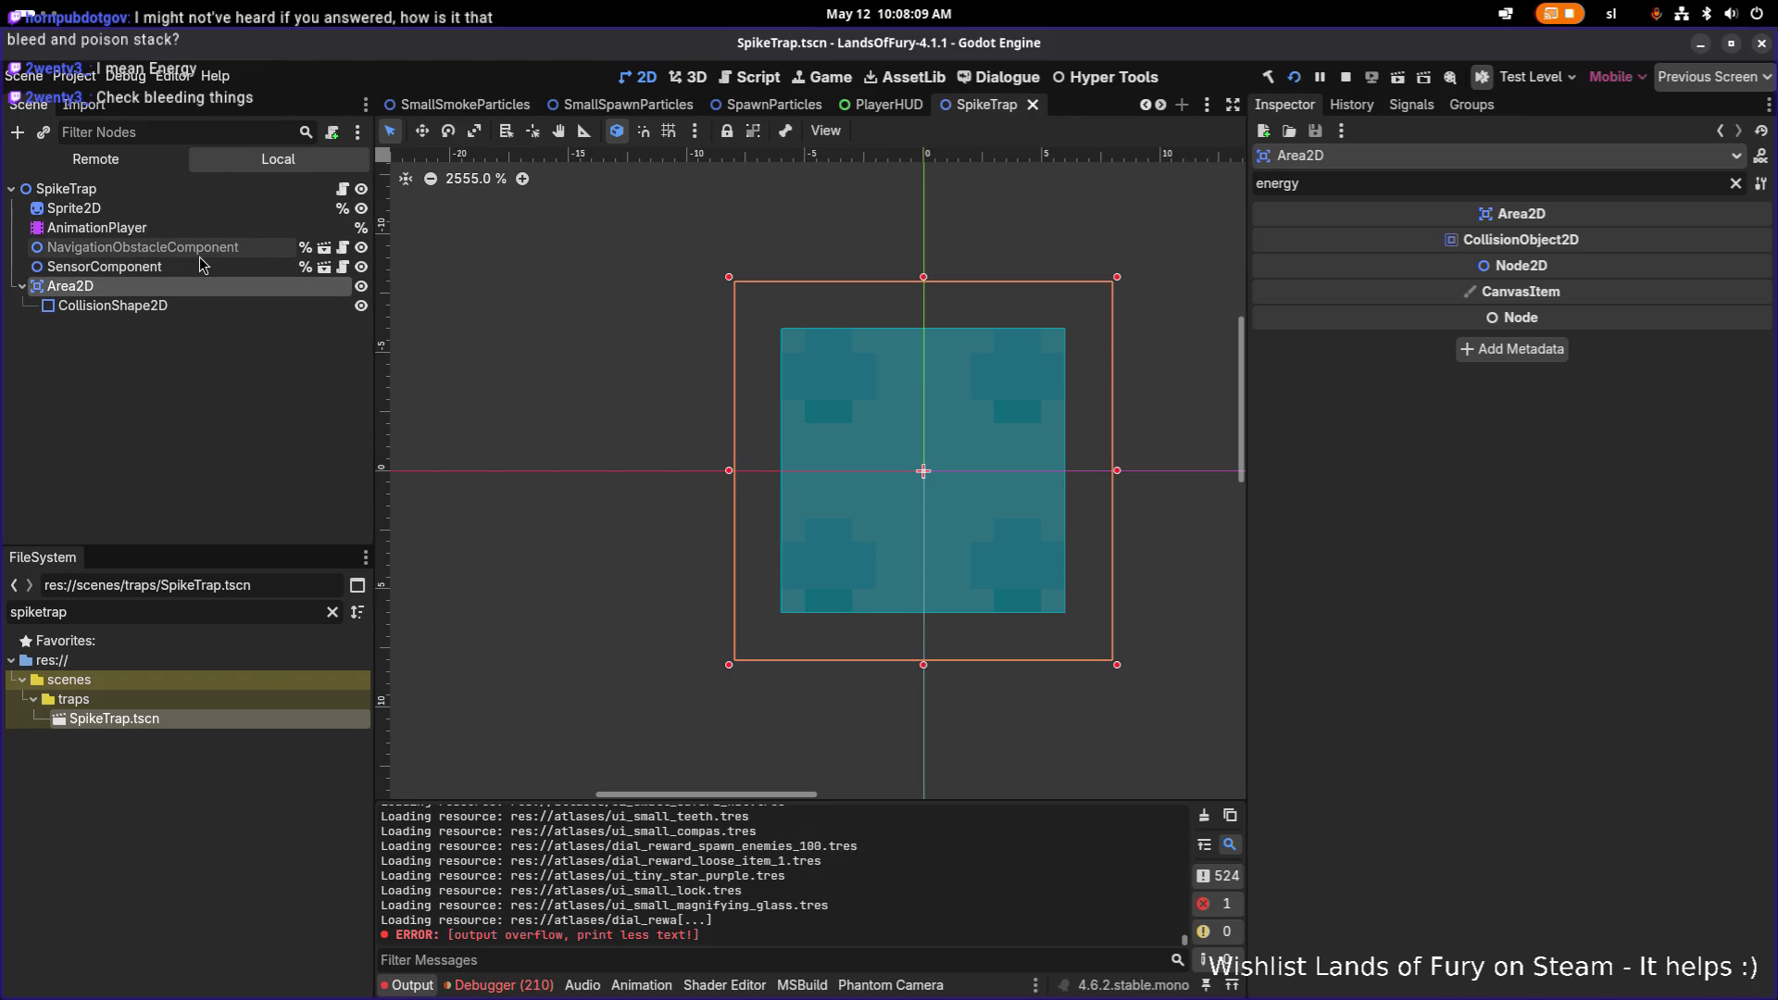
pyautogui.click(198, 247)
# Step: Show the tracks of the AnimationPlayer's 'enabled' animation
pyautogui.click(200, 227)
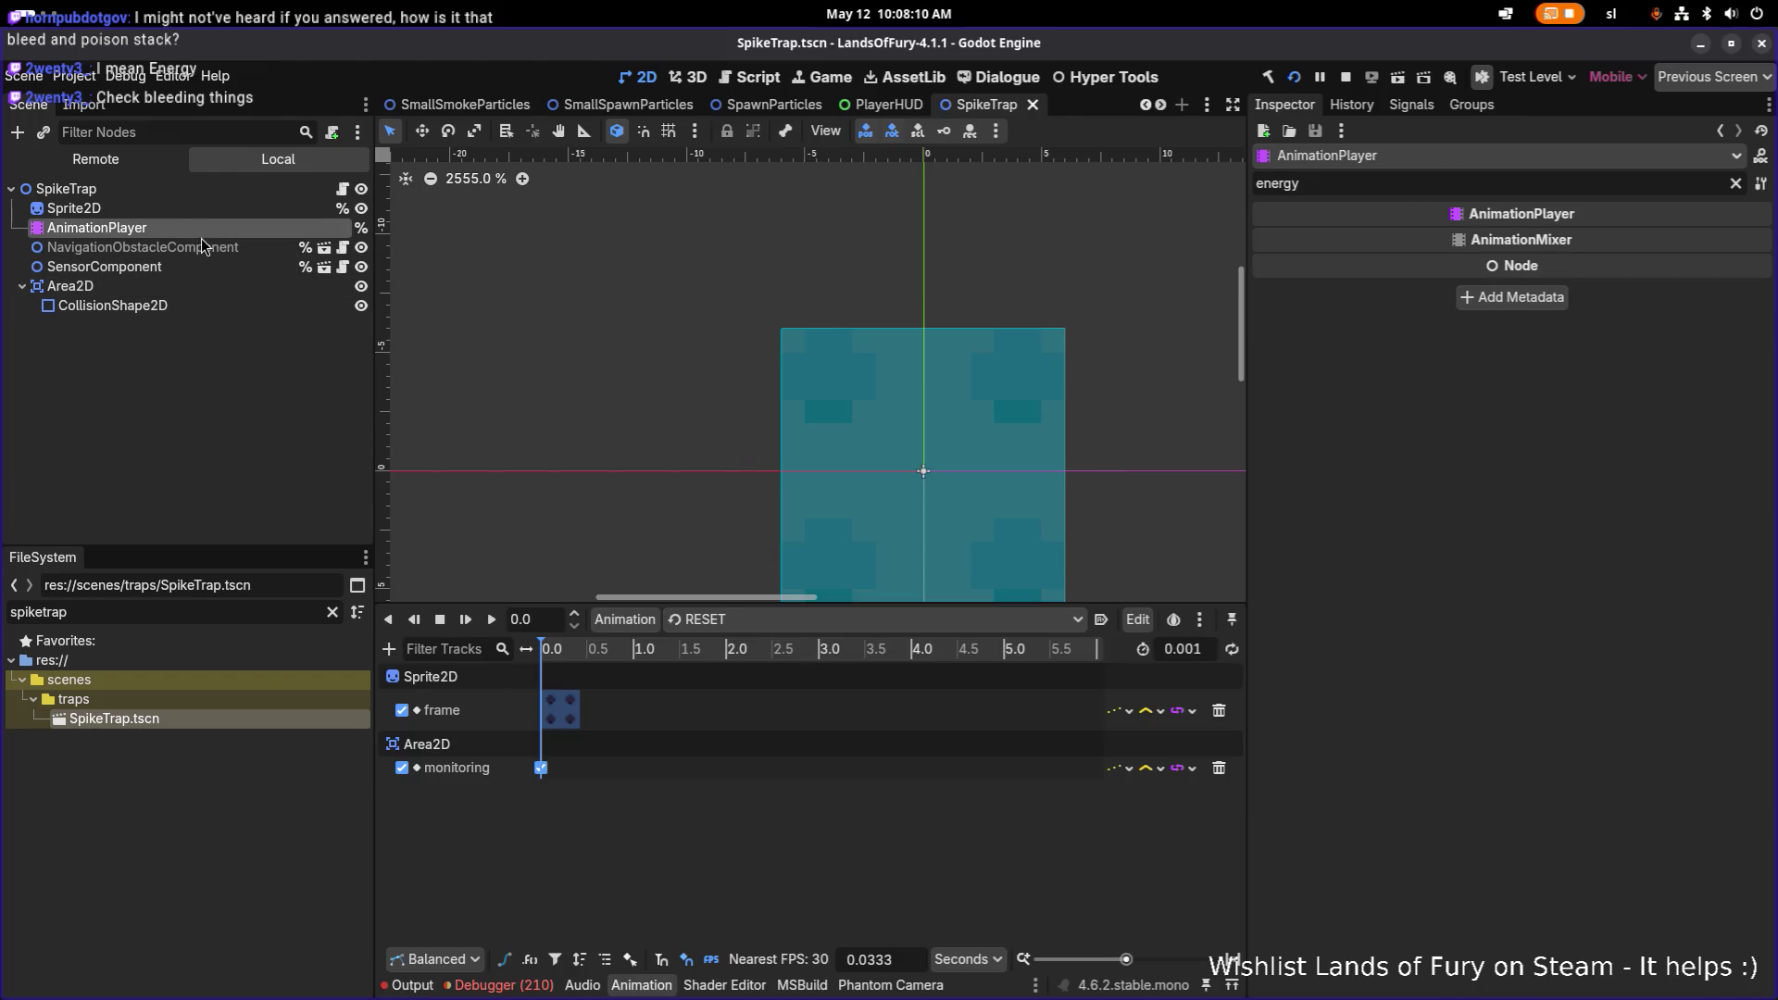
pyautogui.click(710, 621)
pyautogui.click(730, 662)
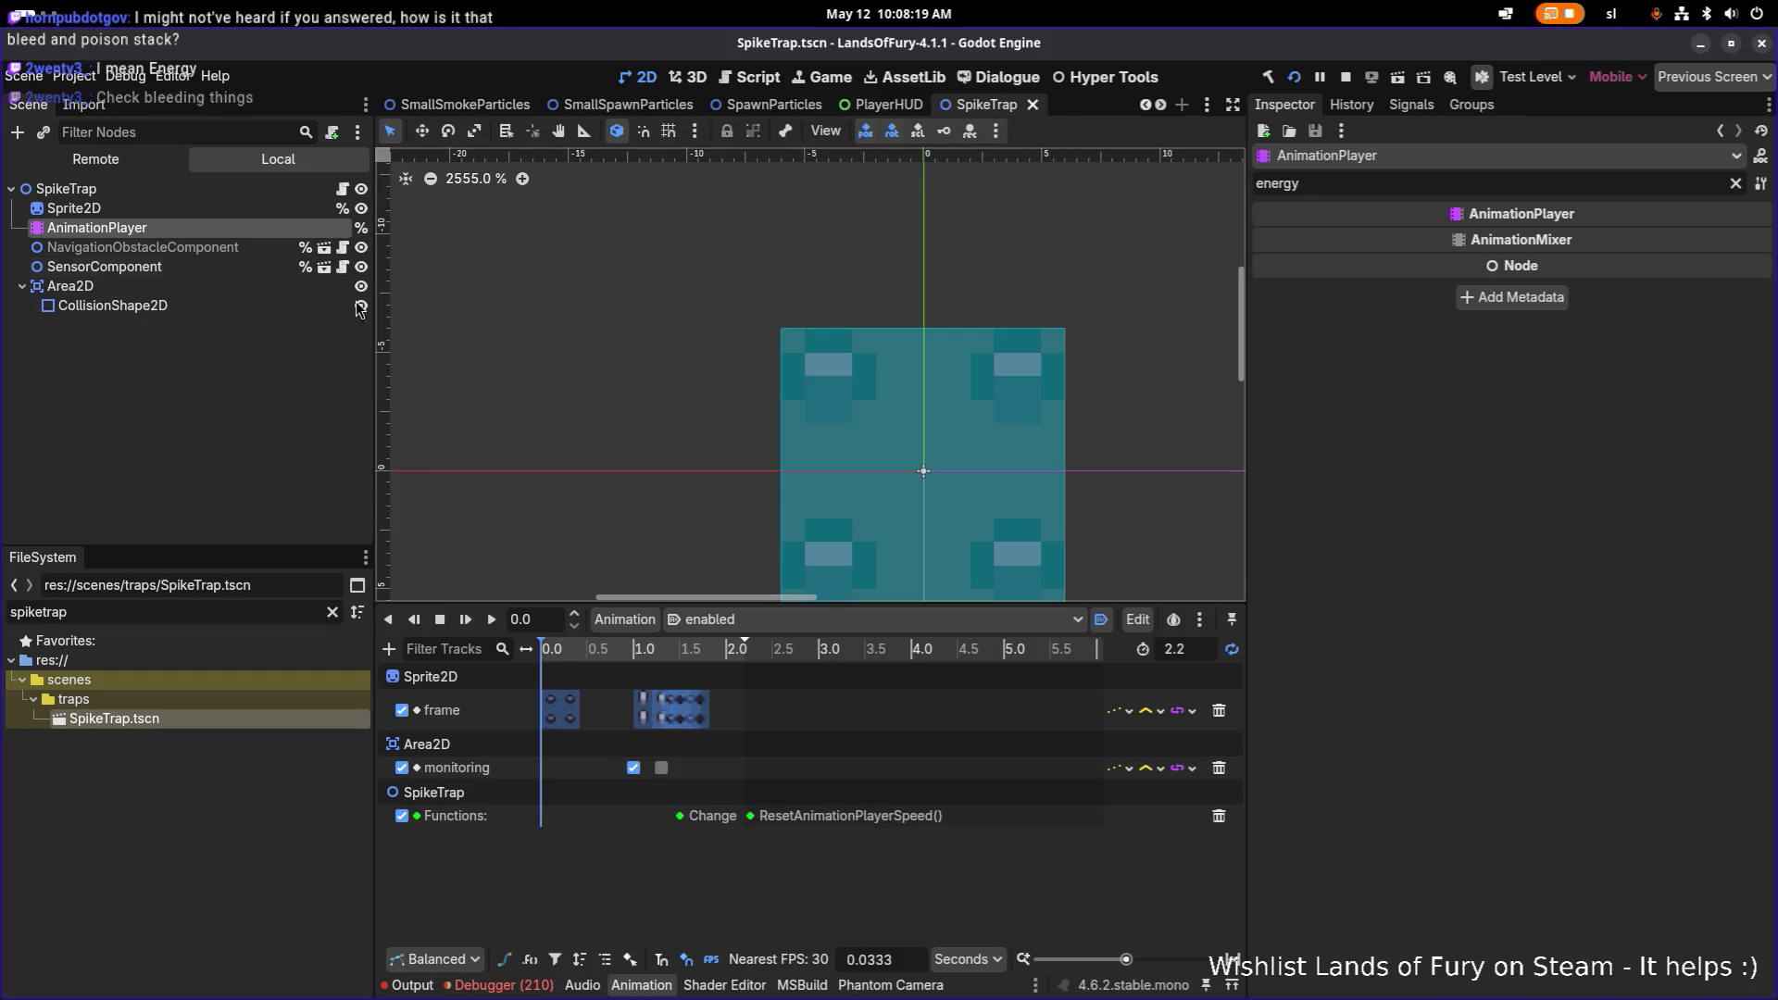
# Step: Switch to Visual Studio Code and search the files for the spike trap script
pyautogui.hotkey('alt', 'Tab')
pyautogui.click(697, 525)
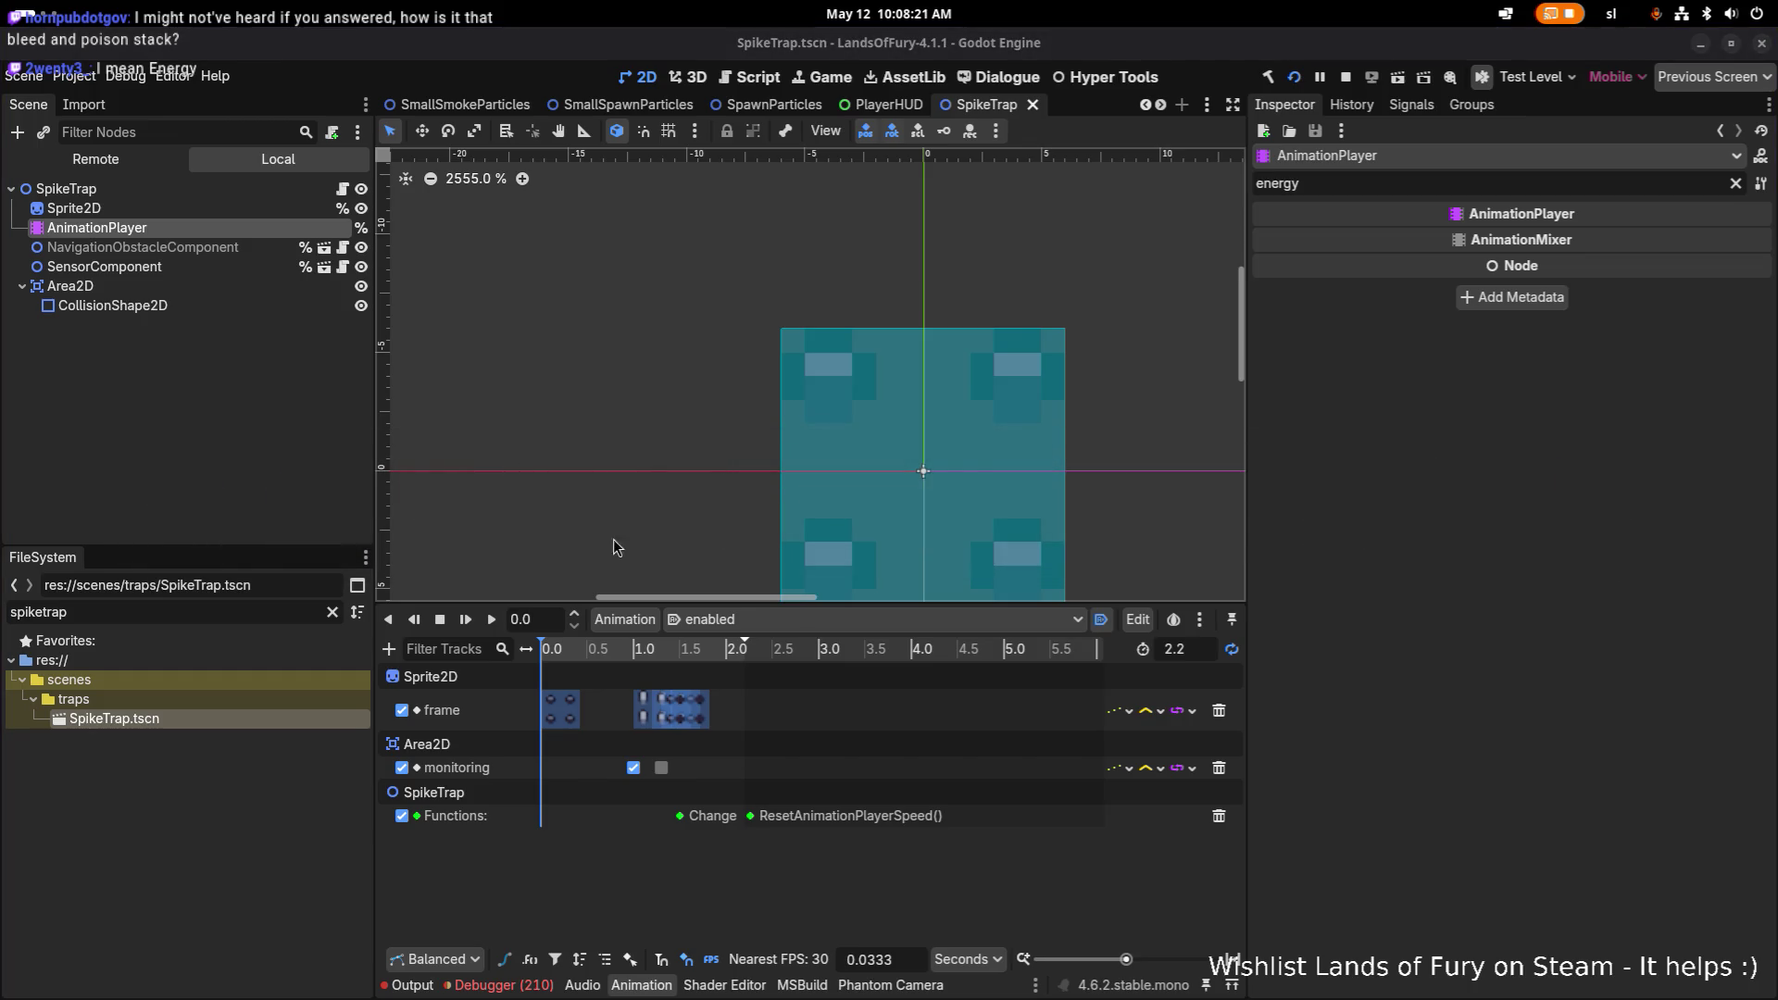
pyautogui.click(175, 612)
pyautogui.press('BackSpace')
pyautogui.press('BackSpace')
pyautogui.press('BackSpace')
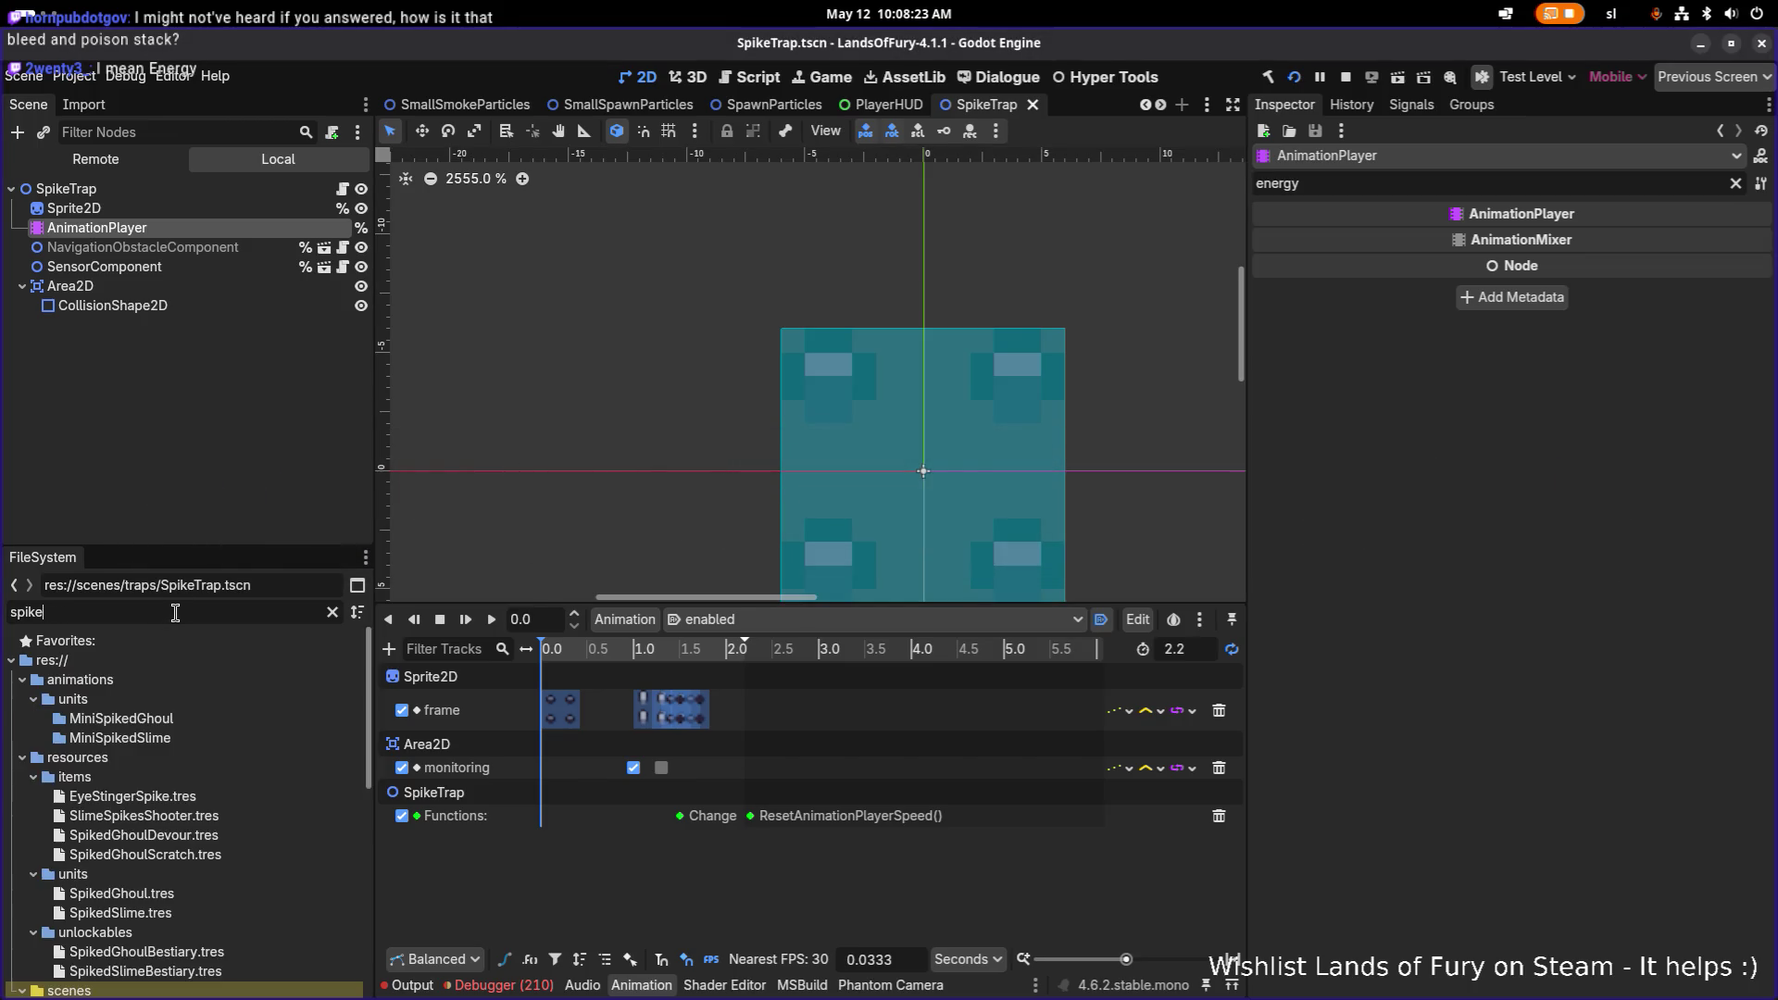
pyautogui.write('s')
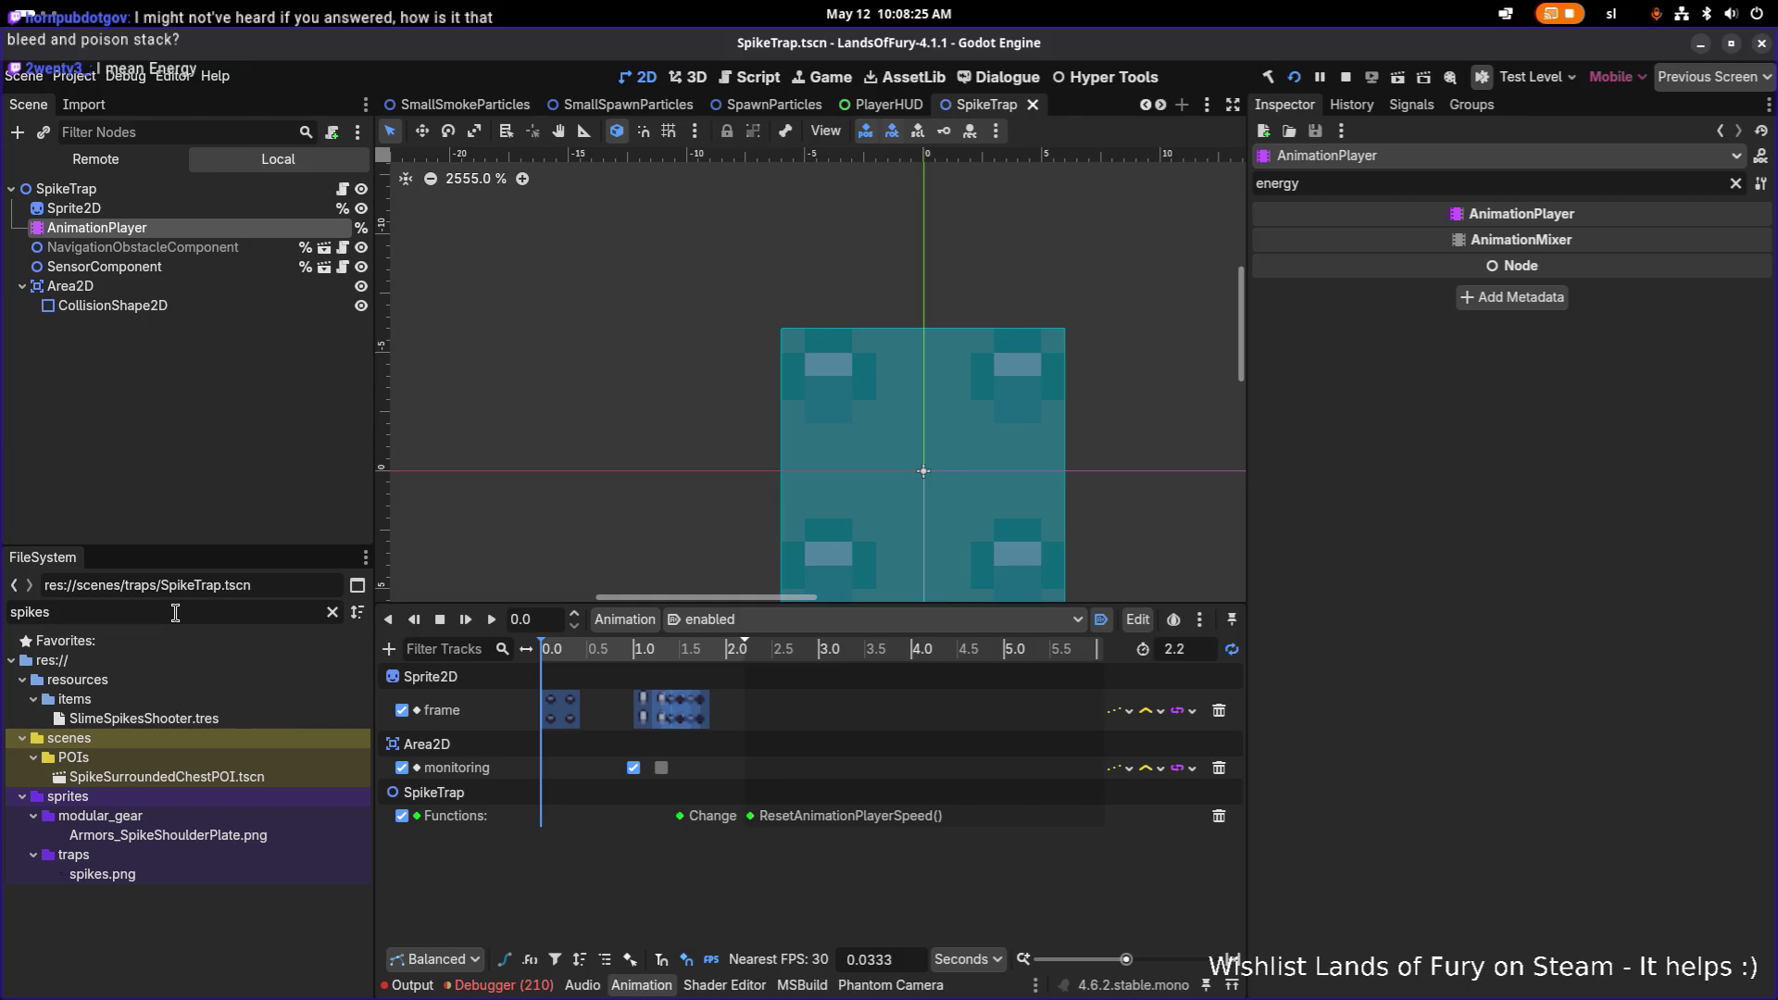
pyautogui.press('BackSpace')
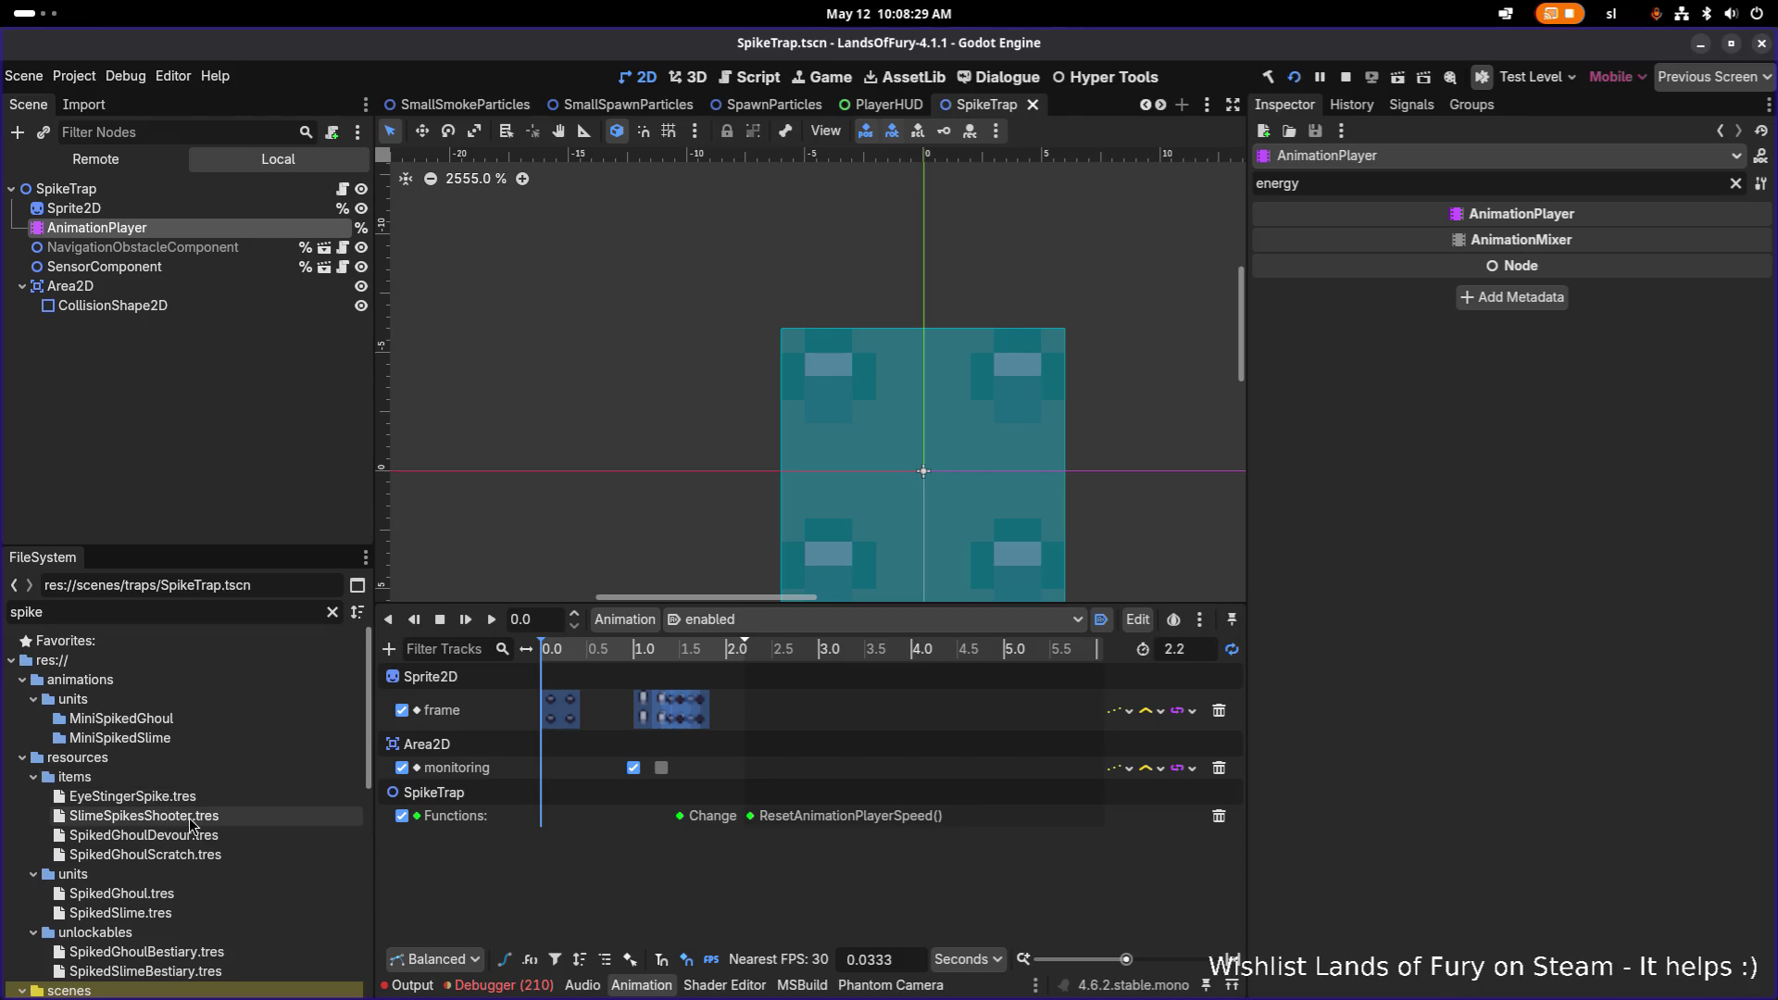
pyautogui.scroll(-2, 206, 865)
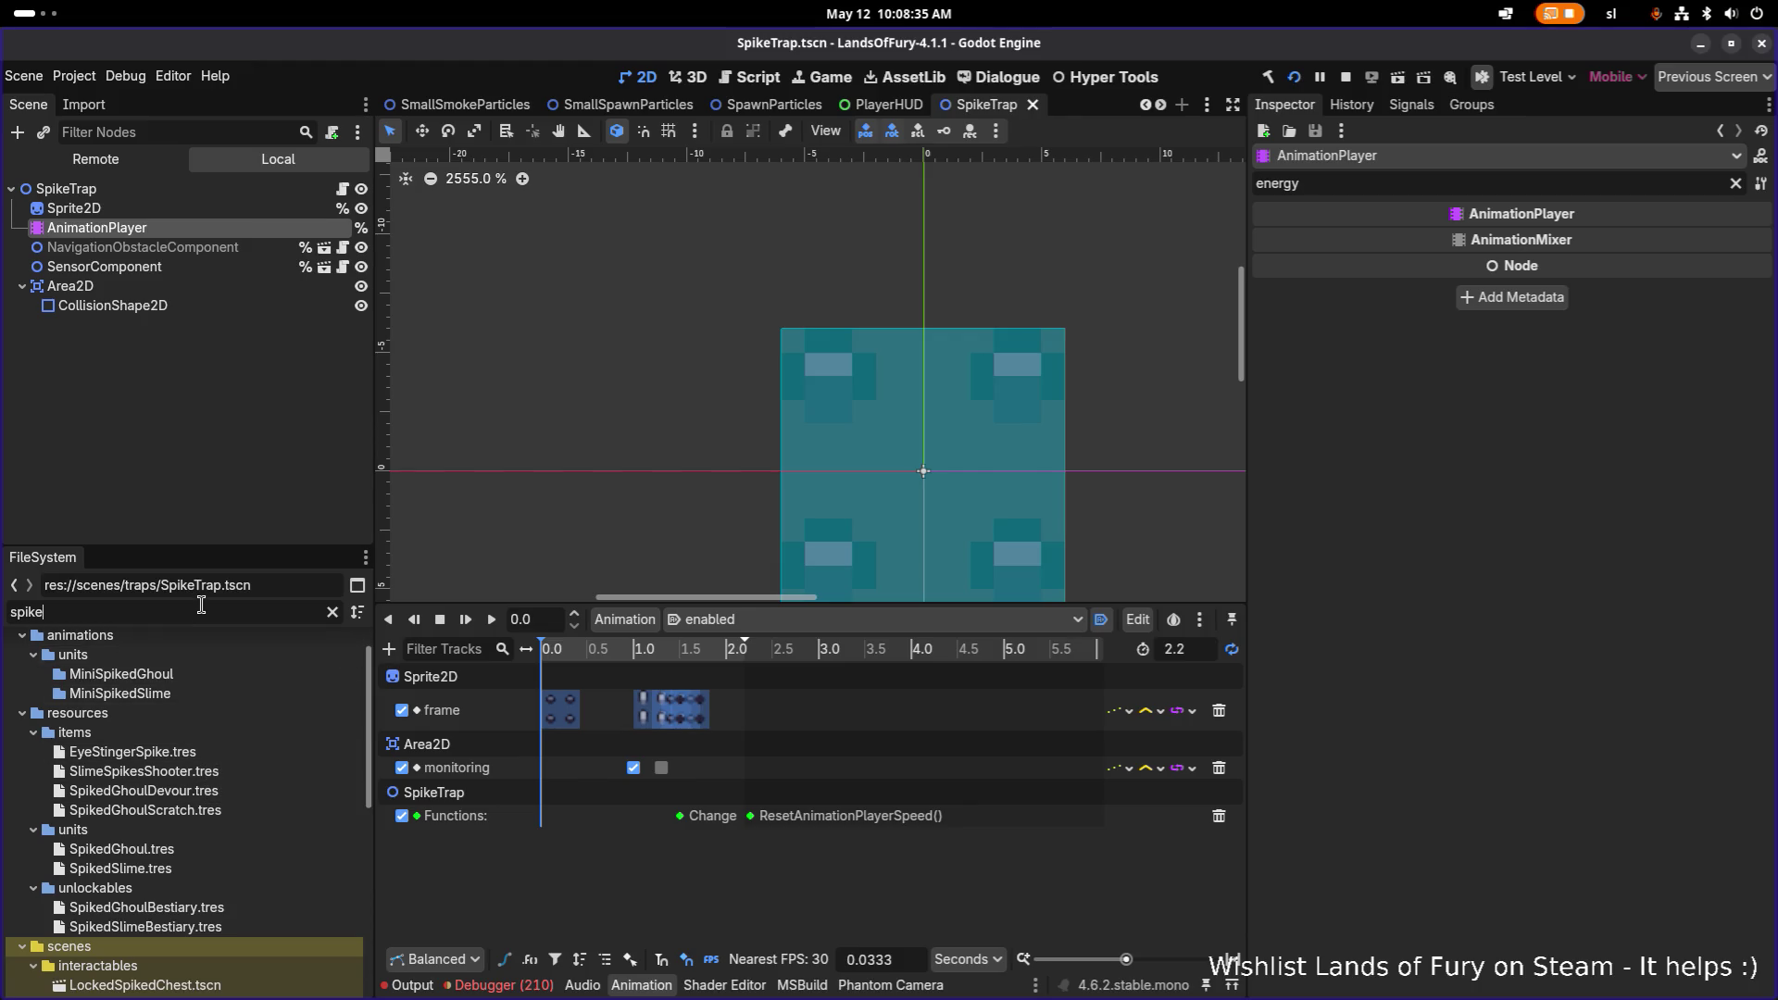
pyautogui.write('trapma')
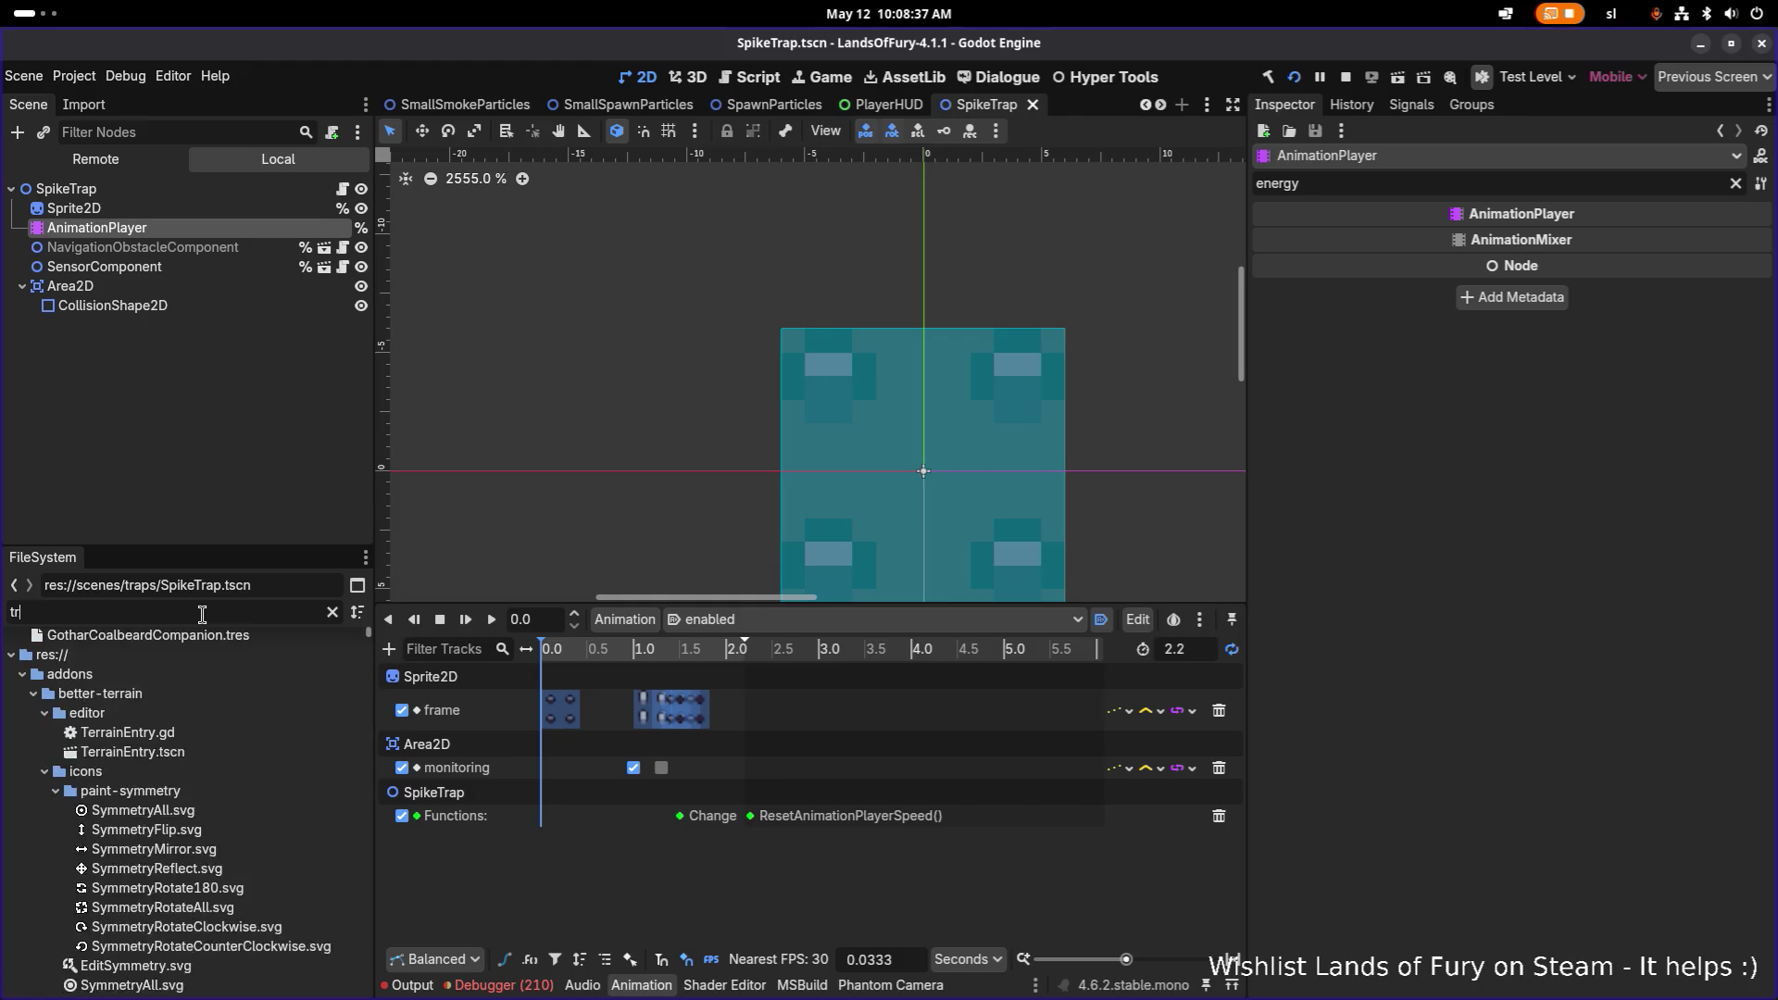
pyautogui.press('BackSpace')
pyautogui.press('BackSpace')
pyautogui.press('BackSpace')
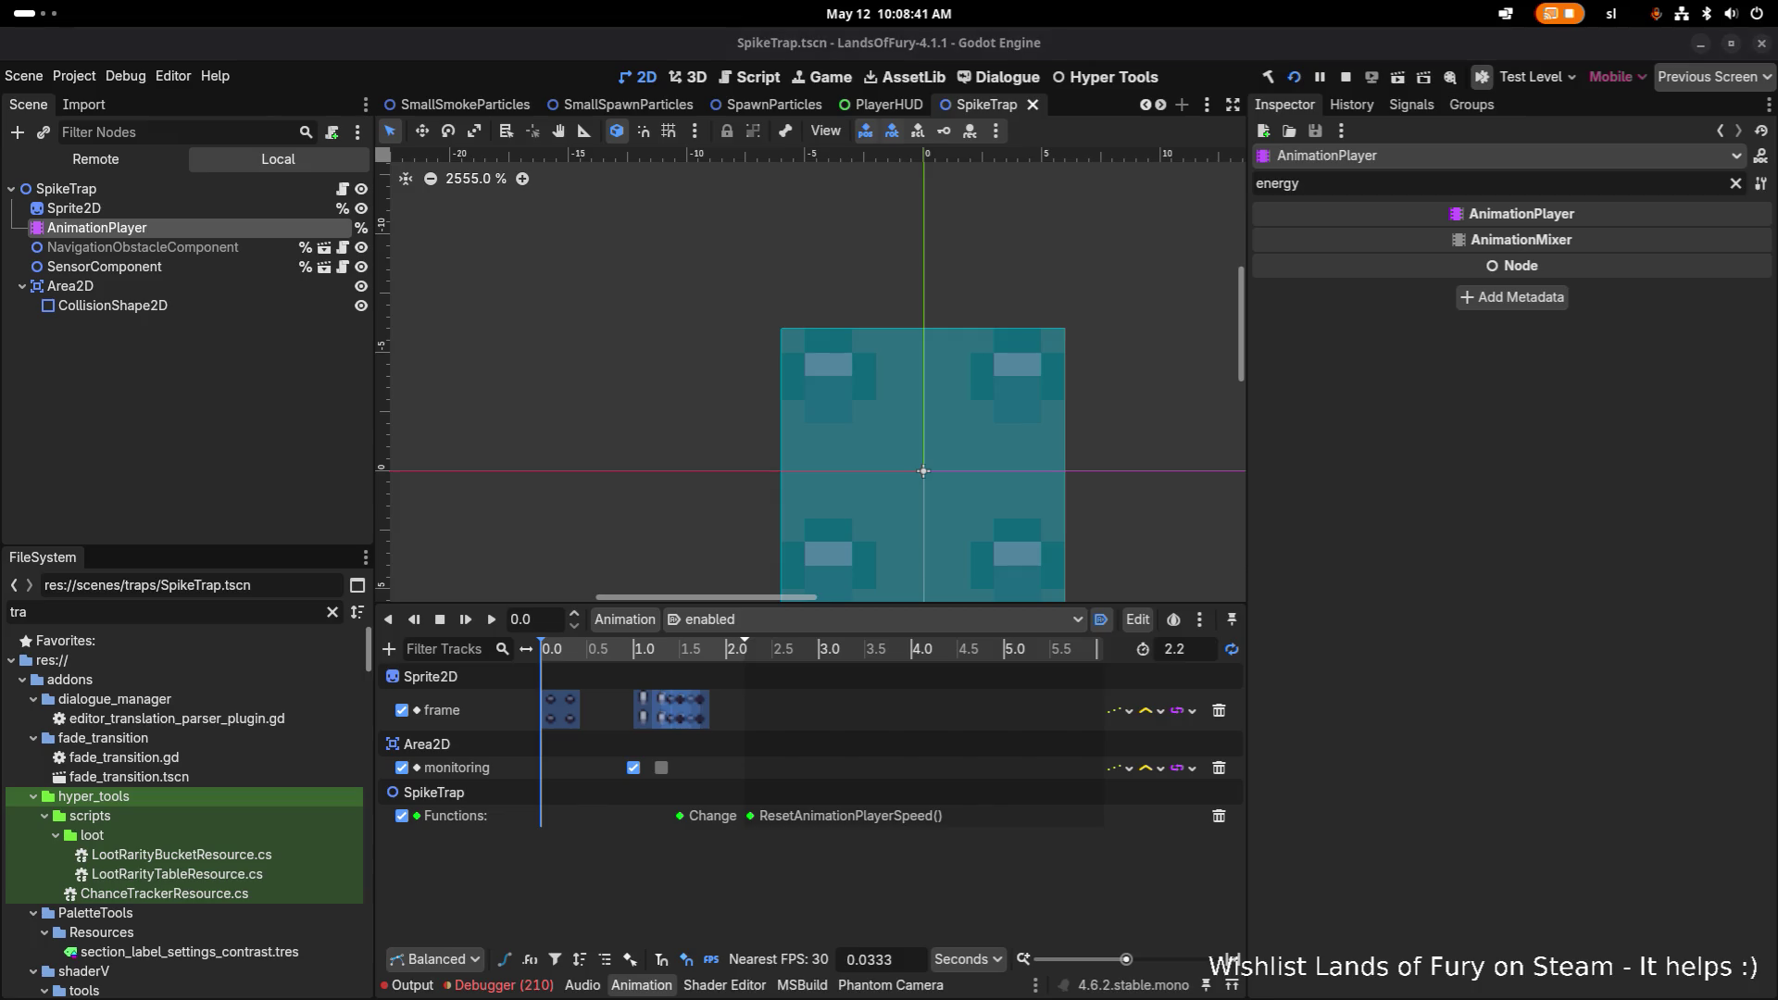
pyautogui.hotkey('alt', 'Tab')
pyautogui.click(779, 541)
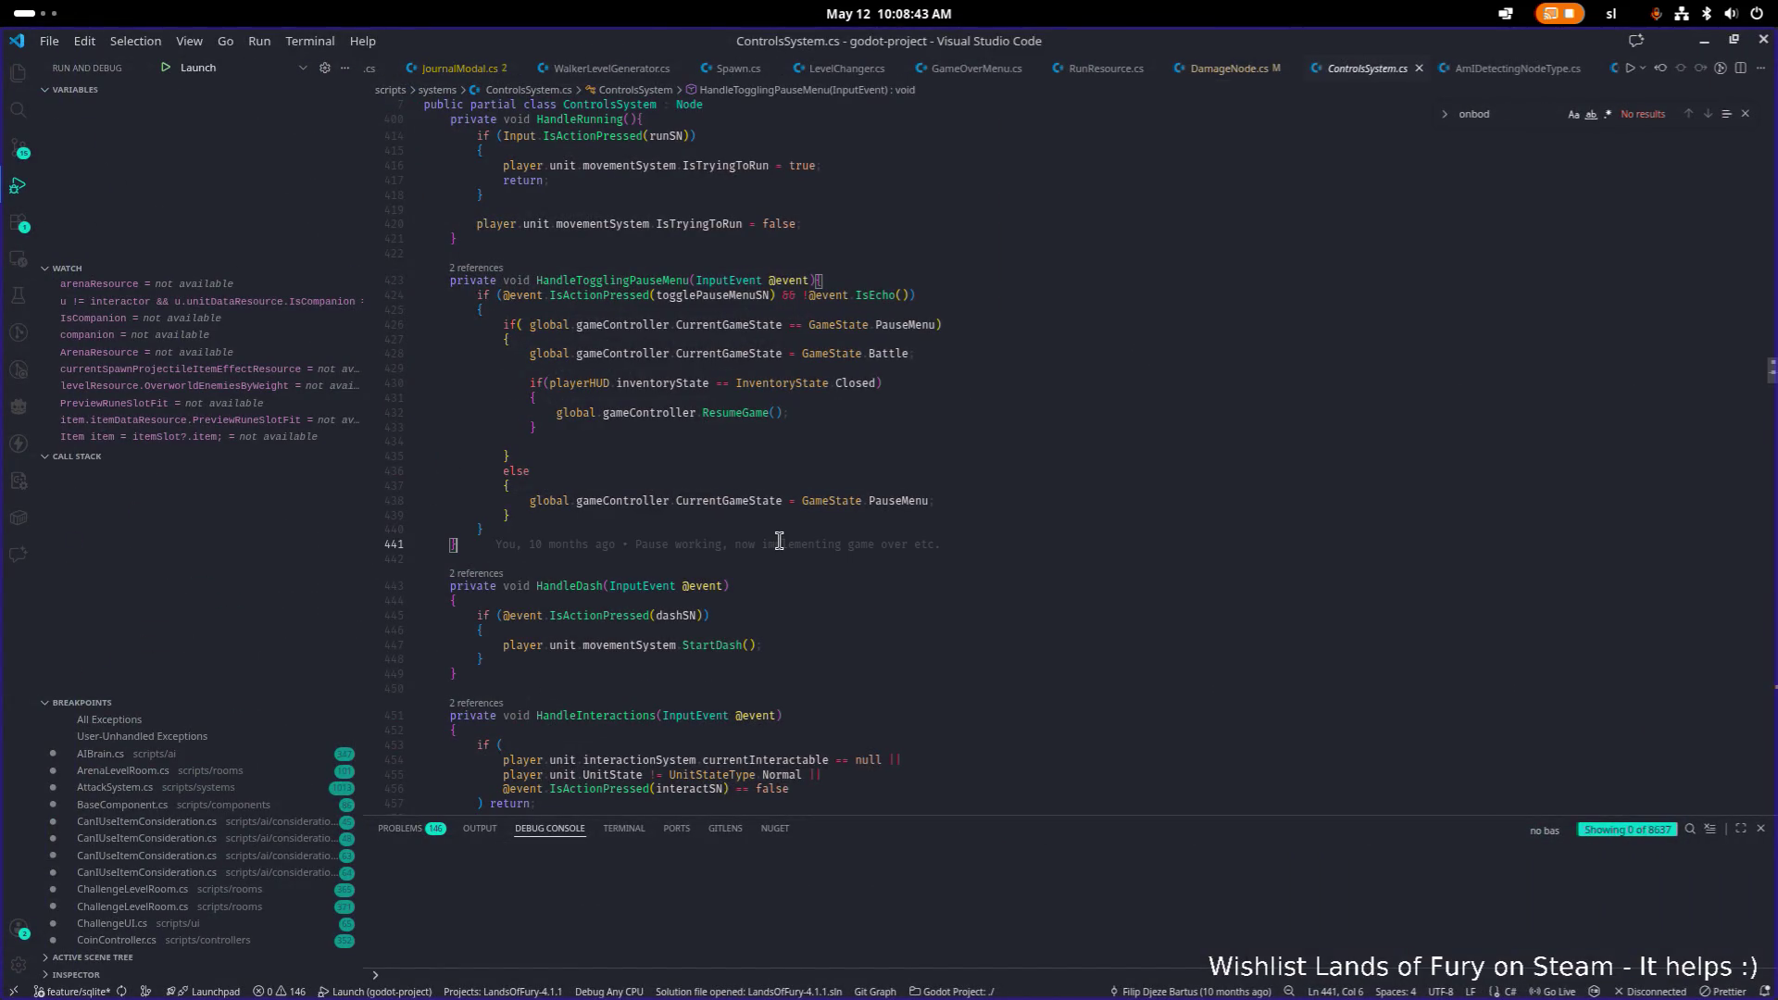
# Step: Open ToggleableTrap.cs with the quick file finder
pyautogui.hotkey('ctrl', 'p')
pyautogui.write('trap')
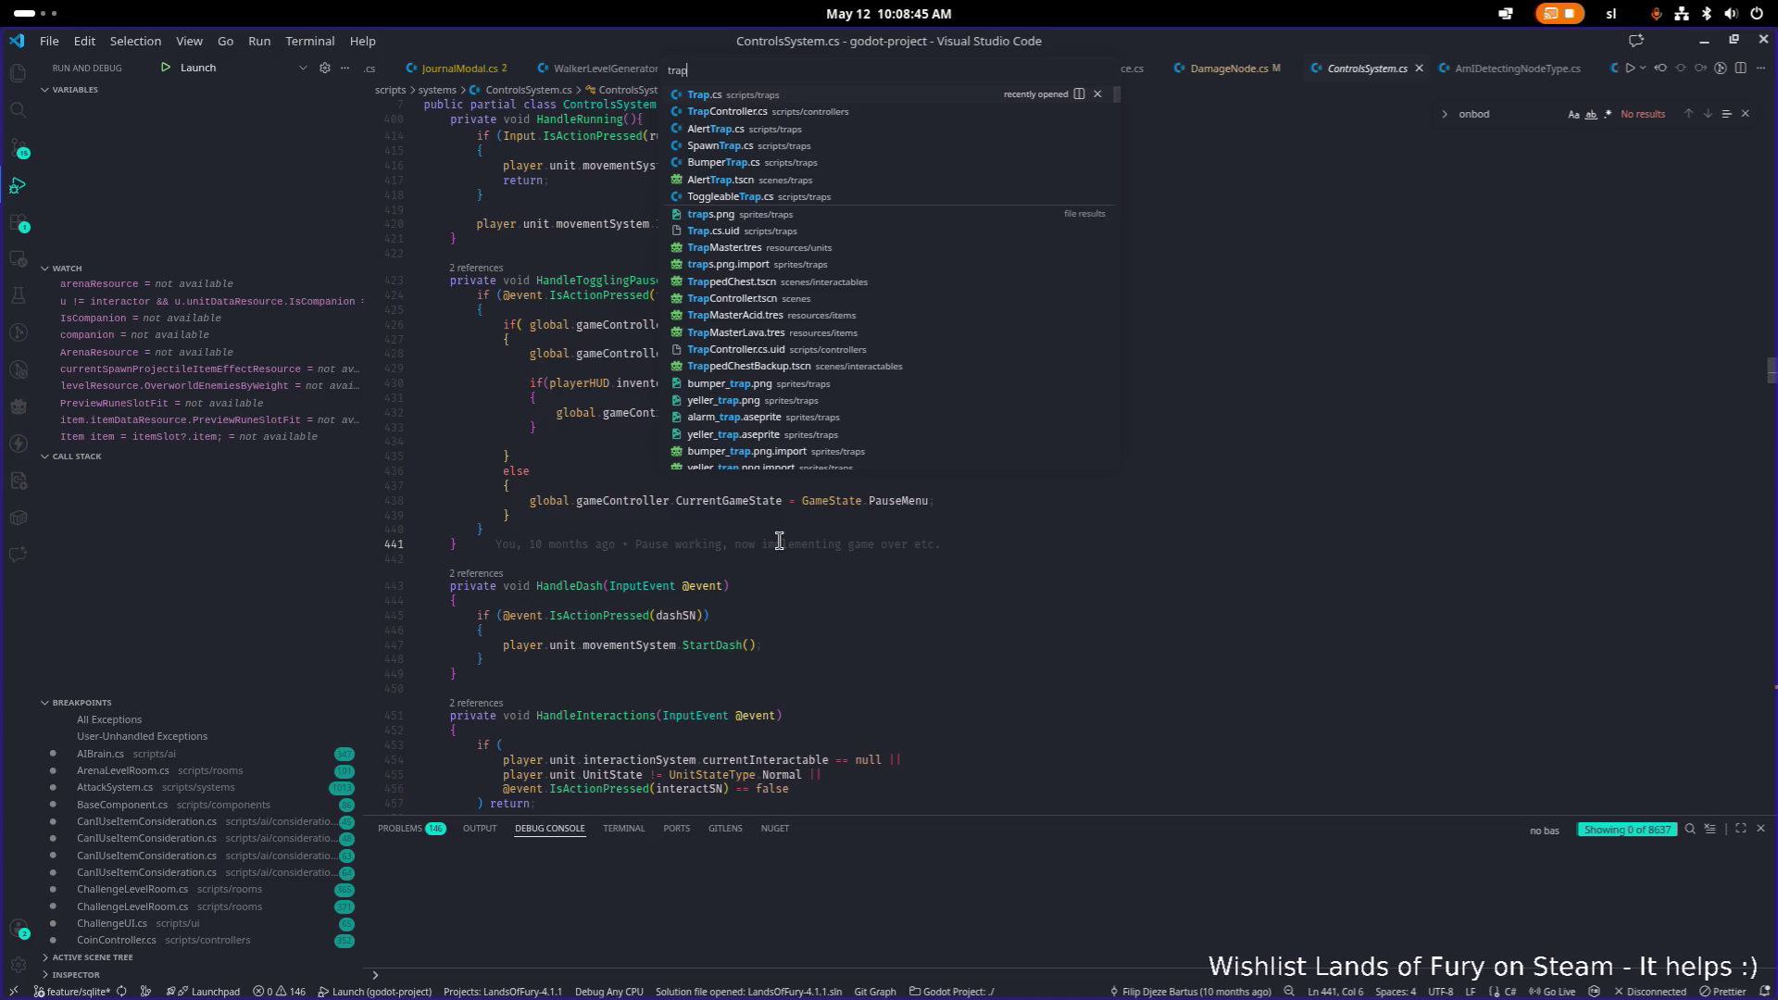
pyautogui.write('iketra')
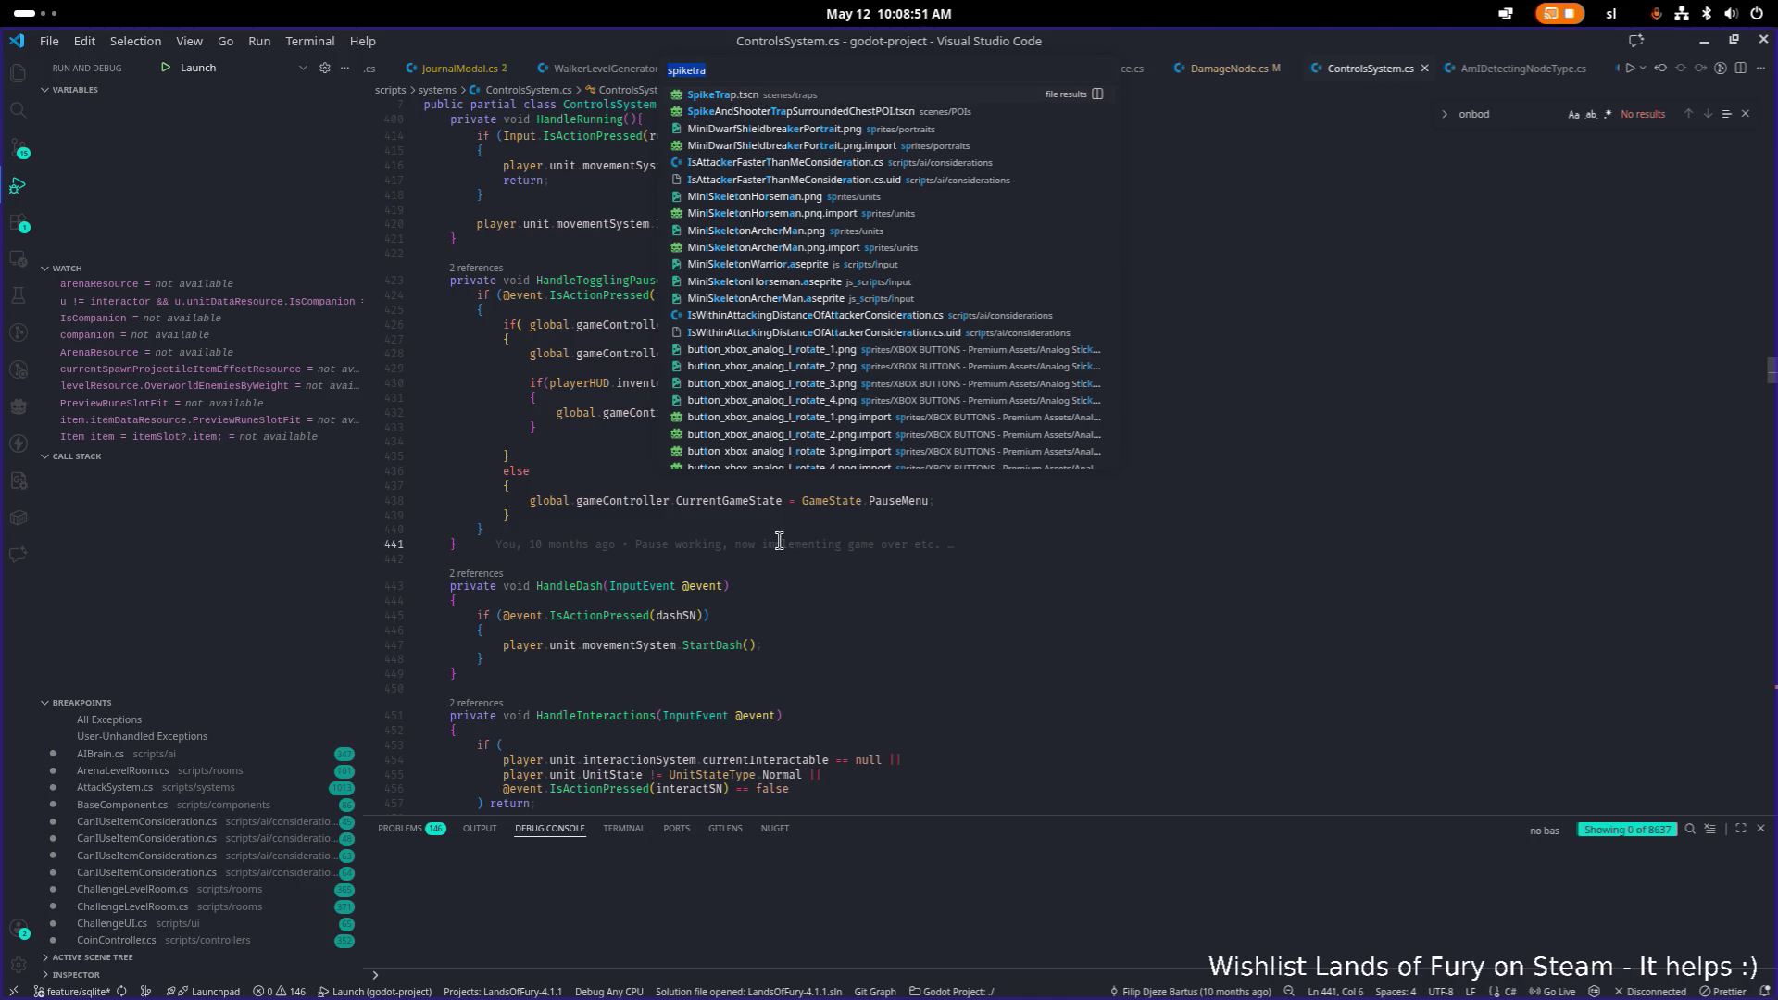
pyautogui.write('oggle')
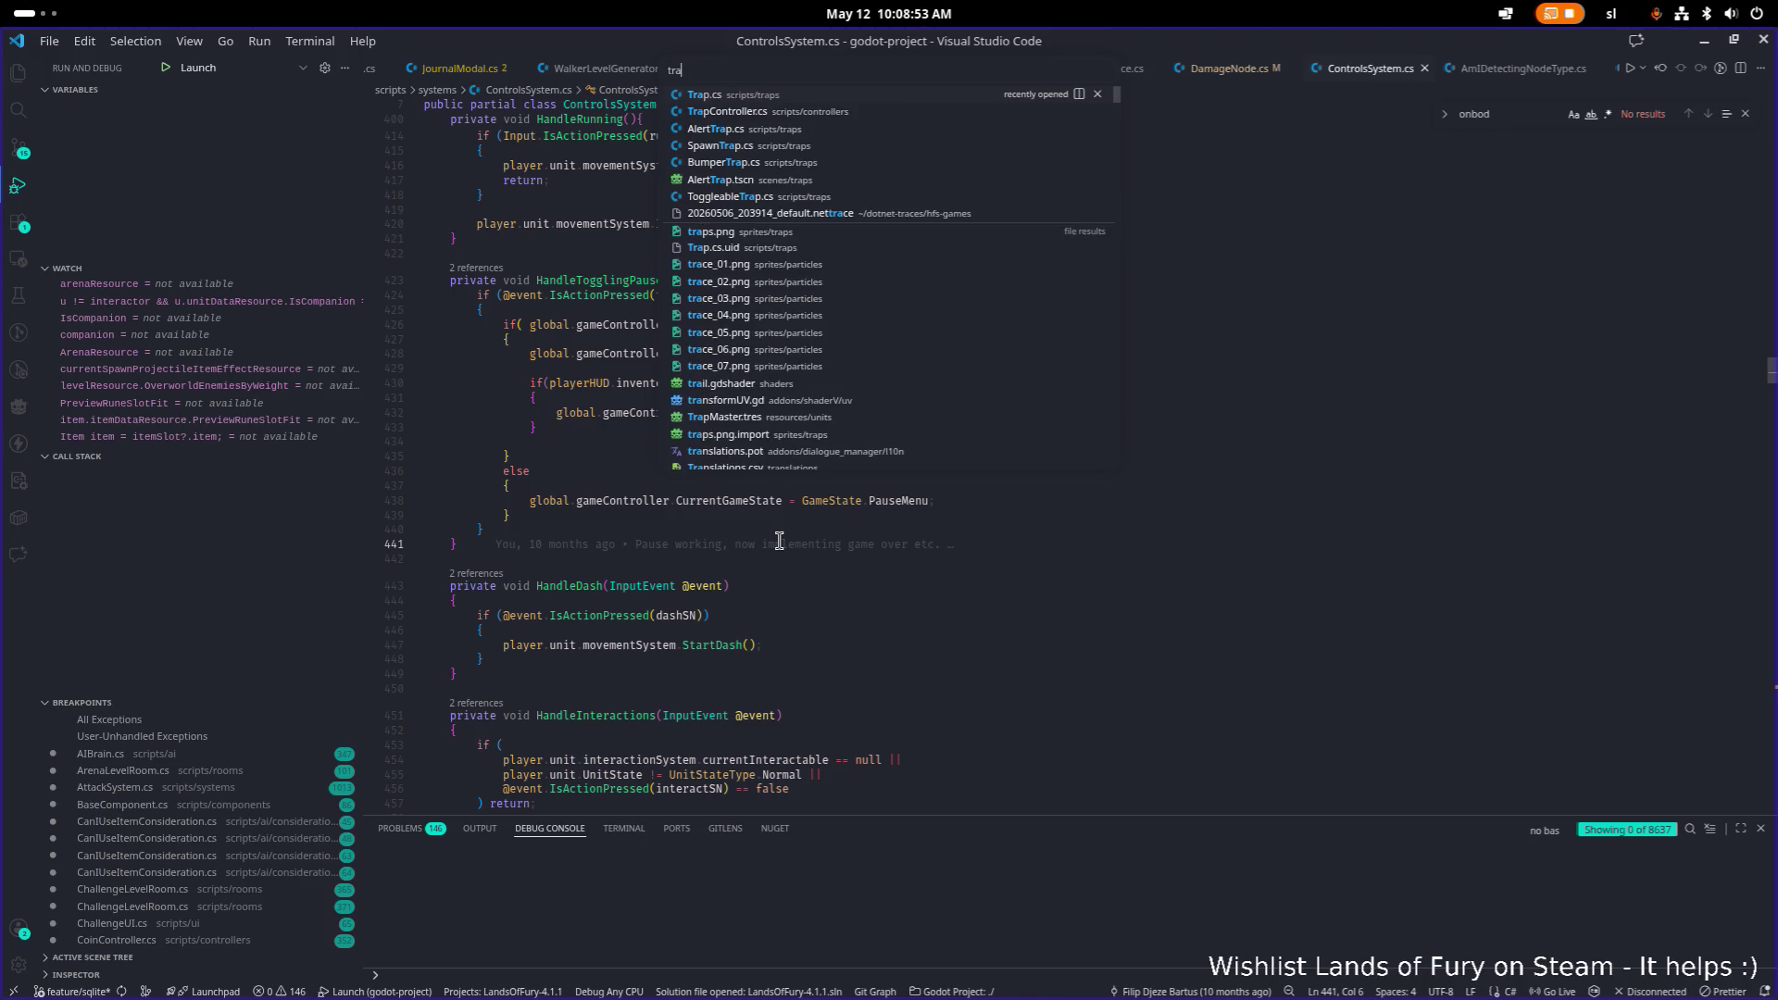
pyautogui.press('Return')
# Step: Find DealDamage with 'dealda' and review its 10-damage value and TakeDamage call
pyautogui.hotkey('ctrl', 'f')
pyautogui.write('dealda')
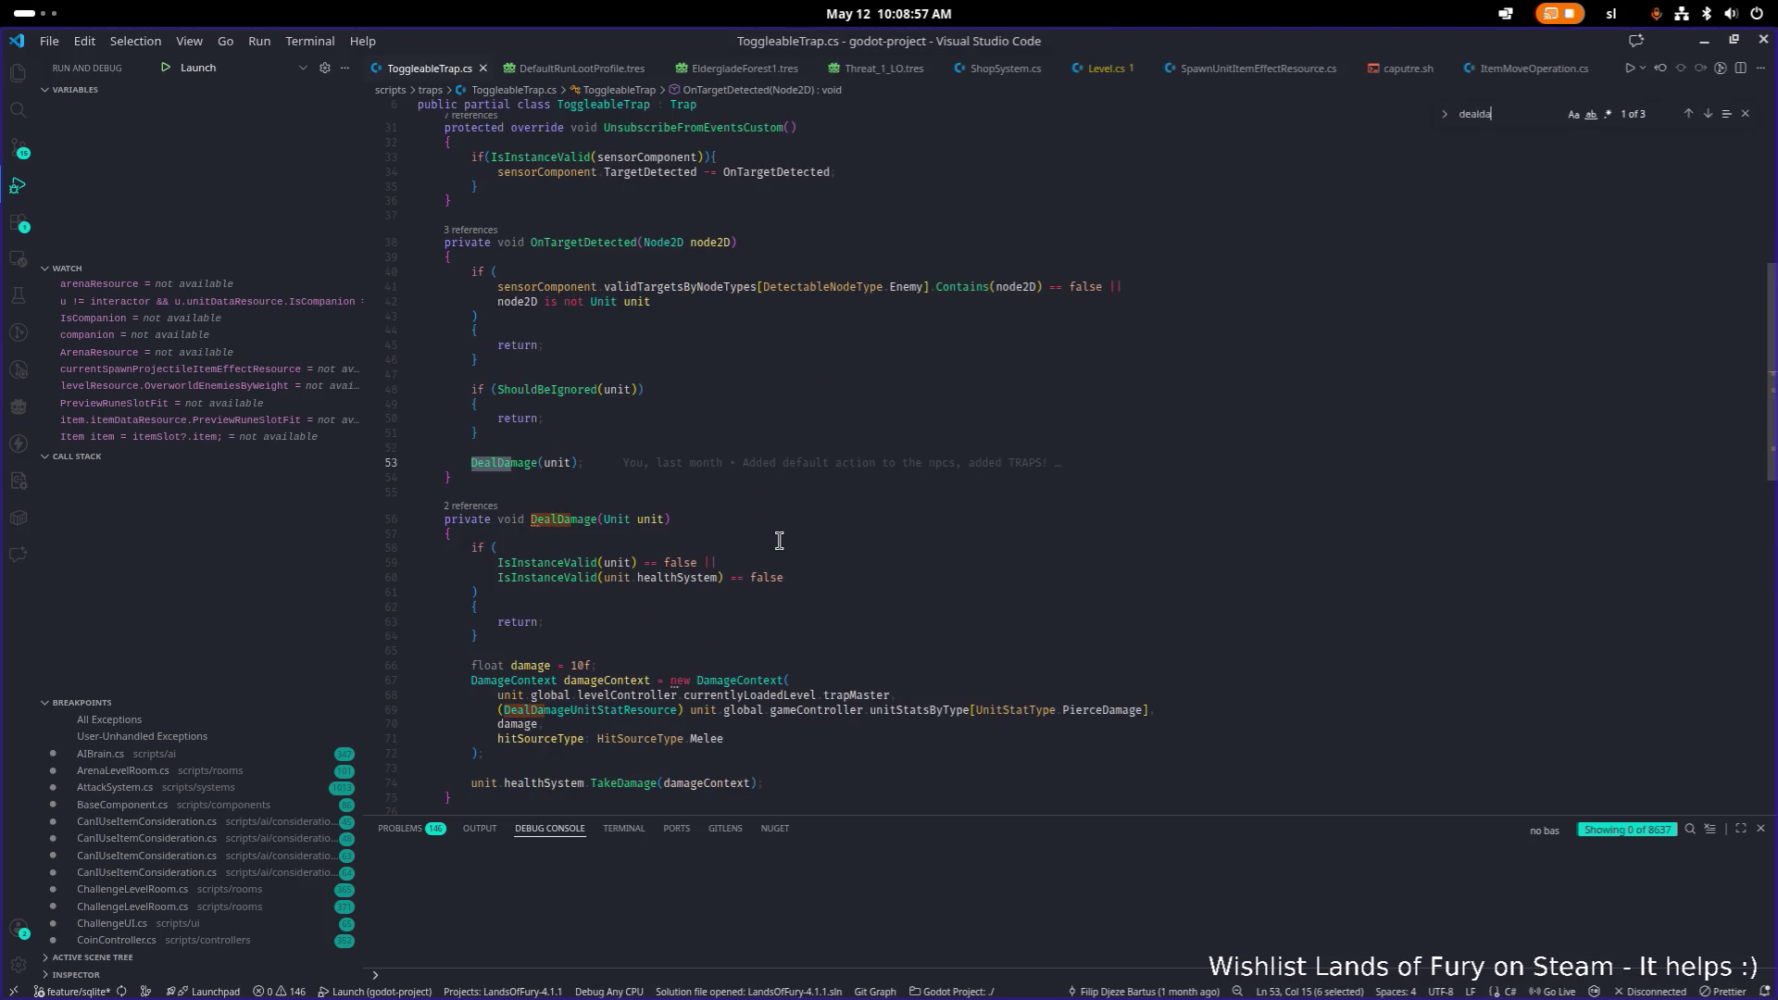
pyautogui.scroll(-3, 776, 537)
pyautogui.click(736, 589)
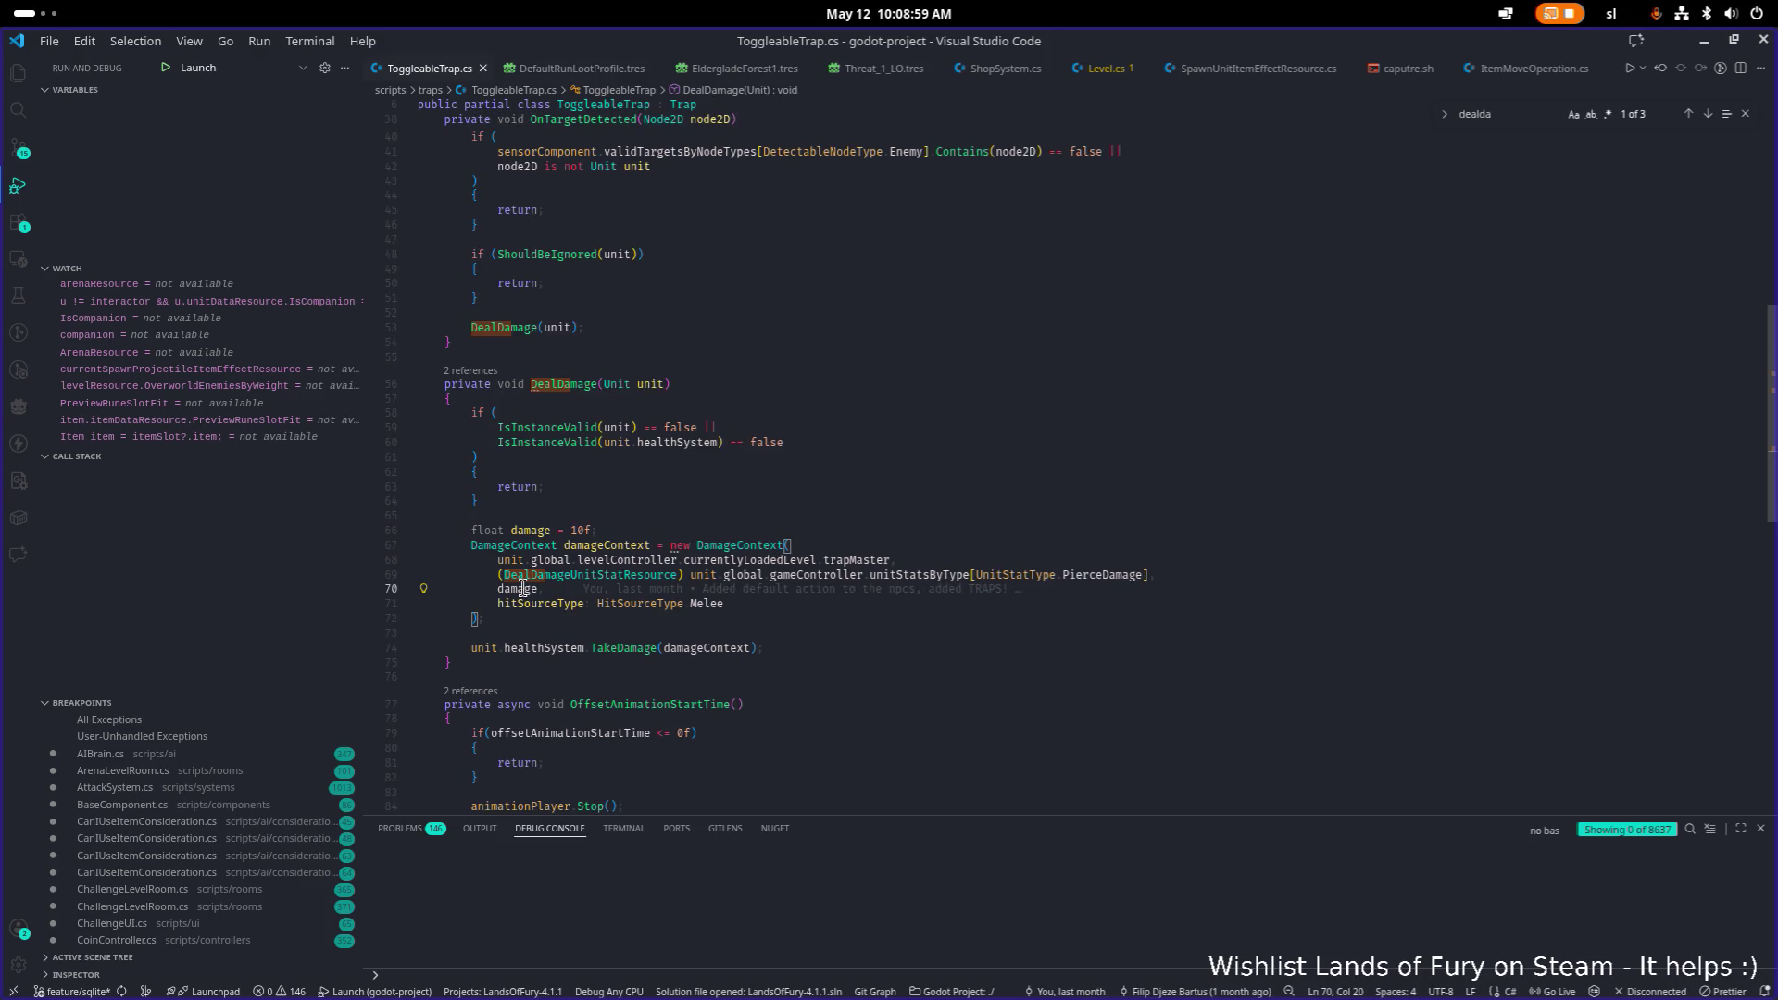
pyautogui.click(618, 527)
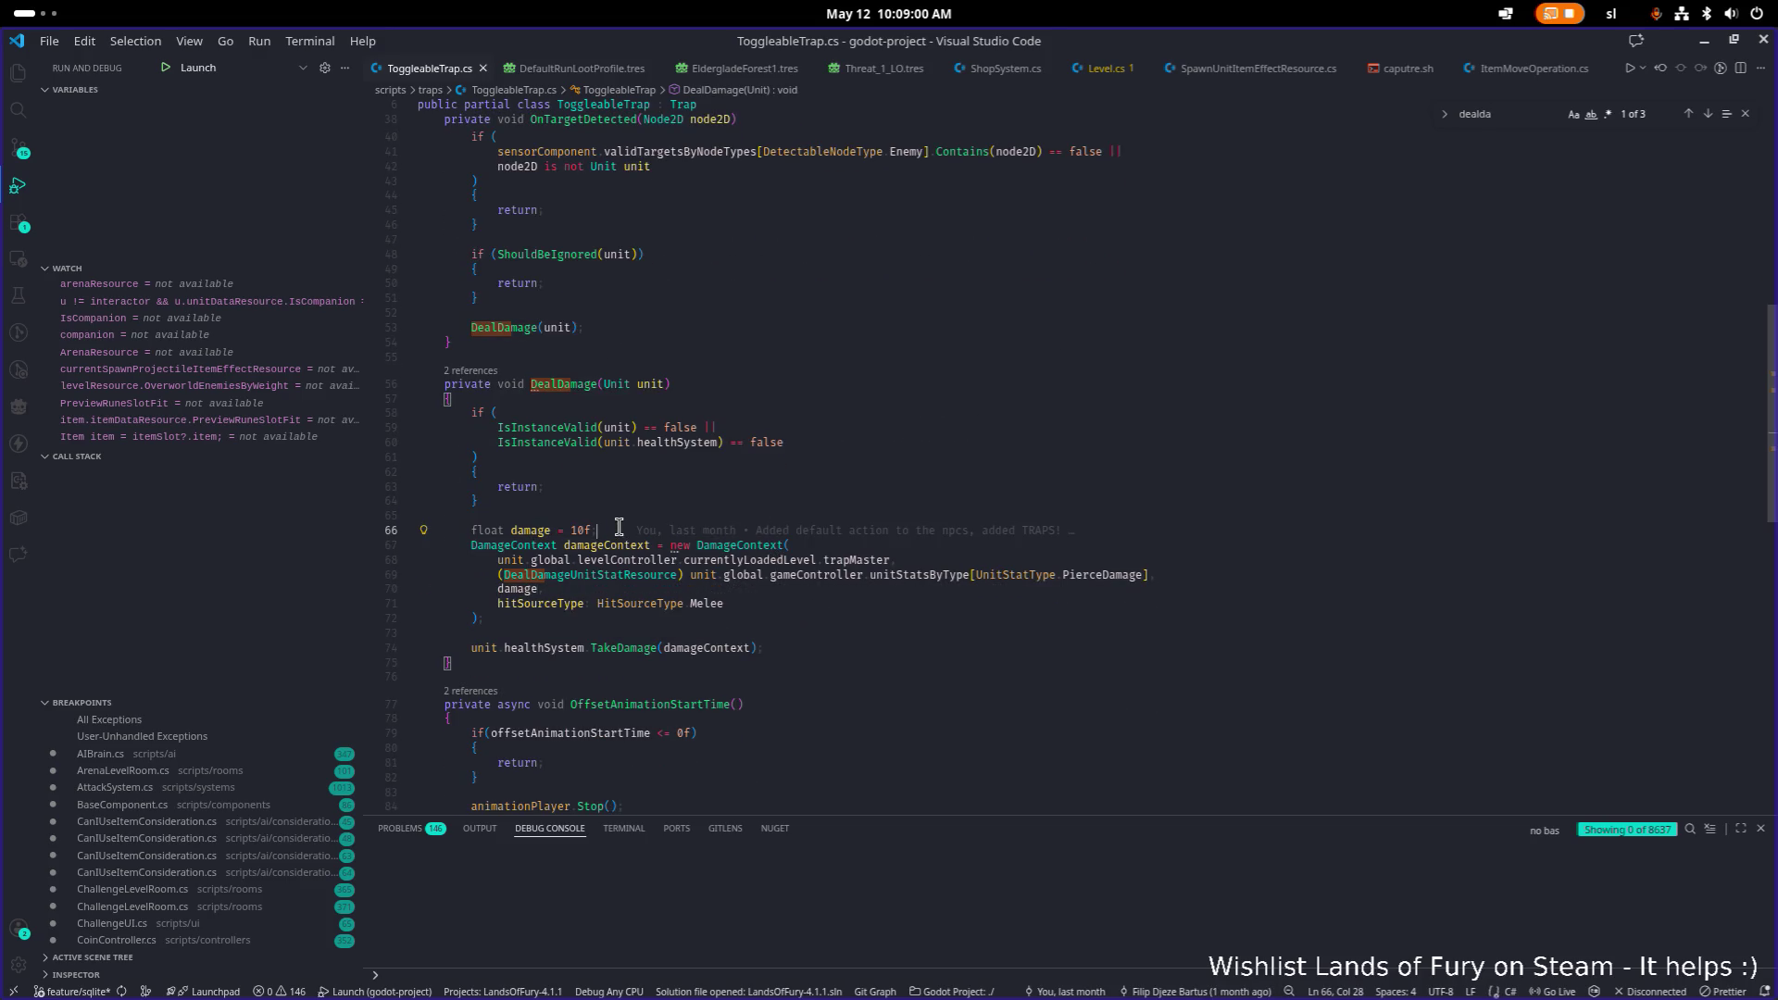
pyautogui.click(844, 626)
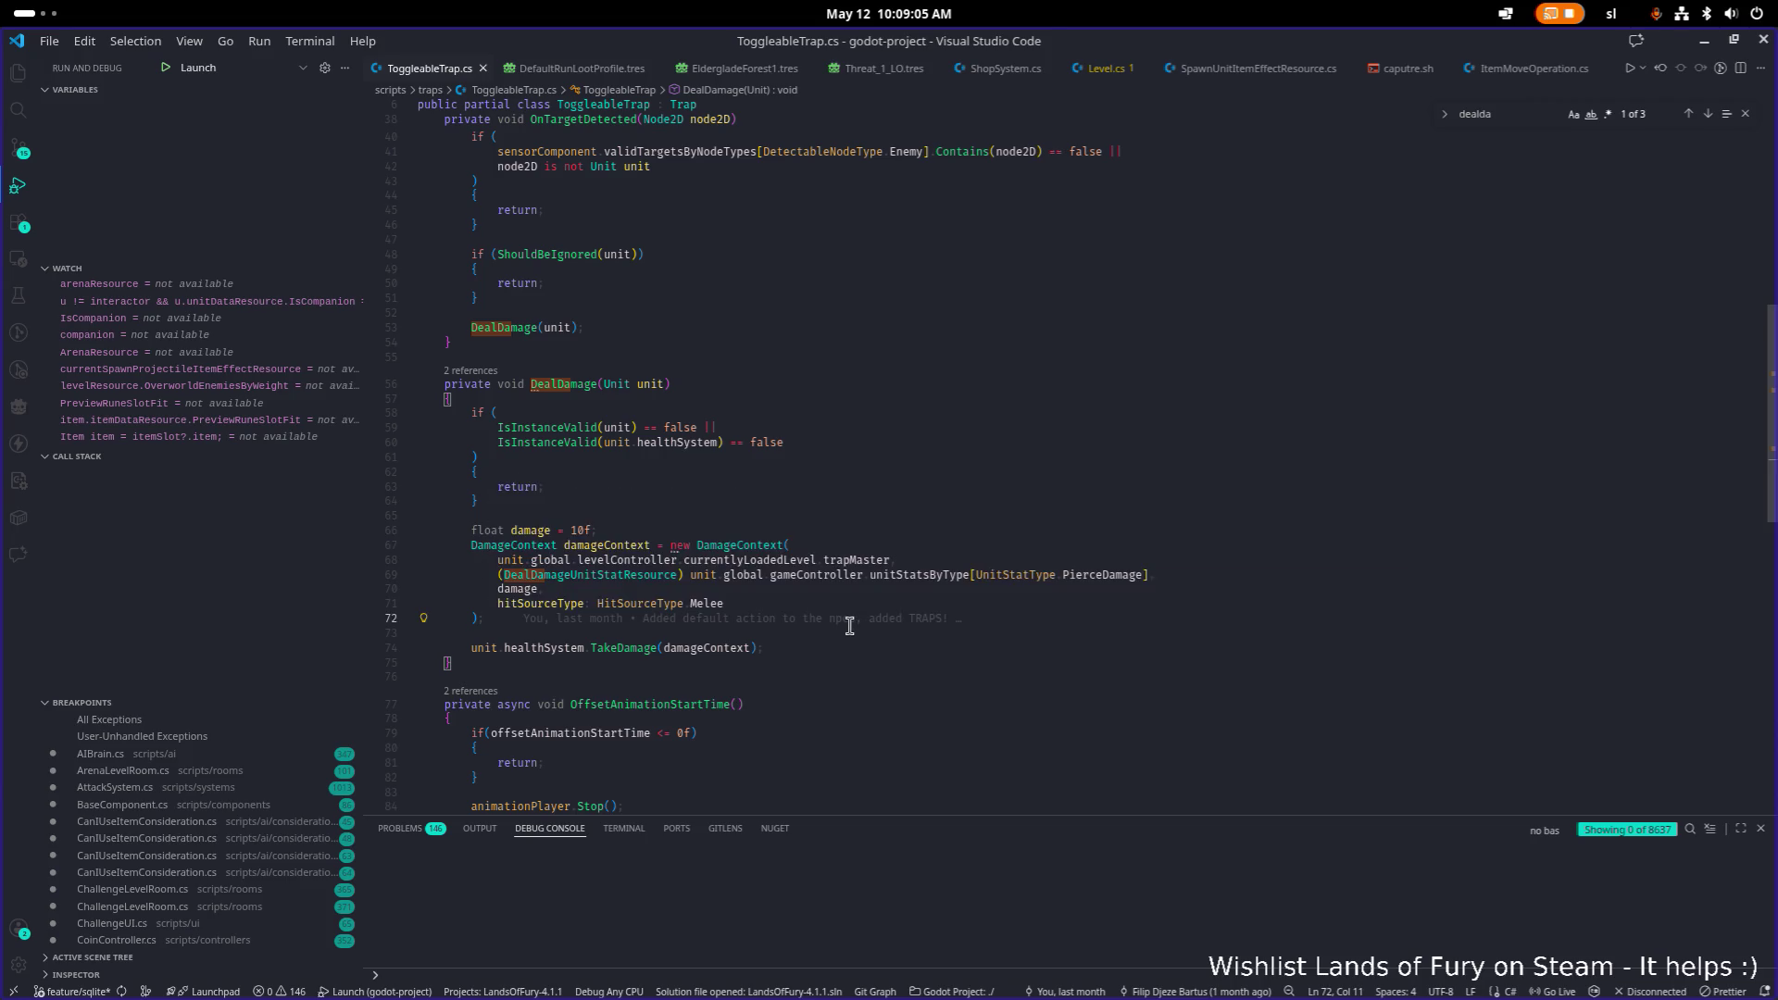
pyautogui.click(840, 651)
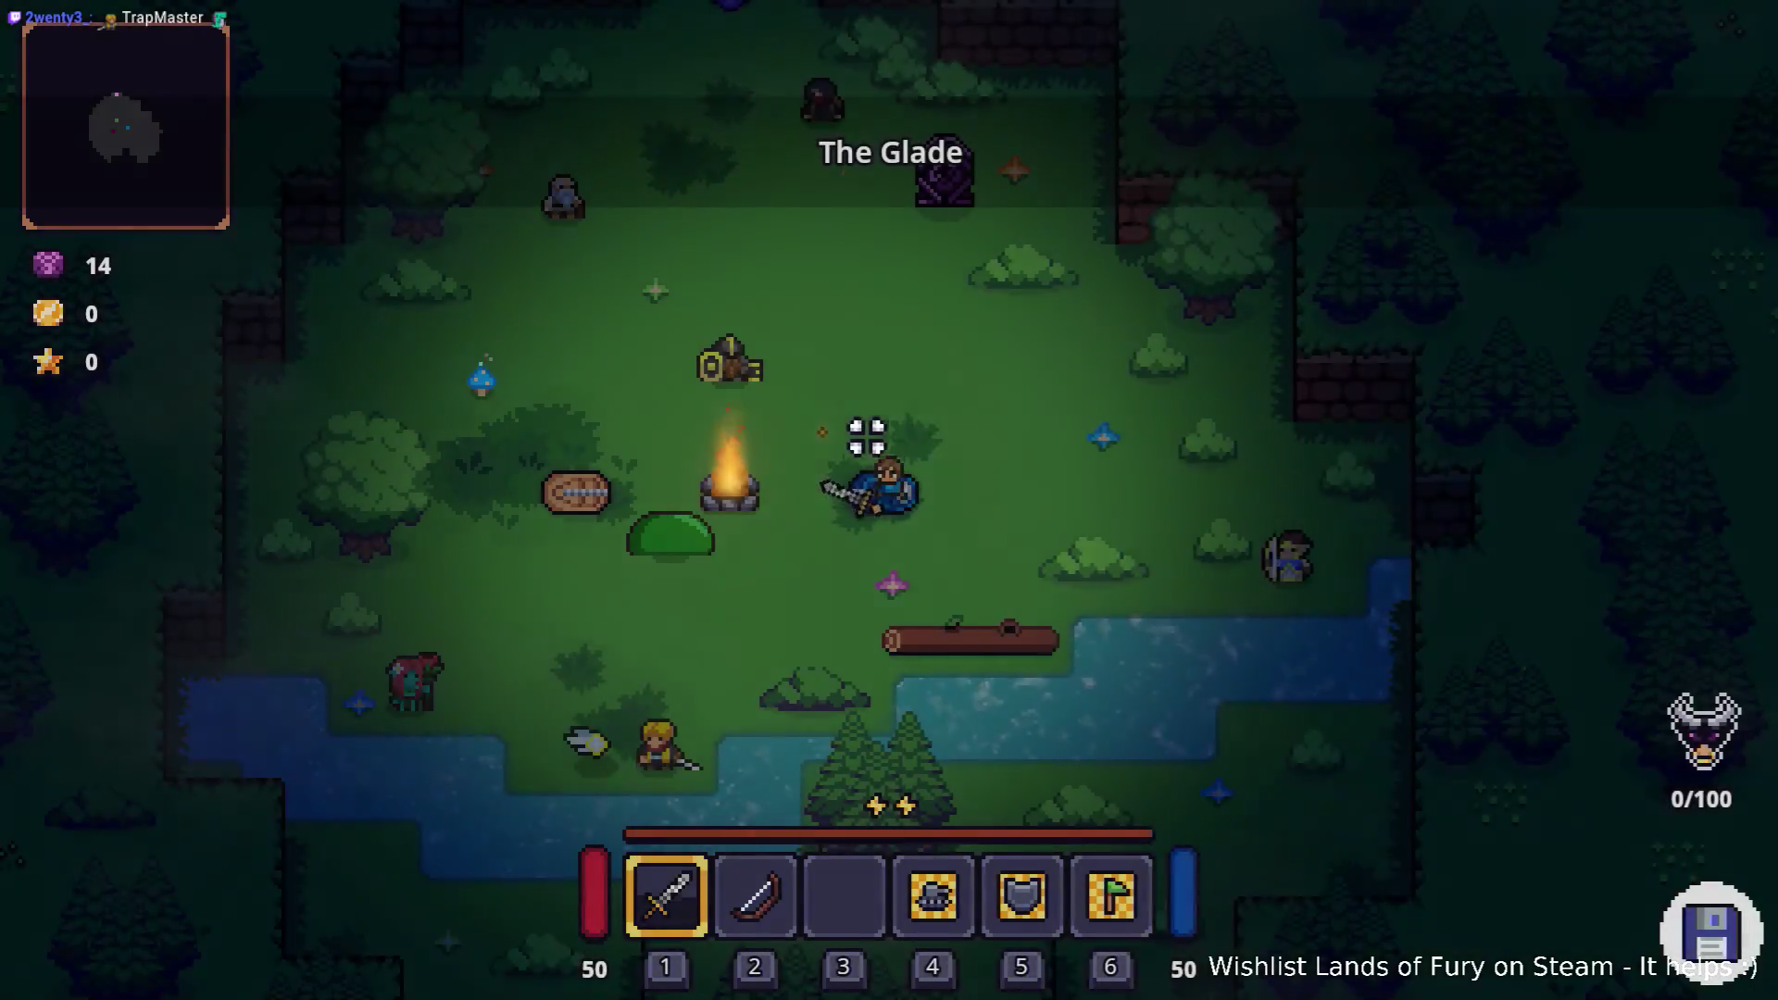
# Step: Run Player.AddItem(bladed_boomerang,1) in the developer console and close it
pyautogui.press('`')
pyautogui.write('Player.a')
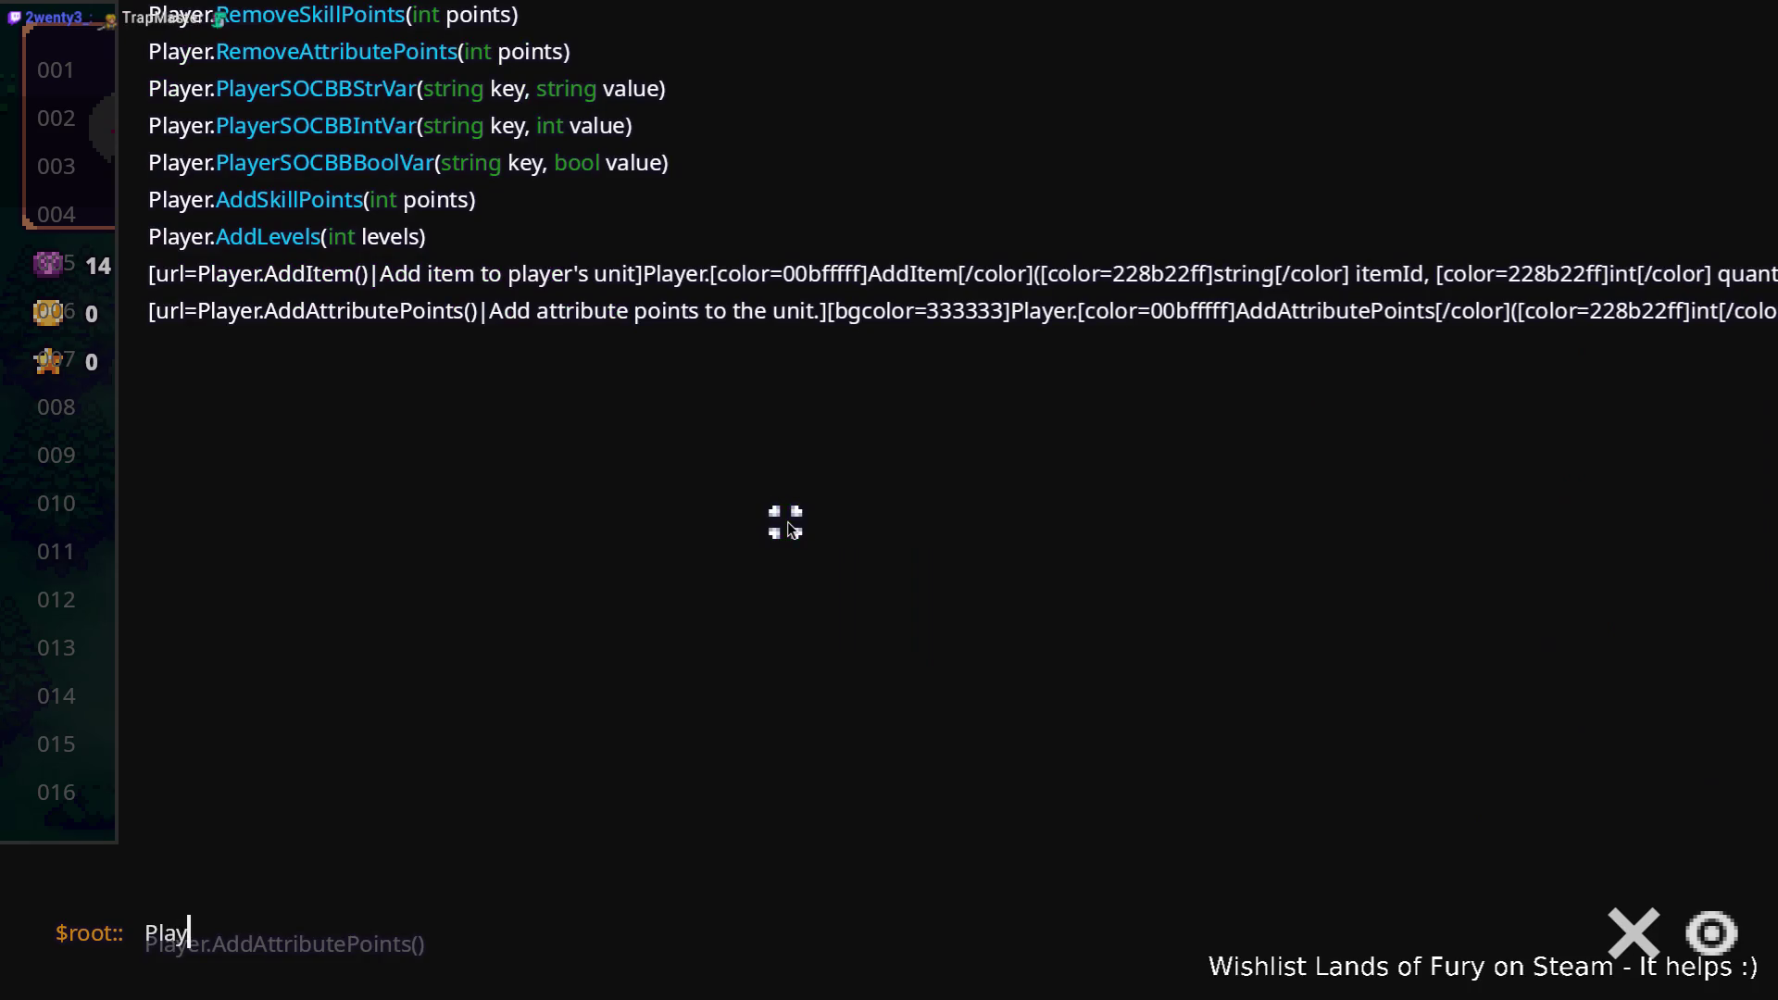
pyautogui.press('BackSpace')
pyautogui.write('AddIt')
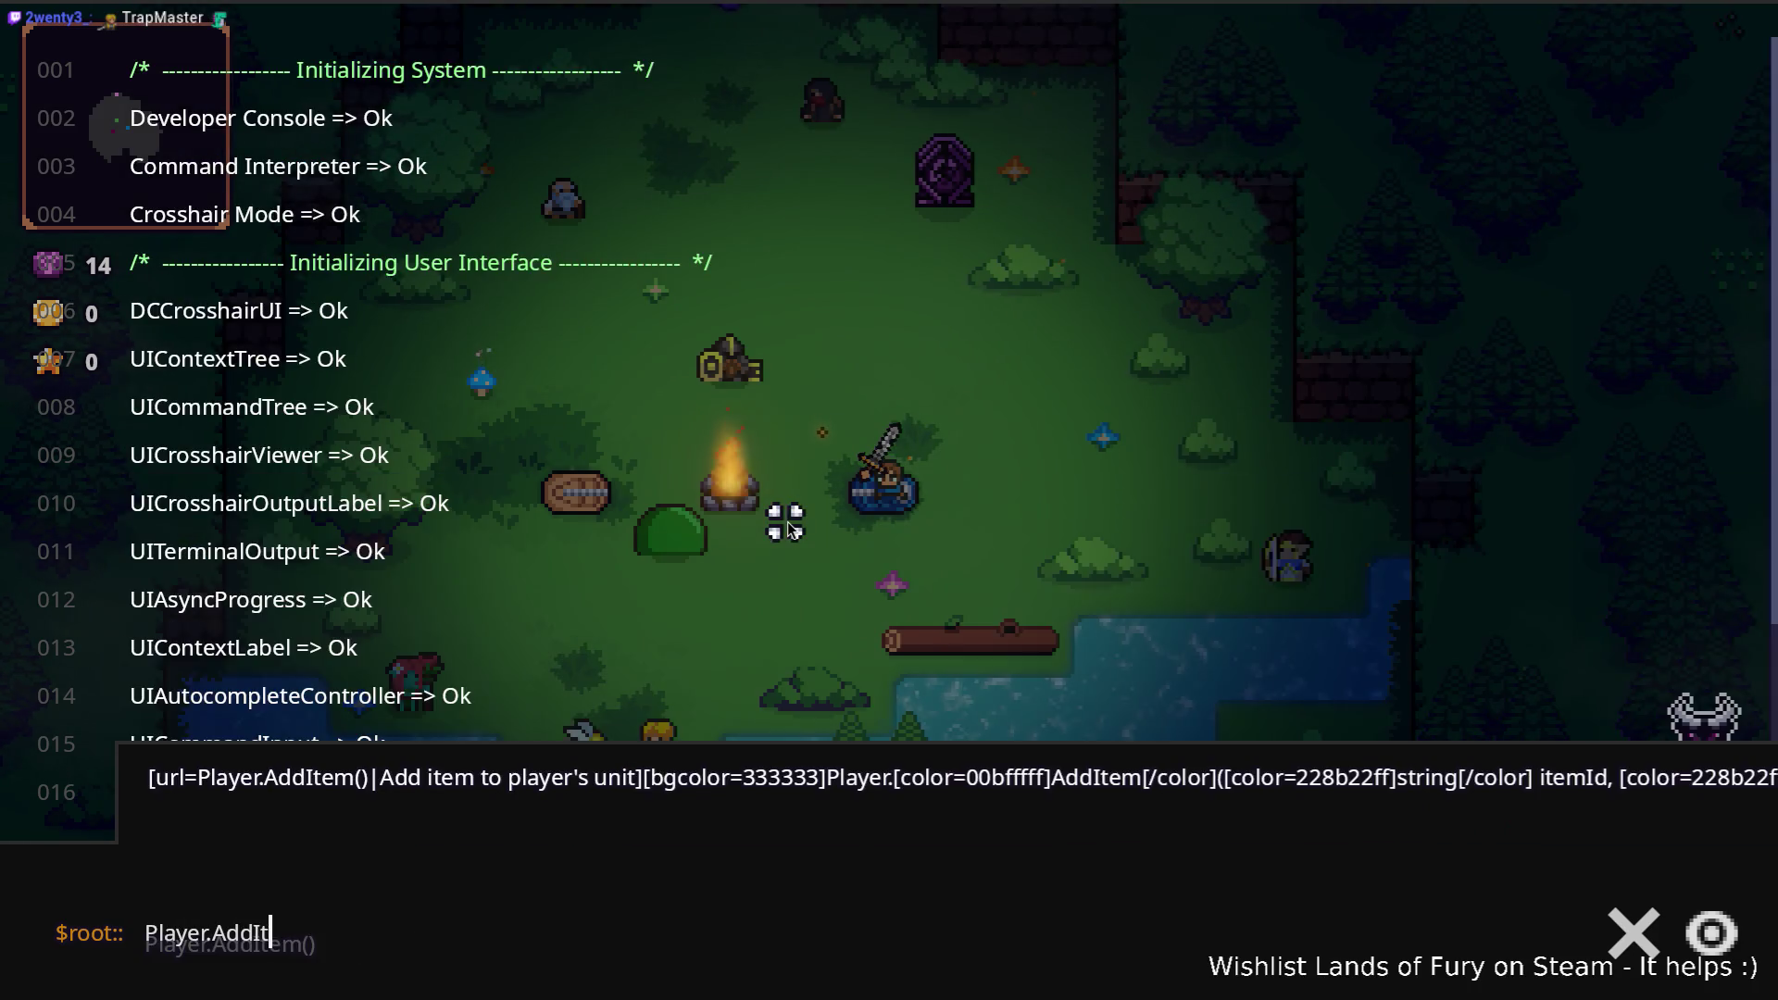
pyautogui.write('em(bladed')
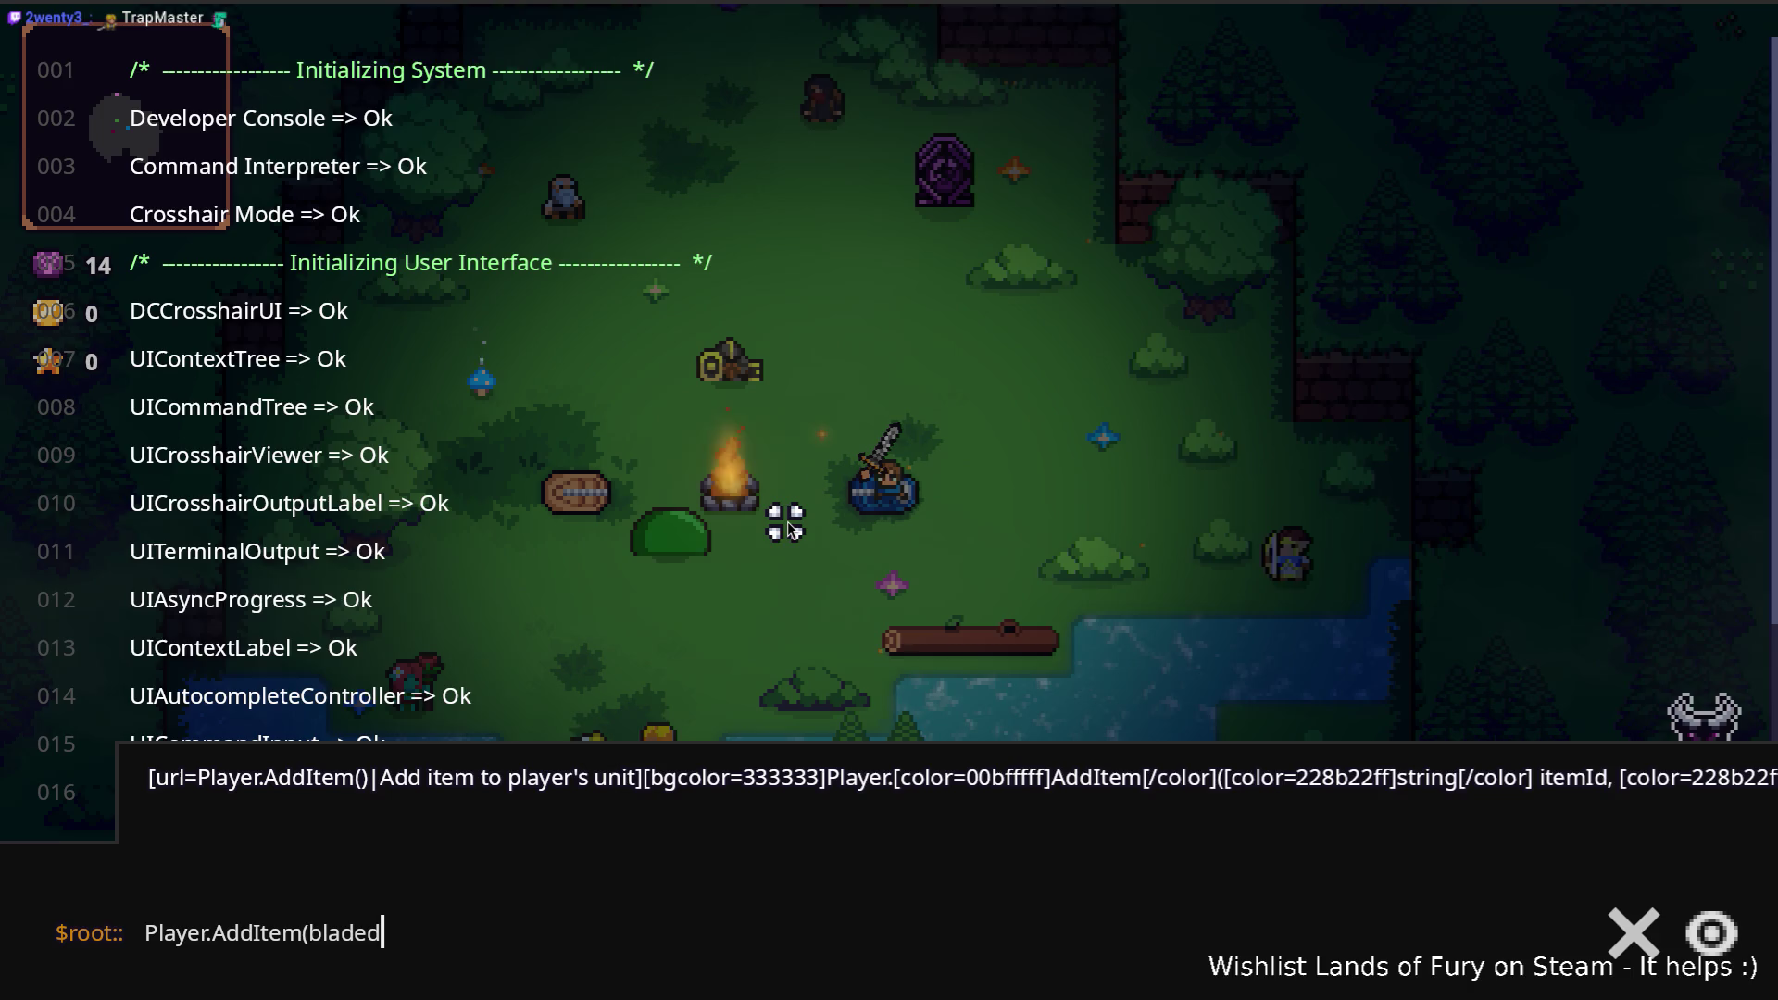
pyautogui.write('_boomeran')
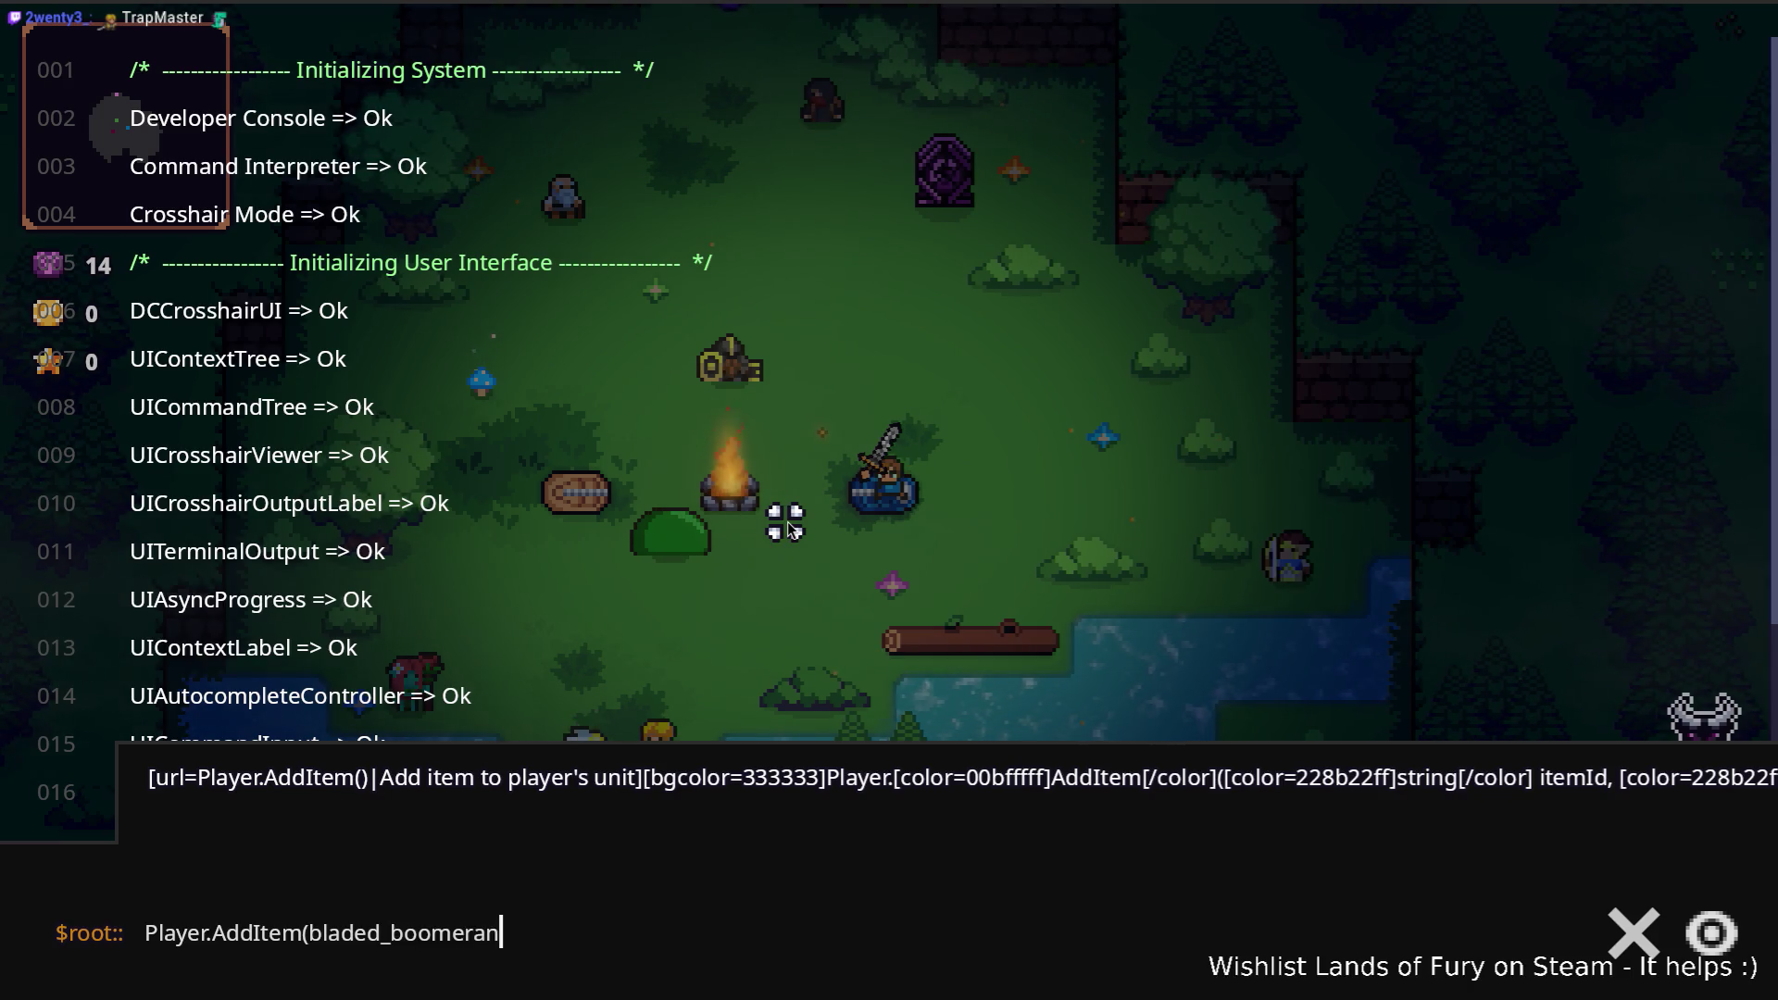
pyautogui.write('g,1)')
pyautogui.press('Return')
pyautogui.press('Escape')
# Step: Equip the Bladed Boomerang and throw it repeatedly at the green slime
pyautogui.press('3')
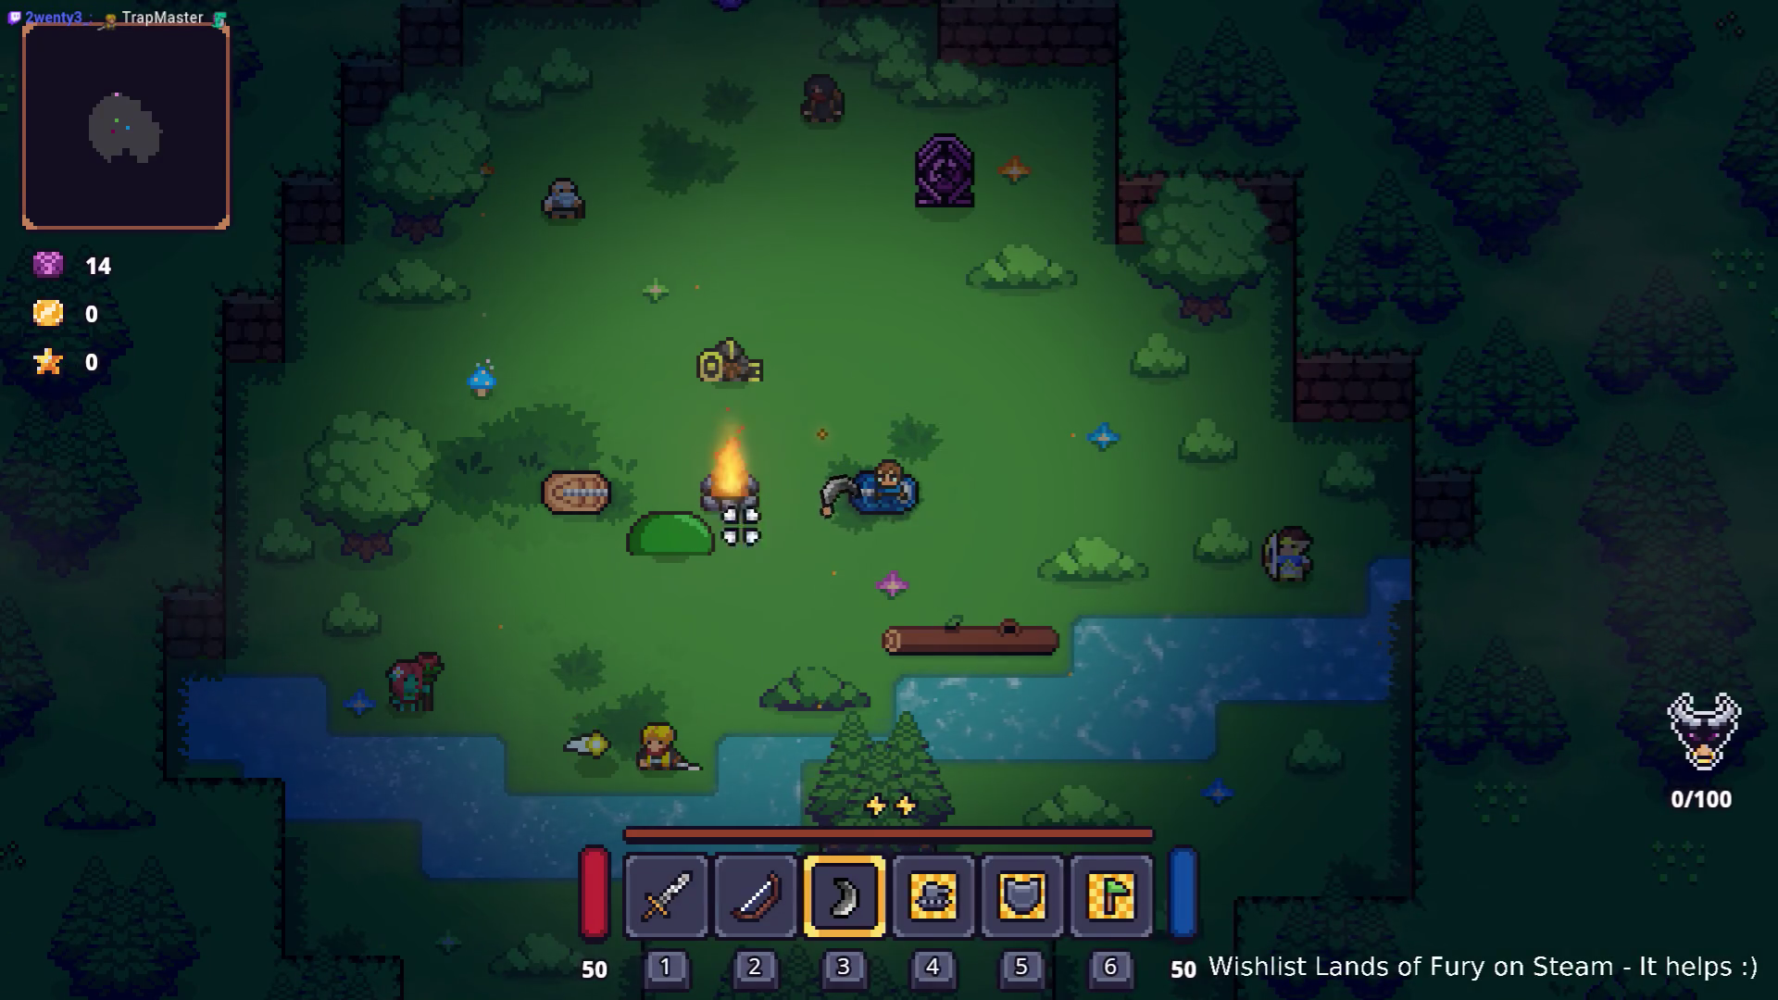
pyautogui.press('s')
pyautogui.click(581, 483)
pyautogui.click(573, 460)
pyautogui.click(574, 460)
pyautogui.click(574, 458)
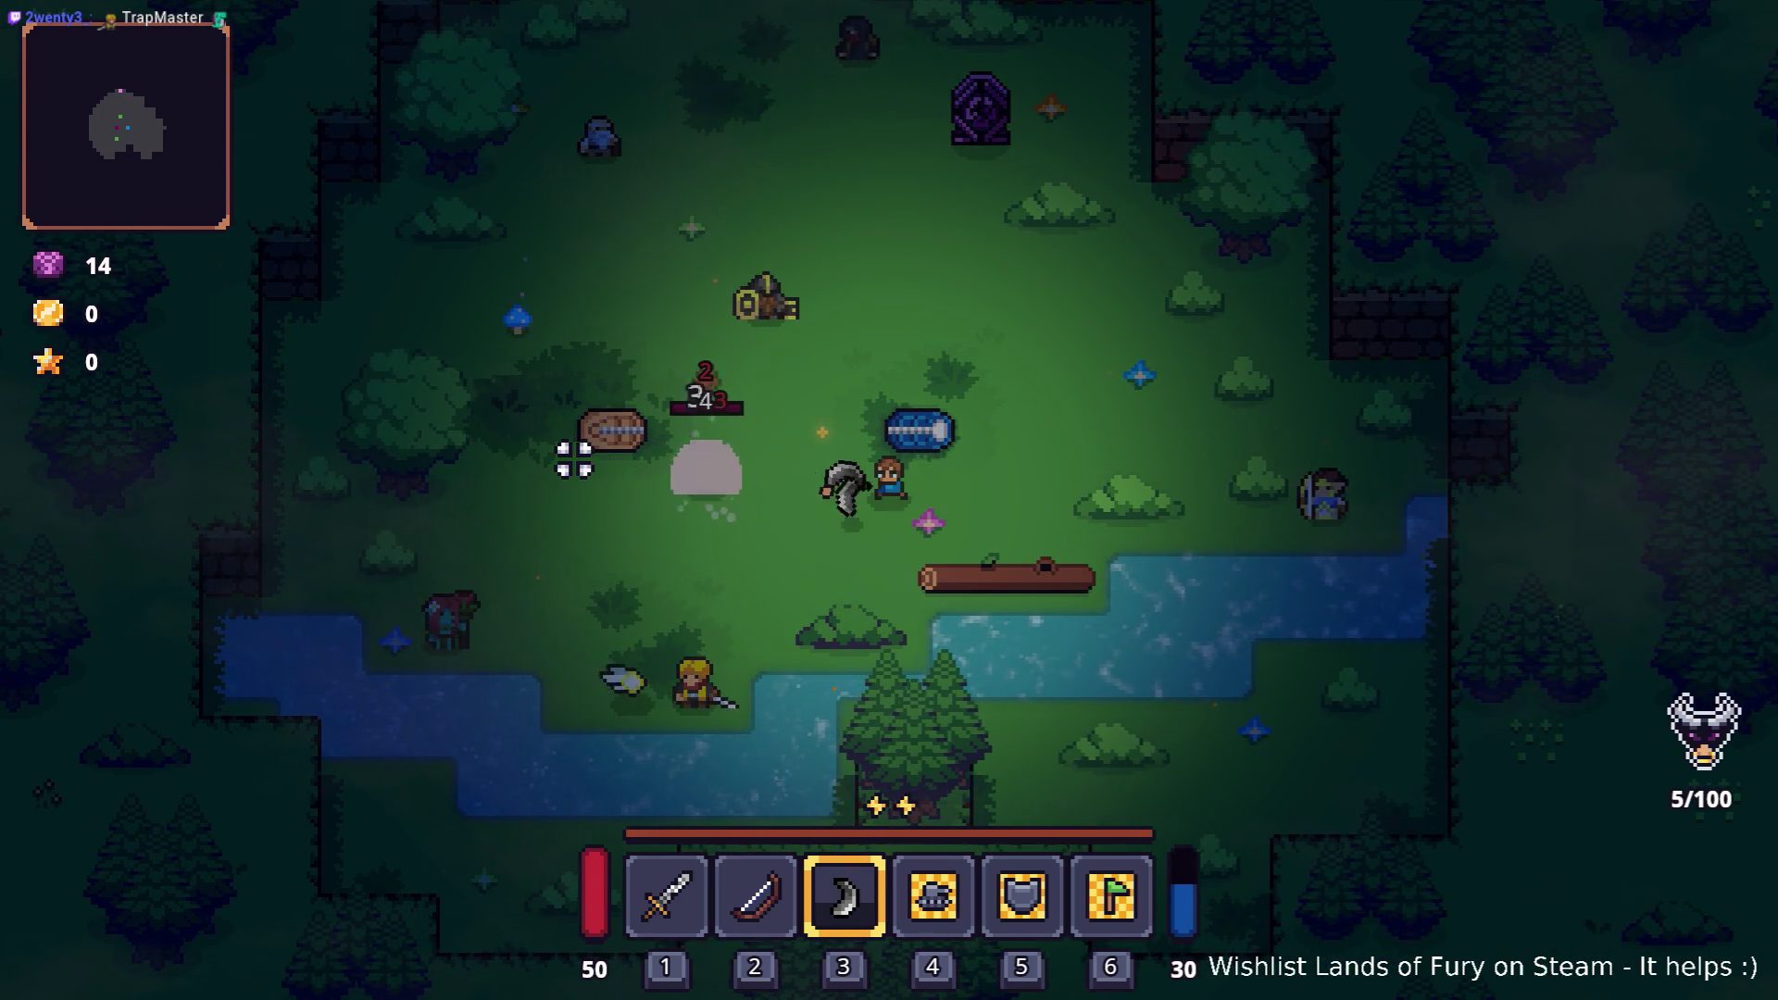
pyautogui.press('a')
pyautogui.click(593, 440)
pyautogui.click(703, 444)
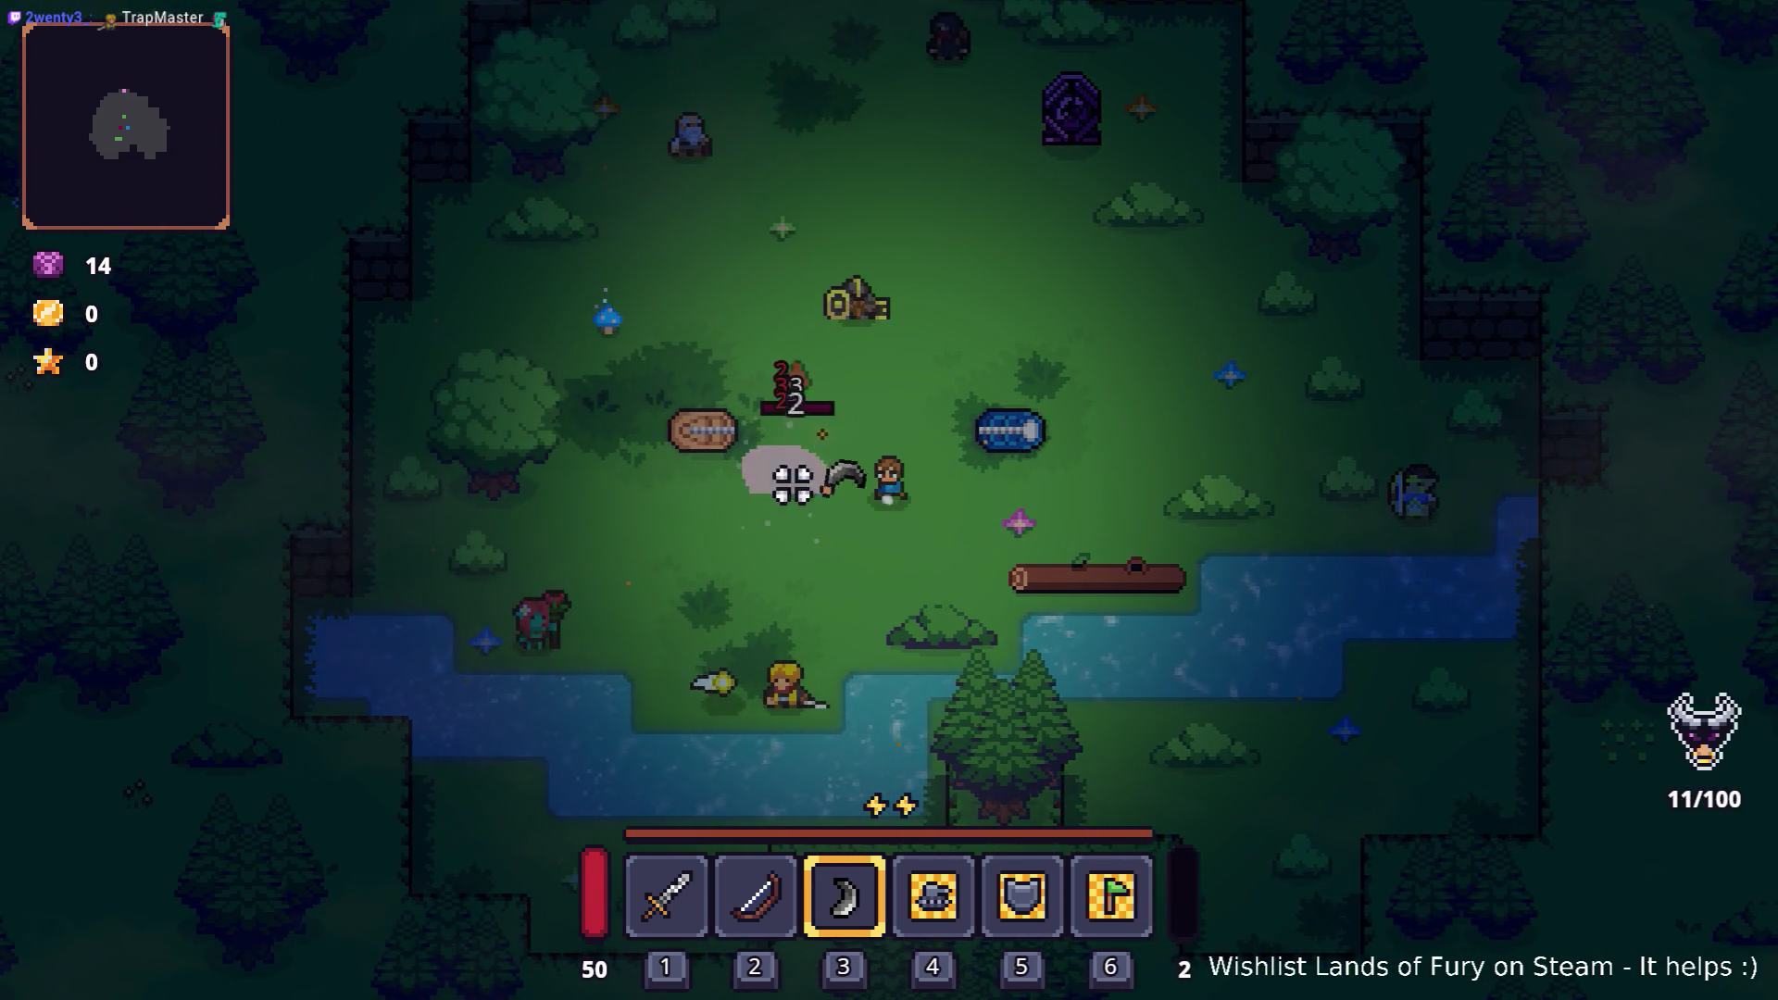
# Step: Enter the purple portal and throw the boomerang at enemies in Elderglade Forest
pyautogui.press('w')
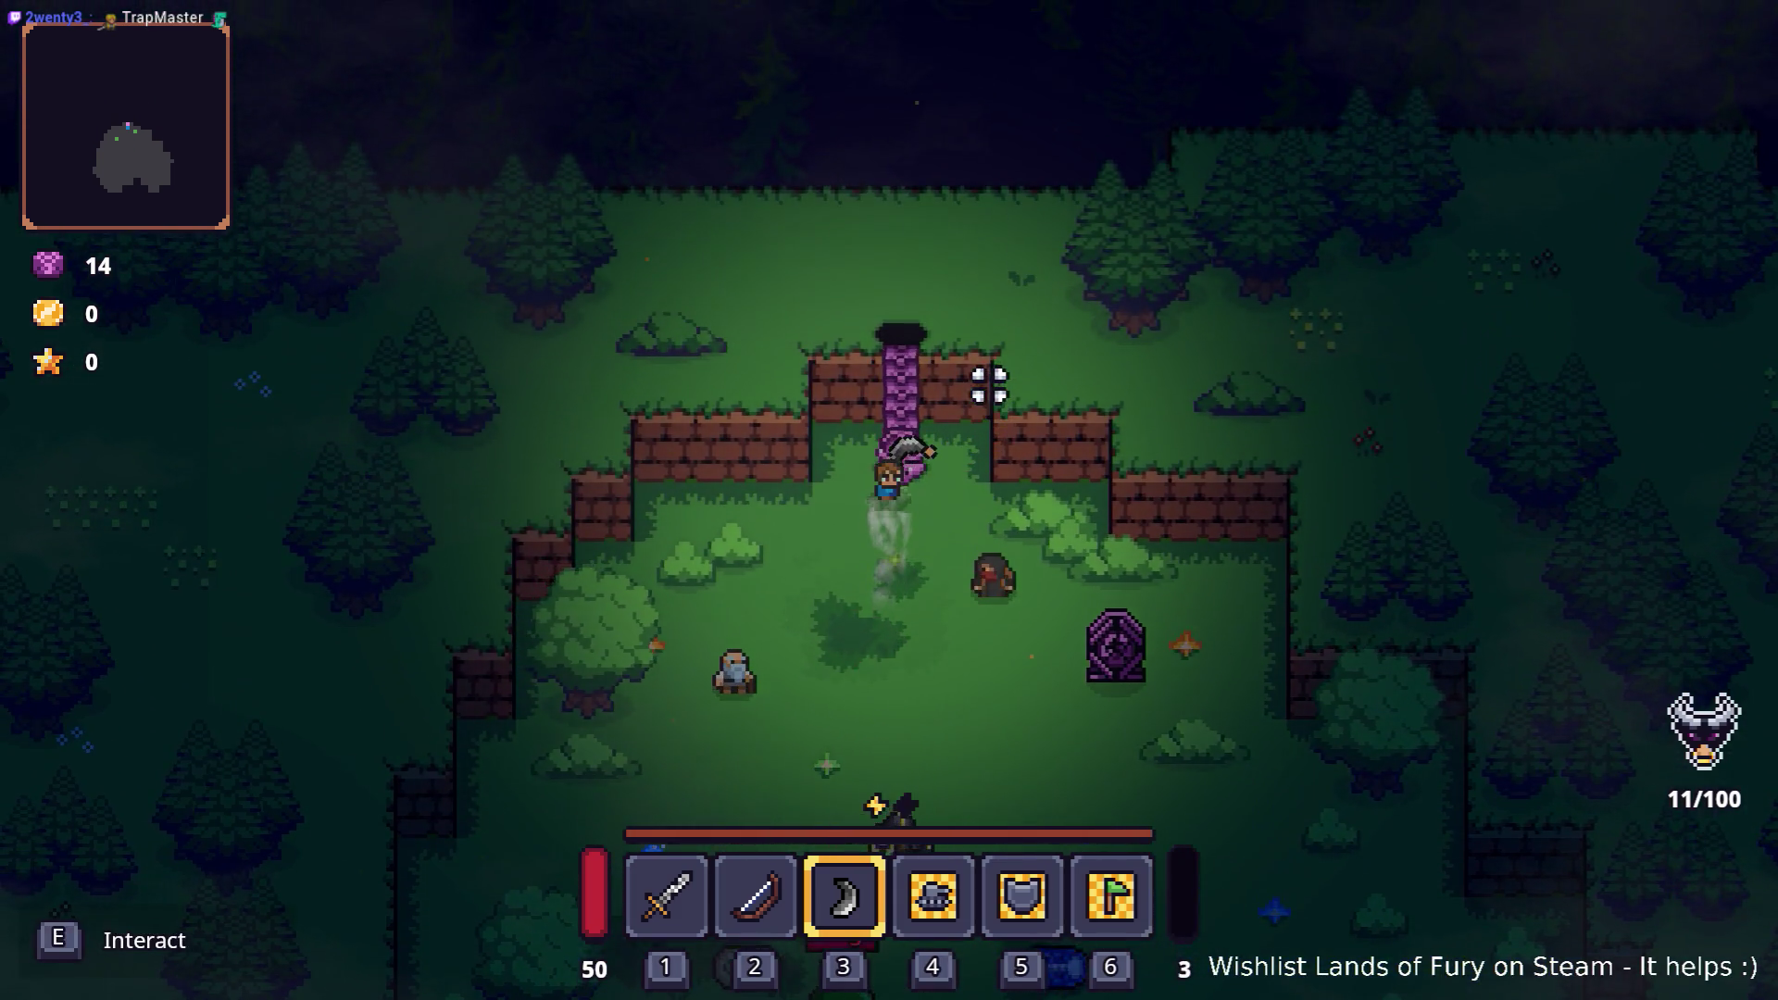
pyautogui.press('e')
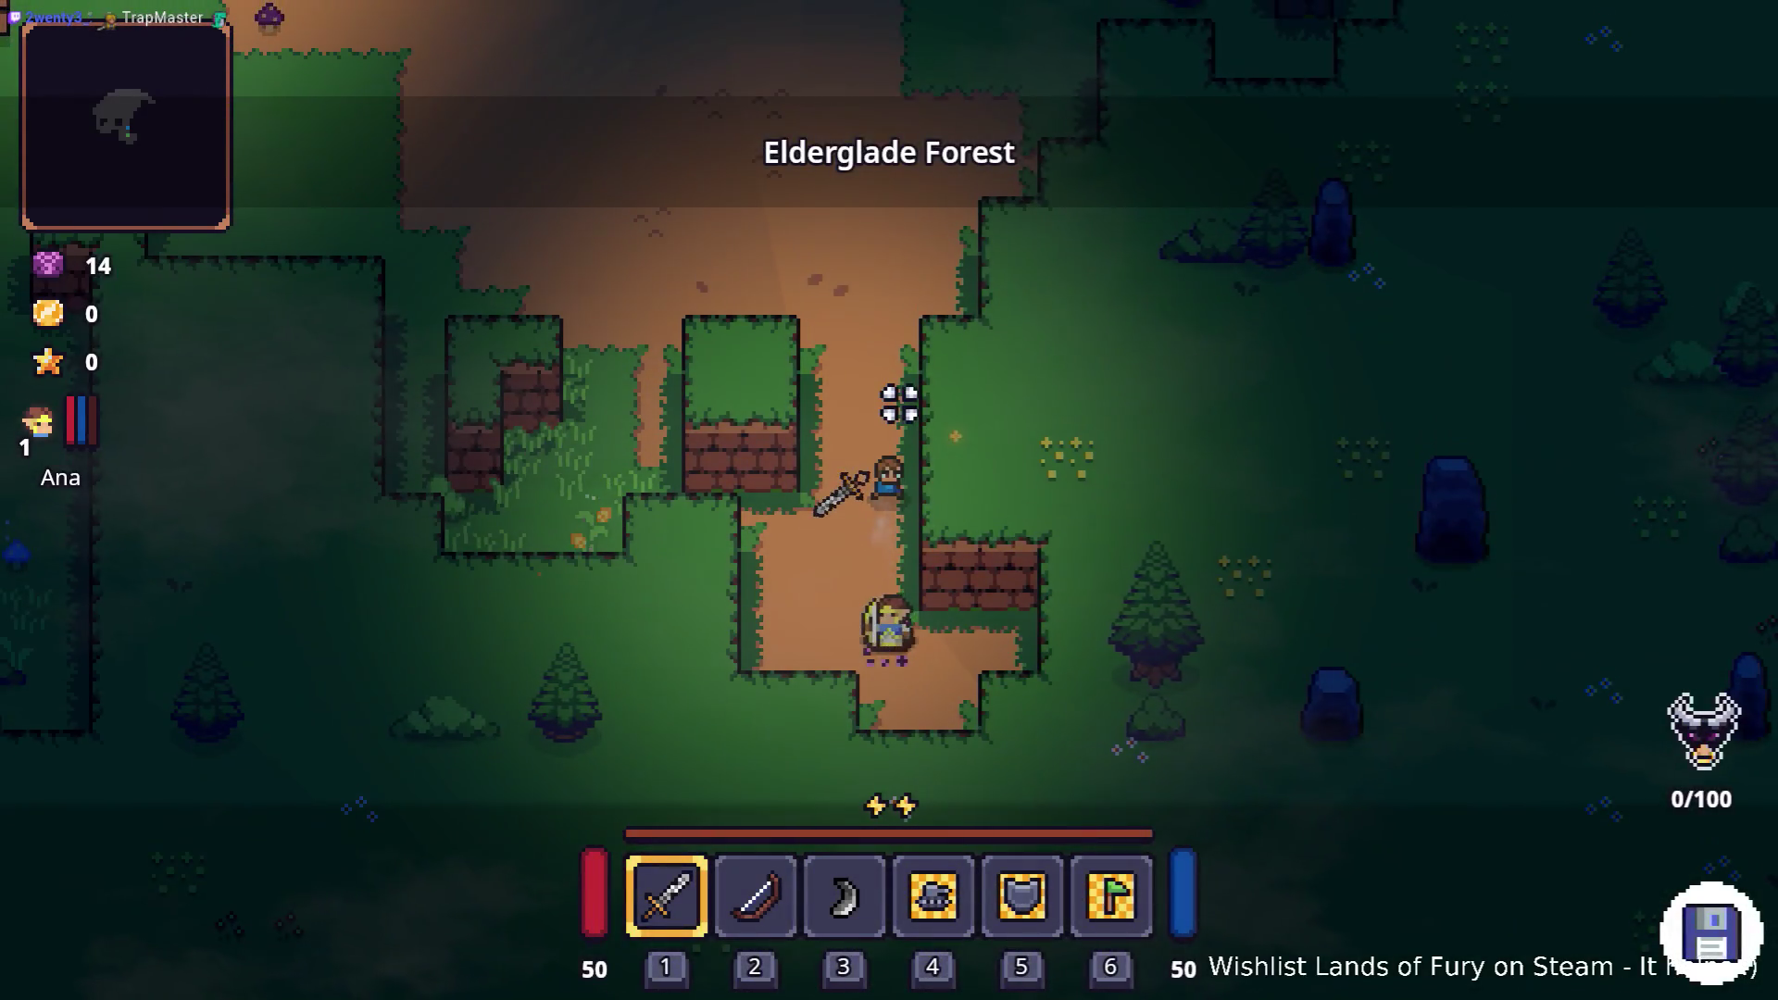
pyautogui.press('3')
pyautogui.press('w')
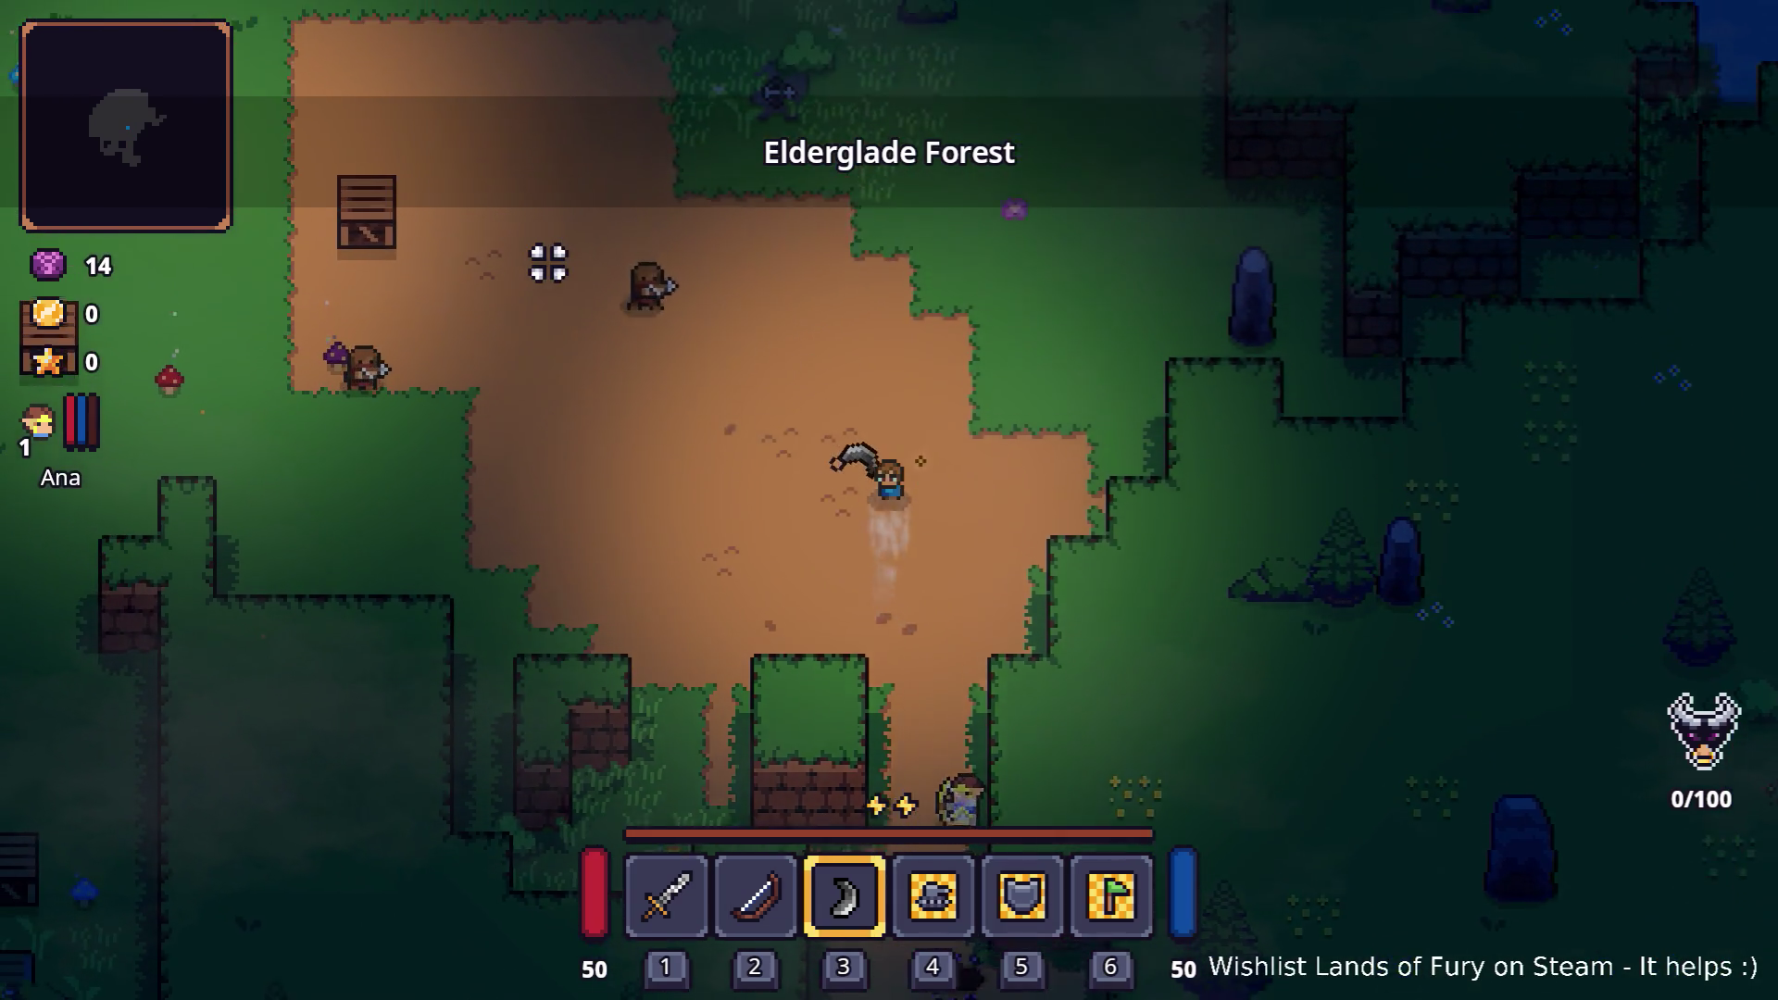
pyautogui.press('w')
pyautogui.press('a')
pyautogui.click(551, 261)
pyautogui.click(563, 292)
pyautogui.click(553, 335)
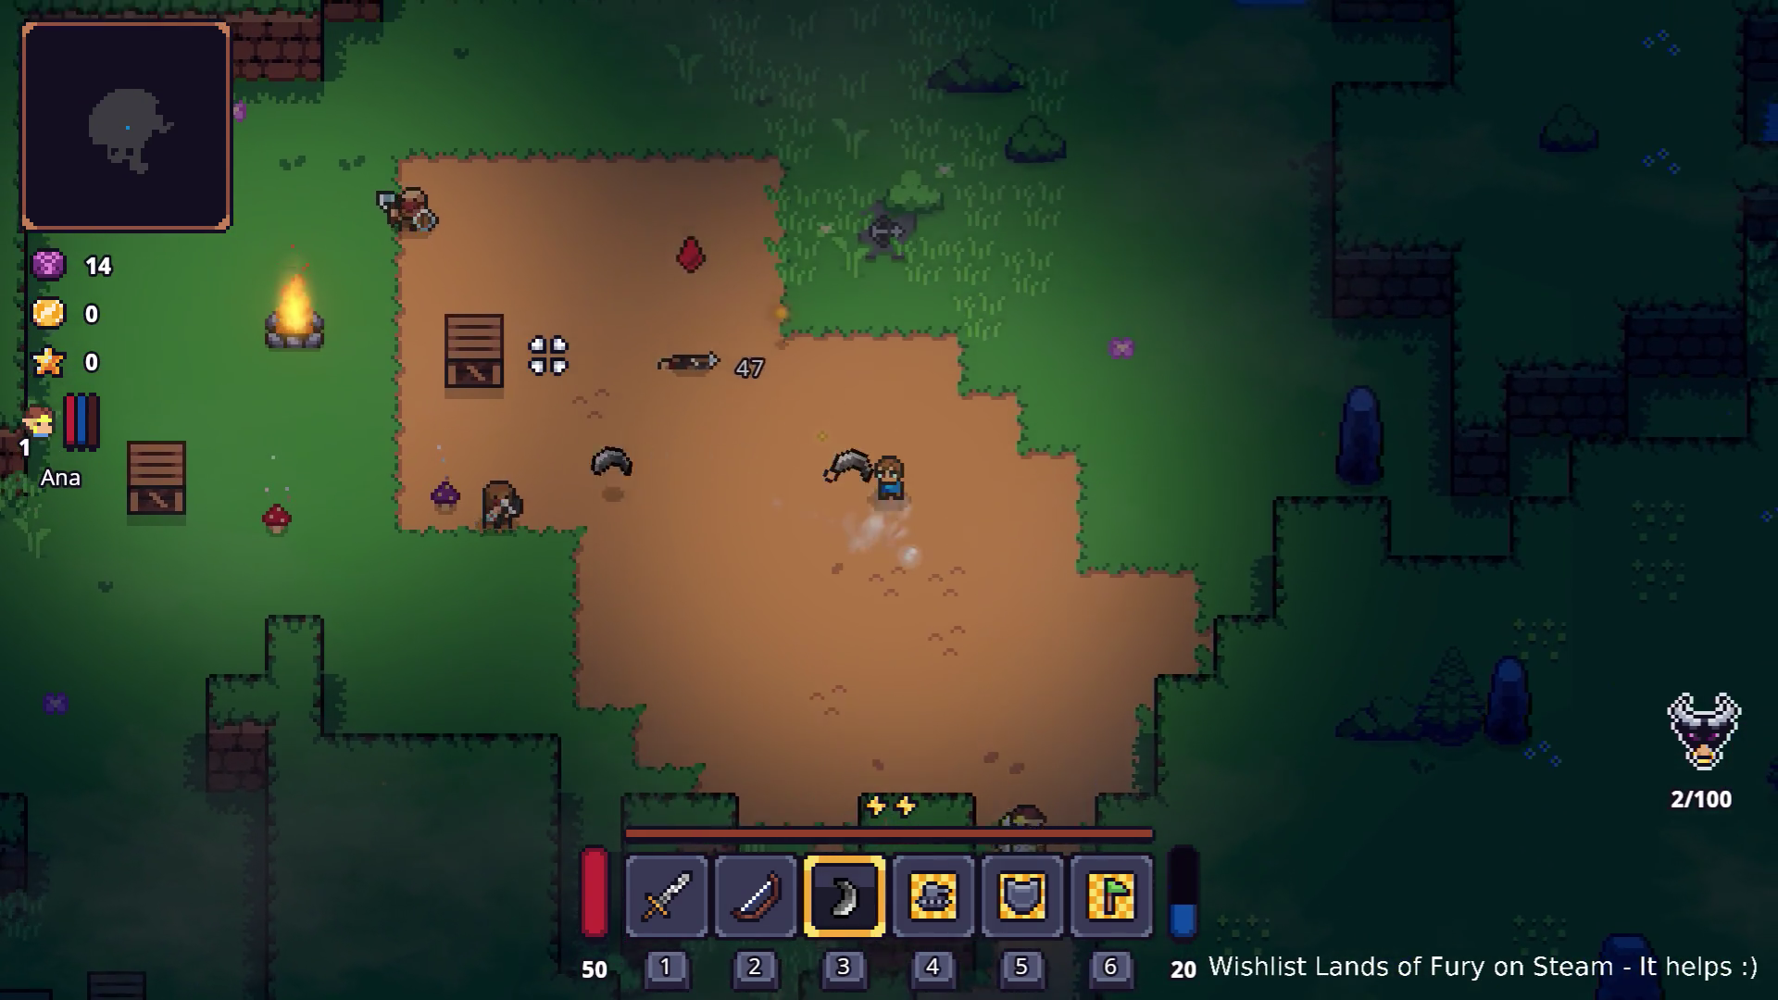
pyautogui.press('s')
pyautogui.press('a')
pyautogui.click(546, 667)
pyautogui.click(611, 547)
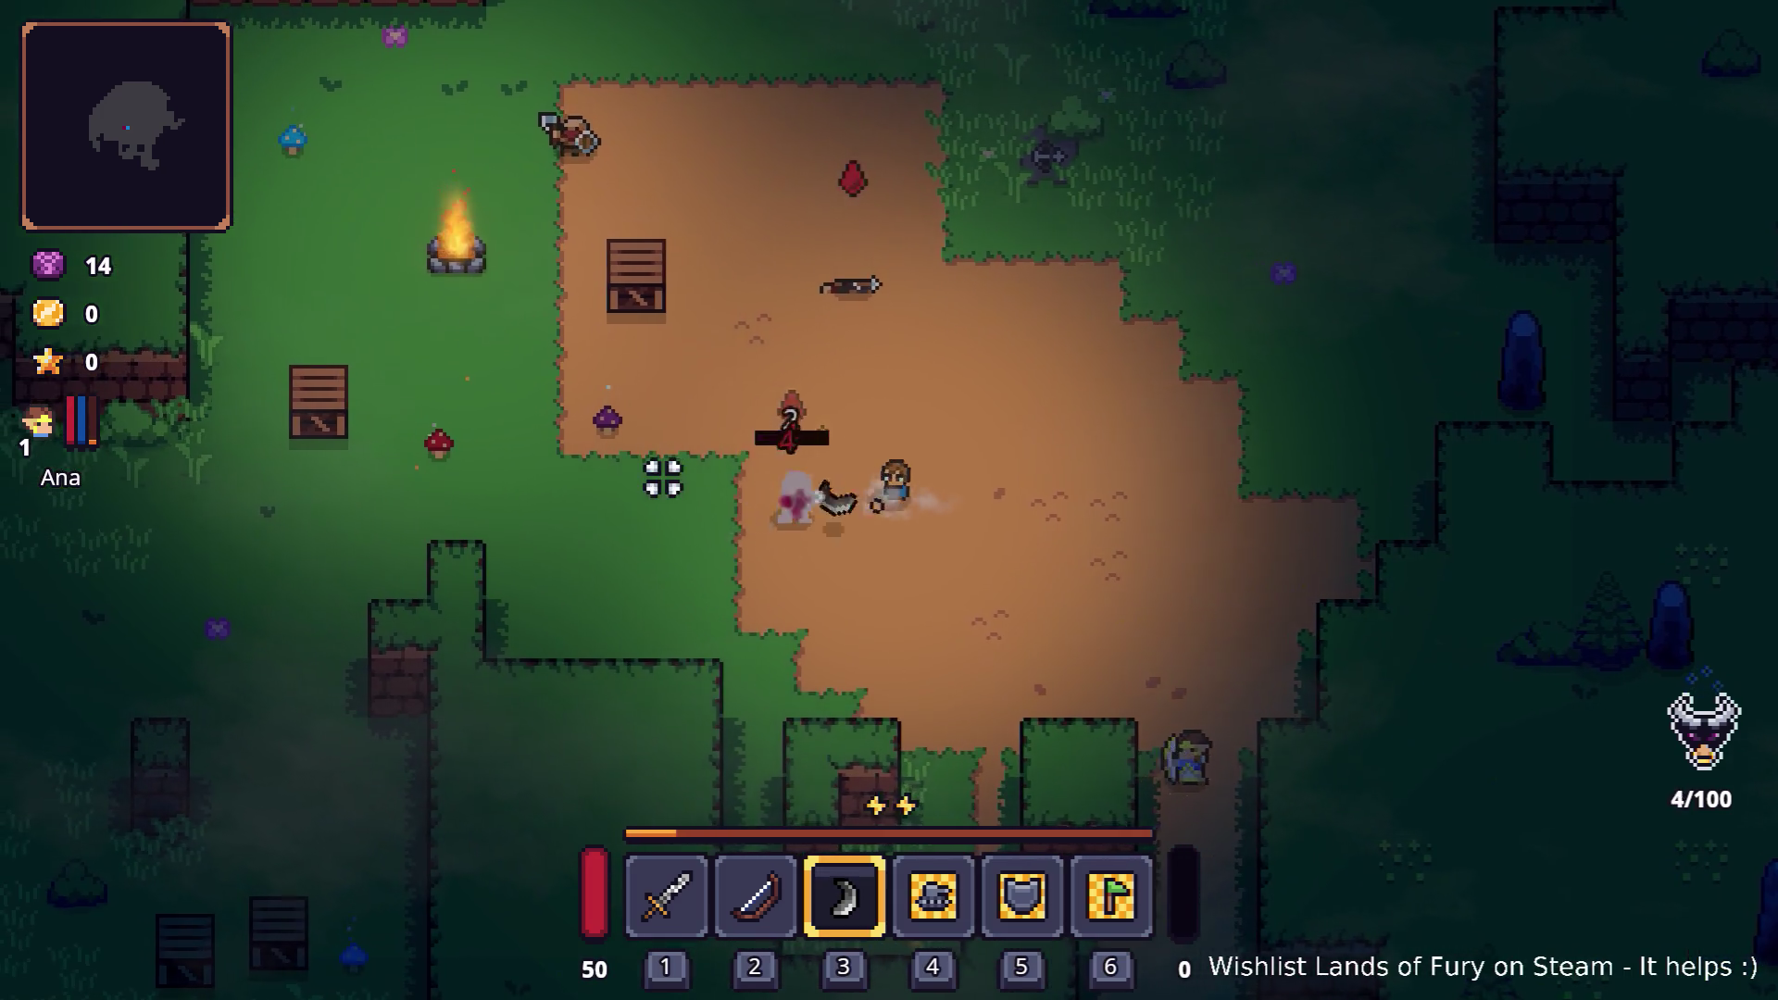
# Step: Check the Bladed Boomerang's stats in the inventory, then resume throwing at enemies
pyautogui.press('w')
pyautogui.press('a')
pyautogui.press('i')
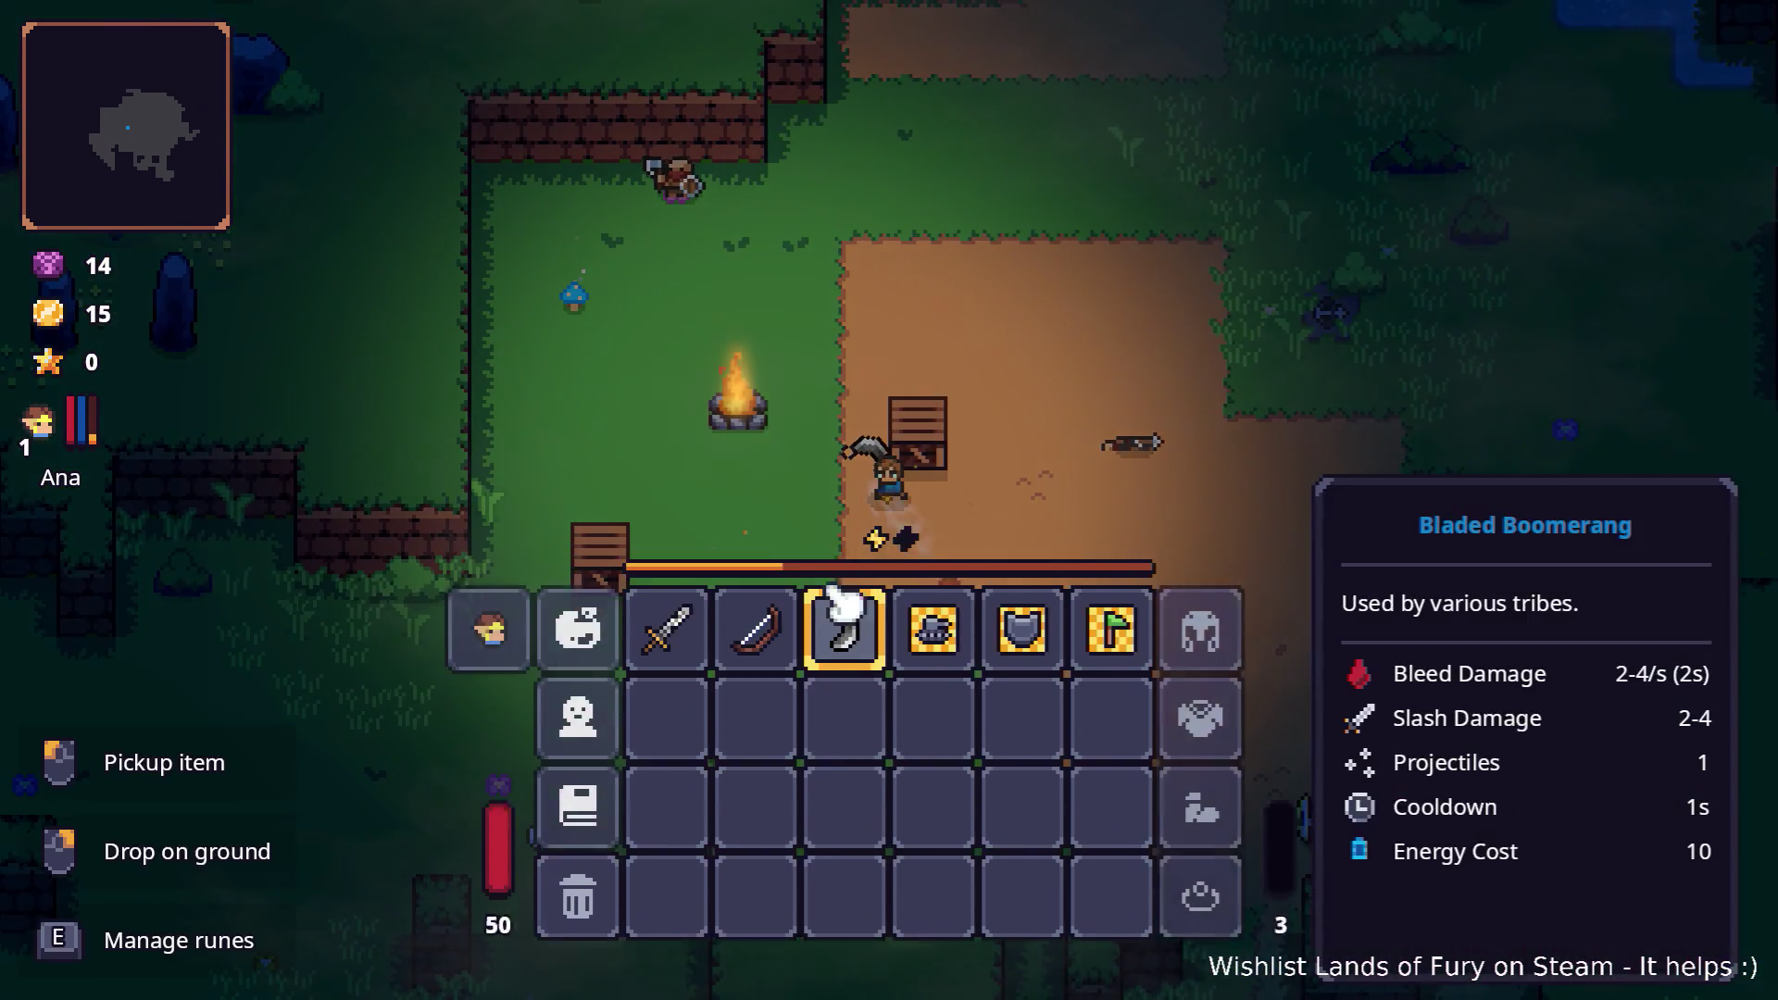
pyautogui.press('i')
pyautogui.press('w')
pyautogui.press('a')
pyautogui.click(698, 246)
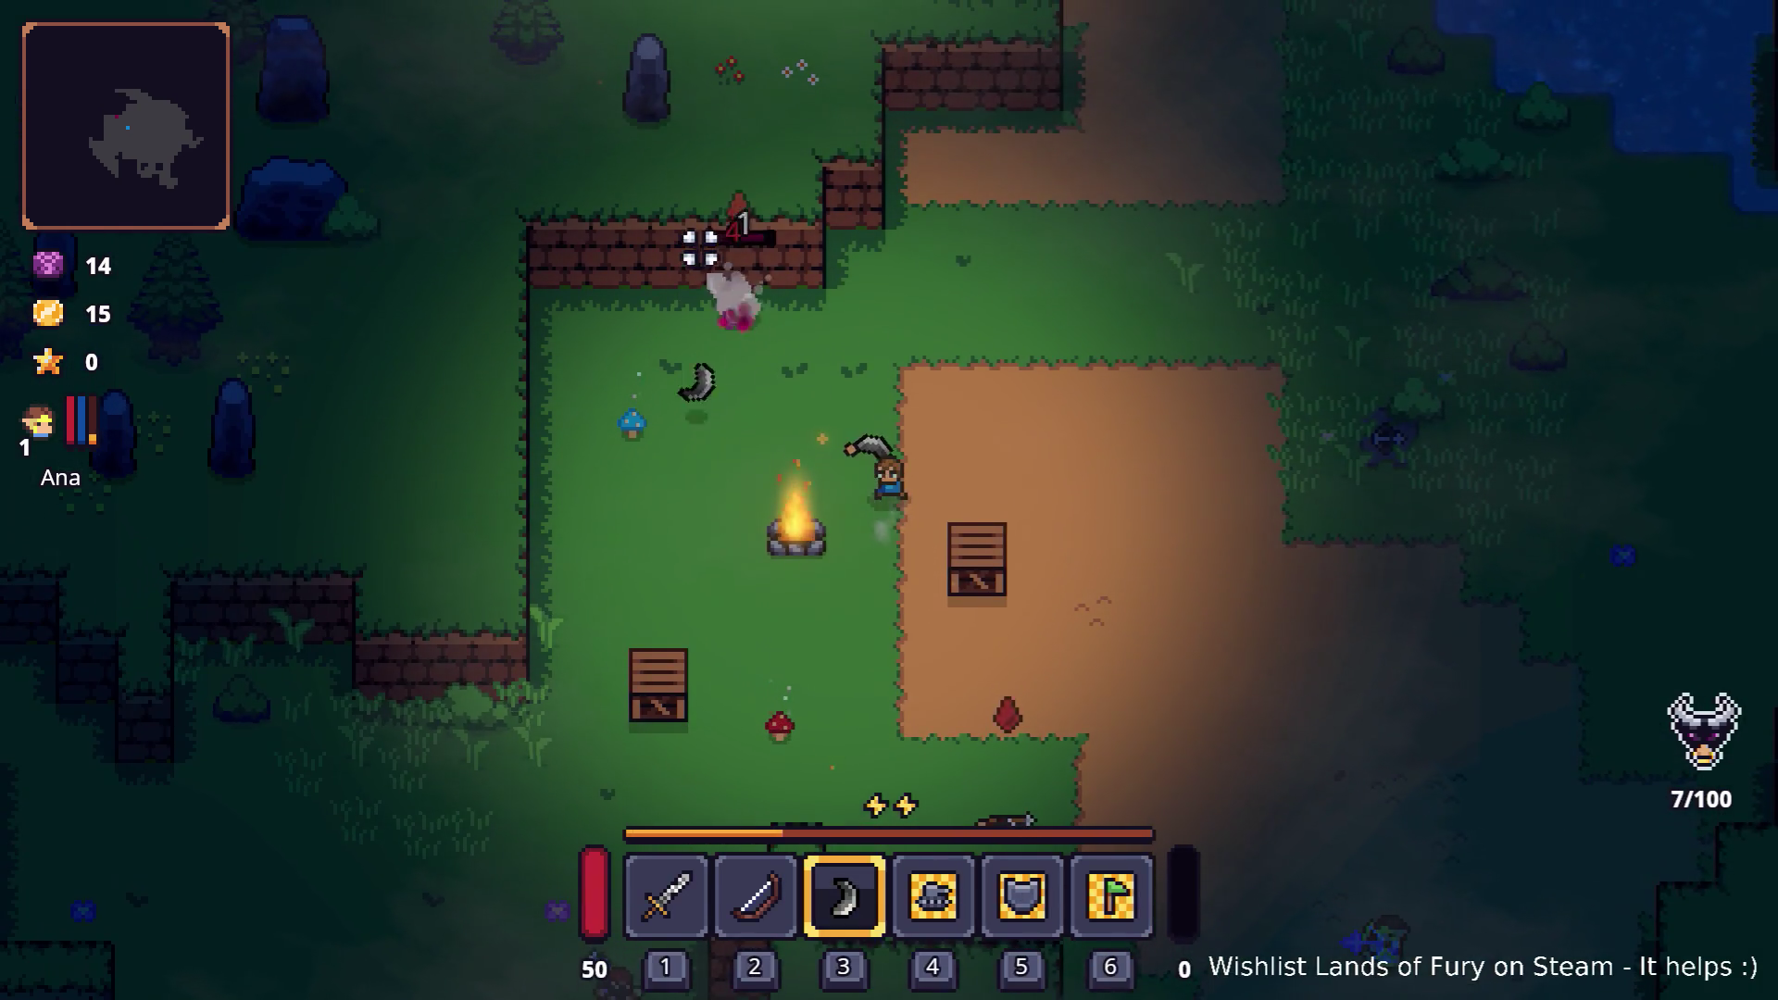
# Step: Move through the clearing throwing the boomerang at the big enemy and its group
pyautogui.press('d')
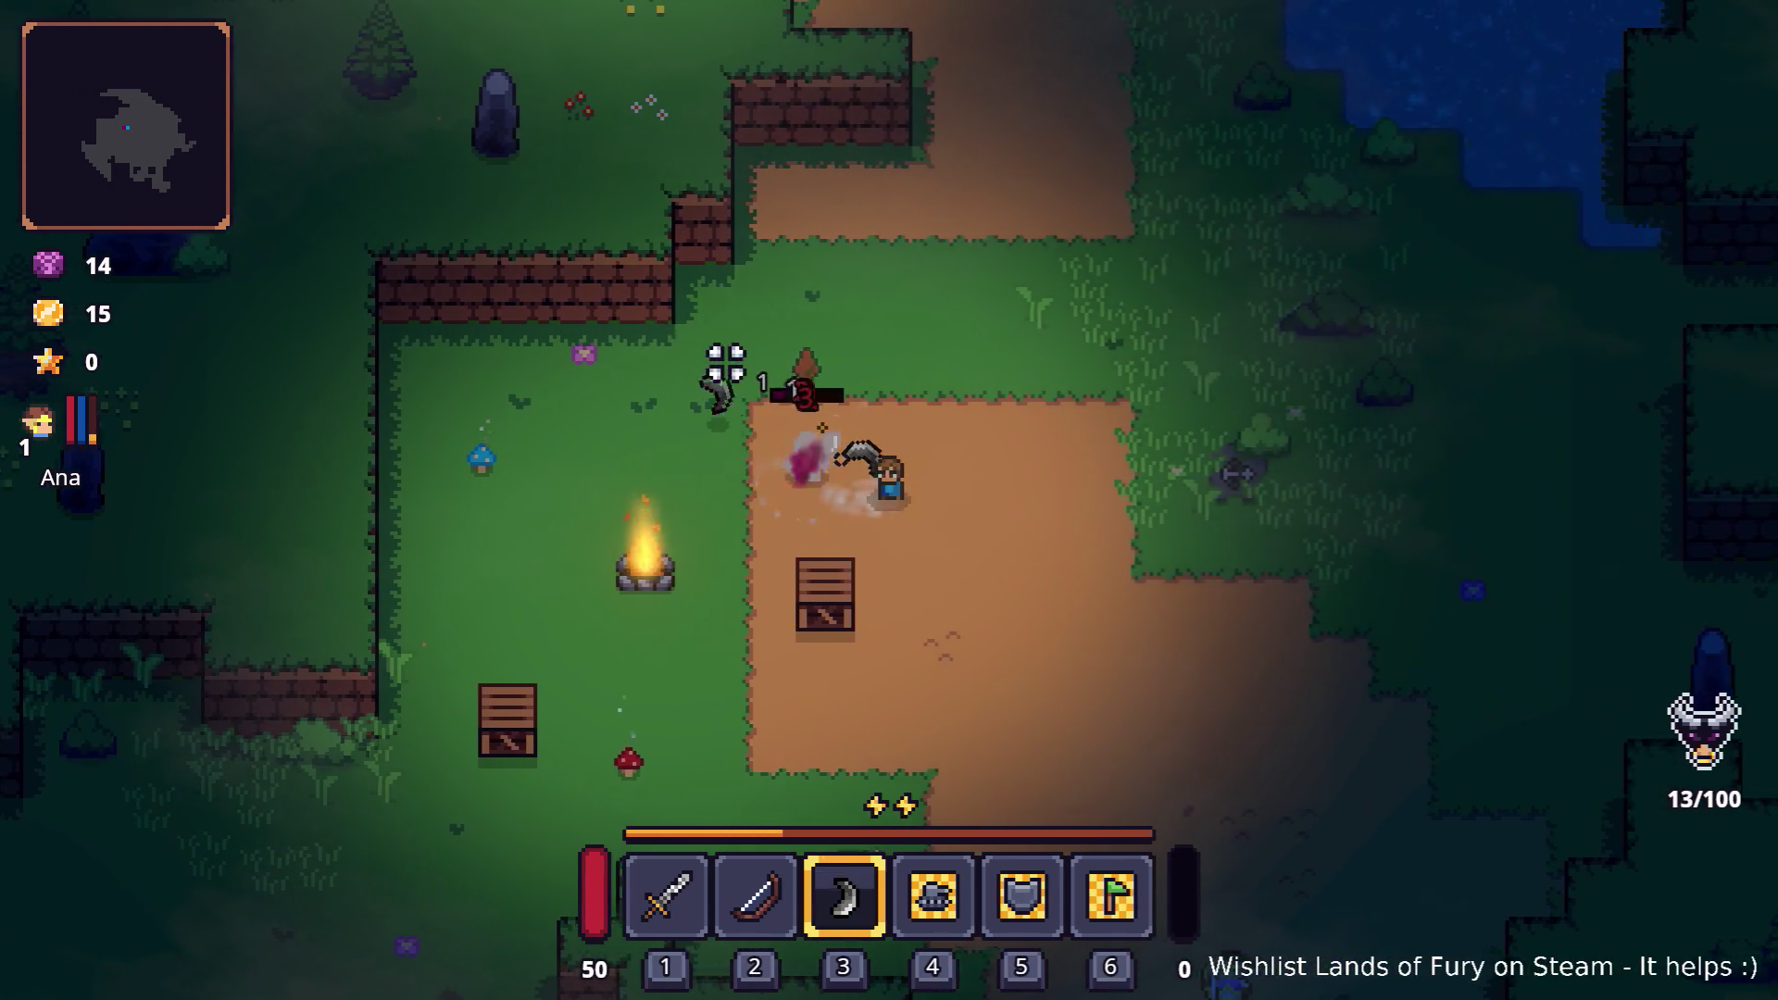
pyautogui.click(713, 370)
pyautogui.press('s')
pyautogui.press('a')
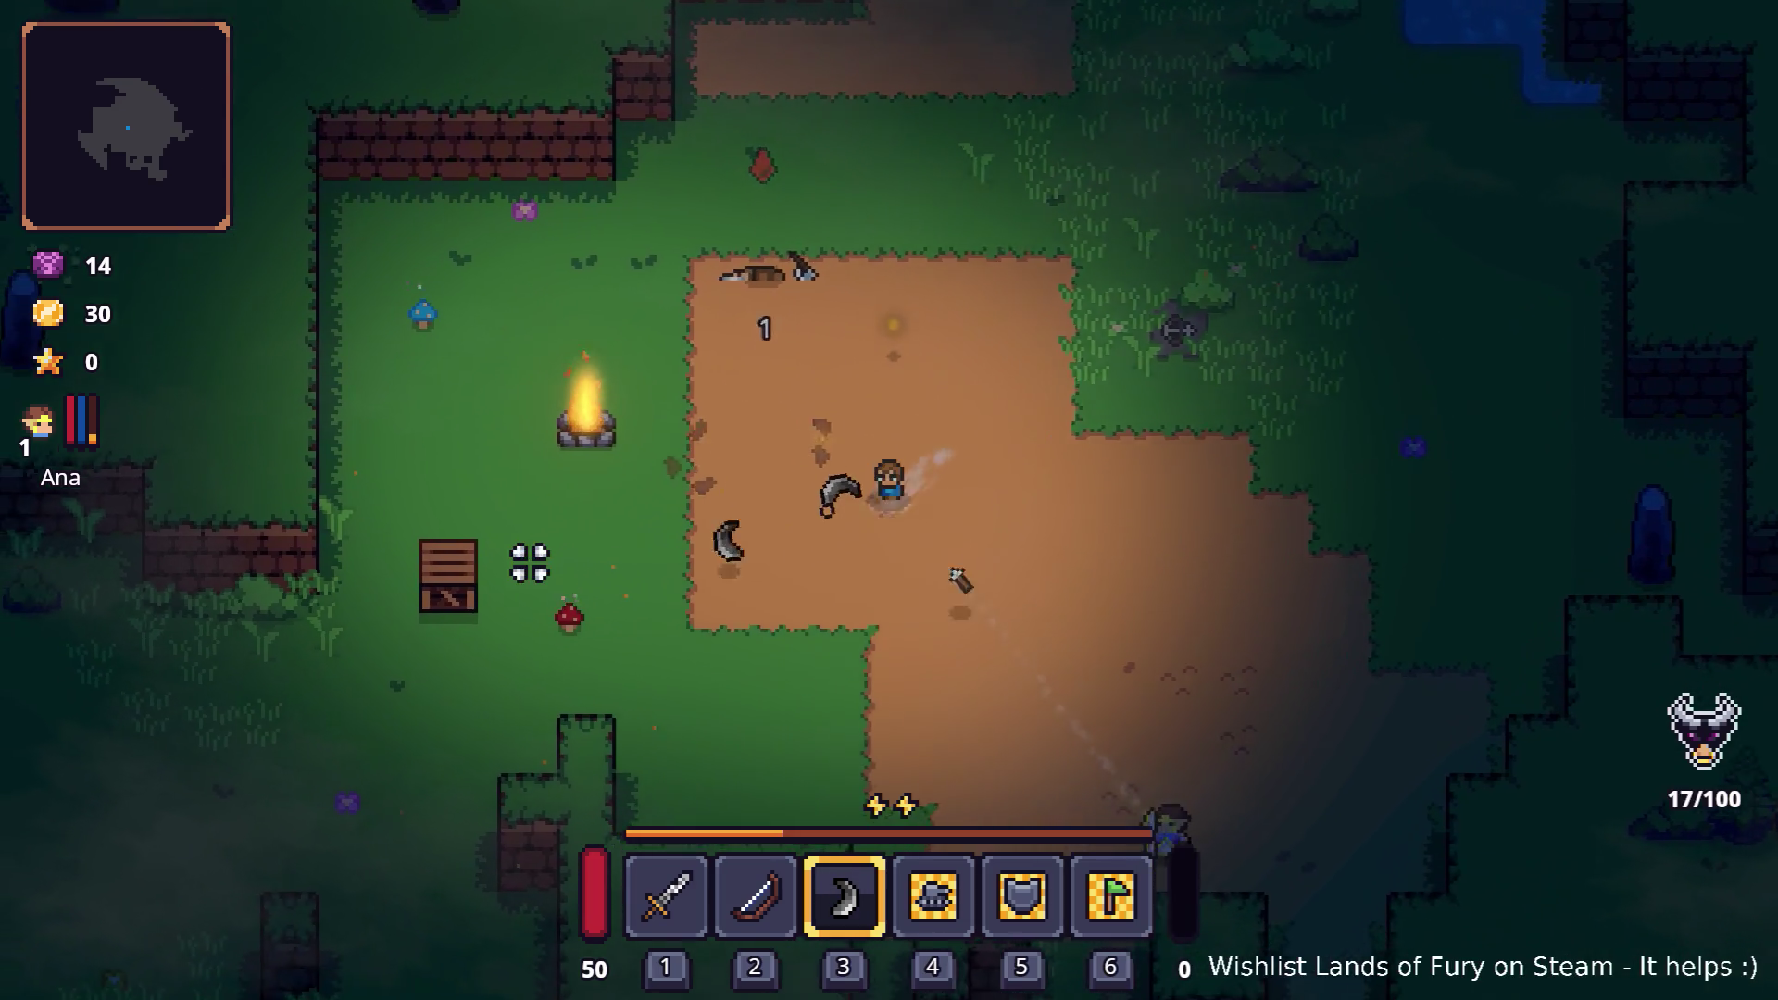
pyautogui.click(482, 566)
pyautogui.press('a')
pyautogui.press('s')
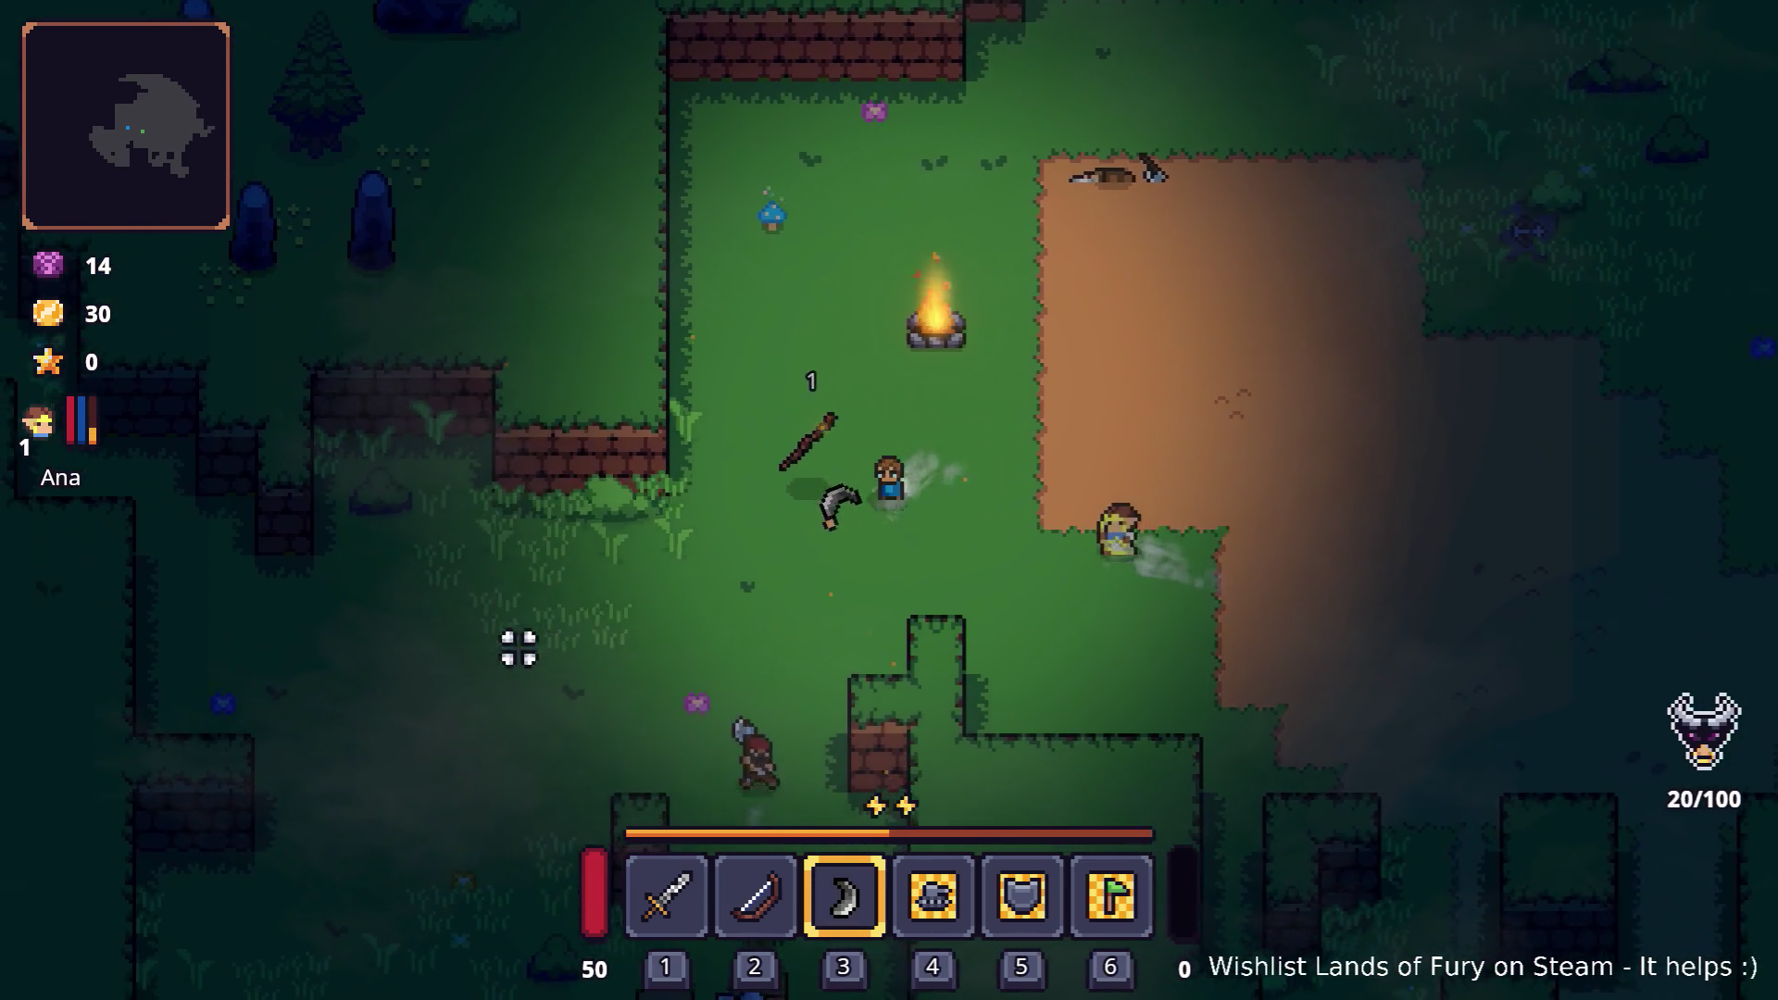
pyautogui.click(766, 837)
pyautogui.press('a')
pyautogui.press('s')
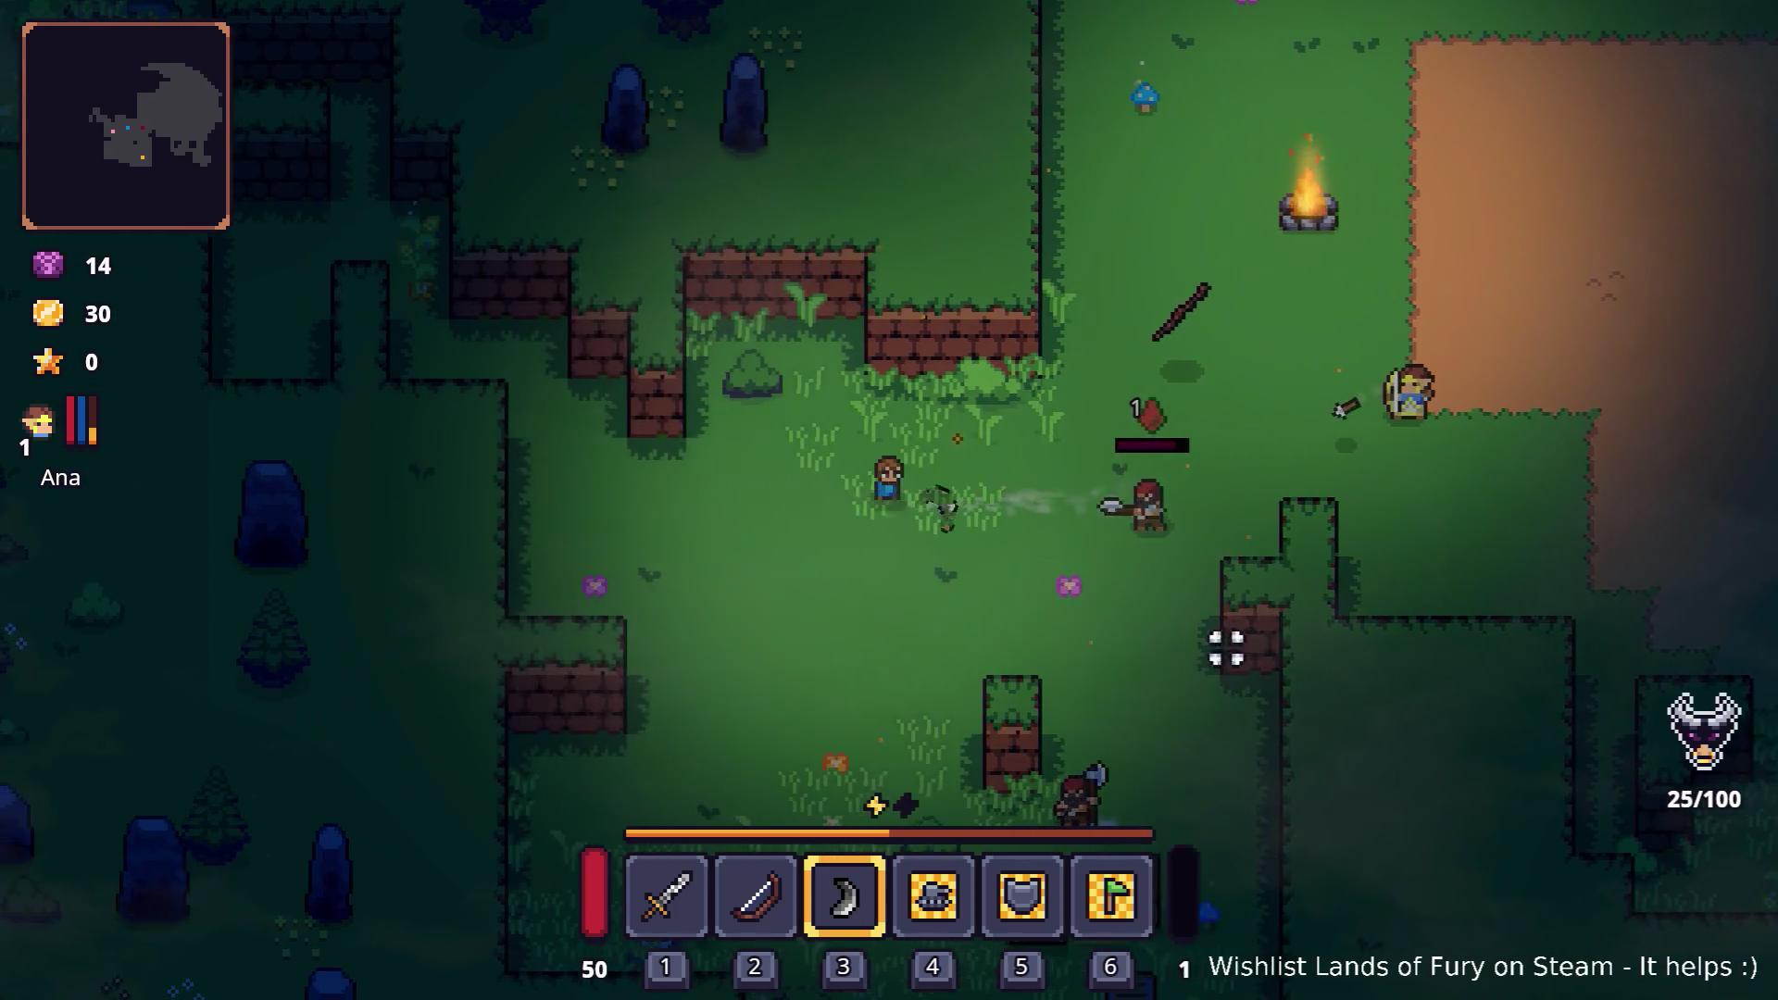
pyautogui.press('s')
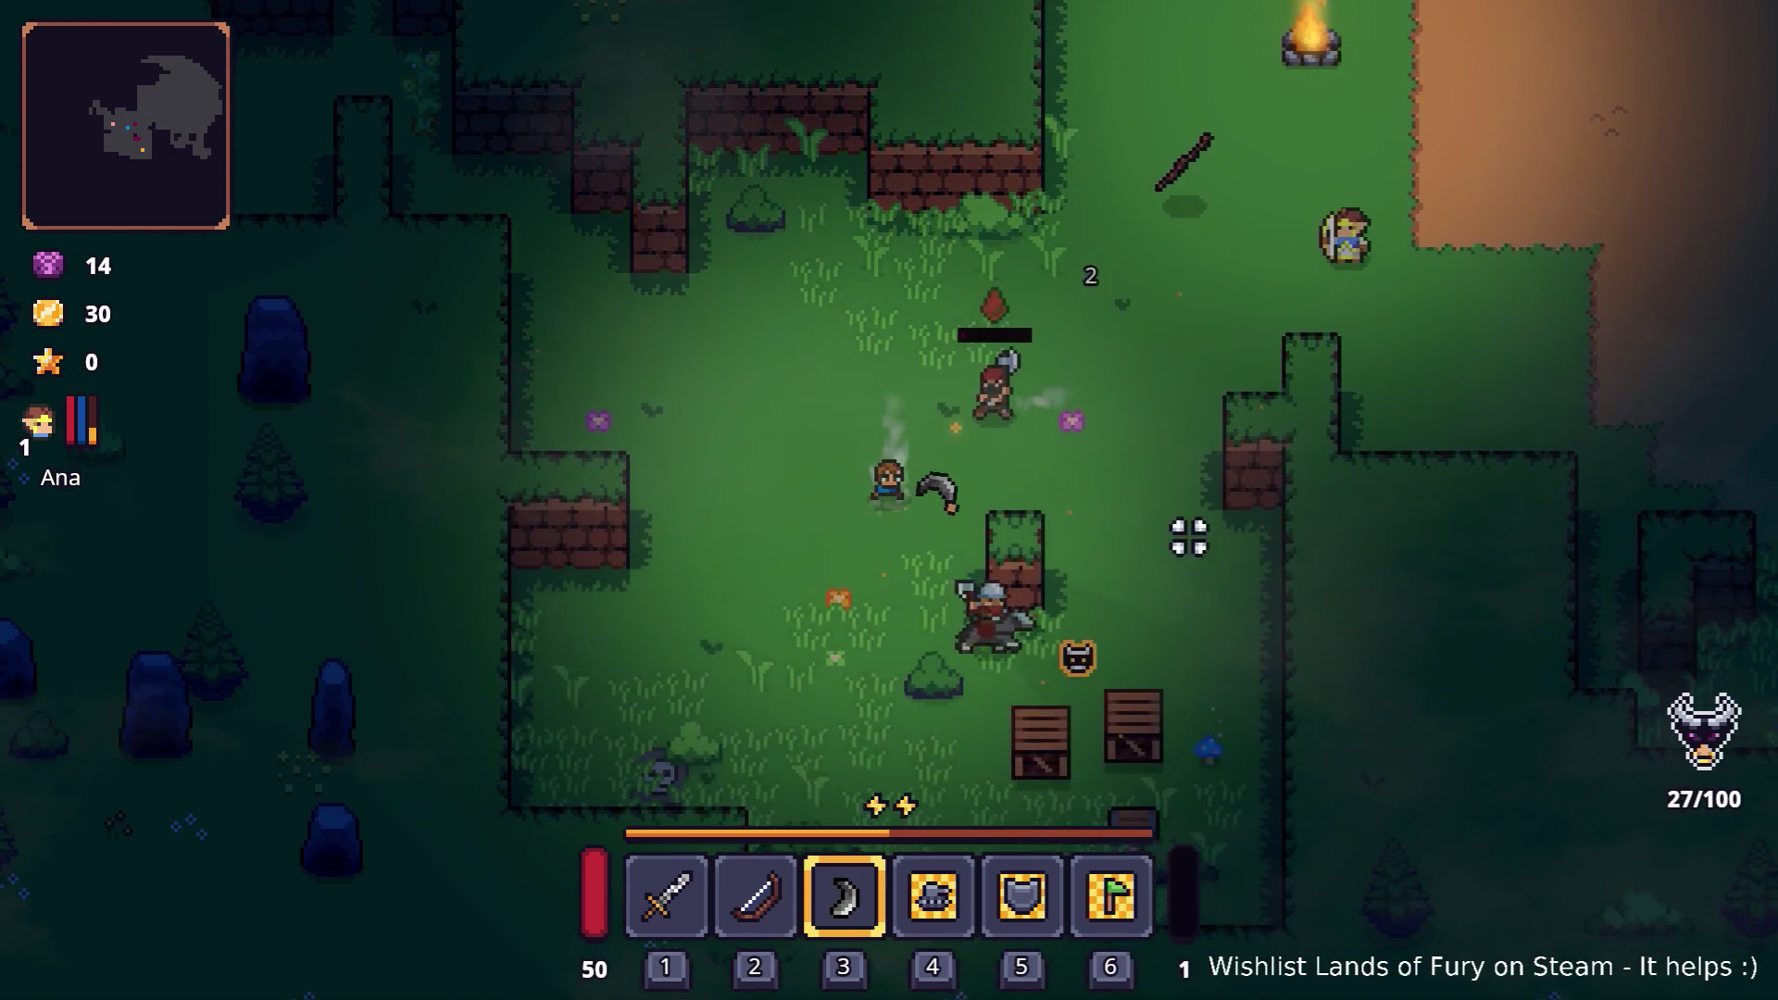
pyautogui.click(1190, 532)
pyautogui.press('a')
pyautogui.press('s')
pyautogui.click(1147, 472)
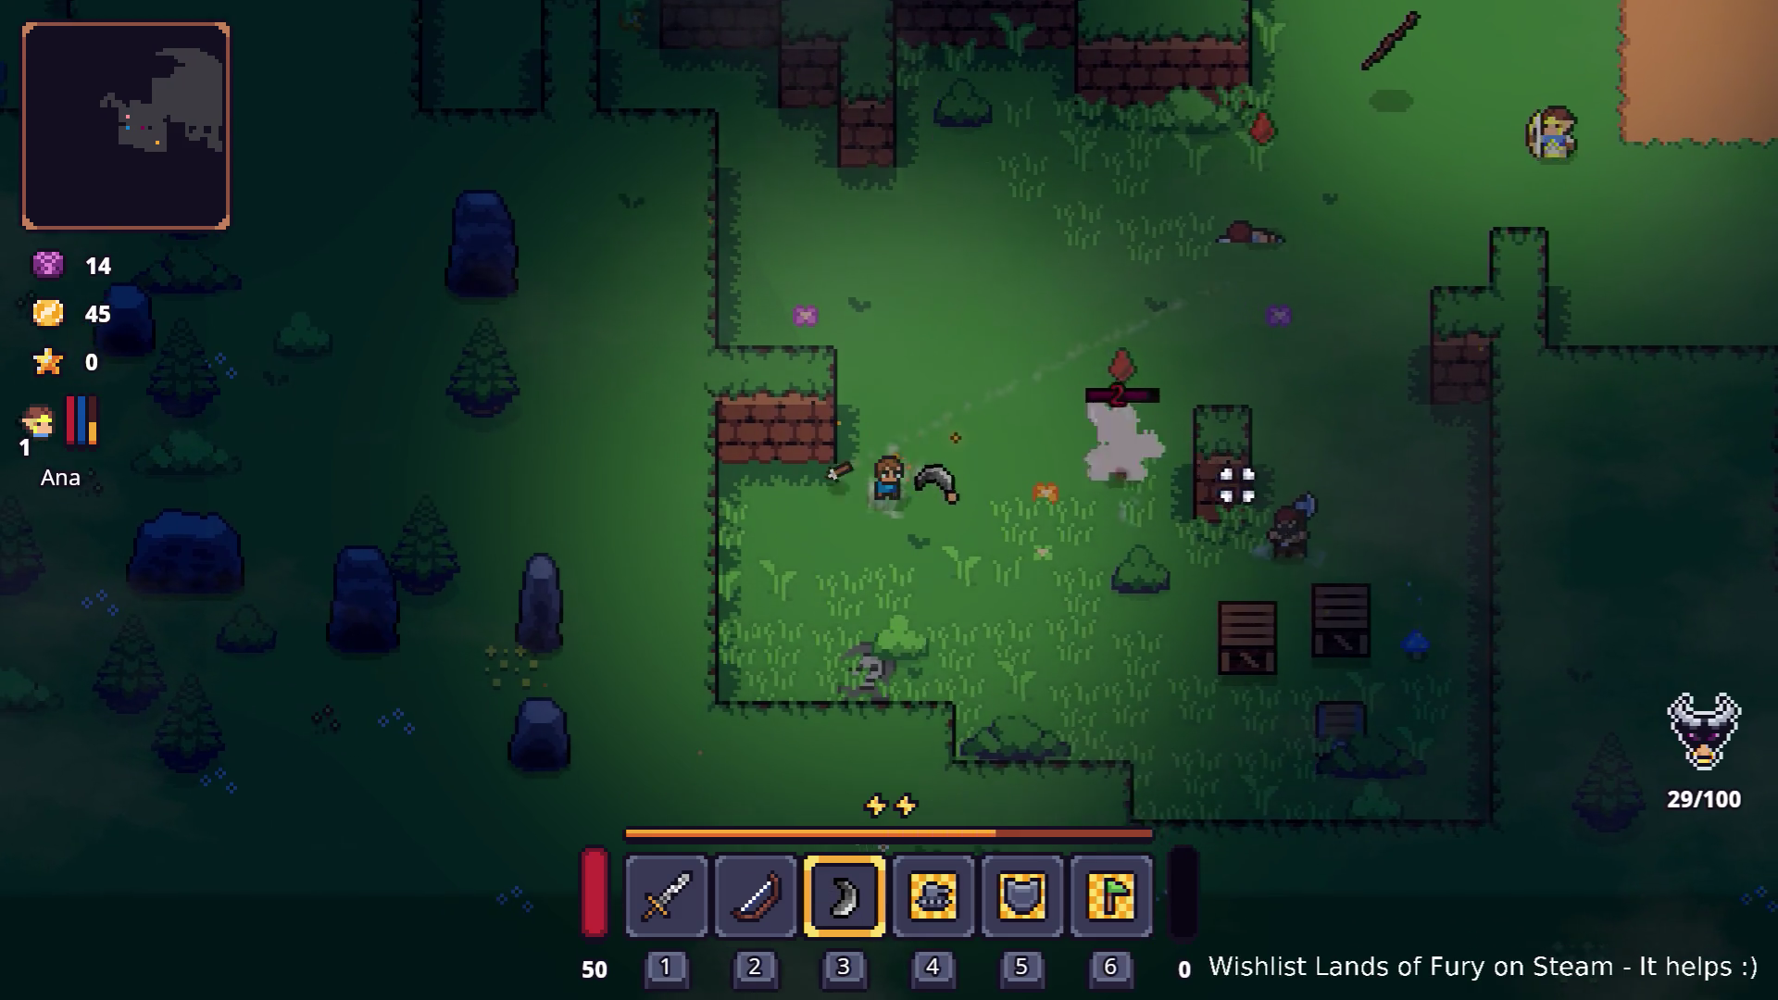
pyautogui.press('s')
pyautogui.press('d')
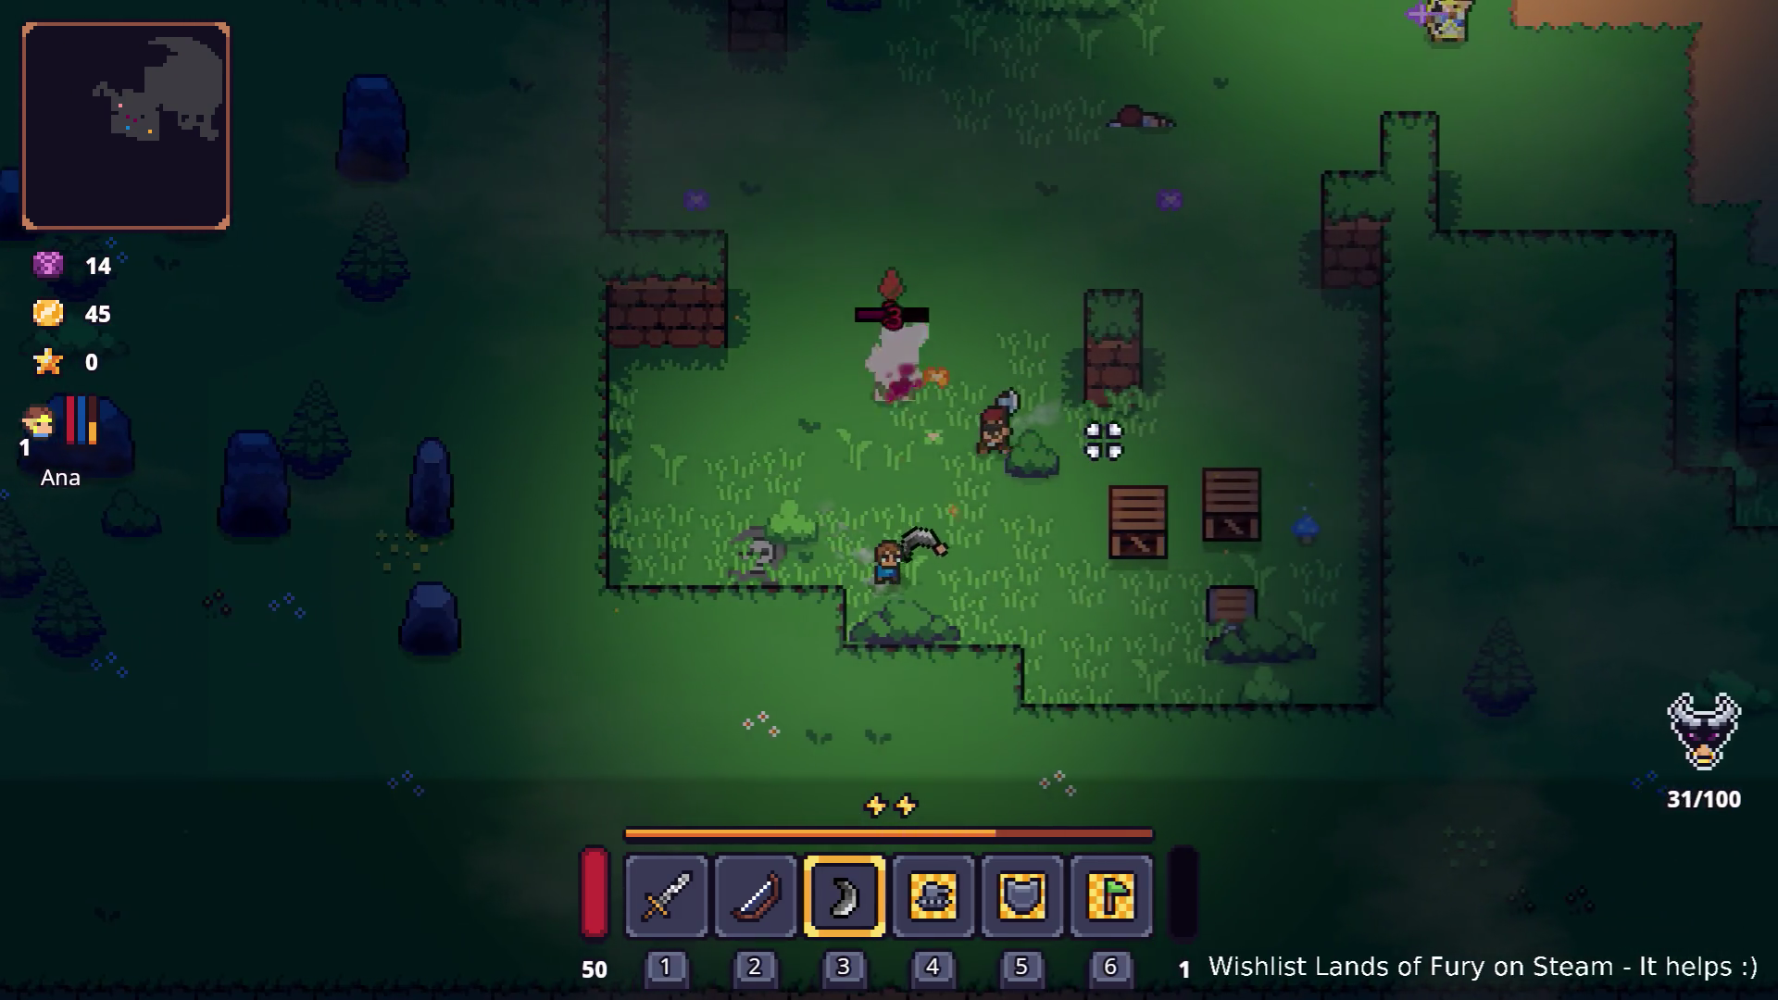
pyautogui.click(871, 400)
pyautogui.press('d')
pyautogui.press('s')
pyautogui.click(730, 404)
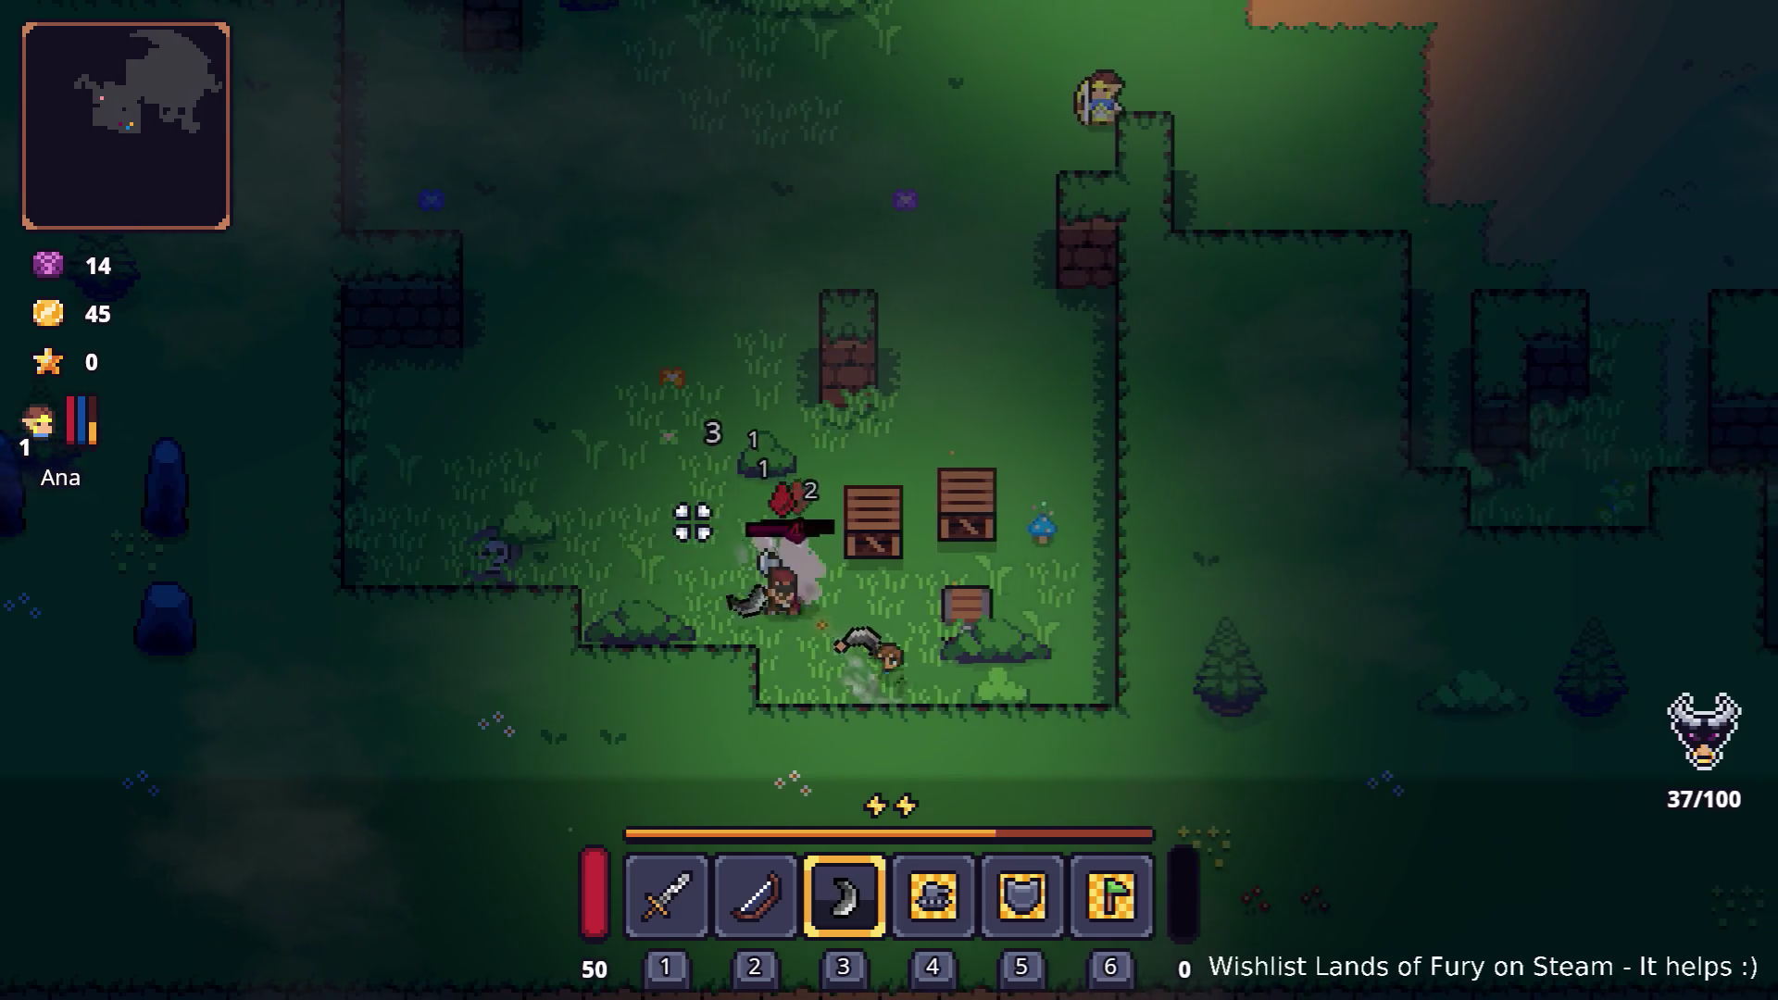
# Step: Finish off the remaining enemies and walk onward into the cave
pyautogui.press('w')
pyautogui.press('d')
pyautogui.click(693, 529)
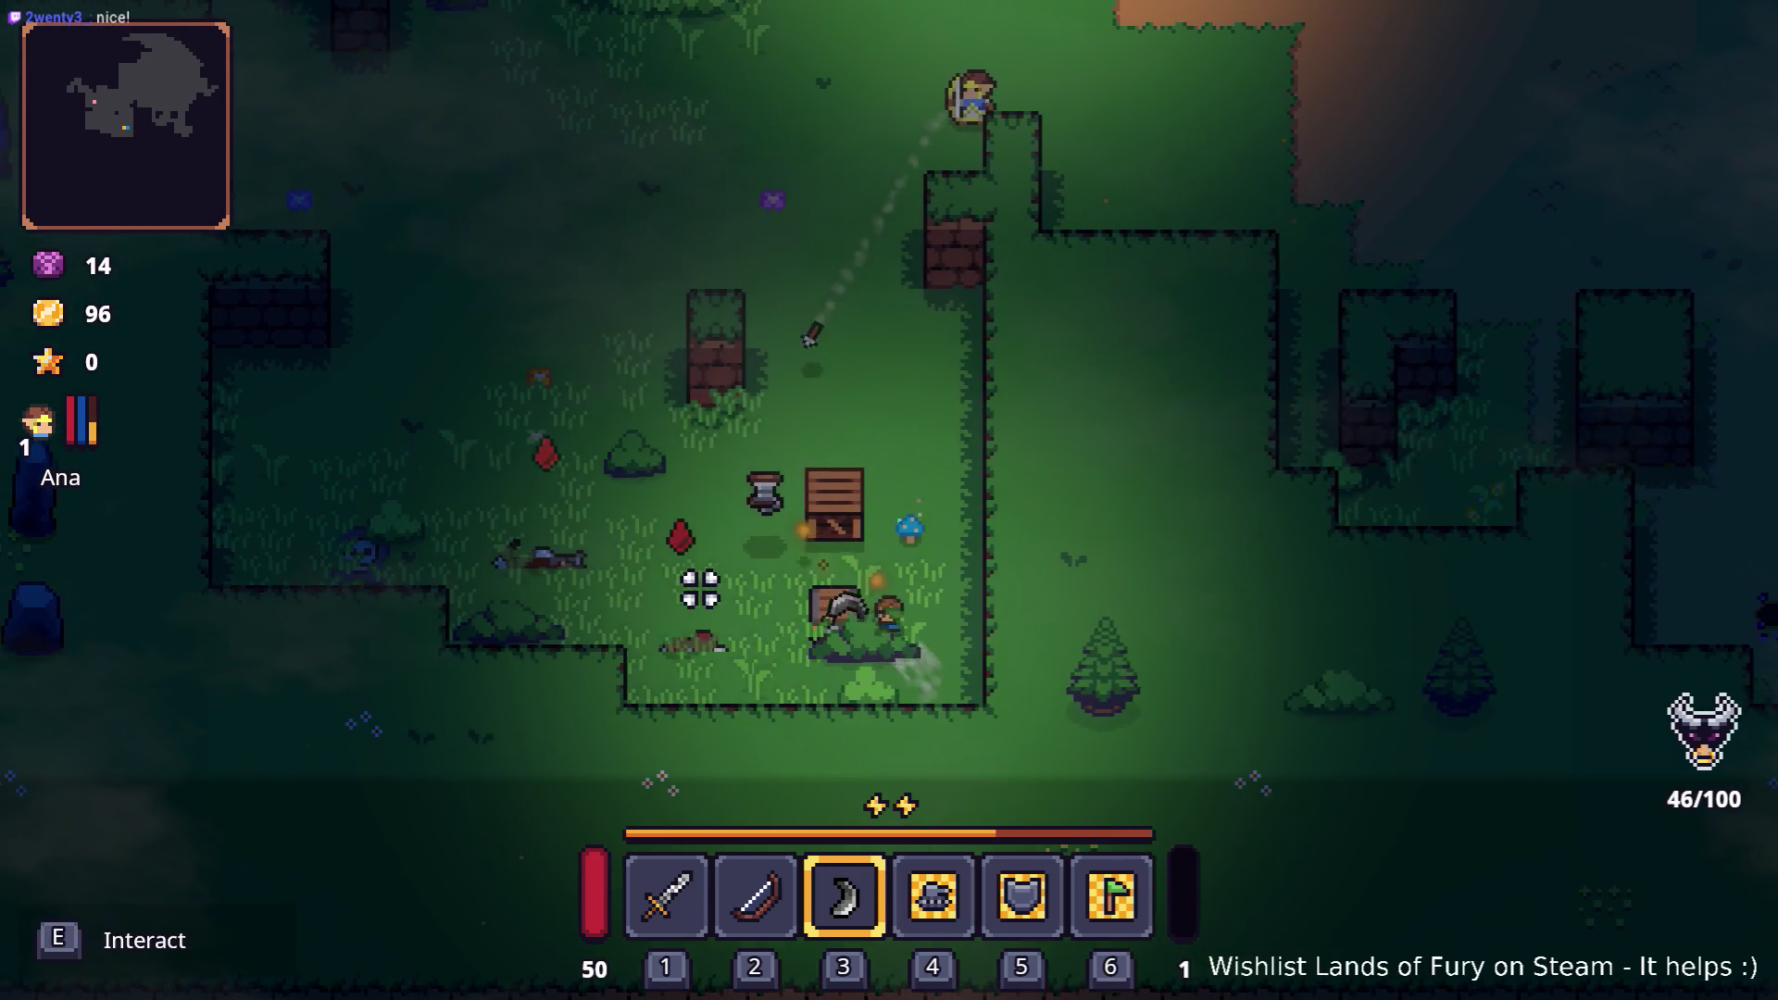
pyautogui.press('w')
pyautogui.press('a')
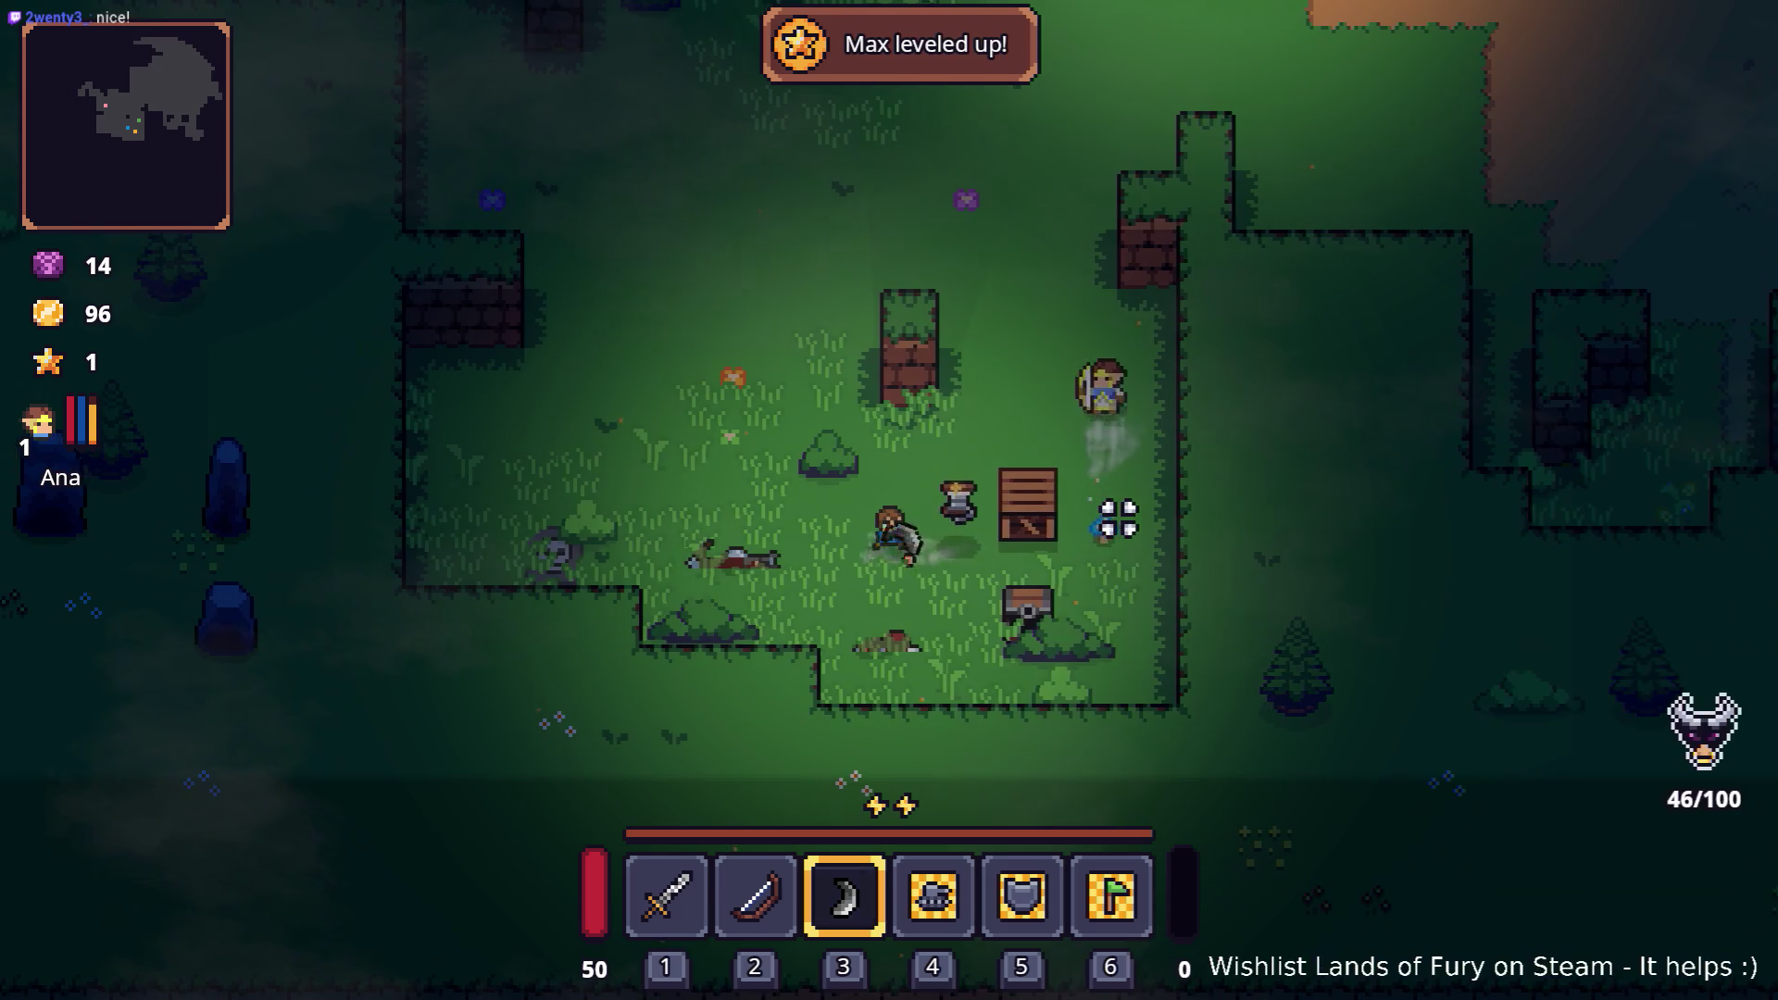
pyautogui.click(1118, 515)
pyautogui.press('d')
pyautogui.click(1074, 505)
pyautogui.press('a')
pyautogui.click(1074, 505)
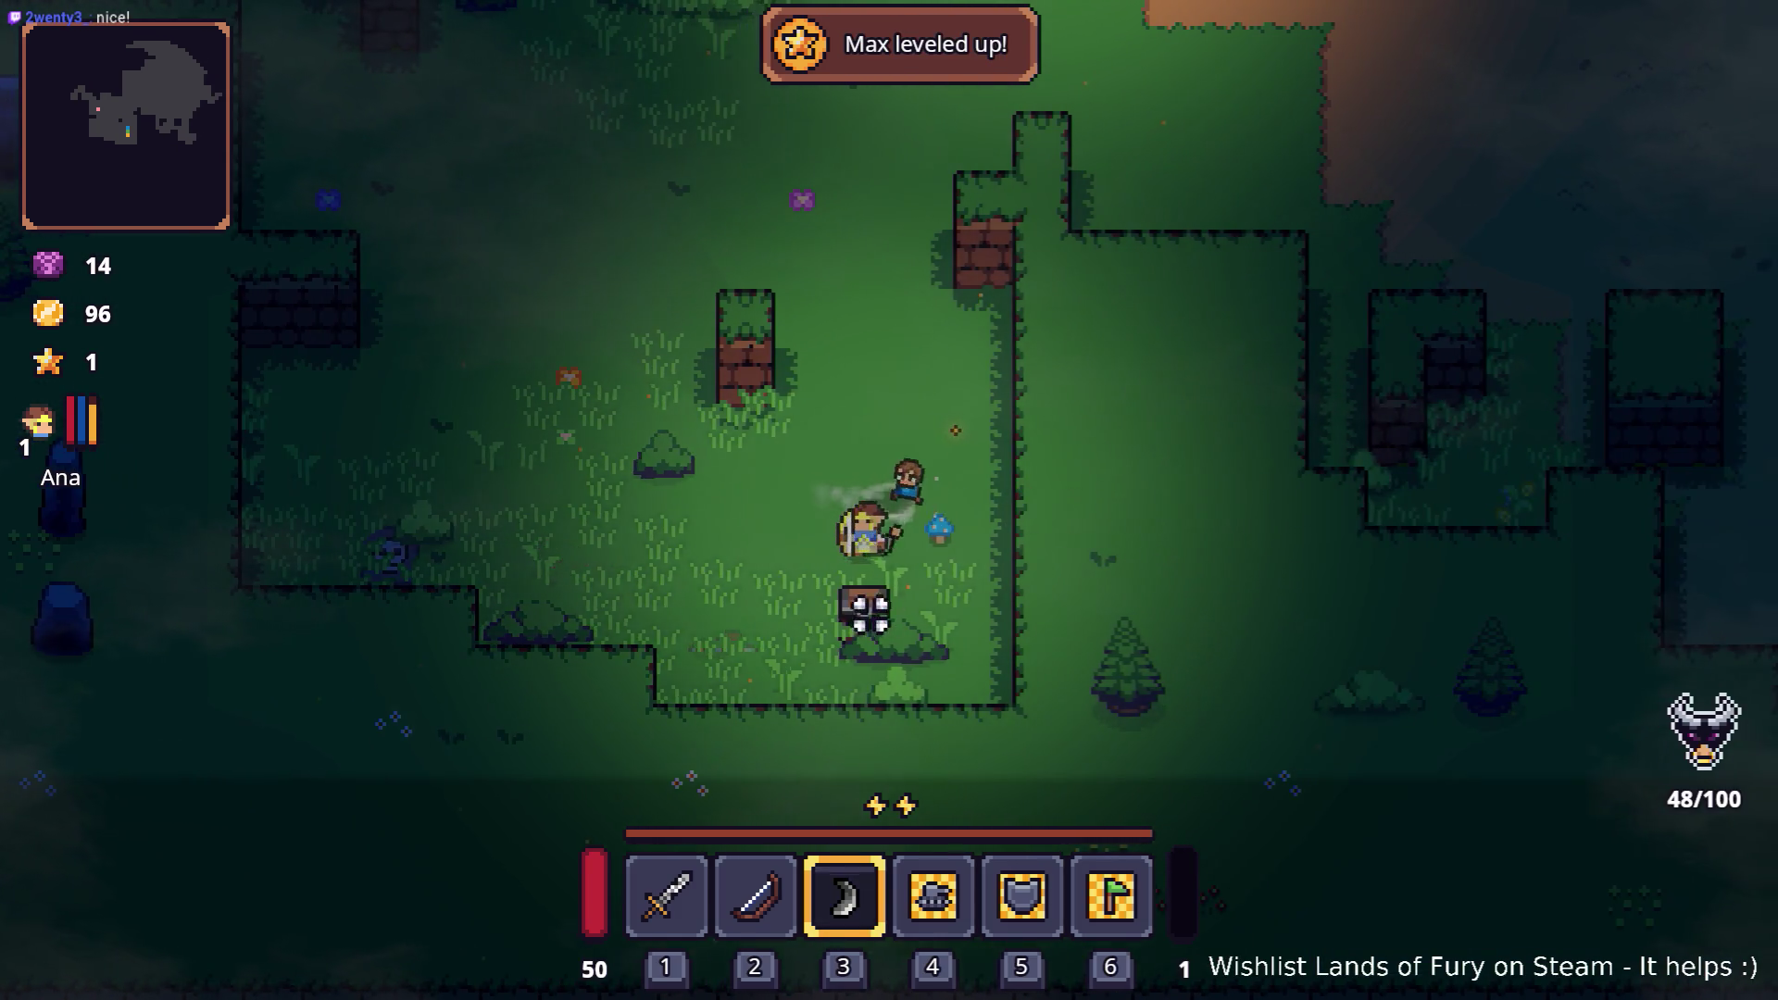
pyautogui.press('a')
pyautogui.click(814, 495)
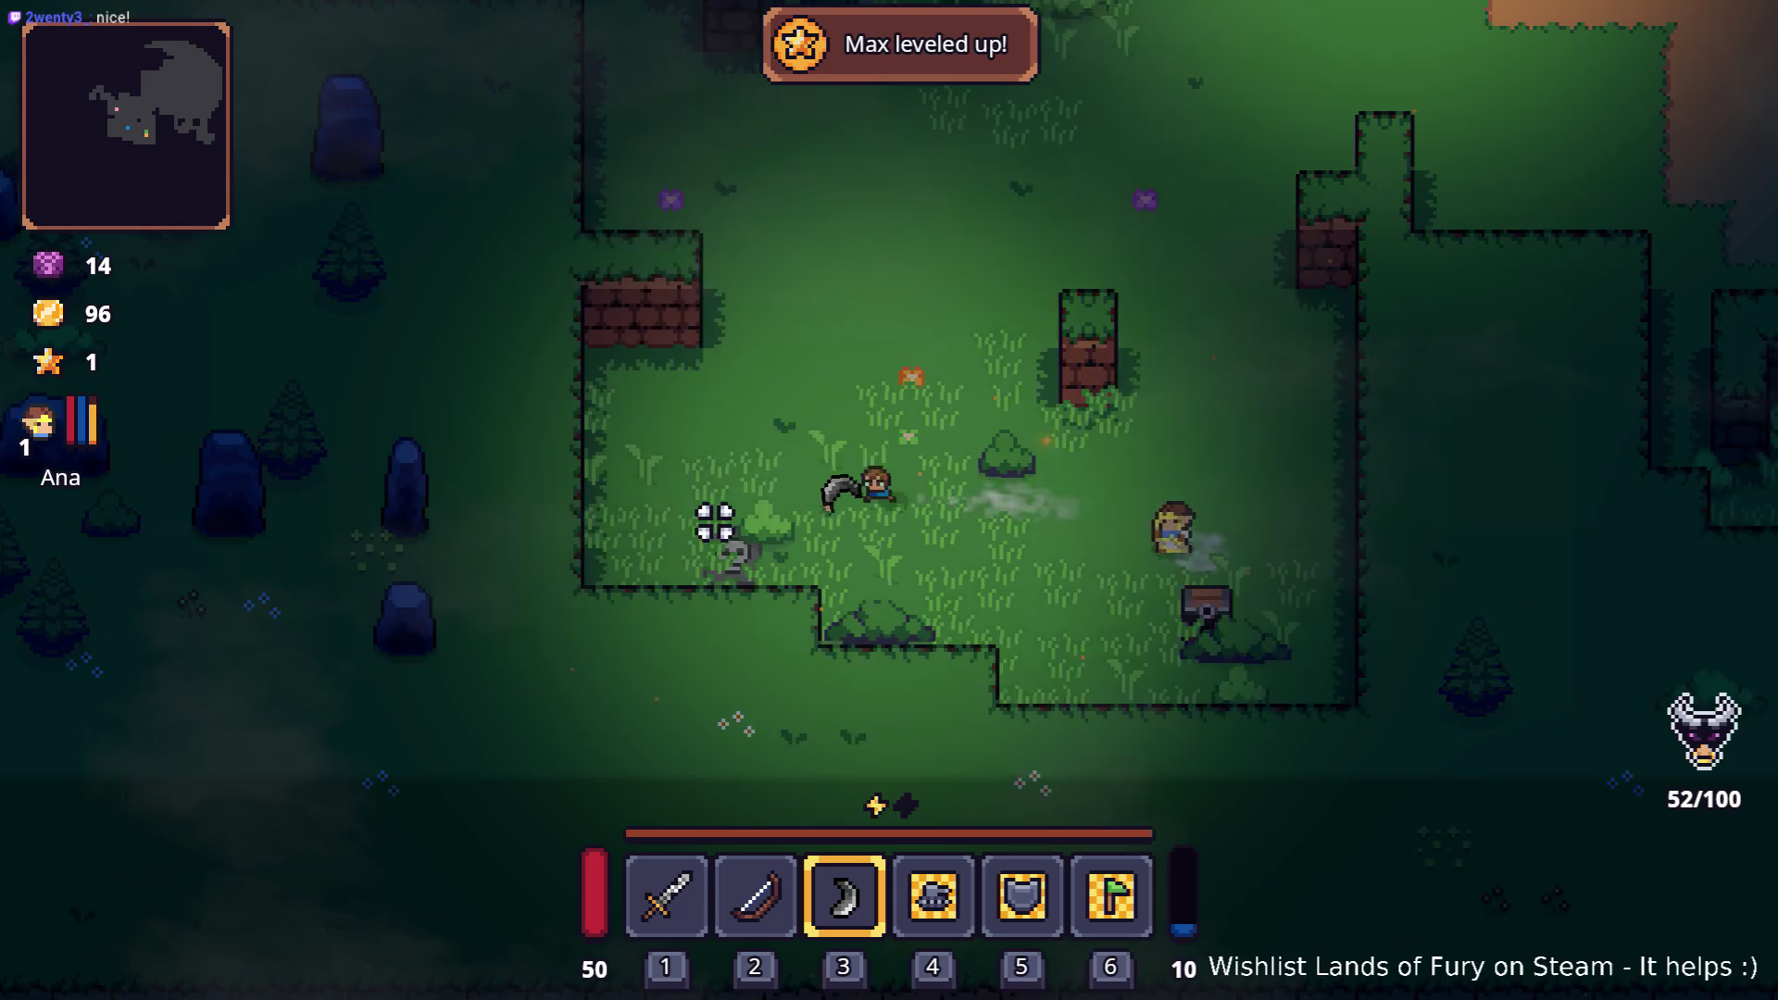
pyautogui.press('d')
pyautogui.press('w')
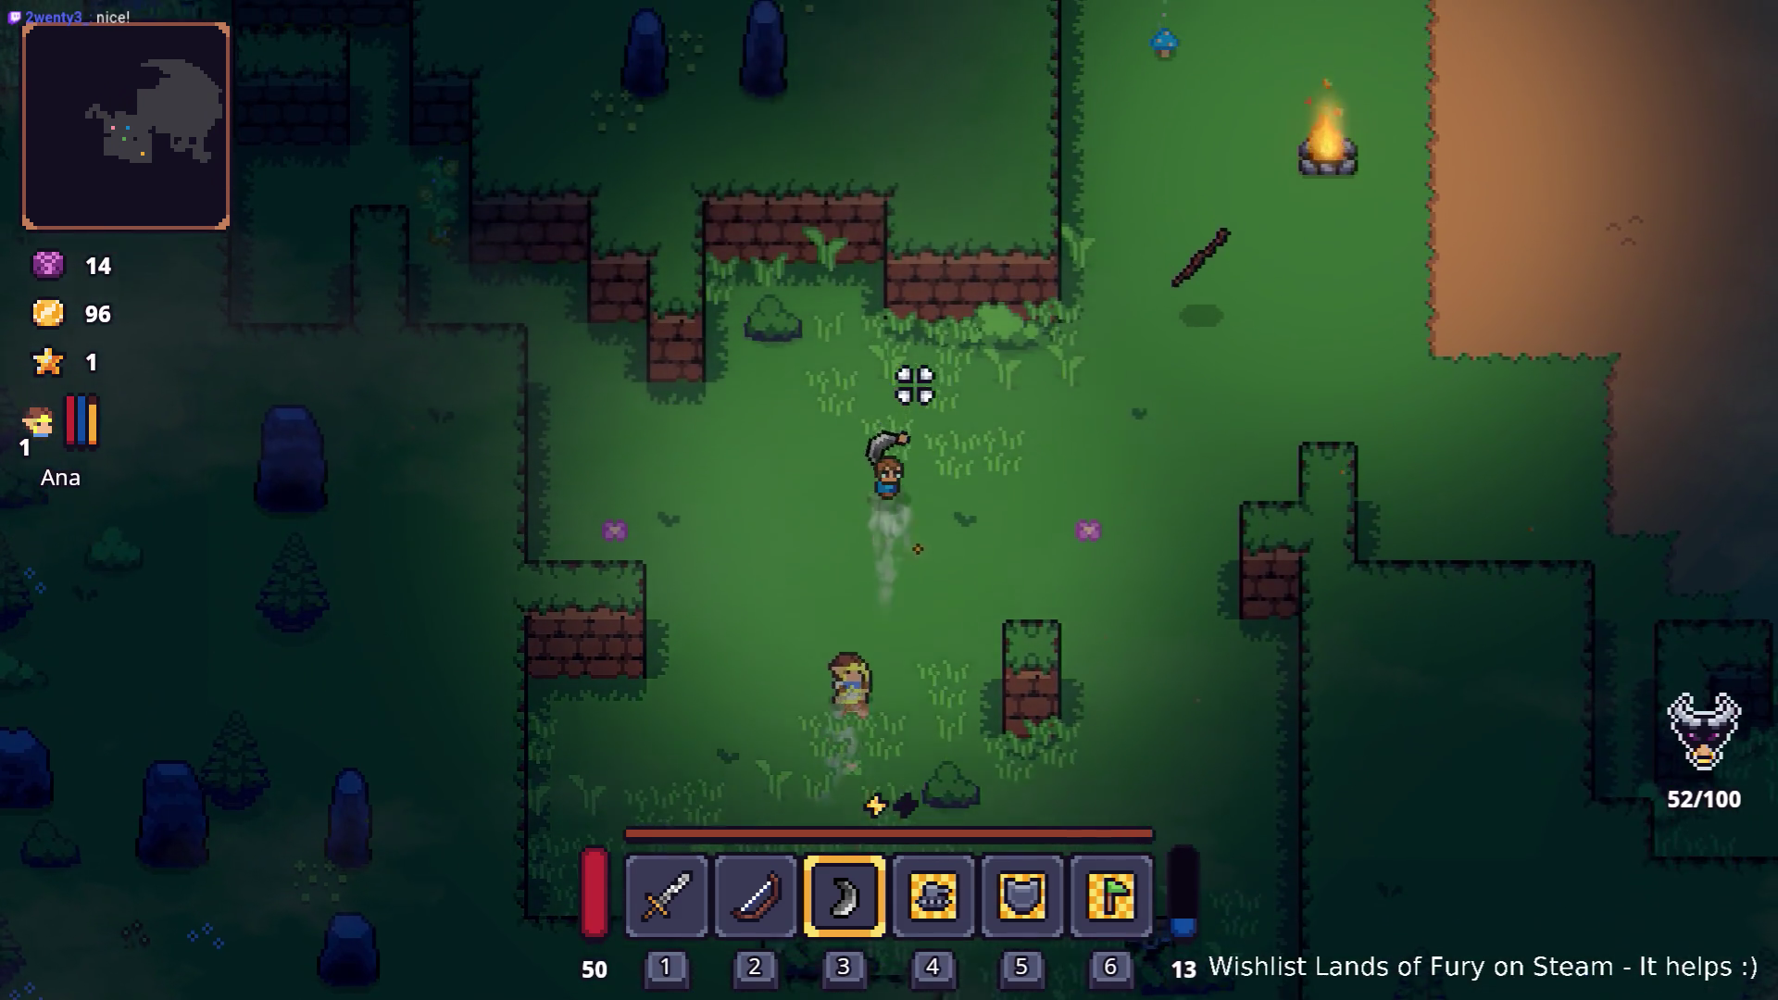
pyautogui.press('a')
pyautogui.press('w')
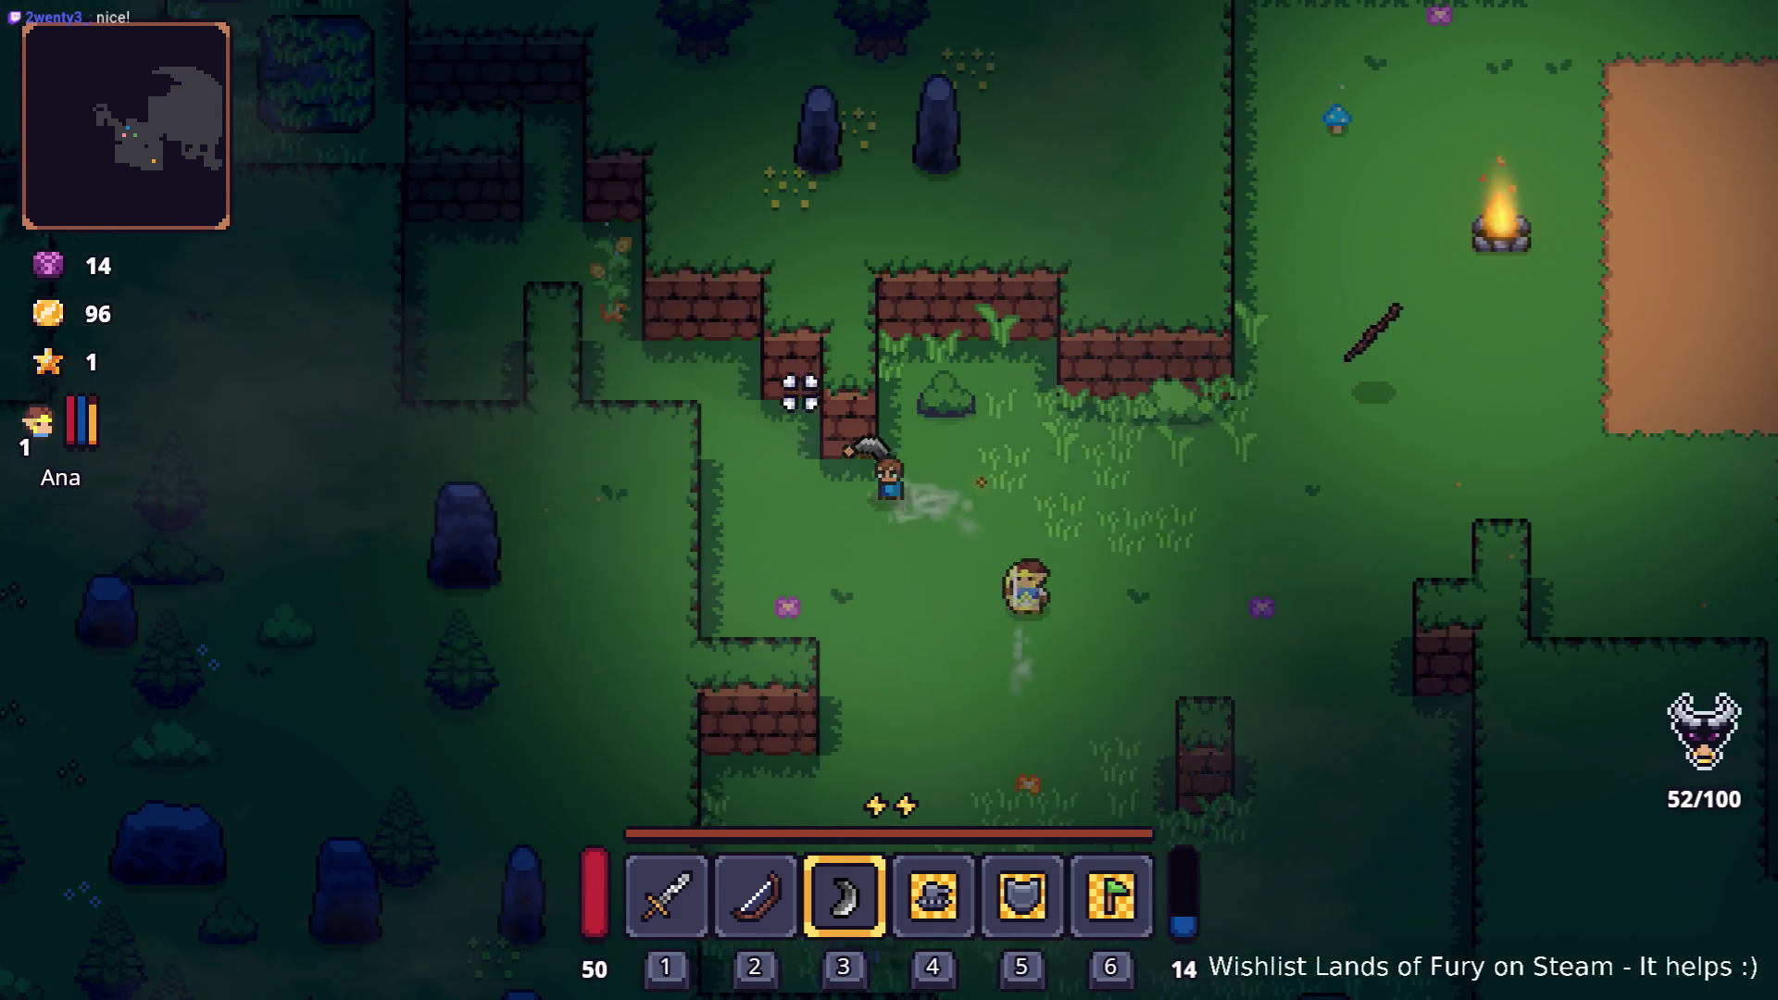
pyautogui.click(692, 283)
# Step: Walk and dash down-left to the cave opening and enter Lesser Didra Cavern
pyautogui.press('a')
pyautogui.press('w')
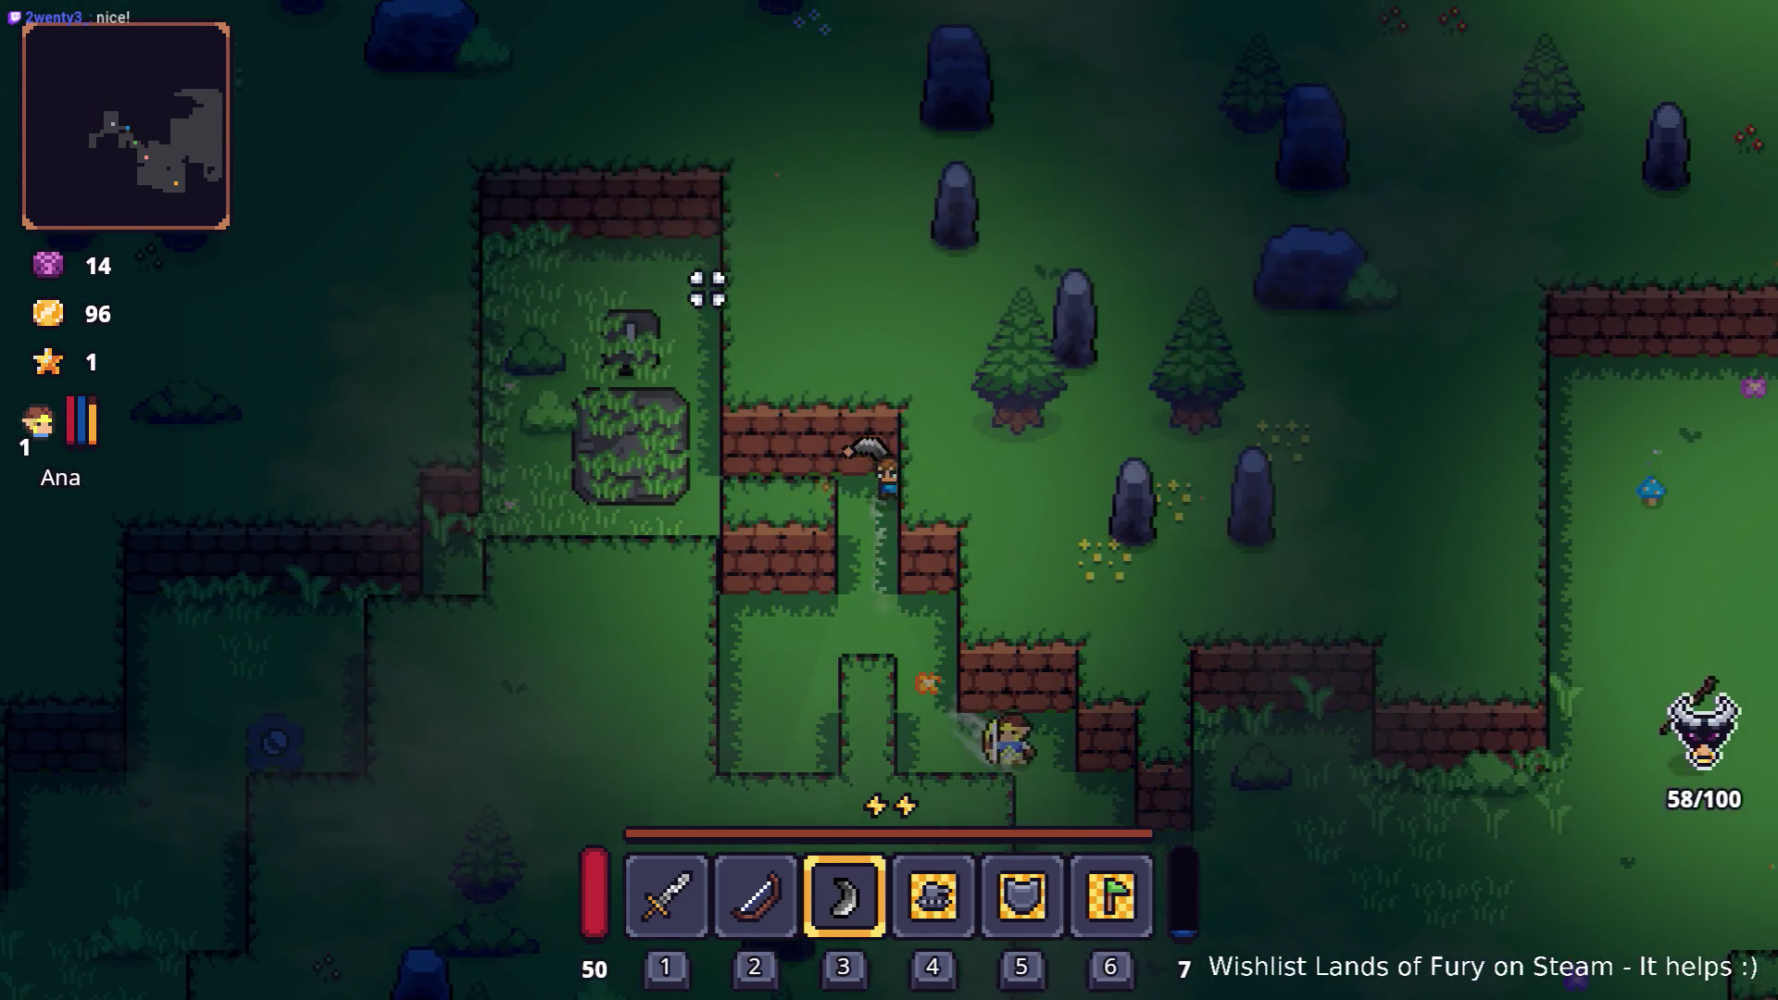
pyautogui.press('a')
pyautogui.press('s')
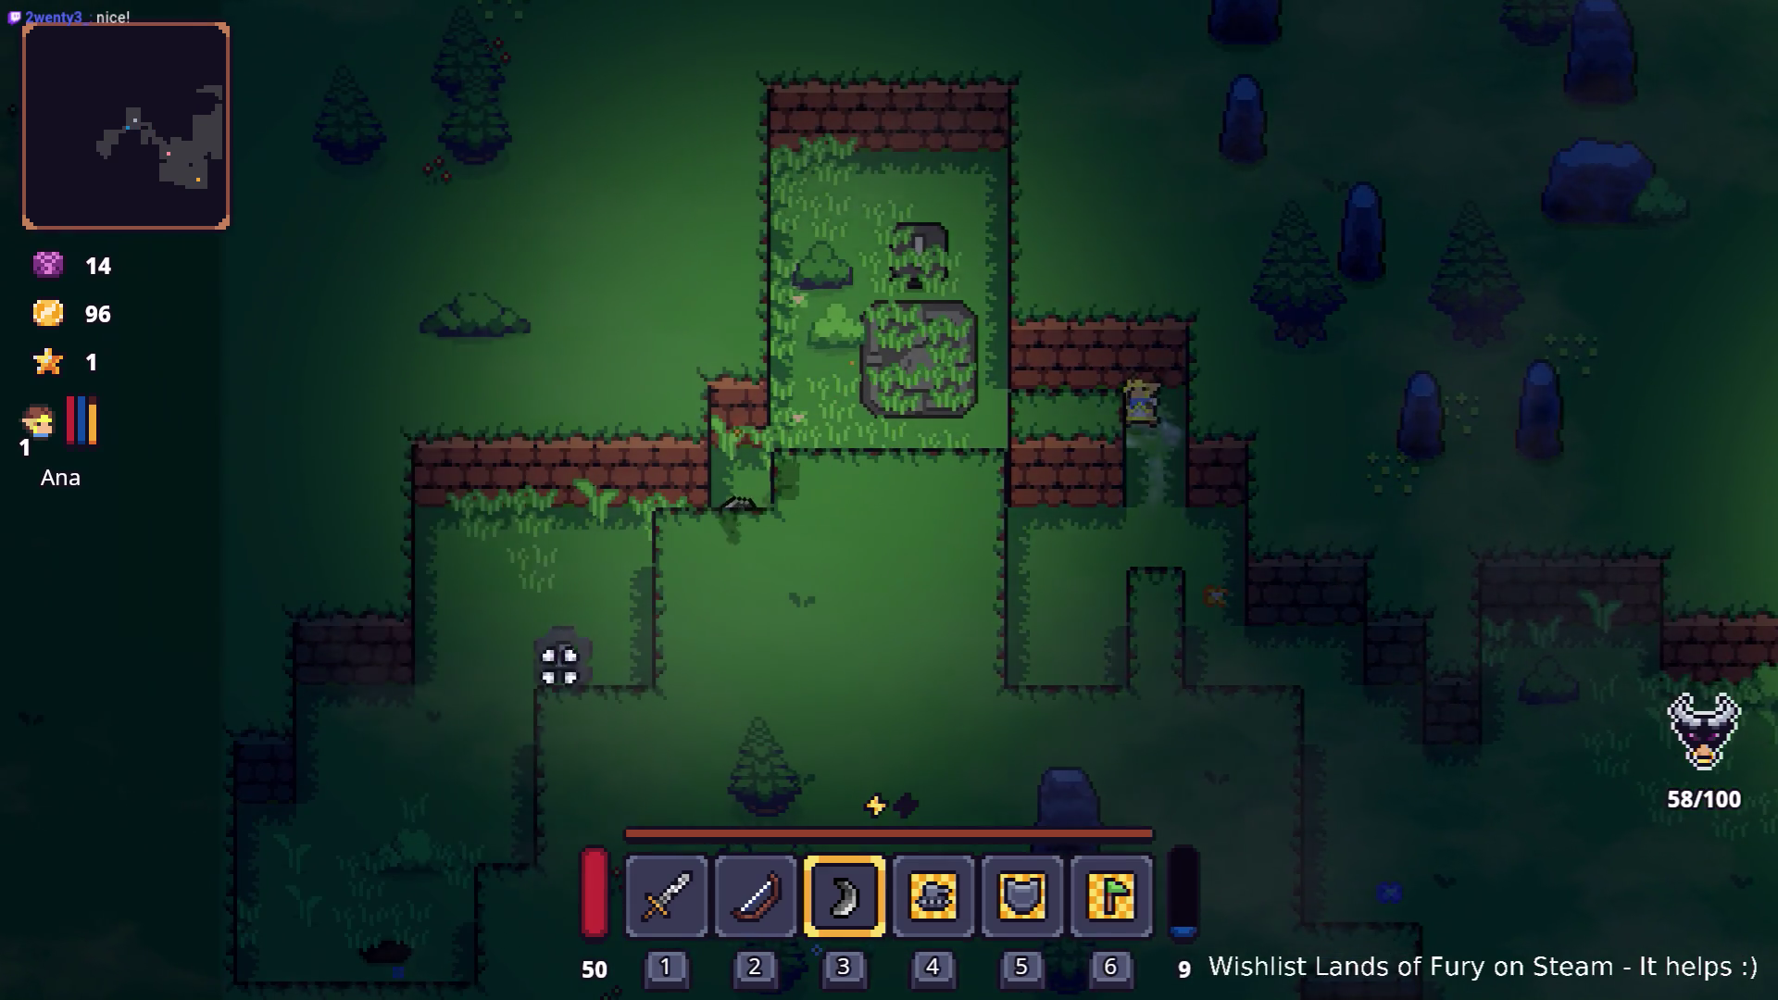
pyautogui.press('s')
pyautogui.press('a')
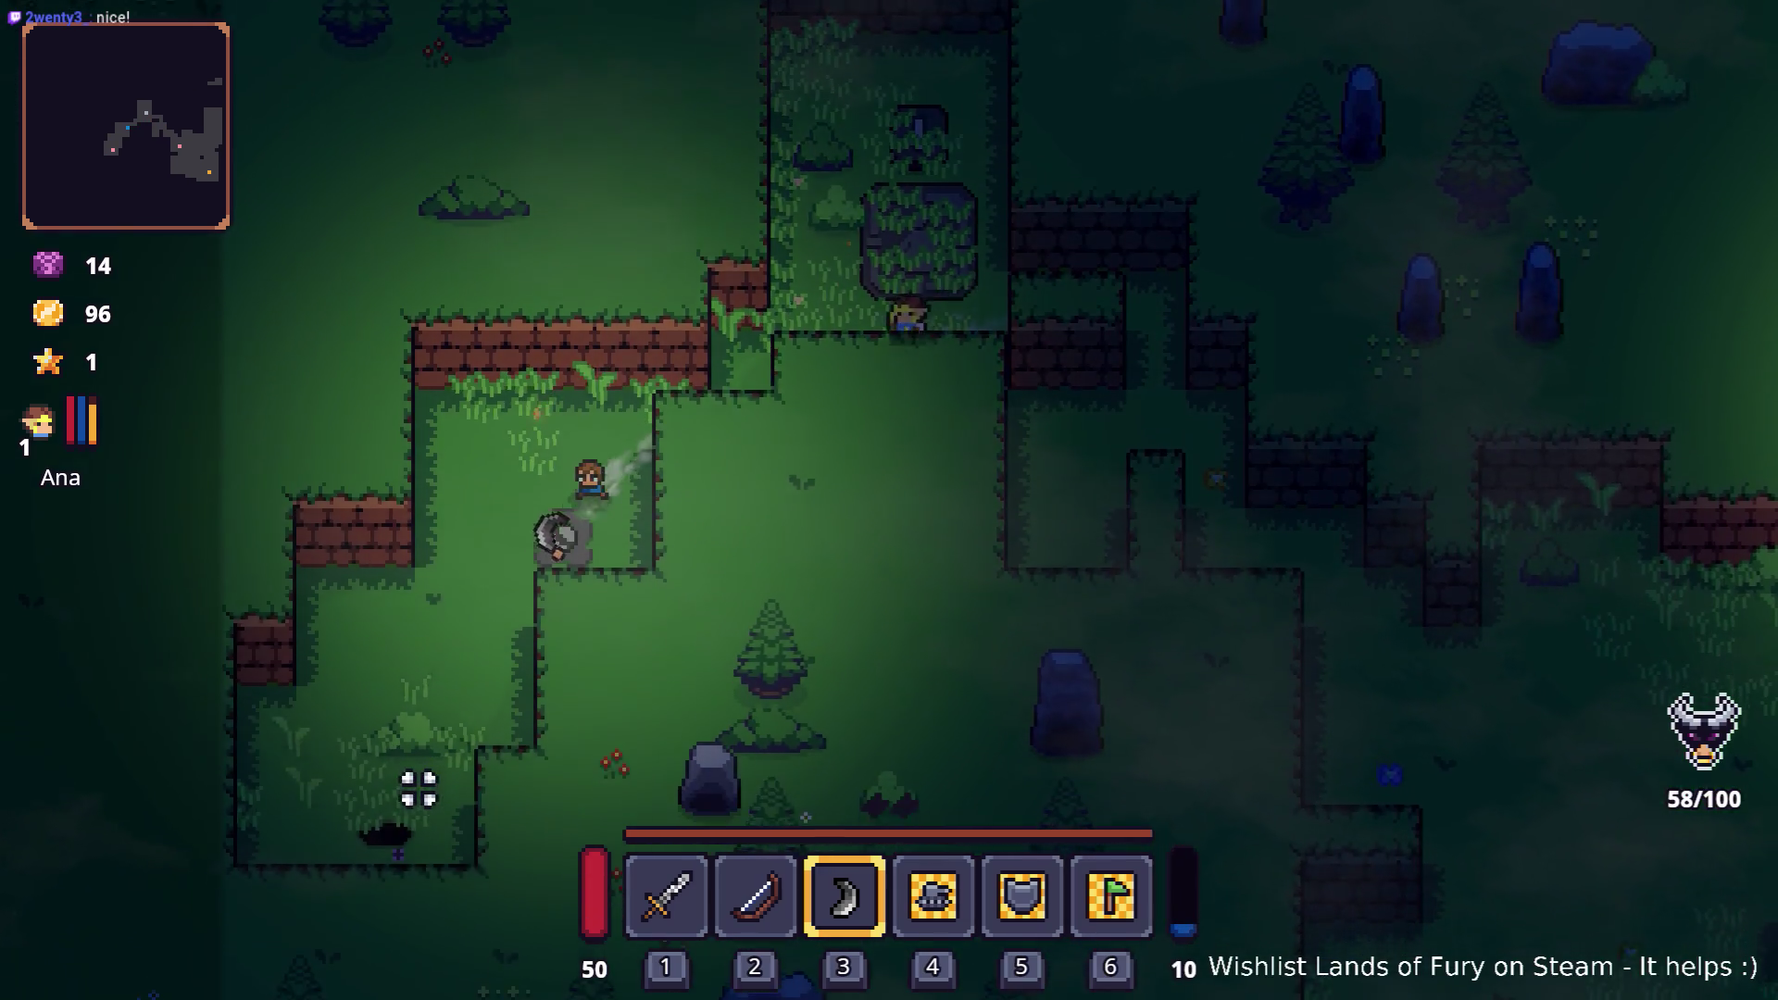
pyautogui.press('s')
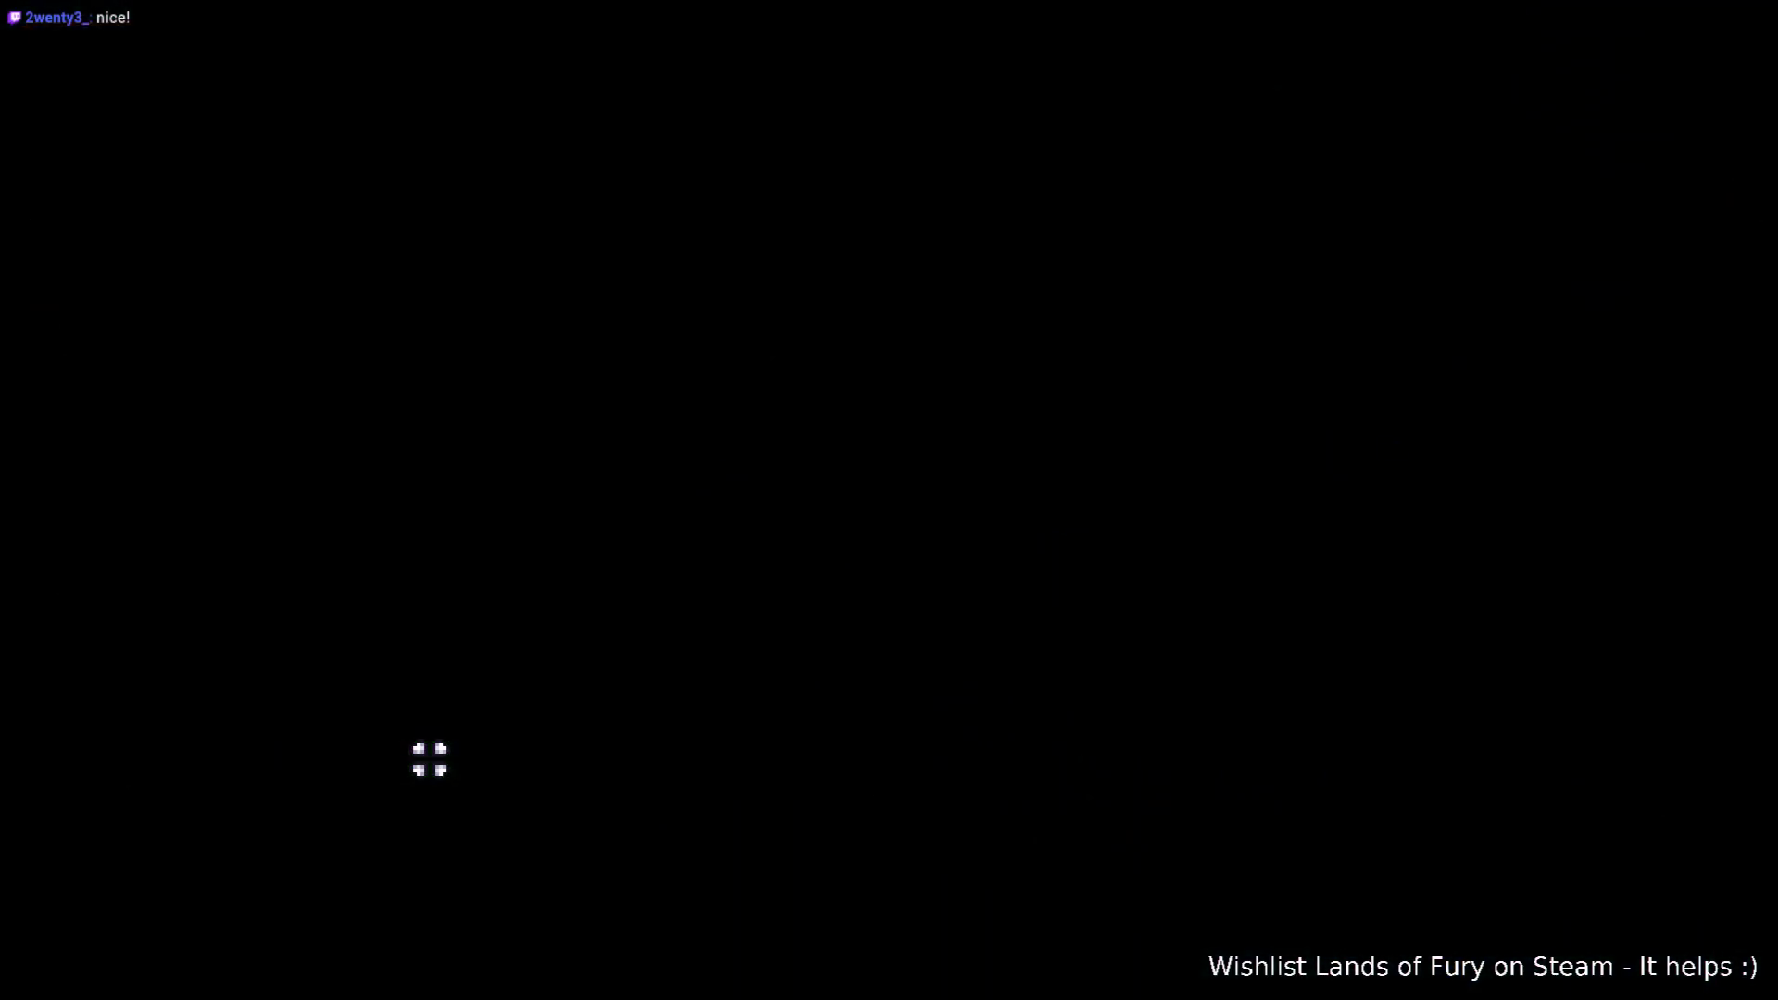
# Step: Clear wave 1 by throwing the Bladed Boomerang at nearby enemies and collecting rewards
pyautogui.press('a')
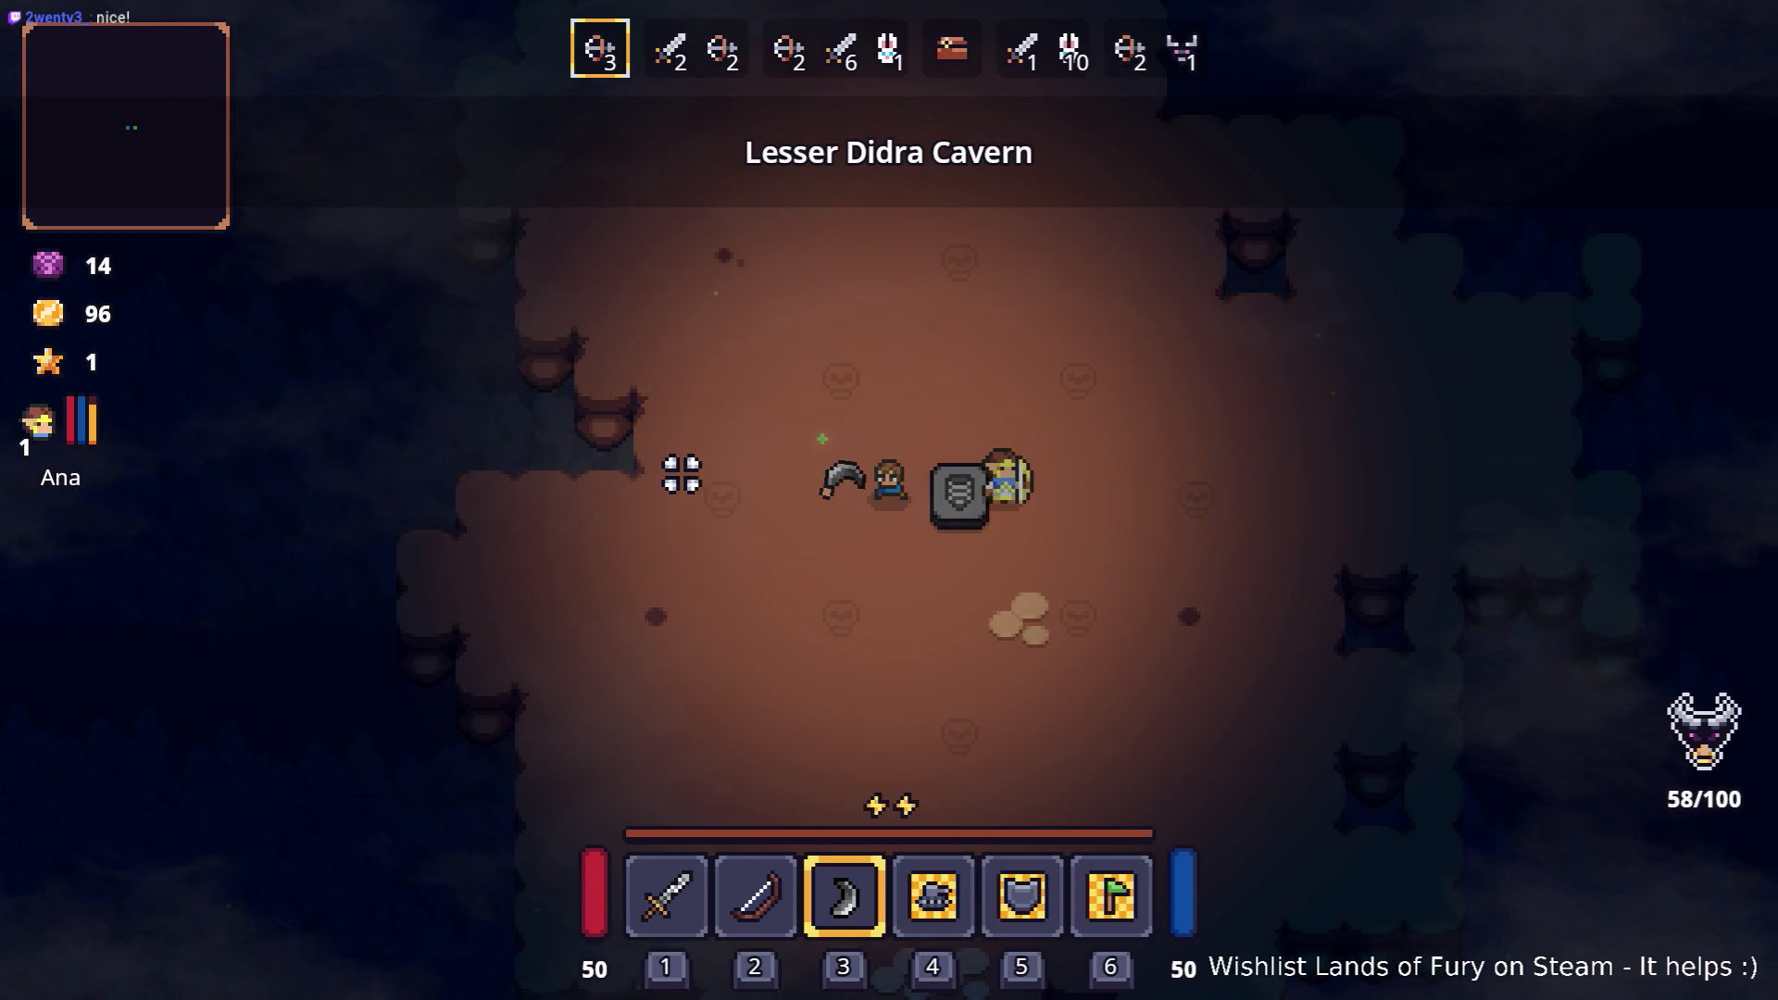
pyautogui.press('d')
pyautogui.press('s')
pyautogui.click(1222, 408)
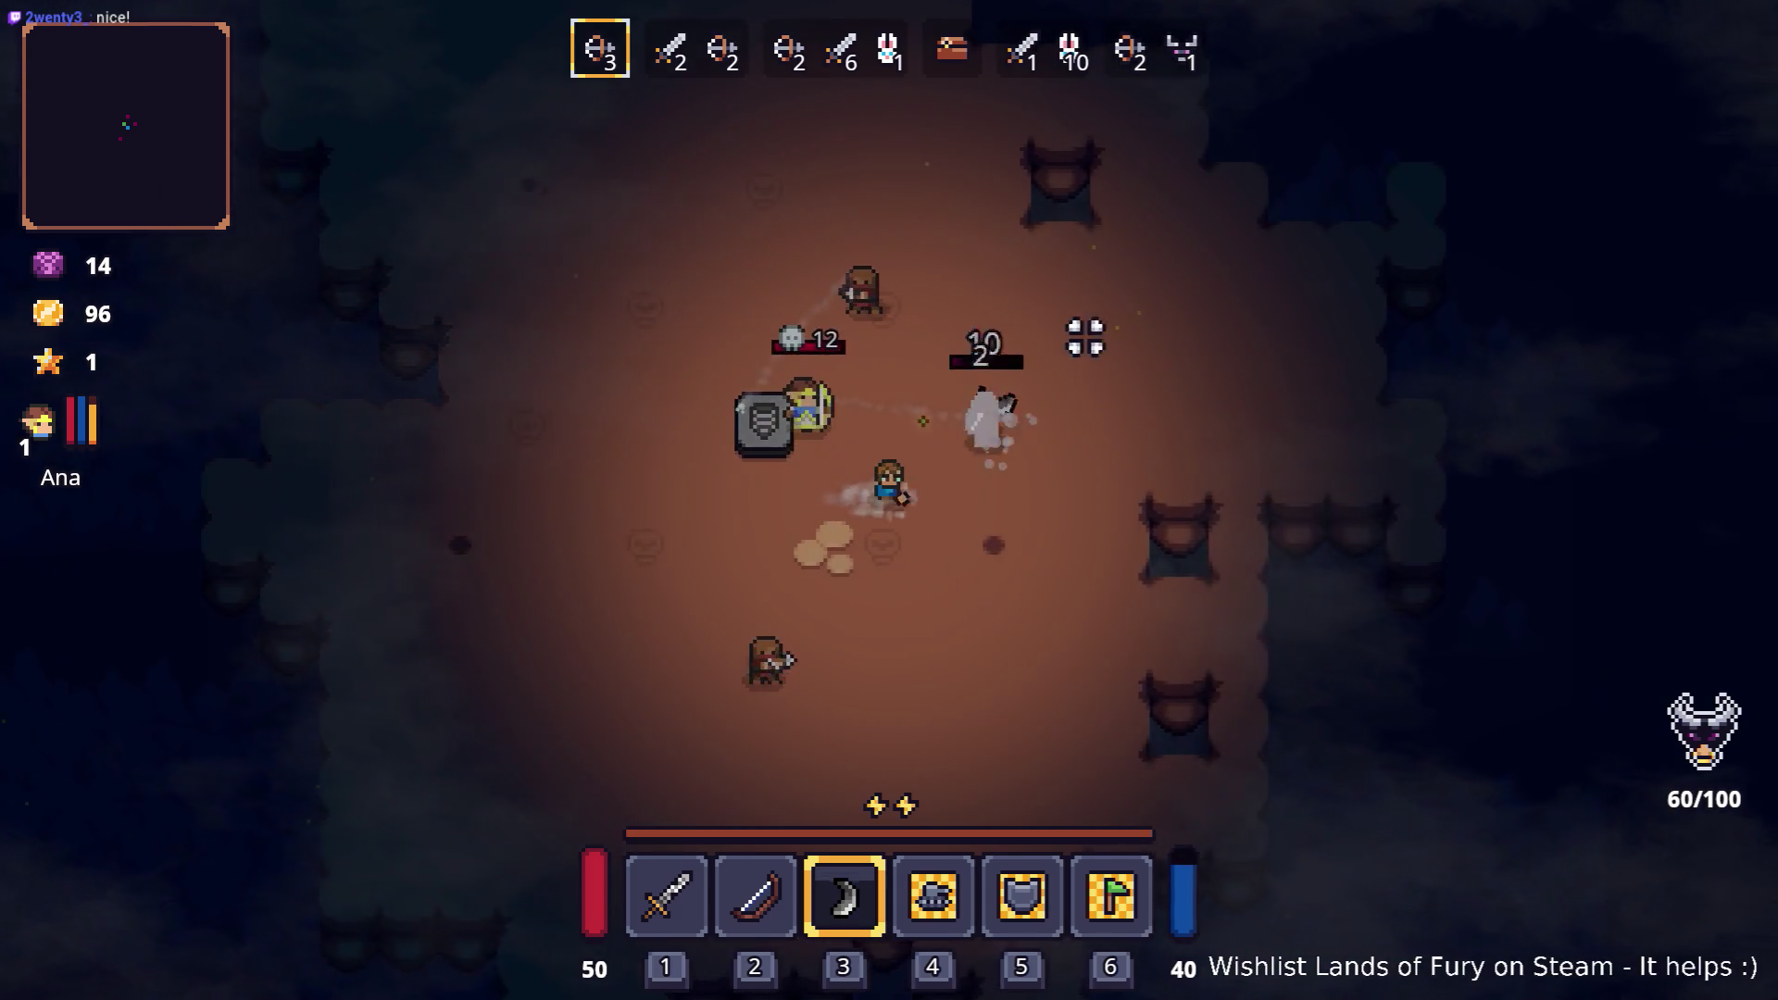
pyautogui.press('d')
pyautogui.click(814, 298)
pyautogui.press('w')
pyautogui.click(676, 288)
pyautogui.press('a')
pyautogui.press('s')
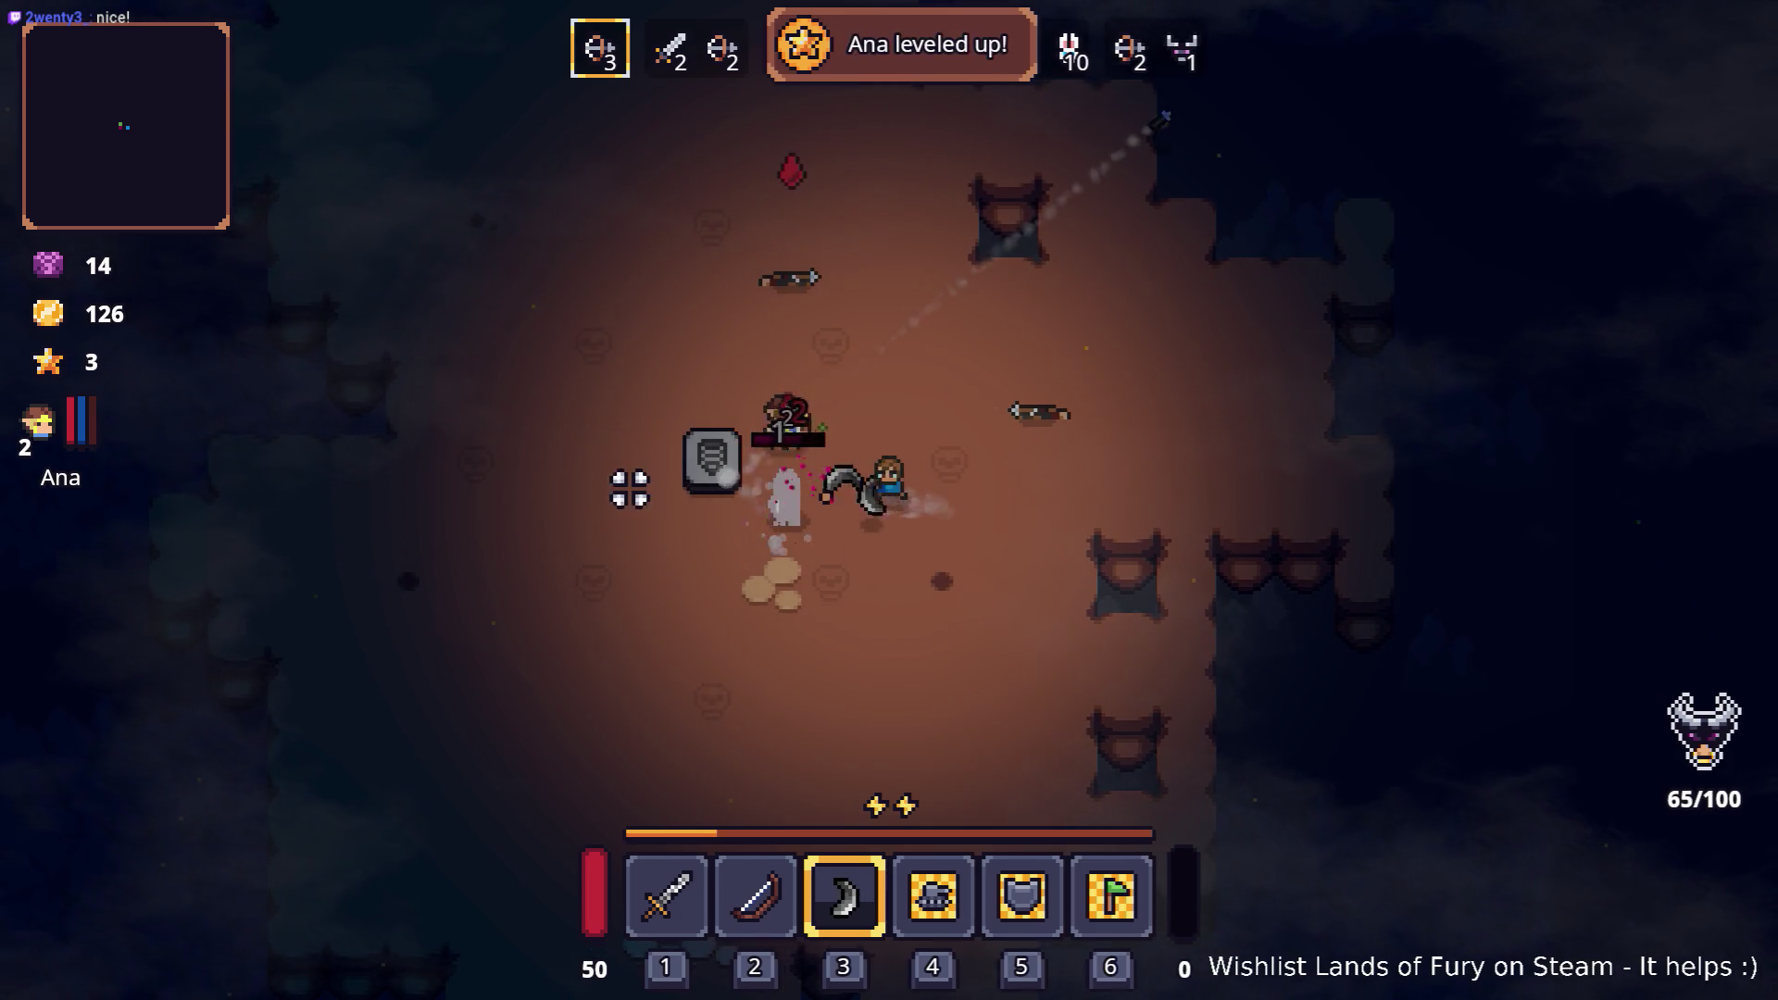
pyautogui.press('s')
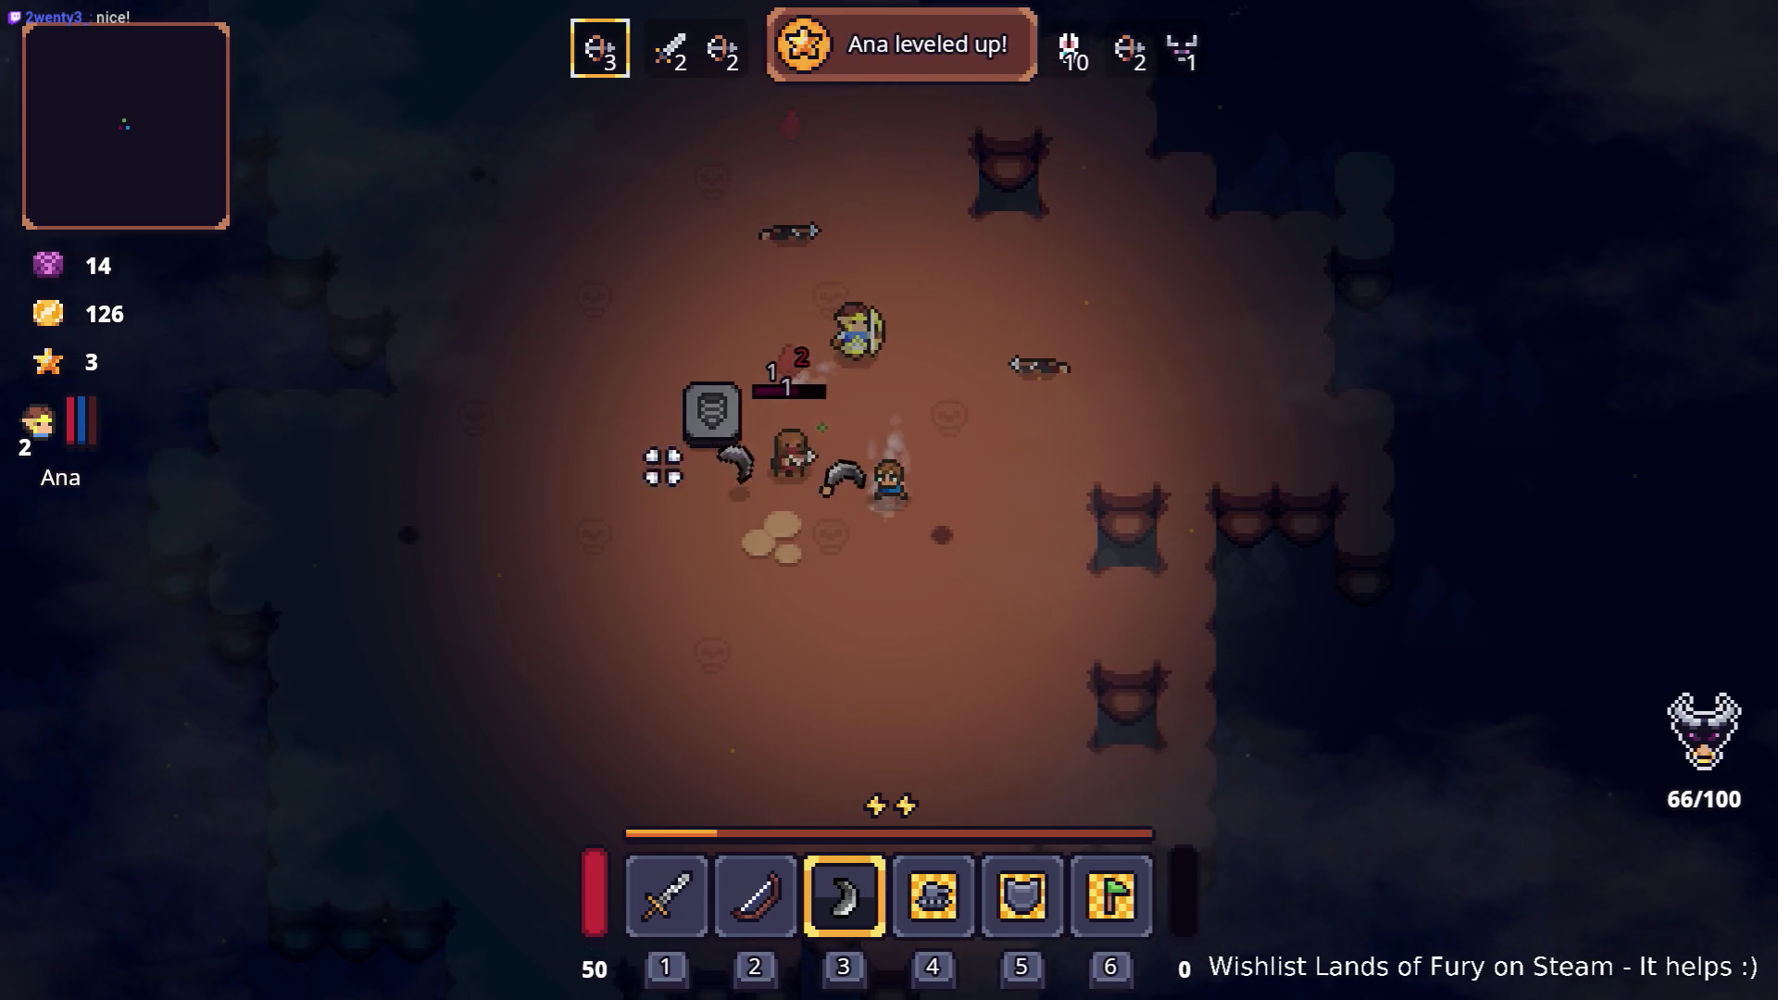
# Step: Dodge around the arena through wave 2 while picking up gold
pyautogui.press('a')
pyautogui.press('w')
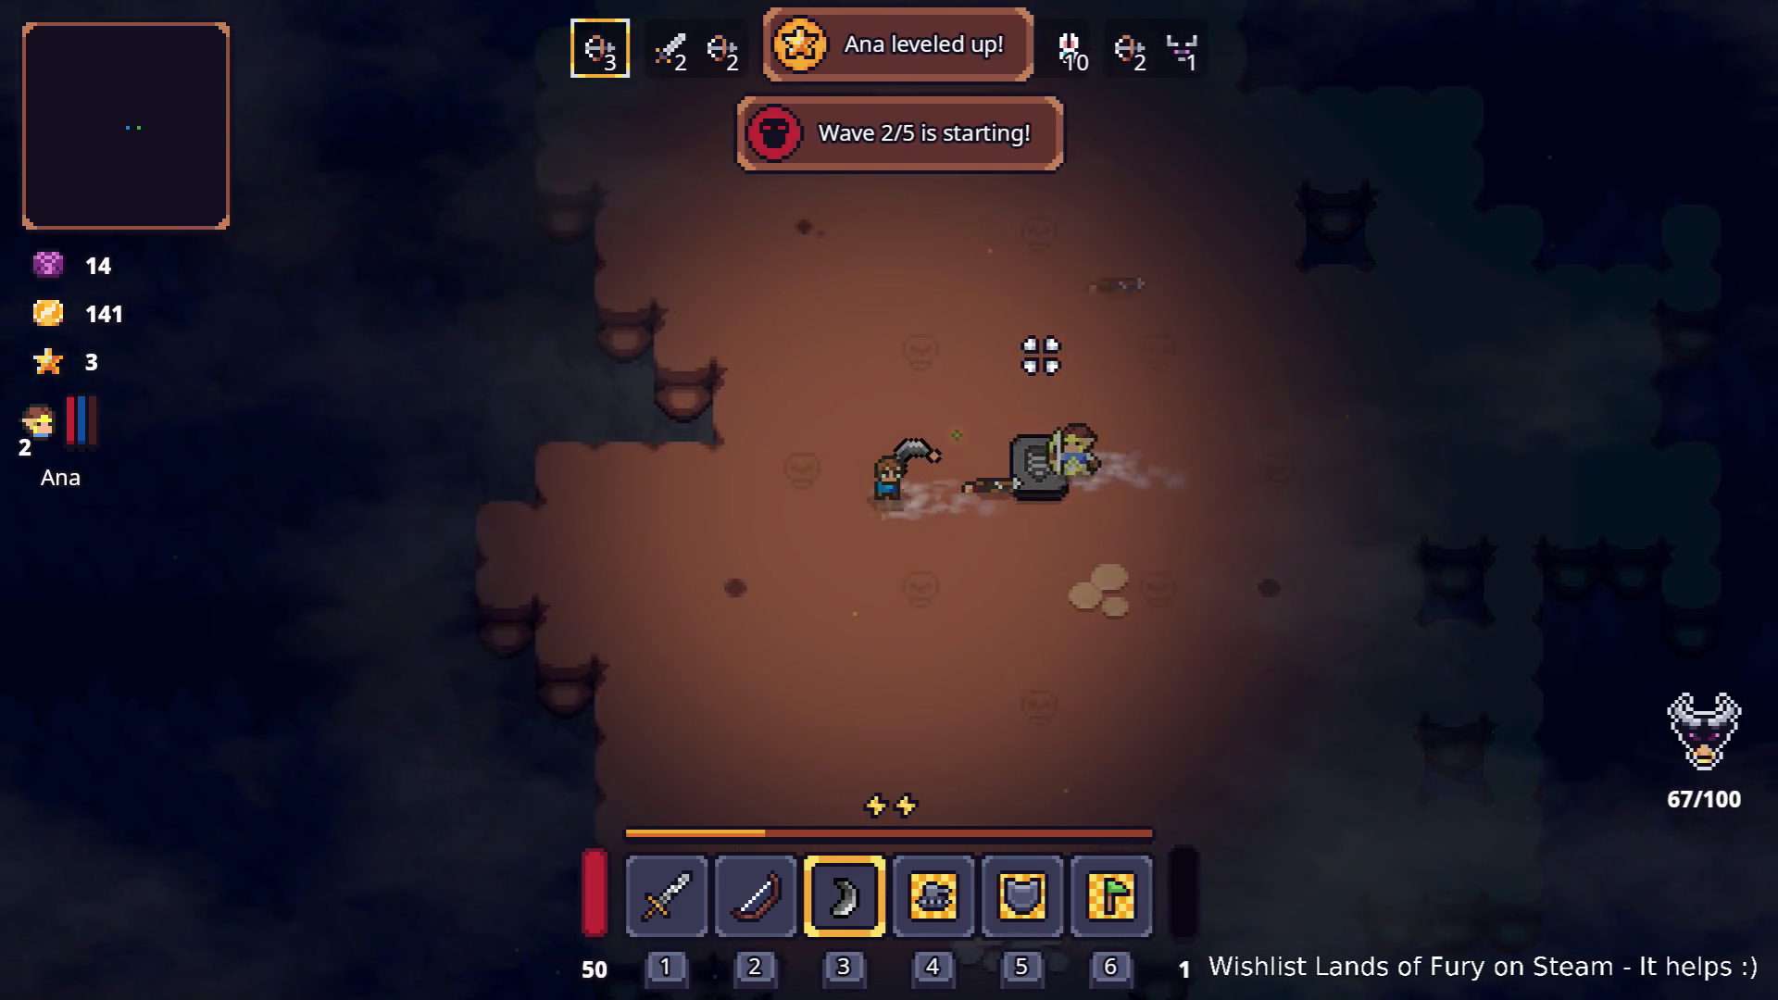
pyautogui.press('a')
pyautogui.press('d')
pyautogui.press('w')
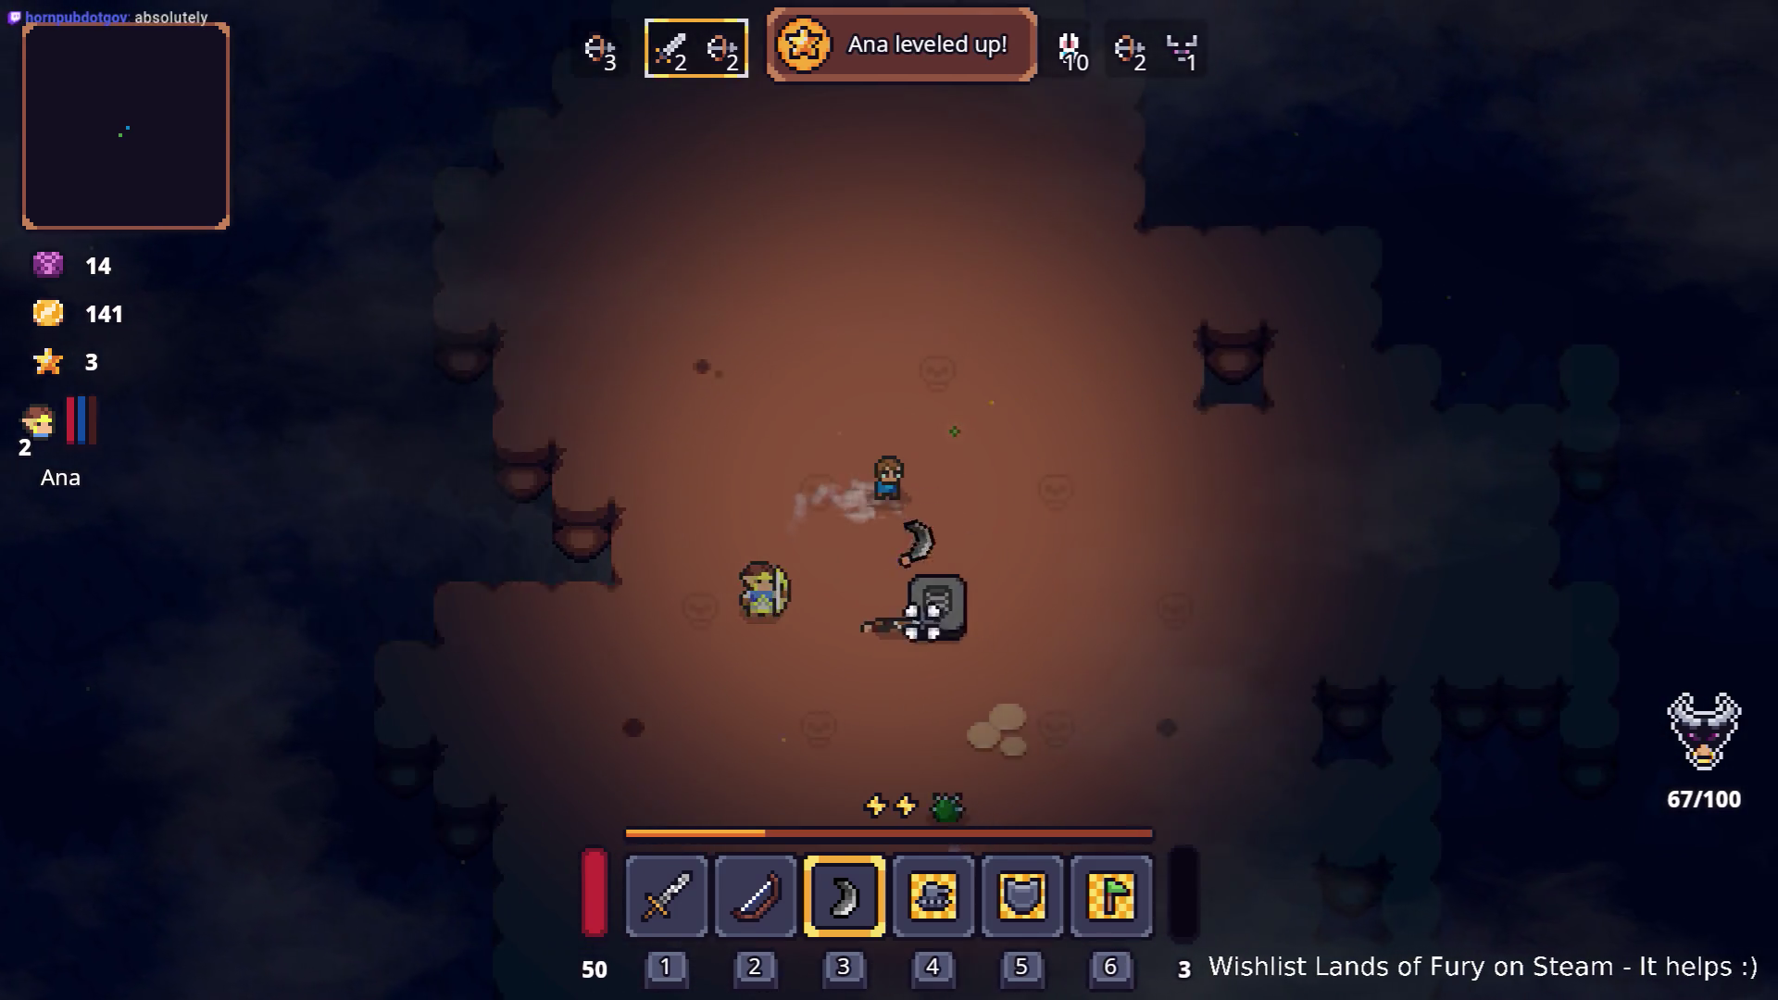
pyautogui.press('s')
pyautogui.press('d')
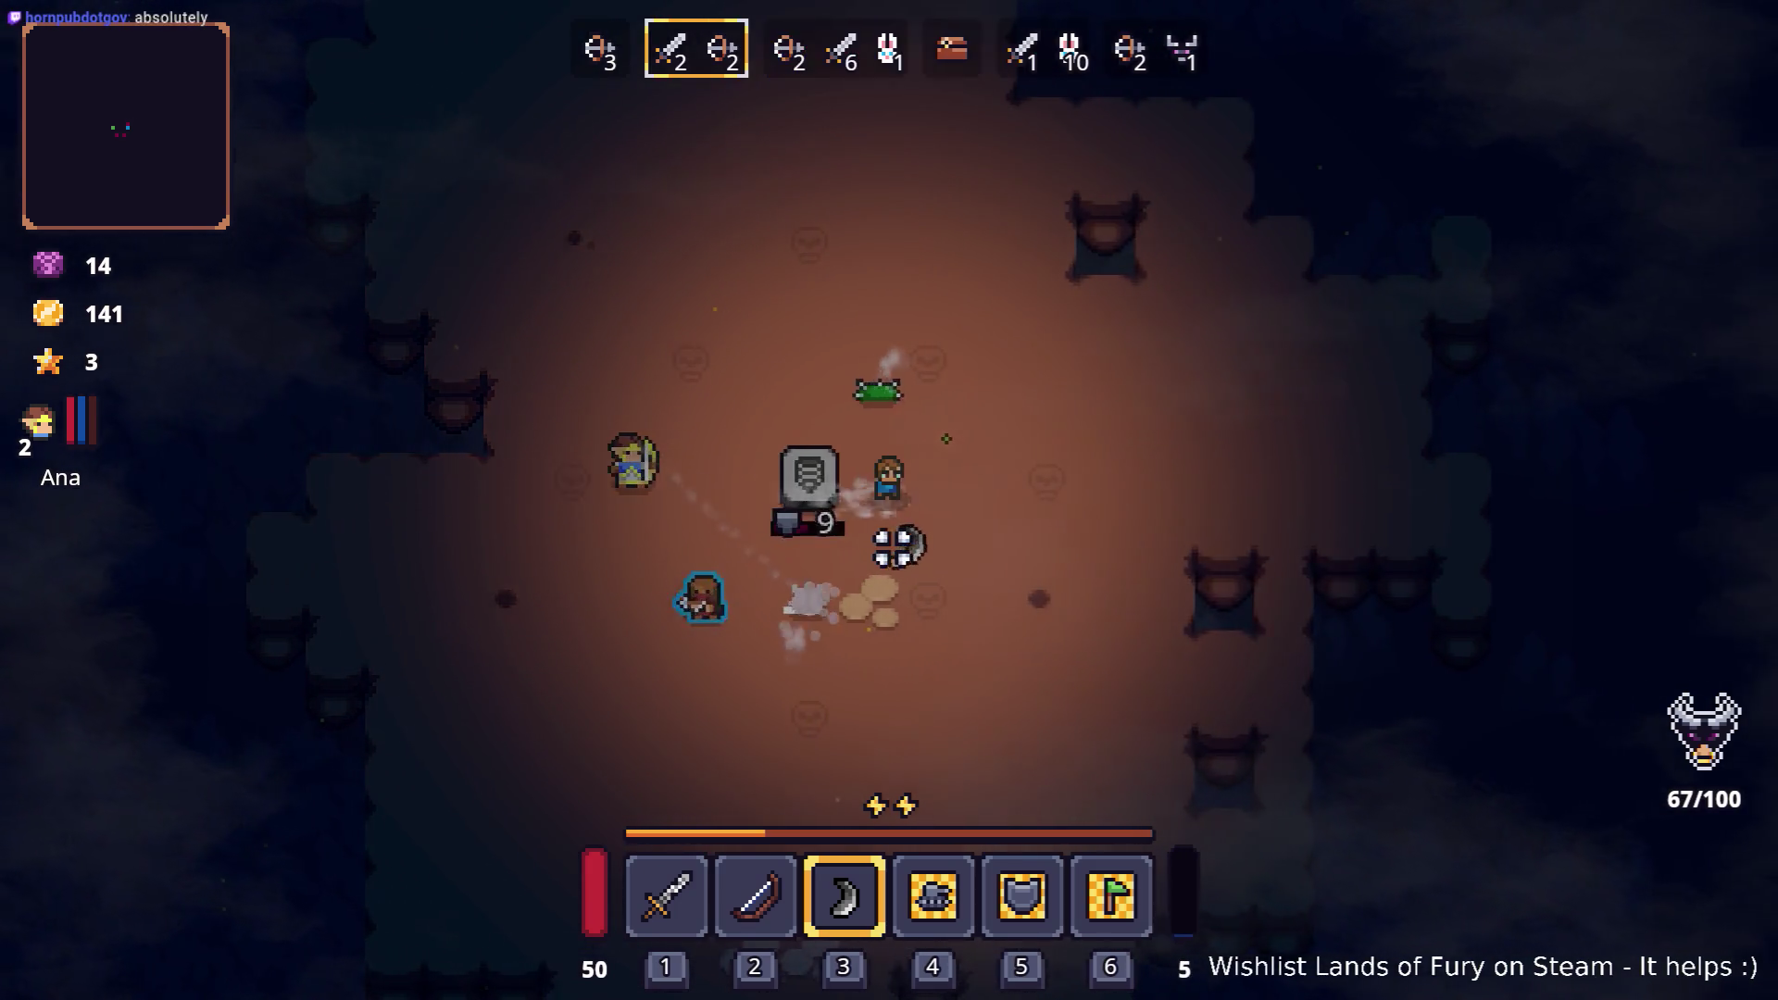
pyautogui.press('w')
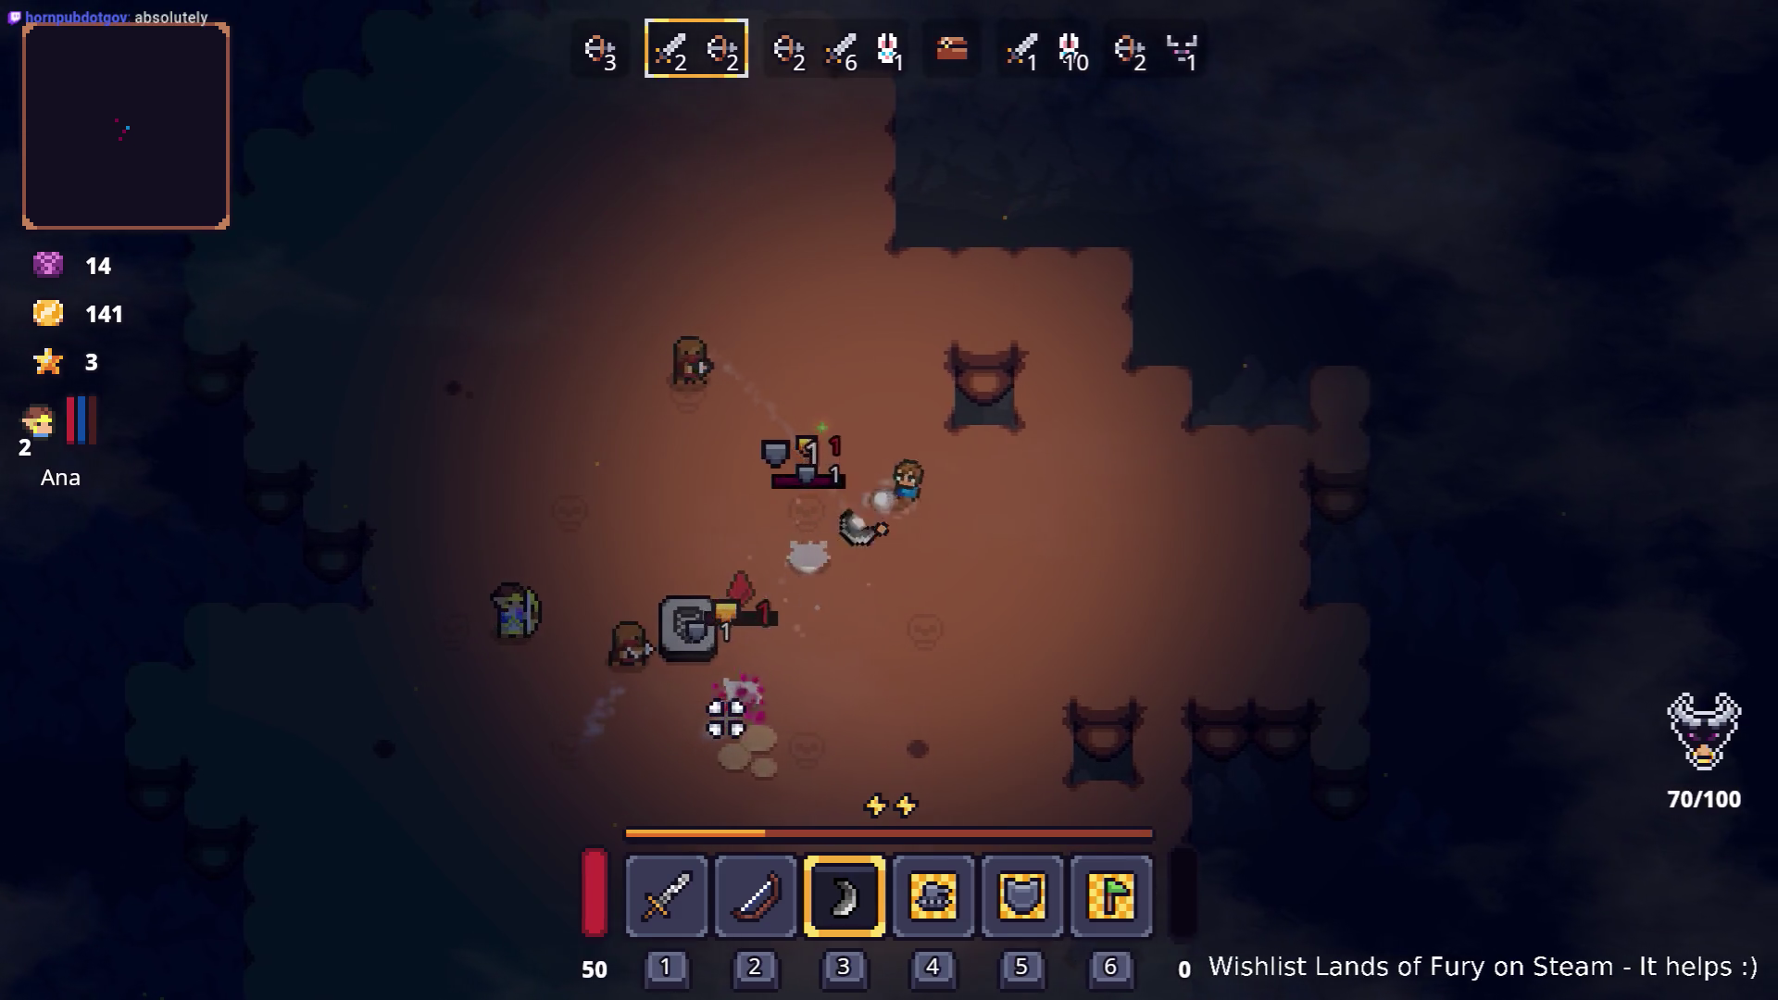
pyautogui.press('d')
pyautogui.press('s')
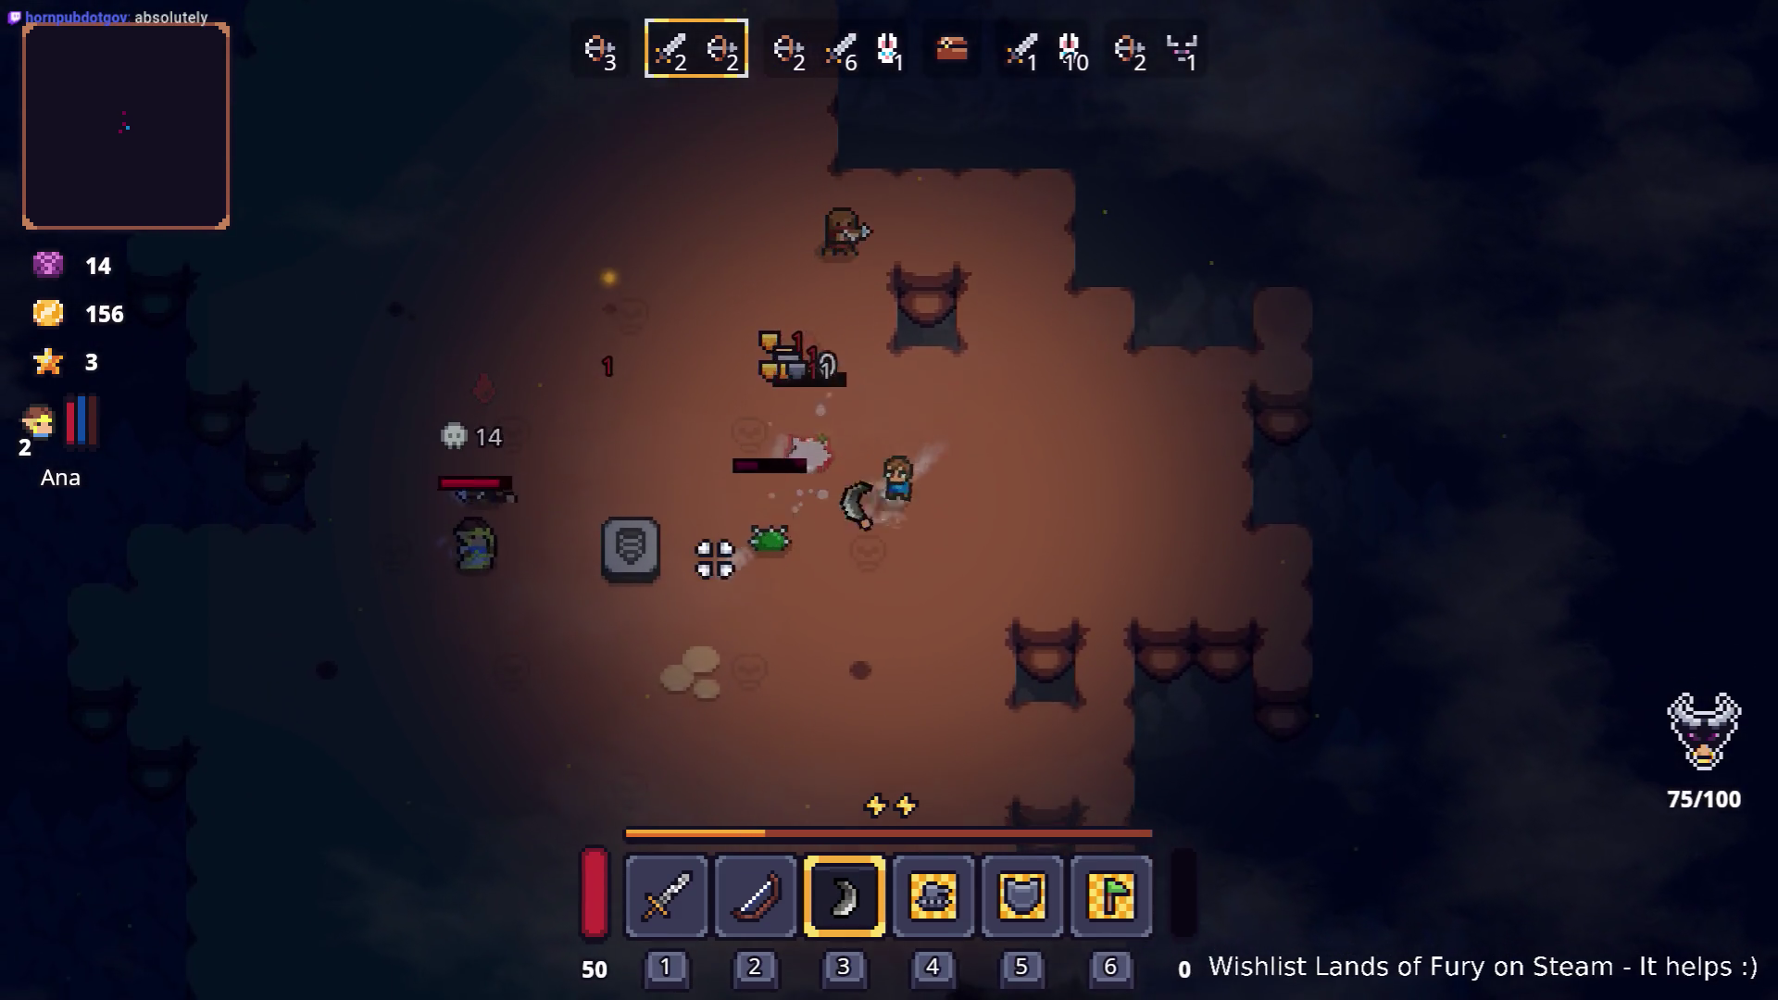
pyautogui.press('s')
pyautogui.press('a')
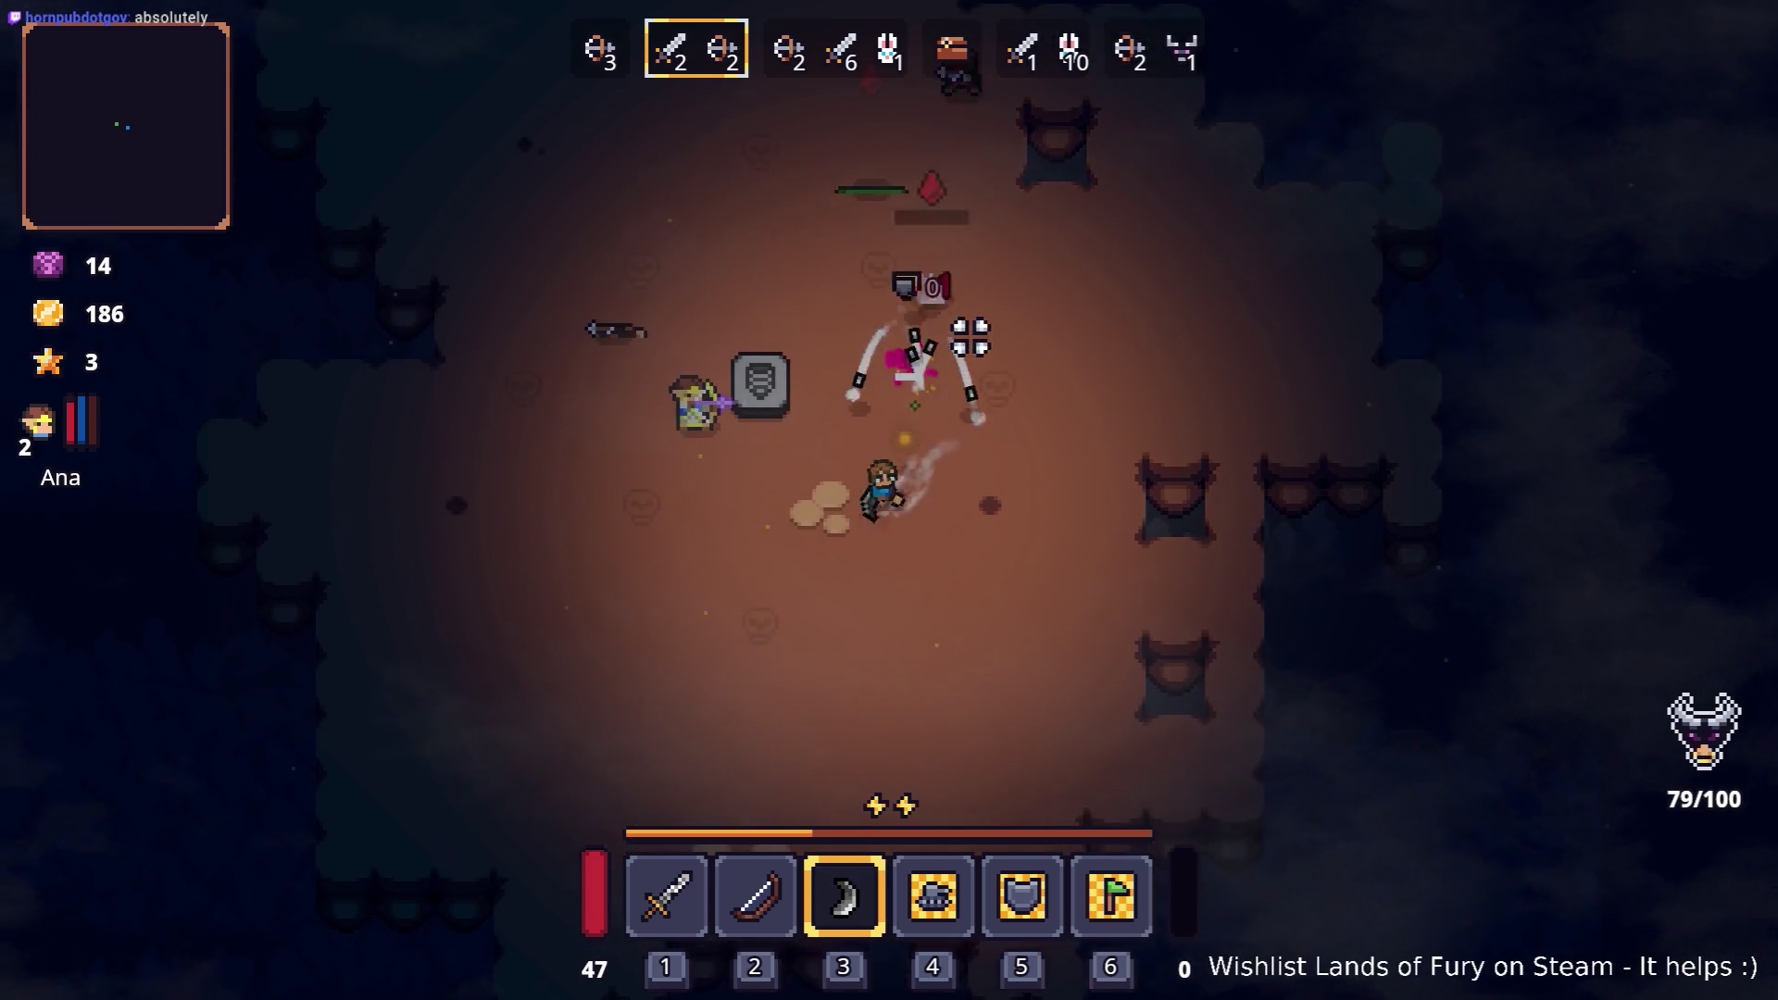
pyautogui.press('w')
pyautogui.press('a')
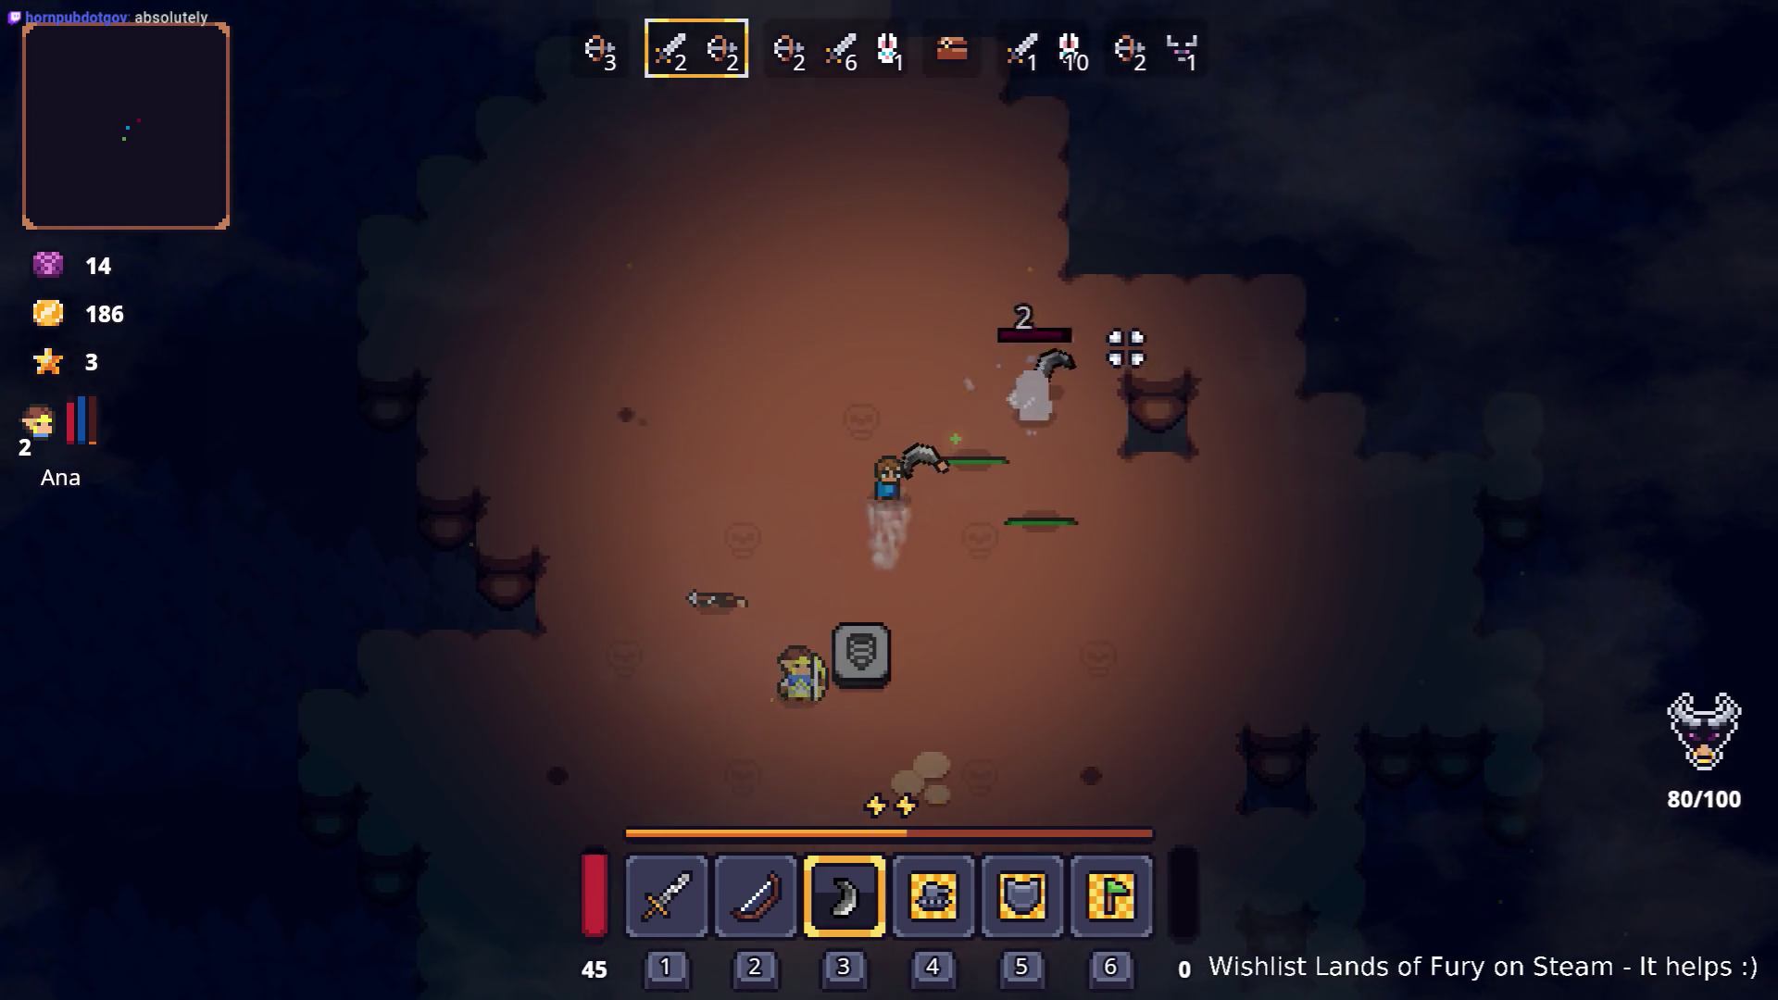
pyautogui.press('w')
# Step: Keep moving and dodging enemies as wave 3 begins
pyautogui.press('d')
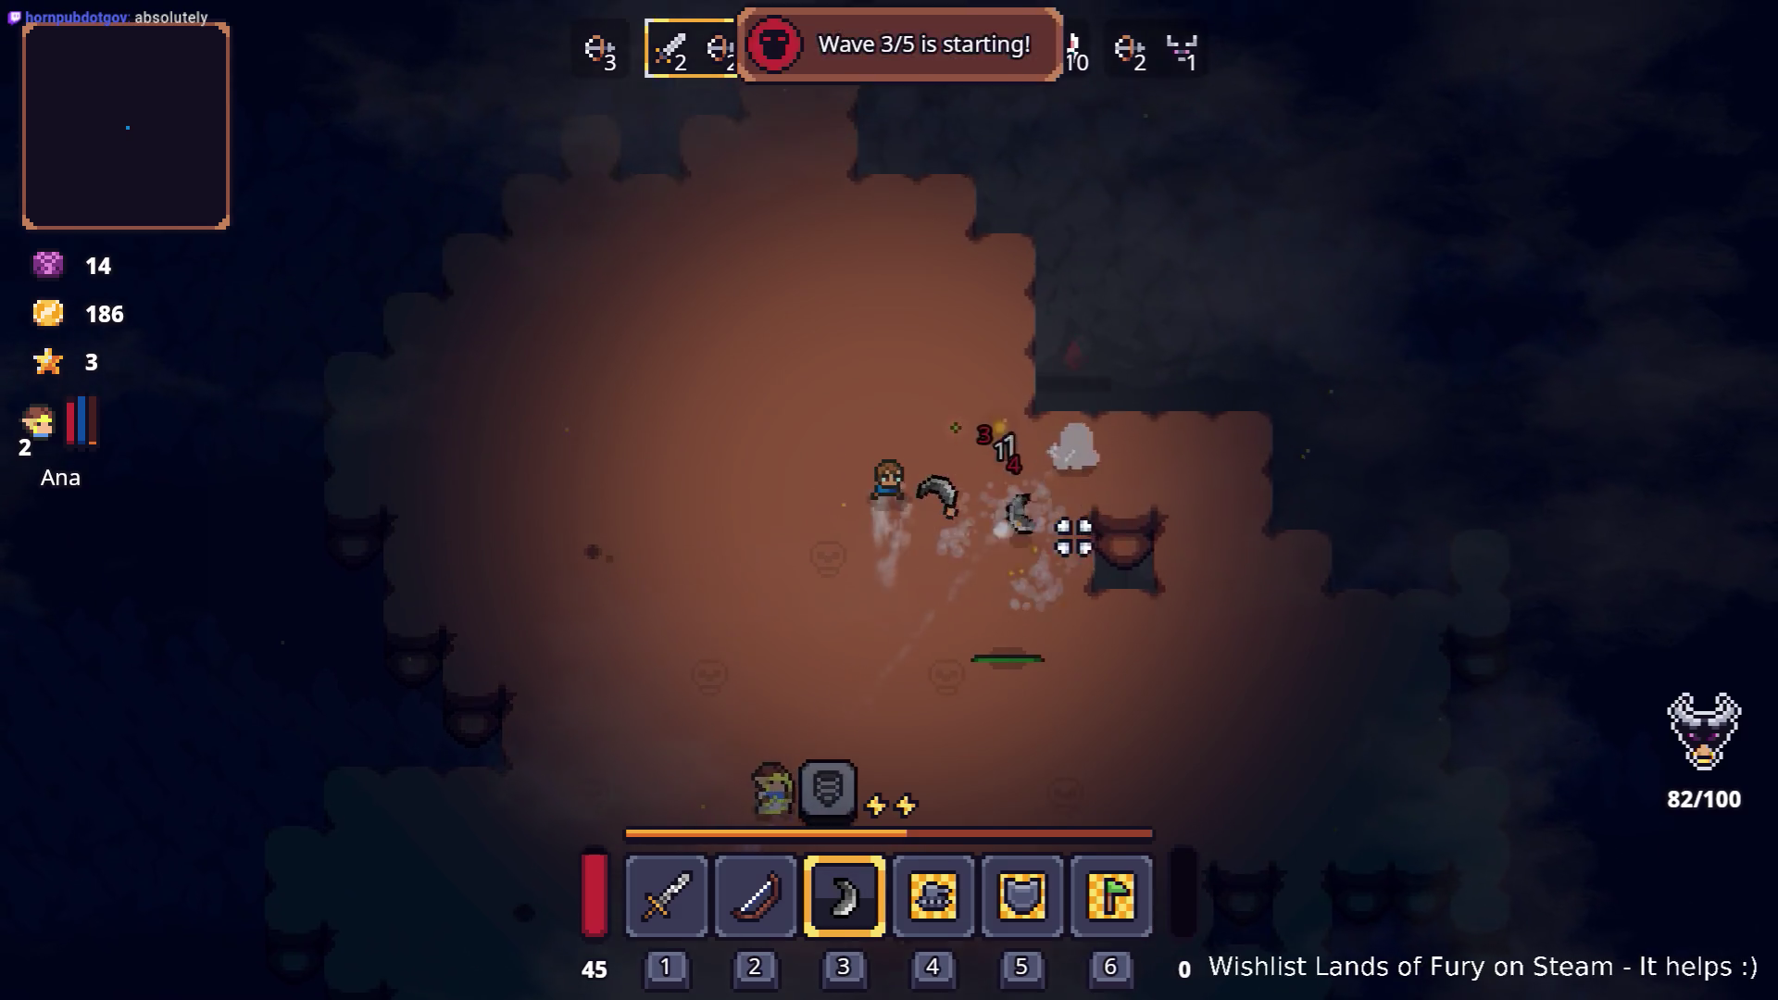
pyautogui.press('a')
pyautogui.press('s')
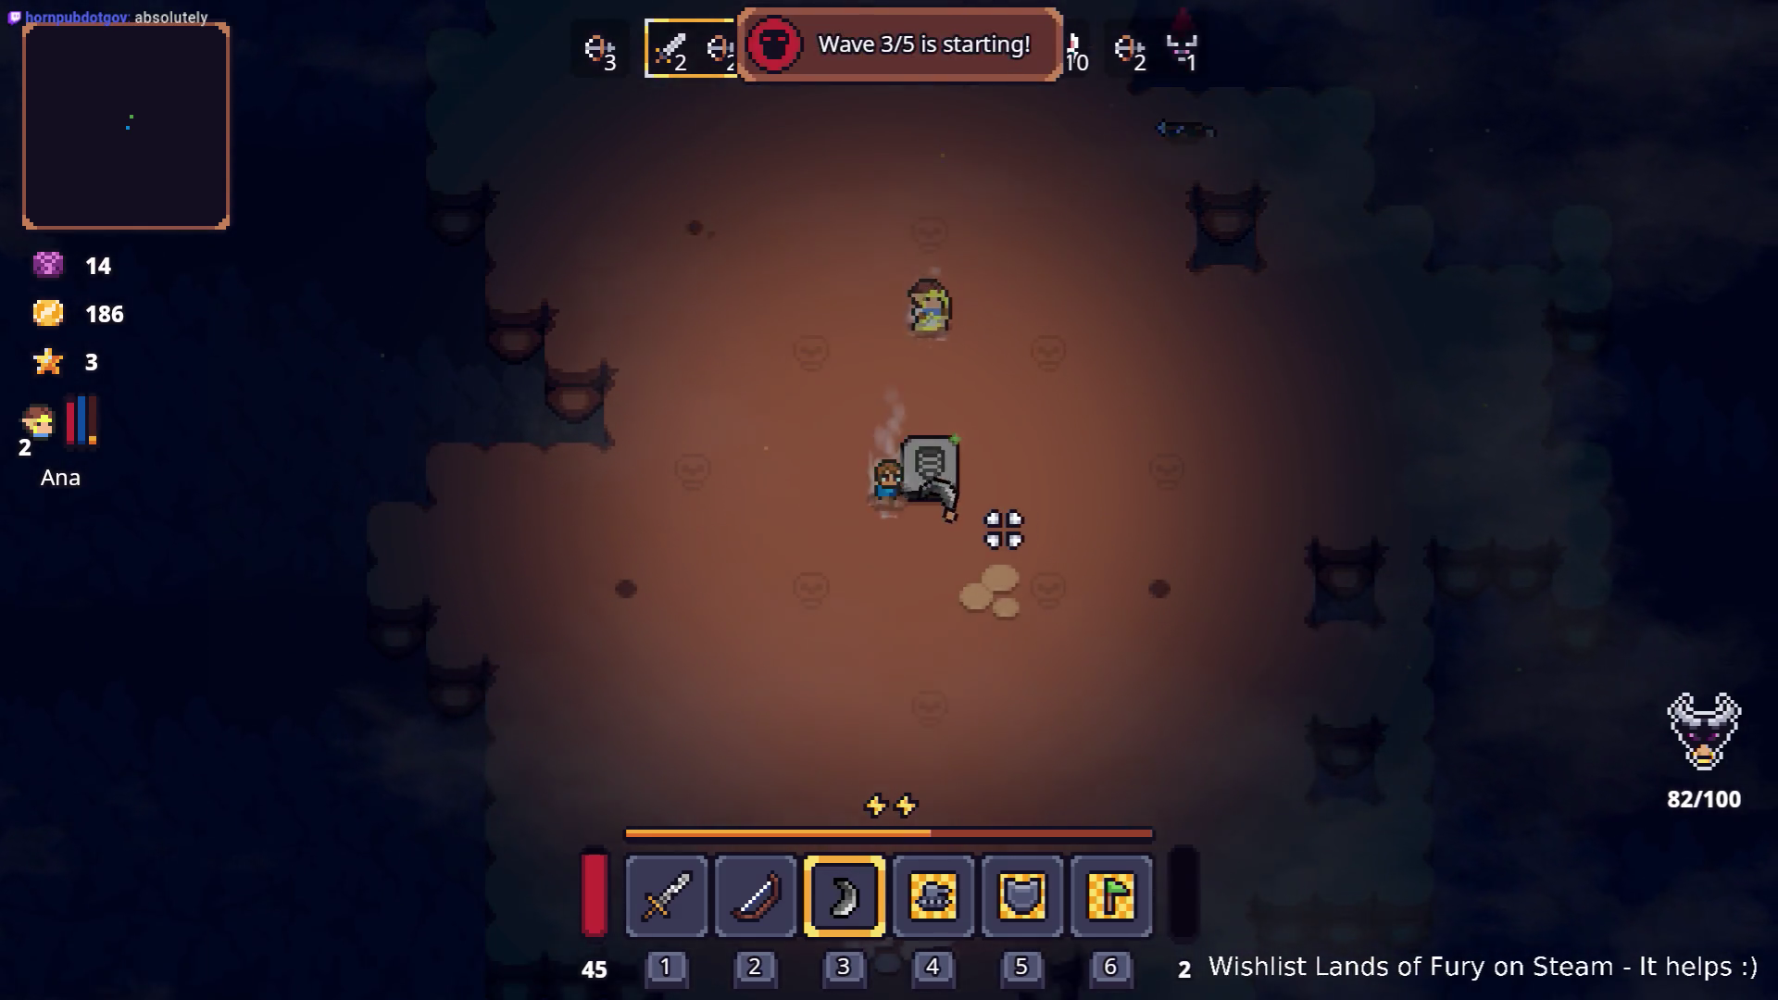
pyautogui.press('d')
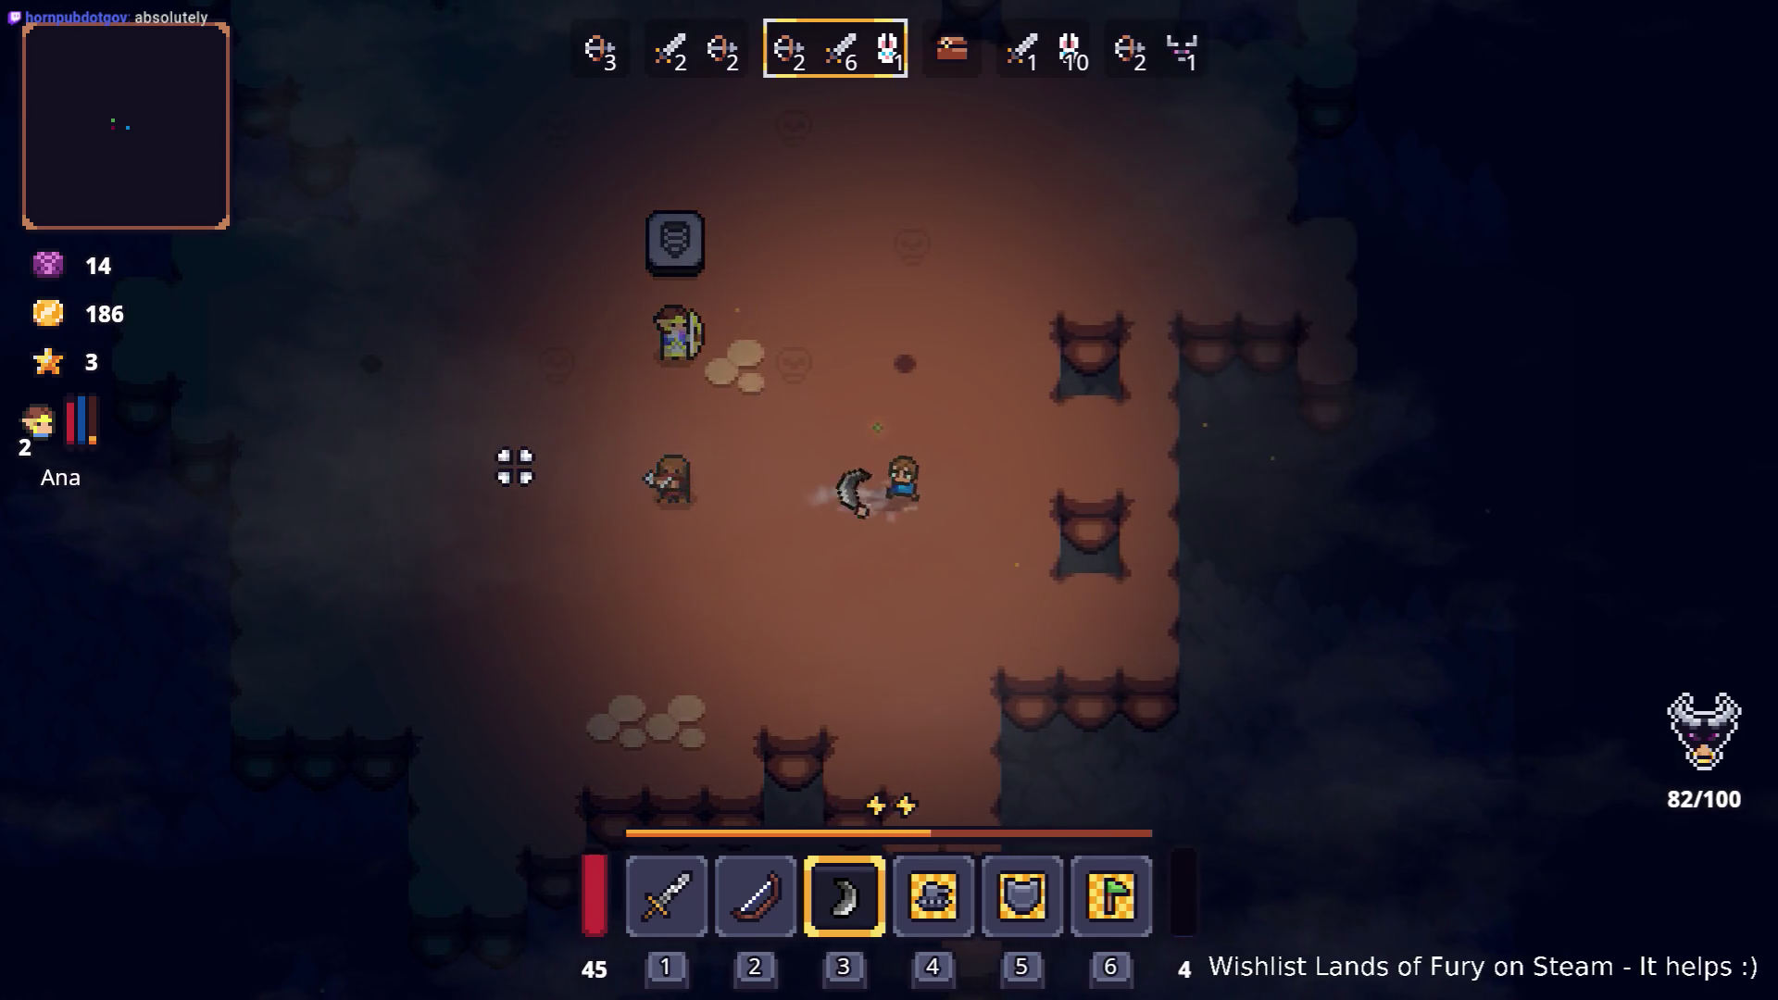
pyautogui.press('a')
pyautogui.press('w')
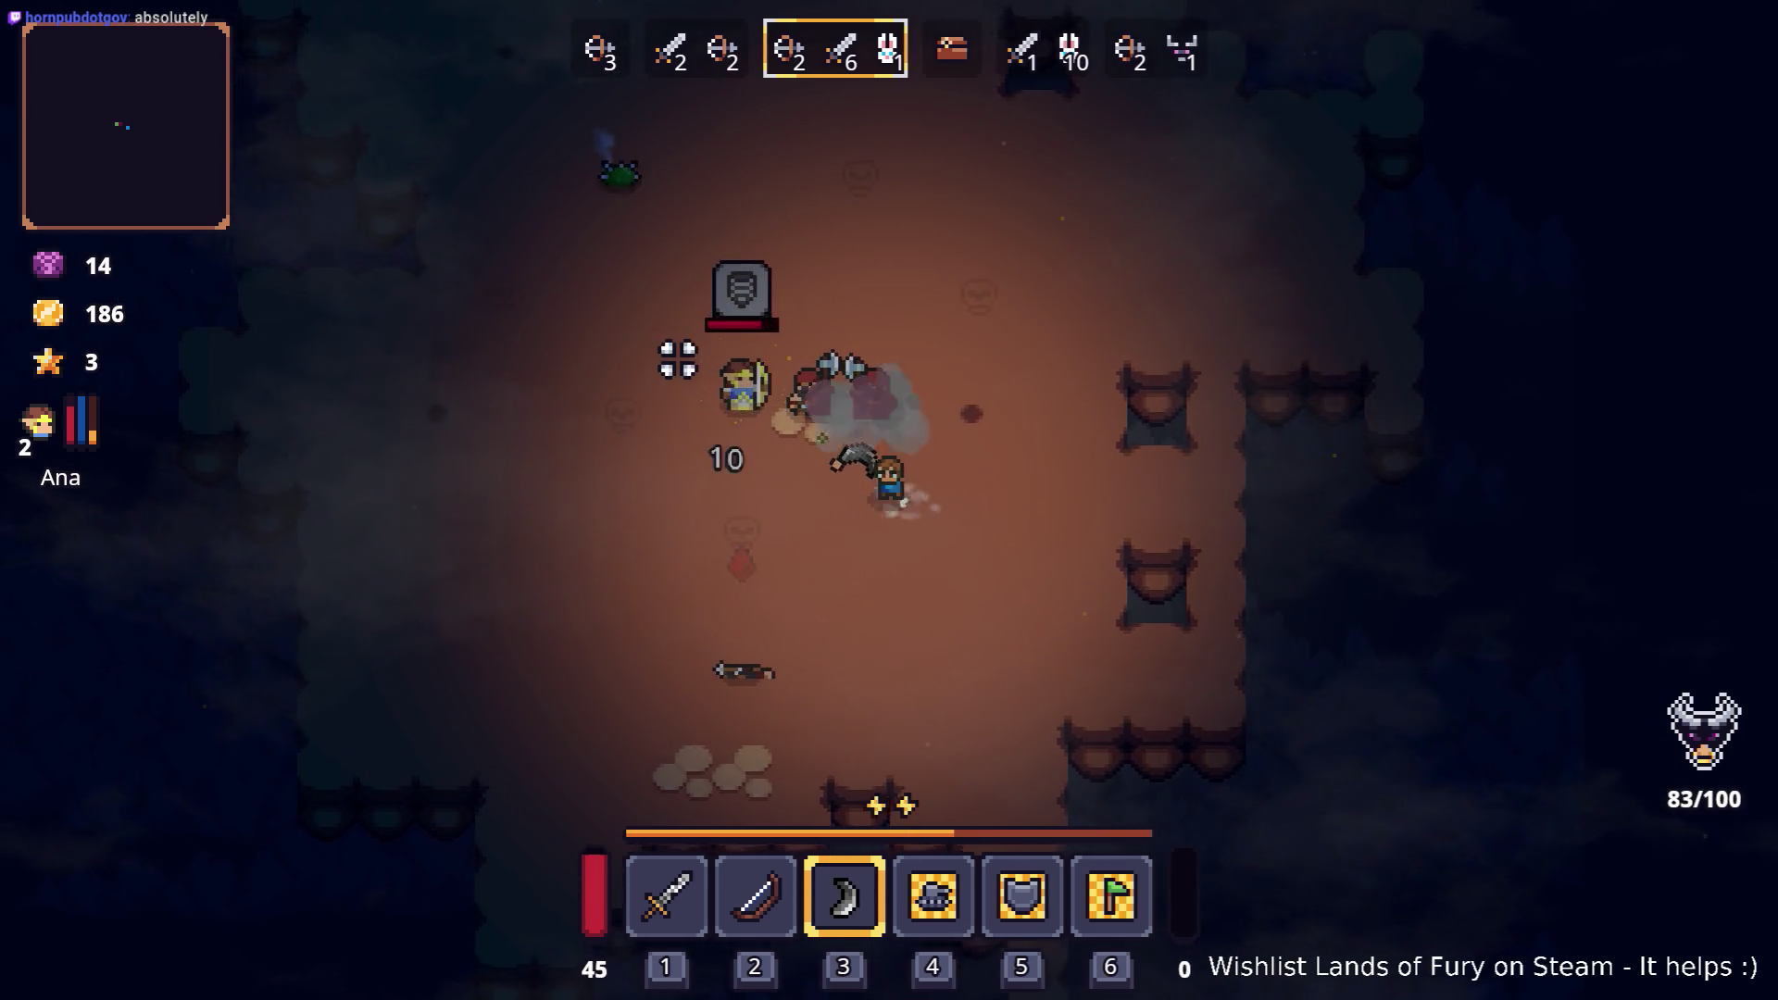
pyautogui.press('s')
pyautogui.press('d')
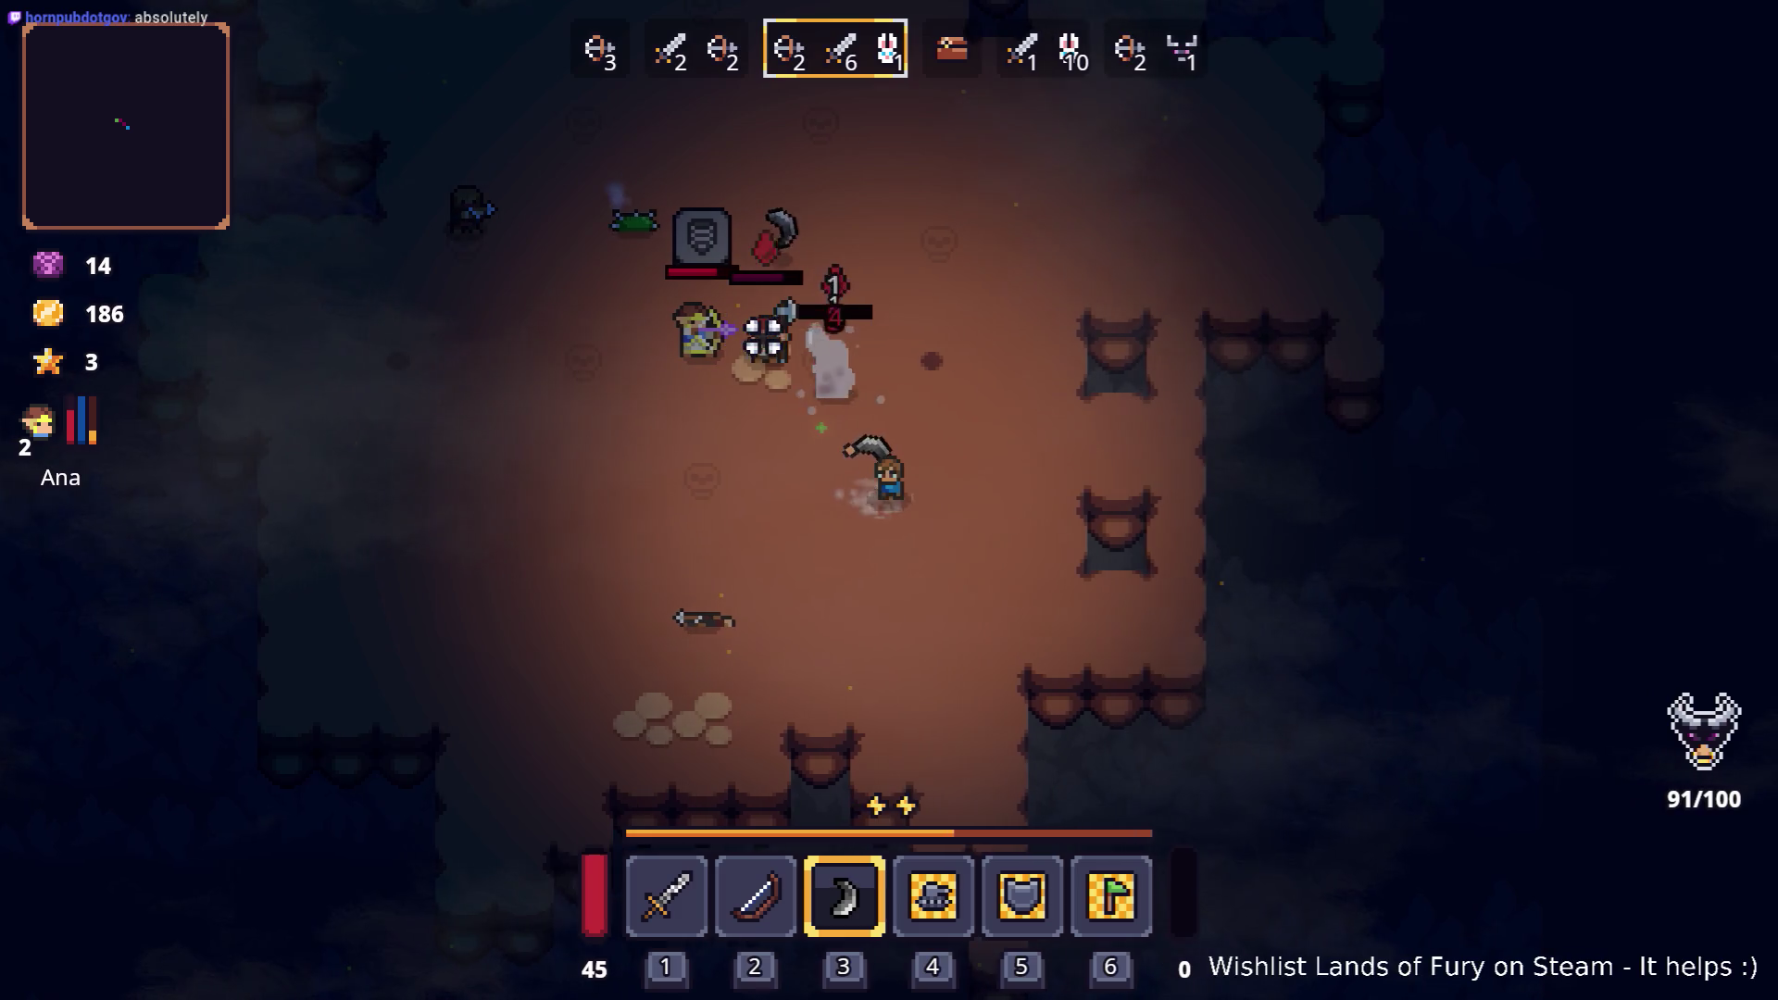
# Step: Gather the dropped gold up to 277, then talk to the shopkeeper to trade
pyautogui.press('a')
pyautogui.press('w')
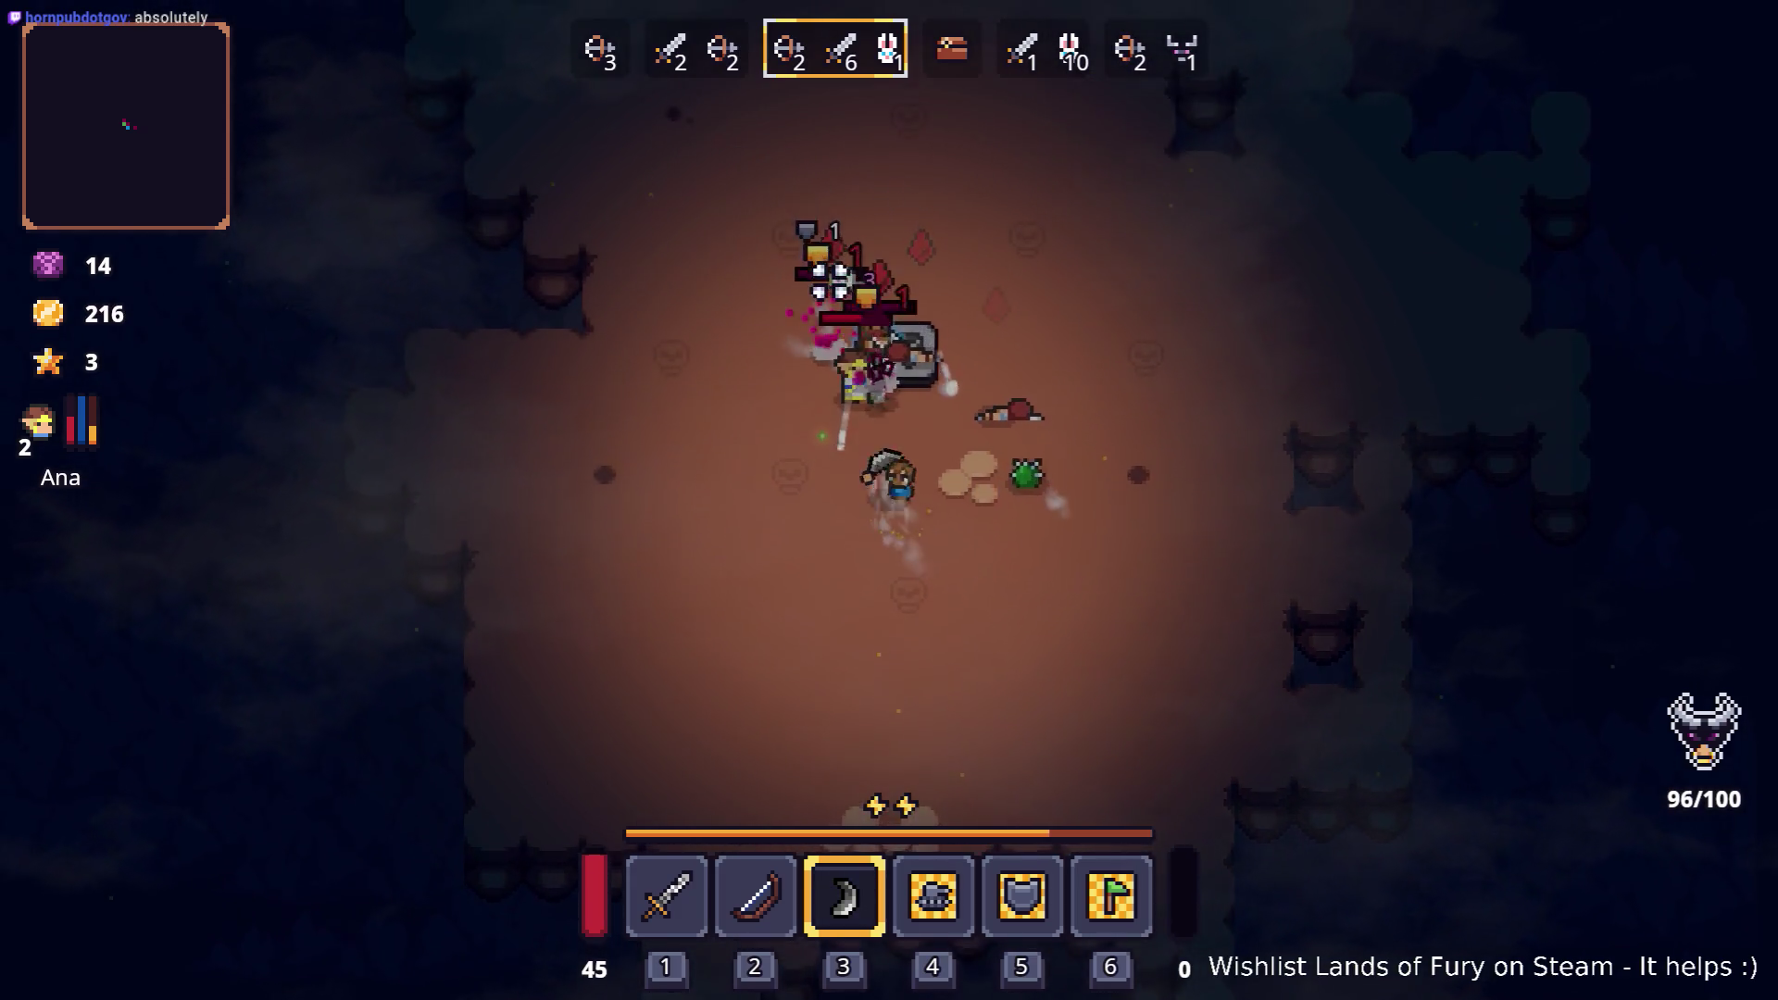
pyautogui.press('a')
pyautogui.press('w')
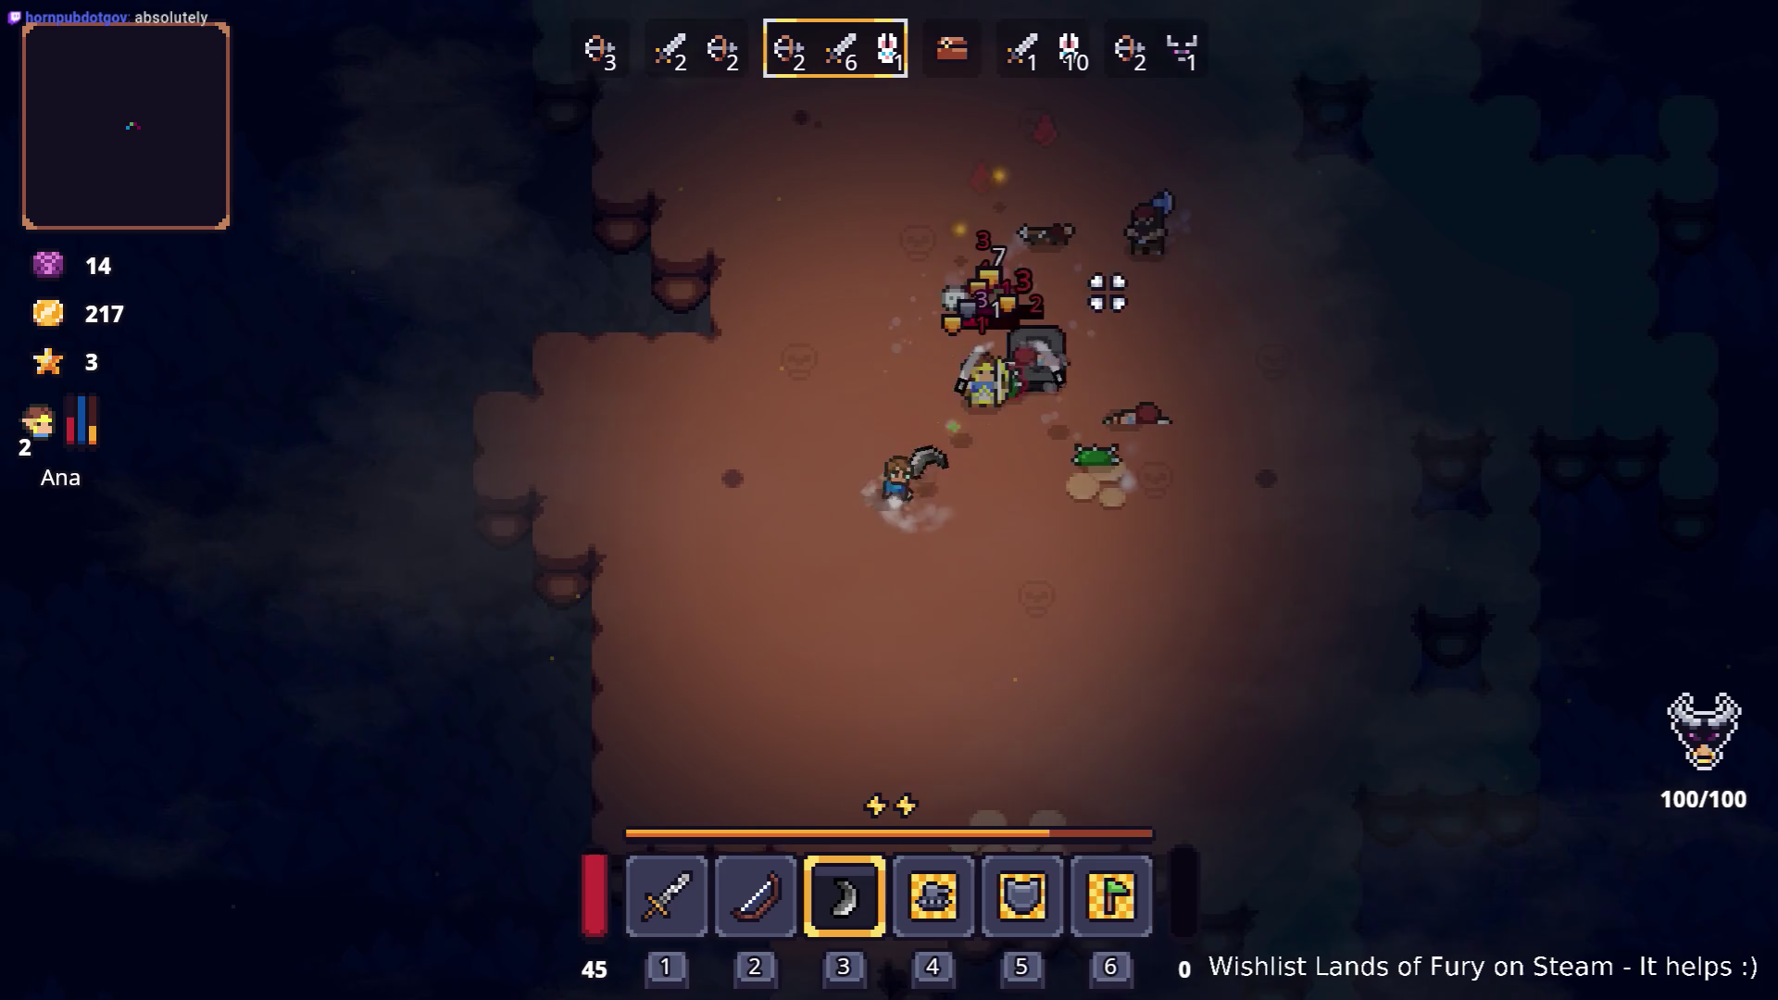
pyautogui.press('d')
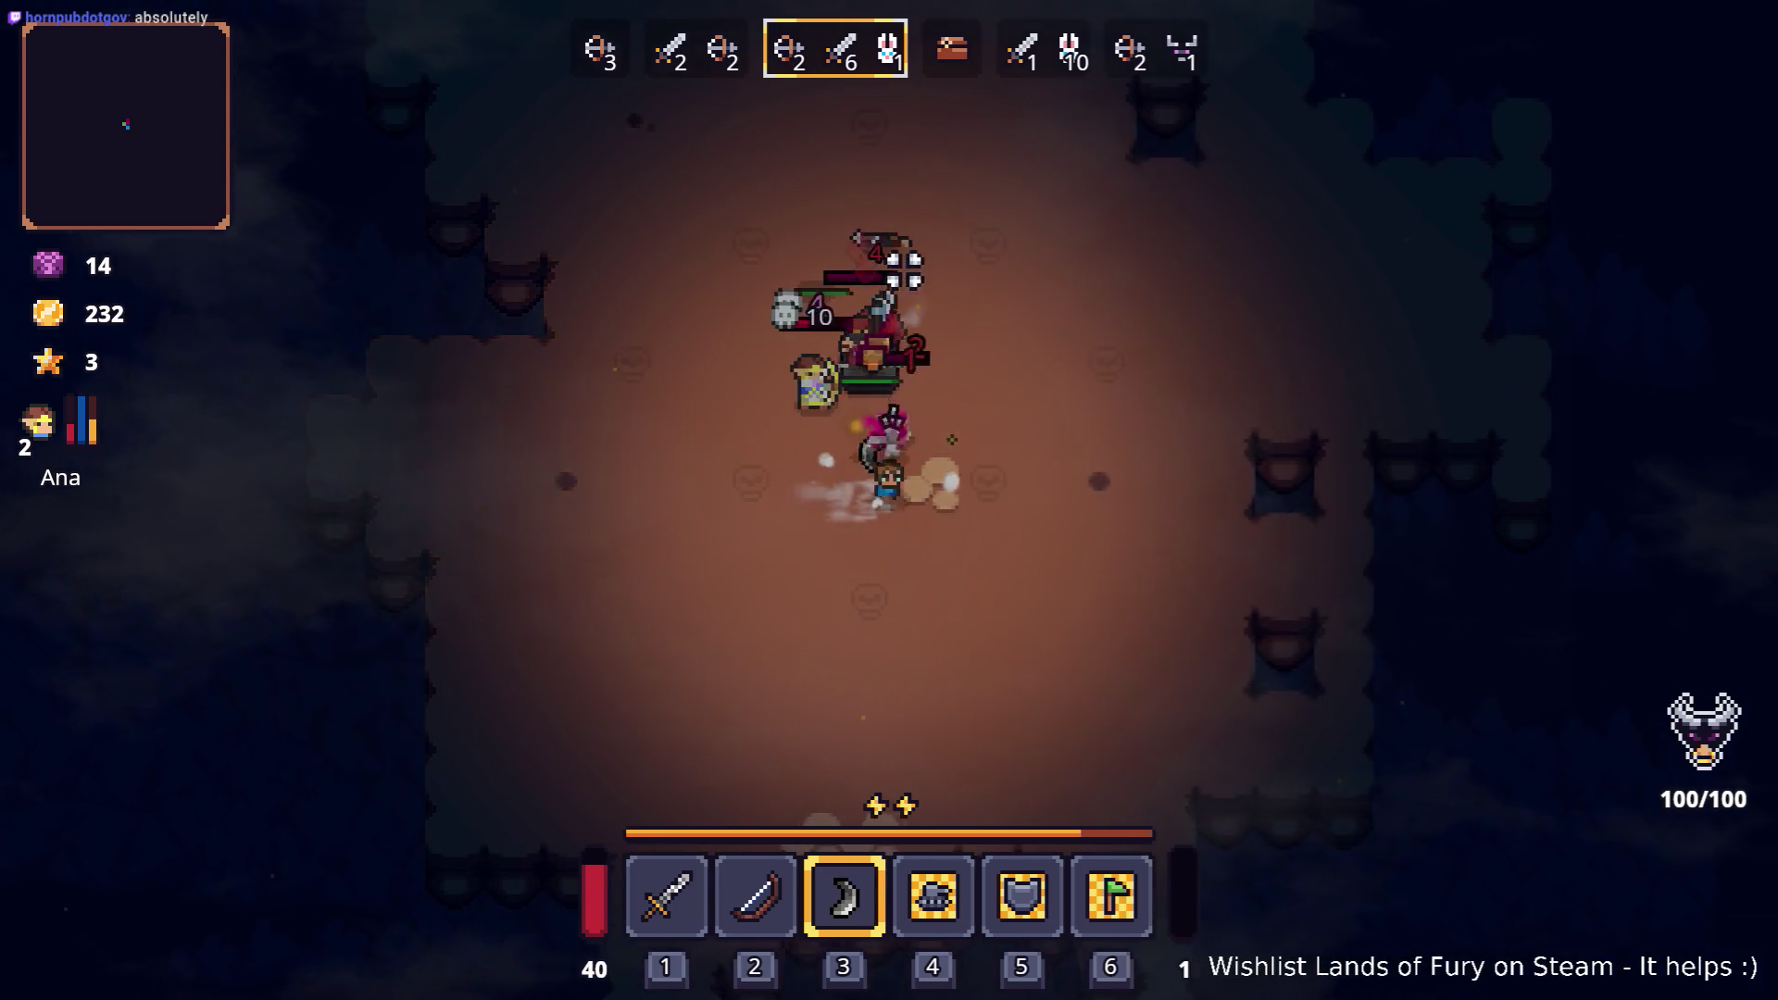
pyautogui.press('w')
pyautogui.press('d')
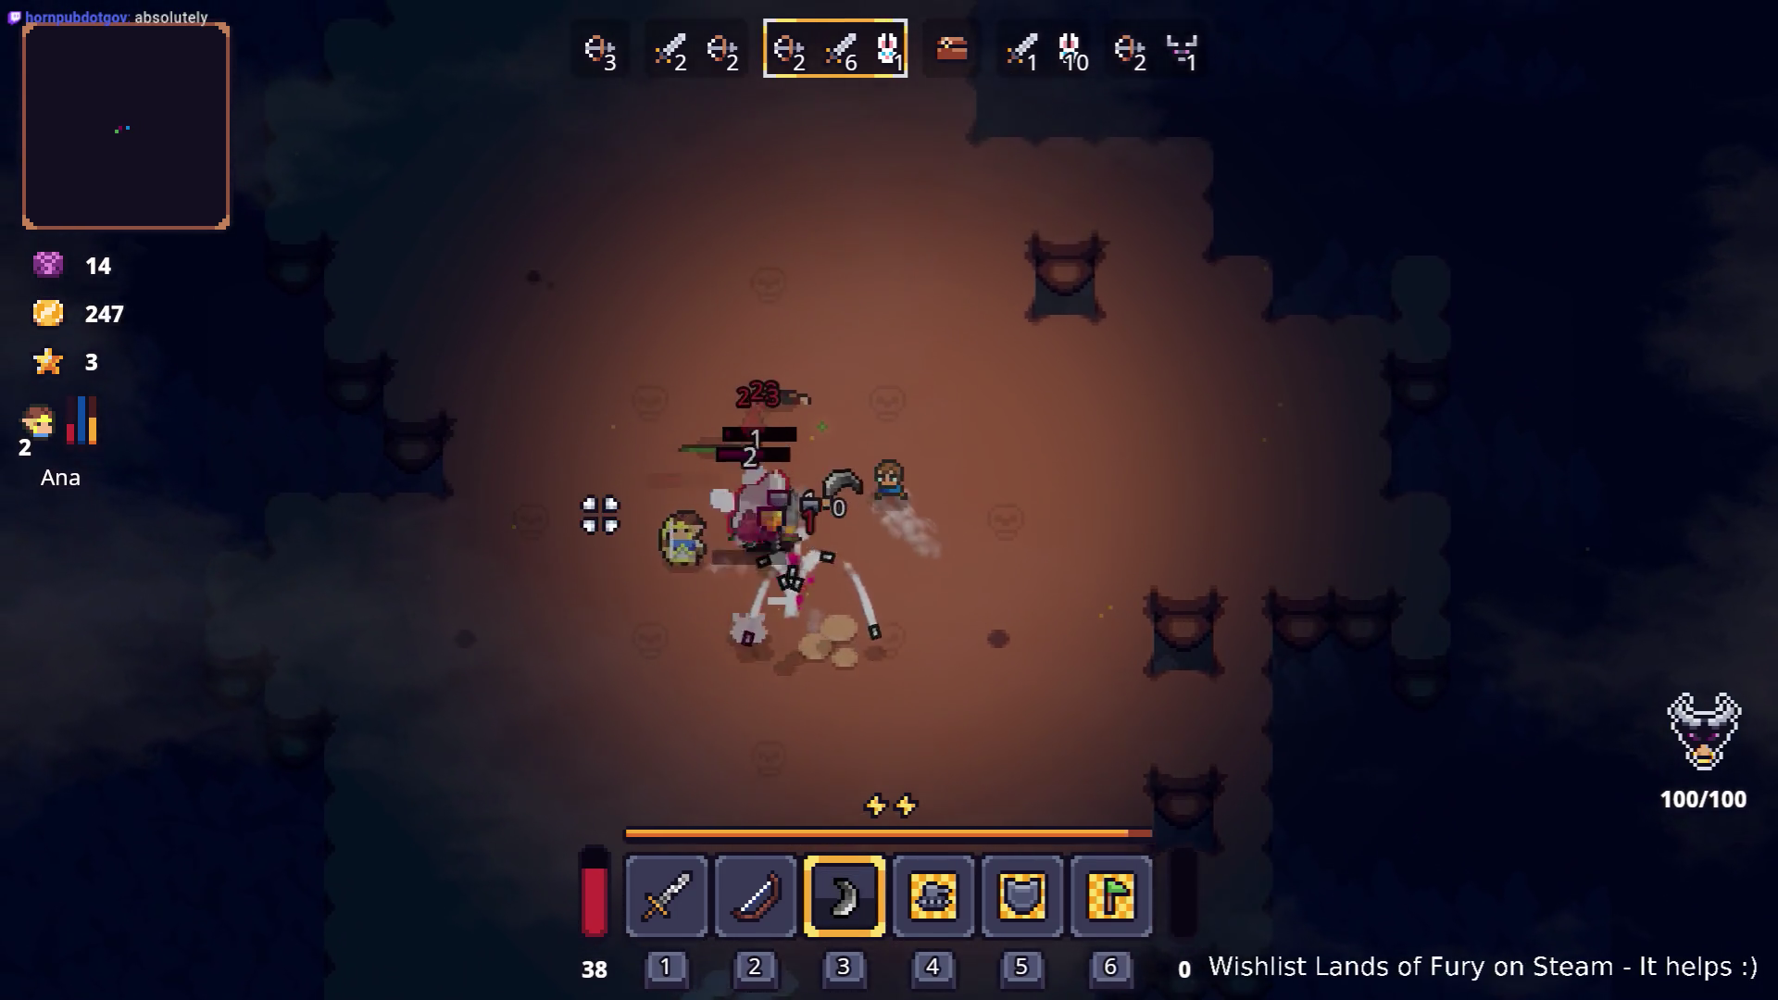
pyautogui.press('a')
pyautogui.press('w')
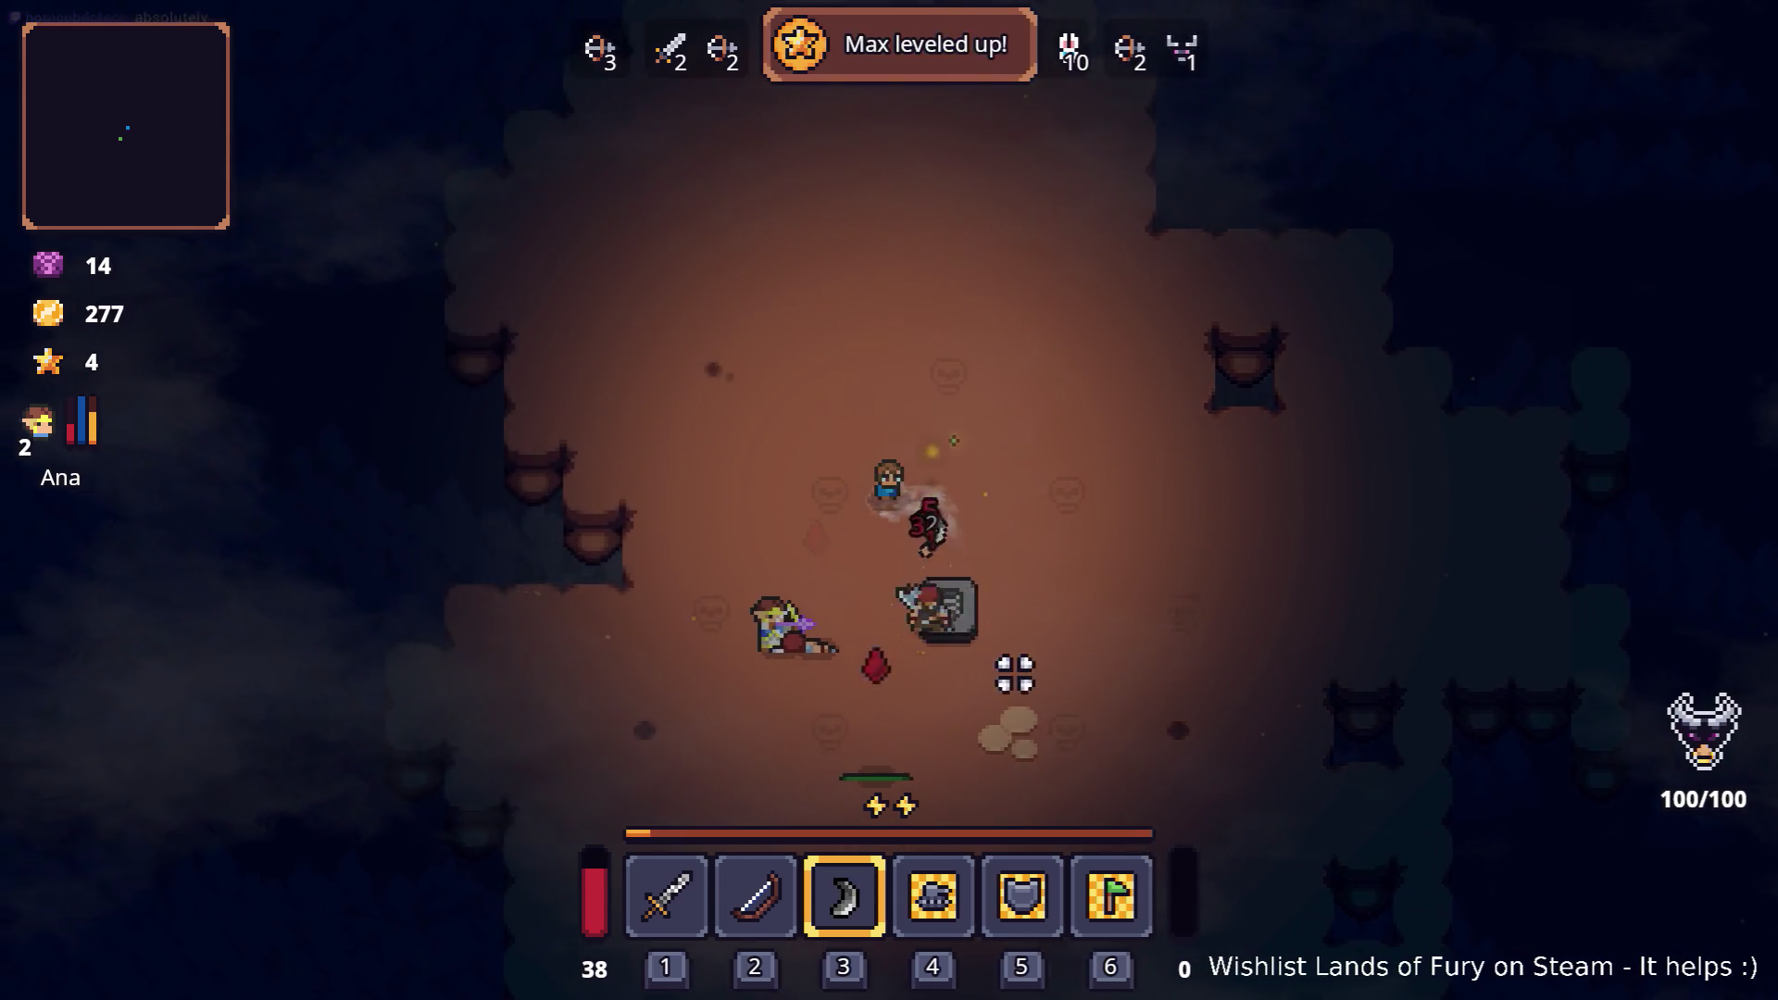
pyautogui.press('s')
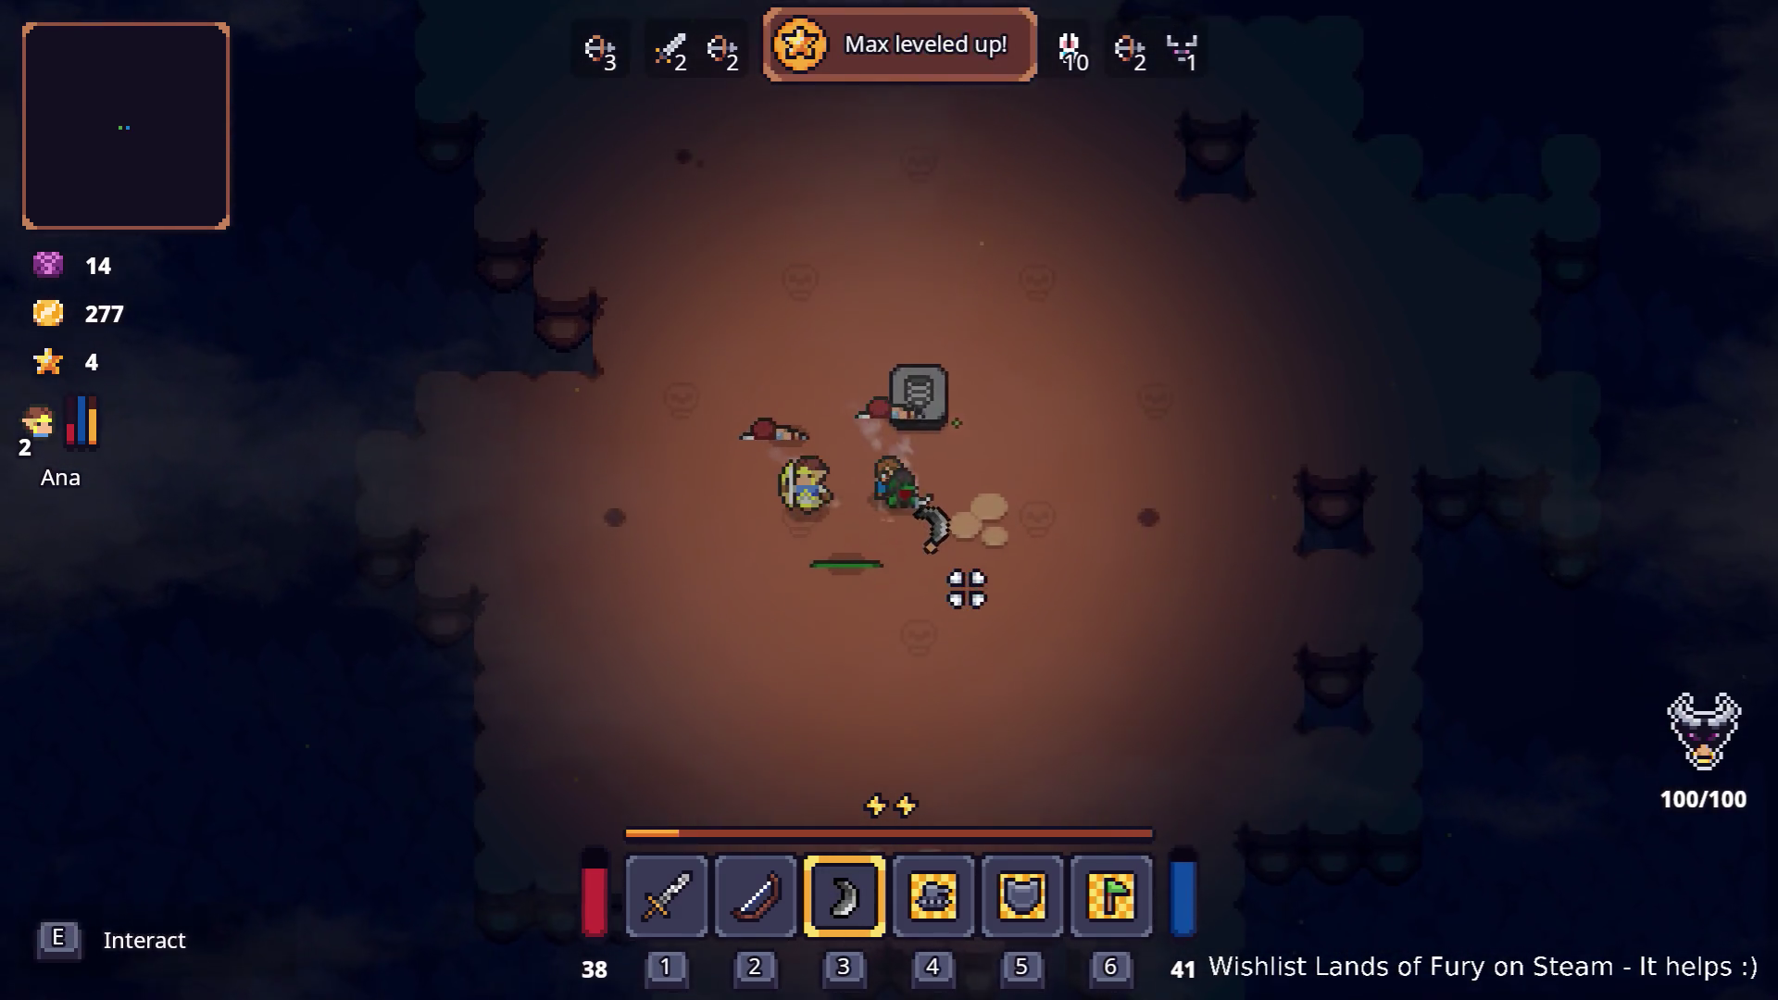
pyautogui.press('e')
pyautogui.press('e')
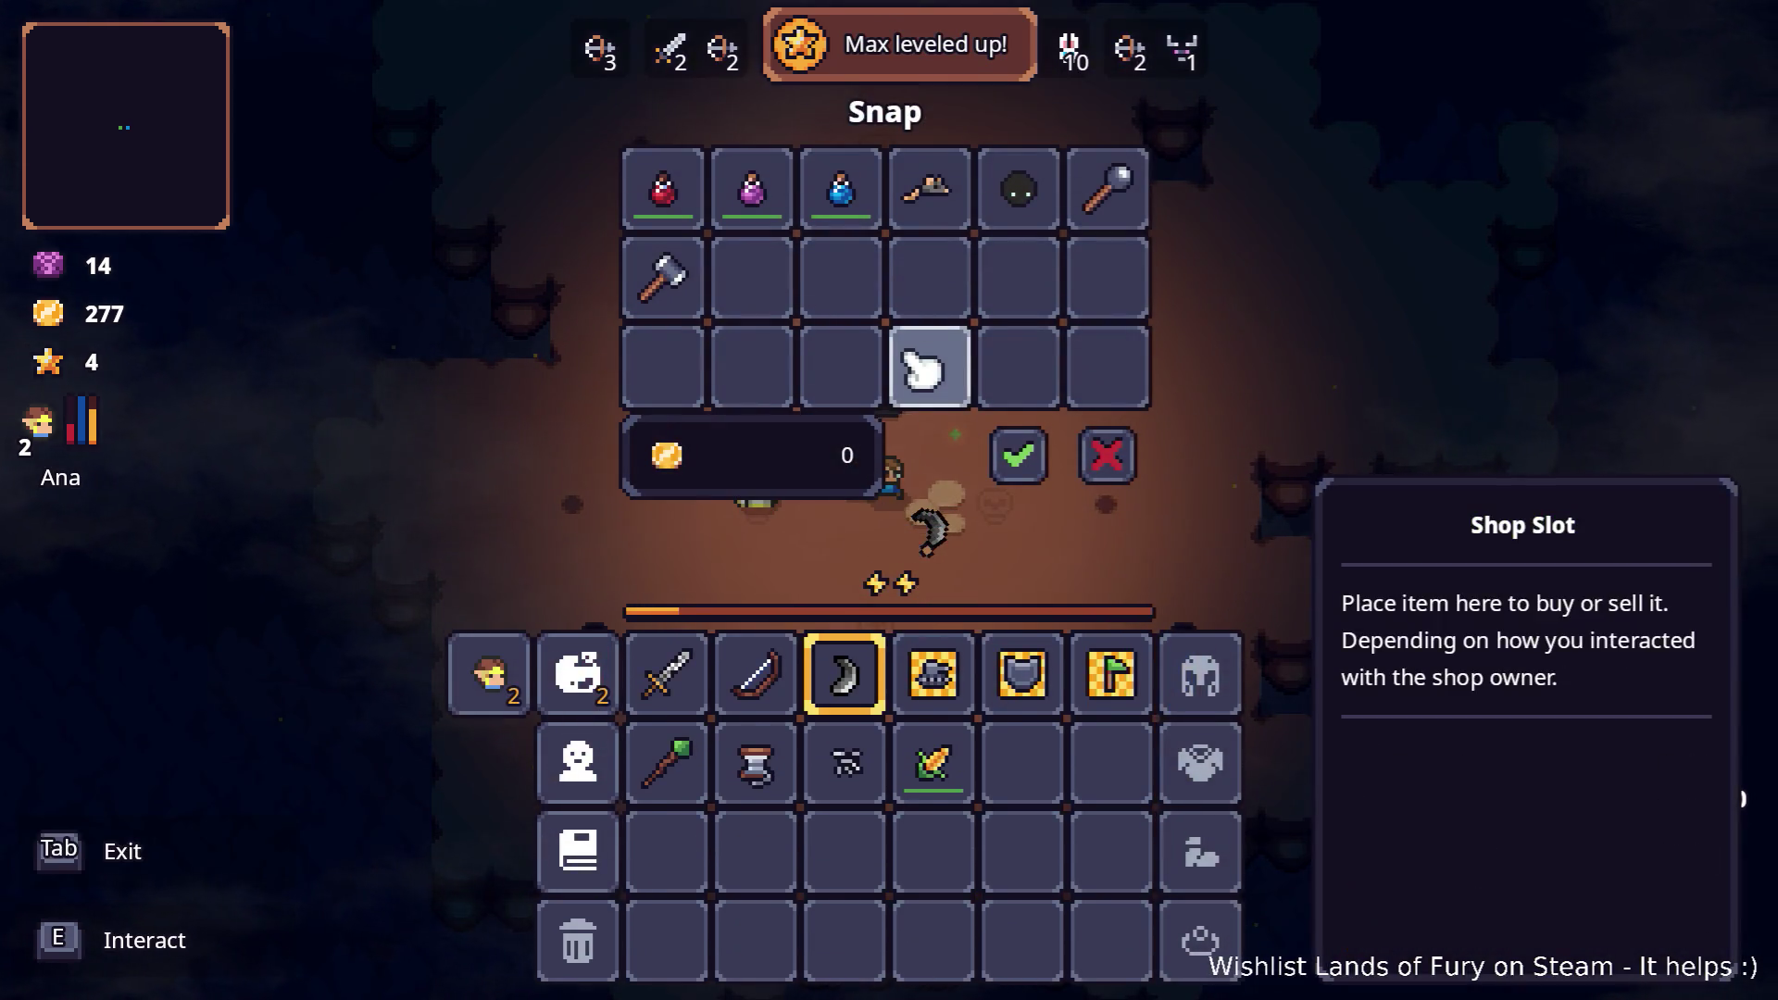
# Step: Close the trade window without buying and fight through wave 4
pyautogui.click(1139, 460)
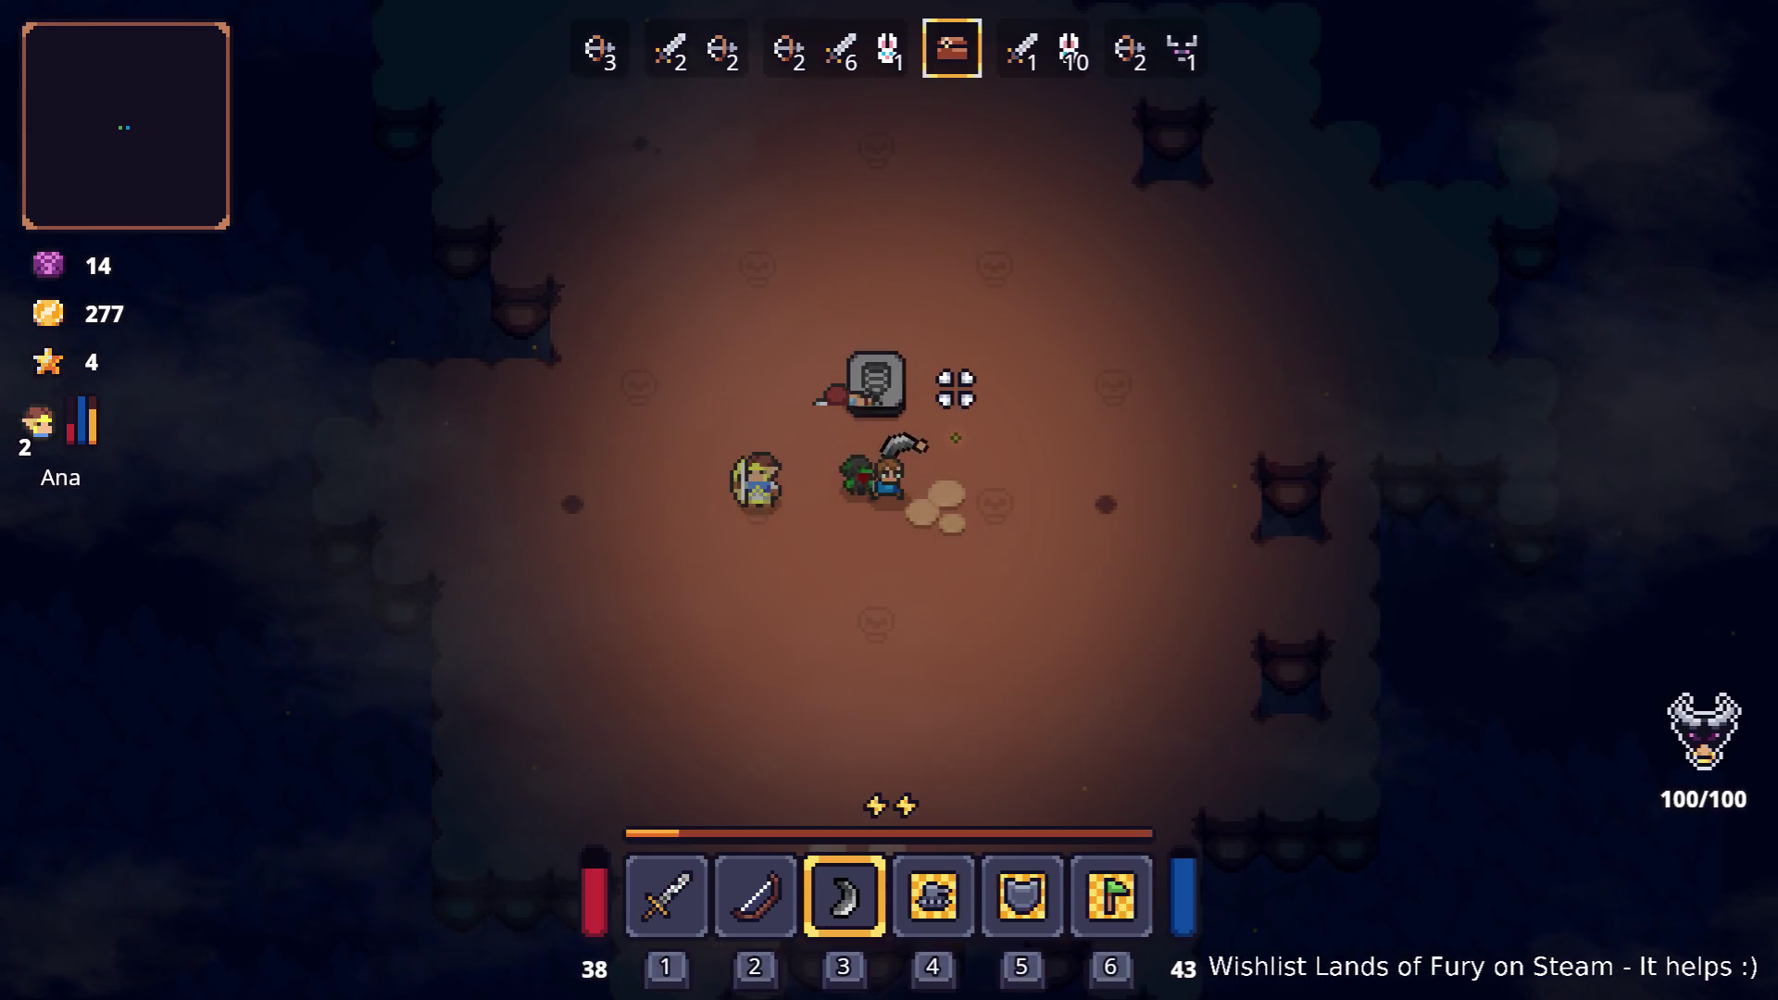
pyautogui.press('a')
pyautogui.press('s')
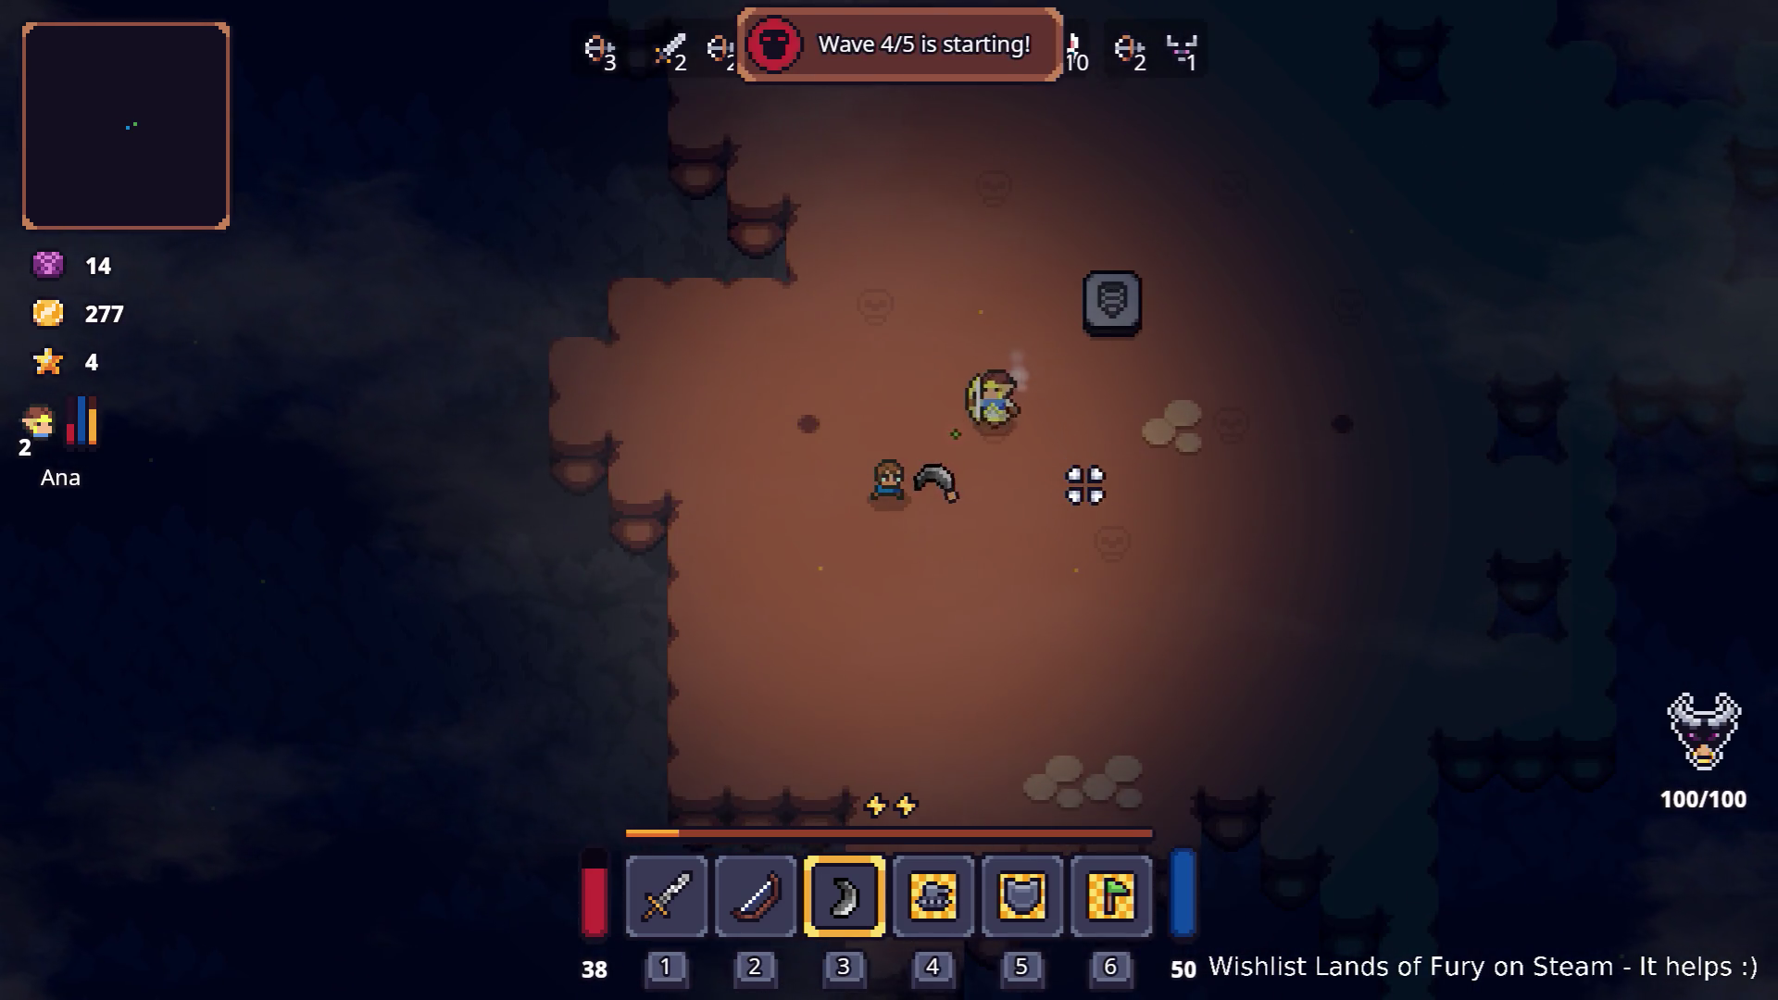
pyautogui.press('d')
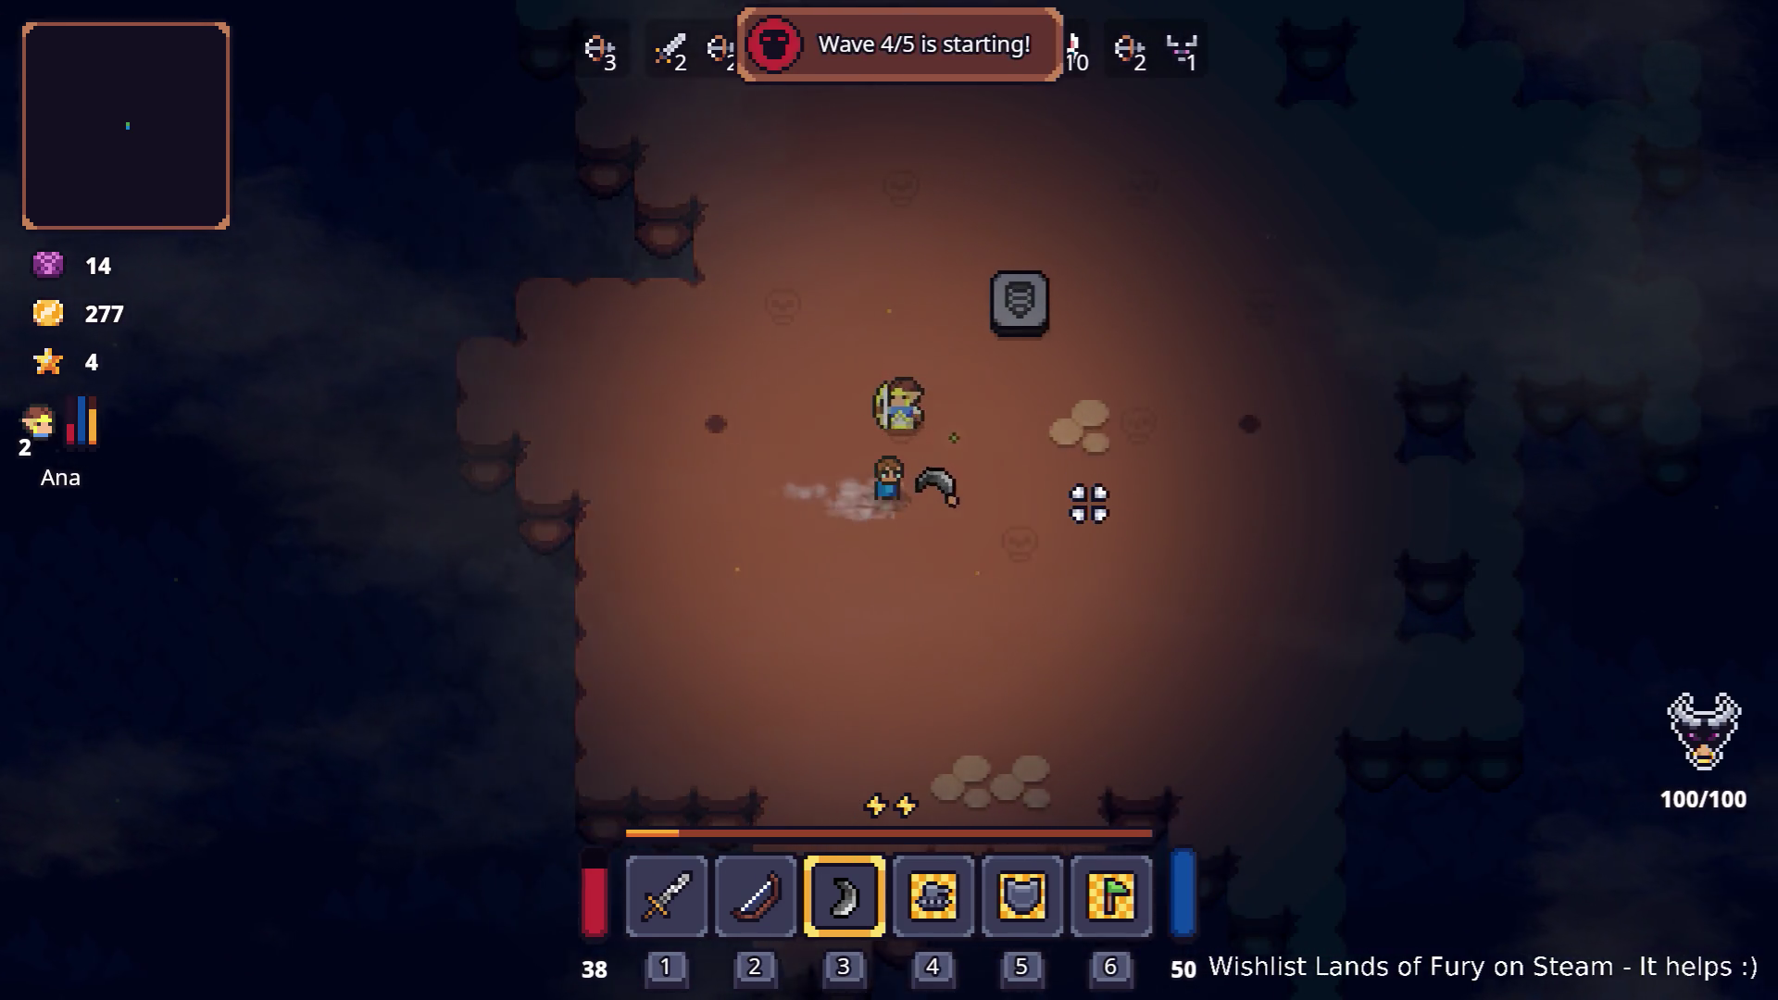
pyautogui.press('w')
pyautogui.press('a')
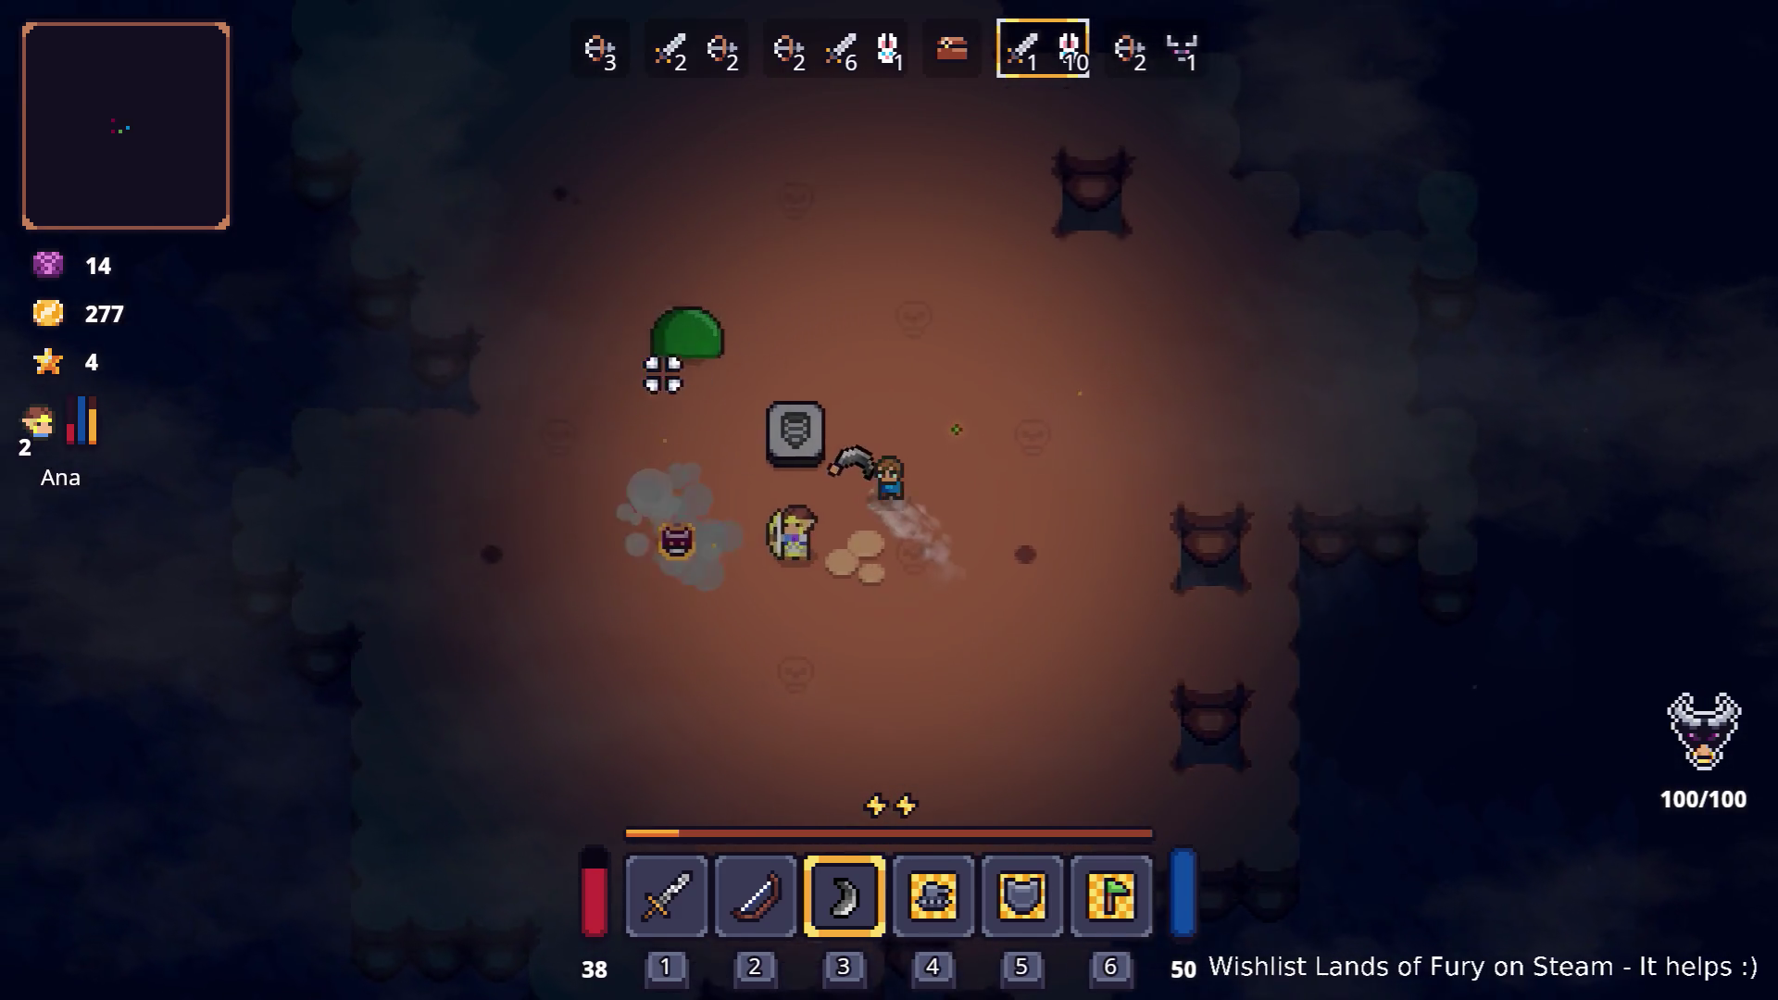
pyautogui.press('w')
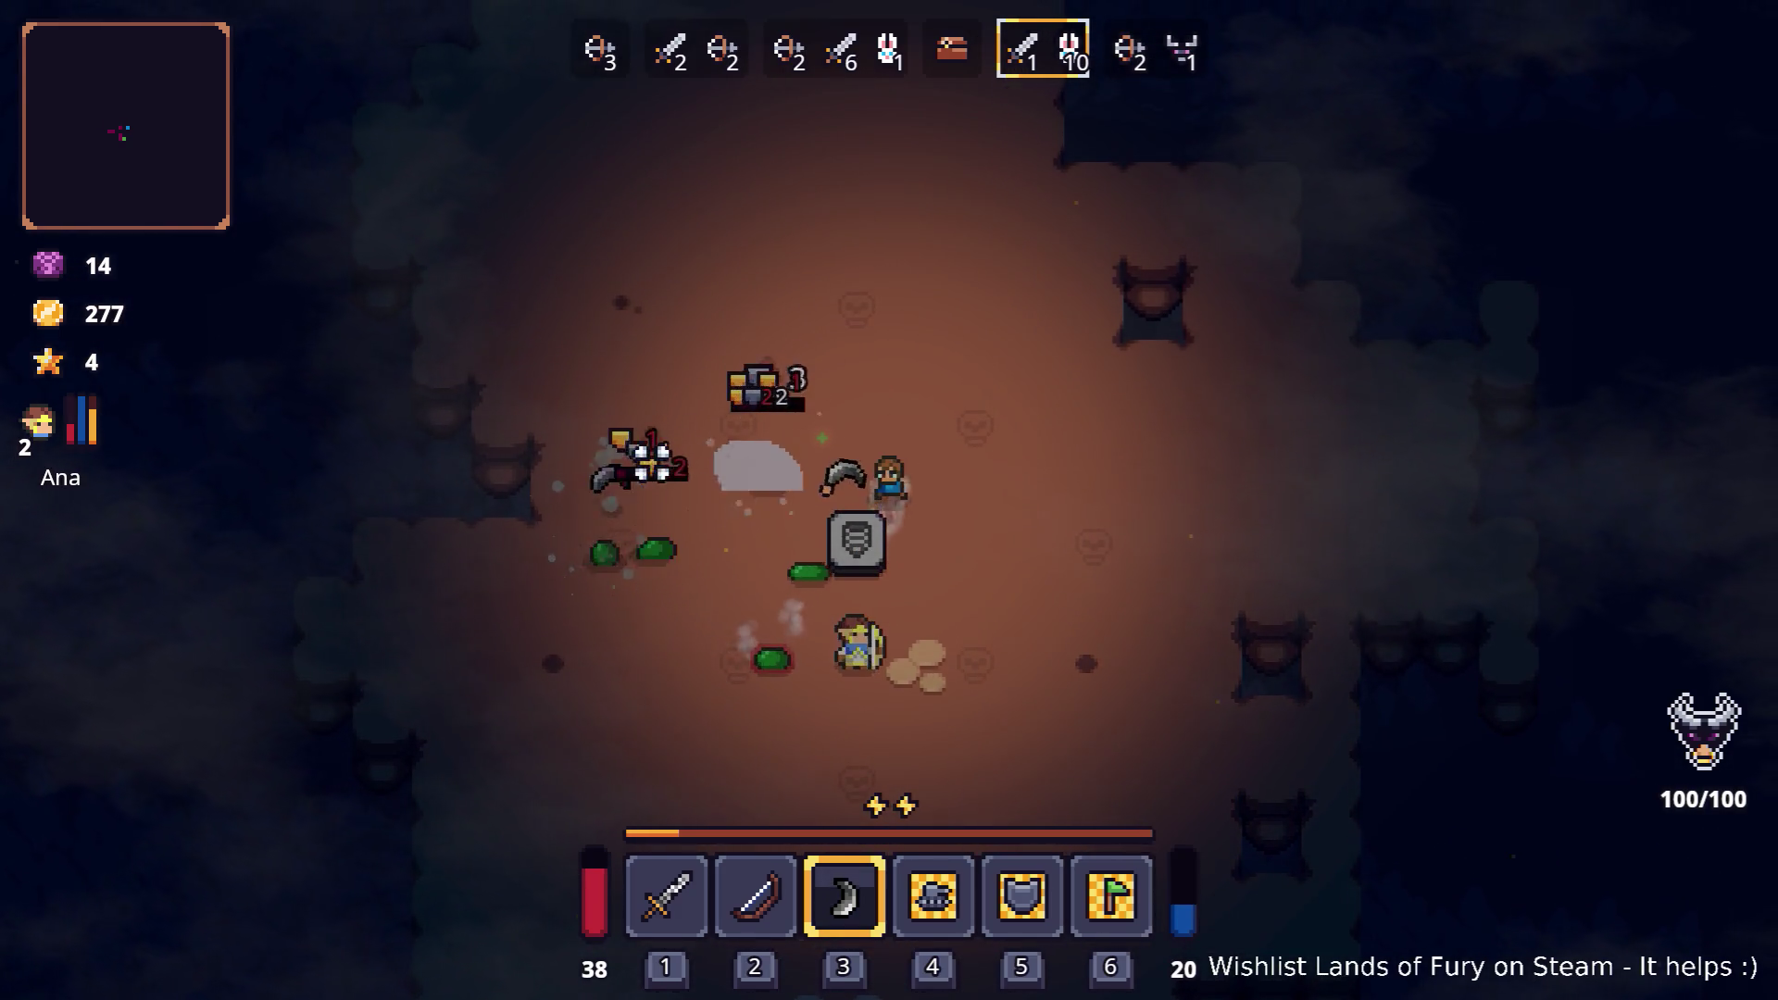
pyautogui.press('a')
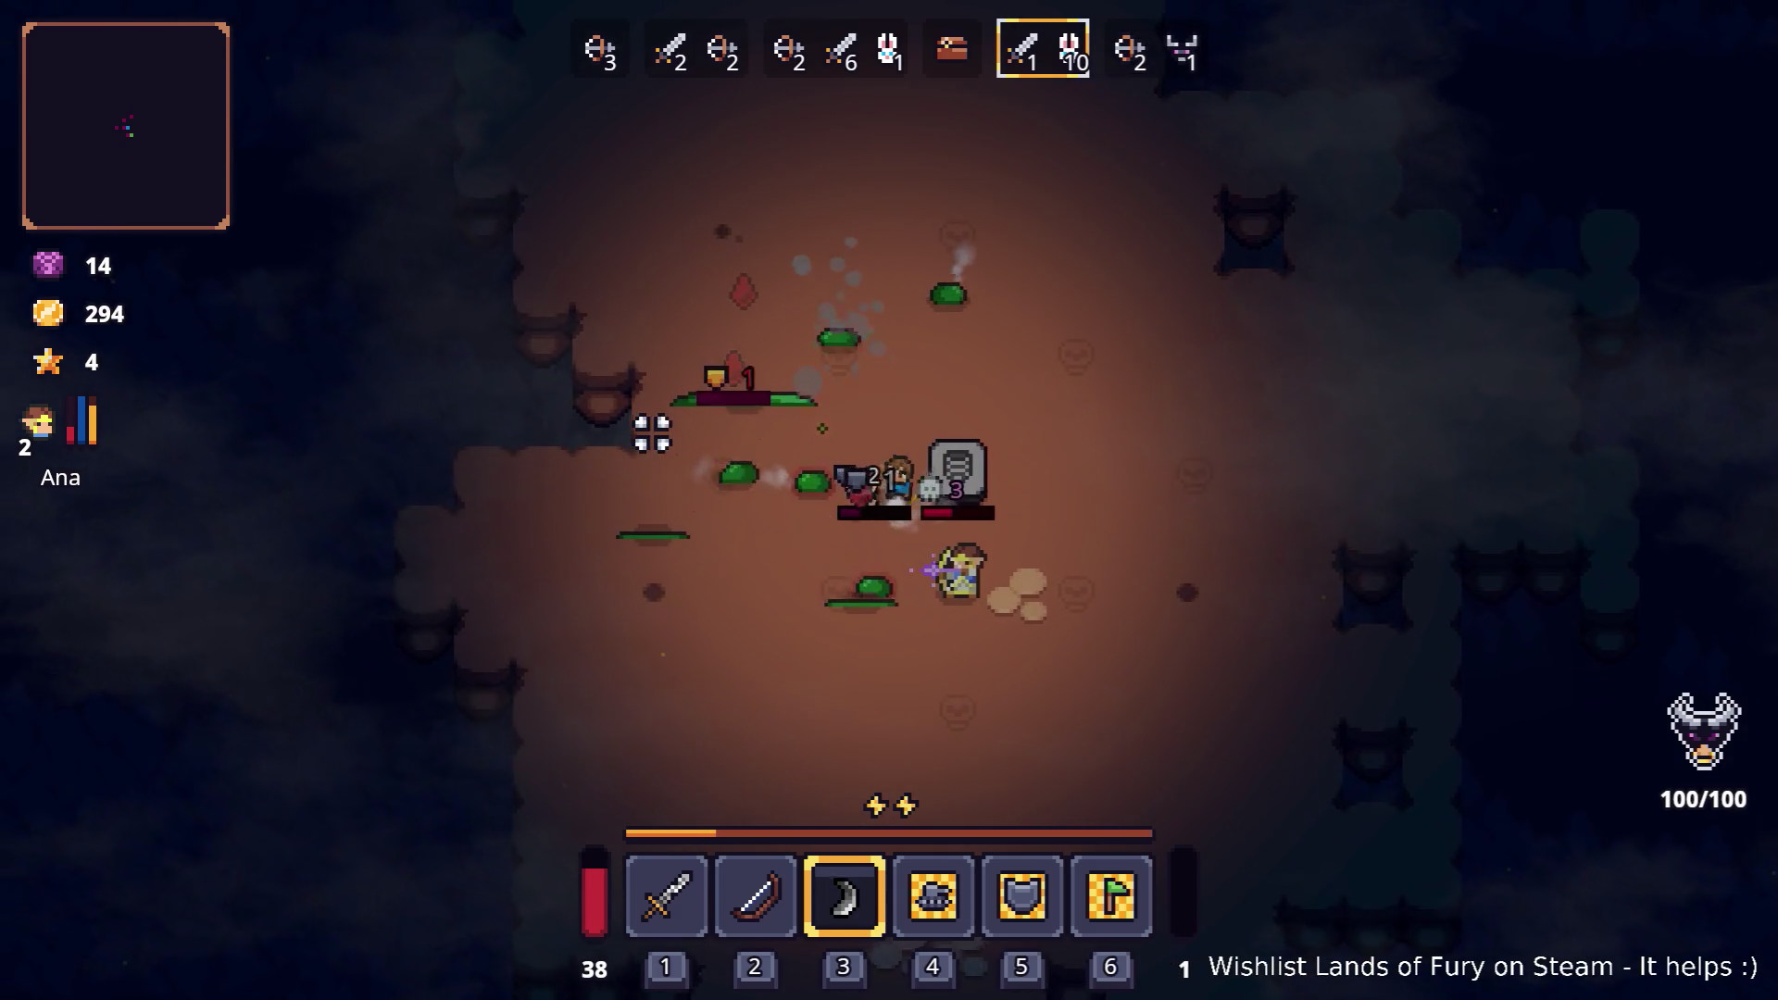
pyautogui.press('d')
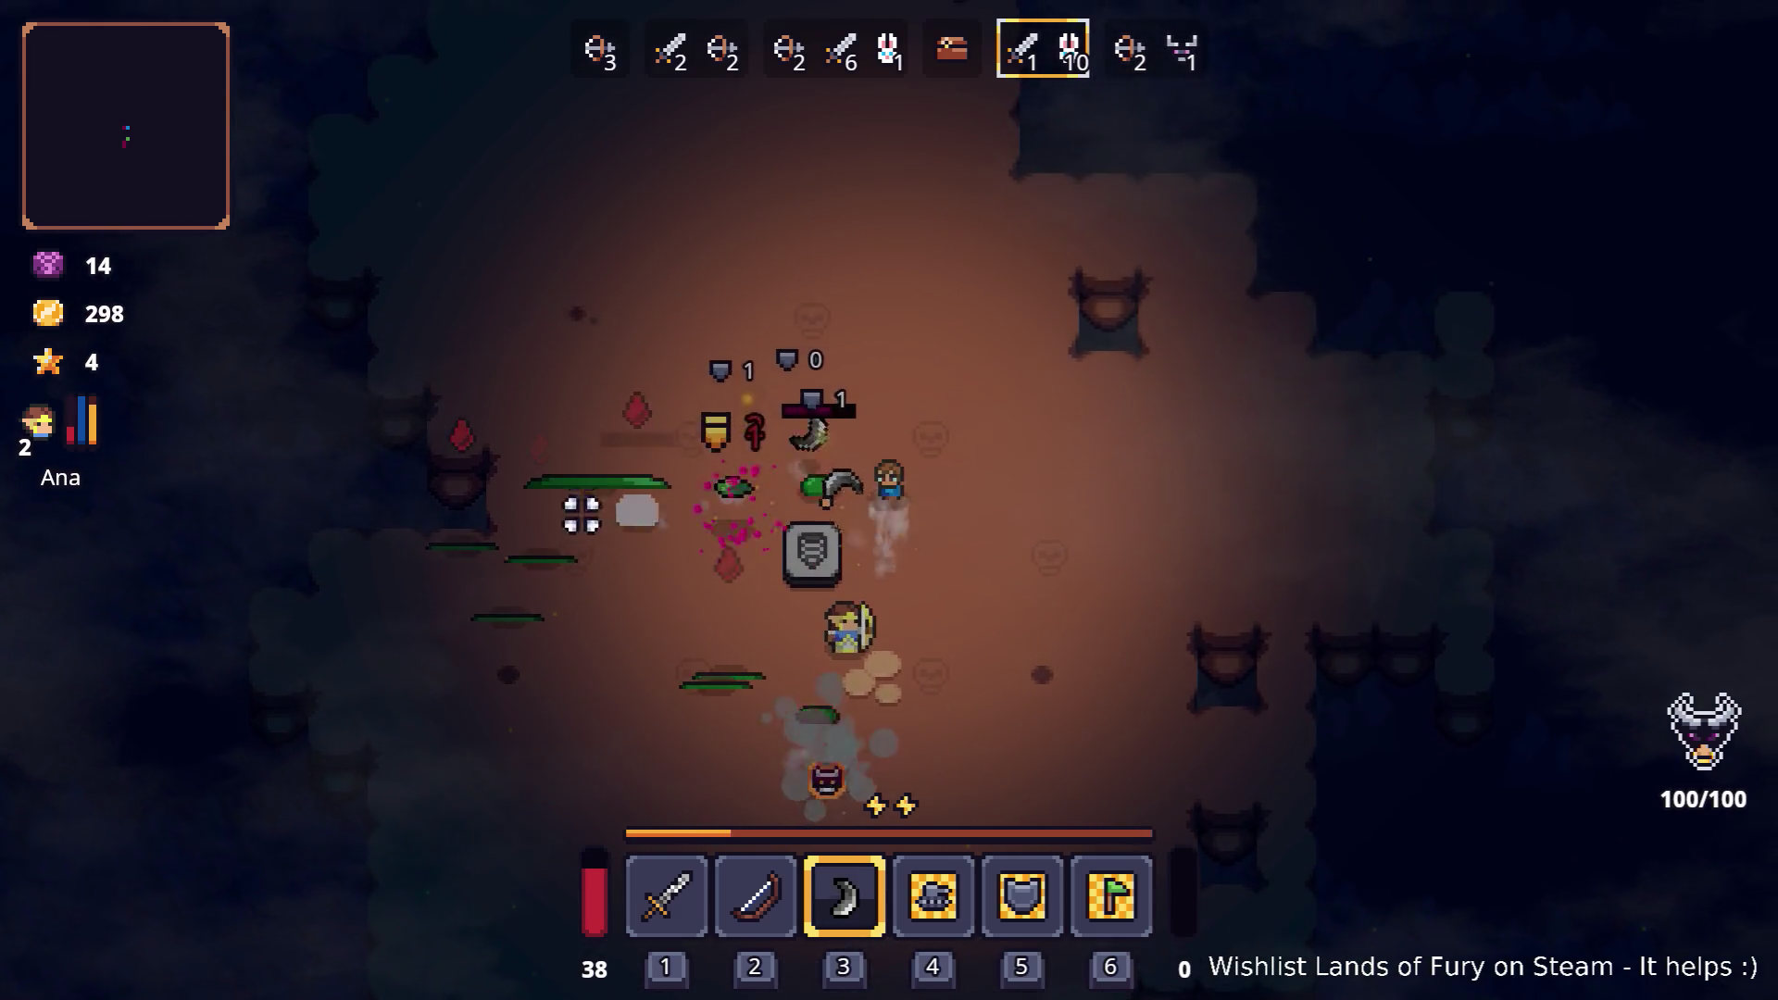
pyautogui.press('s')
pyautogui.press('a')
pyautogui.press('w')
pyautogui.press('a')
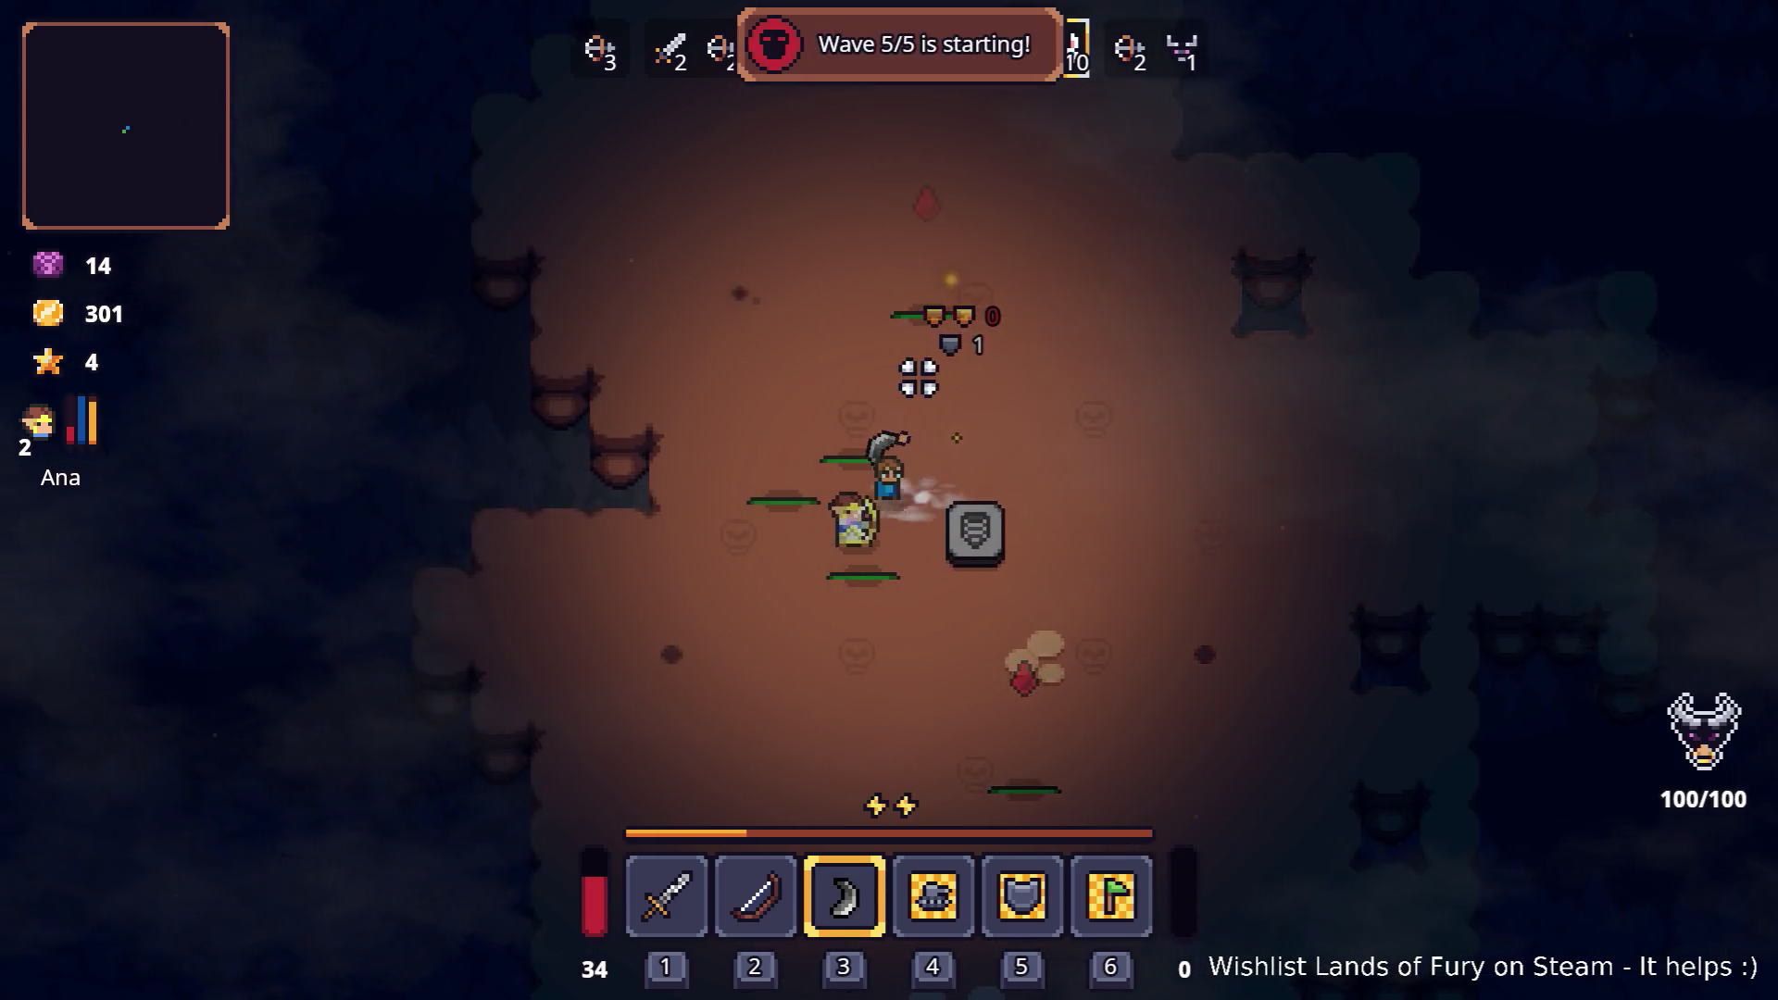
# Step: Finish wave 5 and collect the loot as Ana reaches level 3
pyautogui.press('s')
pyautogui.press('s')
pyautogui.press('d')
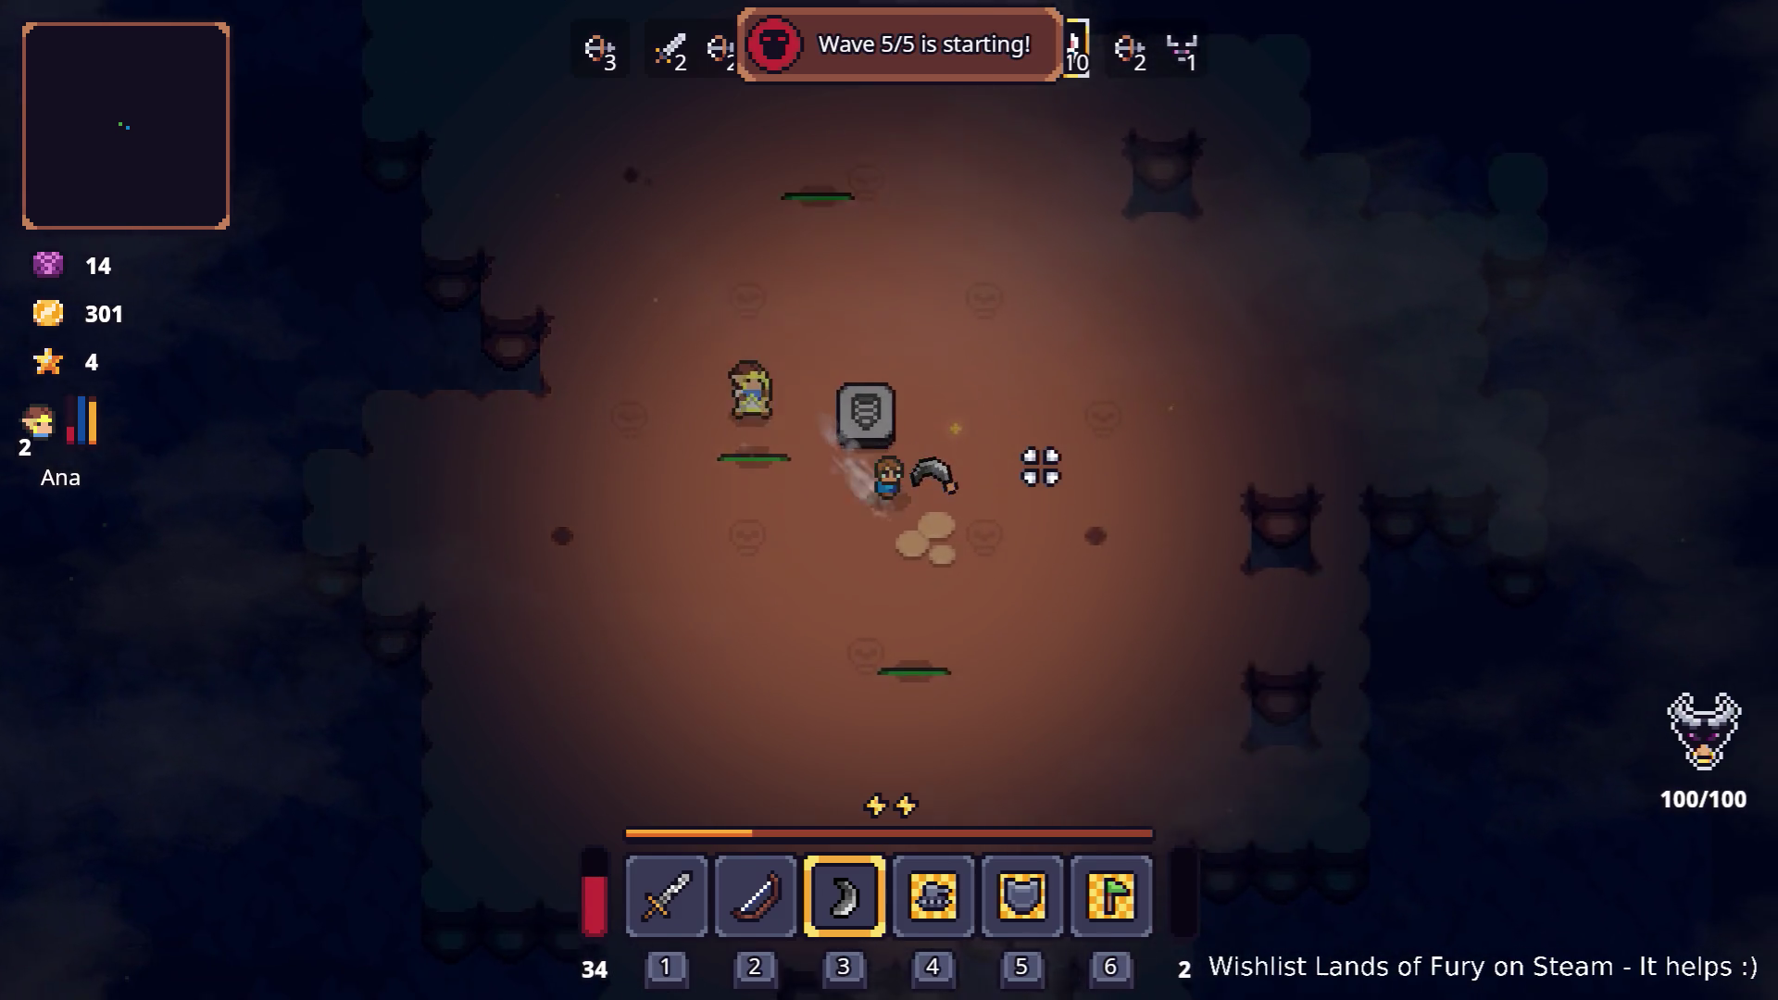
pyautogui.press('s')
pyautogui.press('a')
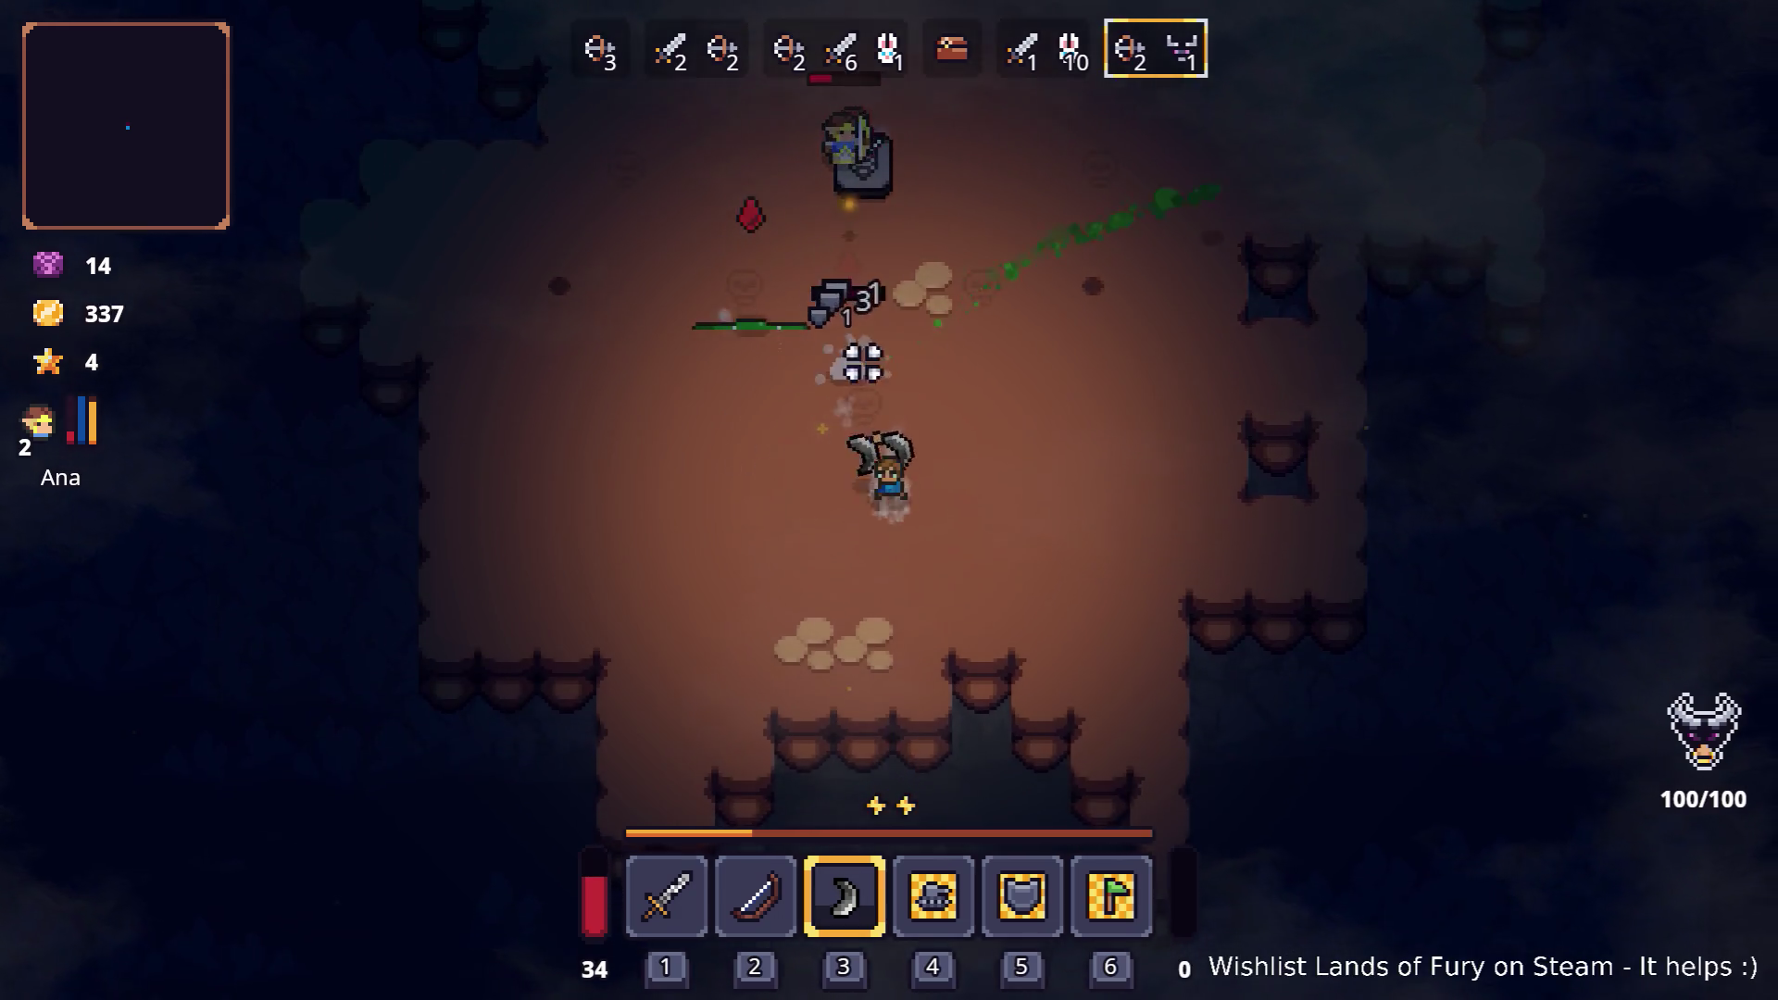
pyautogui.press('w')
pyautogui.press('a')
pyautogui.press('w')
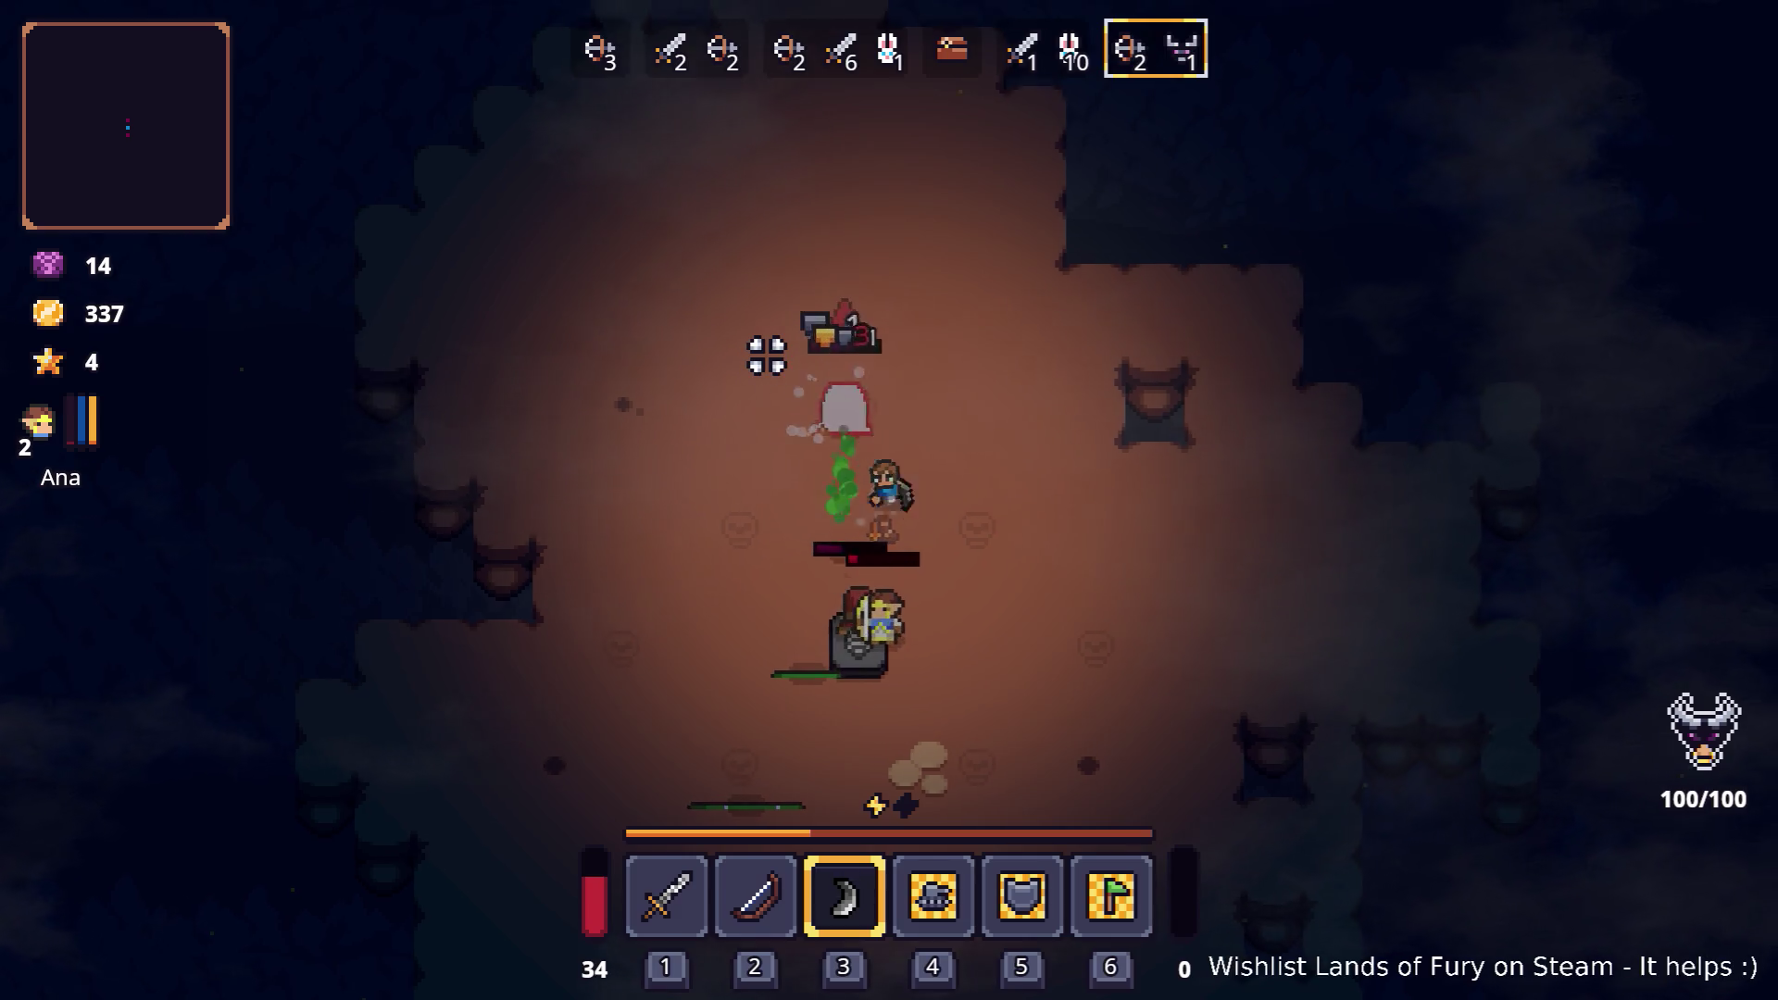
pyautogui.press('a')
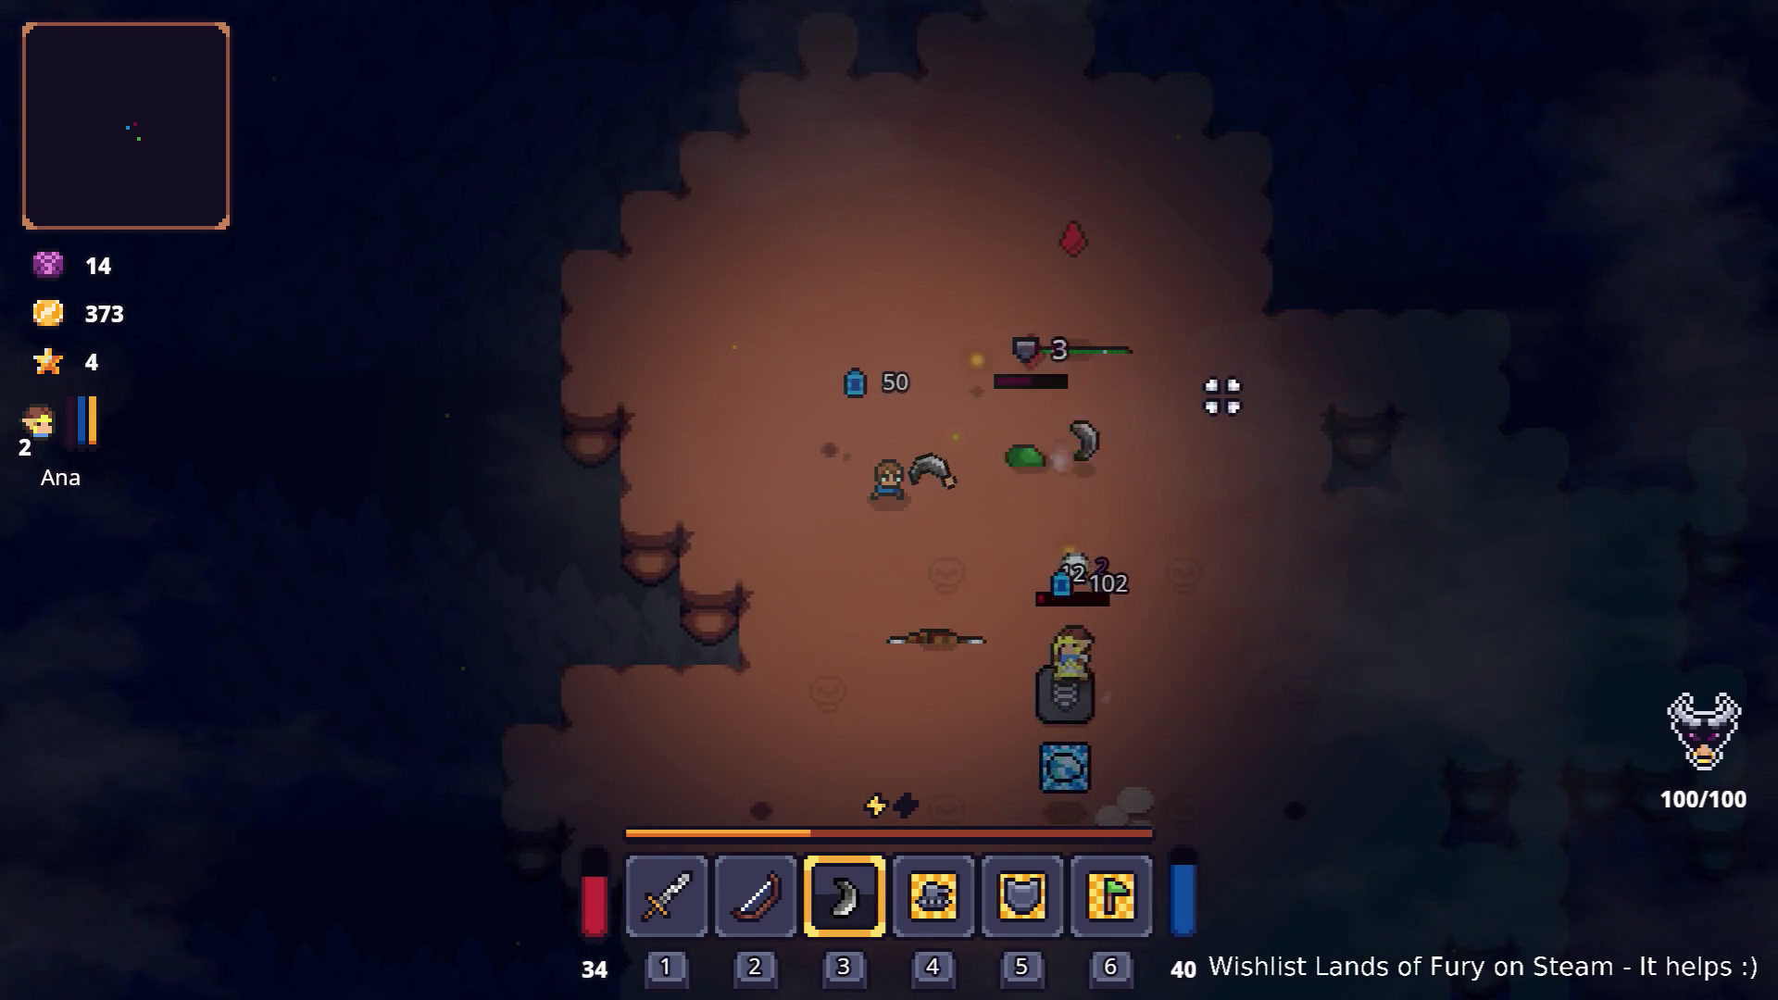
pyautogui.press('d')
pyautogui.press('s')
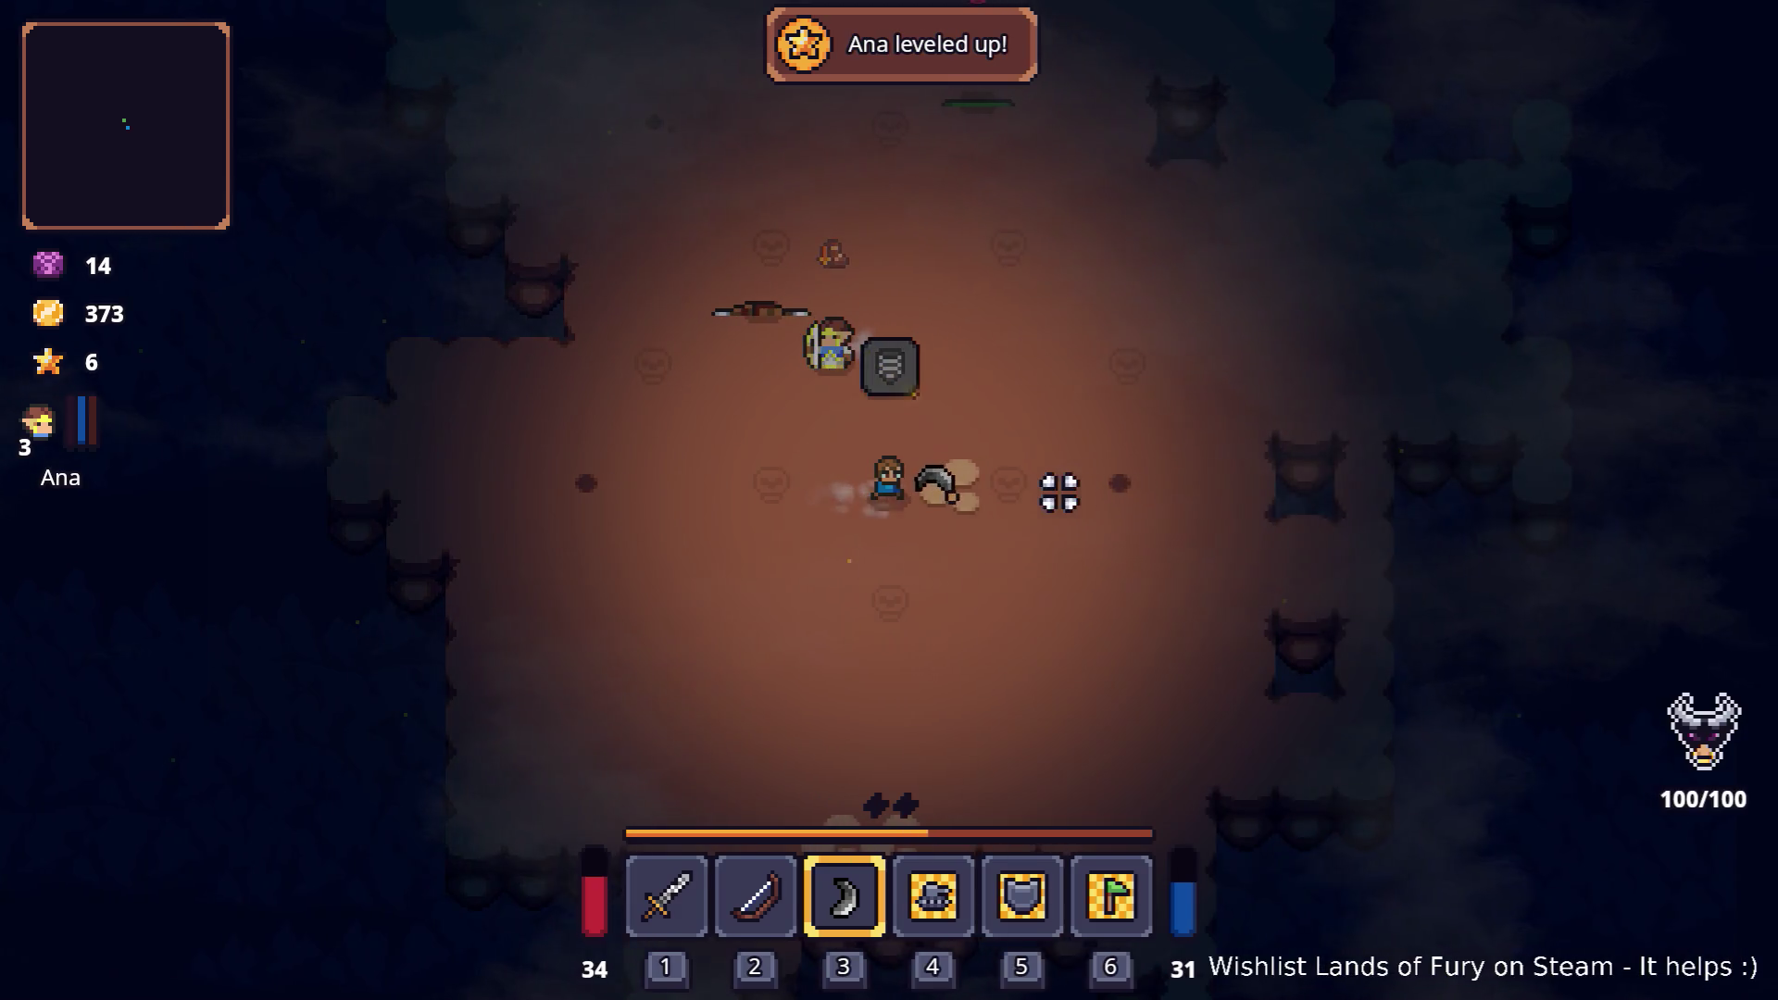
# Step: Socket the Frozen Orb rune into the boomerang from the inventory
pyautogui.press('i')
pyautogui.rightClick(861, 685)
pyautogui.click(758, 516)
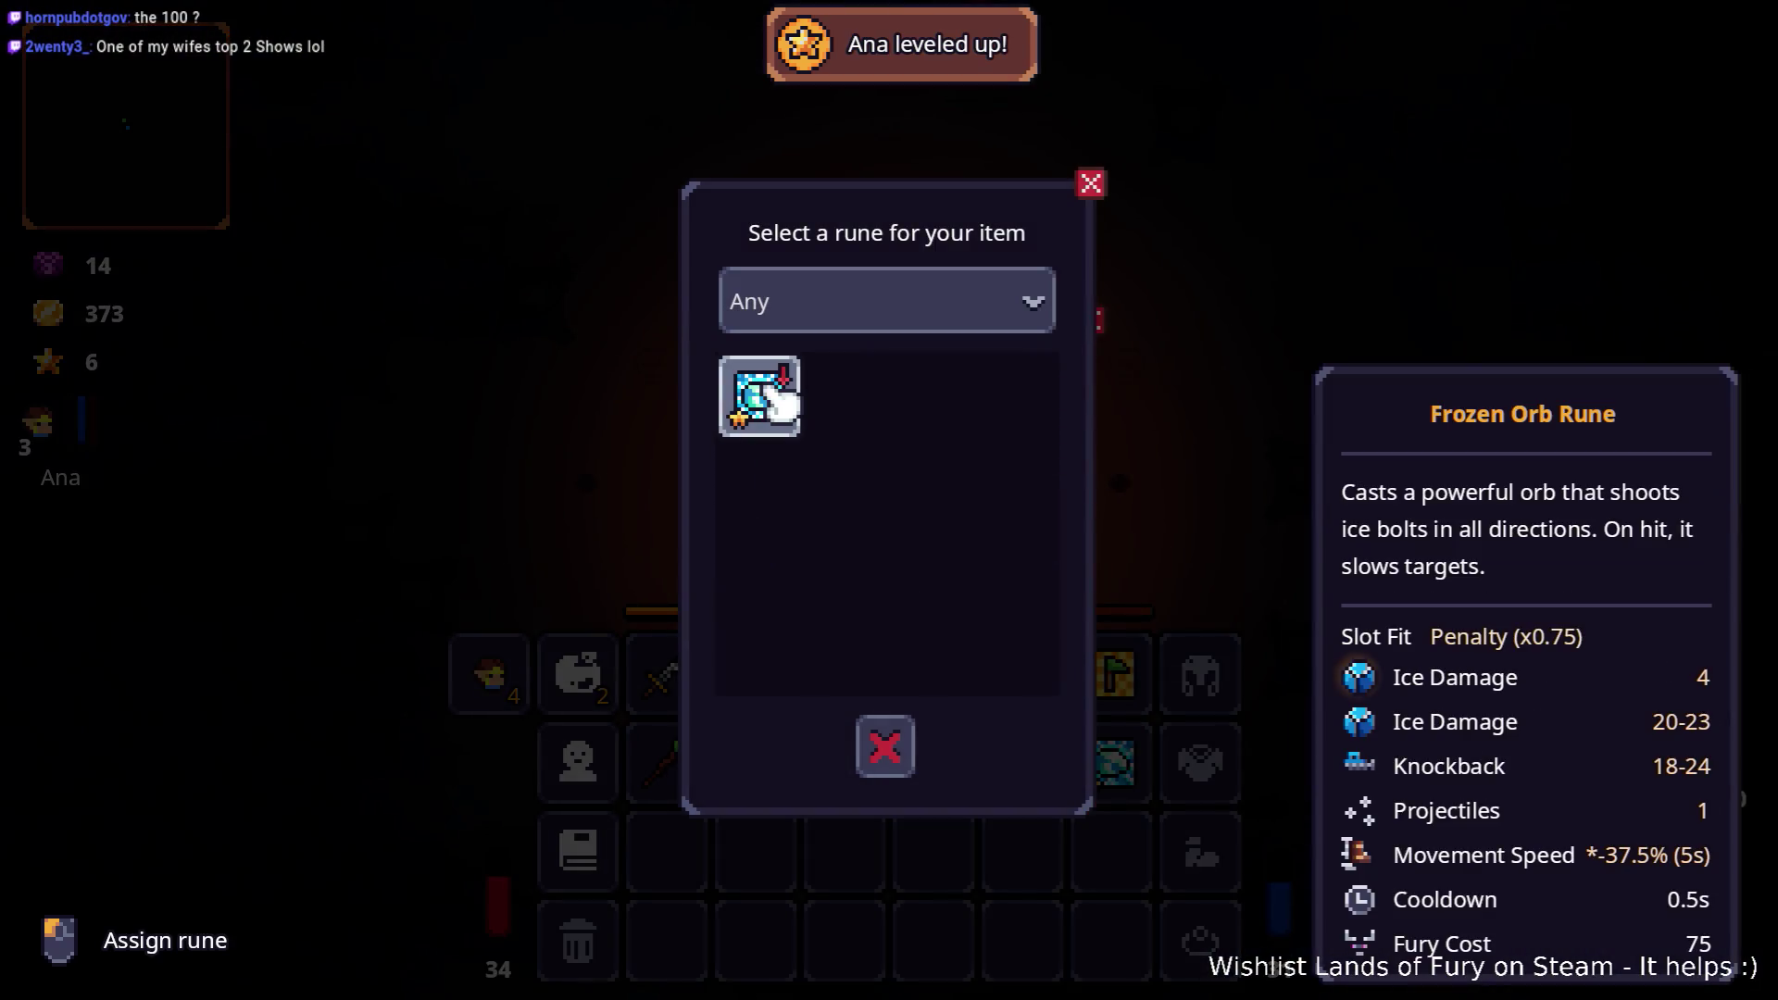
pyautogui.click(776, 397)
pyautogui.click(886, 611)
# Step: Leave the arena into Elderglade Forest and strike the rock with the scythe
pyautogui.press('w')
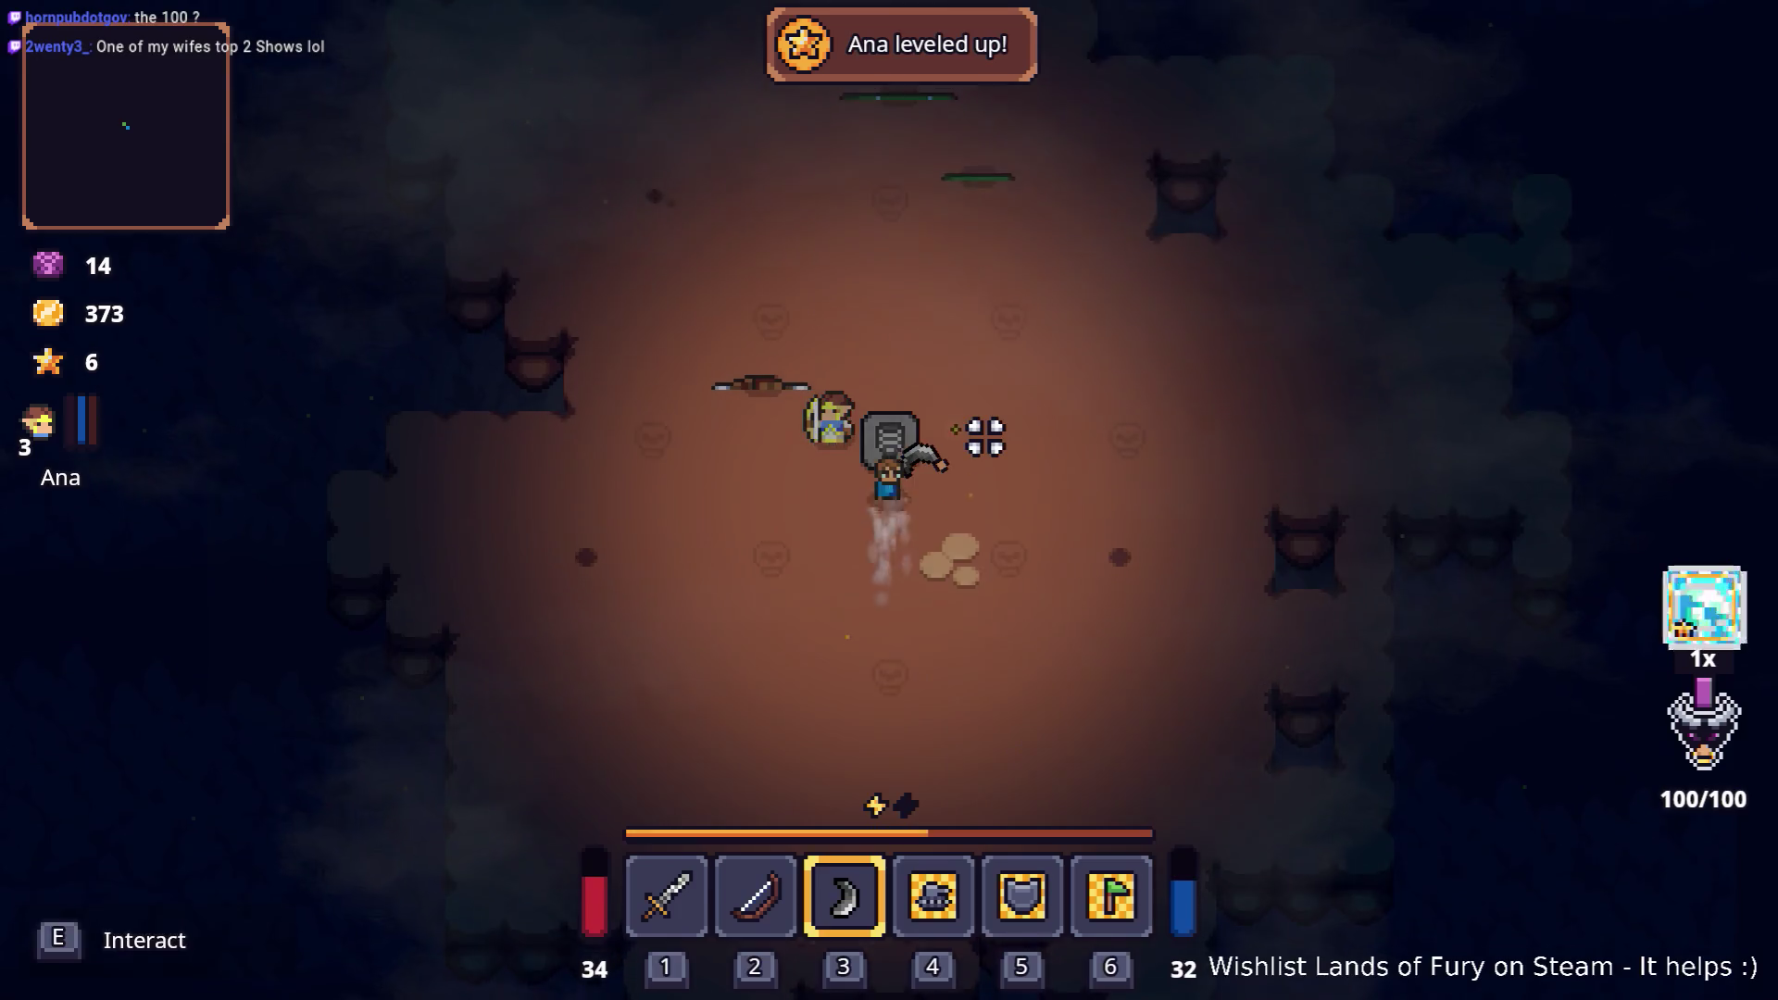
pyautogui.press('e')
pyautogui.press('w')
pyautogui.press('d')
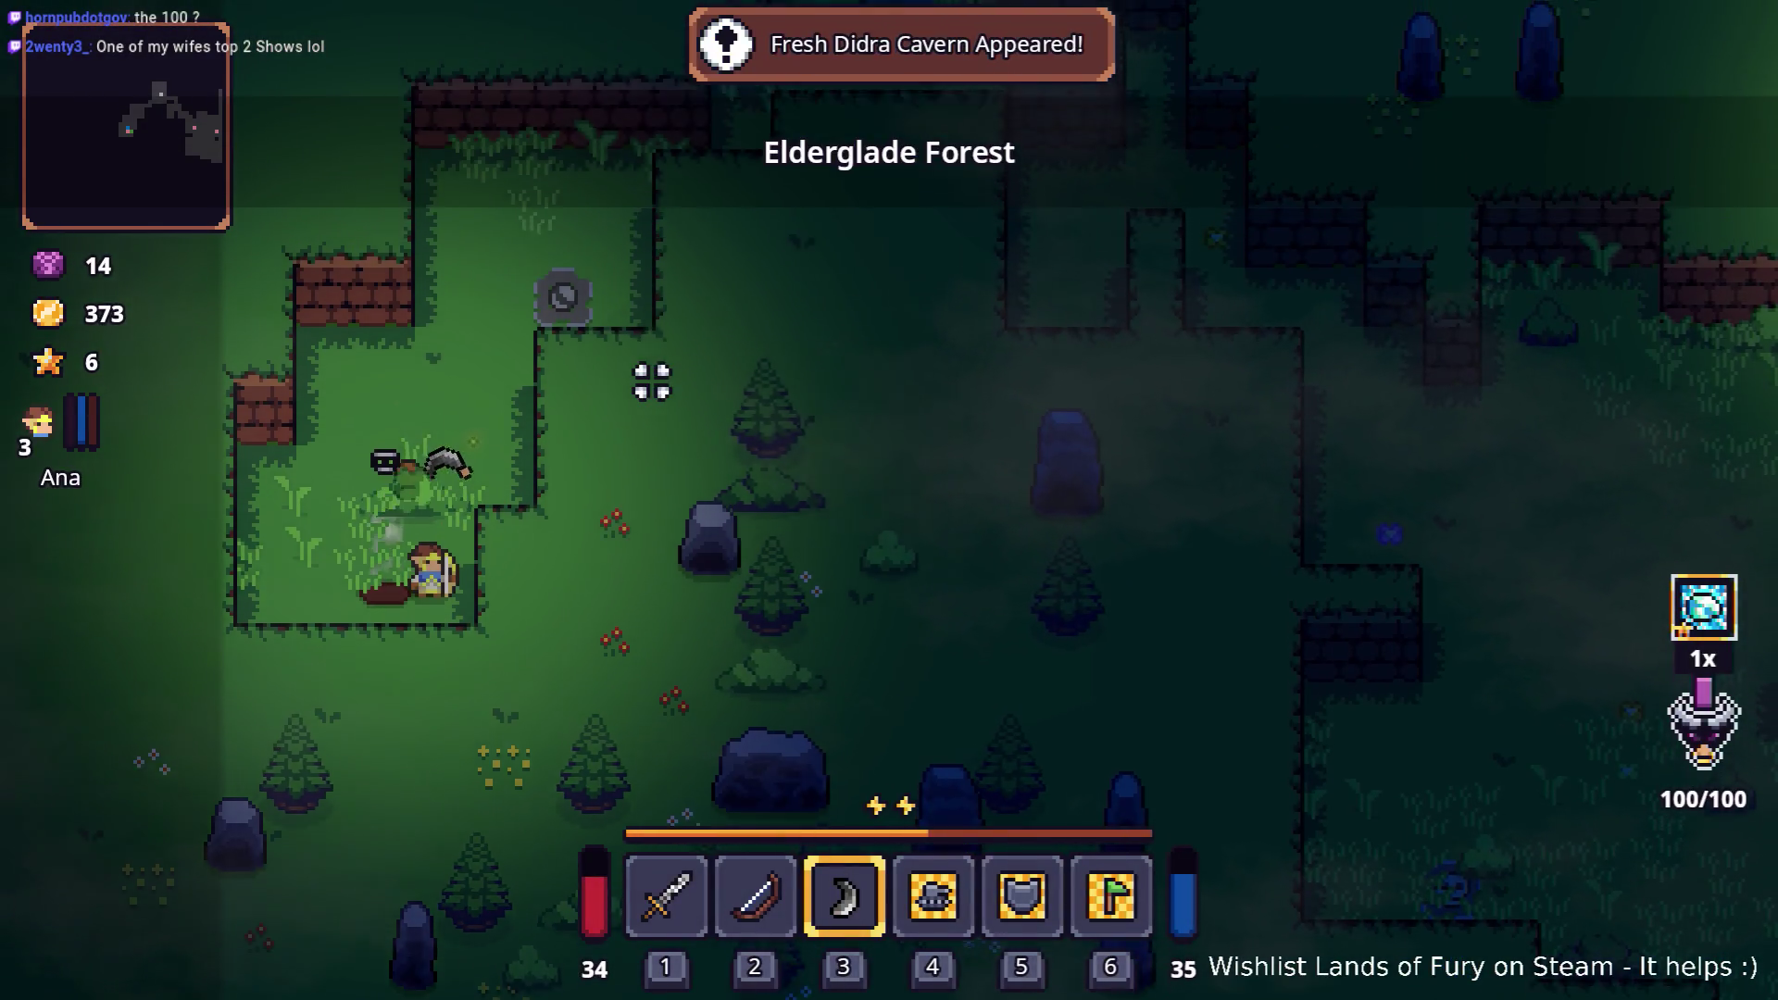
pyautogui.press('d')
pyautogui.press('w')
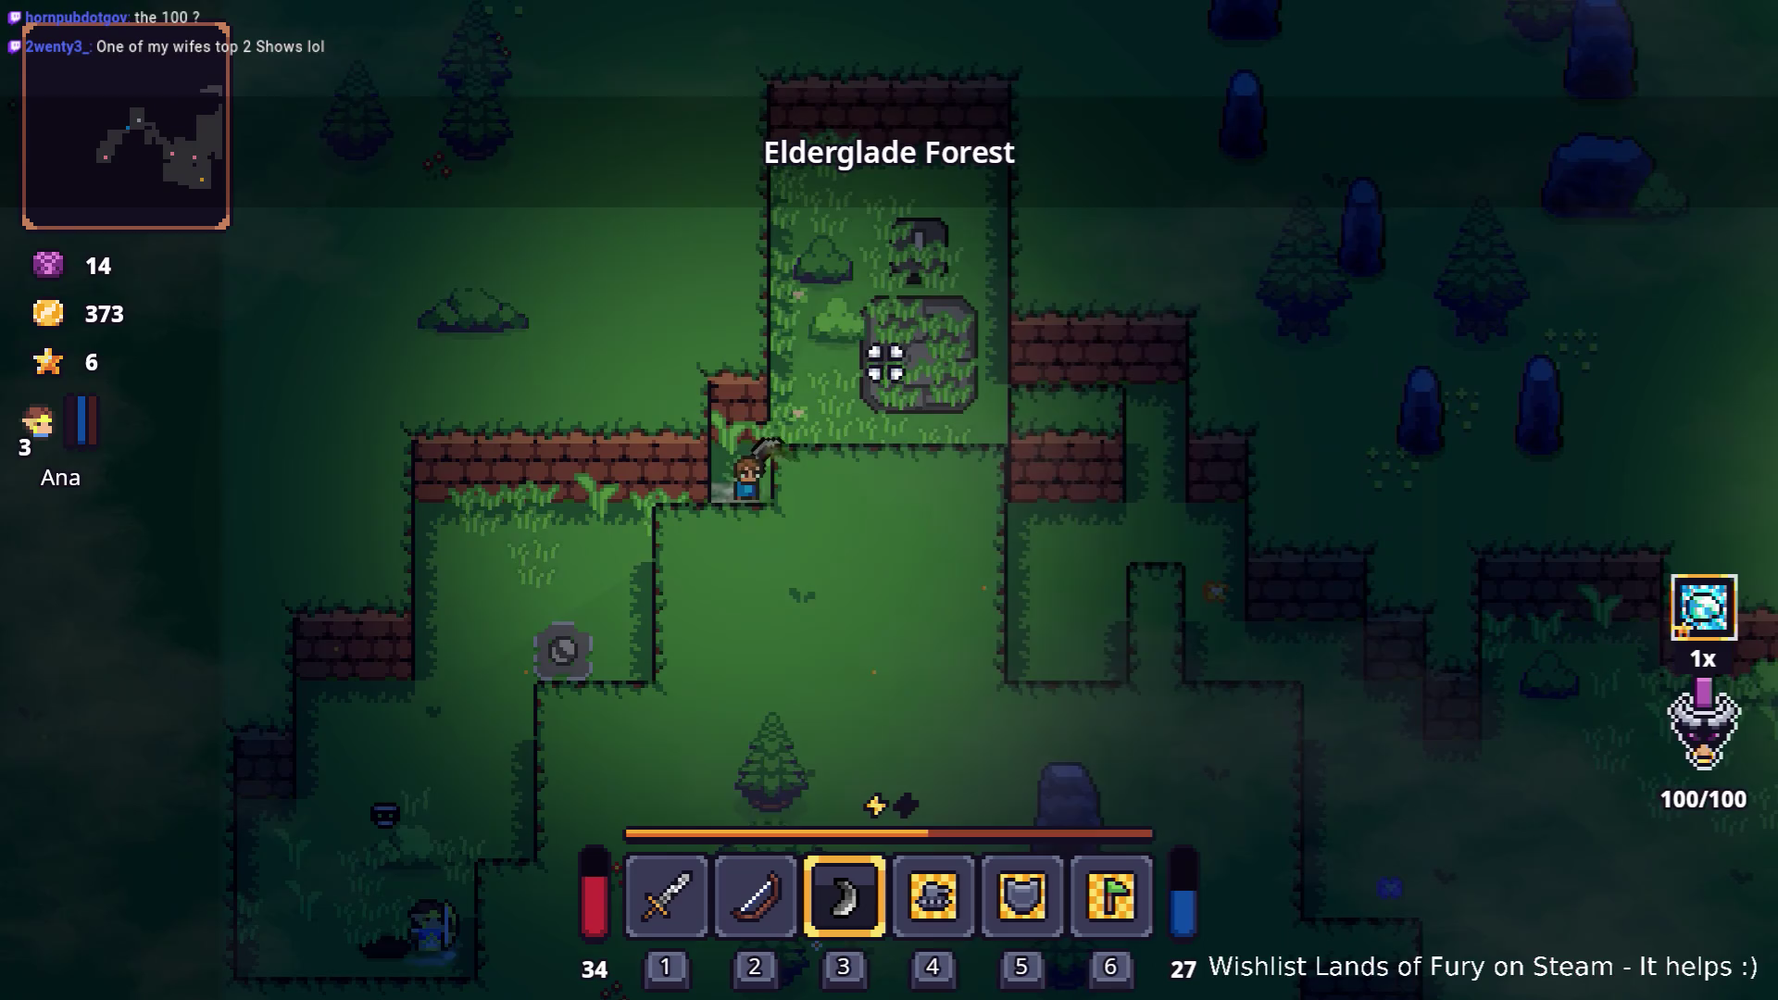
pyautogui.press('w')
pyautogui.press('d')
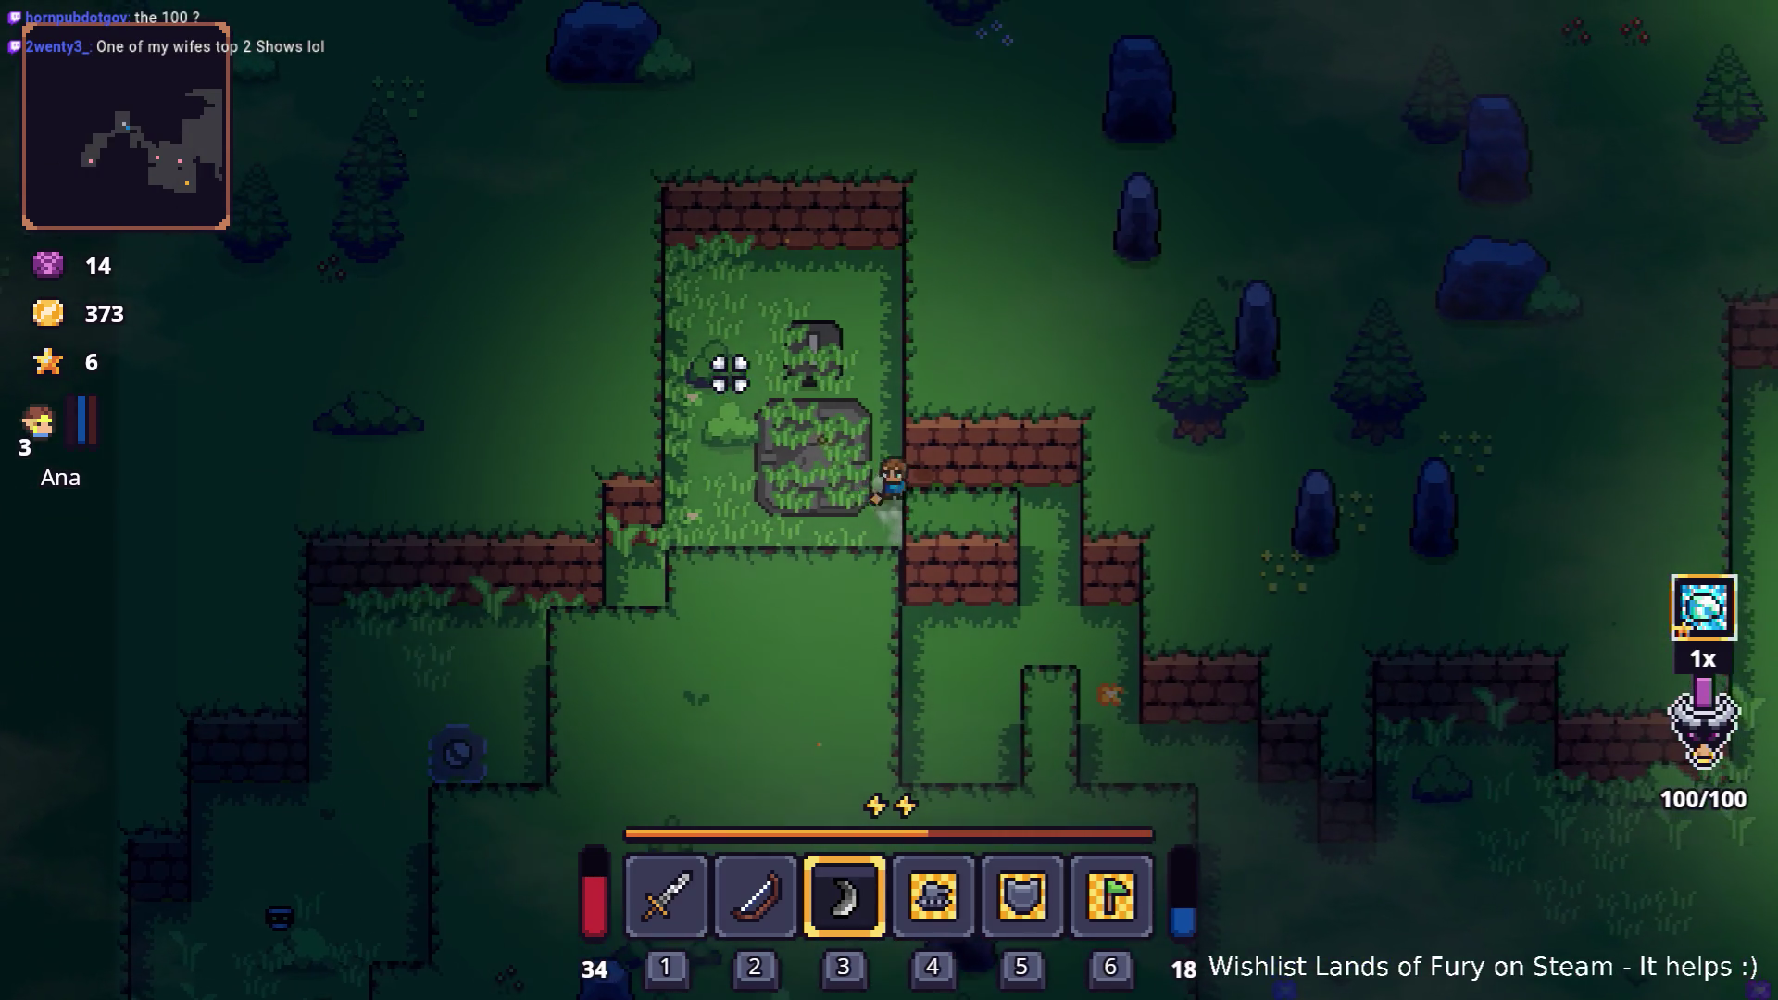
pyautogui.click(767, 345)
# Step: Walk past the rock and dash toward the campfire across the dirt clearing
pyautogui.press('w')
pyautogui.press('a')
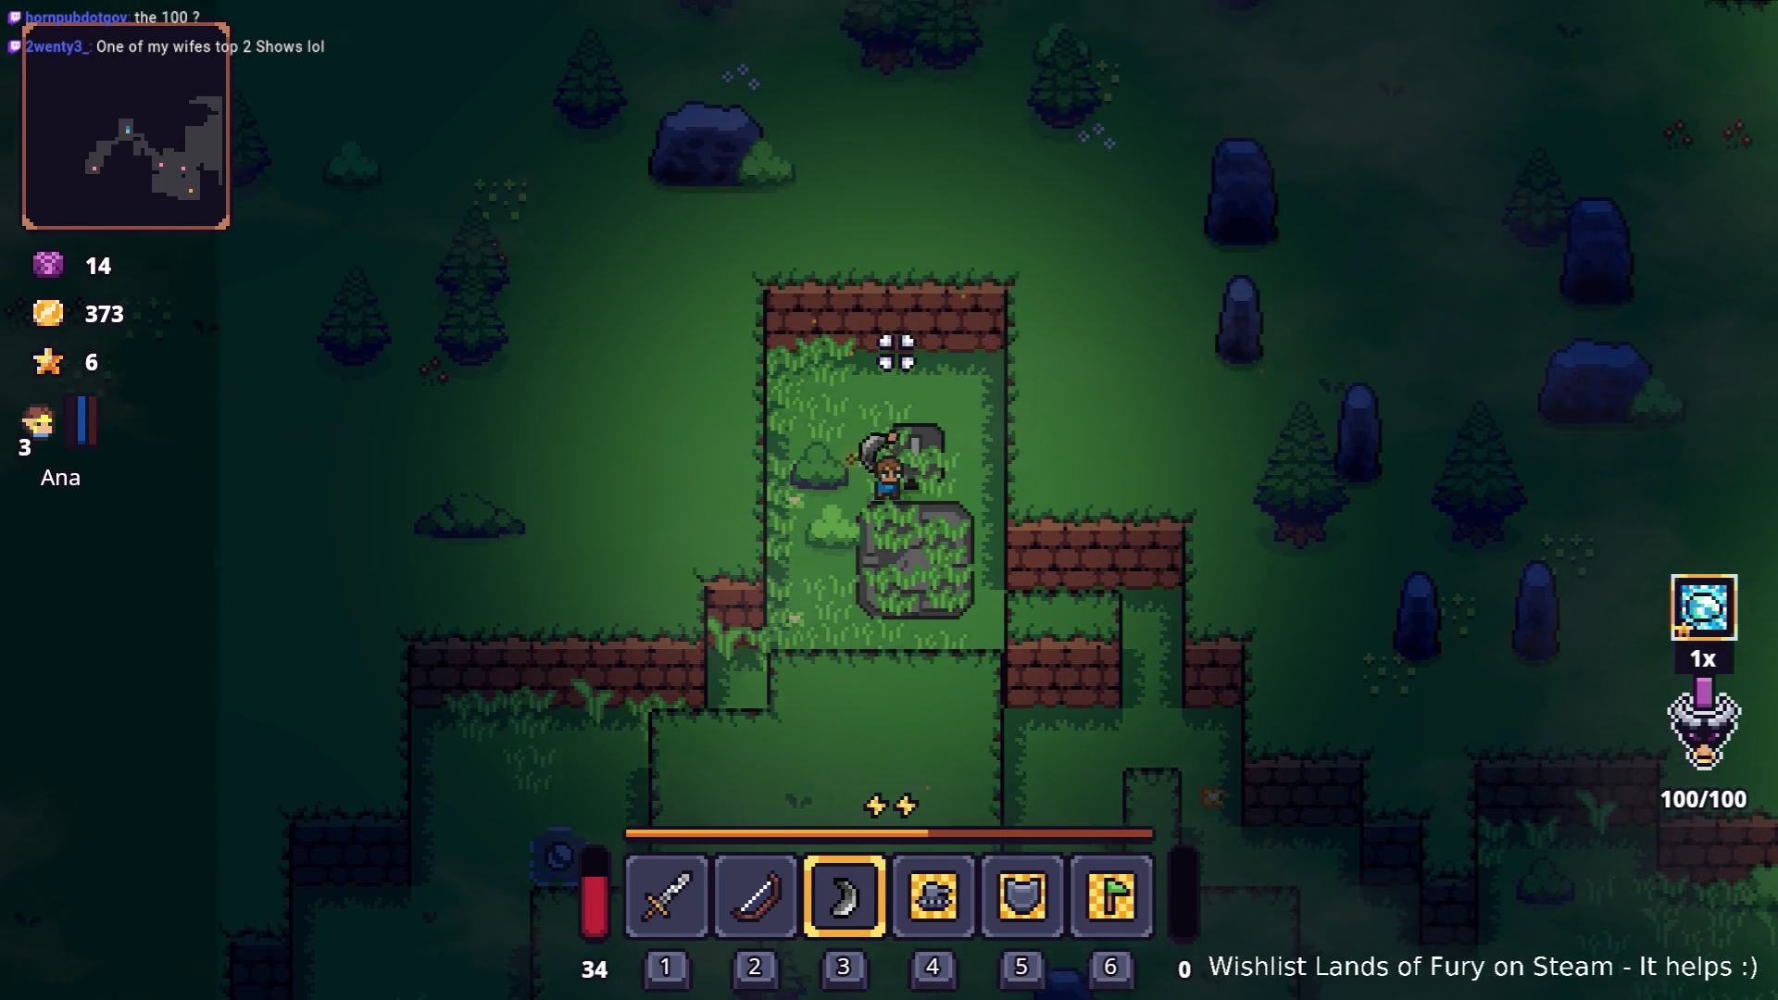
pyautogui.press('d')
pyautogui.press('s')
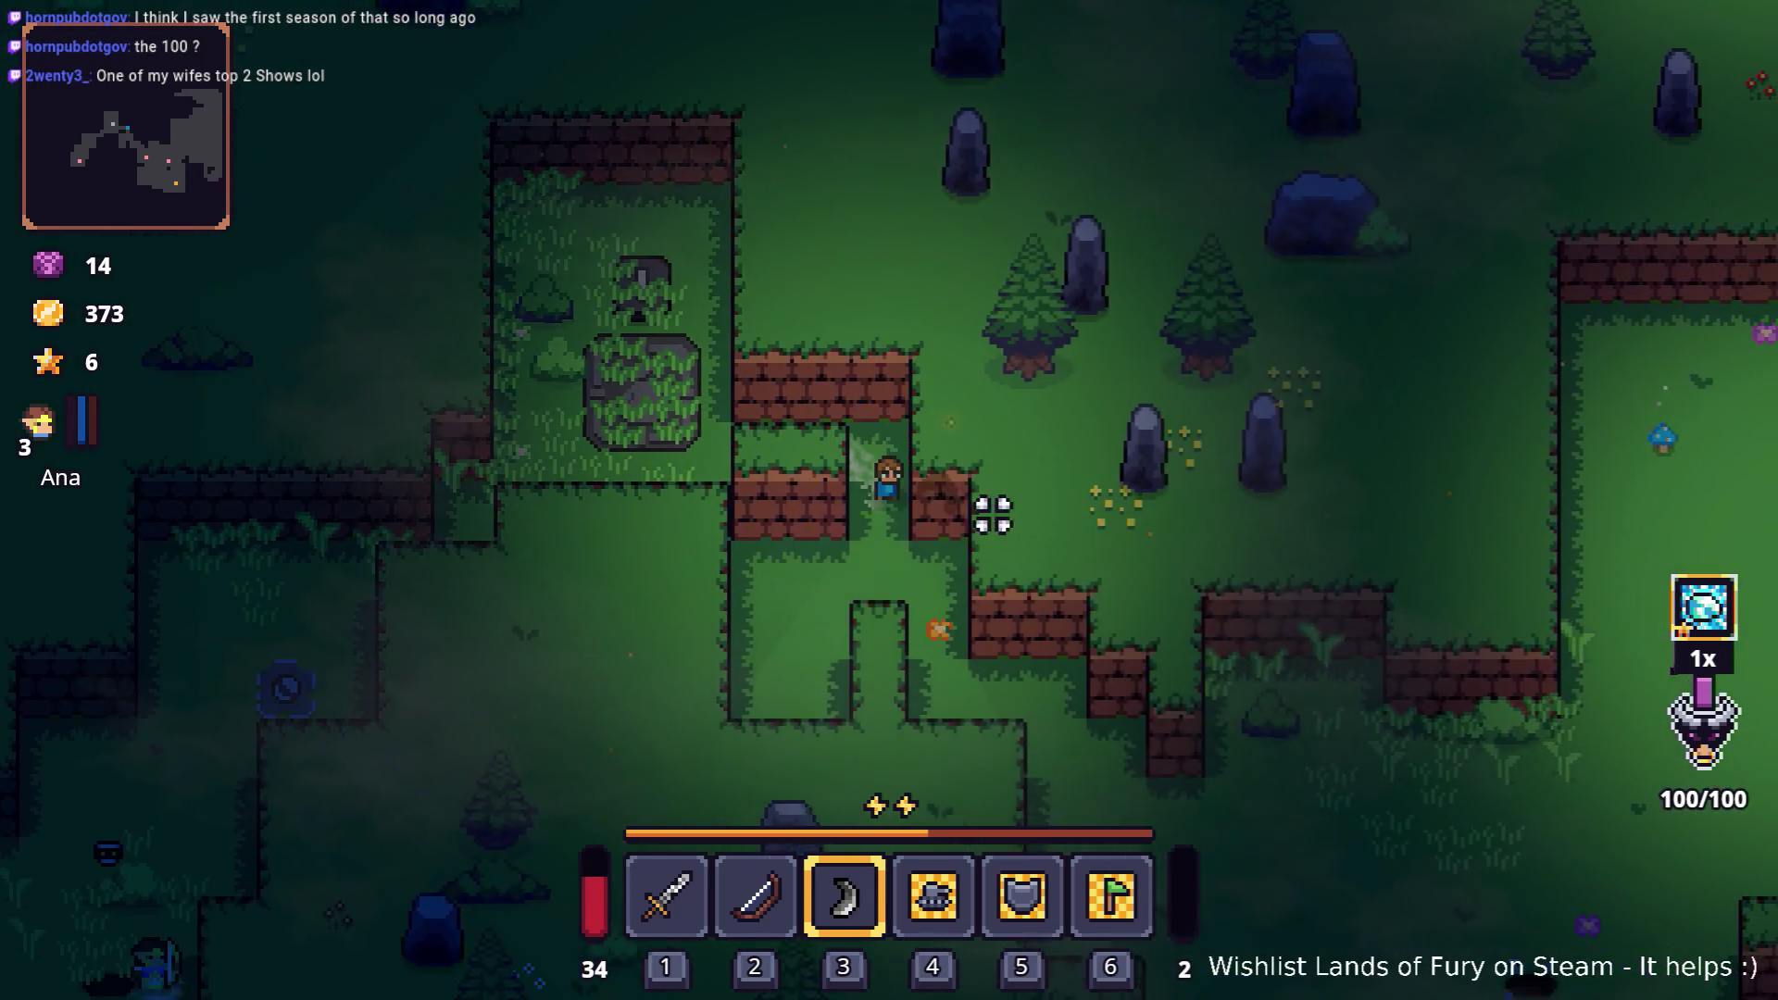
pyautogui.press('s')
pyautogui.press('d')
pyautogui.press('space')
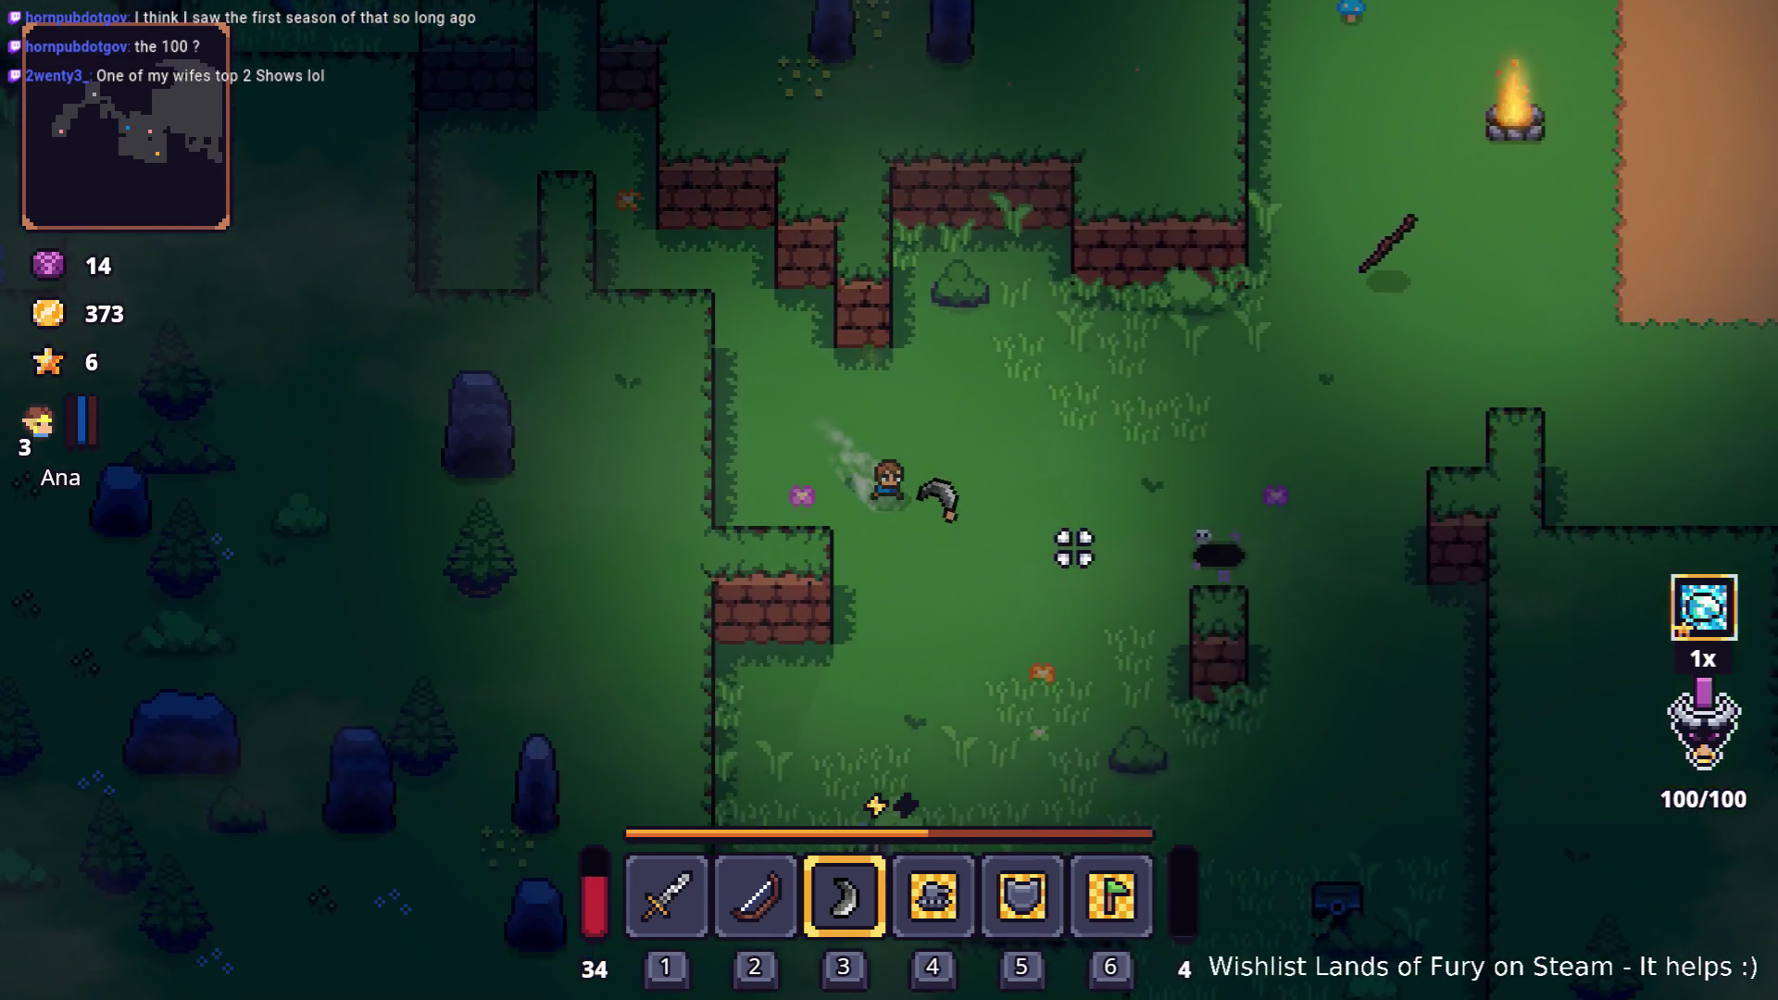
pyautogui.press('d')
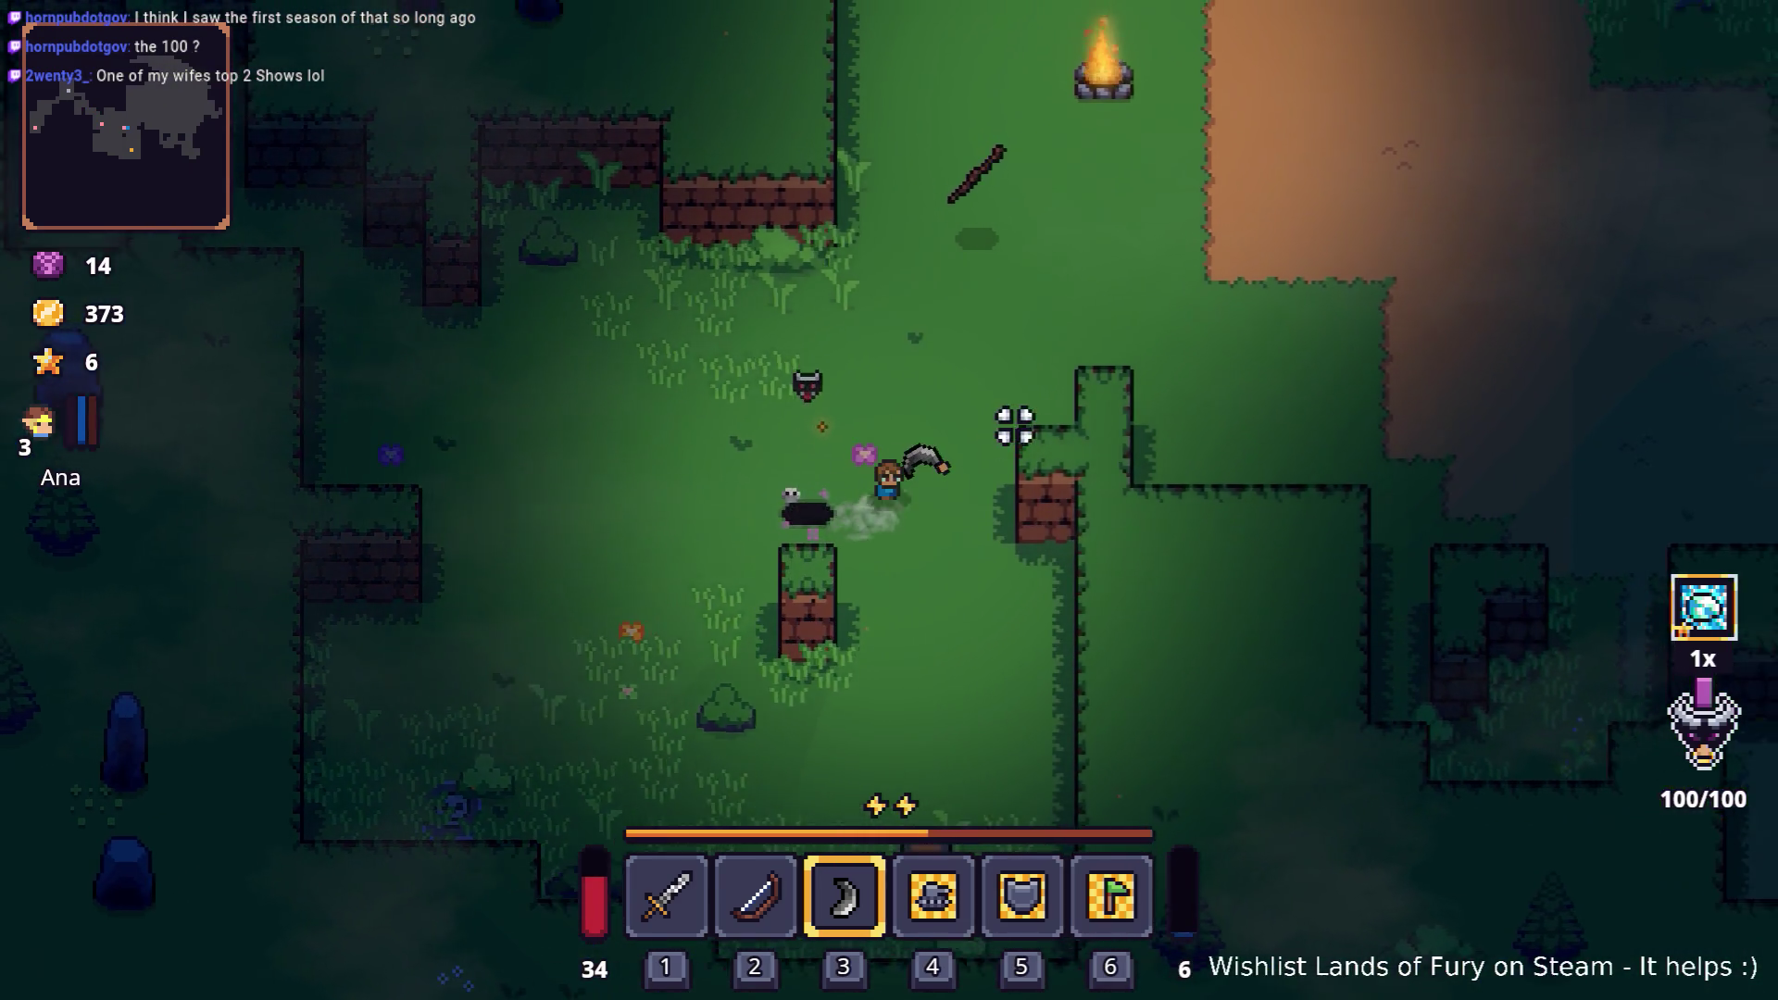
pyautogui.press('d')
pyautogui.press('w')
pyautogui.press('space')
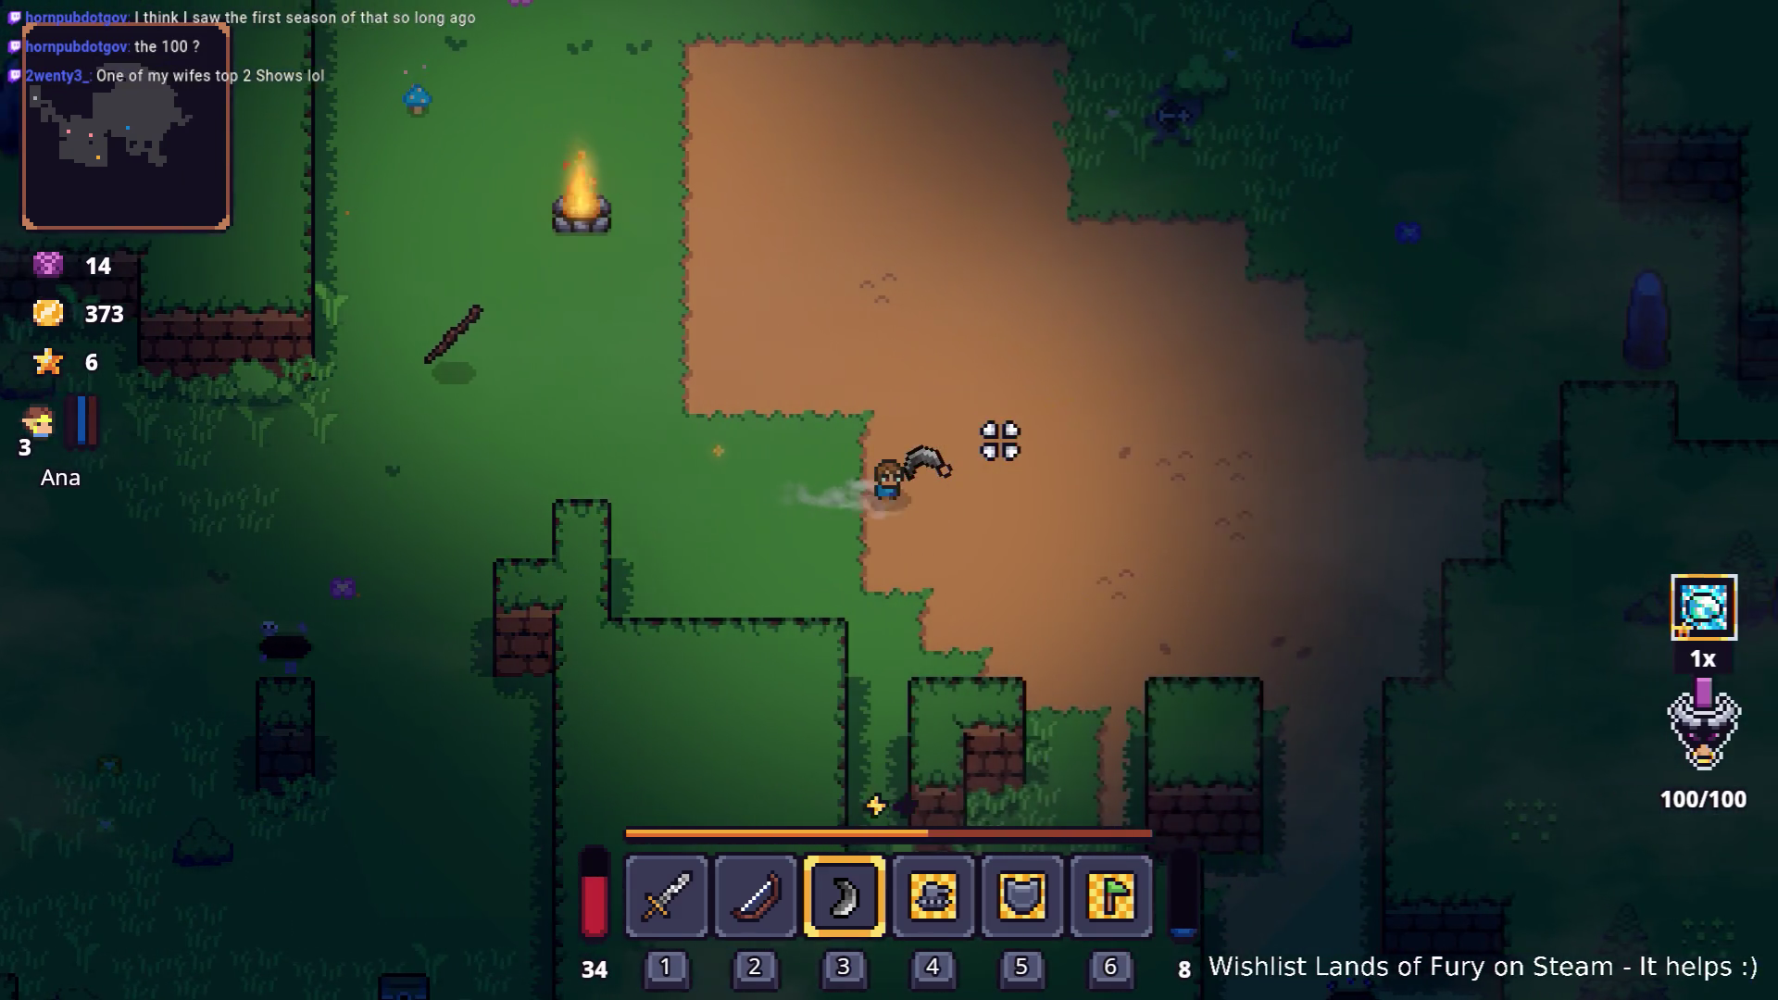
pyautogui.press('d')
pyautogui.press('w')
pyautogui.press('space')
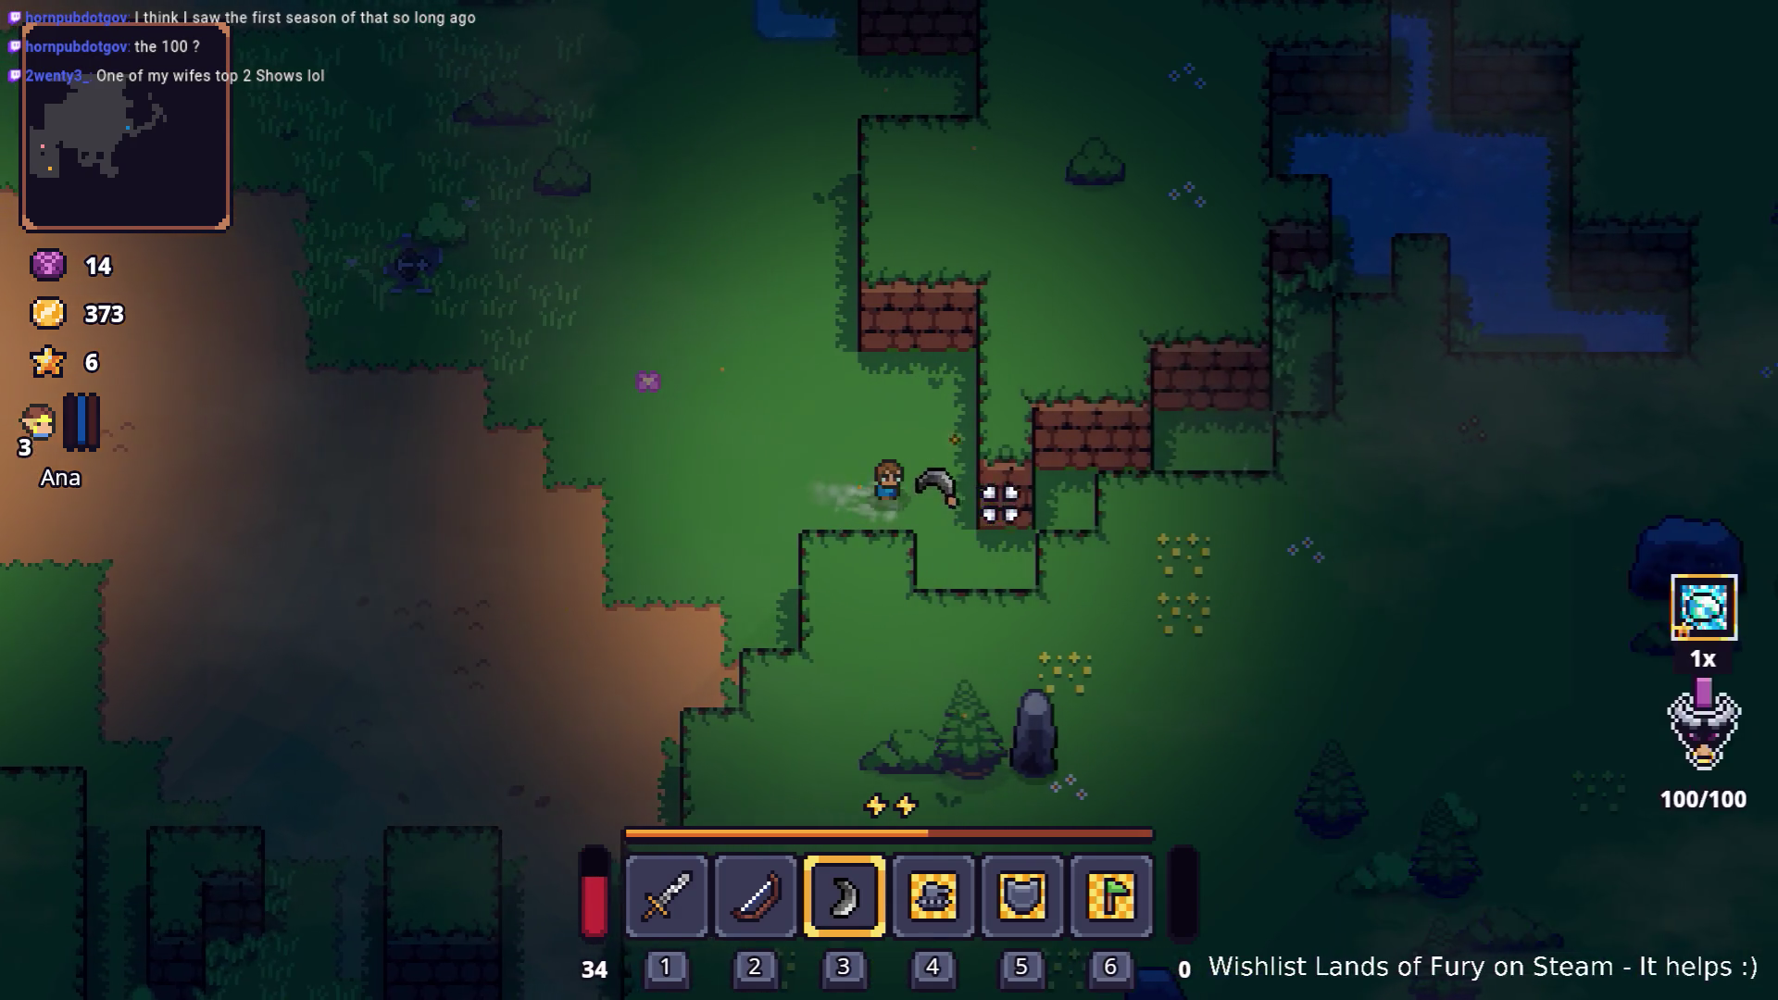
# Step: Dash along the dirt path and head north-west along the lake toward the camp
pyautogui.press('a')
pyautogui.press('space')
pyautogui.press('s')
pyautogui.press('space')
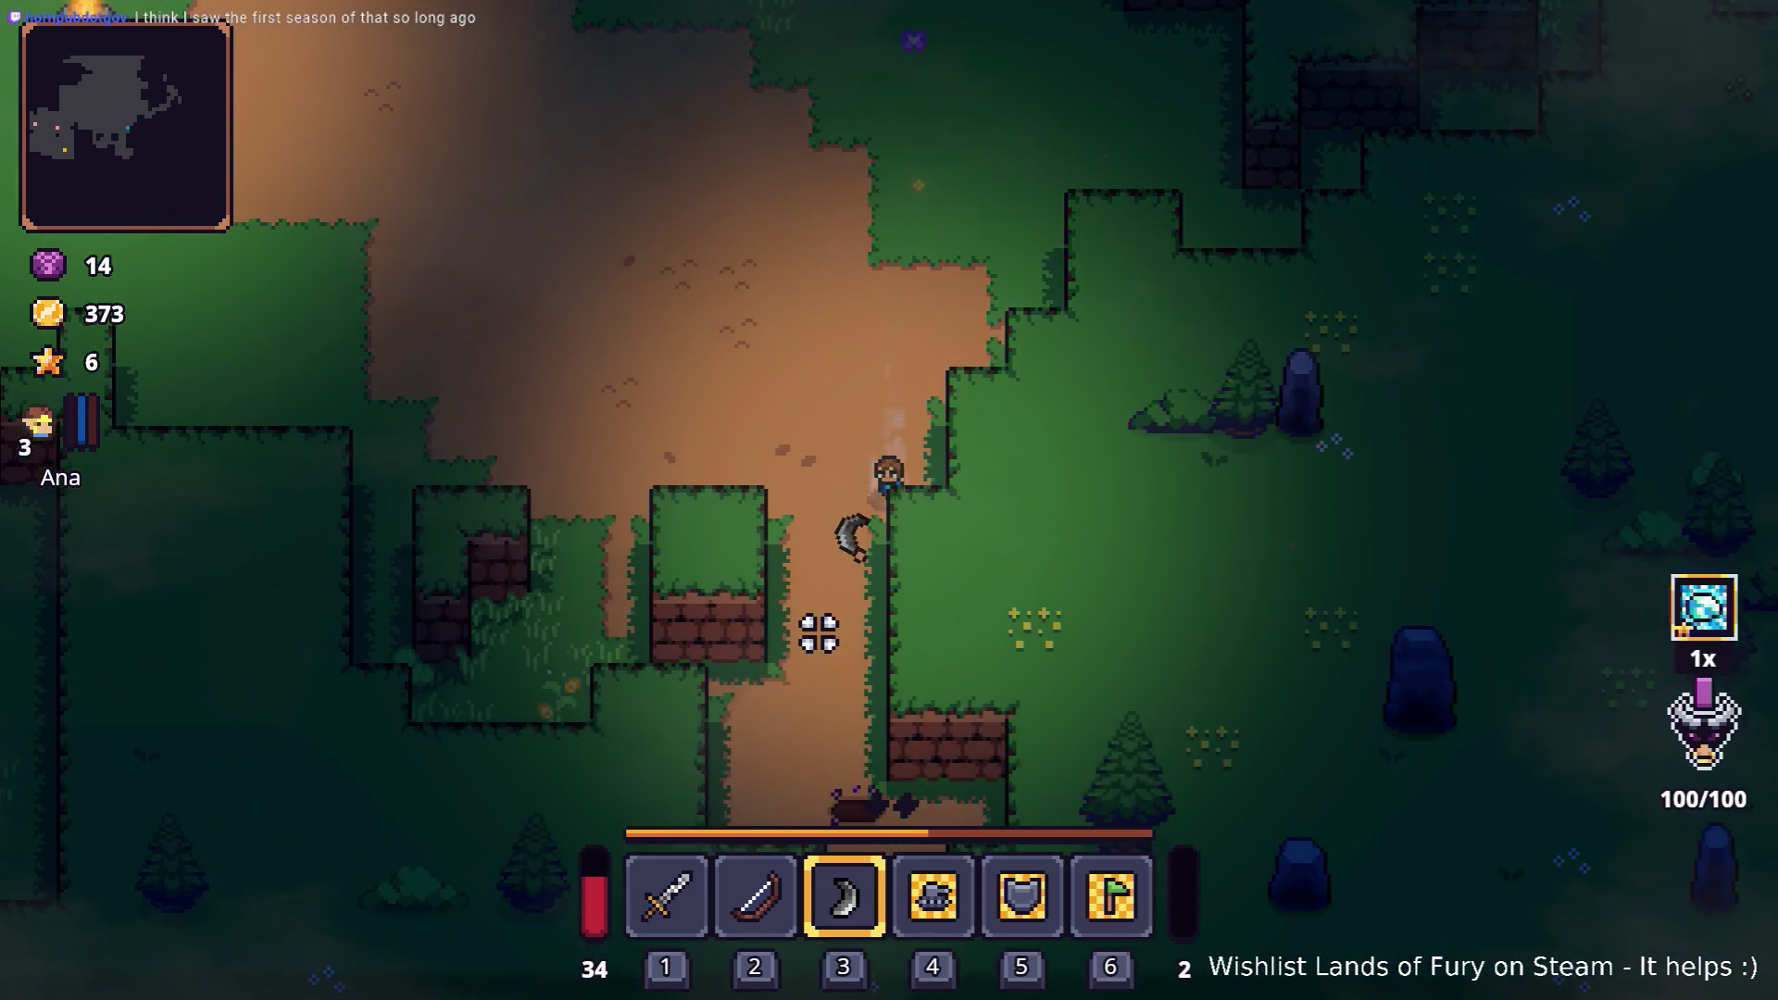
pyautogui.press('w')
pyautogui.press('space')
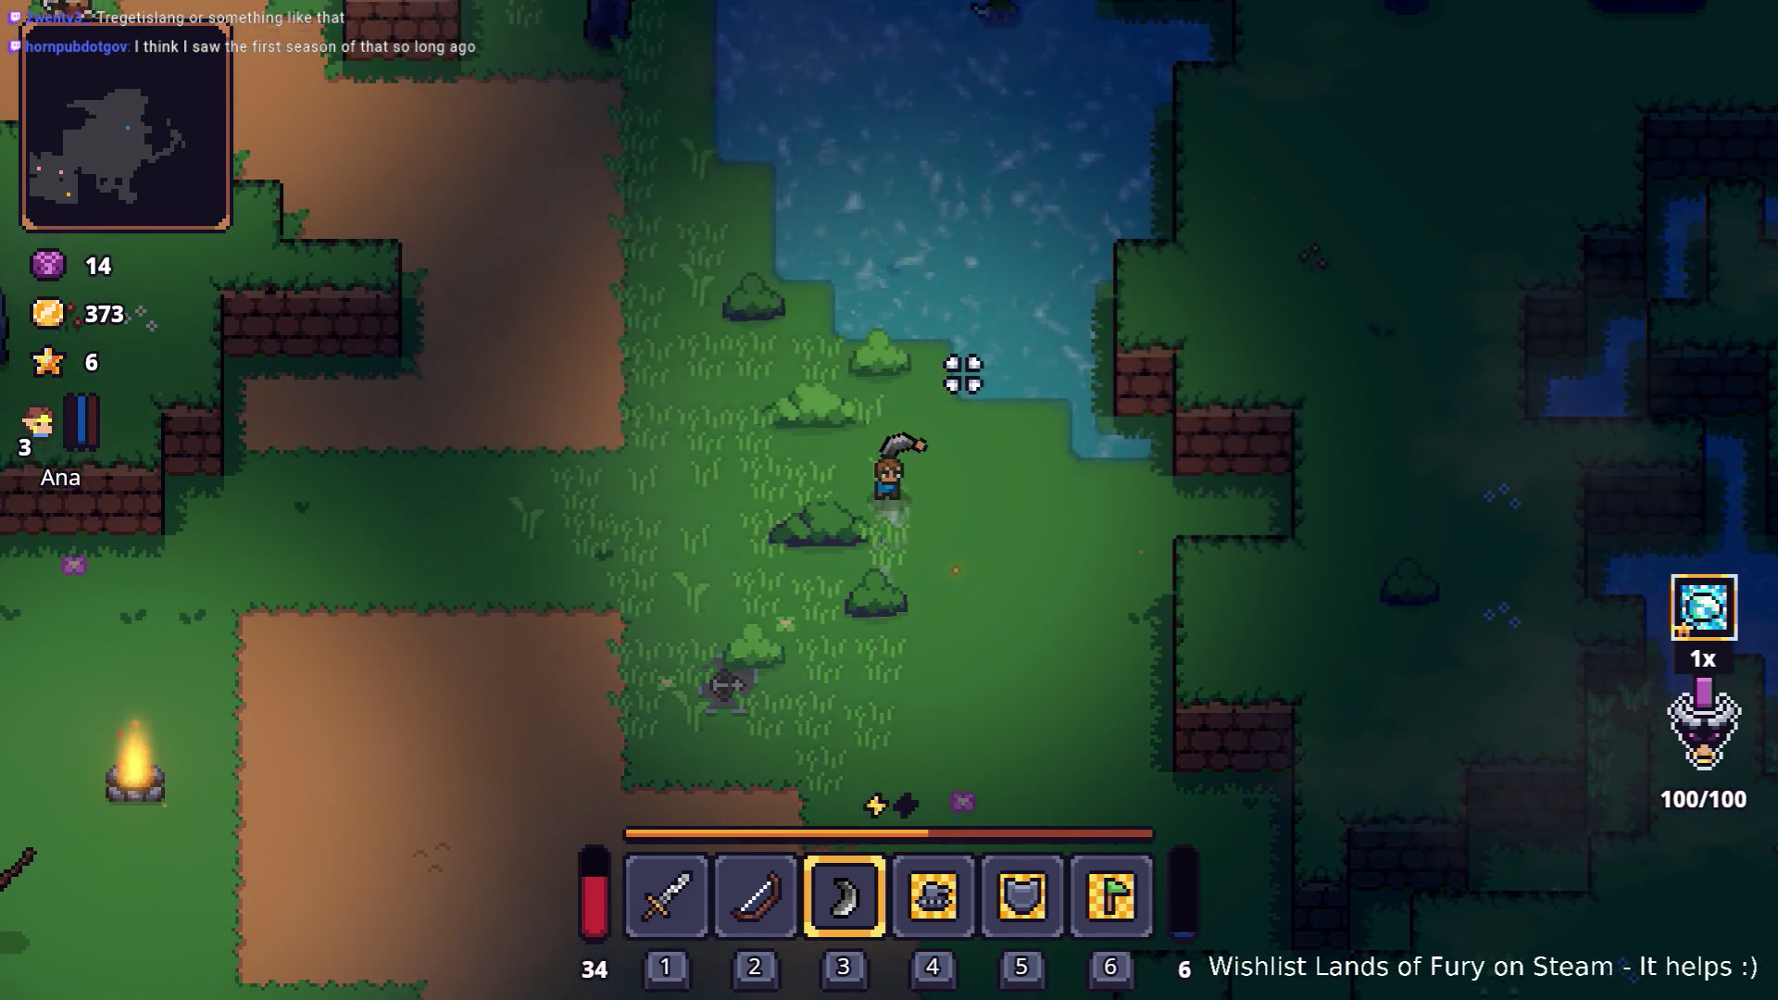
pyautogui.press('w')
pyautogui.press('a')
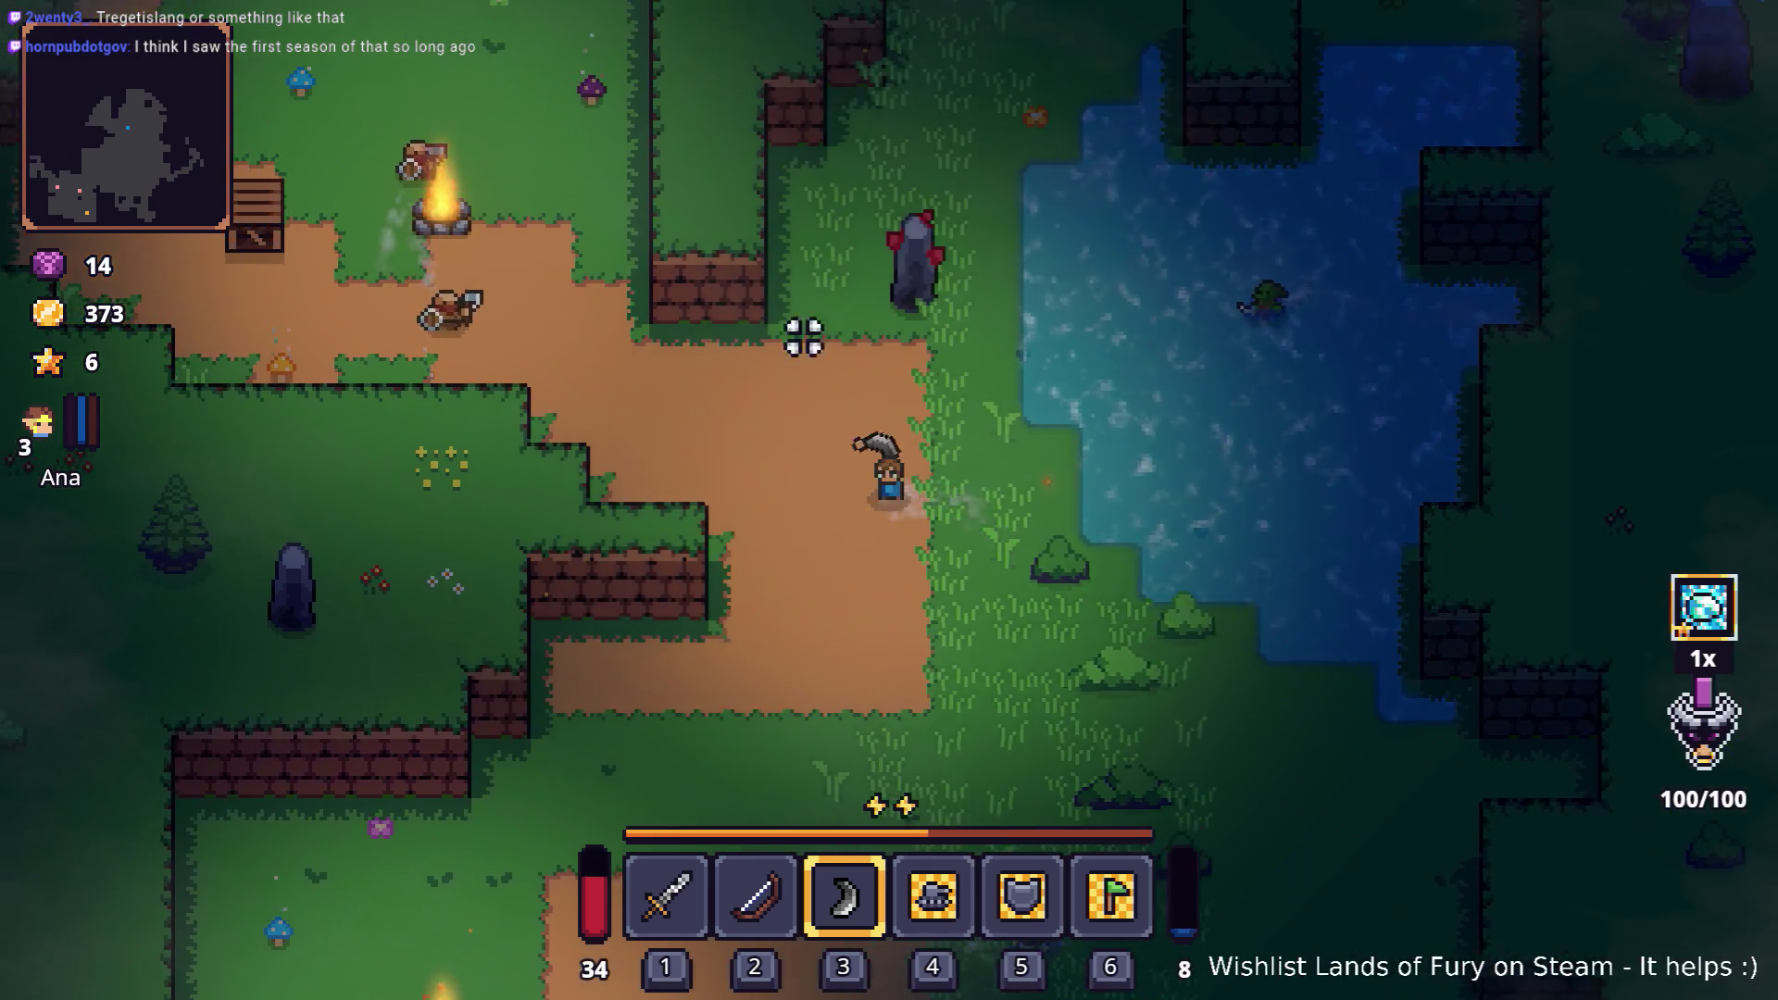
pyautogui.press('a')
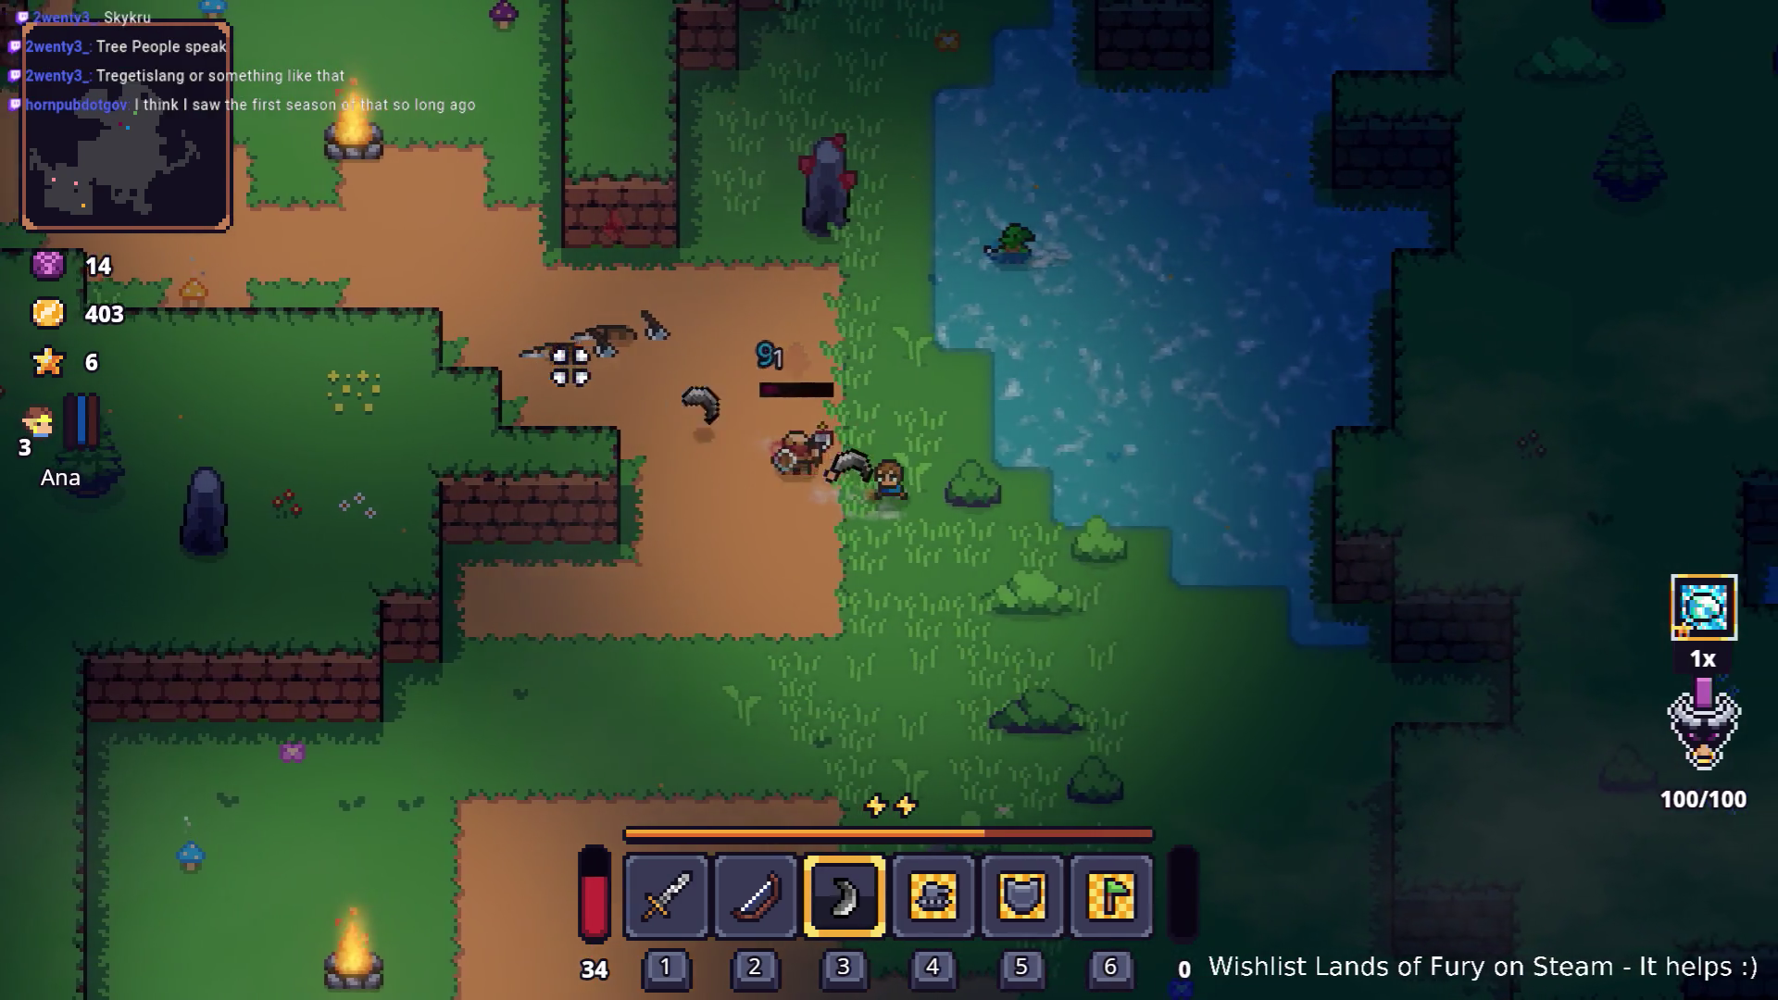
pyautogui.press('w')
pyautogui.press('a')
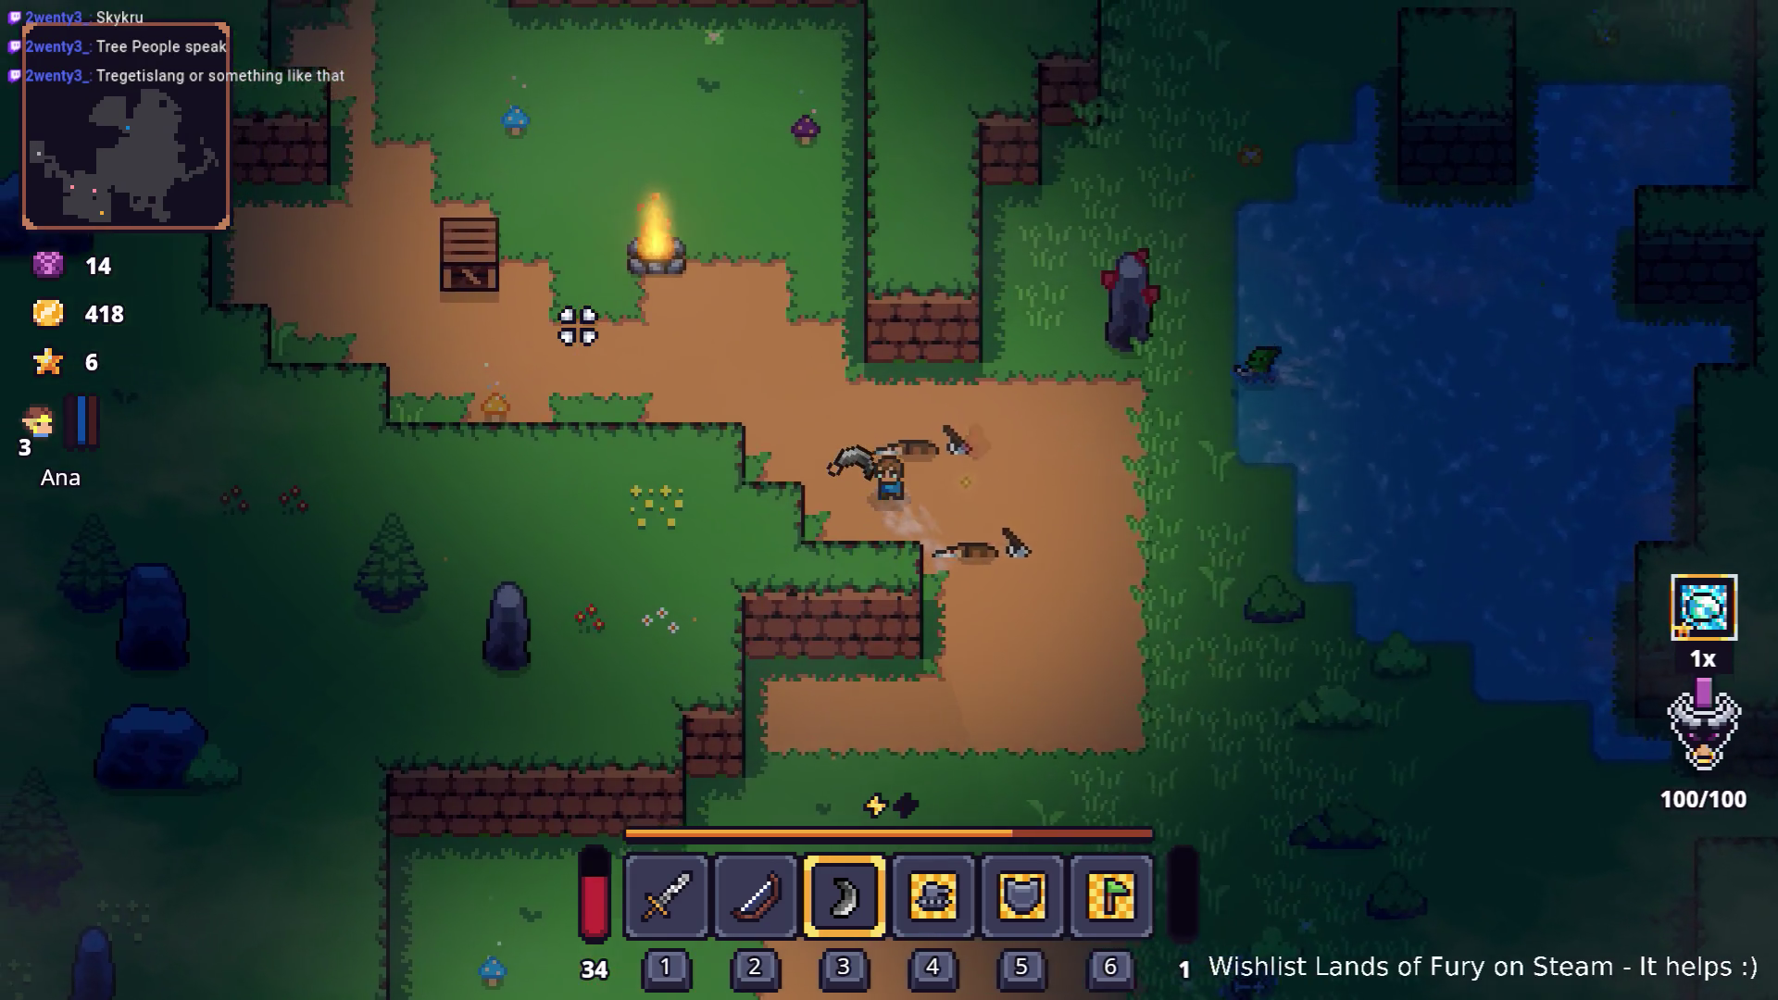
# Step: Break the workbench near the campfire and collect the dropped stick
pyautogui.press('w')
pyautogui.press('a')
pyautogui.press('a')
pyautogui.click(459, 344)
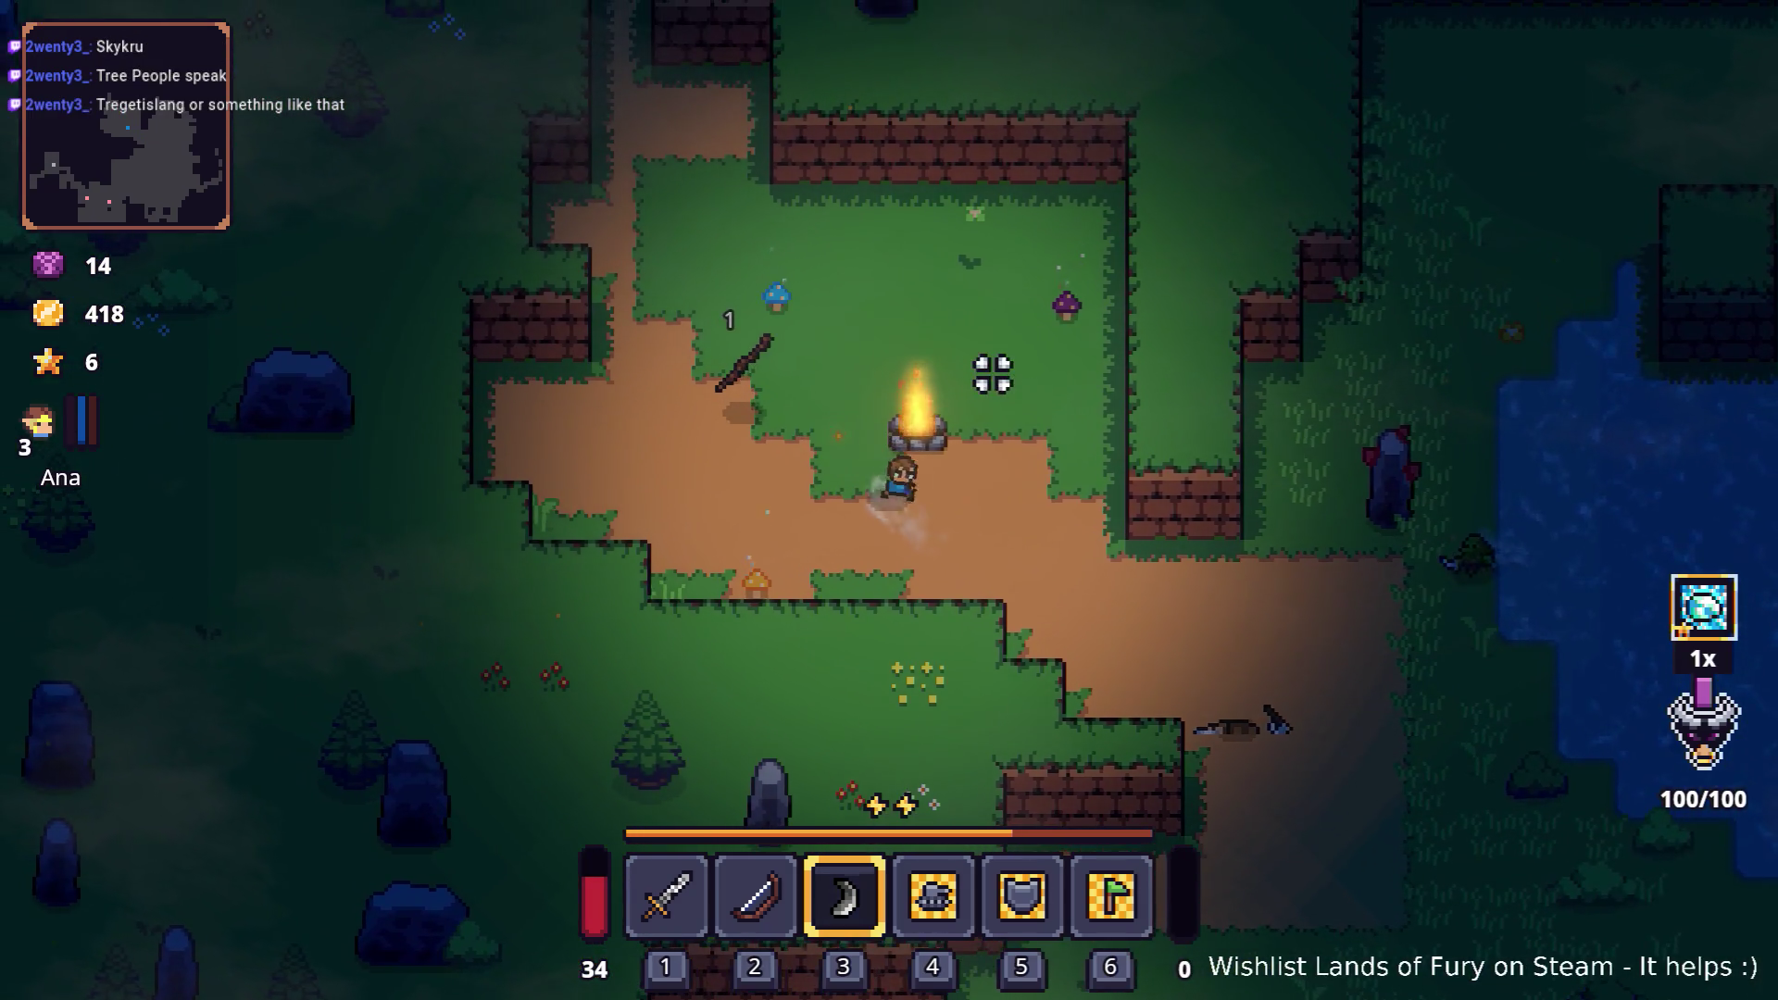
pyautogui.press('a')
pyautogui.press('a')
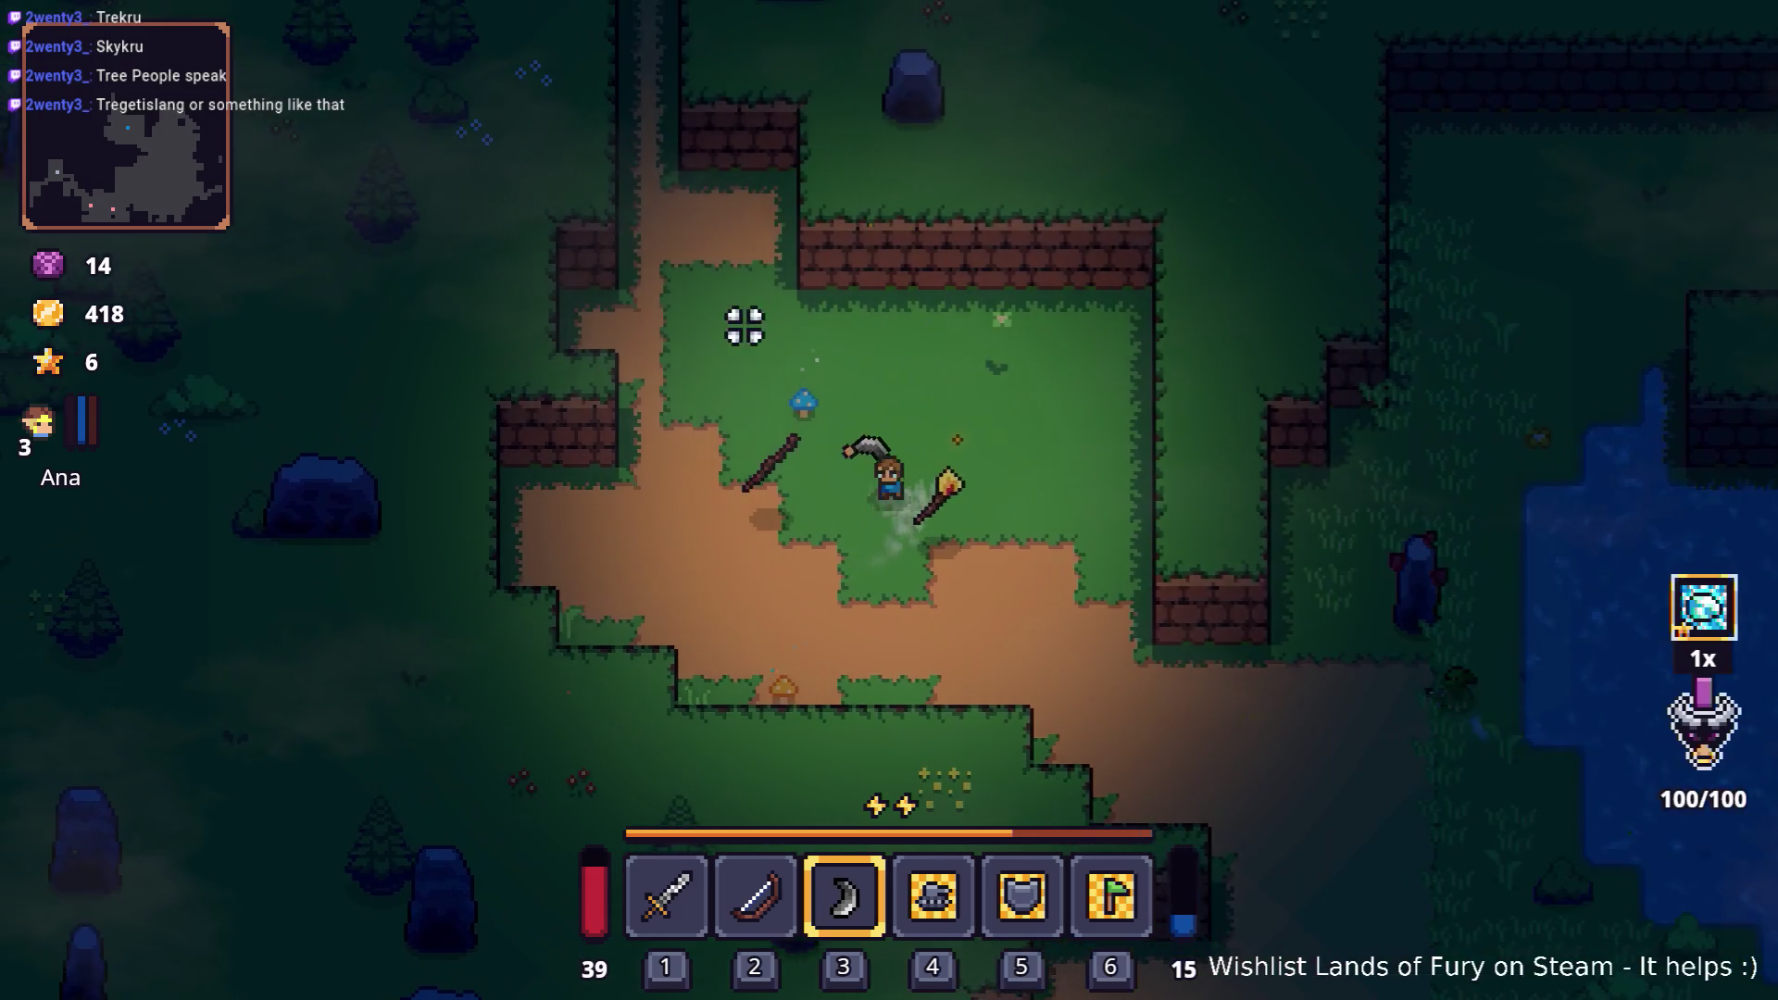
pyautogui.press('d')
pyautogui.press('s')
pyautogui.press('d')
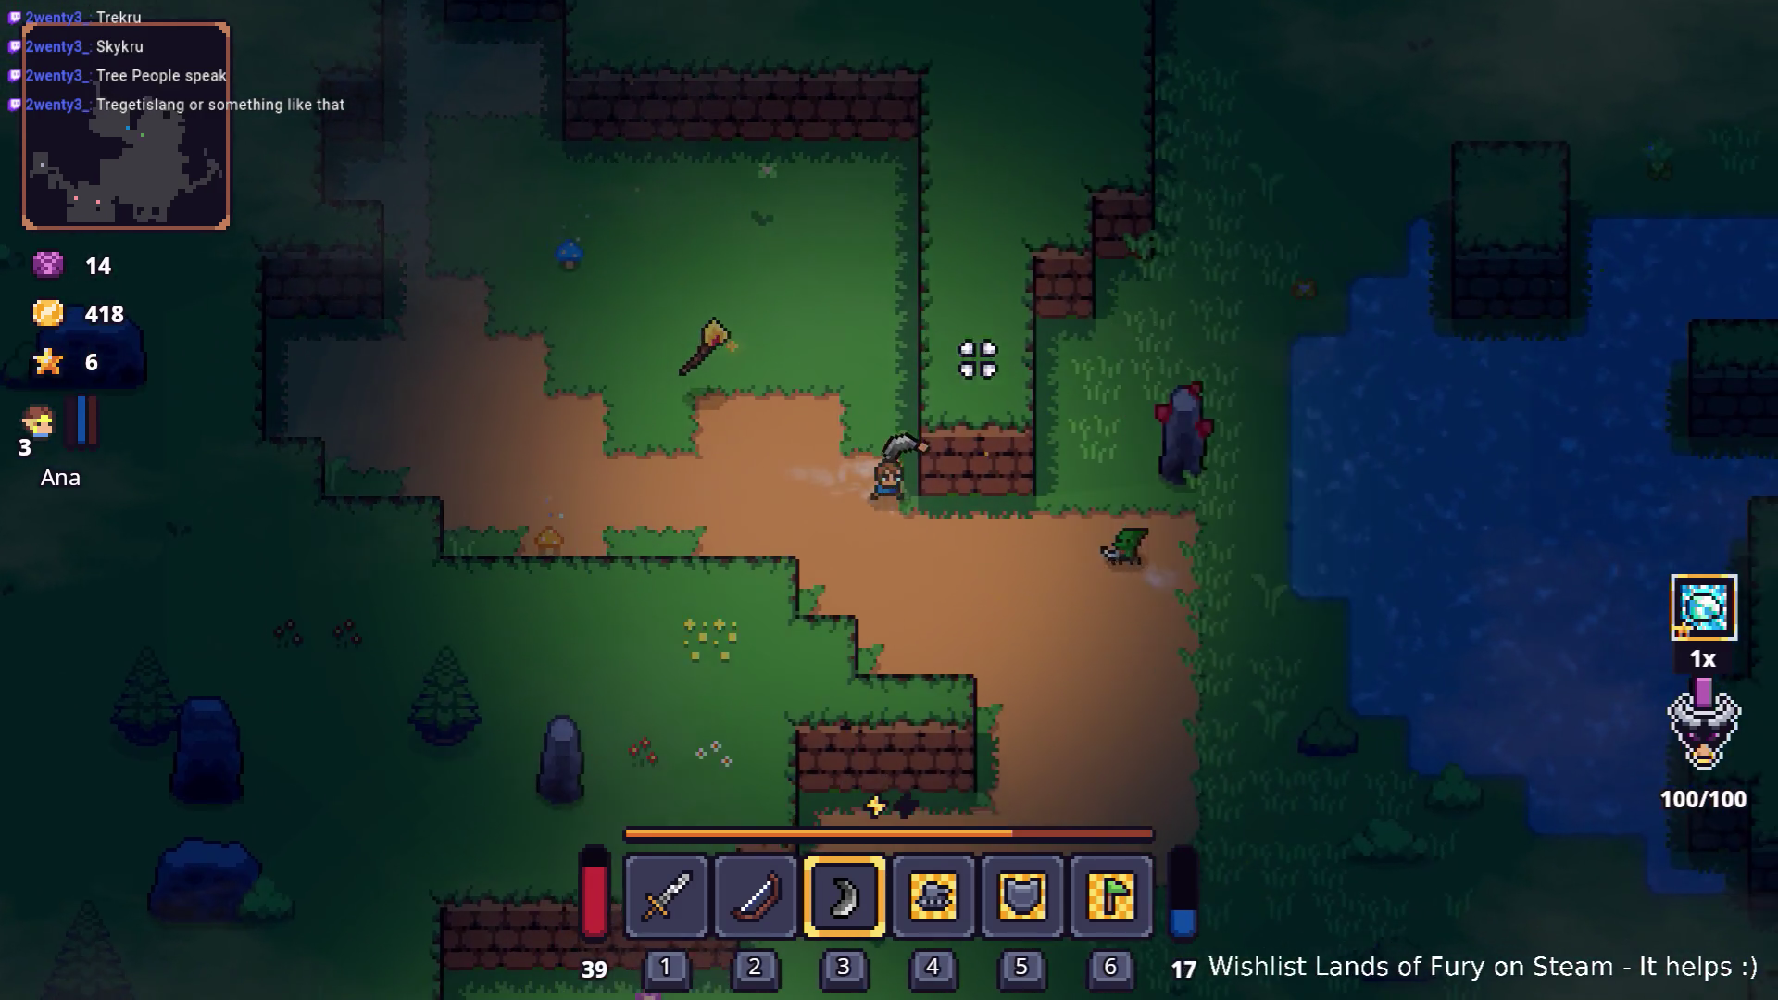
# Step: Smash the stone statue by the lake
pyautogui.press('w')
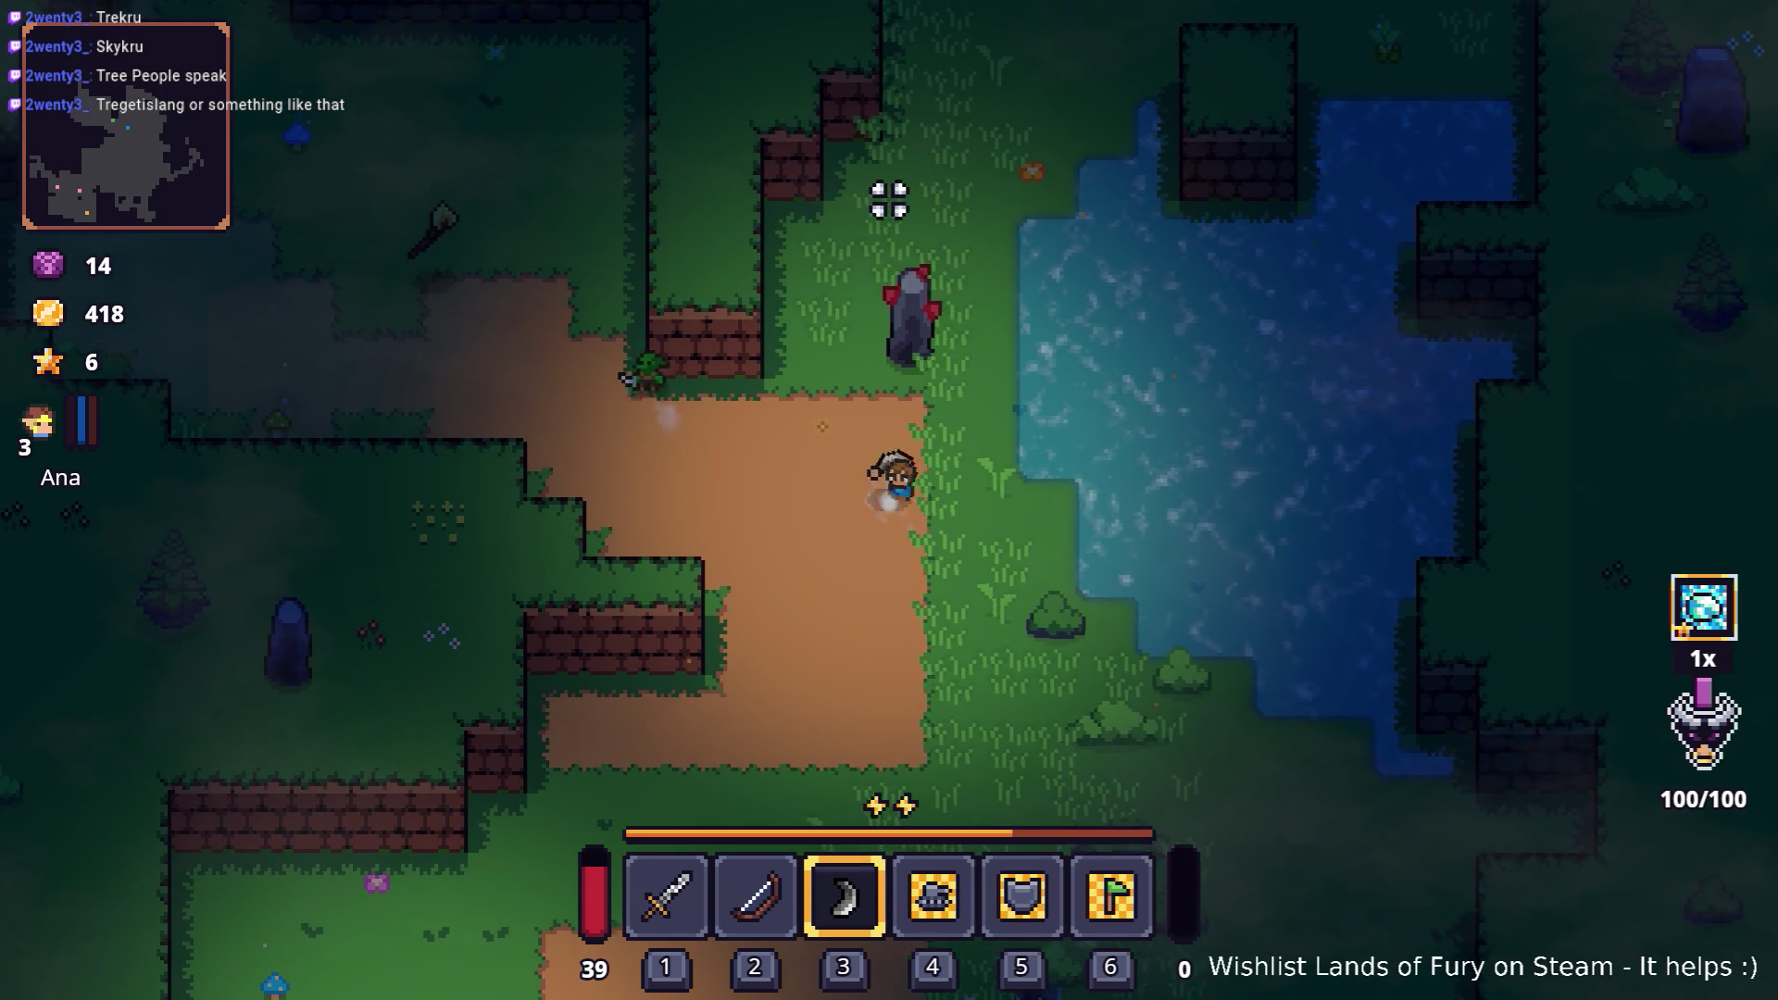
pyautogui.press('w')
pyautogui.press('a')
pyautogui.click(955, 245)
# Step: Head south-west into the dark hole leading to the statue arena
pyautogui.press('s')
pyautogui.press('a')
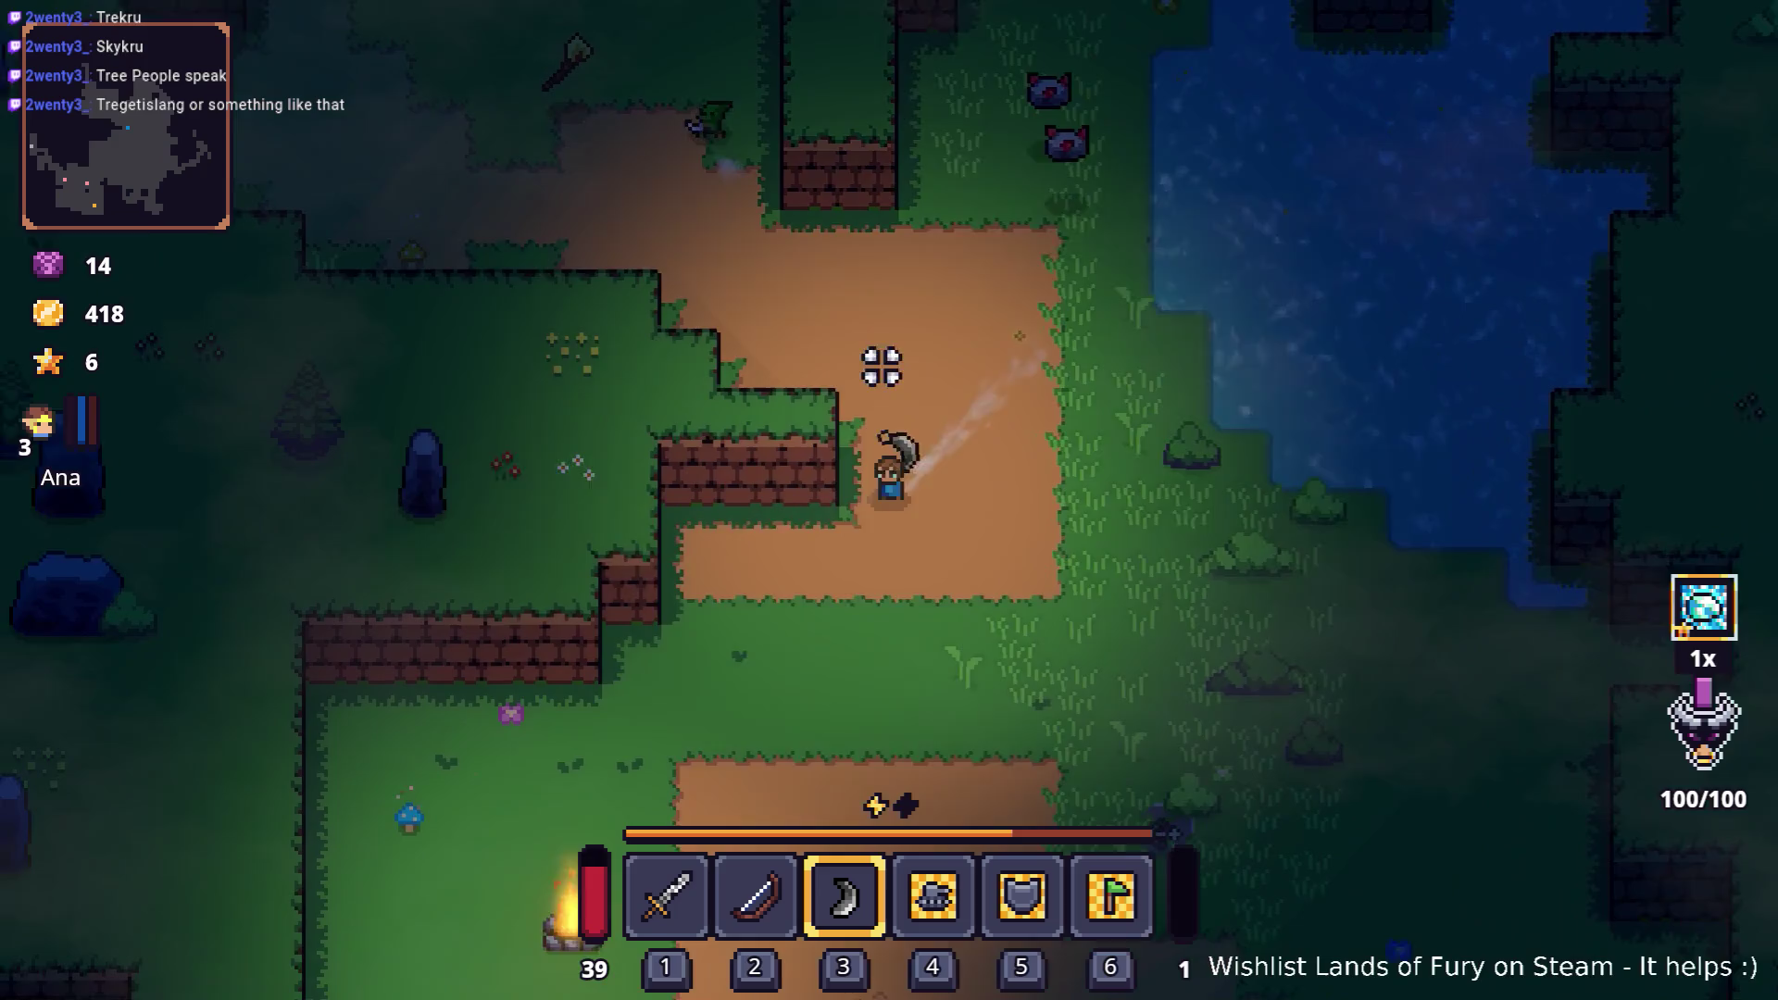
pyautogui.press('s')
pyautogui.press('a')
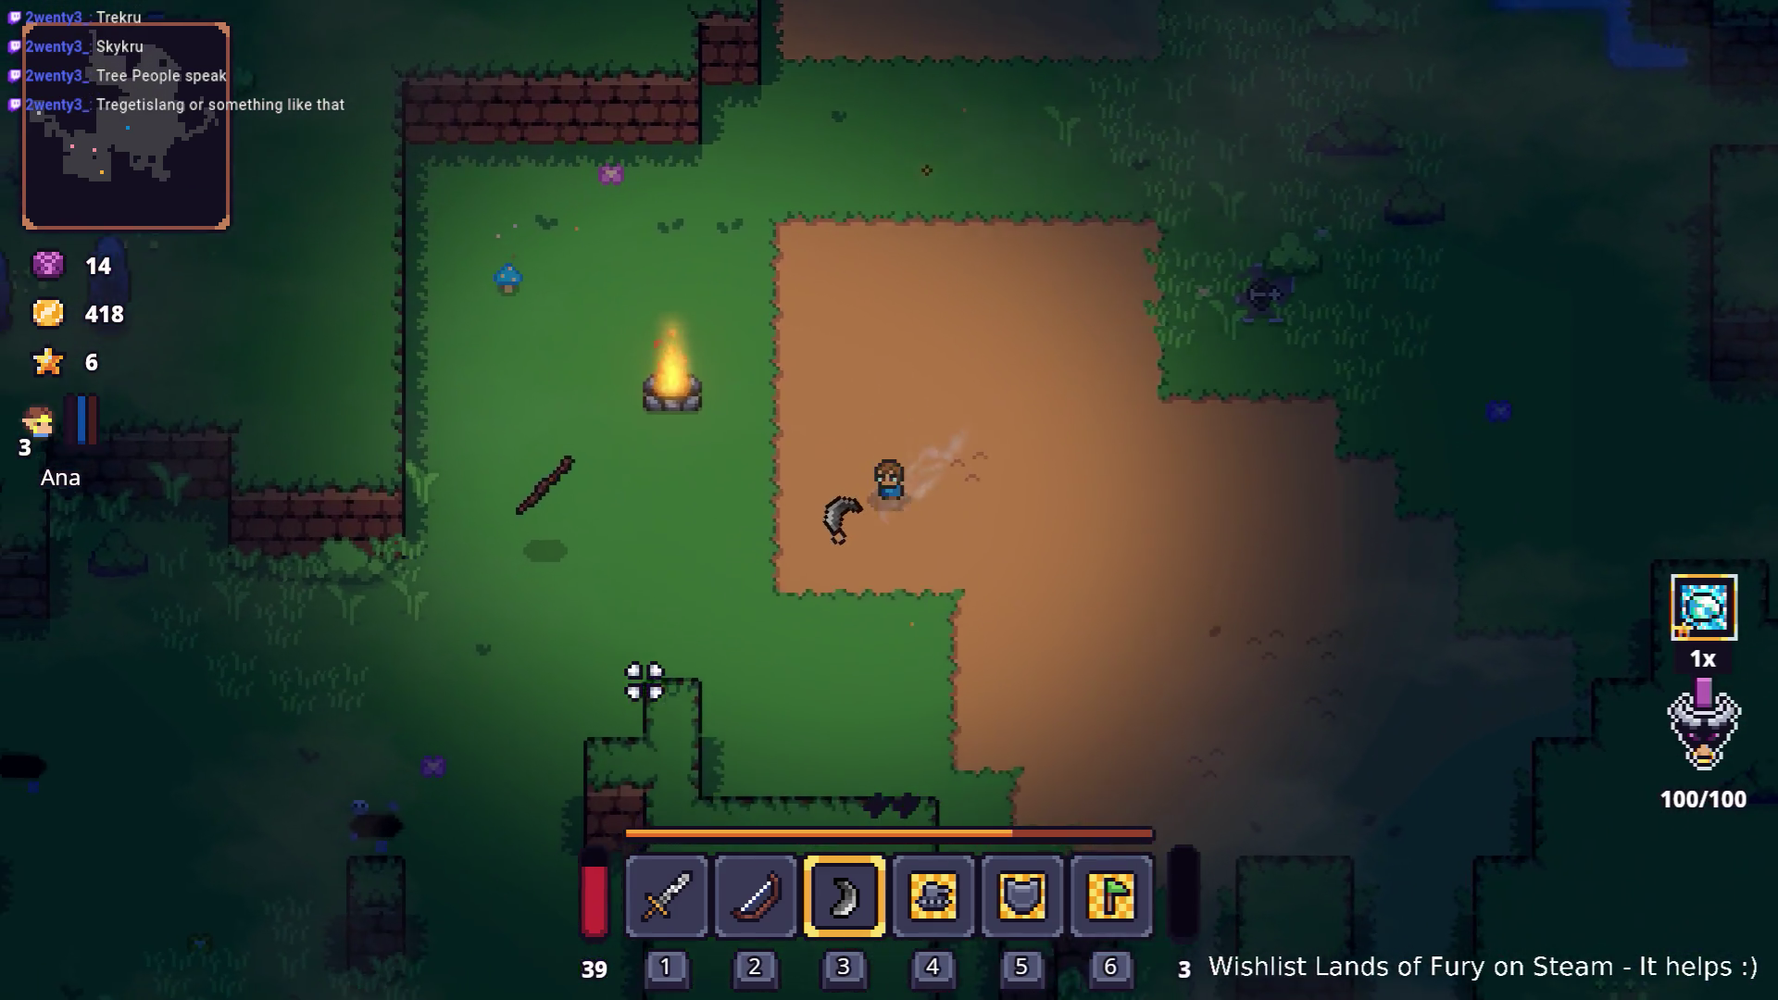
pyautogui.press('s')
pyautogui.press('a')
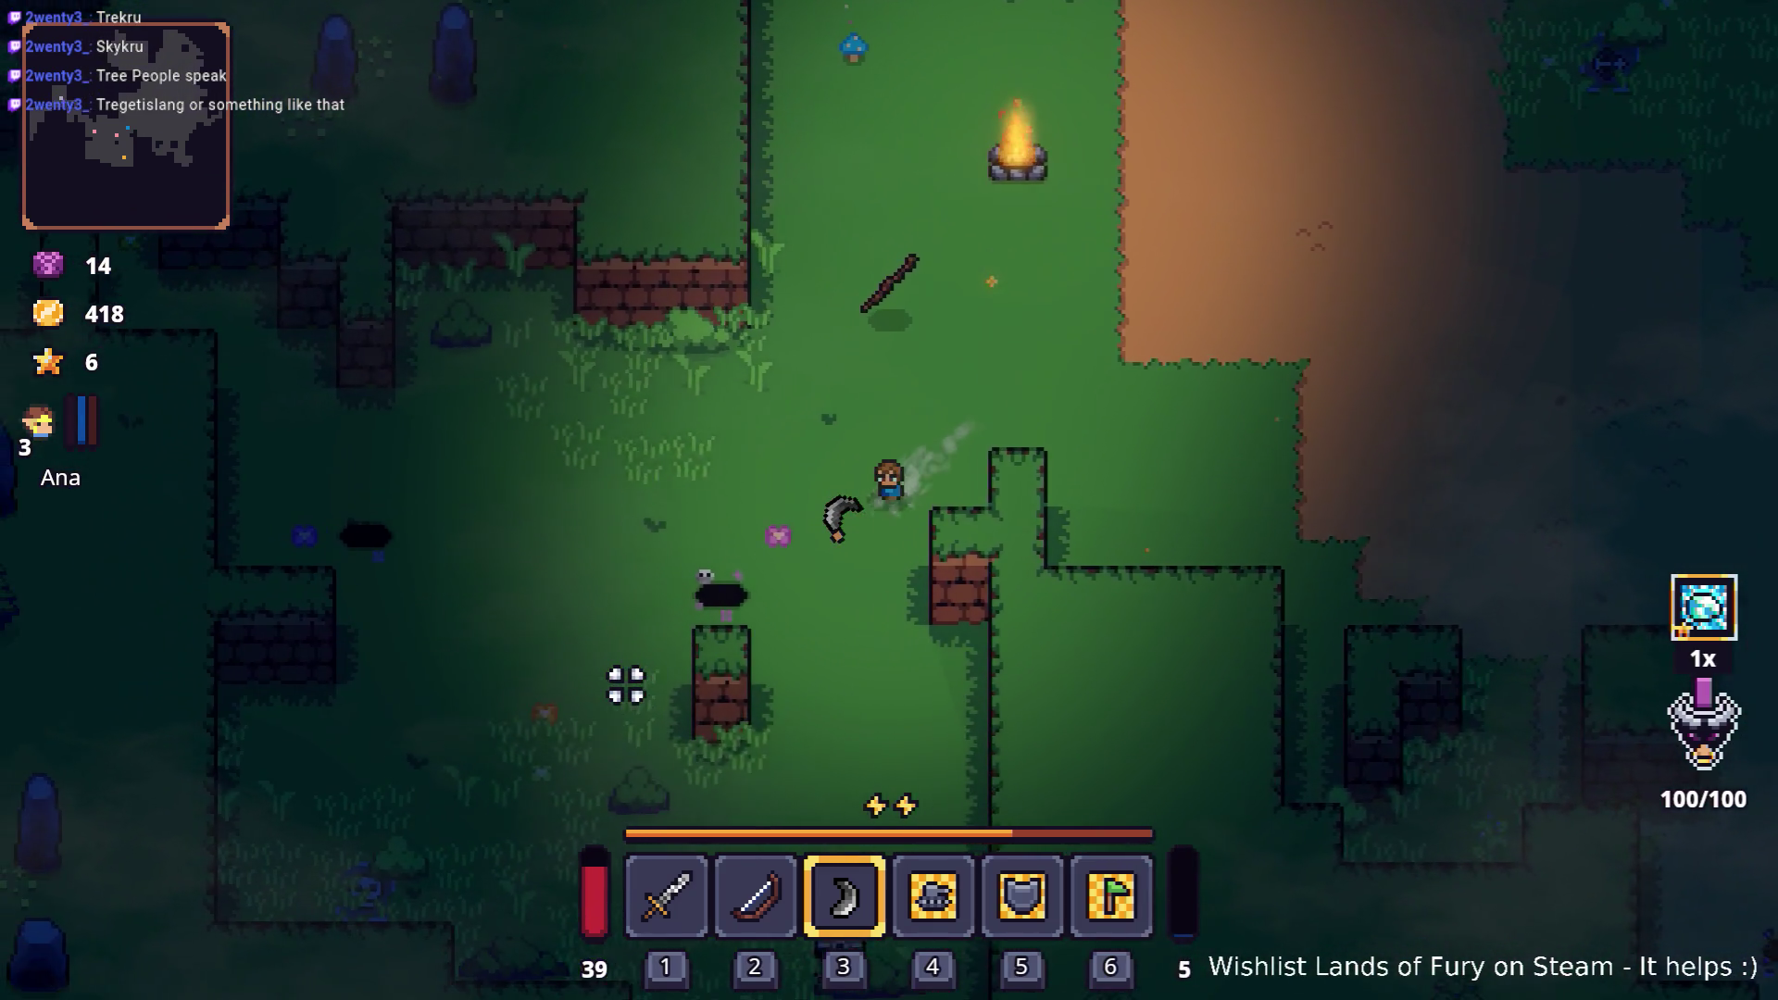
# Step: Enter the arena through the dark hole and walk the hero around the statues
pyautogui.press('a')
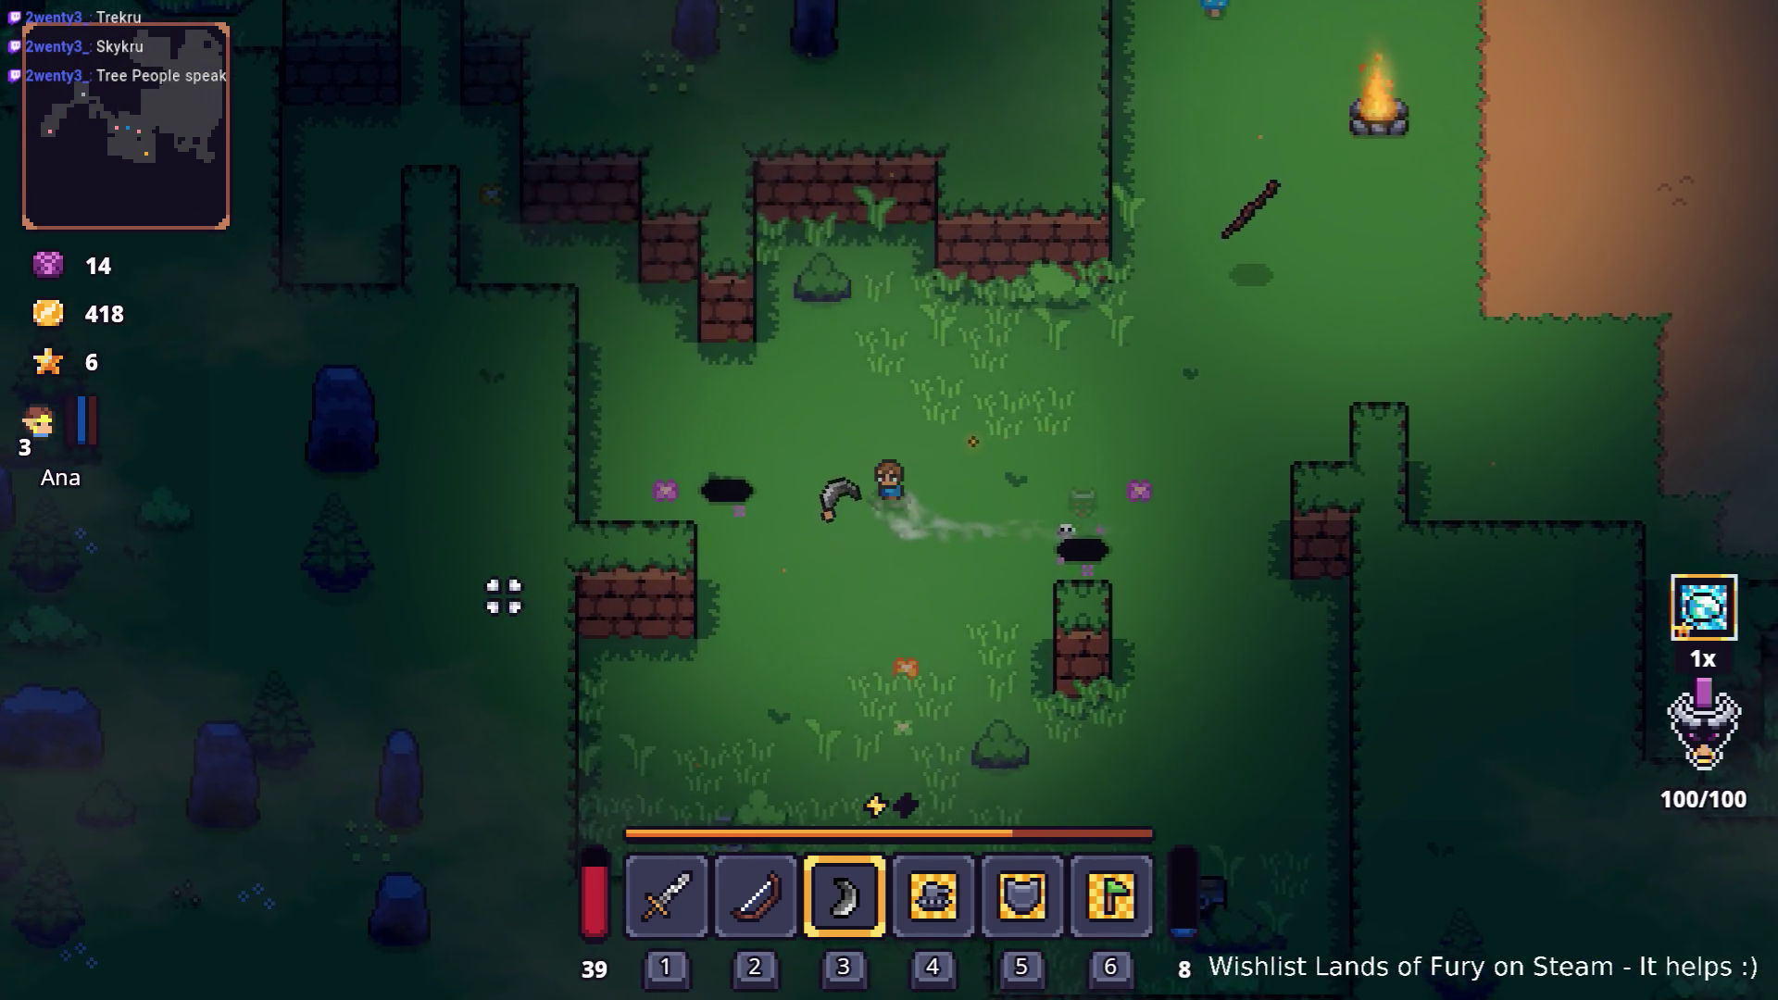
pyautogui.press('w')
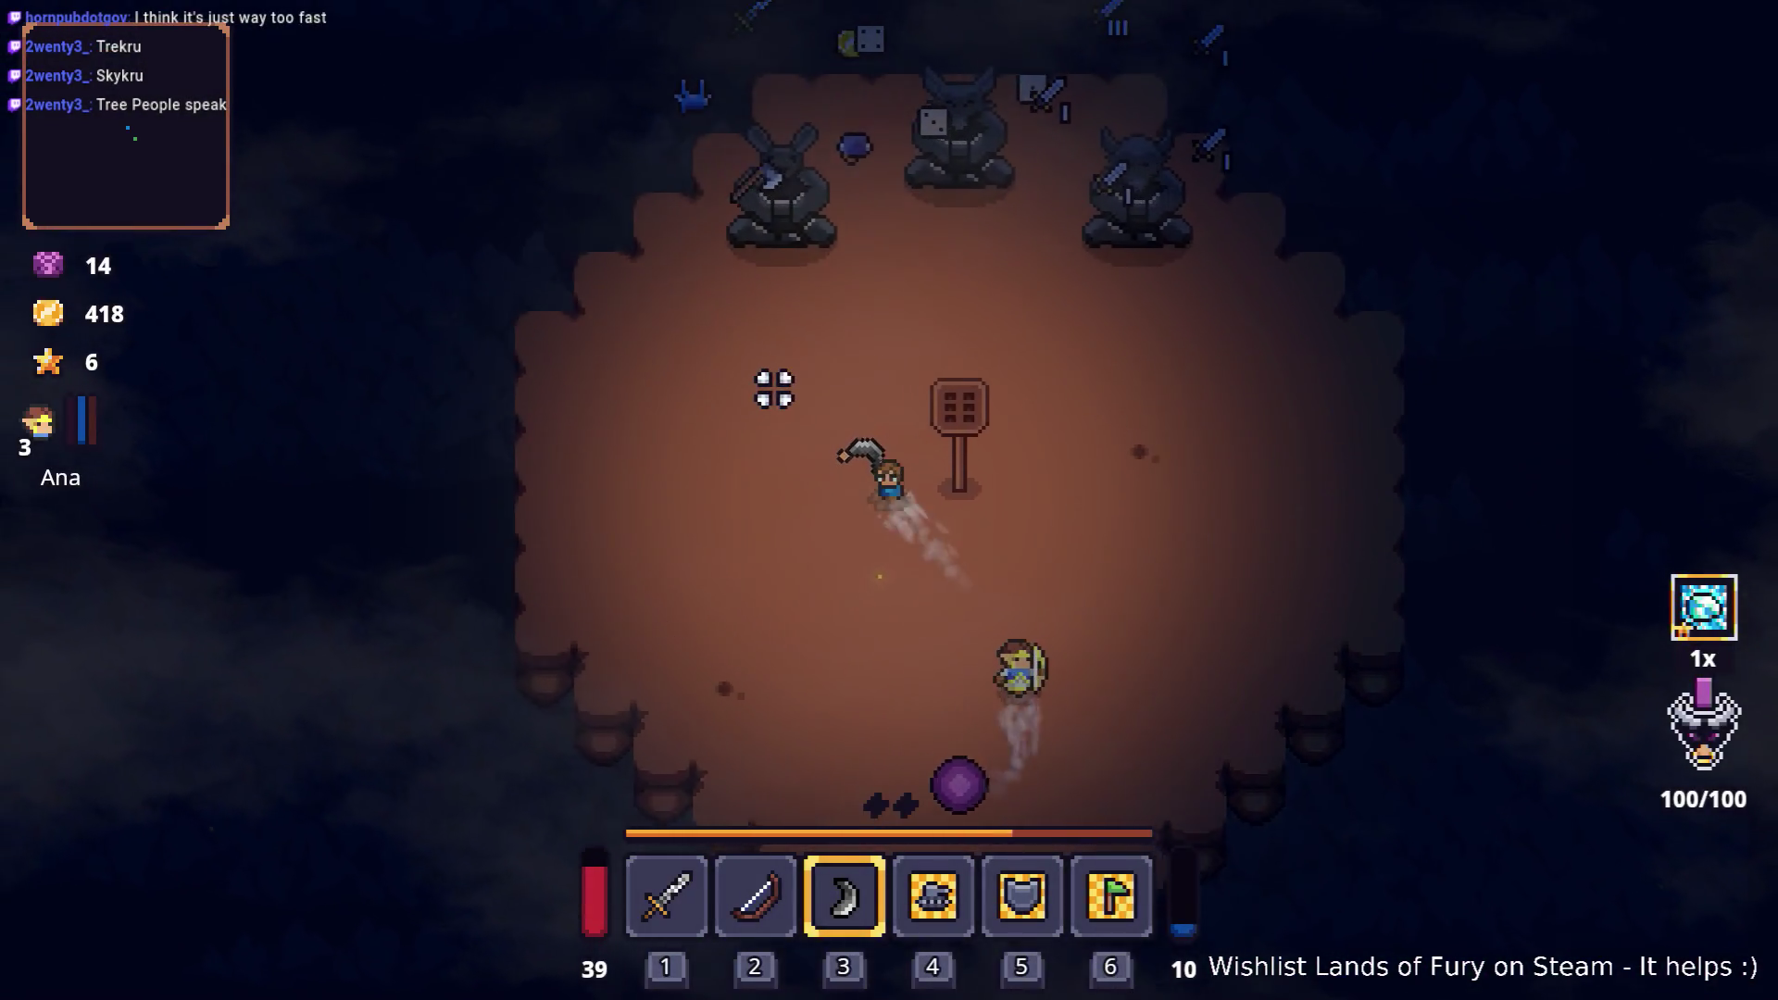
pyautogui.press('a')
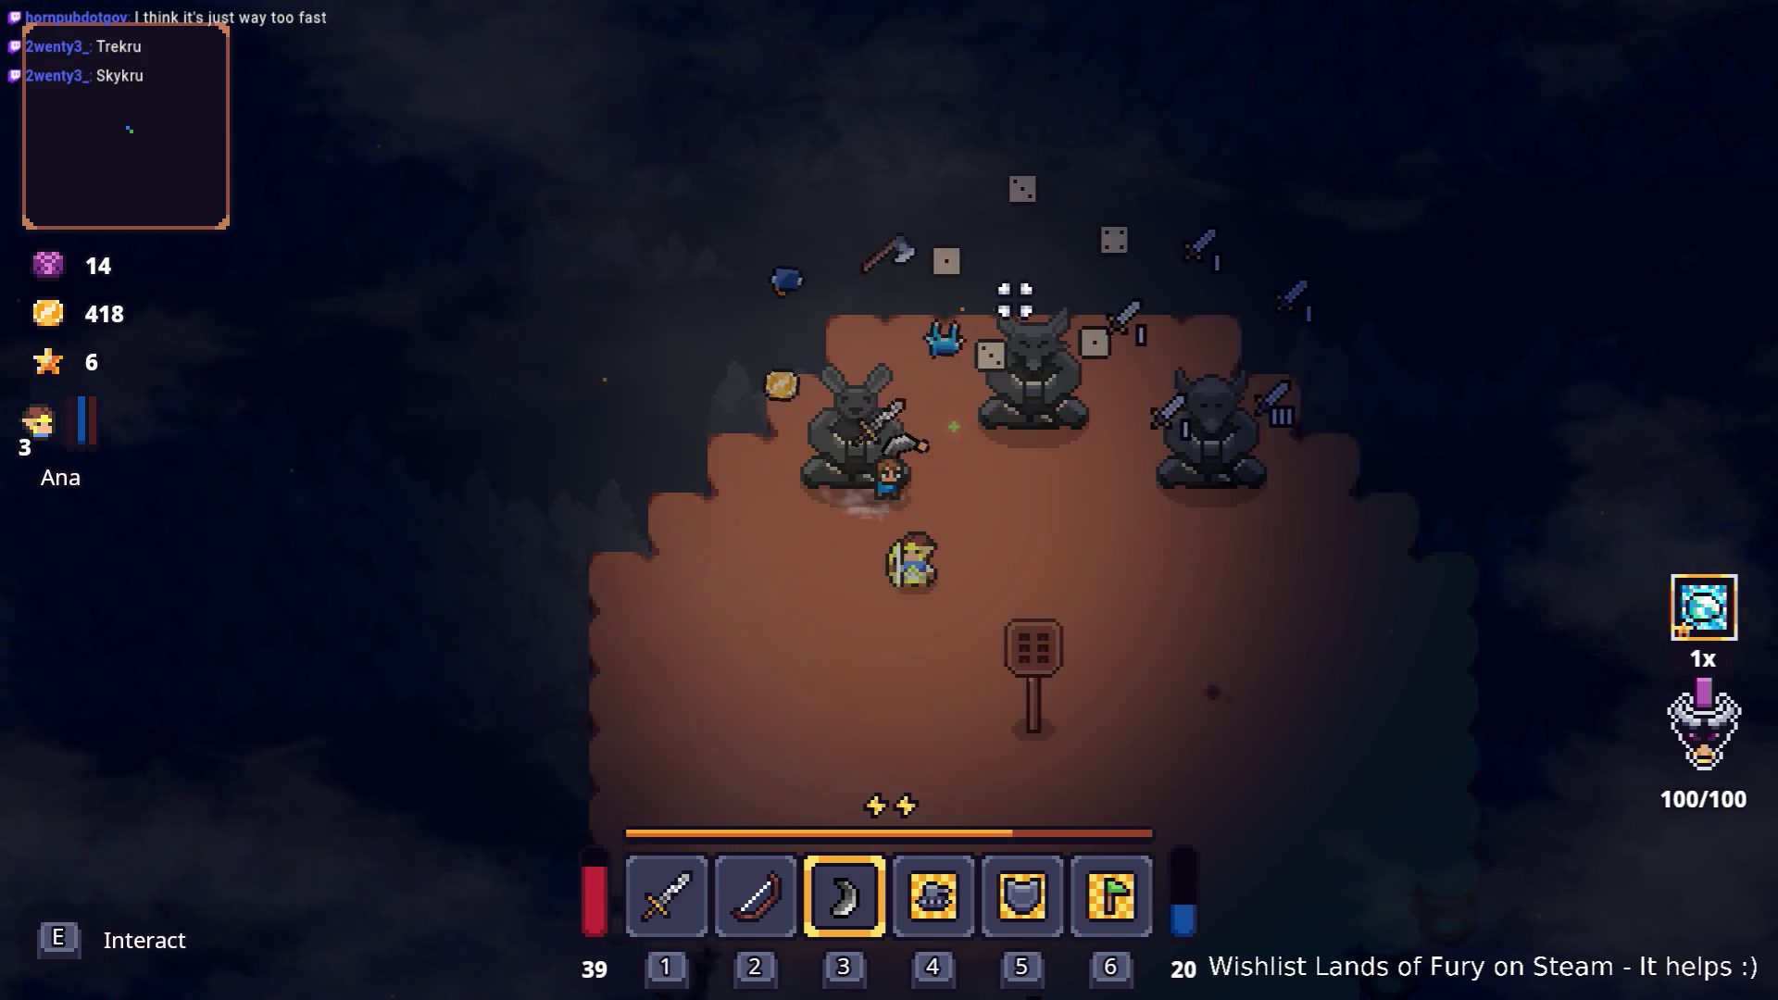
pyautogui.press('w')
pyautogui.press('d')
pyautogui.press('s')
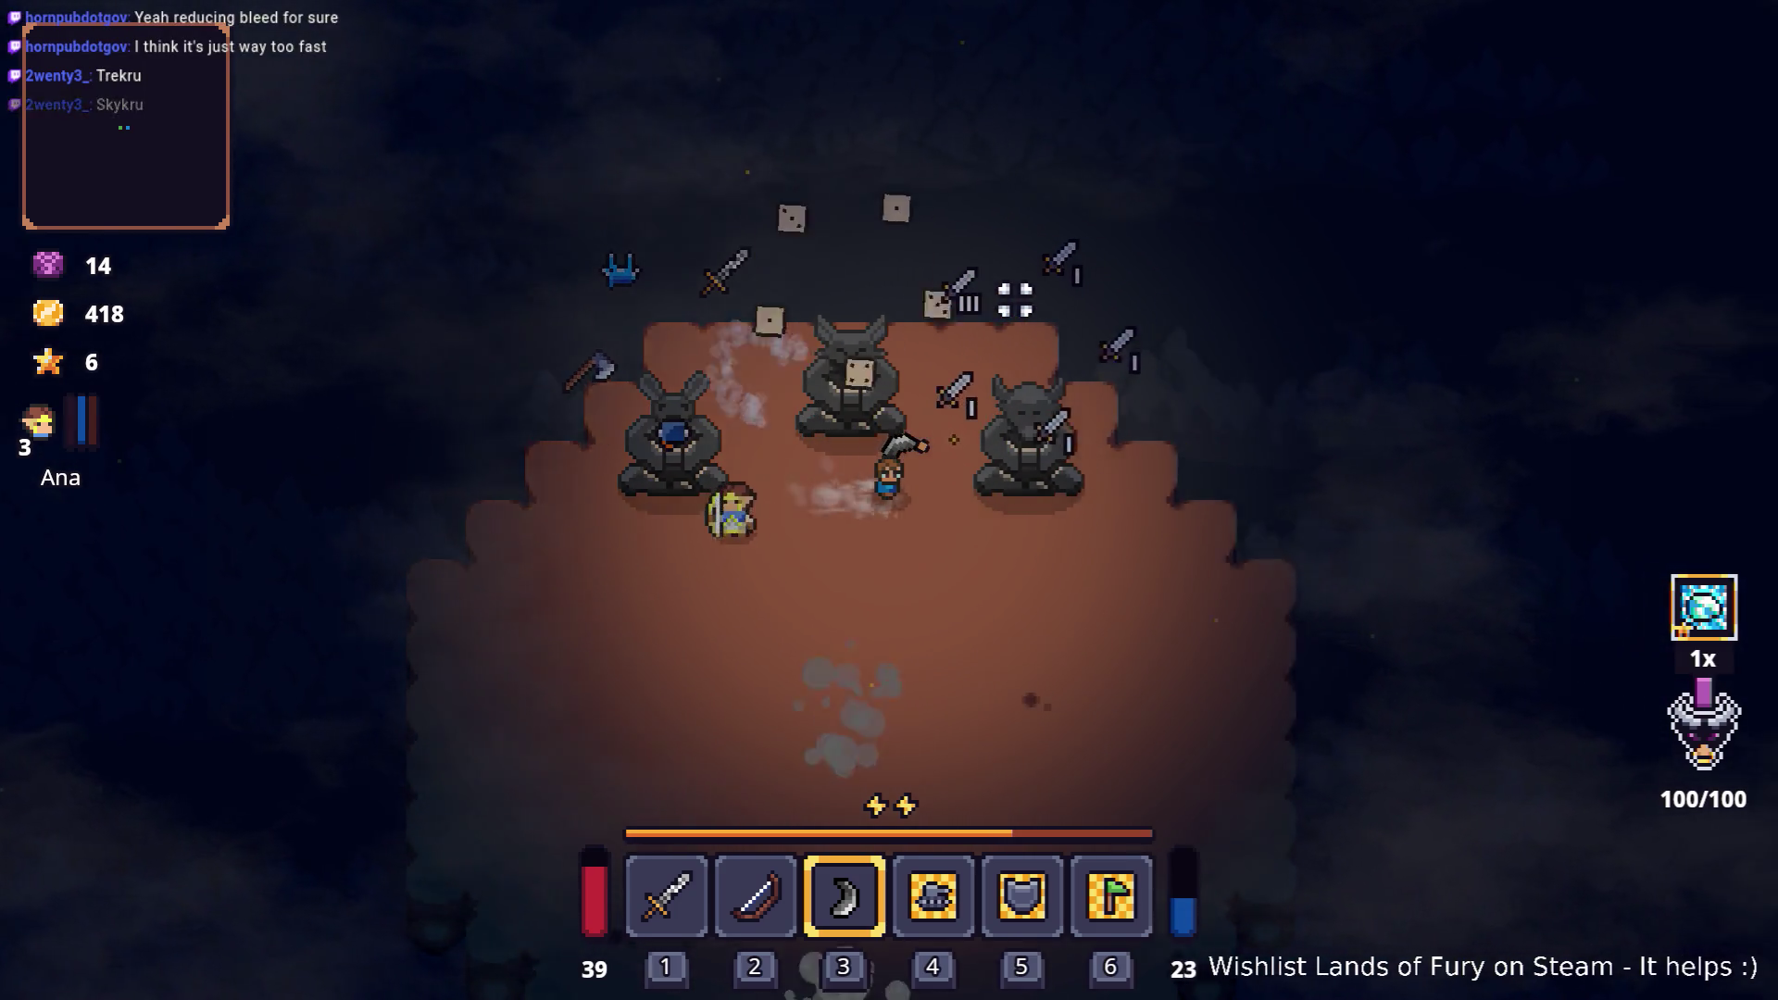
pyautogui.press('a')
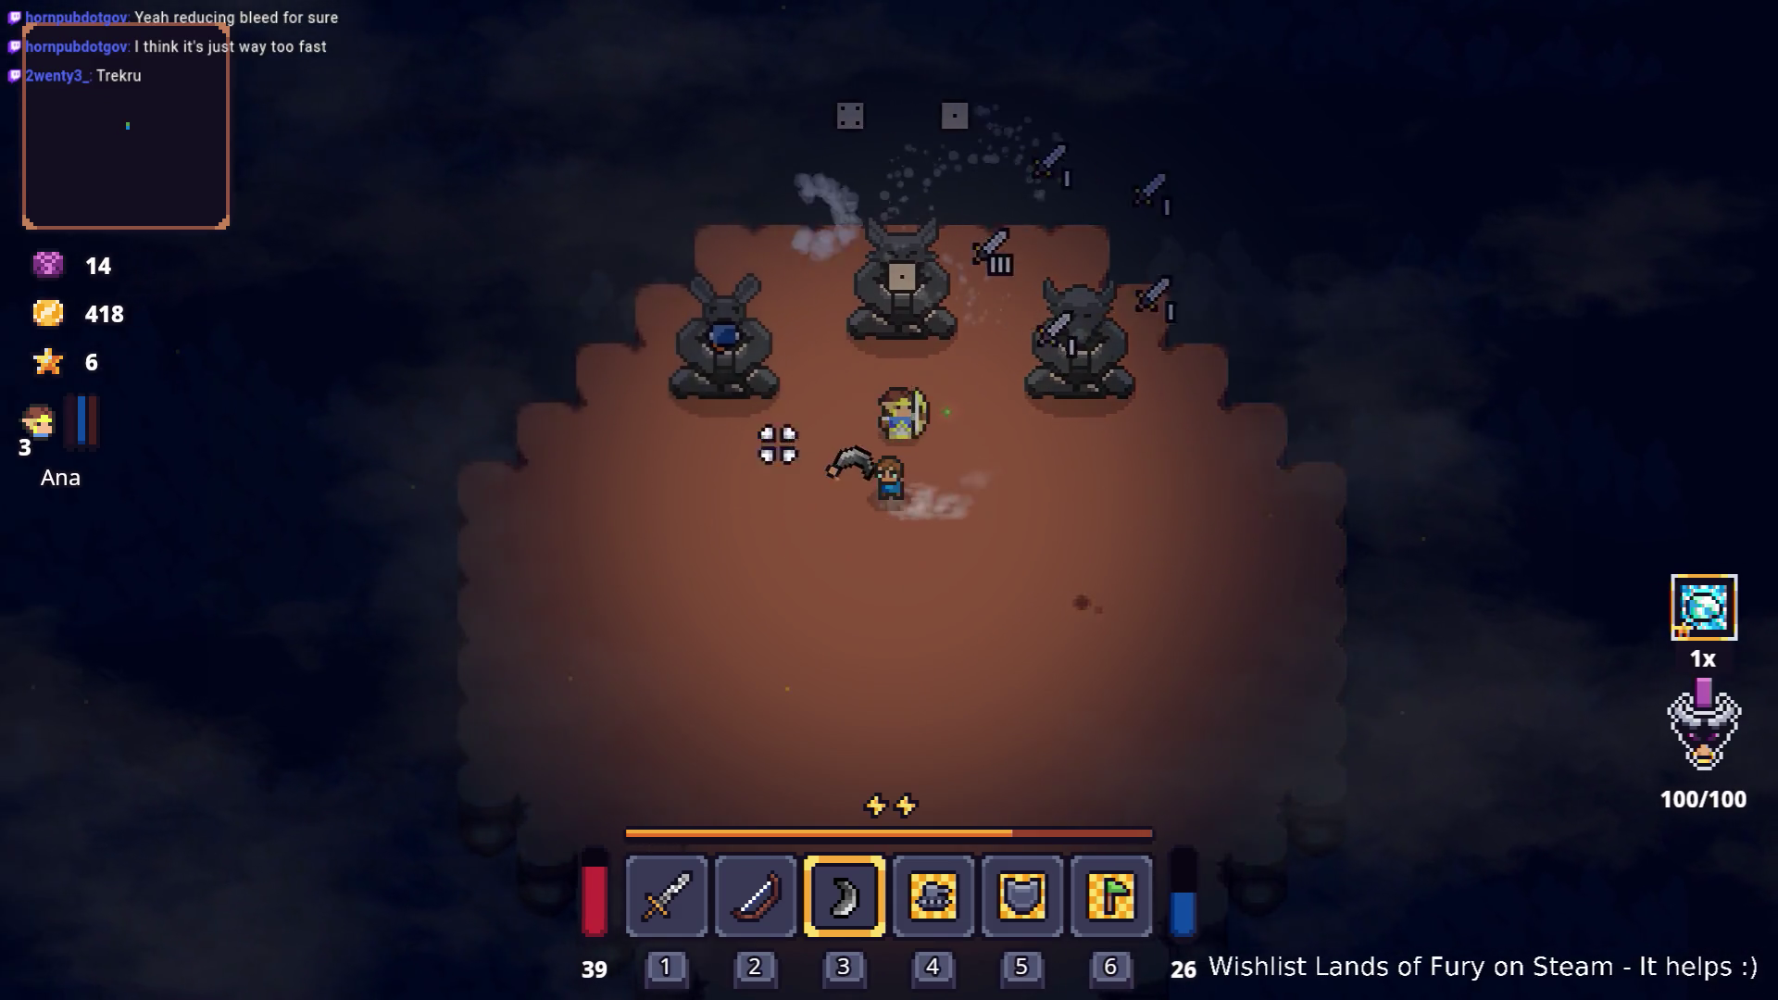
pyautogui.press('d')
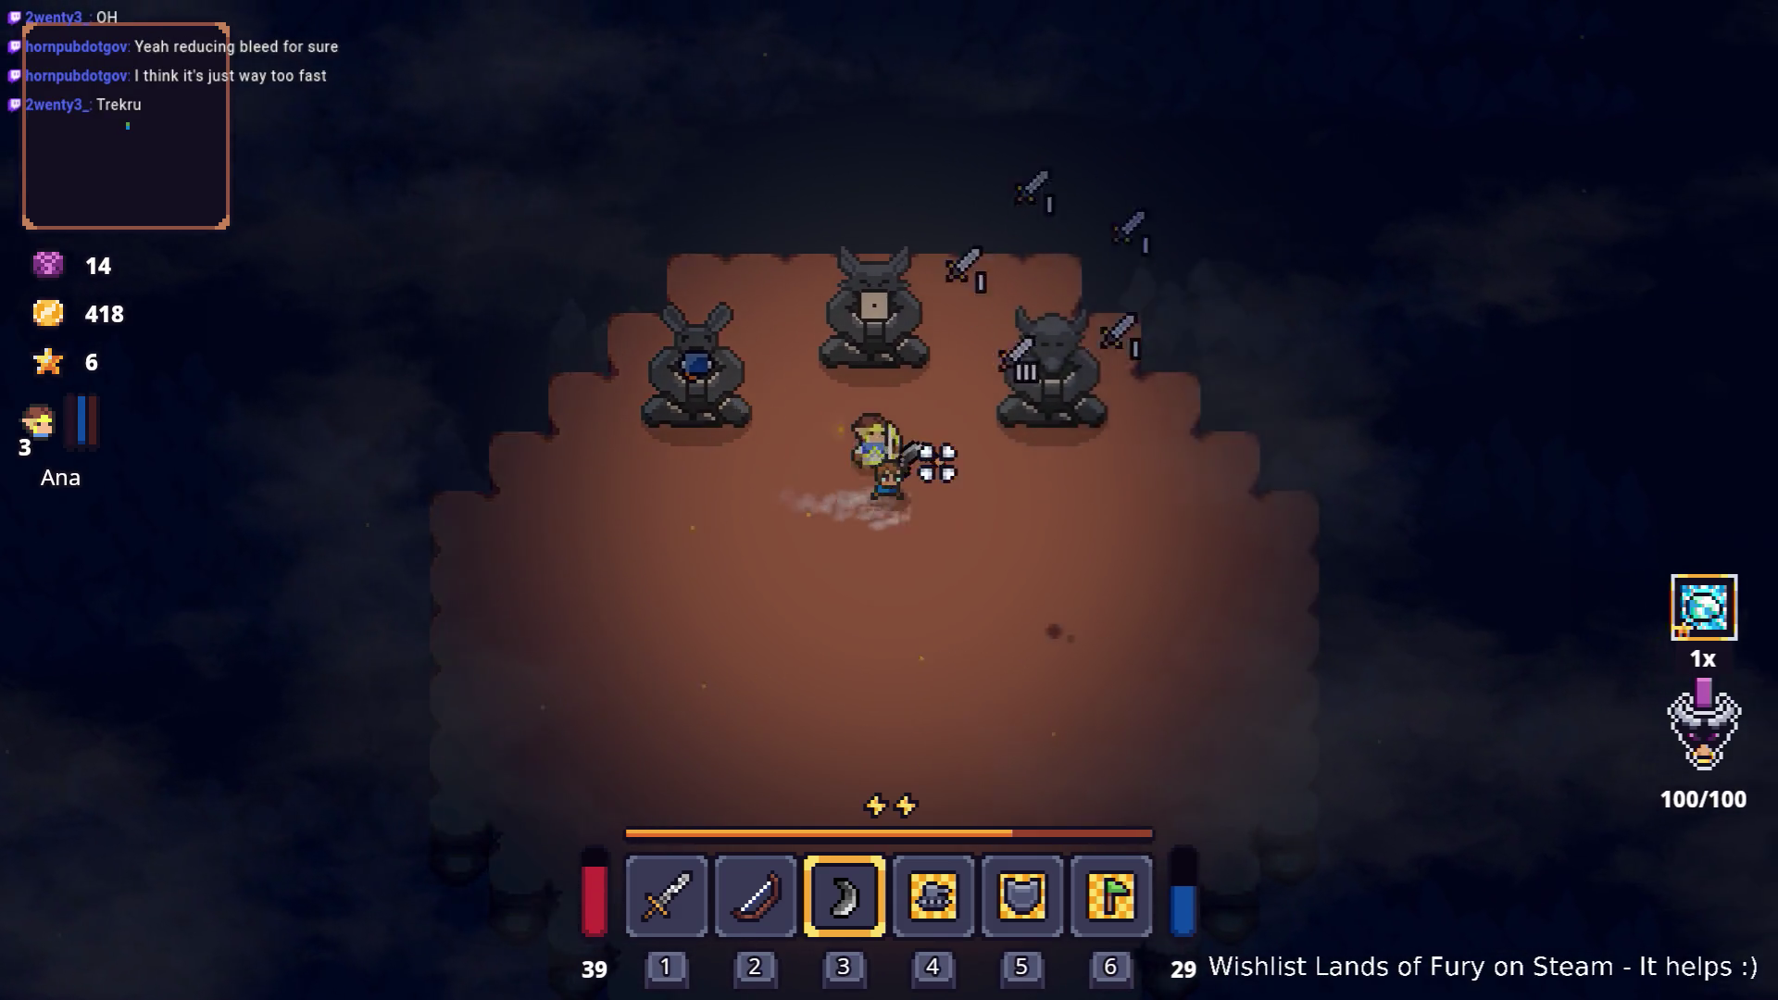
pyautogui.press('w')
pyautogui.press('a')
pyautogui.press('s')
pyautogui.press('d')
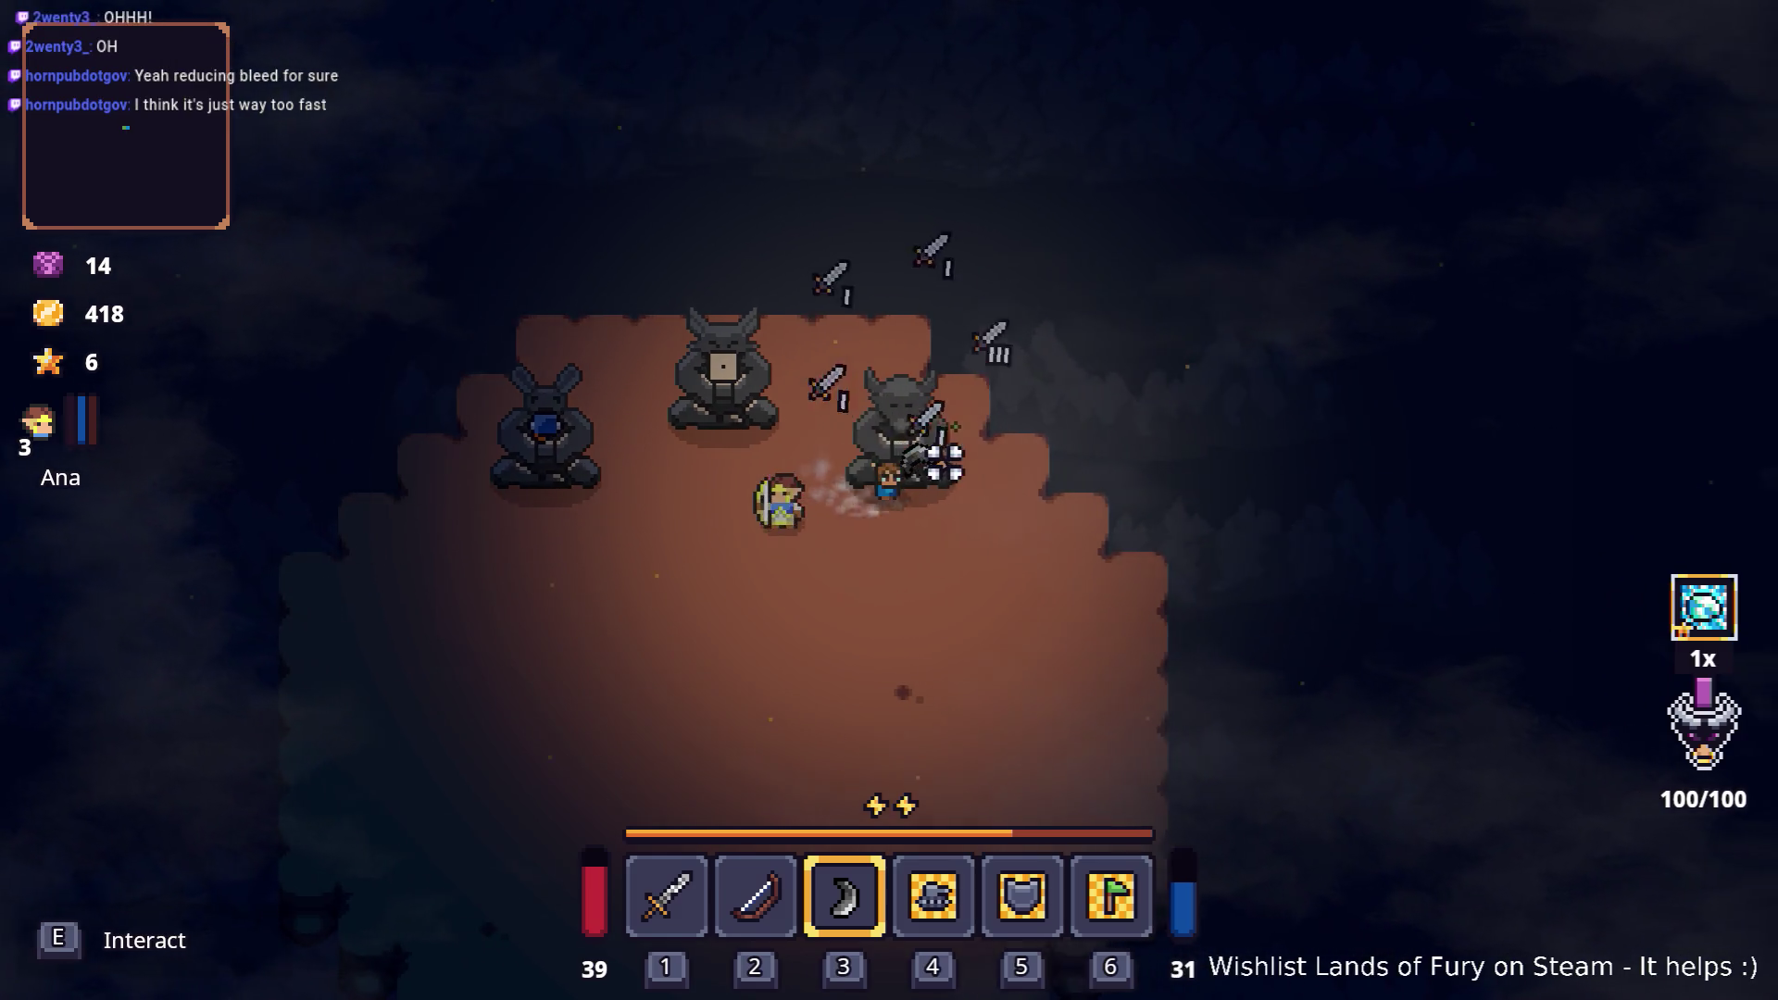
pyautogui.press('a')
pyautogui.press('a')
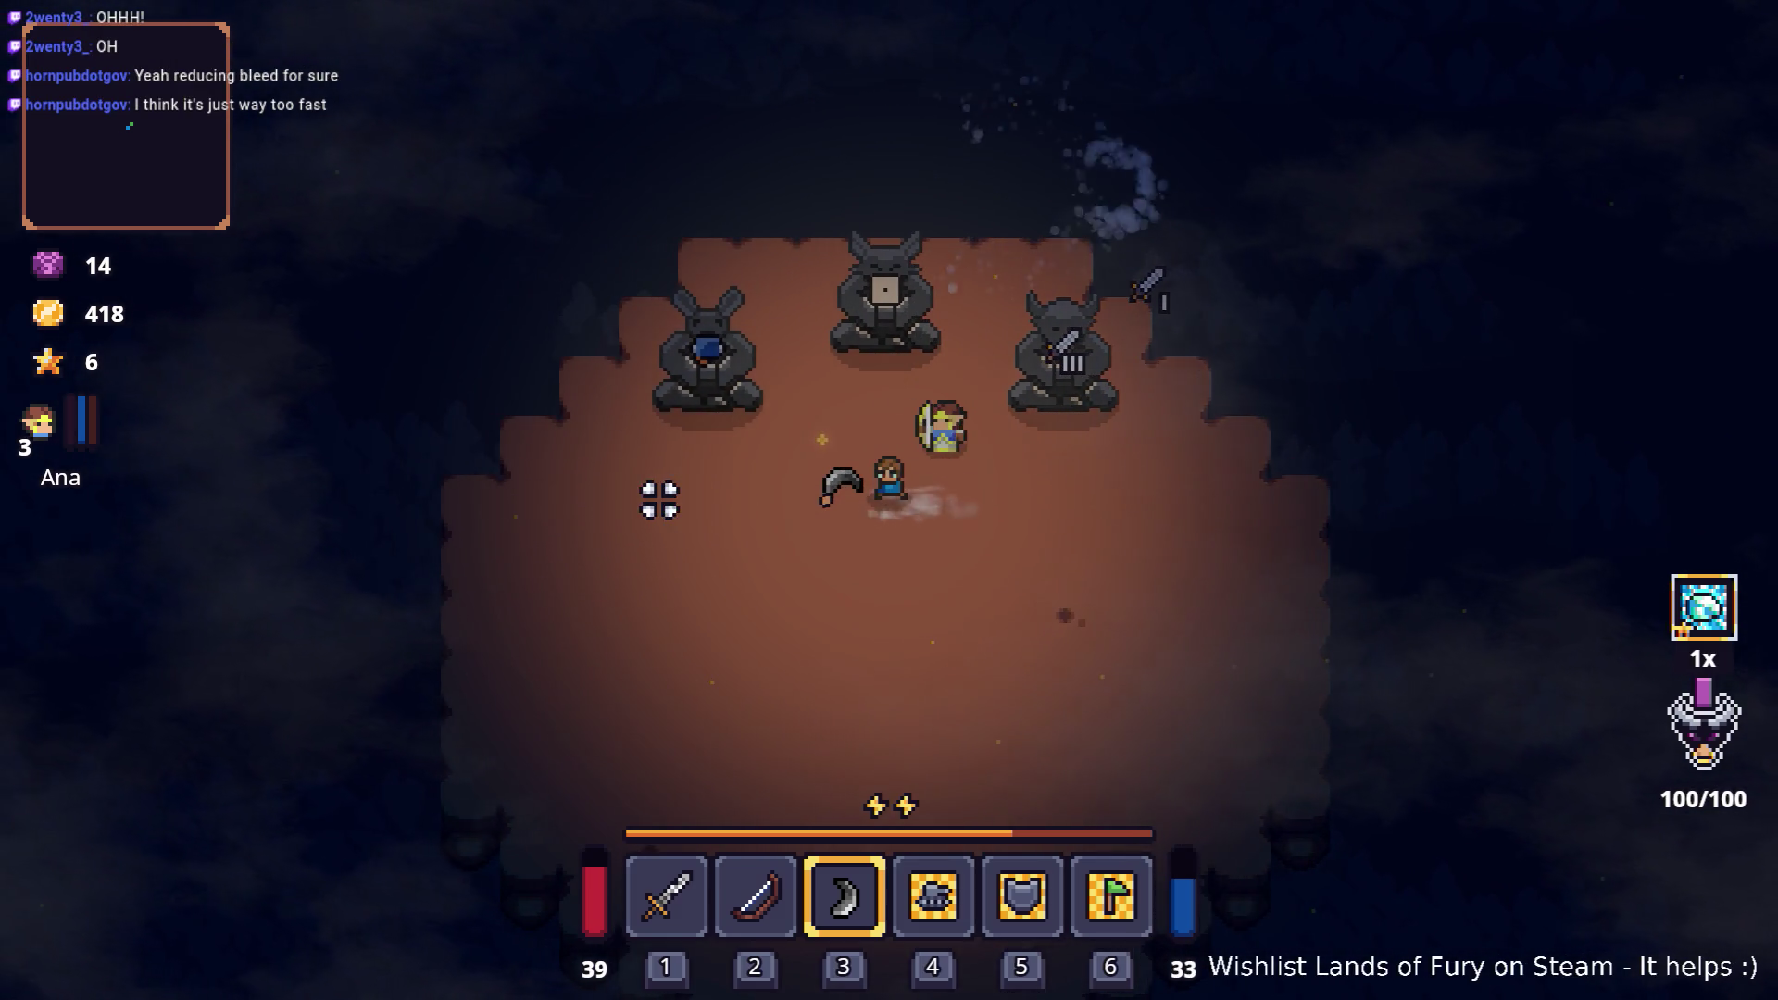
pyautogui.press('s')
# Step: Throw the boomerang while heading south-east toward the stone tiles
pyautogui.press('a')
pyautogui.press('space')
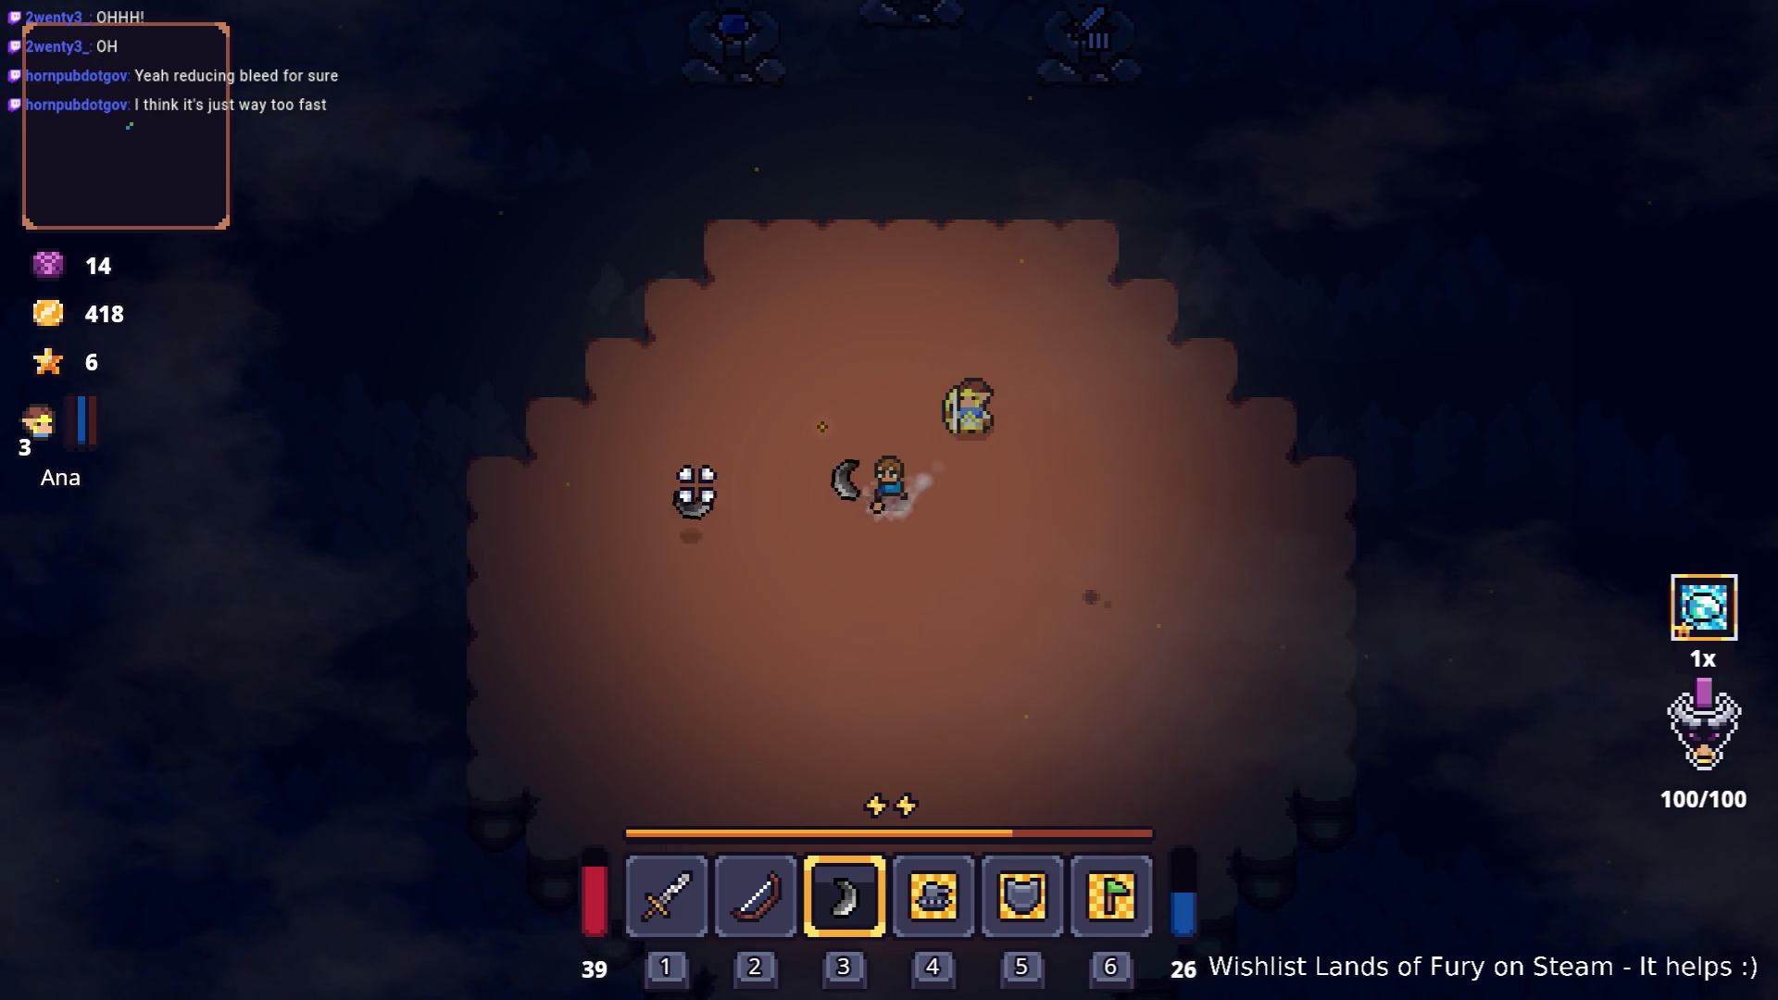
pyautogui.press('space')
pyautogui.press('a')
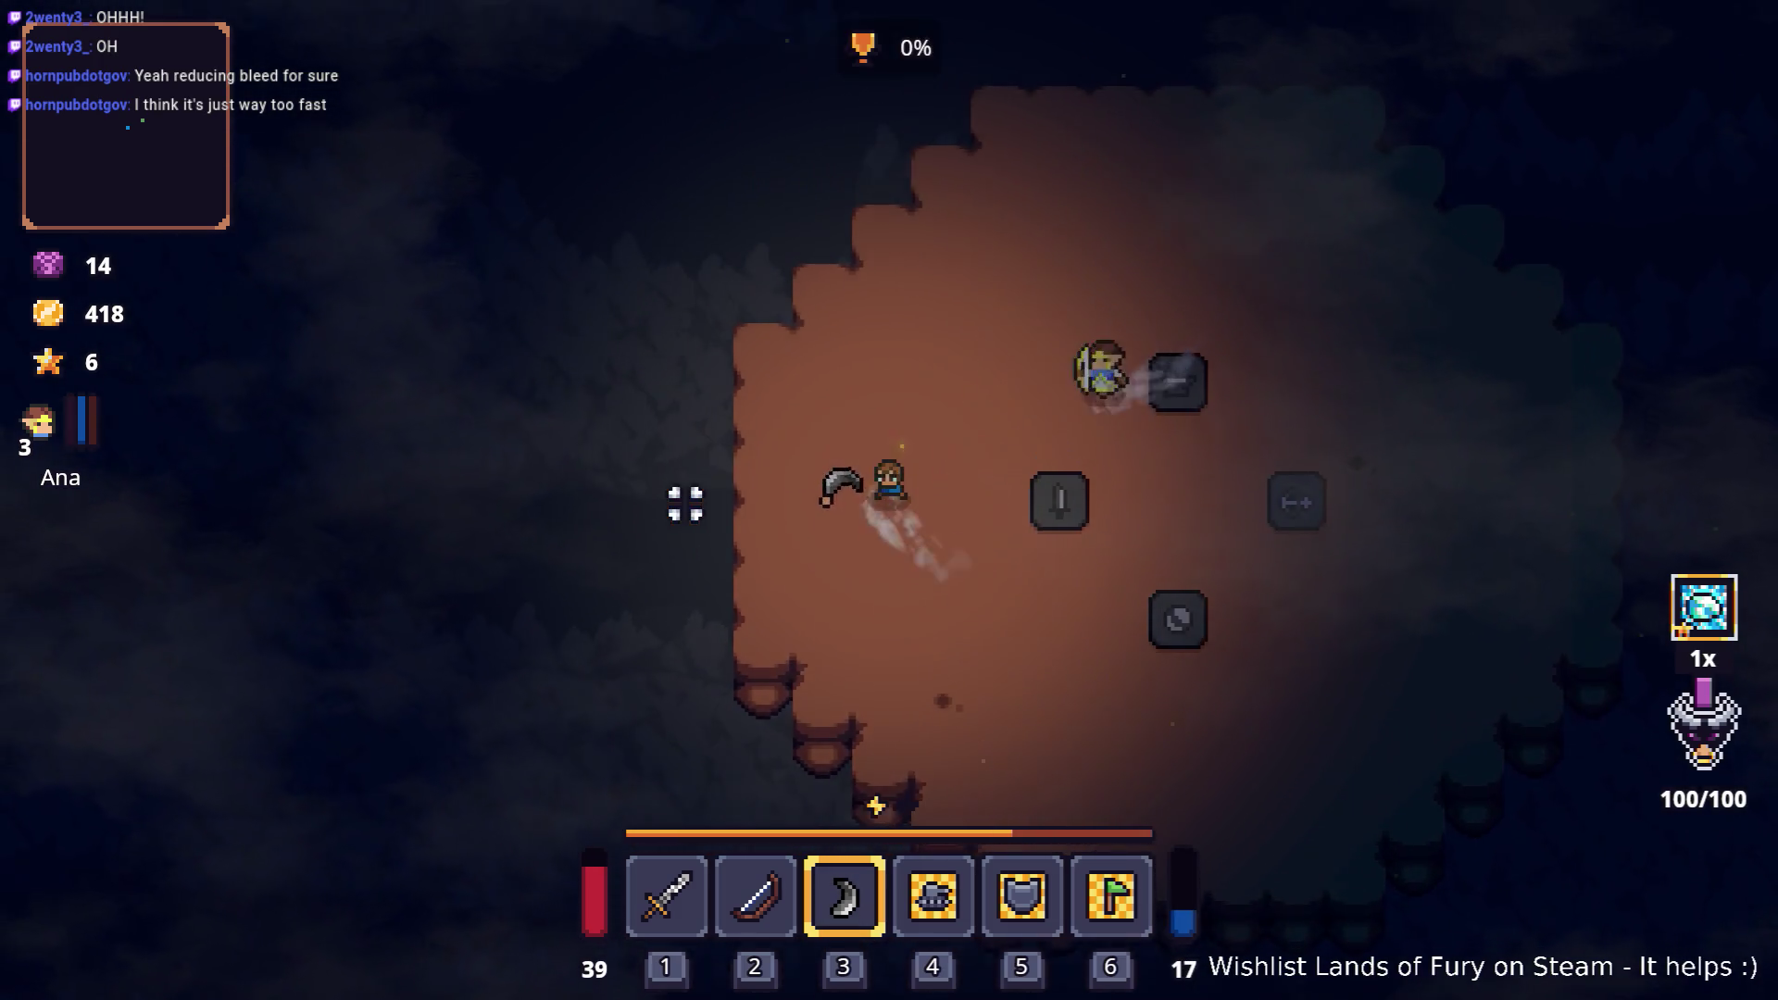
pyautogui.press('d')
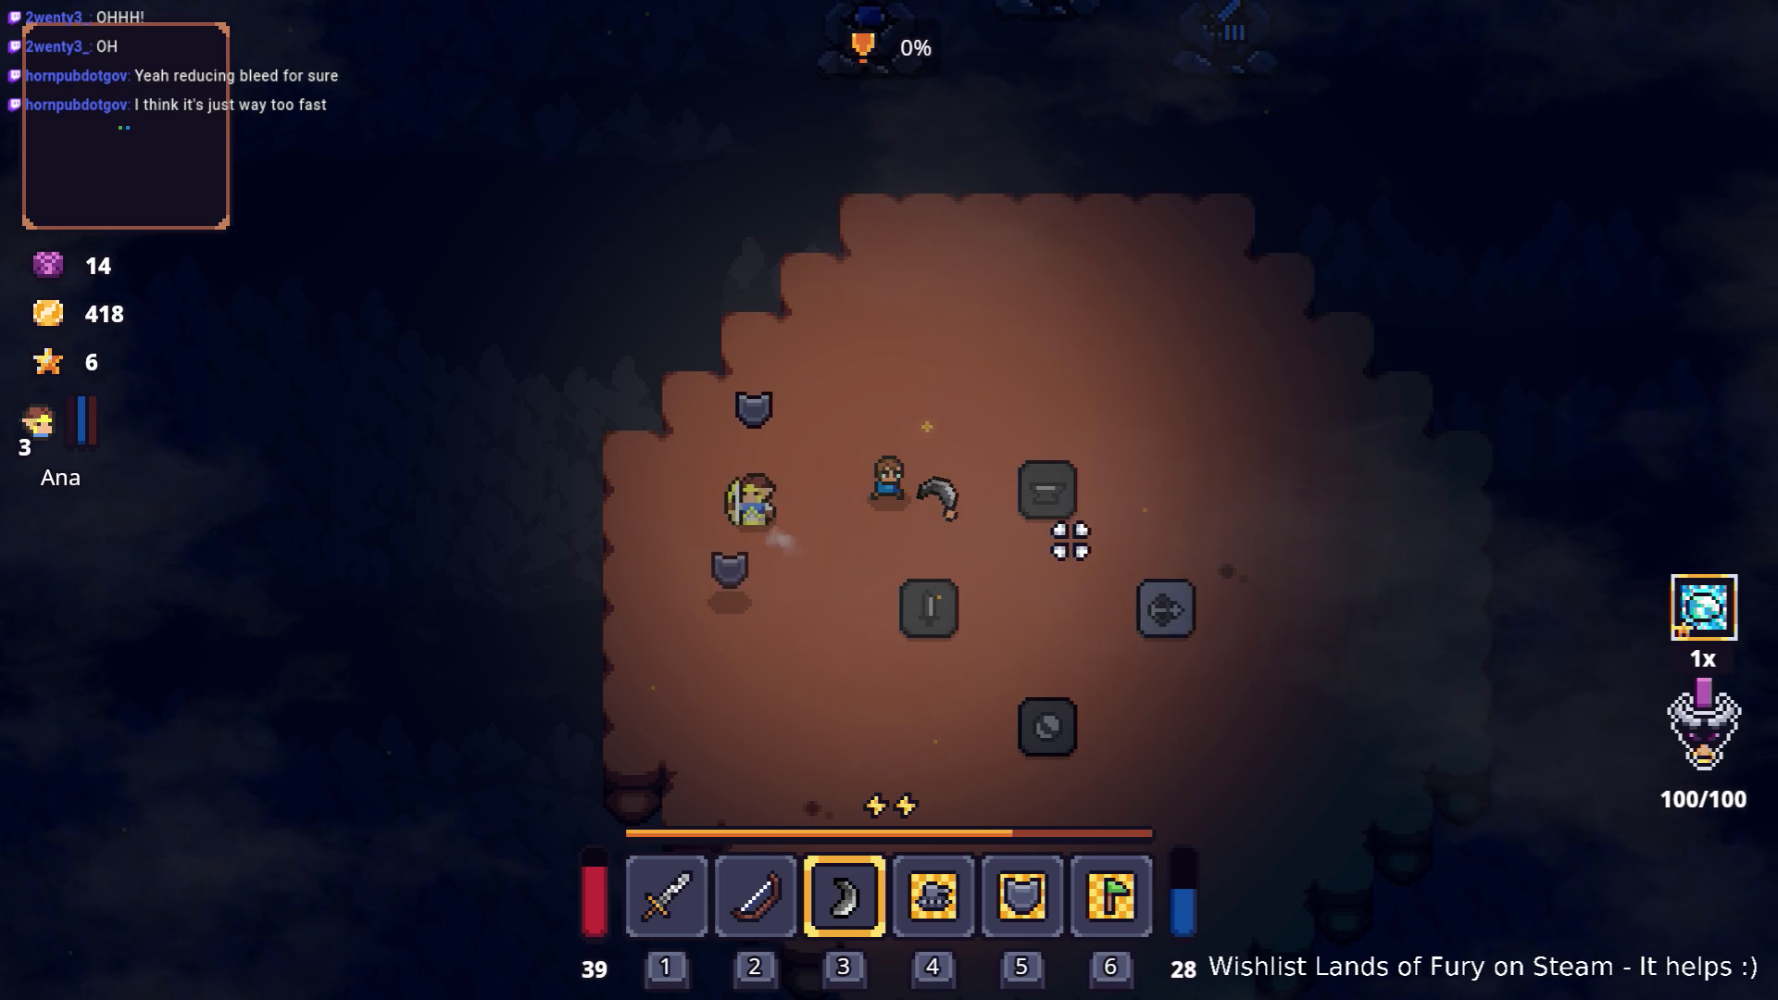
pyautogui.press('d')
pyautogui.press('s')
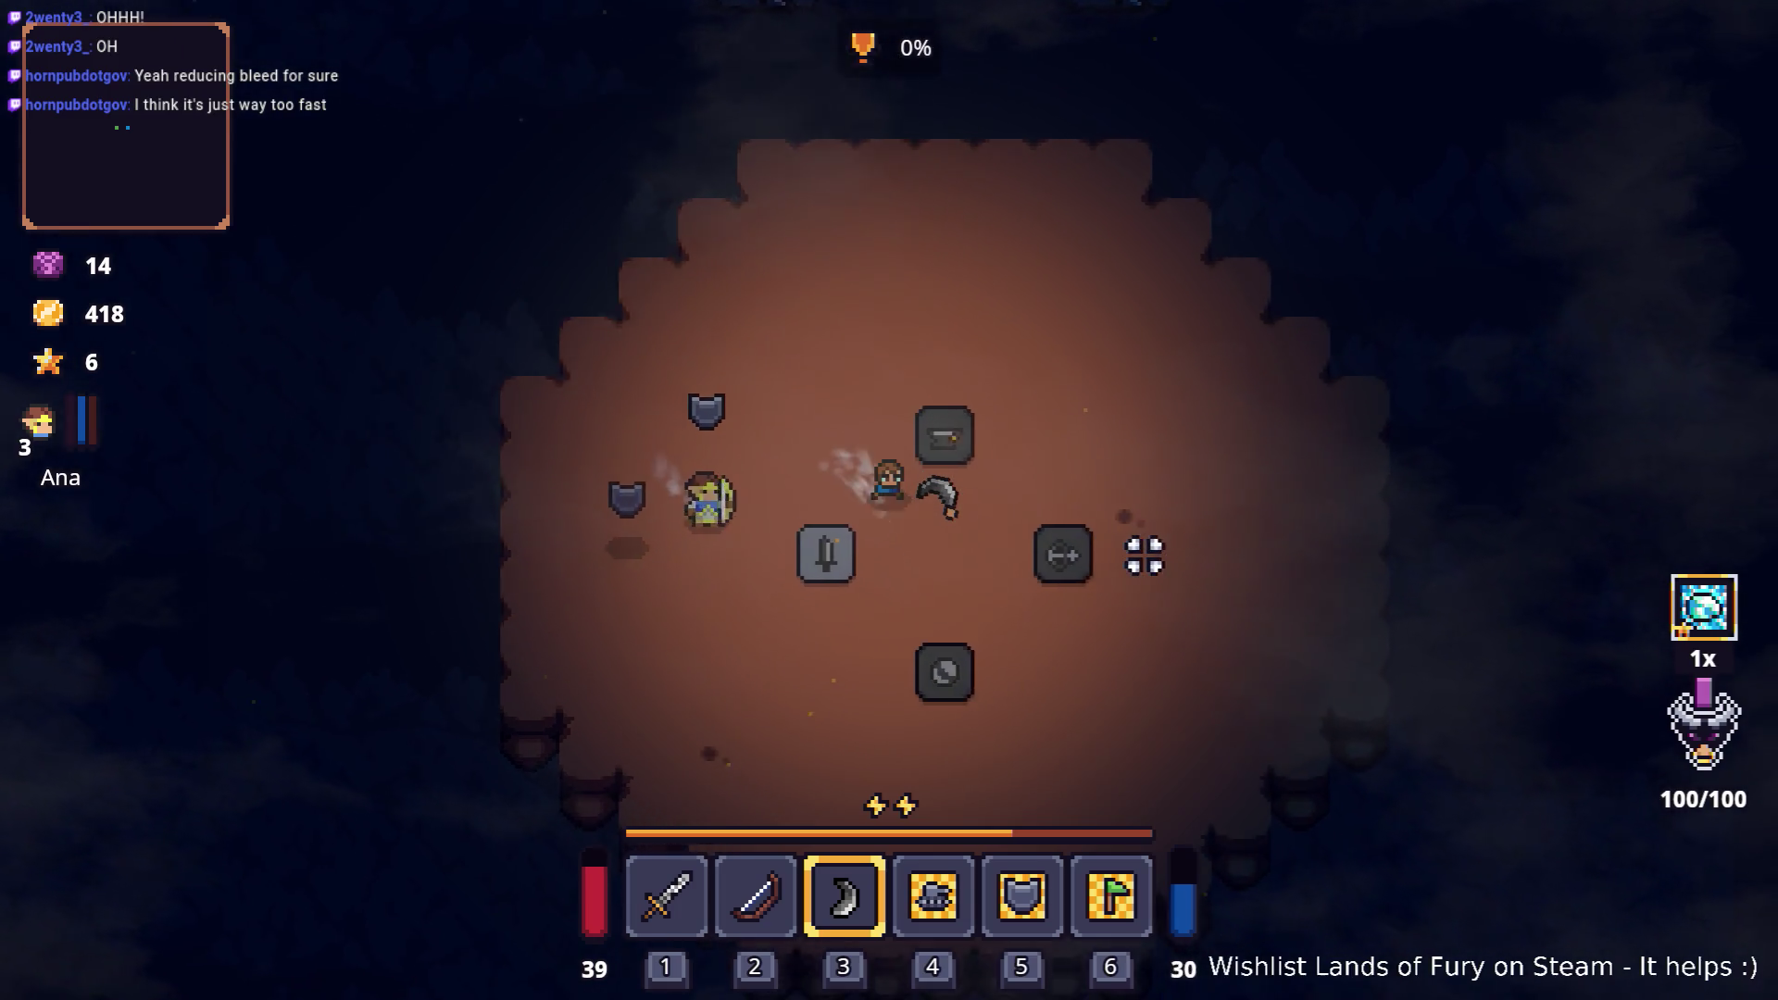
pyautogui.press('d')
pyautogui.press('s')
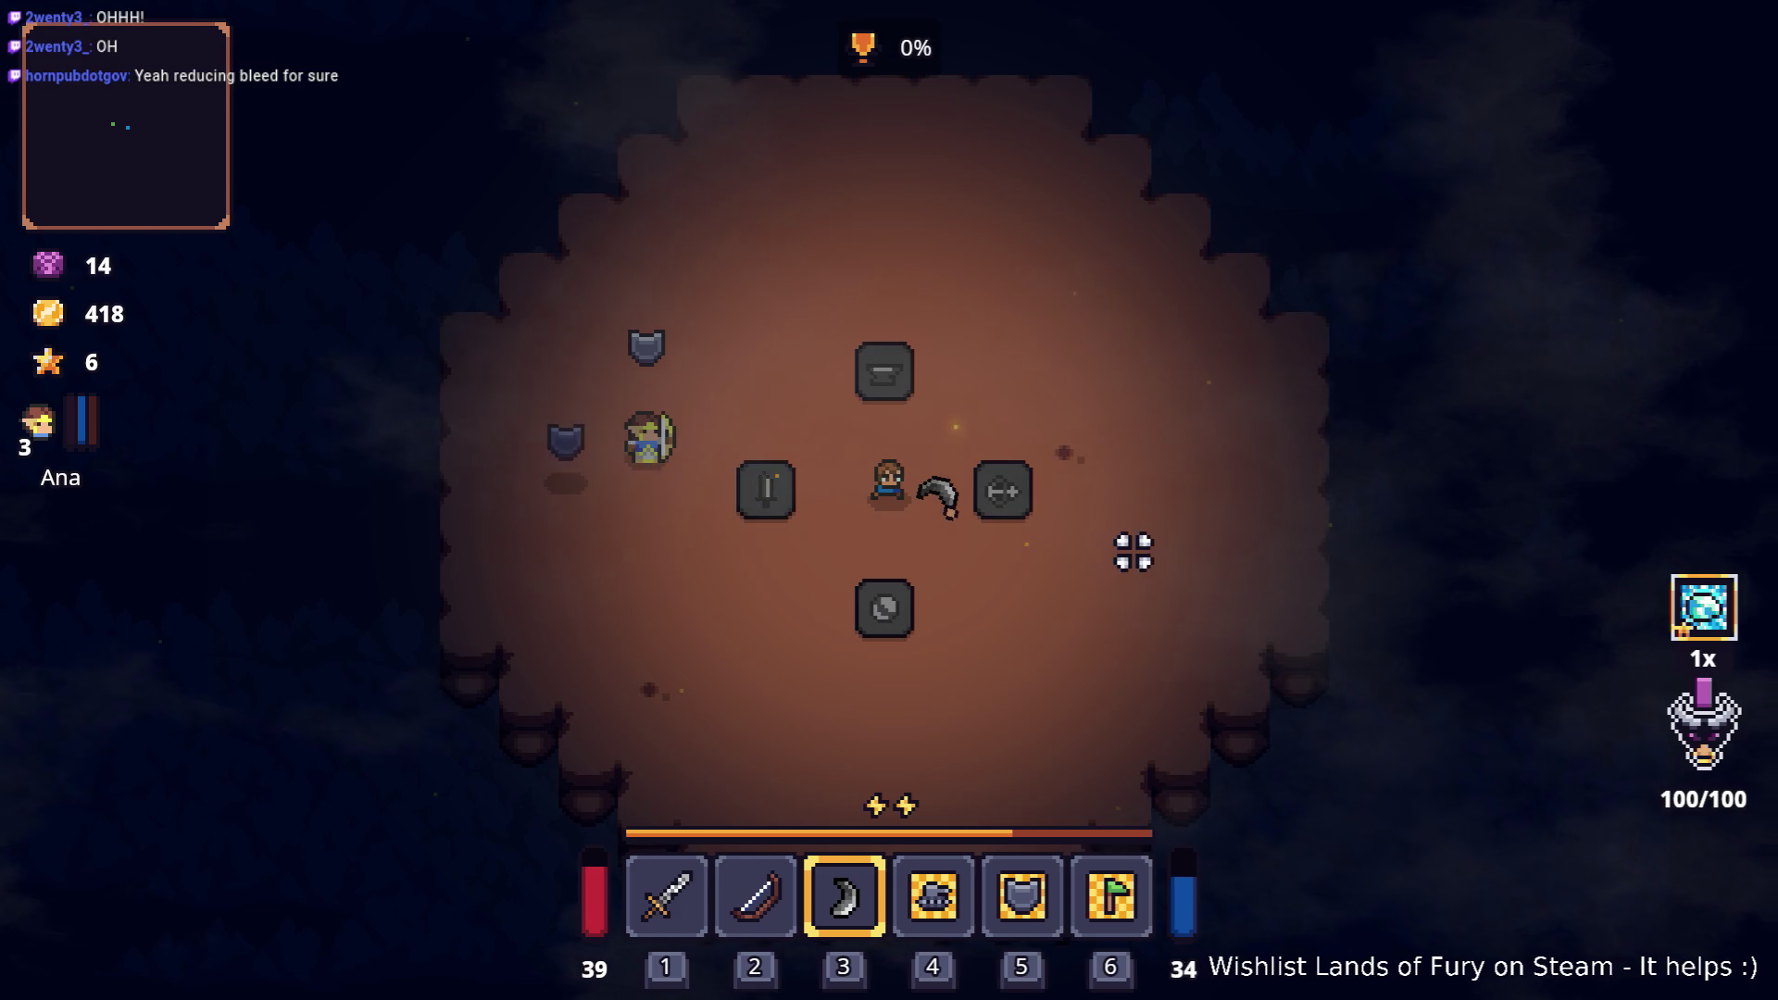
# Step: Step on each stone tile until the trial progress reaches 100%
pyautogui.press('d')
pyautogui.press('s')
pyautogui.press('a')
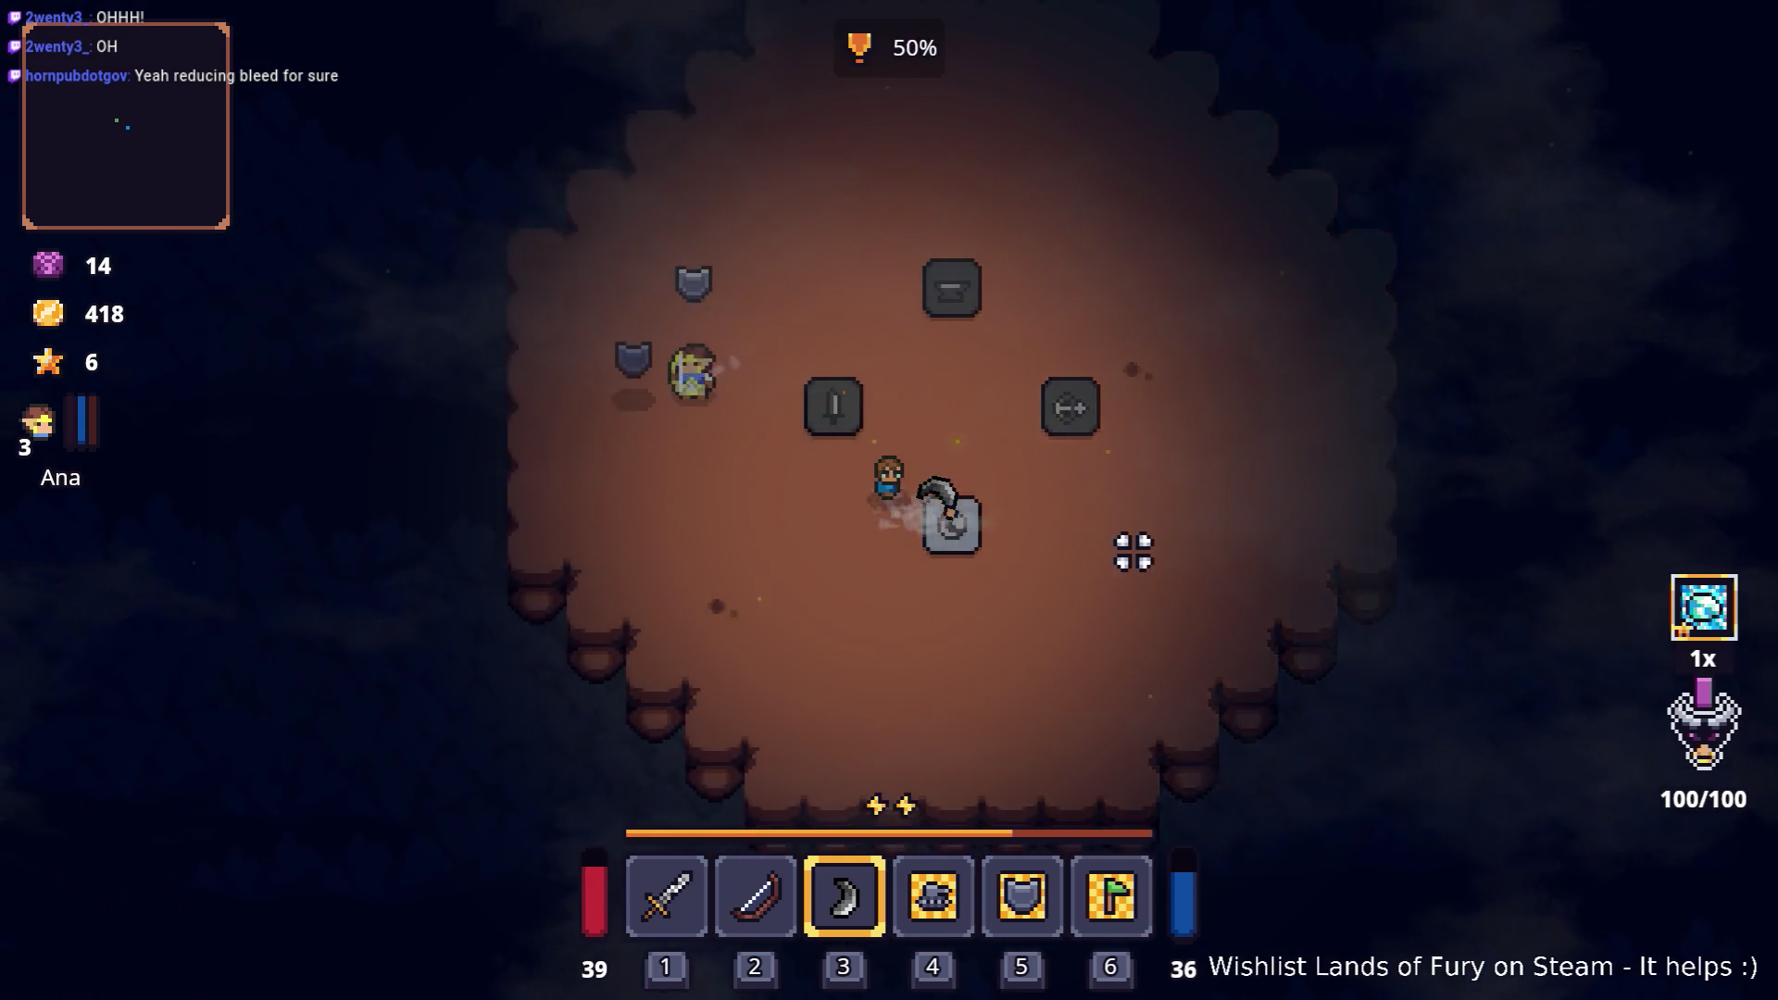
pyautogui.press('w')
pyautogui.press('a')
pyautogui.press('d')
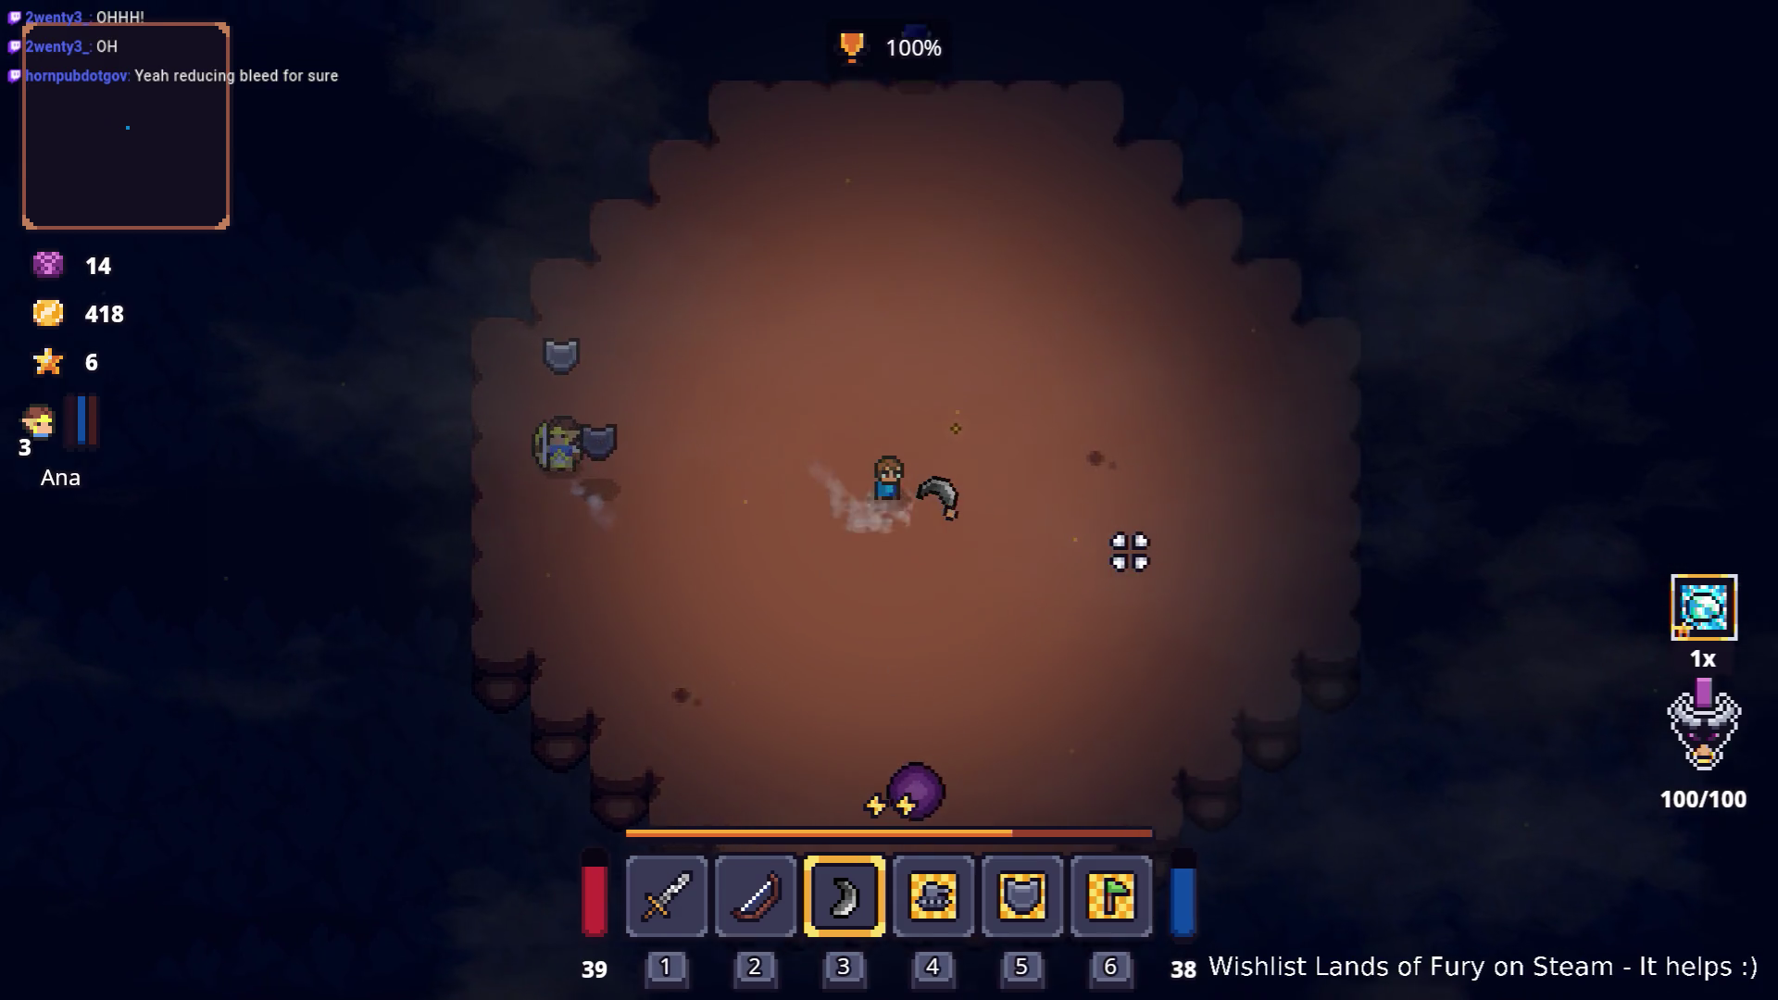
# Step: Check the helmet's stats in the inventory, then close it
pyautogui.press('w')
pyautogui.press('Tab')
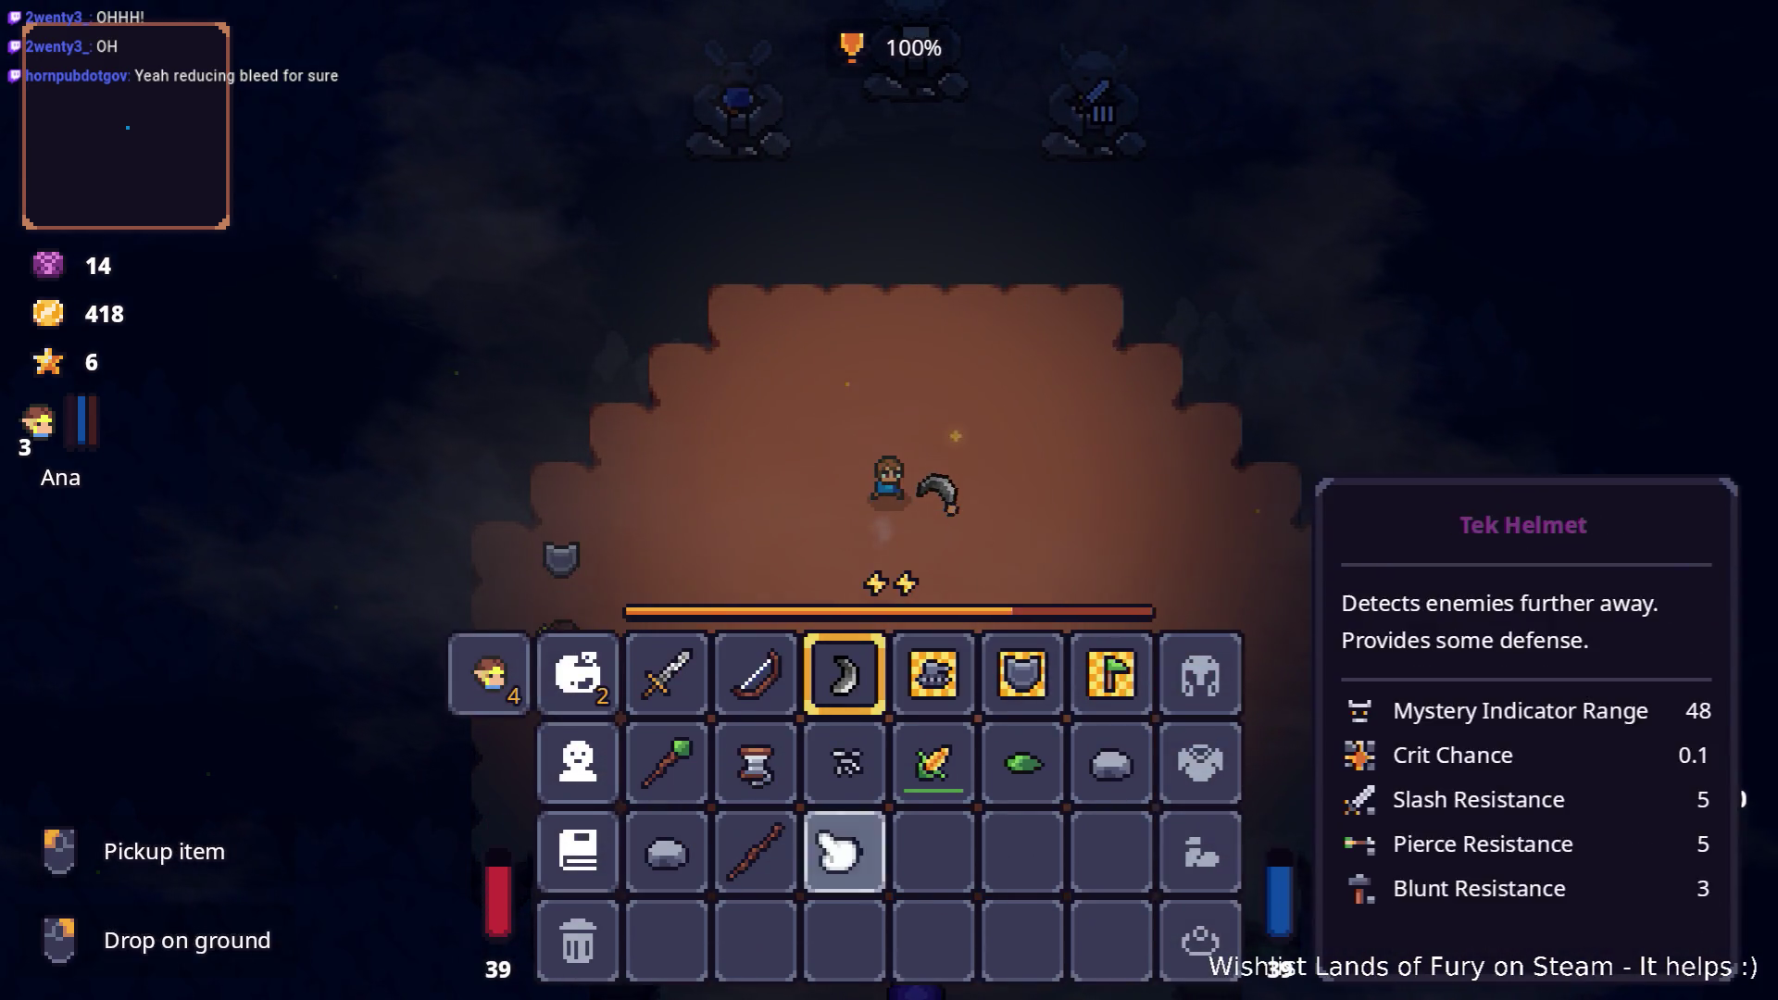
pyautogui.press('Tab')
# Step: Leave the arena through the purple portal and enter Prime Didra Cavern
pyautogui.press('s')
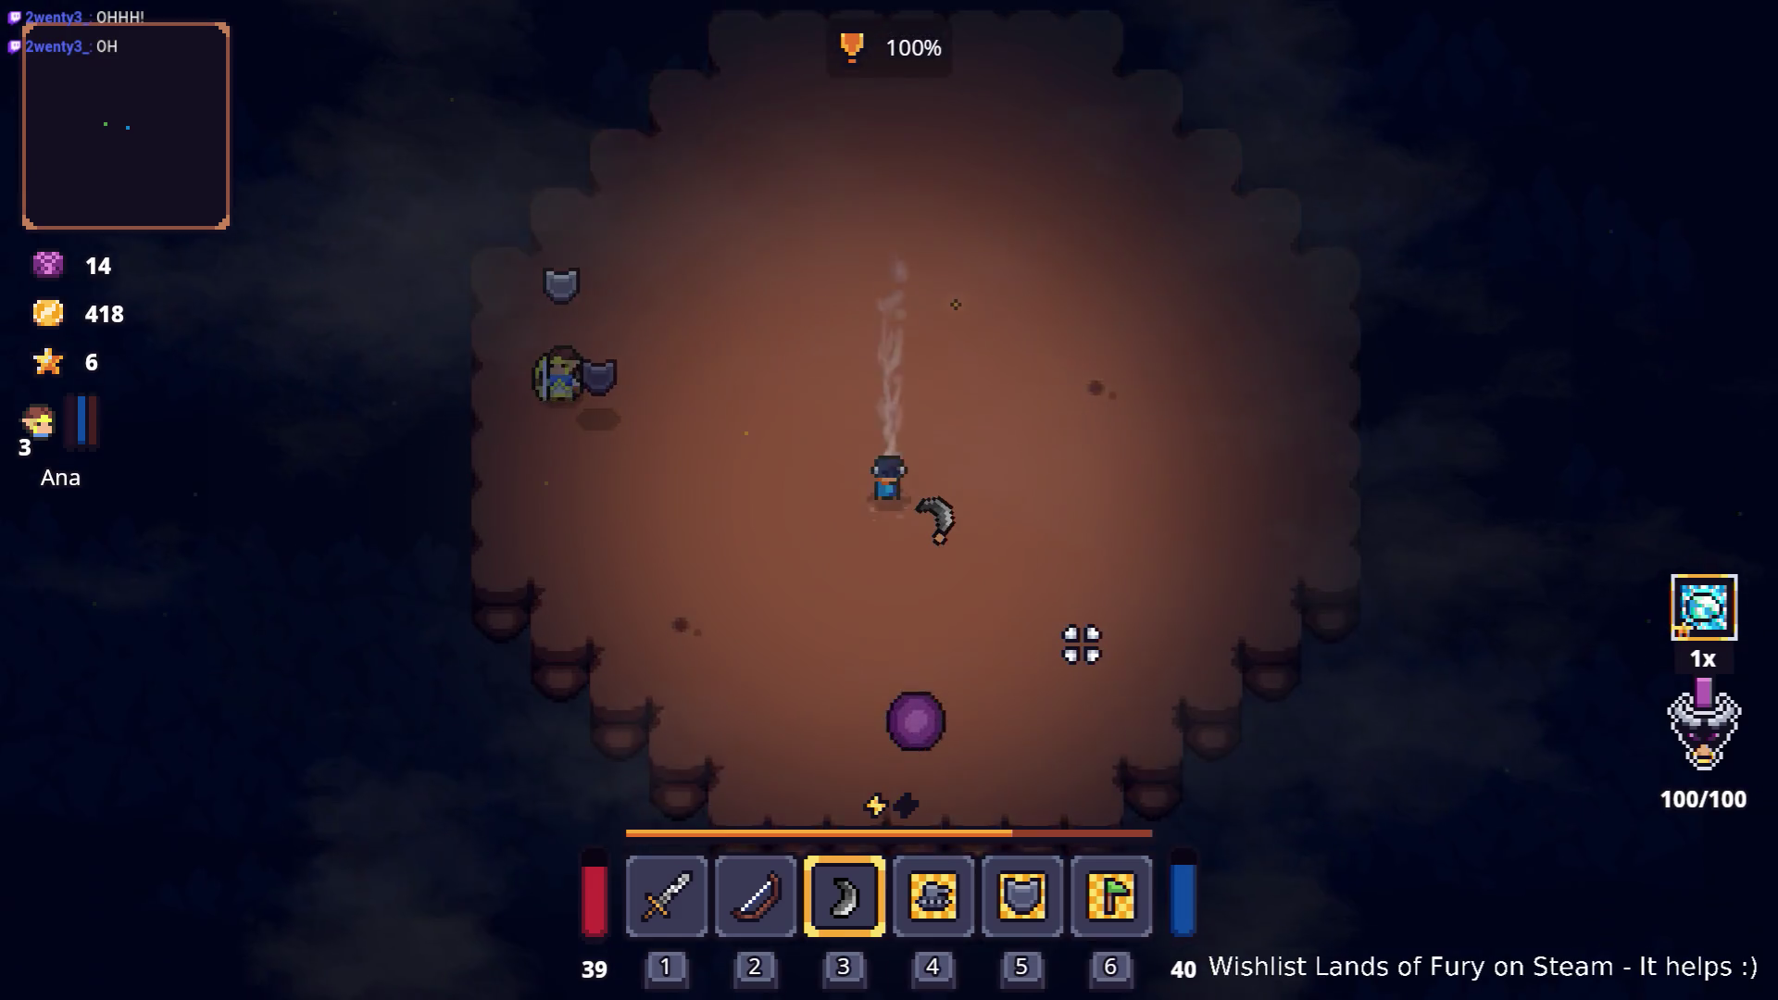
pyautogui.press('s')
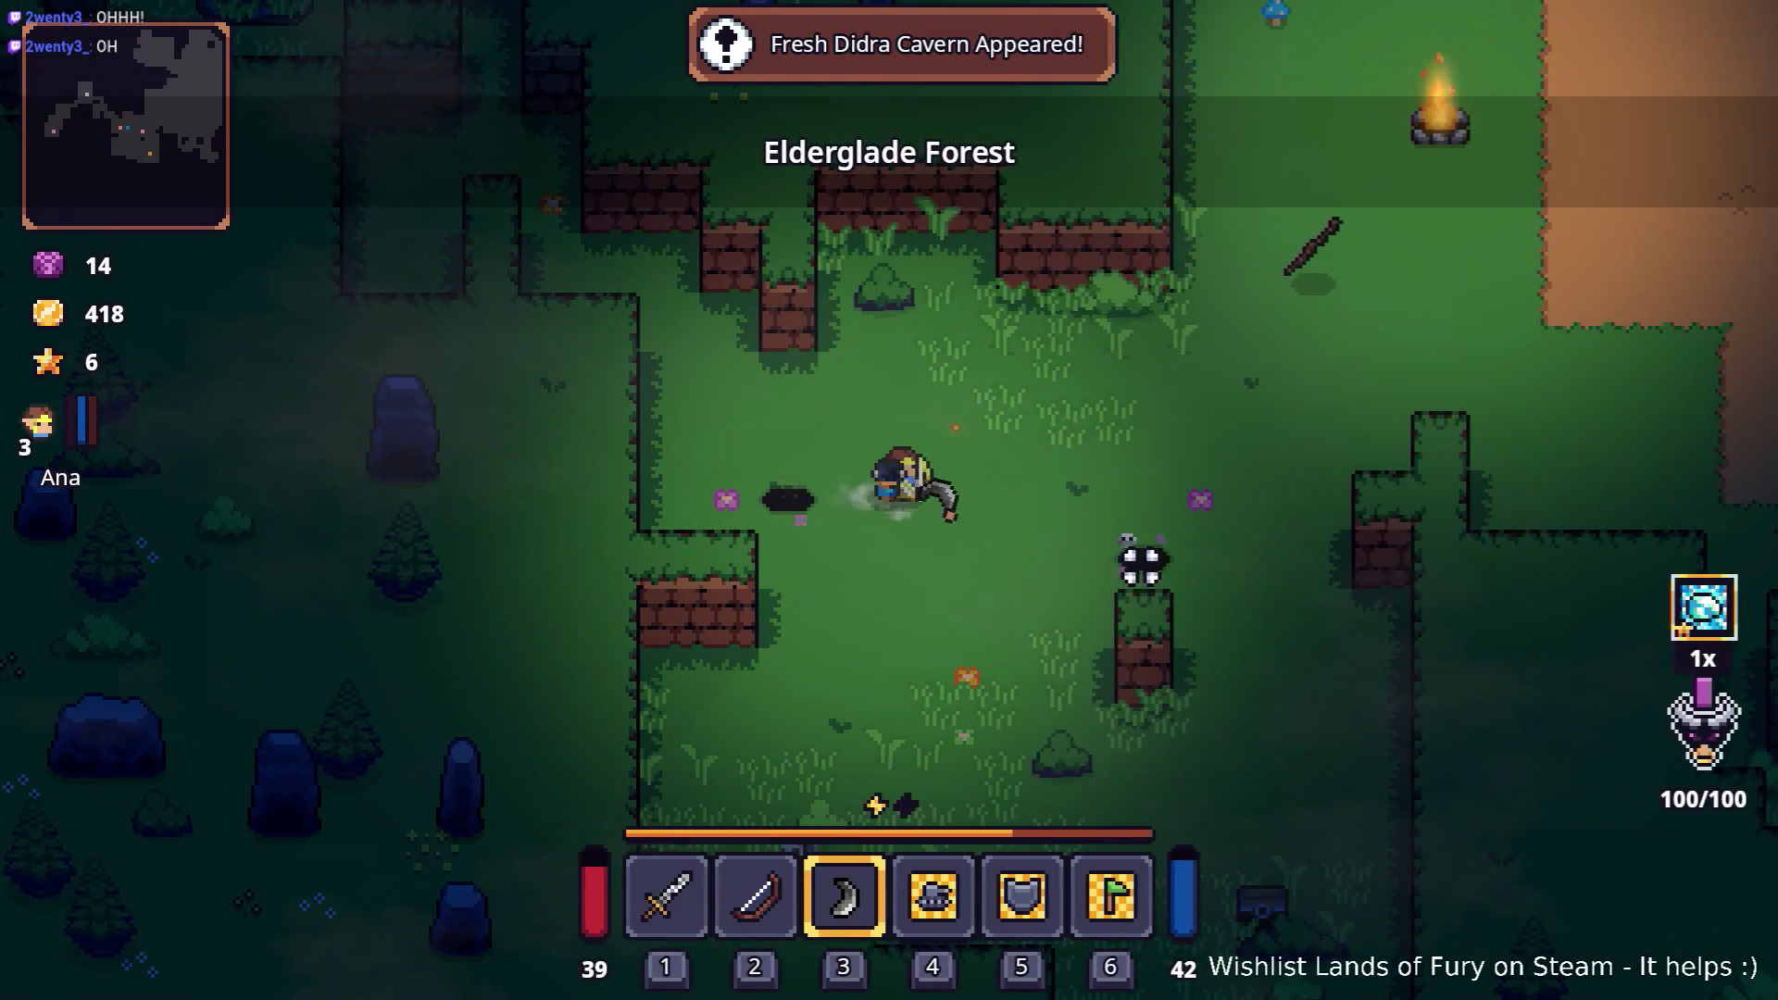
pyautogui.press('d')
pyautogui.press('e')
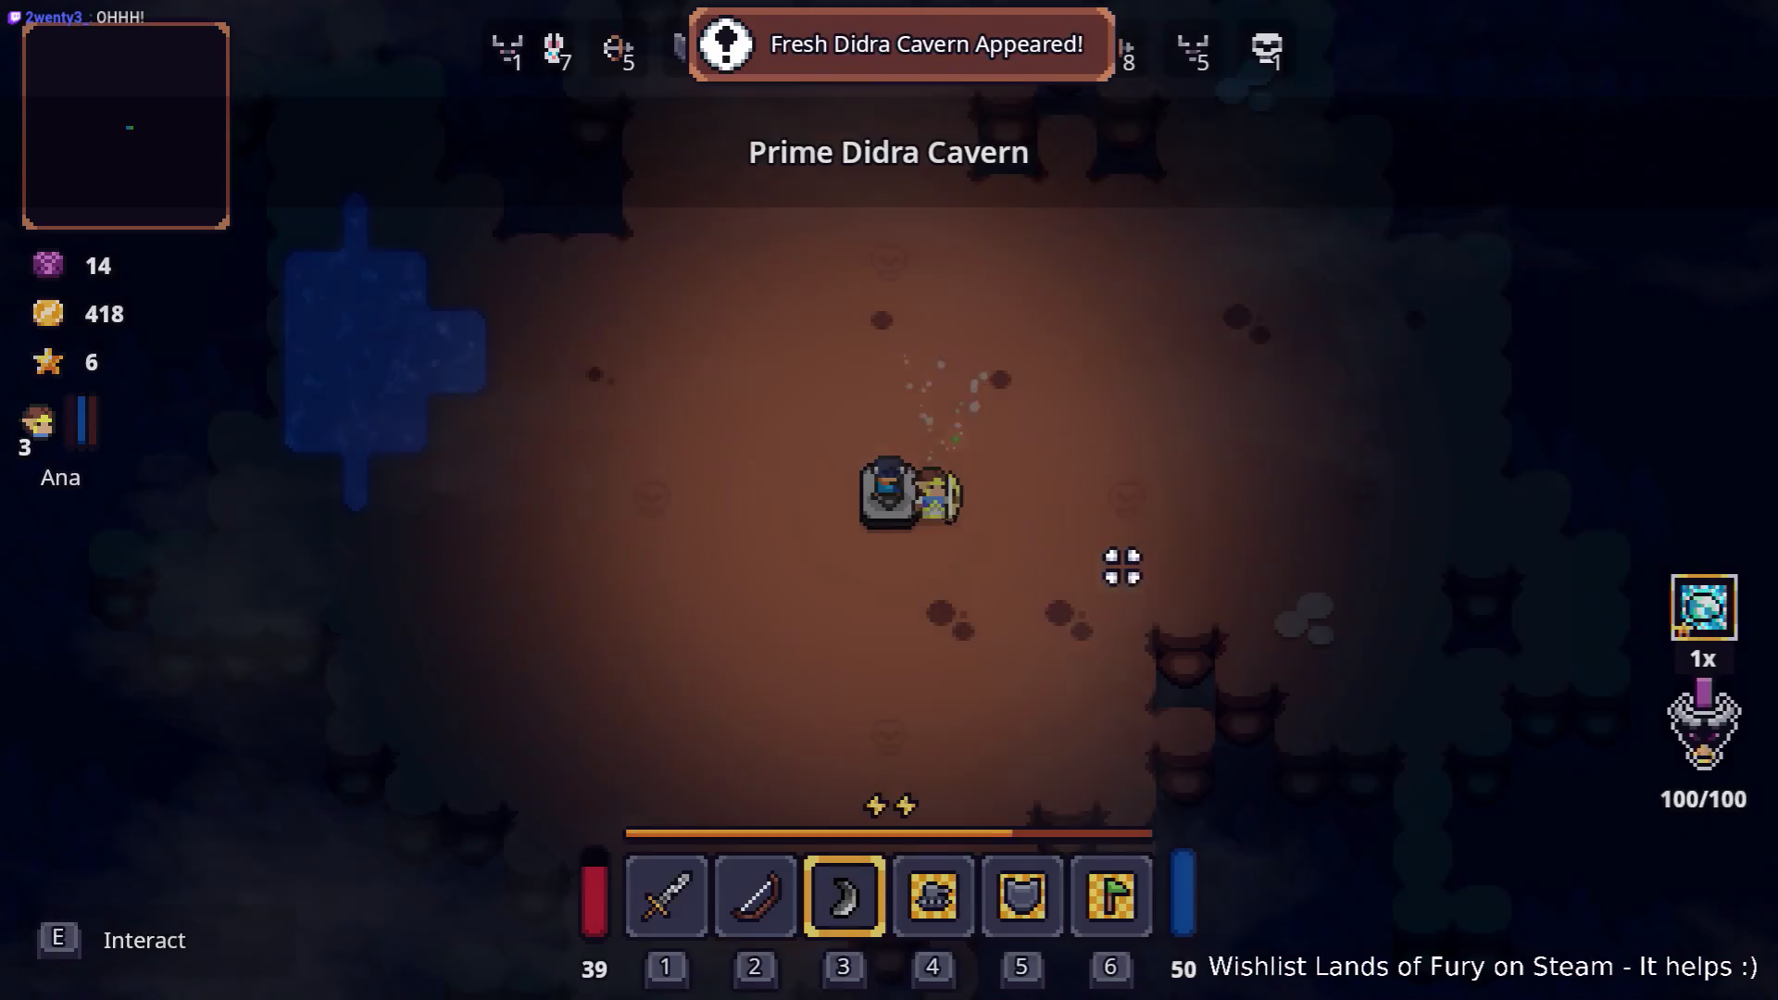
# Step: Start the first wave and fight the enemies beside the stone
pyautogui.press('d')
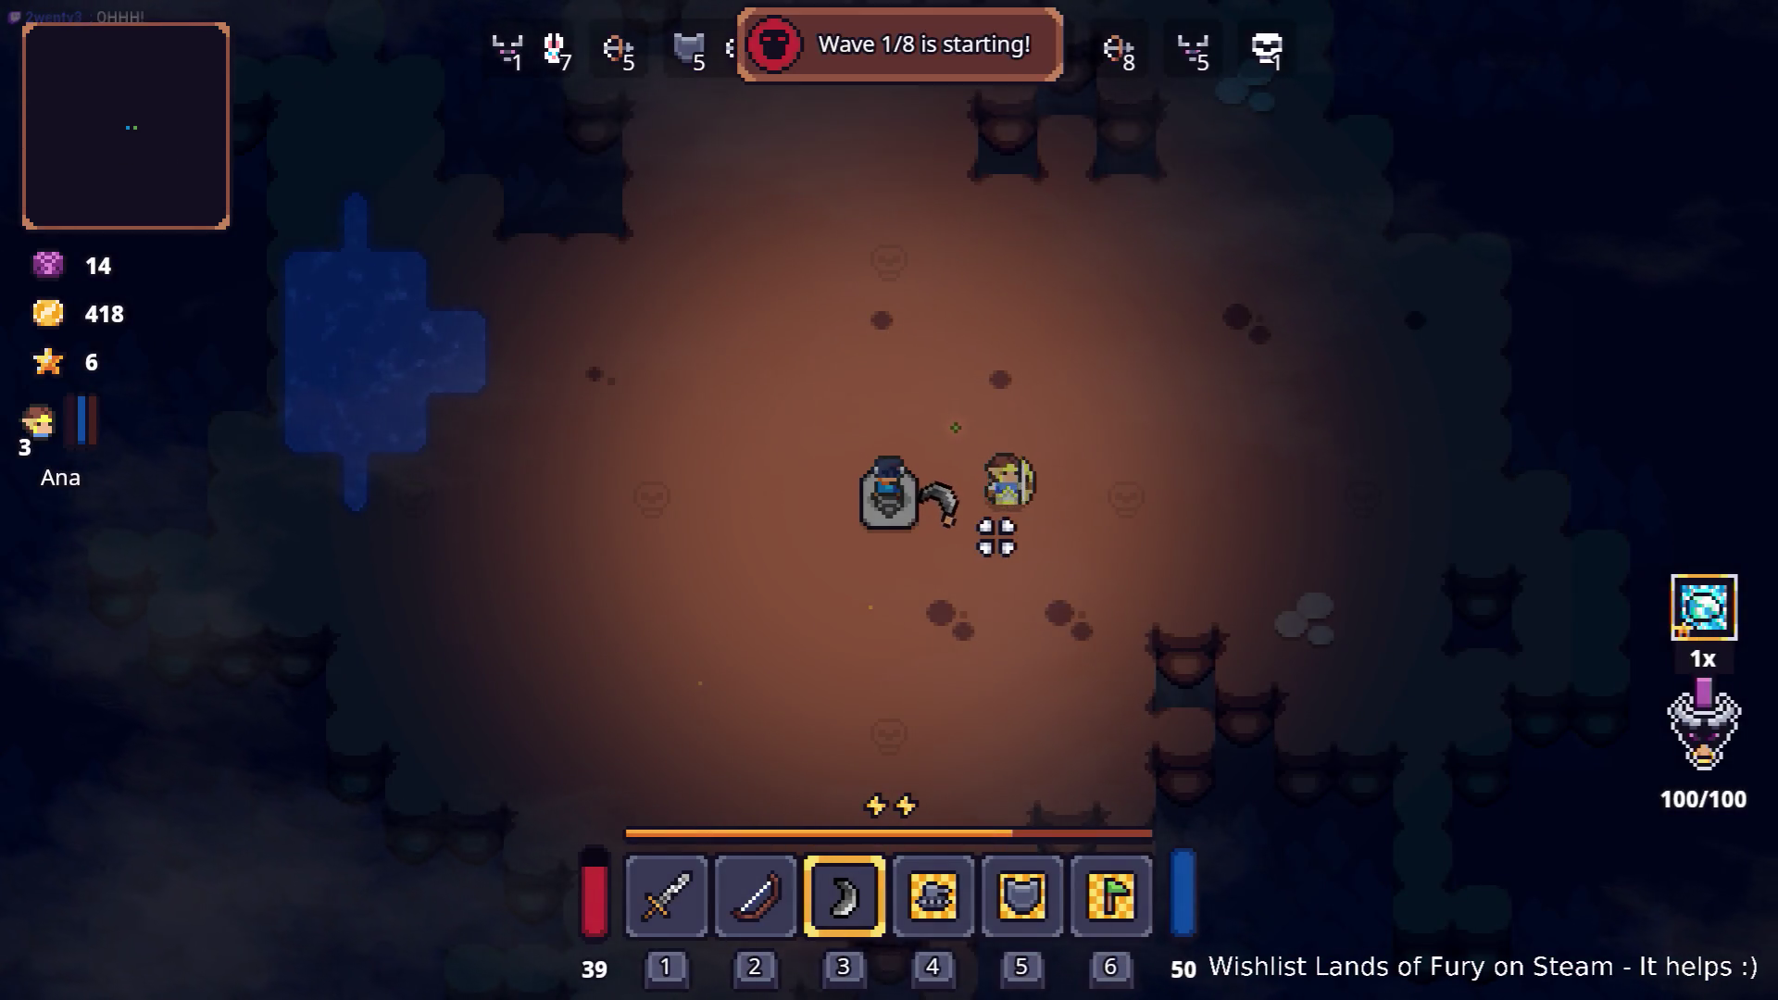
pyautogui.press('w')
pyautogui.press('s')
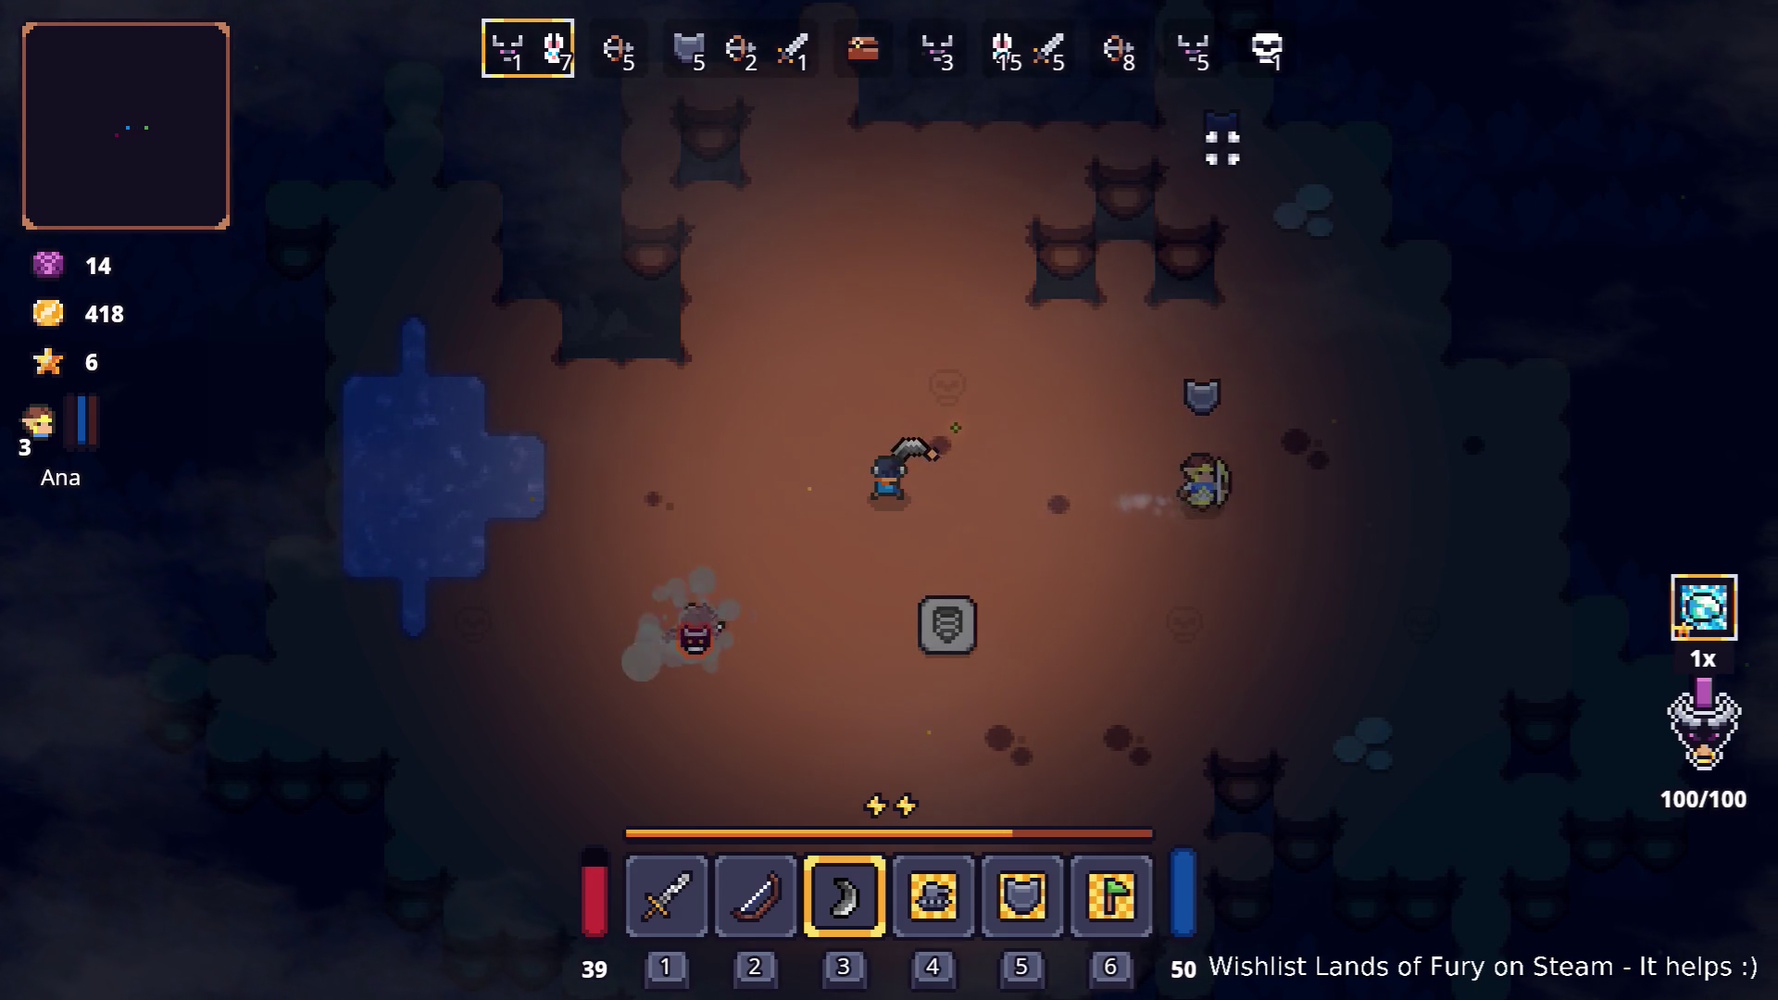
pyautogui.press('d')
pyautogui.press('s')
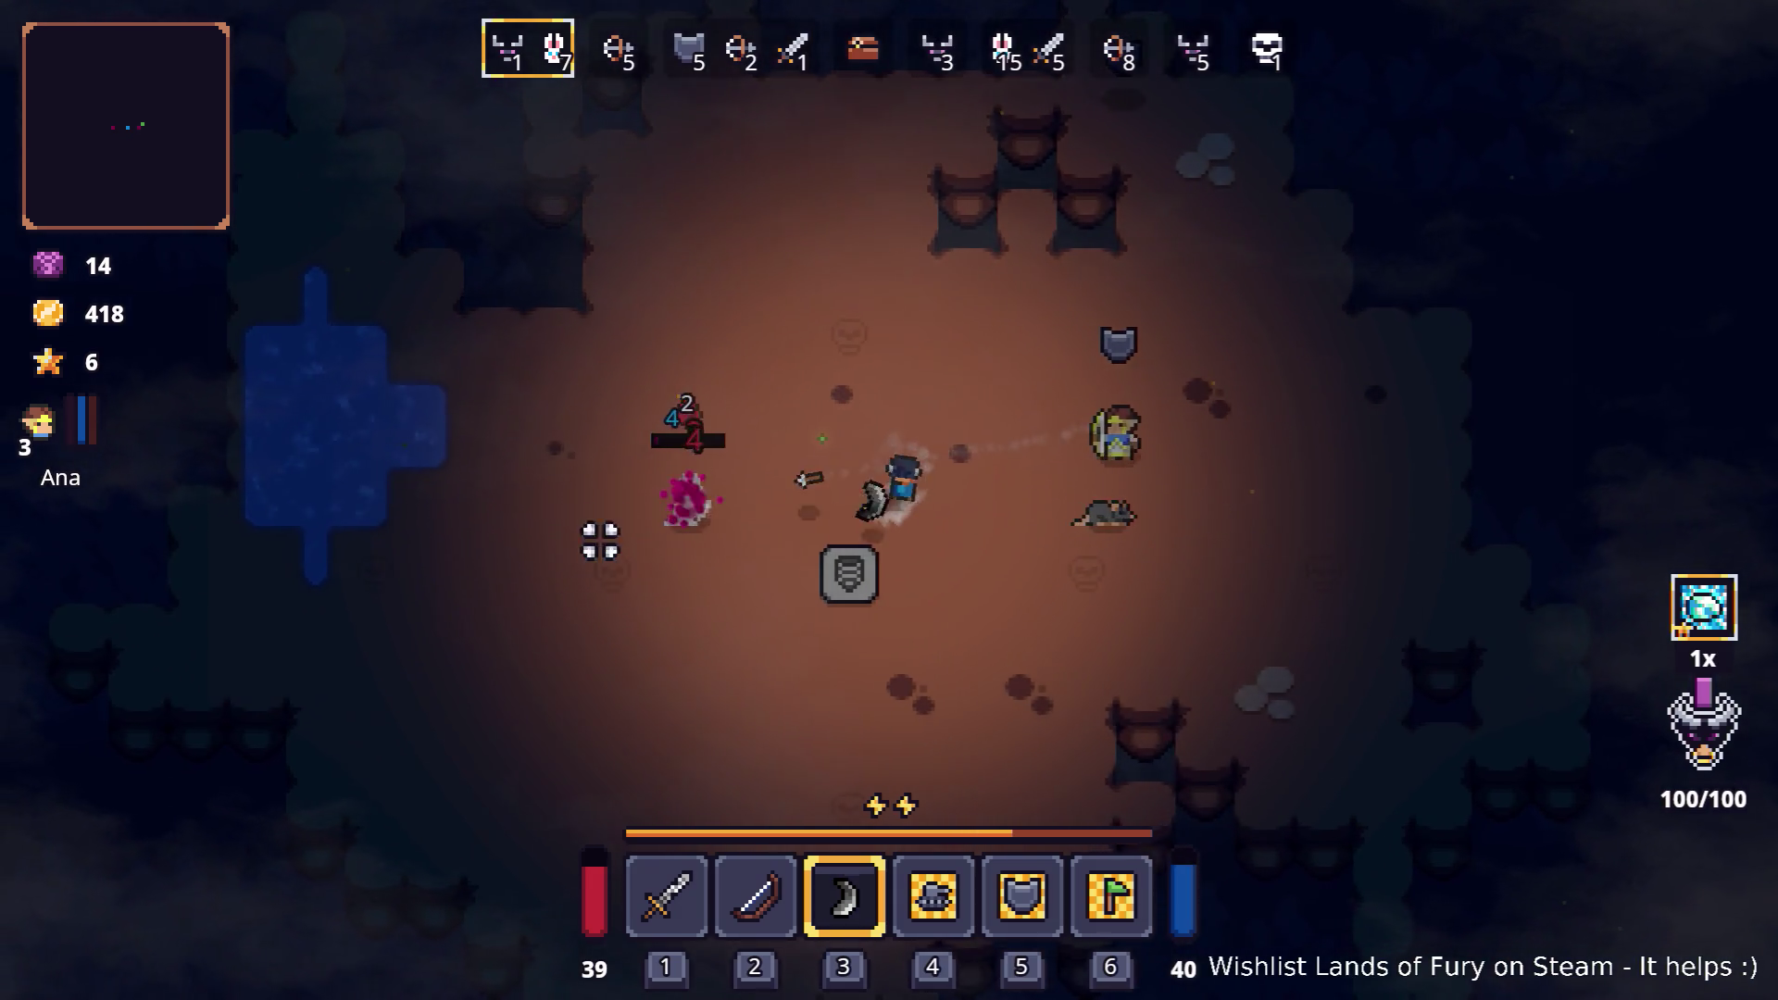
pyautogui.press('d')
pyautogui.press('s')
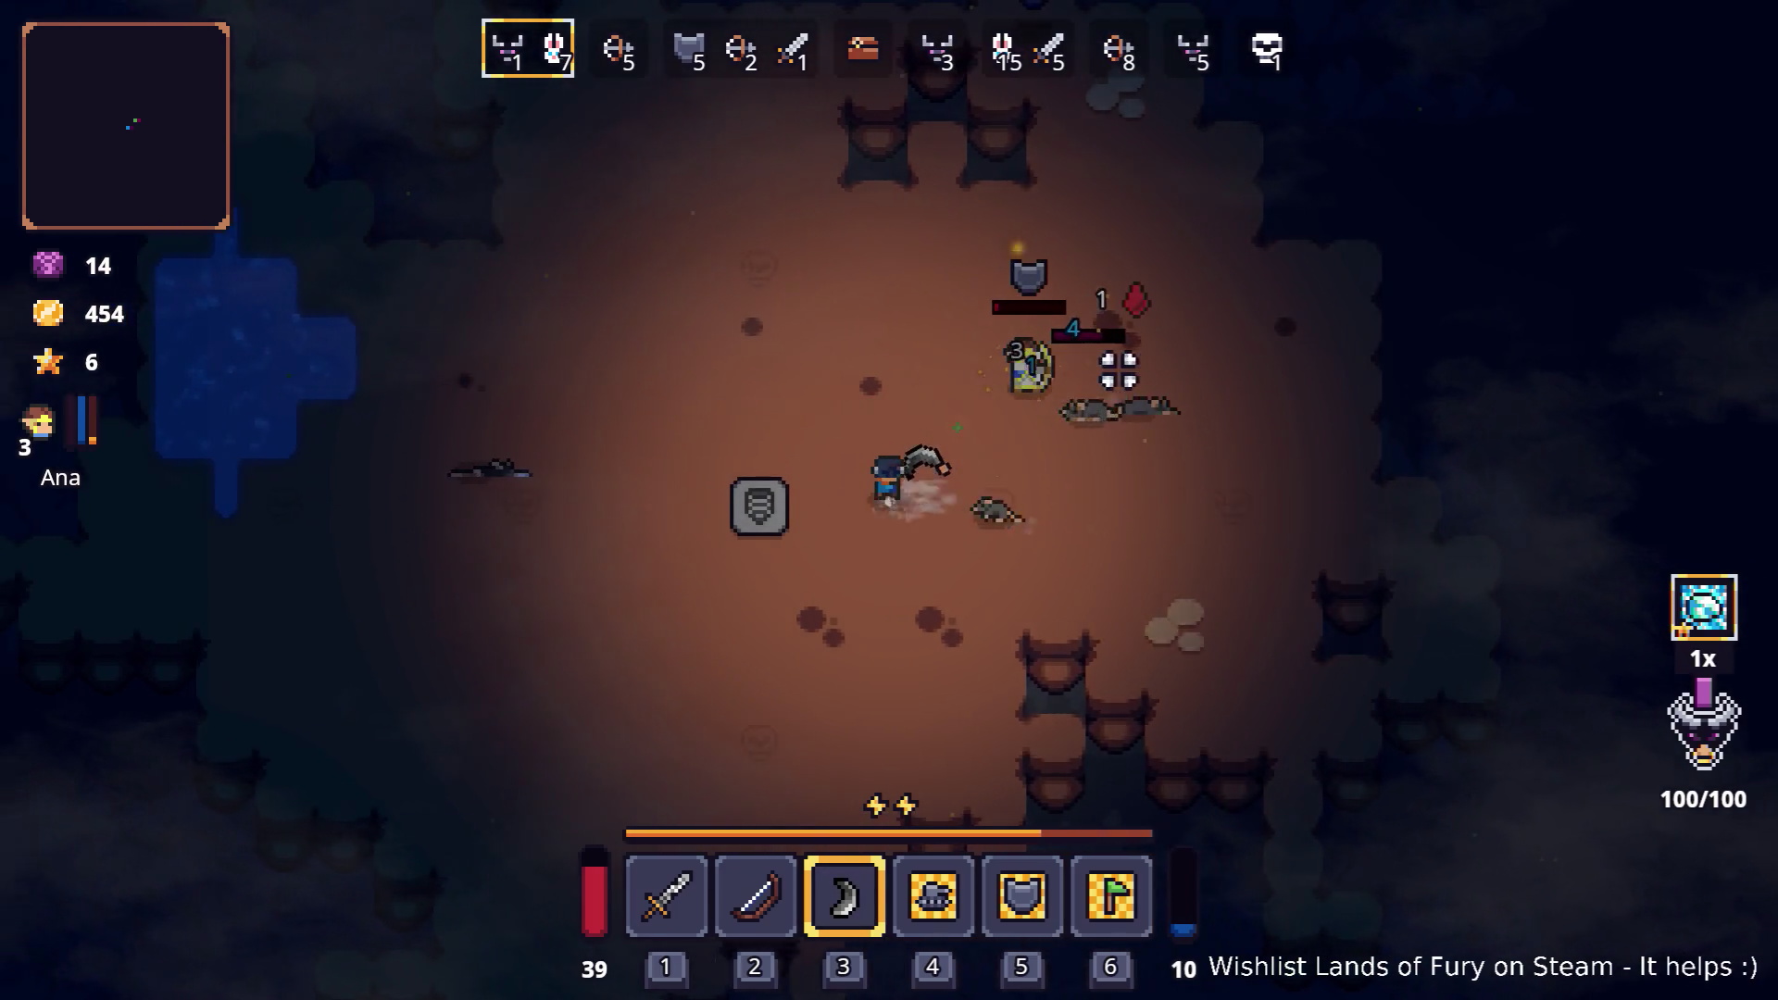
pyautogui.press('a')
pyautogui.press('w')
pyautogui.press('d')
# Step: Keep throwing boomerangs at the remaining enemies as the next wave starts
pyautogui.press('a')
pyautogui.press('w')
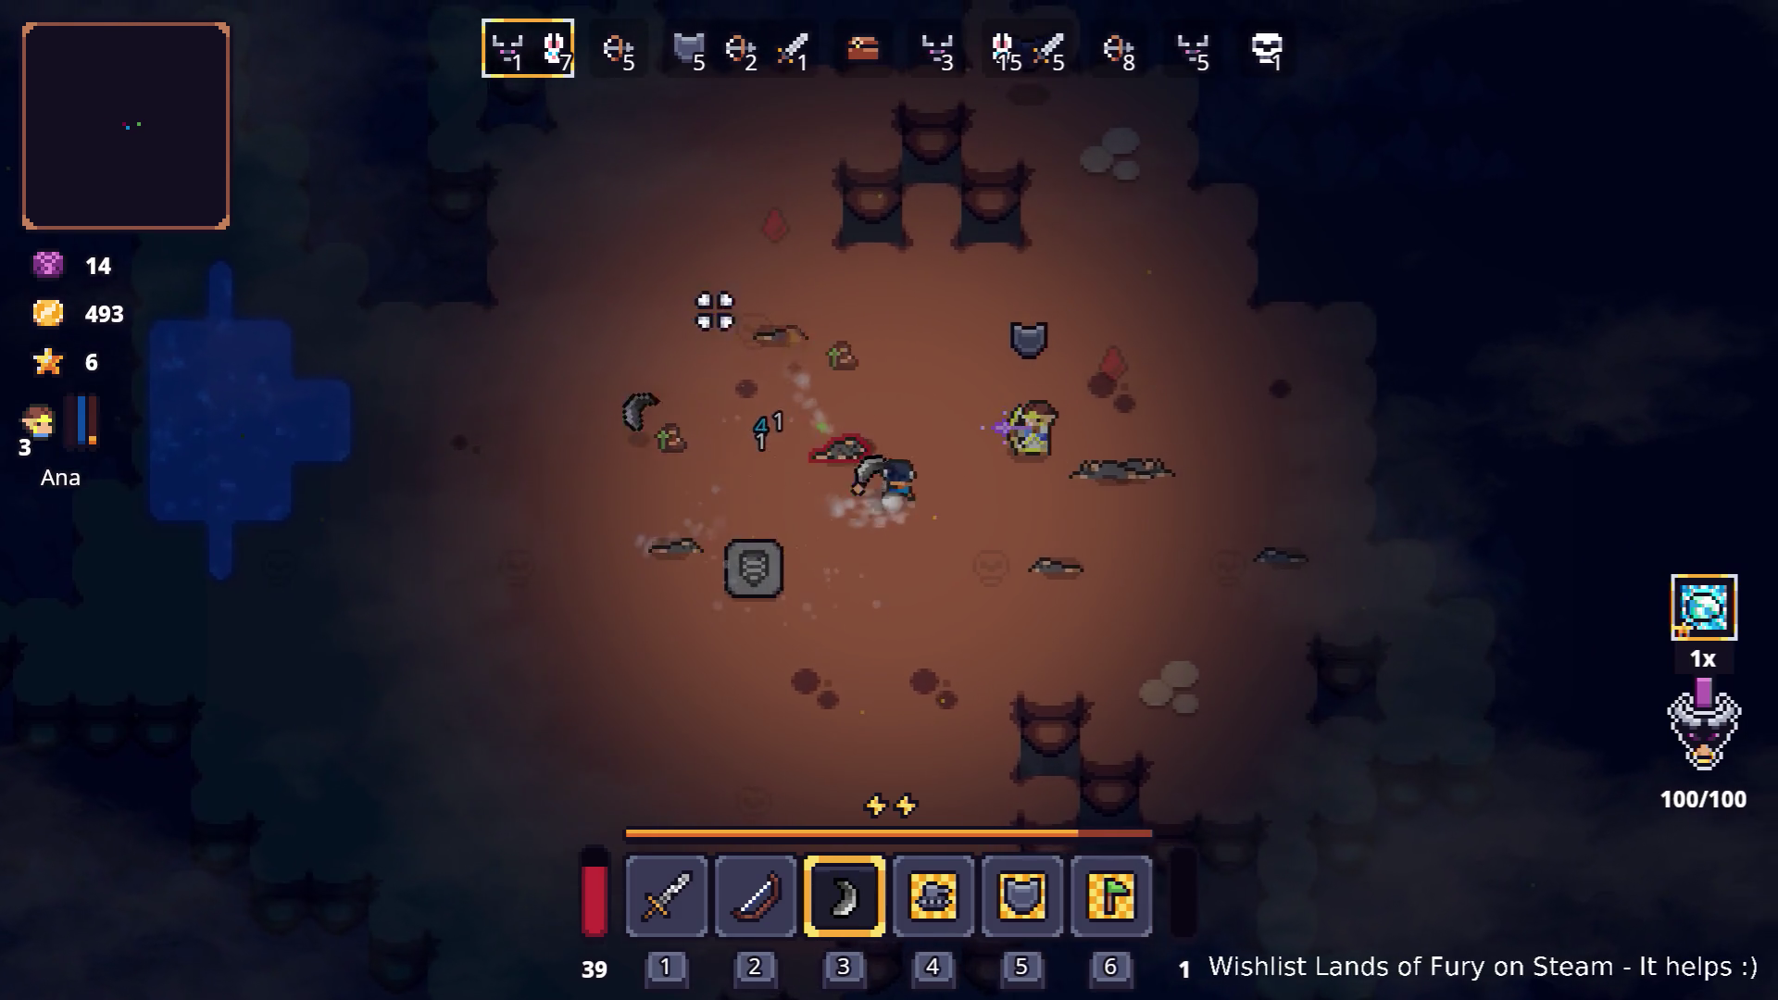
pyautogui.press('d')
pyautogui.press('s')
pyautogui.press('a')
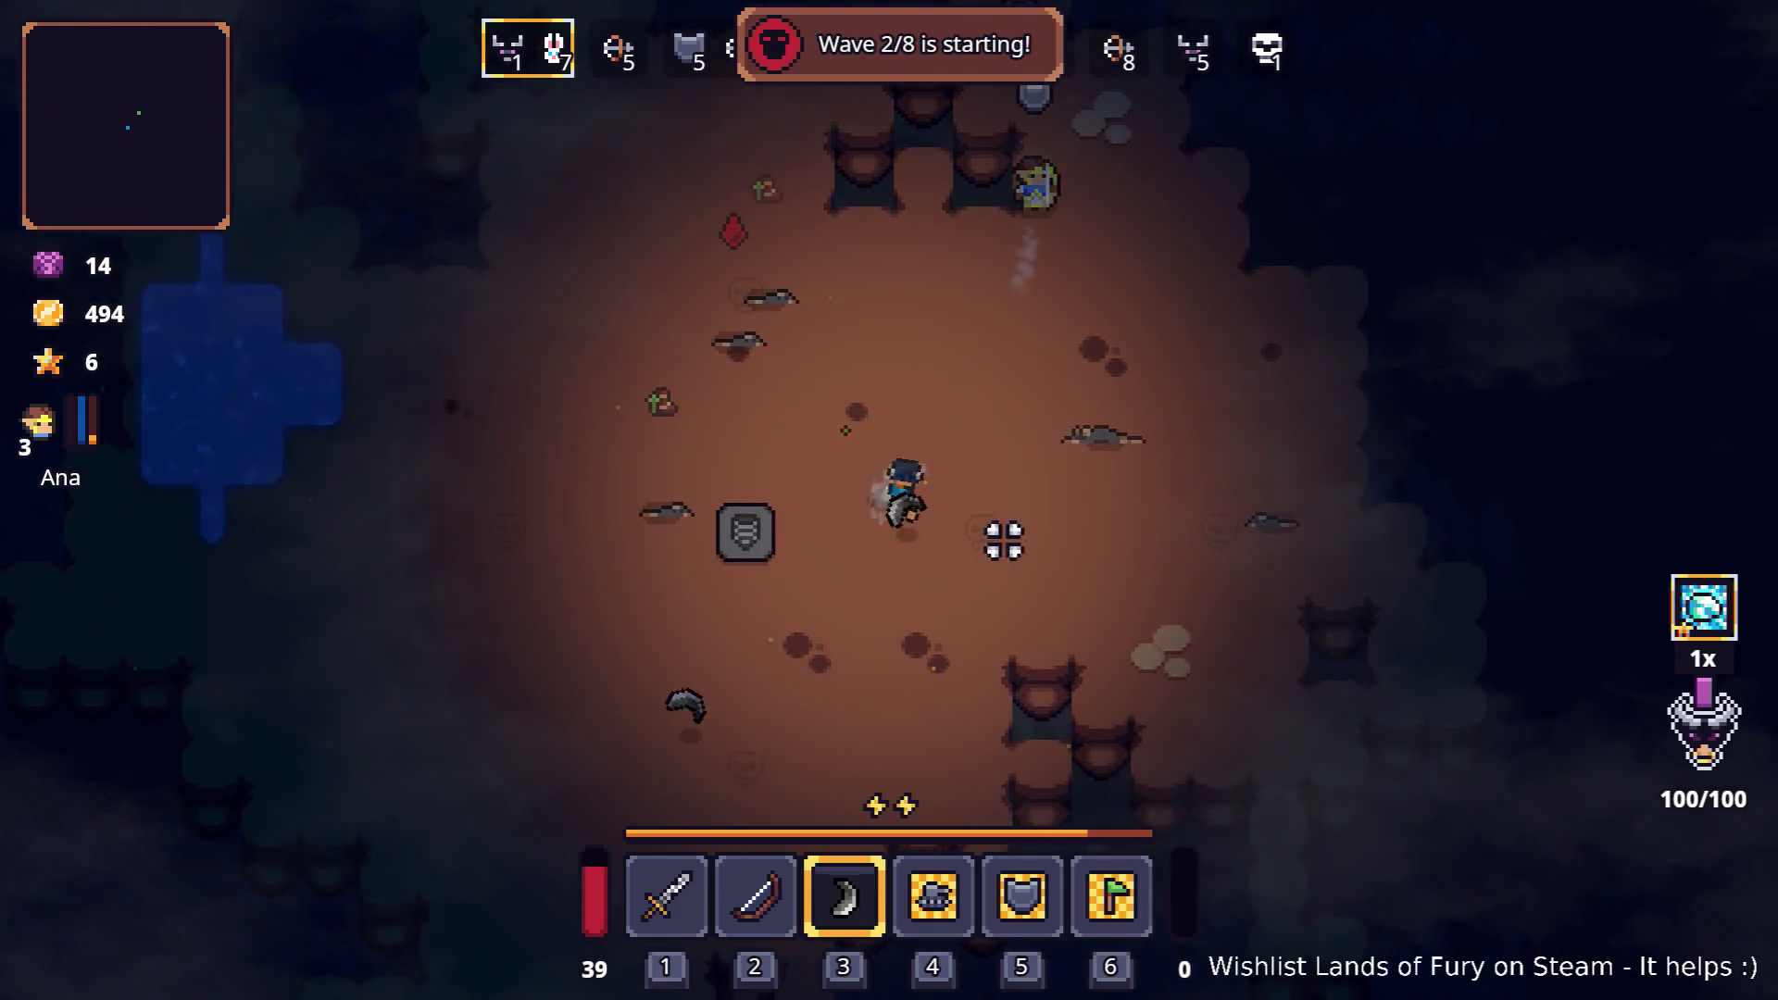
pyautogui.press('a')
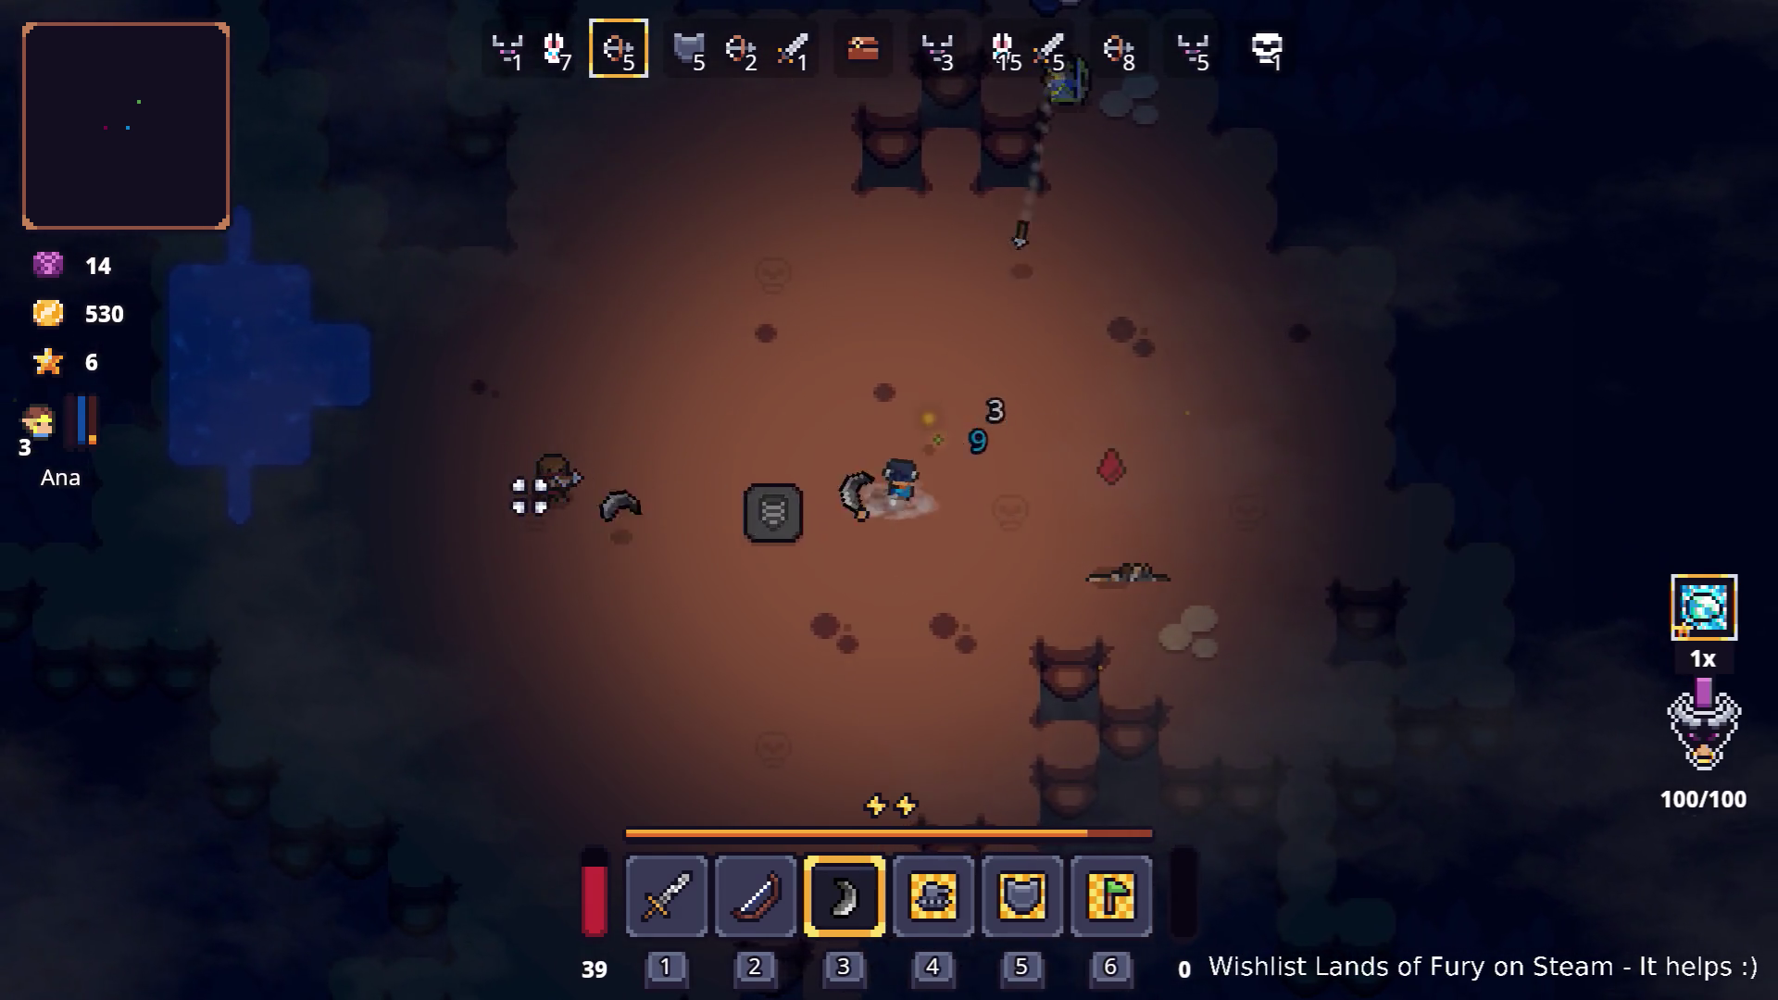
pyautogui.press('a')
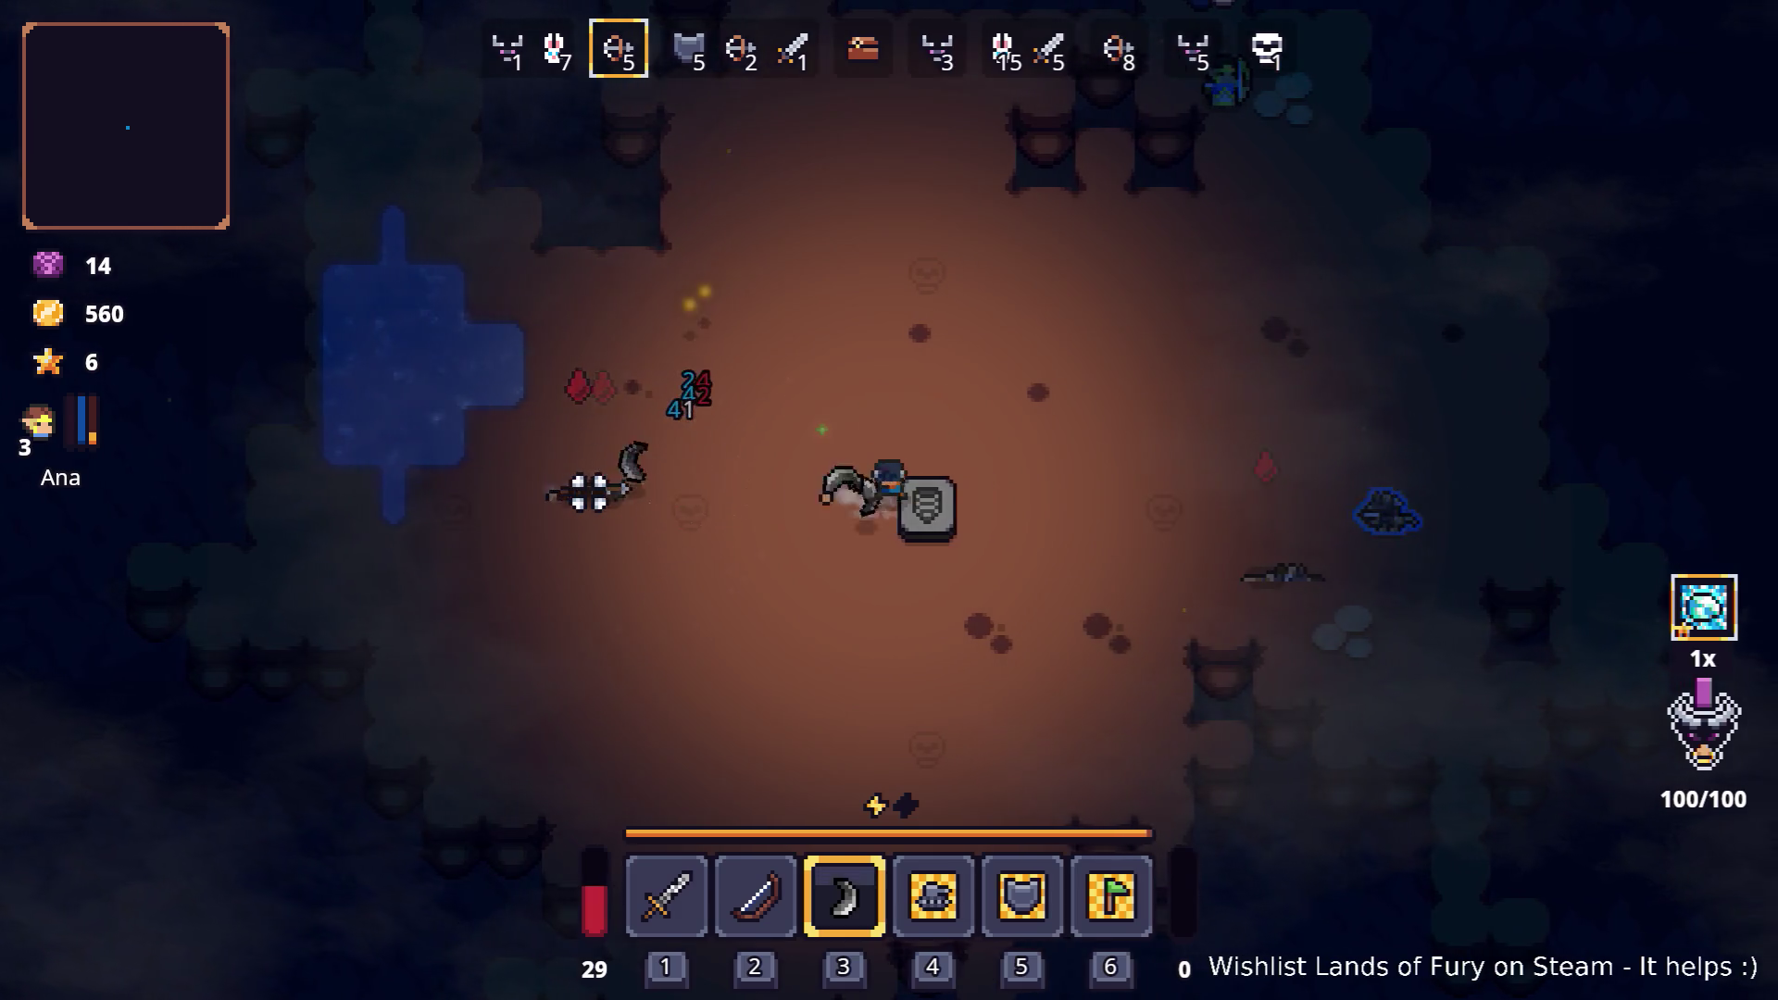
pyautogui.press('d')
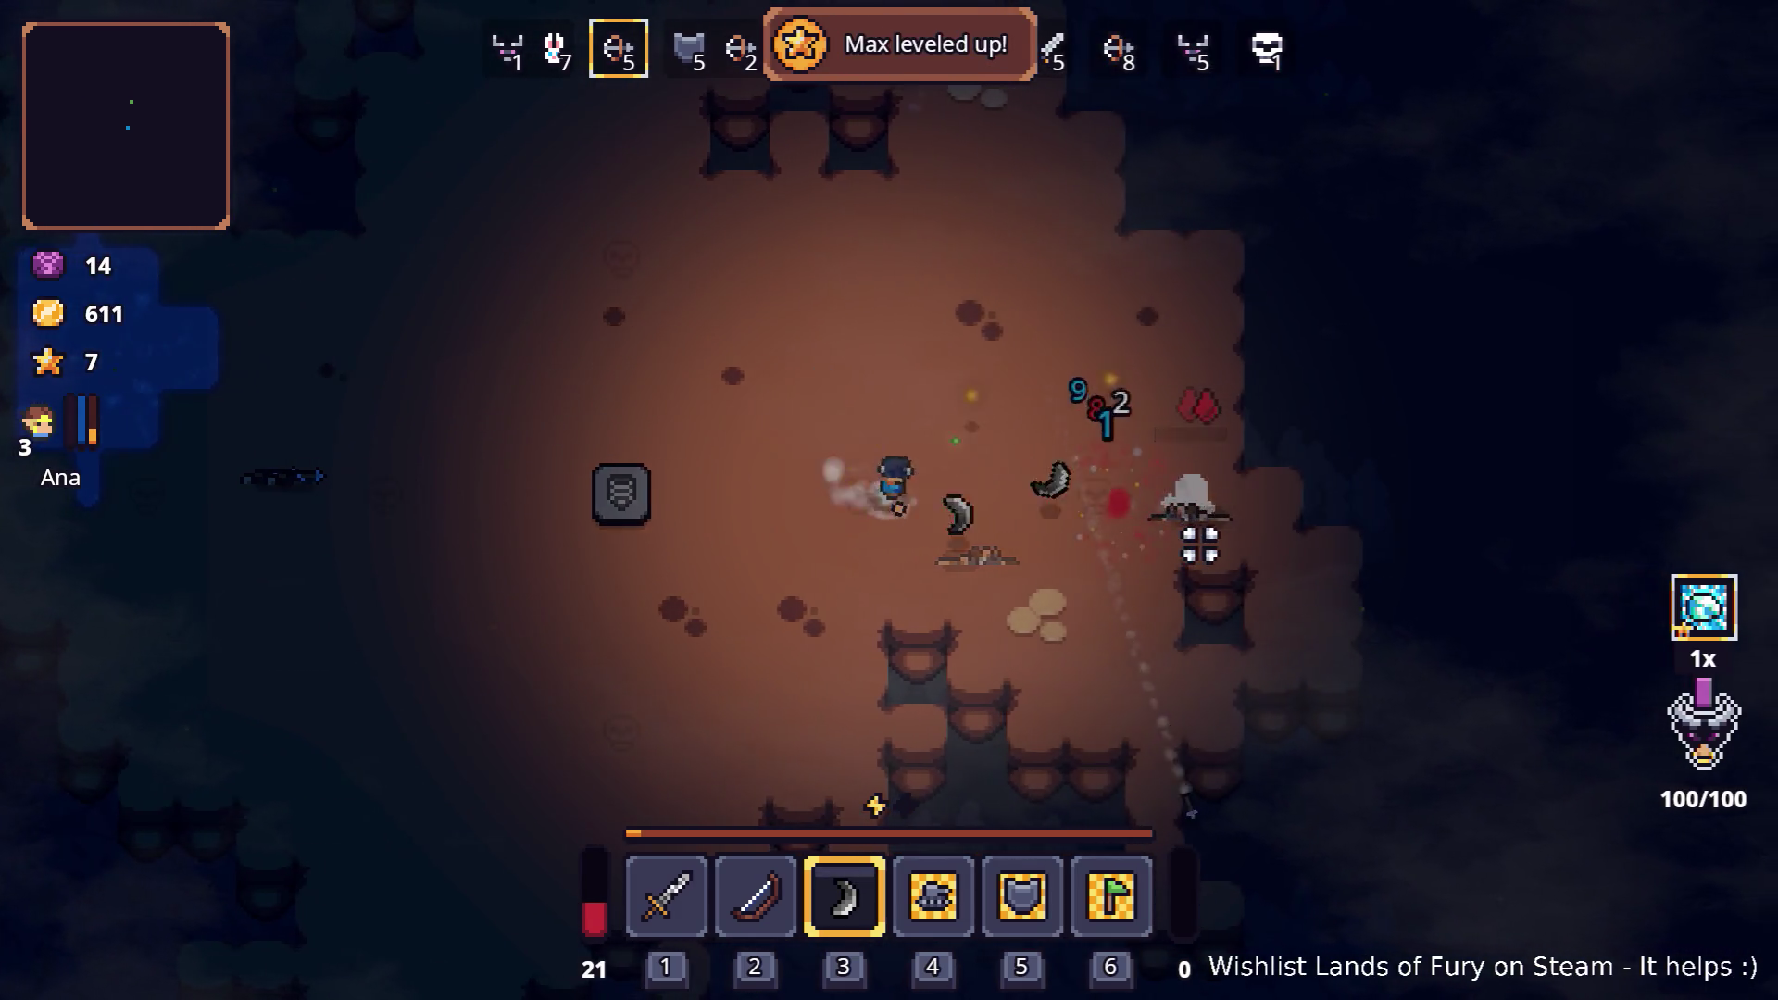
pyautogui.press('s')
# Step: Confirm the Bladed Boomerang's energy cost of 10 in the inventory
pyautogui.press('a')
pyautogui.press('i')
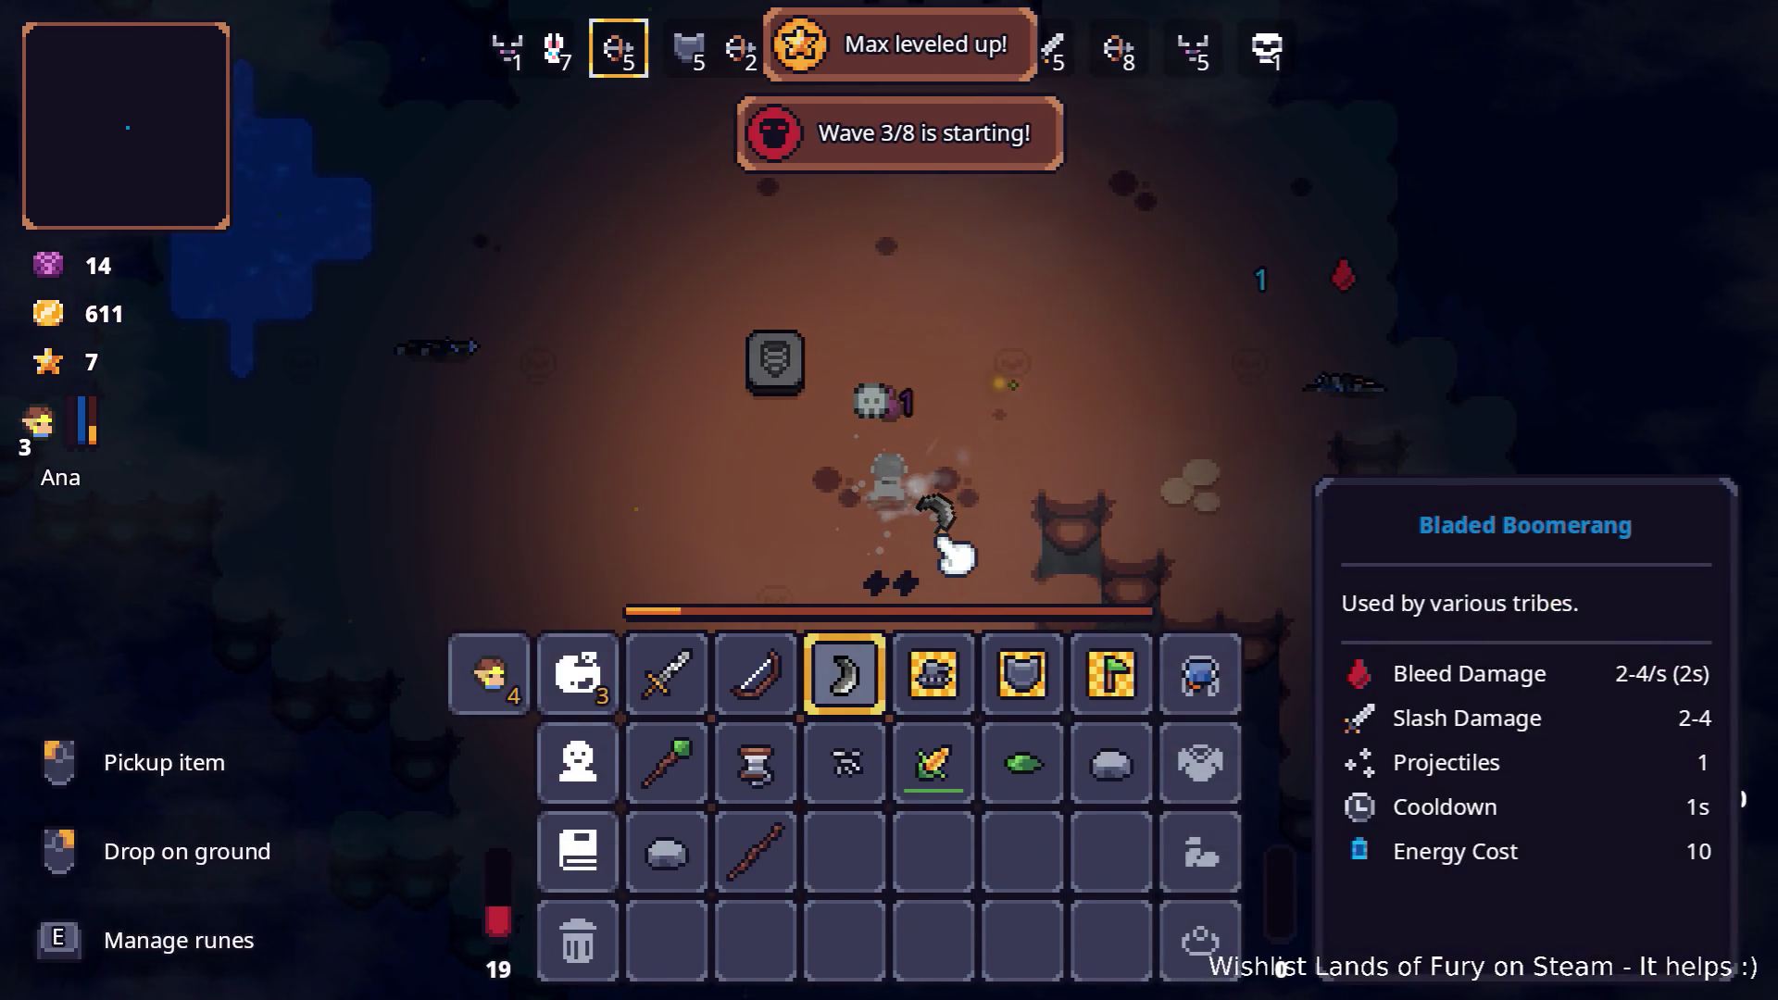
pyautogui.press('i')
# Step: Fight through wave 3, collecting gold until it reaches 752
pyautogui.press('w')
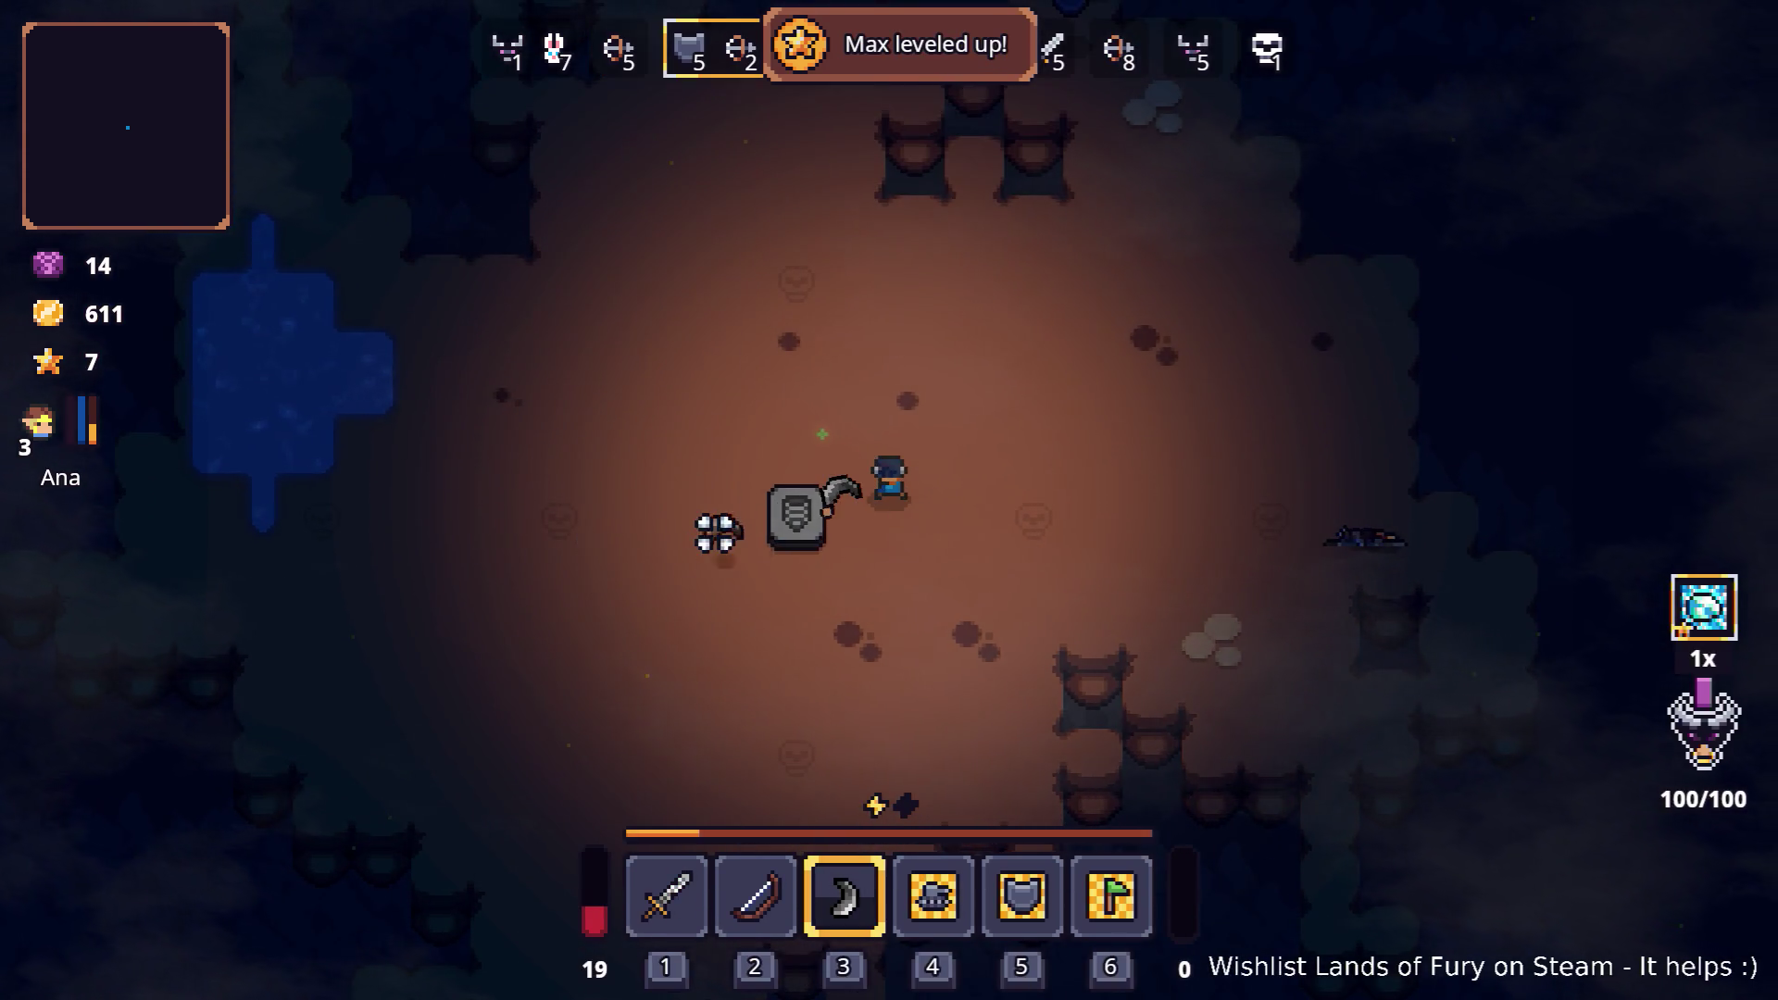
pyautogui.press('w')
pyautogui.press('a')
pyautogui.press('w')
pyautogui.press('d')
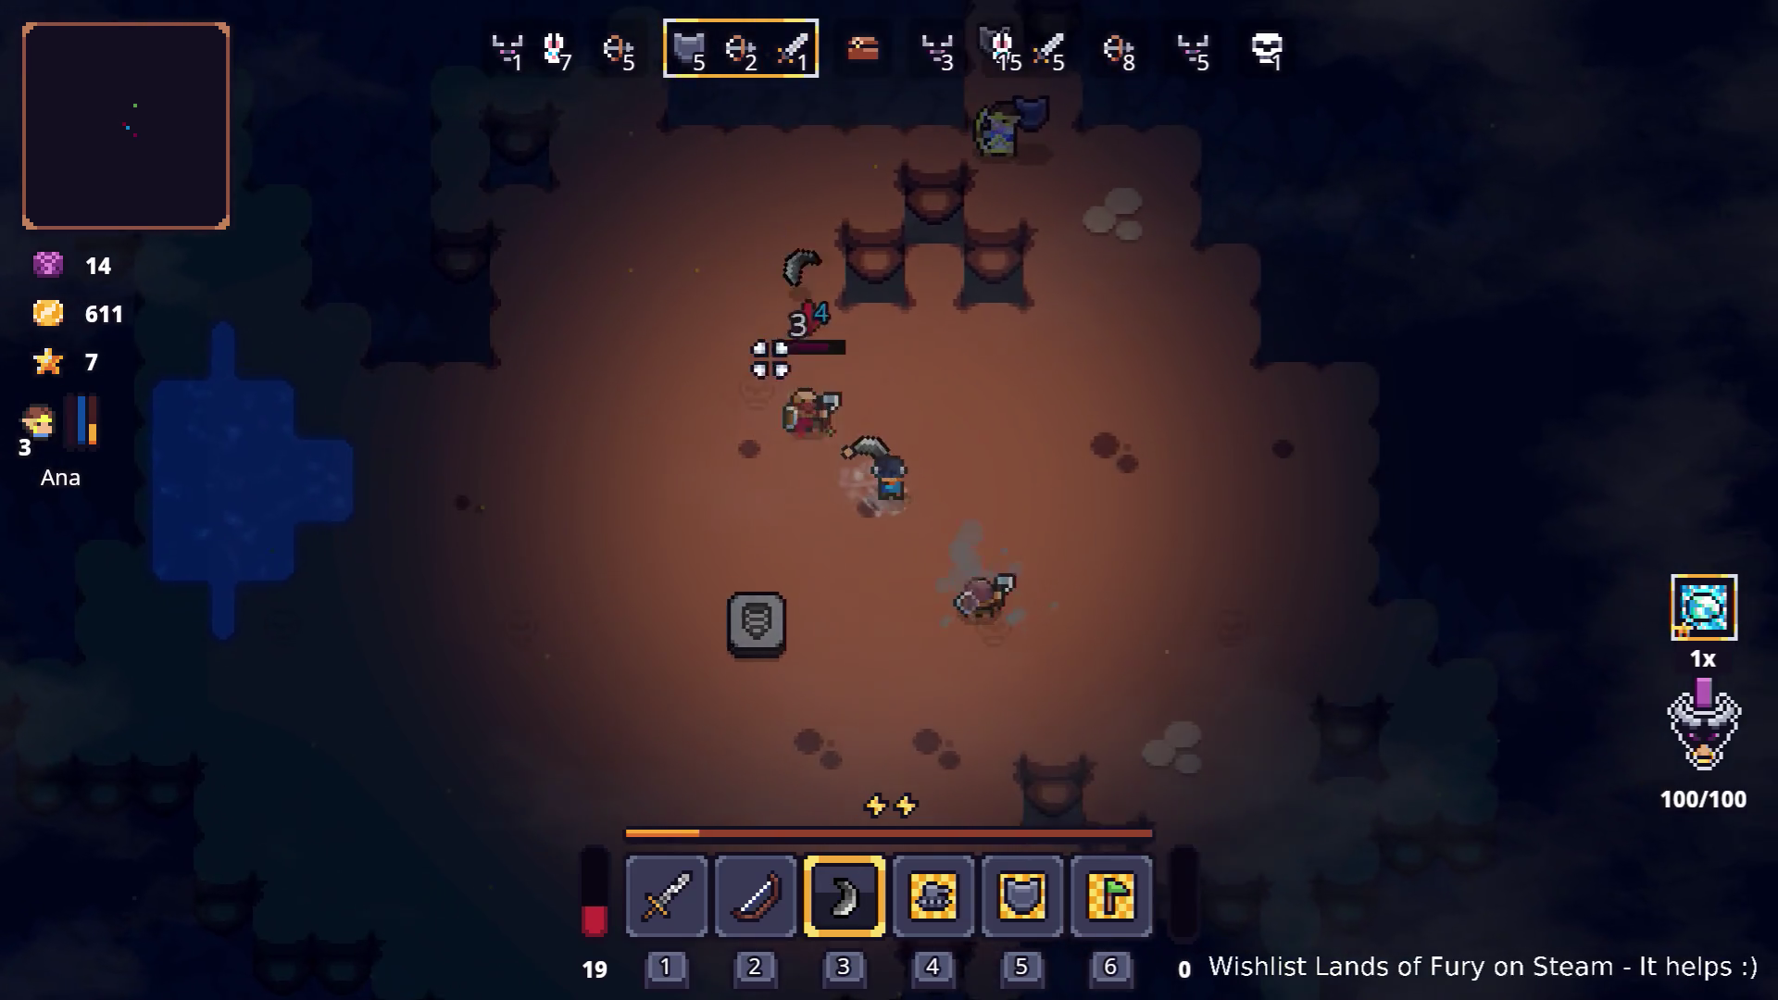
pyautogui.press('s')
pyautogui.press('s')
pyautogui.press('d')
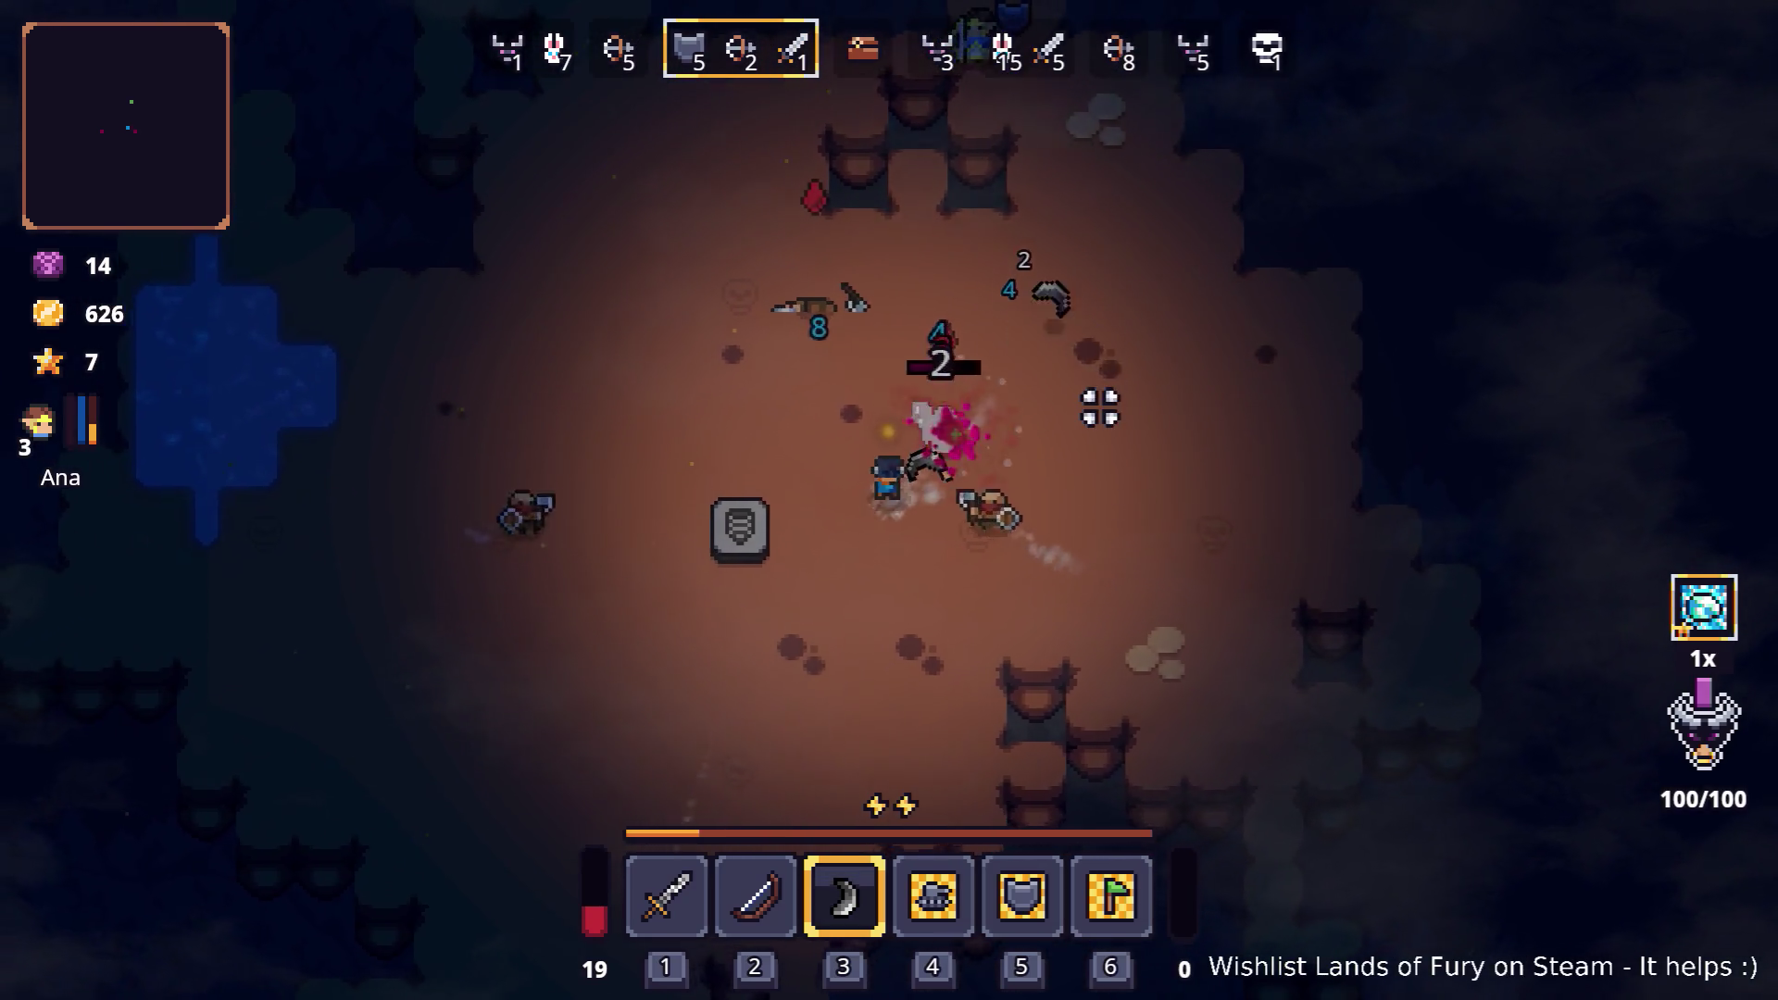
pyautogui.press('s')
pyautogui.press('a')
pyautogui.press('s')
pyautogui.press('d')
pyautogui.press('s')
pyautogui.press('a')
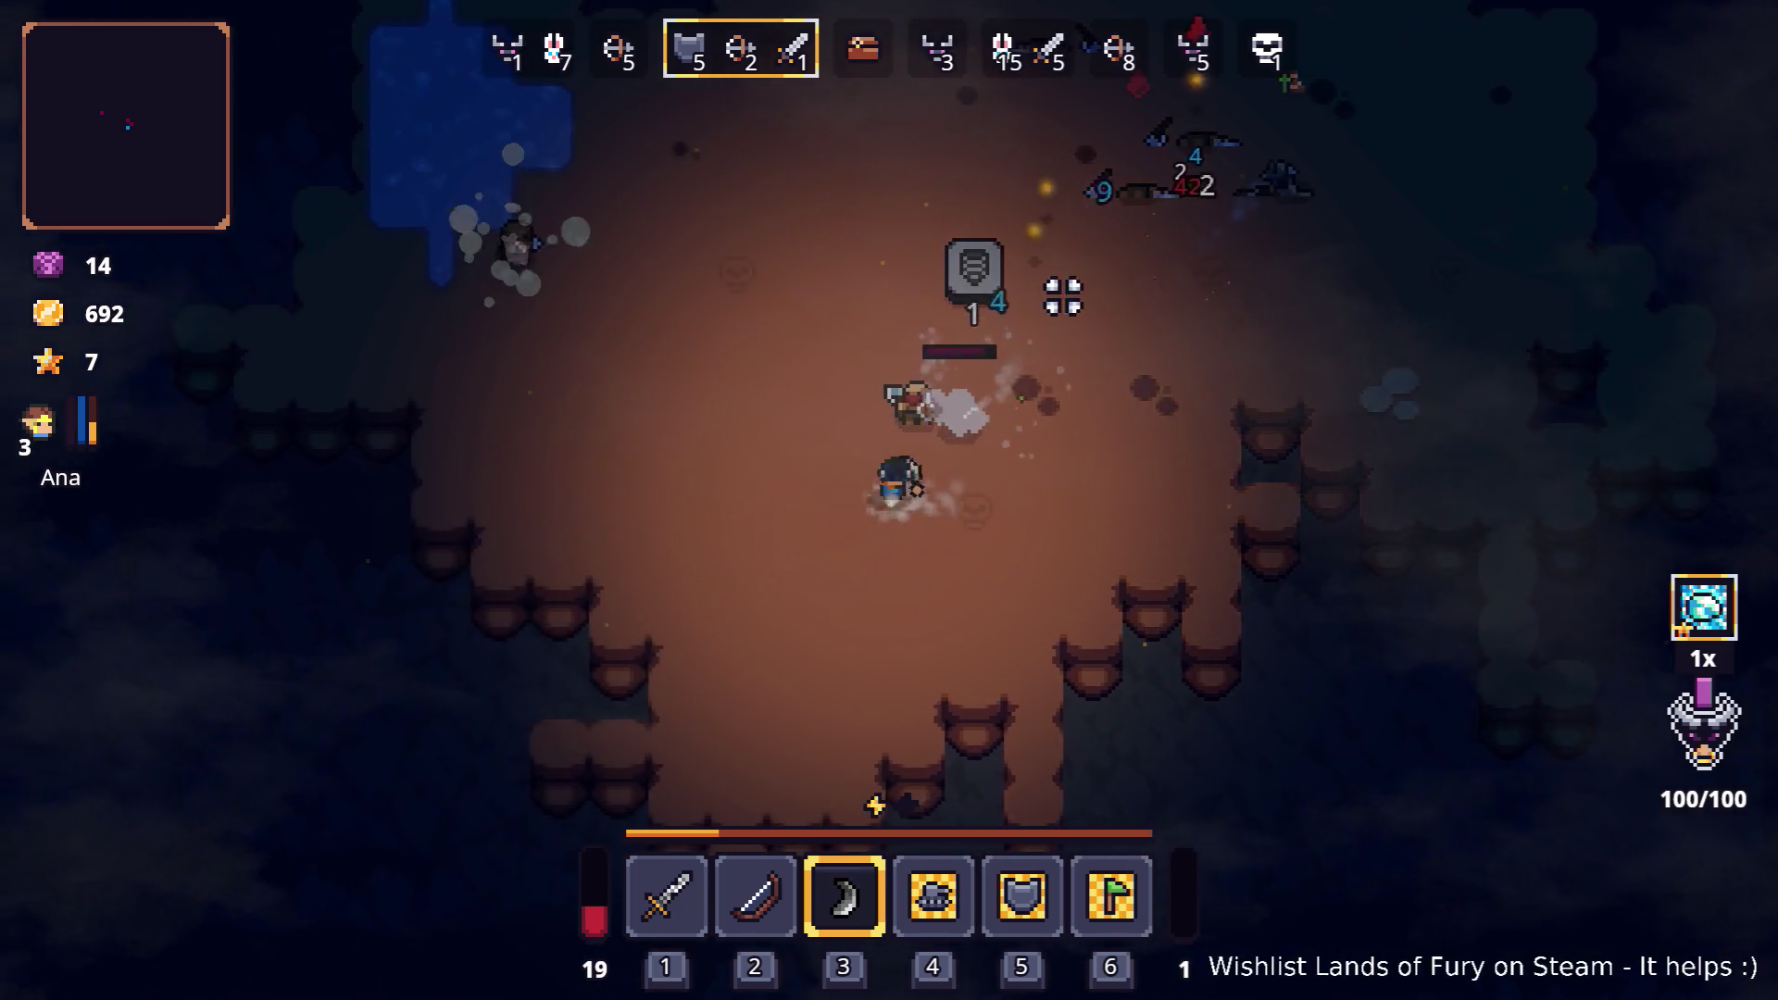
pyautogui.press('a')
pyautogui.press('w')
pyautogui.press('a')
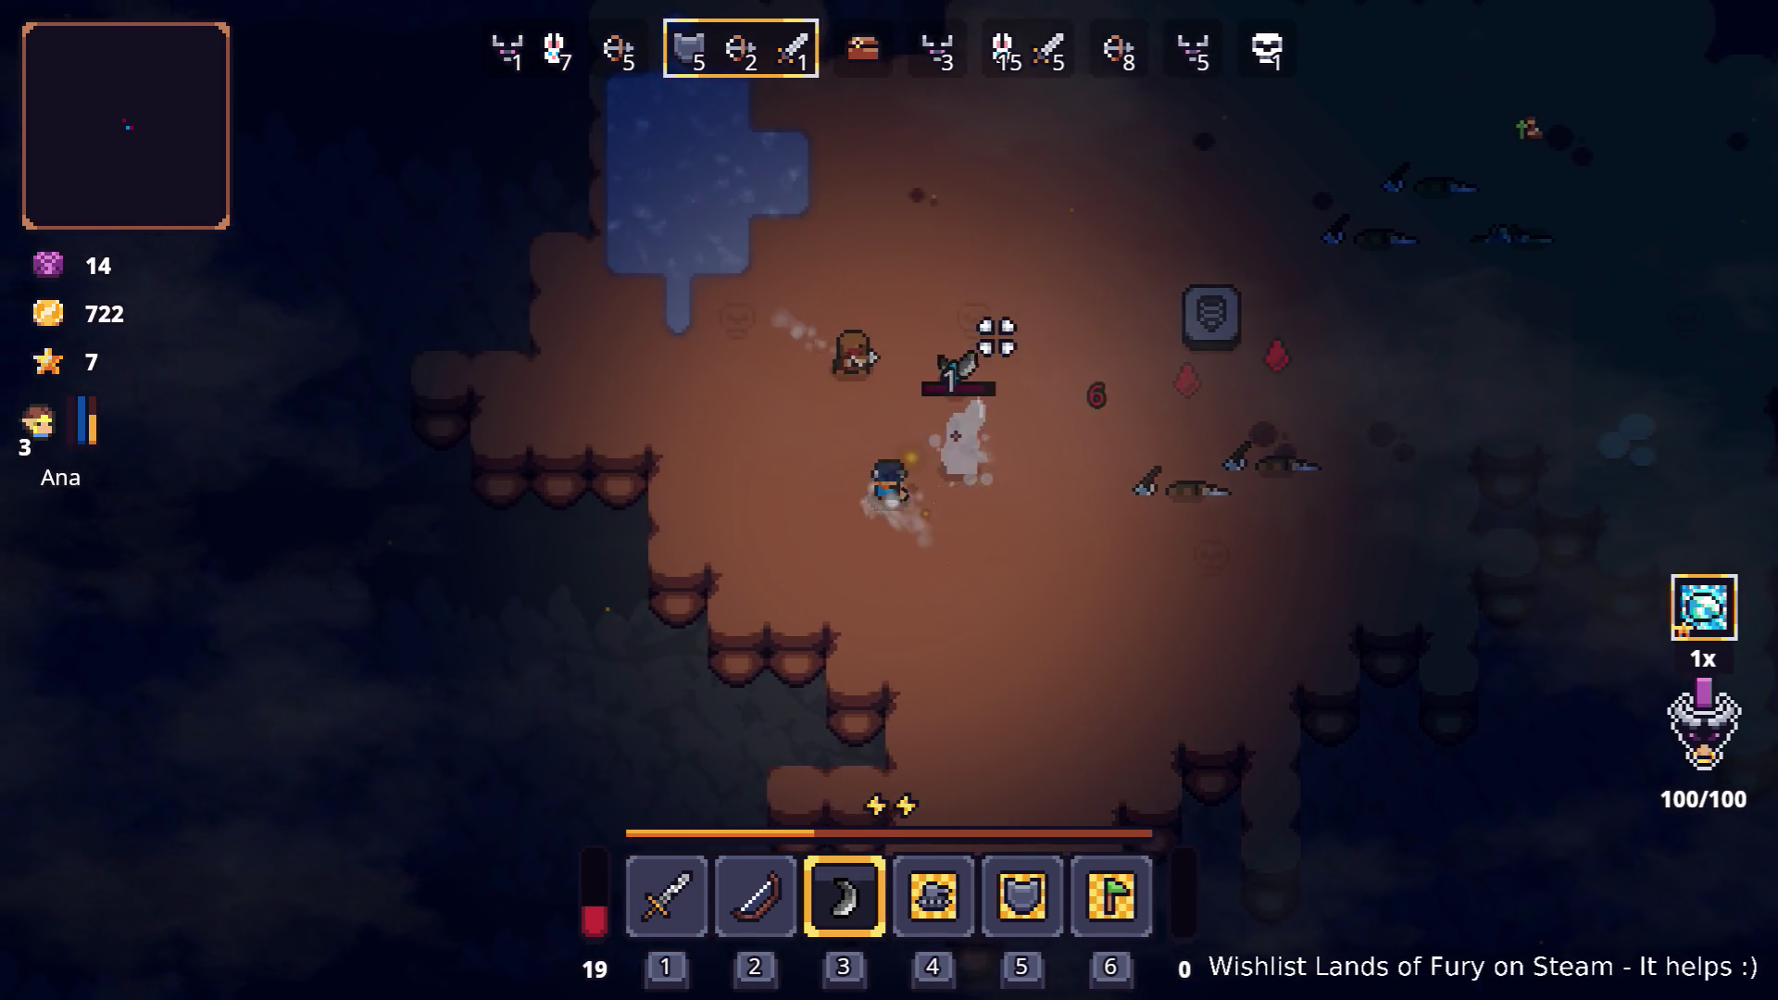
pyautogui.press('a')
pyautogui.press('w')
pyautogui.press('a')
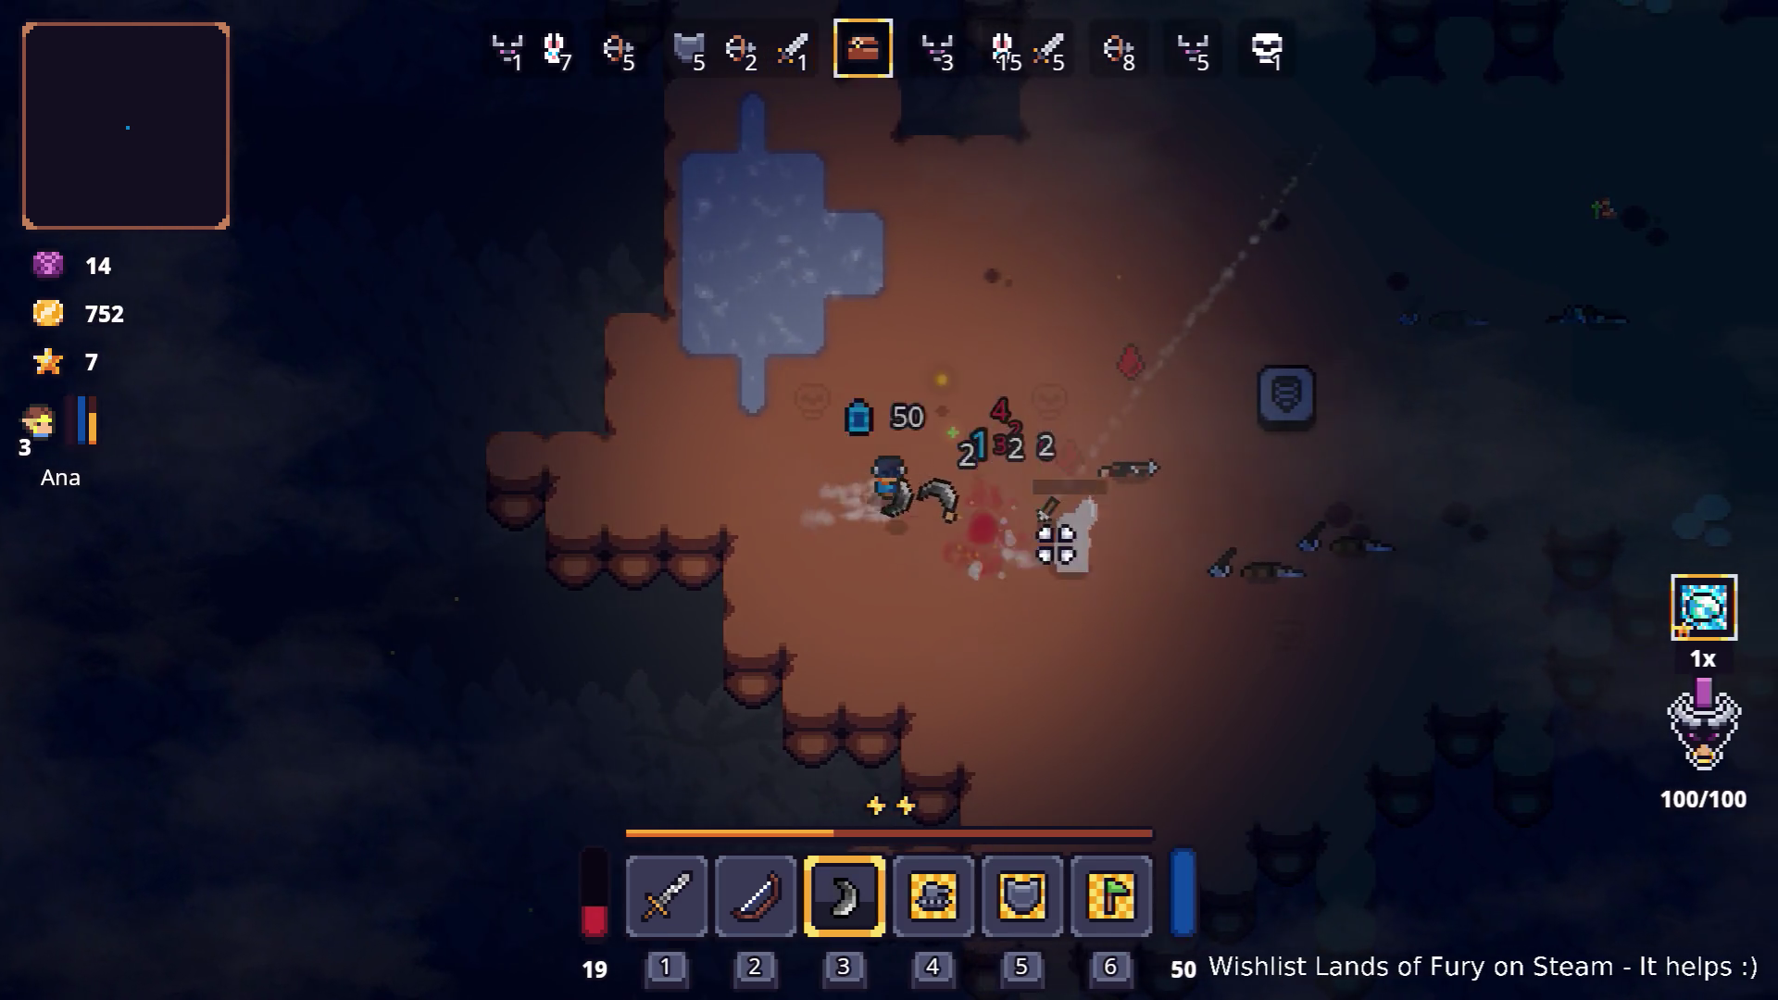
# Step: Walk up to the shrine and open Snap's trade window
pyautogui.press('d')
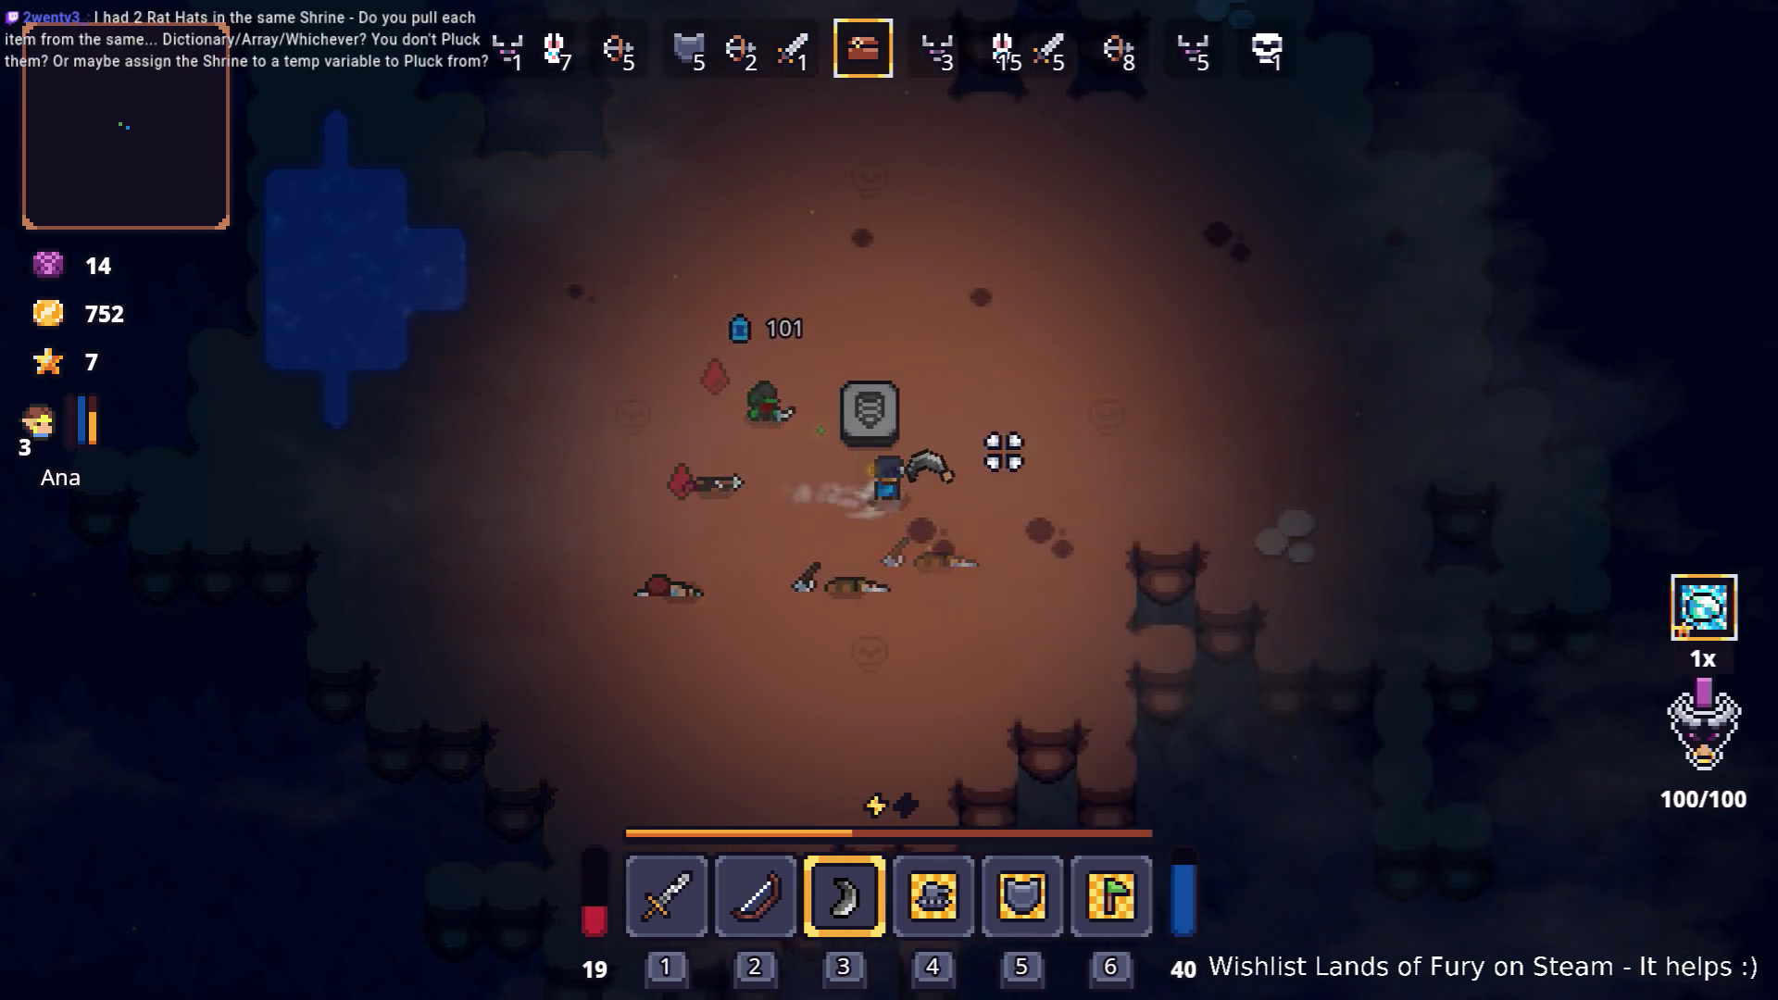
pyautogui.press('a')
pyautogui.press('e')
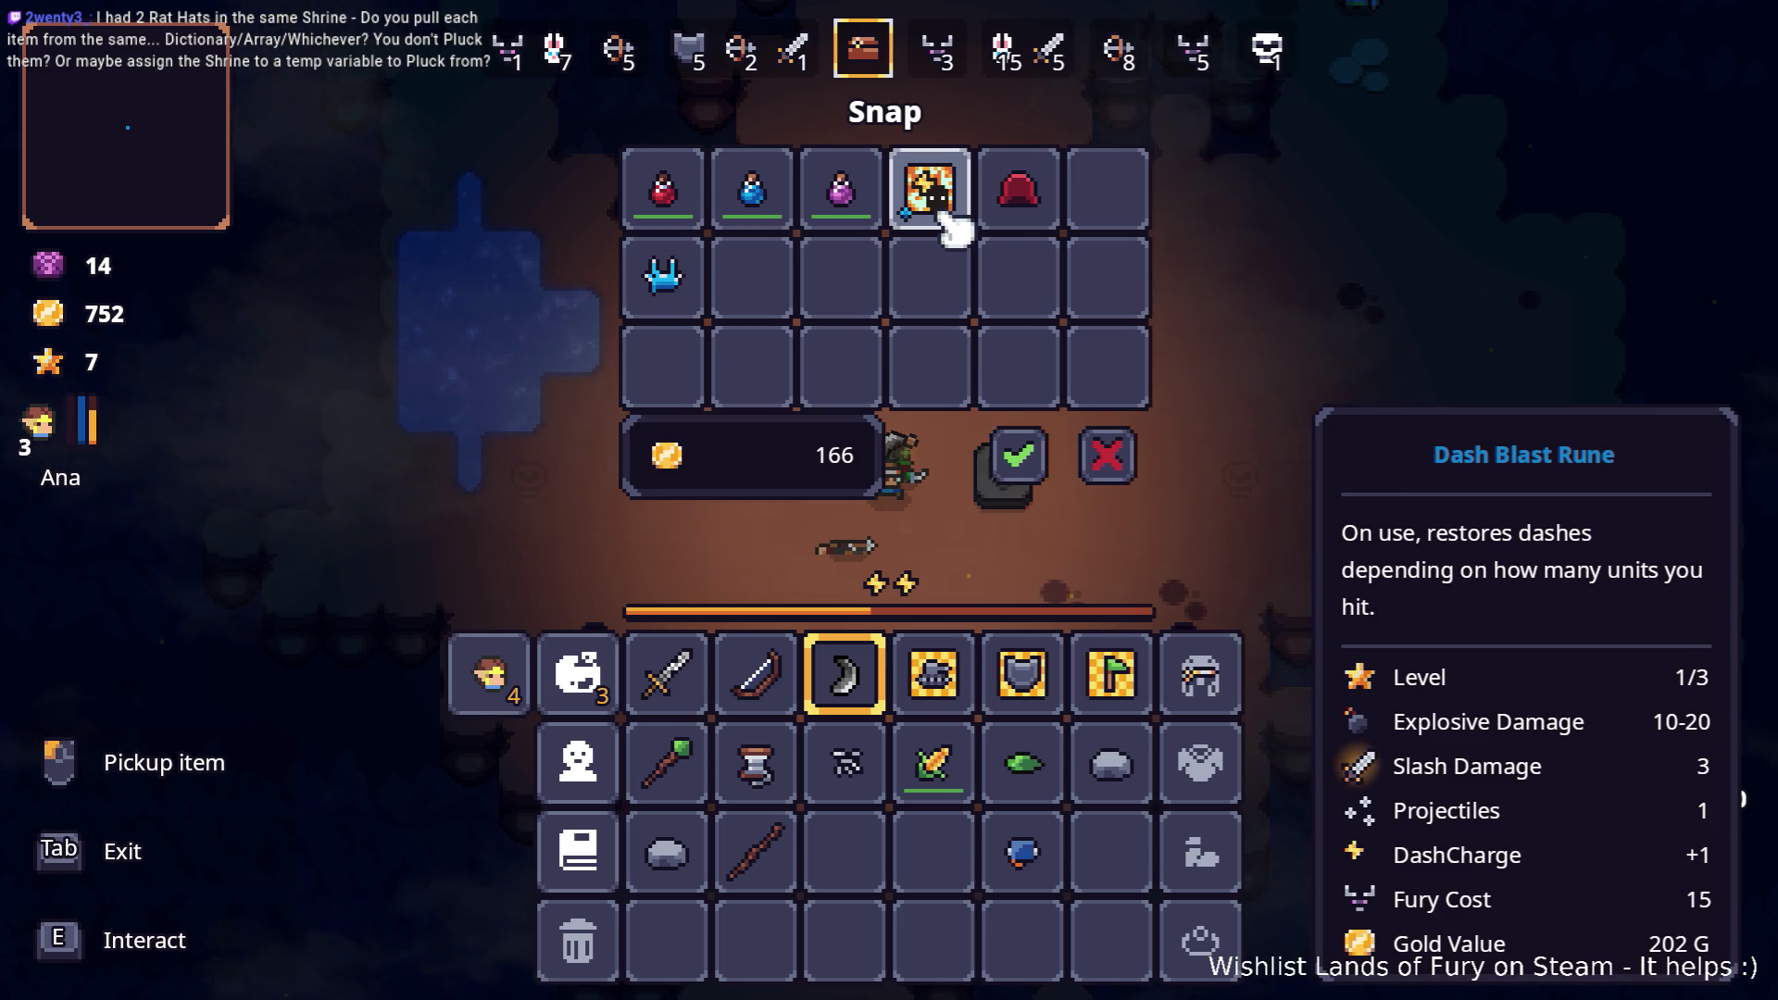
# Step: Buy the Dash Blast Rune and socket it into the boomerang's second slot, leaving 384 gold
pyautogui.moveTo(942, 218); pyautogui.dragTo(925, 757)
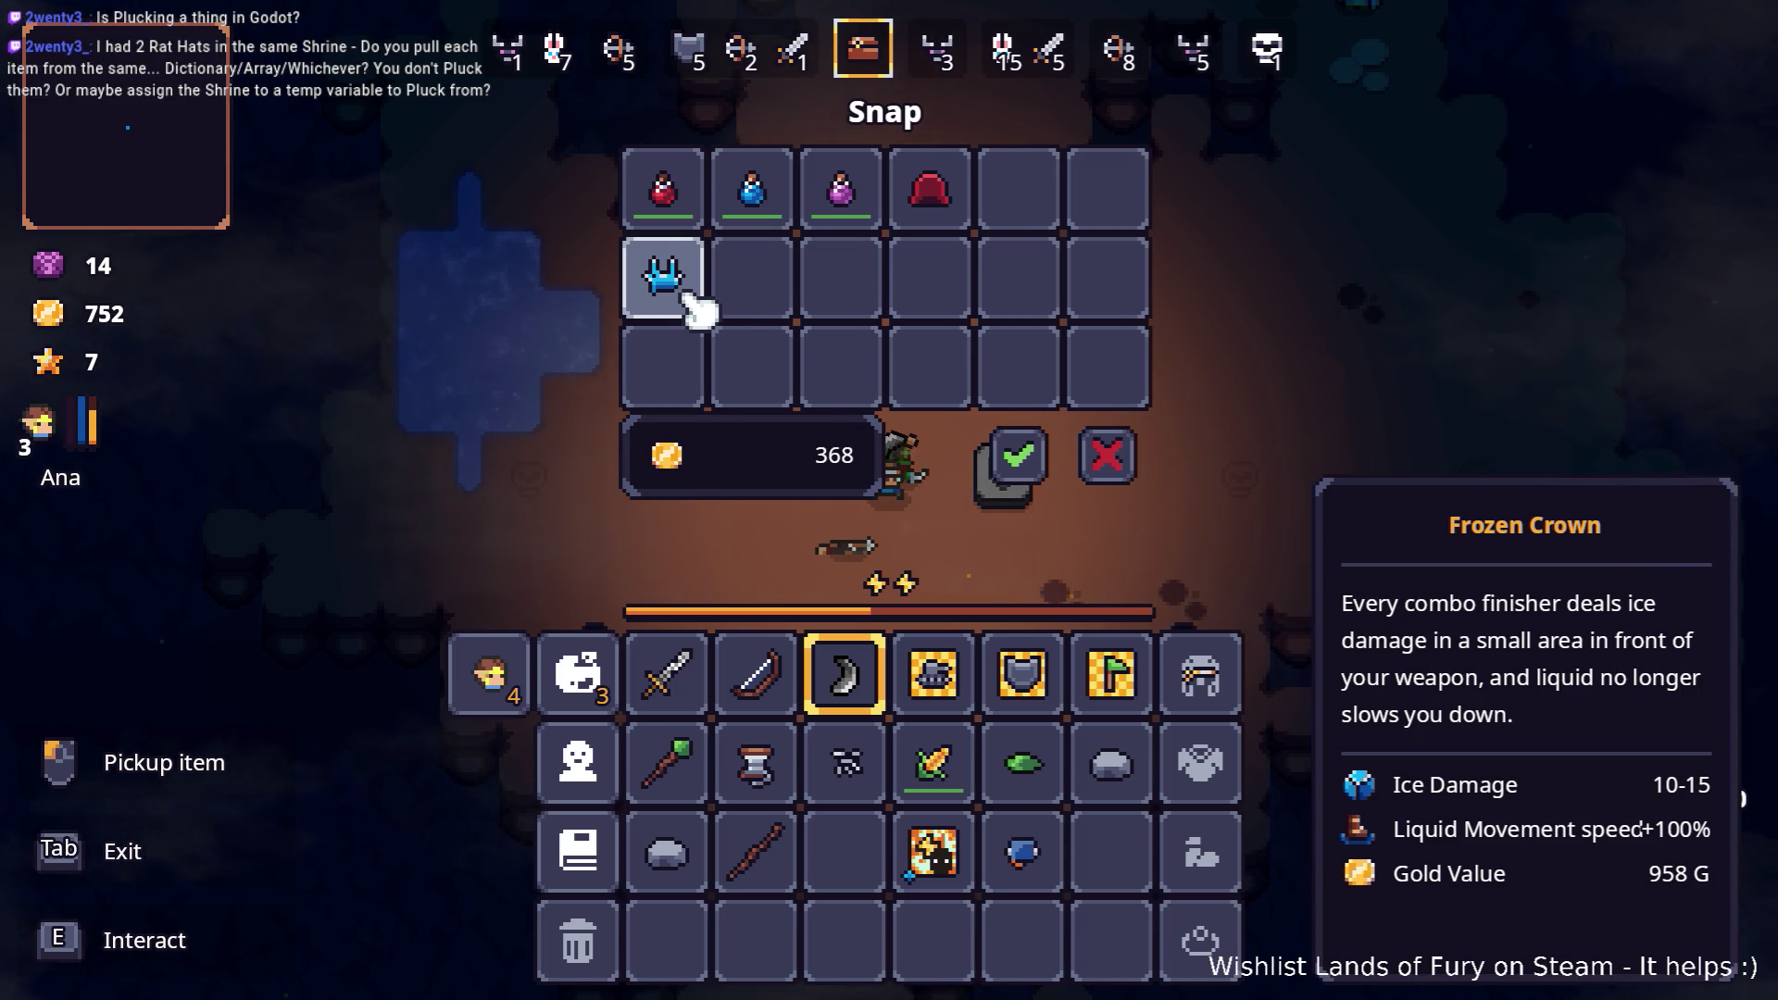
pyautogui.click(1029, 482)
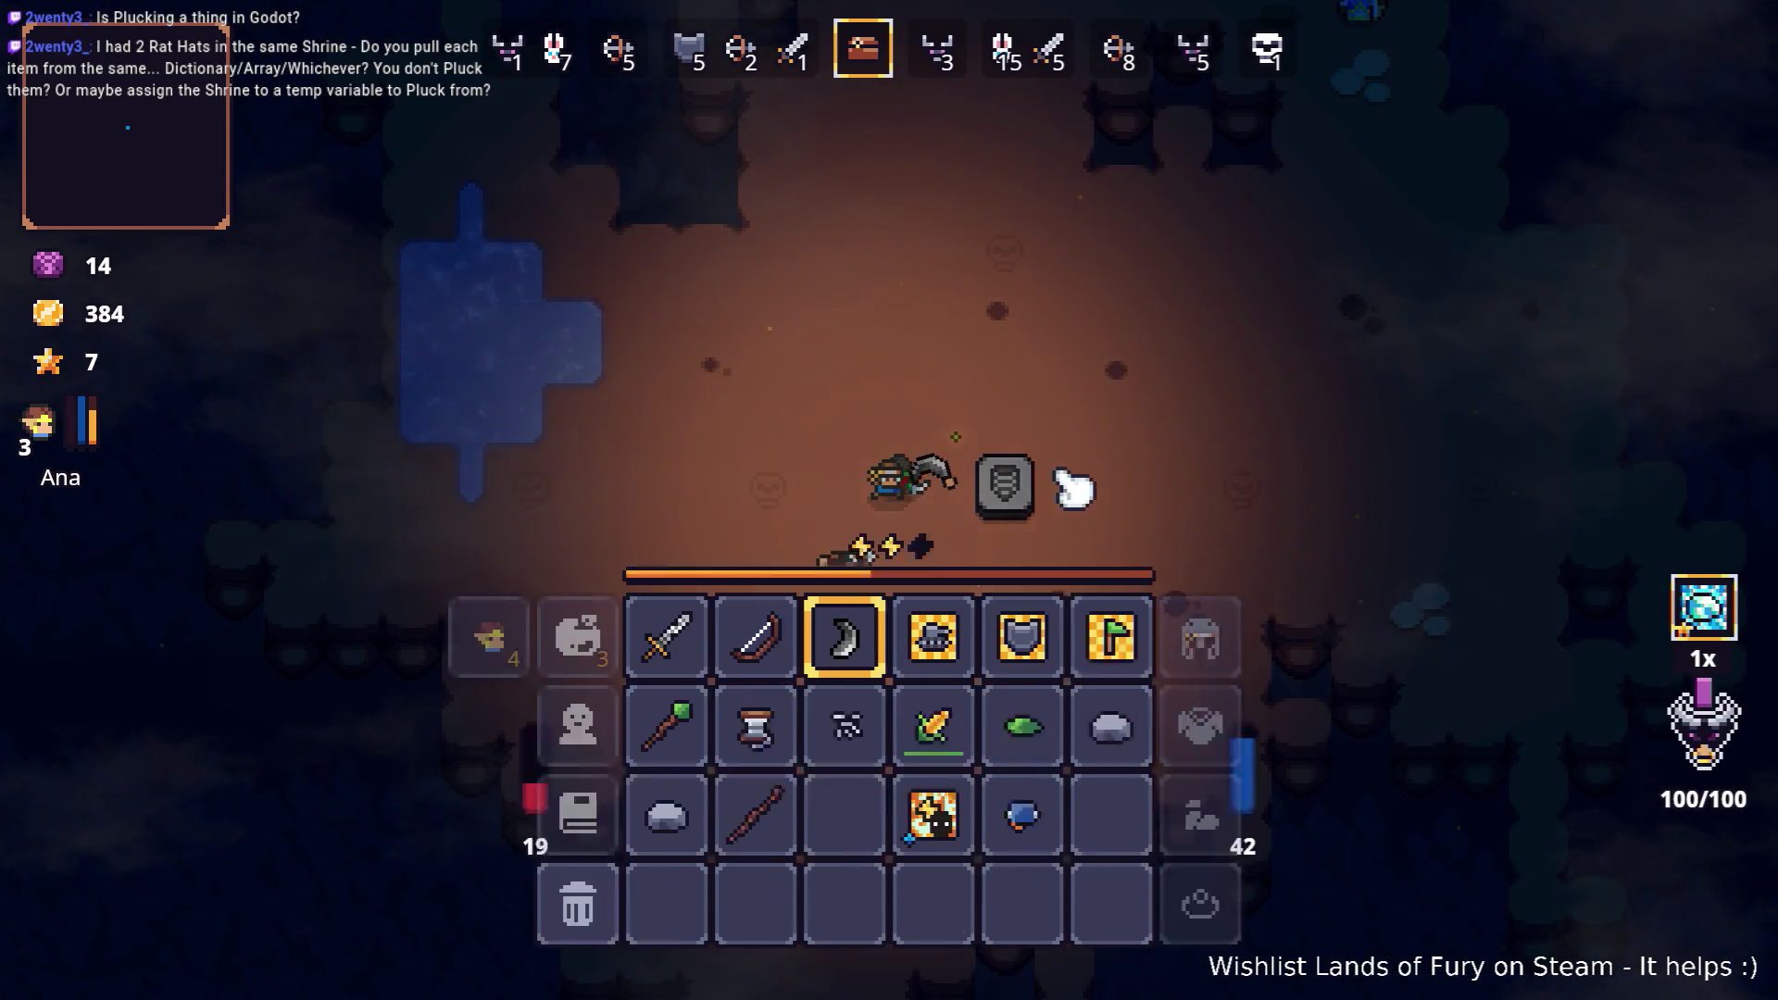
pyautogui.click(864, 706)
pyautogui.click(842, 516)
pyautogui.click(758, 389)
pyautogui.click(891, 611)
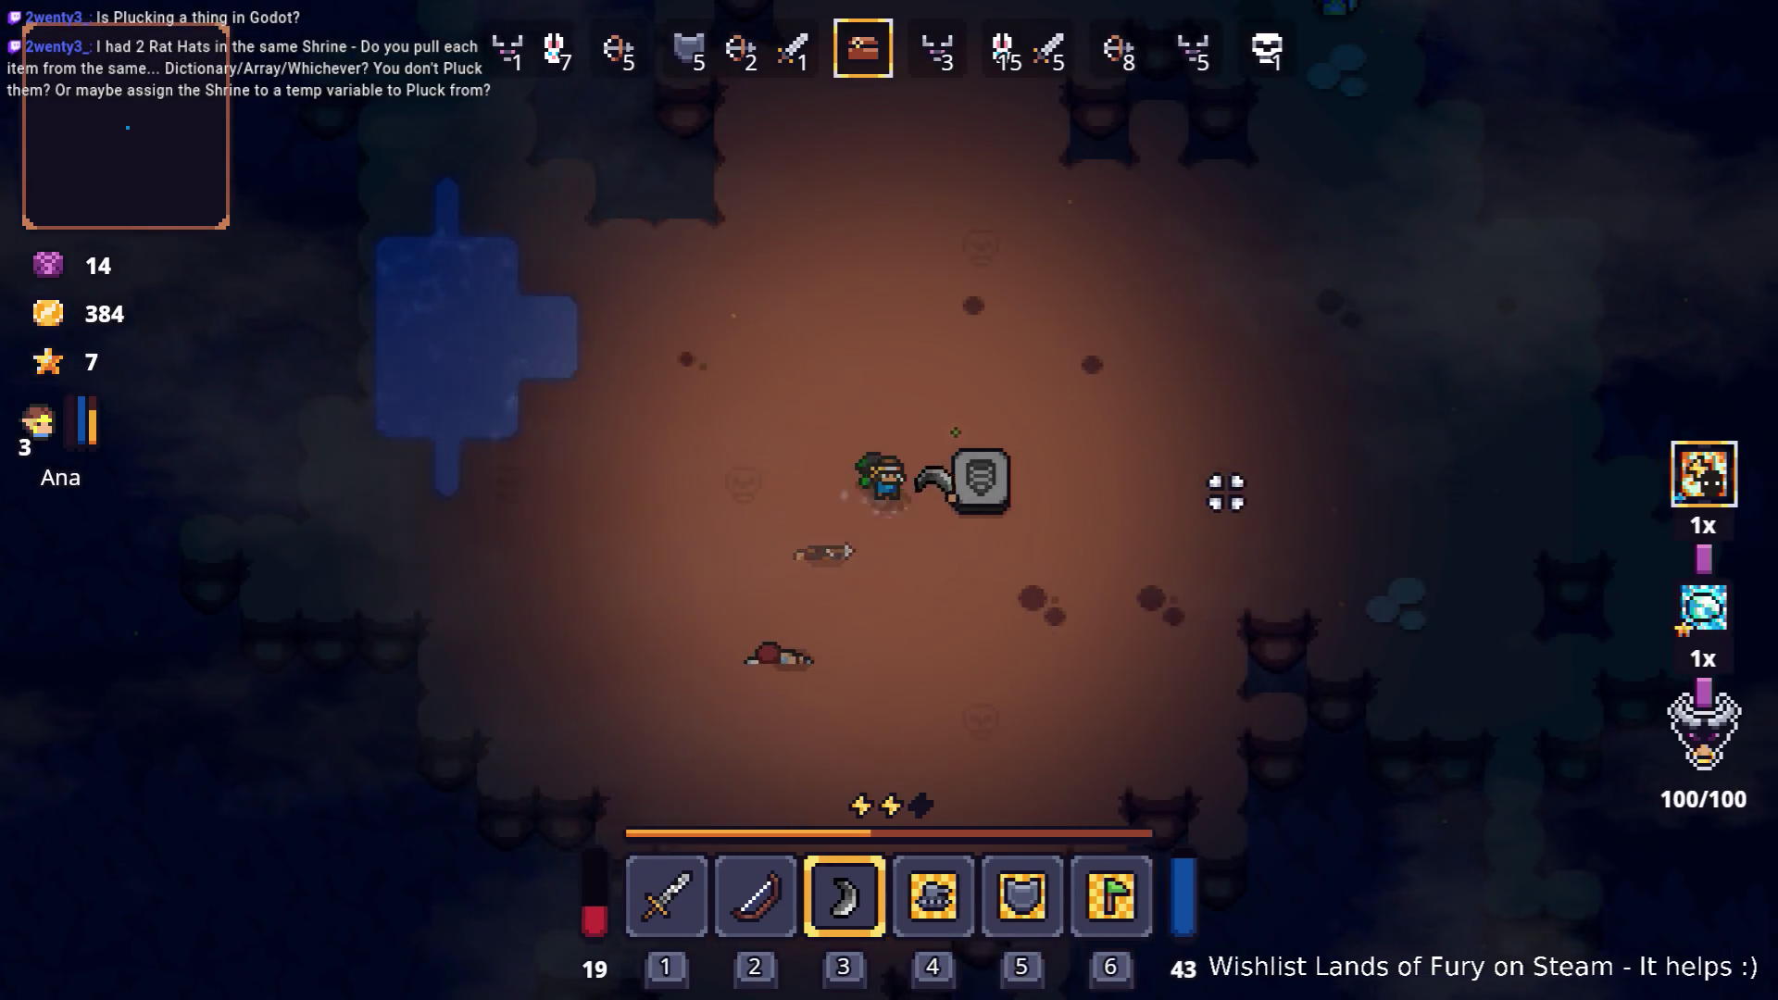
# Step: Walk into the arena and start attacking the nearby wave 7 enemies
pyautogui.press('d')
pyautogui.press('Tab')
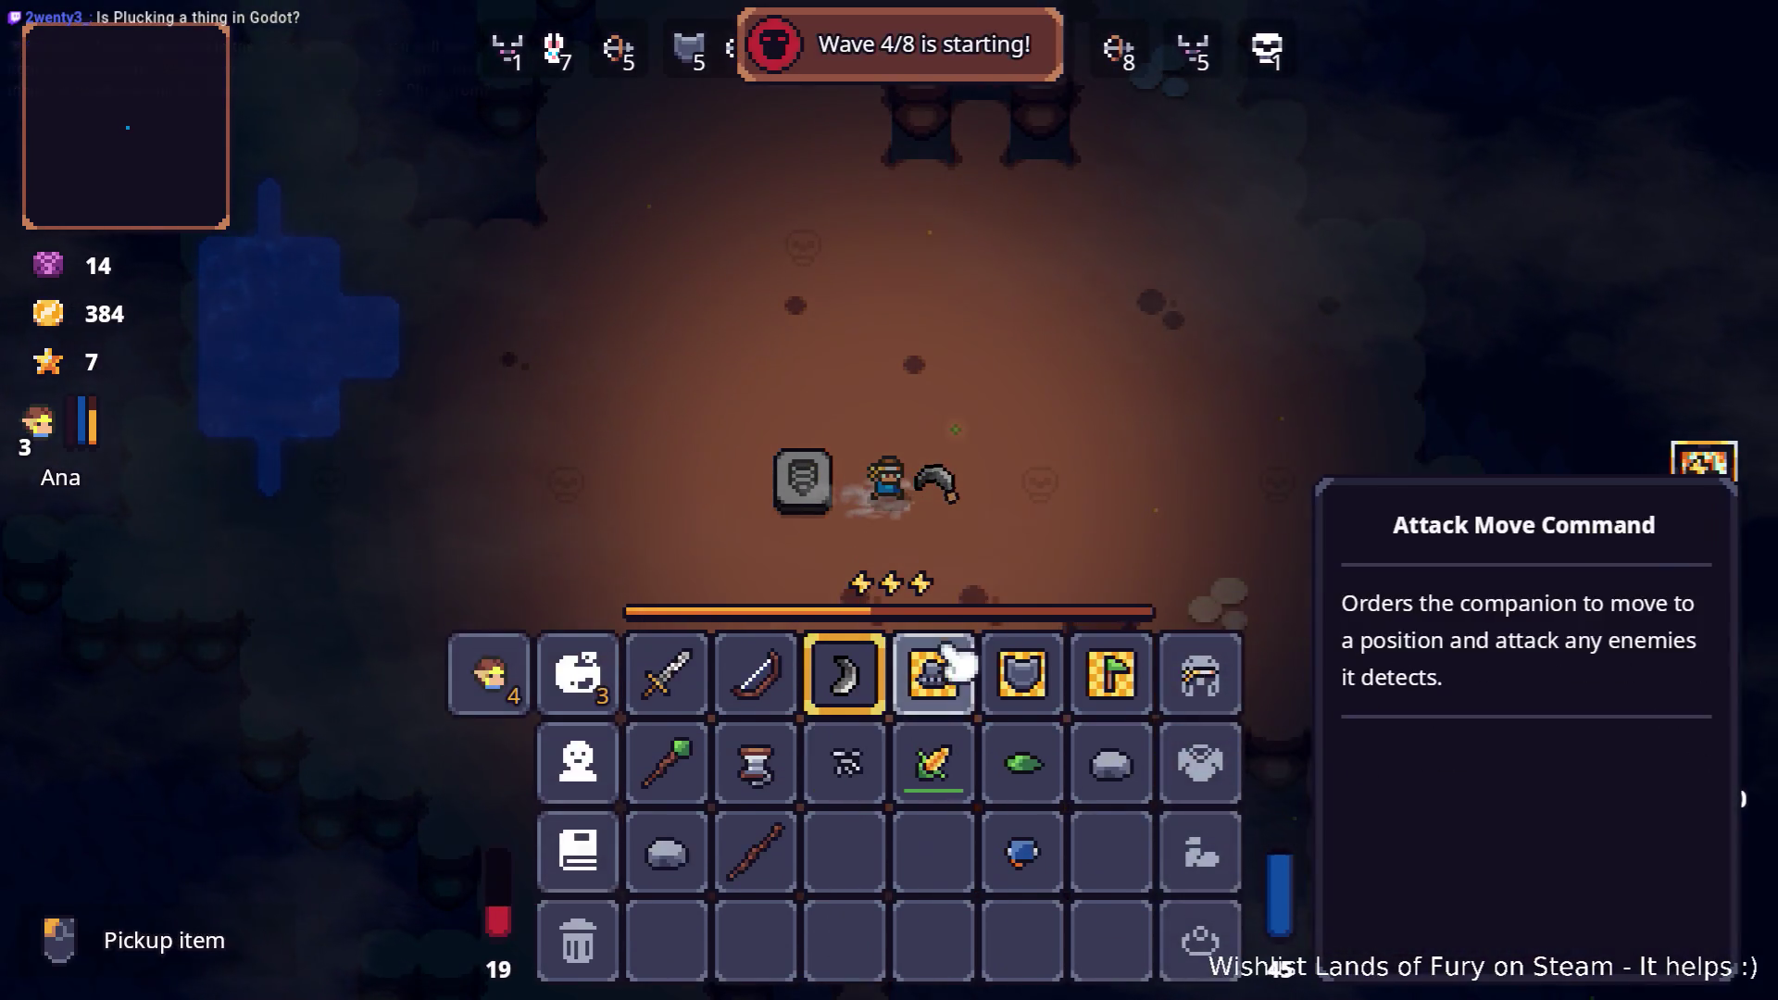
pyautogui.press('Tab')
pyautogui.press('w')
pyautogui.press('s')
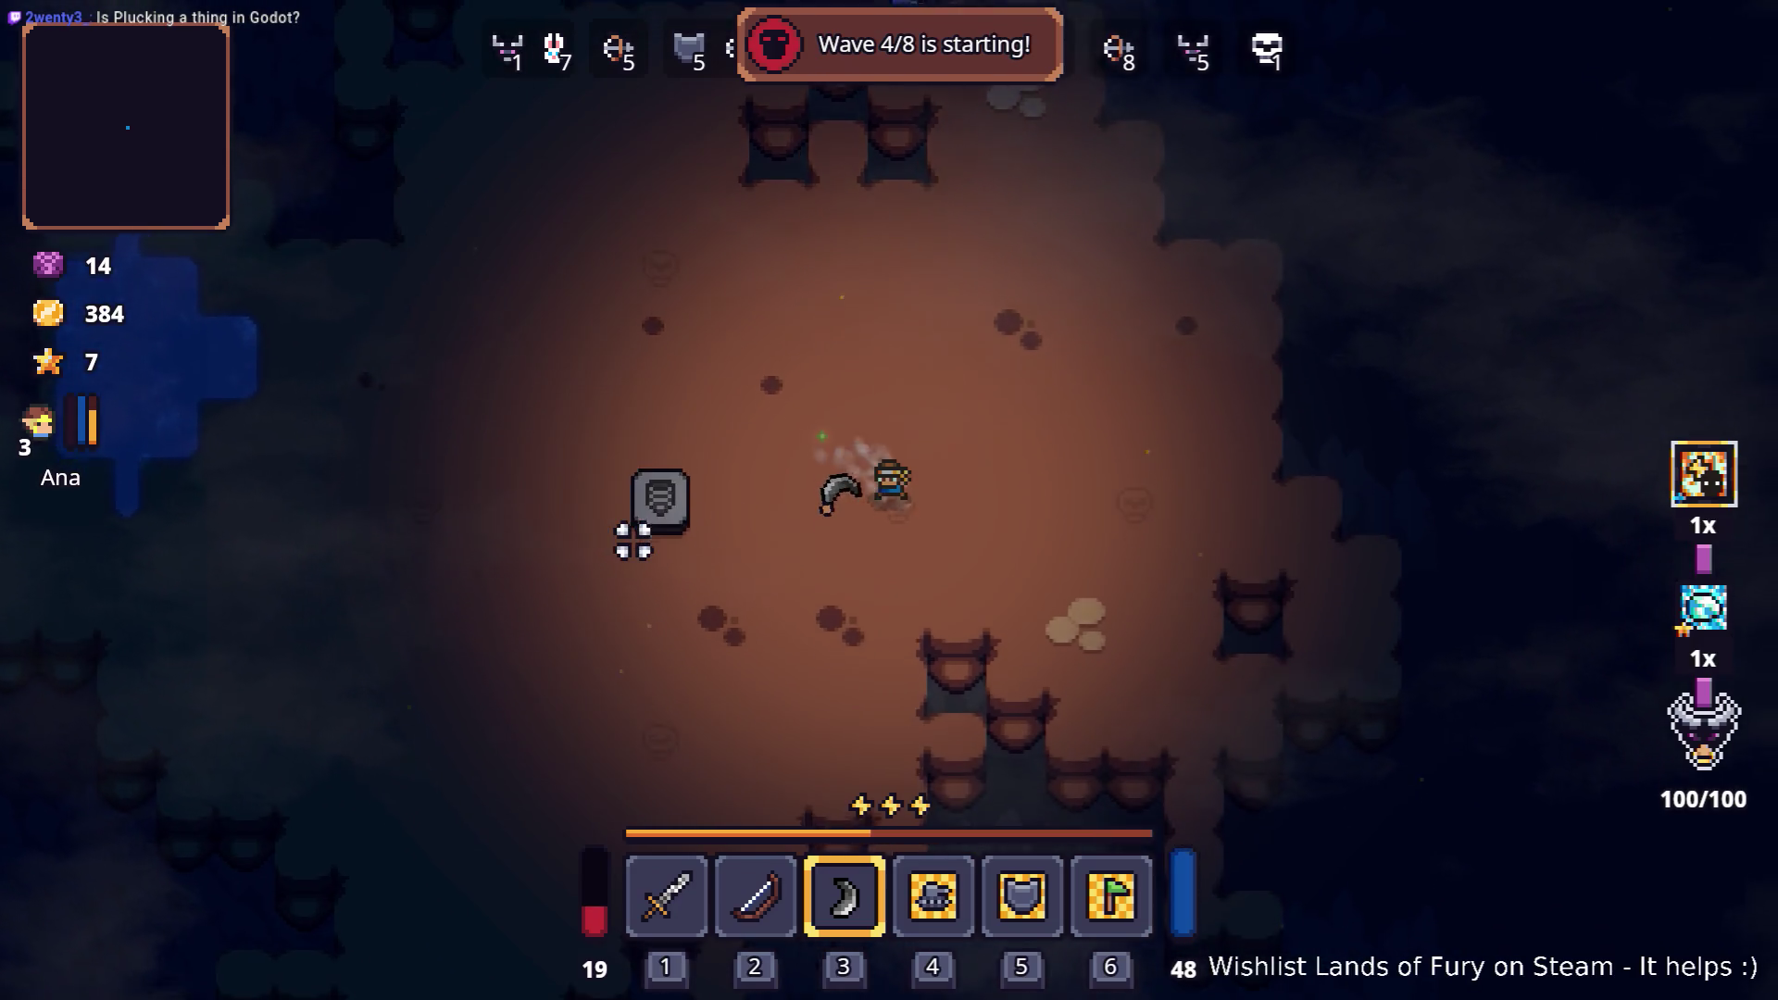
pyautogui.press('a')
pyautogui.press('a')
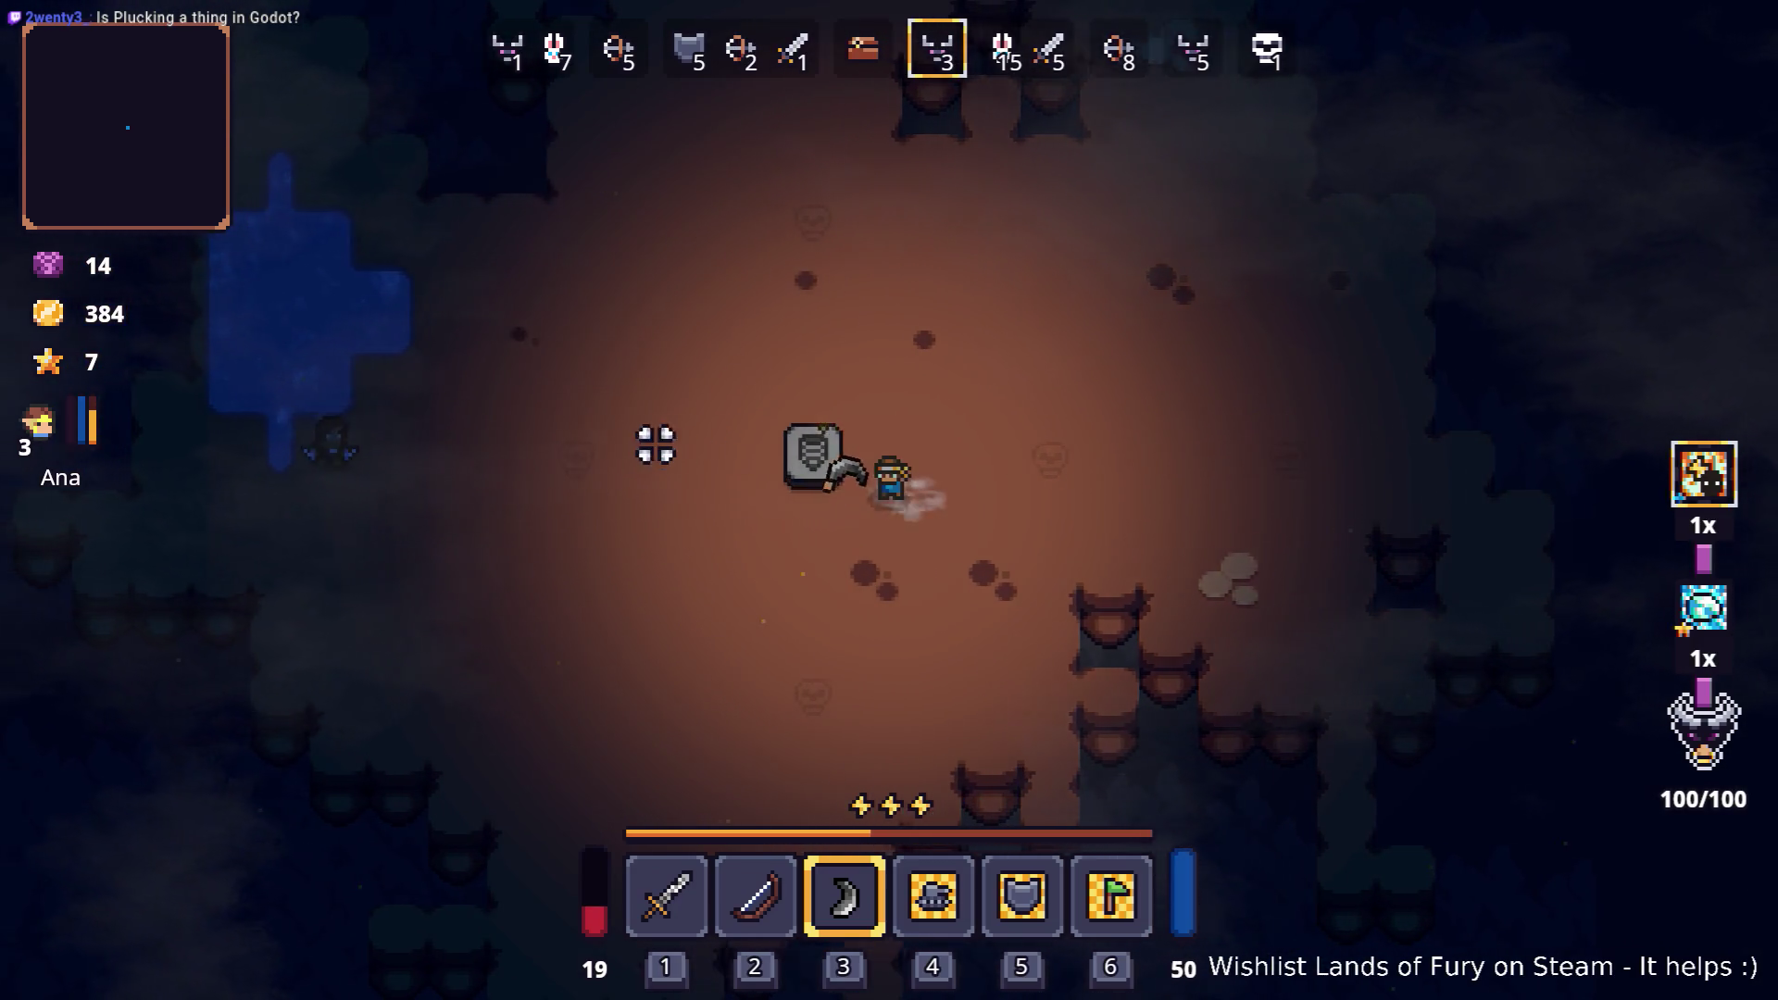
pyautogui.click(508, 496)
pyautogui.press('d')
pyautogui.rightClick(555, 445)
pyautogui.click(811, 296)
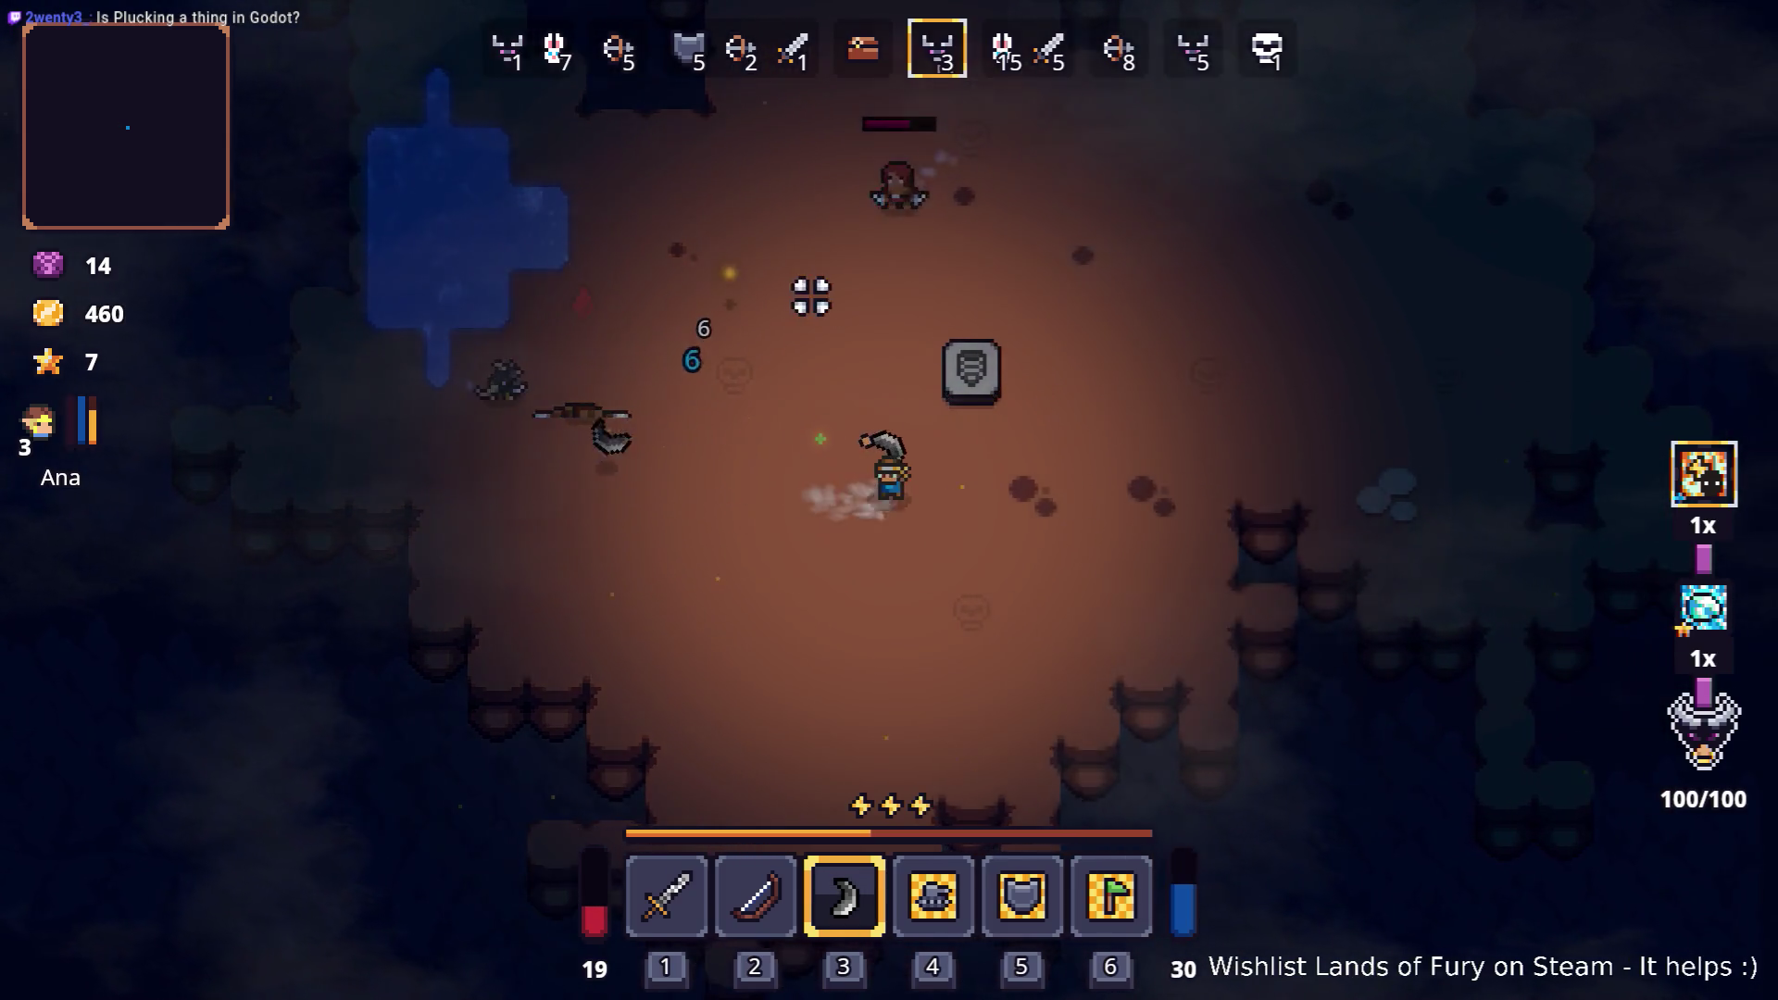
# Step: Chase the enemies up and right, throwing the boomerang at them repeatedly
pyautogui.press('d')
pyautogui.press('w')
pyautogui.rightClick(916, 148)
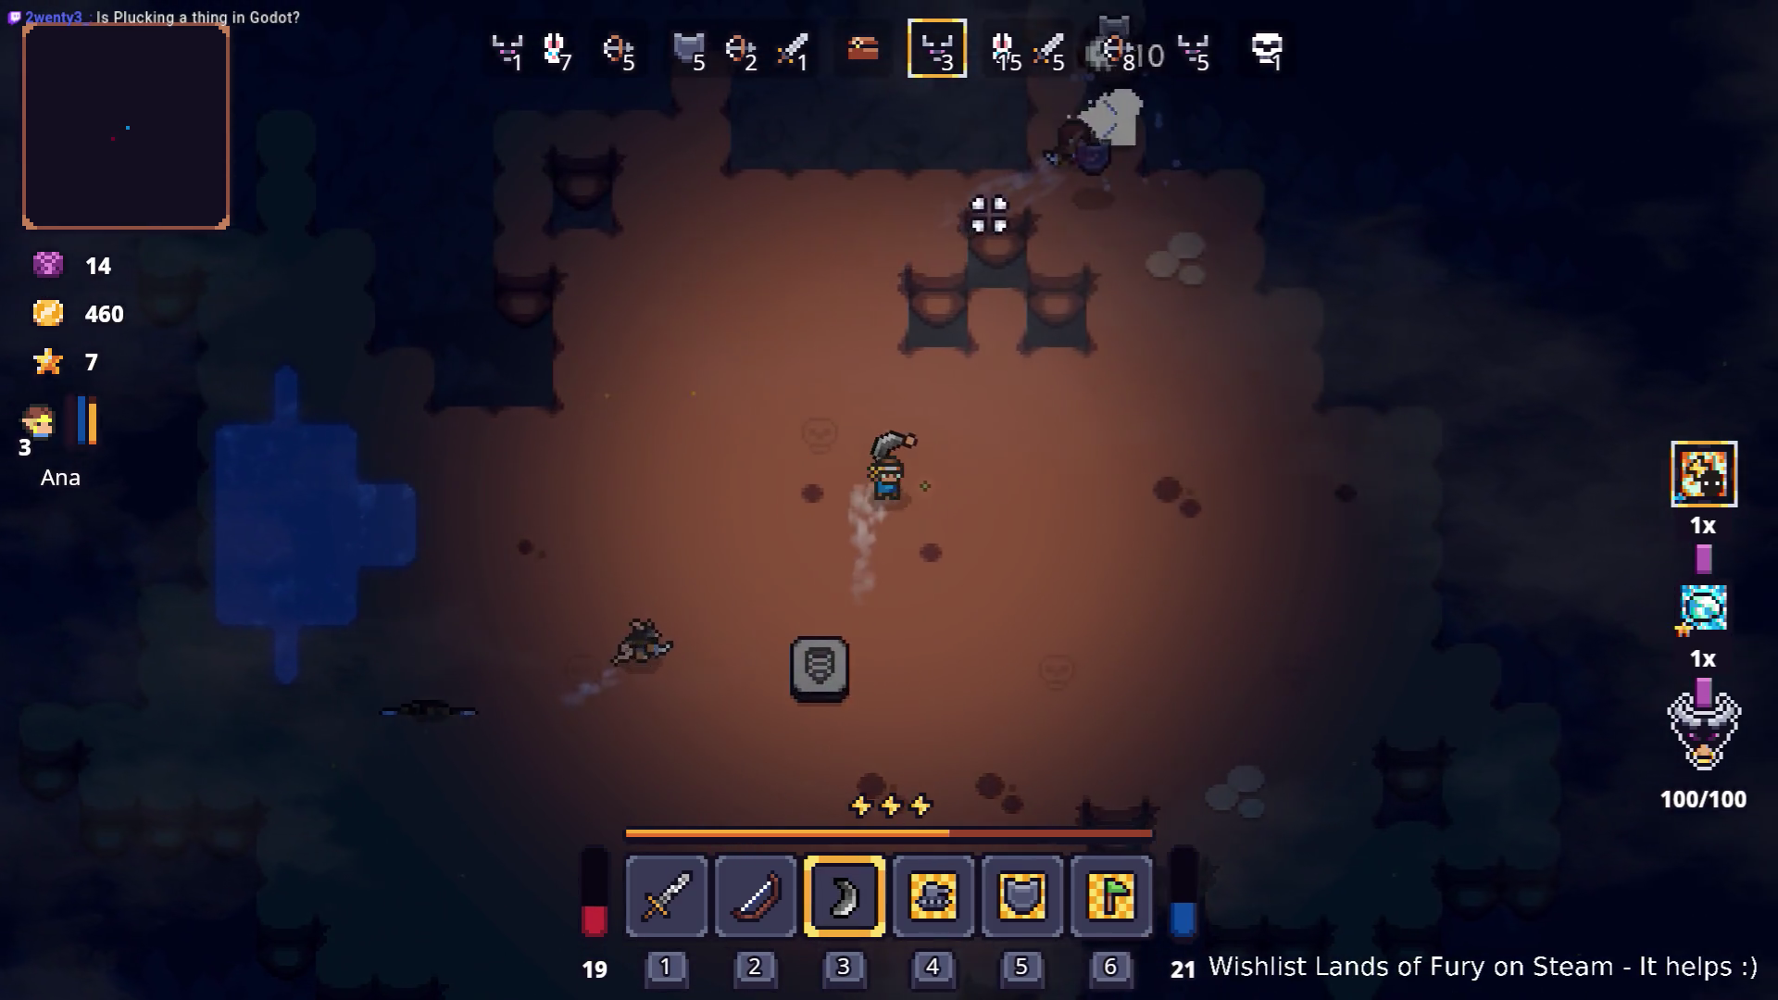
pyautogui.press('d')
pyautogui.press('w')
pyautogui.rightClick(822, 182)
pyautogui.rightClick(821, 222)
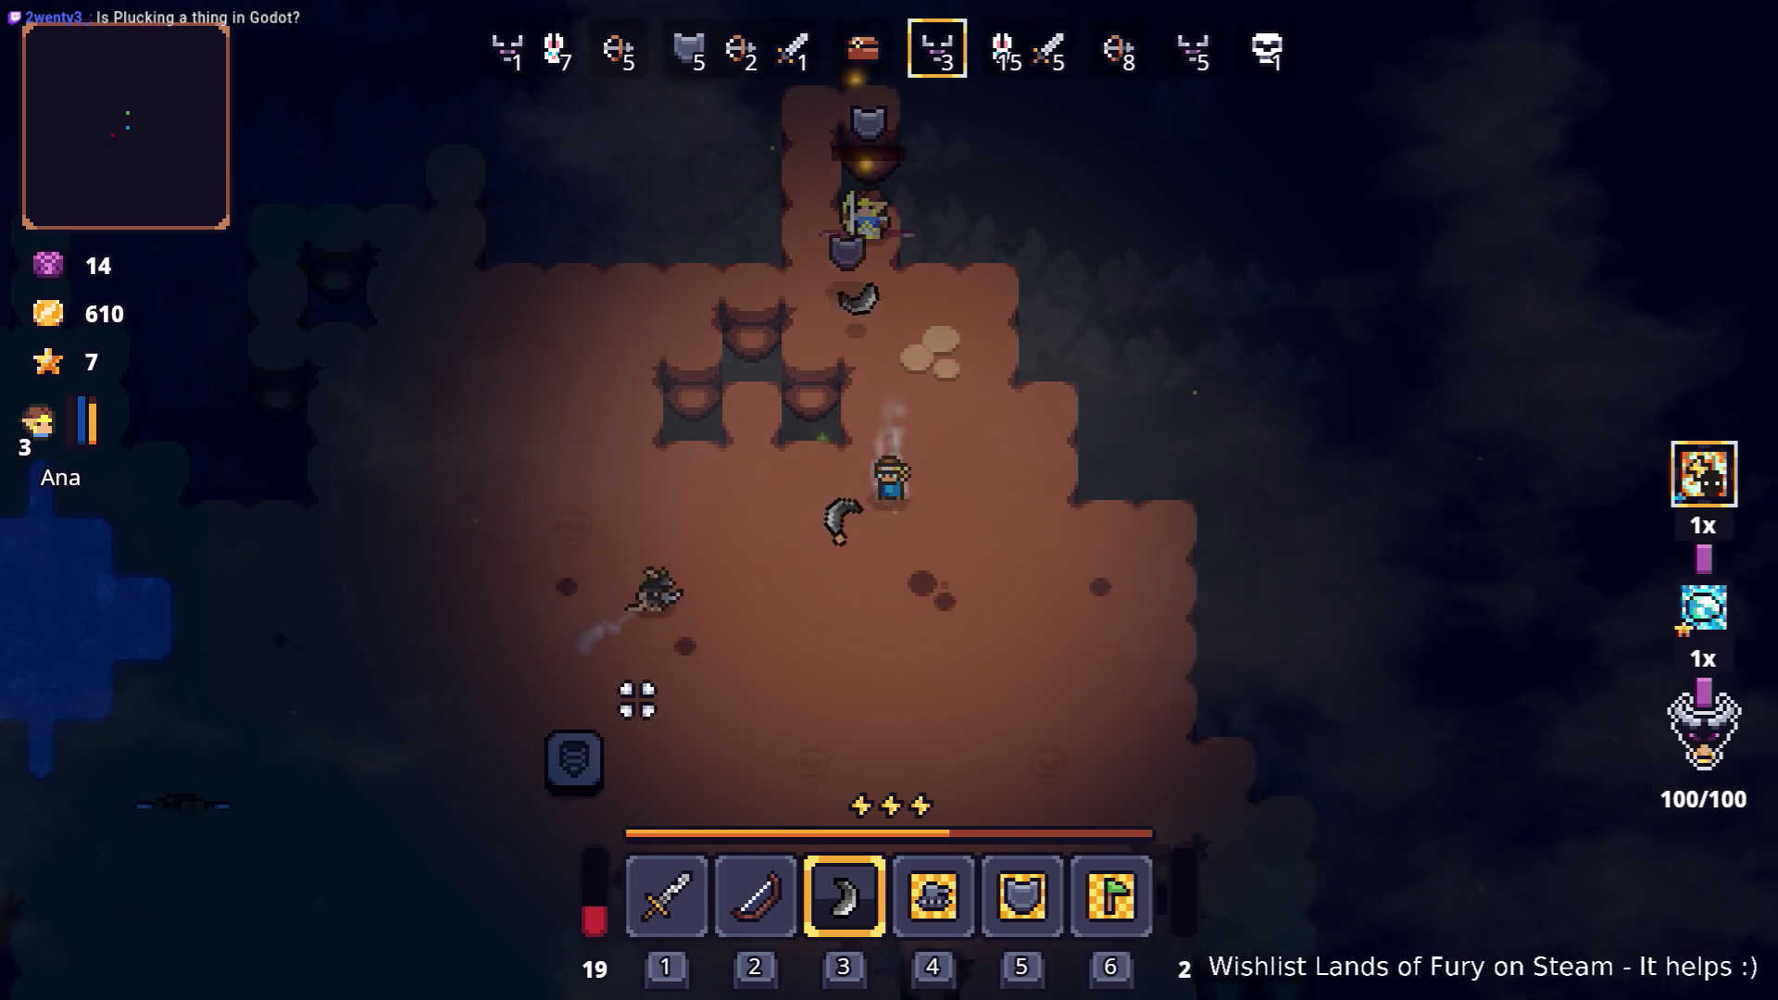
pyautogui.rightClick(640, 703)
pyautogui.press('s')
pyautogui.press('a')
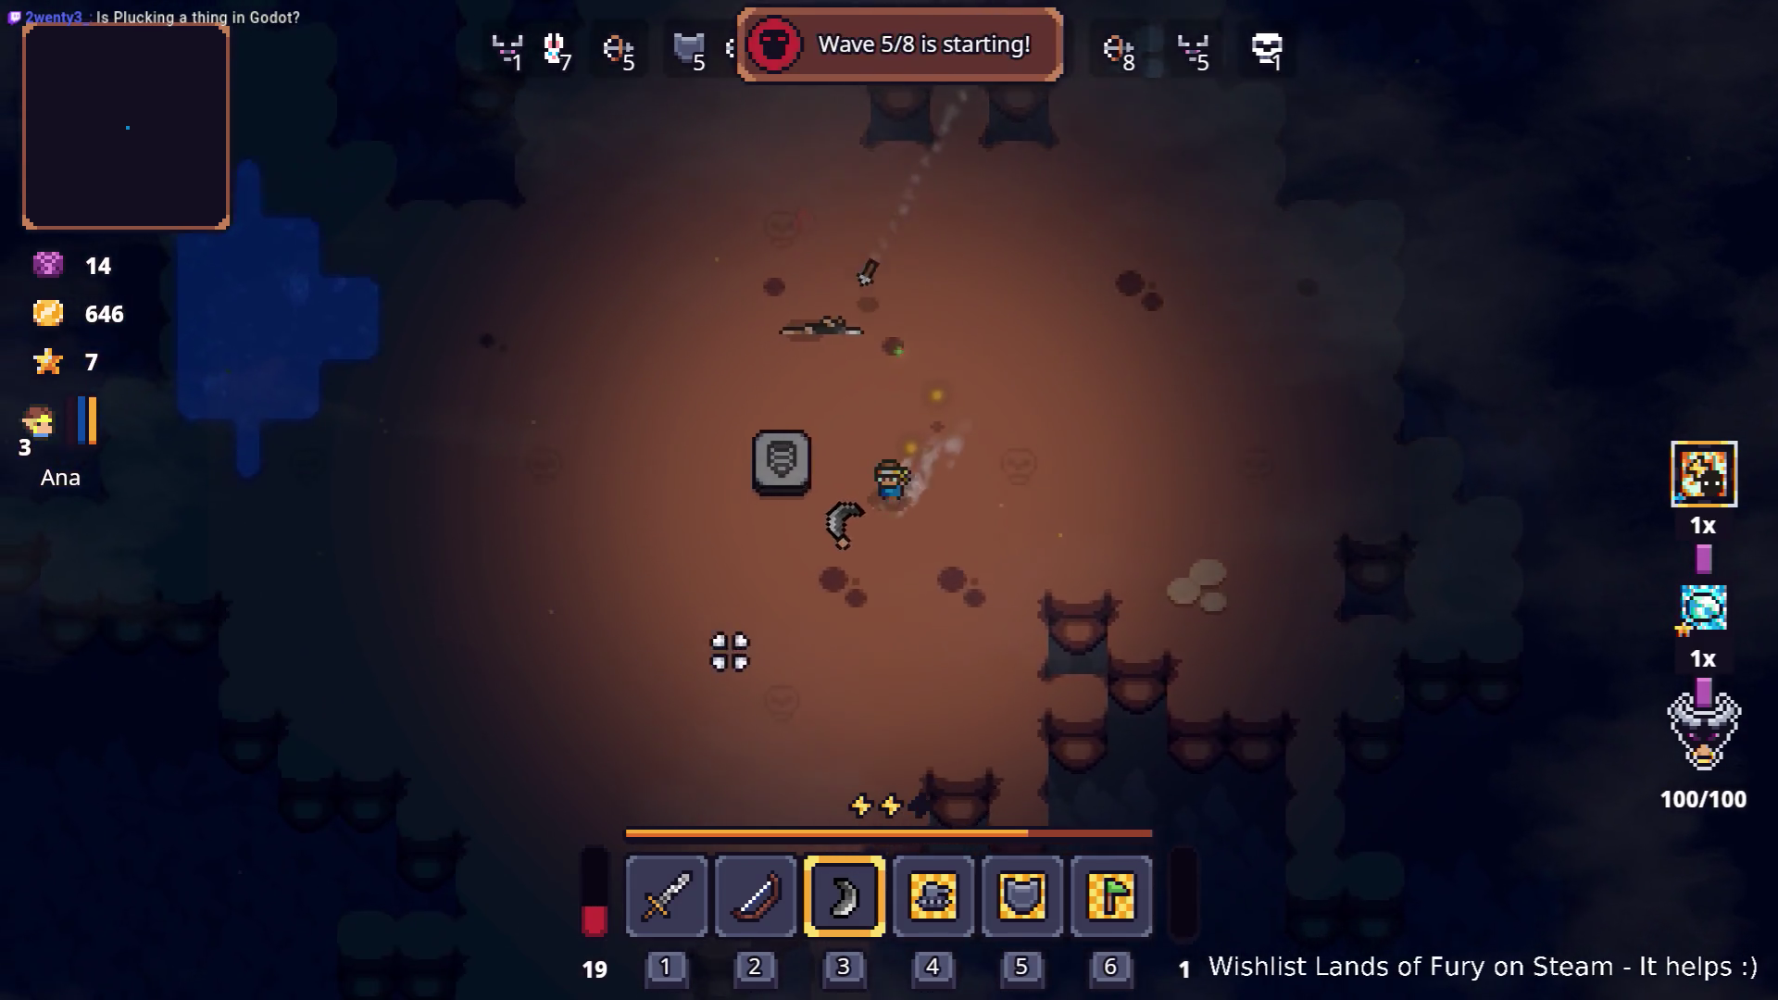
# Step: Circle the stone and dash, throwing the boomerang at enemies on both sides
pyautogui.press('a')
pyautogui.press('d')
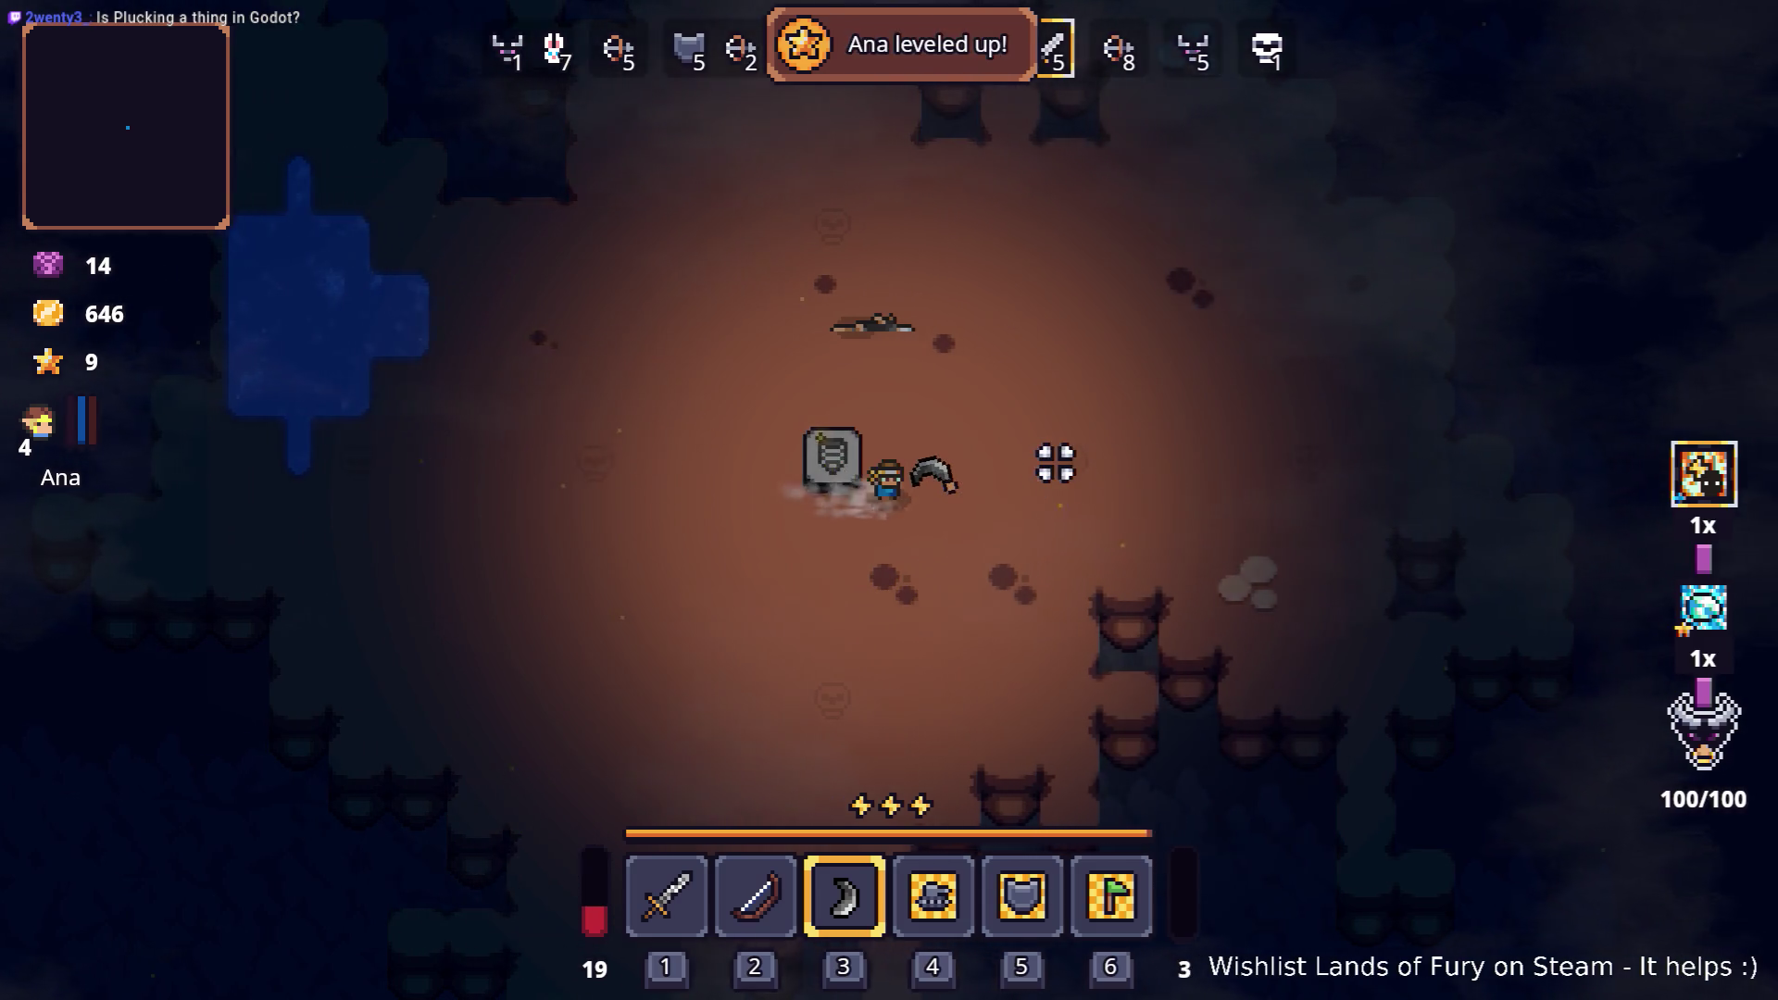
pyautogui.press('a')
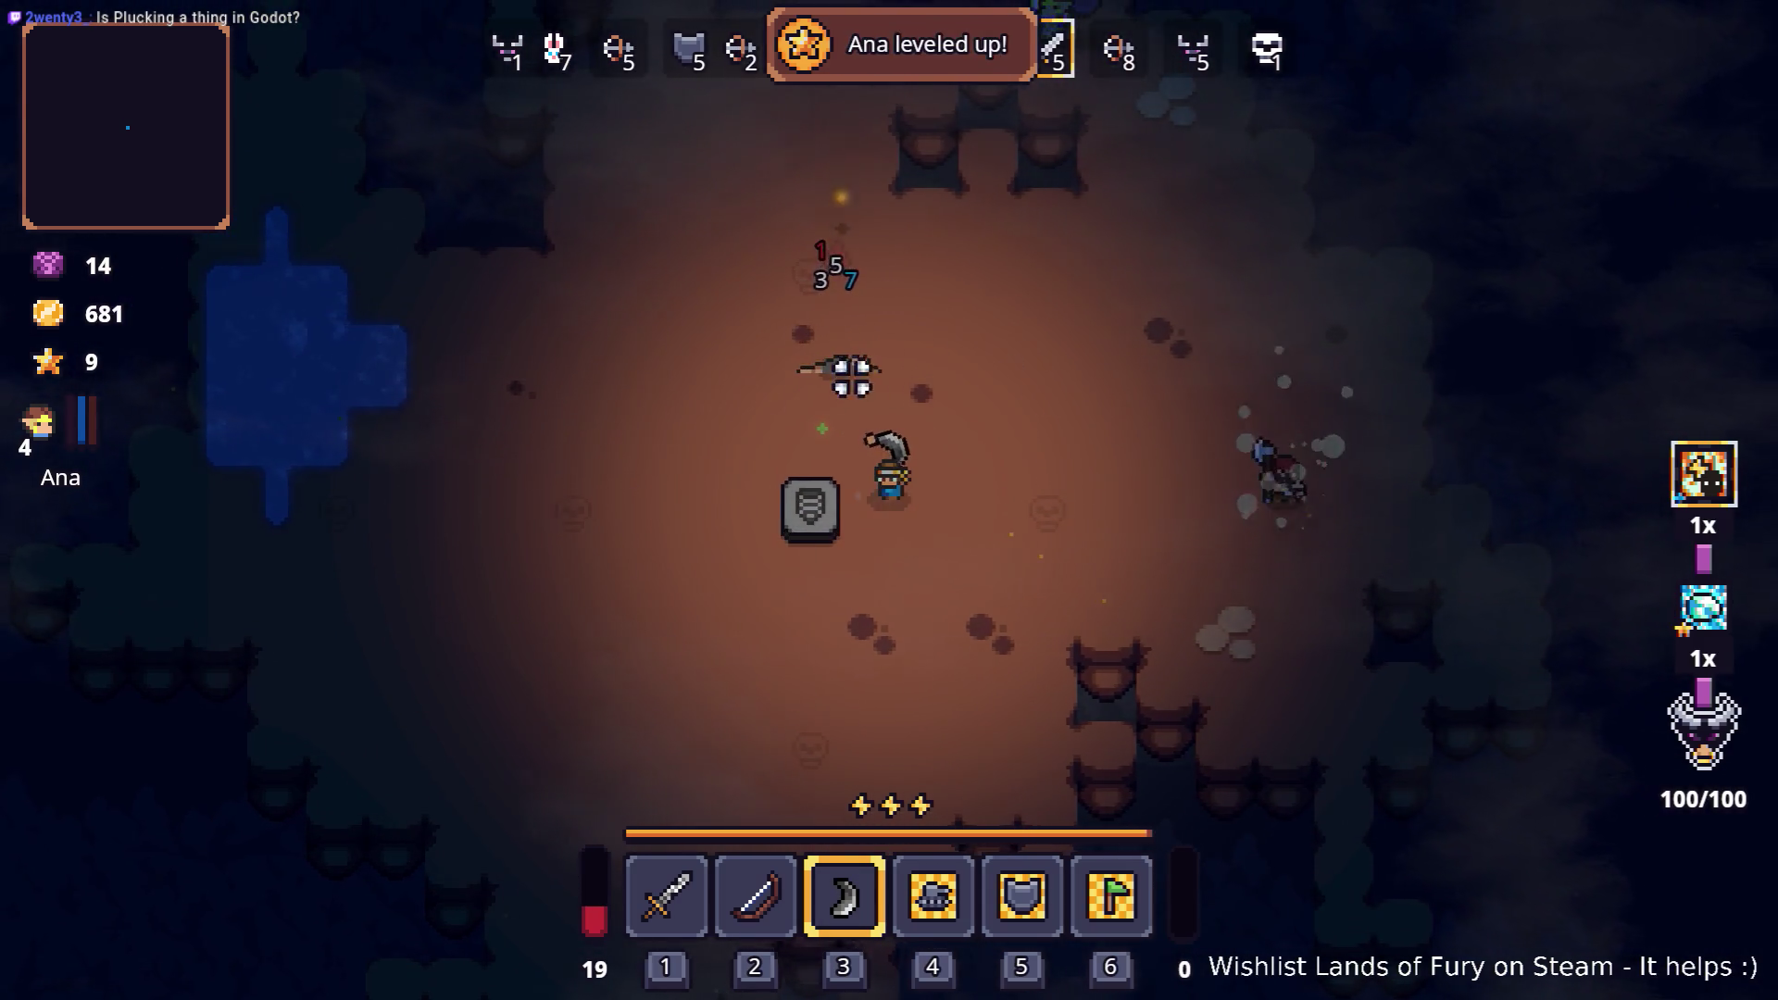
pyautogui.press('d')
pyautogui.rightClick(1222, 484)
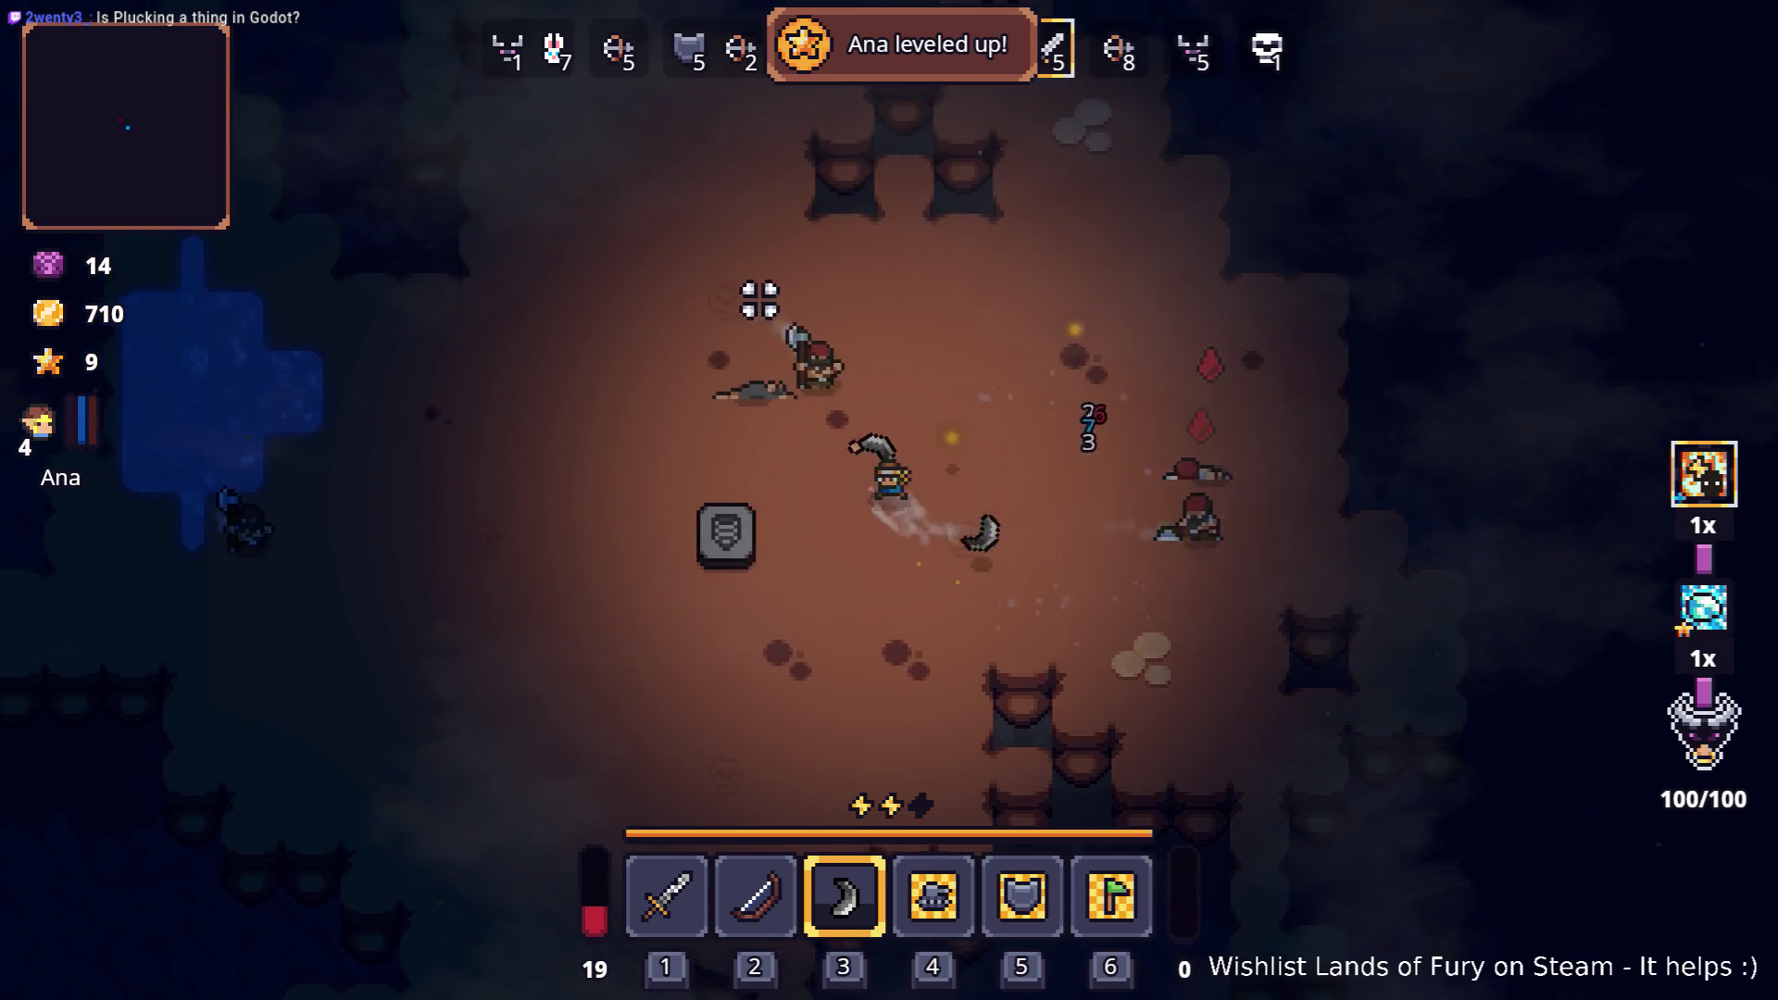
pyautogui.press('a')
pyautogui.press('s')
pyautogui.rightClick(618, 397)
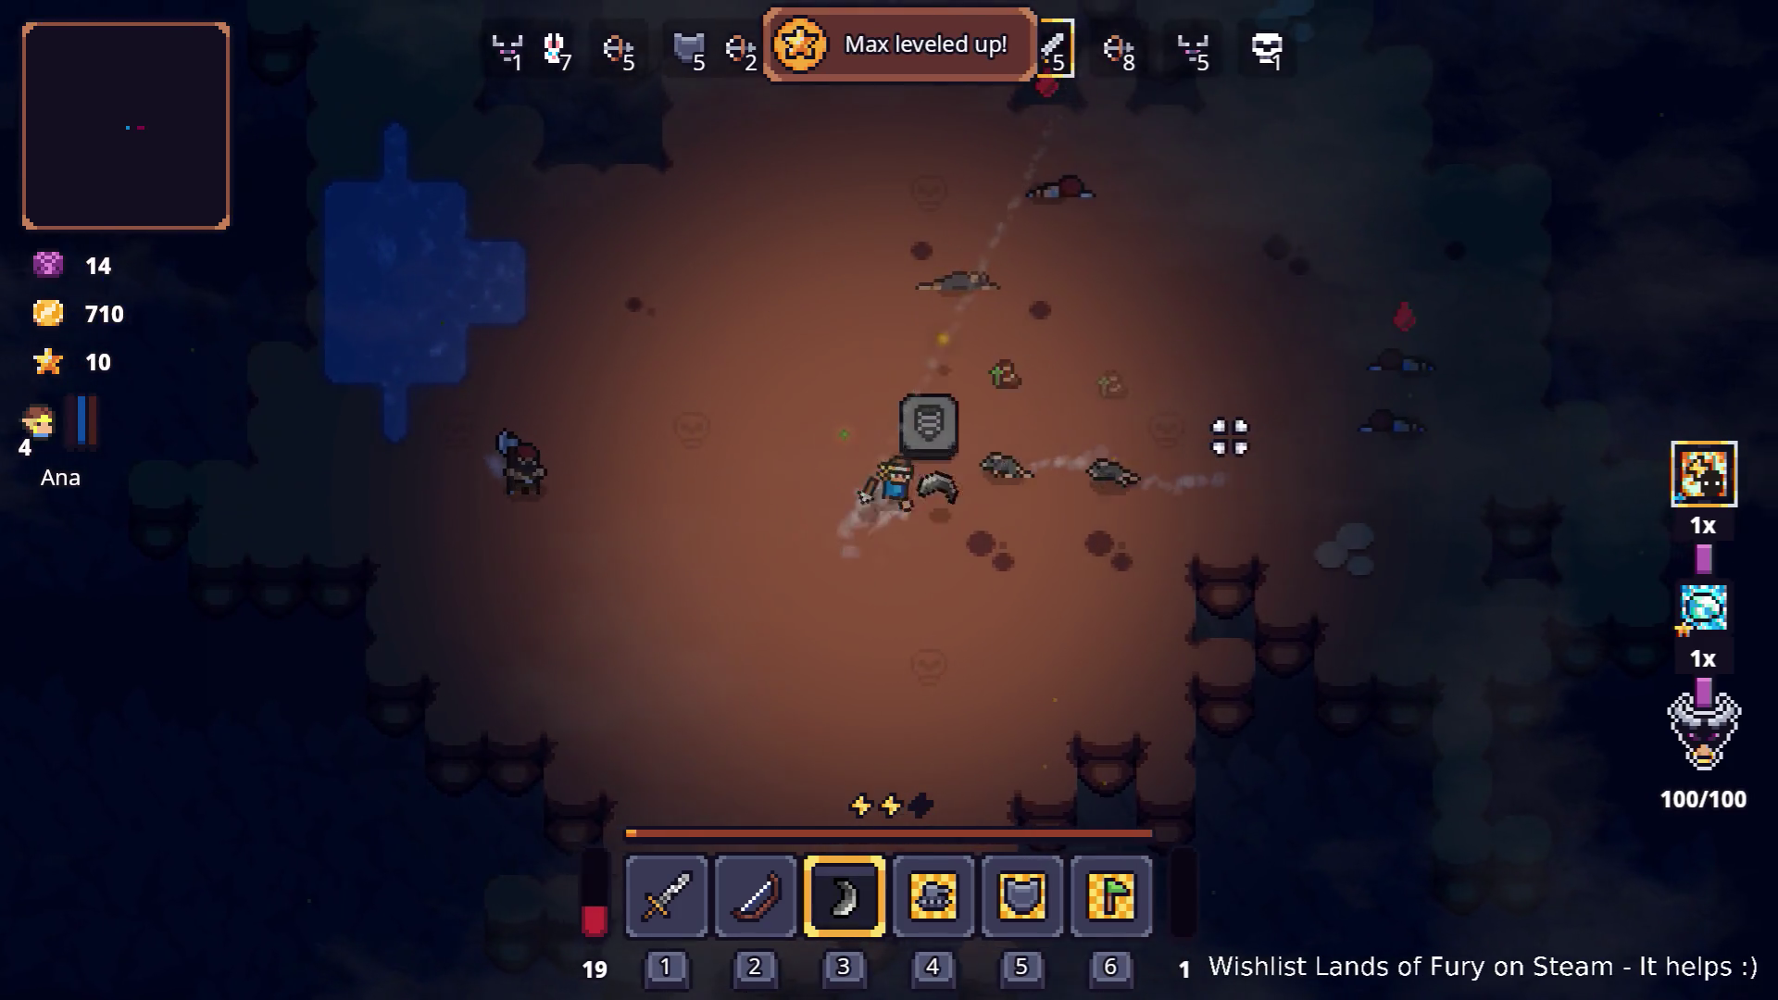
# Step: Run across the arena around the enemies and strike the one ahead
pyautogui.press('a')
pyautogui.press('s')
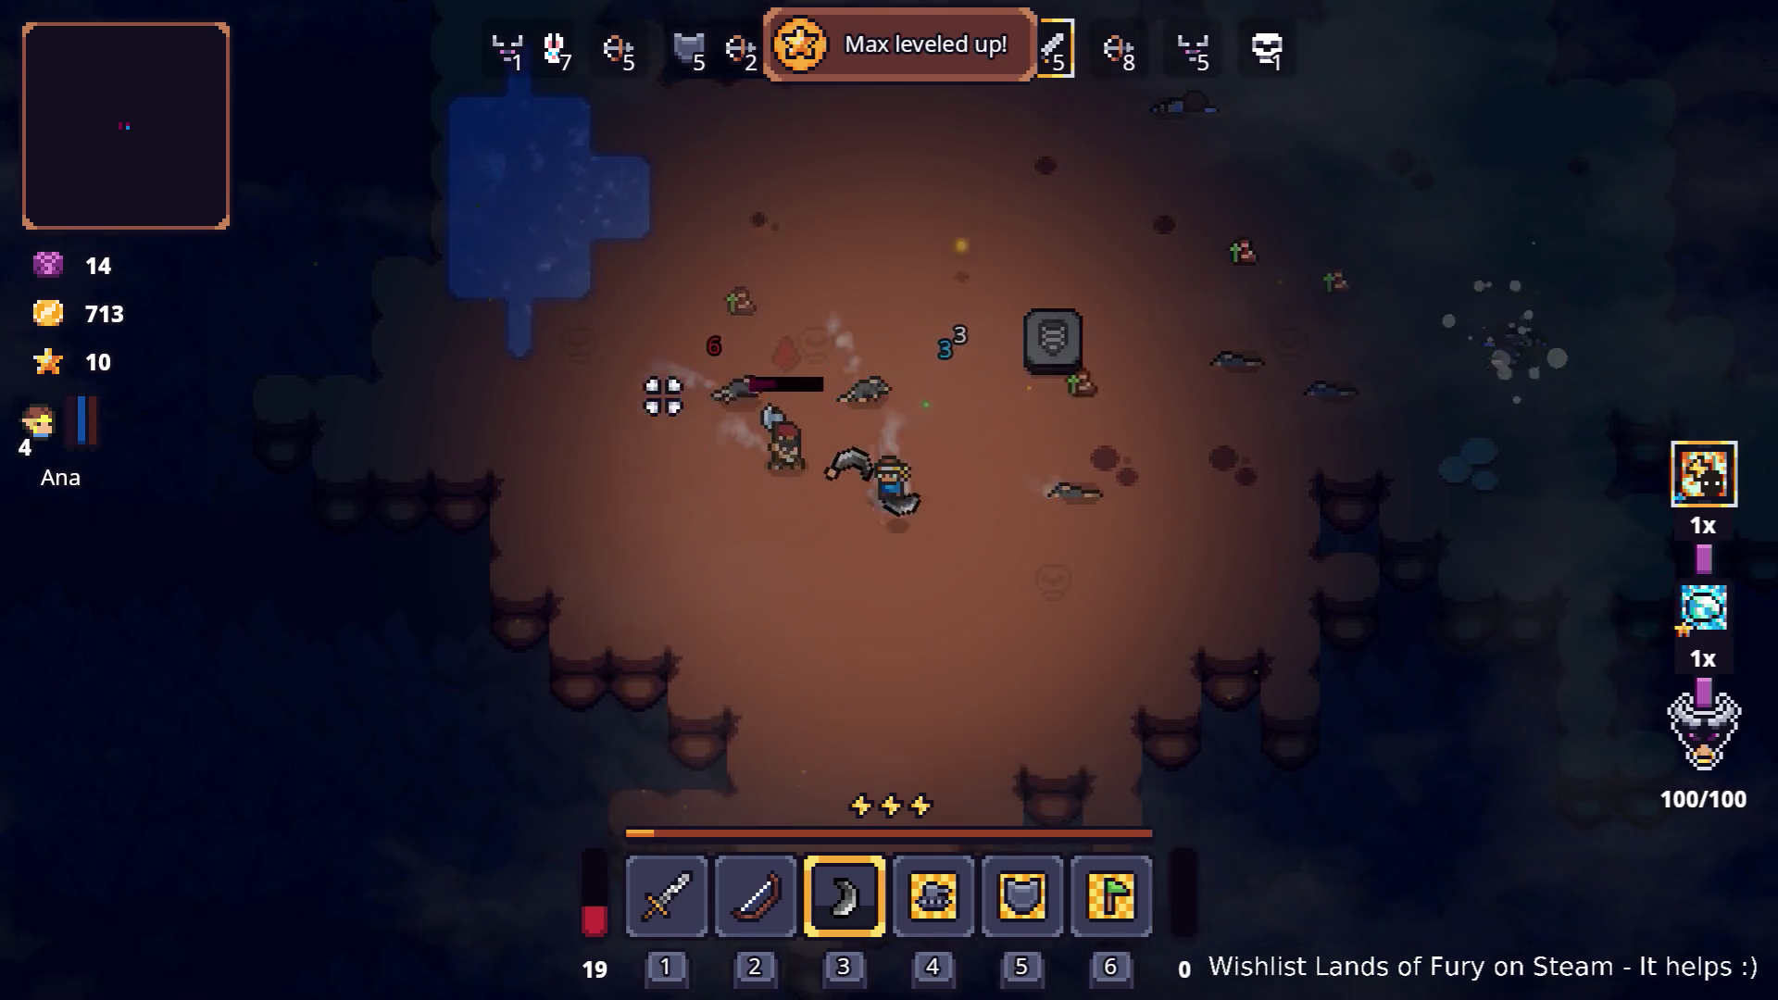
pyautogui.press('d')
pyautogui.press('w')
pyautogui.press('a')
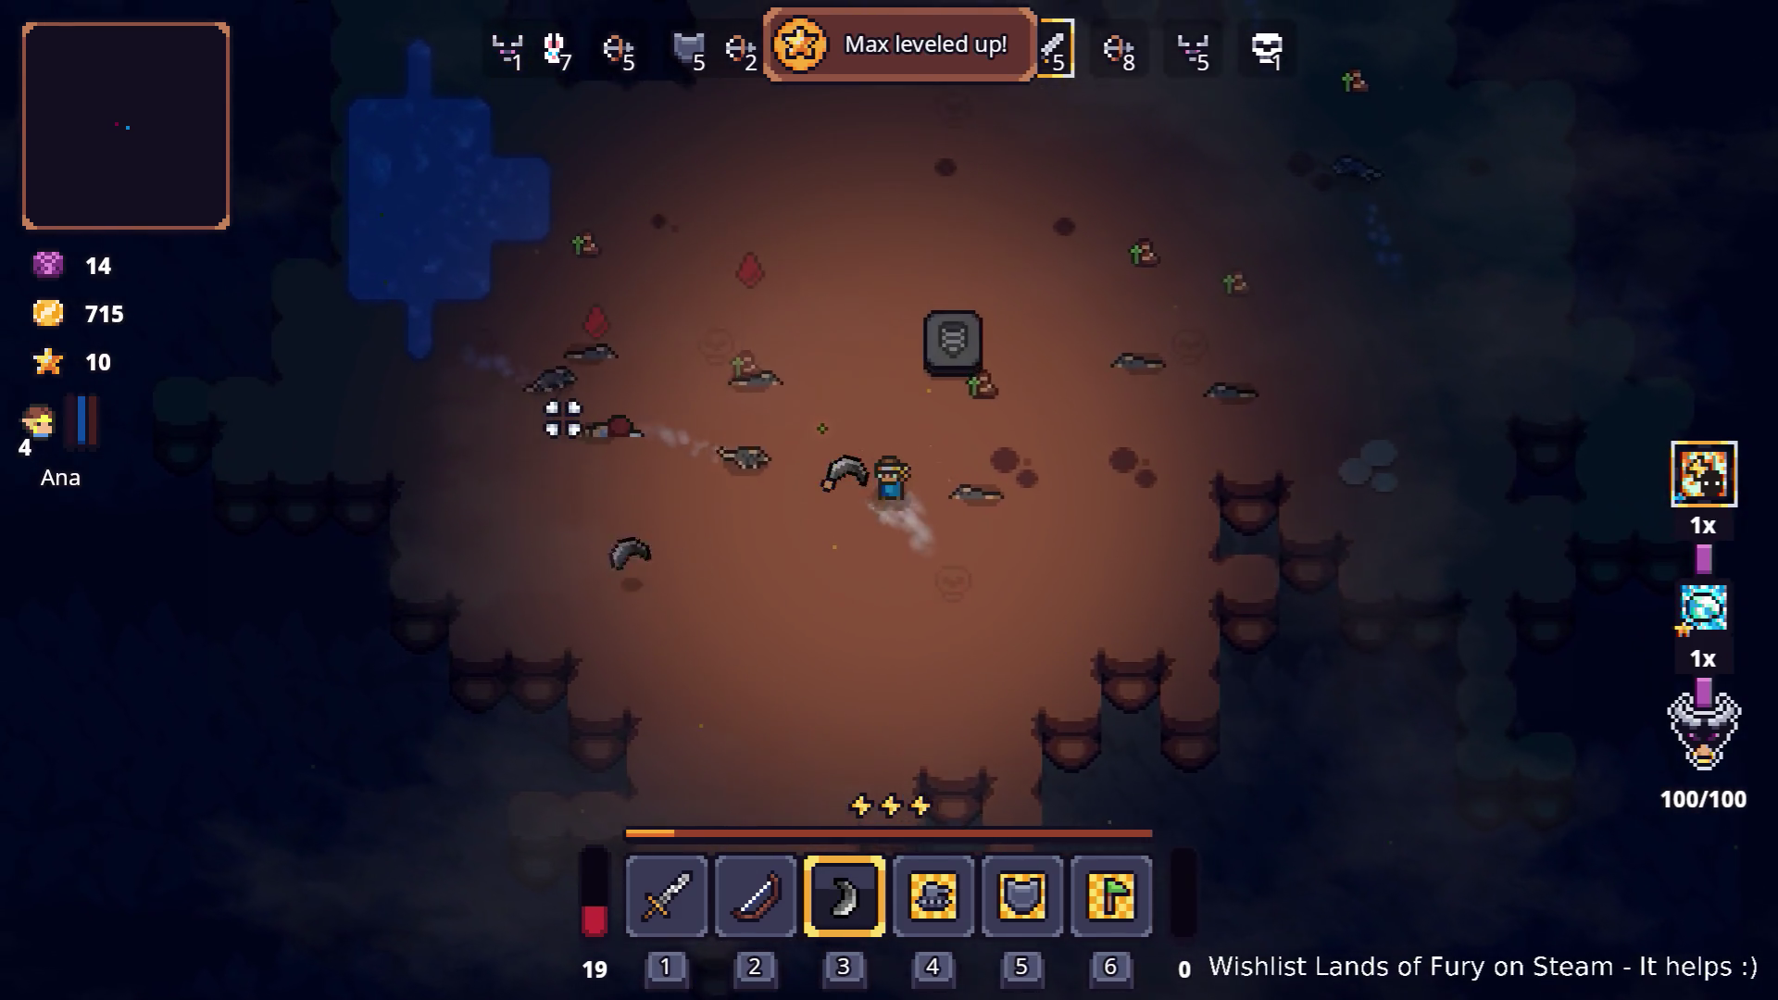
pyautogui.press('d')
pyautogui.click(815, 709)
# Step: Move up, retreat toward the tombstone, then push down-right into the enemies
pyautogui.press('d')
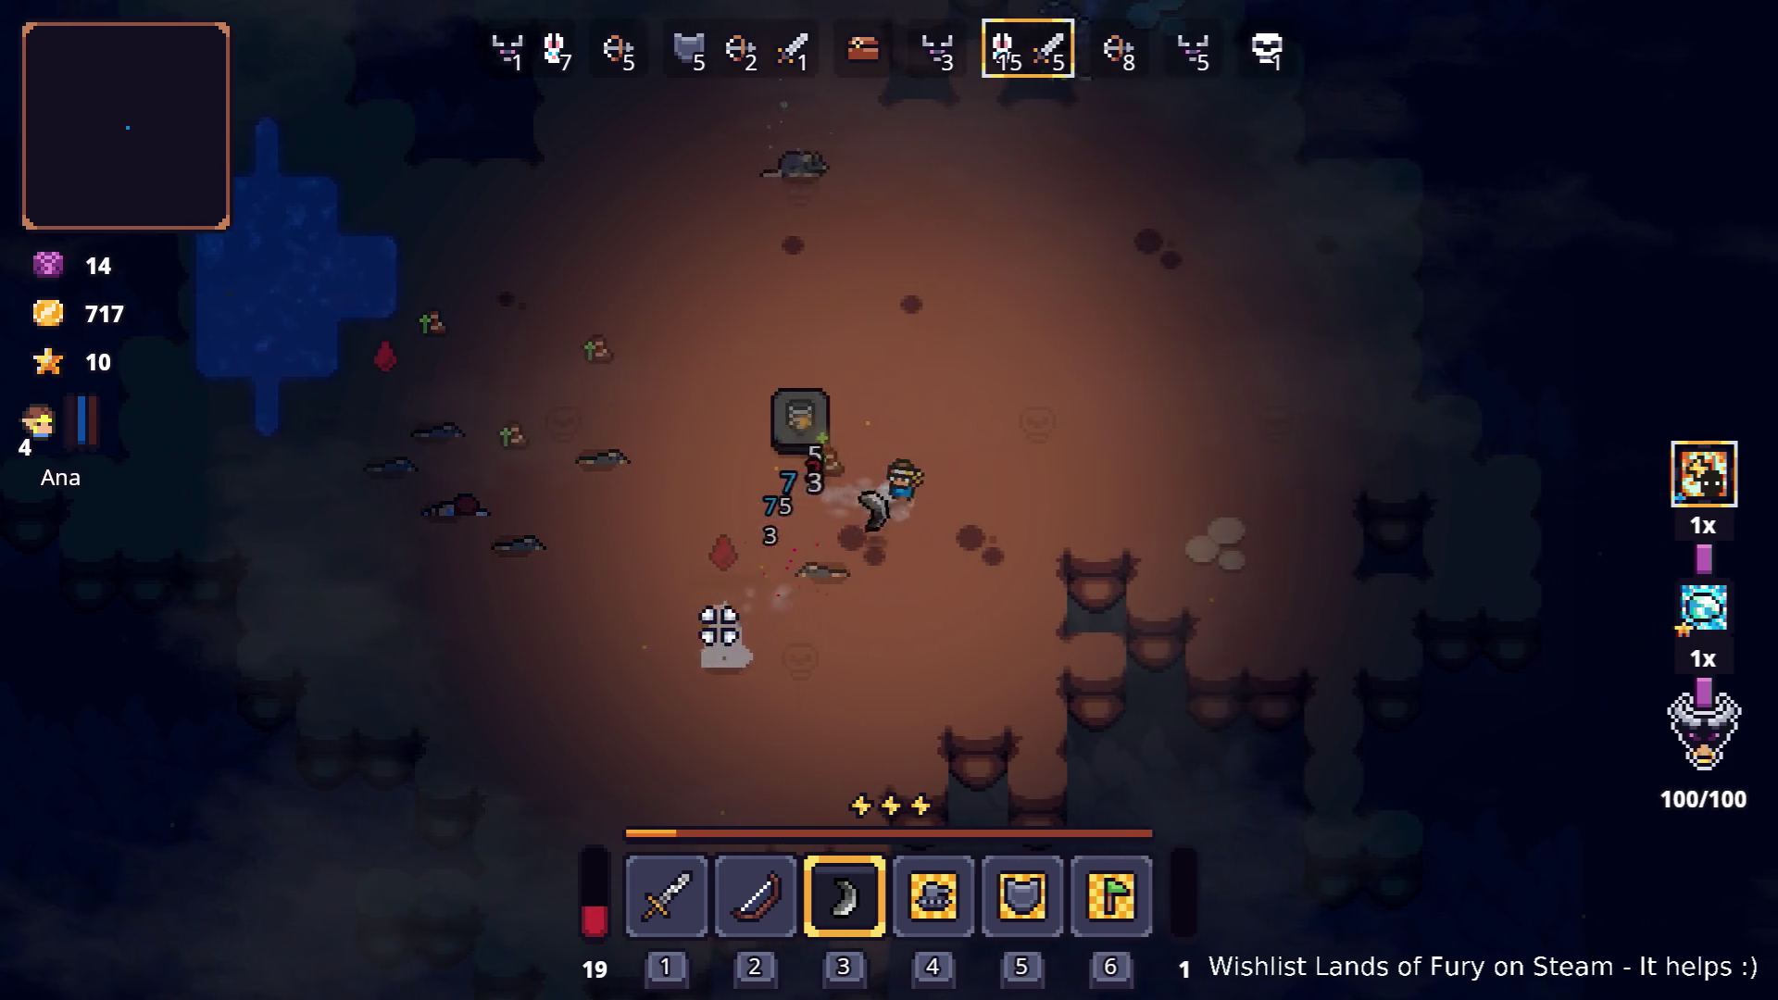
pyautogui.press('w')
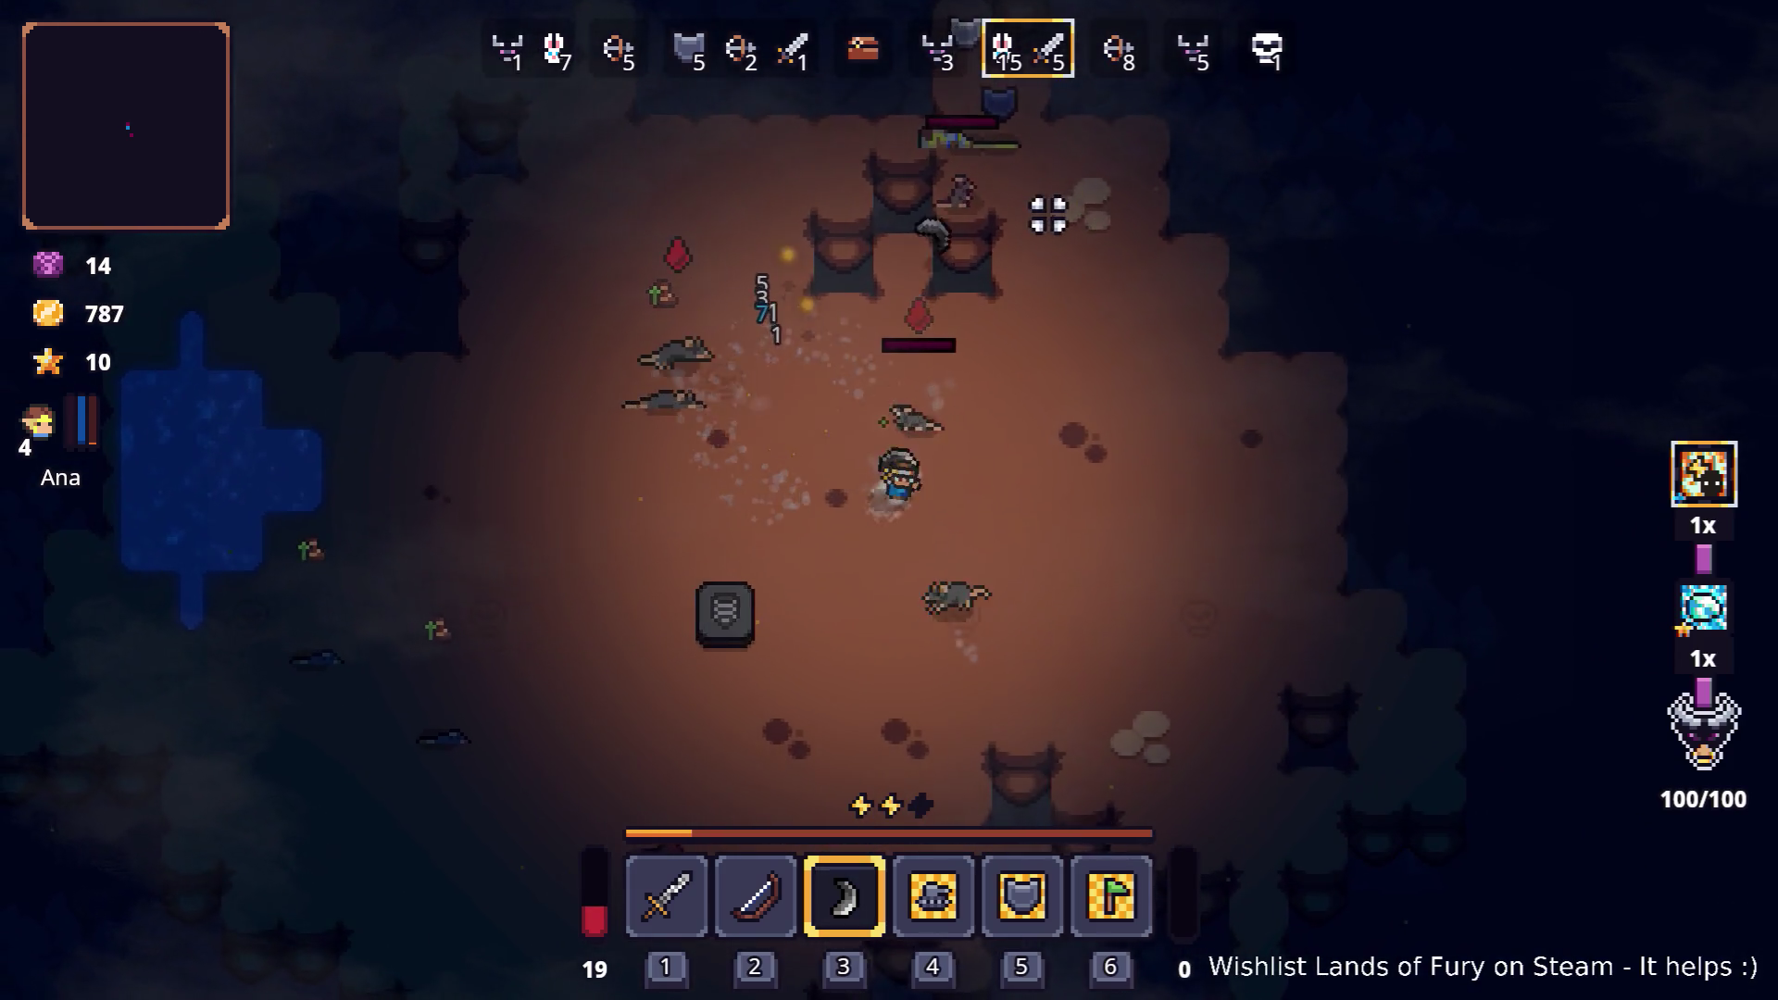
pyautogui.press('s')
pyautogui.press('a')
pyautogui.press('s')
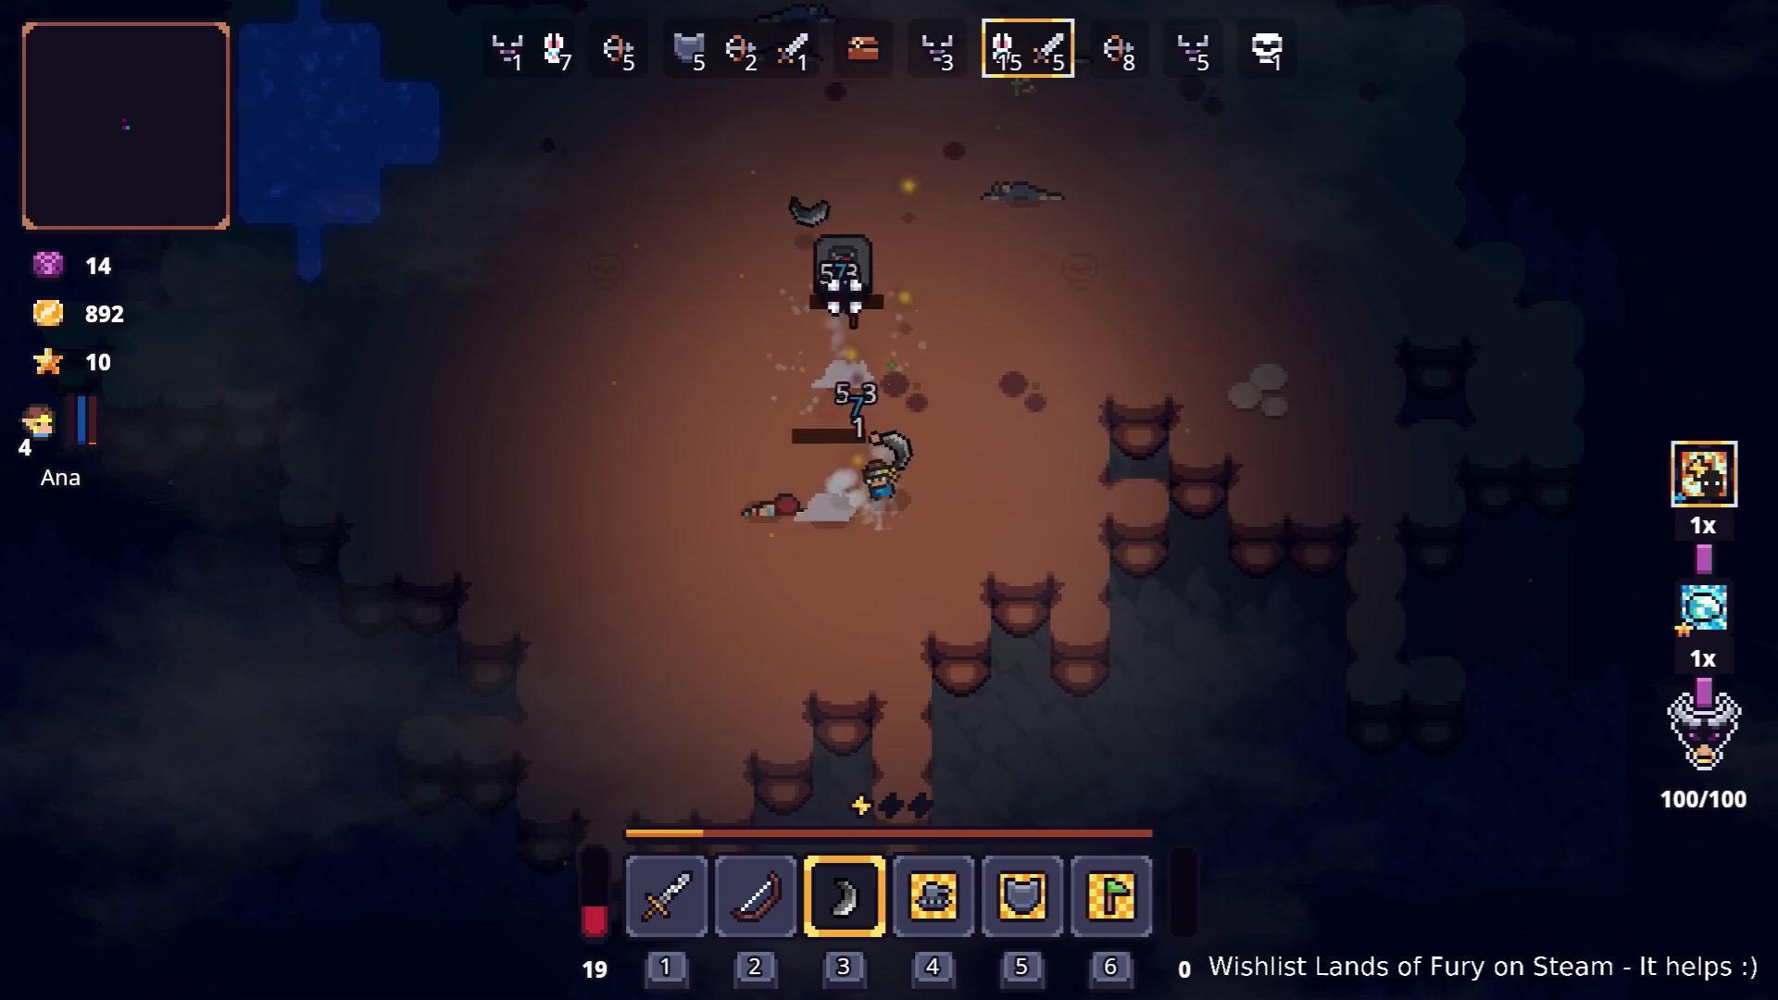
pyautogui.press('d')
pyautogui.press('w')
pyautogui.press('w')
# Step: Strafe around the water pool, weaving down and right to hit enemies
pyautogui.press('a')
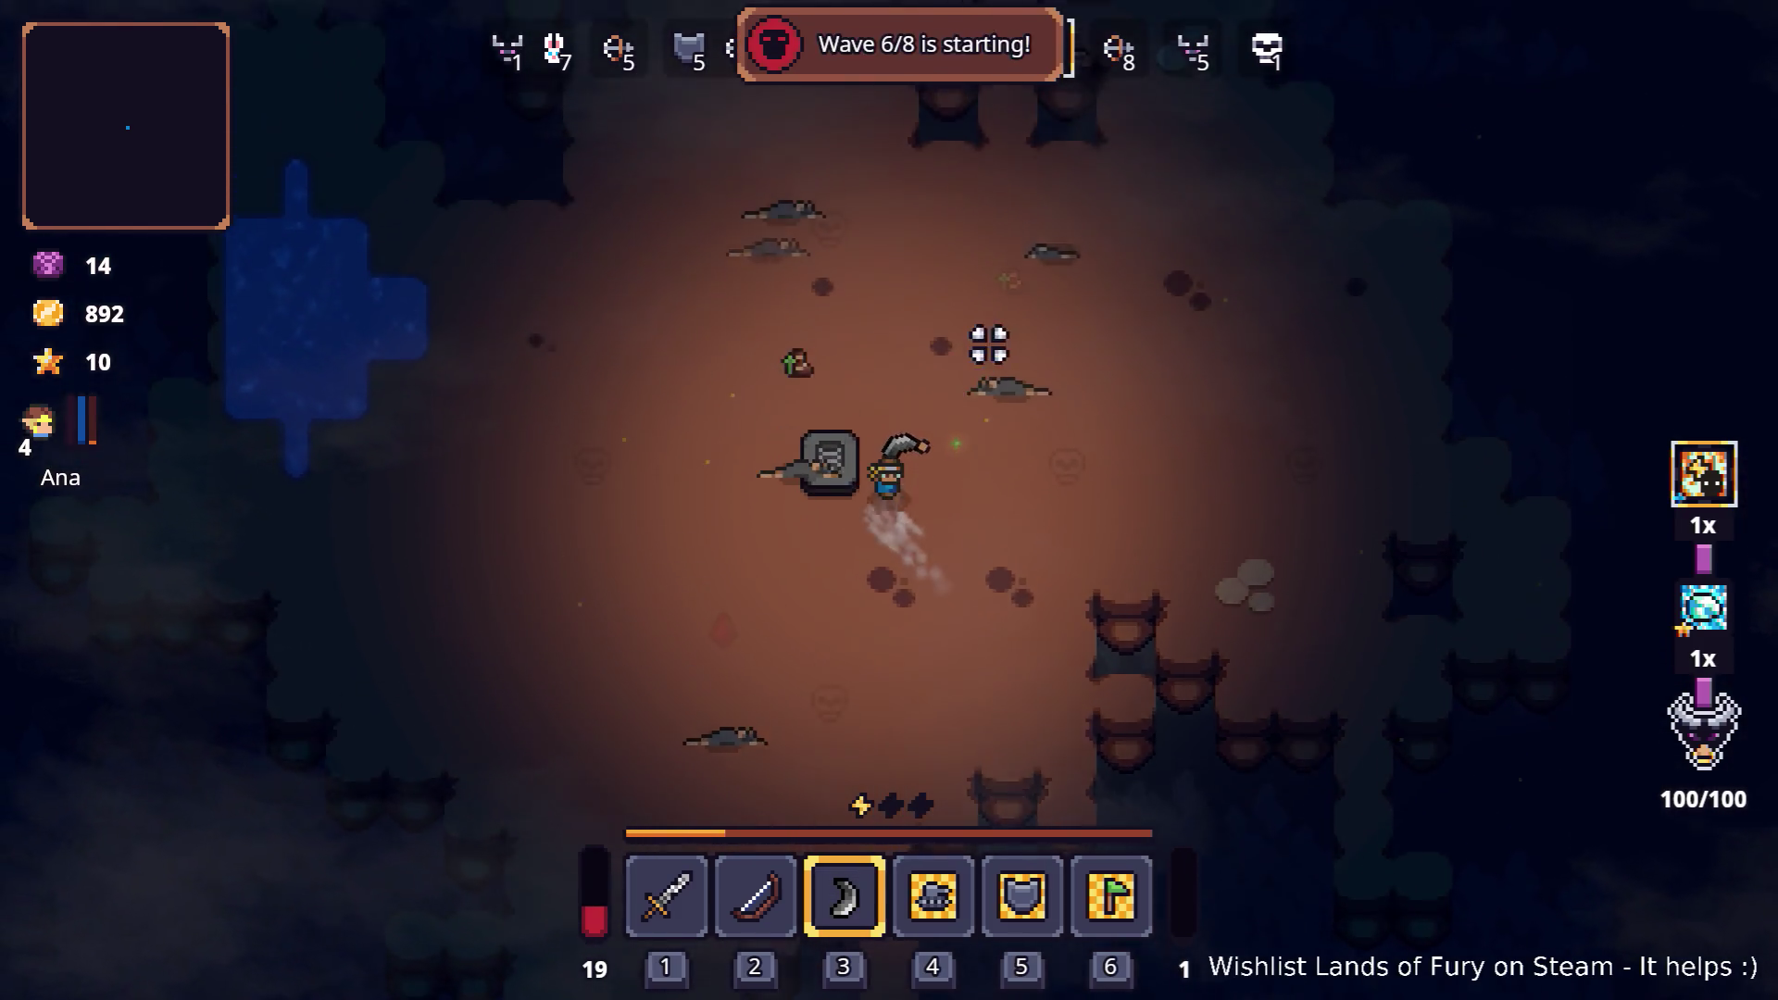
pyautogui.press('a')
pyautogui.press('s')
pyautogui.press('a')
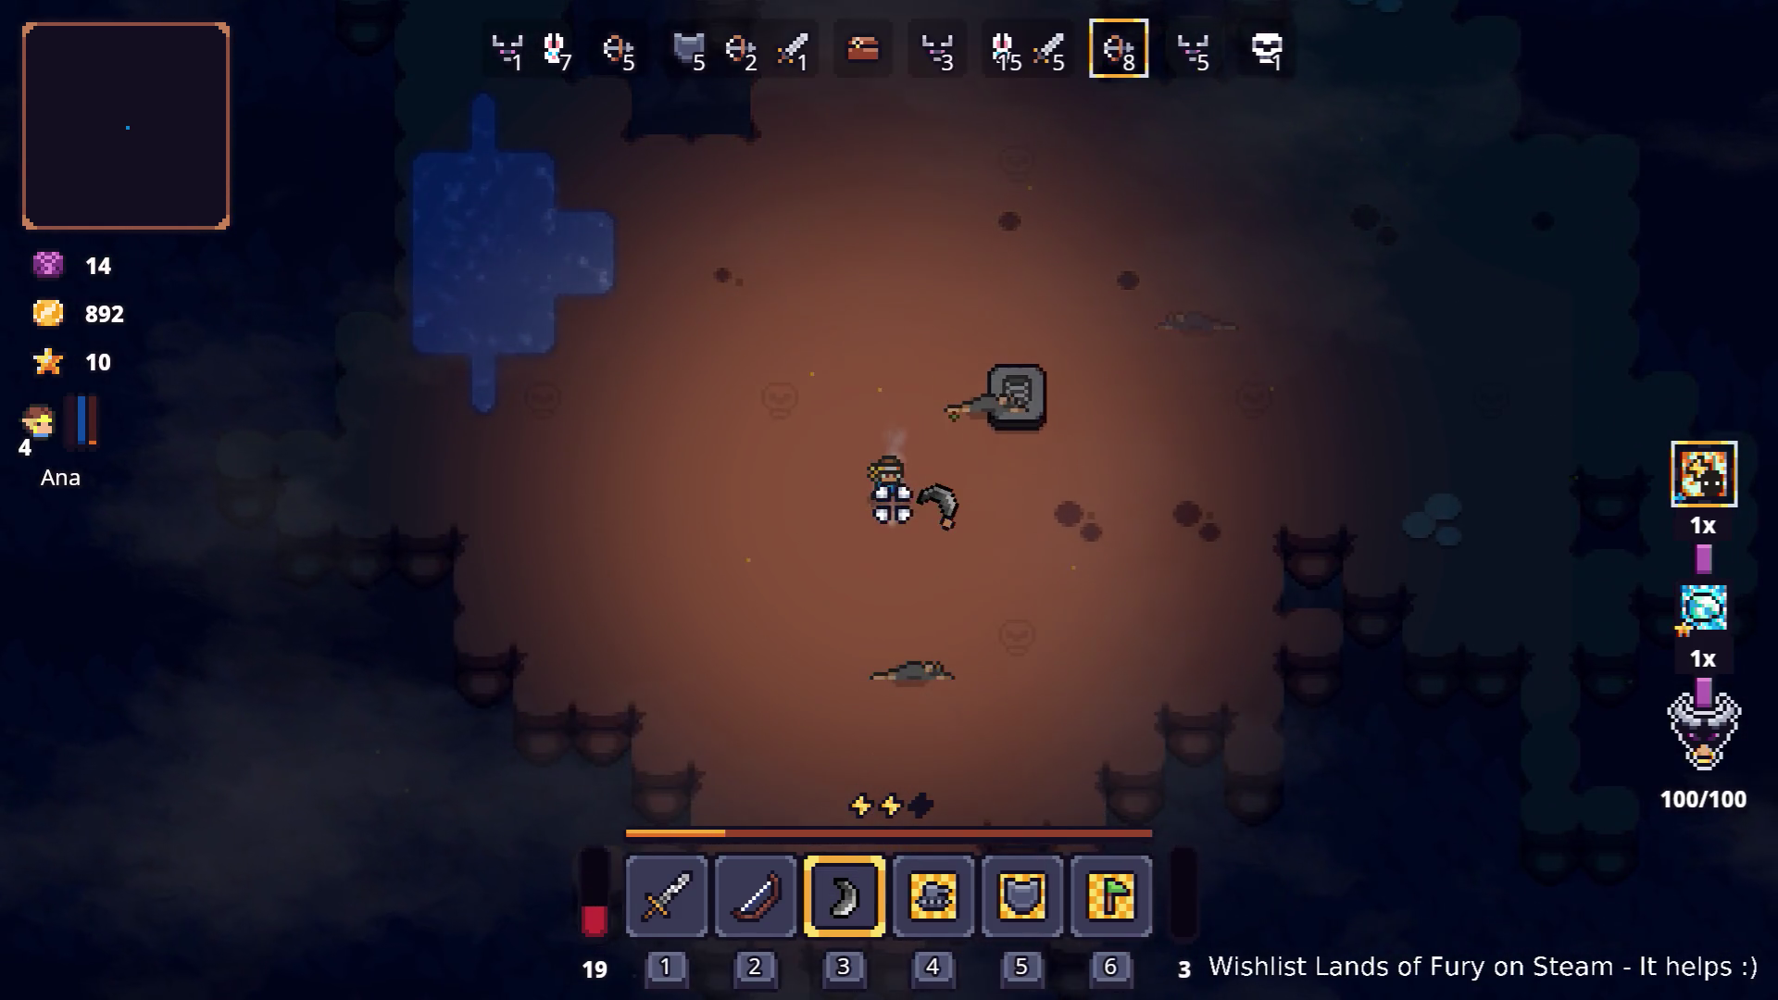
pyautogui.press('d')
pyautogui.press('a')
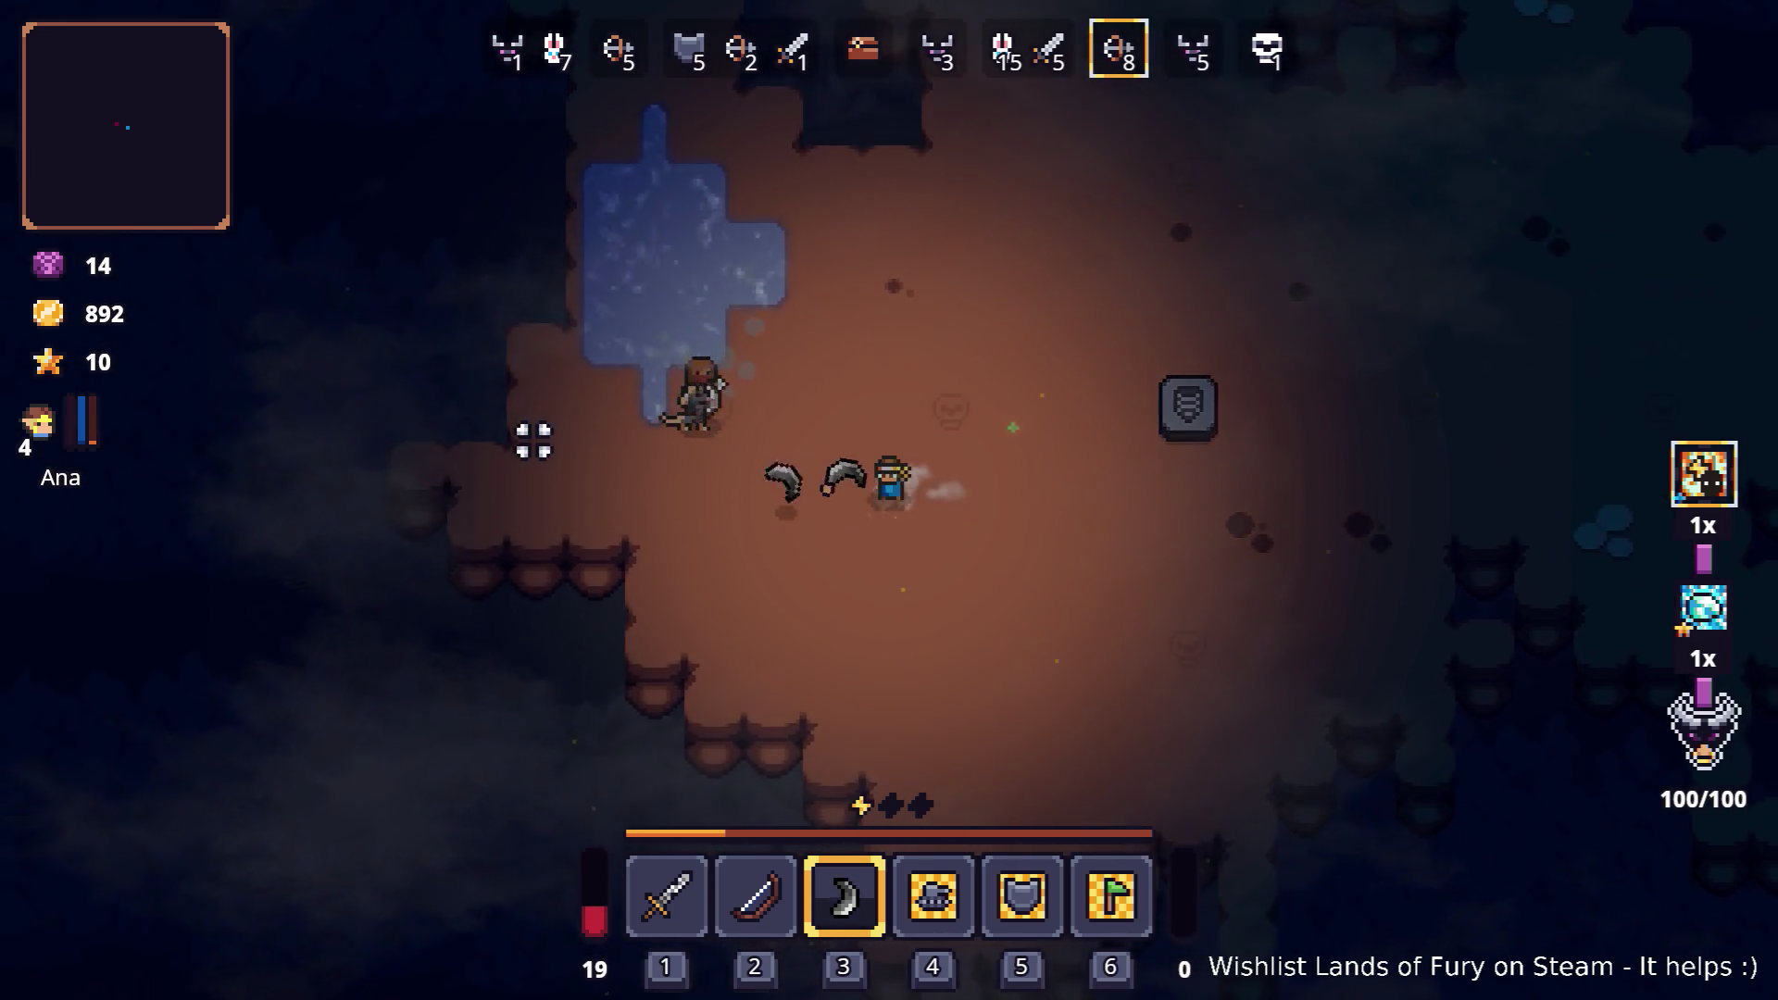
pyautogui.press('s')
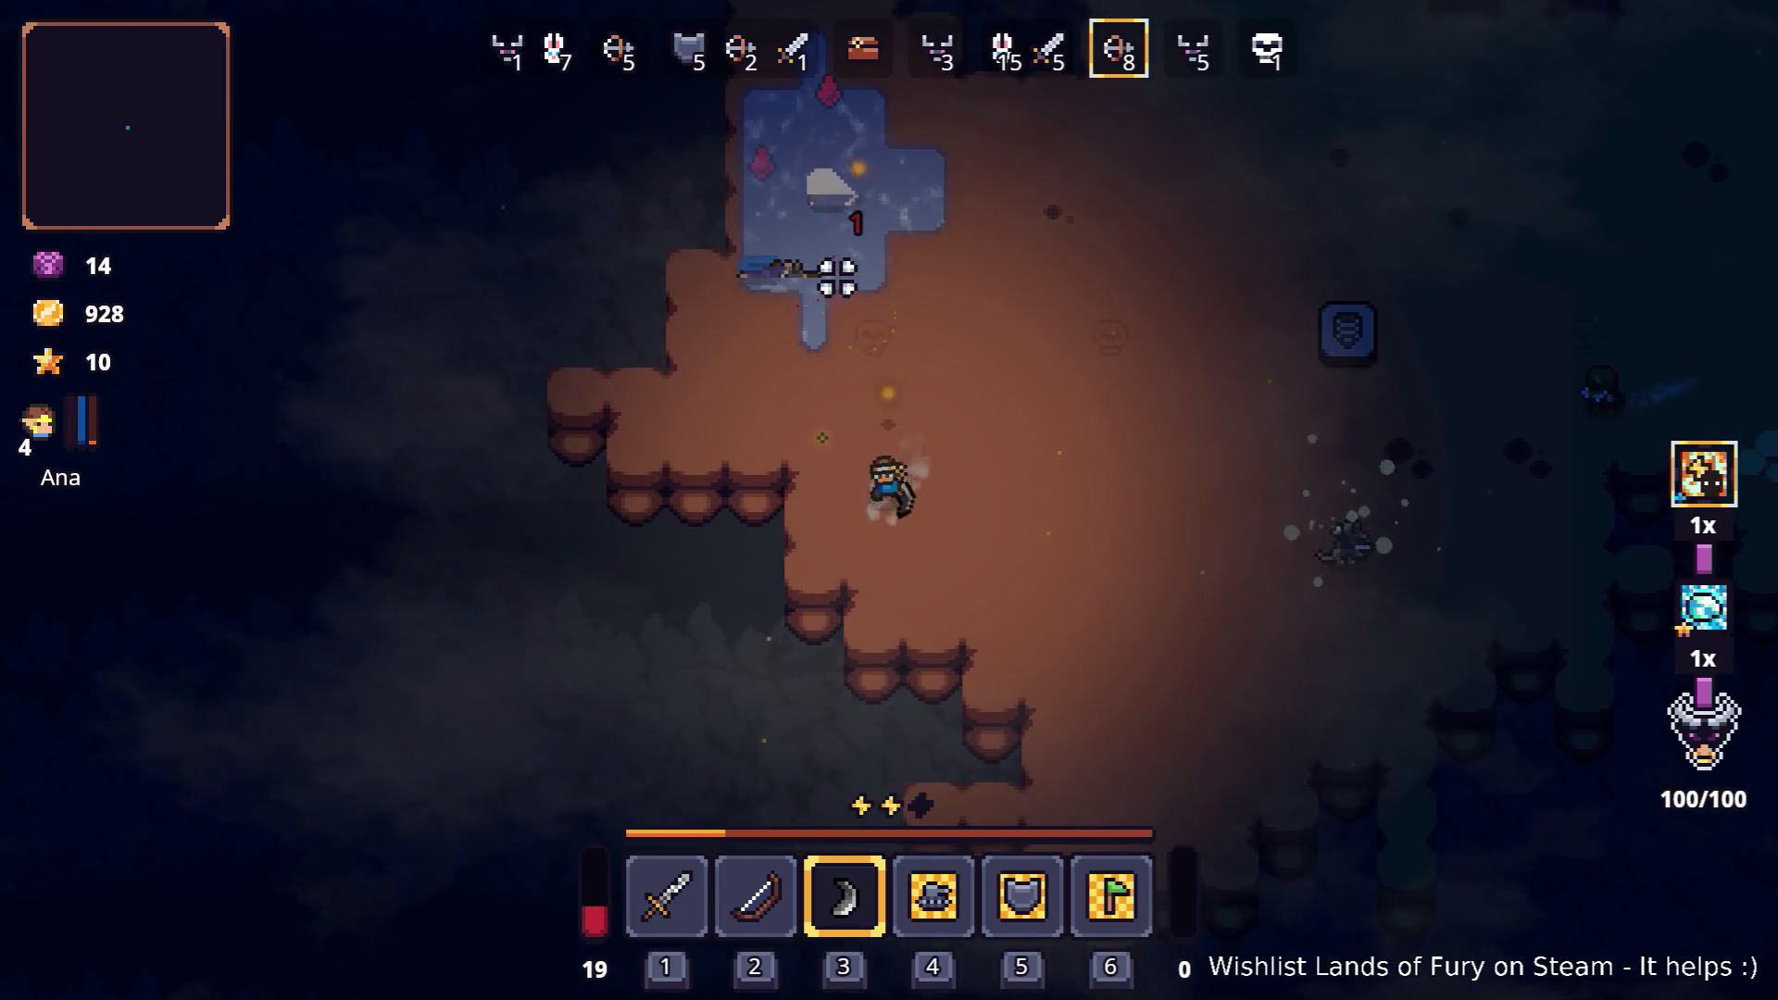
pyautogui.press('d')
pyautogui.press('s')
pyautogui.press('d')
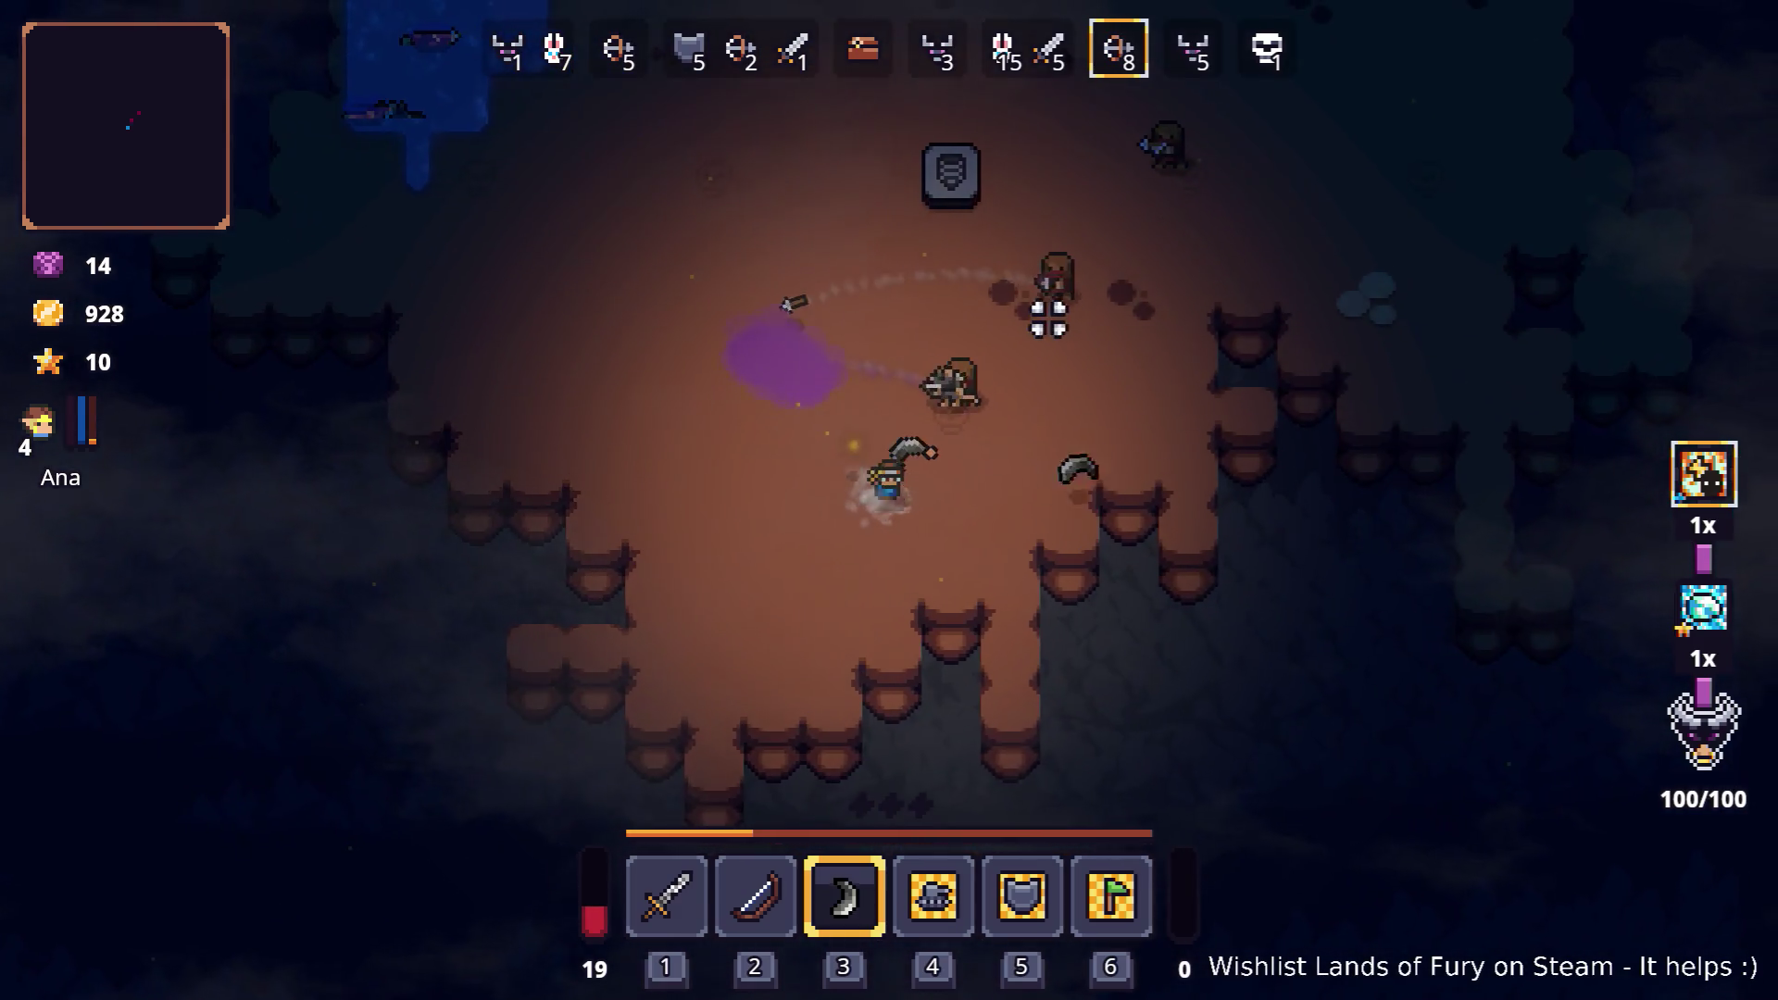
pyautogui.press('w')
pyautogui.press('w')
pyautogui.press('d')
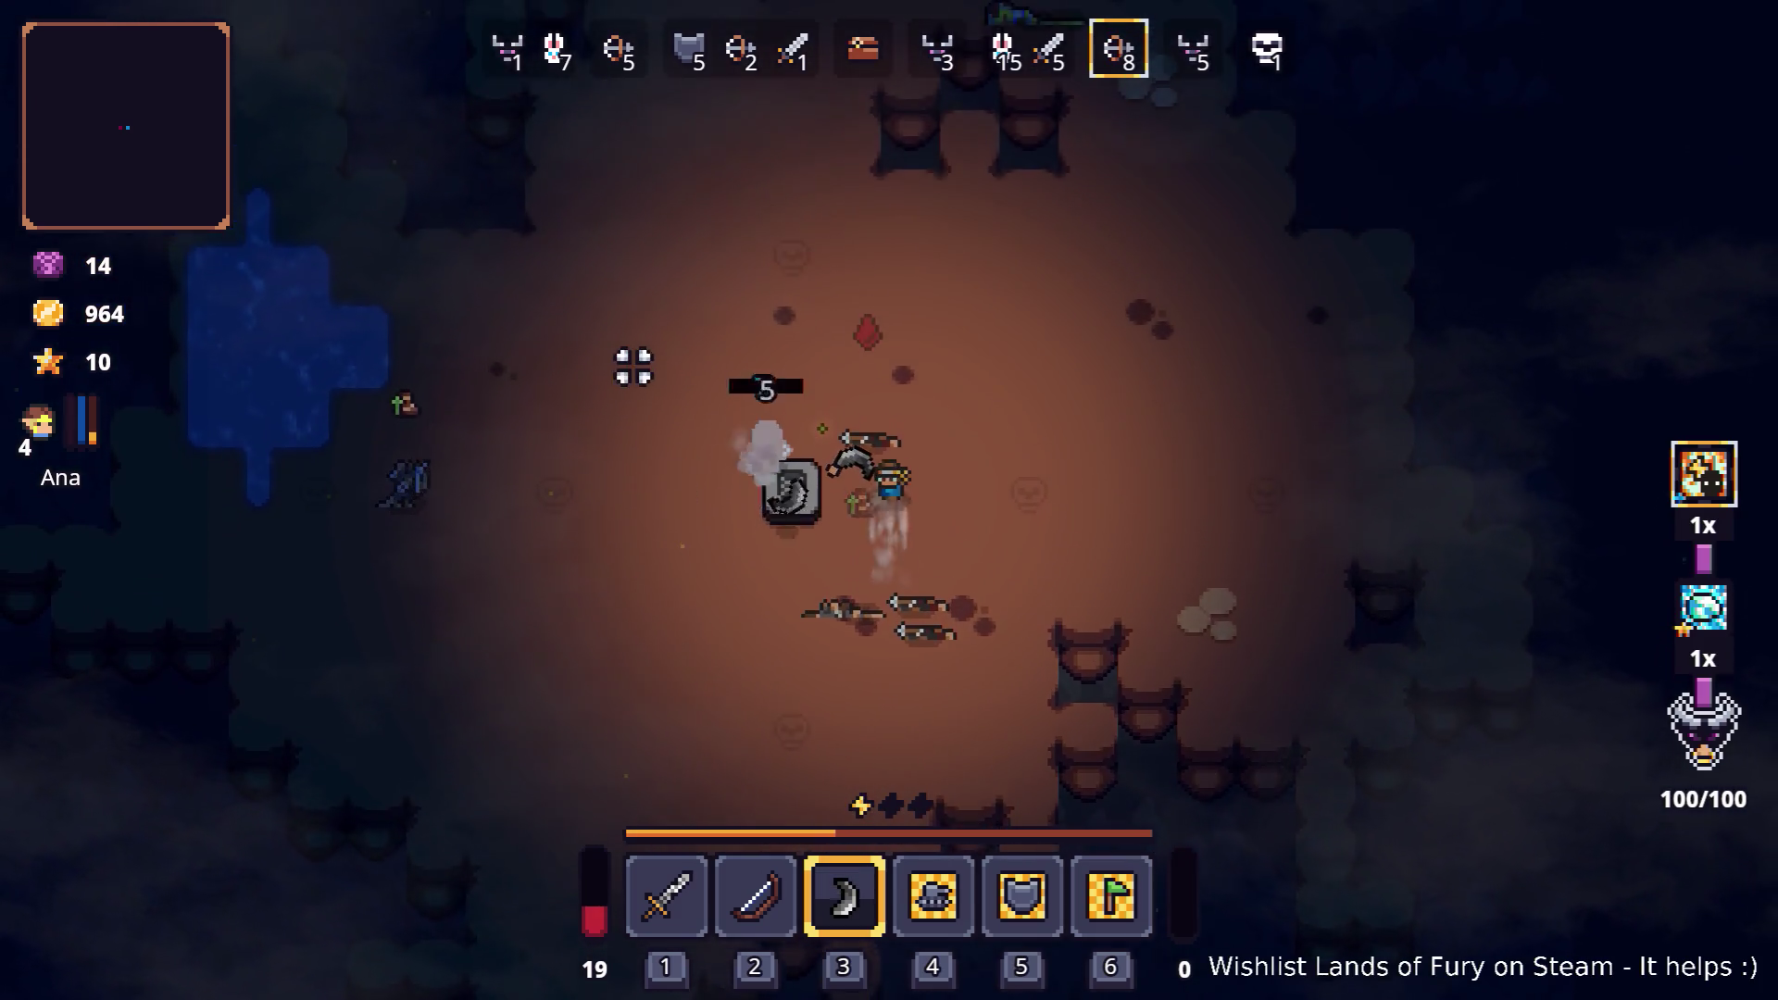
# Step: Dodge and dash into the last group until wave 7 clears with gold at 1147
pyautogui.press('a')
pyautogui.press('w')
pyautogui.press('s')
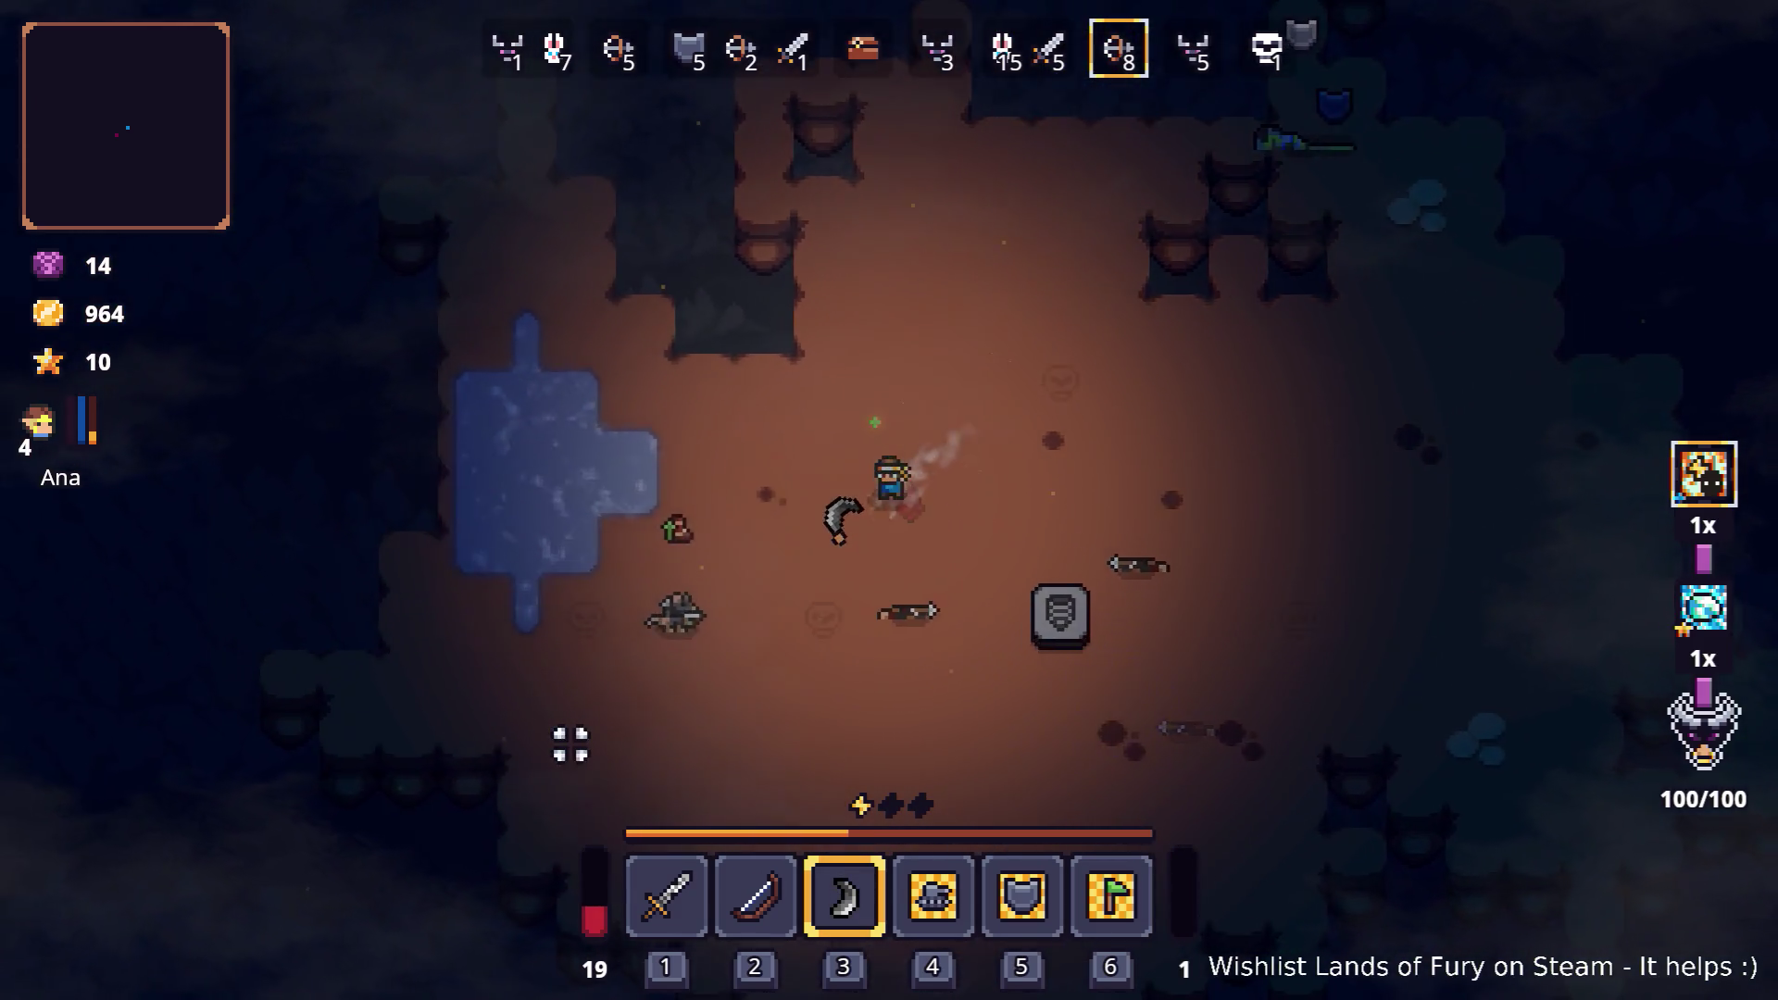
pyautogui.press('d')
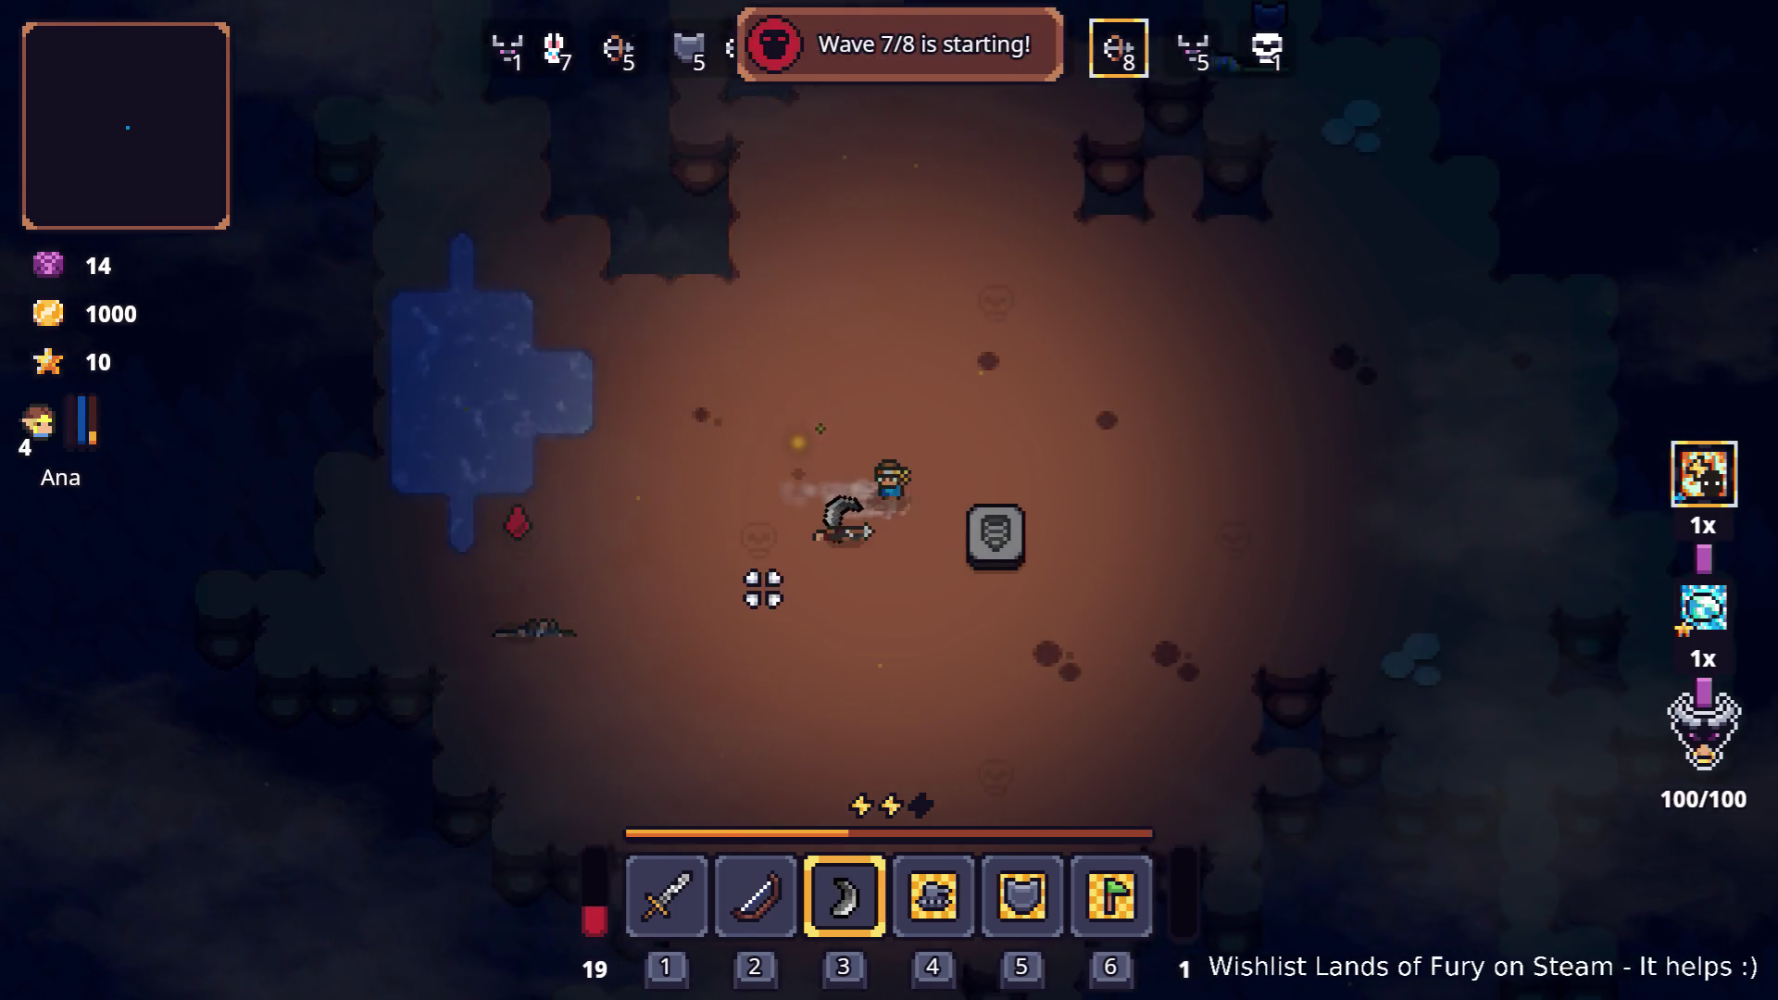
pyautogui.press('d')
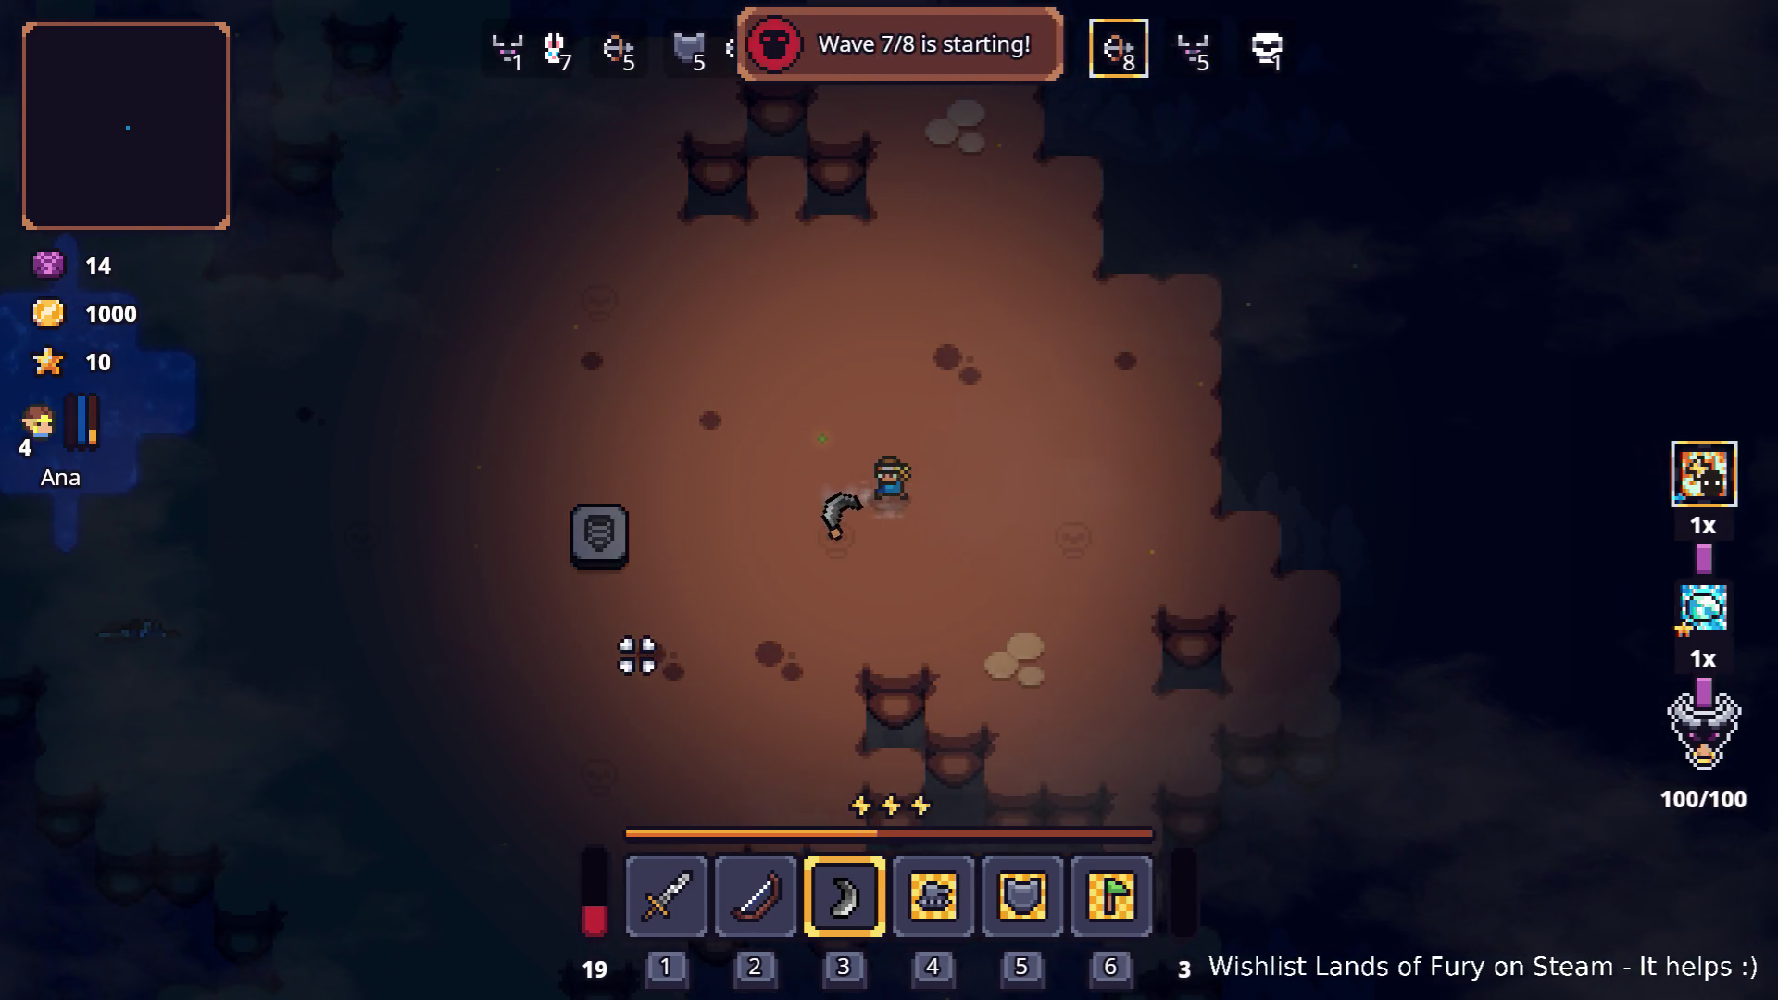
pyautogui.press('a')
pyautogui.press('a')
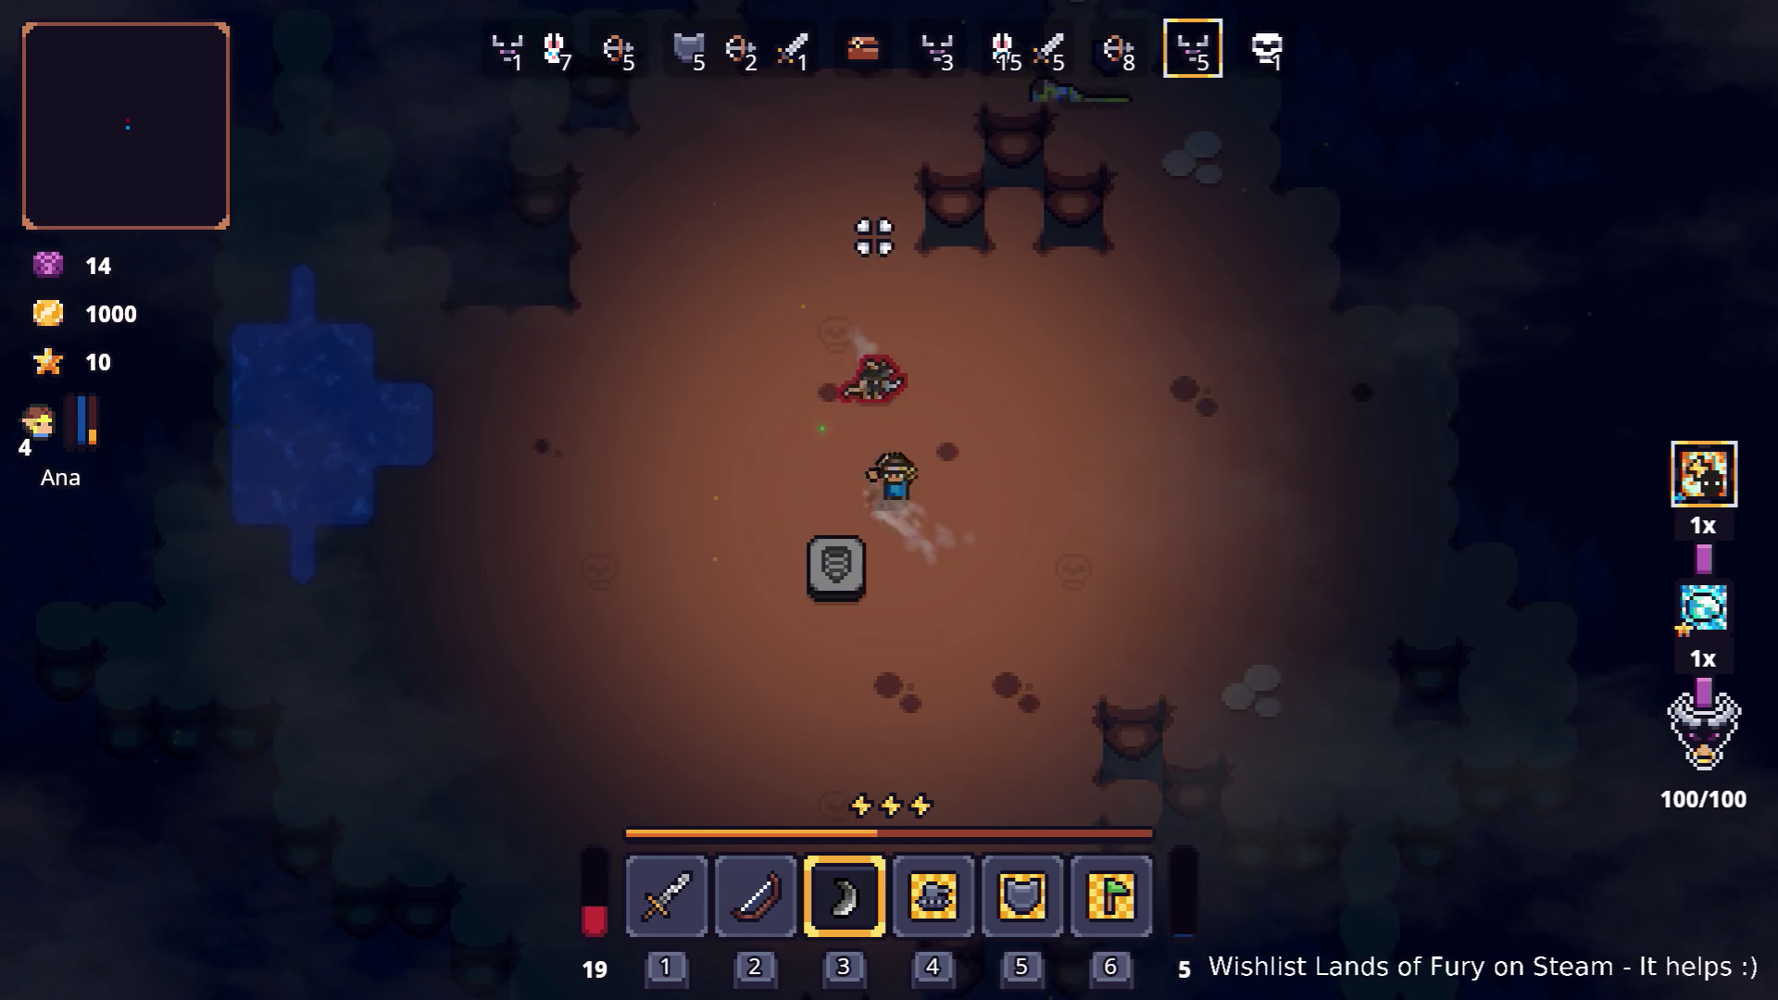
pyautogui.press('s')
pyautogui.press('space')
pyautogui.press('d')
pyautogui.press('space')
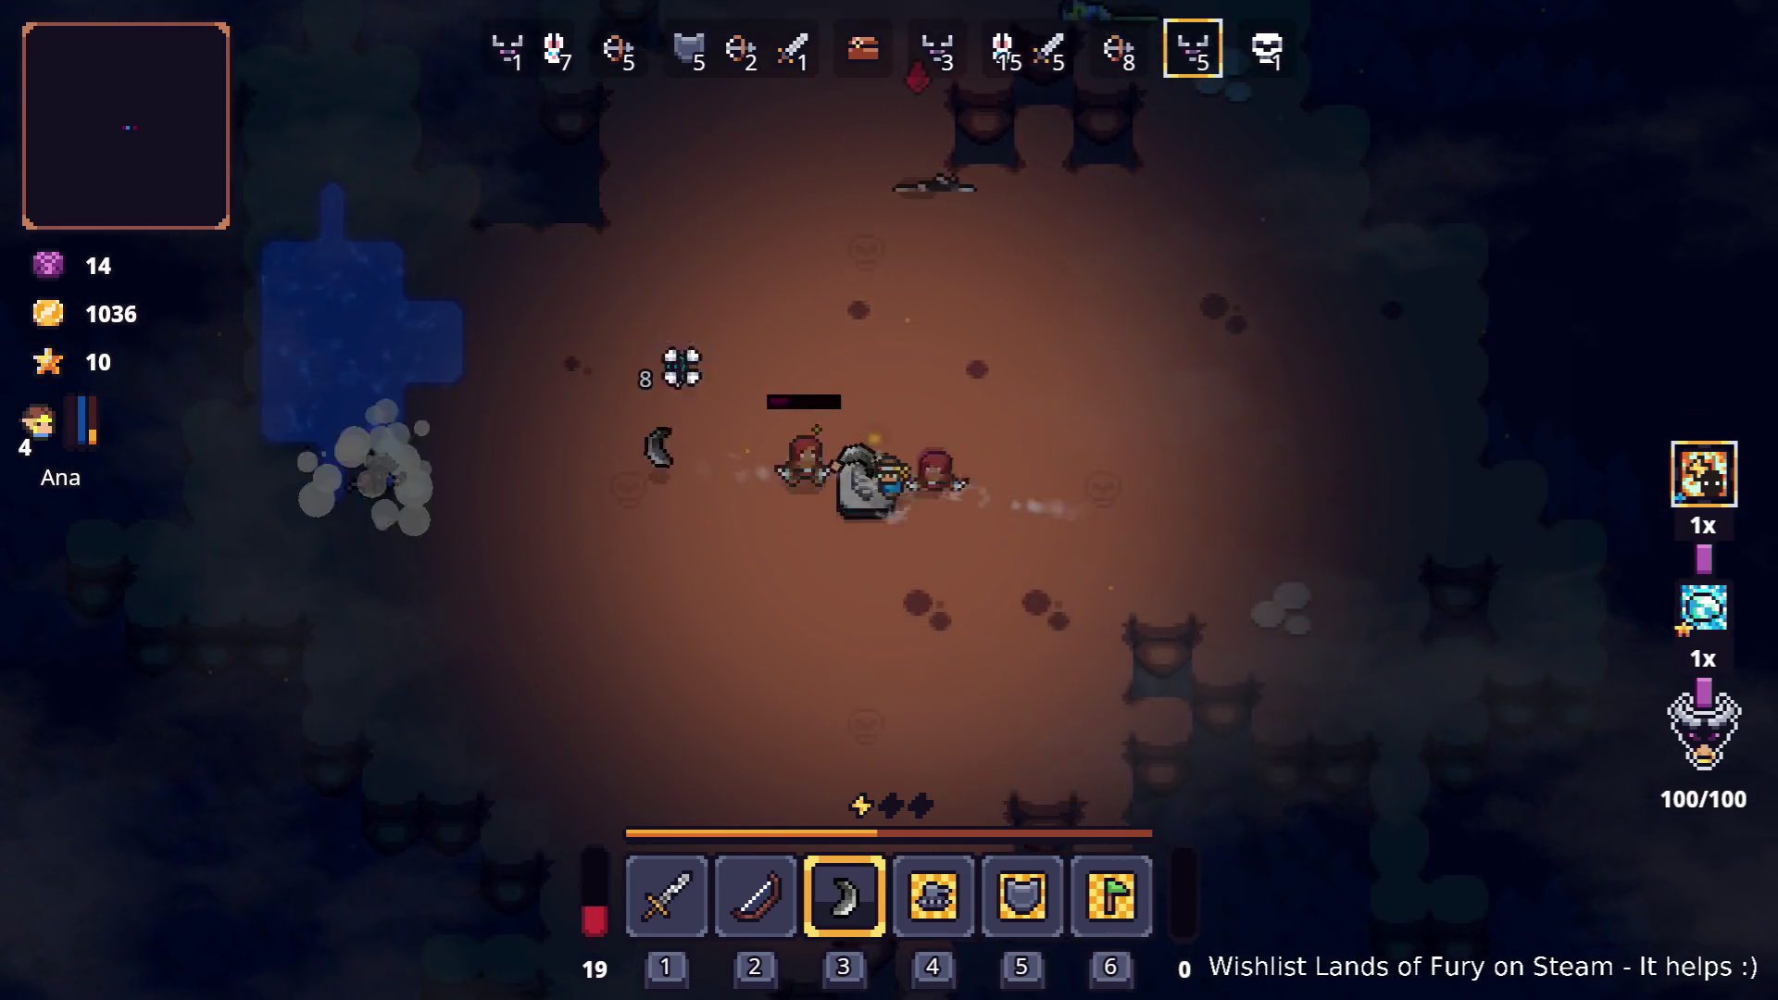
pyautogui.press('s')
pyautogui.press('a')
pyautogui.press('space')
# Step: Finish the wave 7 stragglers and remove the Wooden Bow from the second hotbar slot
pyautogui.press('d')
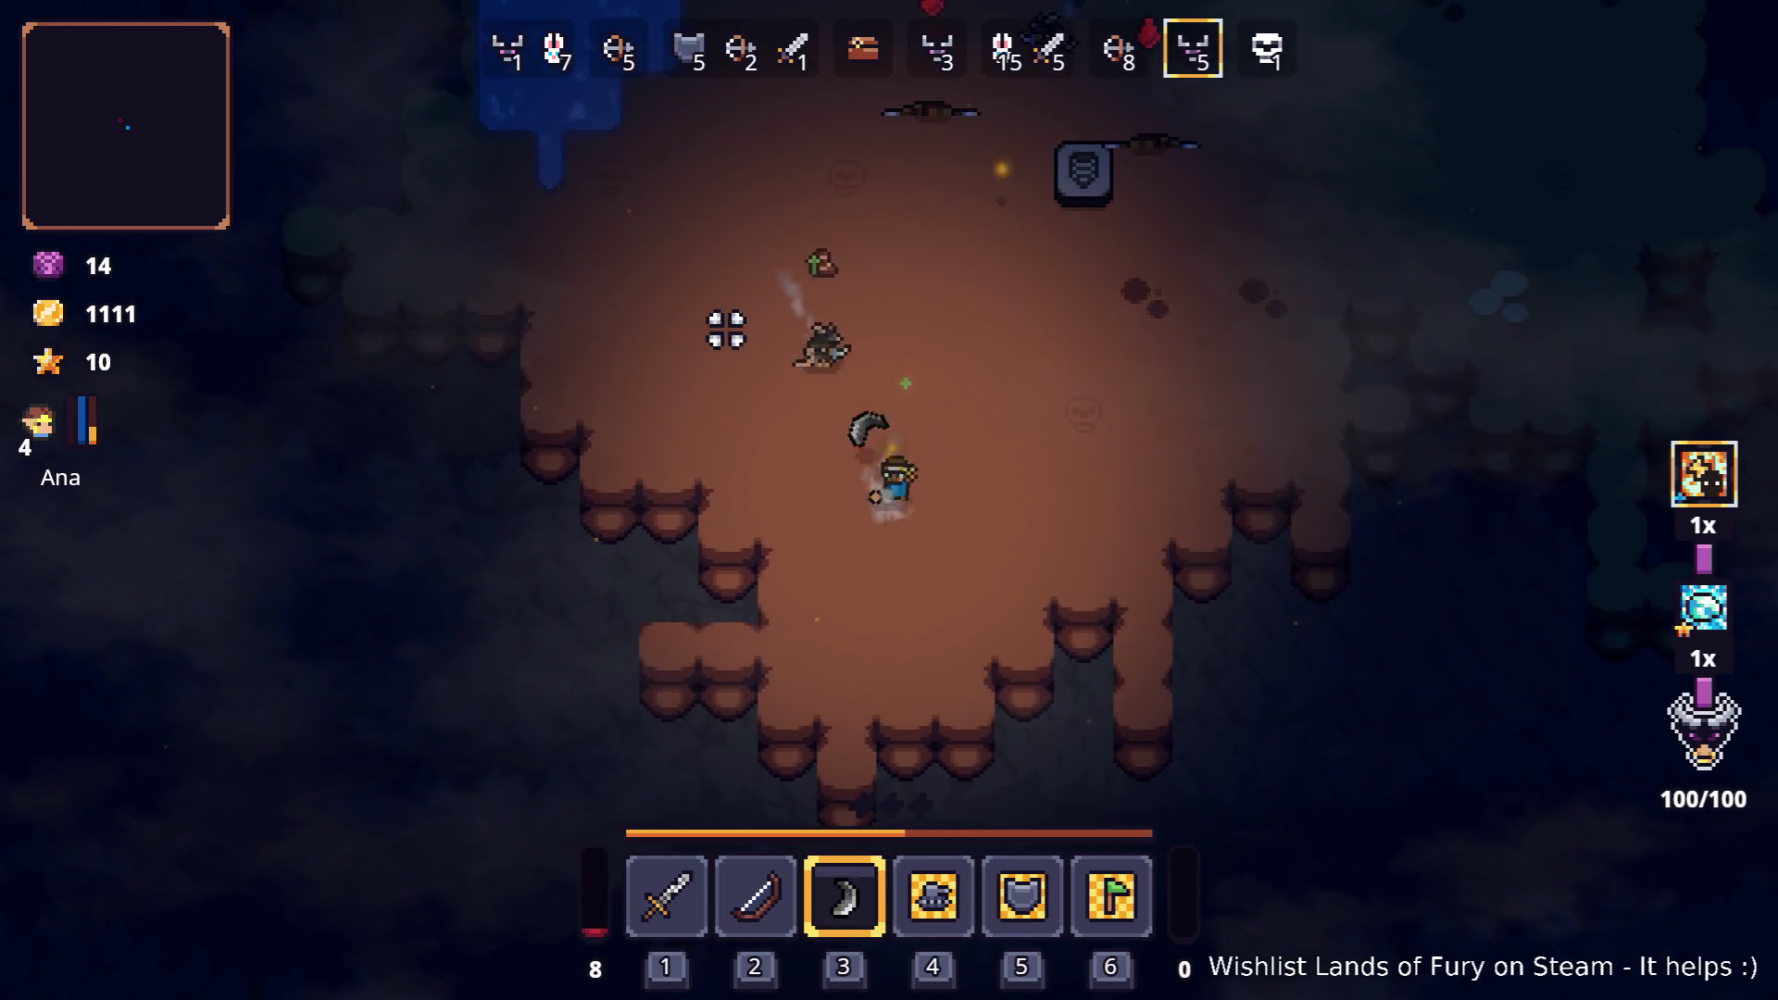
pyautogui.press('w')
pyautogui.press('d')
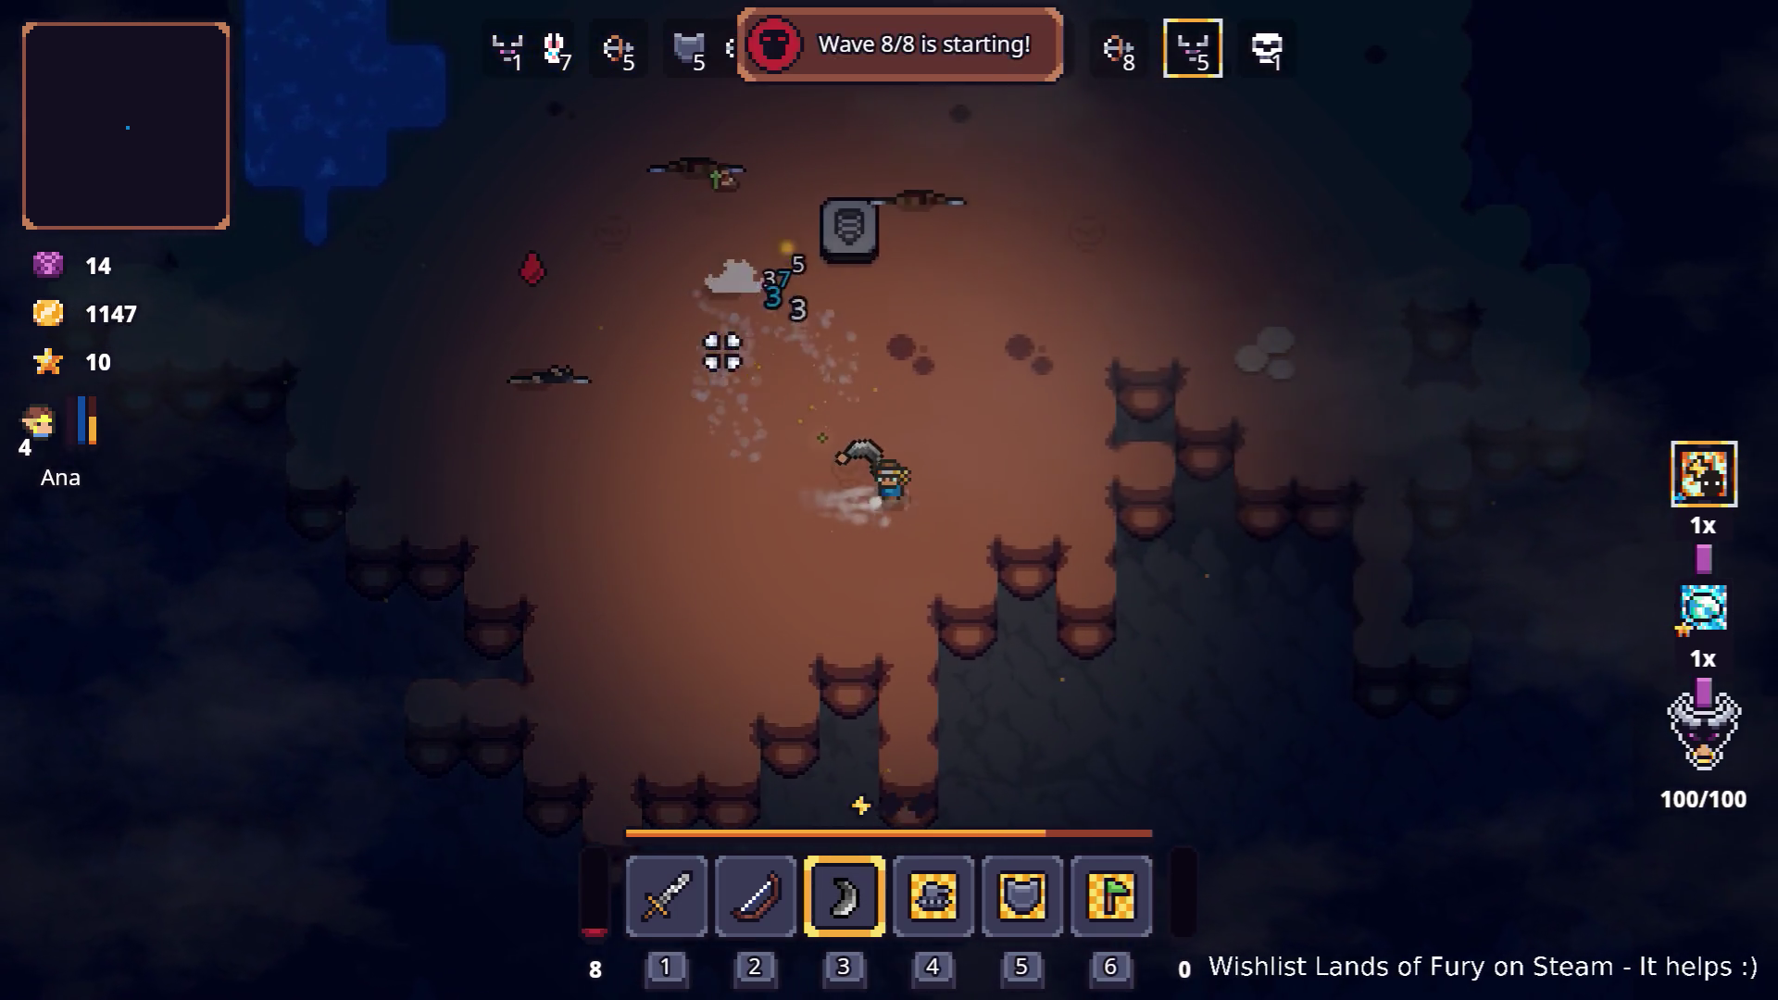
pyautogui.press('i')
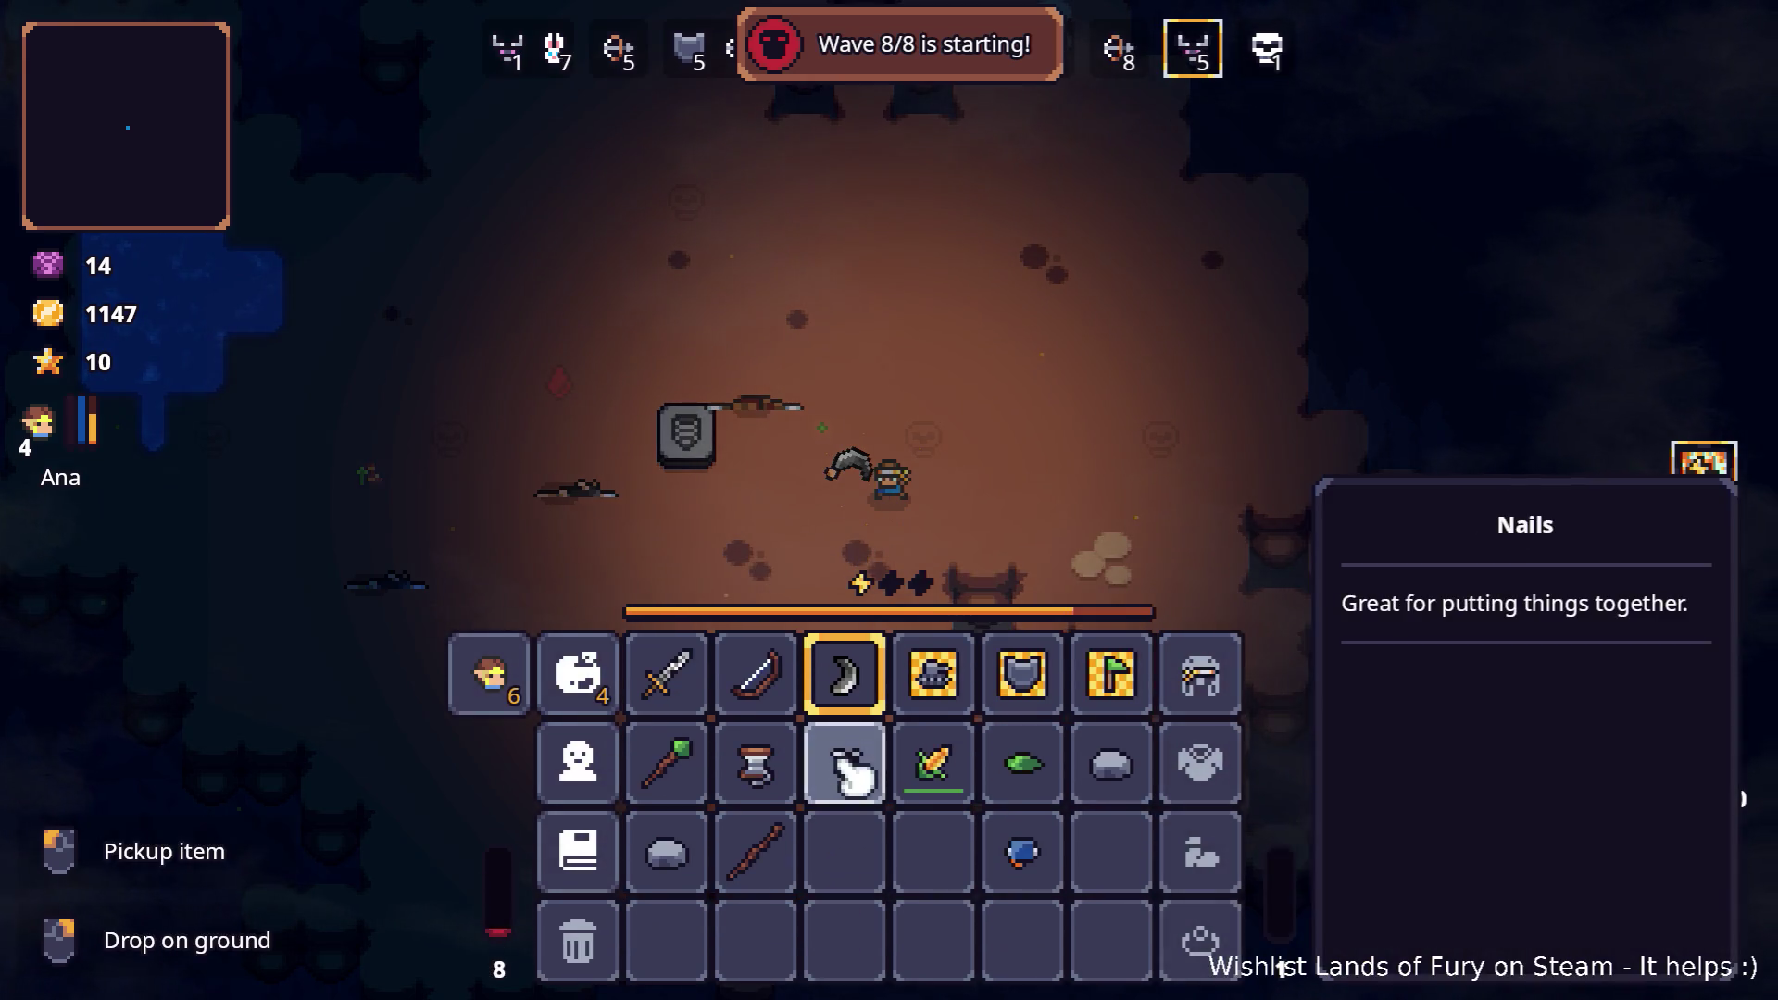
pyautogui.click(746, 681)
pyautogui.press('i')
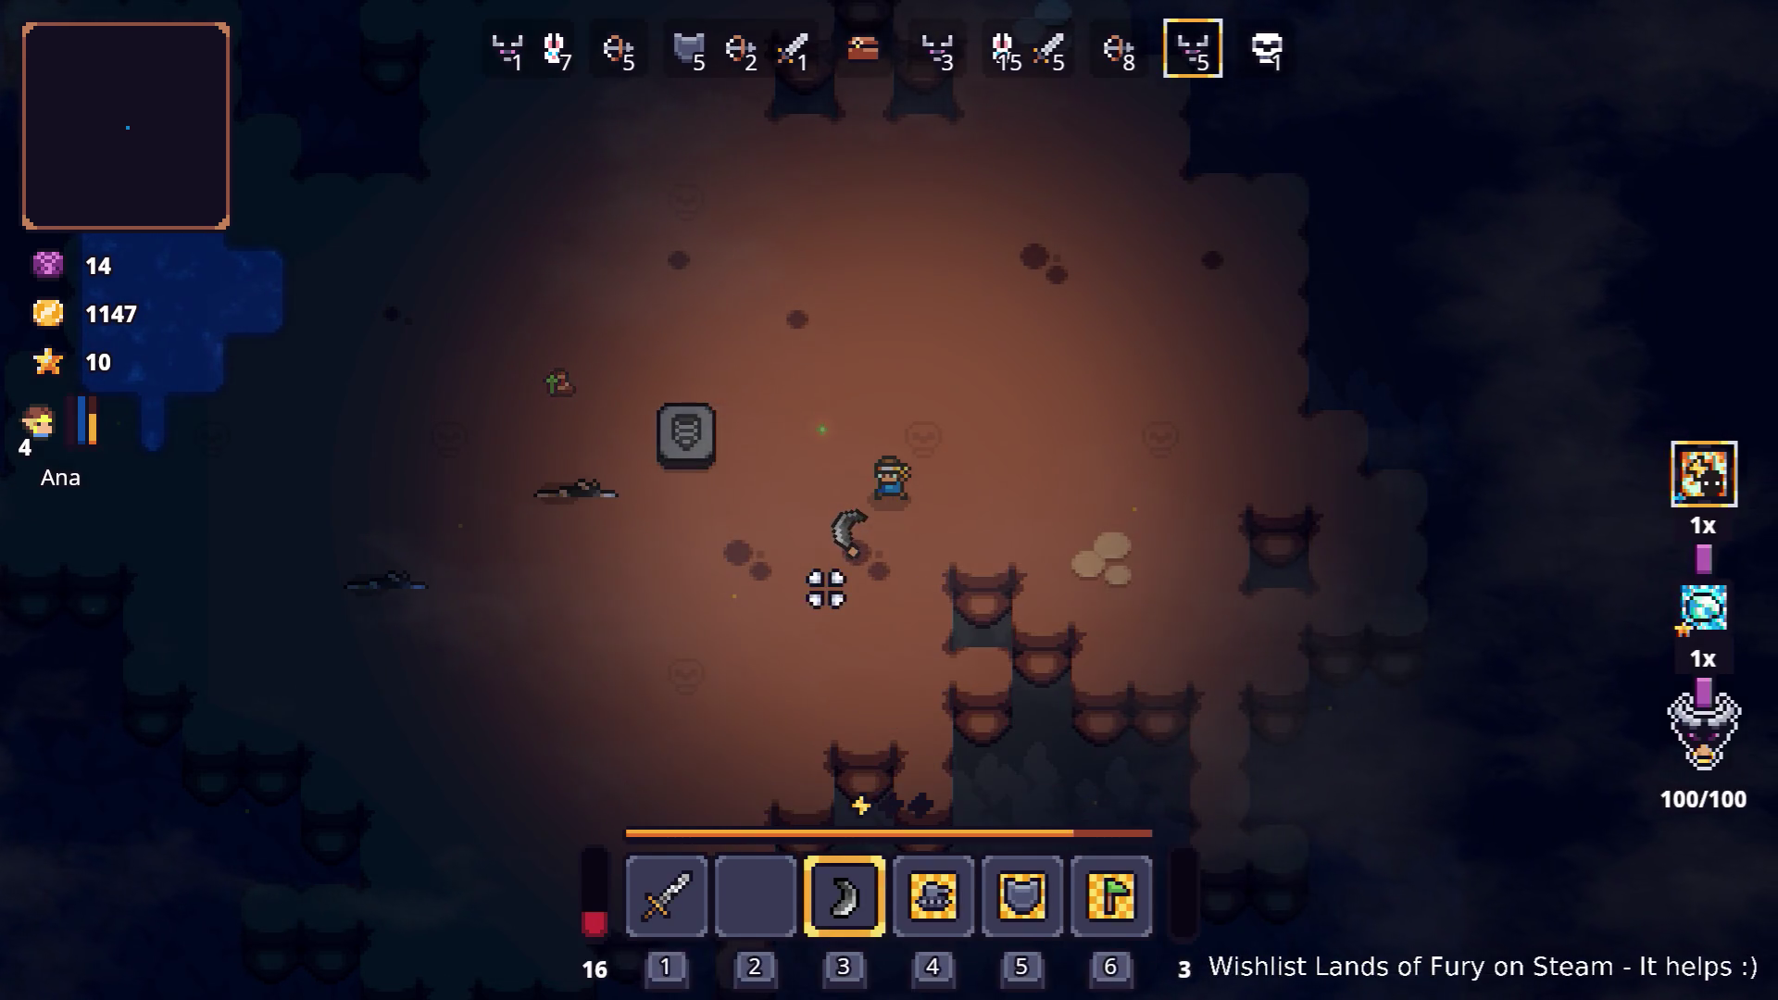
# Step: Throw the boomerang at the golem while circling left and dashing away
pyautogui.press('a')
pyautogui.press('d')
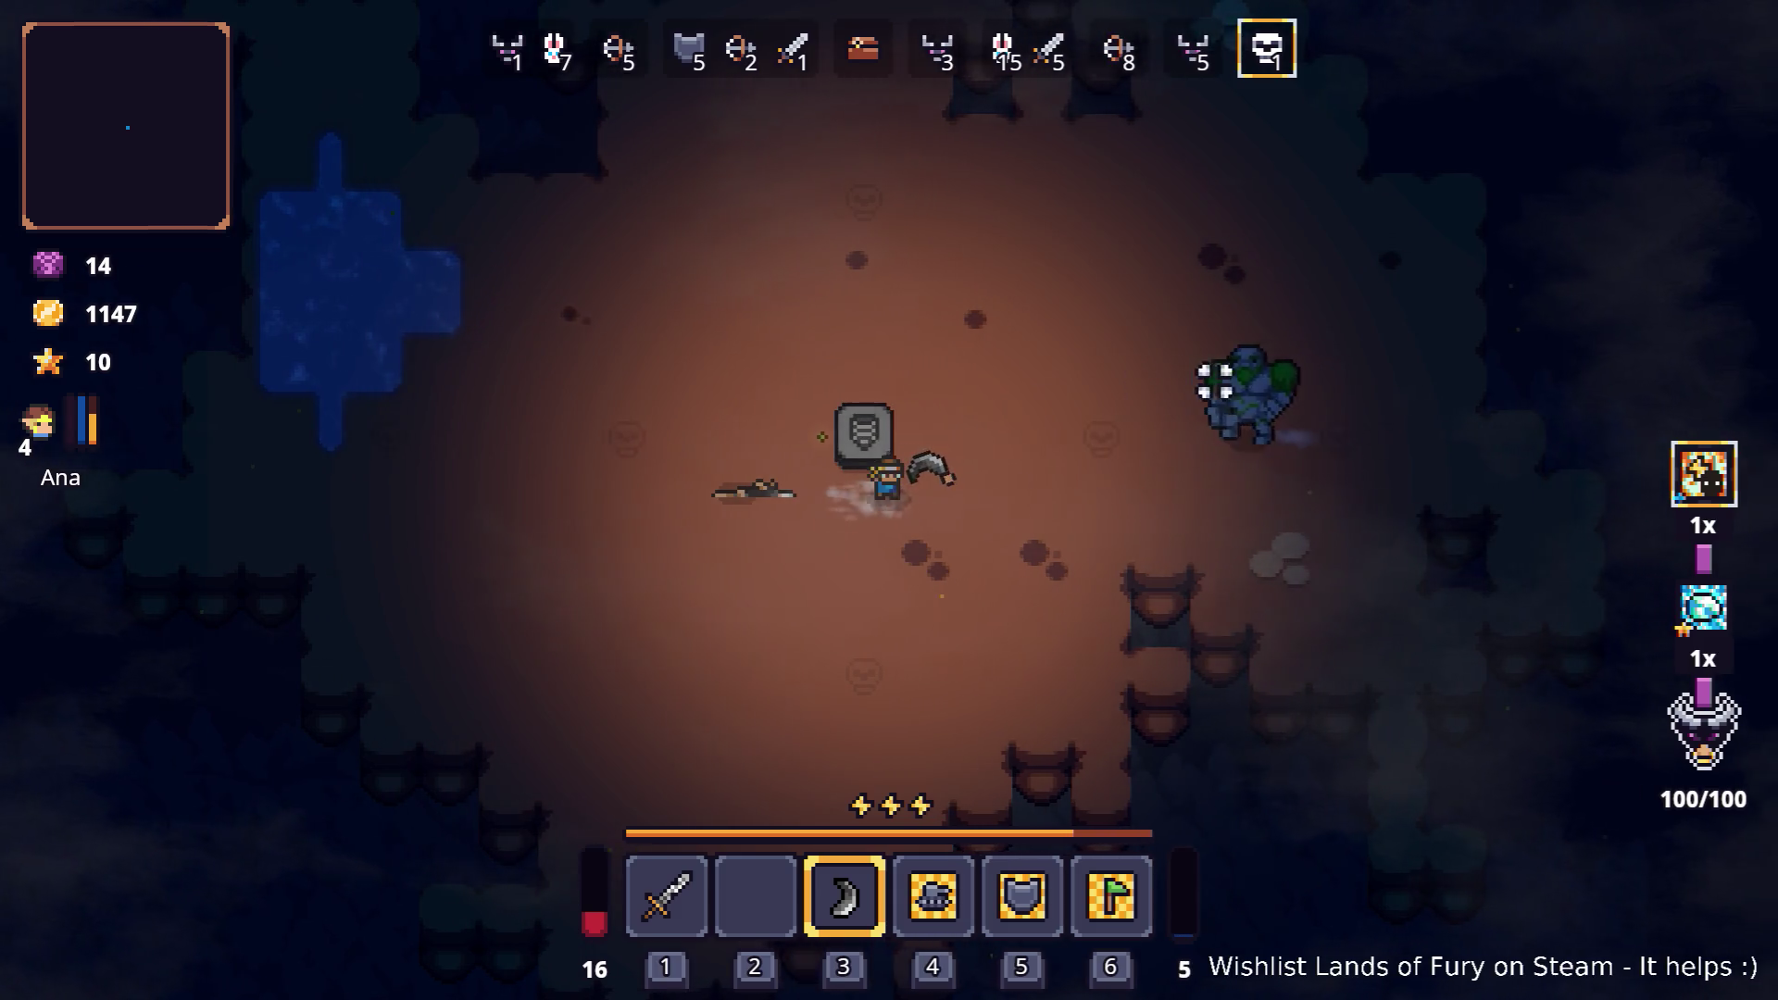
pyautogui.press('a')
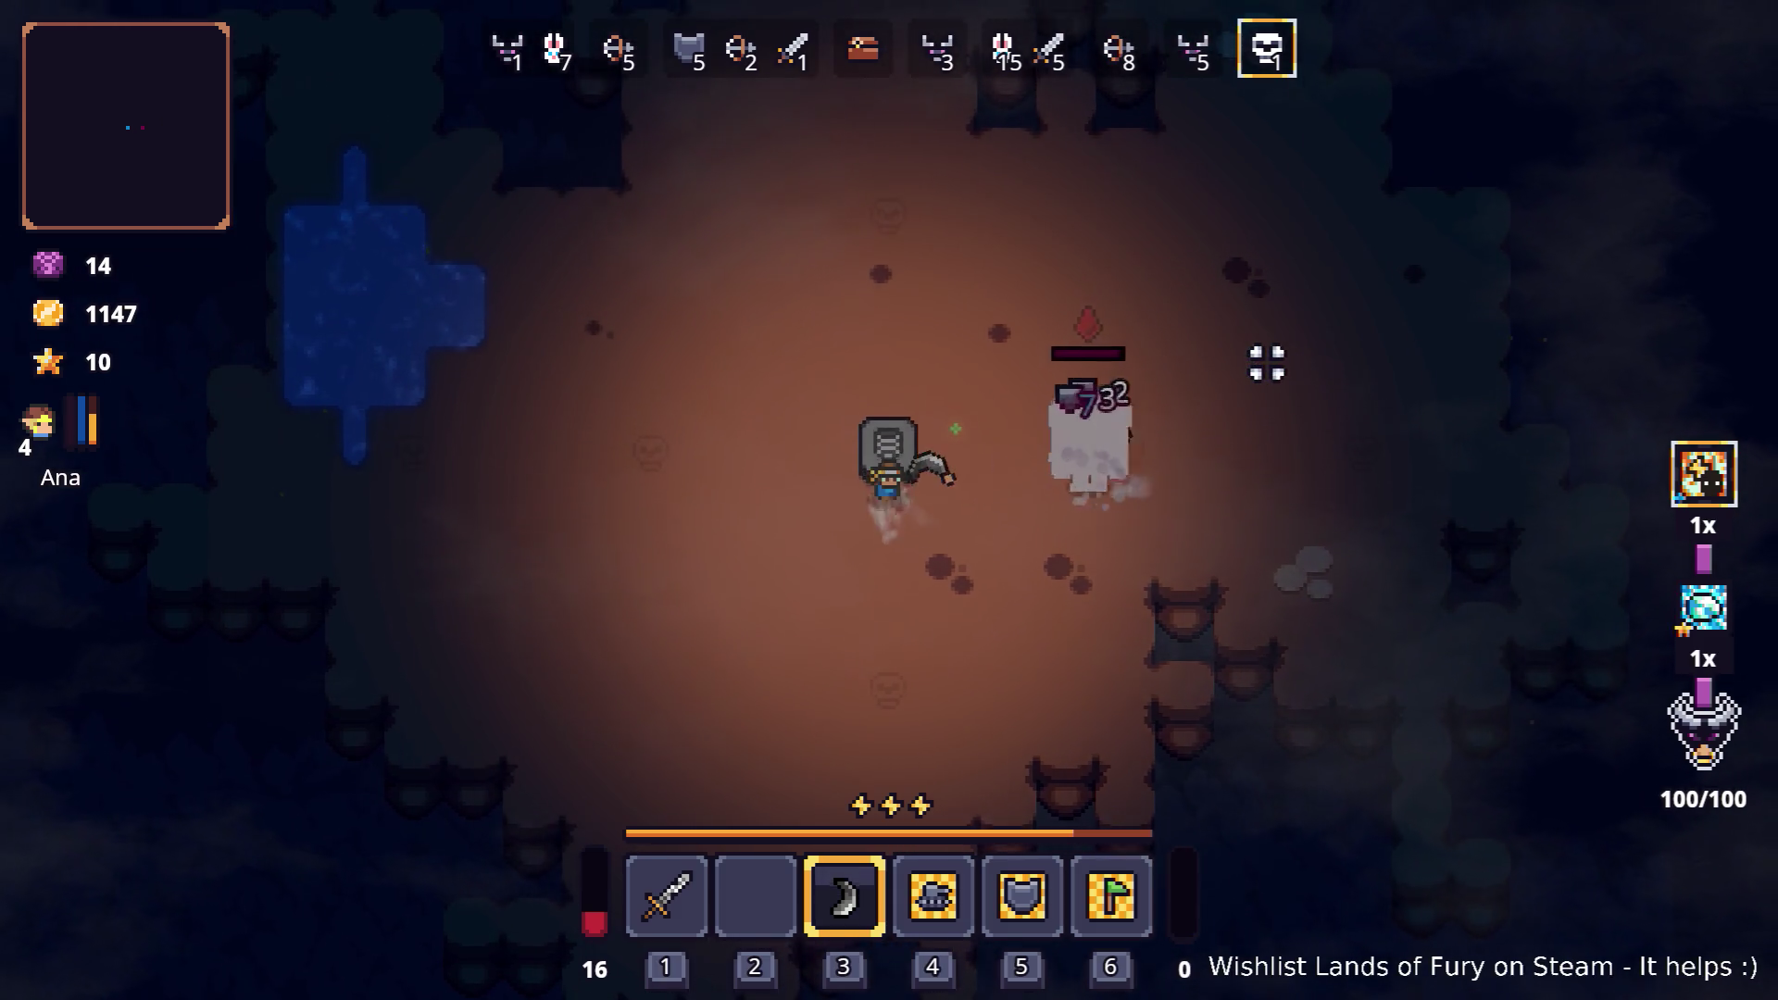
pyautogui.press('a')
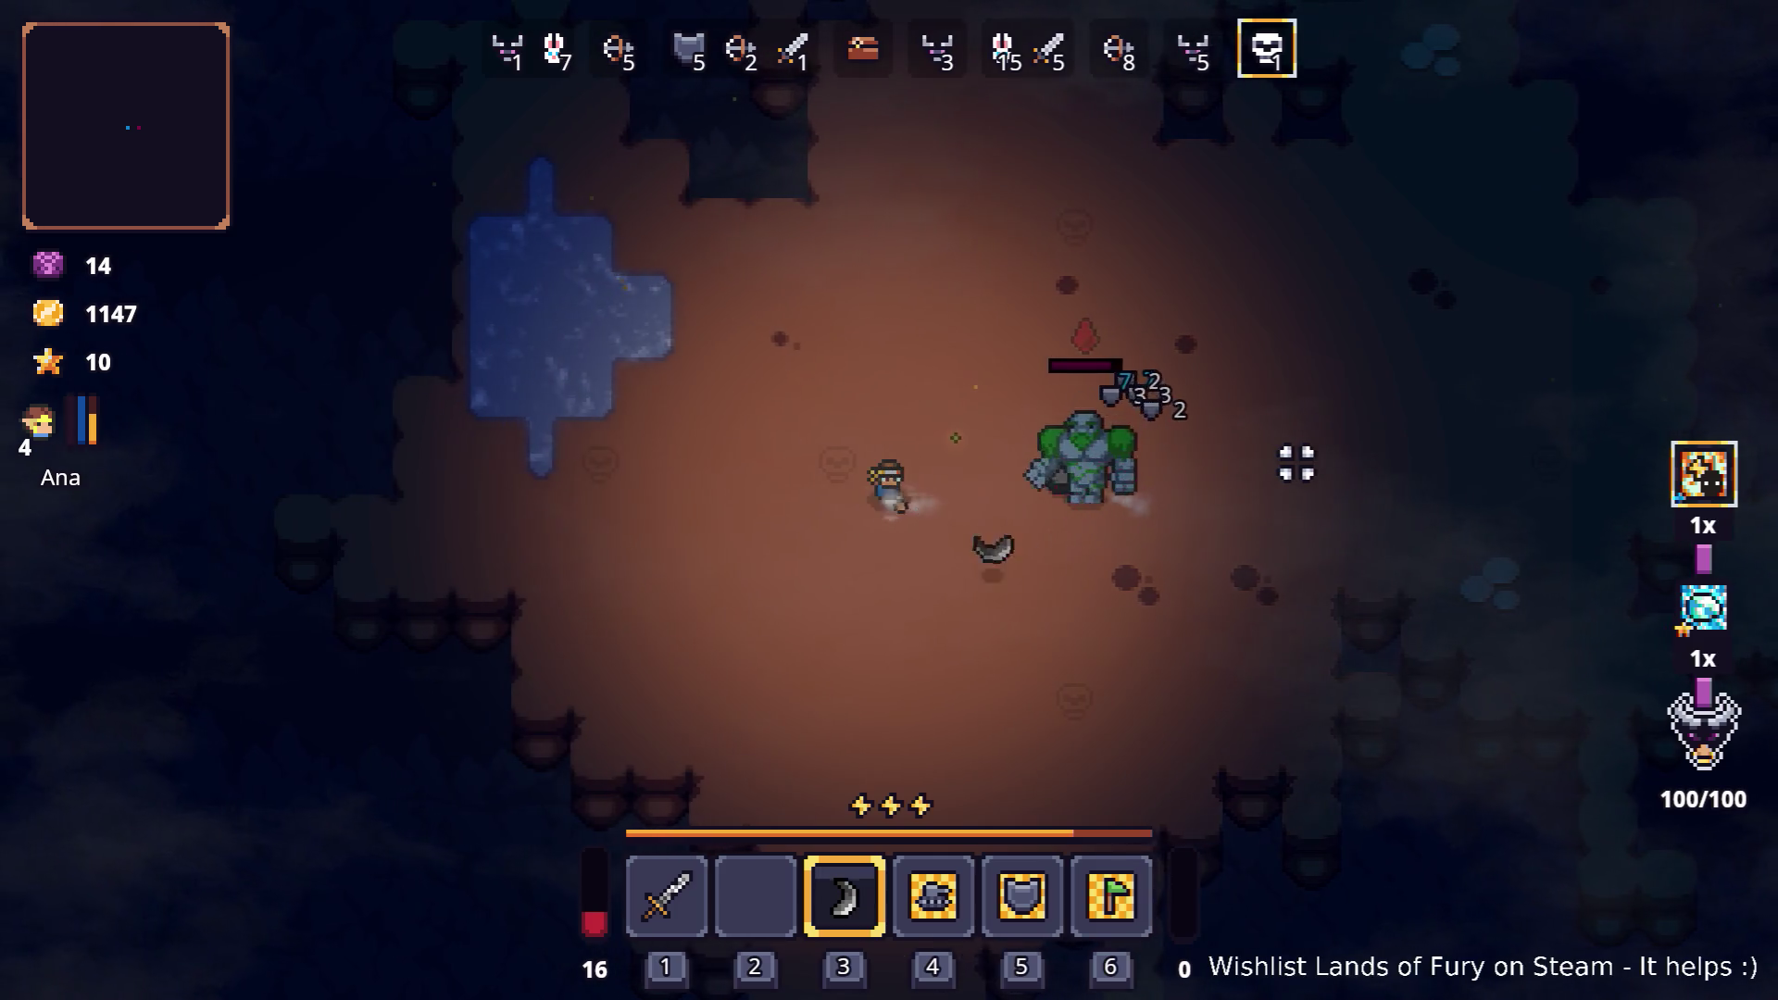
pyautogui.press('w')
pyautogui.press('a')
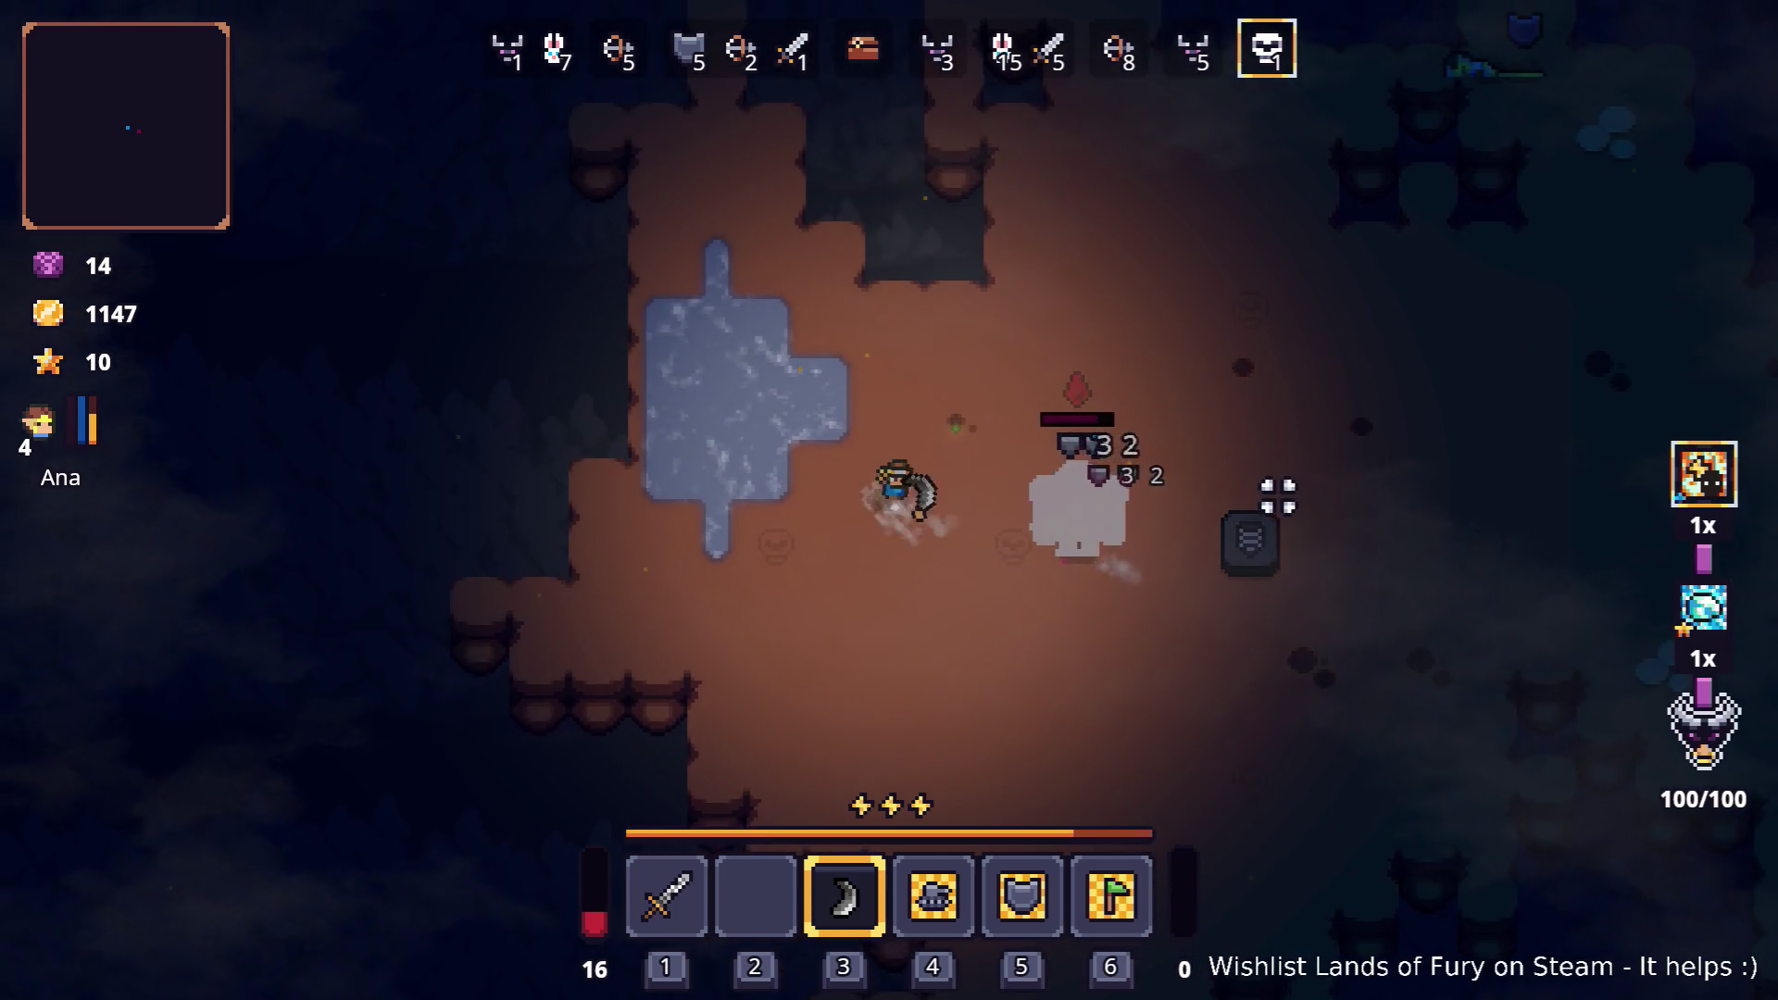
pyautogui.press('w')
pyautogui.press('space')
pyautogui.press('w')
pyautogui.press('d')
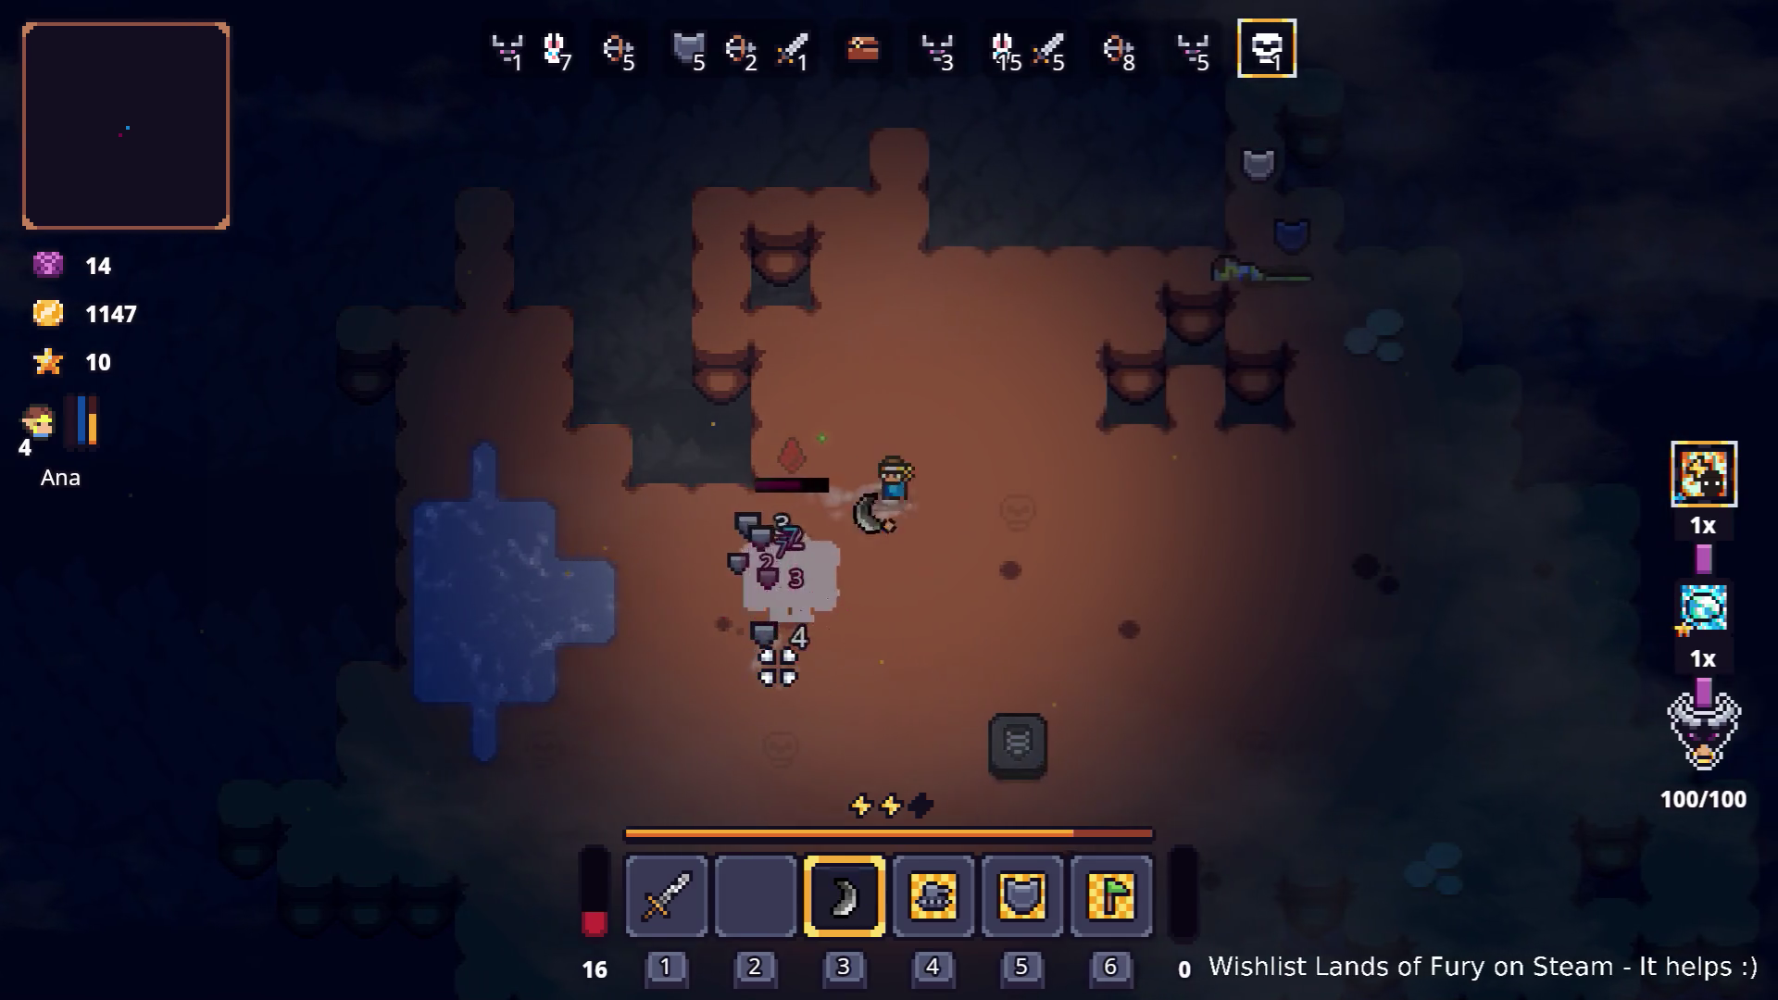
pyautogui.press('space')
# Step: Keep hitting the golem with the boomerang while catching it on its return
pyautogui.press('d')
pyautogui.press('s')
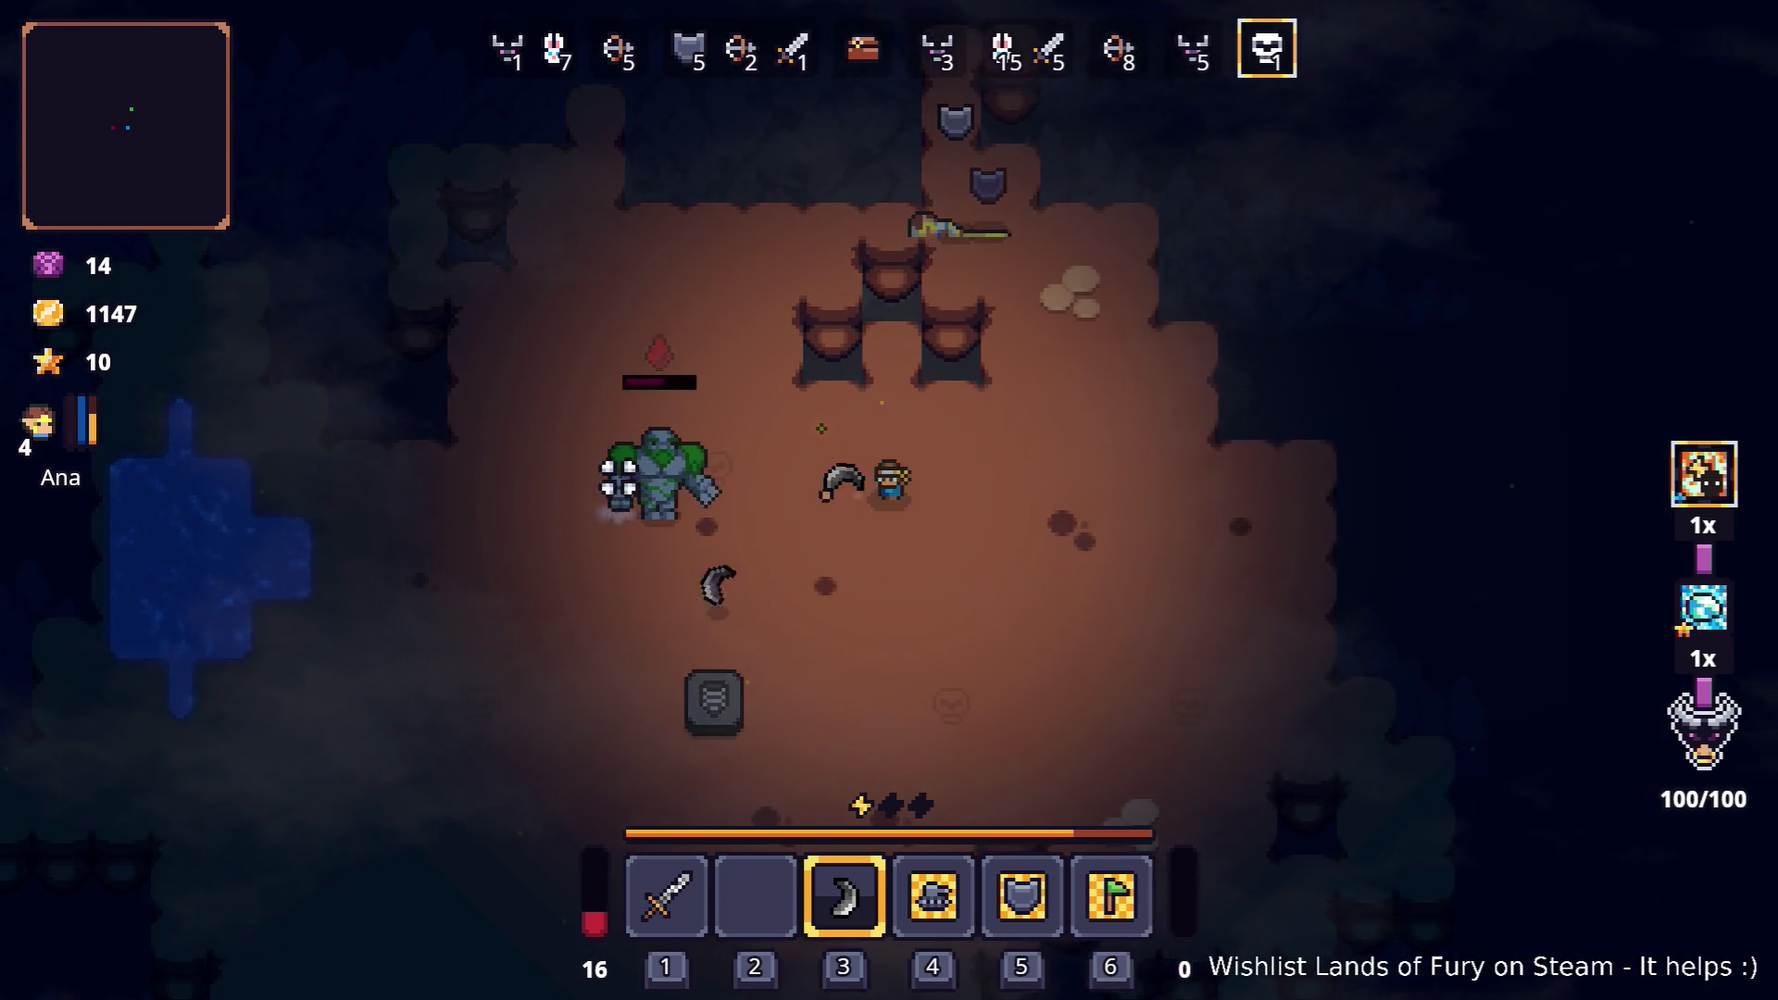
pyautogui.press('d')
pyautogui.press('w')
pyautogui.press('d')
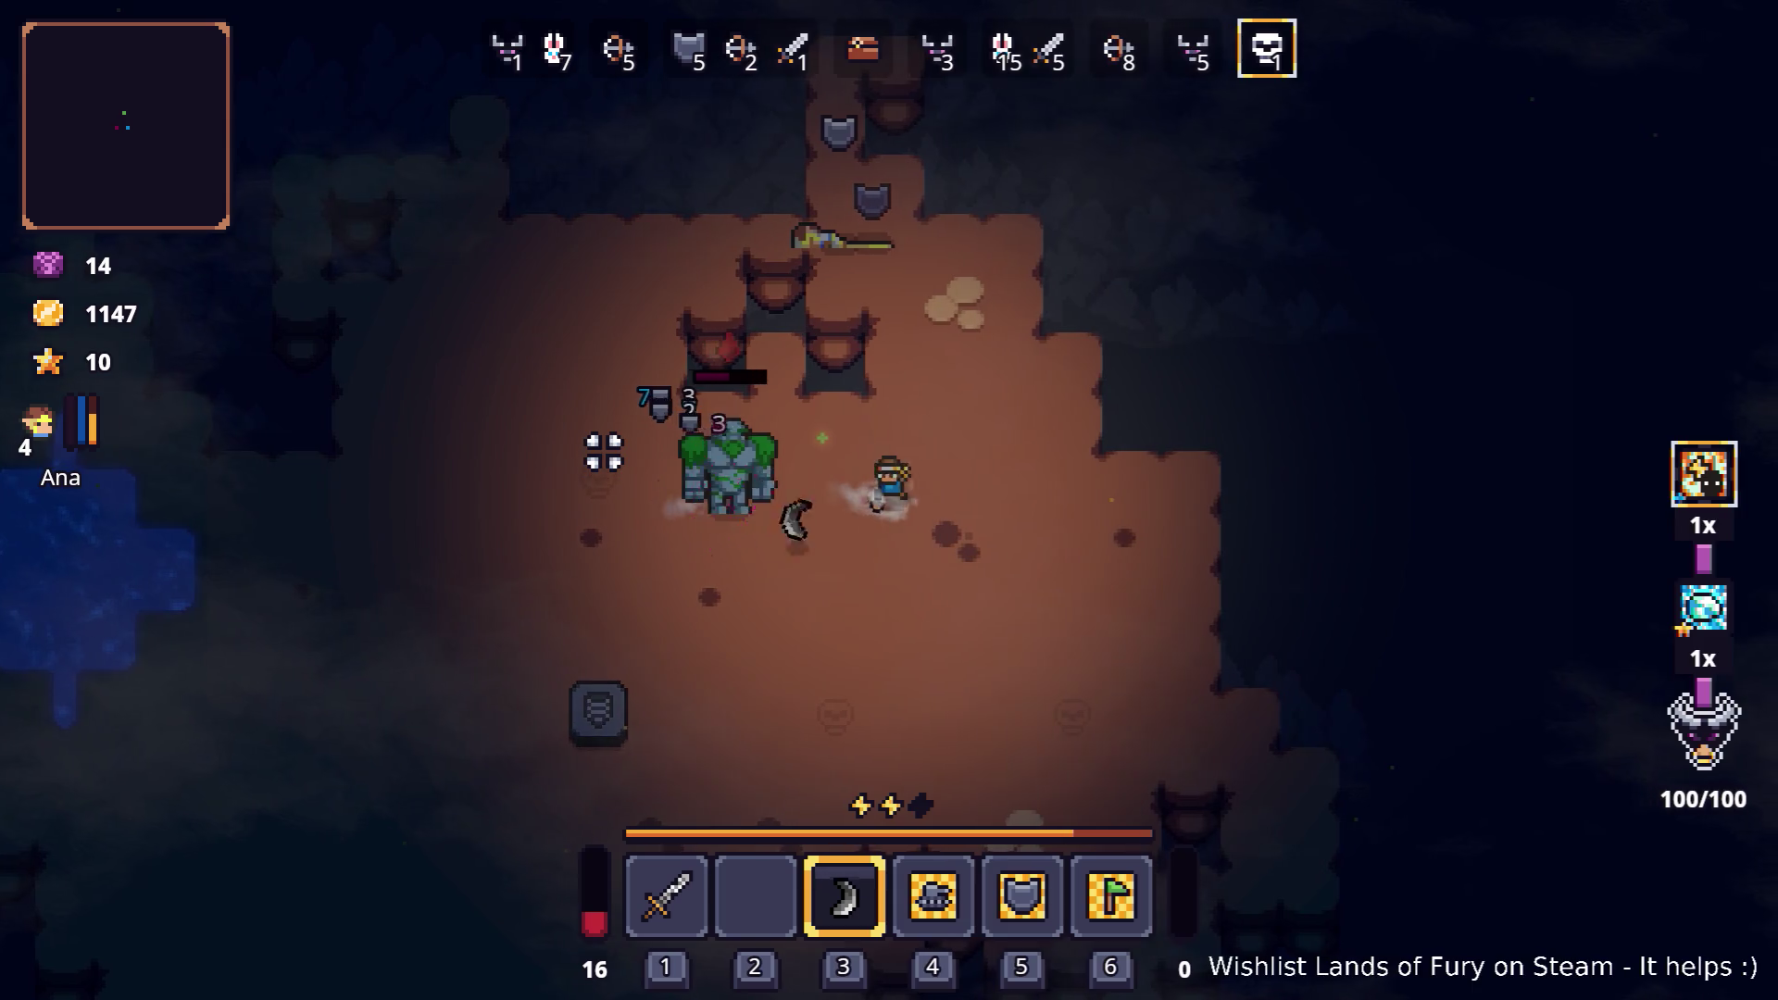
pyautogui.press('d')
pyautogui.press('s')
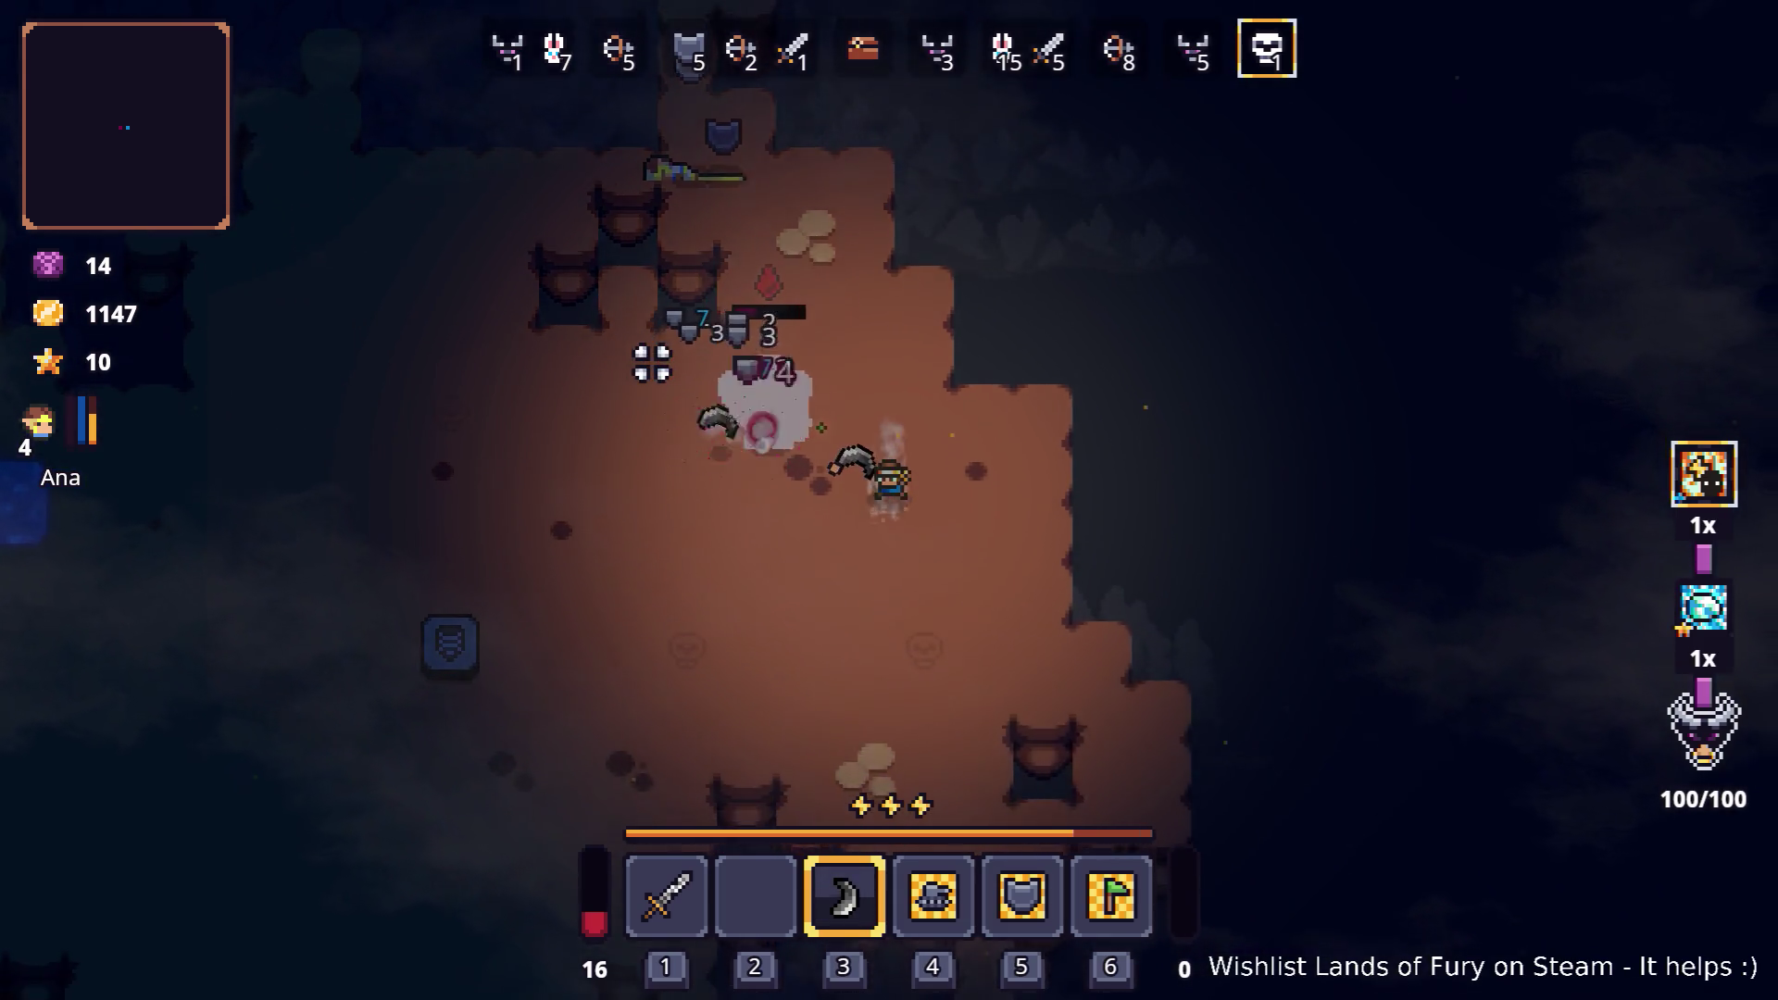
# Step: Dodge down-left around the golem, then step in for the killing blow
pyautogui.press('s')
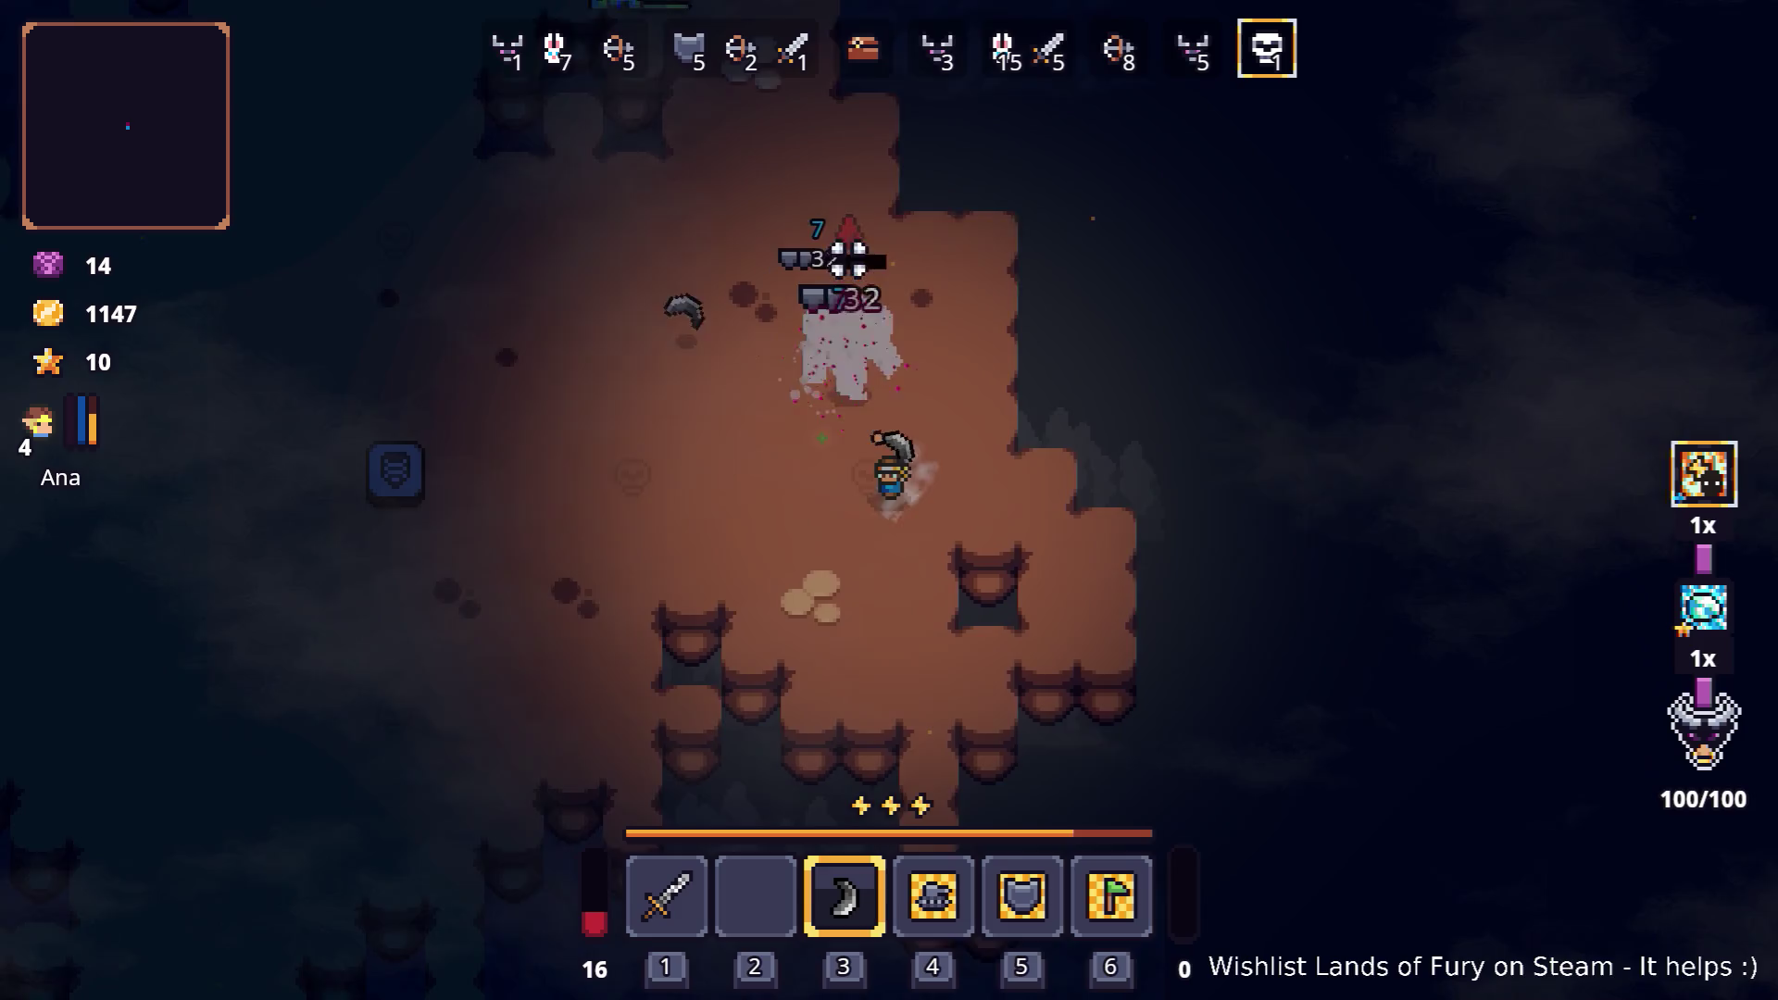
pyautogui.press('a')
pyautogui.press('a')
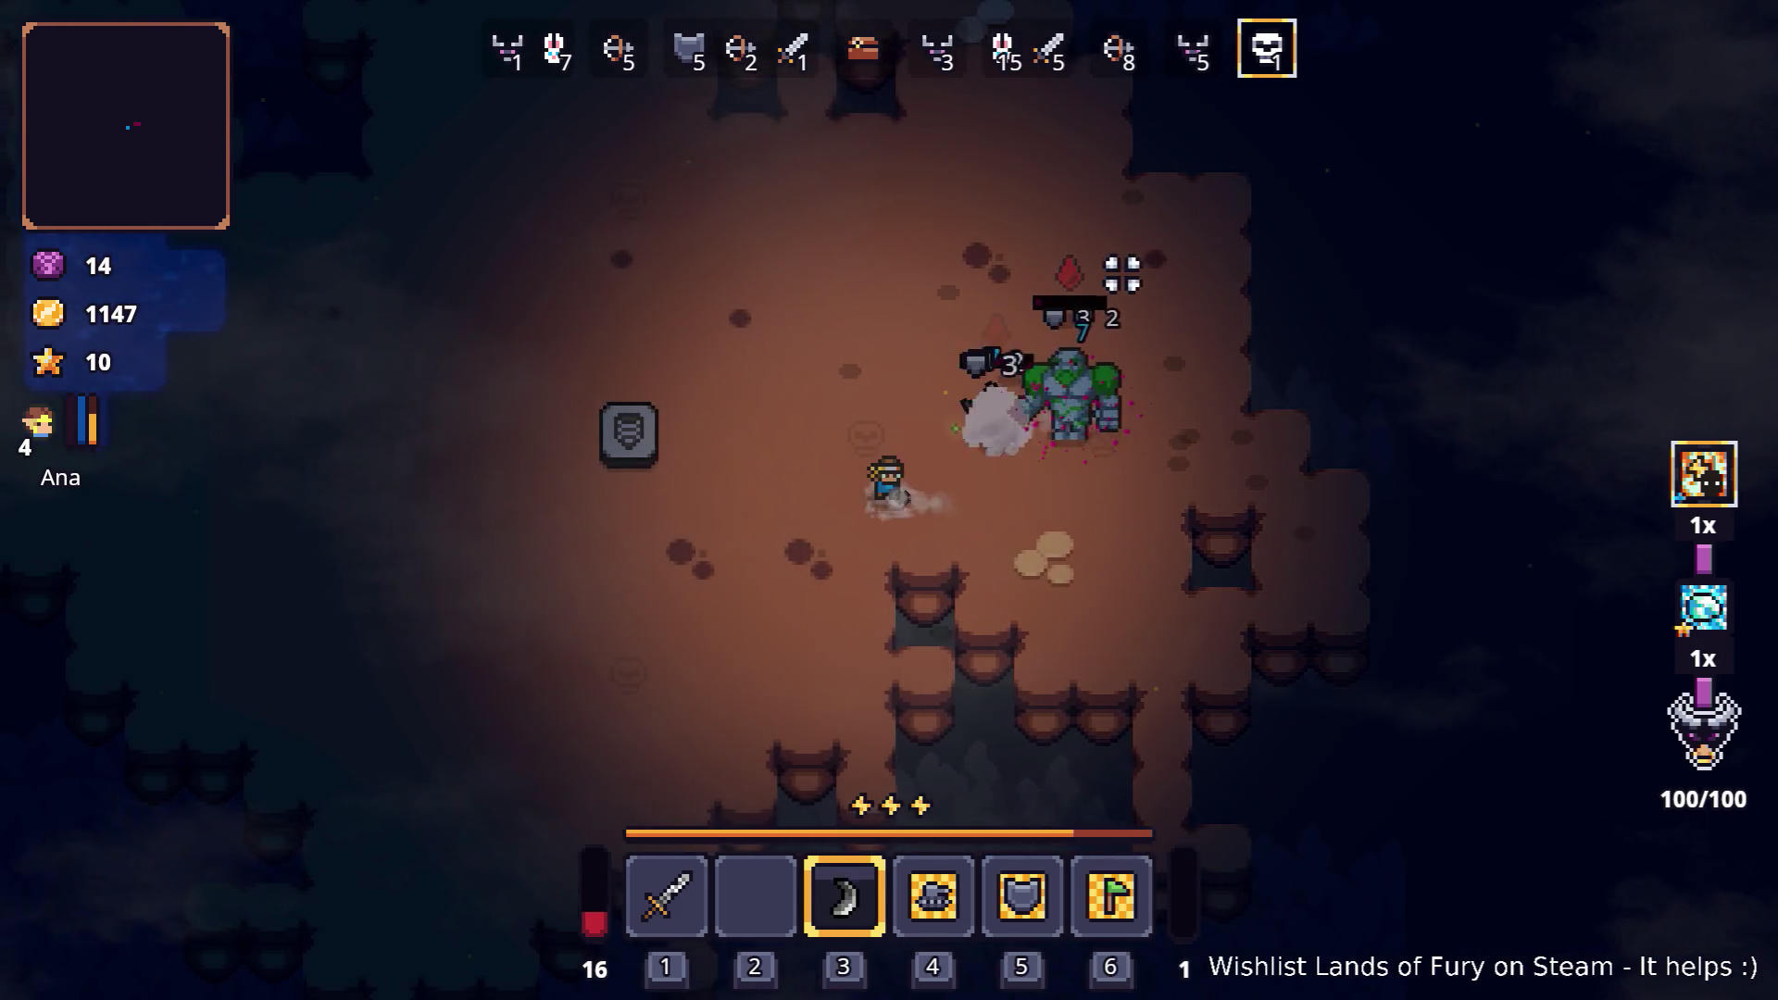
pyautogui.press('s')
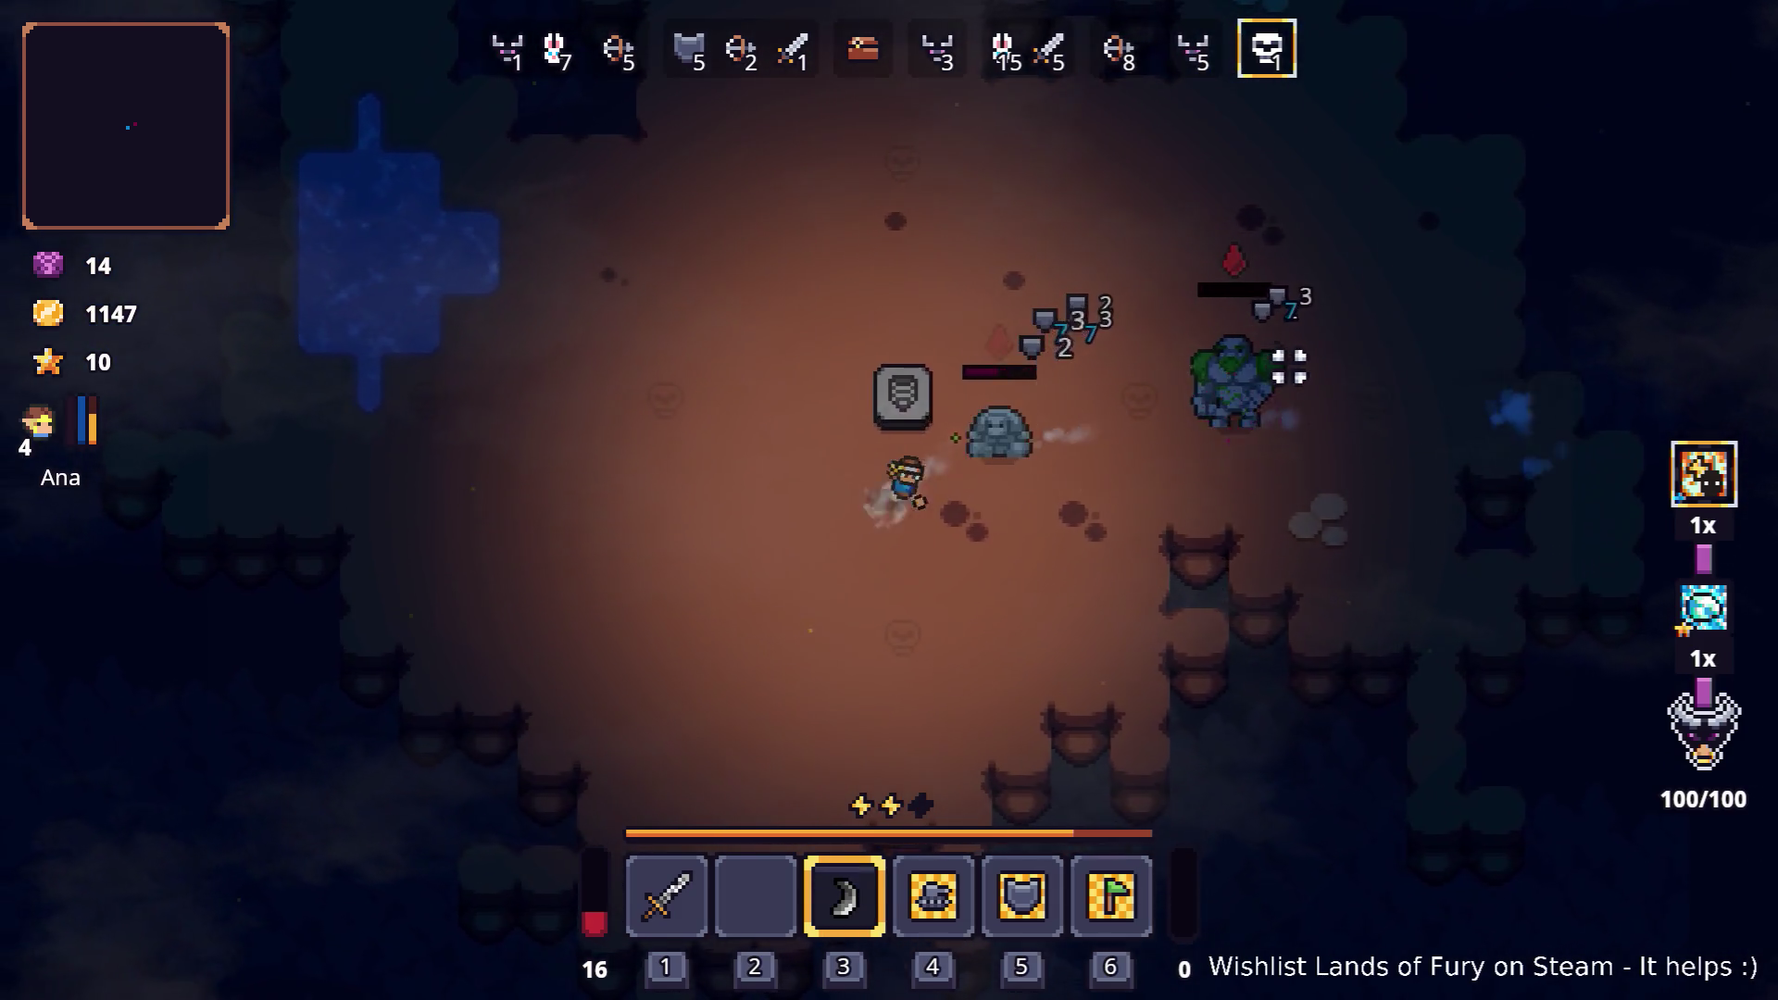
pyautogui.press('a')
pyautogui.press('a')
pyautogui.press('w')
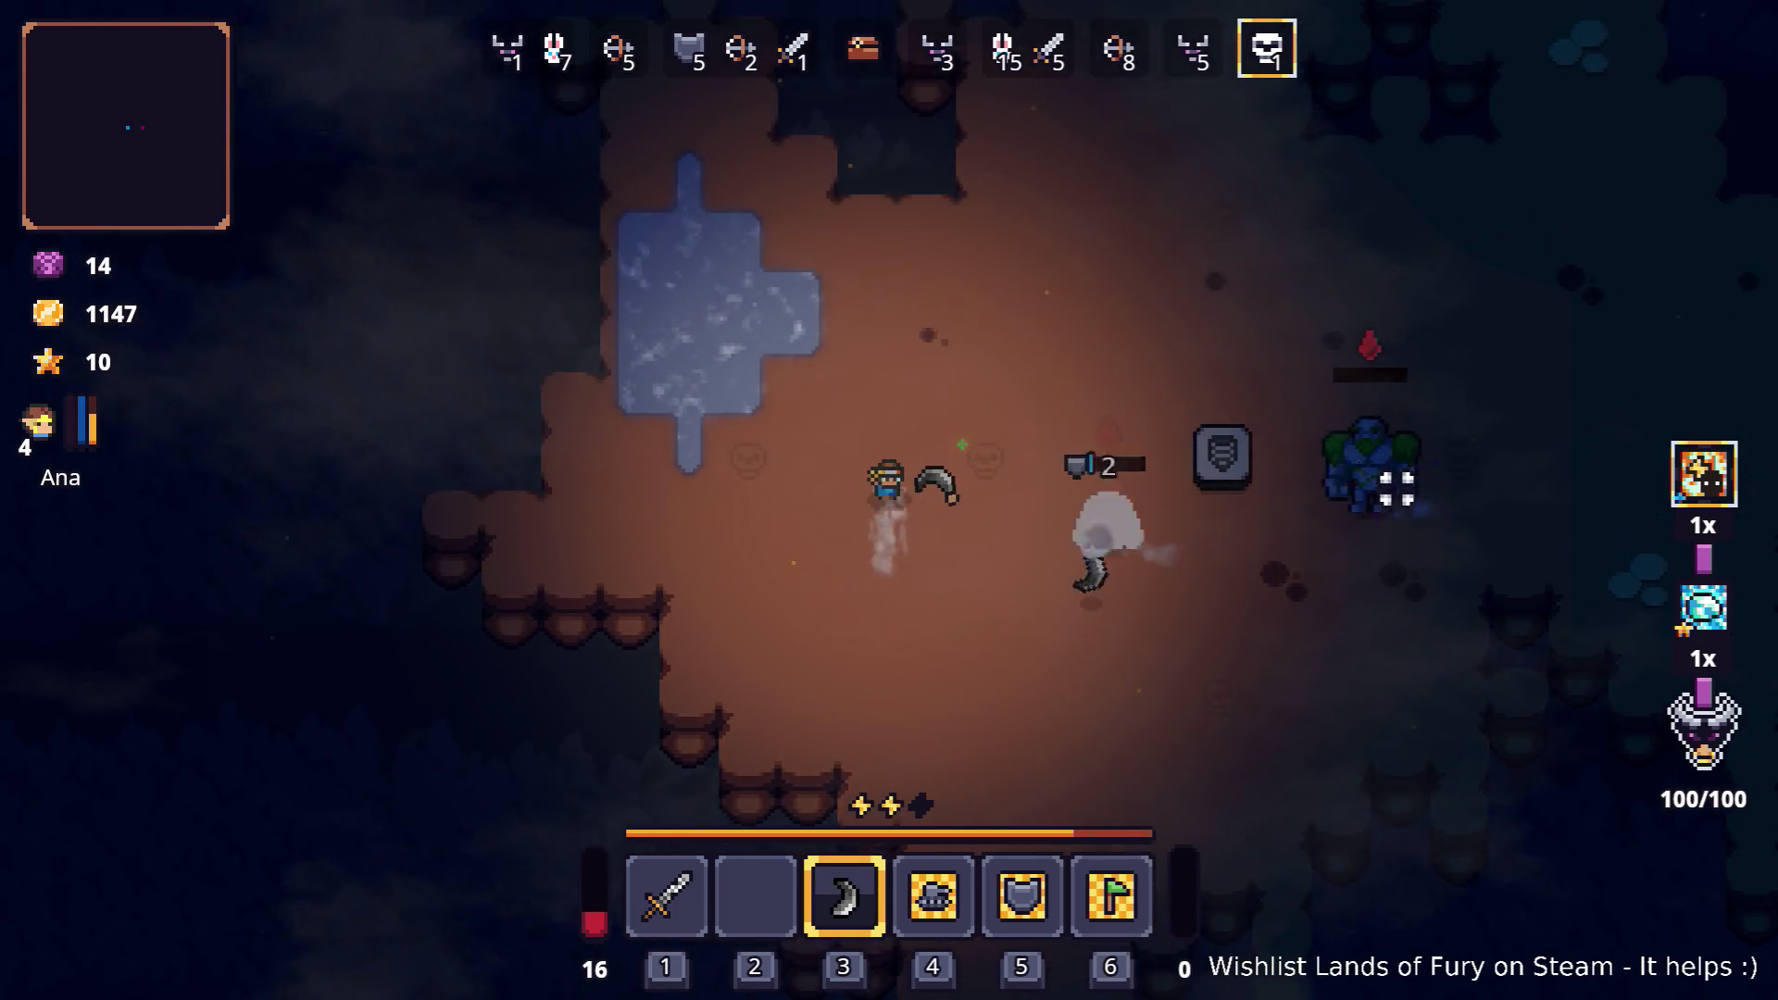
pyautogui.press('d')
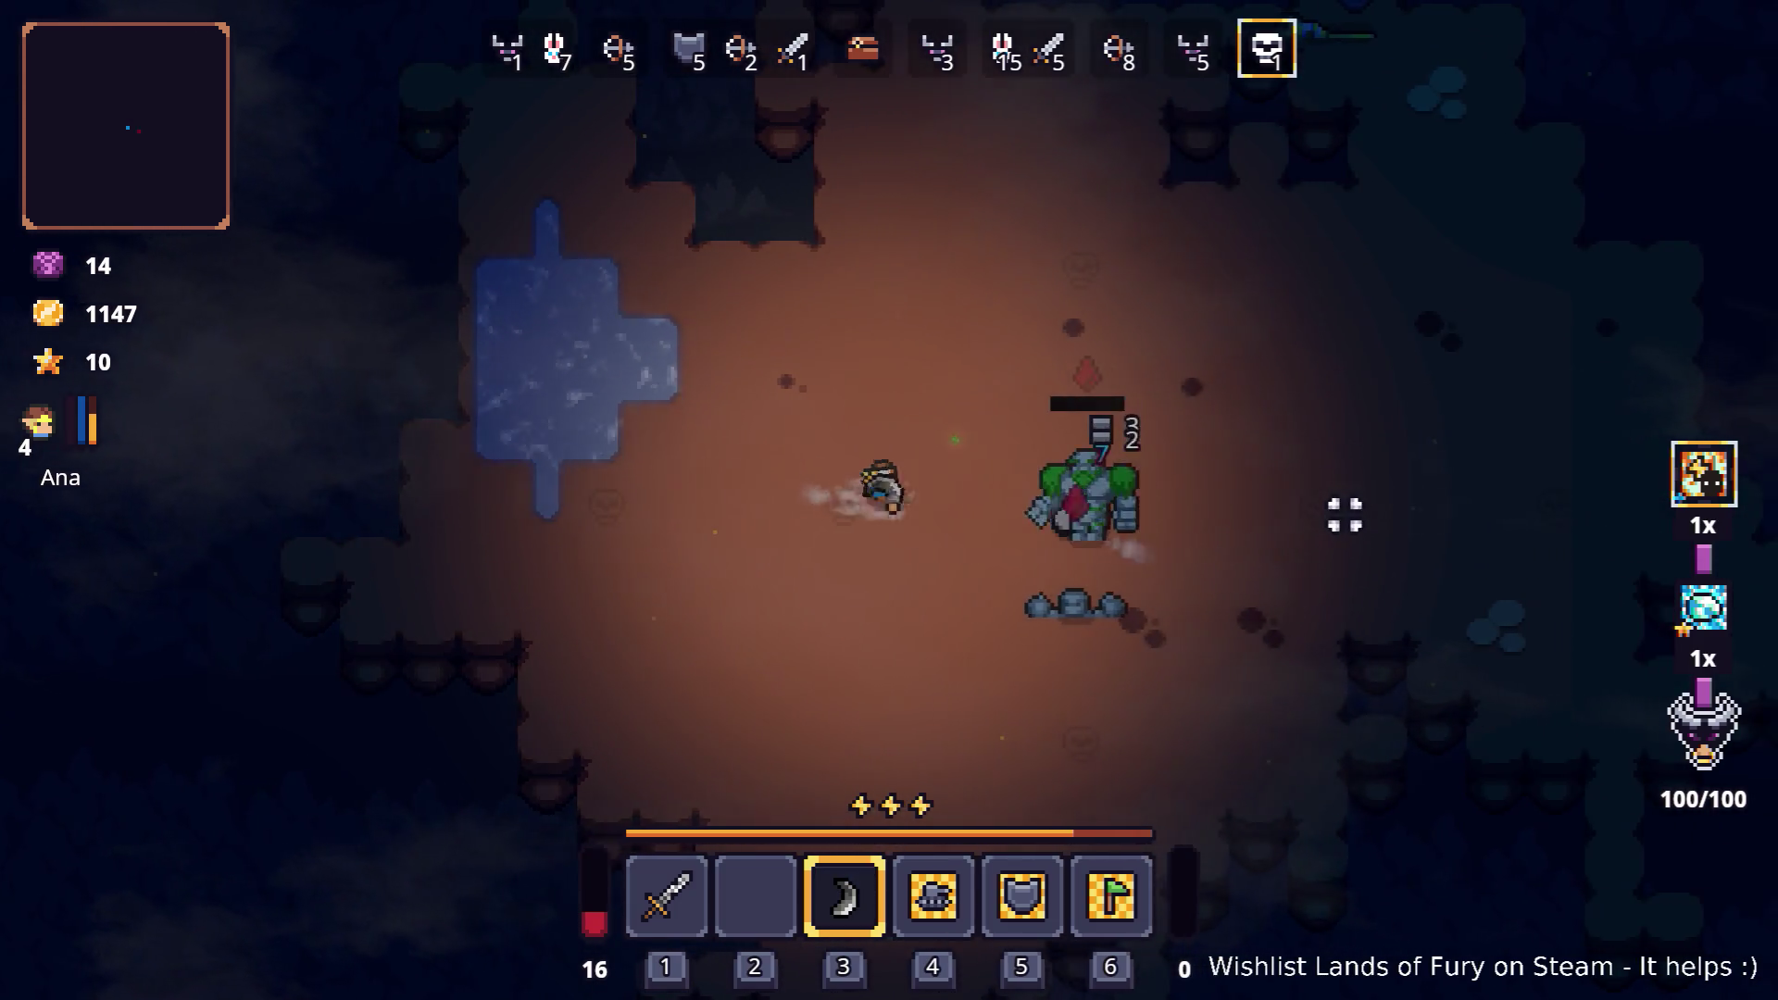
pyautogui.click(1345, 515)
pyautogui.press('d')
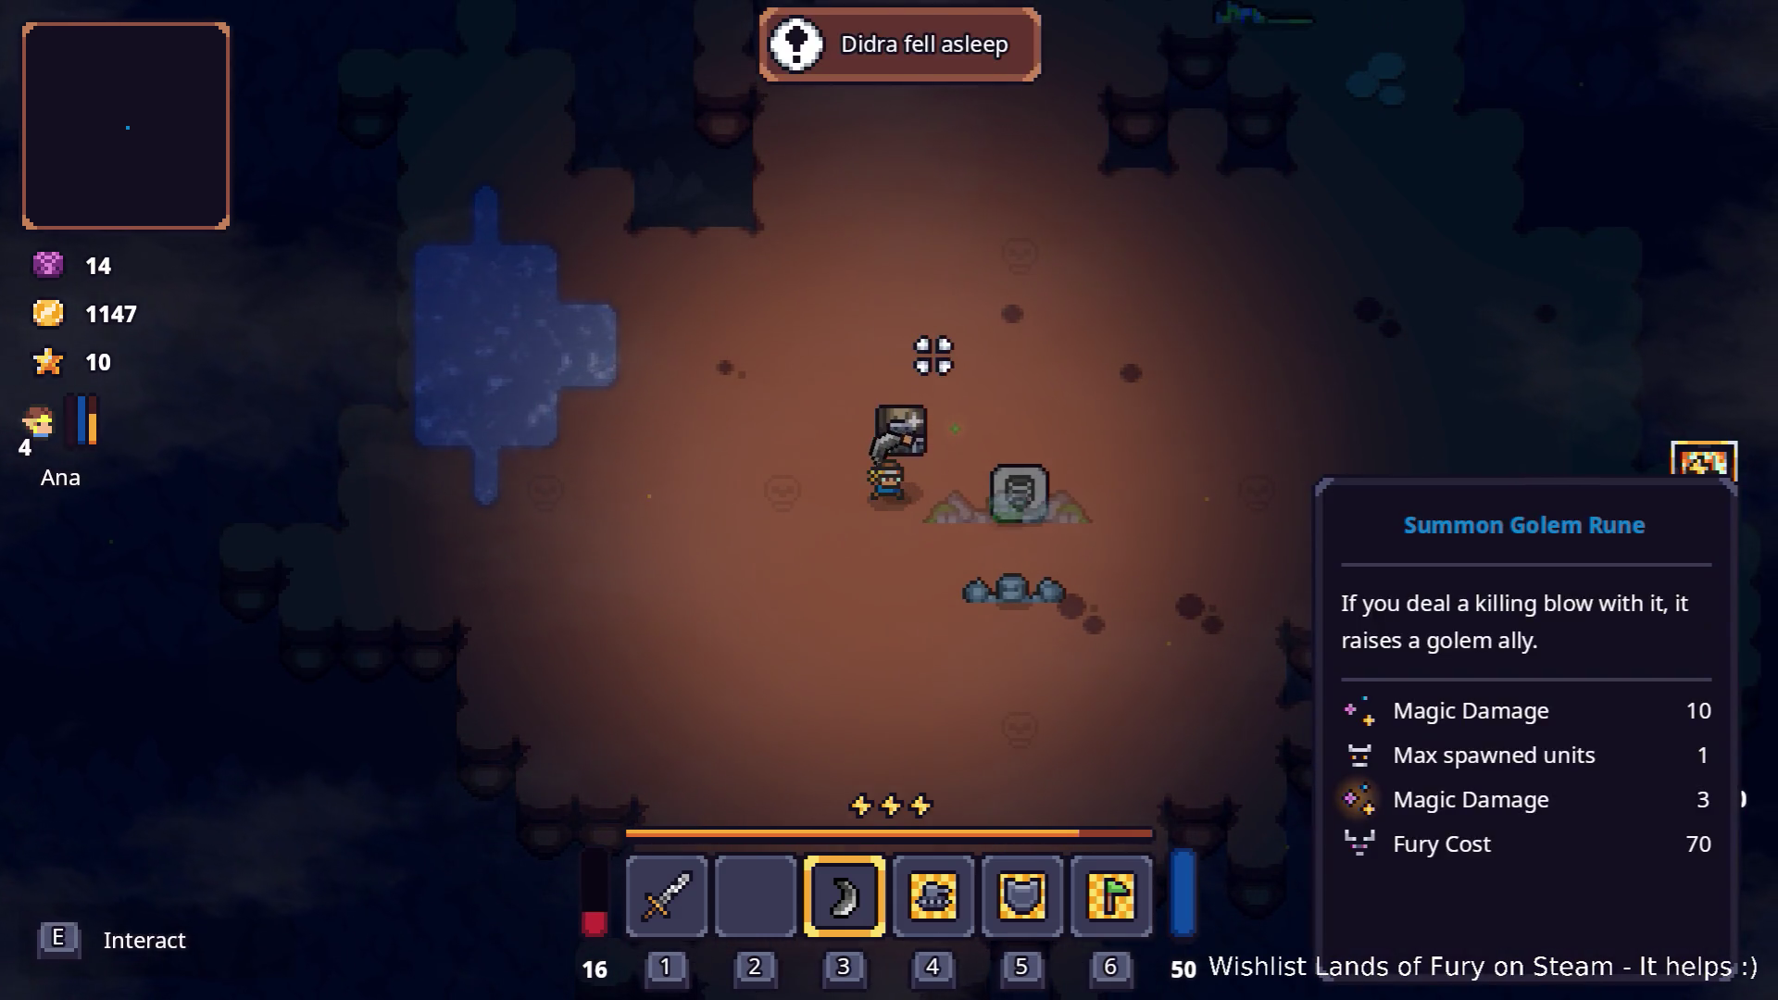
# Step: Grab the Summon Golem Rune and walk out into Elderglade Forest
pyautogui.press('d')
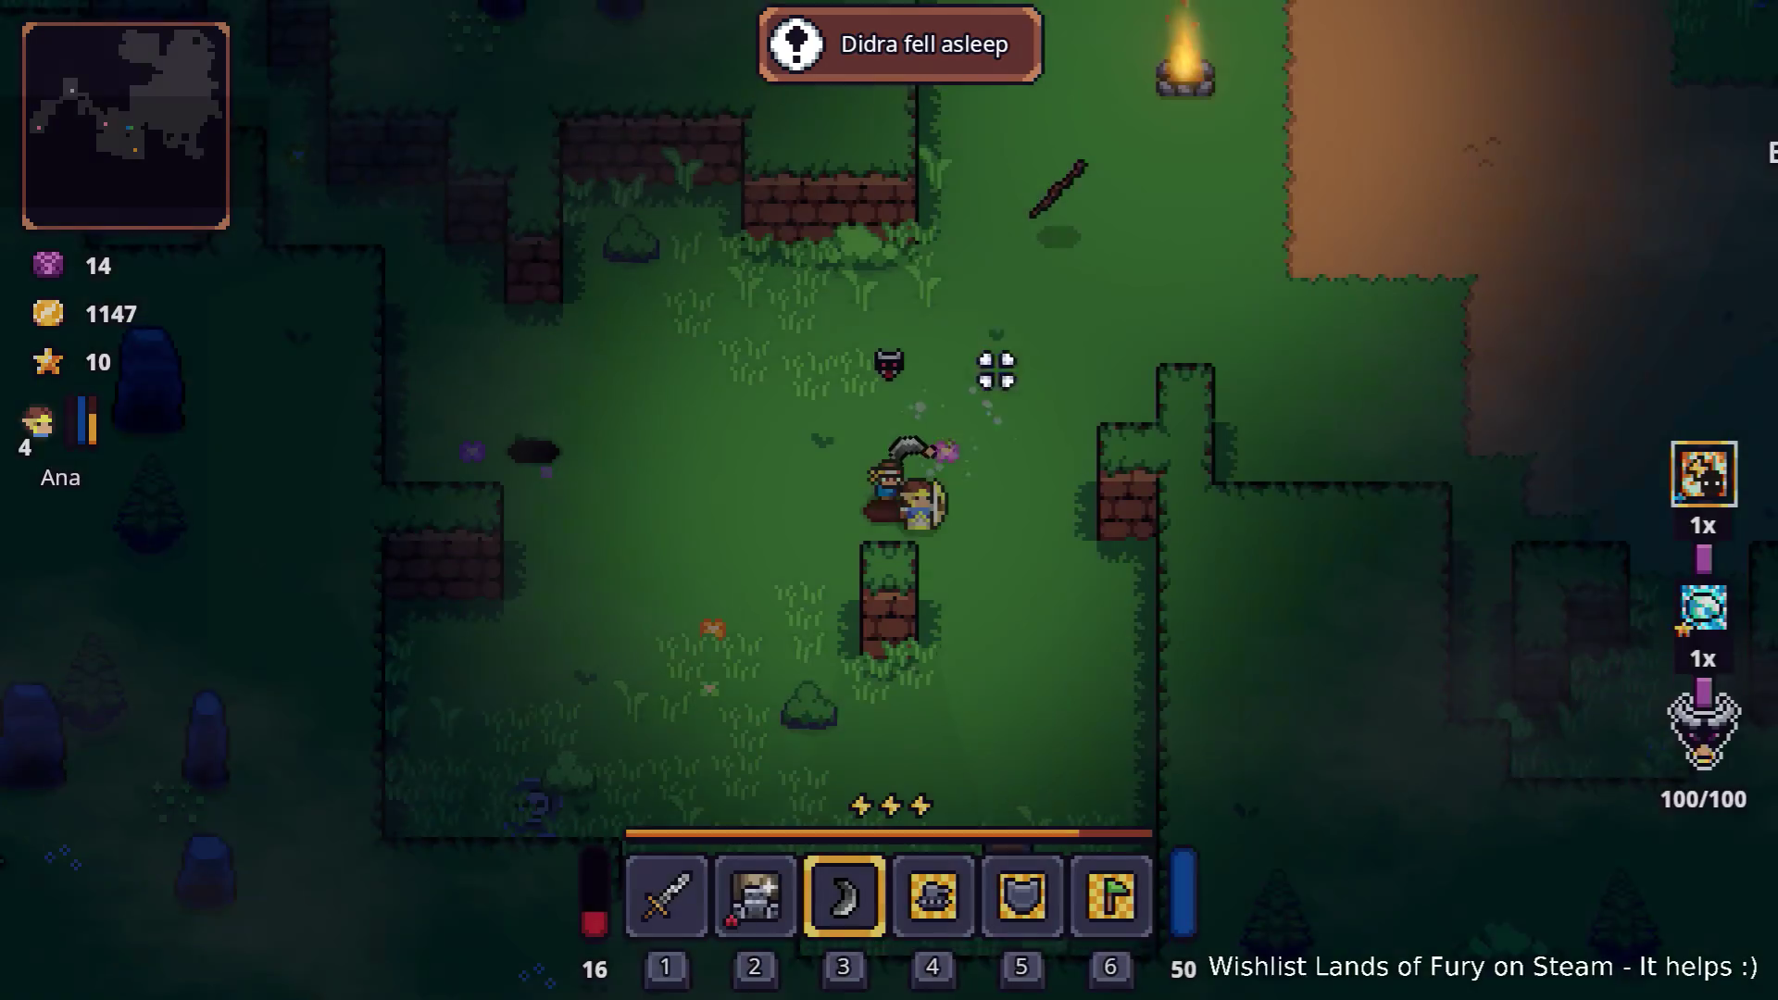
pyautogui.press('w')
pyautogui.press('d')
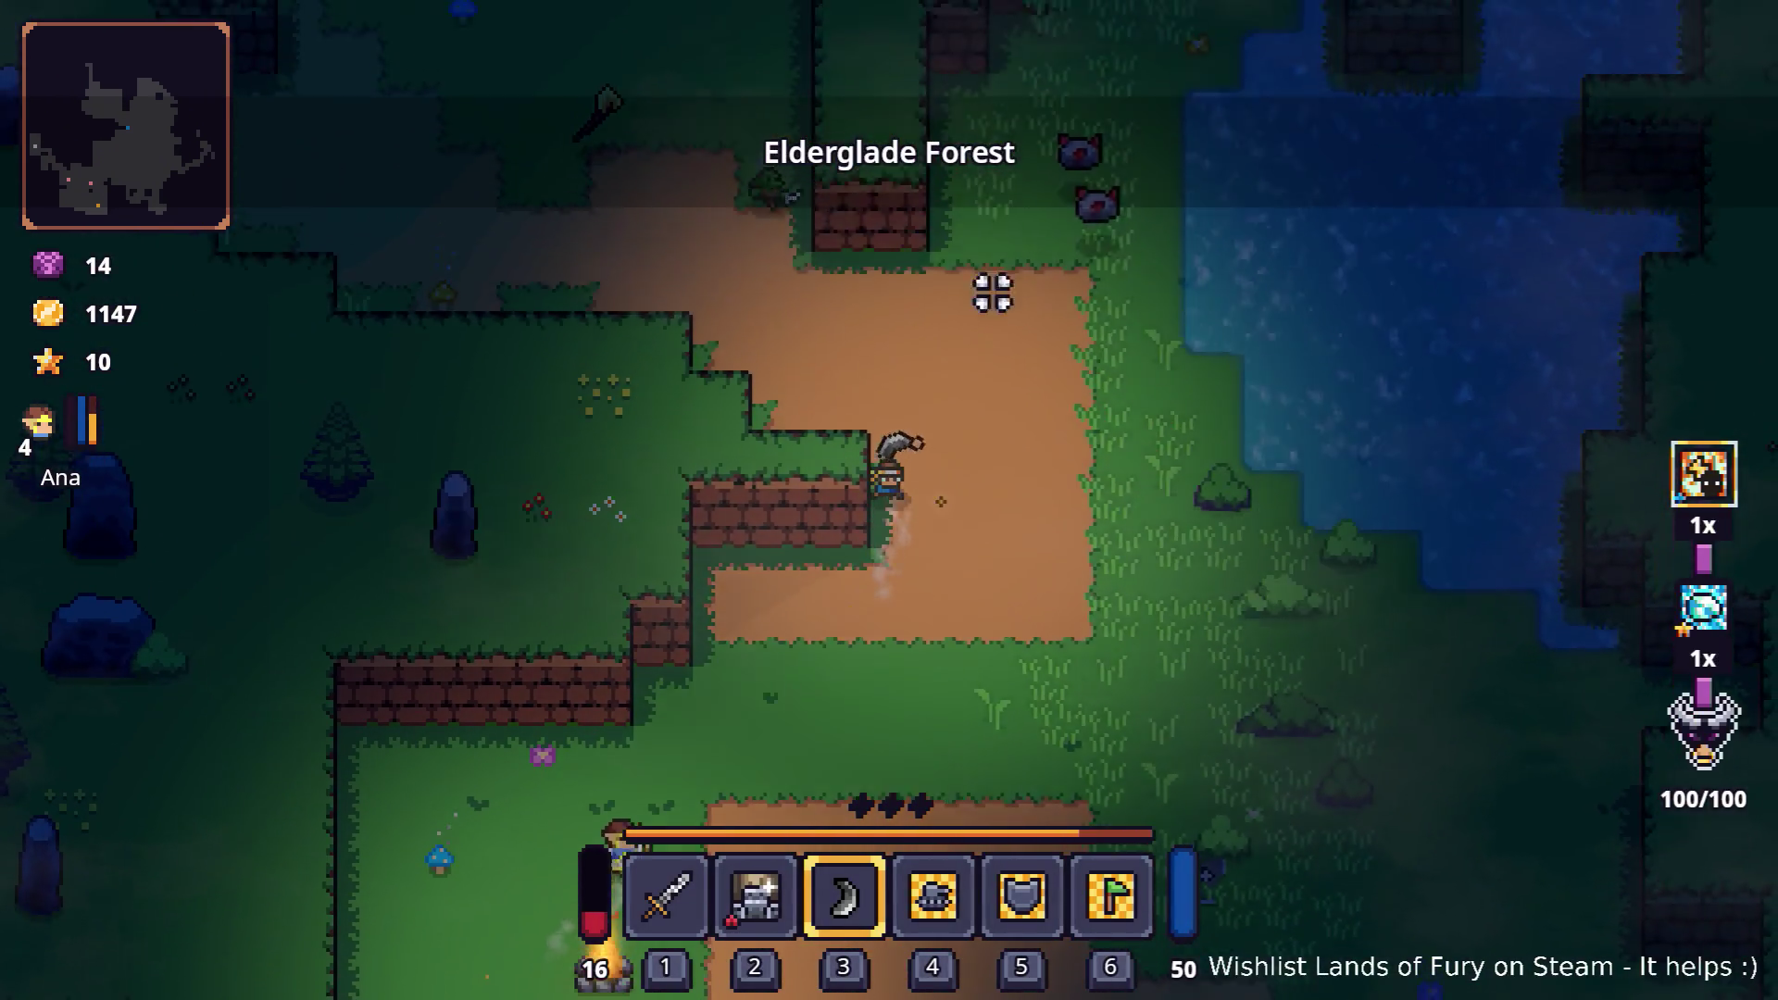
pyautogui.press('w')
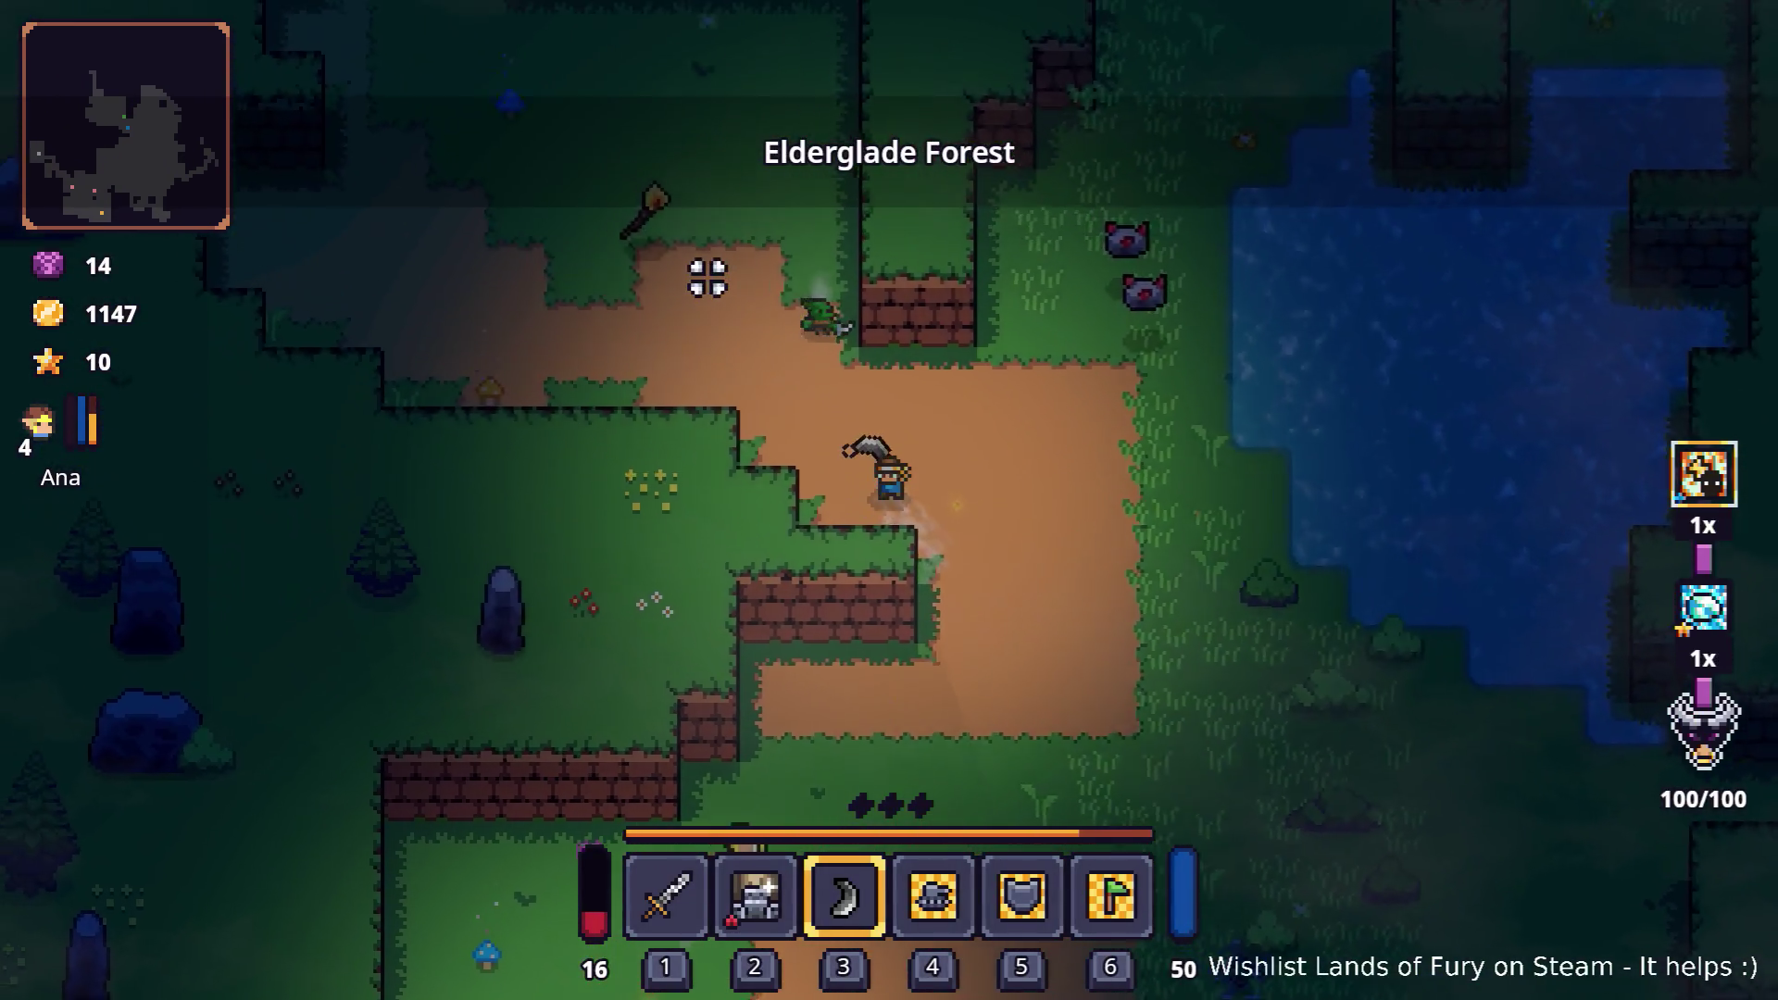
pyautogui.press('a')
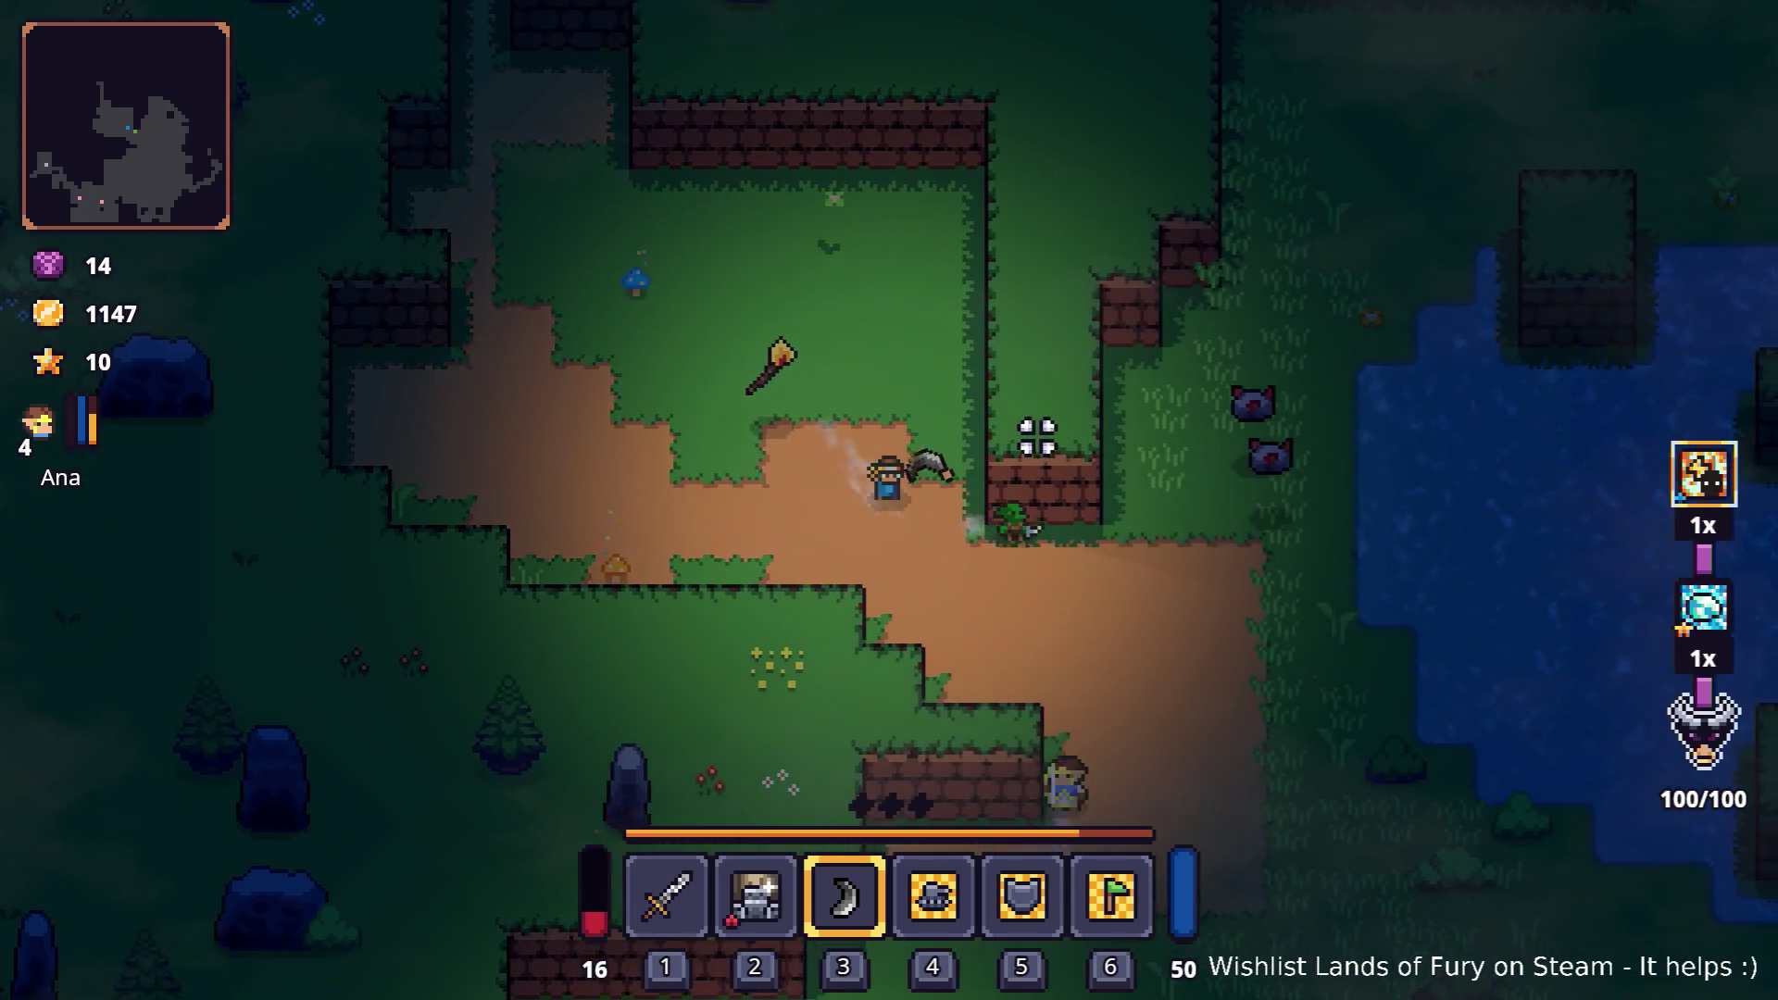
# Step: Follow the dirt path up-left past the torch into the walled area
pyautogui.press('w')
pyautogui.press('a')
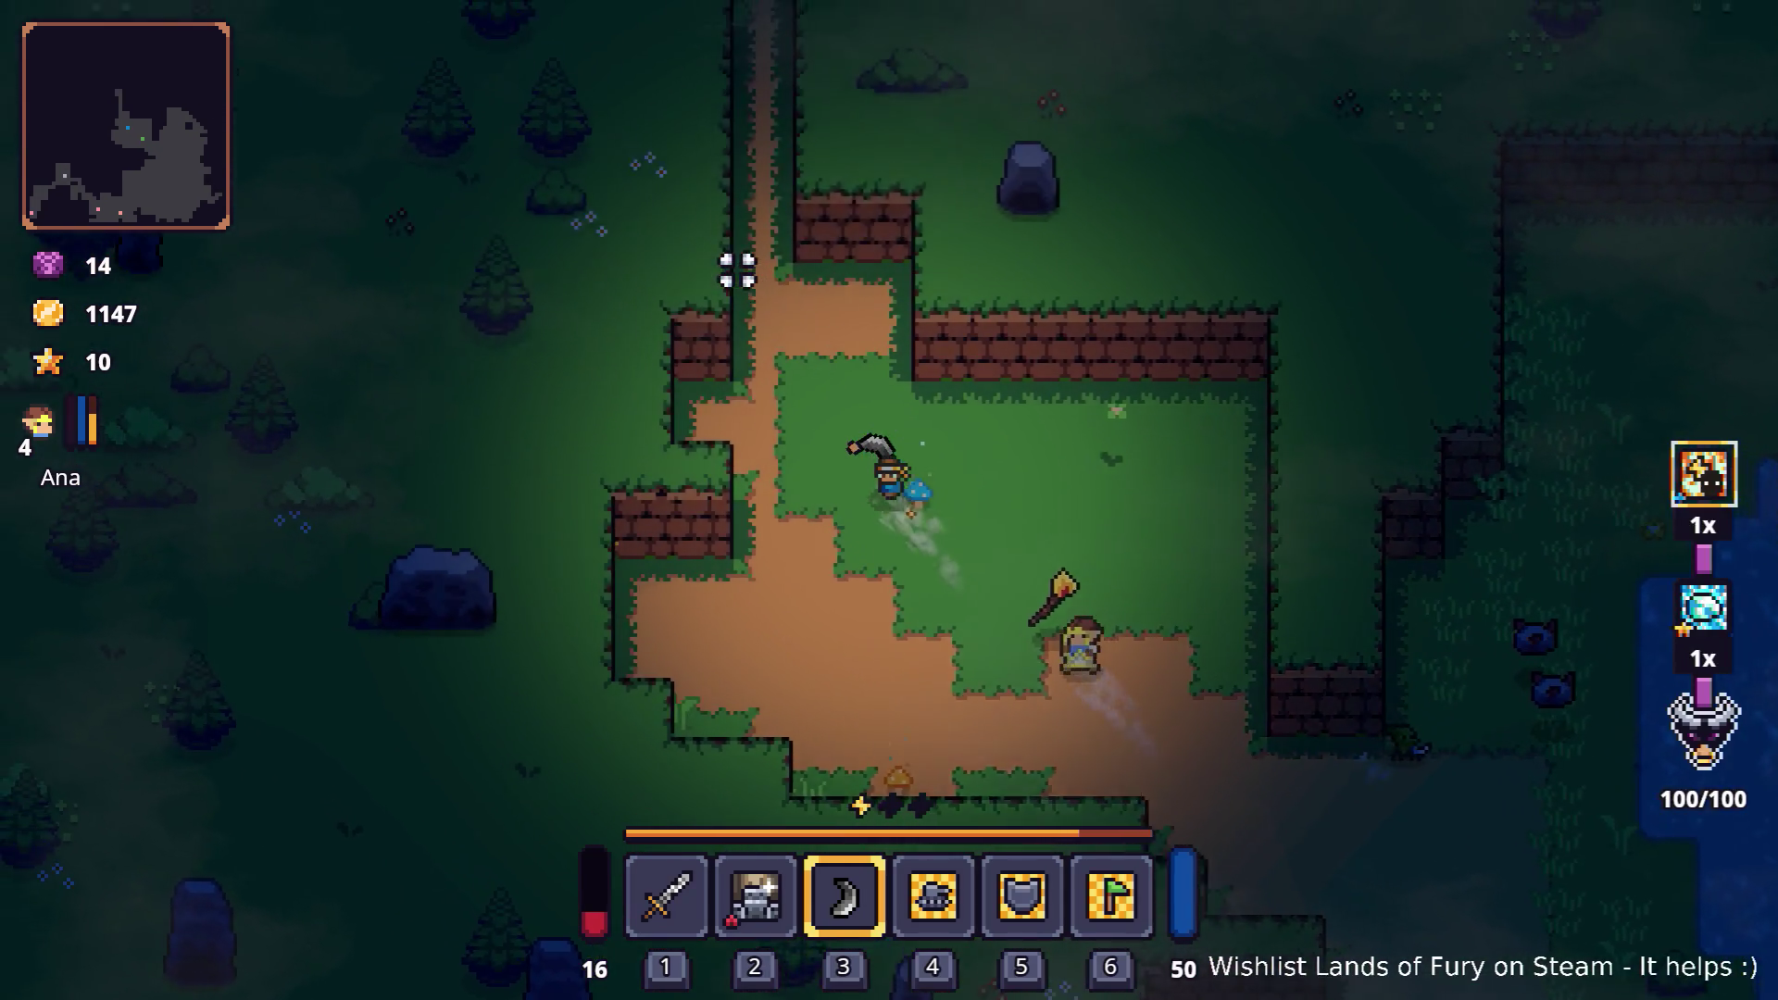
pyautogui.press('w')
pyautogui.press('a')
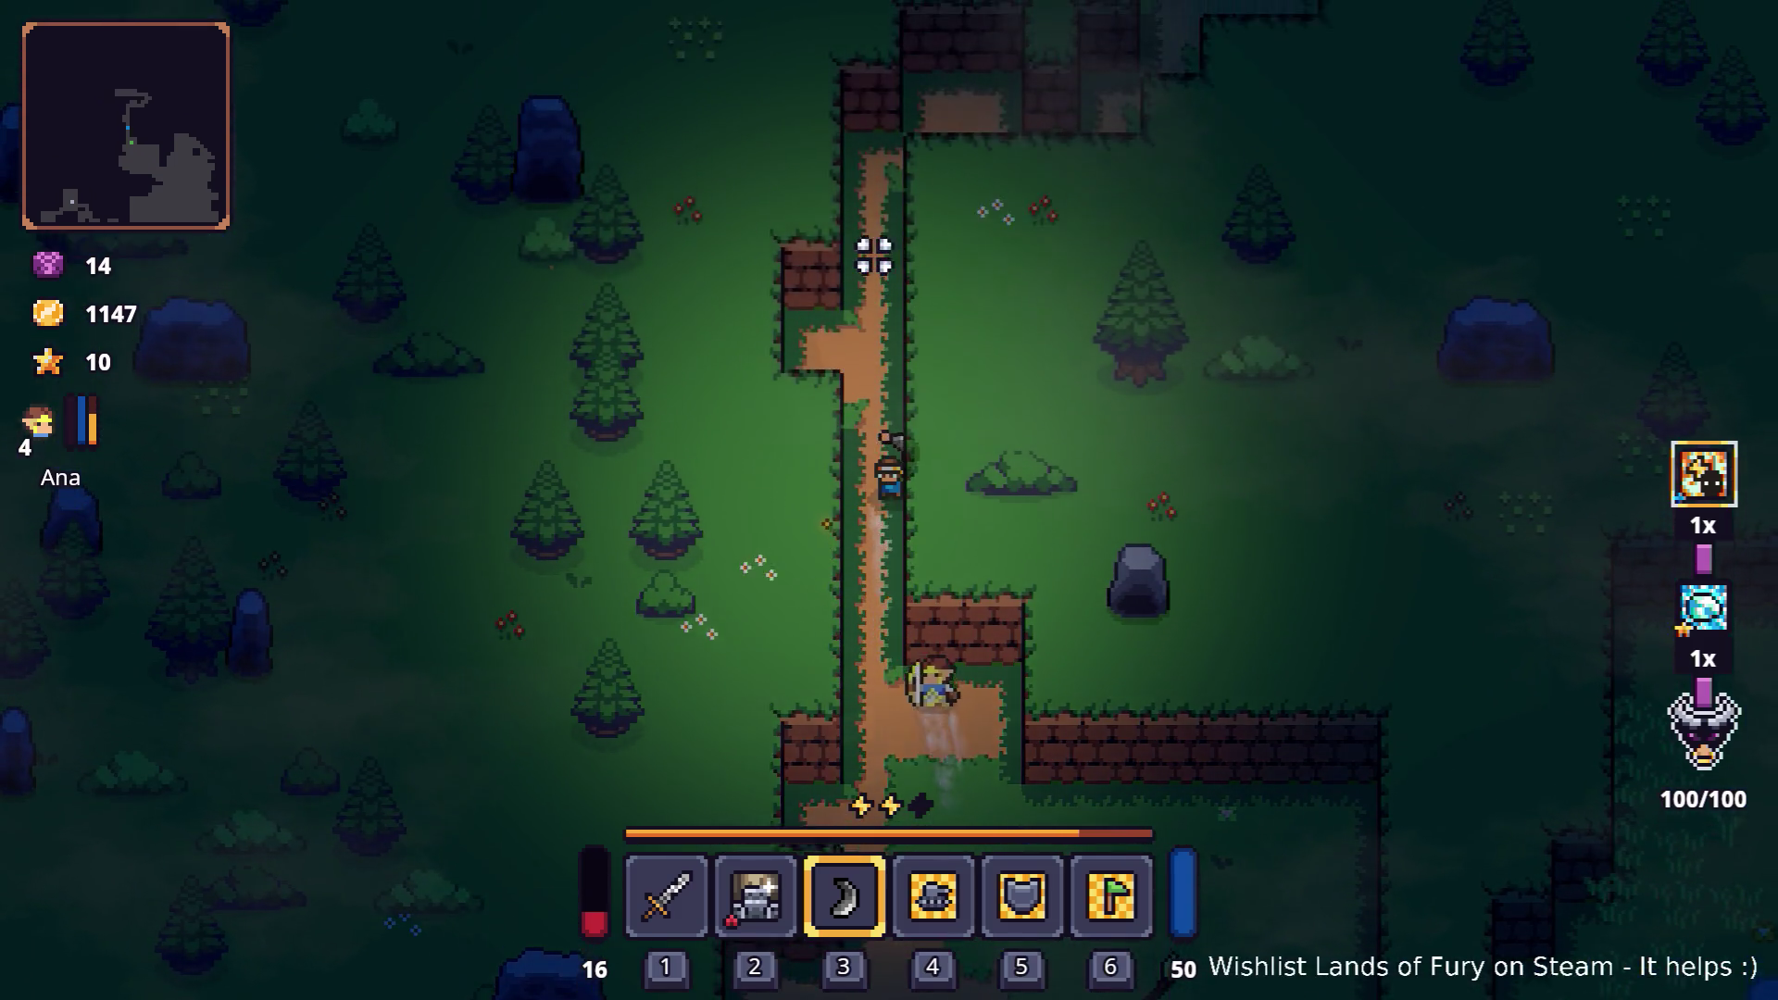
pyautogui.press('w')
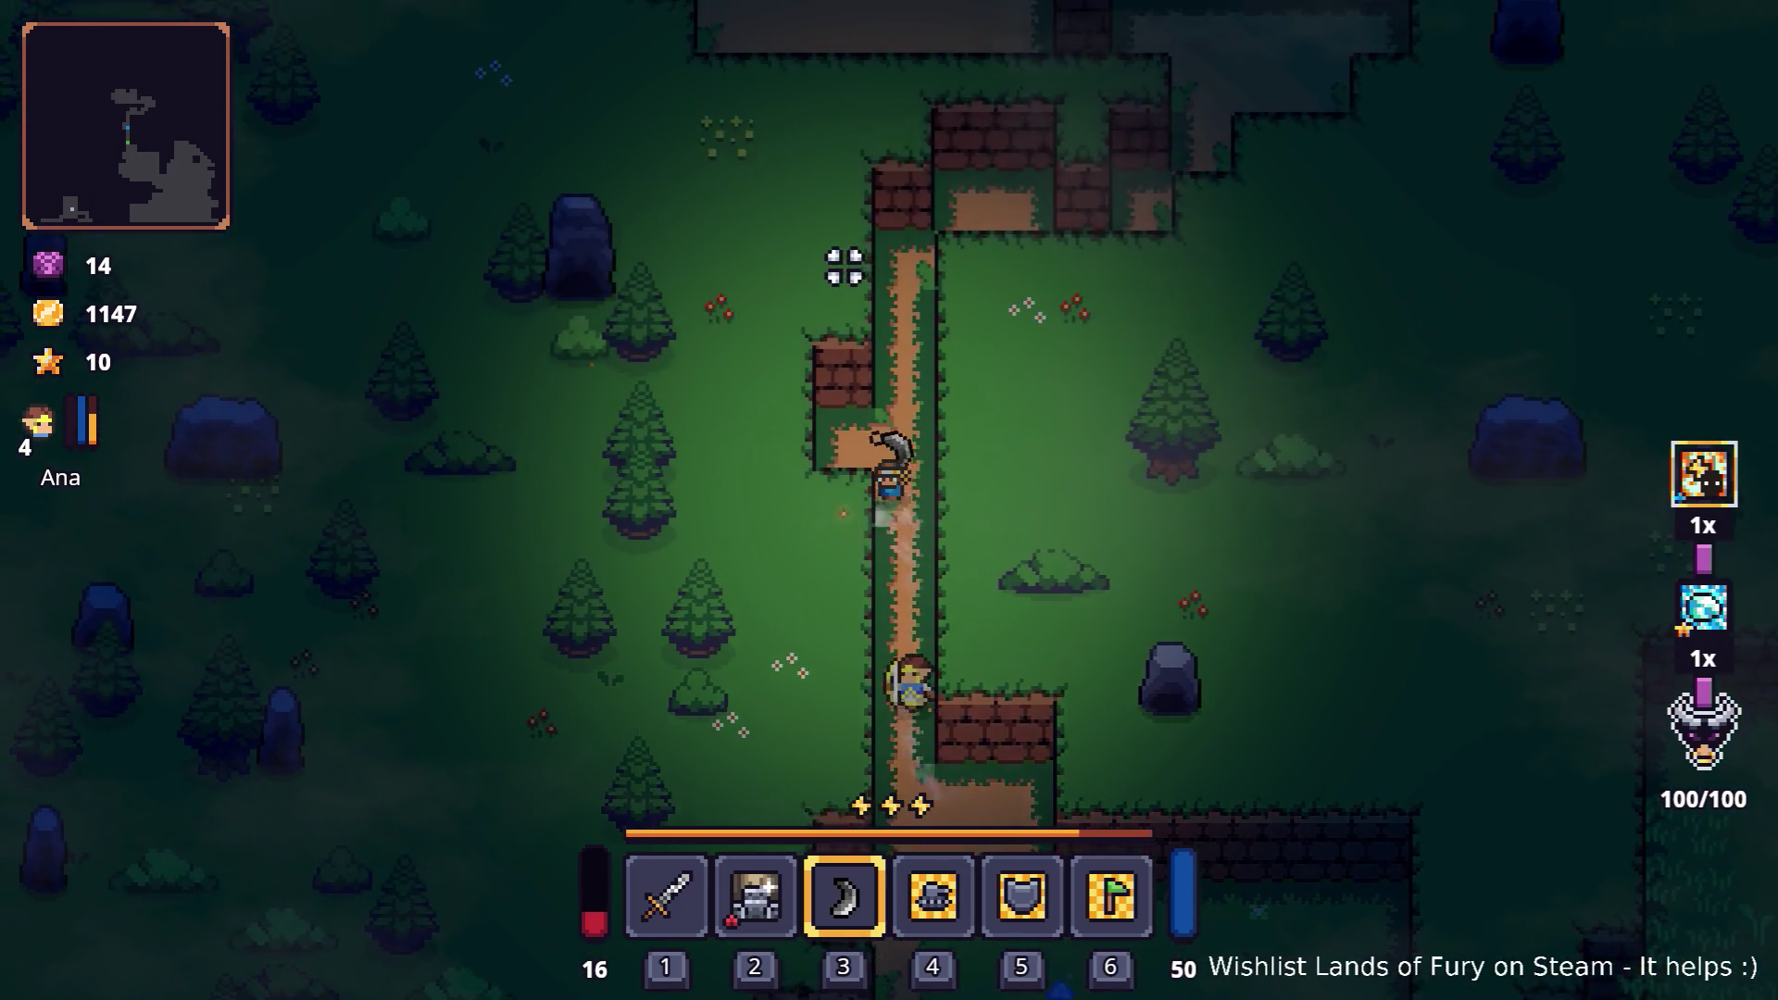
pyautogui.press('d')
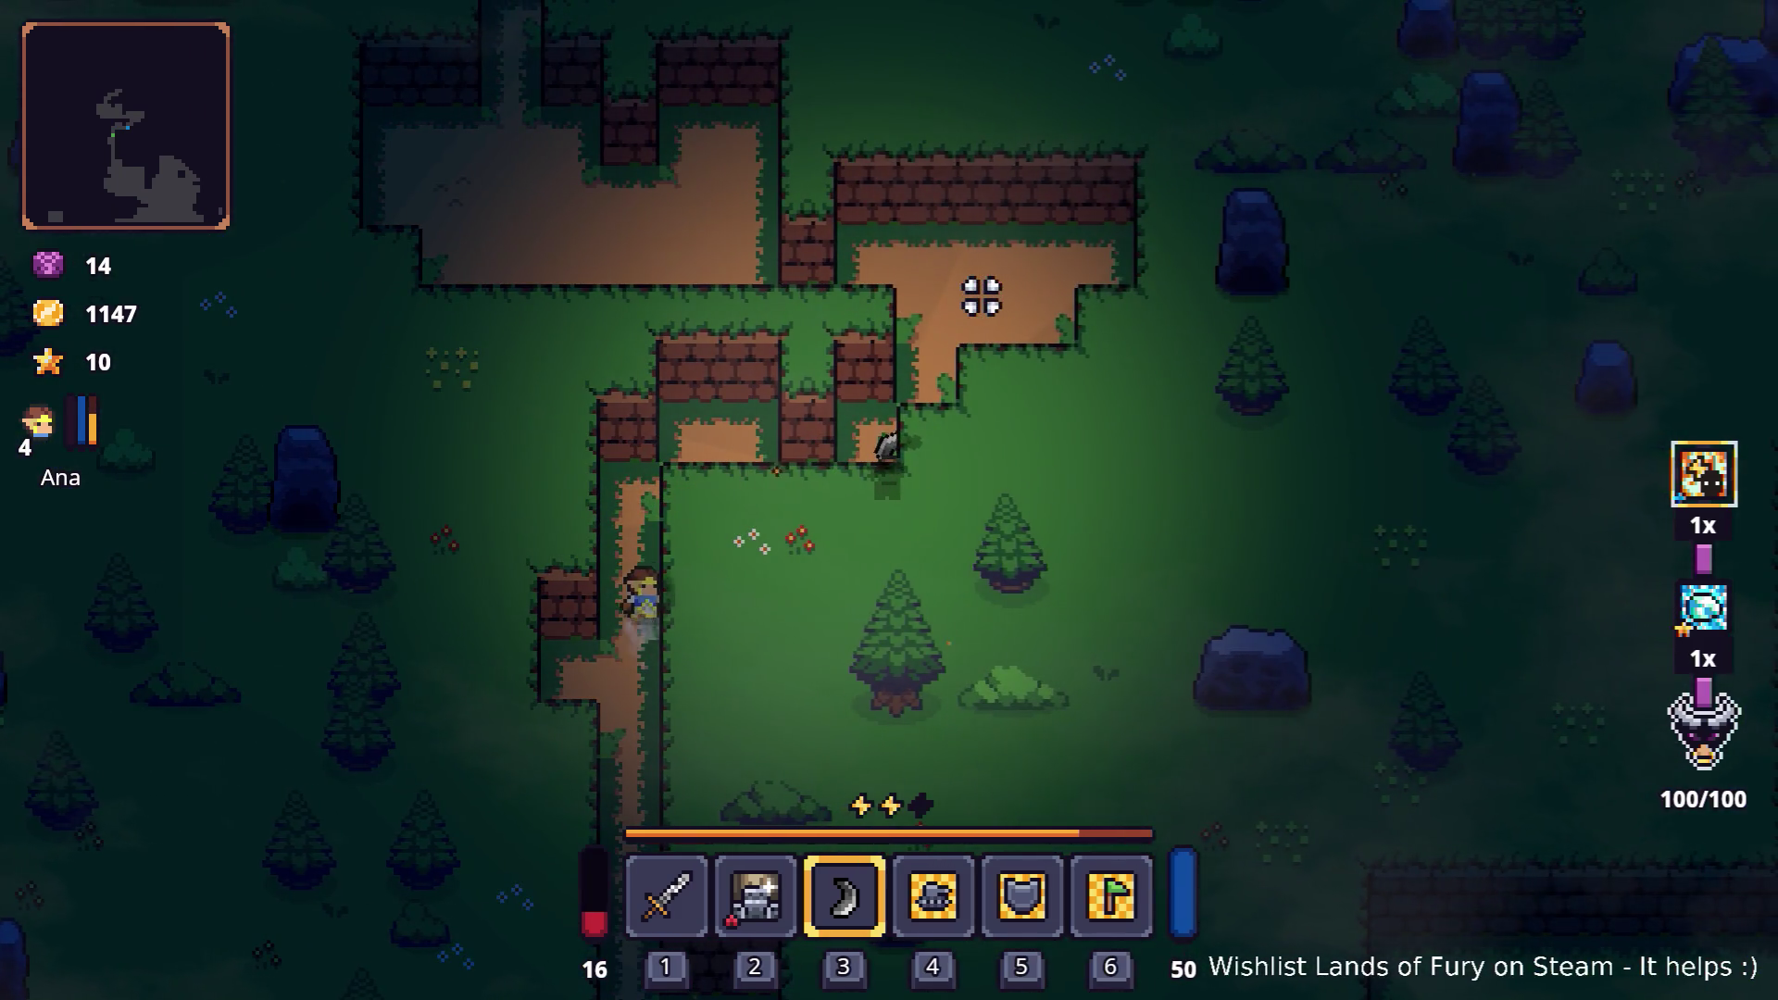
pyautogui.press('w')
pyautogui.press('d')
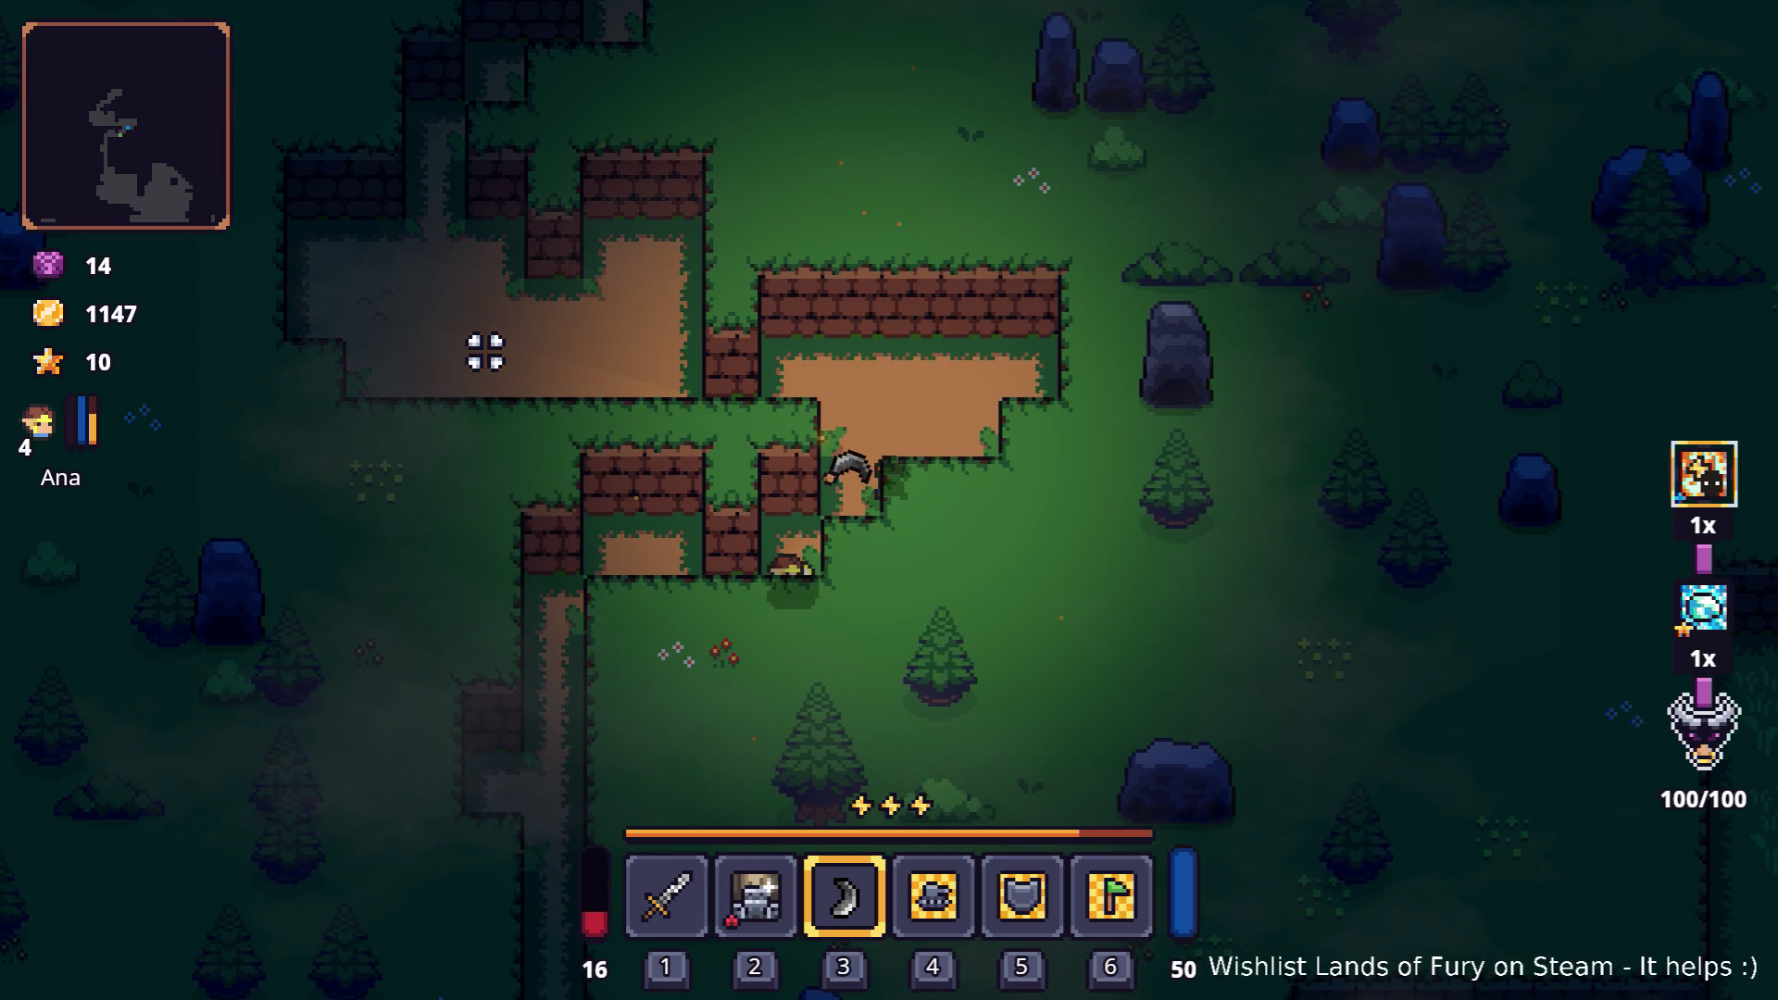
# Step: Walk along the dirt path, swing the weapon, and dash across the clearing
pyautogui.press('w')
pyautogui.press('a')
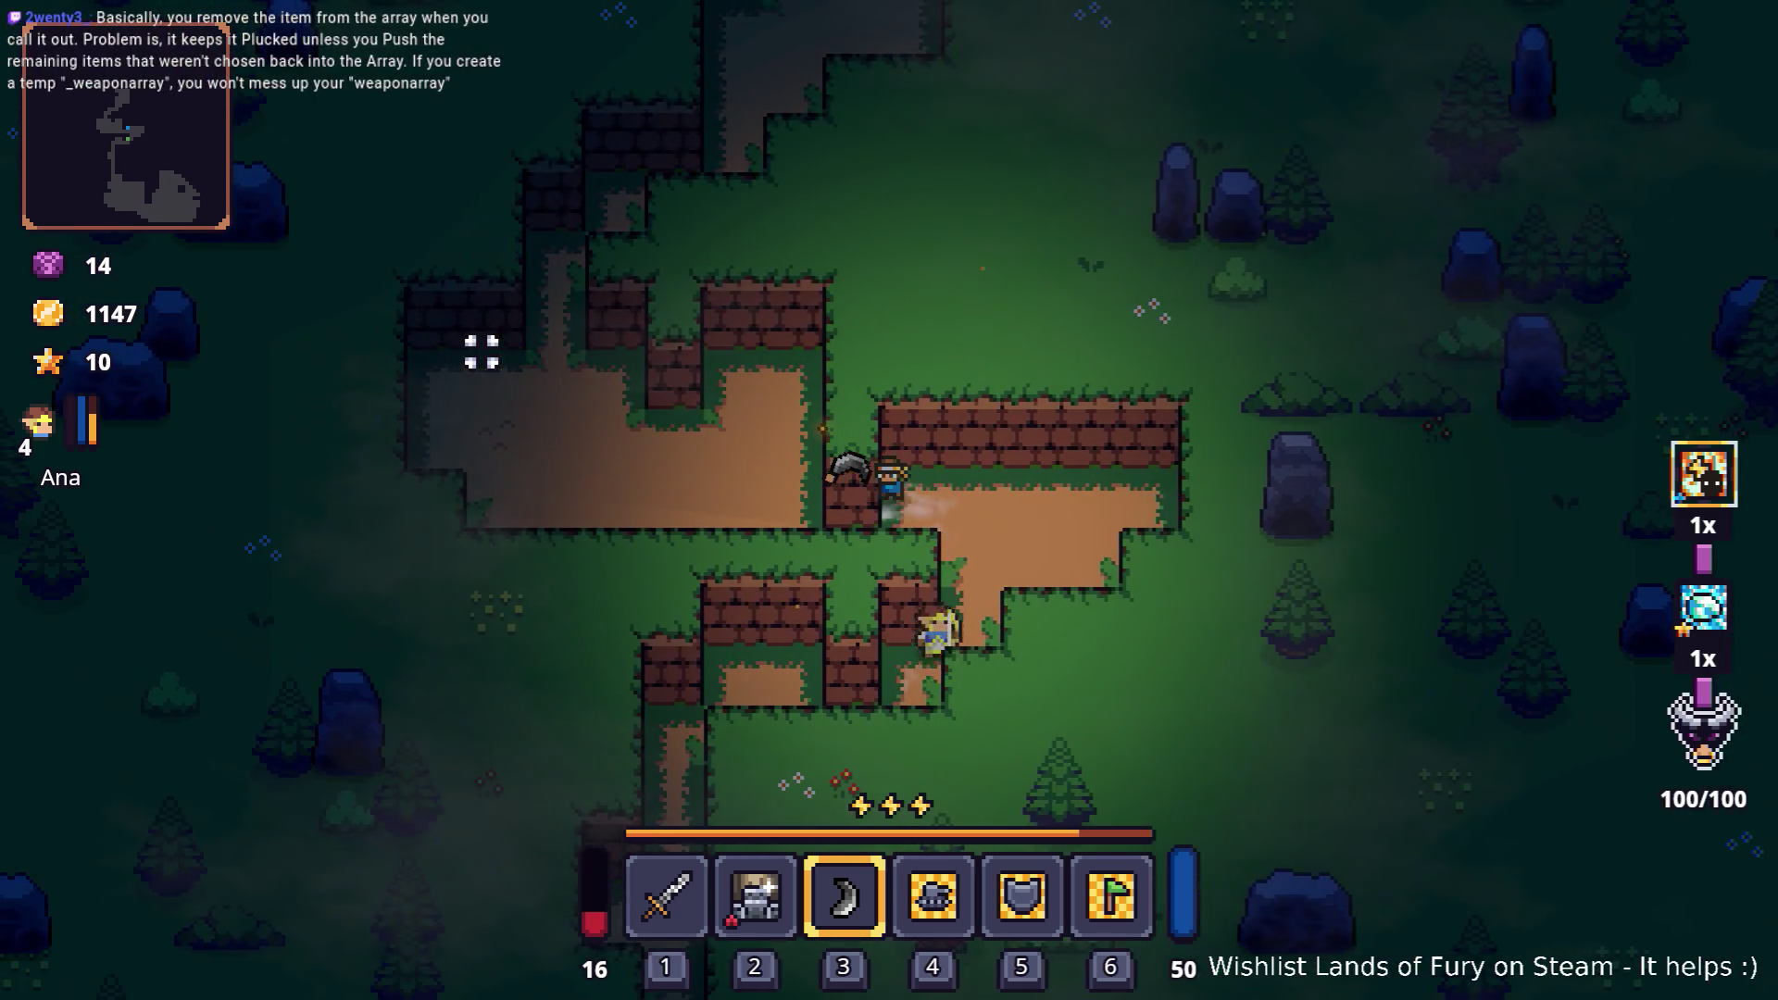
pyautogui.press('w')
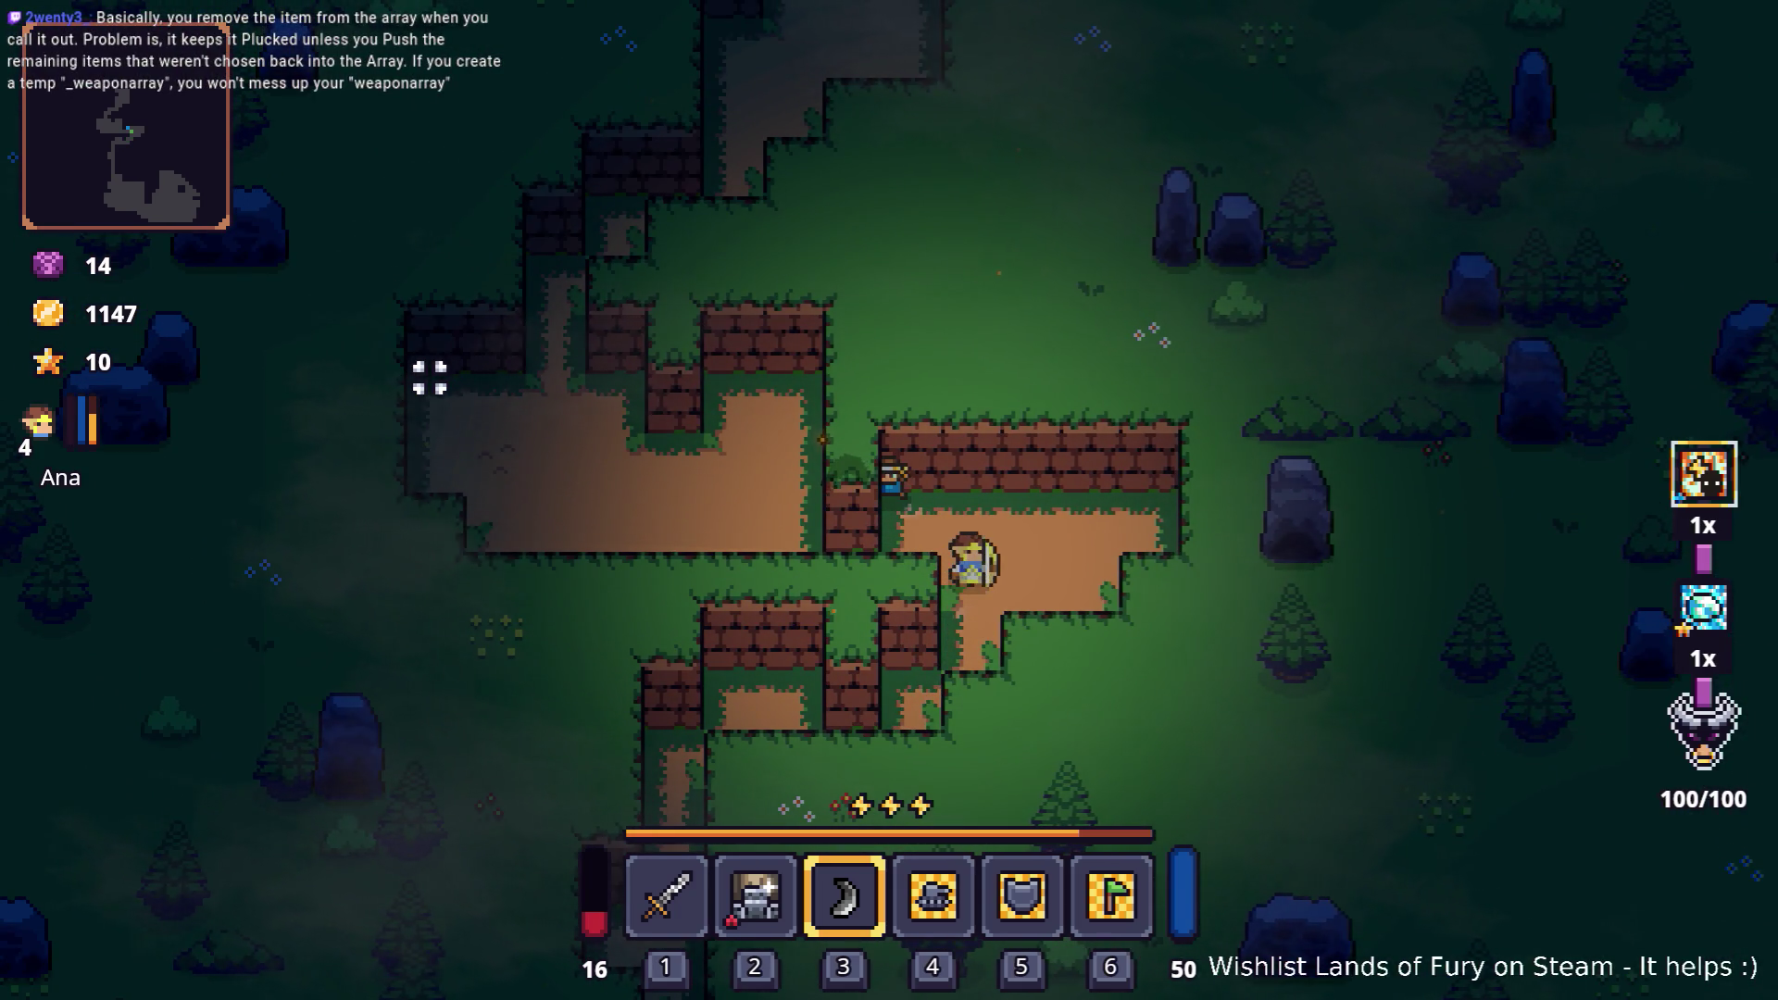
pyautogui.press('s')
pyautogui.click(424, 378)
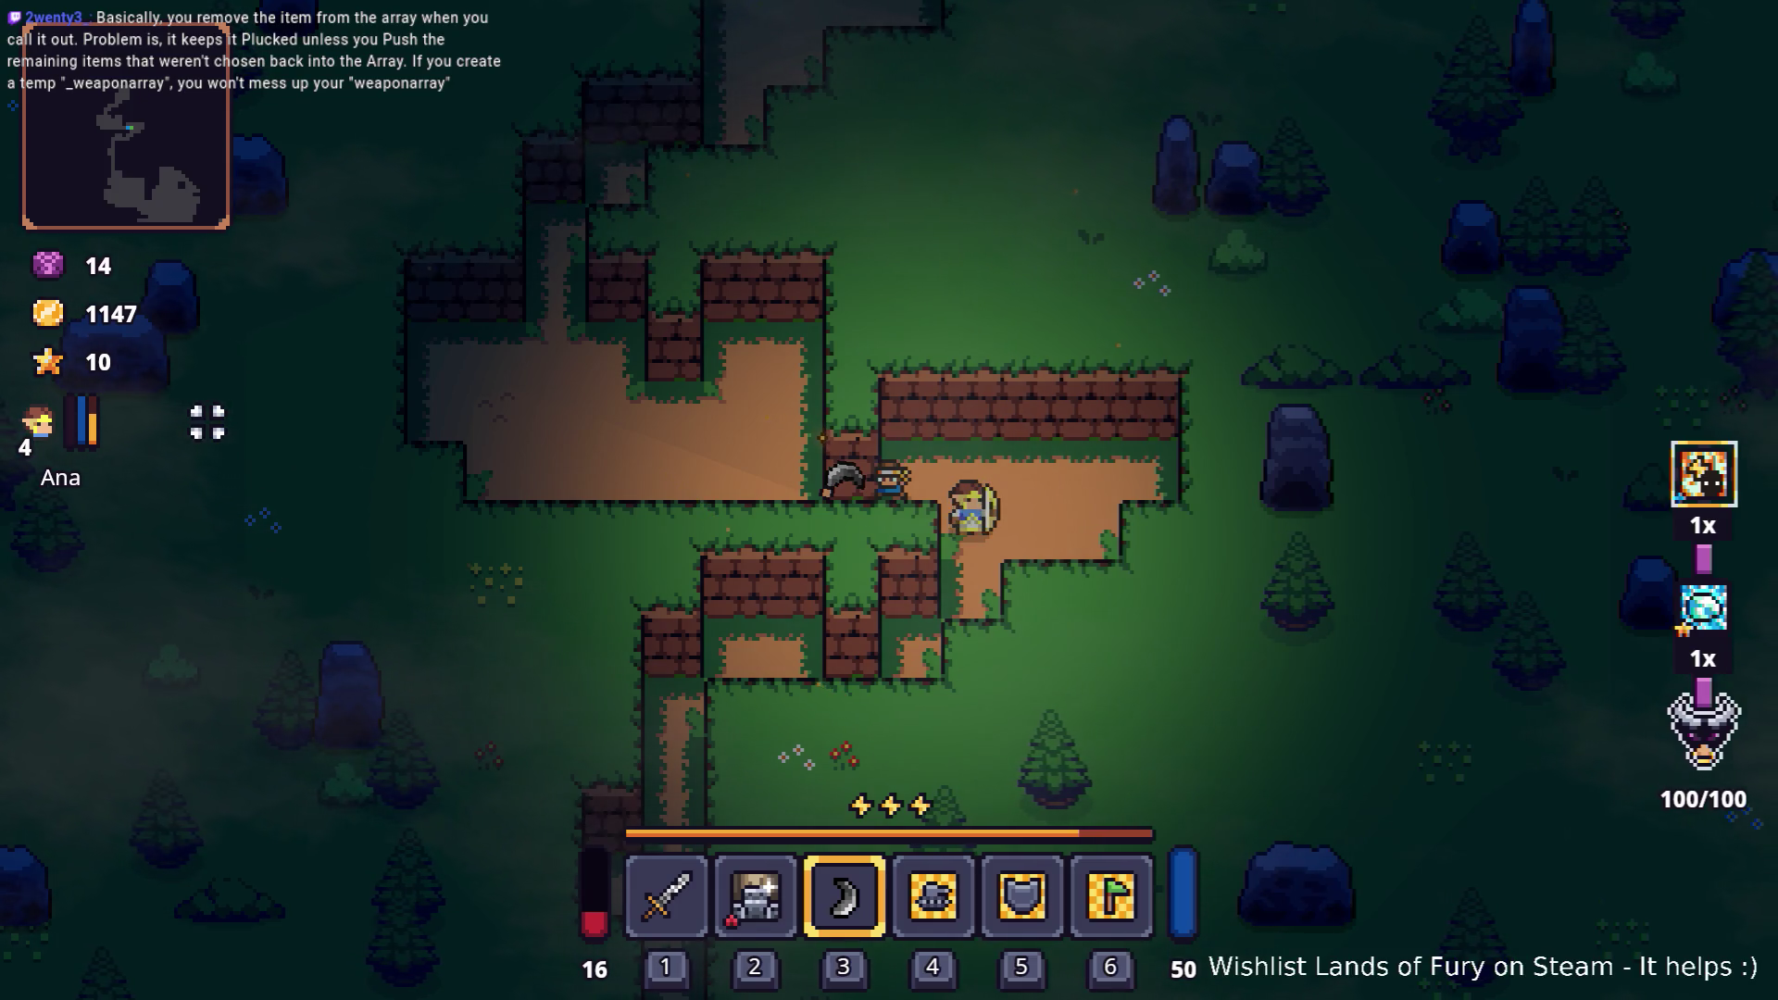
pyautogui.press('w')
pyautogui.press('a')
pyautogui.press('space')
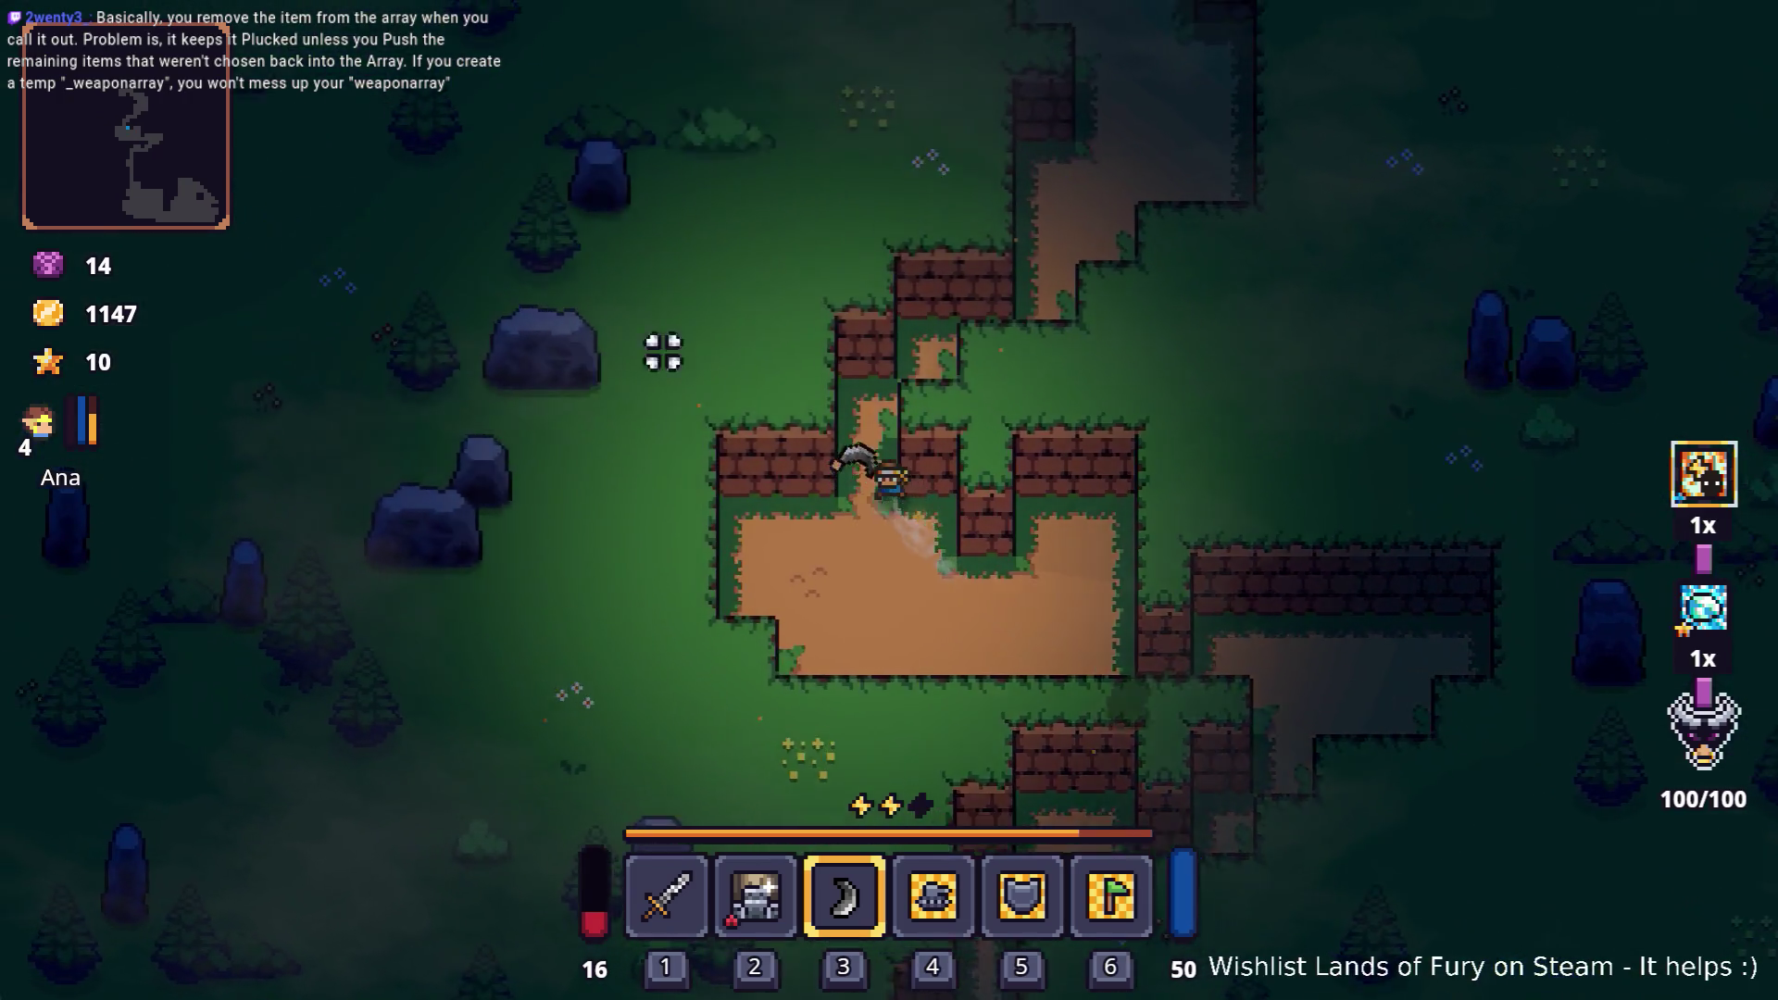
# Step: Reach the purple portal and enter it to travel to Rainy Road
pyautogui.press('w')
pyautogui.press('d')
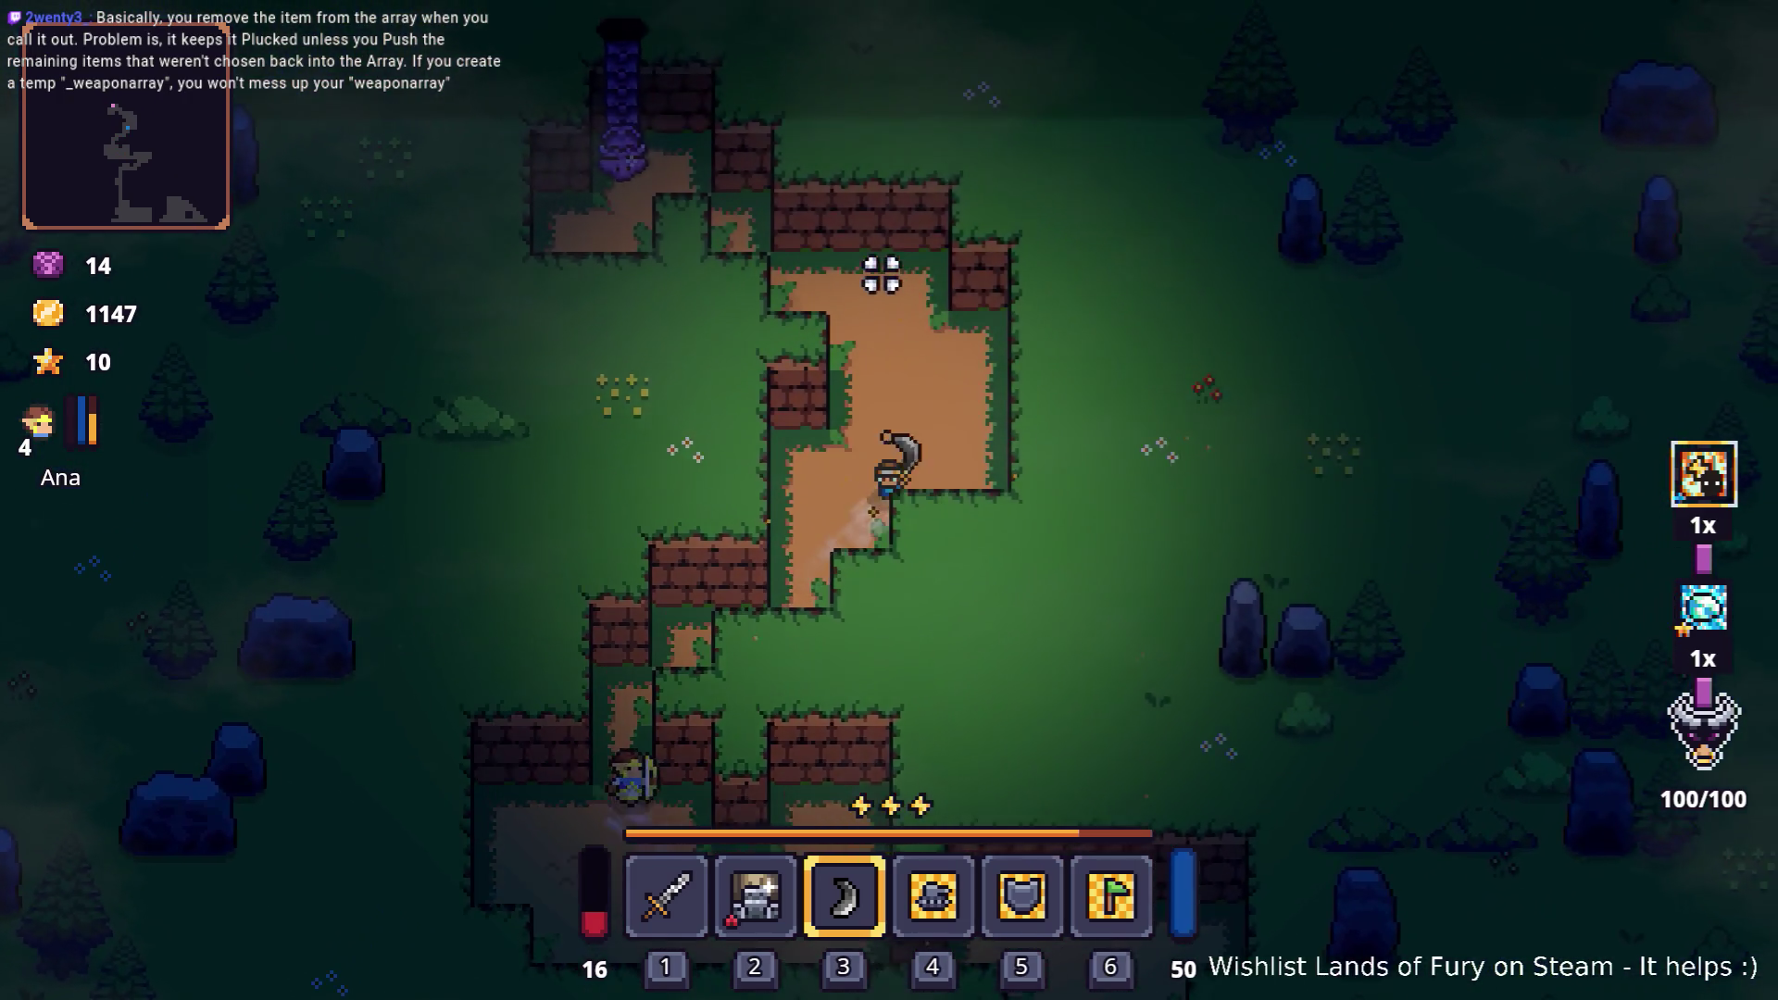
pyautogui.press('w')
pyautogui.press('a')
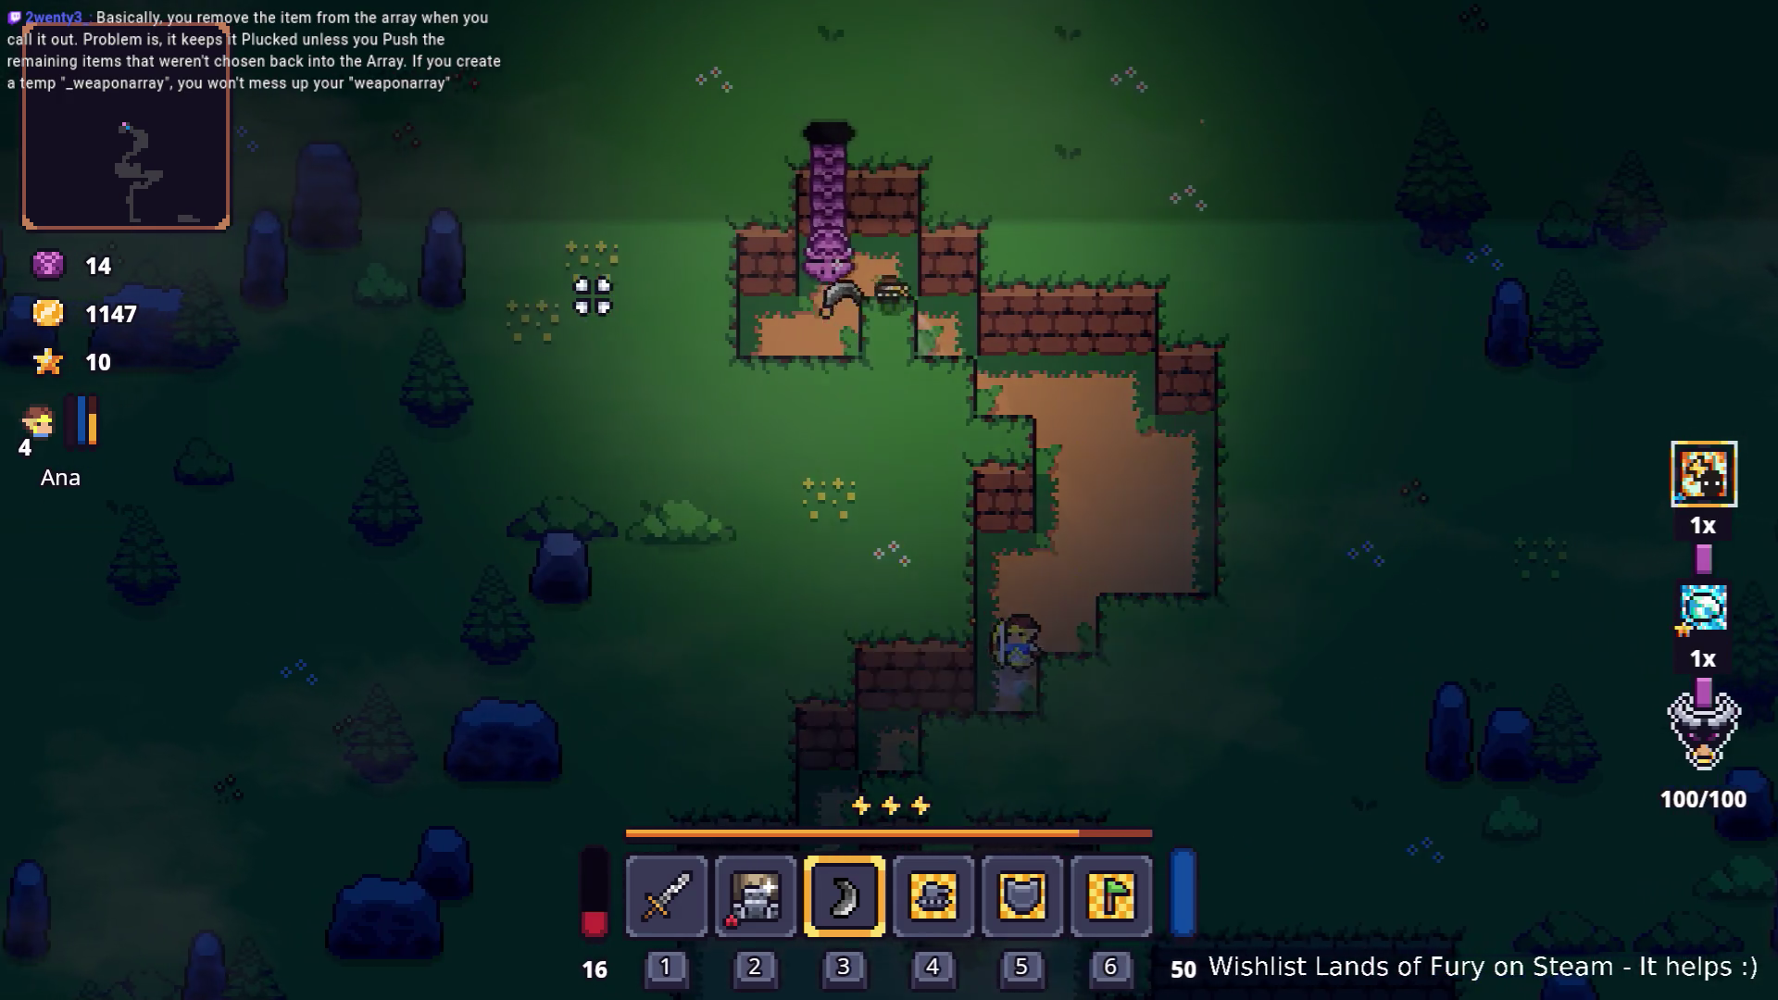
pyautogui.press('w')
pyautogui.press('e')
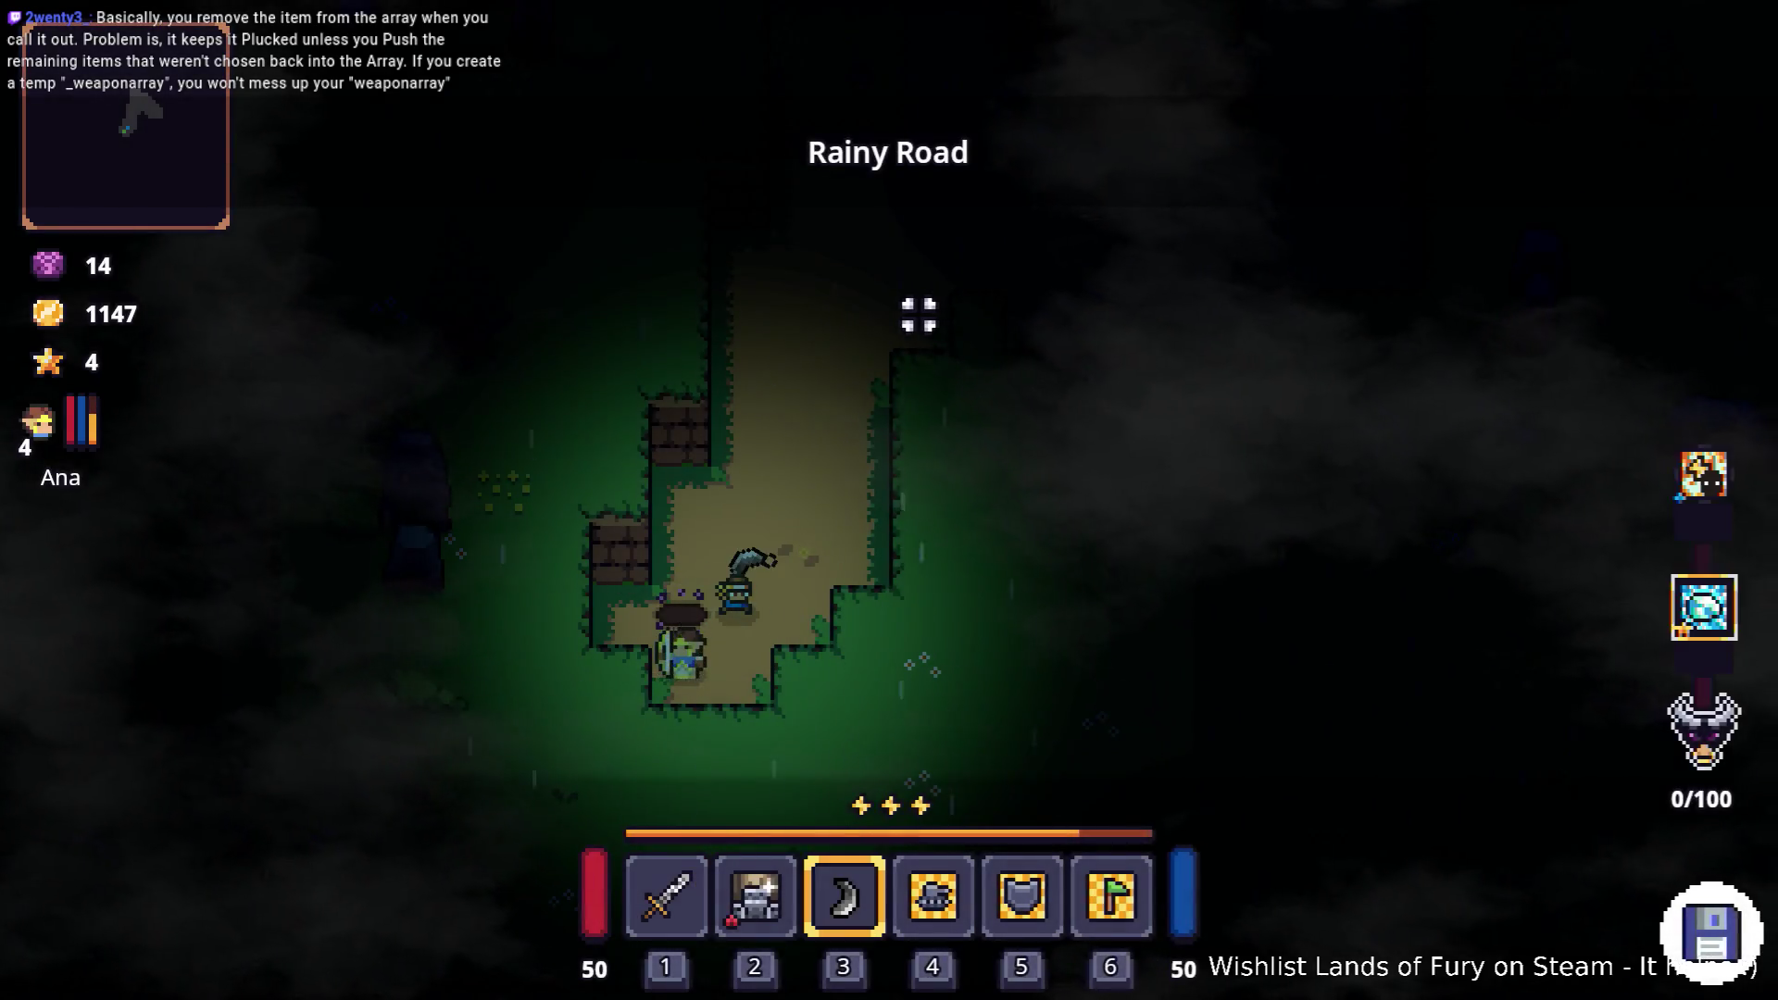
# Step: Advance up the Rainy Road path, throwing the boomerang at enemies
pyautogui.press('w')
pyautogui.press('d')
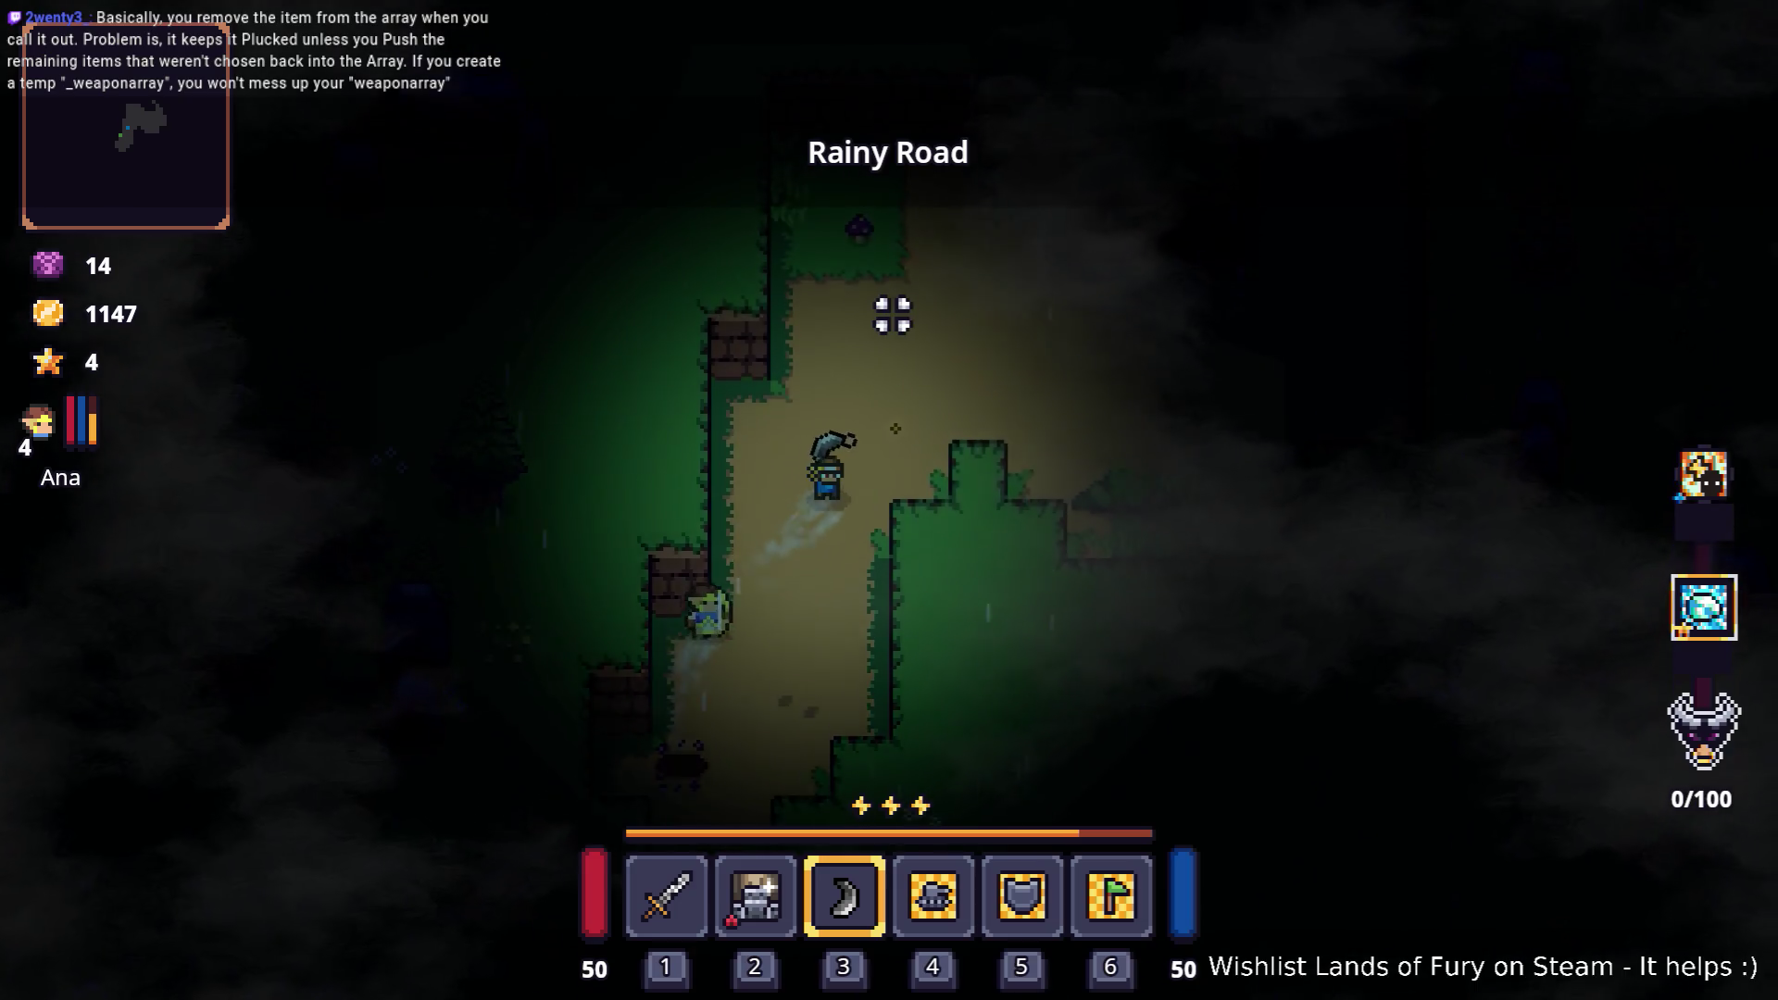
pyautogui.press('d')
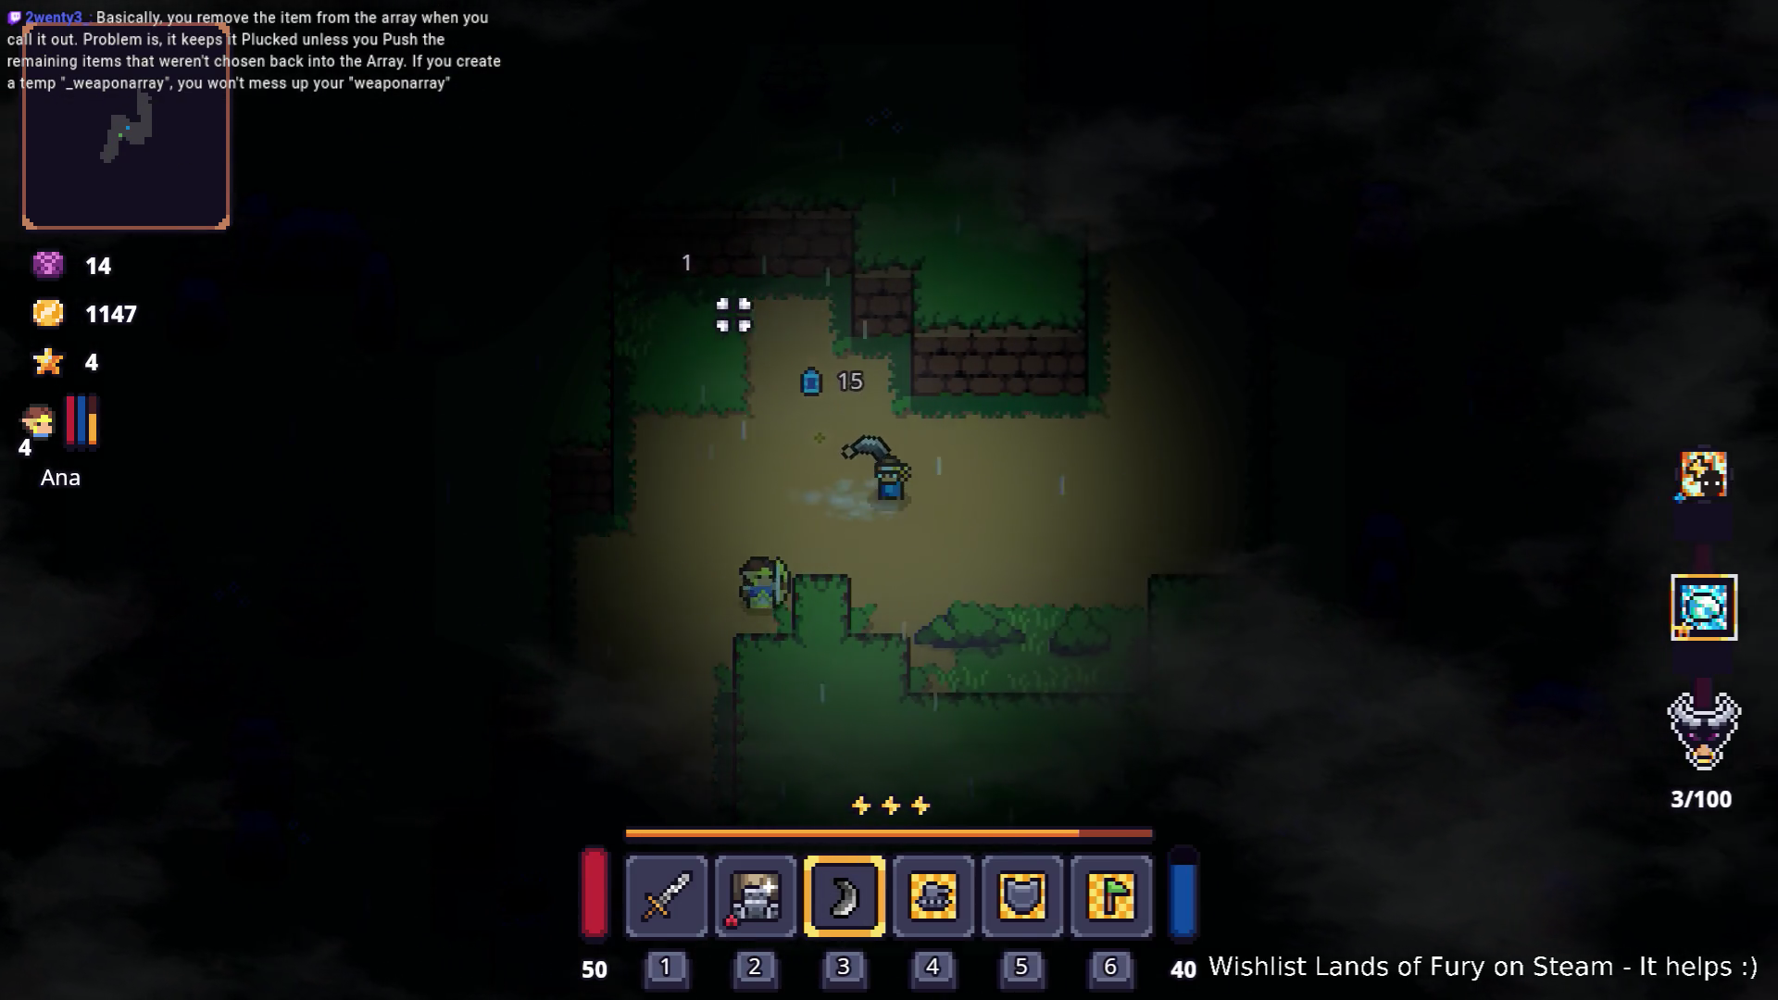
pyautogui.press('w')
pyautogui.press('w')
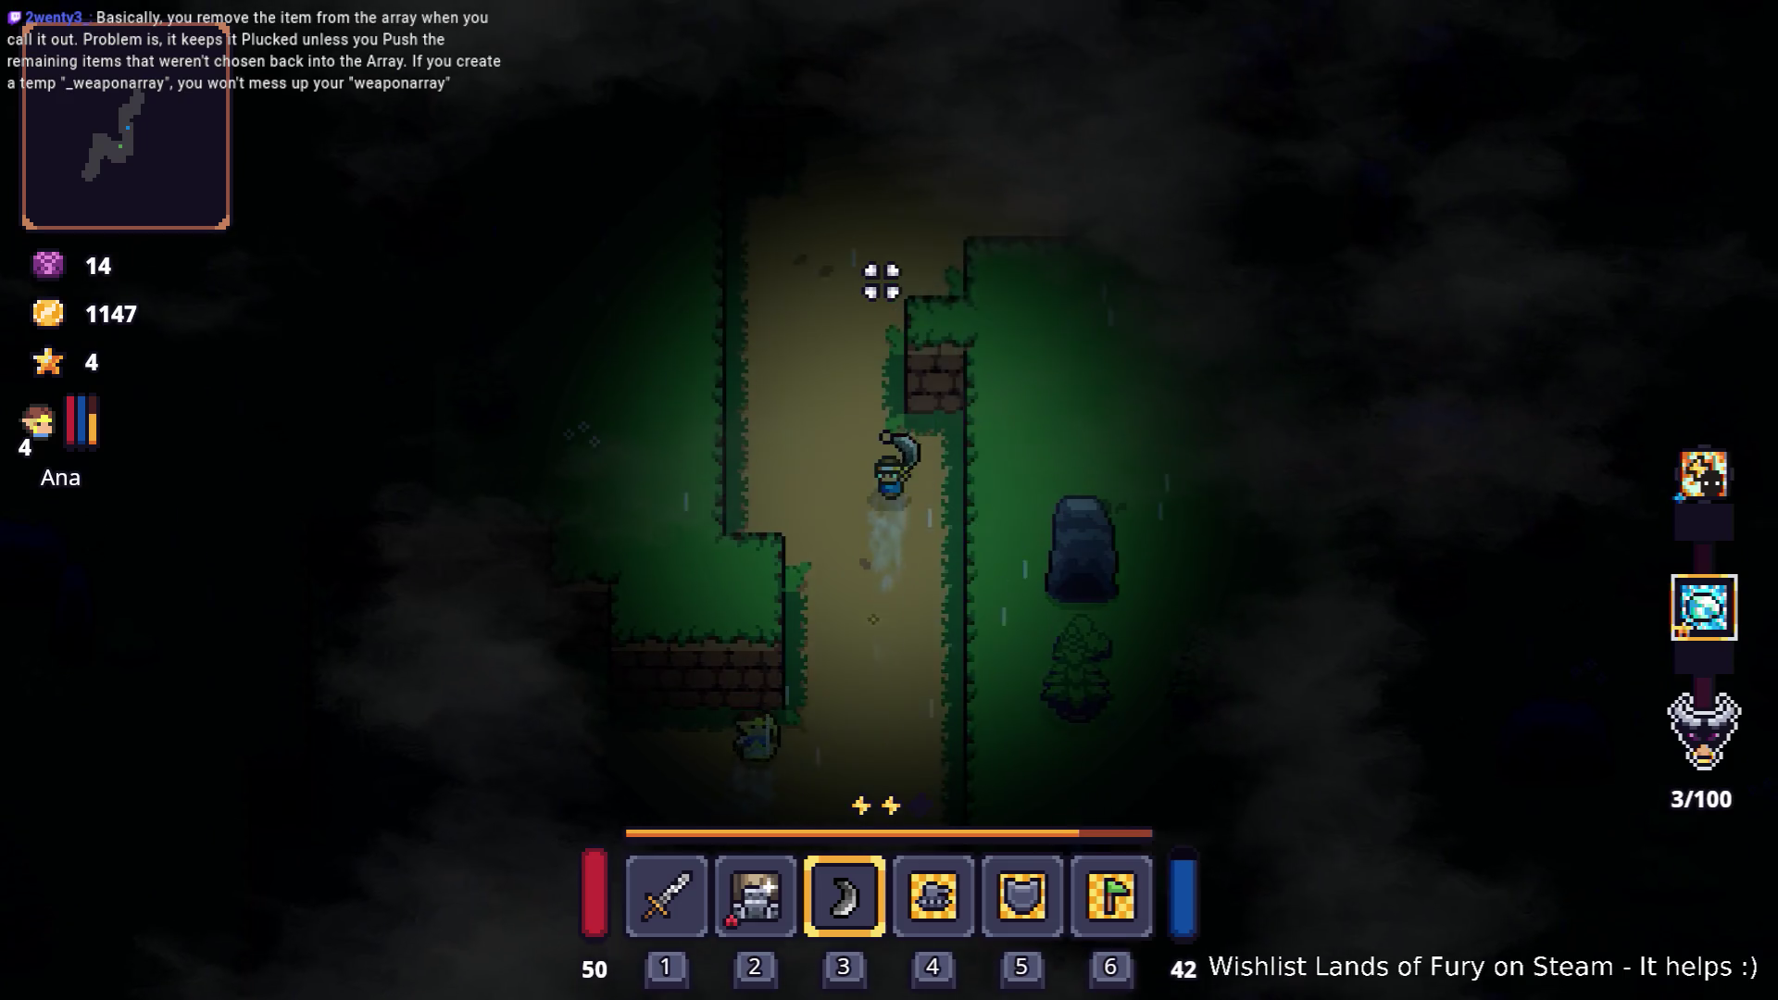
pyautogui.press('w')
pyautogui.press('d')
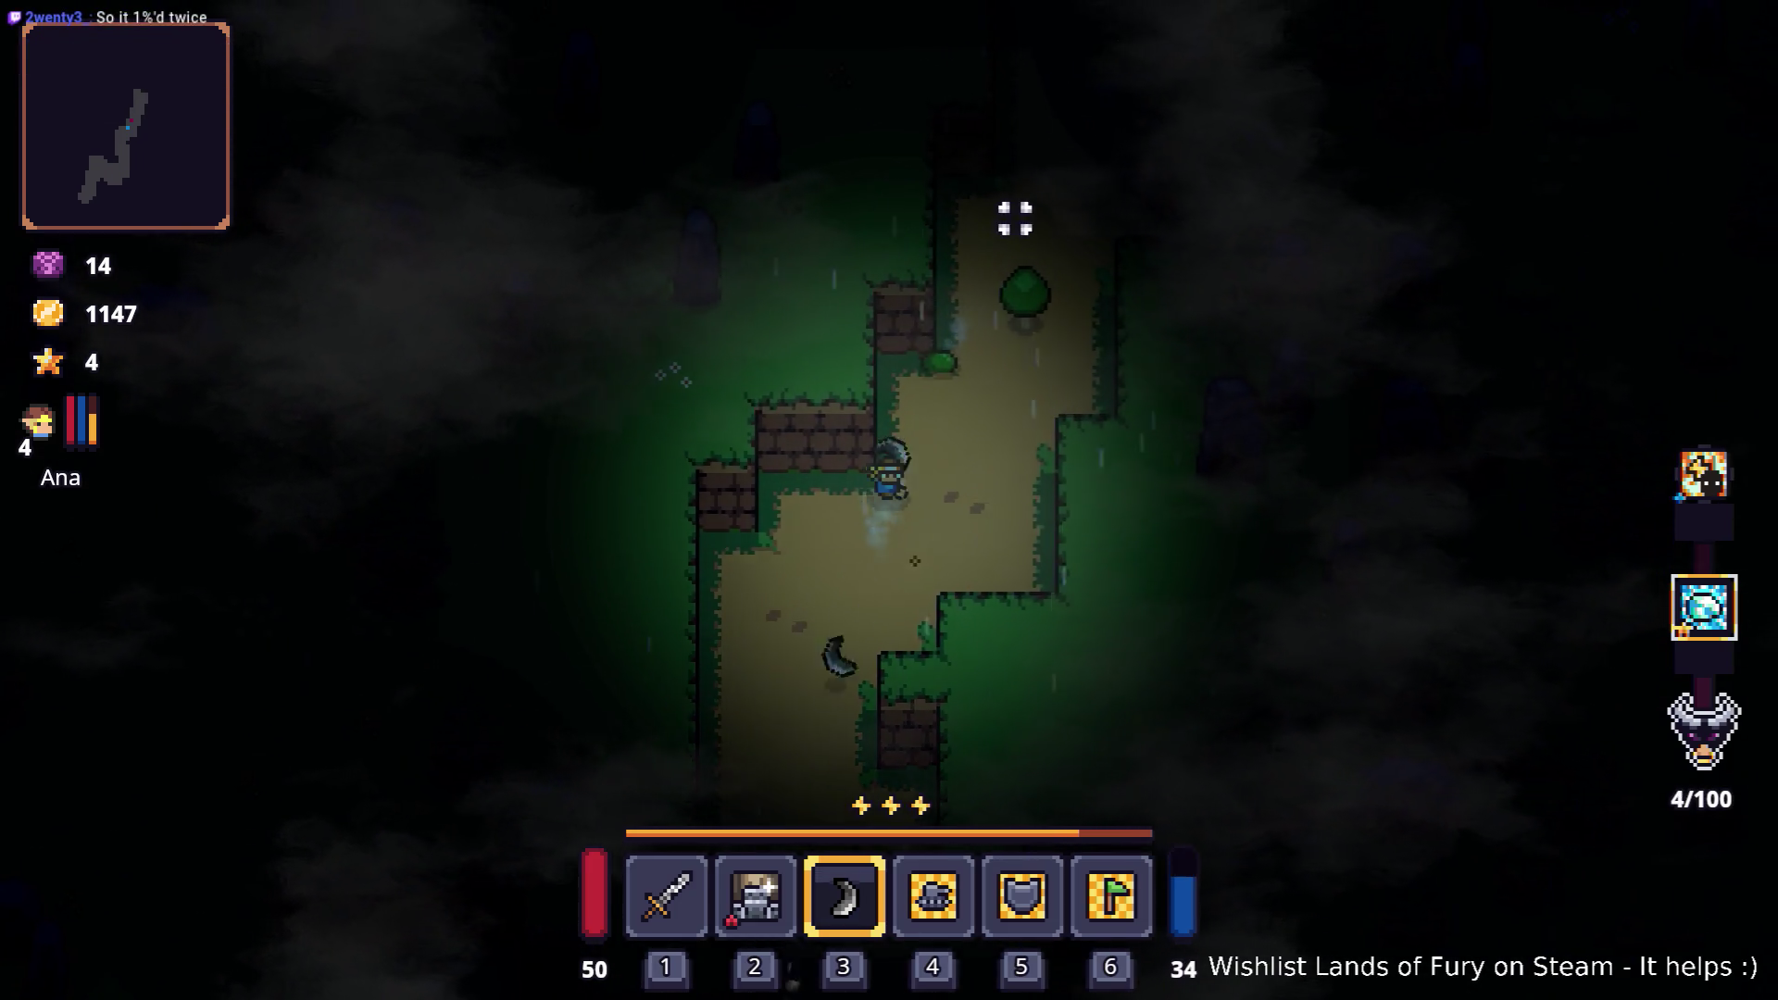
pyautogui.press('w')
pyautogui.press('d')
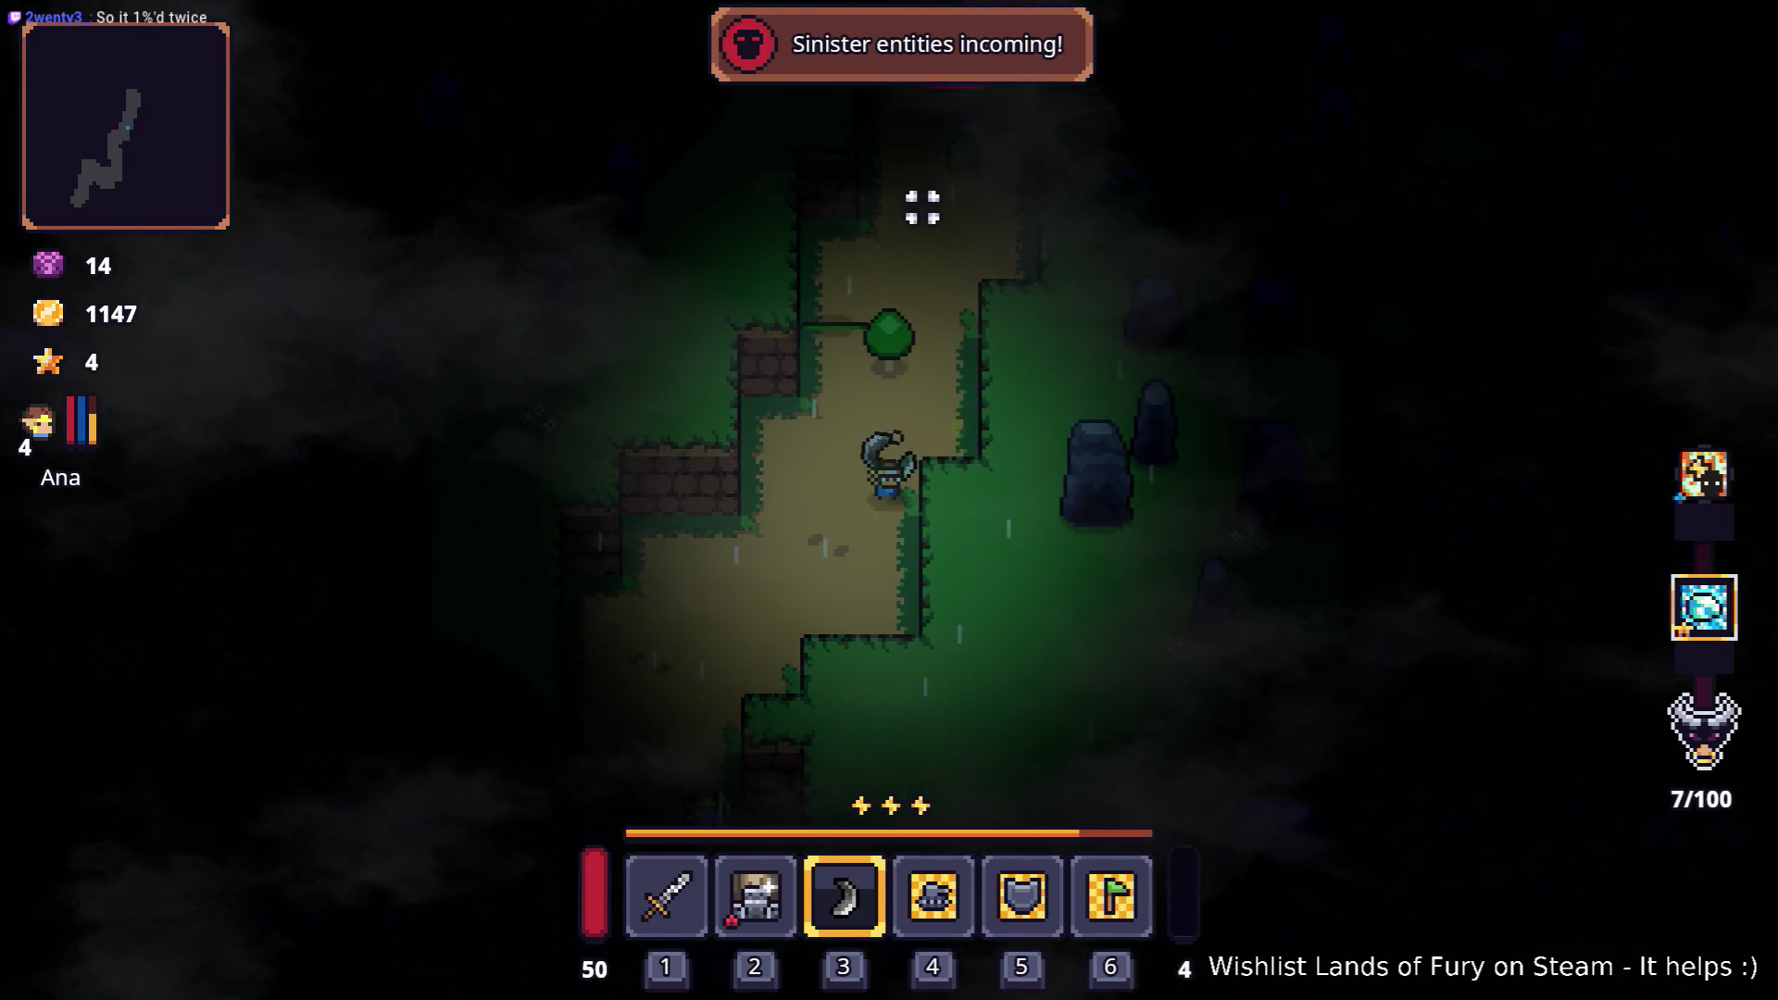
# Step: Fight enemies on Rainy Road while backing south down the path
pyautogui.press('w')
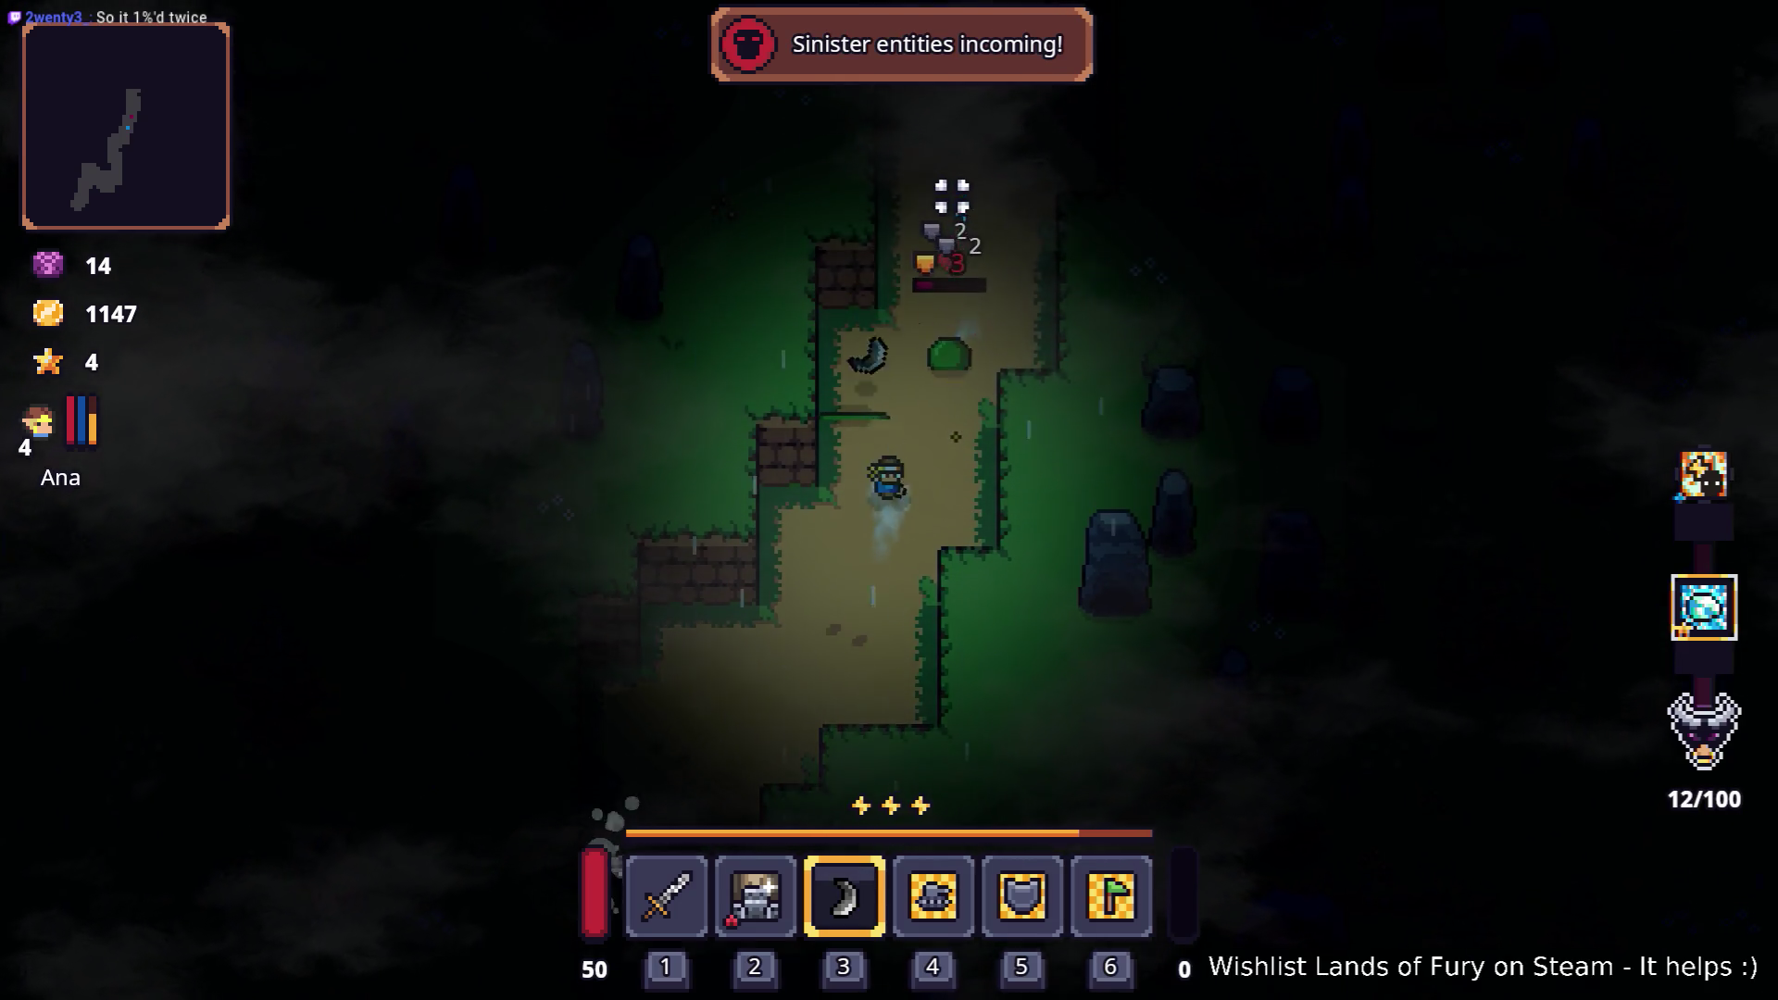
pyautogui.press('w')
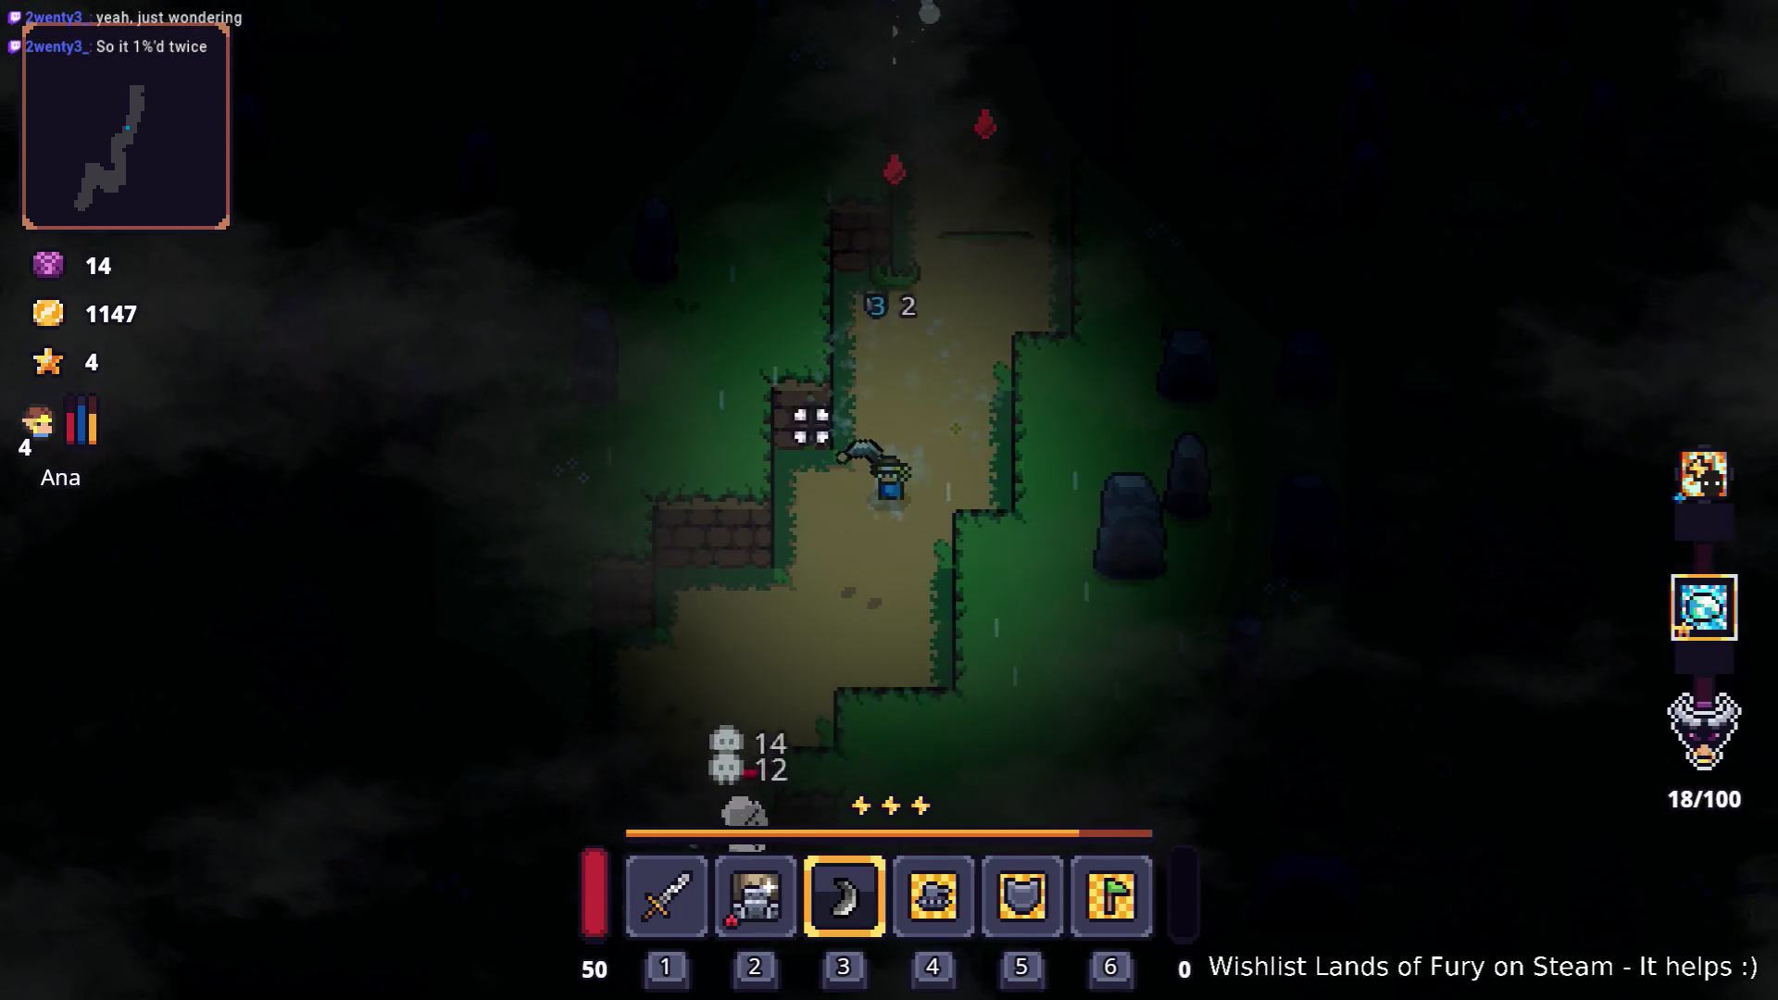
pyautogui.press('s')
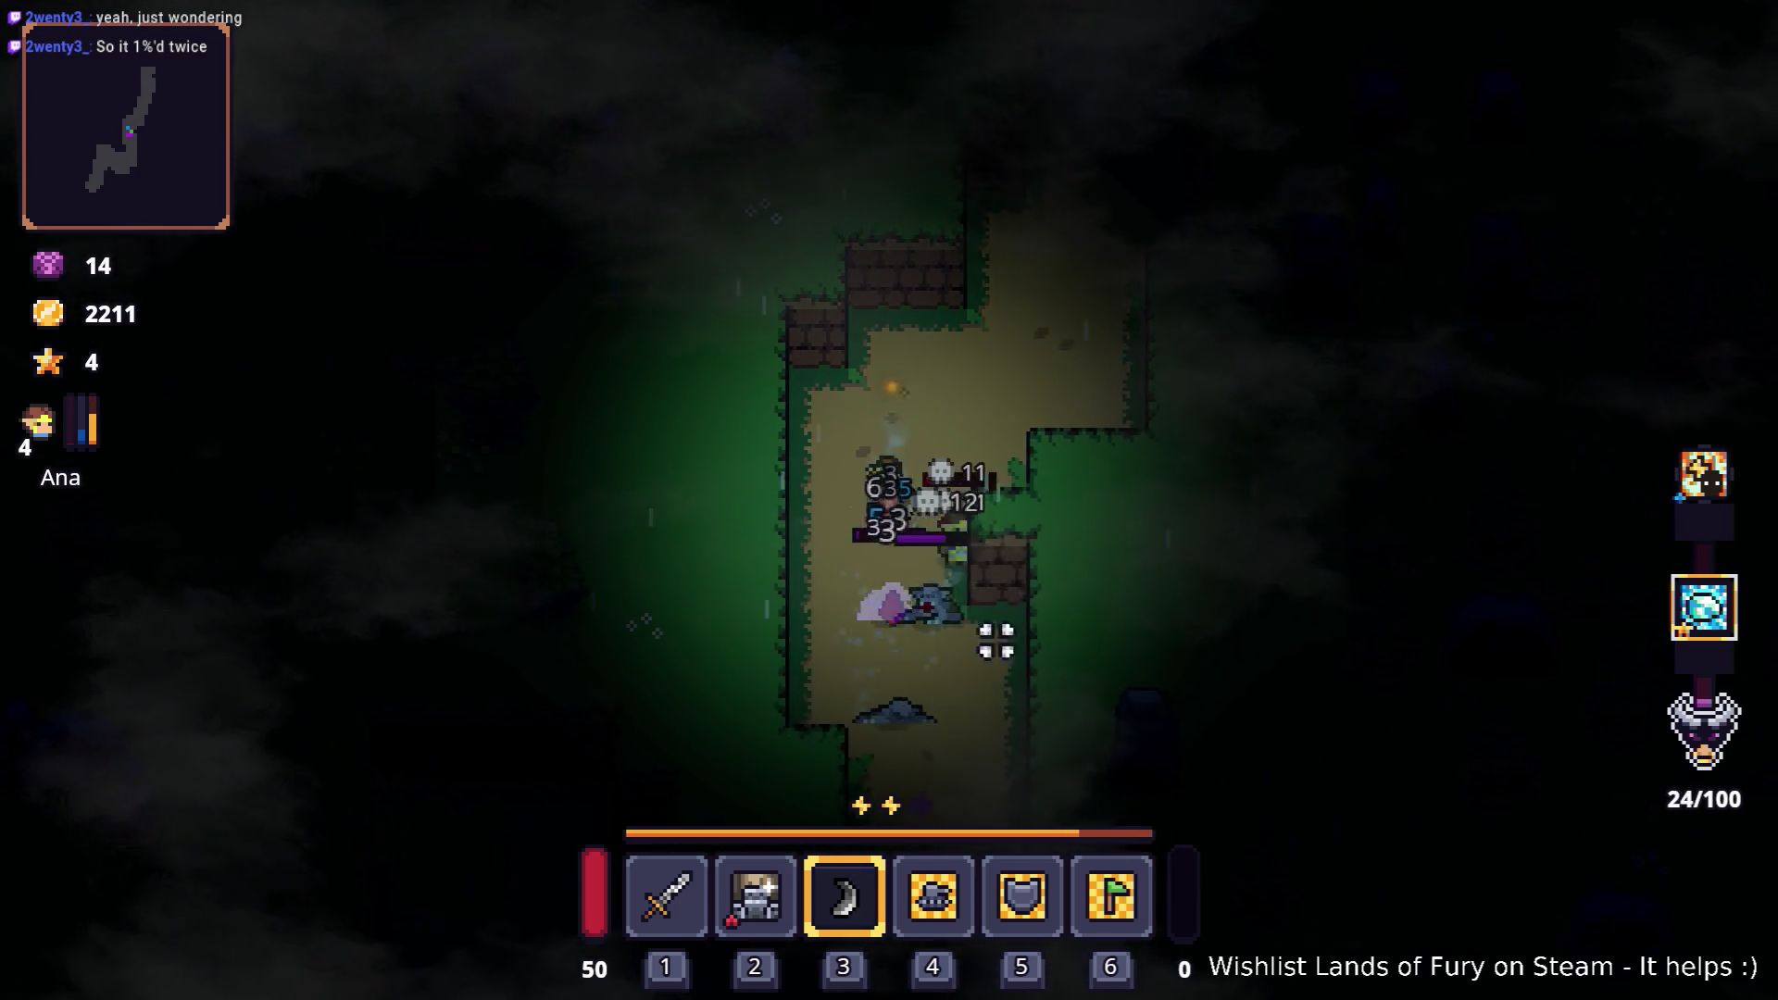
pyautogui.press('s')
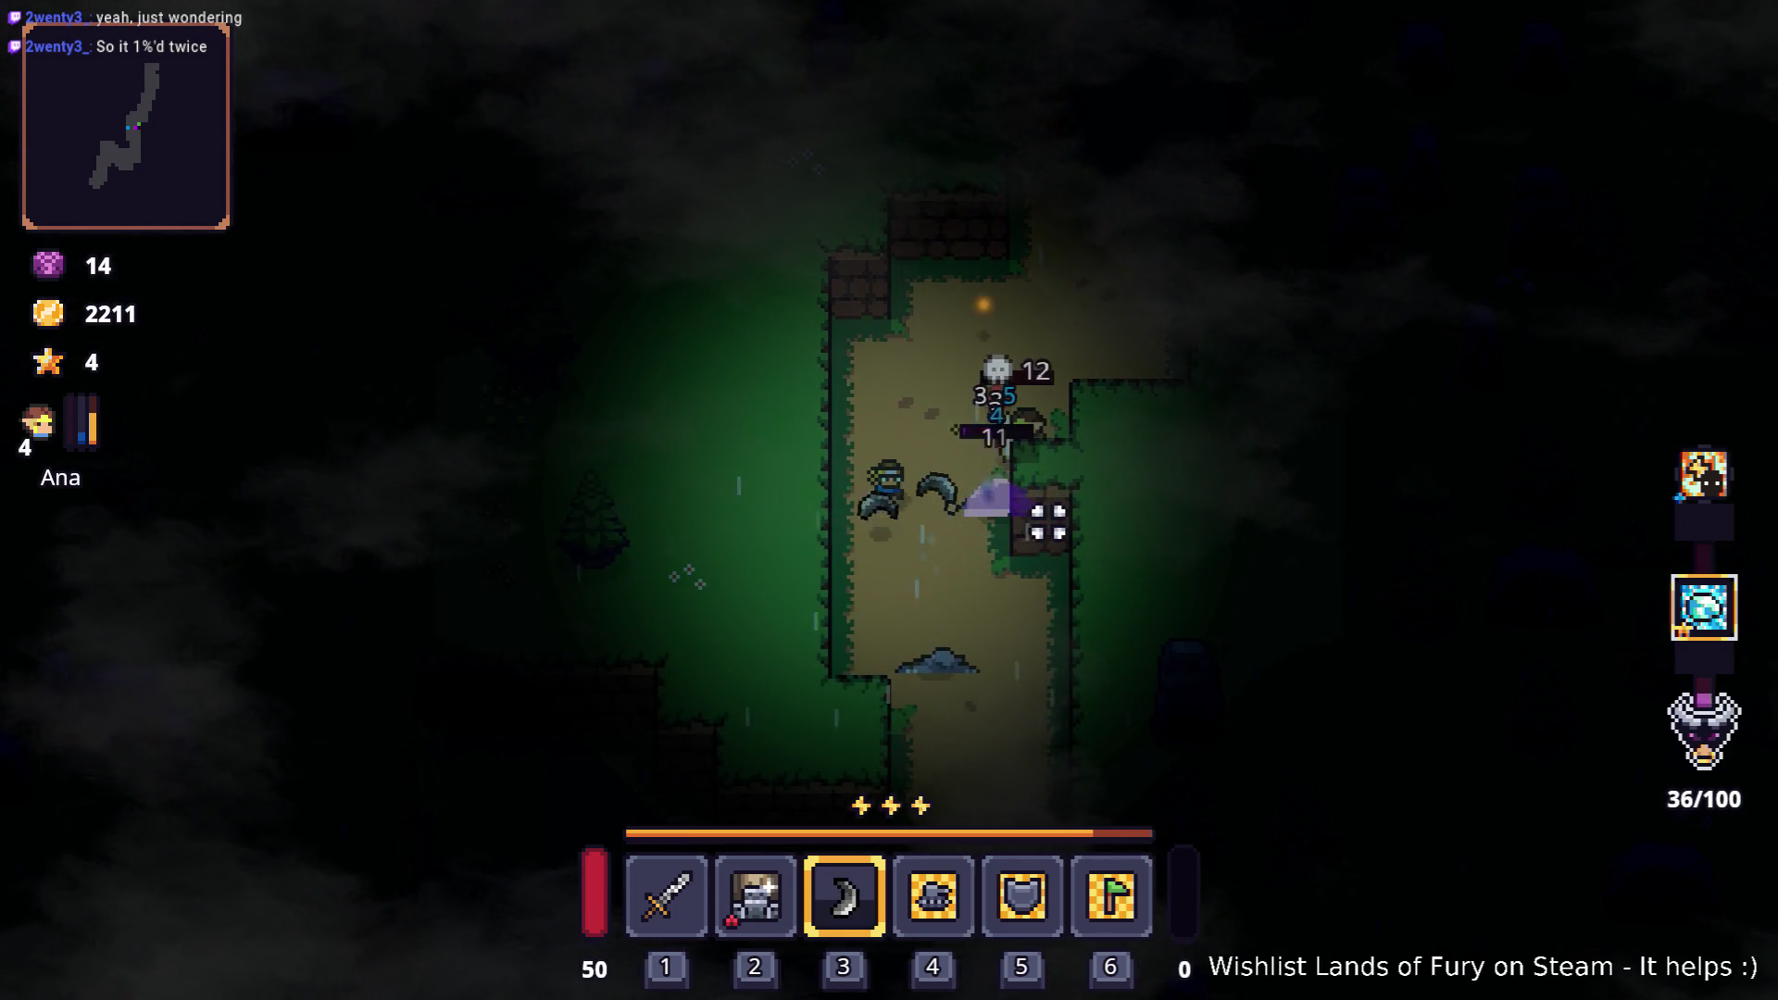
pyautogui.press('s')
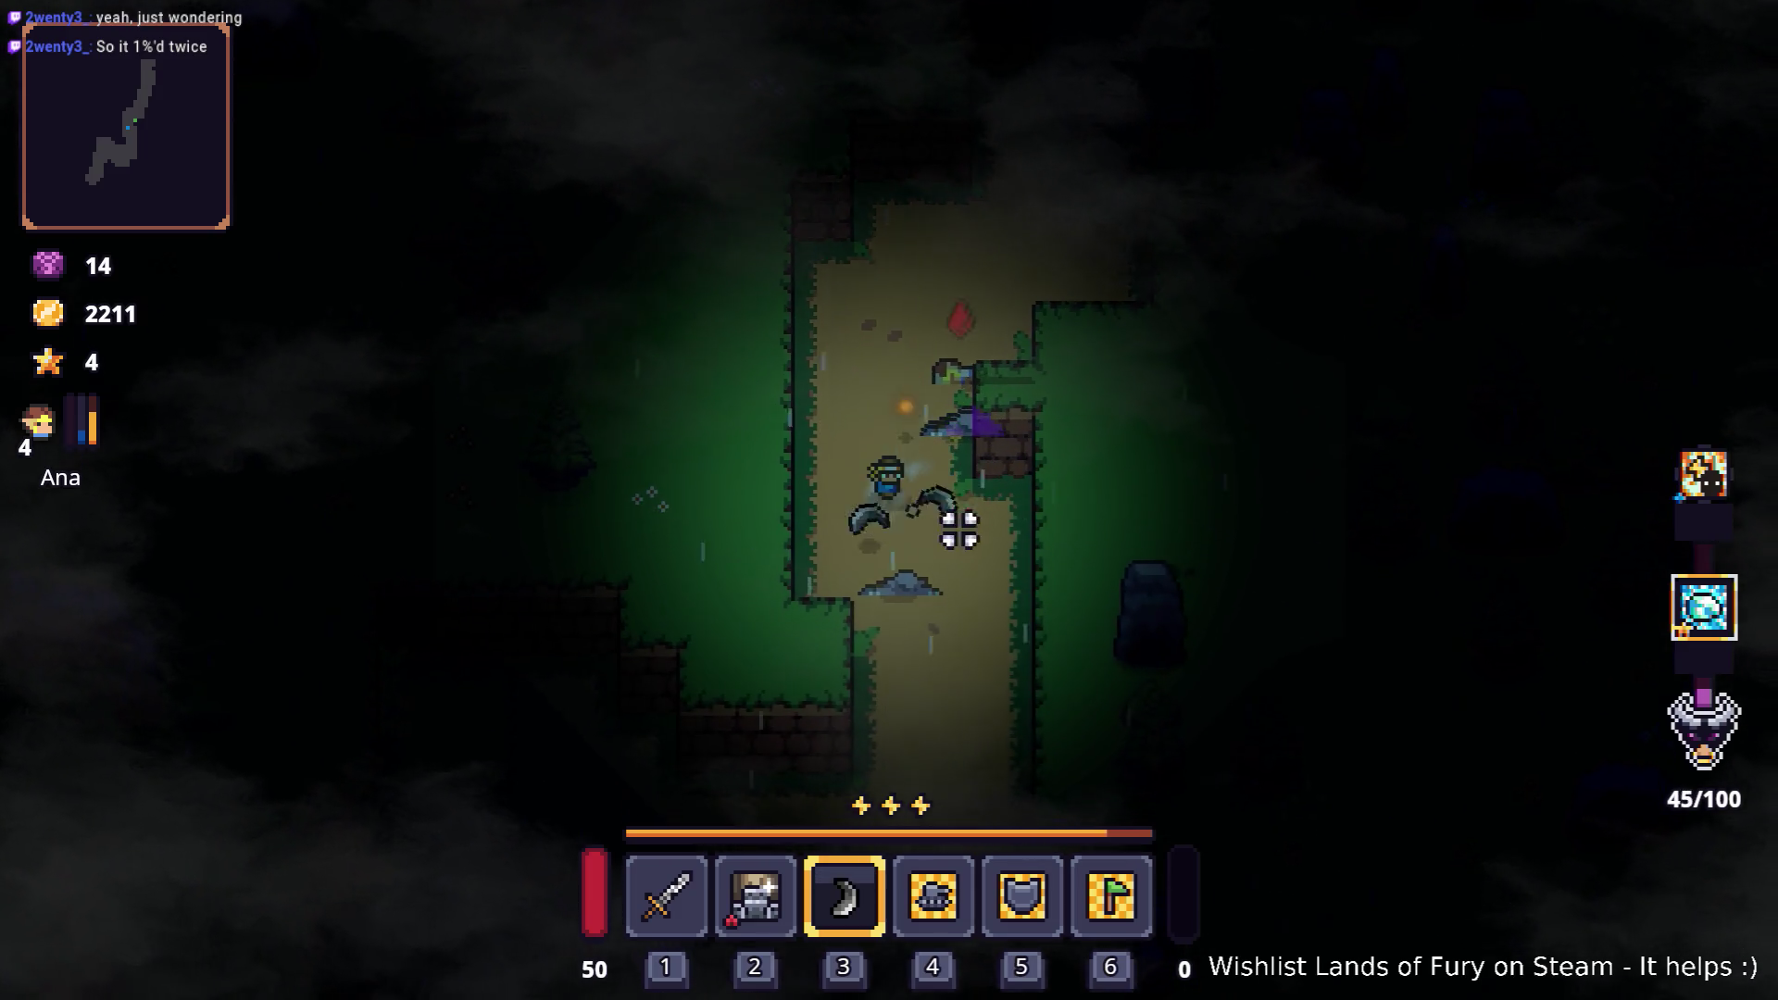
pyautogui.press('s')
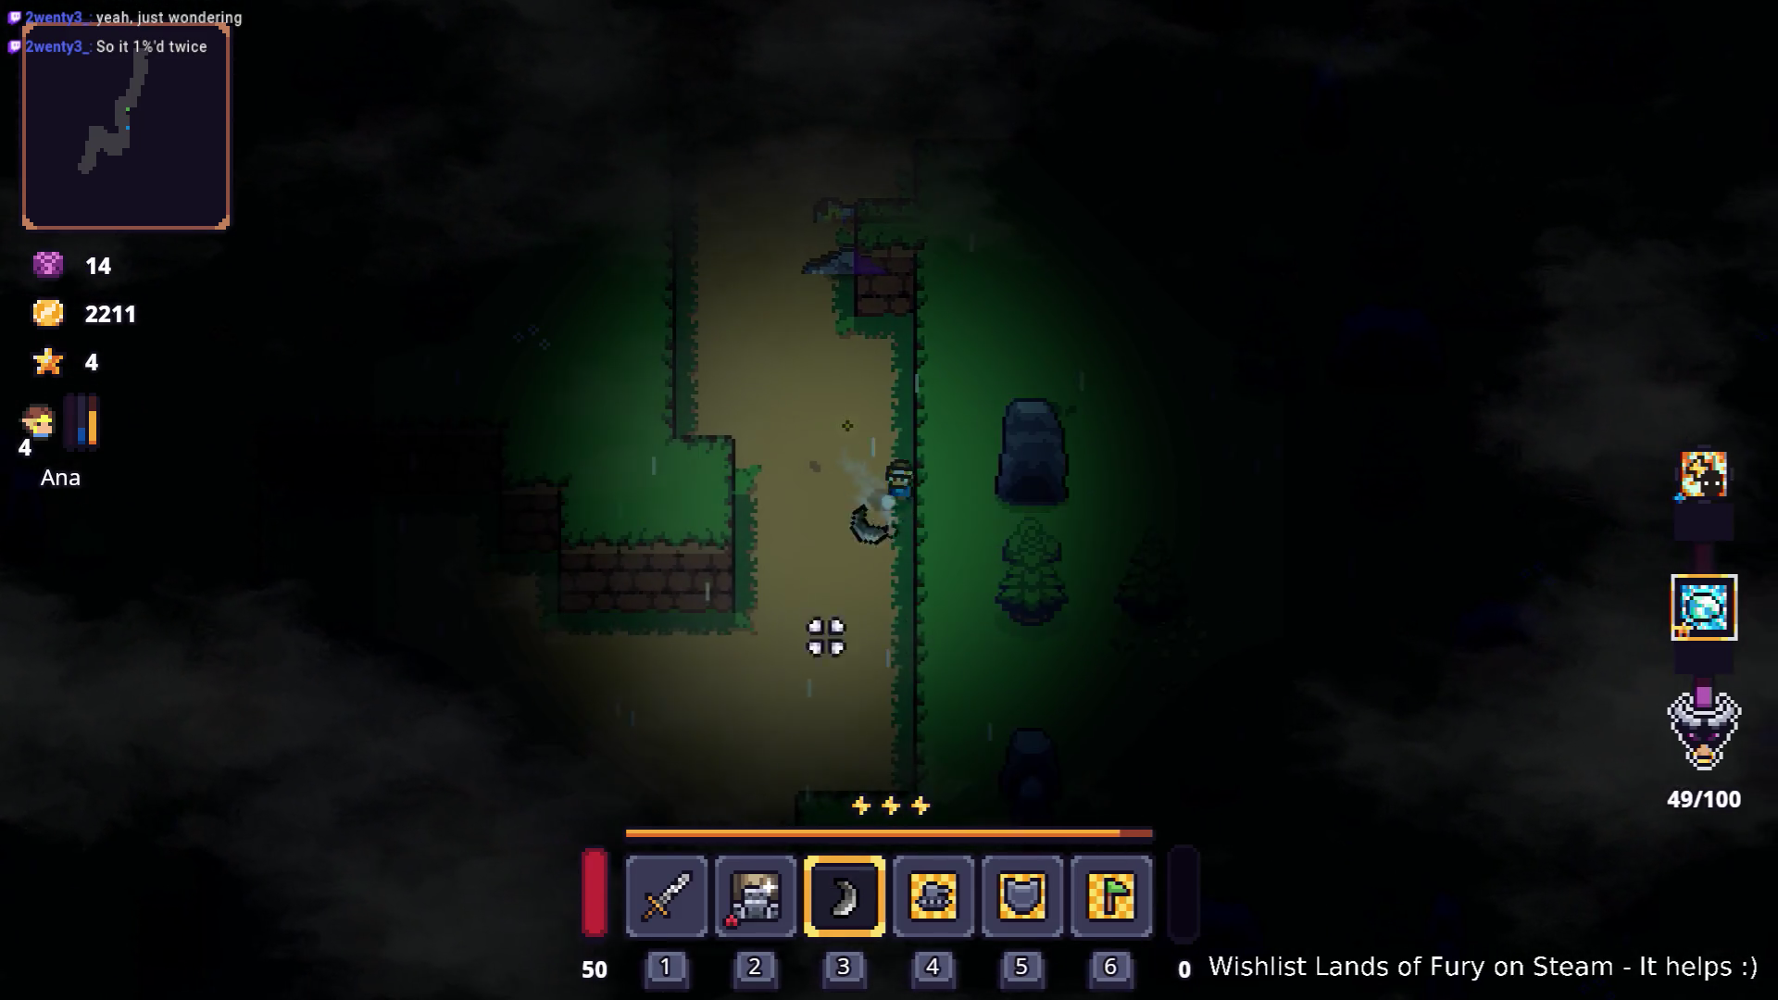
# Step: Push back north and east up Rainy Road past the bush, killing enemies ahead
pyautogui.press('s')
pyautogui.press('w')
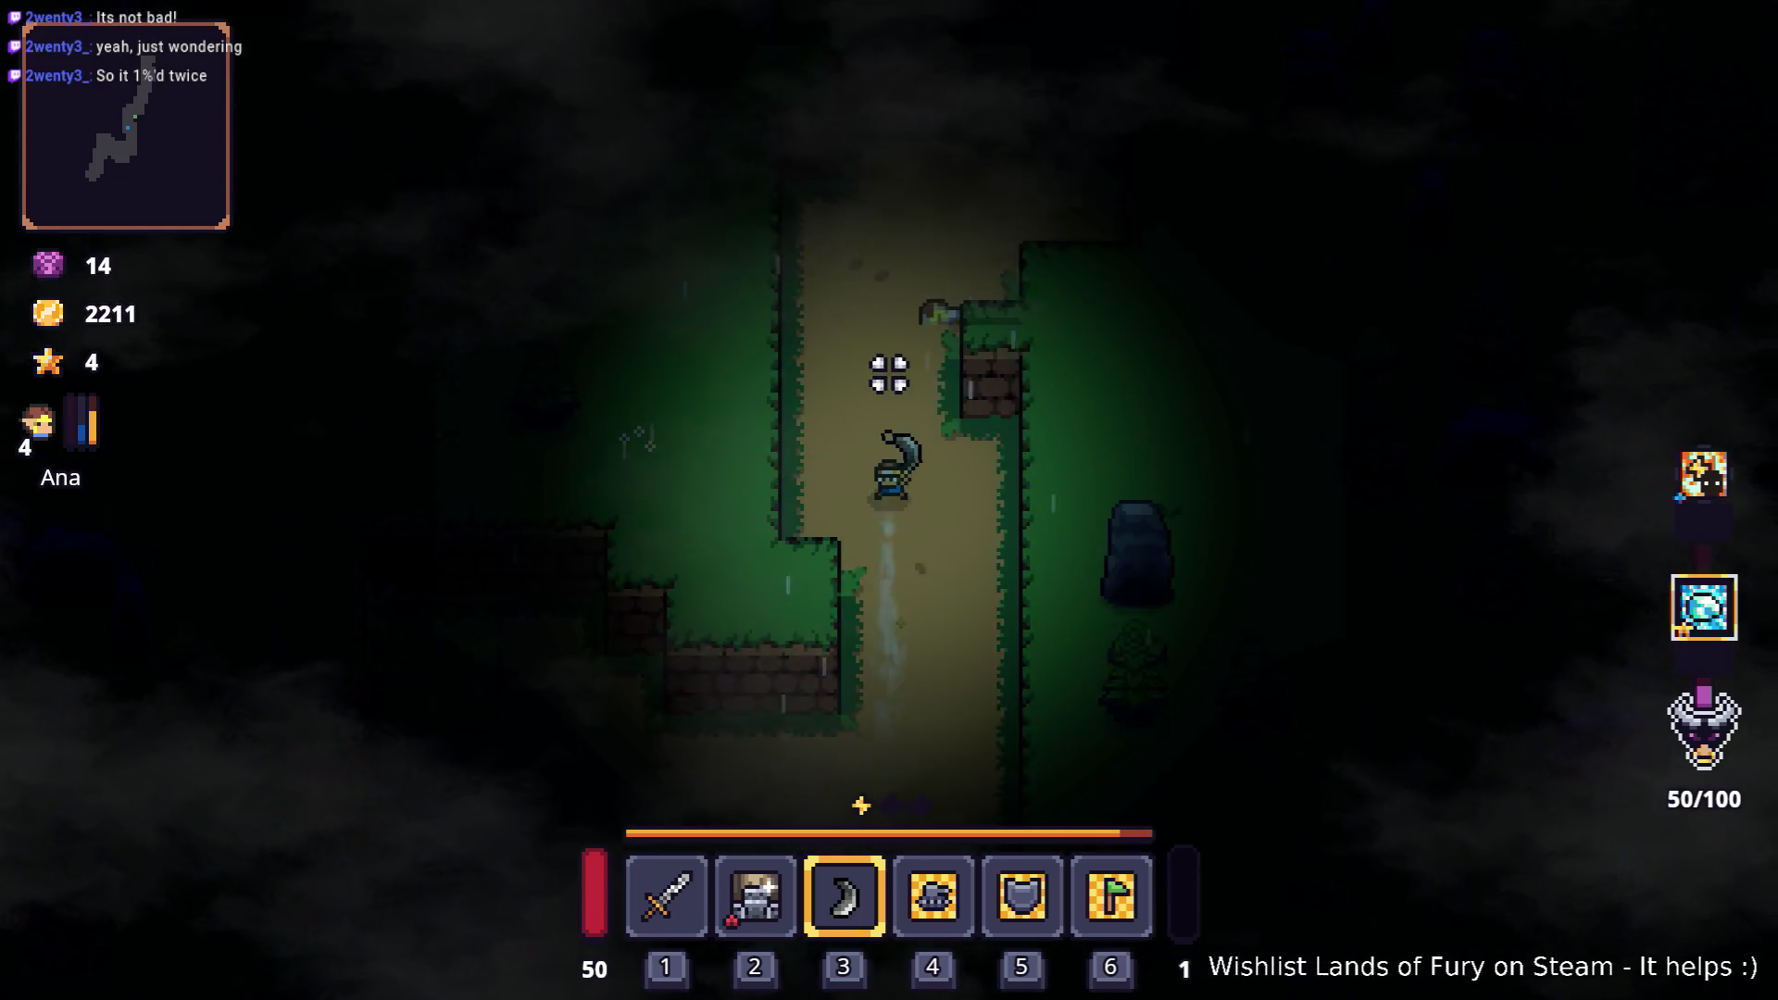
pyautogui.press('w')
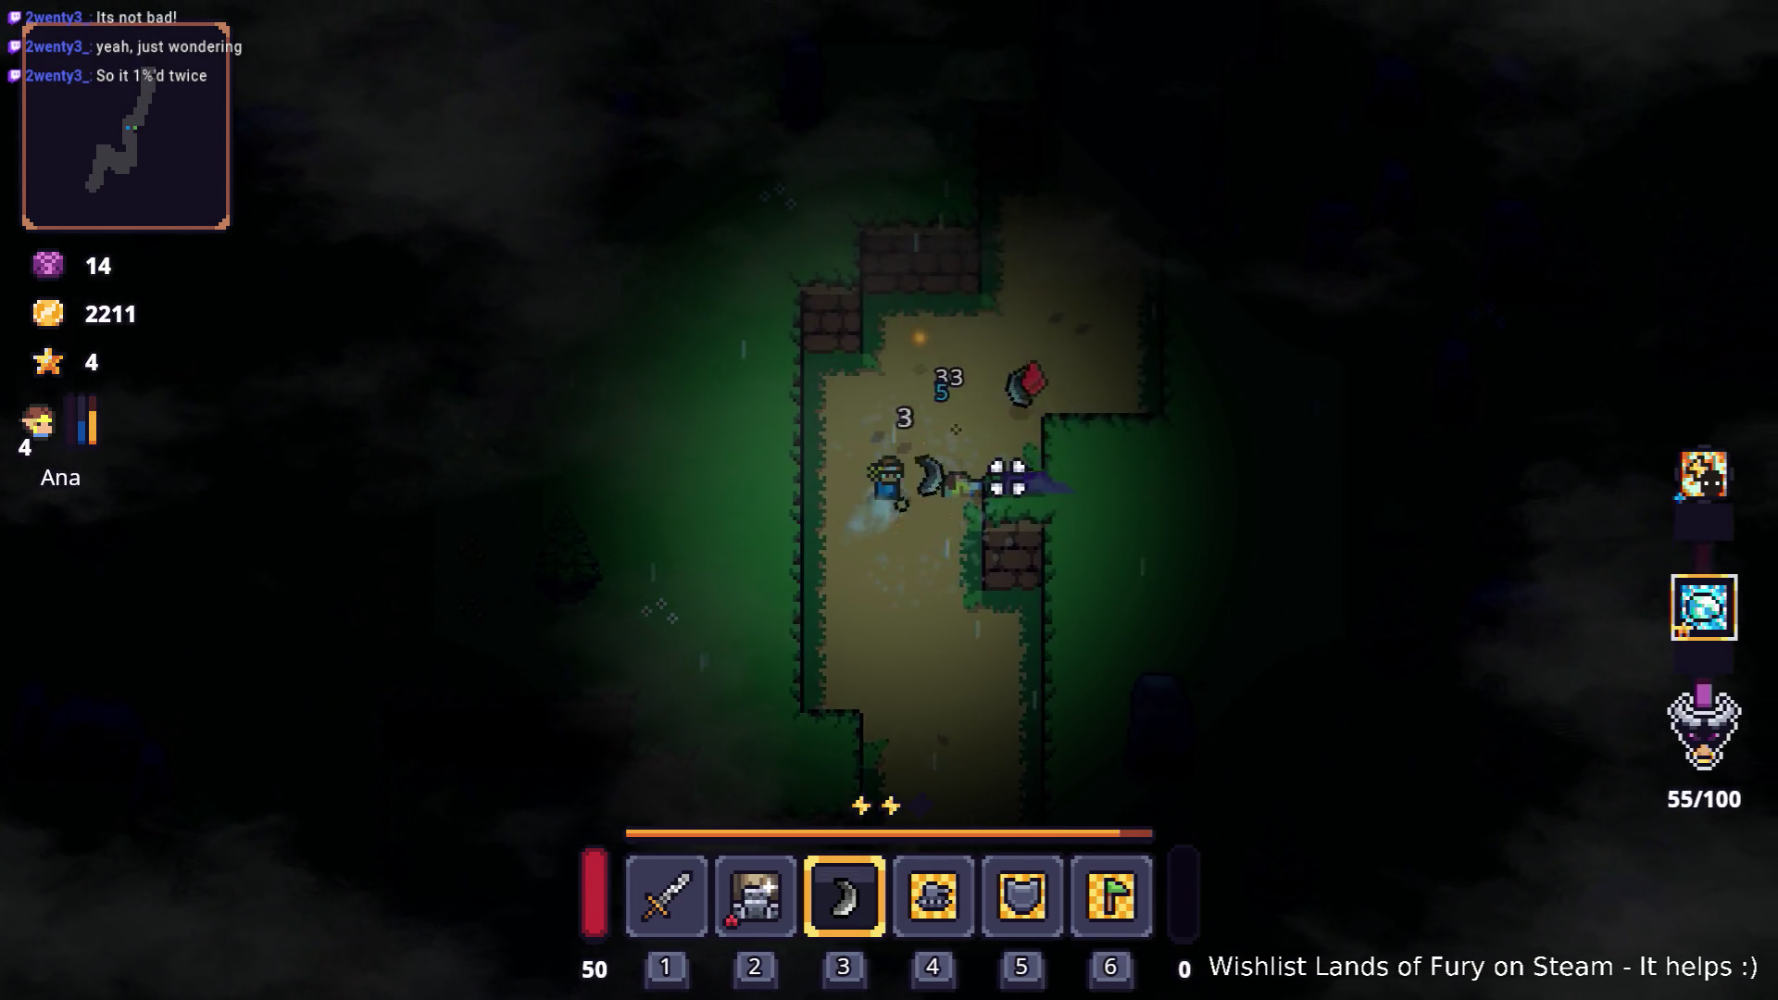
pyautogui.press('w')
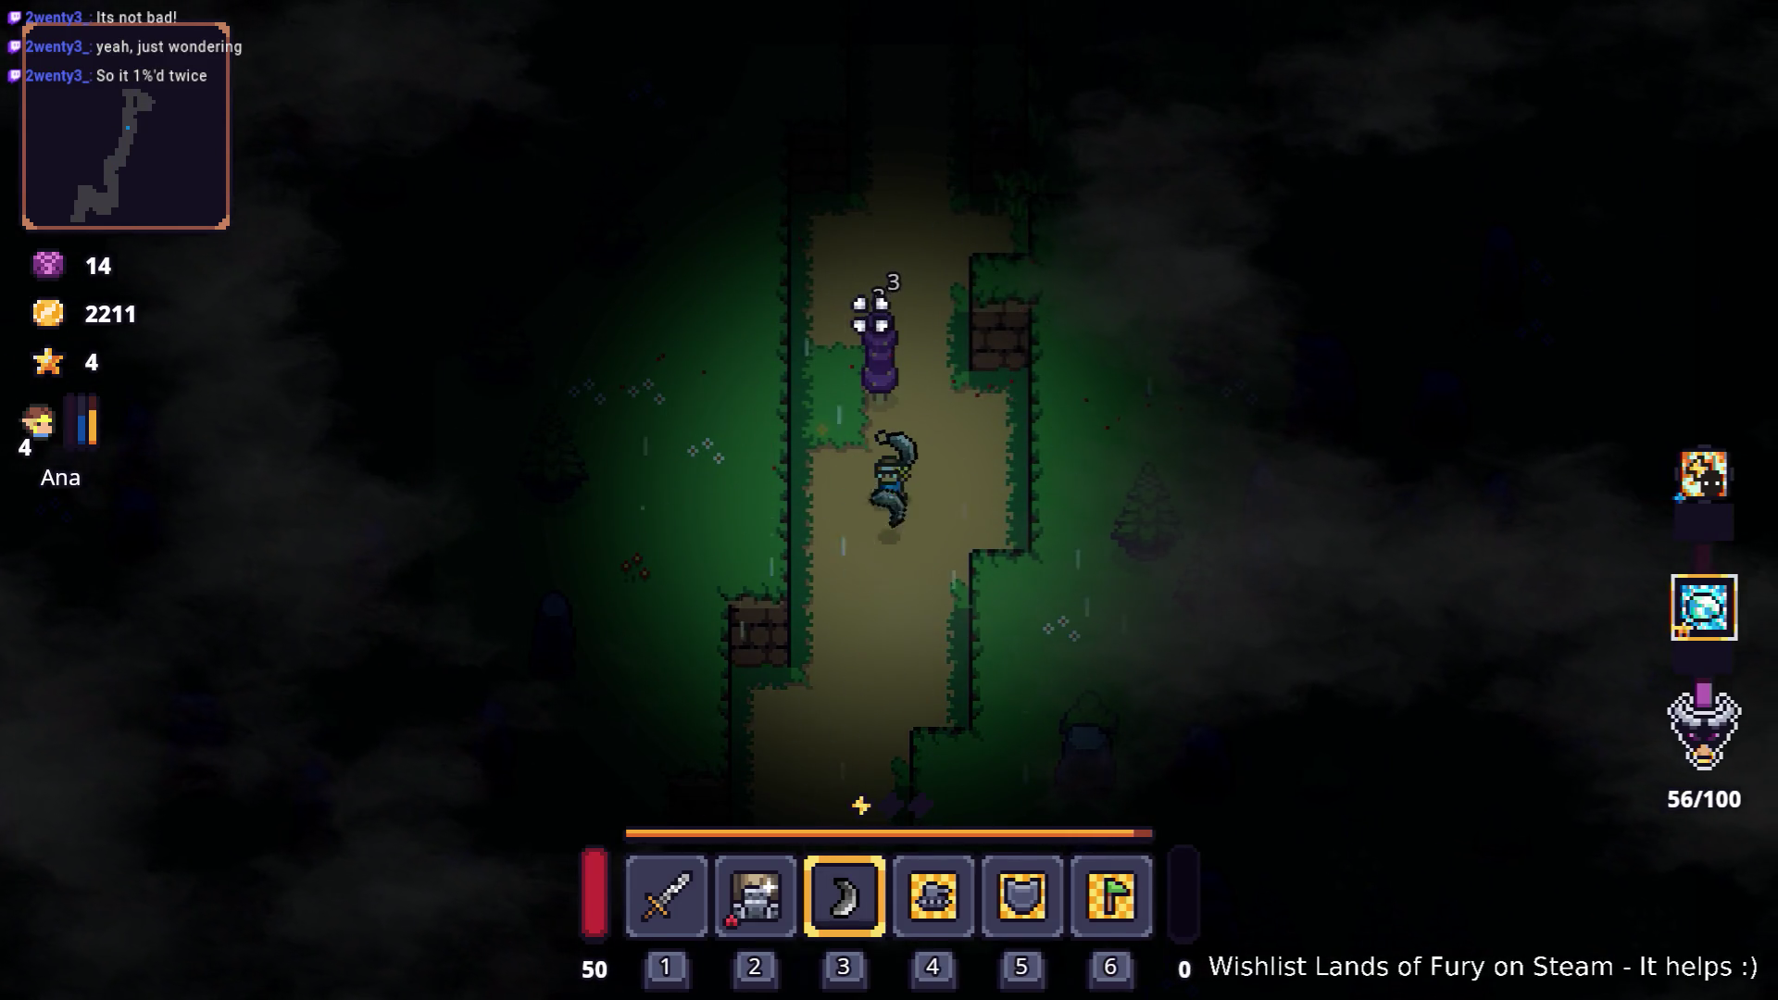
pyautogui.press('w')
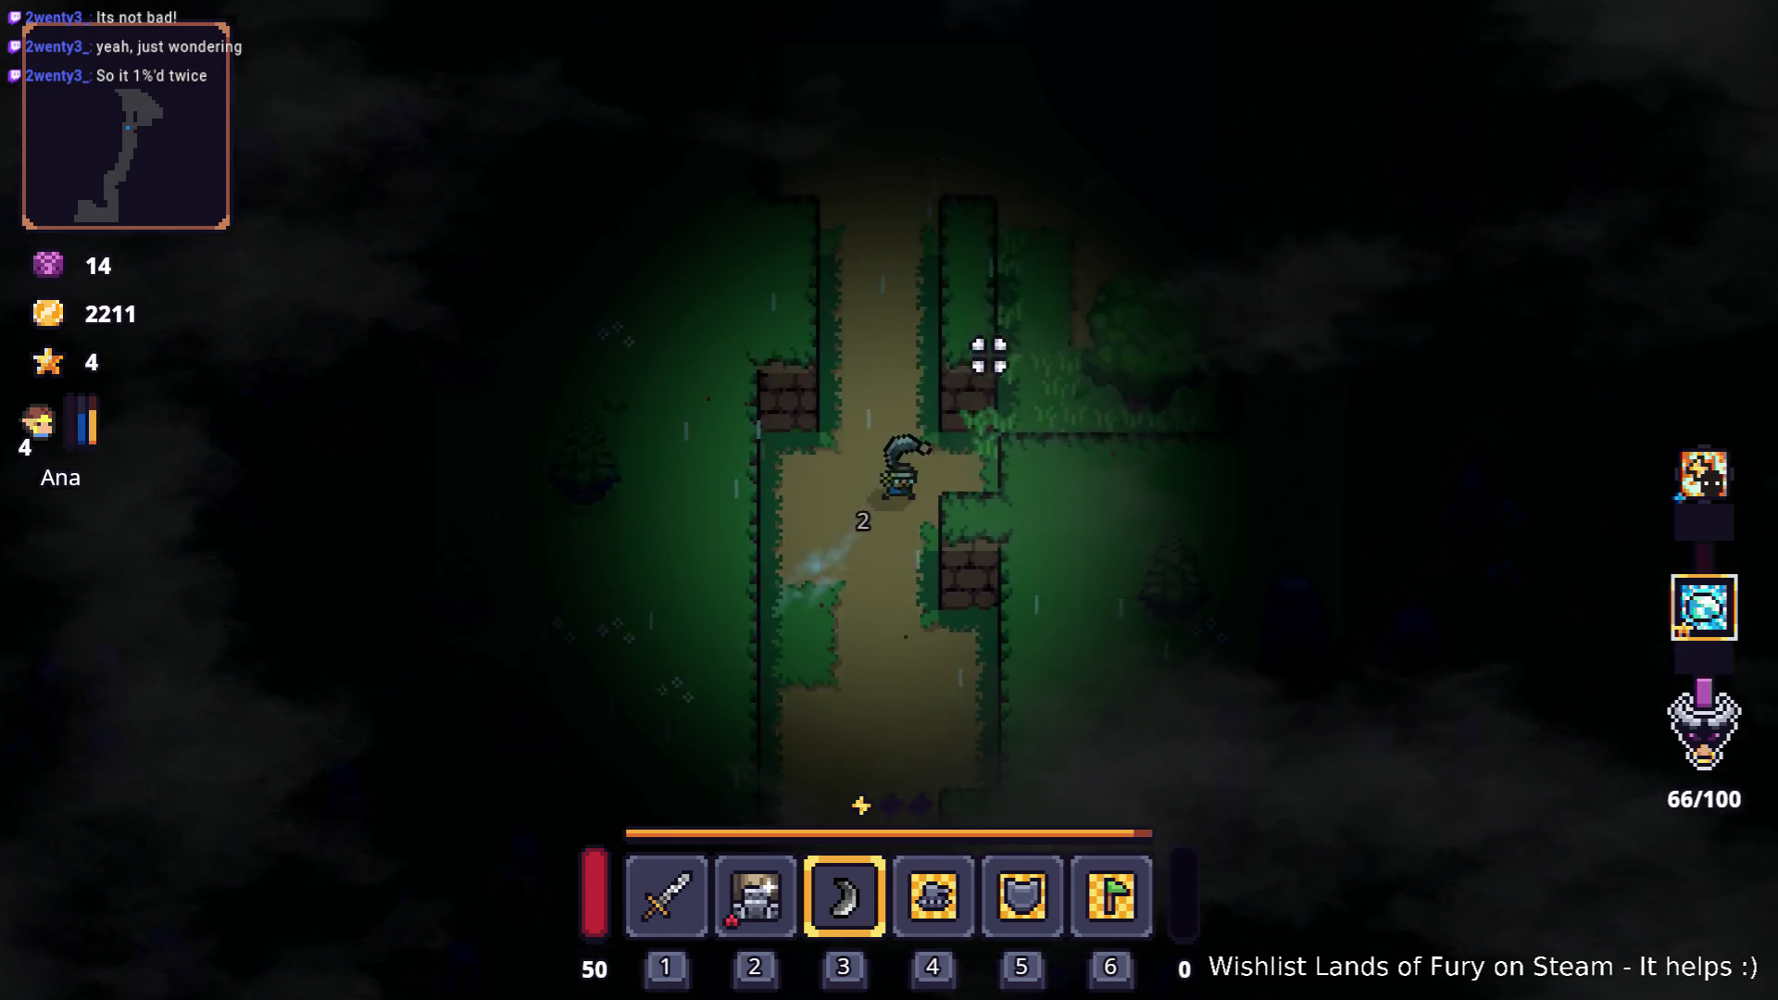
pyautogui.press('d')
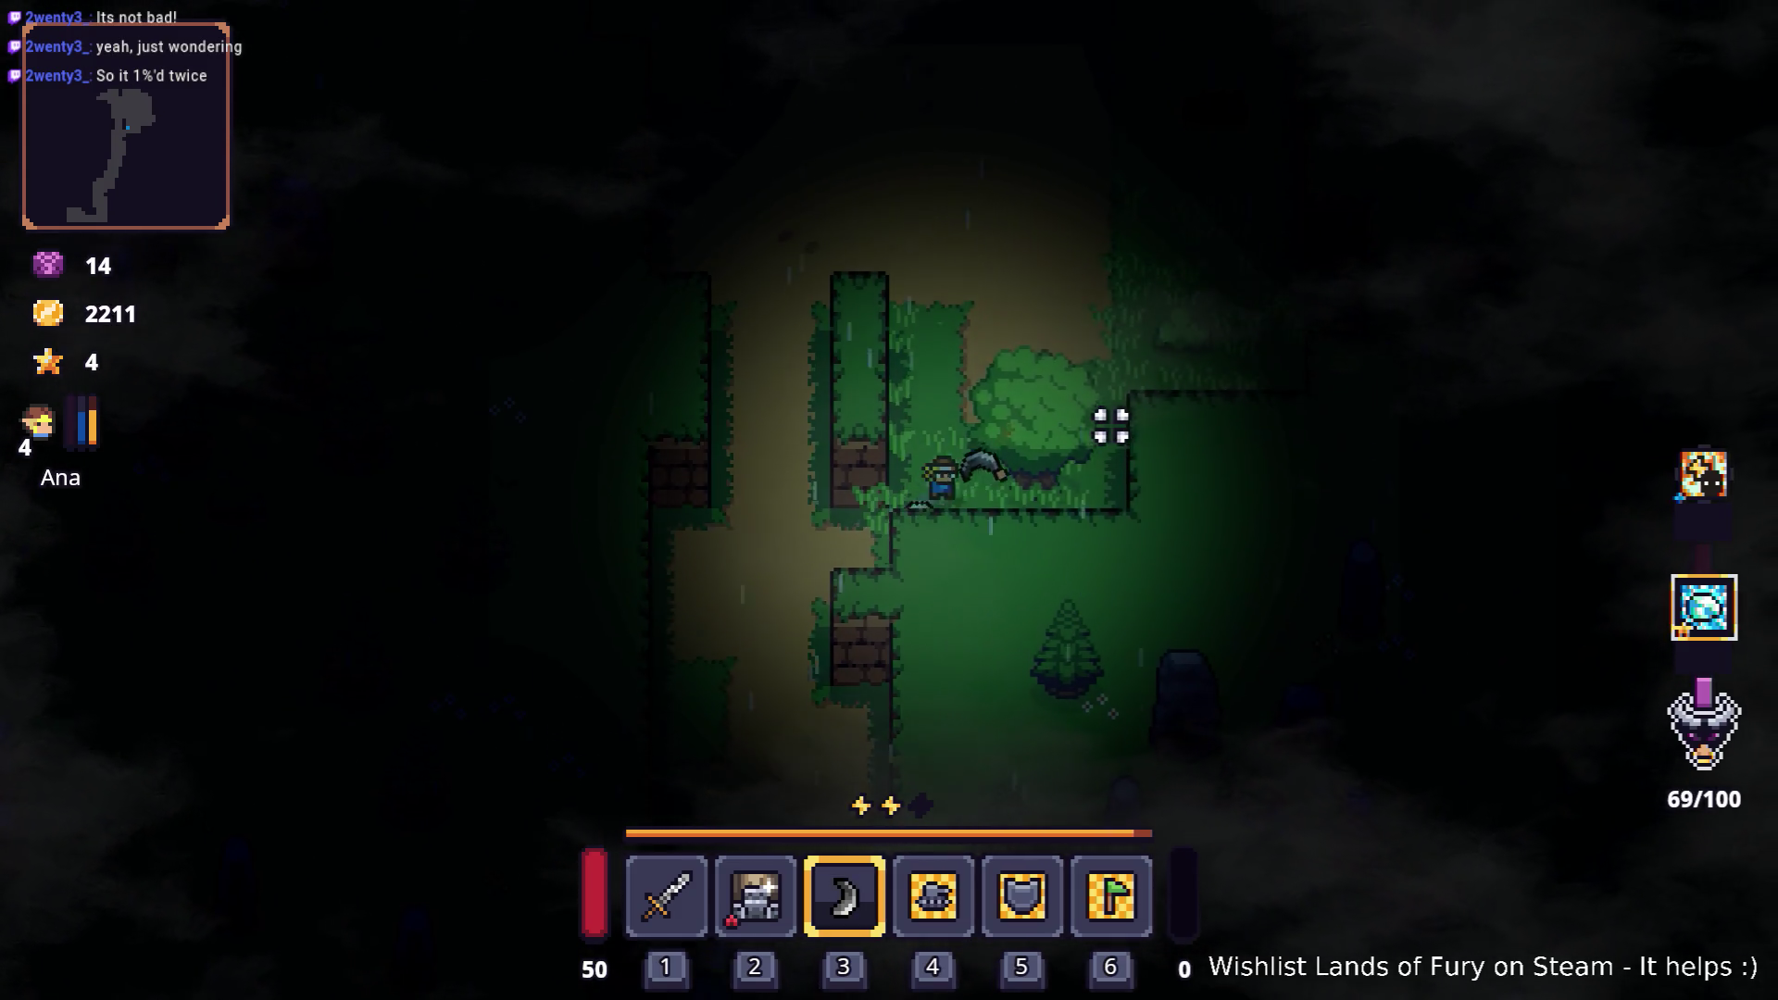
pyautogui.press('w')
pyautogui.press('d')
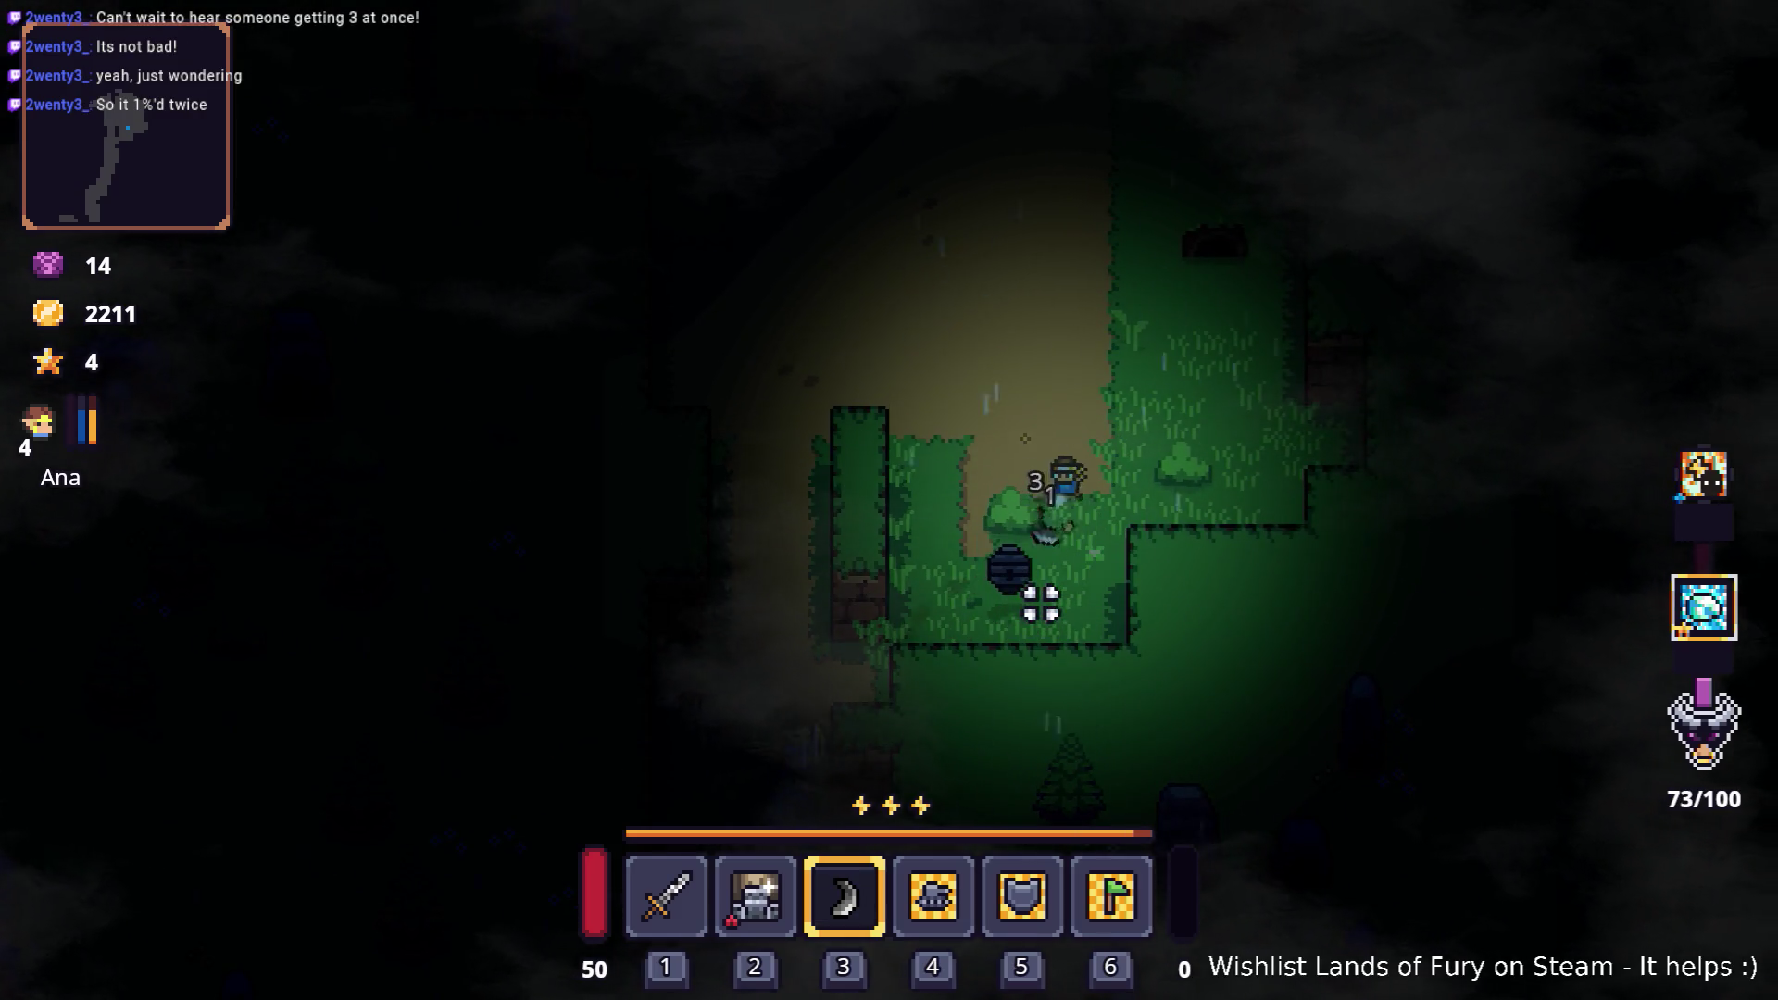
# Step: Dash north and throw the boomerang at the enemy on the right, reaching 79/100 kills
pyautogui.press('w')
pyautogui.press('space')
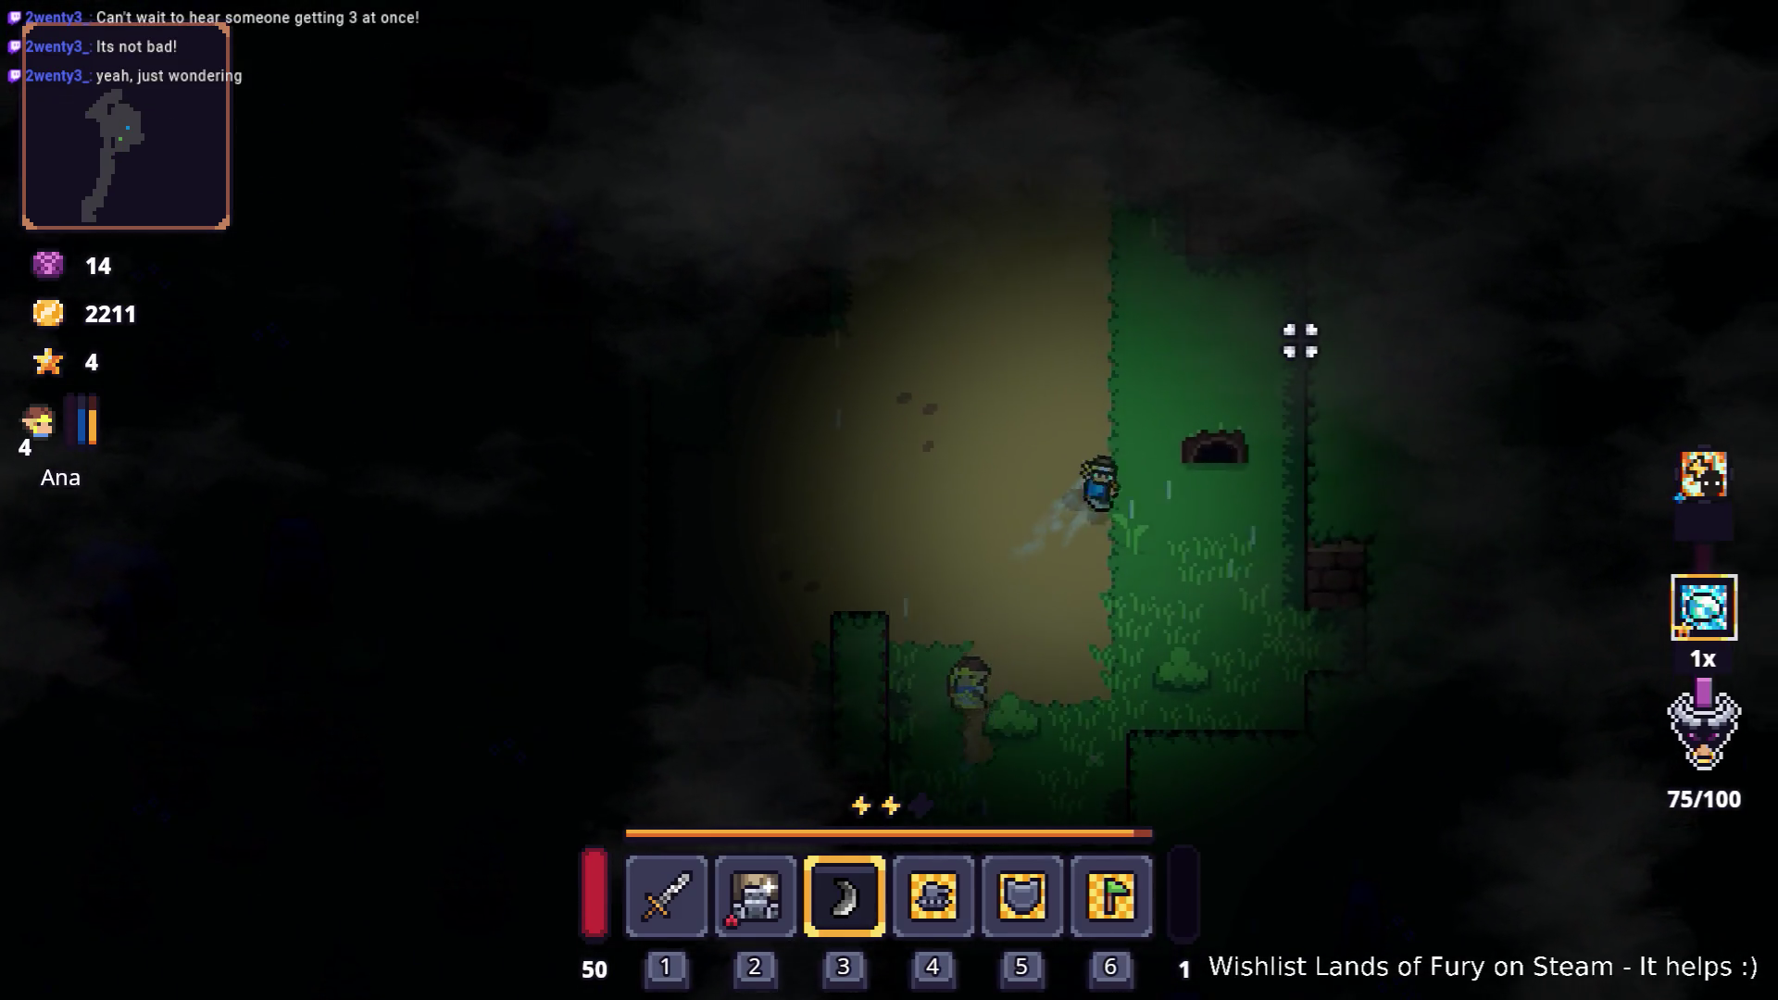
pyautogui.press('d')
pyautogui.click(1309, 362)
pyautogui.press('a')
pyautogui.click(1296, 466)
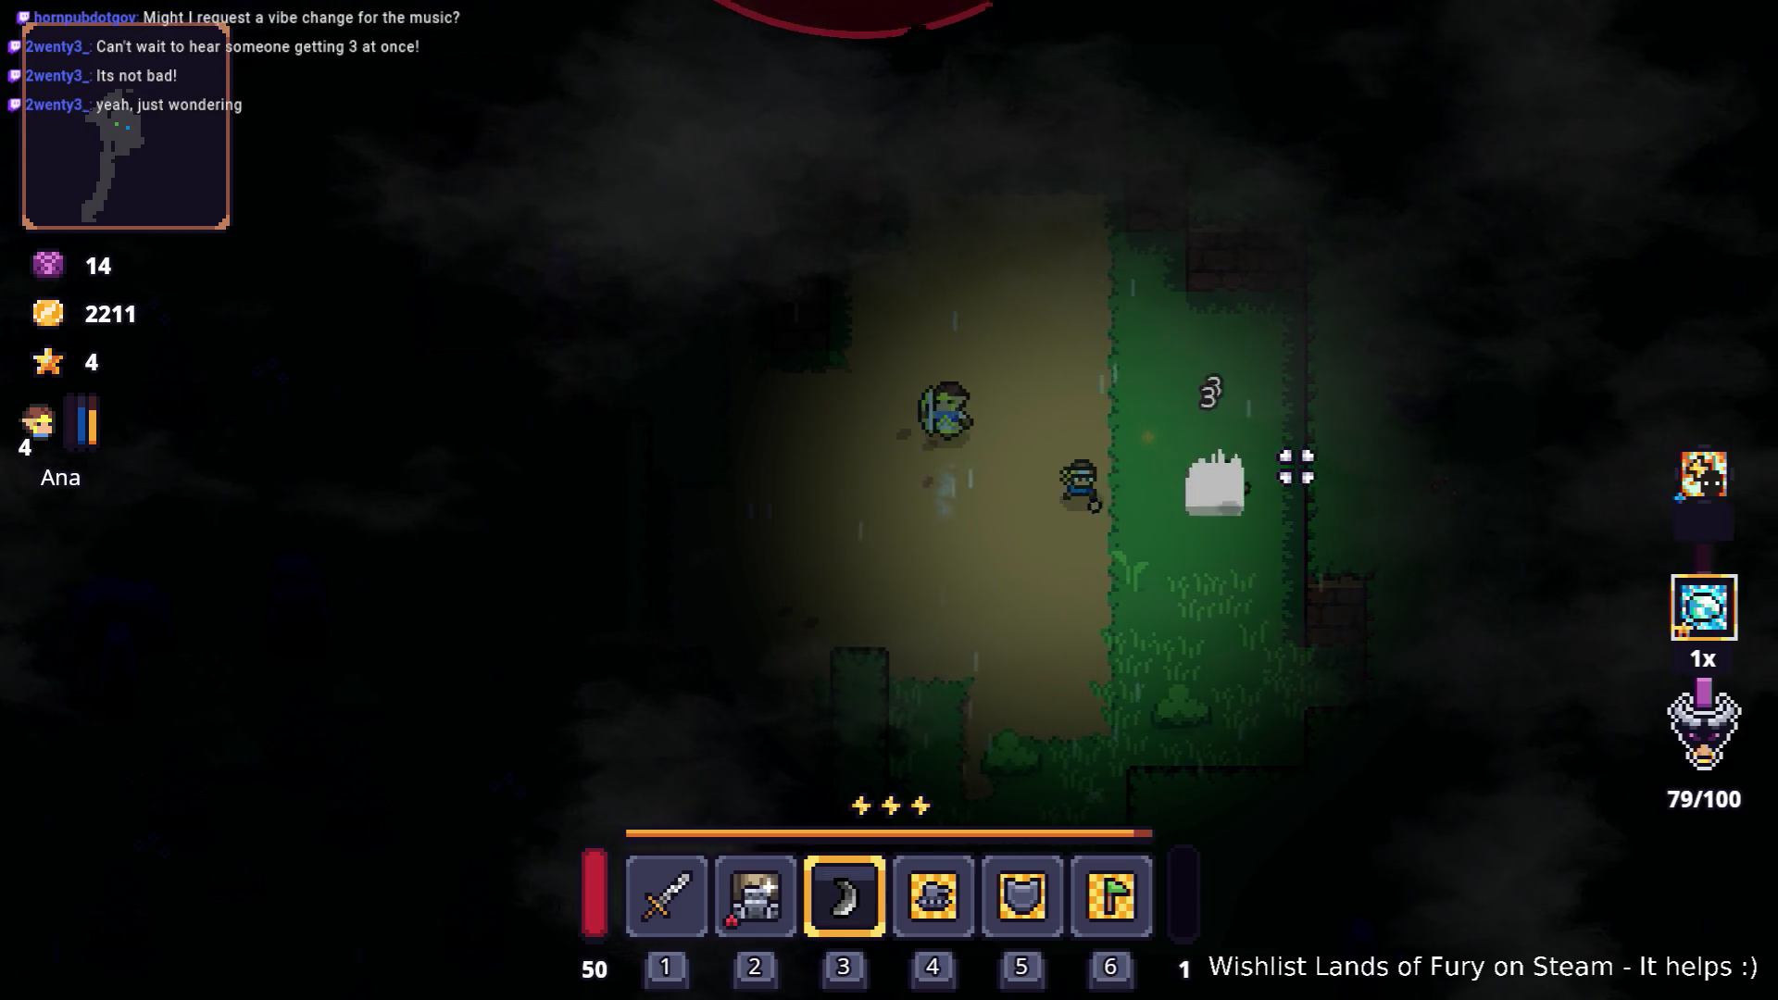
# Step: Dash north through the enemy group, catching the boomerang and finishing them off
pyautogui.press('w')
pyautogui.press('space')
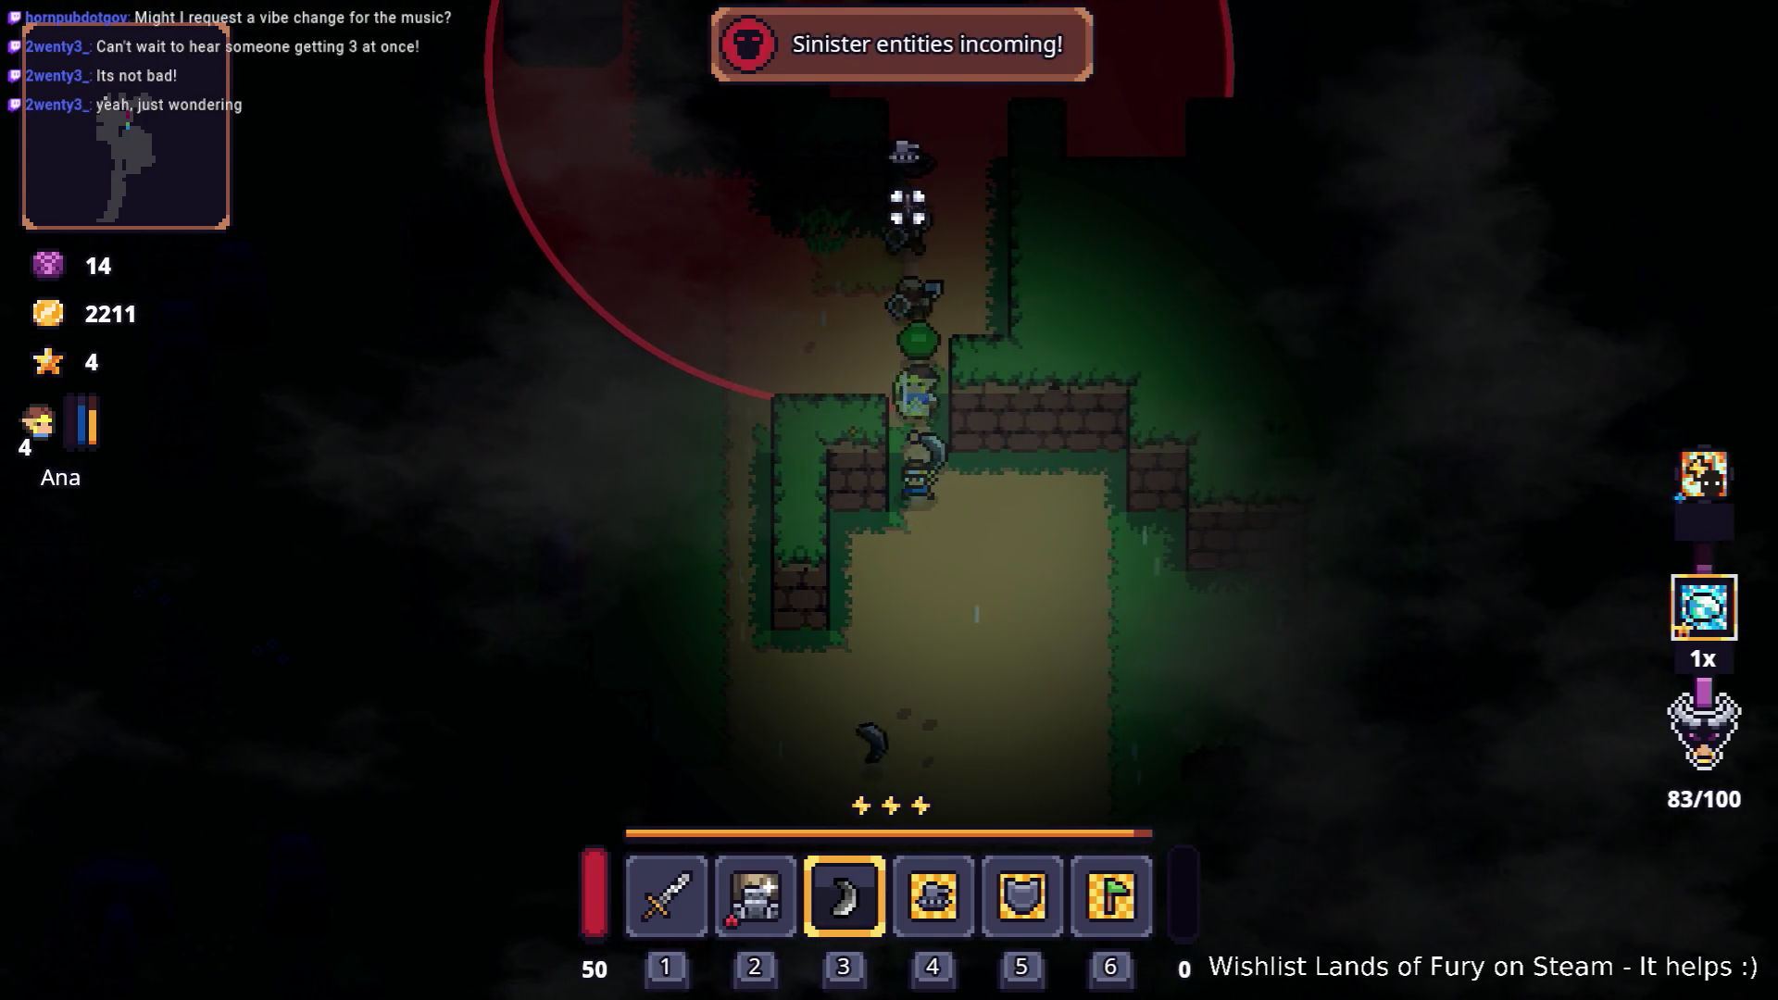
pyautogui.press('s')
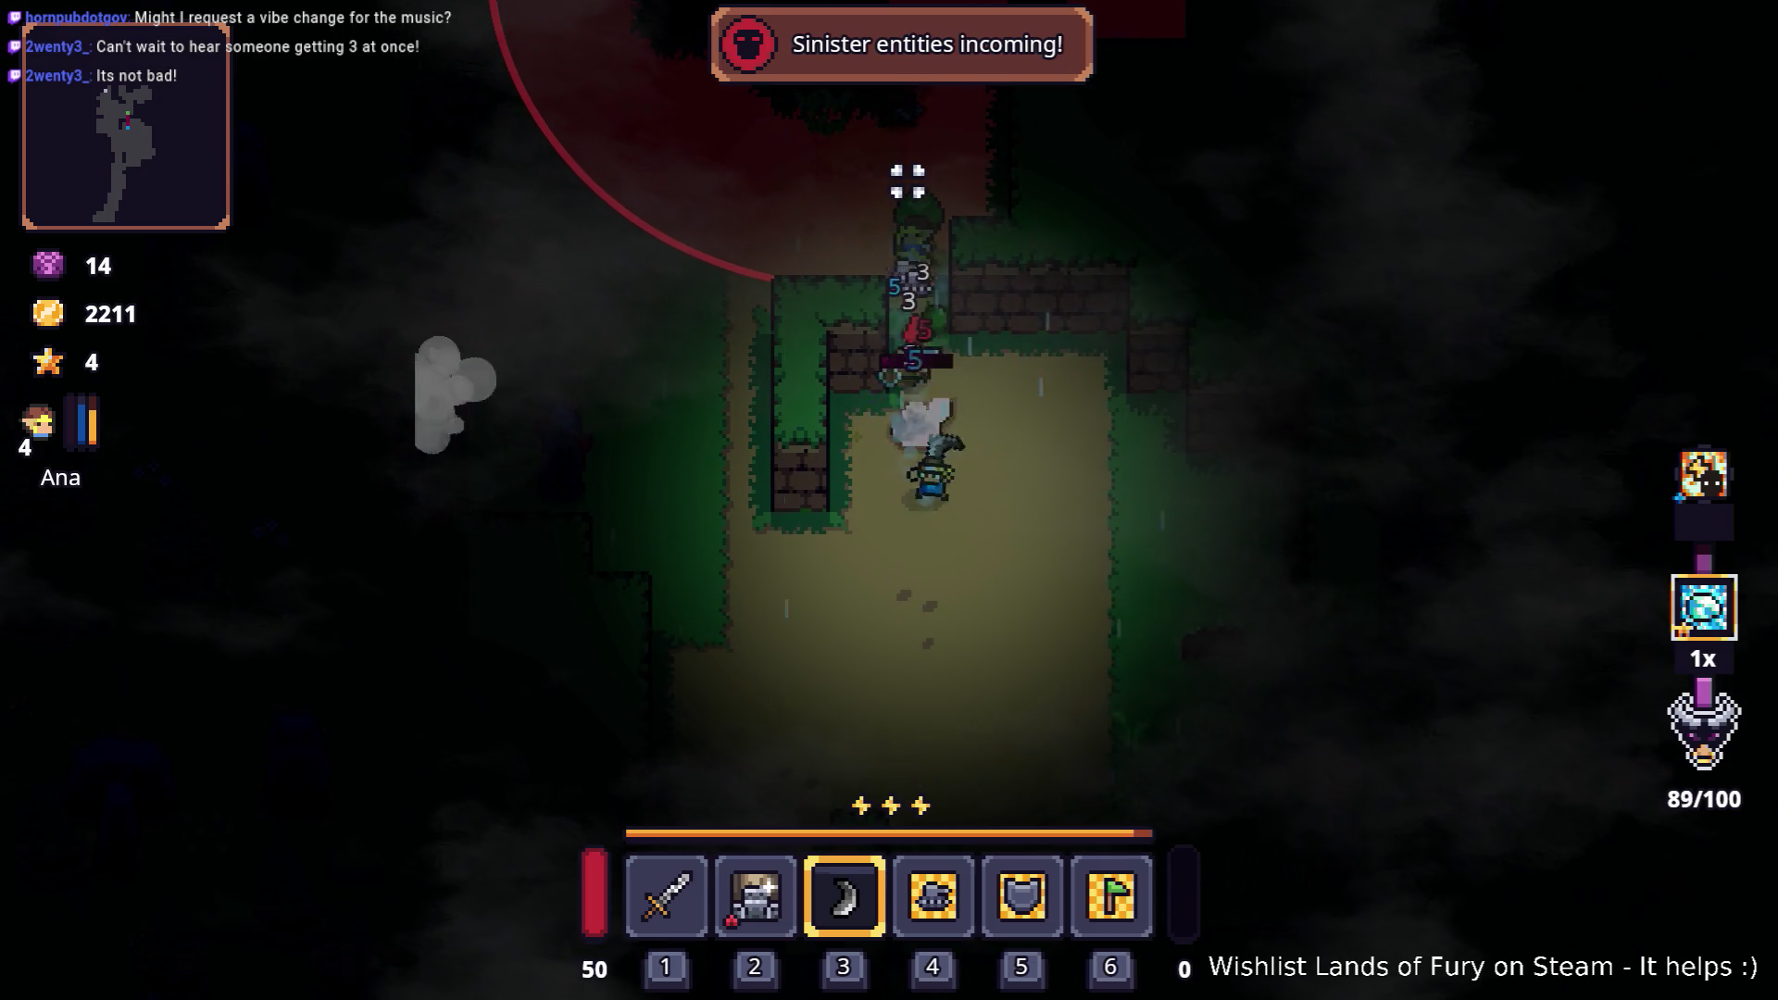
pyautogui.press('w')
pyautogui.press('w')
pyautogui.press('space')
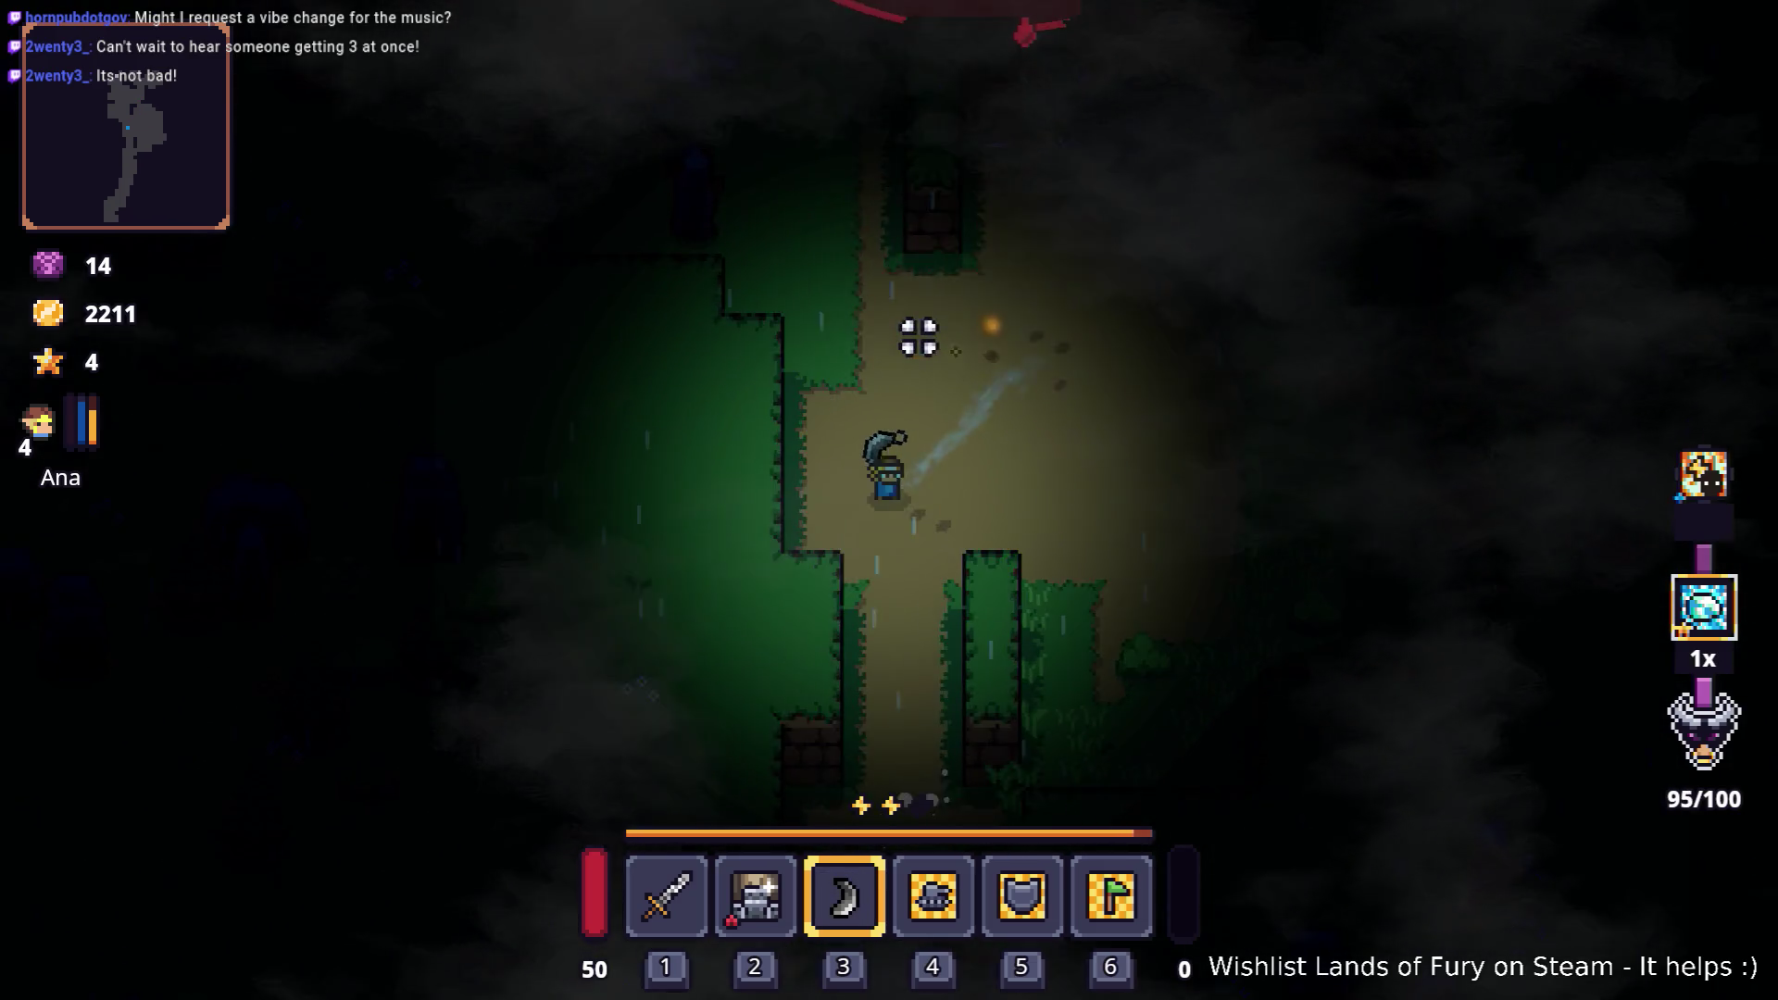
pyautogui.press('space')
pyautogui.press('w')
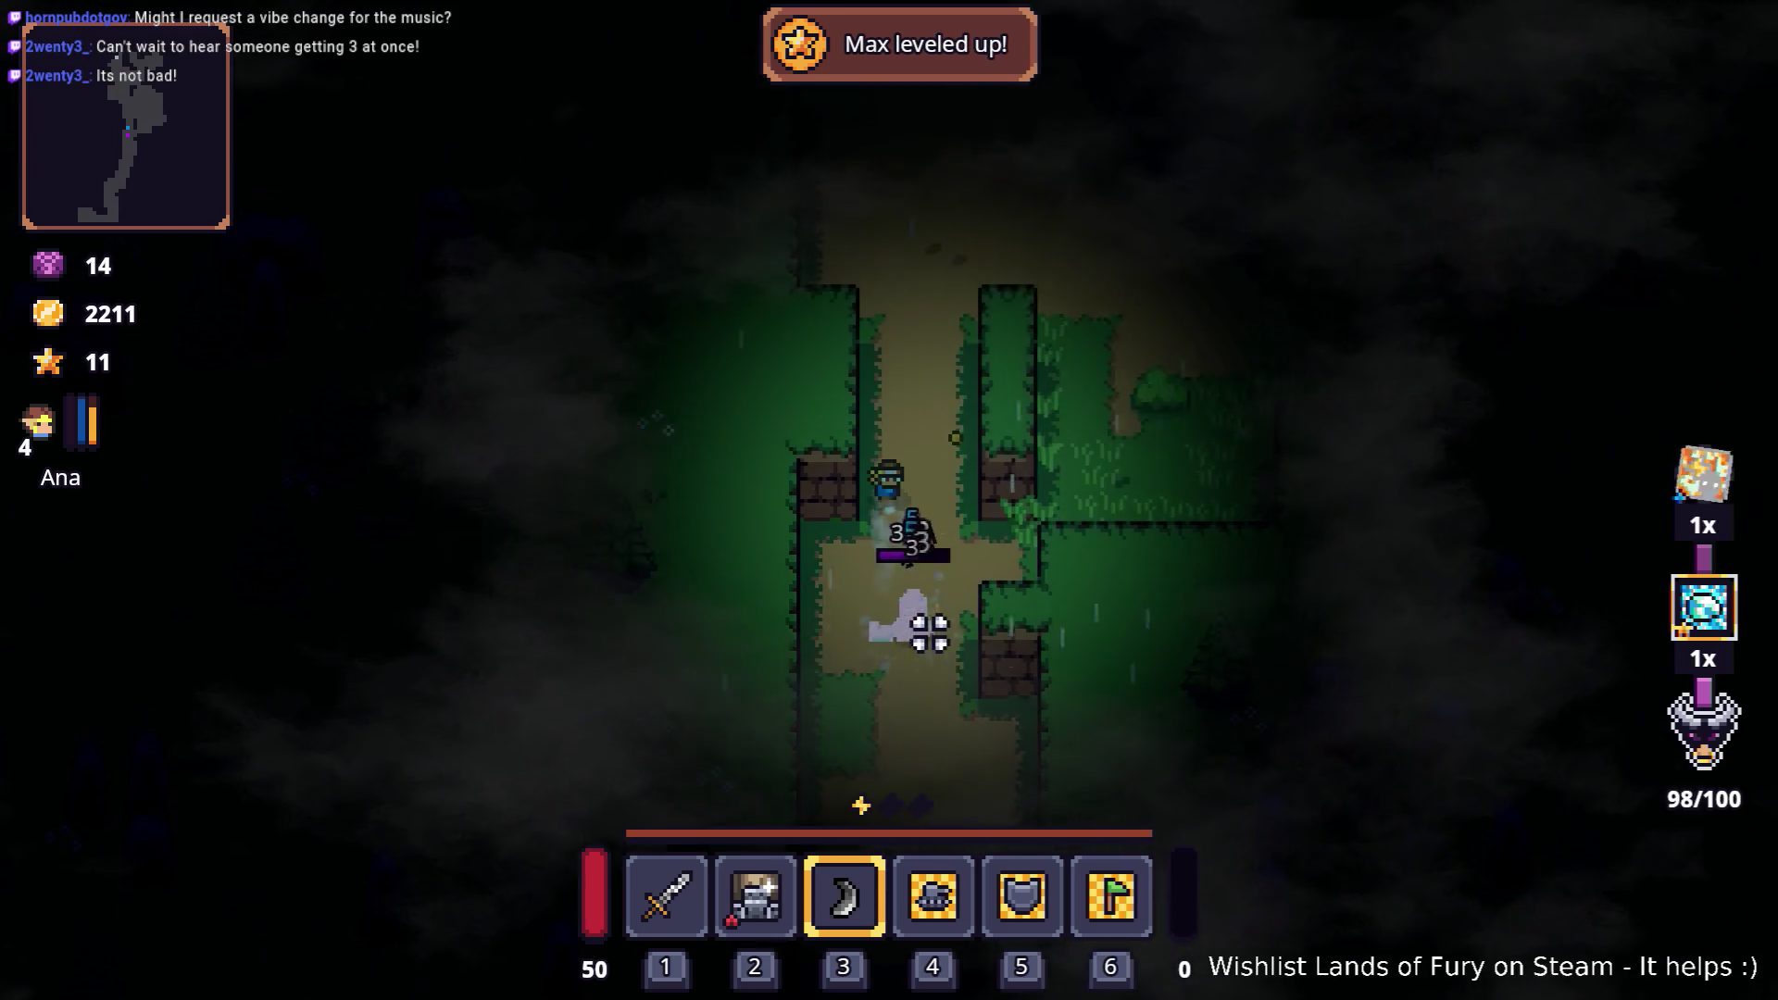
pyautogui.press('w')
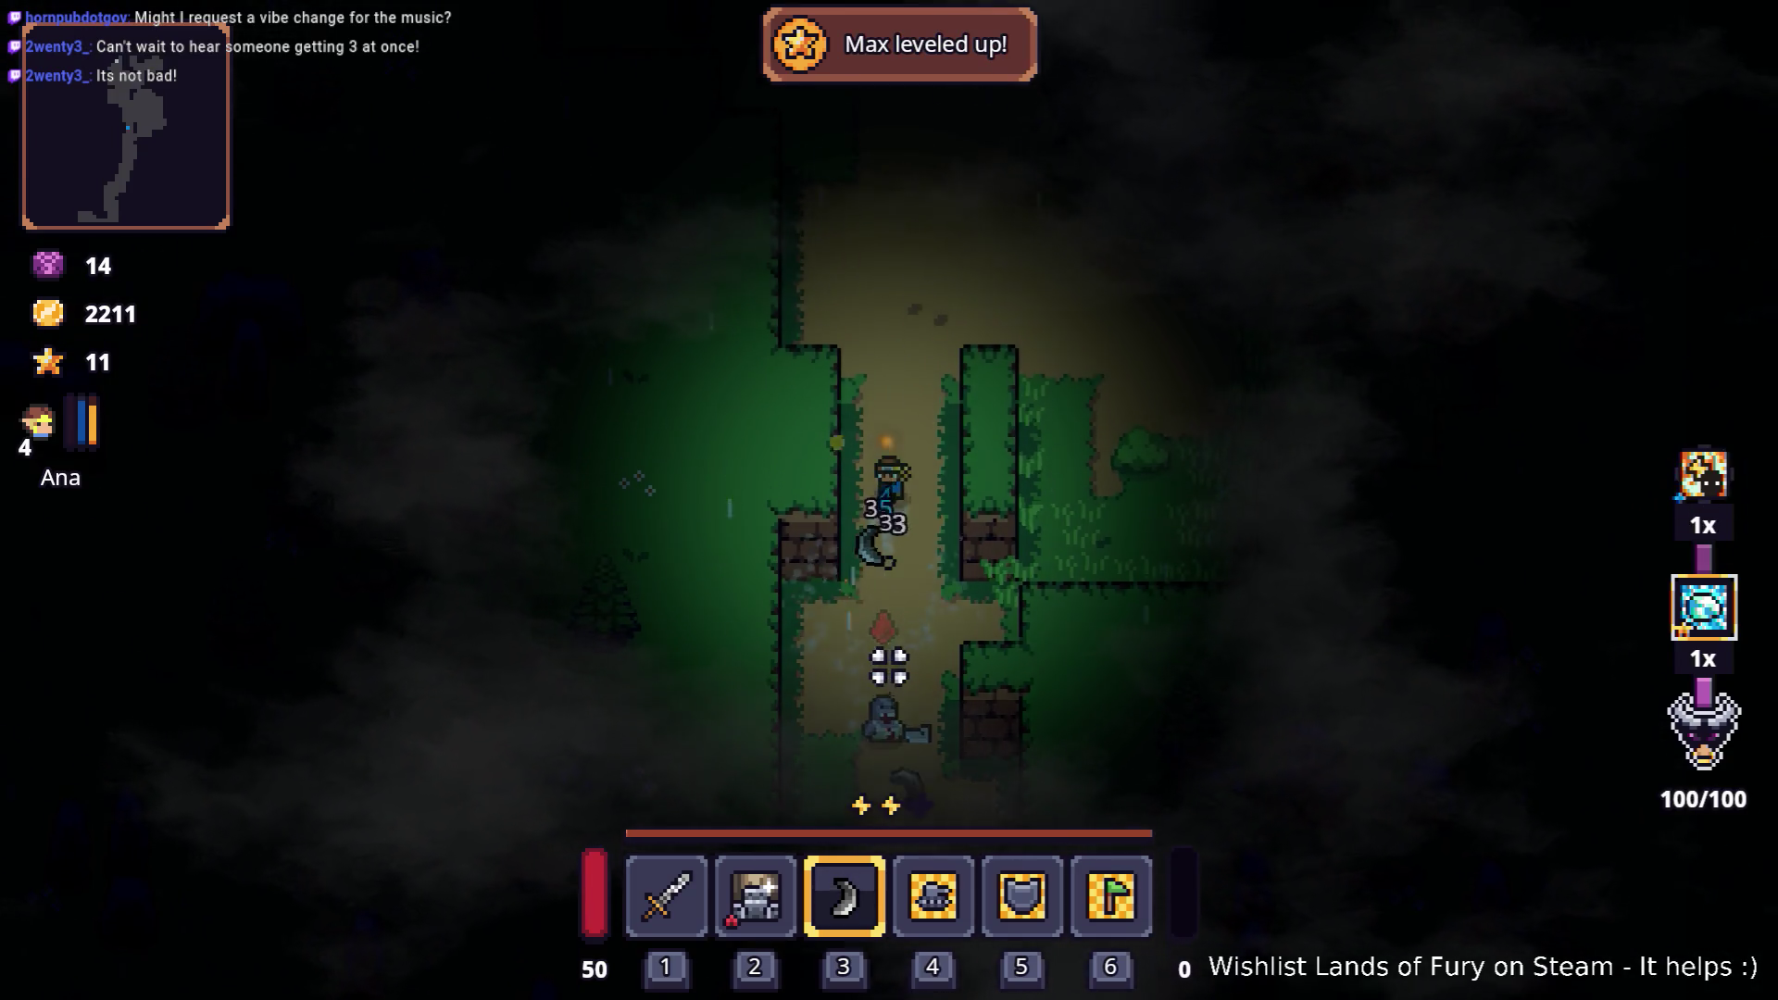
# Step: Weave Ana through the grass around the remaining enemies while the boomerang hits
pyautogui.press('d')
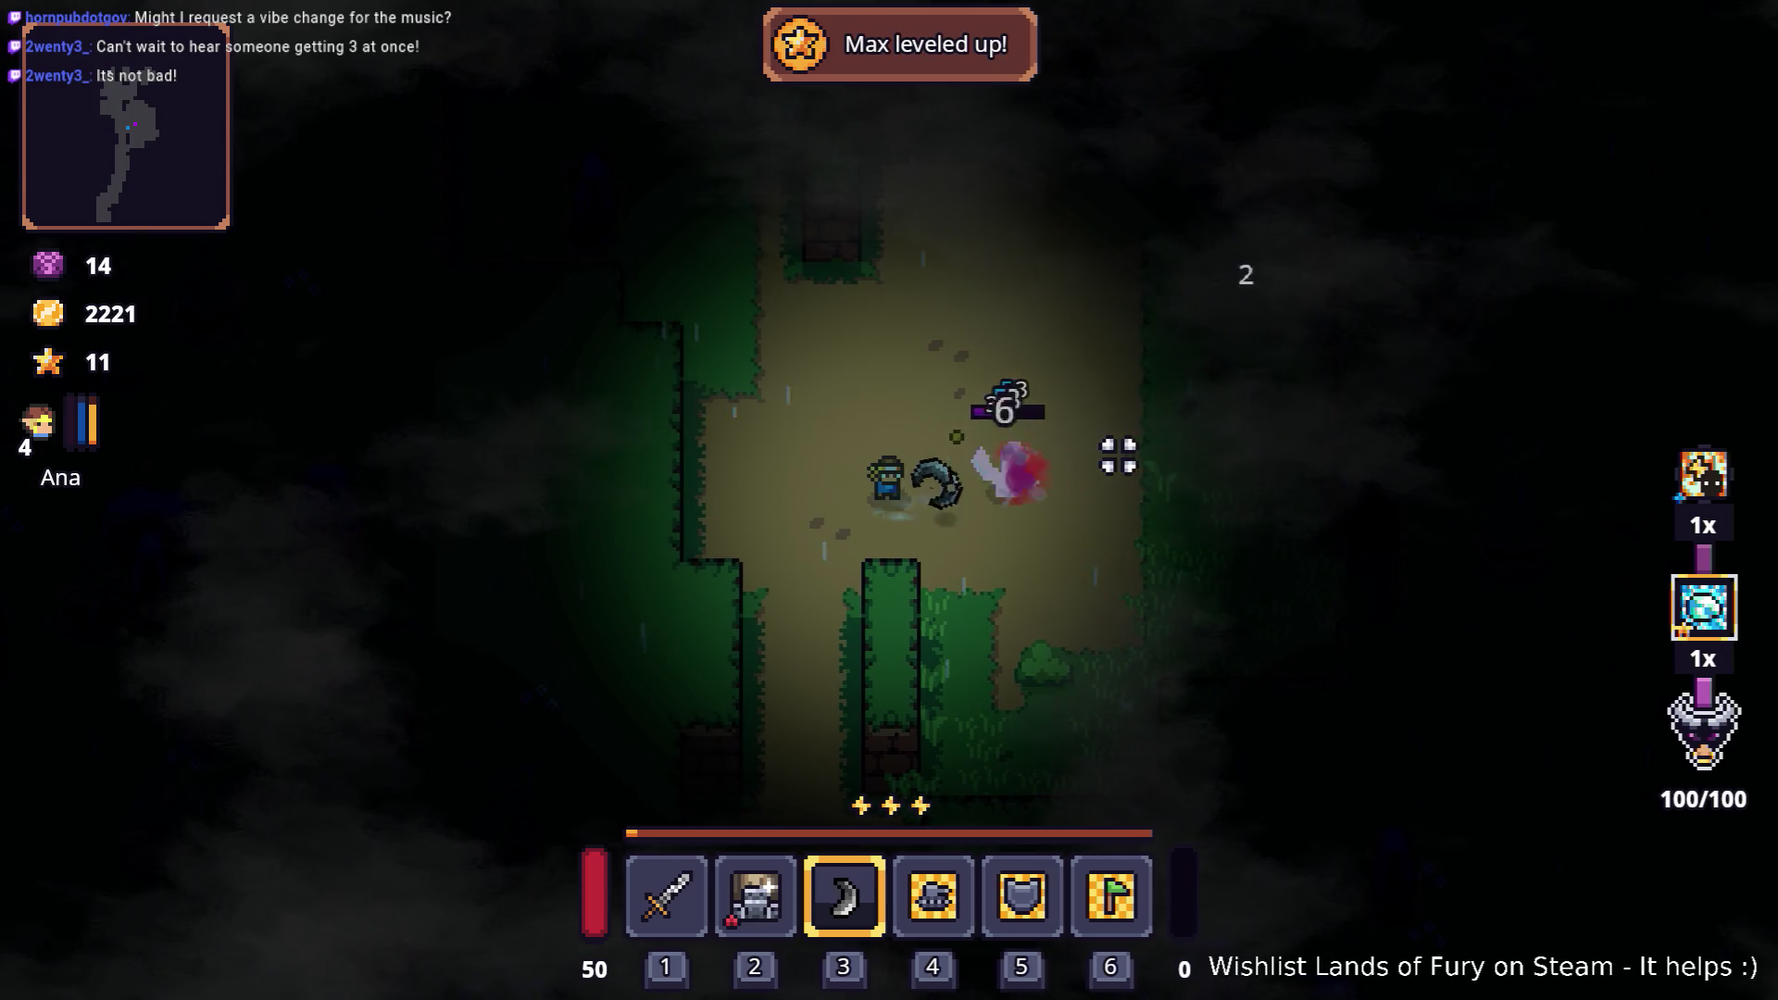
pyautogui.press('a')
pyautogui.press('space')
pyautogui.press('s')
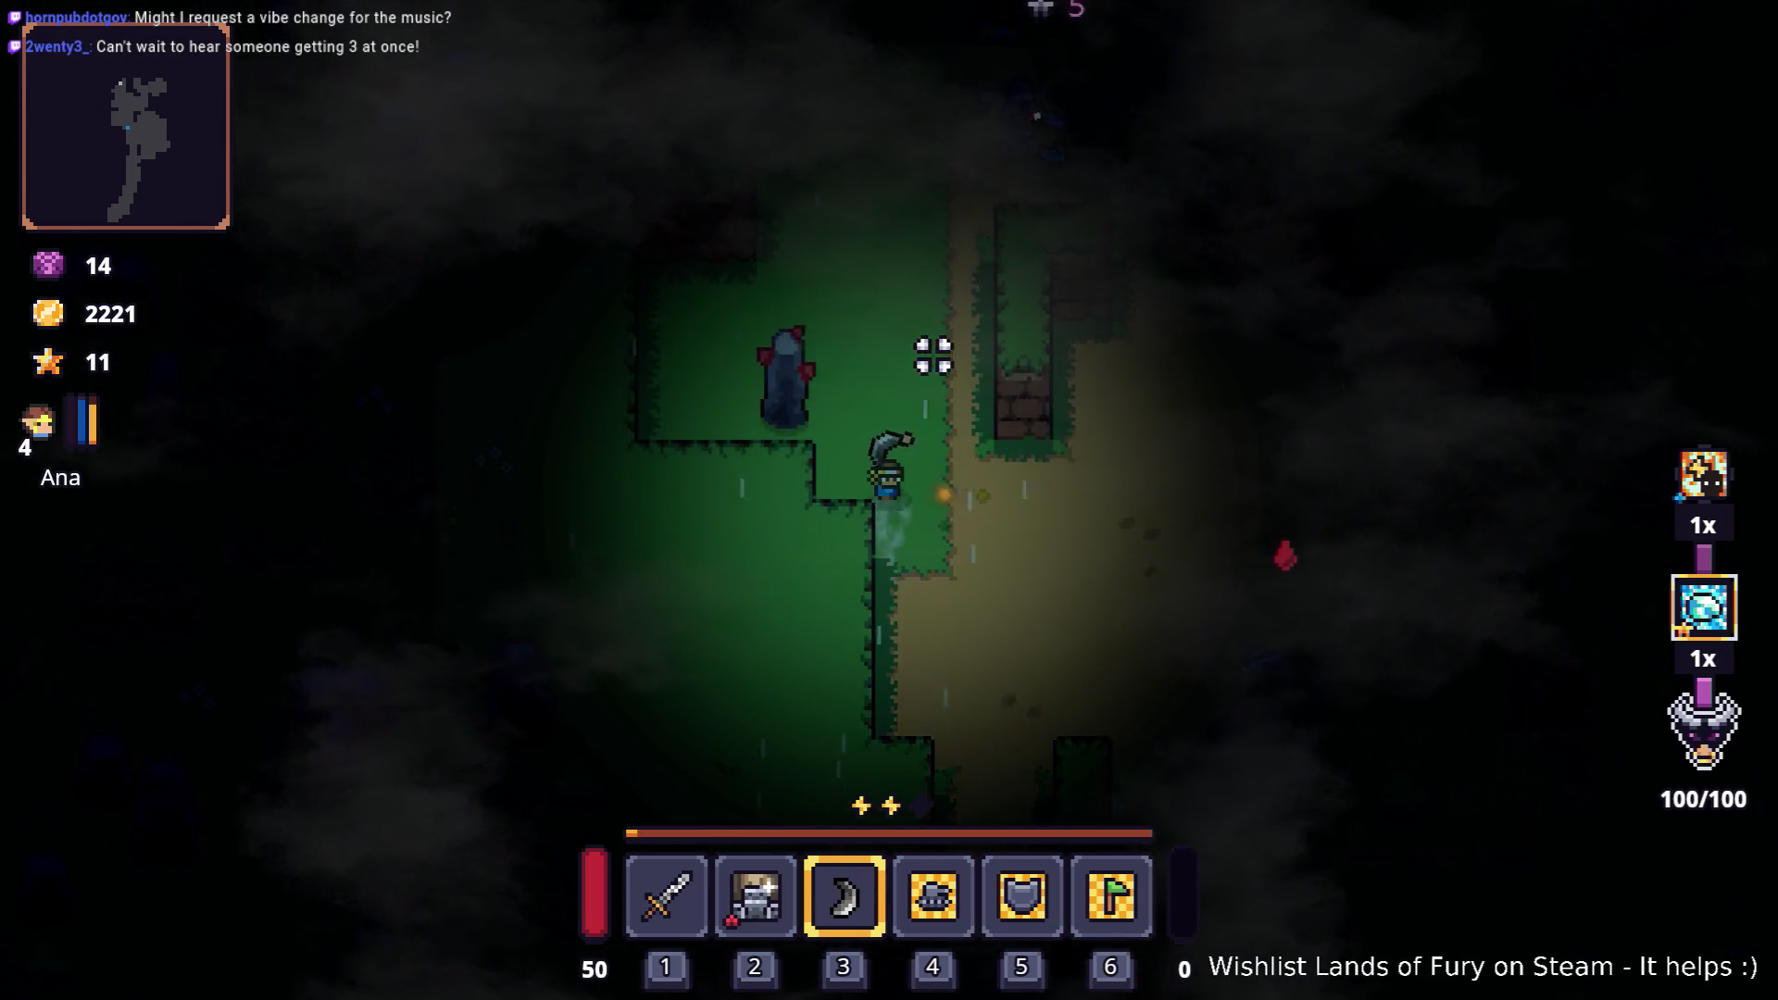
pyautogui.press('w')
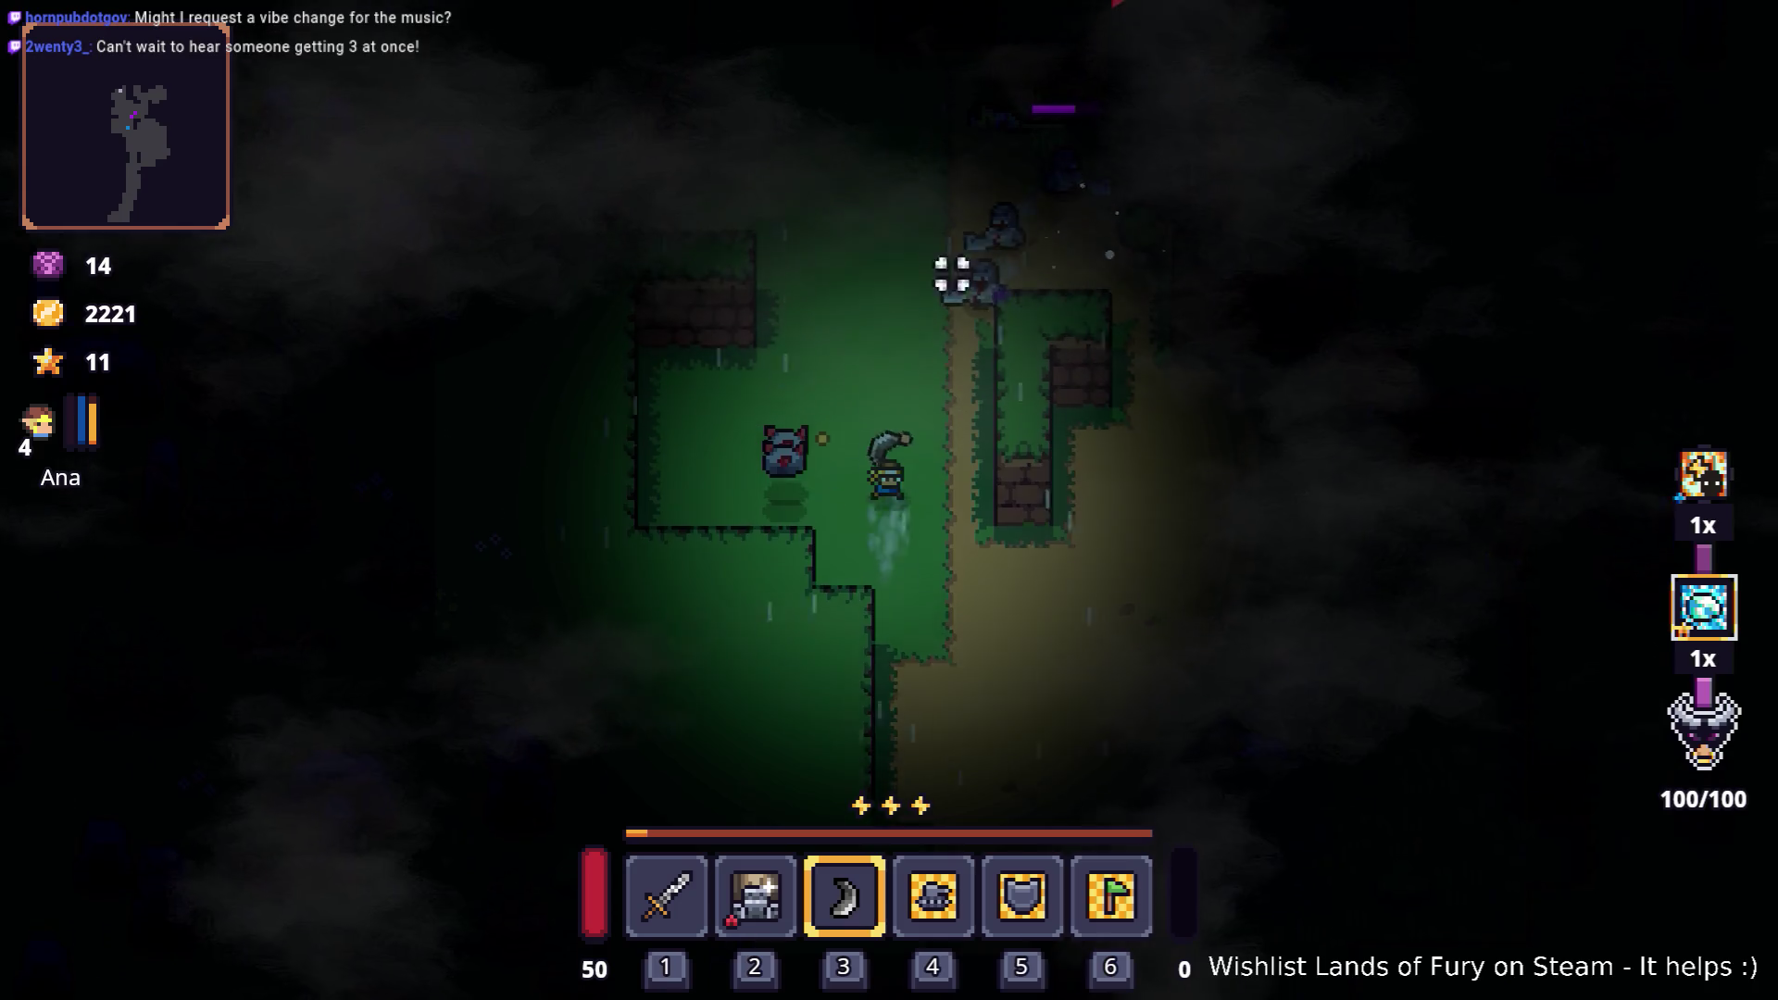
pyautogui.press('s')
pyautogui.press('a')
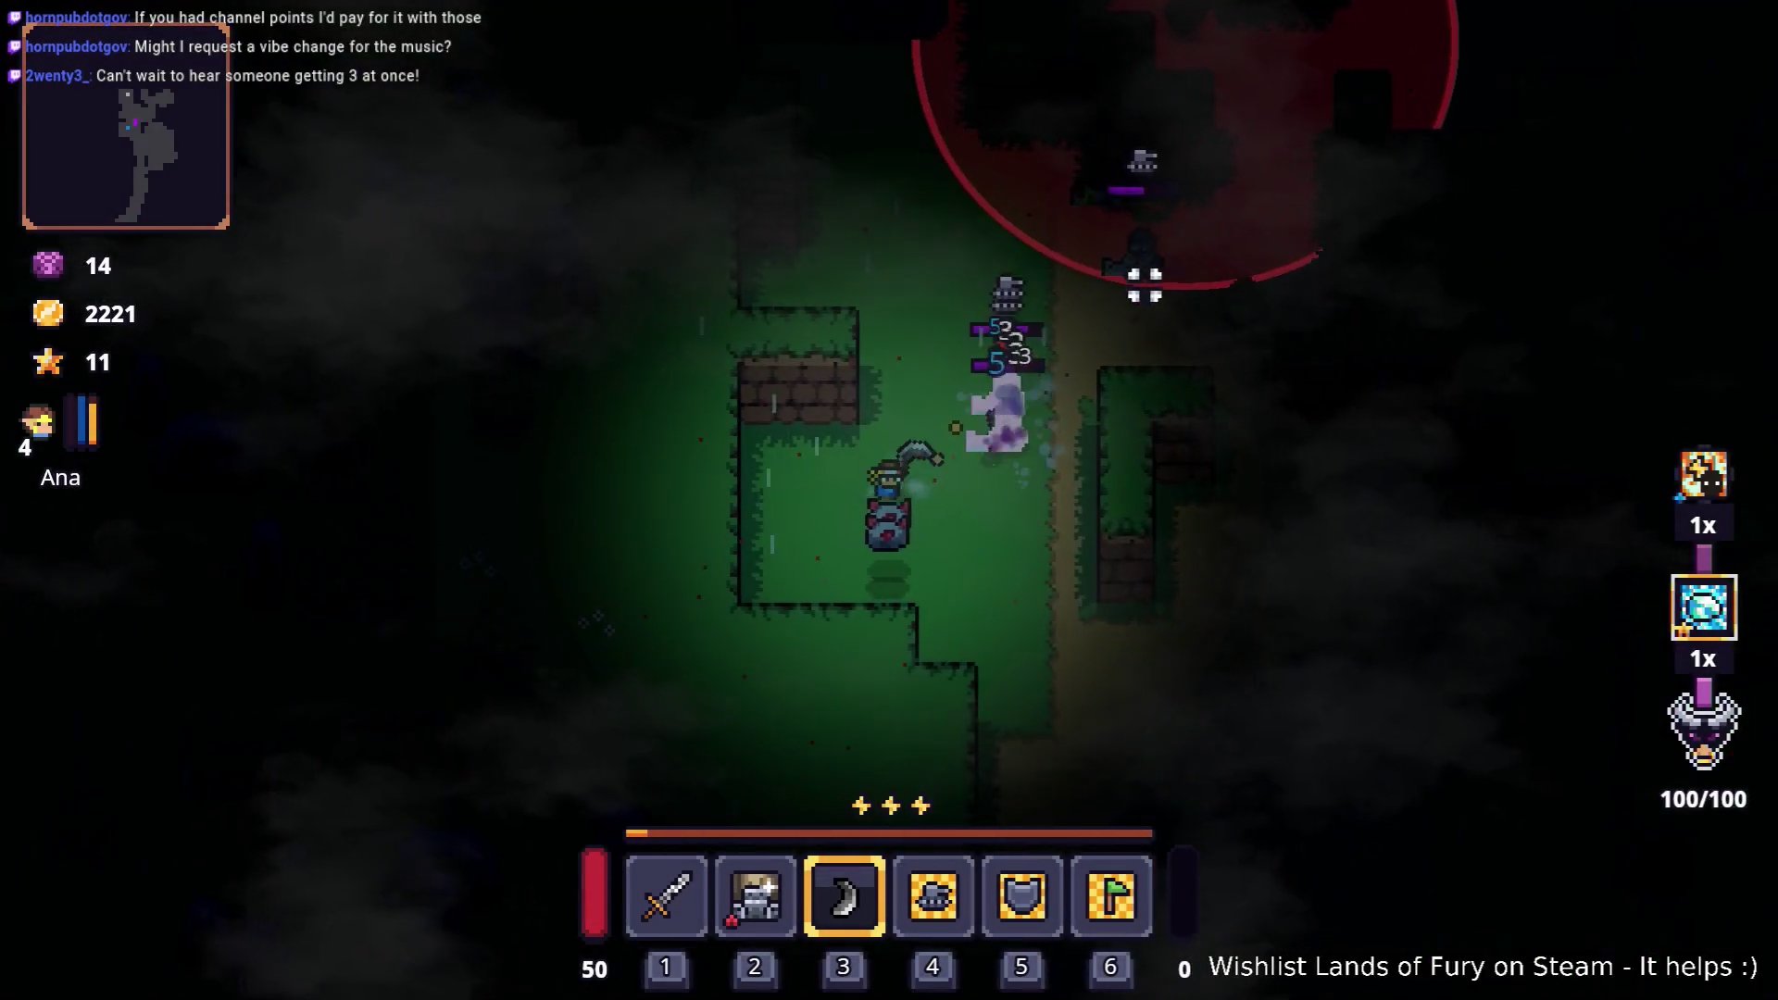
pyautogui.press('a')
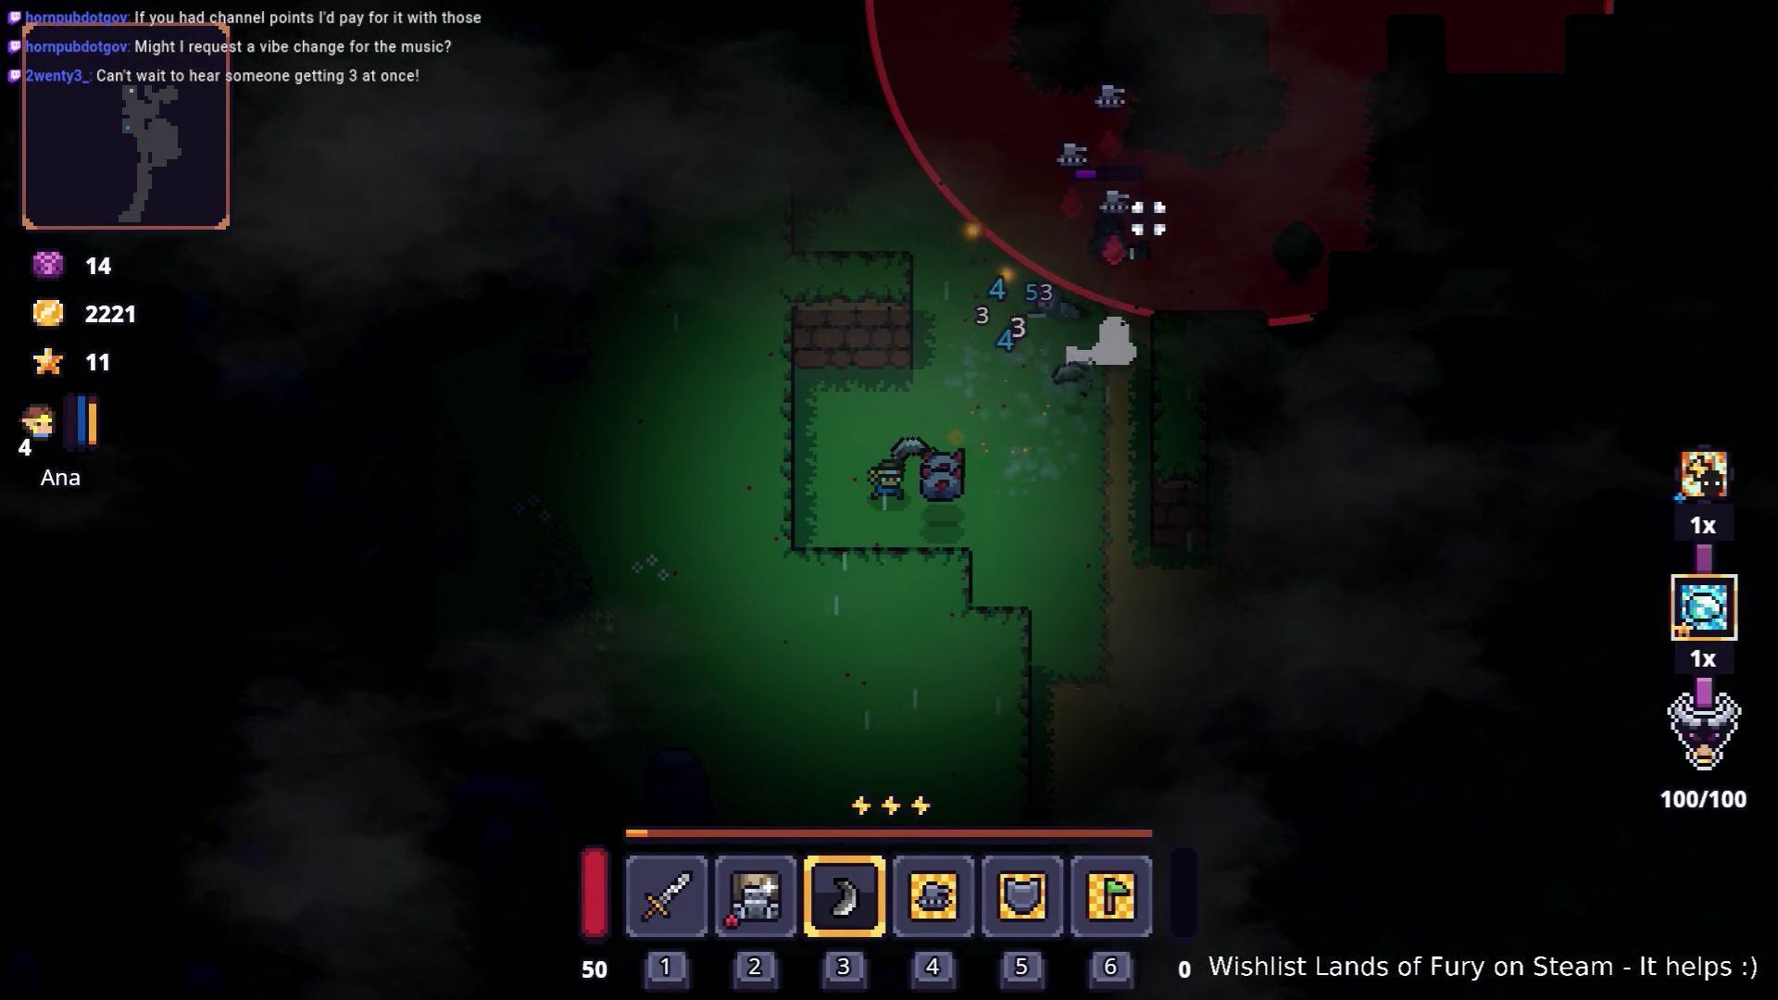
# Step: Dash north-east along the path, bringing Rainy Road to 100/100 and gold to 2221
pyautogui.press('w')
pyautogui.press('d')
pyautogui.press('space')
pyautogui.press('w')
pyautogui.press('d')
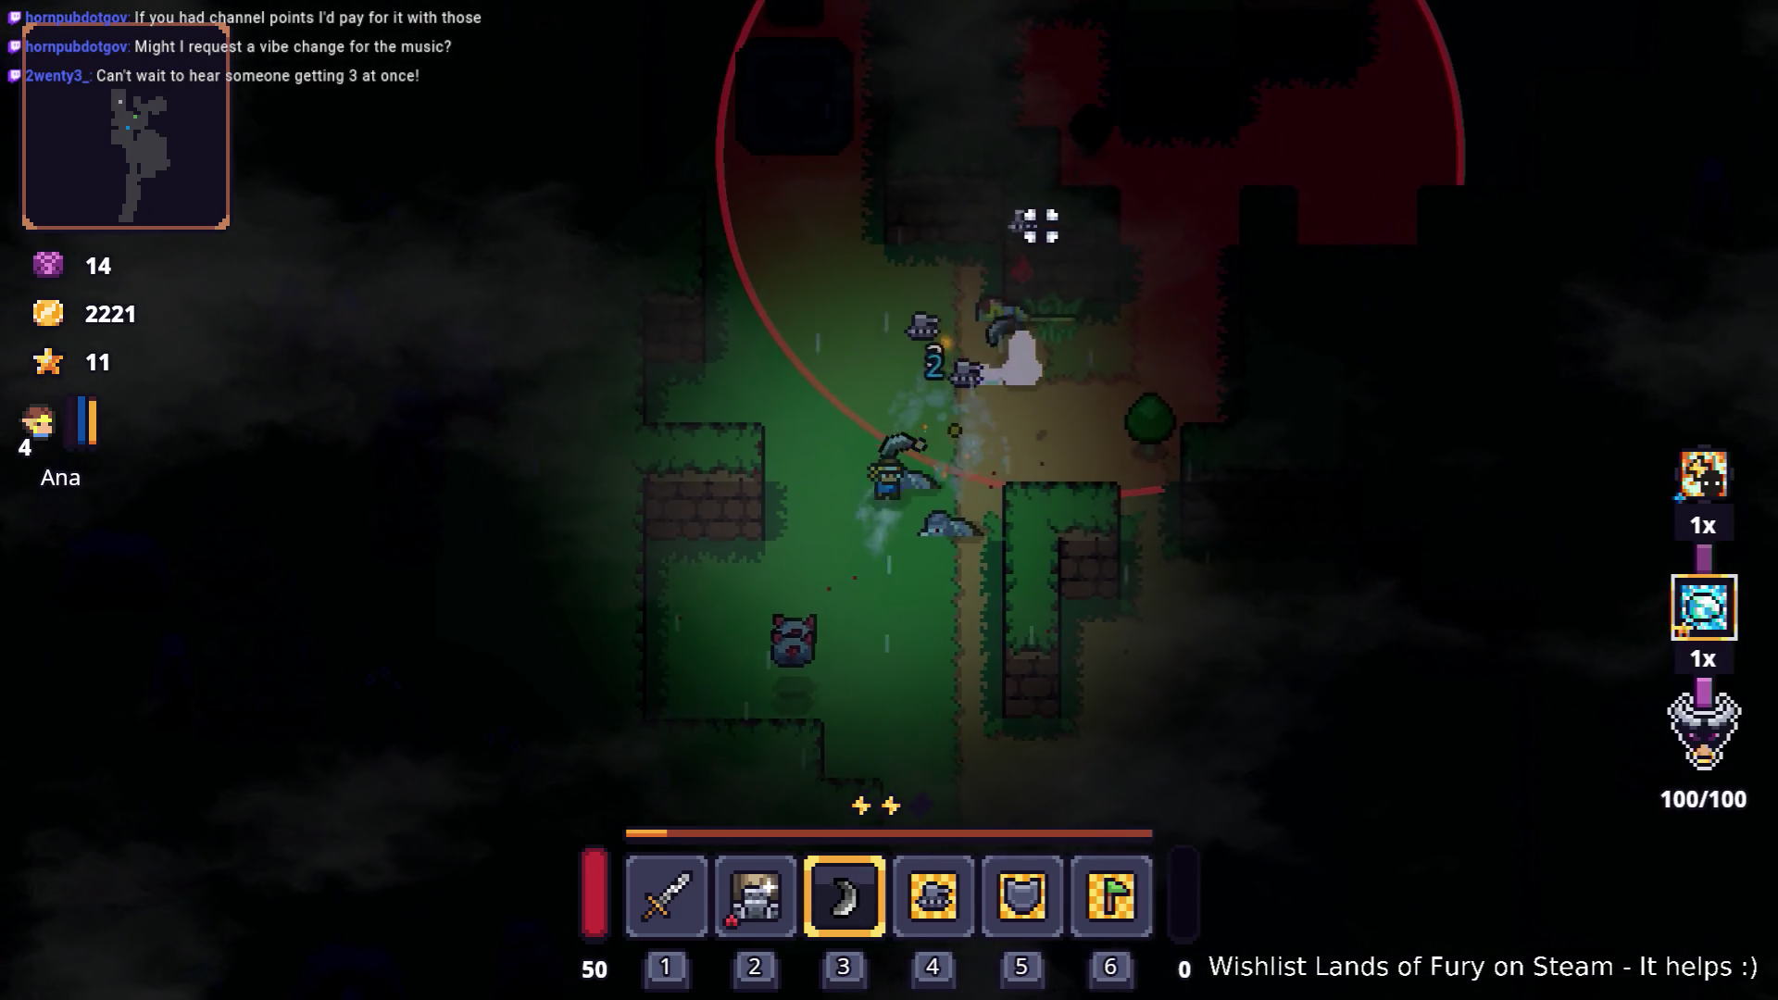
pyautogui.press('w')
pyautogui.press('d')
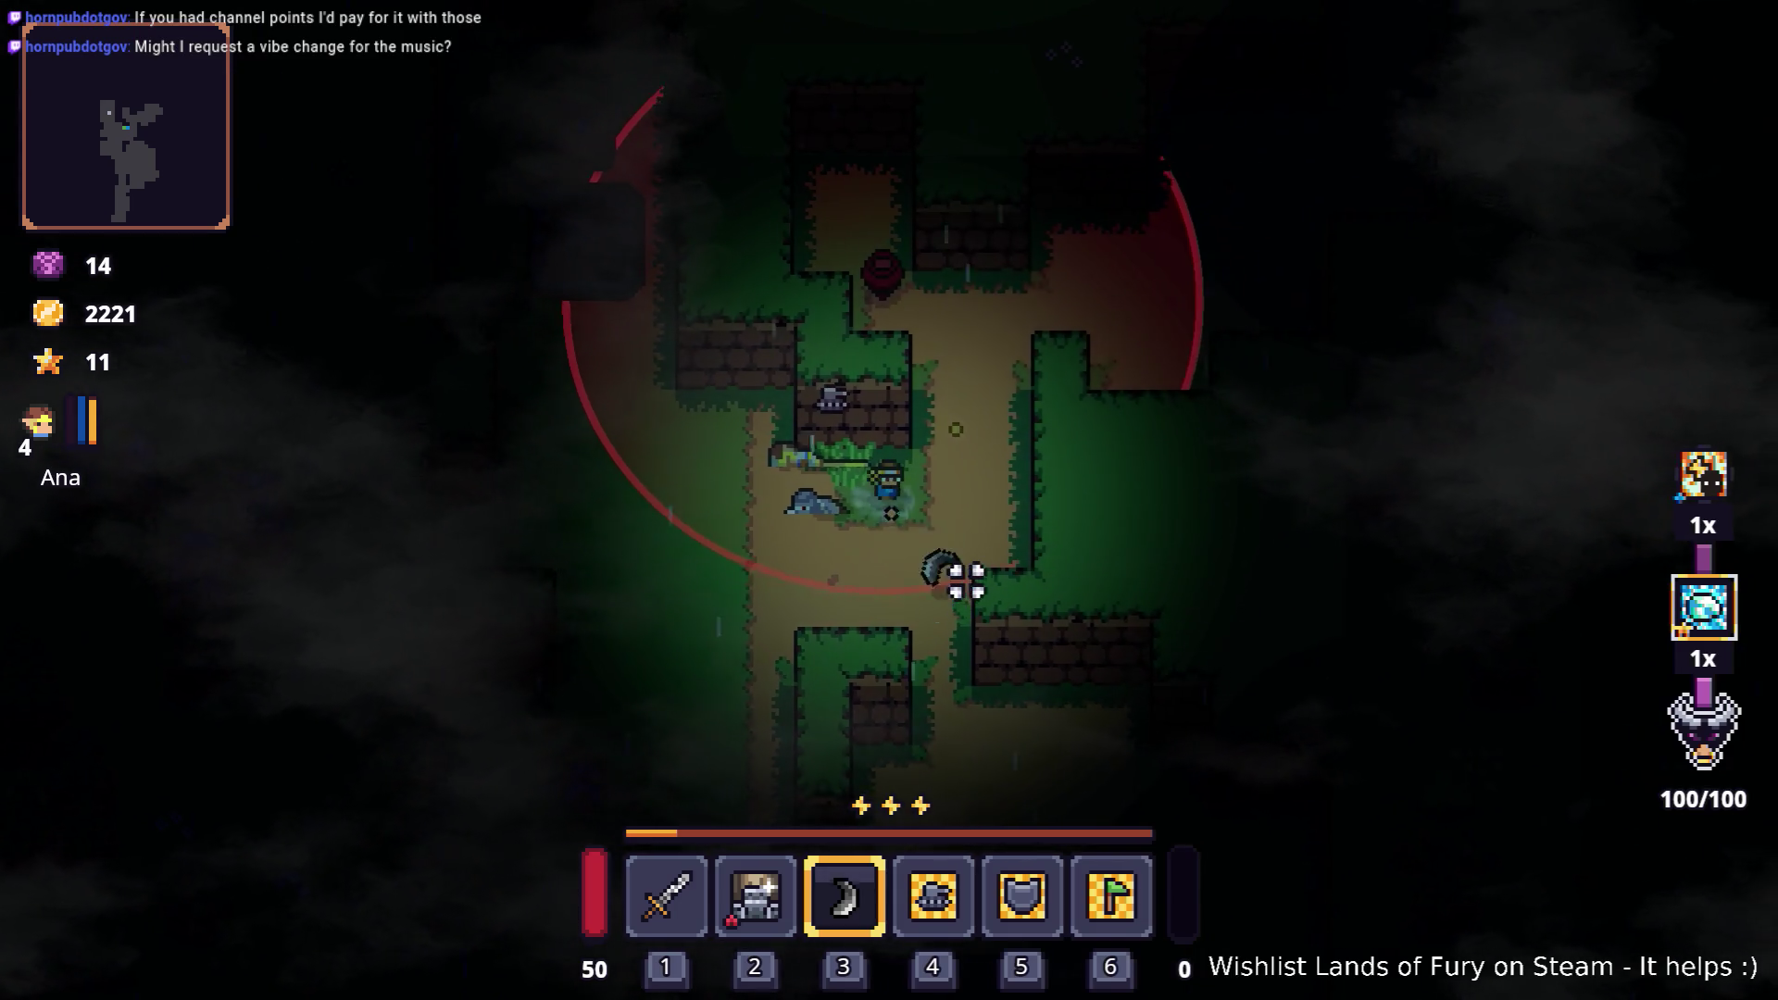
# Step: Throw the boomerang at nearby enemies while moving Ana south-west along the path
pyautogui.press('s')
pyautogui.press('a')
pyautogui.click(925, 448)
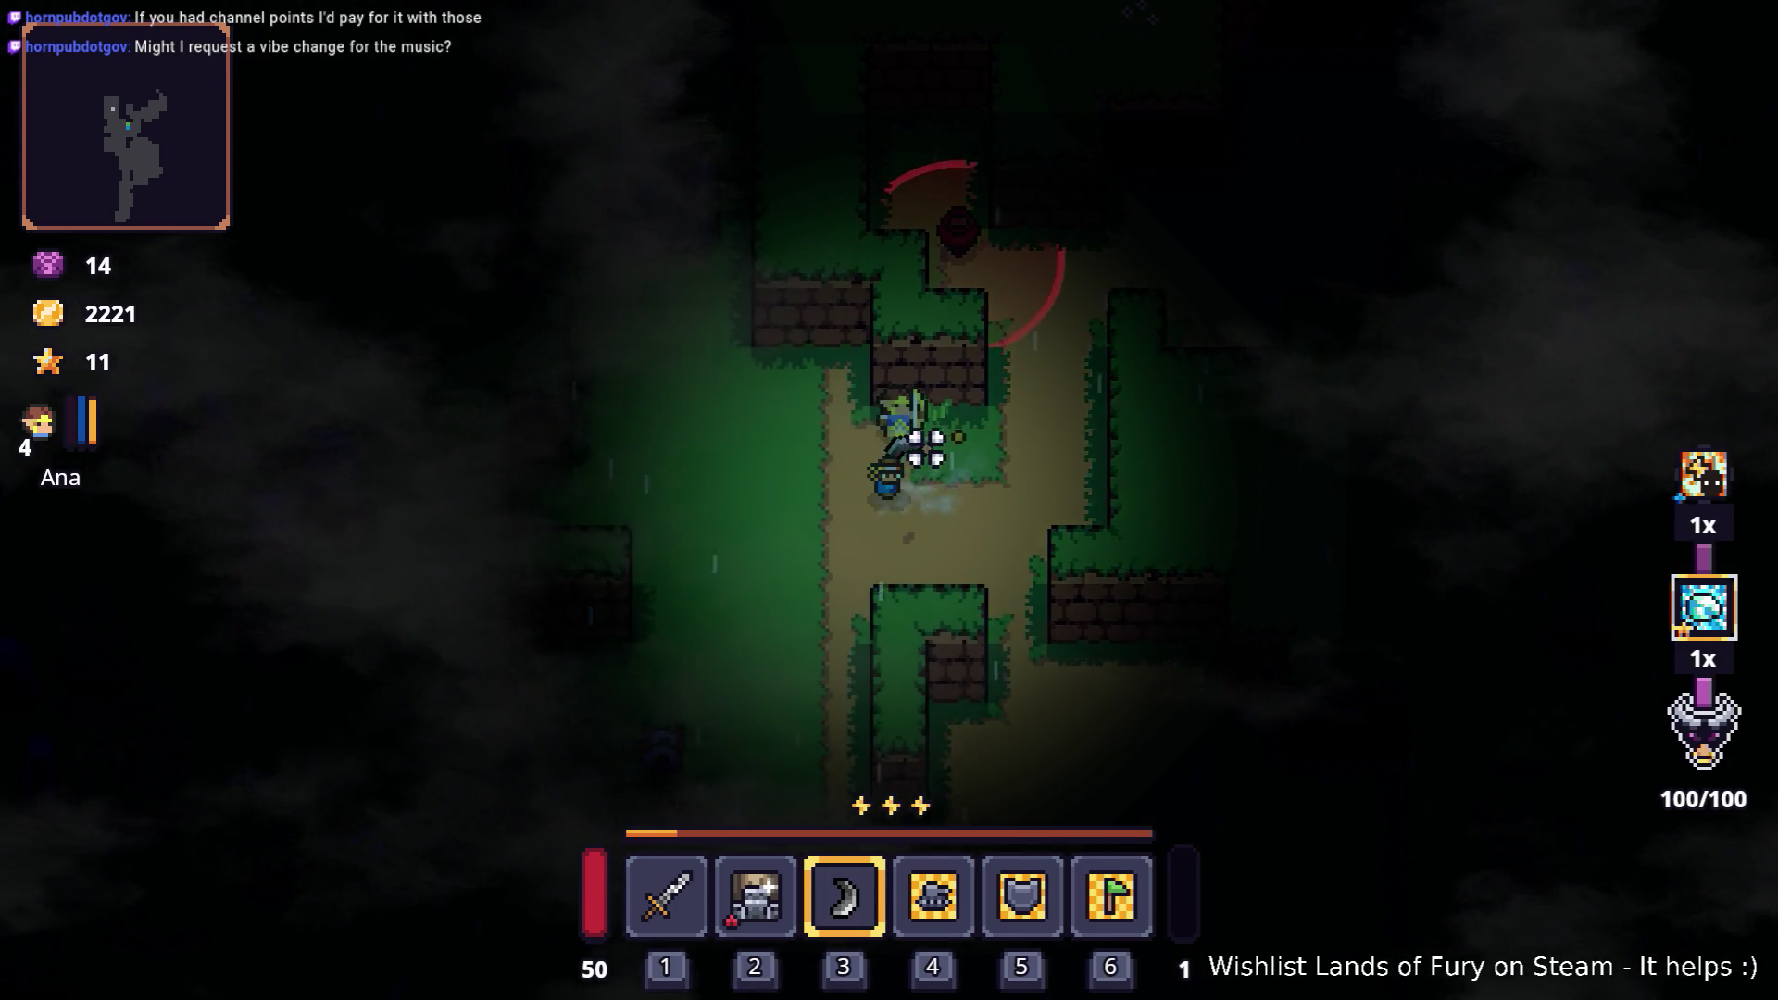
pyautogui.press('a')
pyautogui.click(794, 444)
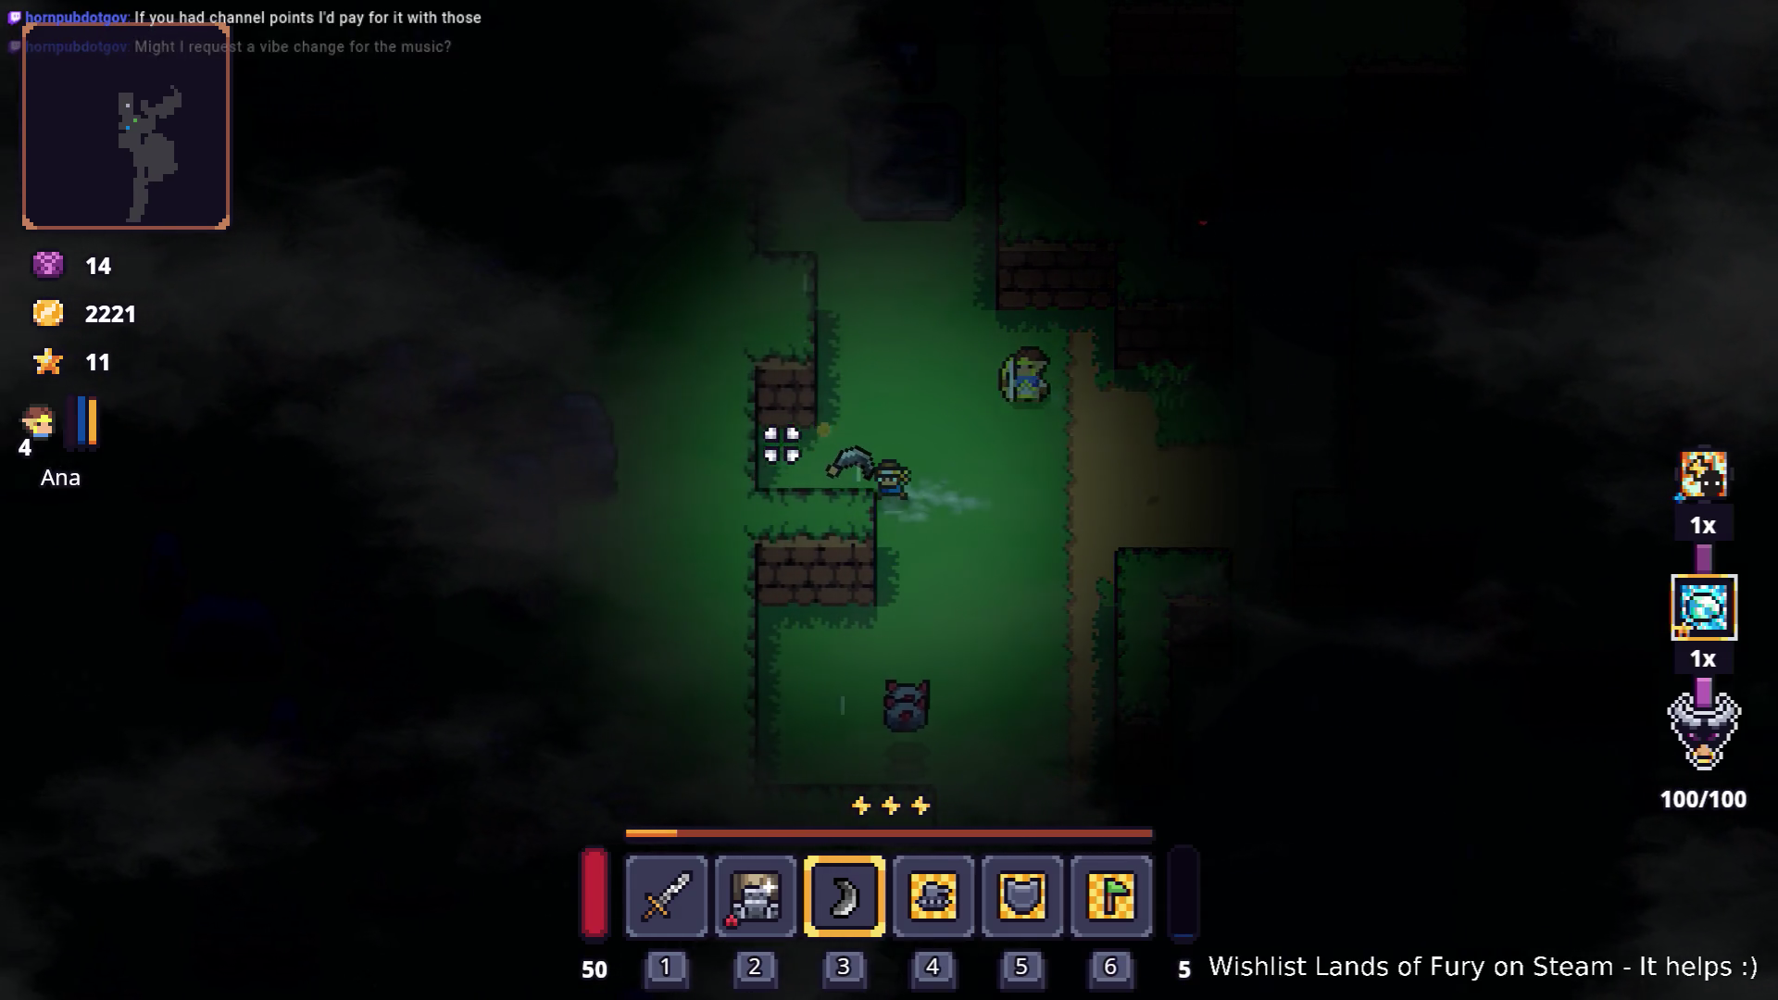
pyautogui.press('s')
pyautogui.press('s')
pyautogui.press('d')
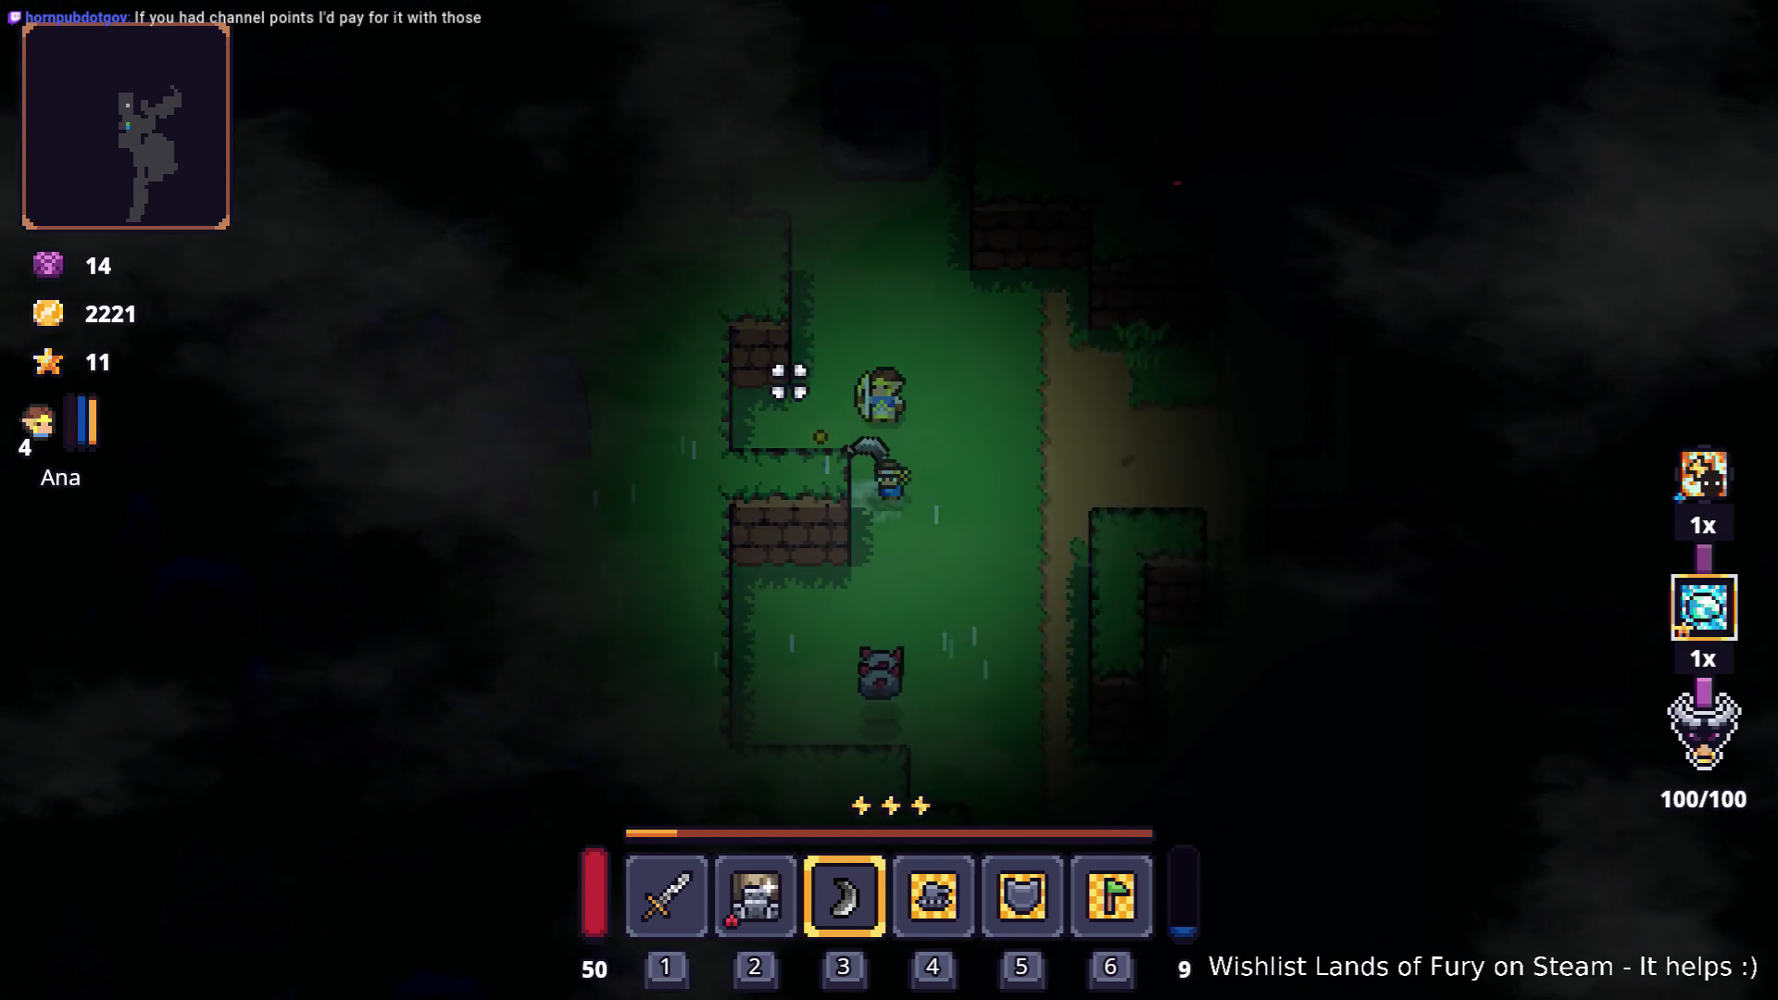
pyautogui.click(941, 385)
# Step: Advance north and hit the enemies up-left and up-right with the boomerang
pyautogui.press('w')
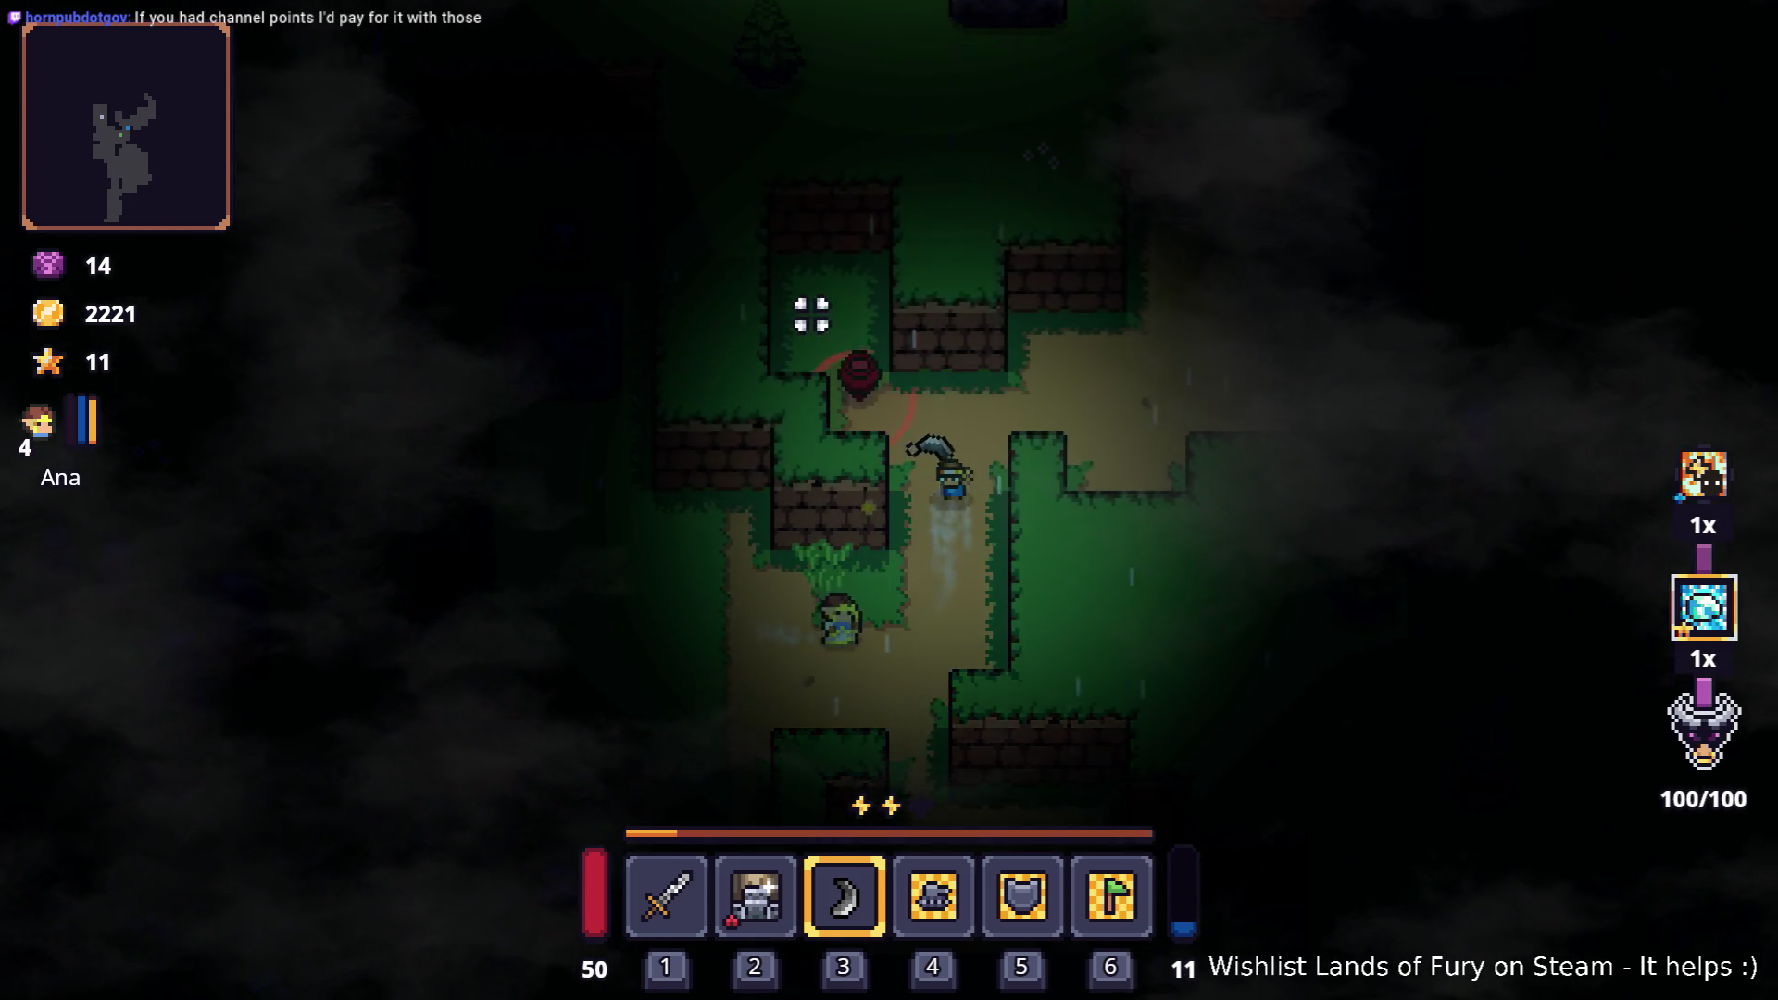
pyautogui.click(774, 343)
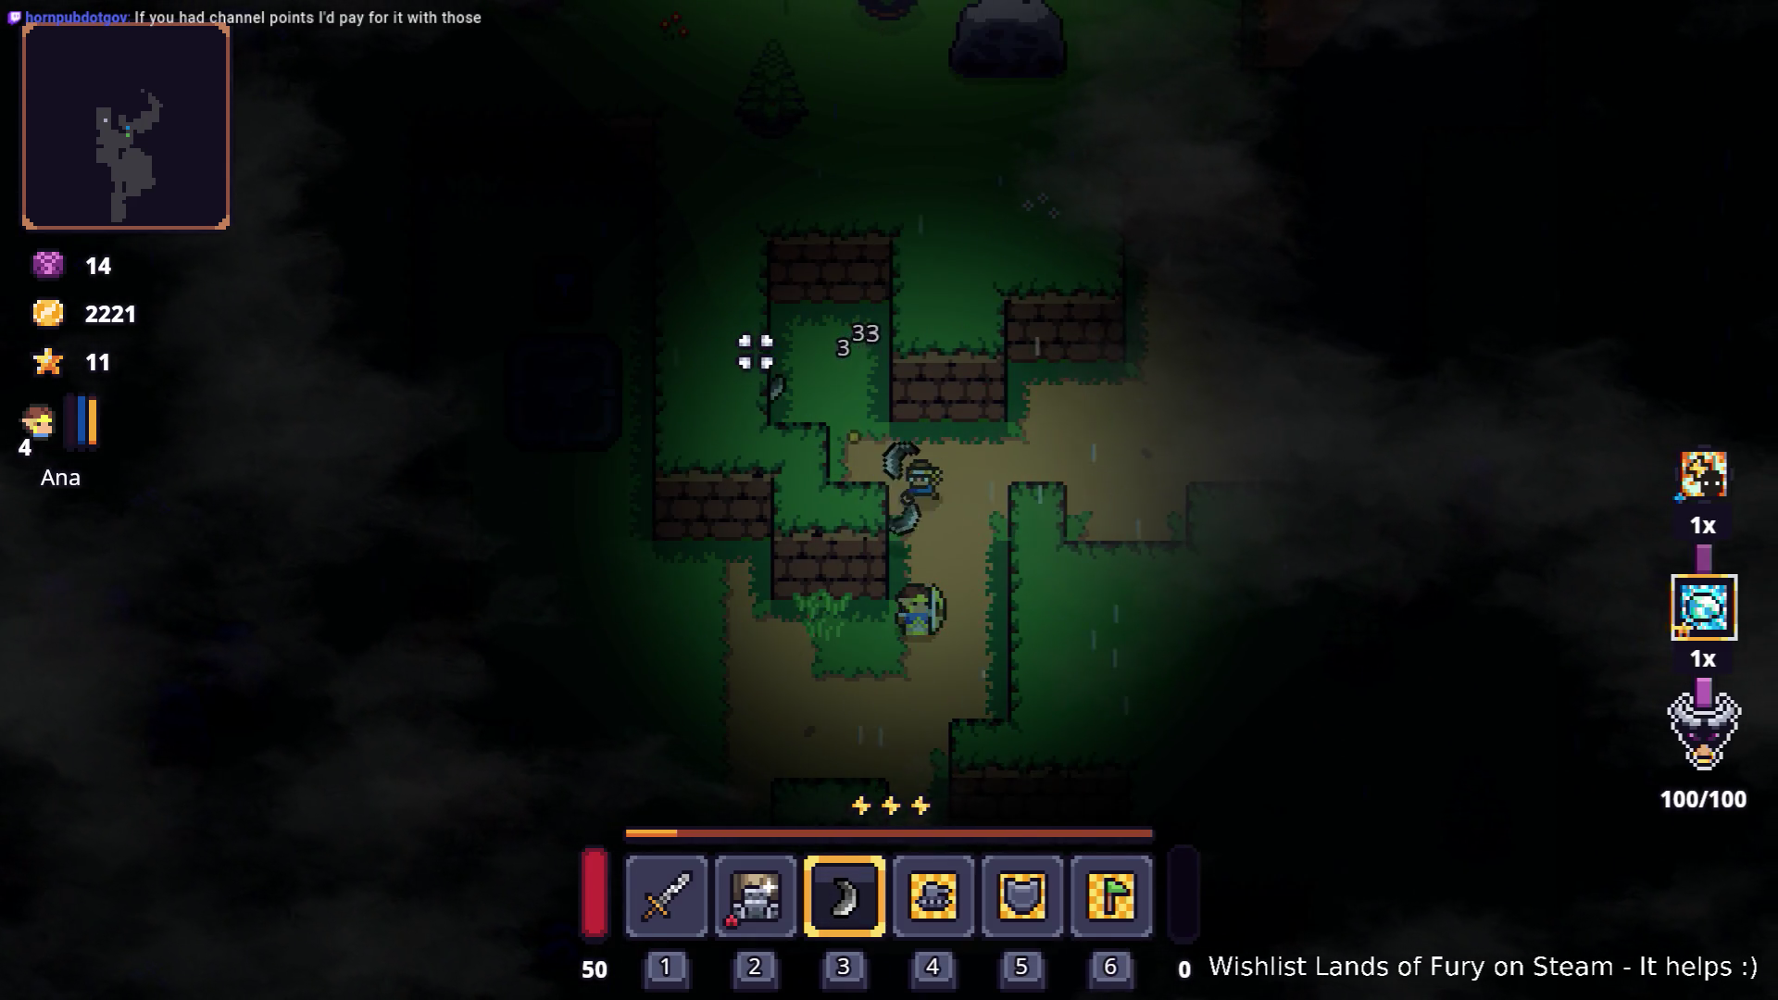
pyautogui.press('w')
pyautogui.press('d')
pyautogui.click(1088, 254)
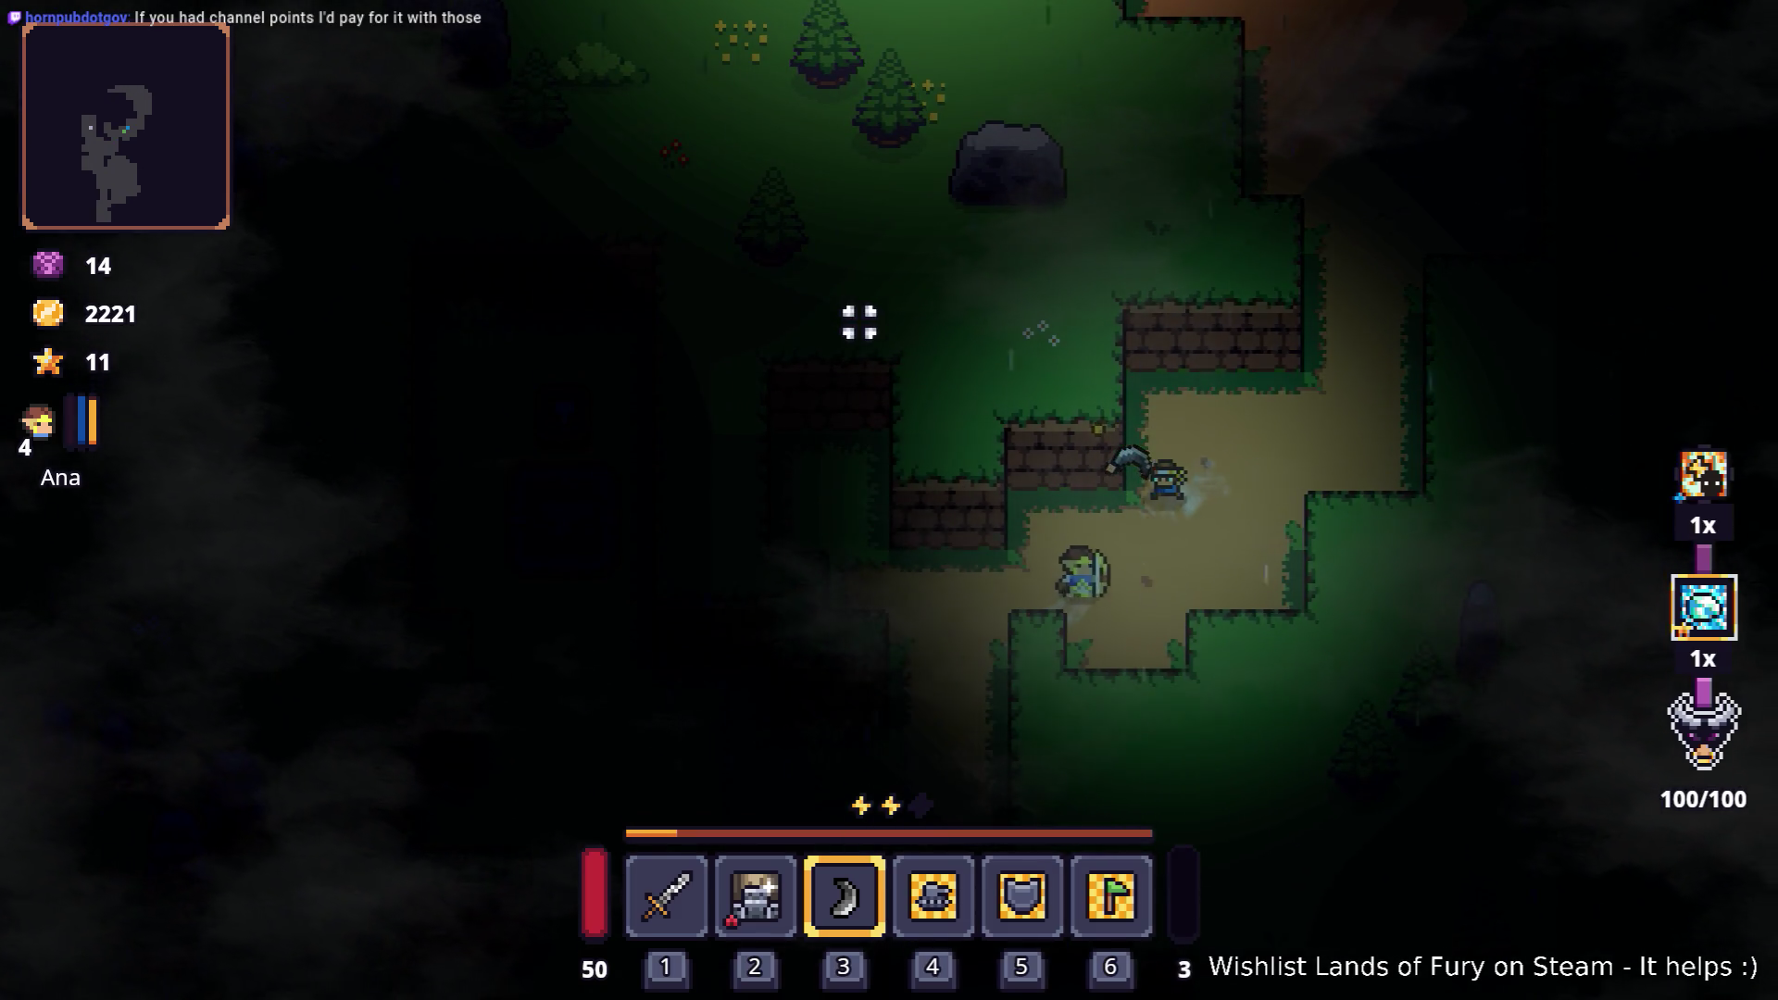
pyautogui.press('s')
pyautogui.press('a')
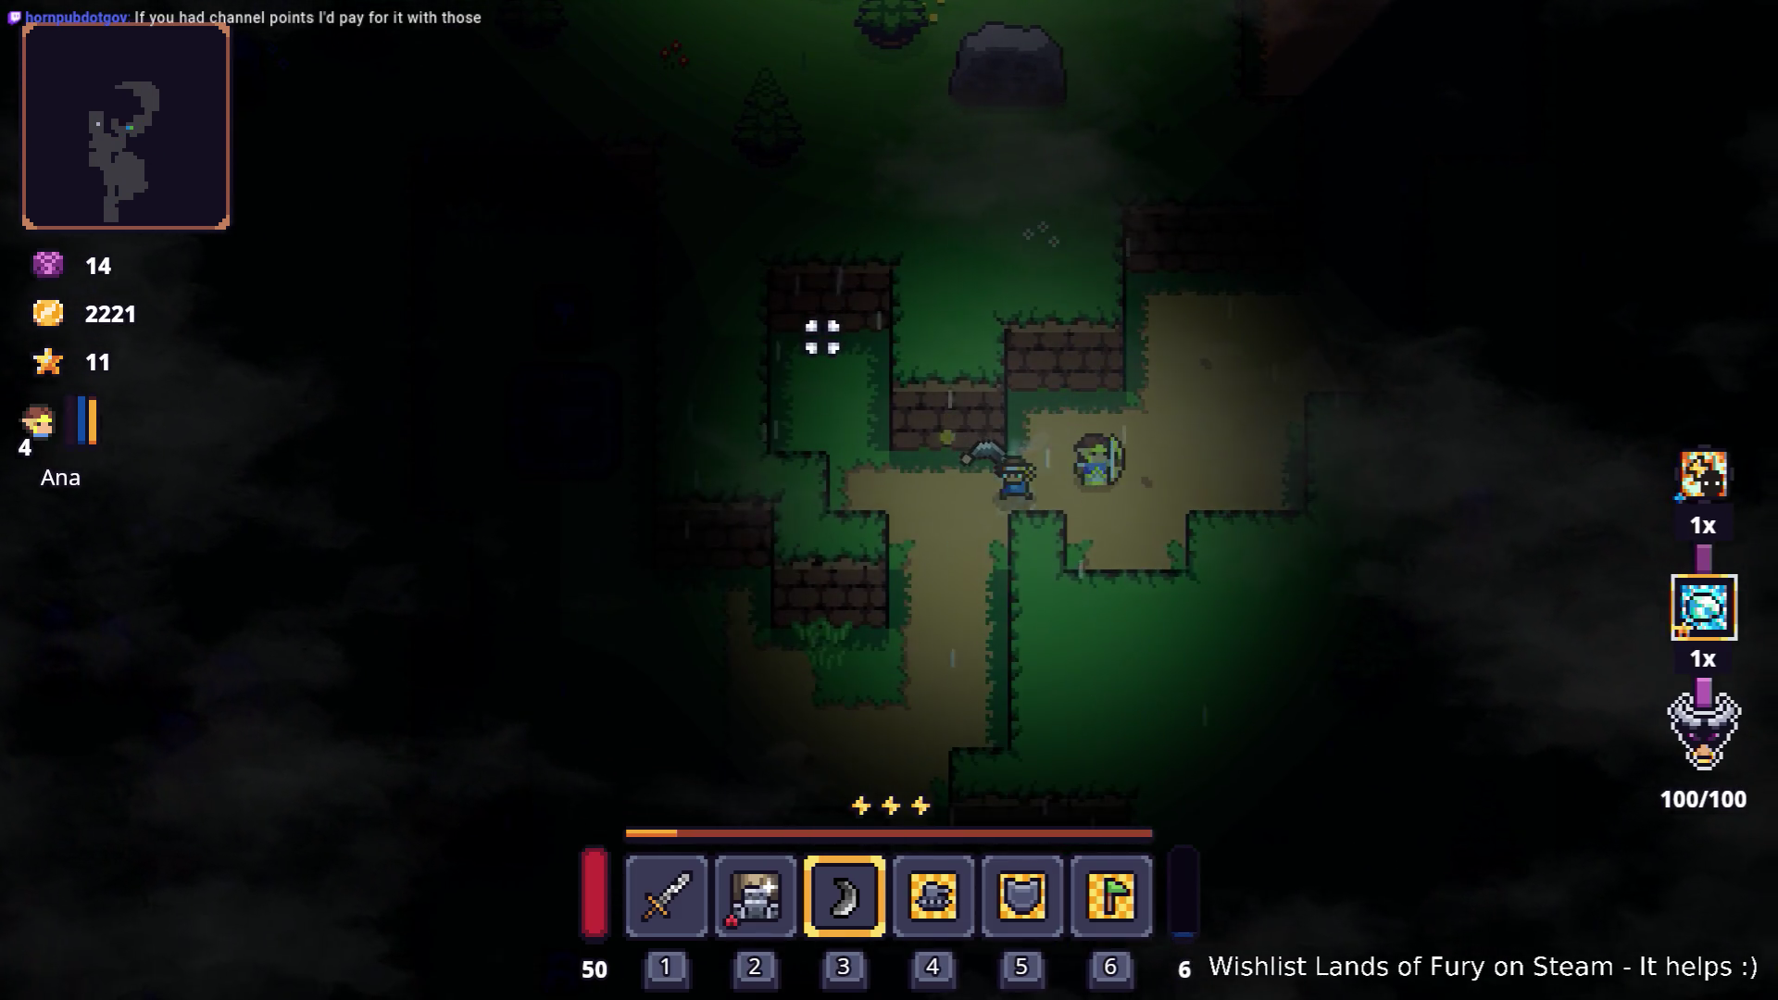
# Step: Move through the anvil clearing and dash onto the new dirt path toward the campfire
pyautogui.press('w')
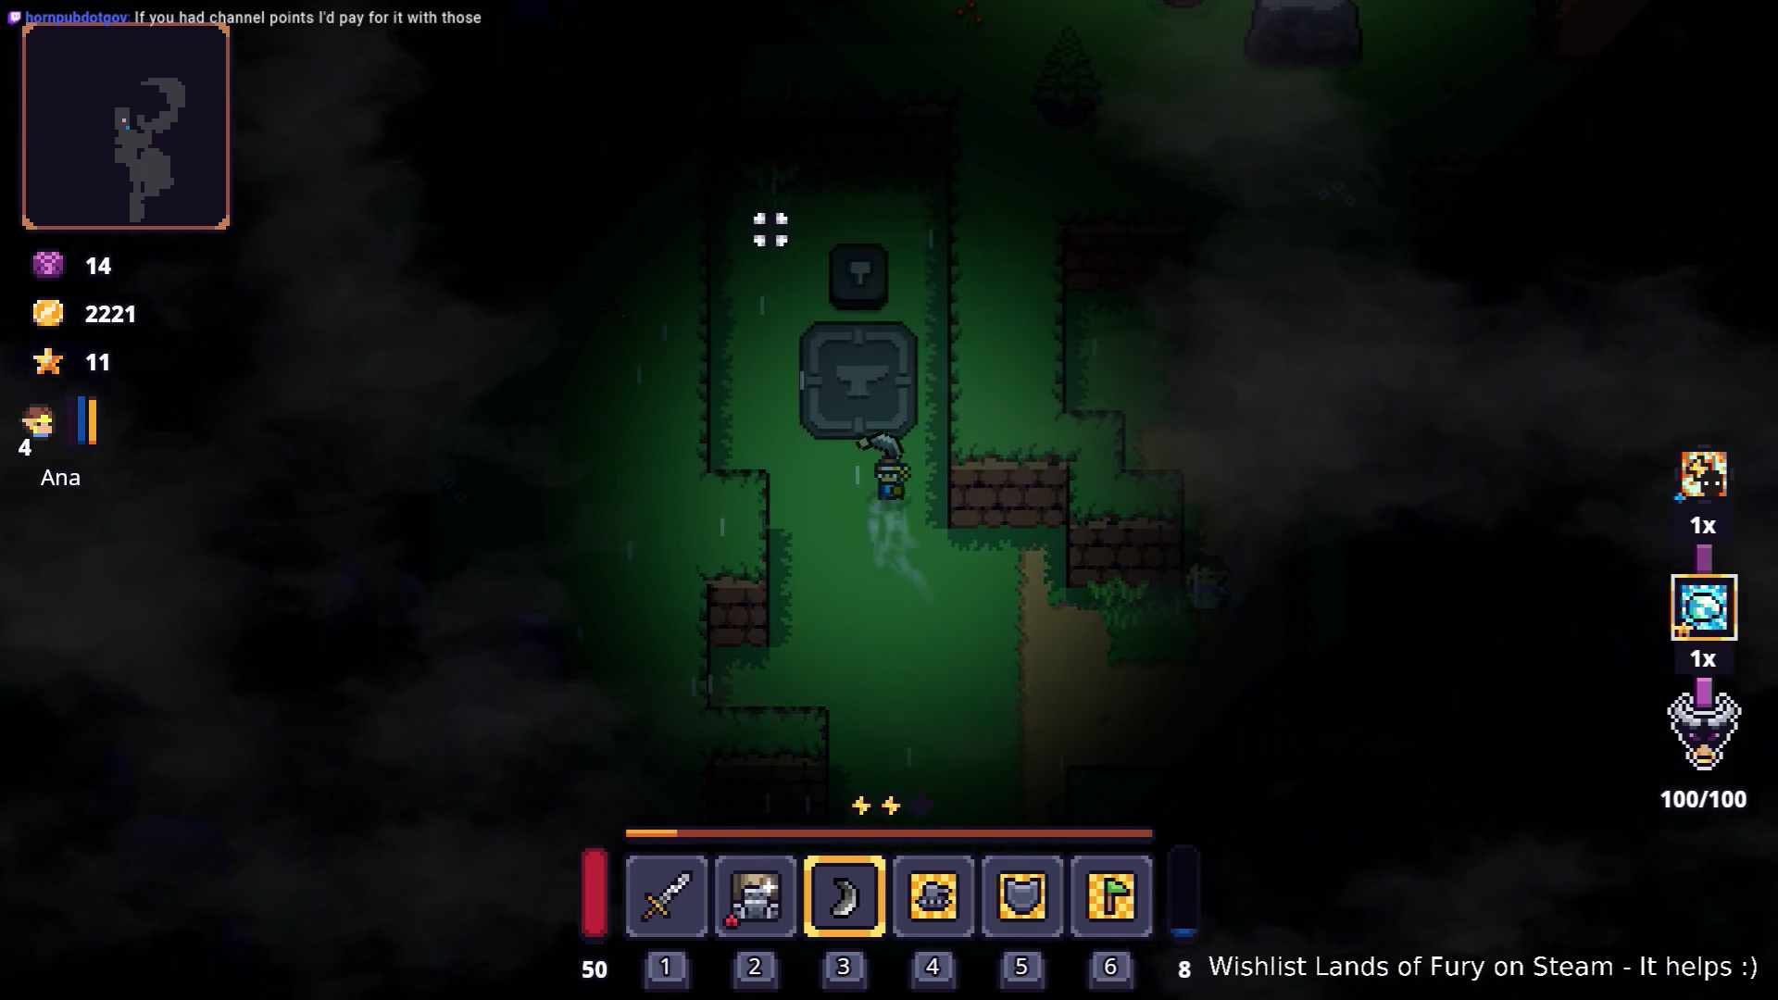
pyautogui.press('s')
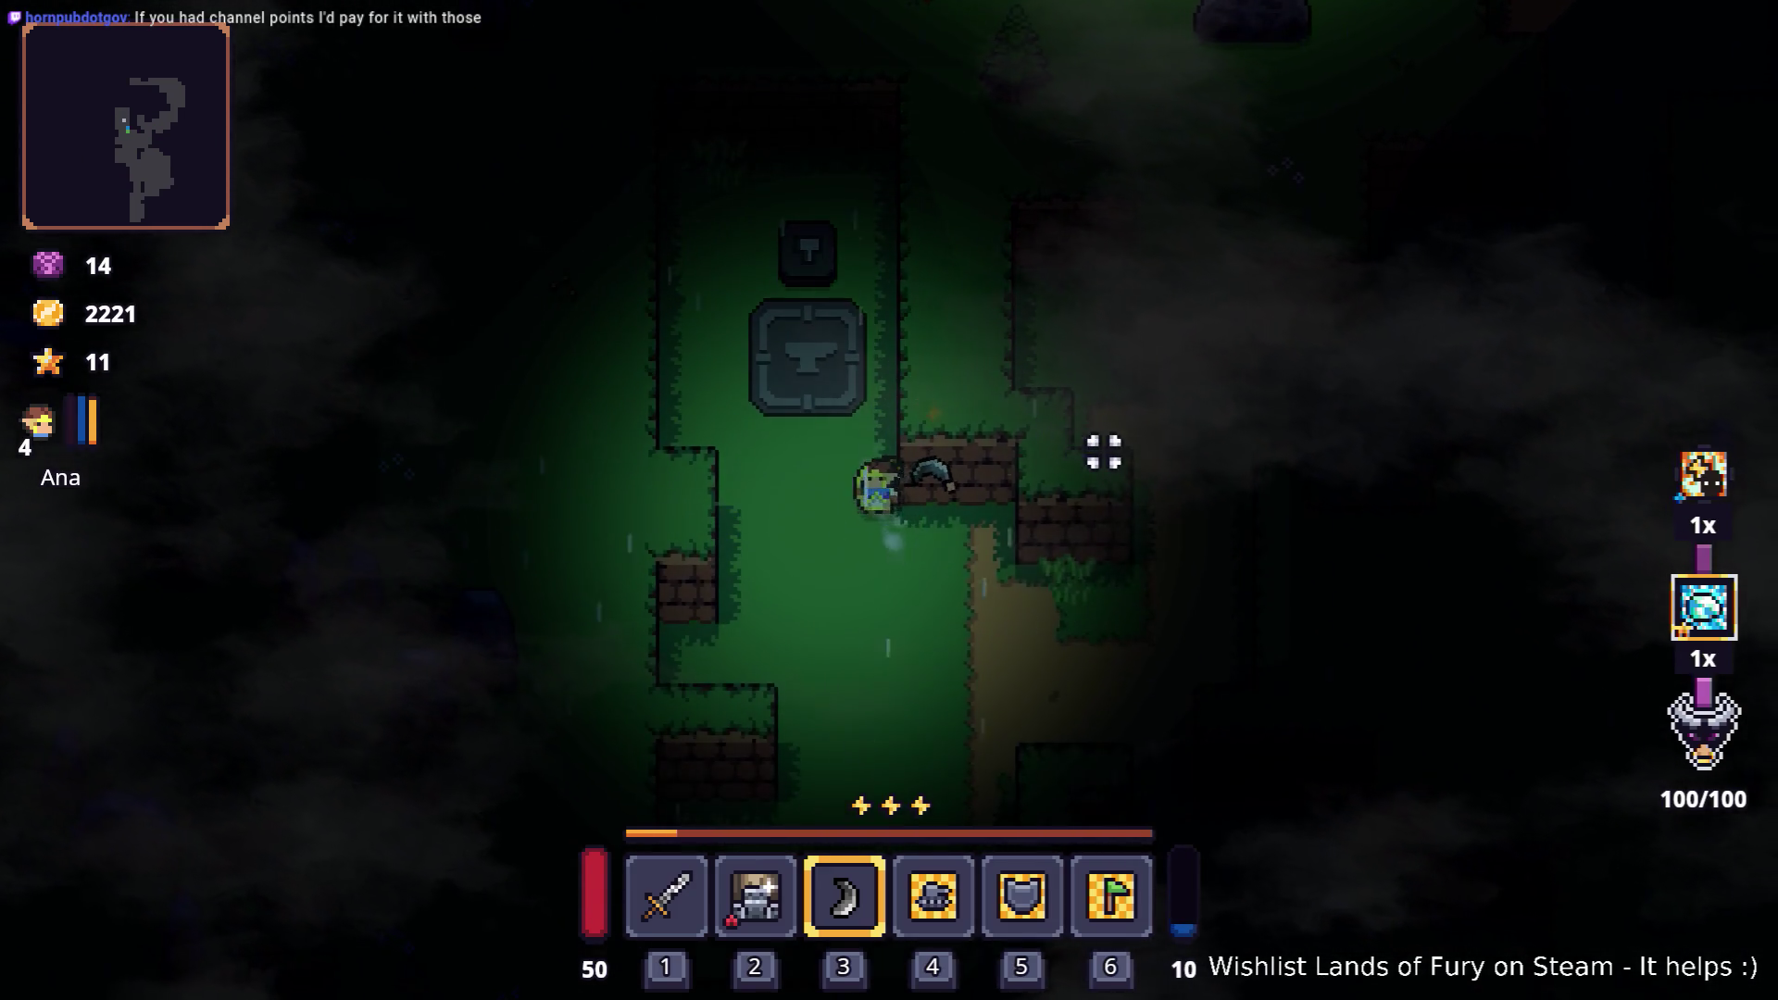
pyautogui.press('space')
pyautogui.press('space')
pyautogui.press('d')
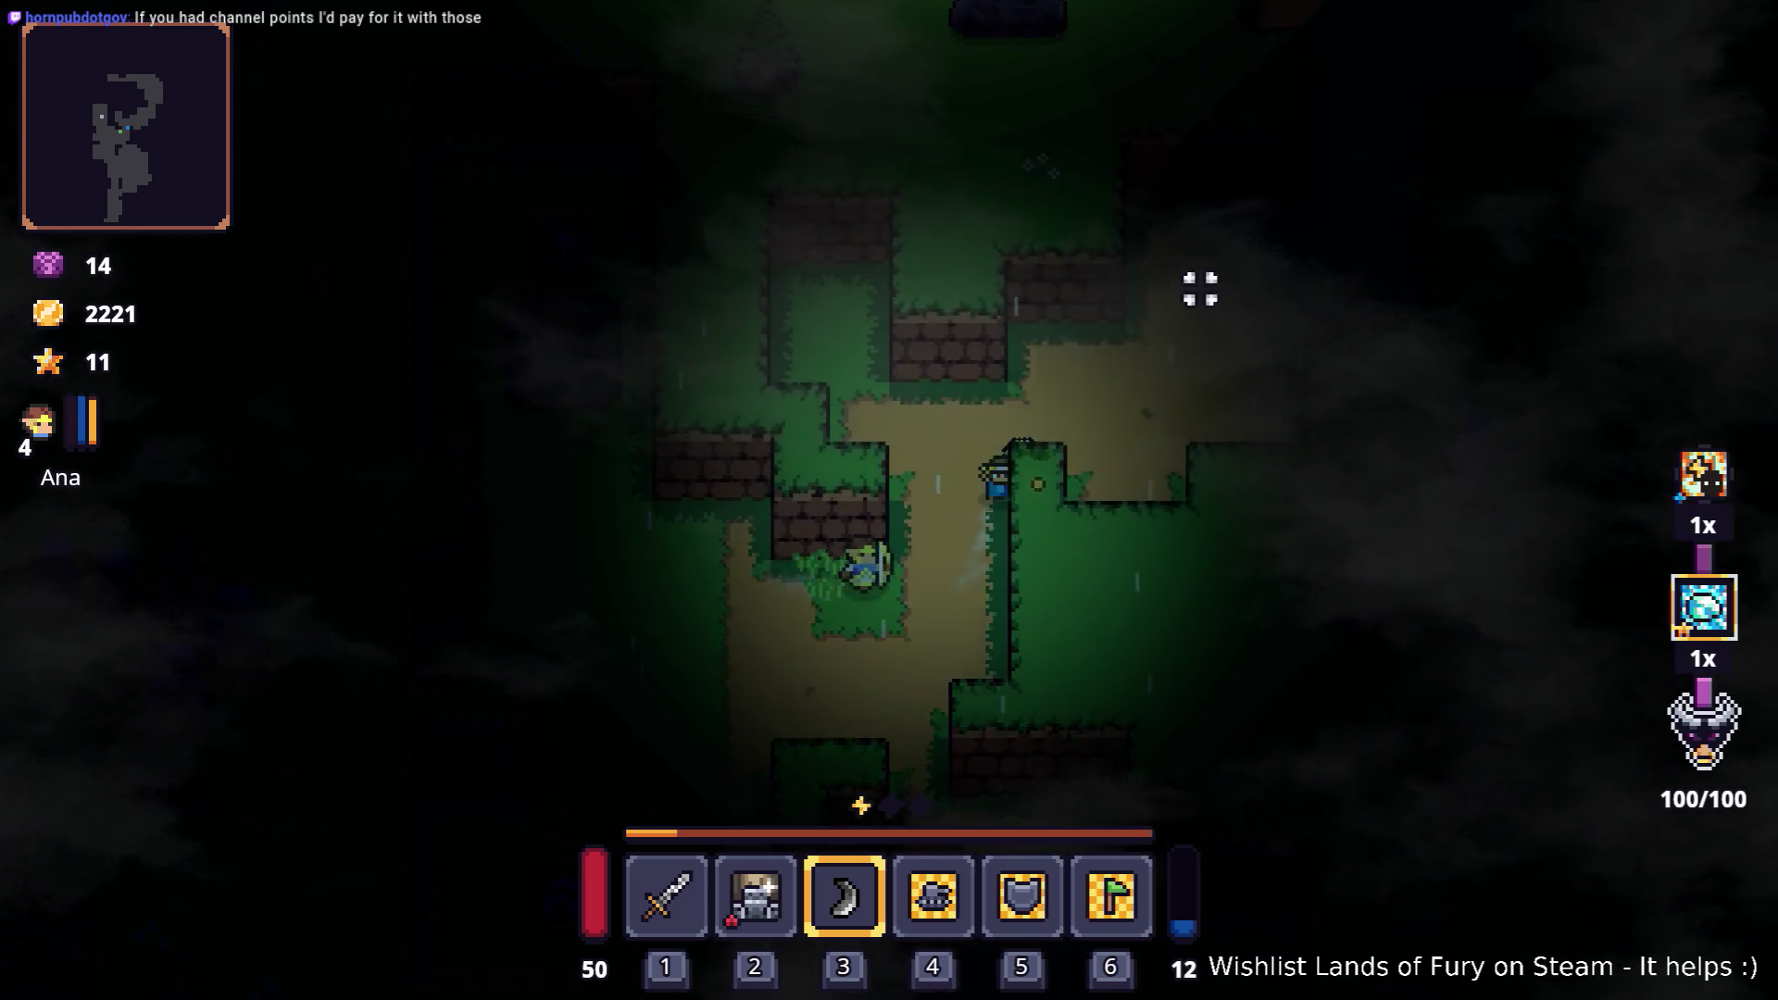
pyautogui.press('w')
pyautogui.press('space')
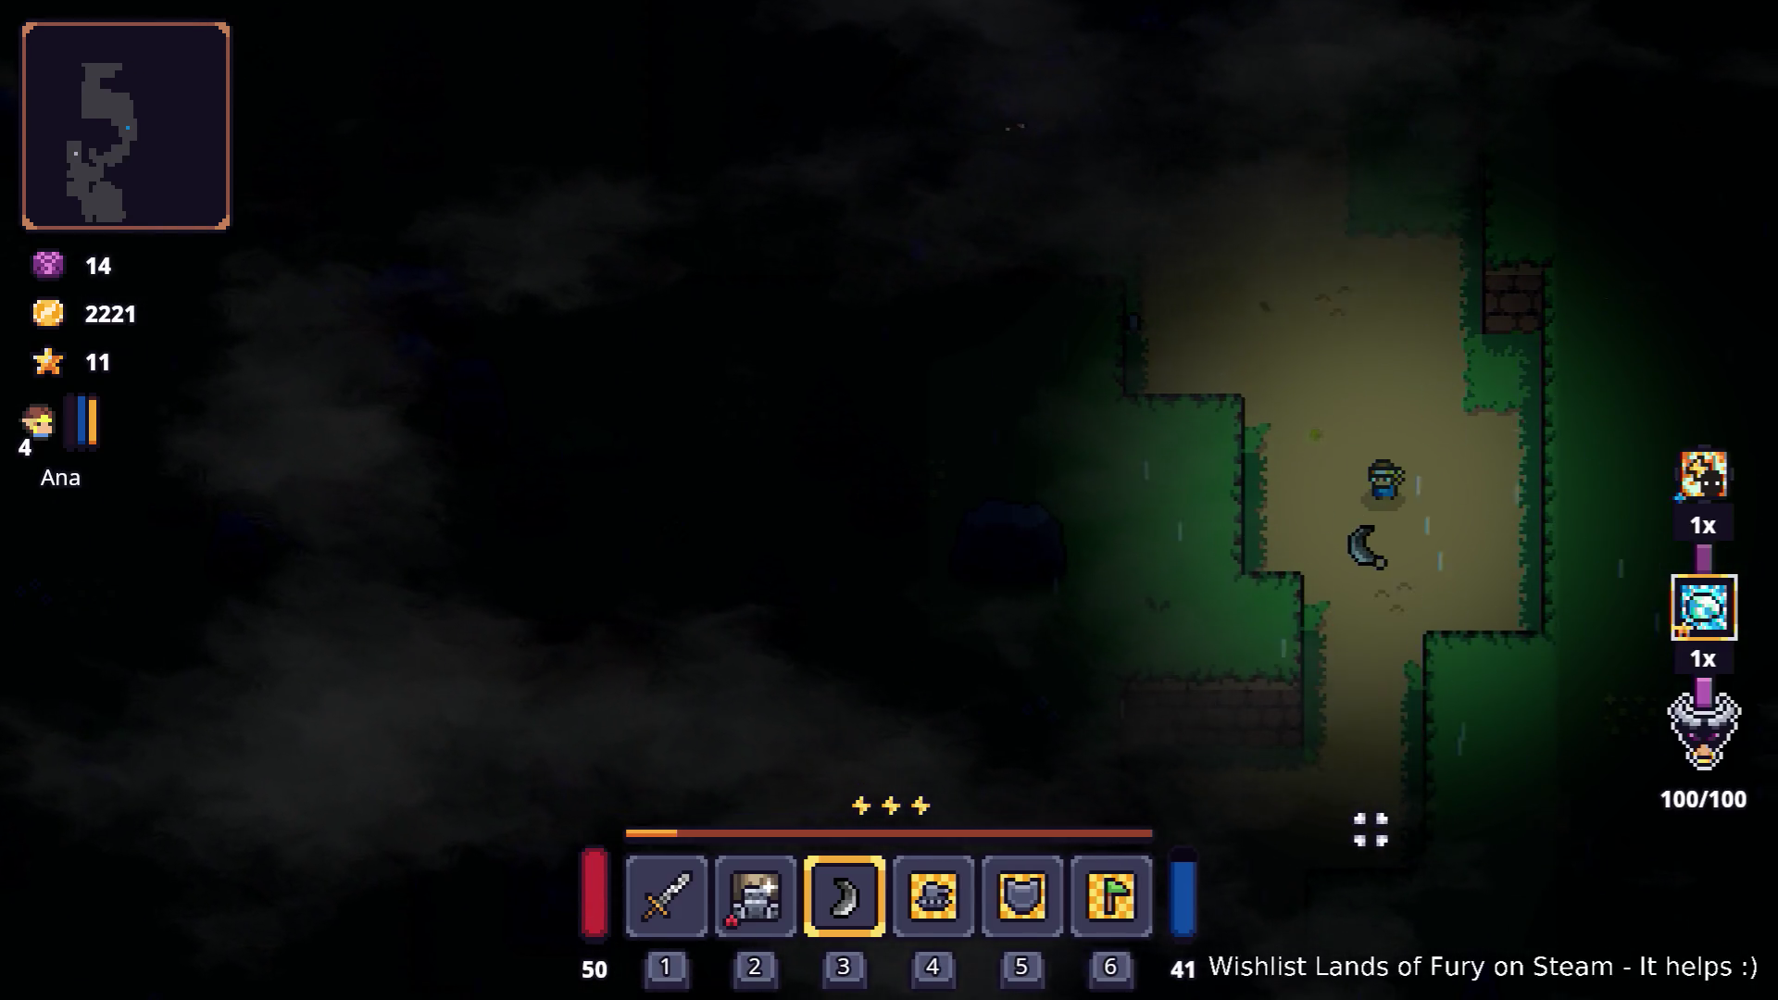
pyautogui.press('s')
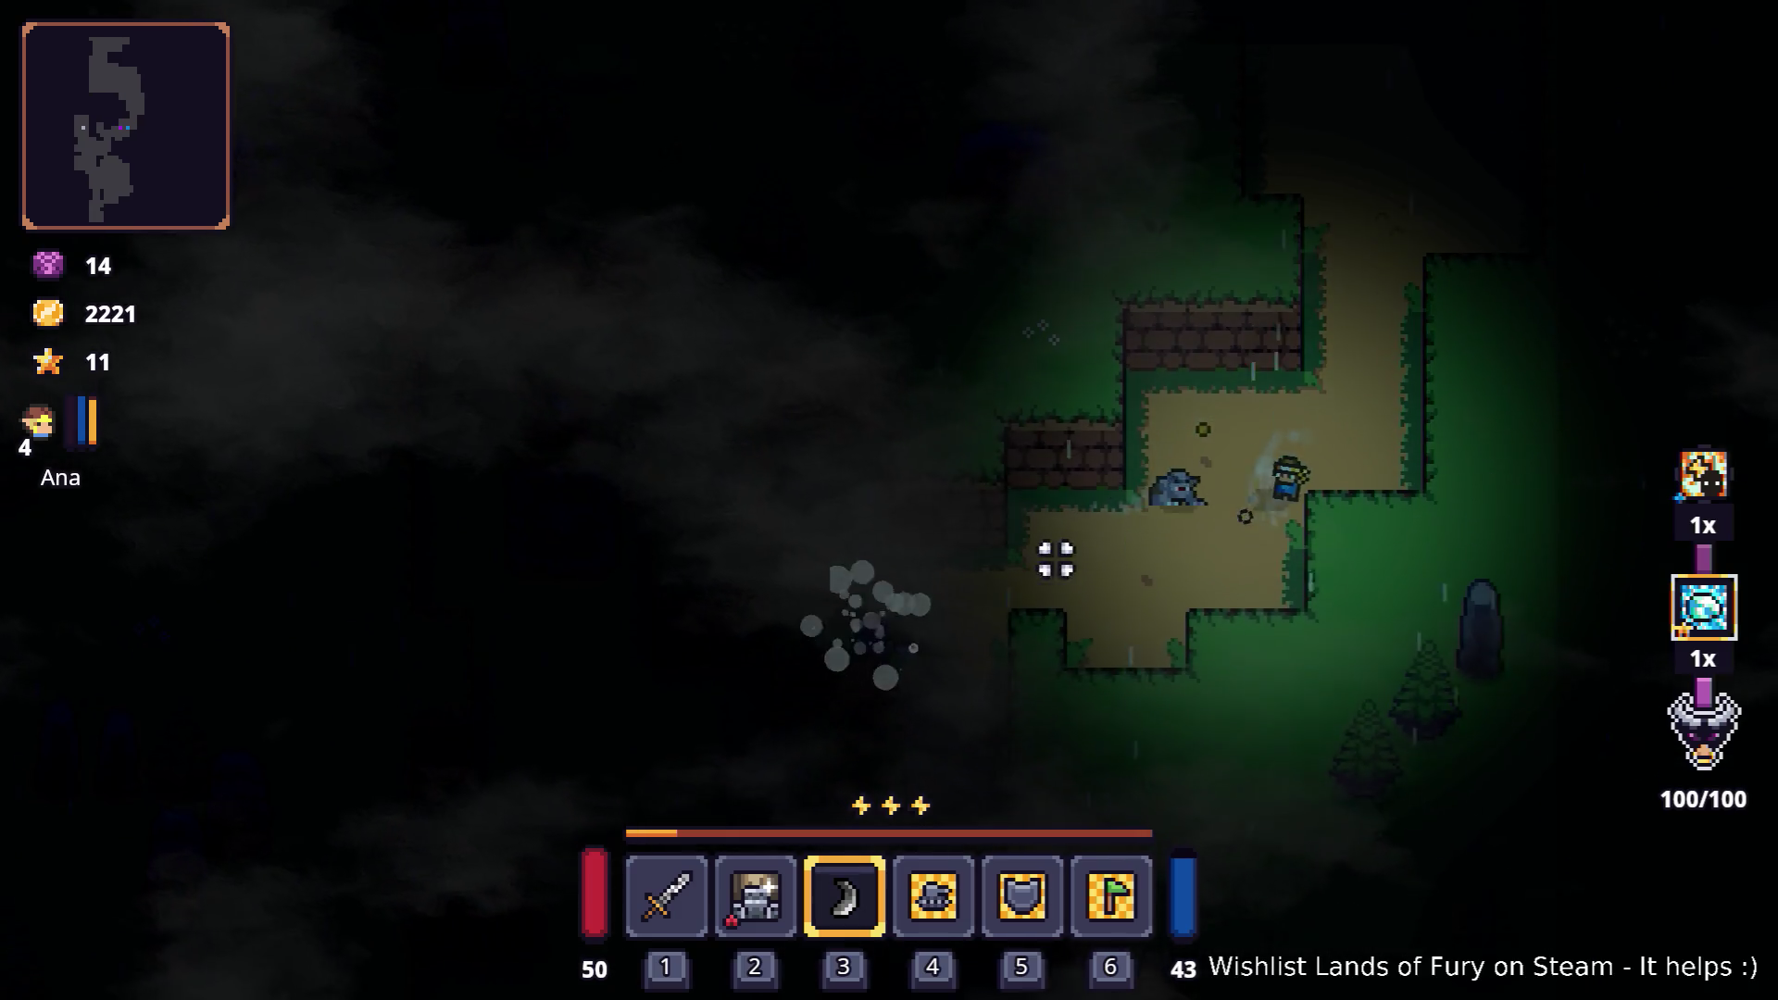
# Step: Throw the boomerang at the new enemy and cast the ice spell on the enemy group
pyautogui.click(1171, 464)
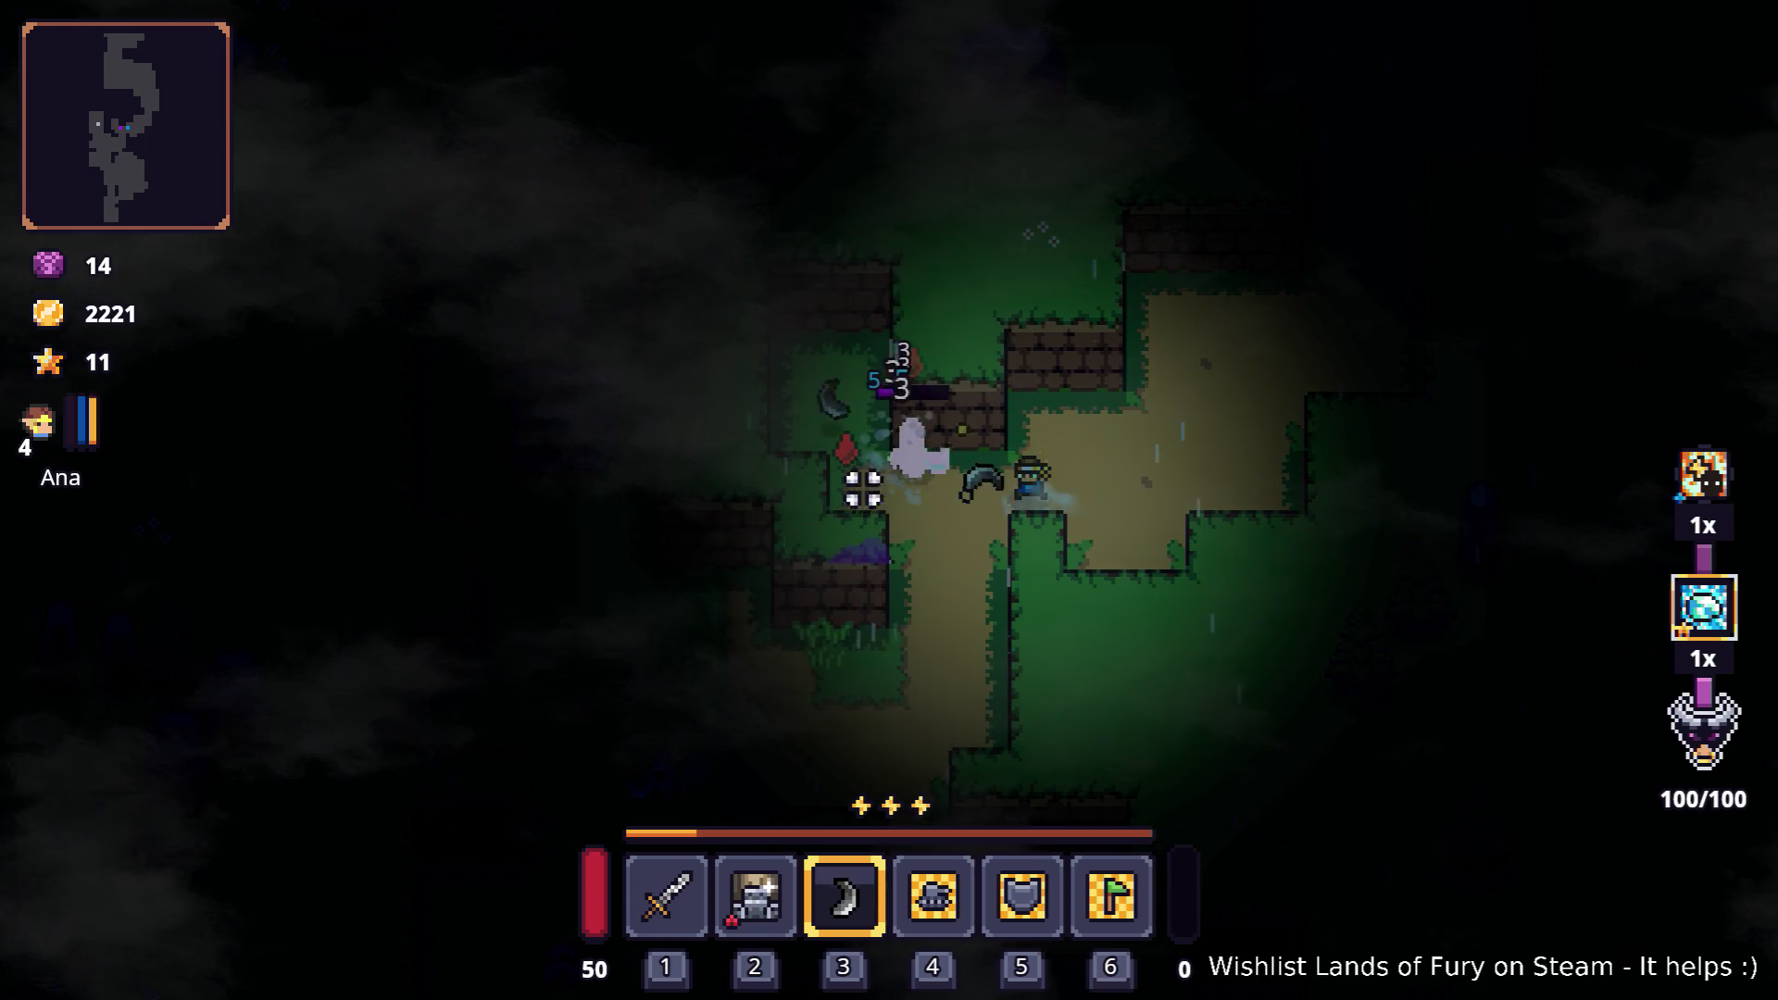
pyautogui.press('w')
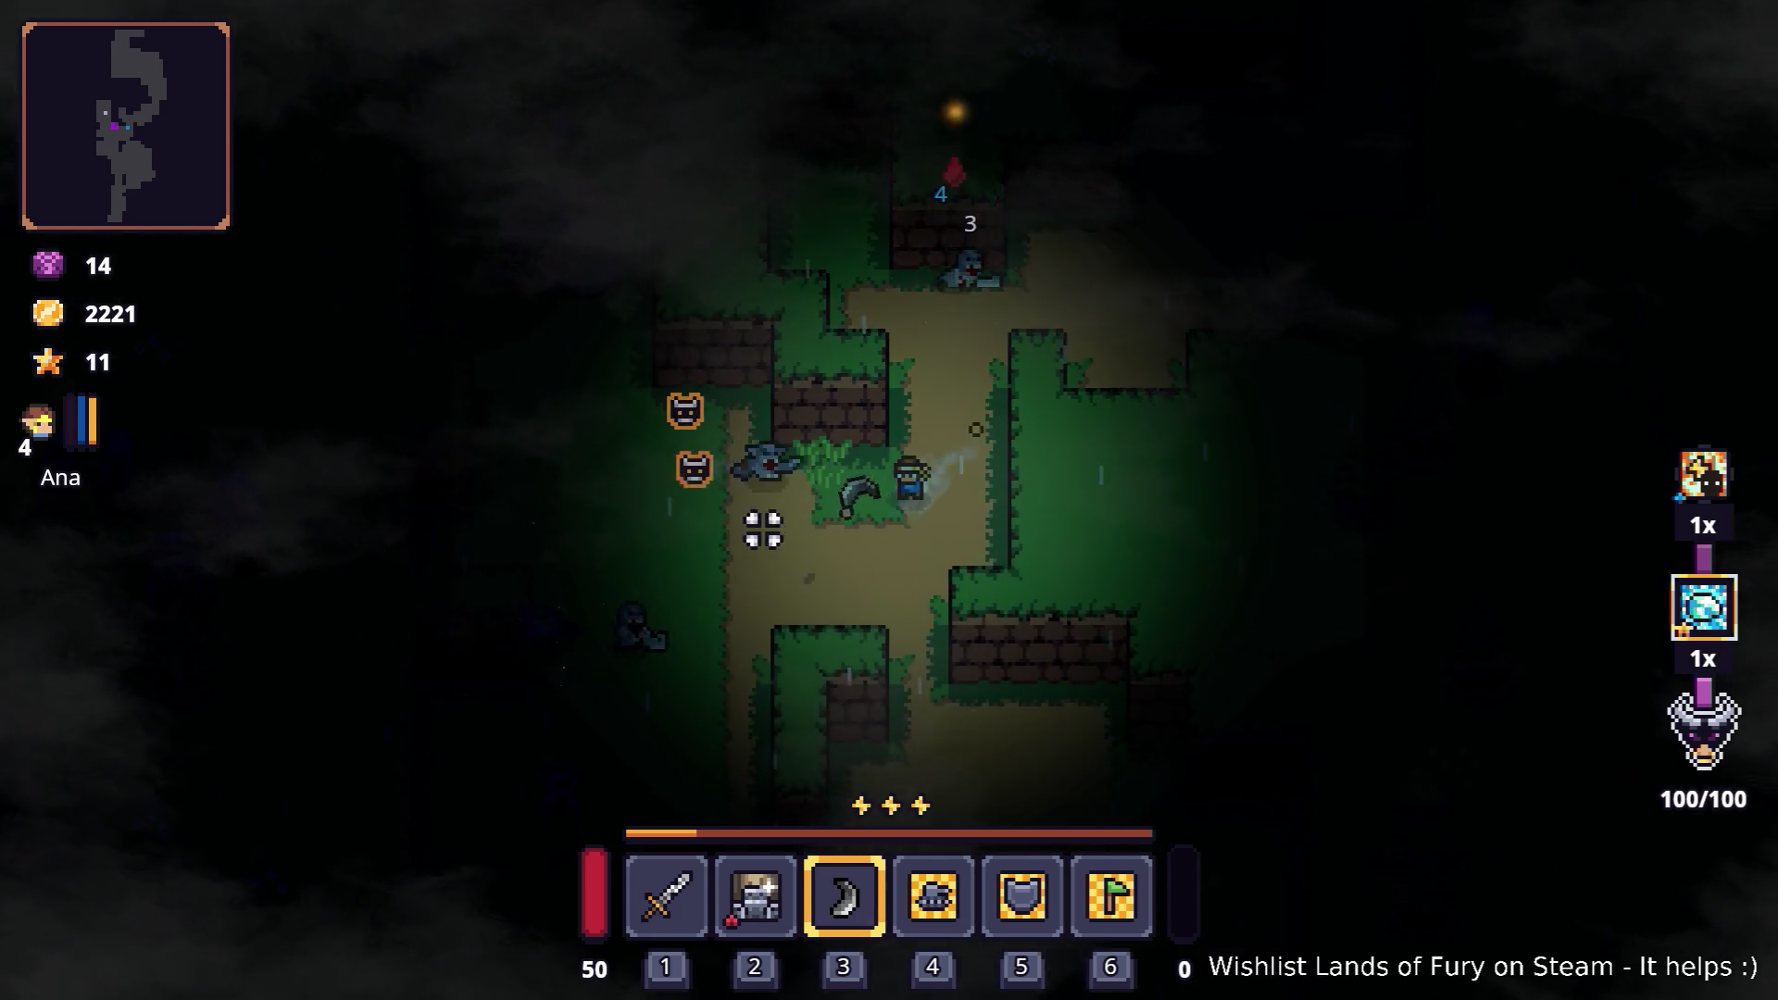
pyautogui.press('s')
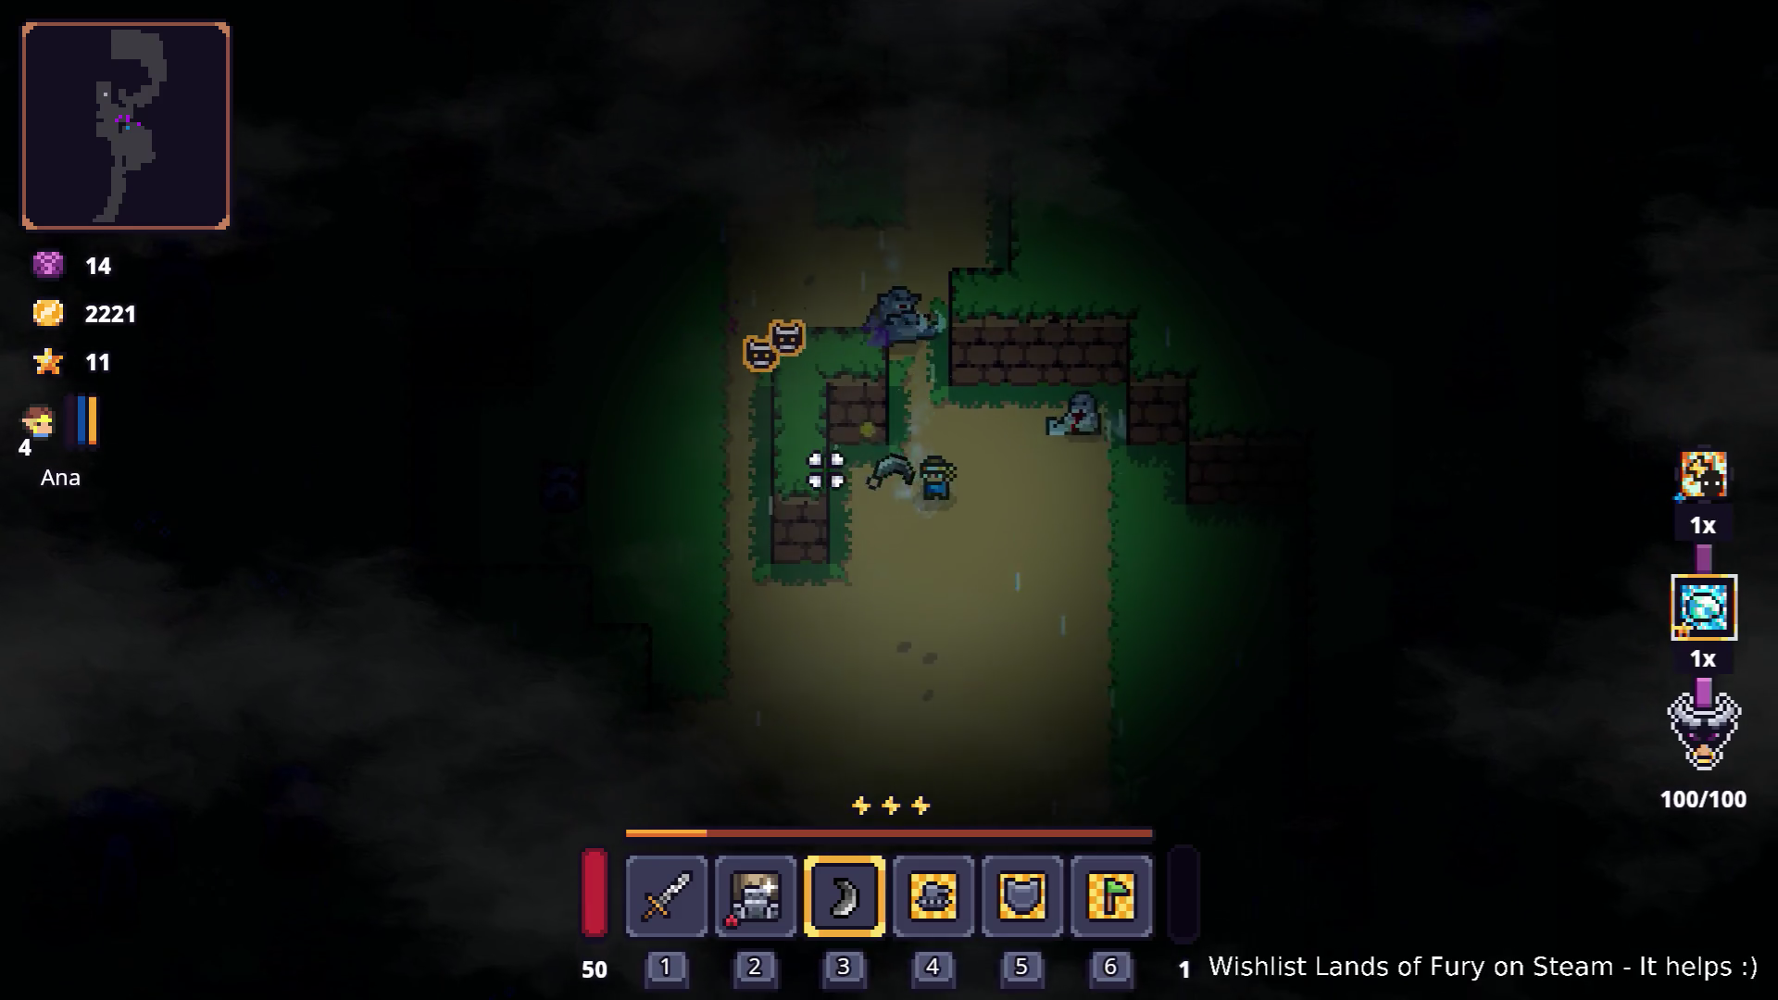
pyautogui.press('w')
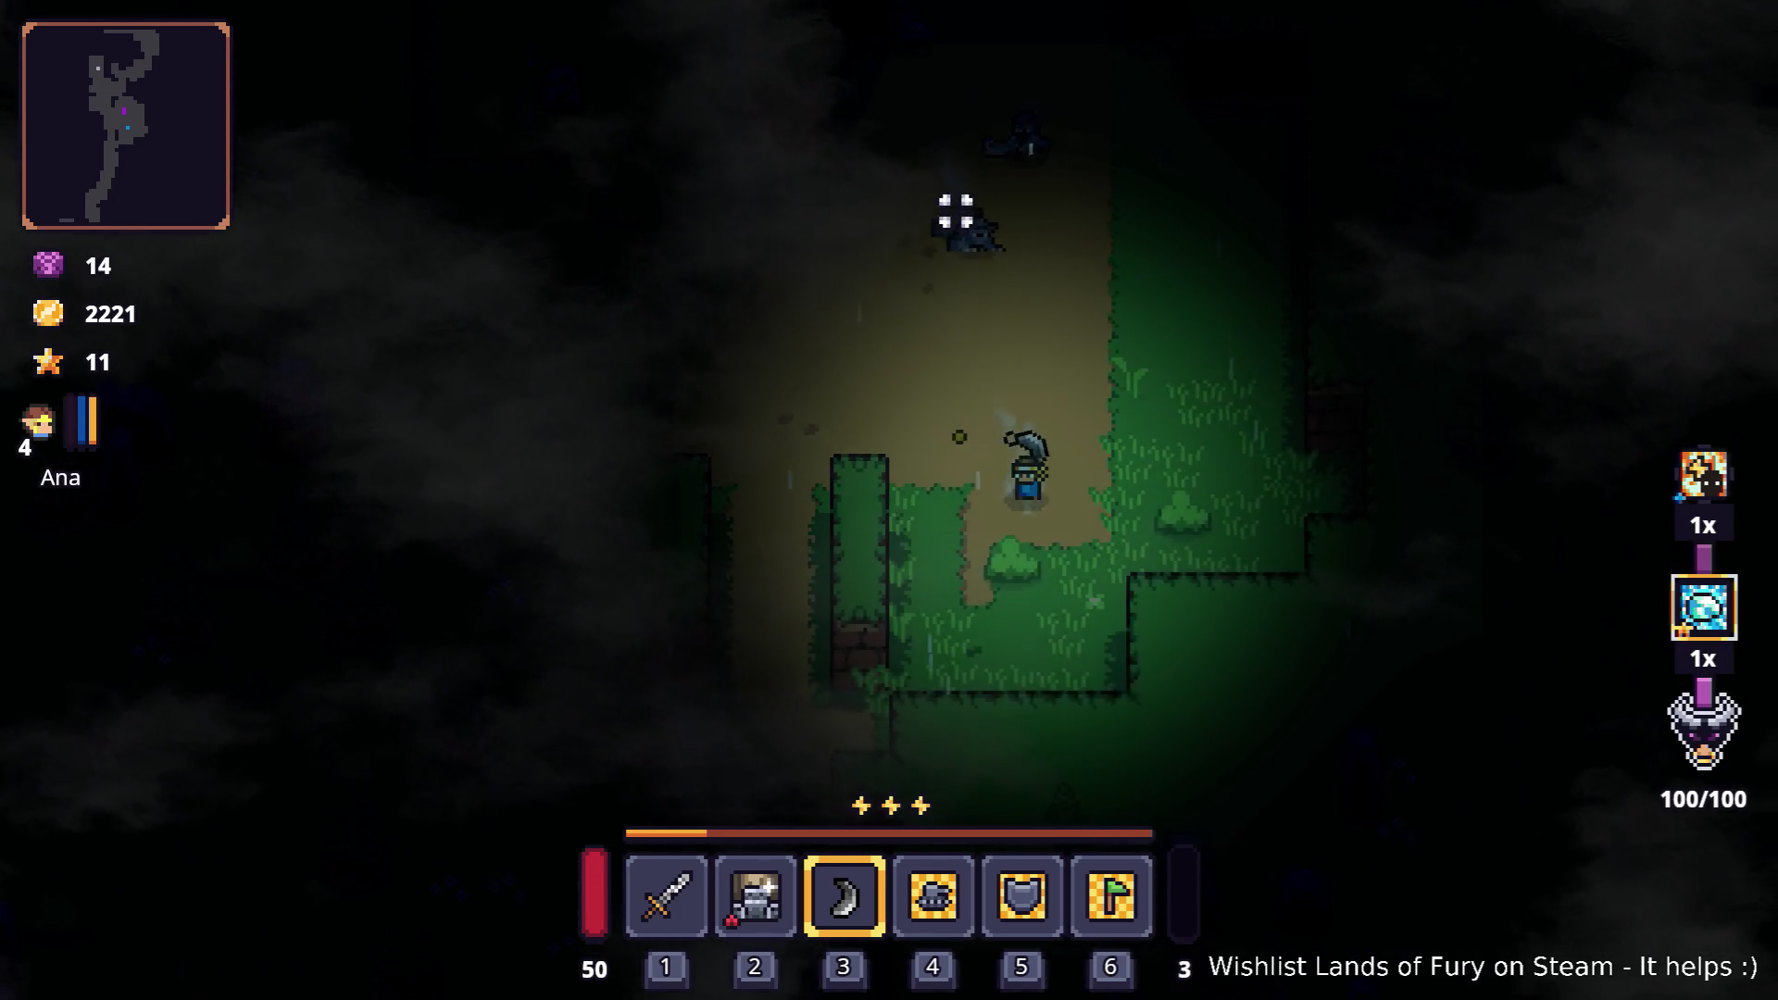
pyautogui.rightClick(1024, 170)
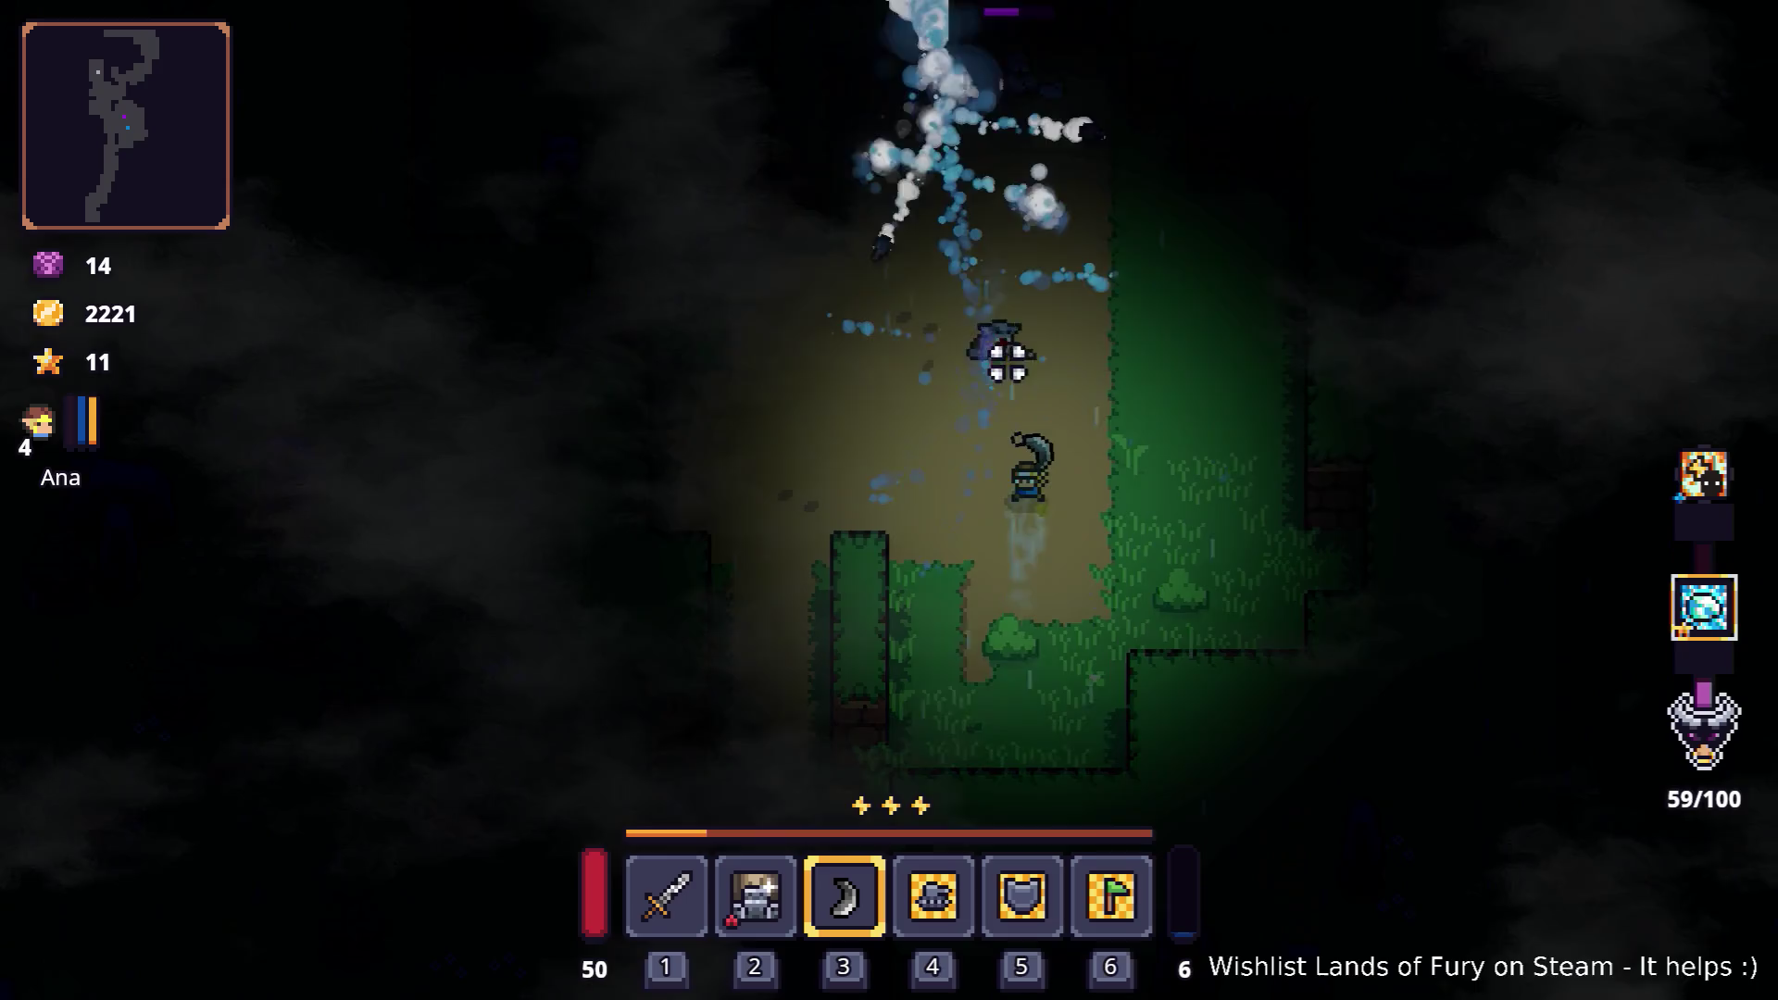
# Step: Finish off the enemies with the boomerang, leveling Ana up to 5 with 13 skill points
pyautogui.press('d')
pyautogui.click(982, 606)
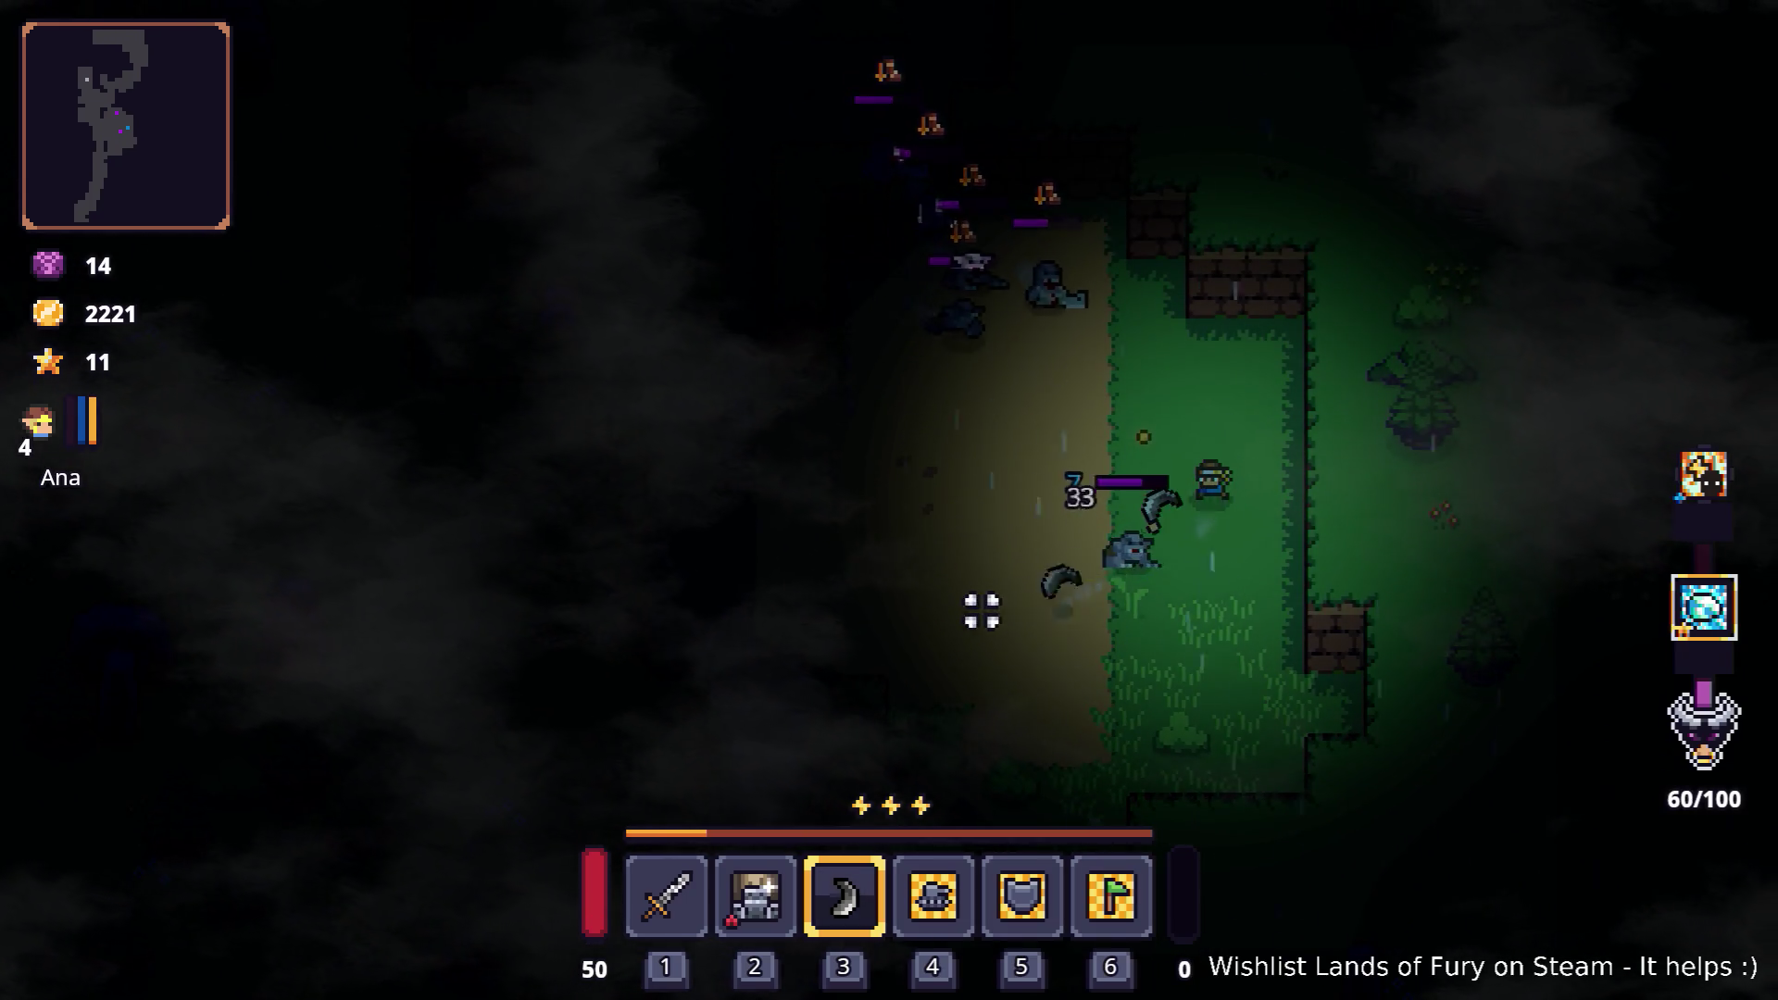
pyautogui.press('a')
pyautogui.click(1024, 265)
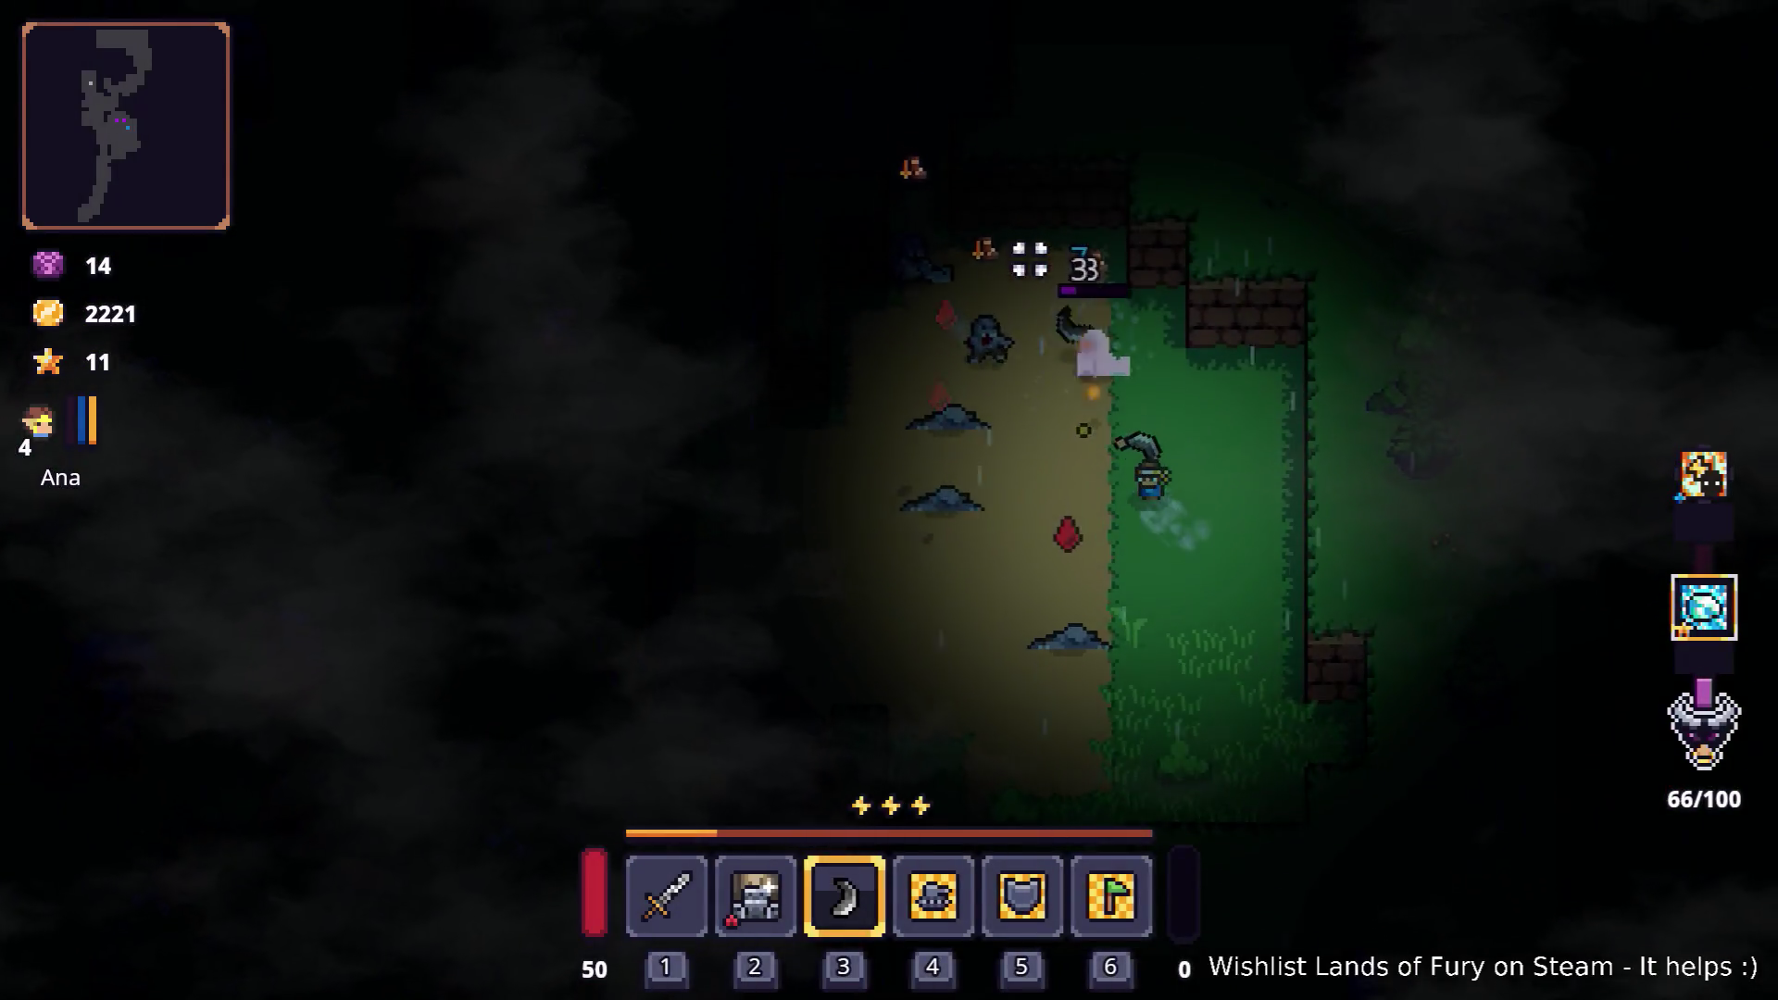
pyautogui.press('w')
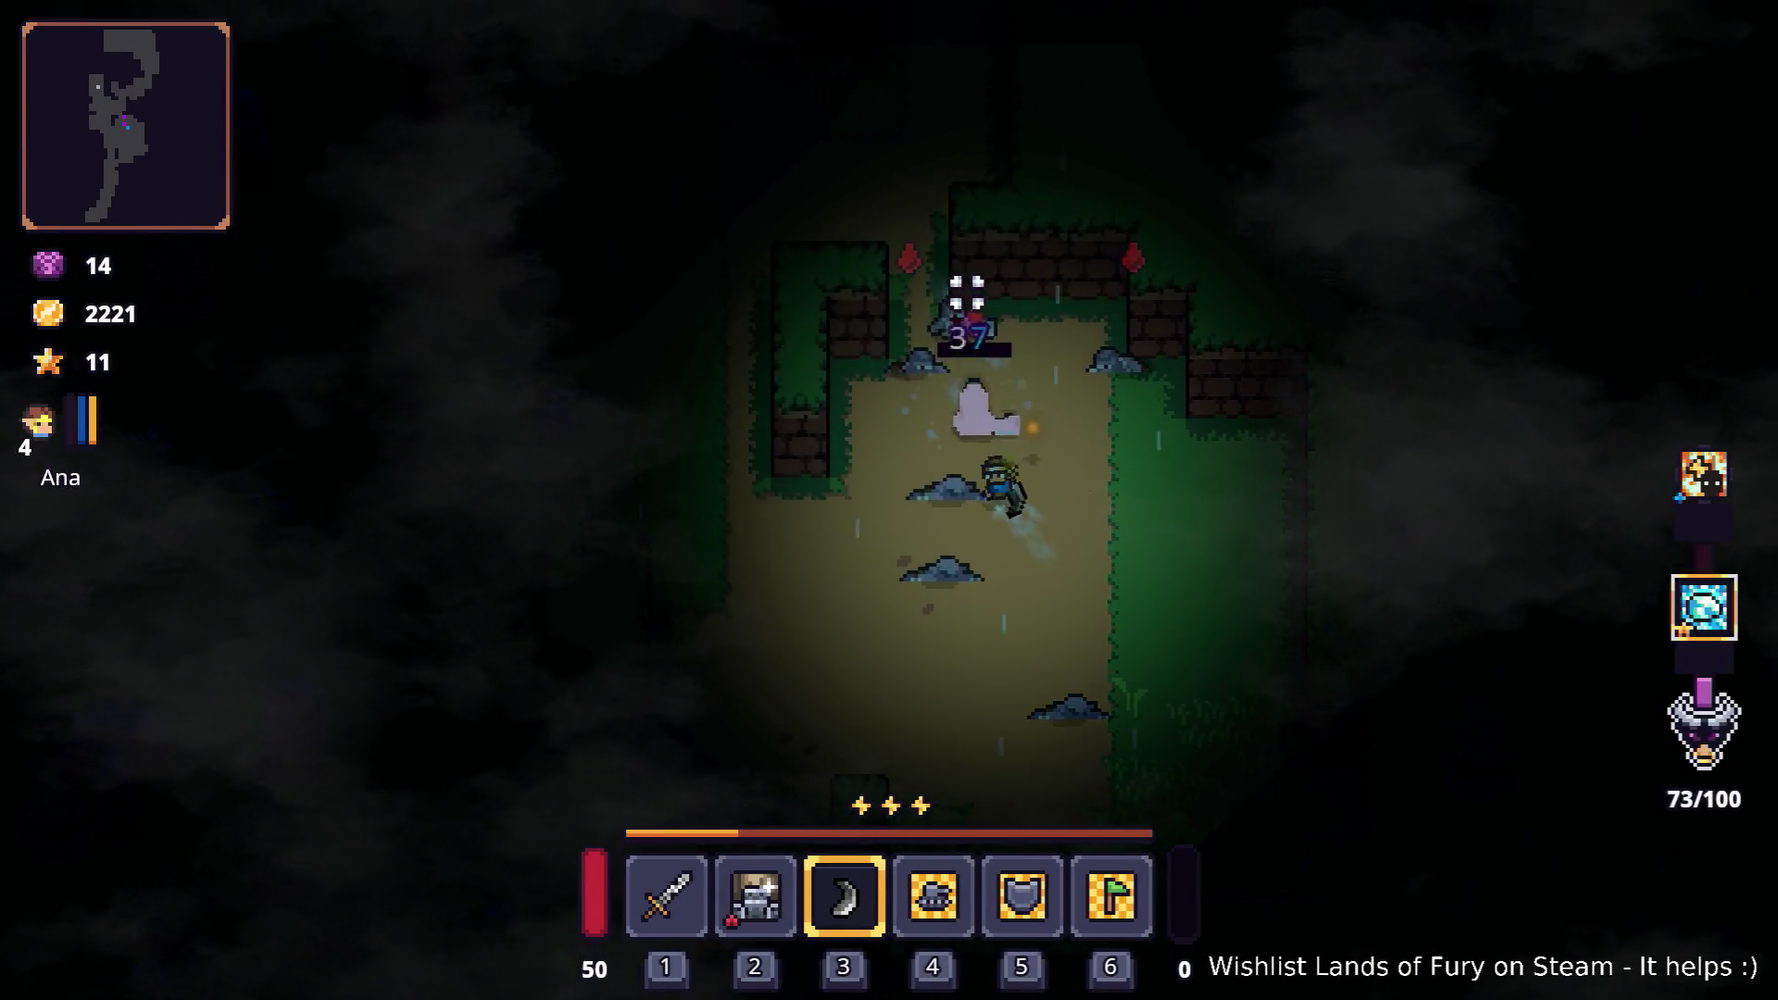
pyautogui.click(965, 288)
# Step: Attack the enemies ahead with the boomerang while moving Ana north and east across the grass
pyautogui.press('w')
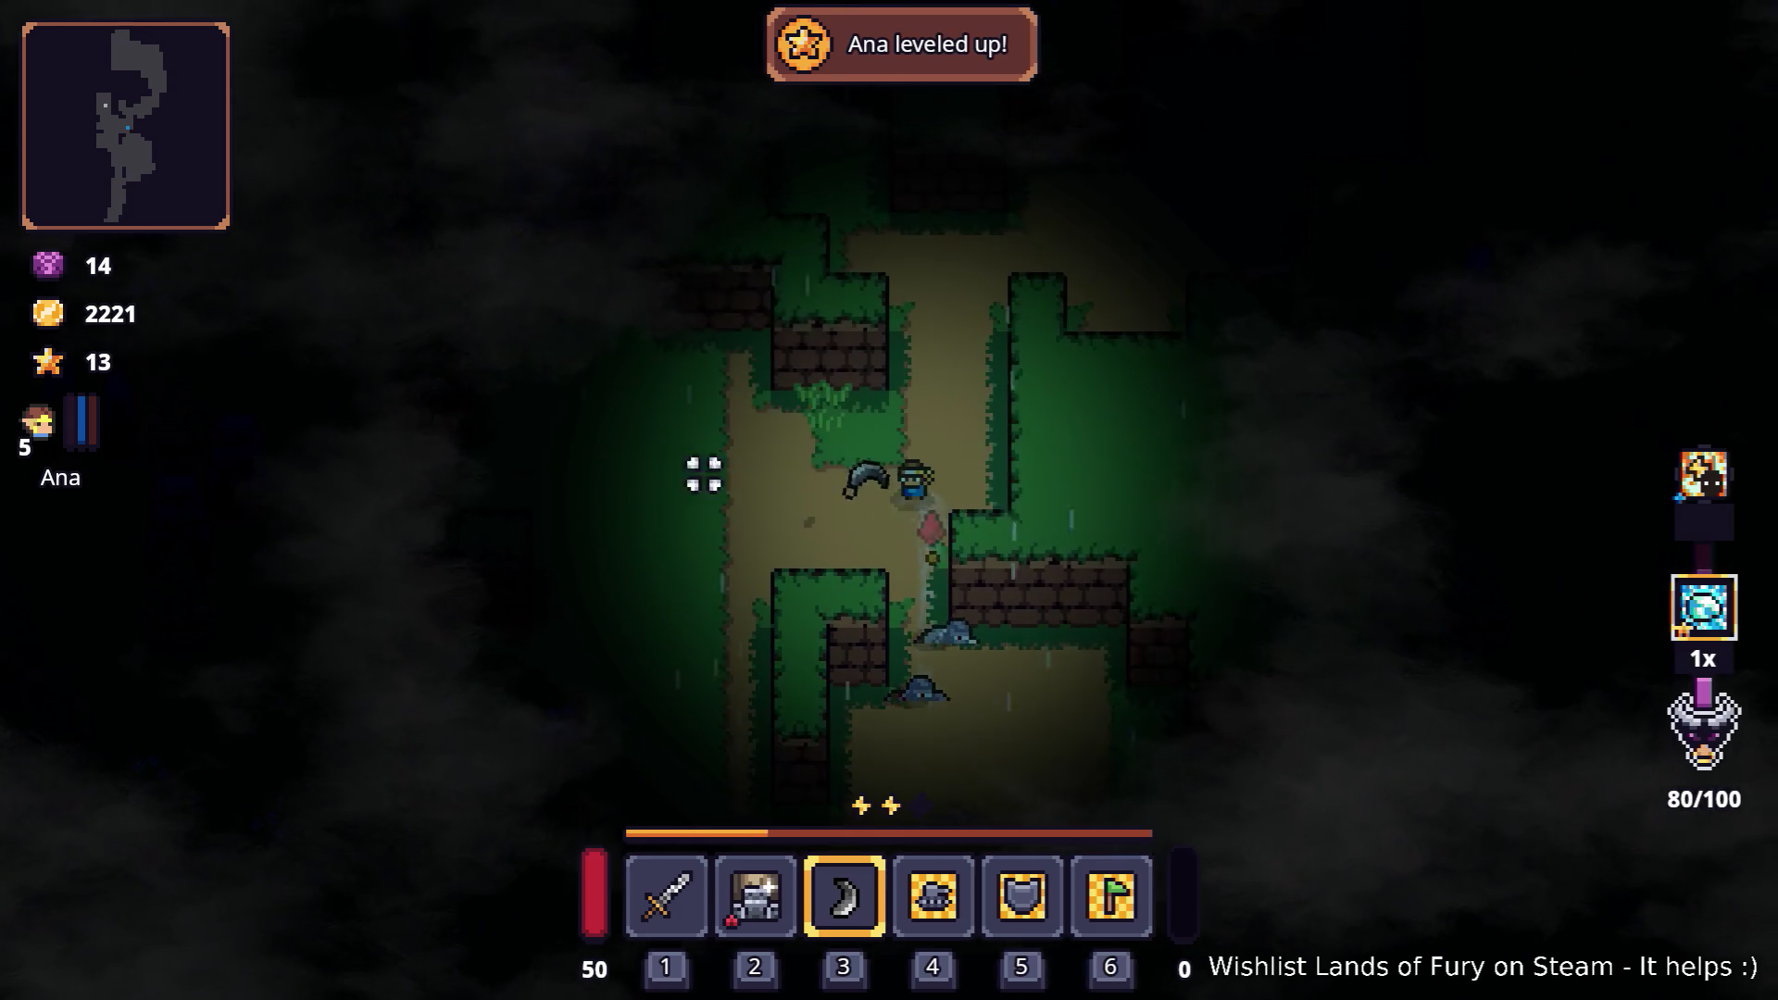
pyautogui.click(726, 460)
pyautogui.press('w')
pyautogui.click(824, 368)
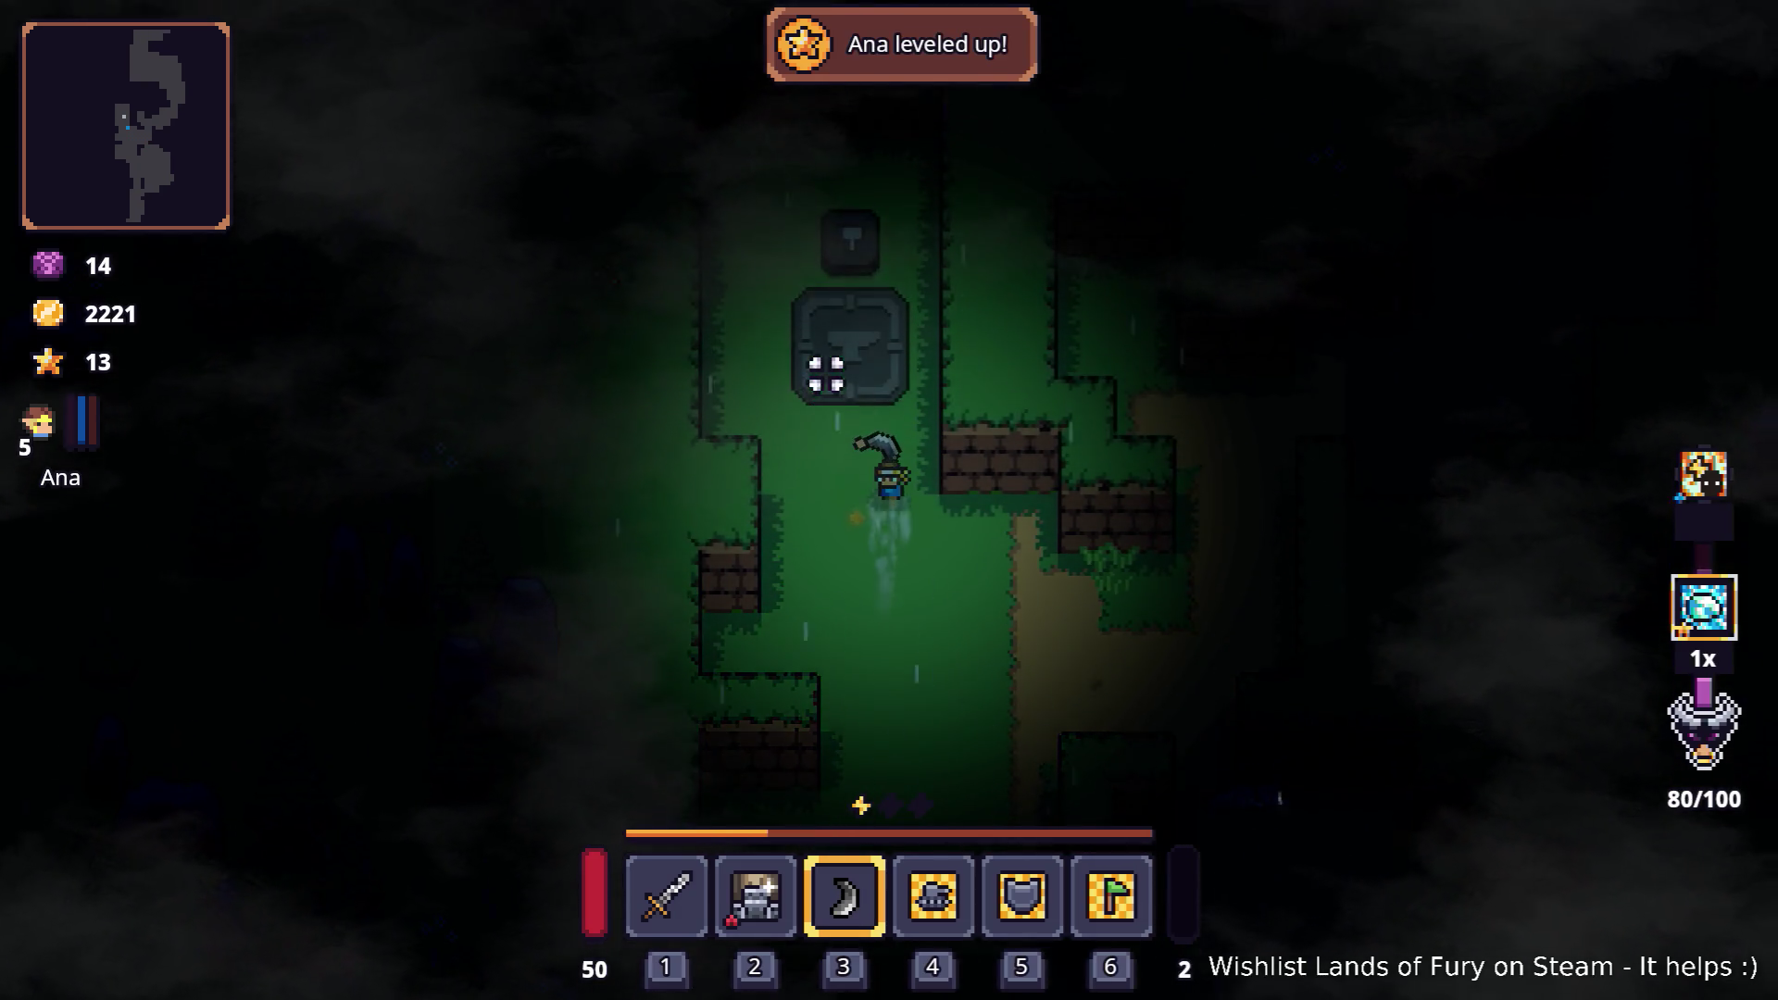
pyautogui.press('d')
pyautogui.click(964, 471)
pyautogui.press('d')
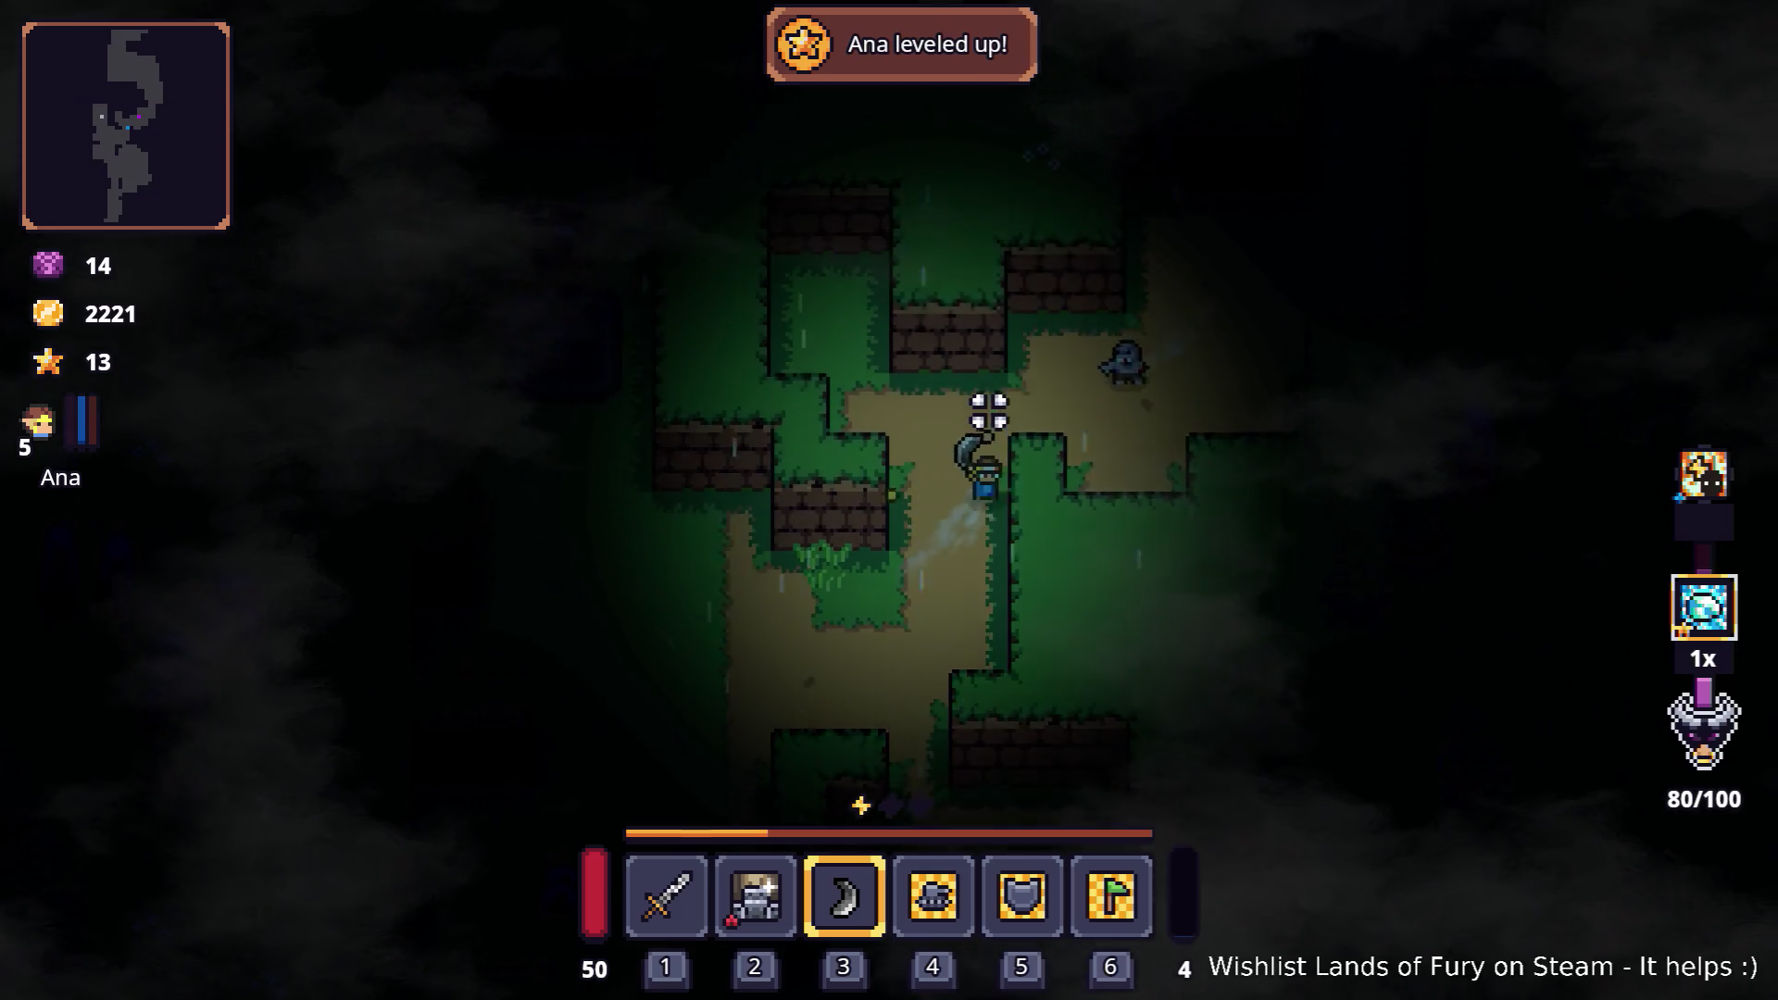
pyautogui.click(1048, 533)
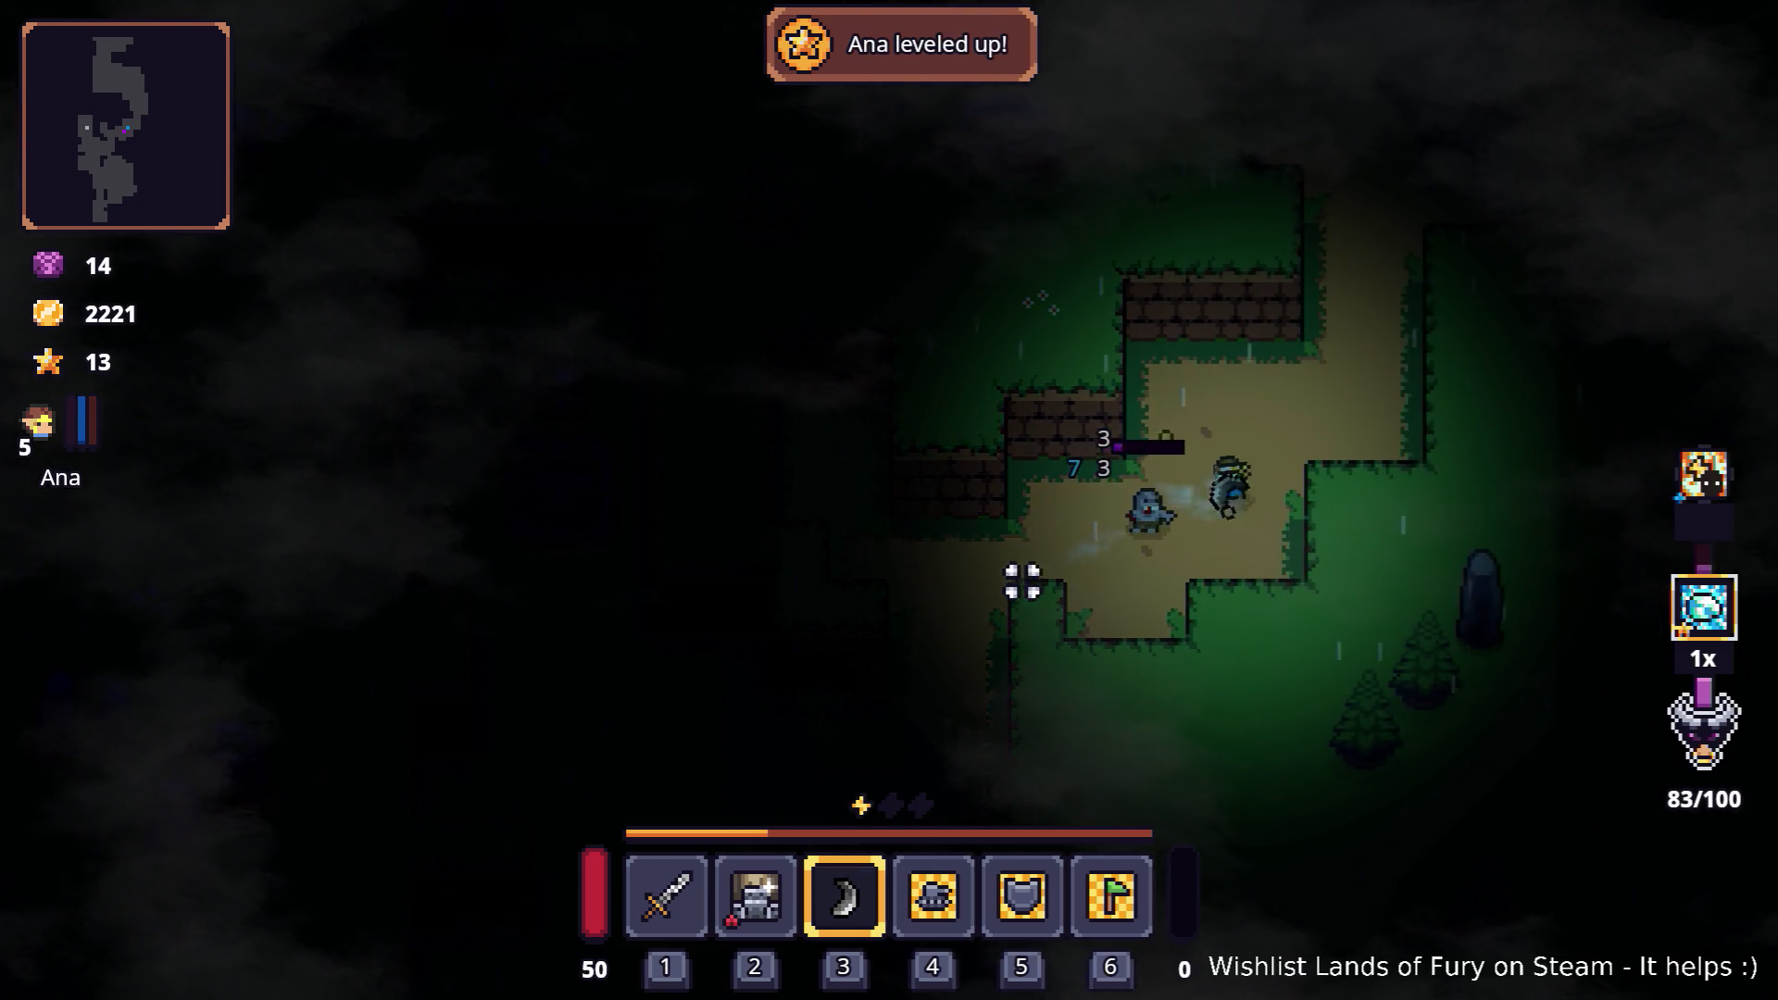
# Step: Keep throwing the boomerang at enemies while heading north-east up the path
pyautogui.press('w')
pyautogui.click(1204, 357)
pyautogui.press('d')
pyautogui.click(1211, 267)
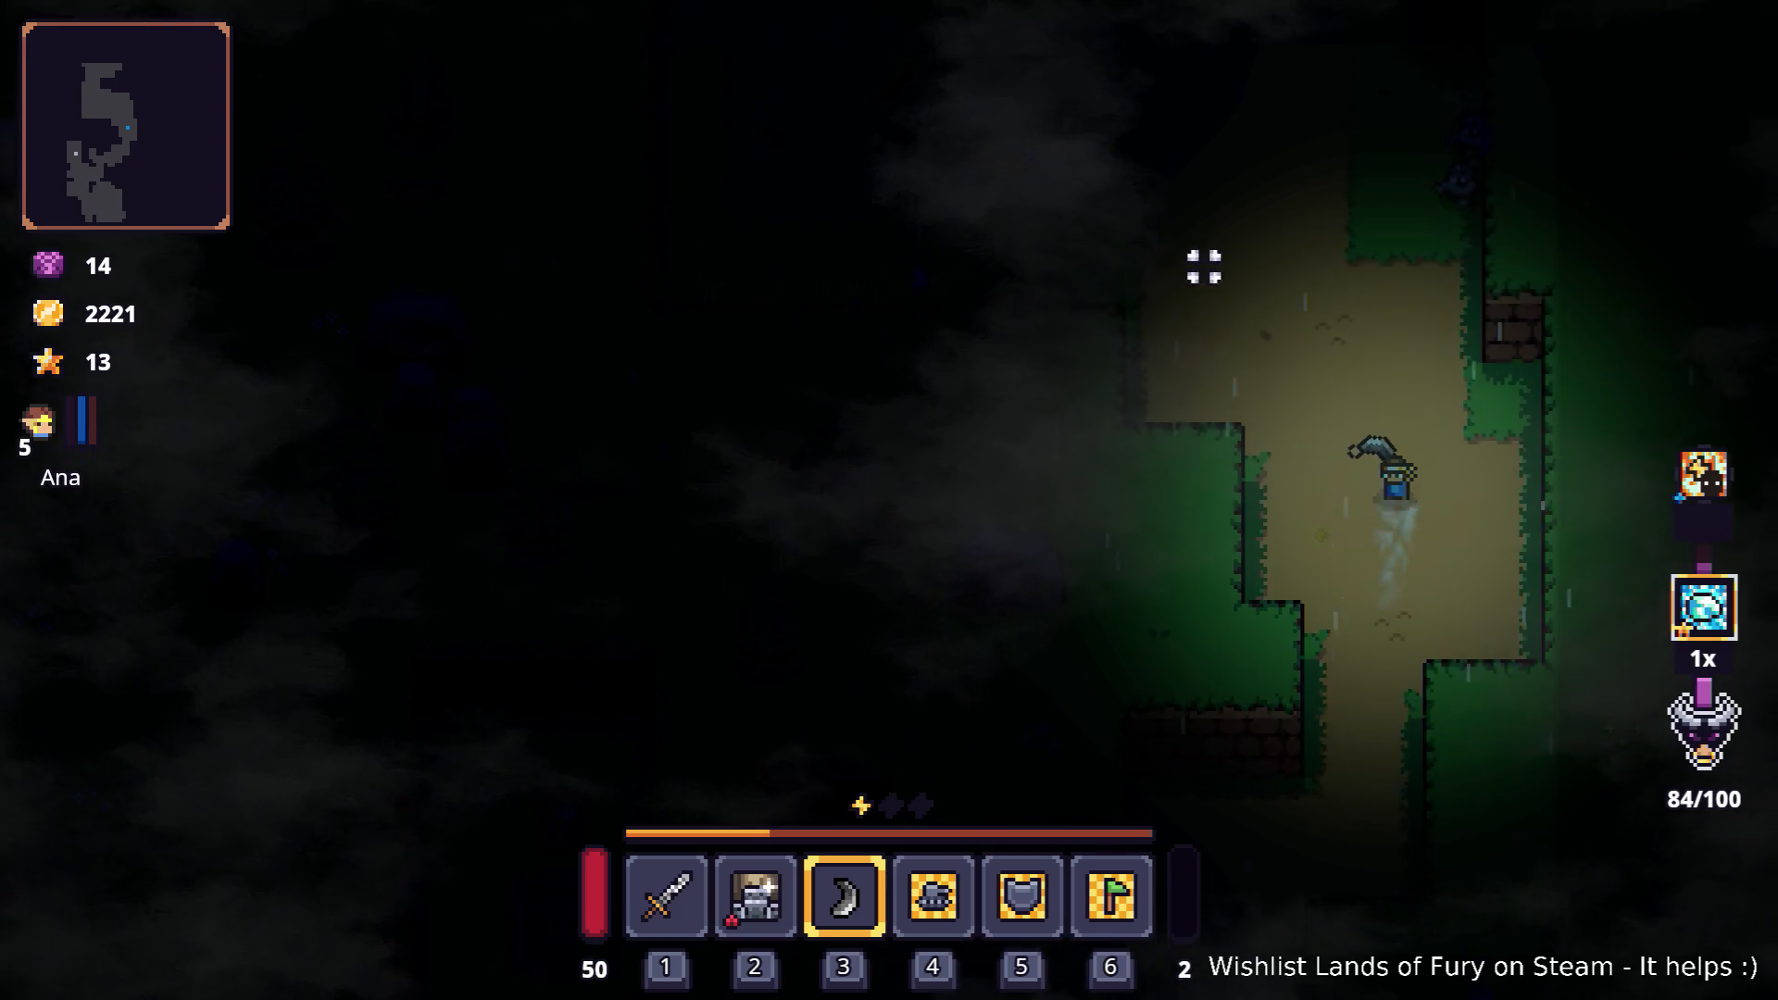
pyautogui.press('w')
pyautogui.click(1468, 208)
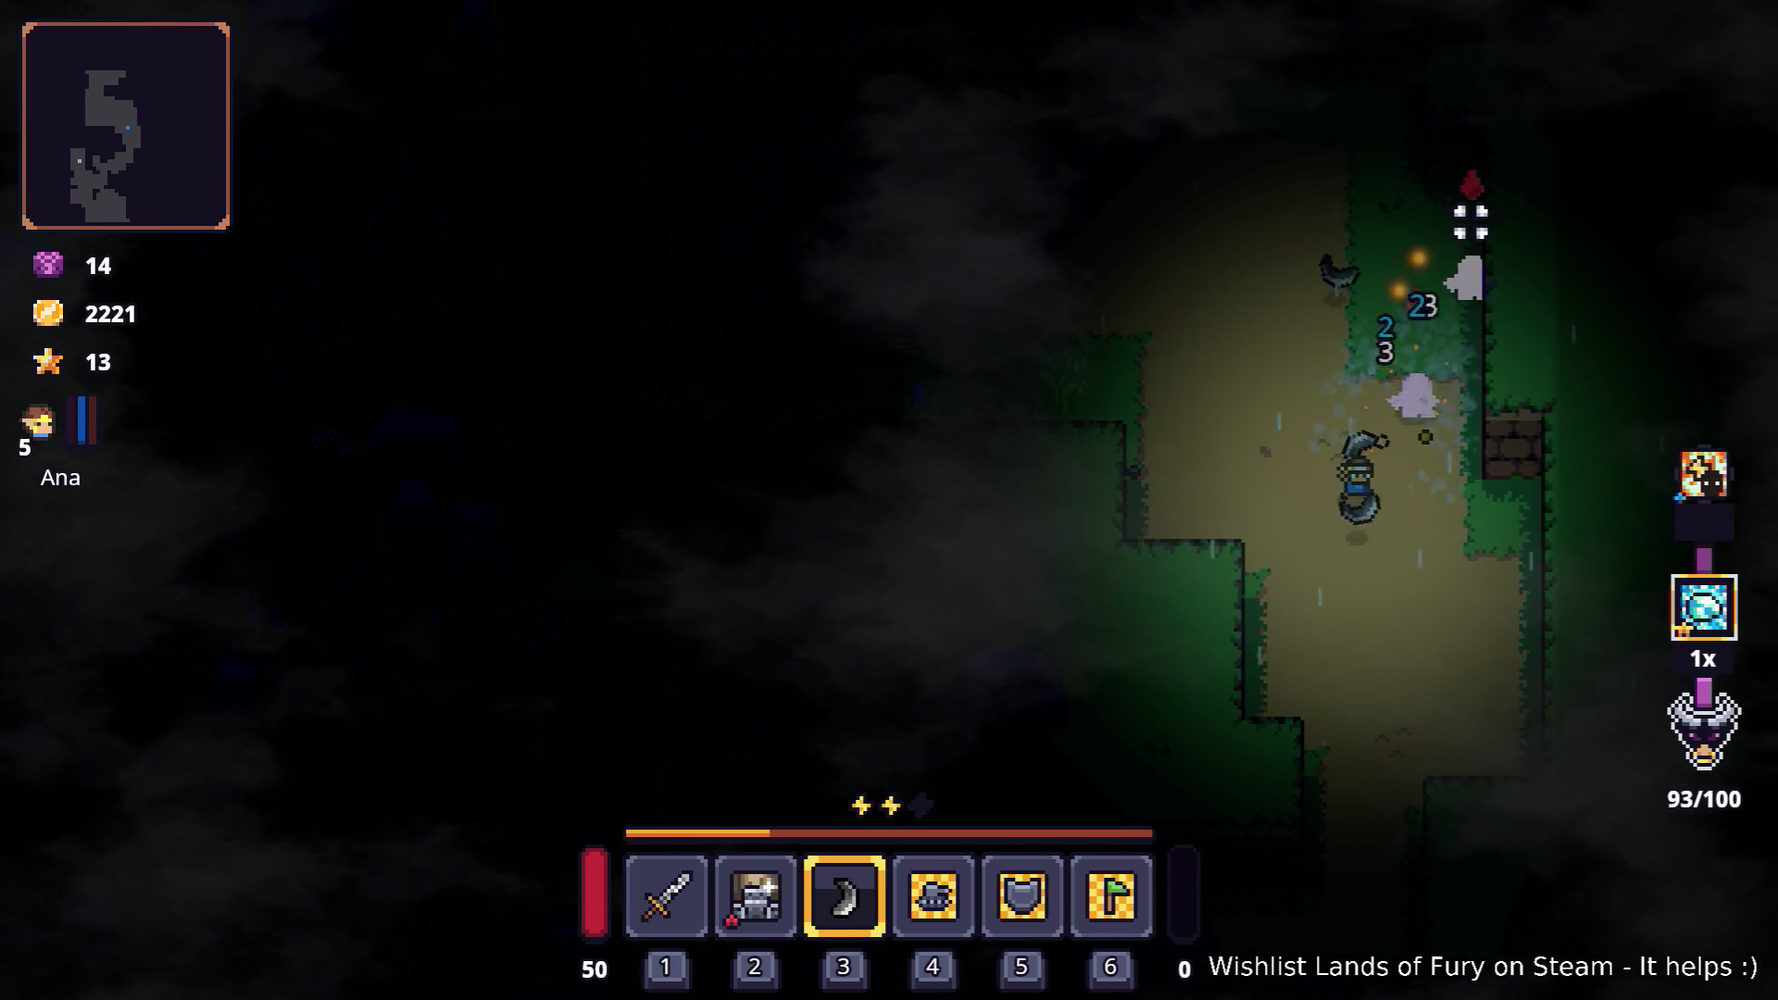
# Step: Dash west then north into the grassy chest clearing, triggering the 'Sinister entities incoming!' warning
pyautogui.press('a')
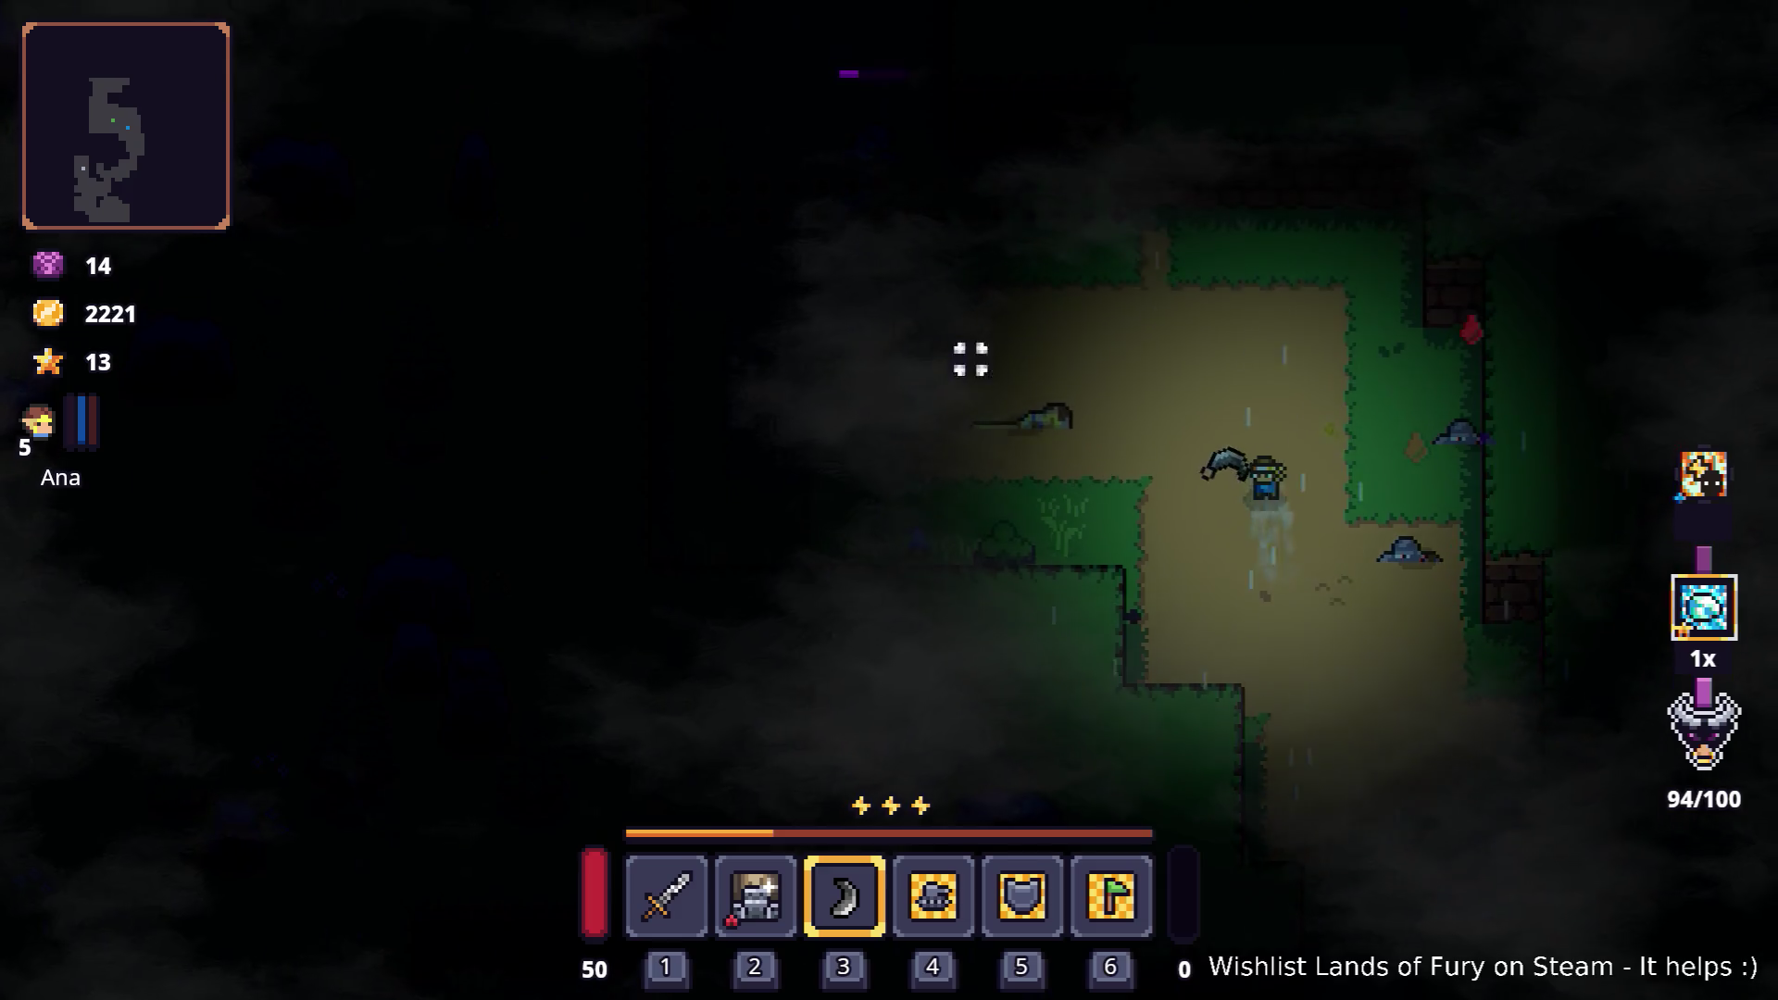
pyautogui.press('space')
pyautogui.press('a')
pyautogui.press('w')
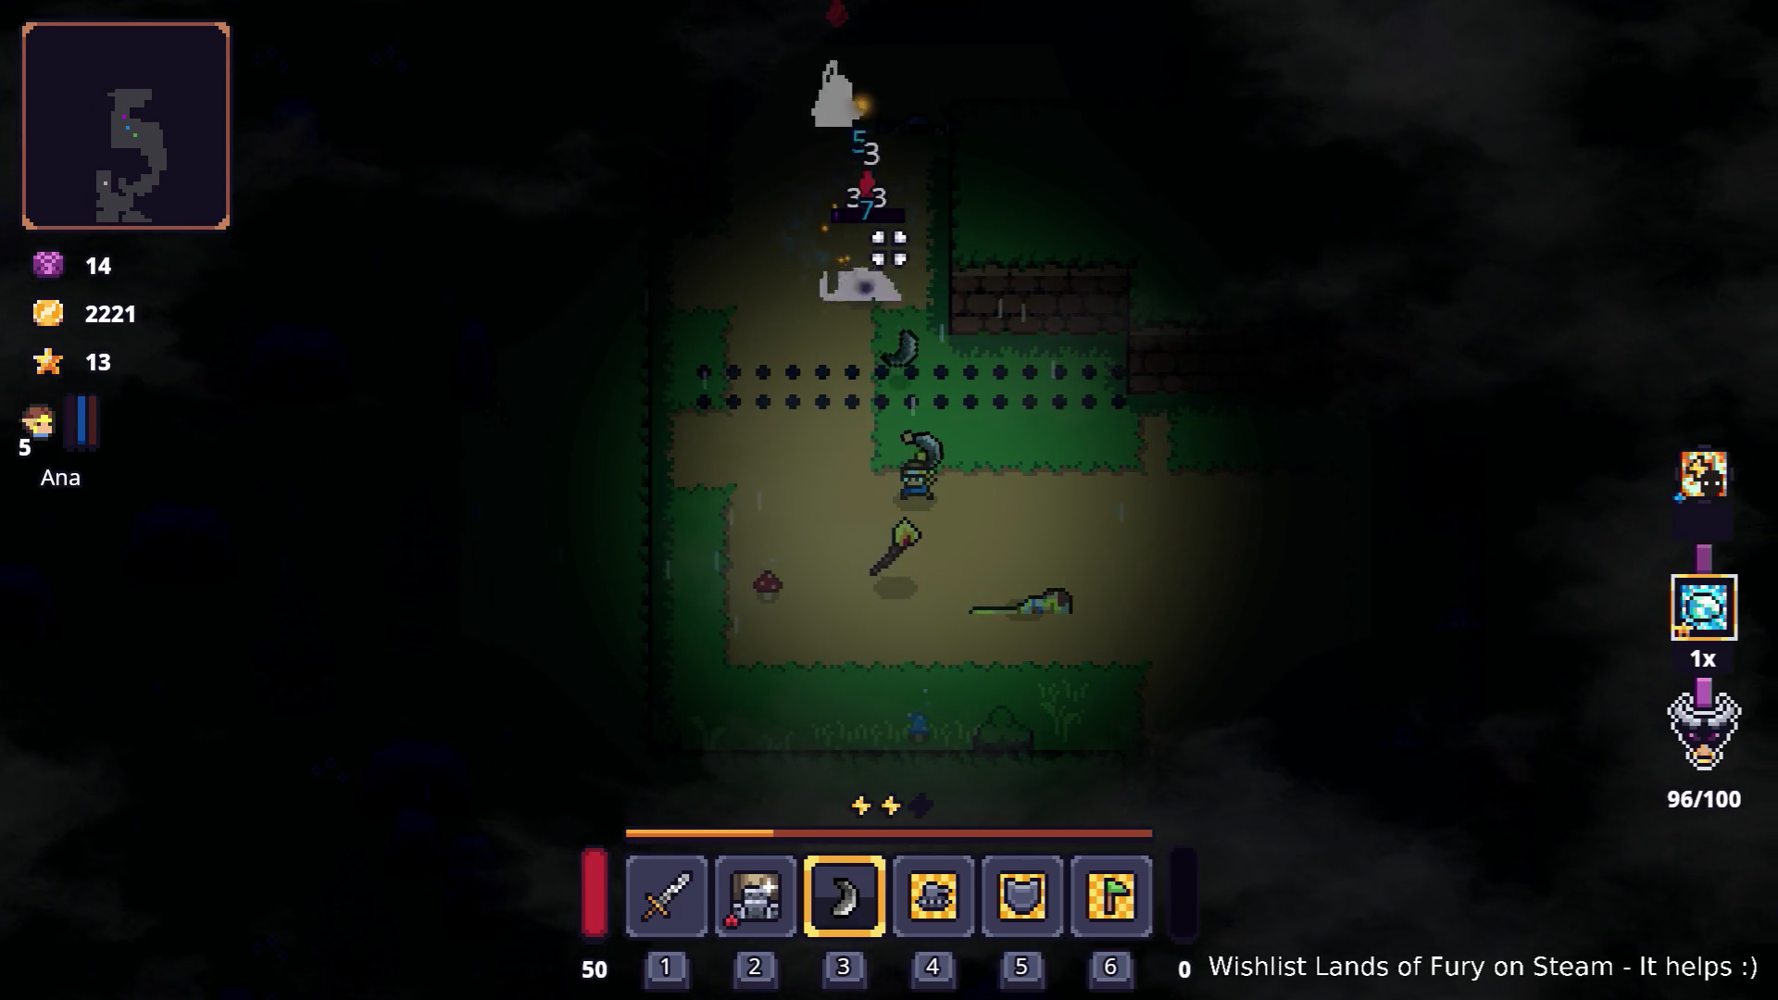
pyautogui.press('w')
pyautogui.press('space')
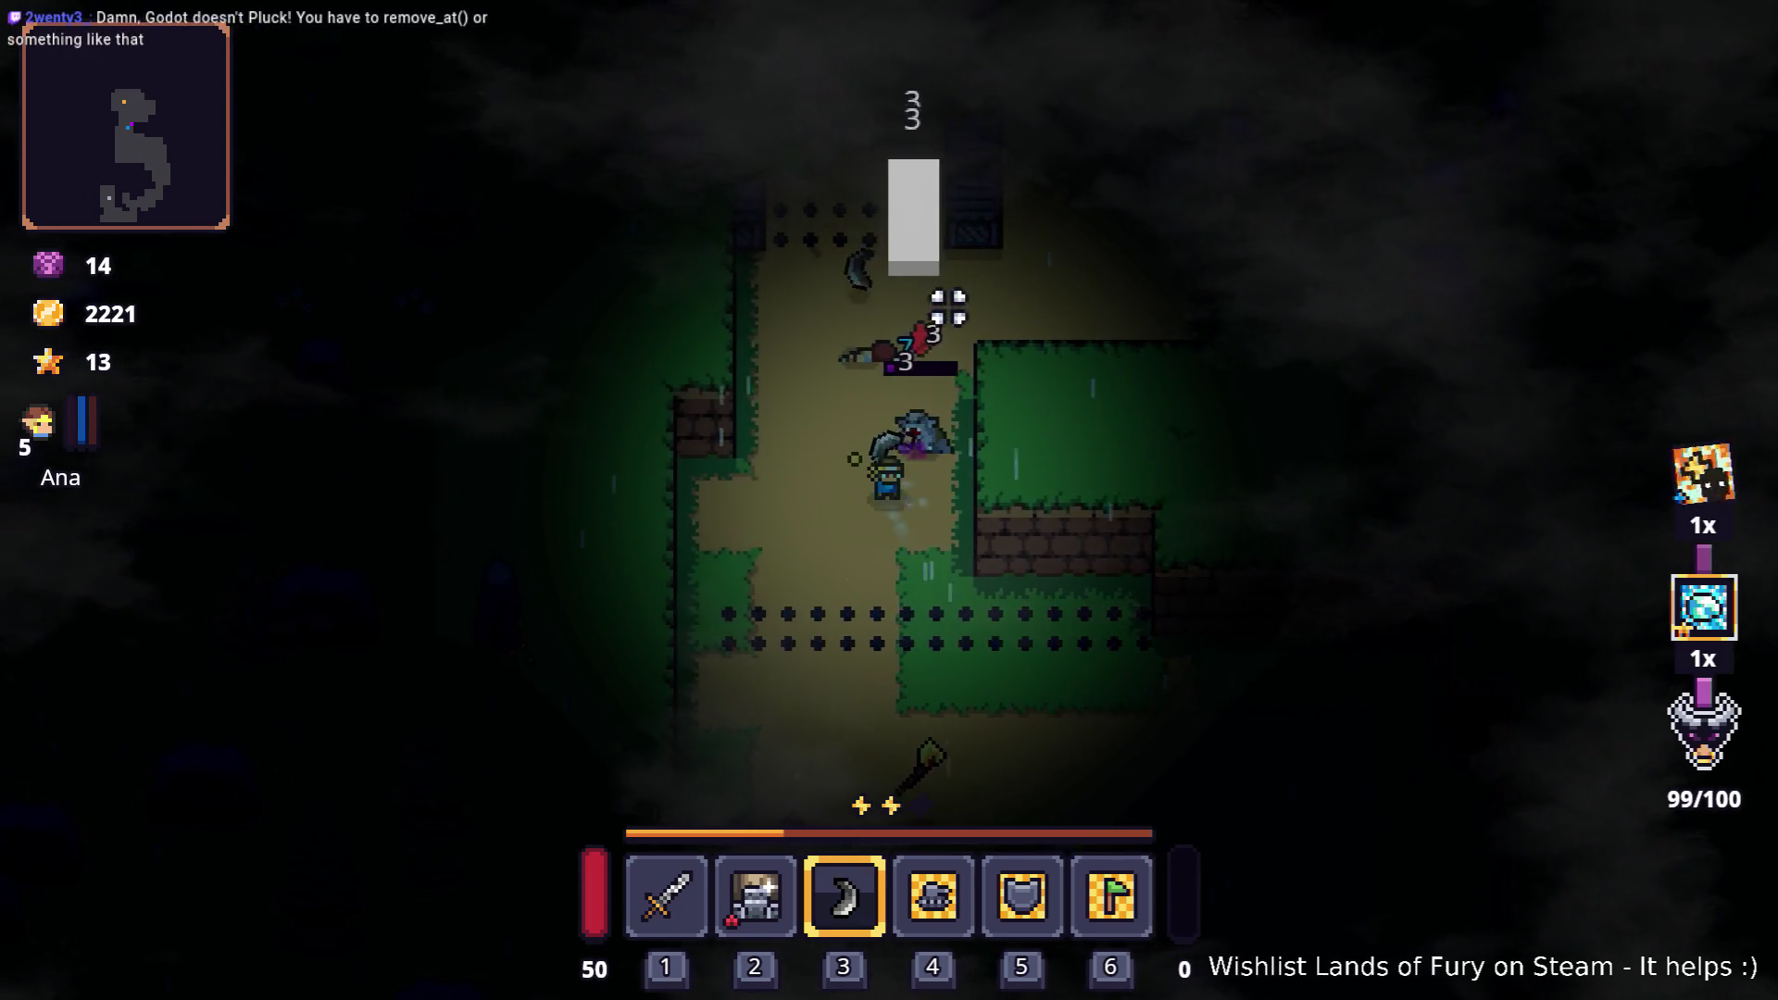
pyautogui.press('space')
pyautogui.press('w')
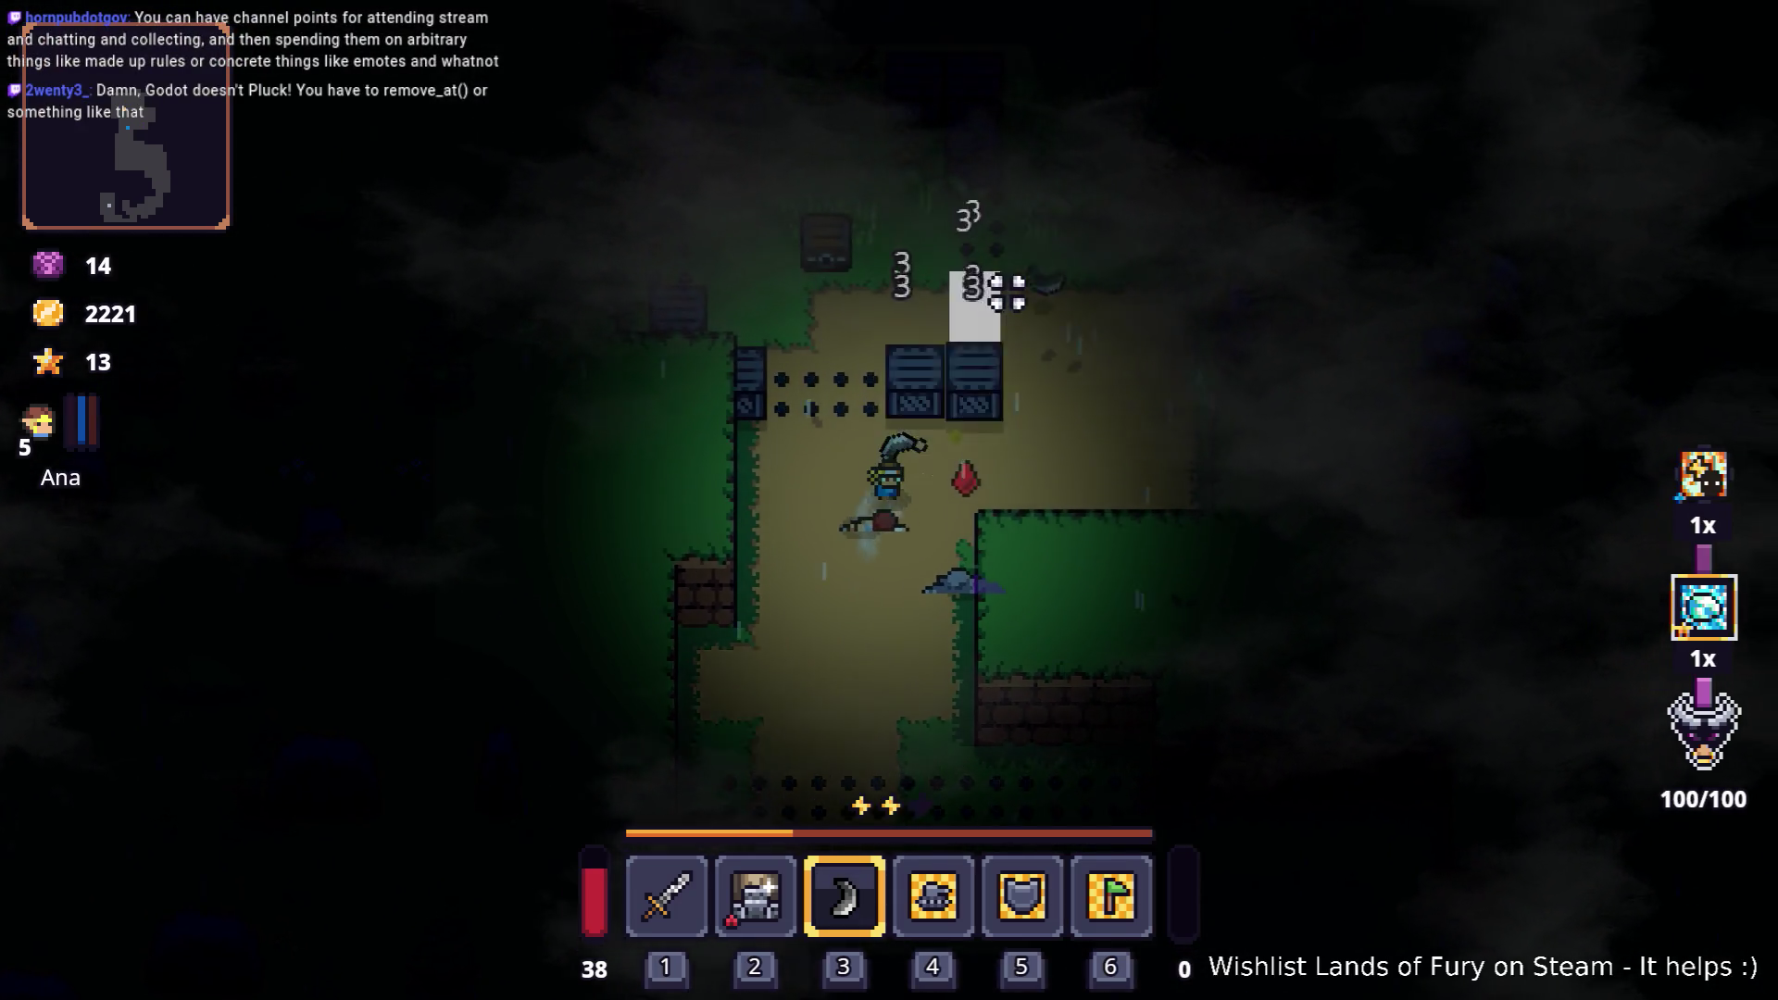
pyautogui.press('w')
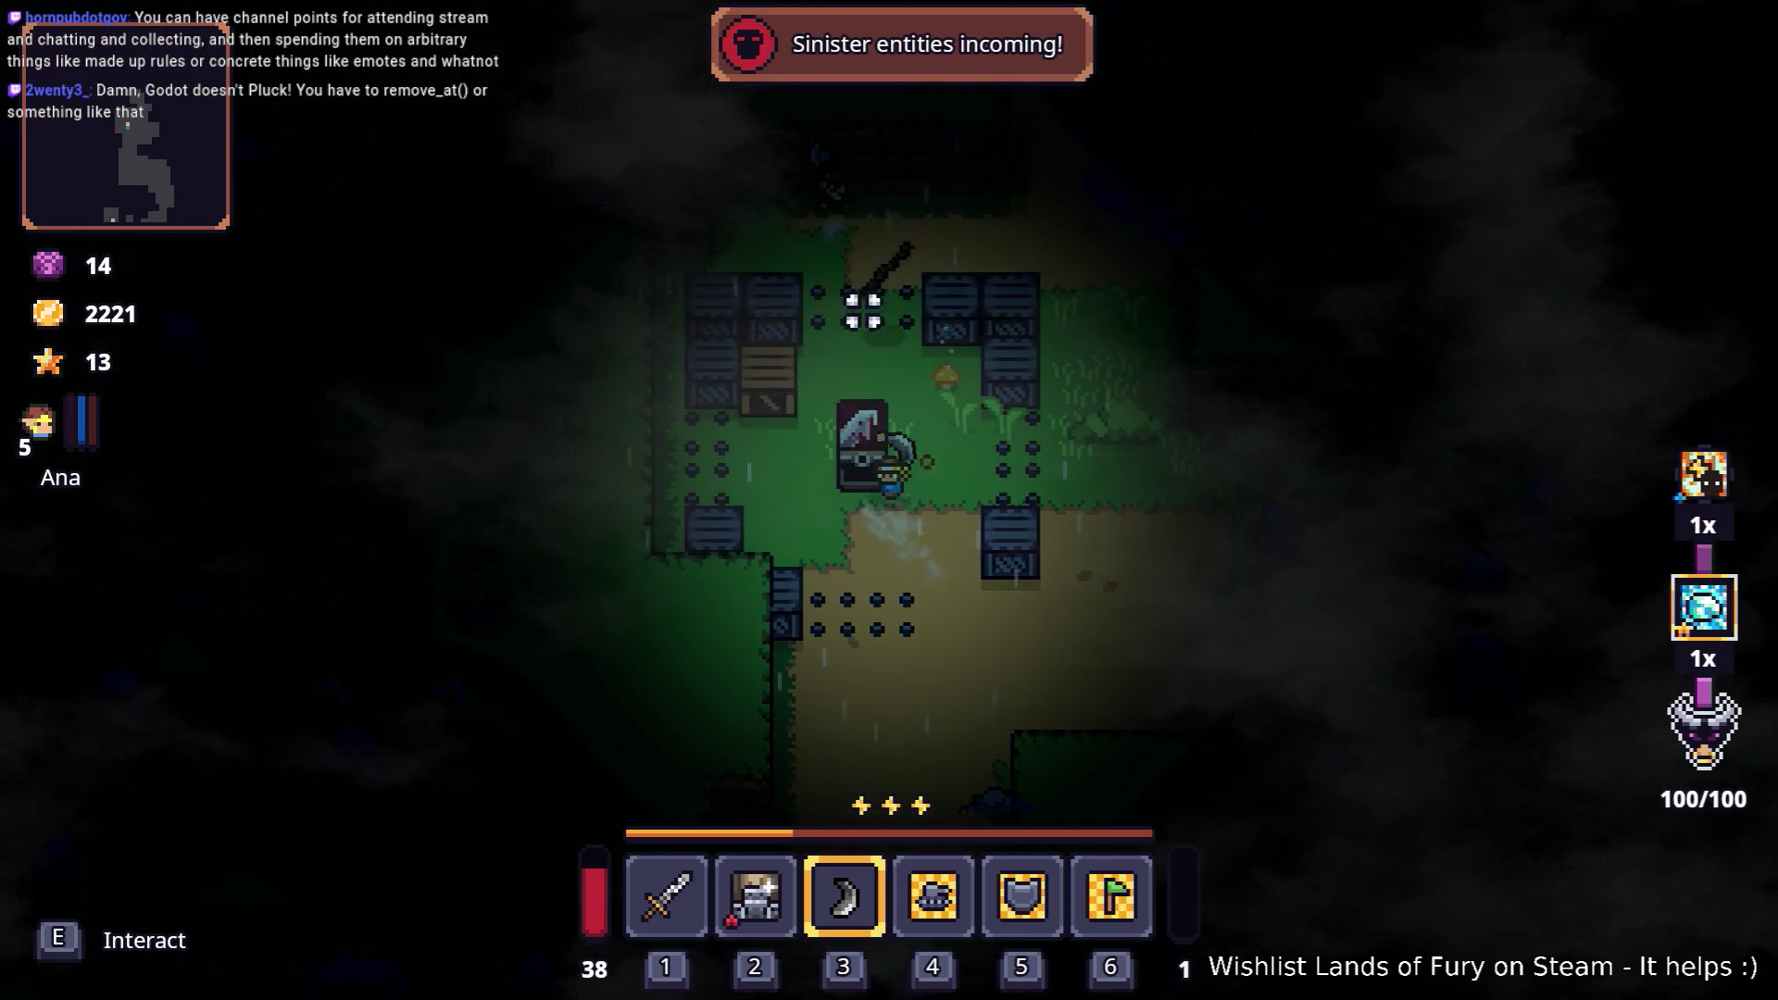
# Step: Attack the enemies near the chest, then dash south away from them and return north
pyautogui.press('w')
pyautogui.click(1065, 315)
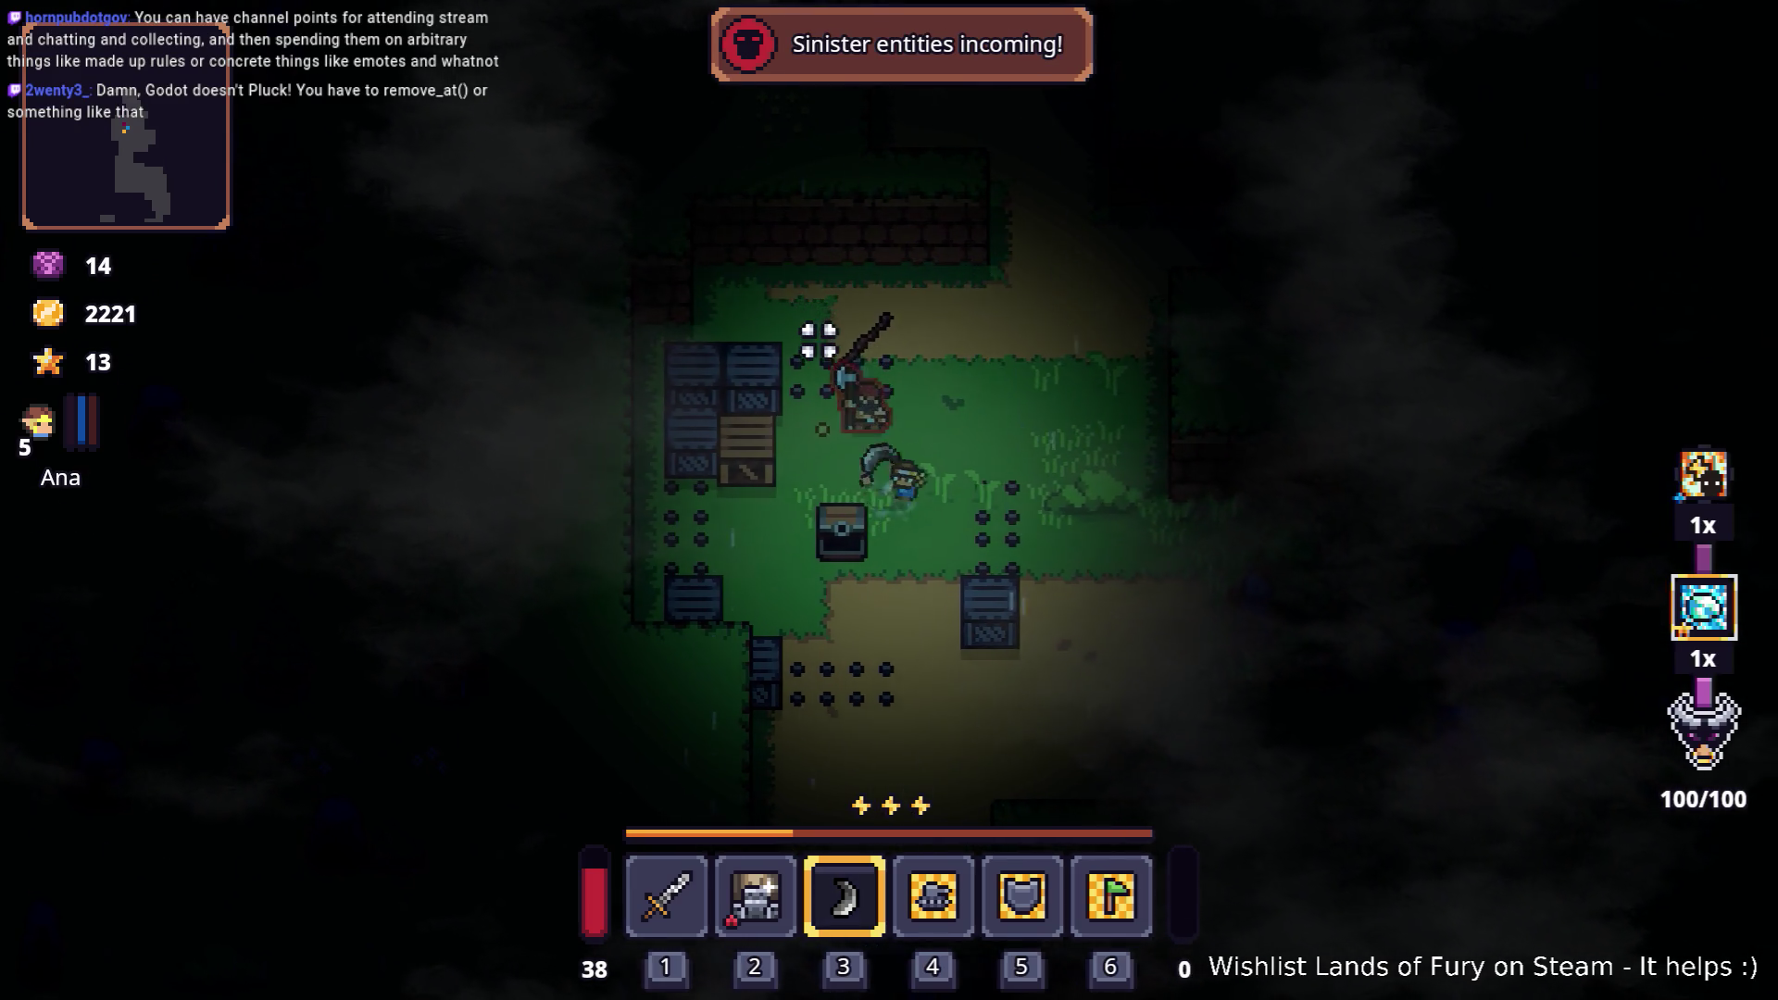
pyautogui.press('s')
pyautogui.press('space')
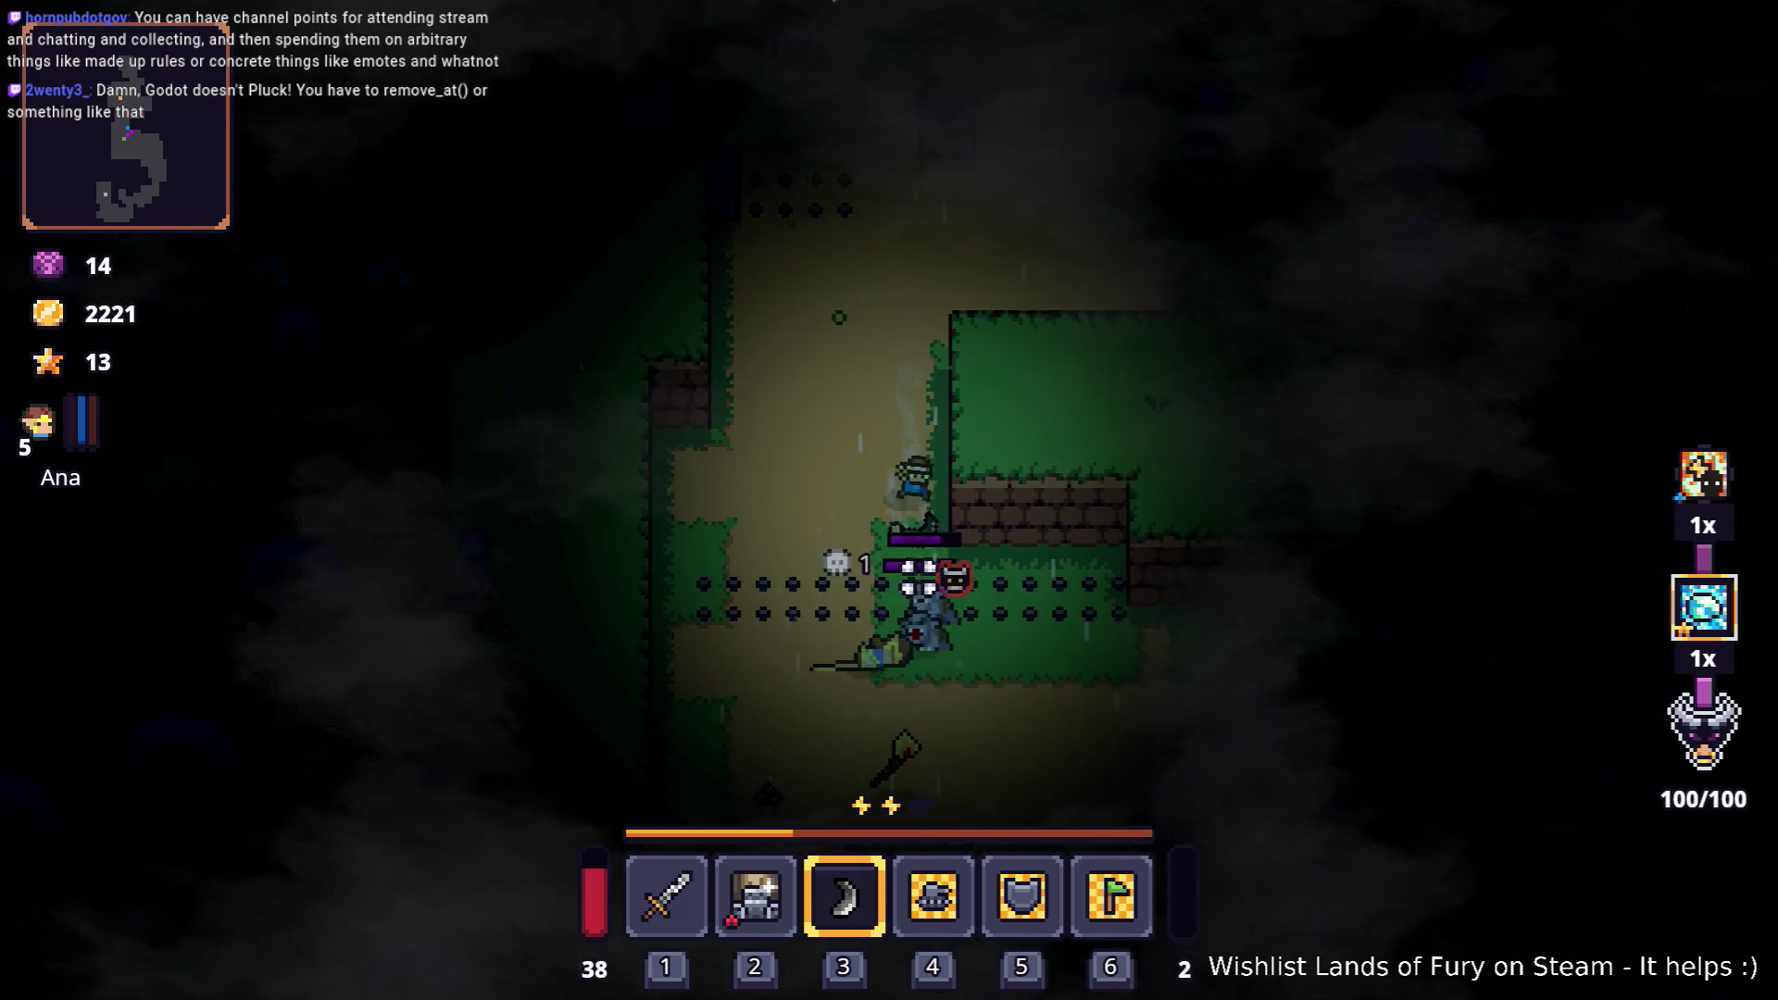
pyautogui.press('s')
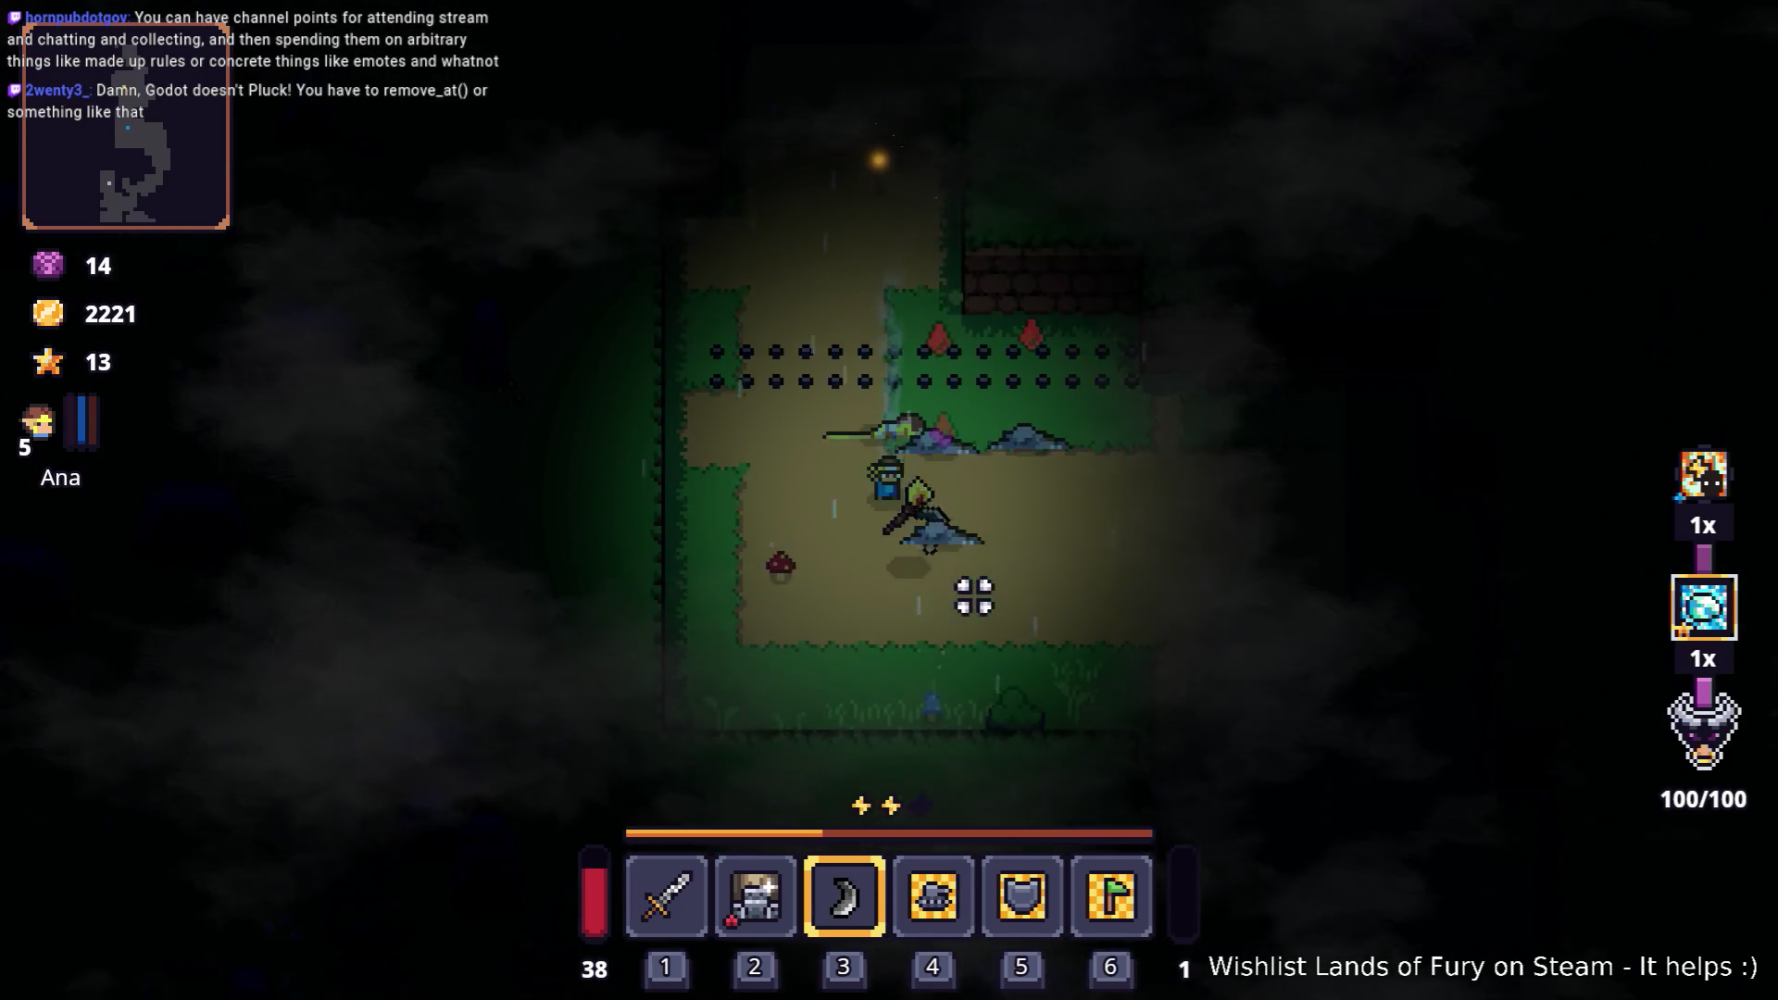
pyautogui.press('w')
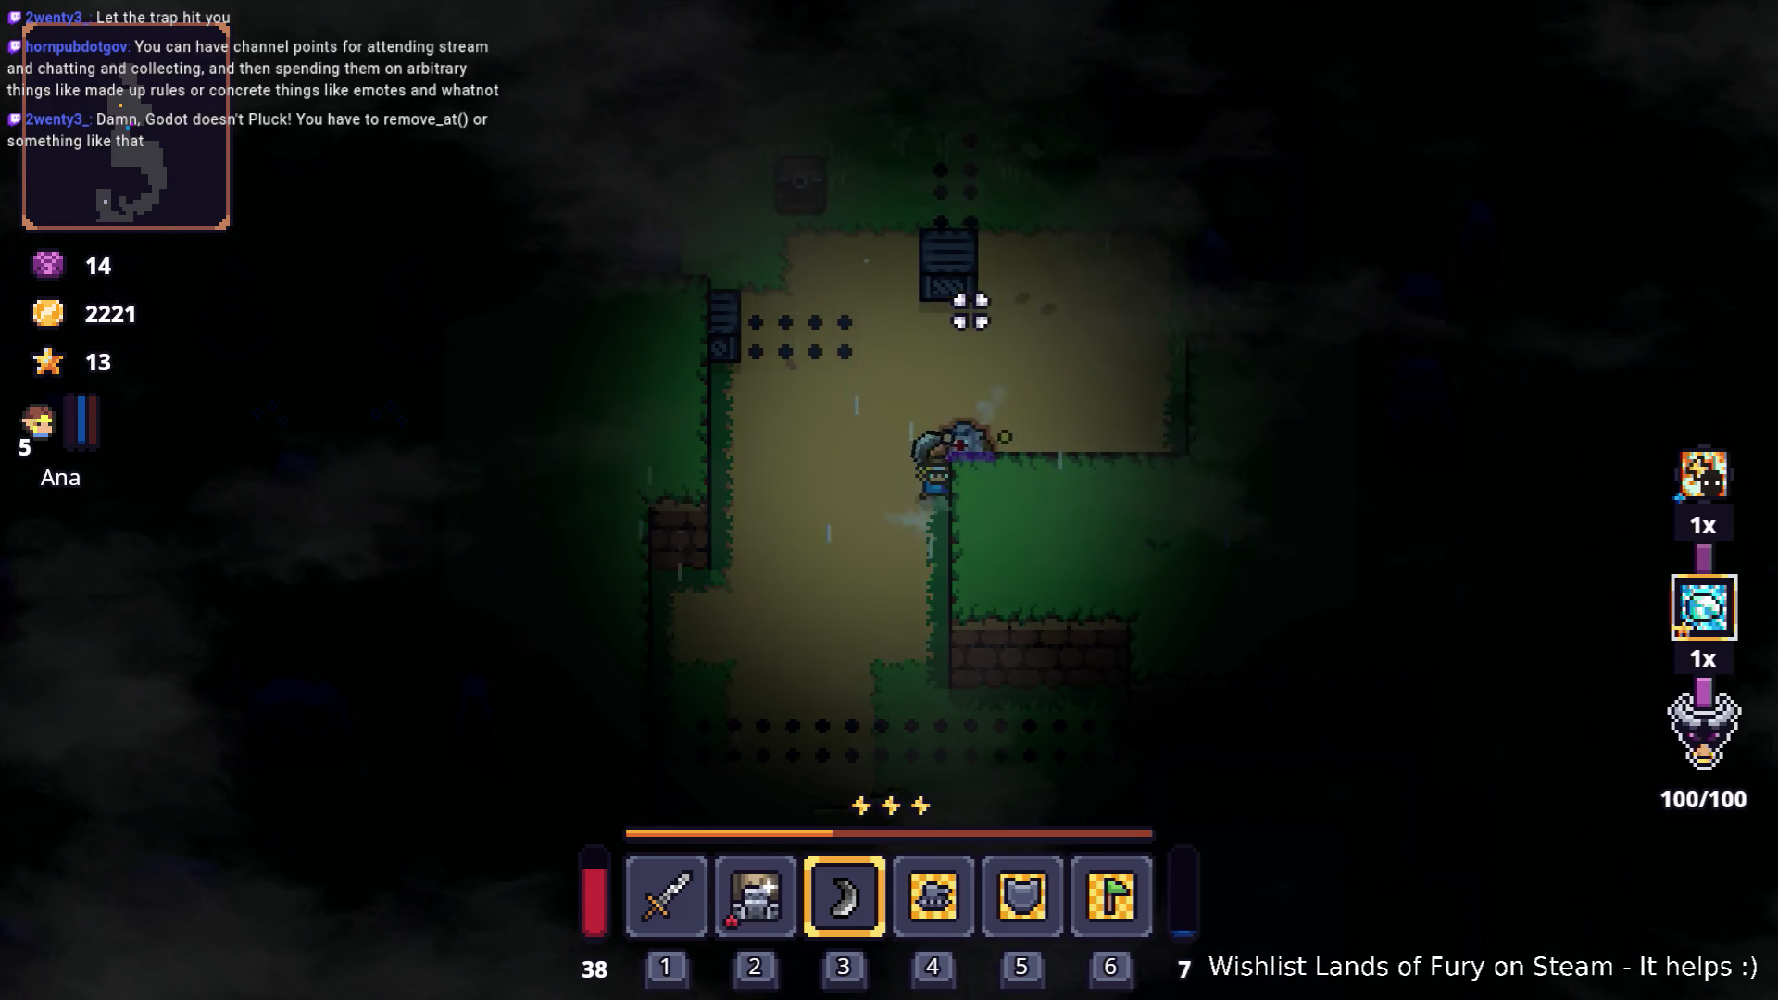
# Step: Slash the wolf until it dies, then dash west and throw the boomerang westward
pyautogui.press('a')
pyautogui.press('space')
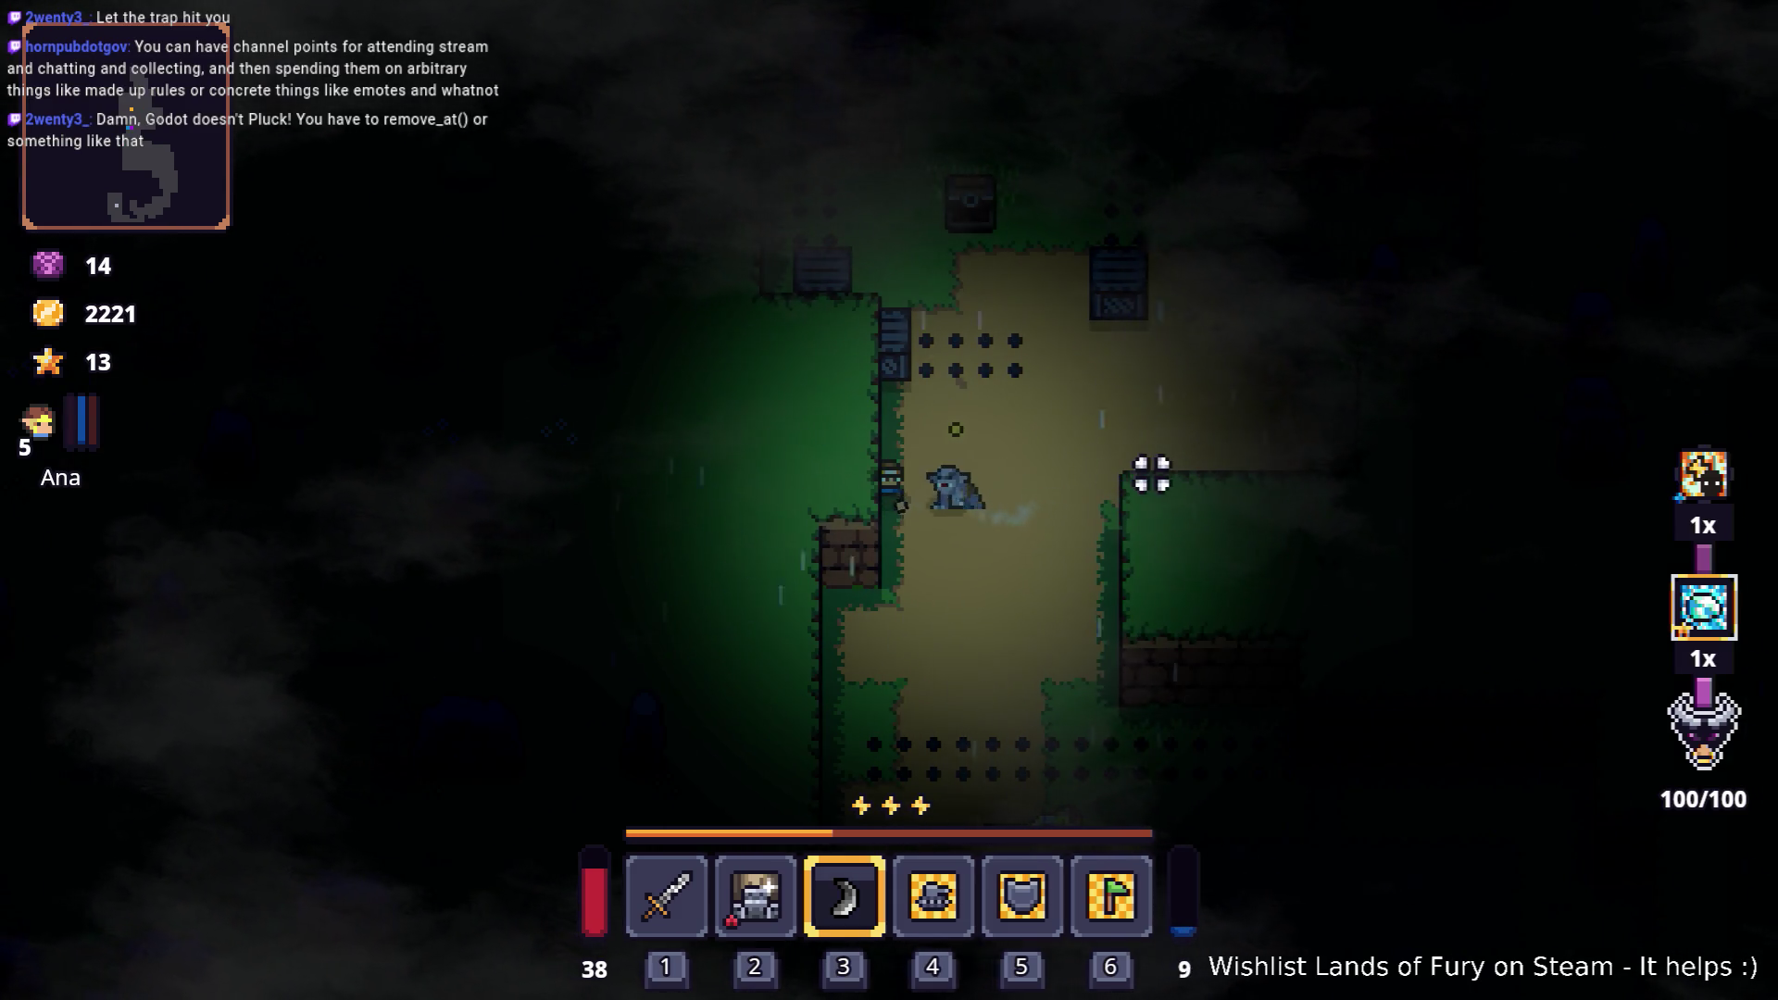
pyautogui.press('d')
pyautogui.click(1047, 432)
pyautogui.click(849, 491)
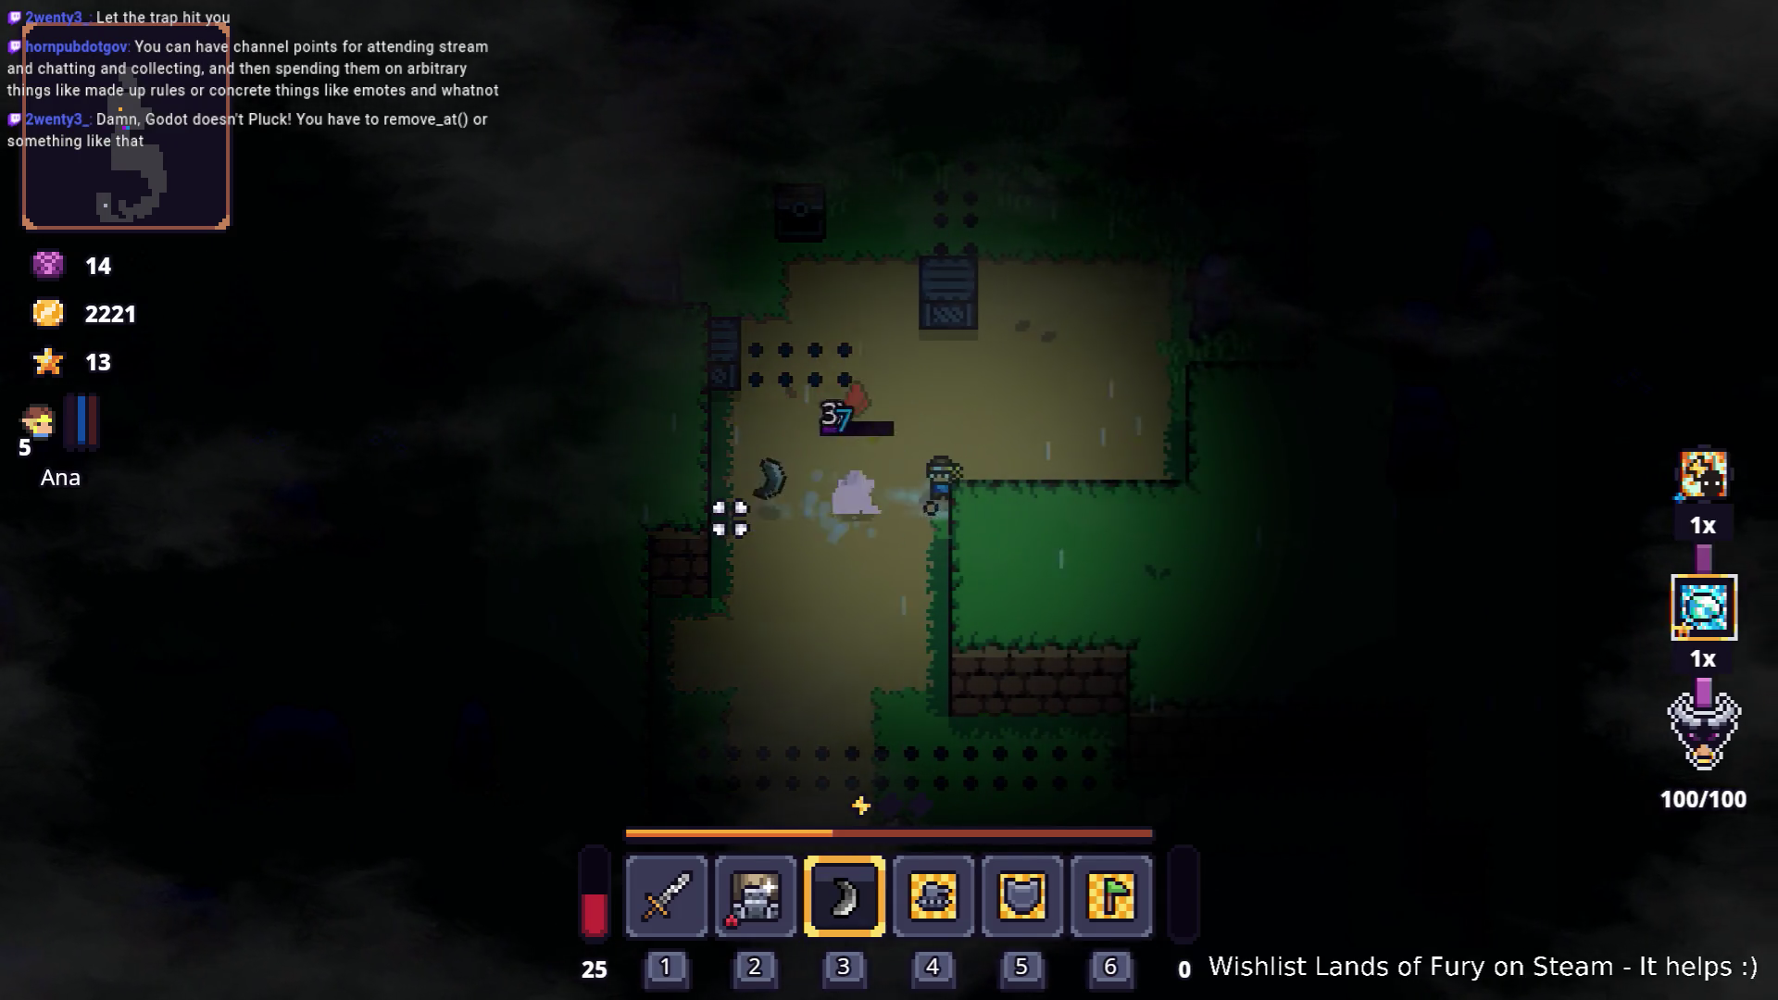
pyautogui.press('d')
pyautogui.press('a')
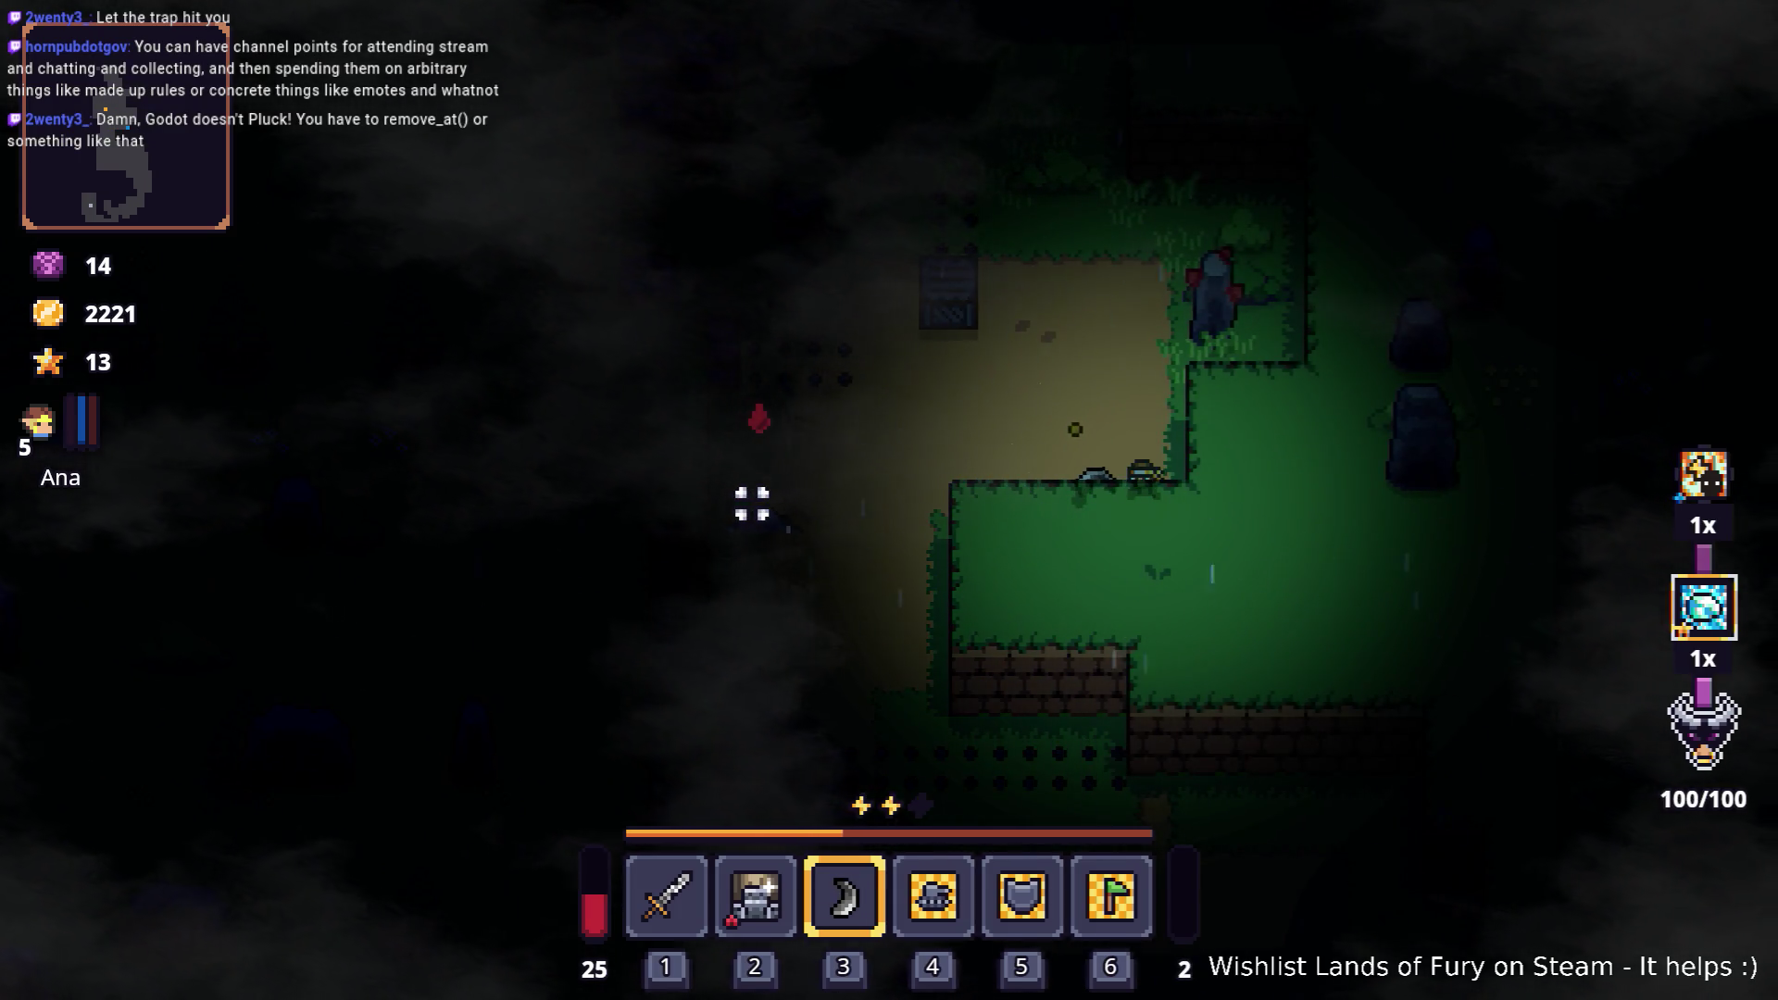
pyautogui.click(734, 467)
# Step: Walk north toward the chest, catching the returning boomerang on the way
pyautogui.press('w')
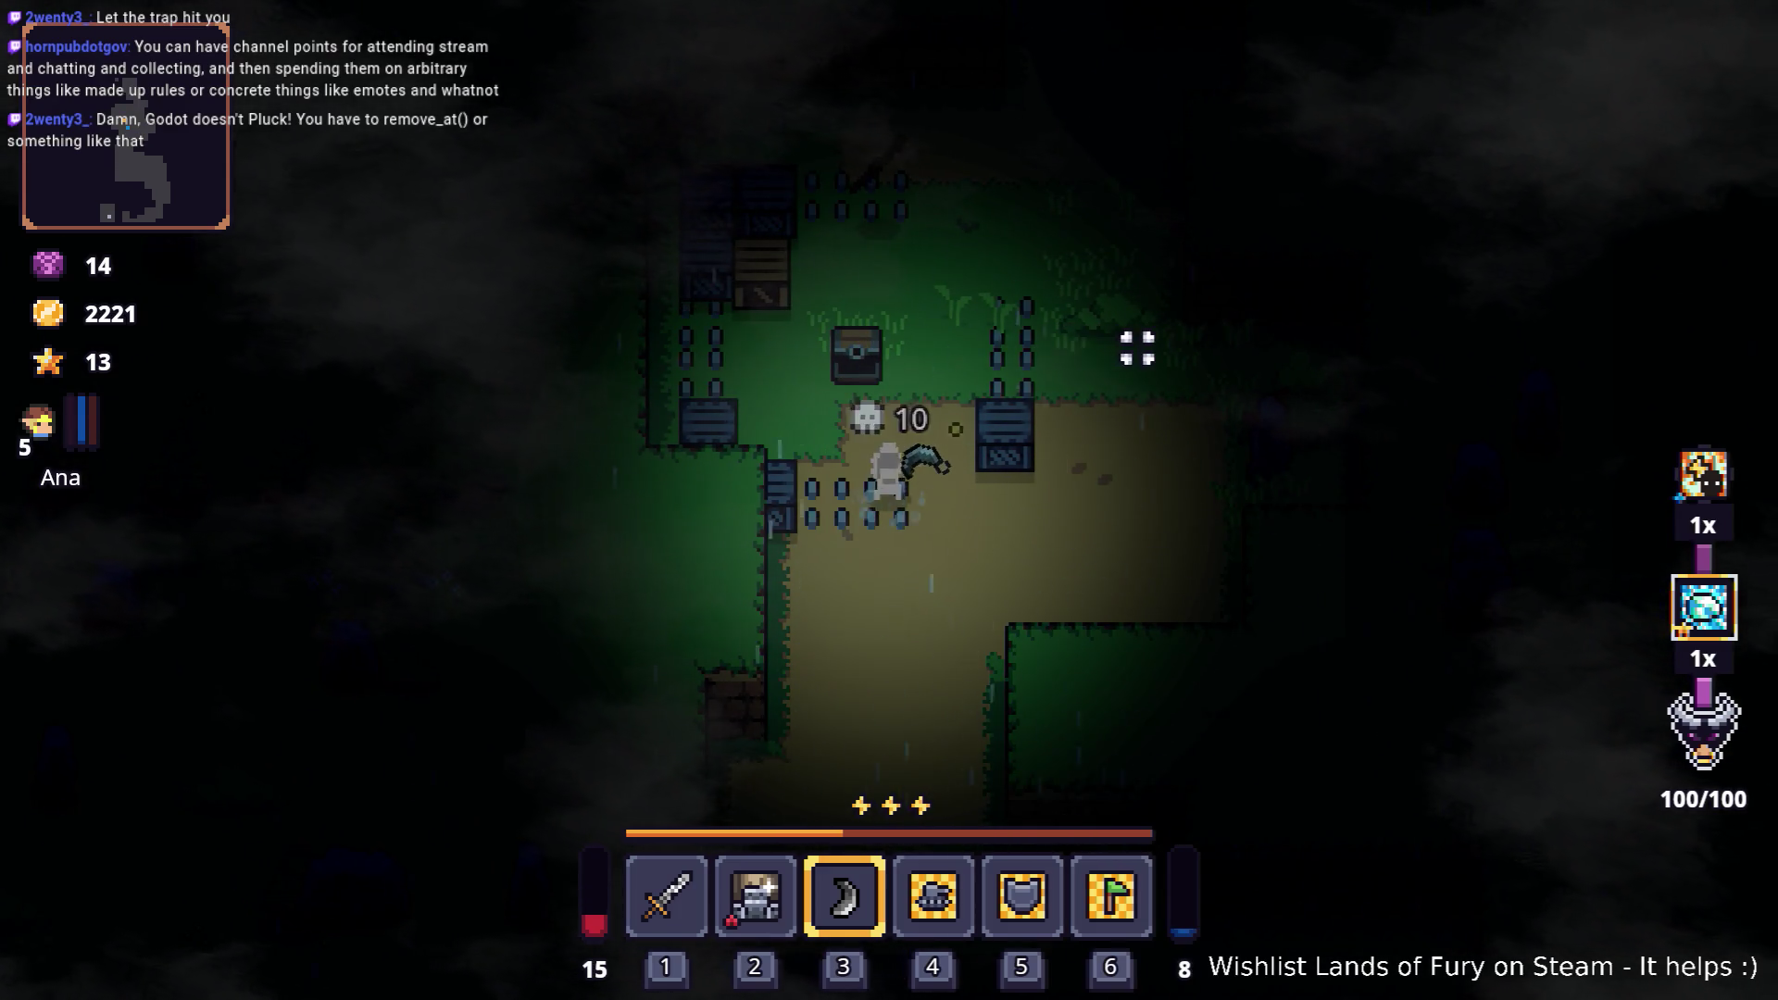
pyautogui.press('w')
pyautogui.press('d')
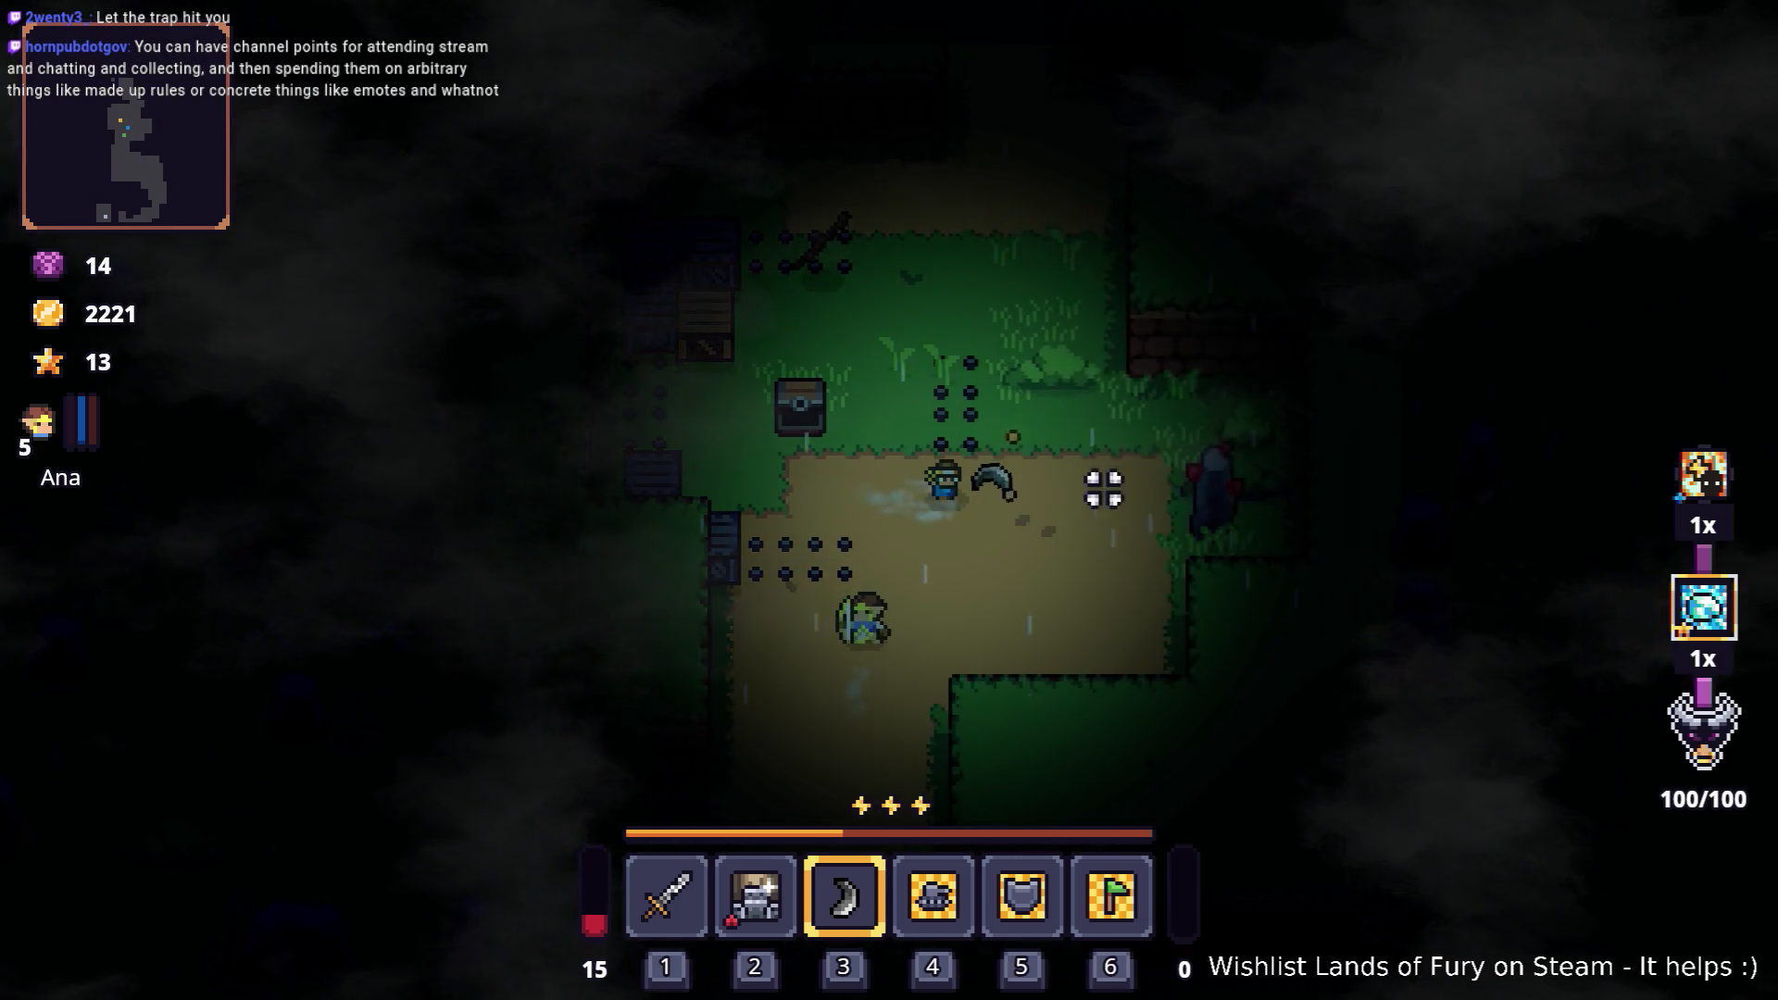
pyautogui.press('w')
pyautogui.press('w')
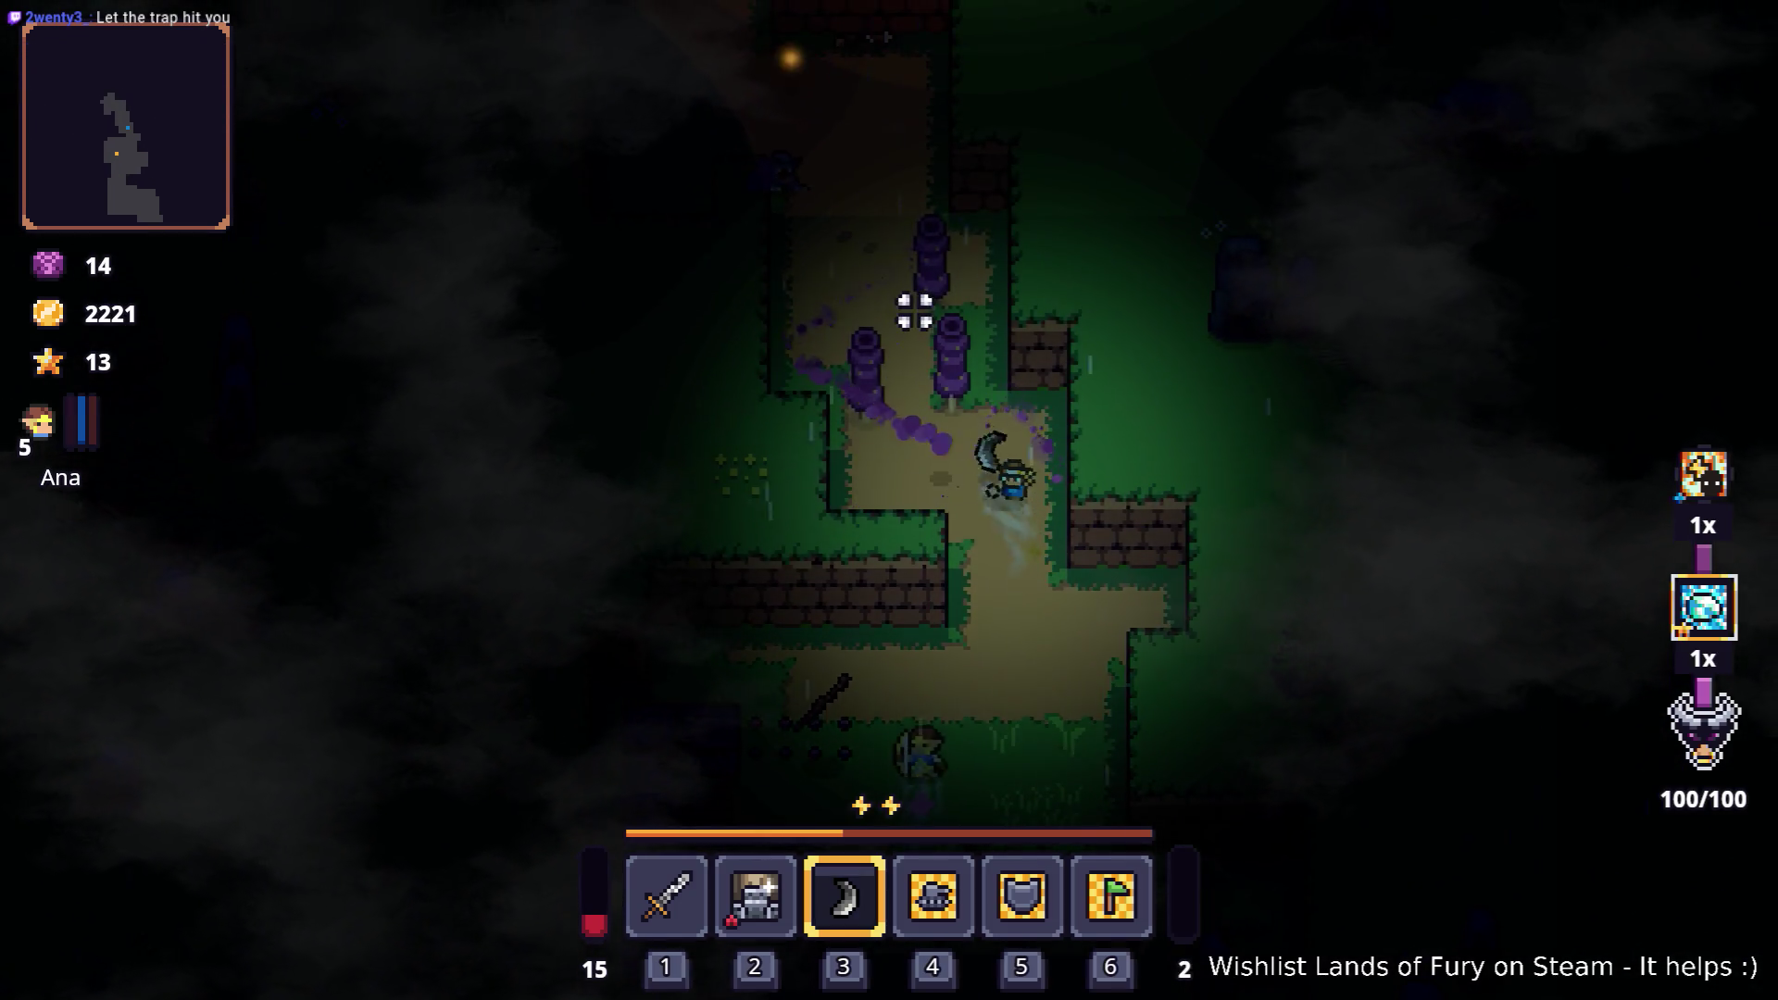
pyautogui.press('a')
# Step: Retreat from the purple enemies and open Ana's level 5 character sheet via the inventory
pyautogui.press('s')
pyautogui.press('d')
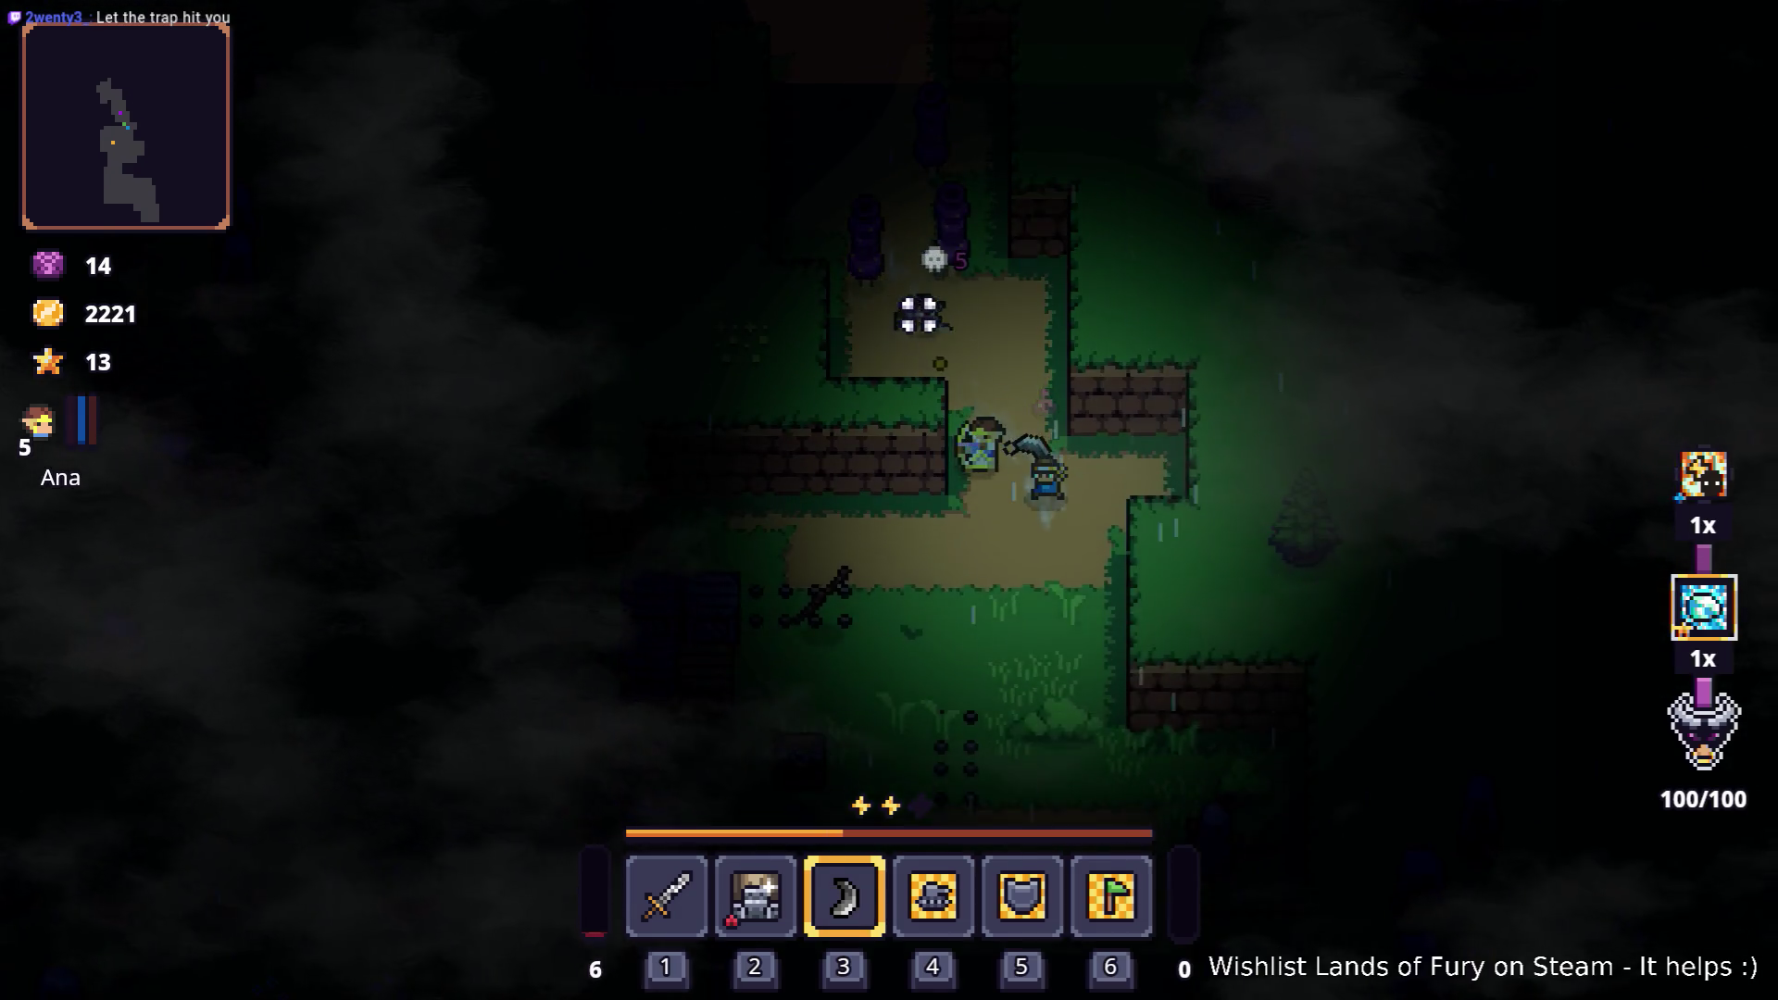
pyautogui.press('i')
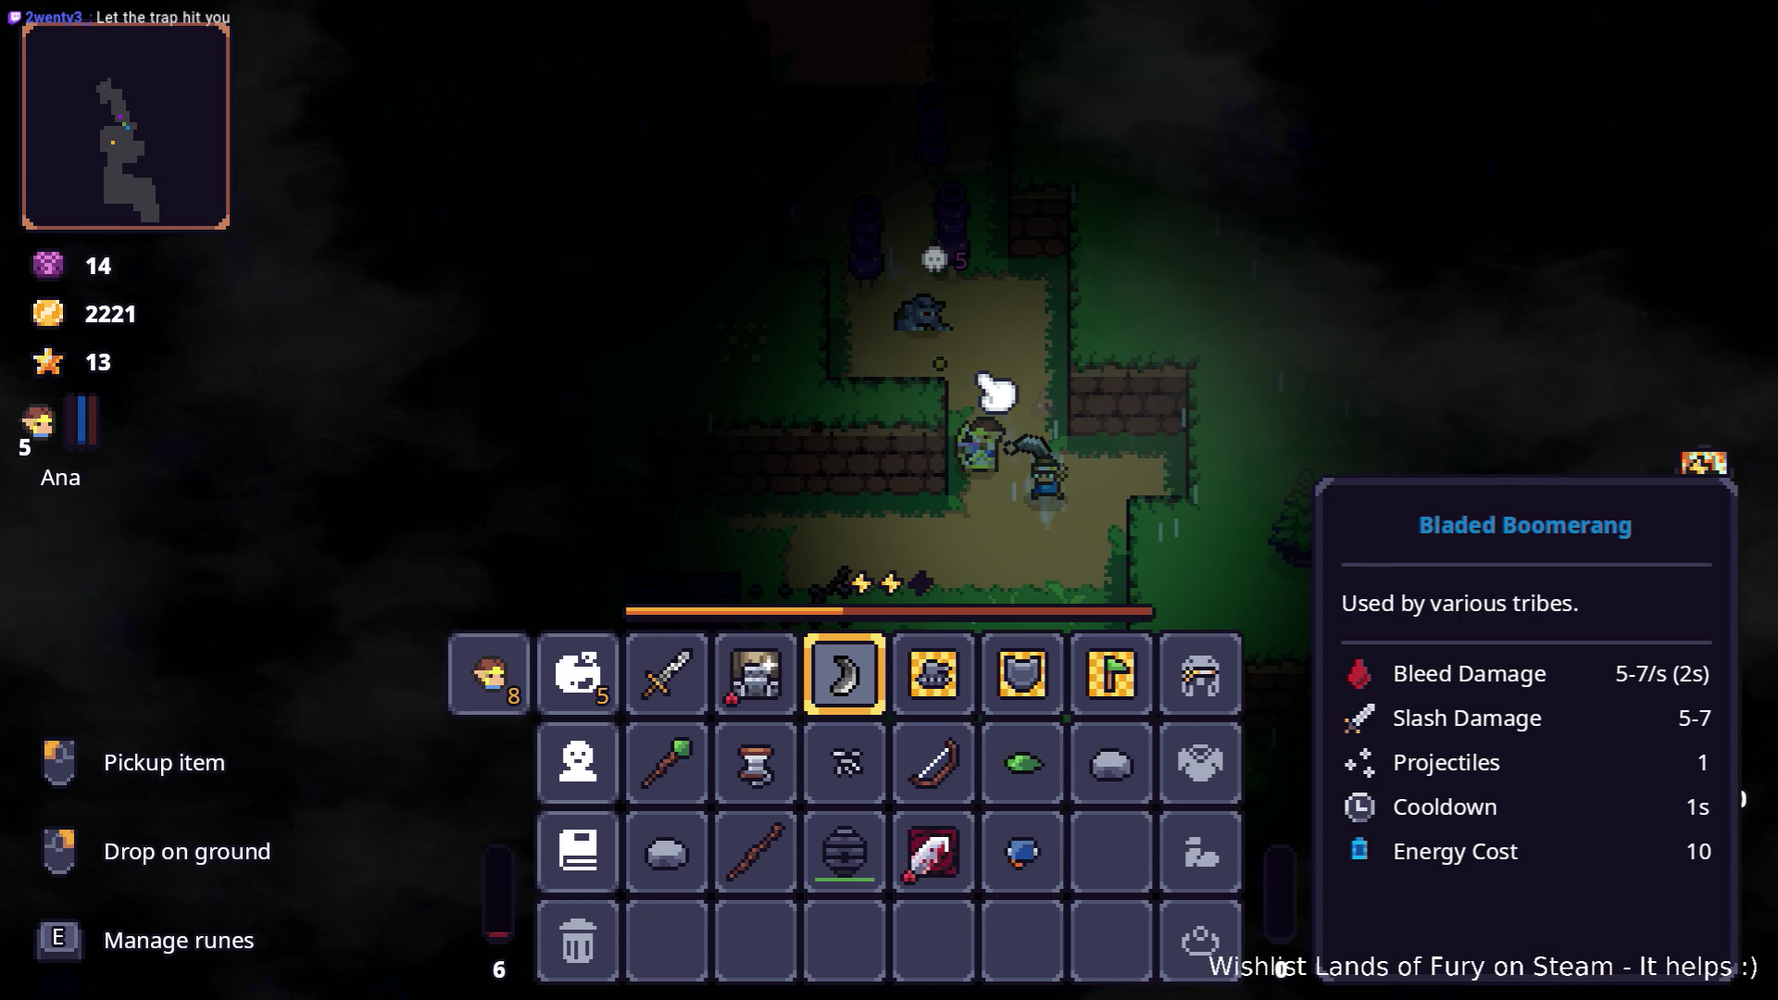
pyautogui.click(484, 690)
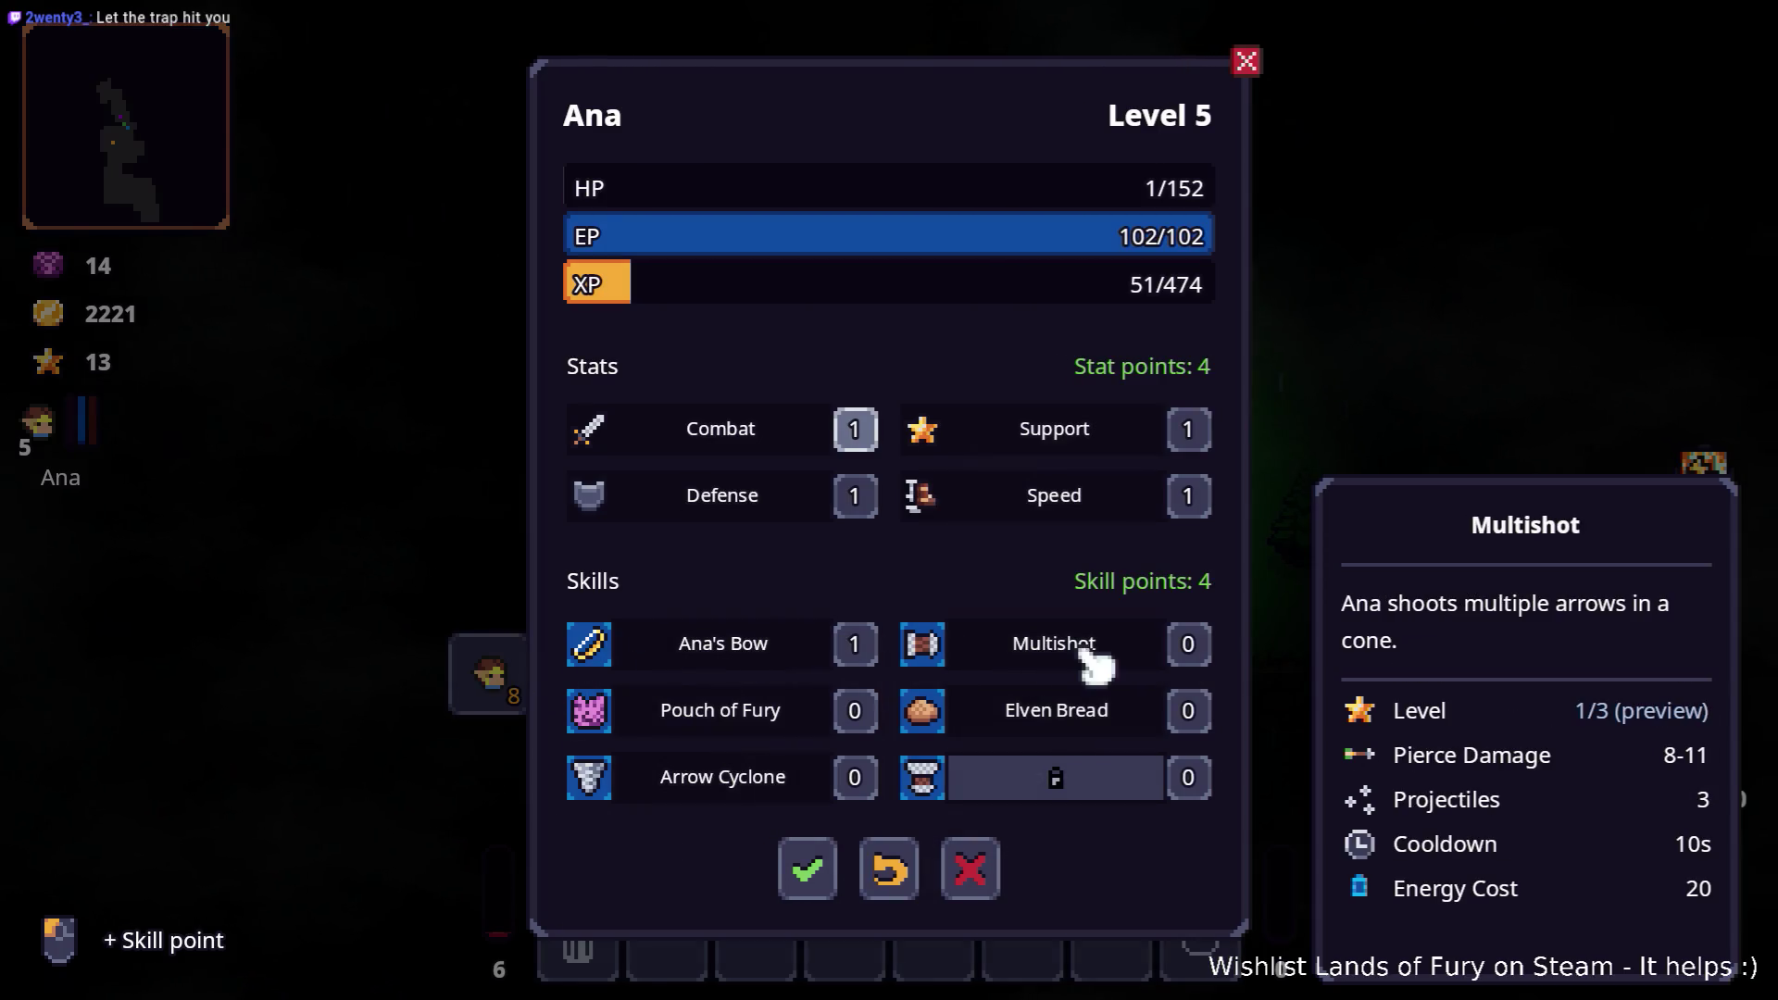
# Step: Add points to Pouch of Fury, Elven Bread and Arrow Cyclone, raise Combat to 5, and save
pyautogui.click(1188, 711)
pyautogui.click(854, 710)
pyautogui.click(855, 777)
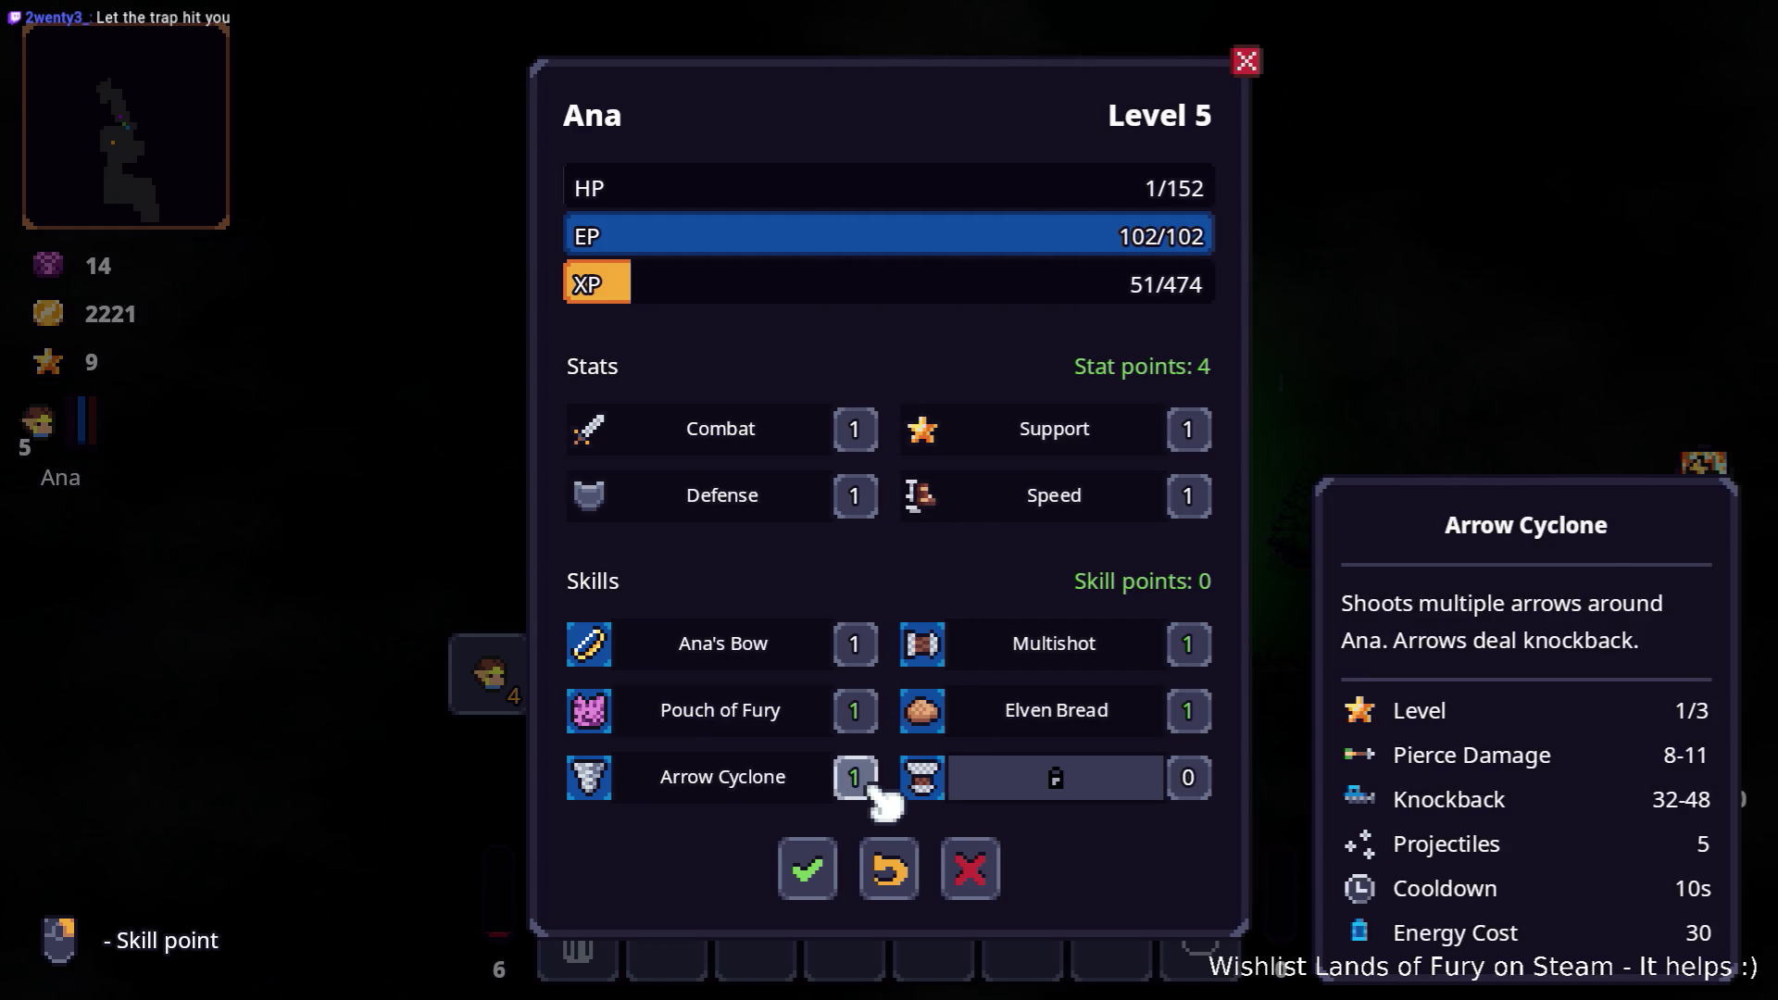
pyautogui.tripleClick(867, 450)
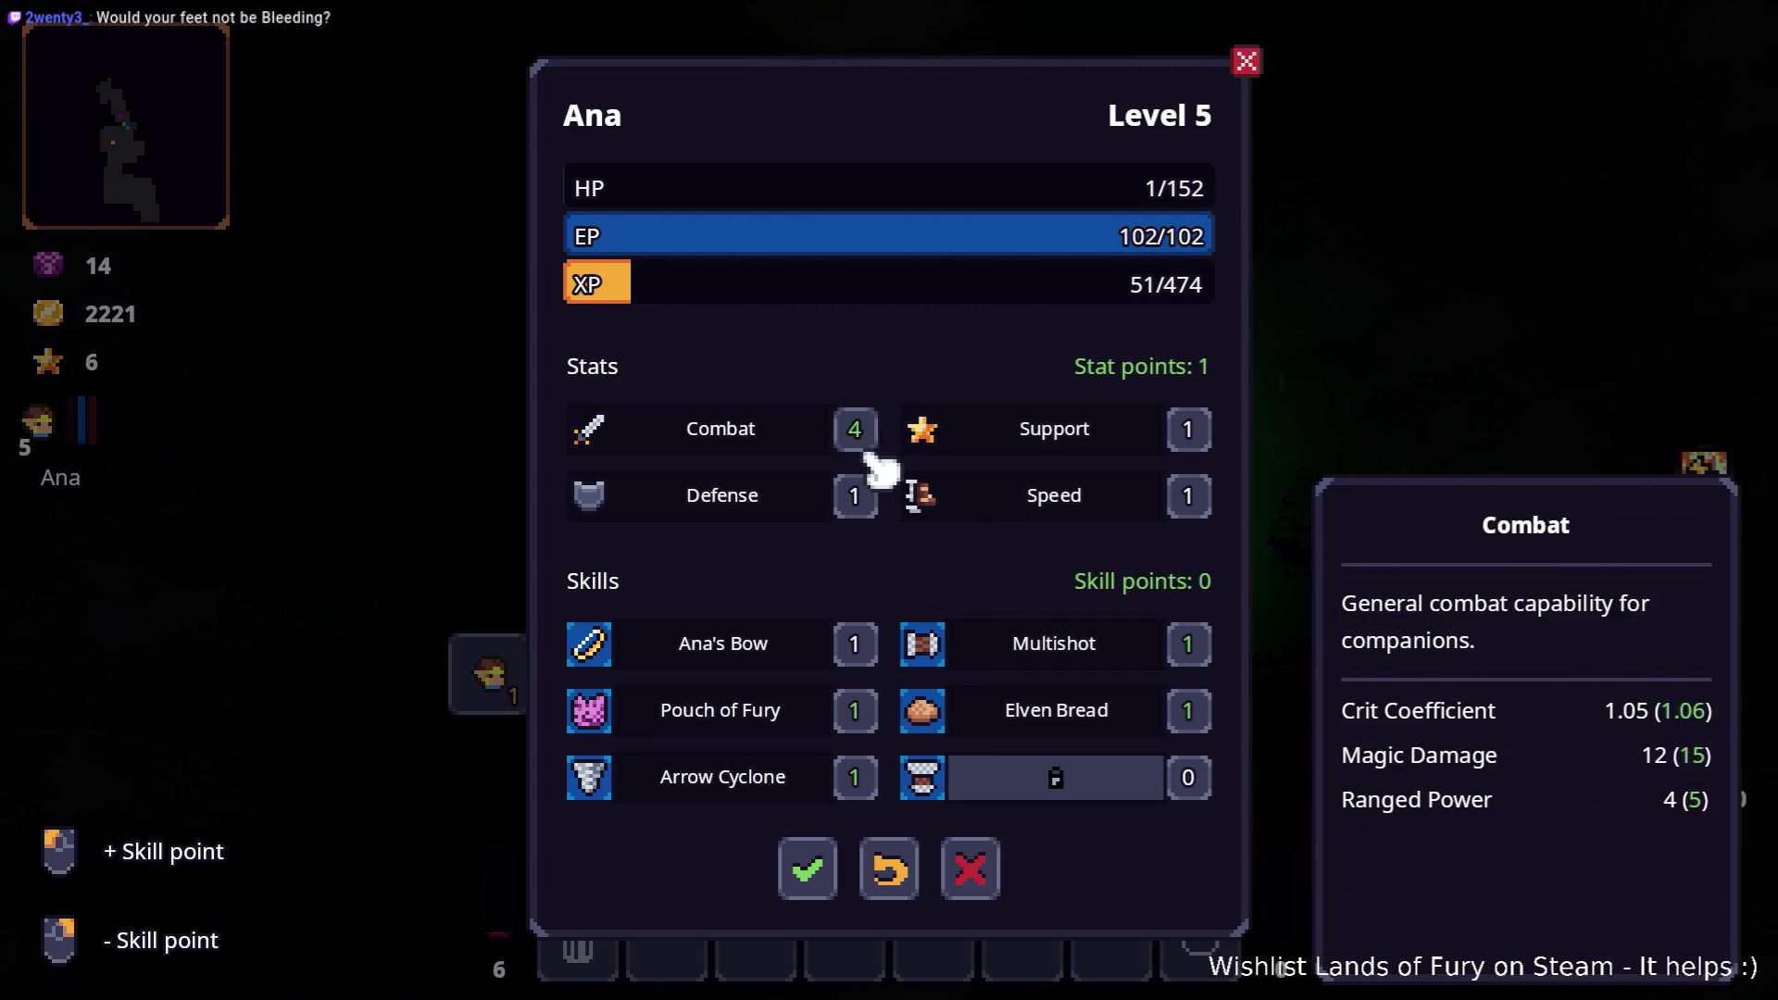
pyautogui.click(815, 891)
pyautogui.press('Escape')
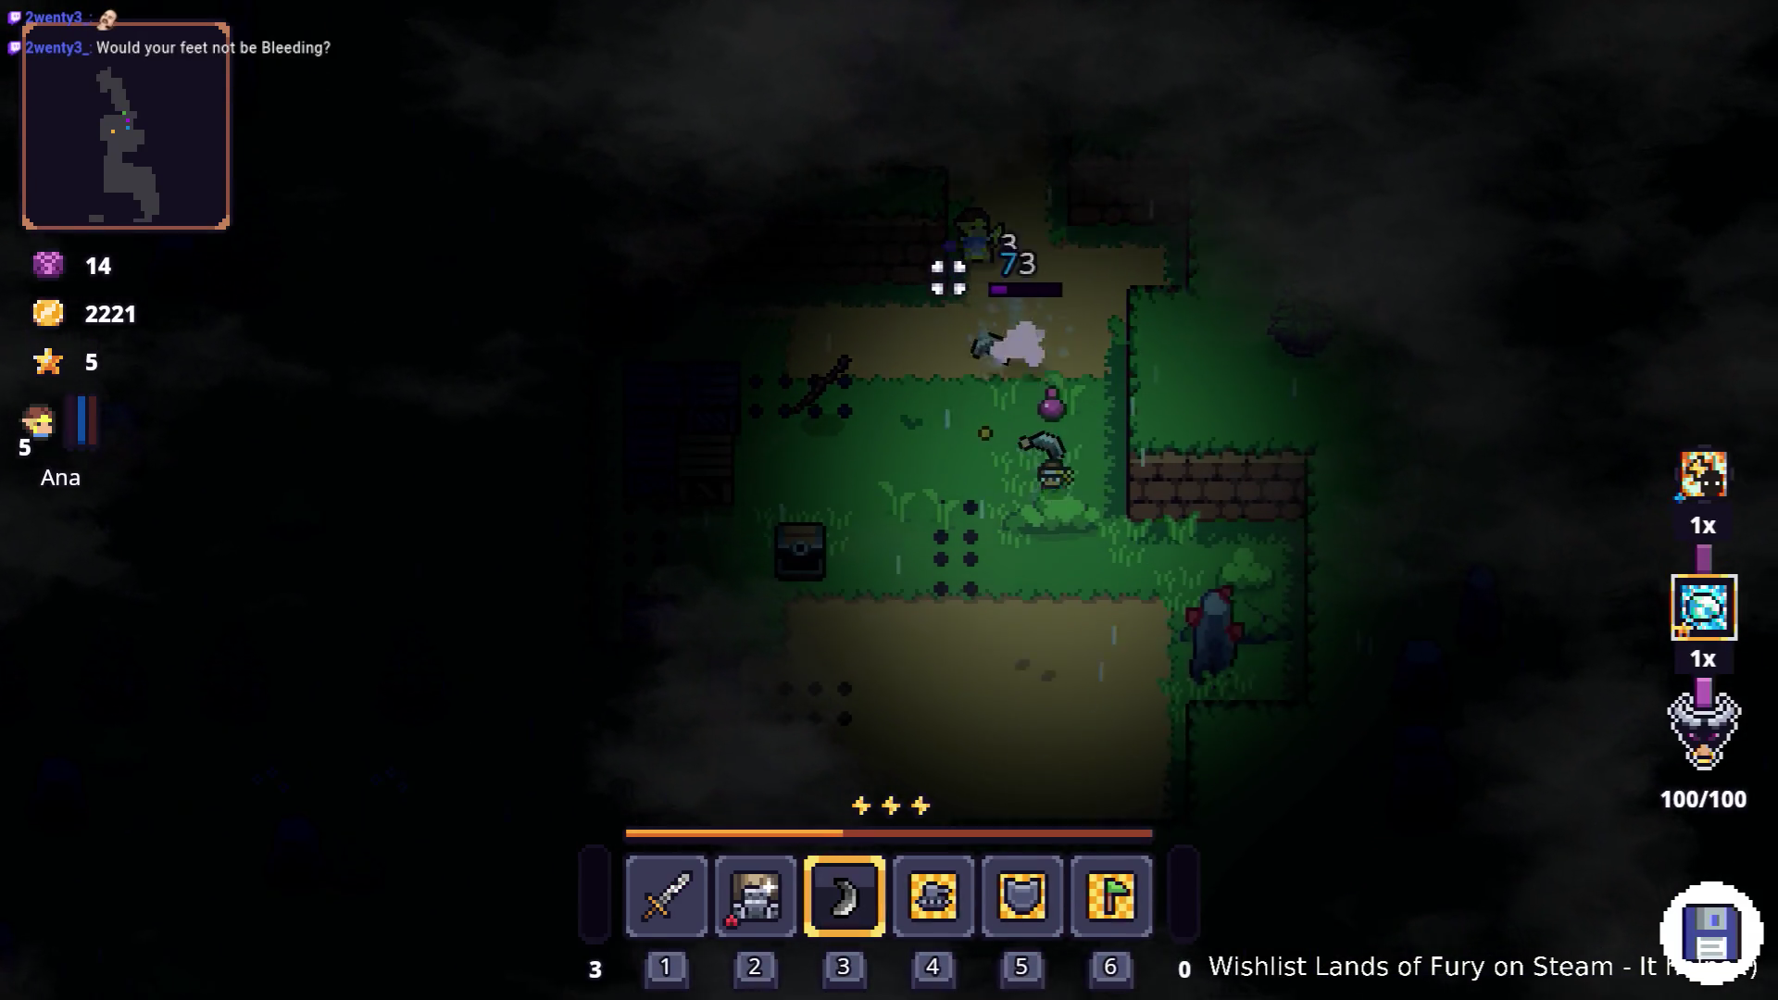
# Step: Walk north up the rainy path and throw the boomerang at the green enemy
pyautogui.press('s')
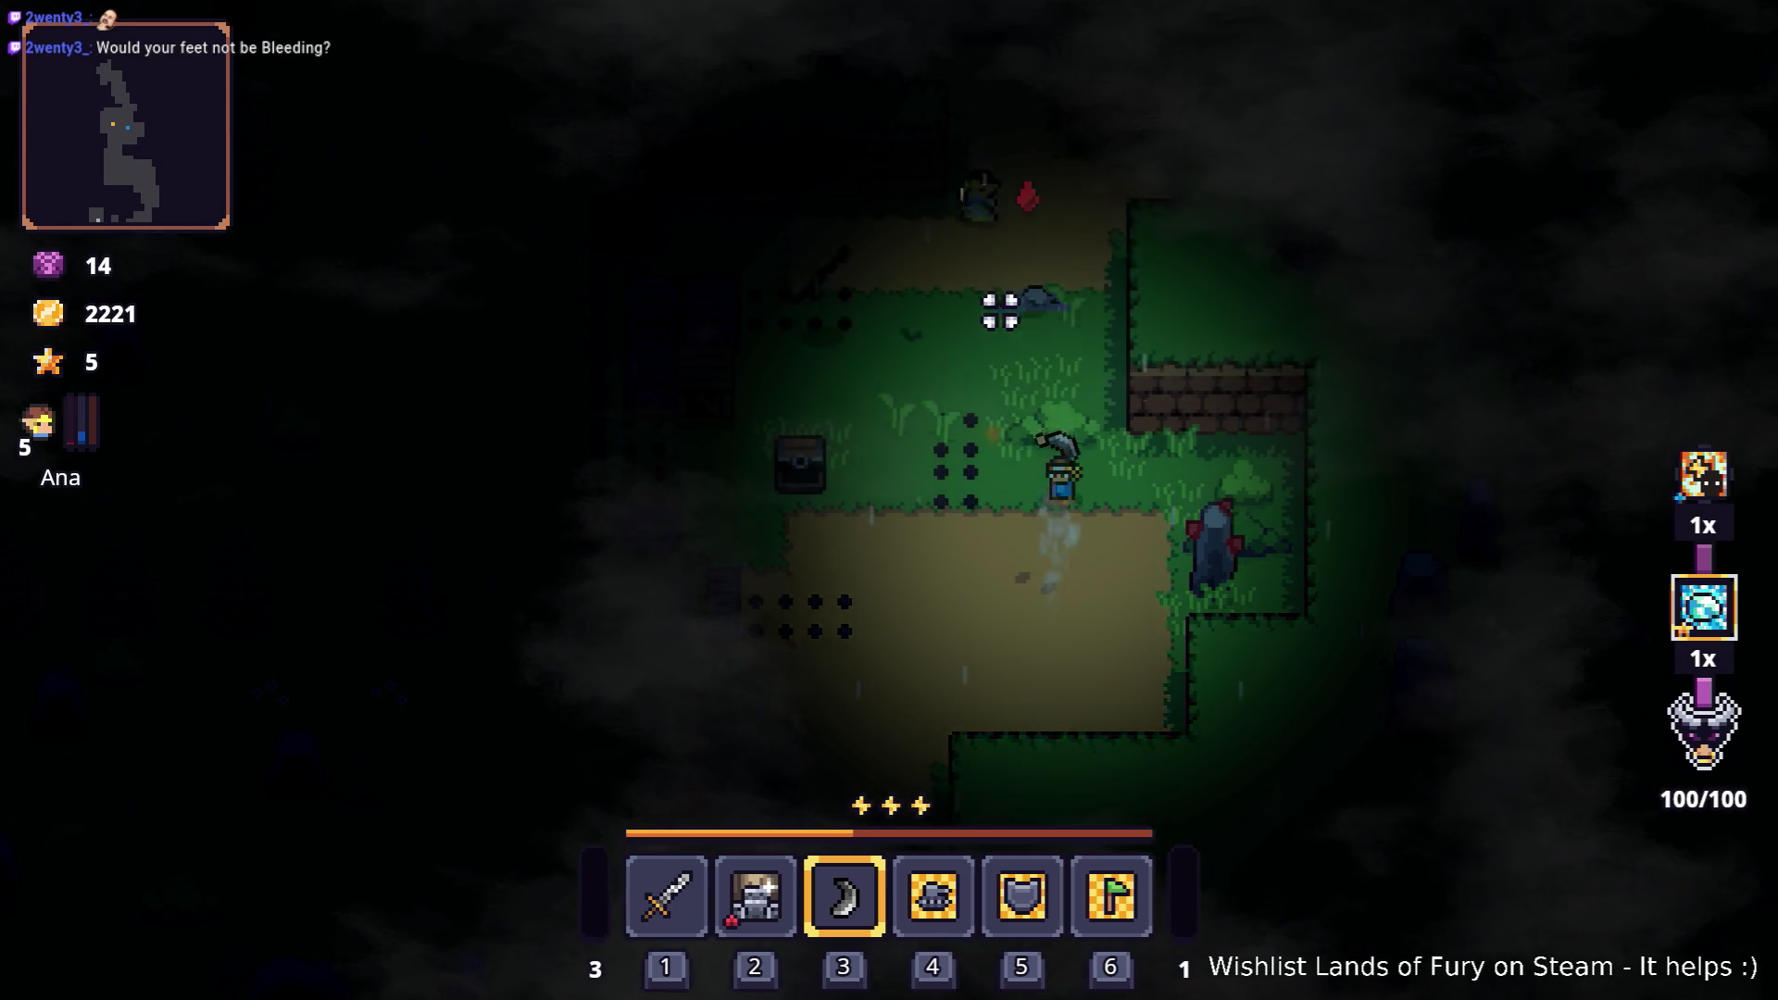
pyautogui.press('w')
pyautogui.click(952, 285)
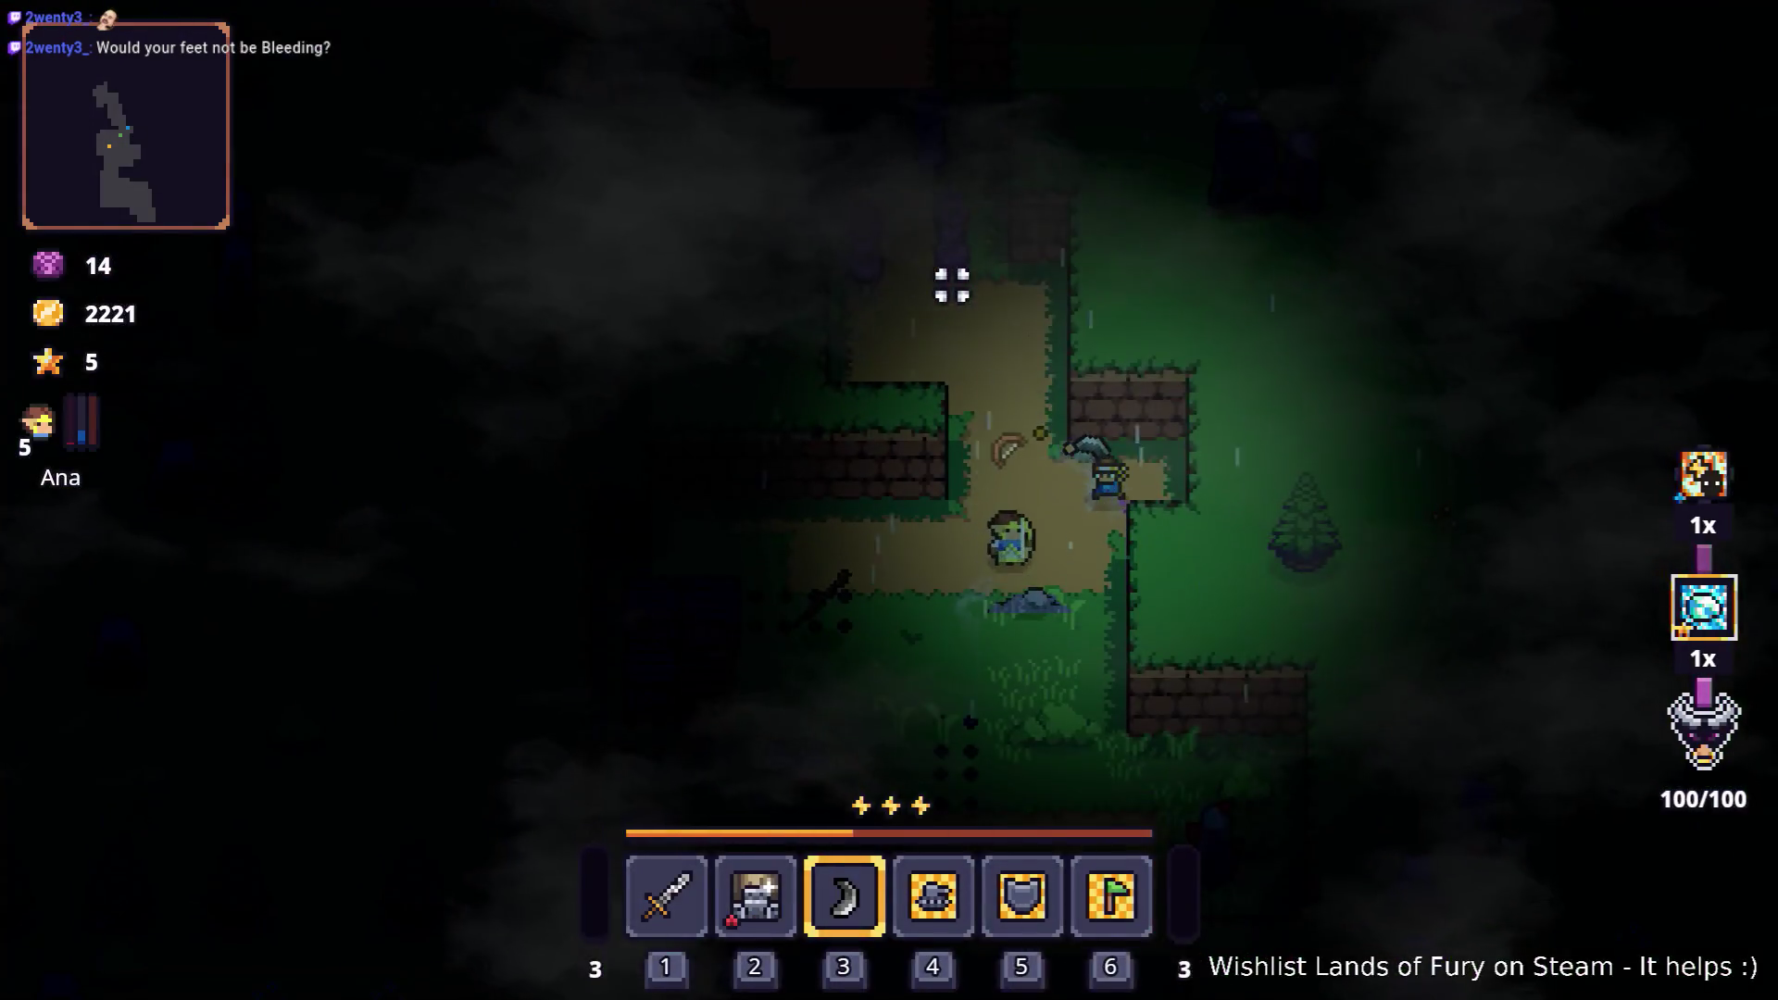
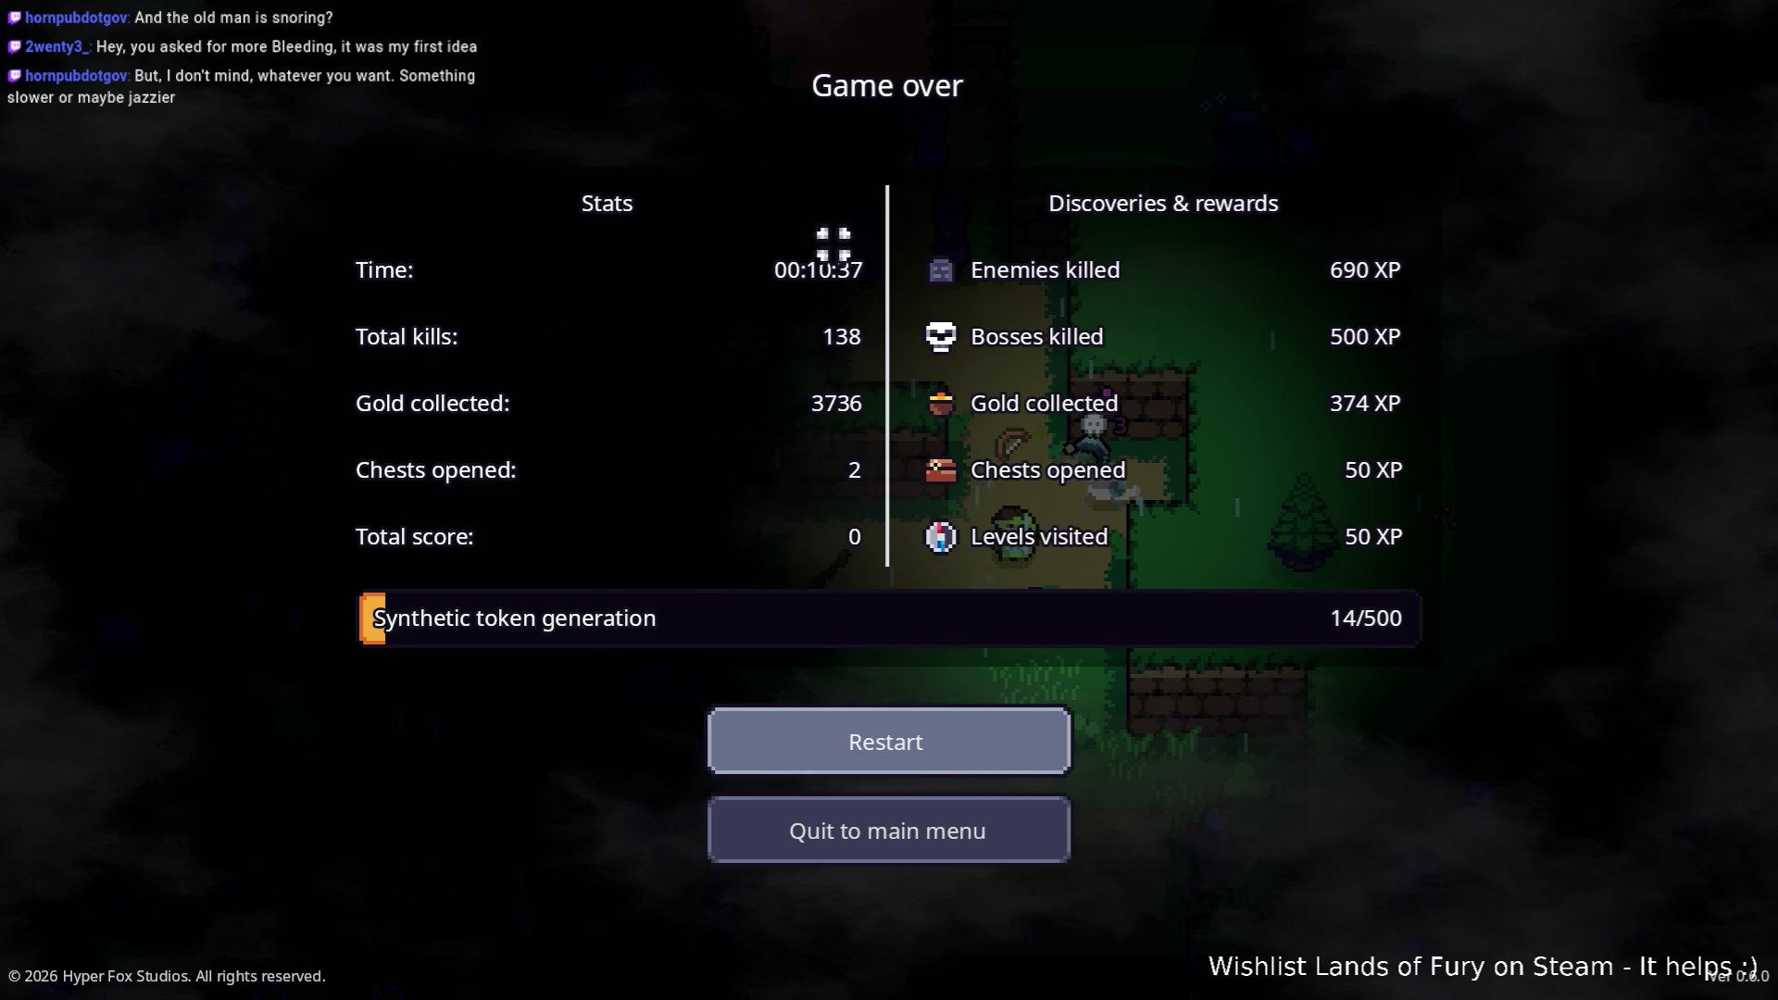
# Step: Quit Lands of Fury from the game-over screen and return to the Godot editor
pyautogui.click(963, 823)
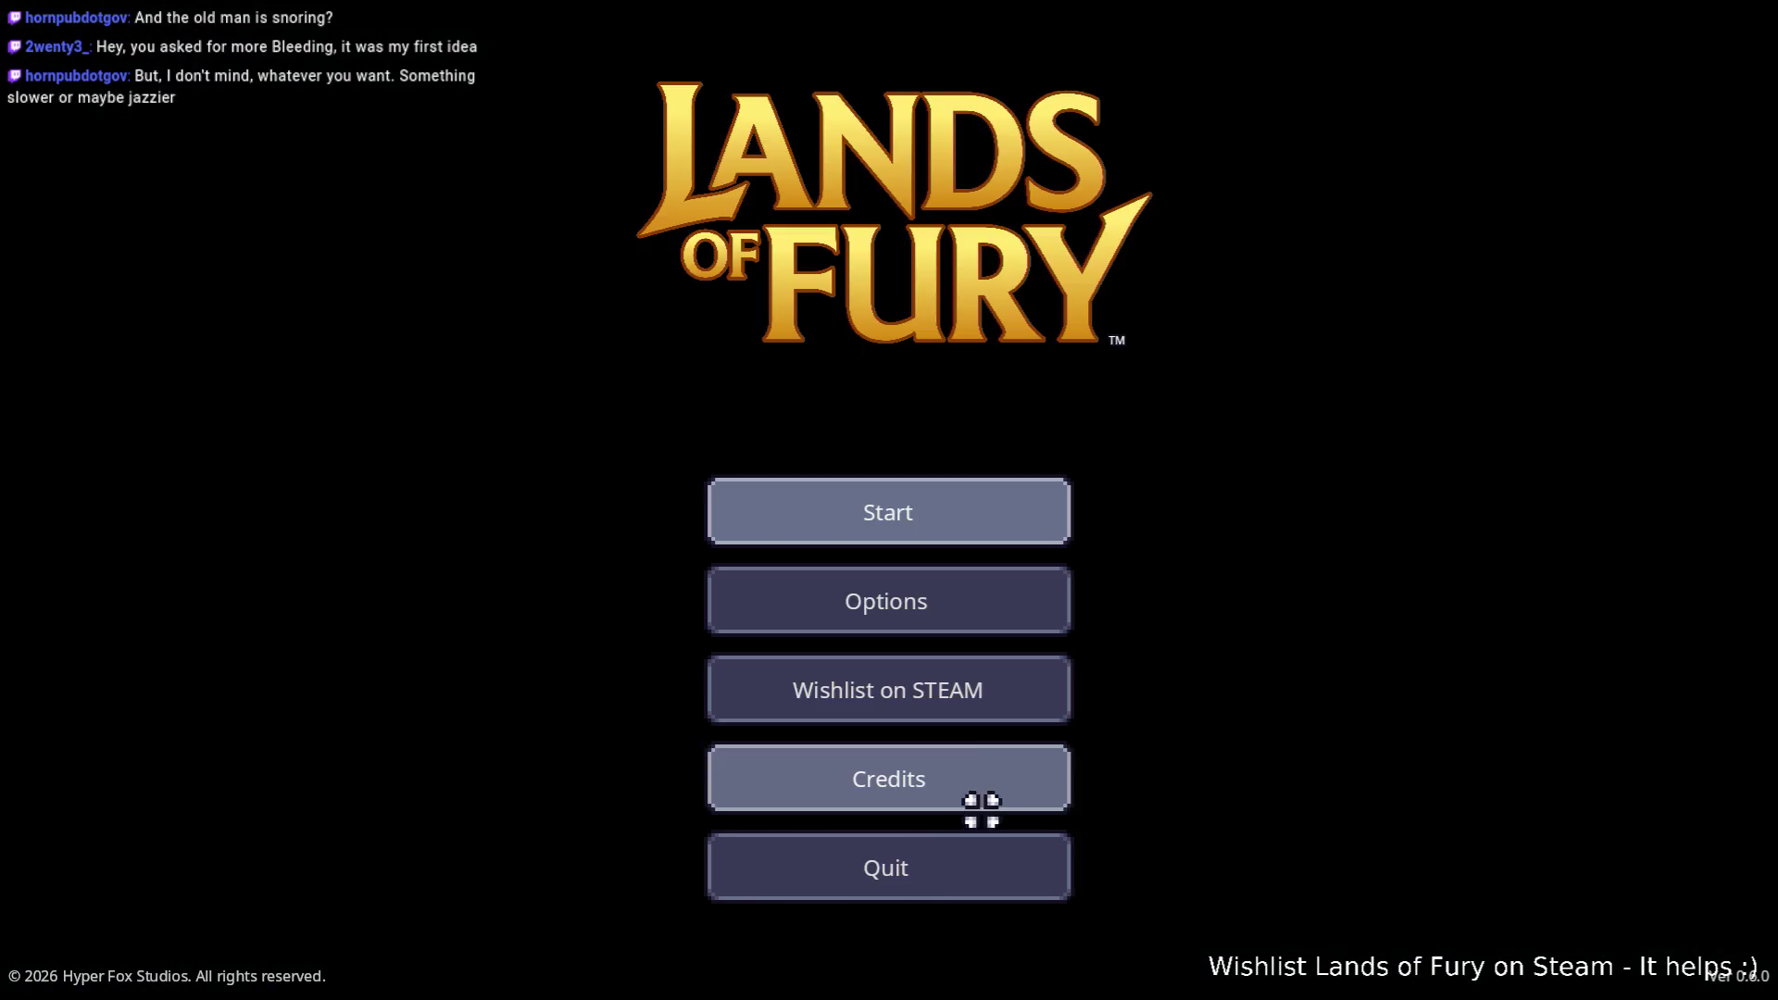
pyautogui.click(921, 864)
pyautogui.click(1122, 546)
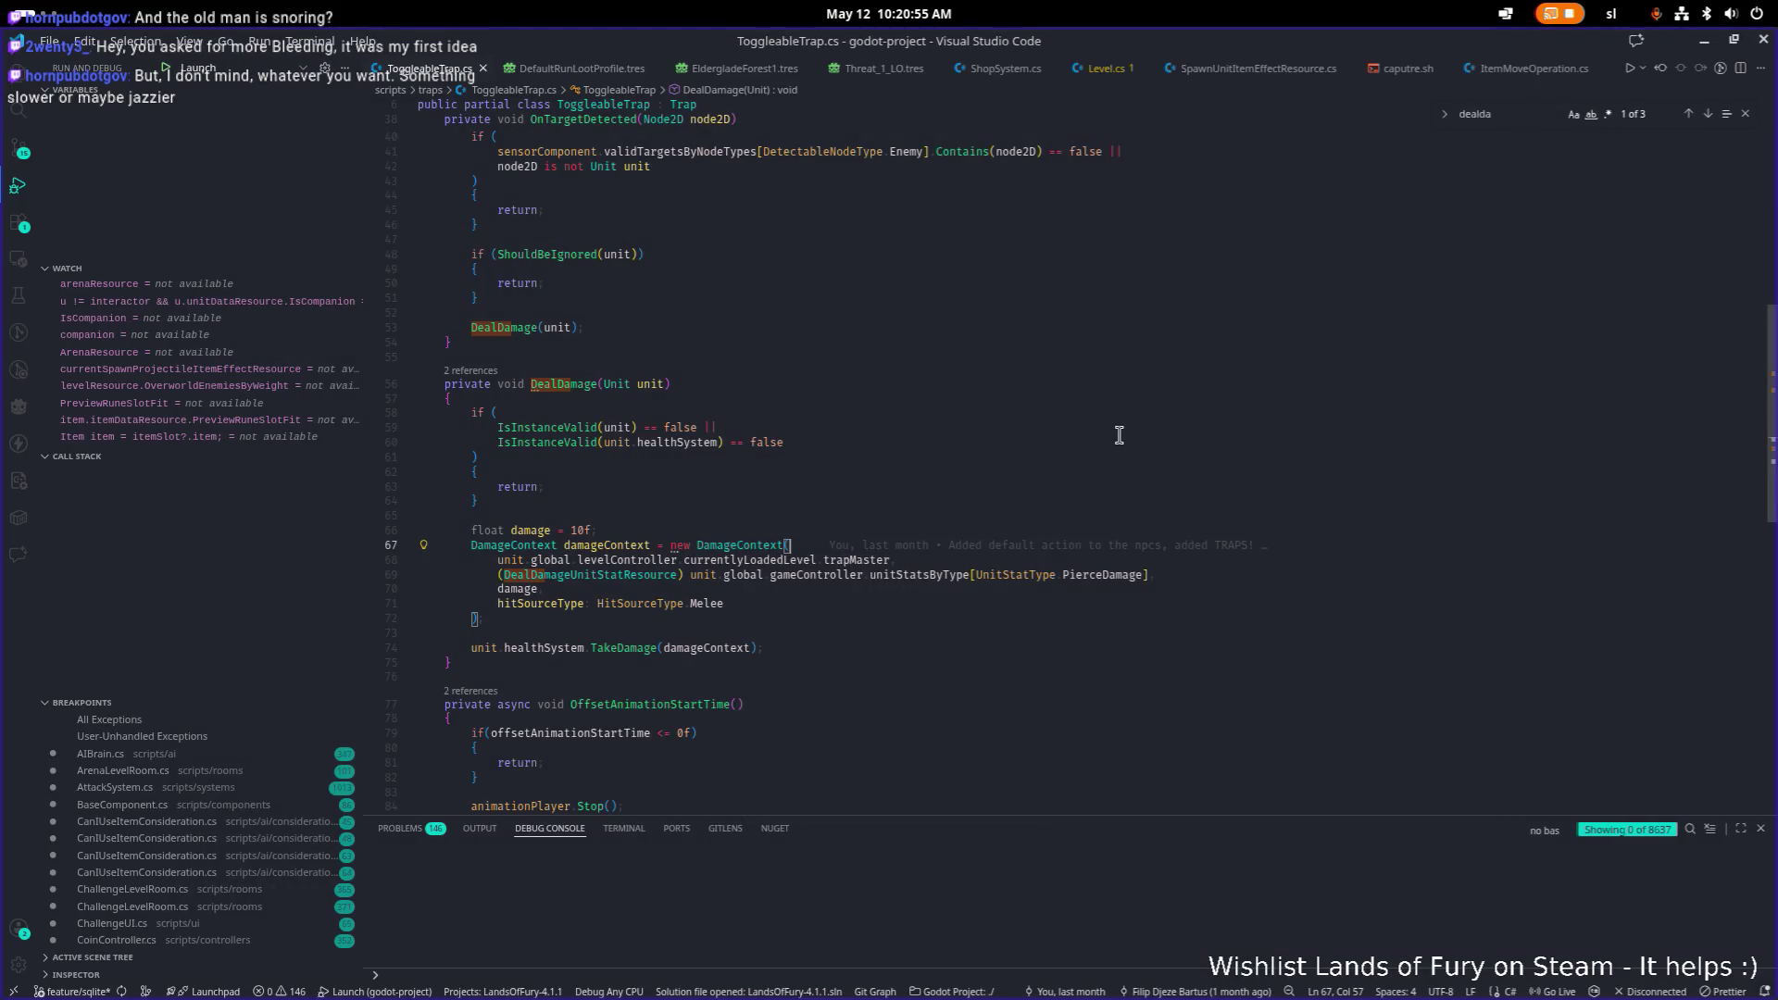
pyautogui.hotkey('alt', 'Tab')
pyautogui.hotkey('alt', 'Tab')
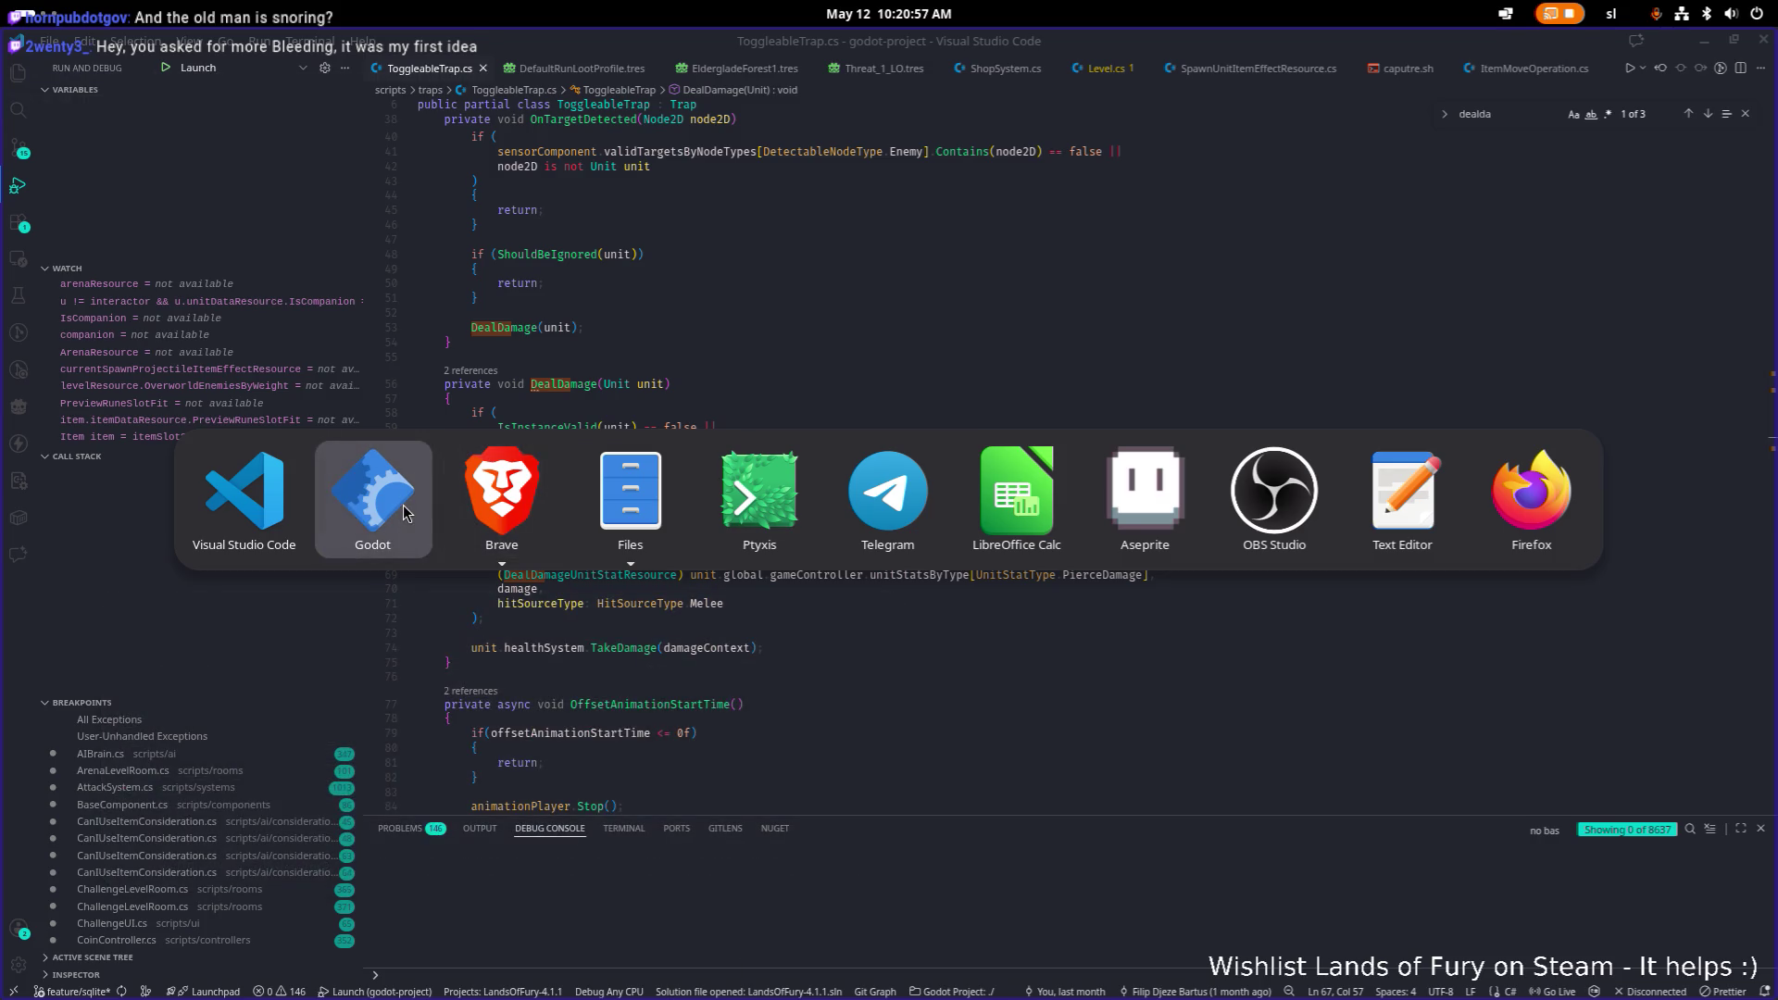
pyautogui.click(367, 493)
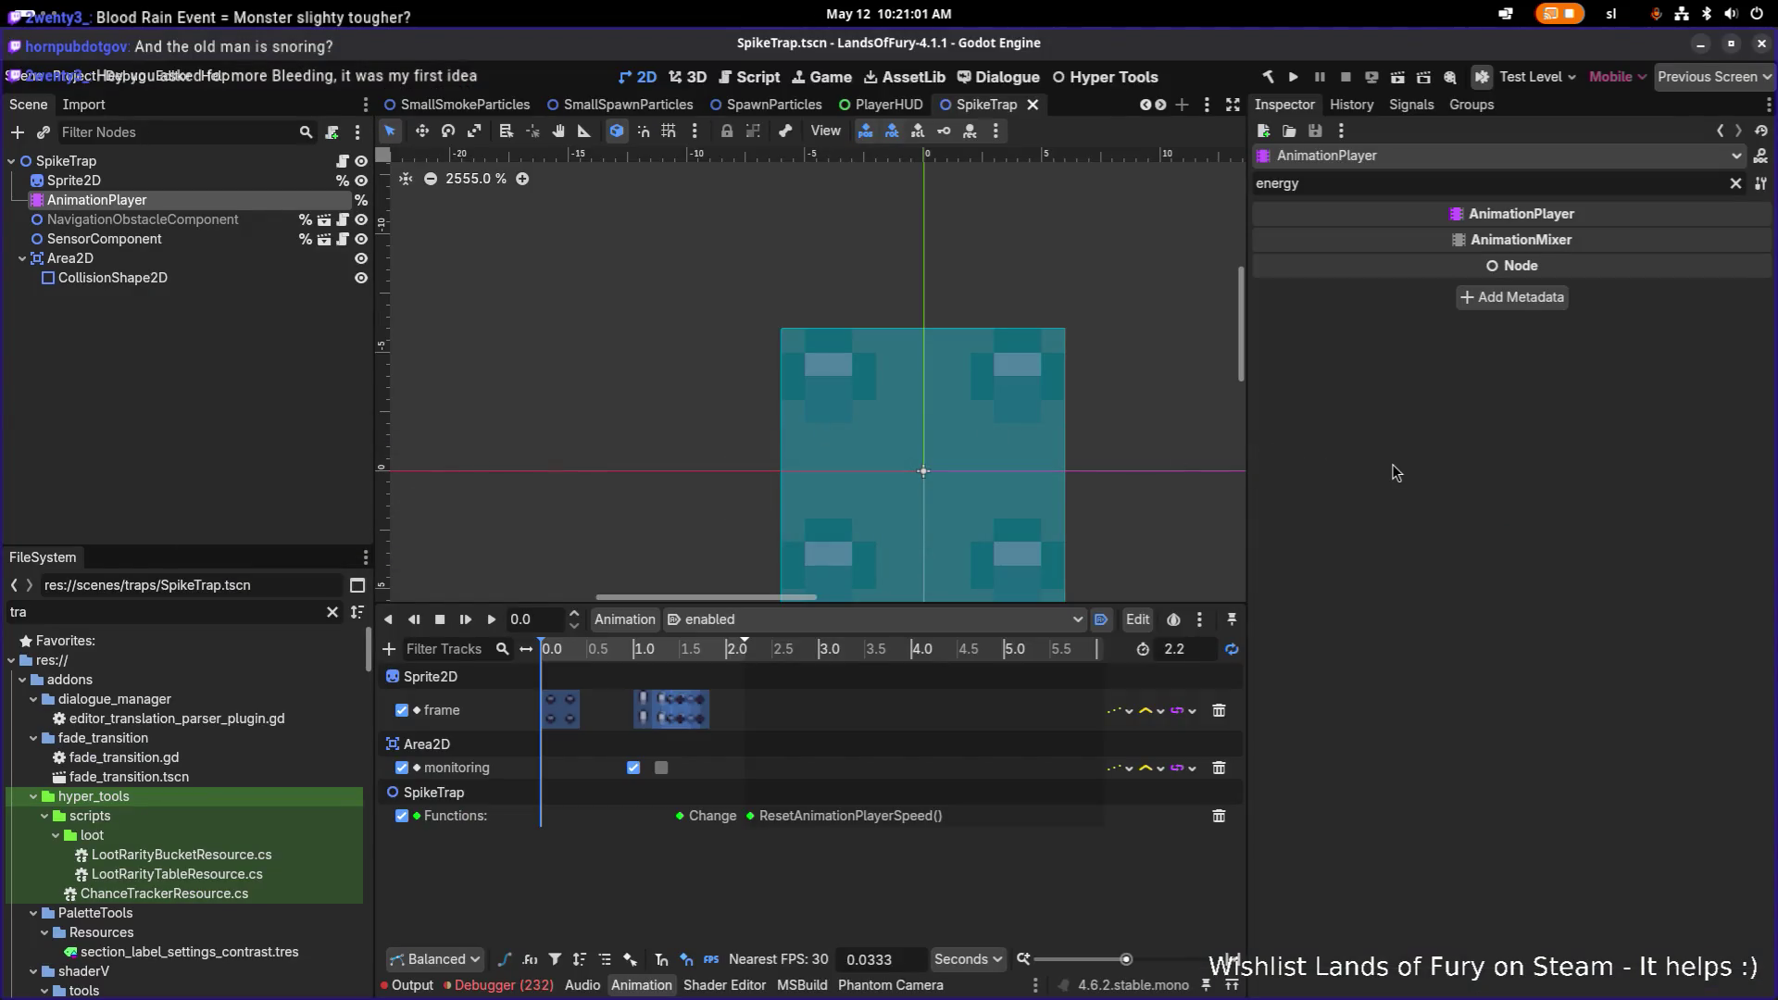
# Step: Clear the Inspector and FileSystem filters, then show the debugger's Errors list of 232 entries
pyautogui.click(1735, 184)
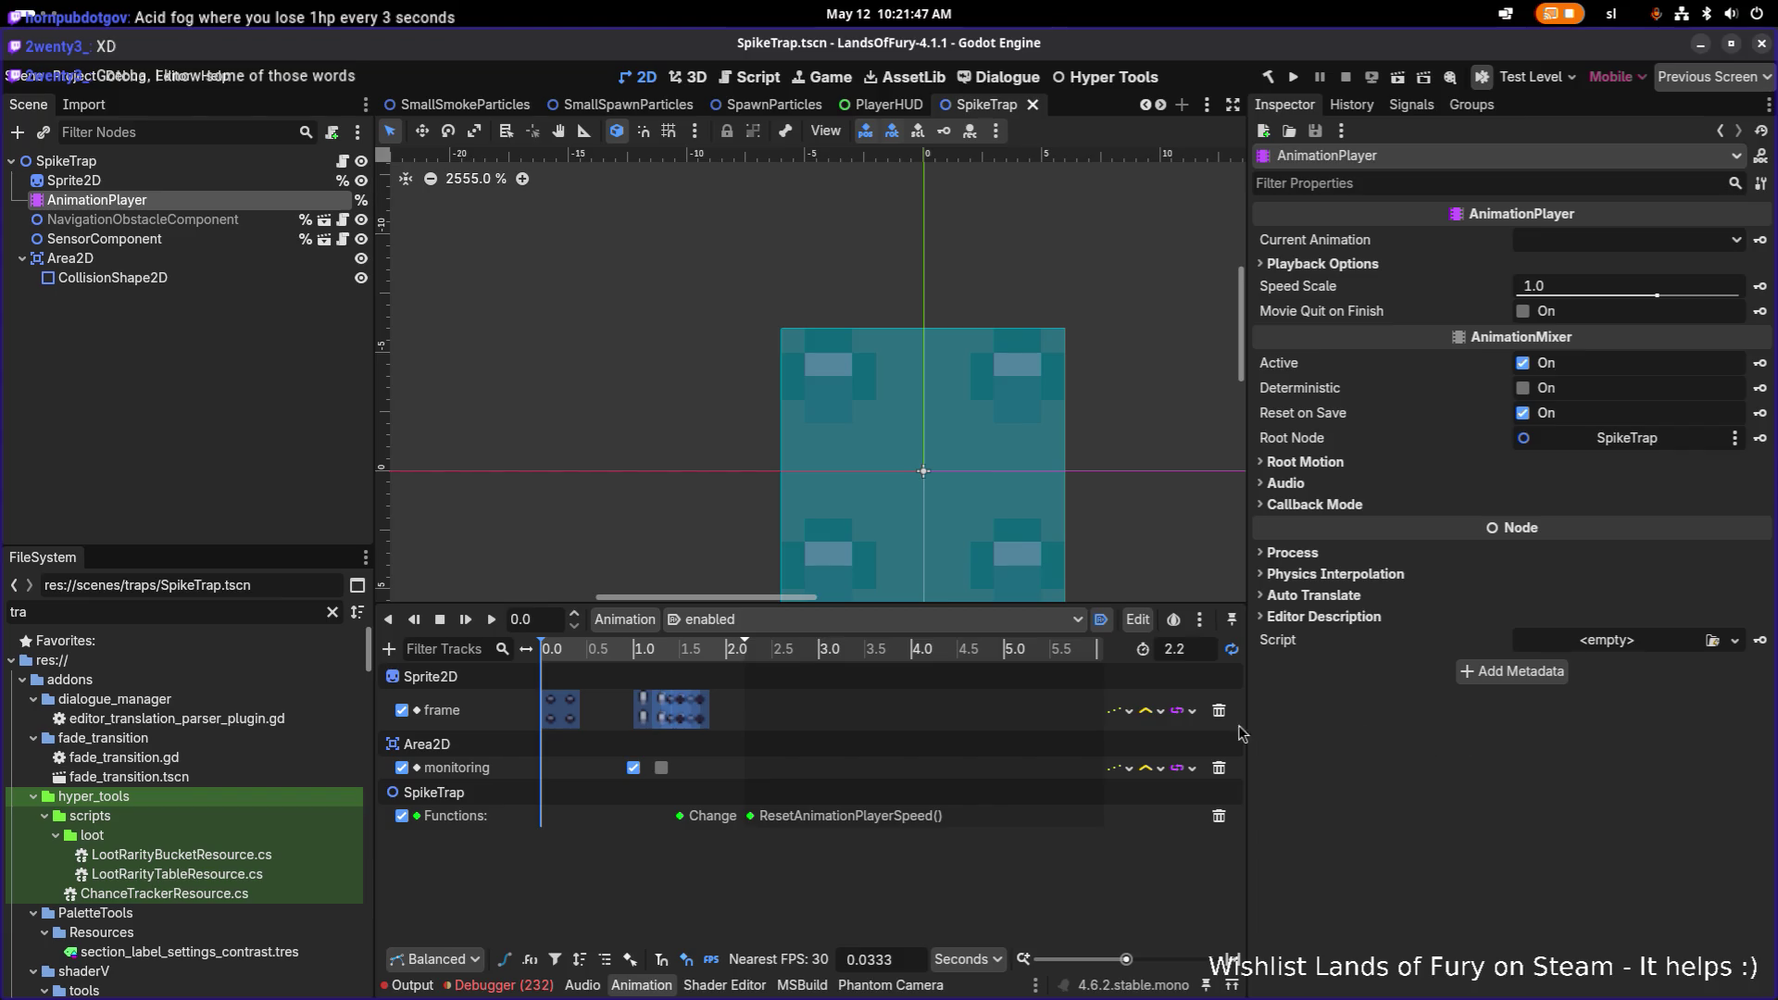
pyautogui.click(333, 612)
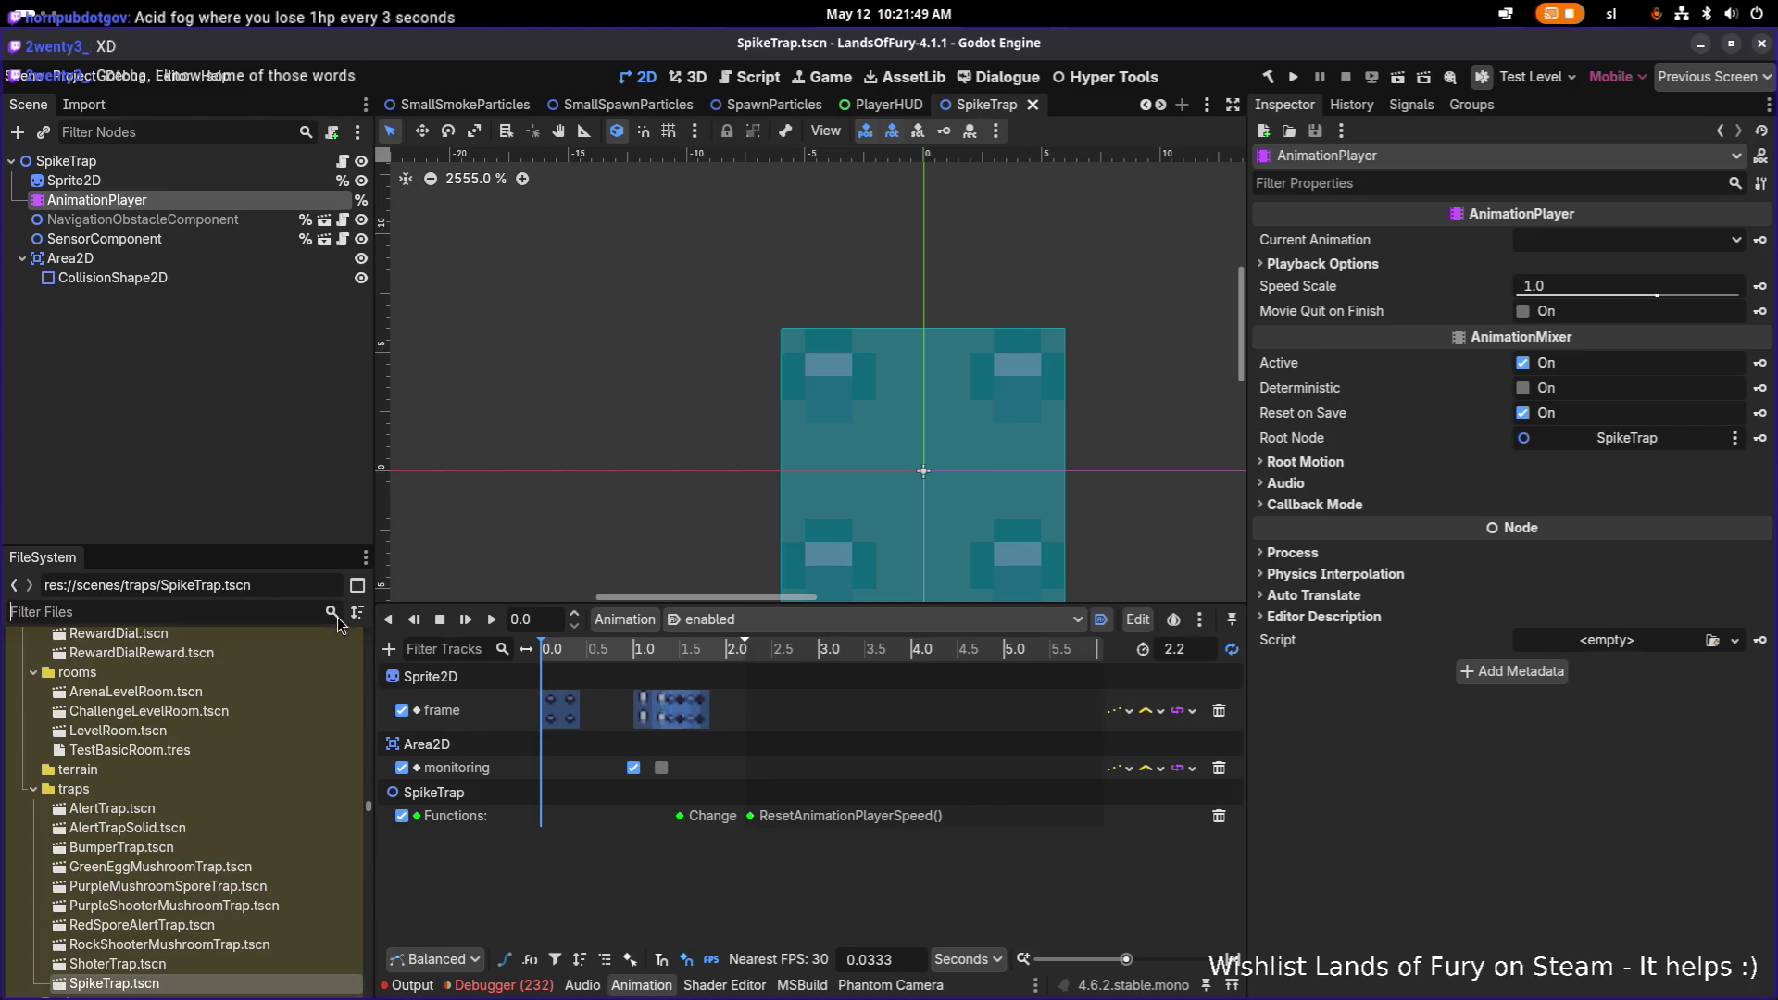
pyautogui.hotkey('alt', 'Tab')
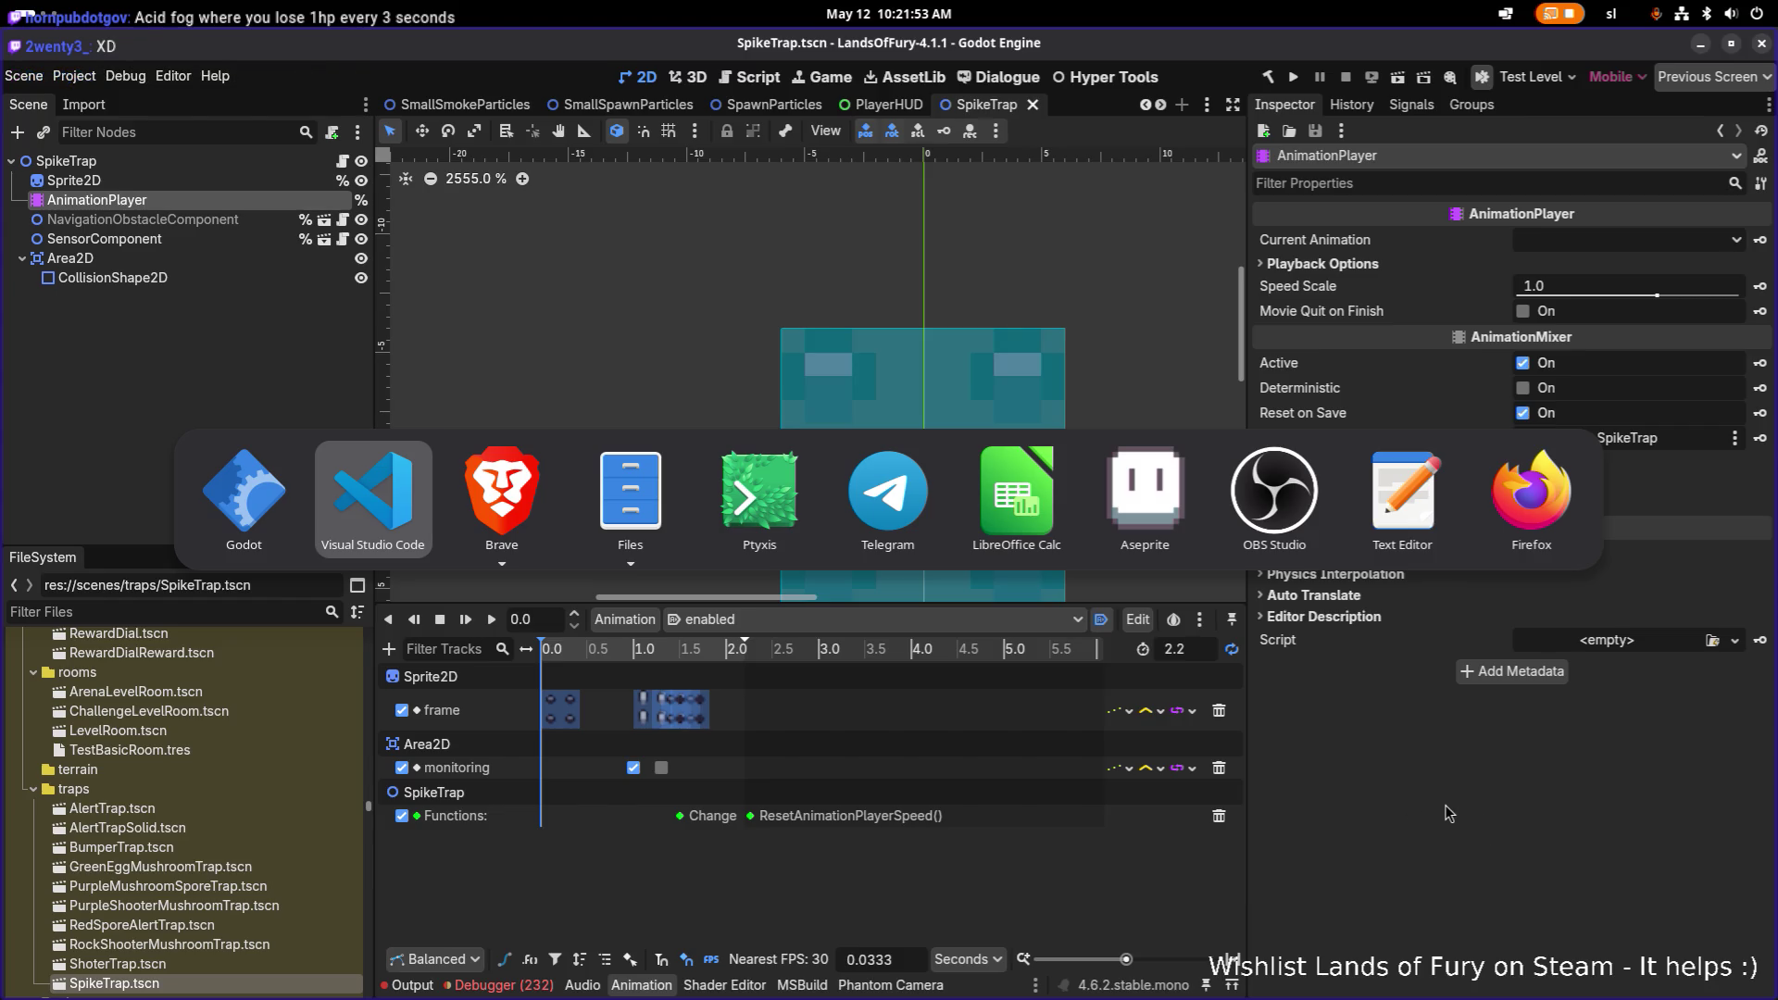
pyautogui.press('Escape')
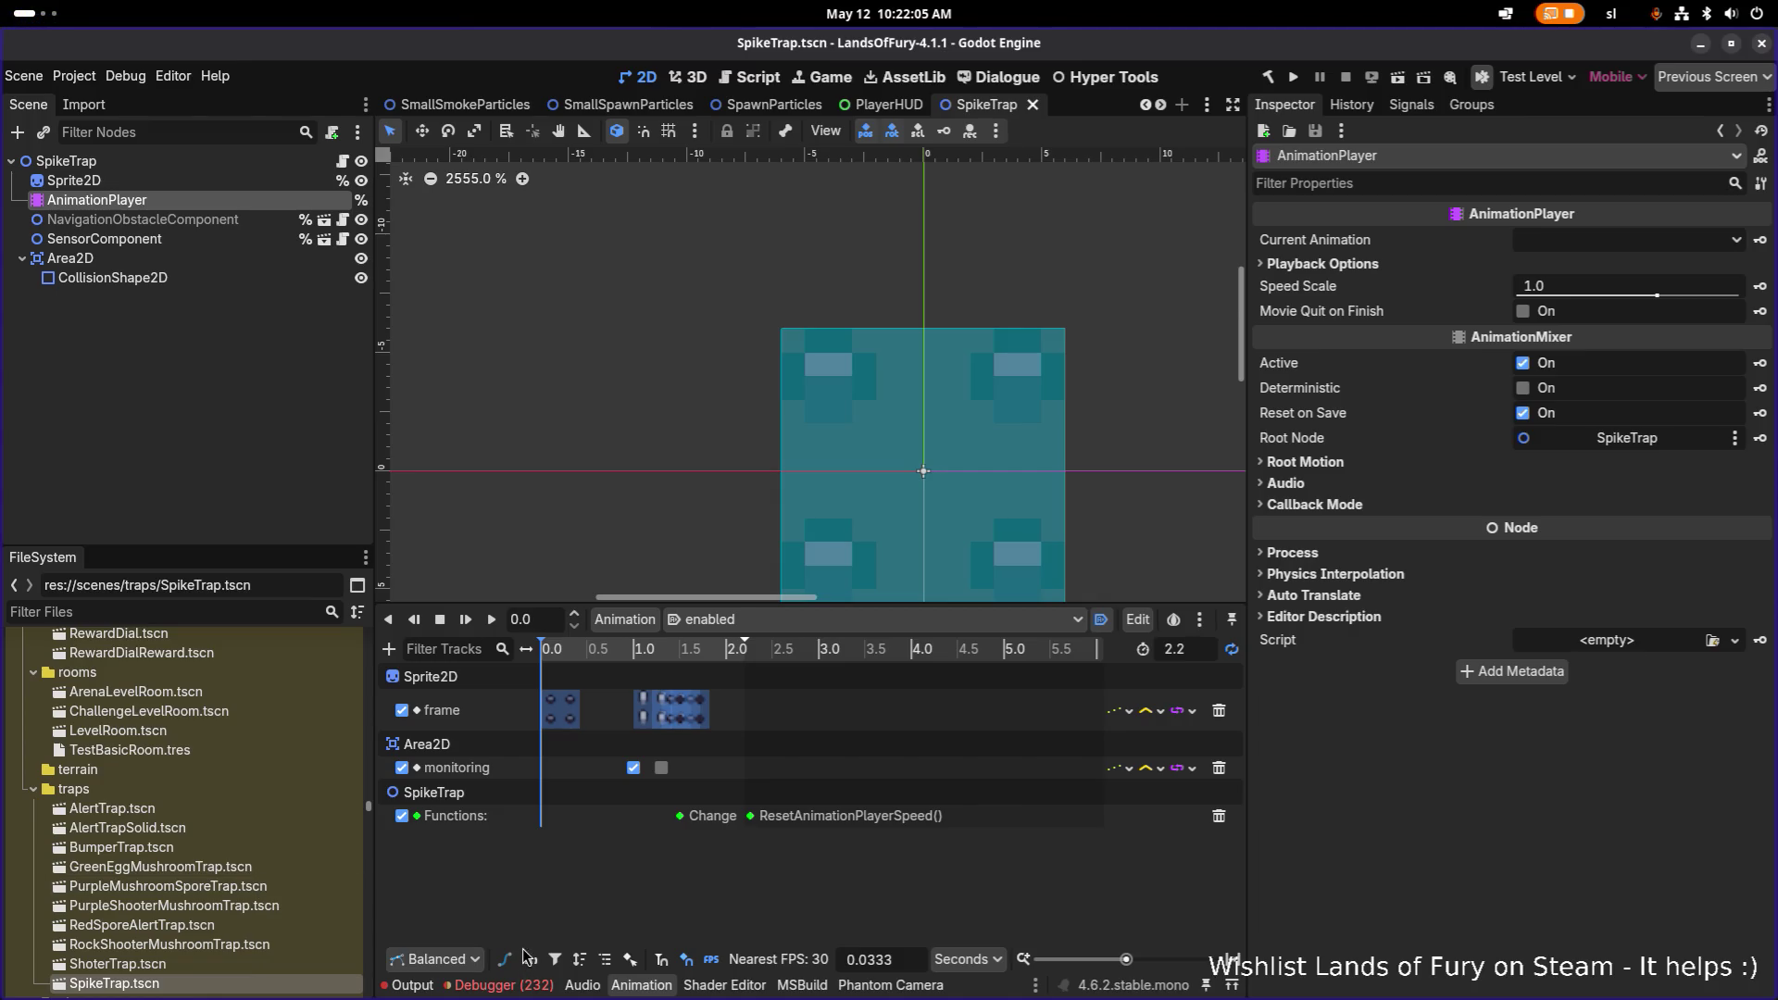
pyautogui.click(500, 985)
# Step: Filter files for 'bladed' and inspect BladedBoomerang.tres (Rare, 800 gold)
pyautogui.scroll(-5, 585, 889)
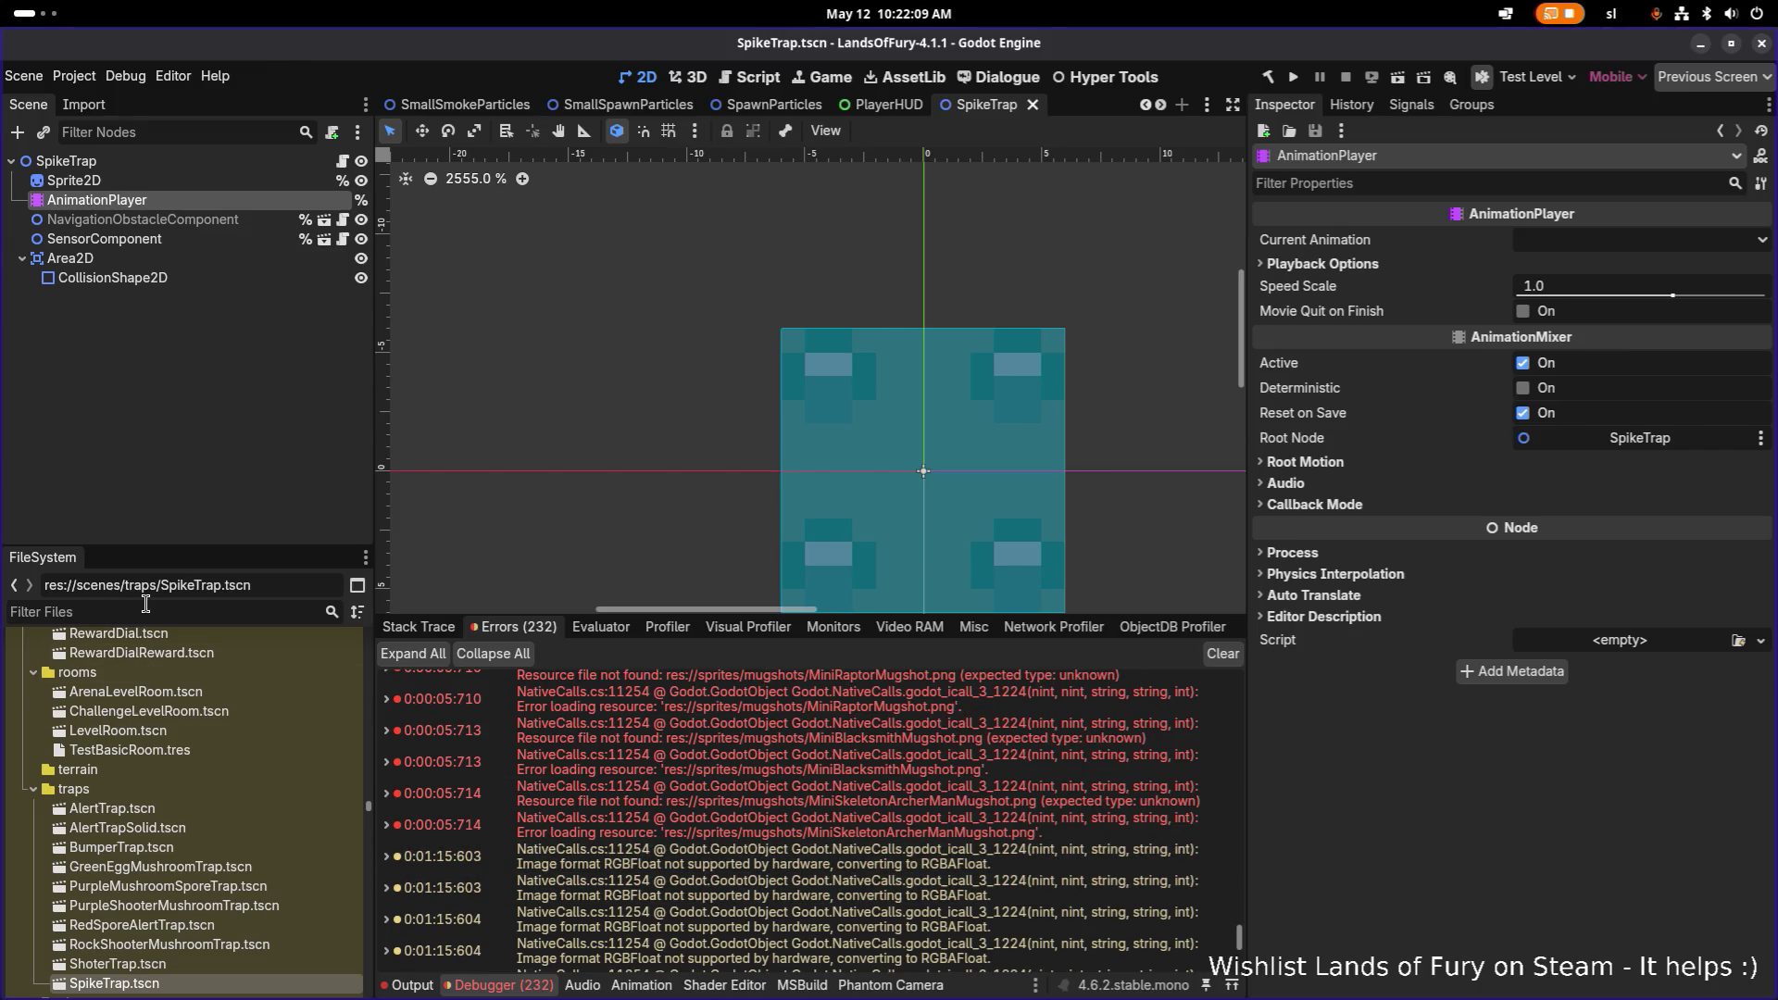
pyautogui.write('bl')
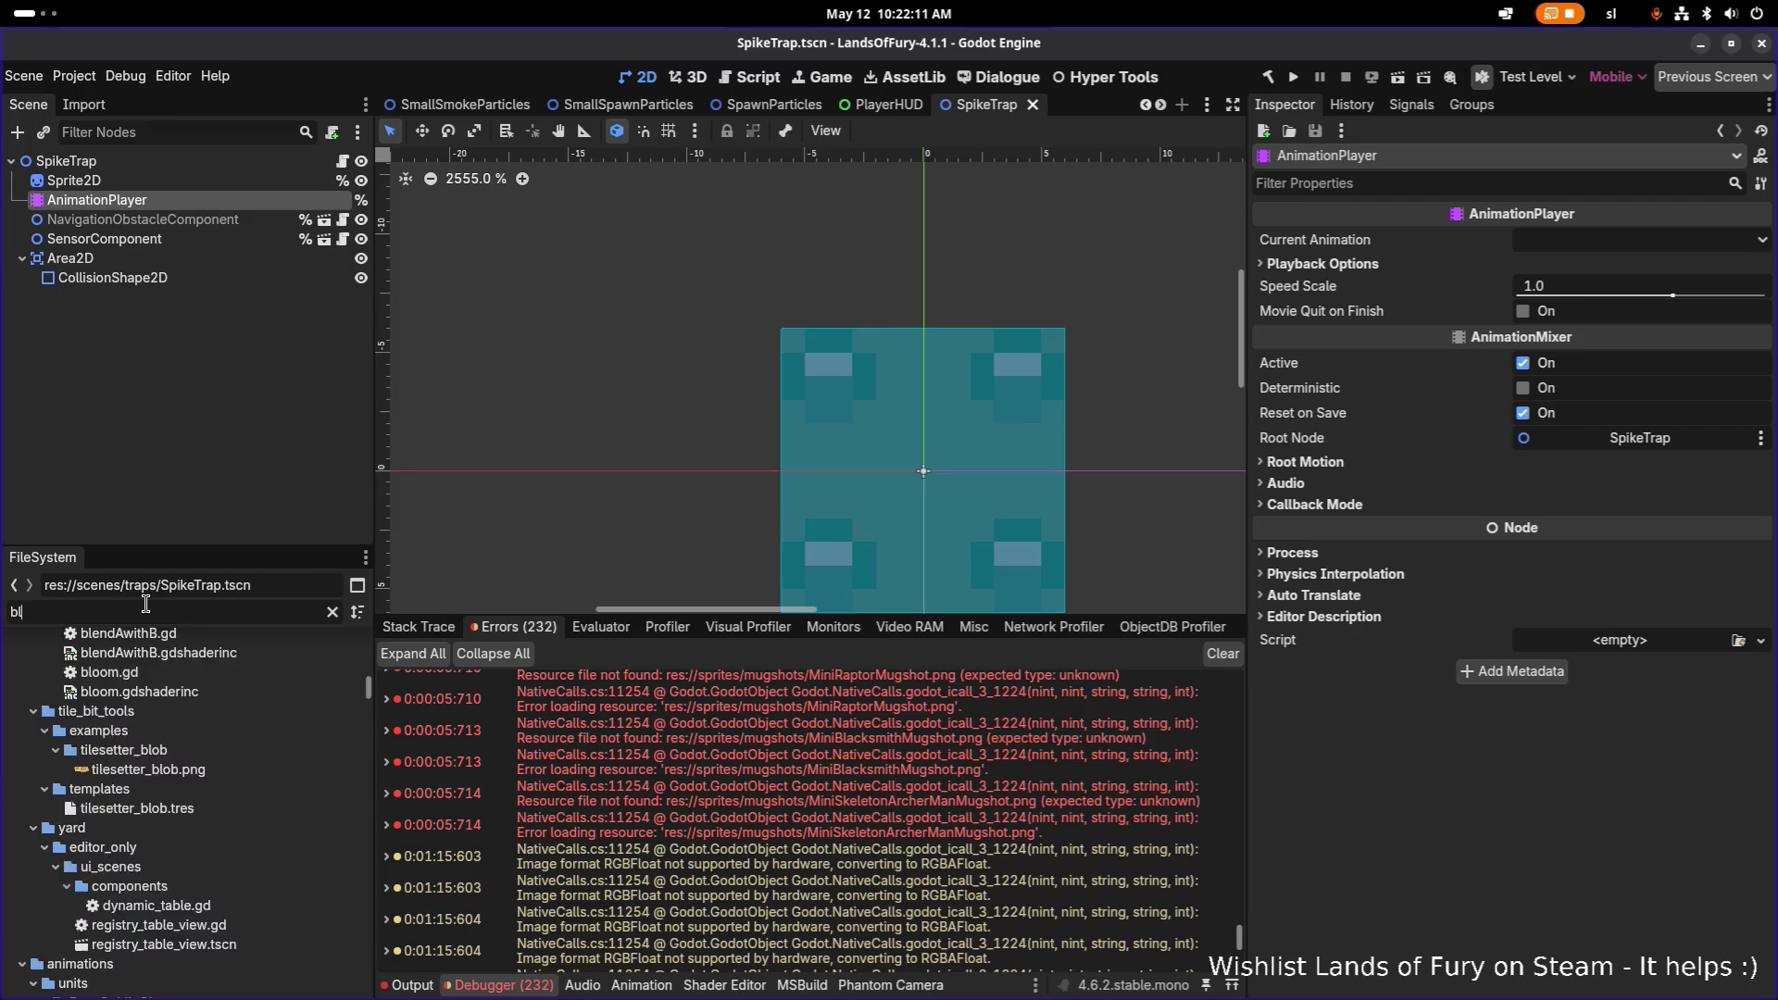
pyautogui.write('aded')
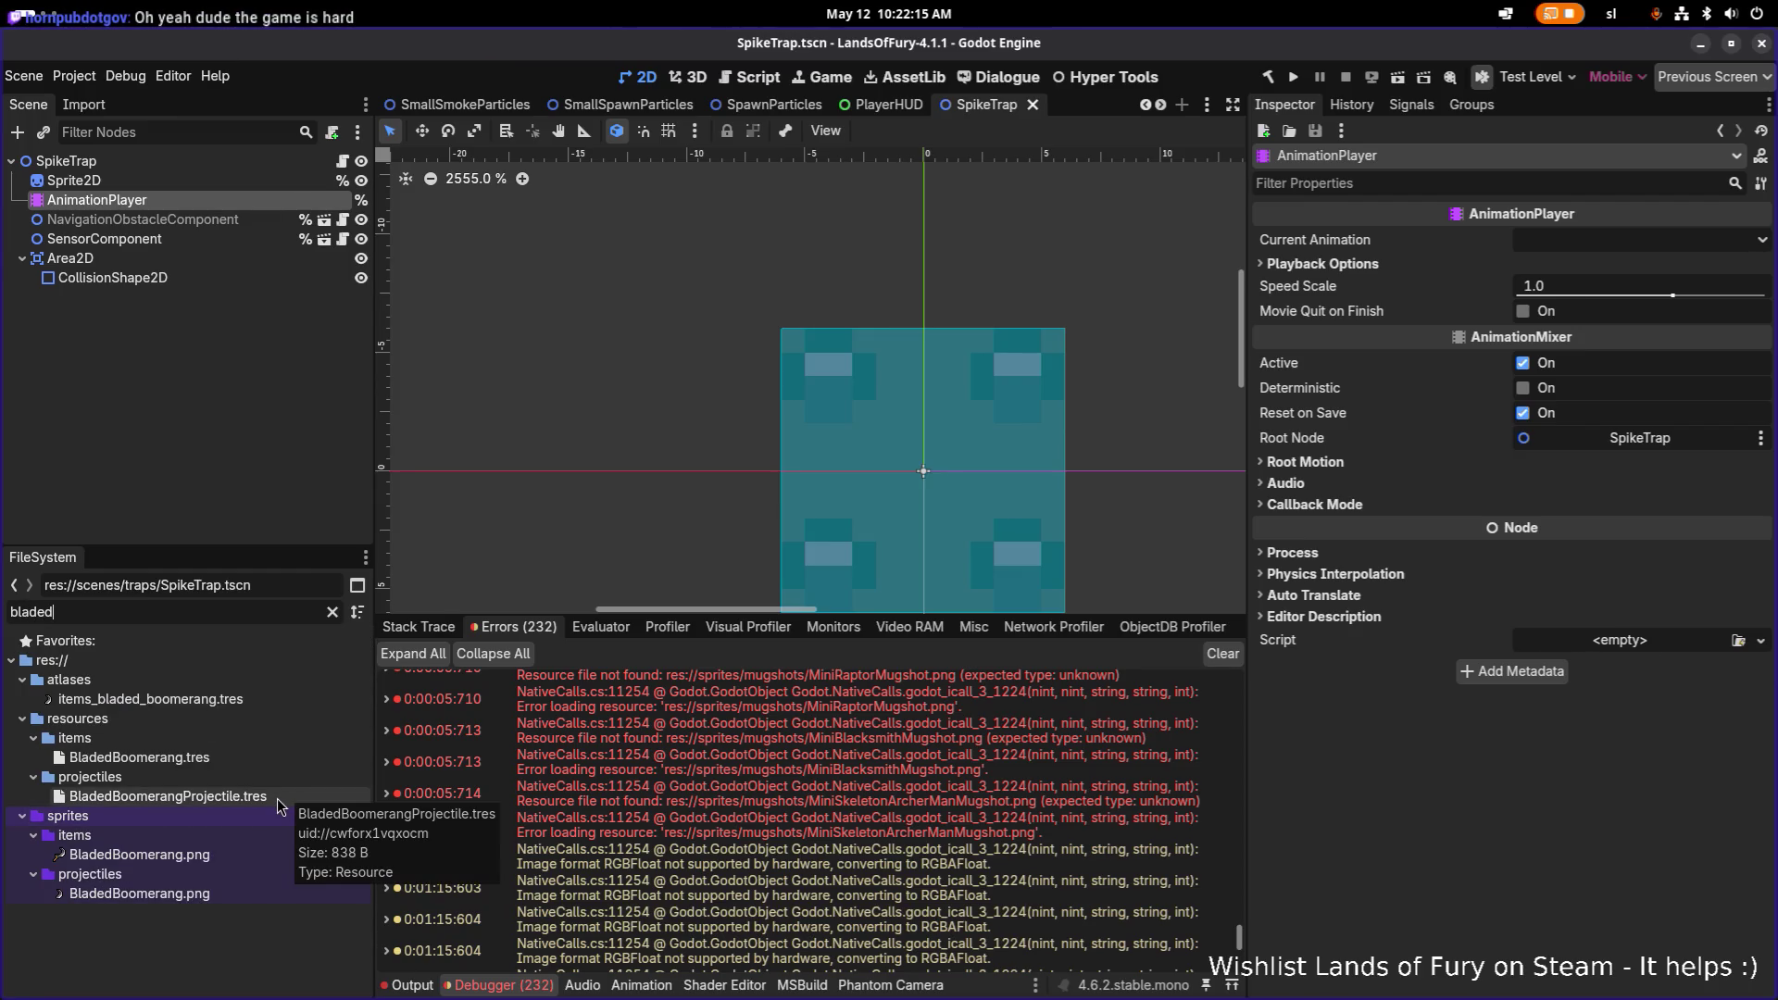
pyautogui.click(260, 759)
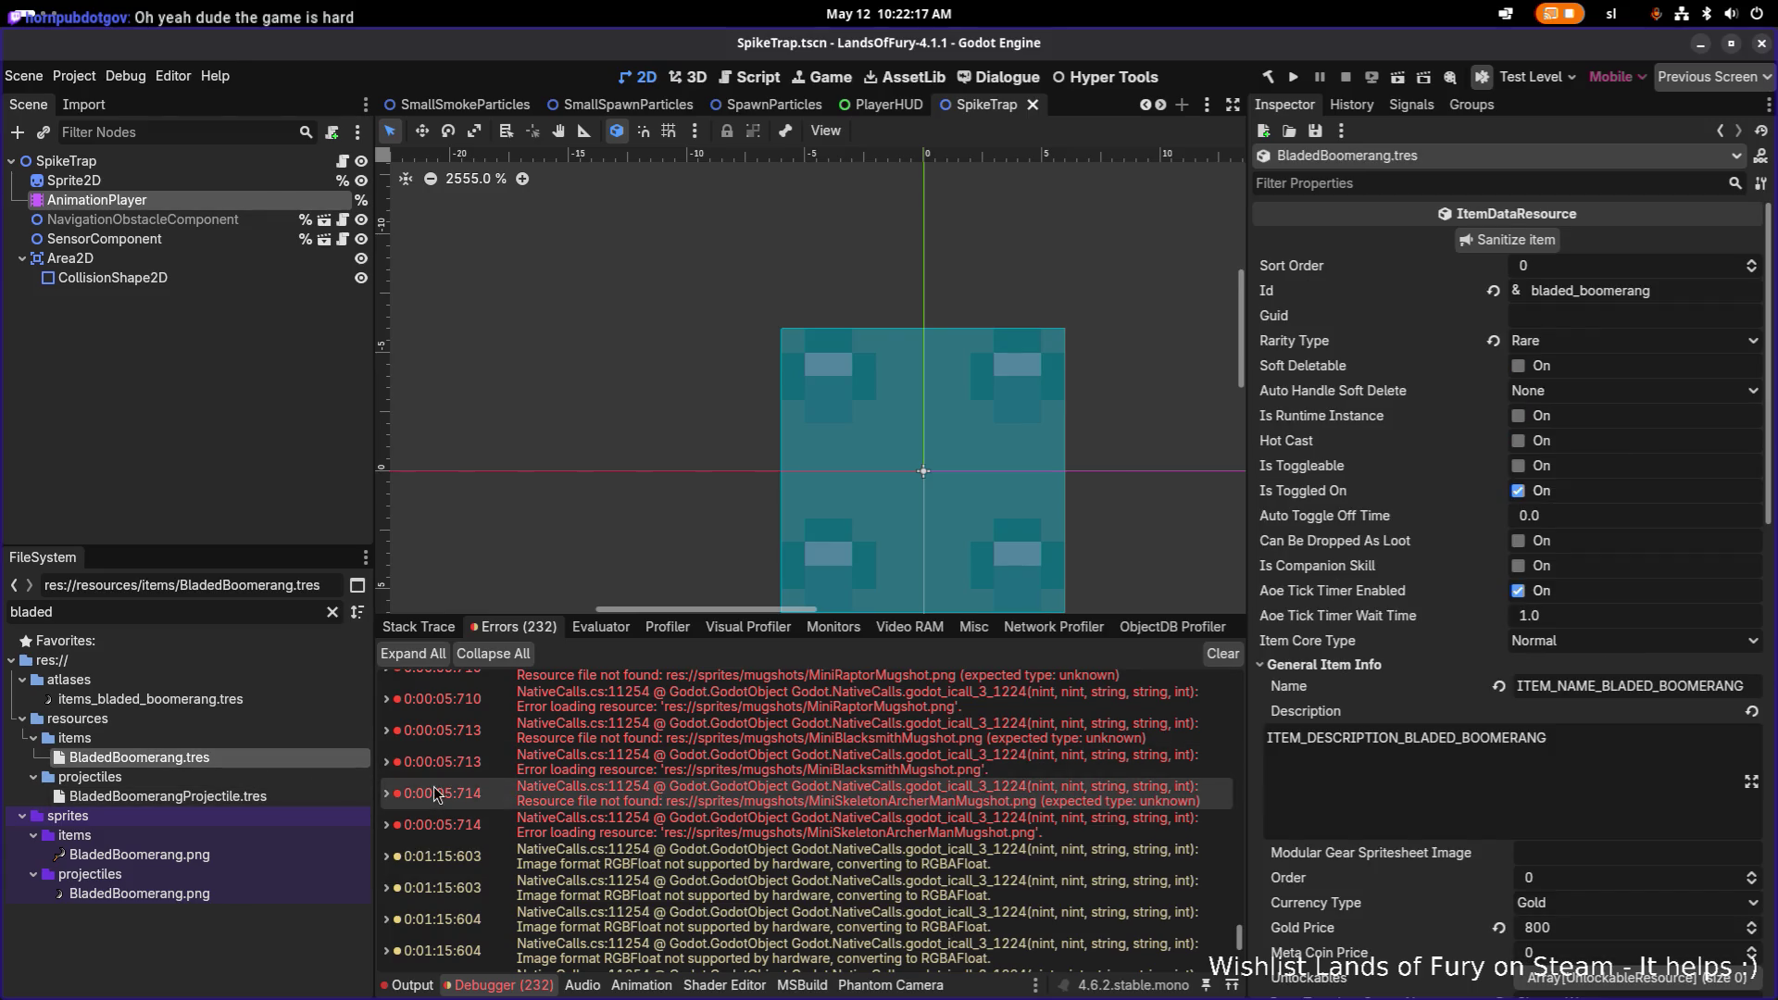
# Step: Replace the FileSystem filter with 'forest' to list the forest-related files
pyautogui.click(193, 617)
pyautogui.hotkey('ctrl', 'a')
pyautogui.write('forest')
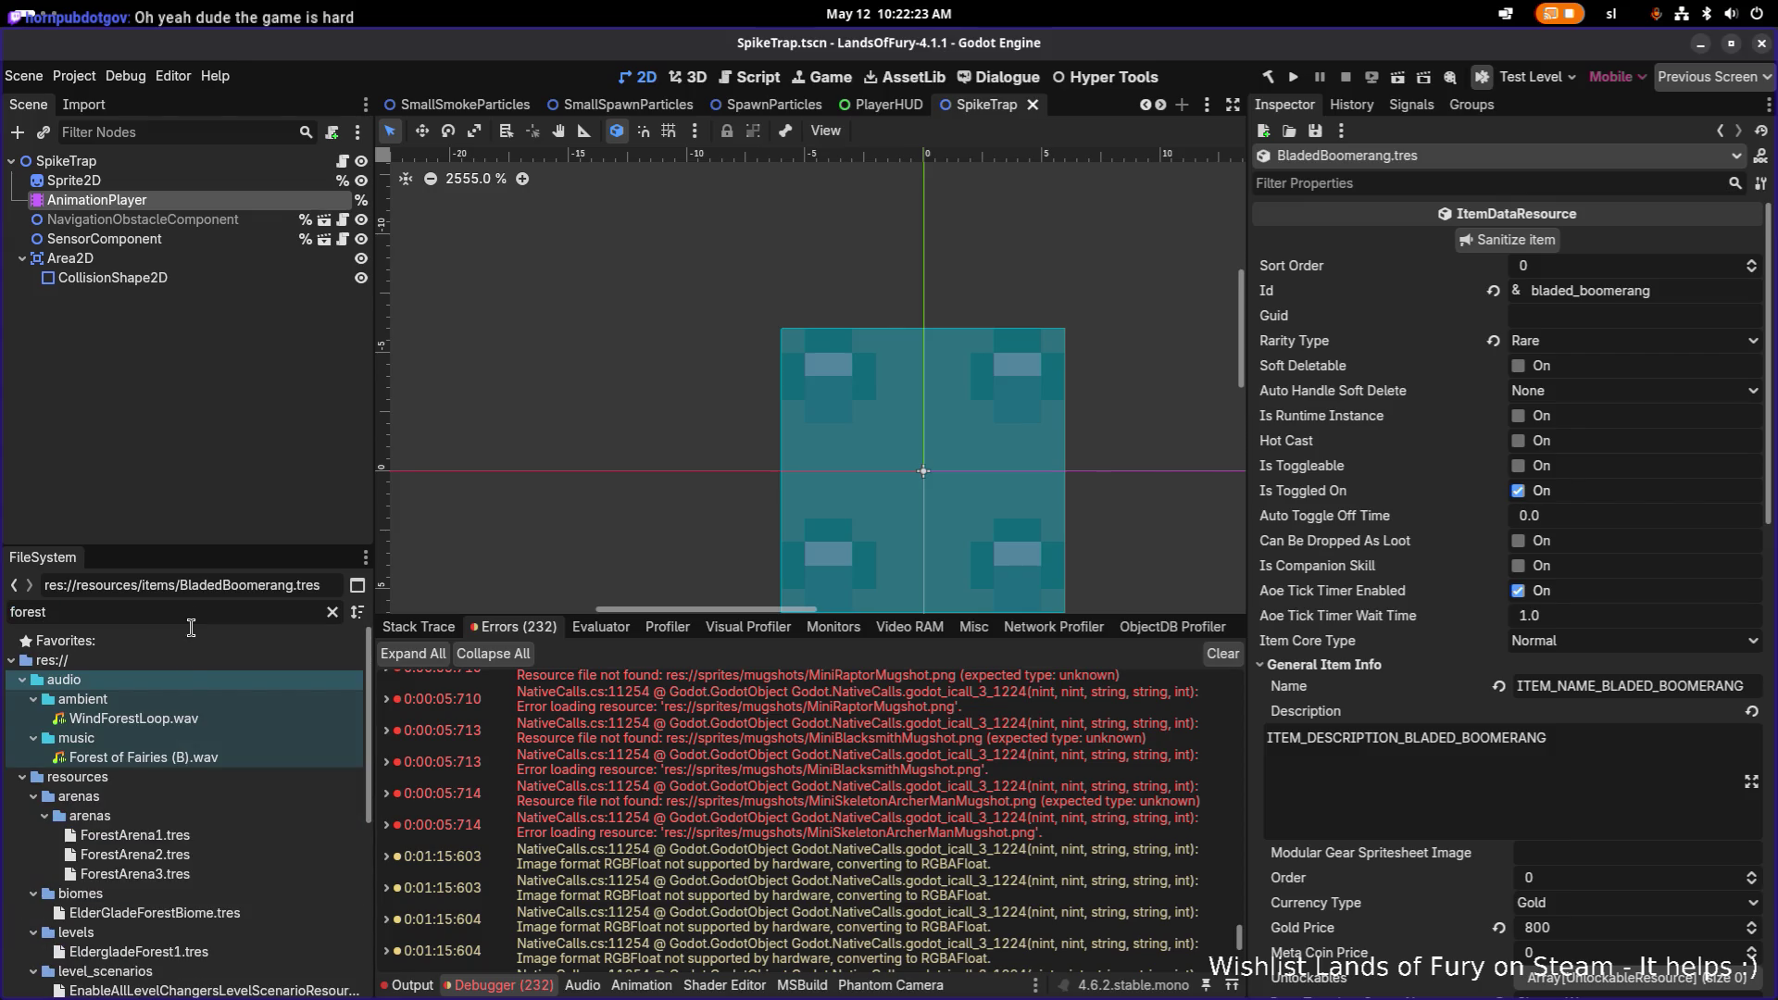
pyautogui.scroll(-2, 243, 887)
# Step: Set ForestArena1's arena budget to min 60, max 80 and save
pyautogui.click(243, 864)
pyautogui.click(271, 747)
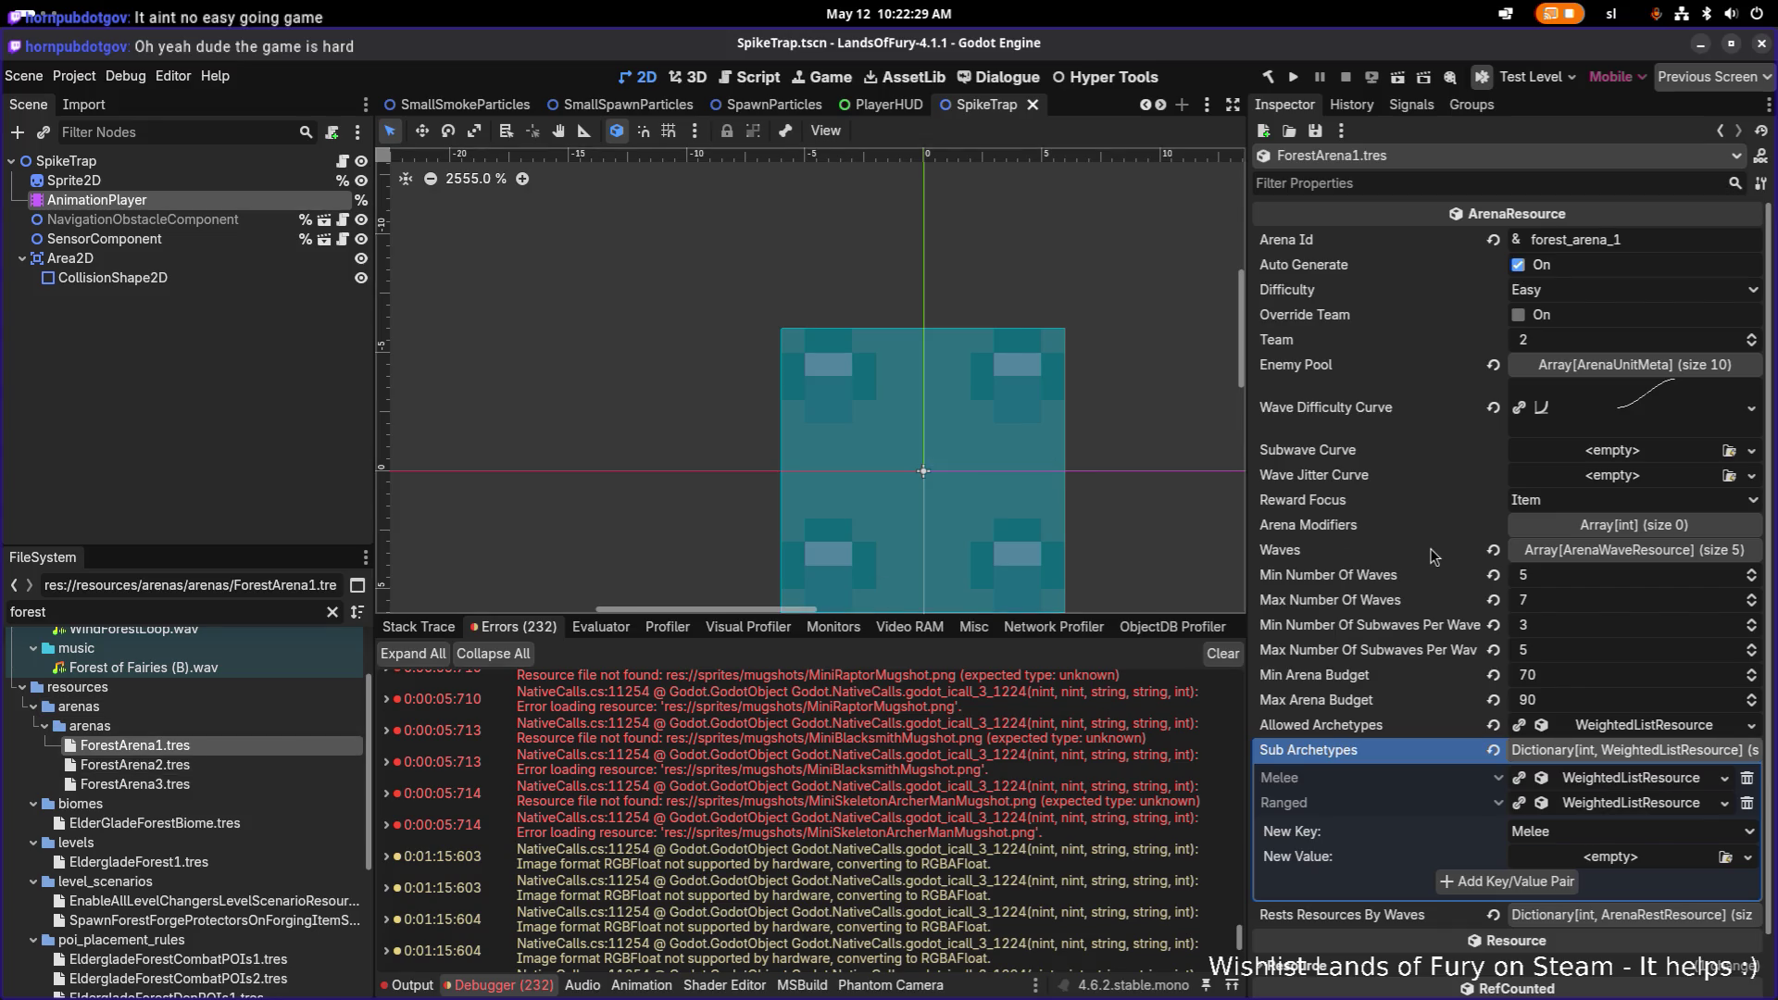
pyautogui.click(1580, 683)
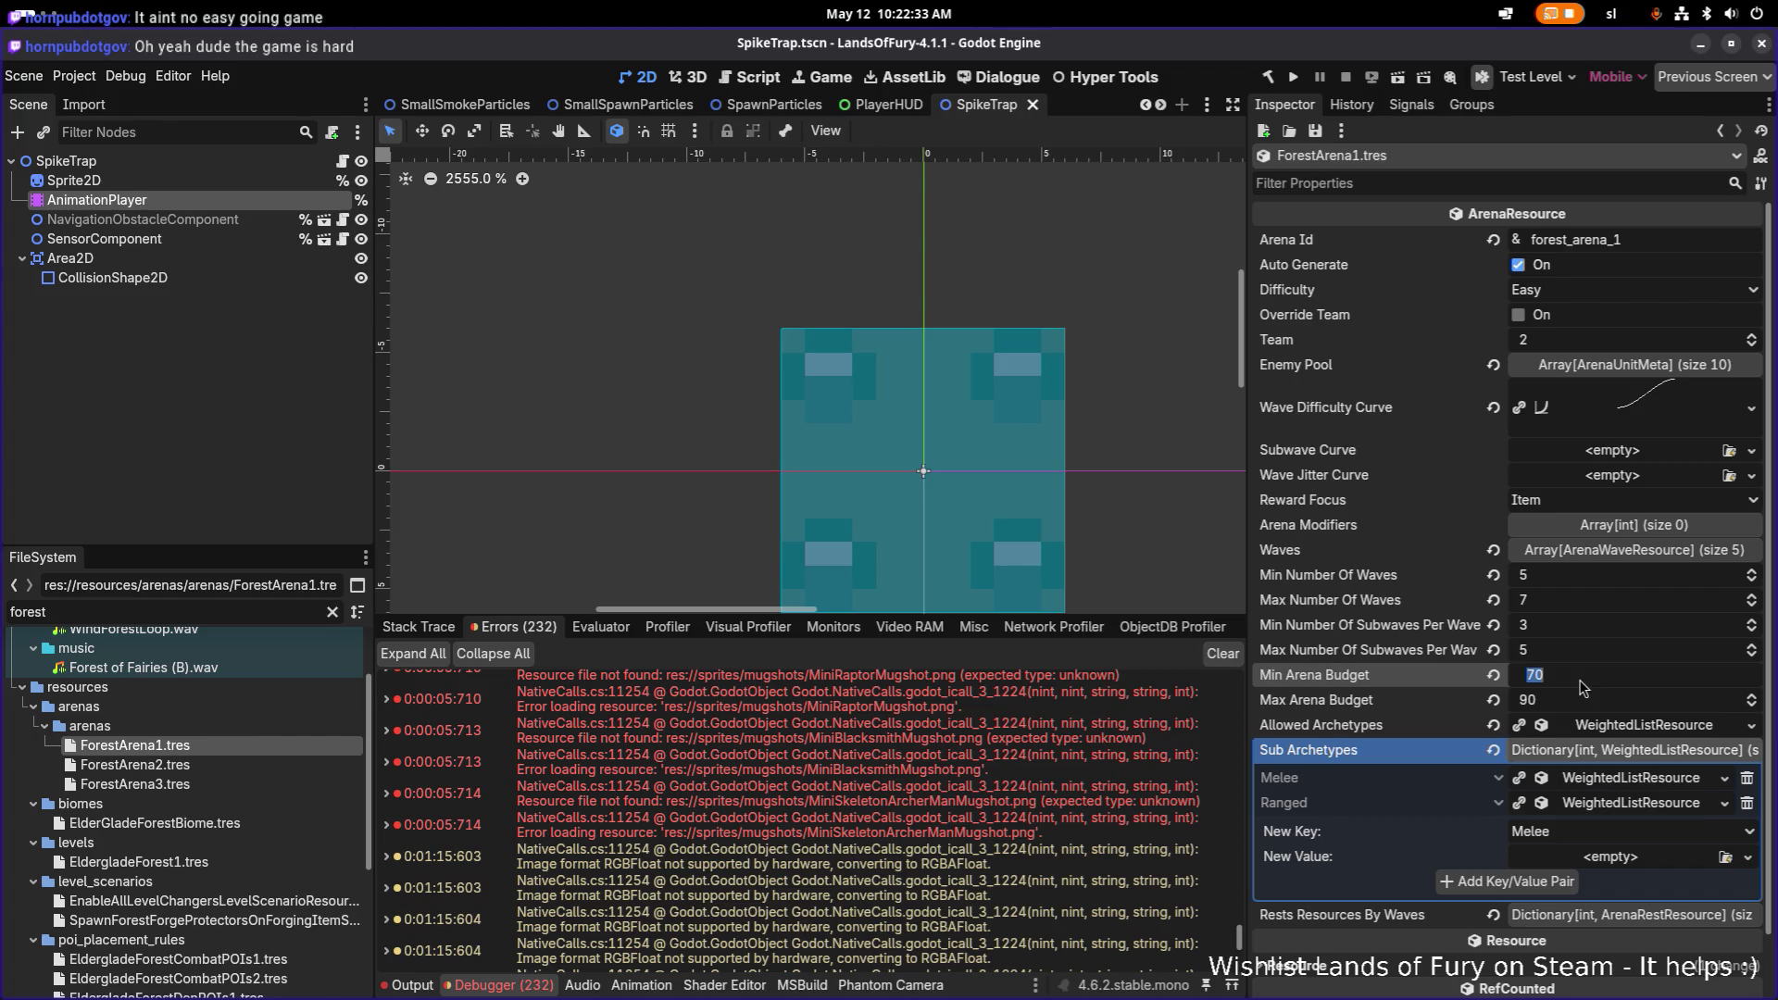
pyautogui.write('60')
pyautogui.press('Tab')
pyautogui.write('80')
pyautogui.hotkey('ctrl', 's')
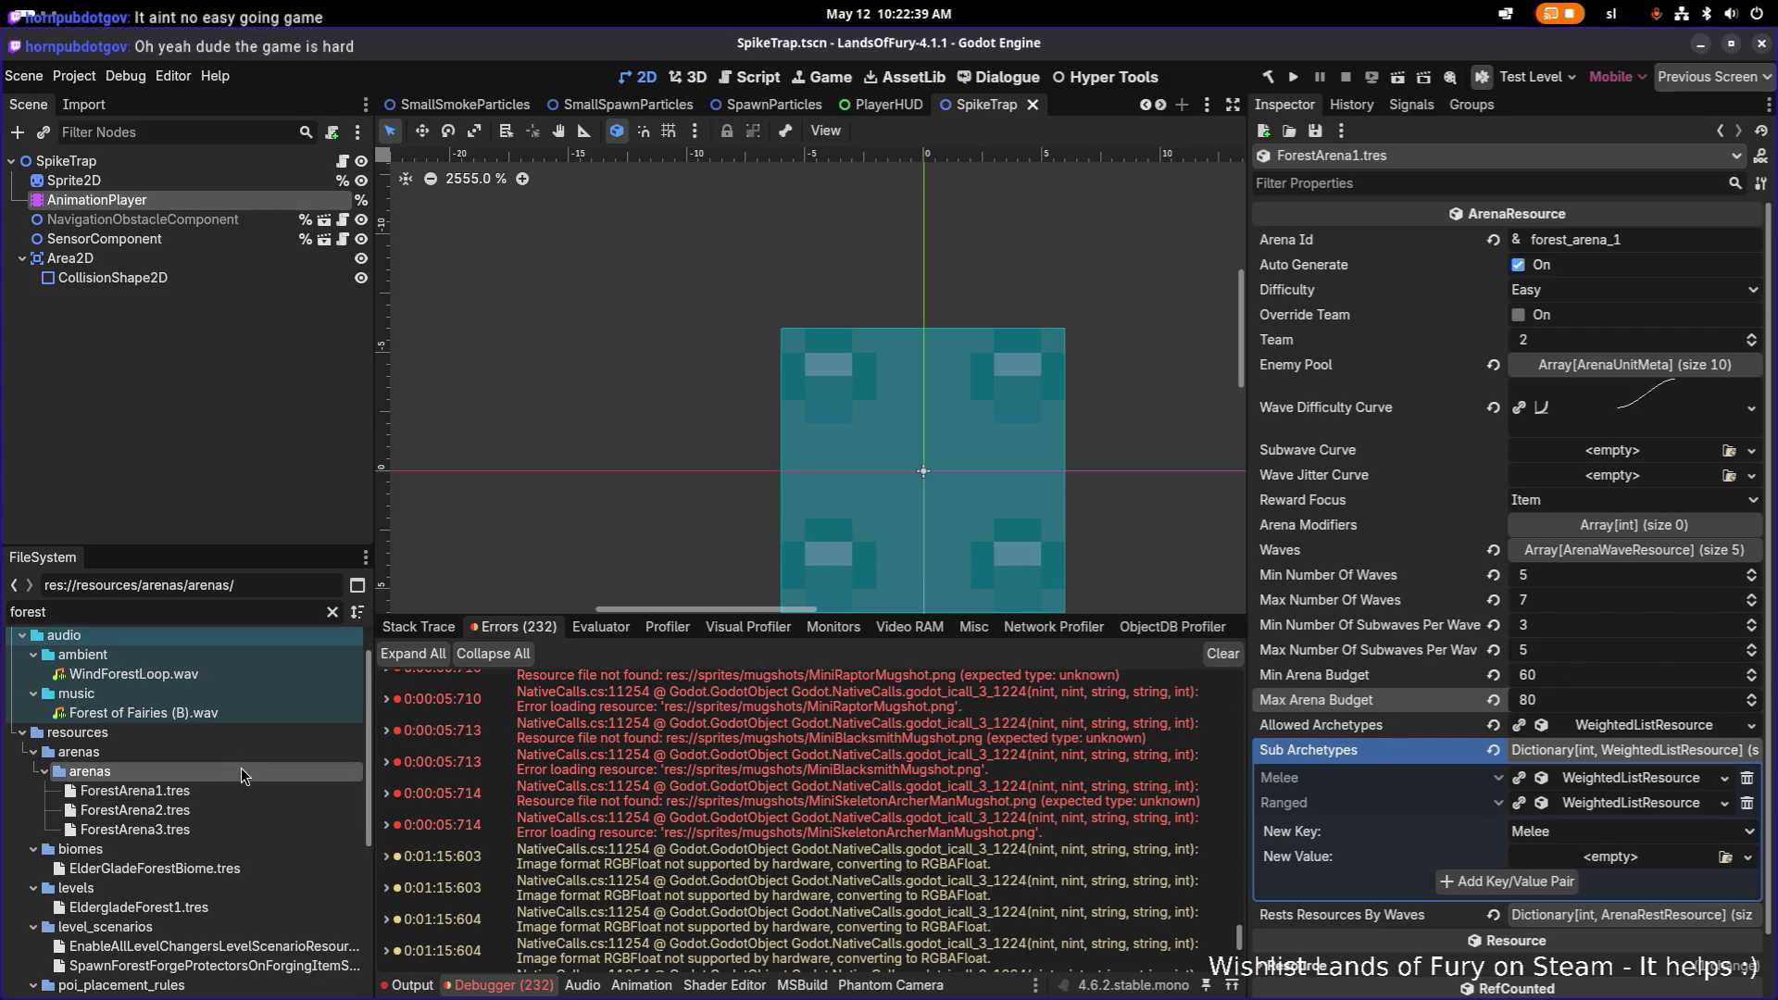
# Step: Set ForestArena2's arena budget to min 80, max 100 and save
pyautogui.click(216, 806)
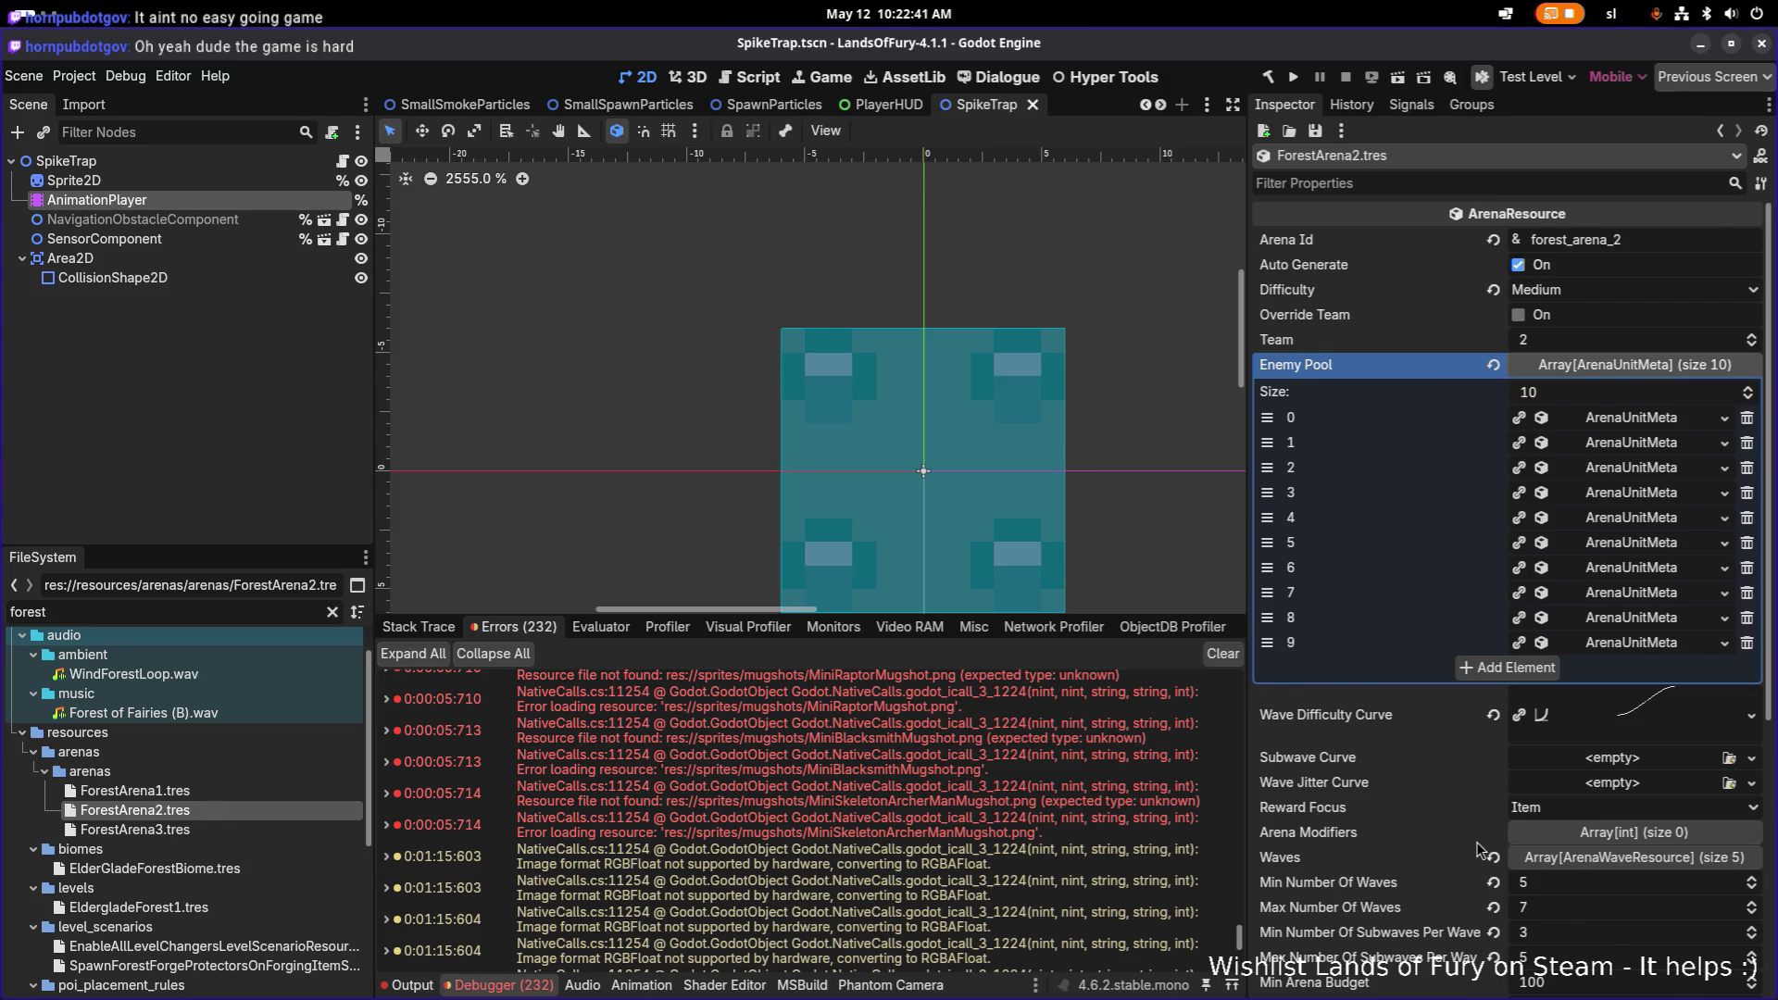
pyautogui.scroll(-5, 1481, 850)
pyautogui.click(1593, 563)
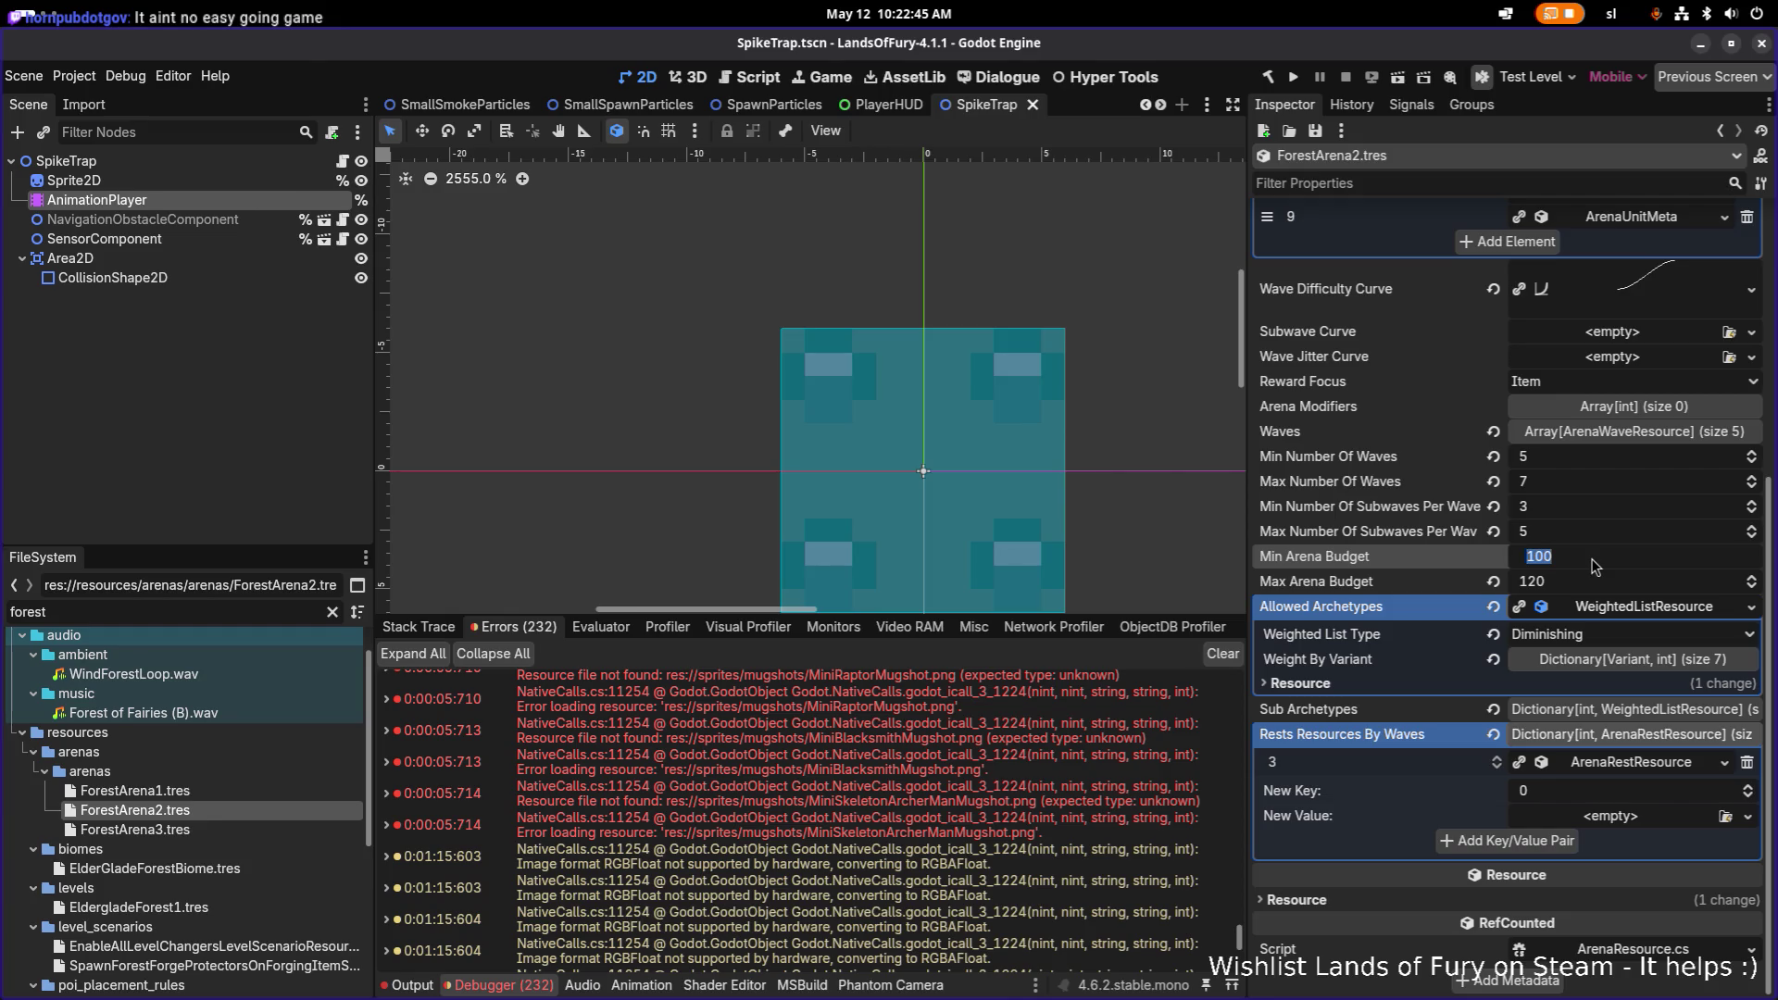
pyautogui.write('80')
pyautogui.press('Tab')
pyautogui.write('100')
pyautogui.hotkey('ctrl', 's')
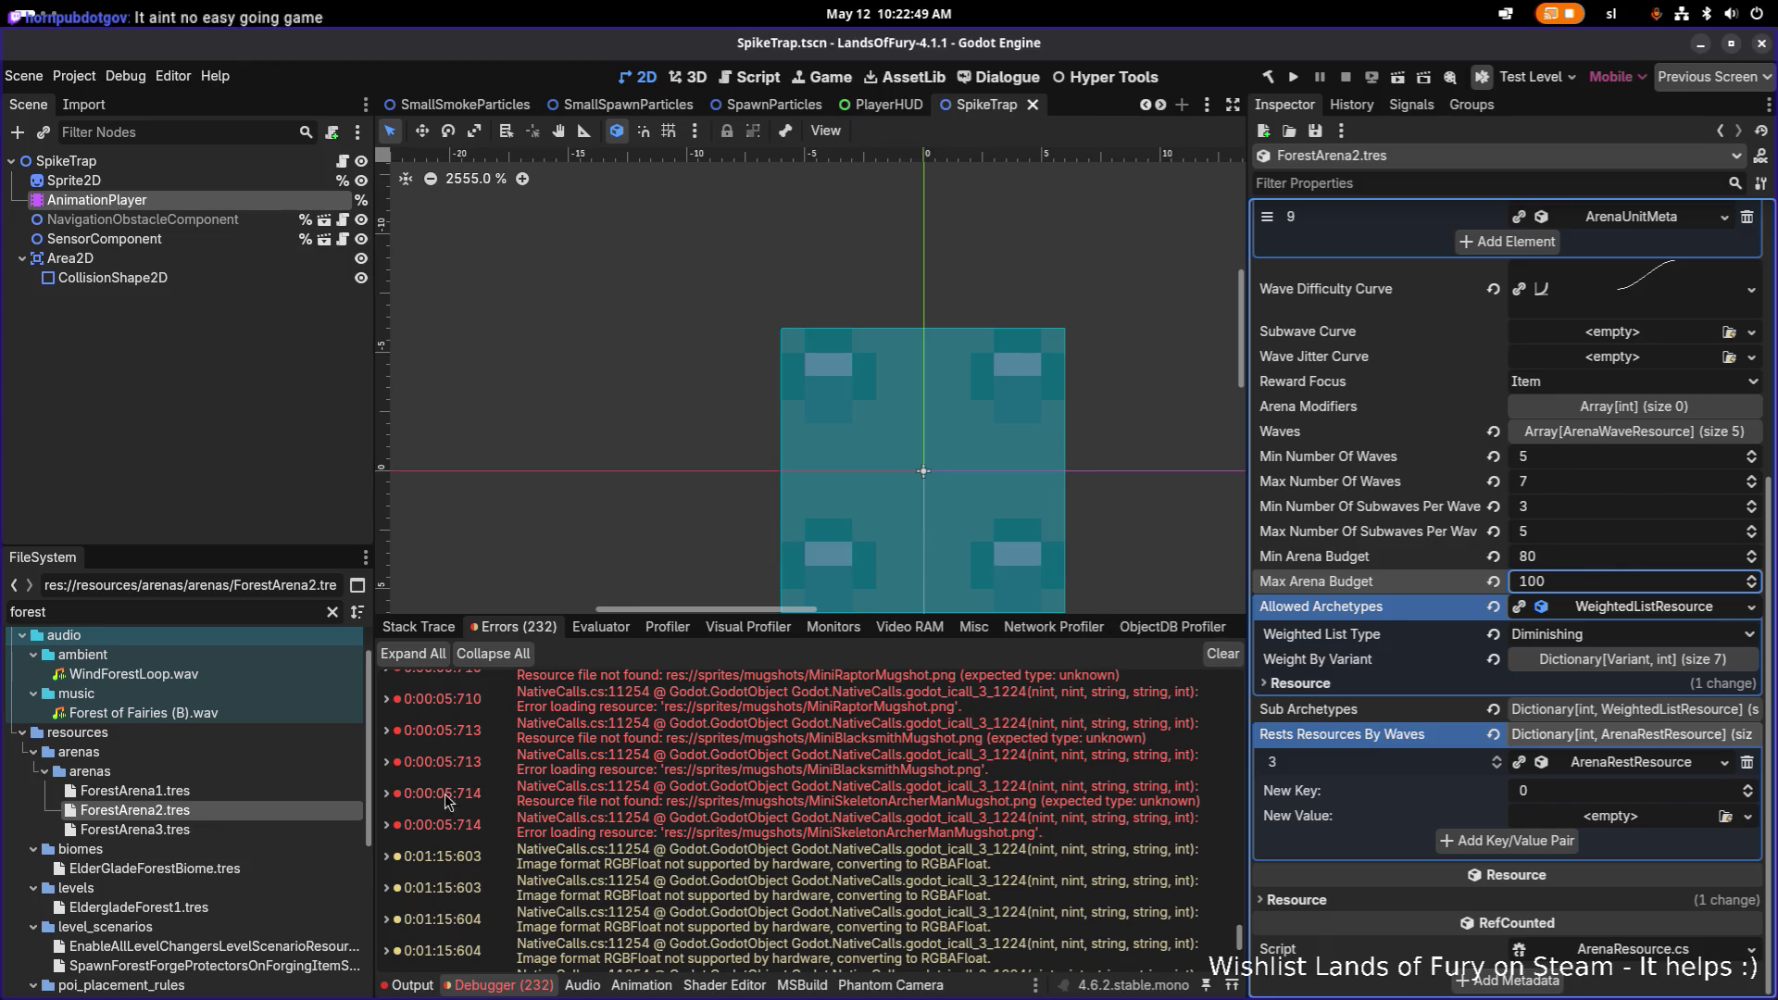
# Step: Set ForestArena3's arena budget to min 100, max 120 and save
pyautogui.click(228, 831)
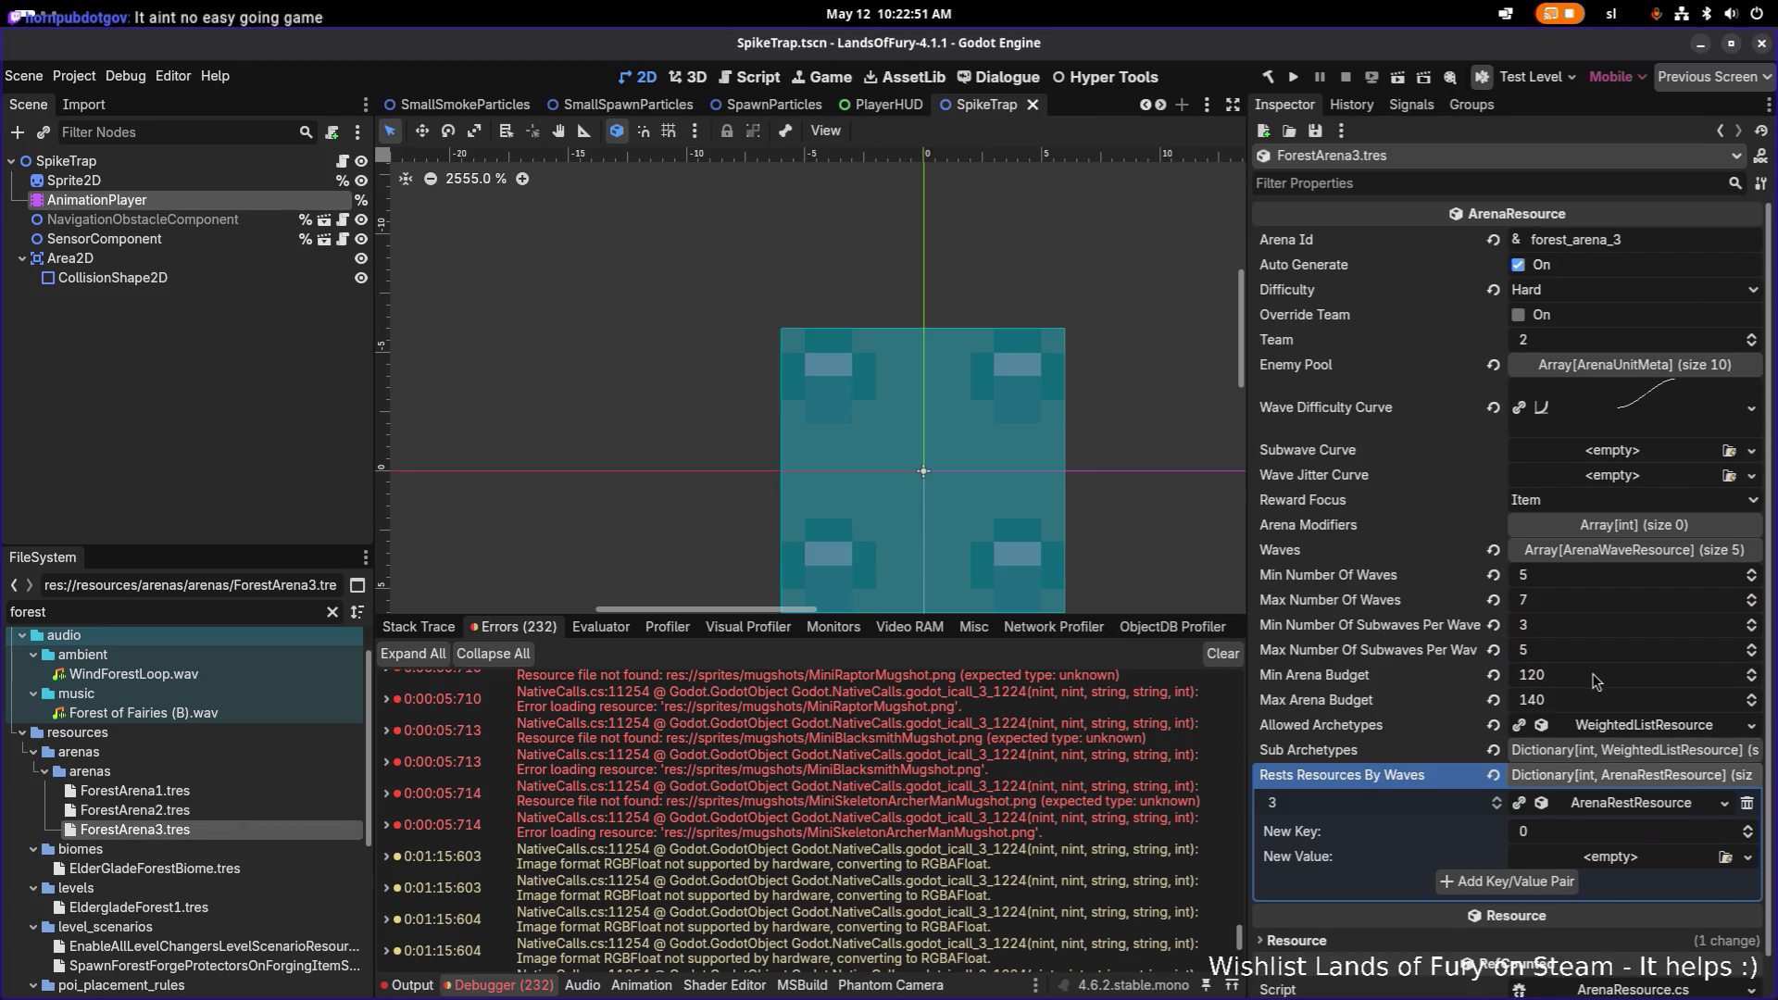
pyautogui.click(1595, 679)
pyautogui.write('100')
pyautogui.press('Tab')
pyautogui.write('120')
pyautogui.hotkey('ctrl', 's')
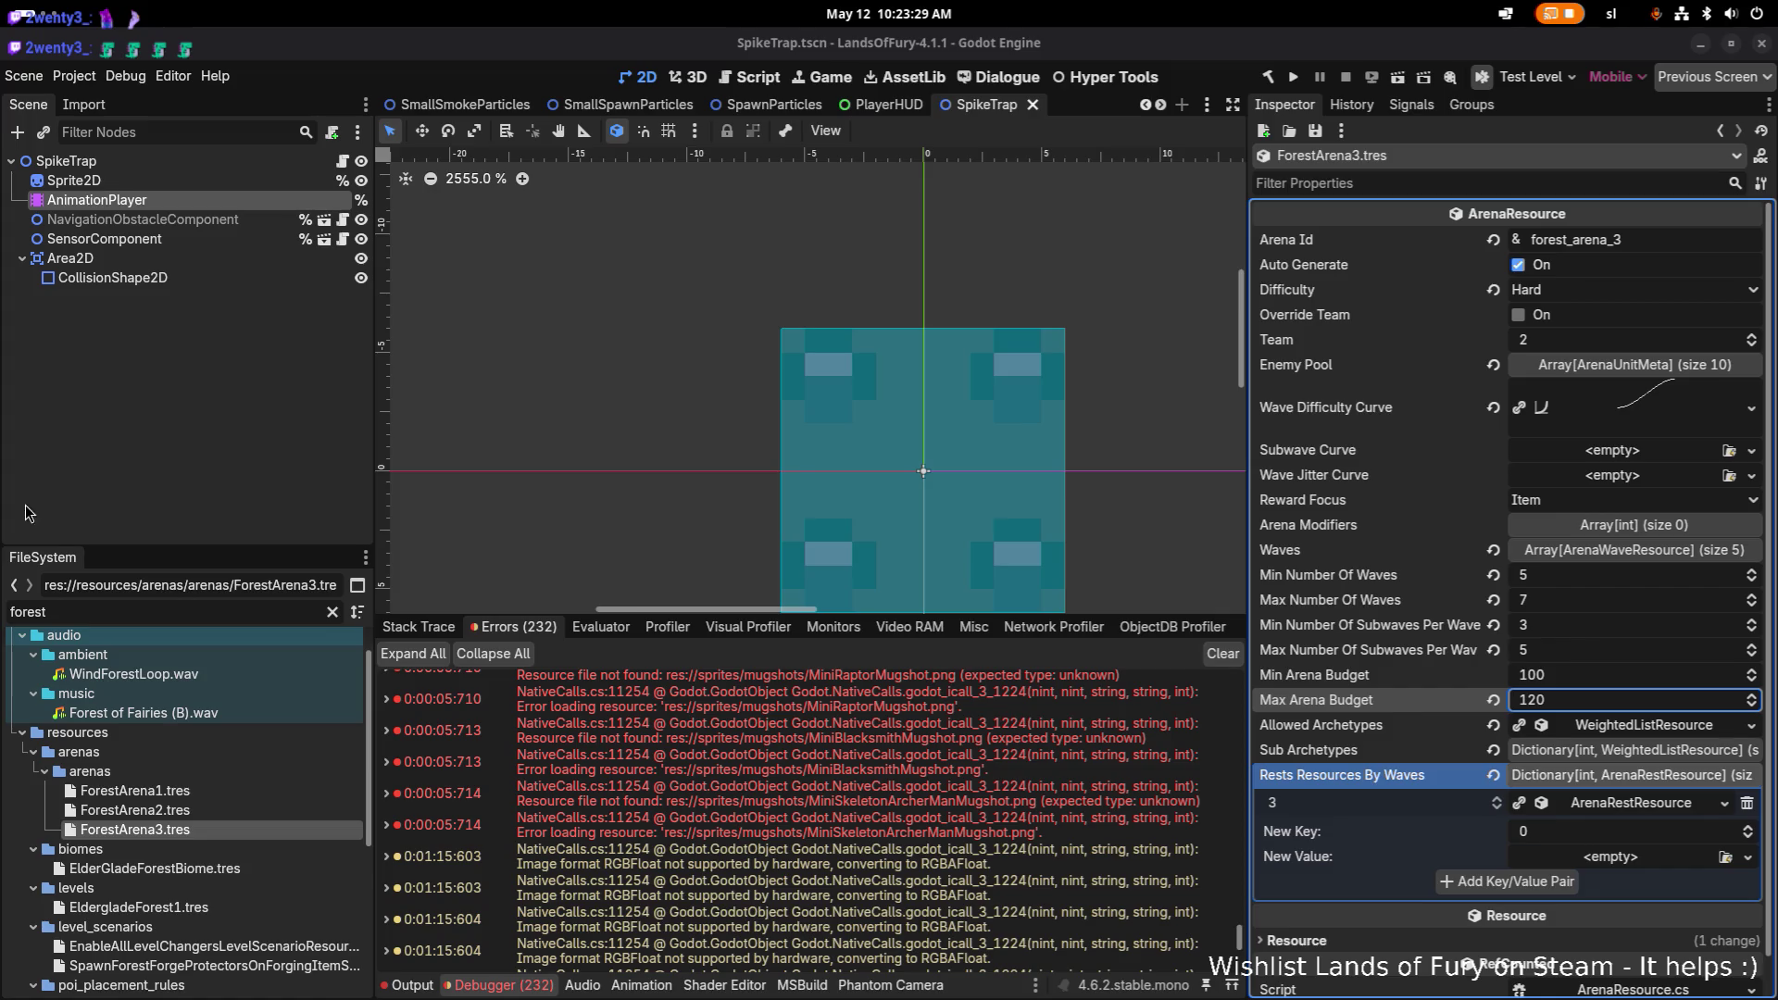
pyautogui.click(282, 611)
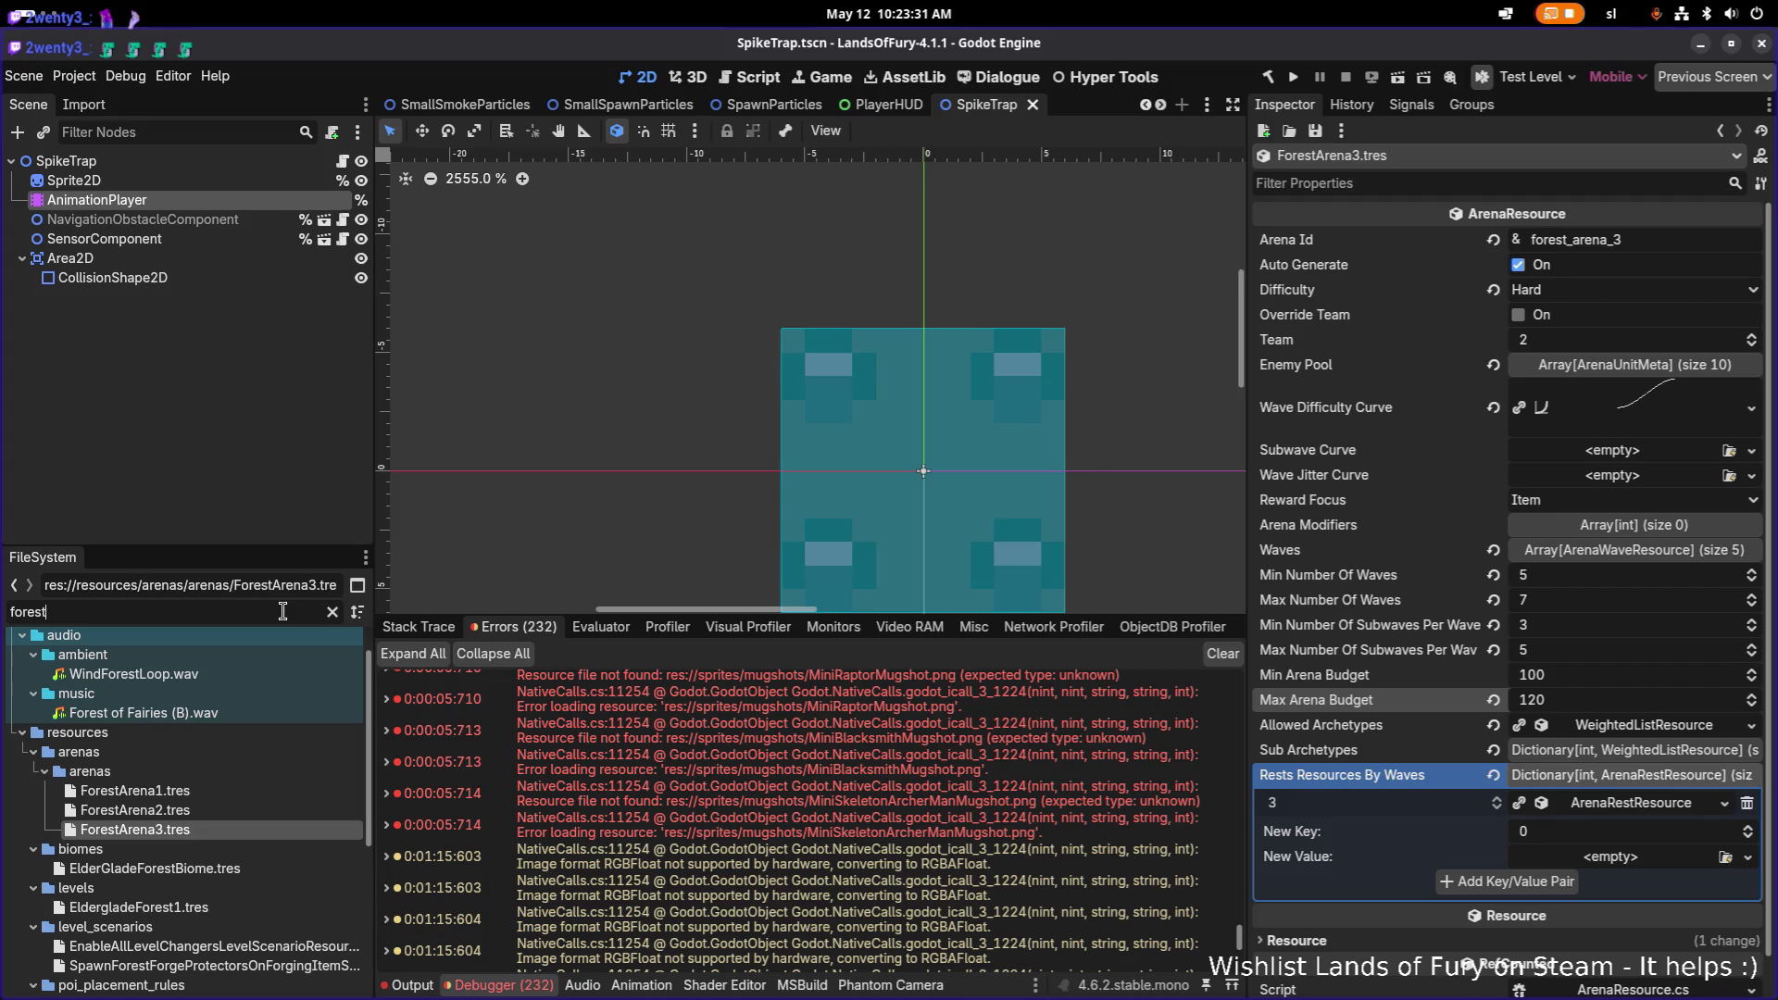
# Step: Erase 'forest' from the FileSystem filter field
pyautogui.hotkey('ctrl', 'a')
pyautogui.press('BackSpace')
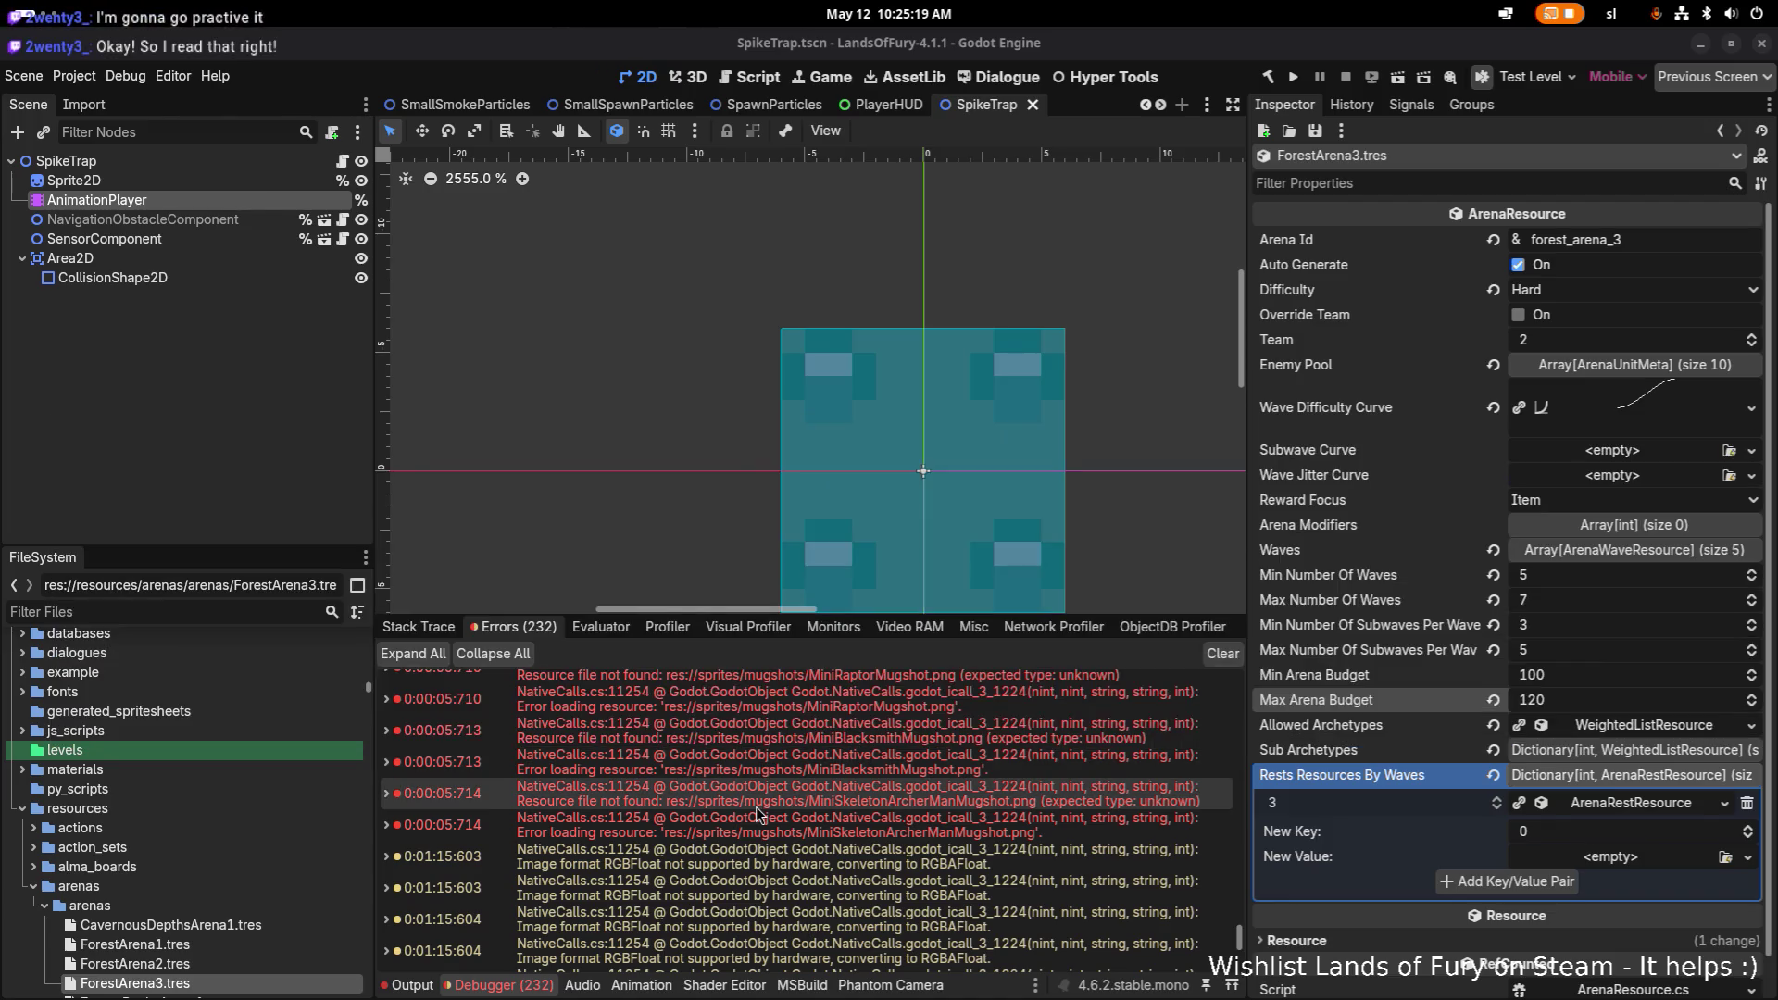
pyautogui.moveTo(757, 815)
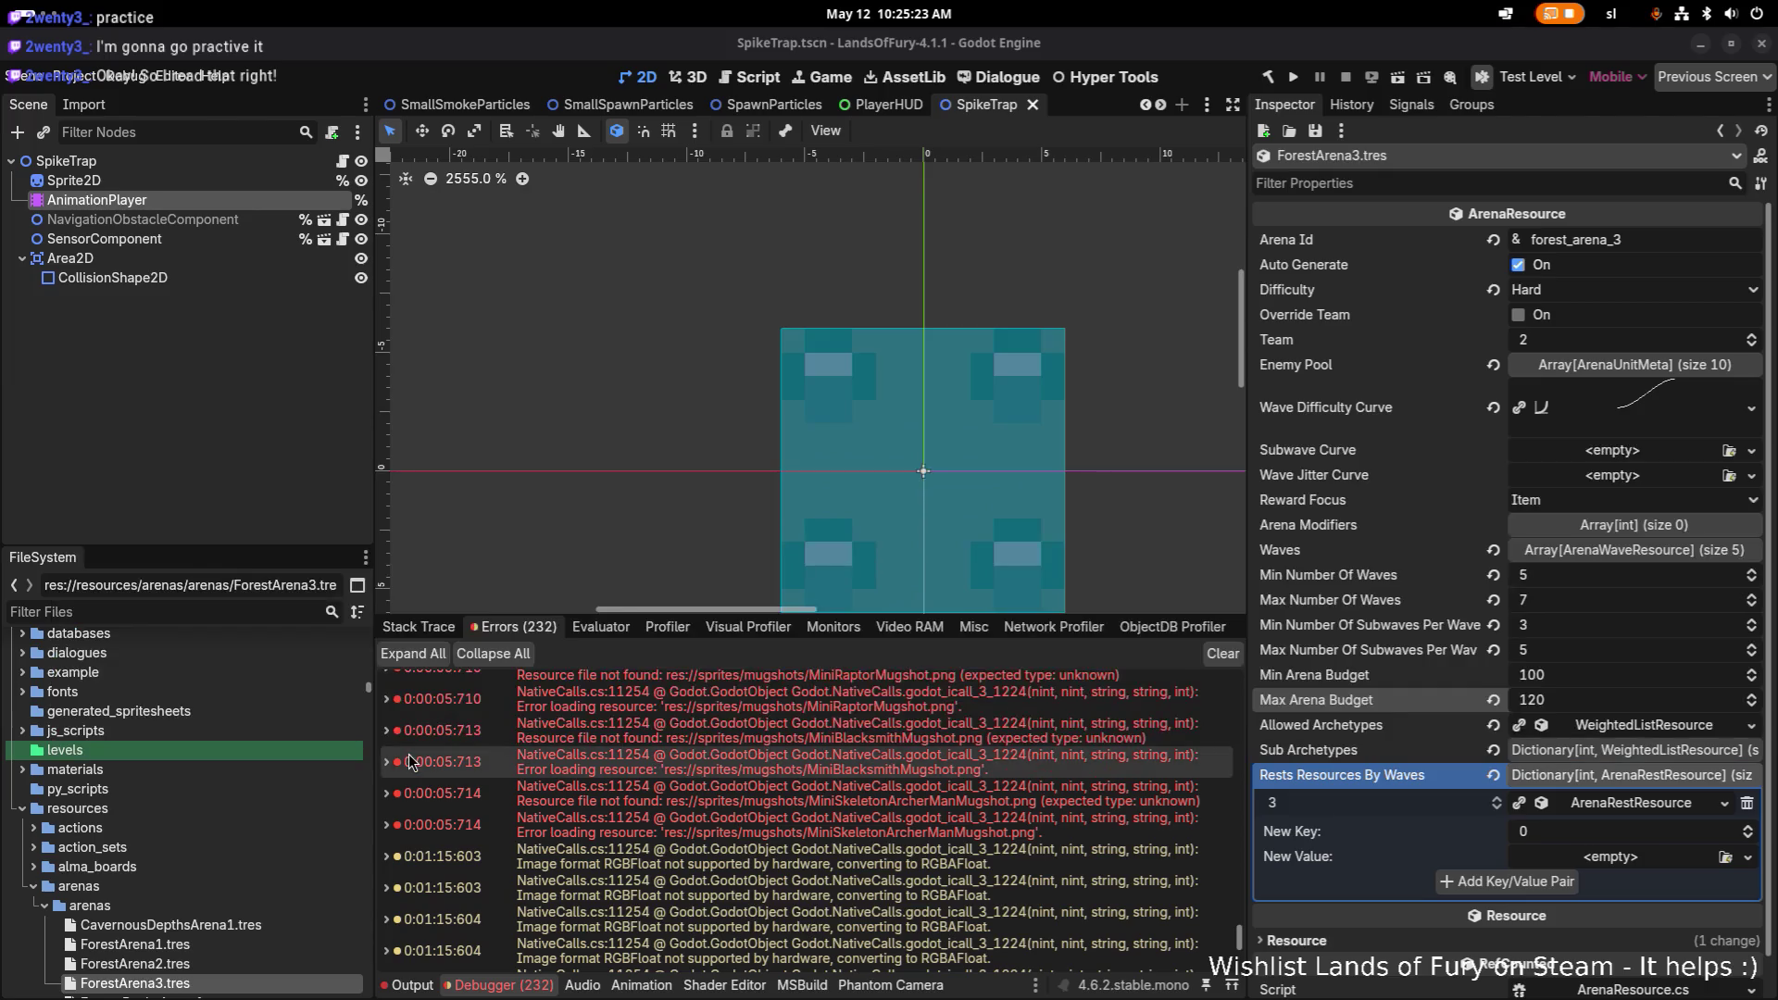
pyautogui.scroll(-5, 623, 807)
pyautogui.scroll(-3, 622, 807)
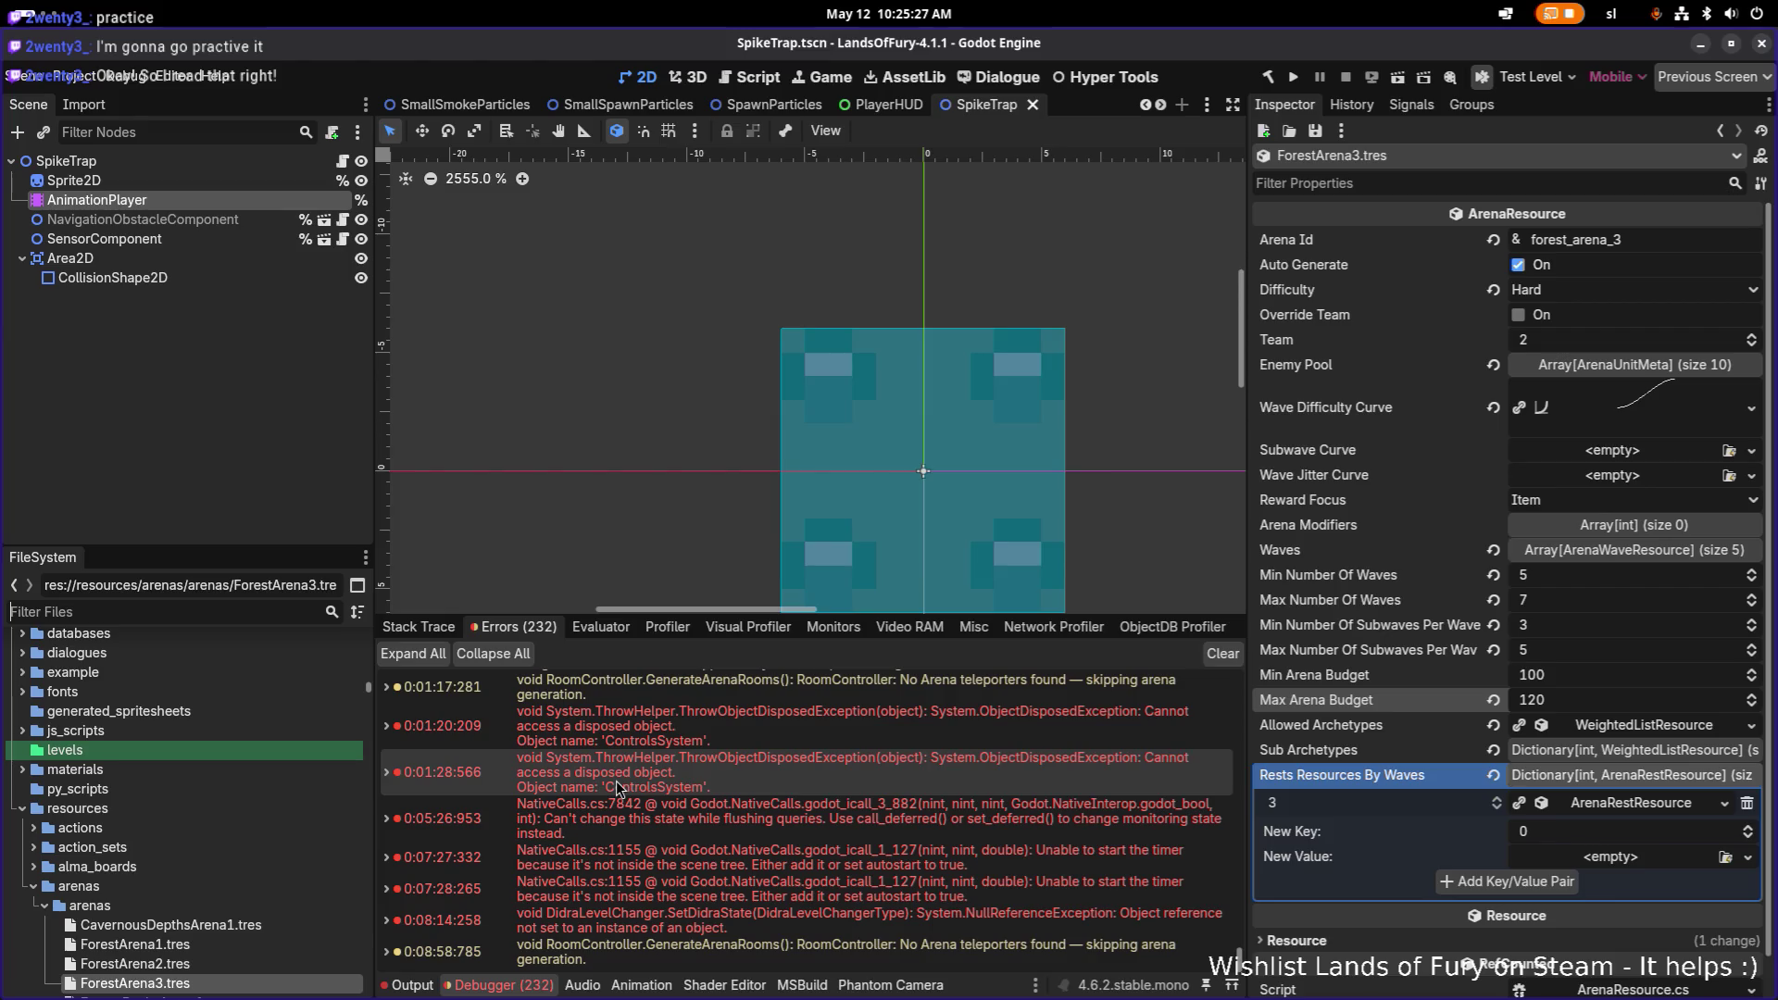
pyautogui.hotkey('alt', 'Tab')
pyautogui.click(528, 513)
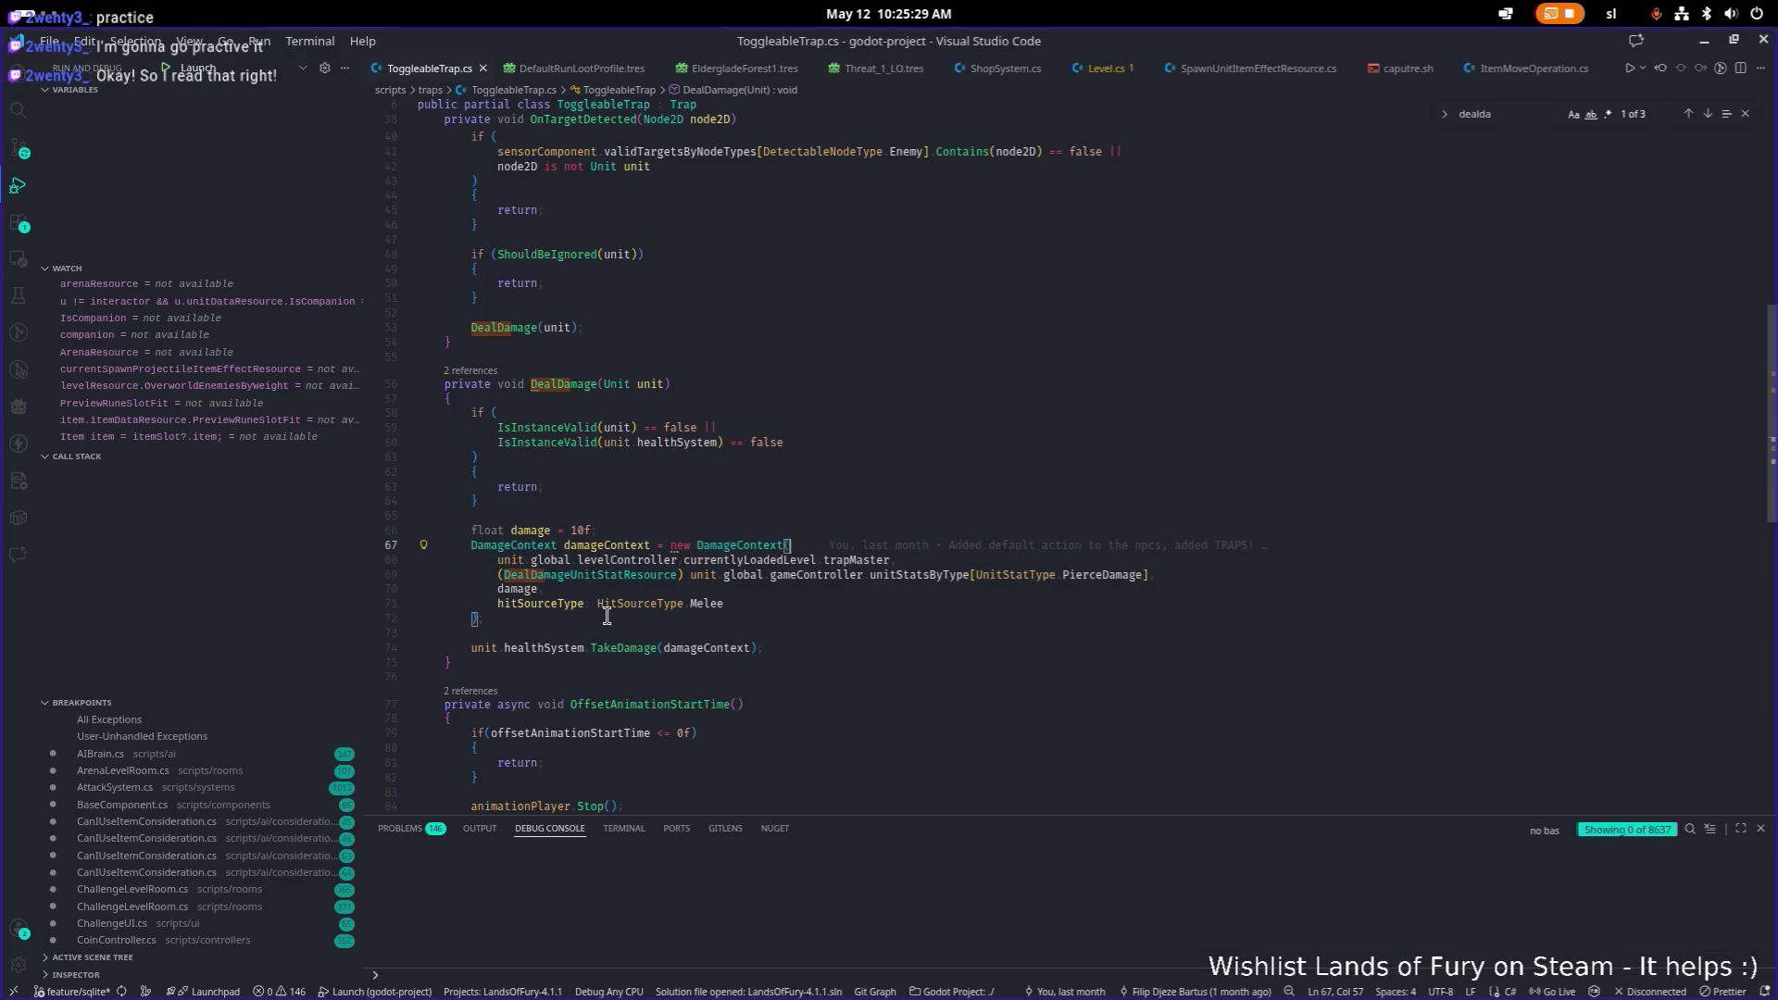
pyautogui.click(857, 559)
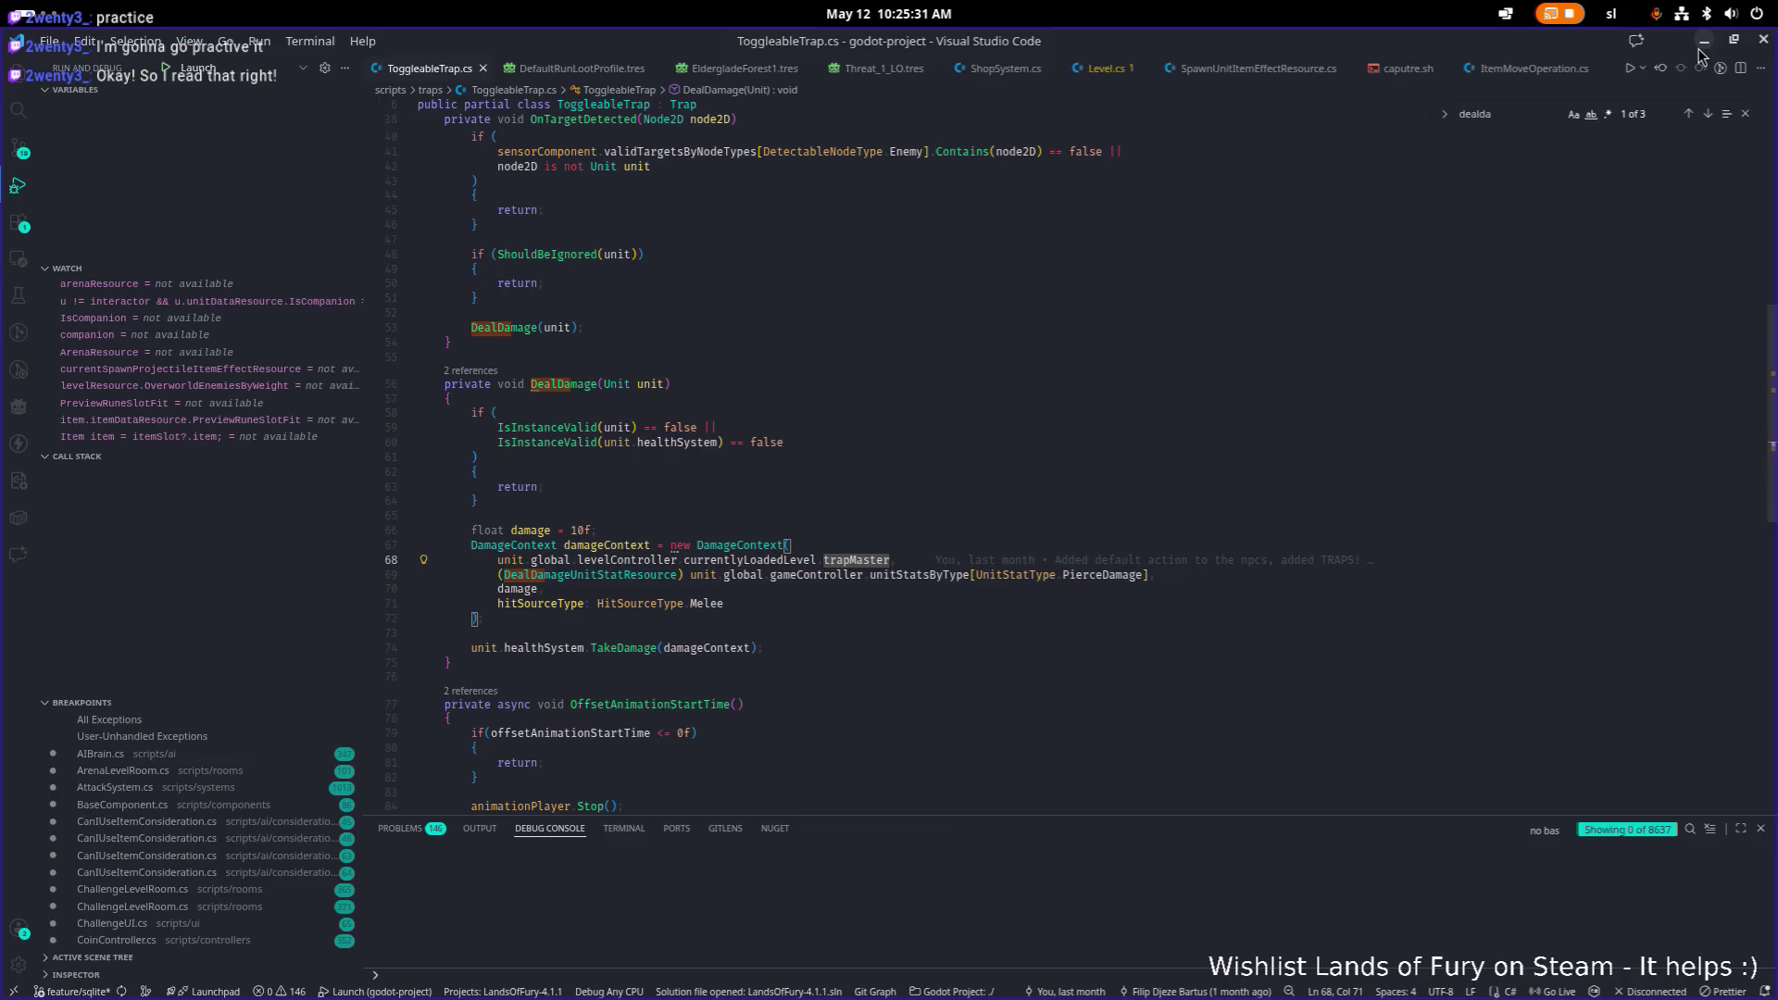
pyautogui.hotkey('alt', 'Tab')
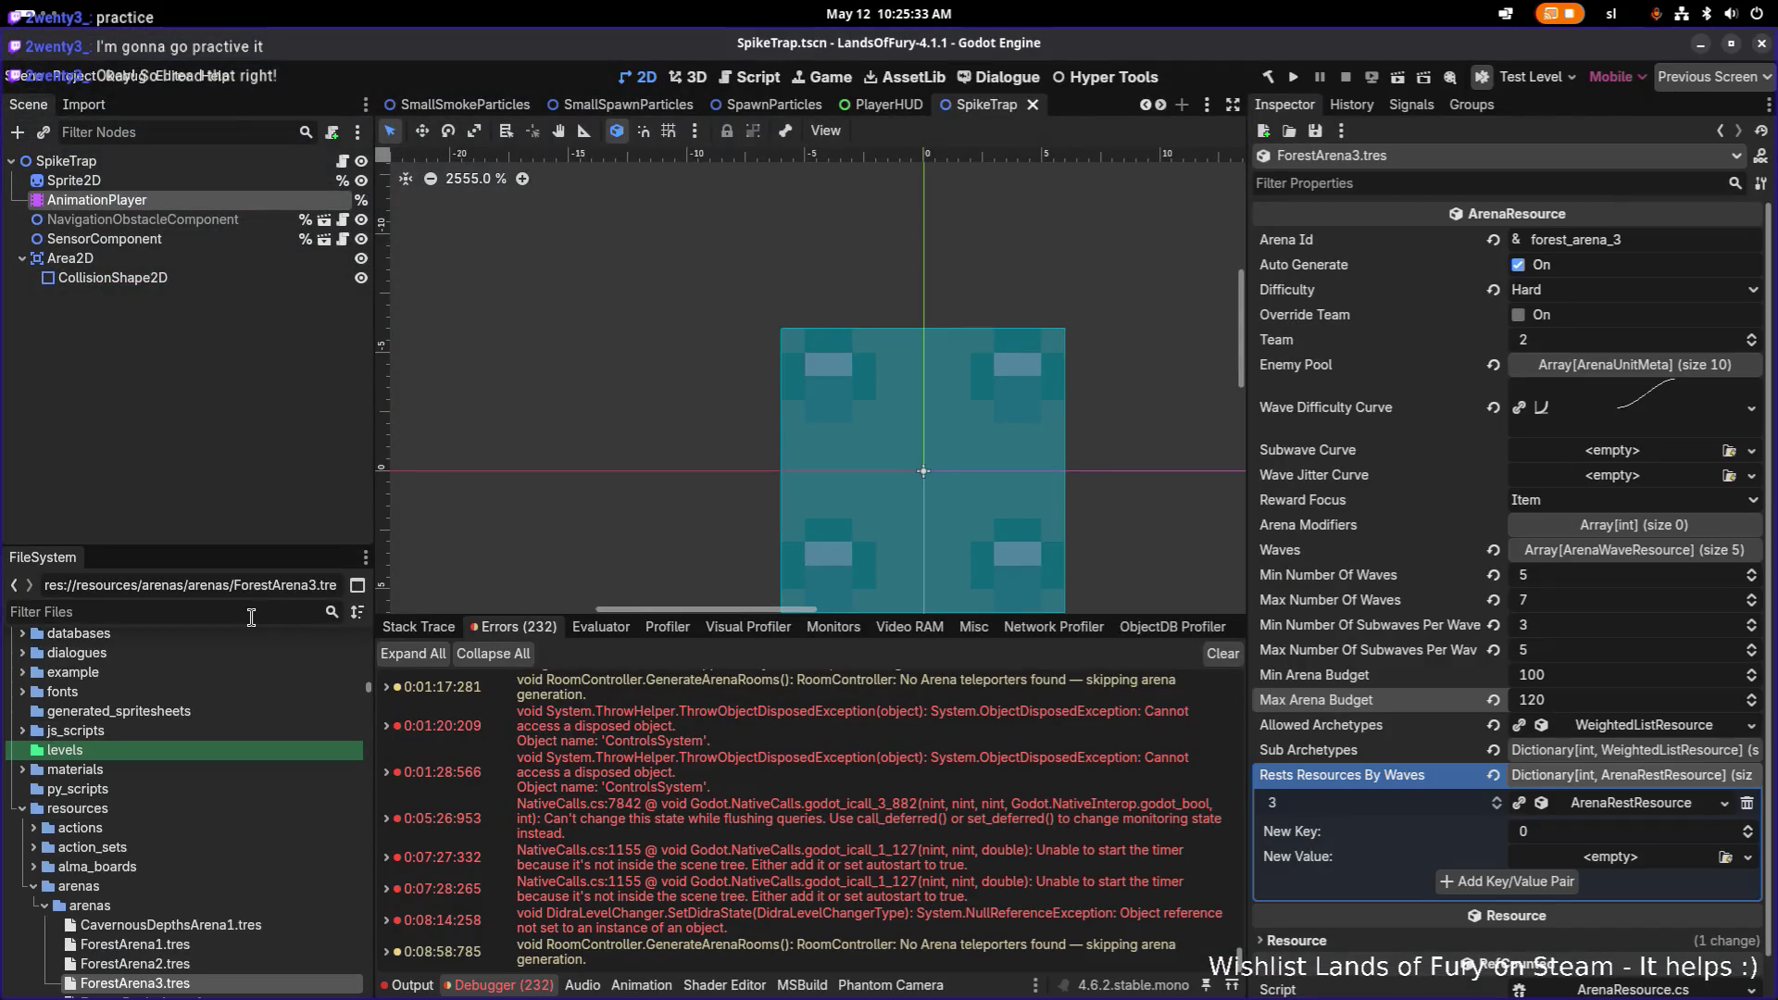
pyautogui.write('bladedd')
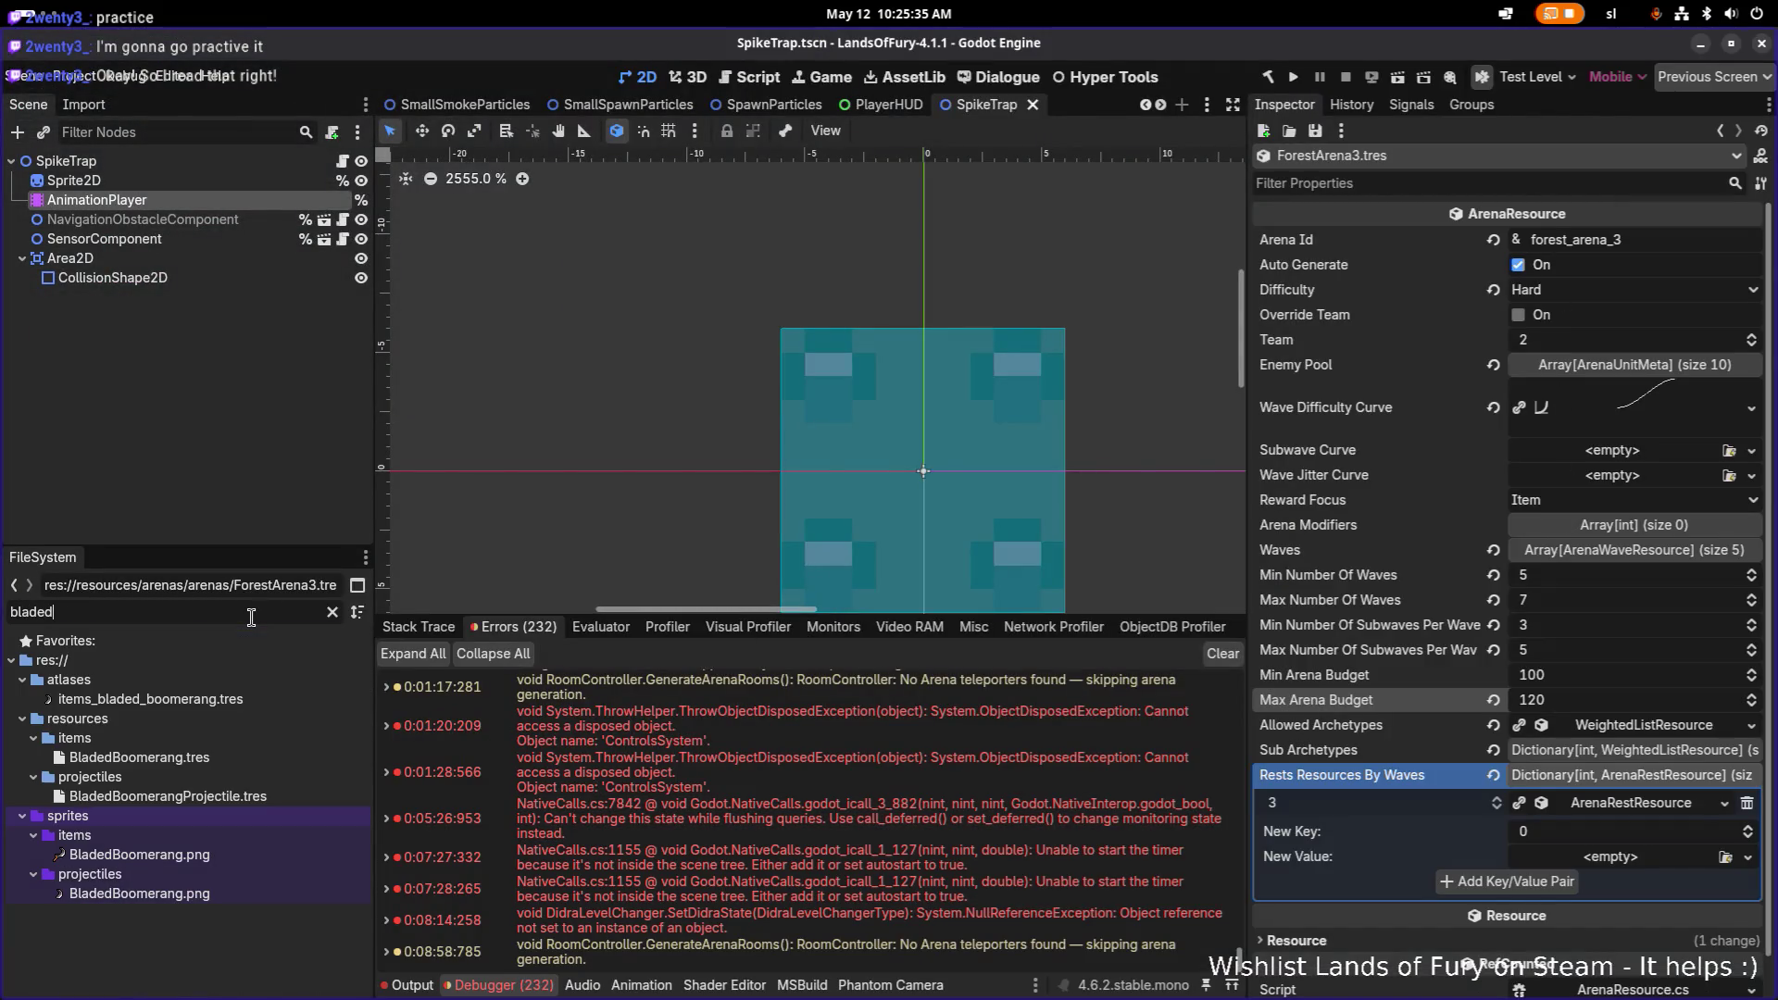
# Step: Give BladedBoomerang's damage effect status duration 1.0 and apply tick limit 1, then save
pyautogui.press('BackSpace')
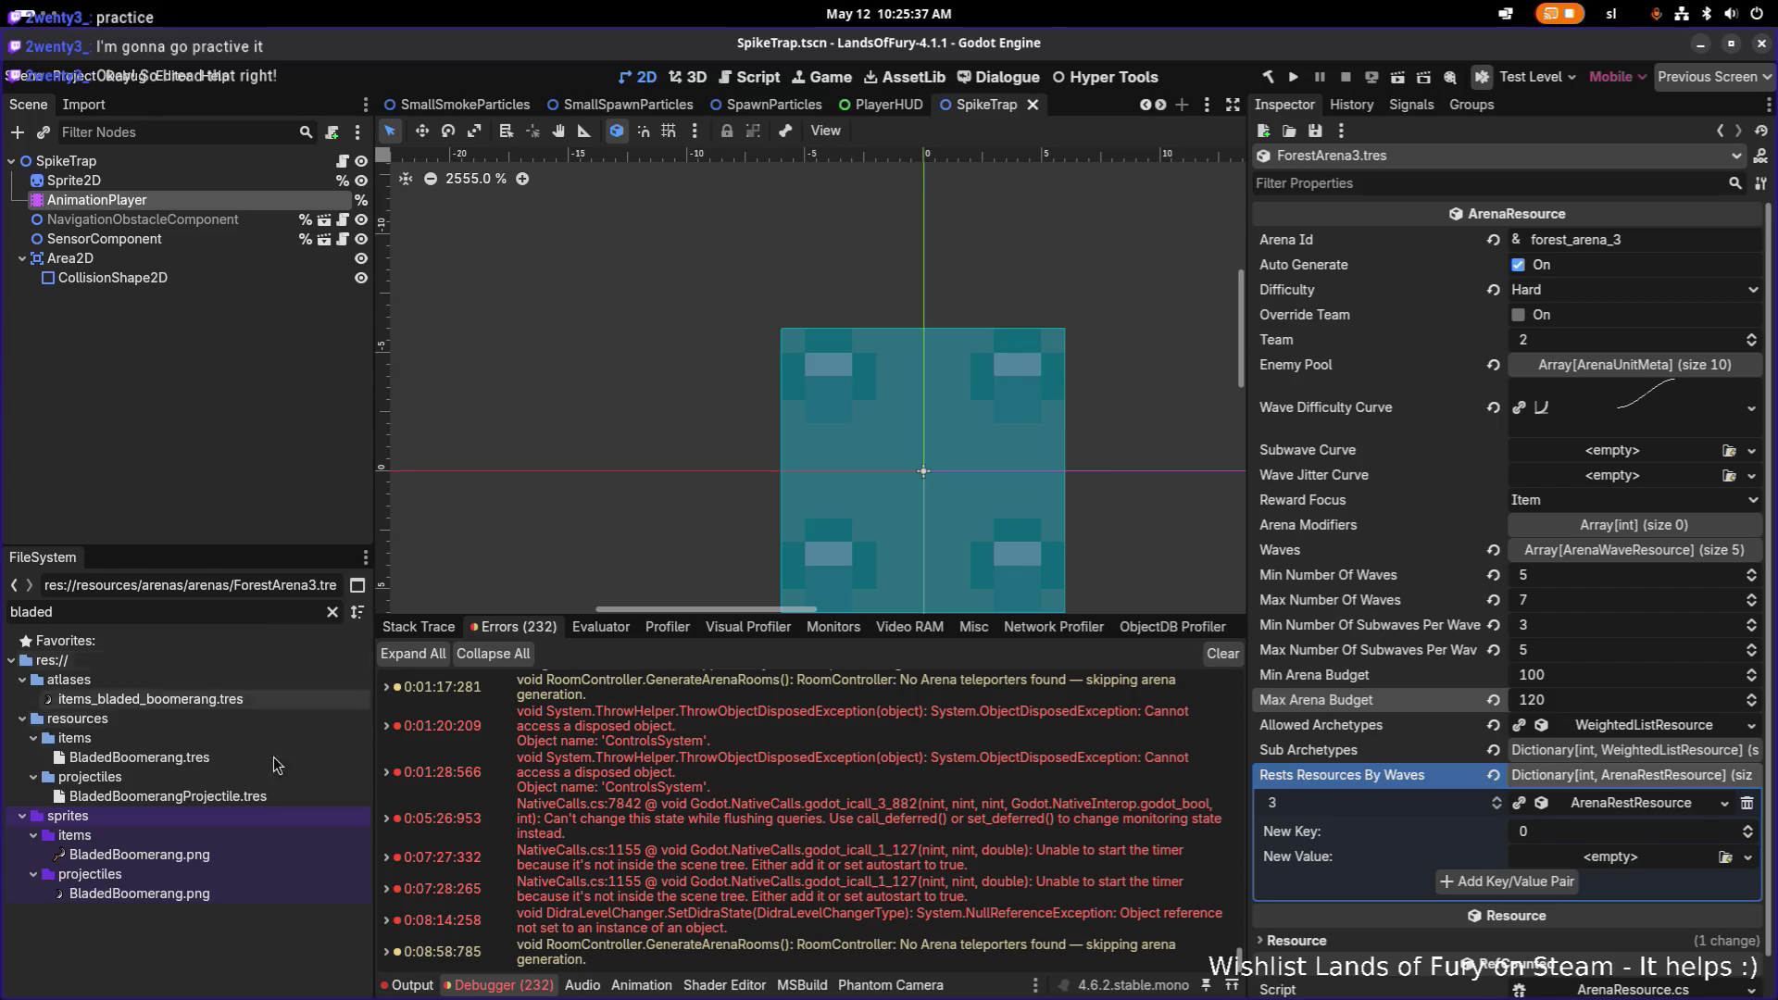
pyautogui.click(276, 754)
pyautogui.scroll(-10, 1515, 755)
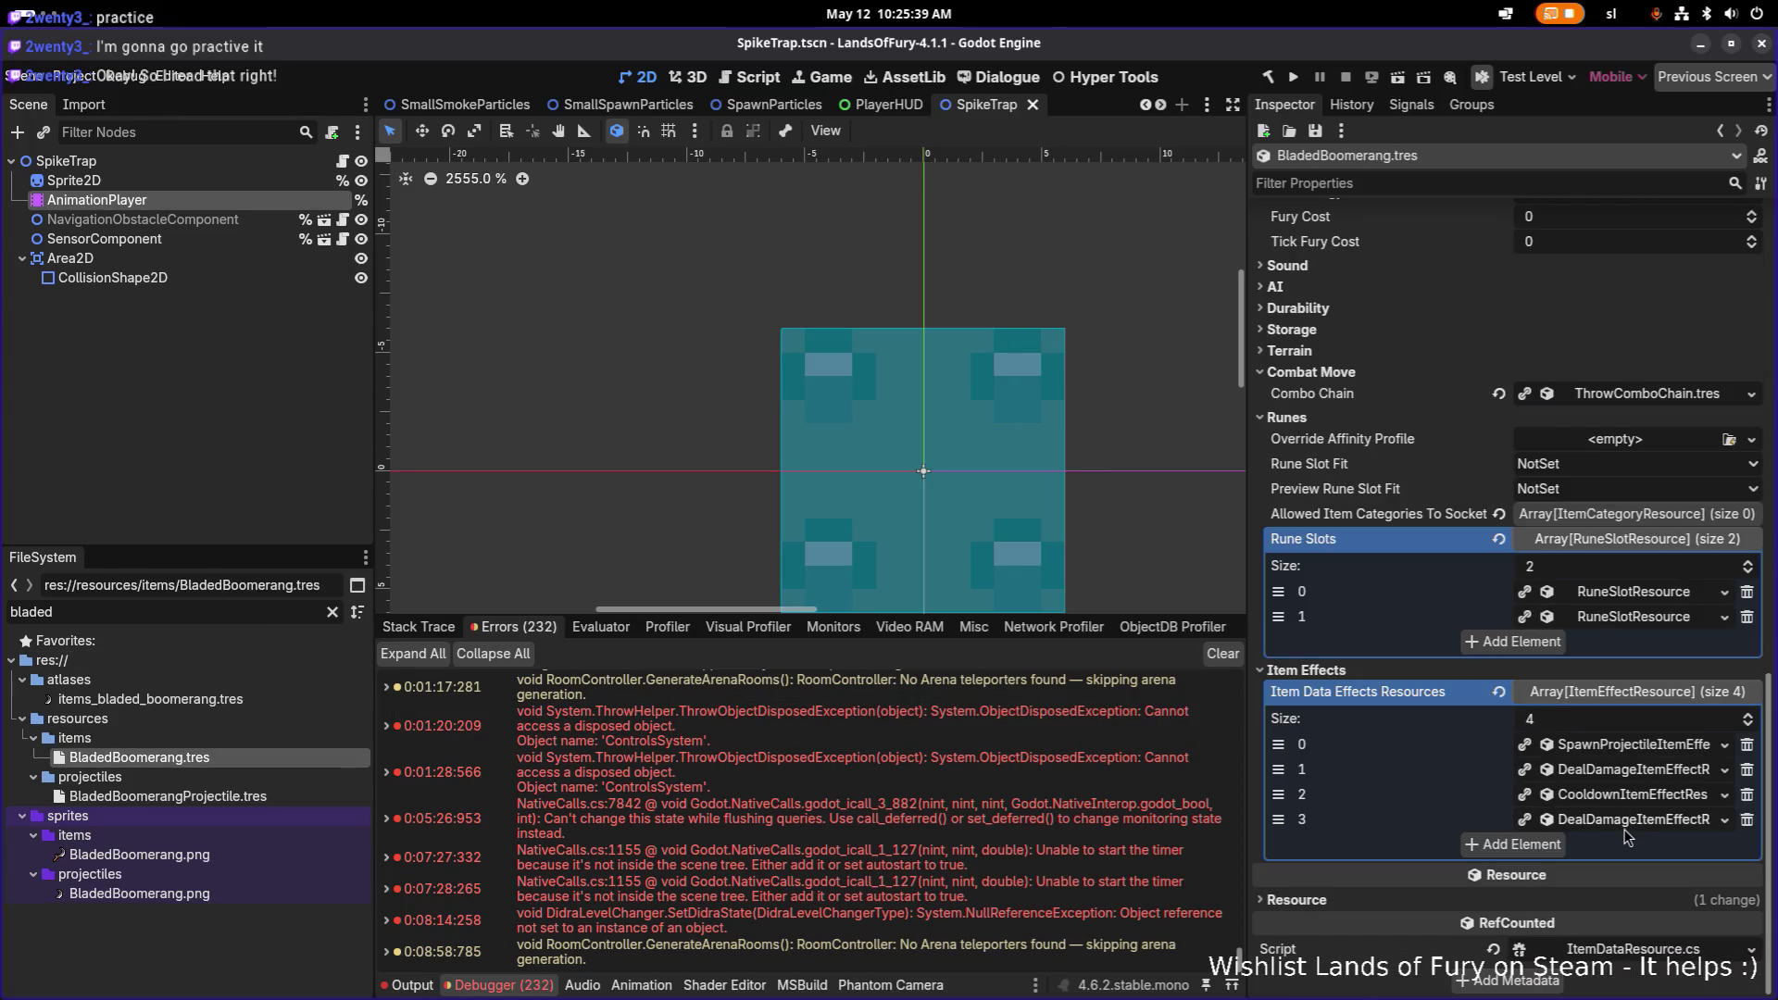
pyautogui.click(1632, 824)
pyautogui.scroll(-4, 1632, 833)
pyautogui.scroll(-4, 1631, 833)
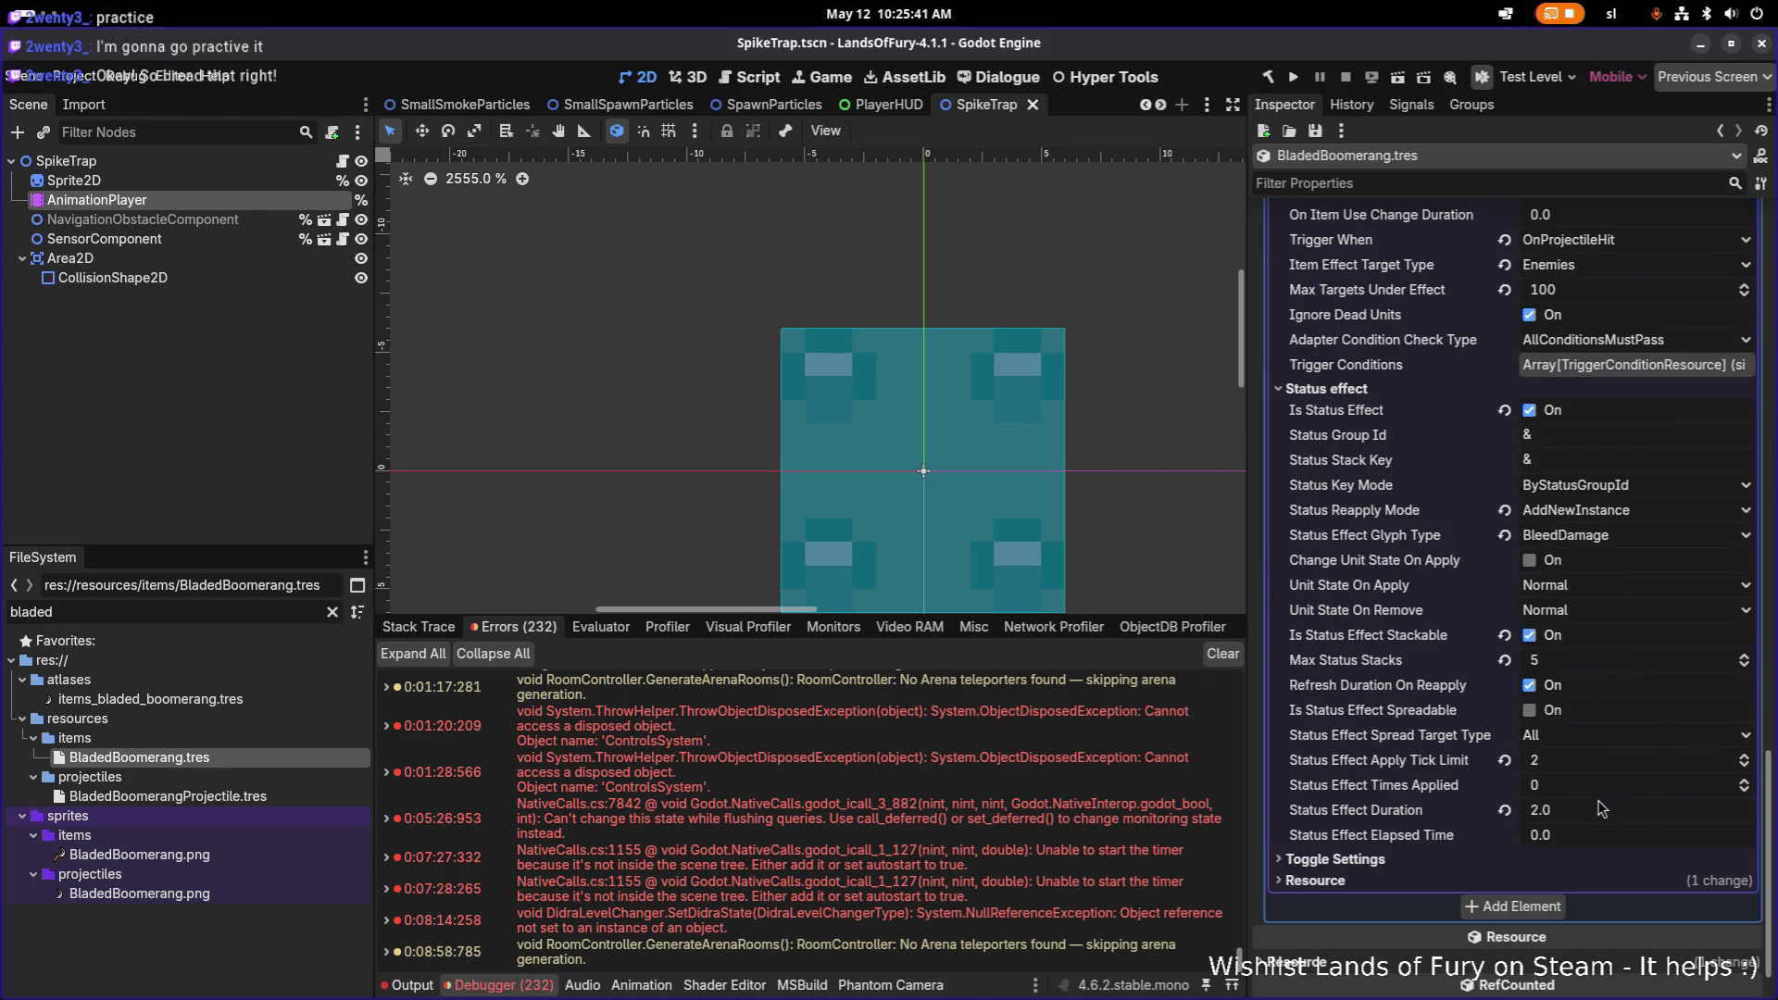
pyautogui.click(1591, 817)
pyautogui.write('1')
pyautogui.click(1593, 766)
pyautogui.write('1')
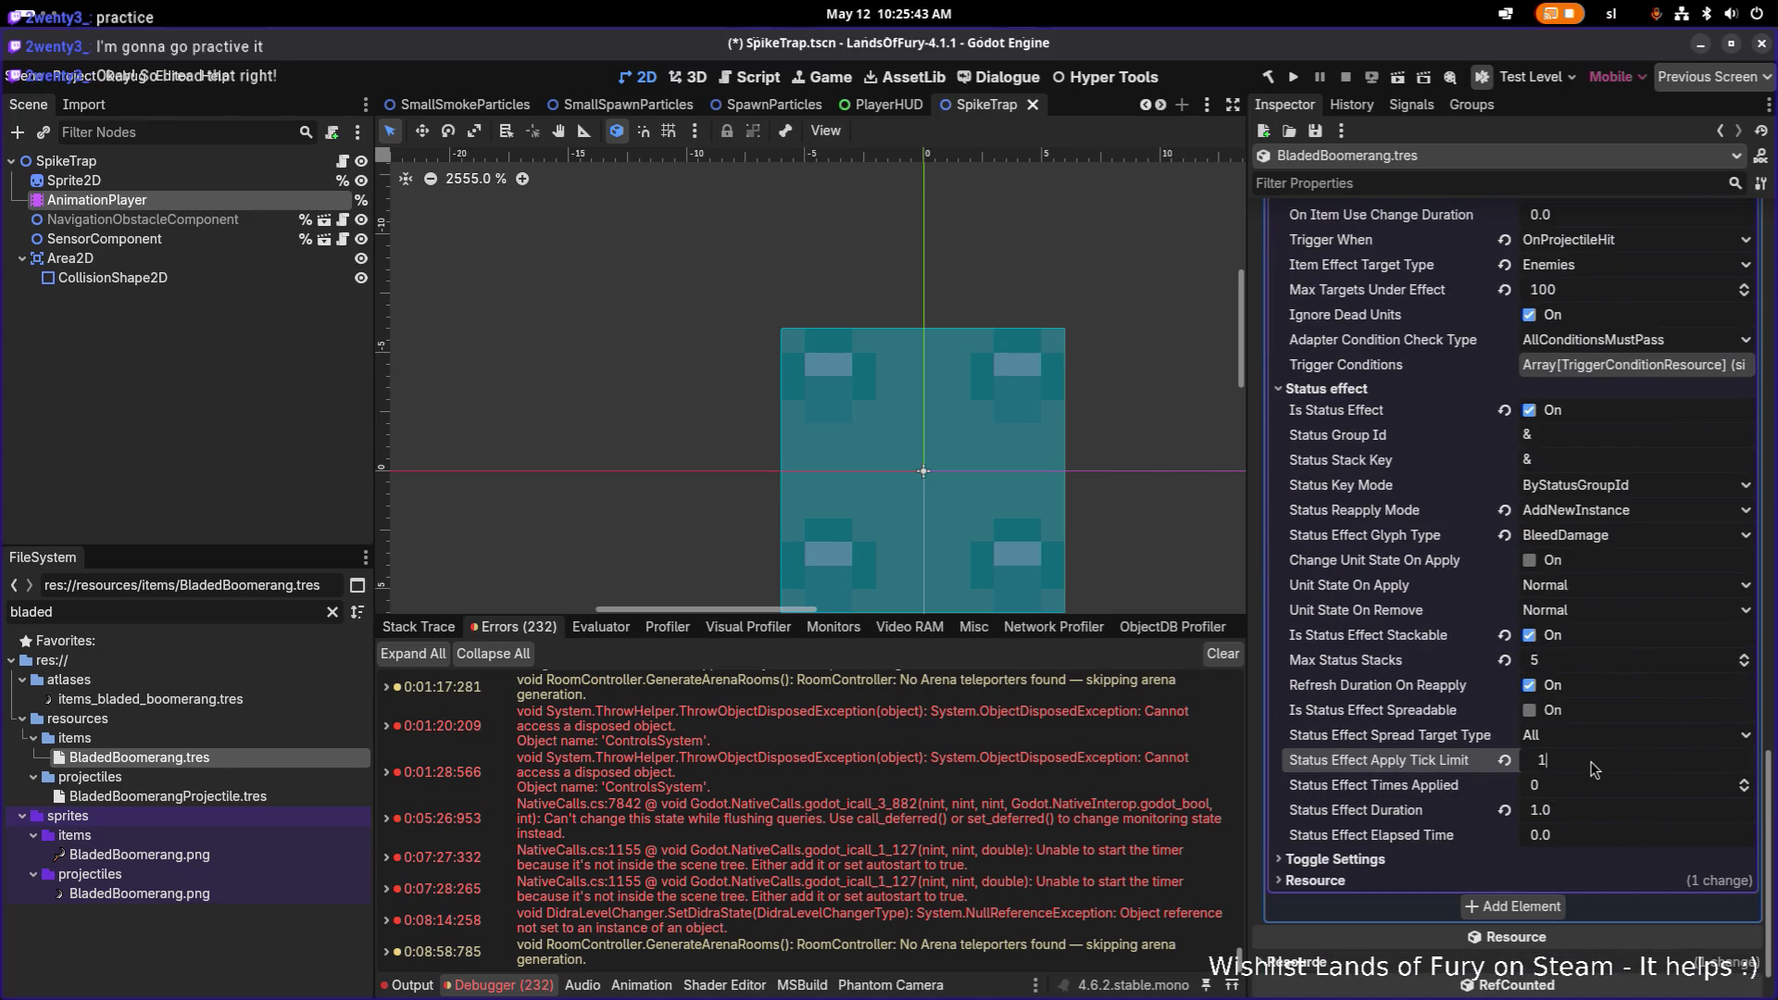
pyautogui.press('Return')
pyautogui.hotkey('ctrl', 's')
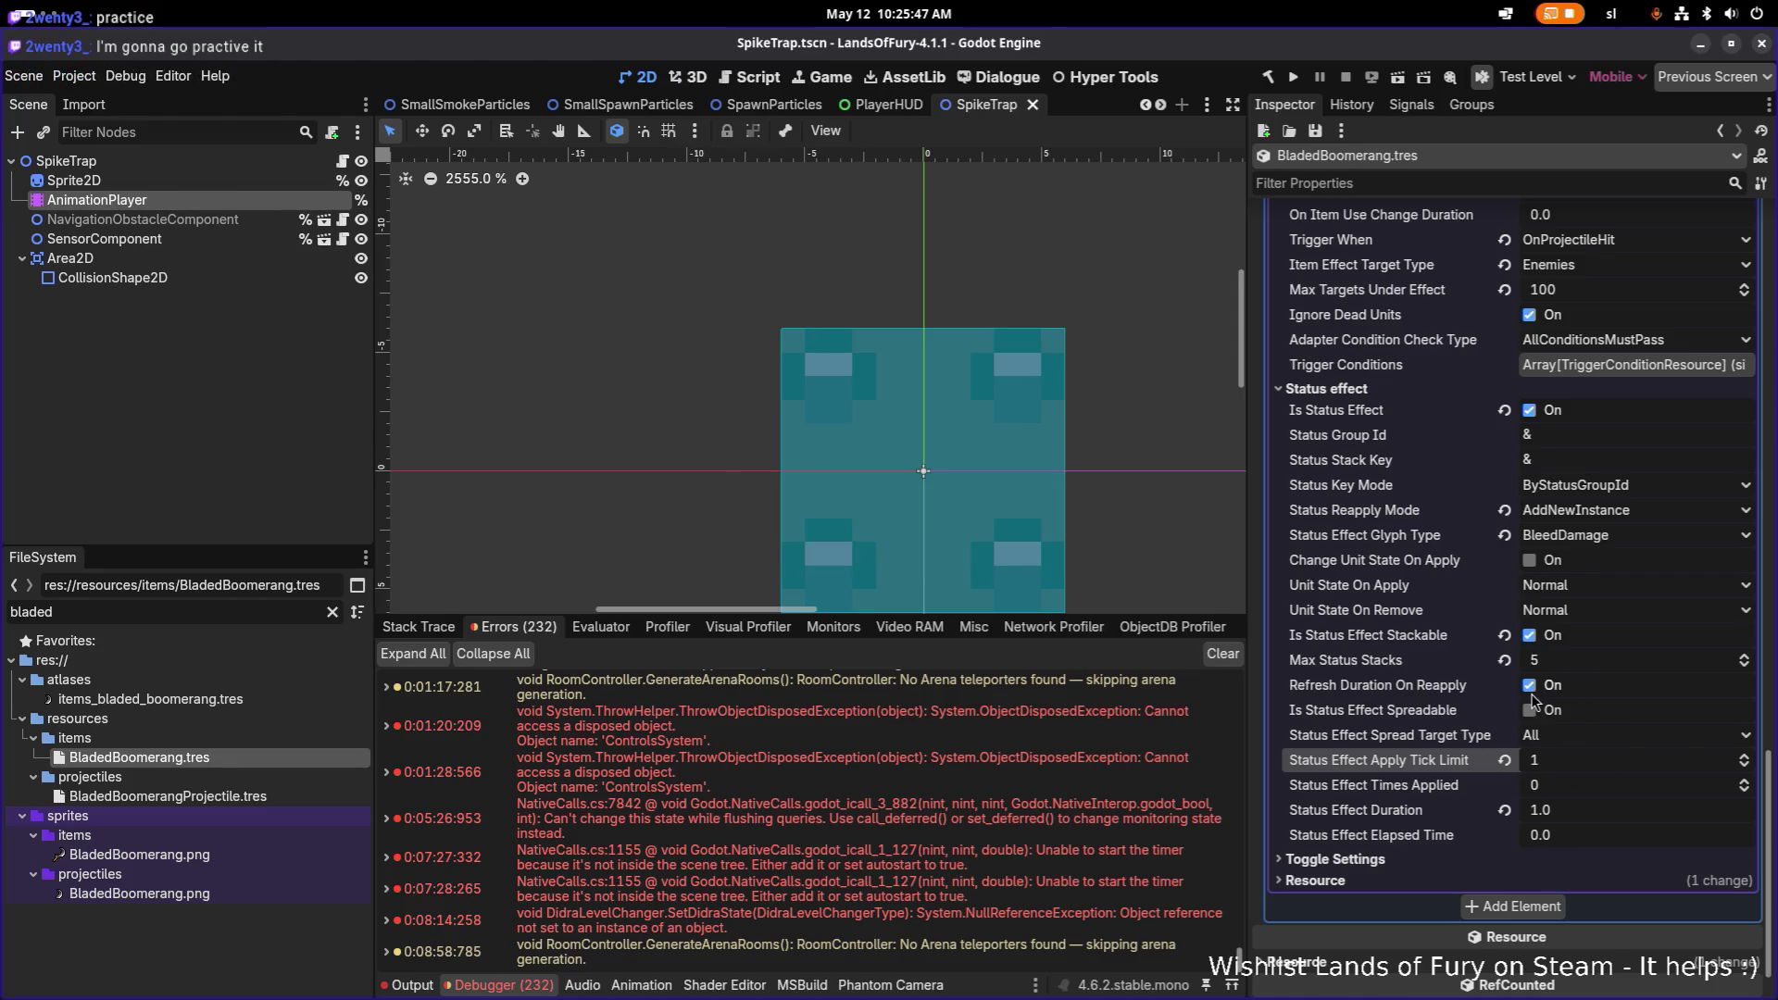
# Step: Set the cooldown effect's Min and Max Amount to 3.0 and save
pyautogui.scroll(10, 1537, 699)
pyautogui.scroll(5, 1576, 787)
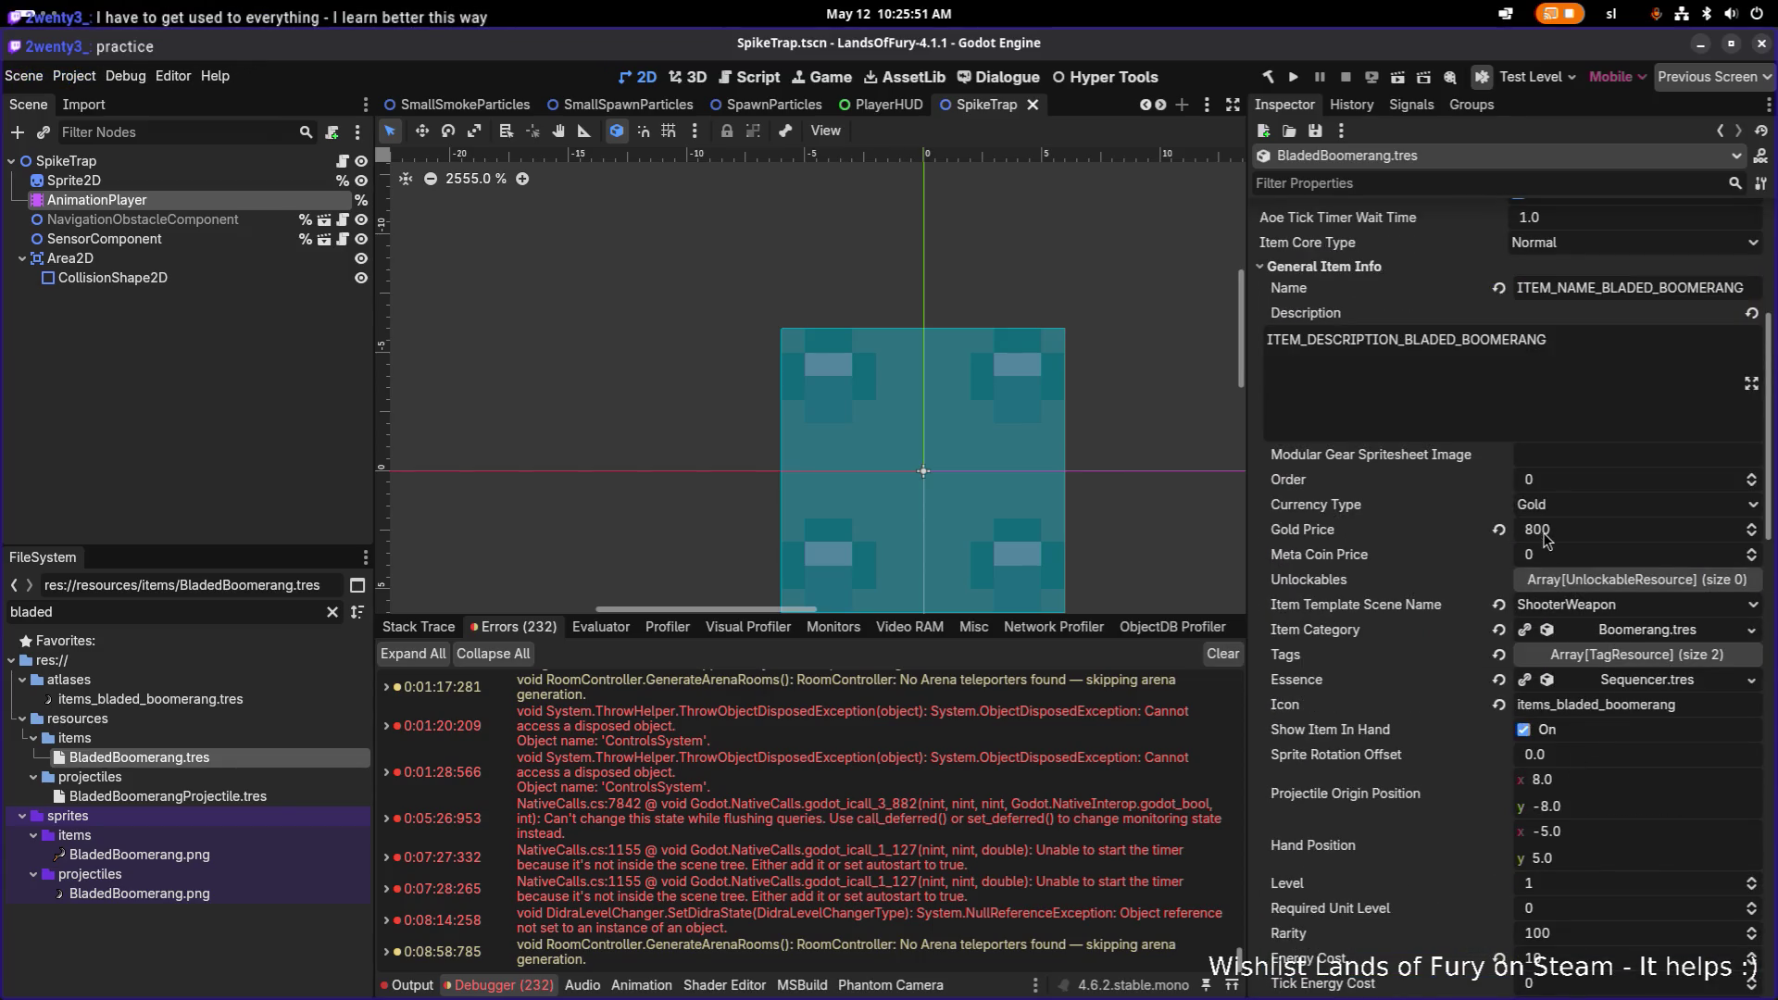
pyautogui.scroll(-15, 1551, 602)
pyautogui.scroll(5, 1574, 668)
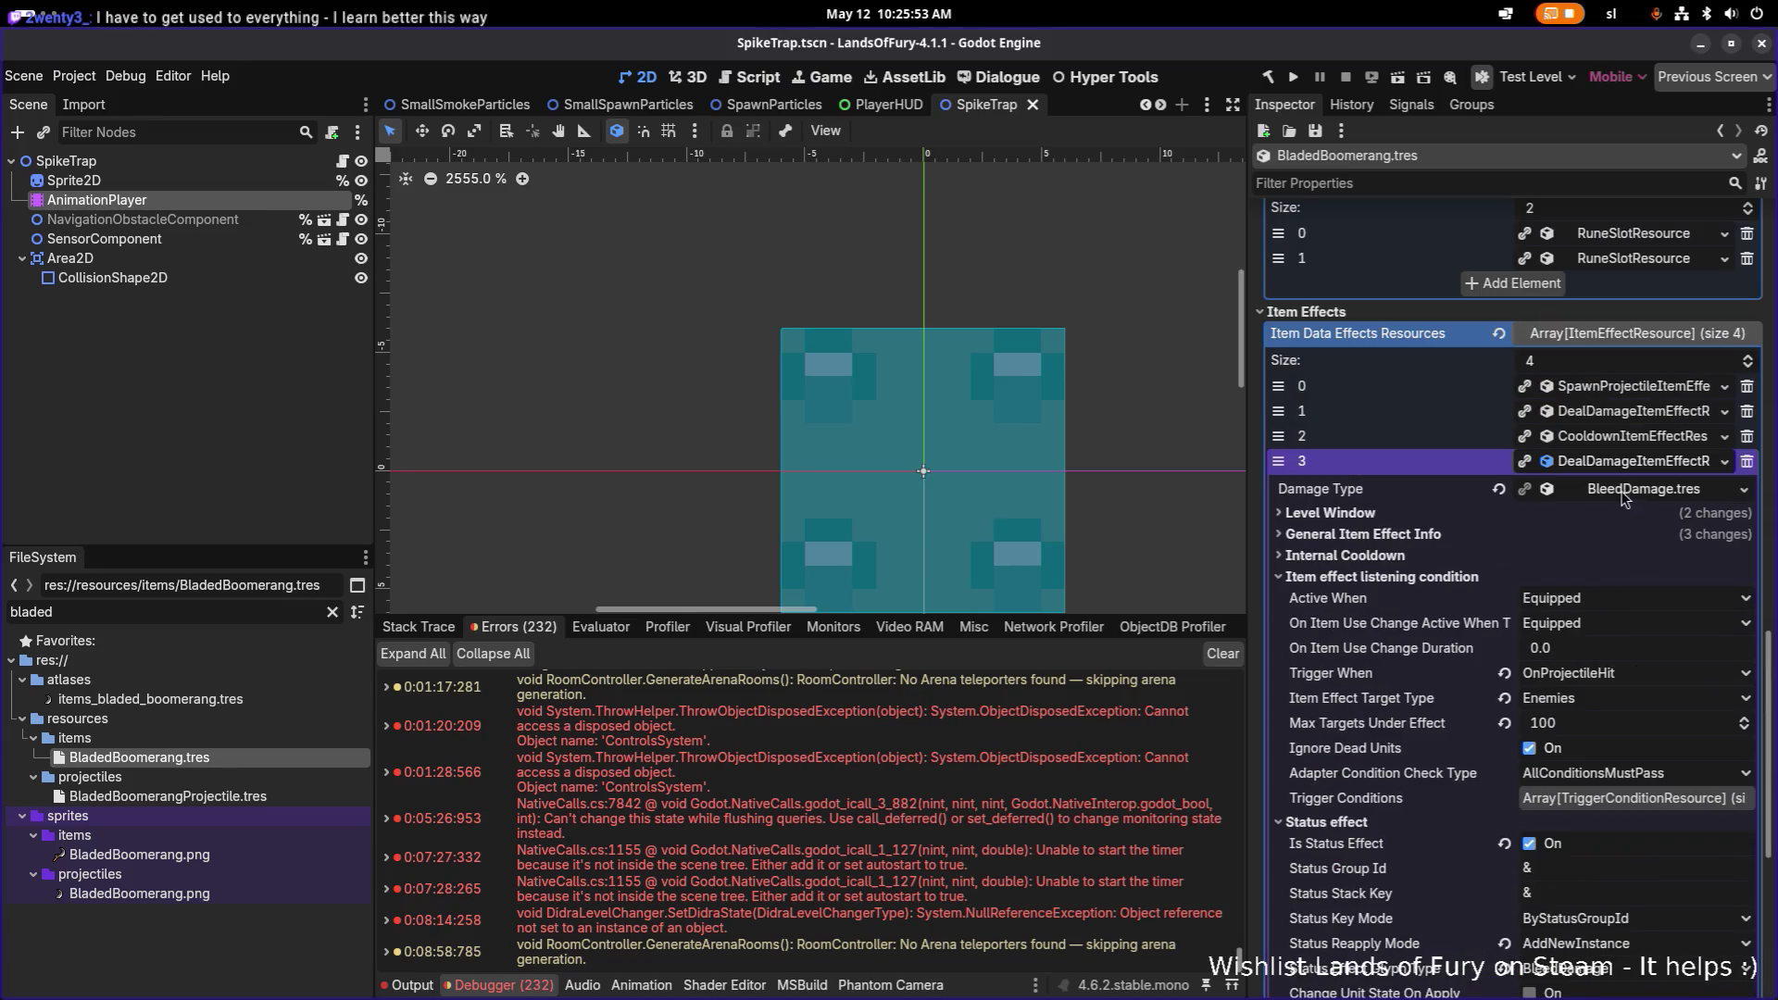
pyautogui.click(1634, 463)
pyautogui.click(1602, 802)
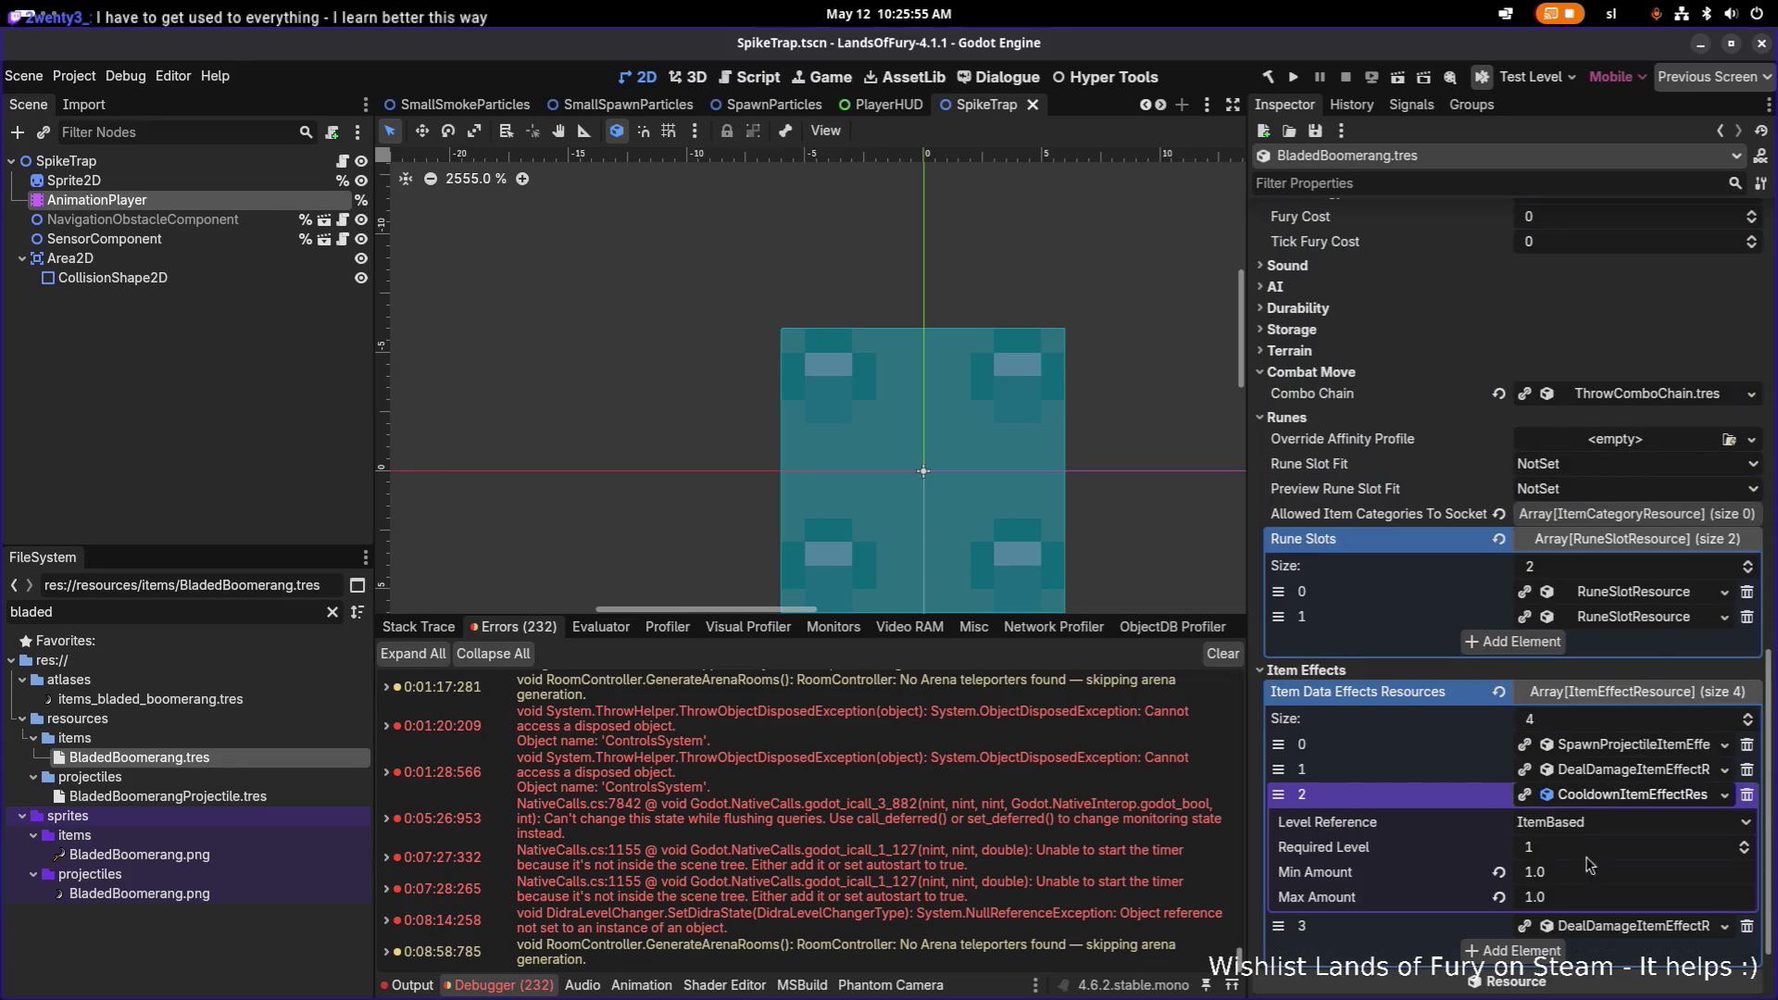
pyautogui.click(1574, 882)
pyautogui.write('5')
pyautogui.press('Return')
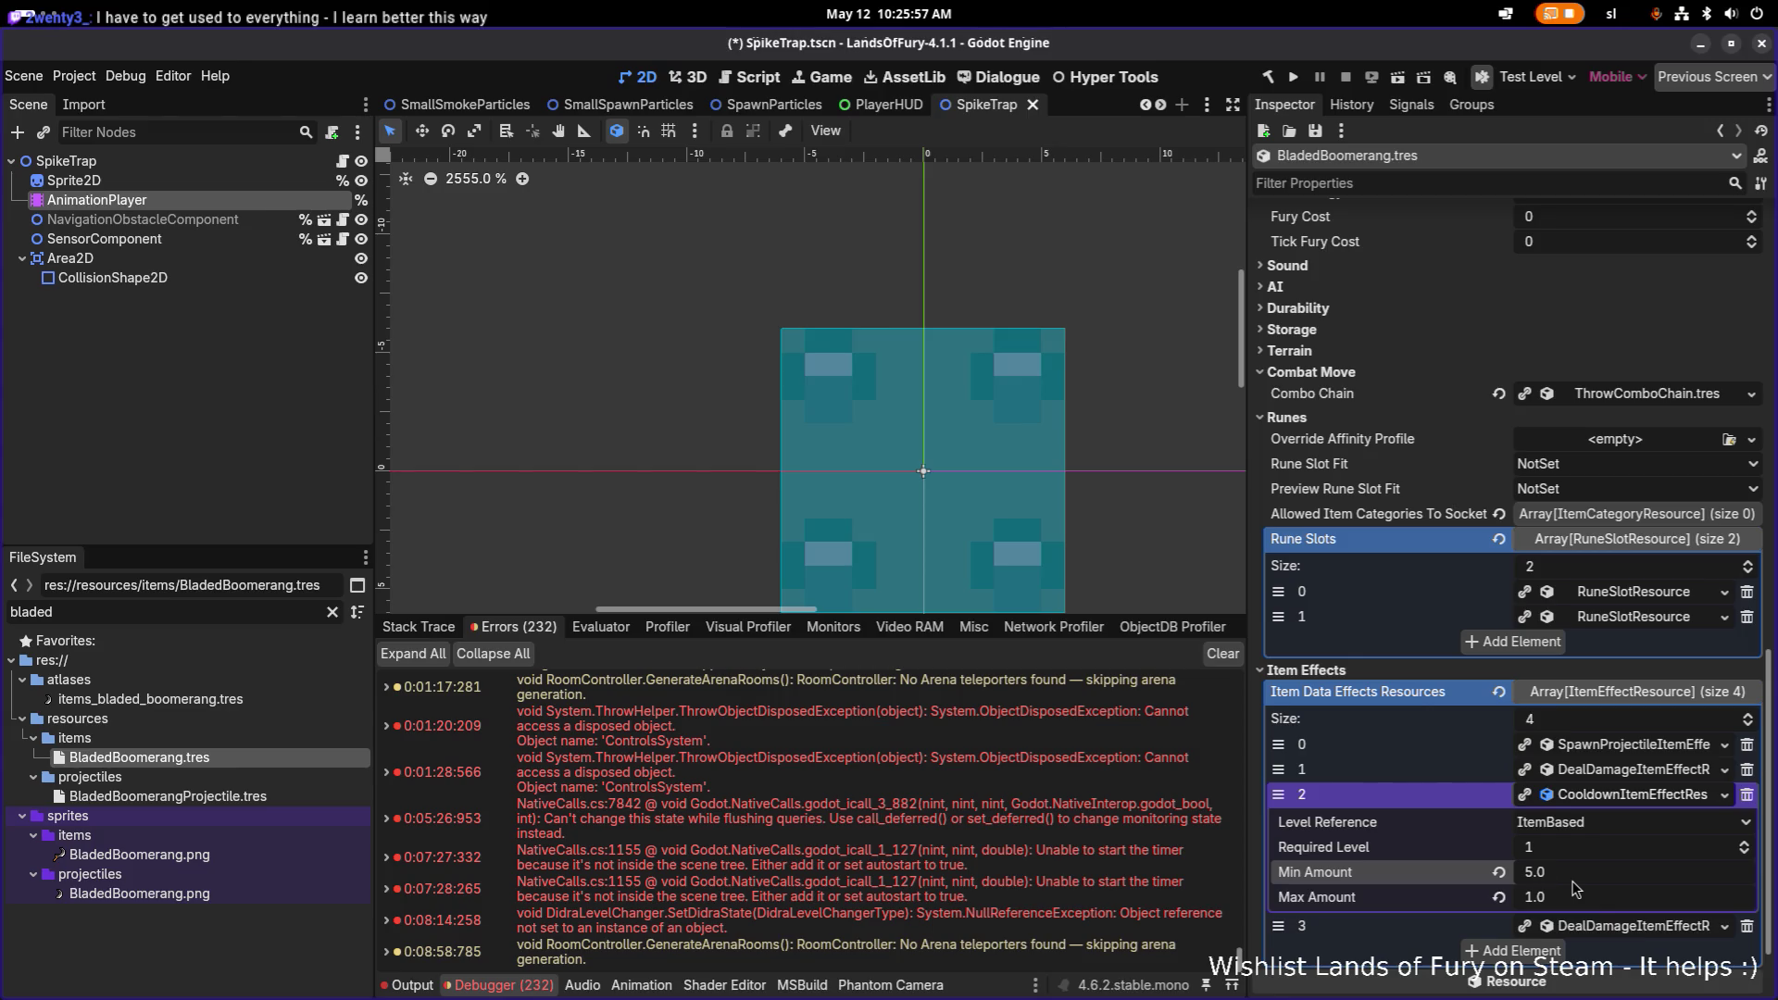
pyautogui.hotkey('ctrl', 'a')
pyautogui.press('Escape')
pyautogui.click(1573, 883)
pyautogui.write('3')
pyautogui.press('Tab')
pyautogui.write('3')
pyautogui.hotkey('ctrl', 's')
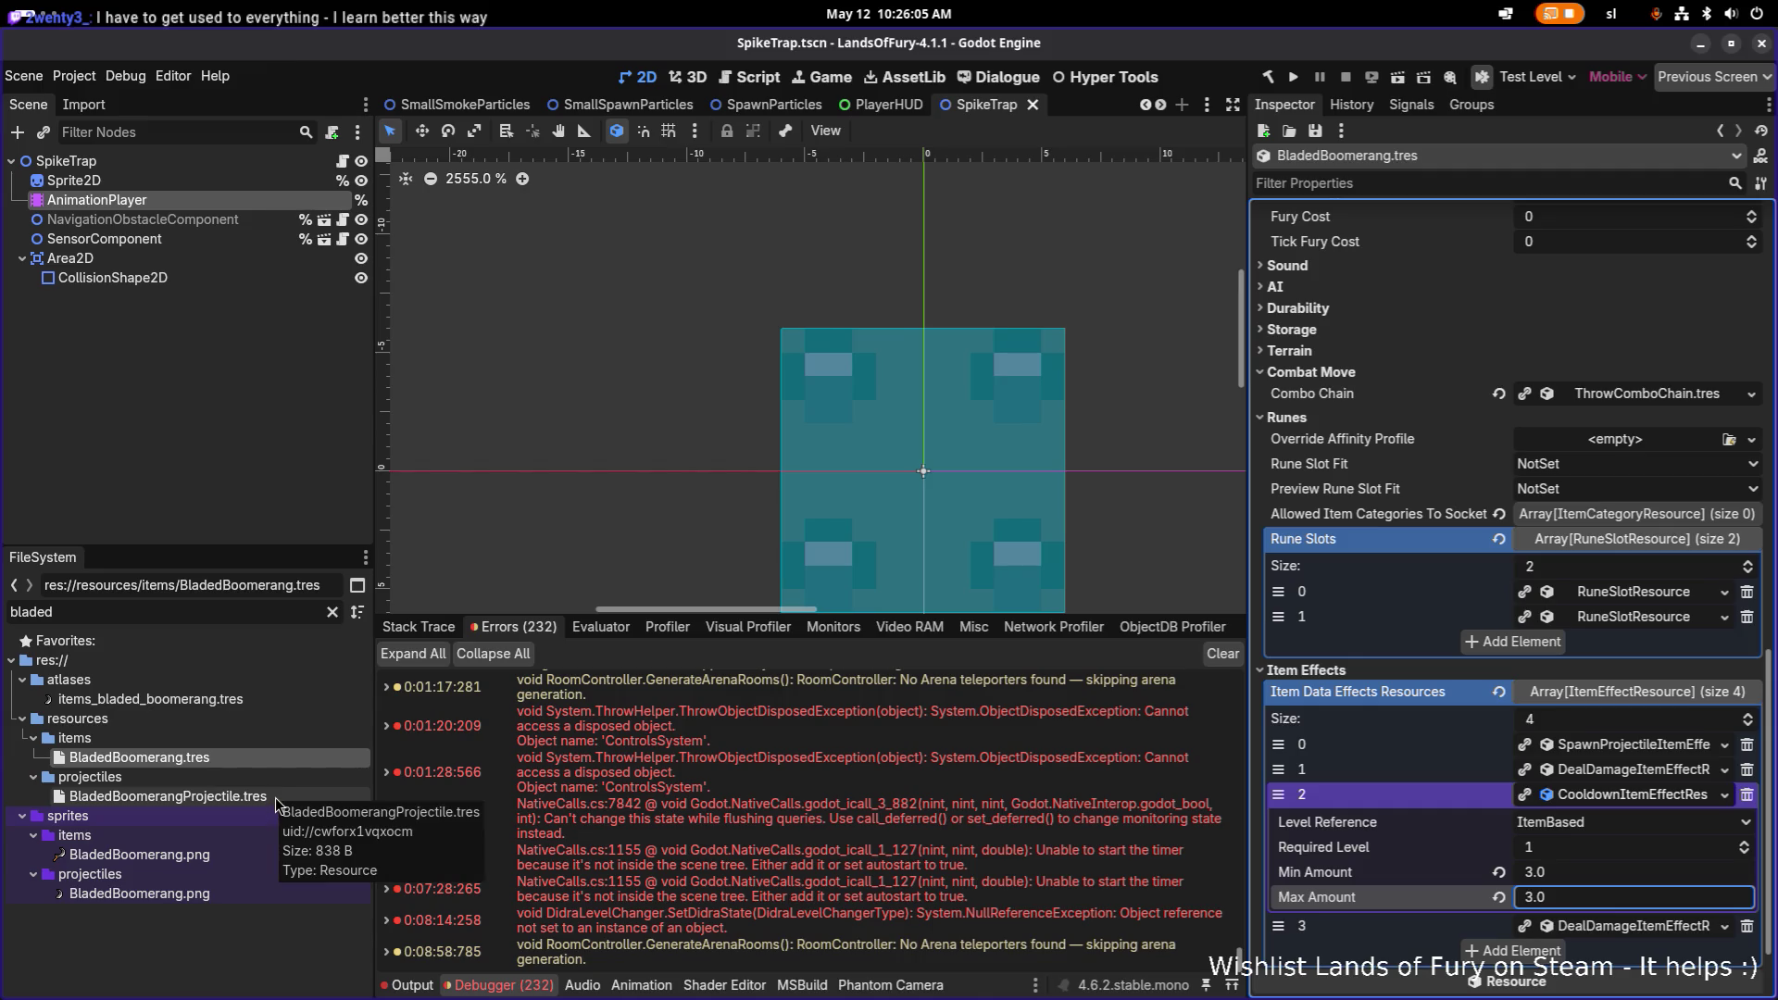
# Step: Lower the projectile-spawning effect's Speed from 300 to 260 and save
pyautogui.click(1653, 746)
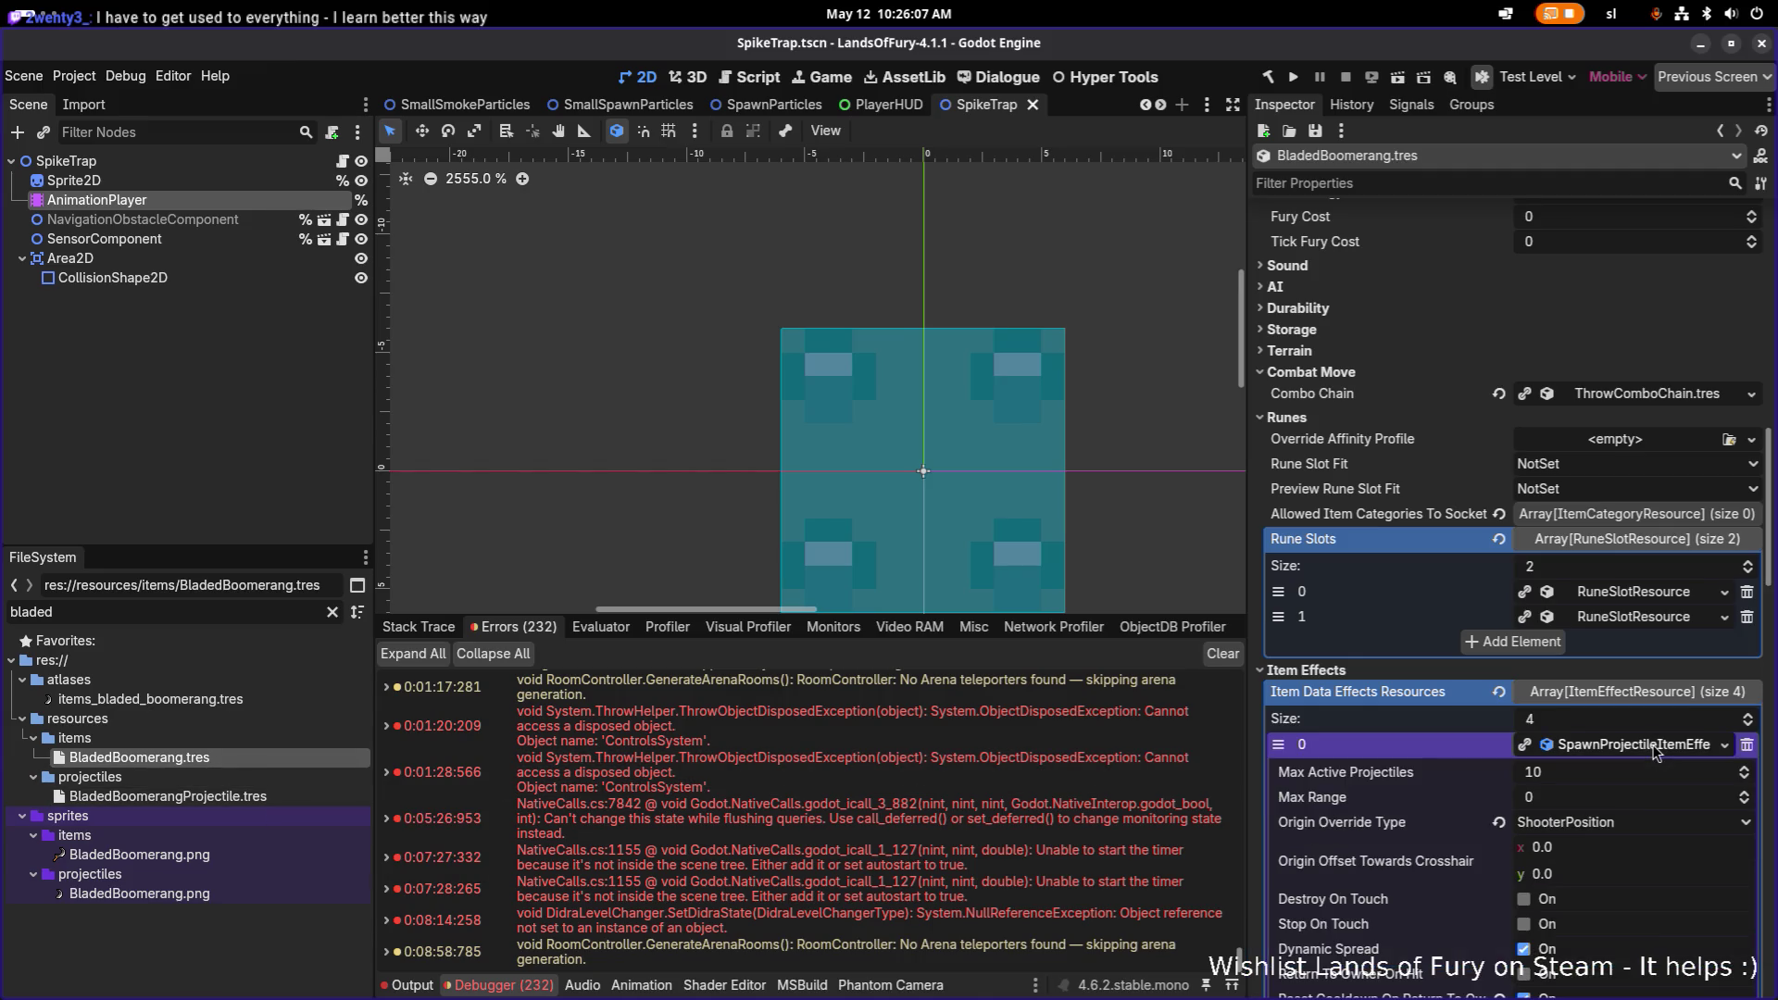
pyautogui.scroll(-5, 1637, 792)
pyautogui.scroll(-1, 1632, 799)
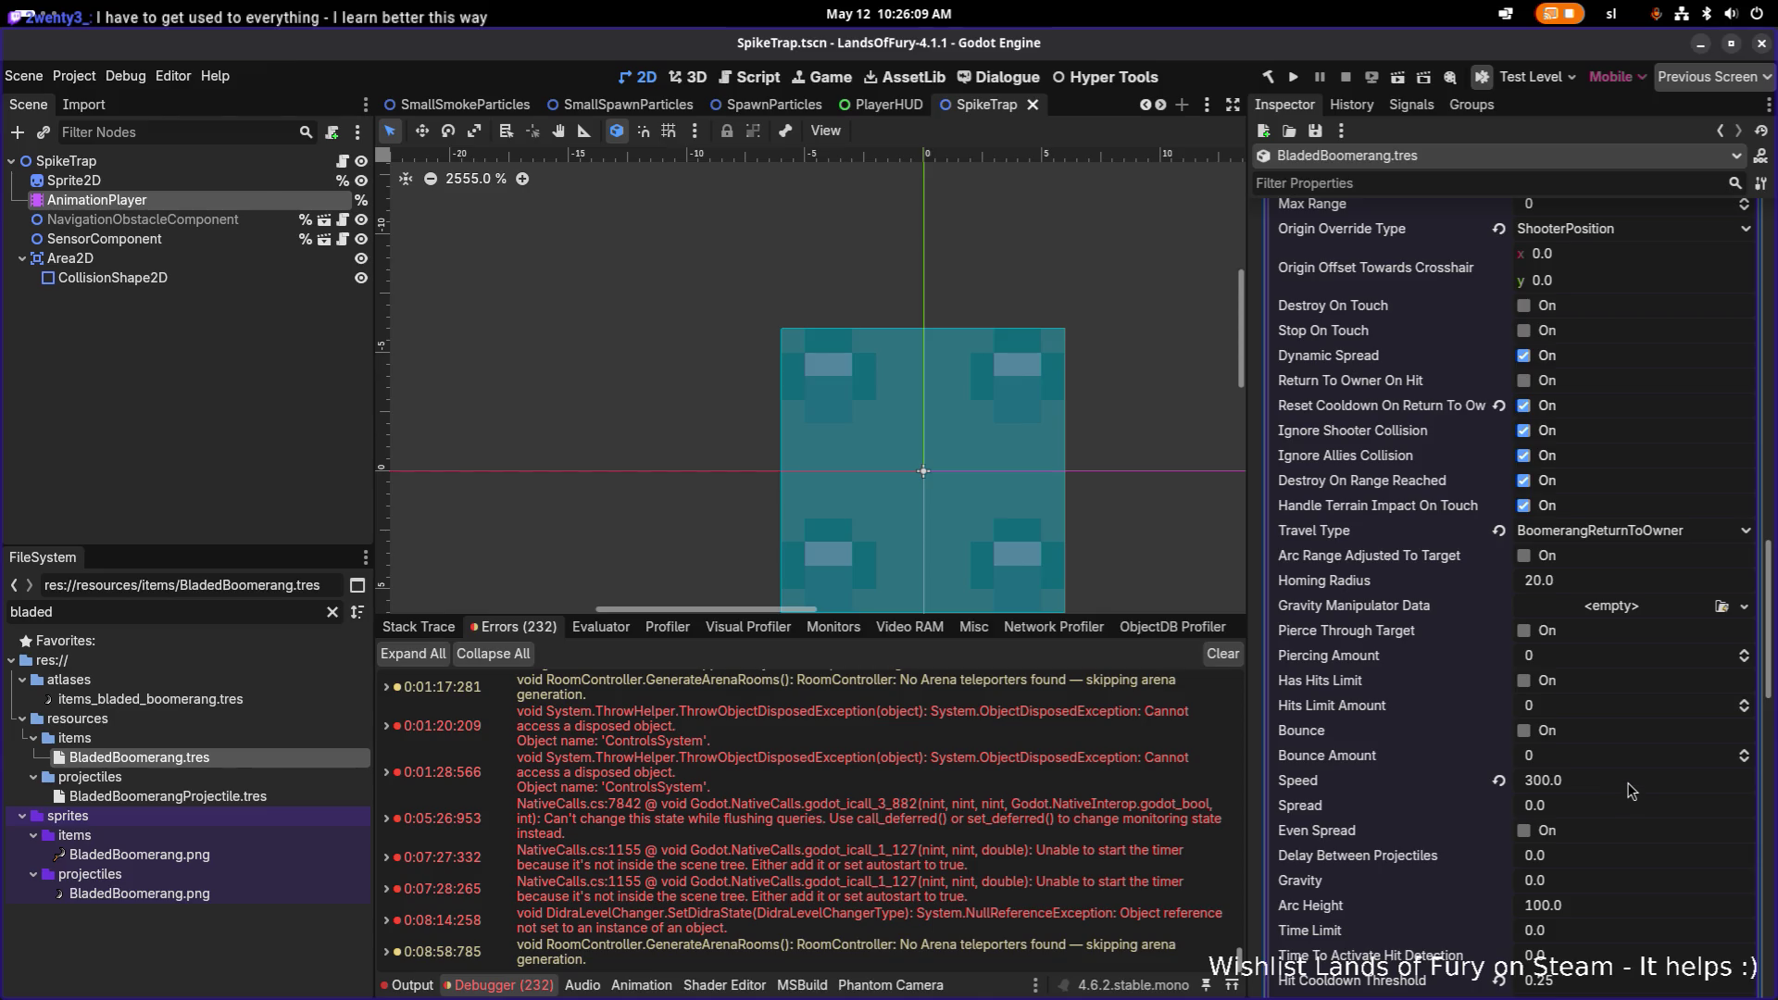
pyautogui.click(1631, 788)
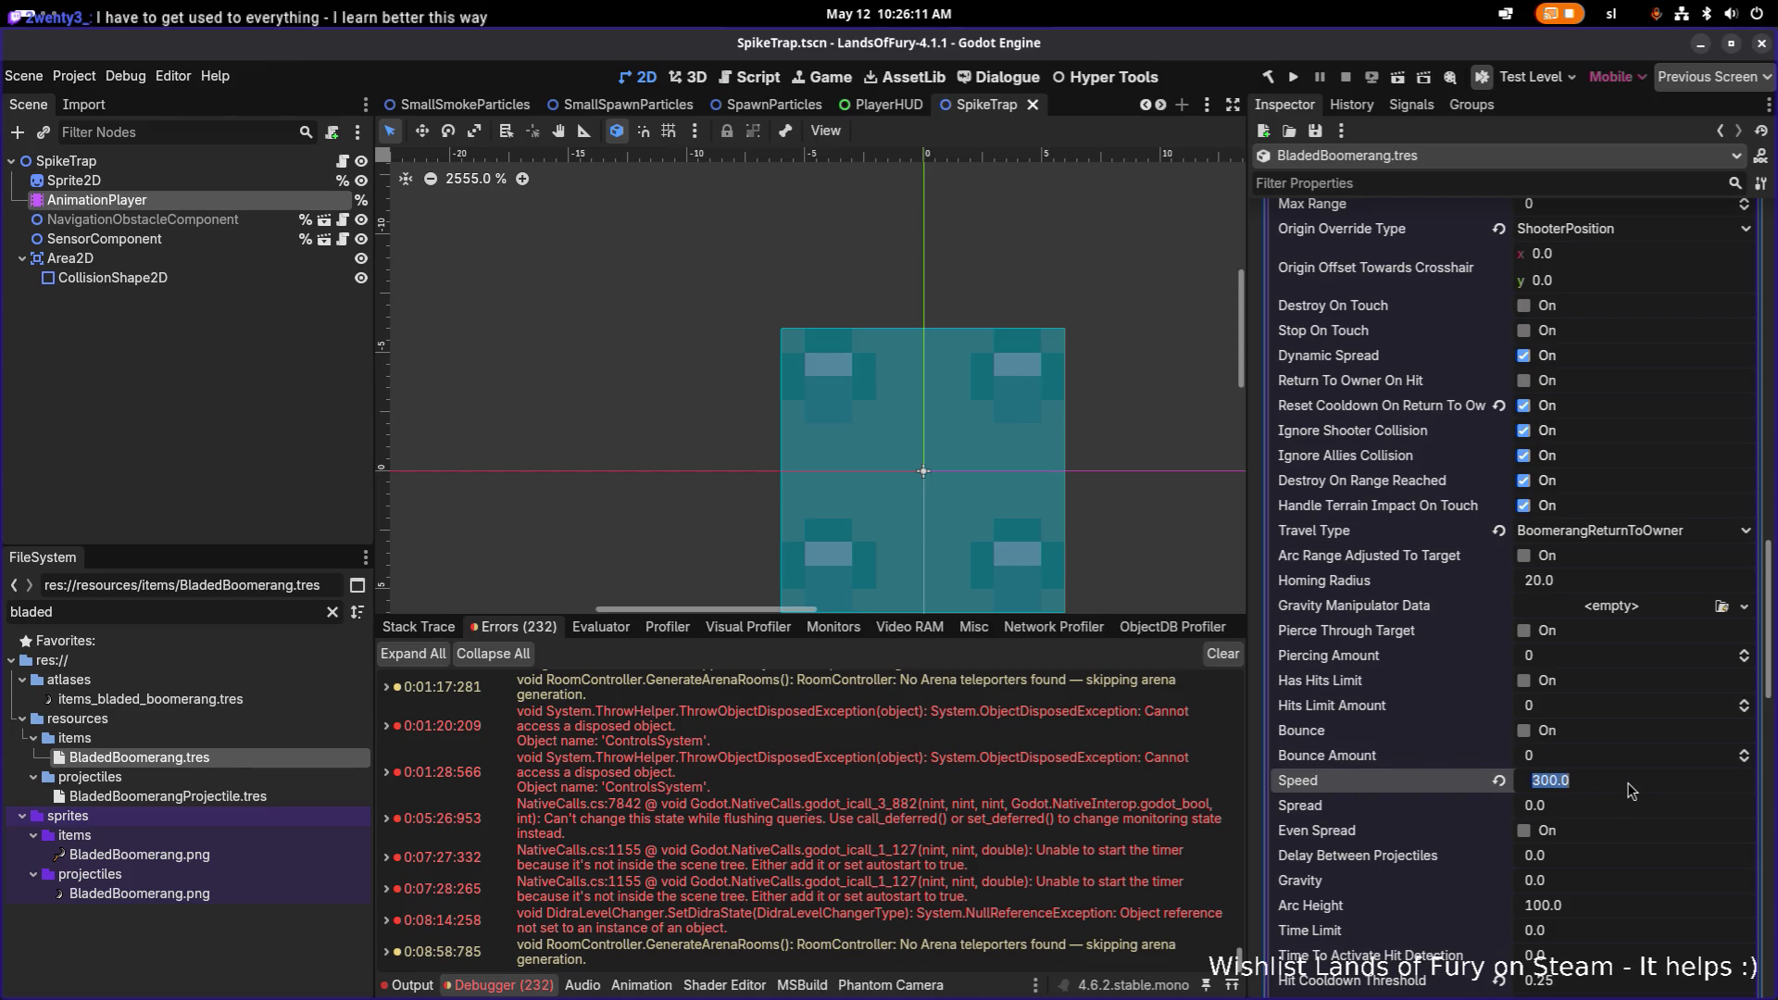
pyautogui.write('2')
pyautogui.write('60')
pyautogui.press('Return')
pyautogui.hotkey('ctrl', 's')
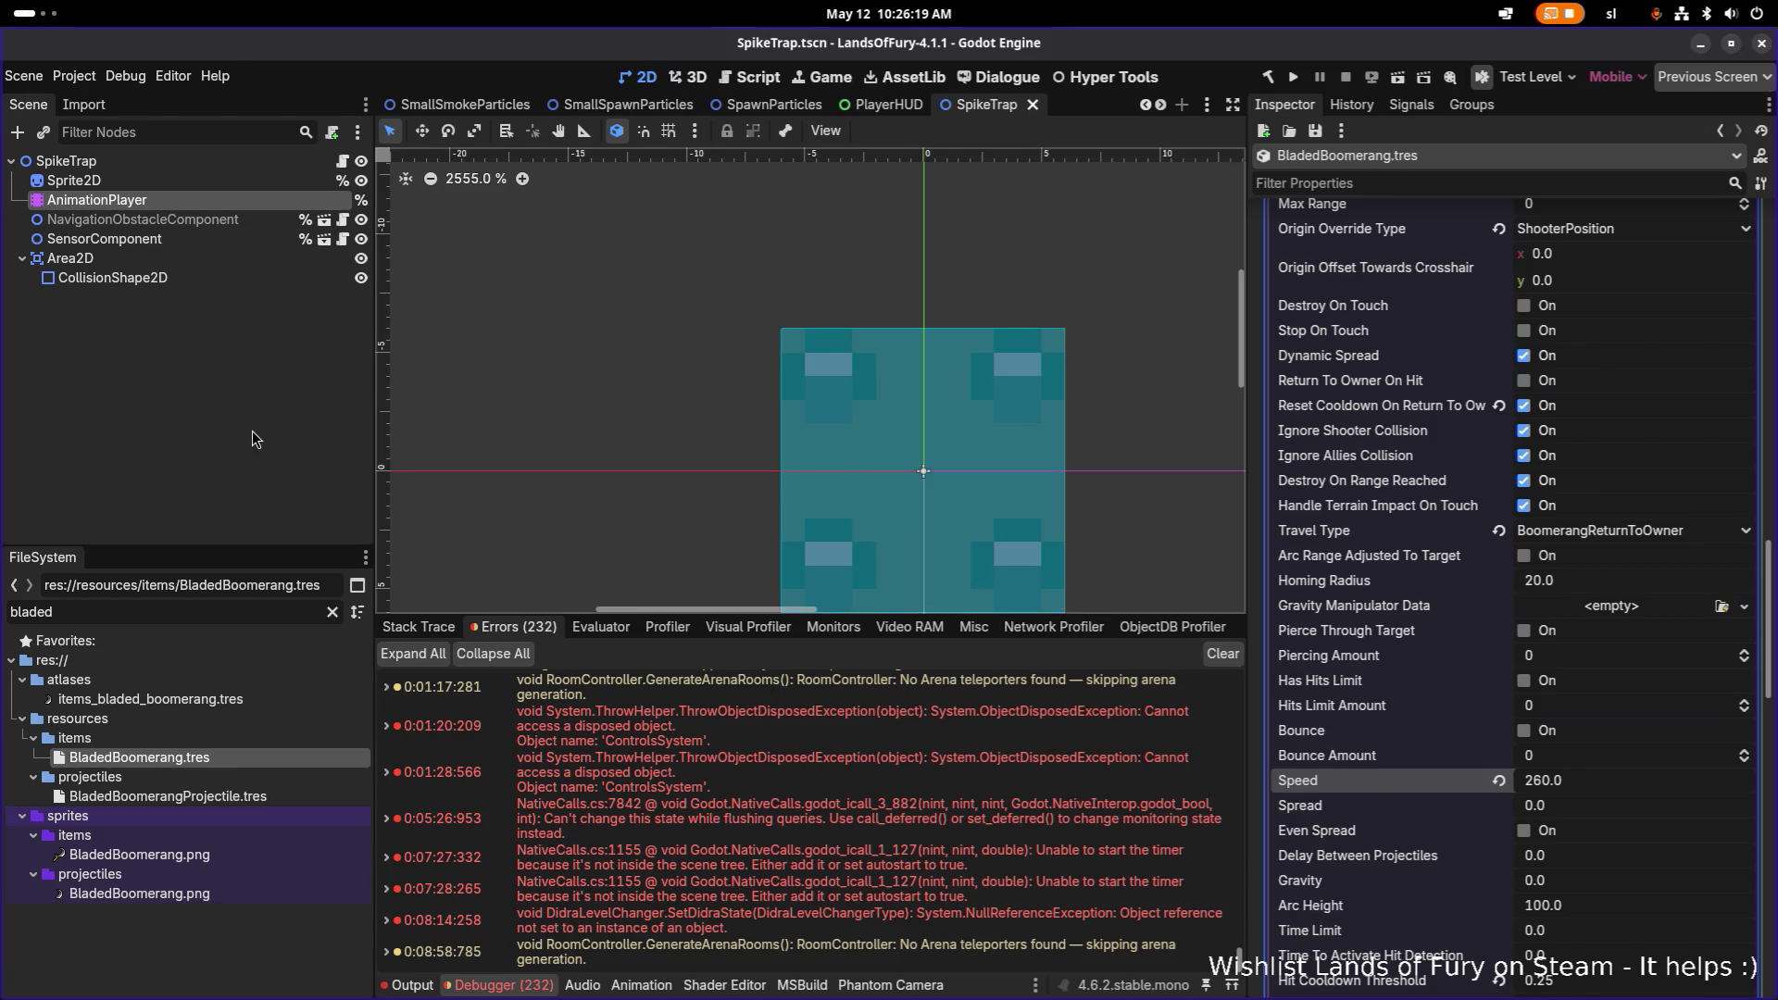
pyautogui.click(243, 260)
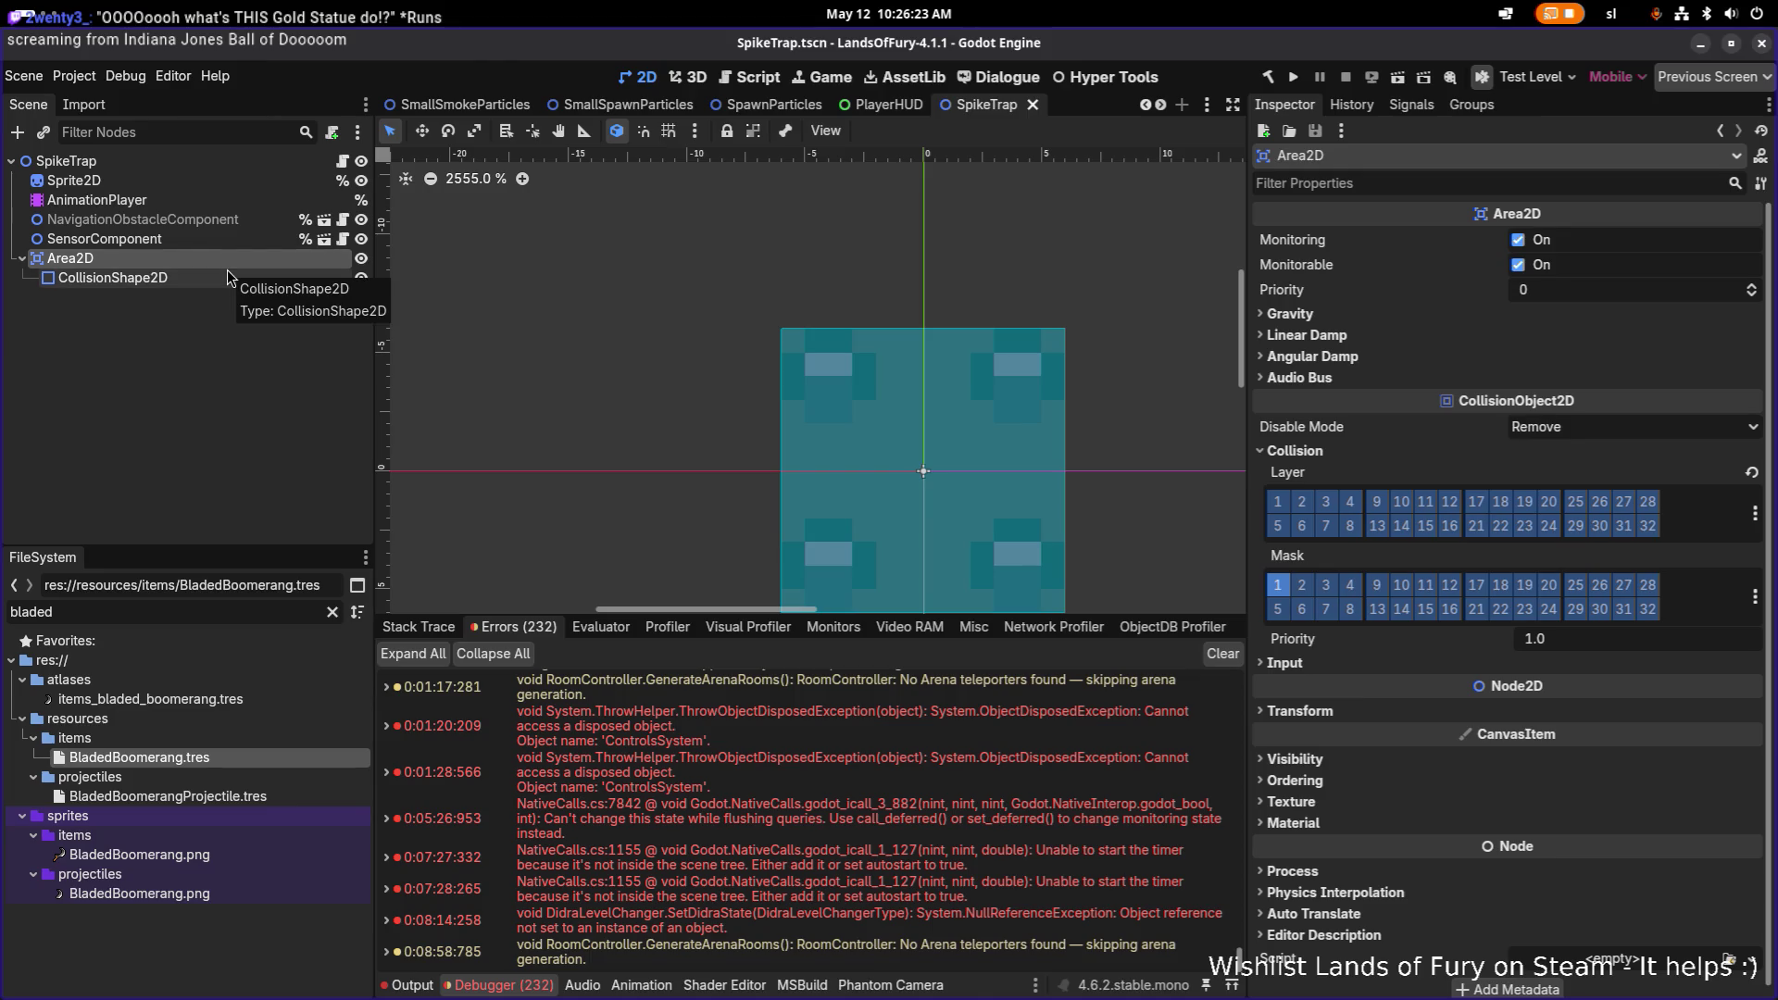
# Step: Inspect the SpikeTrap nodes, then close the SpikeTrap scene
pyautogui.click(212, 429)
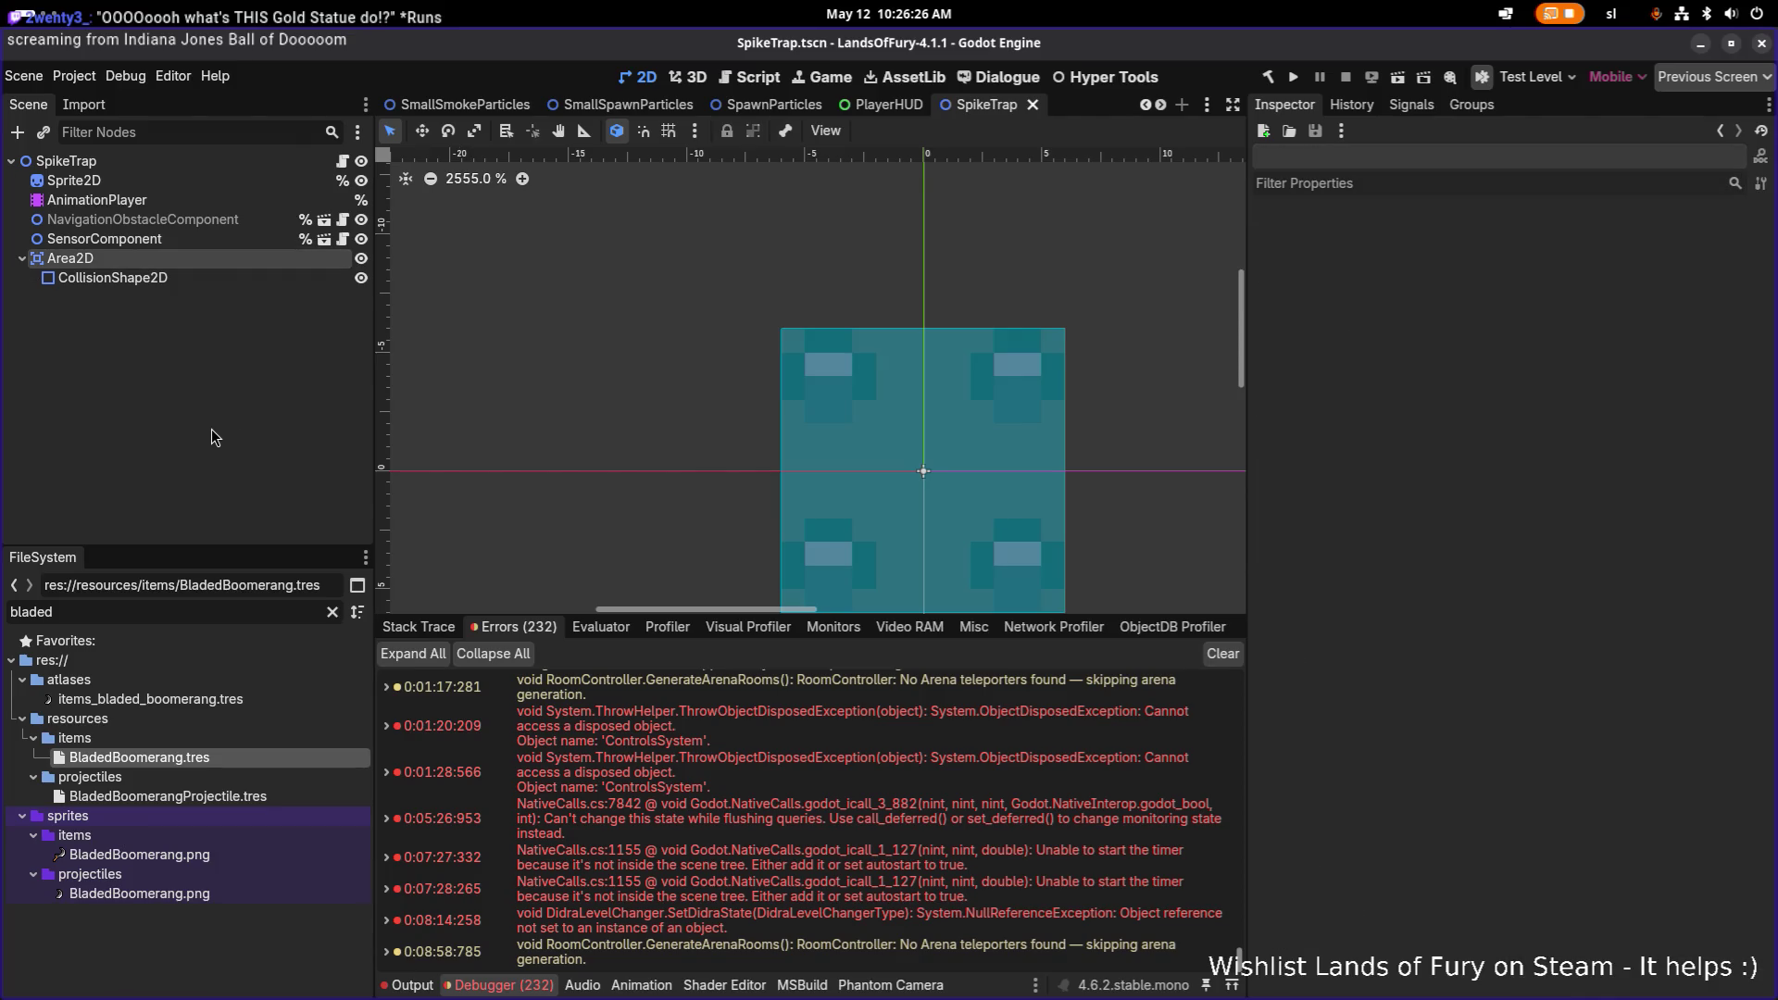
pyautogui.click(248, 223)
pyautogui.click(242, 163)
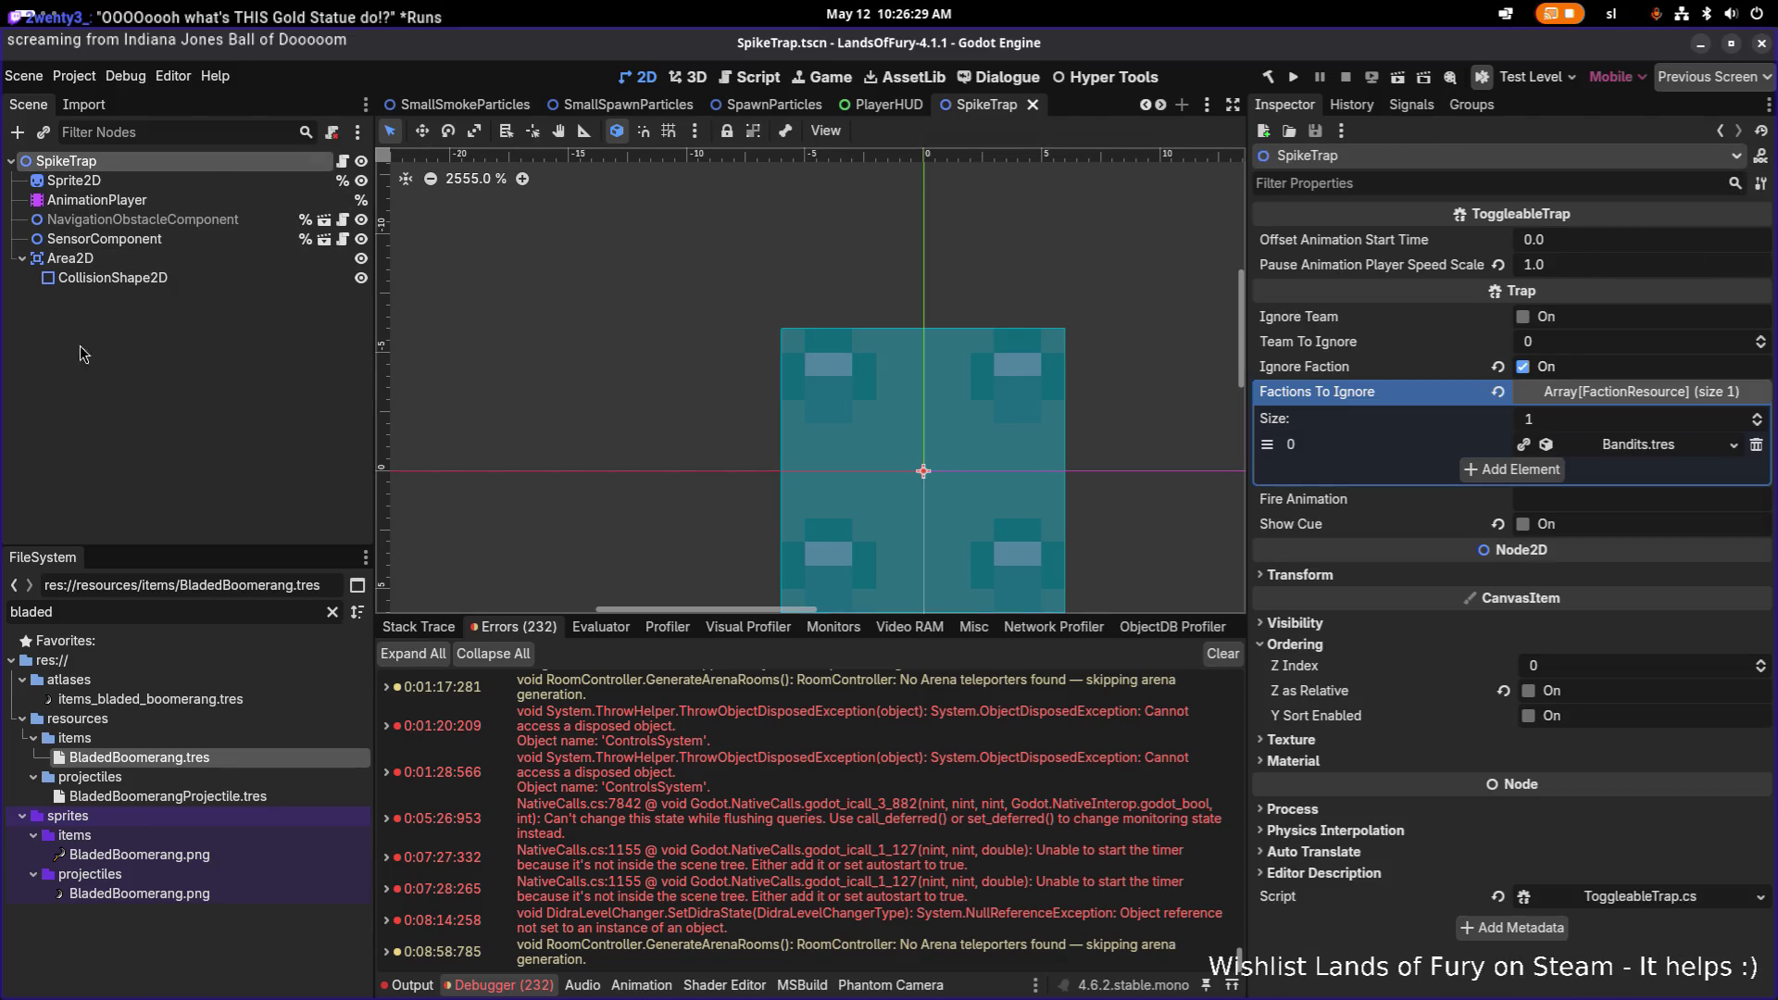
pyautogui.click(1033, 105)
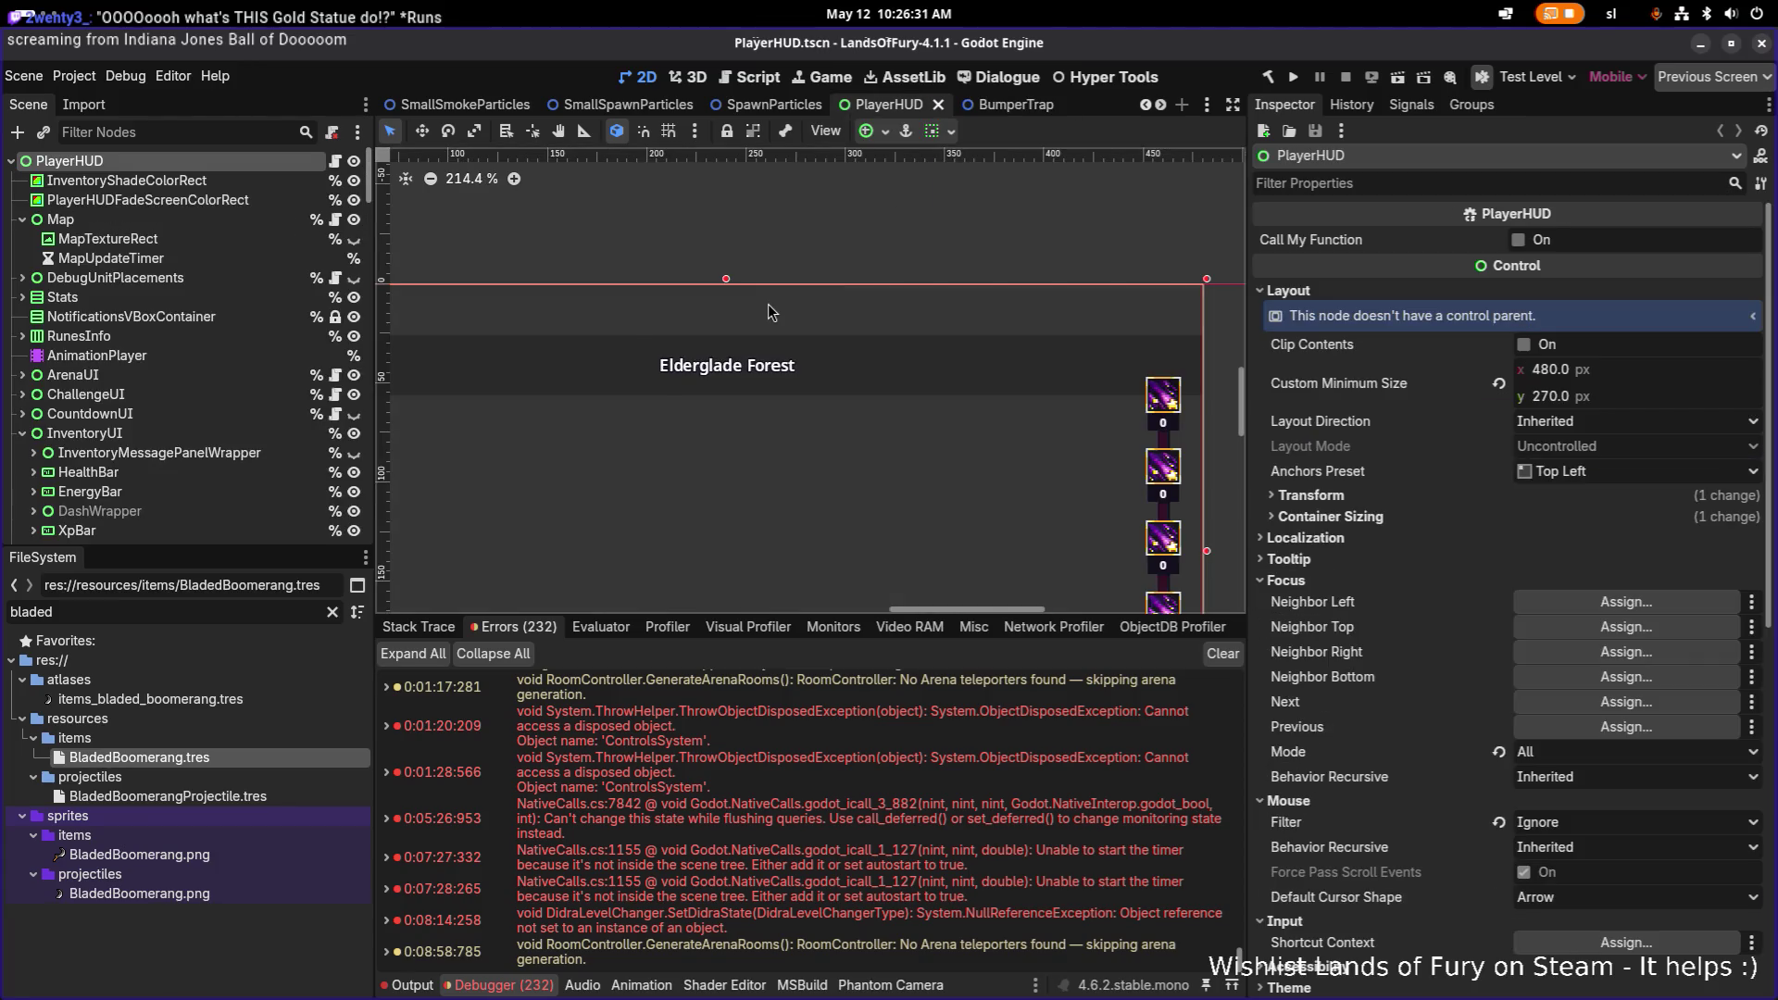
# Step: Enlarge the PlayerHUD 2D canvas by dragging the panel splitters taller and wider
pyautogui.scroll(10, 669, 418)
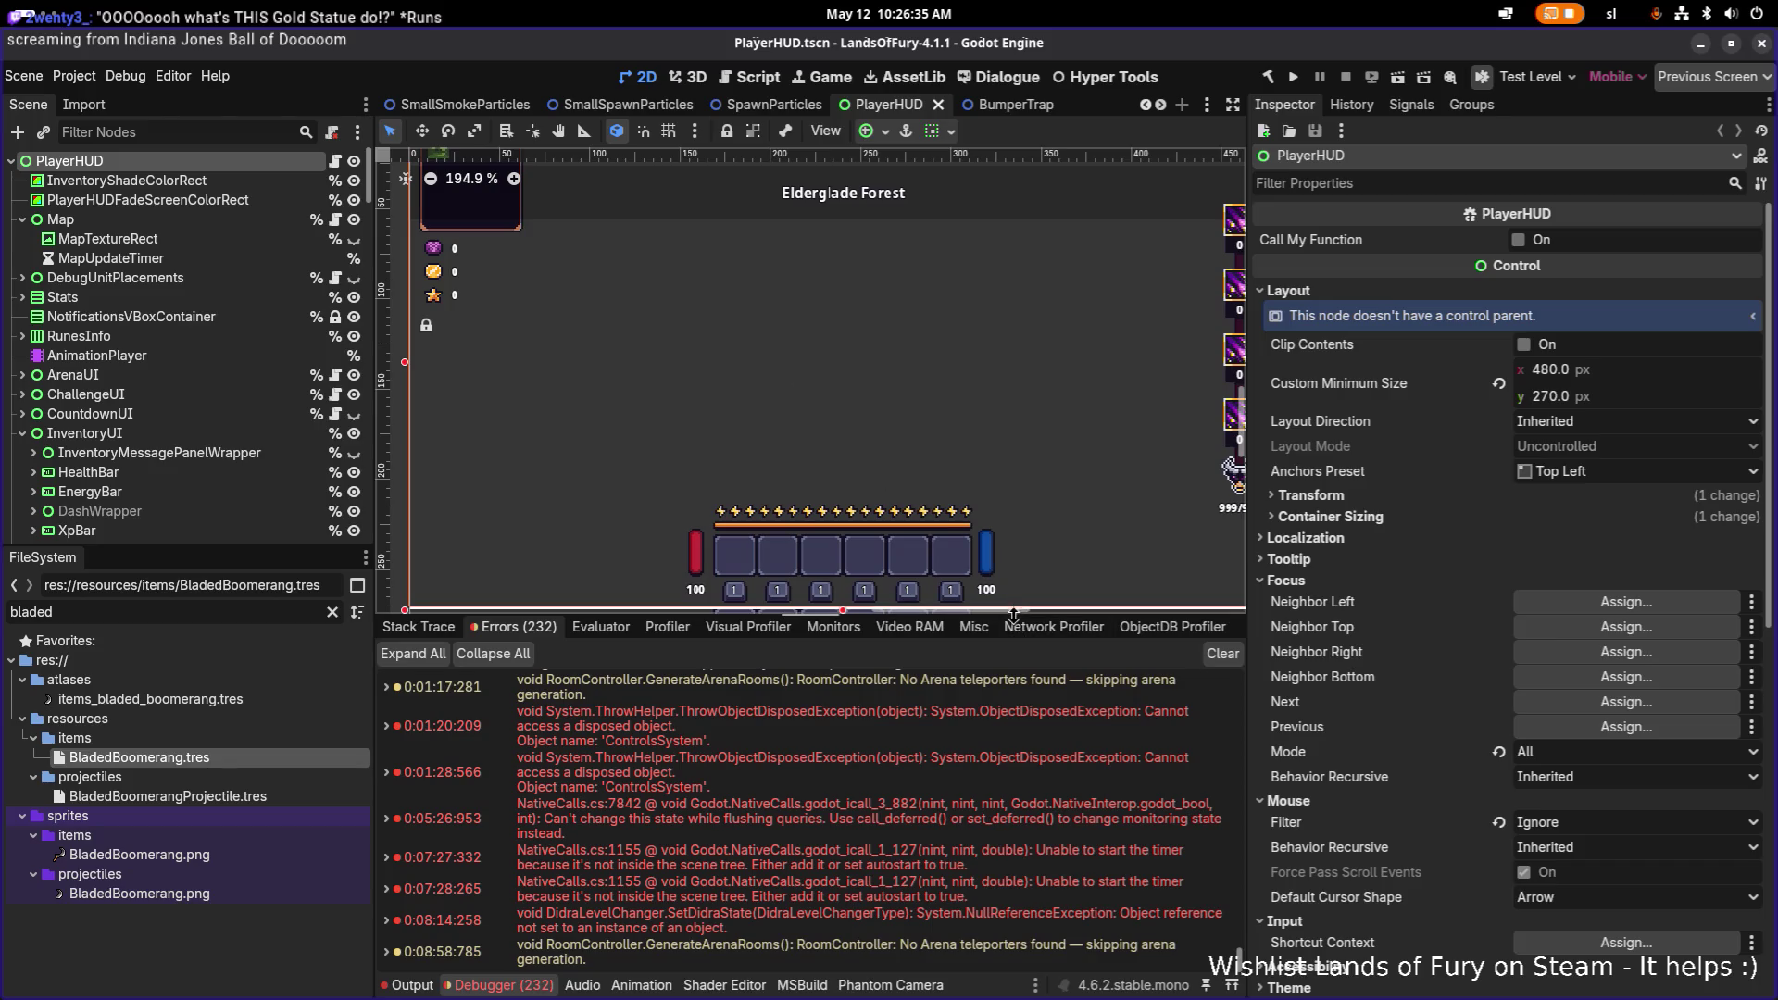
pyautogui.moveTo(1013, 613); pyautogui.dragTo(1026, 741)
pyautogui.scroll(-4, 989, 609)
pyautogui.scroll(3, 963, 592)
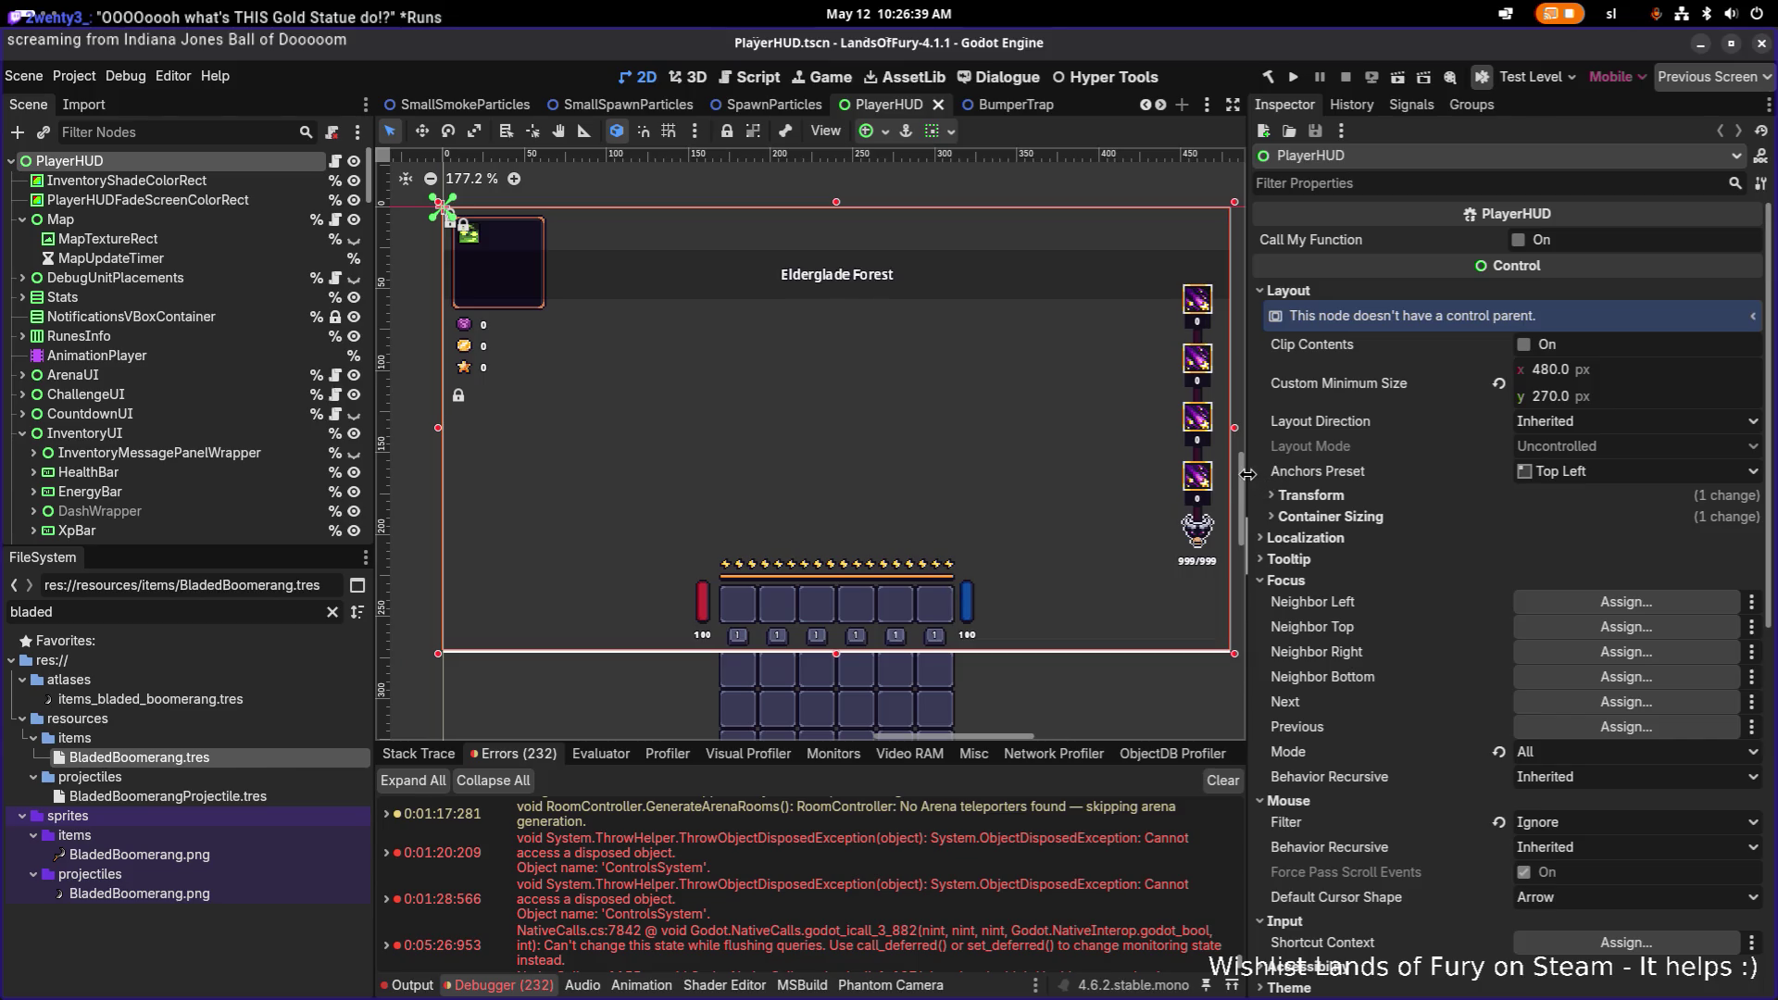
pyautogui.moveTo(1246, 476); pyautogui.dragTo(1276, 474)
pyautogui.scroll(-1, 870, 387)
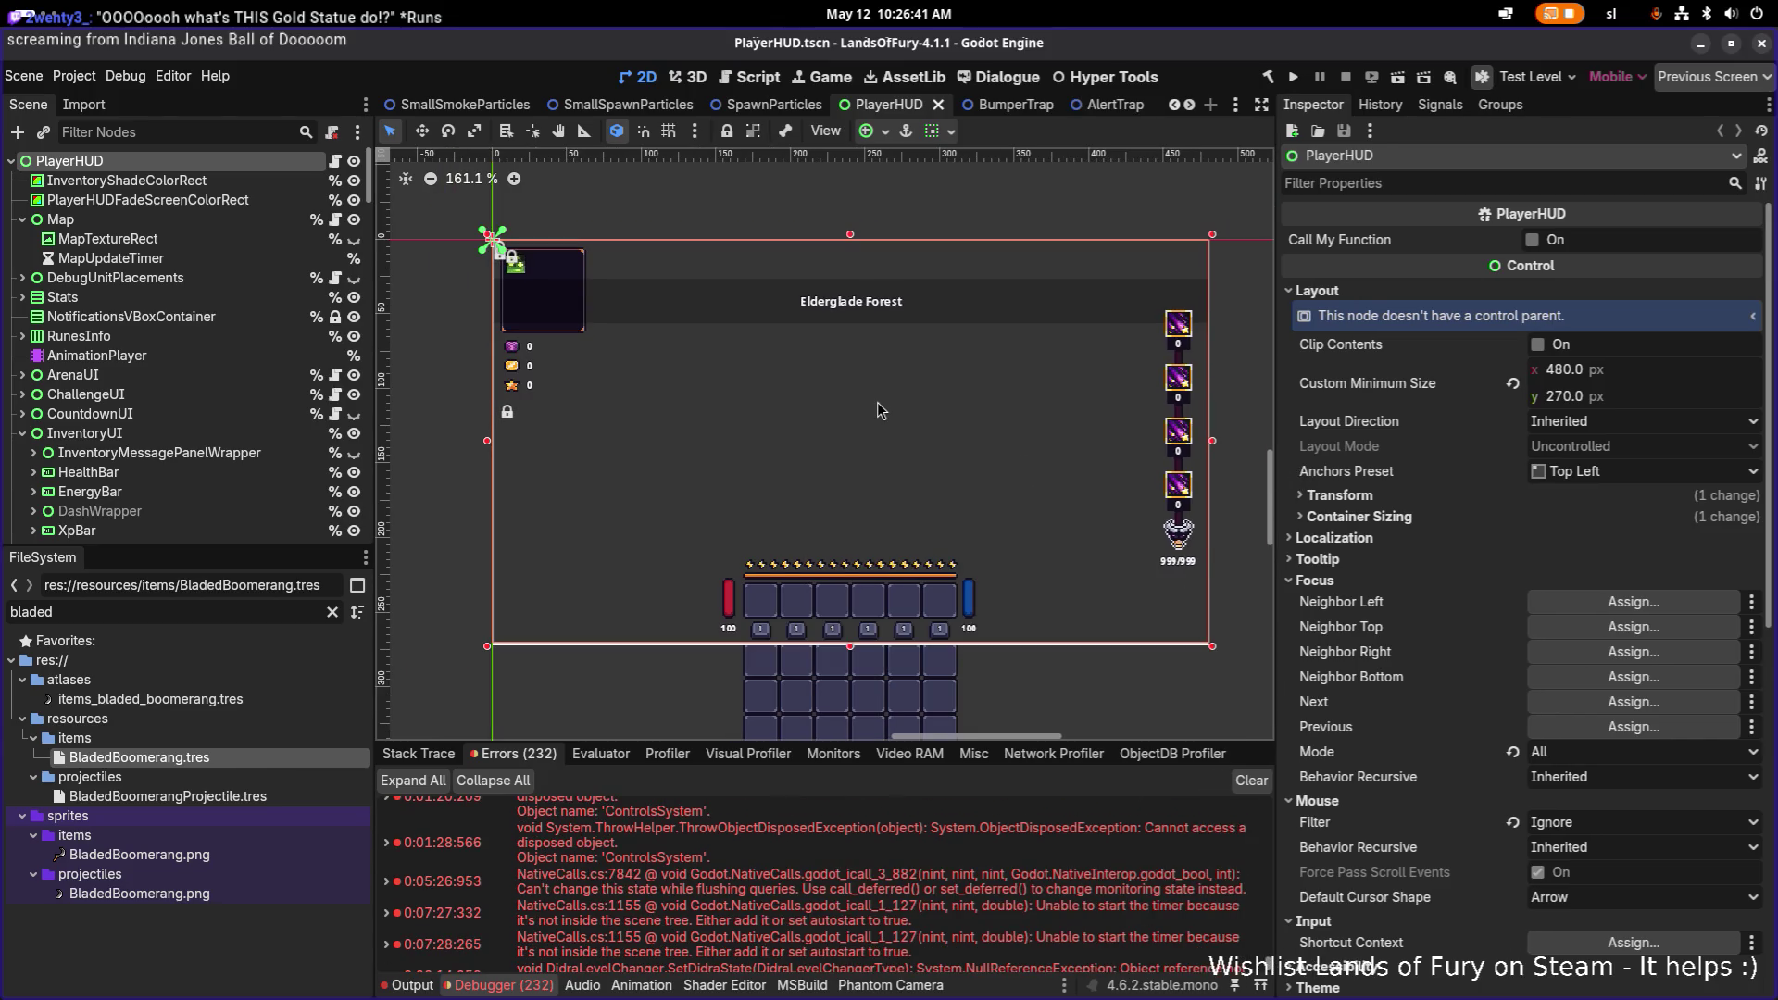
pyautogui.hotkey('alt', 'Tab')
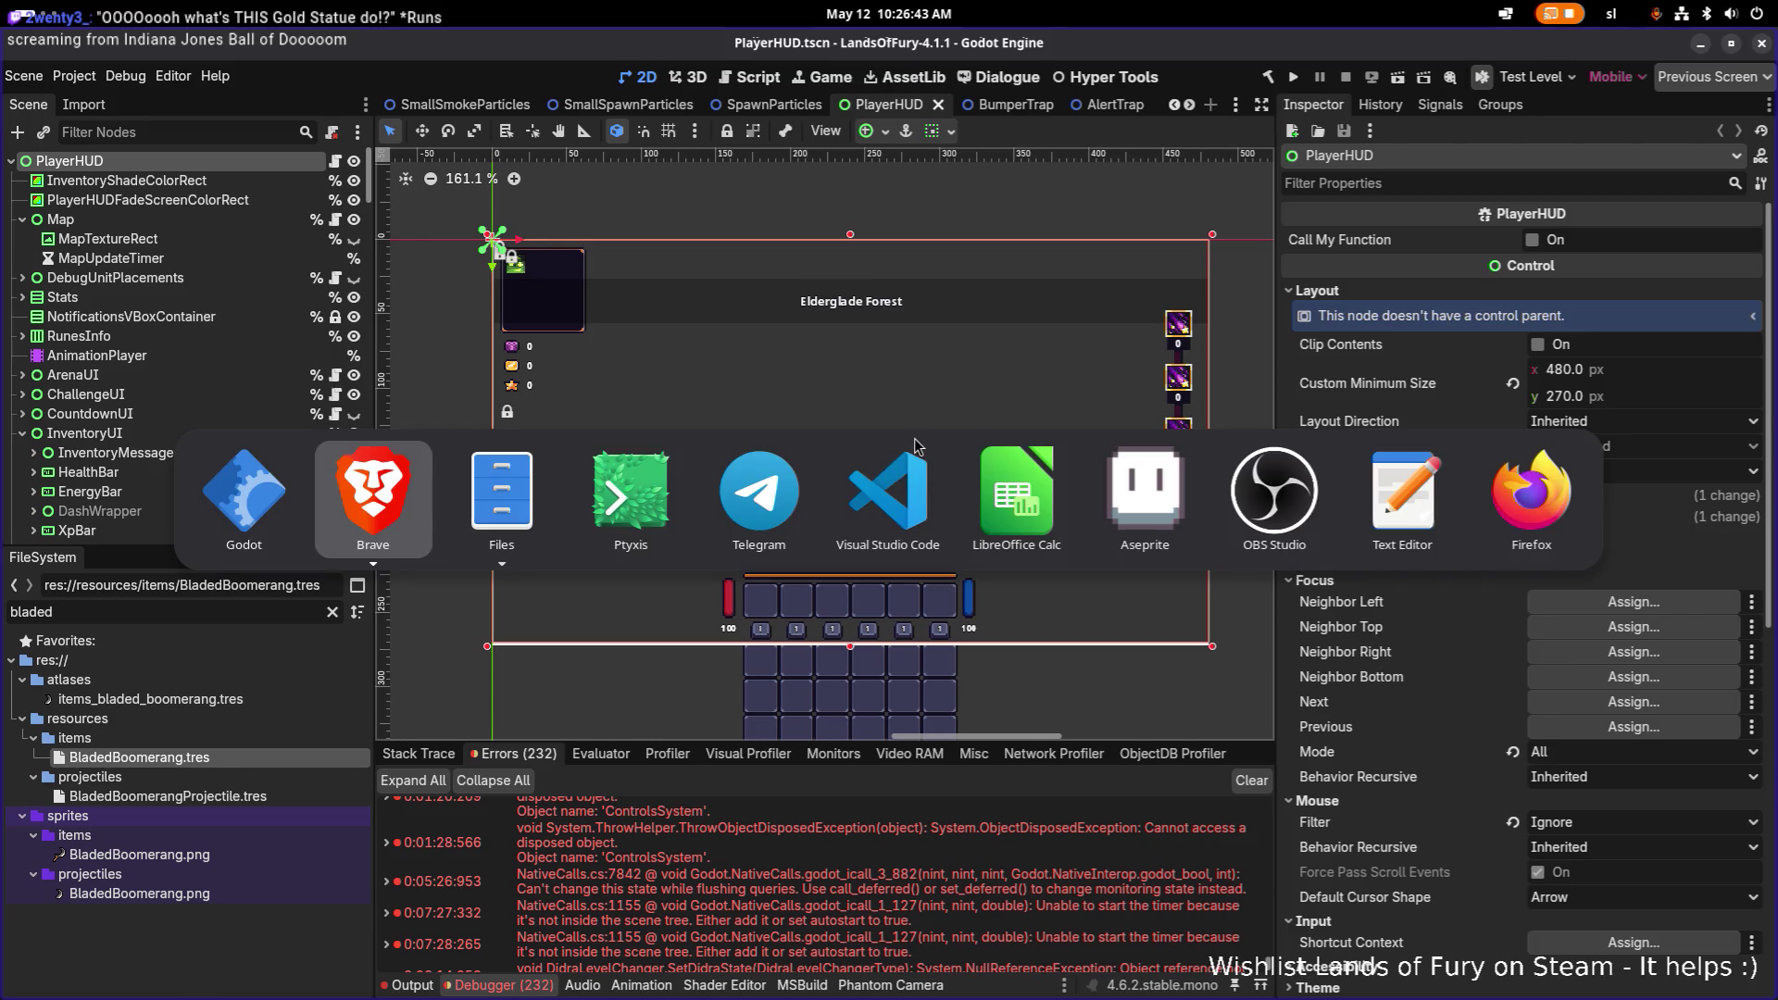
pyautogui.press('Escape')
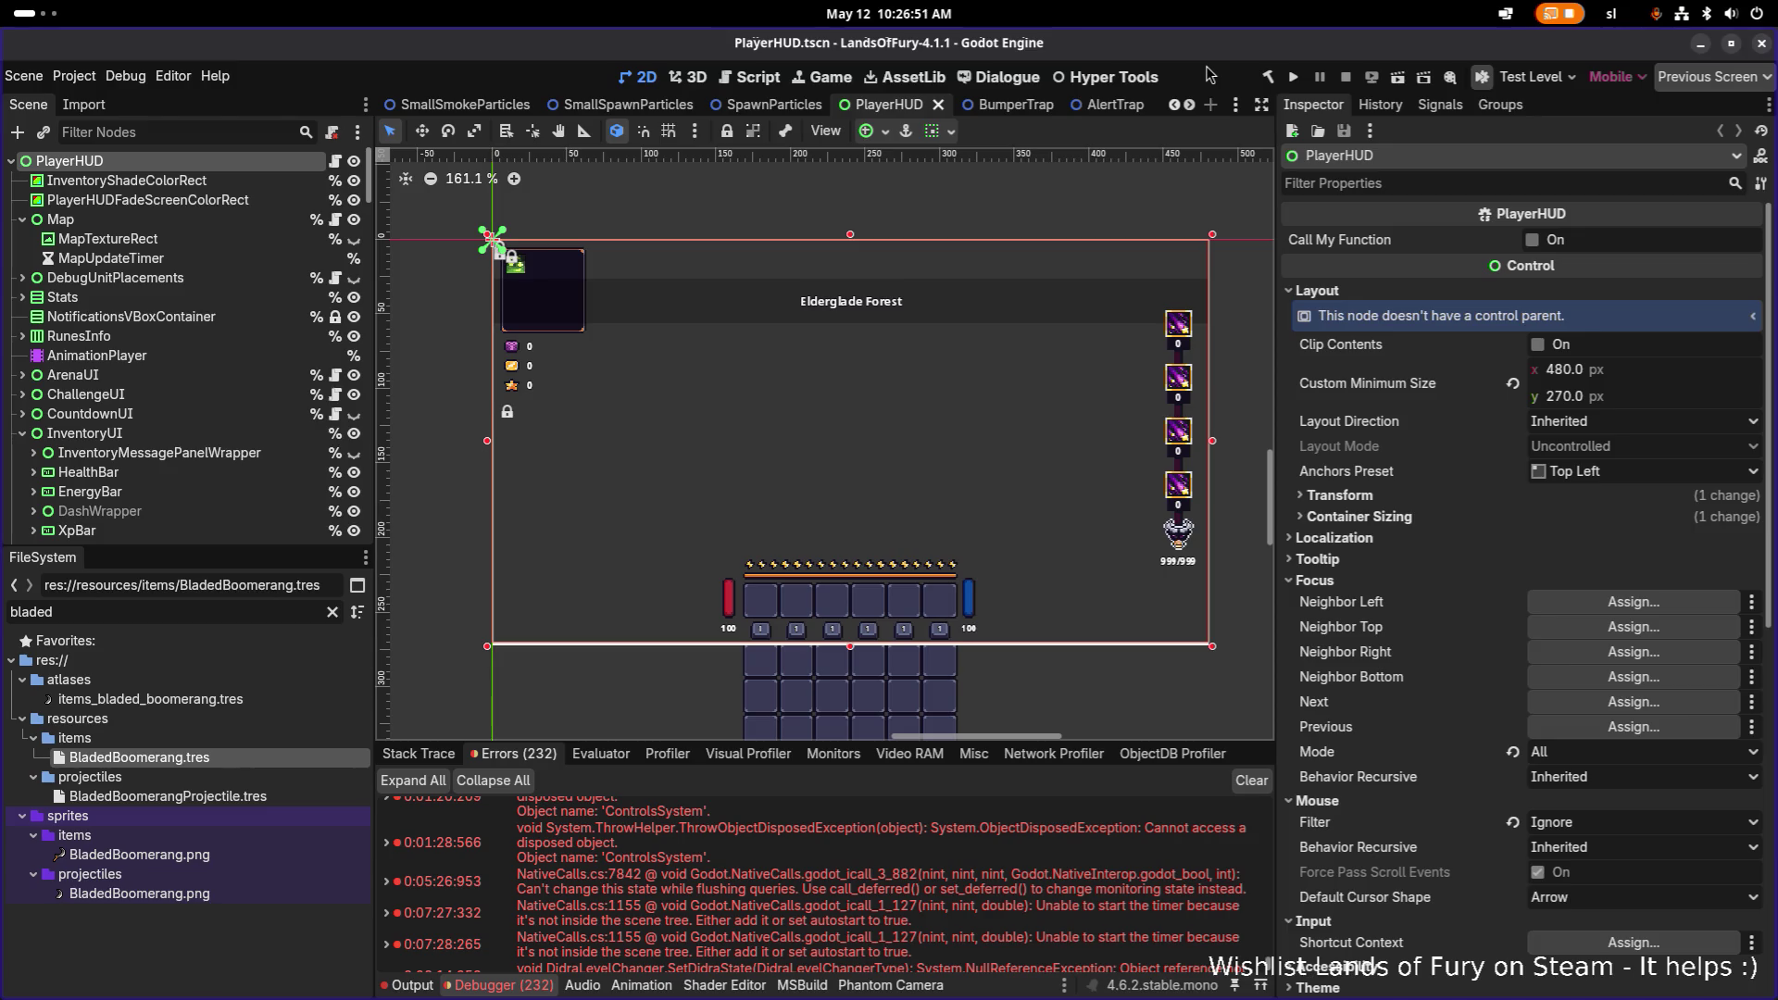
pyautogui.click(1291, 78)
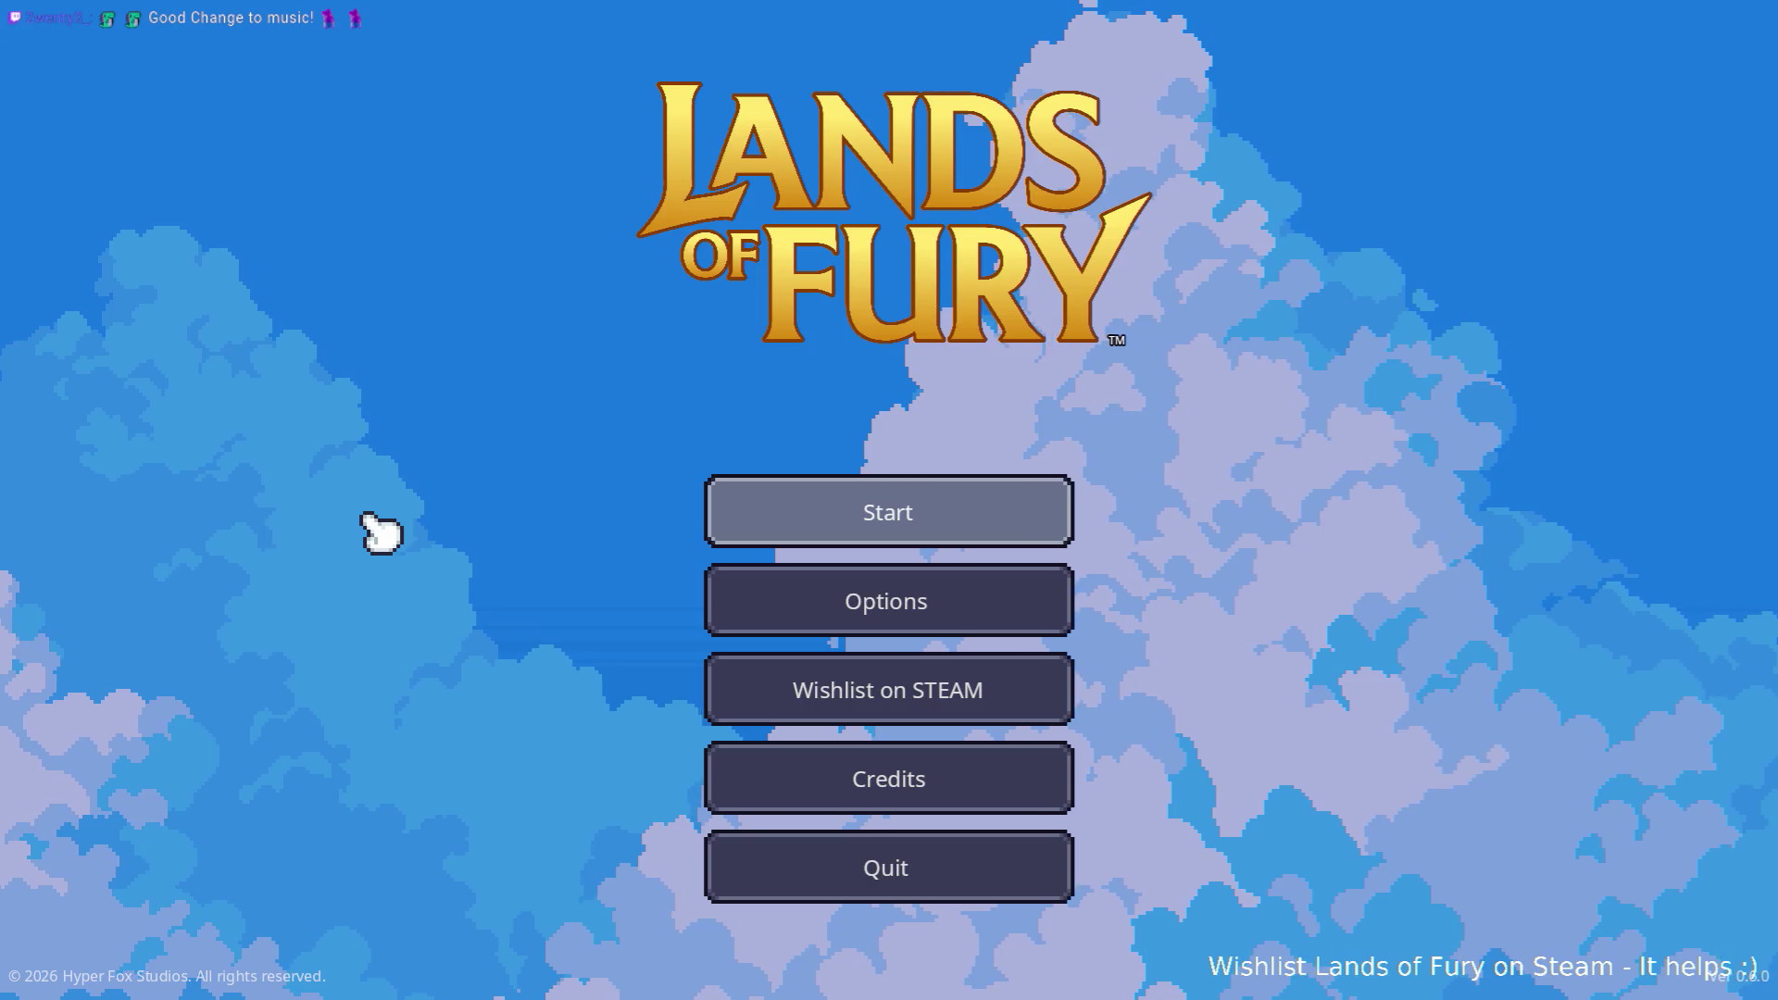
# Step: Start a game and add one bladed boomerang with the console command Player.AddItem(bladed_boomerang,1)
pyautogui.press('Return')
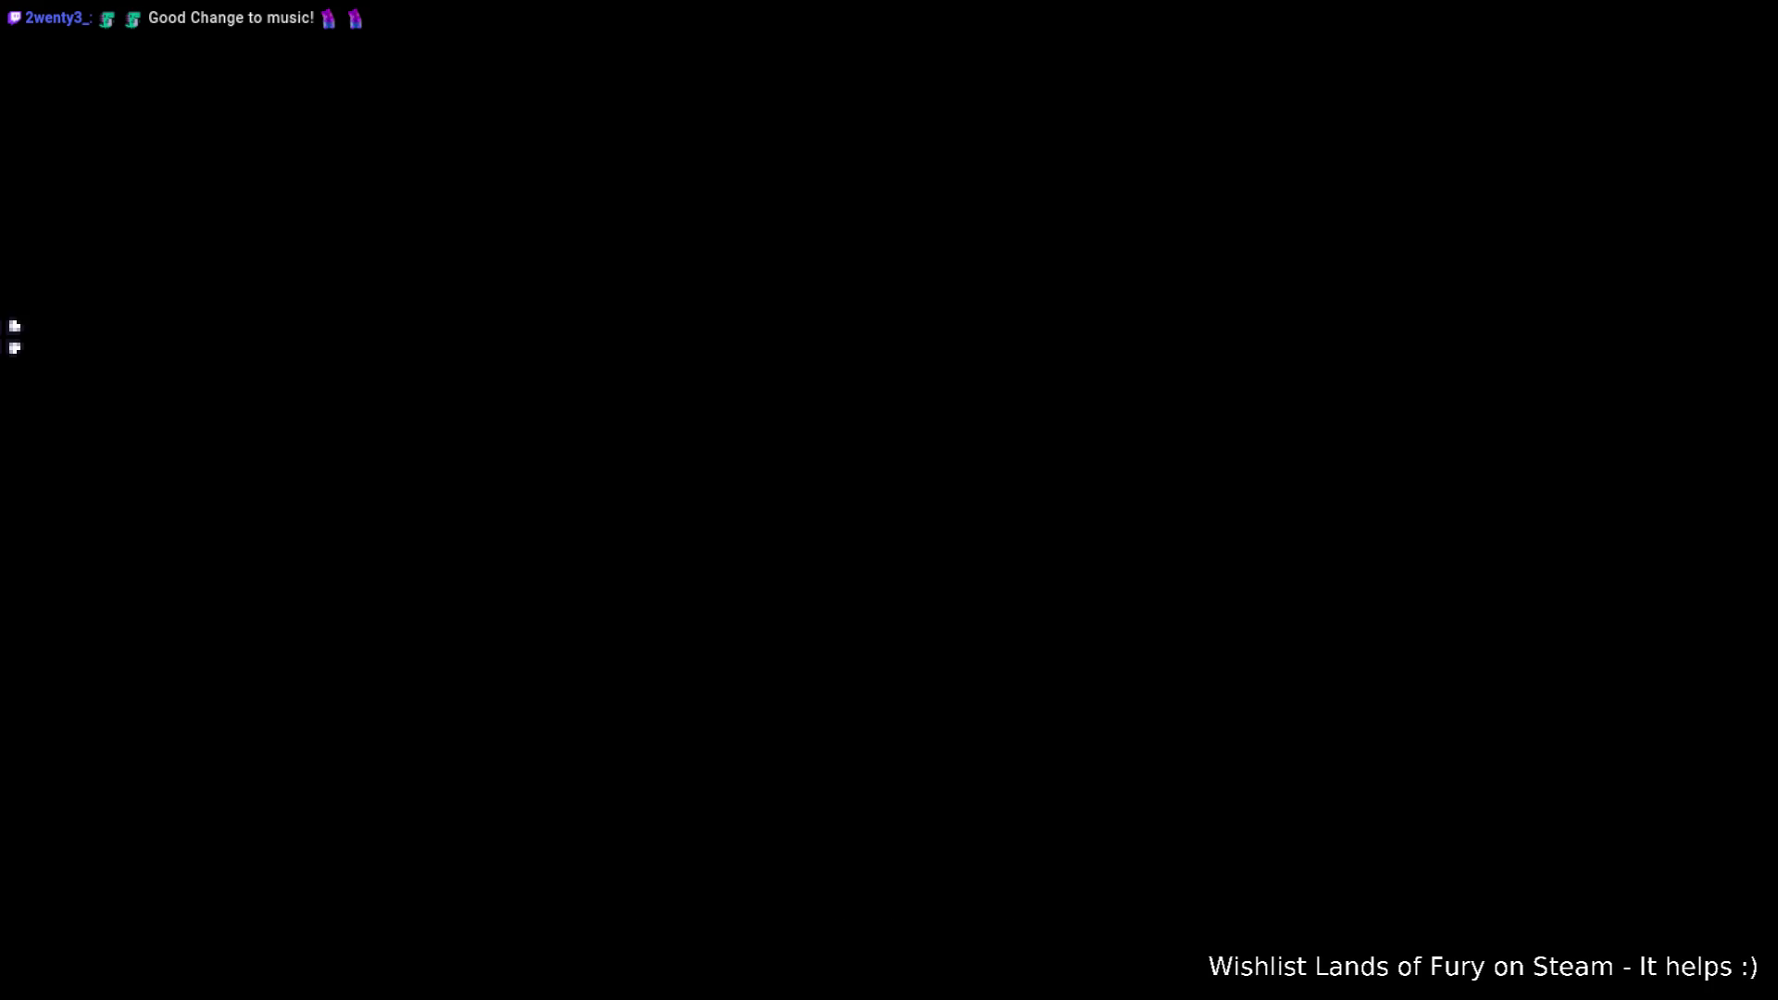
pyautogui.press('`')
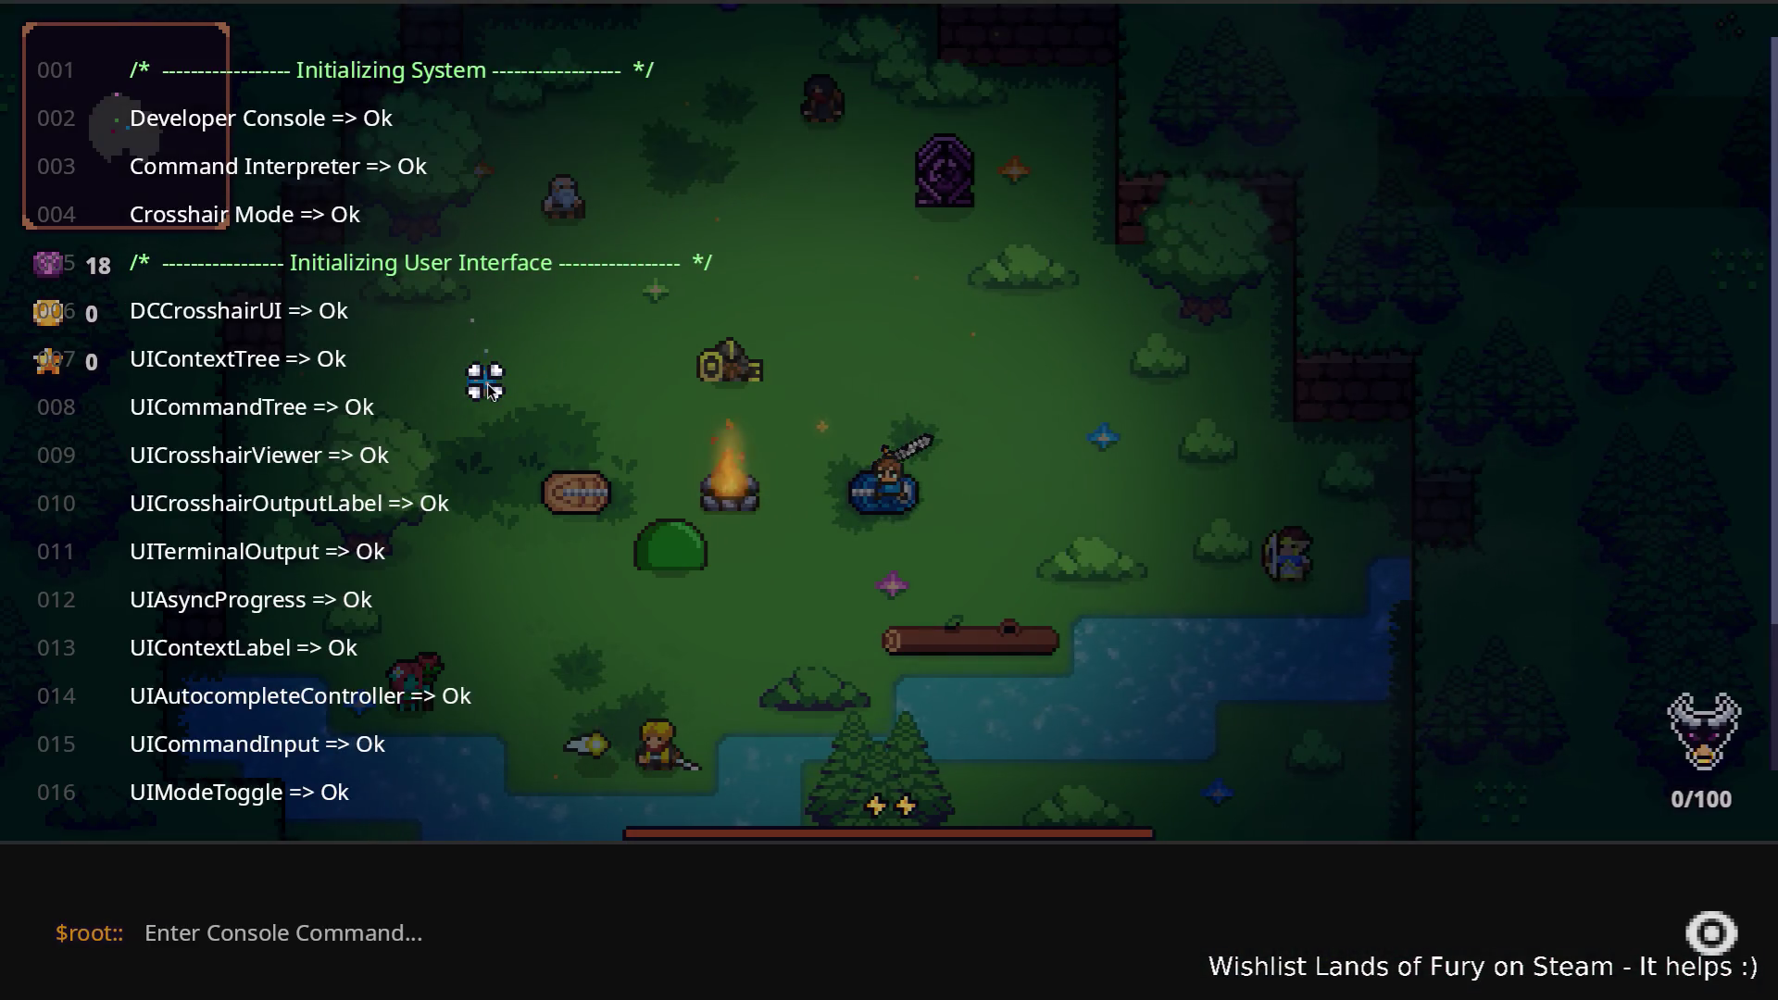
pyautogui.write('Player.AddItem(bladed_b')
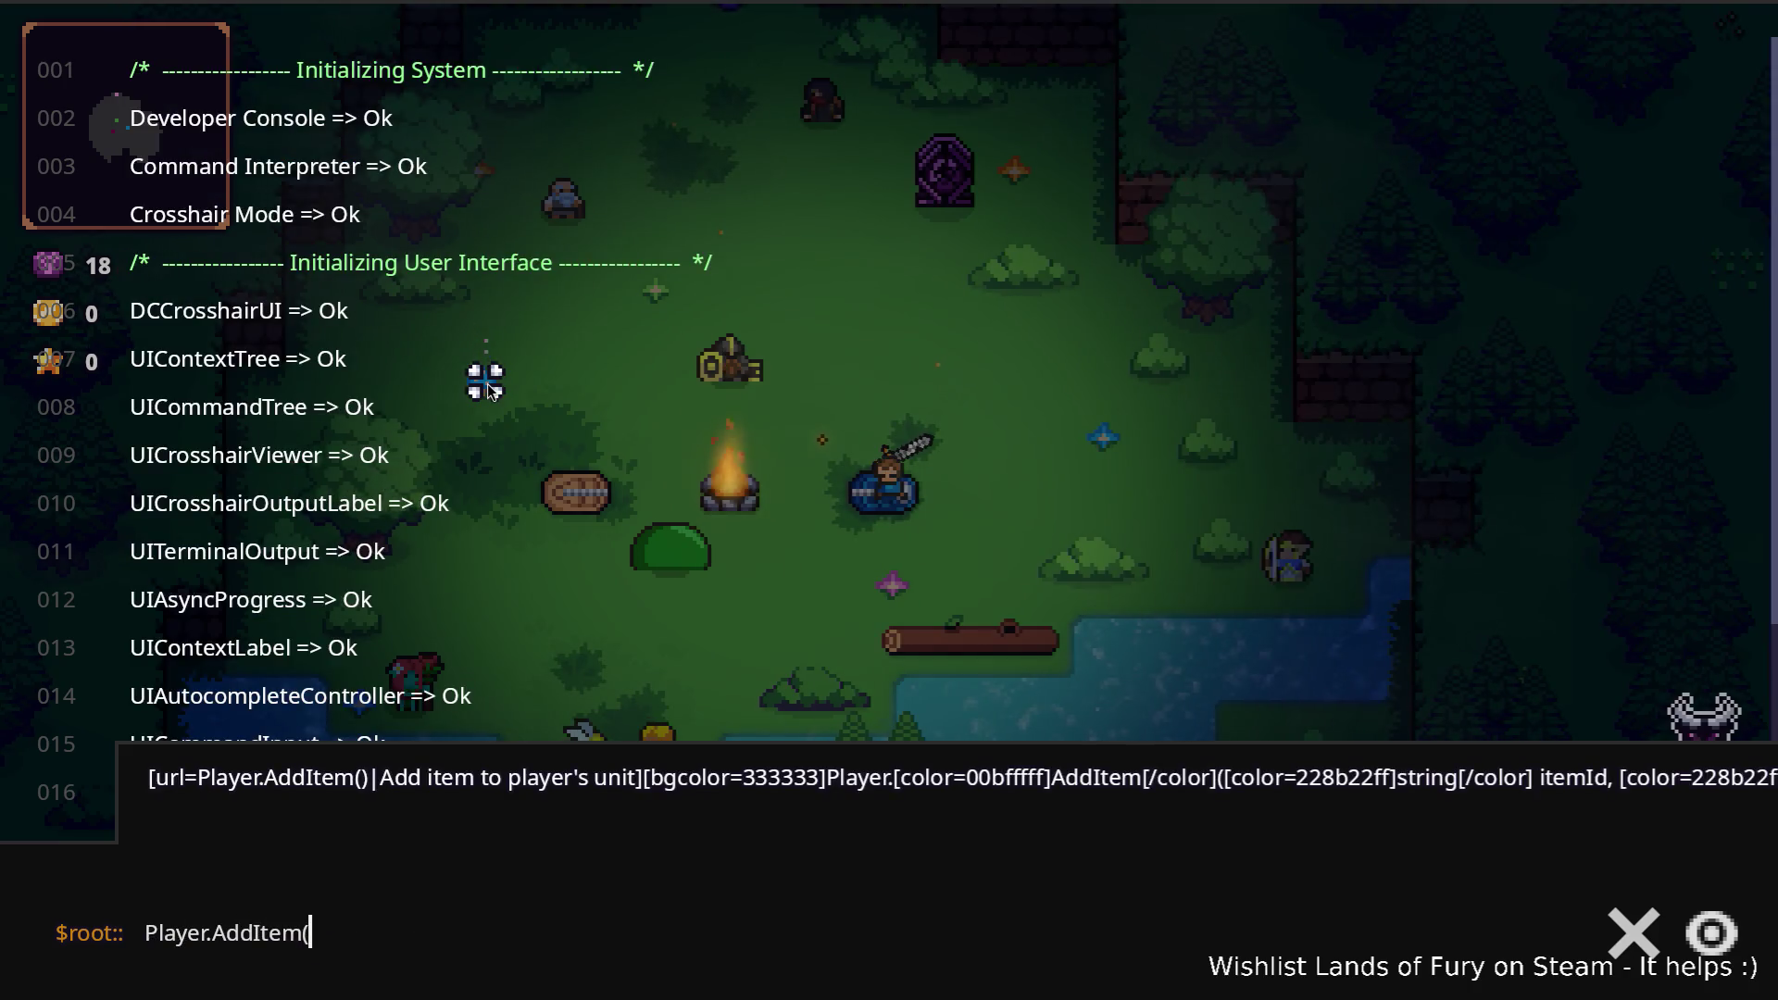
pyautogui.write('oomerang,1')
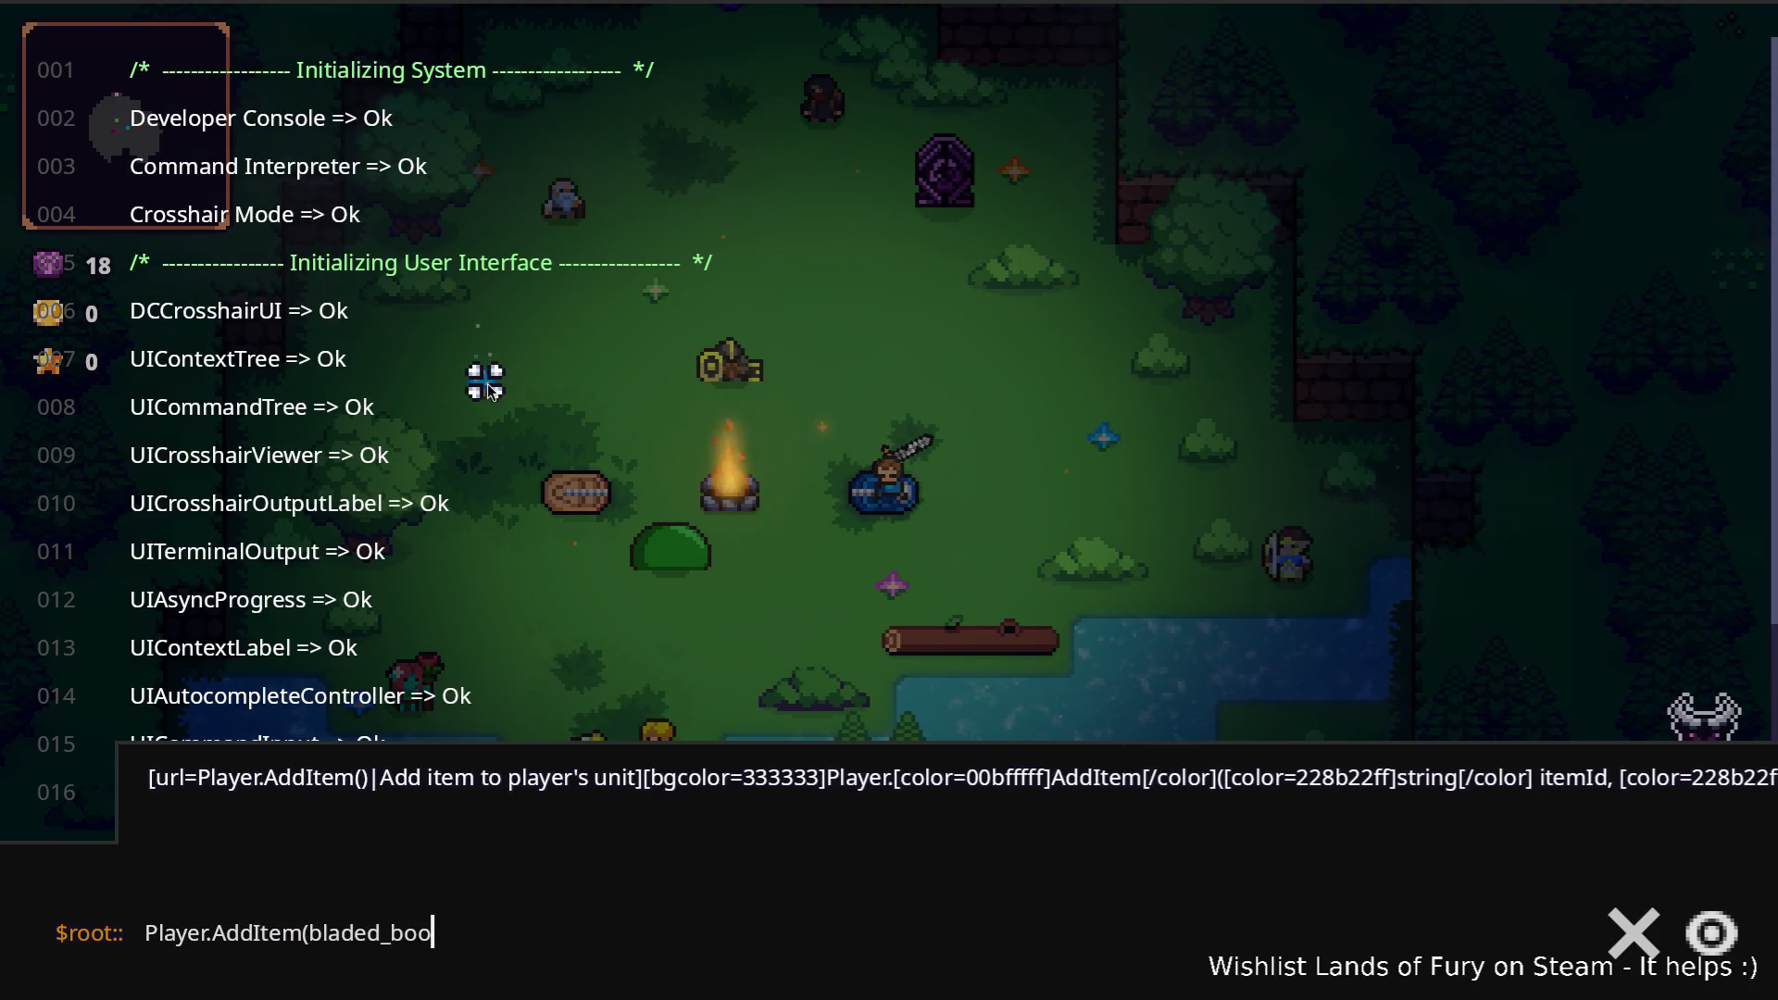
pyautogui.press('Return')
pyautogui.press('Escape')
# Step: Equip the boomerang from hotbar slot 3 and throw it
pyautogui.press('3')
pyautogui.click(476, 396)
pyautogui.click(398, 465)
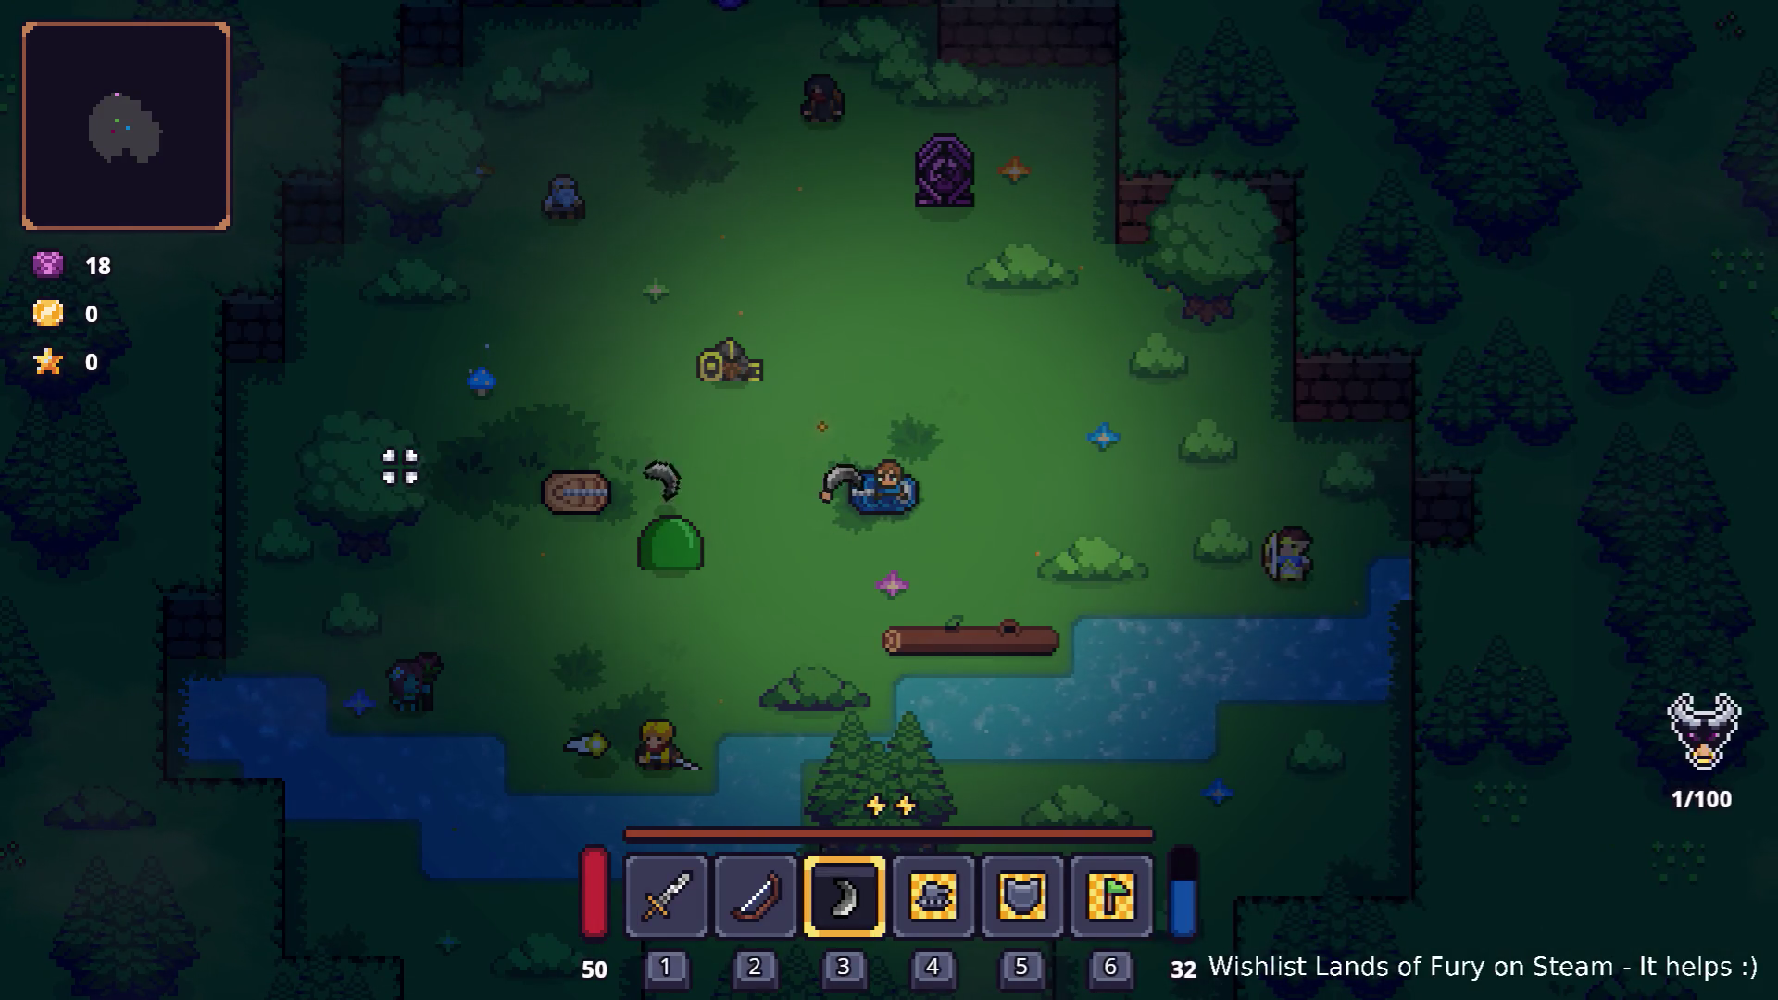
# Step: Walk around the clearing throwing the bladed boomerang at the enemies and the slime
pyautogui.press('w')
pyautogui.click(400, 467)
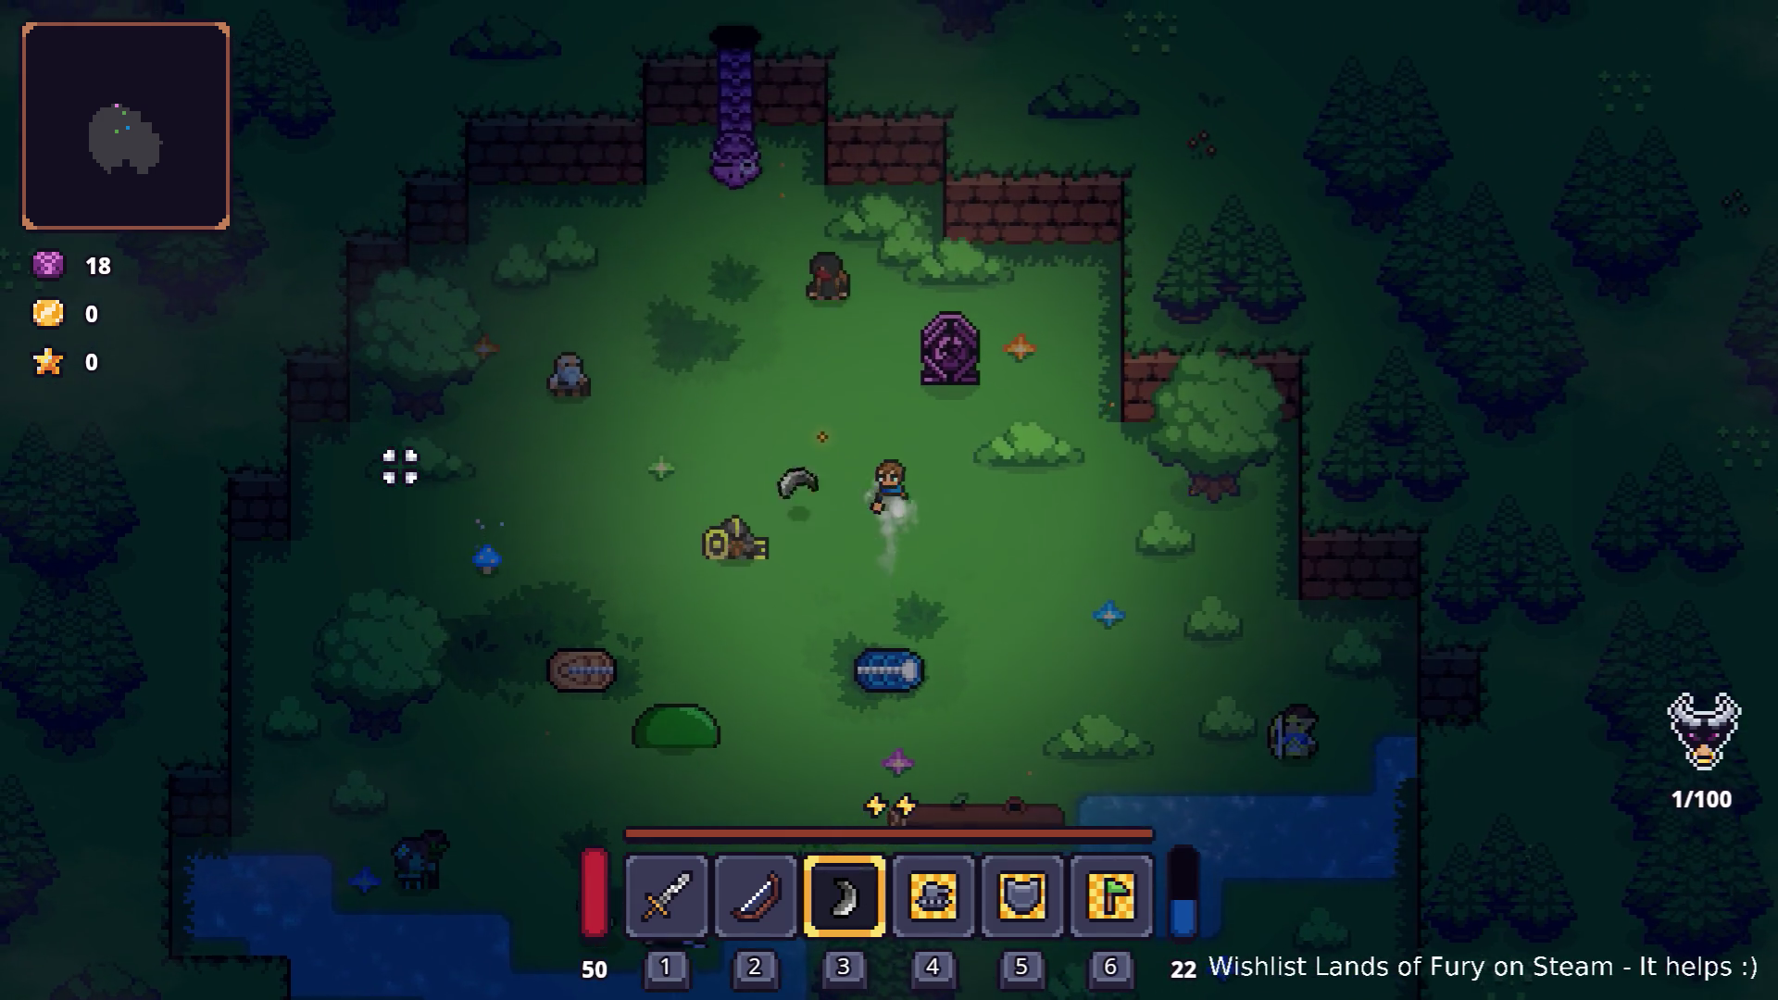
pyautogui.click(400, 467)
pyautogui.press('w')
pyautogui.press('a')
pyautogui.click(400, 467)
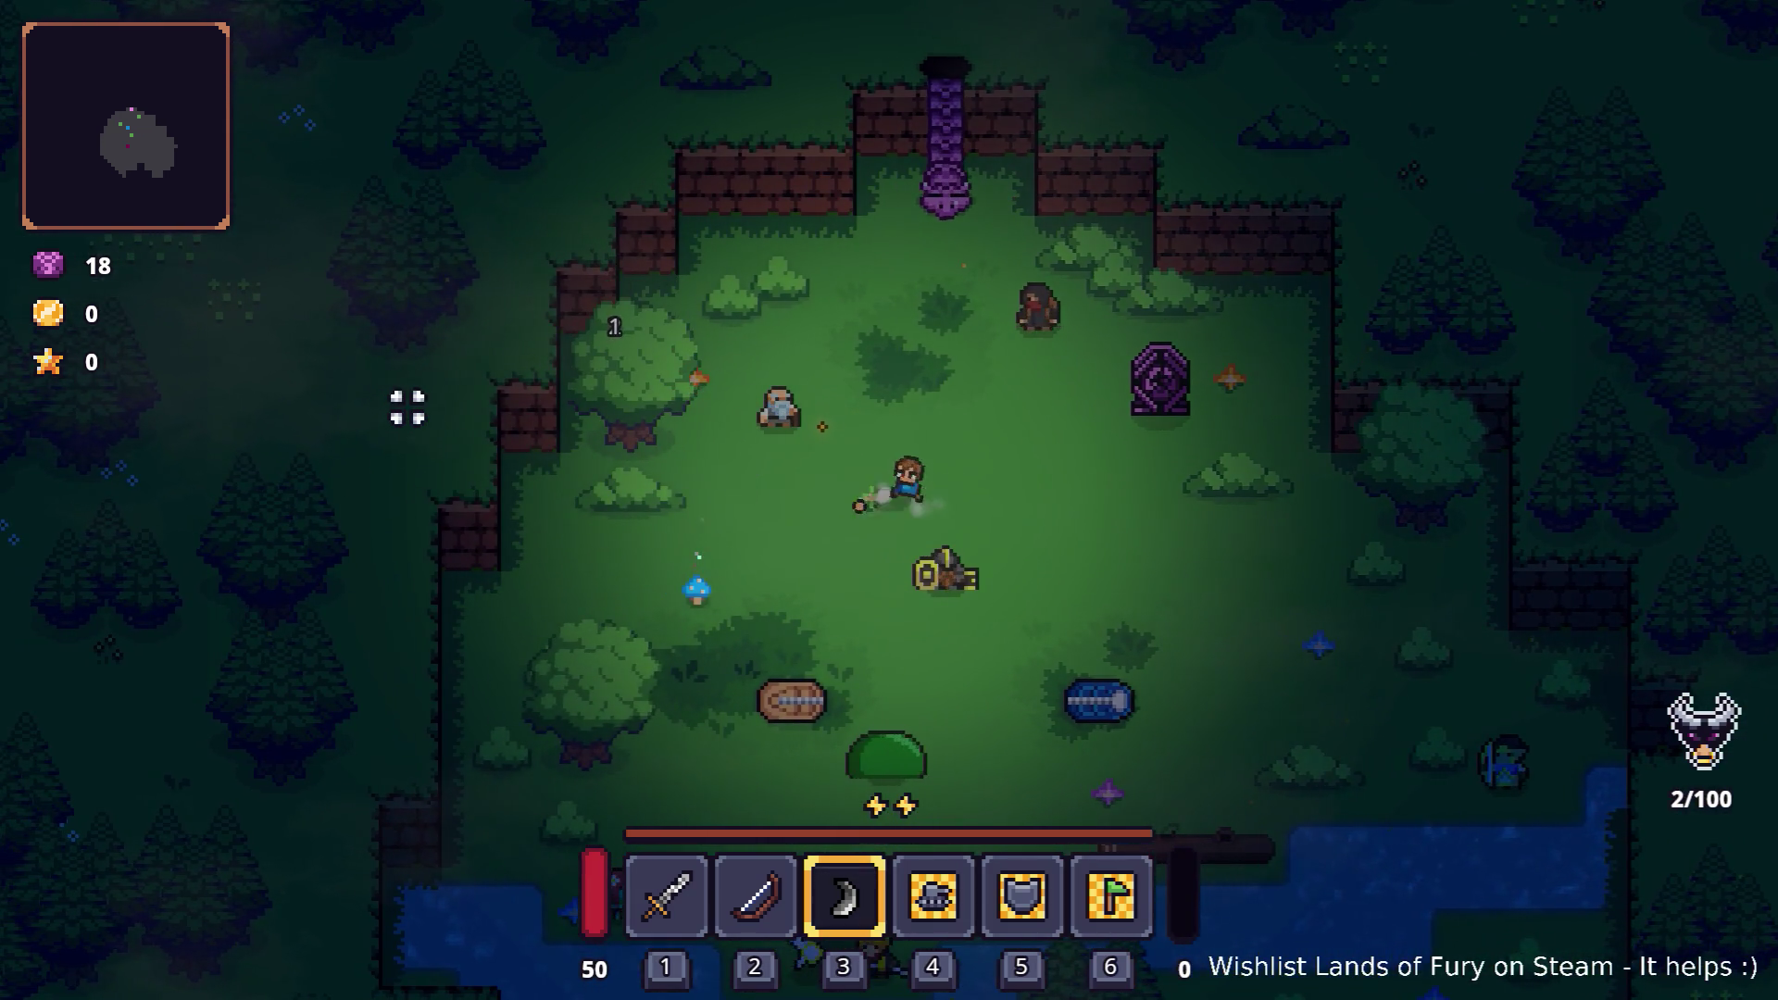
pyautogui.click(408, 410)
pyautogui.press('d')
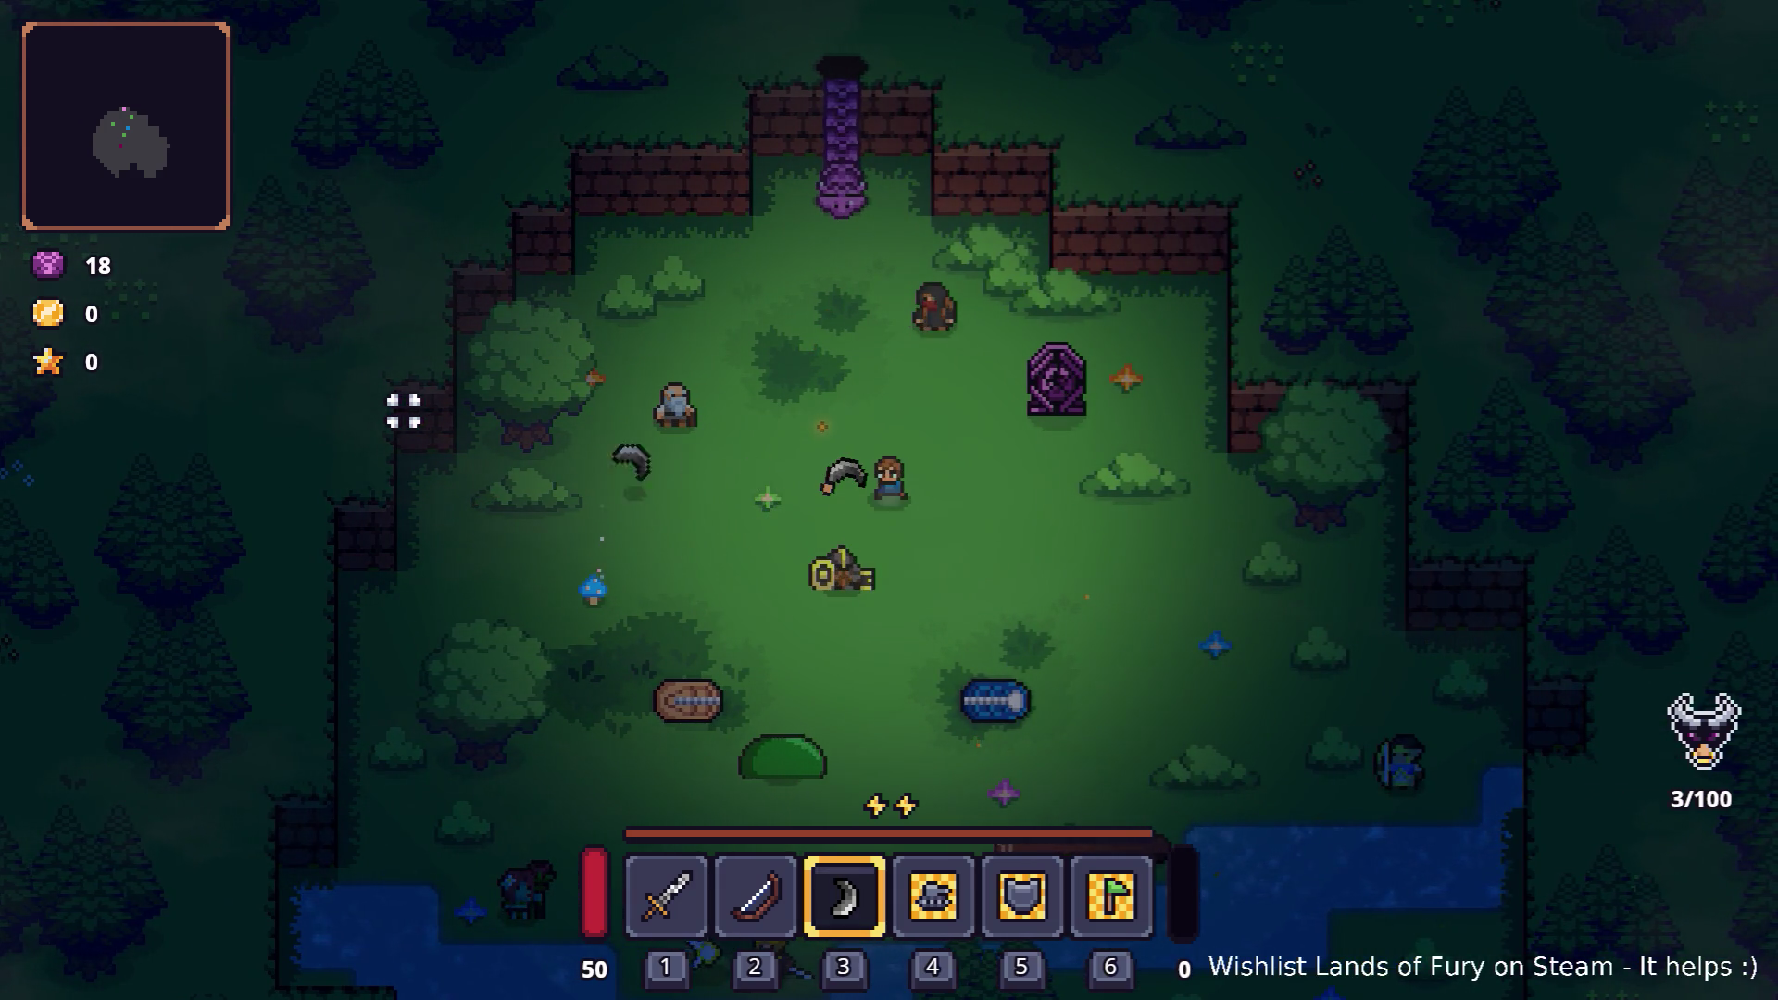
pyautogui.press('d')
pyautogui.click(404, 410)
pyautogui.press('s')
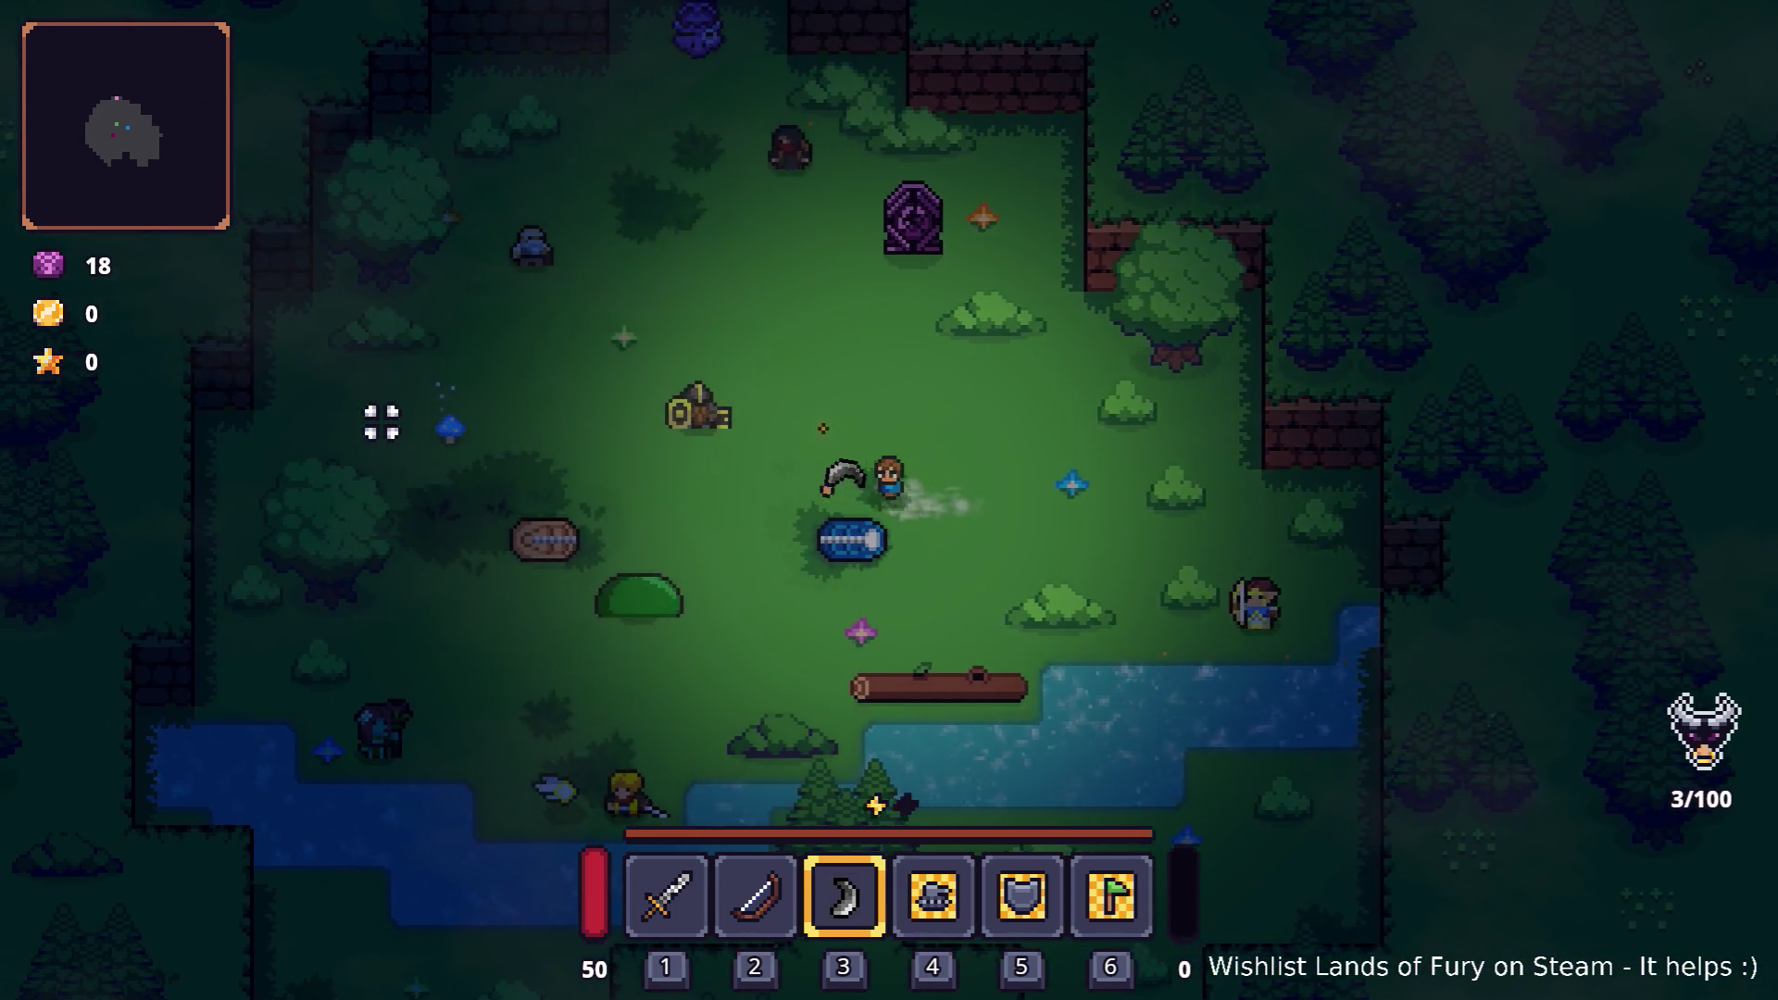
pyautogui.press('s')
pyautogui.press('a')
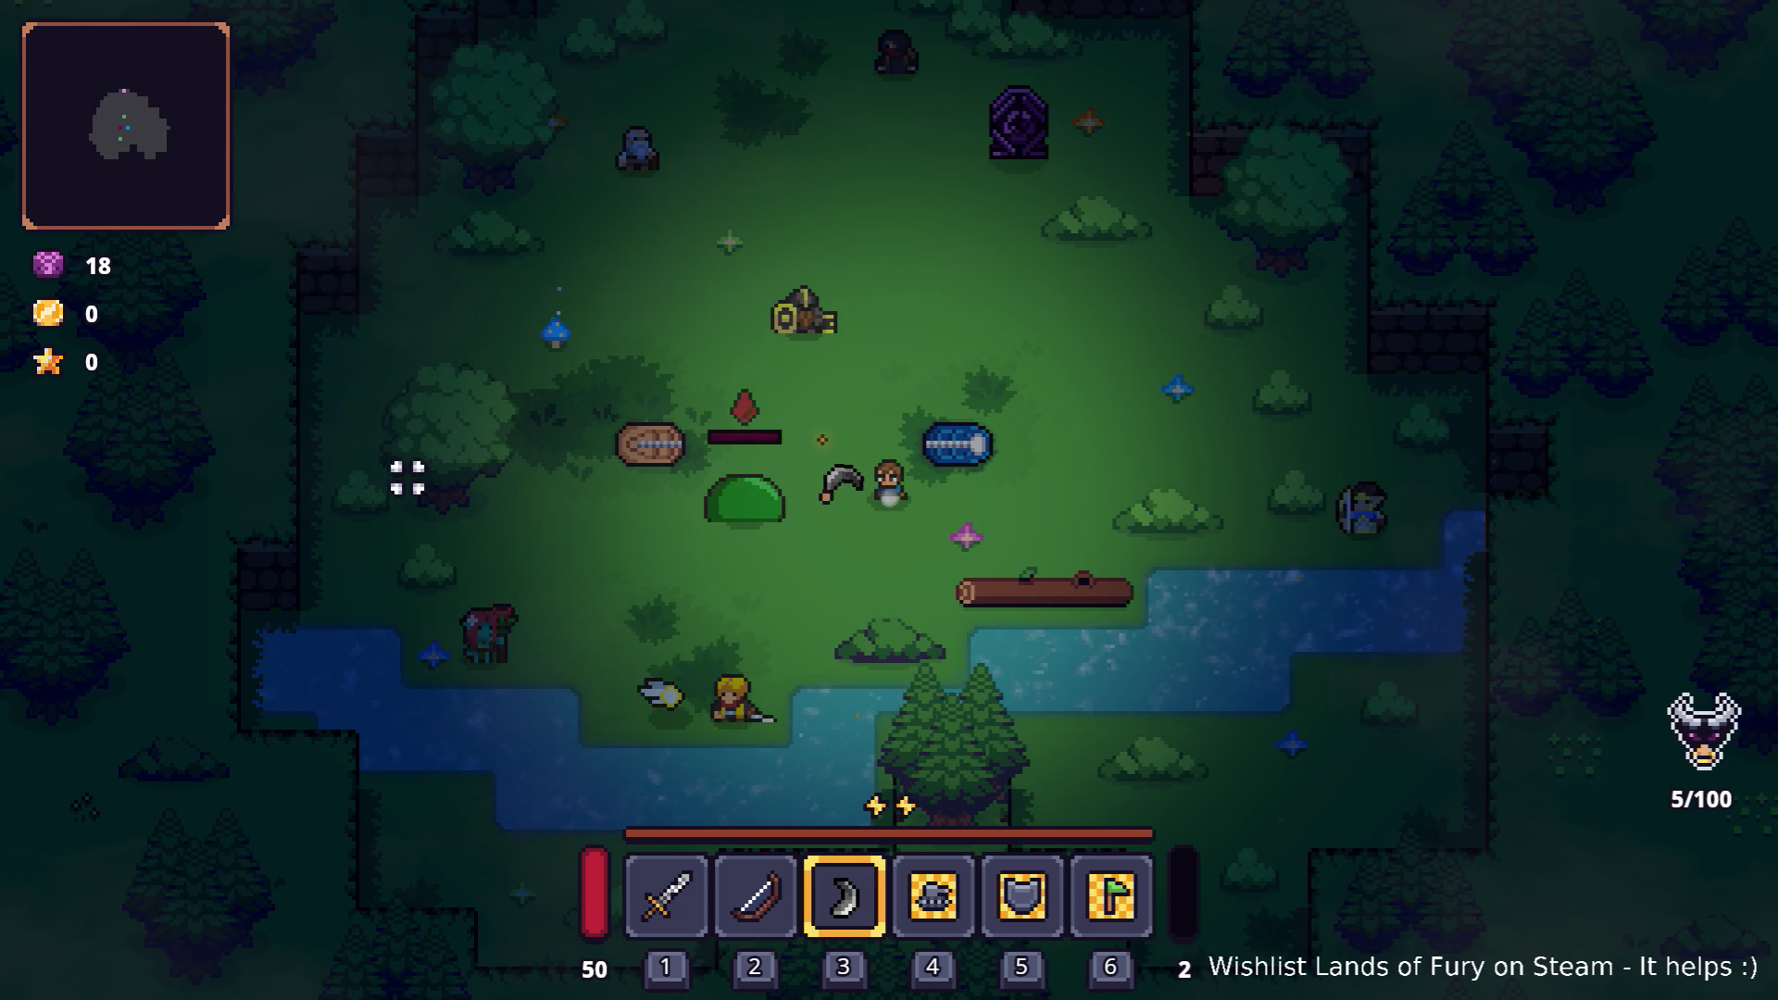
pyautogui.click(408, 468)
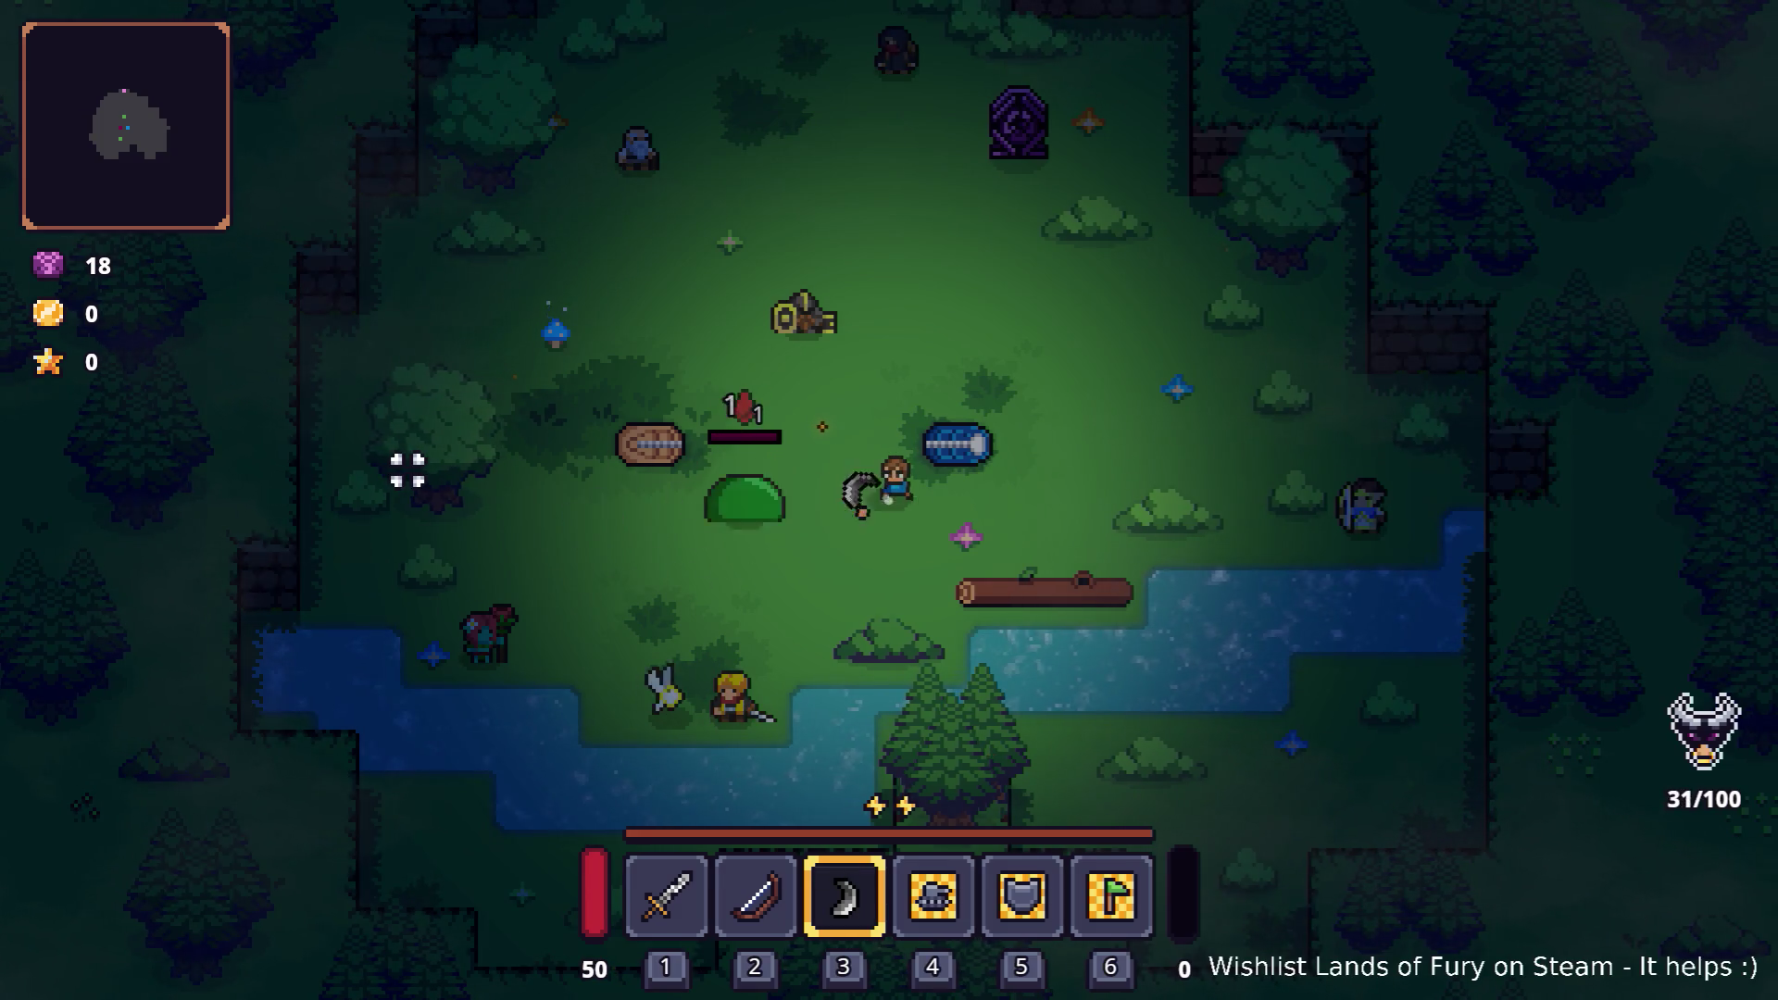
# Step: Keep fighting until the kill counter reaches 61/100, then reopen the developer console
pyautogui.press('d')
pyautogui.press('s')
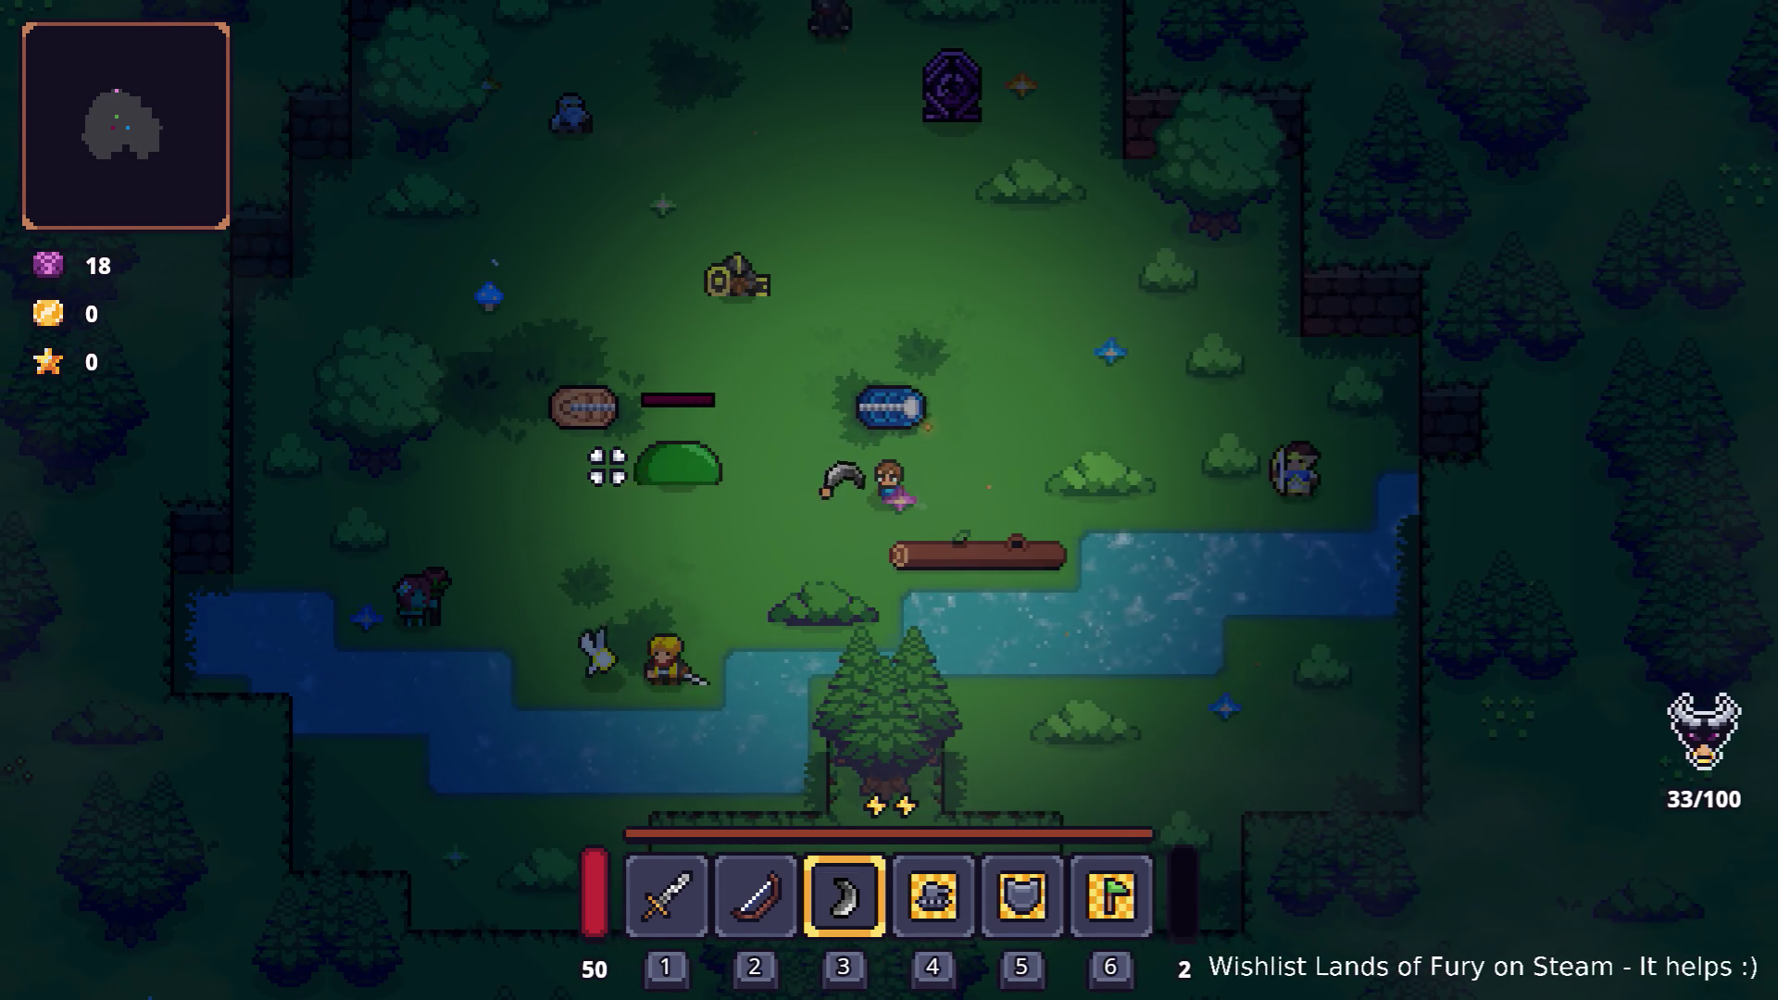
pyautogui.press('a')
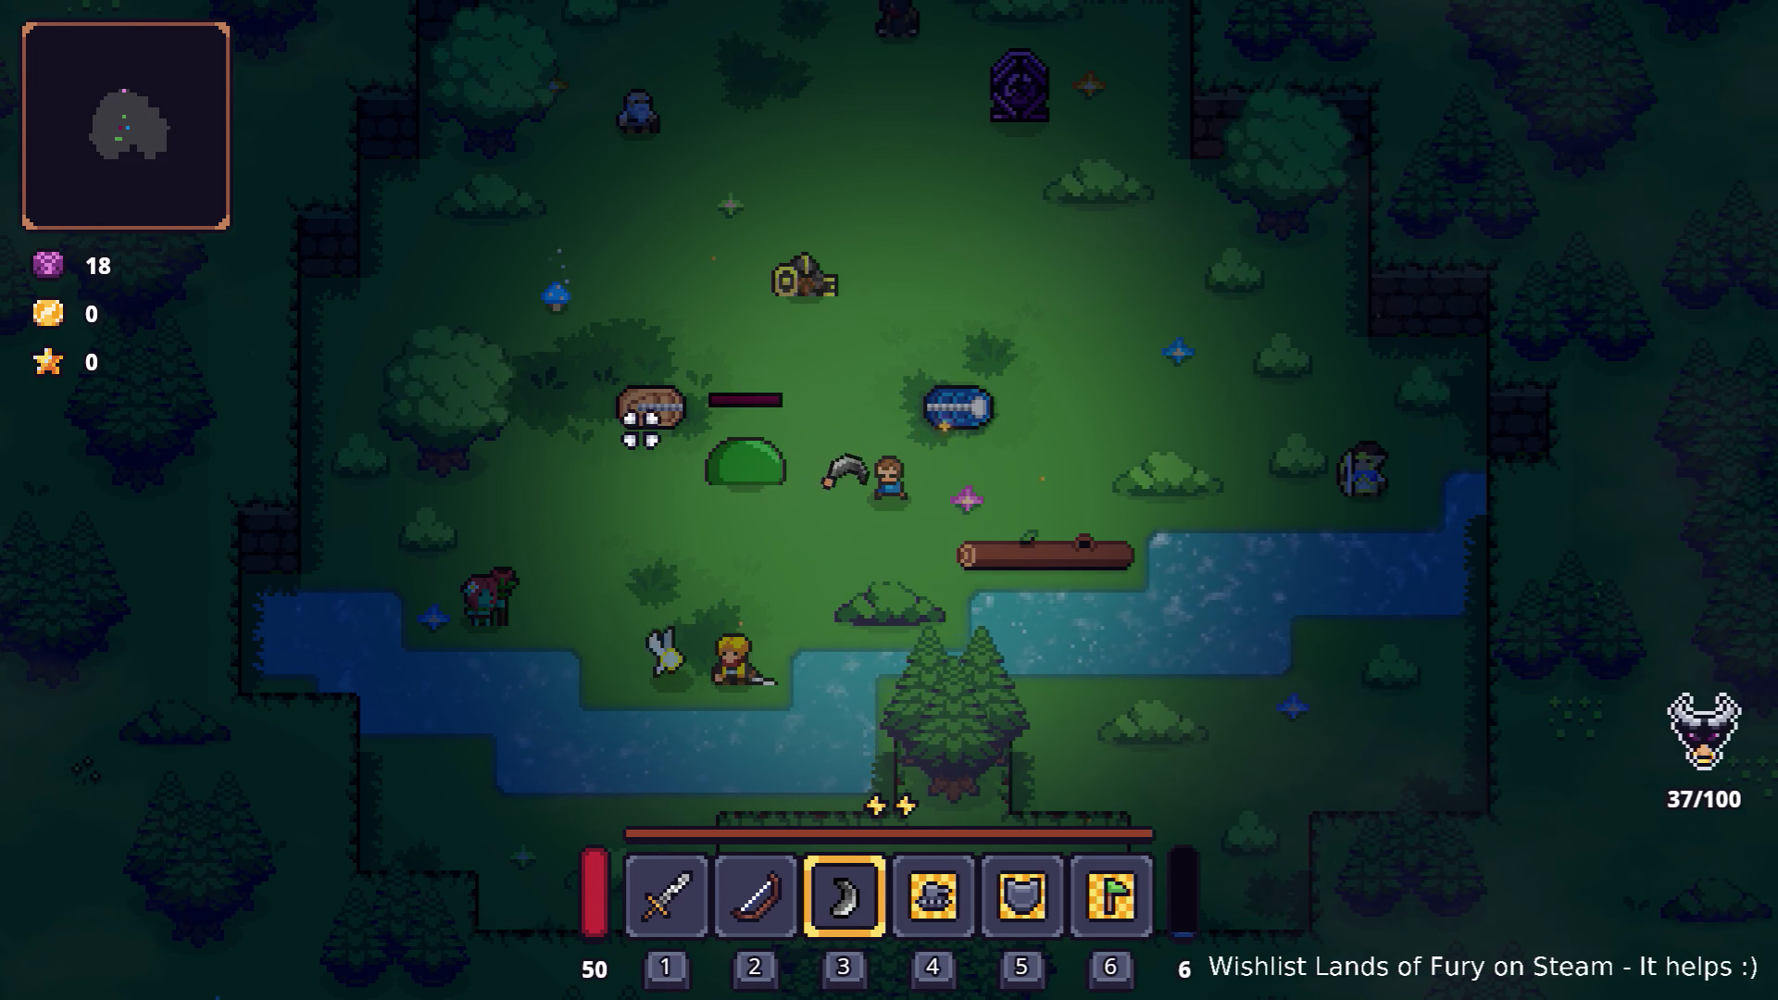
pyautogui.press('a')
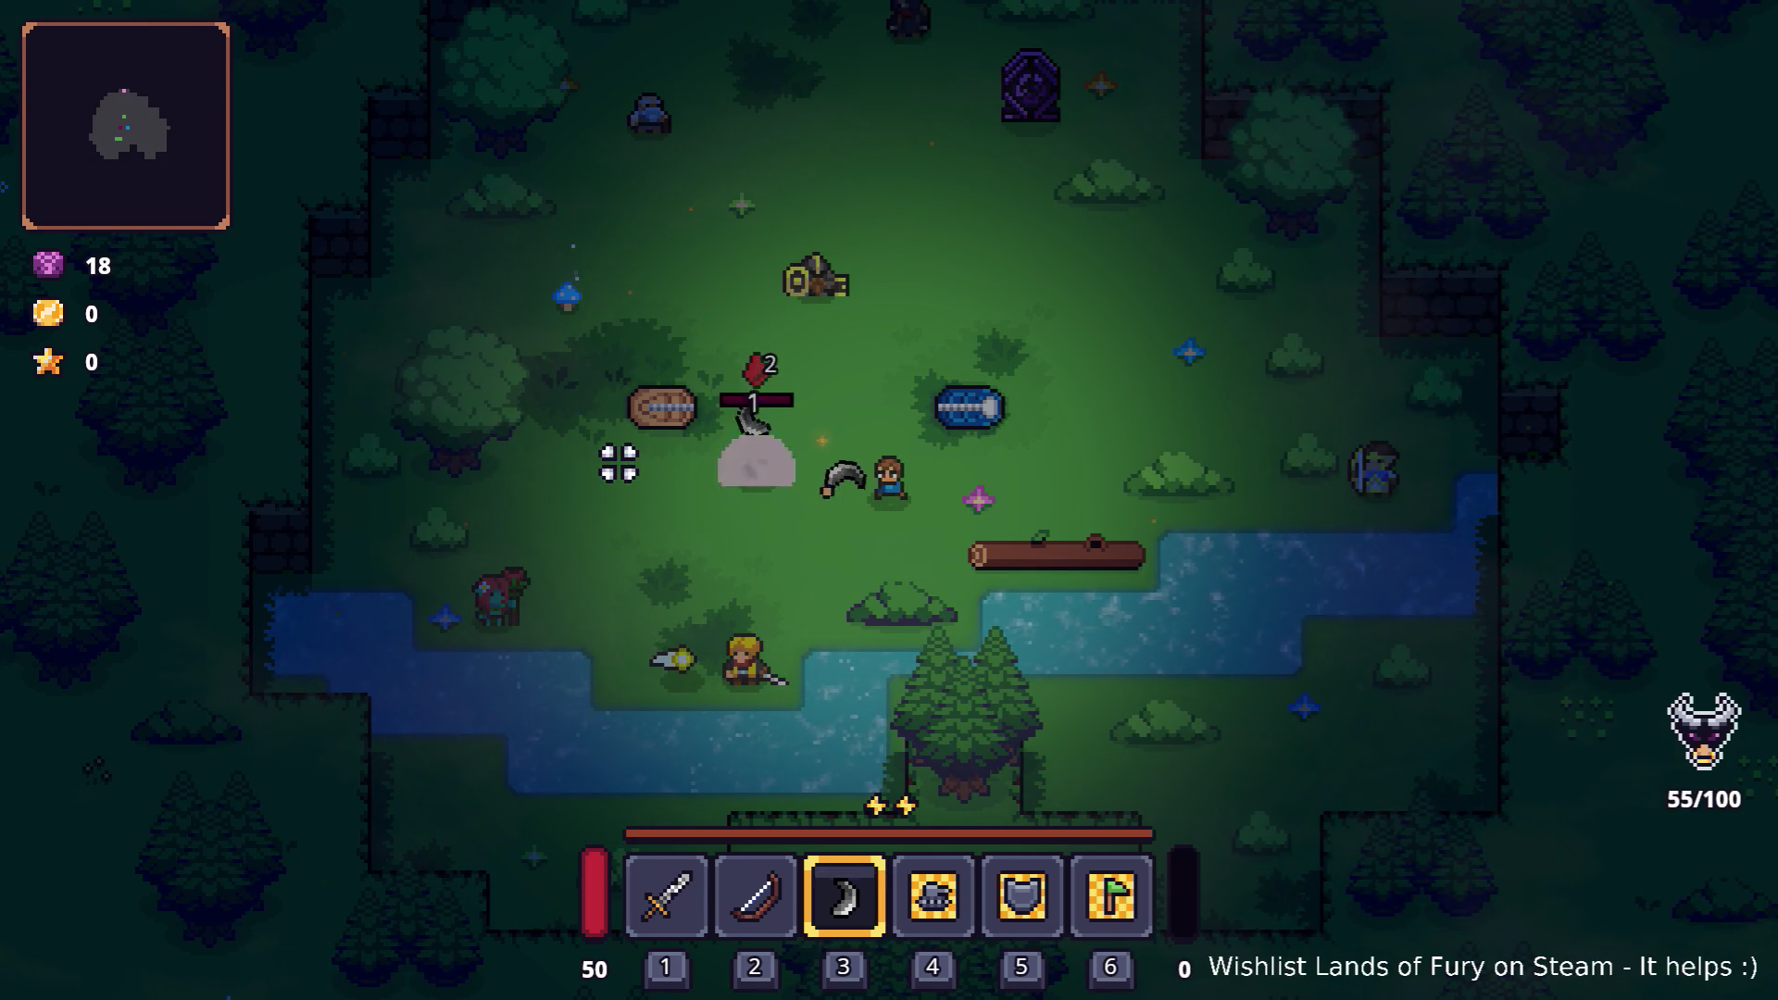
pyautogui.press('d')
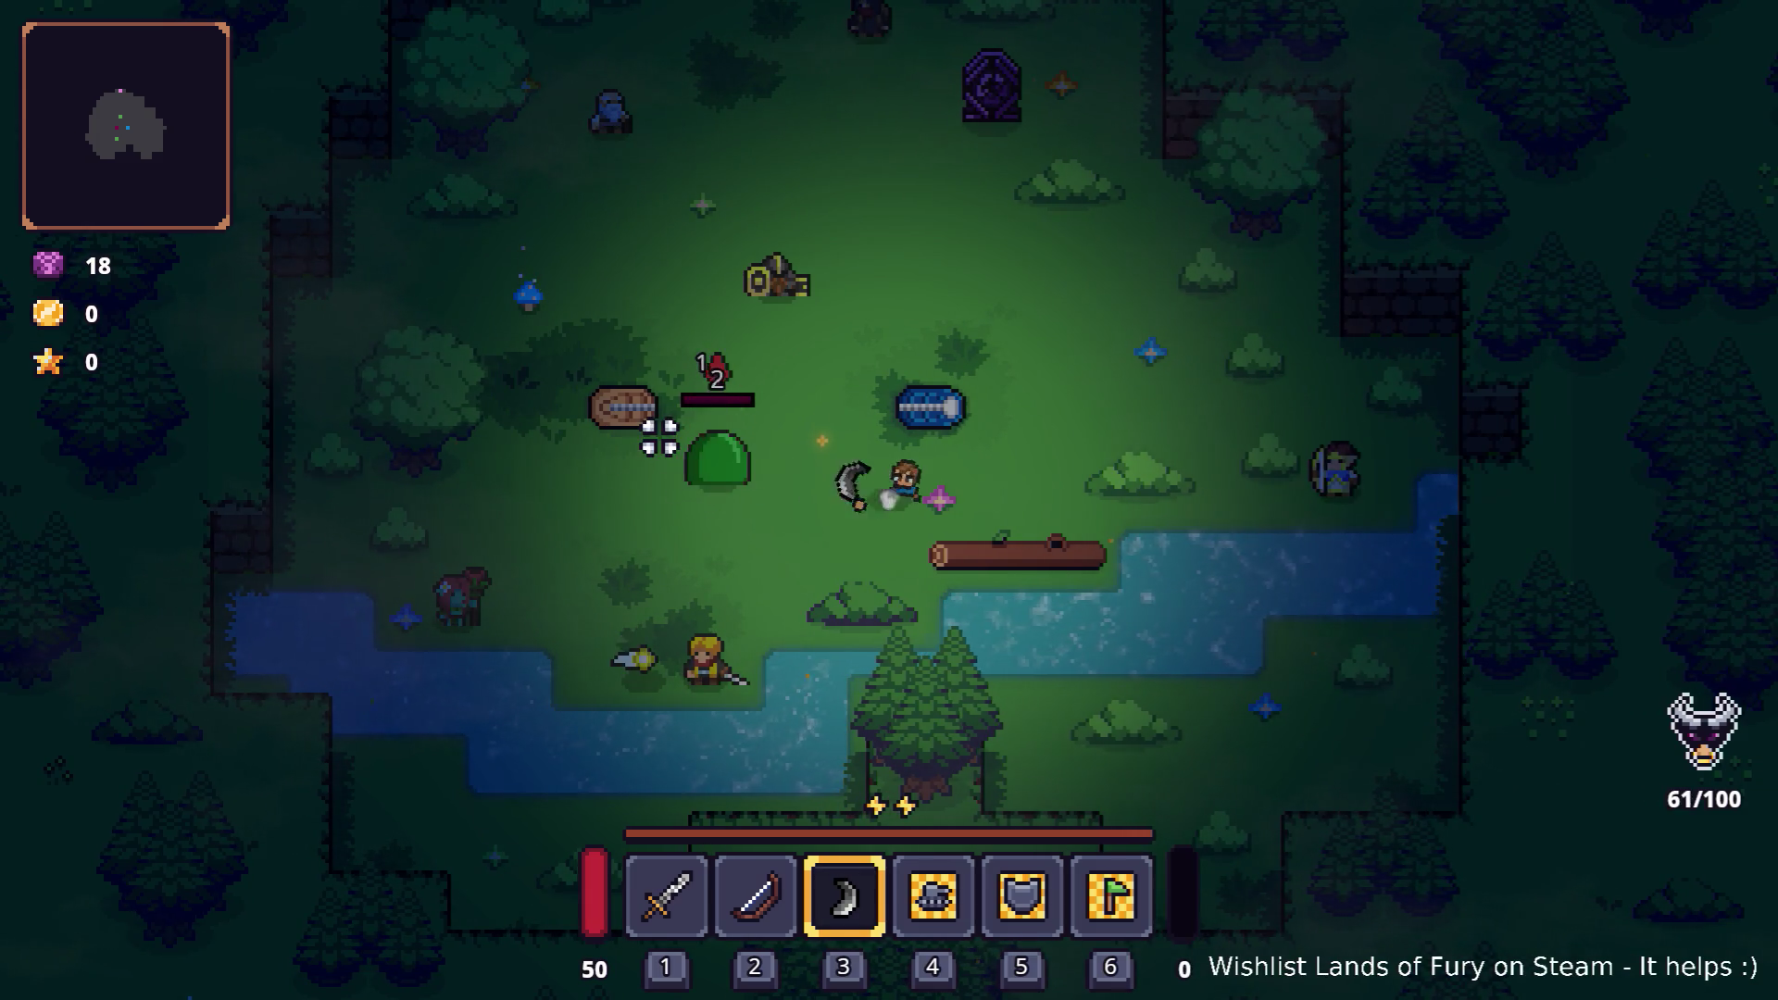
pyautogui.press('d')
pyautogui.press('`')
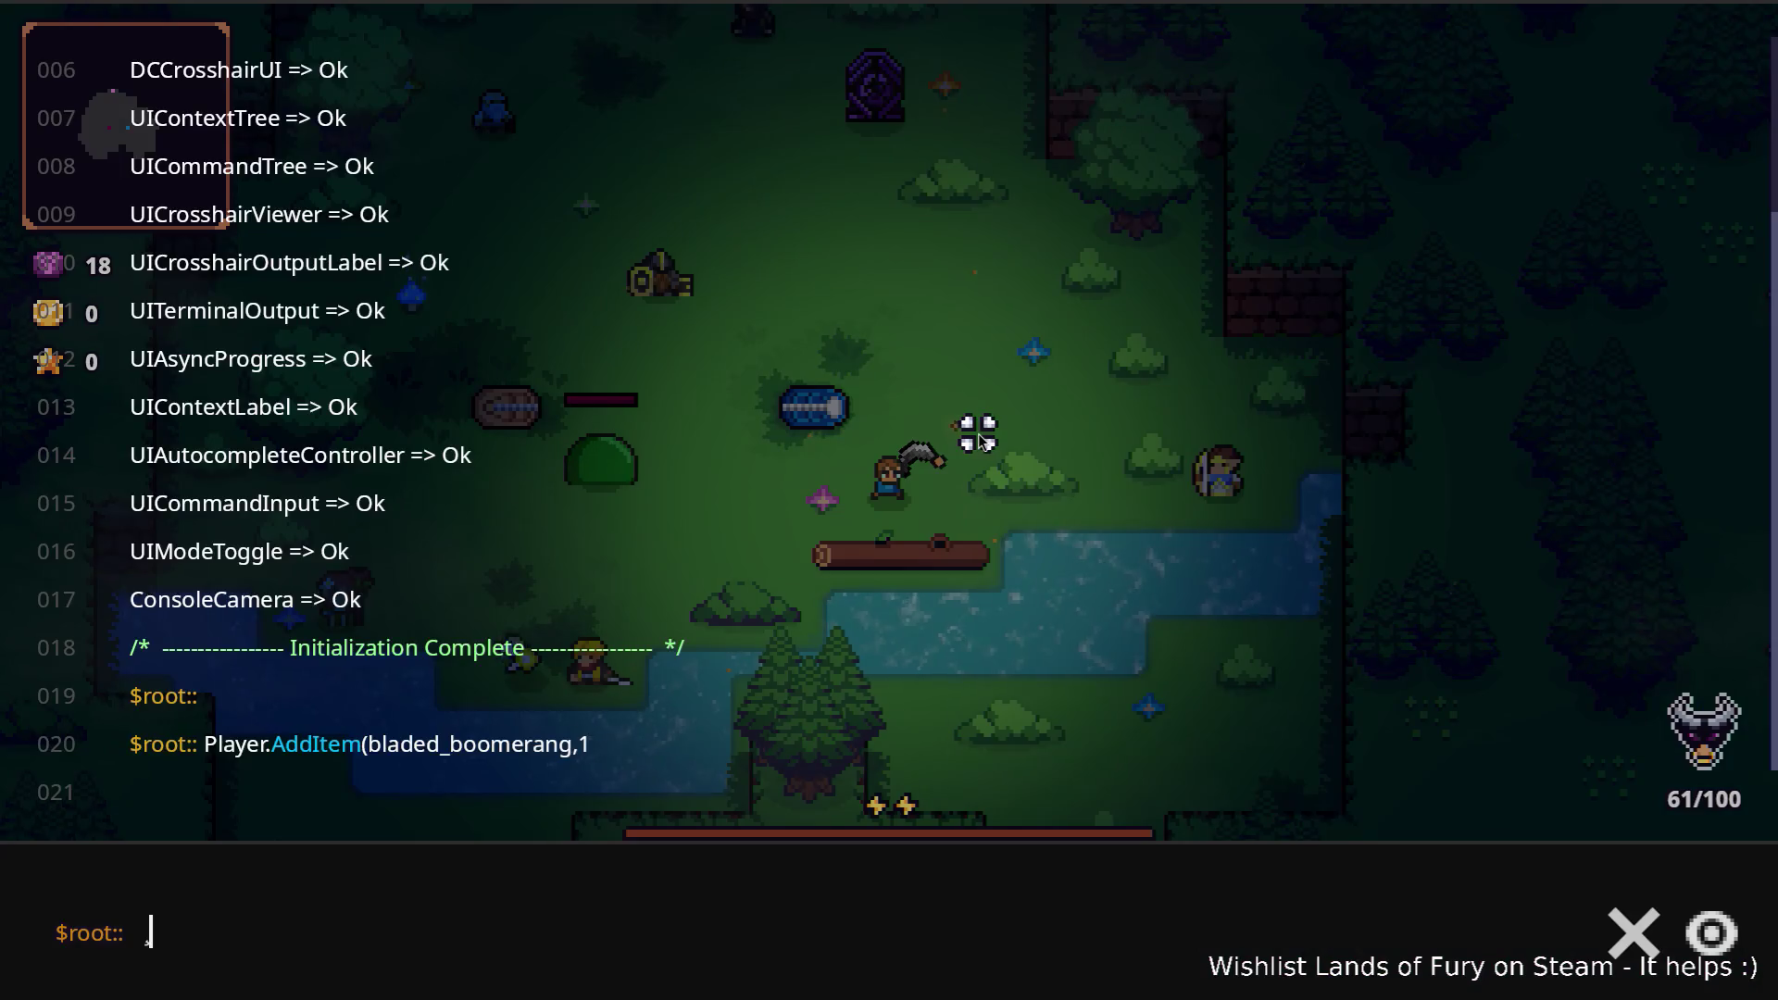
# Step: Run Player.AddItem(glider_boomerang,1) in the debug console to give the player a glider boomerang
pyautogui.press('`')
pyautogui.press('Tab')
pyautogui.press('Tab')
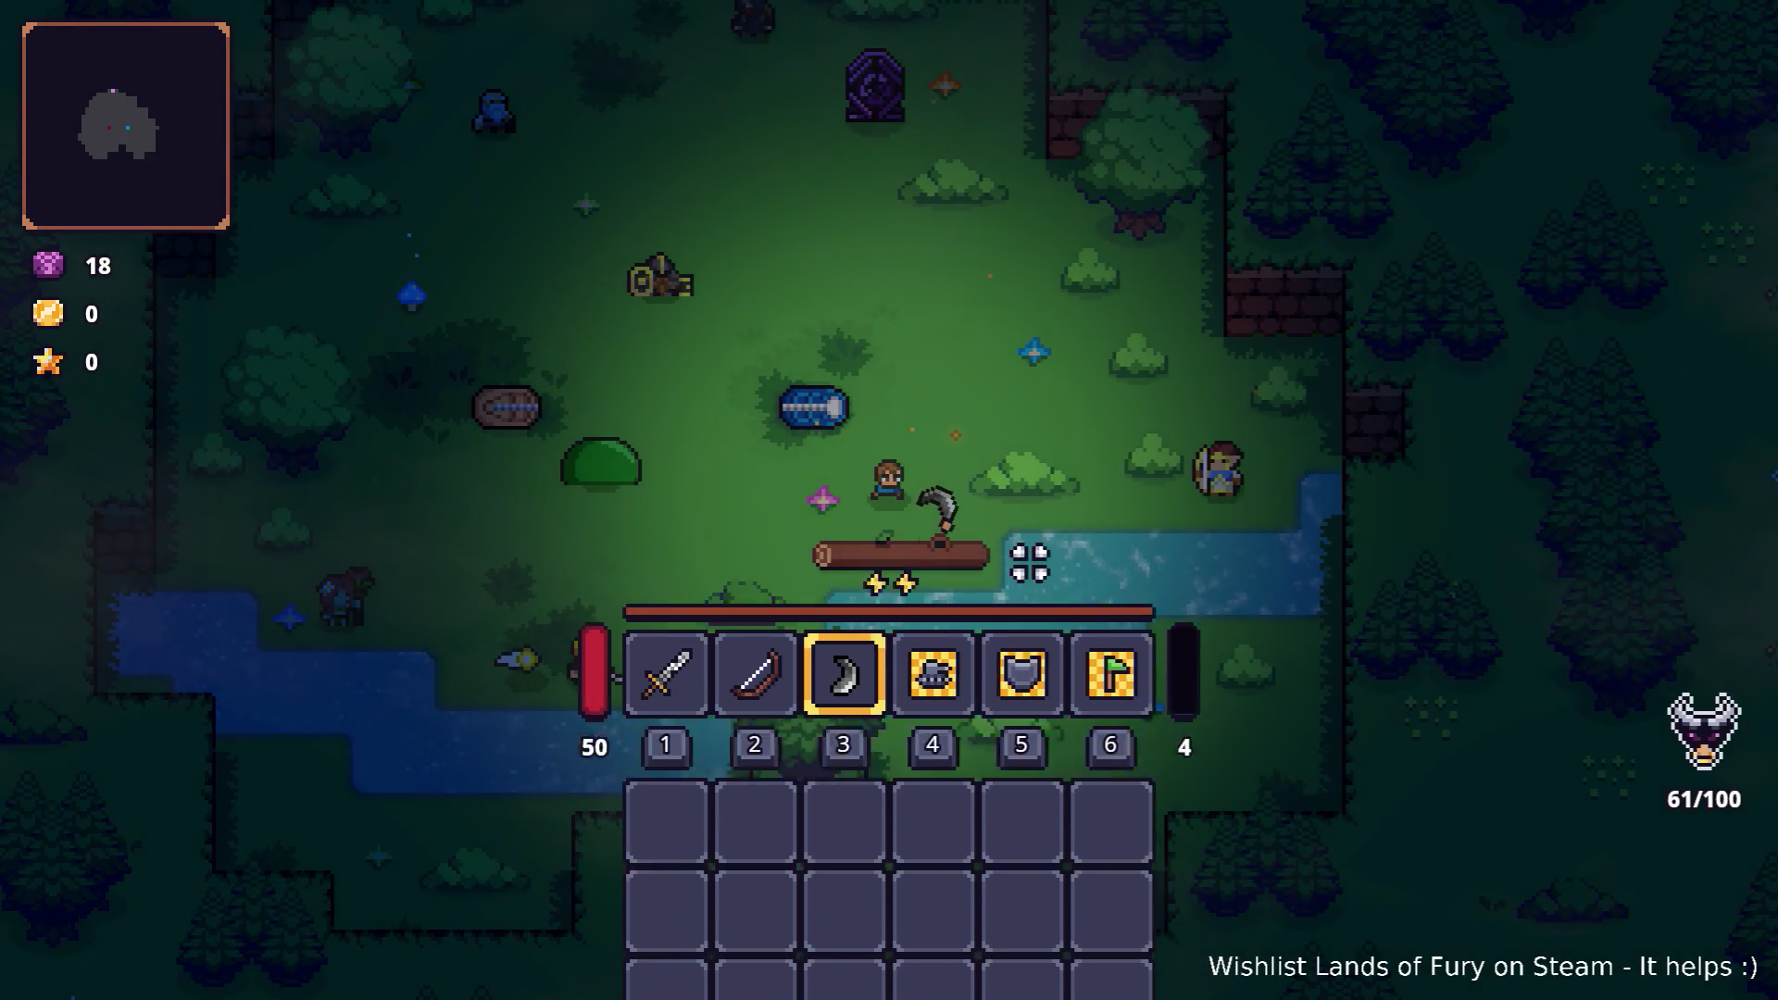
pyautogui.press('`')
pyautogui.press('BackSpace')
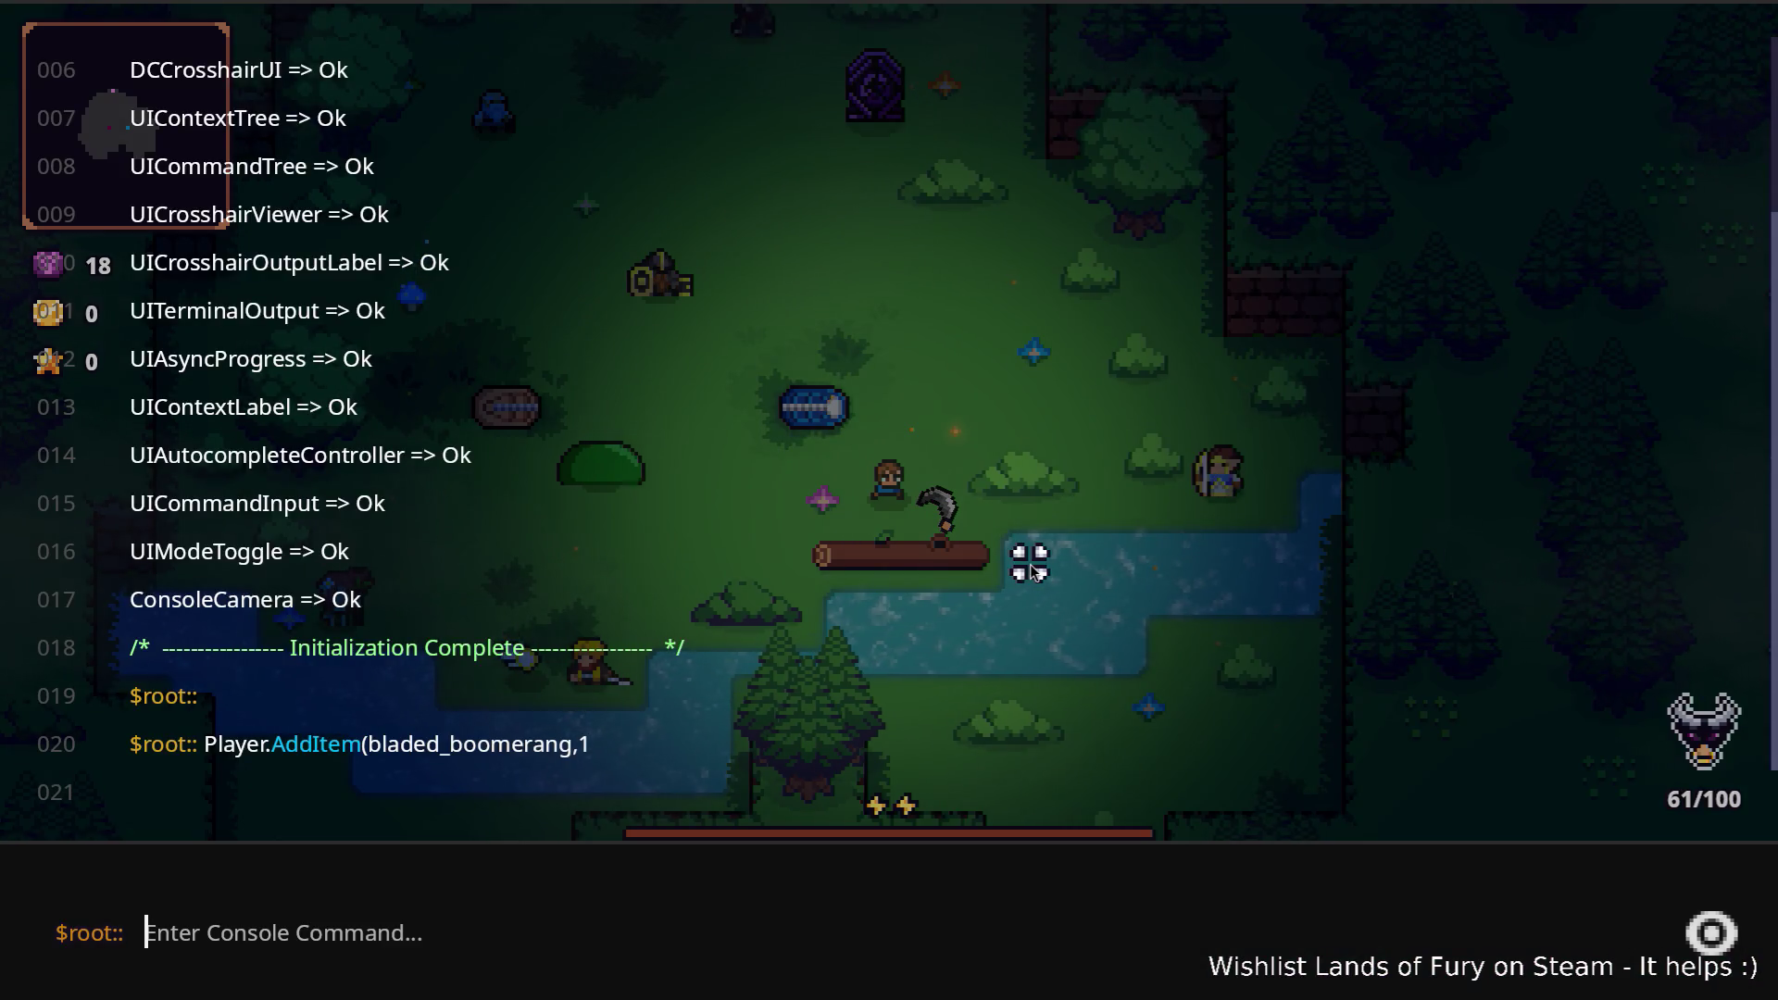
pyautogui.write('Player.AddI')
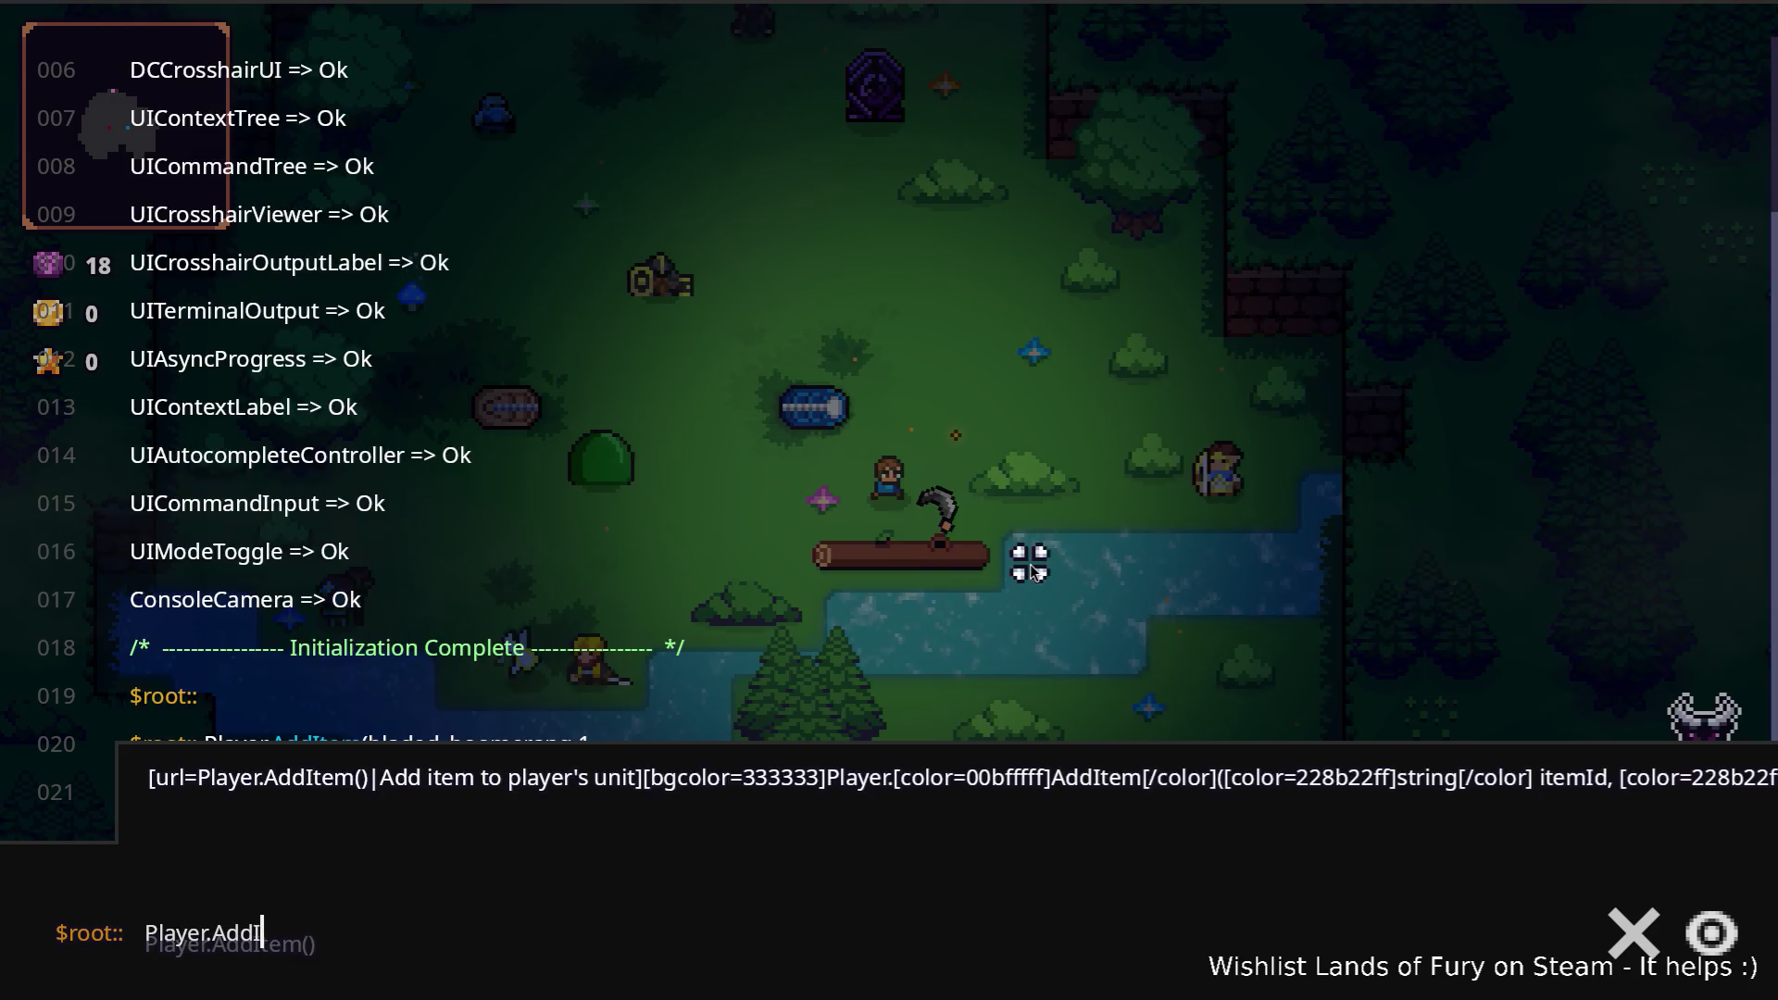
pyautogui.write('(b')
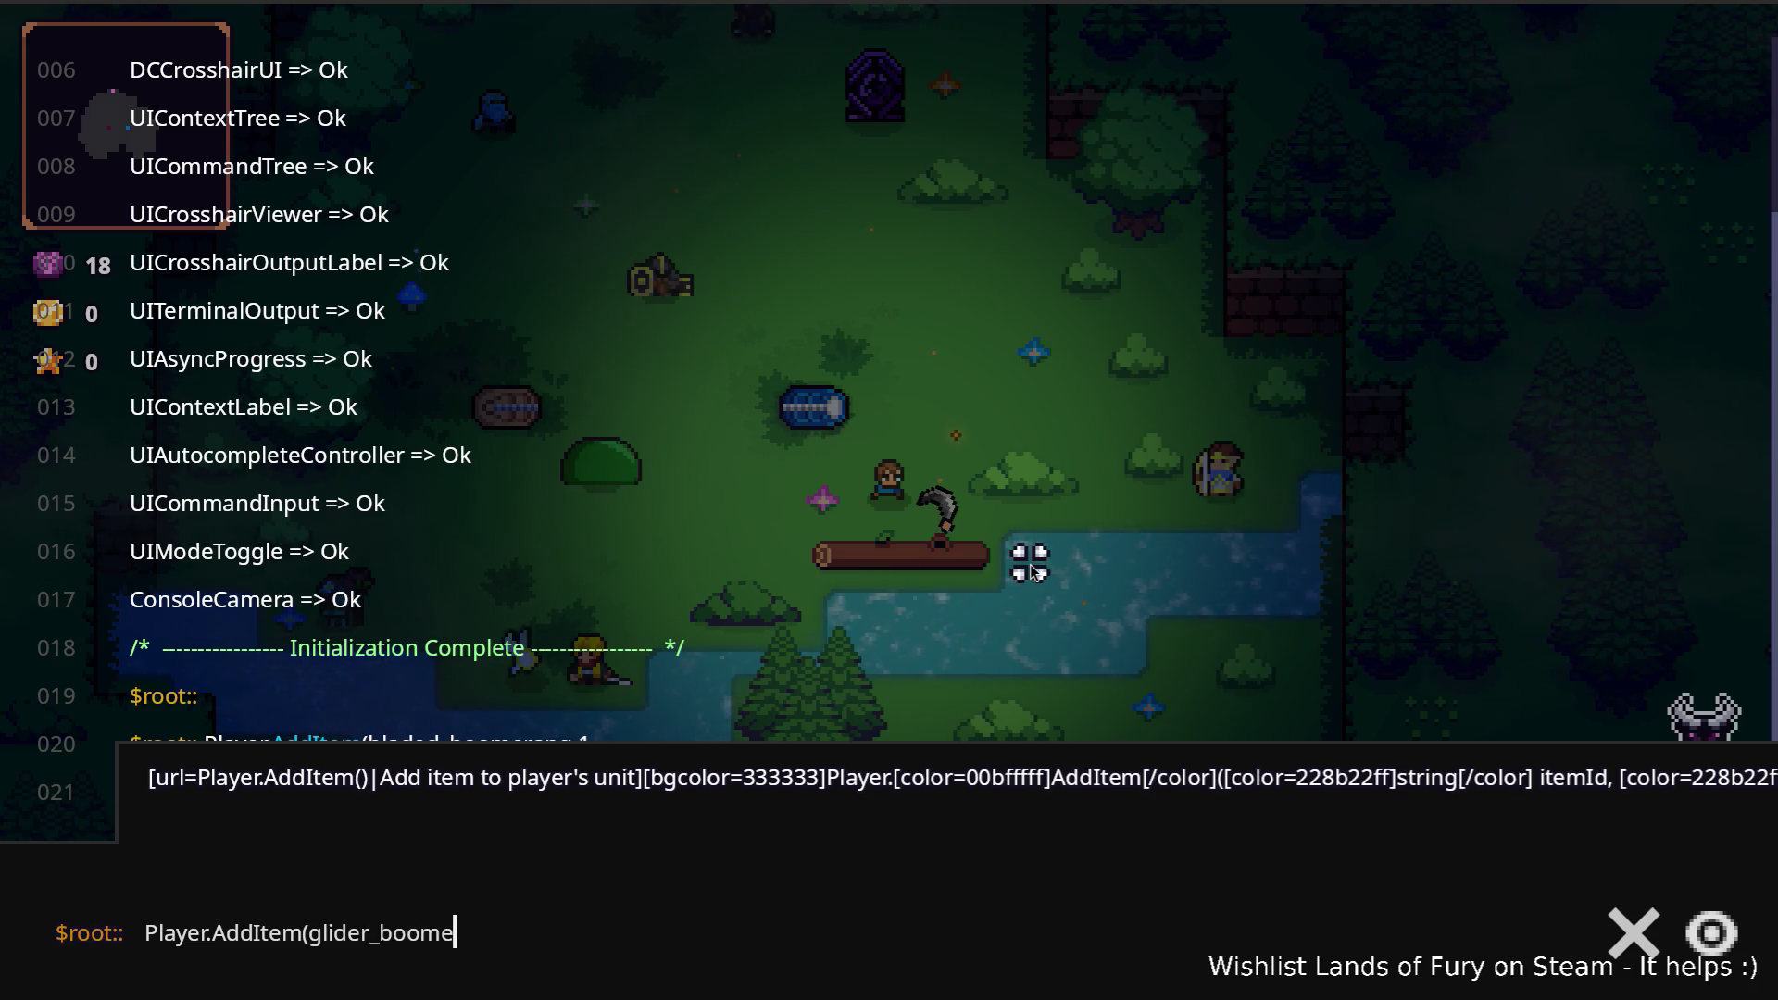
pyautogui.write('1')
pyautogui.press('Return')
# Step: Move the new glider boomerang from the inventory into the third hotbar slot
pyautogui.press('Escape')
pyautogui.press('i')
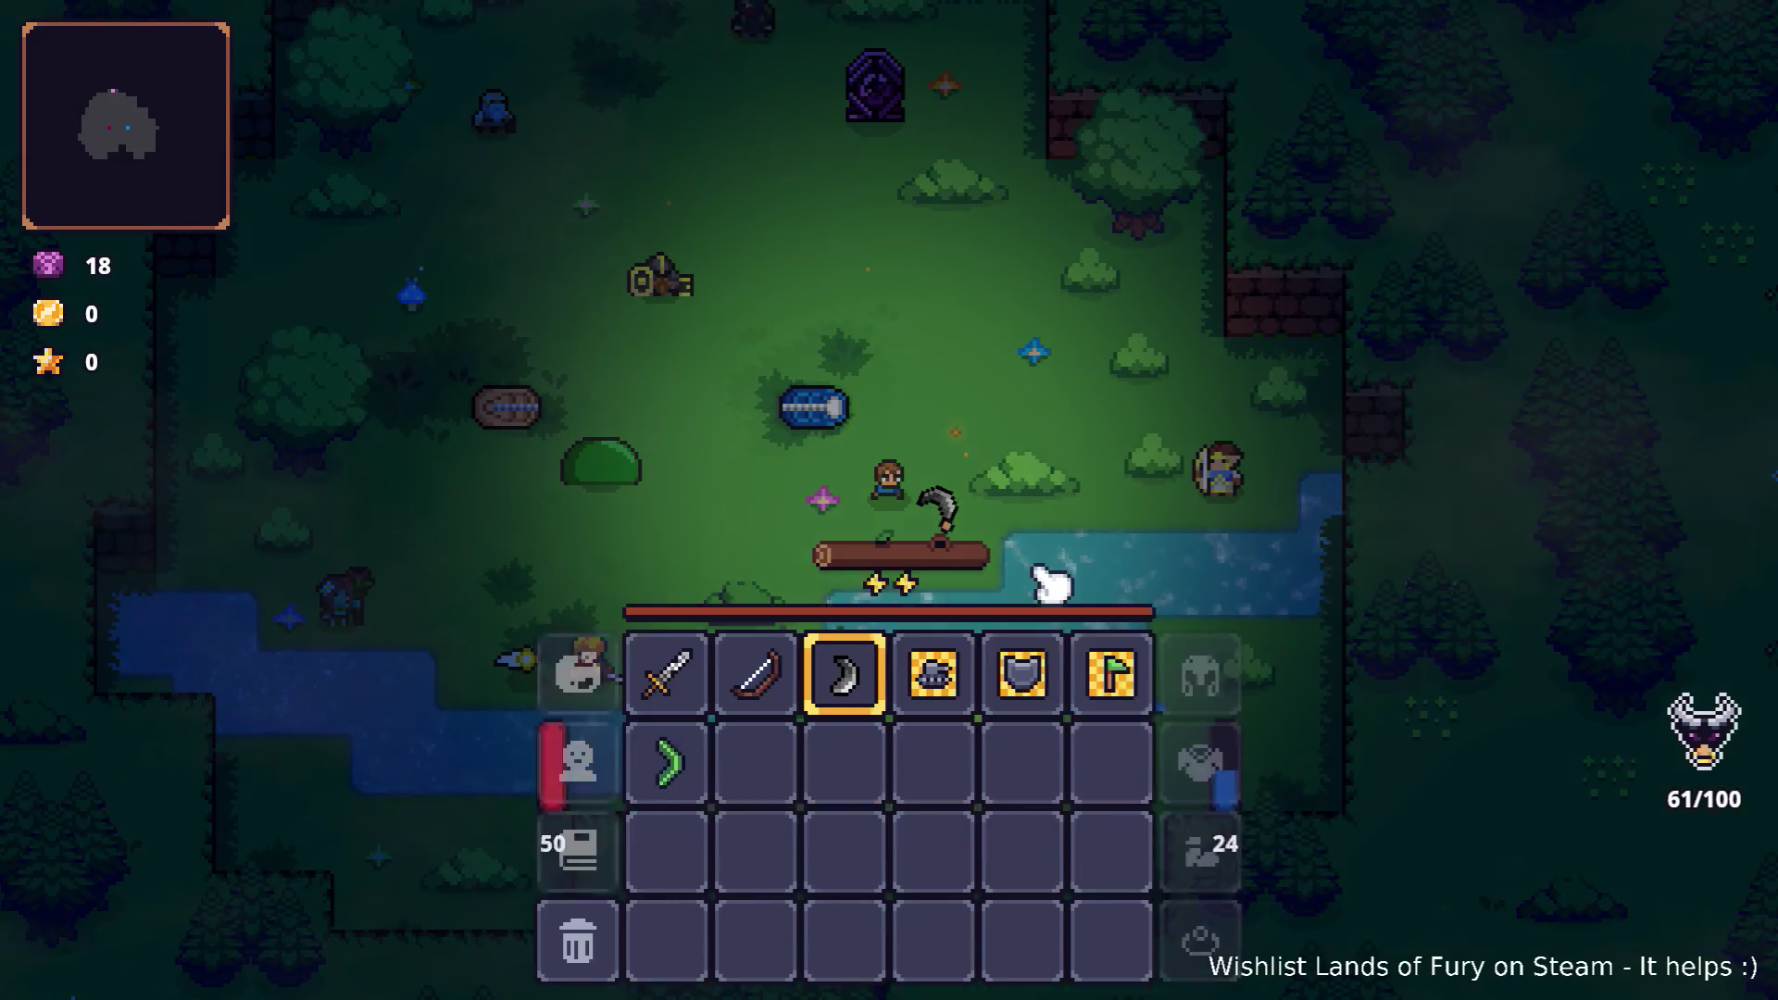
pyautogui.click(751, 736)
pyautogui.click(842, 674)
pyautogui.press('i')
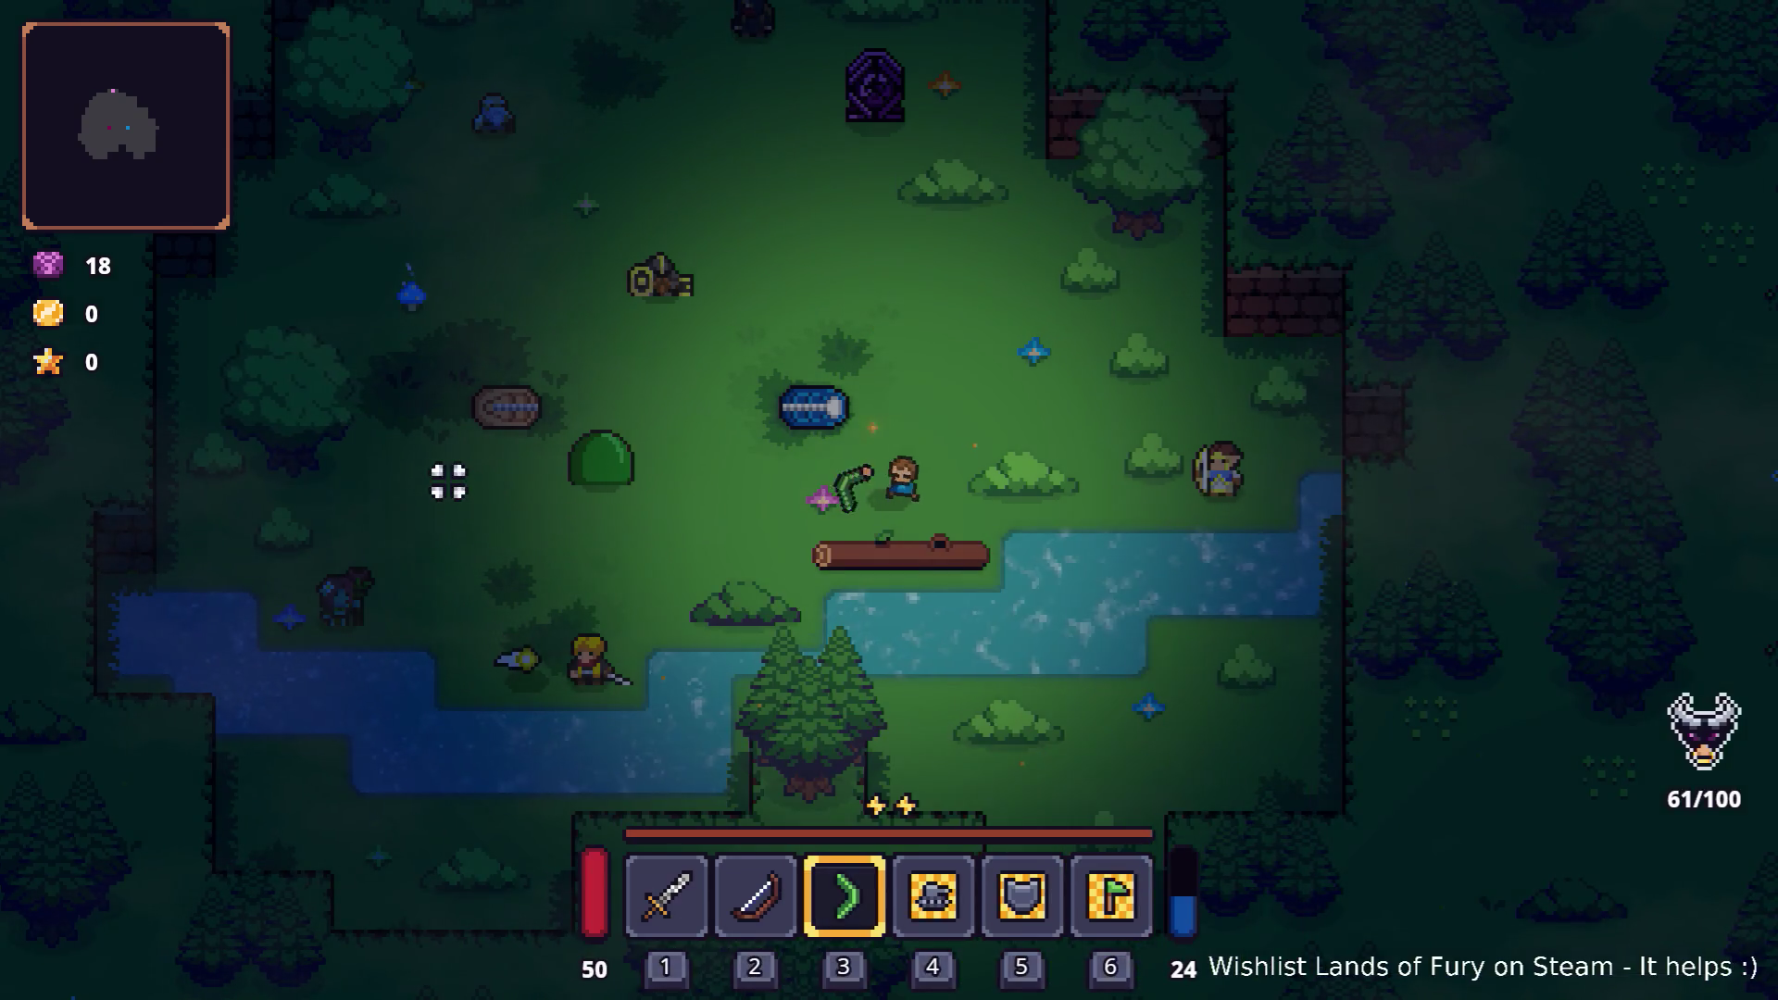
# Step: Throw the glider boomerang twice at the training dummy while moving north-west
pyautogui.press('a')
pyautogui.click(516, 460)
pyautogui.press('a')
pyautogui.press('w')
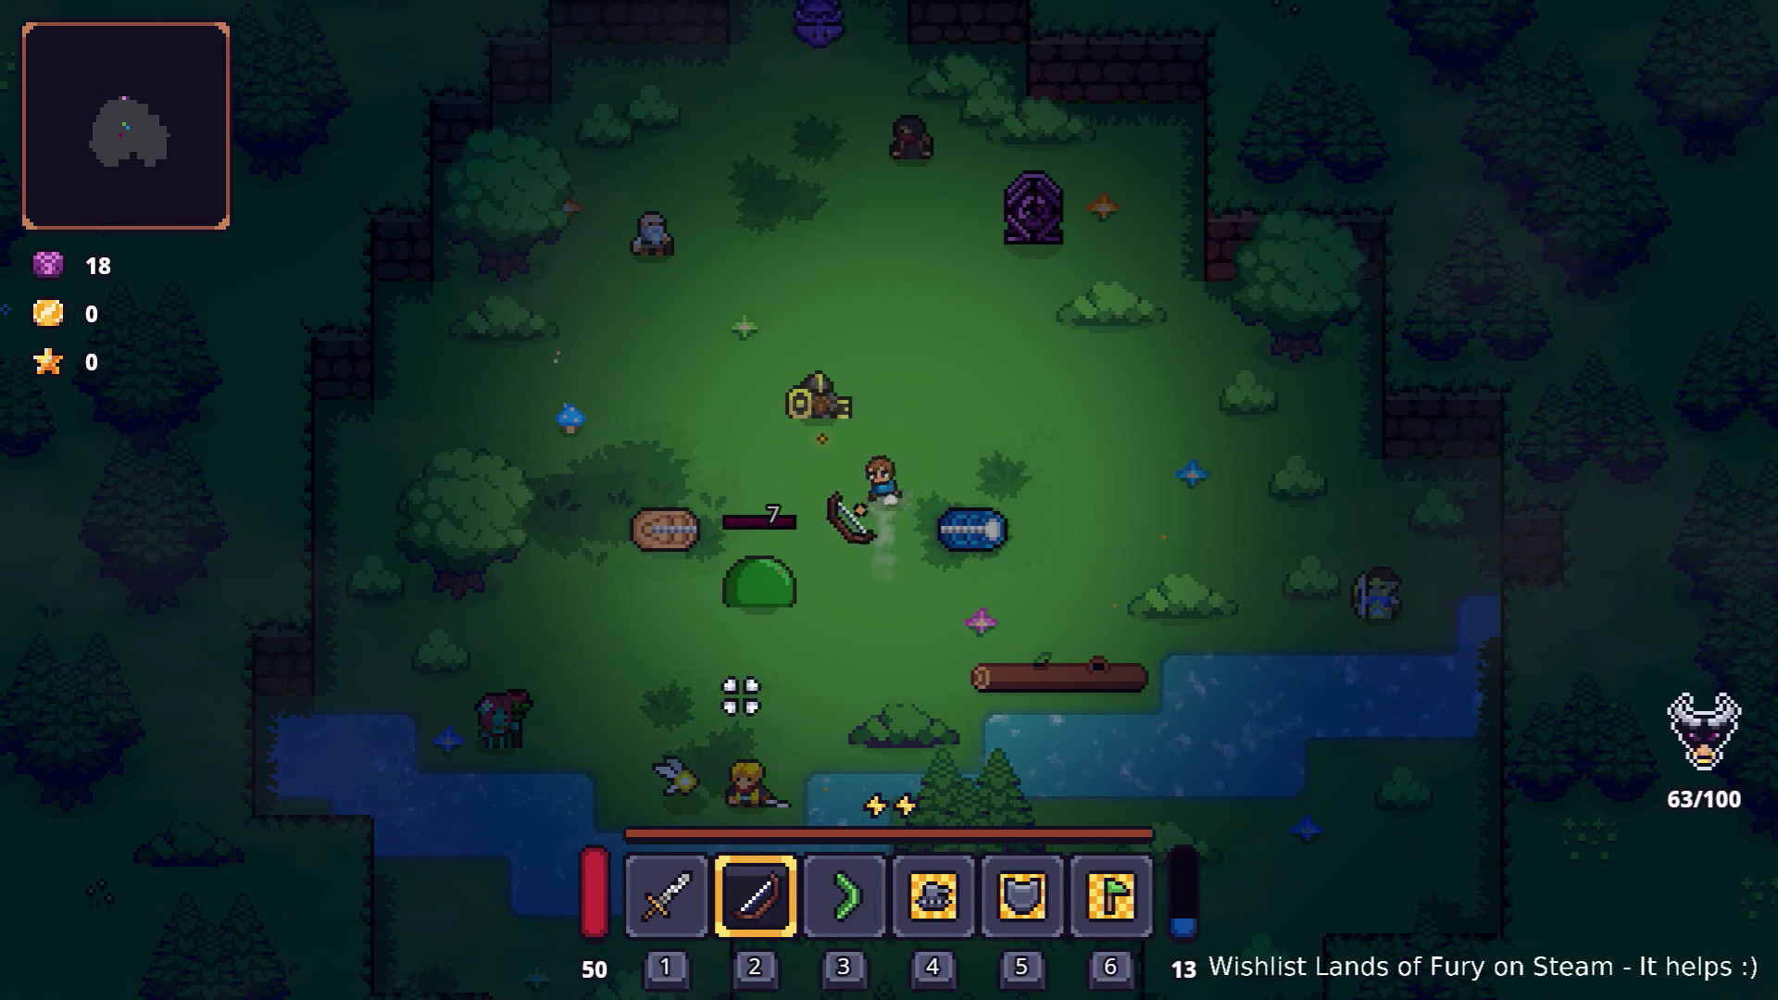
pyautogui.click(670, 647)
# Step: Walk the player around the arena, then reopen the console and recall the previous AddItem command
pyautogui.press('w')
pyautogui.press('d')
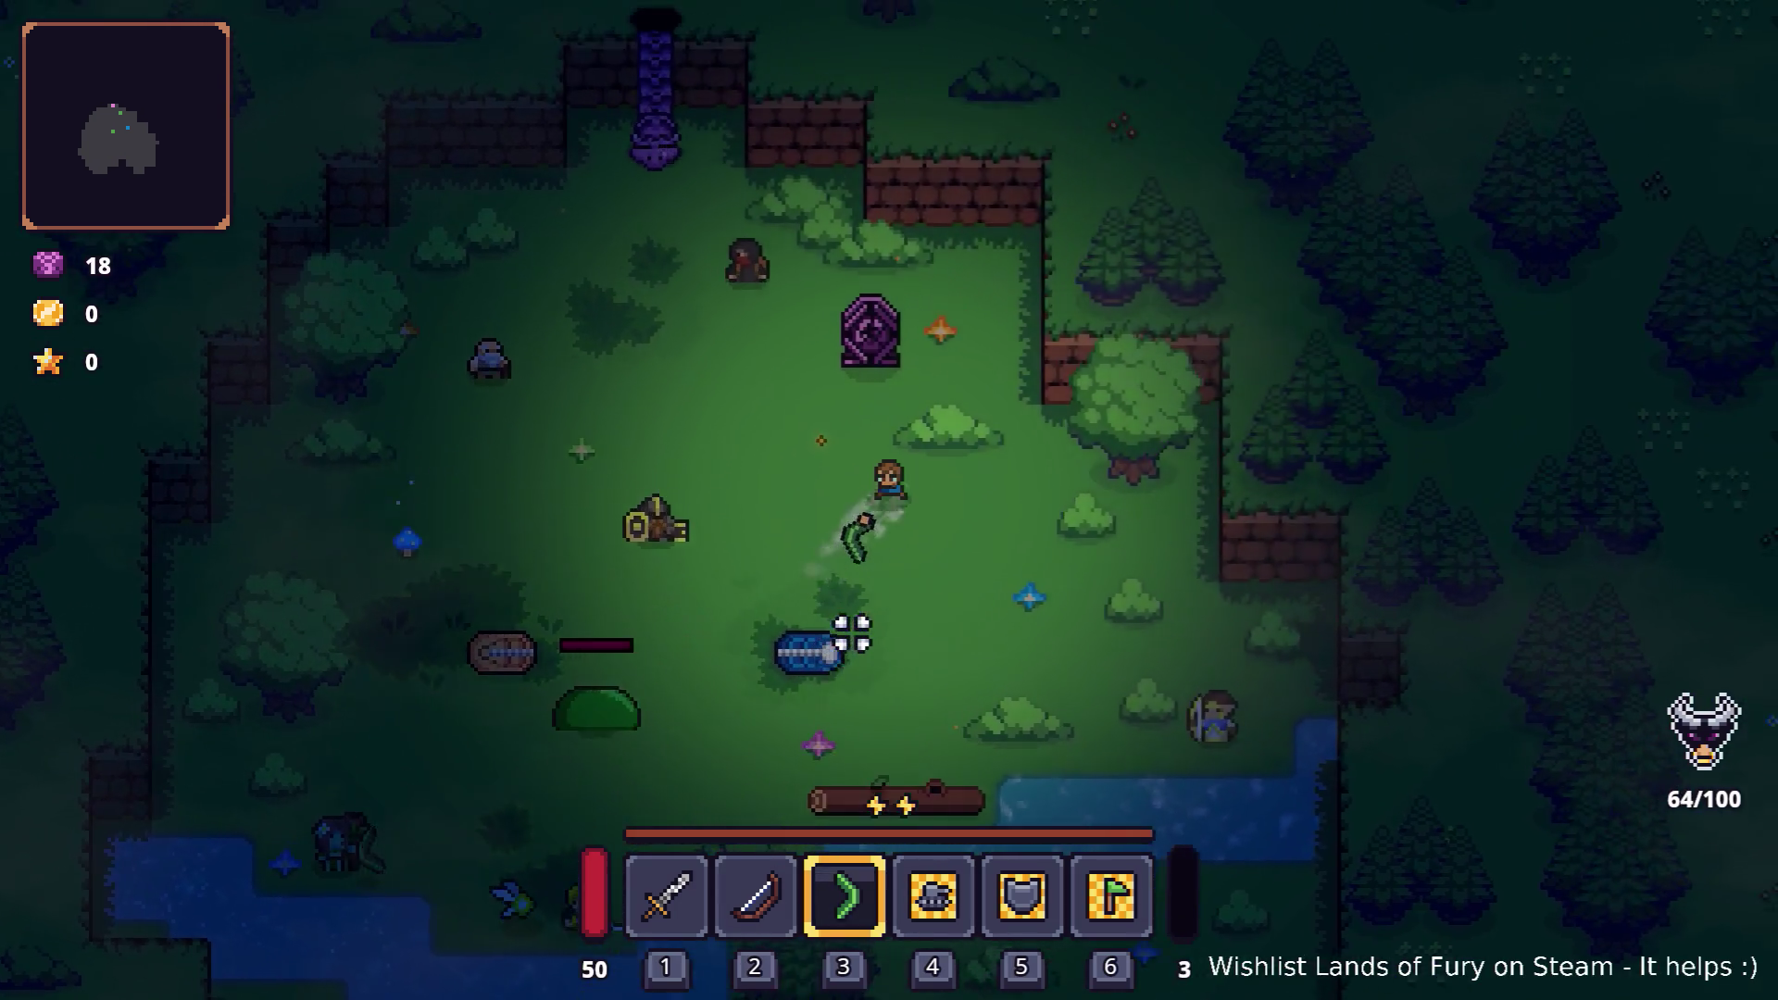
pyautogui.press('a')
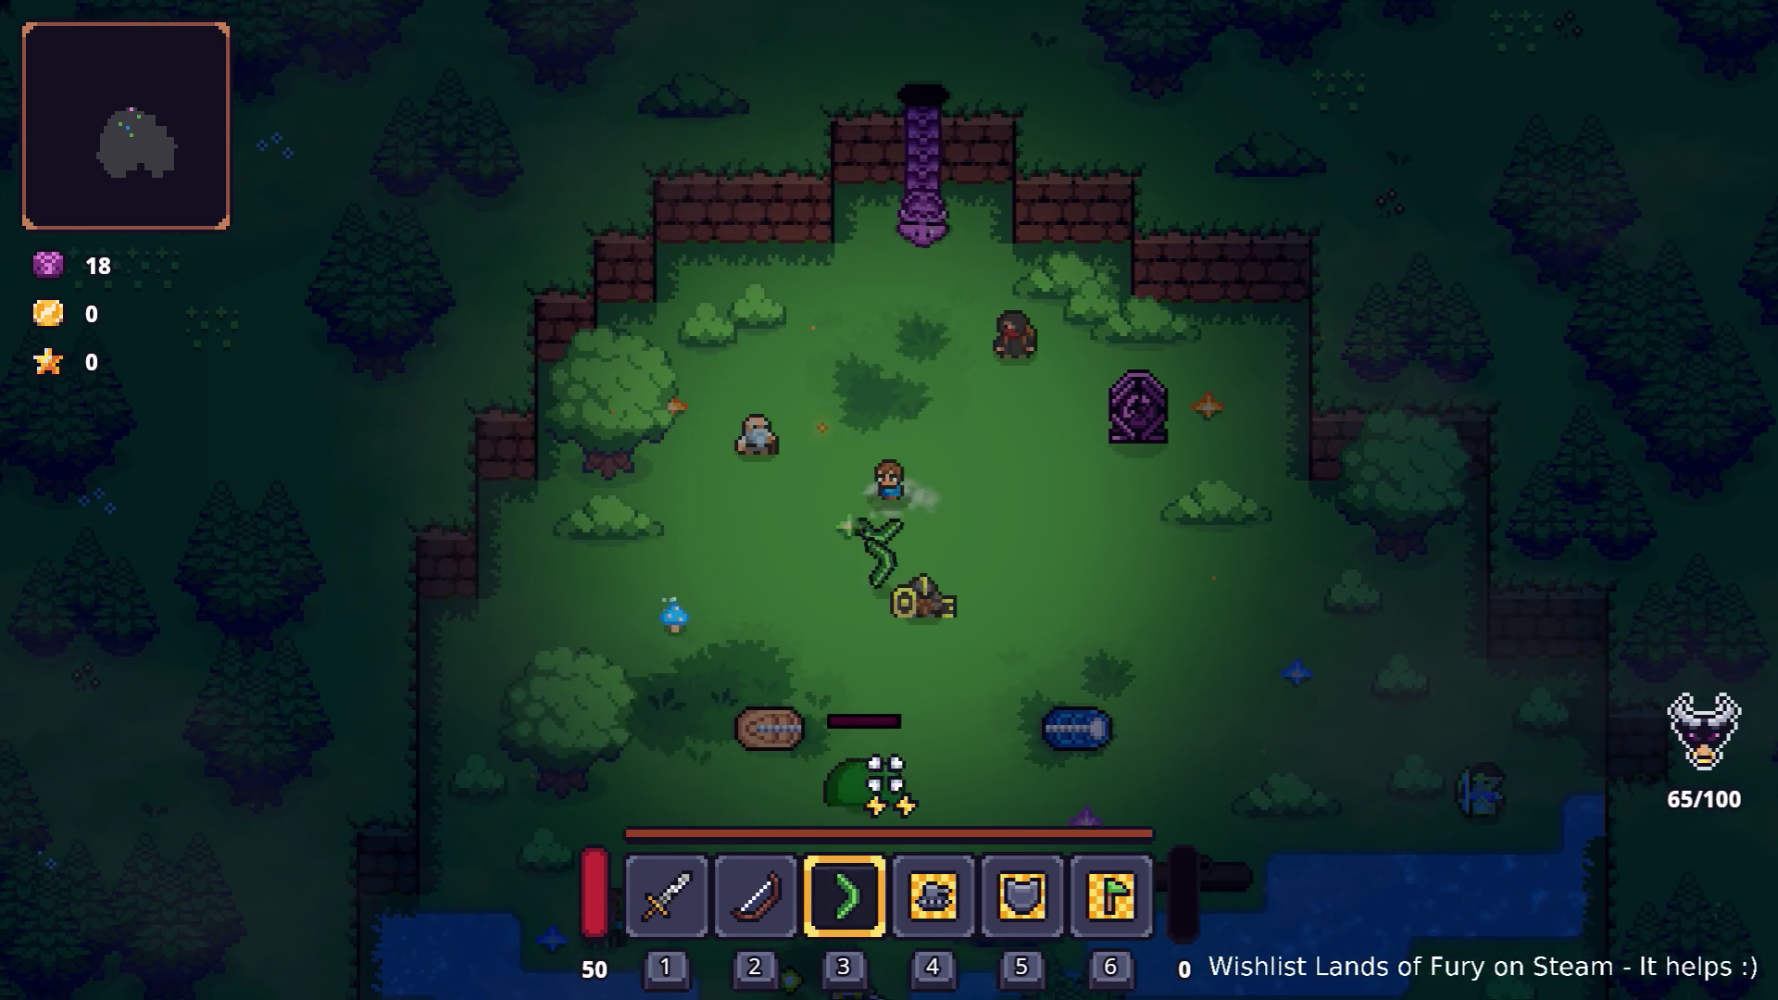
pyautogui.press('s')
pyautogui.press('d')
pyautogui.press('w')
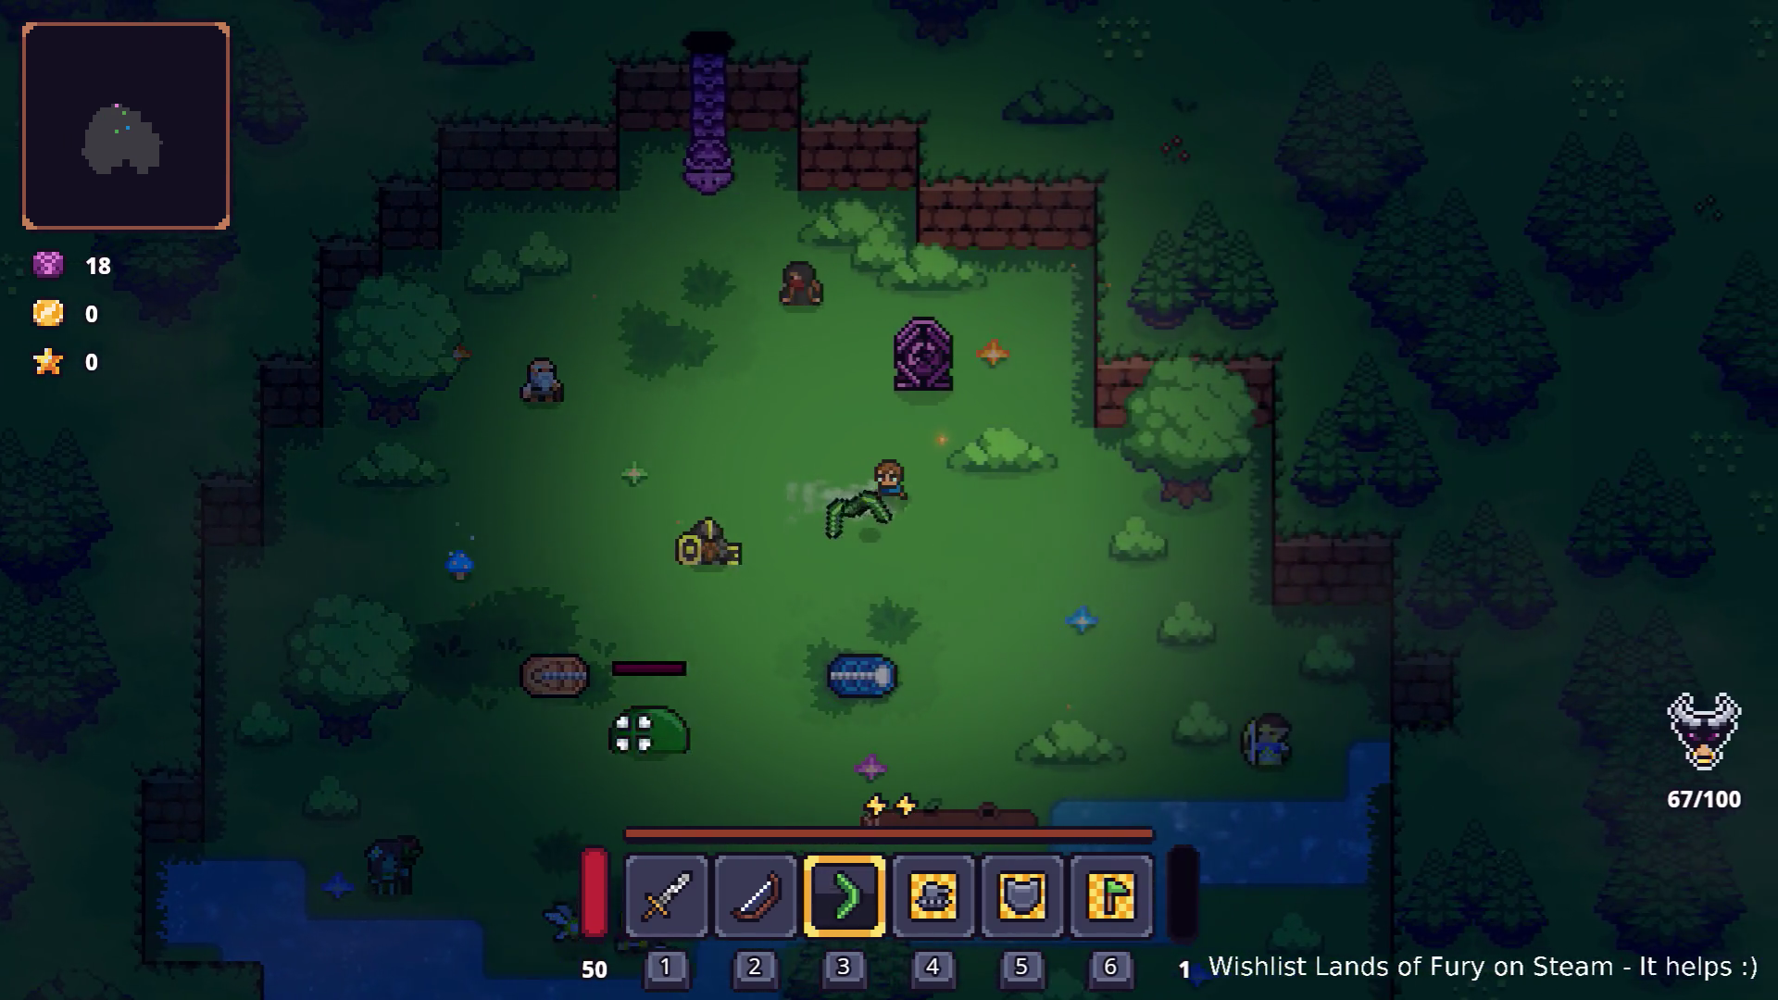
pyautogui.press('s')
pyautogui.press('a')
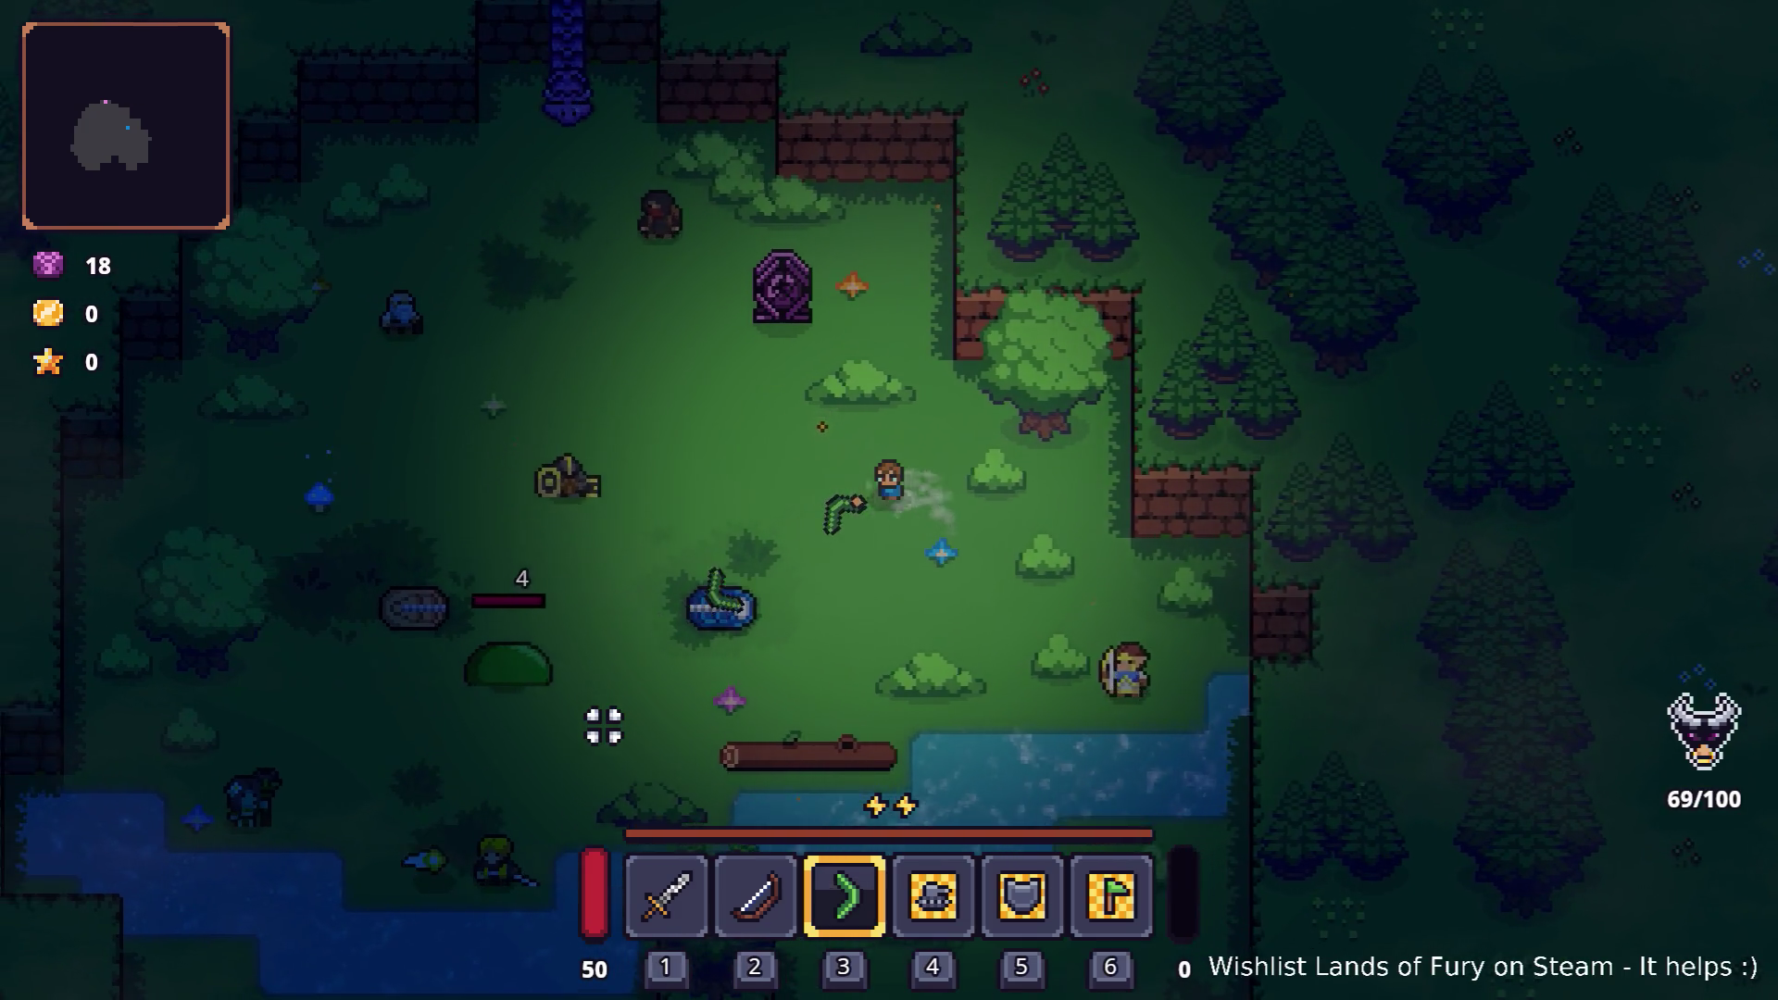
pyautogui.press('s')
pyautogui.press('d')
pyautogui.press('w')
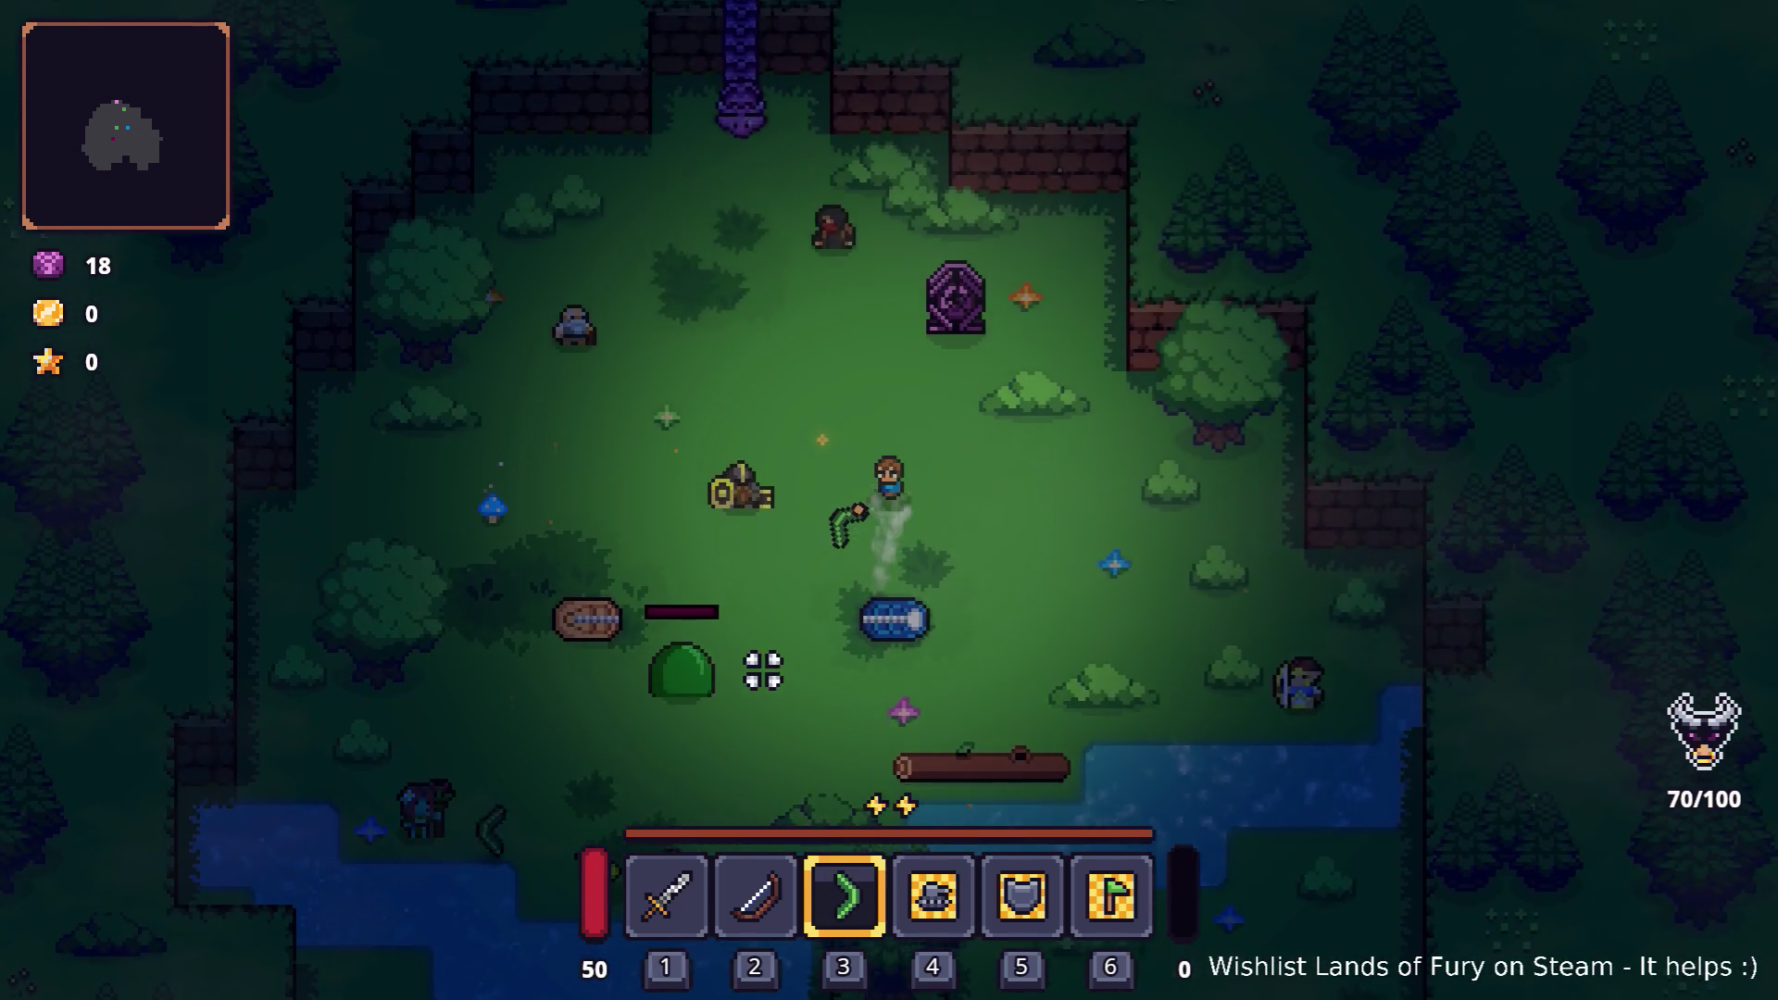
pyautogui.press('a')
pyautogui.press('a')
pyautogui.press('s')
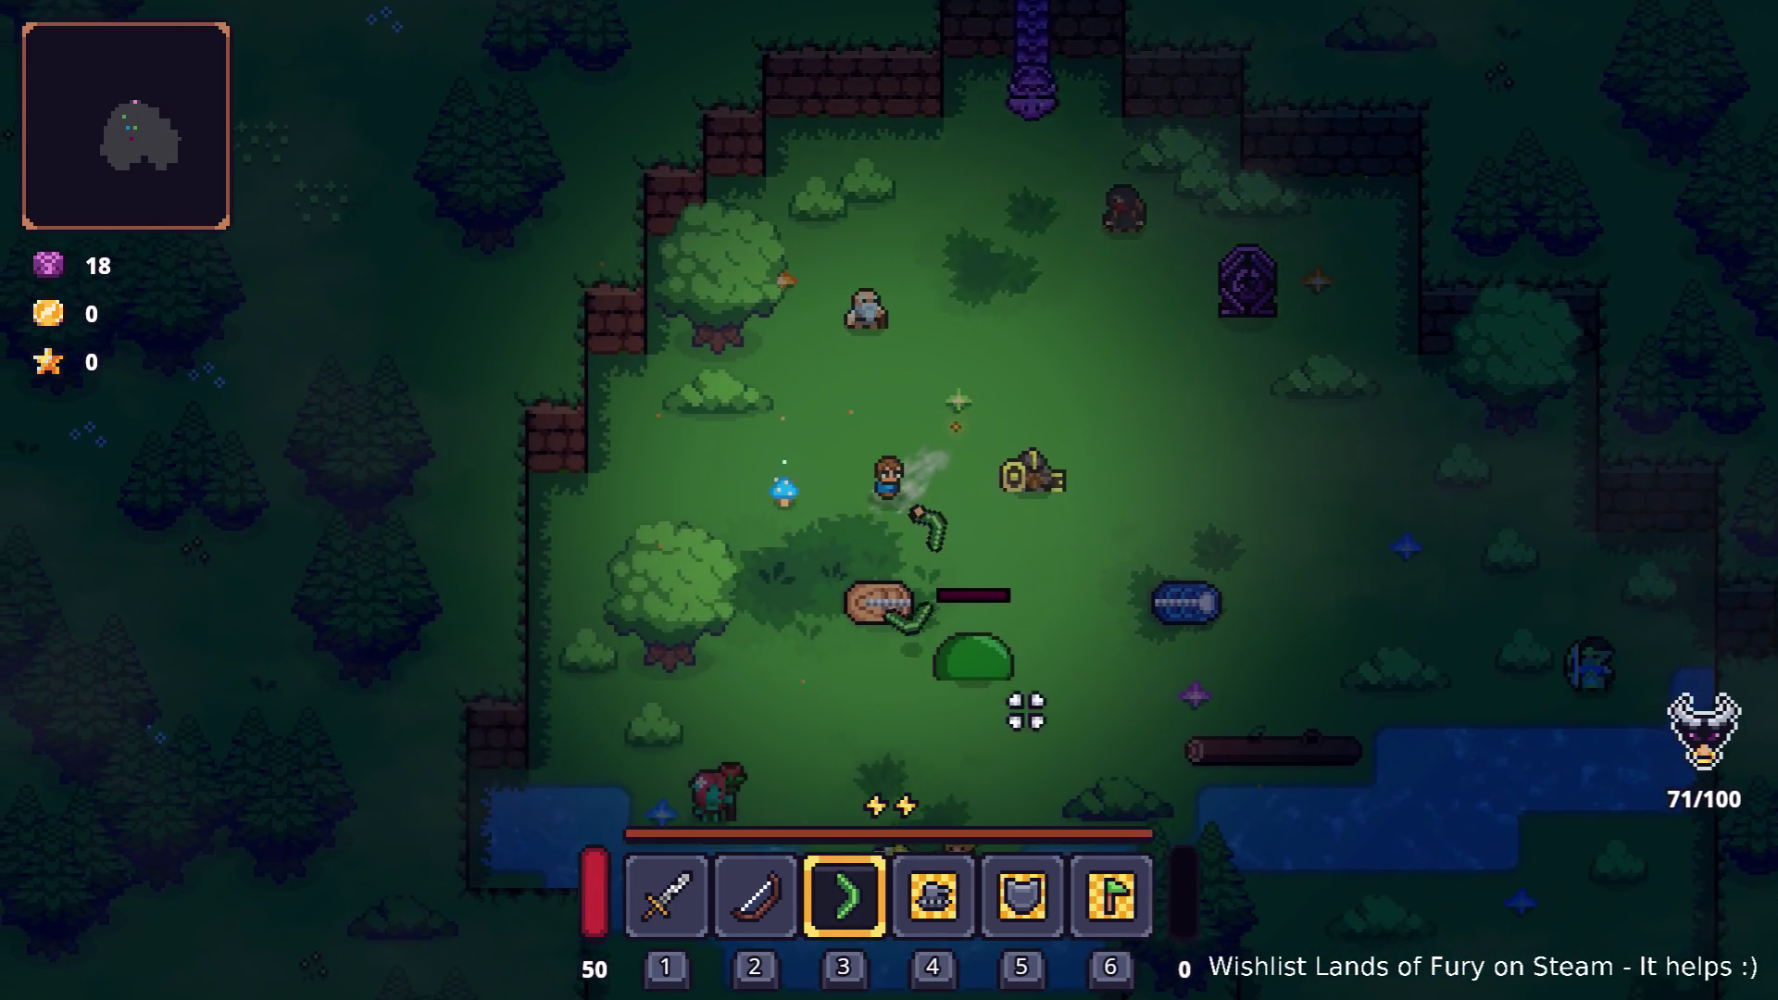
pyautogui.press('d')
pyautogui.press('d')
pyautogui.press('w')
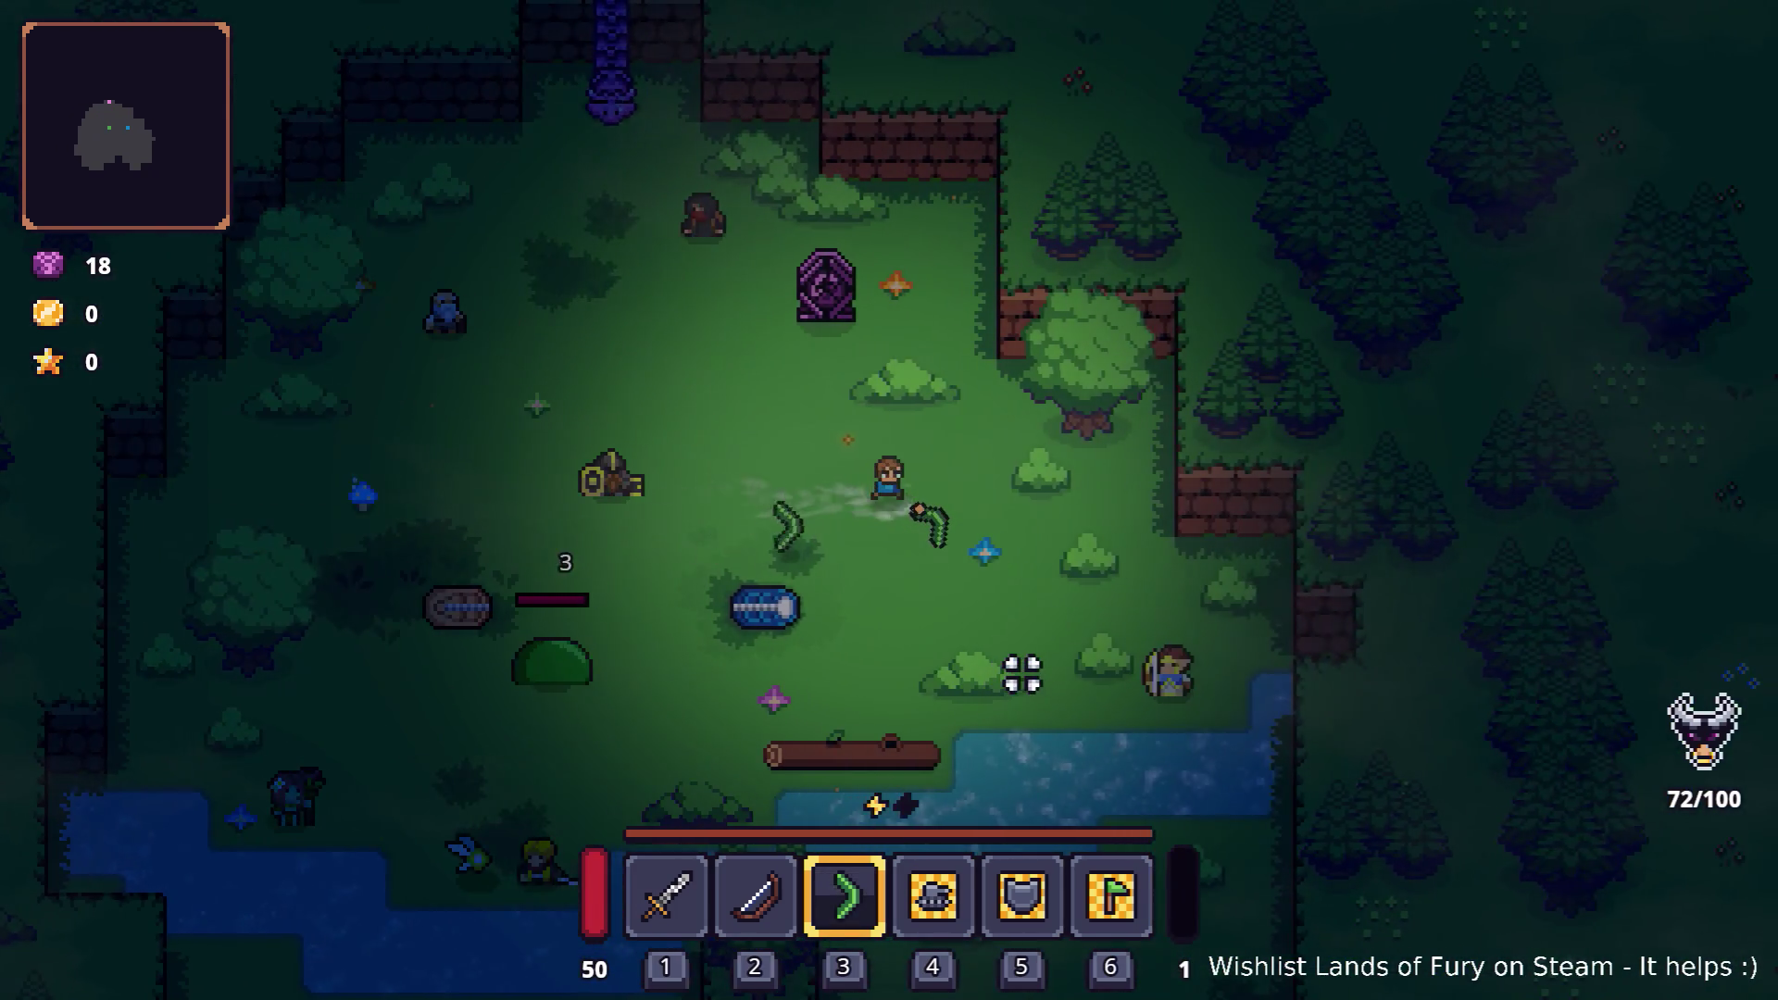
pyautogui.press('`')
pyautogui.press('Up')
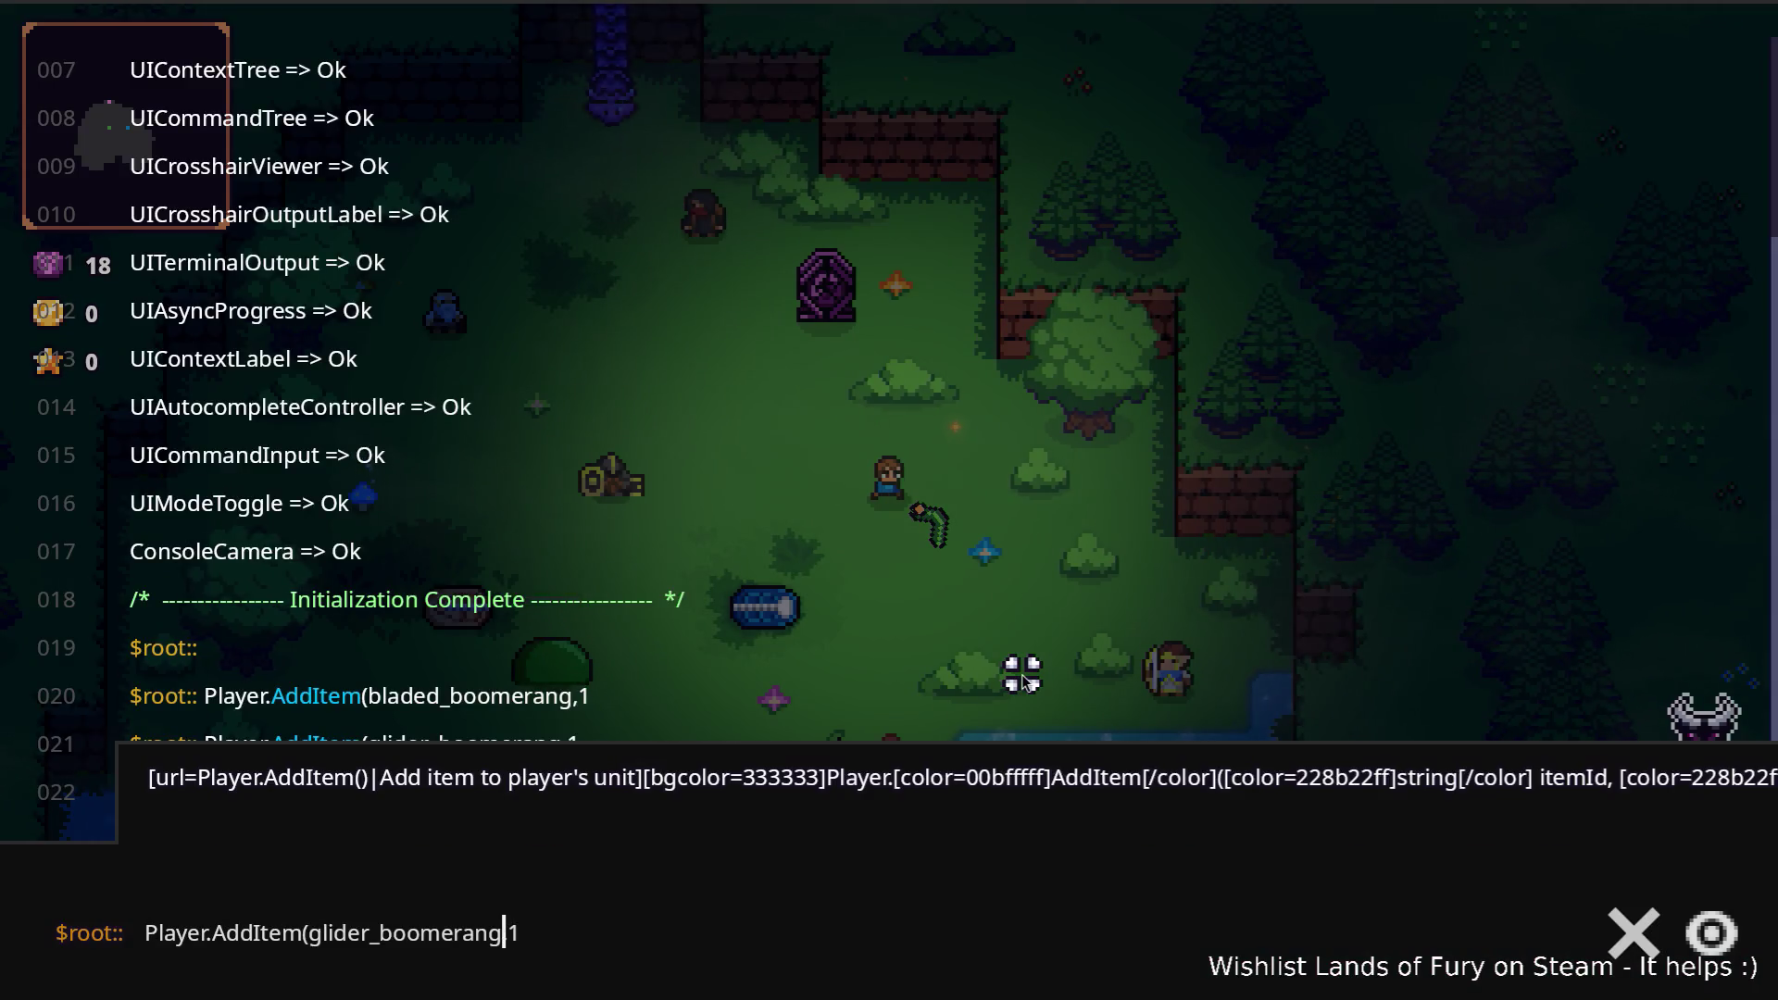
# Step: Edit the recalled command to add a plain boomerang, then equip the blue boomerang in the active hotbar slot
pyautogui.press('Delete')
pyautogui.press('Delete')
pyautogui.press('Delete')
pyautogui.press('Return')
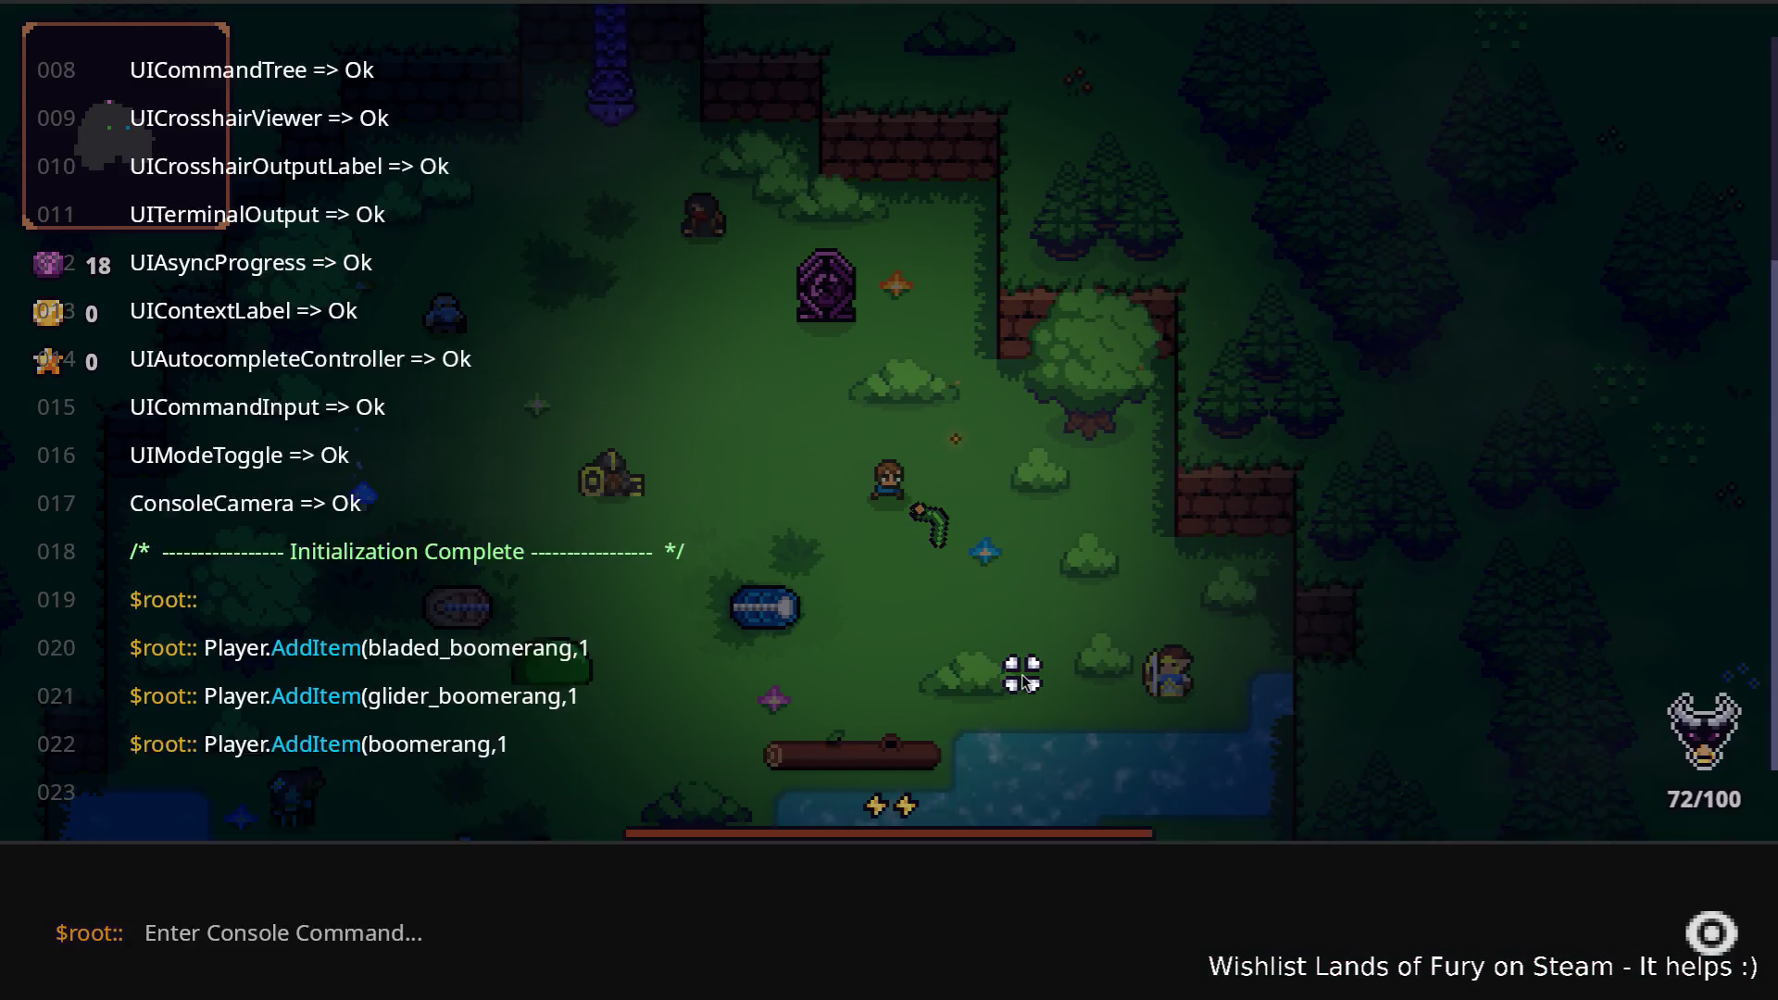
pyautogui.press('`')
pyautogui.press('`')
pyautogui.press('`')
pyautogui.press('Tab')
pyautogui.moveTo(758, 766); pyautogui.dragTo(861, 715)
pyautogui.press('Tab')
# Step: Throw the blue boomerang repeatedly at the slime, dashing and repositioning between throws
pyautogui.press('a')
pyautogui.click(556, 709)
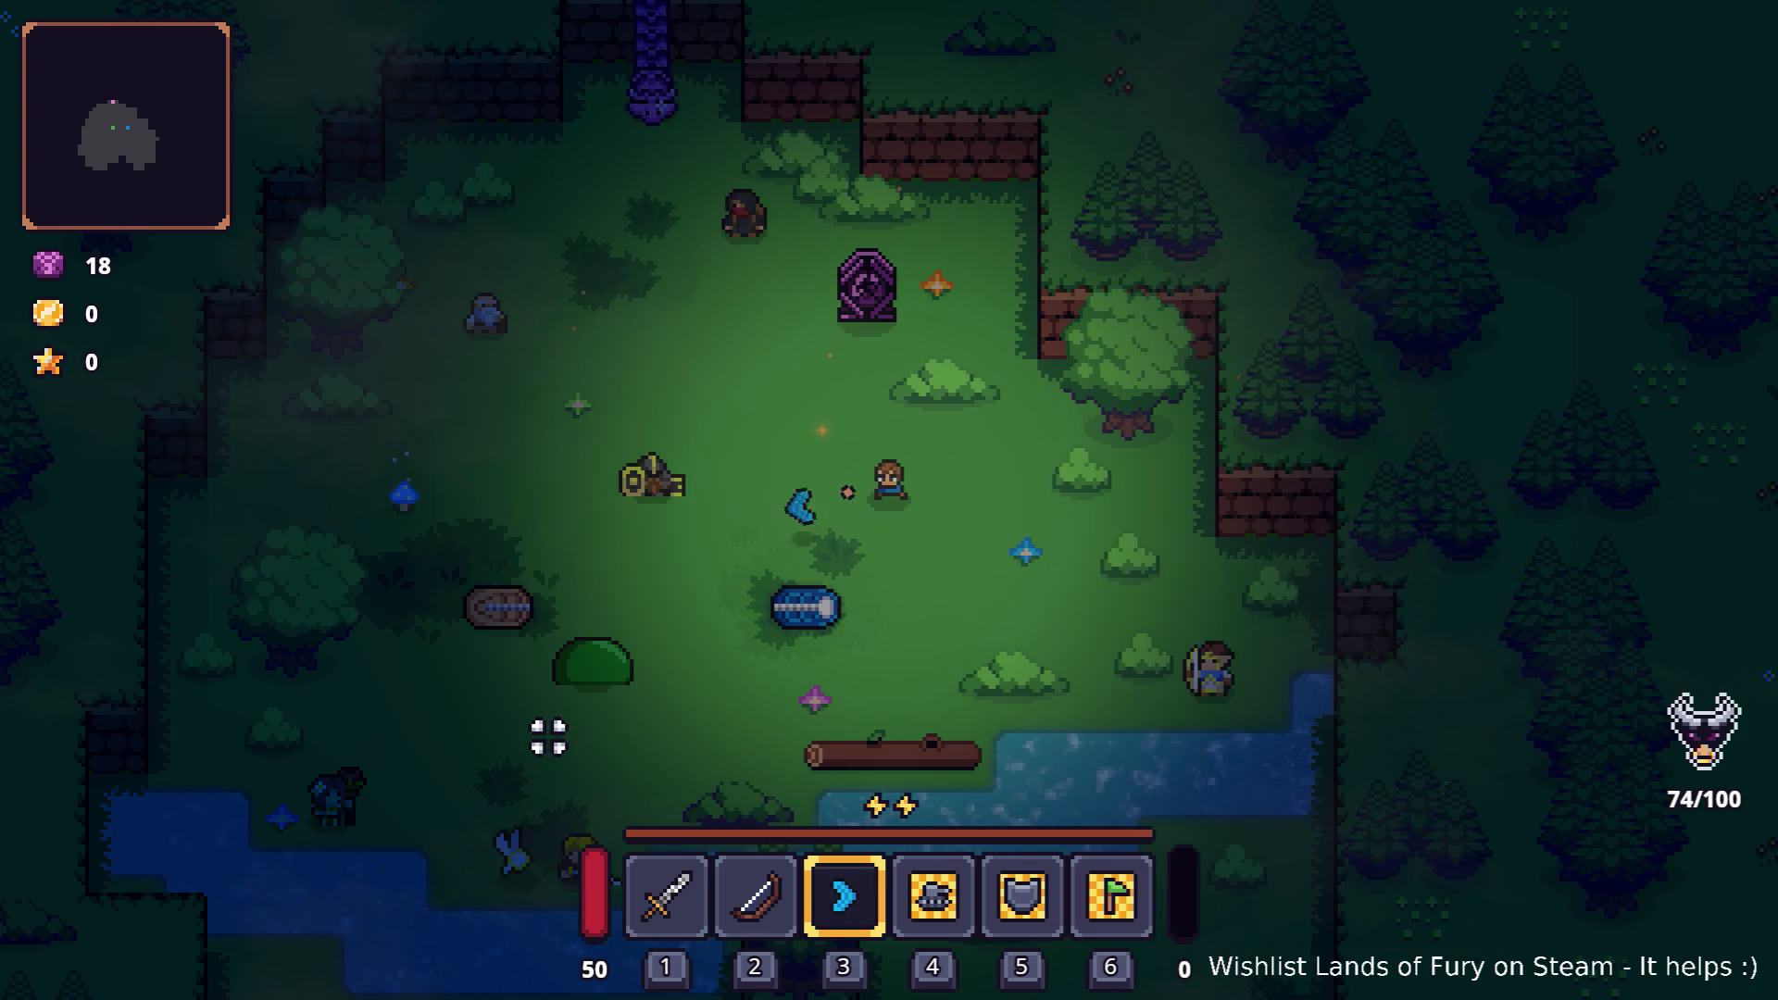
pyautogui.click(545, 705)
pyautogui.click(541, 714)
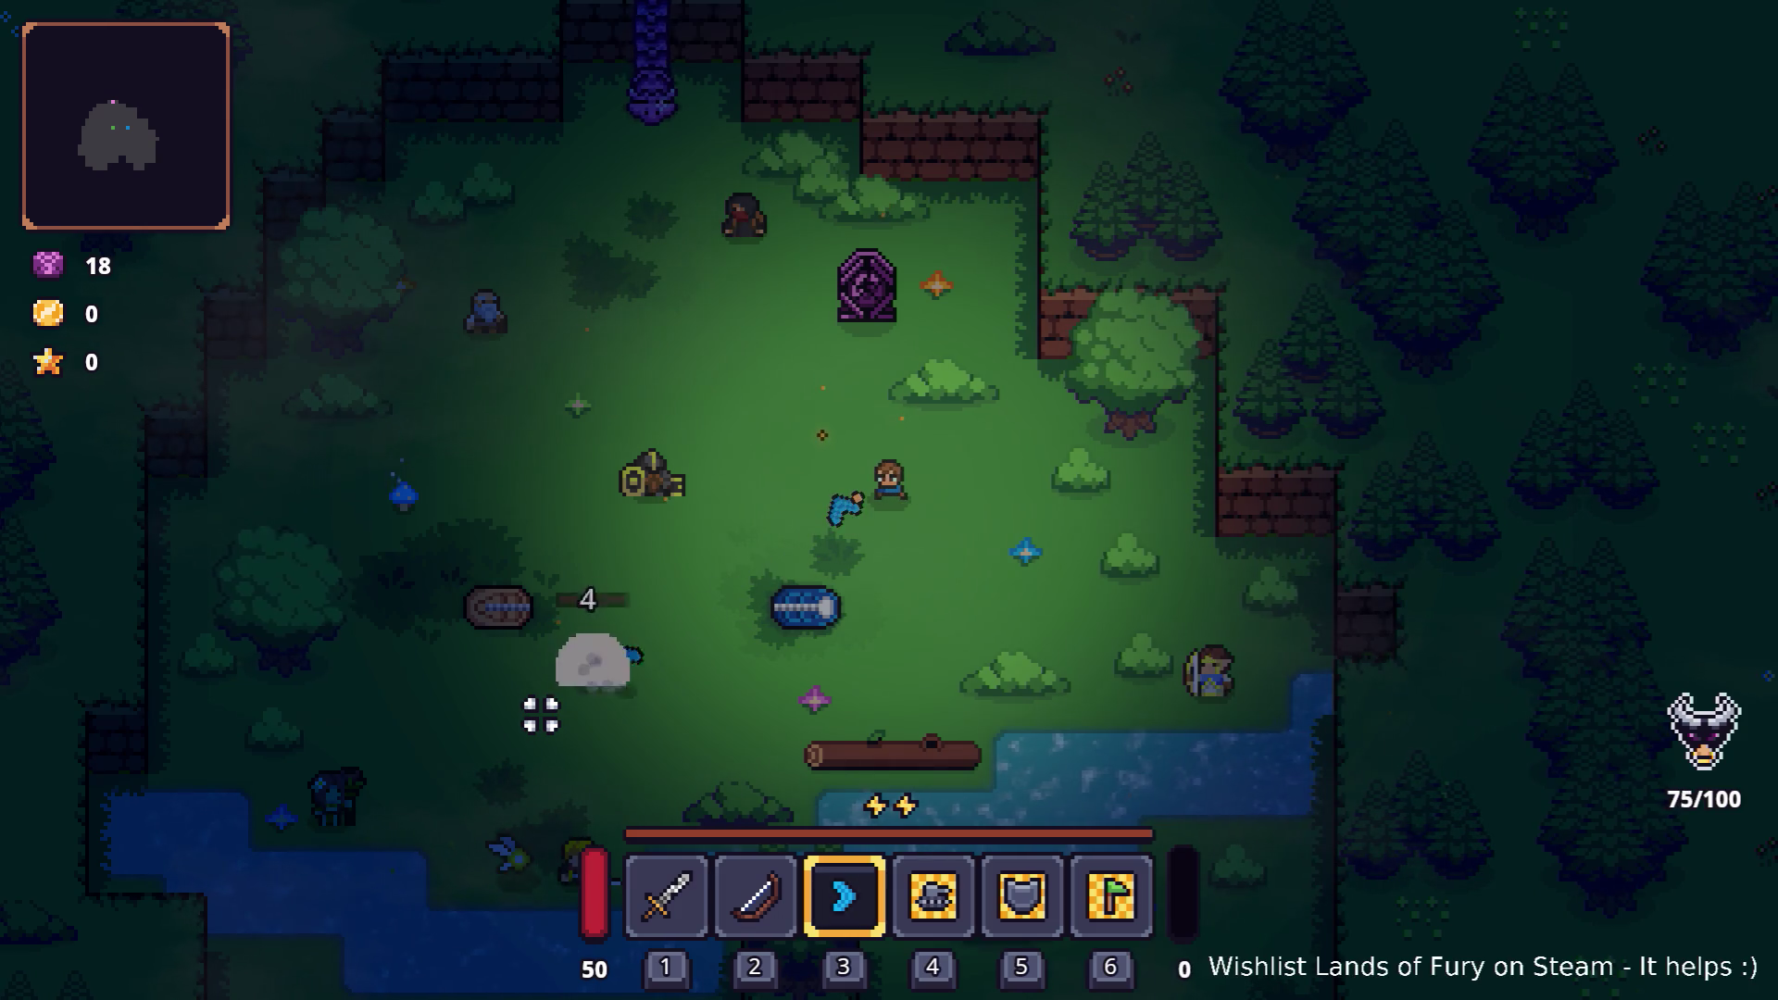
pyautogui.press('space')
pyautogui.click(541, 714)
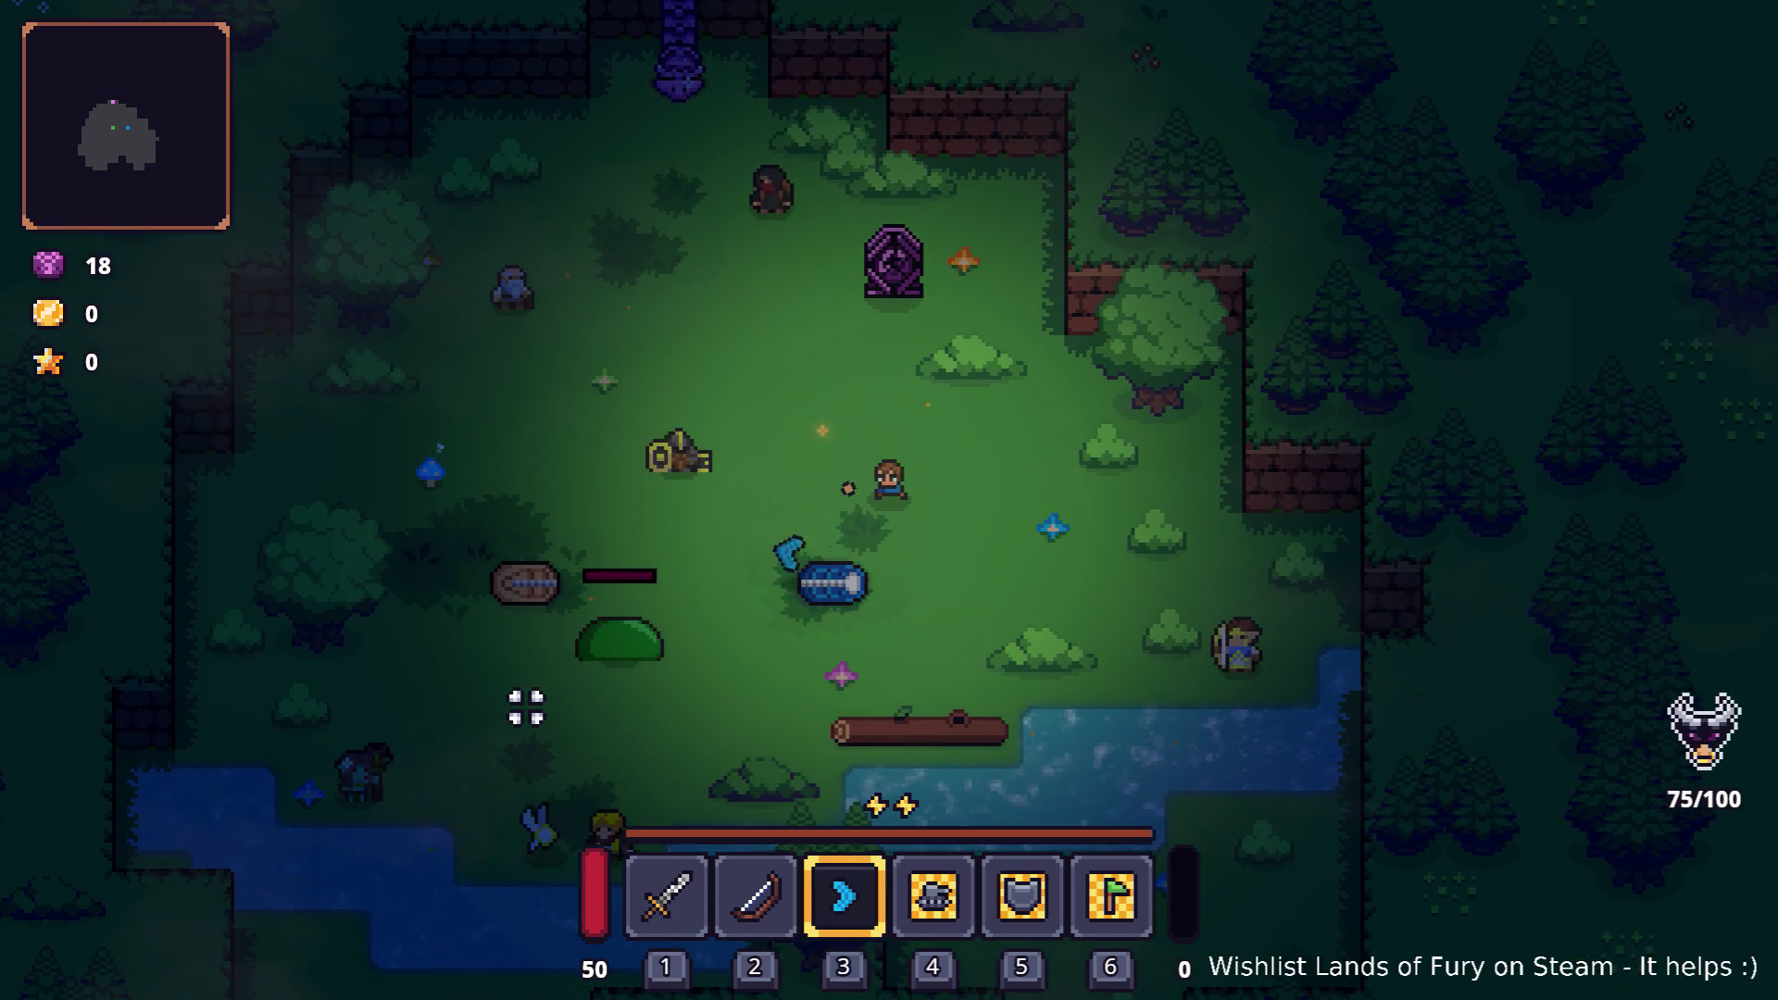
pyautogui.click(521, 701)
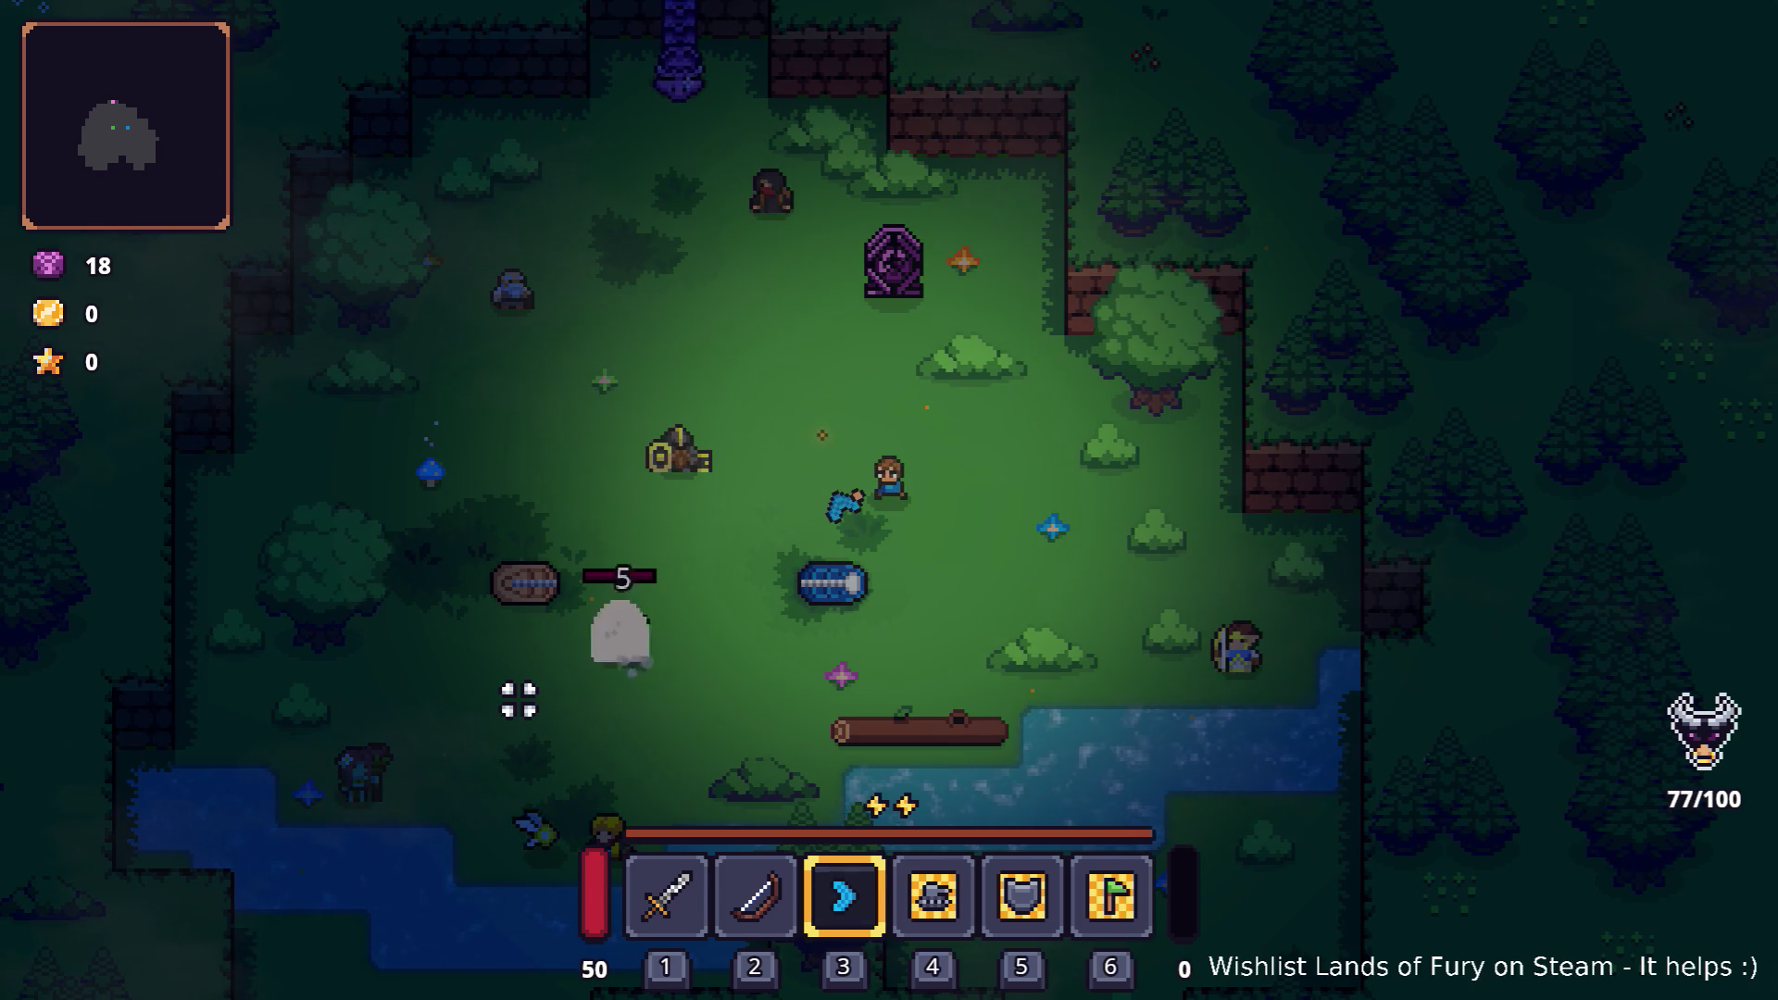
pyautogui.press('s')
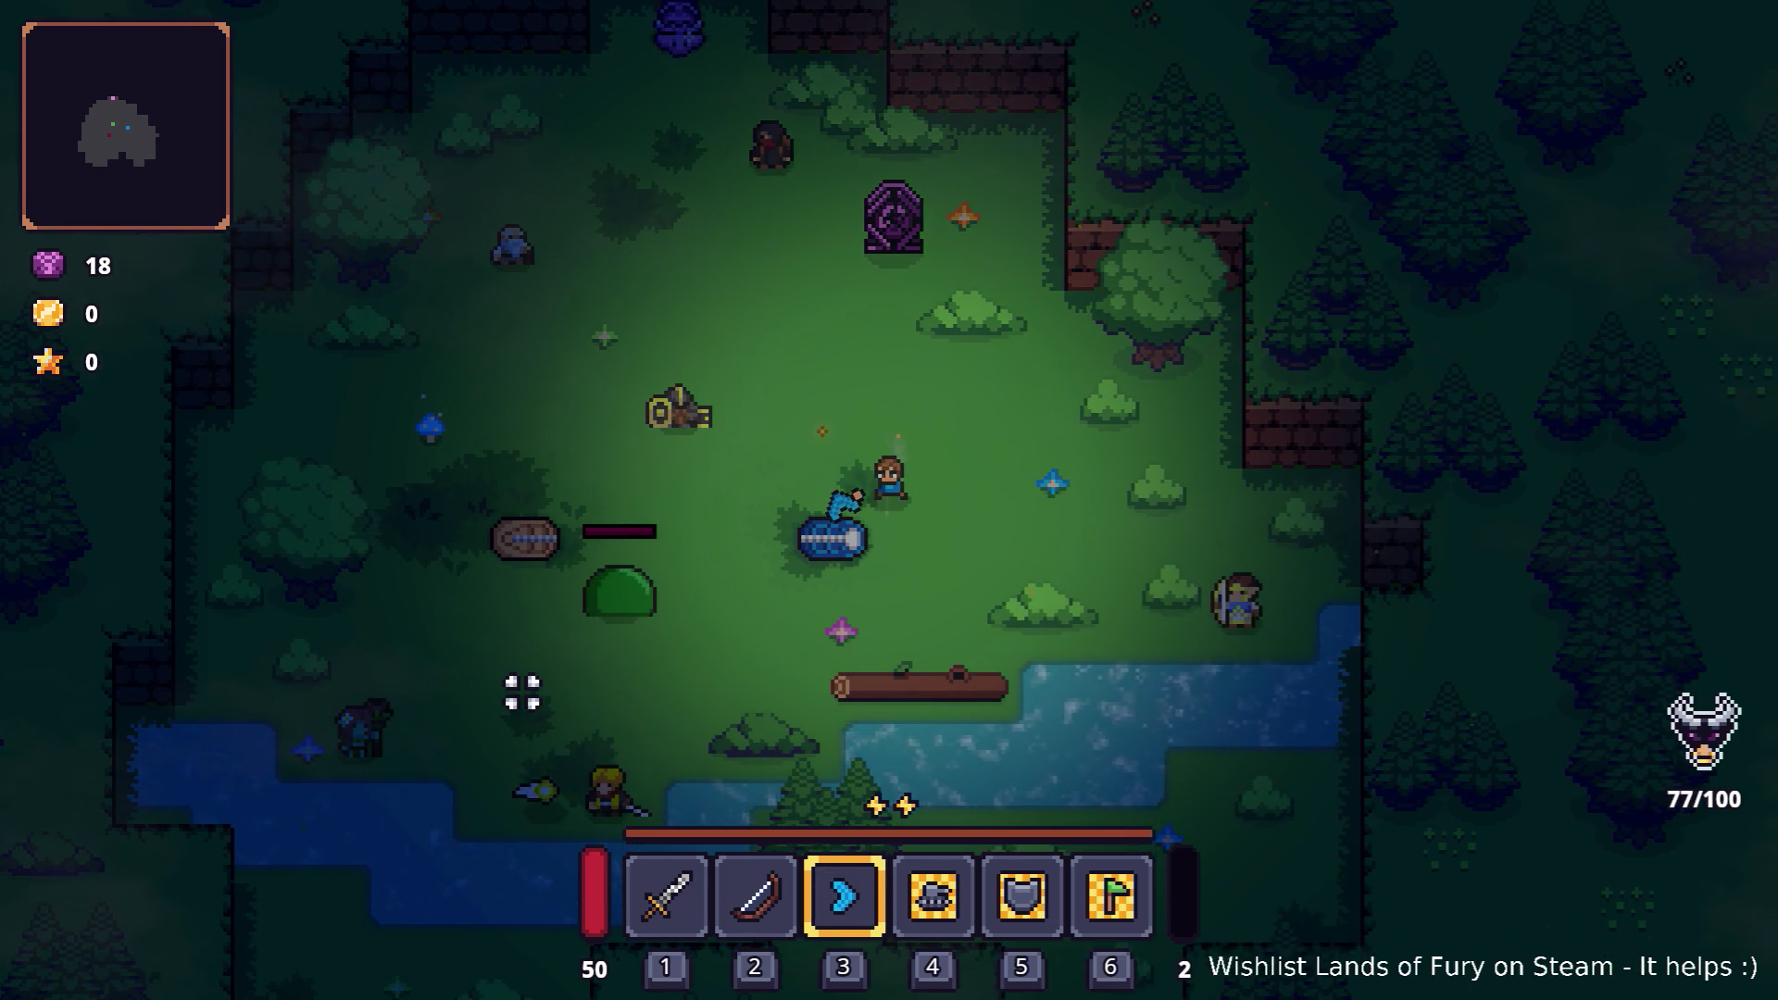
pyautogui.click(500, 630)
pyautogui.click(500, 634)
pyautogui.click(500, 637)
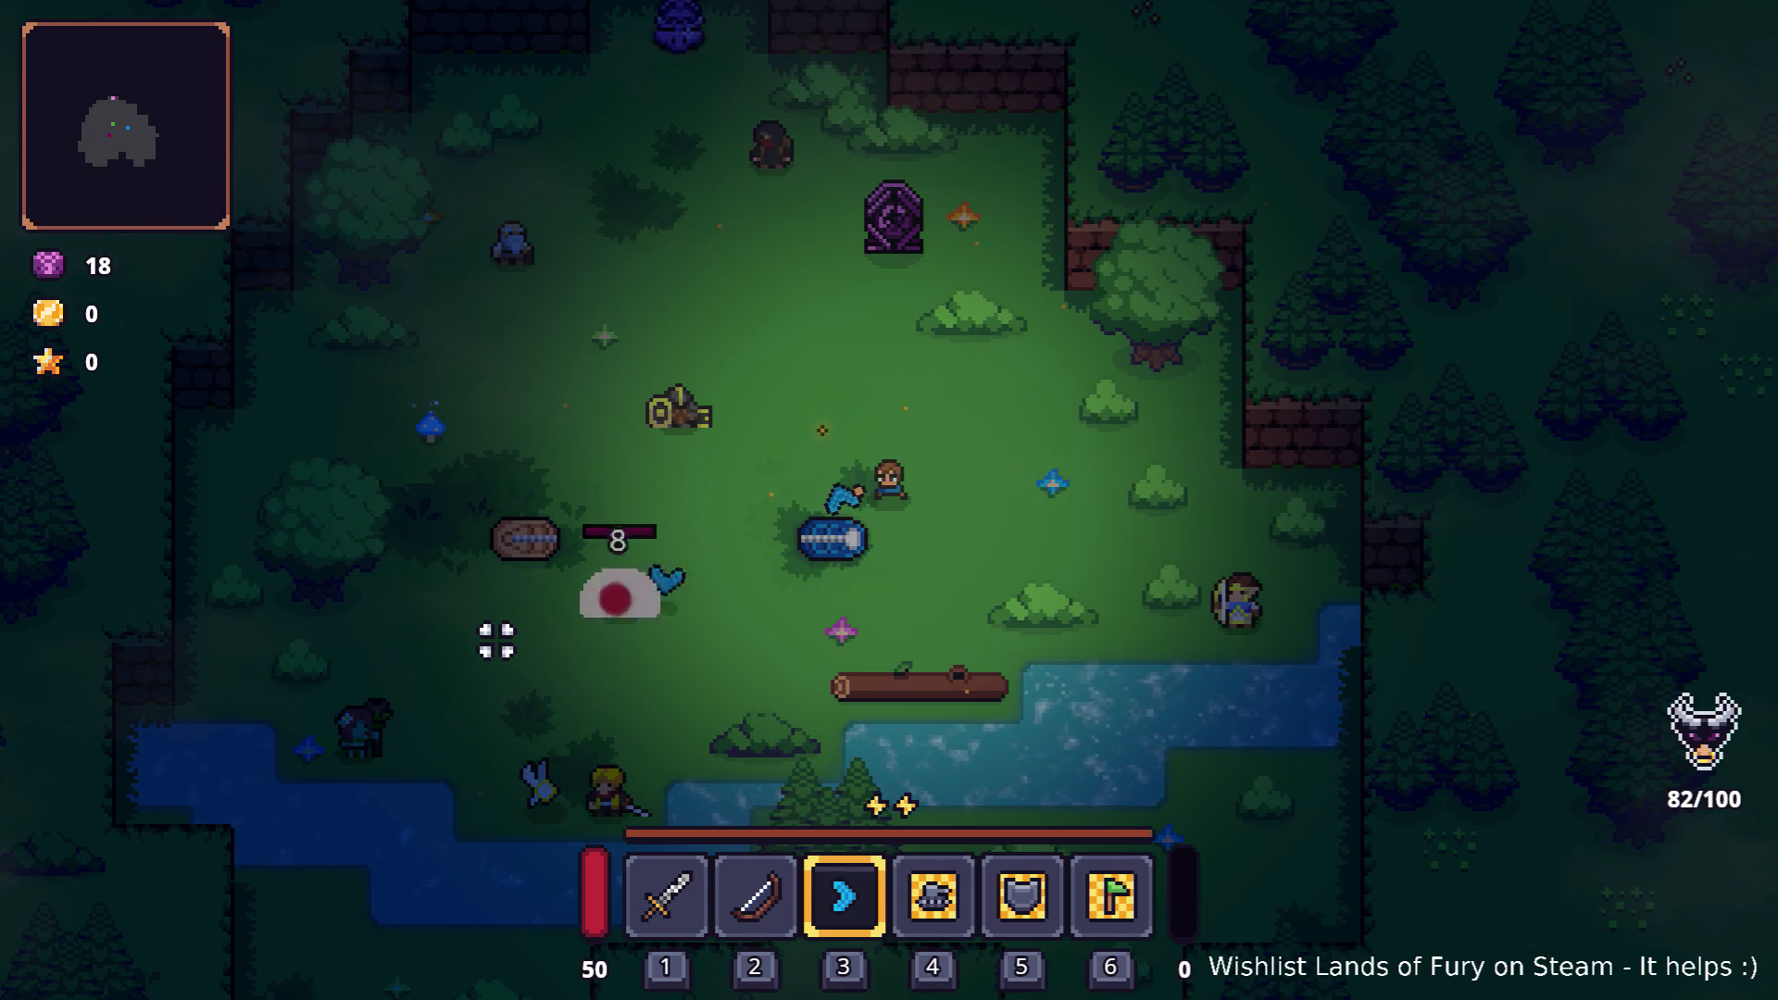
pyautogui.click(496, 639)
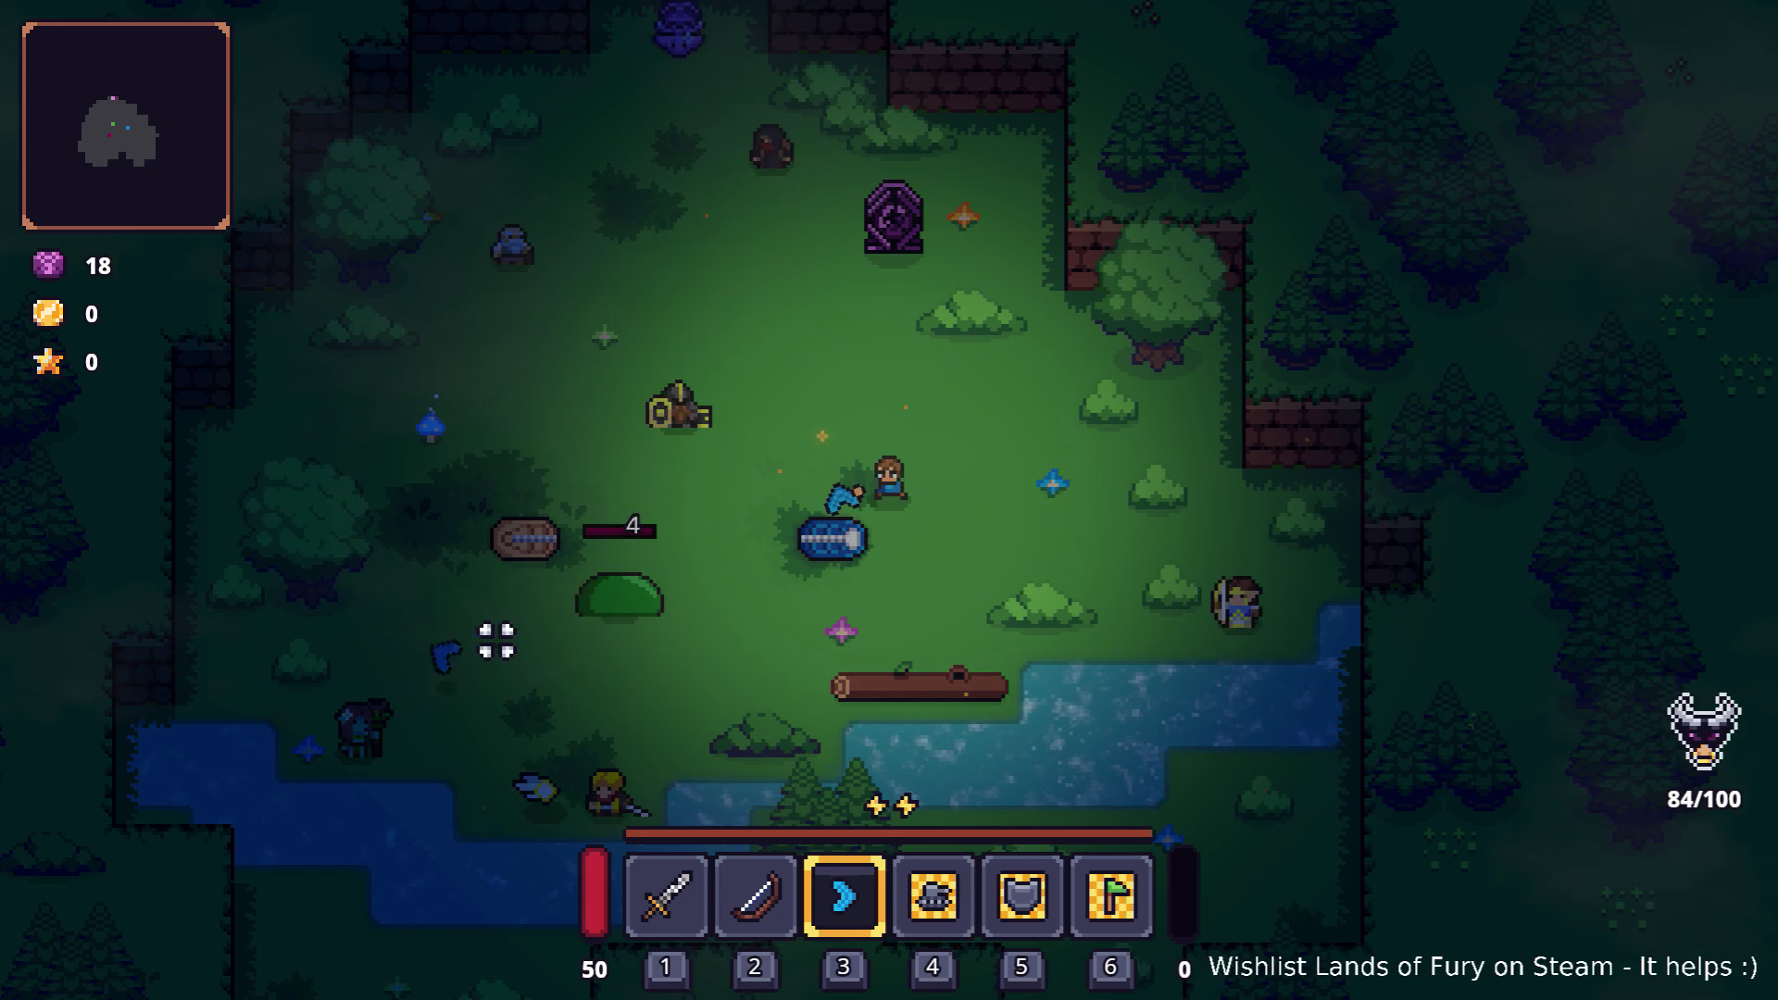
pyautogui.click(495, 642)
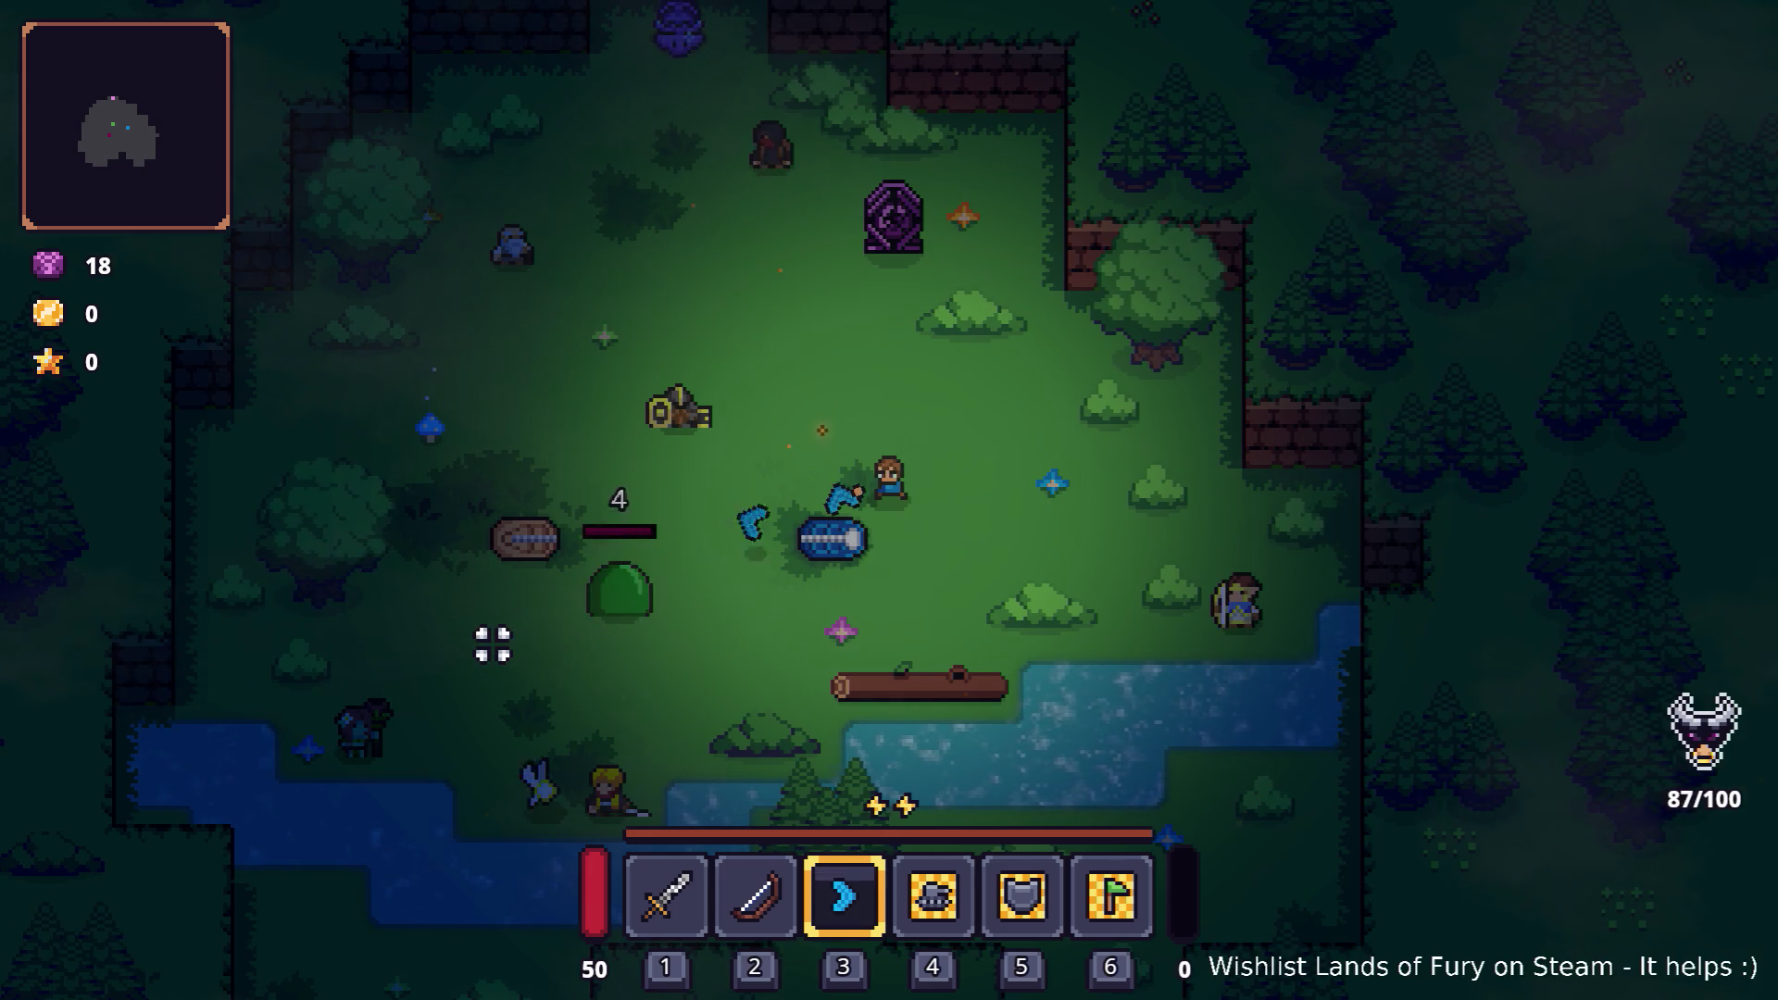
pyautogui.press('s')
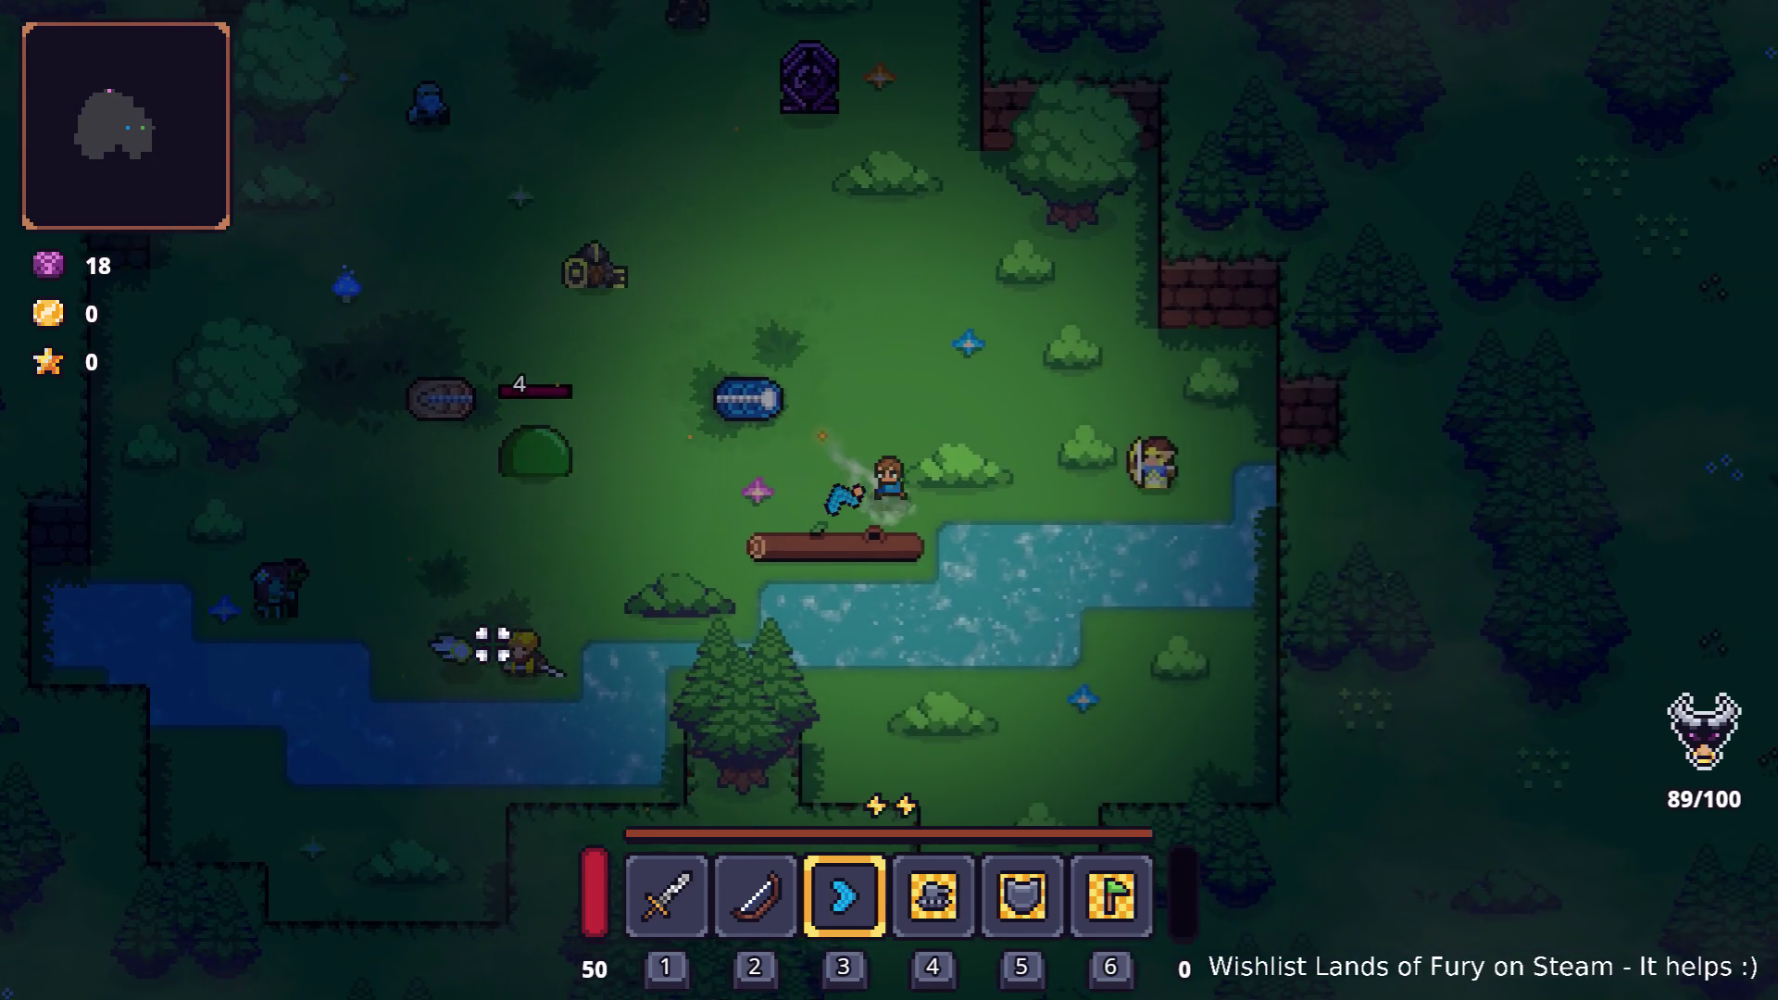
pyautogui.press('a')
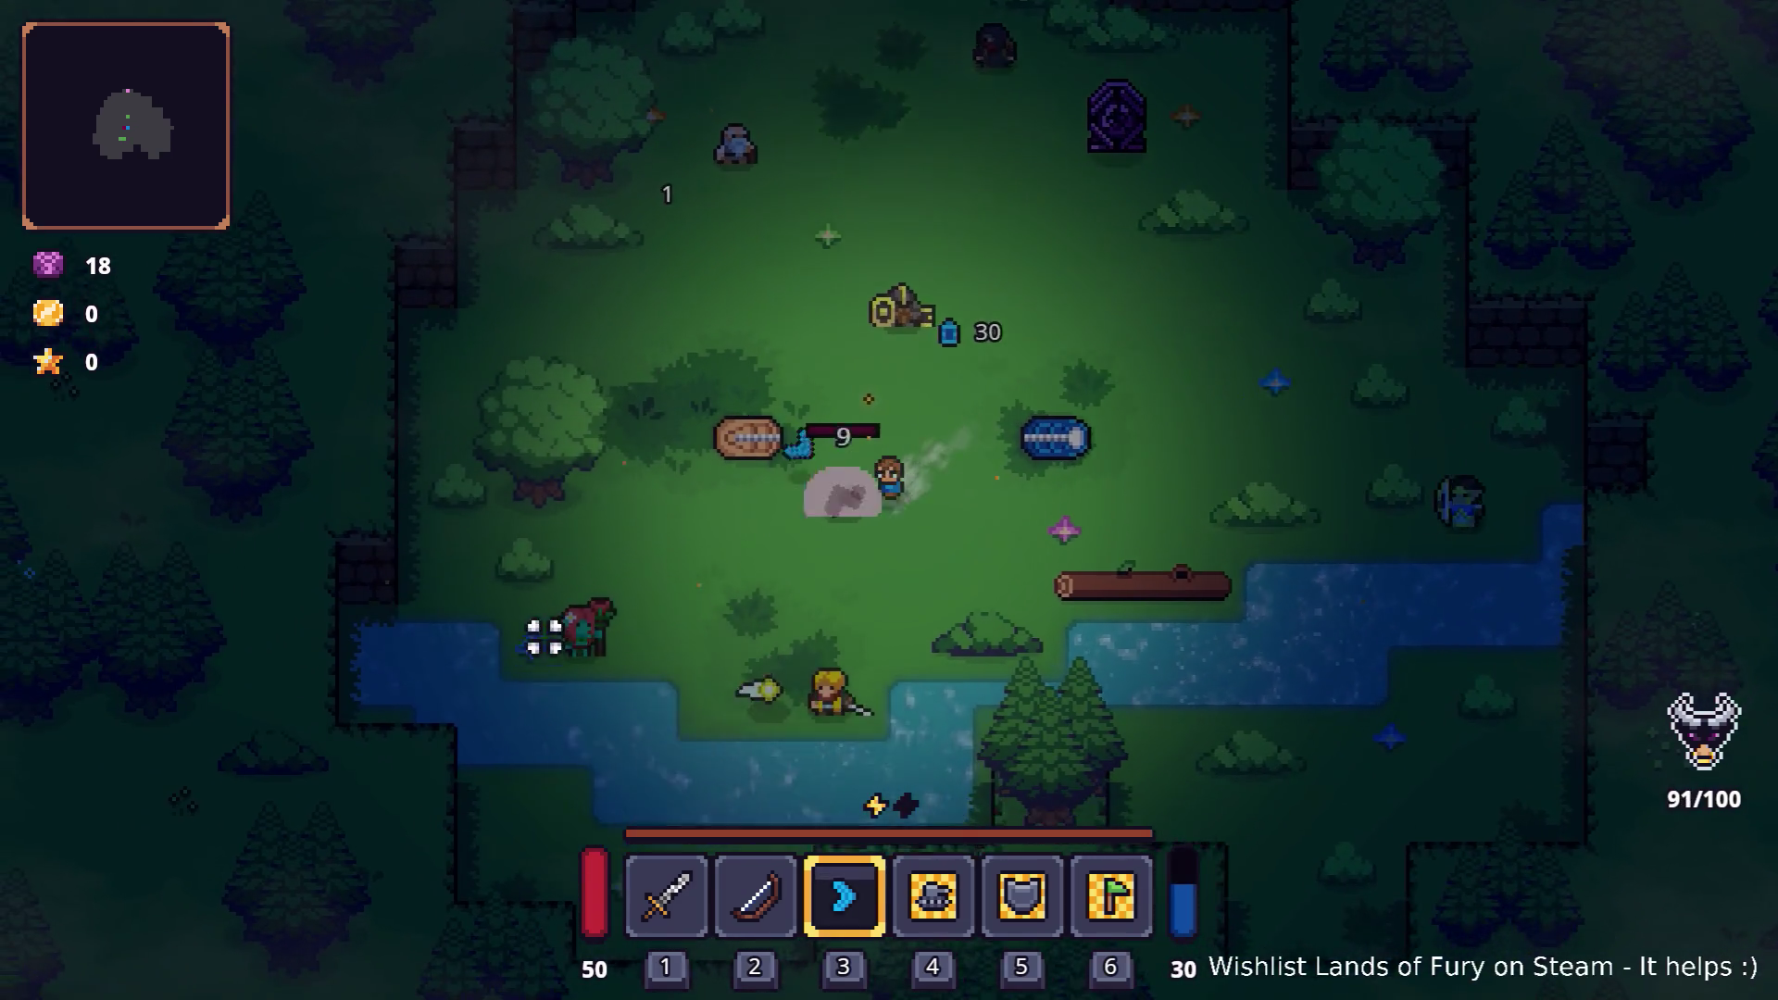
pyautogui.press('d')
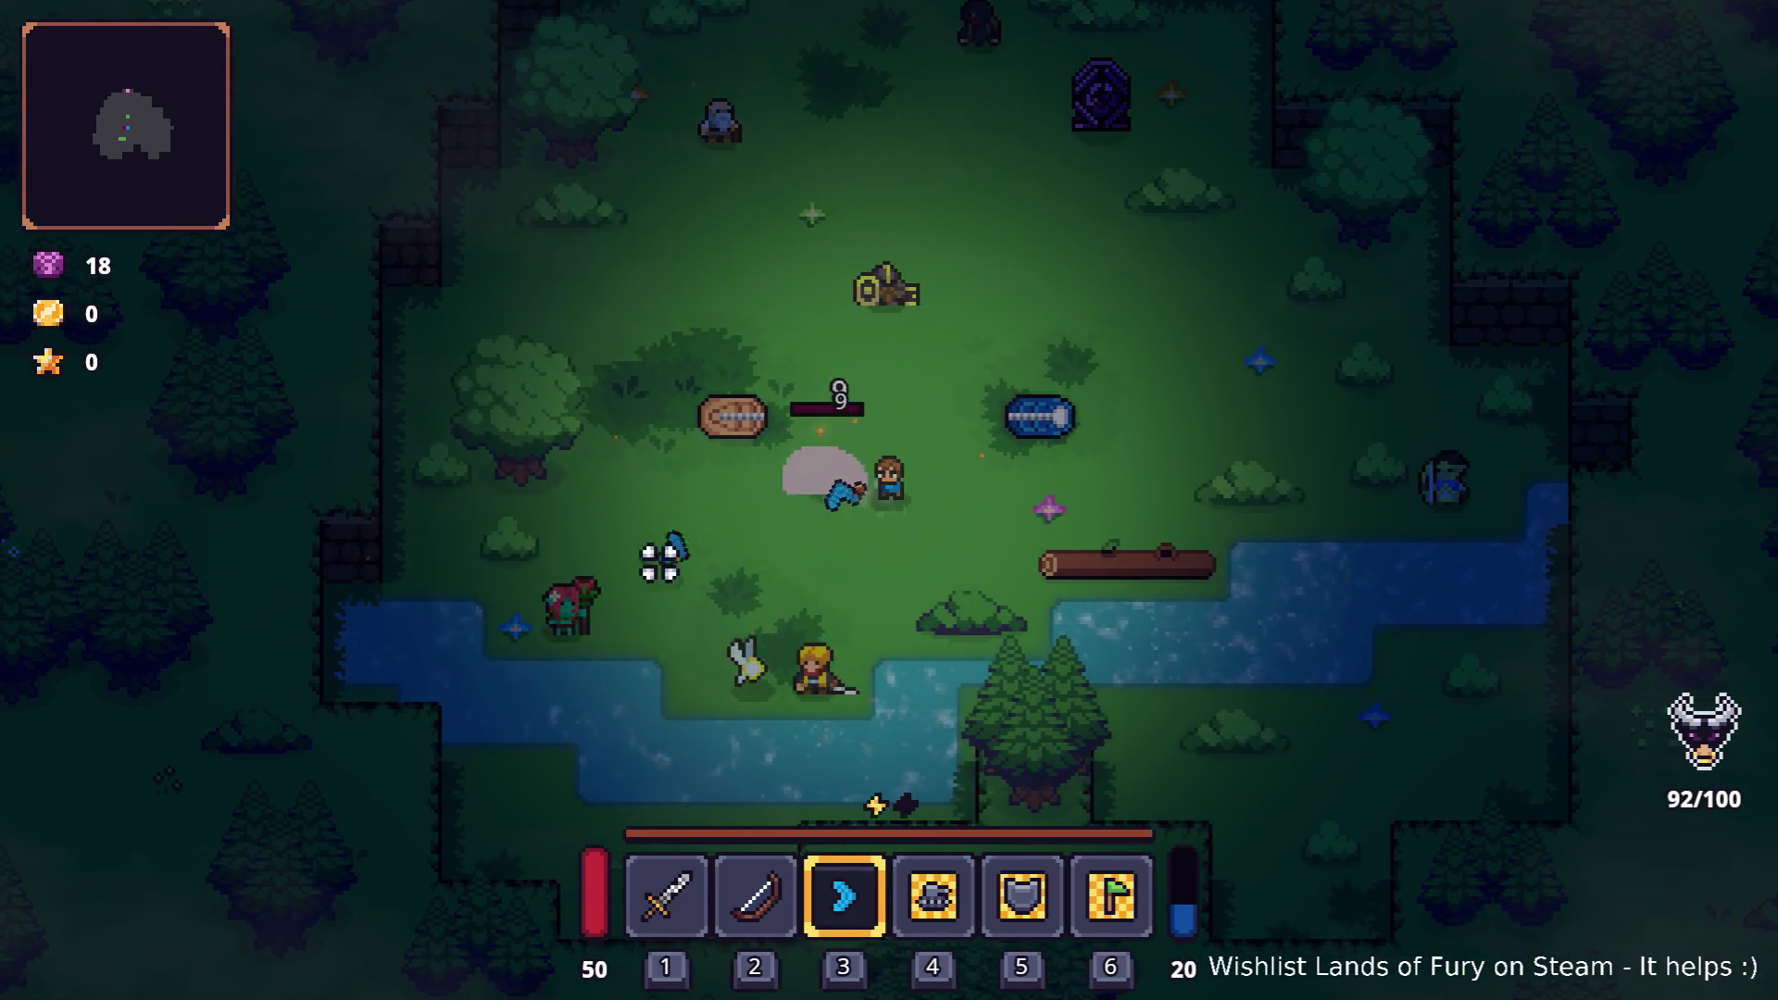
# Step: Pause the game, quit back to the editor, and switch to another open application
pyautogui.press('Escape')
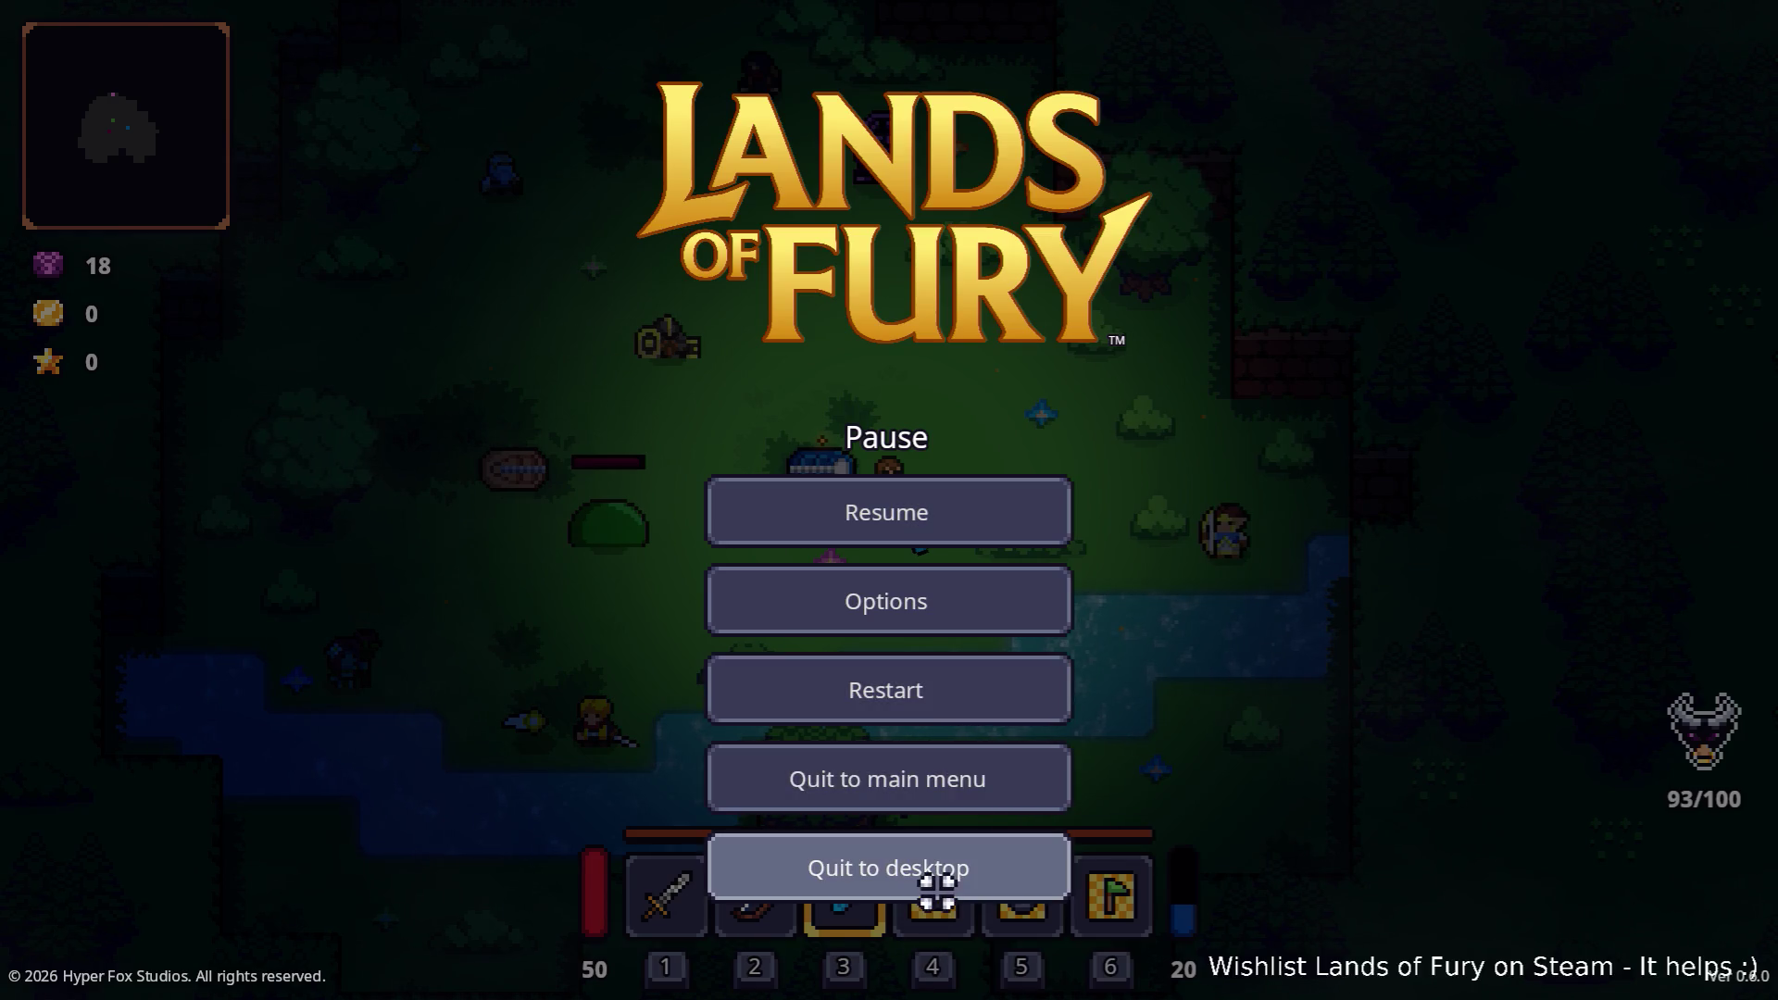
pyautogui.click(937, 889)
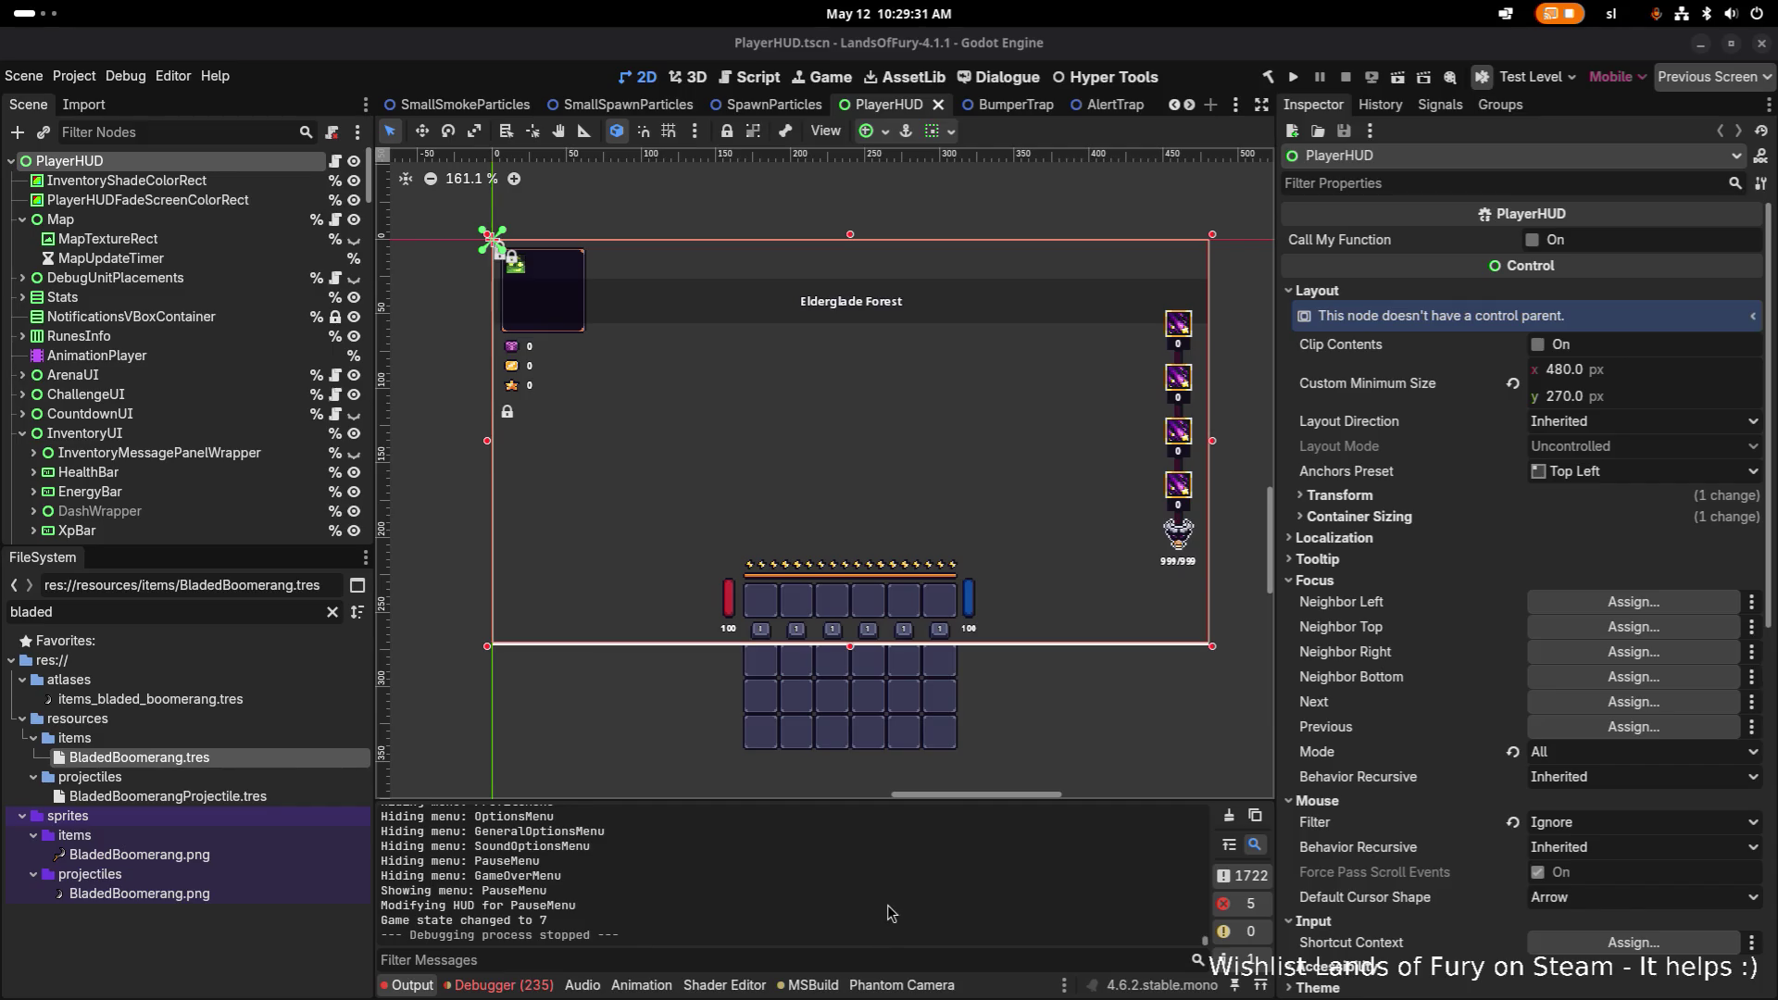
pyautogui.hotkey('alt', 'Tab')
pyautogui.click(934, 531)
# Step: Bring Translations.csv forward and step back through the 'boomerang' matches past Bladed to Wooden Boomerang
pyautogui.hotkey('alt', 'Tab')
pyautogui.click(1028, 500)
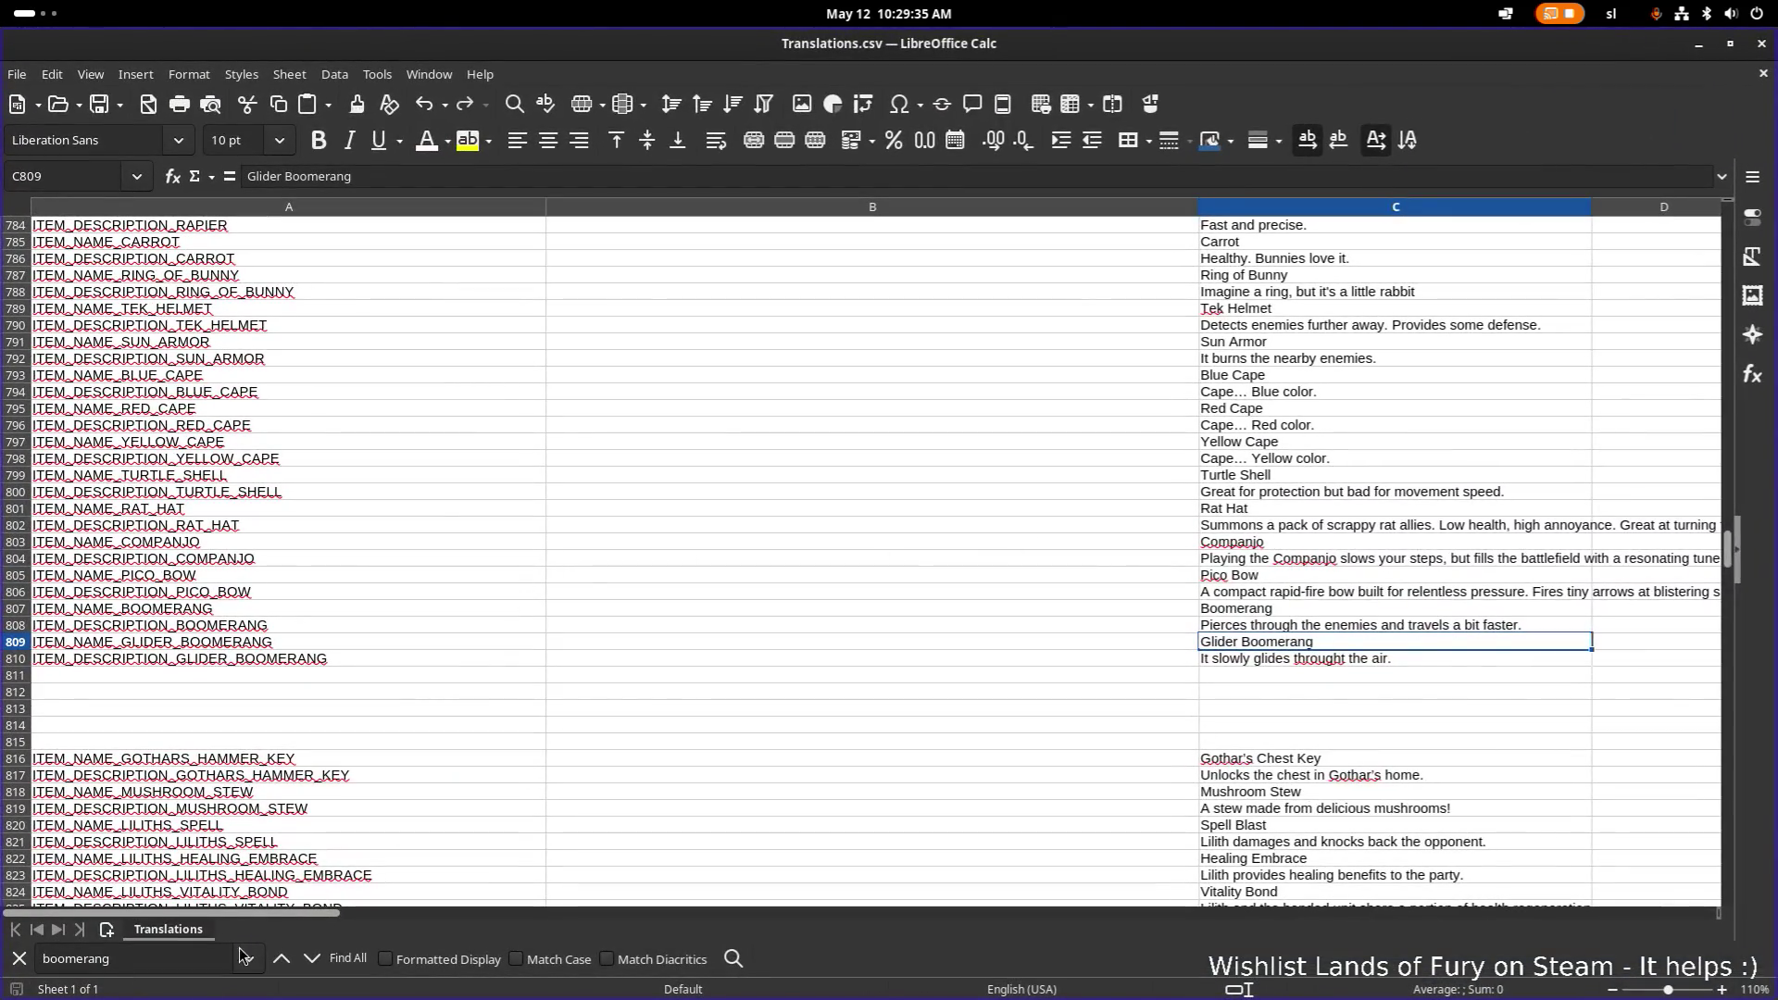
pyautogui.click(289, 965)
pyautogui.click(289, 965)
pyautogui.click(289, 965)
pyautogui.click(289, 964)
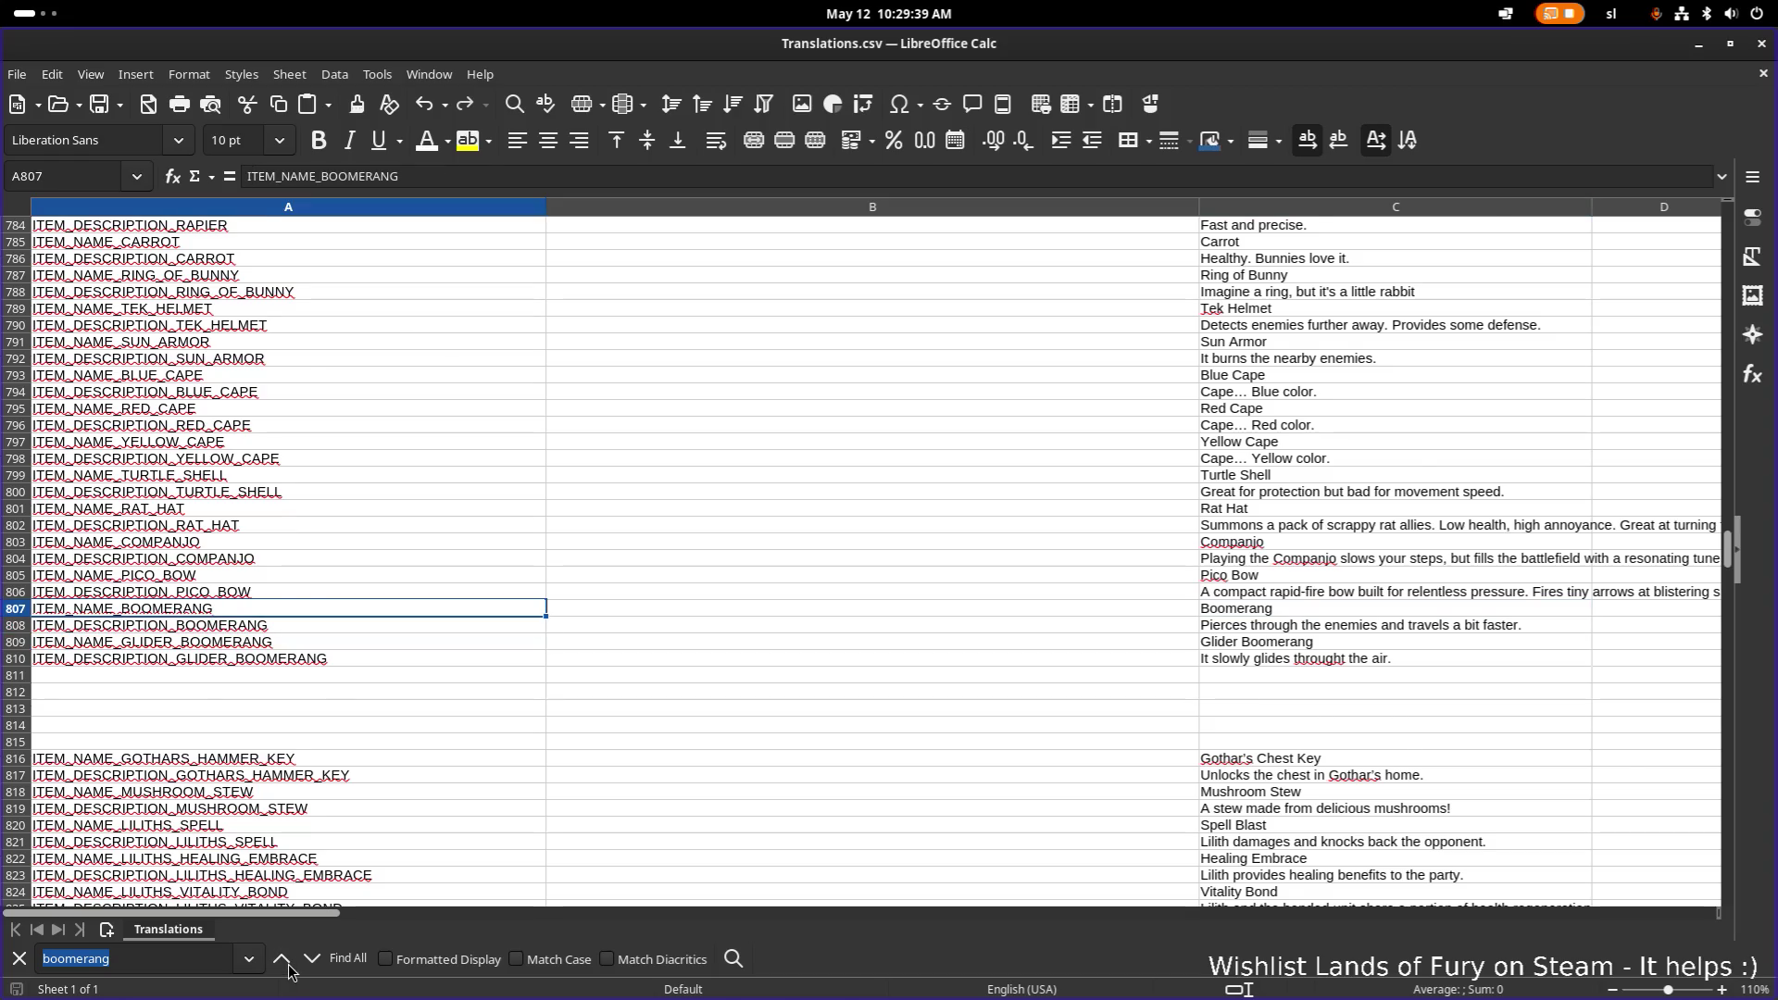
pyautogui.click(289, 965)
pyautogui.click(289, 965)
pyautogui.click(289, 965)
pyautogui.click(289, 965)
pyautogui.click(281, 960)
pyautogui.click(287, 963)
pyautogui.click(288, 963)
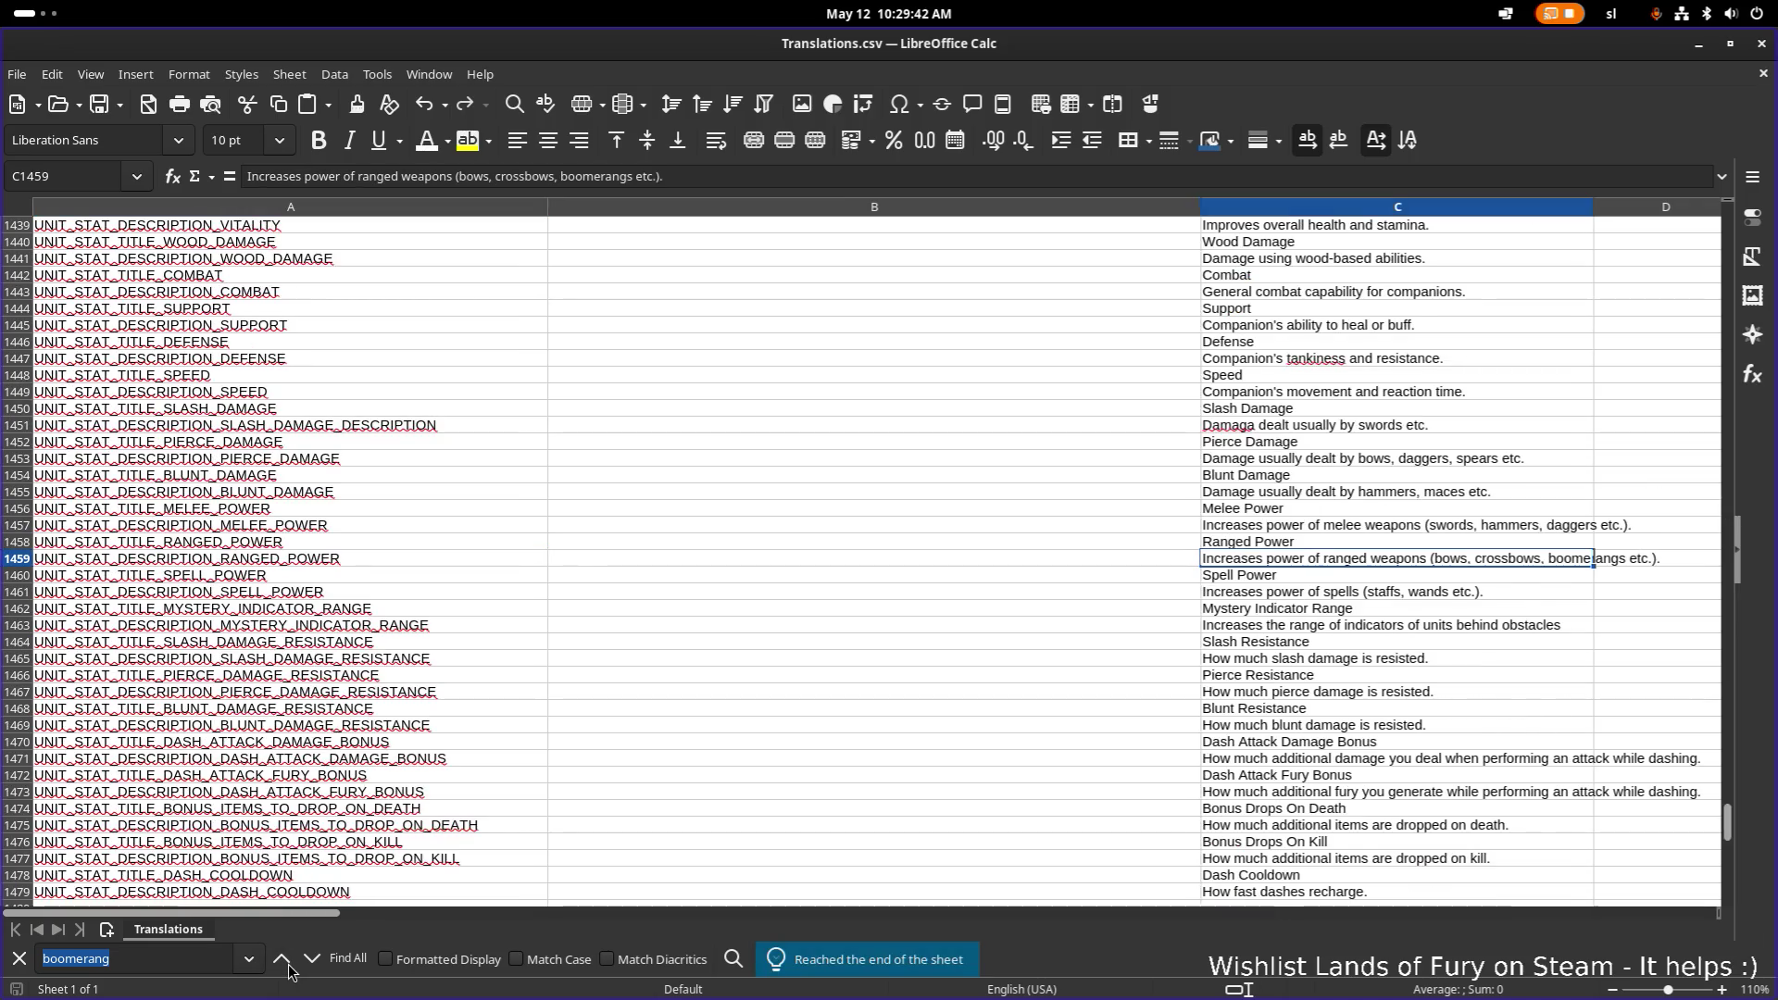
pyautogui.click(287, 964)
pyautogui.click(284, 961)
pyautogui.click(284, 961)
pyautogui.click(310, 961)
pyautogui.click(311, 961)
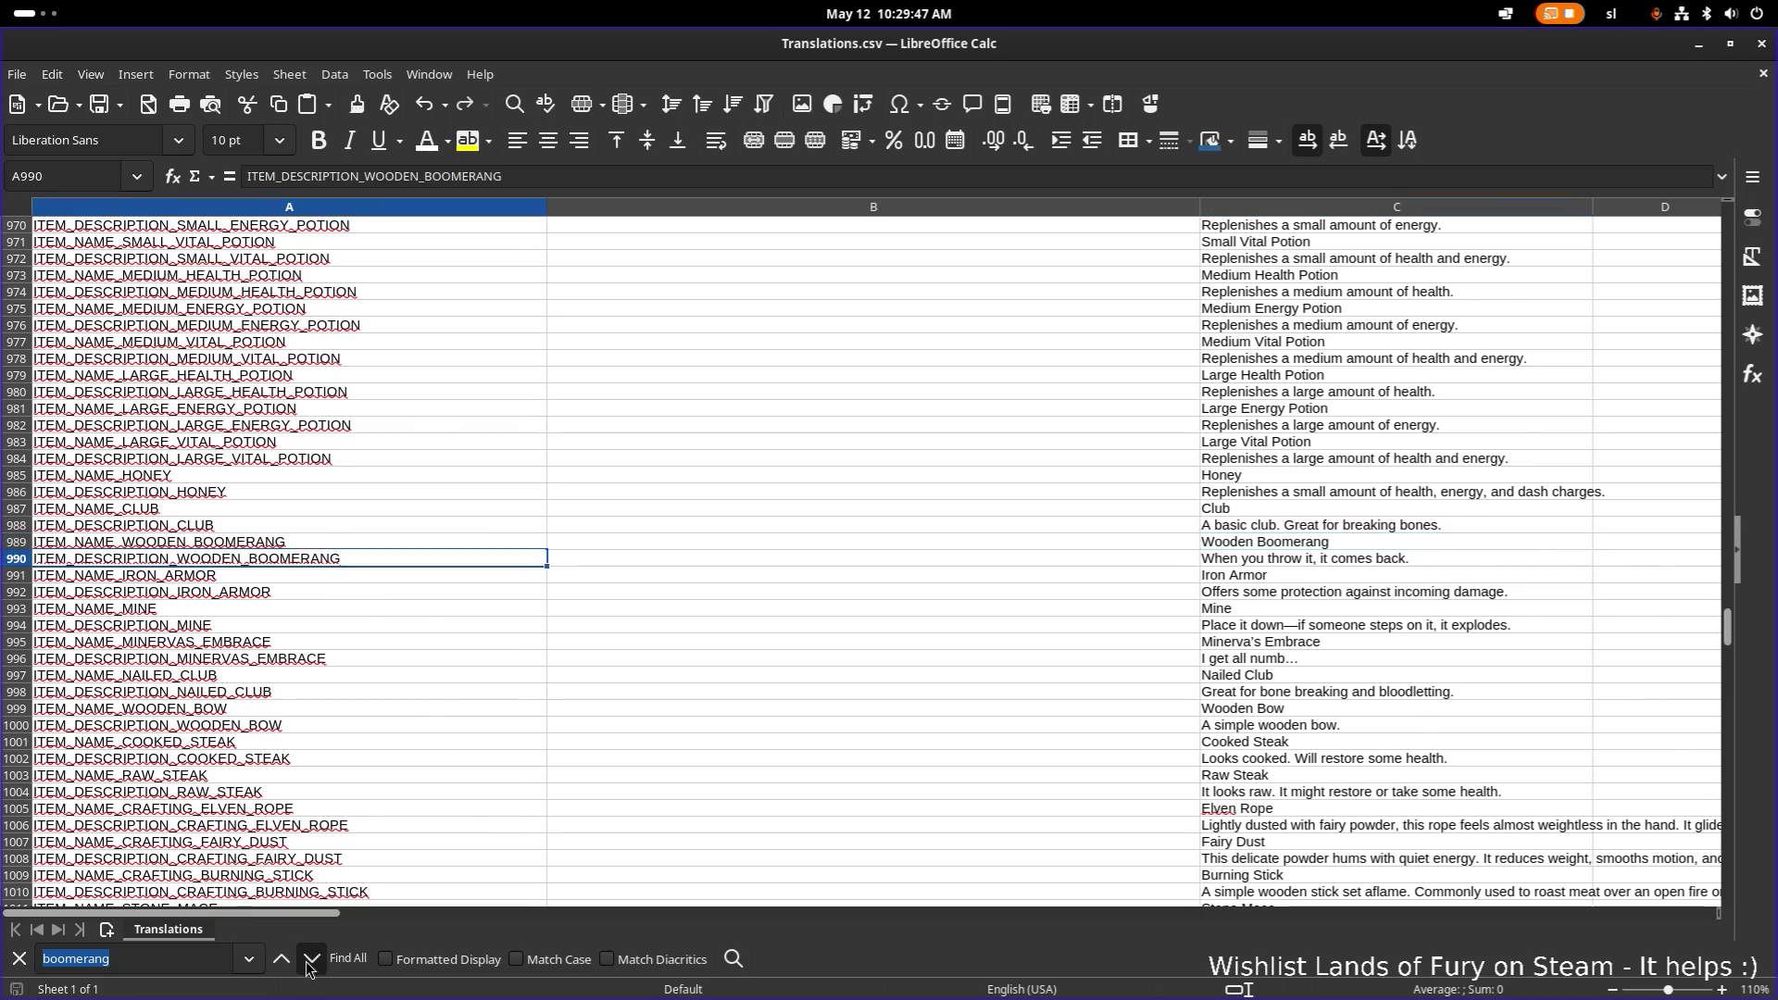
# Step: Wrap the search around and step forward through the matches to the Glider Boomerang rows
pyautogui.click(310, 961)
pyautogui.click(311, 961)
pyautogui.click(310, 961)
pyautogui.click(310, 961)
pyautogui.click(310, 961)
pyautogui.click(310, 961)
pyautogui.click(310, 961)
pyautogui.click(310, 961)
pyautogui.click(310, 961)
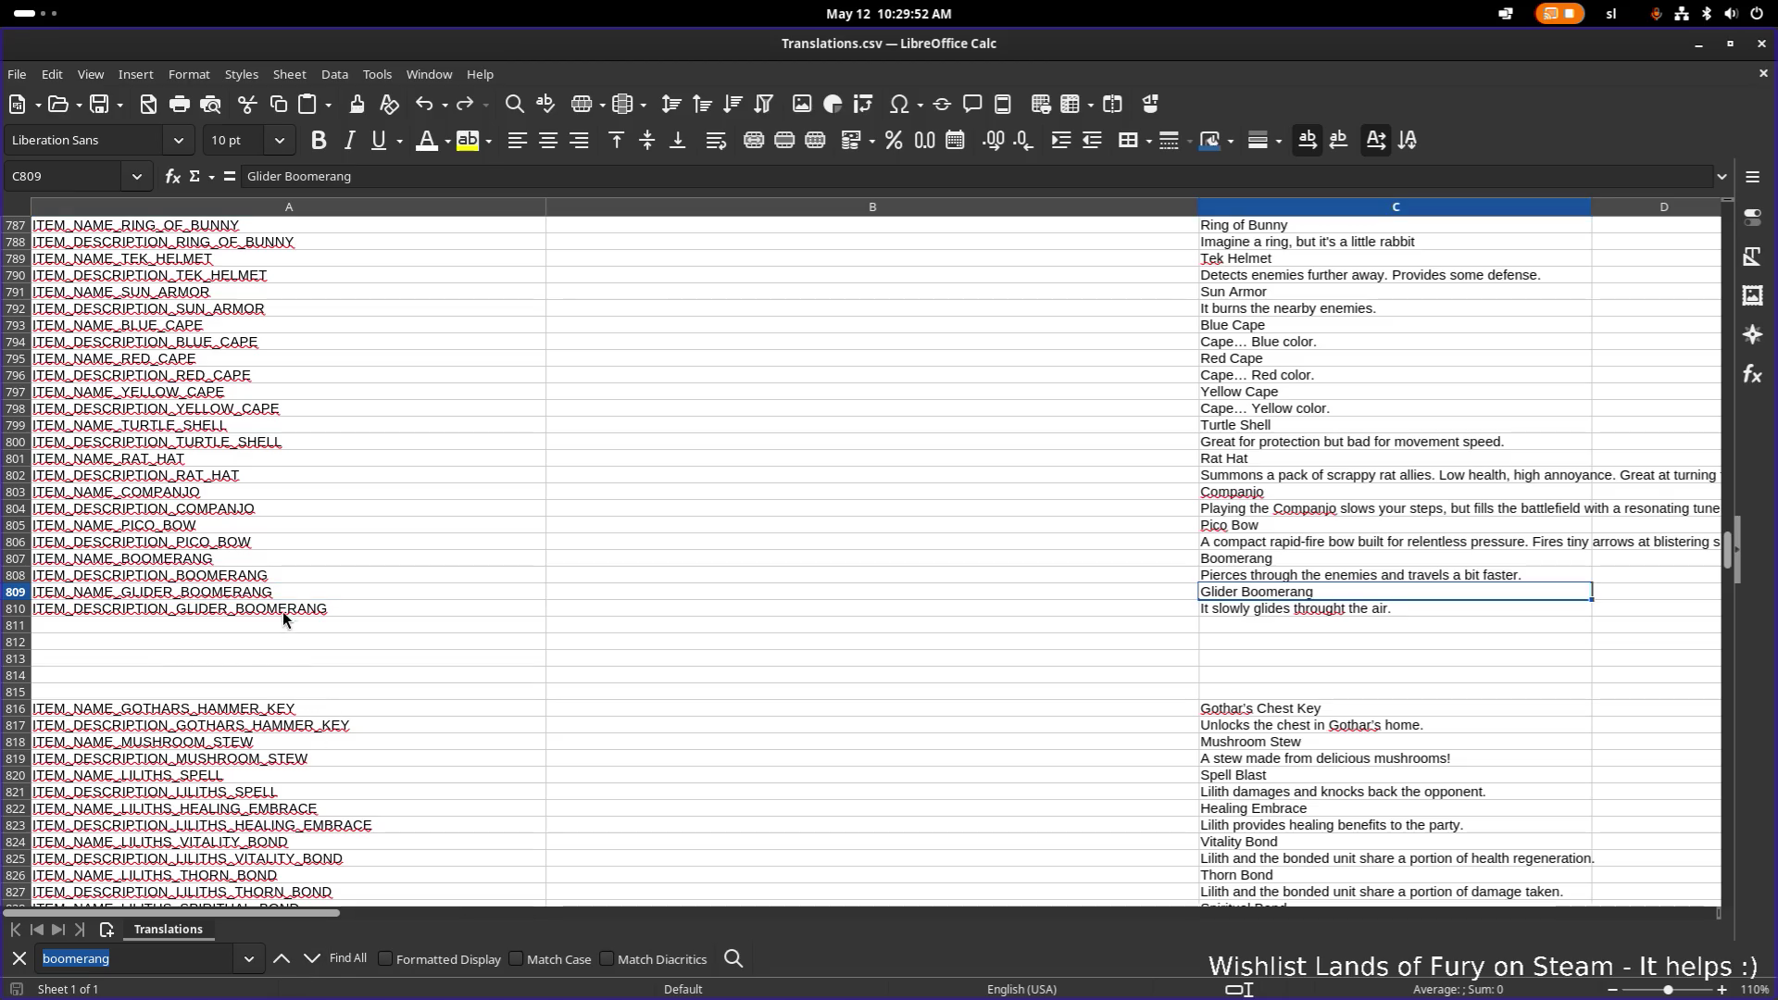
# Step: Select the ITEM_DESCRIPTION_GLIDER_BOOMERANG key in A810, minimise Calc, and place the cursor at line 61
pyautogui.click(397, 613)
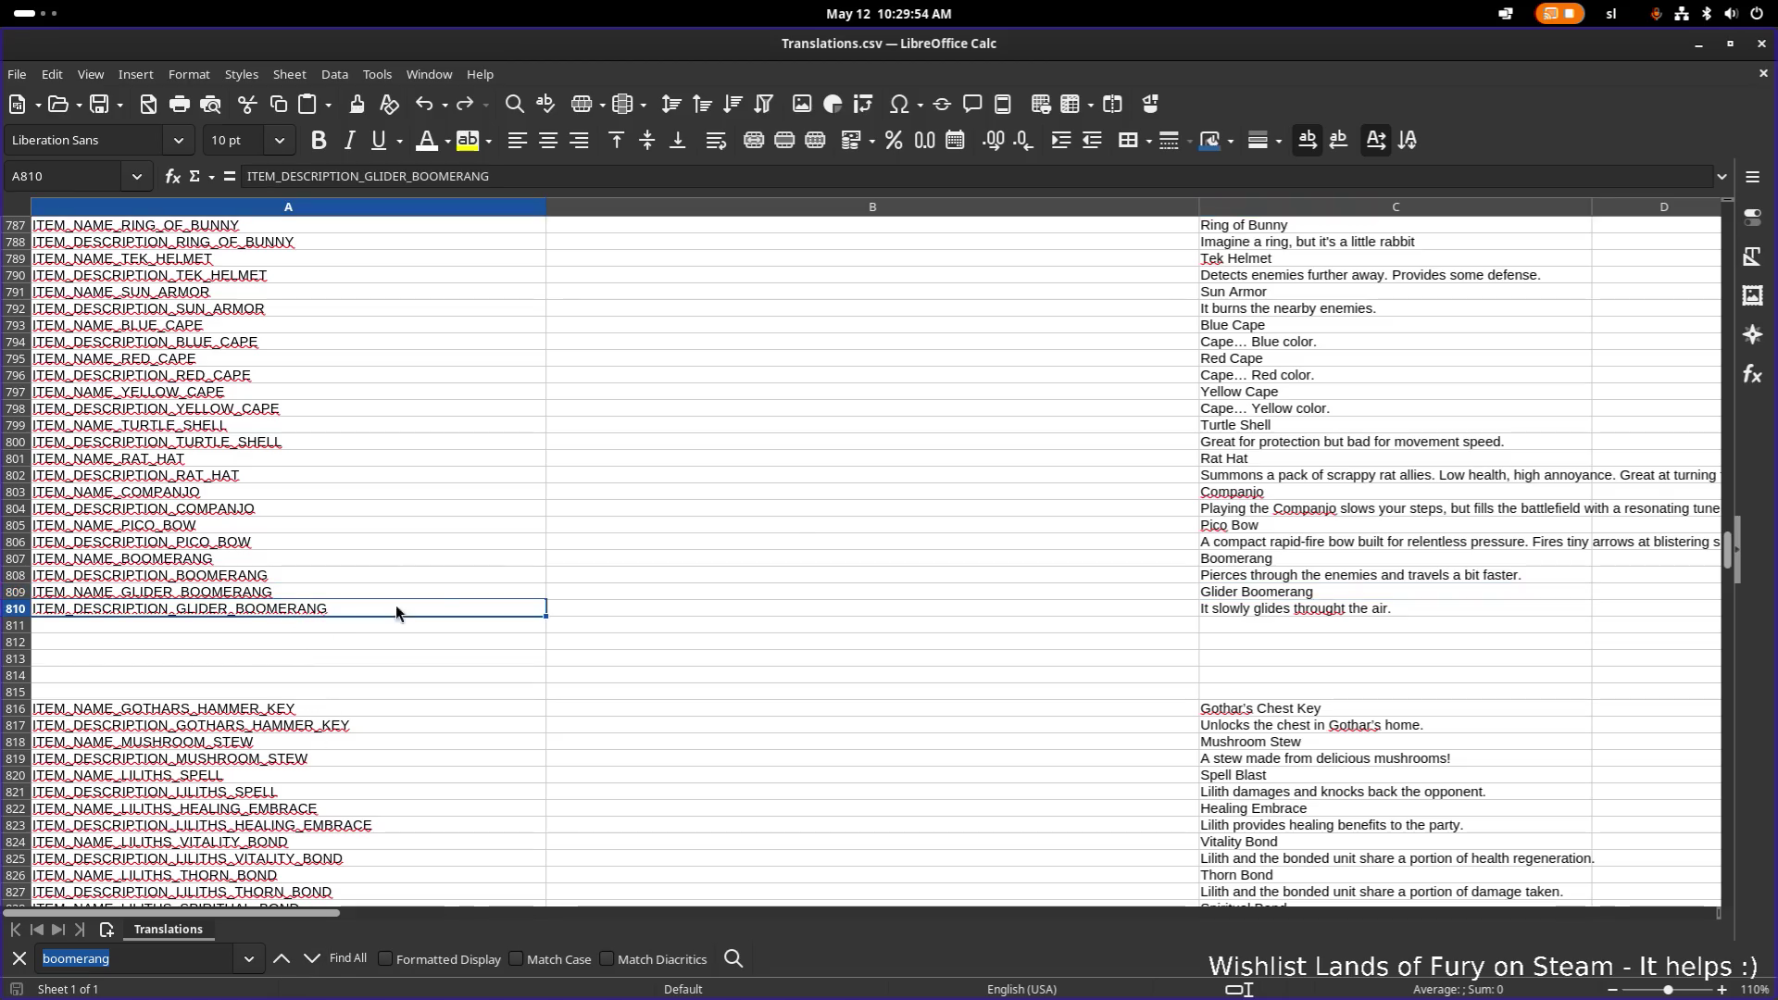
pyautogui.click(1701, 52)
pyautogui.click(1196, 455)
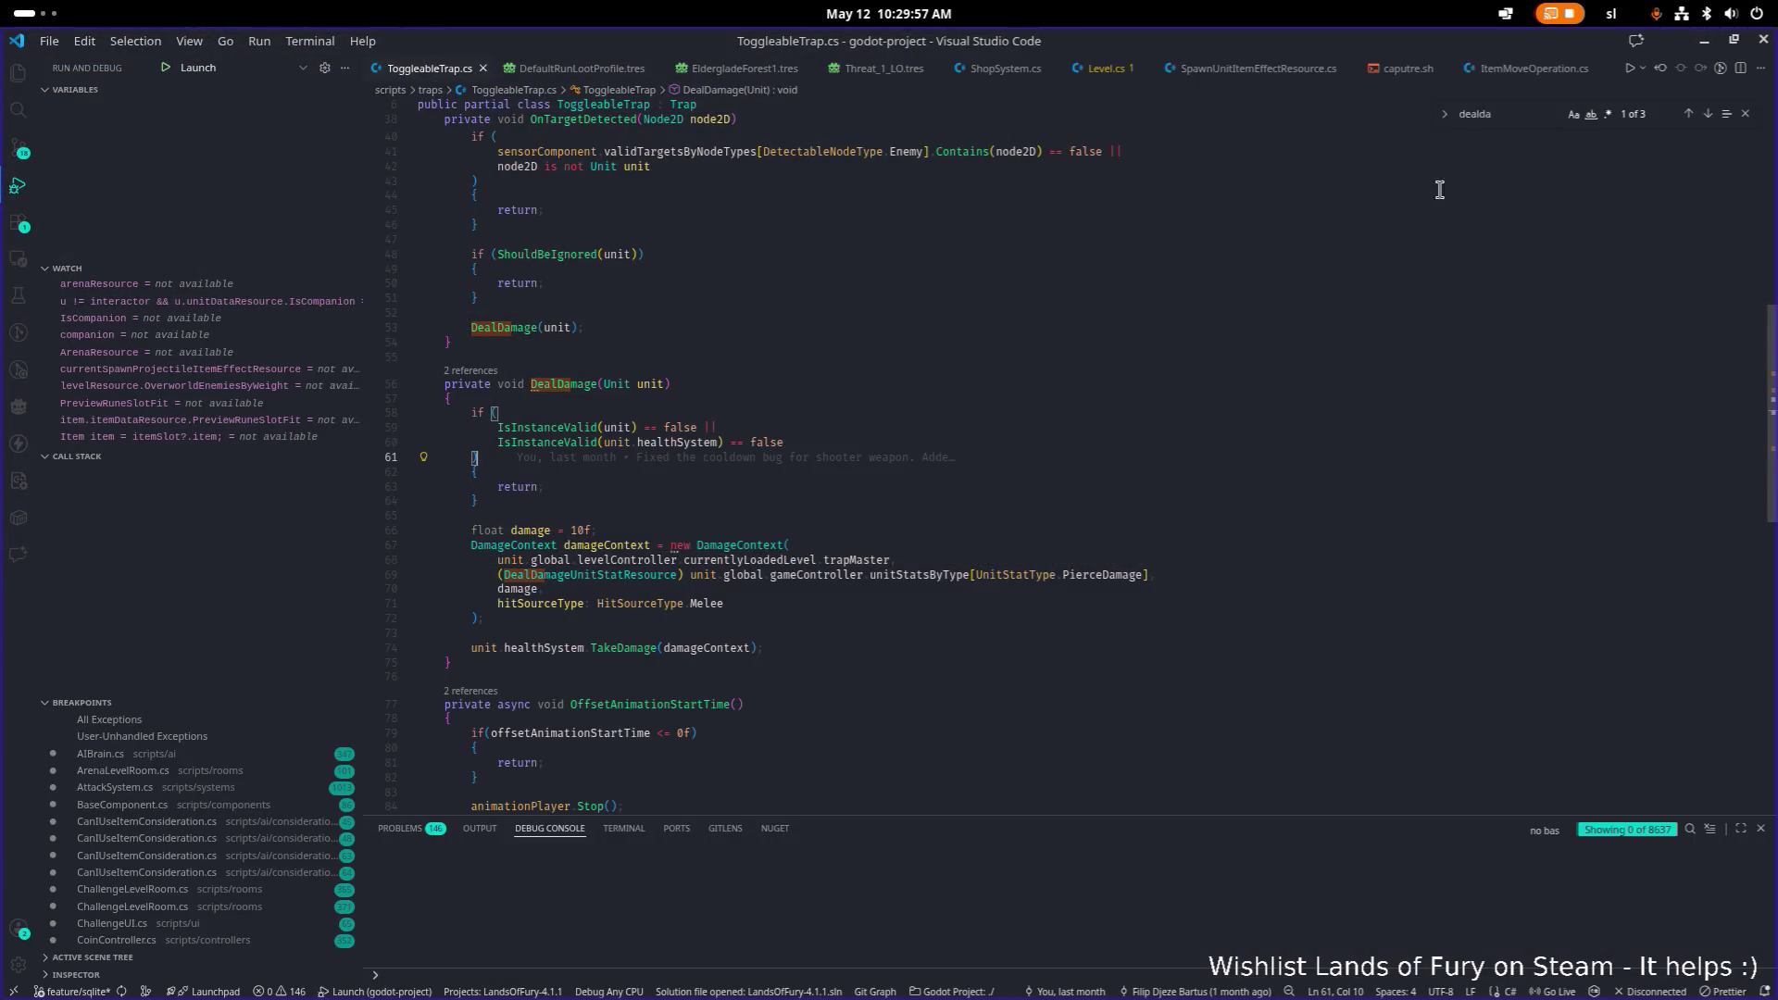
# Step: Show the Source Control changes list, move to line 54 of ToggleableTrap.cs, and minimise VS Code
pyautogui.hotkey('ctrl', 'shift', 'g')
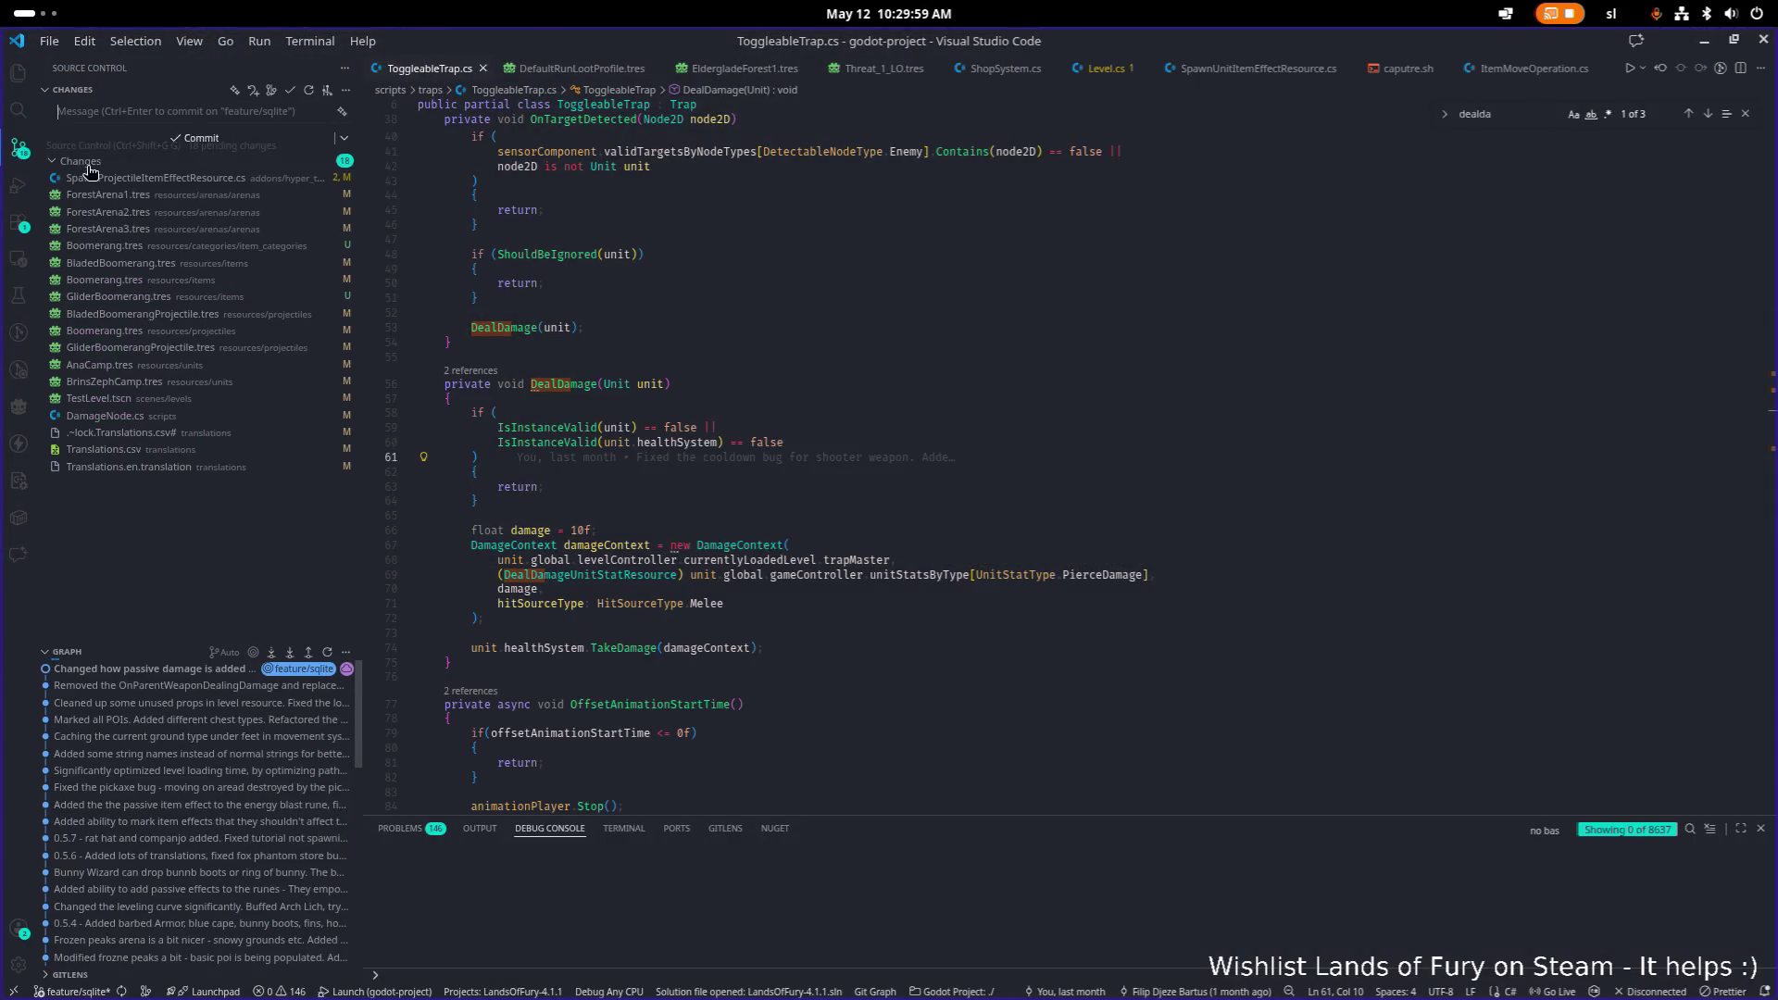
pyautogui.click(790, 341)
pyautogui.moveTo(631, 303)
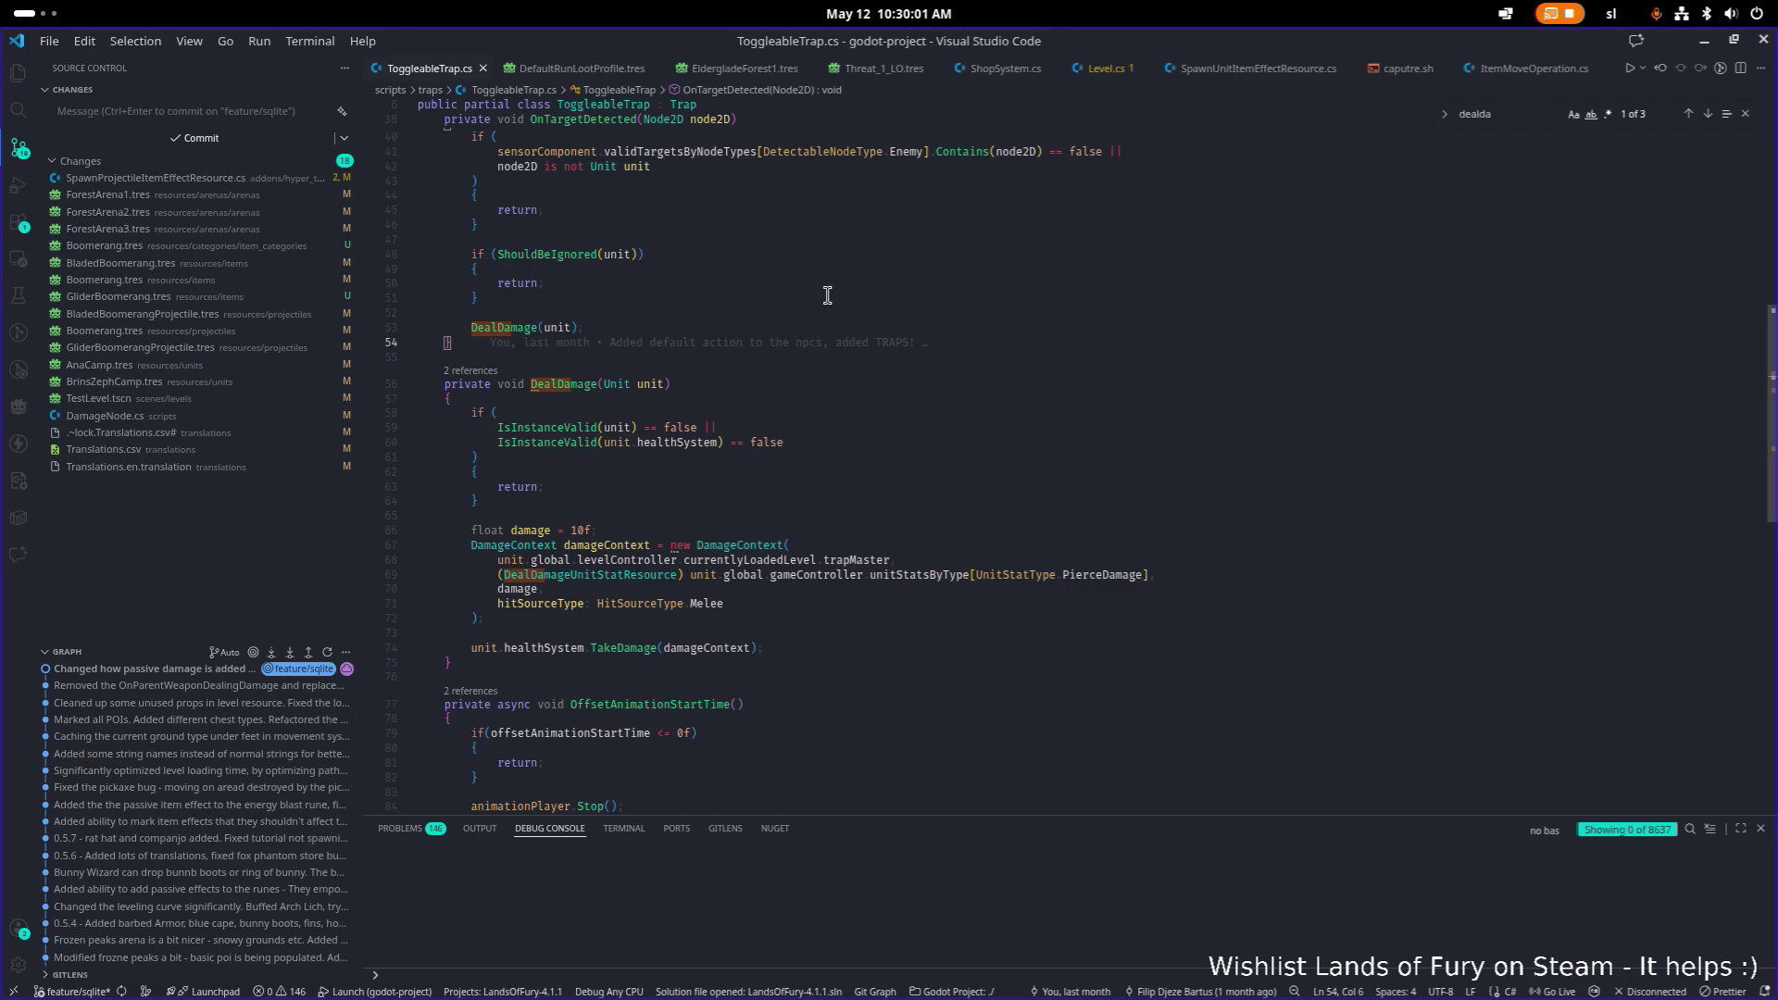
pyautogui.click(1710, 44)
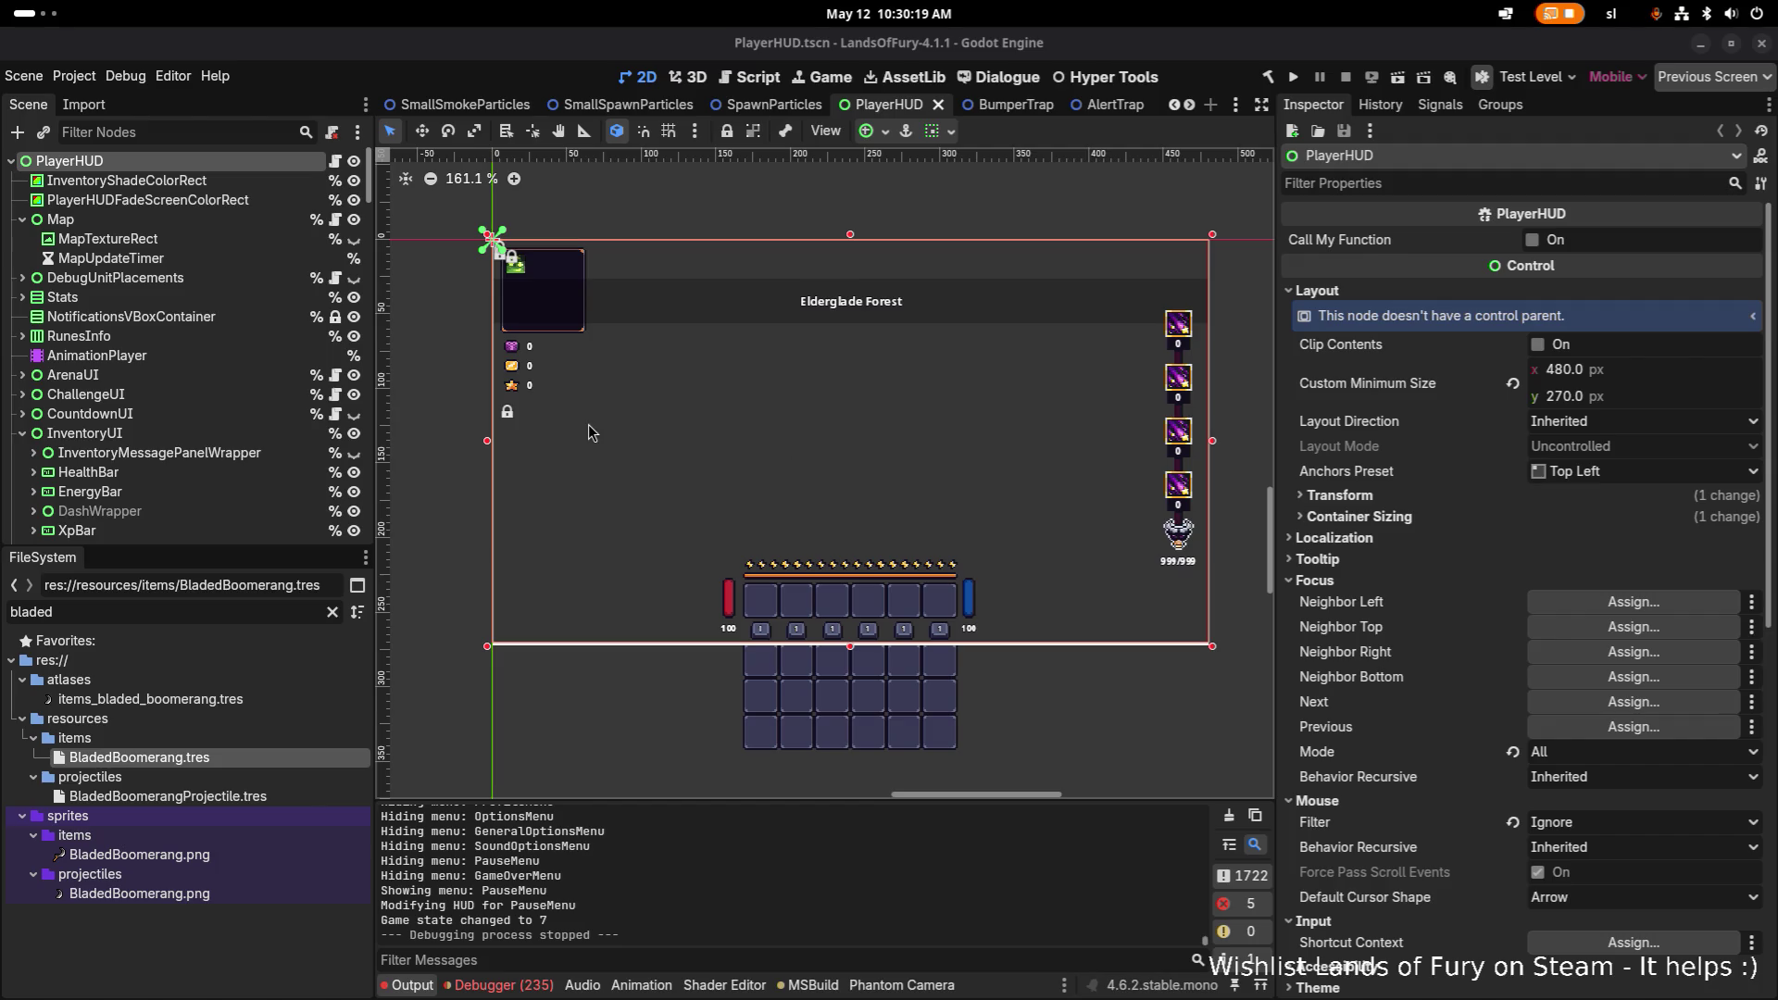
# Step: Zoom the PlayerHUD viewport and drag the Inspector splitter right so the canvas widens
pyautogui.scroll(-3, 630, 375)
pyautogui.scroll(5, 629, 385)
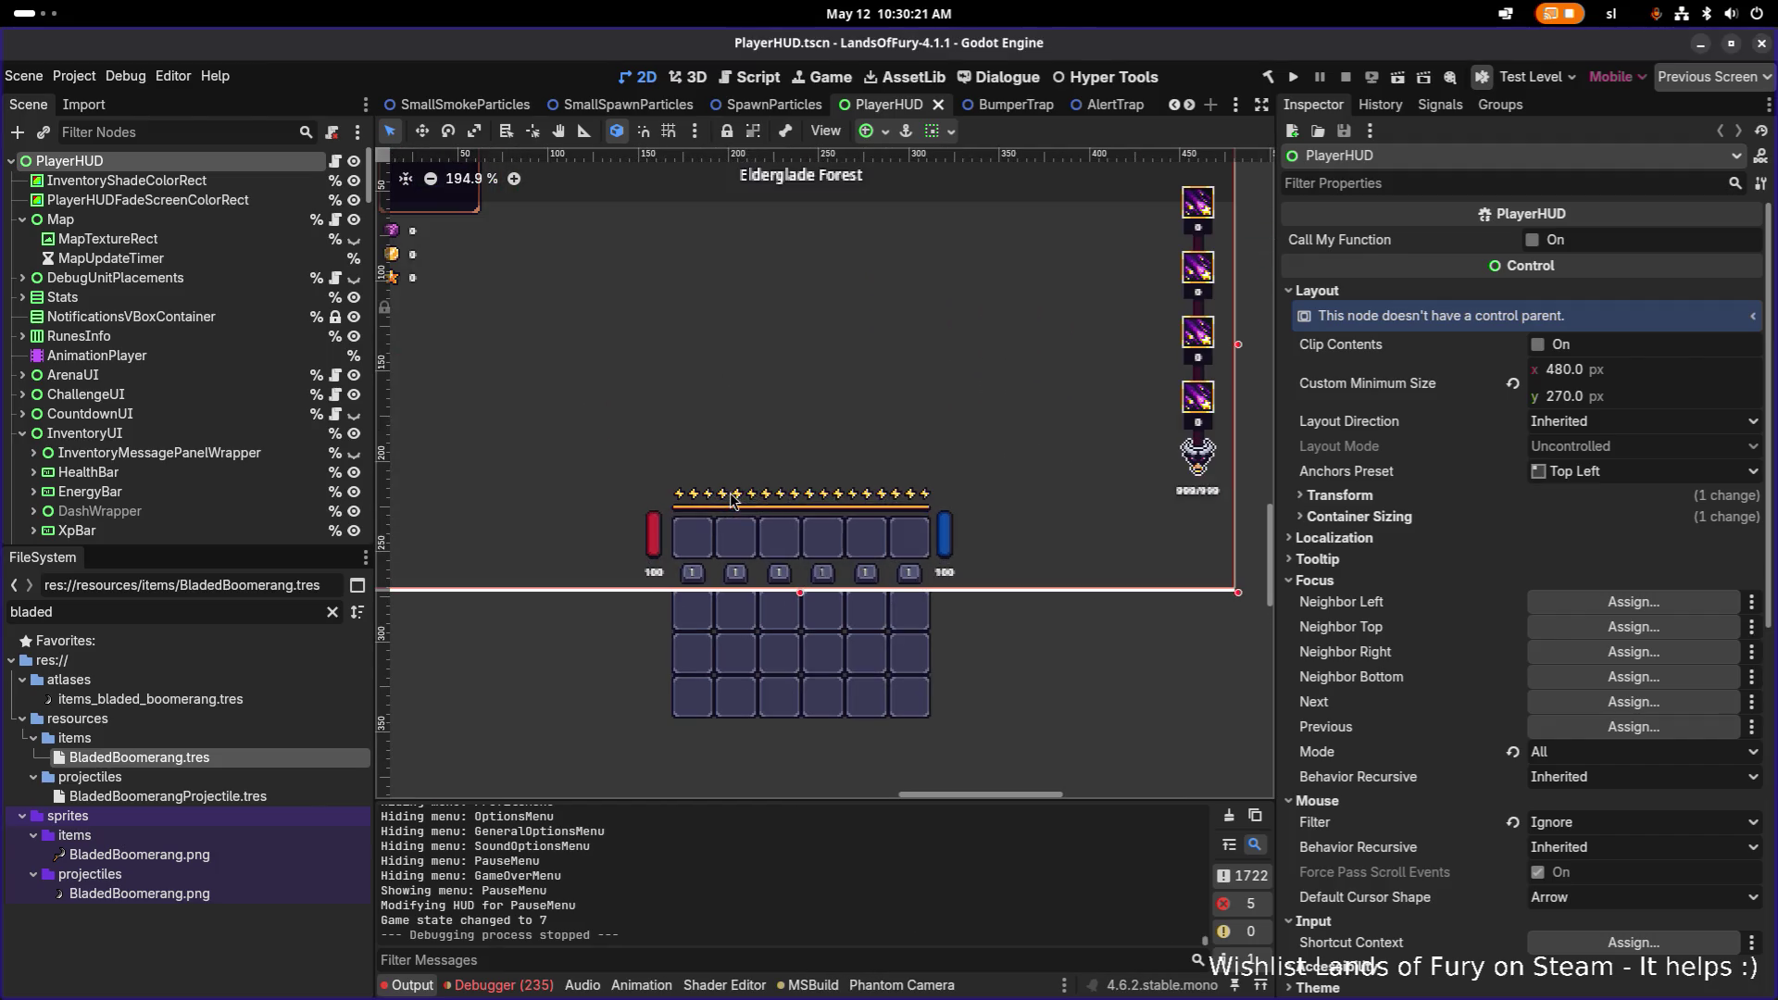
pyautogui.scroll(-2, 713, 477)
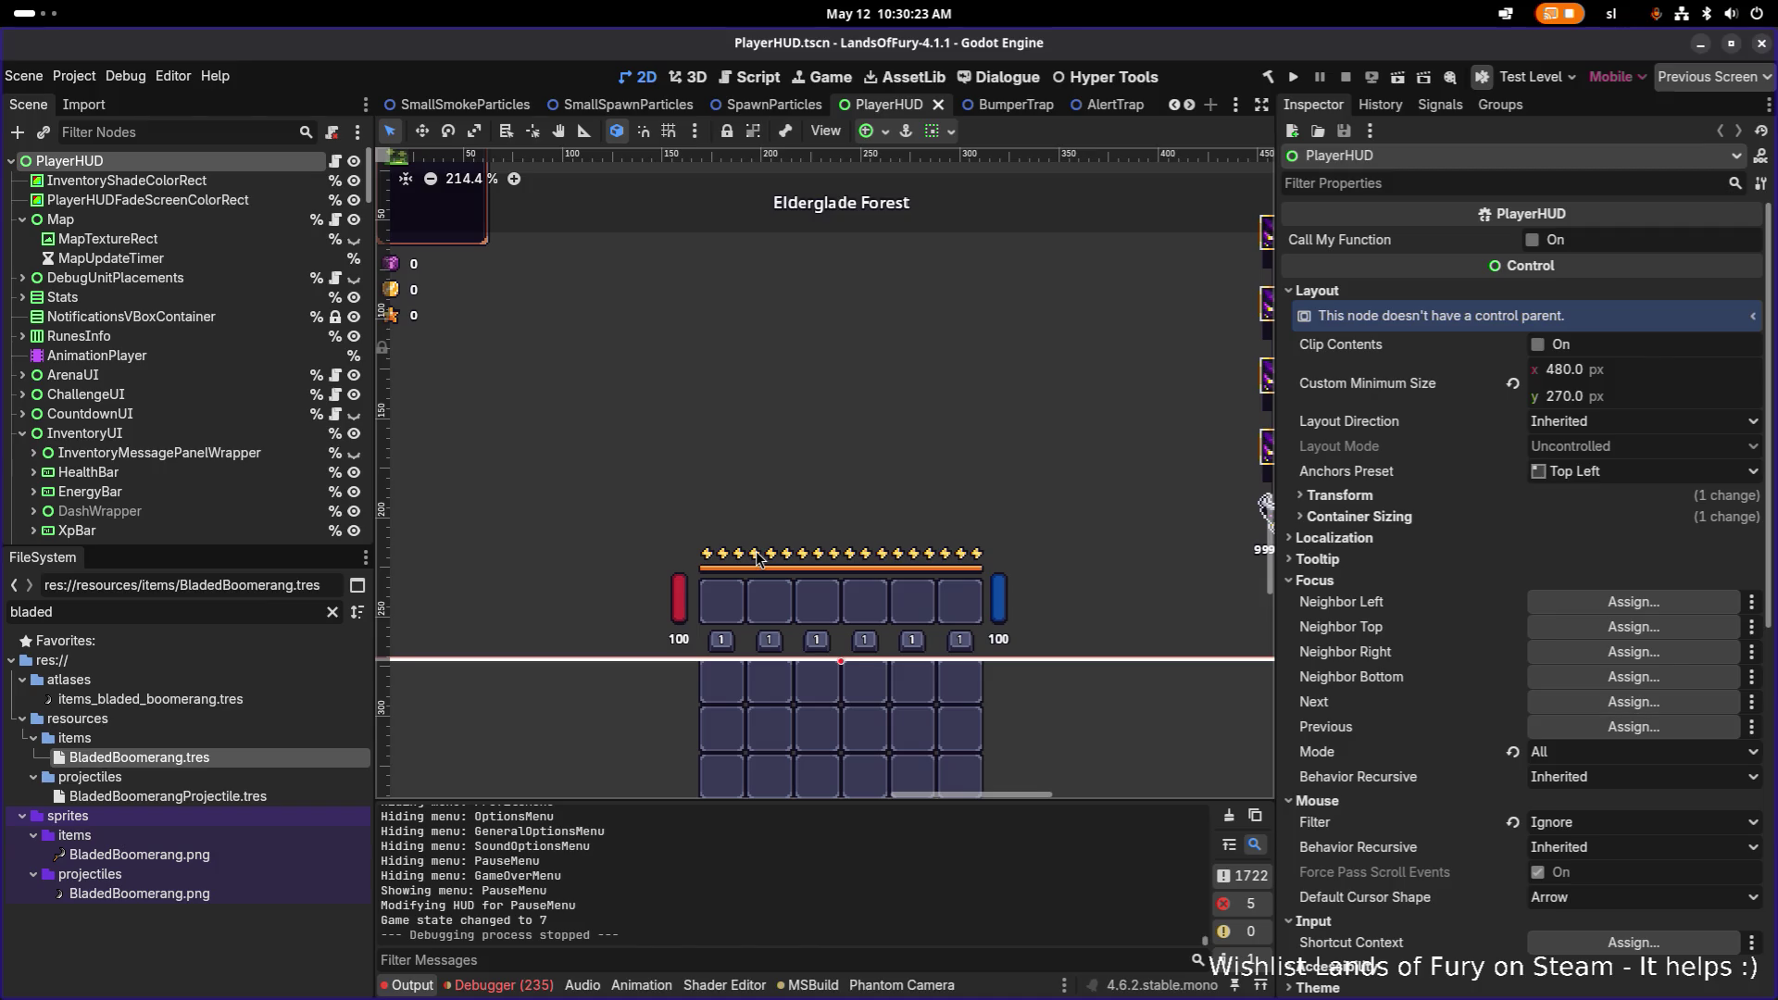
pyautogui.scroll(-1, 758, 556)
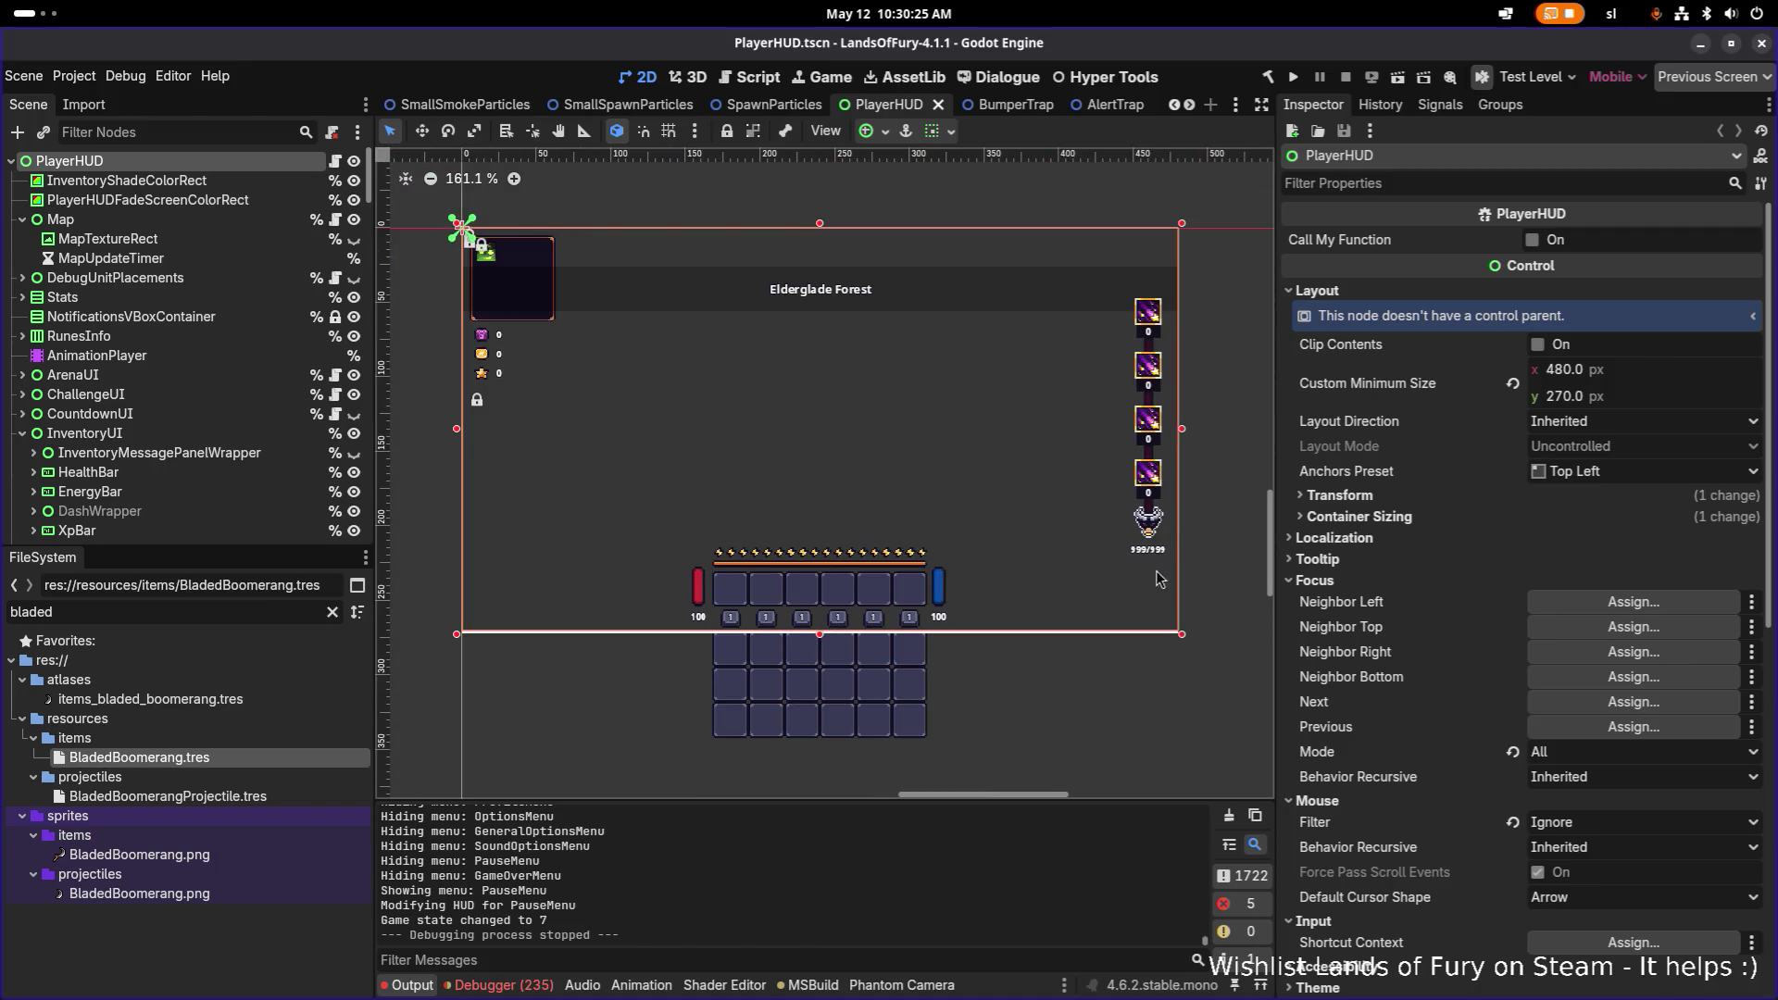
pyautogui.moveTo(1274, 566); pyautogui.dragTo(1343, 567)
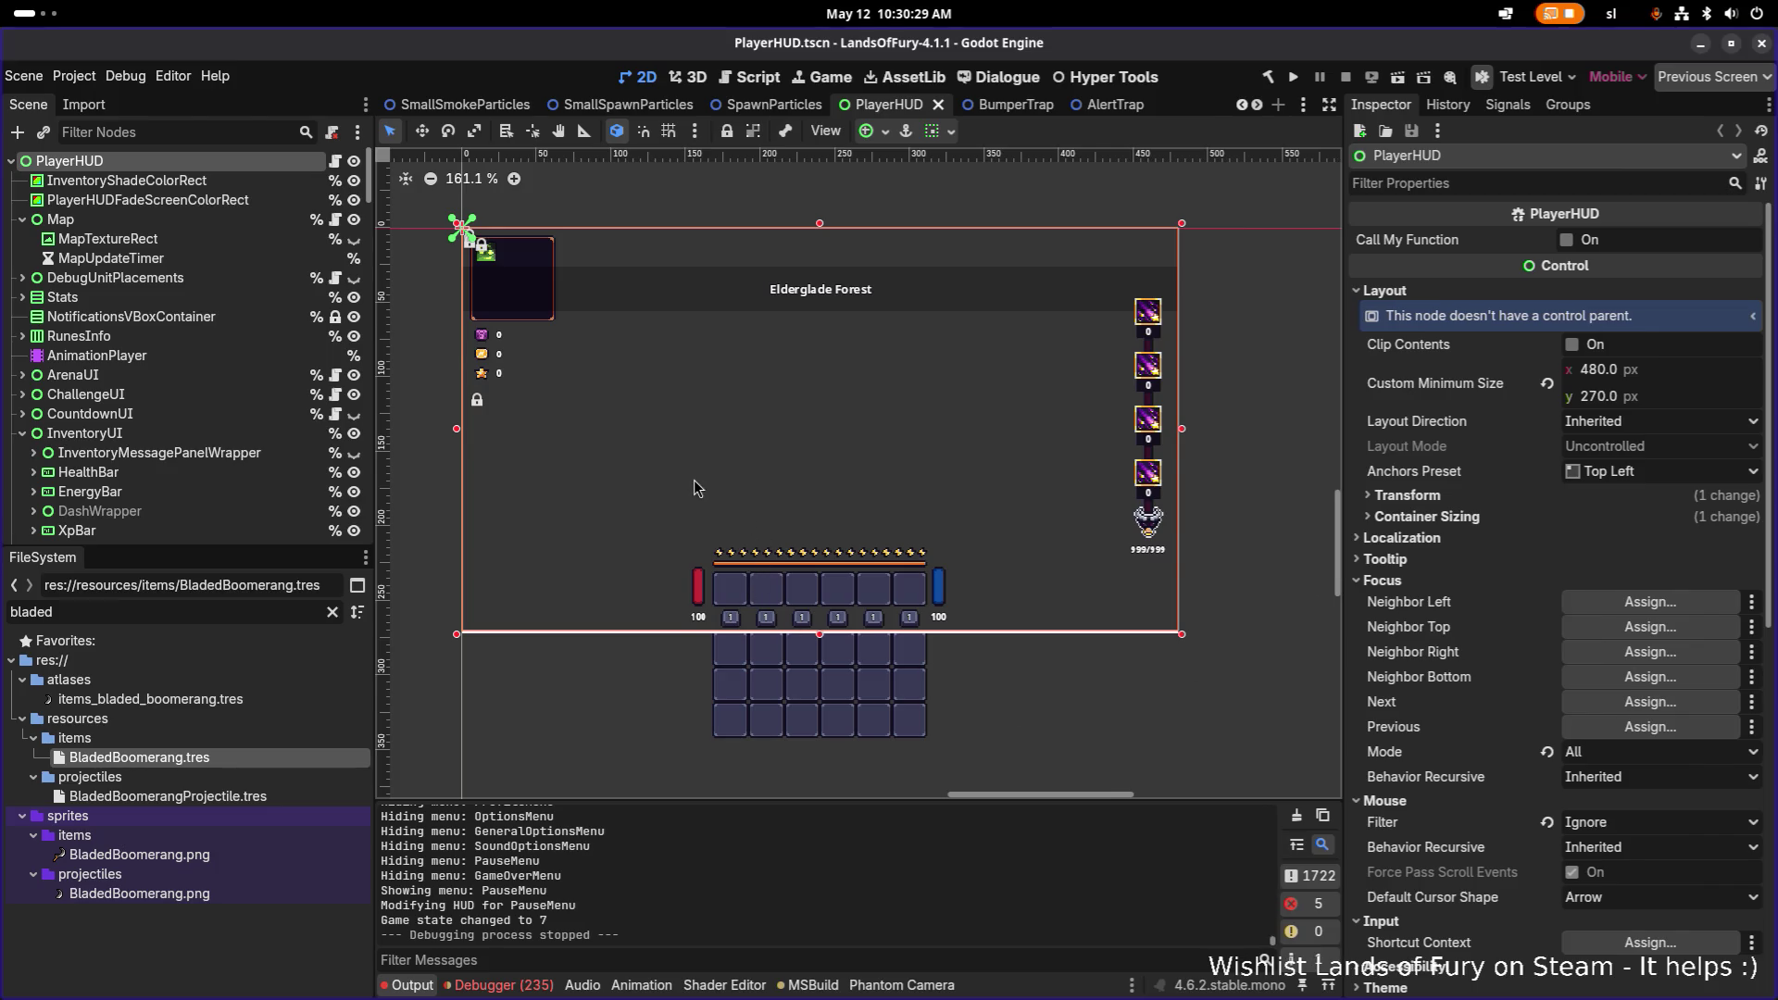
pyautogui.scroll(1, 713, 505)
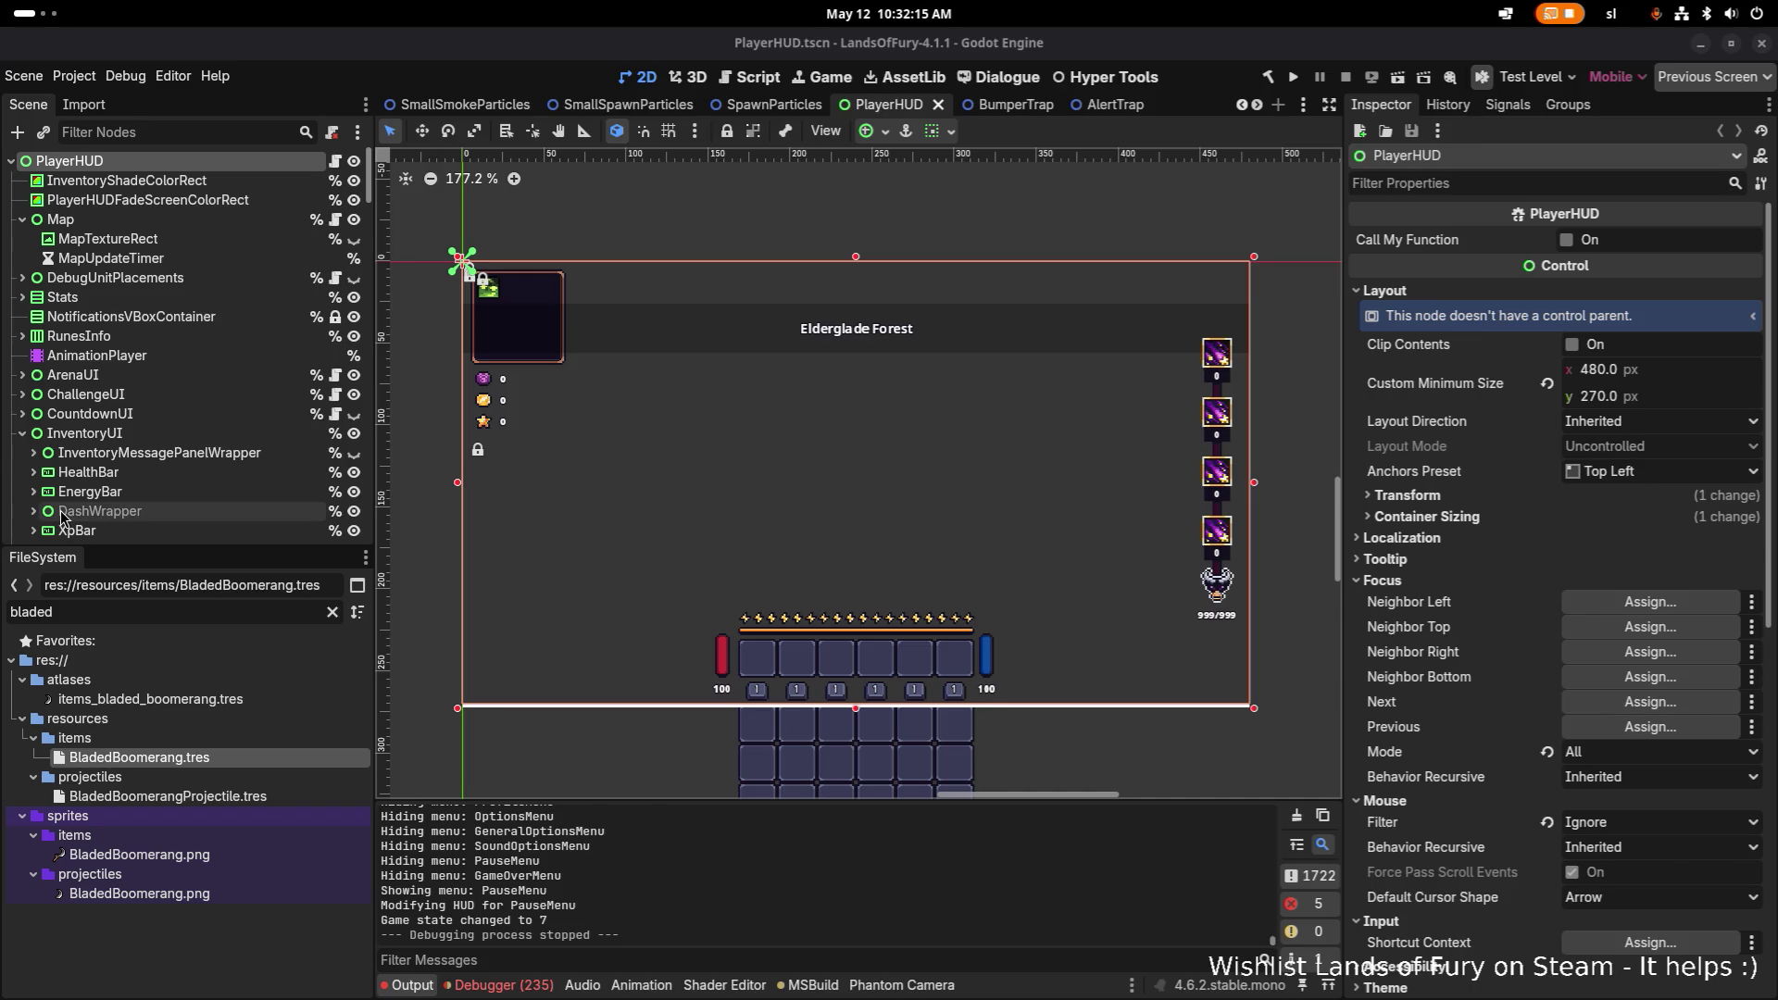
pyautogui.hotkey('alt', 'Tab')
pyautogui.press('Tab')
pyautogui.press('Tab')
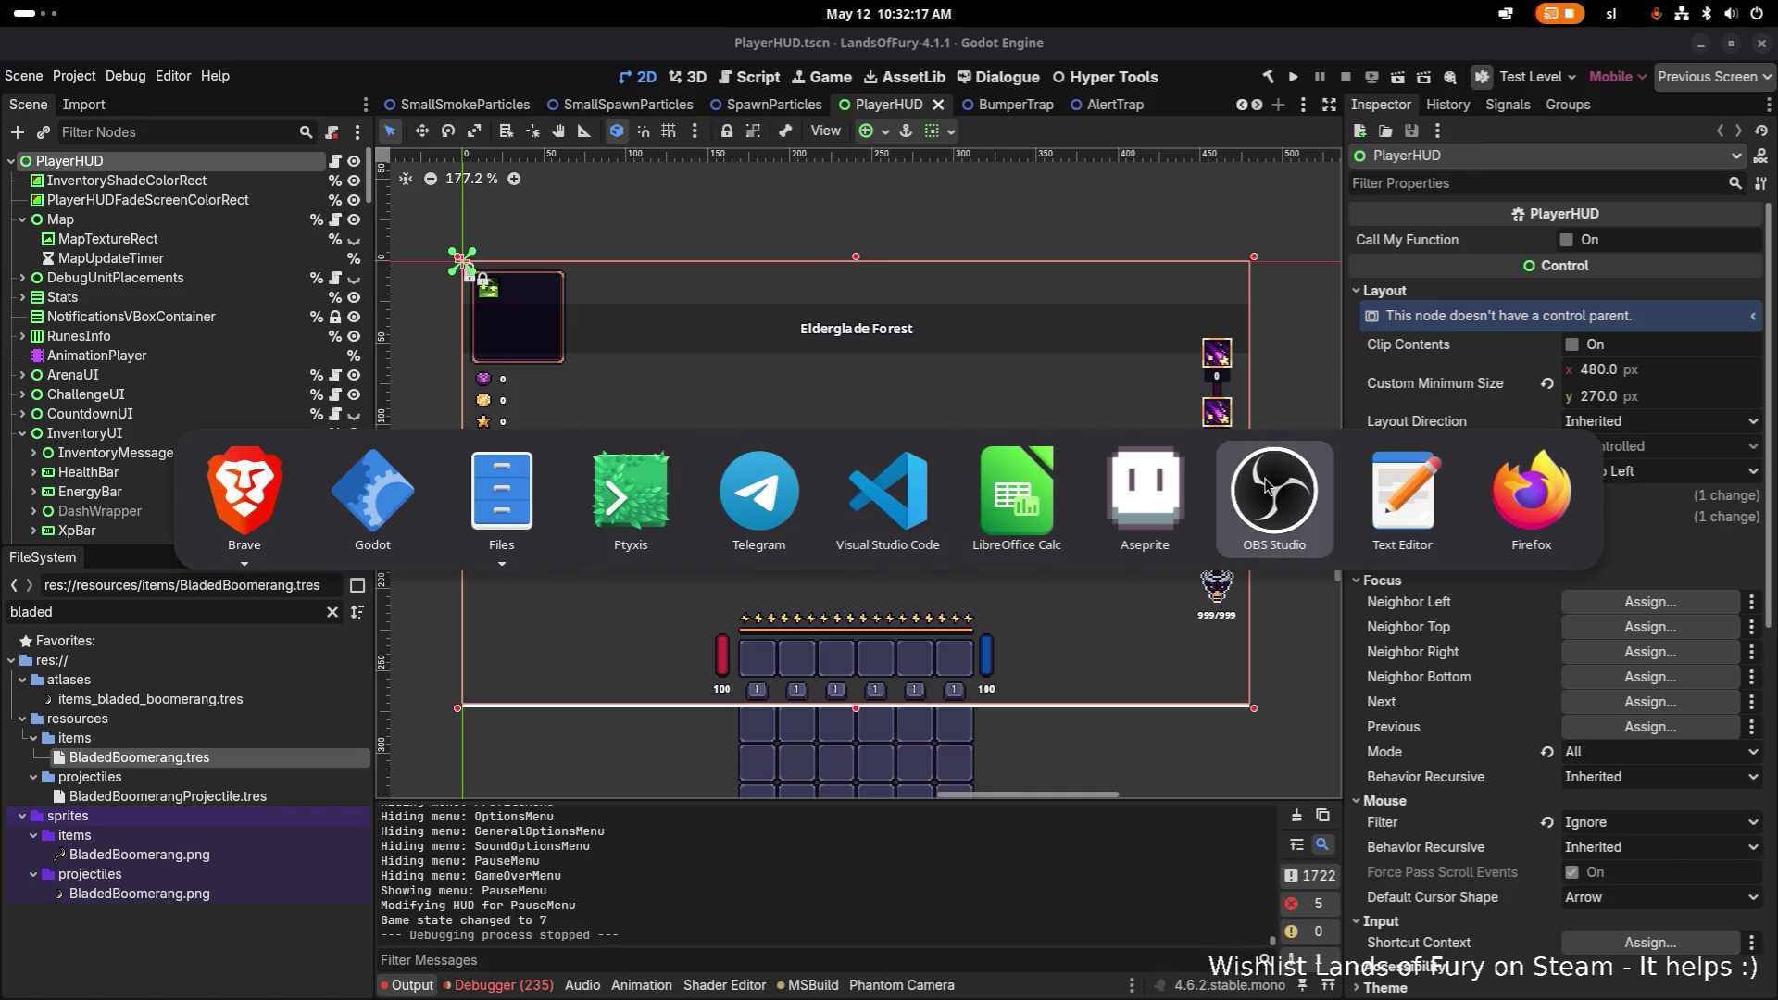
pyautogui.press('Escape')
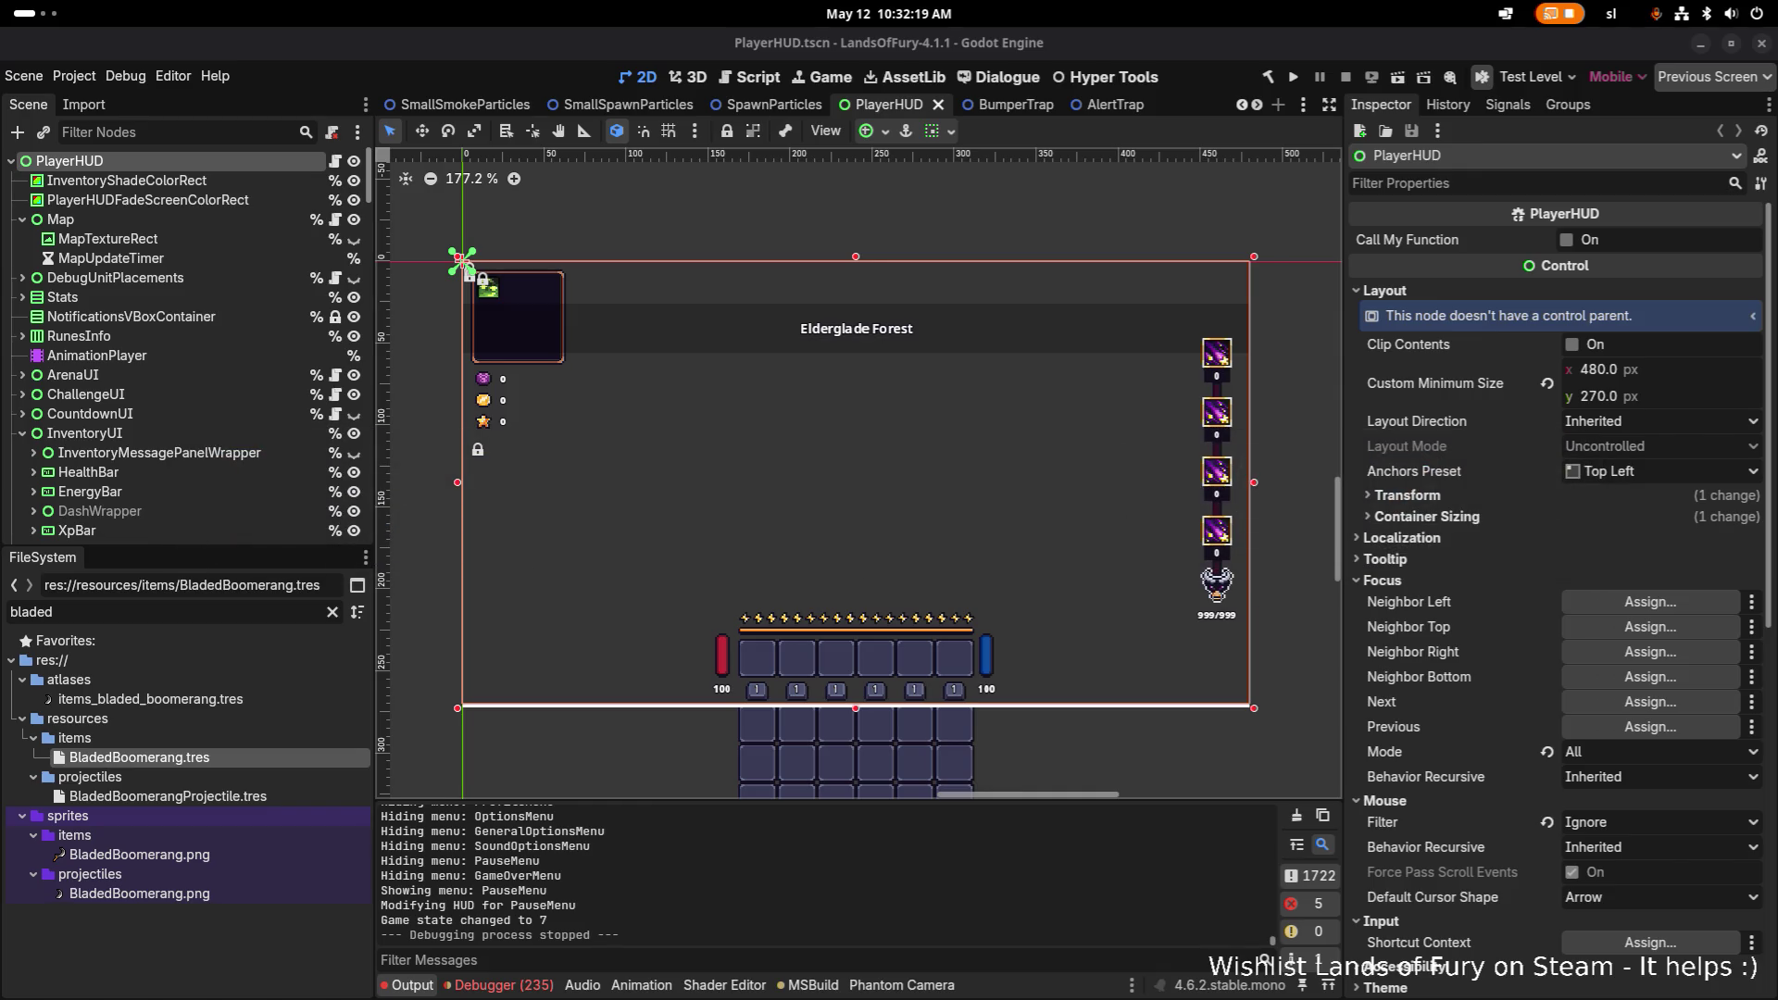